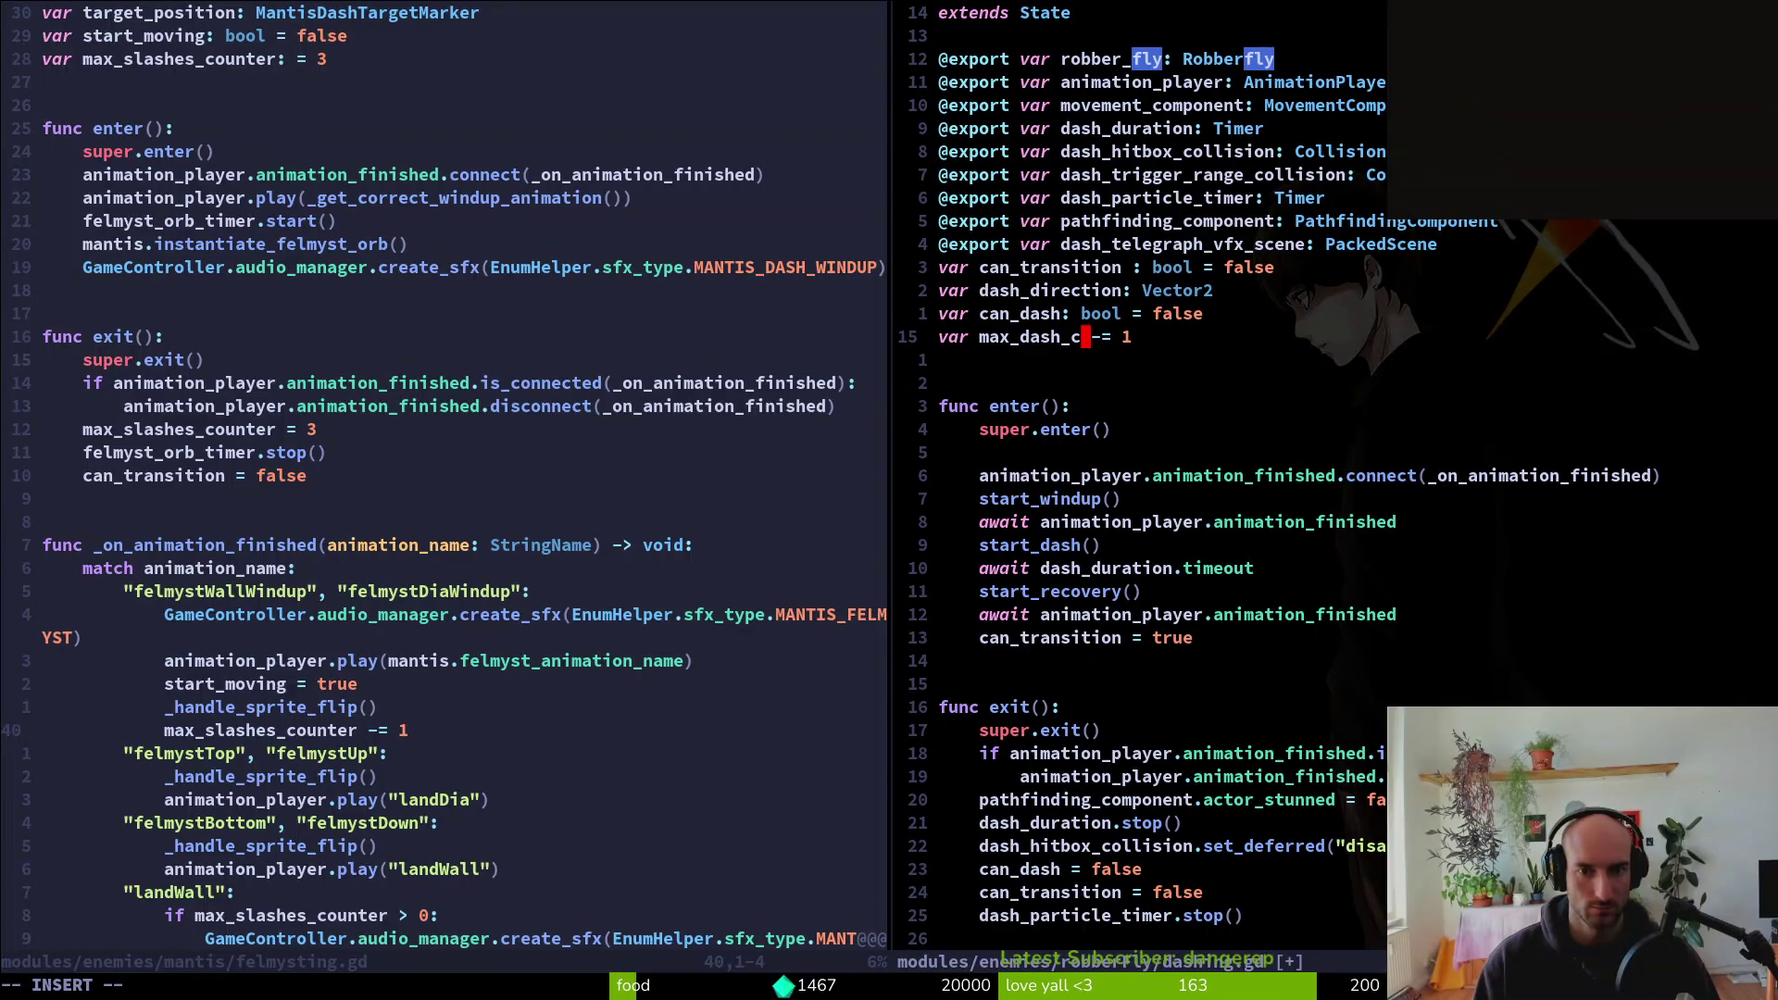
# Save dashing.gd and check the variable declarations in felmysting.gd
pyautogui.press('Escape')
pyautogui.hotkey('ctrl', 's')
pyautogui.hotkey('ctrl', 'w')
pyautogui.press('h')
pyautogui.press('1')
pyautogui.press('0')
pyautogui.press('k')
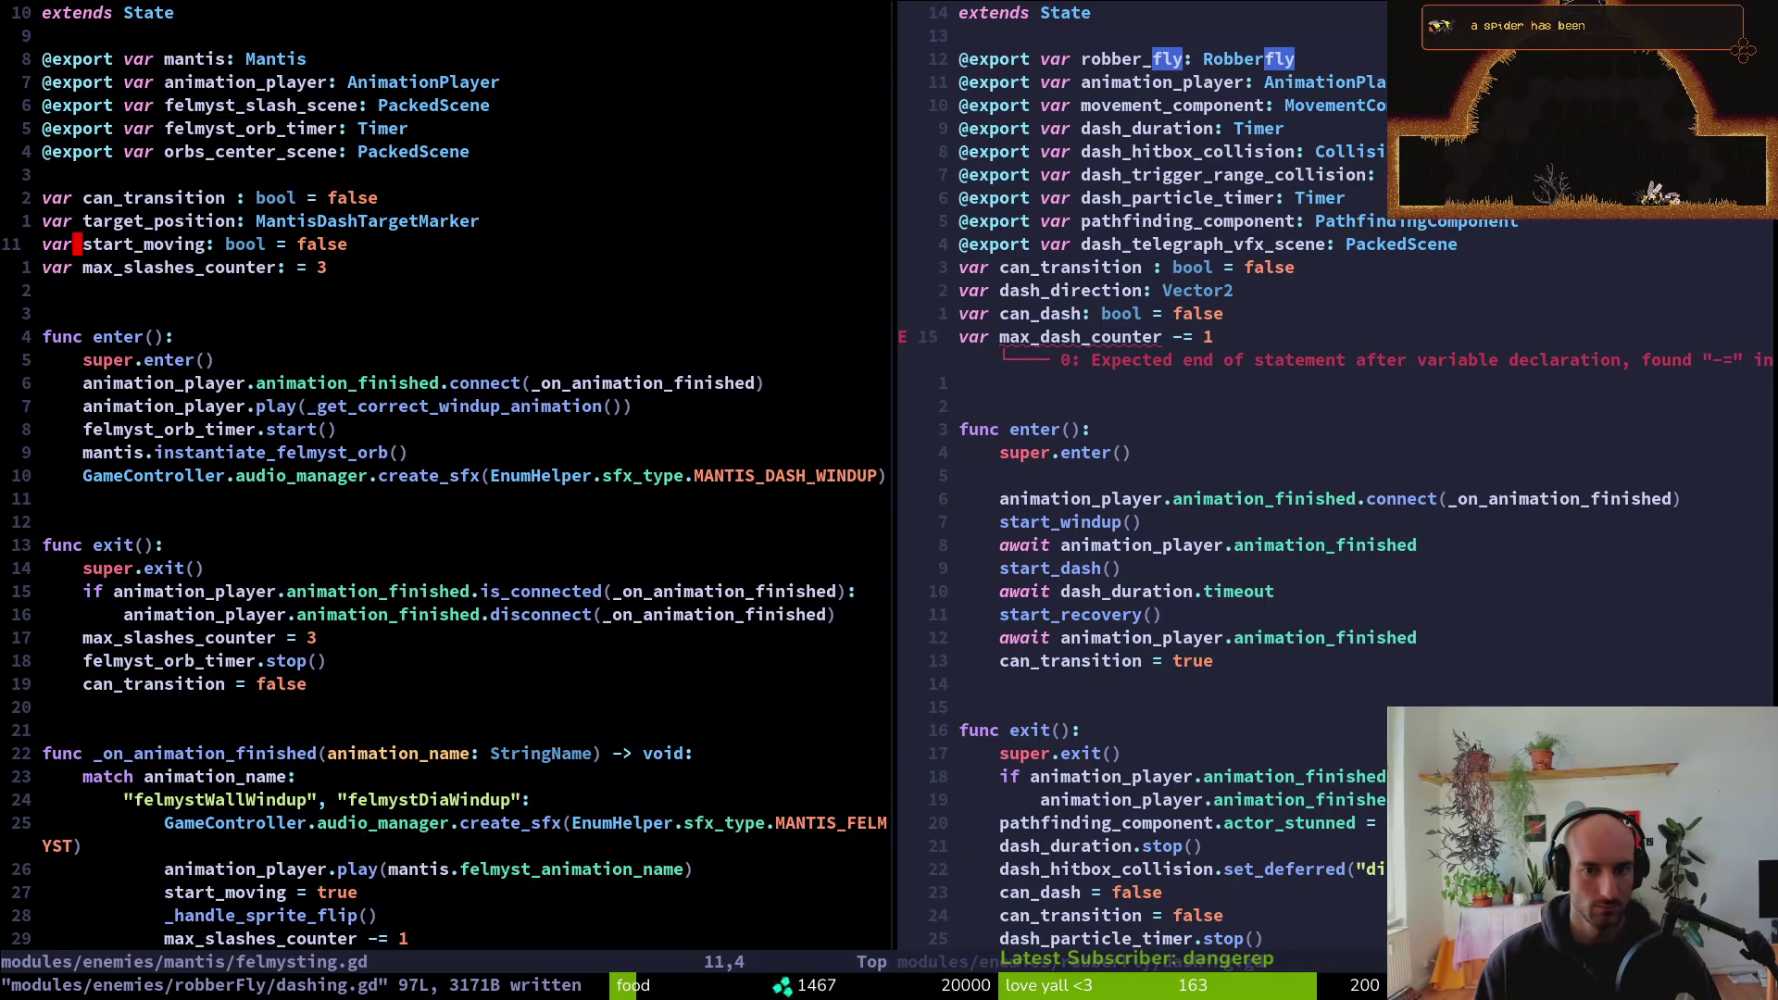
pyautogui.hotkey('ctrl', 'w')
pyautogui.press('l')
# Fix the max_dash_counter declaration in dashing.gd to read ': int =' and save
pyautogui.press('c')
pyautogui.press('t')
pyautogui.press('1')
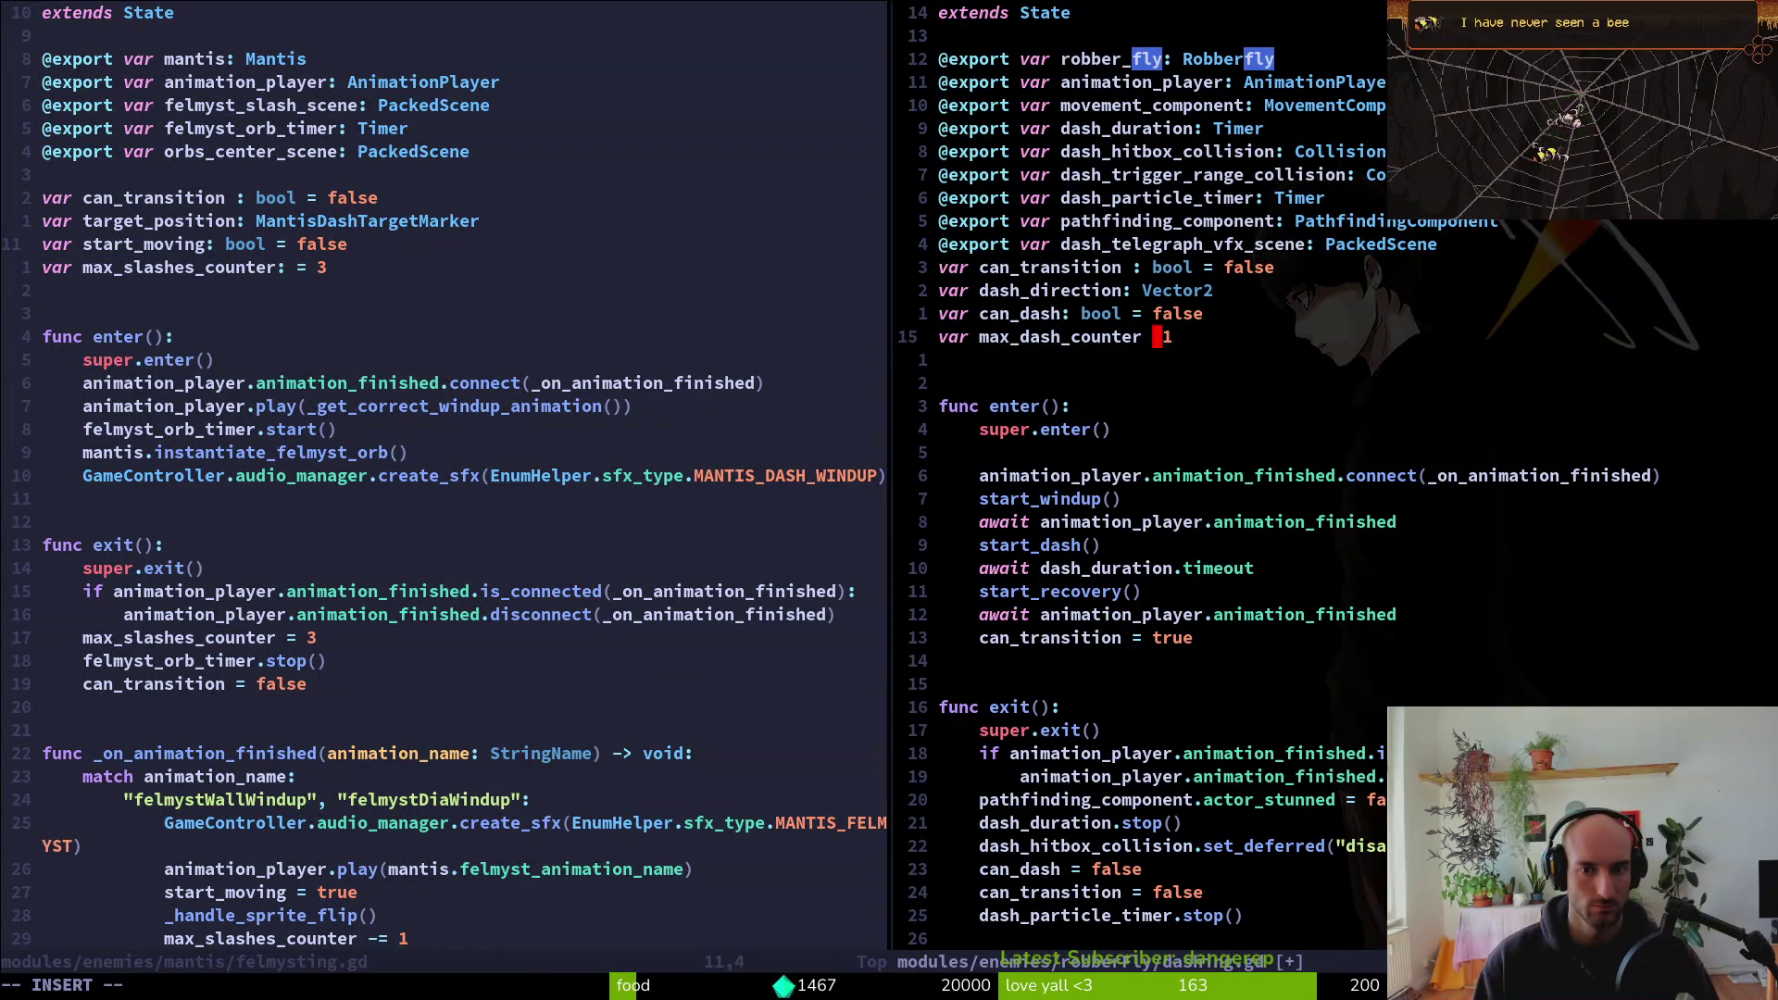
pyautogui.write('int =')
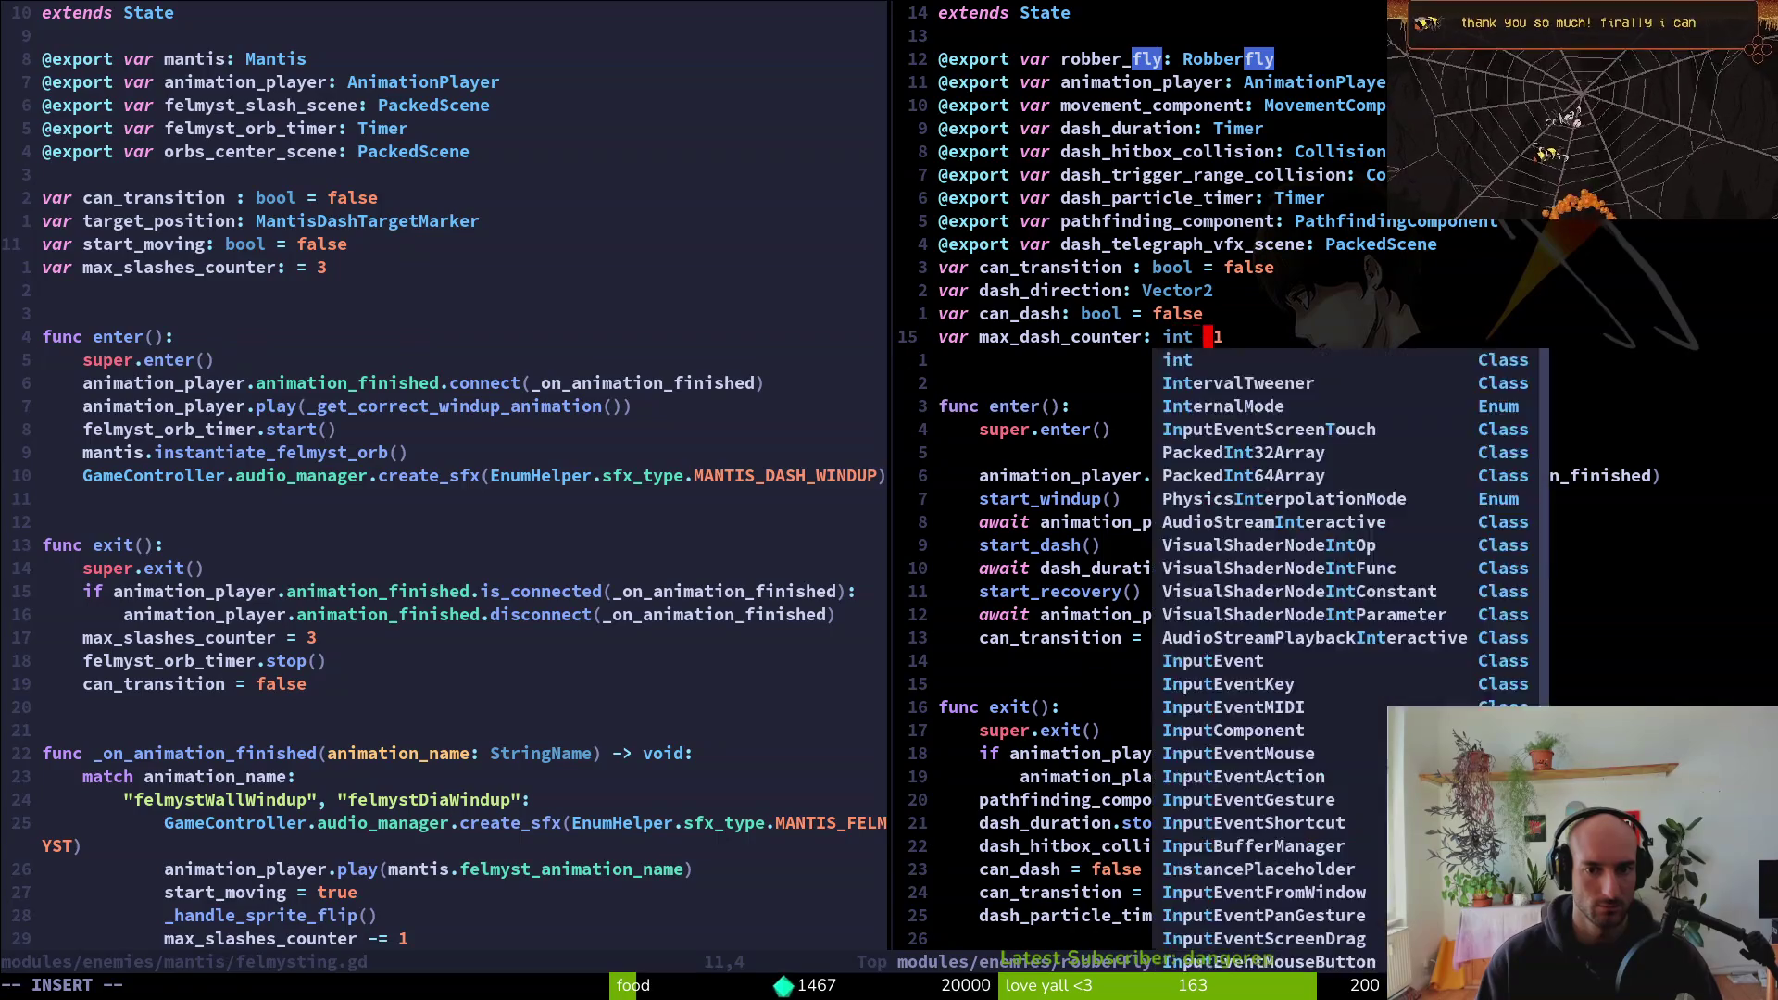
pyautogui.press('Escape')
pyautogui.write(':w')
pyautogui.press('Return')
# Add an int type to max_slashes_counter in felmysting.gd and save it
pyautogui.hotkey('ctrl', 'w')
pyautogui.press('h')
pyautogui.write('jf= ')
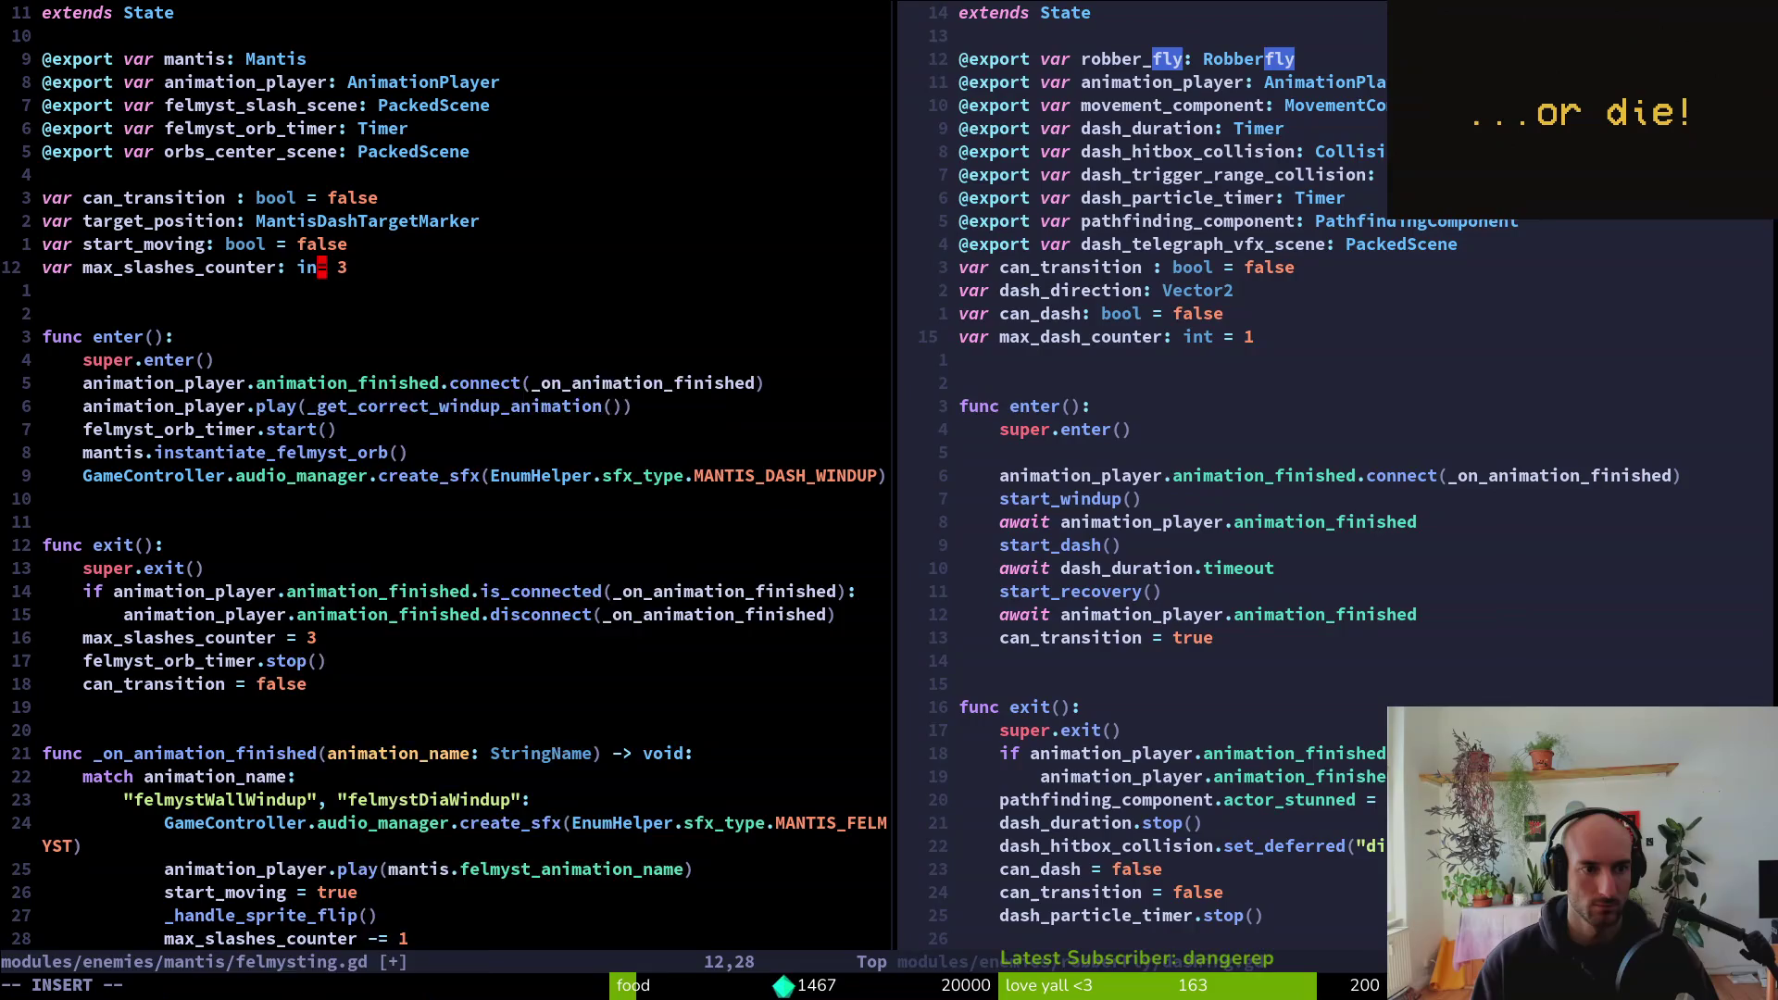
pyautogui.write('iint')
pyautogui.press('Escape')
pyautogui.write(':w')
pyautogui.press('Return')
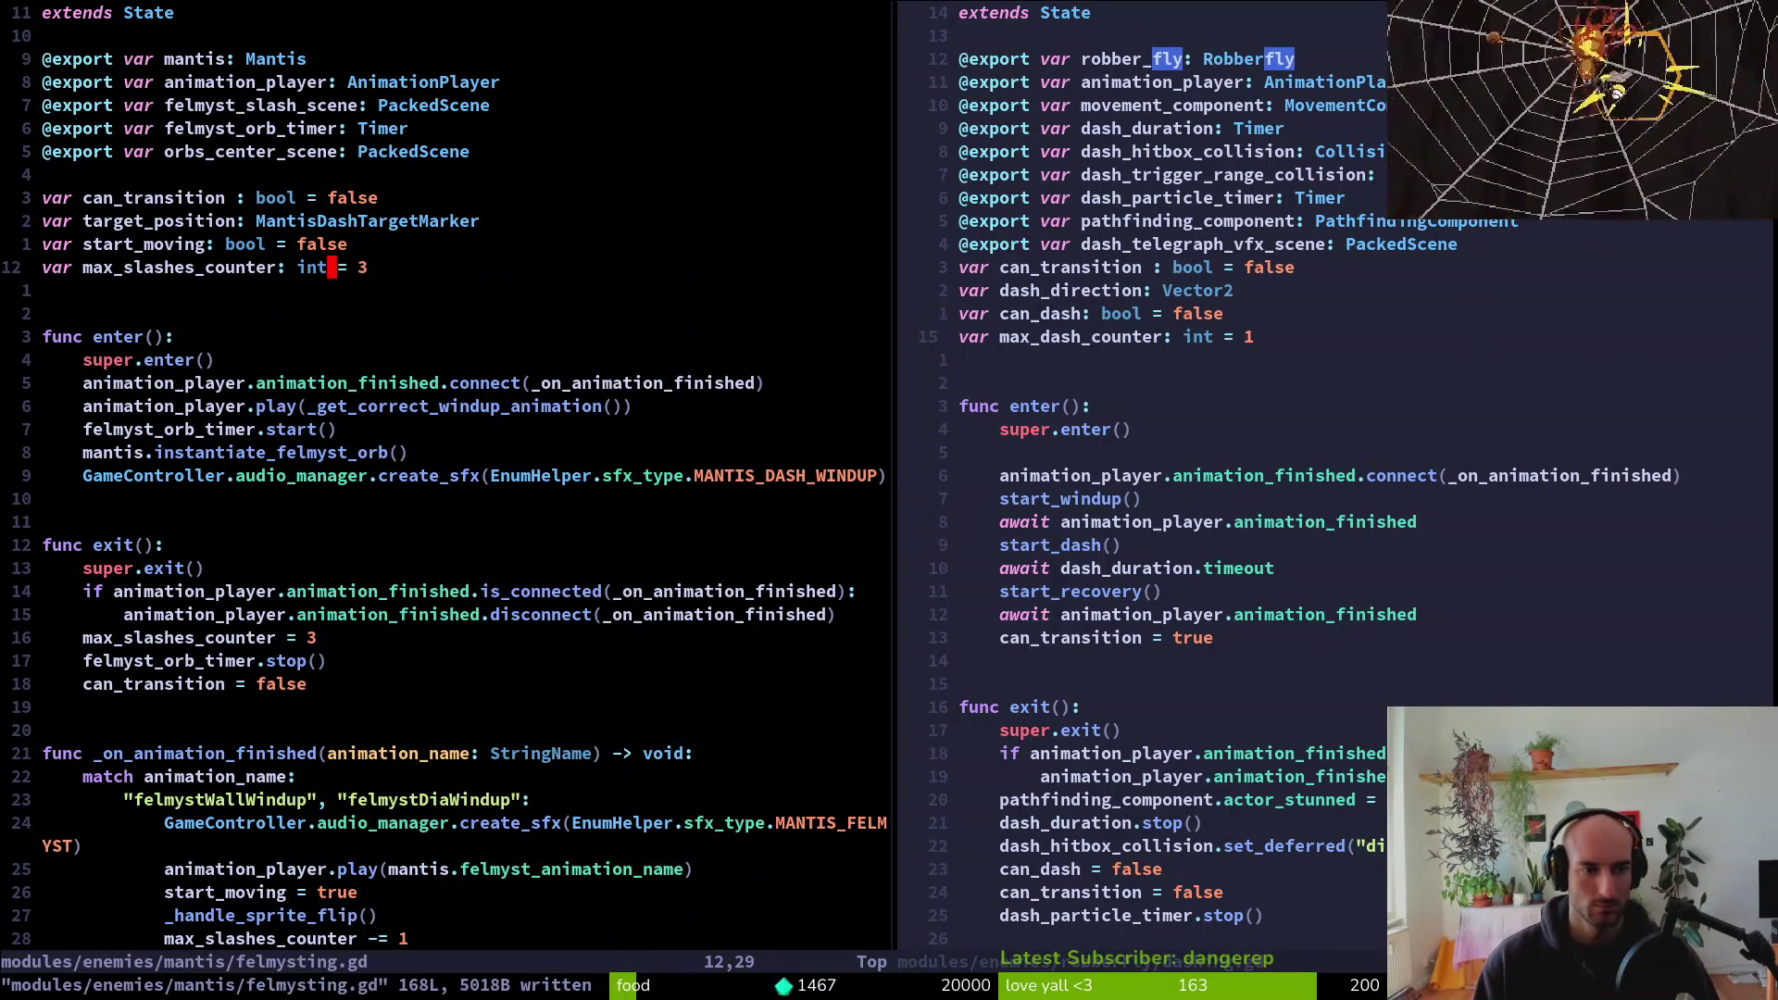
# Set max_dash_counter to 2, remove the blank line in enter(), and save dashing.gd
pyautogui.hotkey('ctrl', 'w')
pyautogui.write('ls2')
pyautogui.press('Escape')
pyautogui.write(':w')
pyautogui.press('Return')
pyautogui.press('j')
pyautogui.press('j')
pyautogui.press('j')
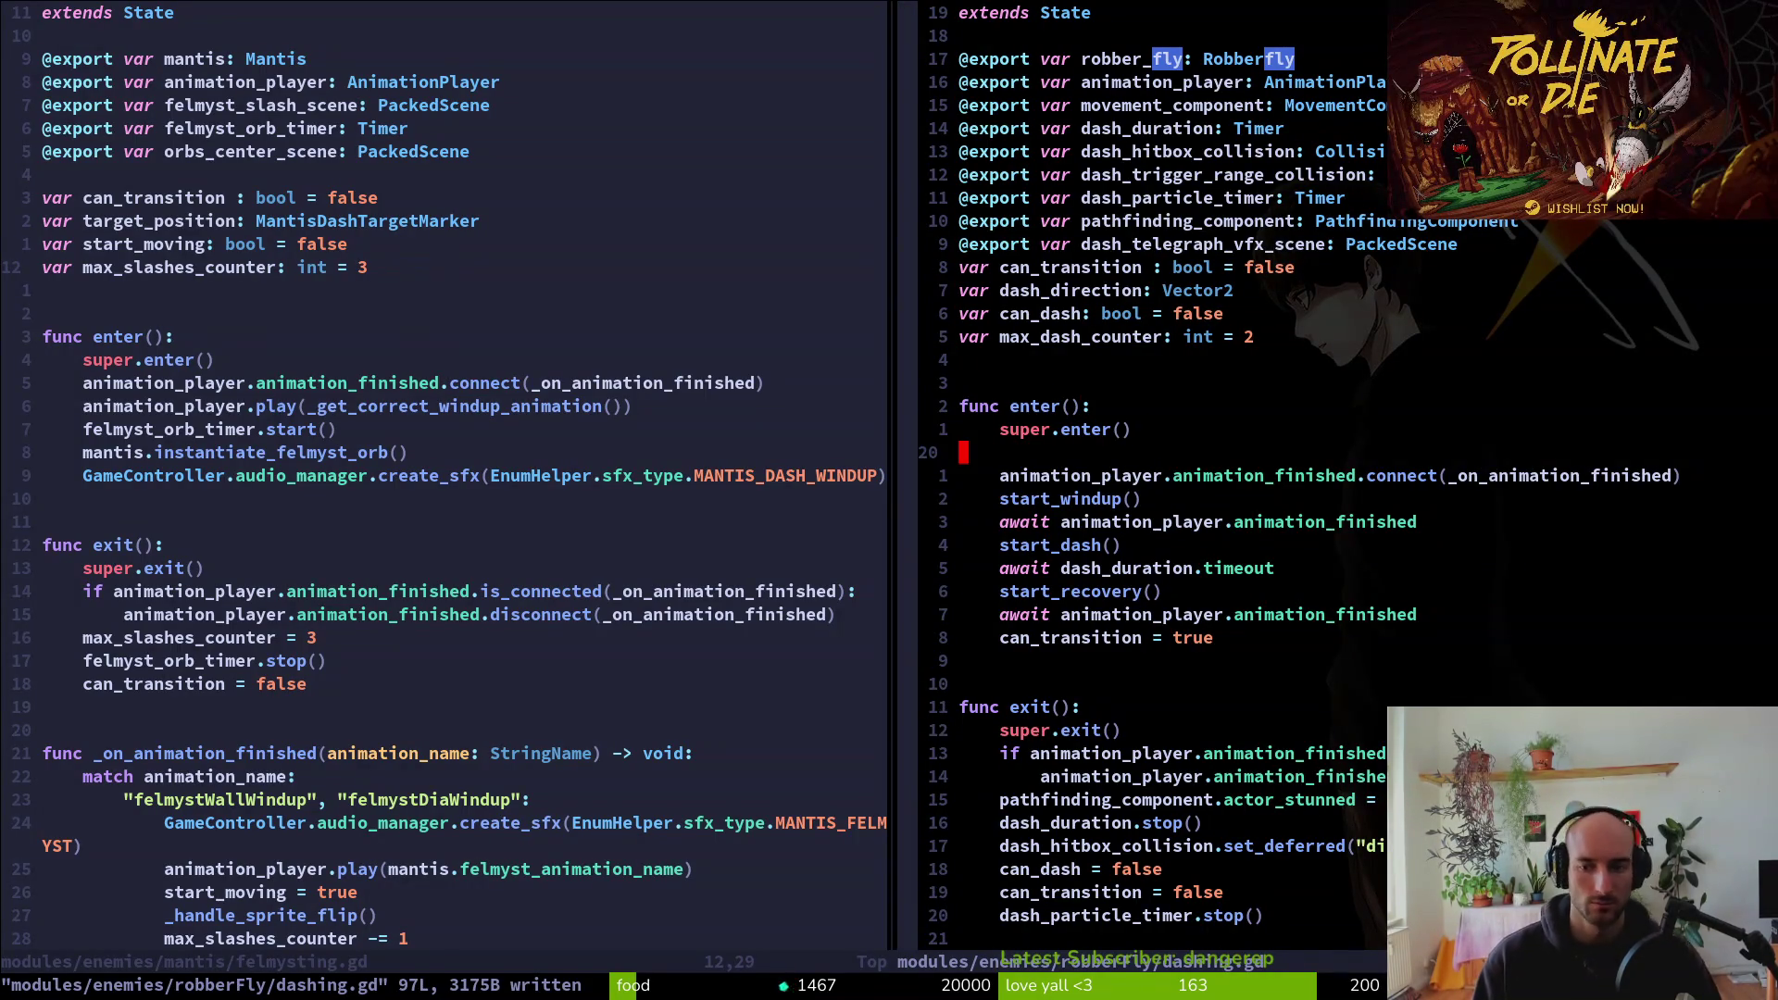
pyautogui.press('d')
pyautogui.press('d')
pyautogui.write(':w')
pyautogui.press('Return')
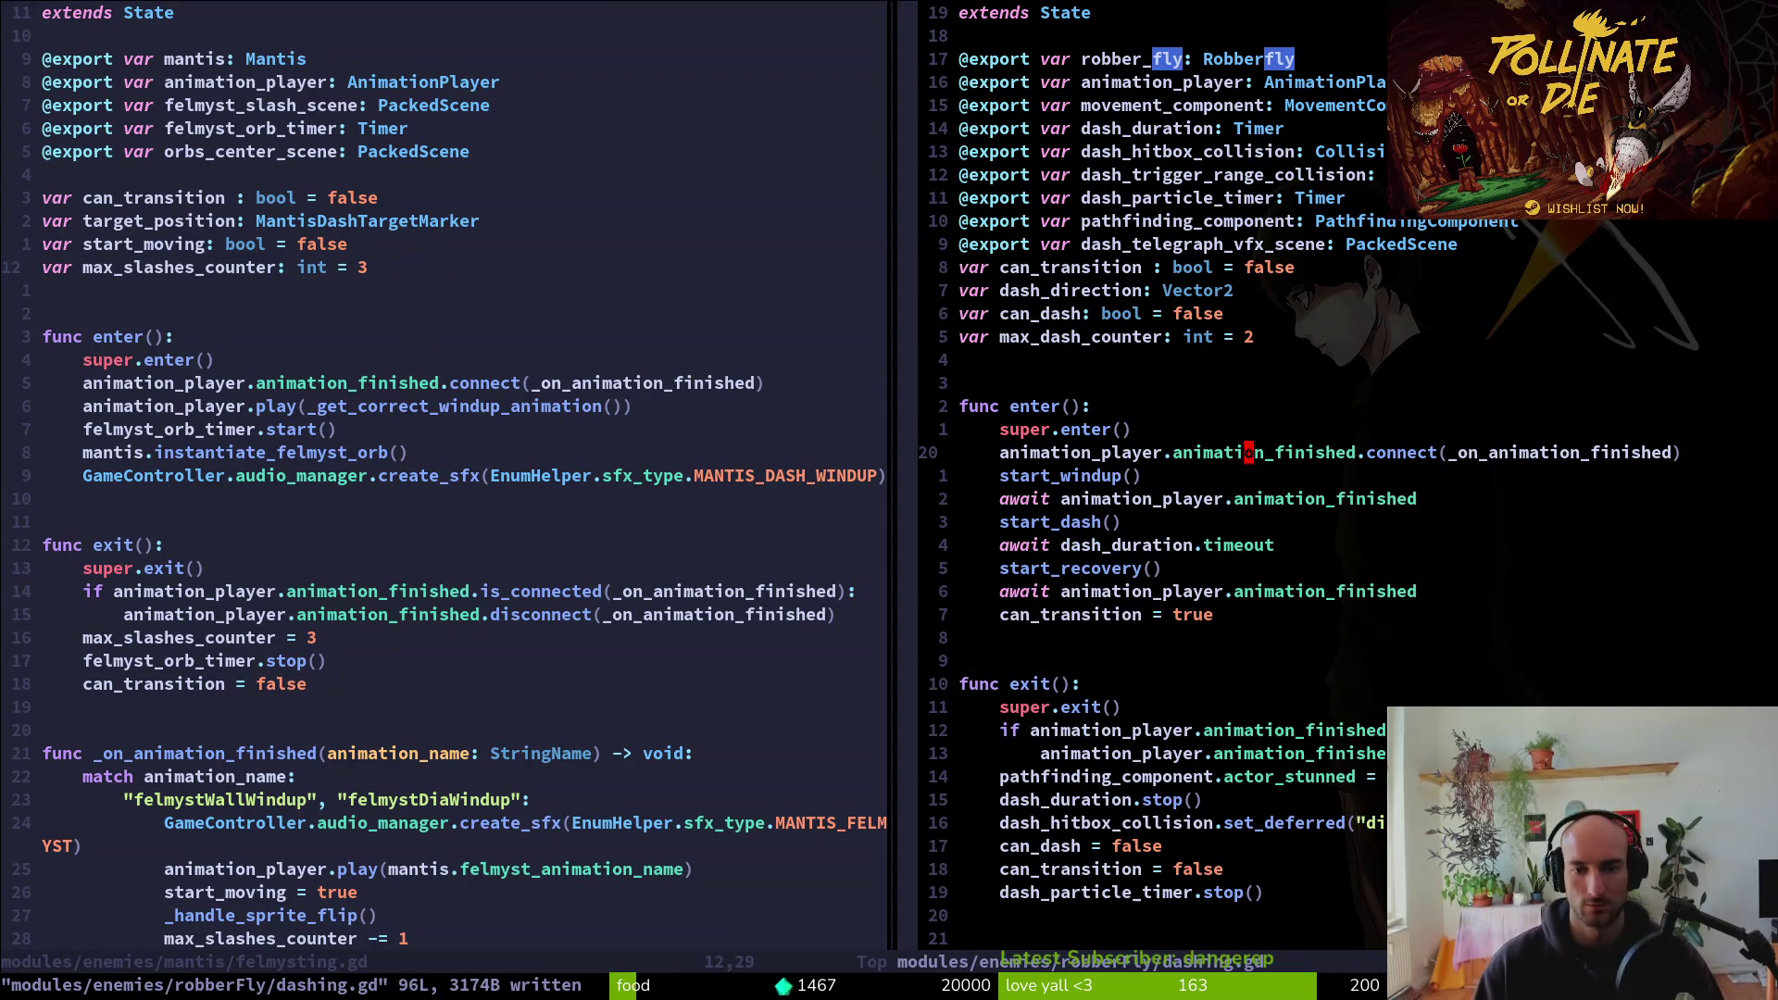
# Copy the windup branch lines from felmysting.gd, save it, and close its split
pyautogui.hotkey('ctrl', 'w')
pyautogui.press('h')
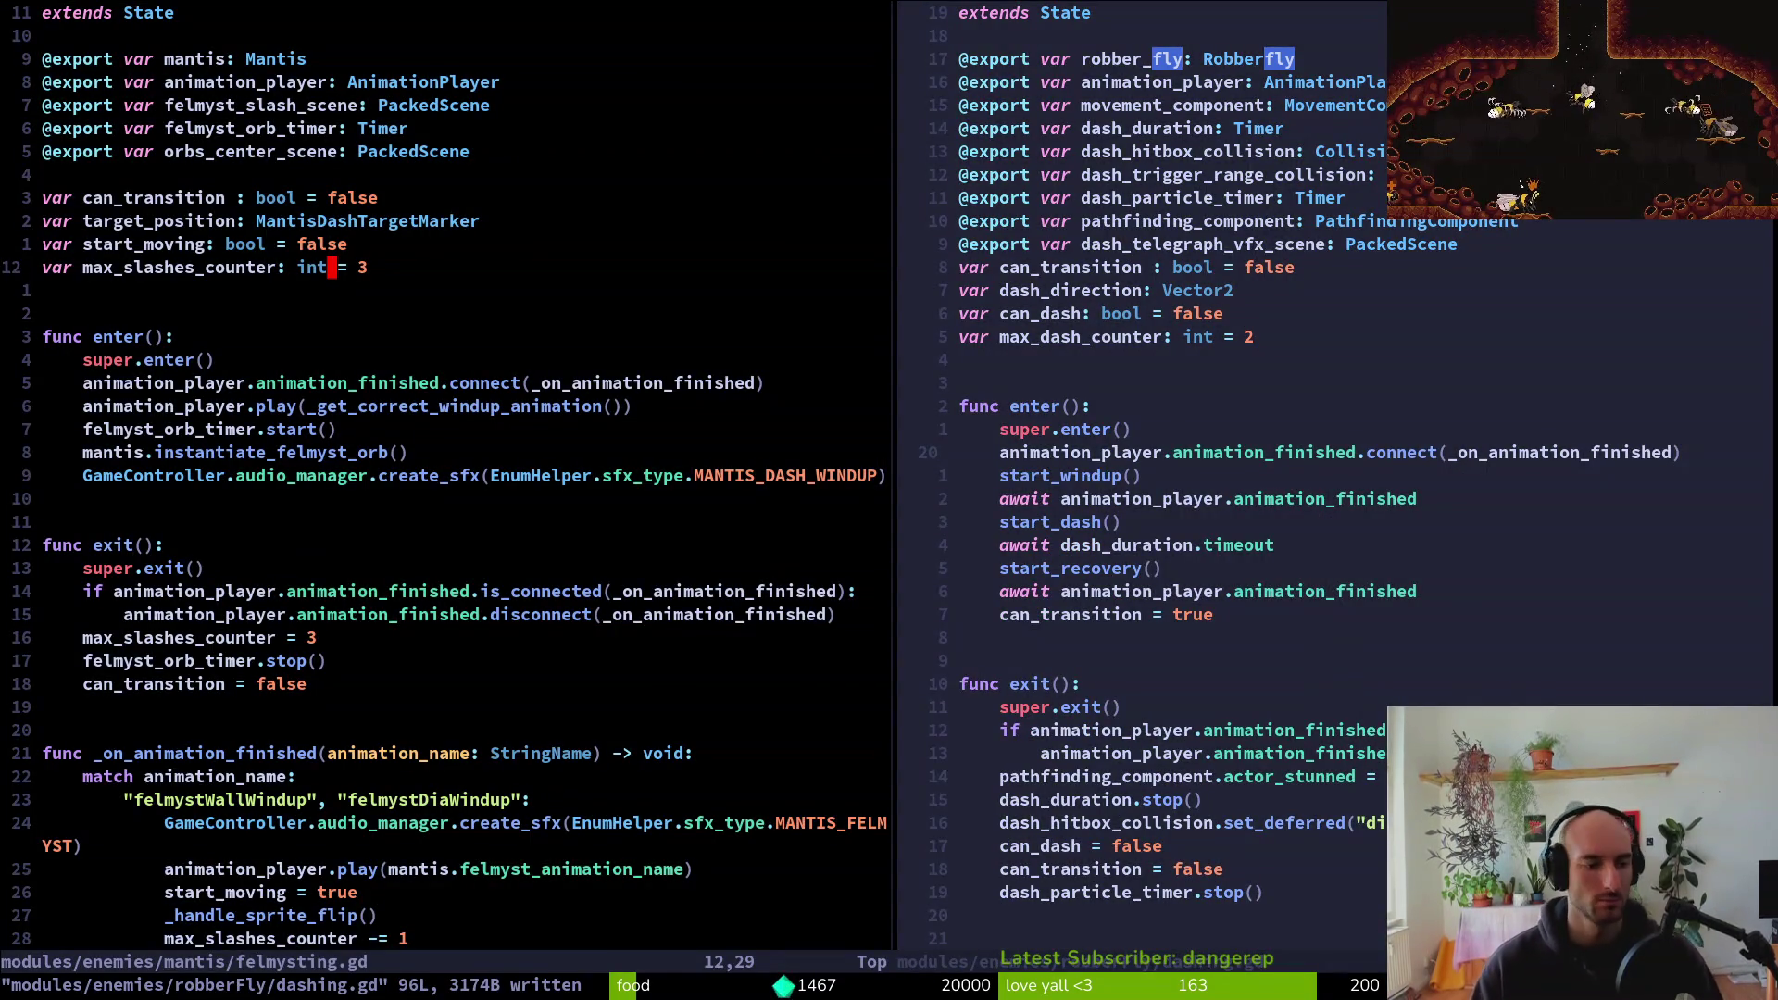
pyautogui.write(':wq')
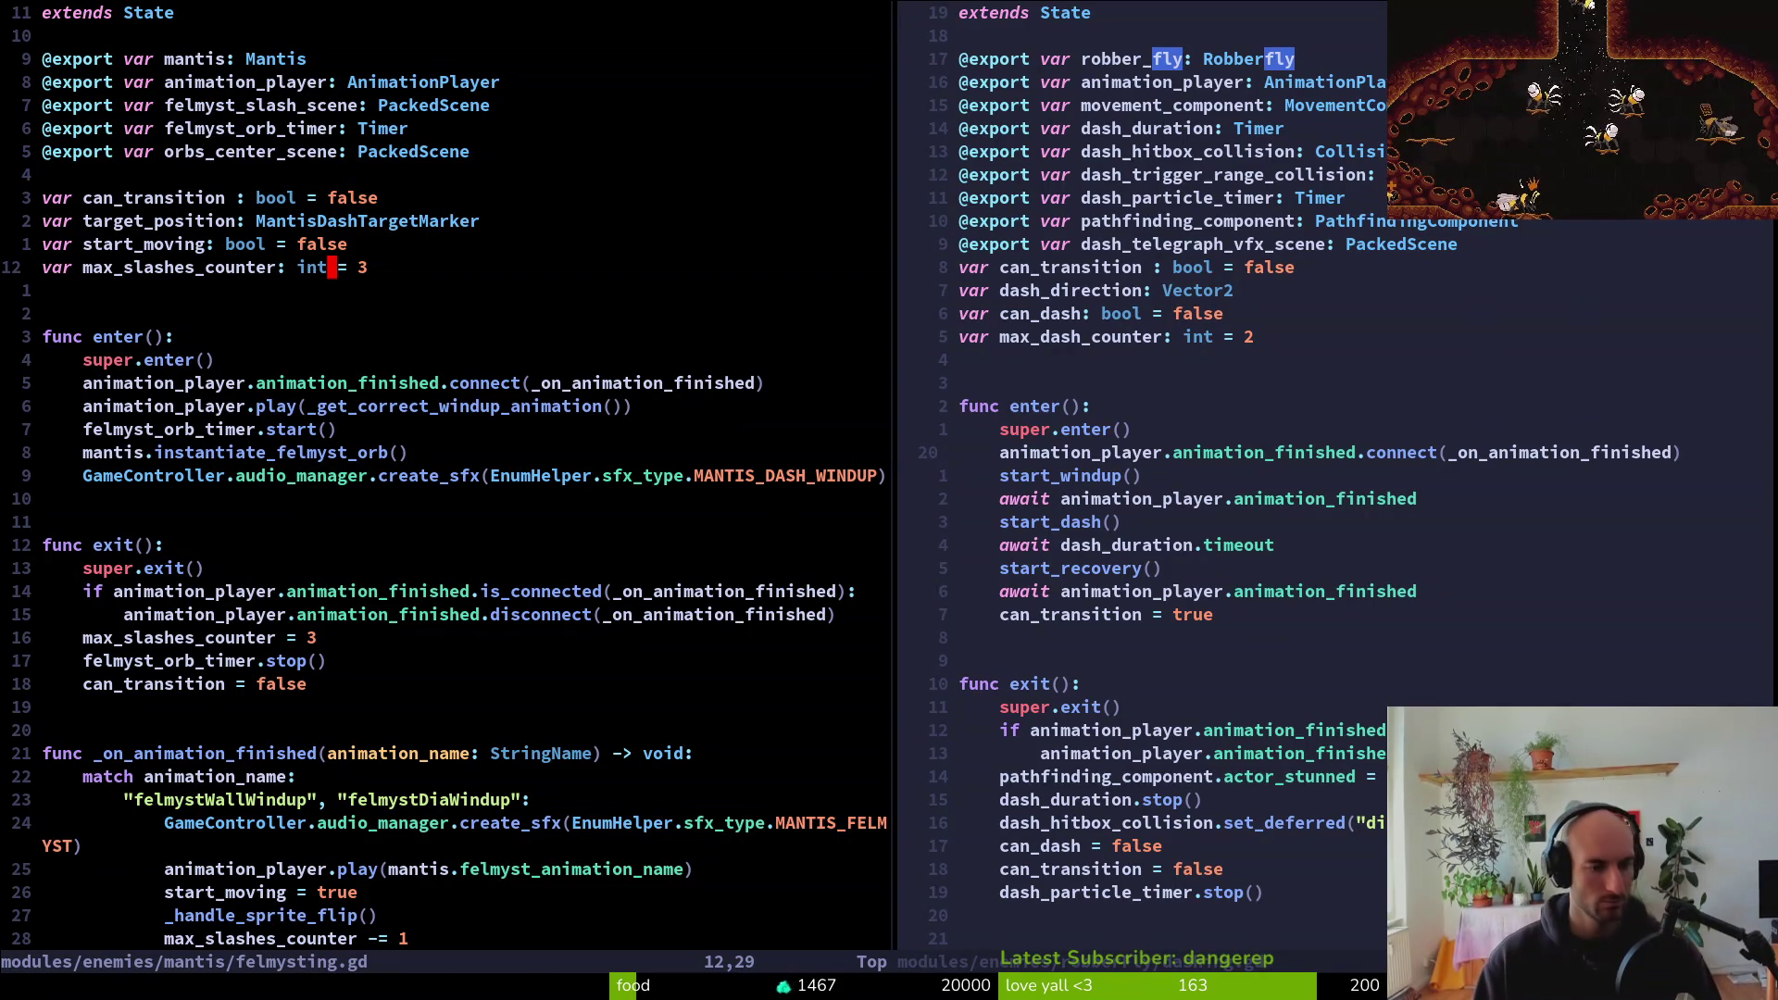
pyautogui.write('20j')
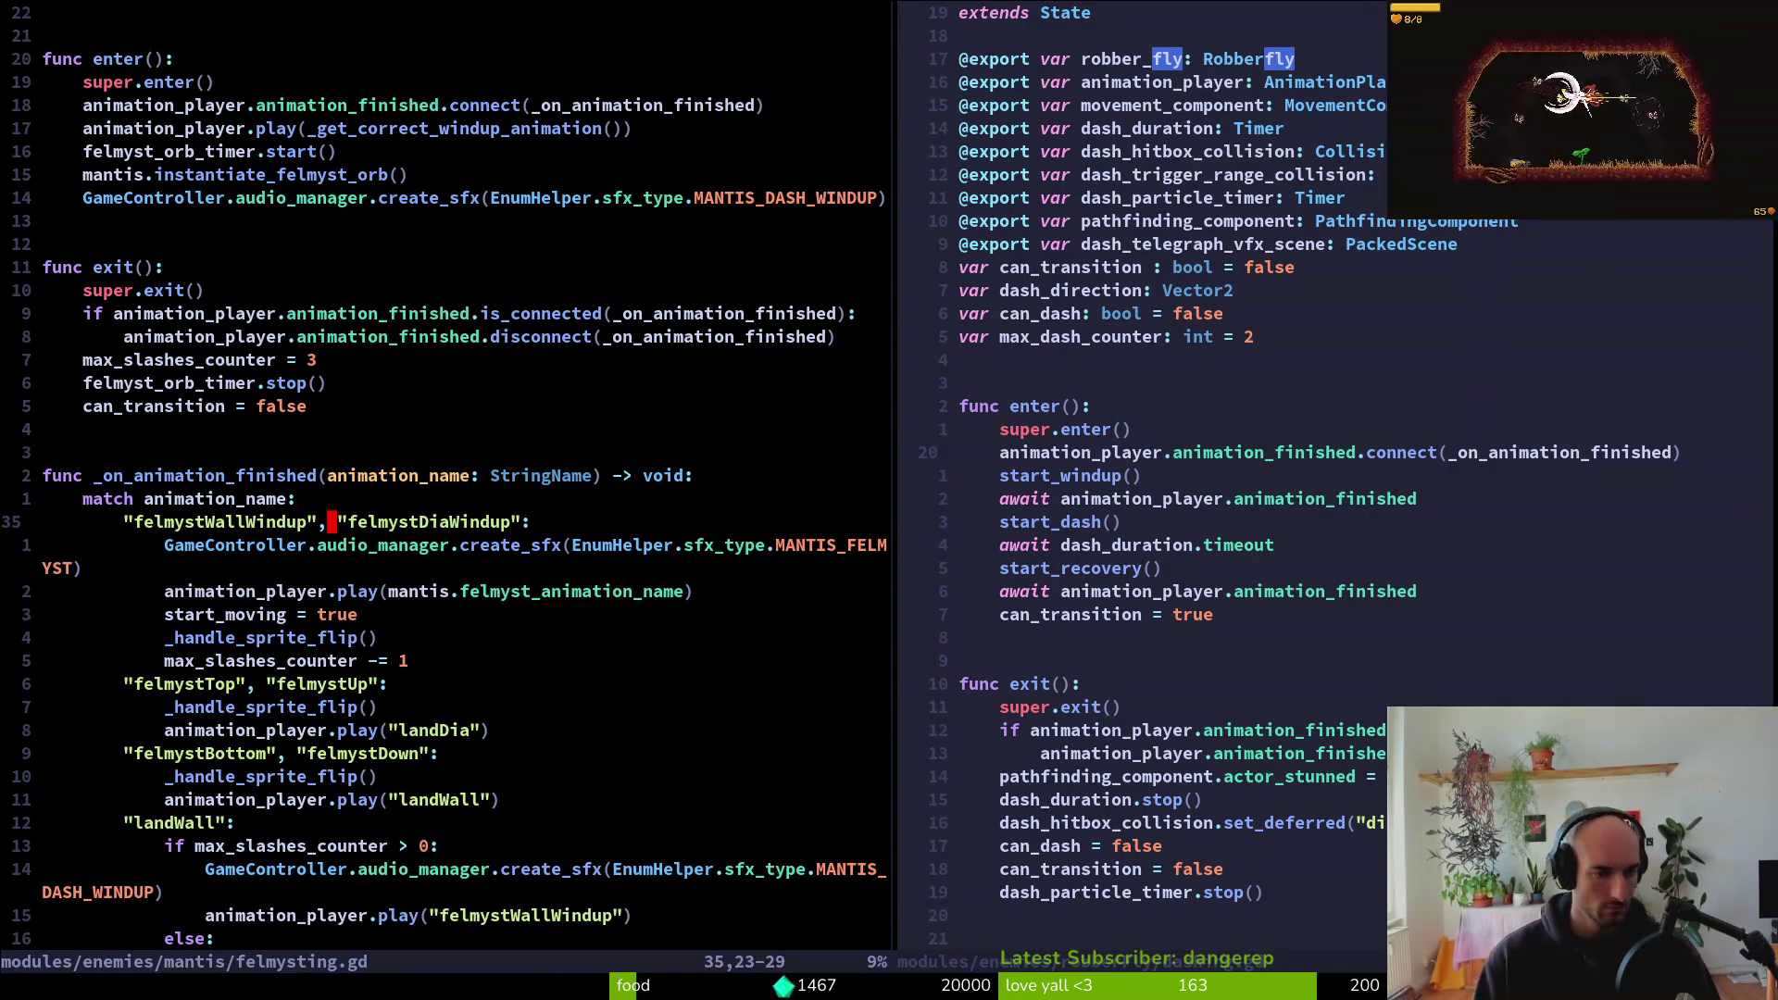
pyautogui.write('jV')
pyautogui.press('j')
pyautogui.press('j')
pyautogui.press('j')
pyautogui.write('y:w')
pyautogui.press('Return')
pyautogui.hotkey('ctrl', 'w')
pyautogui.write('l')
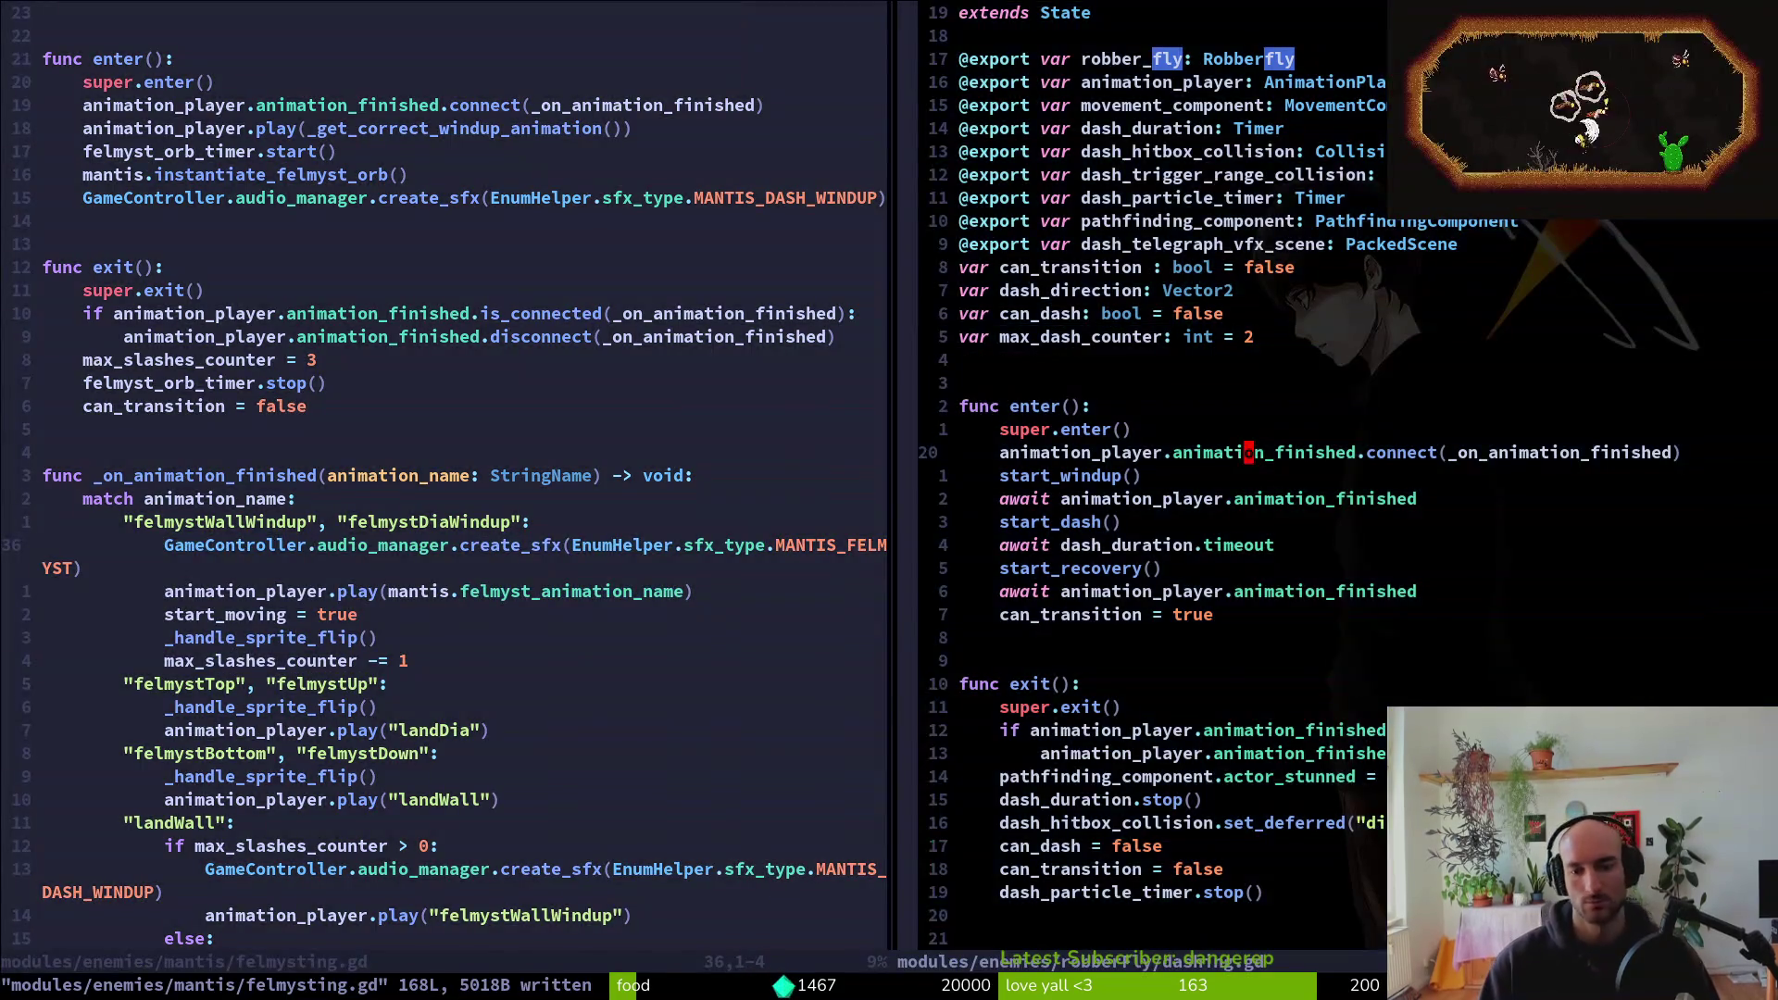
pyautogui.write('G:q')
pyautogui.press('Return')
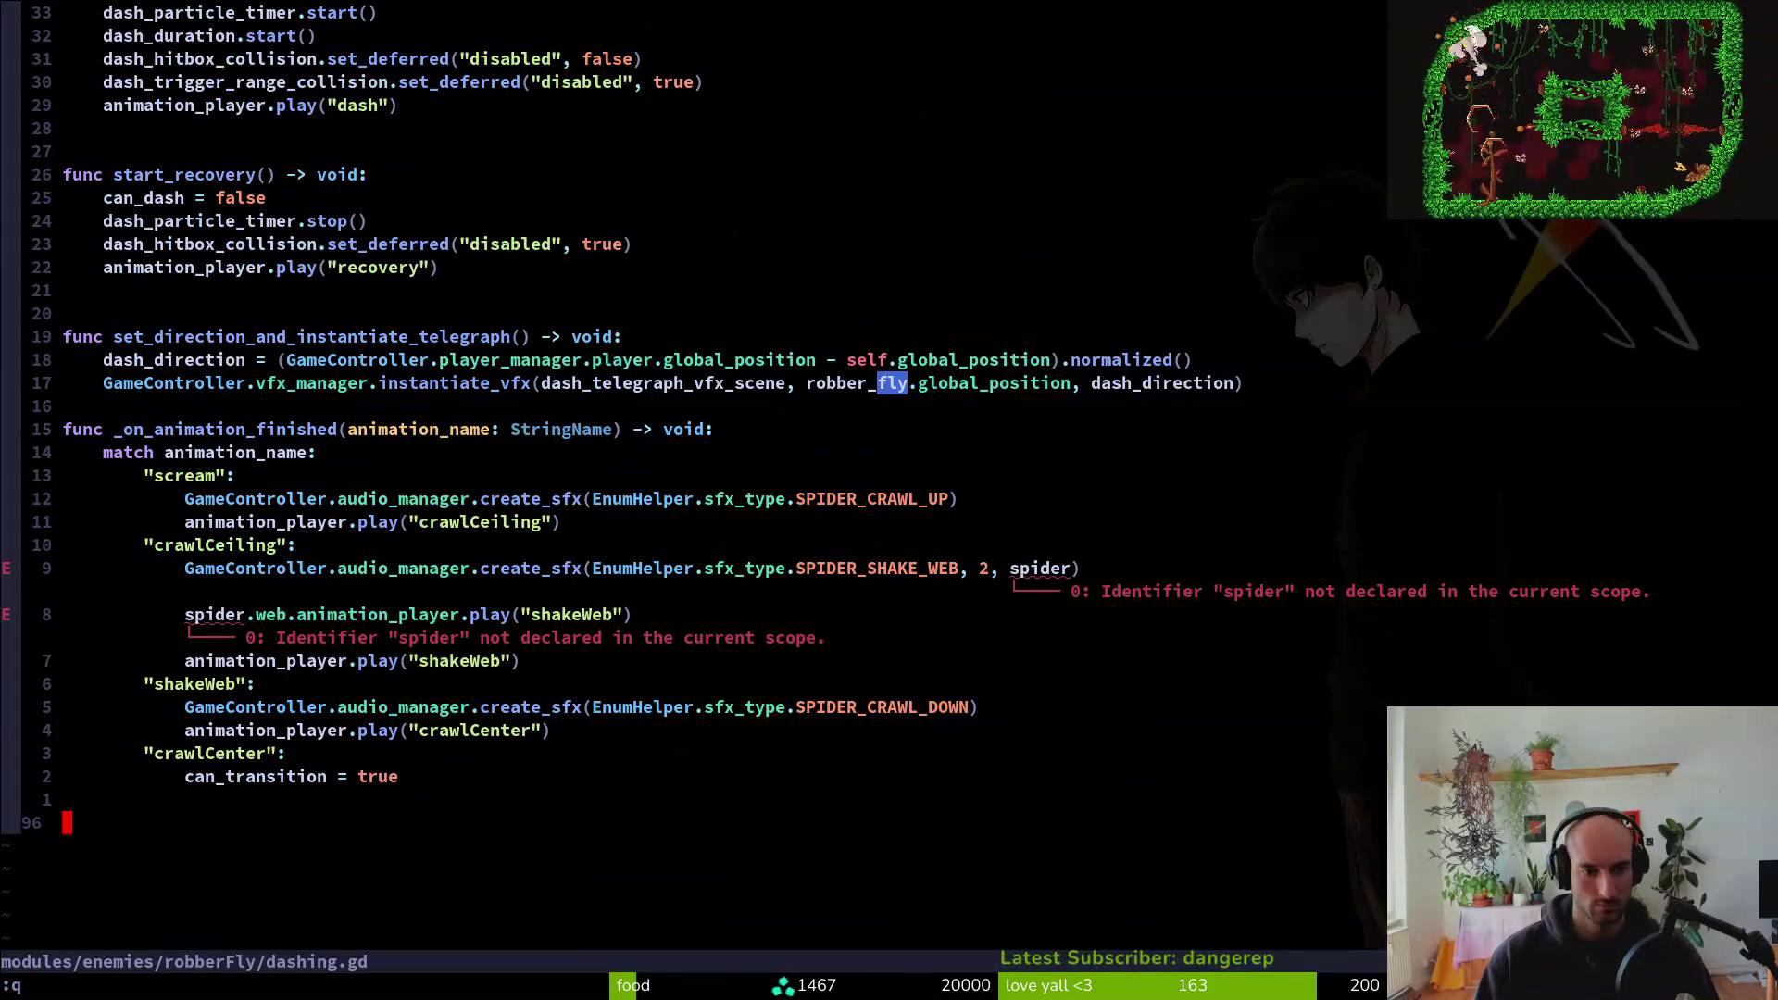
# Paste the copied mantis lines under the scream branch
pyautogui.click(352, 730)
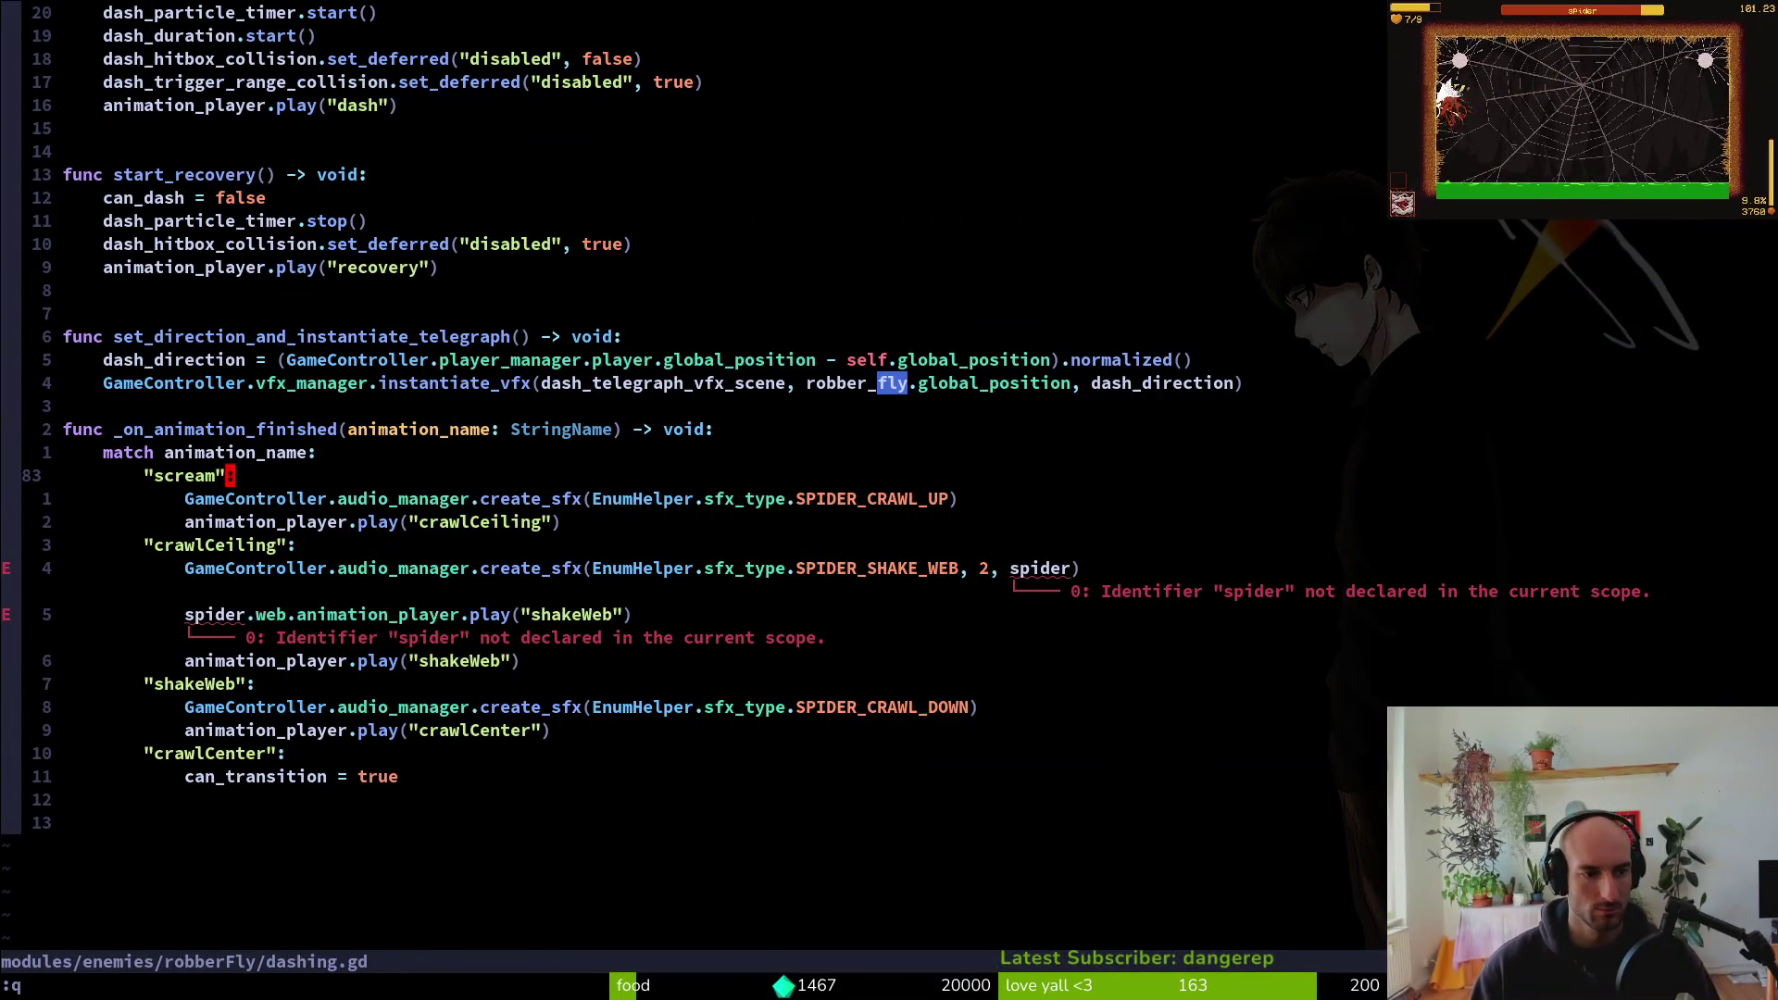
pyautogui.press('9')
pyautogui.press('k')
pyautogui.press('p')
# Delete the two SPIDER_CRAWL_UP crawl-up lines
pyautogui.press('j')
pyautogui.press('4')
pyautogui.press('j')
pyautogui.press('V')
pyautogui.press('j')
pyautogui.press('d')
# Delete the crawlCeiling sound and shakeWeb spider lines, then save dashing.gd
pyautogui.press('j')
pyautogui.press('V')
pyautogui.press('j')
pyautogui.press('j')
pyautogui.press('j')
pyautogui.press('d')
pyautogui.press('u')
pyautogui.press('V')
pyautogui.press('j')
pyautogui.press('j')
pyautogui.press('j')
pyautogui.press('j')
pyautogui.press('j')
pyautogui.write('d:write')
pyautogui.press('Return')
pyautogui.press('j')
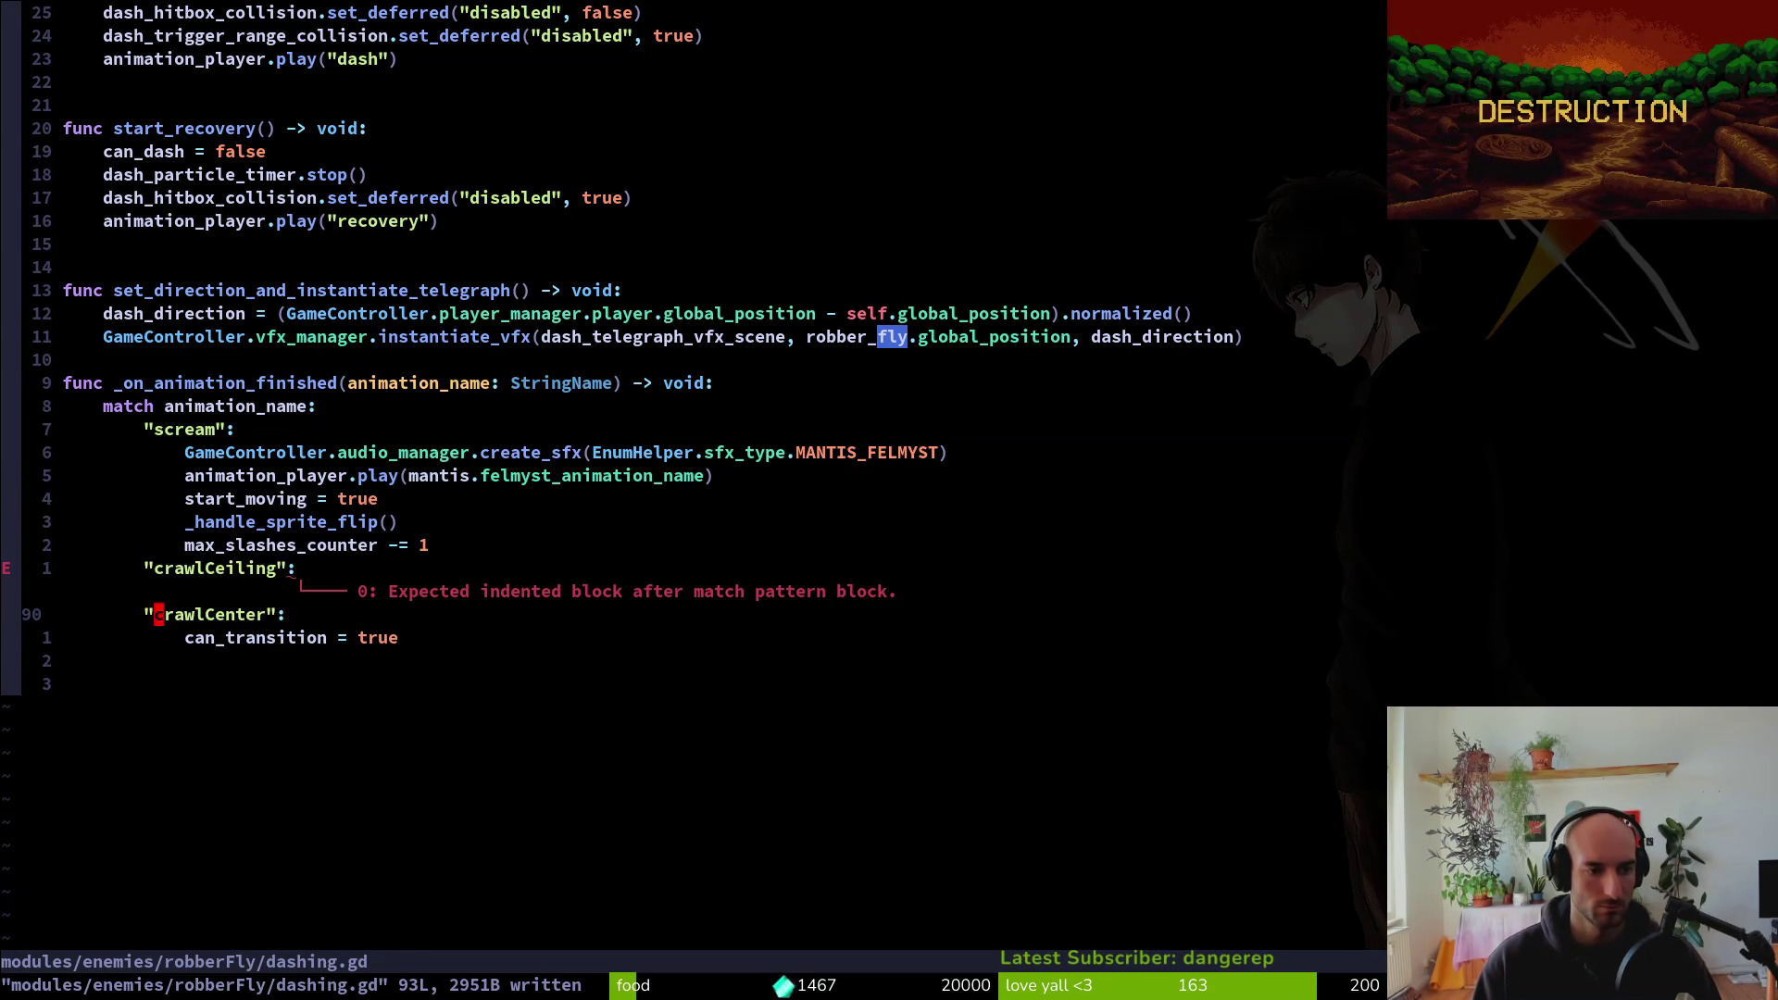
# Rename the crawlCenter branch to 'recovery' and crawlCeiling to 'dashing'
pyautogui.press('c')
pyautogui.press('i')
pyautogui.press('"')
pyautogui.write('recovery')
pyautogui.press('Escape')
pyautogui.press('k')
pyautogui.press('c')
pyautogui.press('i')
pyautogui.press('"')
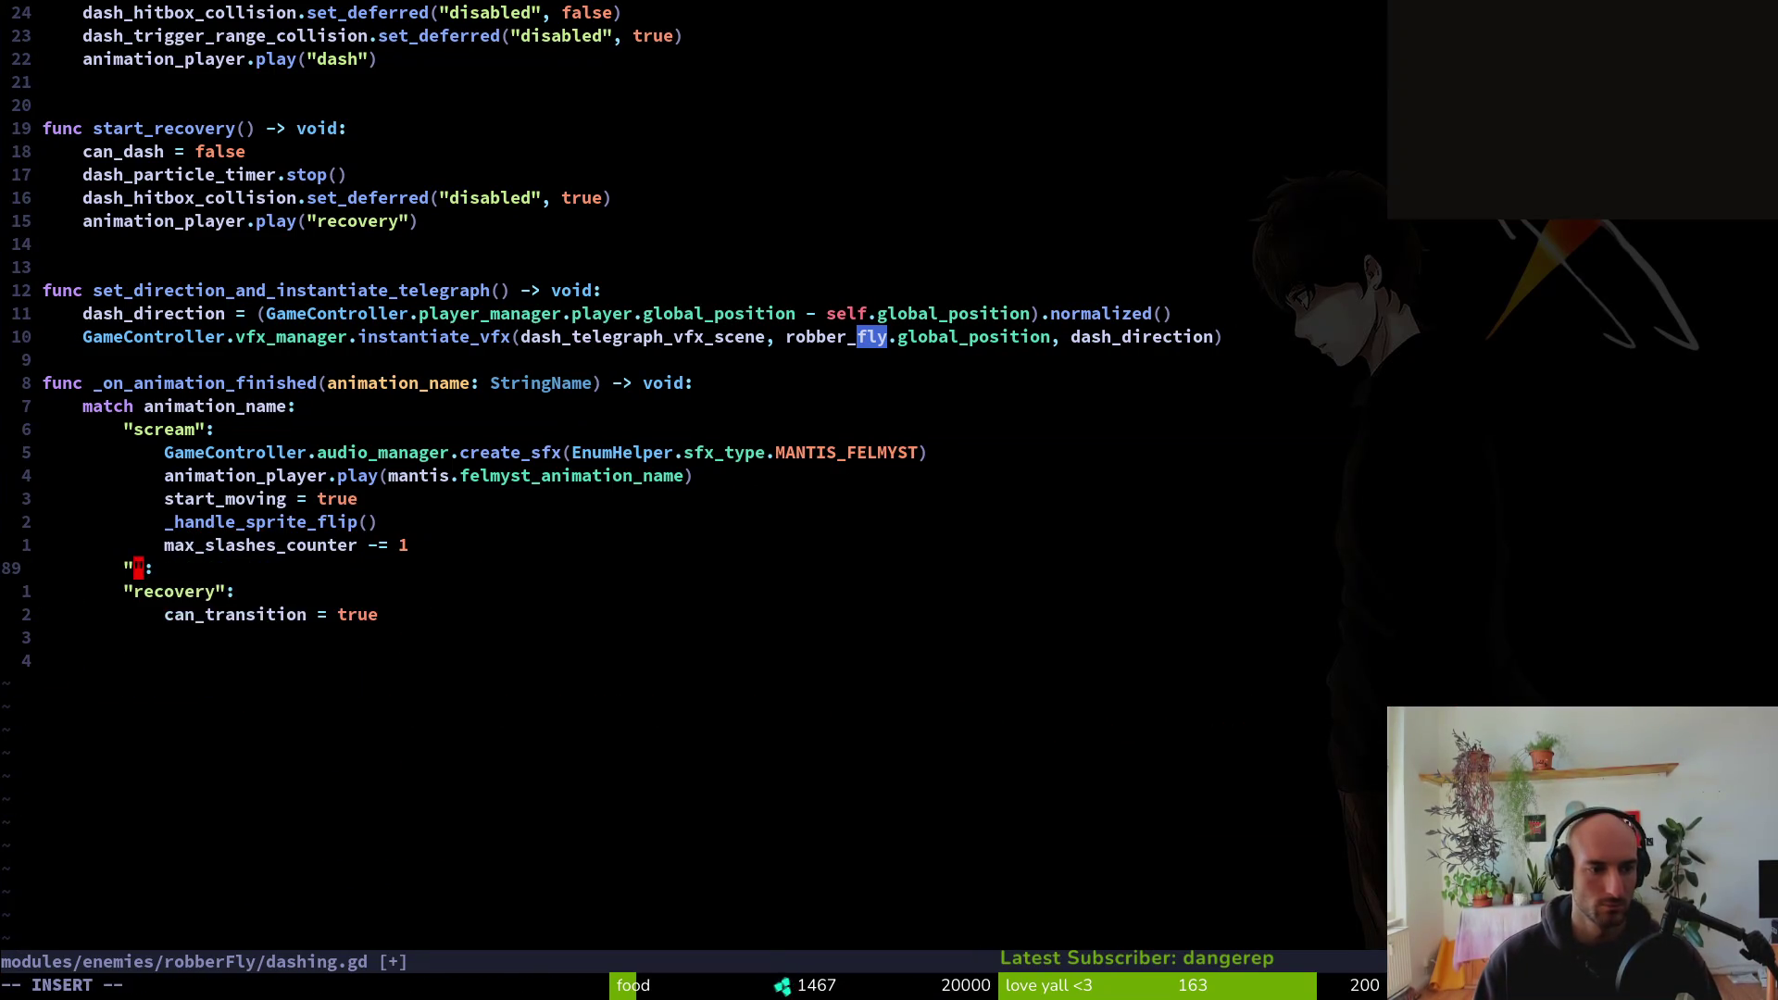
pyautogui.write('dashing')
pyautogui.press('Escape')
# Rename the scream branch to 'windup' and save dashing.gd
pyautogui.press('k')
pyautogui.press('k')
pyautogui.press('k')
pyautogui.press('c')
pyautogui.press('i')
pyautogui.press('"')
pyautogui.write('windup')
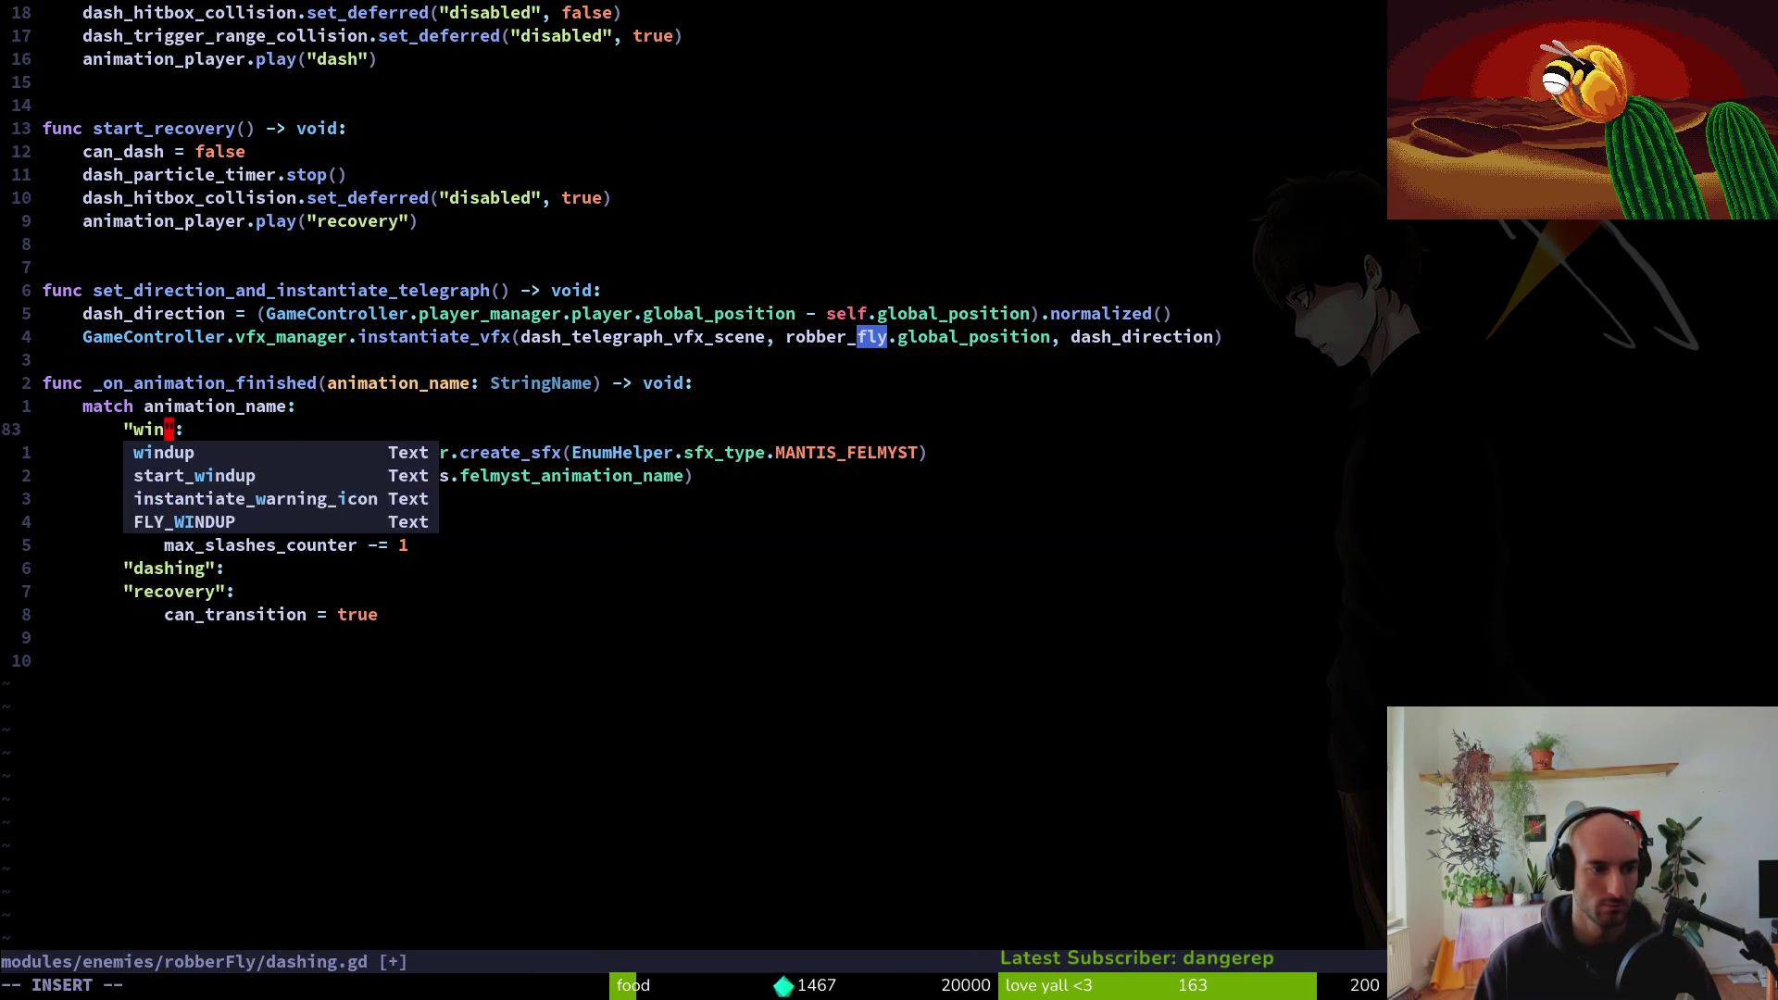
pyautogui.press('Escape')
pyautogui.write(':w')
pyautogui.press('Return')
pyautogui.press('j')
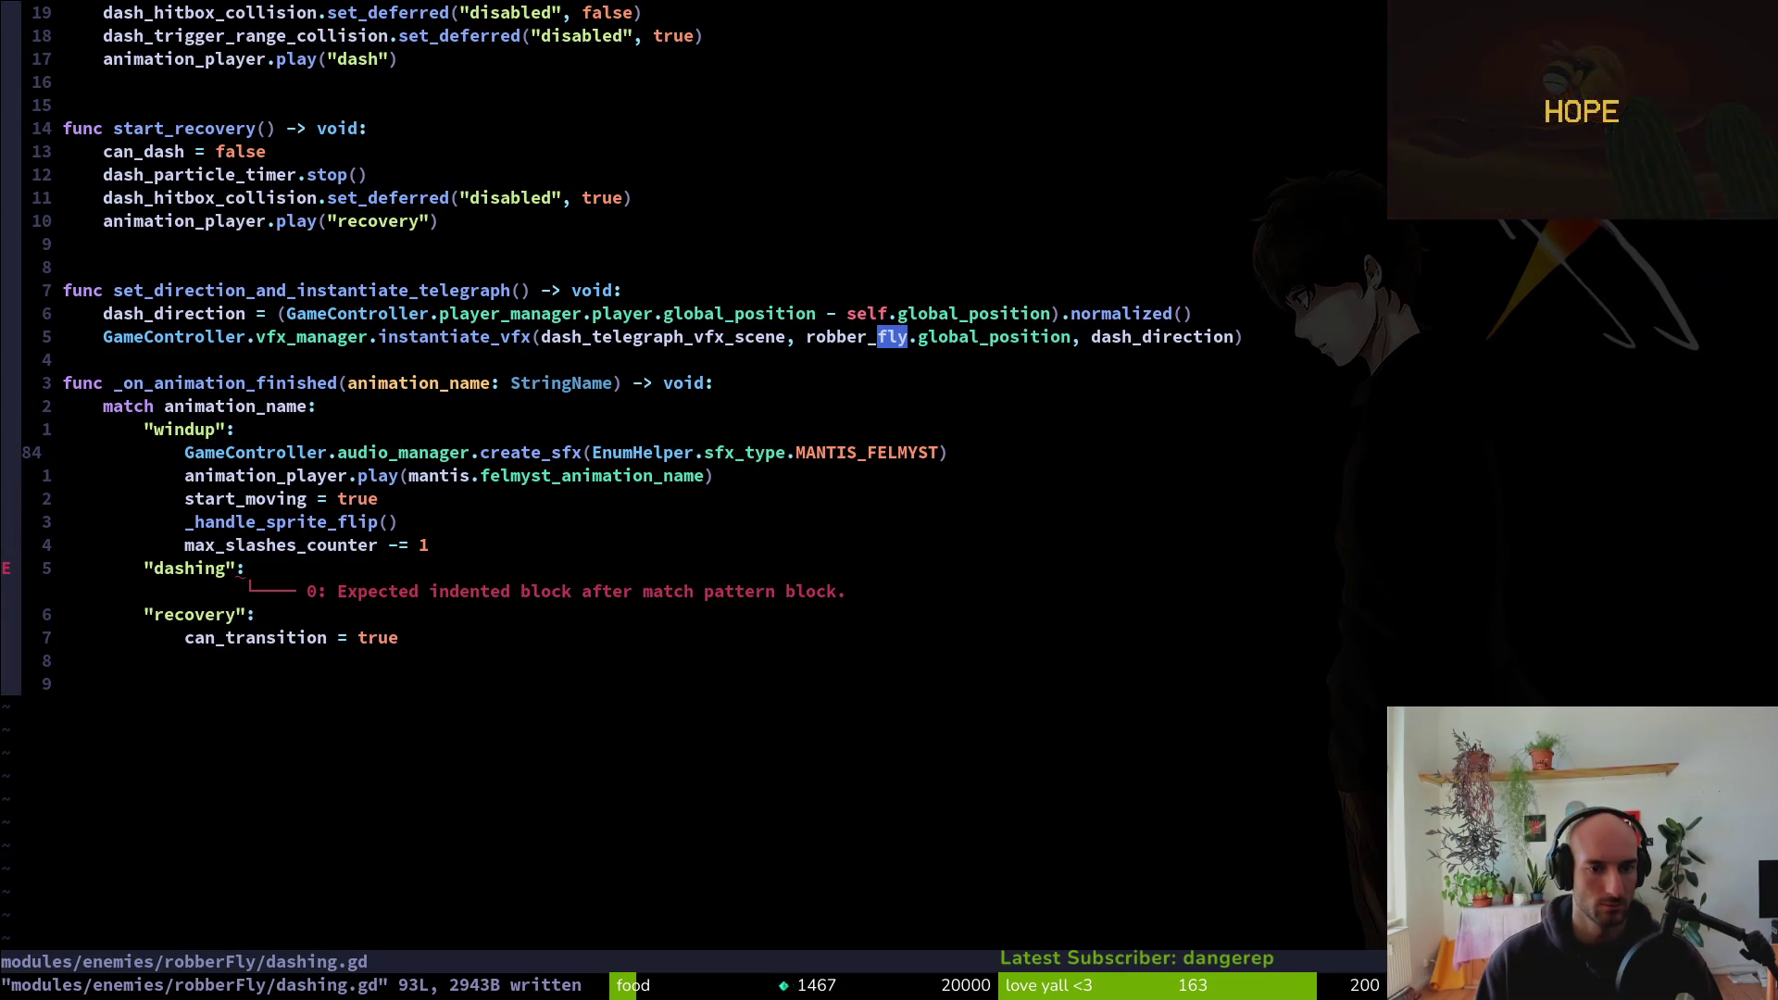
pyautogui.hotkey('ctrl', 'u')
pyautogui.hotkey('ctrl', 'u')
pyautogui.hotkey('ctrl', 'u')
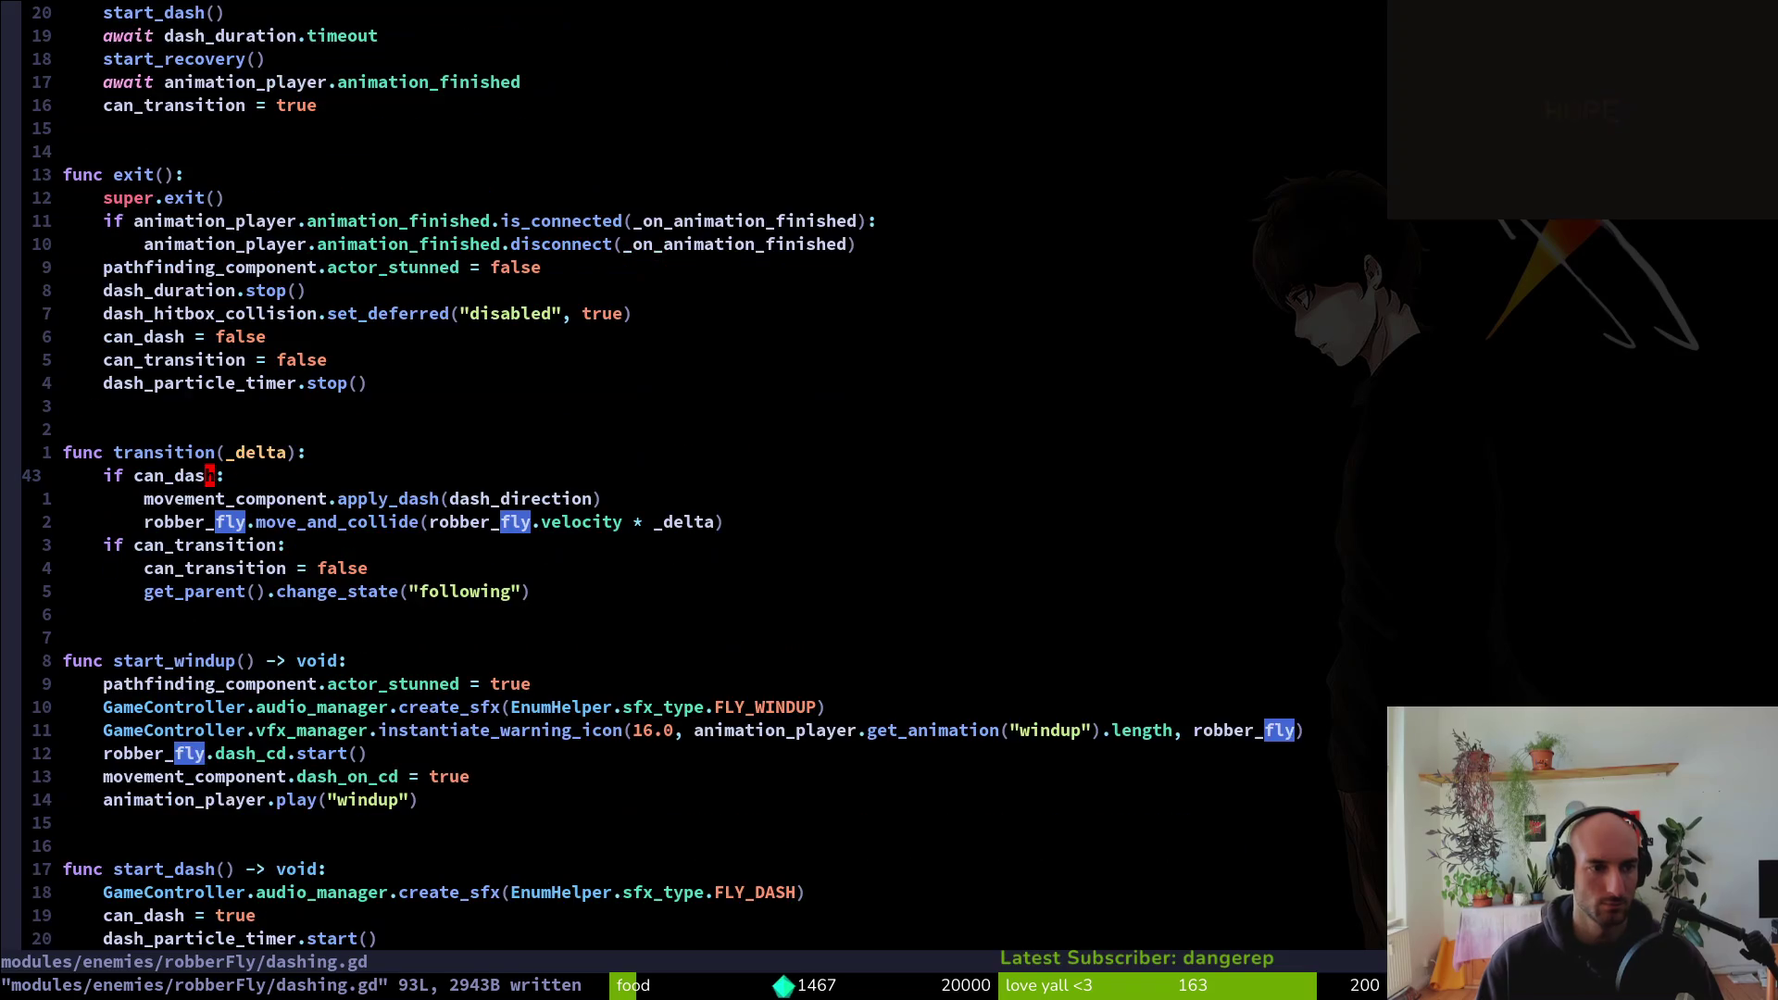
# Delete the await line after start_windup in enter()
pyautogui.press('1')
pyautogui.press('7')
pyautogui.press('j')
pyautogui.hotkey('ctrl', 'd')
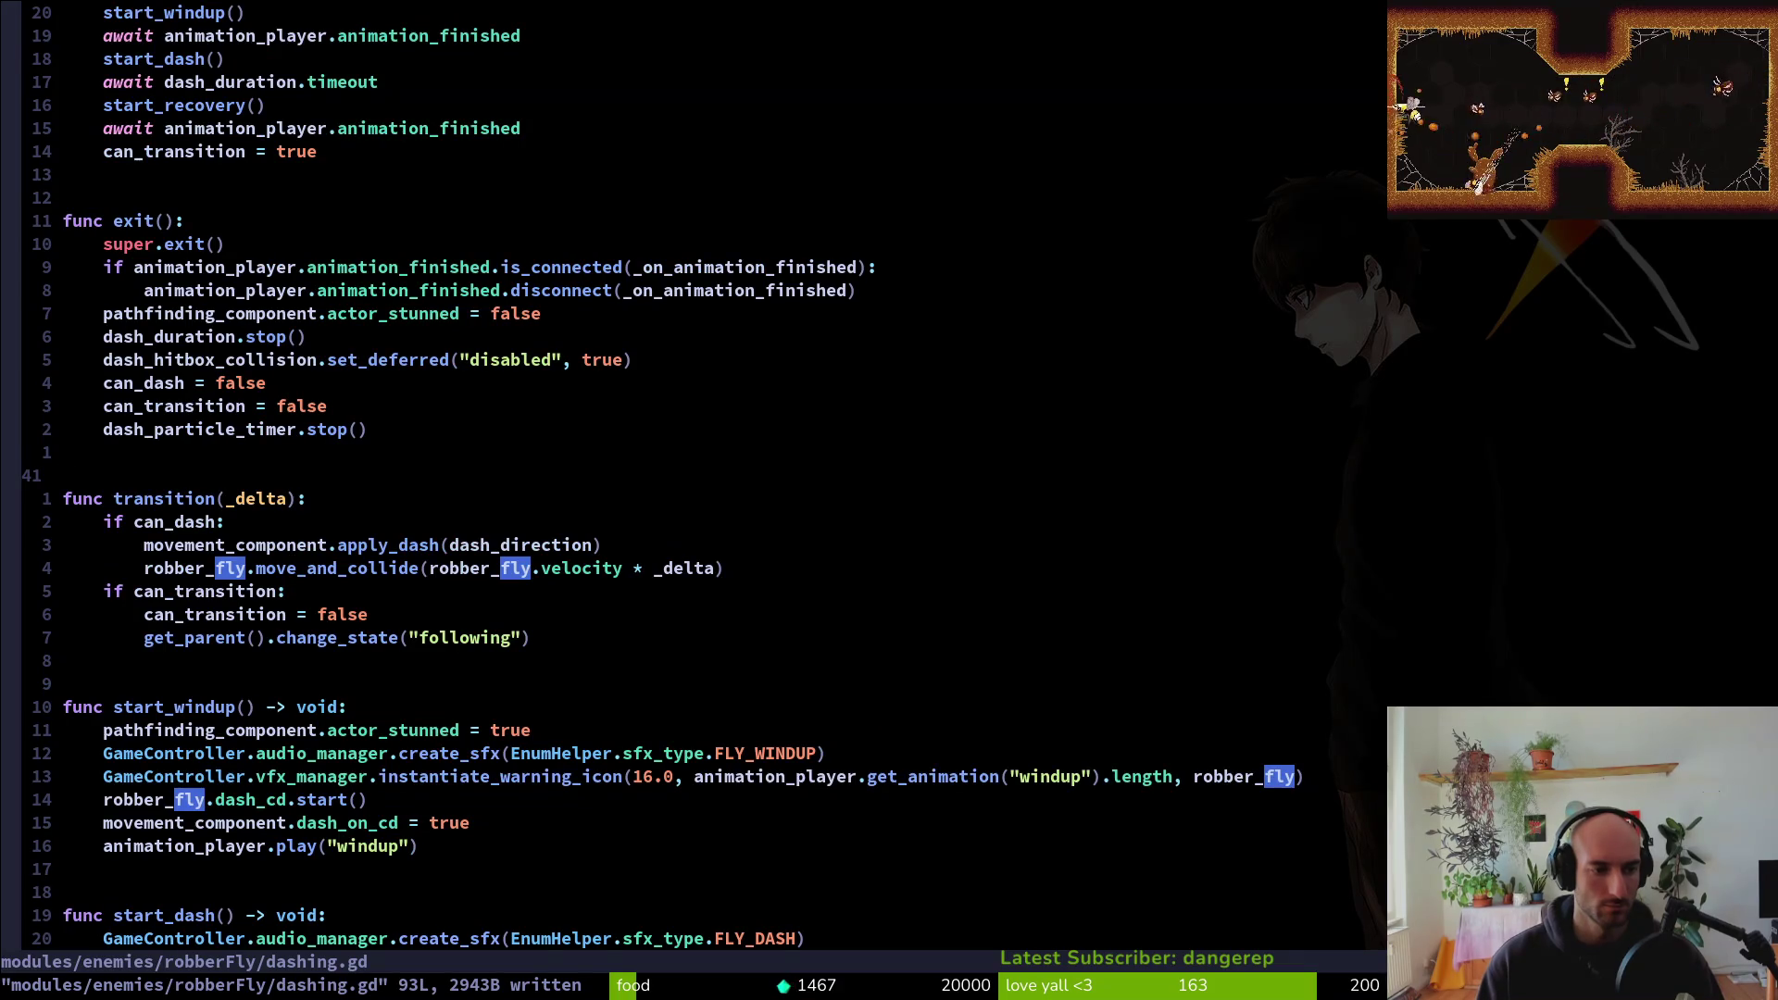
pyautogui.hotkey('ctrl', 'u')
pyautogui.press('j')
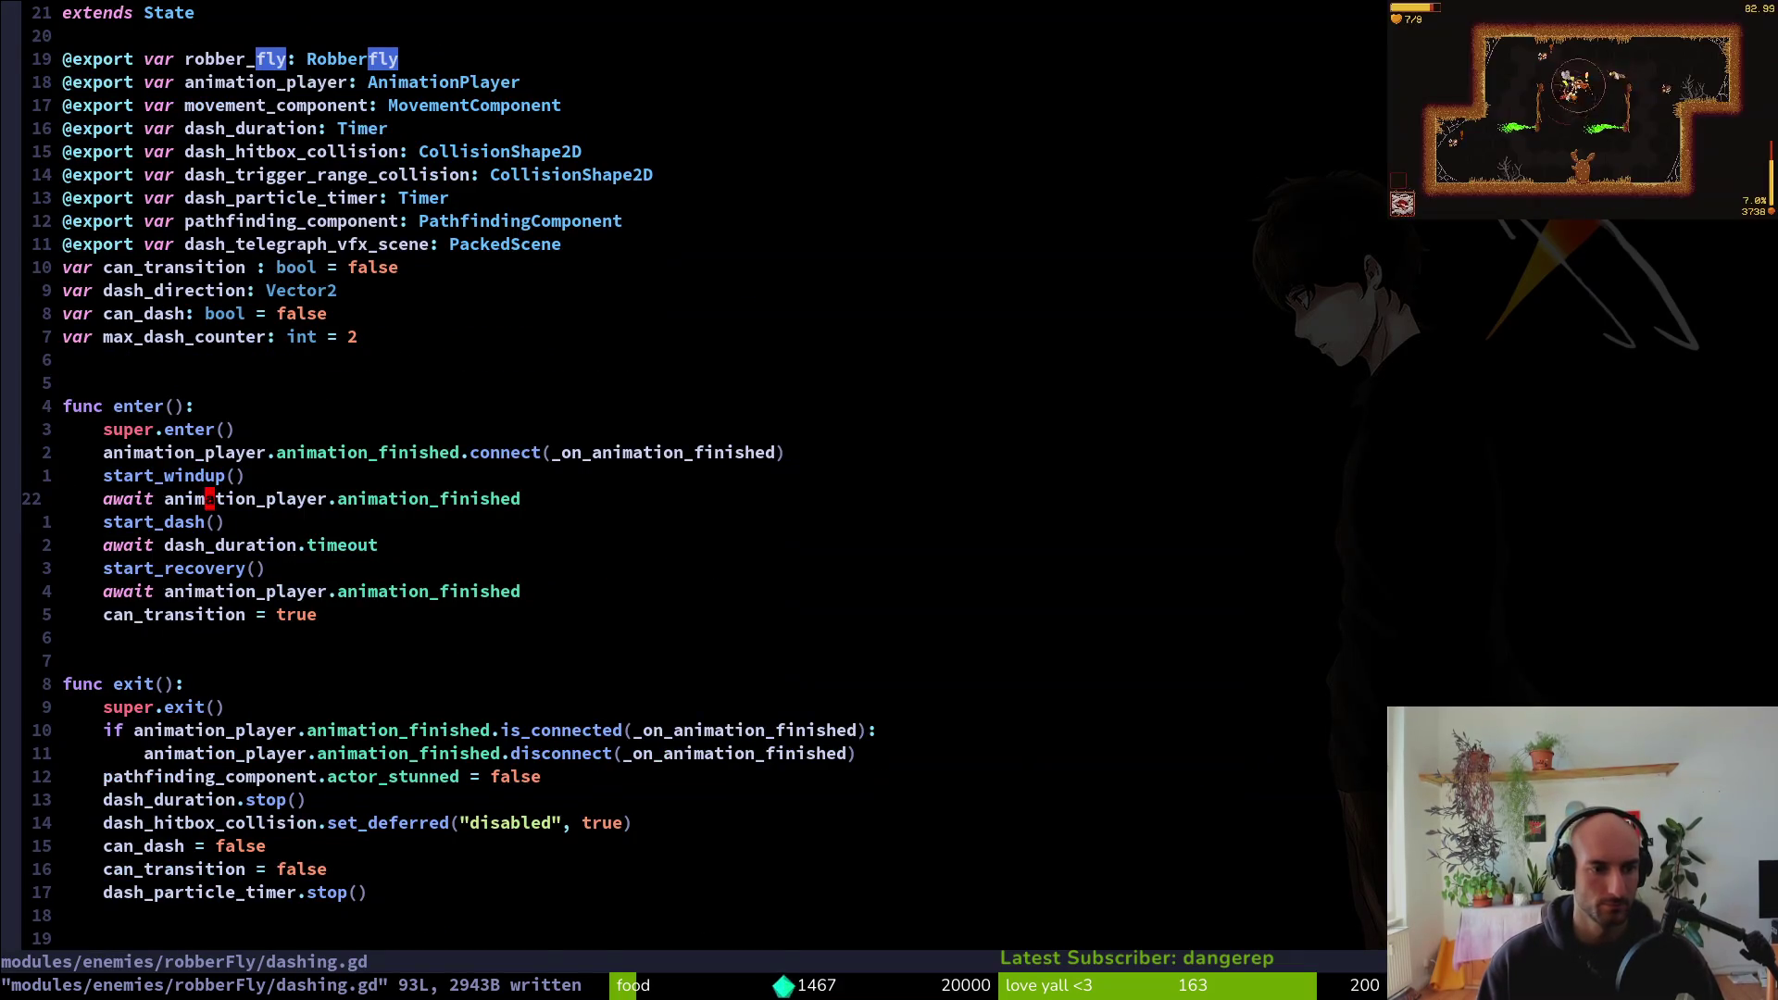
pyautogui.press('V')
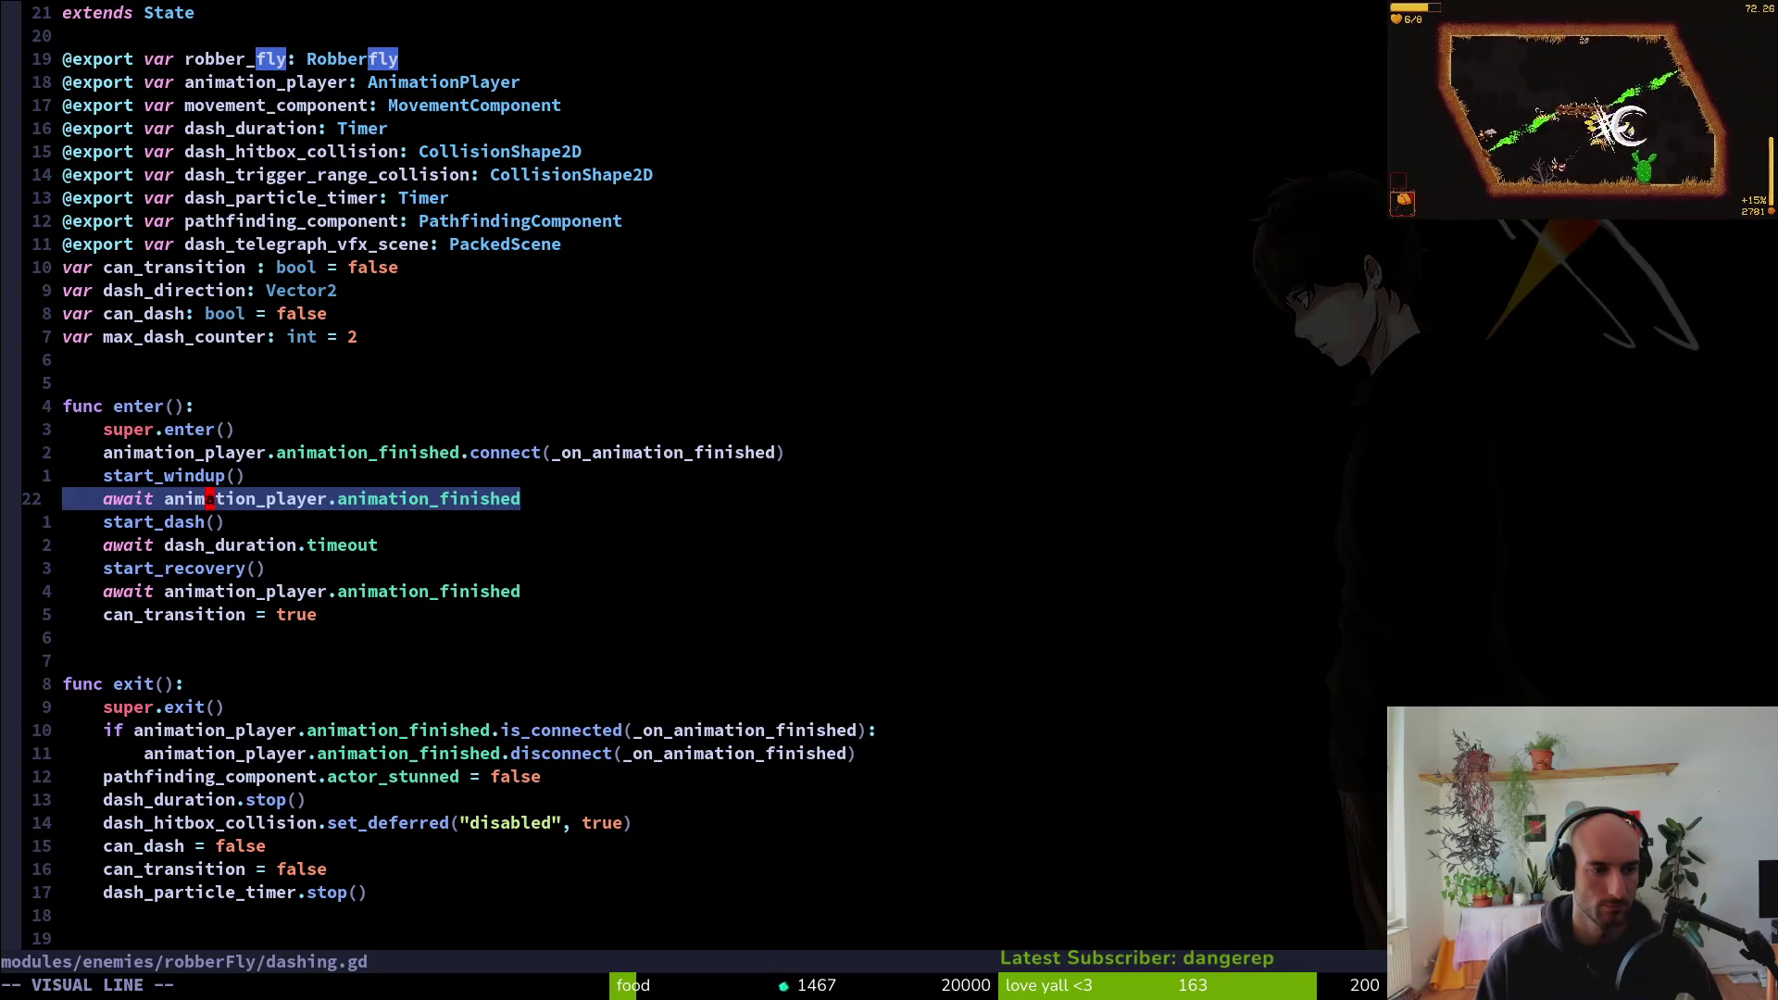
pyautogui.press('d')
# Comment out the four start_dash and await lines in enter() and save
pyautogui.press('V')
pyautogui.press('j')
pyautogui.press('y')
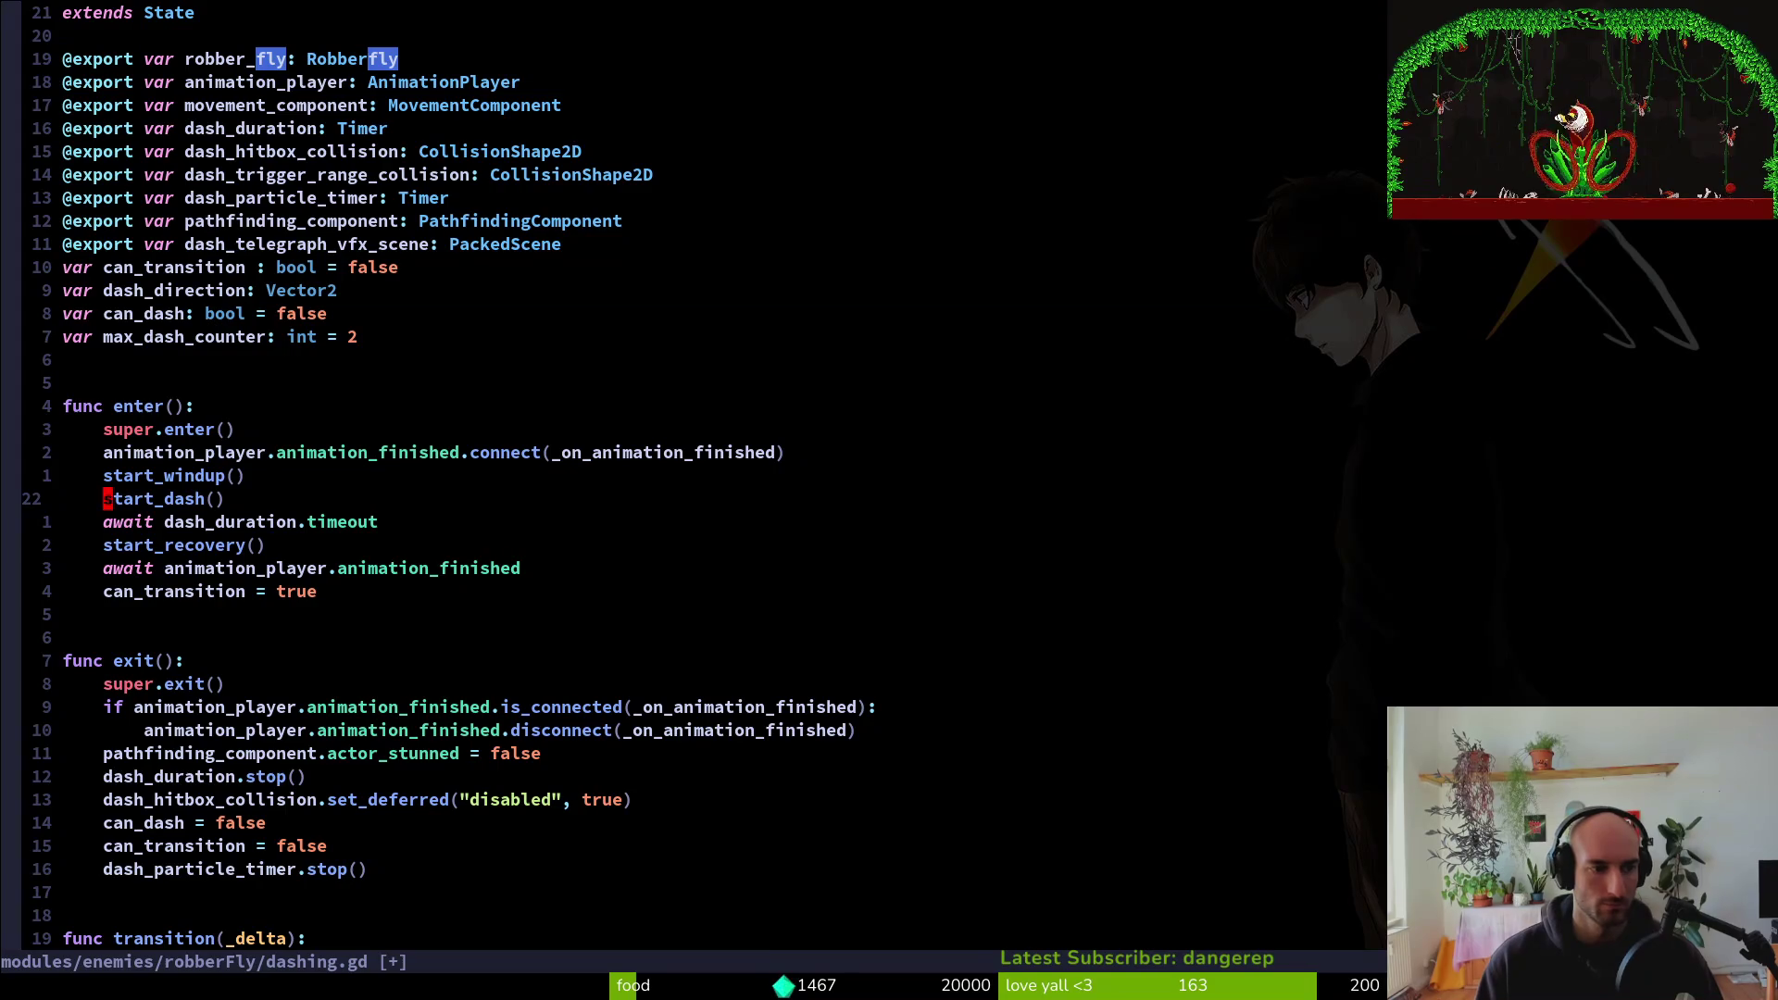
pyautogui.press('j')
pyautogui.press('j')
pyautogui.press('j')
pyautogui.hotkey('shift', 'i')
pyautogui.write('#')
pyautogui.press('Escape')
pyautogui.write(':w')
pyautogui.press('Return')
# Cut the commented dash lines out of enter() and save dashing.gd
pyautogui.press('V')
pyautogui.press('j')
pyautogui.press('j')
pyautogui.press('j')
pyautogui.press('y')
pyautogui.press('V')
pyautogui.press('j')
pyautogui.press('j')
pyautogui.press('j')
pyautogui.write('jd:w')
pyautogui.press('Return')
# Paste the cut dash lines at the end of dashing.gd and clear the can_transition line
pyautogui.hotkey('ctrl', 'd')
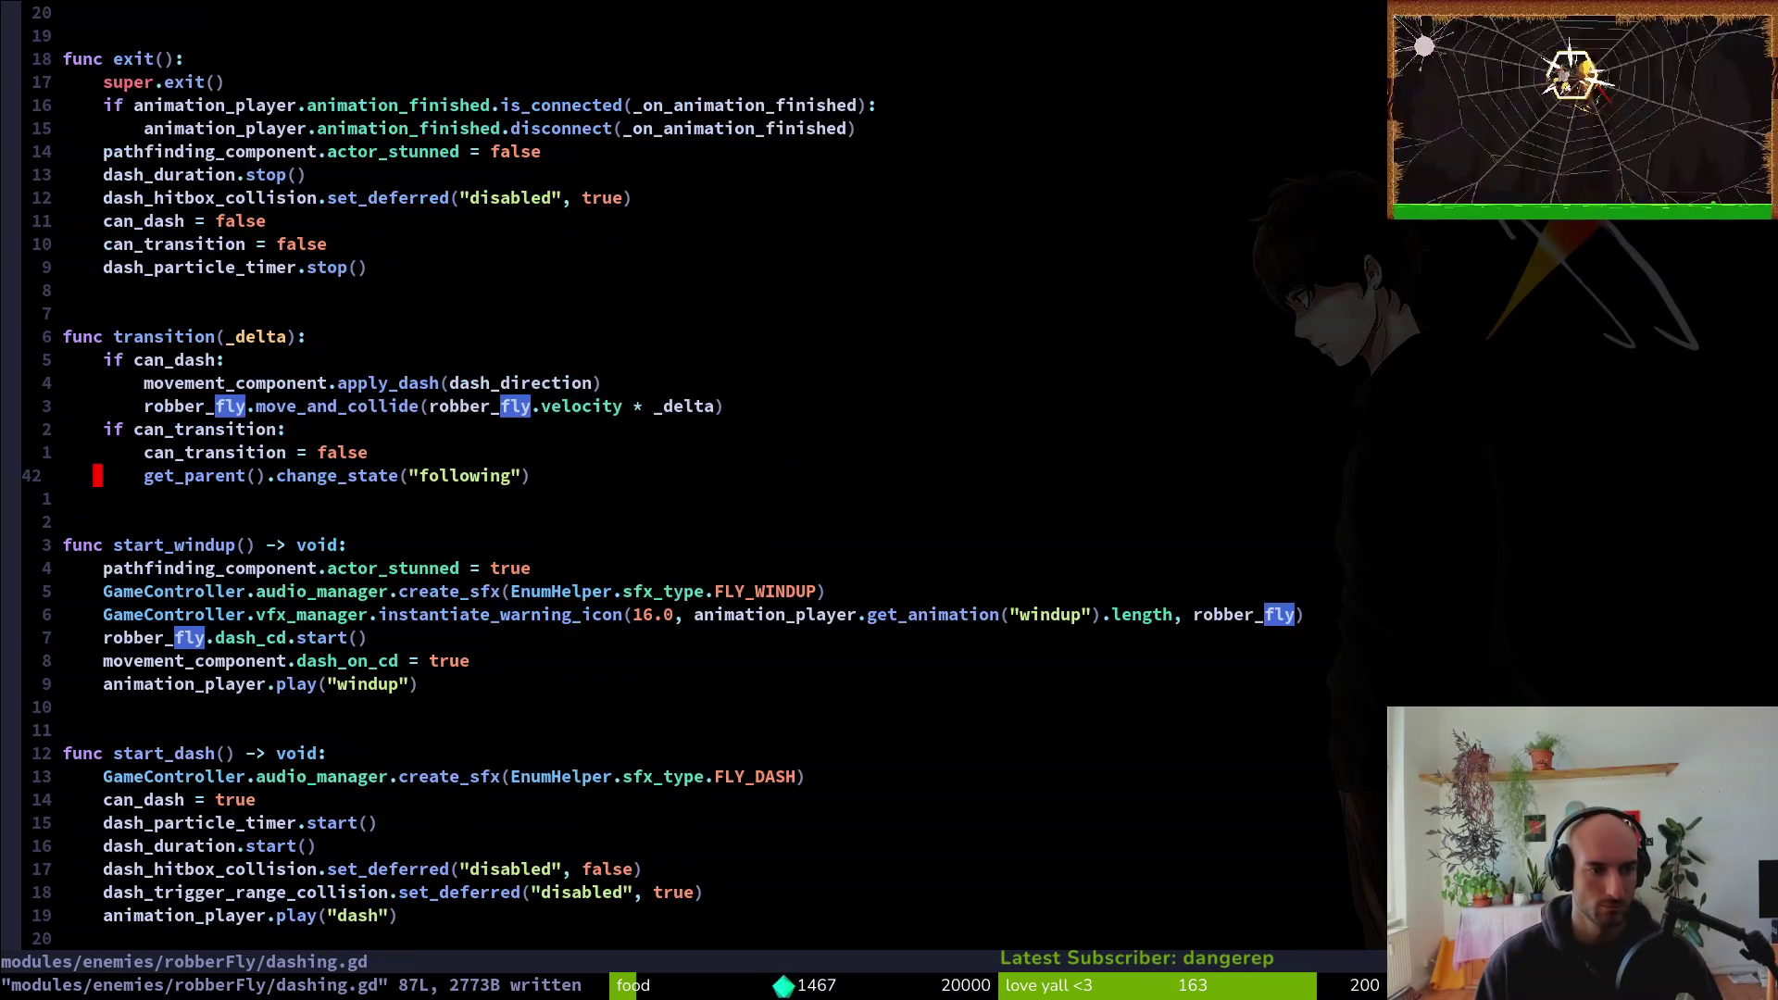
pyautogui.hotkey('ctrl', 'd')
pyautogui.hotkey('ctrl', 'd')
pyautogui.press('j')
pyautogui.press('j')
pyautogui.press('j')
pyautogui.press('j')
pyautogui.press('j')
pyautogui.press('p')
pyautogui.press('j')
pyautogui.press('j')
pyautogui.press('j')
pyautogui.press('j')
pyautogui.press('c')
pyautogui.press('c')
pyautogui.press('Escape')
# Move the #start_recovery() line below the dashing branch
pyautogui.press('k')
pyautogui.press('k')
pyautogui.hotkey('shift', 'v')
pyautogui.hotkey('shift', 'k')
pyautogui.hotkey('shift', 'k')
pyautogui.hotkey('shift', 'k')
pyautogui.hotkey('shift', 'k')
pyautogui.hotkey('shift', 'k')
pyautogui.hotkey('shift', 'k')
pyautogui.hotkey('shift', 'k')
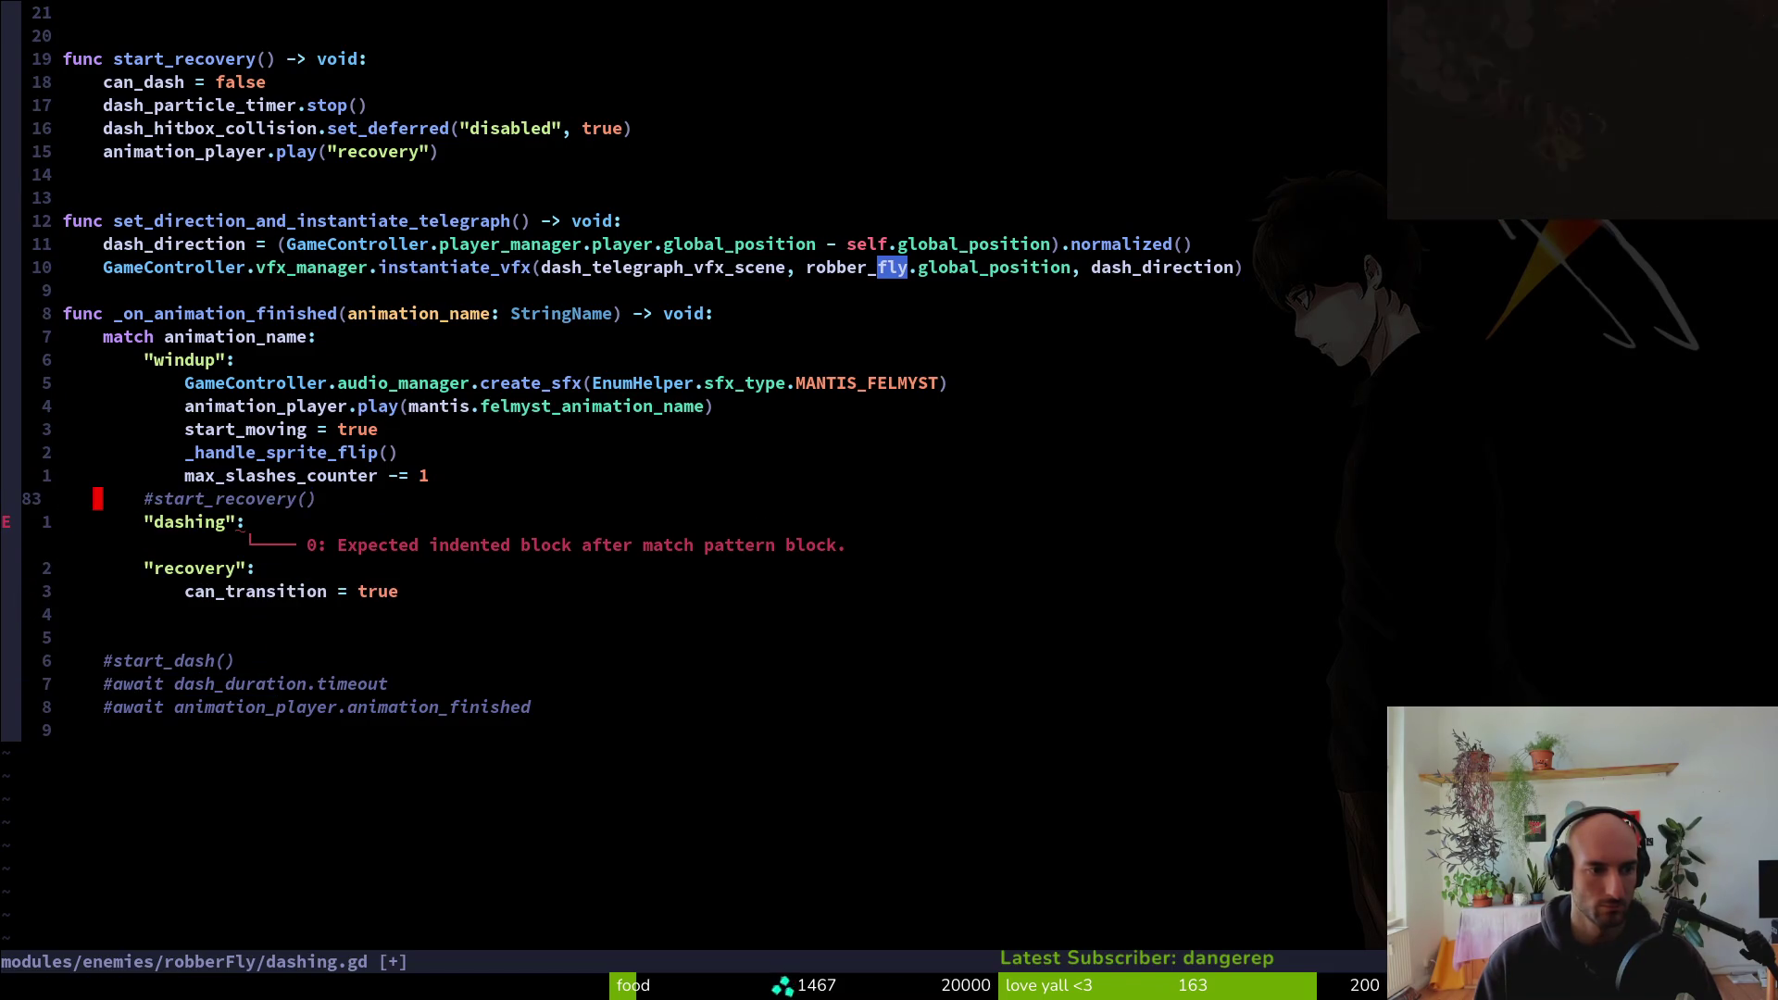
pyautogui.hotkey('shift', 'j')
pyautogui.press('Escape')
pyautogui.press('g')
pyautogui.press('v')
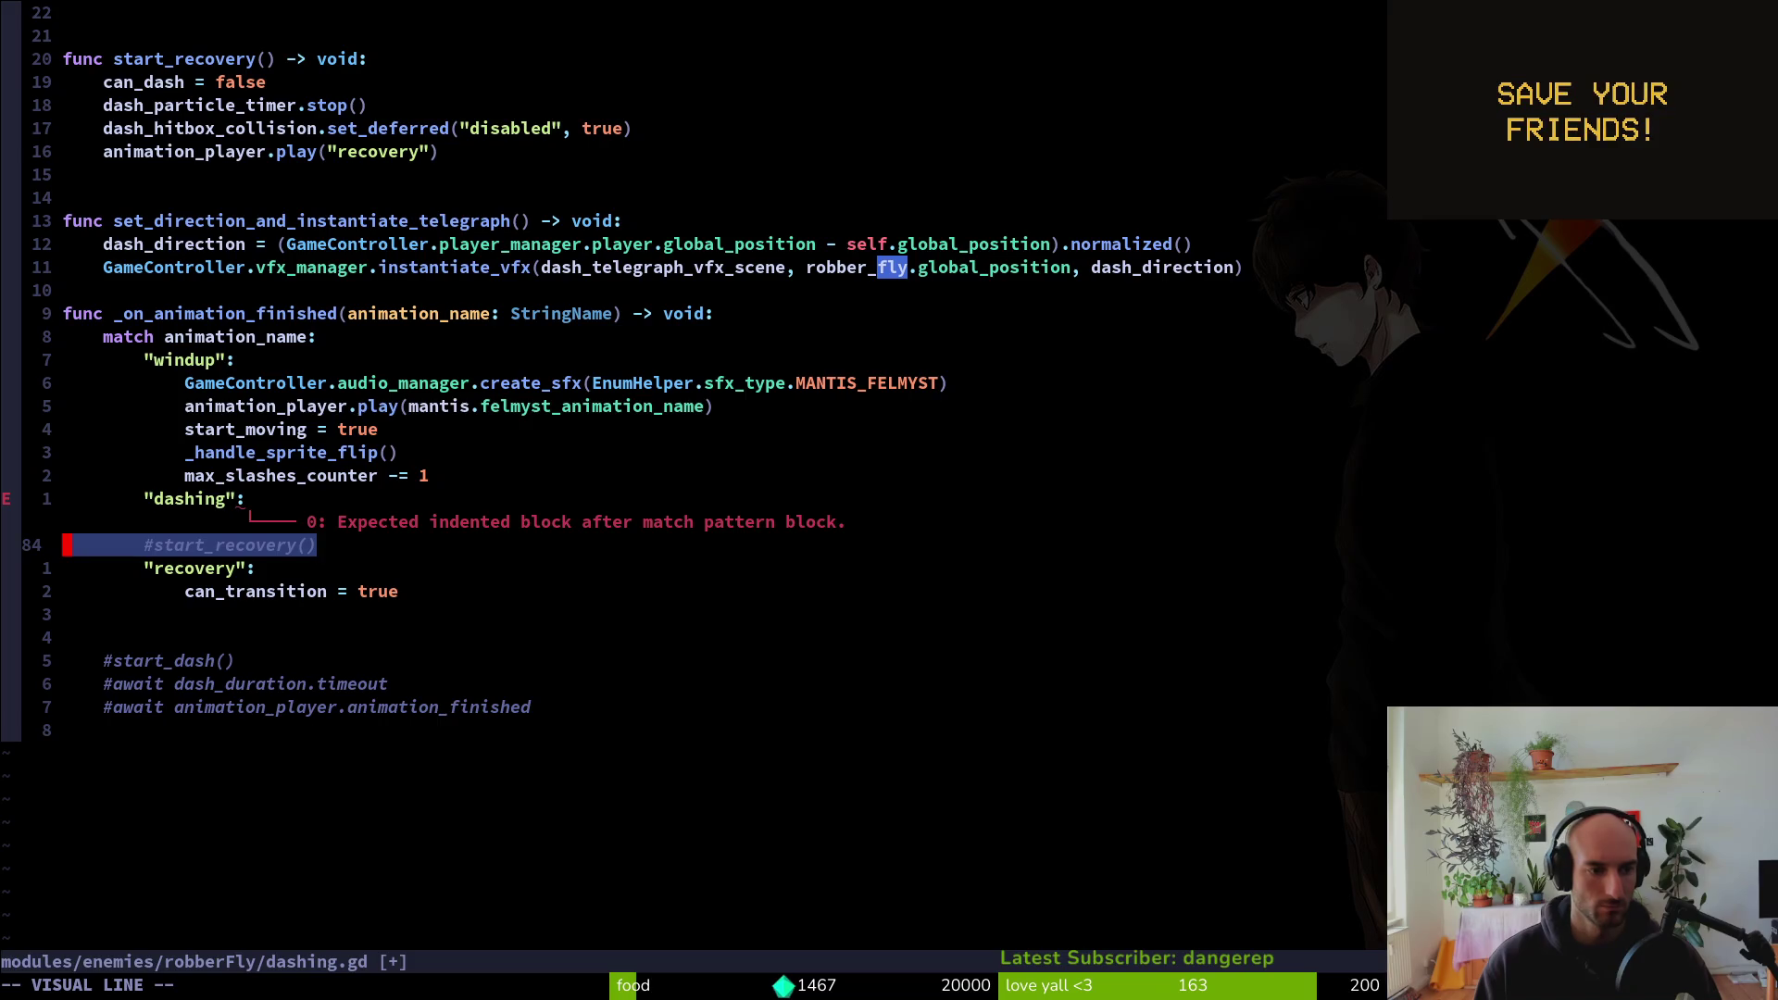
# Uncomment start_recovery() and indent it under the dashing branch
pyautogui.press('Escape')
pyautogui.press('w')
pyautogui.press('x')
pyautogui.hotkey('shift', 'v')
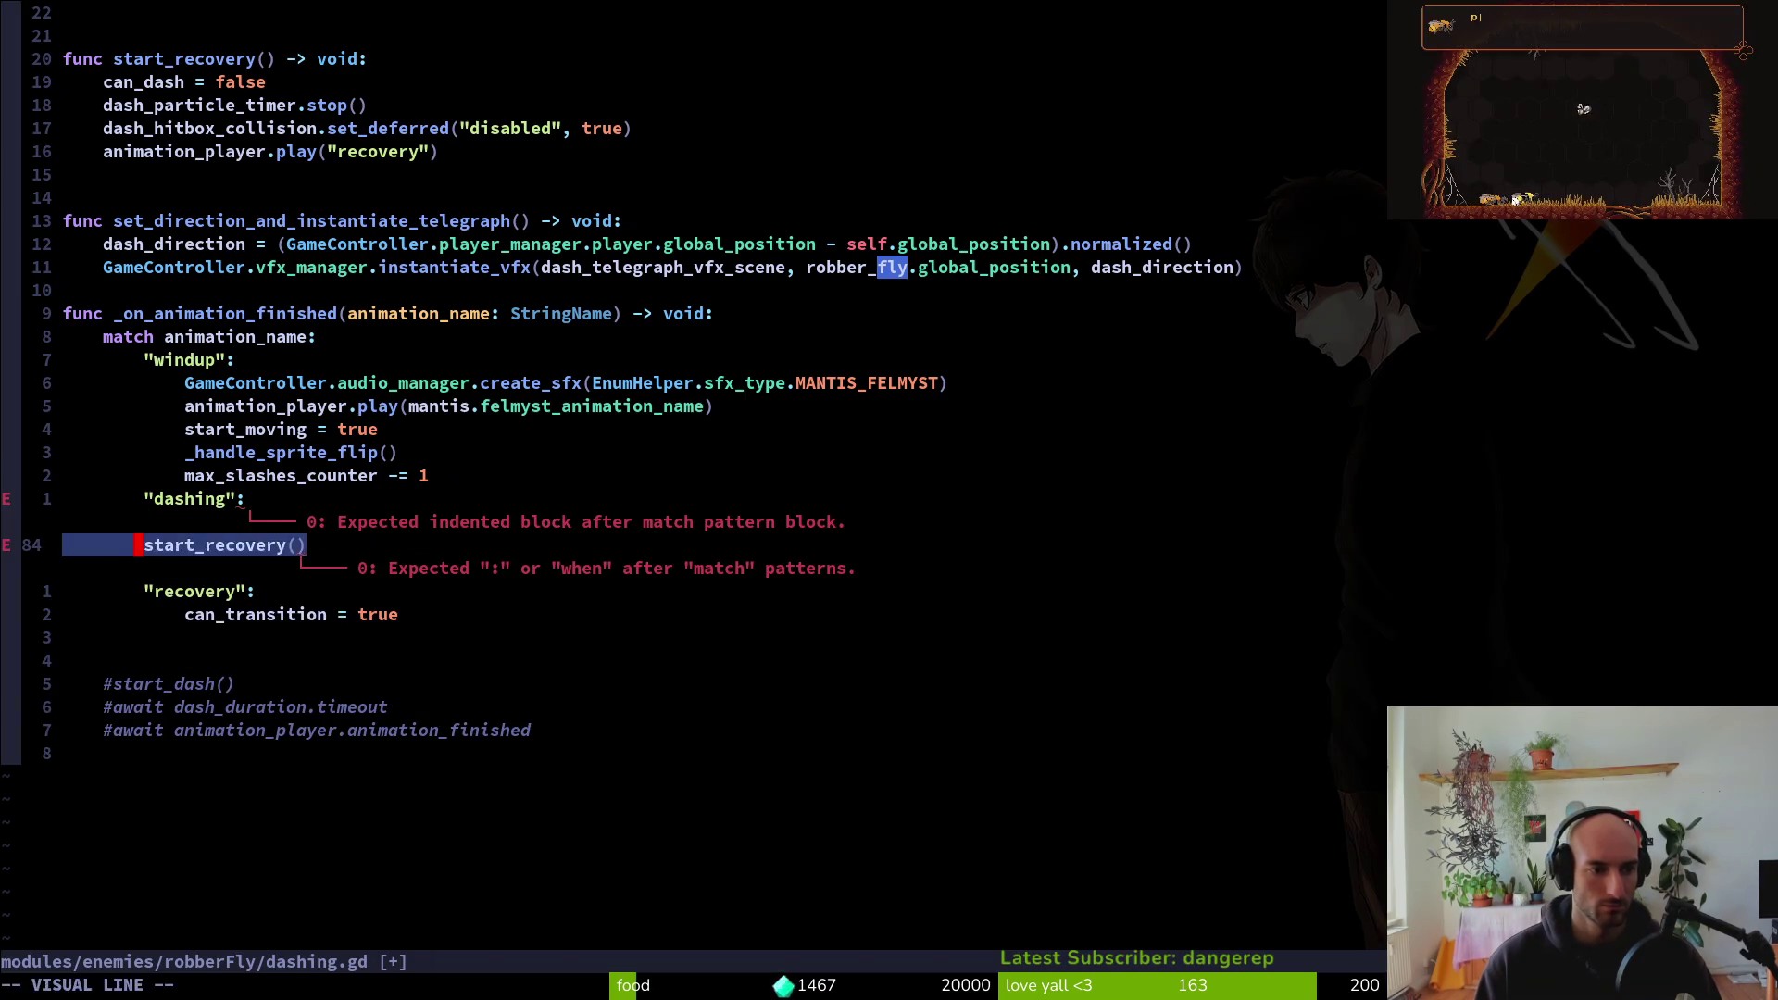
pyautogui.press('>')
pyautogui.press('j')
pyautogui.press('j')
pyautogui.press('j')
pyautogui.press('j')
pyautogui.hotkey('shift', 'v')
pyautogui.press('Escape')
# Paste the start_dash() call under the windup branch, indent it and uncomment it
pyautogui.press('k')
pyautogui.press('k')
pyautogui.press('1')
pyautogui.press('1')
pyautogui.press('k')
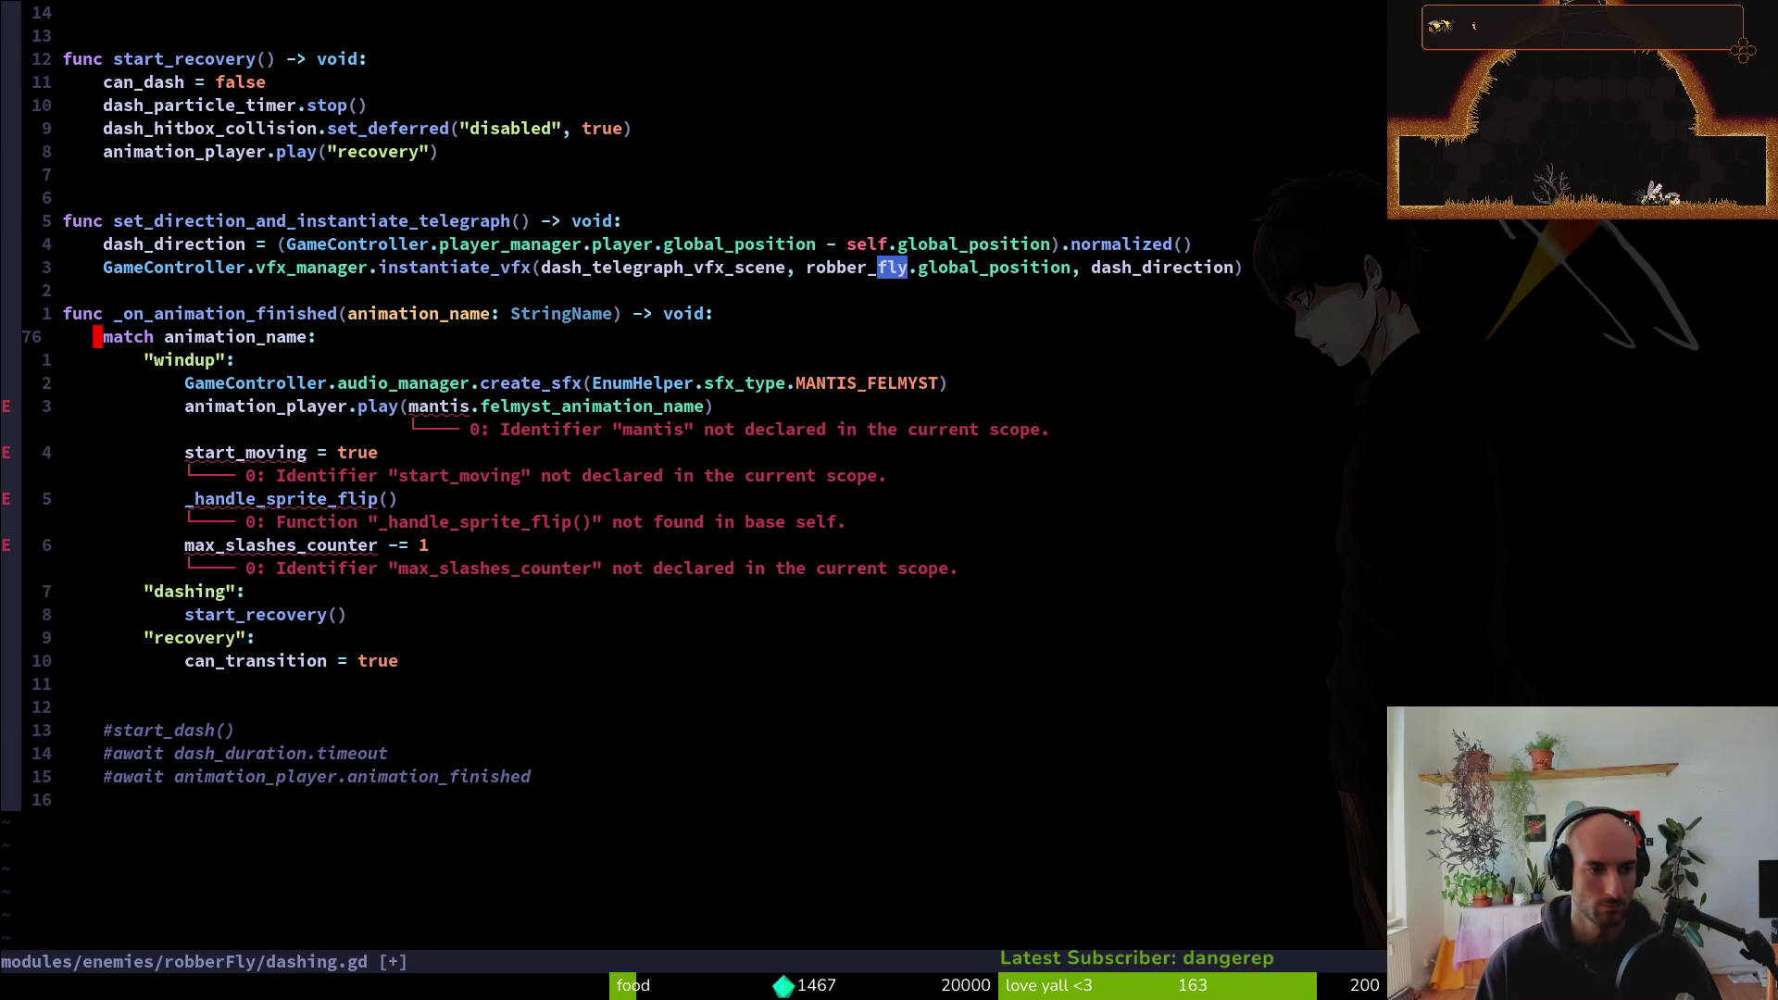
pyautogui.press('j')
pyautogui.press('p')
pyautogui.hotkey('shift', 'v')
pyautogui.press('>')
pyautogui.press('.')
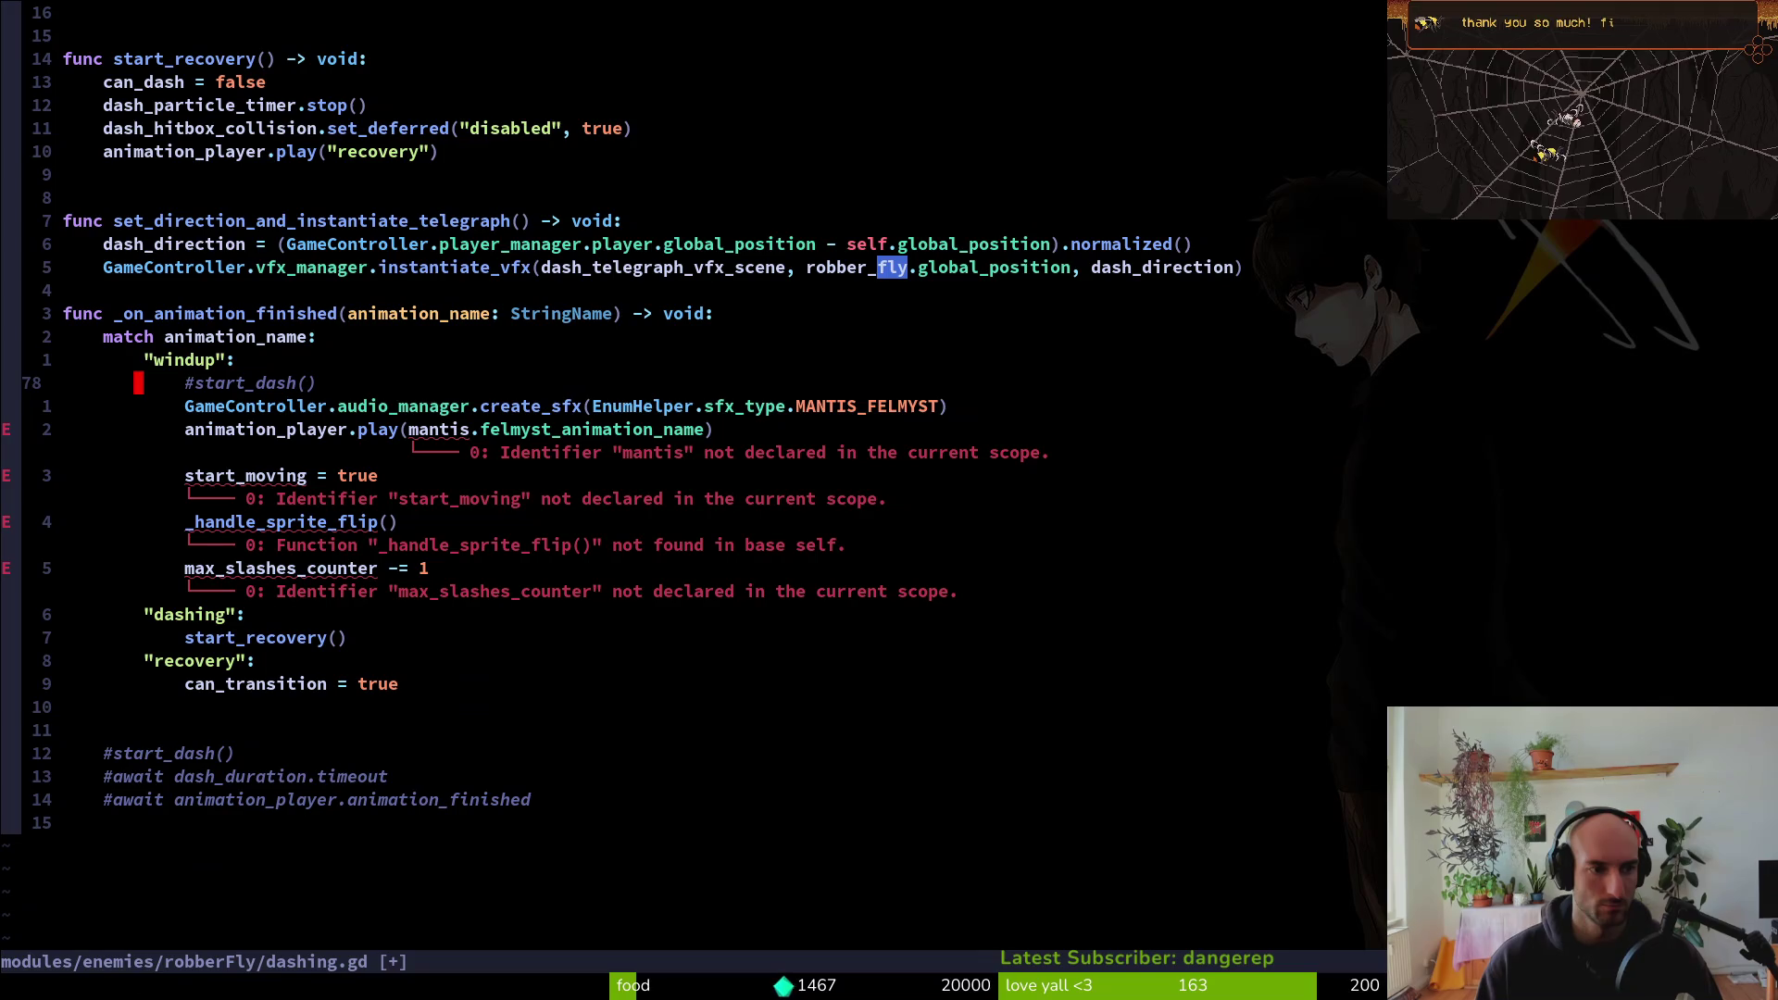
pyautogui.press('g')
pyautogui.press('c')
pyautogui.press('c')
pyautogui.press('j')
pyautogui.press('j')
pyautogui.press('j')
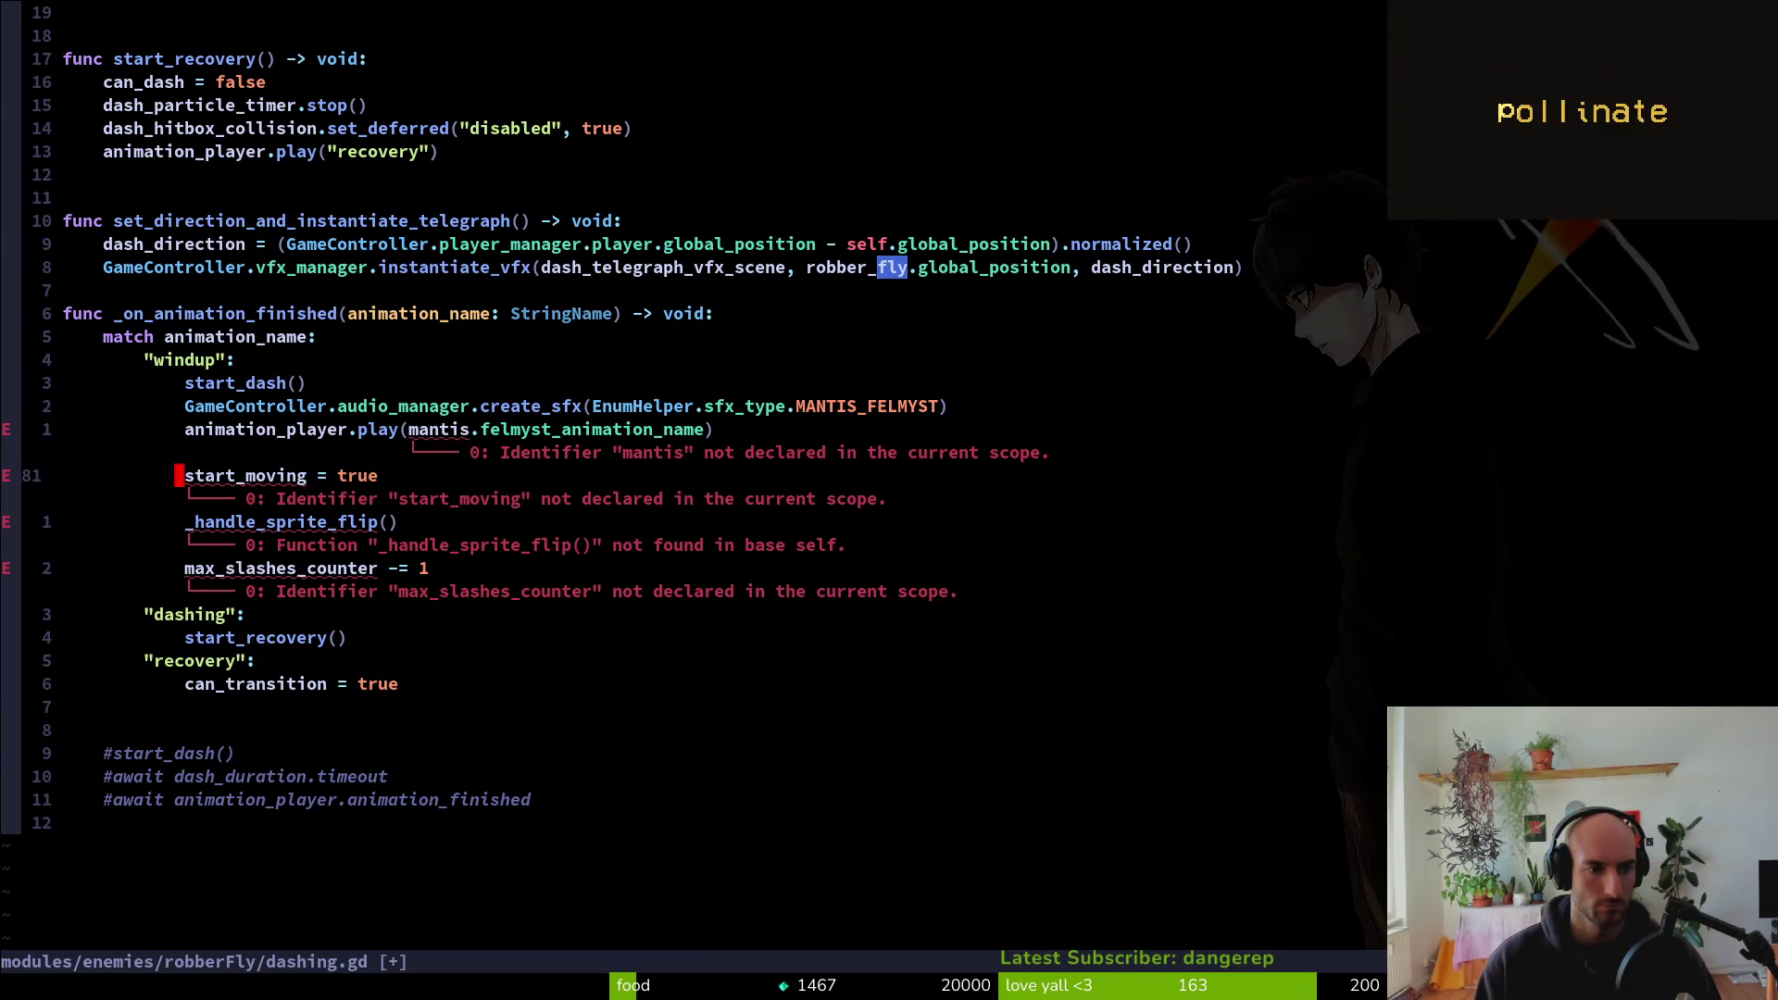
# Search the project for start_moving and preview its check in felmyst_prep.gd
pyautogui.press('k')
pyautogui.hotkey('shift', 'v')
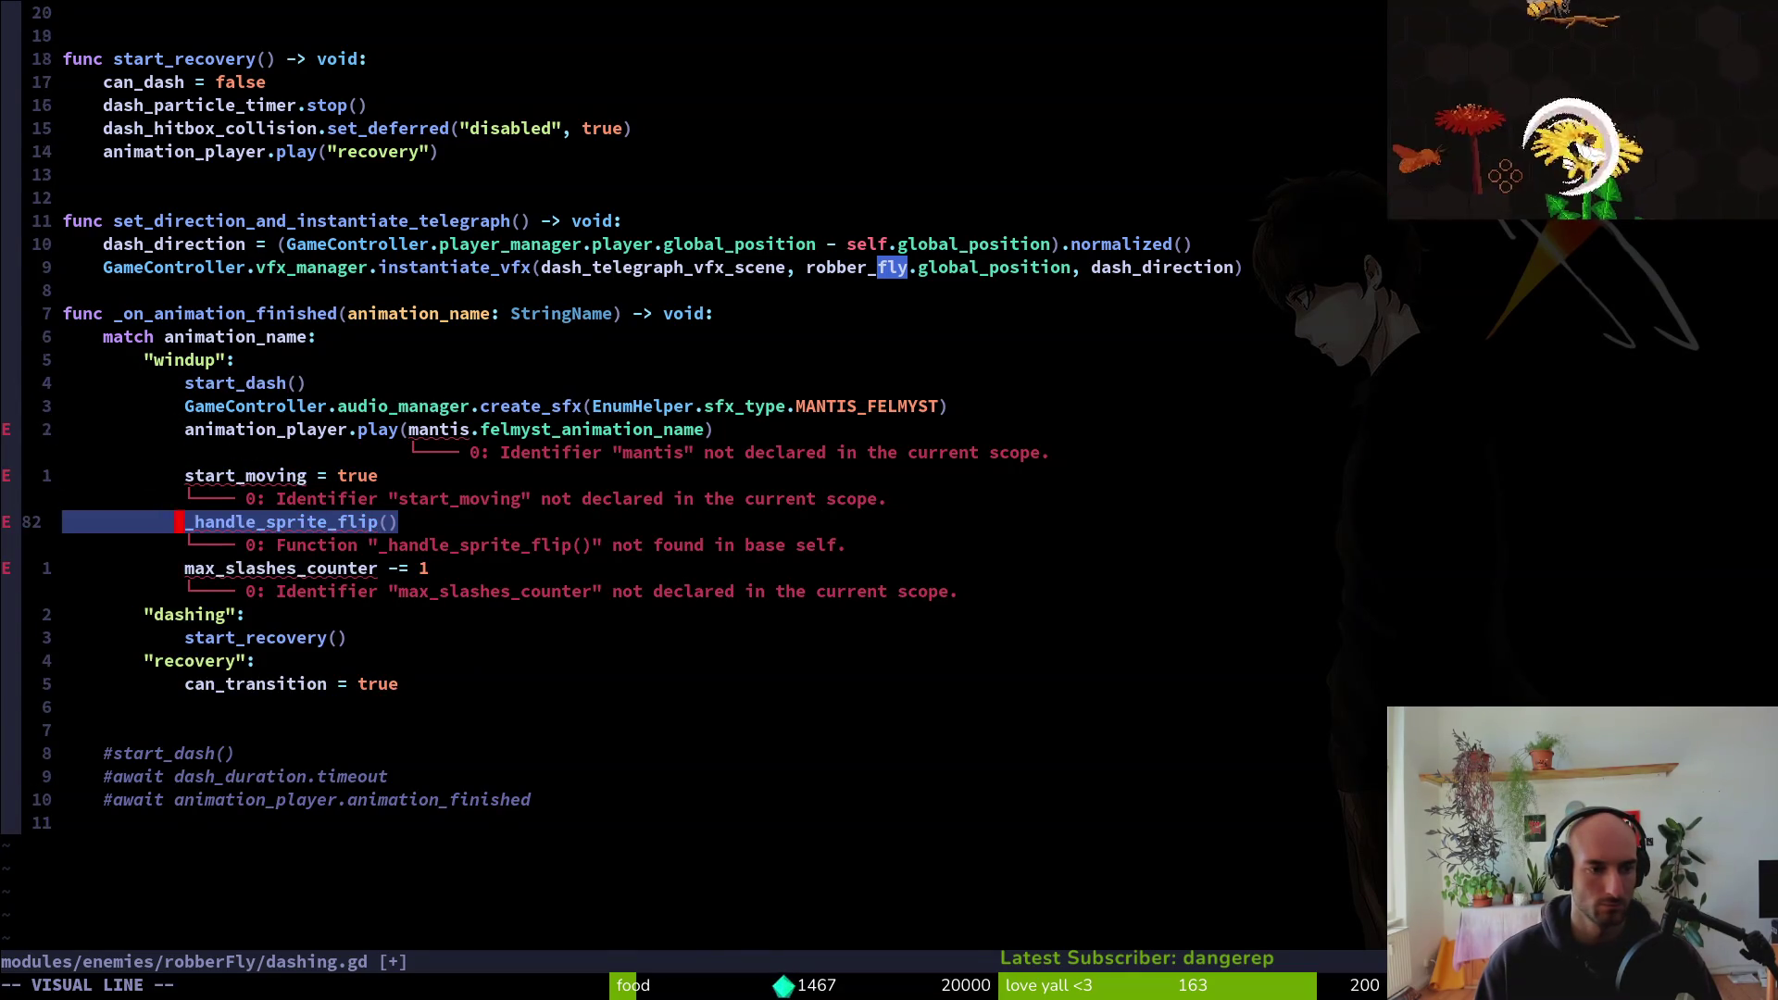
pyautogui.press('k')
pyautogui.press('Escape')
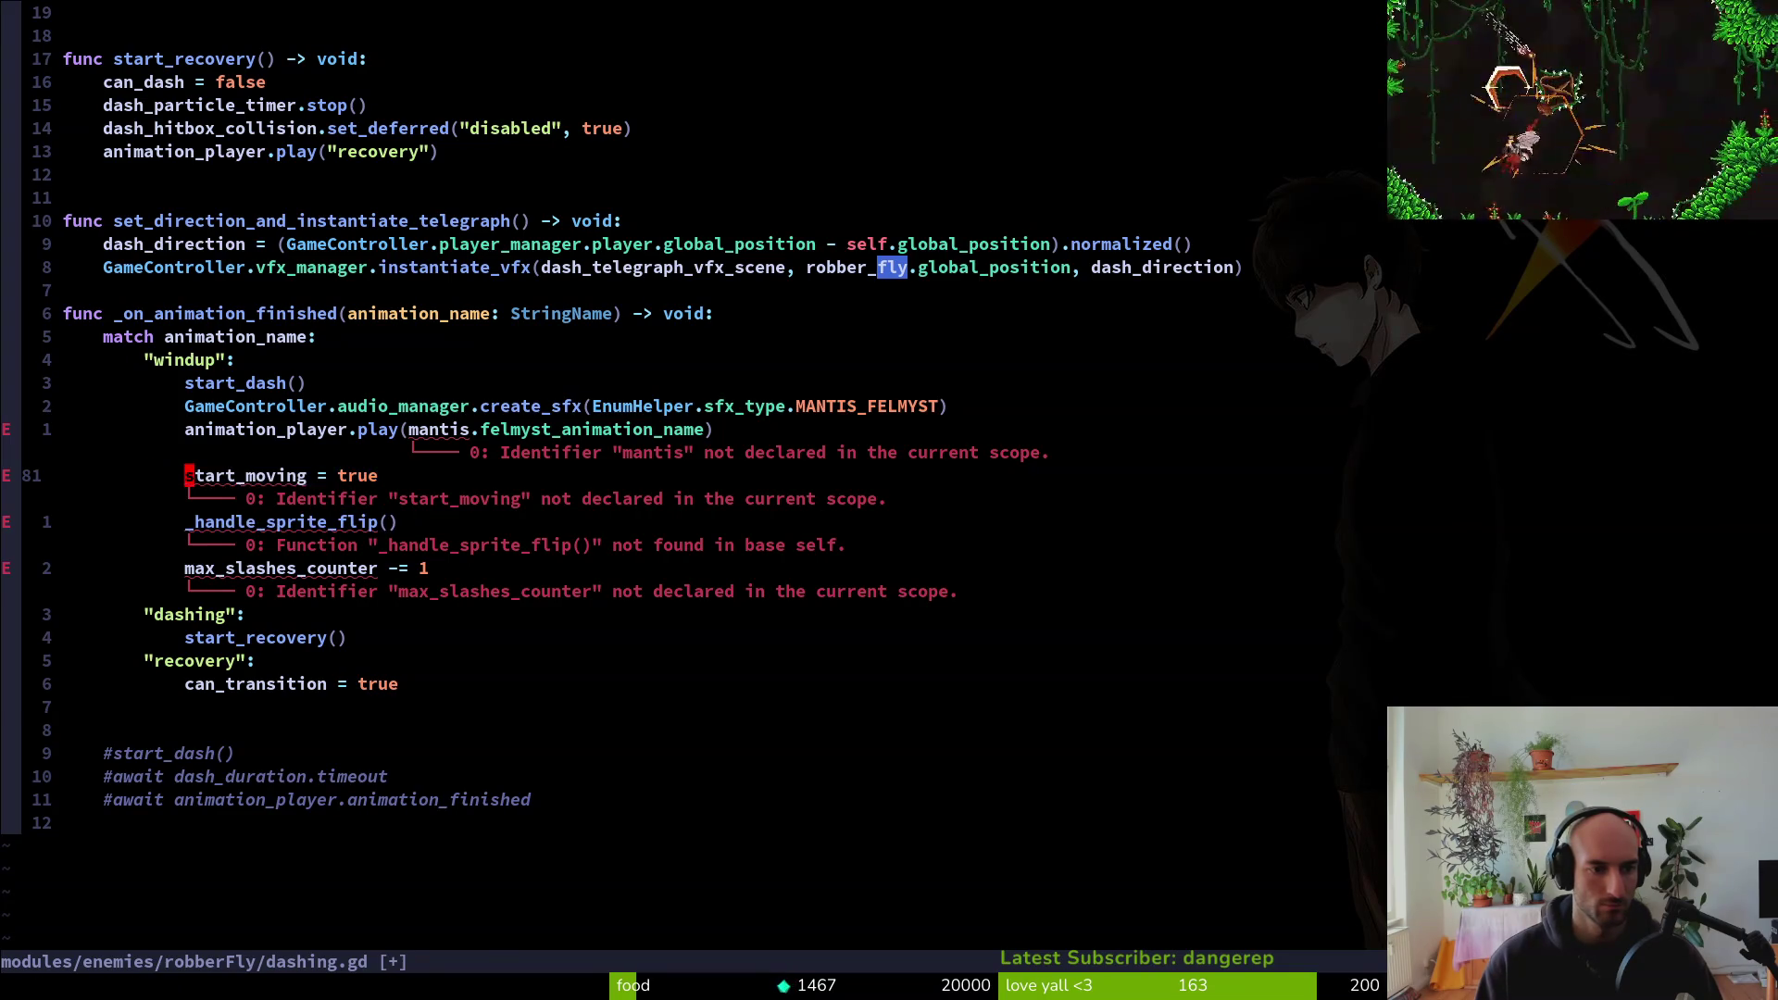
pyautogui.press('space')
pyautogui.press('f')
pyautogui.press('w')
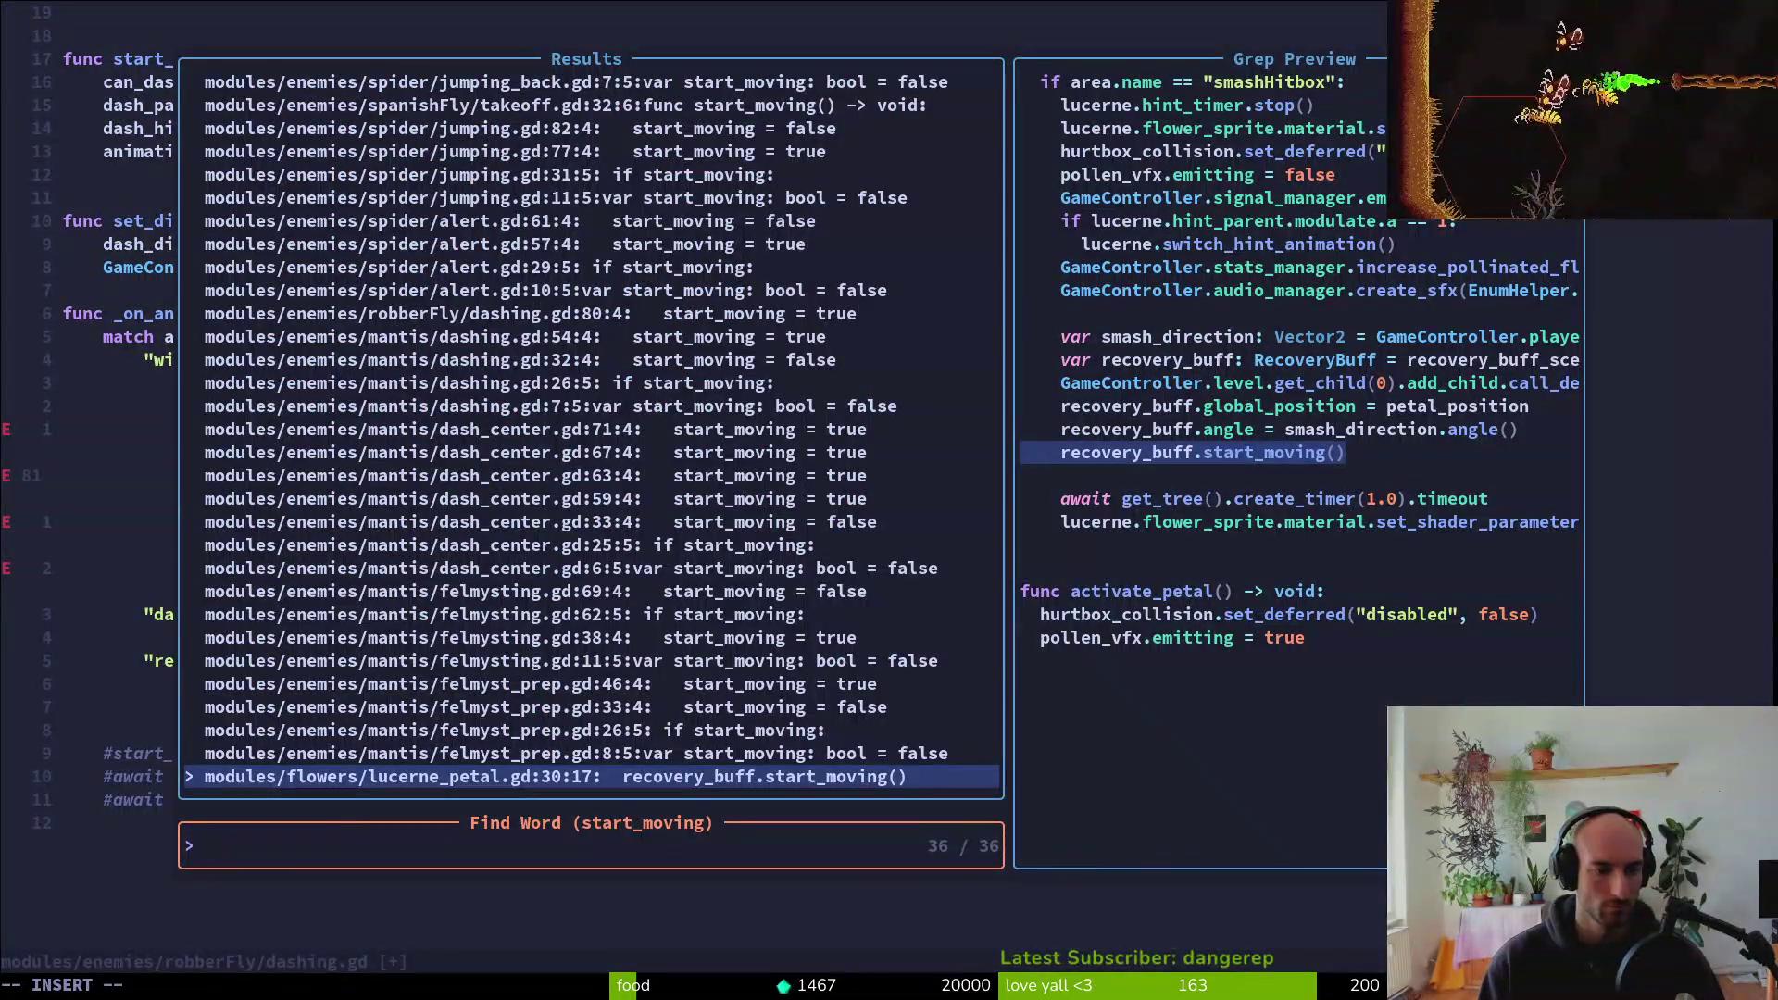
pyautogui.press('Up')
pyautogui.press('Up')
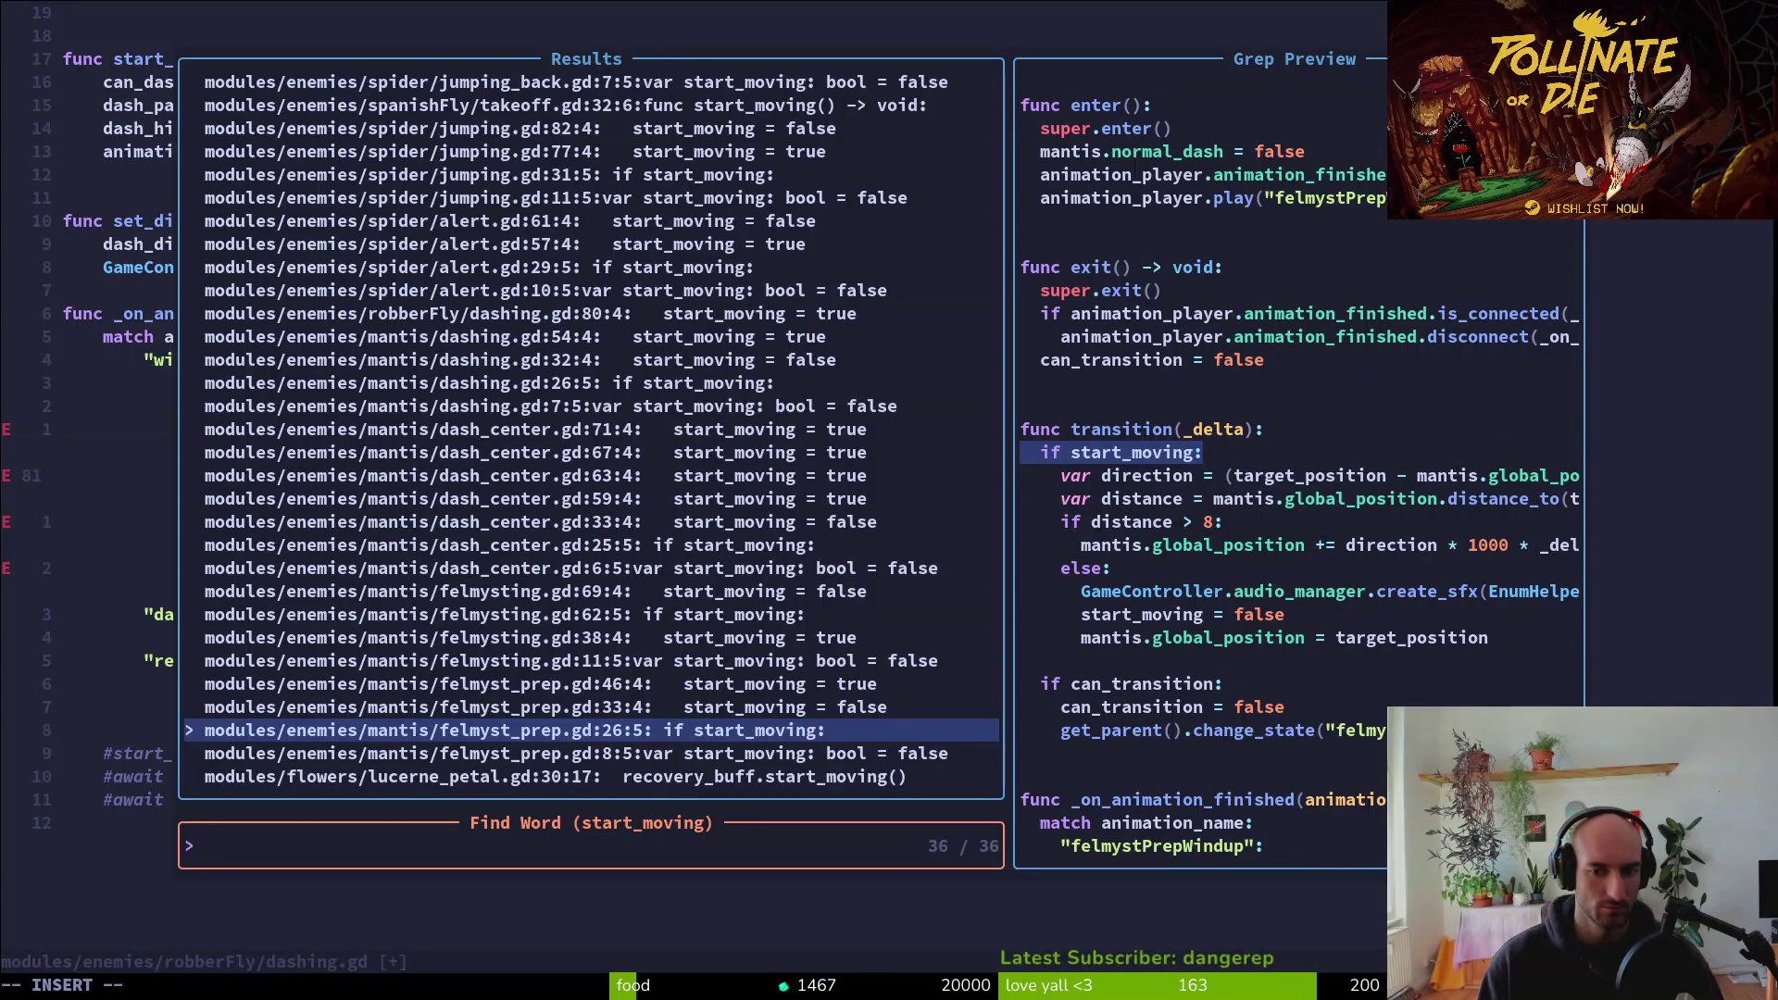
pyautogui.press('Escape')
pyautogui.press('Escape')
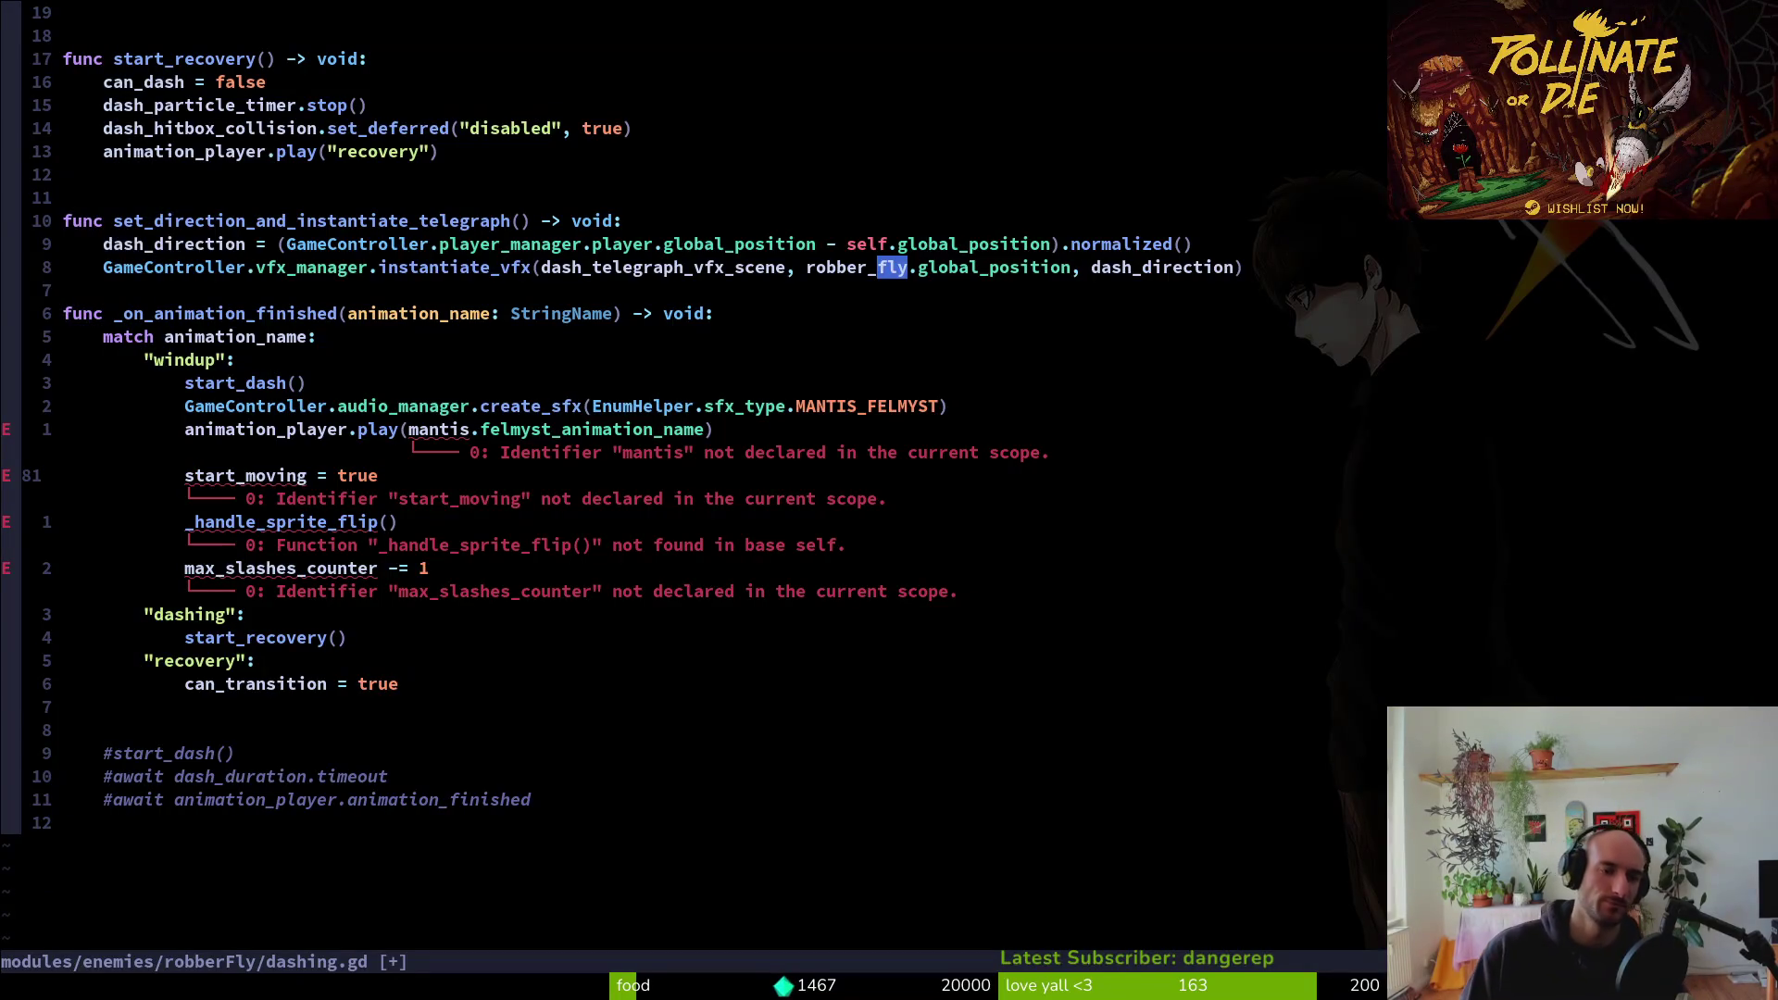
# Add a blank line above _on_animation_finished and save dashing.gd with :w
pyautogui.press('6')
pyautogui.press('k')
pyautogui.press('O')
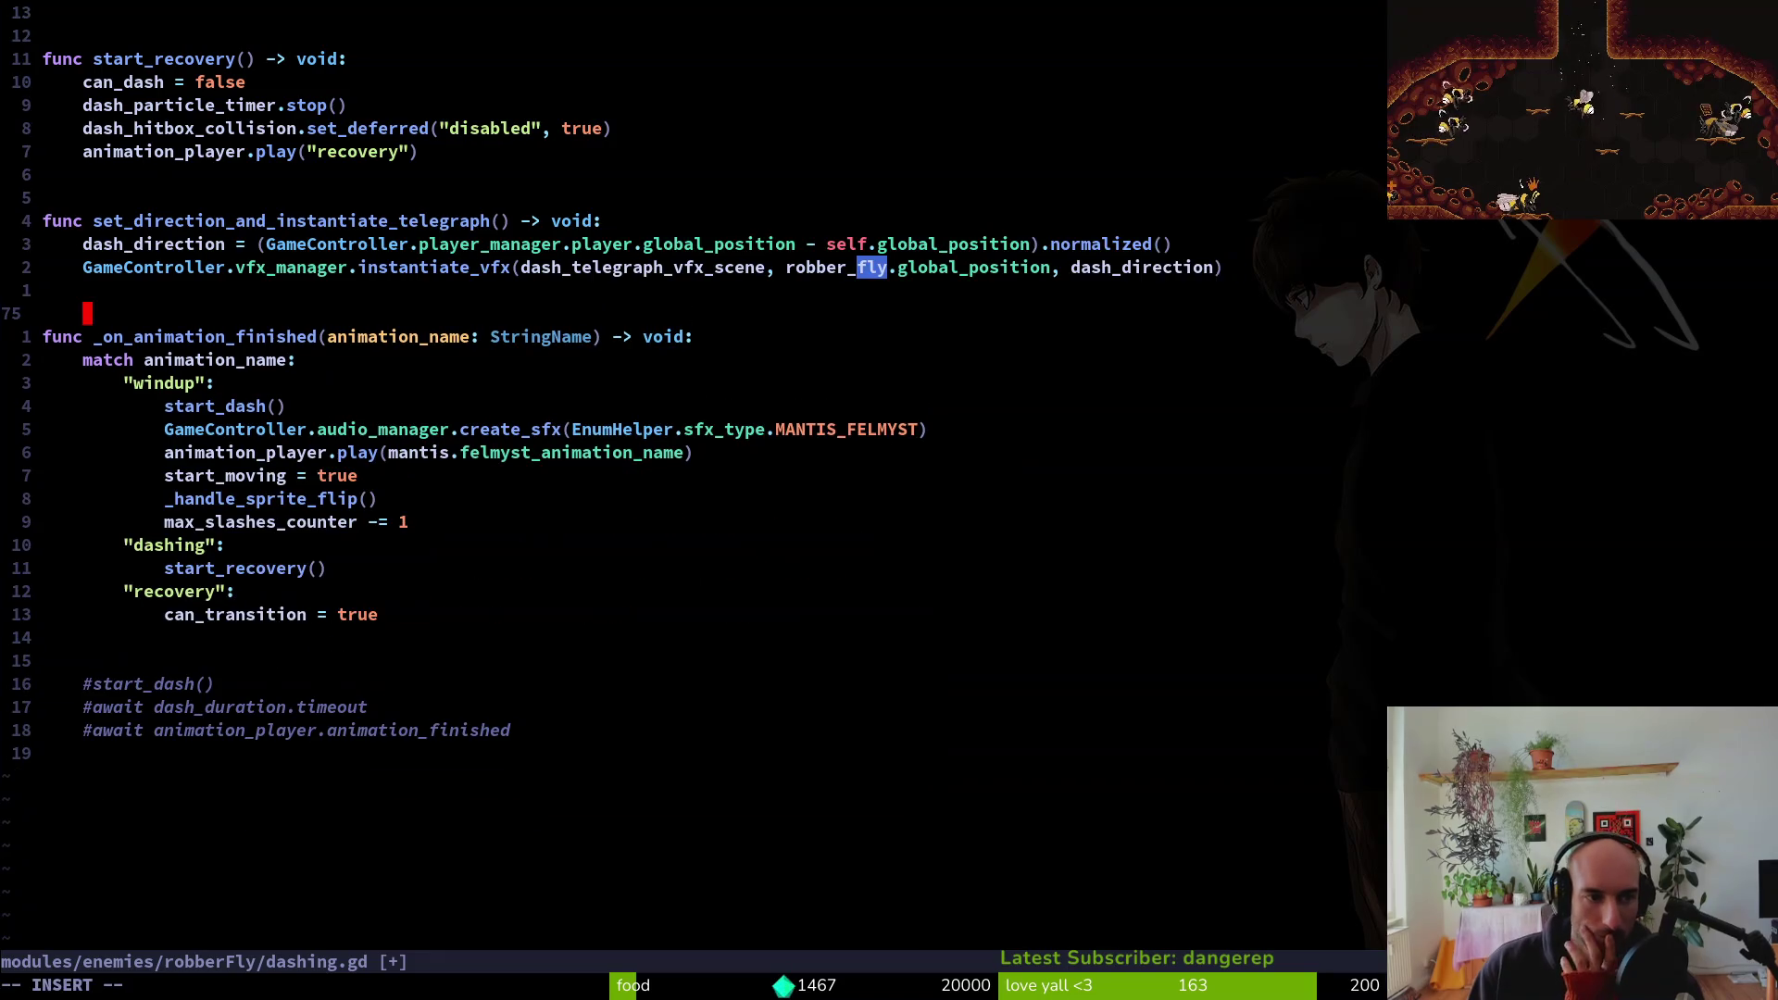
pyautogui.press('Escape')
pyautogui.write(':w')
pyautogui.press('Return')
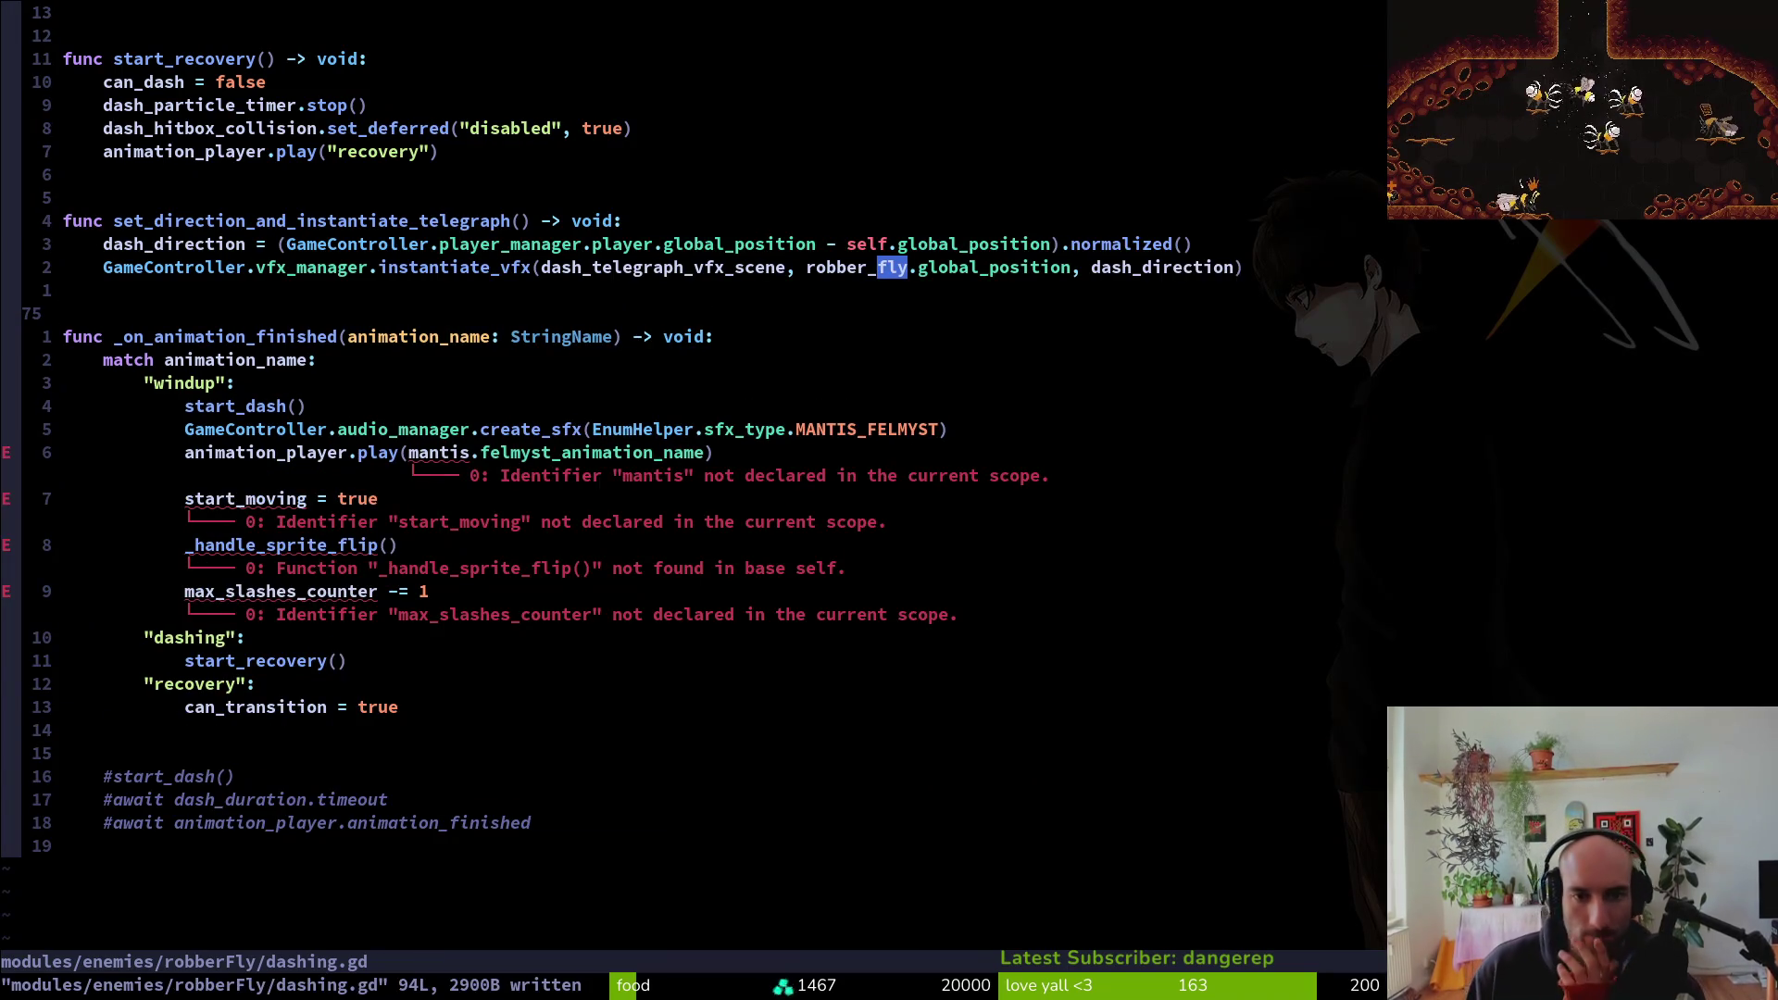
# Review the file up to start_recovery's can_dash line, then return to the windup animation_player.play line
pyautogui.press('k')
pyautogui.press('k')
pyautogui.press('w')
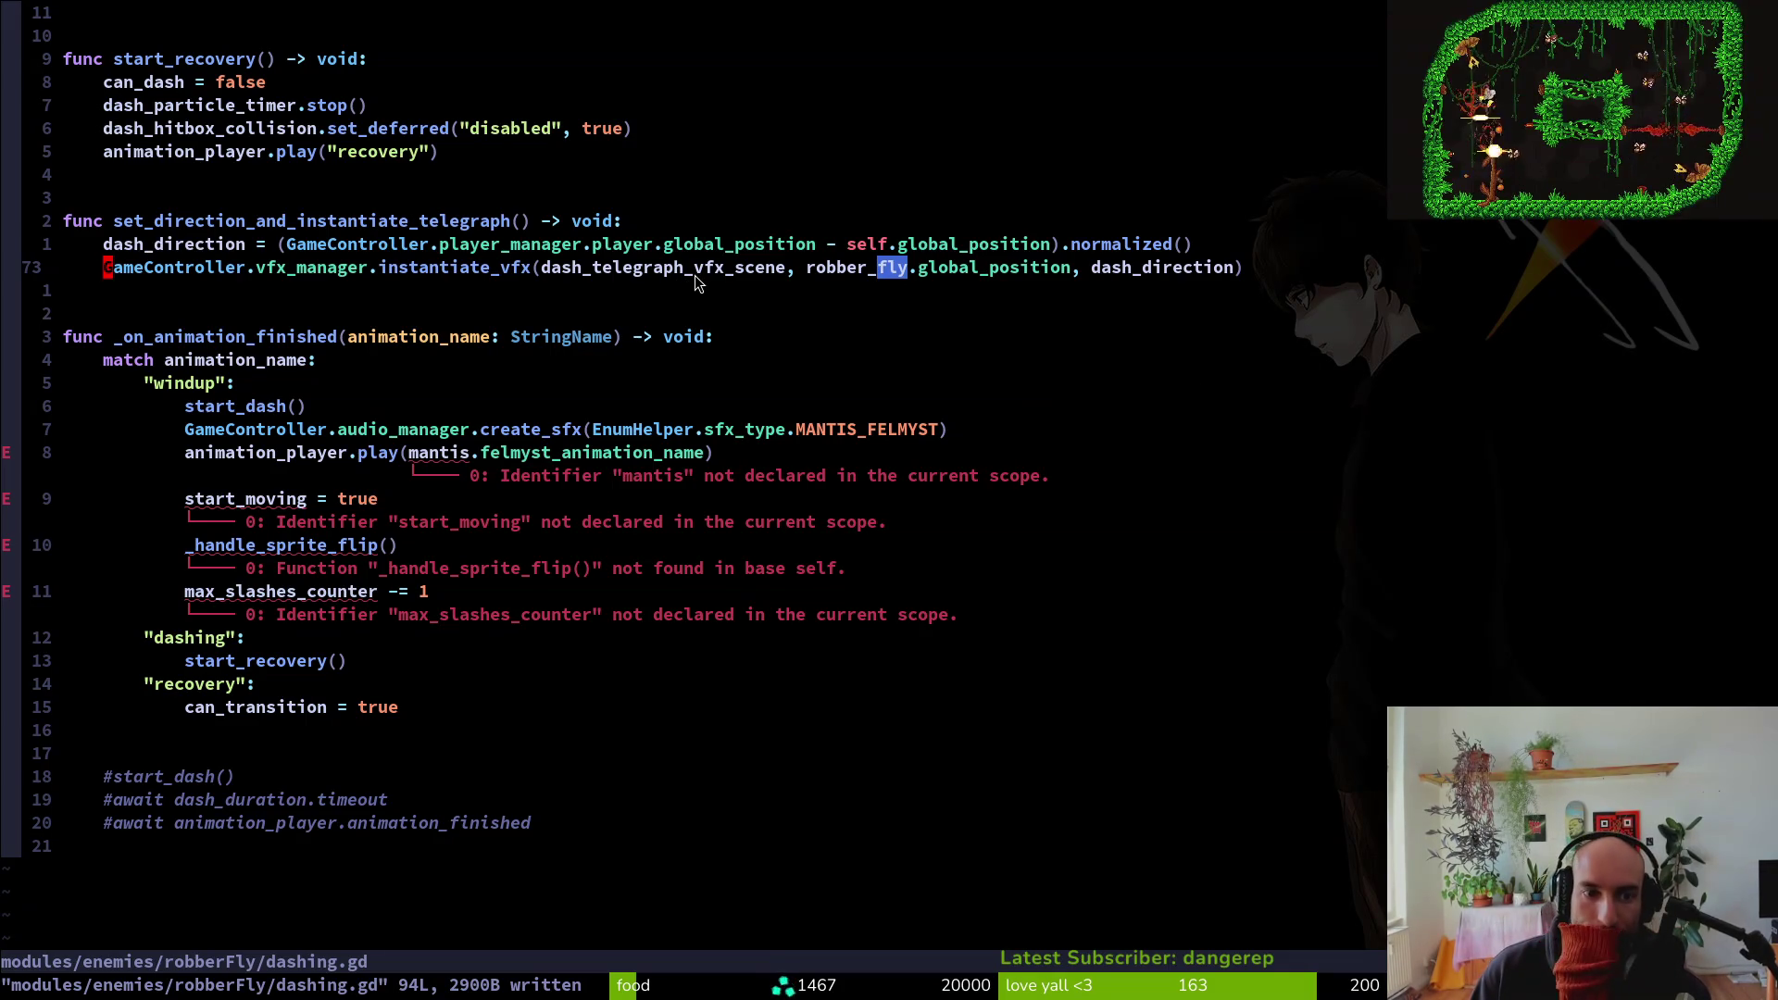
pyautogui.scroll(2, 704, 330)
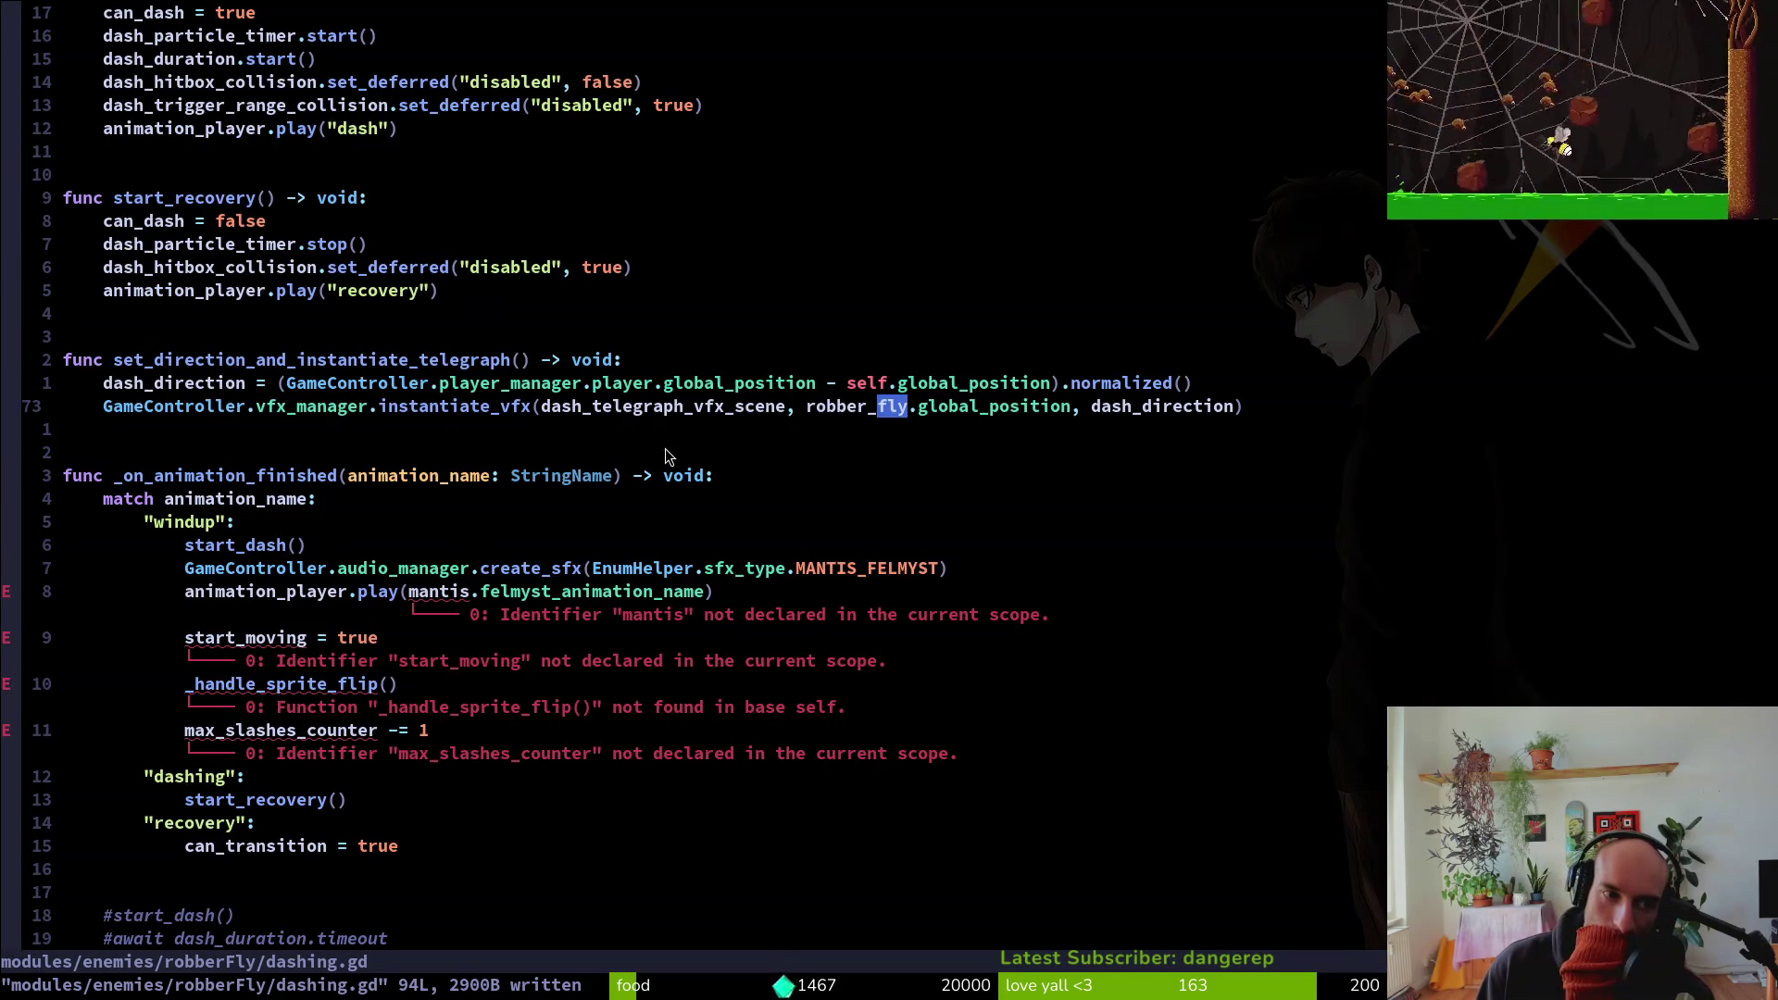
pyautogui.scroll(2, 556, 445)
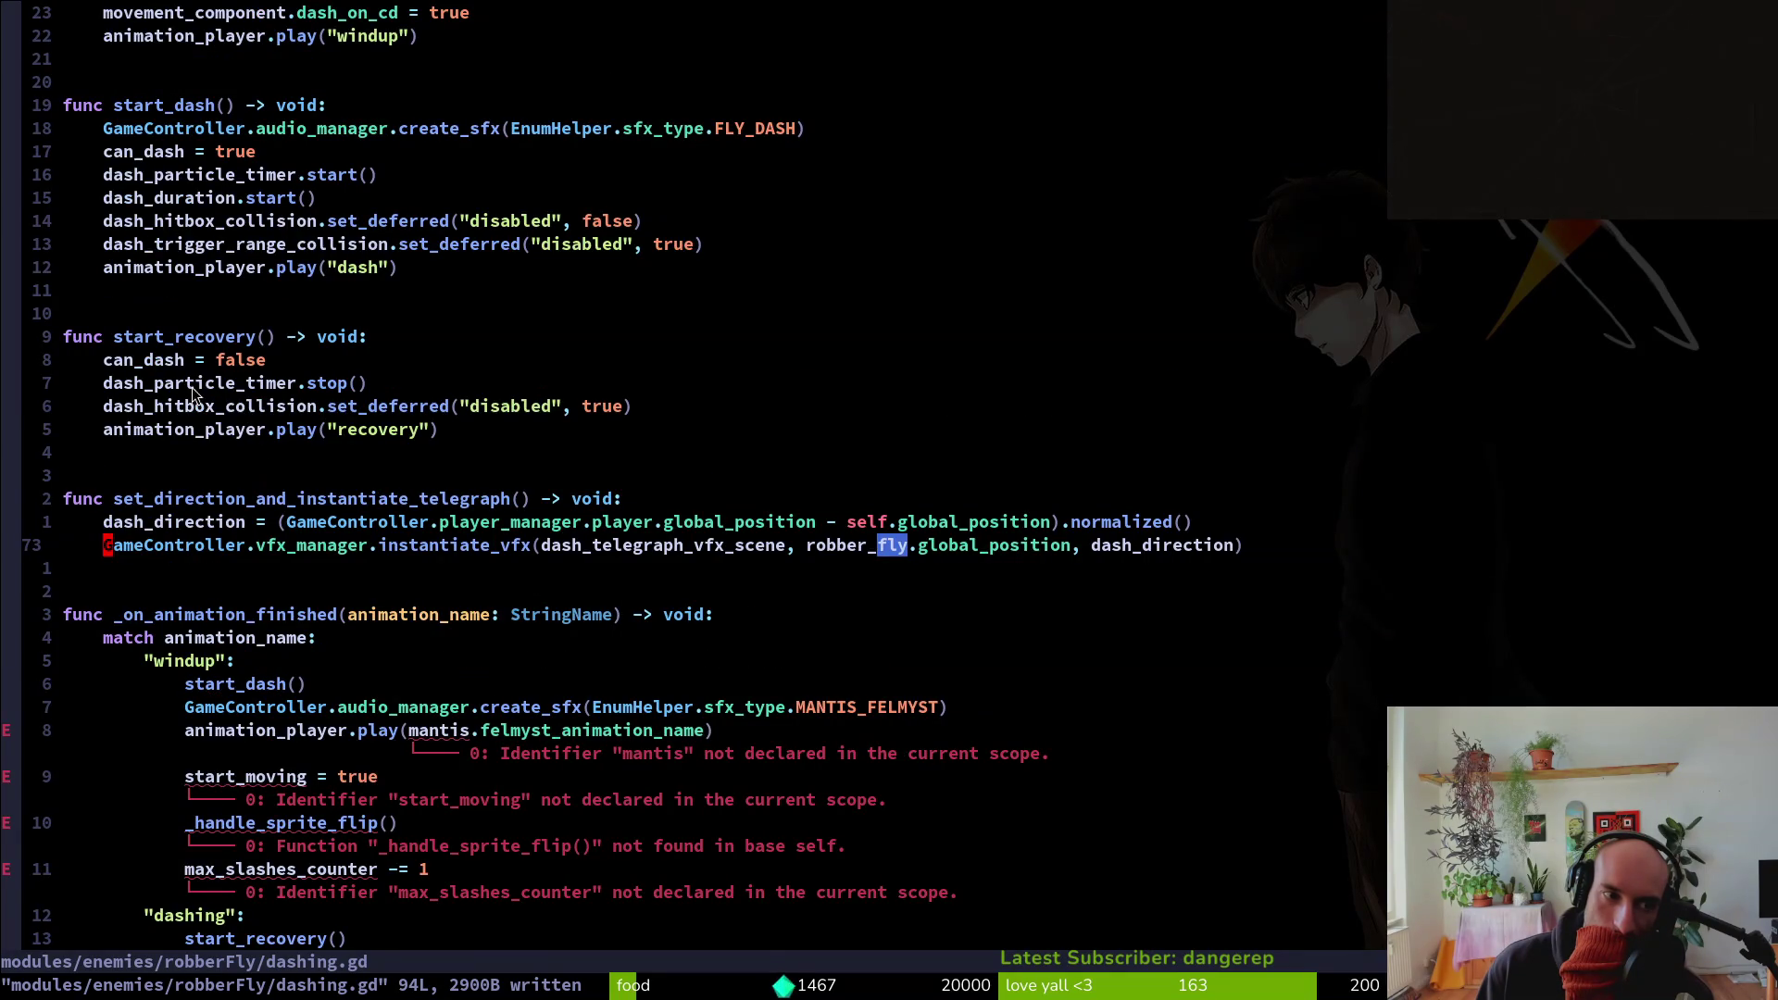
pyautogui.click(141, 361)
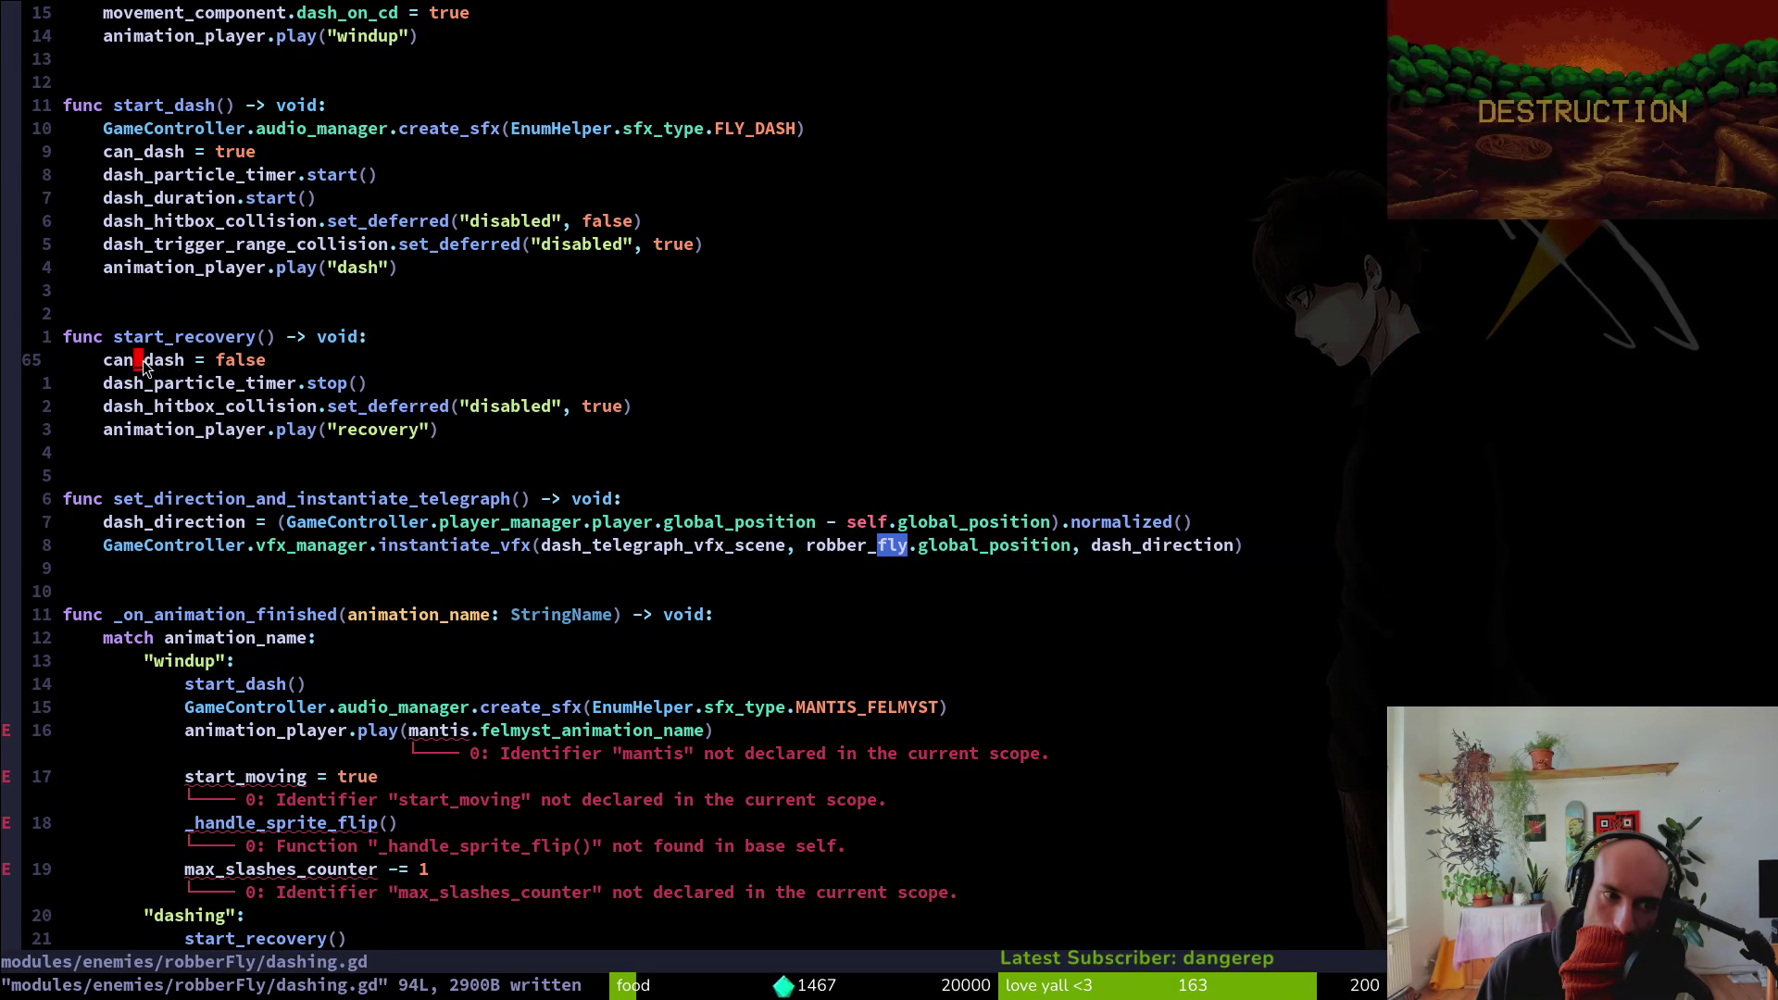
pyautogui.scroll(7, 191, 342)
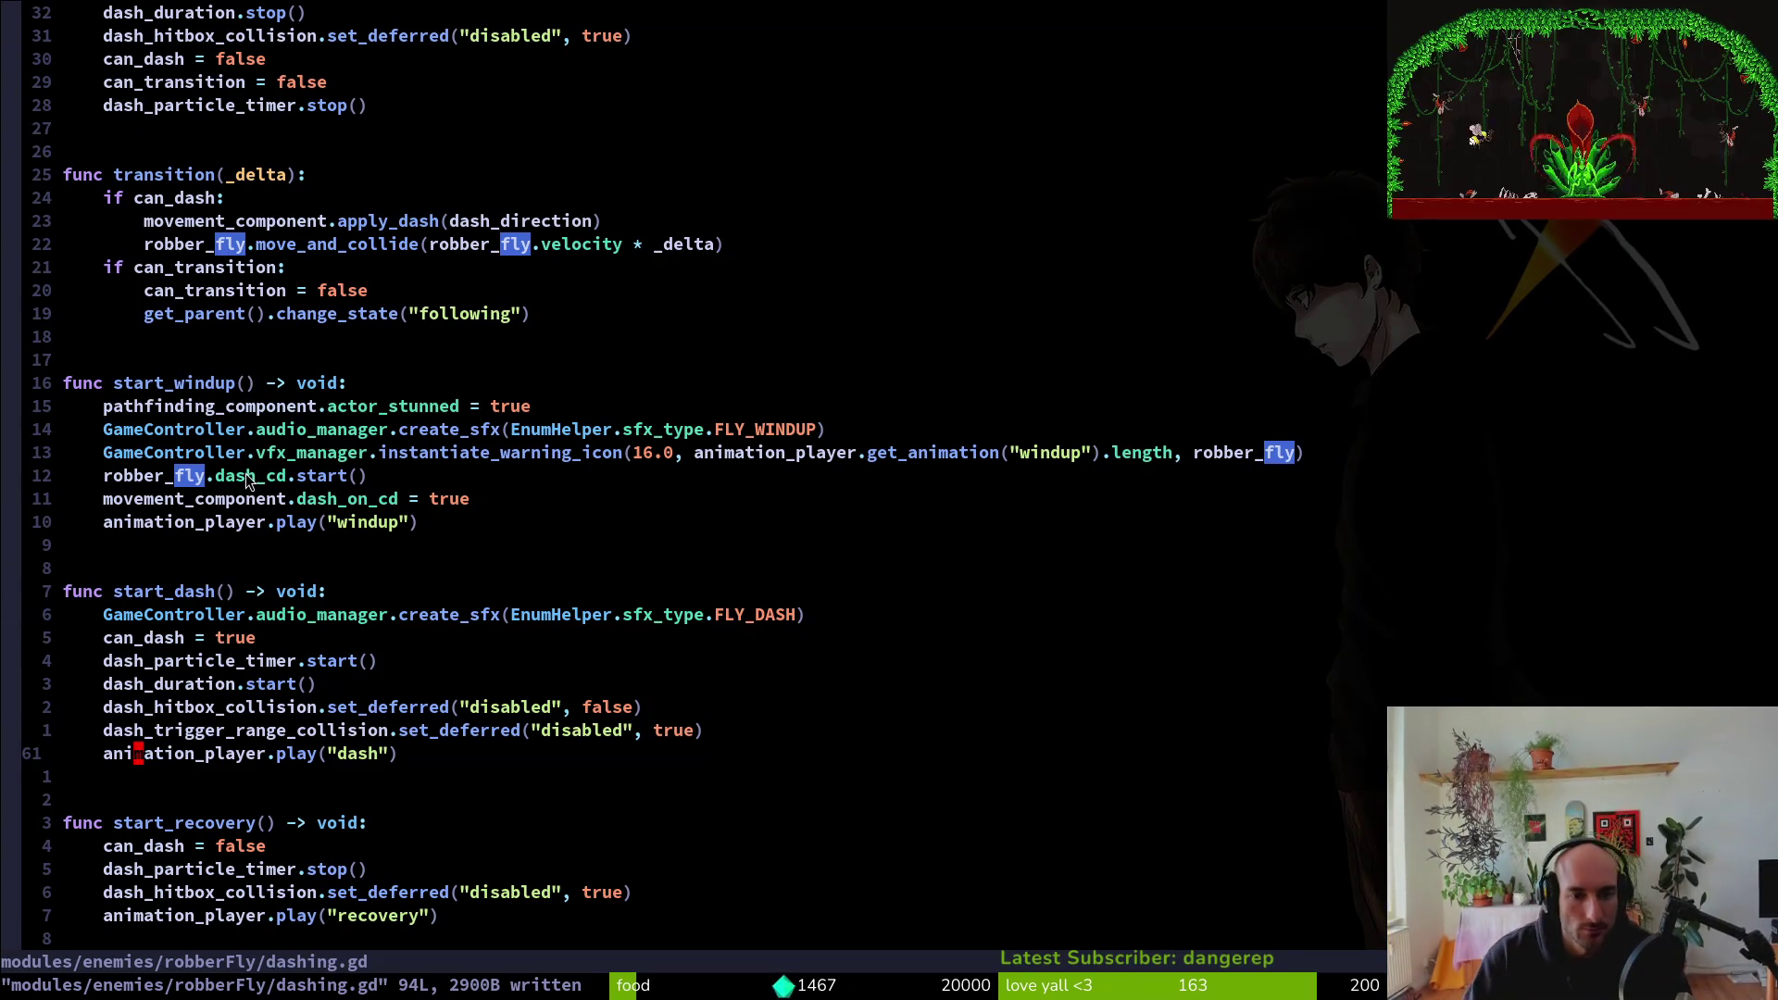
pyautogui.scroll(-4, 642, 532)
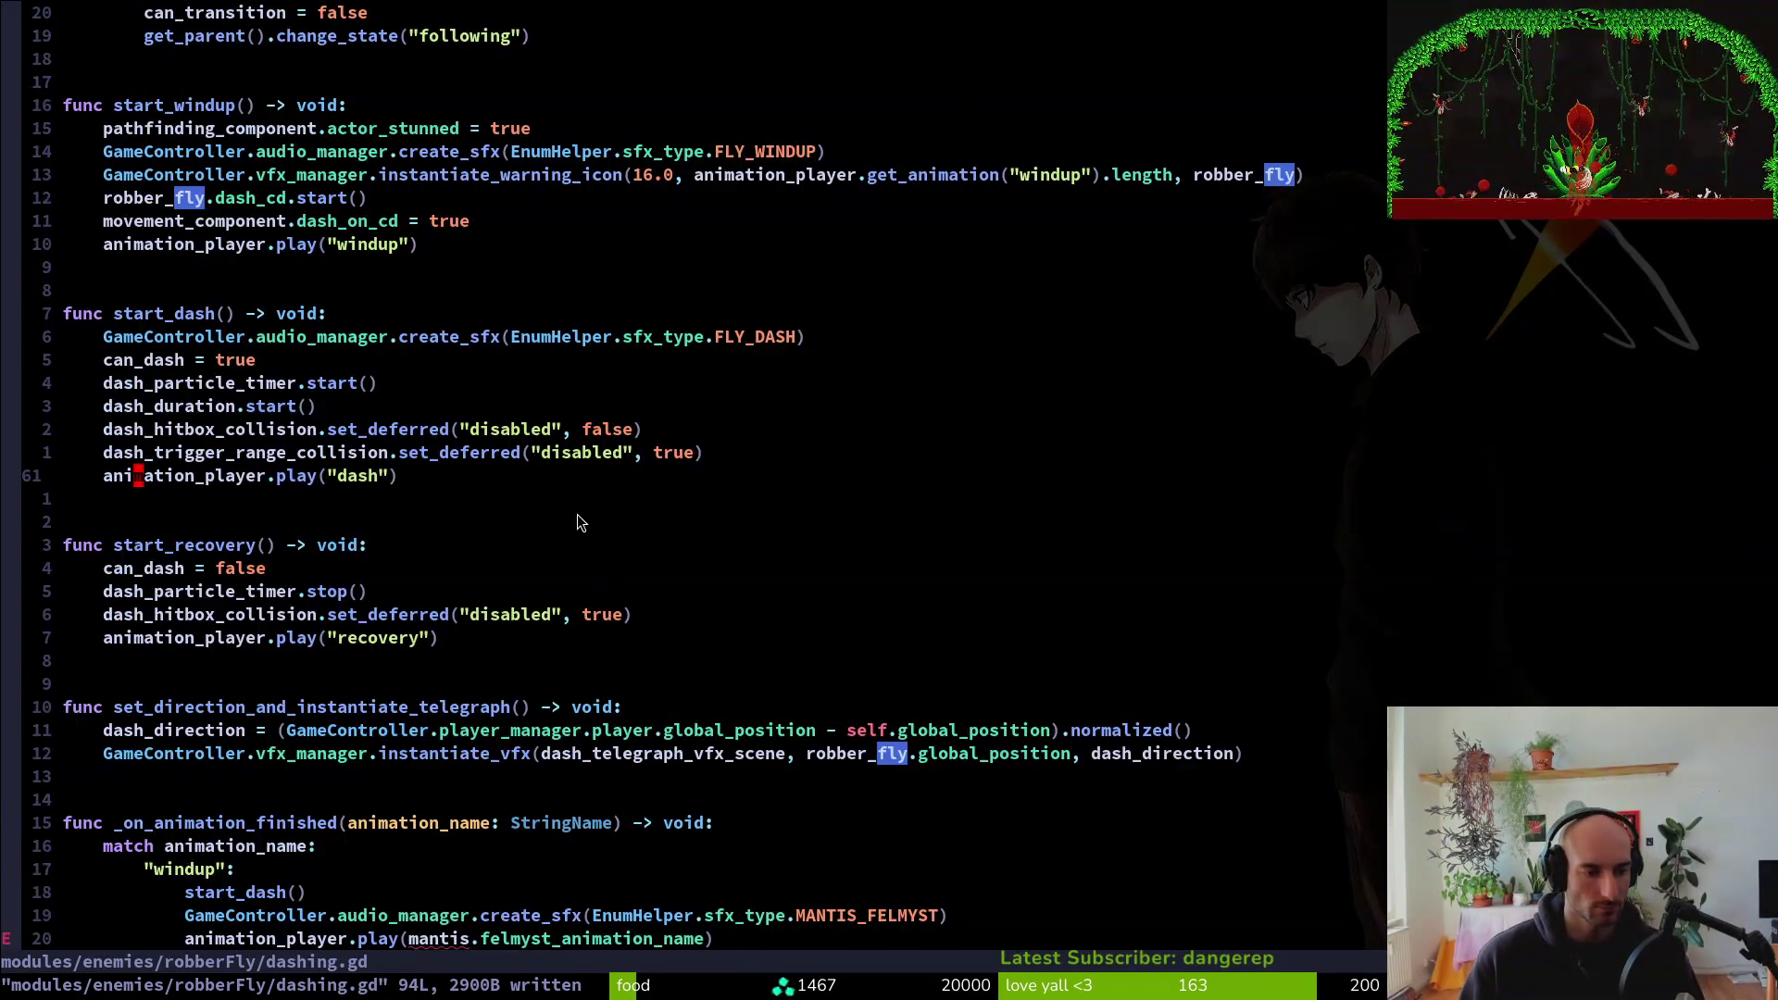
pyautogui.scroll(-3, 580, 515)
pyautogui.click(352, 730)
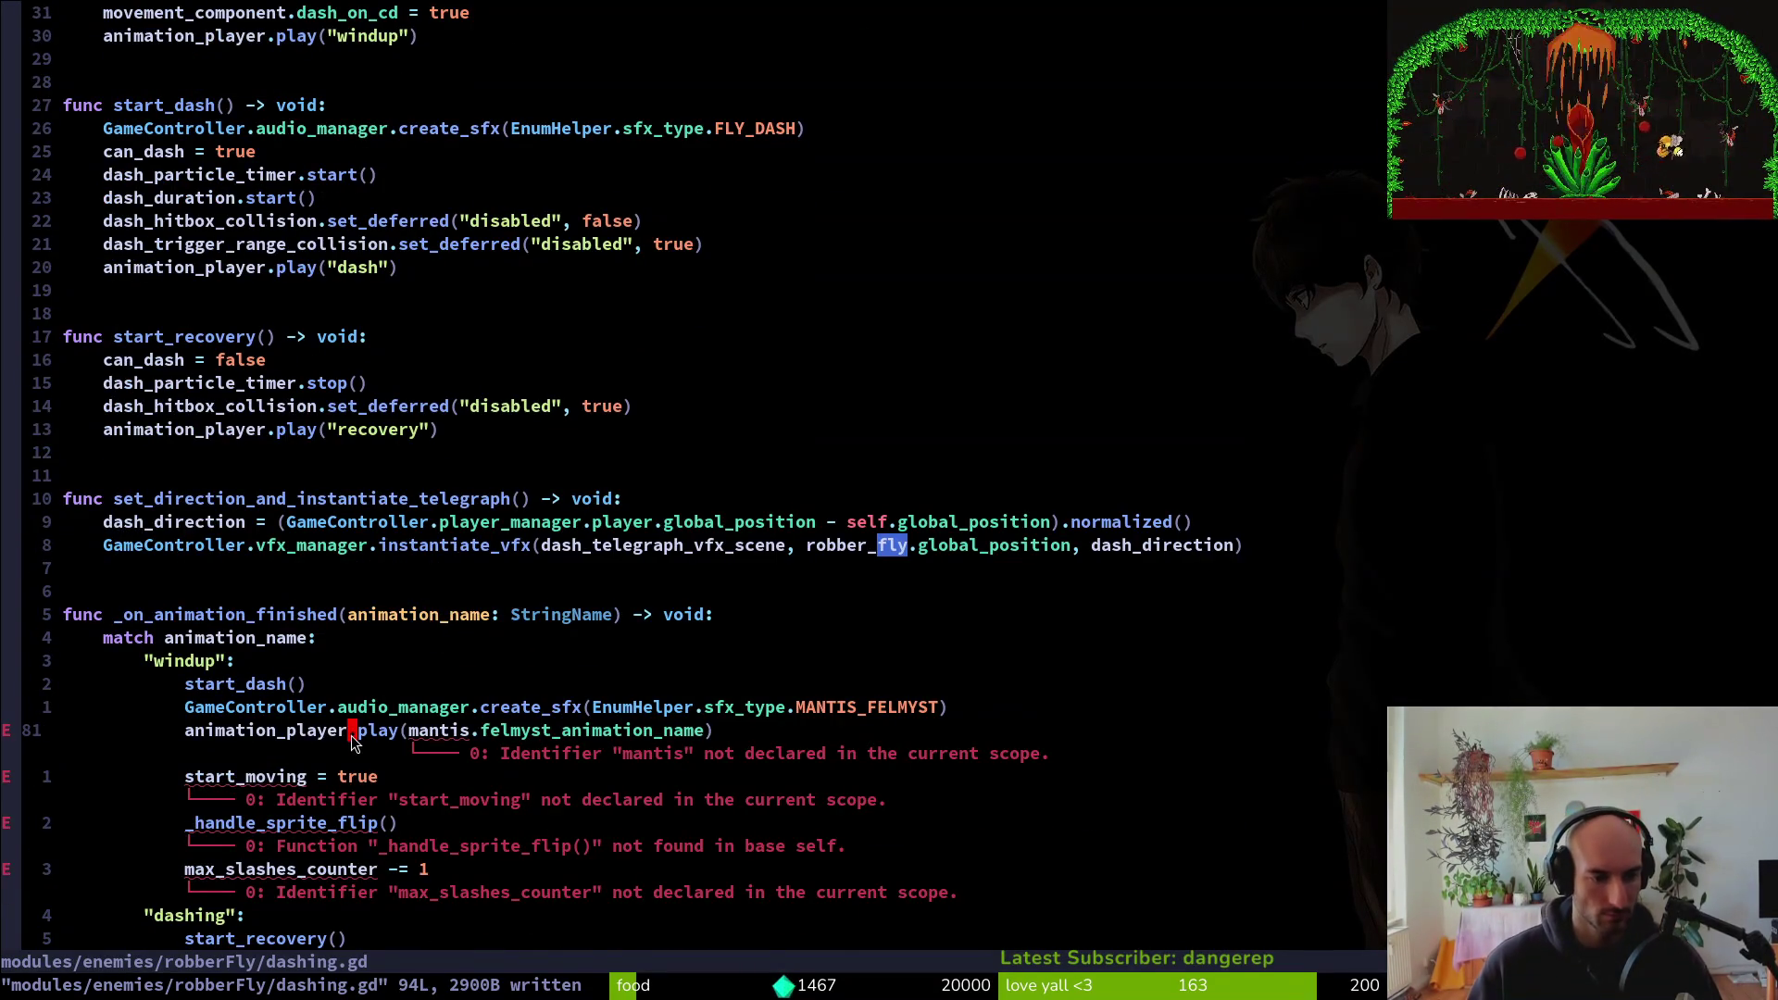
# Replace the mantis animation argument in play() with "dashing" and save
pyautogui.press('w')
pyautogui.press('w')
pyautogui.press('w')
pyautogui.press('v')
pyautogui.press('i')
pyautogui.press('(')
pyautogui.press('c')
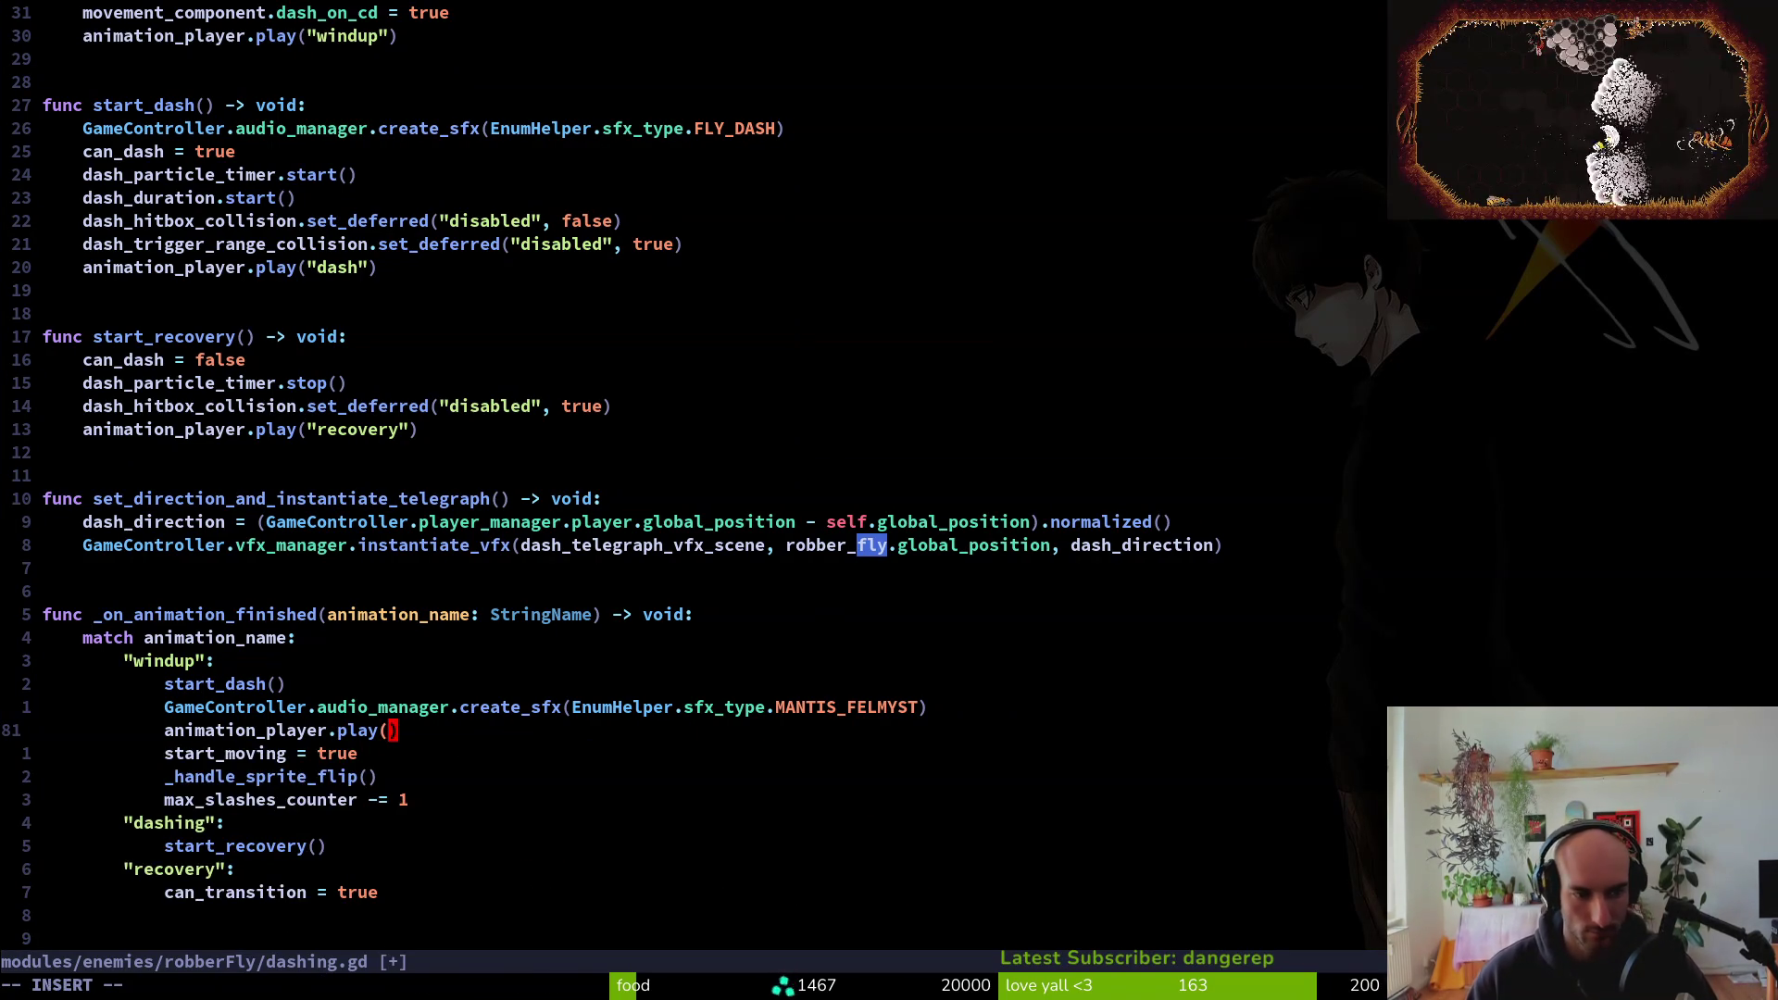
pyautogui.write('dash_h')
pyautogui.press('BackSpace')
pyautogui.press('BackSpace')
pyautogui.press('BackSpace')
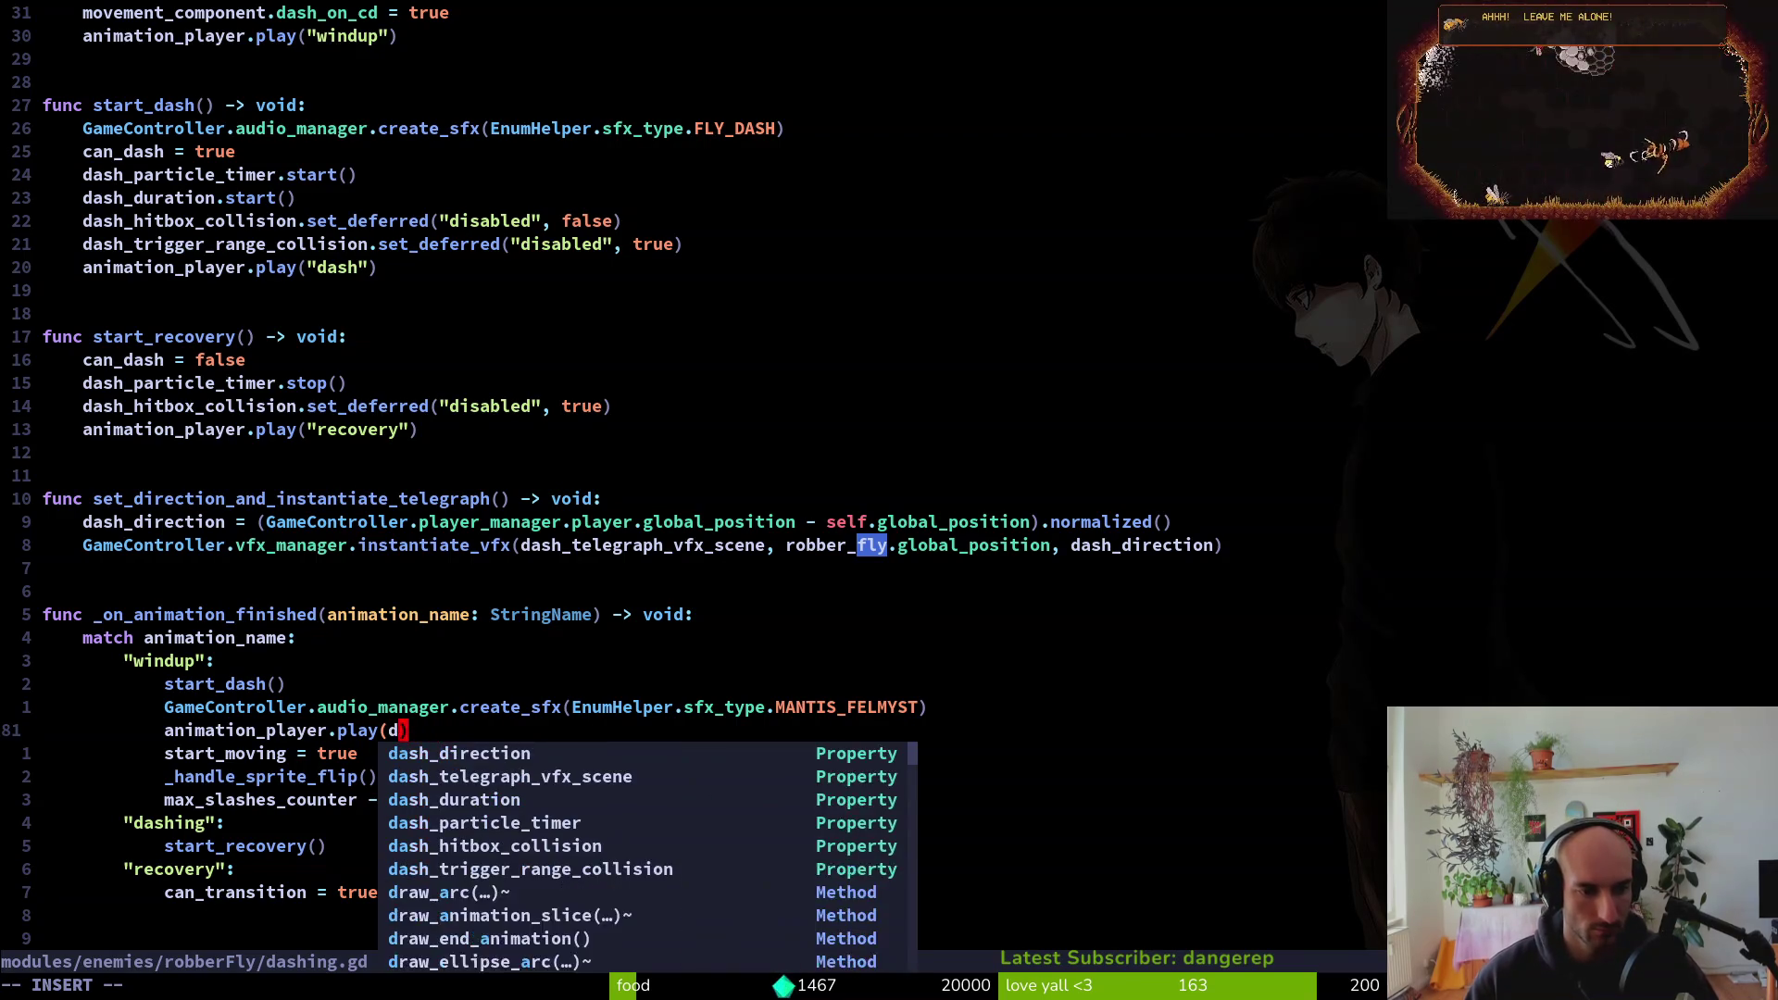
pyautogui.write('"dashing"')
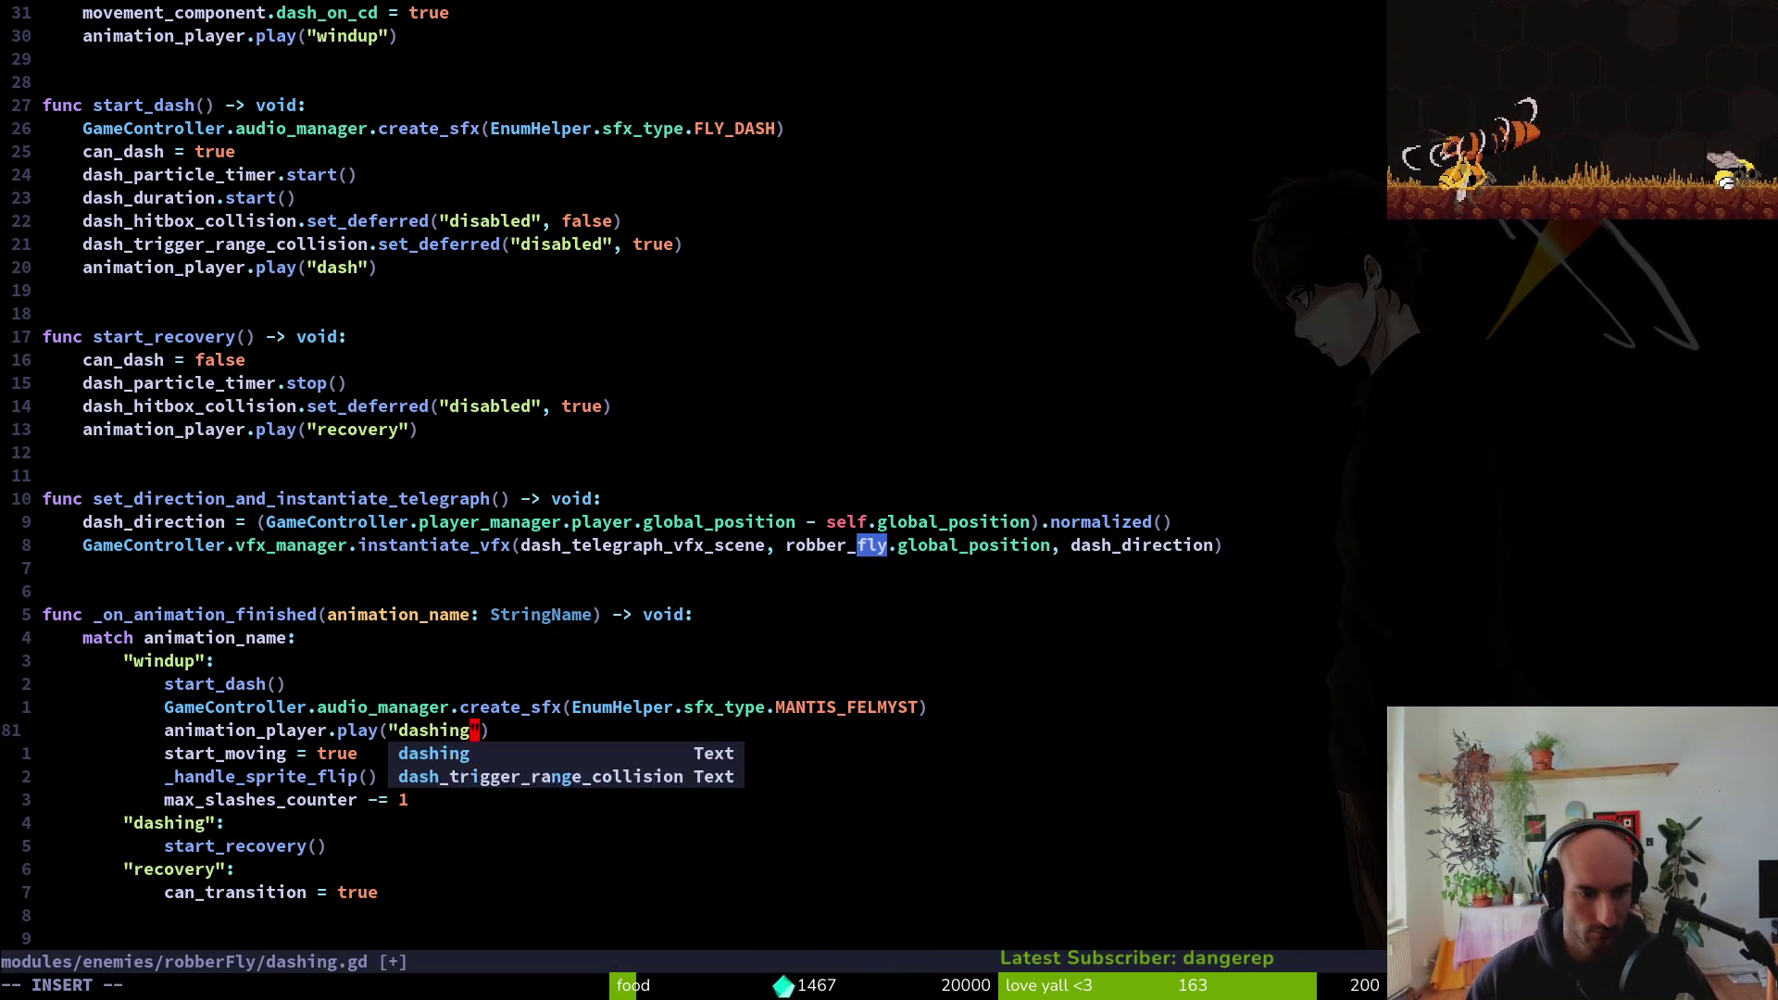
pyautogui.press('Escape')
pyautogui.write(':w')
pyautogui.press('Return')
# Rename start_moving to can_dash on the next line and save
pyautogui.press('j')
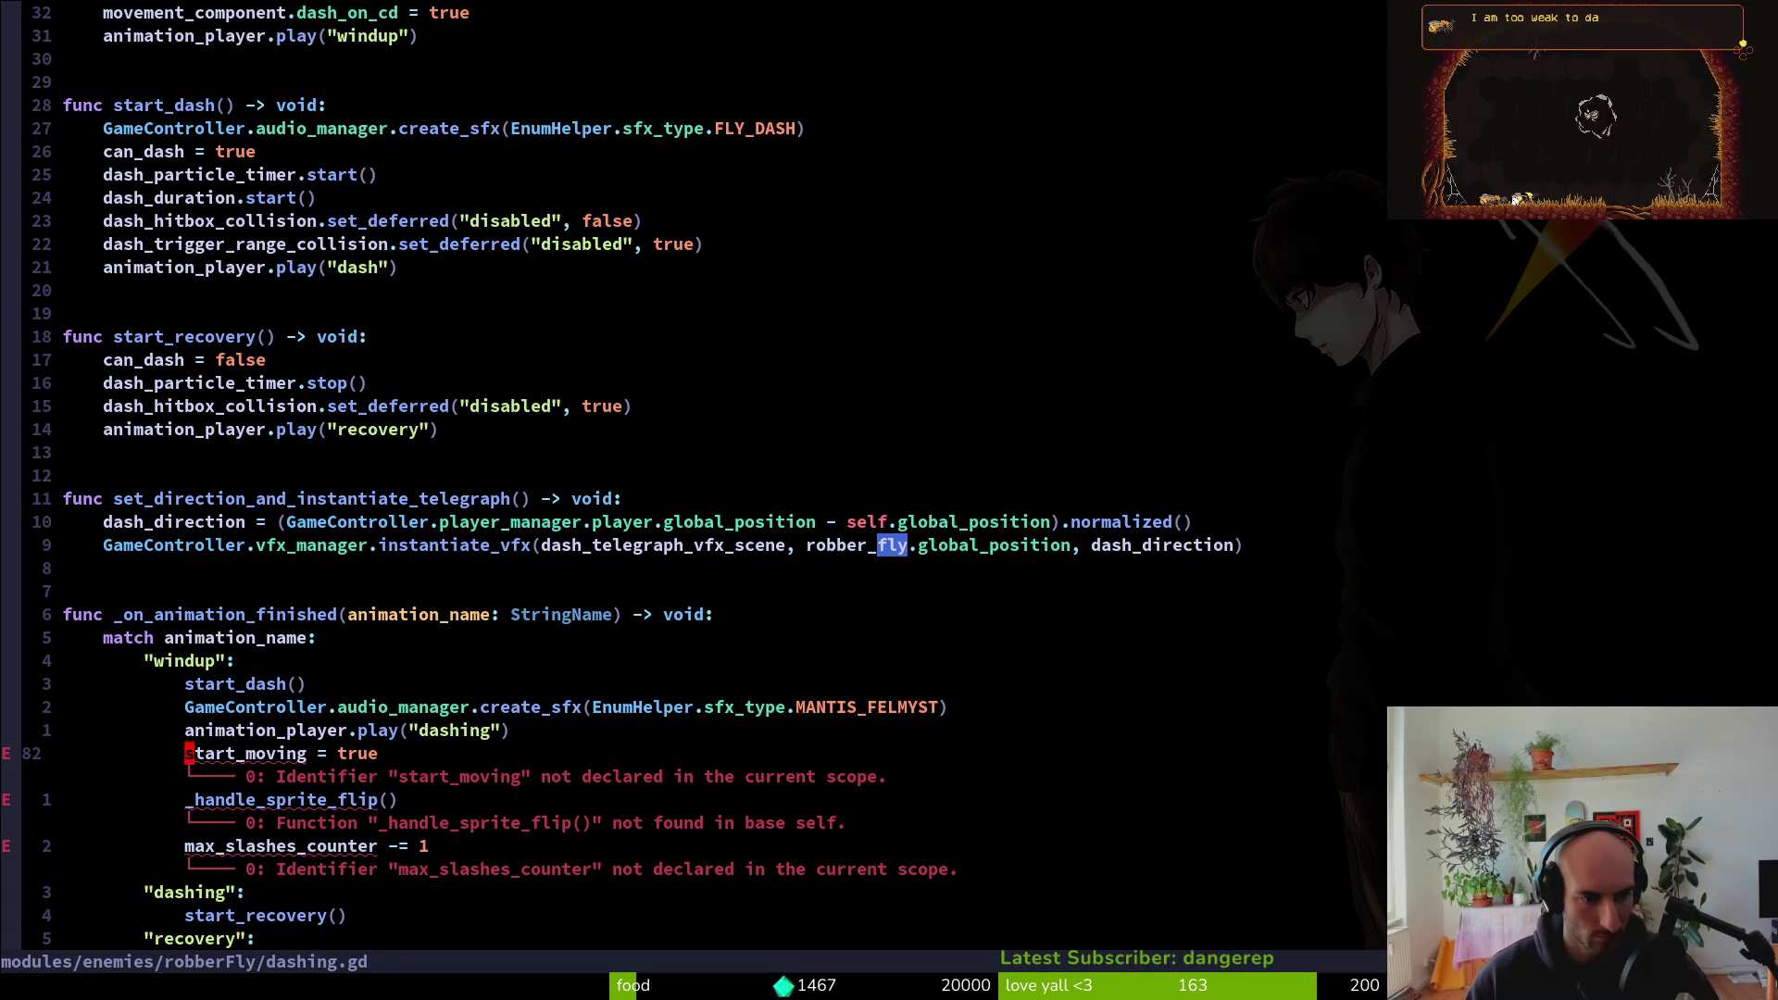
pyautogui.write('cwcan_m')
pyautogui.press('BackSpace')
pyautogui.write('dash')
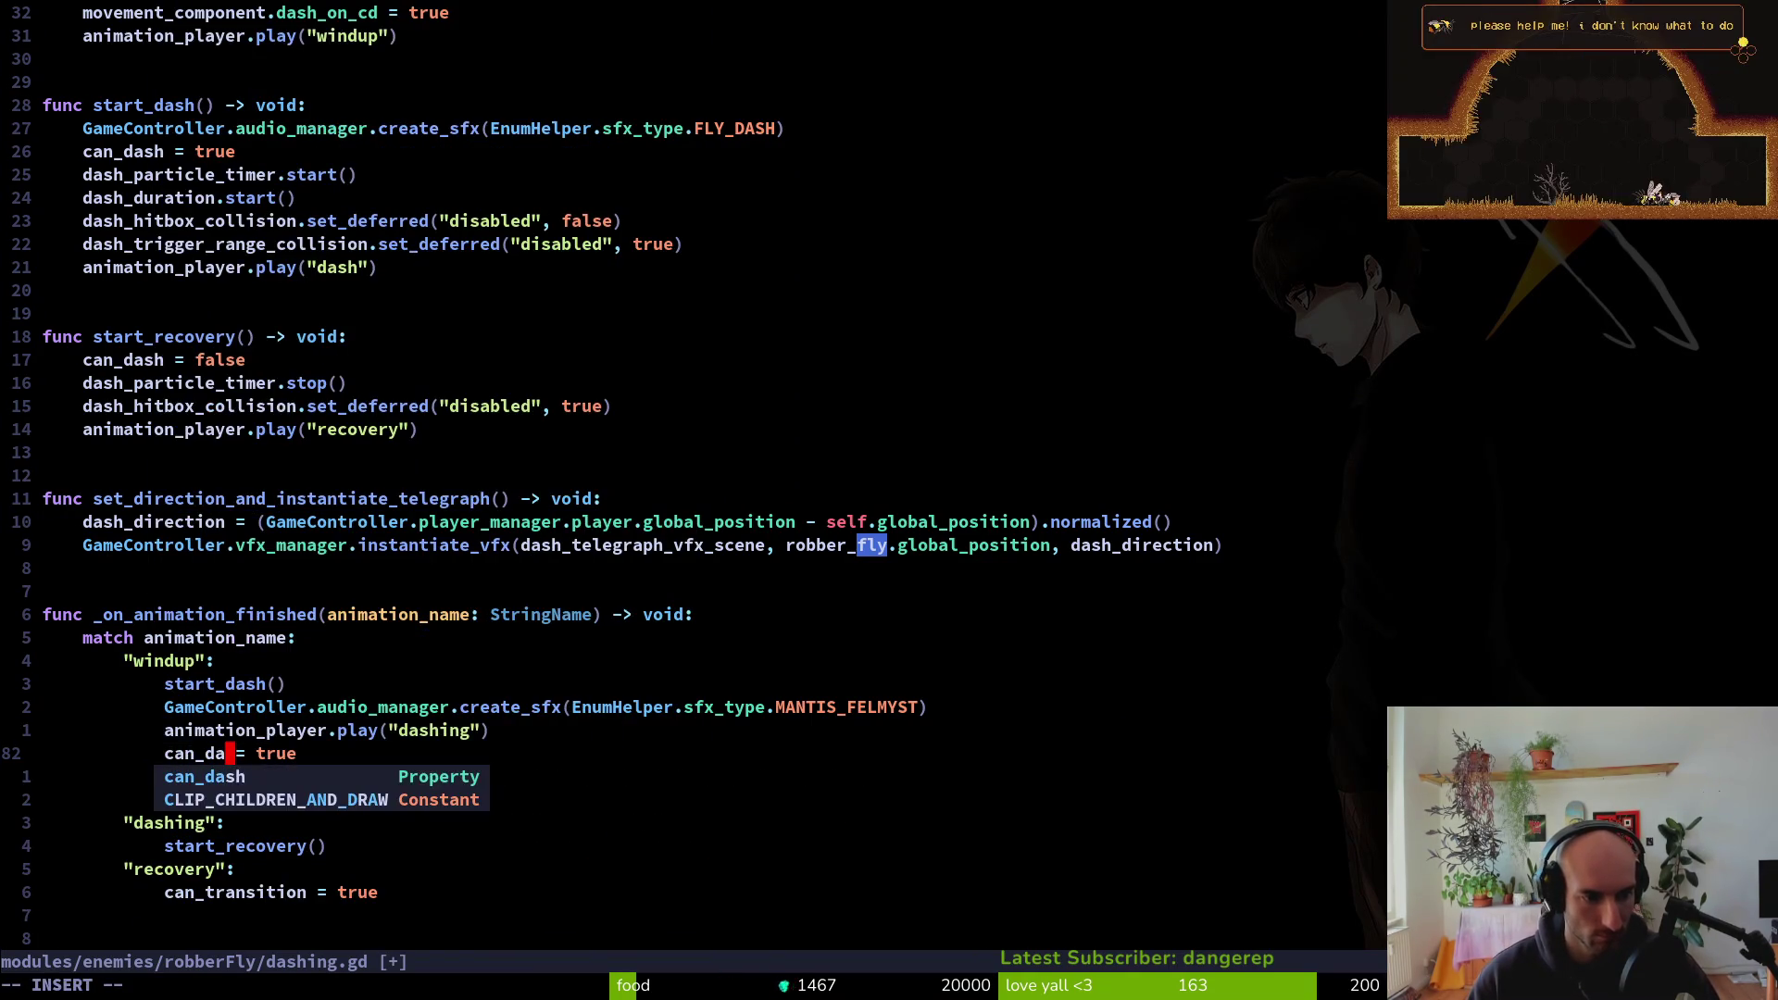
pyautogui.press('Escape')
pyautogui.write(':w')
pyautogui.press('Return')
# Delete the _handle_sprite_flip() line, rename the counter to max_dash_counter, save, then switch to felmysting.gd
pyautogui.press('j')
pyautogui.press('d')
pyautogui.press('d')
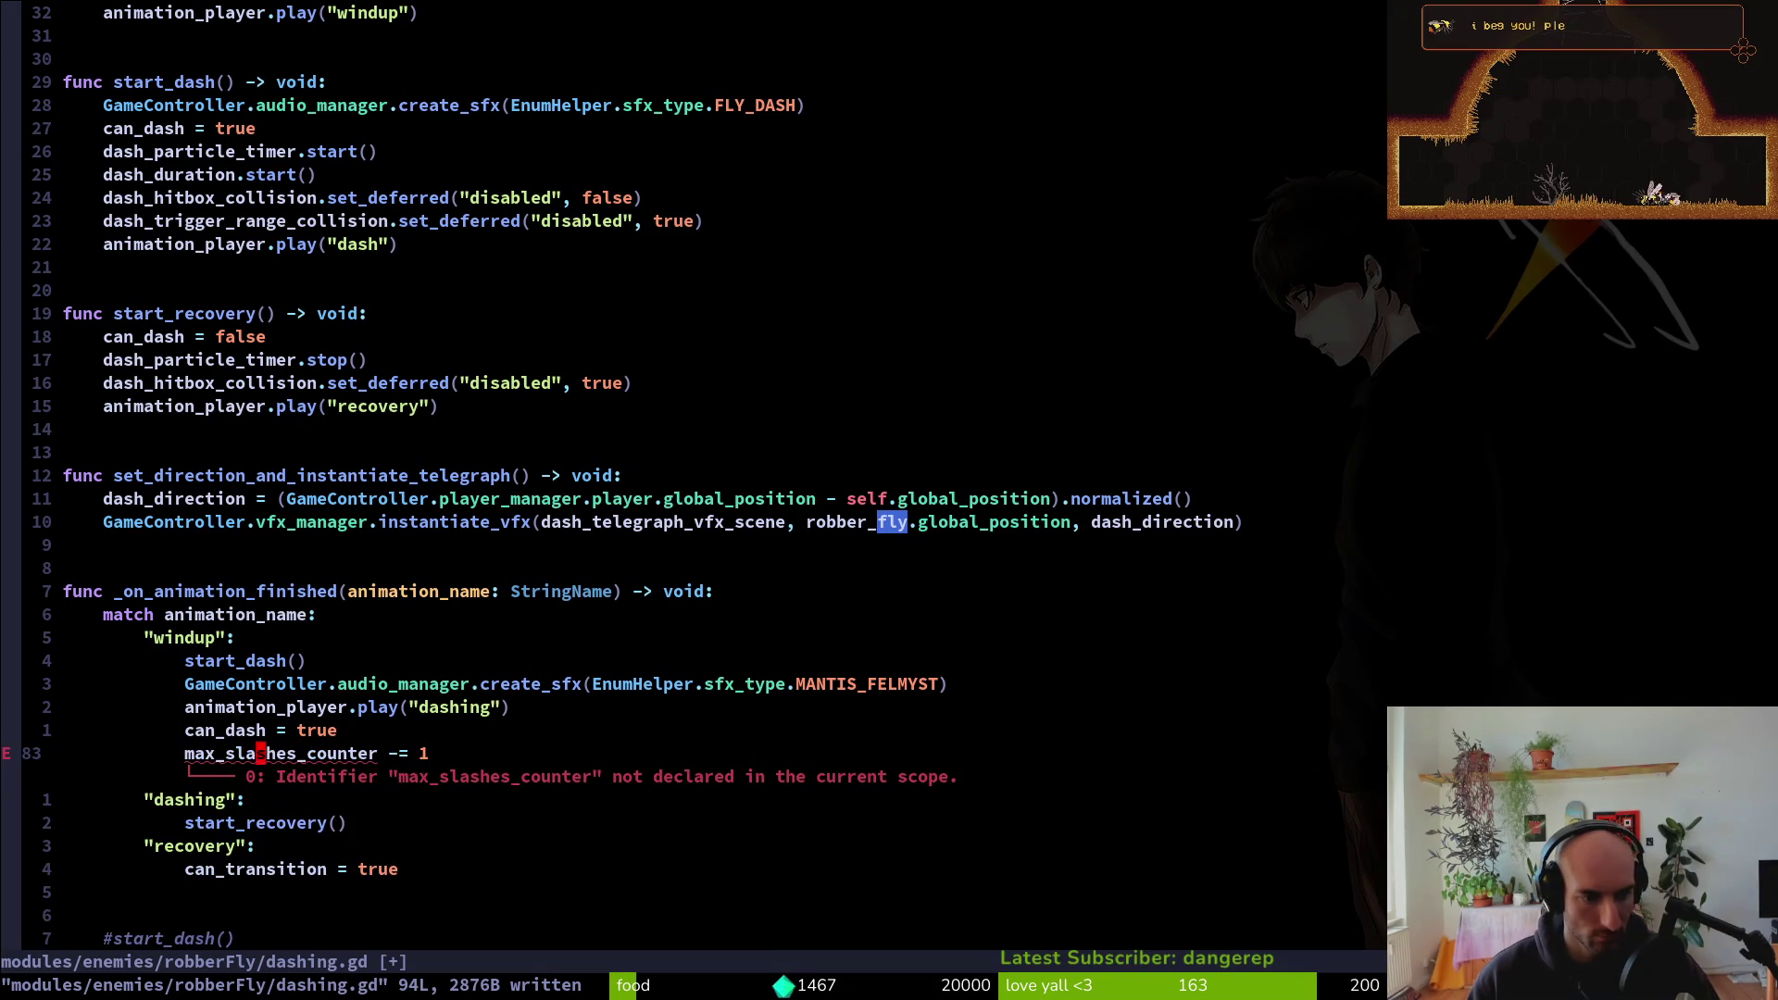
pyautogui.write('bcwmacda')
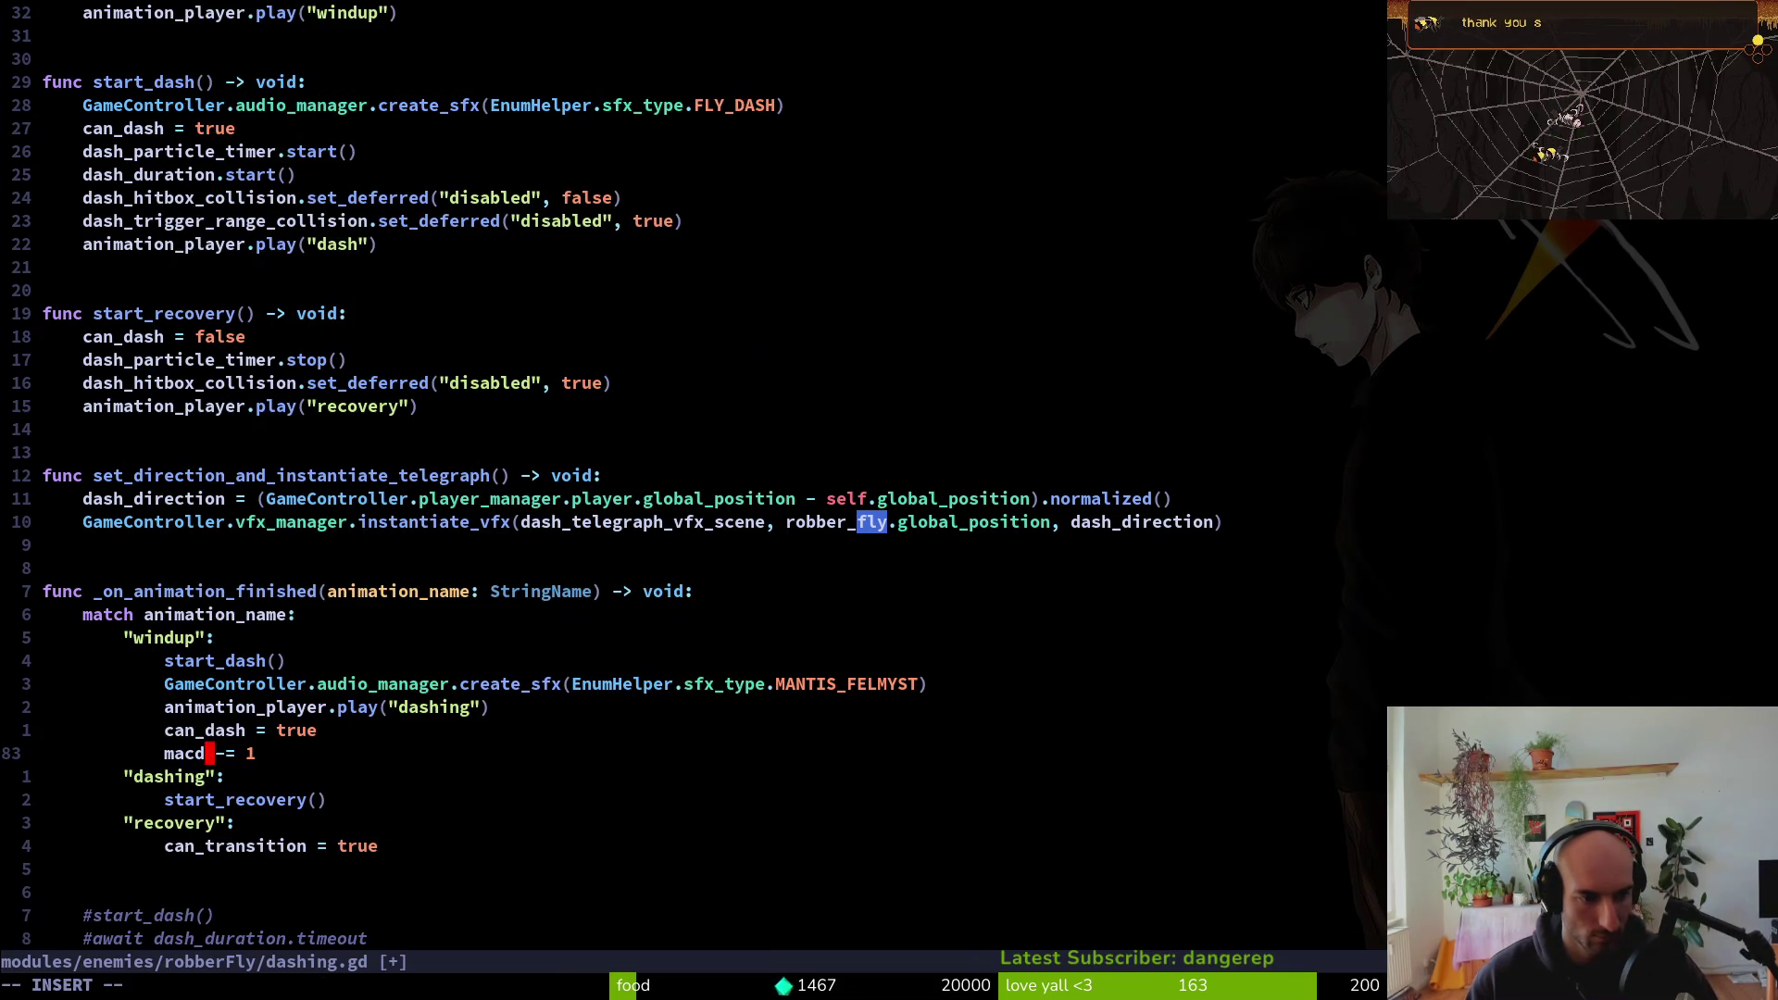
pyautogui.press('Tab')
pyautogui.press('Escape')
pyautogui.write(':w')
pyautogui.press('Return')
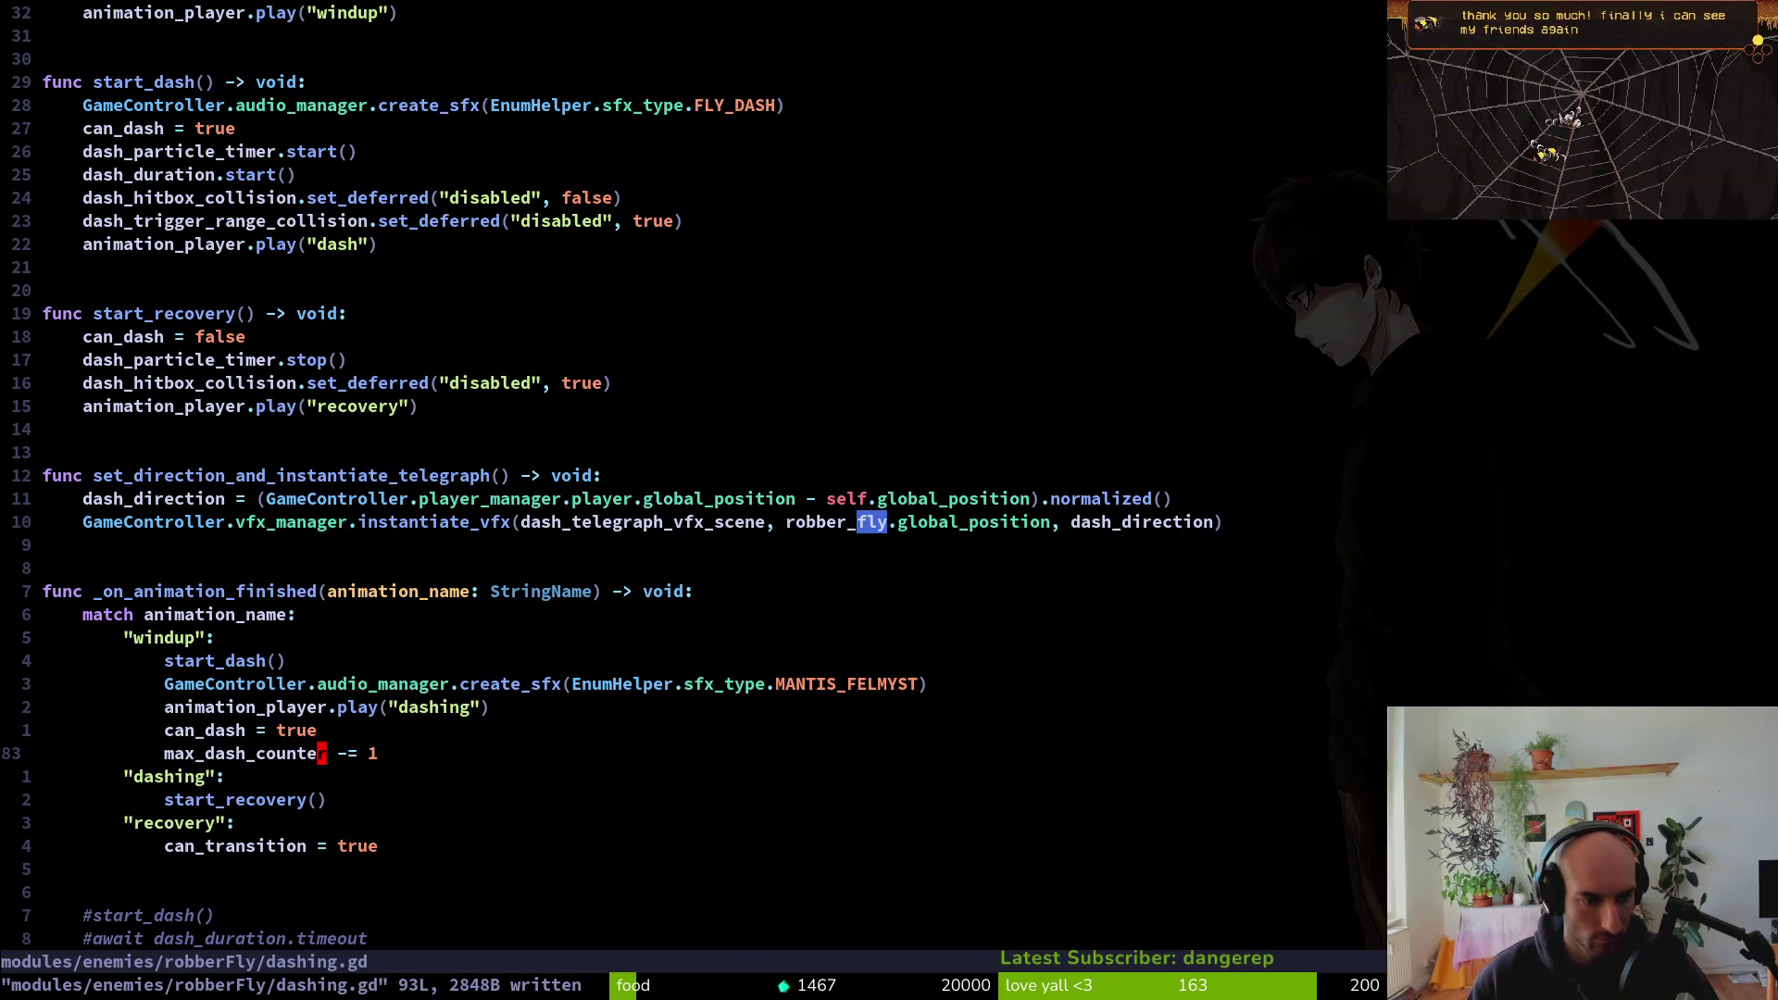
pyautogui.hotkey('ctrl', 'e')
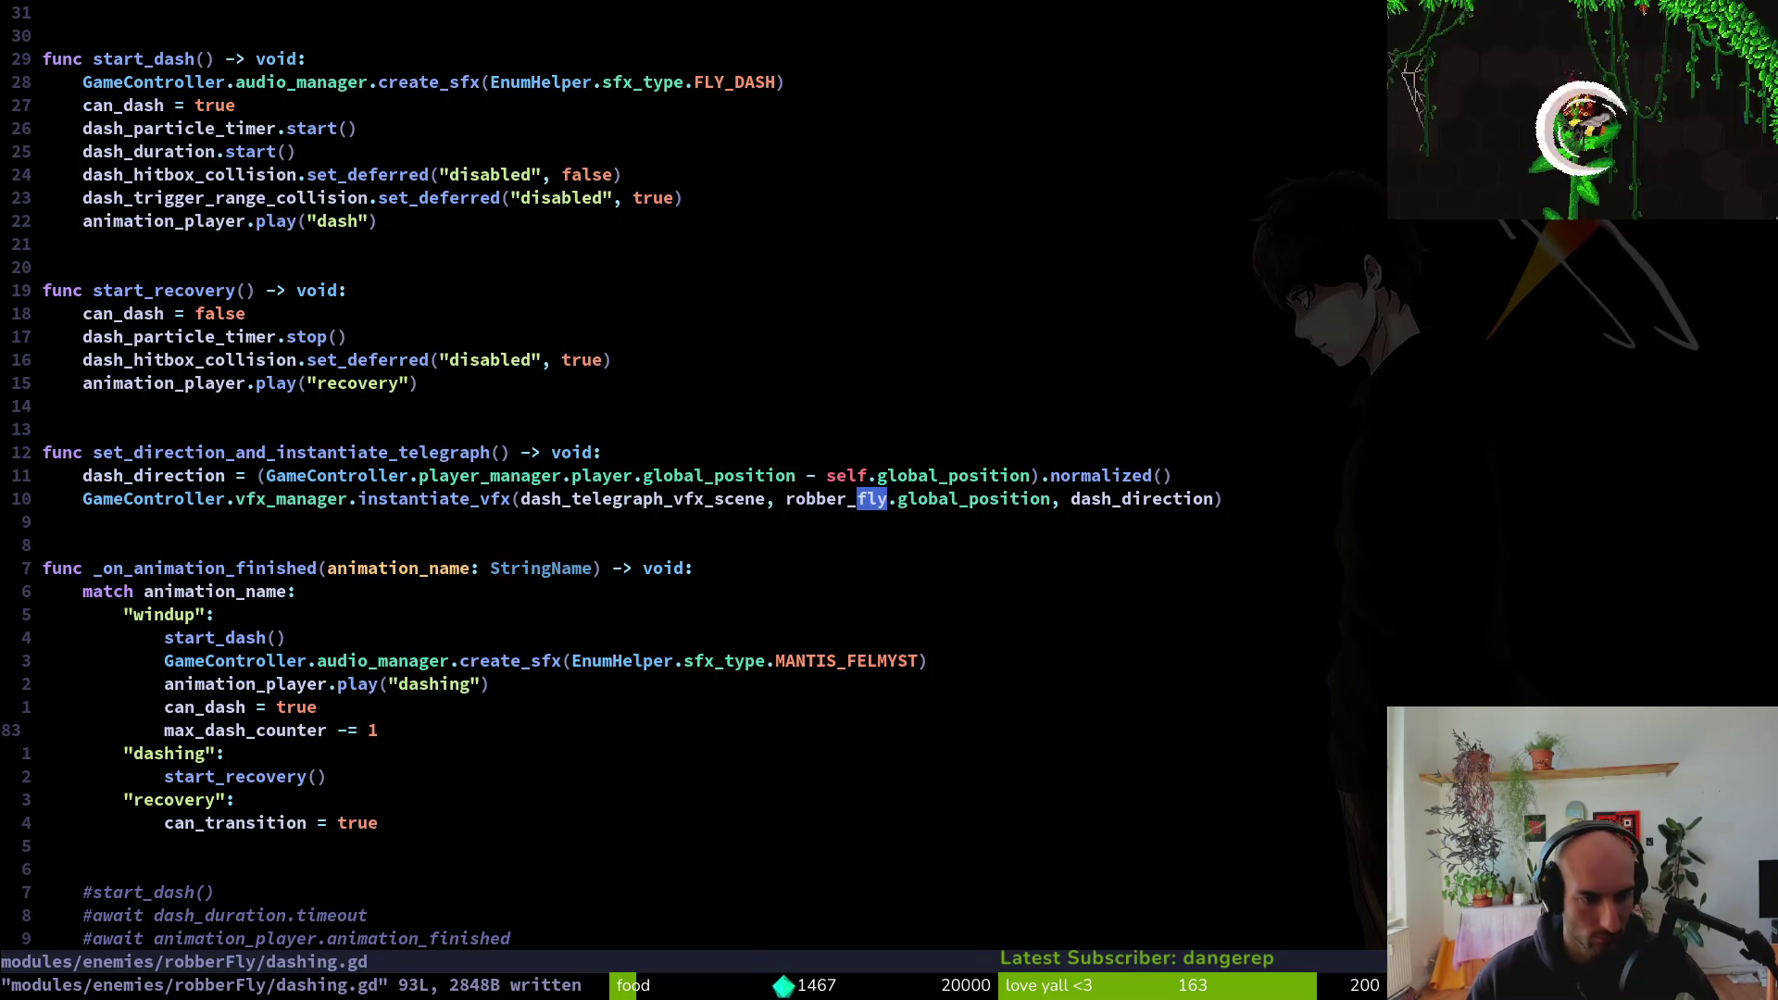
pyautogui.hotkey('ctrl', '6')
# Copy felmysting.gd's max_slashes_counter if/else block into dashing.gd's recovery branch
pyautogui.press('j')
pyautogui.press('j')
pyautogui.press('j')
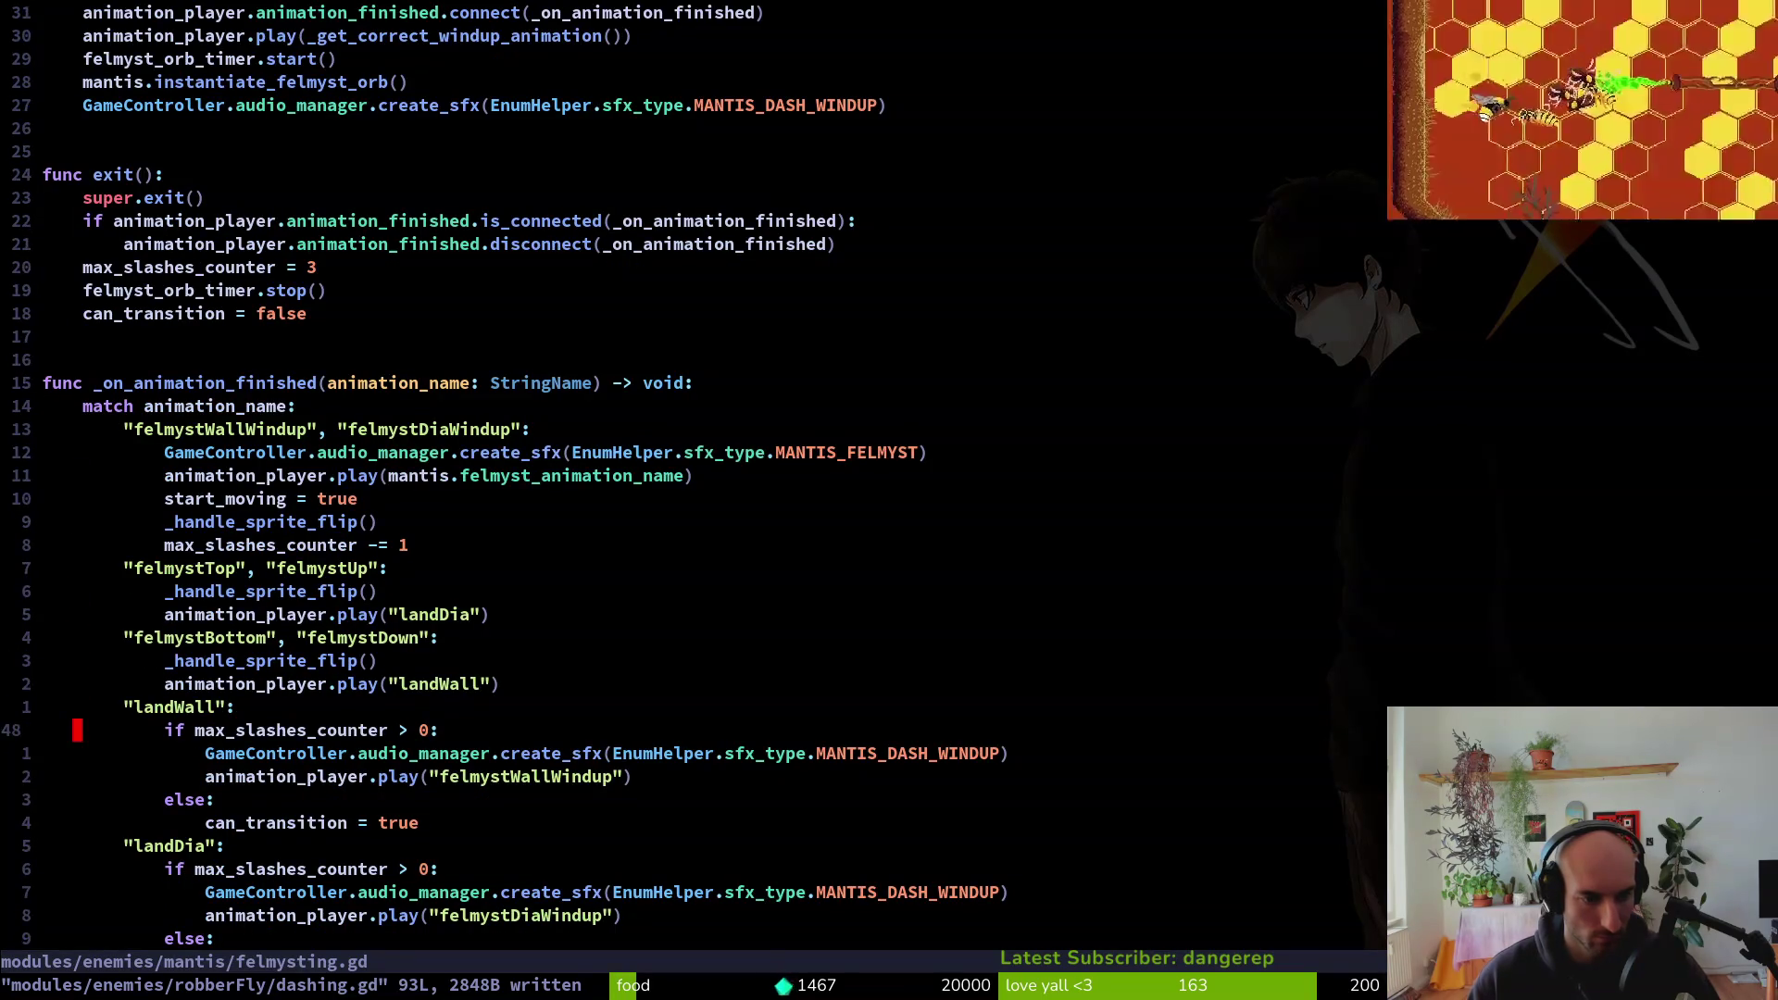
pyautogui.hotkey('shift', 'v')
pyautogui.press('j')
pyautogui.press('j')
pyautogui.hotkey('ctrl', 'e')
pyautogui.hotkey('ctrl', 'e')
pyautogui.write('y:w')
pyautogui.press('Return')
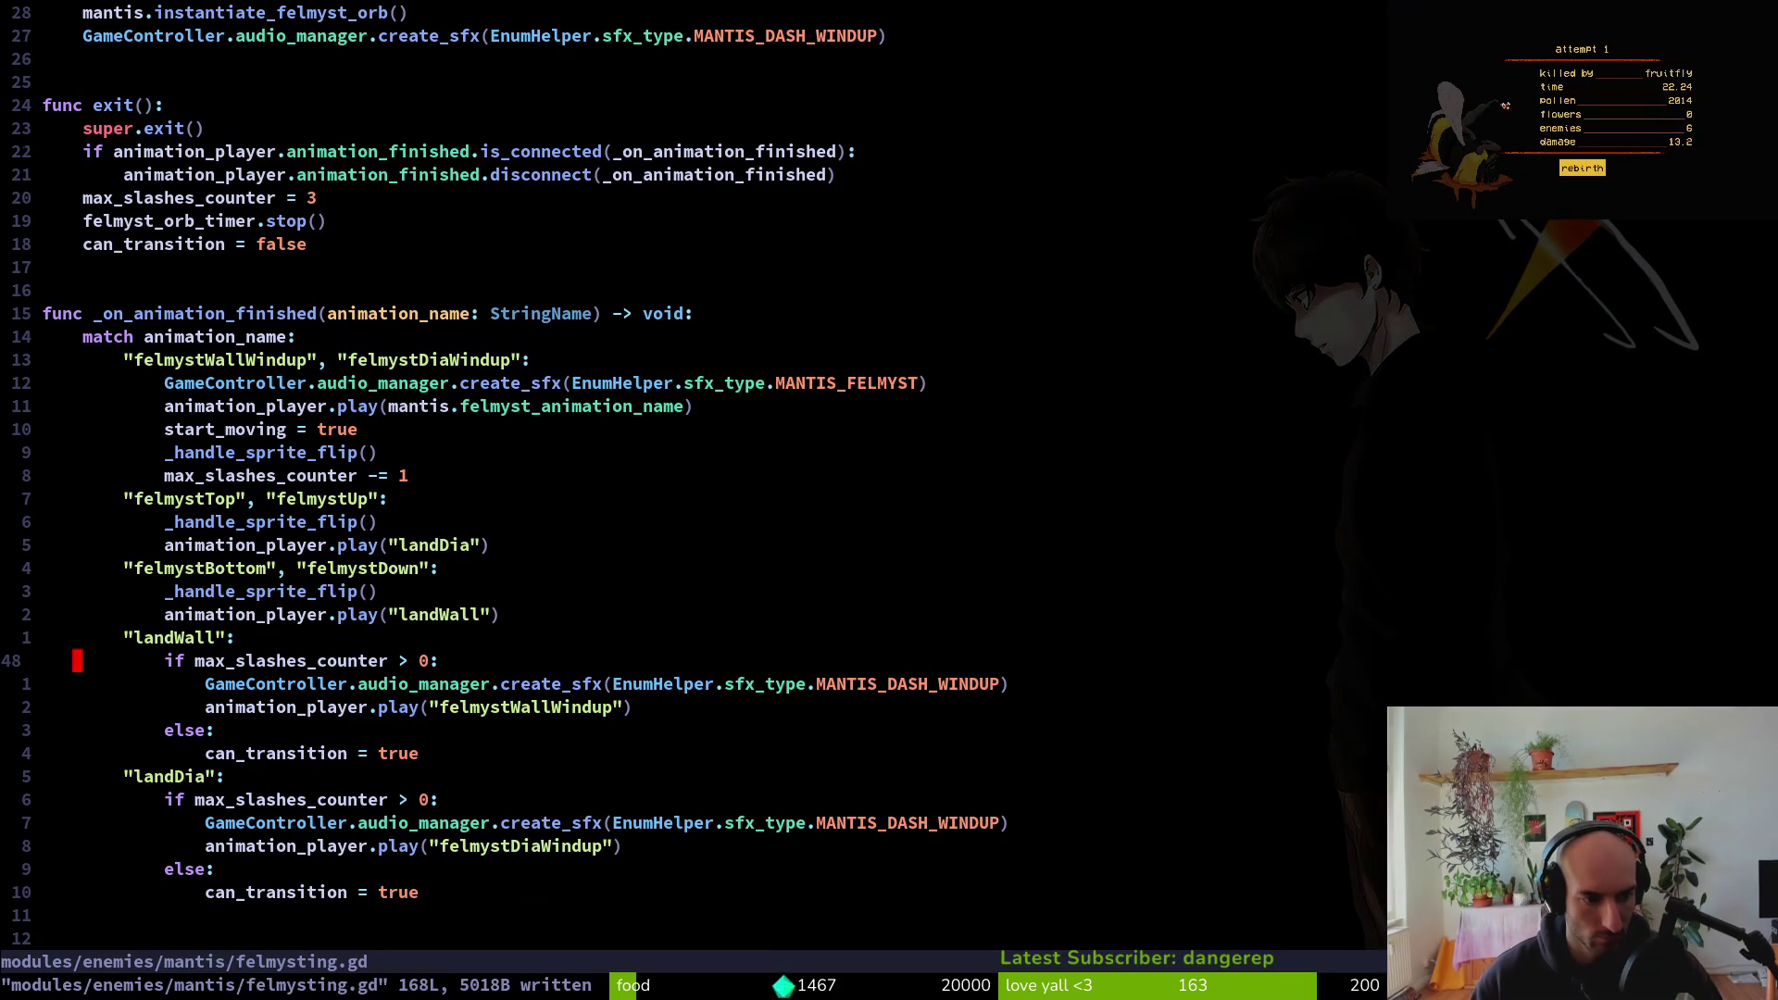
pyautogui.hotkey('ctrl', '6')
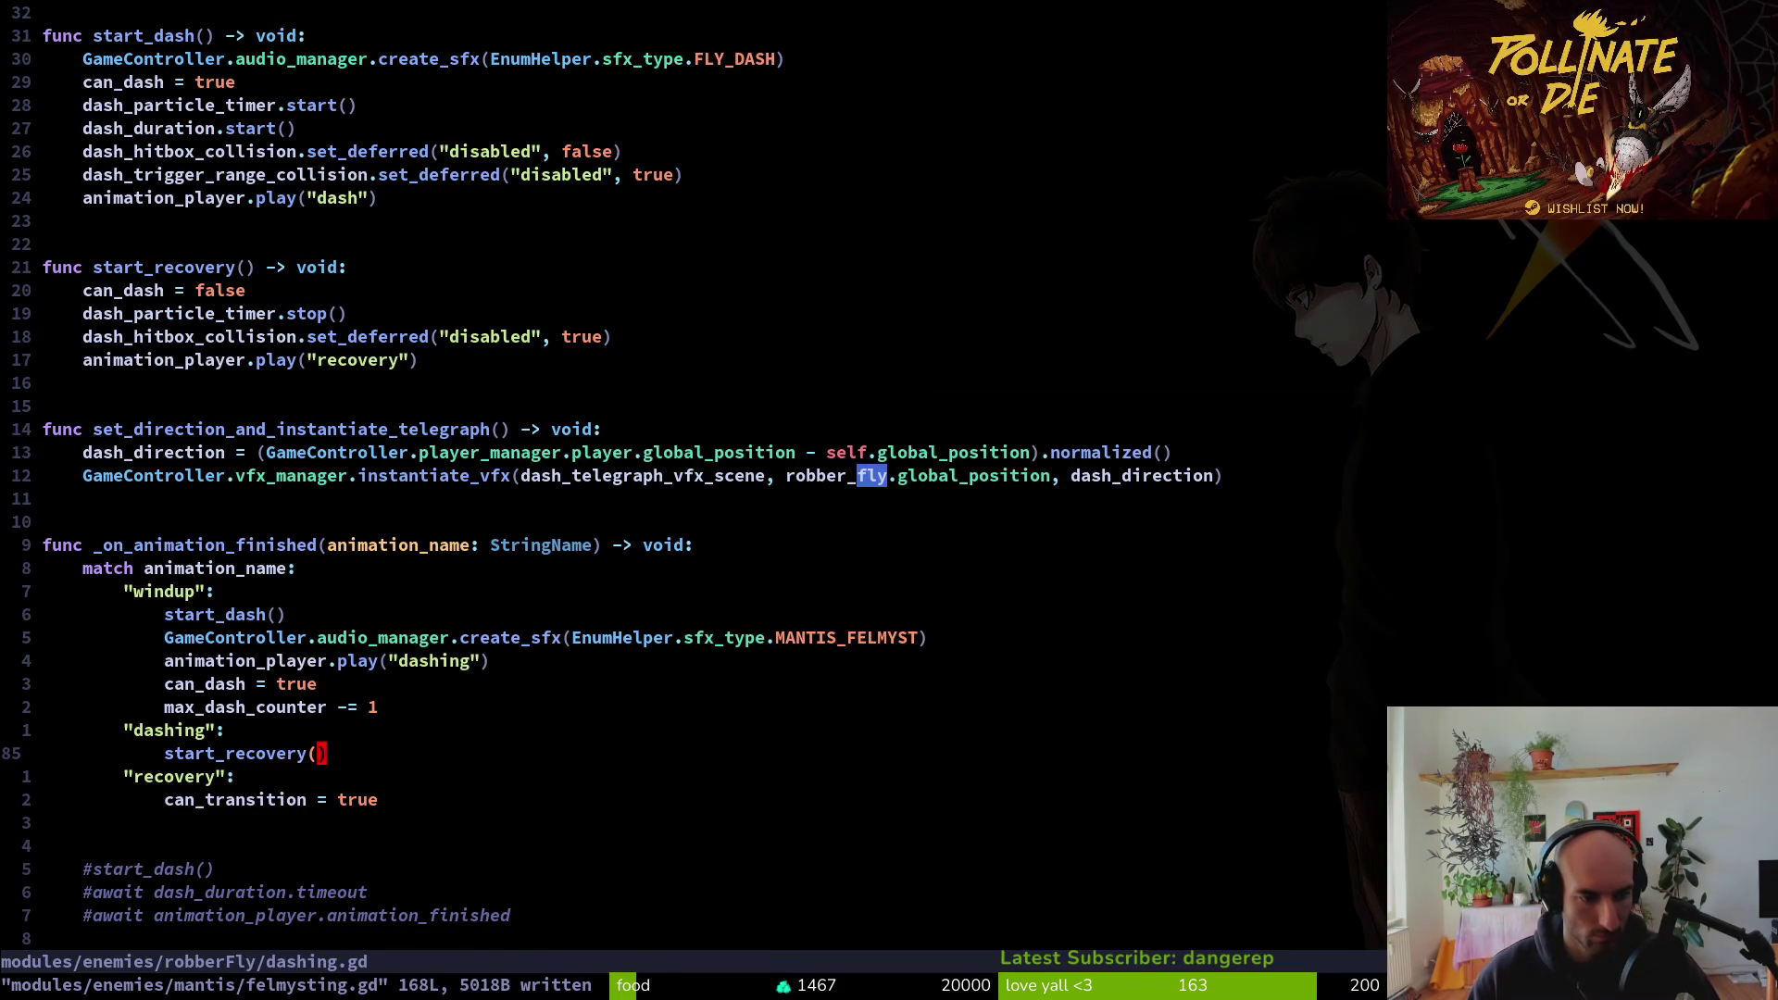
pyautogui.press('p')
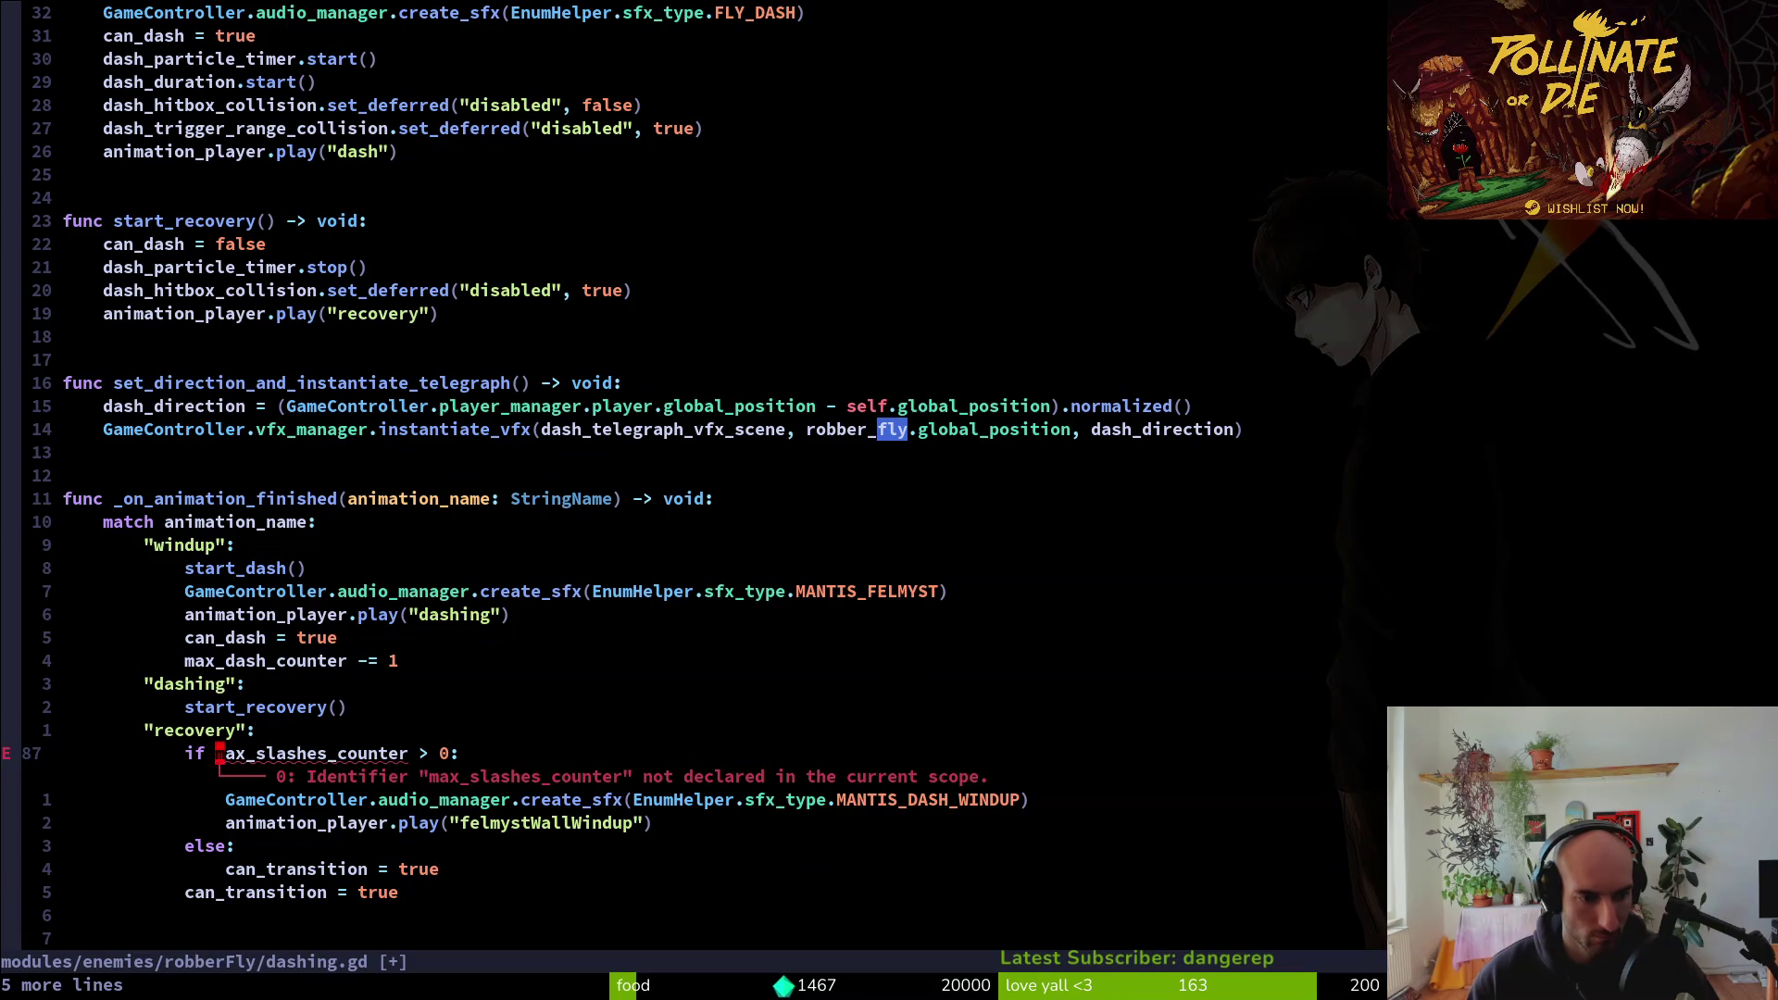
pyautogui.press('x')
# Change the condition to max_dash_counter and the played animation to "windup"
pyautogui.write('u')
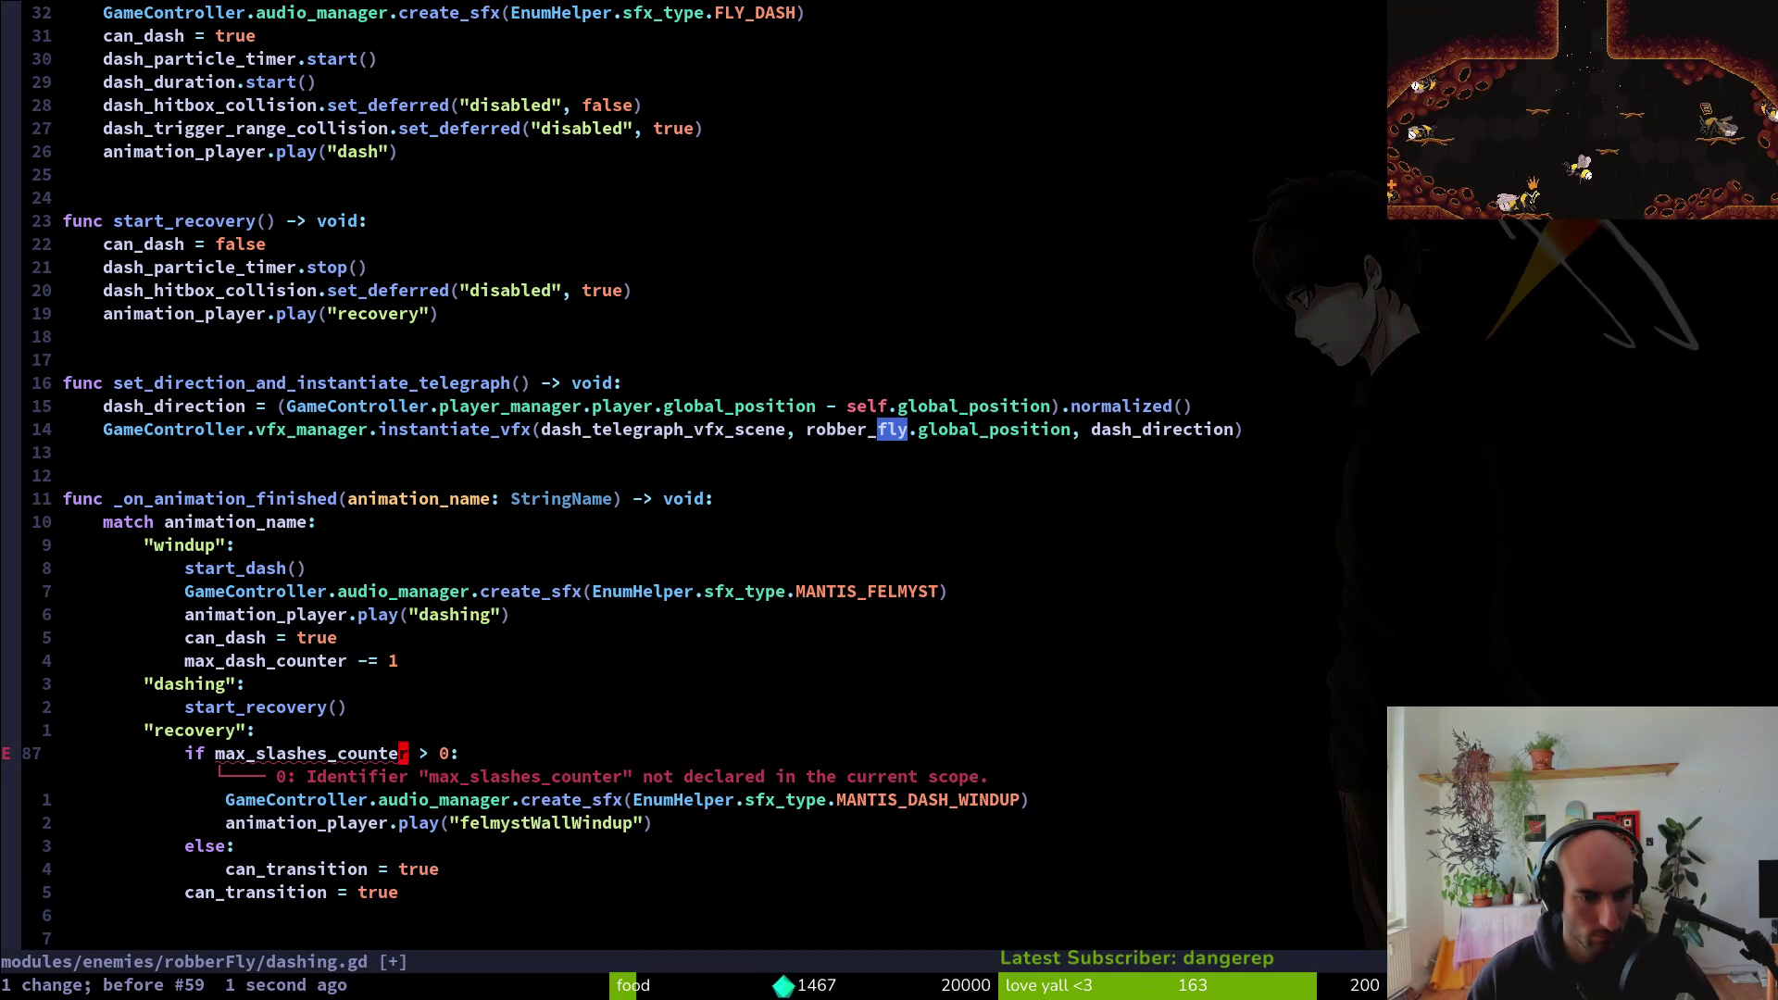
pyautogui.write('bciwmax_dash_counter')
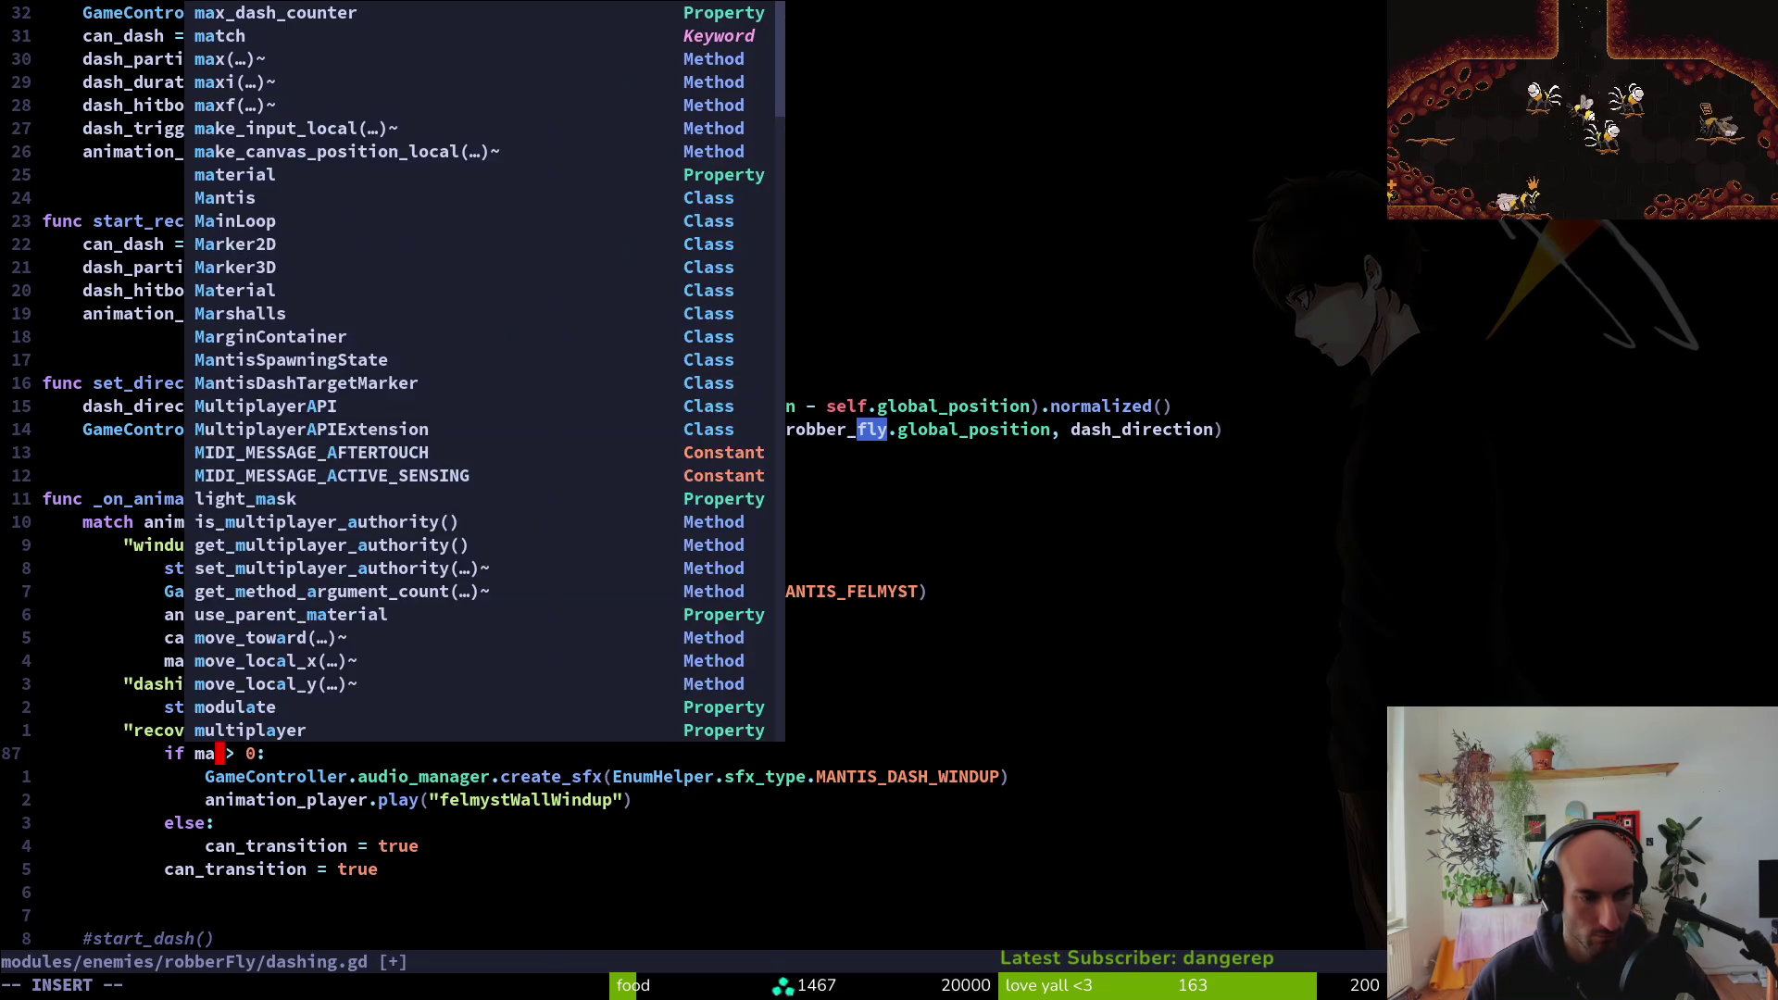
pyautogui.press('Escape')
pyautogui.press('j')
pyautogui.press('j')
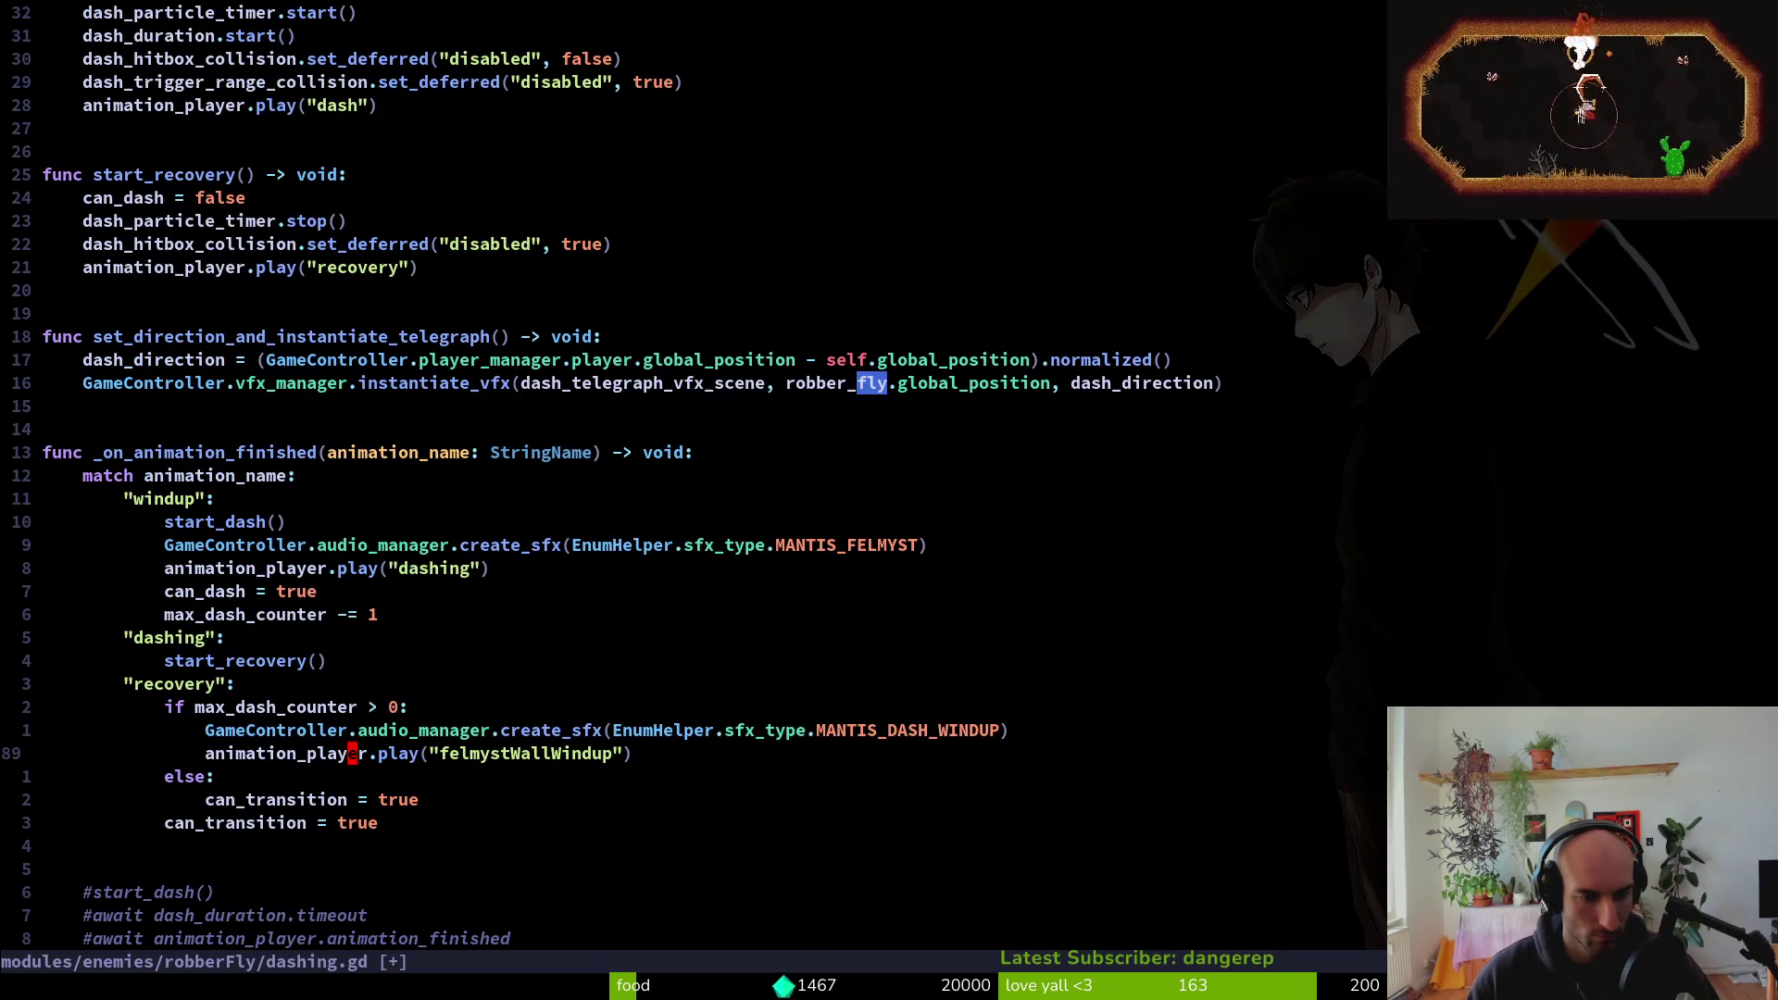
pyautogui.press('c')
pyautogui.press('i')
pyautogui.press('"')
pyautogui.write('windup')
pyautogui.press('Escape')
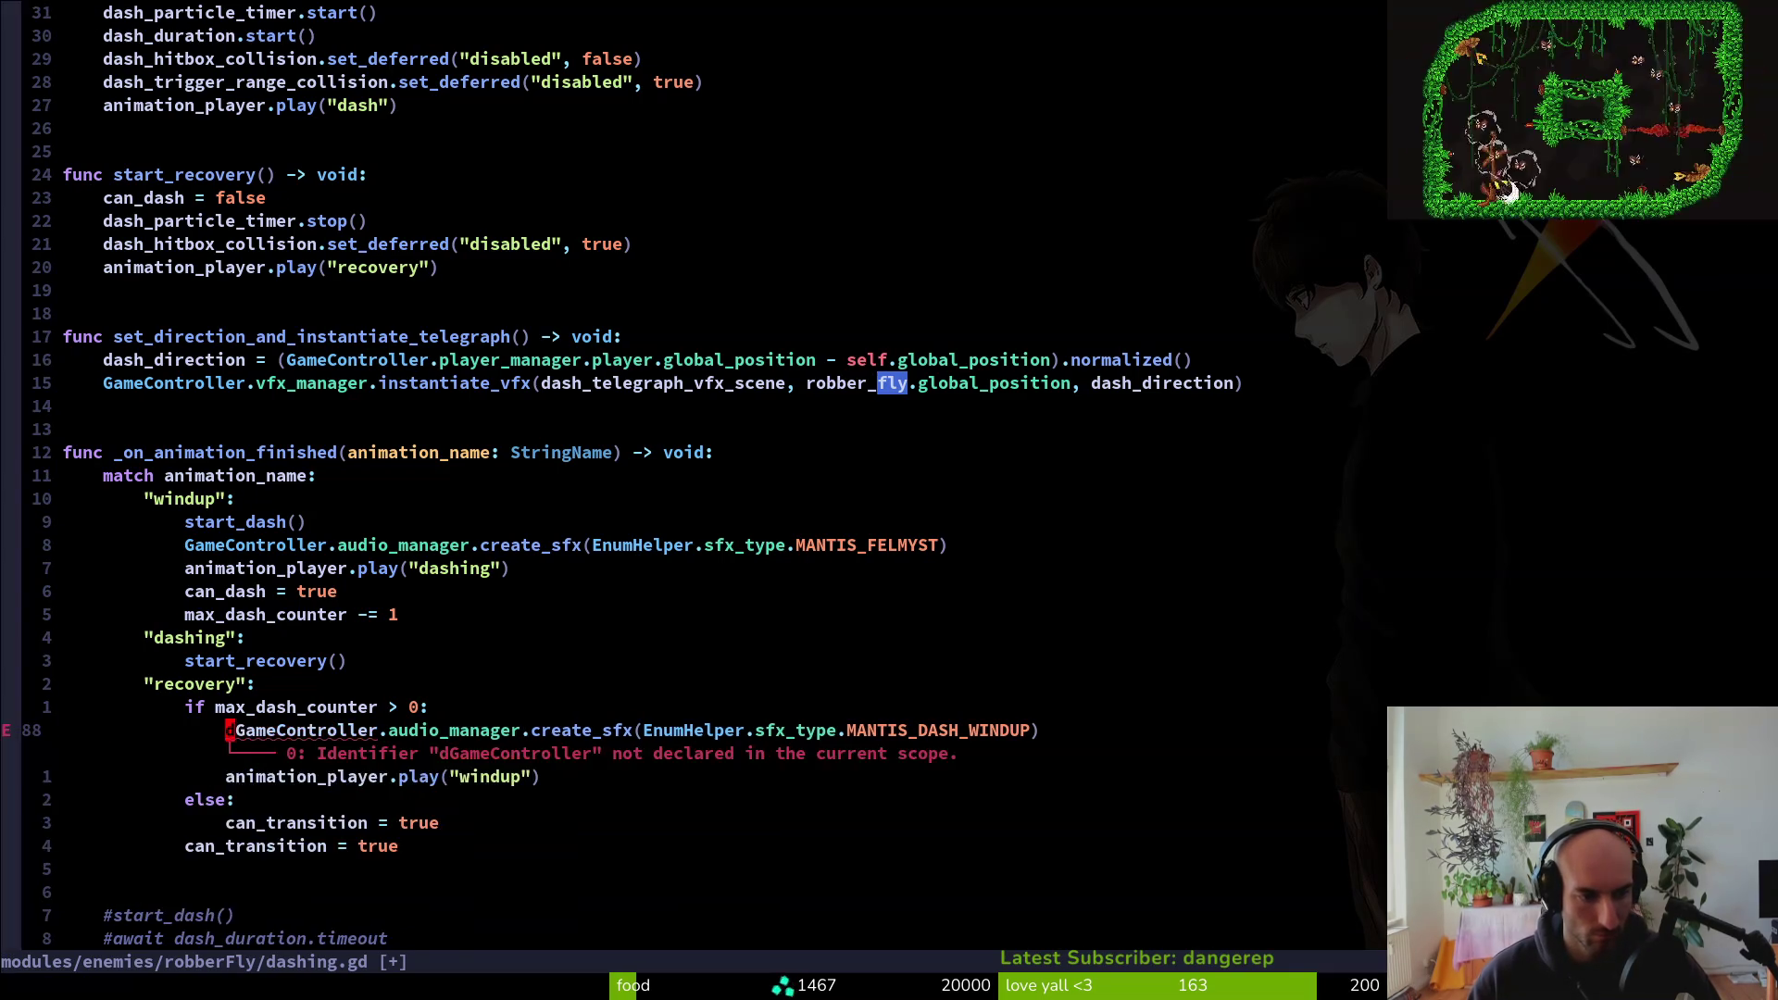
# Comment out the sound effect line, remove the duplicate can_transition line, and save
pyautogui.press('g')
pyautogui.press('c')
pyautogui.press('c')
pyautogui.press('j')
pyautogui.press('j')
pyautogui.press('j')
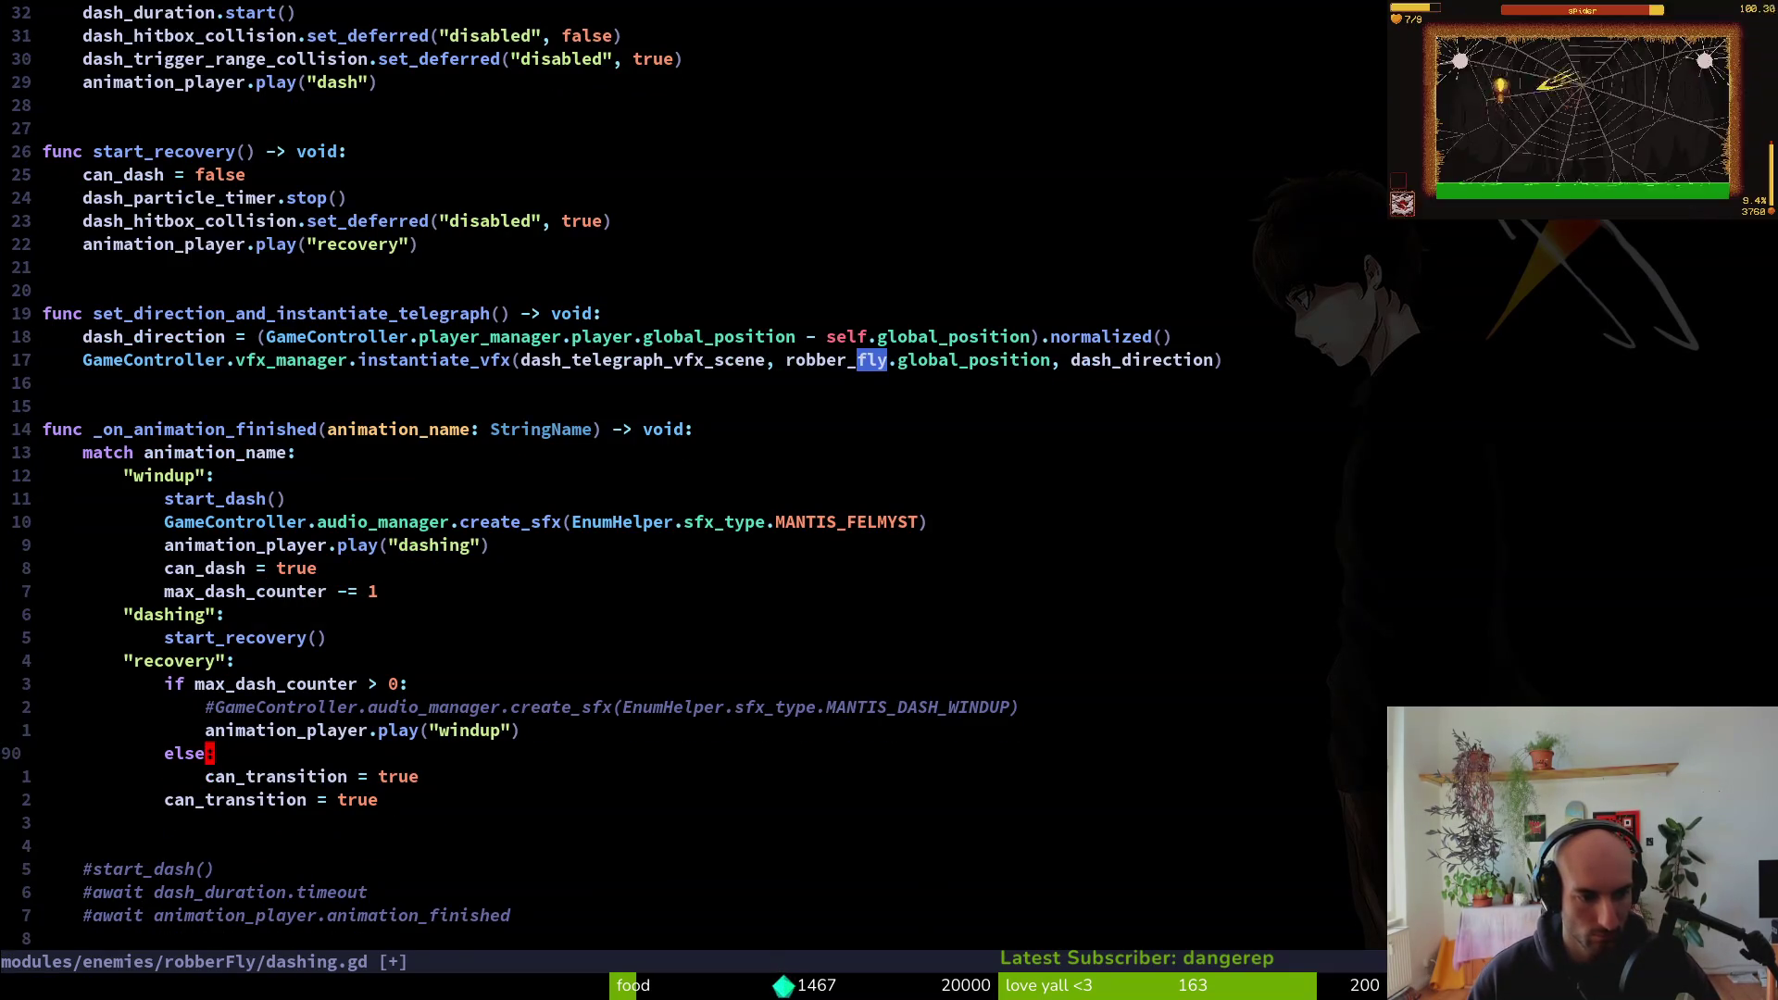
pyautogui.press('d')
pyautogui.press('d')
pyautogui.write(':w')
pyautogui.press('Return')
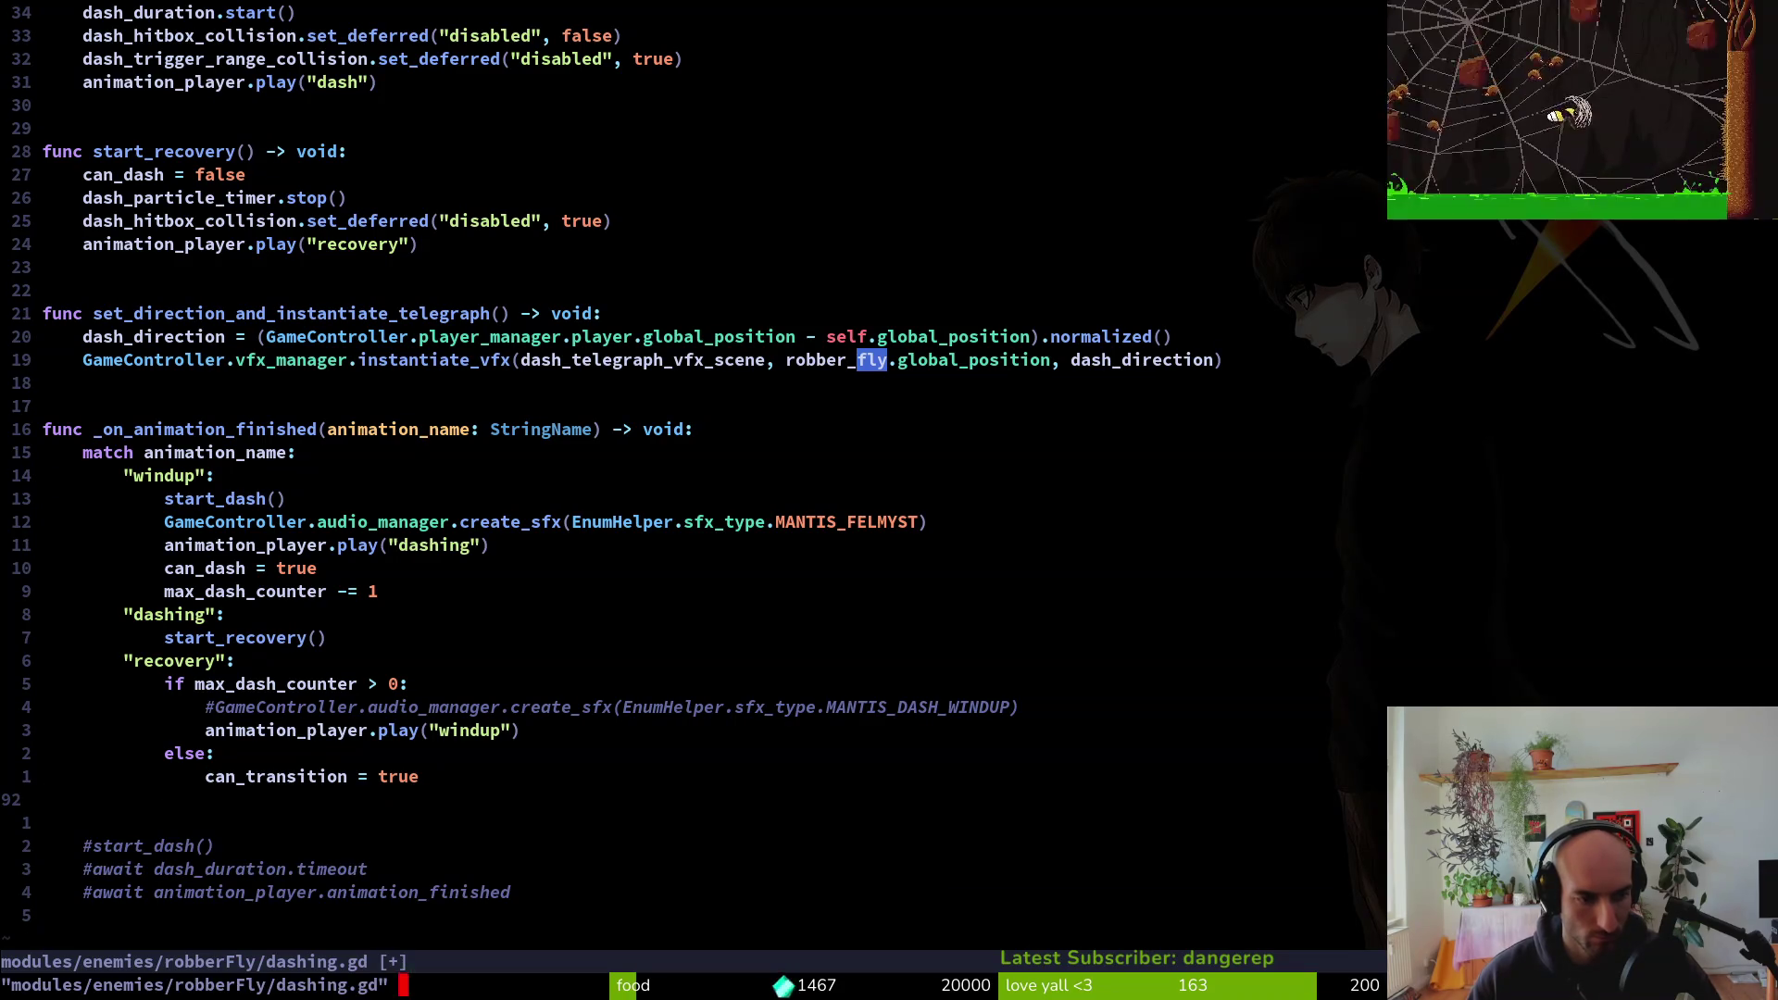
pyautogui.press('k')
pyautogui.press('k')
pyautogui.press('k')
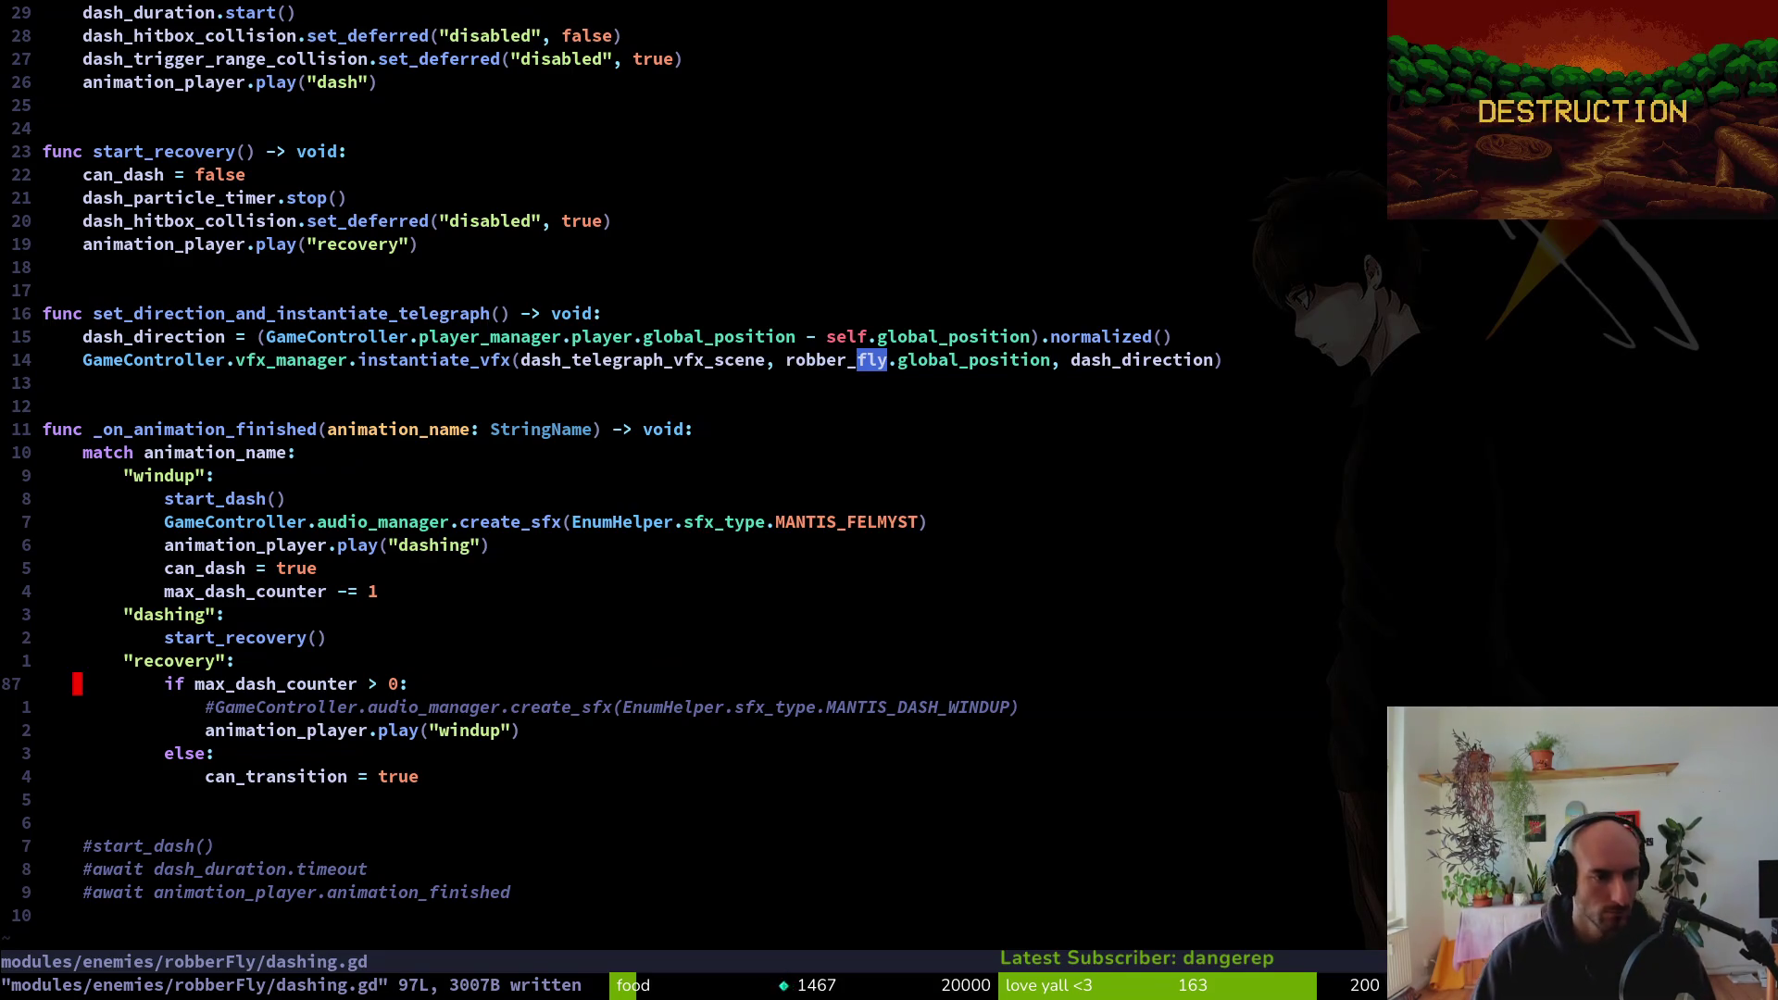
pyautogui.press('k')
pyautogui.press('k')
pyautogui.press('k')
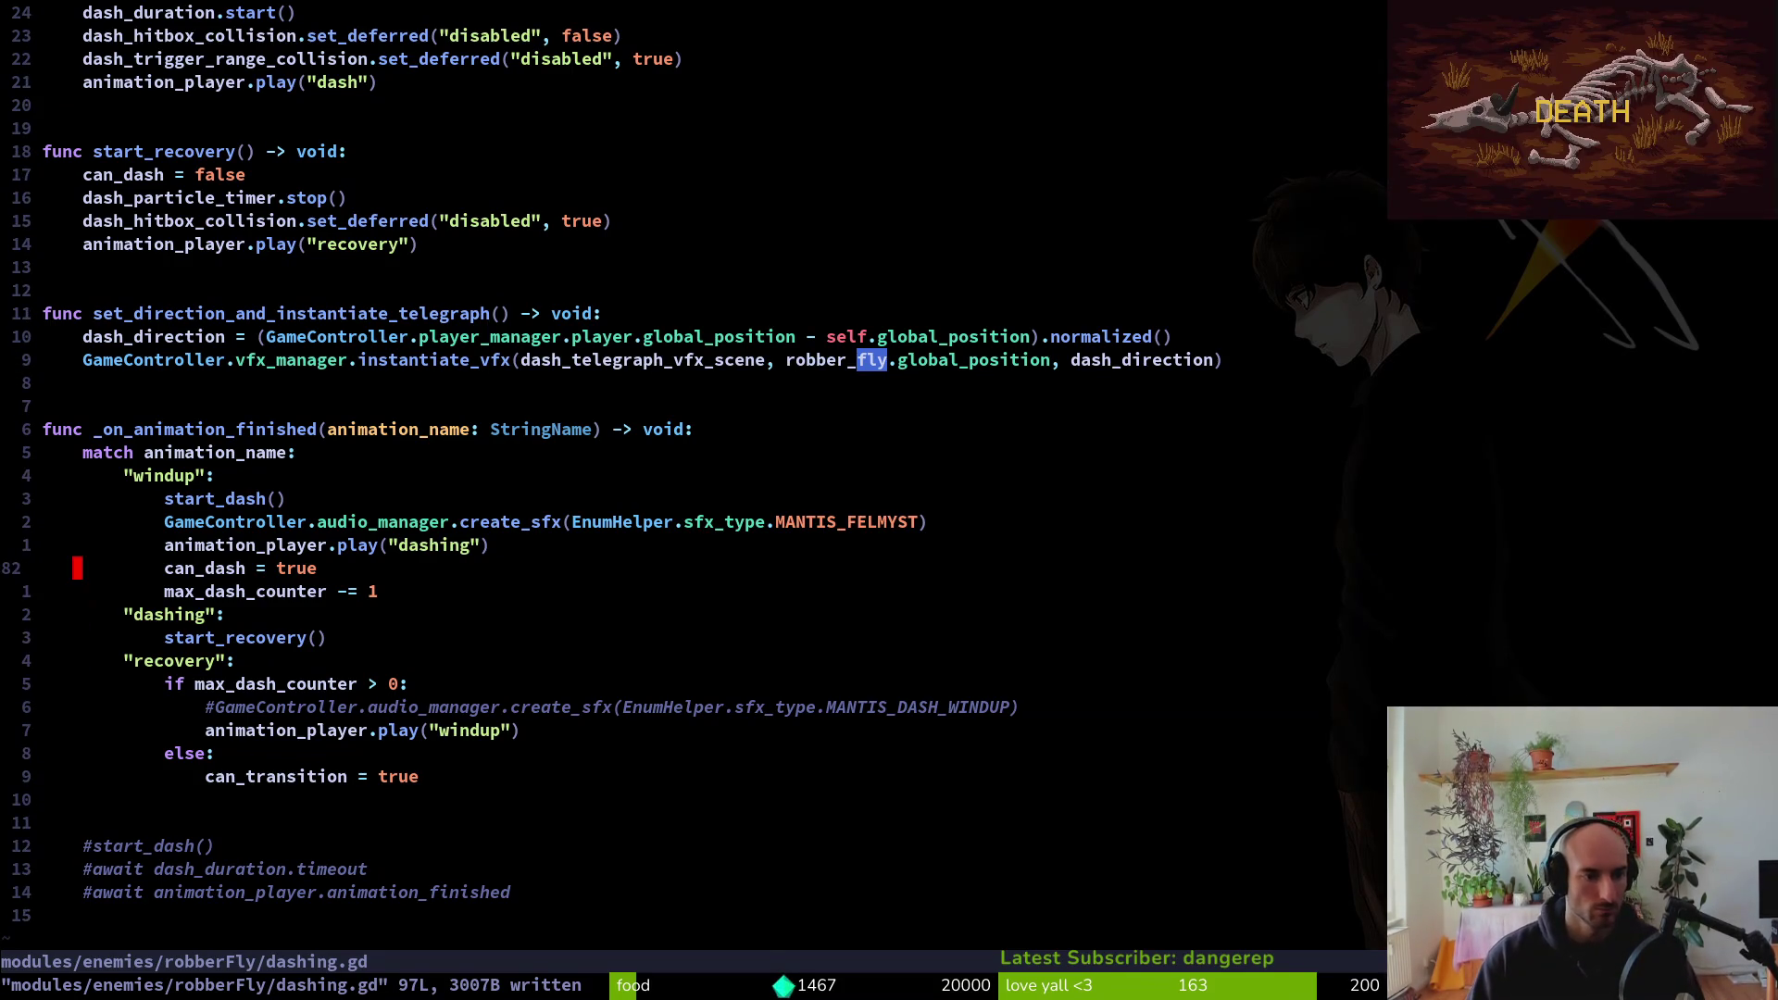
# Save dashing.gd and move from the windup branch down past start_recovery
pyautogui.hotkey('shift', 'v')
pyautogui.press('Escape')
pyautogui.write(':w')
pyautogui.press('Return')
pyautogui.press('j')
pyautogui.press('j')
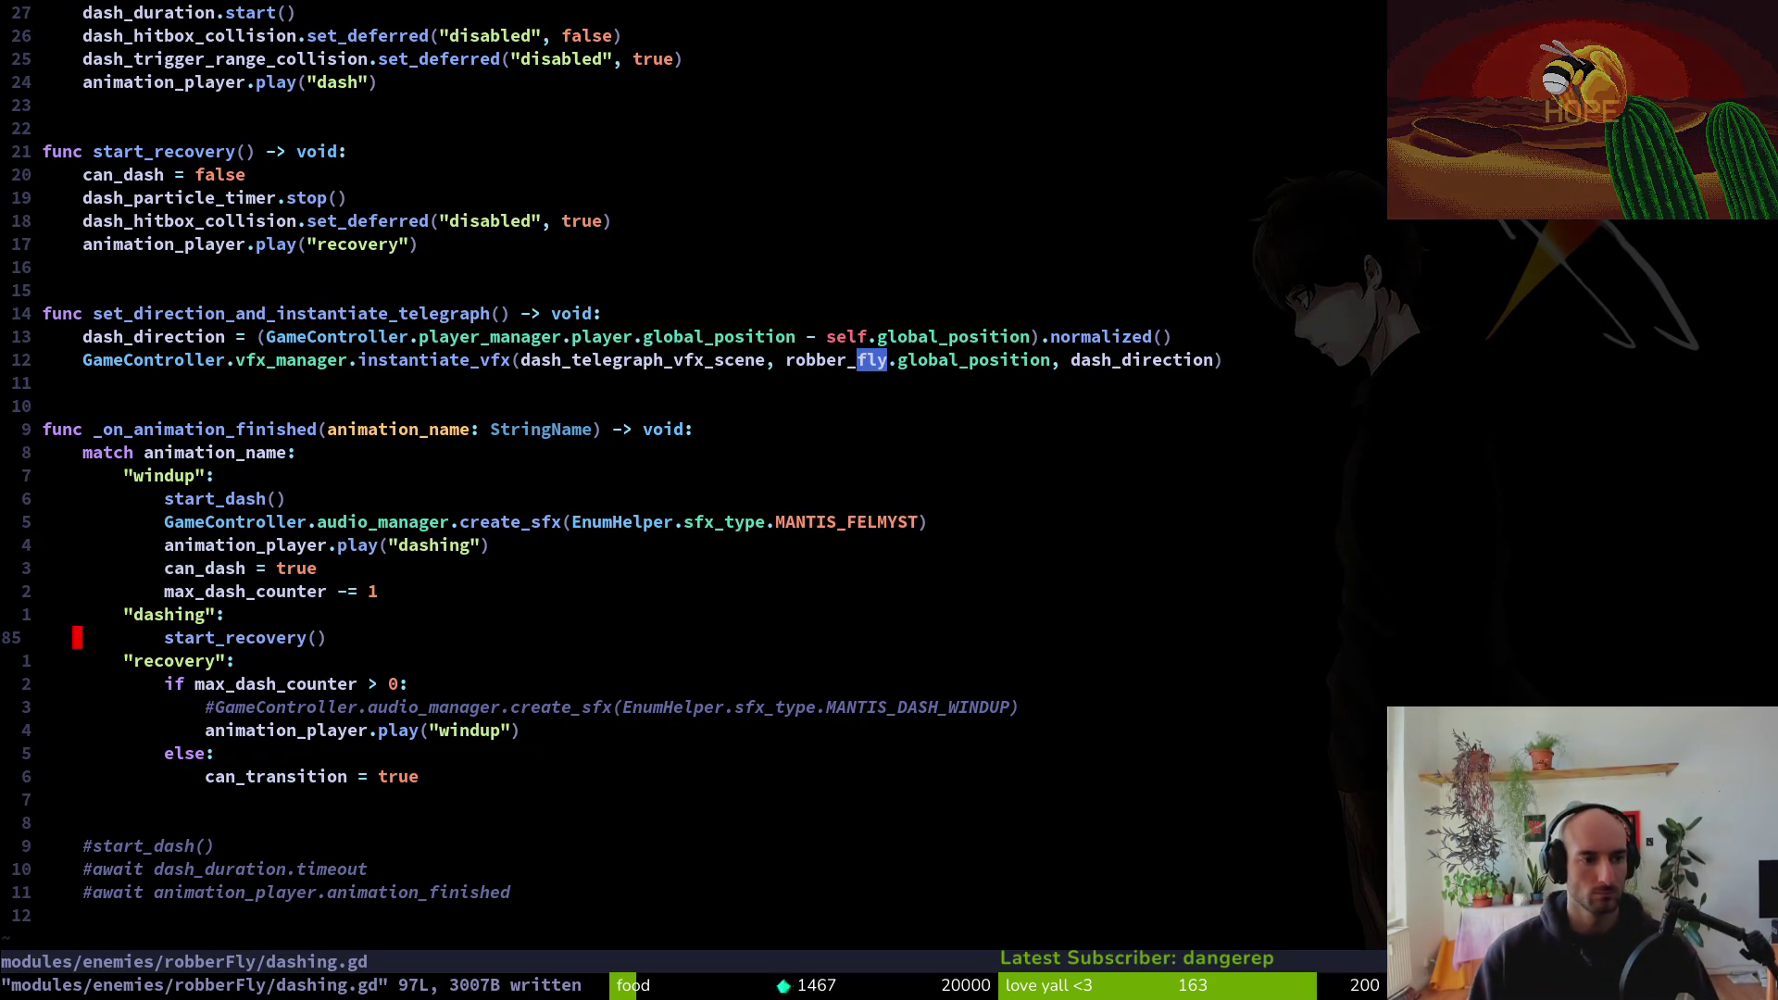
pyautogui.press('k')
pyautogui.press('k')
pyautogui.press('k')
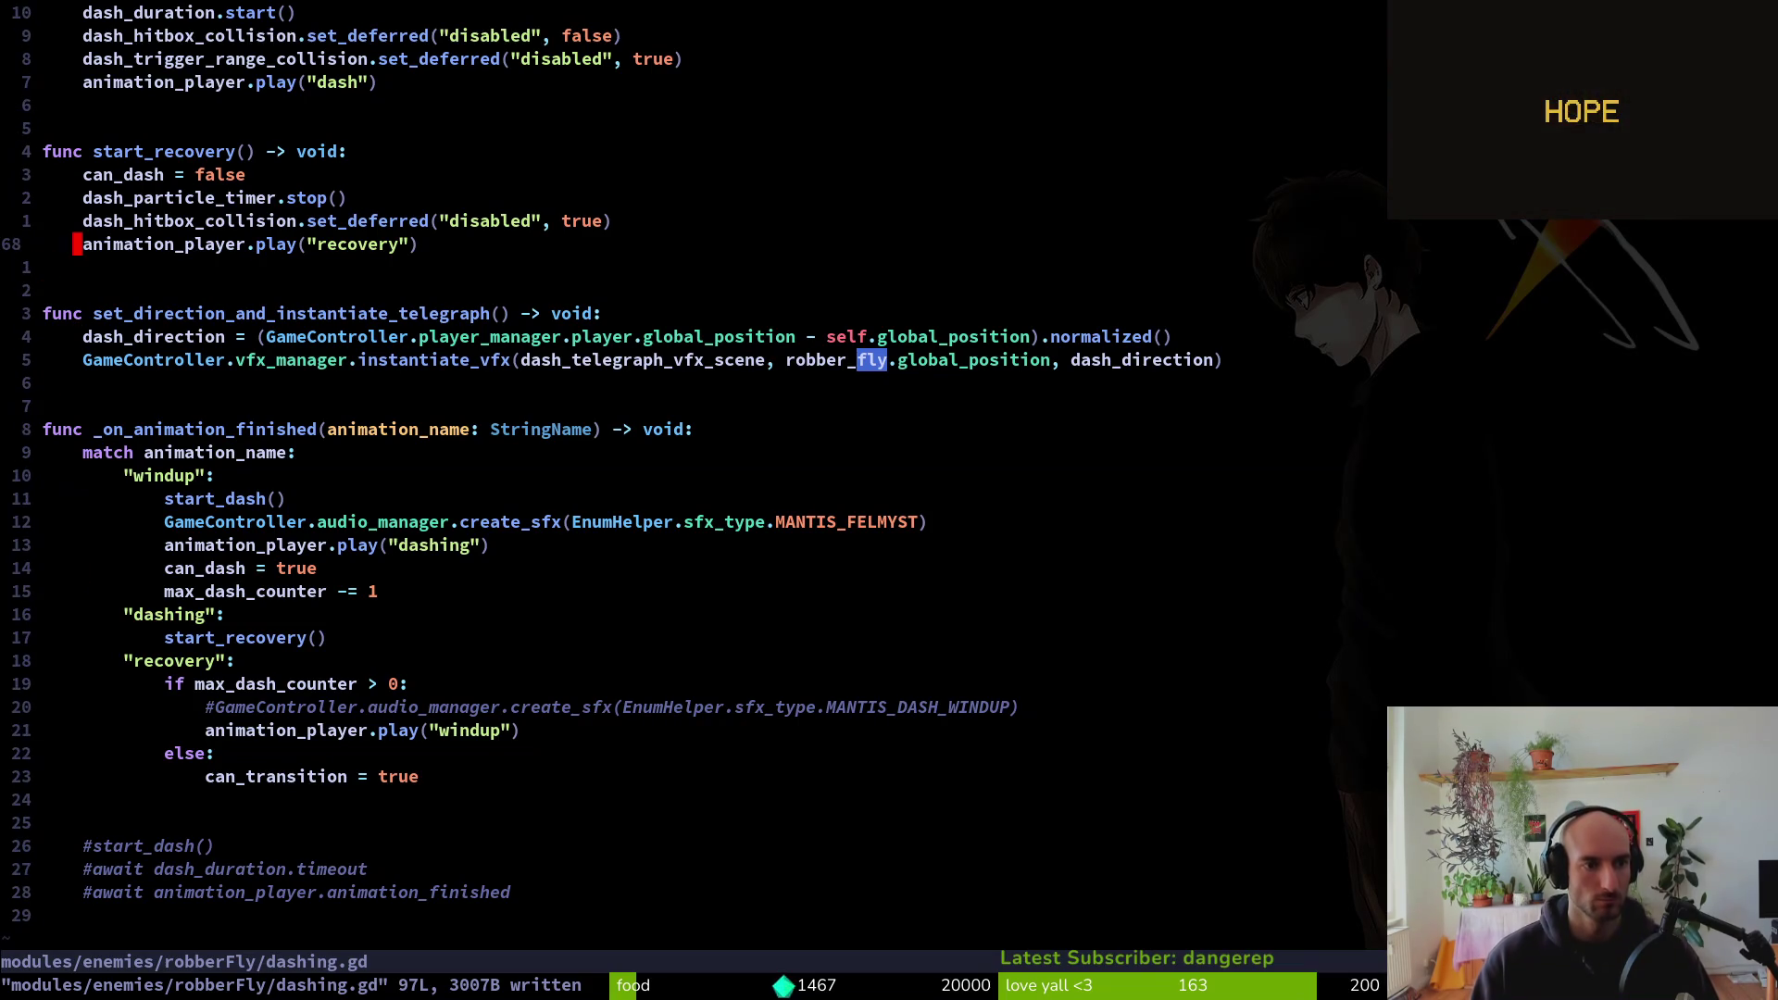
pyautogui.press('j')
pyautogui.press('j')
pyautogui.press('j')
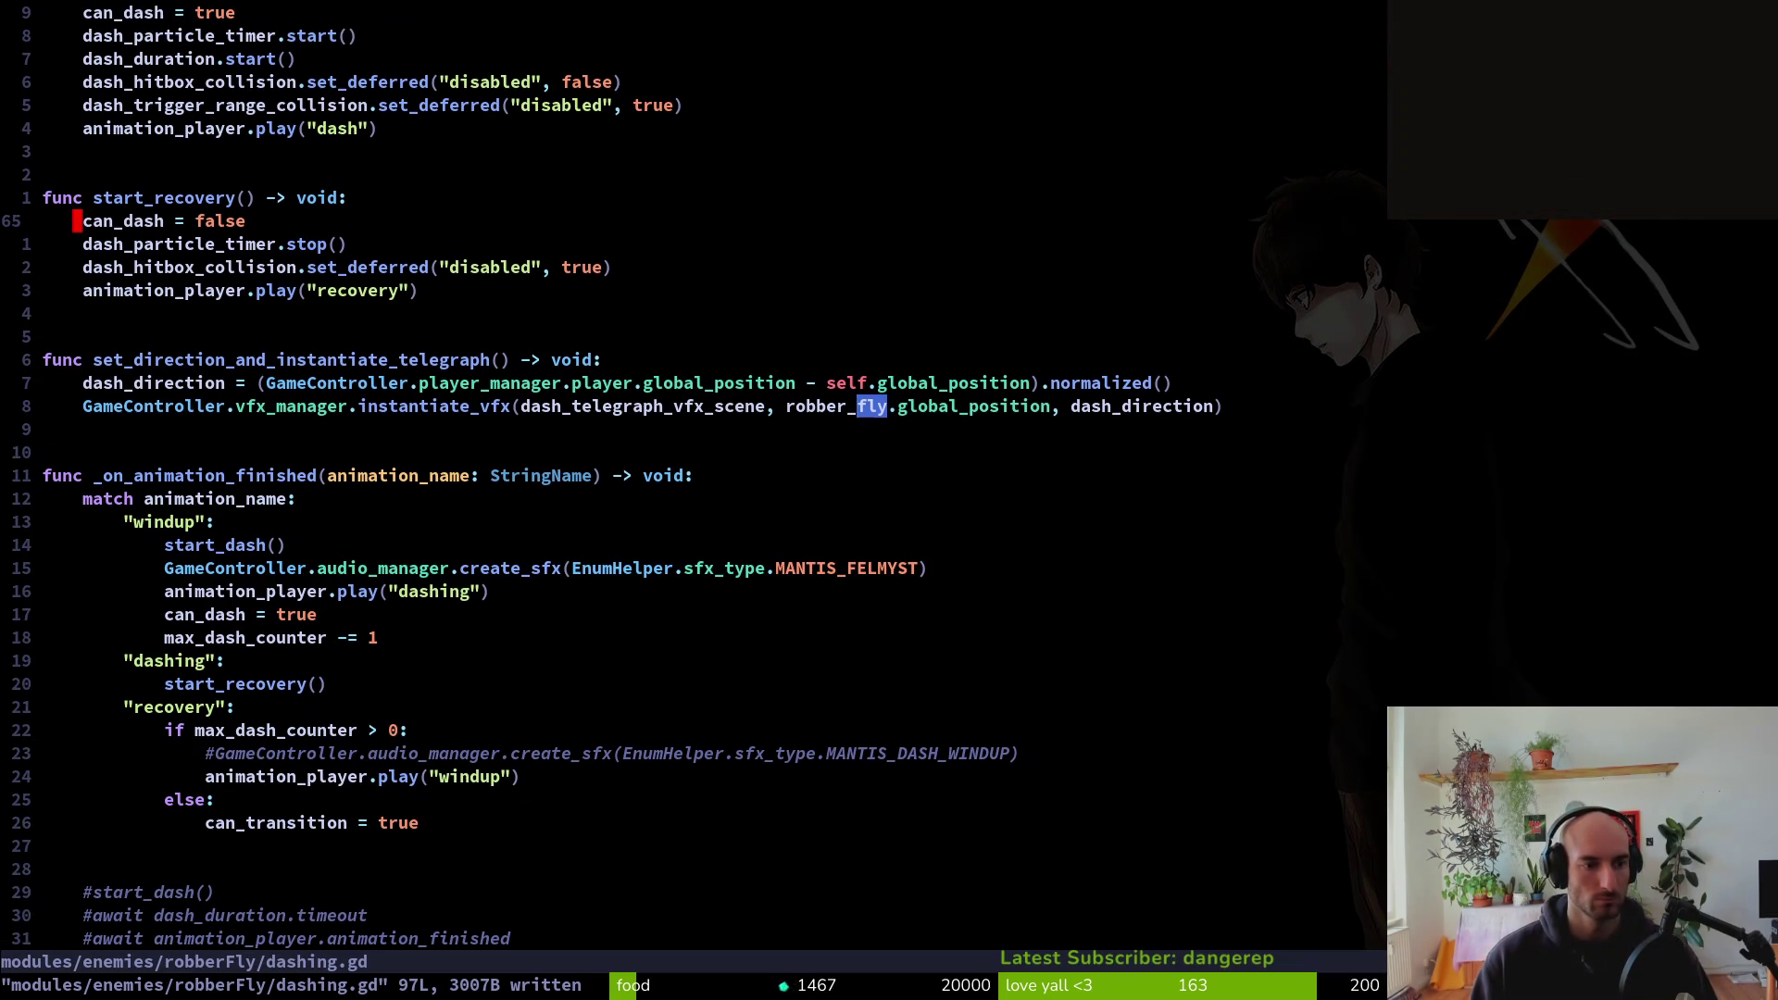
# Delete the start_dash/start_recovery block, undo it, and save the file unchanged
pyautogui.press('k')
pyautogui.press('k')
pyautogui.press('V')
pyautogui.press('k')
pyautogui.press('k')
pyautogui.press('k')
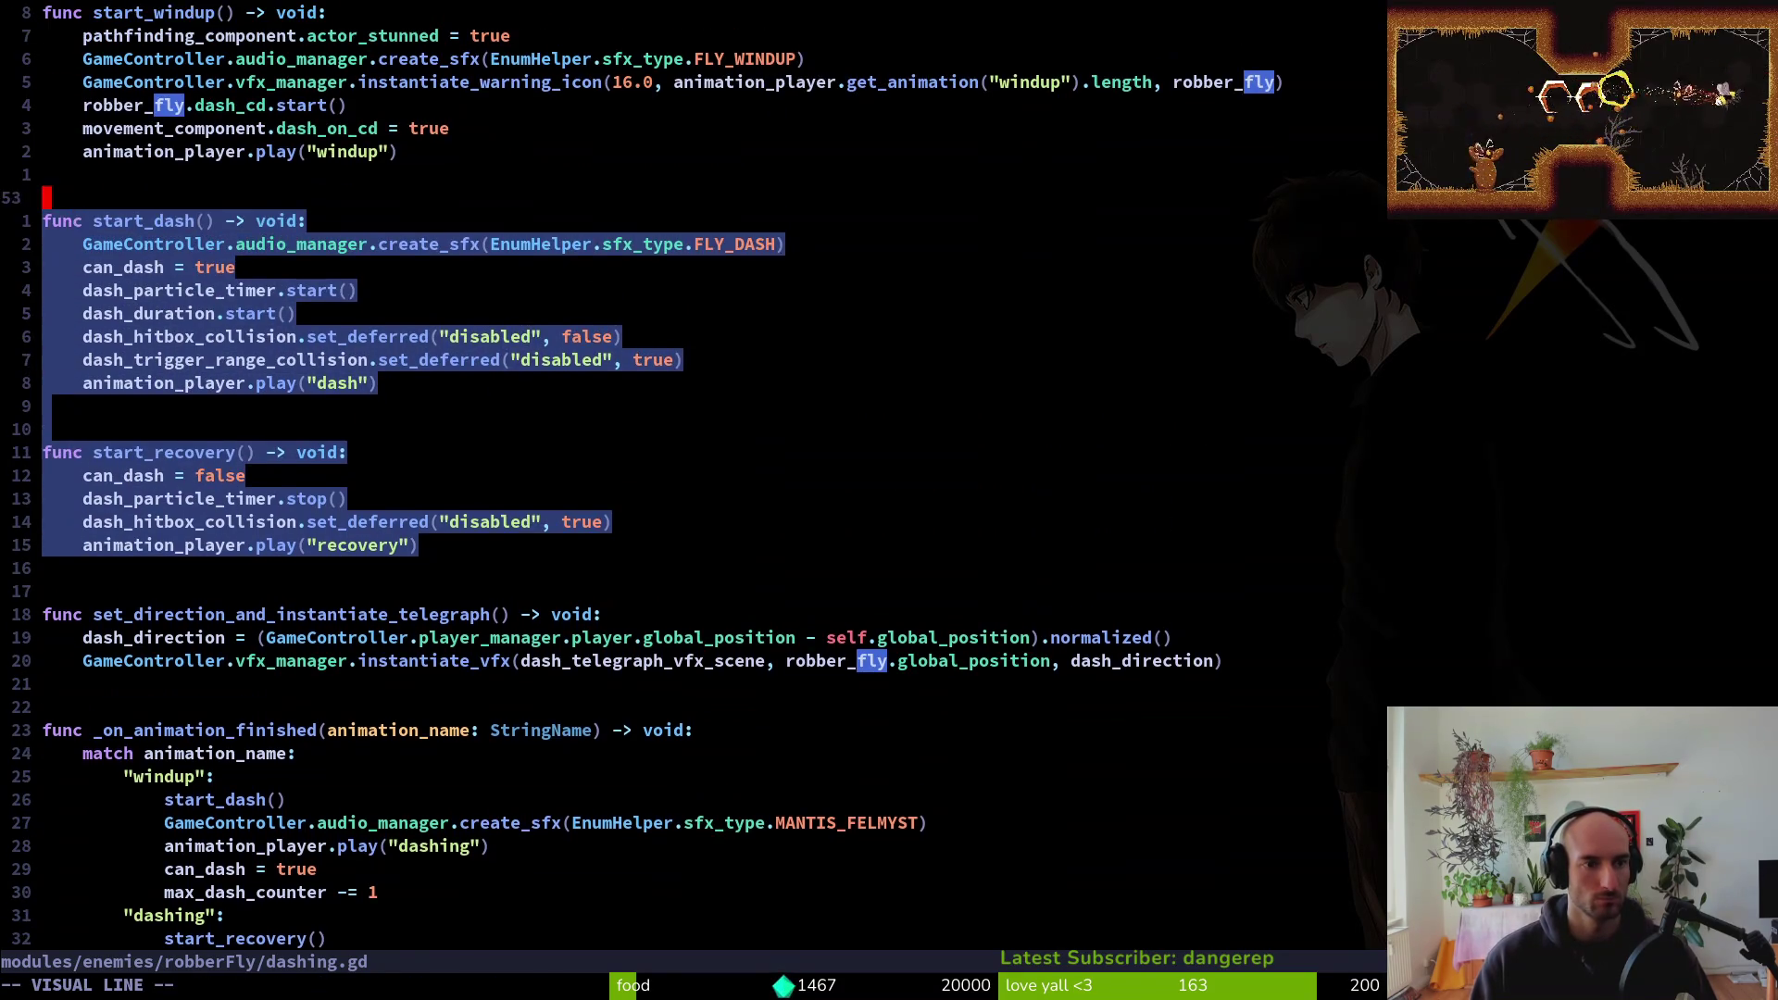
pyautogui.write('d')
pyautogui.write('u:w')
pyautogui.press('Return')
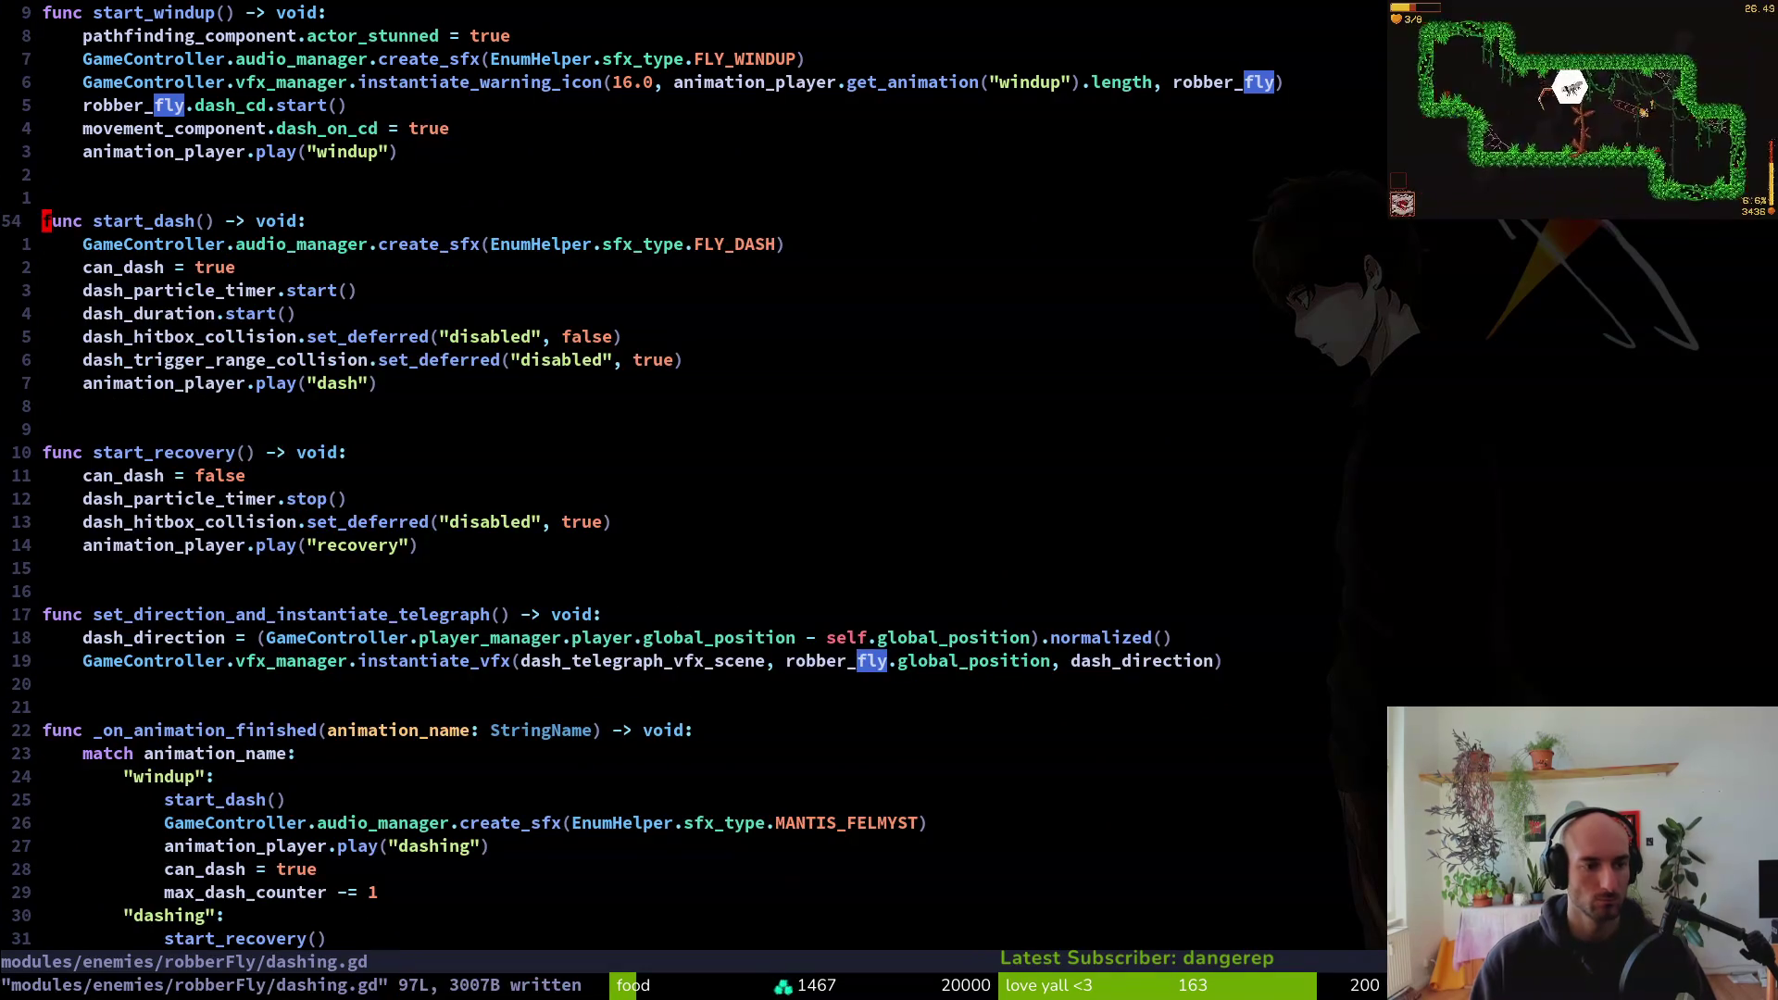
pyautogui.press('j')
pyautogui.press('j')
pyautogui.press('j')
pyautogui.press('w')
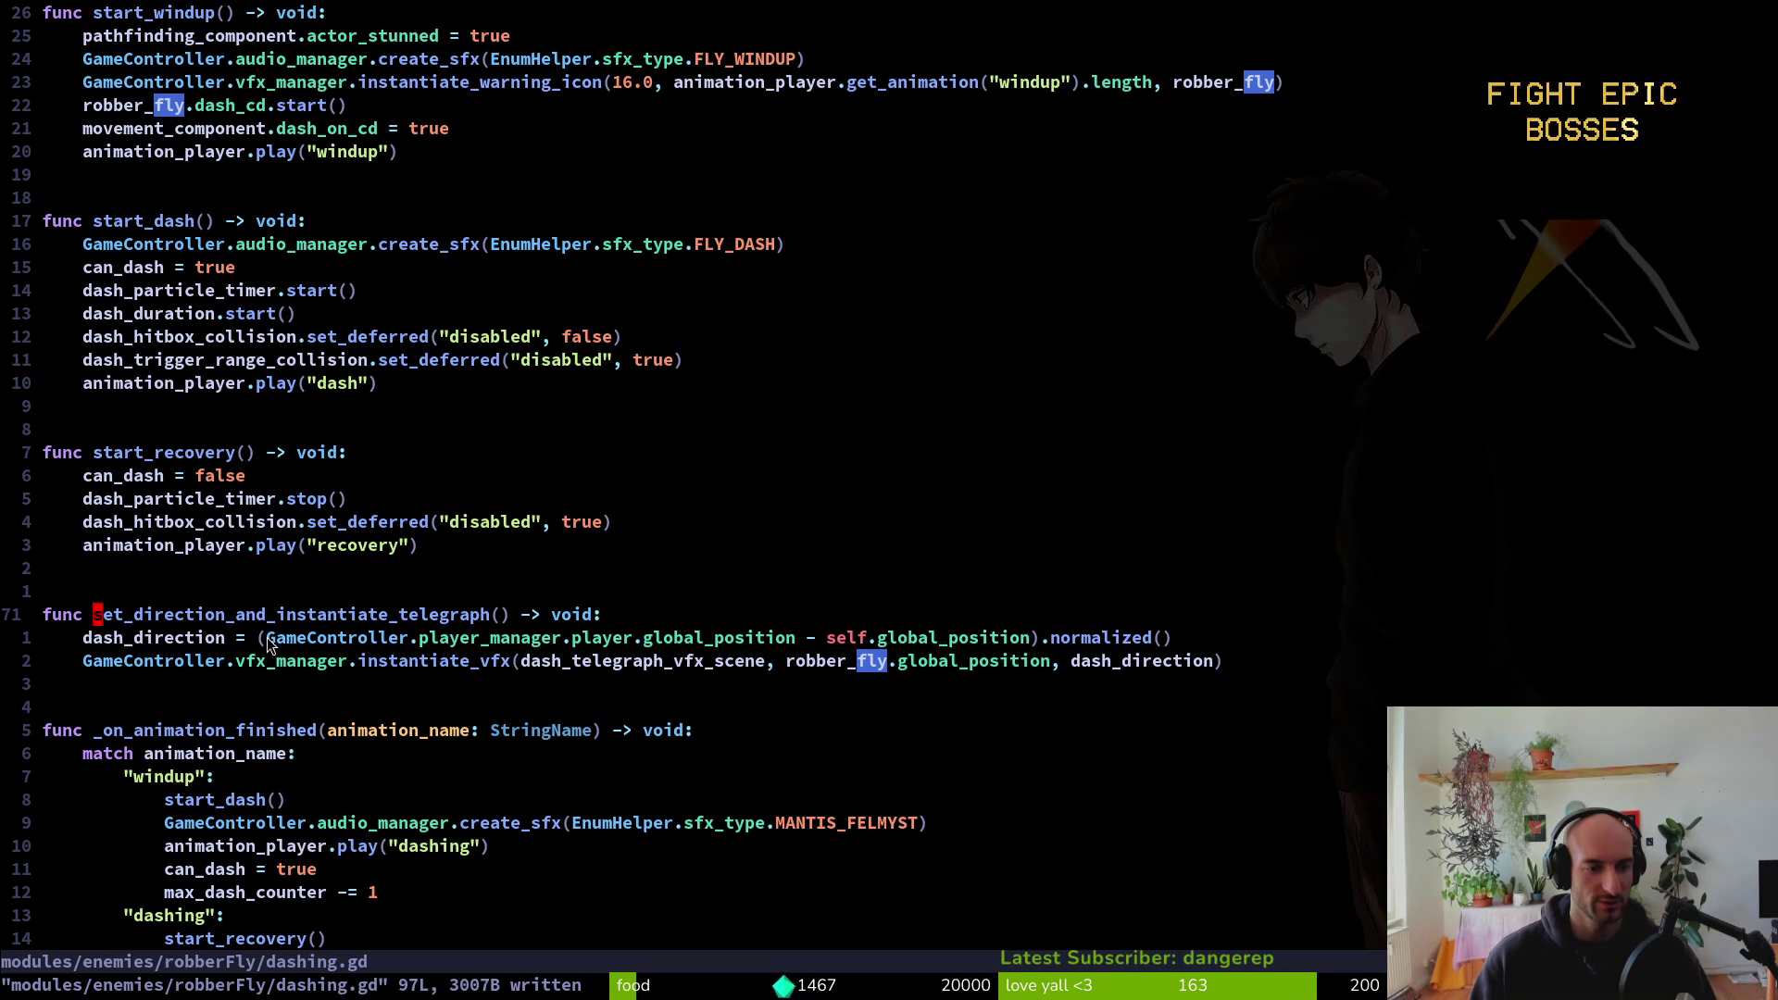
pyautogui.hotkey('alt', 'Tab')
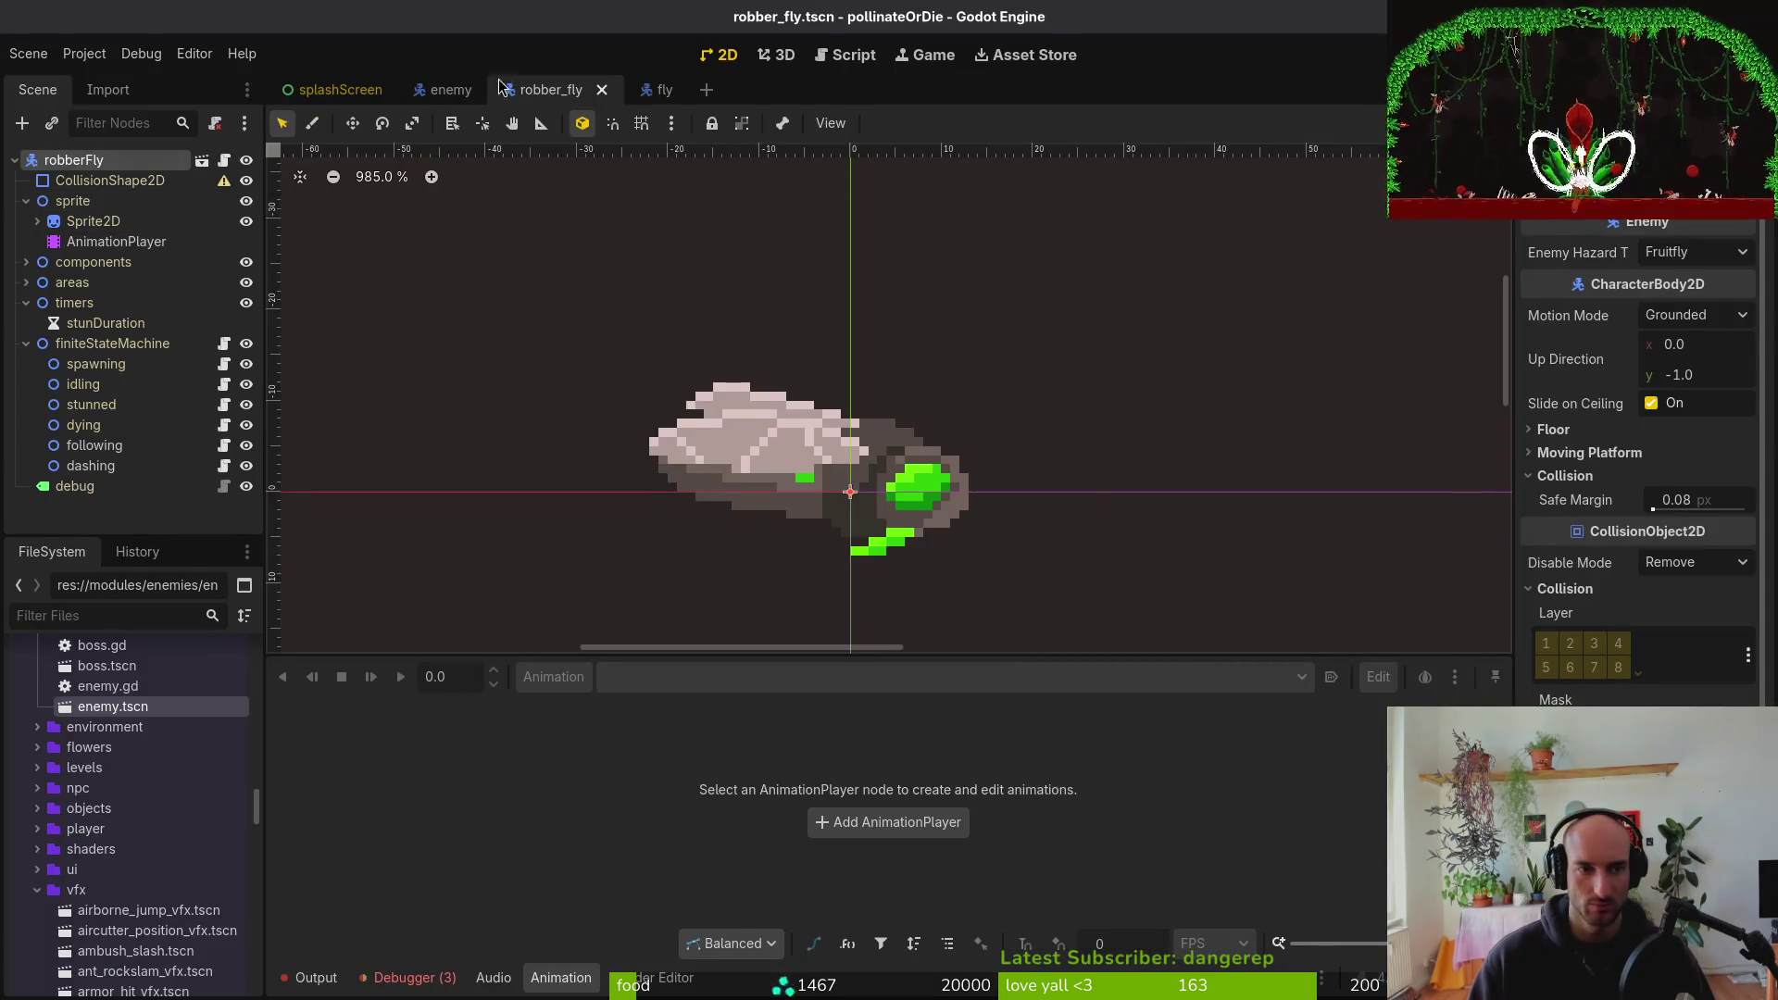
# Inspect the fly scene's windup animation for reference
pyautogui.click(653, 90)
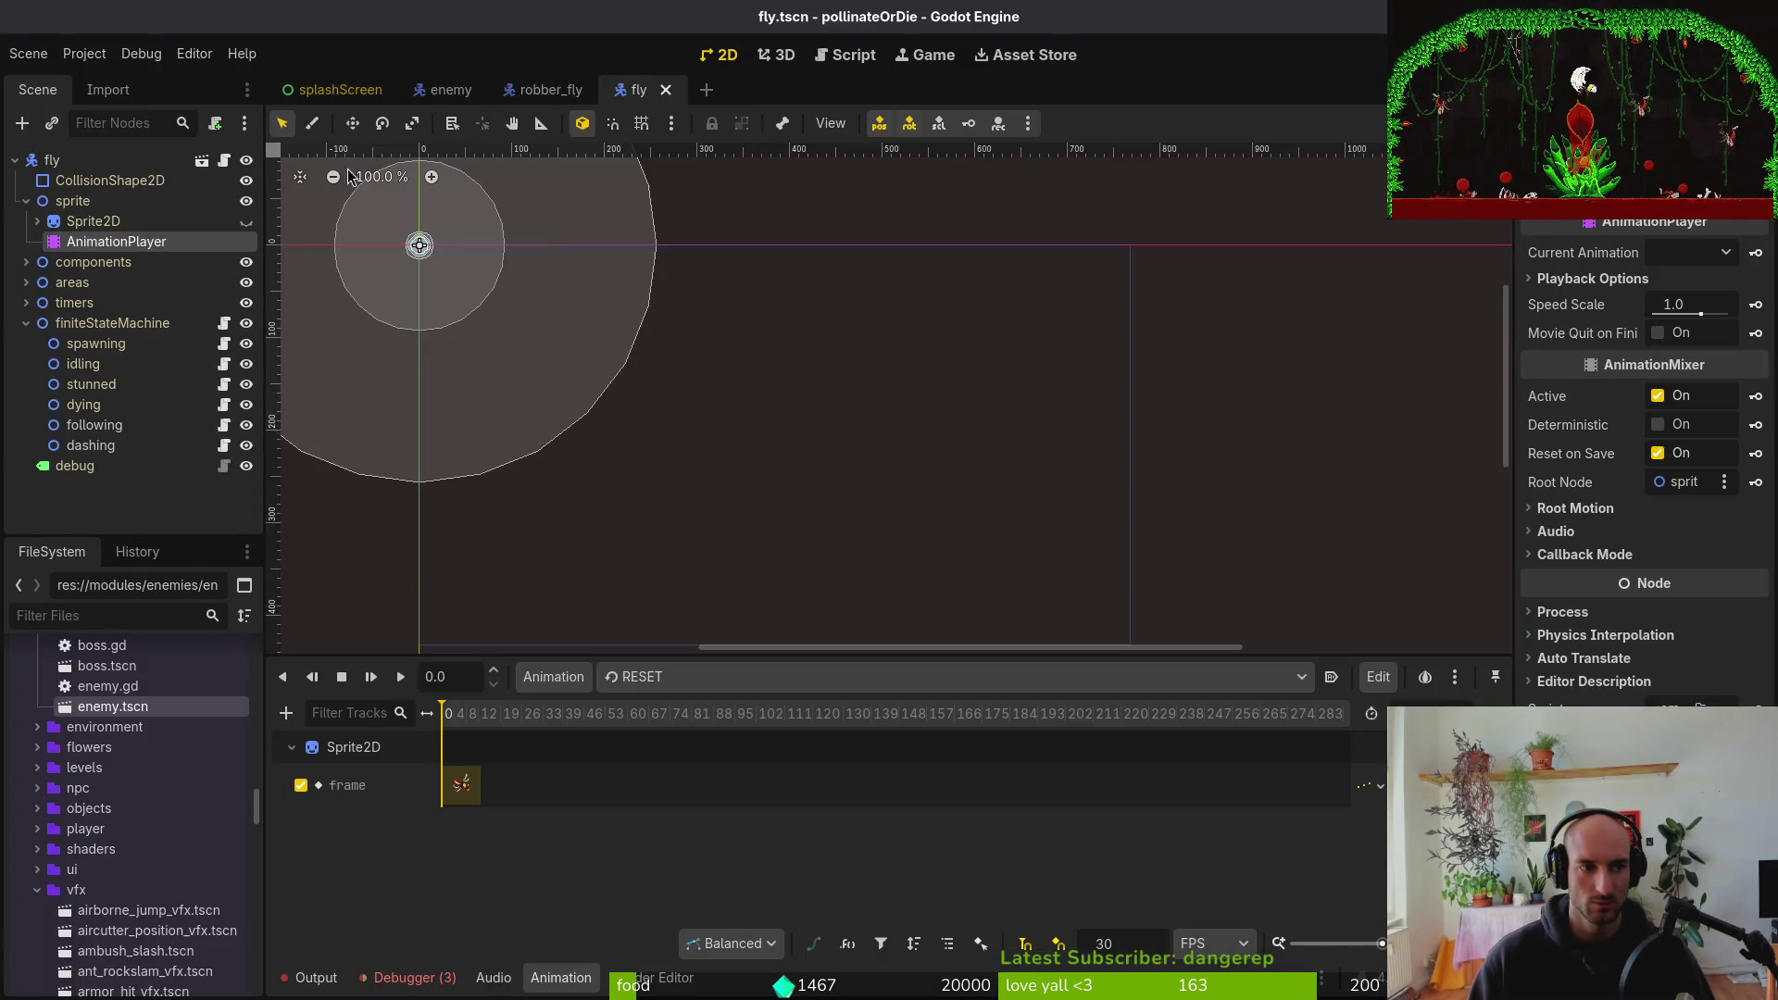
pyautogui.click(691, 677)
pyautogui.click(630, 857)
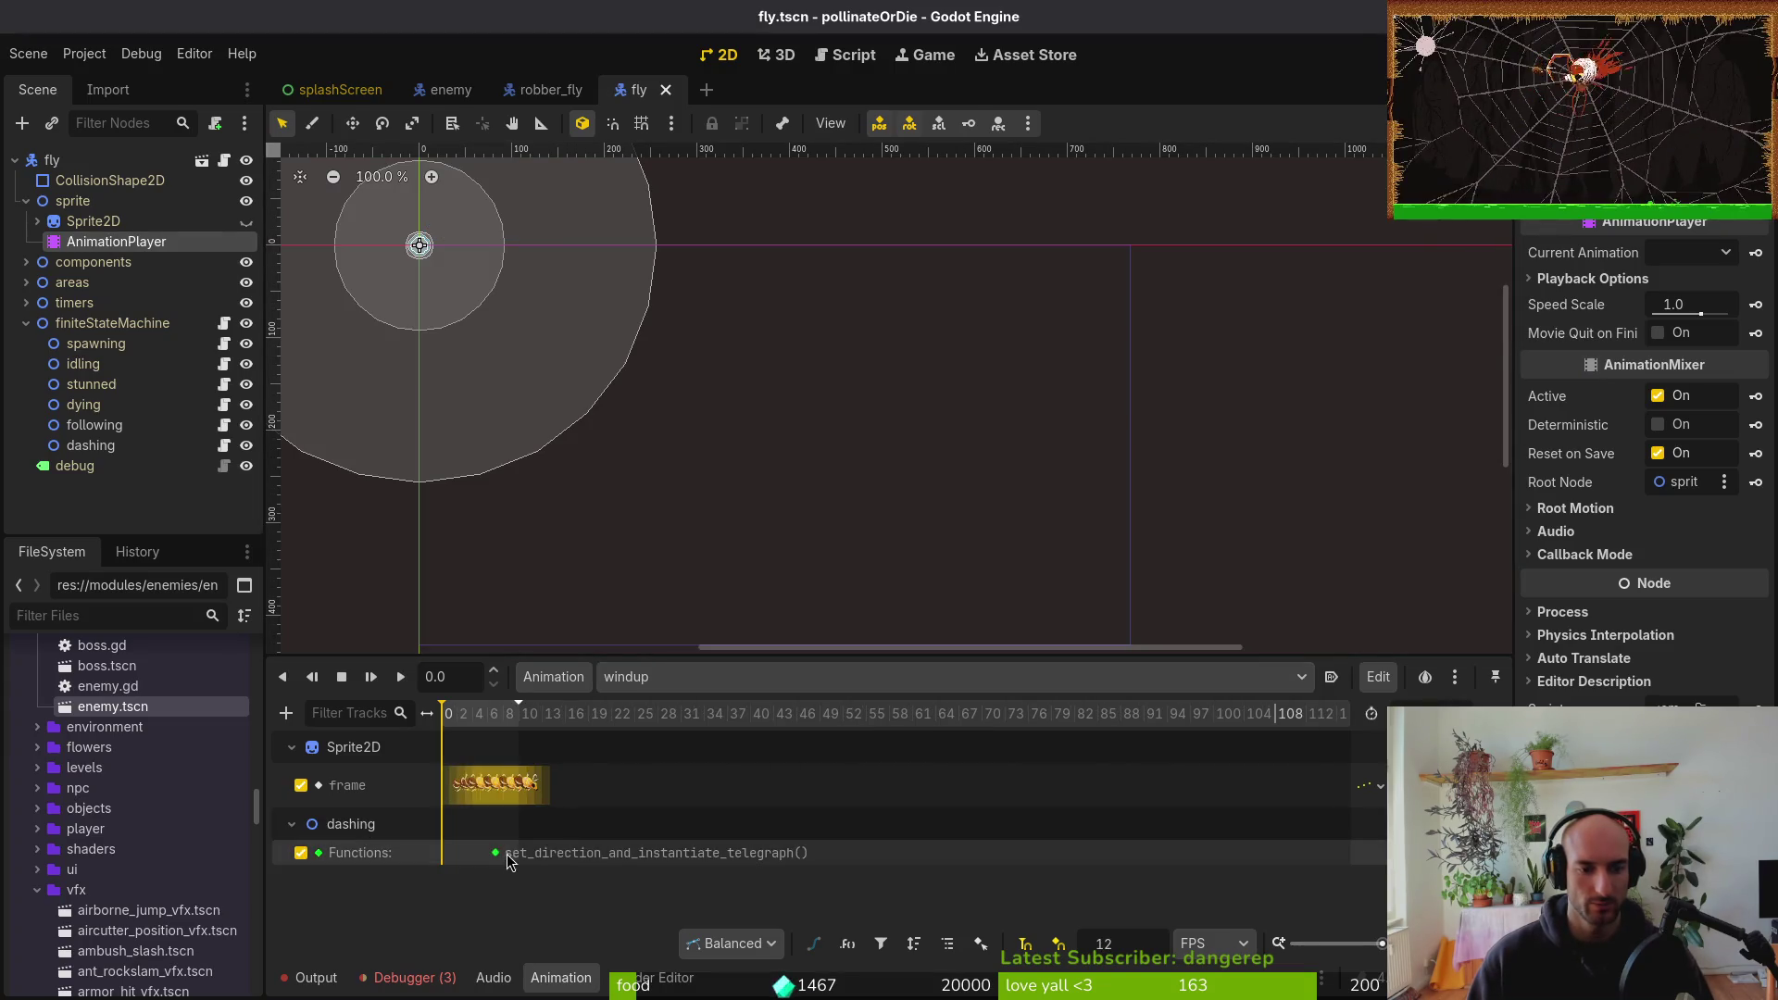
pyautogui.scroll(6, 576, 845)
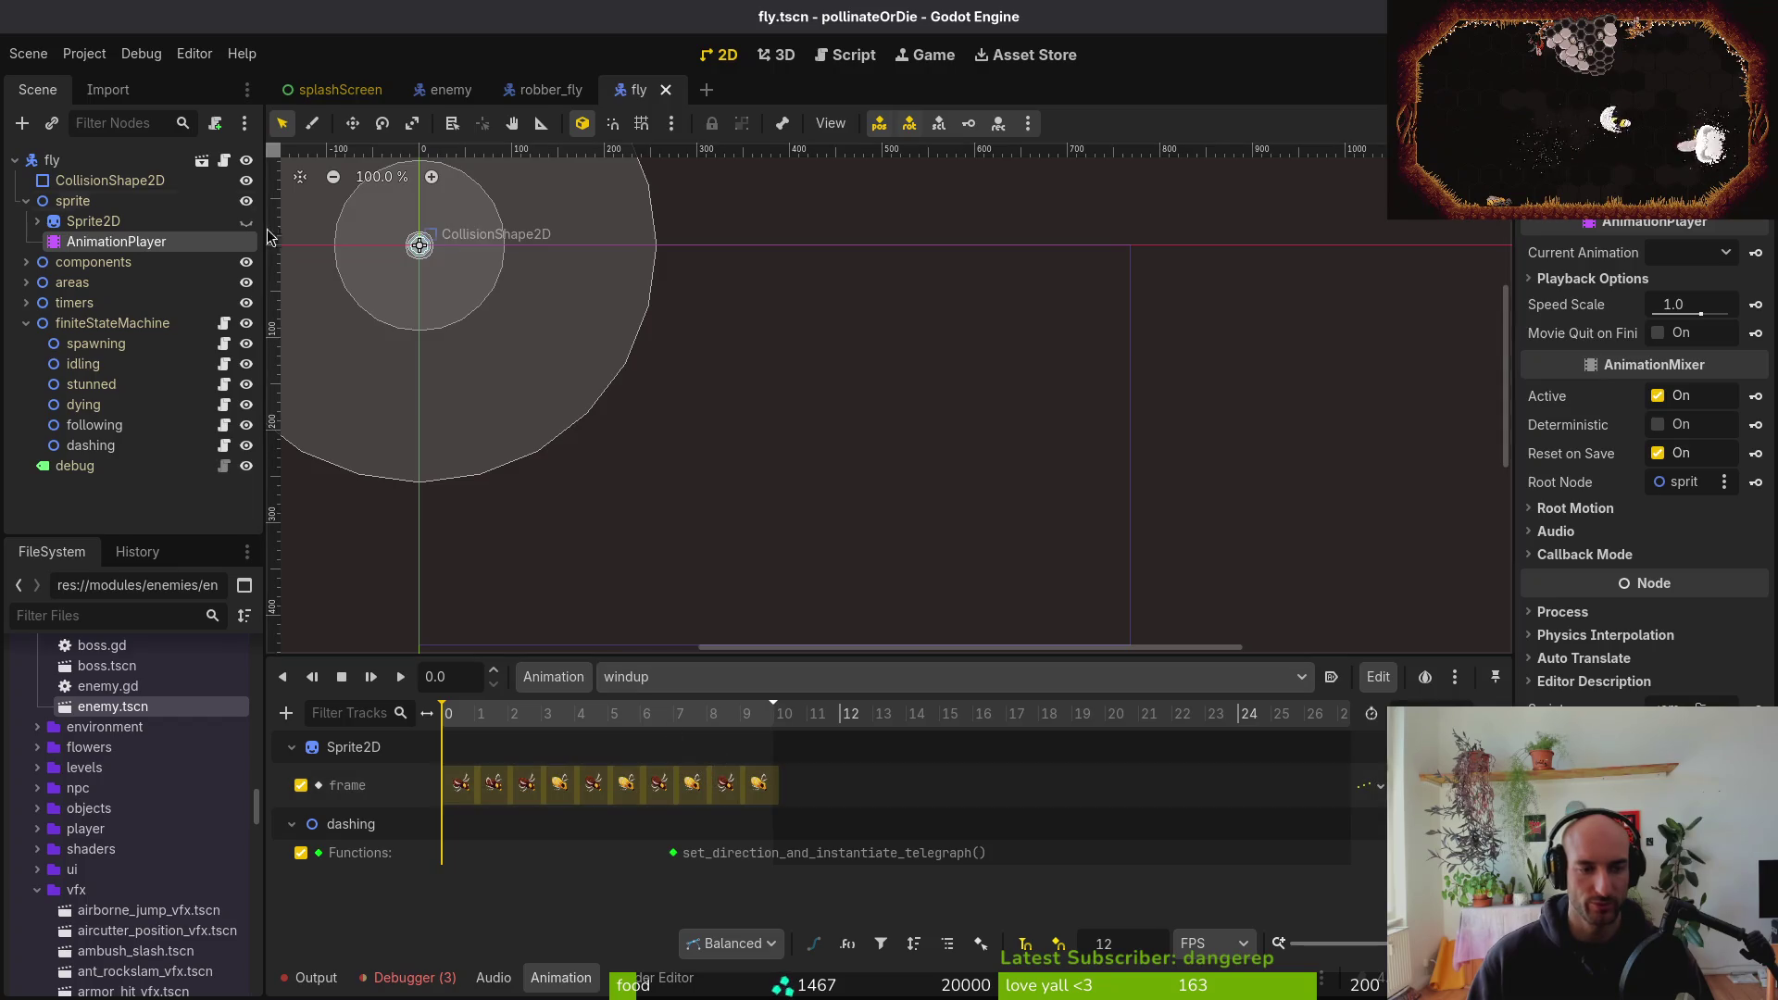
# In robber_fly's animation, move to frame 7 and add a Call Method track
pyautogui.click(519, 89)
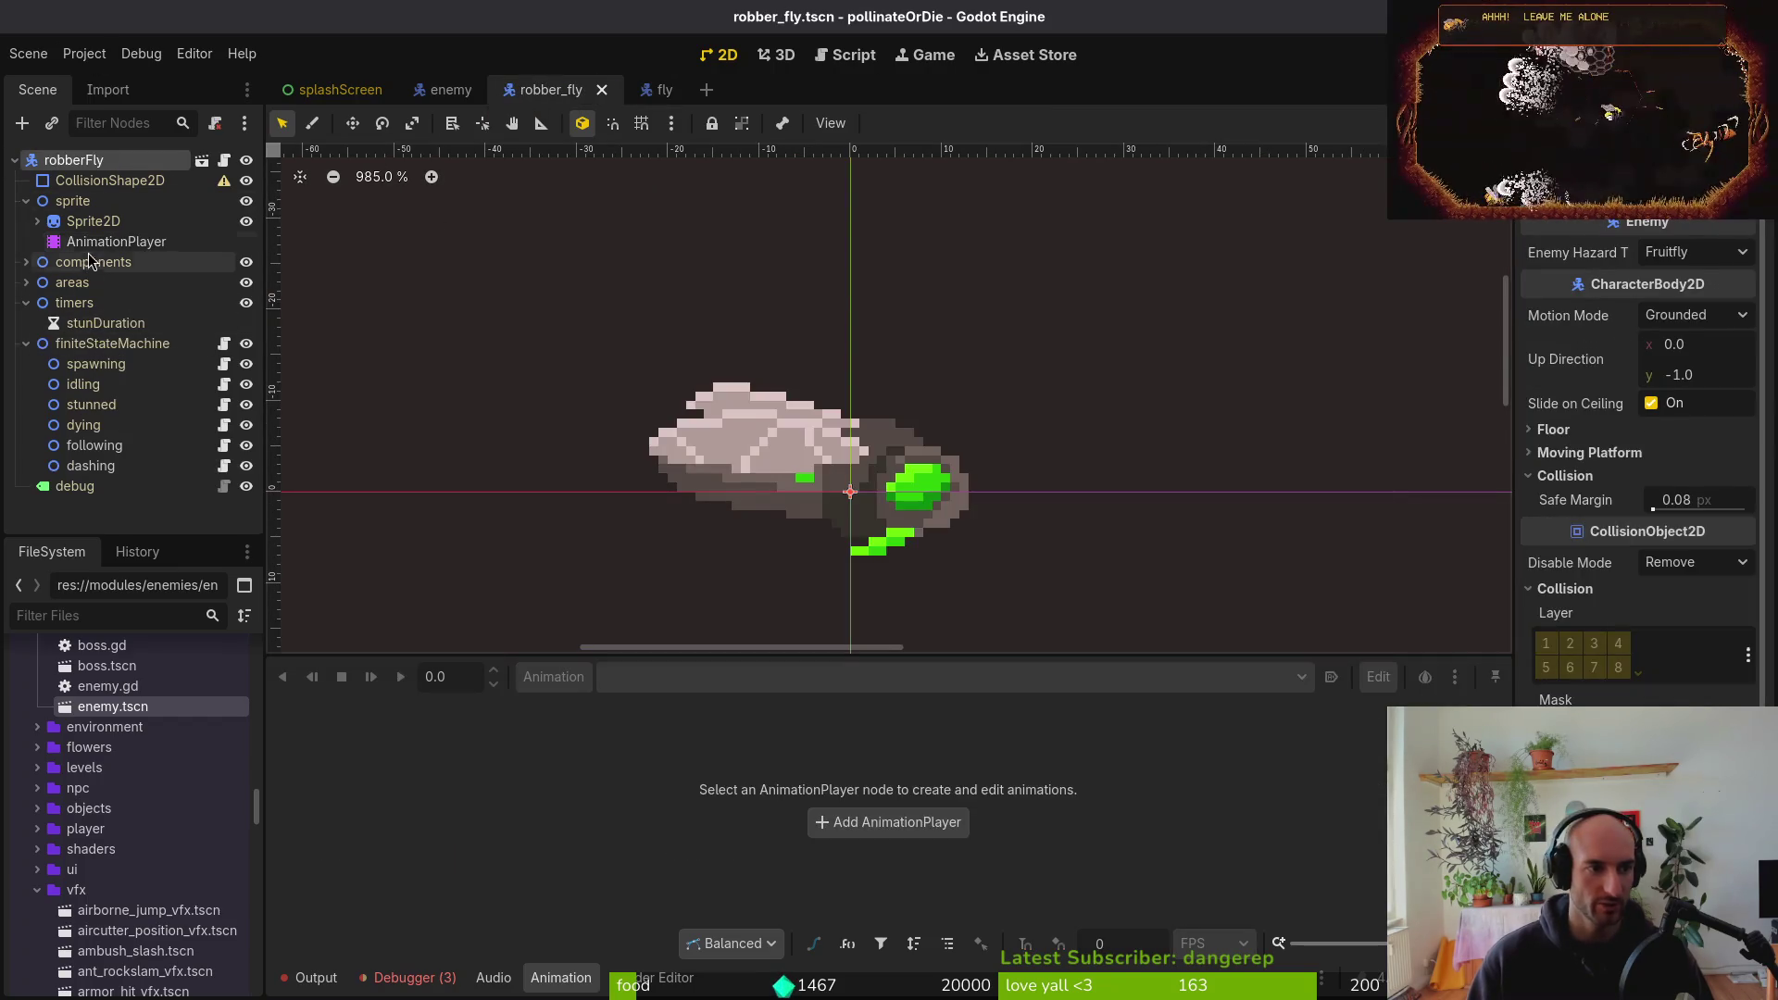
pyautogui.click(115, 241)
pyautogui.click(680, 715)
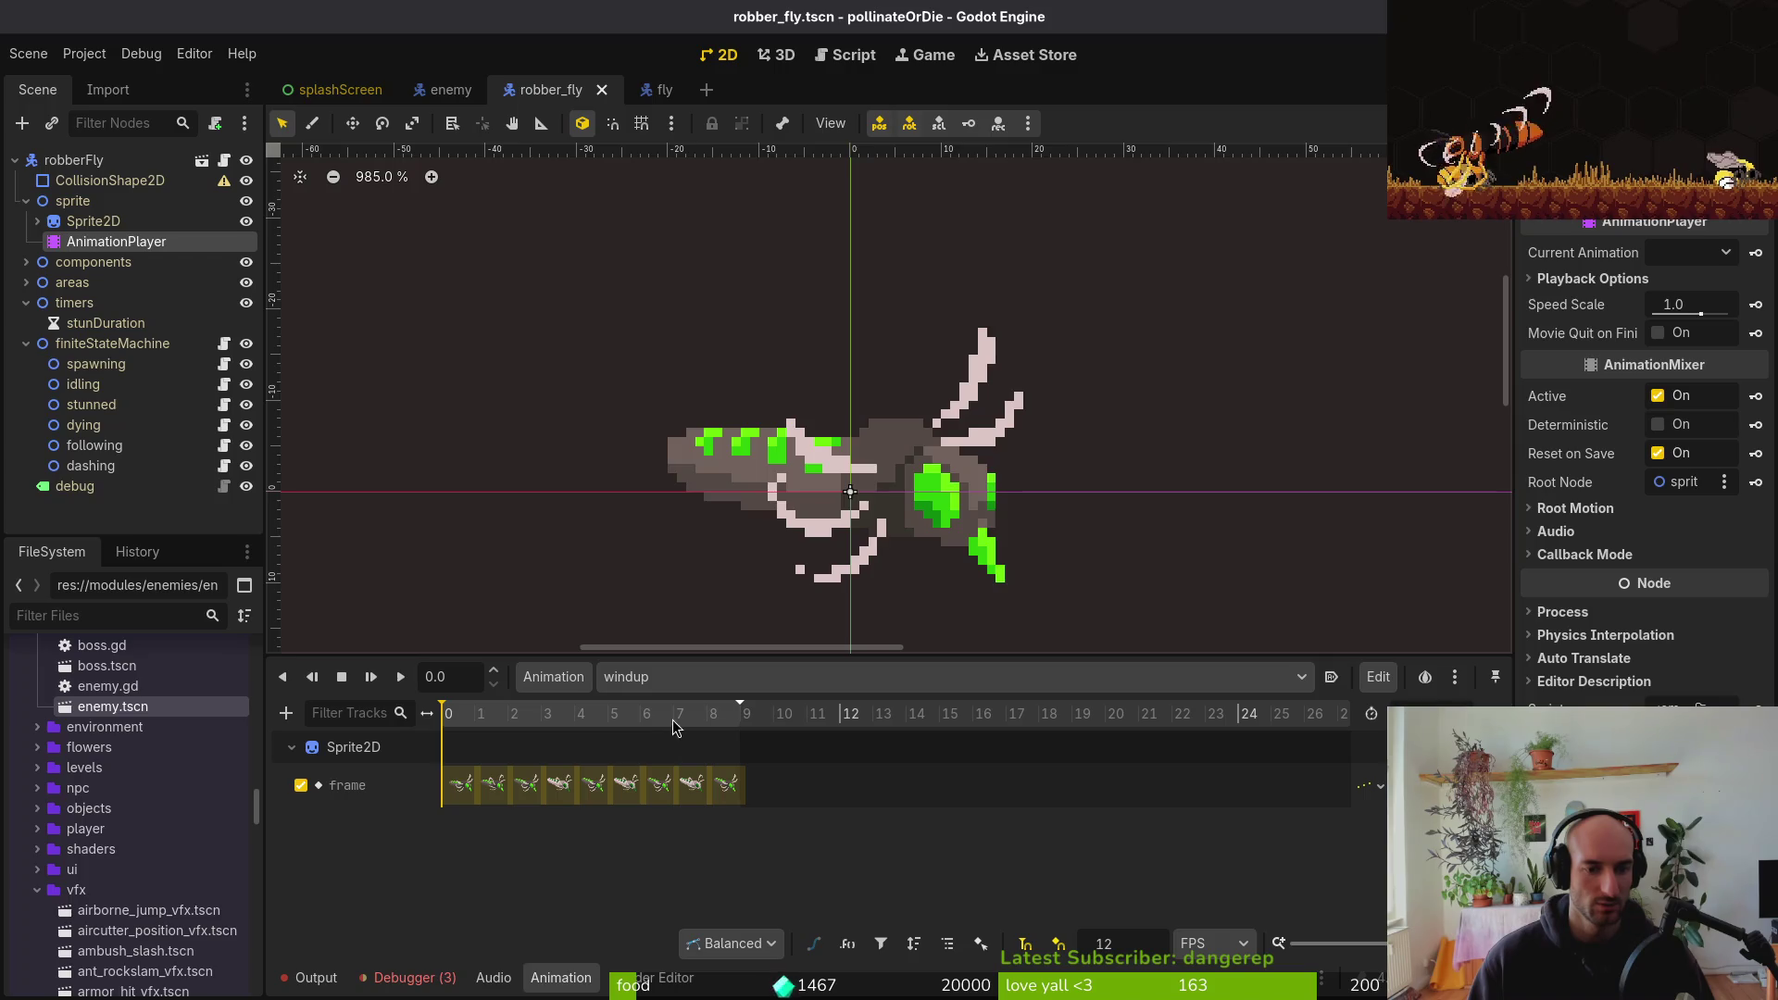
pyautogui.click(286, 713)
pyautogui.click(324, 850)
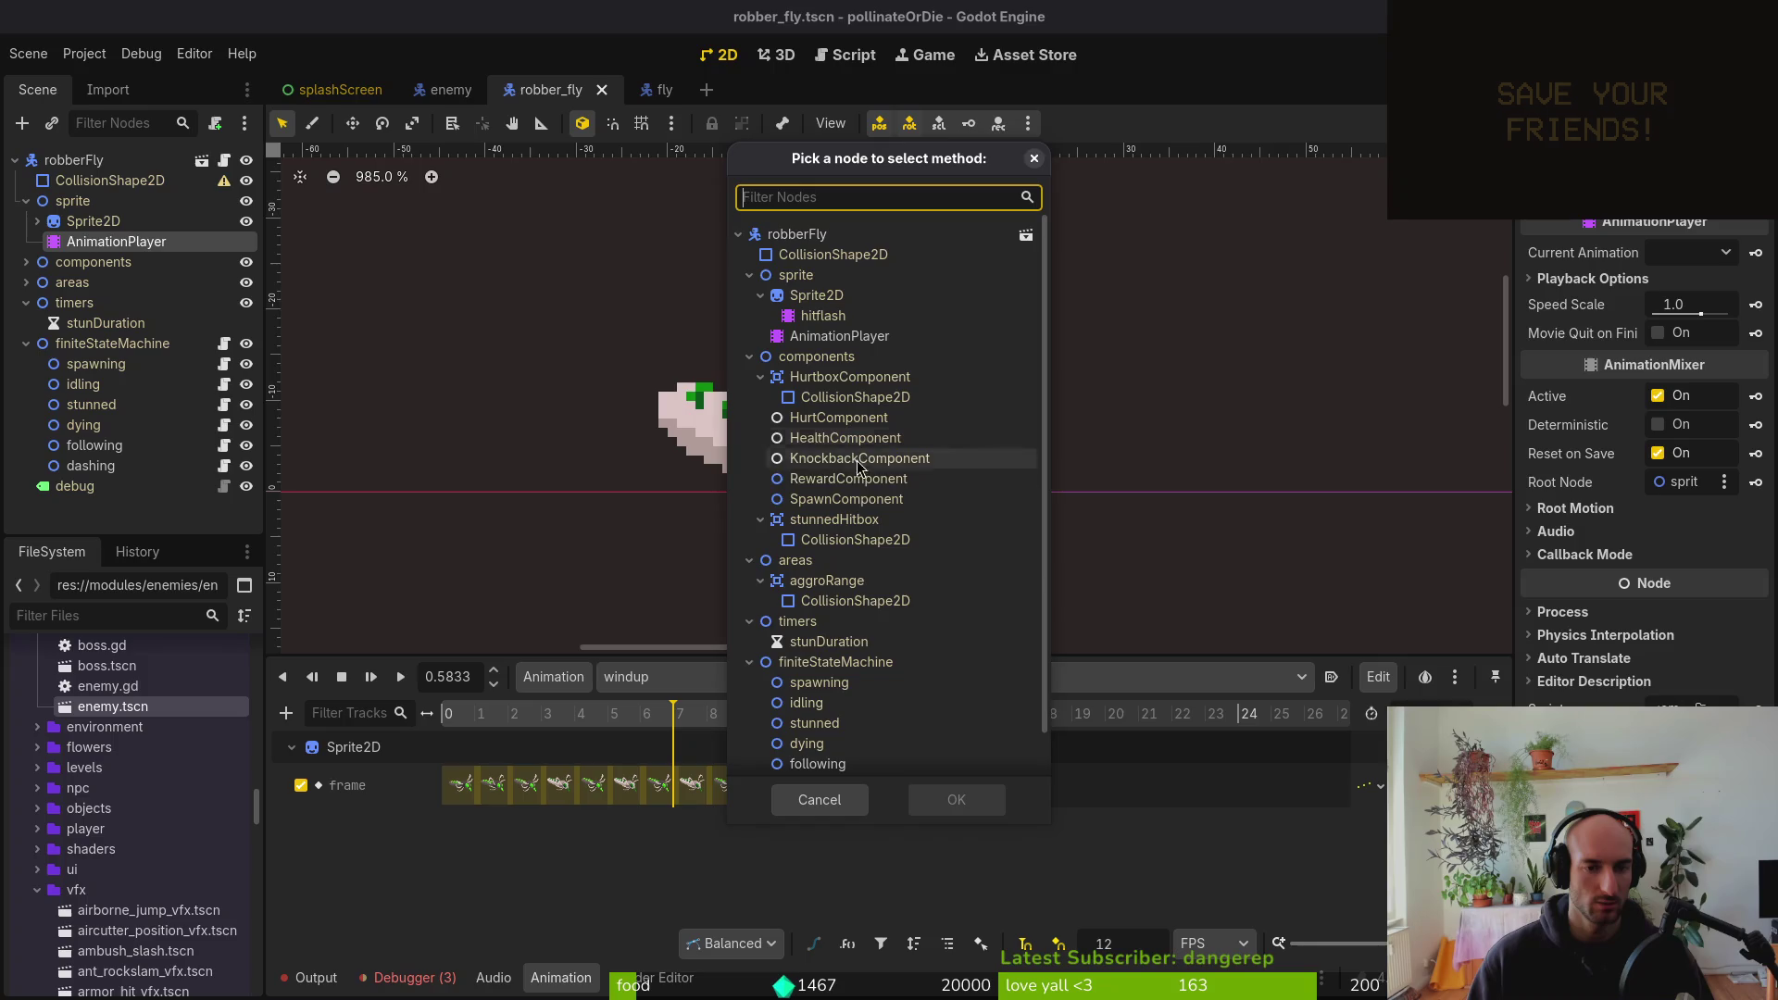
# Target the new method-call track at the dashing state node
pyautogui.scroll(-2, 898, 611)
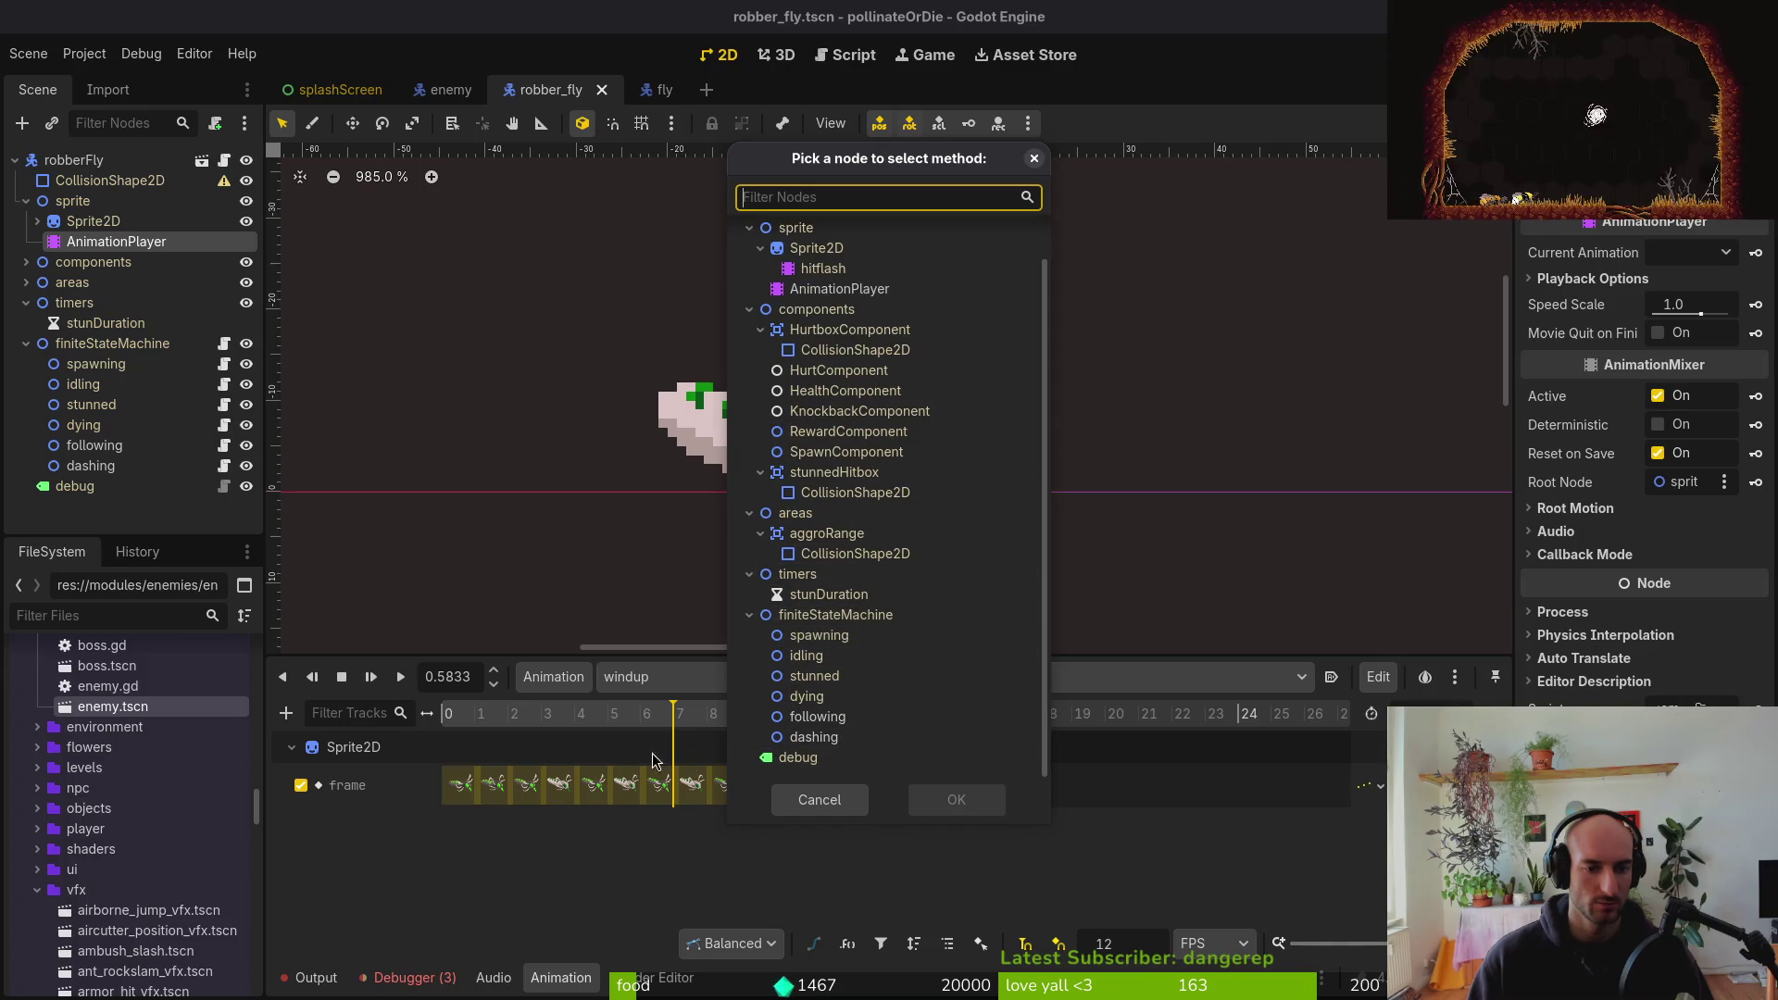
pyautogui.click(815, 737)
pyautogui.click(957, 800)
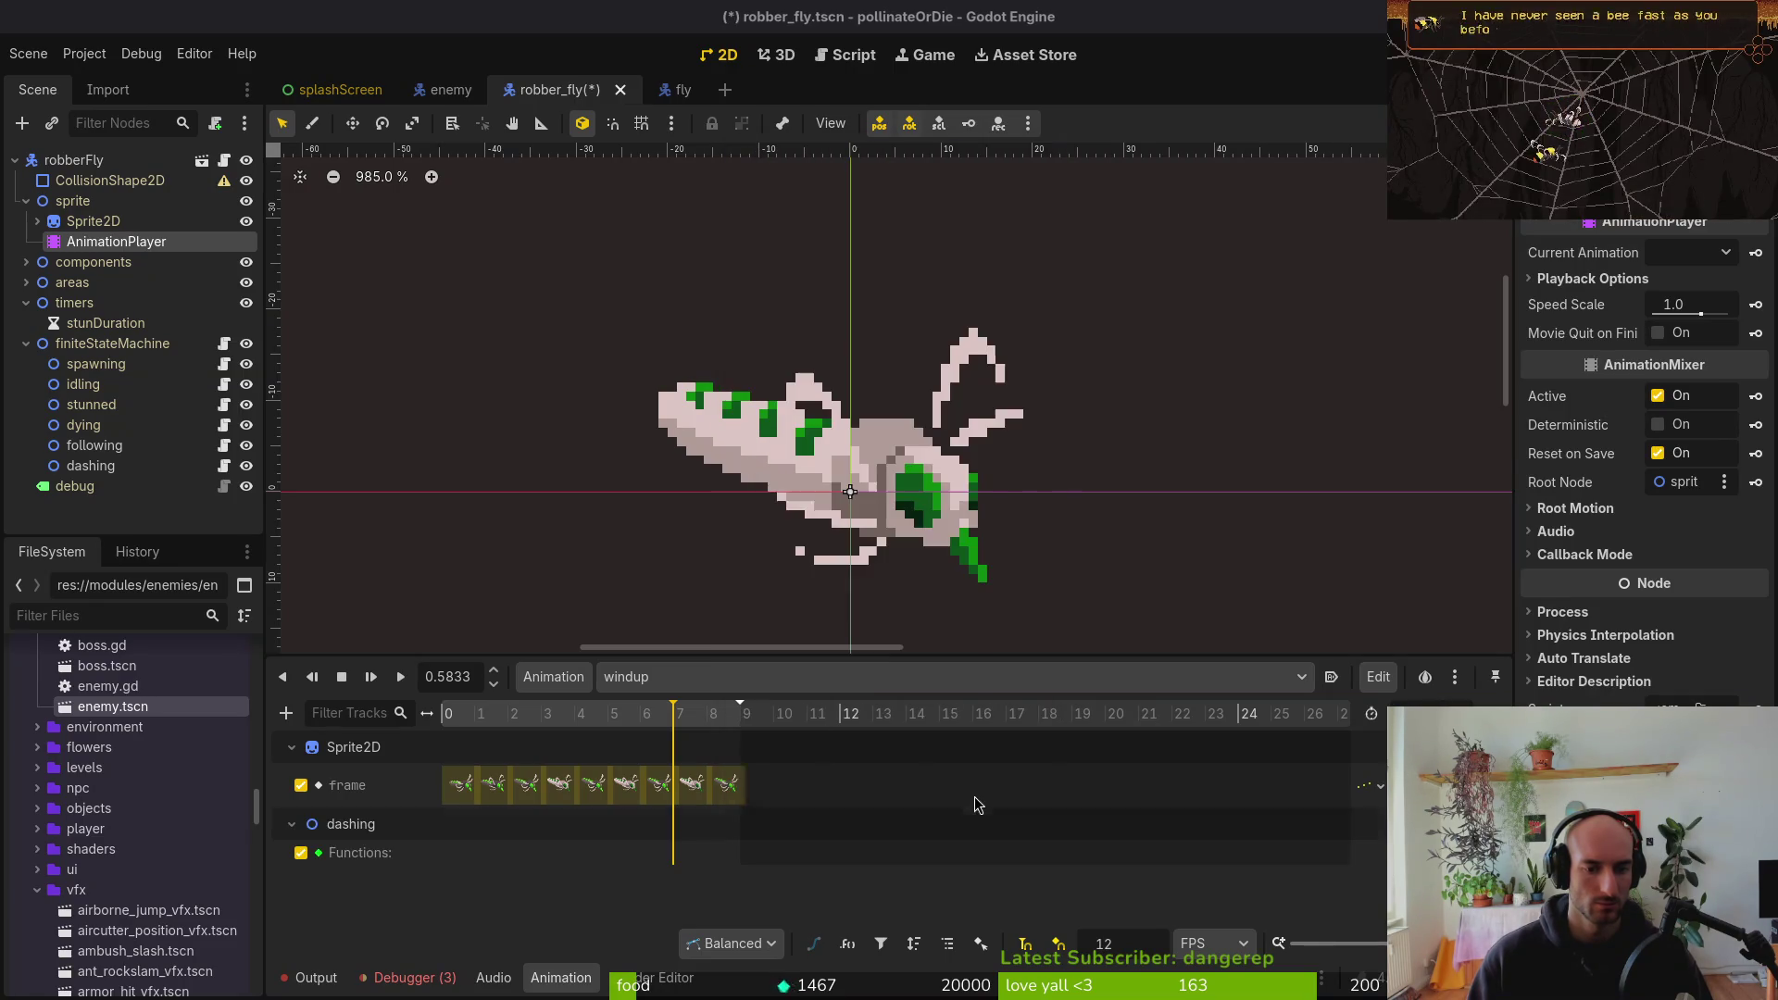
pyautogui.rightClick(680, 726)
pyautogui.click(721, 740)
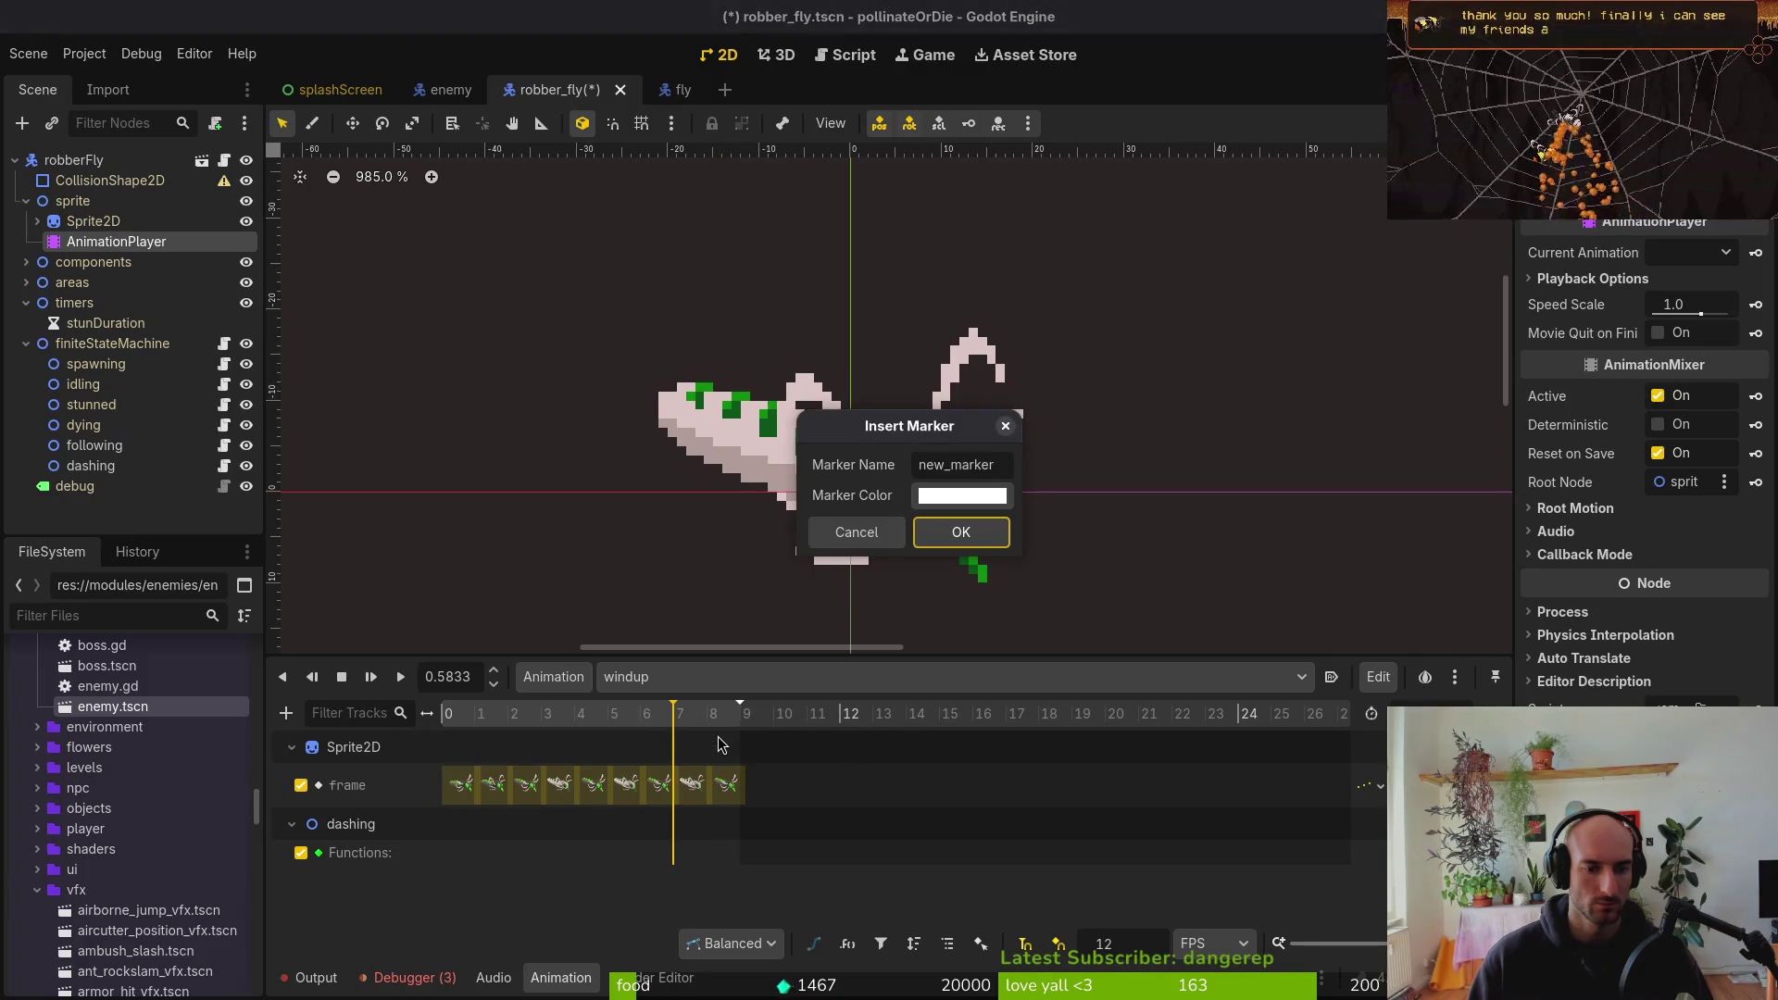
pyautogui.click(851, 539)
# Key a set_direction_and_instantiate_telegraph() call on the Functions track and move it to frame 6
pyautogui.rightClick(685, 858)
pyautogui.click(713, 871)
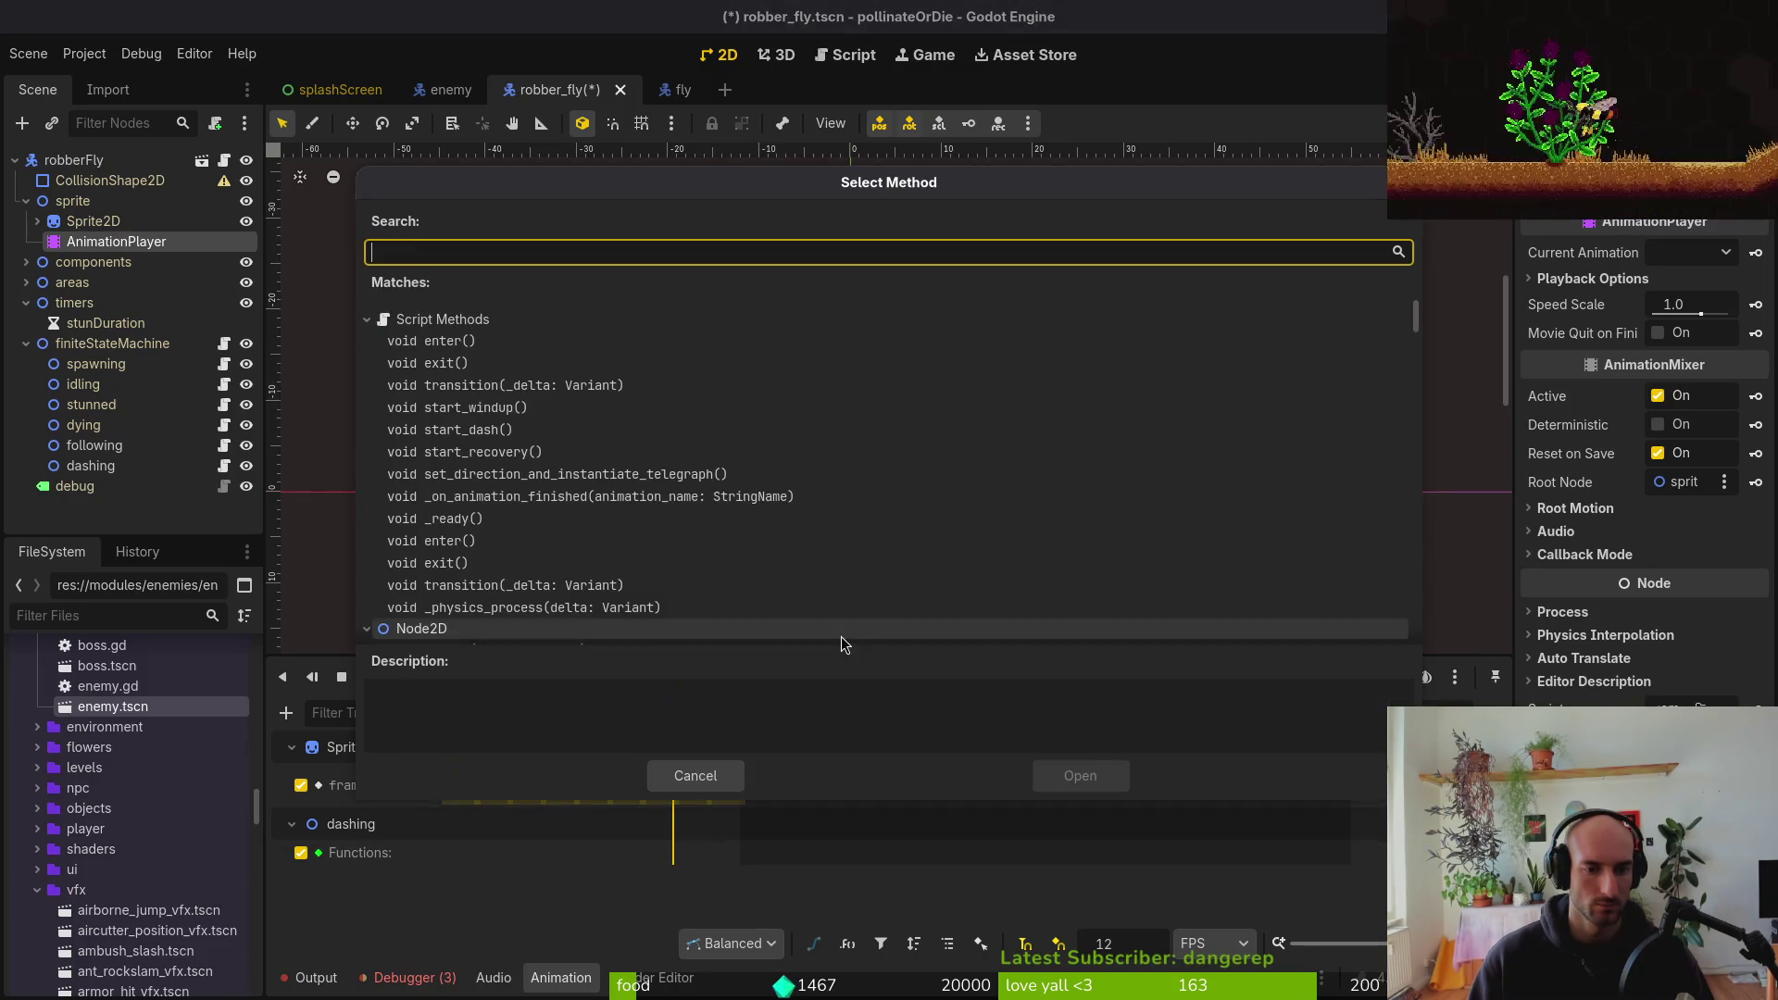
pyautogui.click(602, 475)
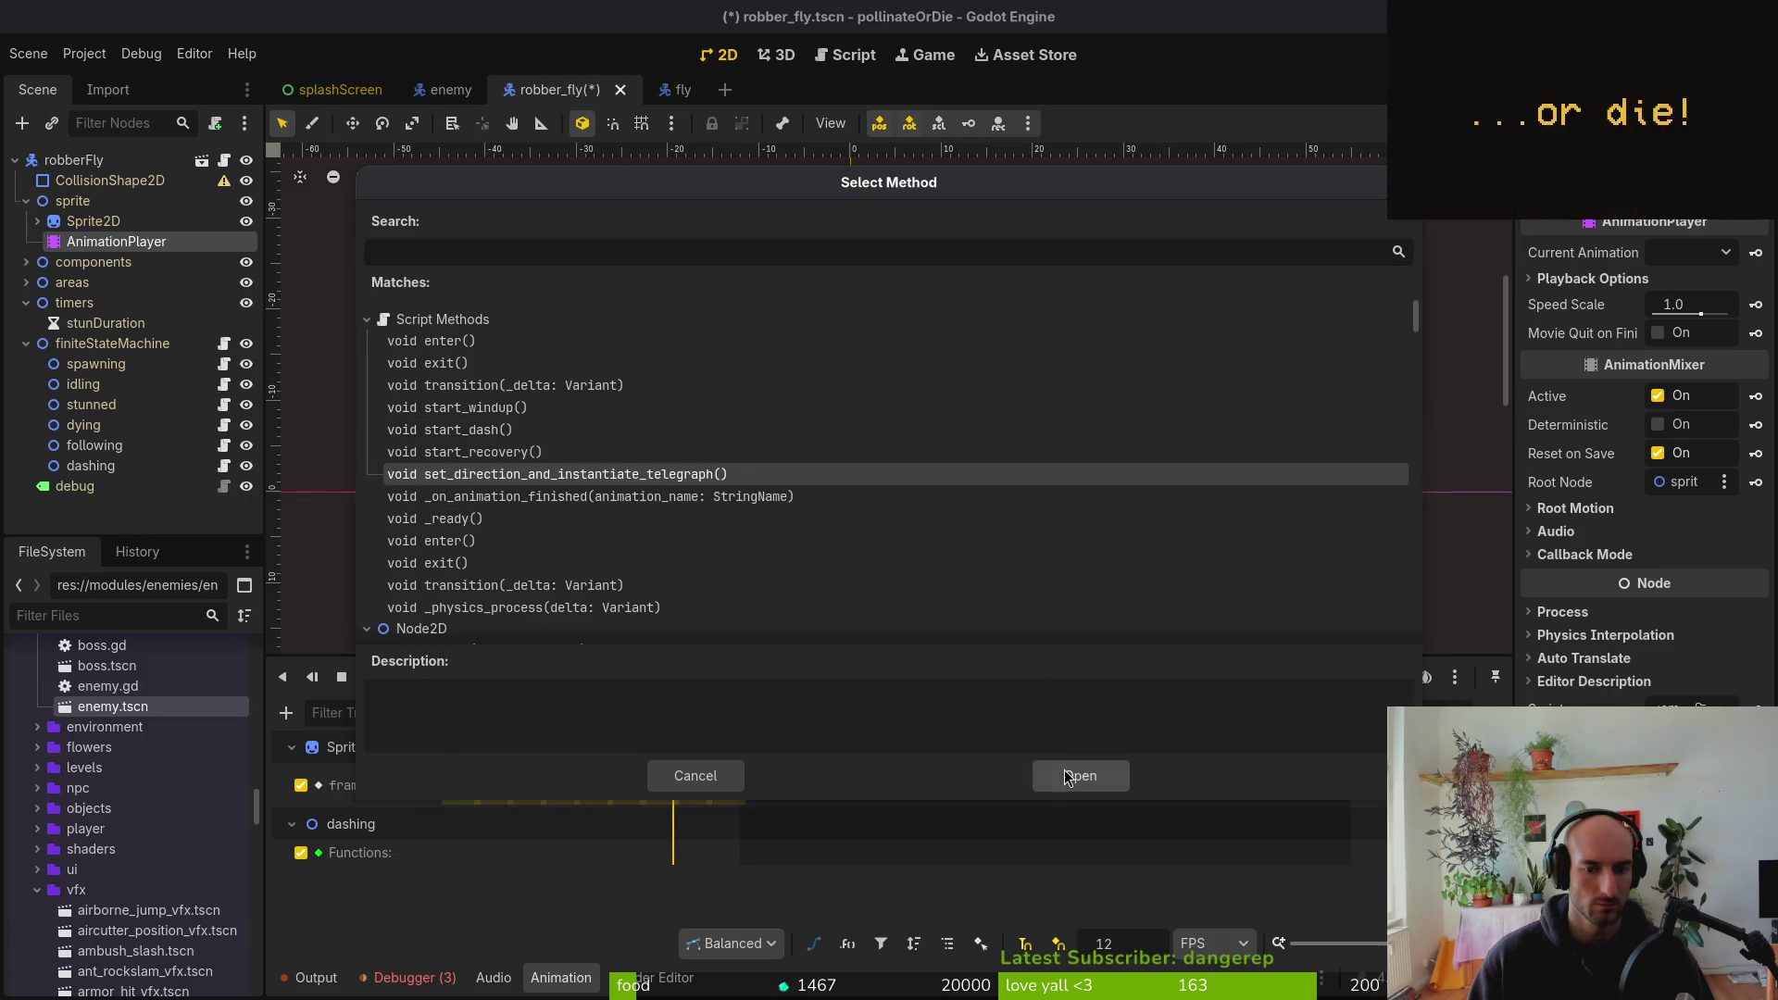
pyautogui.click(1074, 776)
pyautogui.moveTo(675, 852); pyautogui.dragTo(640, 852)
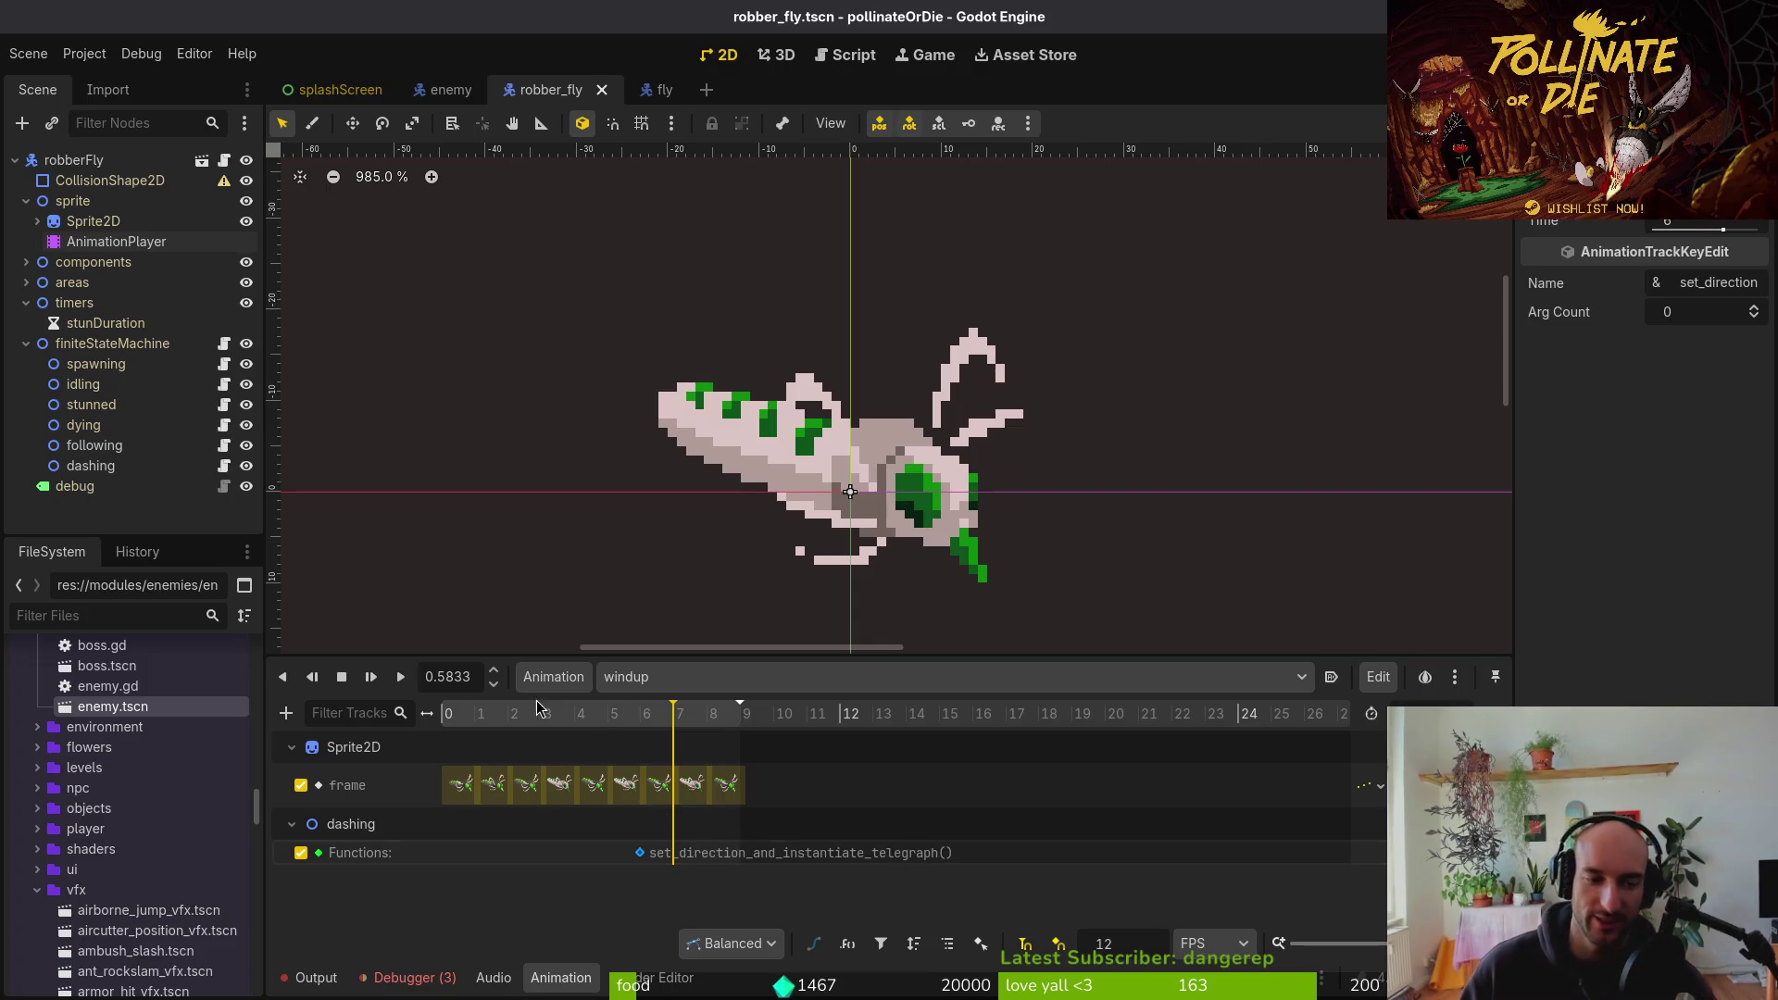
pyautogui.click(445, 713)
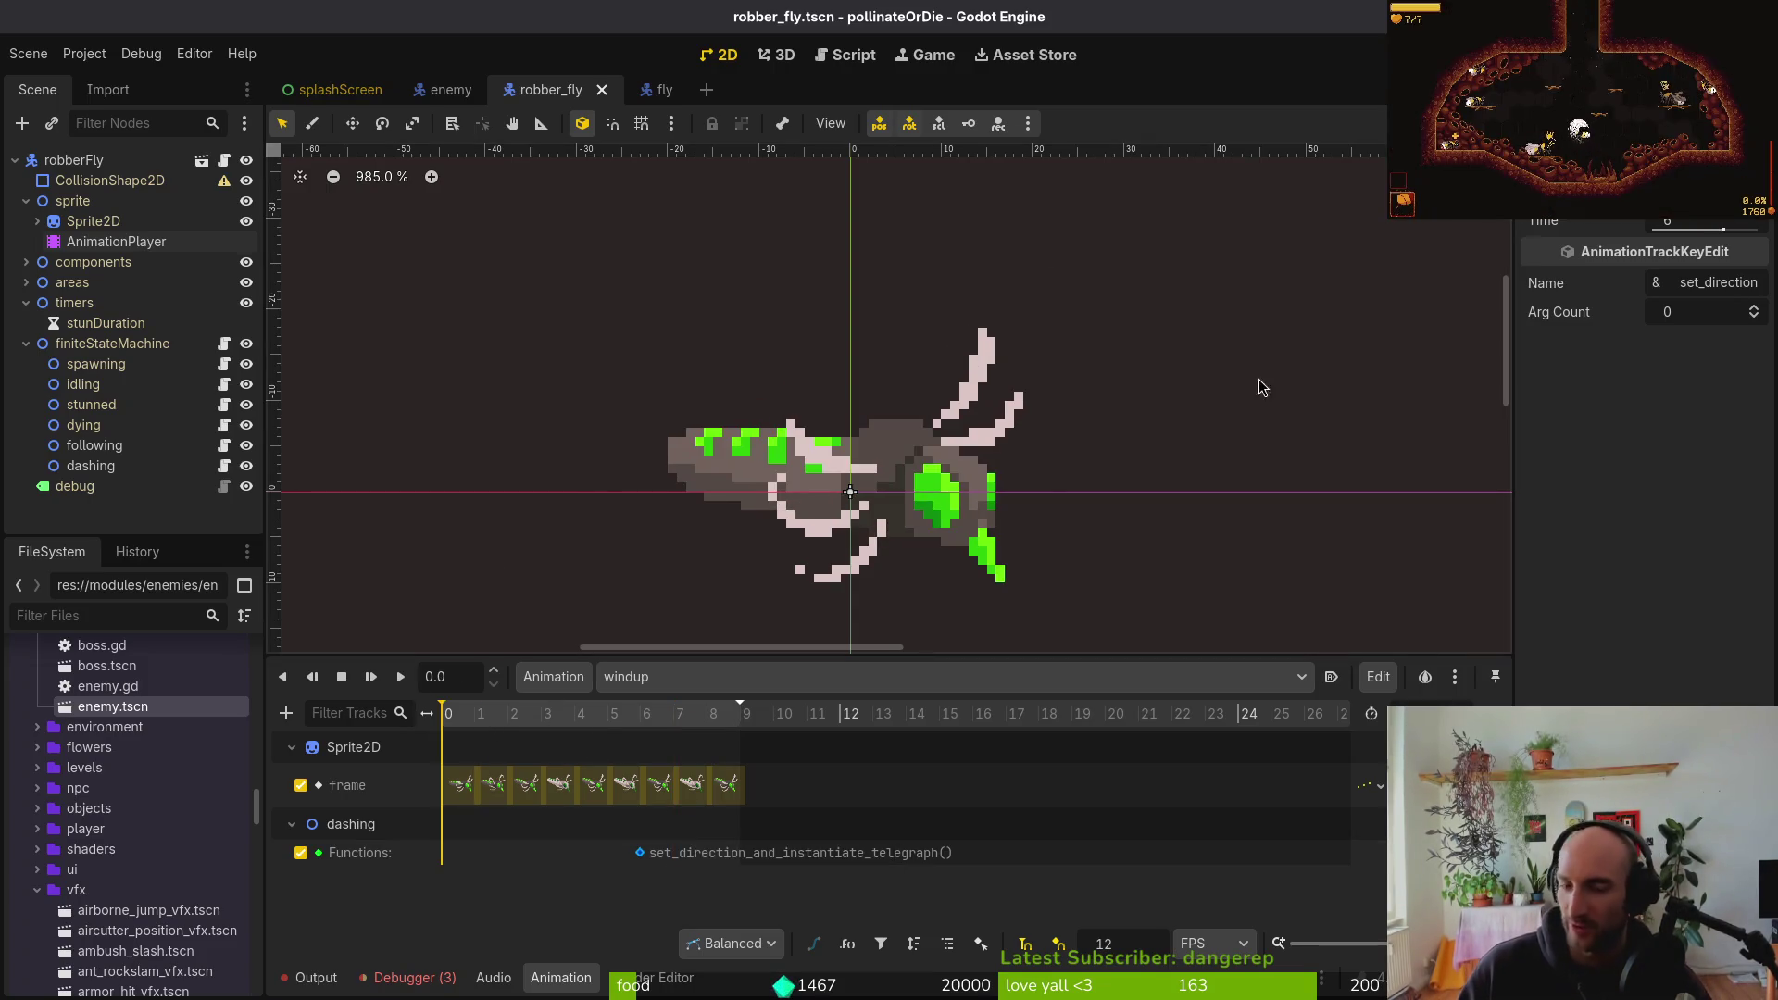
pyautogui.scroll(-2, 963, 512)
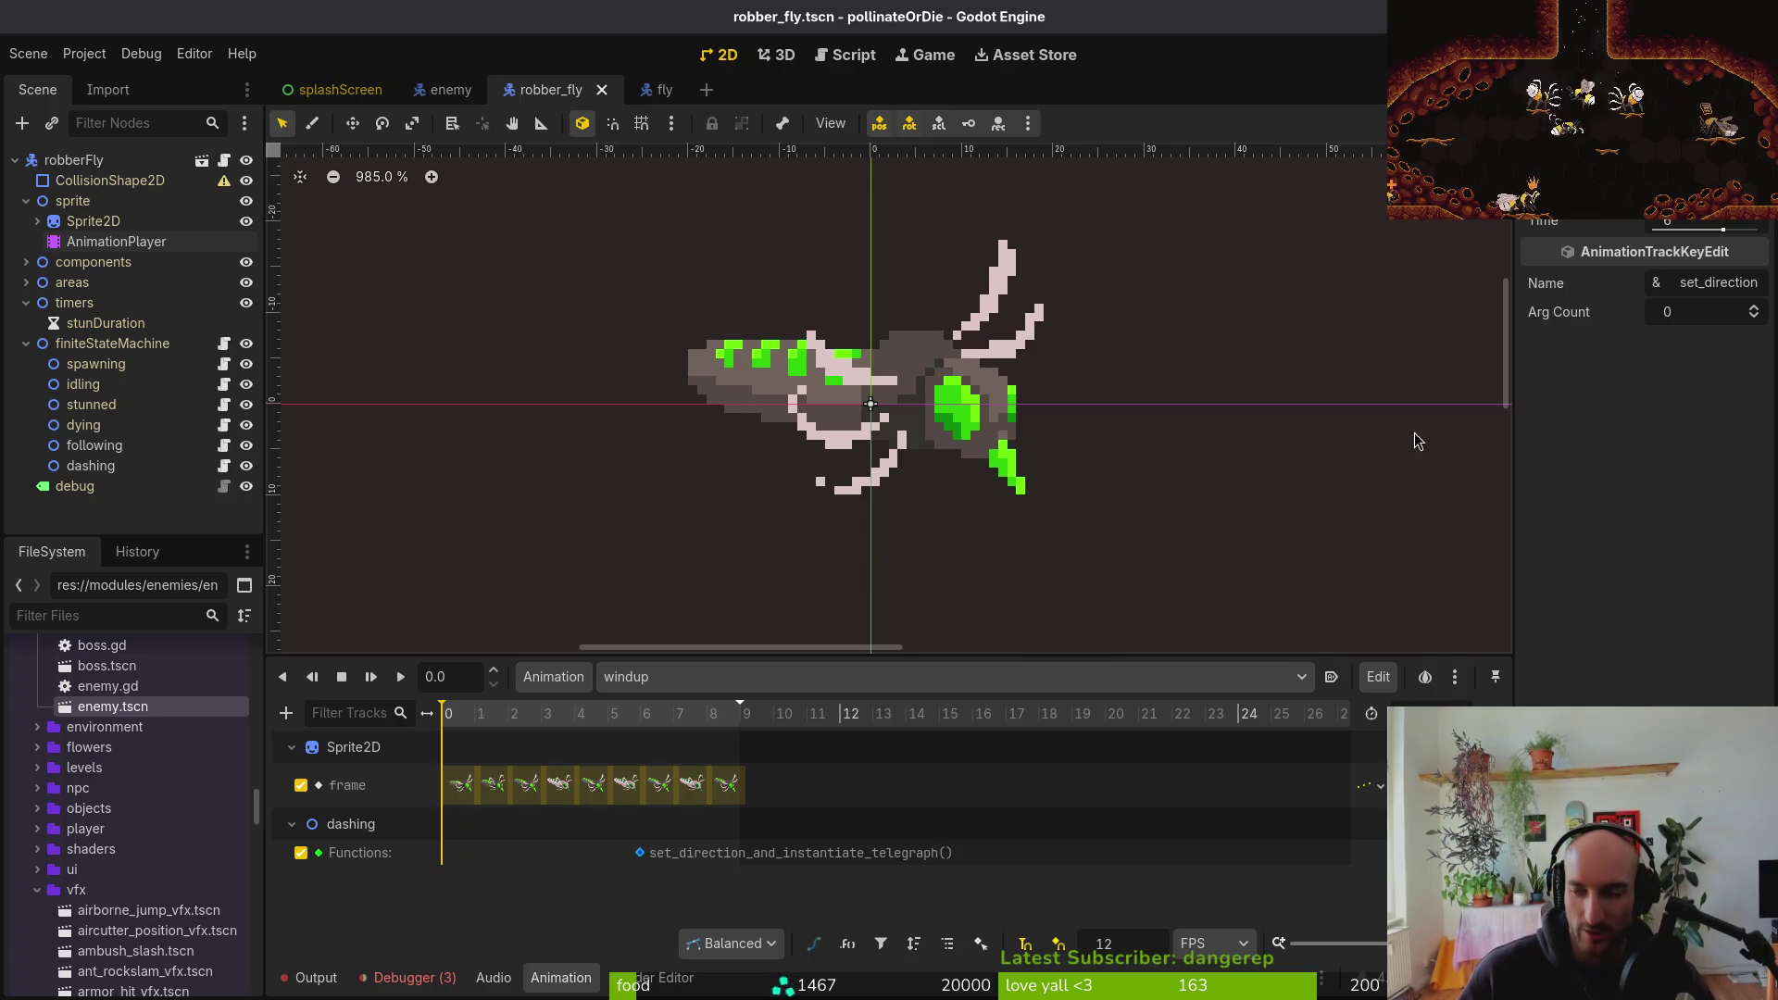
pyautogui.hotkey('alt', 'Tab')
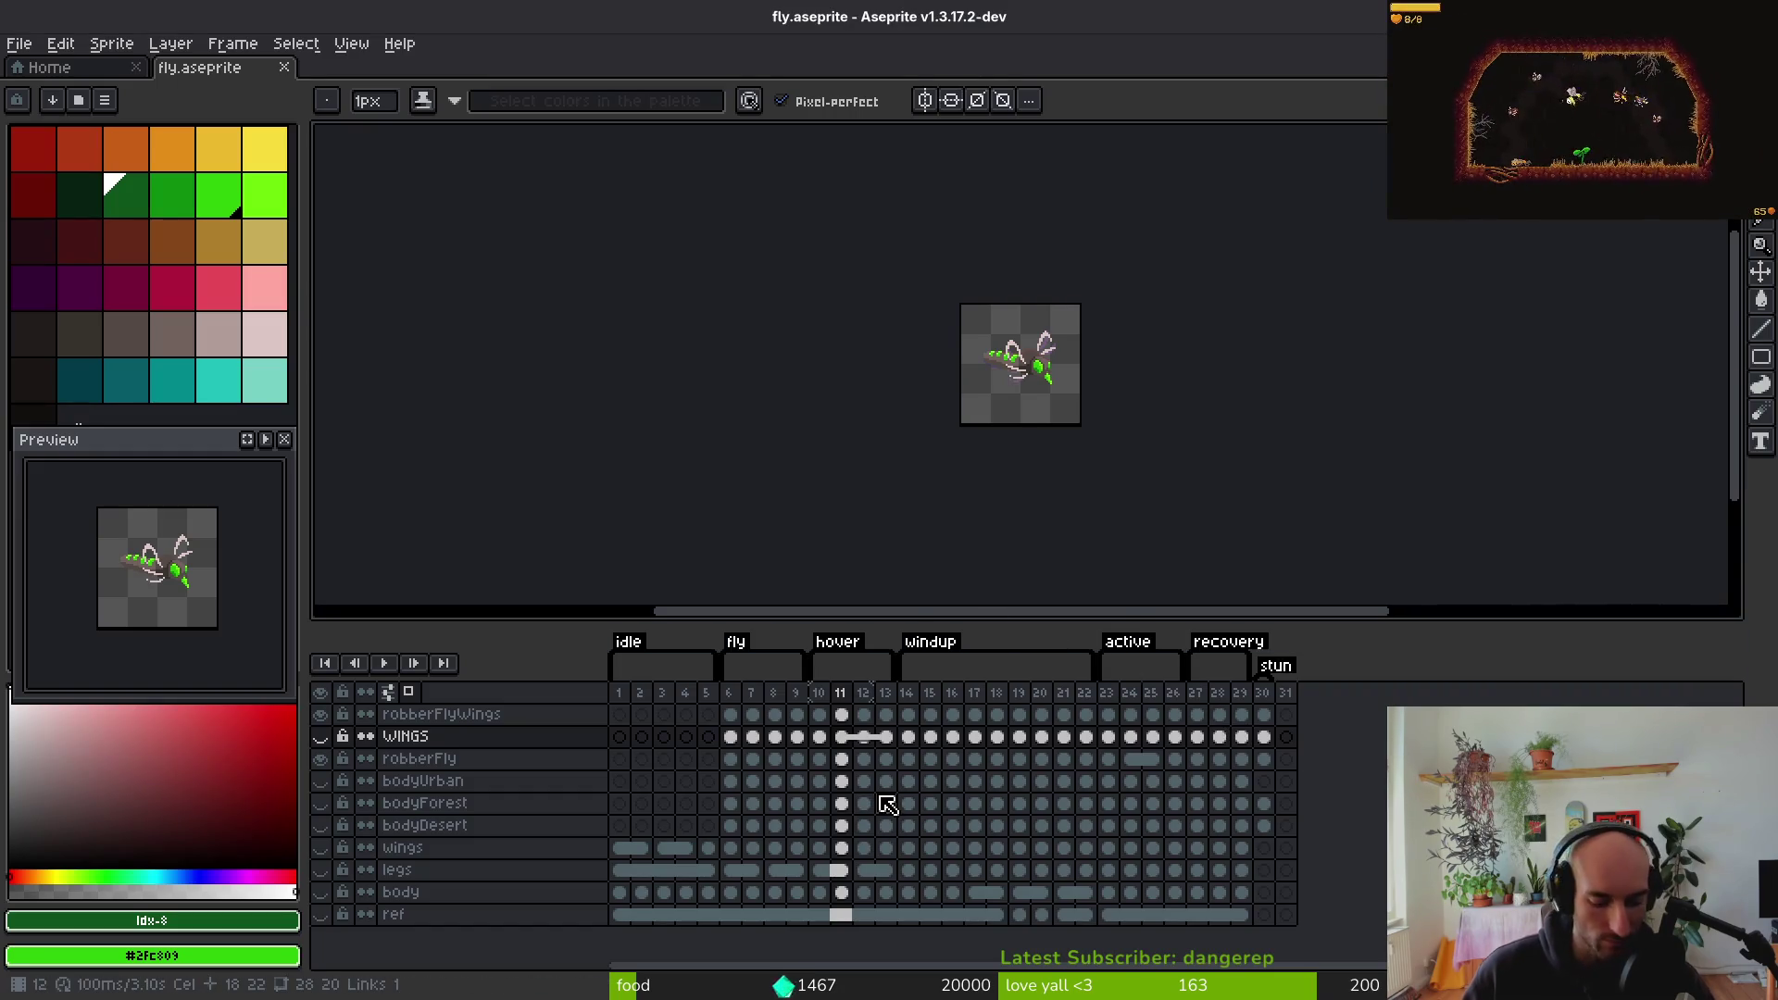
# Save fly.aseprite with Ctrl+S
pyautogui.hotkey('ctrl', 's')
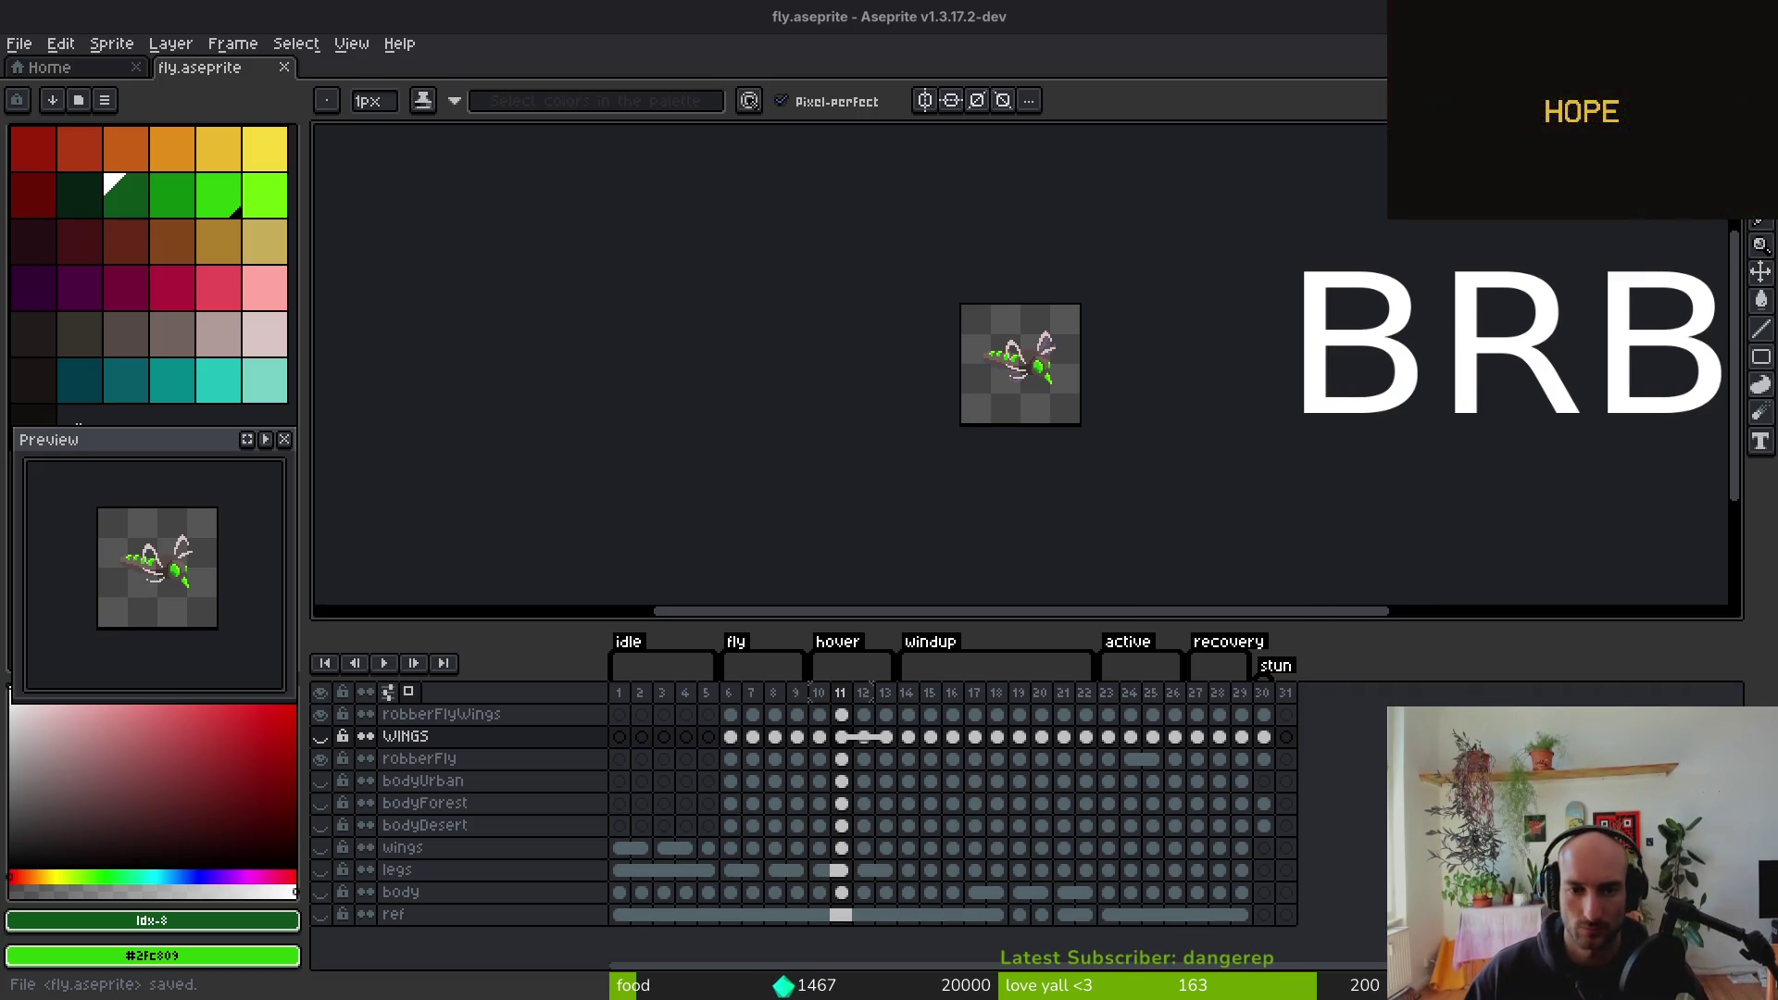
pyautogui.scroll(5, 826, 378)
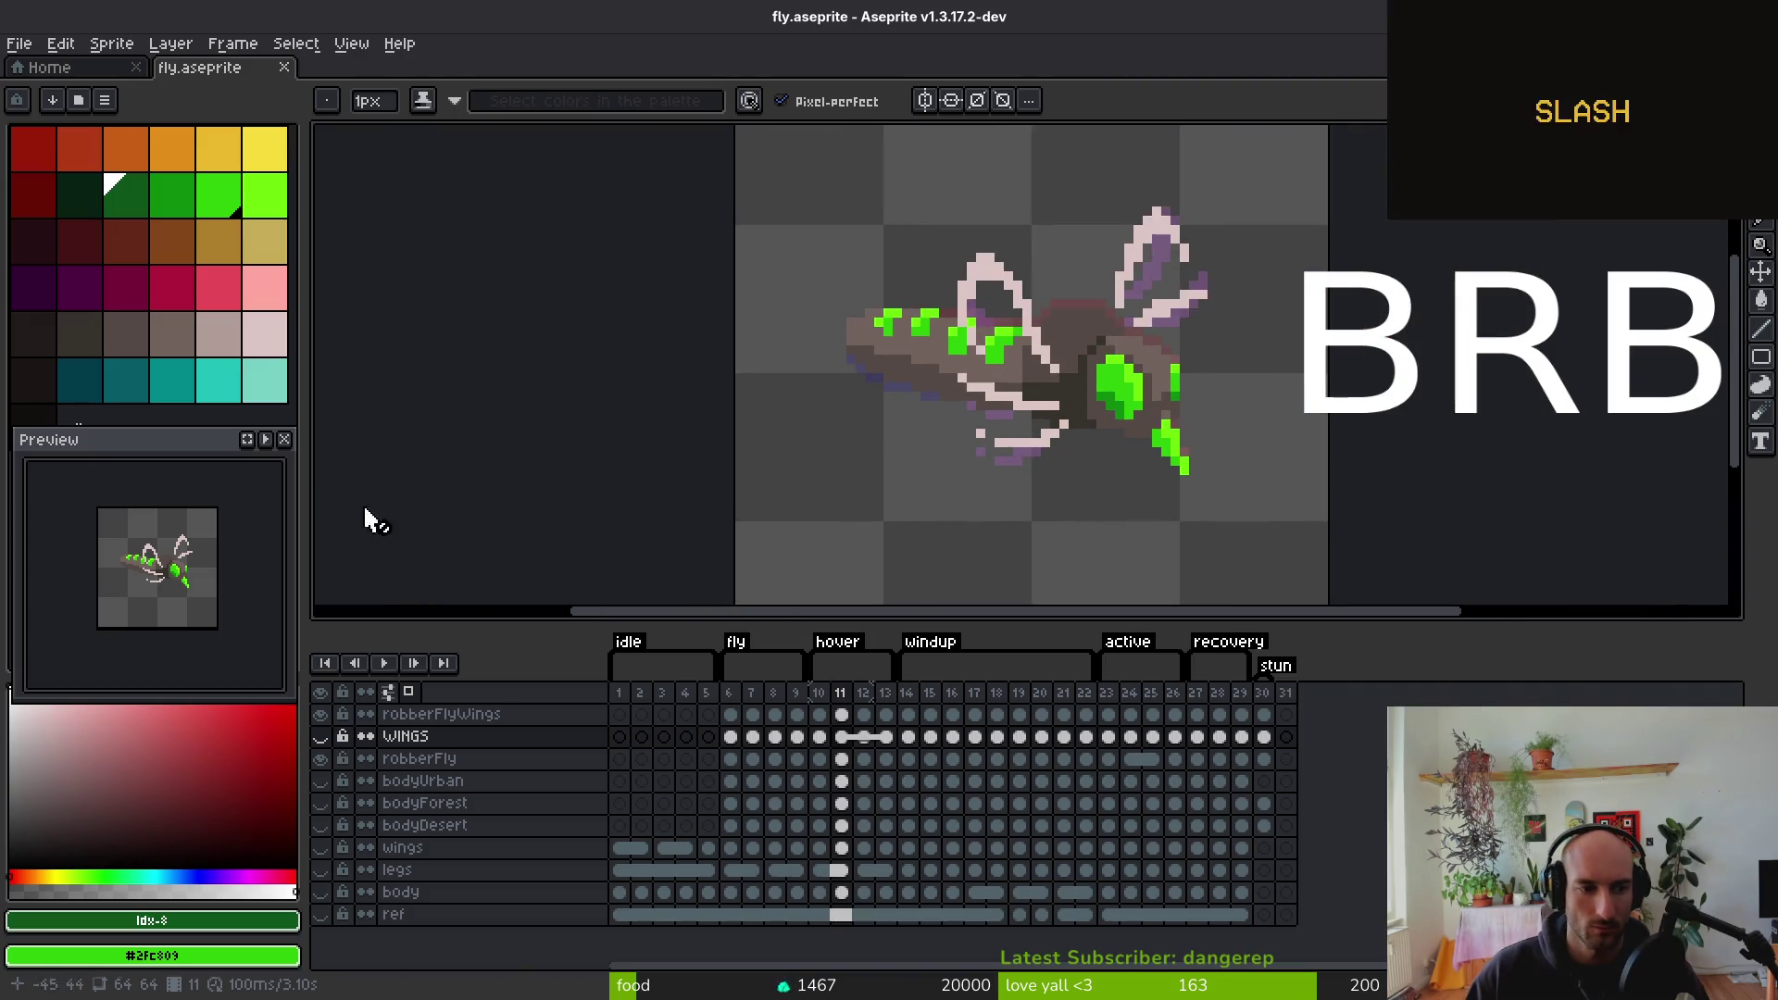
# Play the fly animation, stop it on a hover frame, and select the Eyedropper
pyautogui.click(384, 663)
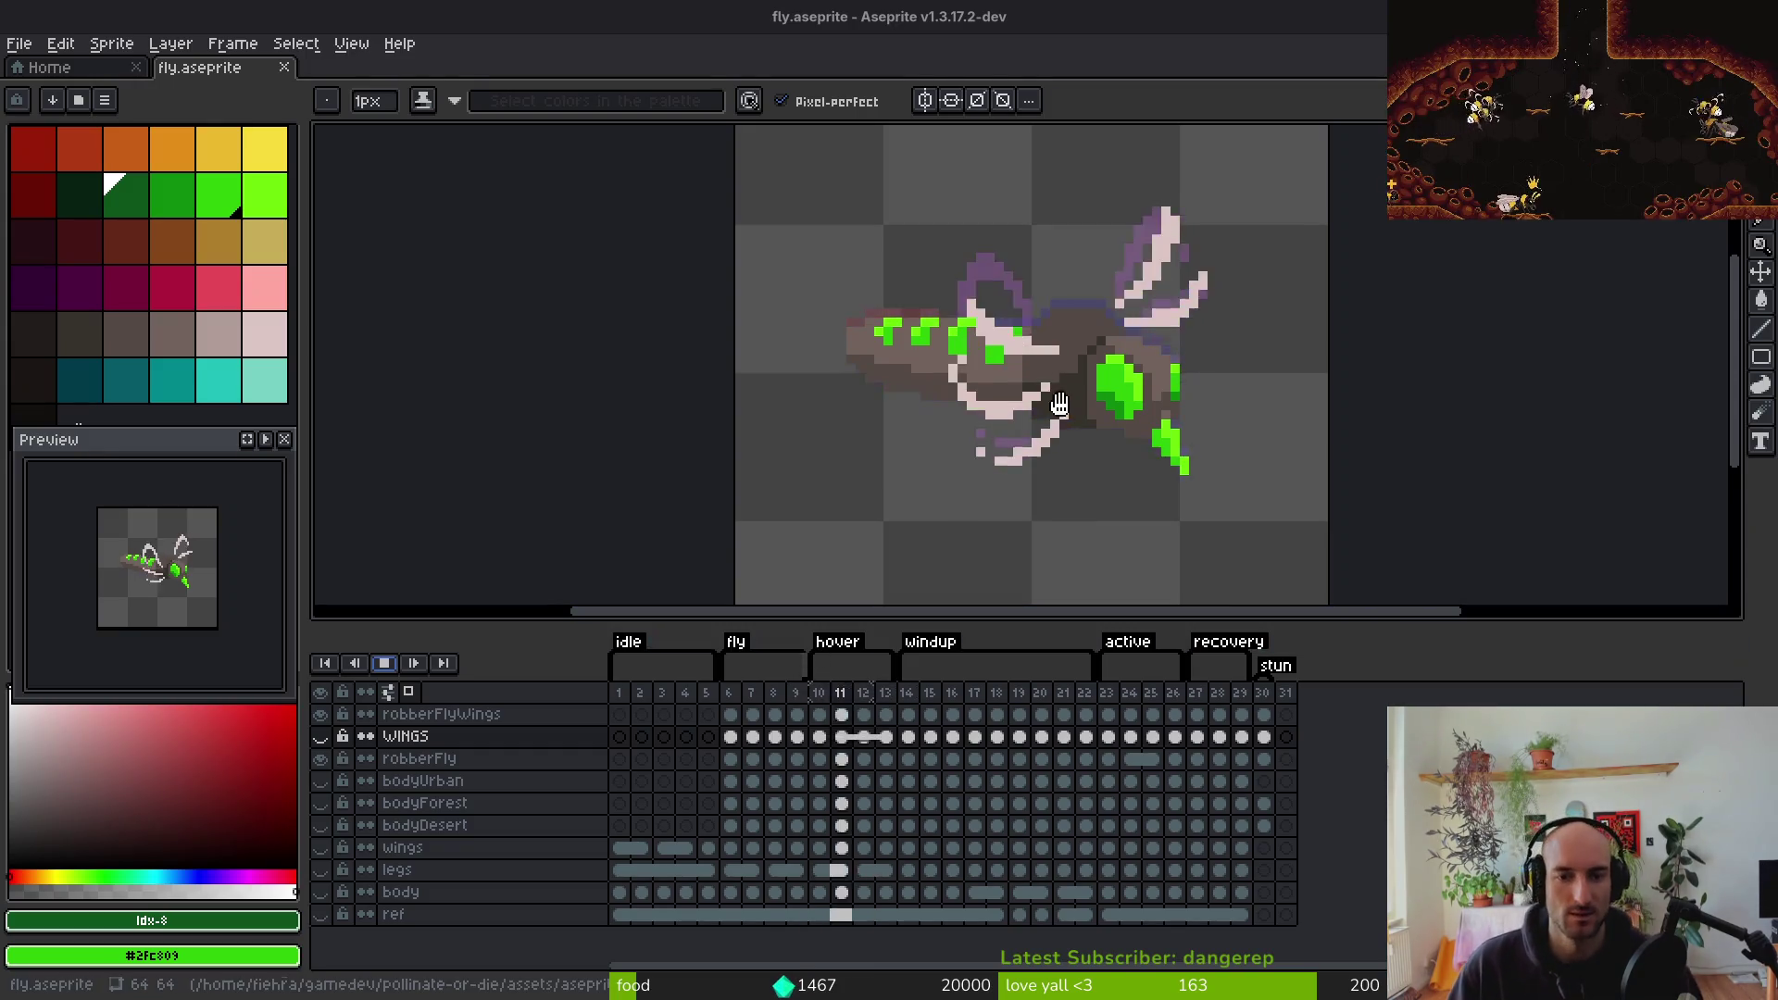
pyautogui.press('Return')
pyautogui.press('i')
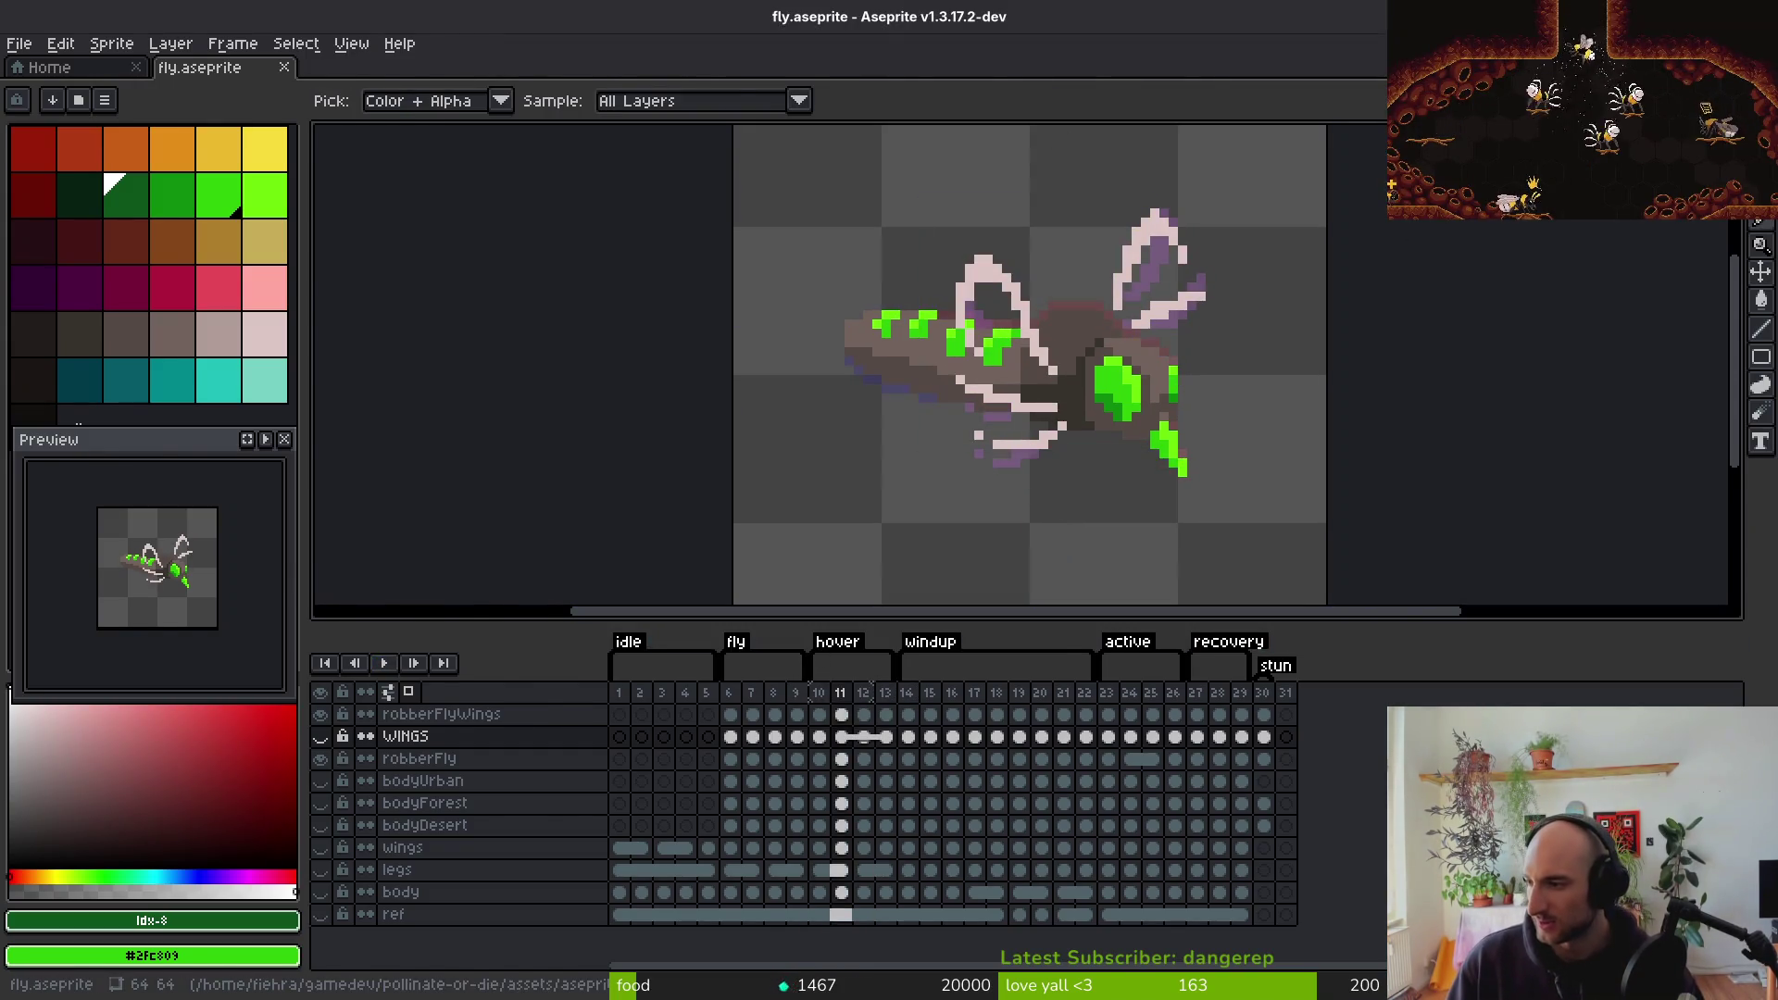
pyautogui.hotkey('alt', 'Tab')
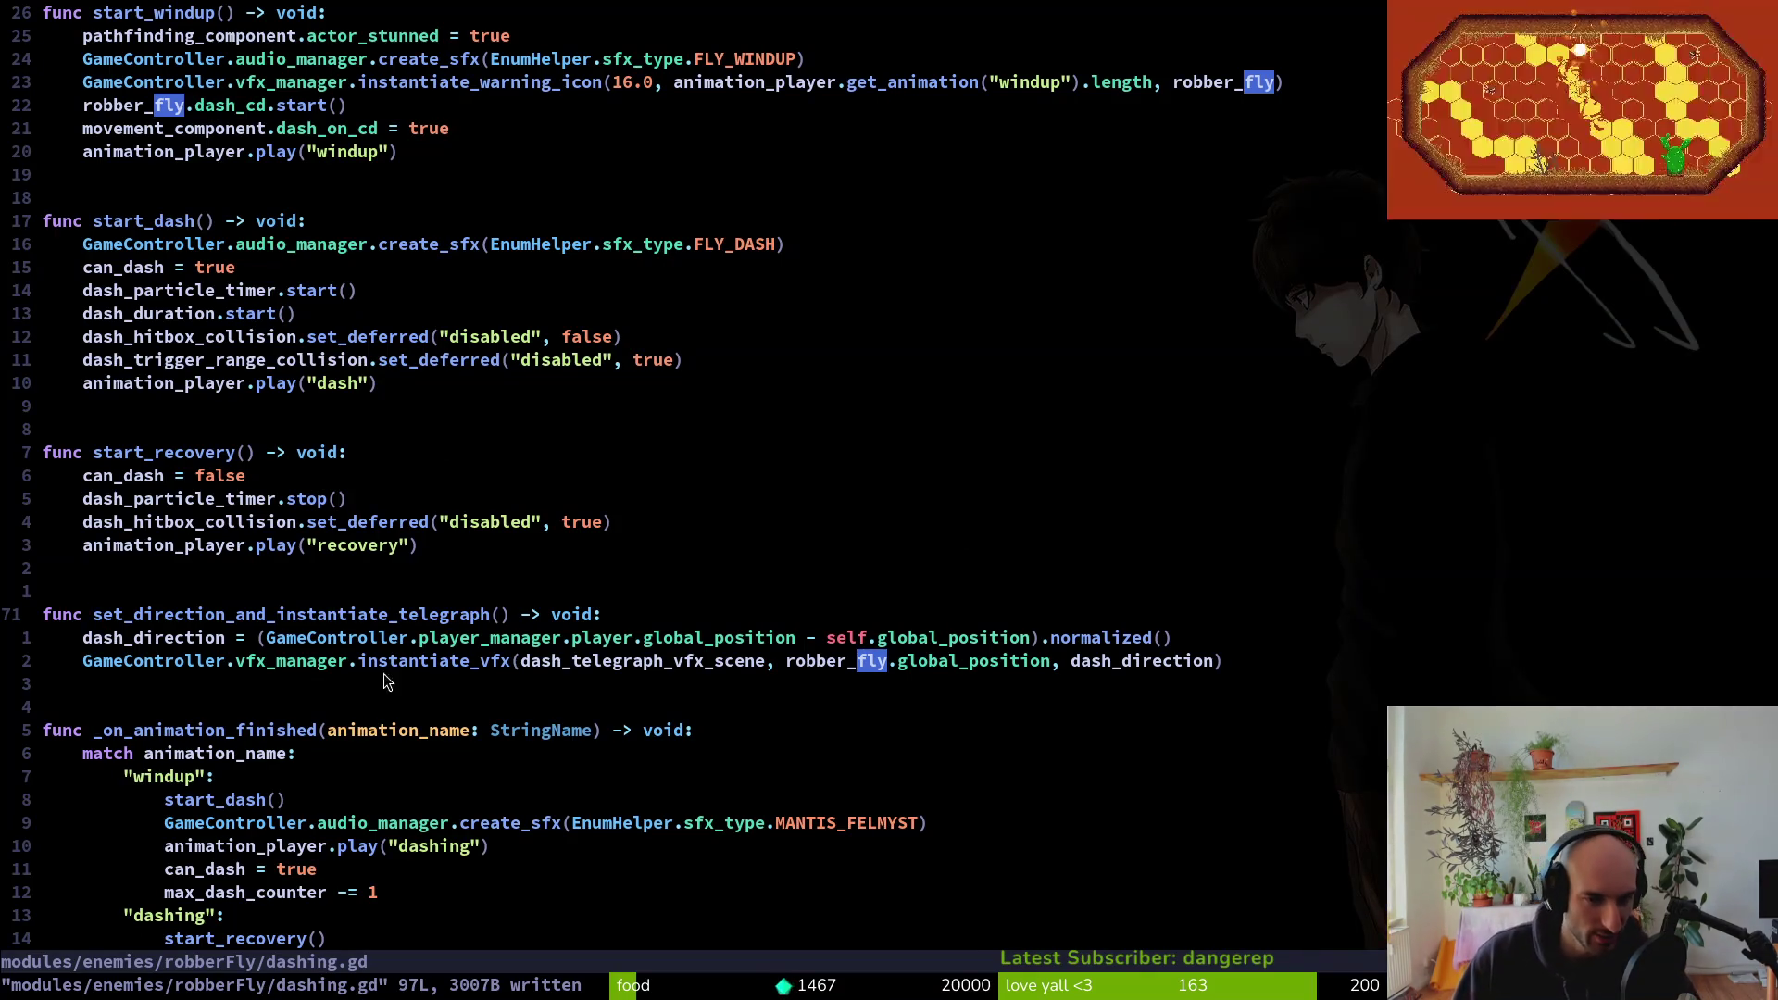
# Open the regular fly's dashing.gd with Telescope to compare its start_windup, then save it
pyautogui.scroll(-4, 343, 654)
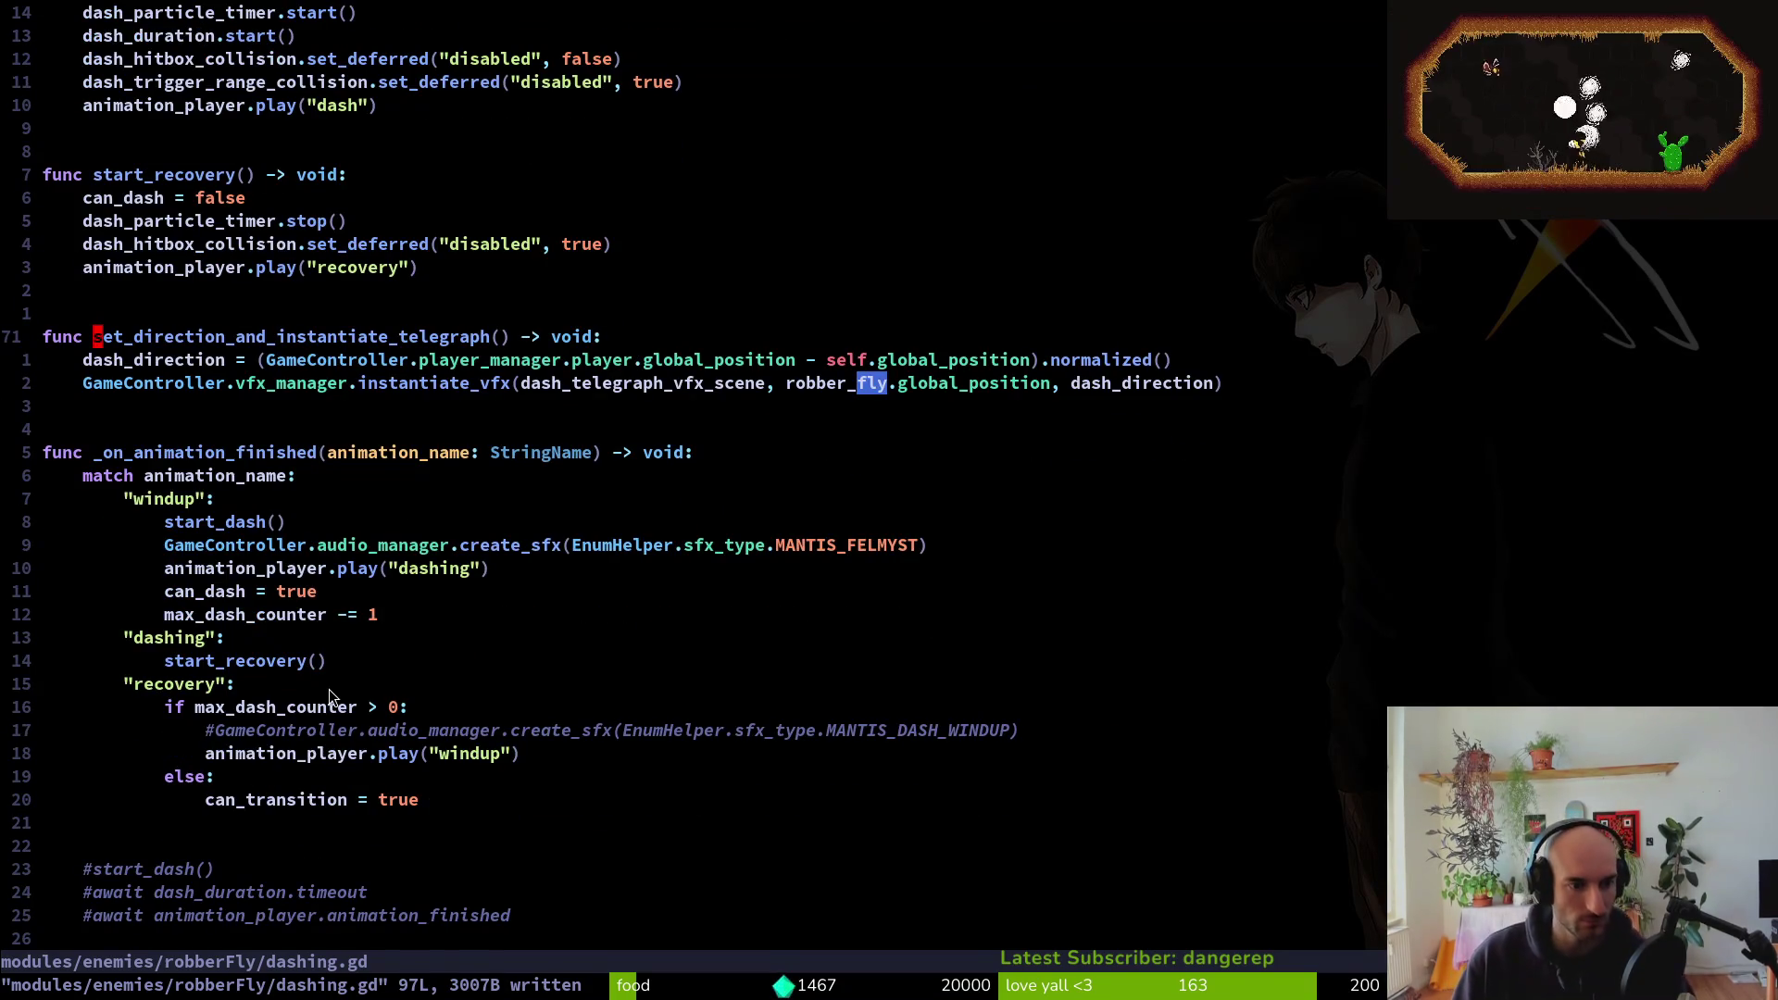
pyautogui.scroll(-2, 350, 697)
pyautogui.click(565, 600)
pyautogui.press('k')
pyautogui.press('k')
pyautogui.press('k')
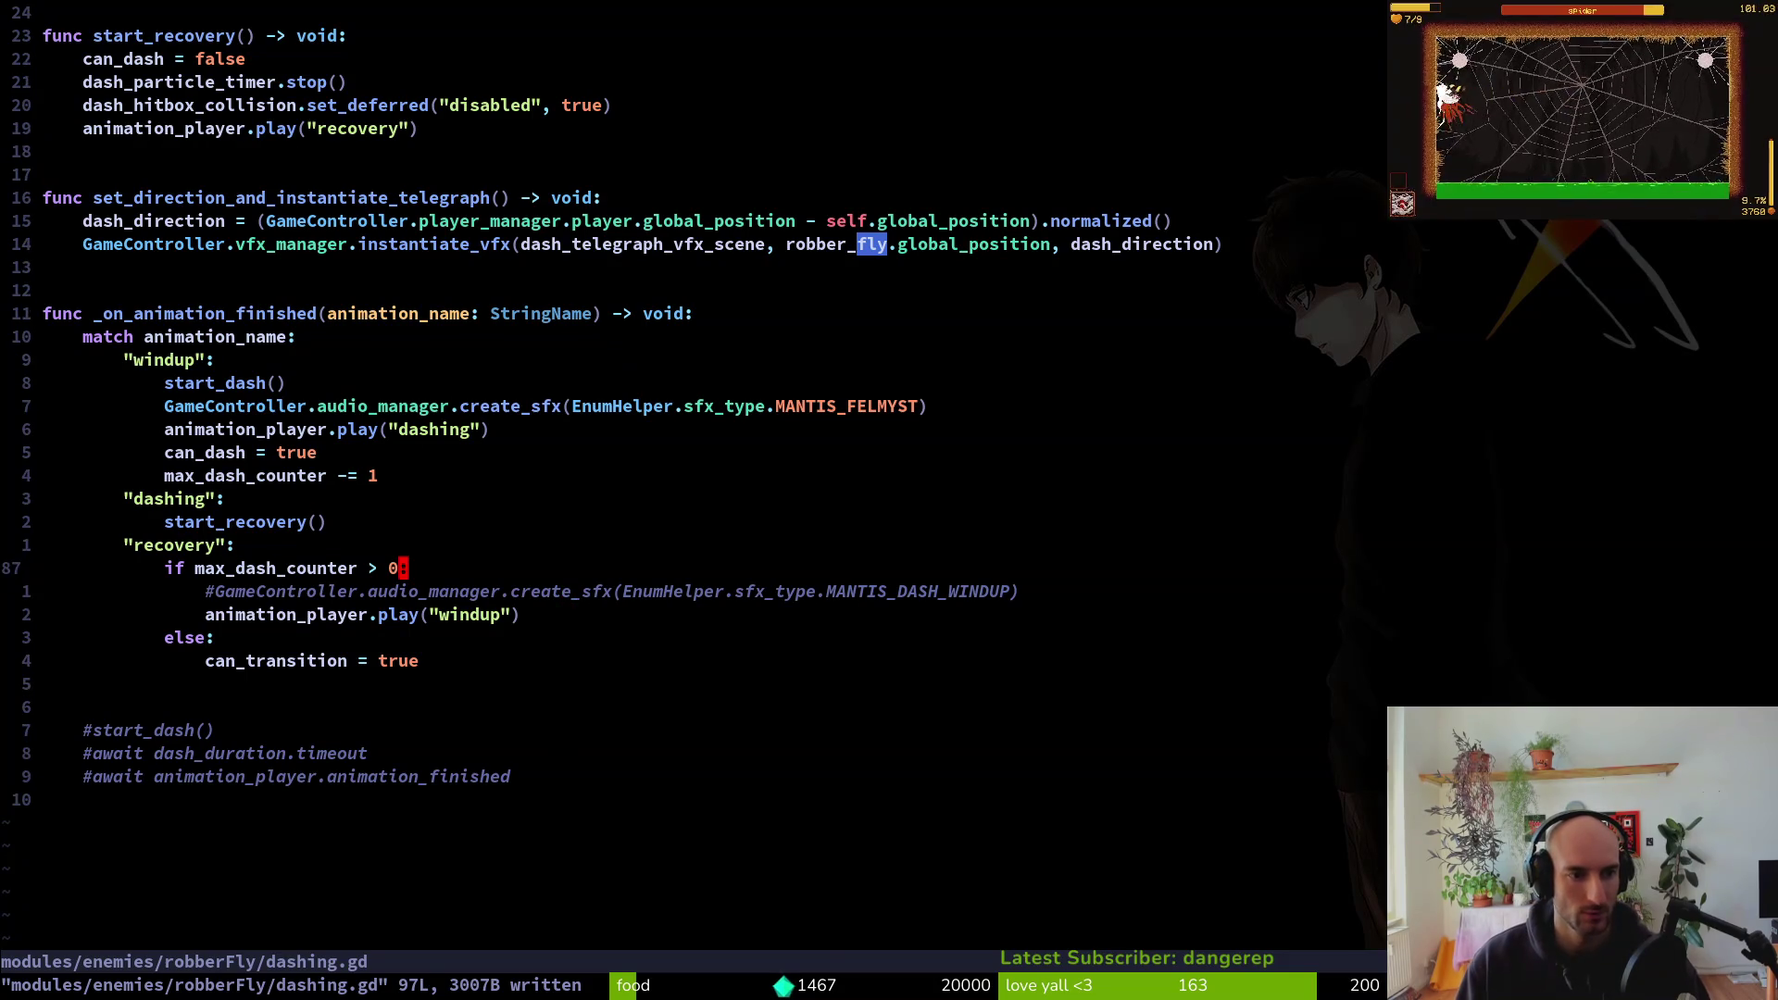
pyautogui.press('space')
pyautogui.press('f')
pyautogui.press('f')
pyautogui.write('fly/dash')
pyautogui.press('Return')
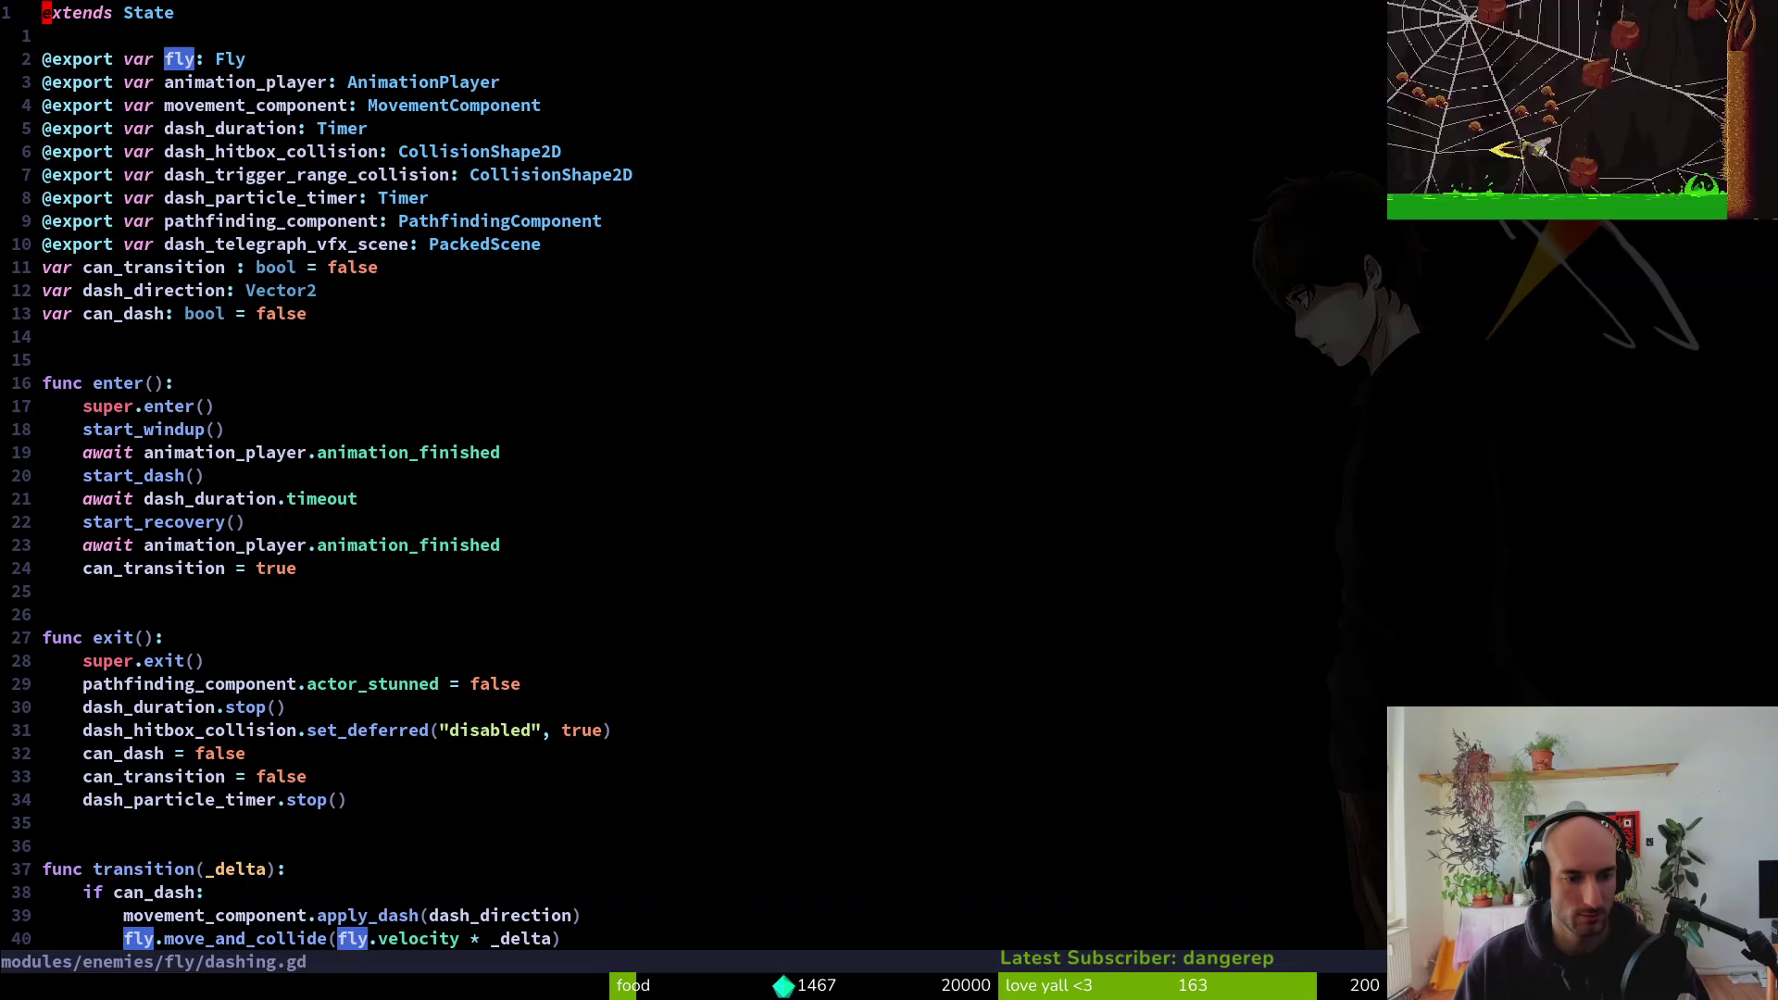
pyautogui.hotkey('ctrl', 'd')
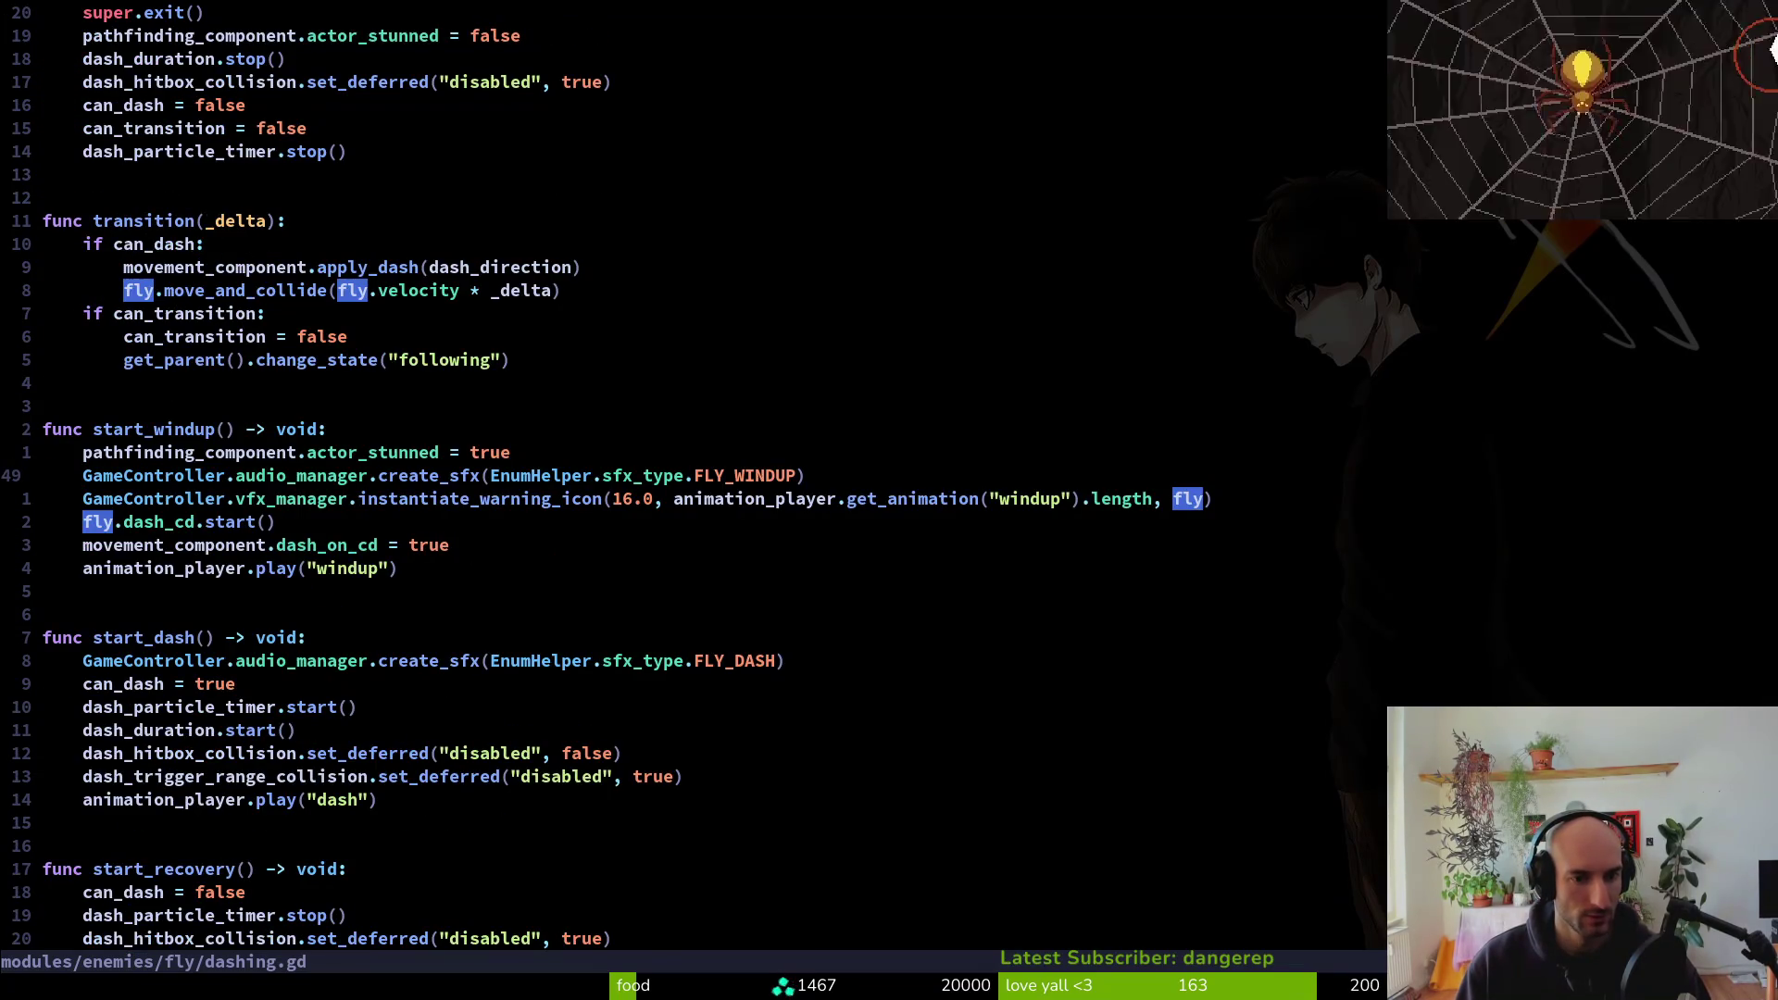
pyautogui.write(':w')
pyautogui.press('Return')
# Return to robberFly dashing.gd, review the start_dash body, and save it
pyautogui.hotkey('ctrl', '6')
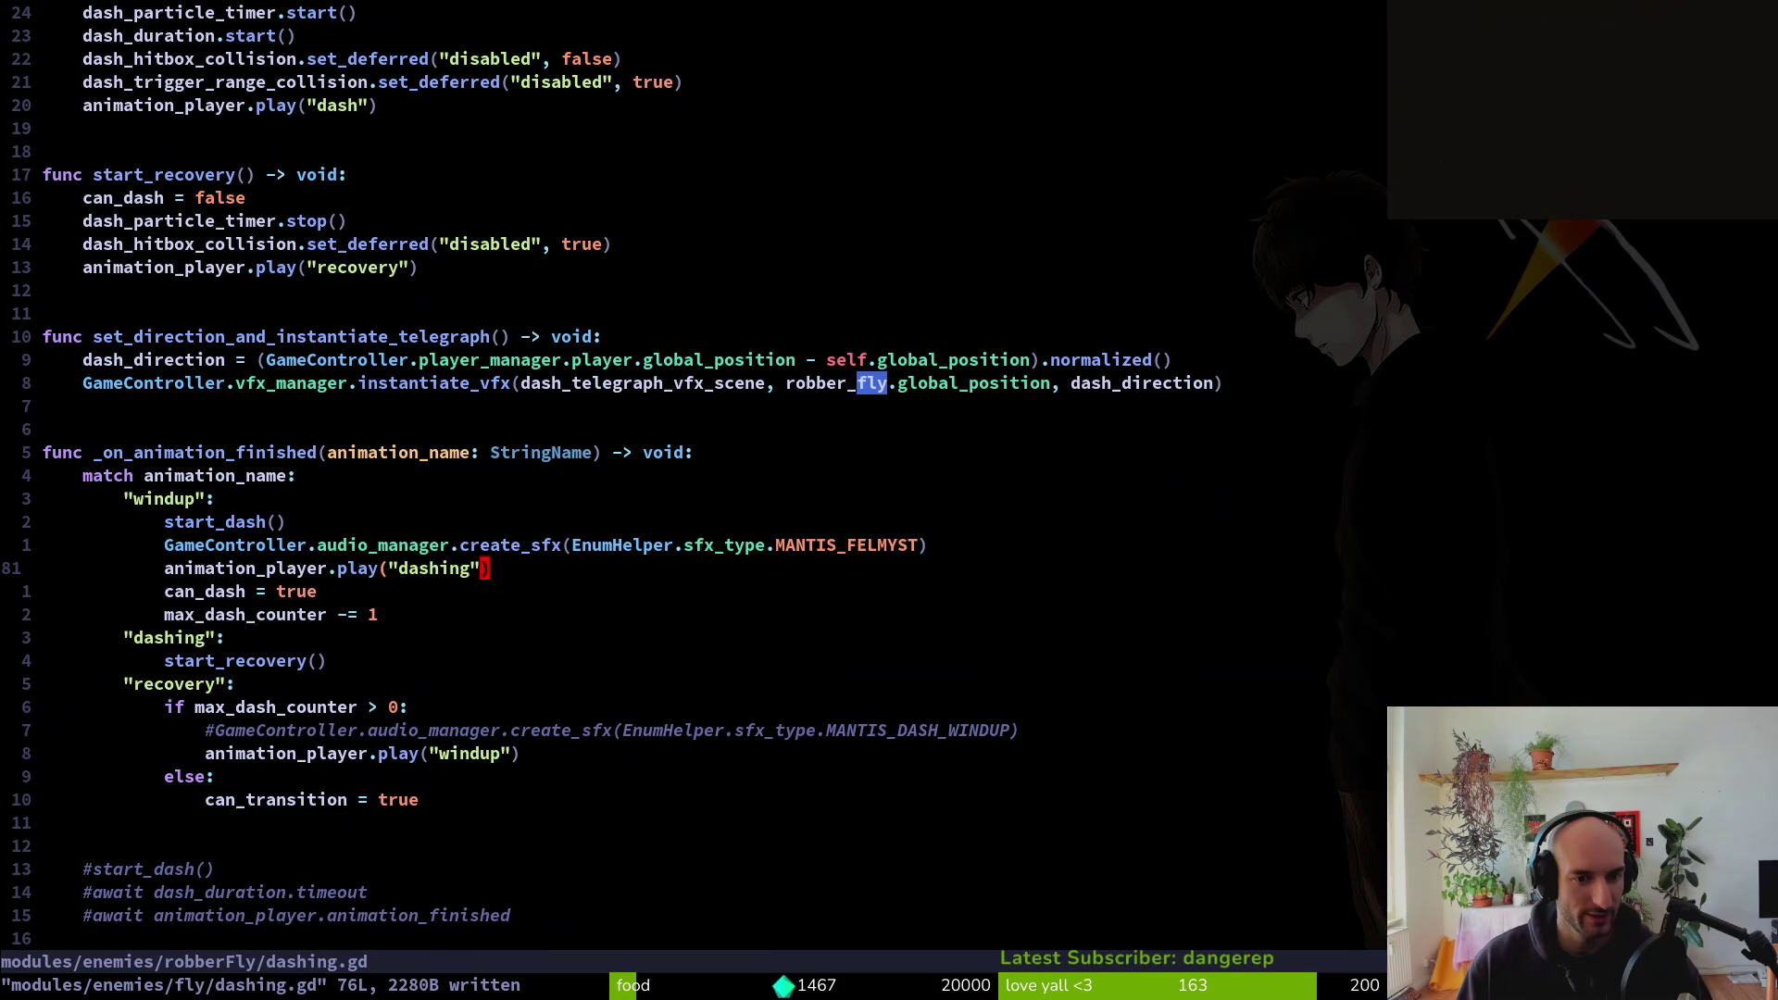
pyautogui.press('k')
pyautogui.press('k')
pyautogui.hotkey('ctrl', 'o')
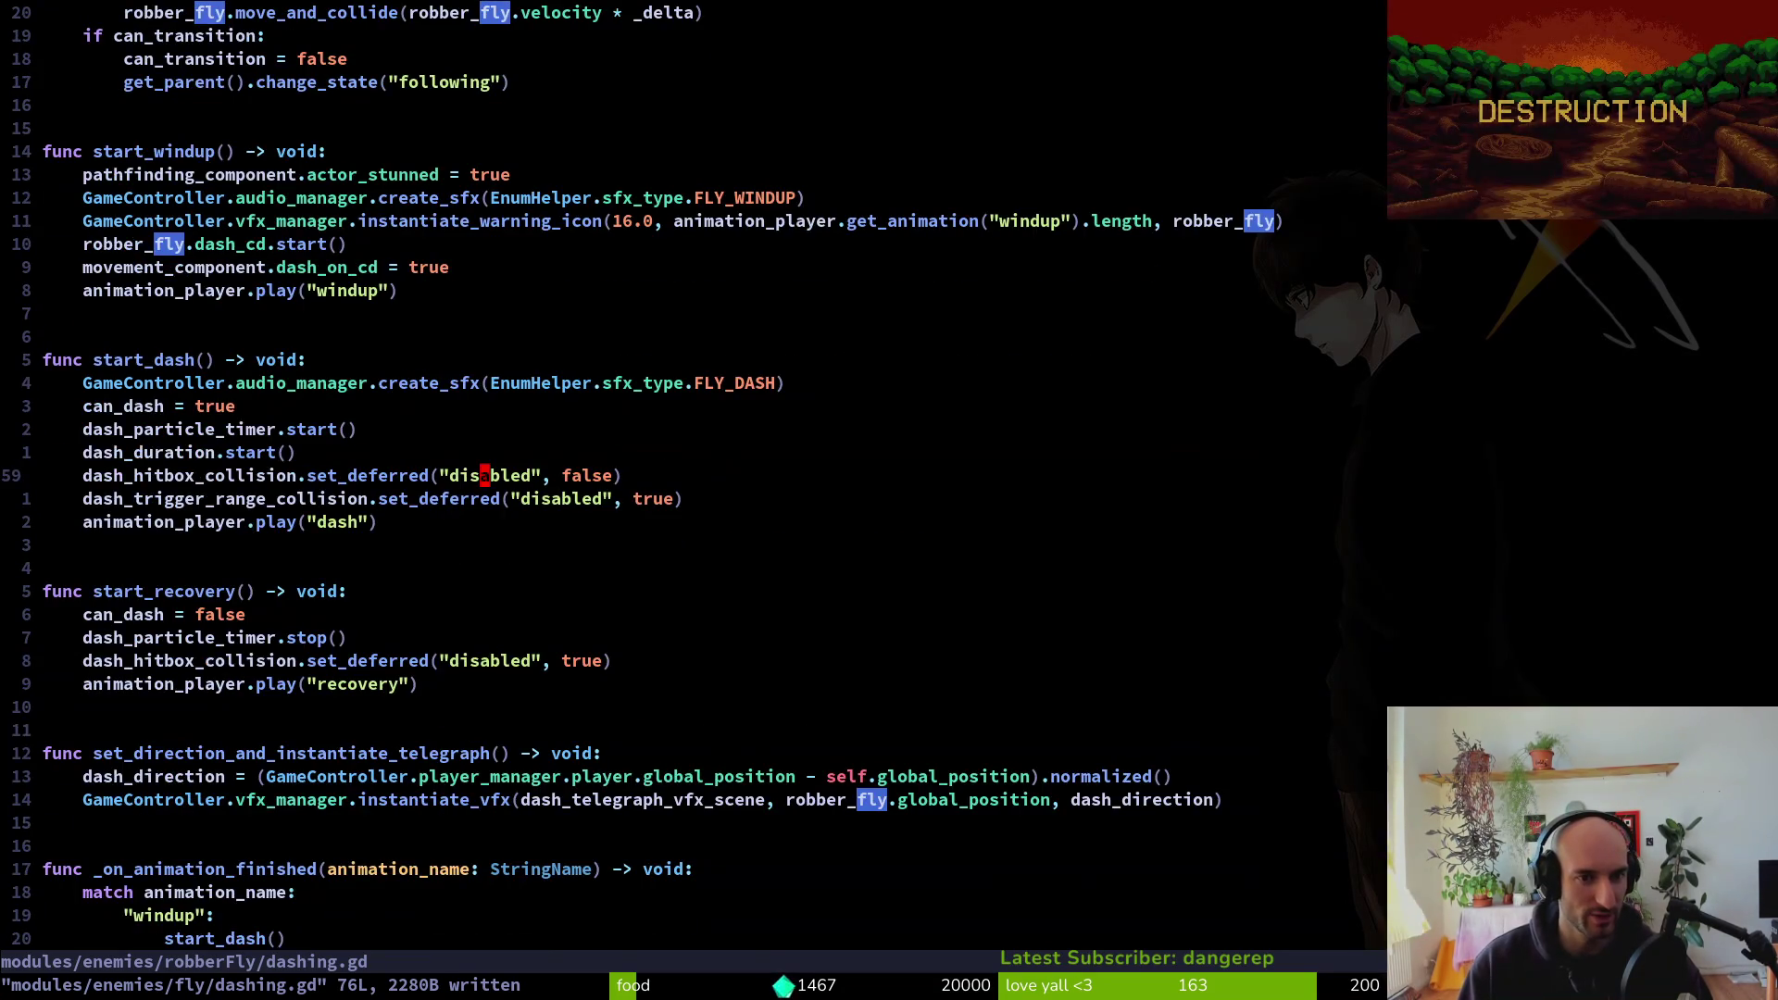
pyautogui.press('k')
pyautogui.press('k')
pyautogui.press('k')
pyautogui.press('k')
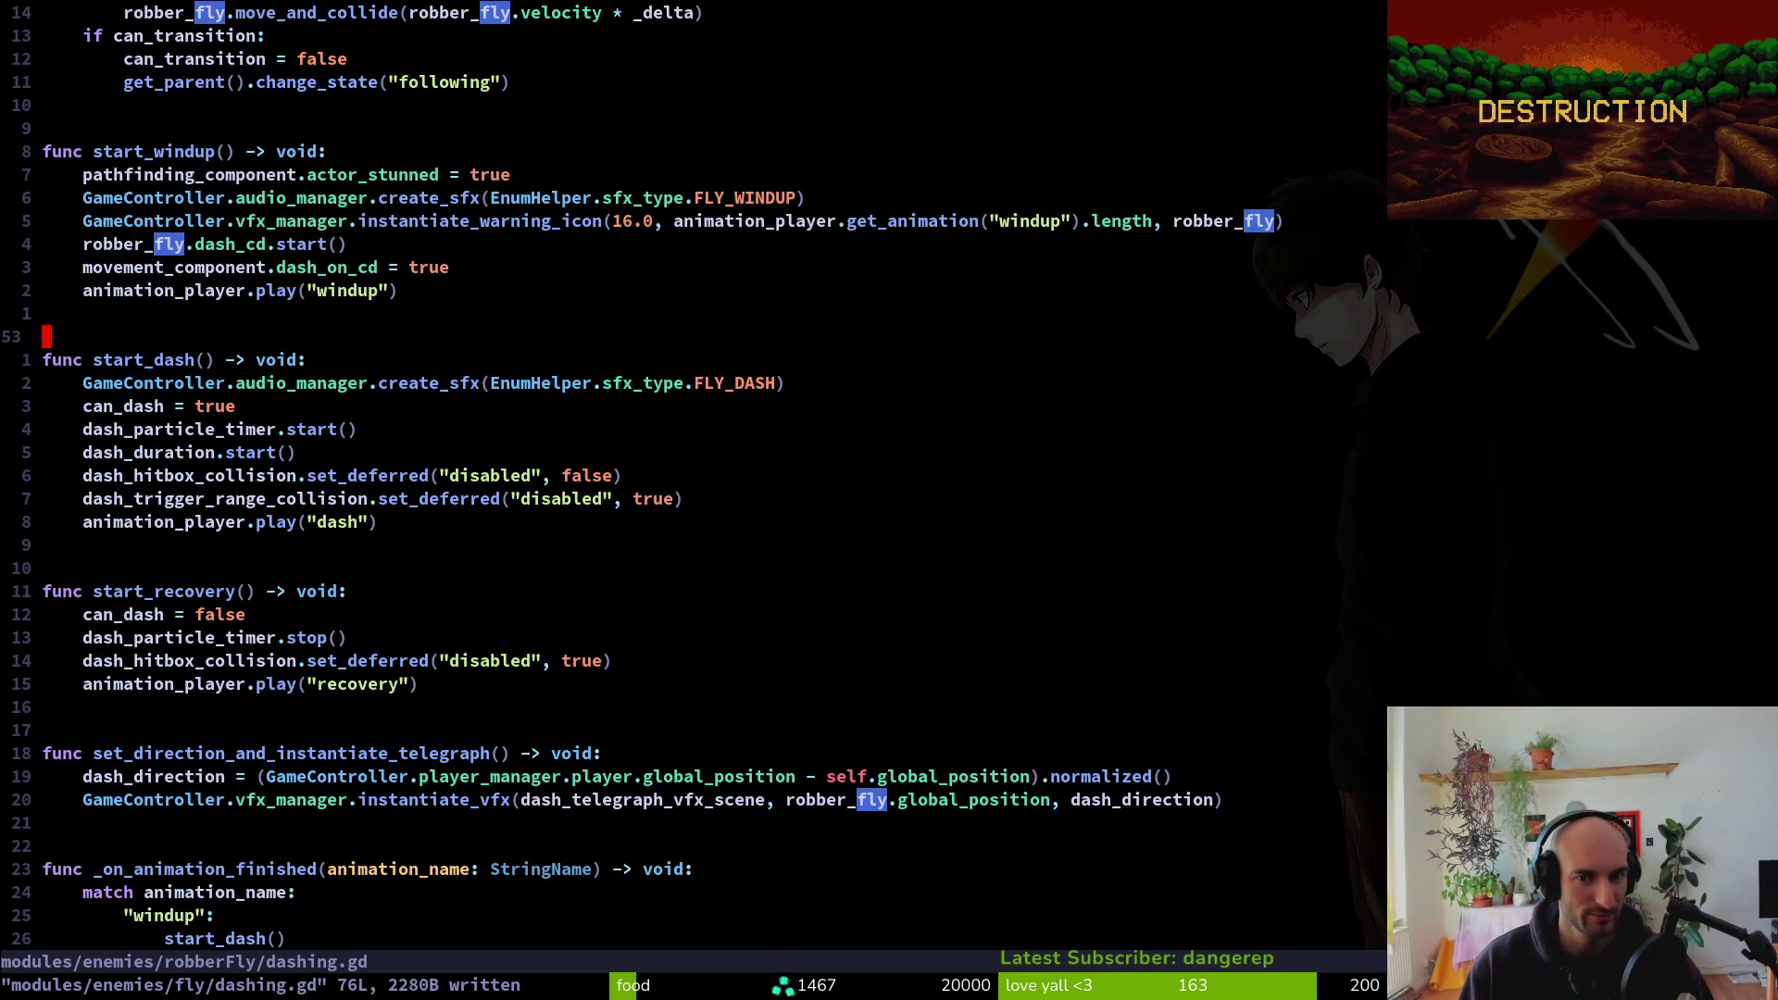
pyautogui.press('j')
pyautogui.press('k')
pyautogui.press('k')
pyautogui.press('k')
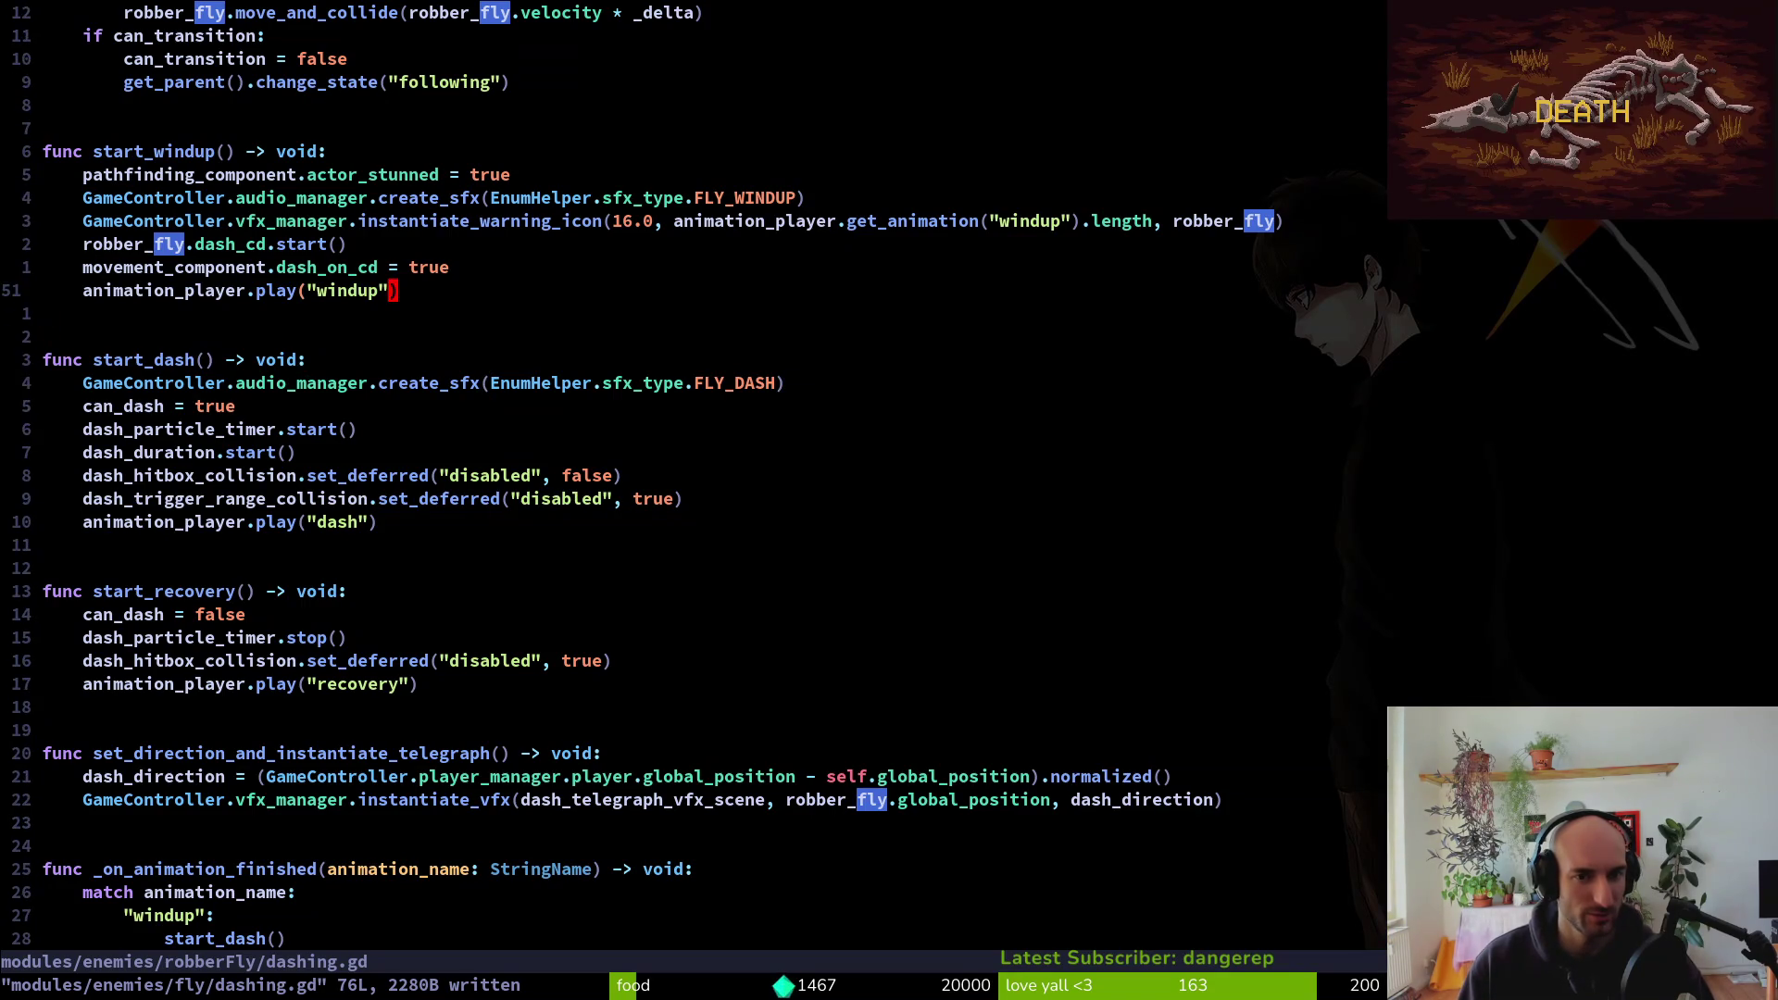
pyautogui.press('k')
pyautogui.press('k')
pyautogui.press('k')
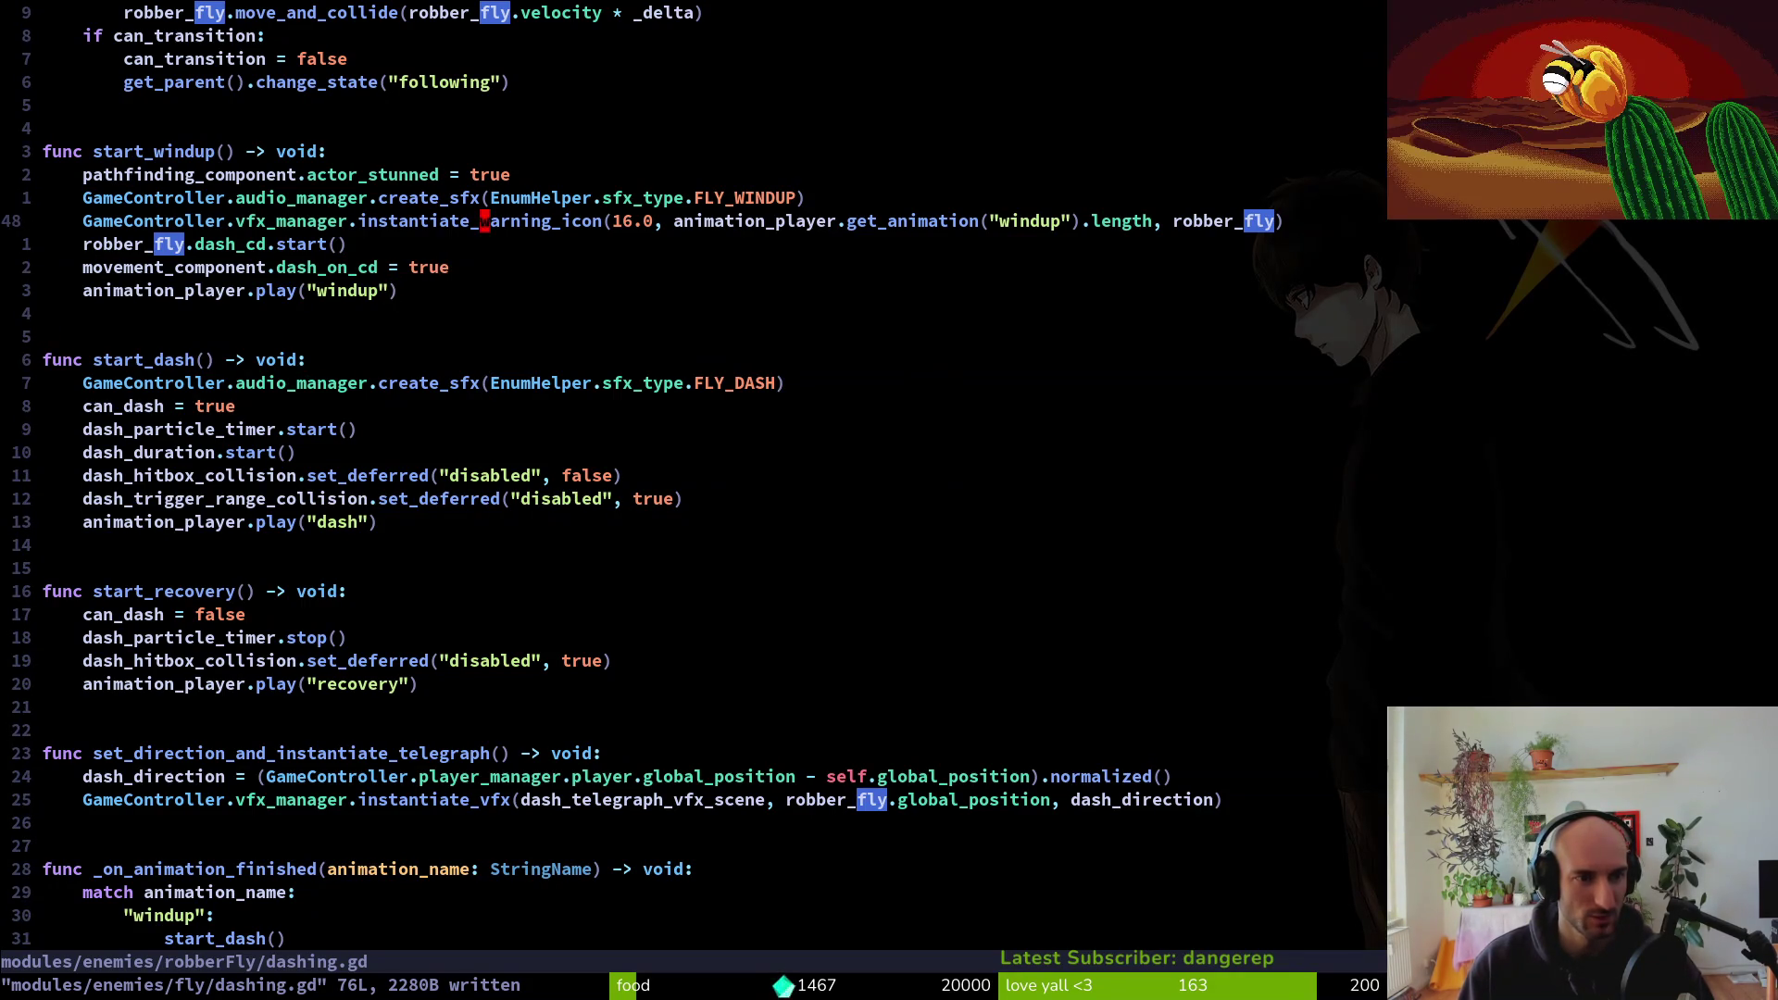
pyautogui.press('j')
pyautogui.press('j')
pyautogui.press('j')
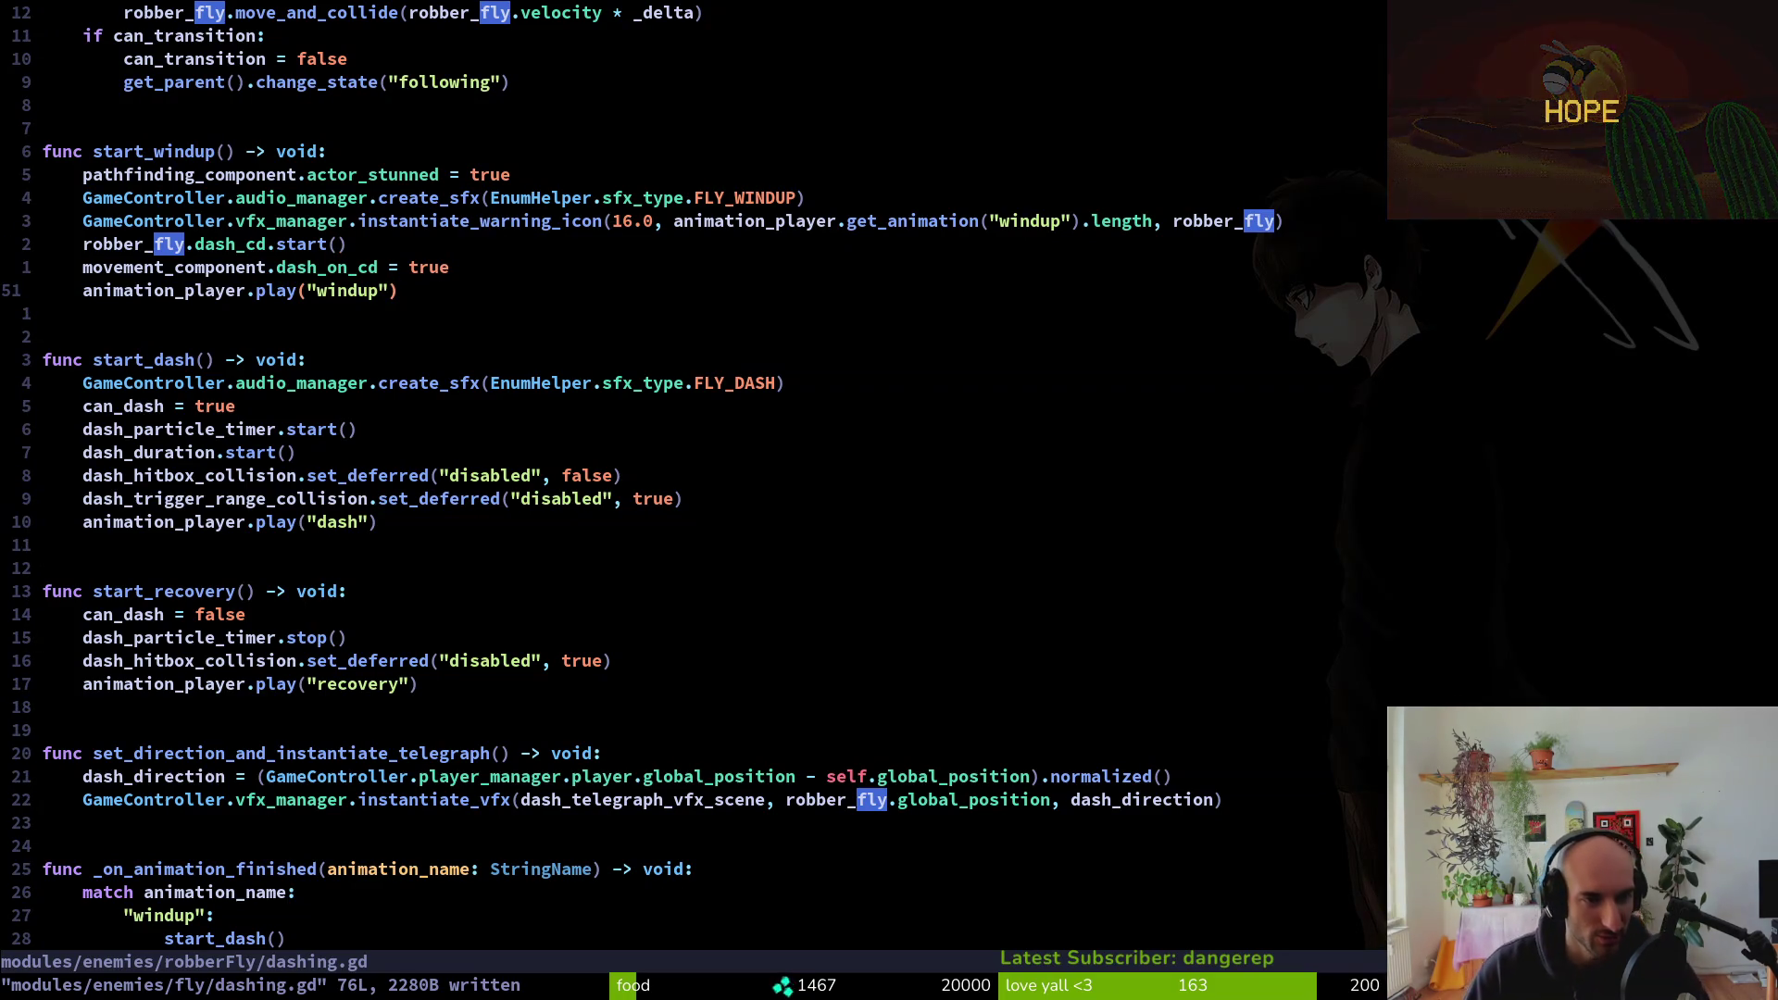
pyautogui.press('k')
pyautogui.press('j')
pyautogui.press('j')
pyautogui.press('j')
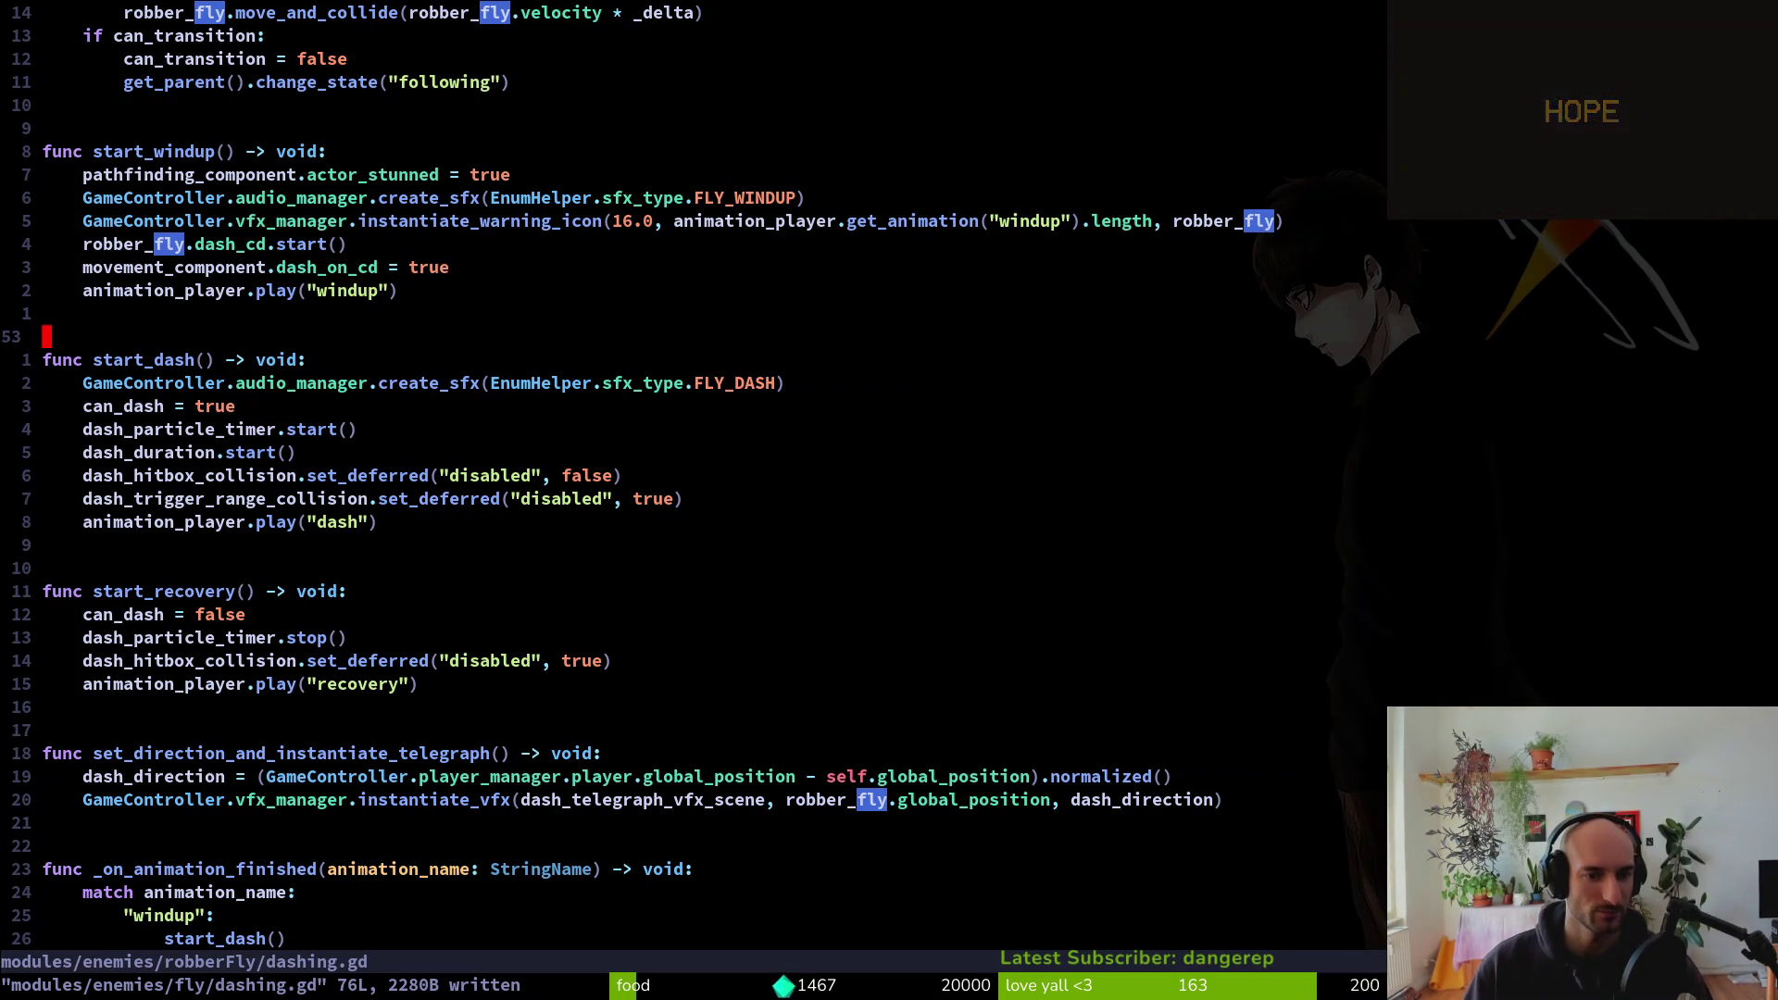
pyautogui.press('k')
pyautogui.press('k')
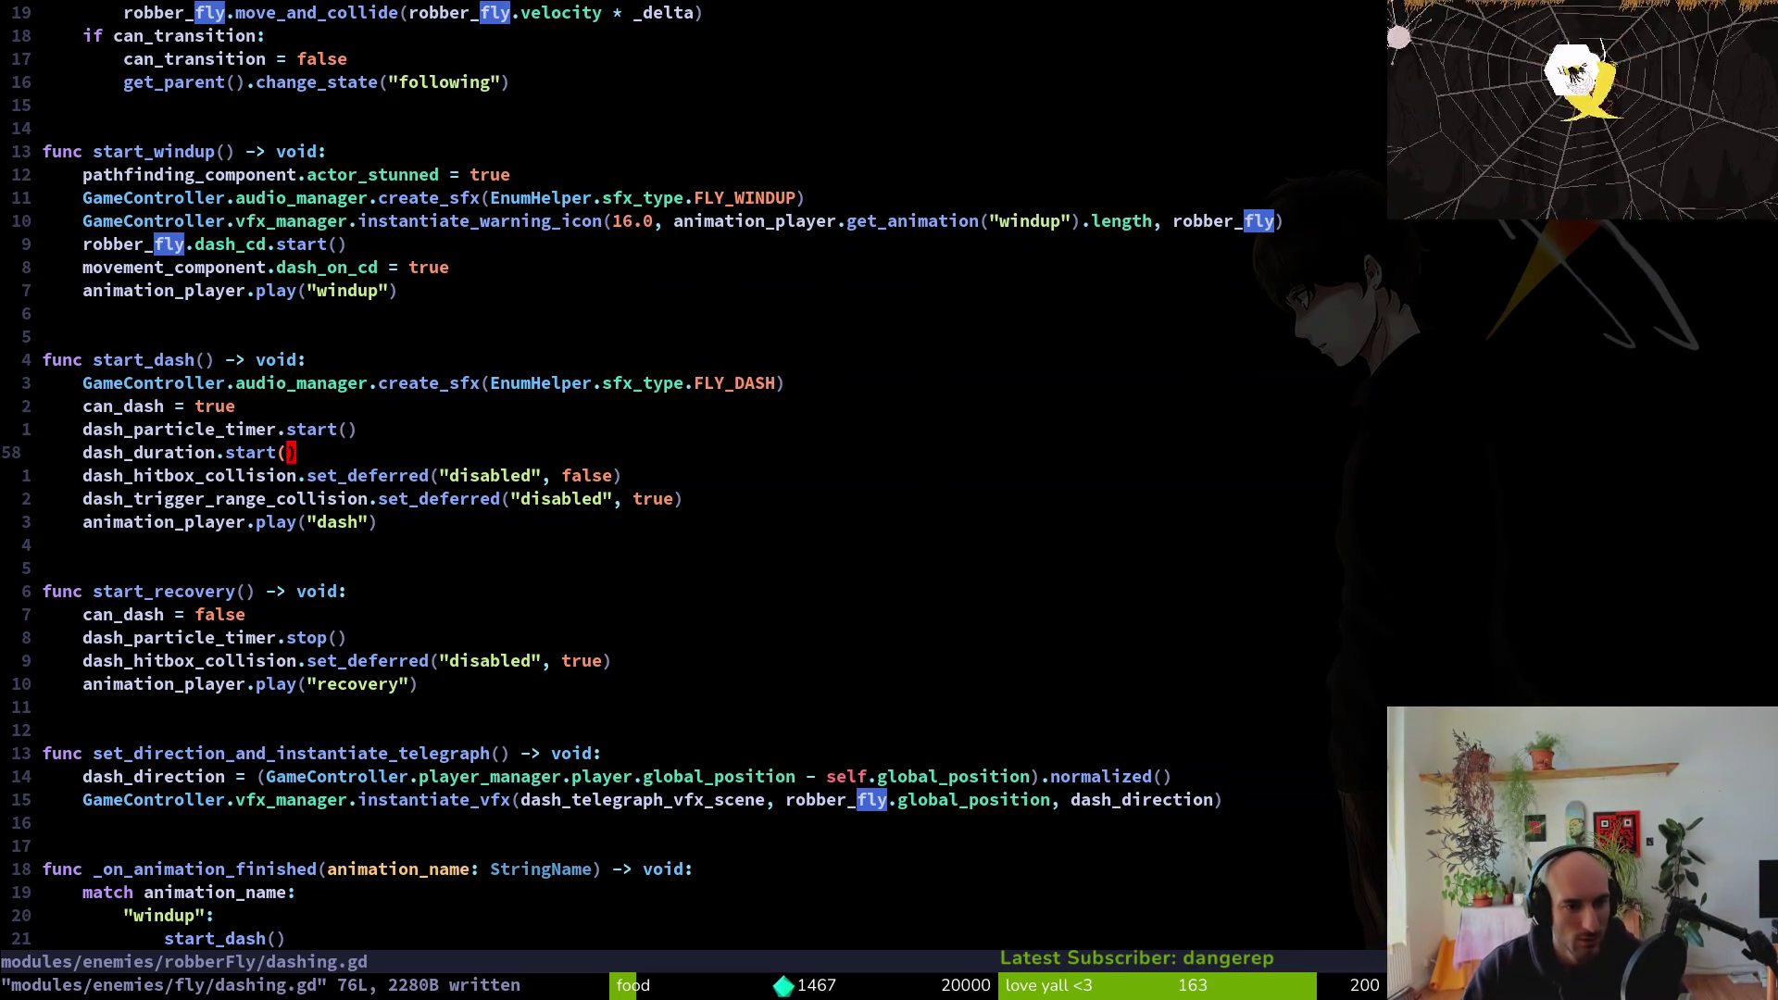
pyautogui.press('j')
pyautogui.press('j')
# Delete the four trailing commented lines and the commented dash windup sound line, then save
pyautogui.press('j')
pyautogui.press('j')
pyautogui.press('j')
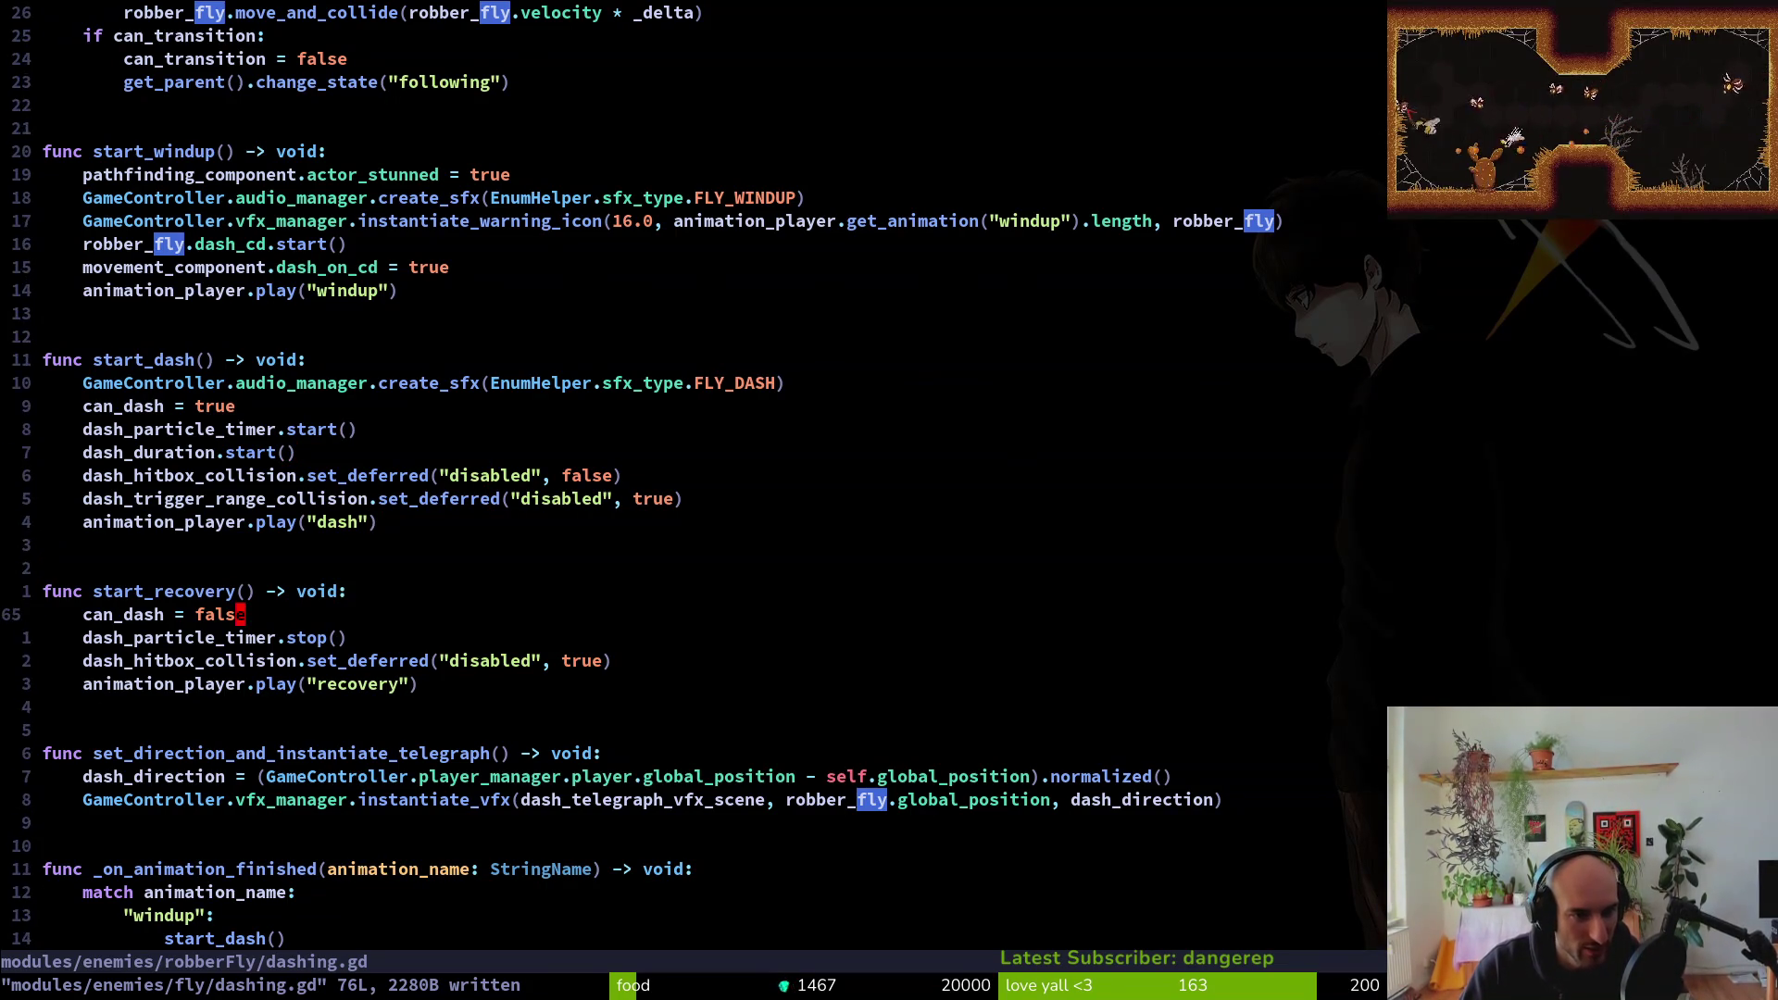
pyautogui.write(':w')
pyautogui.press('Return')
pyautogui.press('j')
pyautogui.press('j')
pyautogui.press('j')
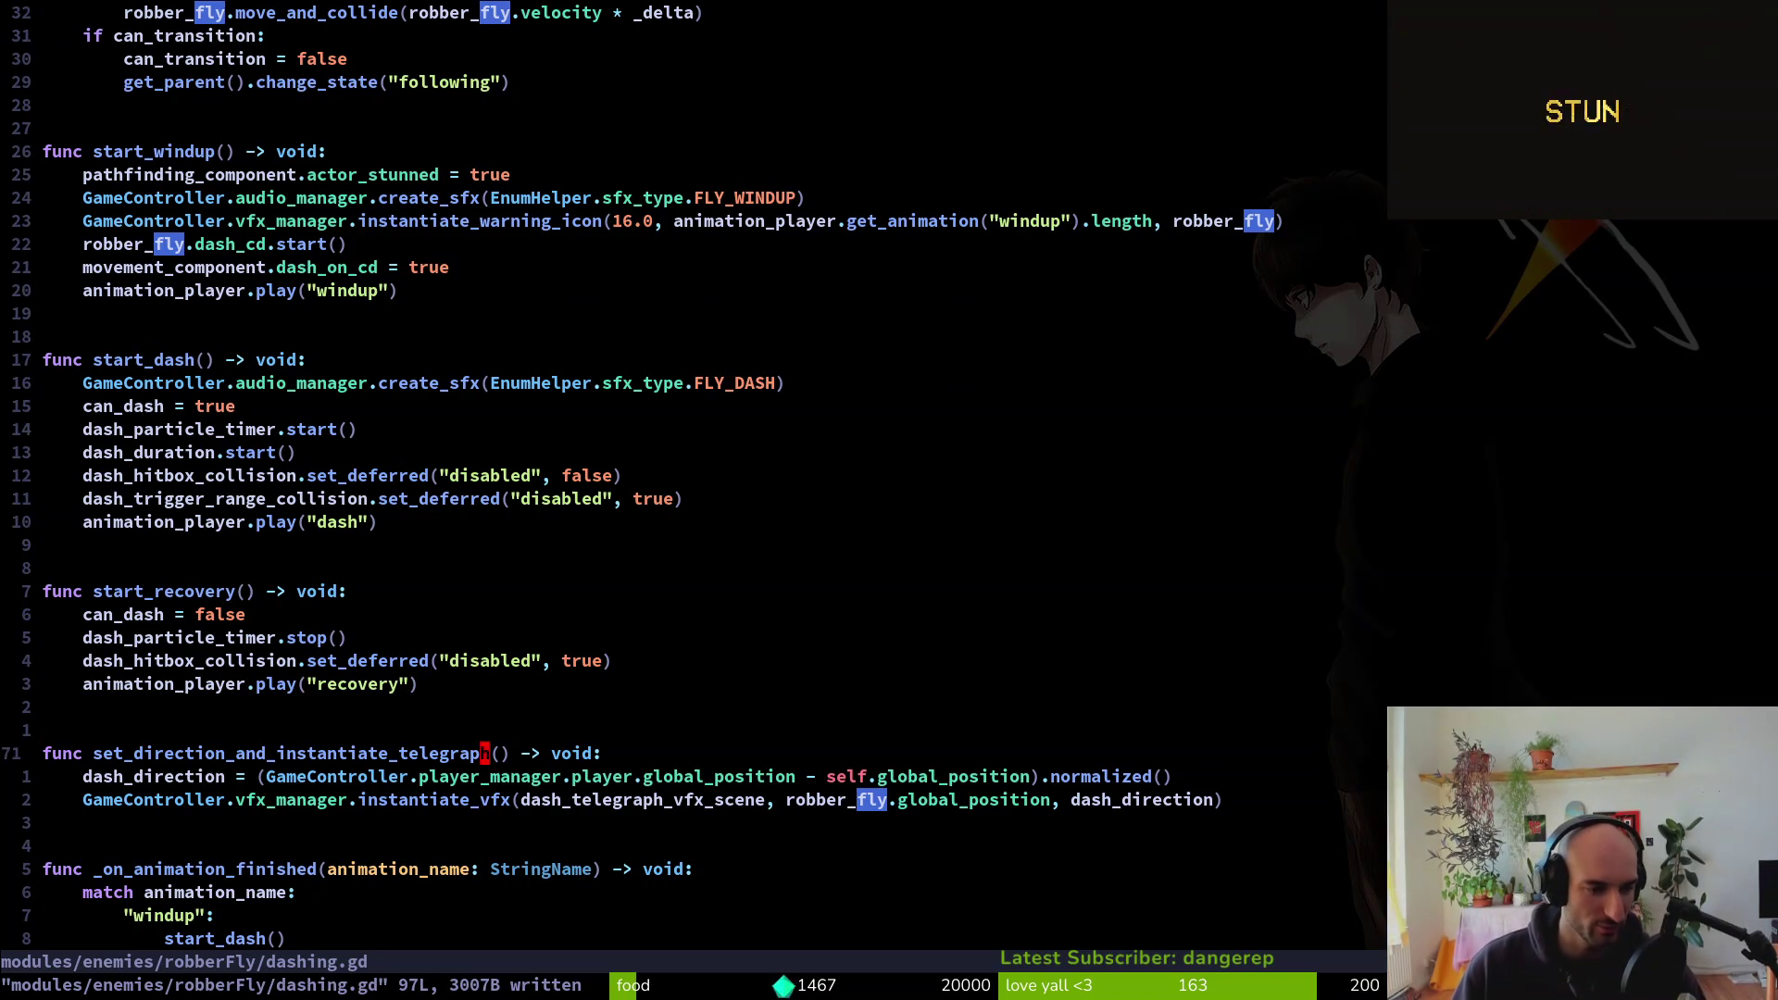
pyautogui.press('j')
pyautogui.press('j')
pyautogui.press('j')
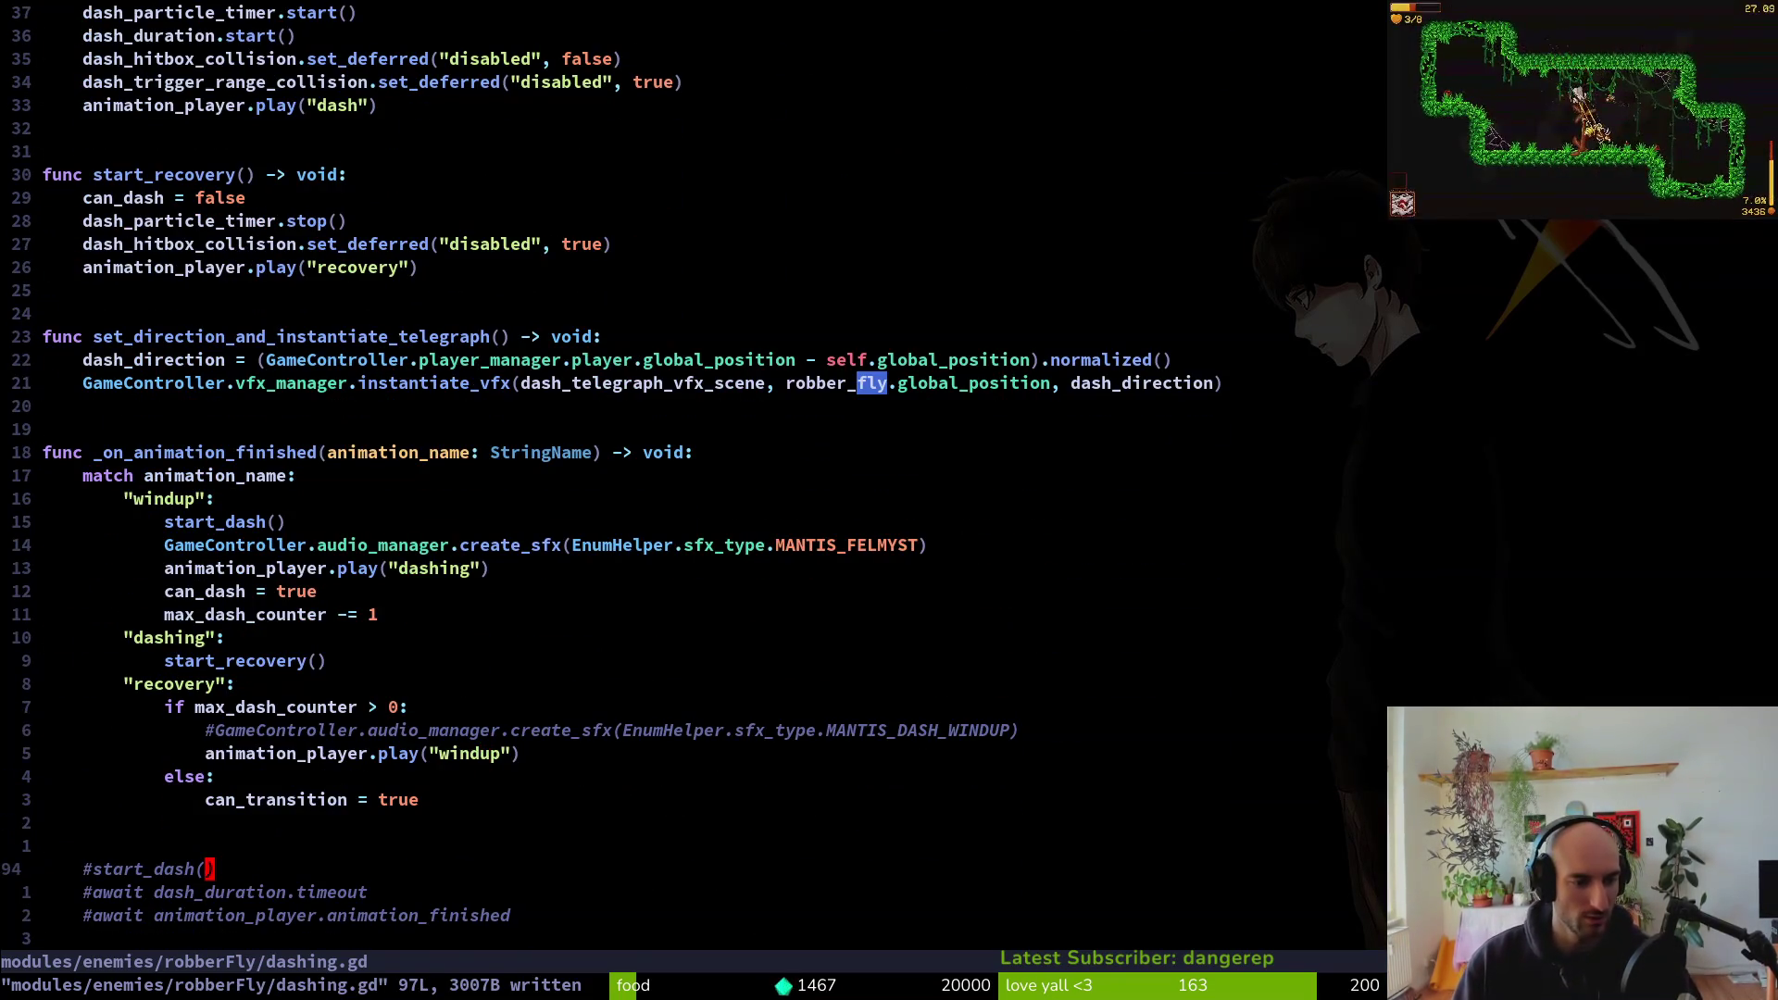
pyautogui.press('V')
pyautogui.press('j')
pyautogui.press('j')
pyautogui.press('j')
pyautogui.write('d:w')
pyautogui.press('Return')
pyautogui.press('k')
pyautogui.press('k')
pyautogui.press('k')
pyautogui.press('k')
pyautogui.press('k')
pyautogui.press('d')
pyautogui.press('d')
pyautogui.write(':w')
pyautogui.press('Return')
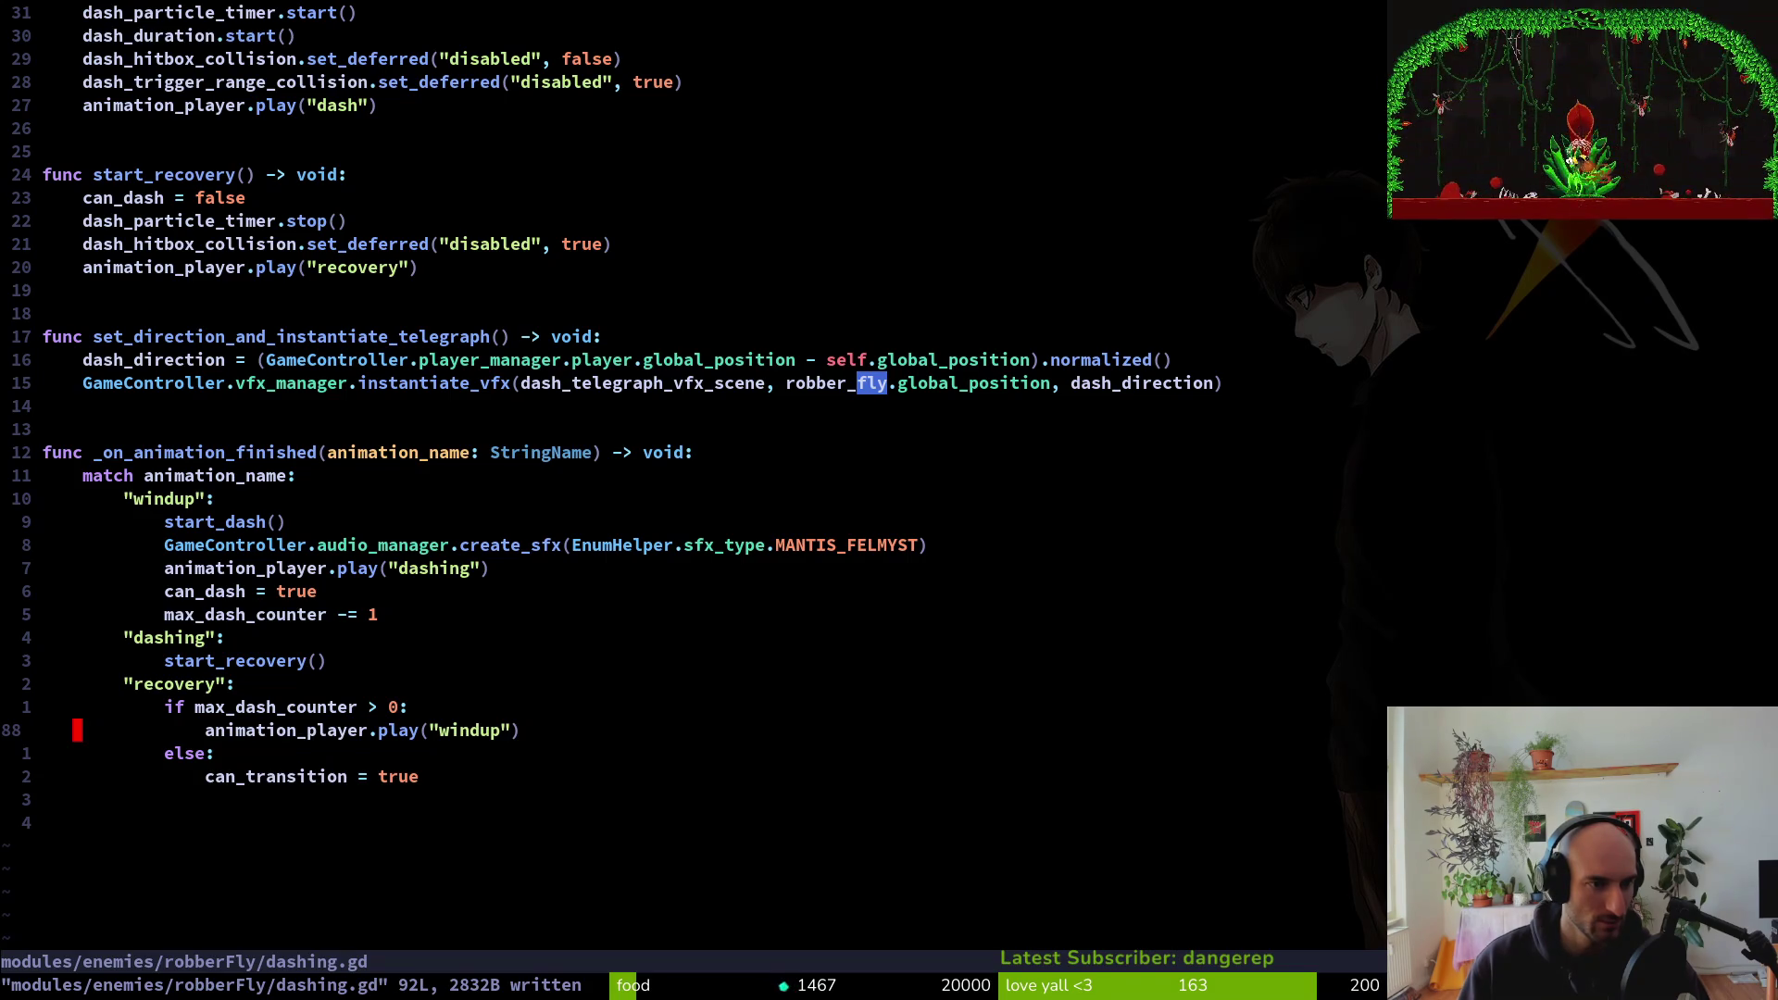
# Replace the old windup play line with a start_windup() call and save
pyautogui.press('2')
pyautogui.press('0')
pyautogui.press('k')
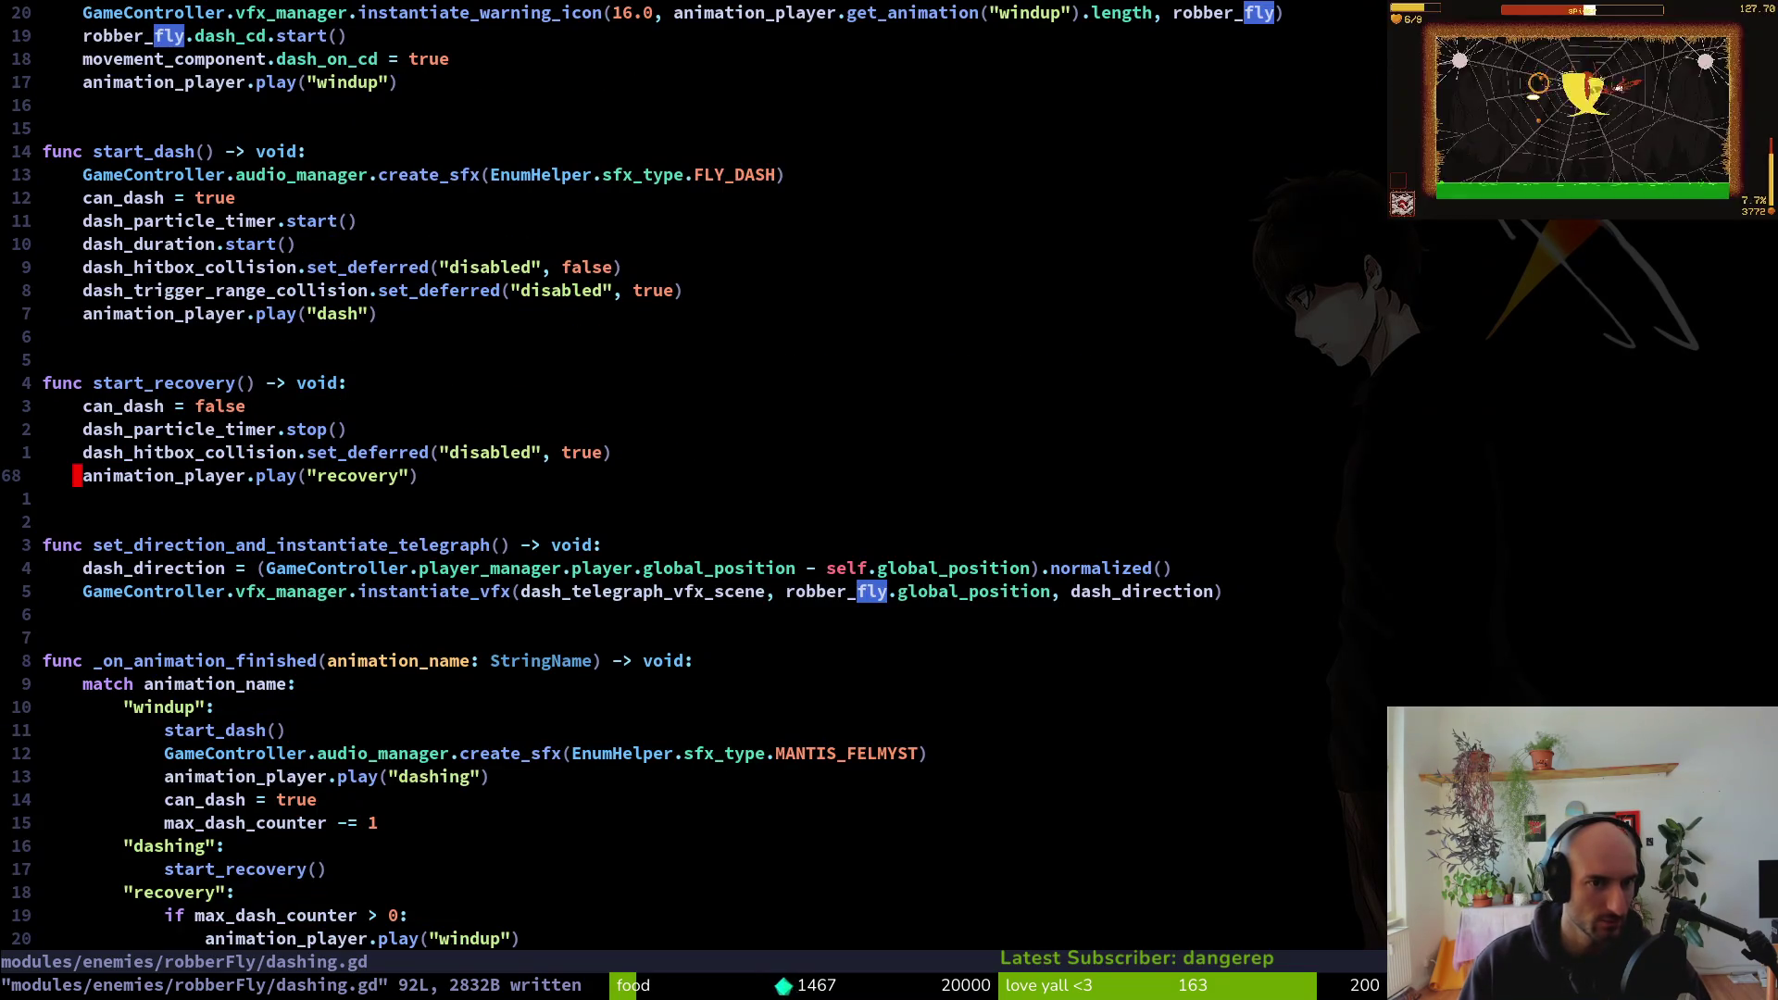
pyautogui.hotkey('ctrl', 'u')
pyautogui.hotkey('ctrl', 'u')
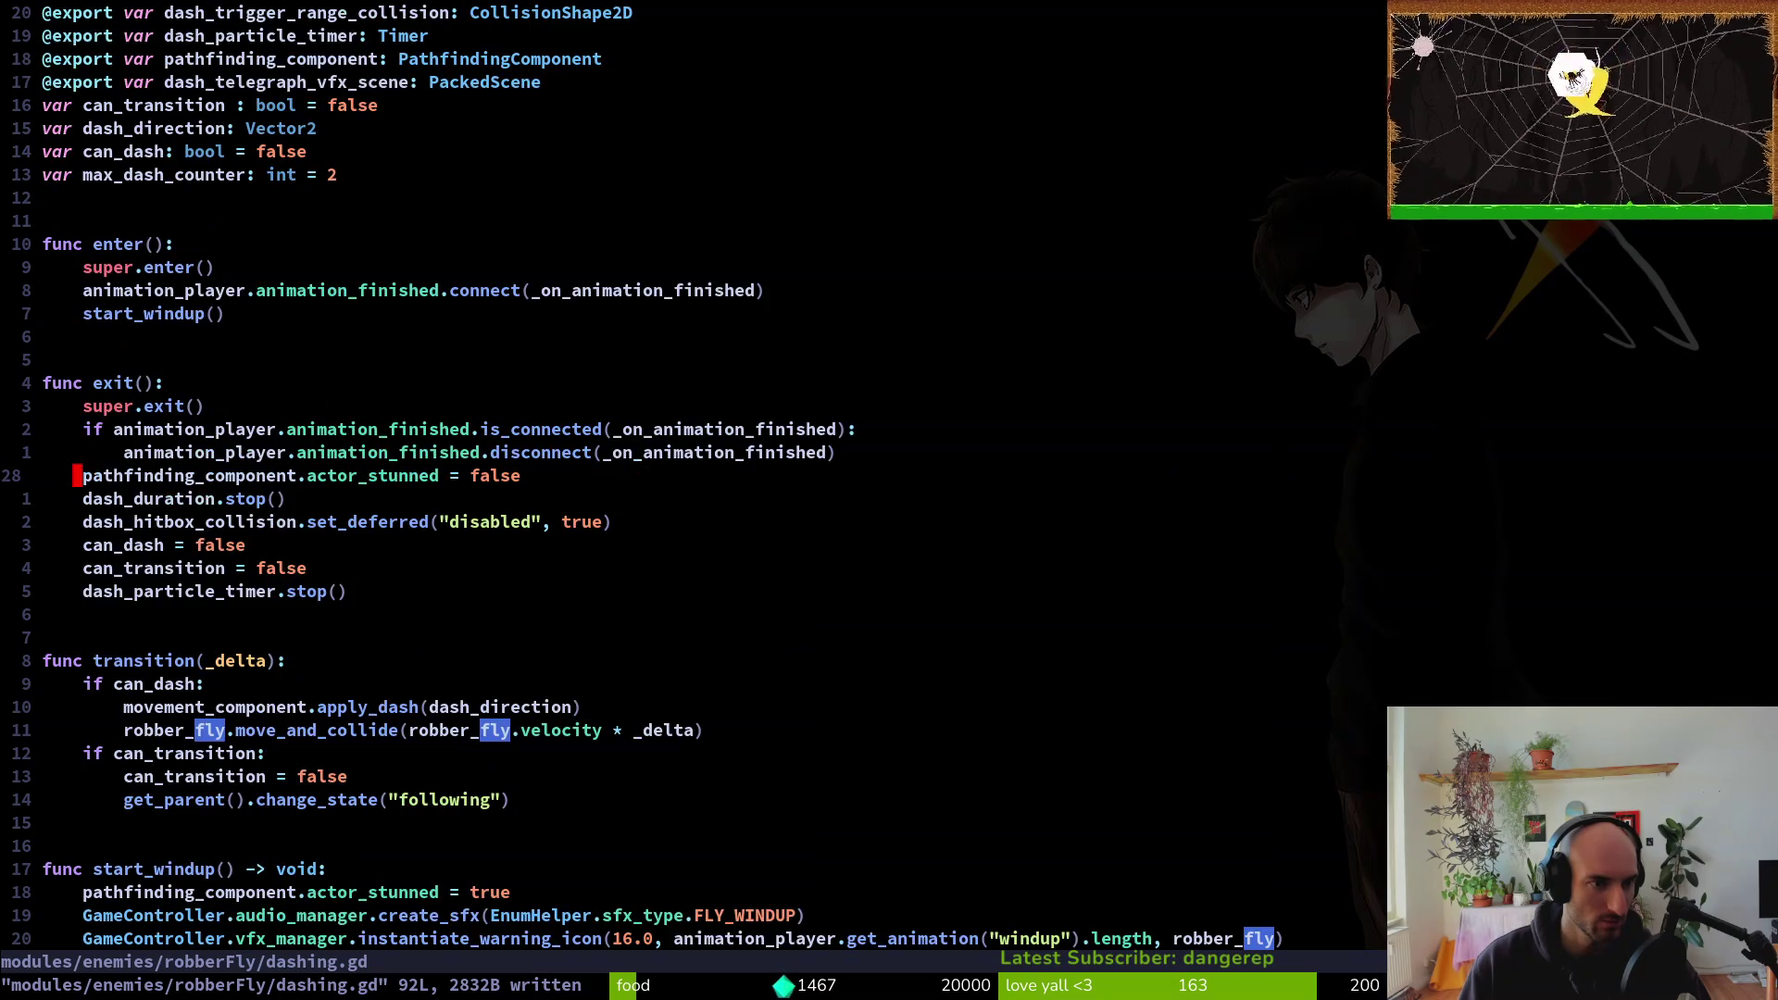
pyautogui.hotkey('ctrl', 'd')
pyautogui.hotkey('ctrl', 'd')
pyautogui.hotkey('ctrl', 'd')
pyautogui.press('k')
pyautogui.press('5')
pyautogui.press('k')
pyautogui.press('k')
pyautogui.press('k')
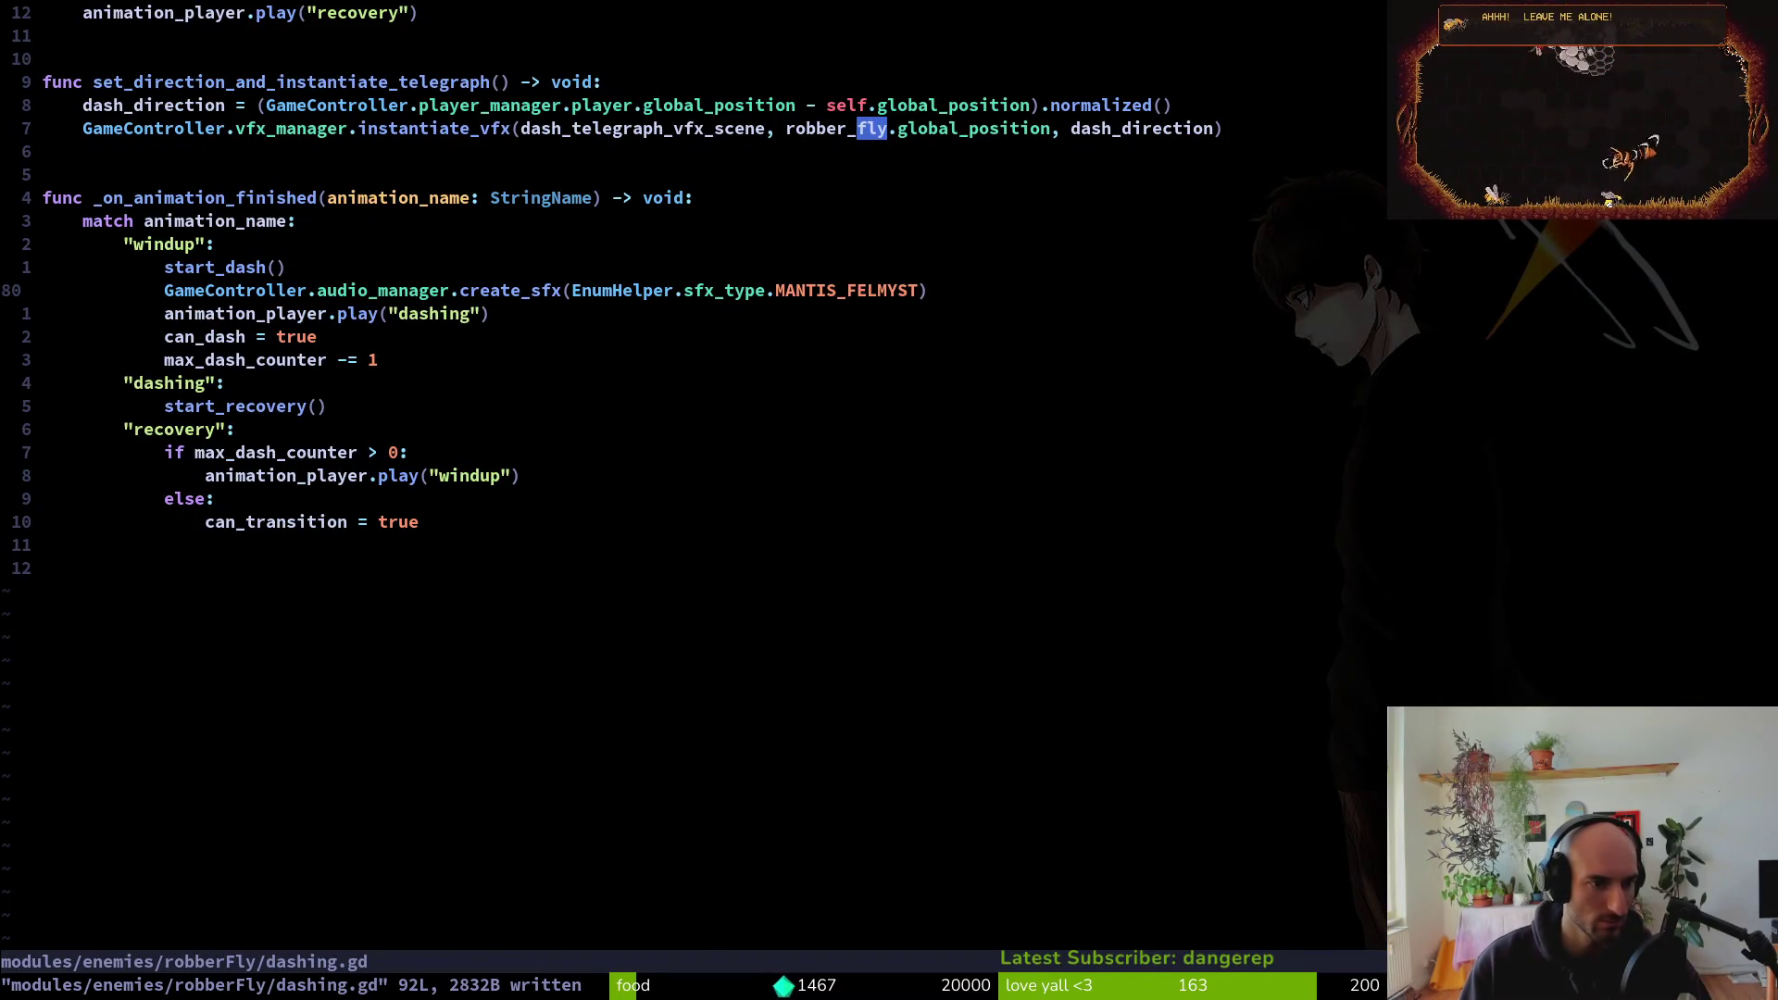
pyautogui.press('j')
pyautogui.press('j')
pyautogui.press('j')
pyautogui.press('j')
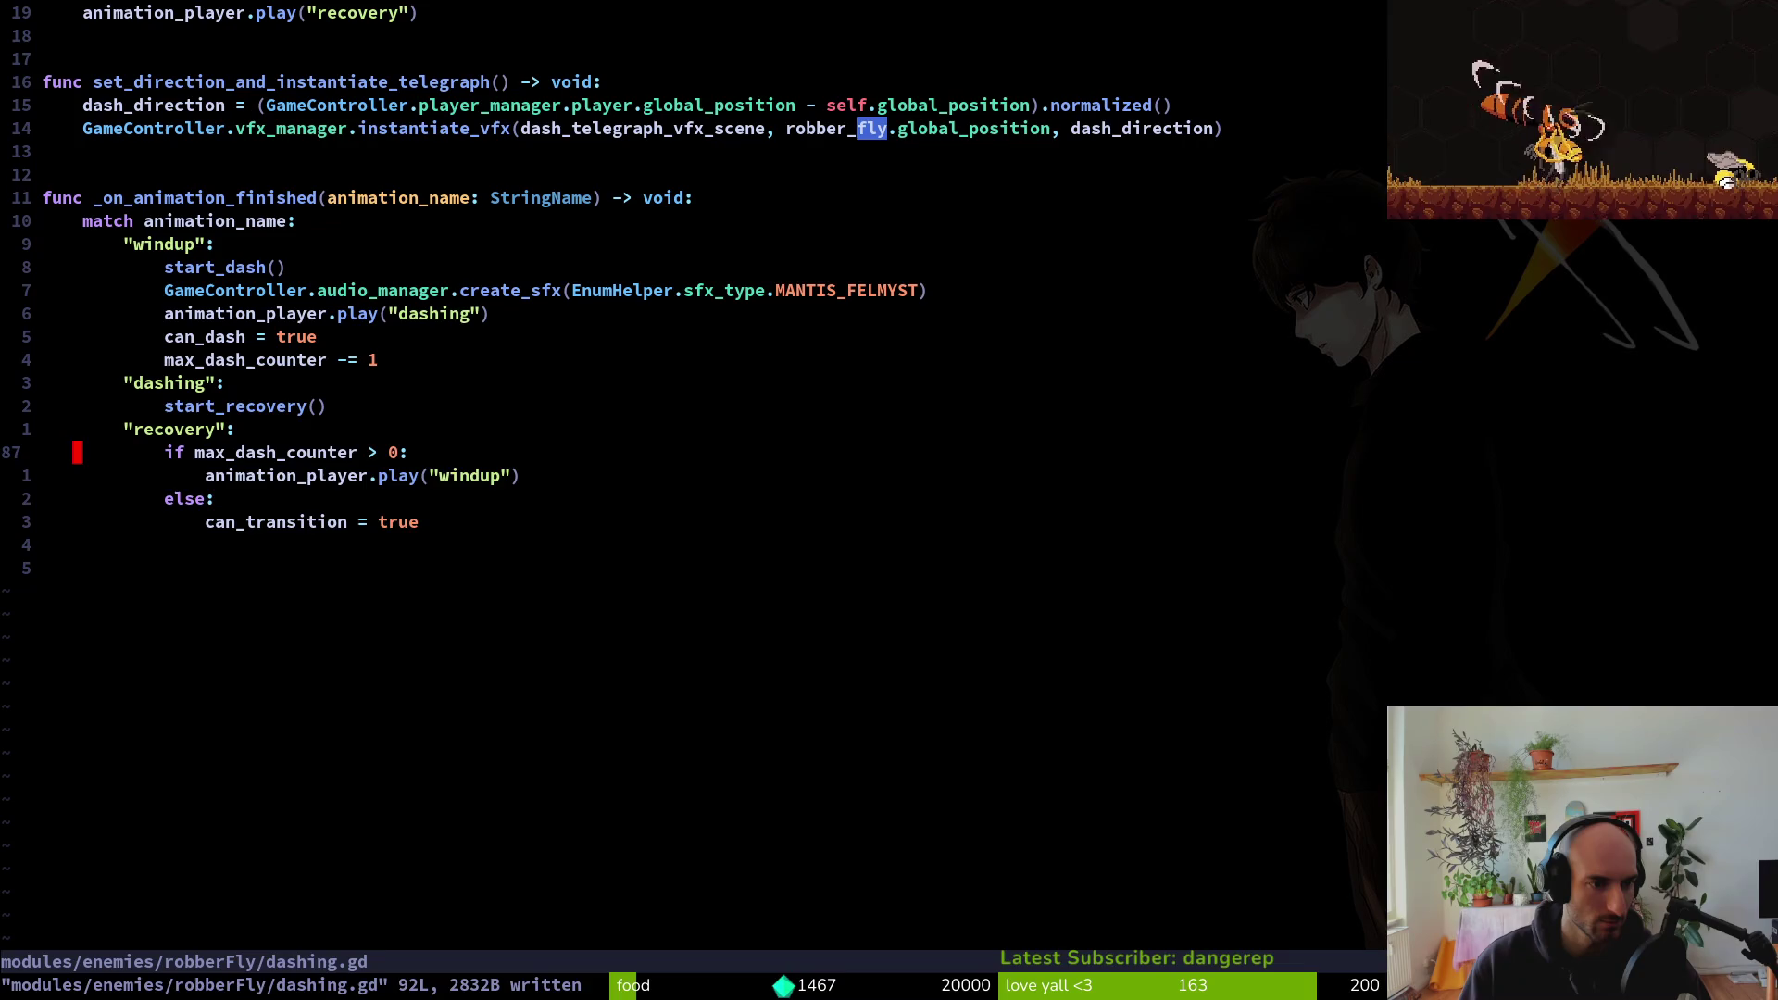
pyautogui.write('o')
pyautogui.write('start_')
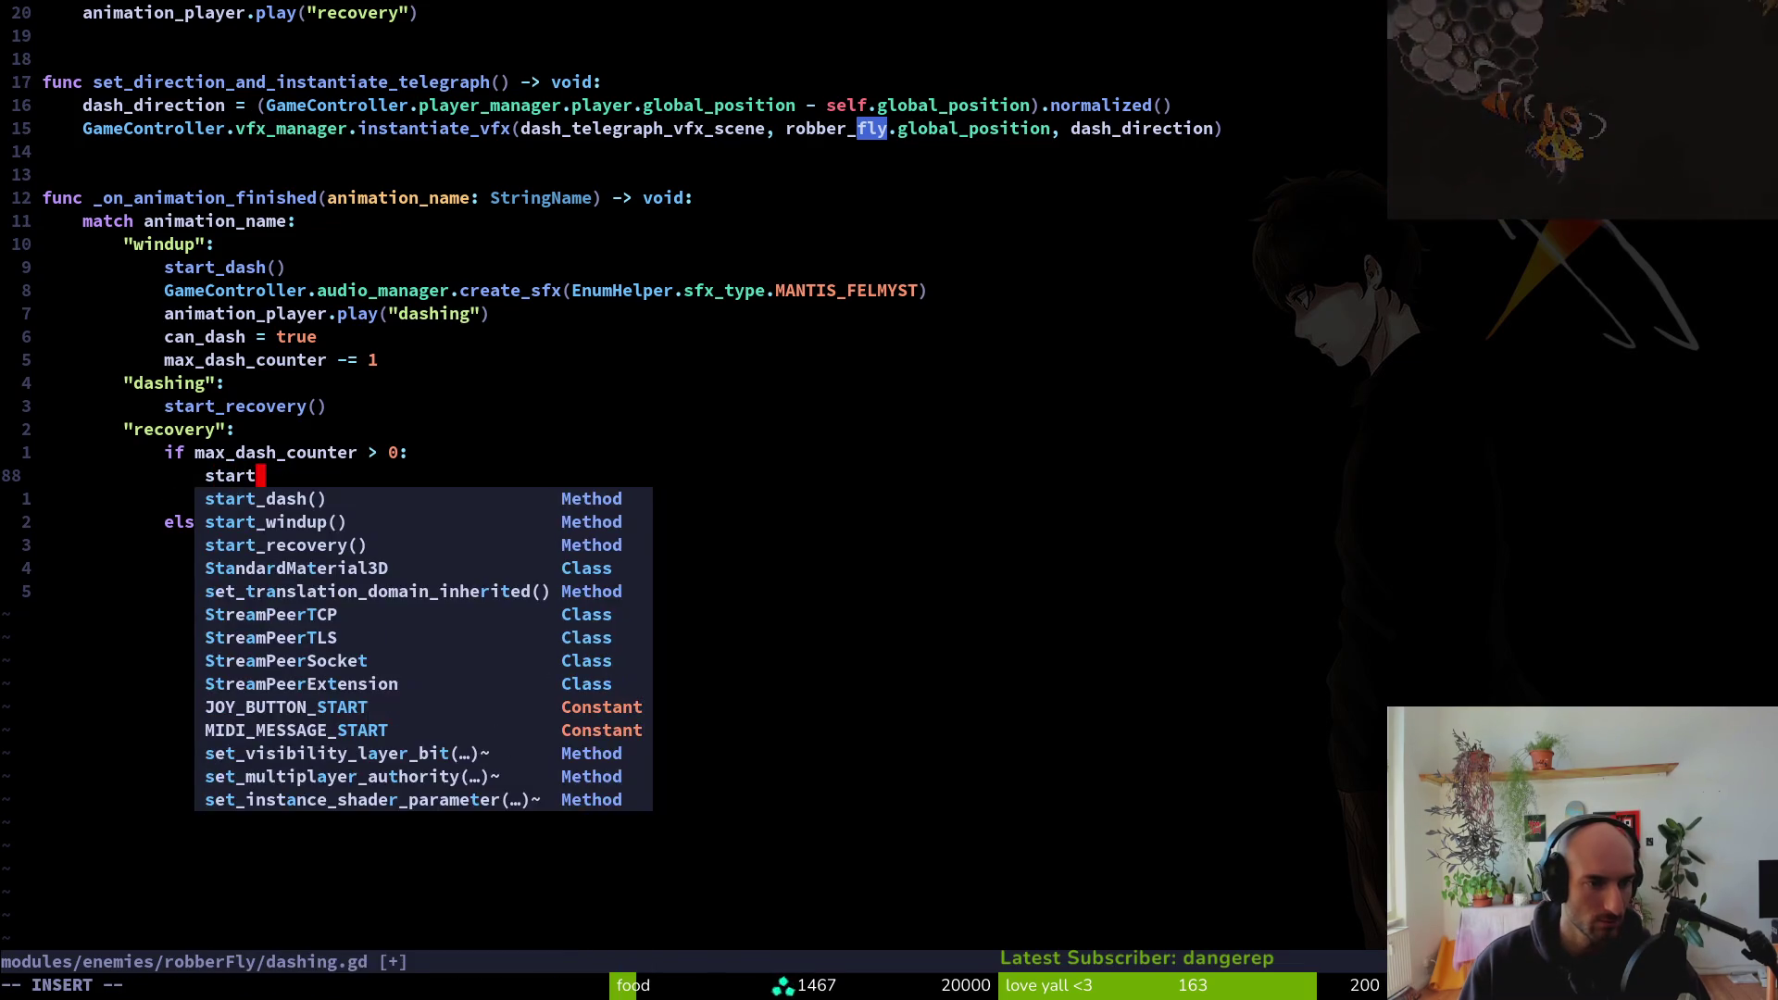
pyautogui.press('Return')
pyautogui.press('Escape')
pyautogui.press('j')
pyautogui.press('d')
pyautogui.press('d')
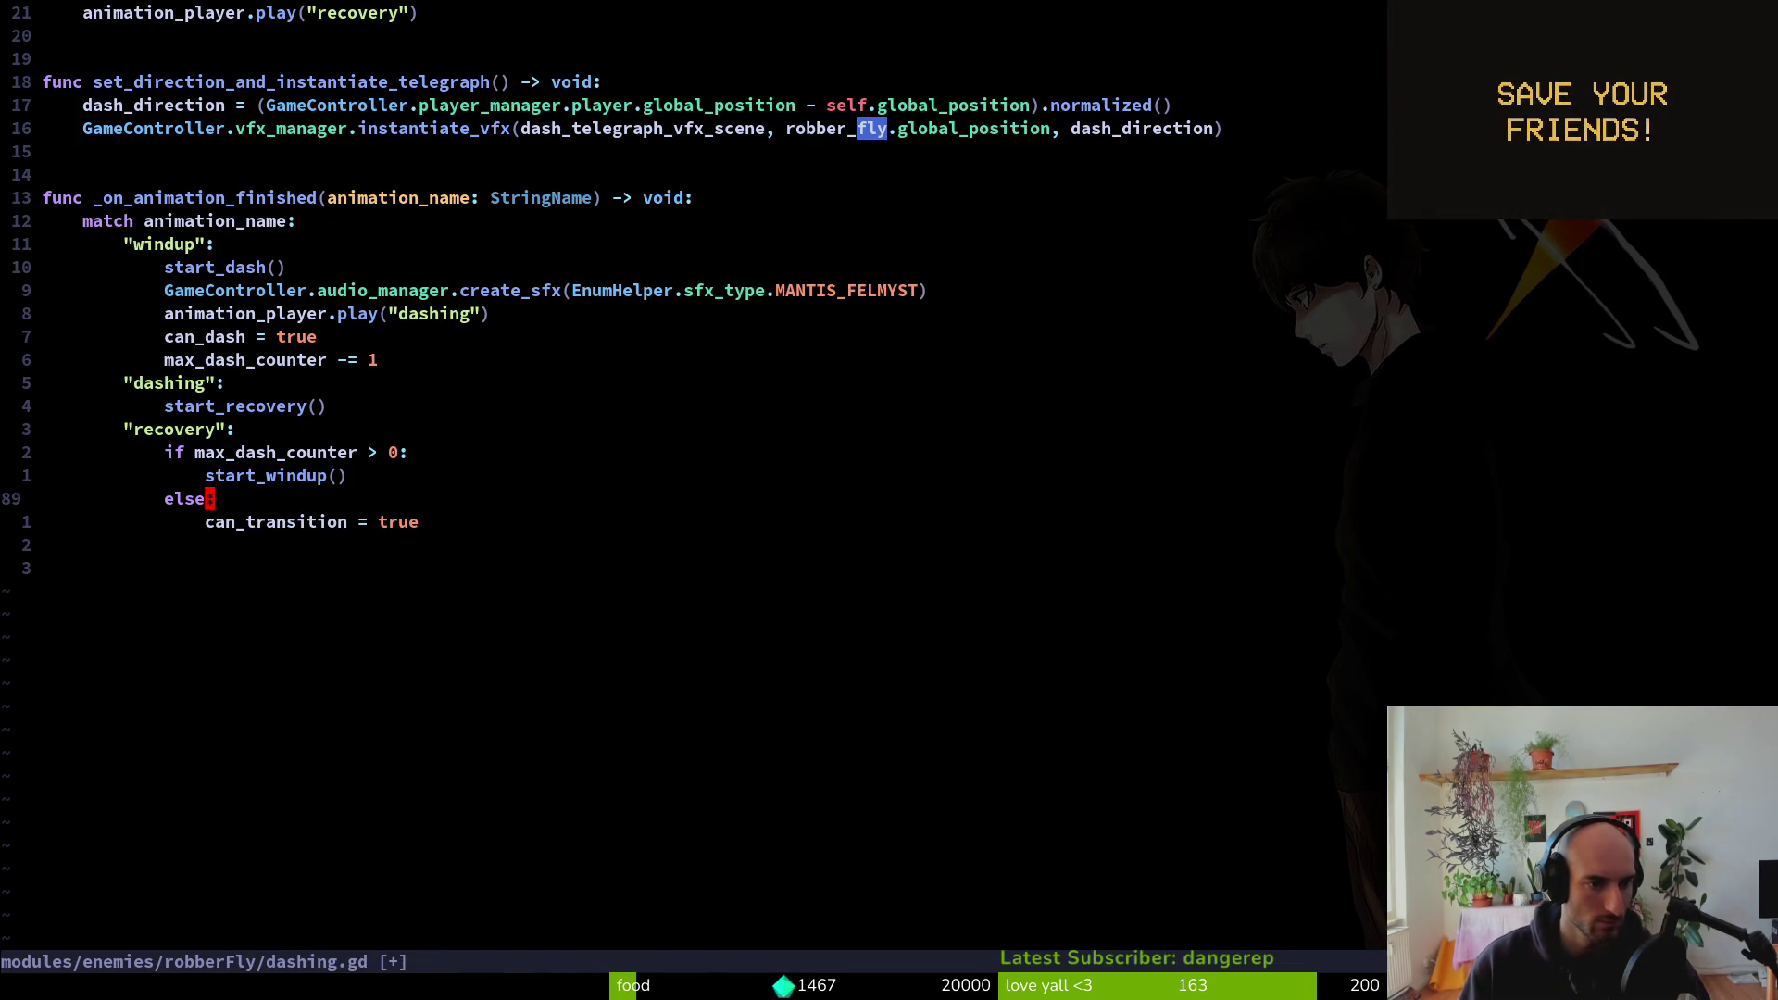
pyautogui.write(':w')
pyautogui.press('Return')
# Move the dash_cd start and dash_on_cd = true lines into enter(), save, and return to Godot
pyautogui.hotkey('ctrl', 'o')
pyautogui.hotkey('ctrl', 'o')
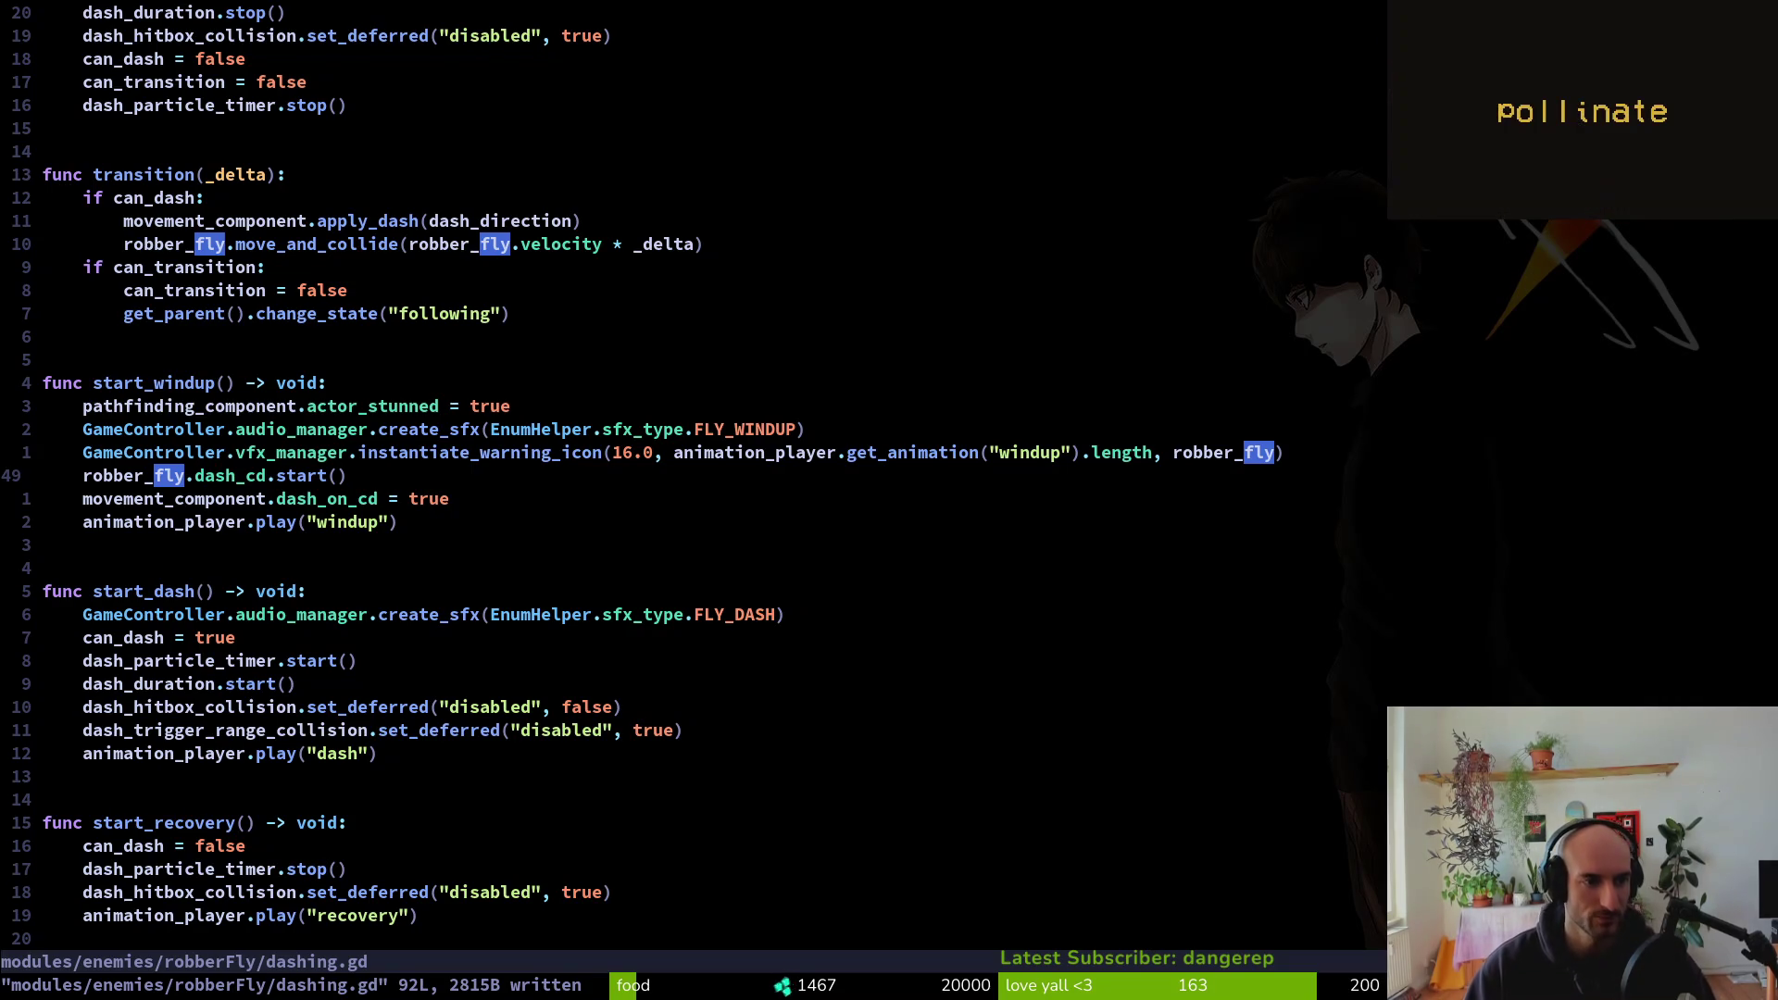
pyautogui.hotkey('shift', 'v')
pyautogui.write('j')
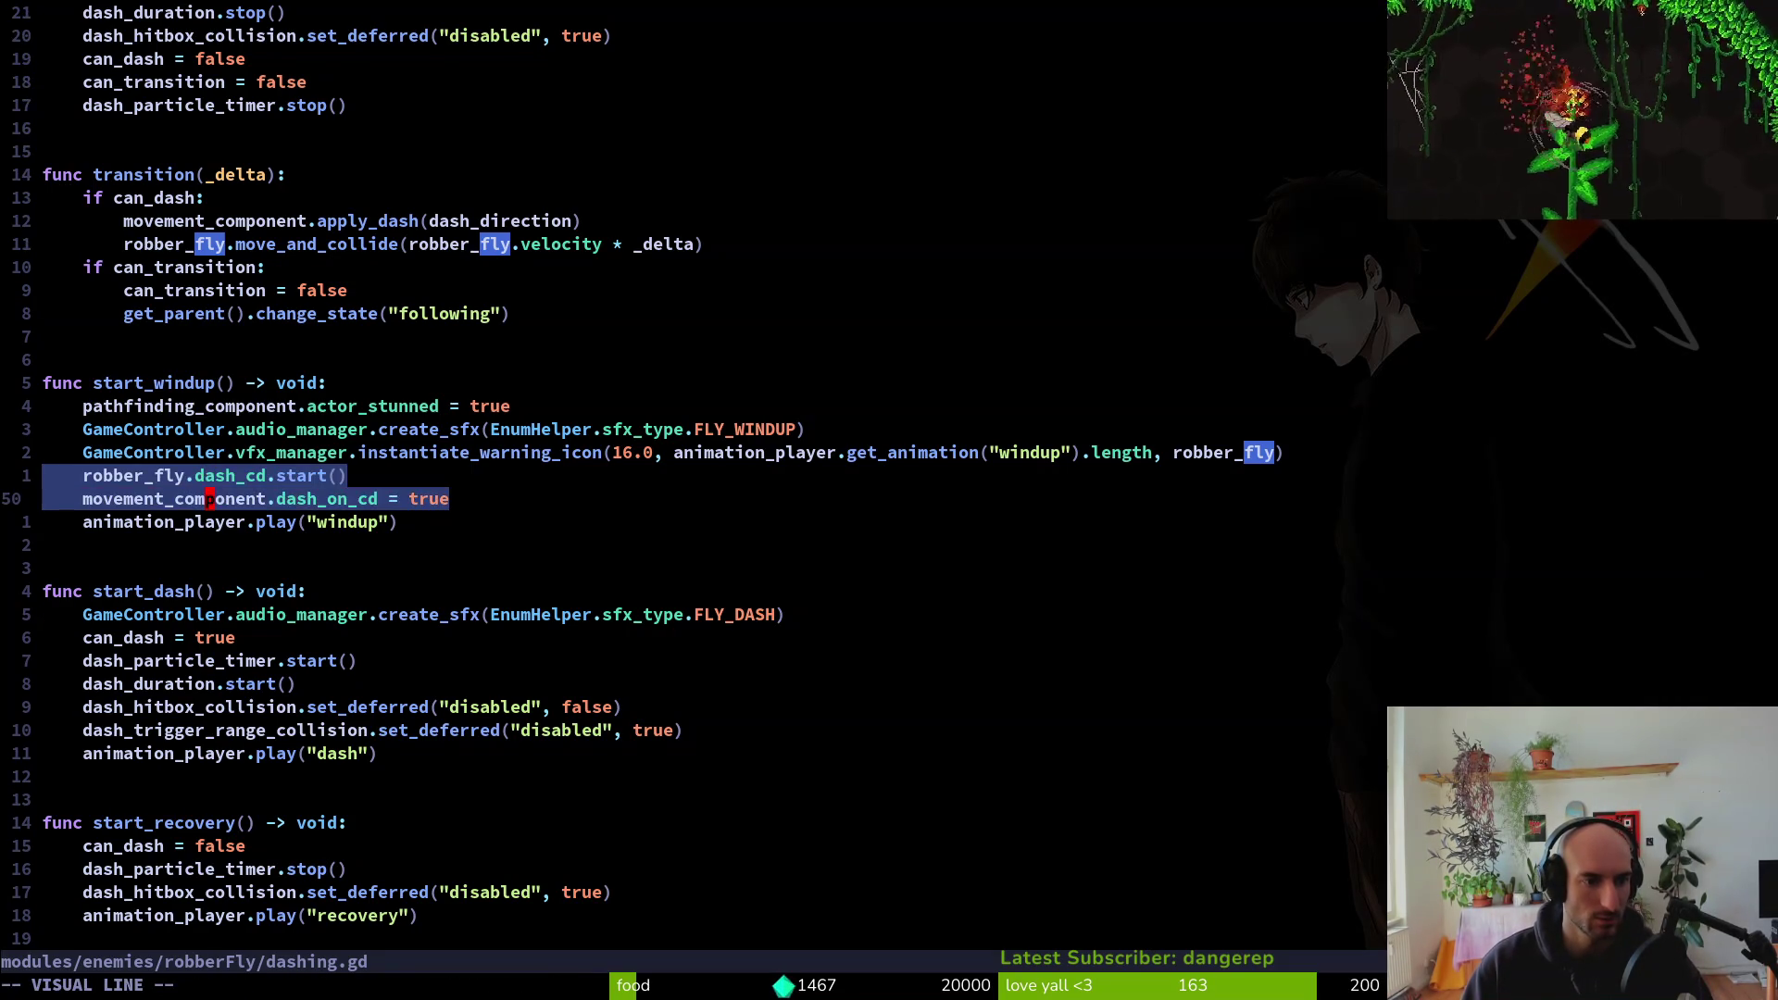
pyautogui.write('d:w')
pyautogui.press('Return')
pyautogui.hotkey('ctrl', 'o')
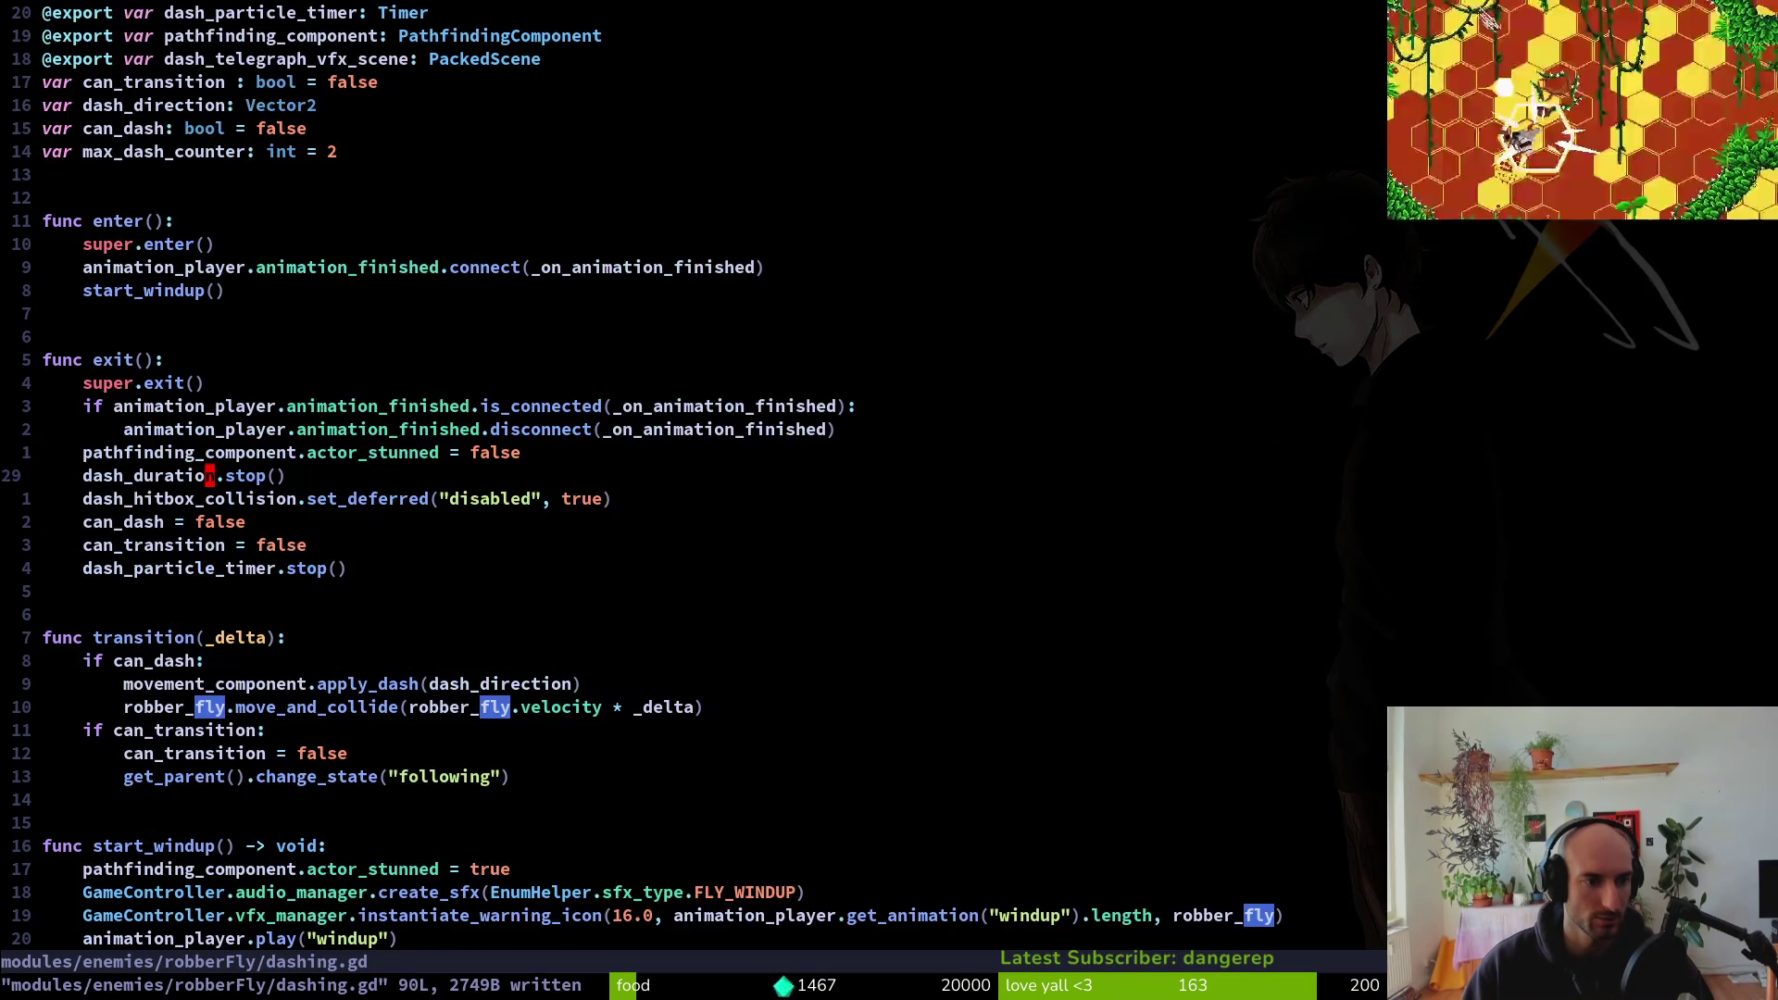
pyautogui.write('p')
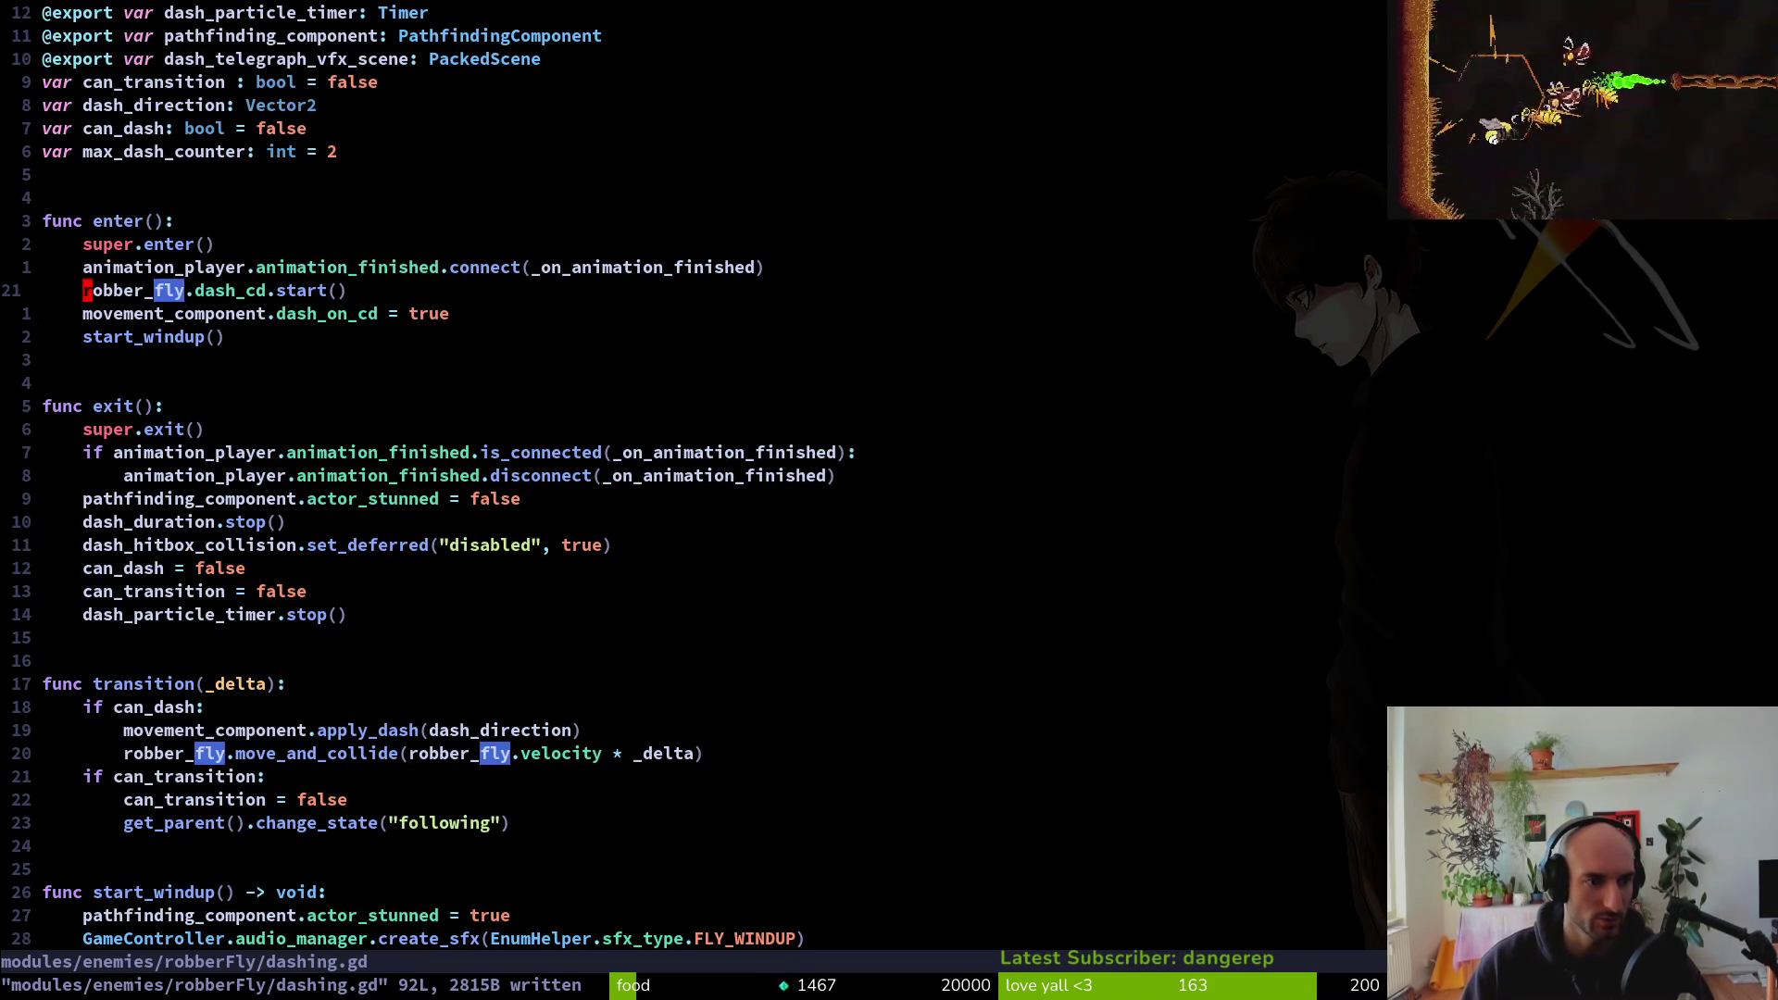
pyautogui.write(':w')
pyautogui.press('Return')
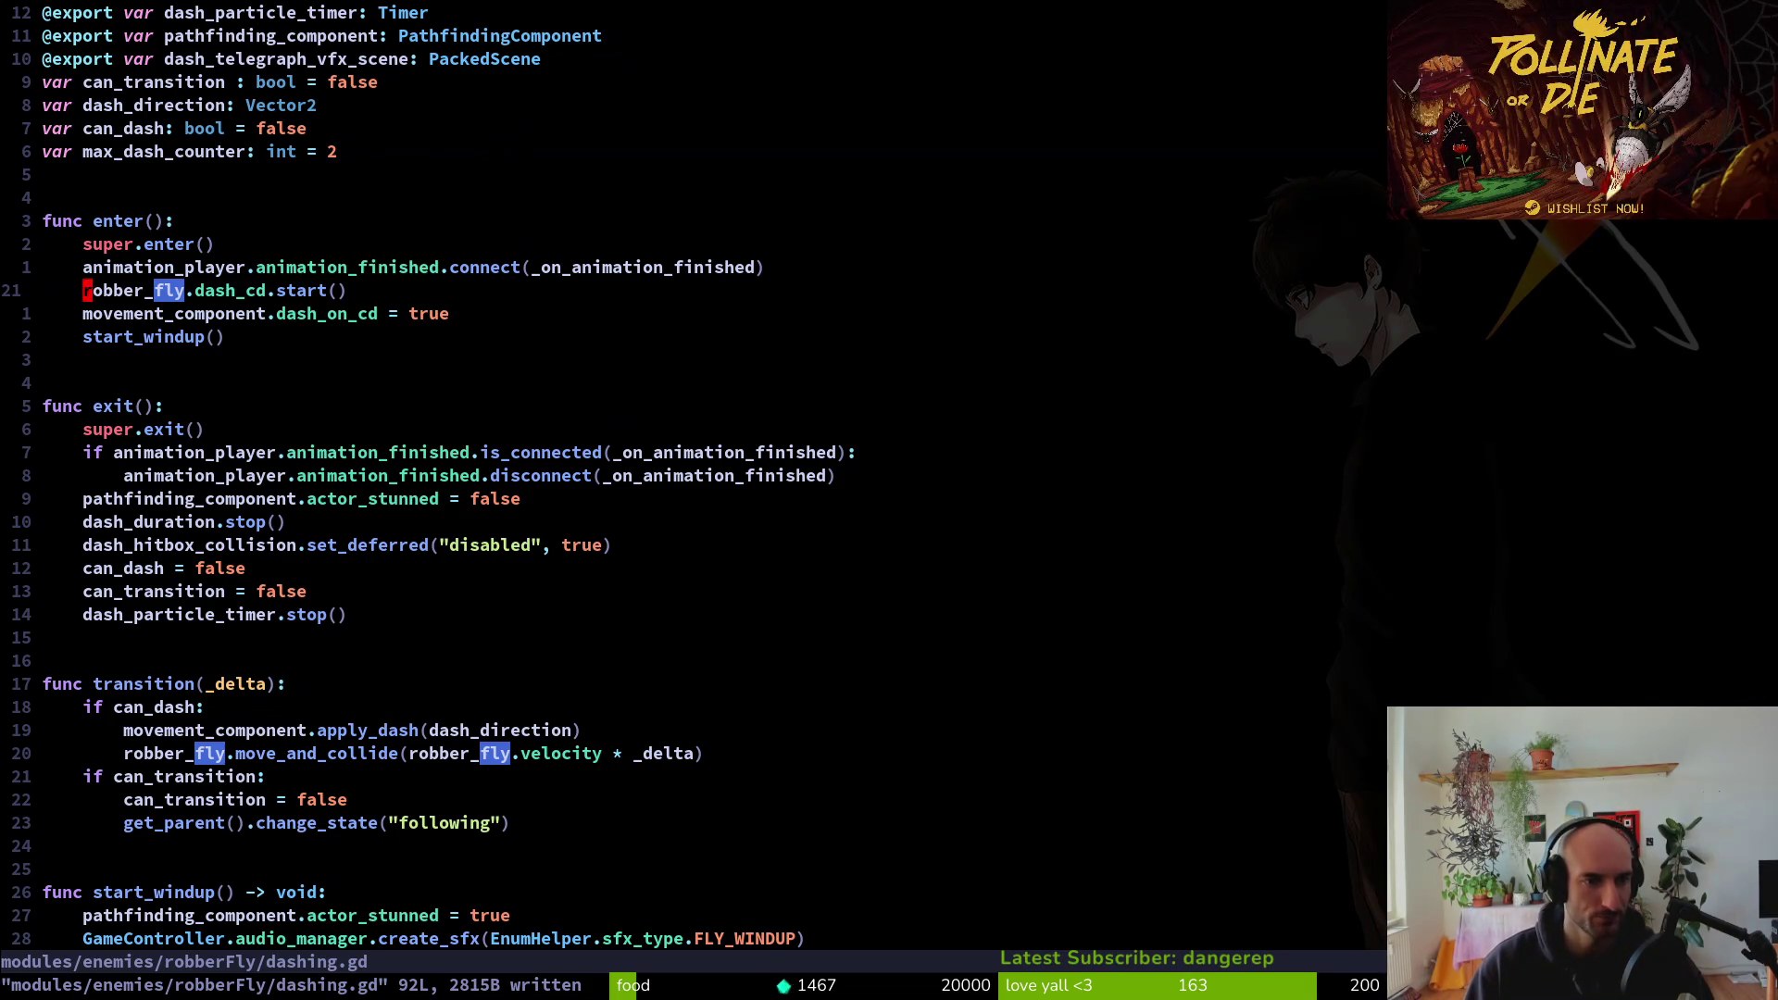
pyautogui.hotkey('alt', 'Tab')
pyautogui.hotkey('alt', 'Tab')
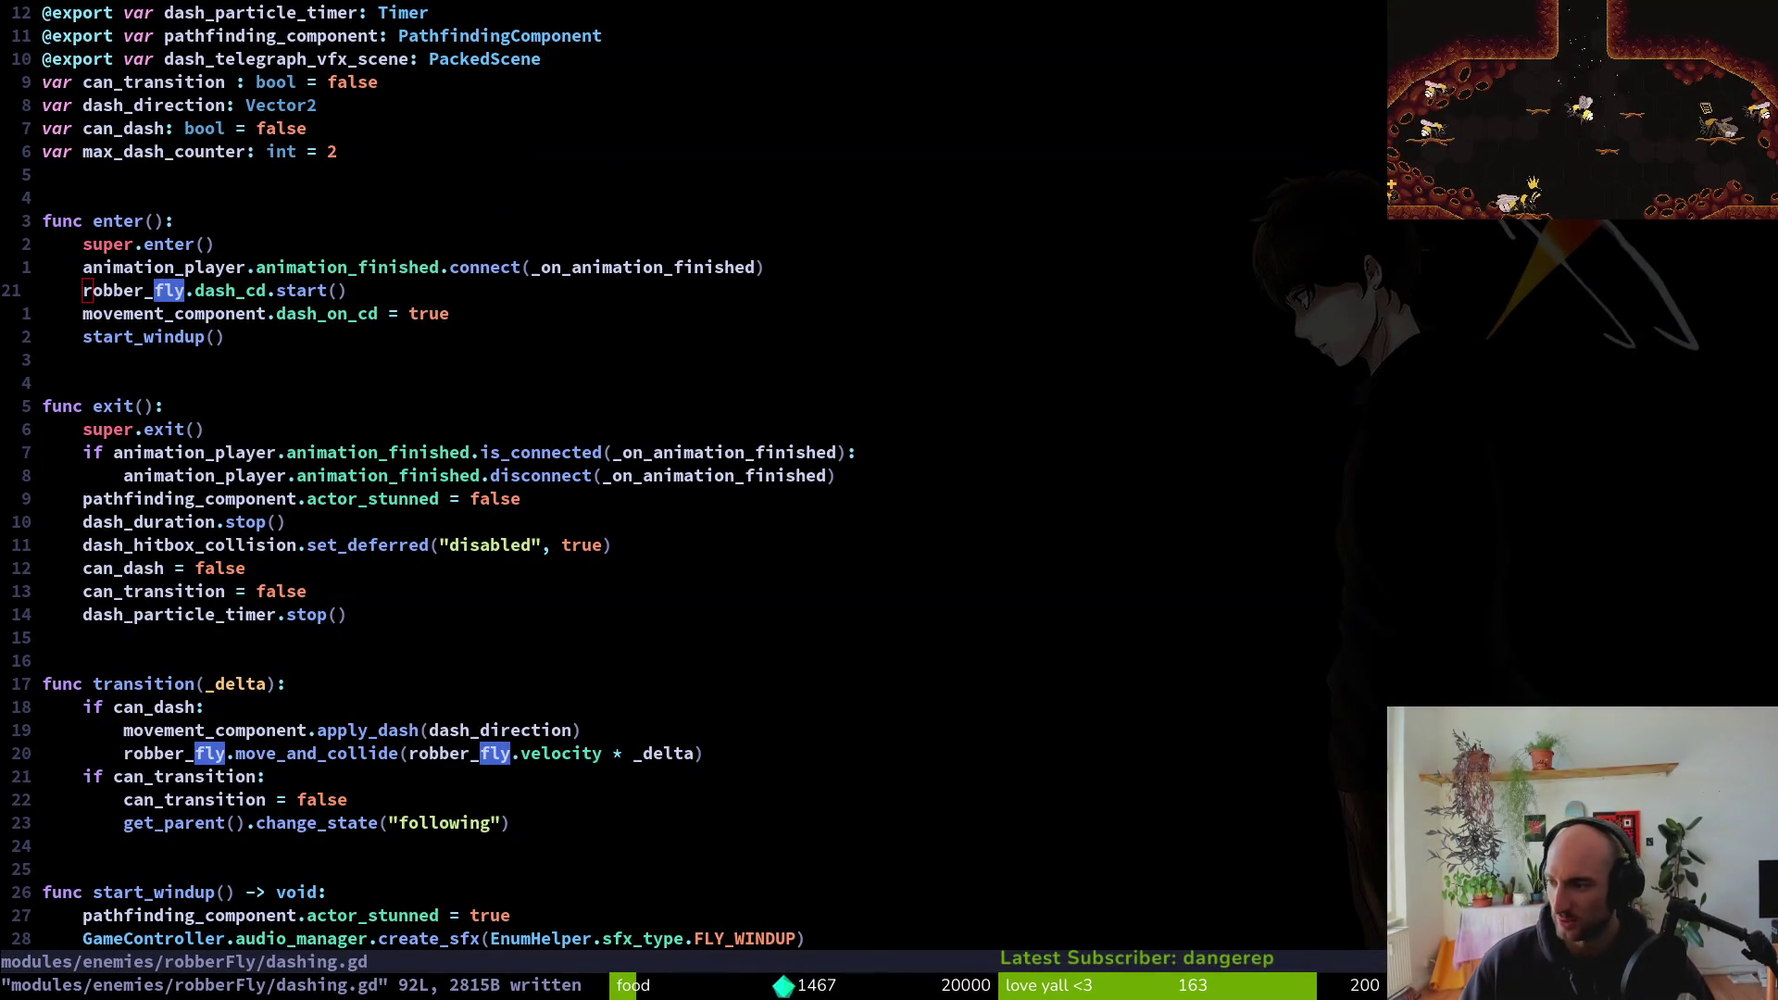
pyautogui.hotkey('alt', 'Tab')
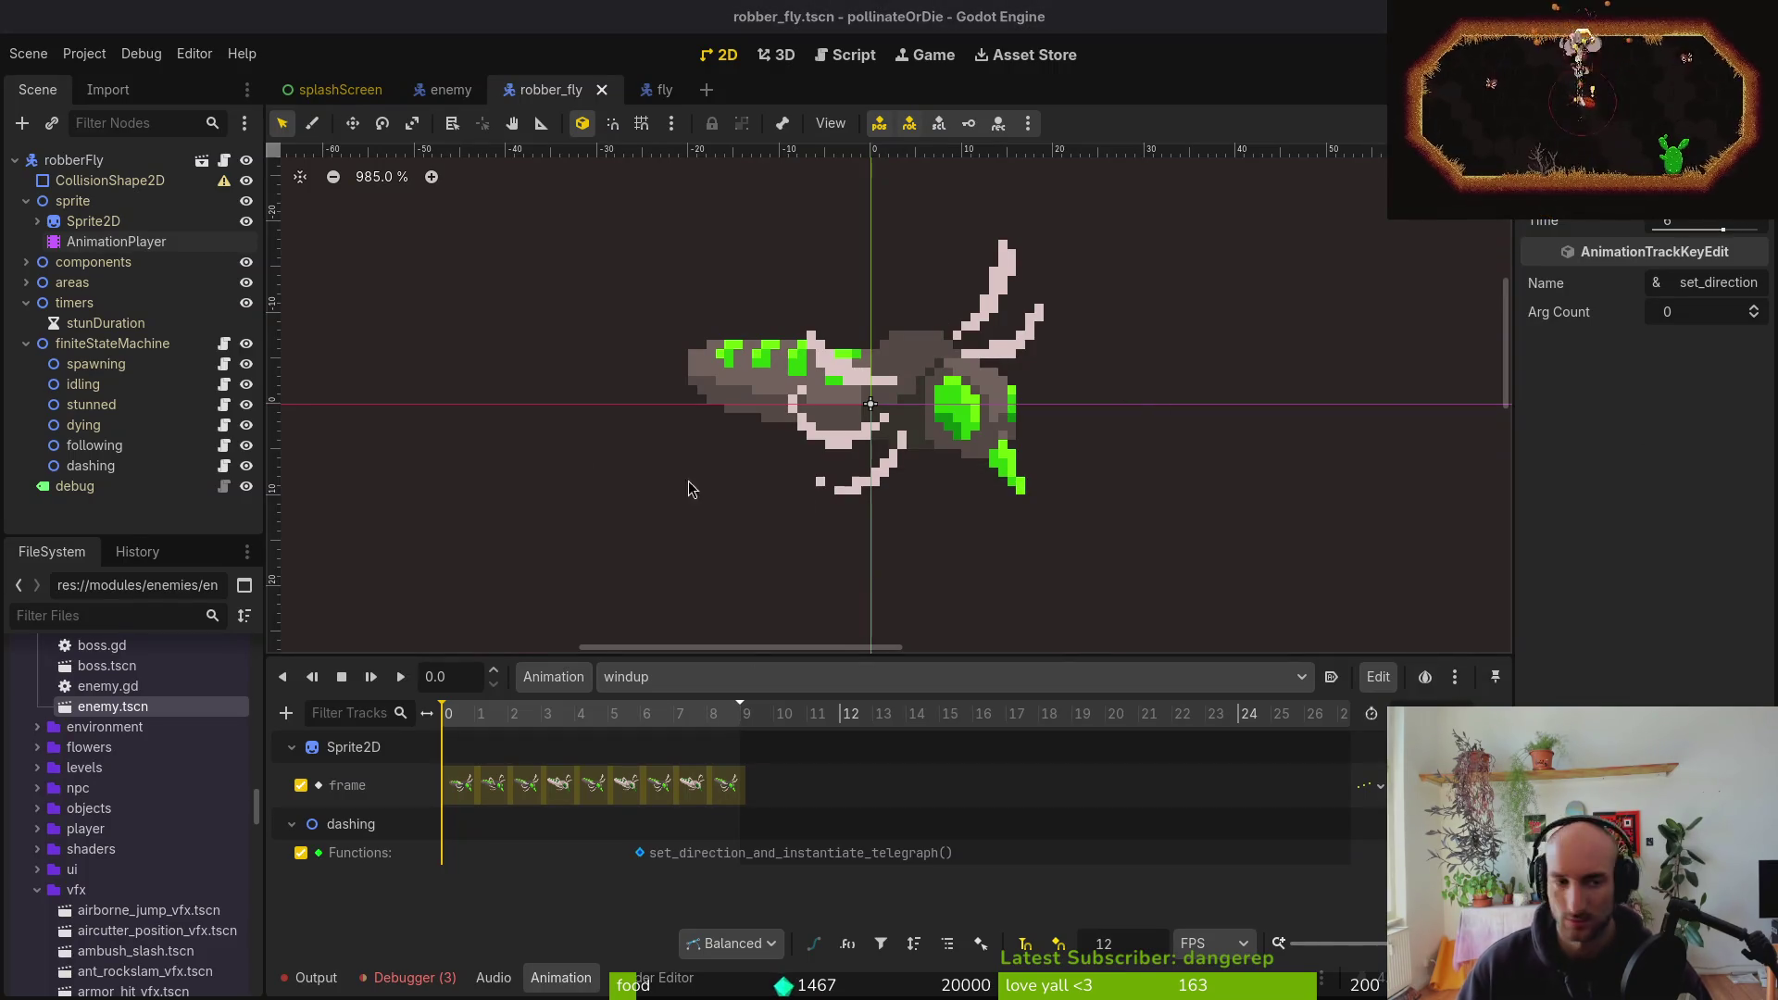
# Copy the fly's dashCd through directionChangeTimer timers into robber_fly's timers node and save
pyautogui.click(25, 343)
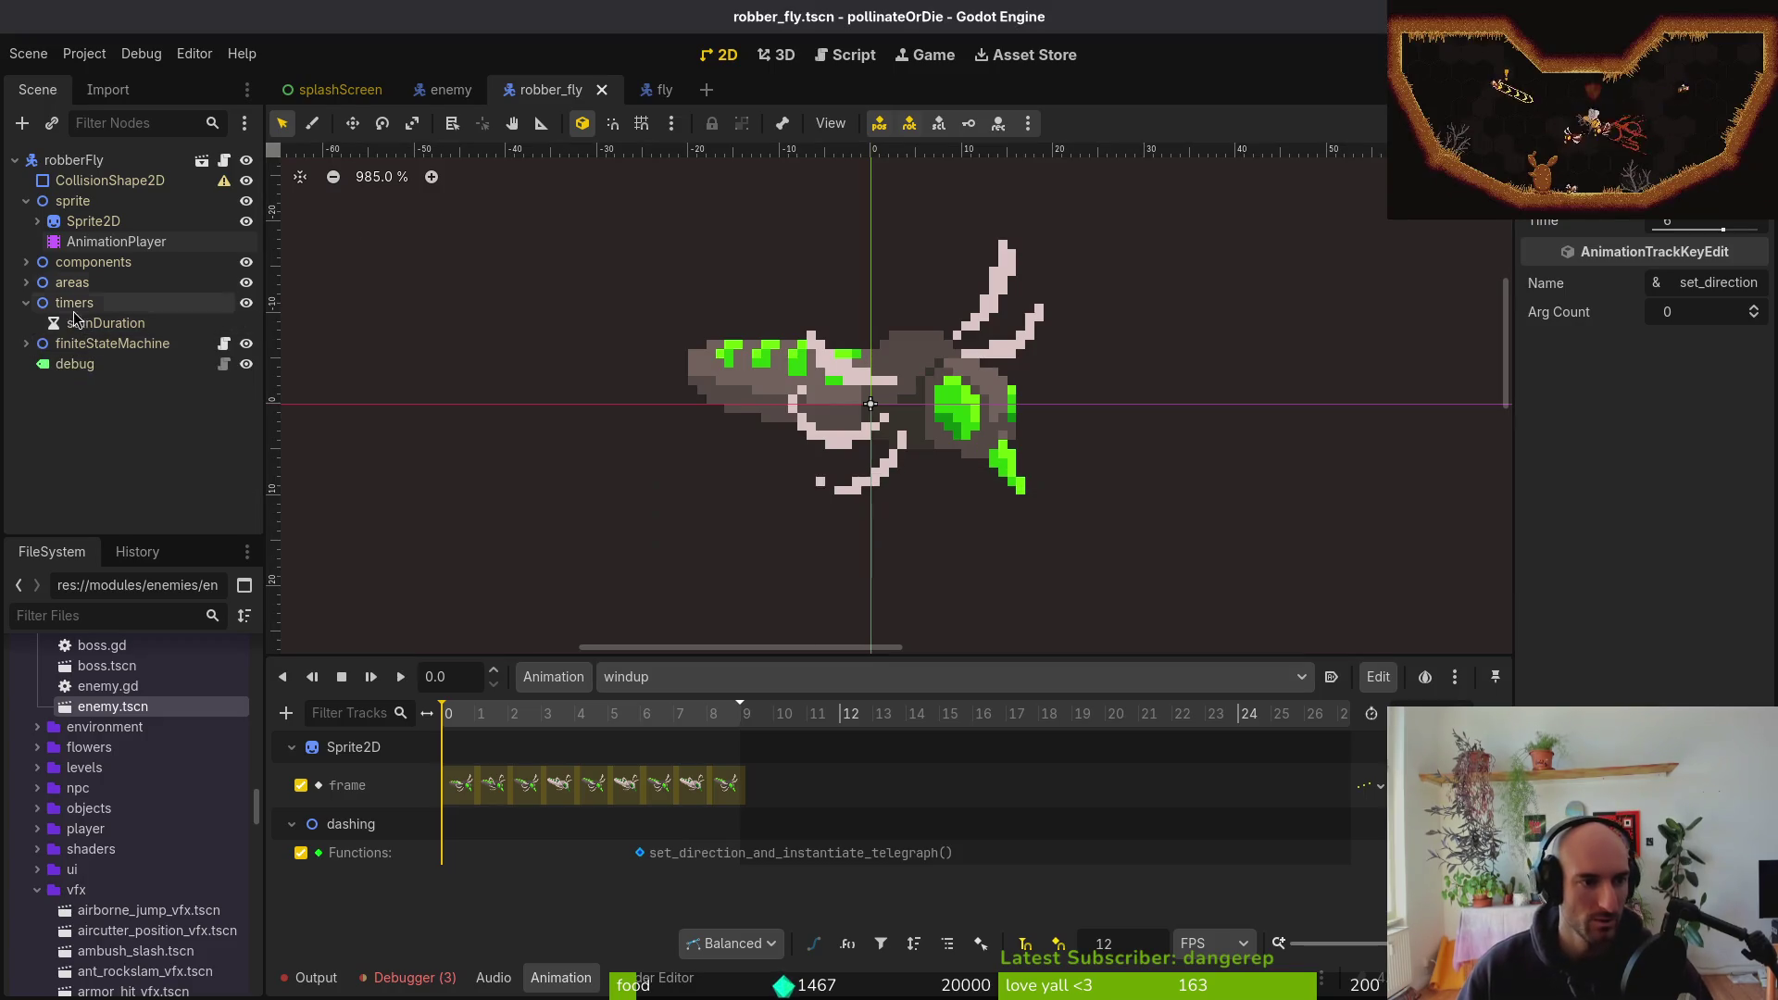
pyautogui.click(644, 89)
pyautogui.click(26, 323)
pyautogui.click(26, 303)
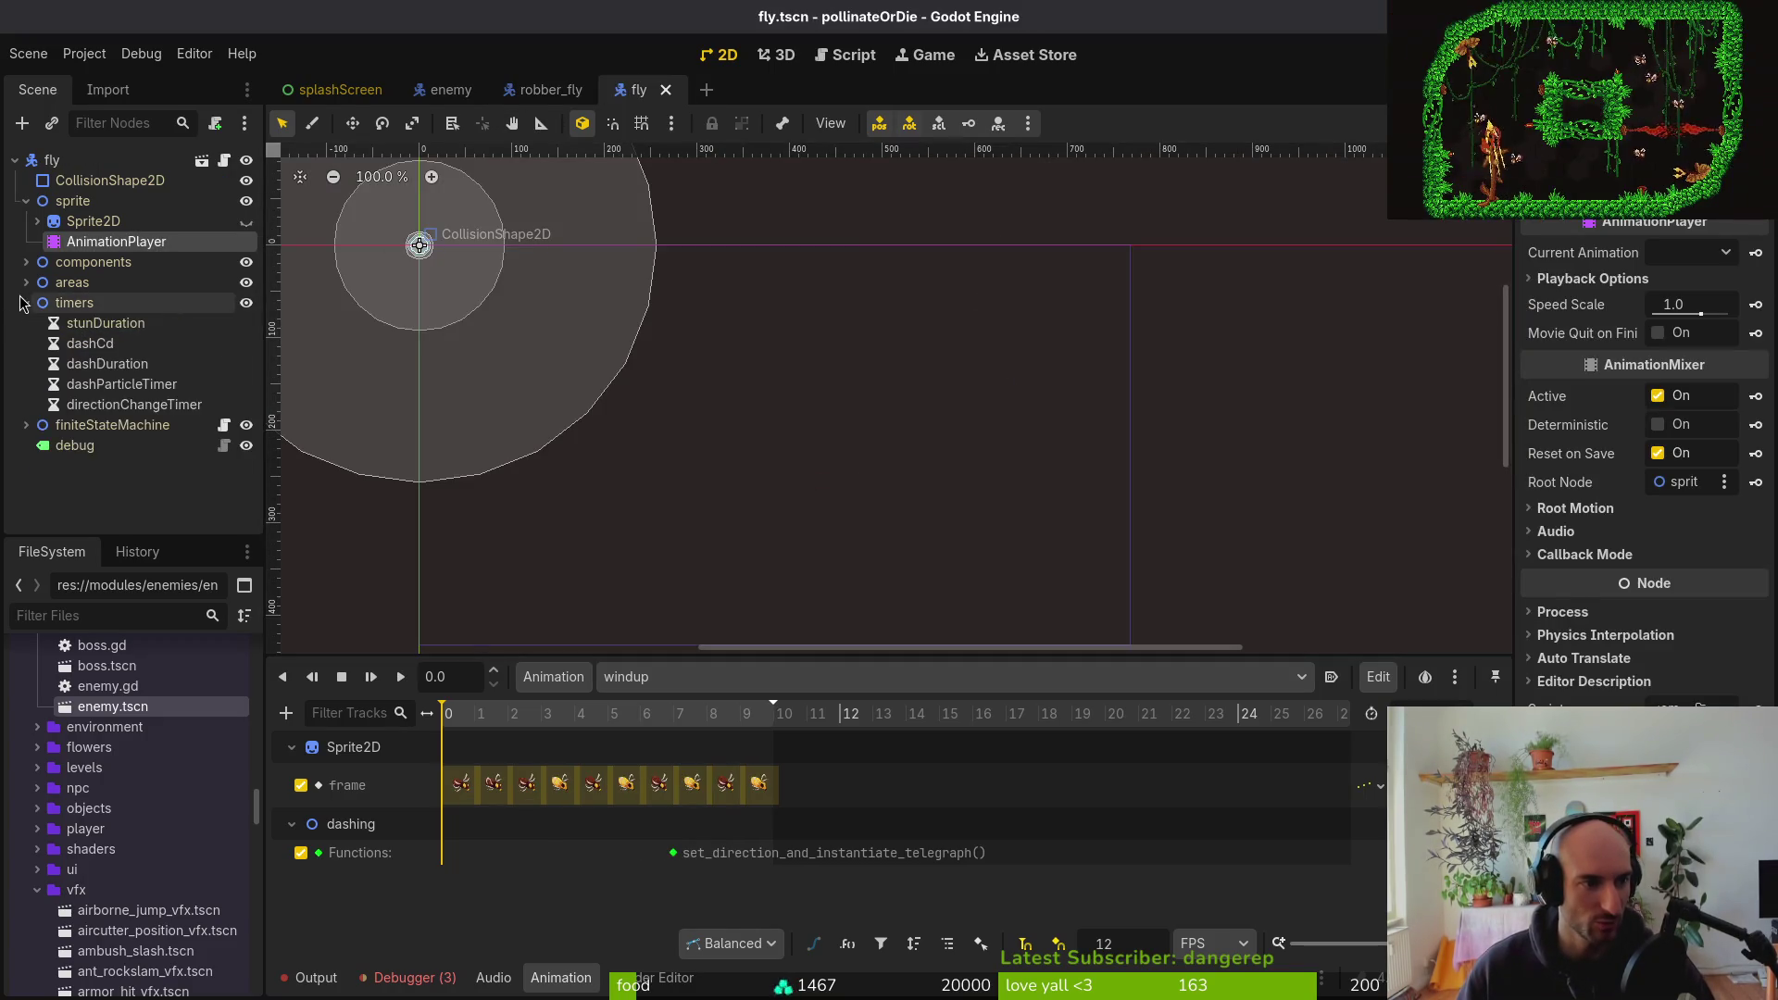
pyautogui.click(90, 342)
pyautogui.keyDown('shift'); pyautogui.click(97, 404); pyautogui.keyUp('shift')
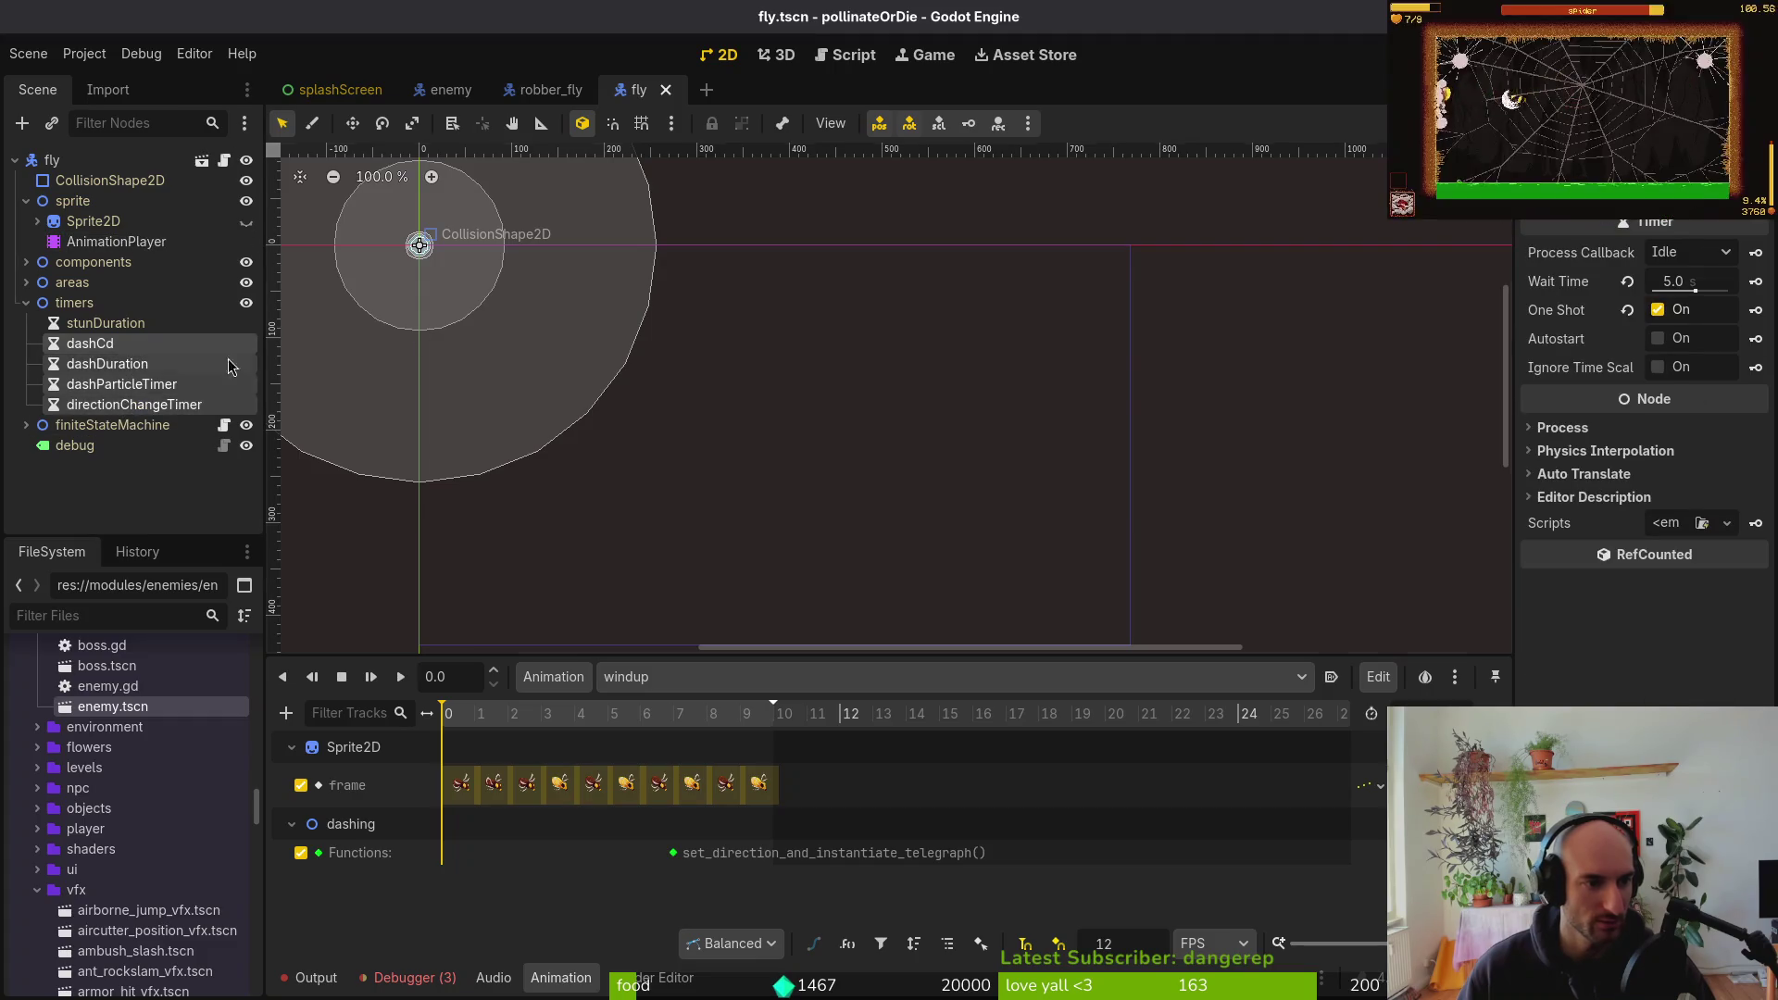
pyautogui.click(546, 90)
pyautogui.click(74, 303)
pyautogui.hotkey('ctrl', 'v')
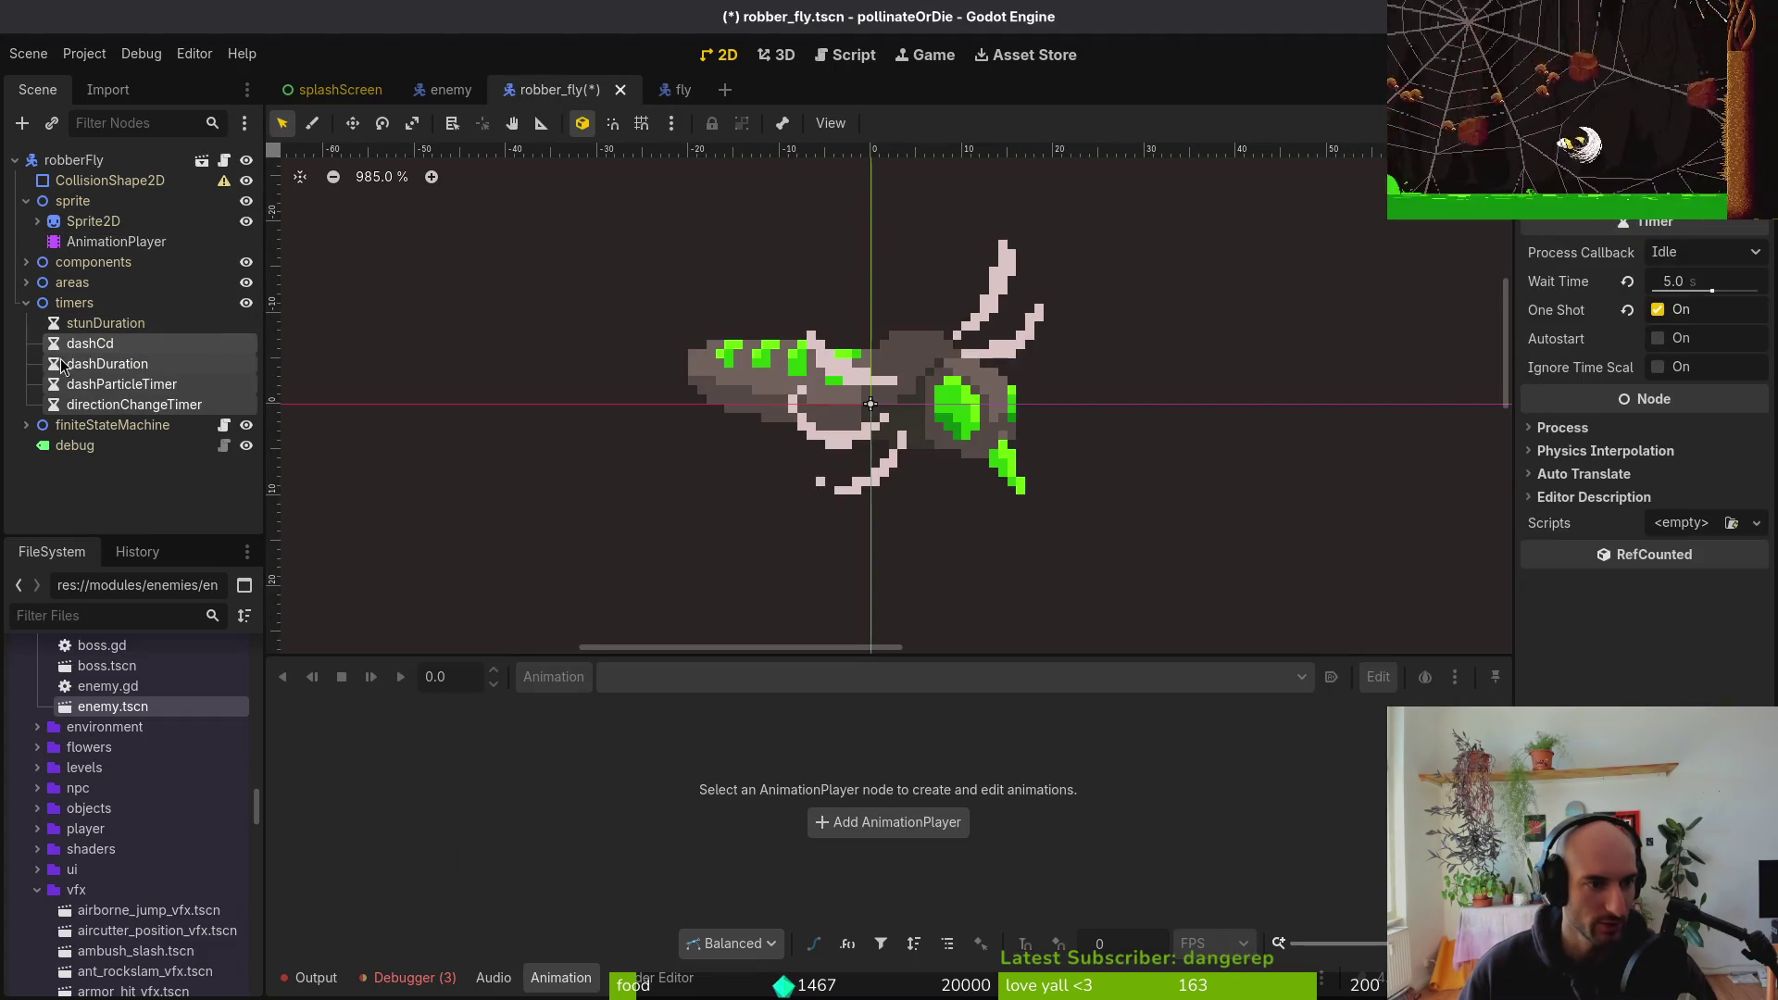
pyautogui.hotkey('ctrl', 's')
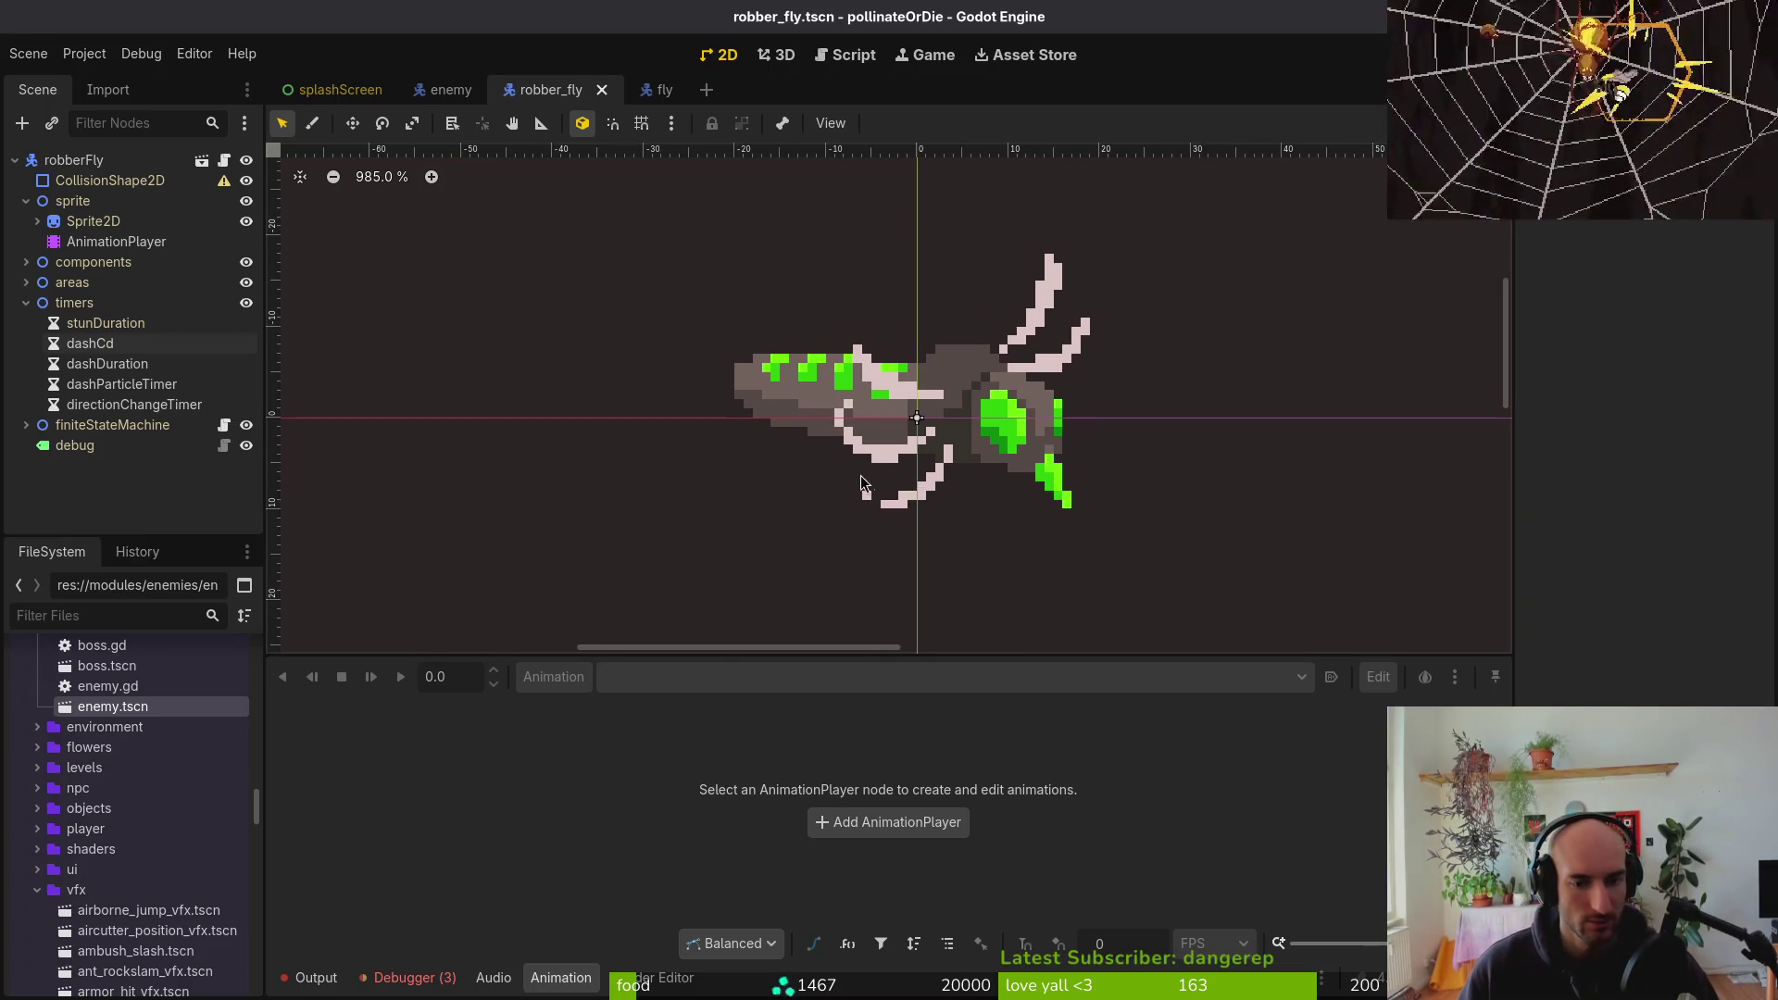
# In the fly scene, select the dashTriggerRange and dashHitbox areas
pyautogui.moveTo(702, 658); pyautogui.dragTo(741, 749)
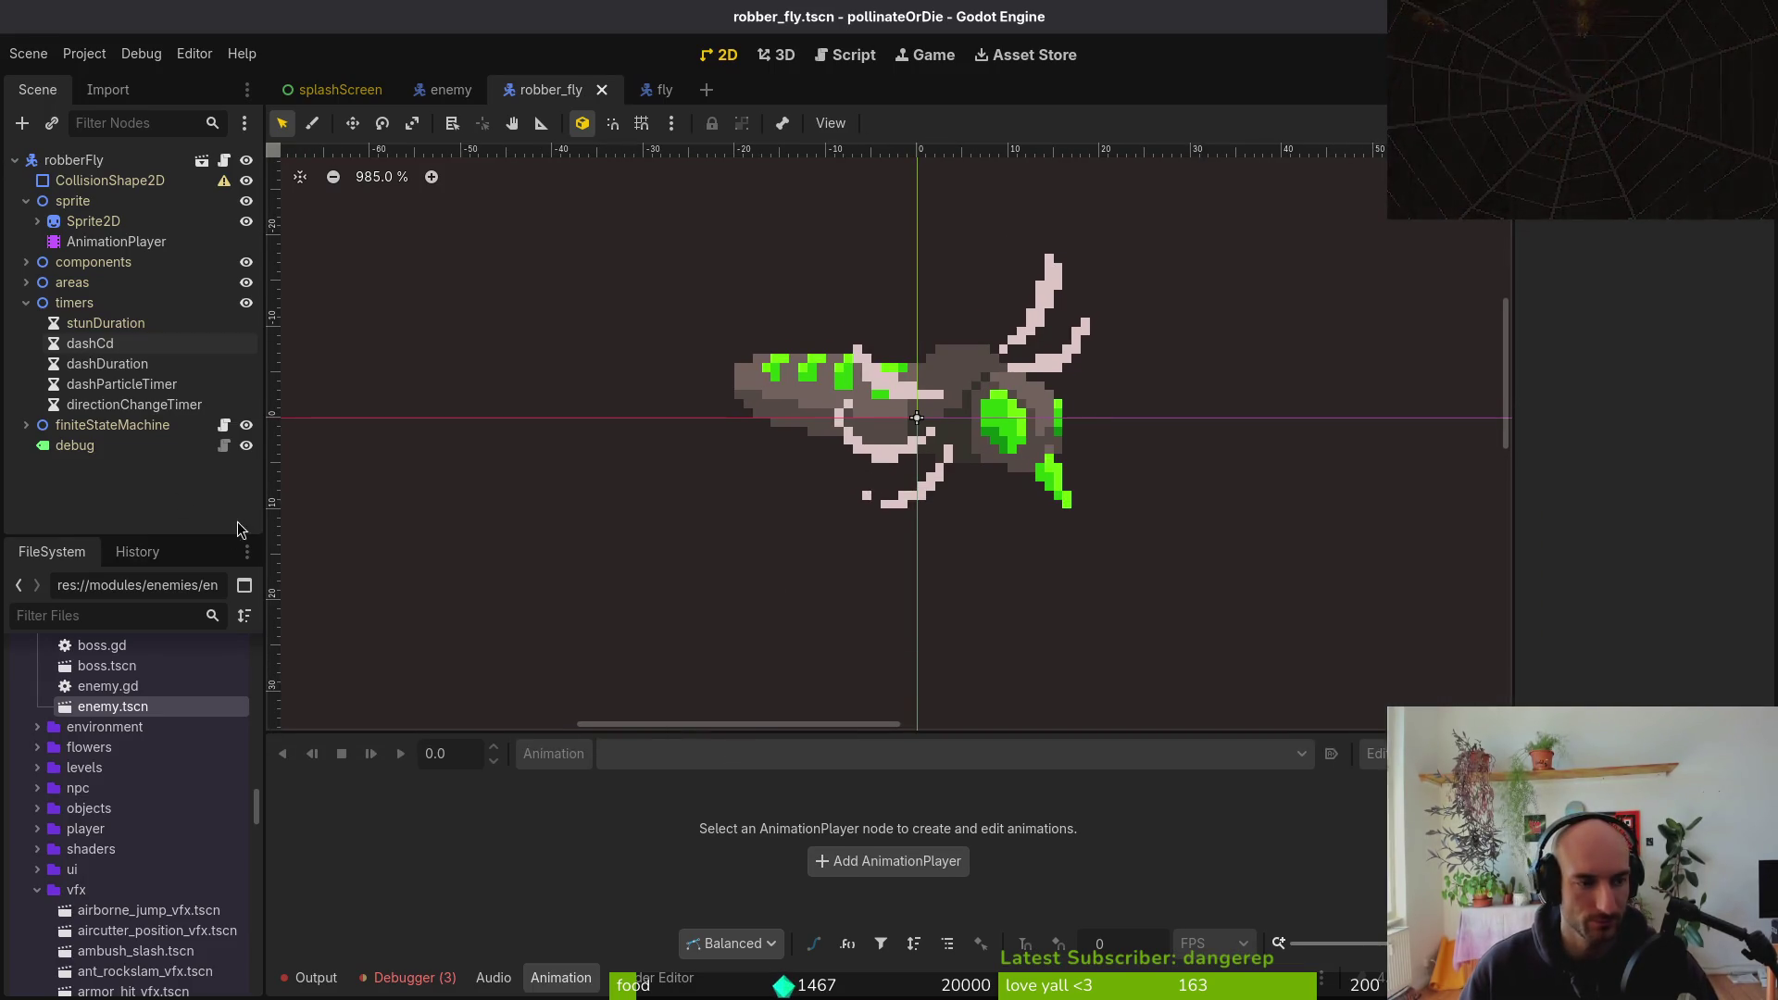
pyautogui.click(26, 303)
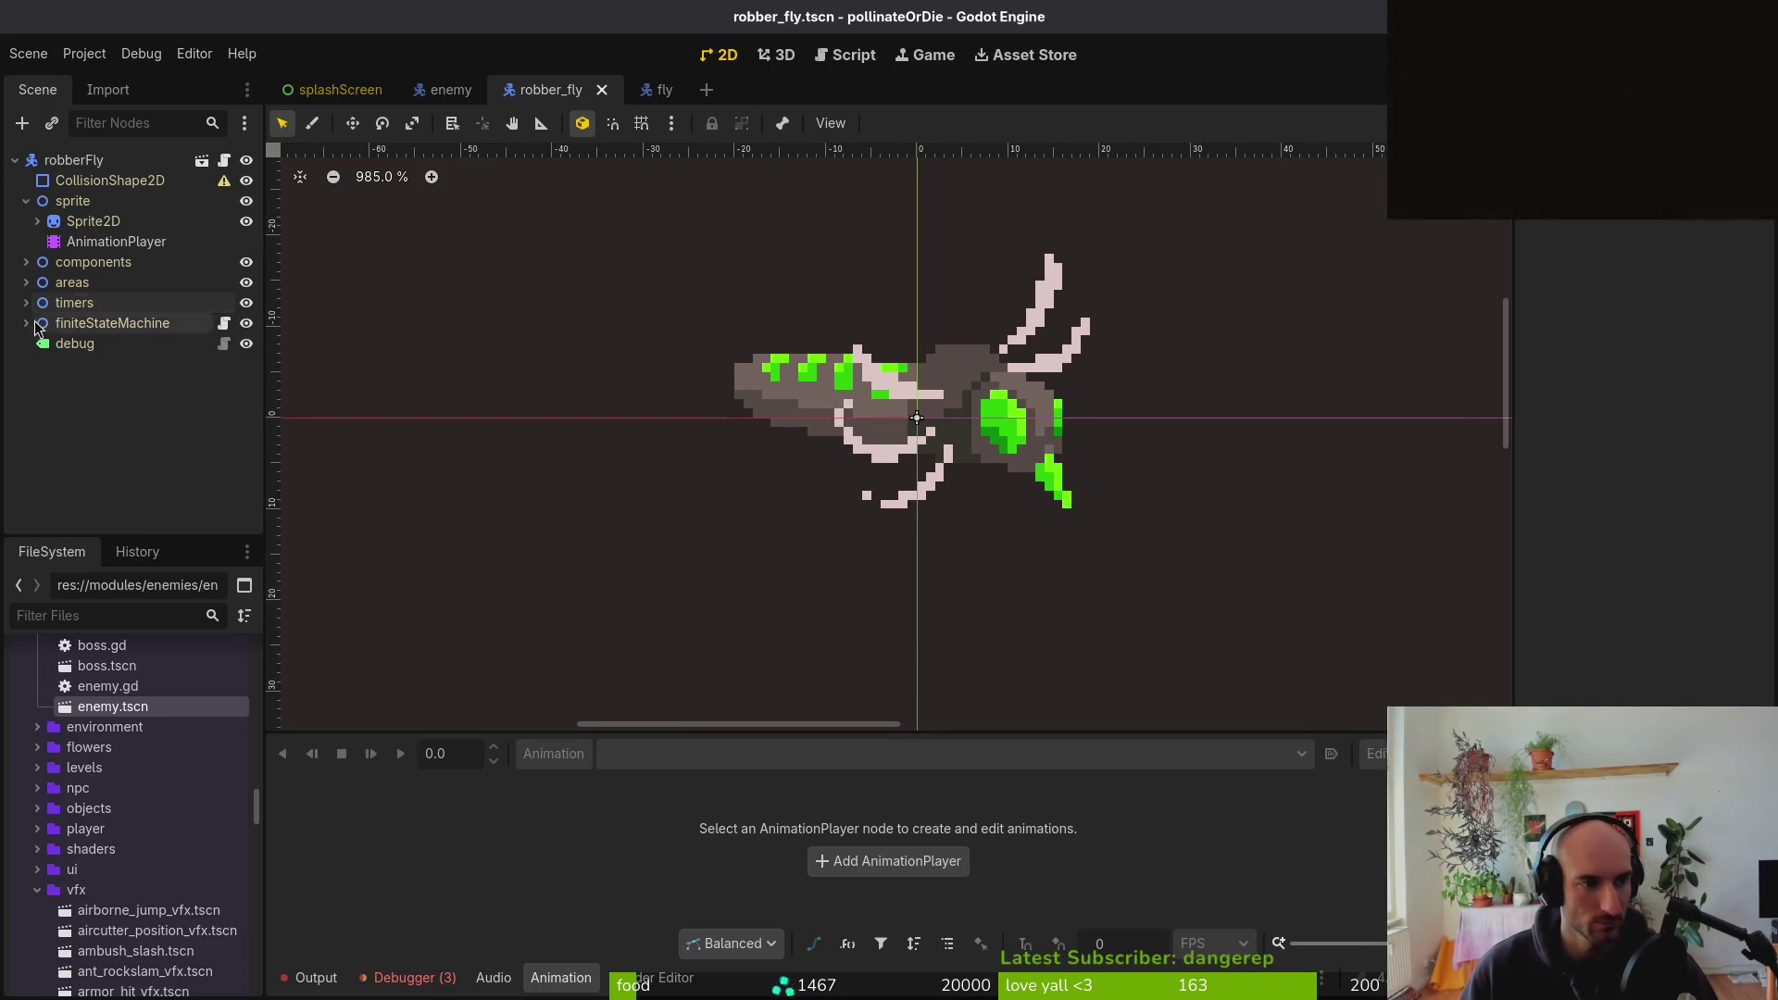
pyautogui.click(660, 92)
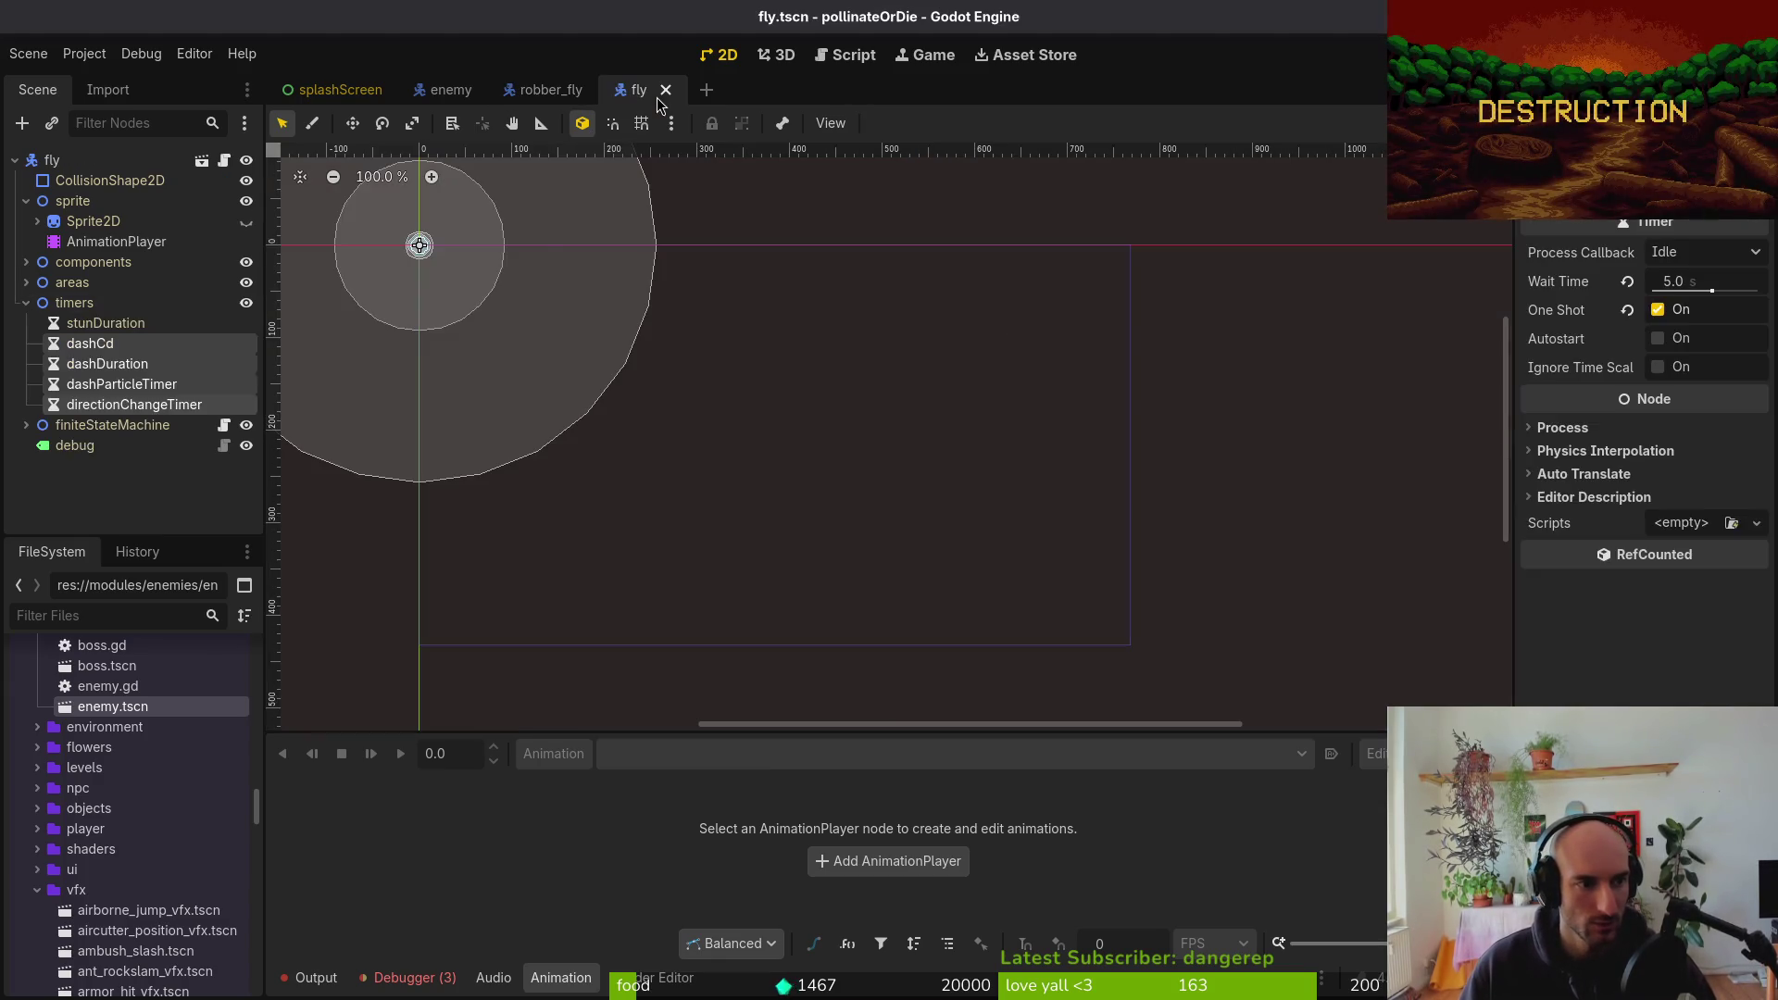
pyautogui.click(26, 303)
pyautogui.click(26, 282)
pyautogui.click(37, 303)
pyautogui.click(37, 323)
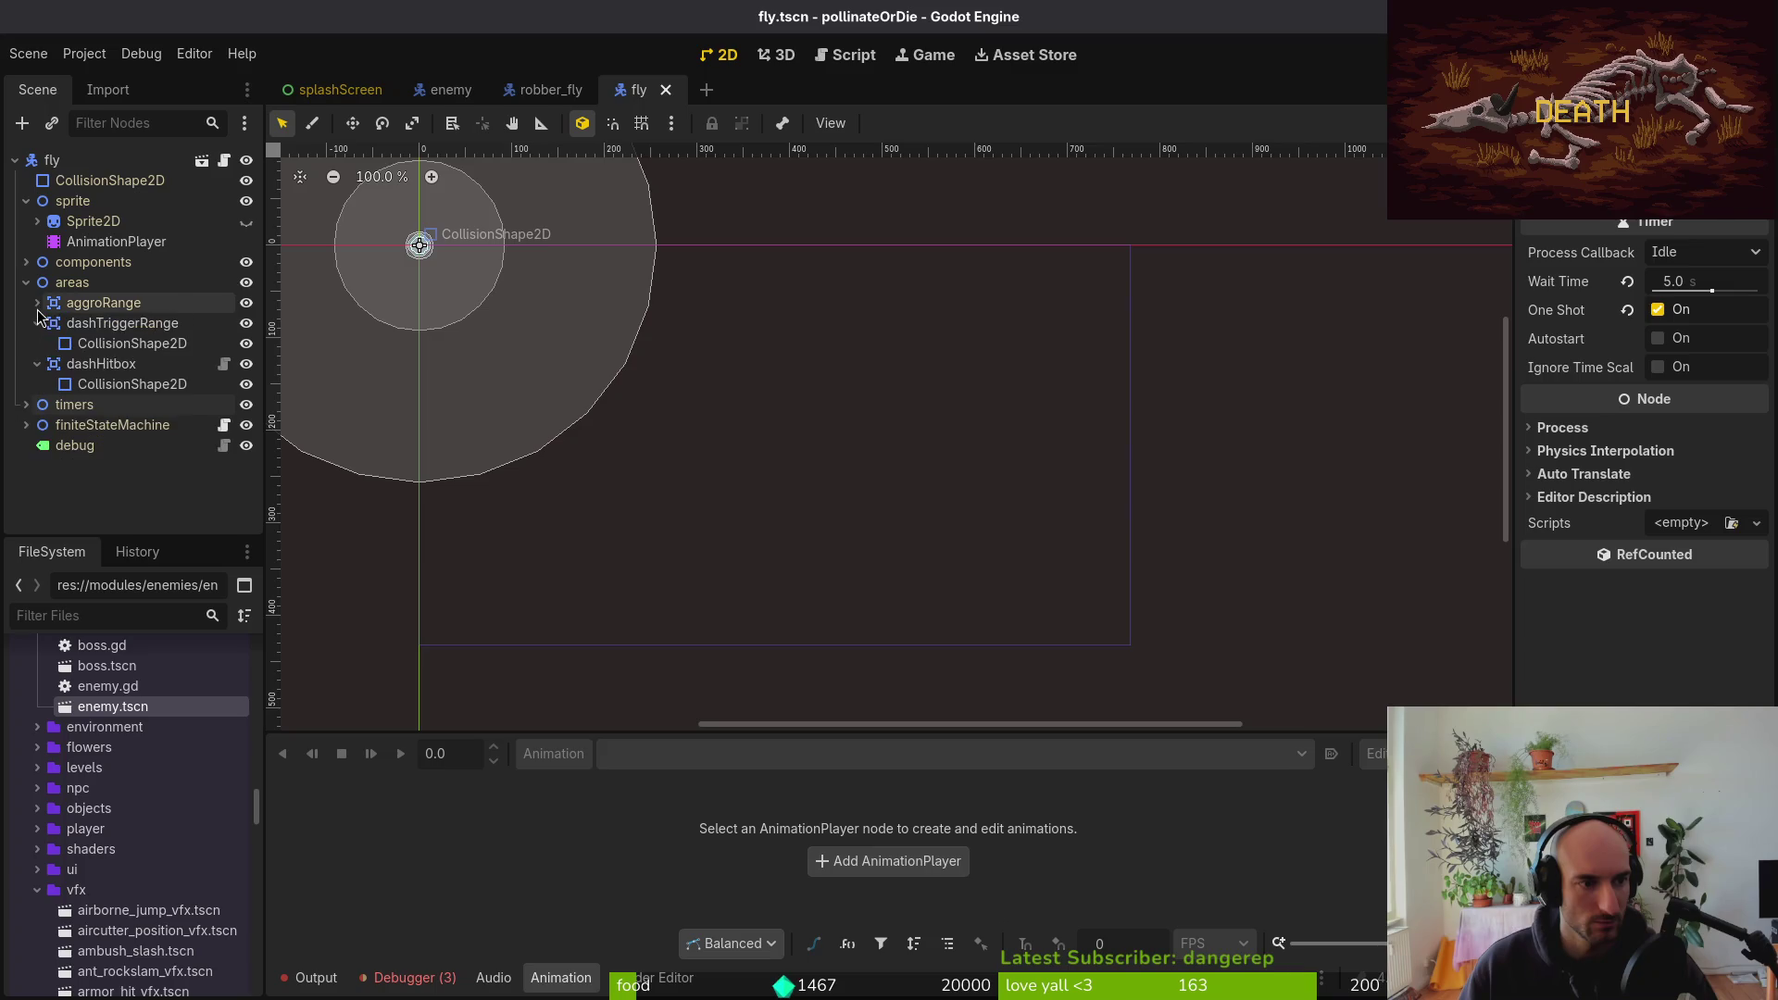
pyautogui.click(38, 343)
pyautogui.click(97, 341)
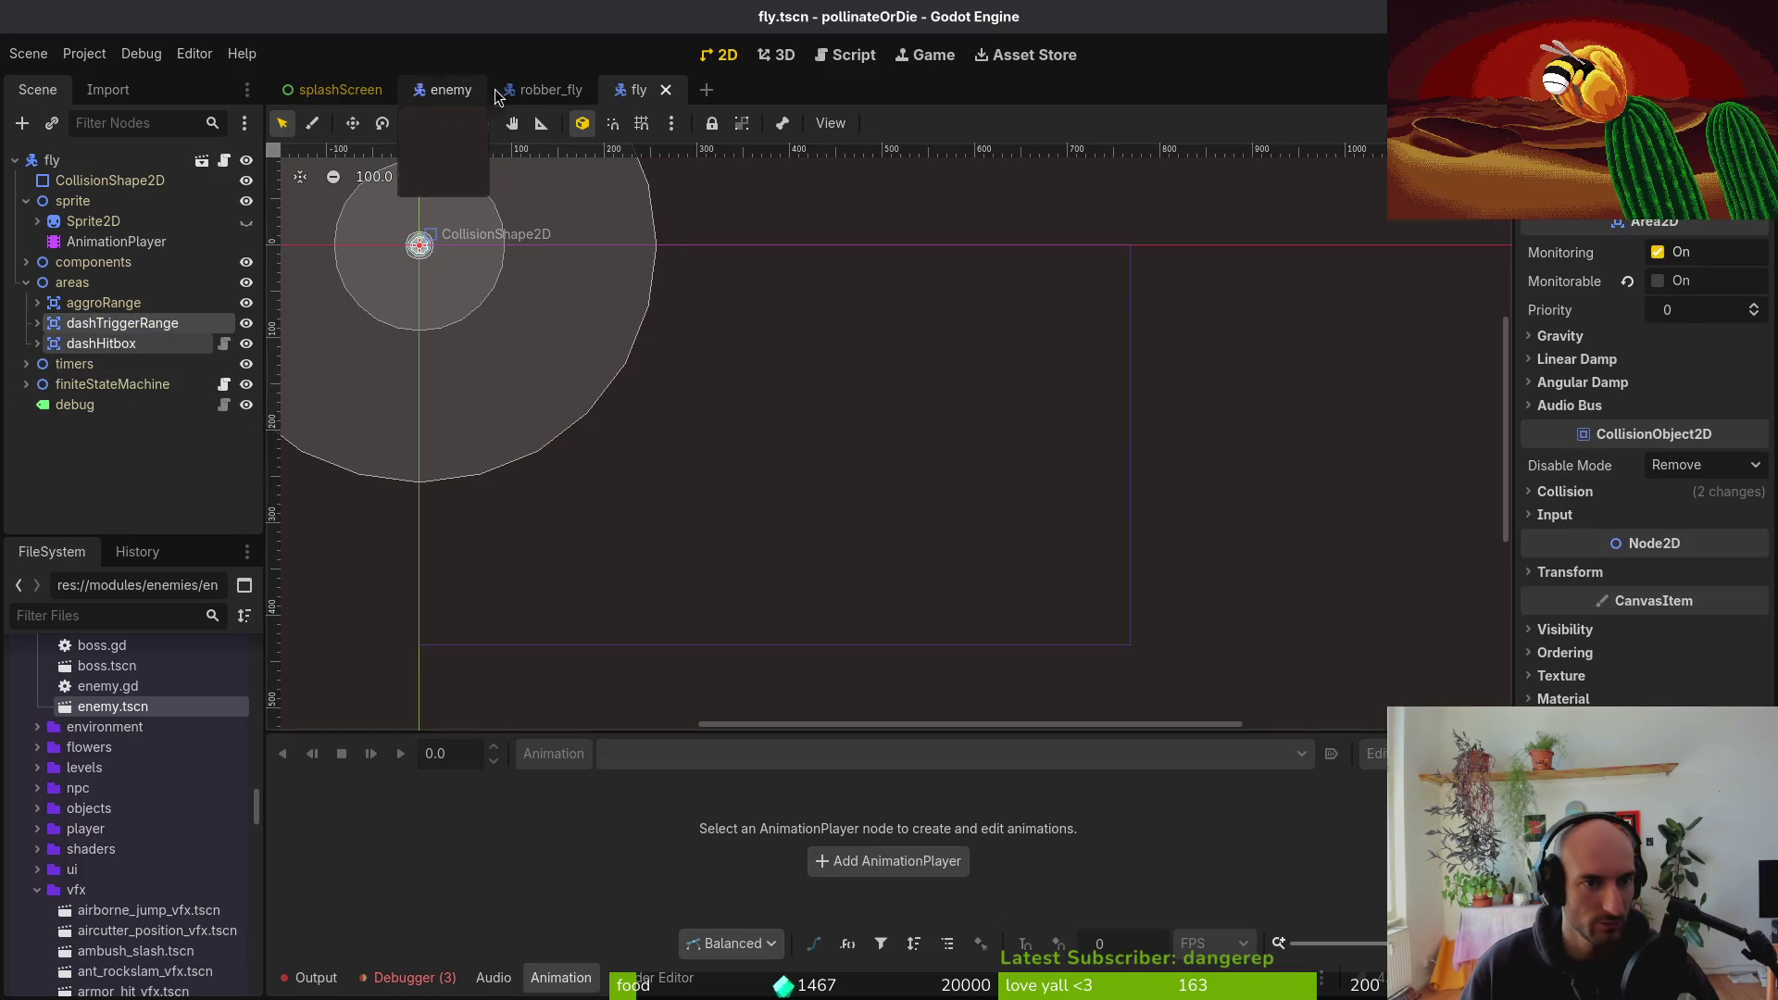
# Paste dashTriggerRange and dashHitbox under robber_fly's areas node and save the scene
pyautogui.click(546, 90)
pyautogui.click(26, 283)
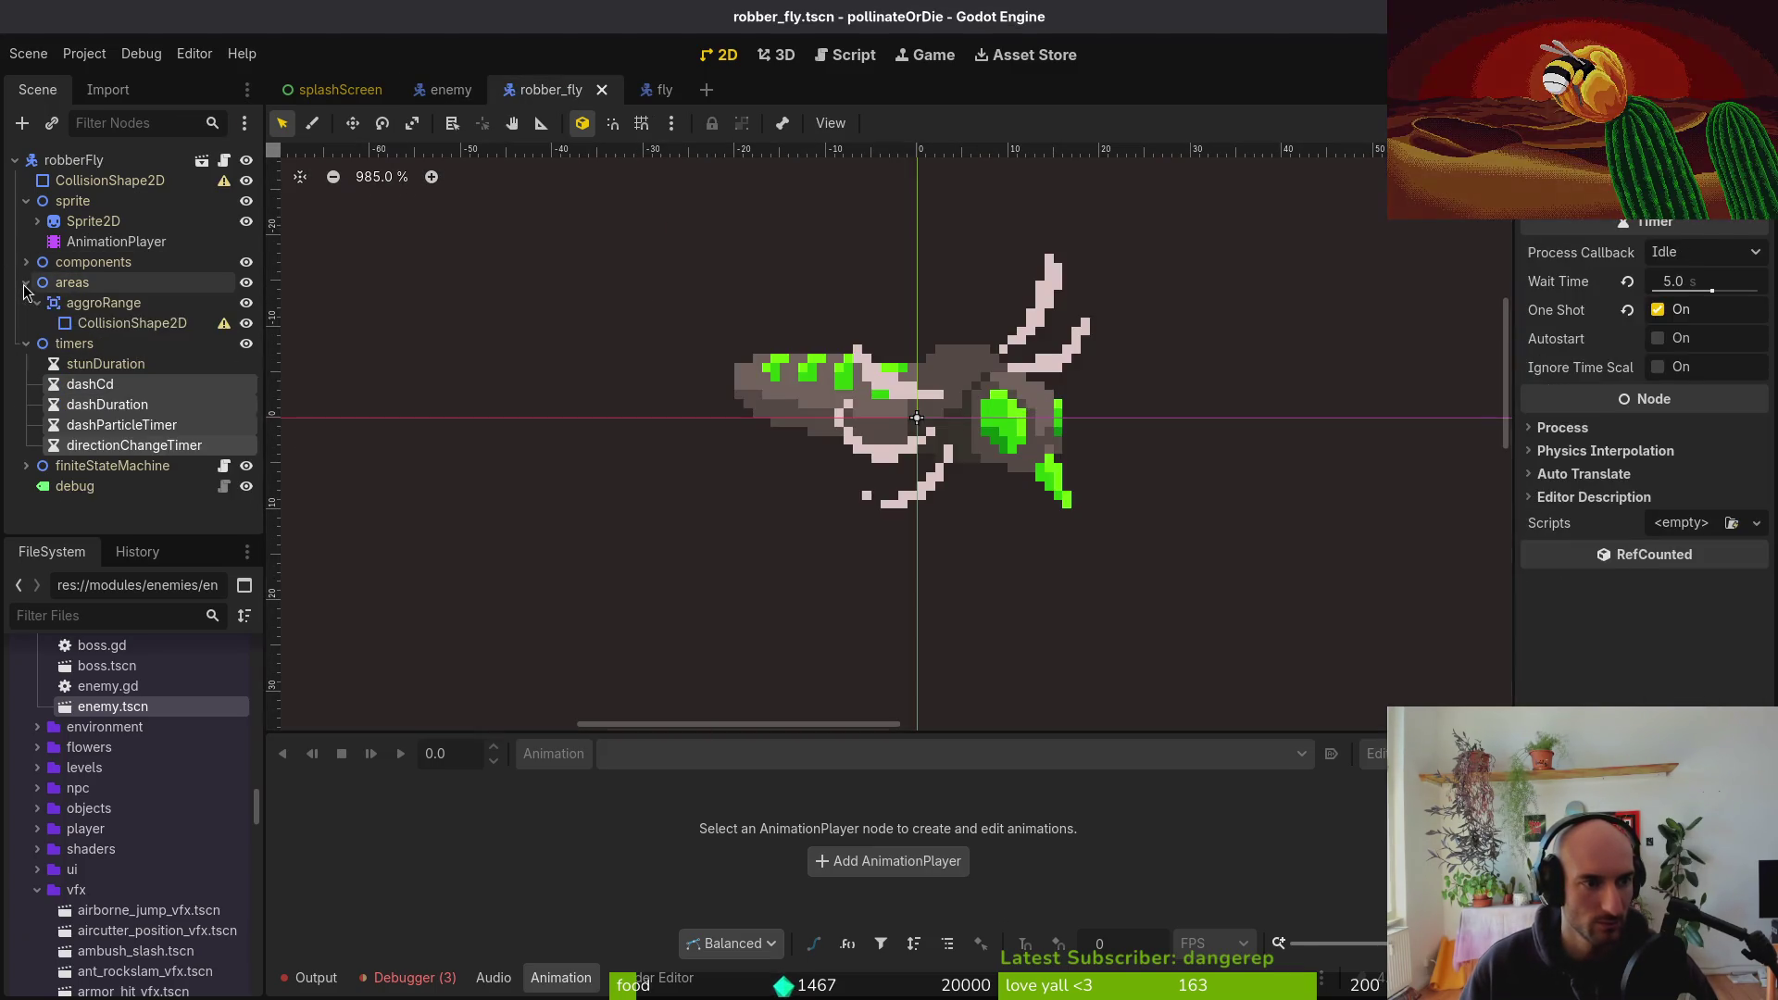
pyautogui.click(26, 343)
pyautogui.click(72, 282)
pyautogui.hotkey('ctrl', 'v')
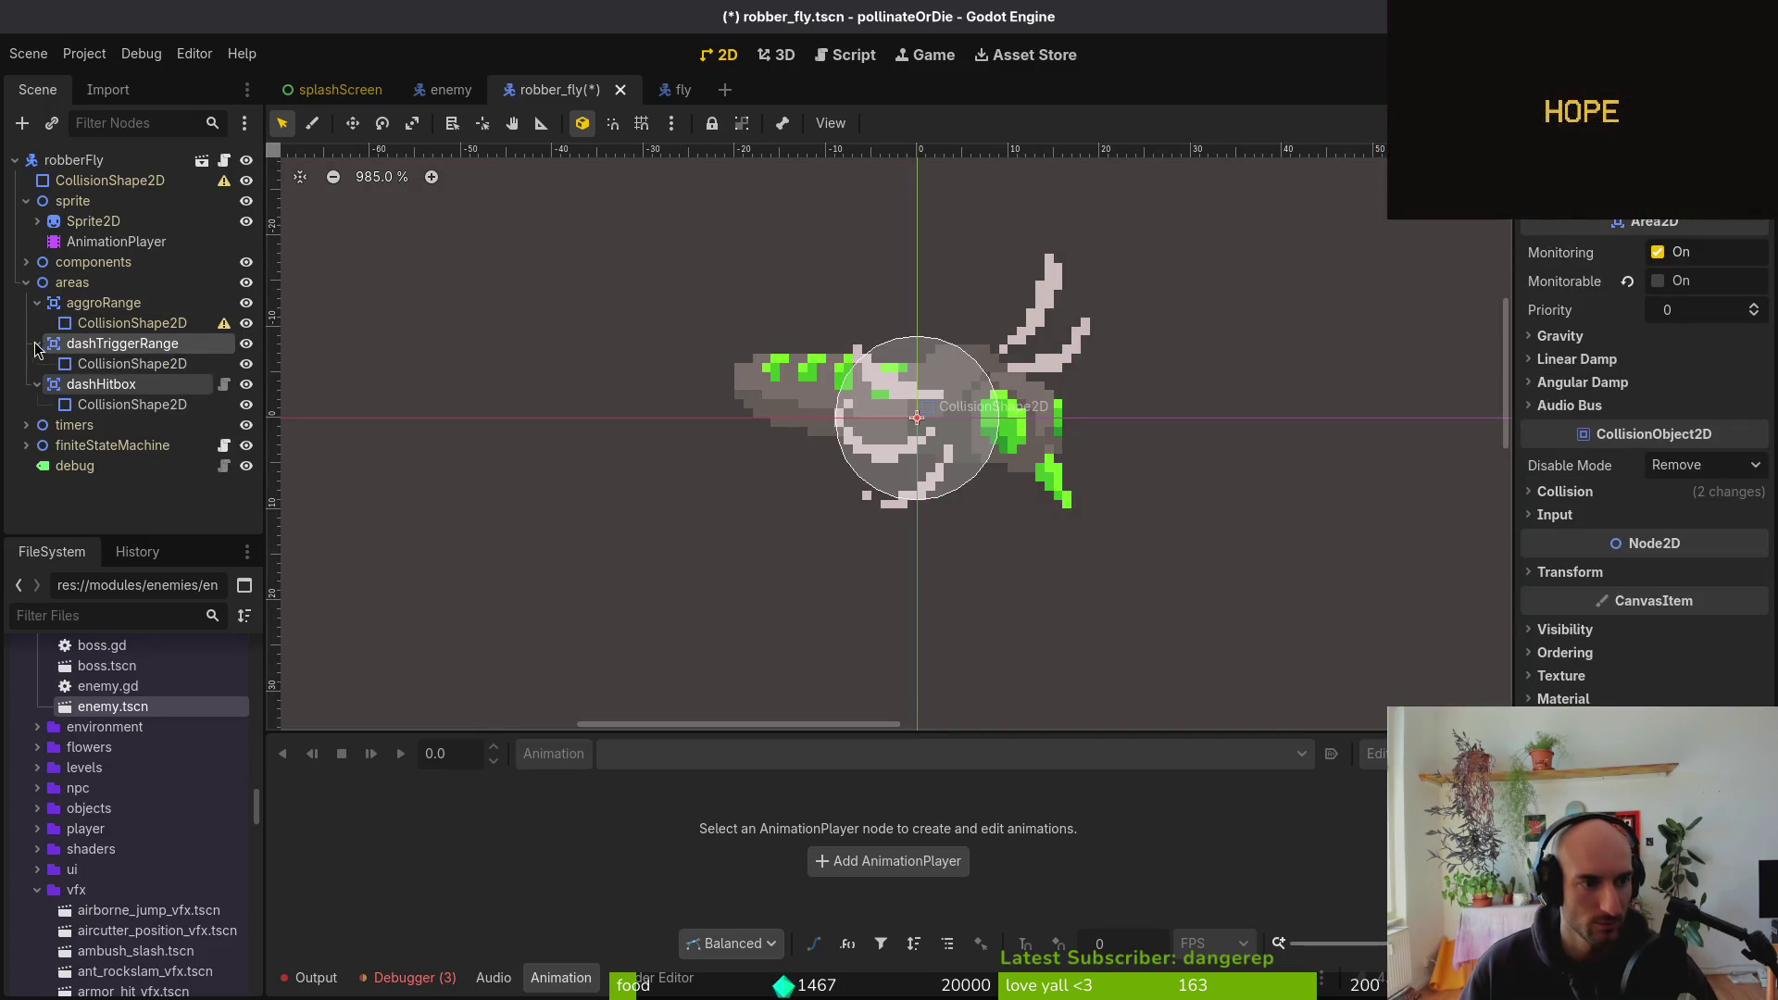
pyautogui.click(37, 344)
pyautogui.click(37, 364)
pyautogui.hotkey('ctrl', 's')
pyautogui.click(132, 323)
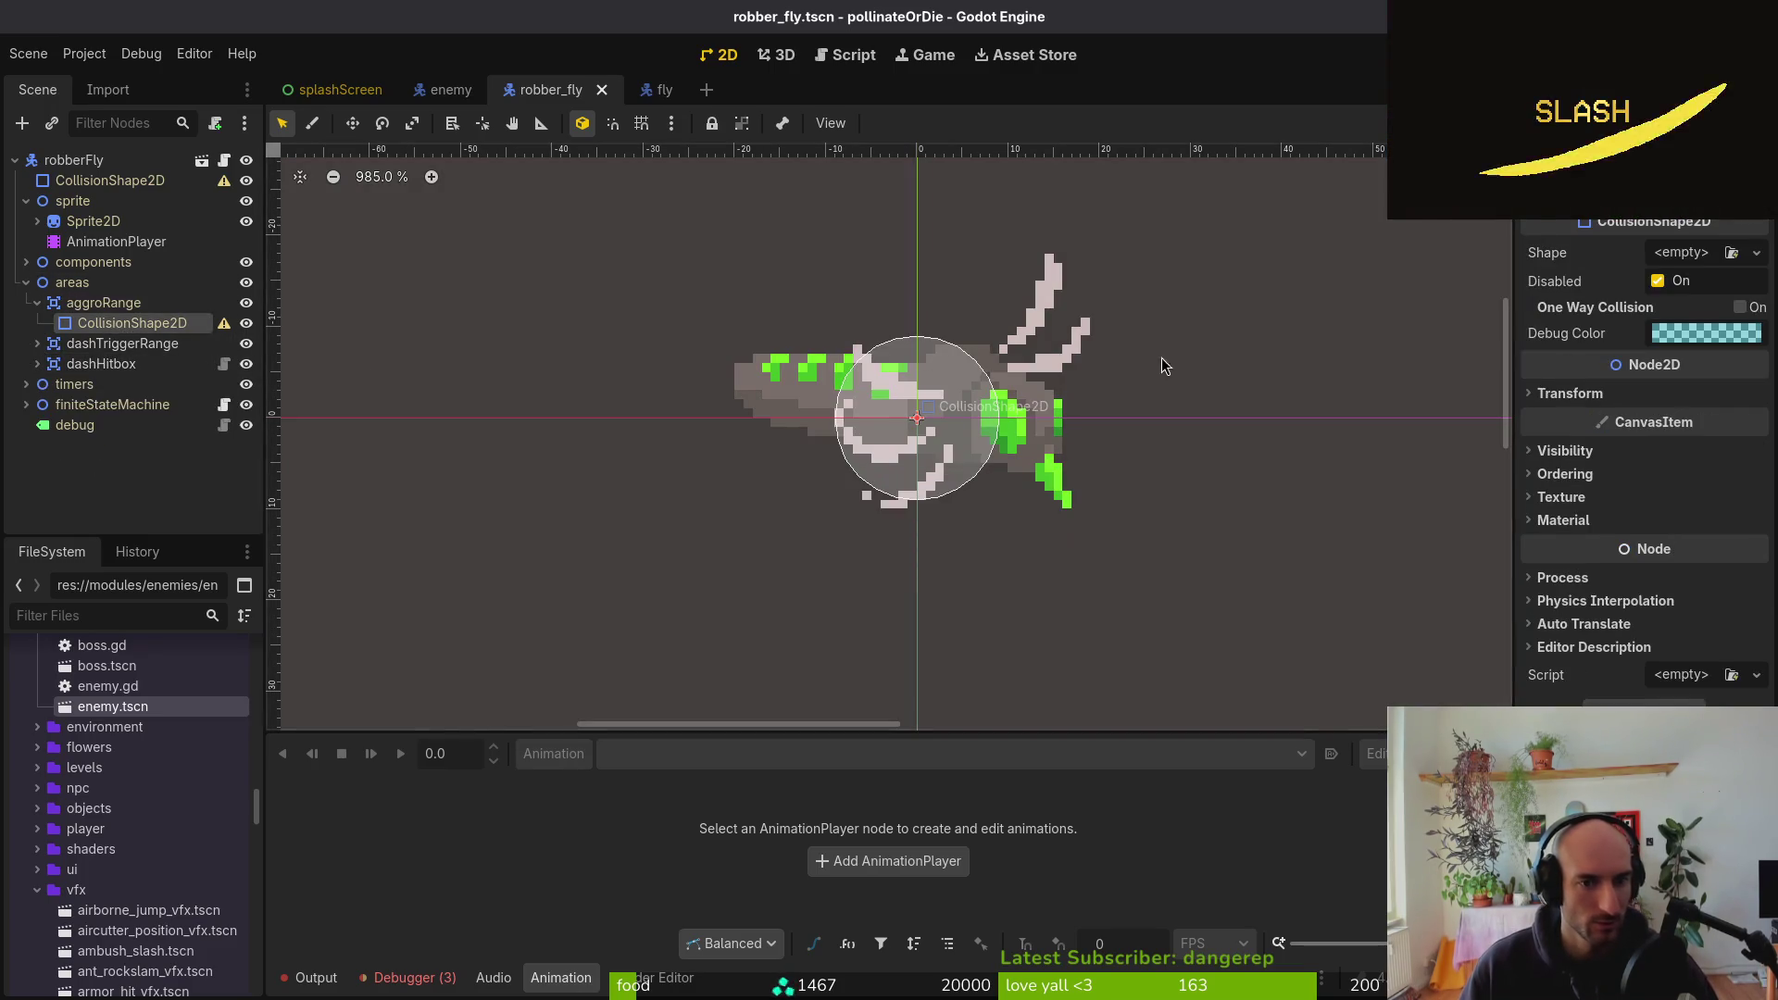
# Give aggroRange's collision shape a new RectangleShape2D with a first size, and save
pyautogui.click(1682, 260)
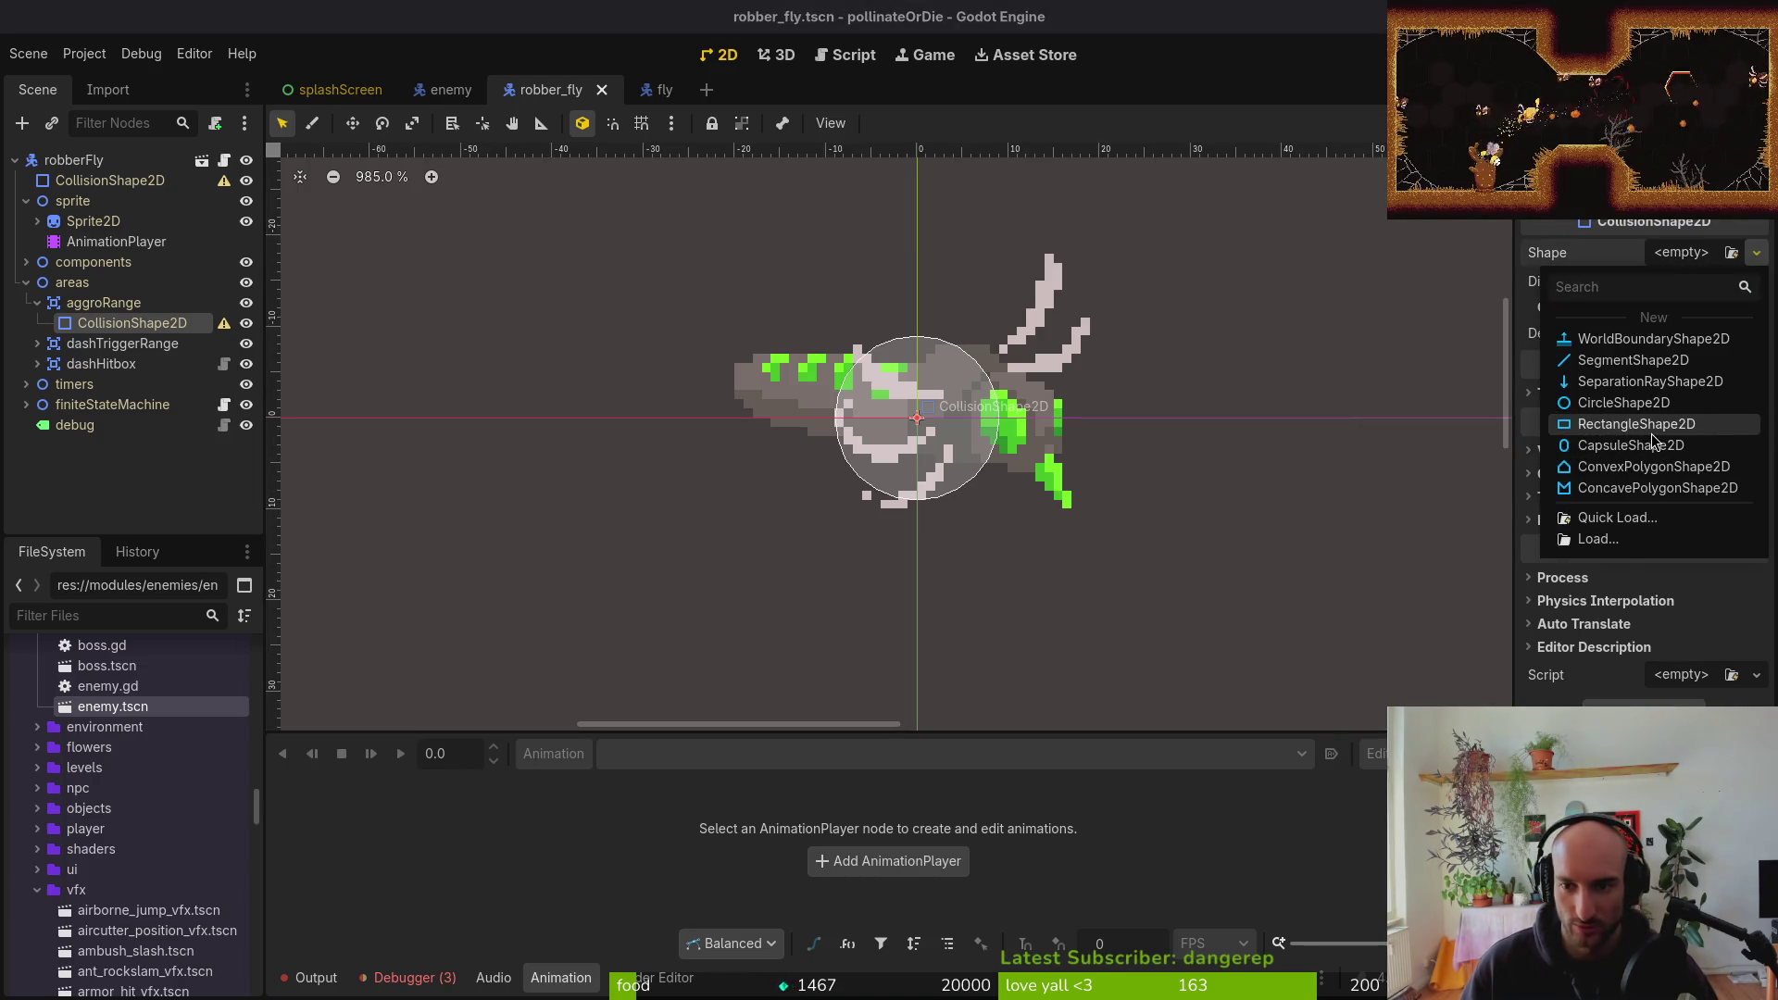
pyautogui.click(1653, 434)
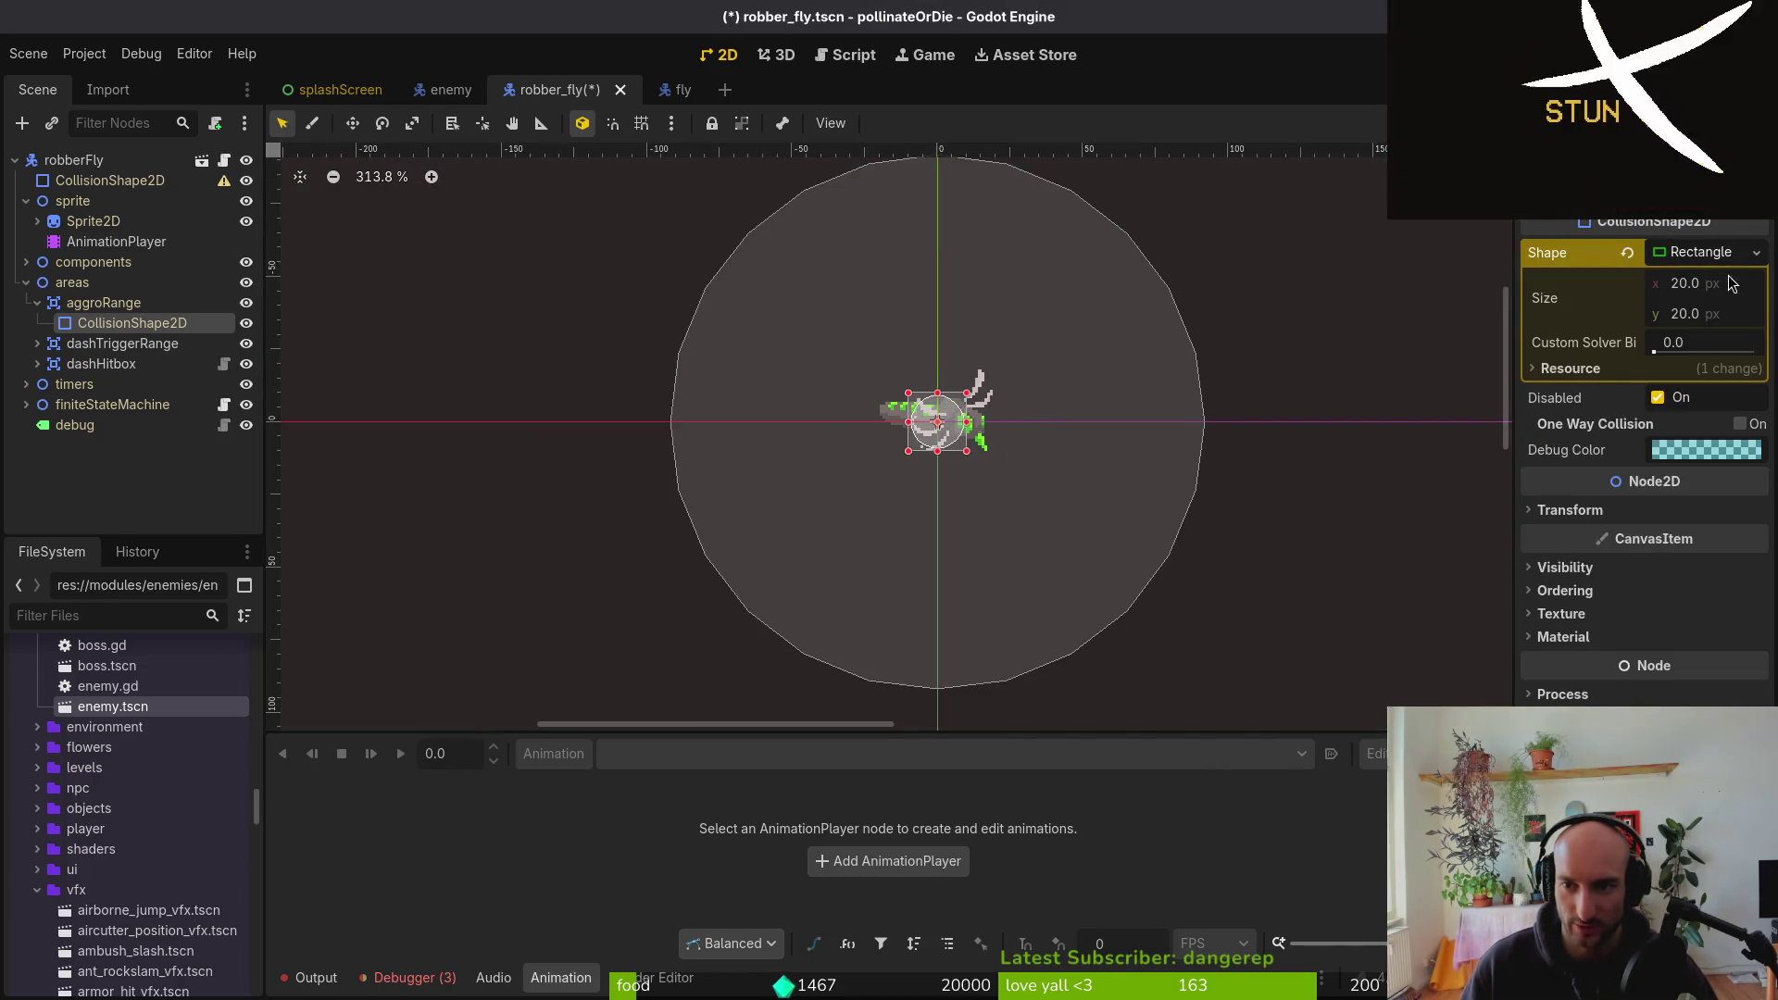
pyautogui.click(1700, 280)
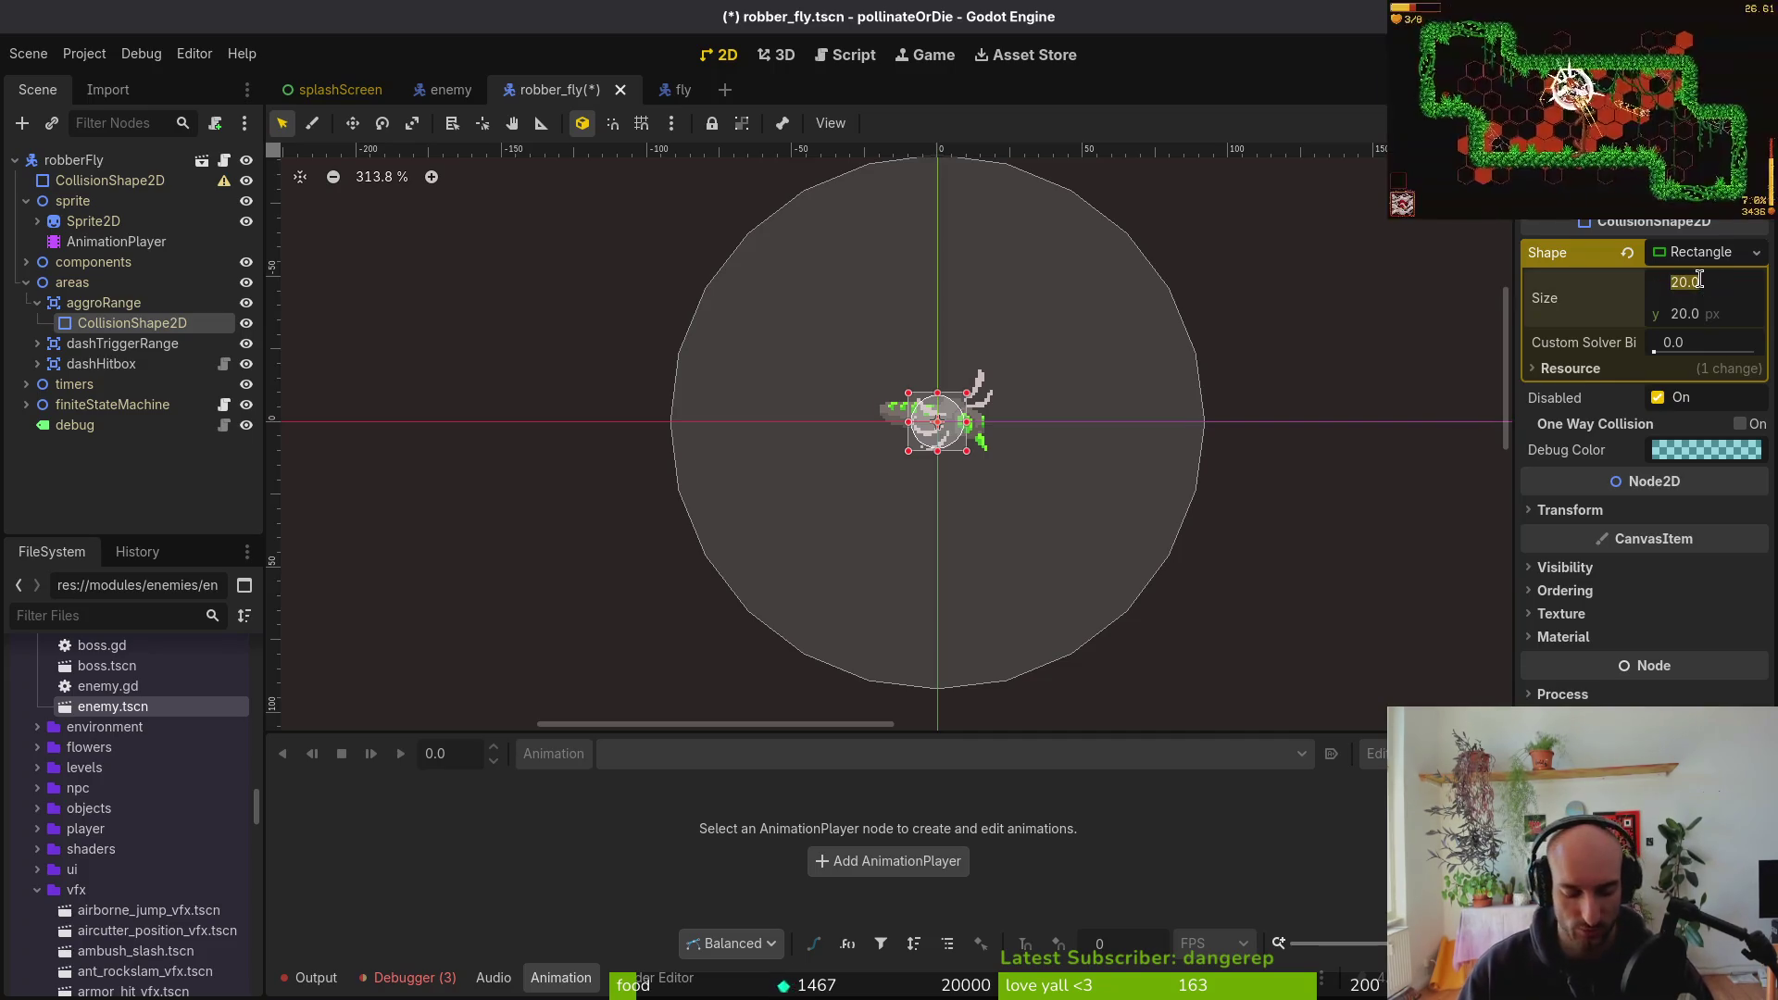
pyautogui.write('360')
pyautogui.press('Tab')
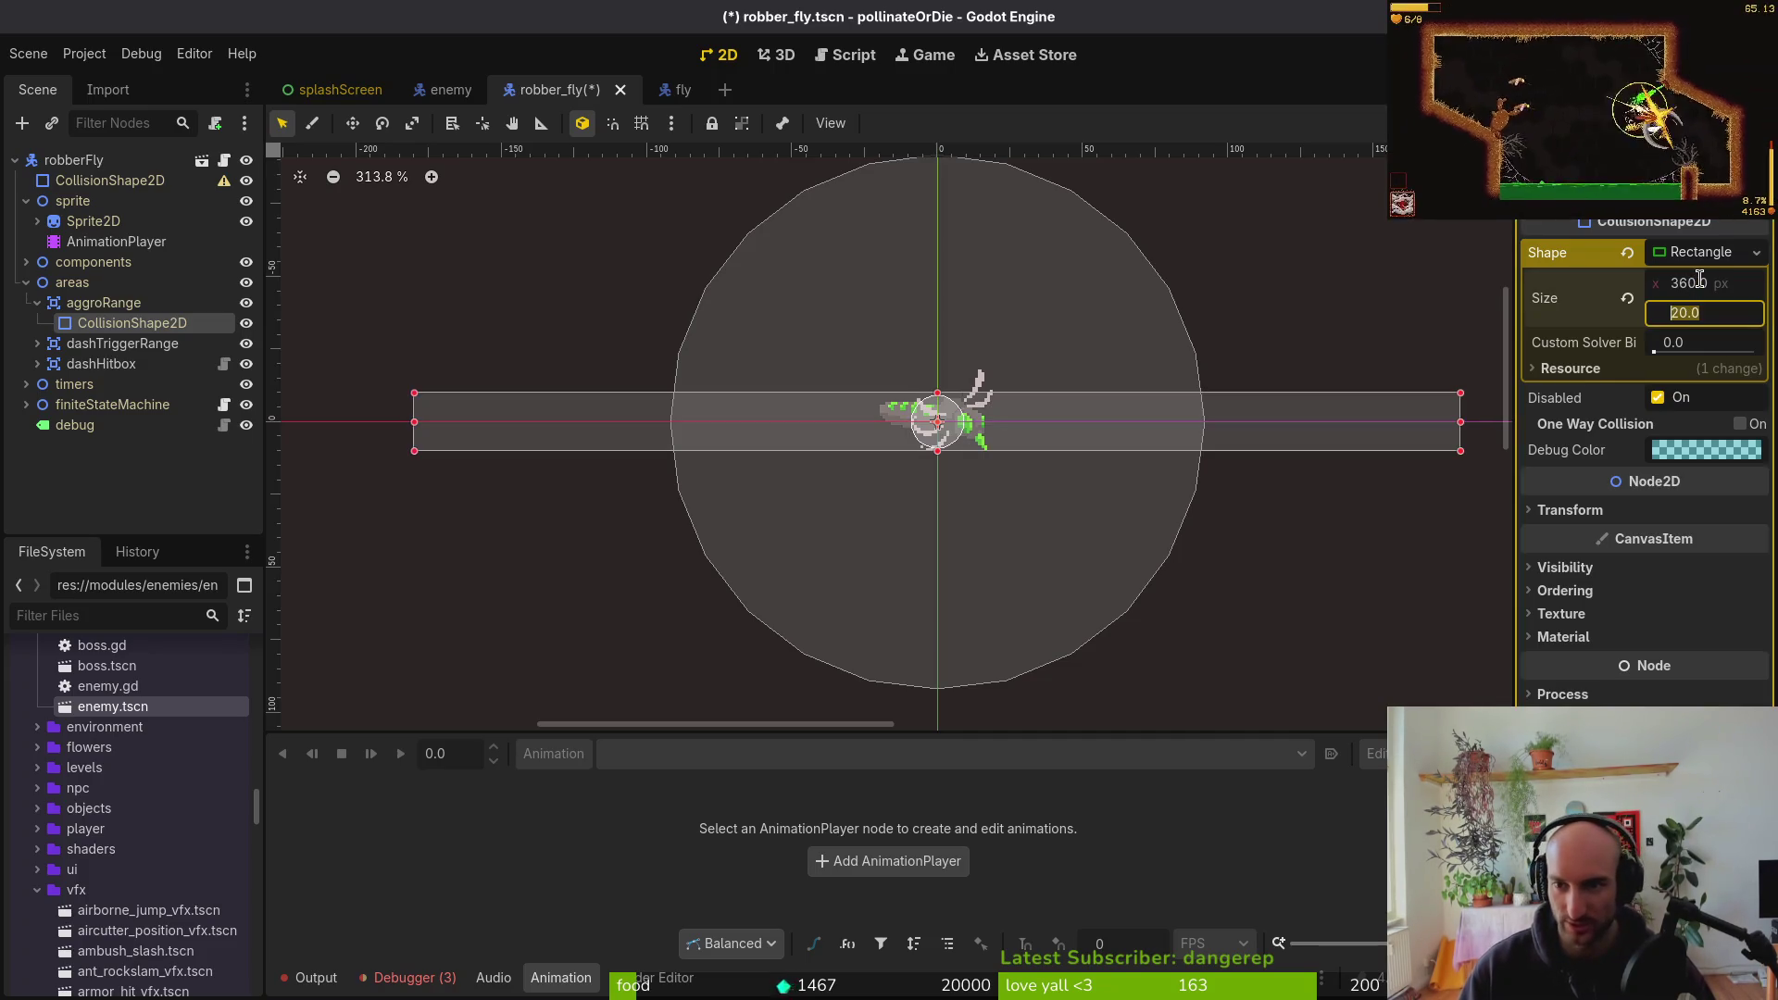
pyautogui.write('240')
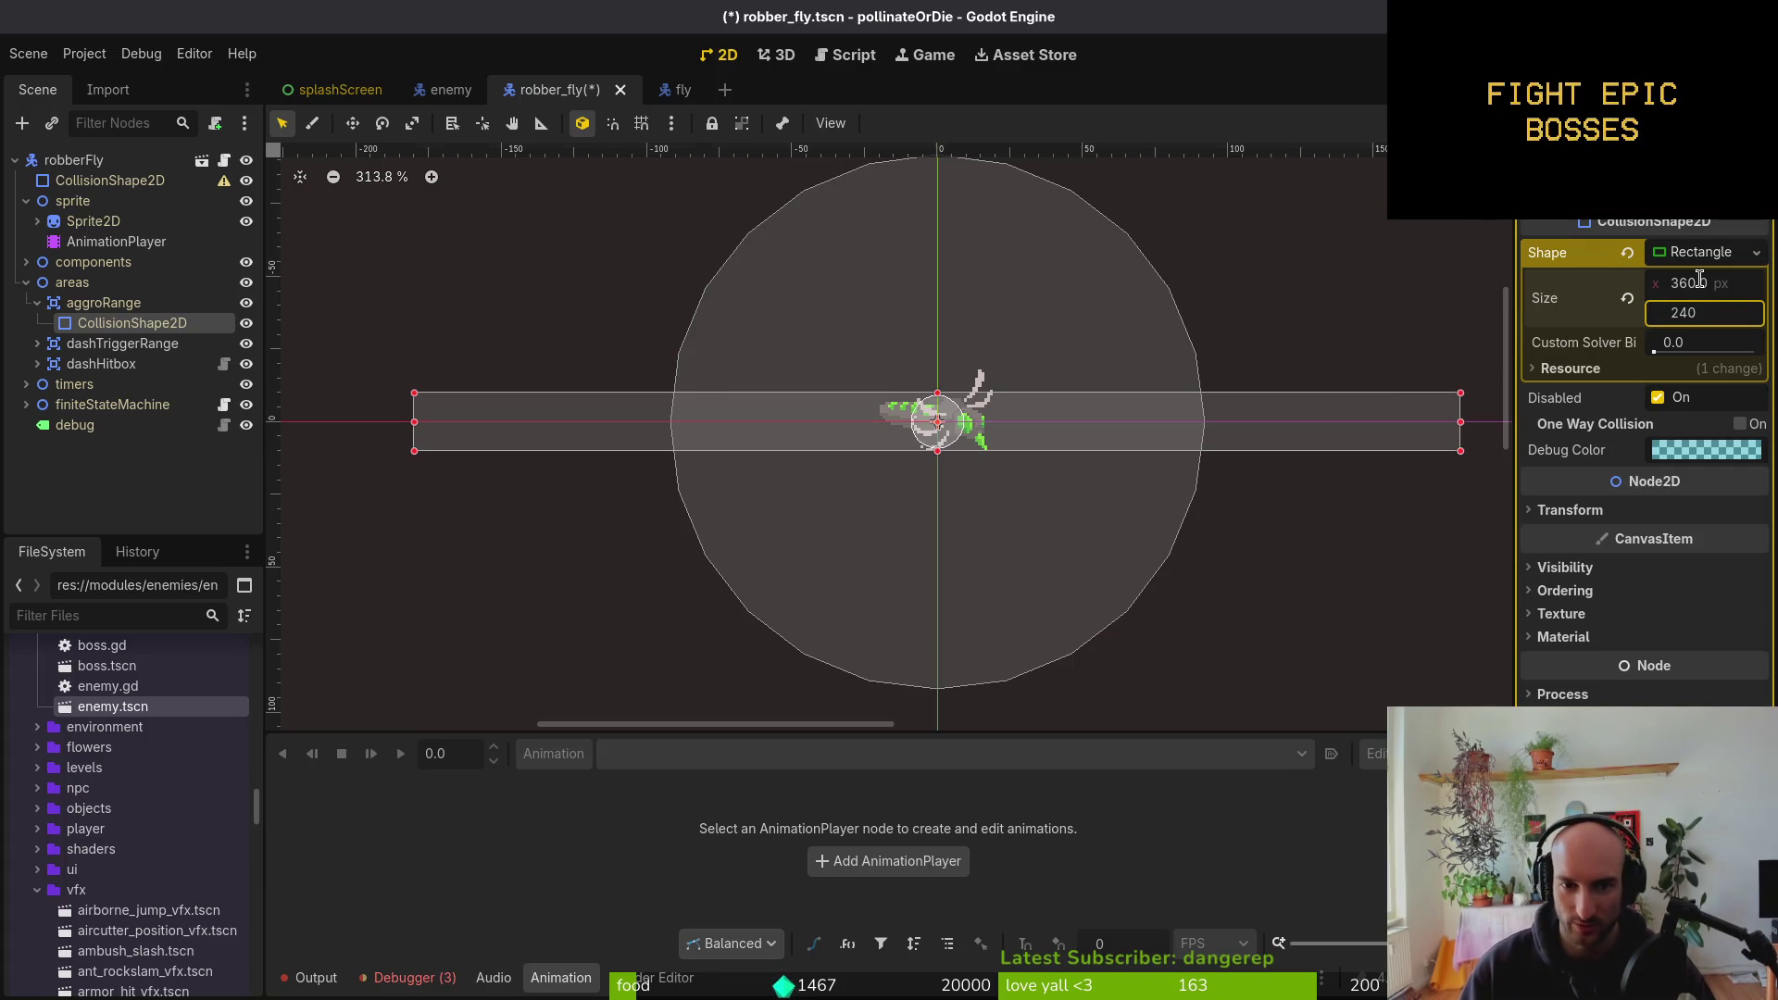
pyautogui.press('Return')
pyautogui.scroll(-5, 1062, 410)
pyautogui.click(1120, 500)
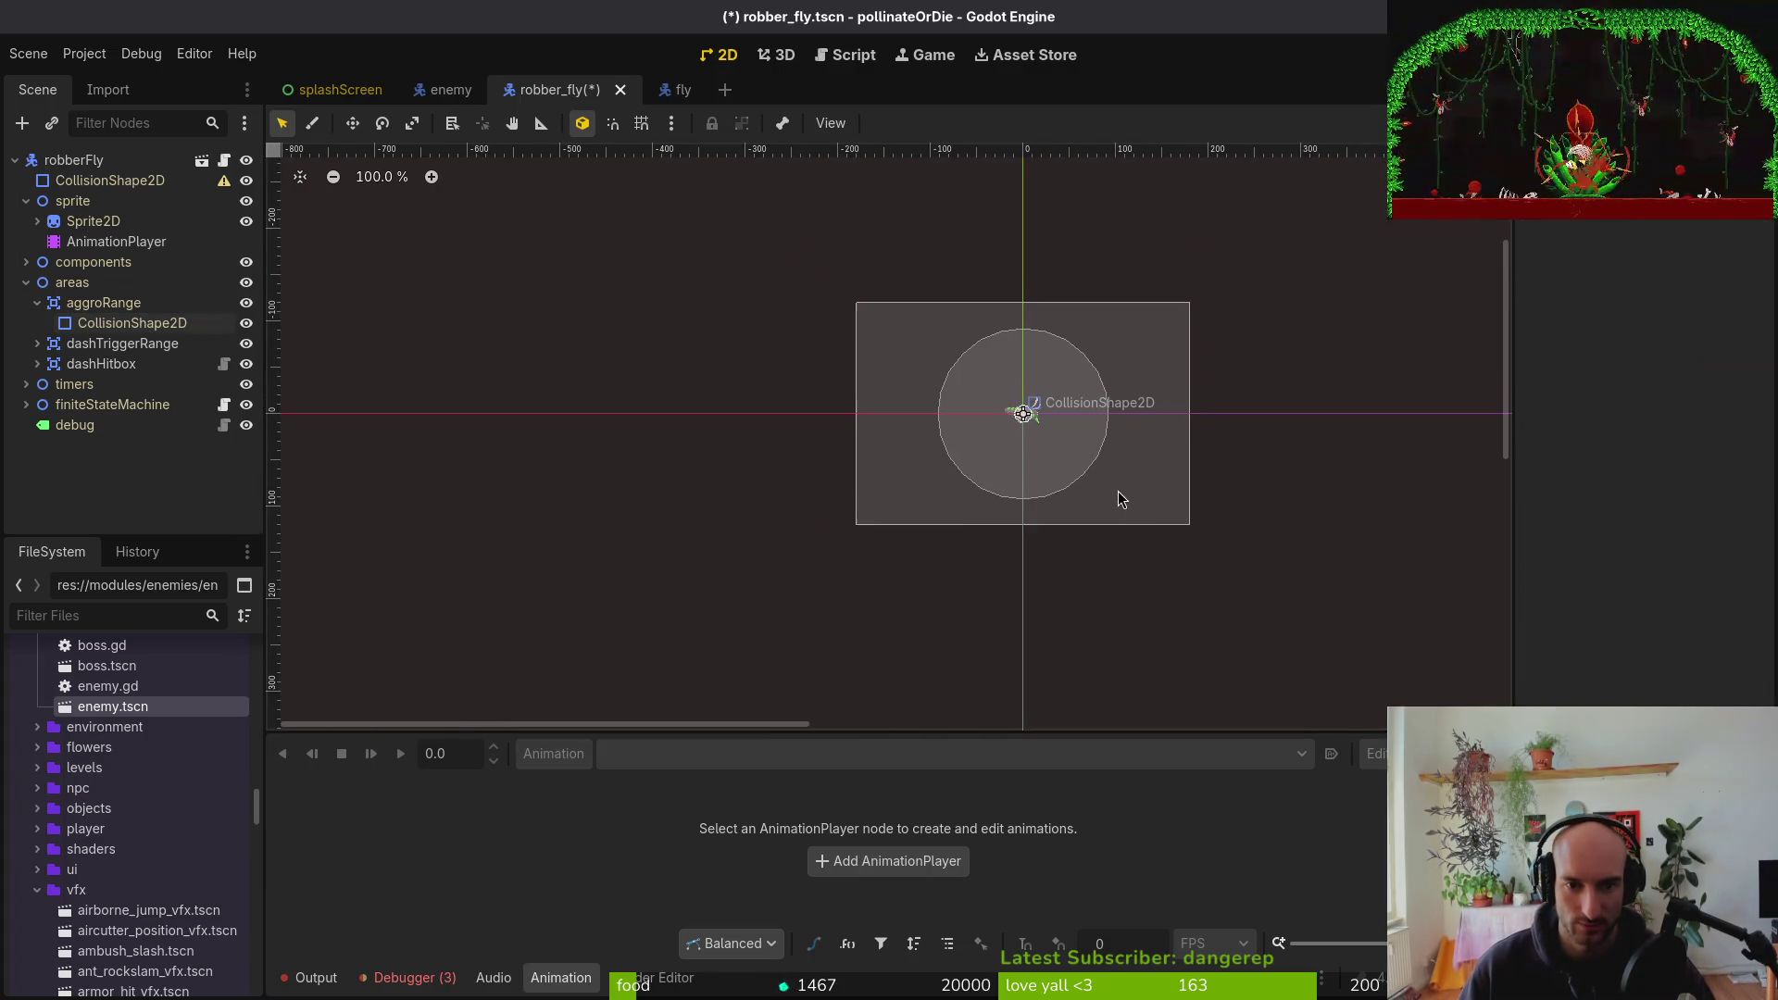
pyautogui.hotkey('ctrl', 's')
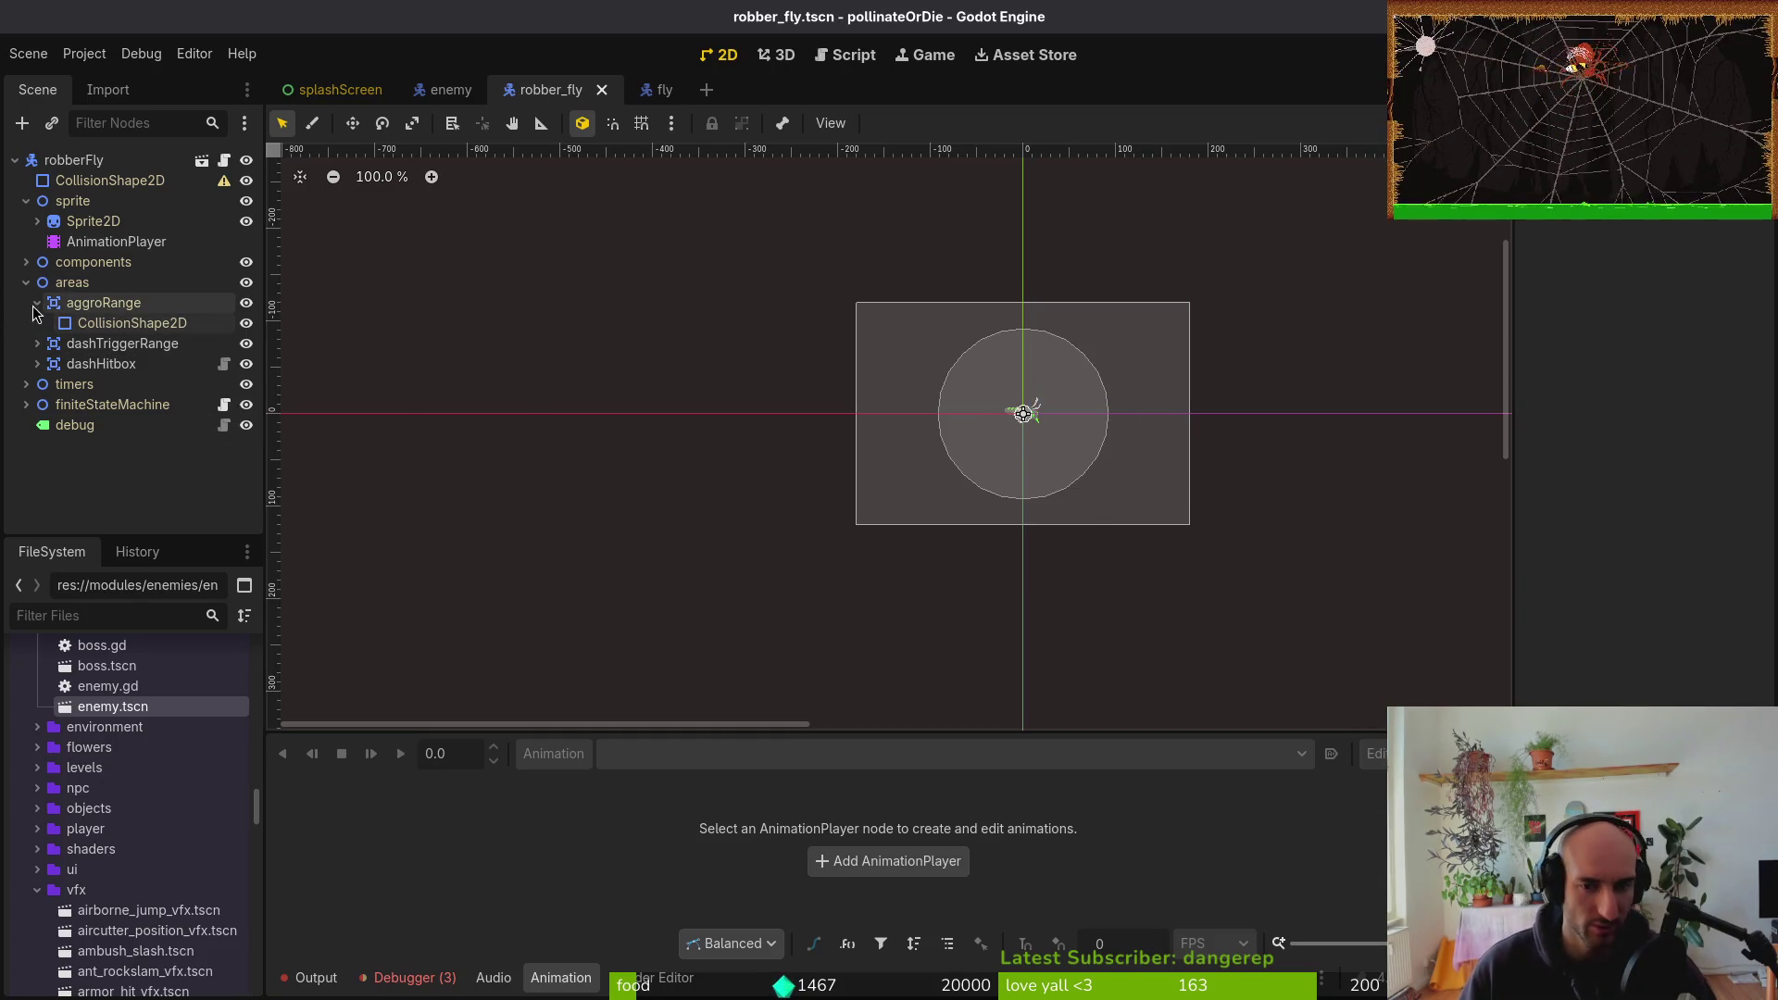
# Resize the aggroRange rectangle to 480 × 320 and save the scene
pyautogui.click(96, 324)
pyautogui.click(1752, 289)
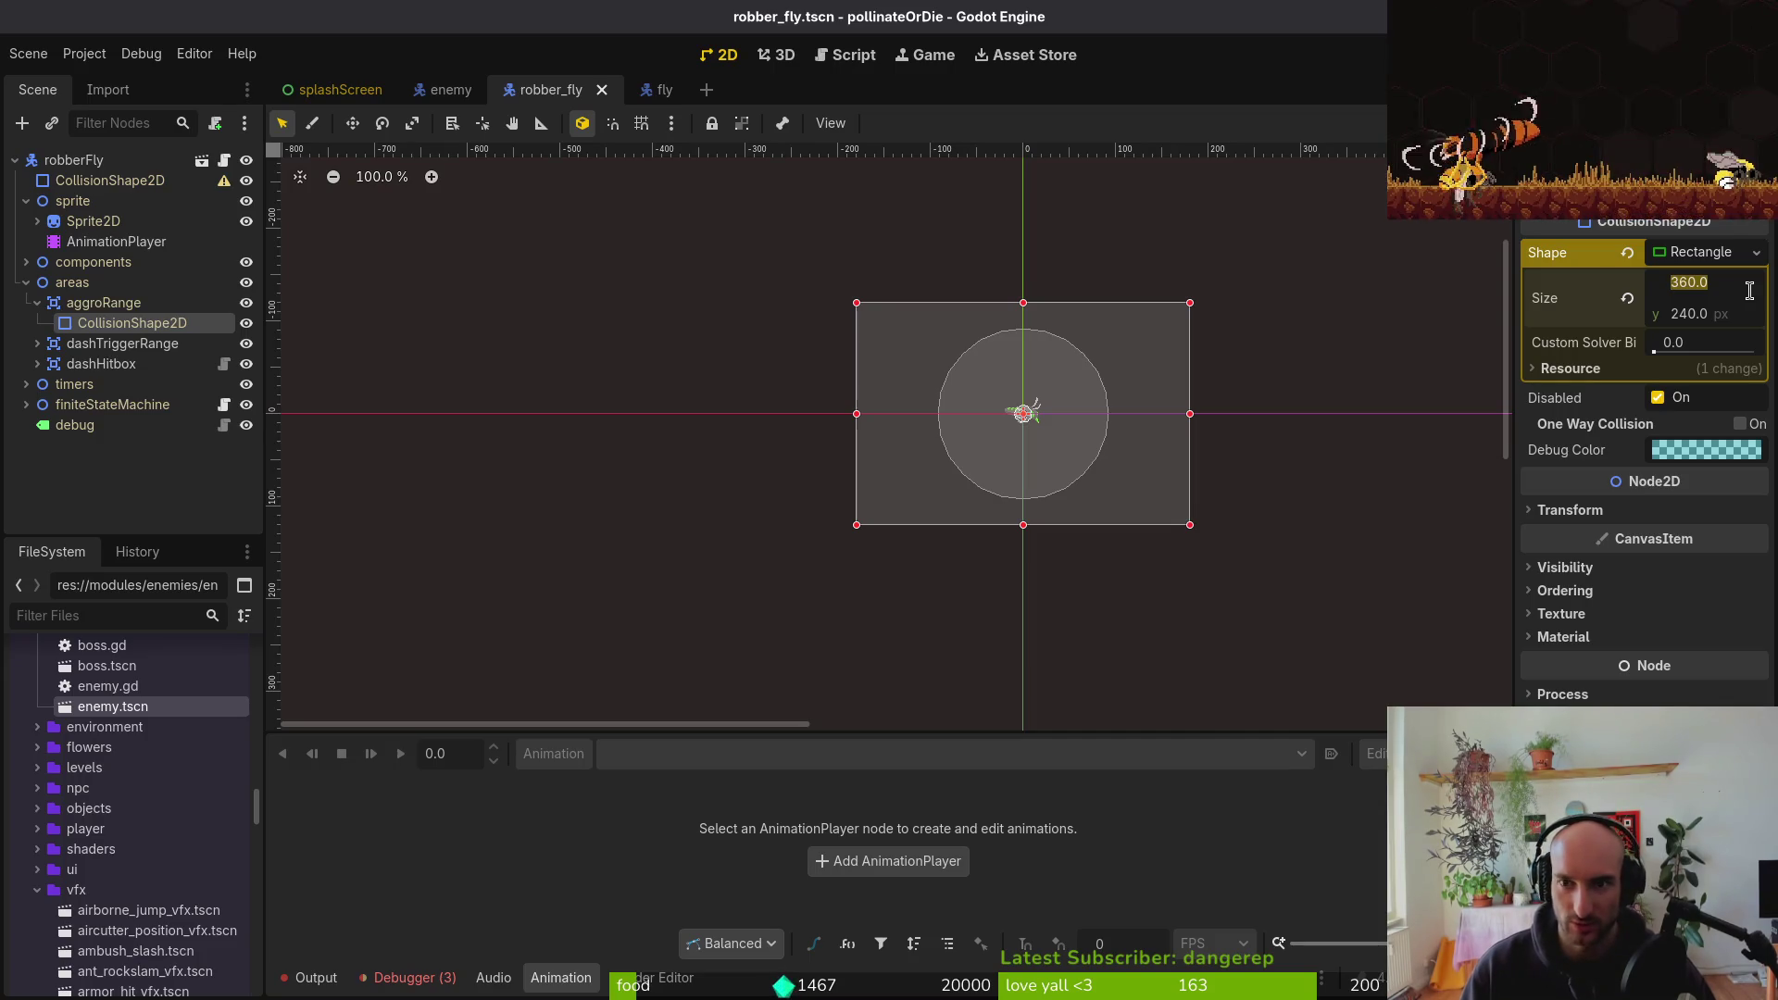
pyautogui.write('480')
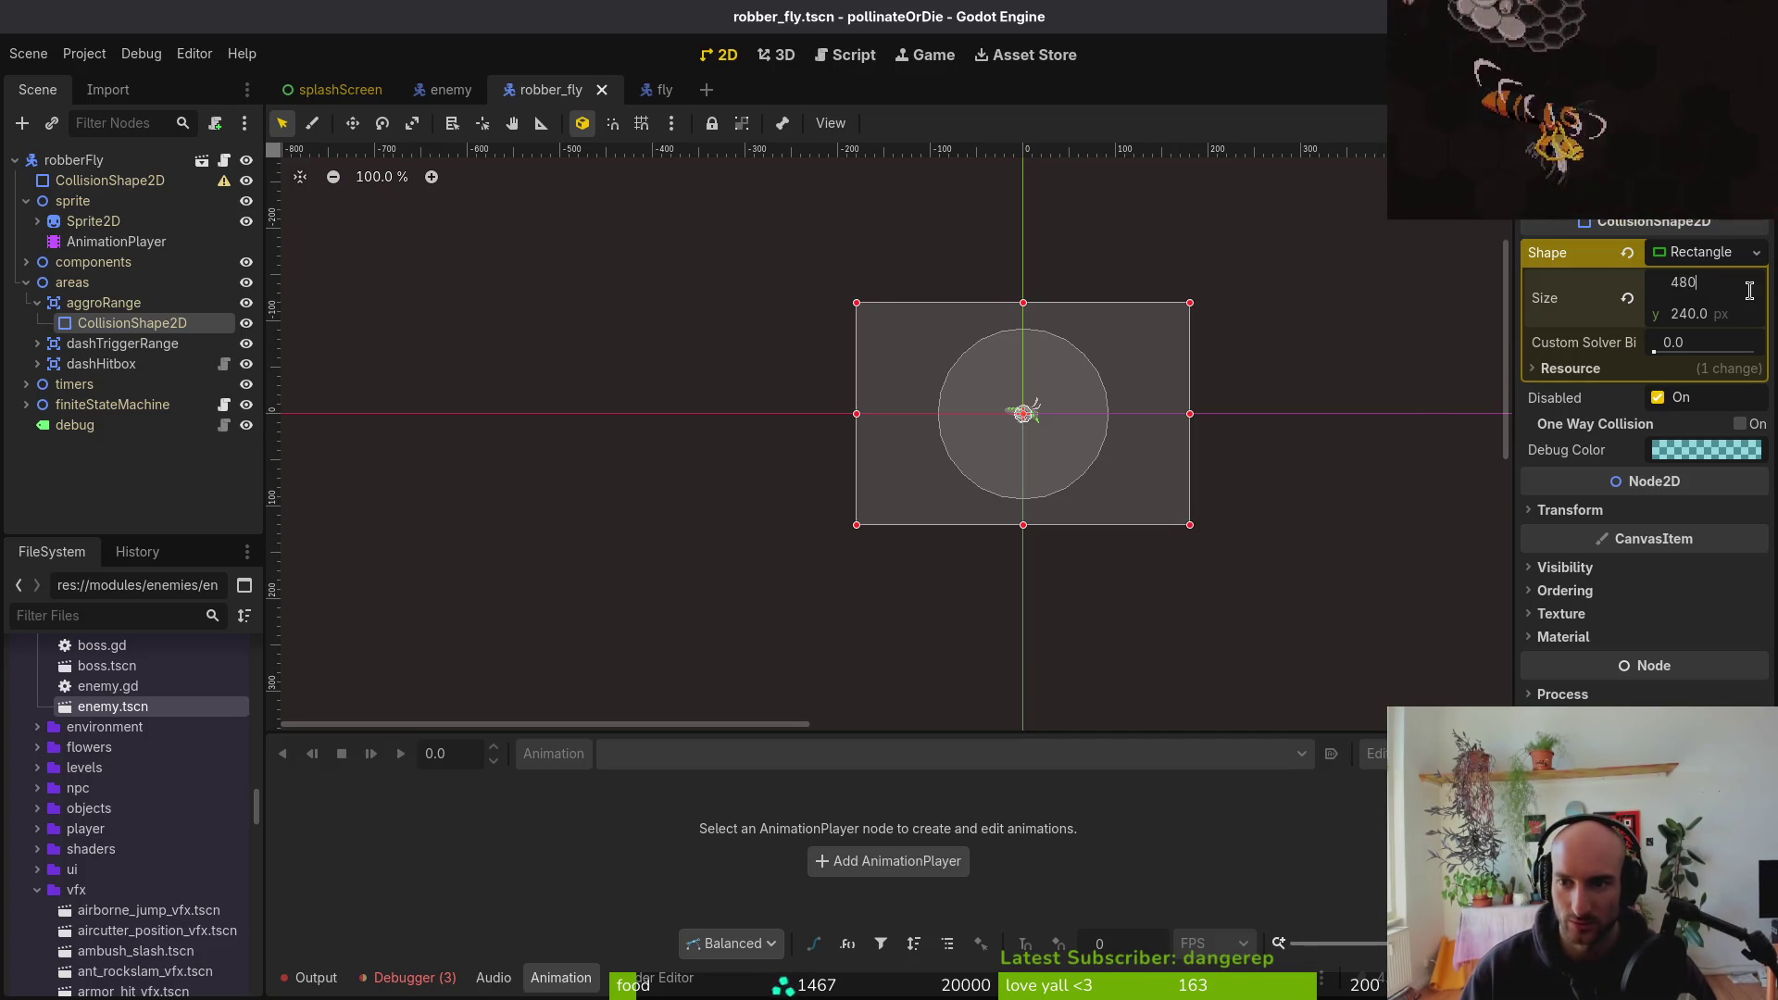
pyautogui.press('Tab')
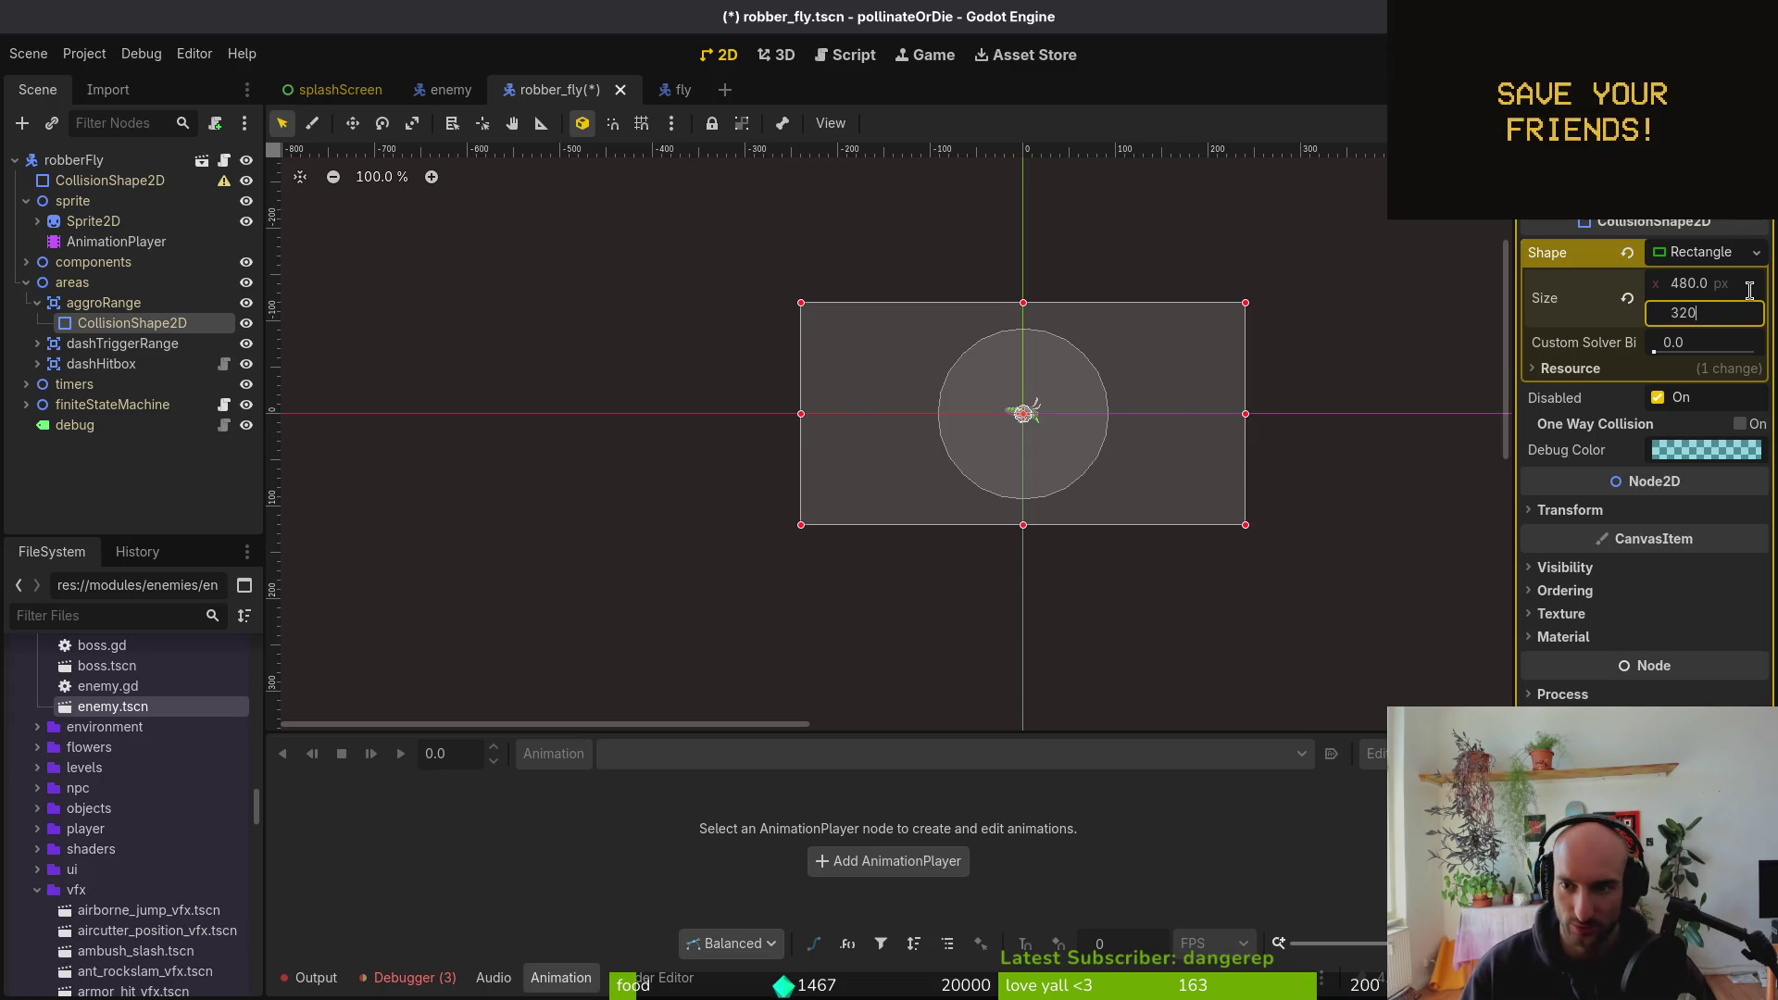
pyautogui.press('Return')
pyautogui.scroll(-6, 1167, 422)
pyautogui.hotkey('ctrl', 's')
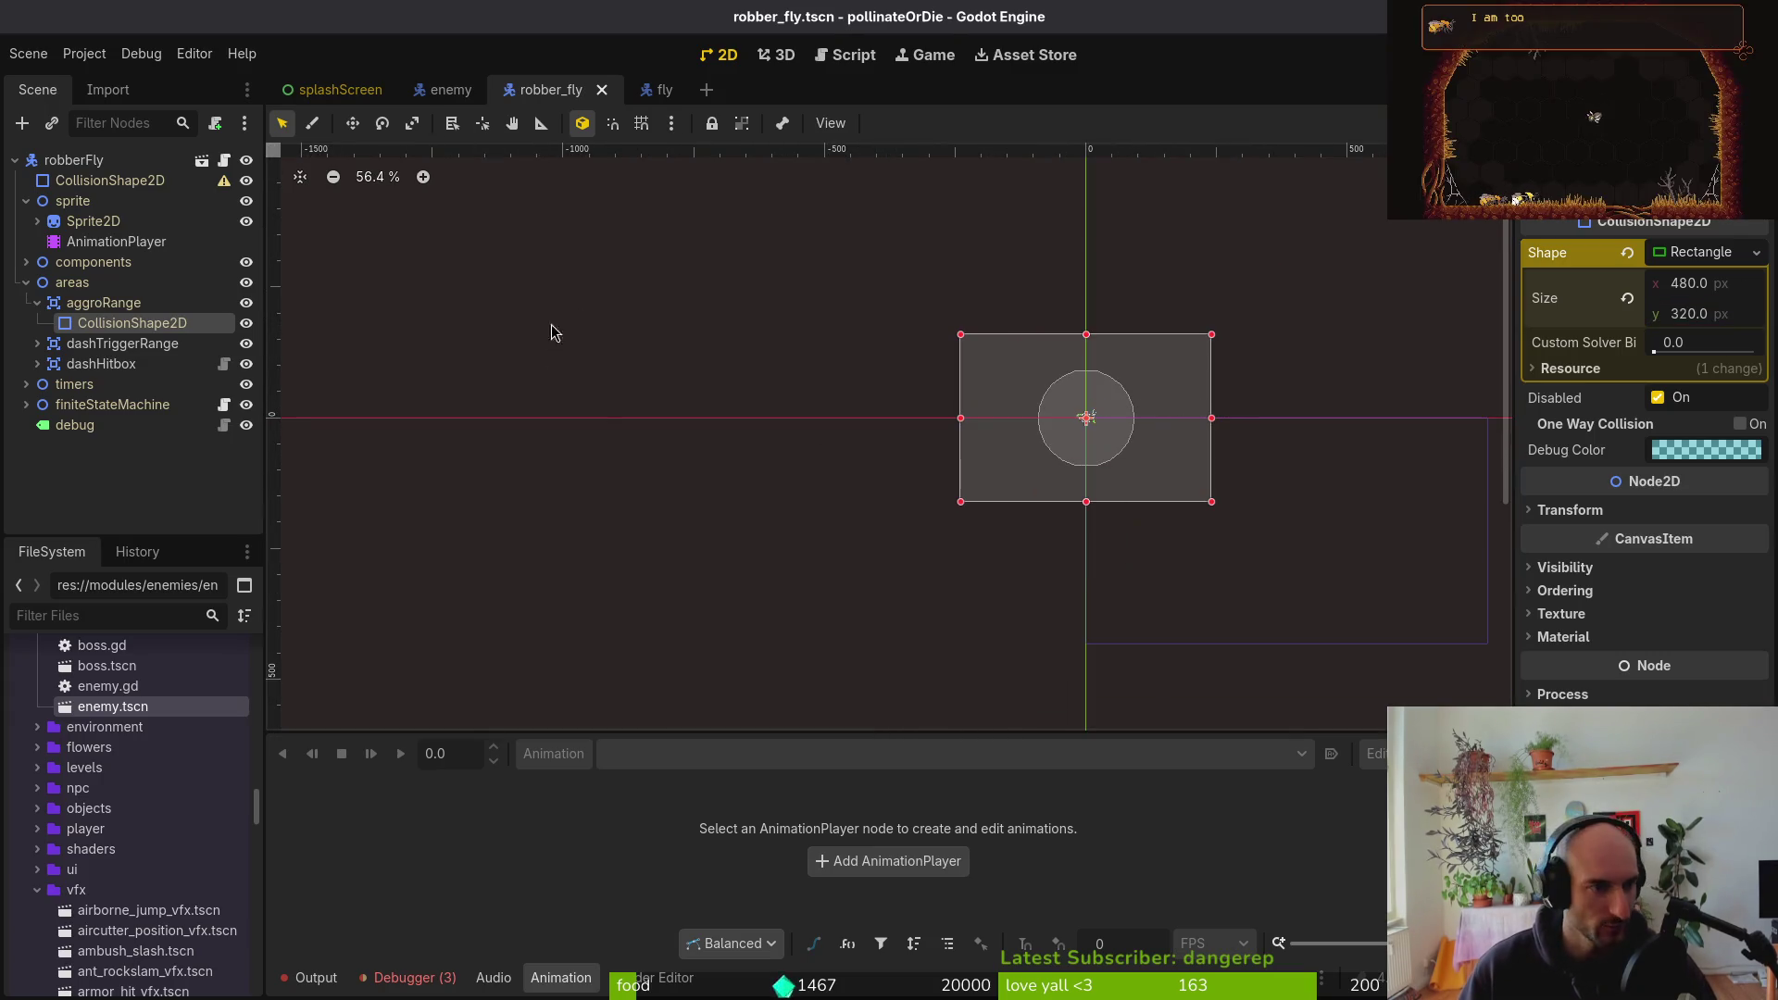
pyautogui.click(26, 283)
pyautogui.hotkey('ctrl', 's')
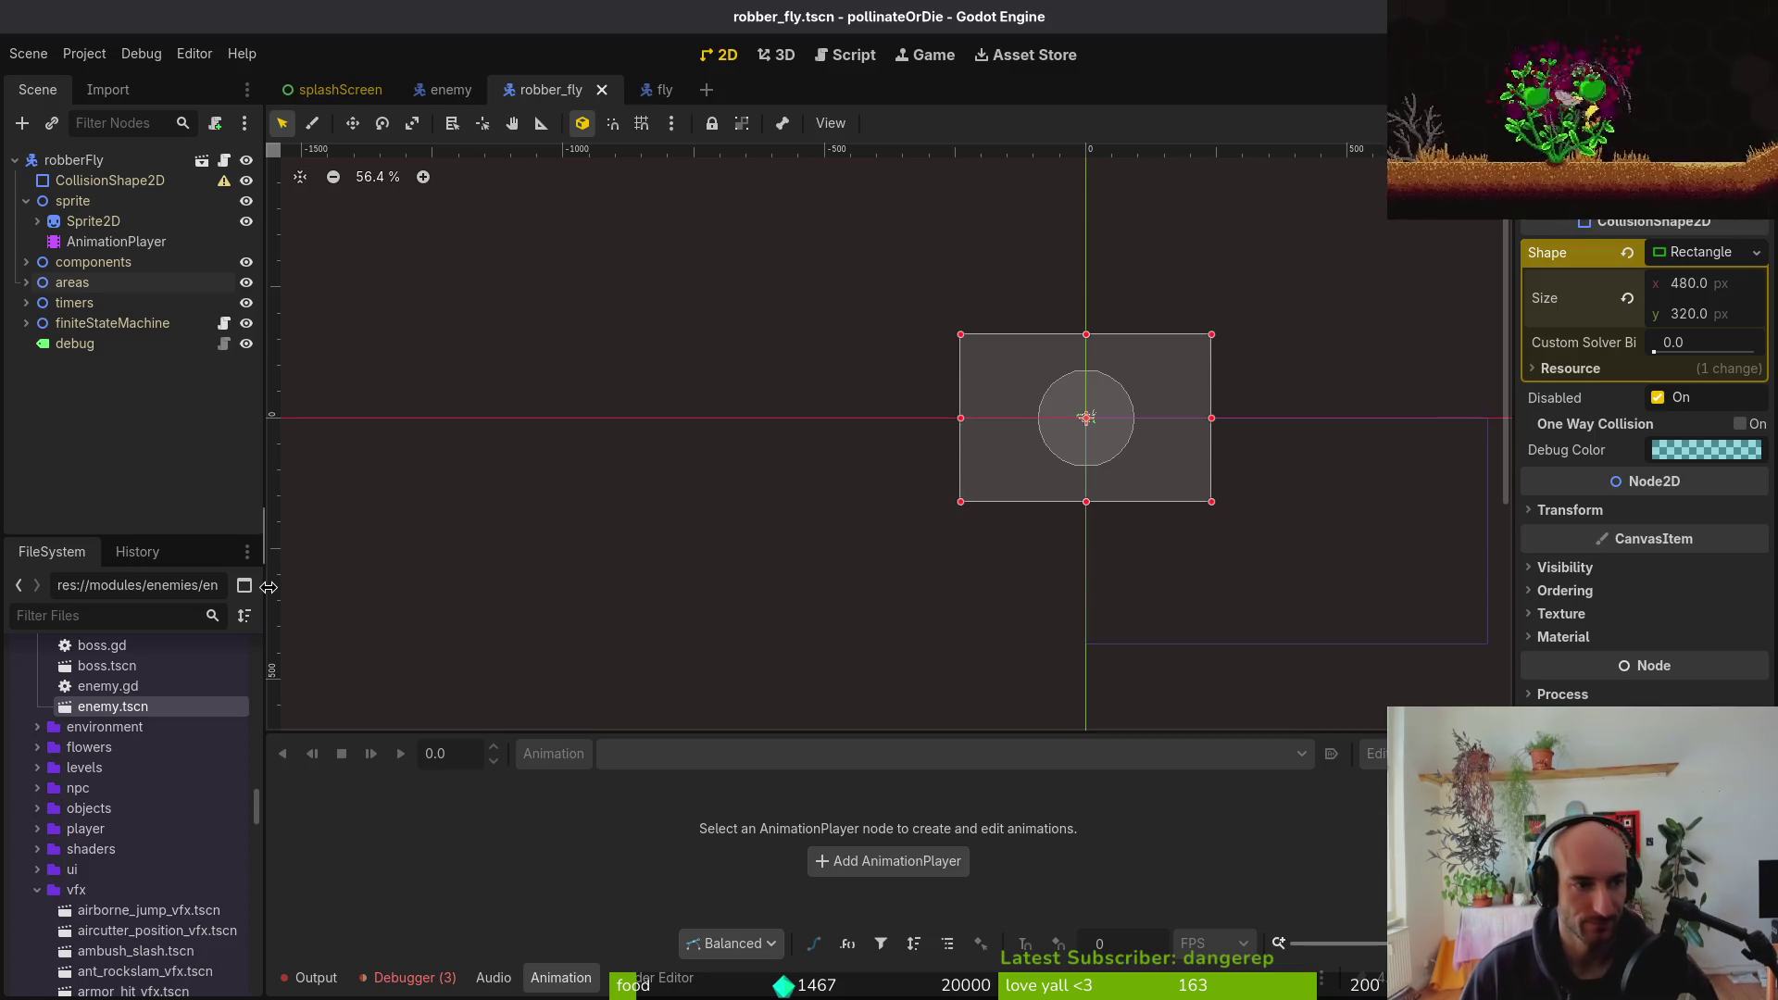
# Select the robber fly's HurtboxComponent collision shape and browse the shape types
pyautogui.click(26, 200)
pyautogui.click(26, 241)
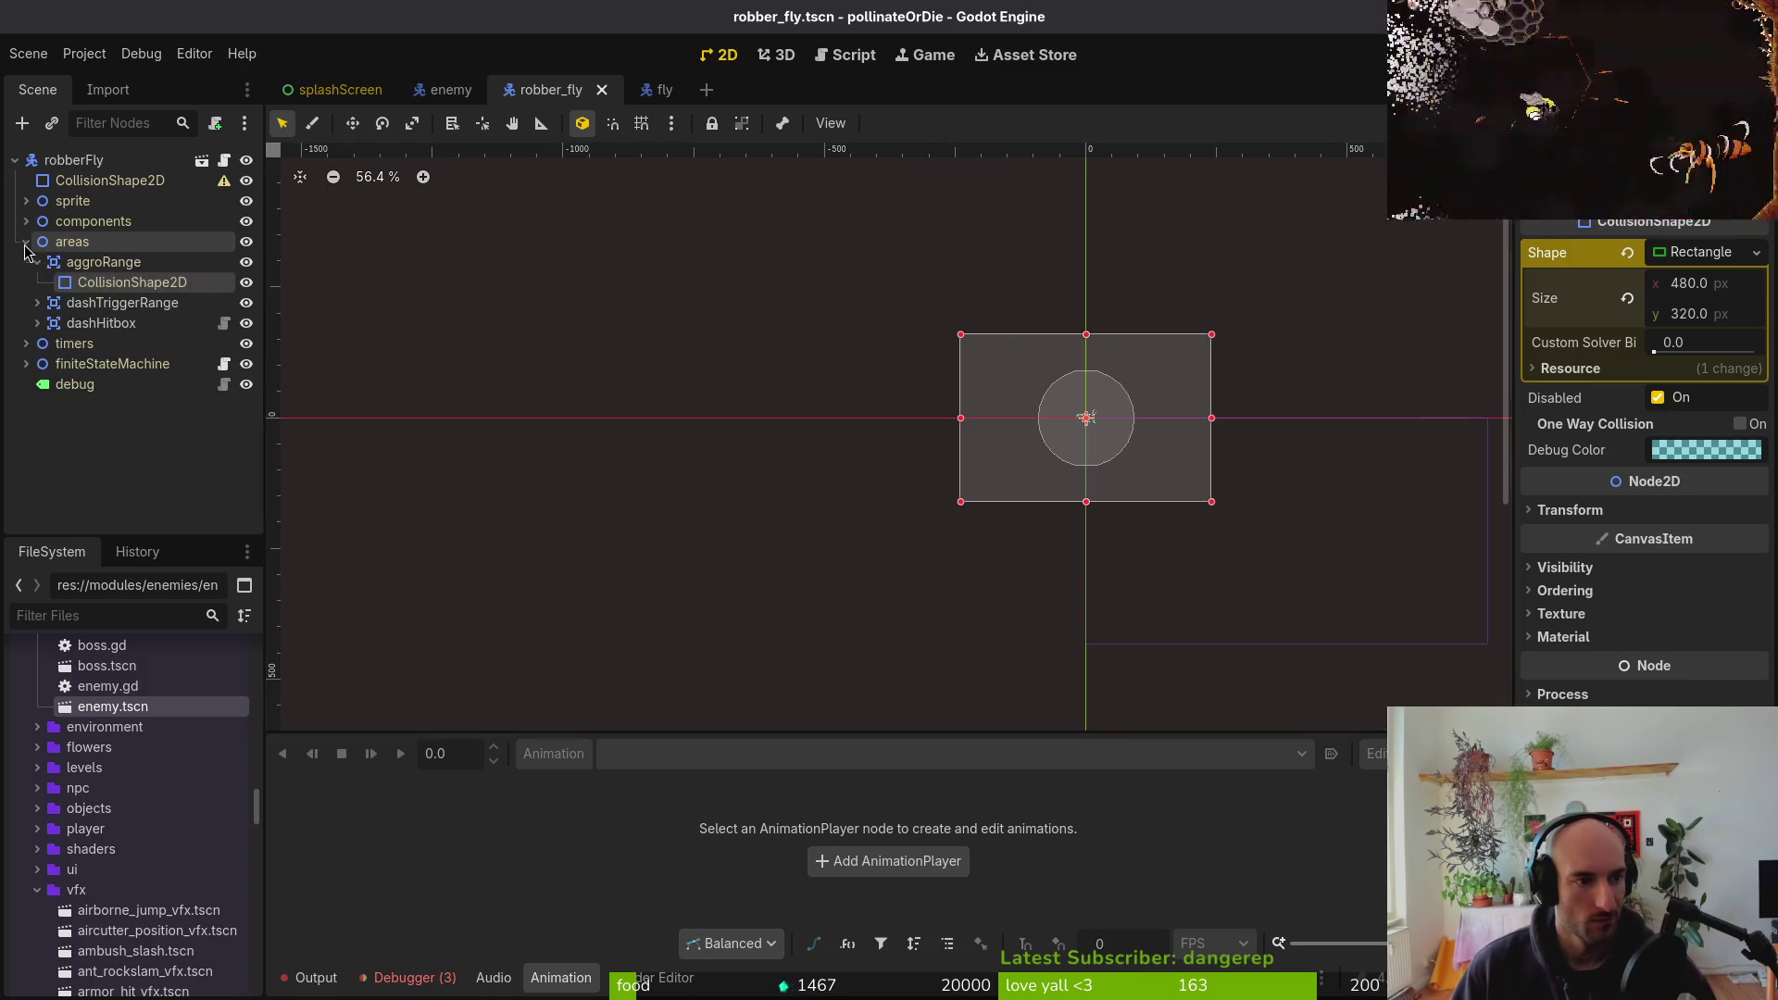
pyautogui.click(123, 302)
pyautogui.scroll(8, 1065, 403)
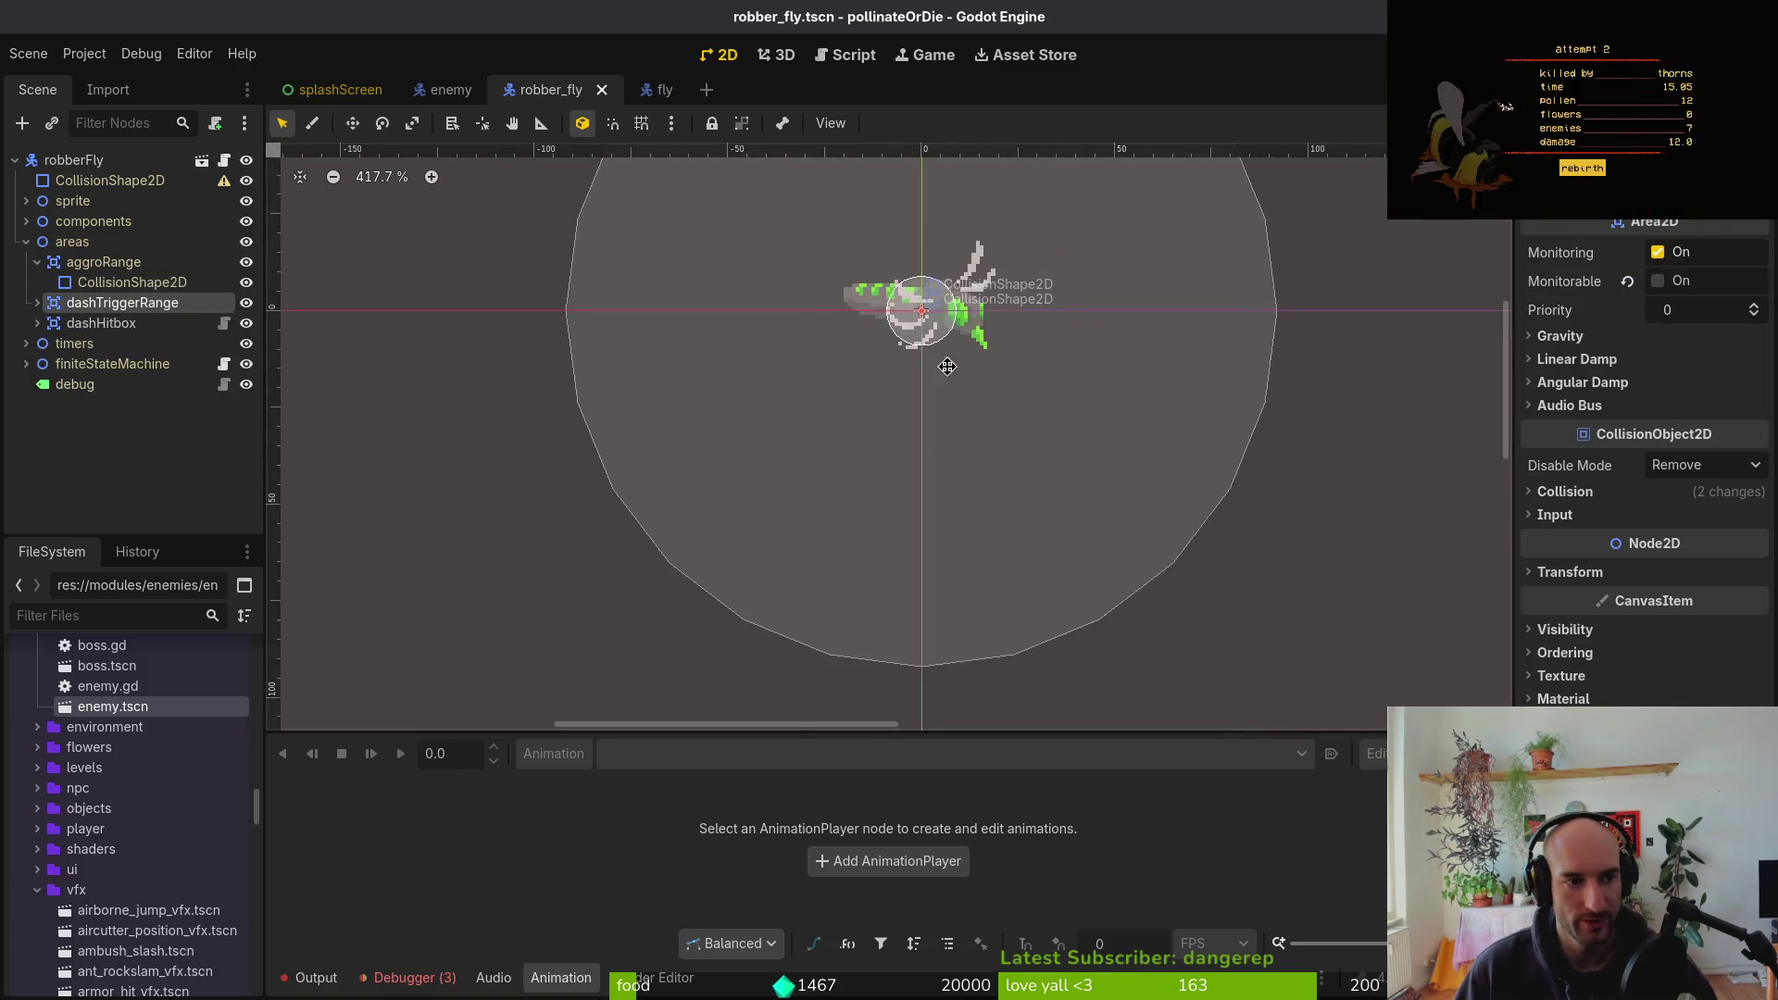
pyautogui.click(26, 241)
pyautogui.click(25, 220)
pyautogui.click(132, 262)
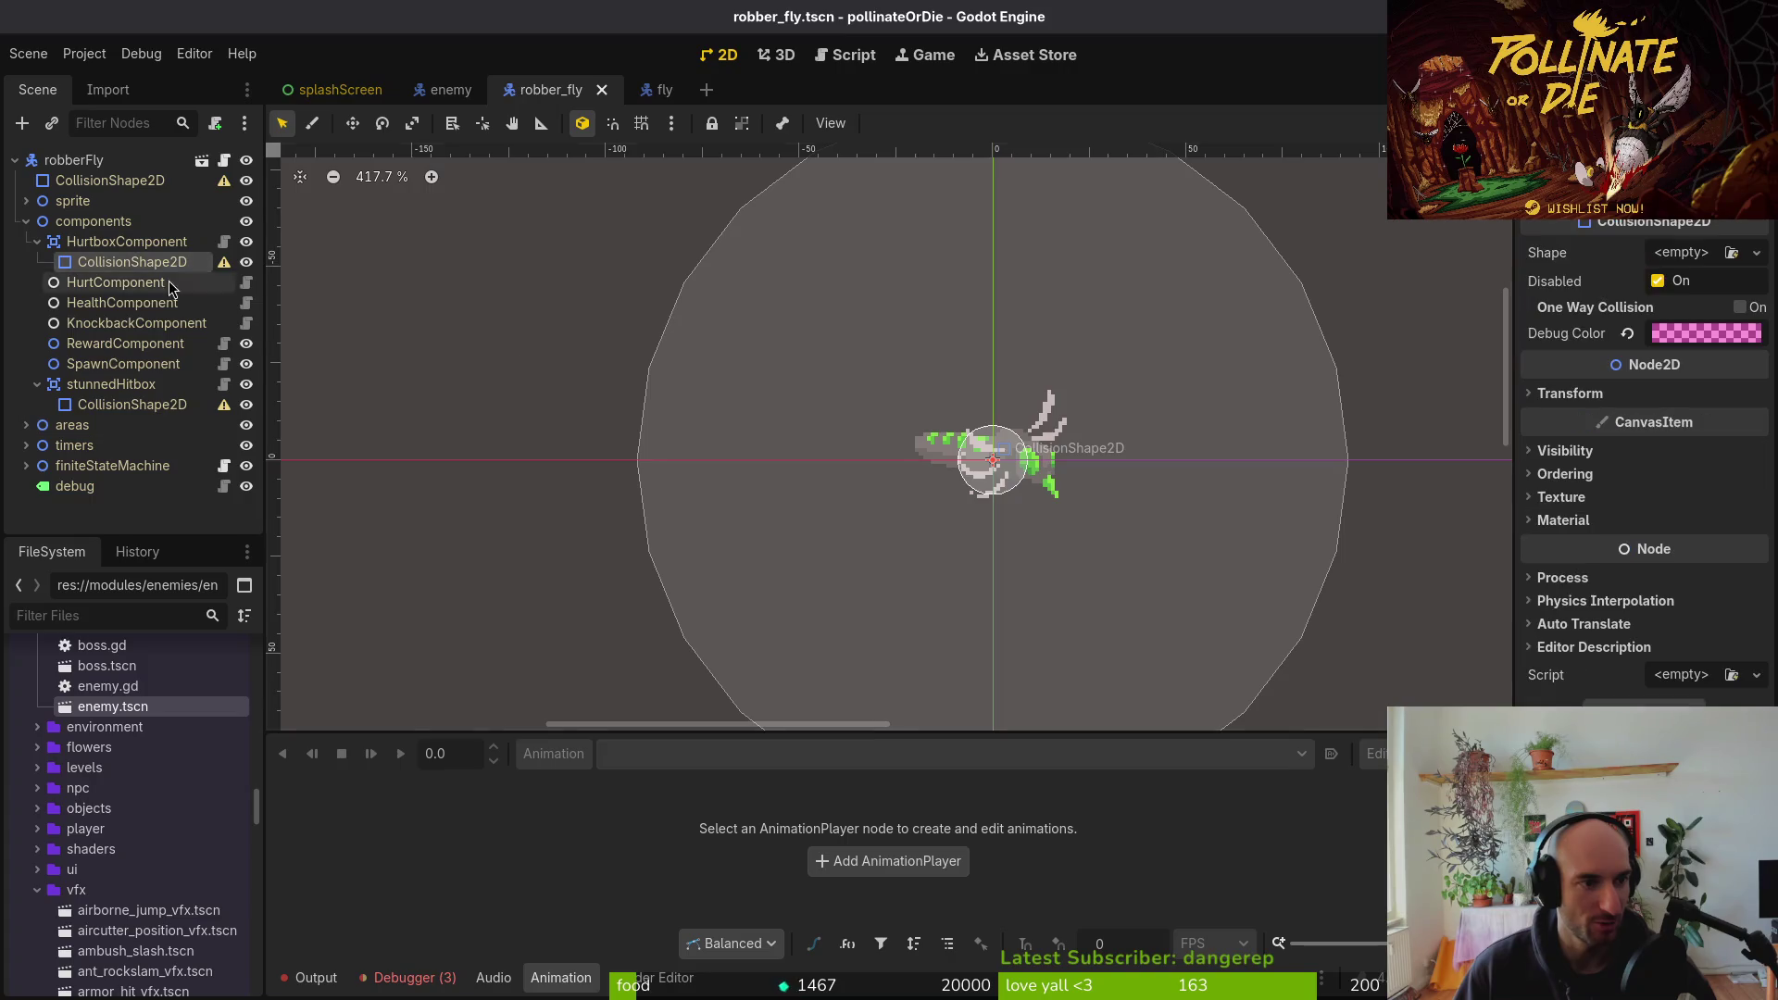
pyautogui.click(1718, 252)
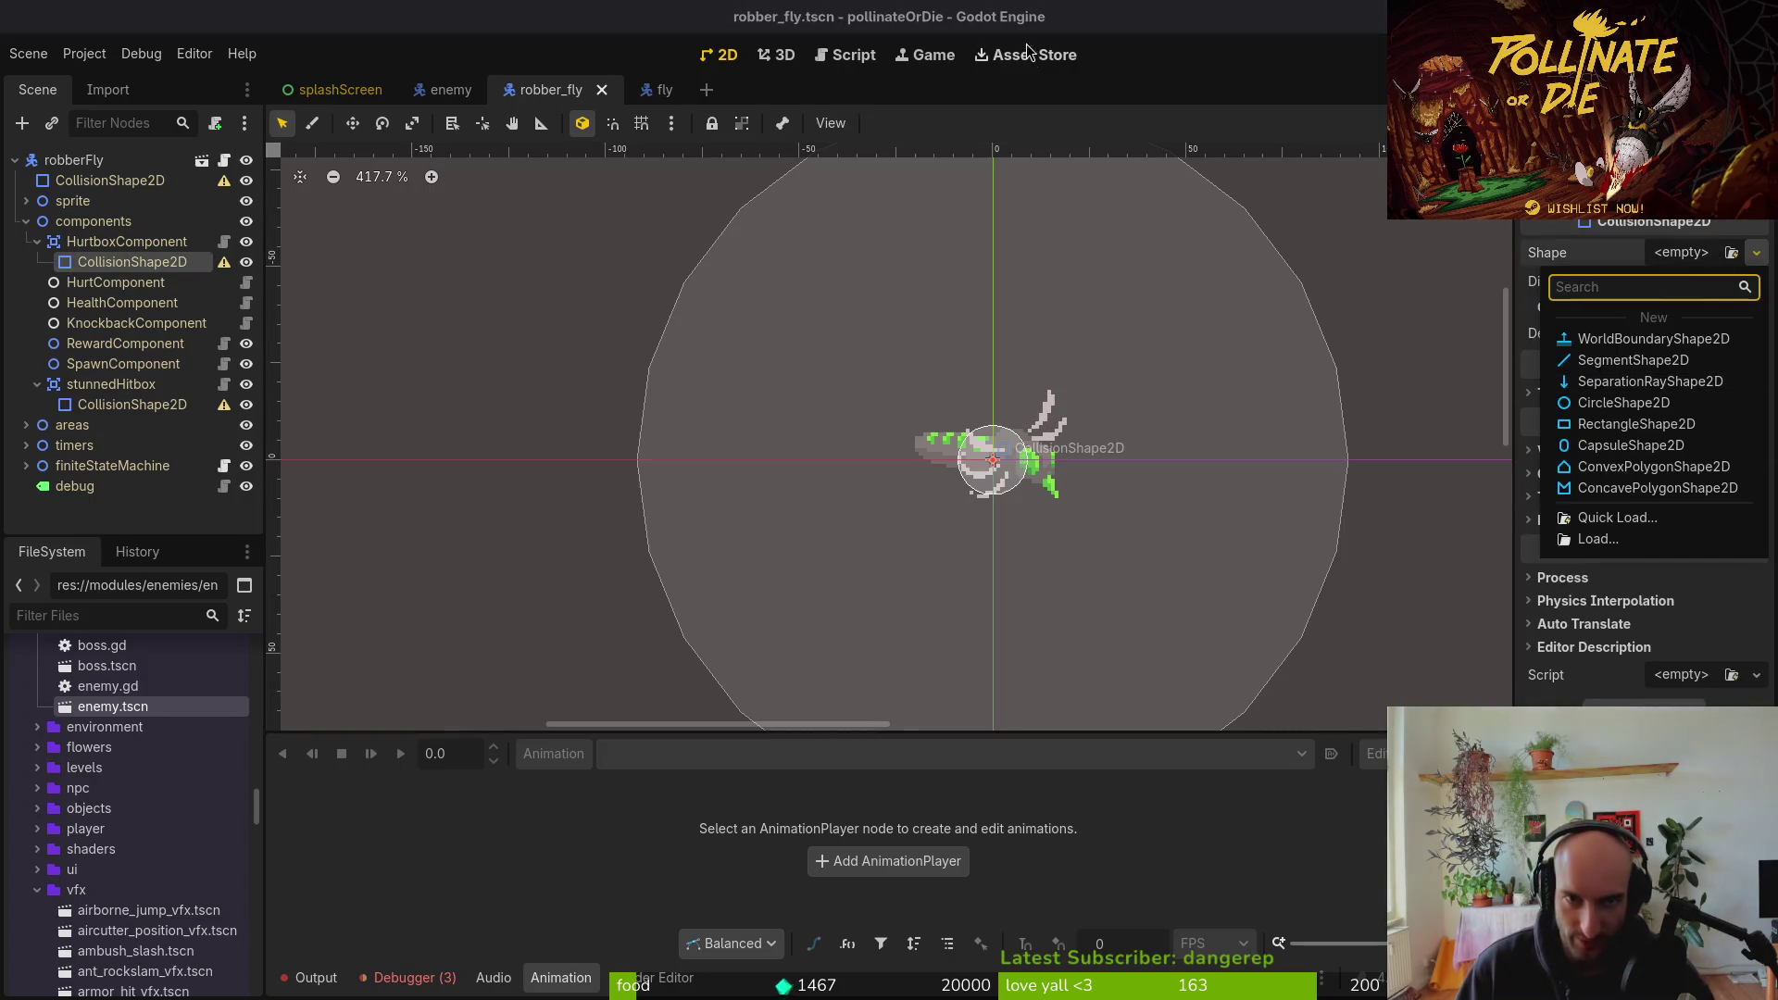
pyautogui.click(662, 125)
# Inspect the regular fly's hurtbox collision shape against its sprite for reference
pyautogui.click(644, 89)
pyautogui.scroll(11, 964, 543)
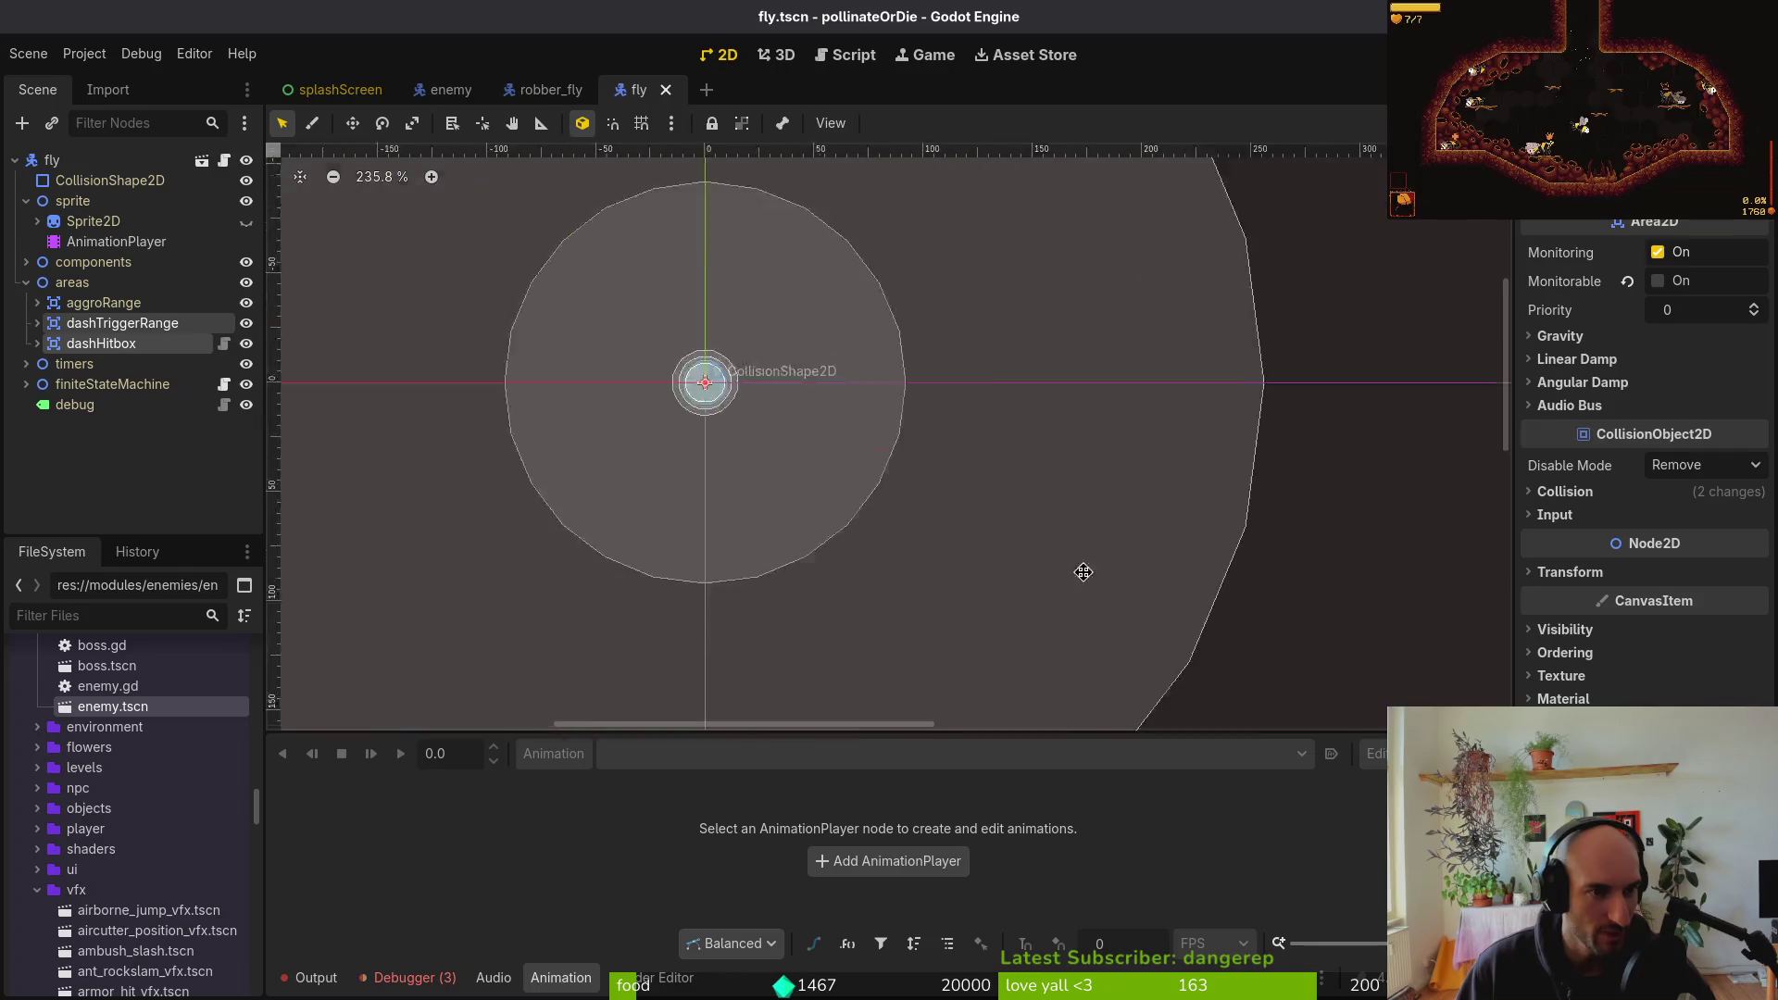
pyautogui.click(26, 282)
pyautogui.click(245, 222)
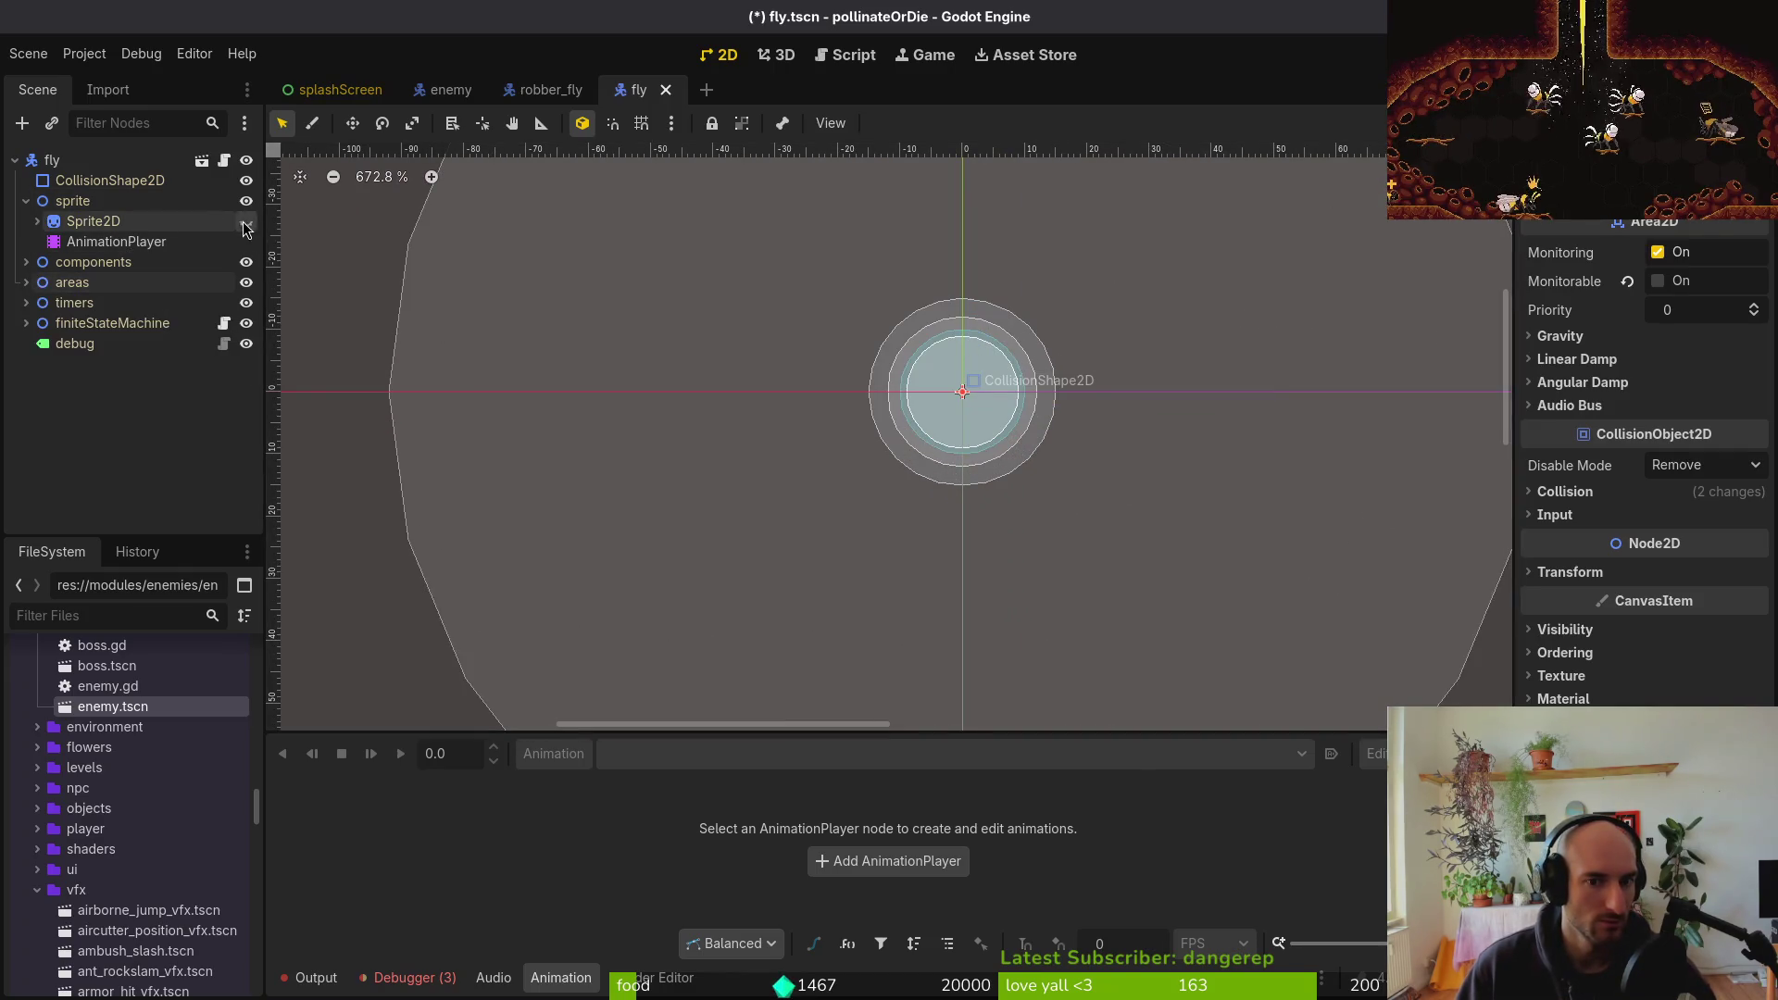
pyautogui.click(26, 263)
pyautogui.click(109, 303)
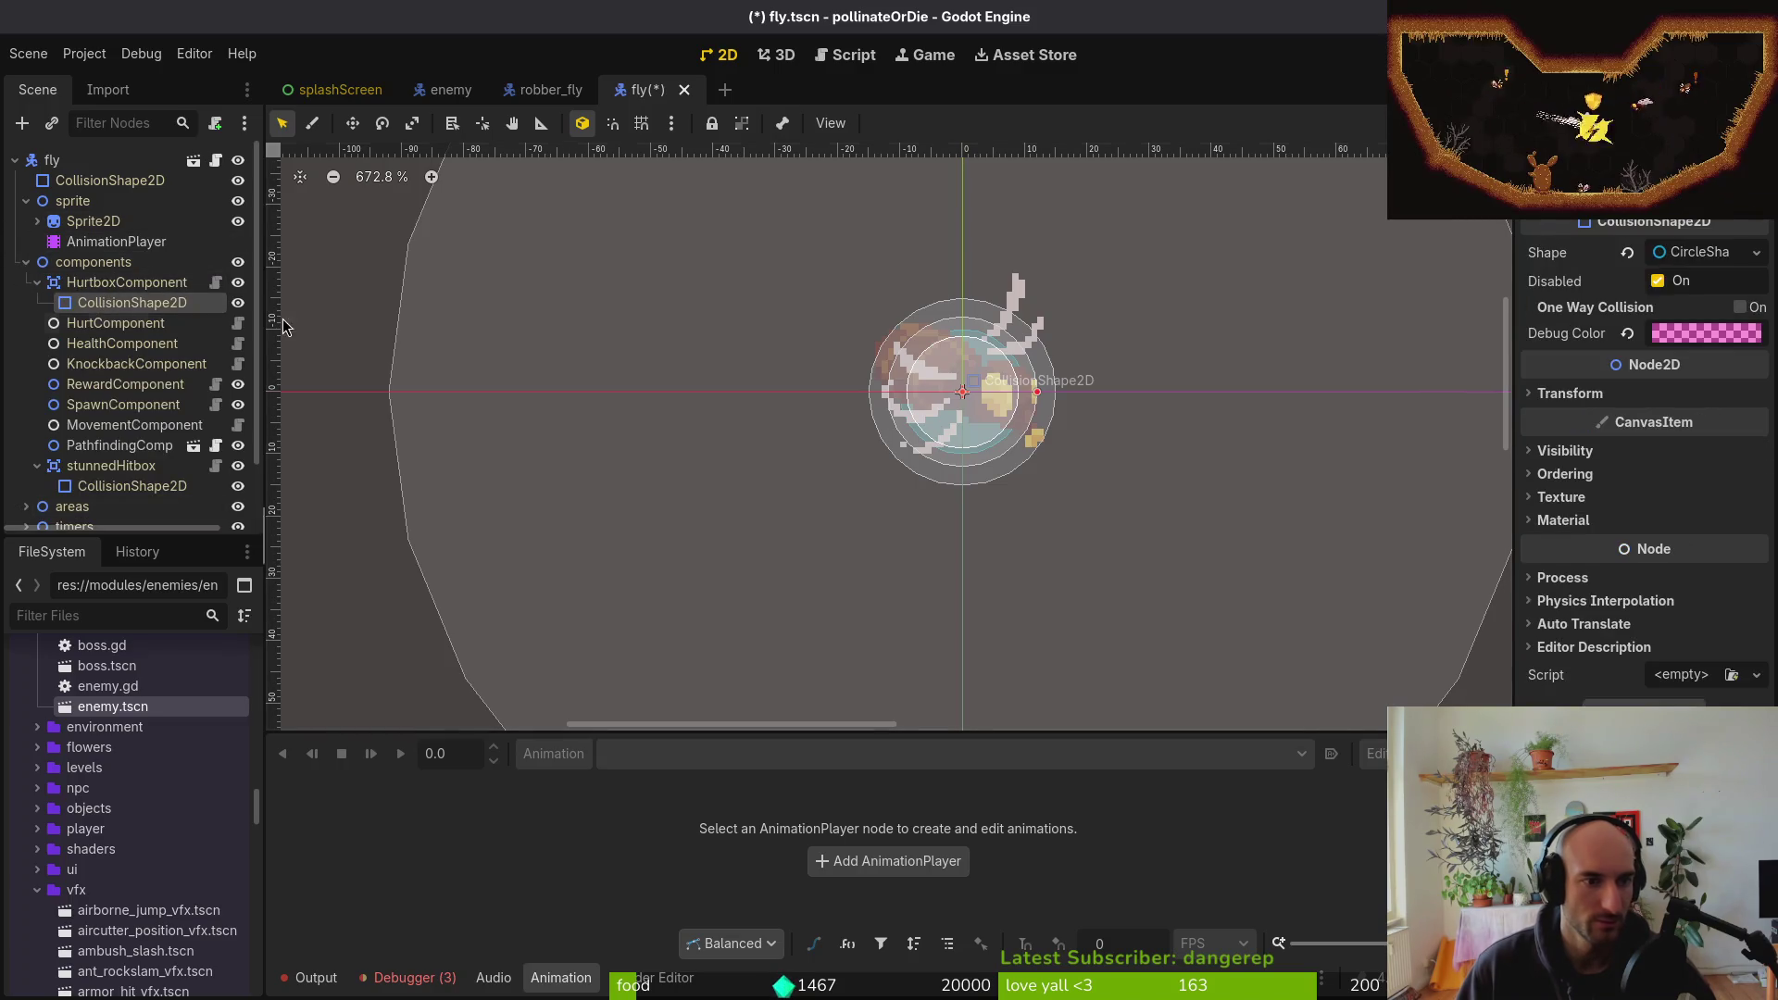
pyautogui.click(239, 313)
pyautogui.click(239, 312)
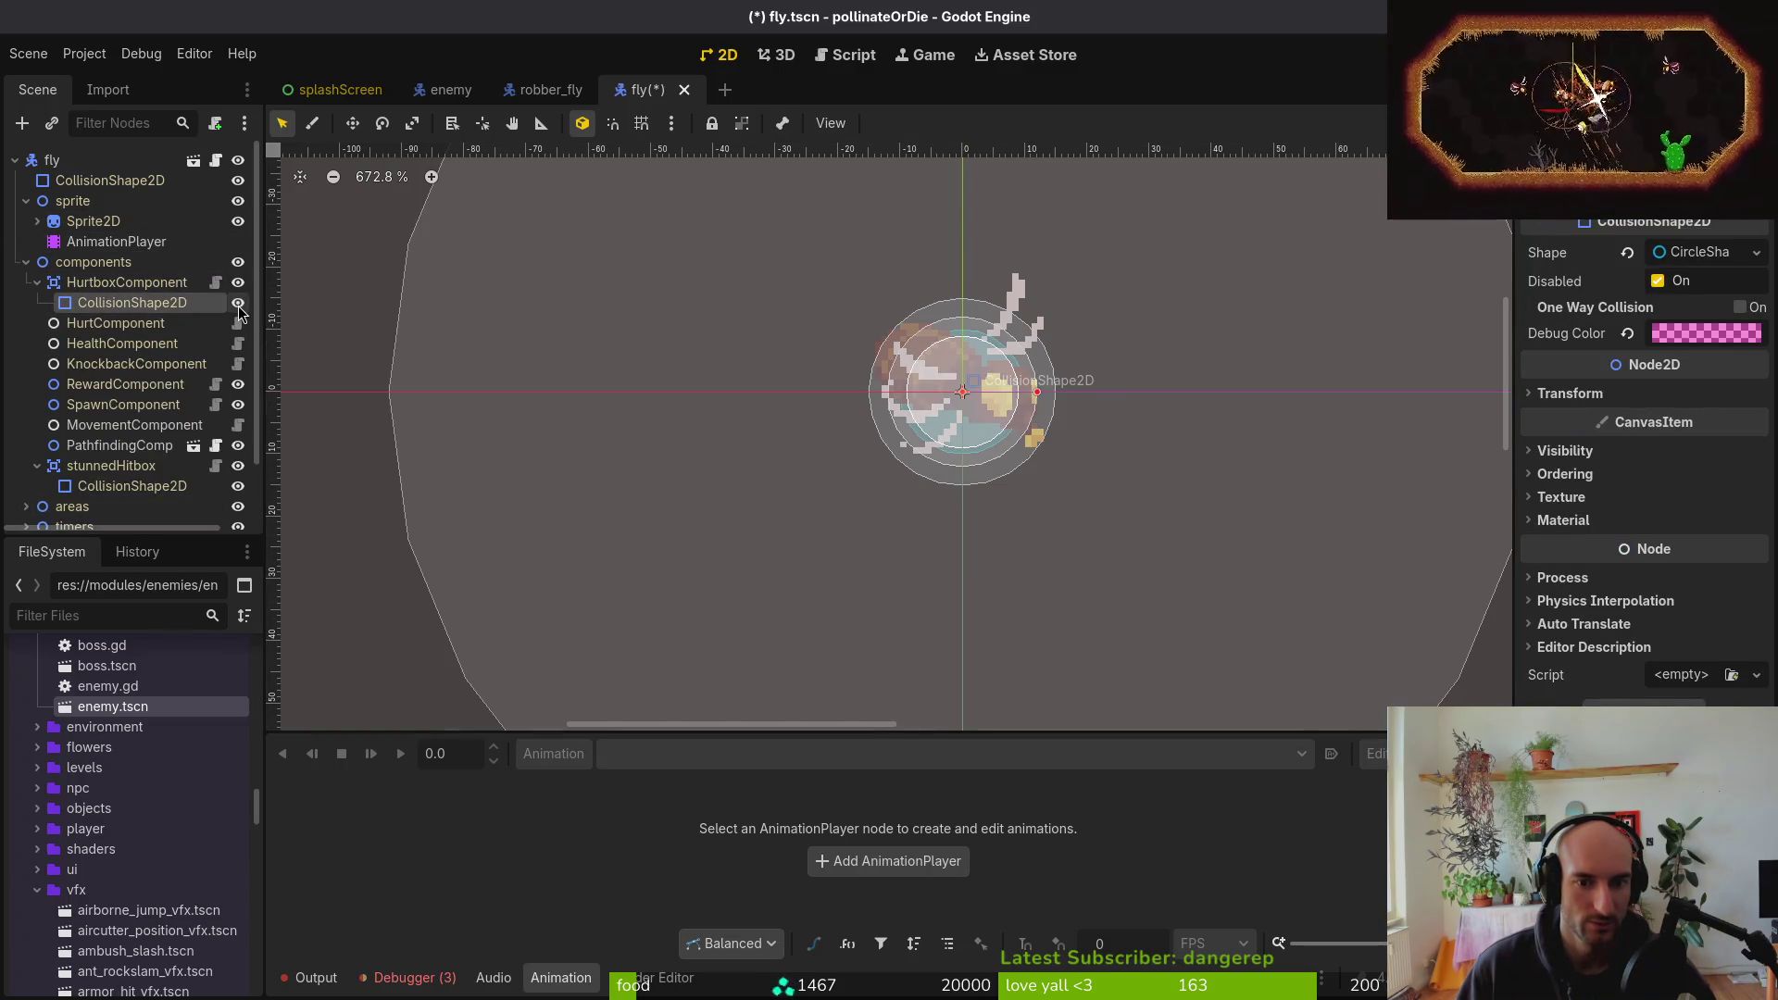
pyautogui.click(239, 311)
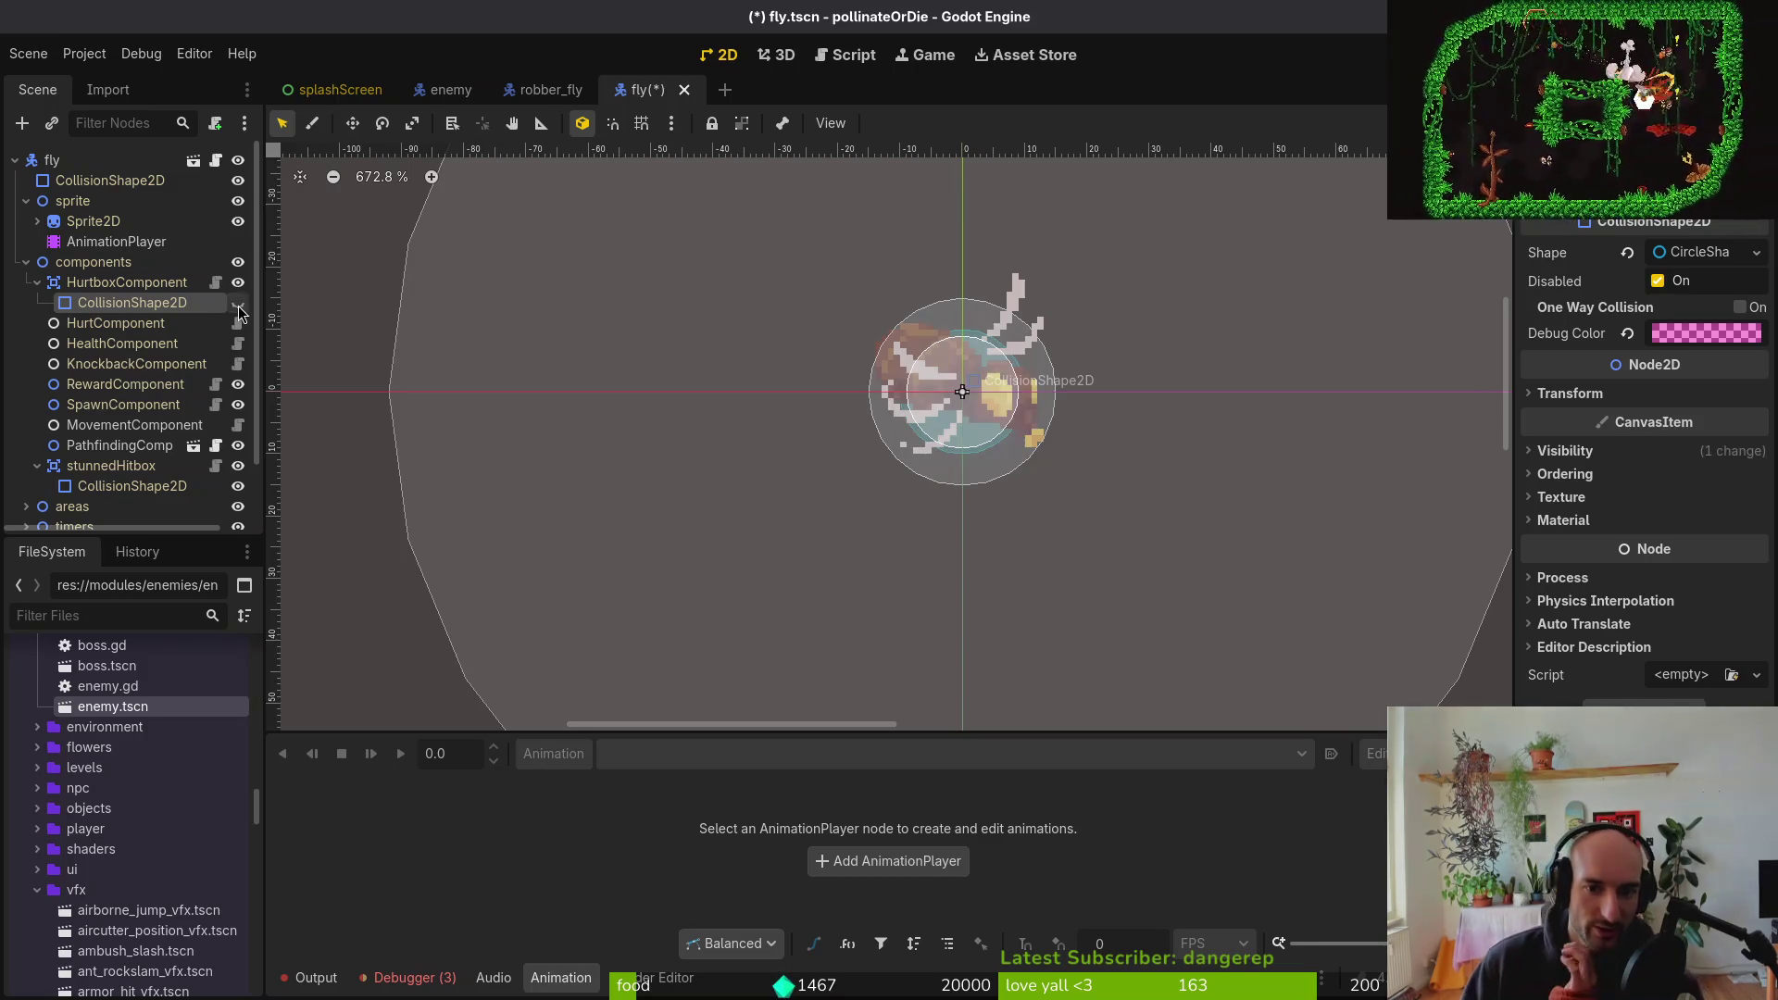
pyautogui.click(239, 310)
pyautogui.click(239, 312)
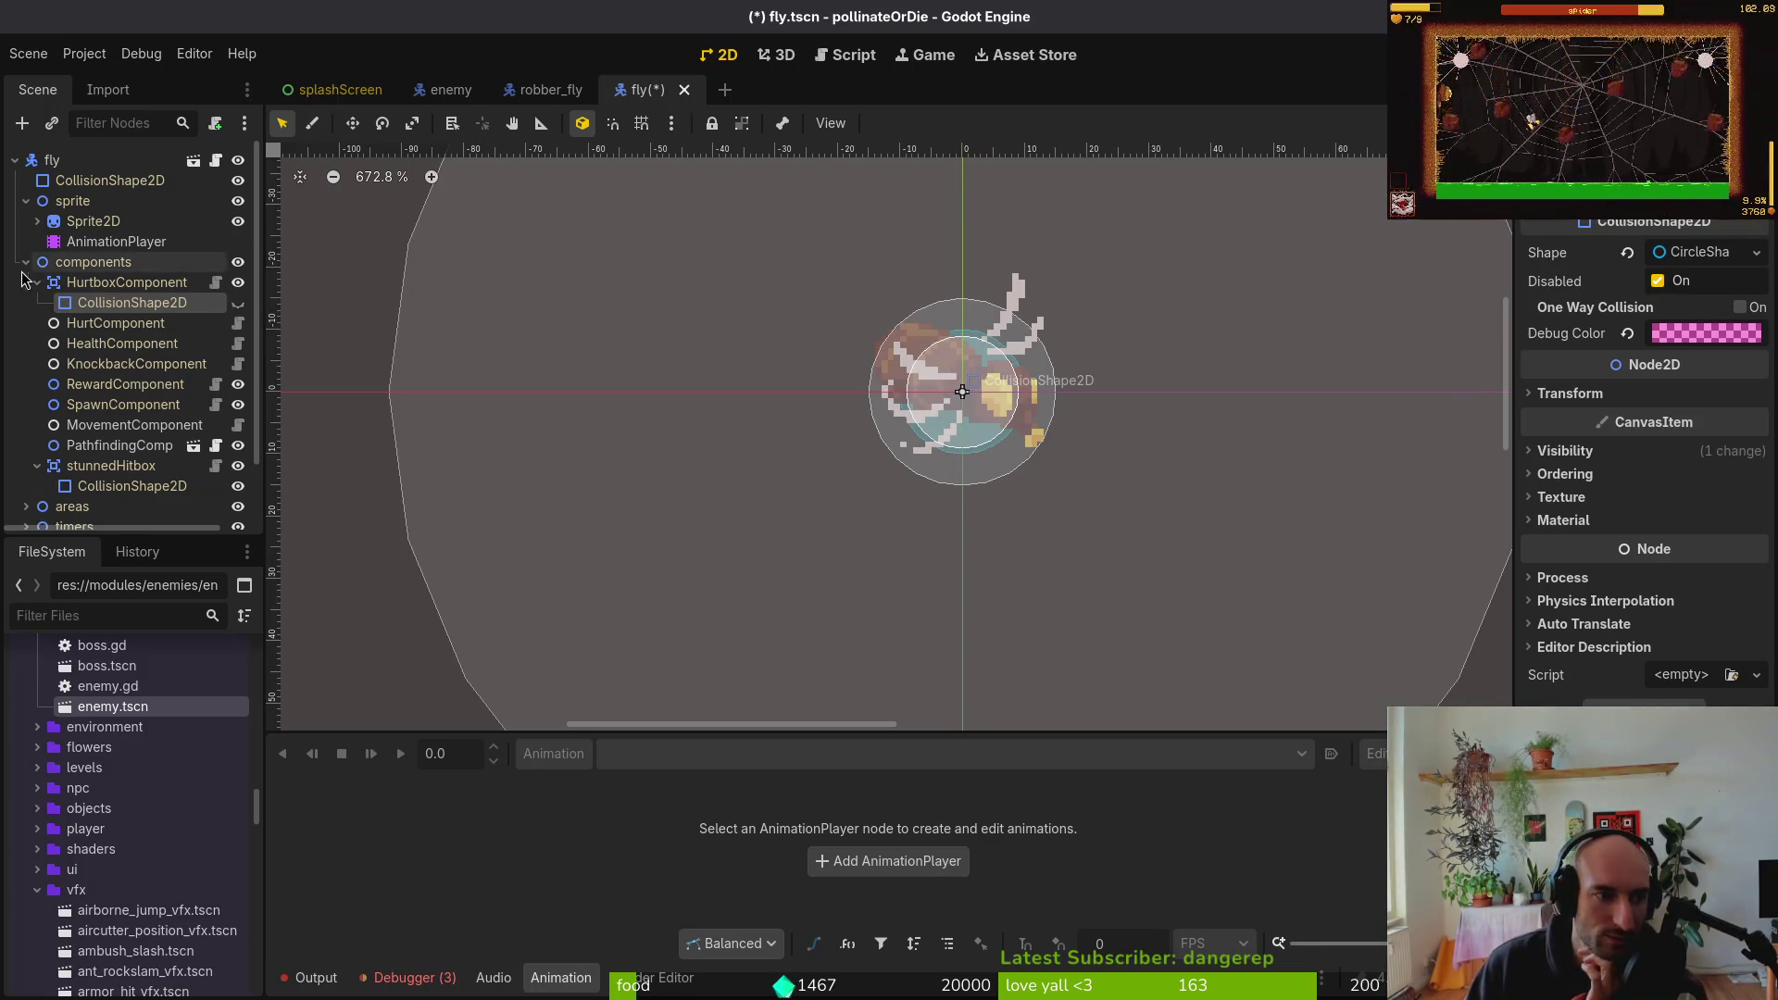
pyautogui.click(550, 93)
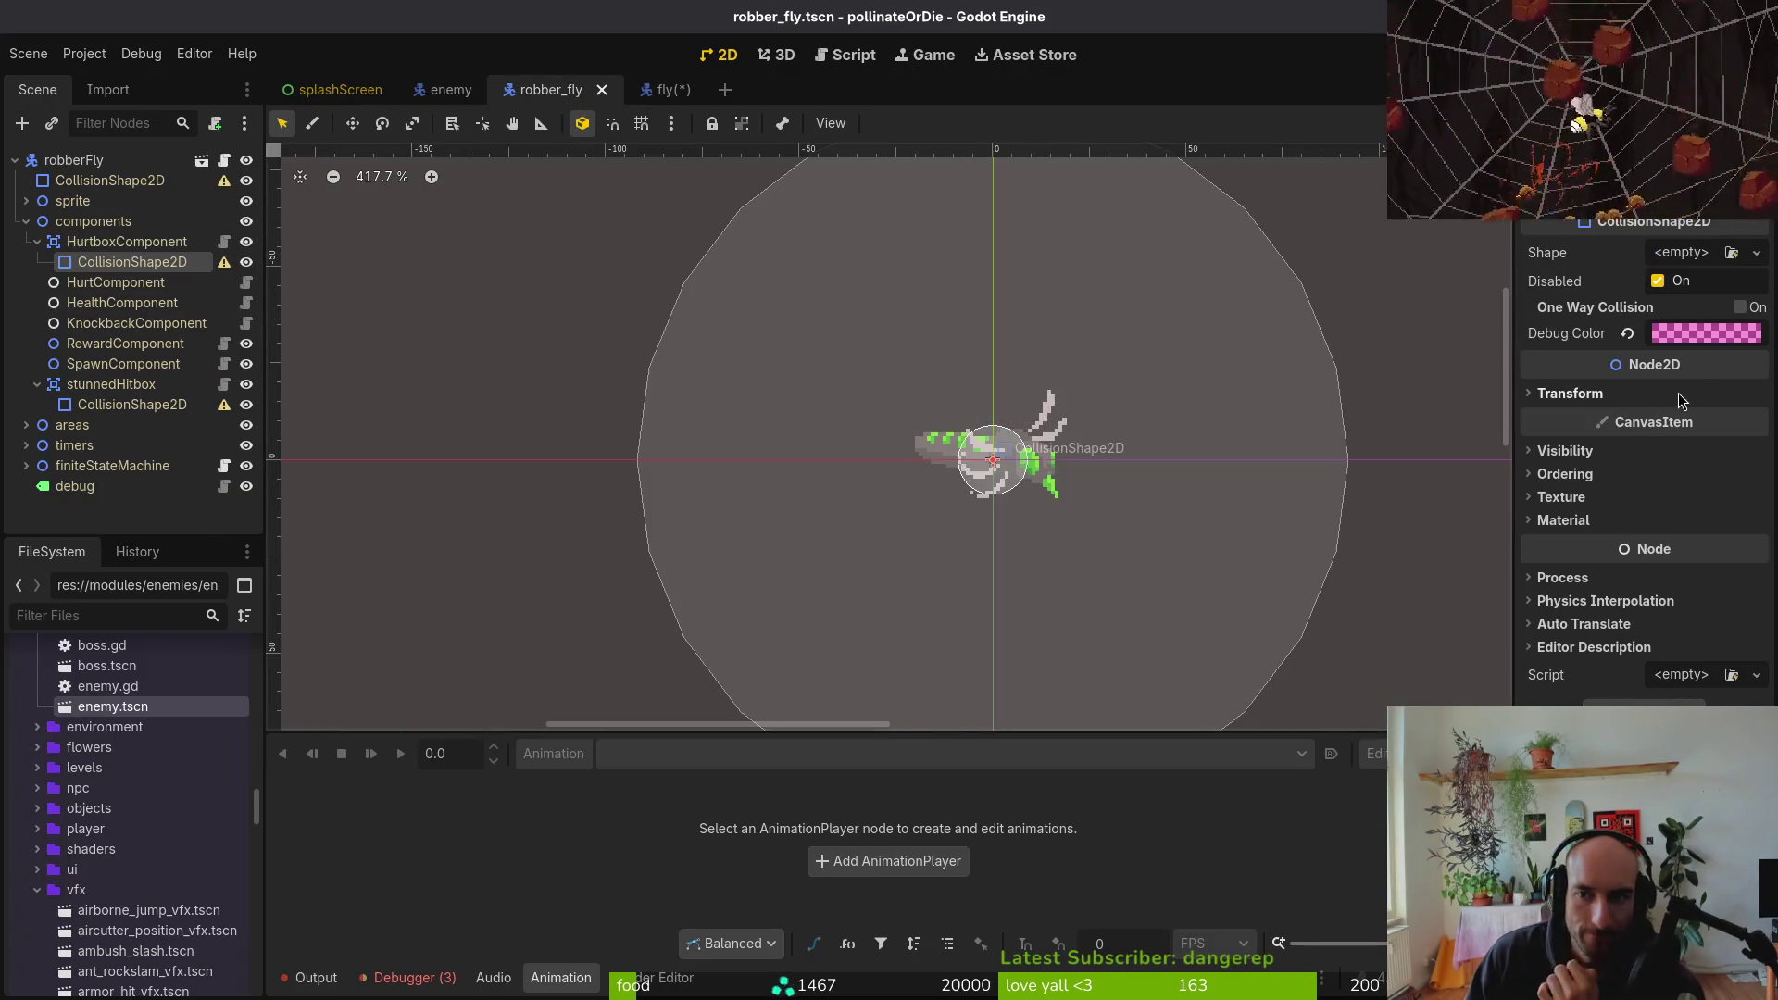
# Give the hurtbox a CapsuleShape2D rotated -90° and resized to fit the fly's body
pyautogui.click(1681, 254)
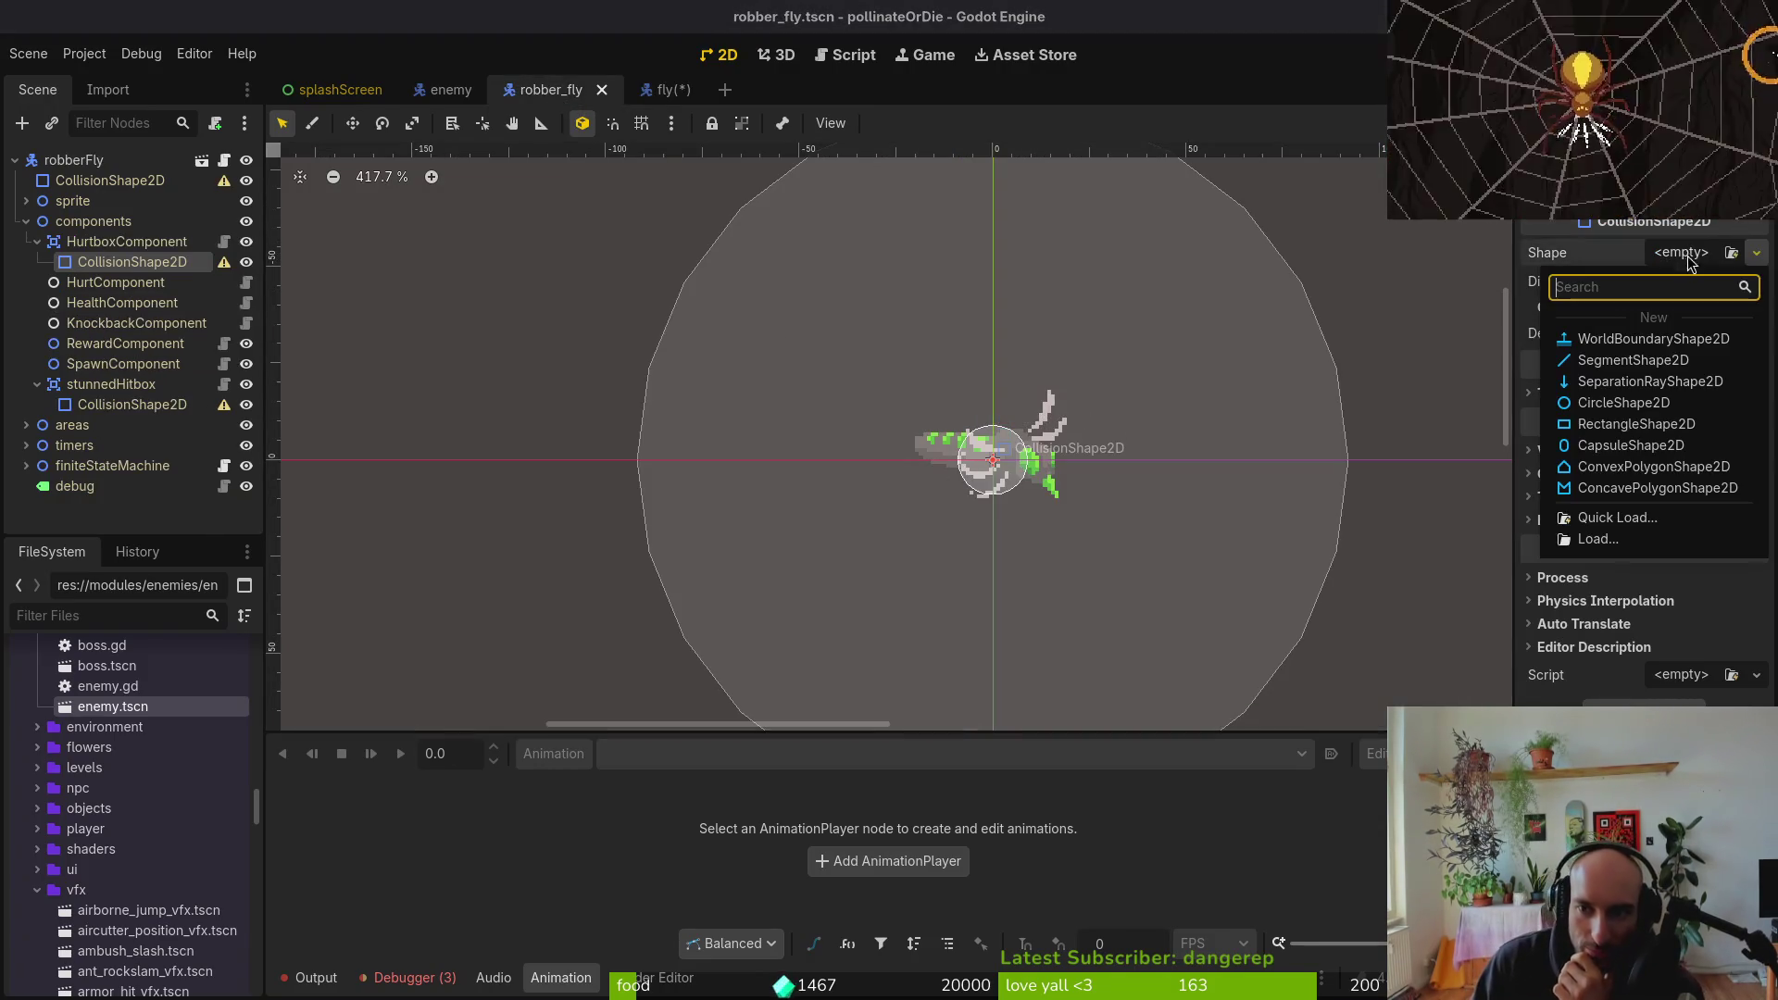
pyautogui.click(1658, 447)
pyautogui.keyDown('ctrl'); pyautogui.moveTo(1062, 569); pyautogui.dragTo(1207, 390); pyautogui.keyUp('ctrl')
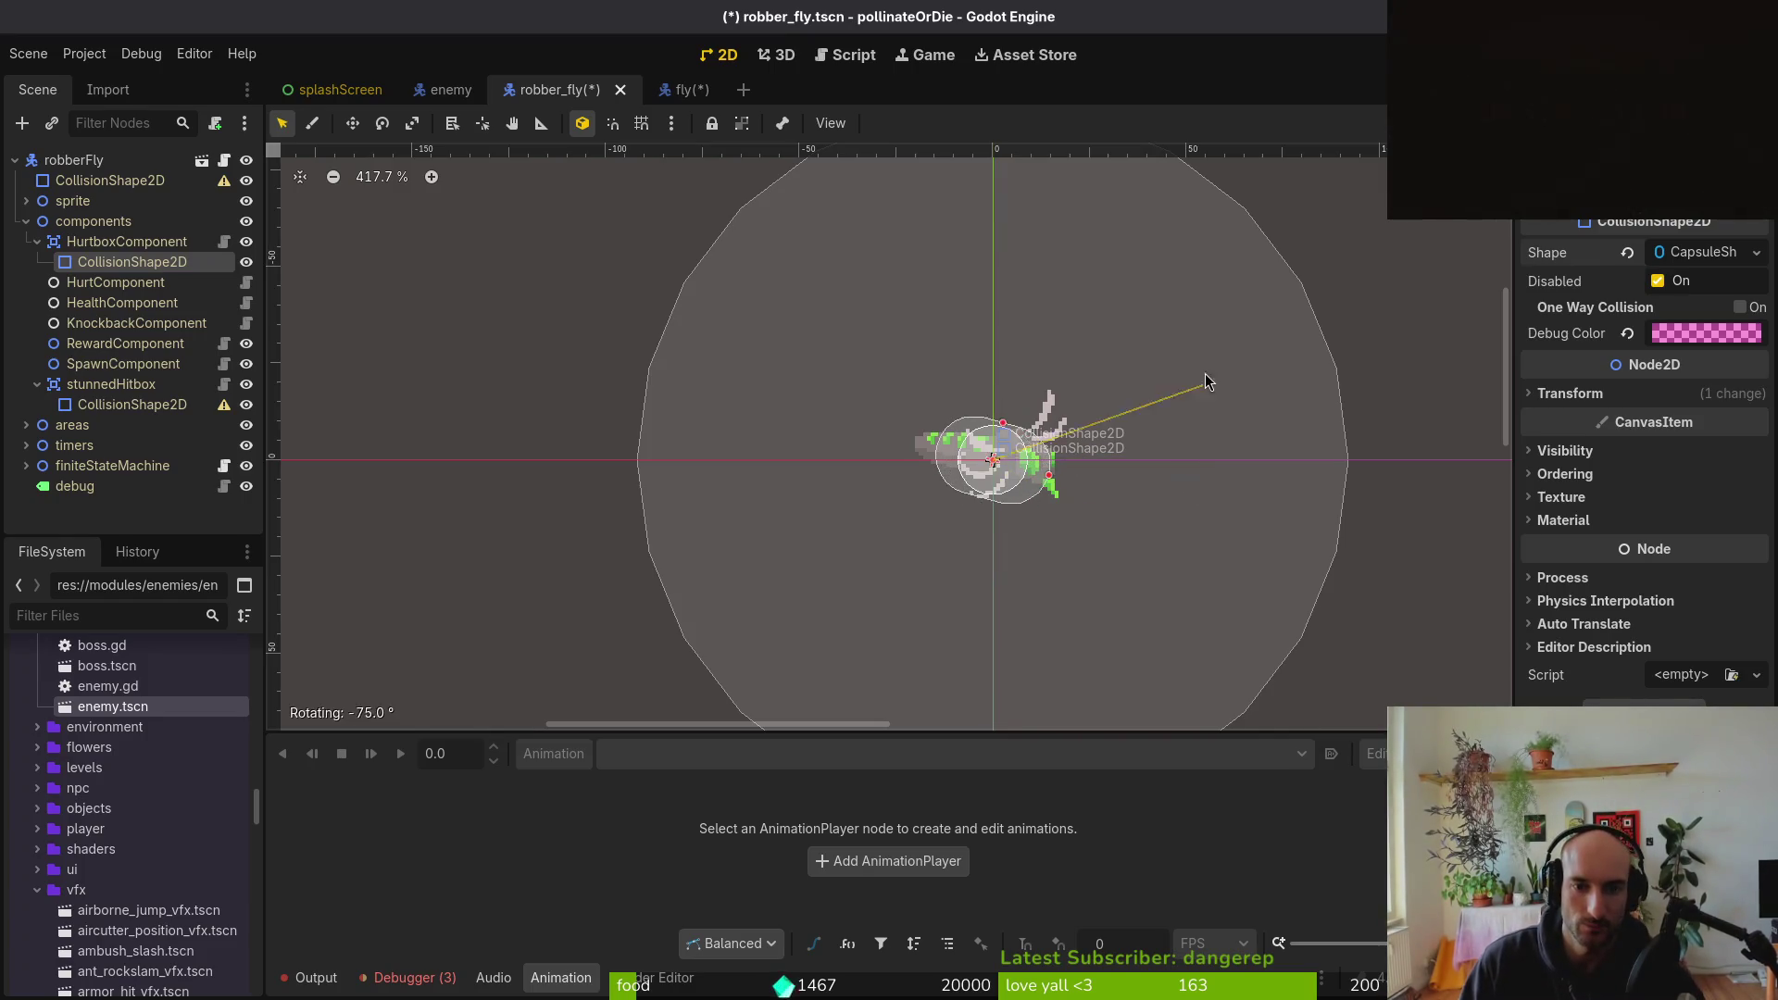
pyautogui.keyDown('ctrl'); pyautogui.moveTo(1188, 329); pyautogui.dragTo(1189, 329); pyautogui.keyUp('ctrl')
pyautogui.scroll(5, 1050, 446)
pyautogui.moveTo(887, 375); pyautogui.dragTo(889, 418)
pyautogui.moveTo(1052, 486); pyautogui.dragTo(1073, 485)
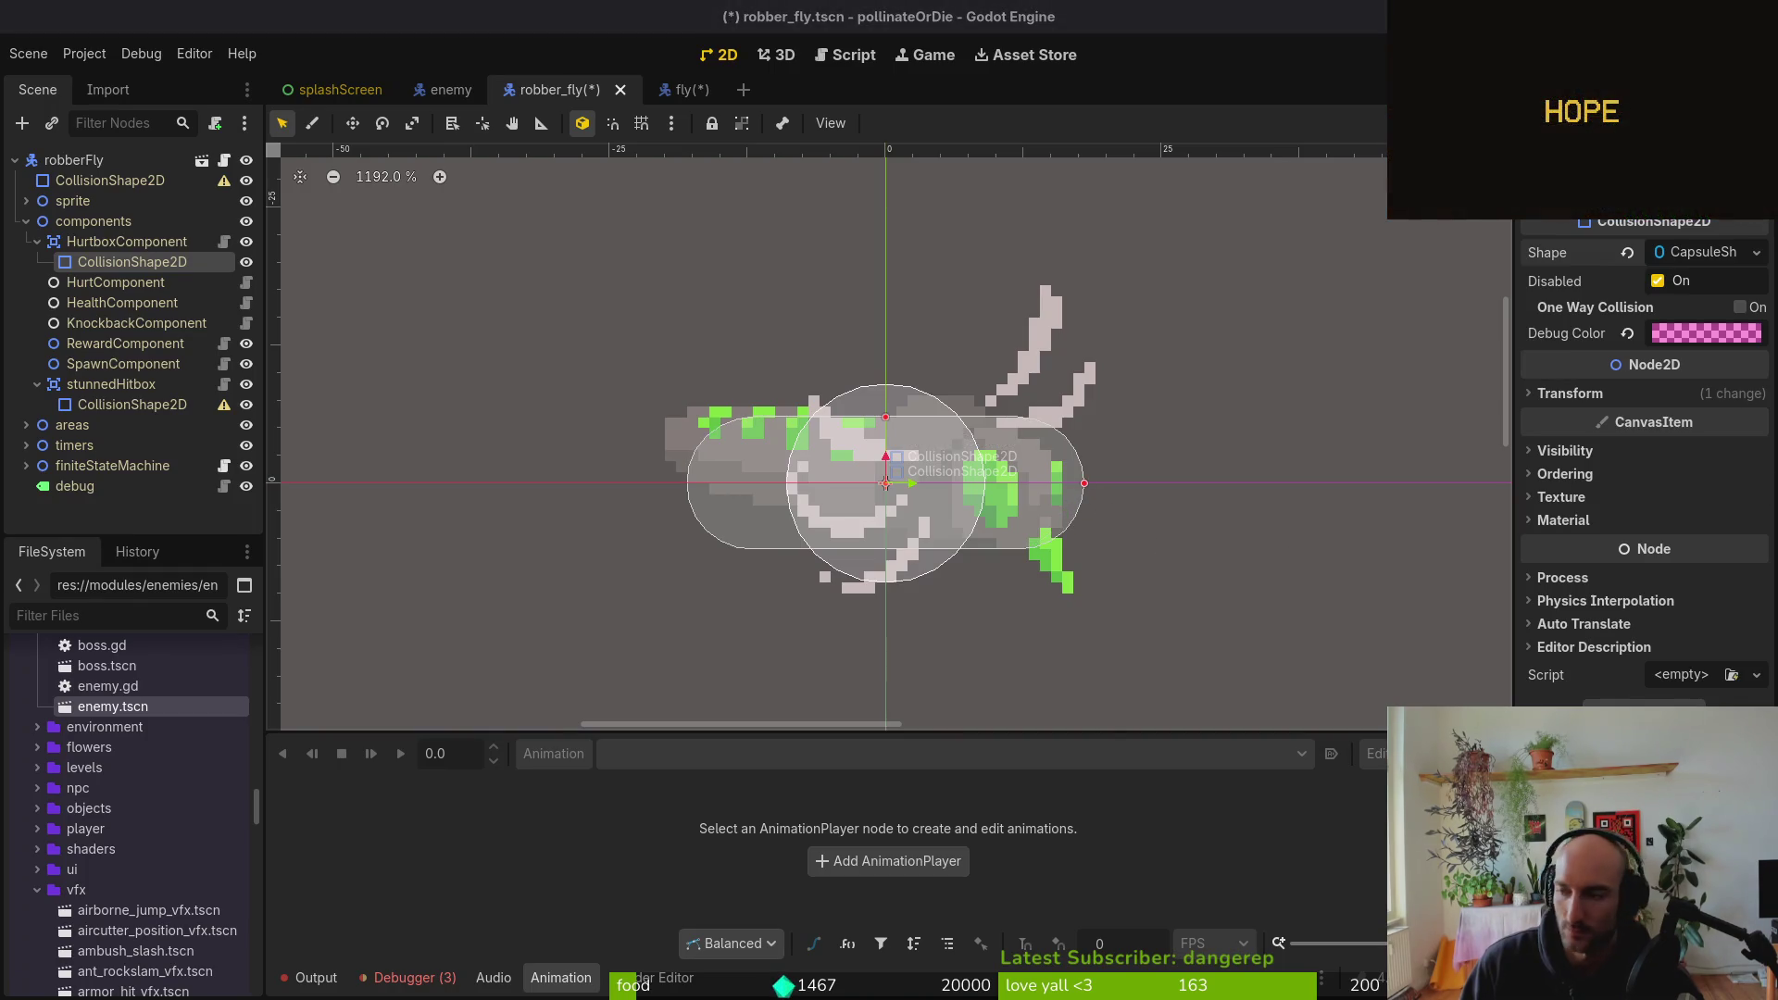
pyautogui.hotkey('alt', 'Tab')
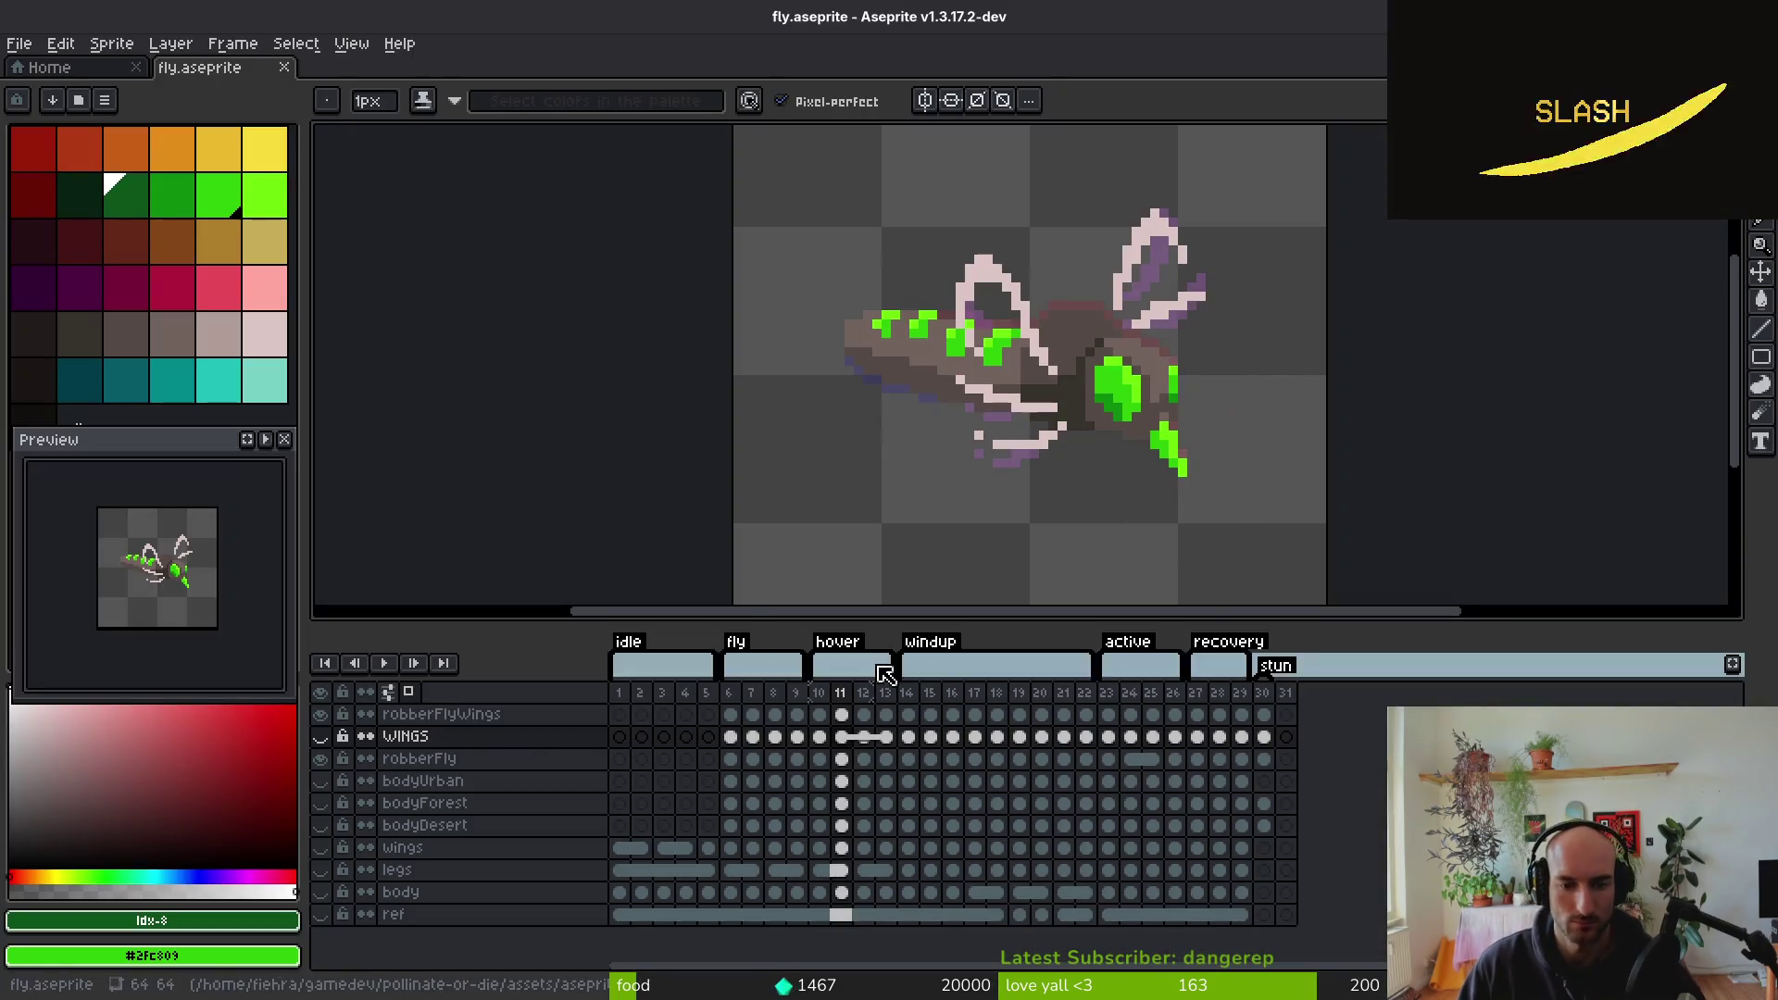
# Move the robberFlyWings layer below the WINGS layer
pyautogui.scroll(-4, 1024, 396)
pyautogui.press('m')
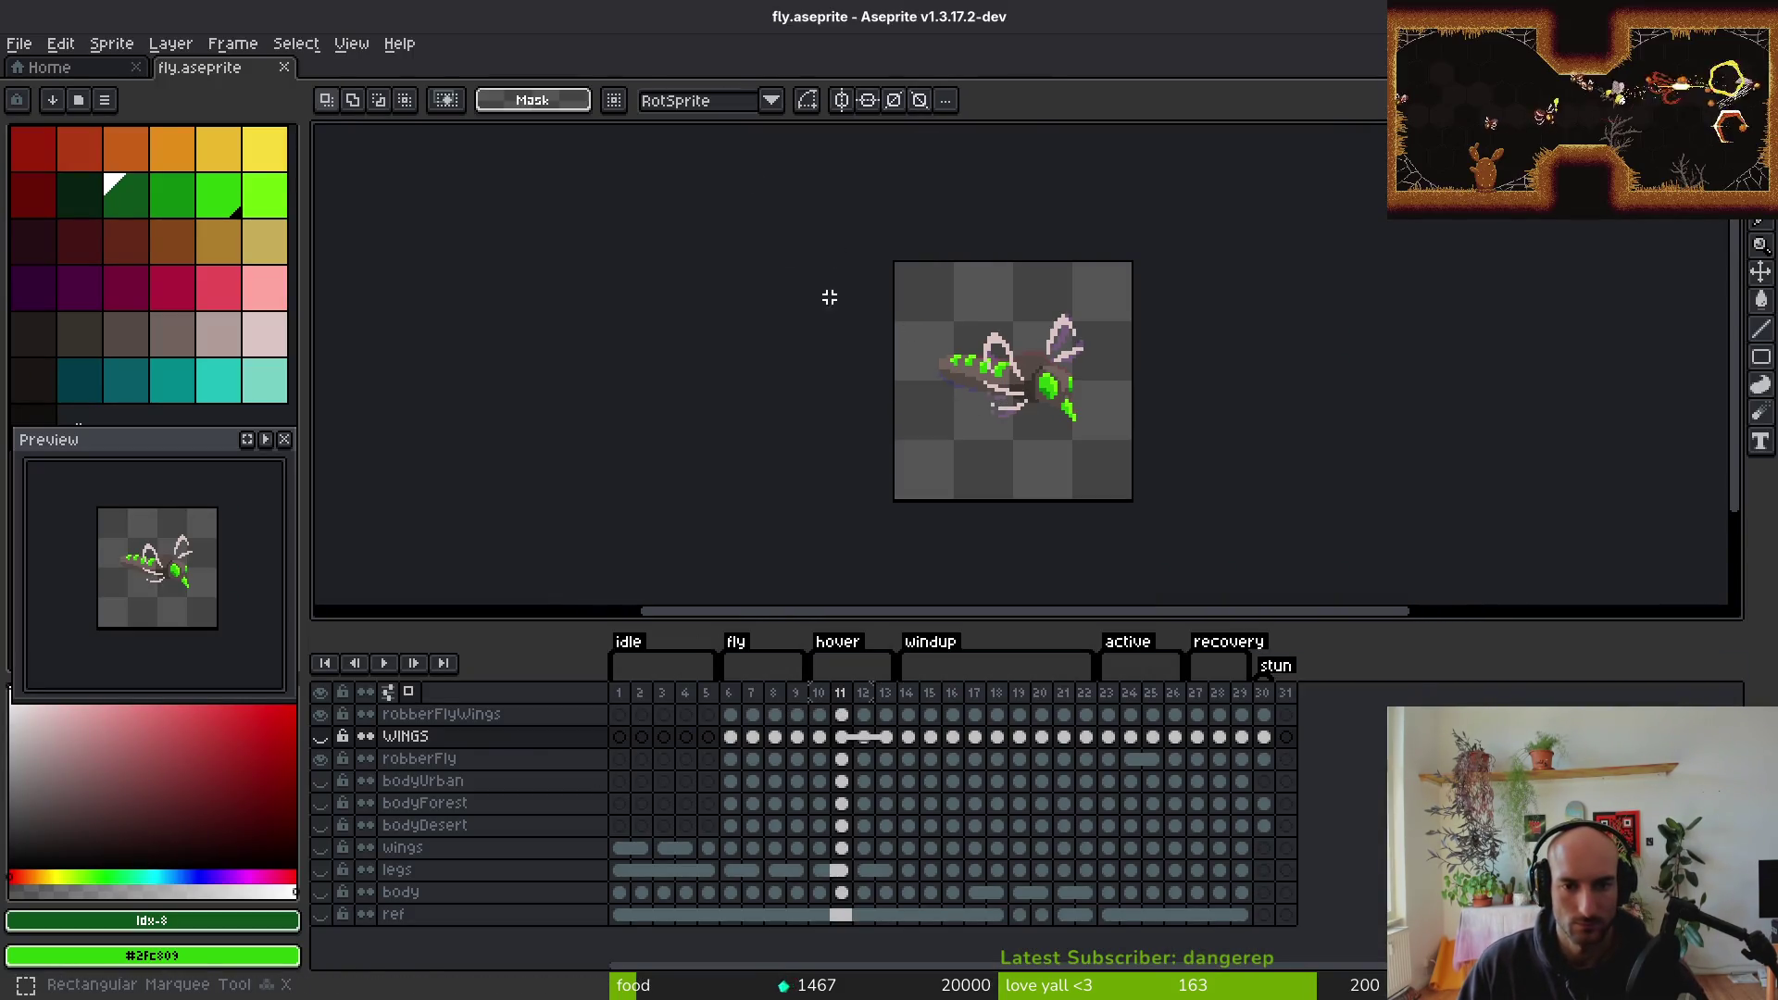
pyautogui.hotkey('ctrl', 'a')
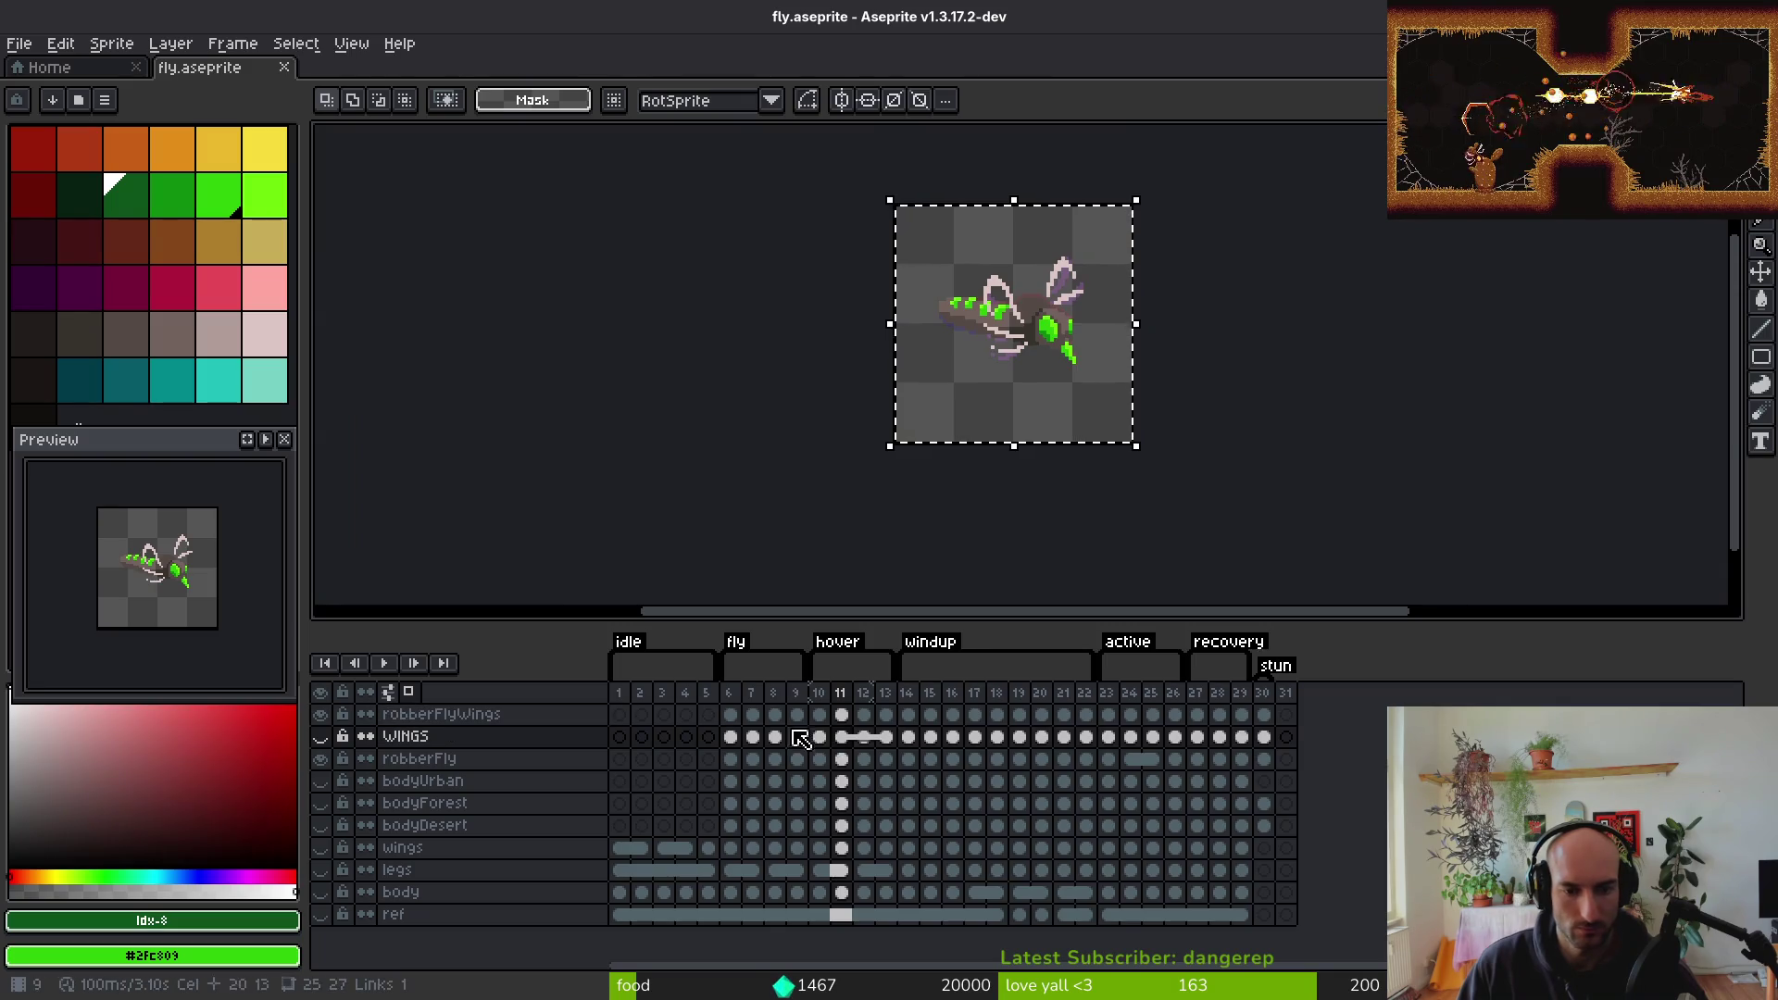
pyautogui.moveTo(509, 719); pyautogui.dragTo(491, 755)
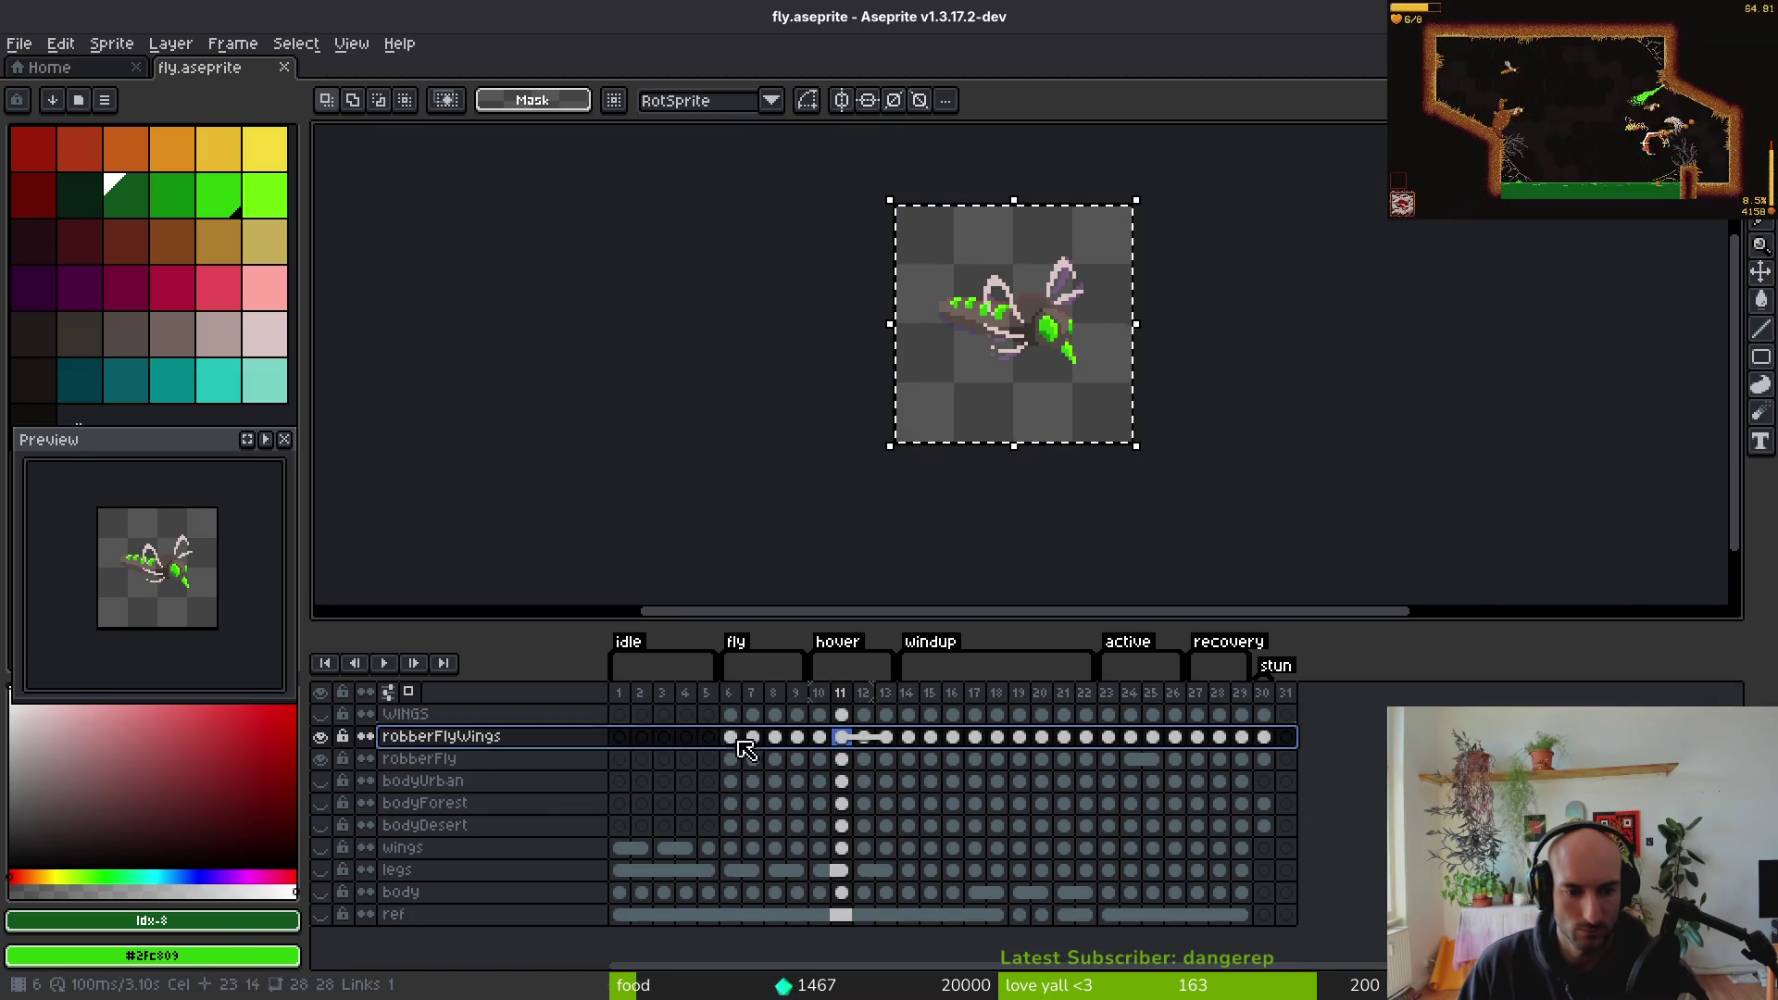
# Shift the robber fly drawing down and nudge it a pixel right and down in frames 6–30, then save
pyautogui.moveTo(731, 738)
pyautogui.mouseDown()
pyautogui.moveTo(864, 759)
pyautogui.moveTo(1265, 759)
pyautogui.mouseUp()
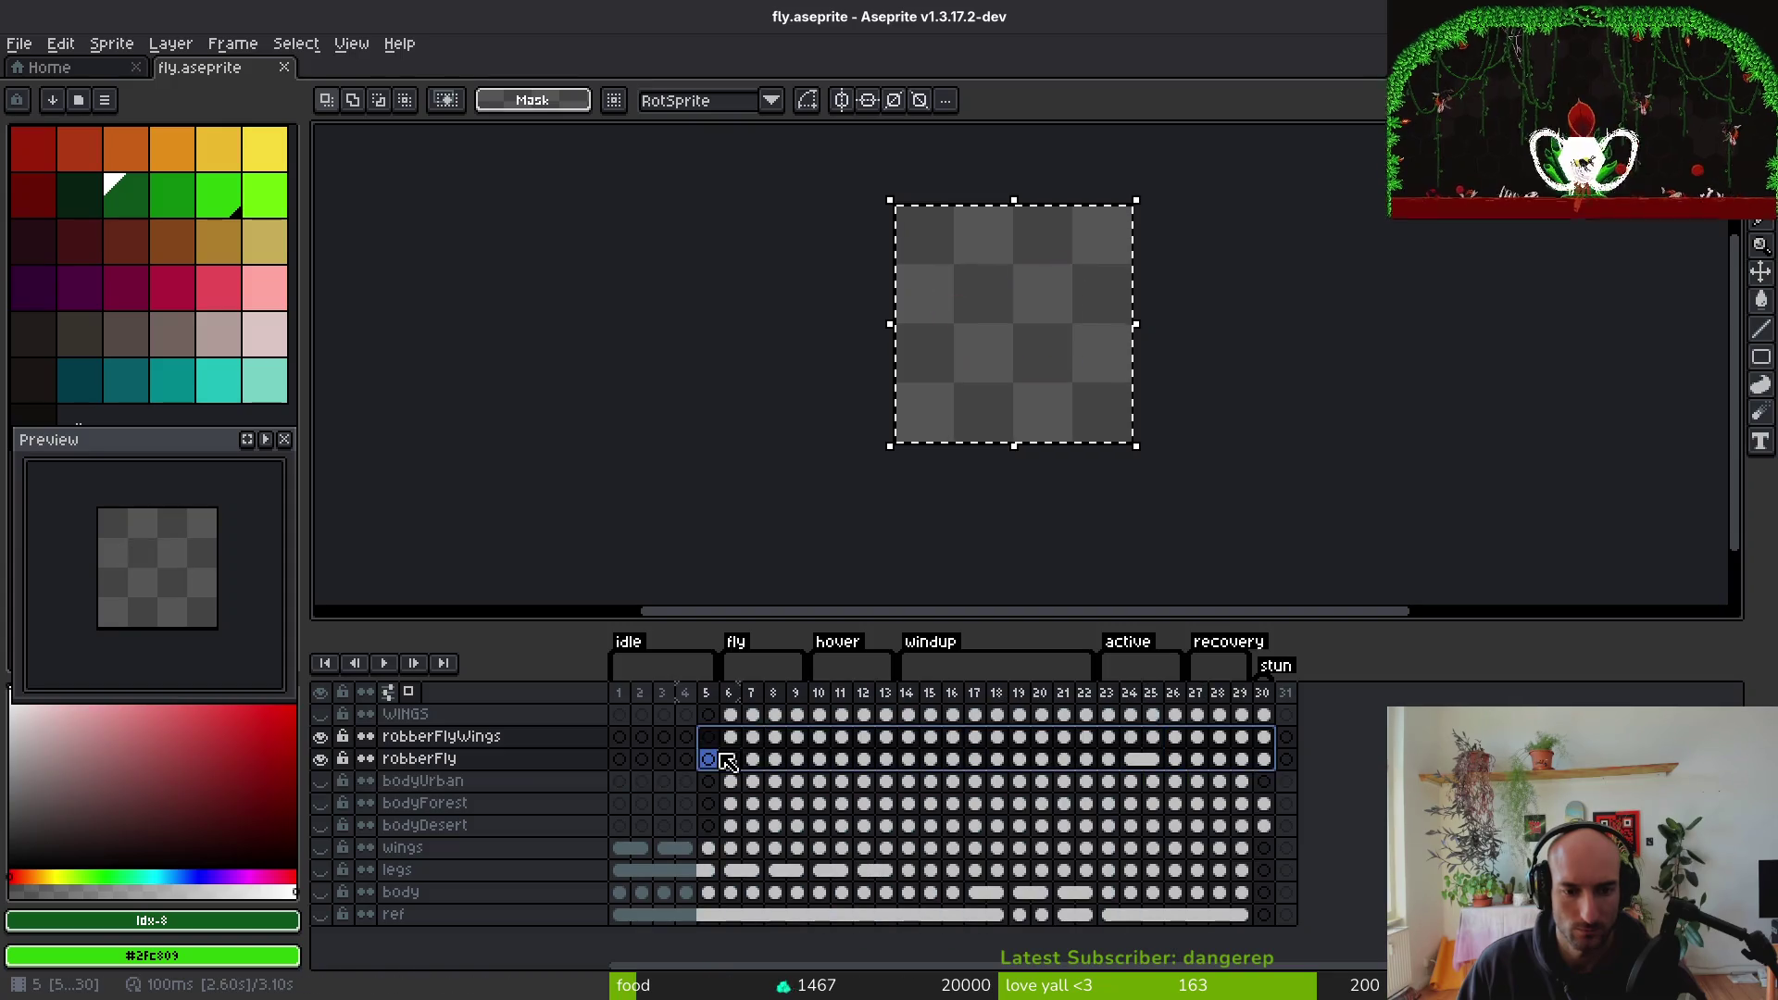
pyautogui.moveTo(1115, 330); pyautogui.dragTo(1112, 389)
pyautogui.scroll(3, 1111, 389)
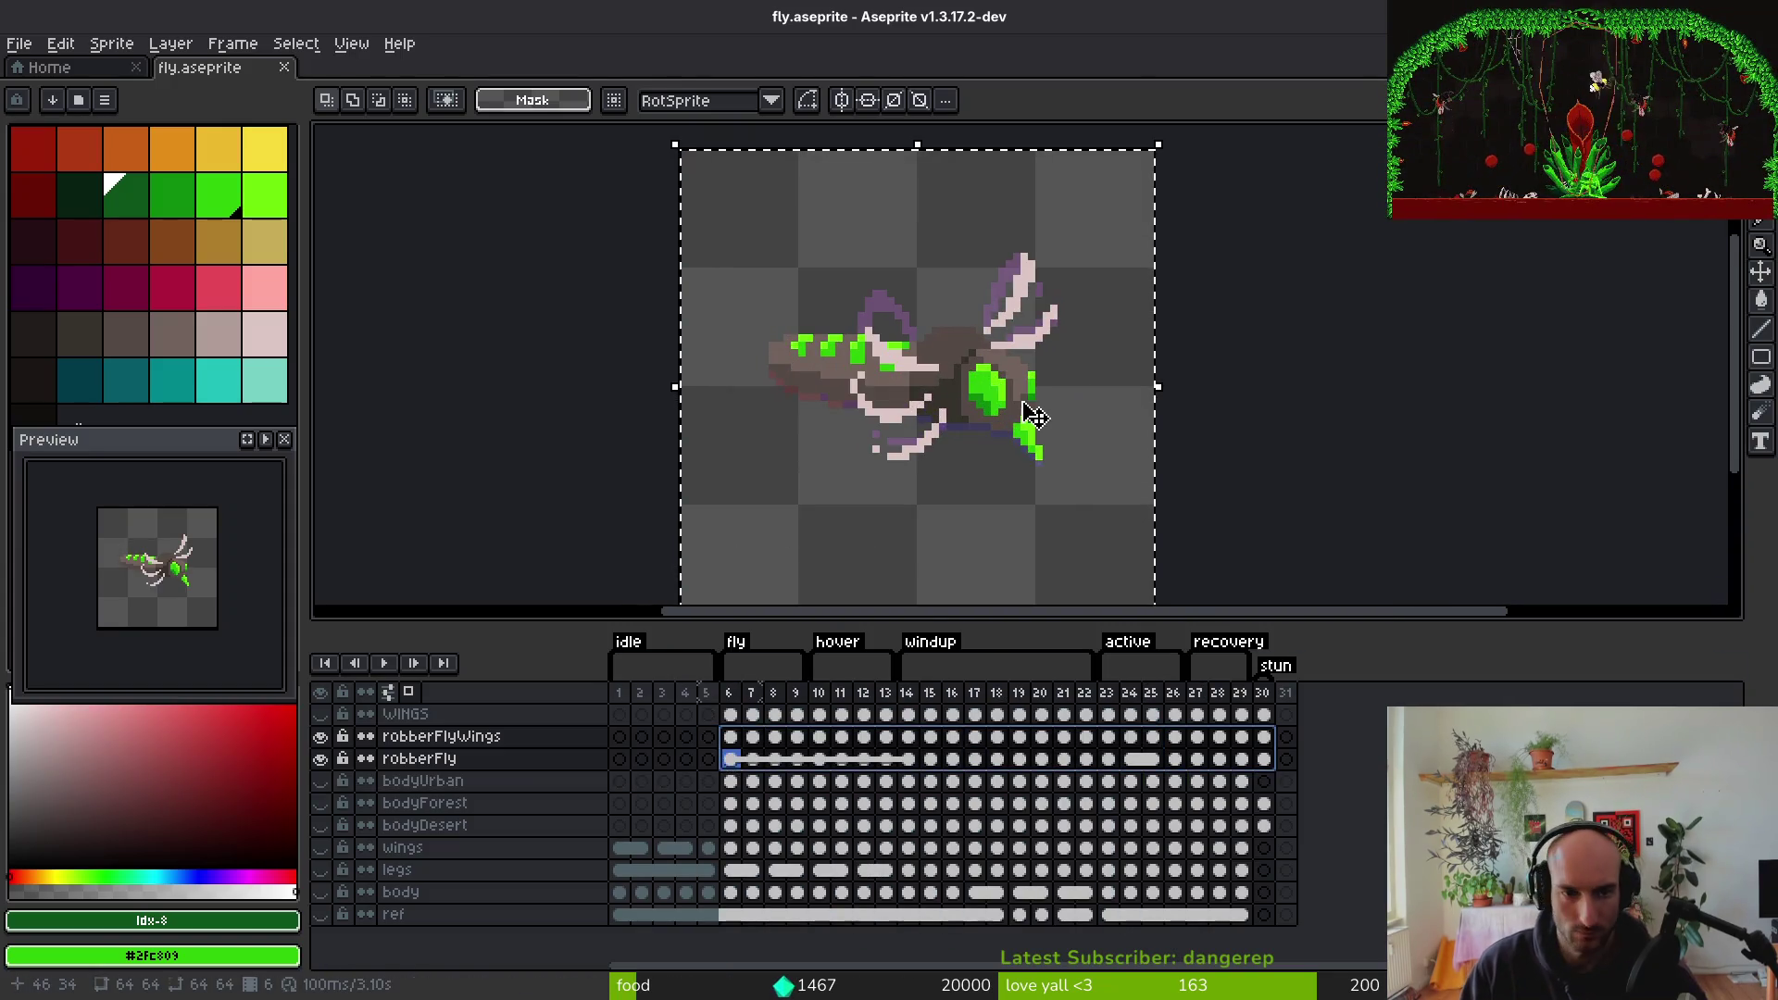
pyautogui.press('Right')
pyautogui.press('Right')
pyautogui.press('Down')
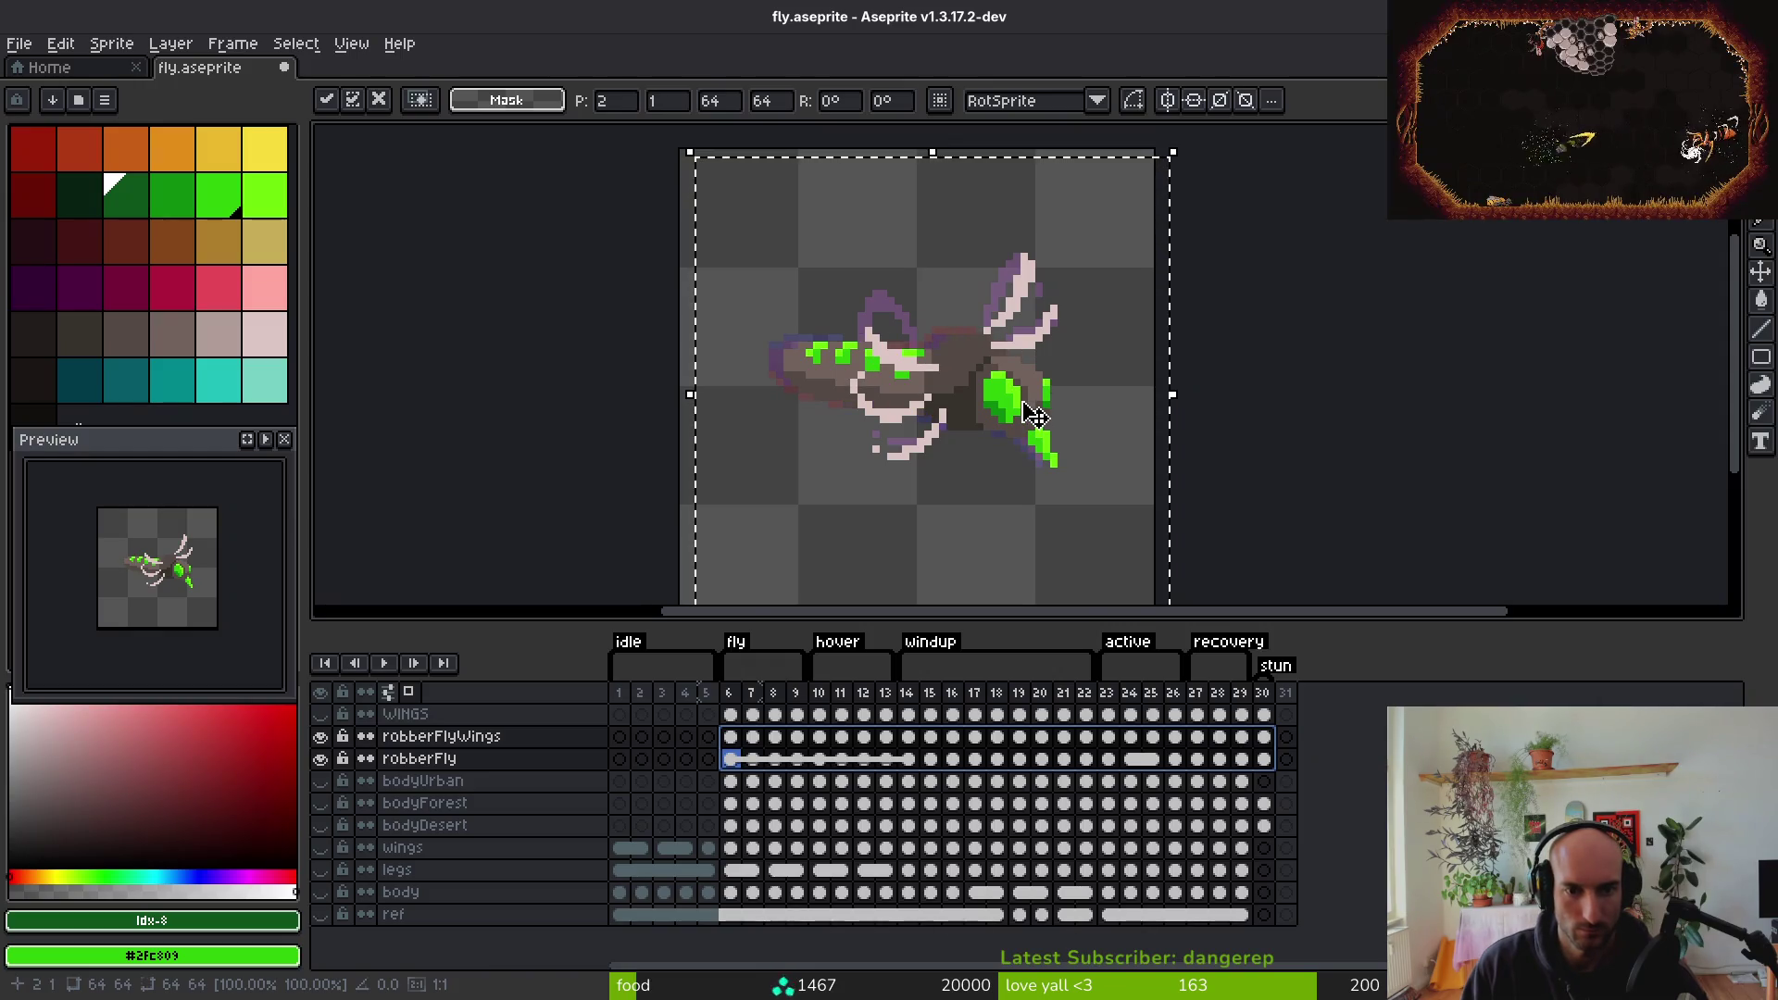
pyautogui.press('Return')
pyautogui.hotkey('ctrl', 's')
# Select frames 6–30 across all layers for the sprite sheet export
pyautogui.press('Left')
pyautogui.press('Right')
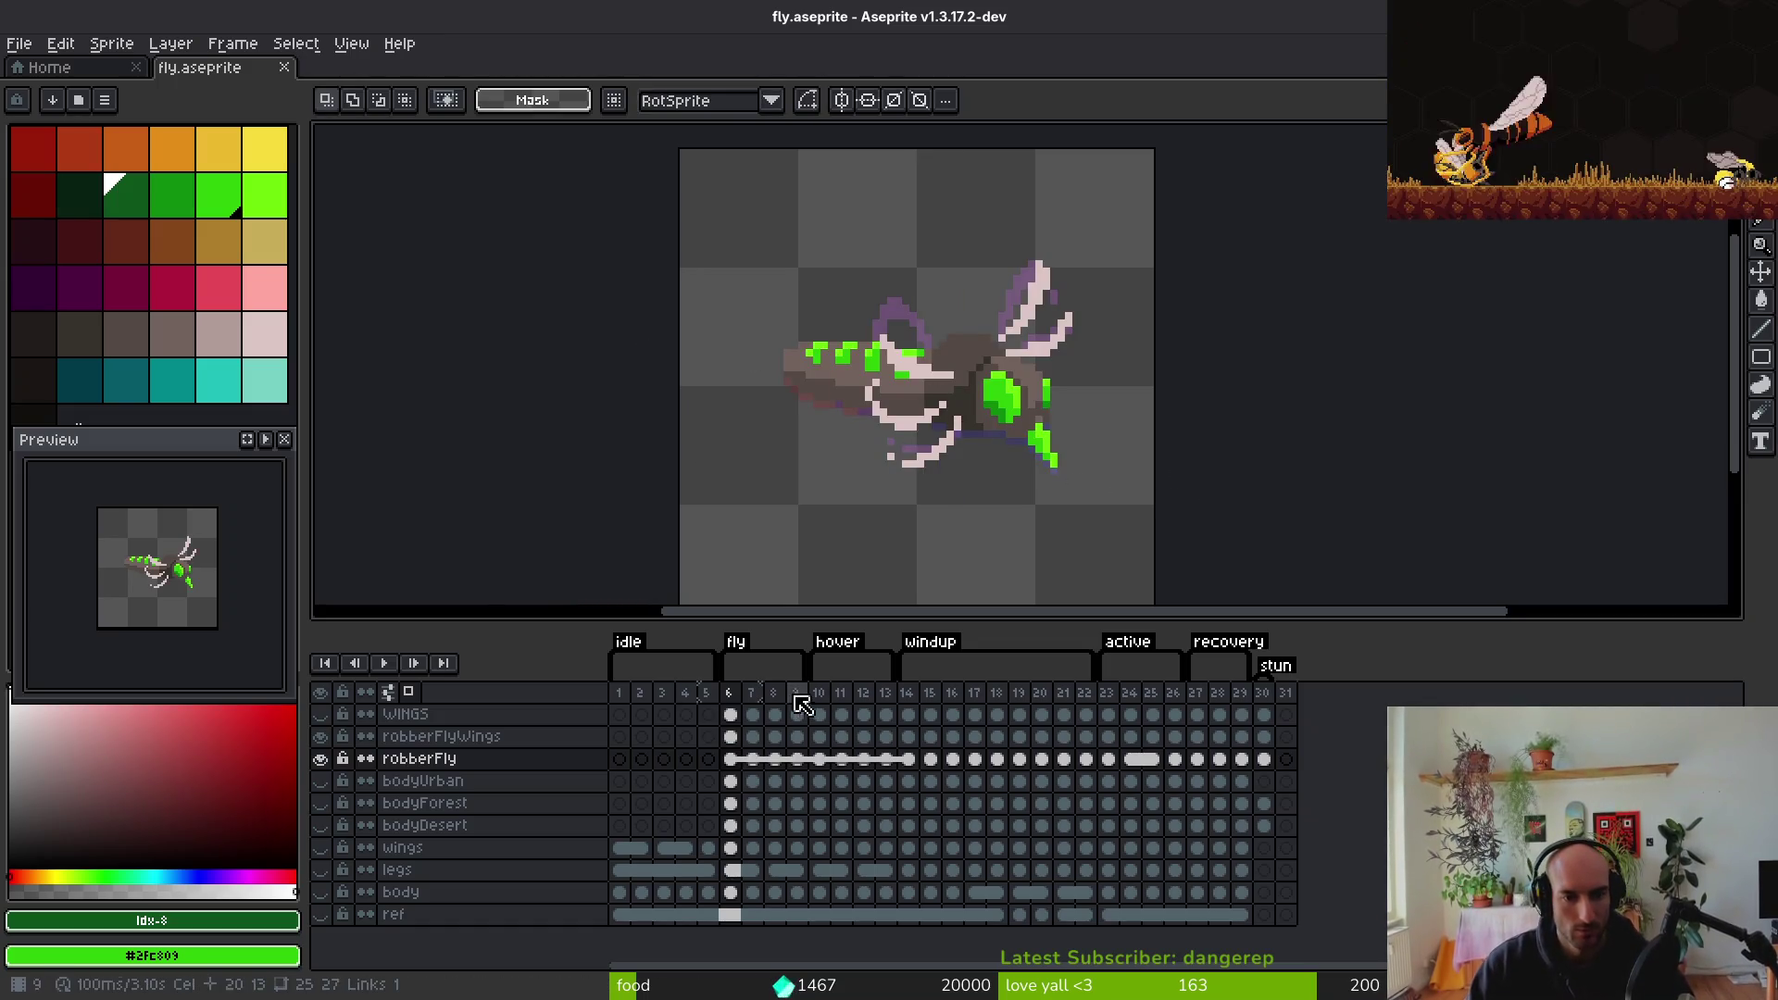
pyautogui.moveTo(741, 701); pyautogui.dragTo(1262, 693)
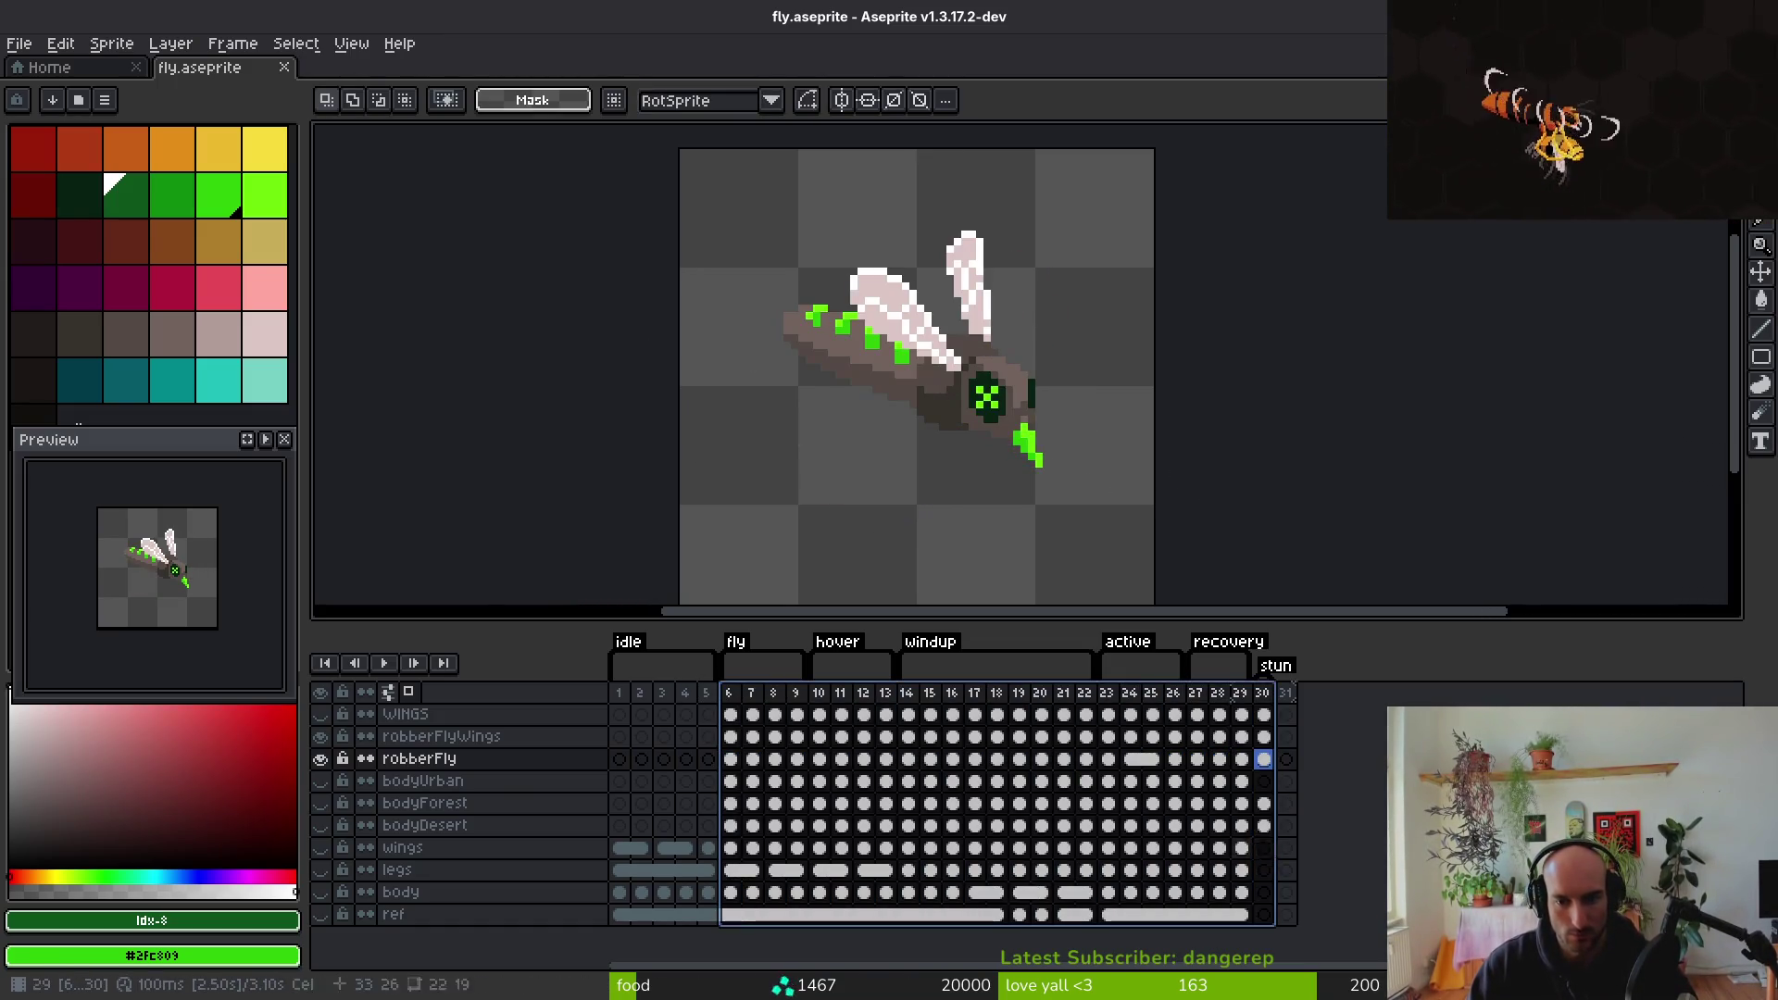
pyautogui.hotkey('ctrl', 'e')
# Export the fly sprite sheet to assets/art/enemies/robberFly.png, overwriting the existing file
pyautogui.click(820, 393)
pyautogui.hotkey('ctrl', 'alt', 'shift', 's')
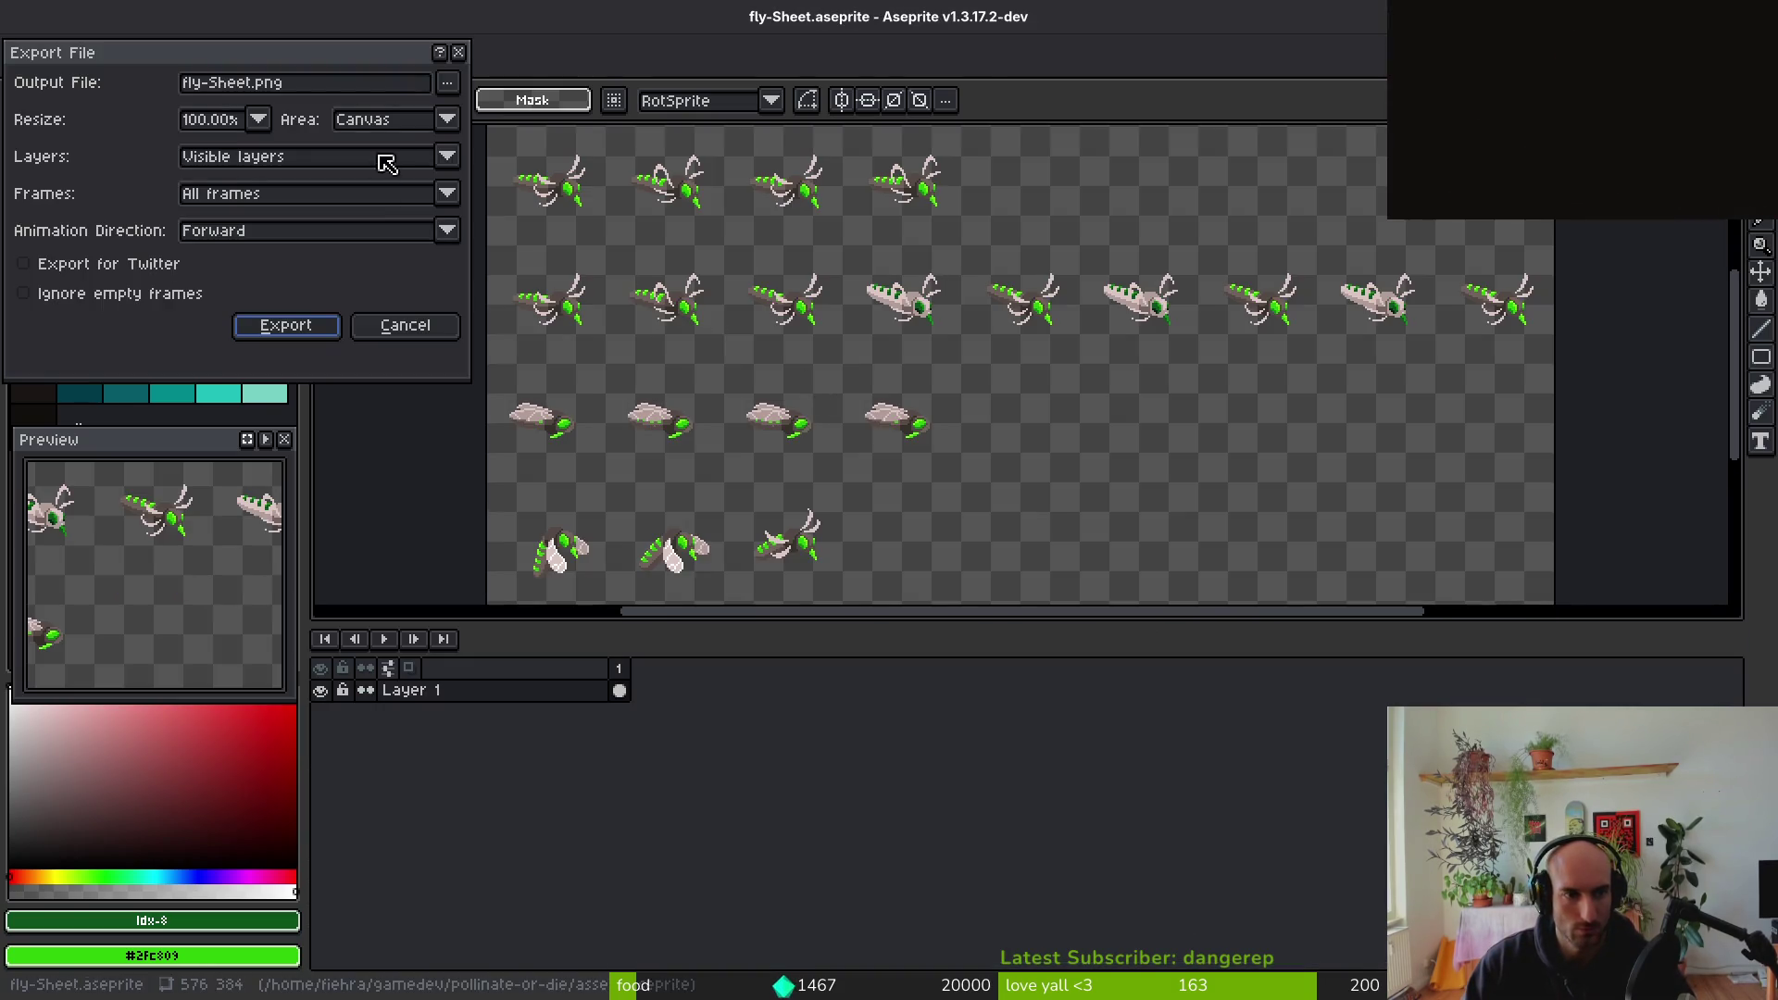
pyautogui.click(449, 83)
pyautogui.click(270, 208)
pyautogui.doubleClick(269, 389)
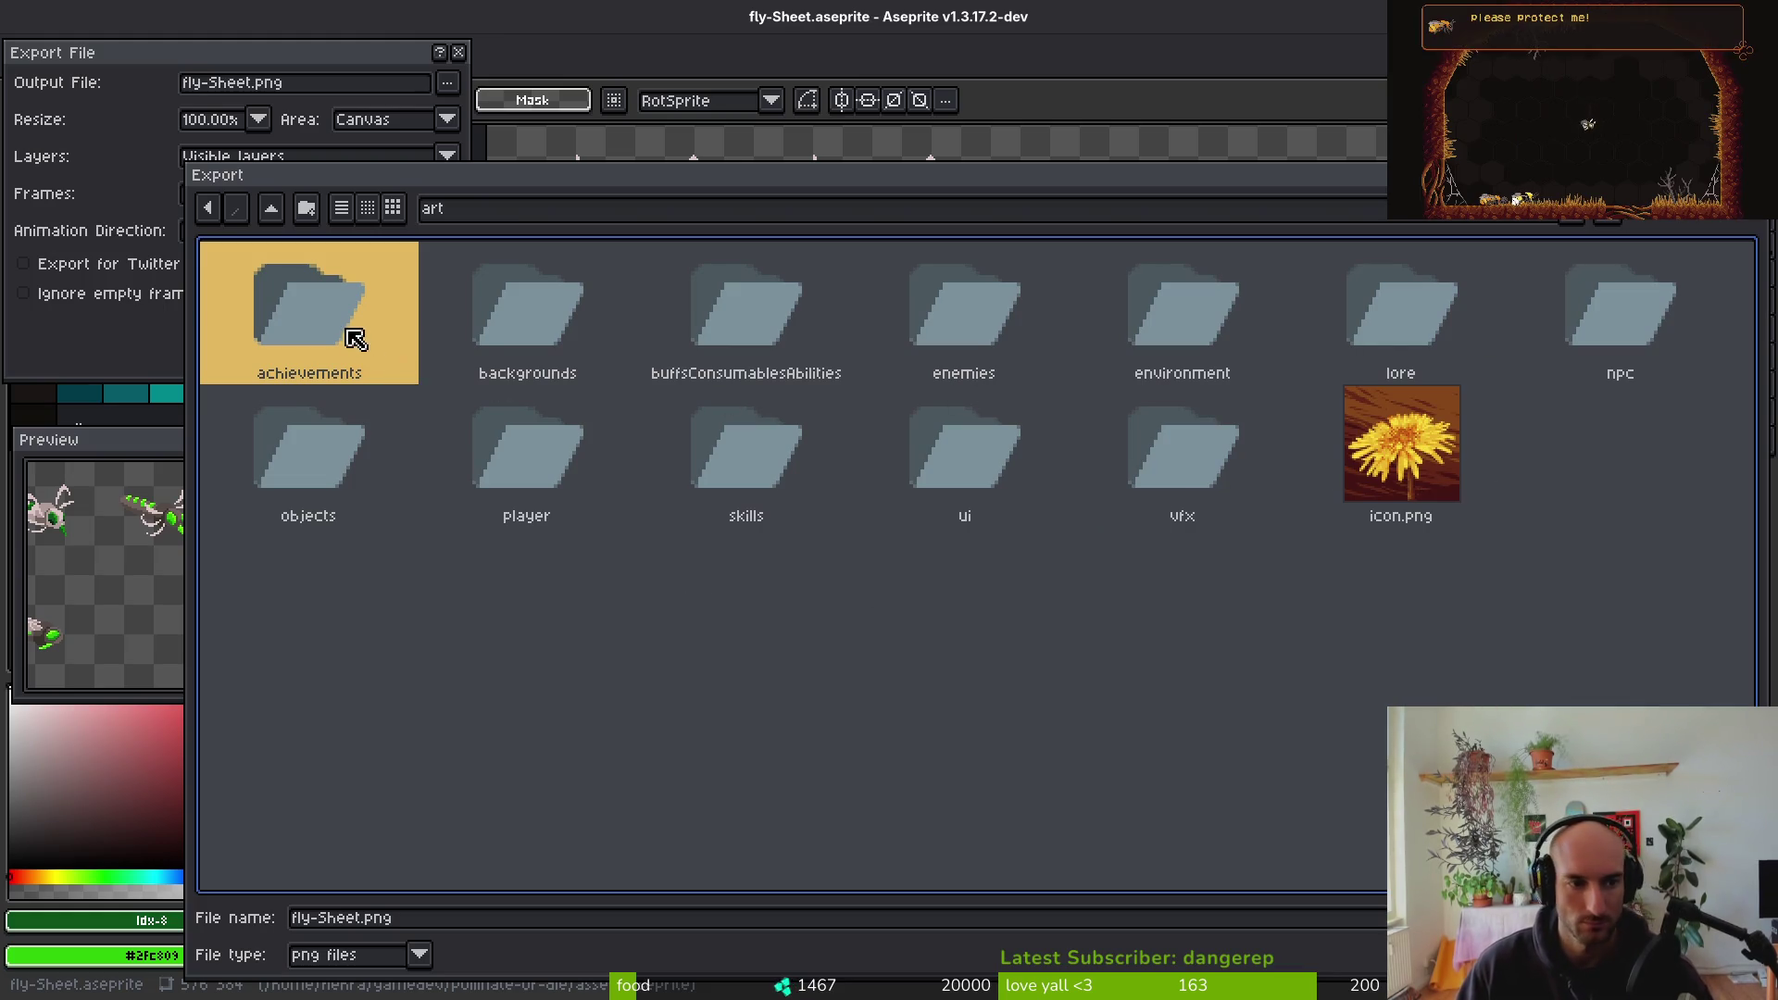
pyautogui.doubleClick(978, 319)
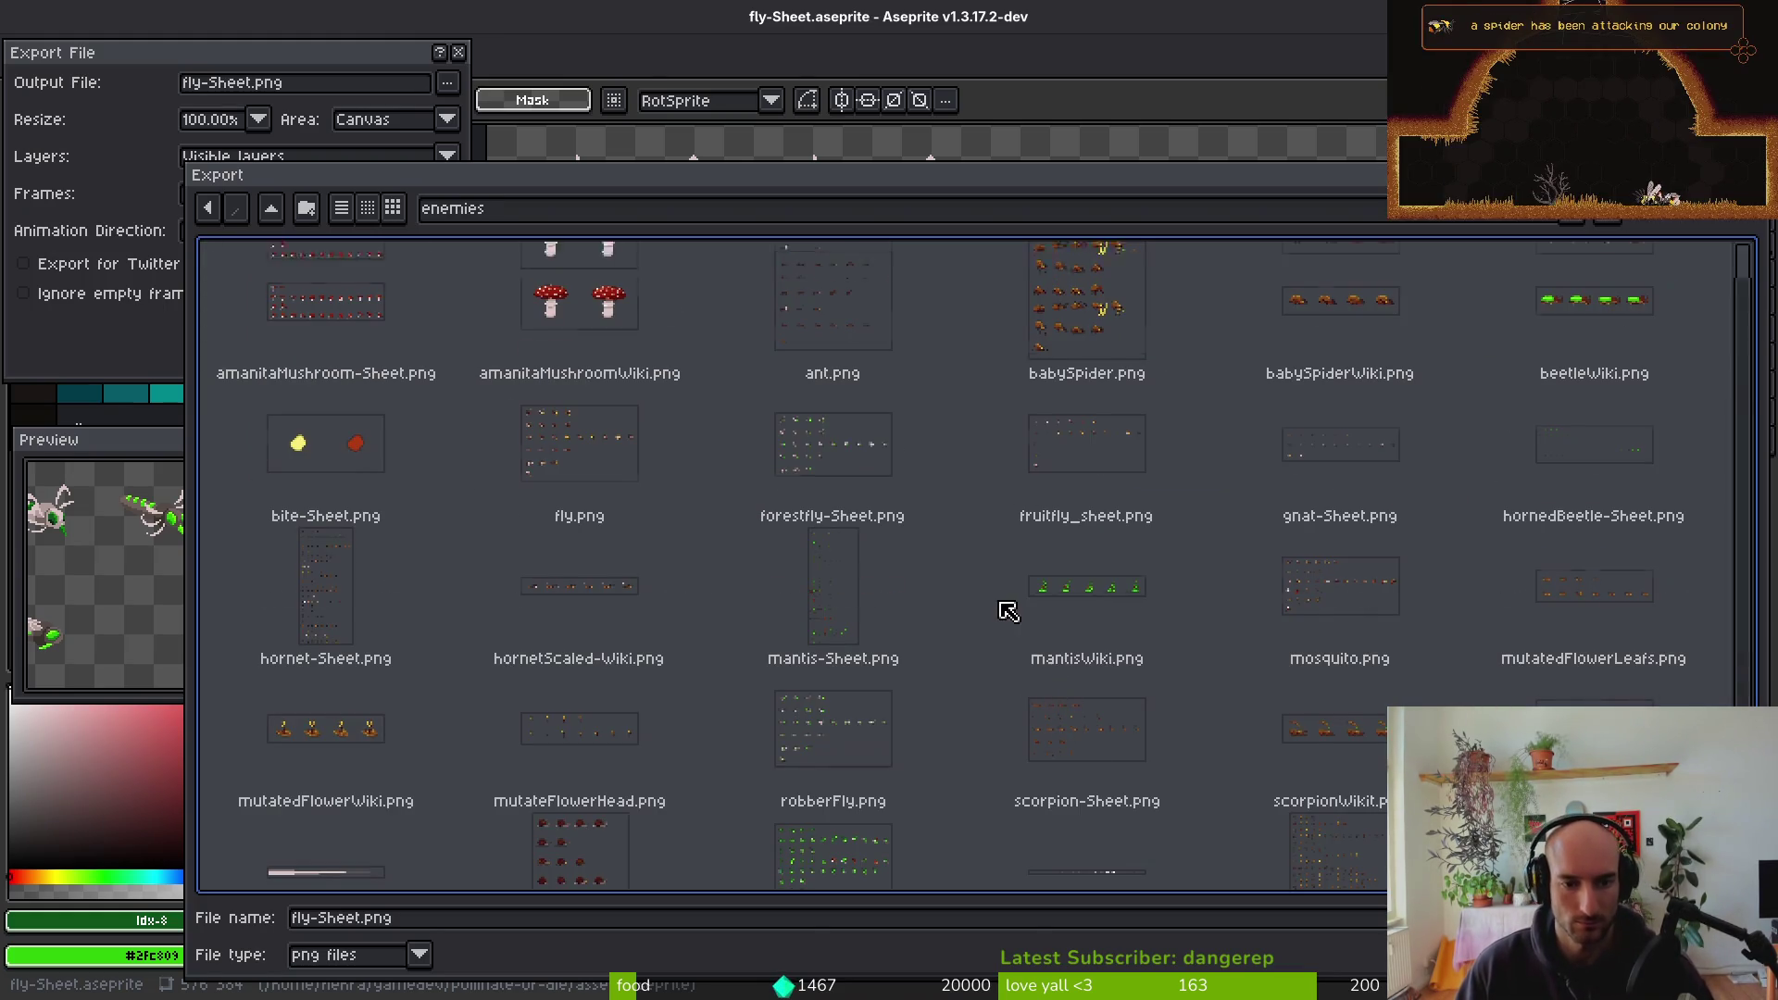
pyautogui.scroll(-3, 1009, 611)
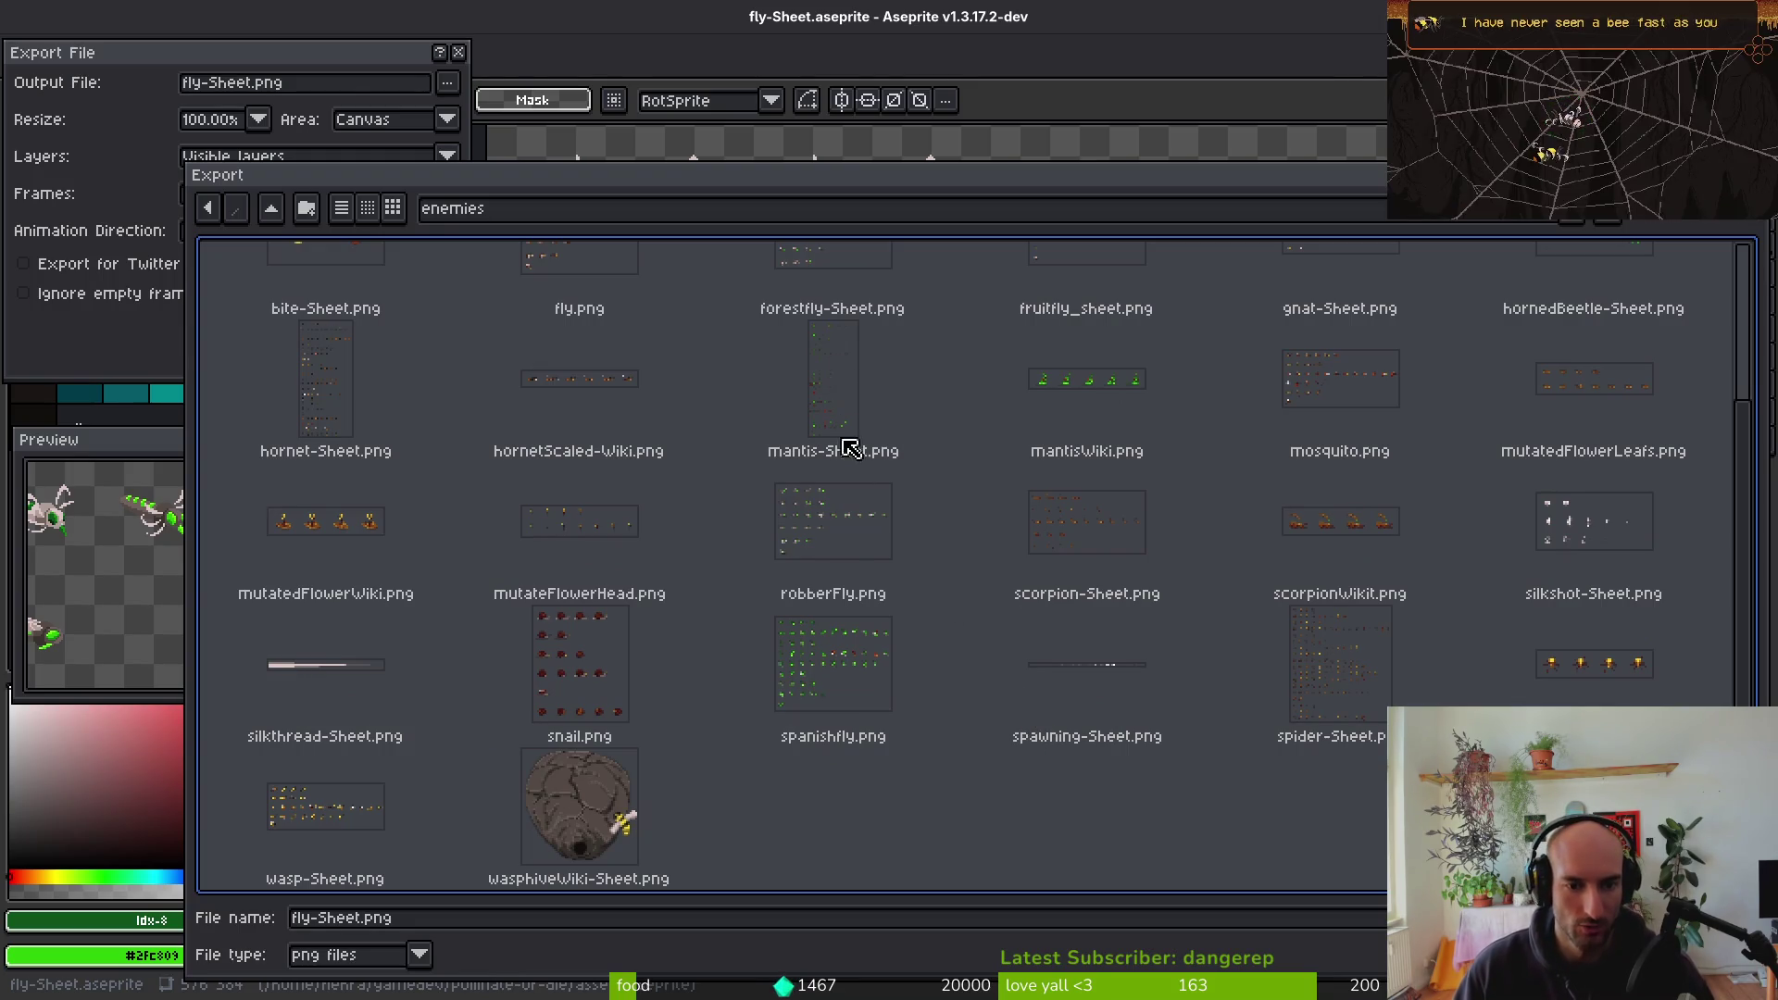
pyautogui.scroll(3, 852, 464)
pyautogui.click(853, 715)
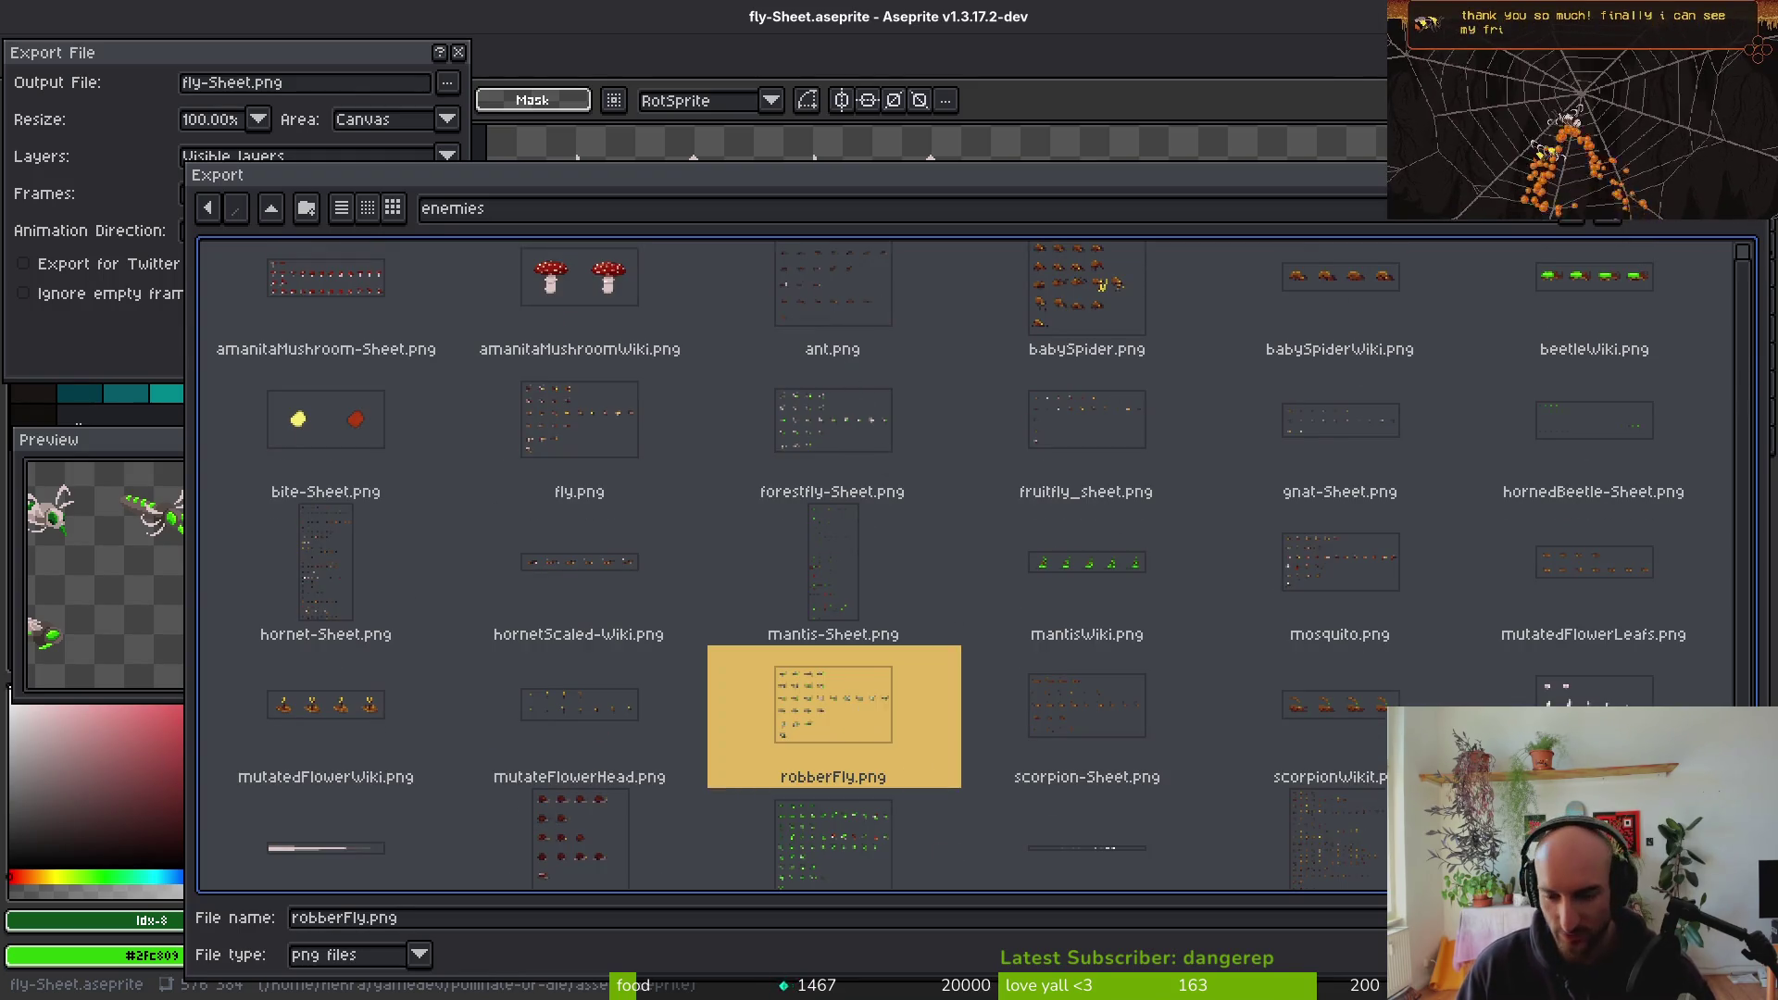
pyautogui.press('Return')
pyautogui.click(790, 572)
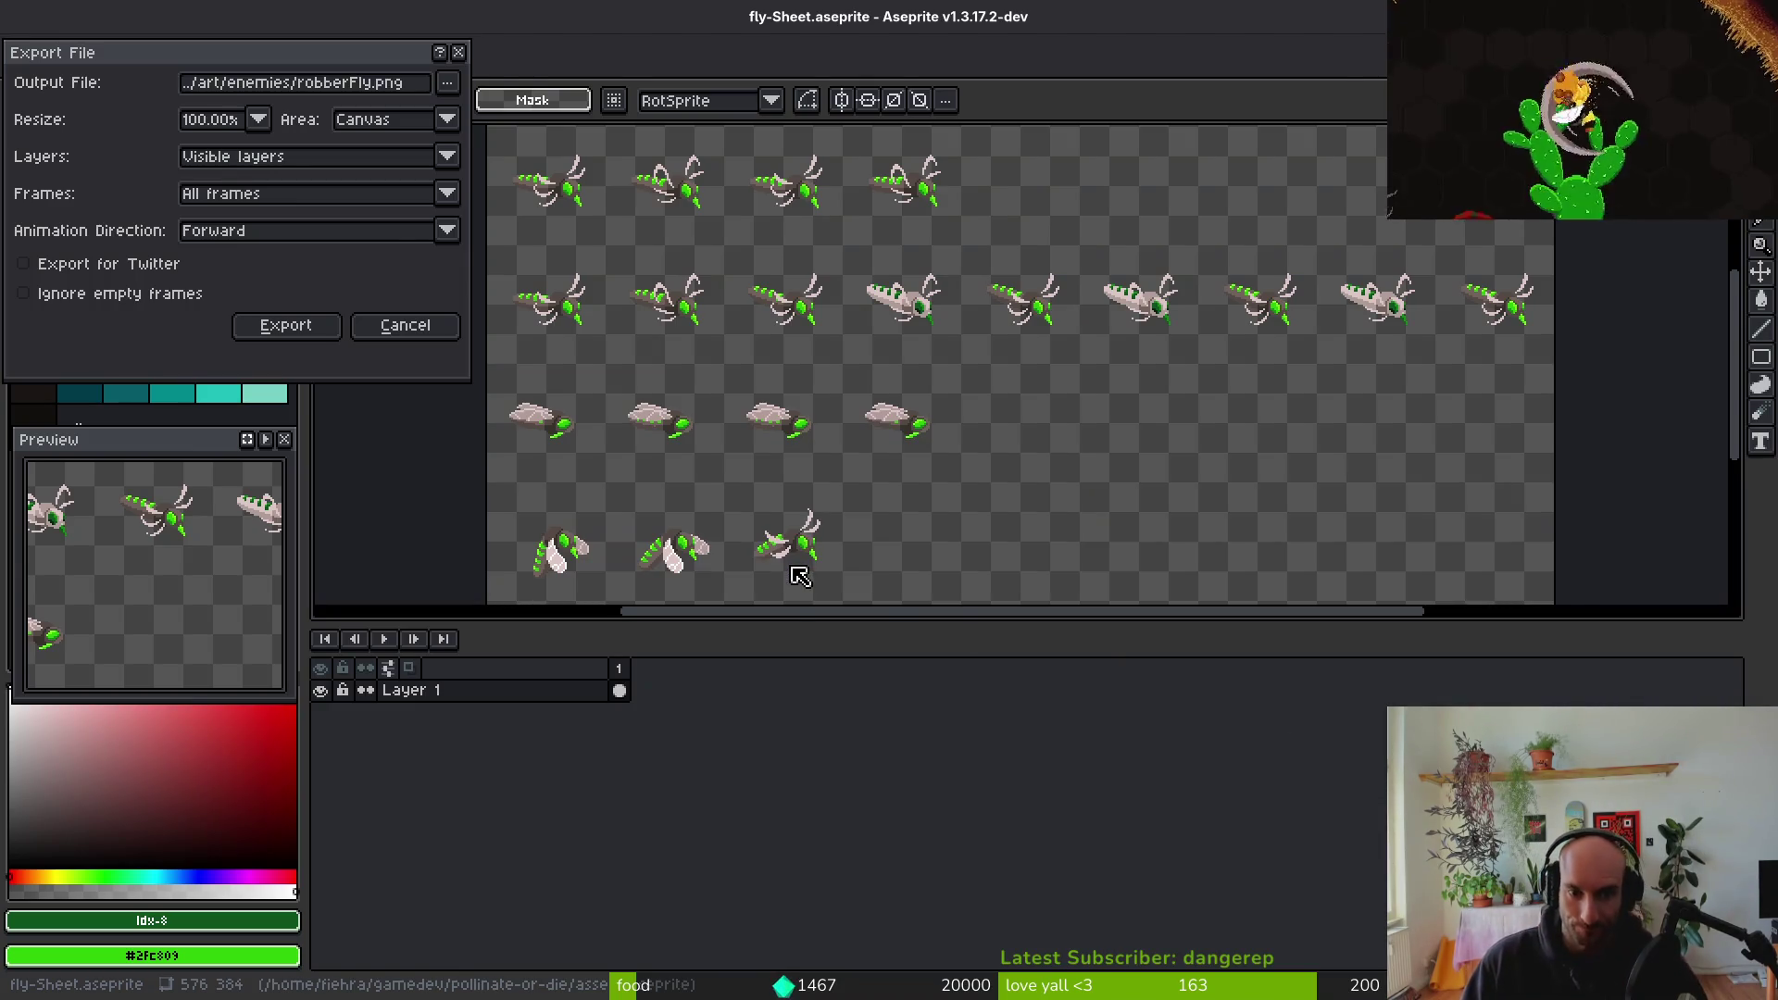
pyautogui.click(313, 333)
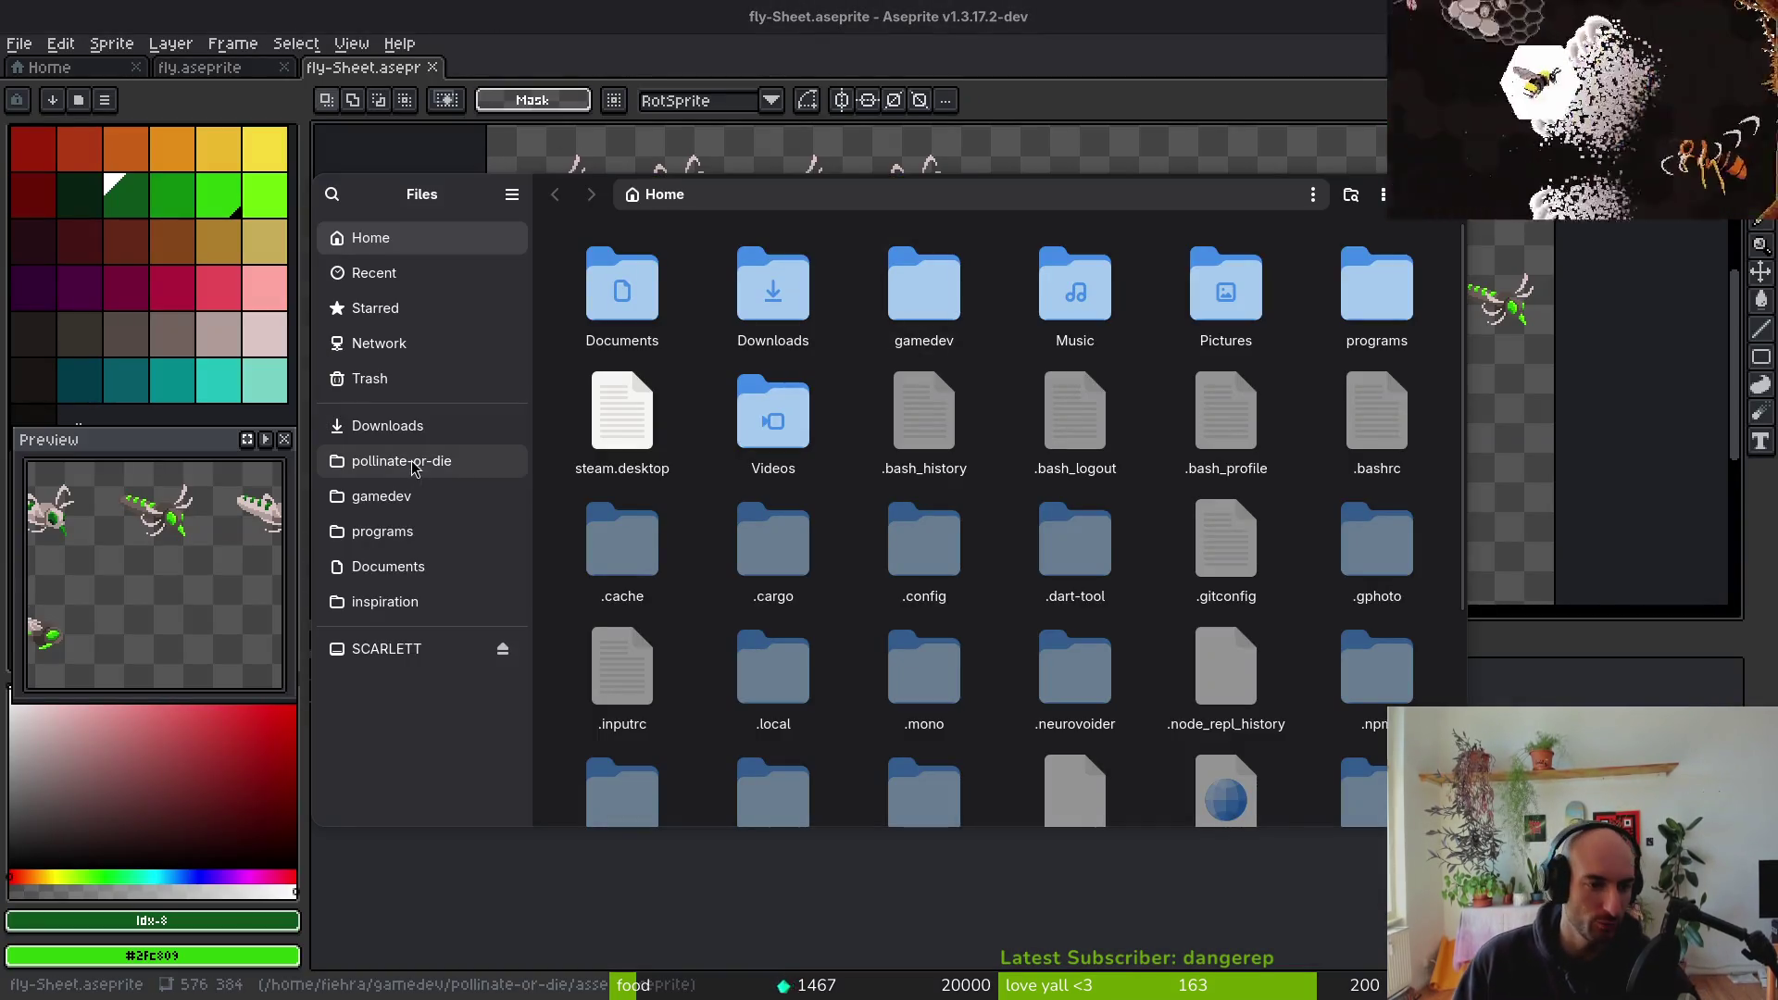
# Trash forestfly-Sheet.png from pollinate-or-die/assets/art/enemies
pyautogui.click(407, 461)
pyautogui.doubleClick(752, 301)
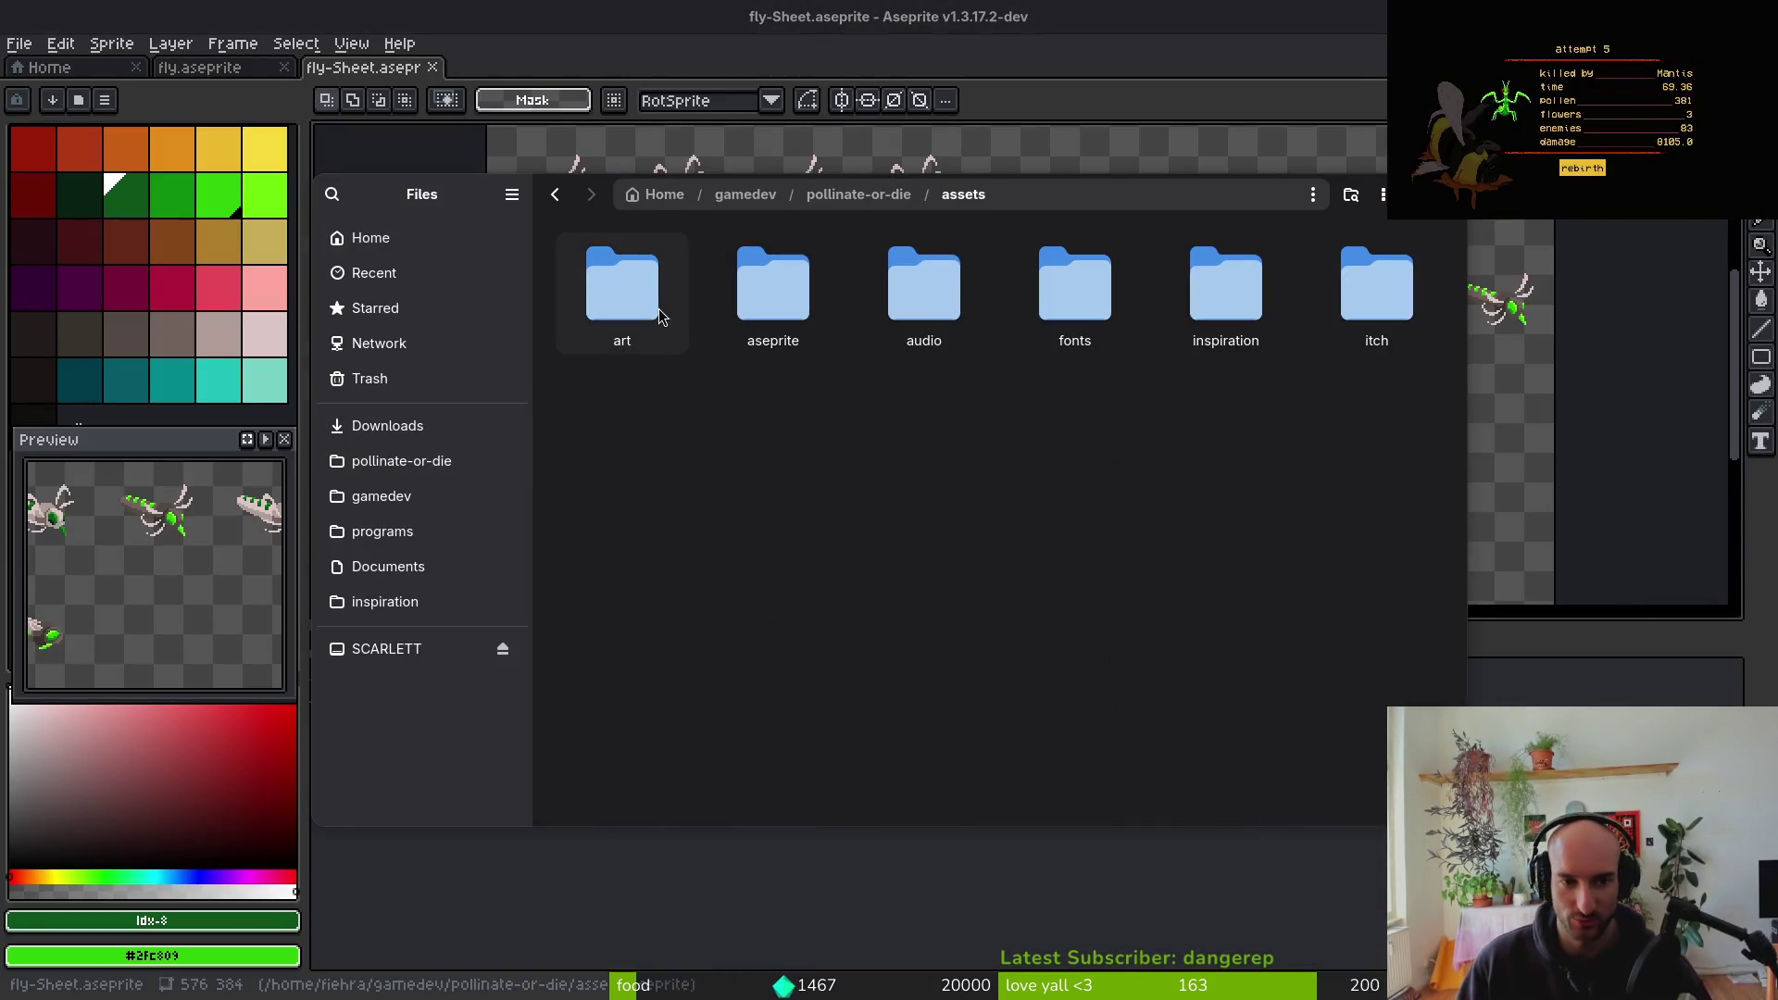
pyautogui.doubleClick(623, 288)
pyautogui.doubleClick(1107, 320)
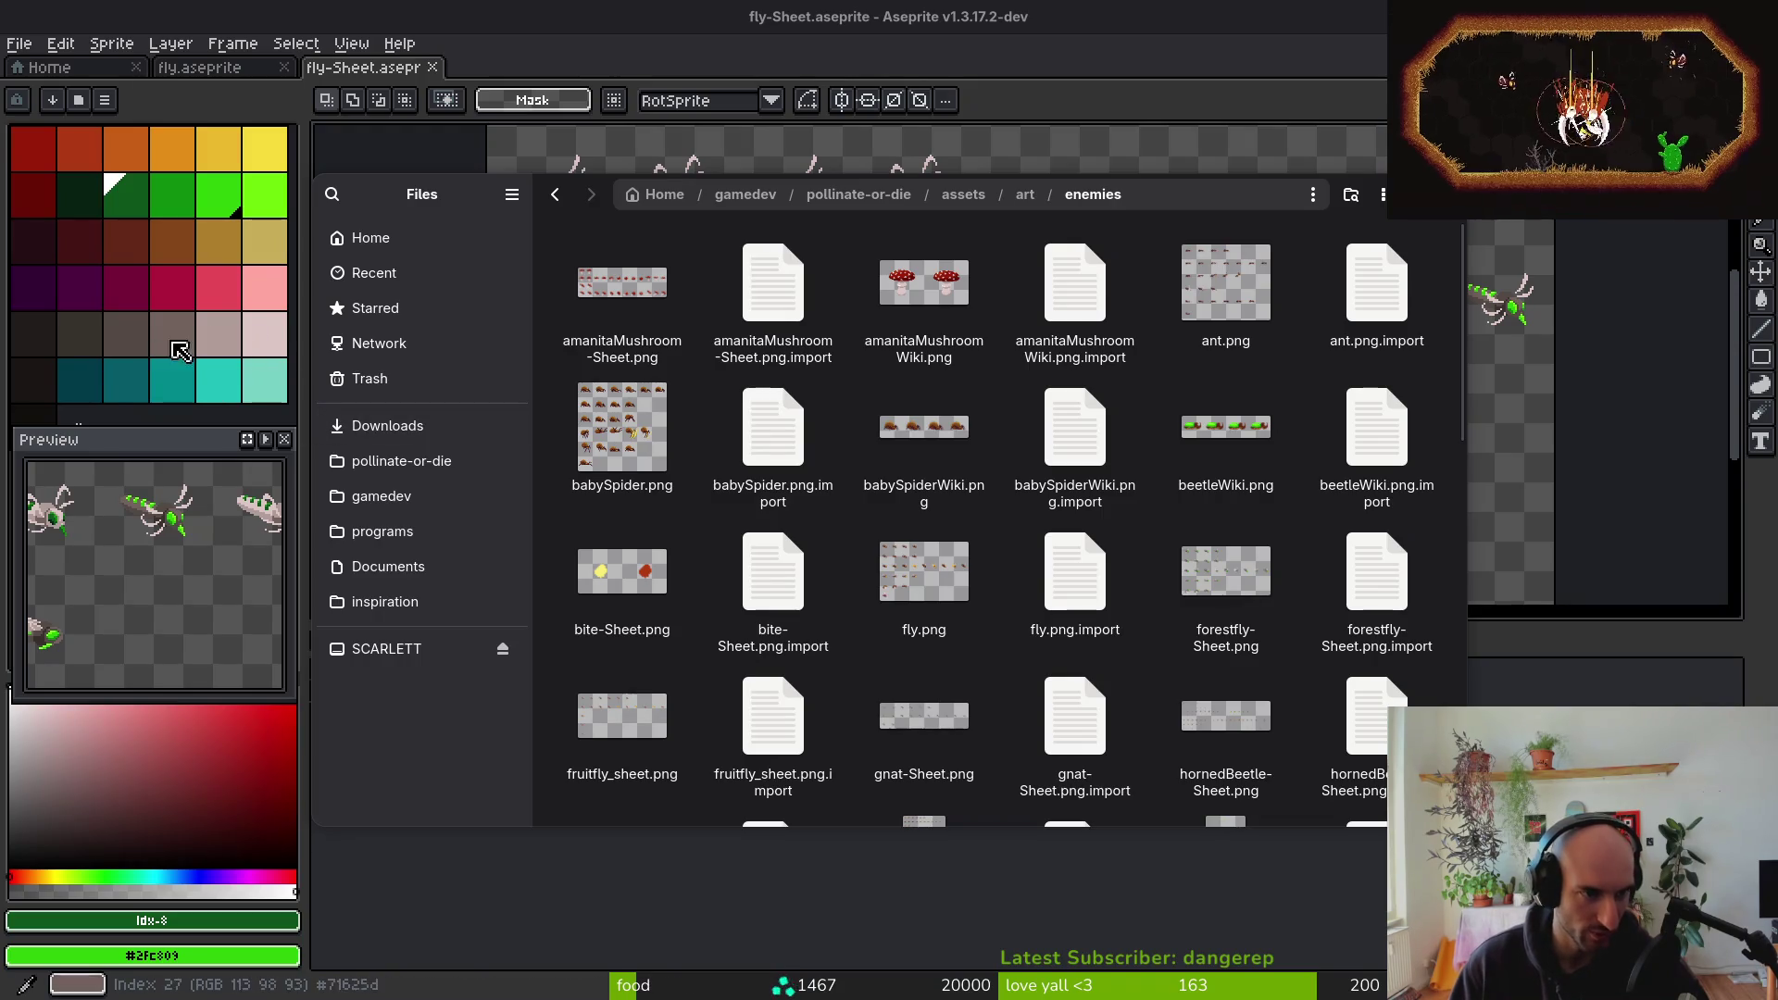
pyautogui.click(1228, 617)
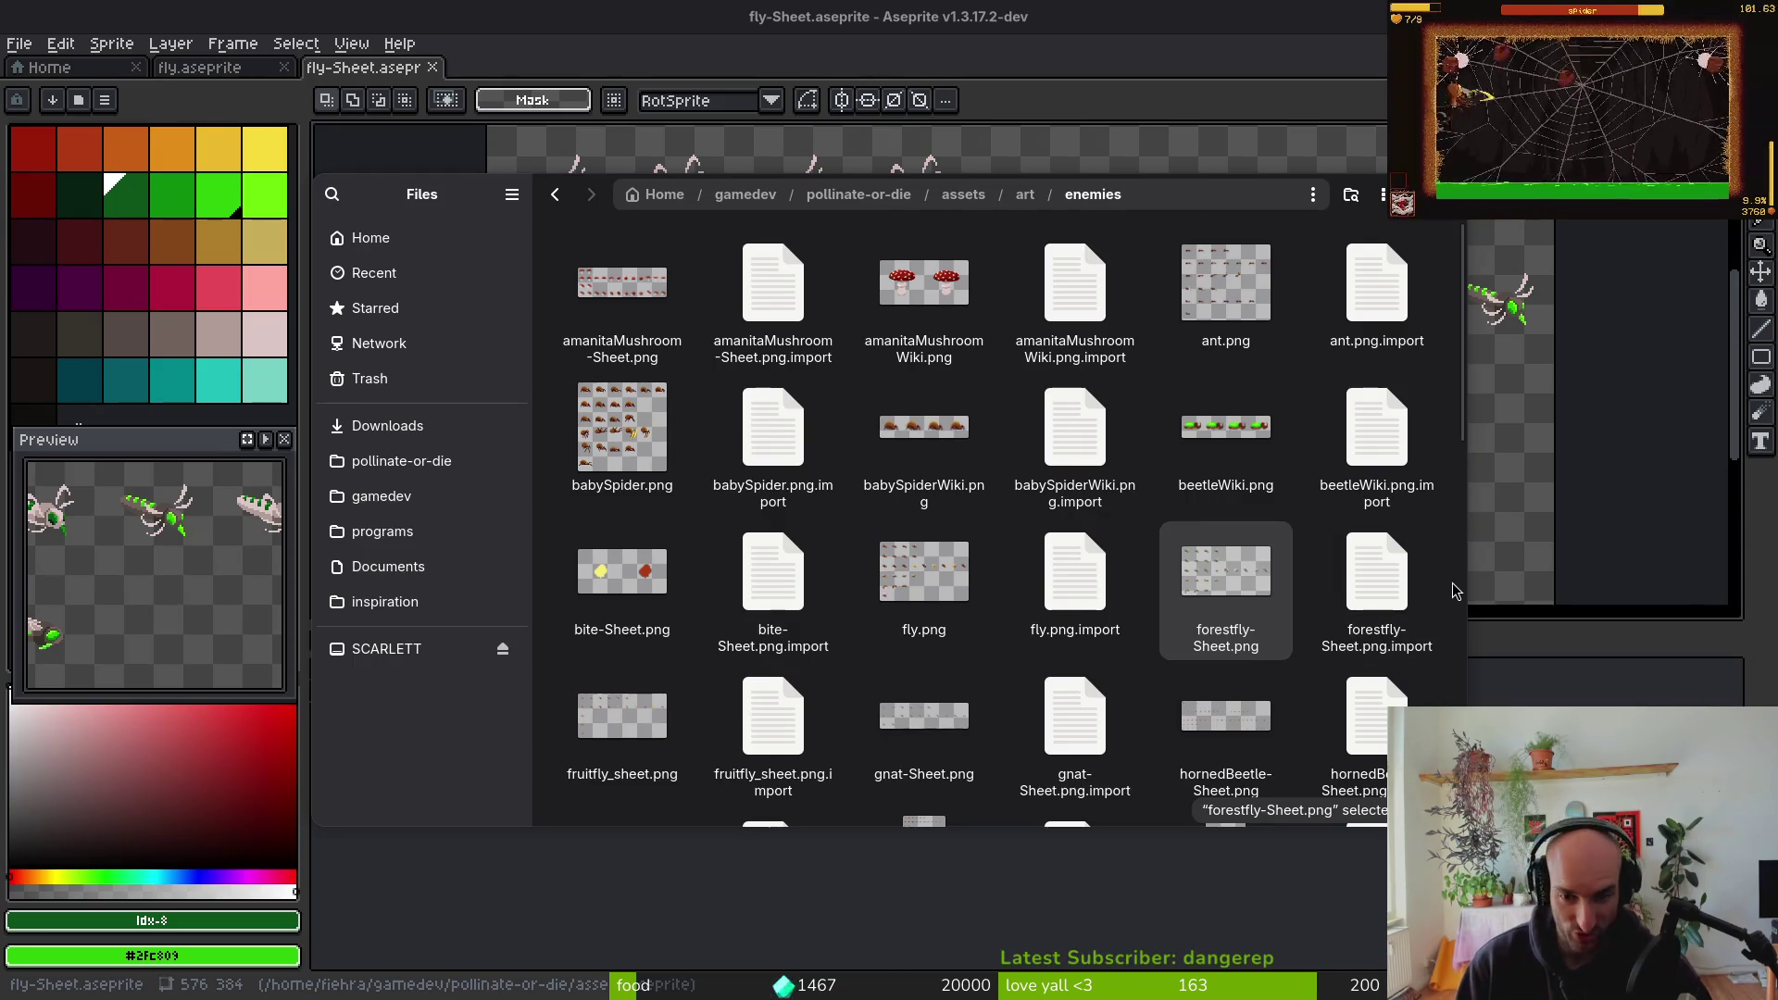
pyautogui.press('Delete')
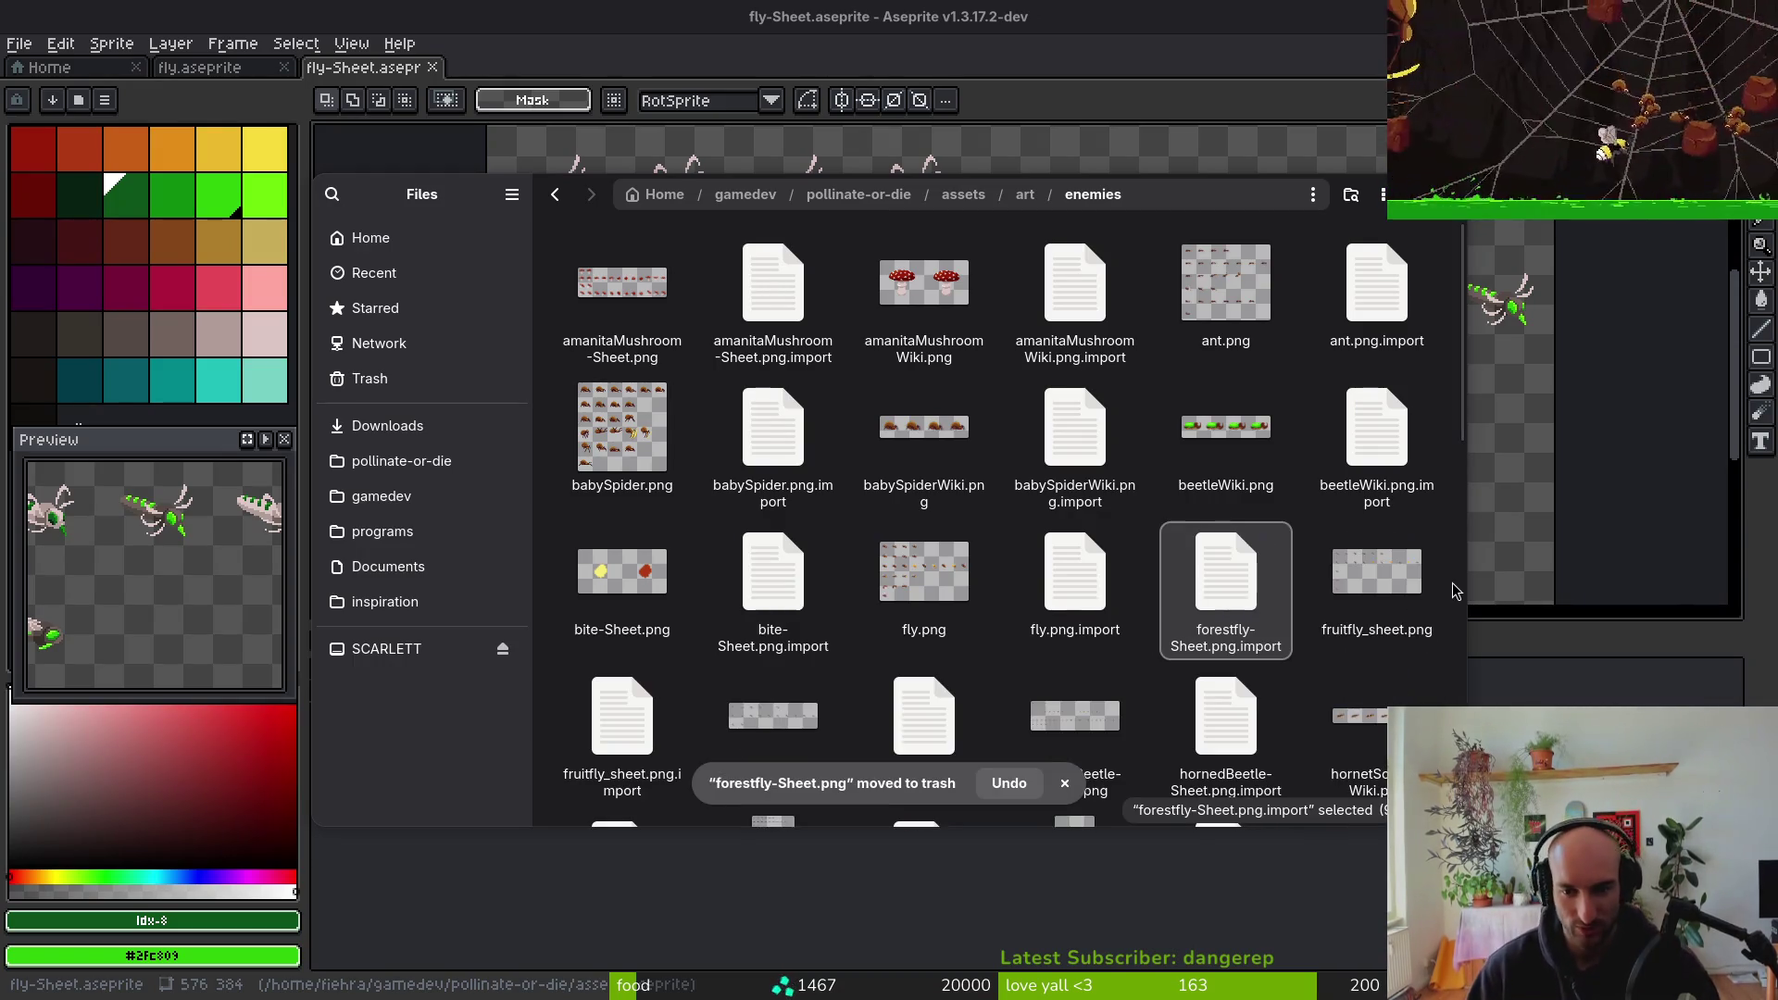
# Close the file manager window and the fly-Sheet document without saving it
pyautogui.hotkey('ctrl', 's')
pyautogui.press('Escape')
pyautogui.hotkey('alt', 'Up')
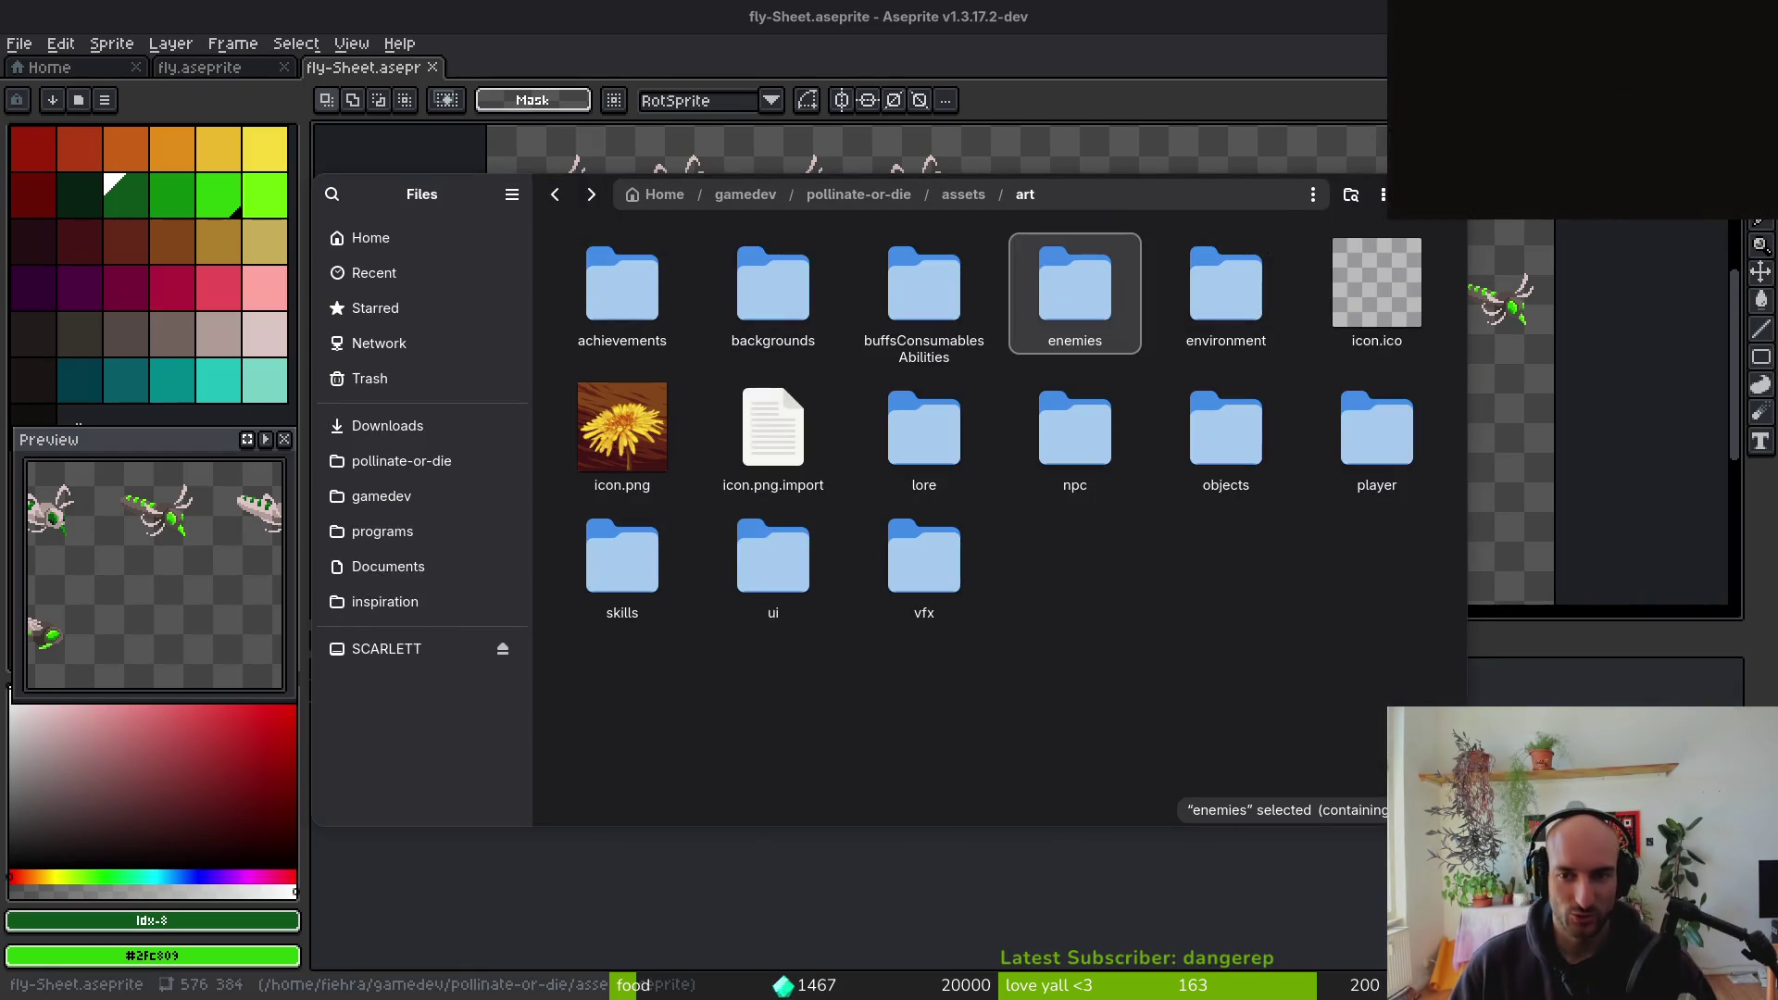
pyautogui.press('Escape')
pyautogui.hotkey('ctrl', 'shift', 's')
pyautogui.press('Escape')
pyautogui.click(436, 68)
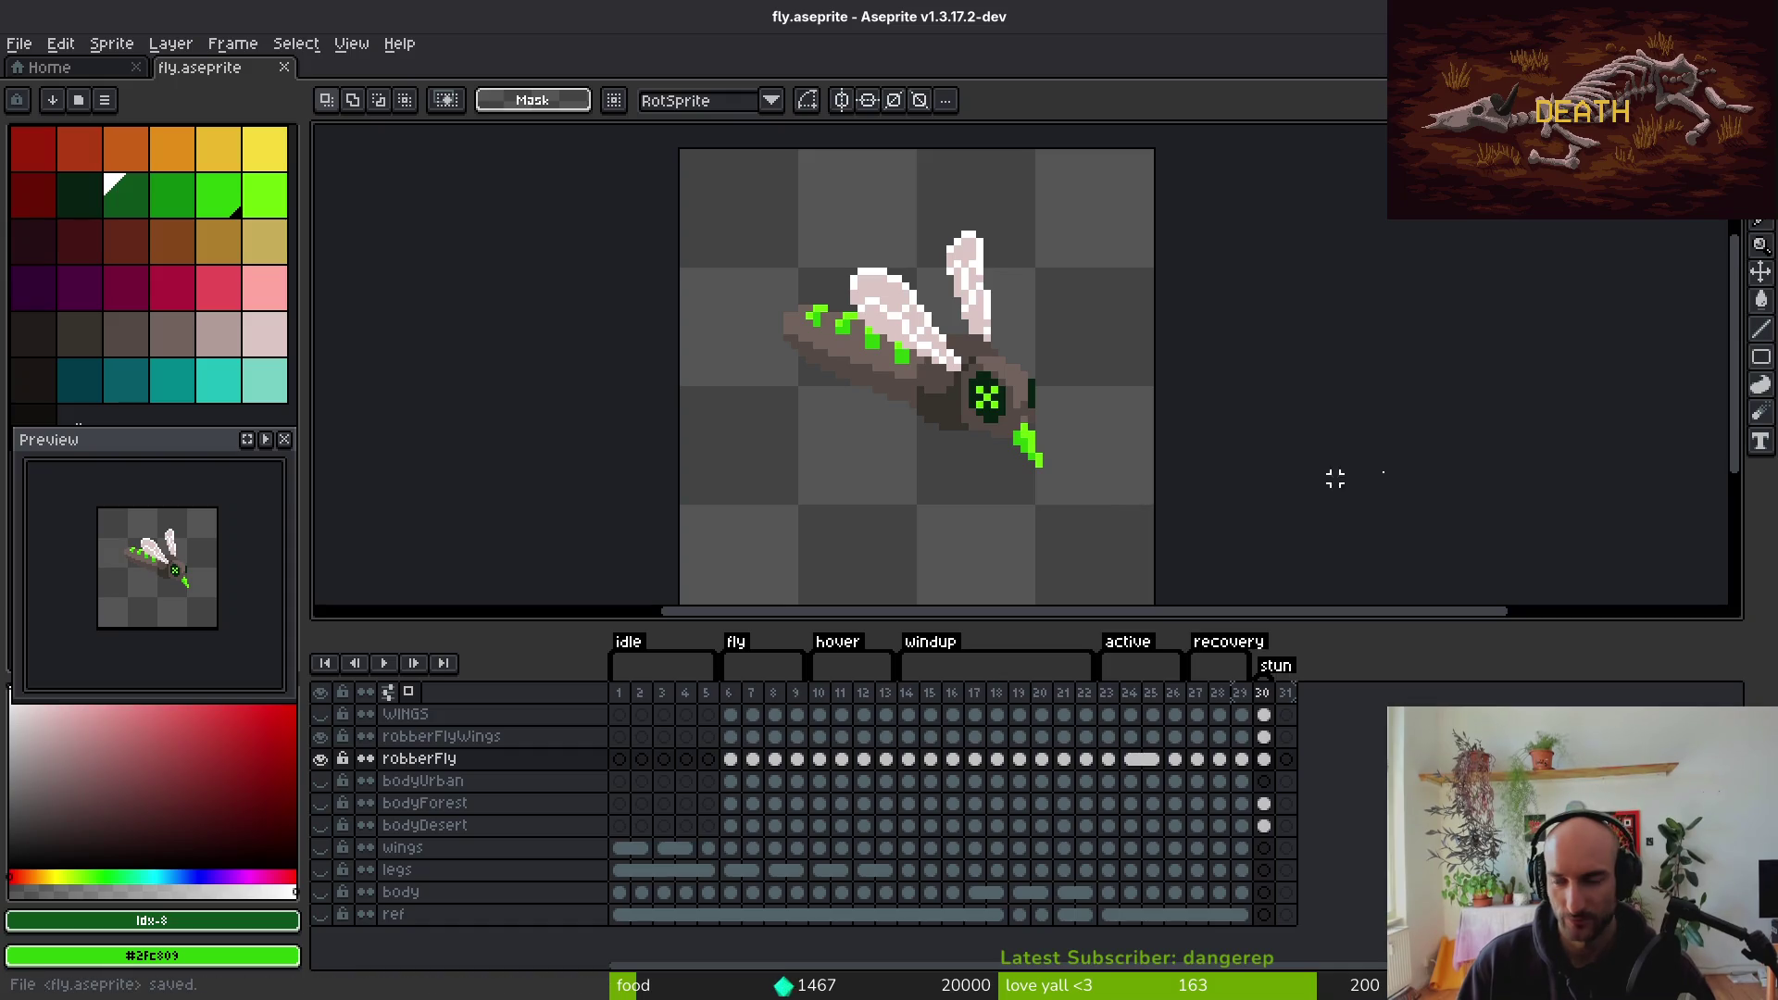
# Switch from Aseprite back to the Godot editor
pyautogui.hotkey('alt', 'Tab')
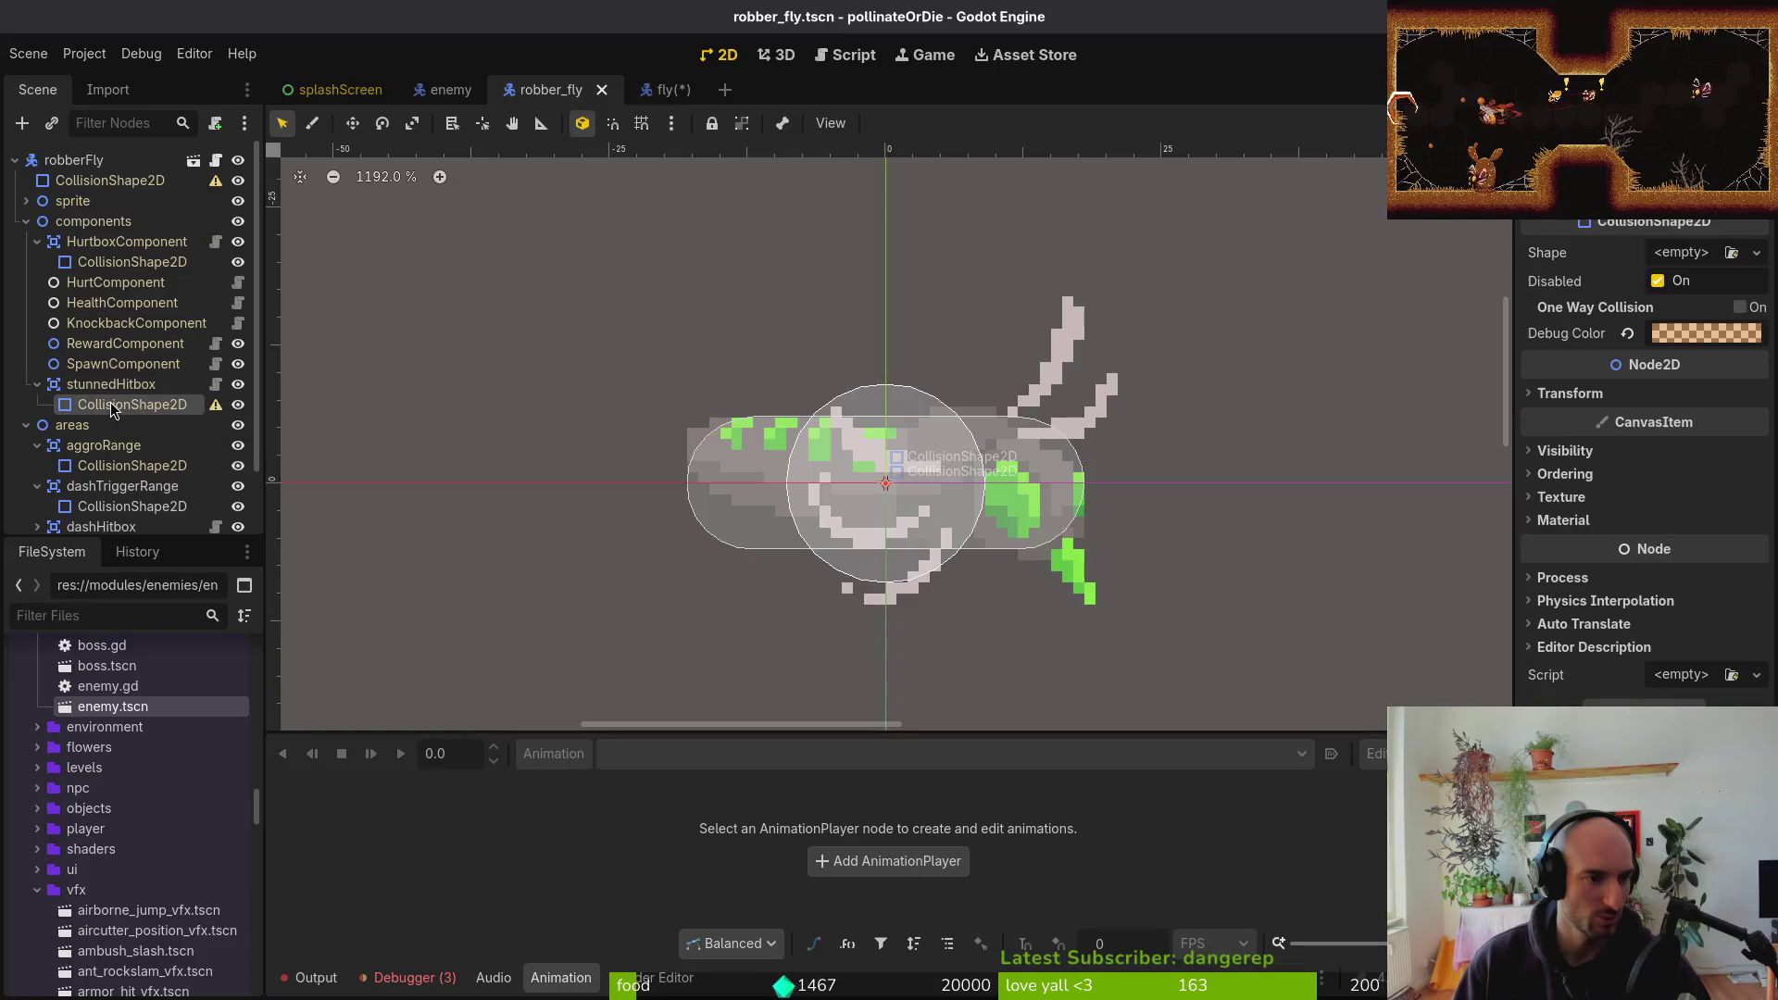
# Try a circle shape on stunnedHitbox's collision shape, then clear it
pyautogui.click(1700, 260)
pyautogui.click(1649, 401)
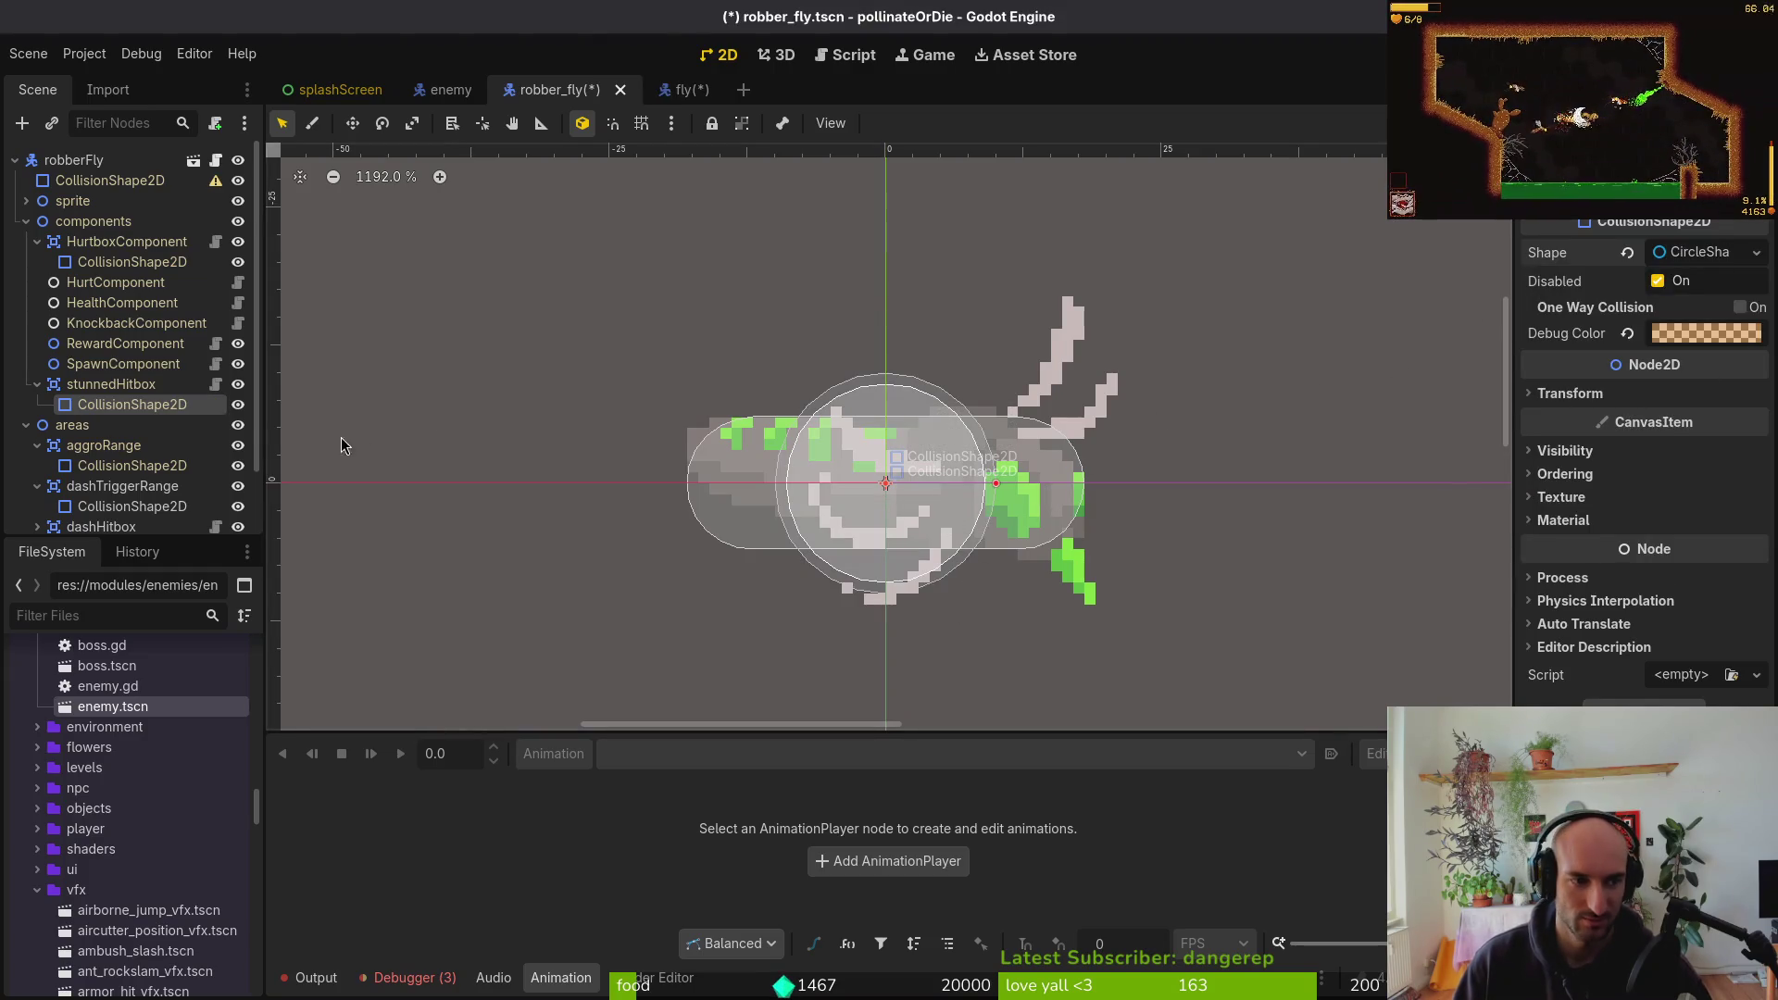
pyautogui.click(238, 405)
pyautogui.click(238, 405)
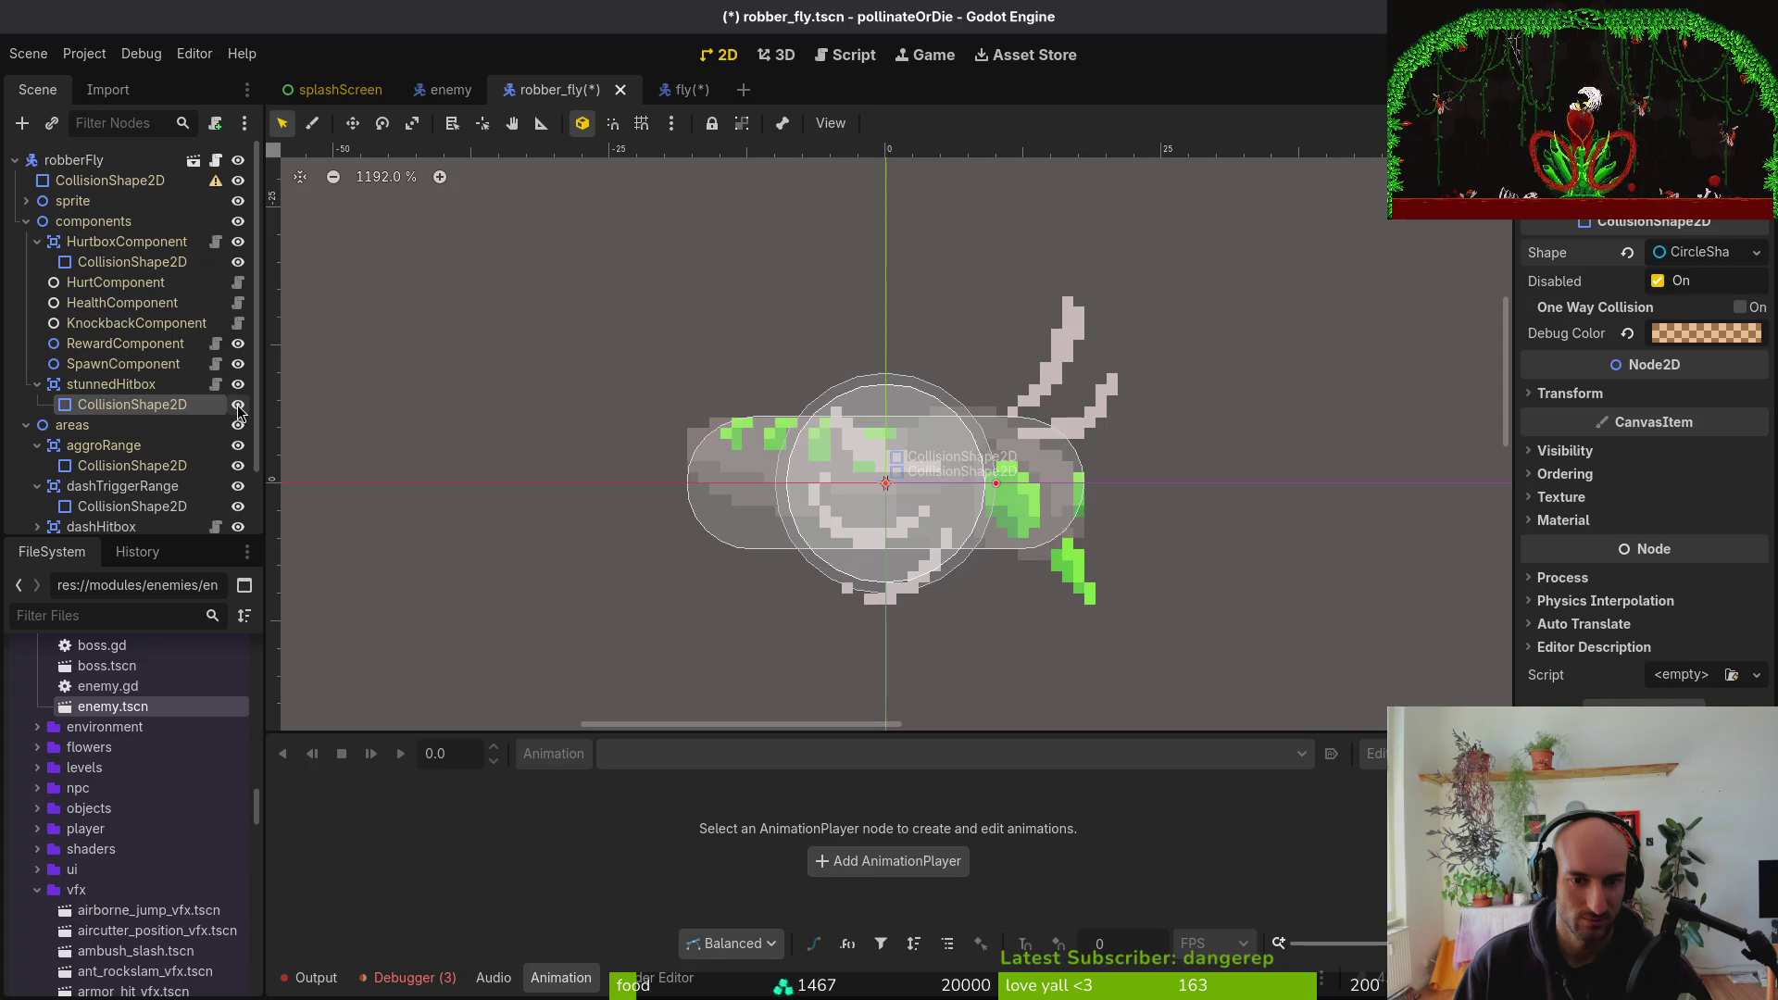
pyautogui.click(238, 407)
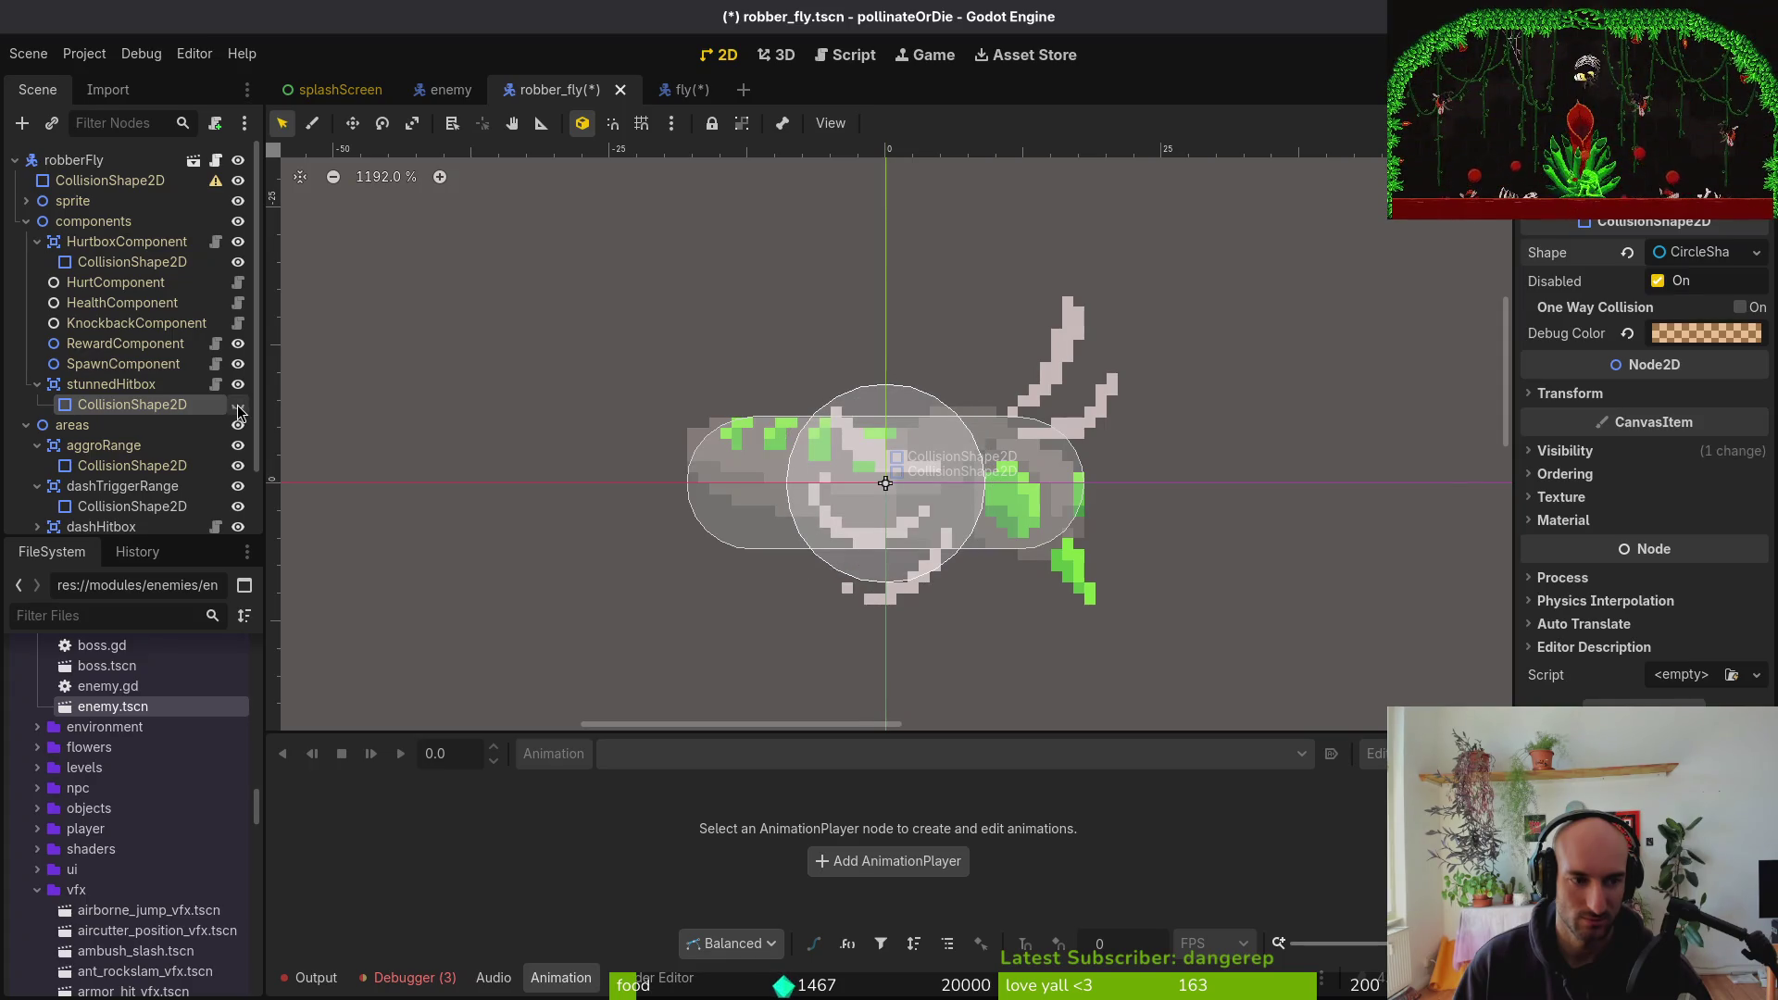
pyautogui.click(1627, 252)
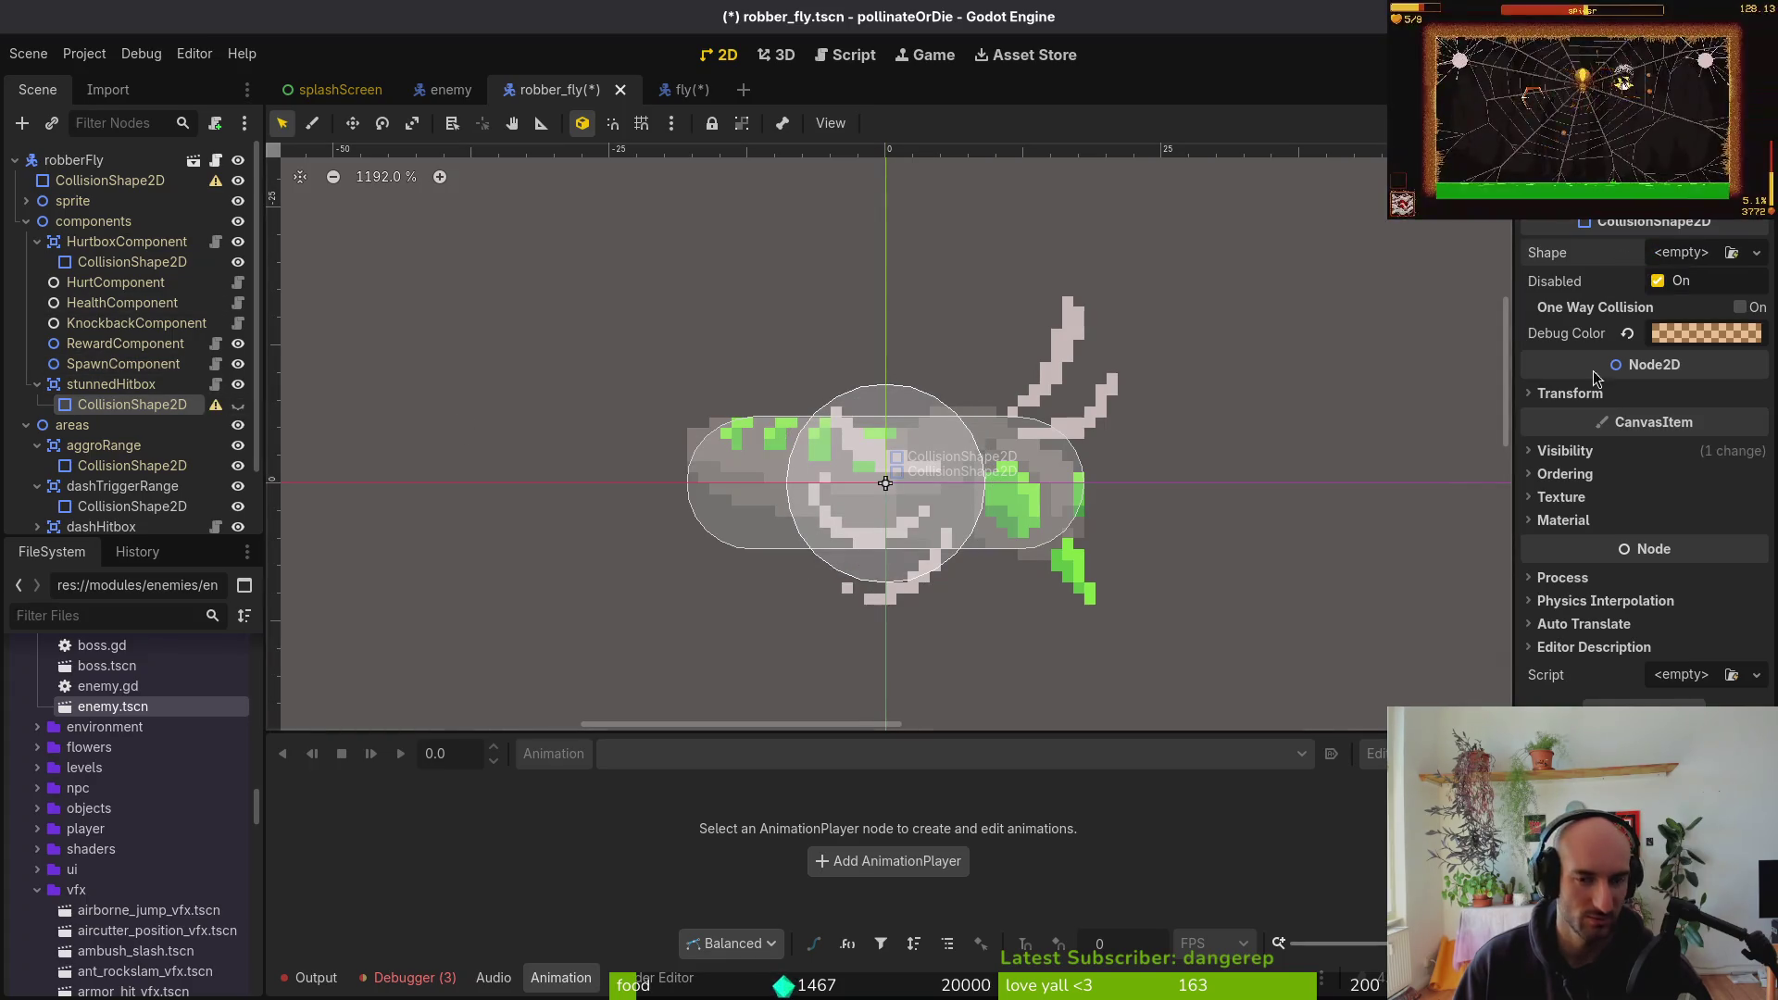
# Make it a horizontal capsule with radius 7 and height 38, and save robber_fly.tscn
pyautogui.click(1709, 263)
pyautogui.click(1630, 436)
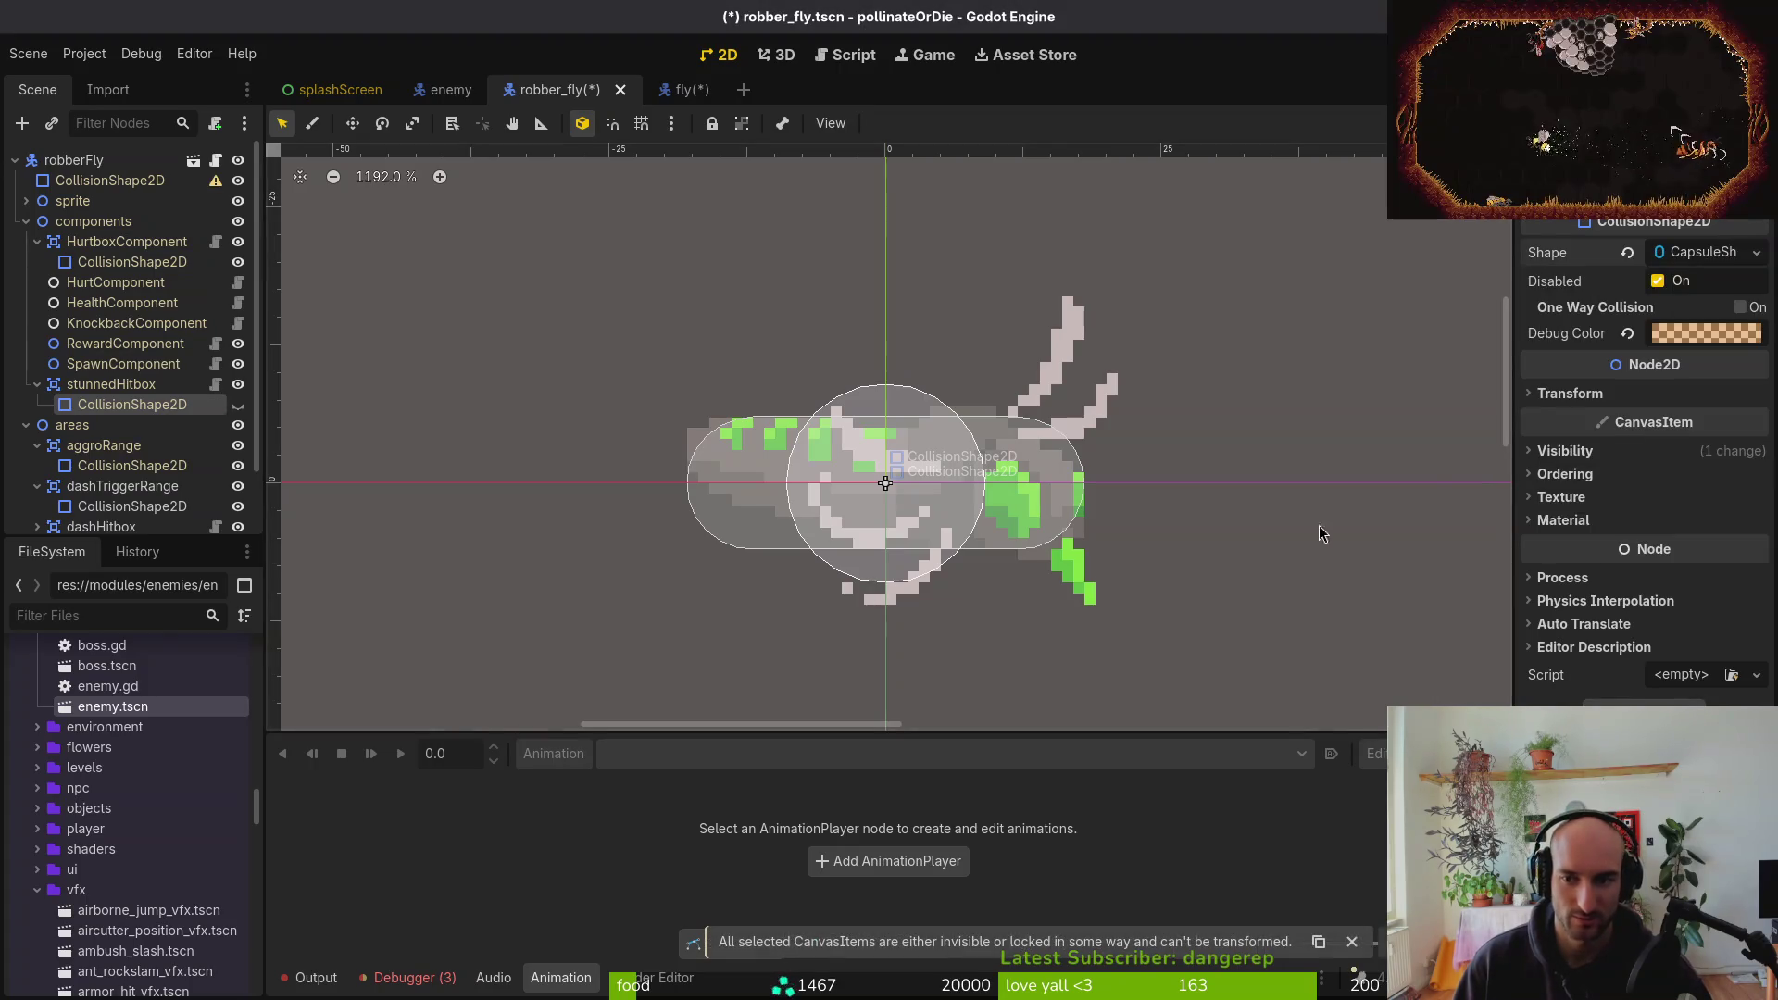
pyautogui.click(1712, 257)
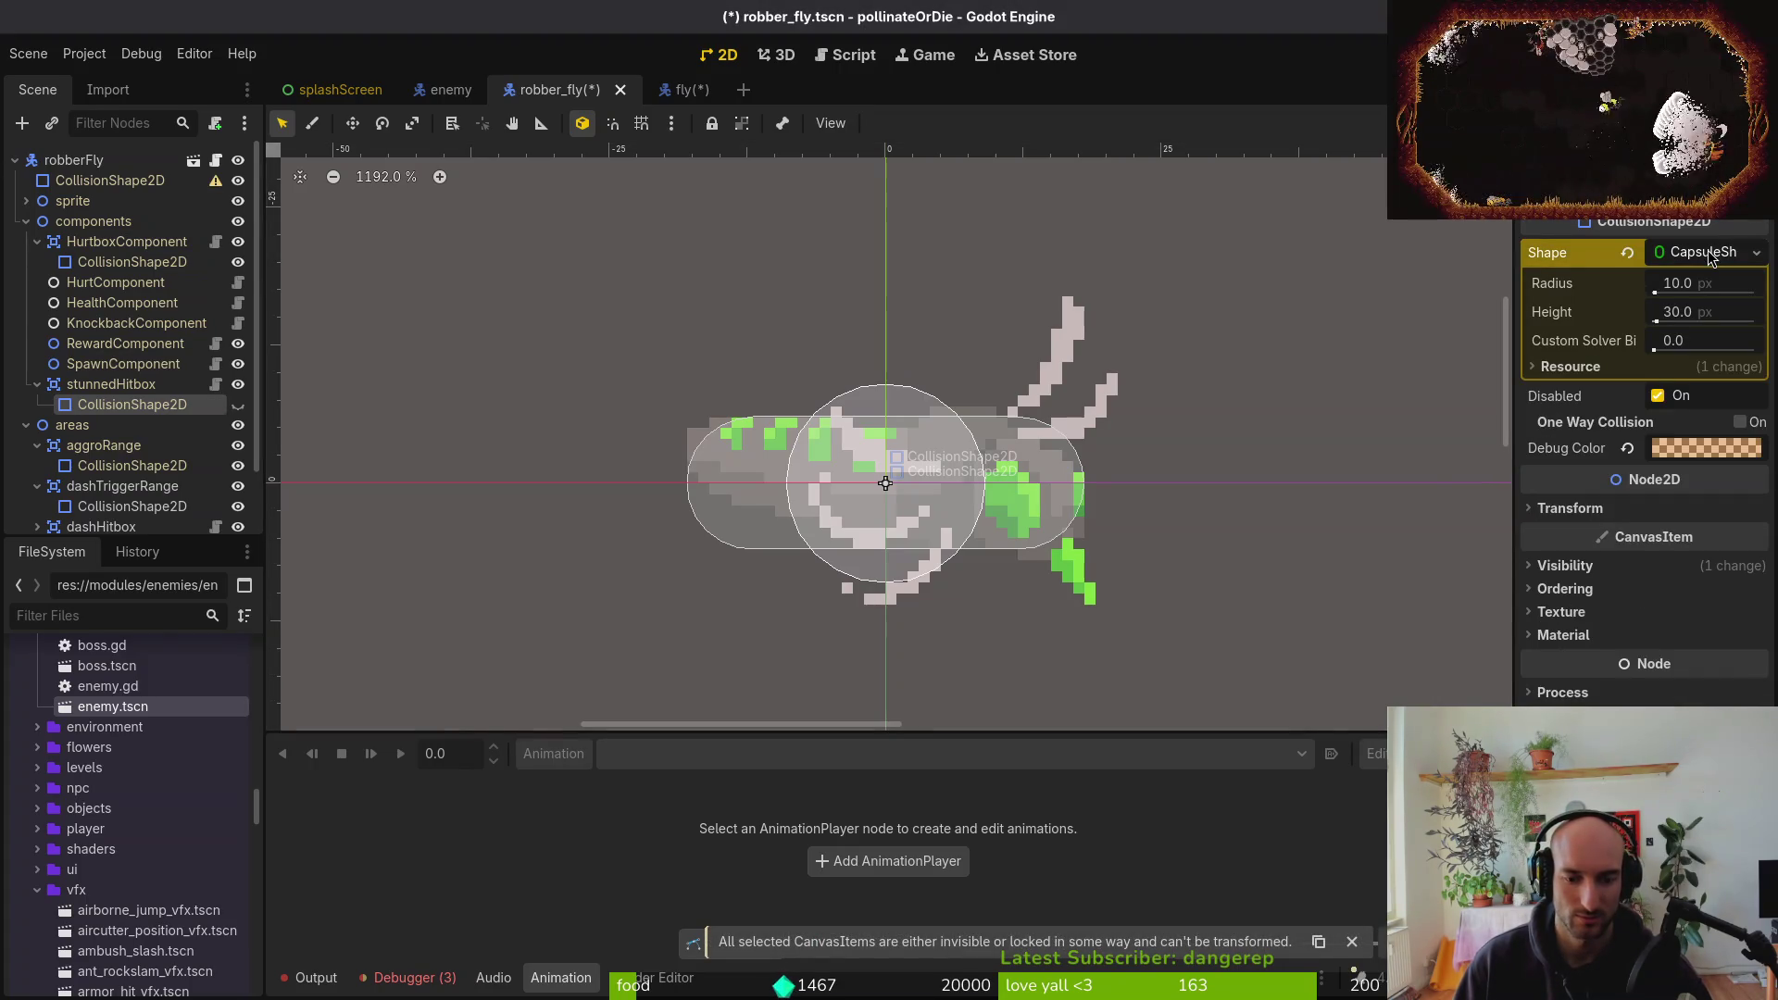
pyautogui.click(238, 405)
pyautogui.moveTo(1019, 667)
pyautogui.mouseDown()
pyautogui.moveTo(1103, 560)
pyautogui.moveTo(1126, 407)
pyautogui.mouseUp()
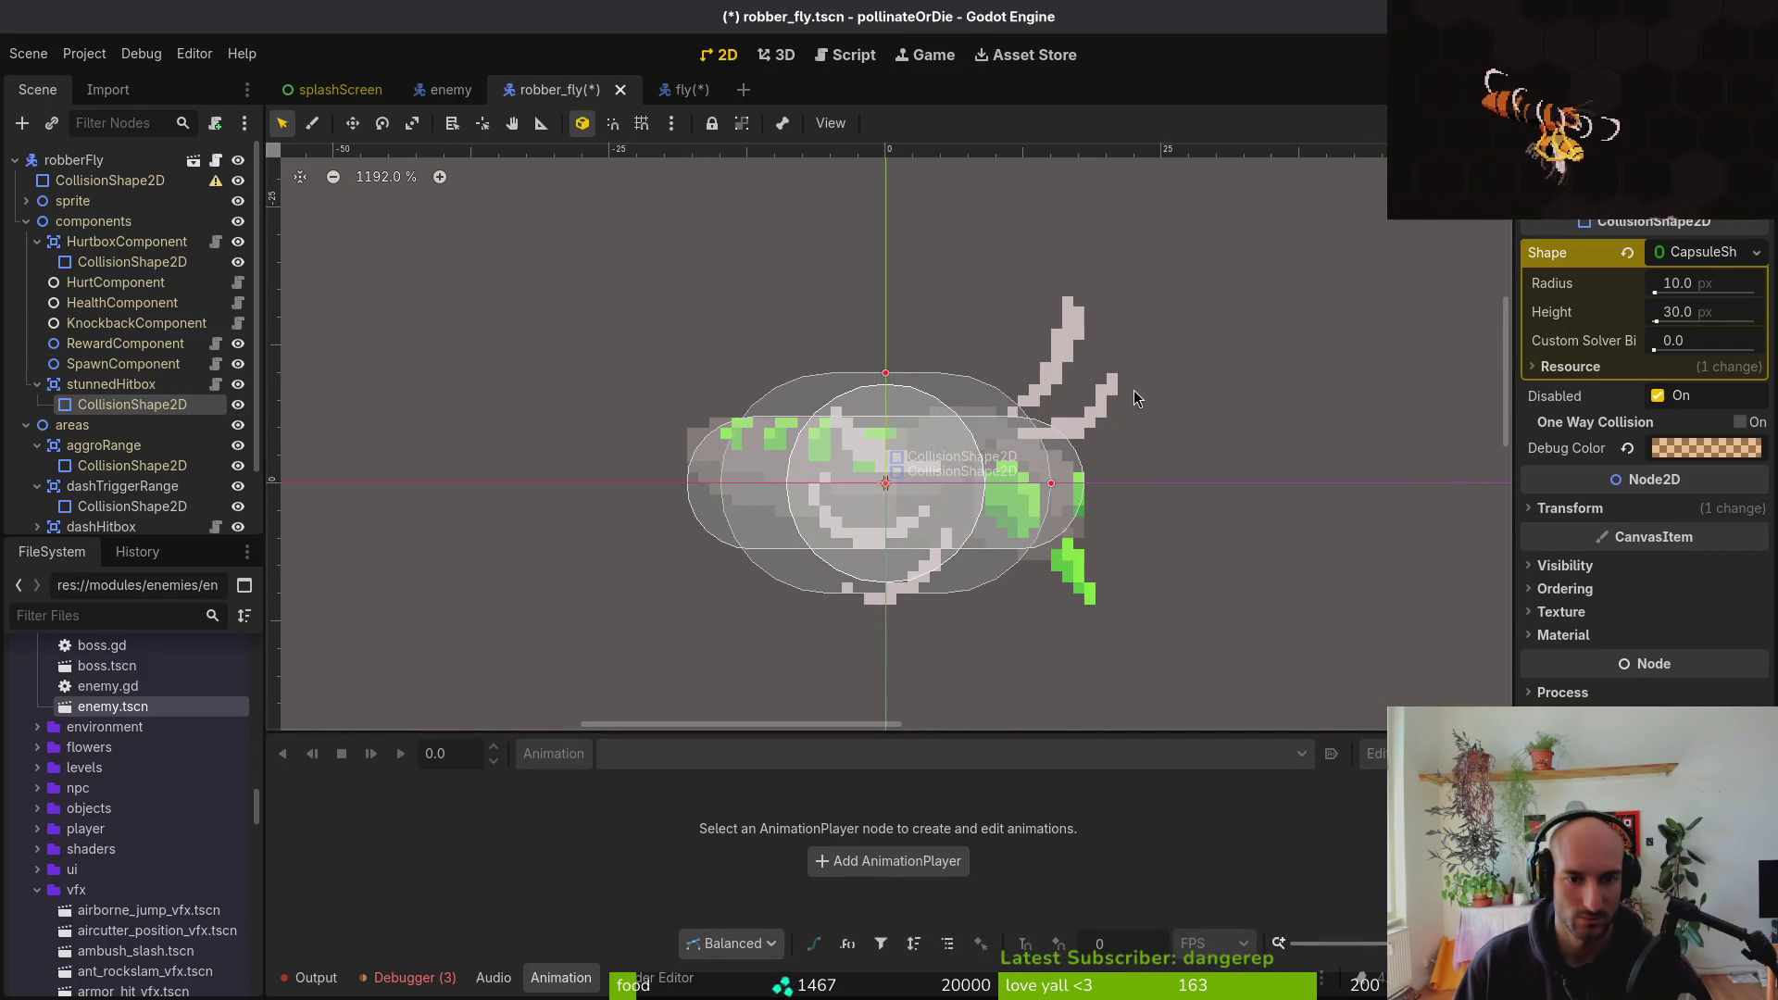
pyautogui.moveTo(897, 374); pyautogui.dragTo(889, 408)
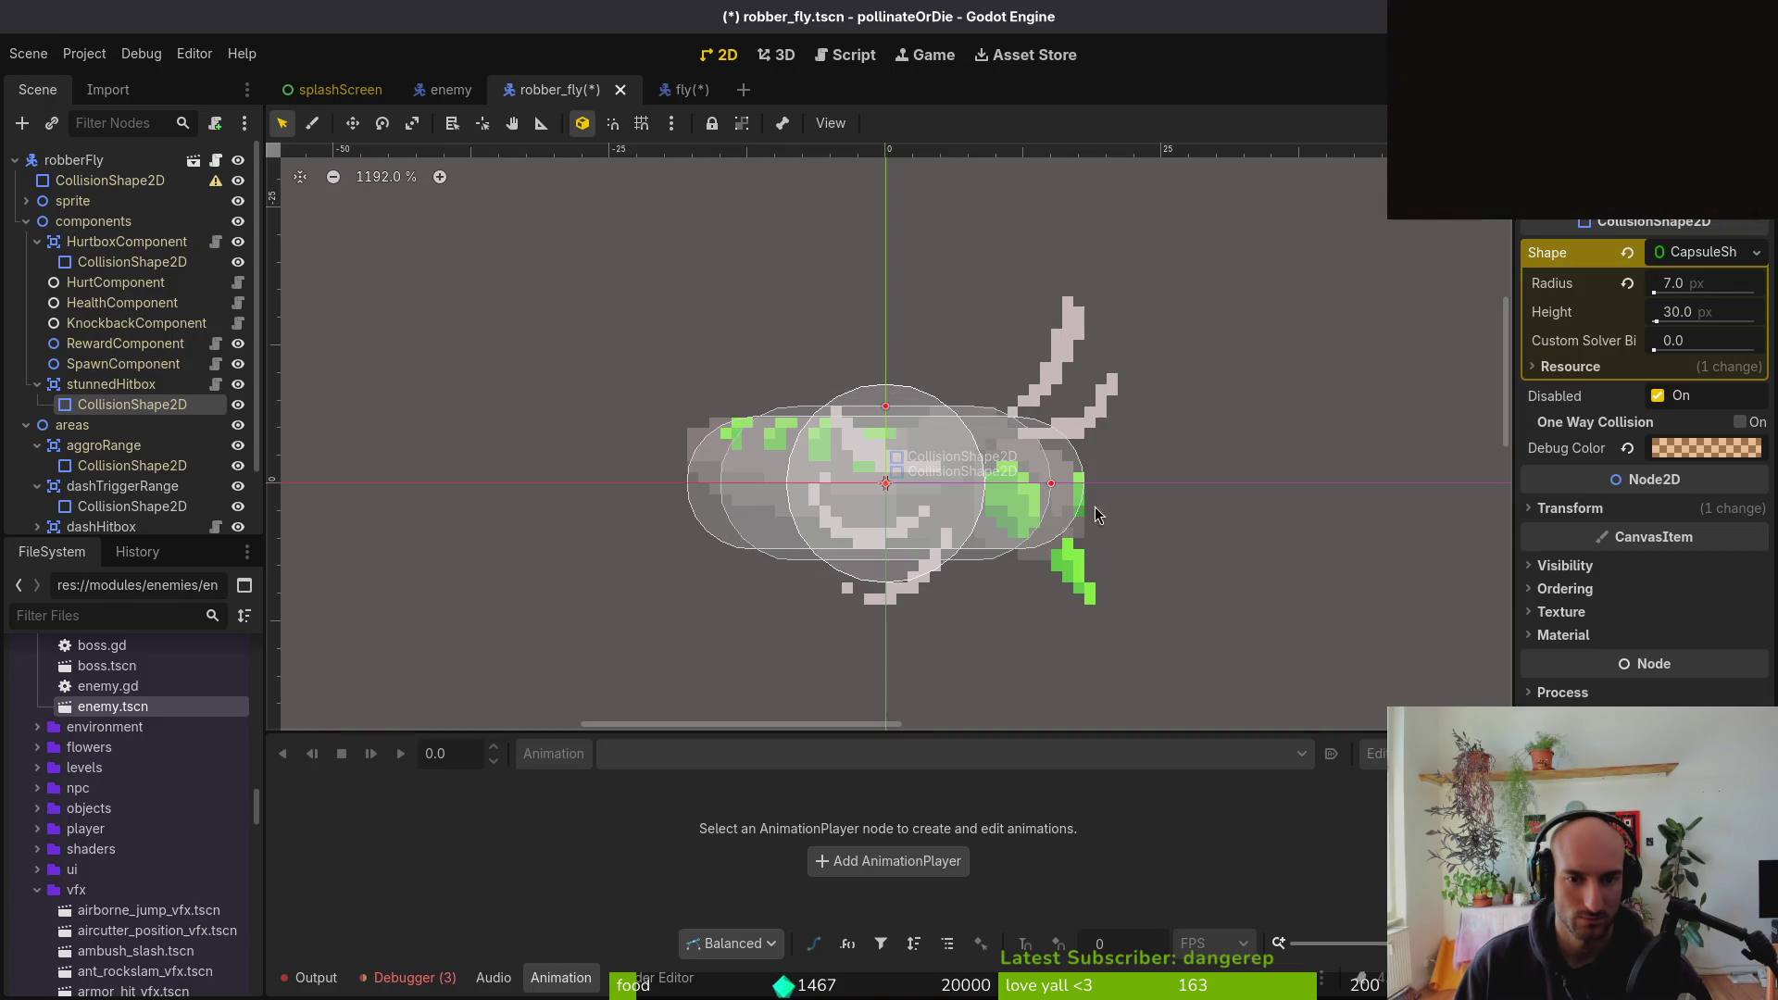
pyautogui.moveTo(1053, 484); pyautogui.dragTo(1097, 486)
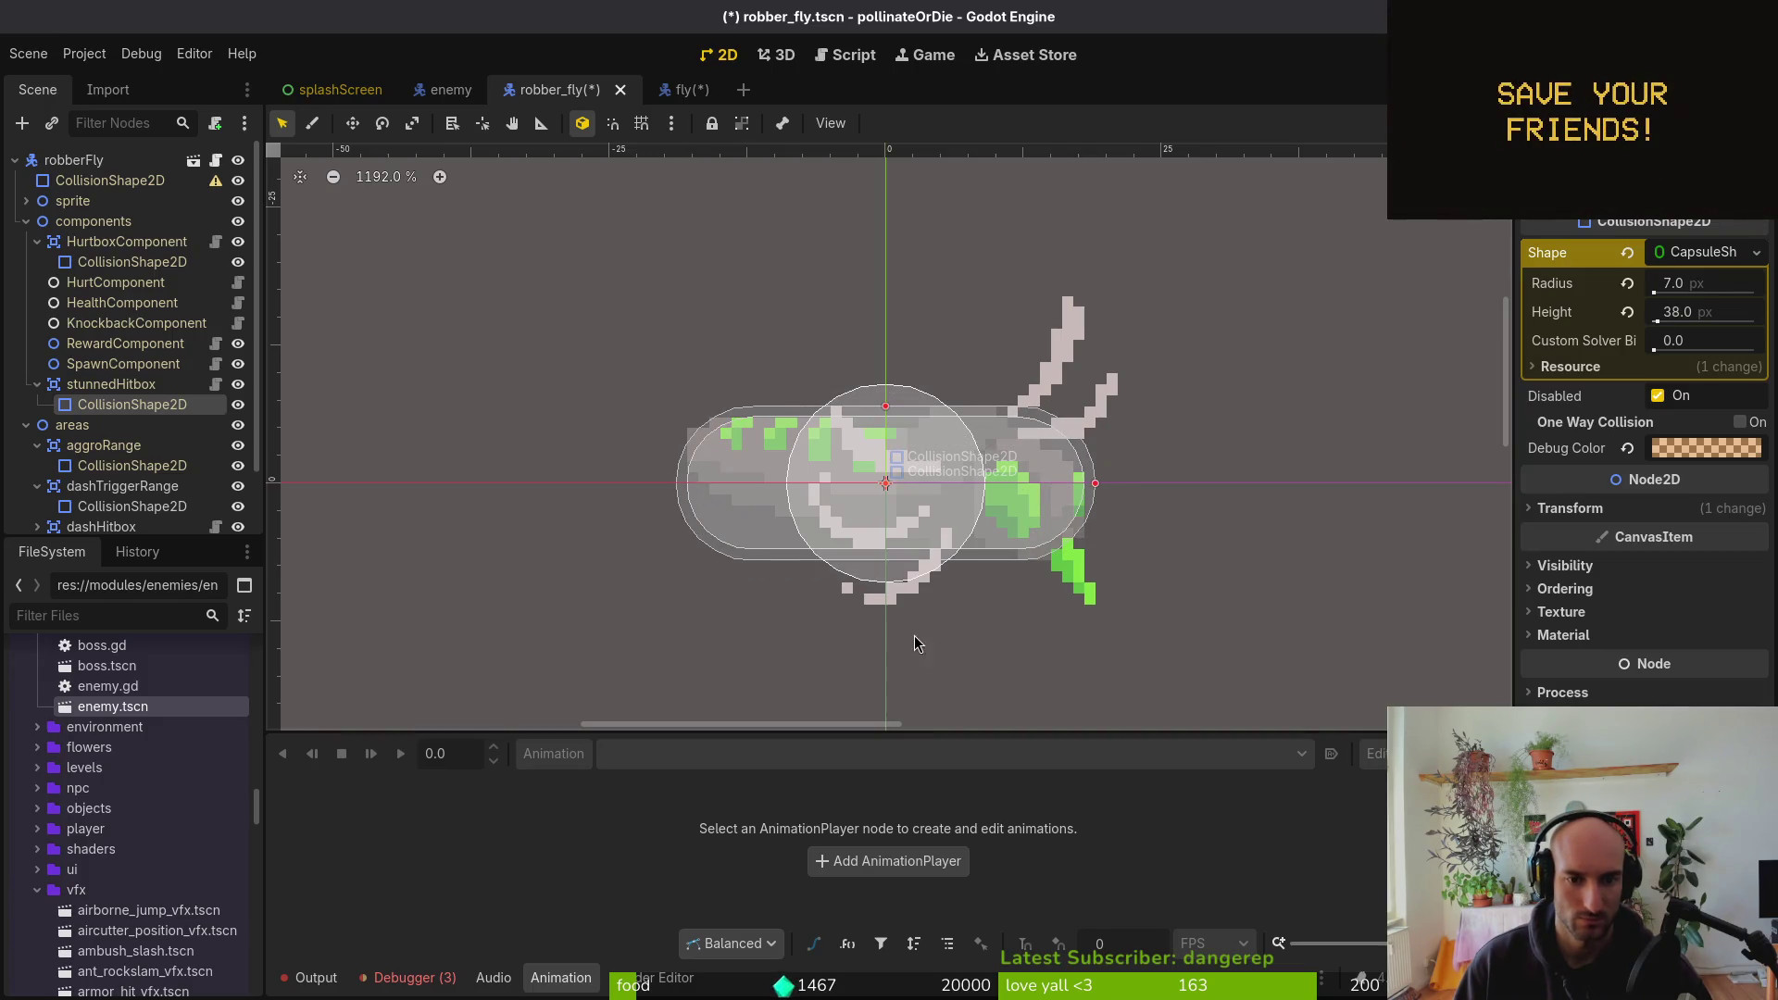
pyautogui.scroll(-3, 917, 635)
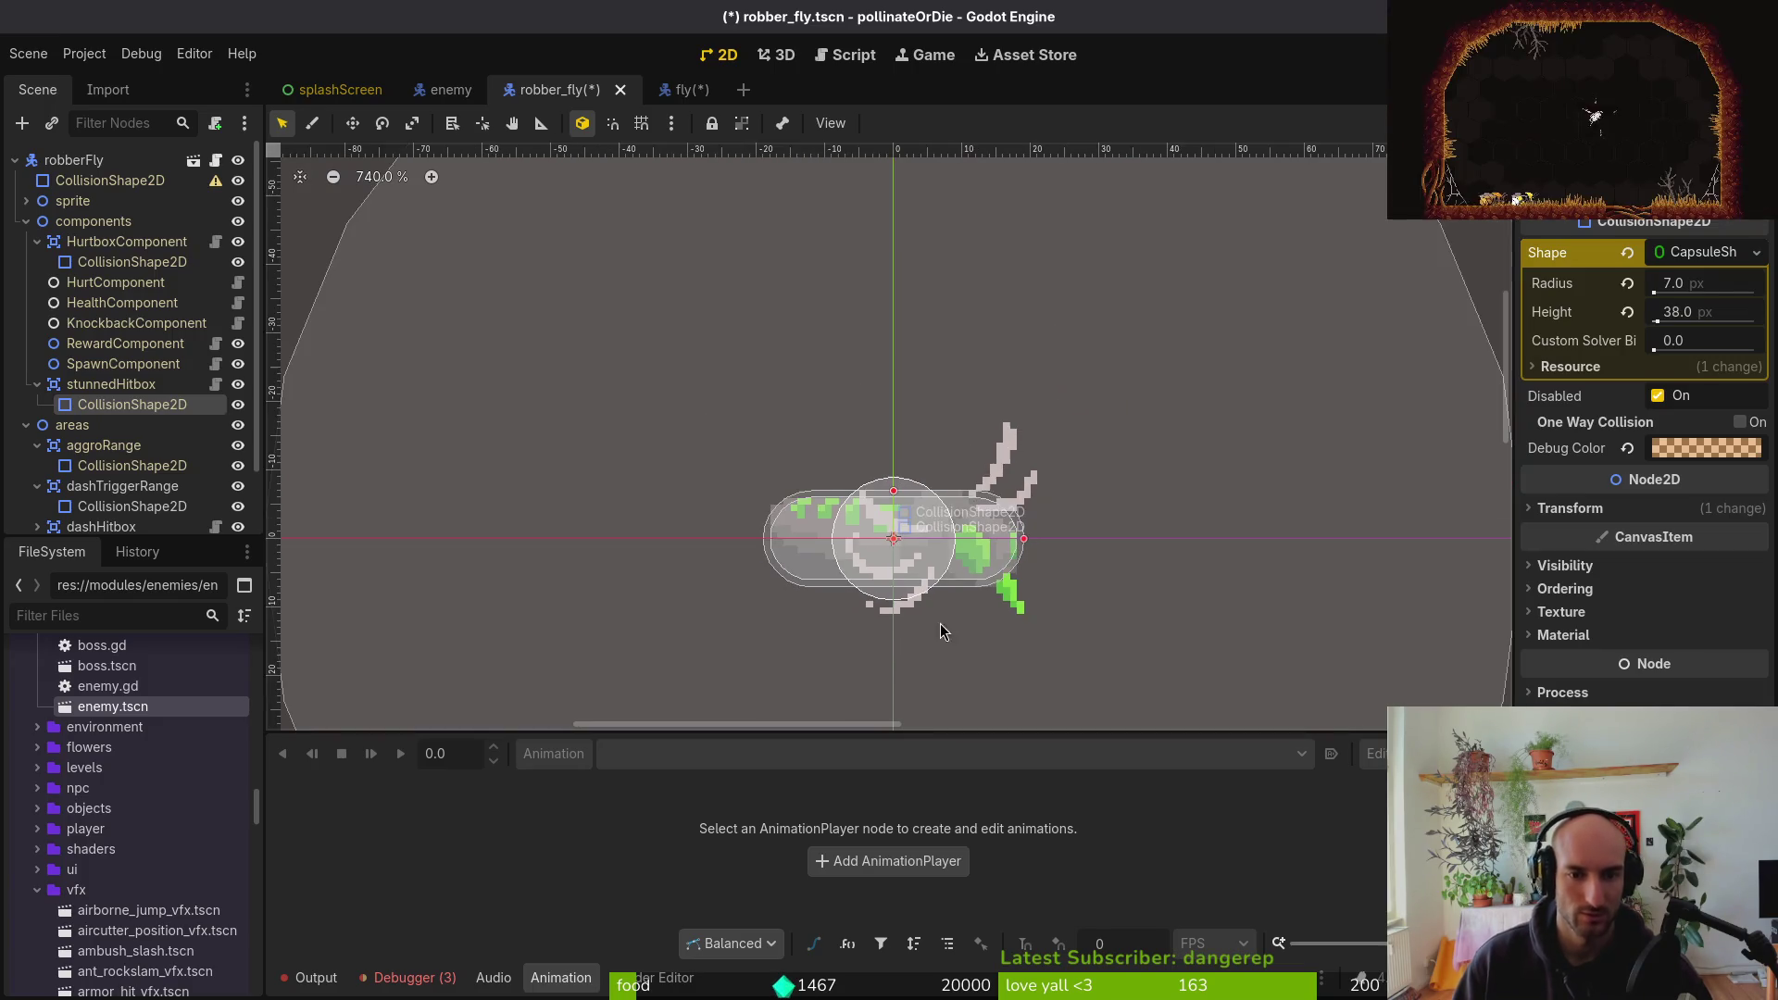
pyautogui.click(37, 384)
pyautogui.hotkey('ctrl', 's')
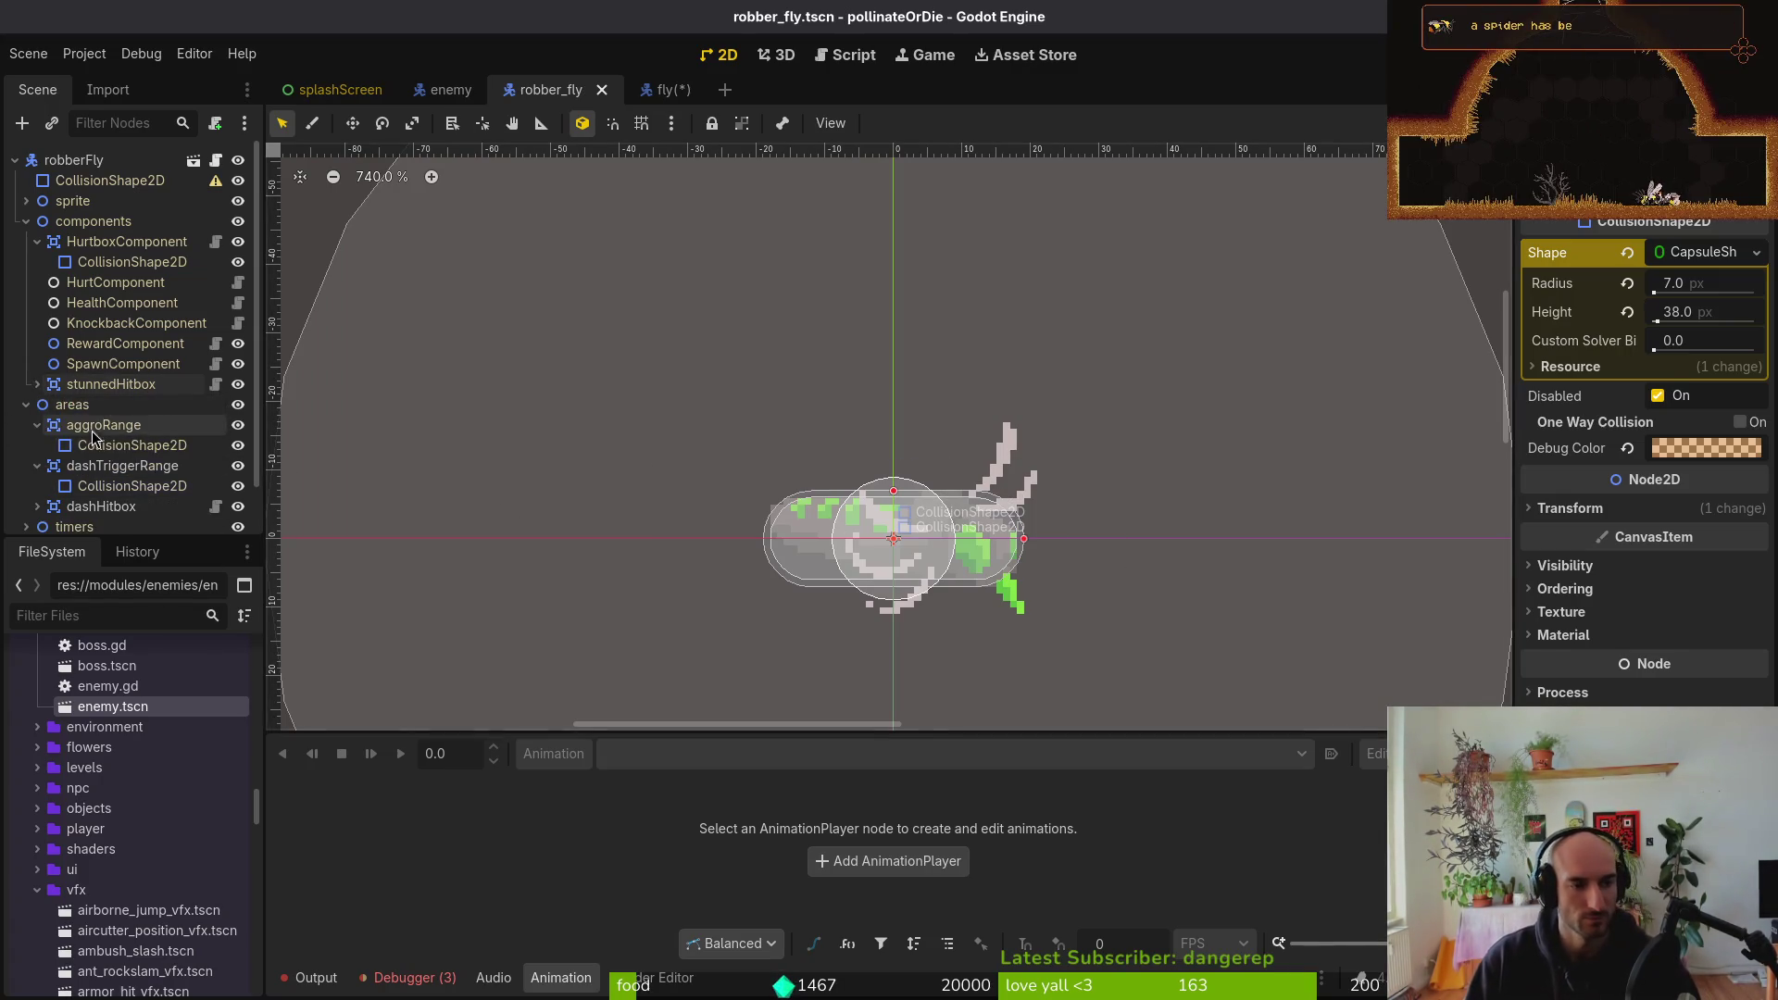
# Collapse the areas, HurtboxComponent, components and sprite groups in the Scene dock
pyautogui.click(27, 406)
pyautogui.click(36, 242)
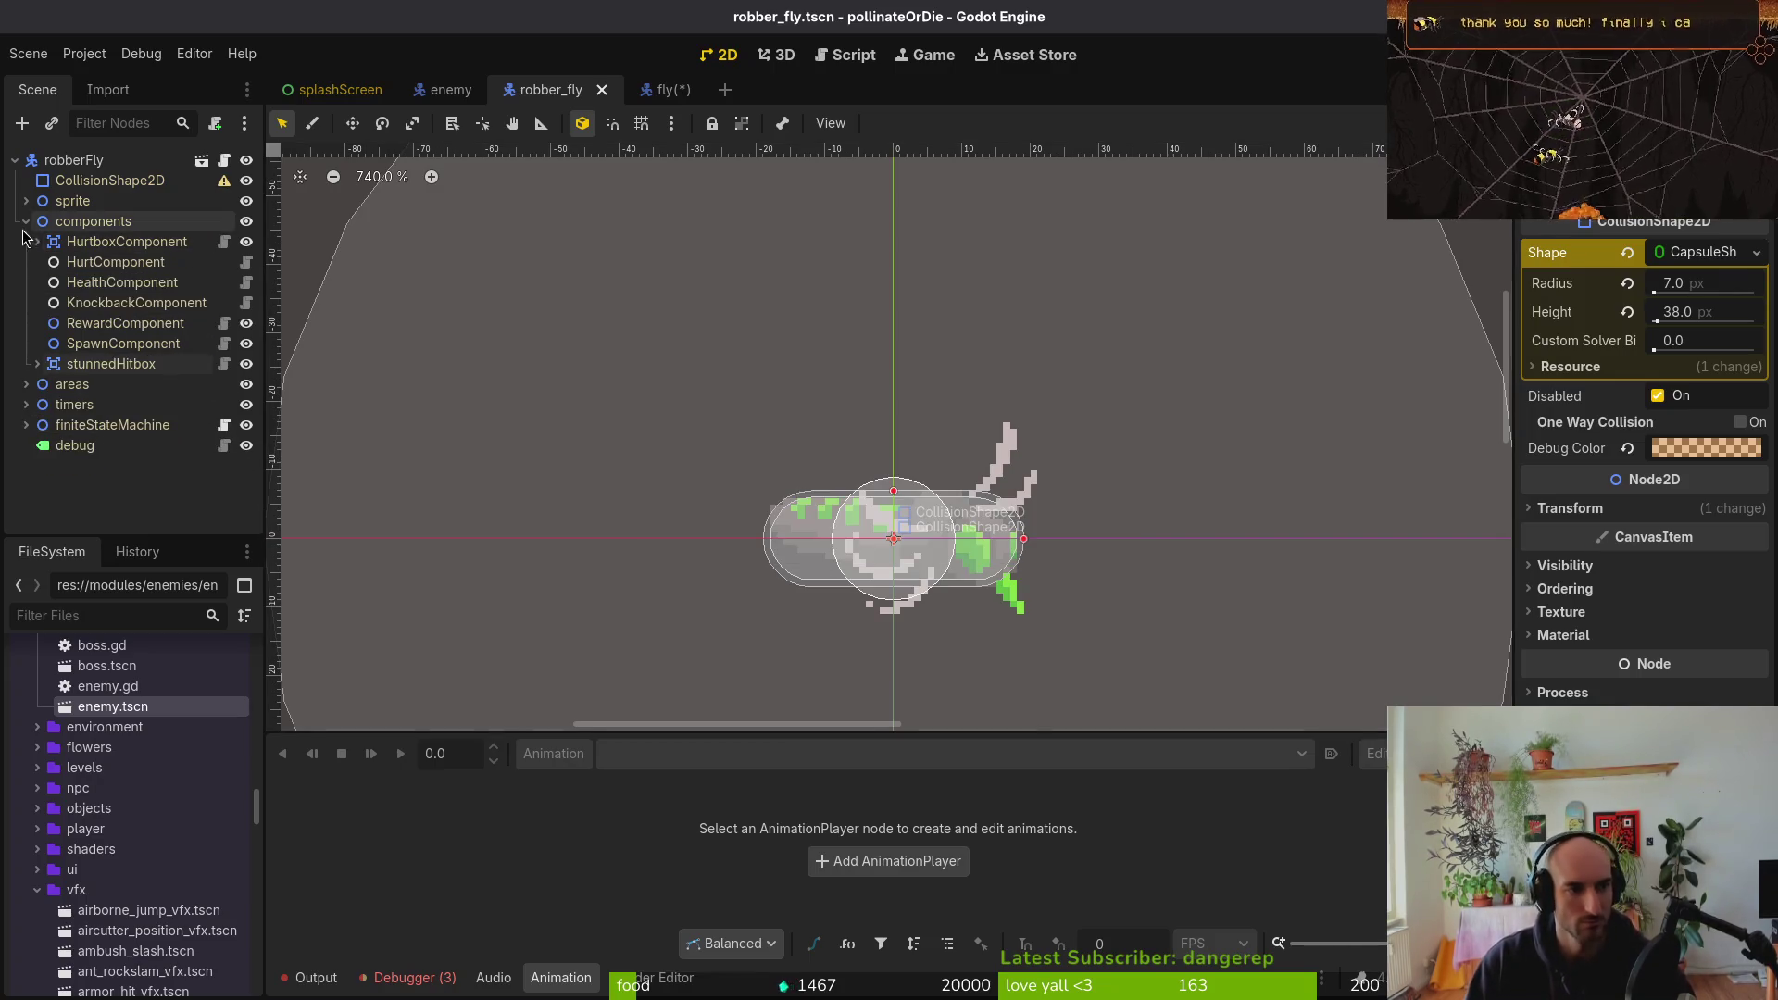
pyautogui.click(25, 222)
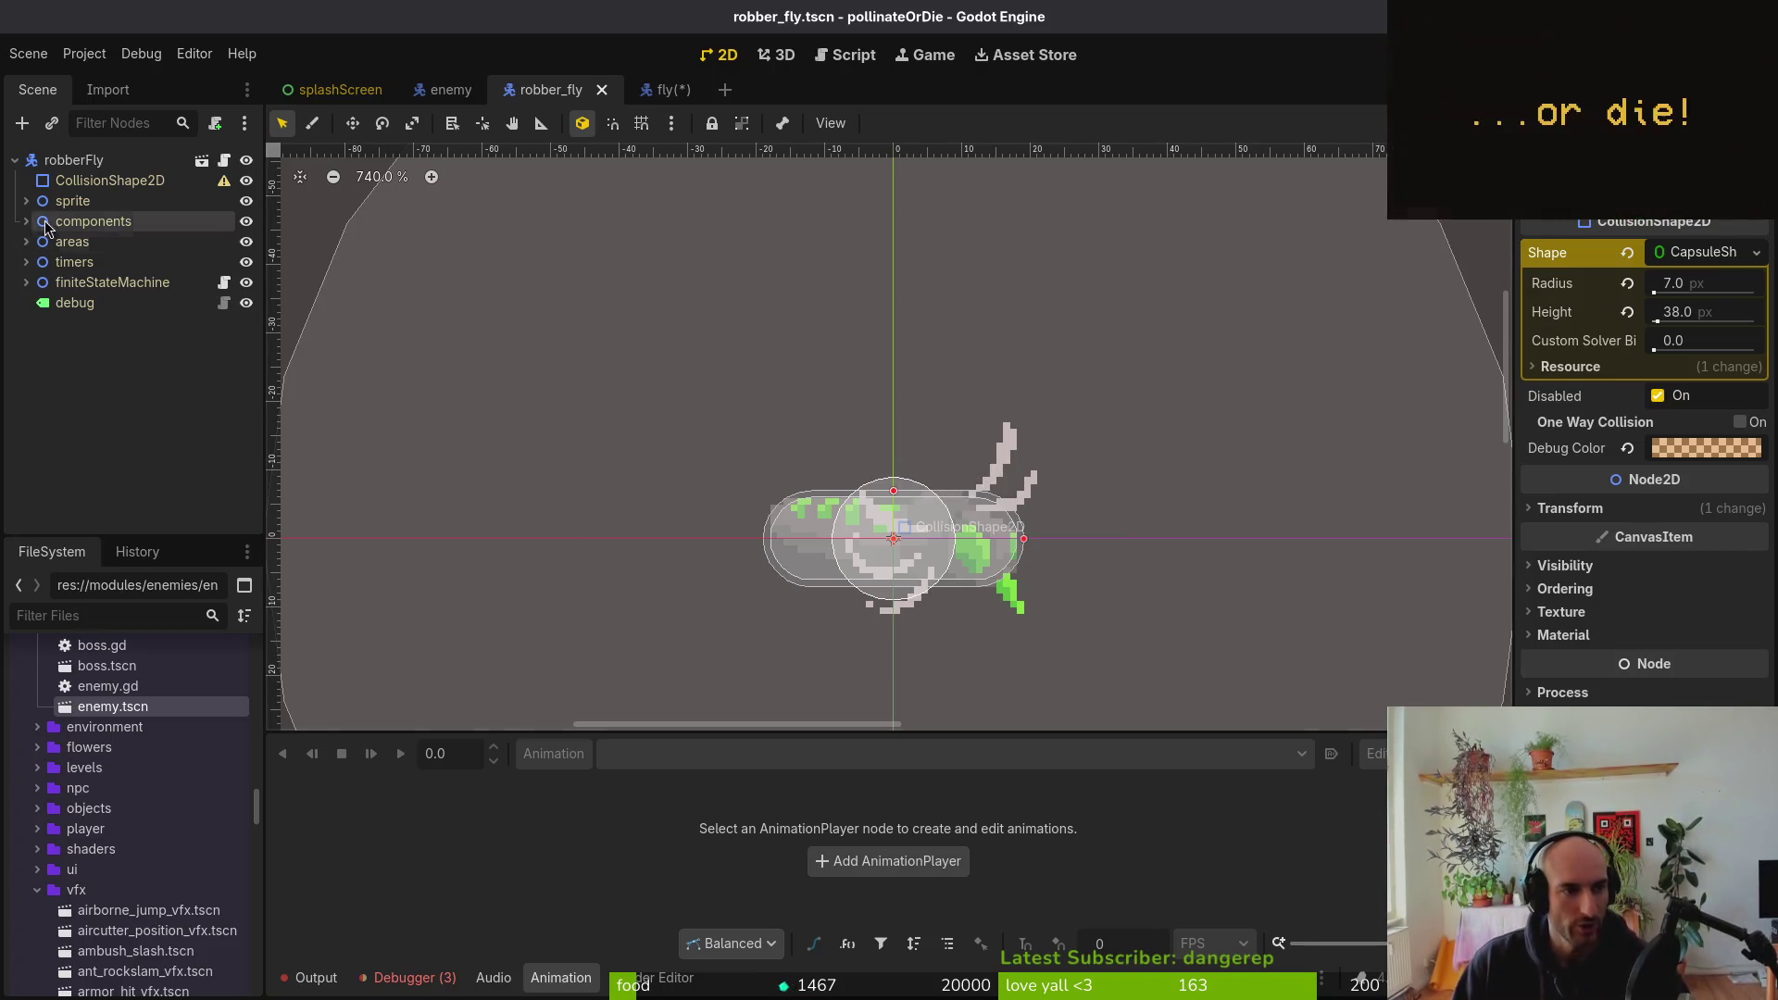
pyautogui.click(26, 221)
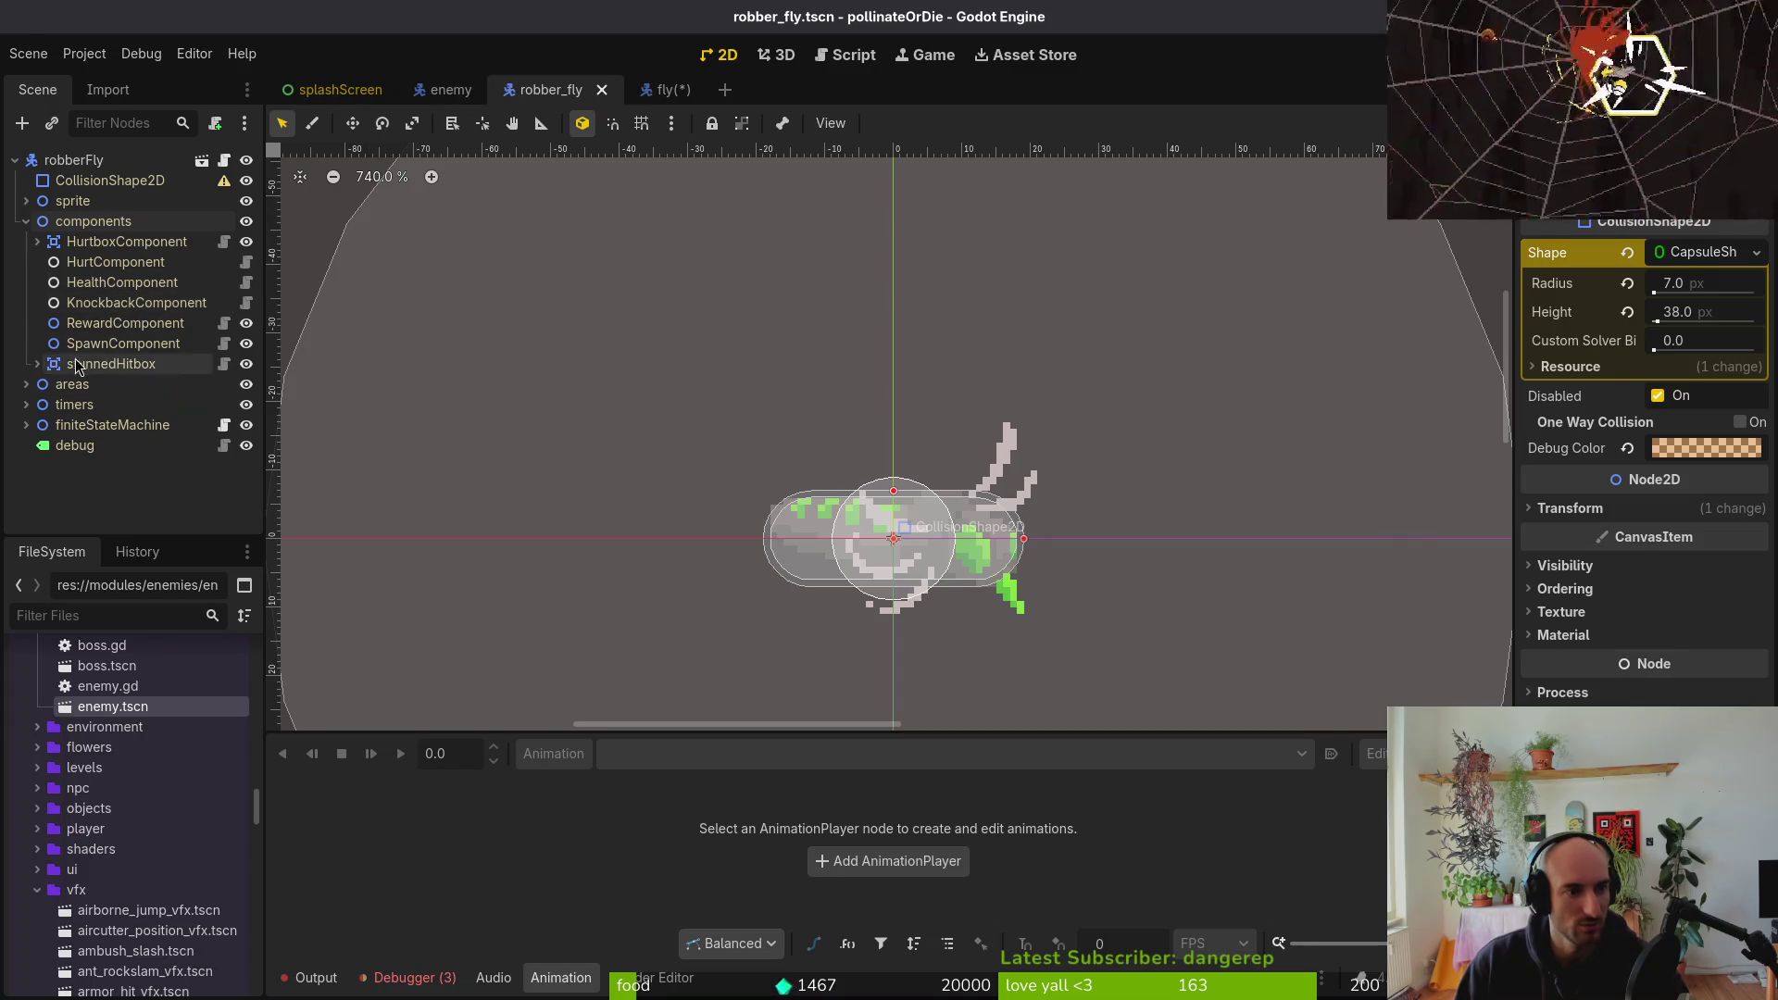
pyautogui.click(26, 221)
pyautogui.click(26, 201)
pyautogui.click(26, 201)
# Check the root CollisionShape2D's shape options, then switch to the fly scene
pyautogui.click(120, 181)
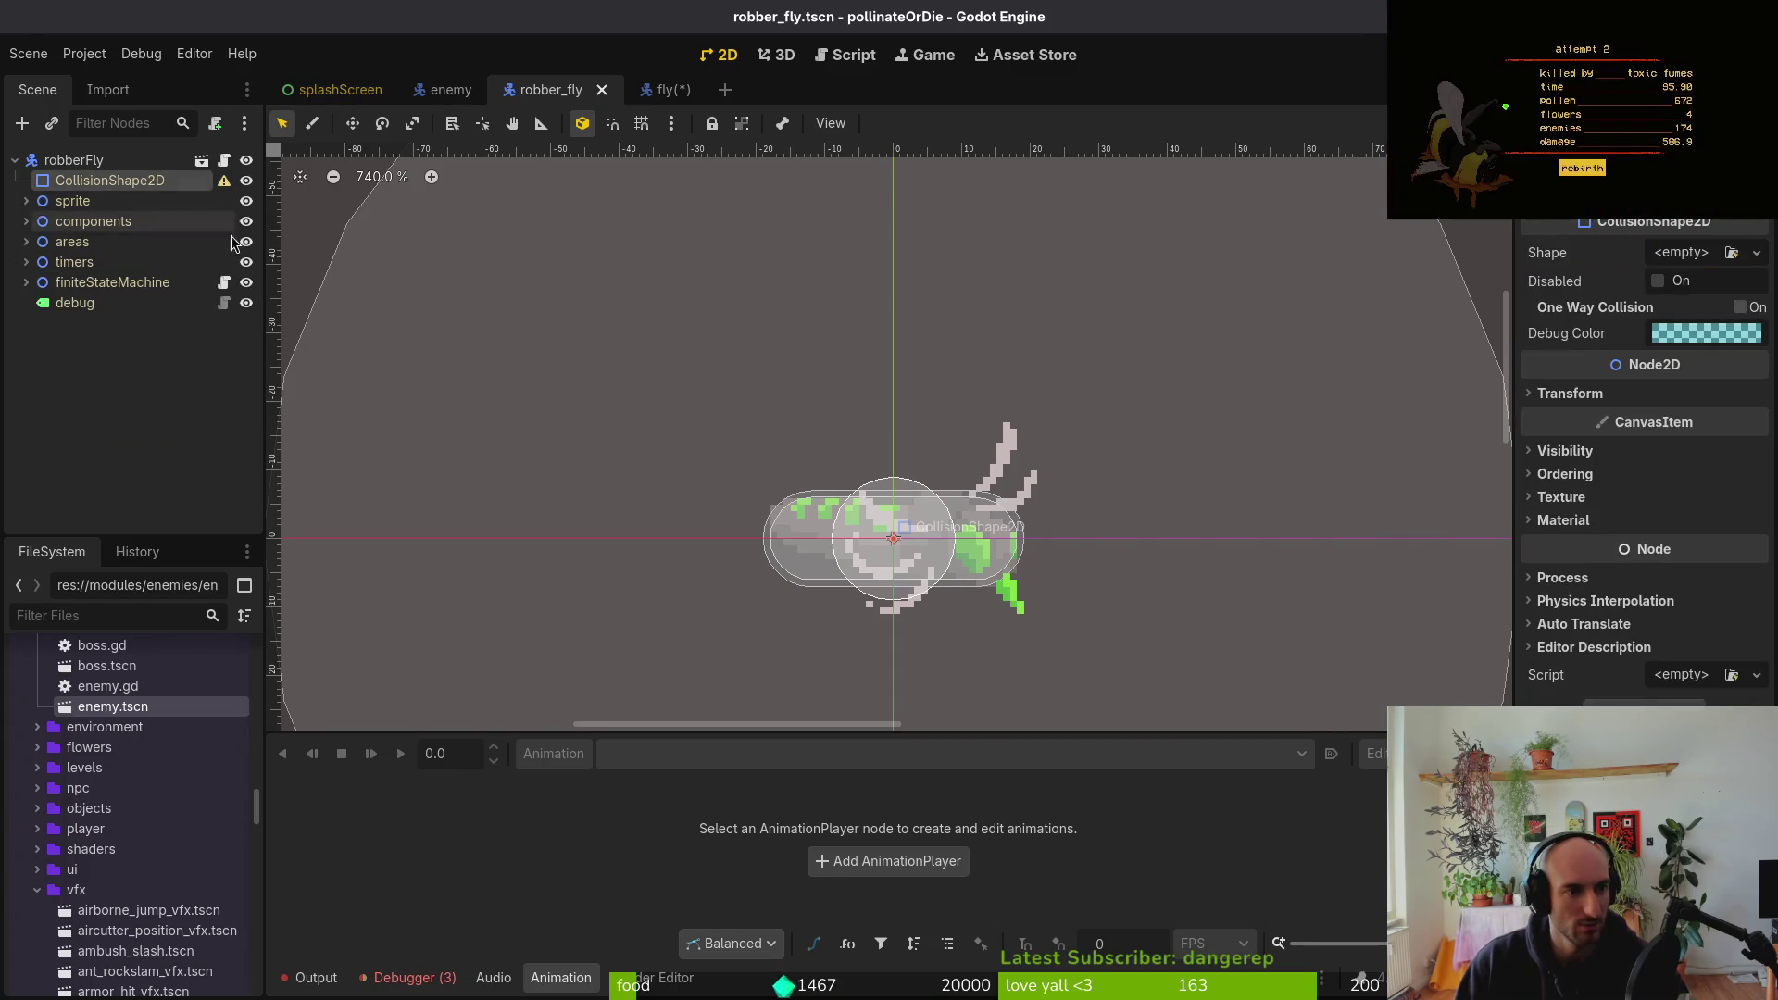
pyautogui.click(1667, 253)
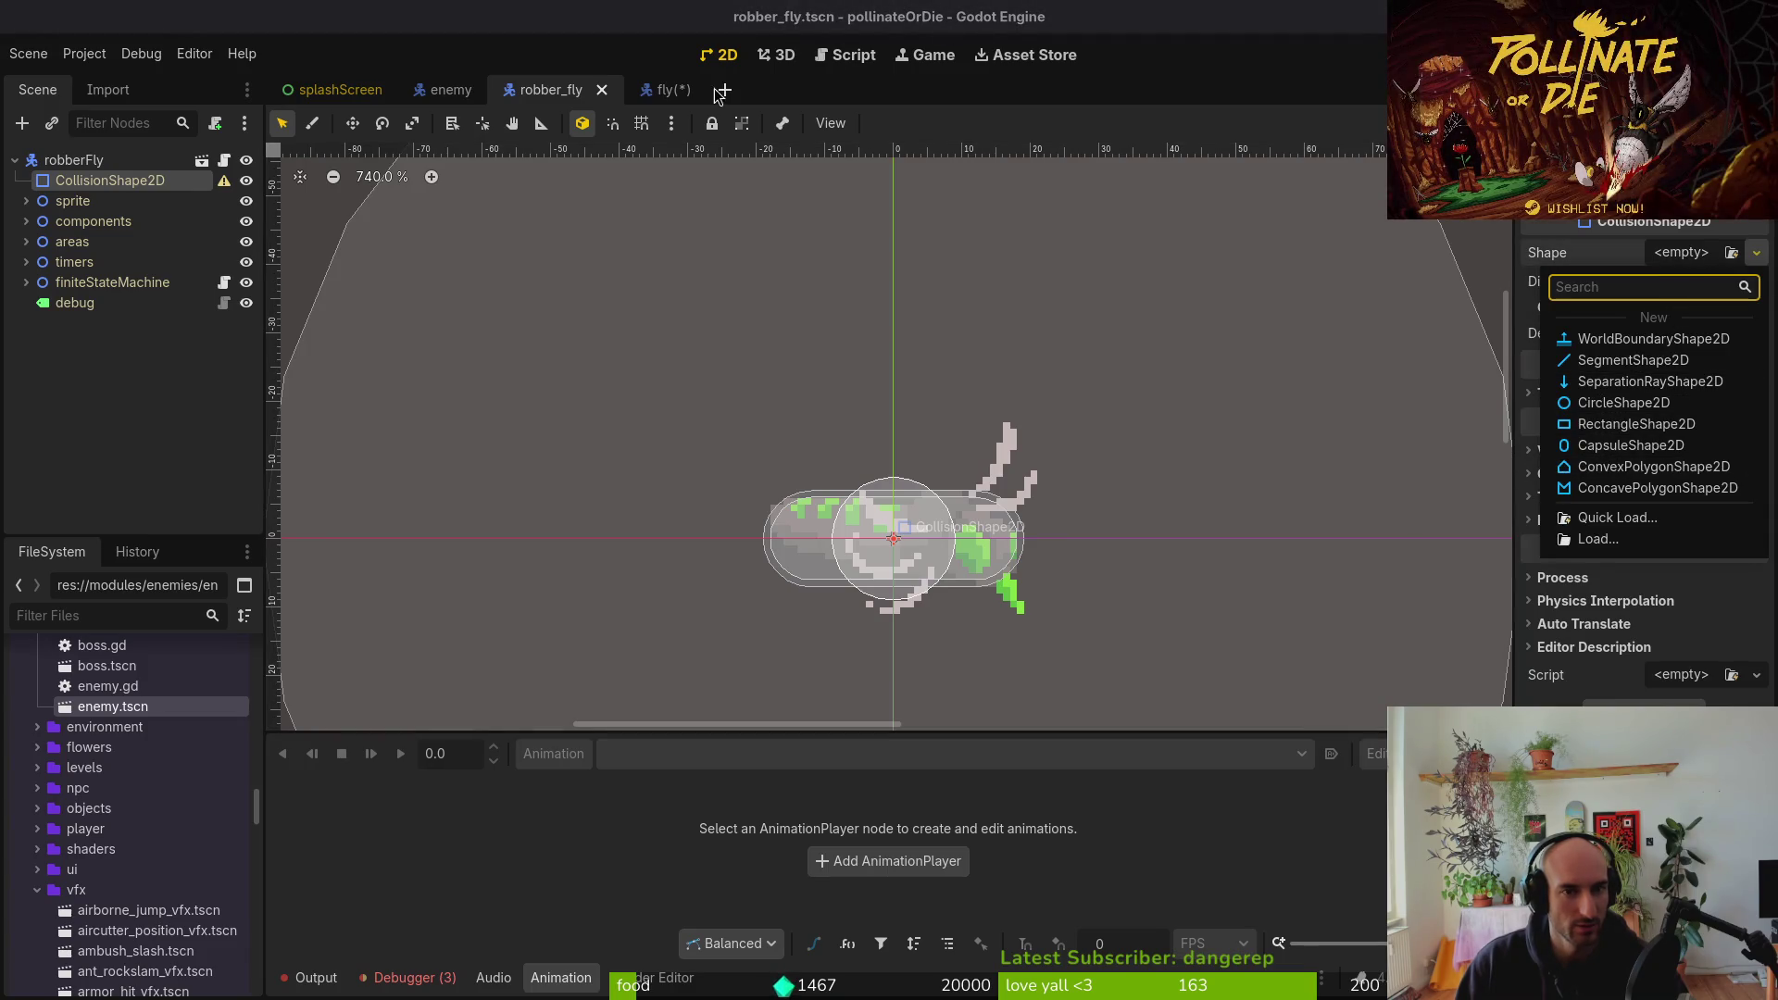
pyautogui.click(674, 93)
pyautogui.click(674, 92)
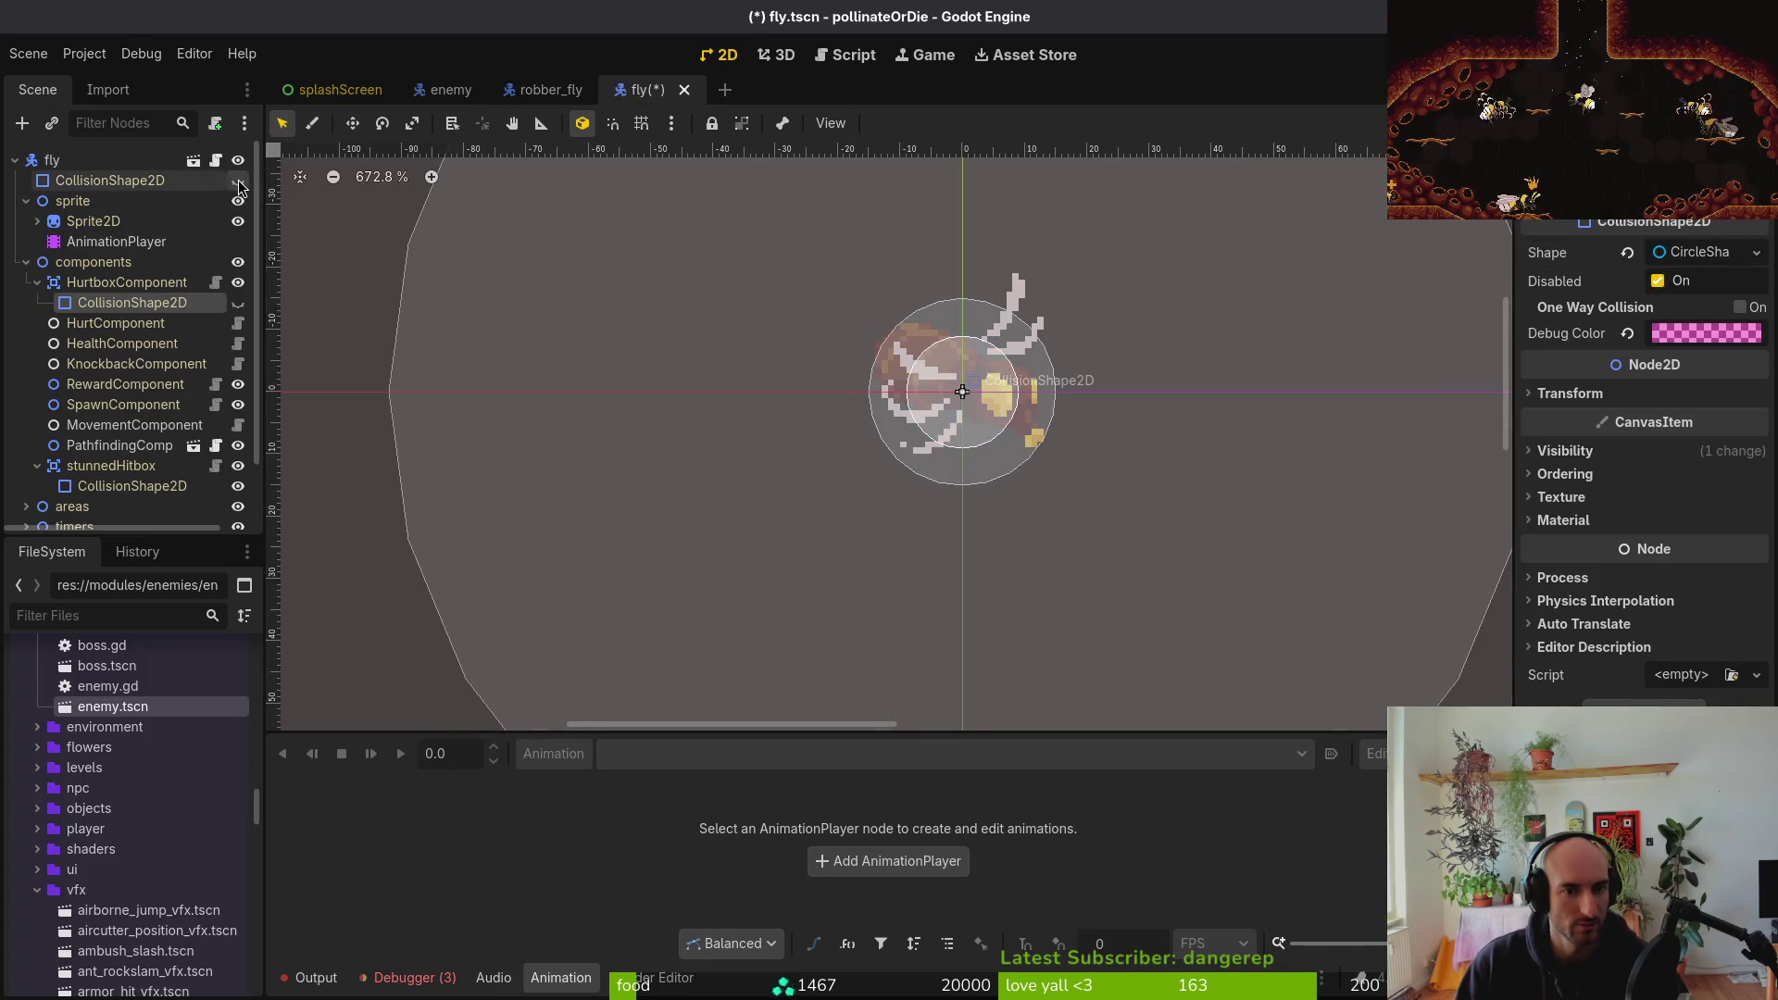
# Inspect the fly's hurtbox, stunnedHitbox and dashHitbox collision shapes, then return to robber_fly
pyautogui.click(237, 284)
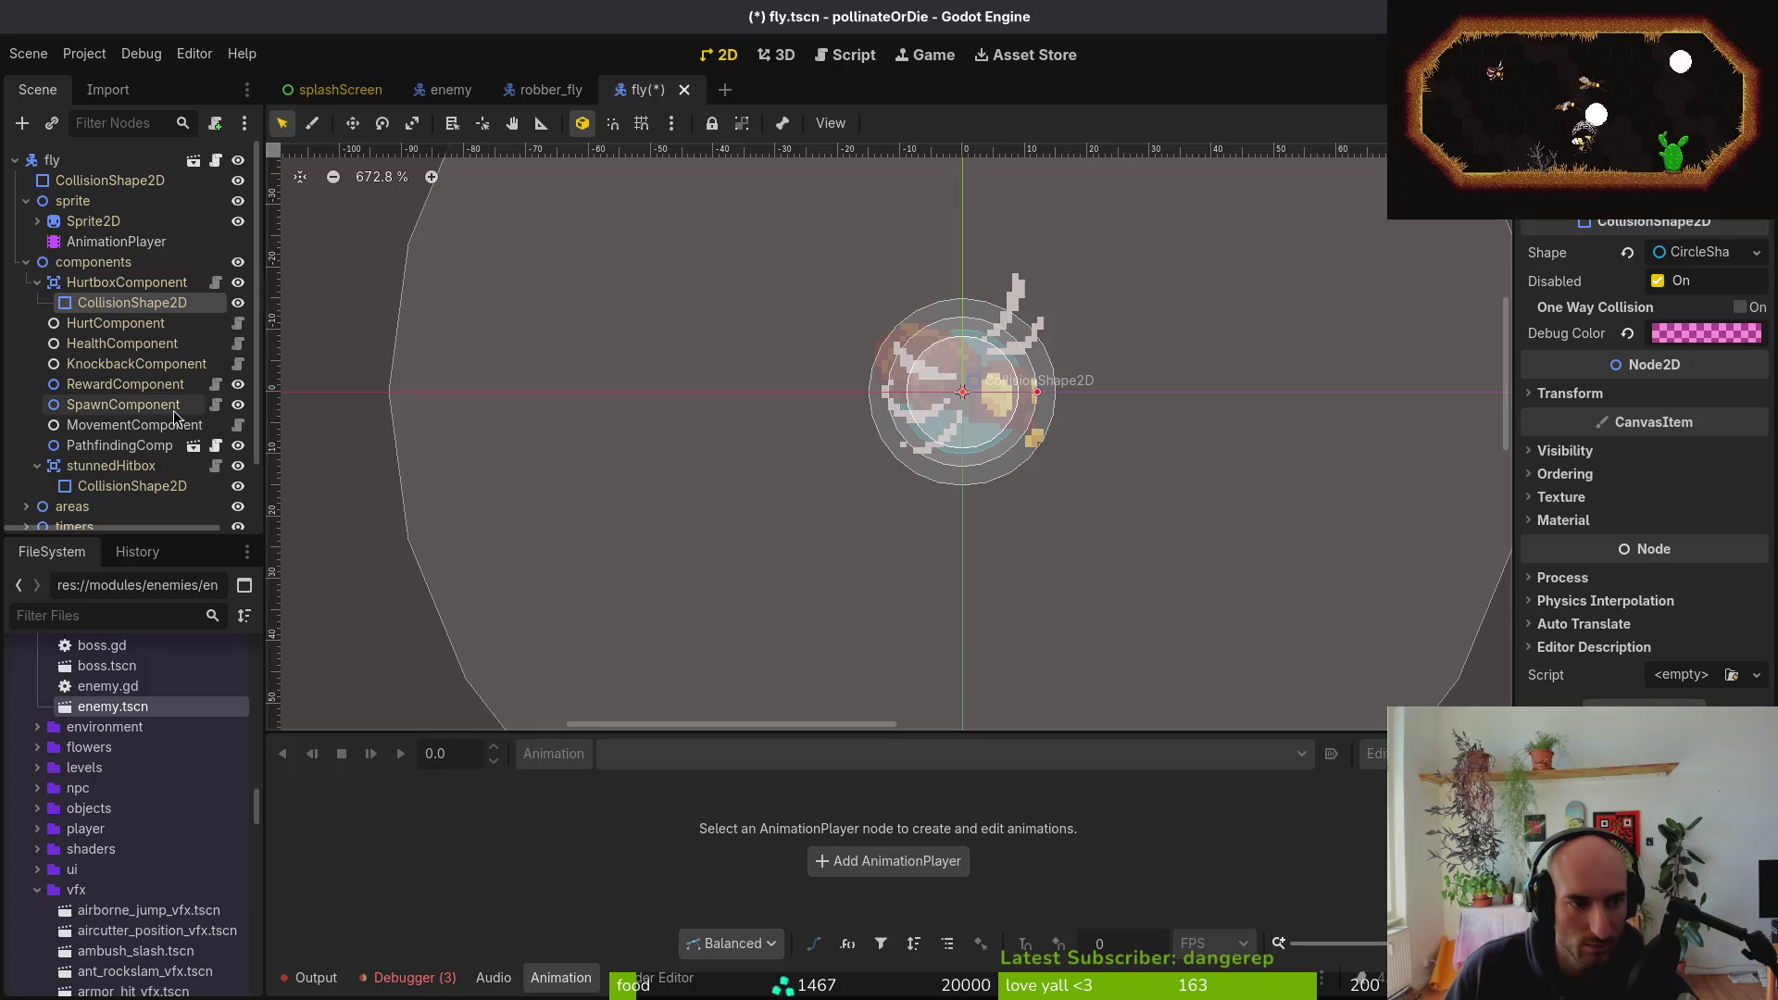
pyautogui.click(240, 487)
pyautogui.click(240, 486)
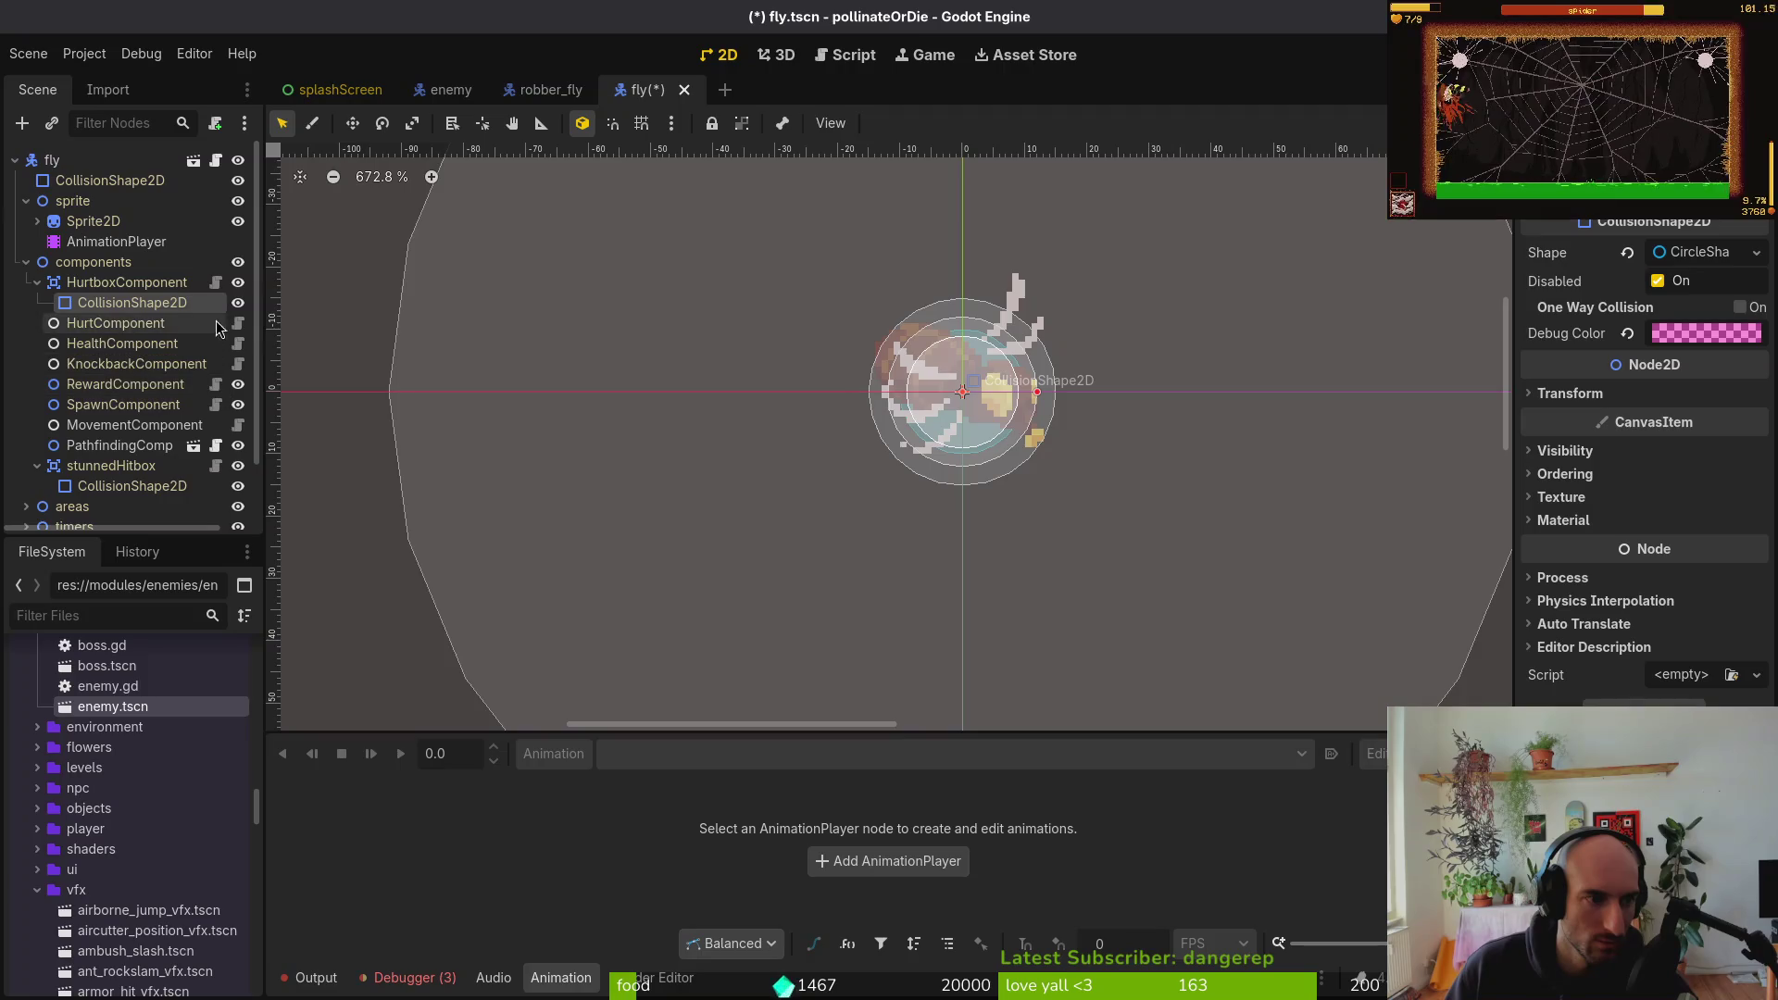
pyautogui.scroll(-2, 43, 460)
pyautogui.click(26, 441)
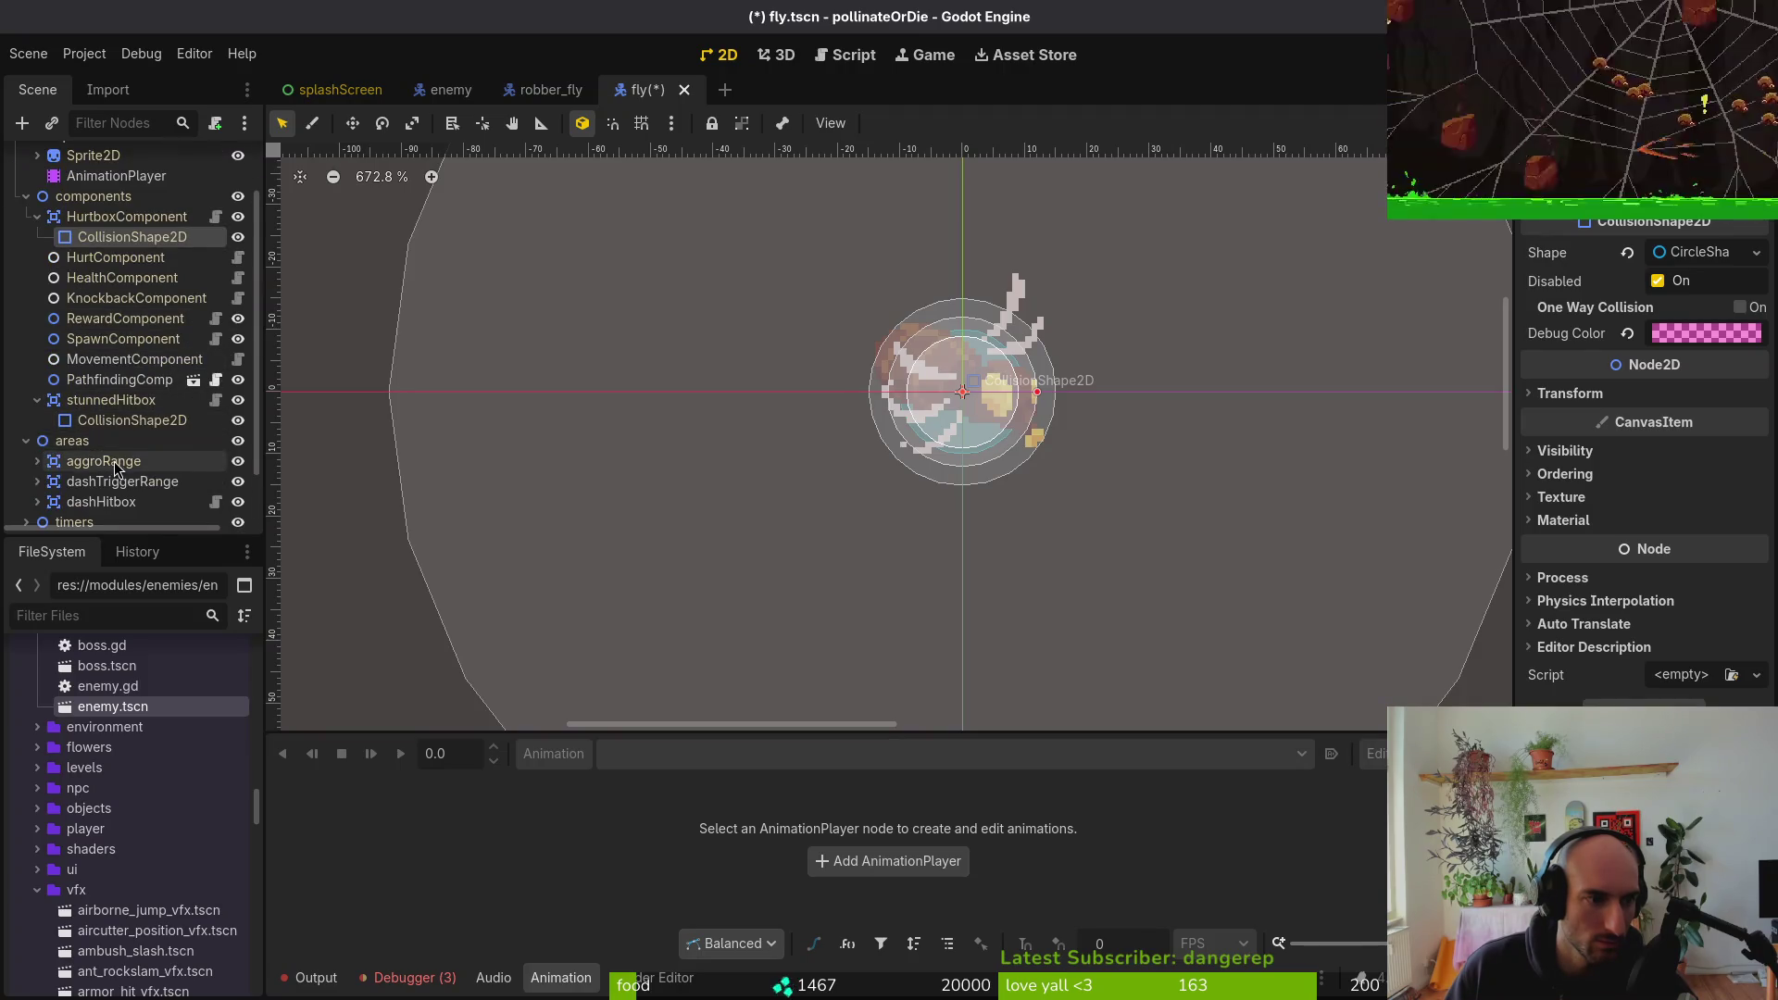
pyautogui.scroll(-1, 39, 463)
pyautogui.click(38, 459)
pyautogui.click(238, 478)
pyautogui.click(239, 478)
pyautogui.click(238, 478)
pyautogui.click(238, 478)
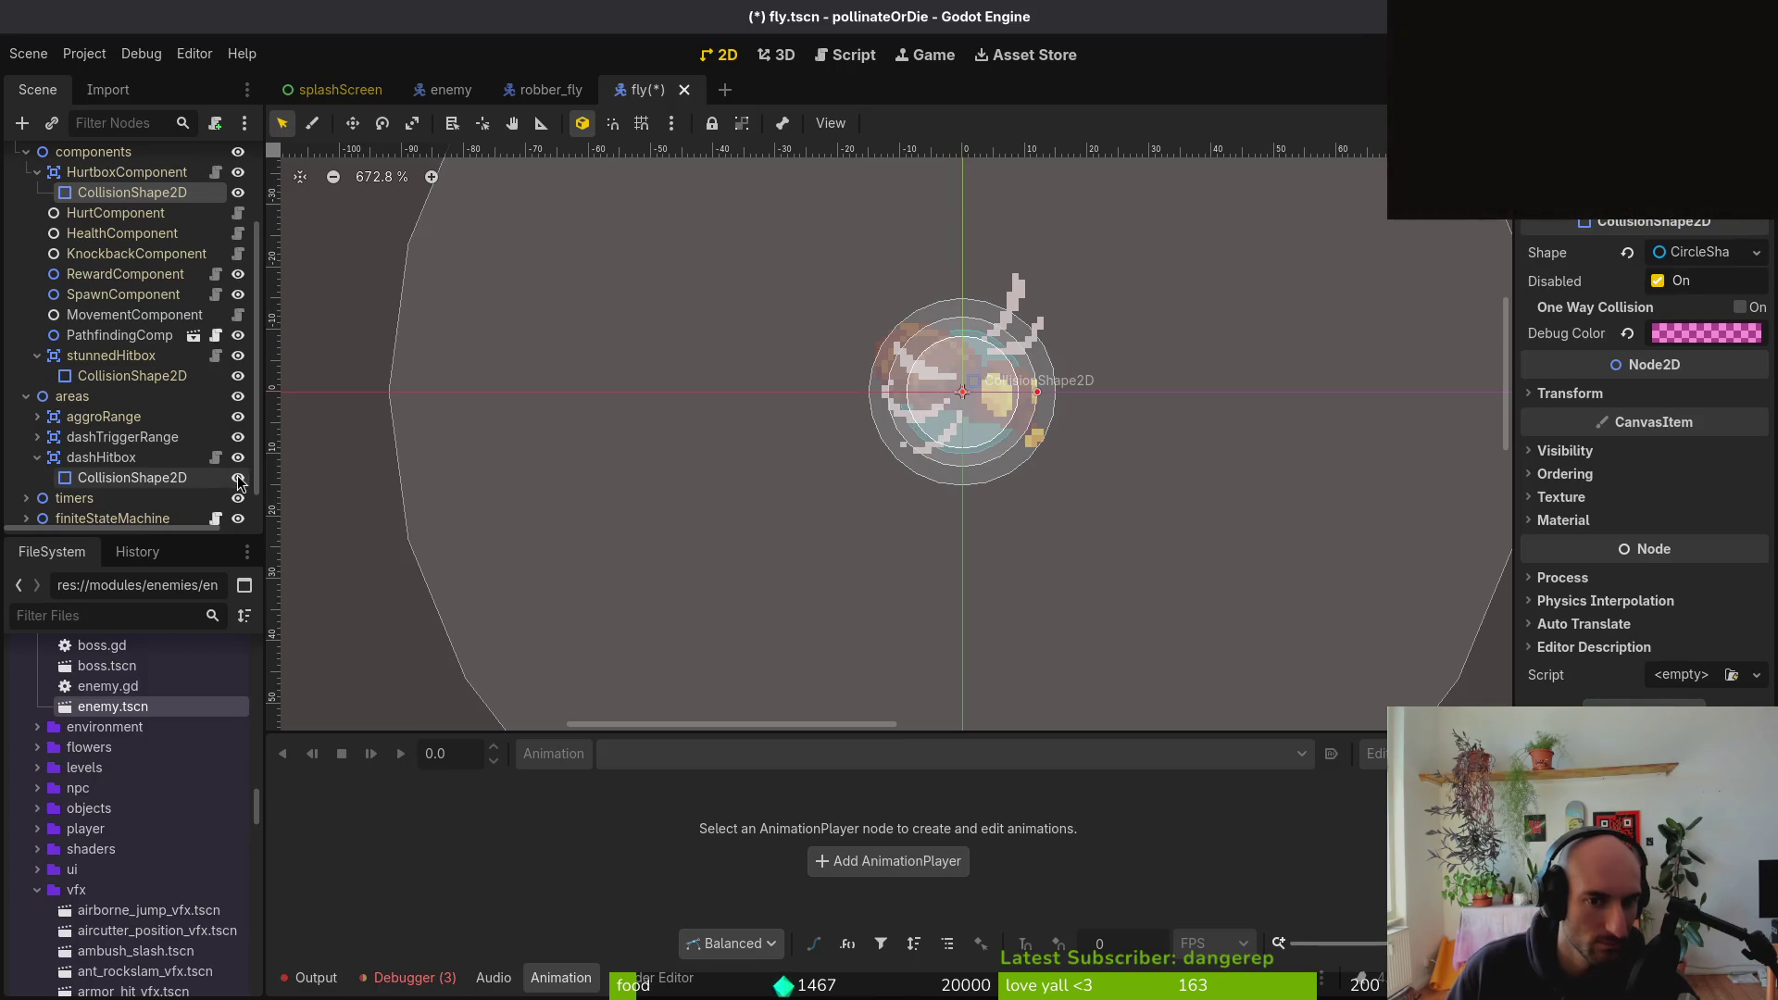
pyautogui.click(534, 90)
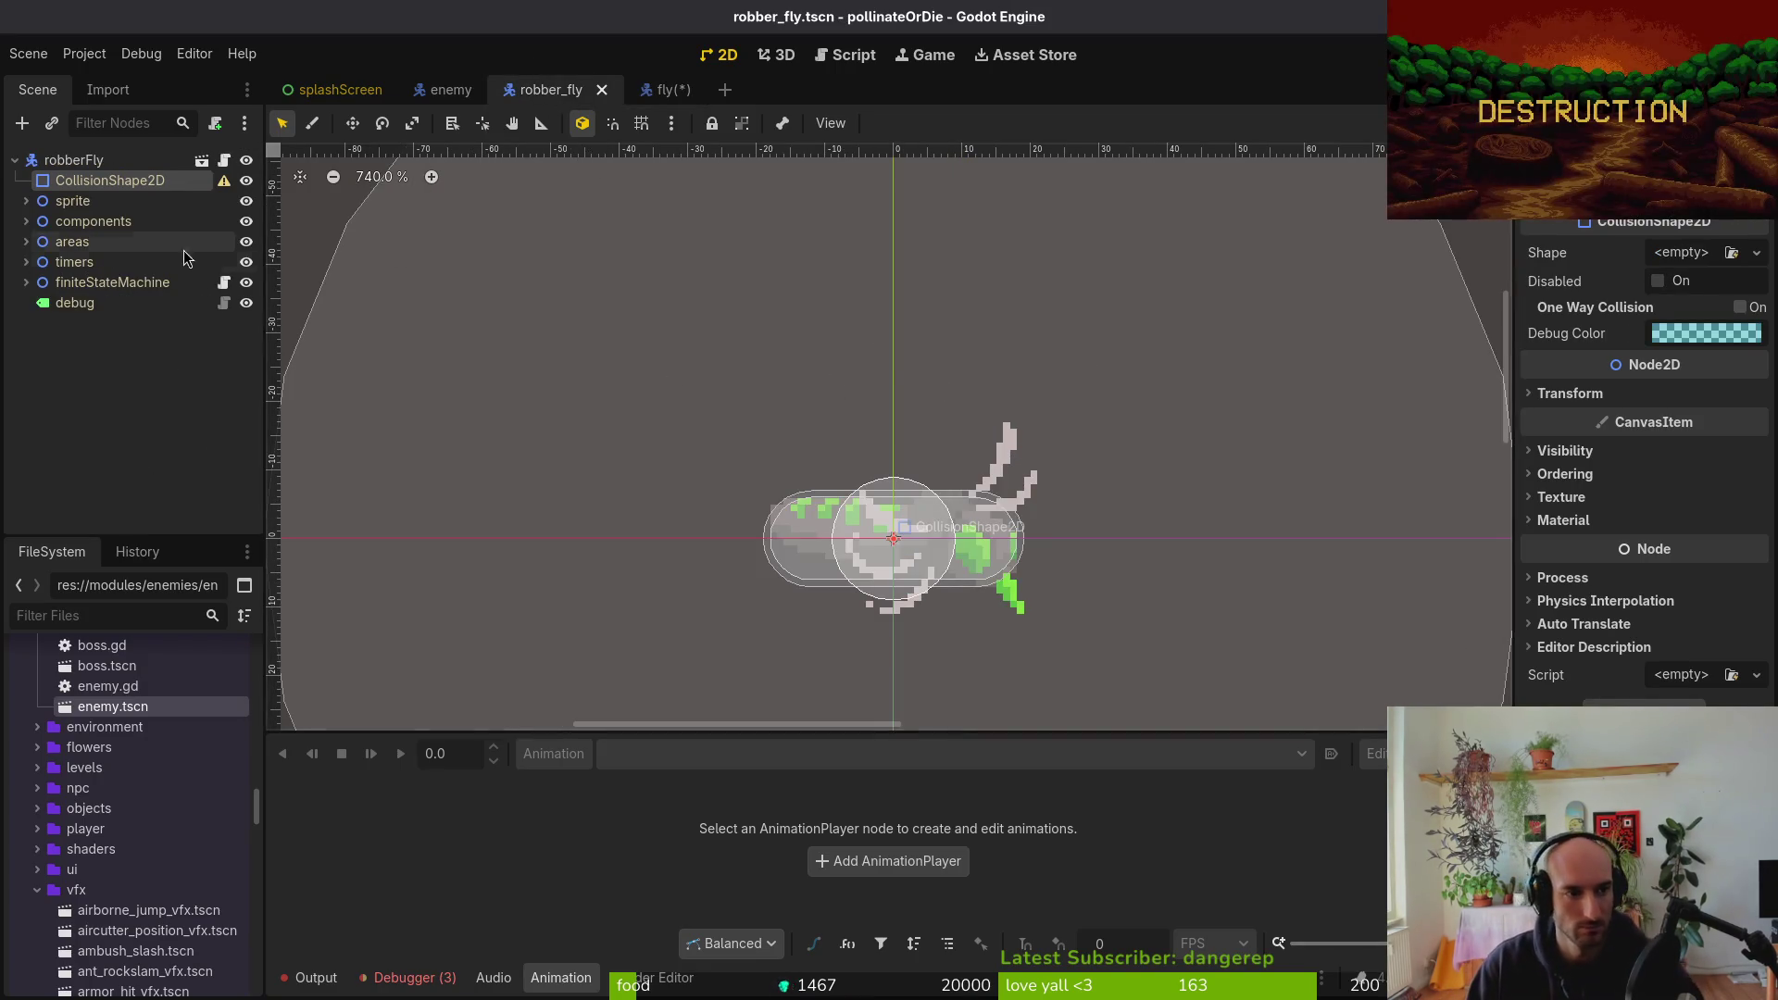
# Inspect the robber fly's HurtboxComponent capsule collision shape, then fold the components group away
pyautogui.click(26, 221)
pyautogui.click(127, 242)
pyautogui.click(37, 242)
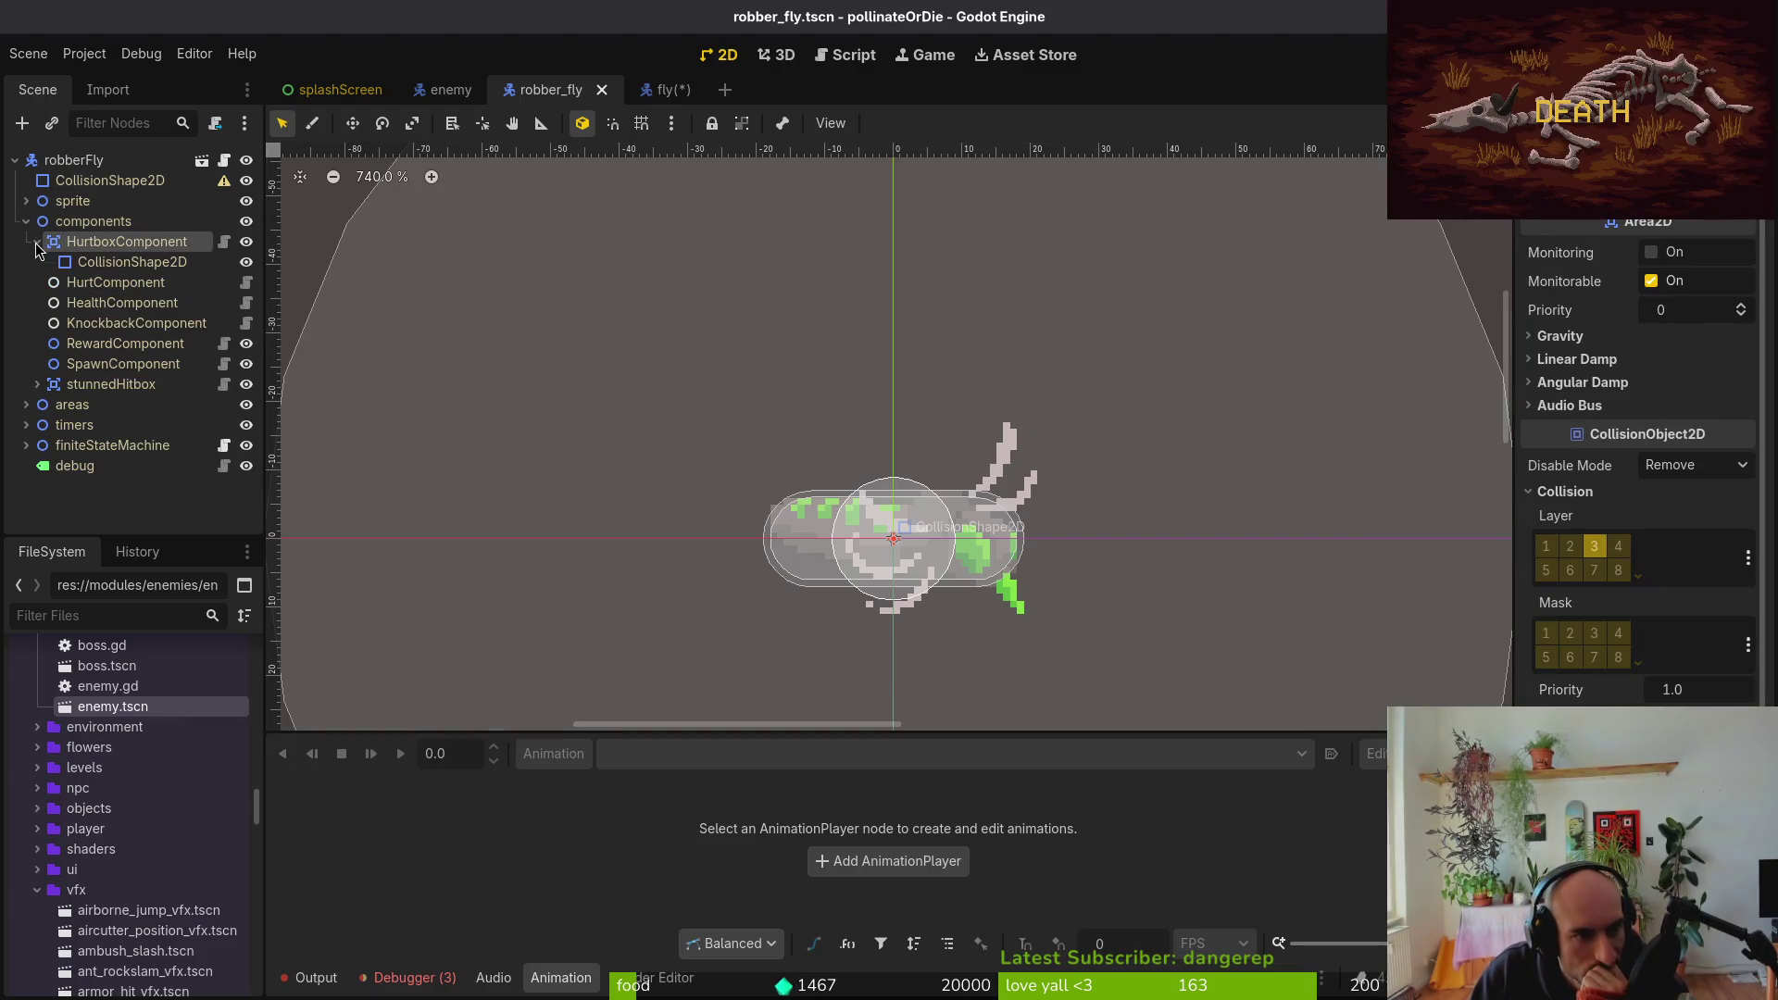
pyautogui.click(131, 262)
pyautogui.click(246, 262)
pyautogui.click(246, 262)
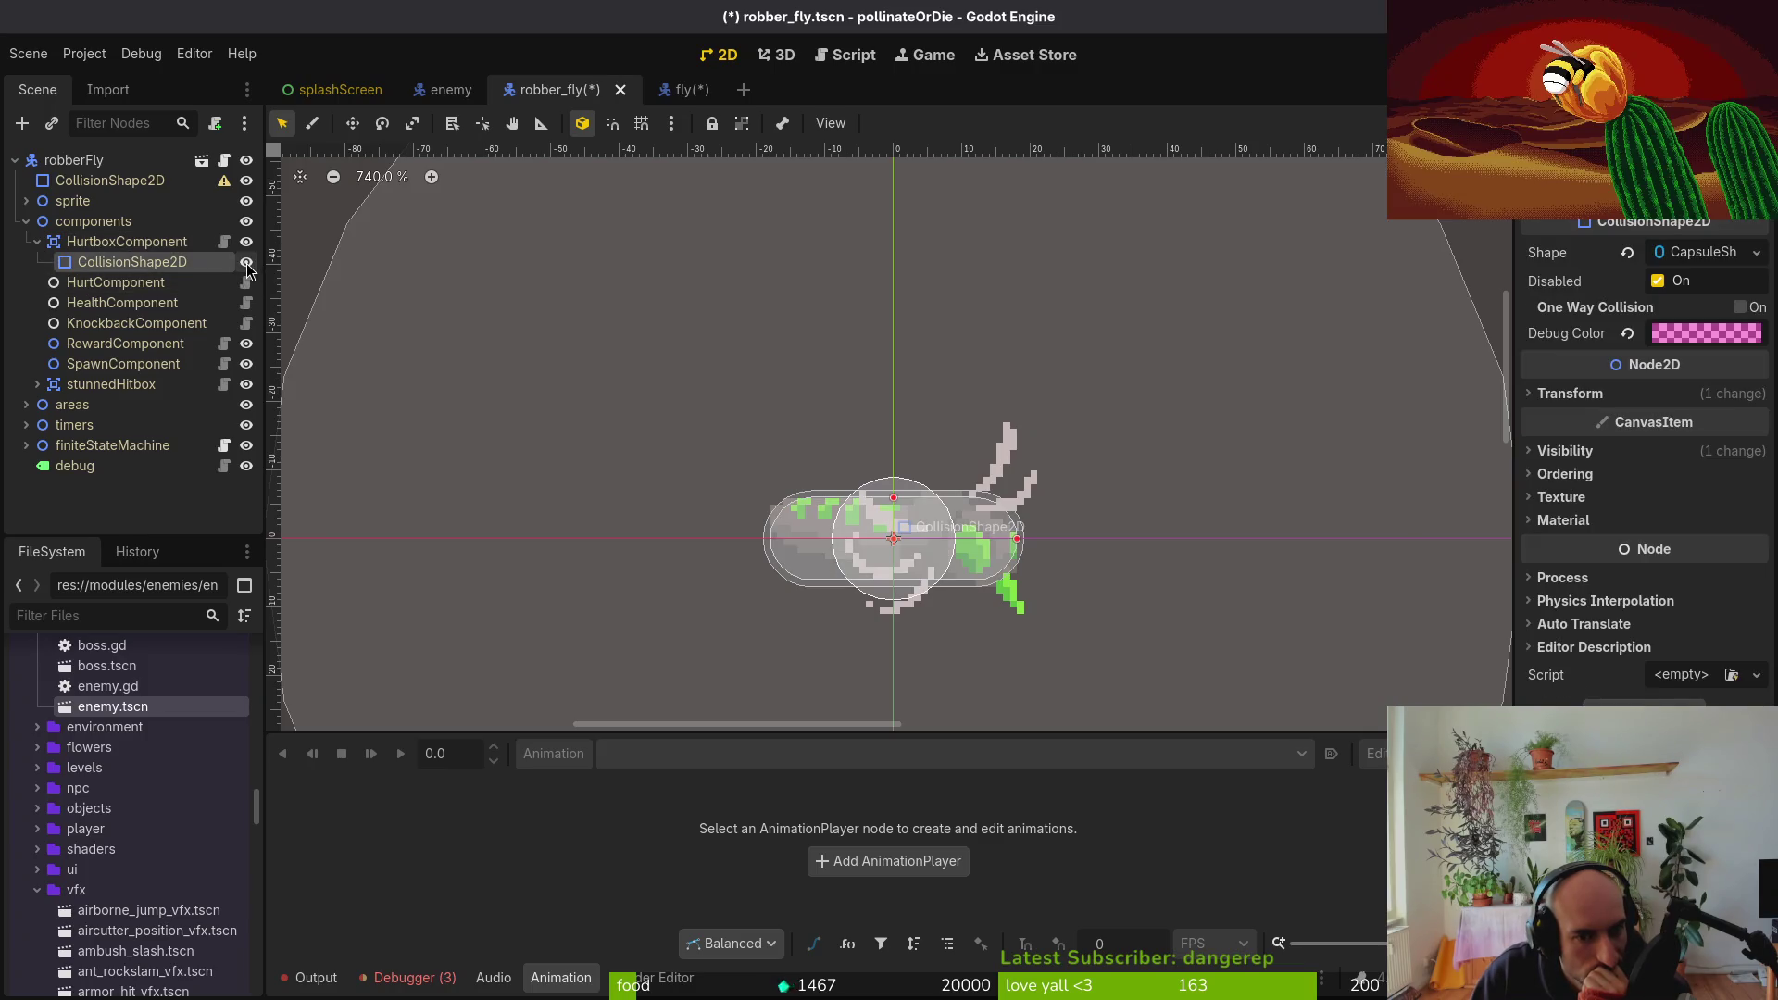
pyautogui.click(37, 242)
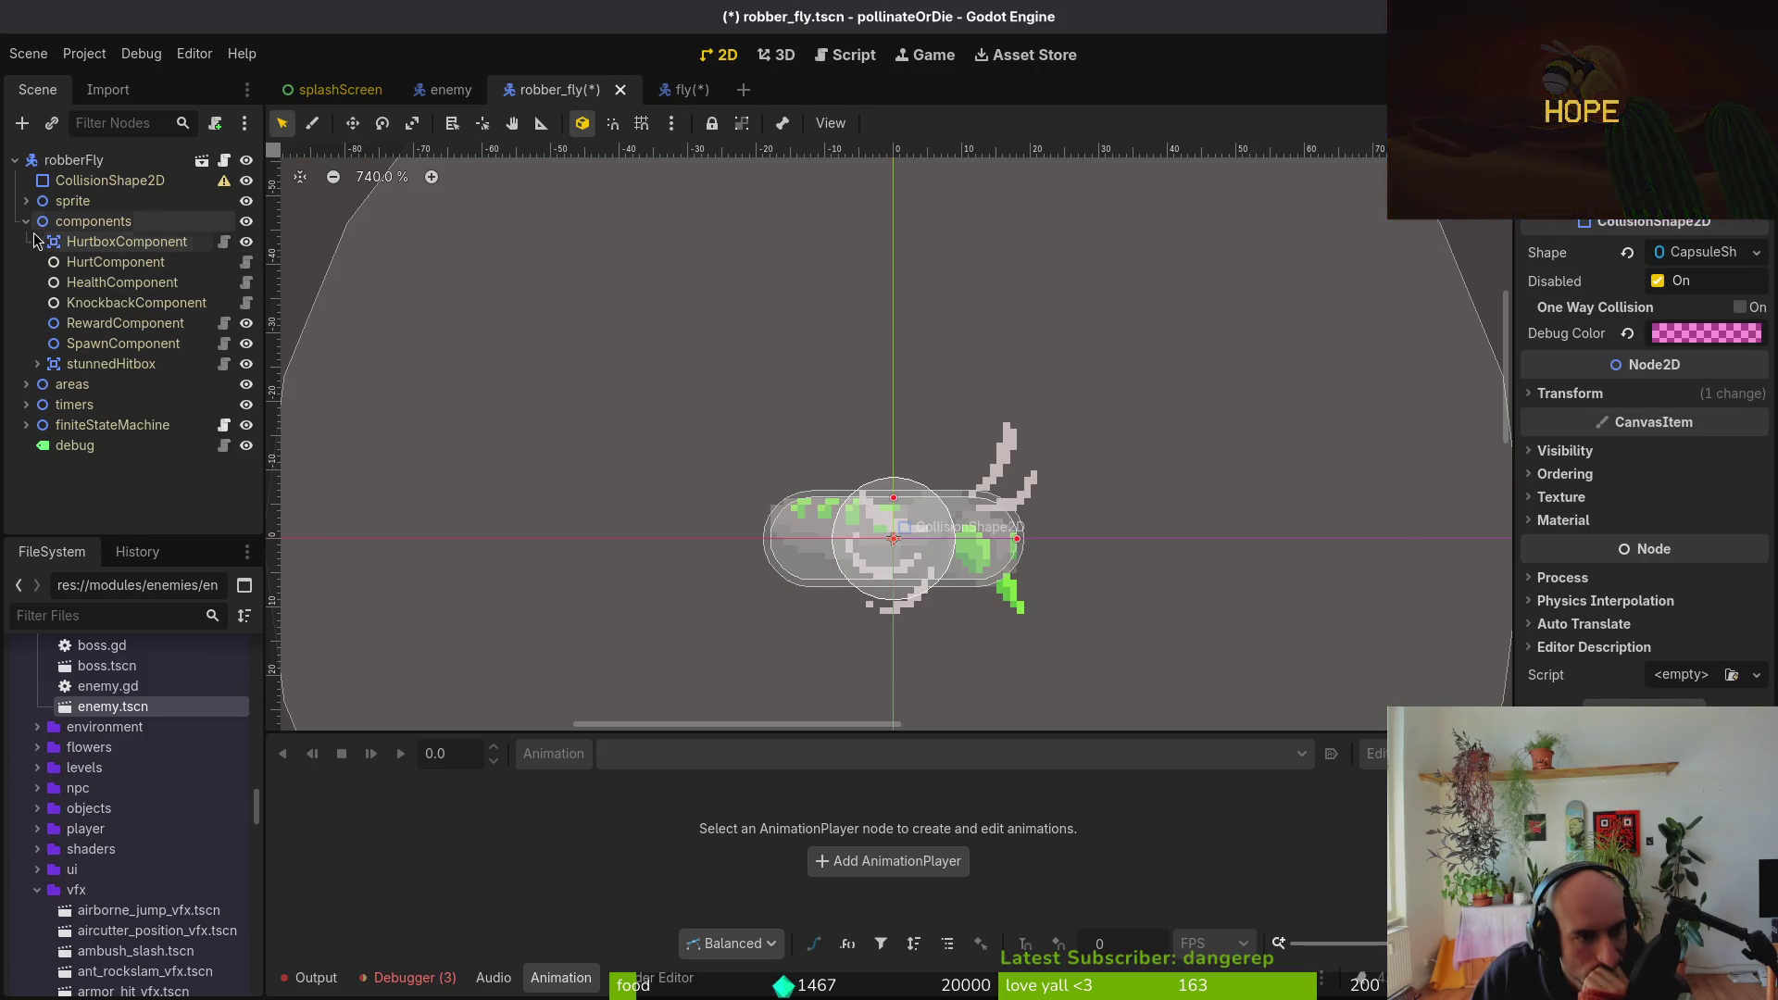
pyautogui.click(26, 221)
pyautogui.click(26, 242)
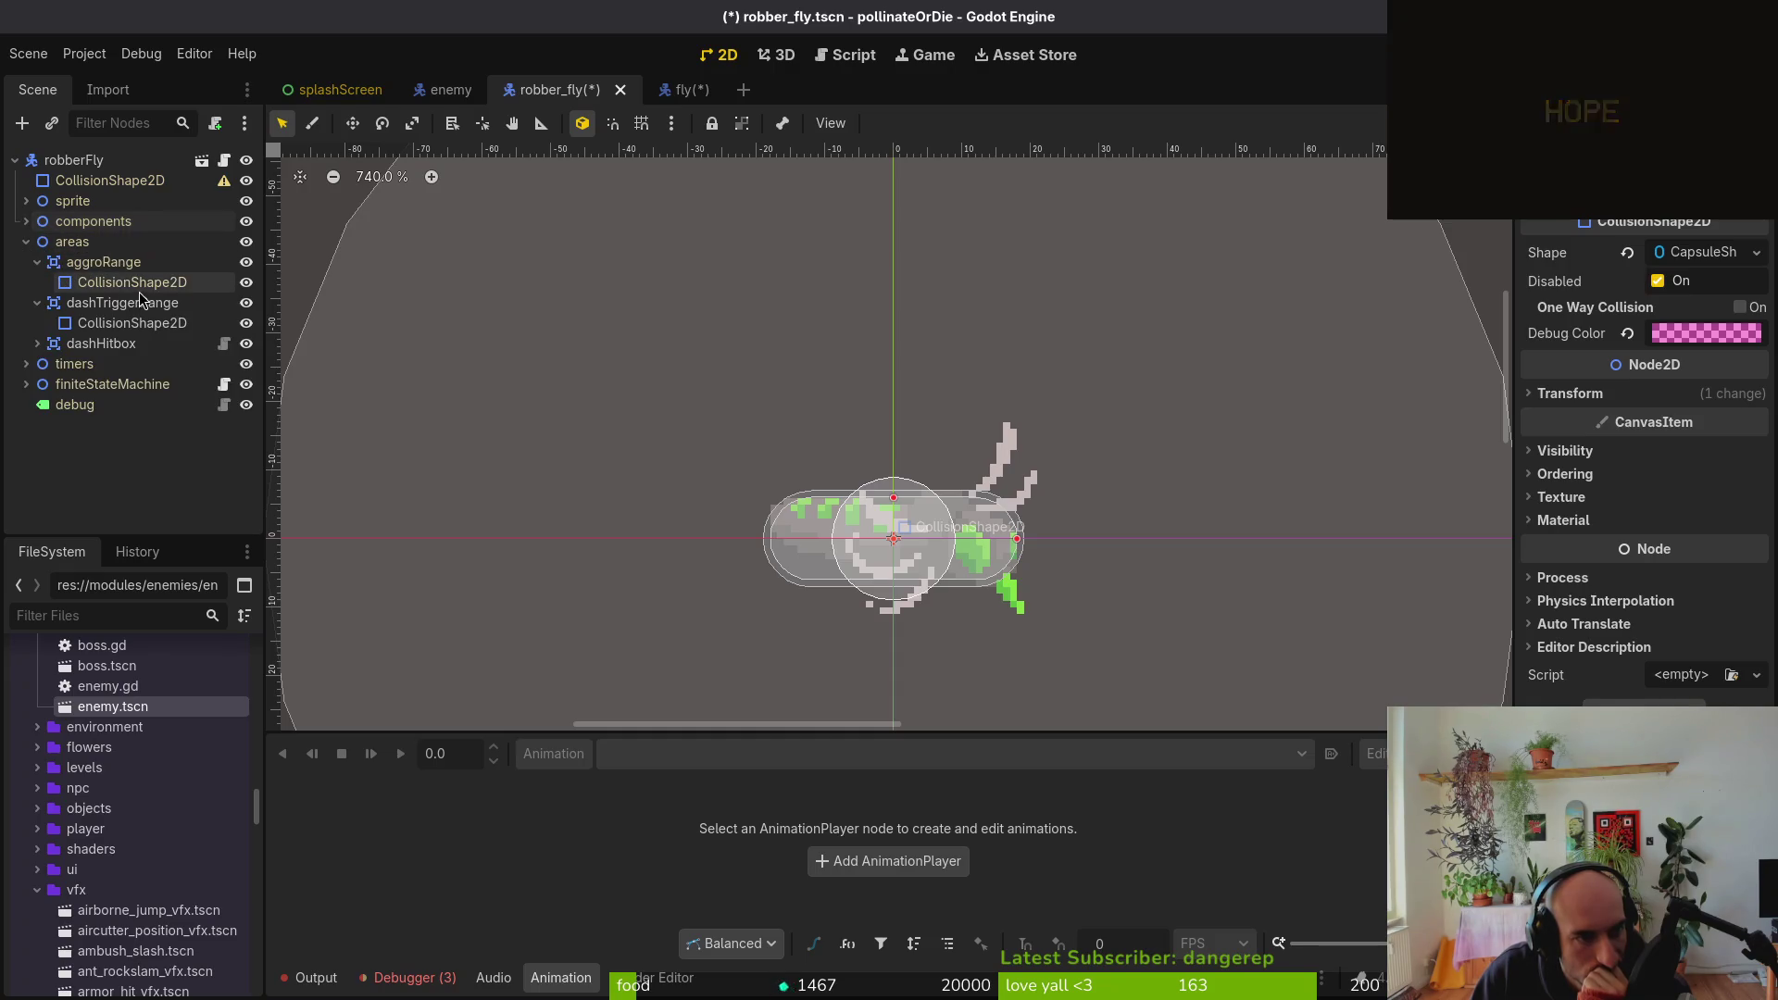
# Clear the circle shape from dashHitbox's collision shape
pyautogui.click(127, 324)
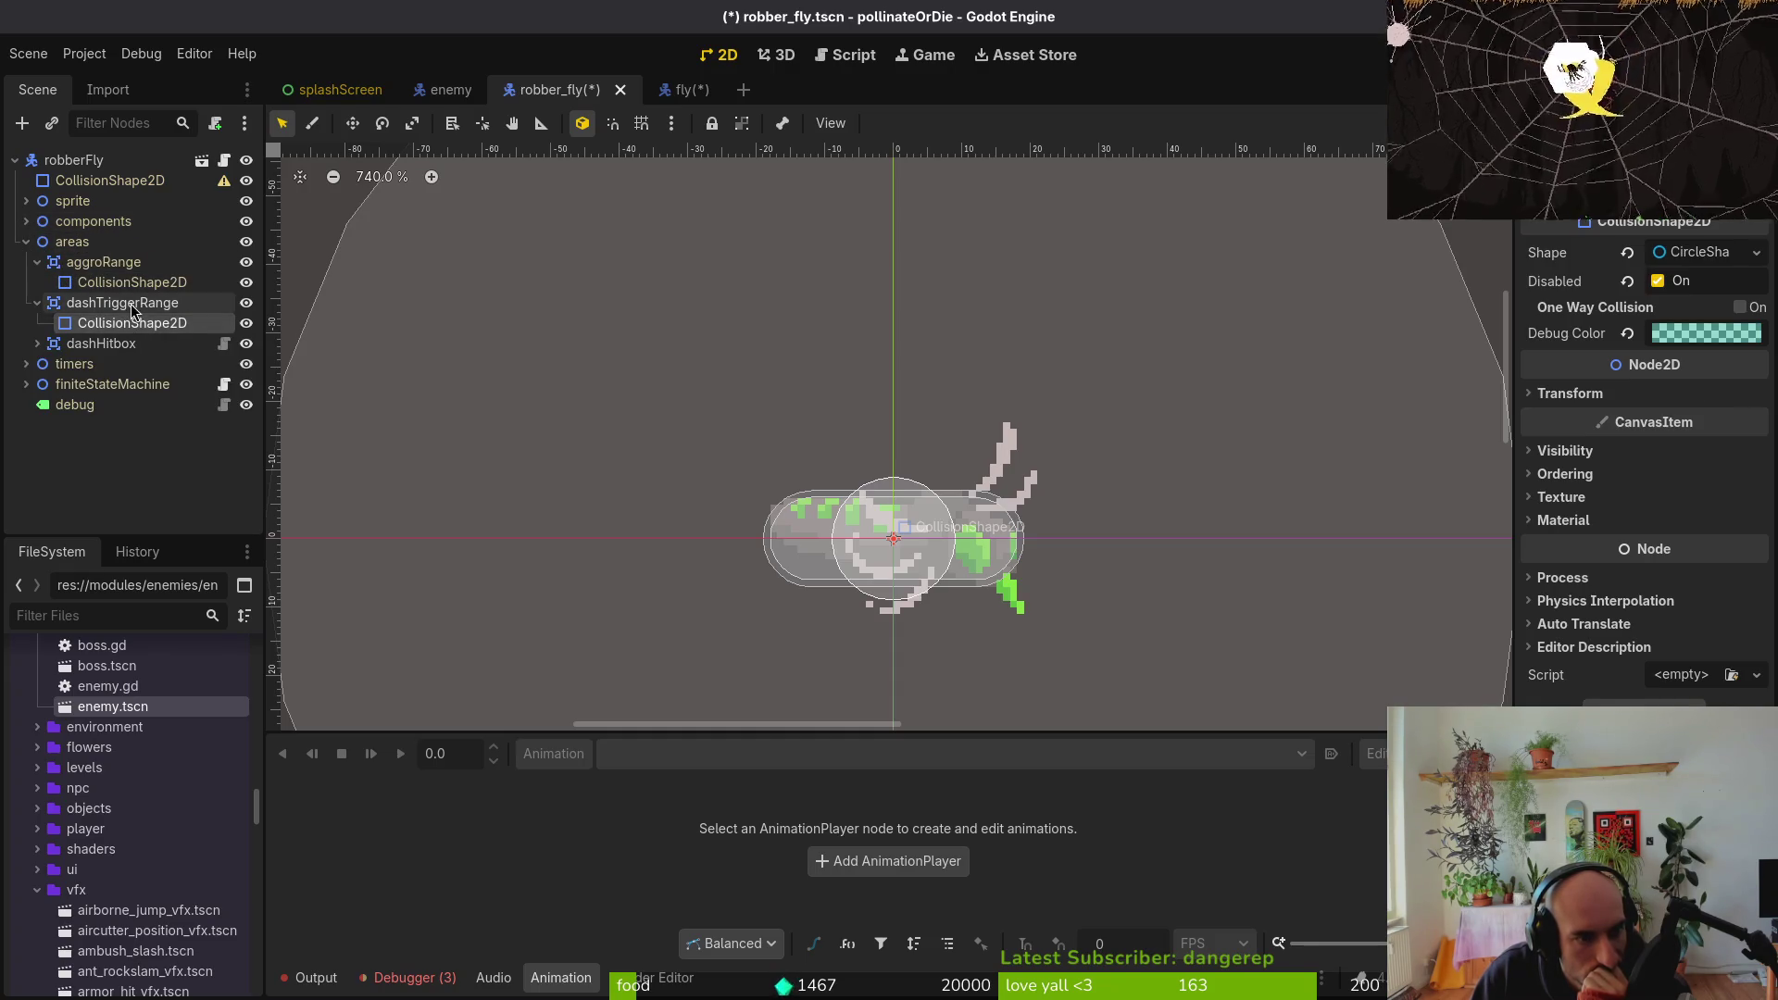
pyautogui.click(121, 303)
pyautogui.click(37, 343)
pyautogui.click(103, 365)
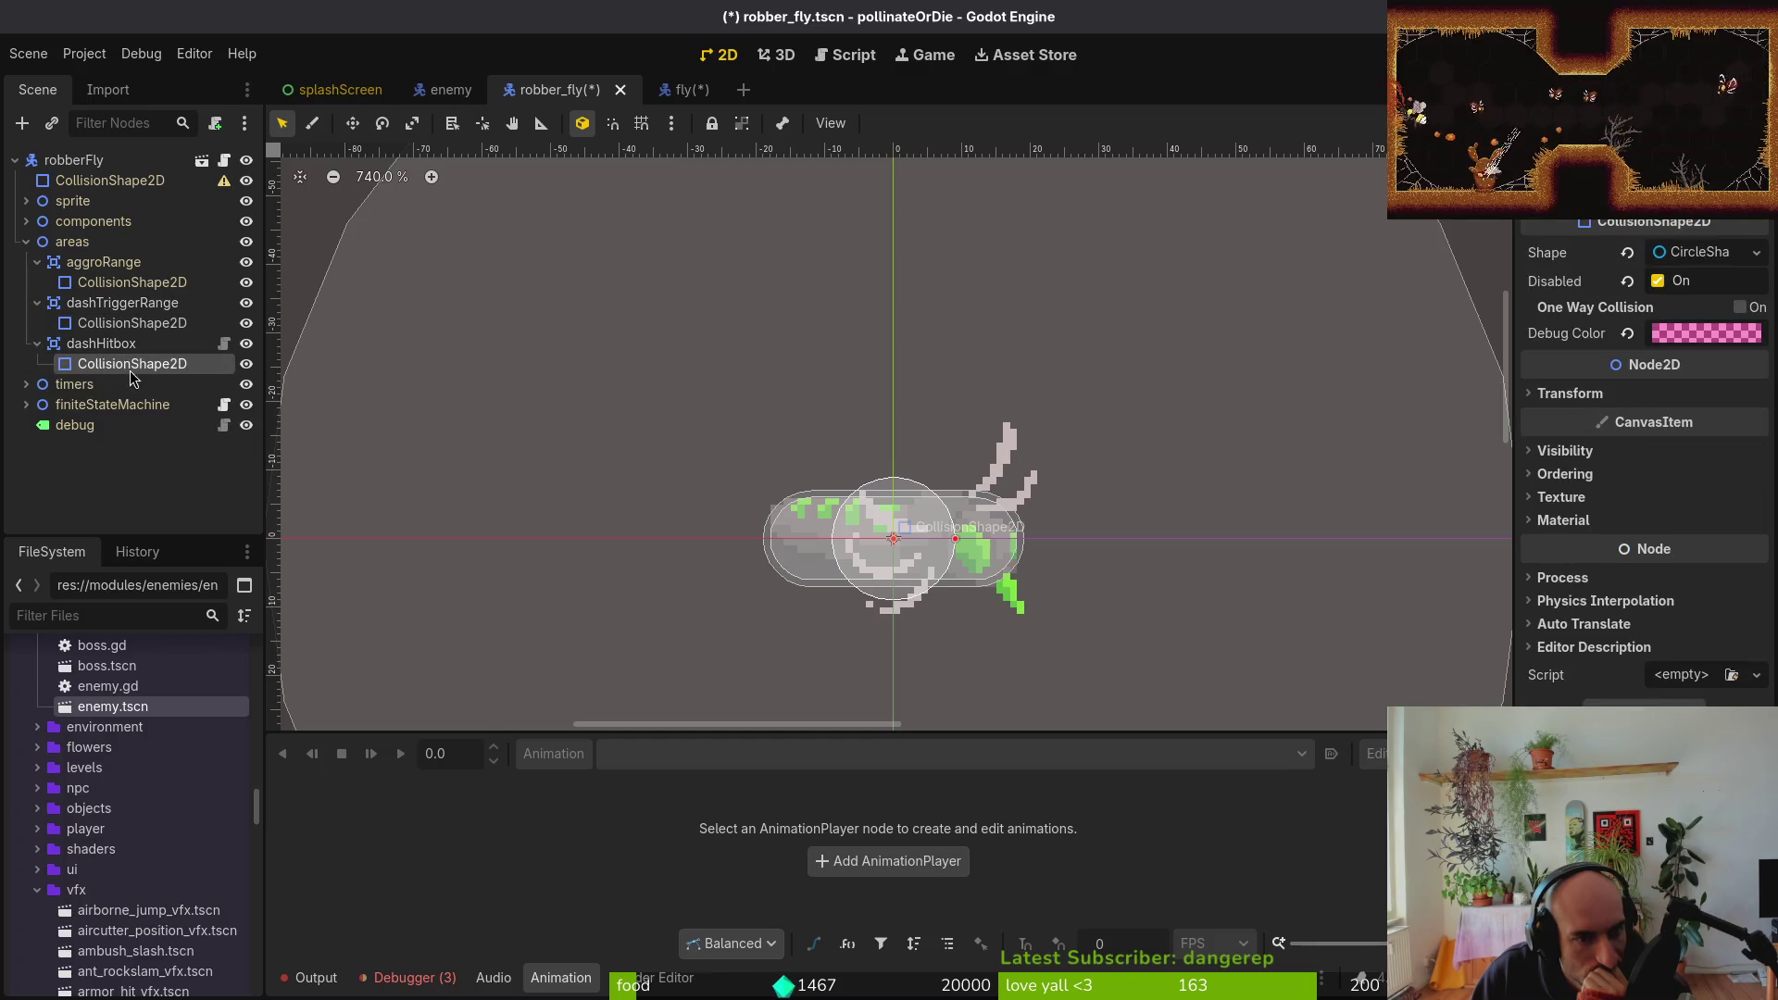
pyautogui.click(1628, 252)
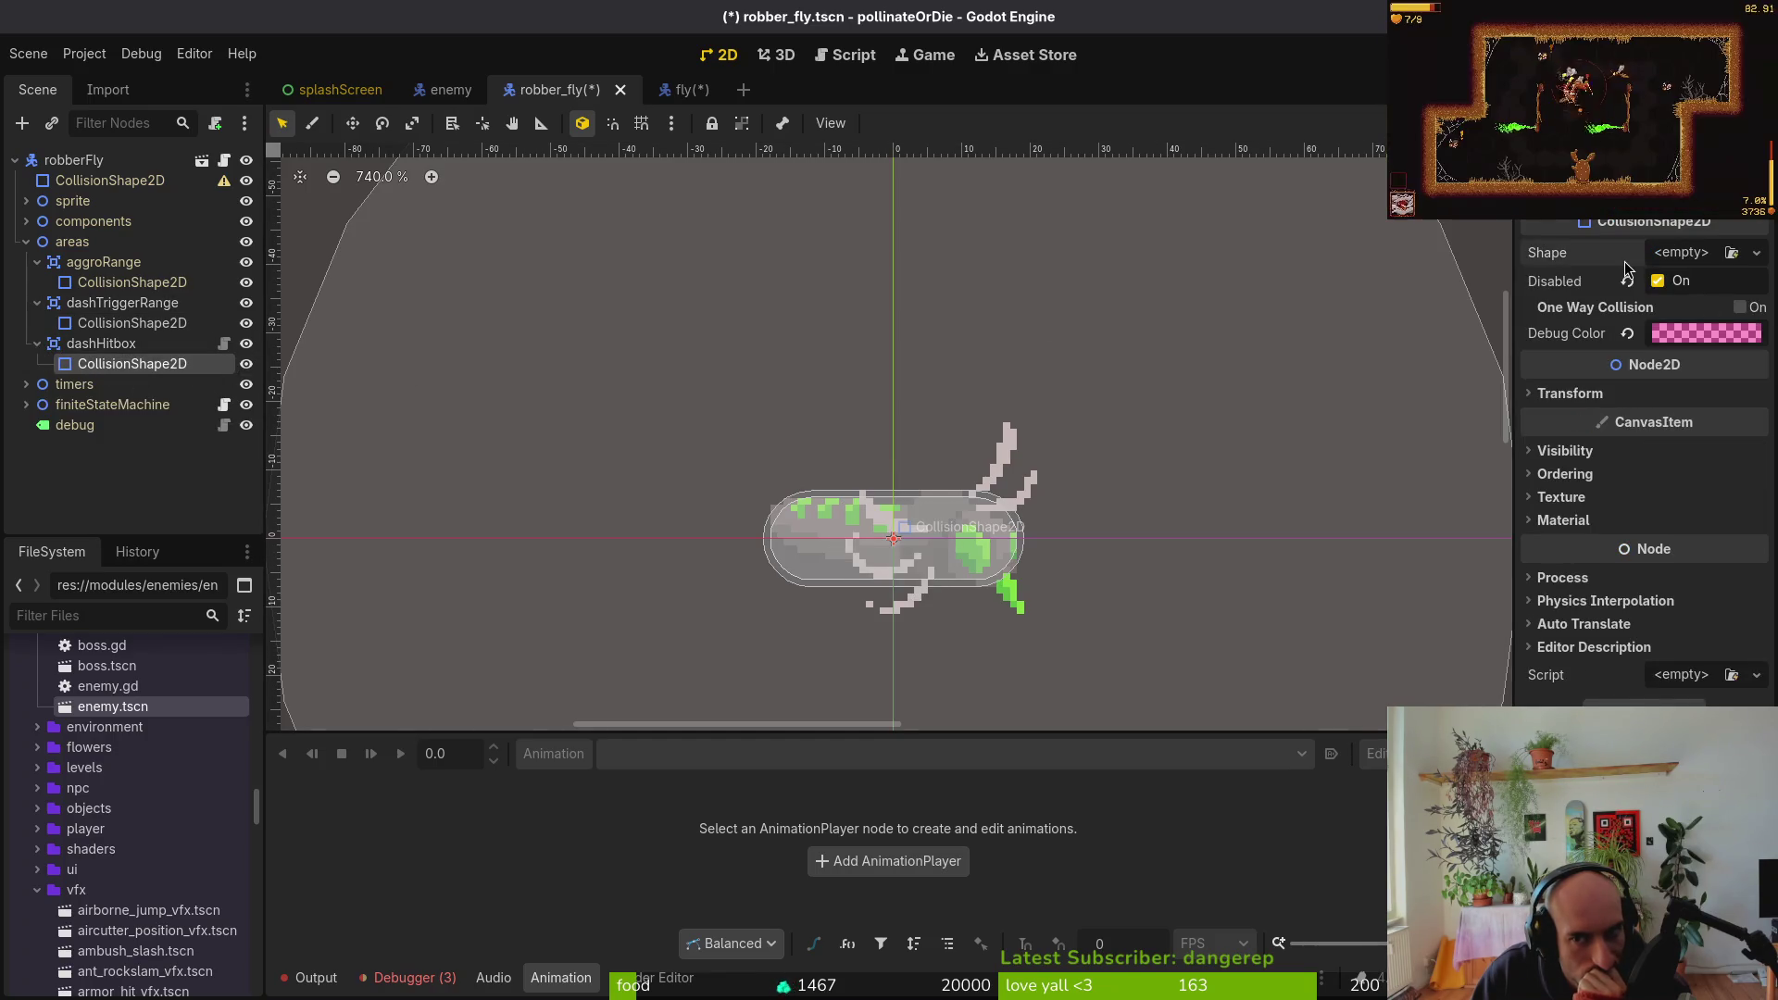
# Set Sprite2D's frame coords y to 3 and reopen dashHitbox's shape type list
pyautogui.click(26, 201)
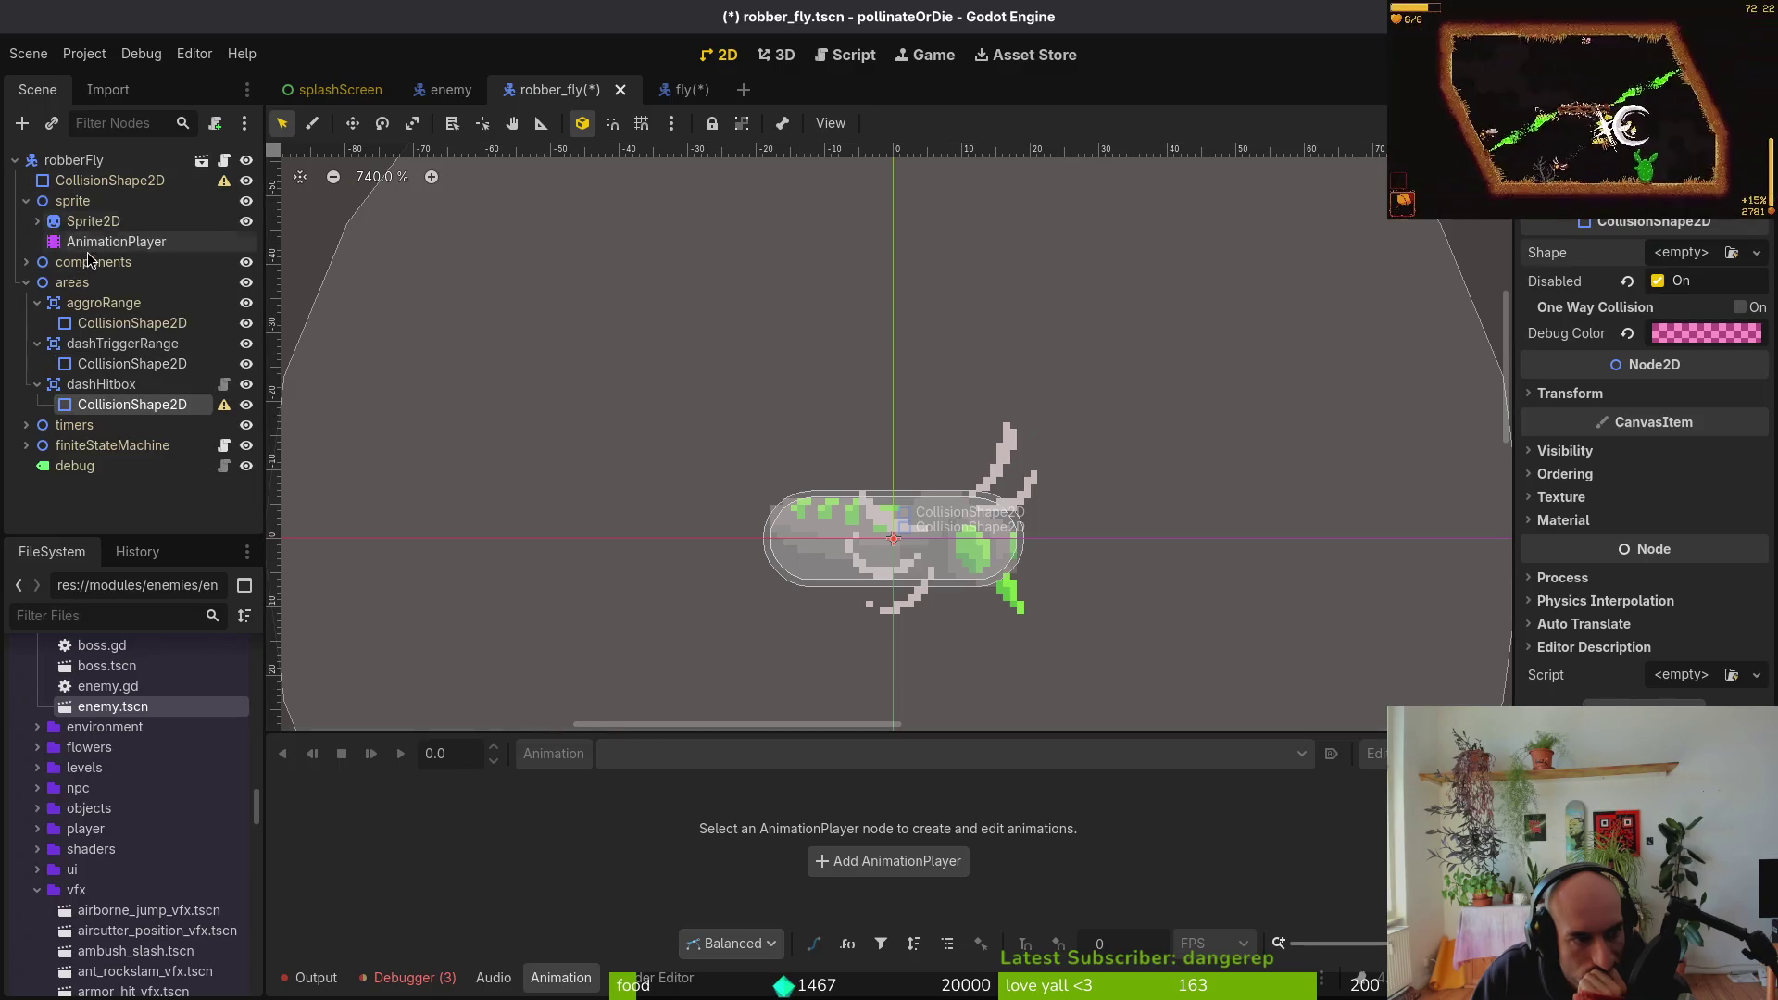
pyautogui.click(92, 222)
pyautogui.click(1743, 473)
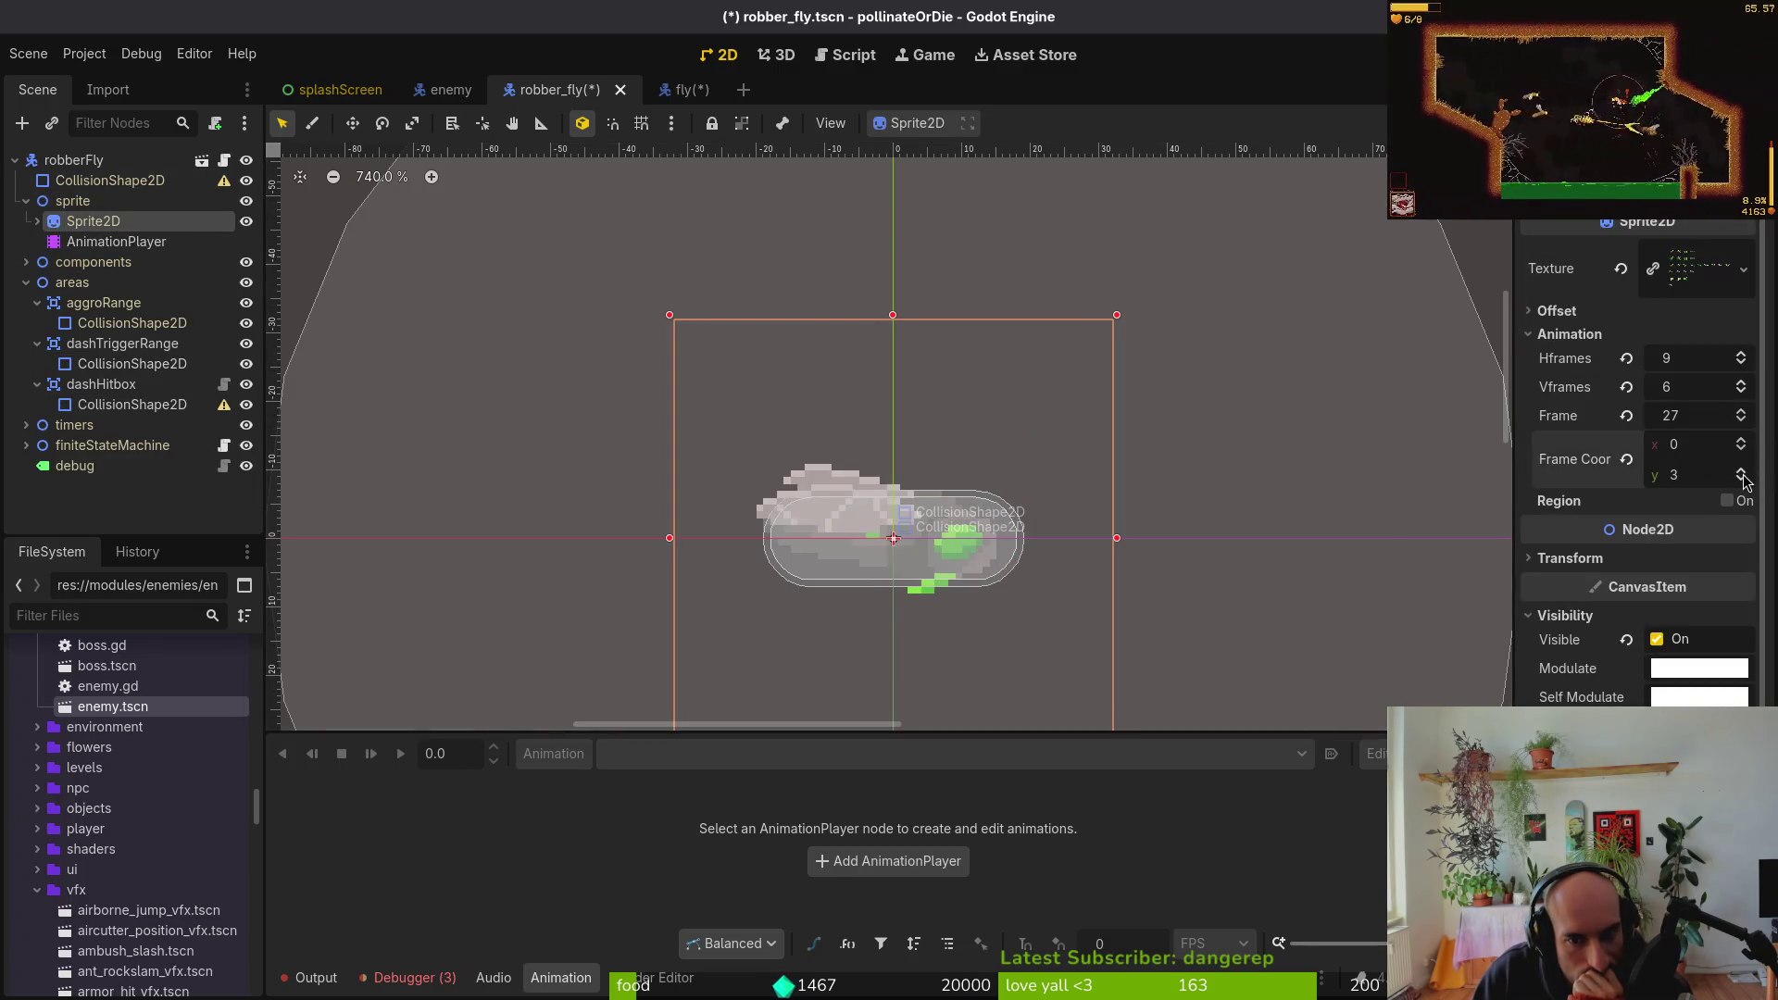
pyautogui.click(133, 404)
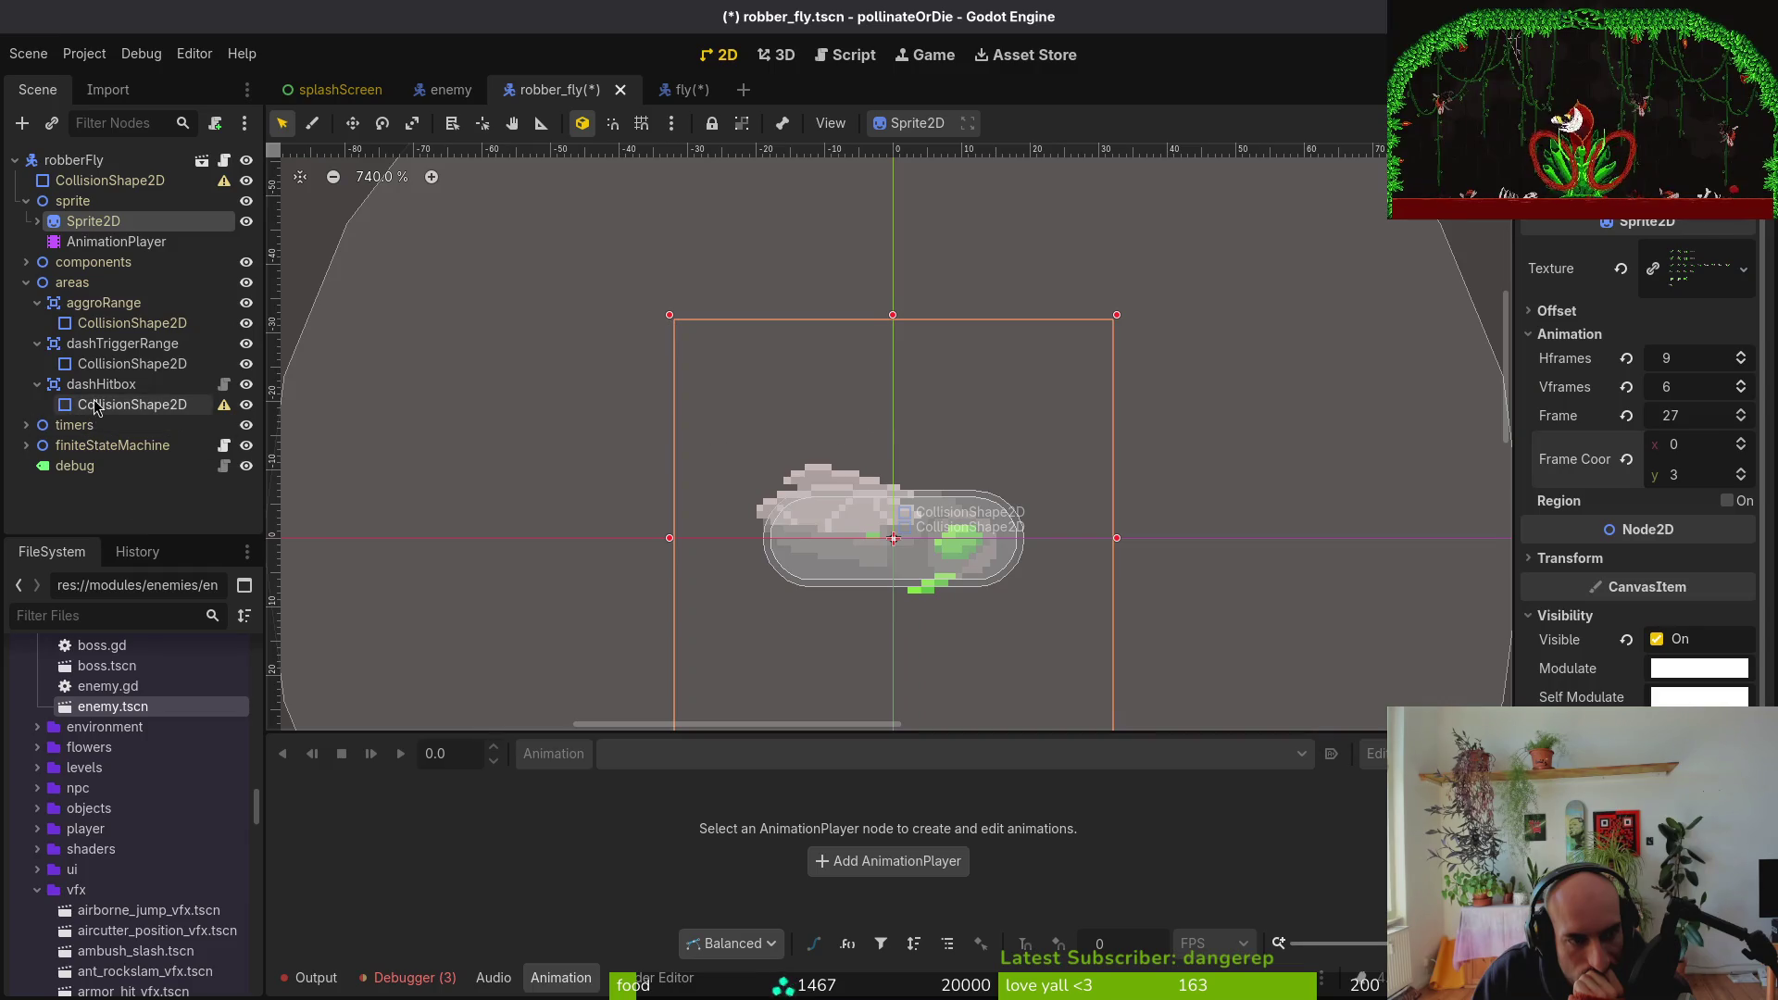
pyautogui.click(1757, 252)
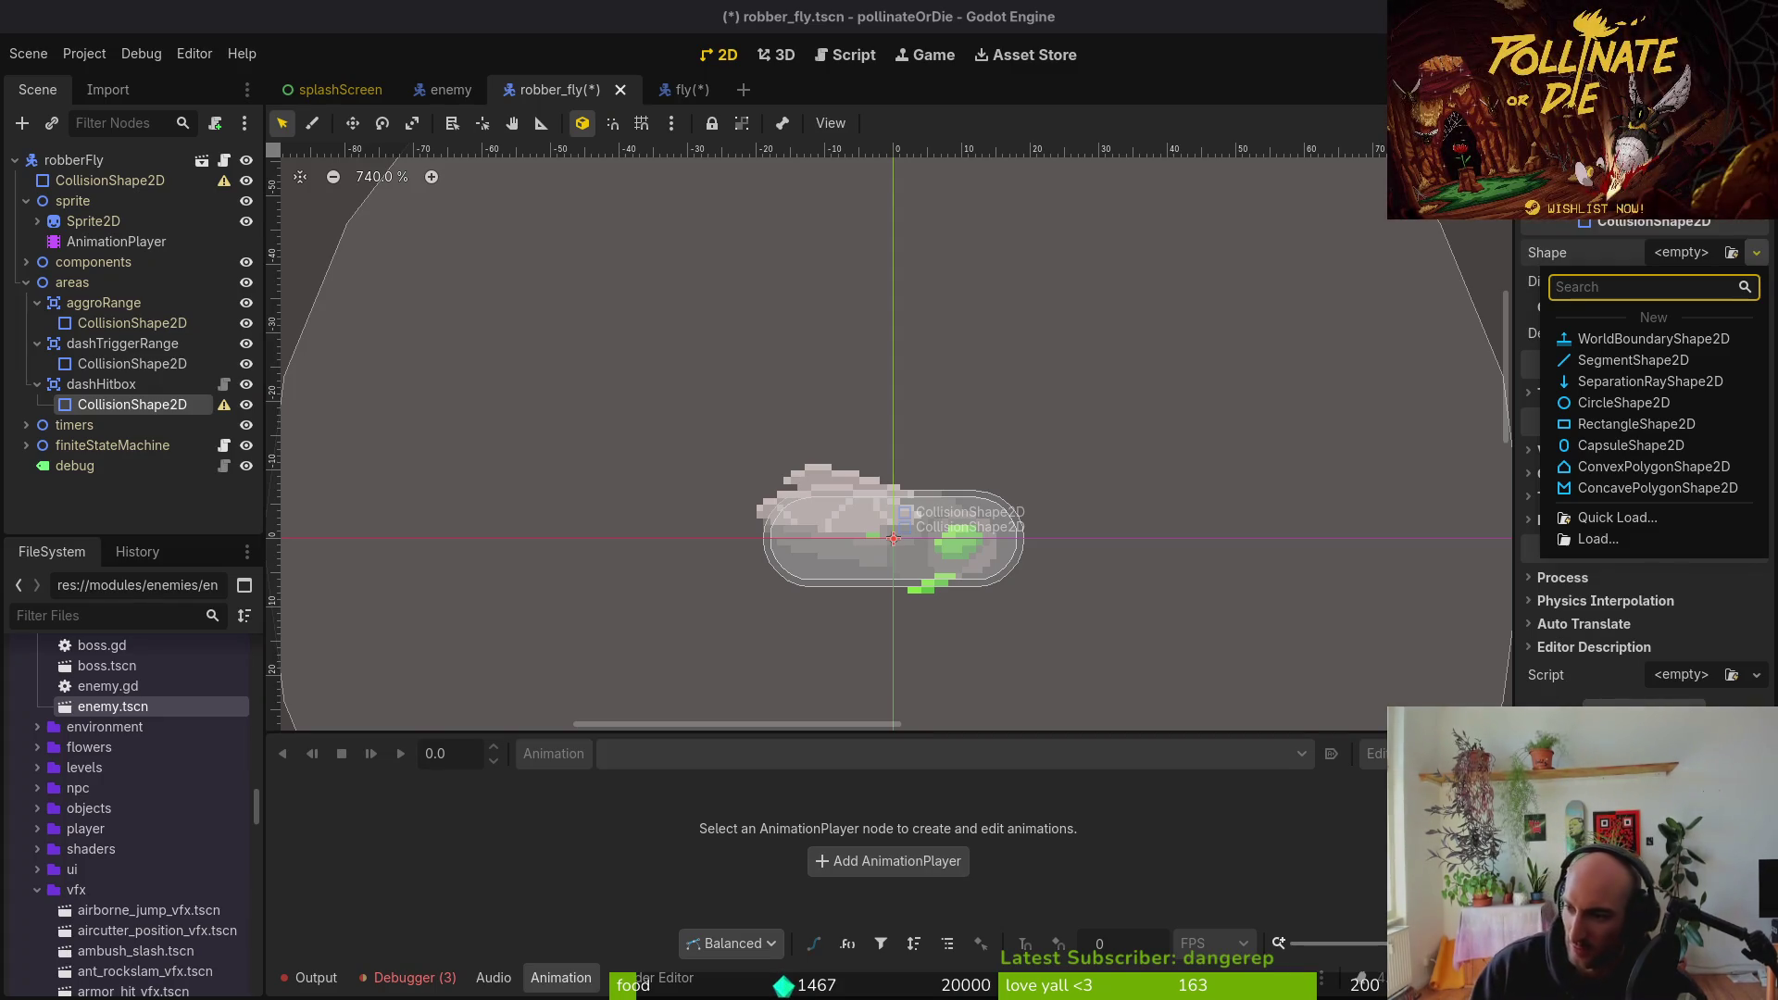
pyautogui.hotkey('alt', 'Tab')
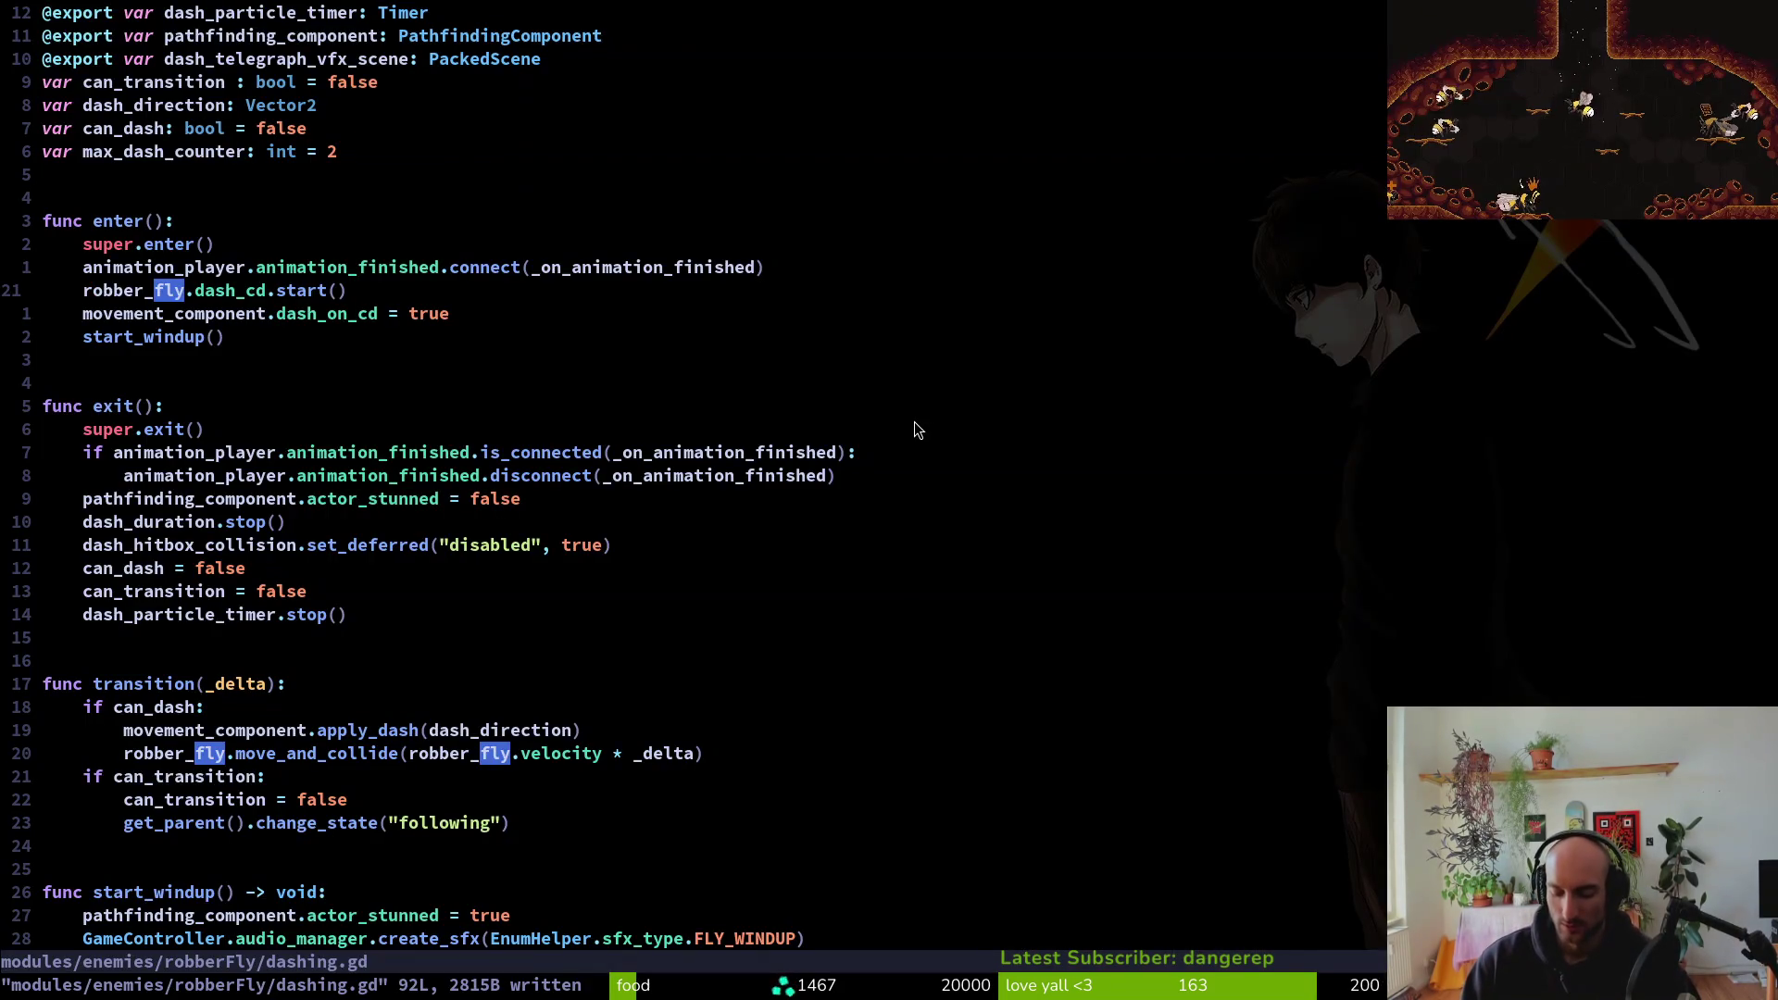
# Open player.gd with the Telescope file finder
pyautogui.press('space')
pyautogui.press('f')
pyautogui.press('f')
pyautogui.write('pla')
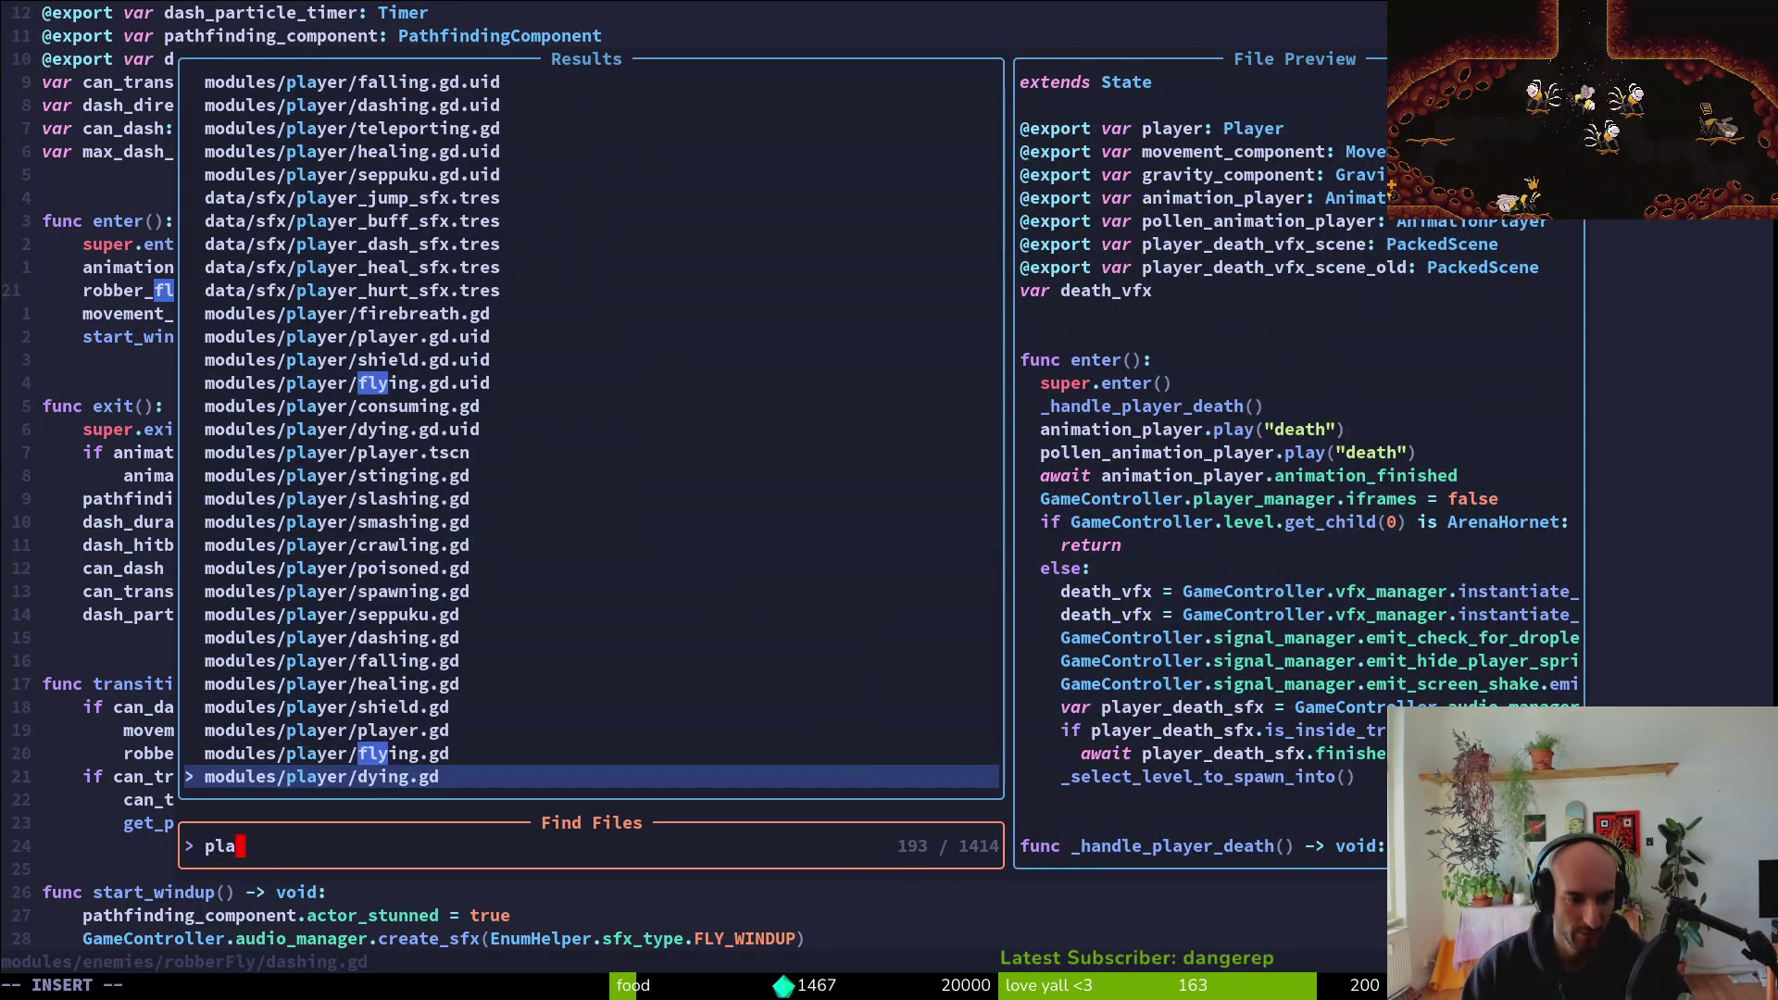
pyautogui.write('yer')
pyautogui.press('Return')
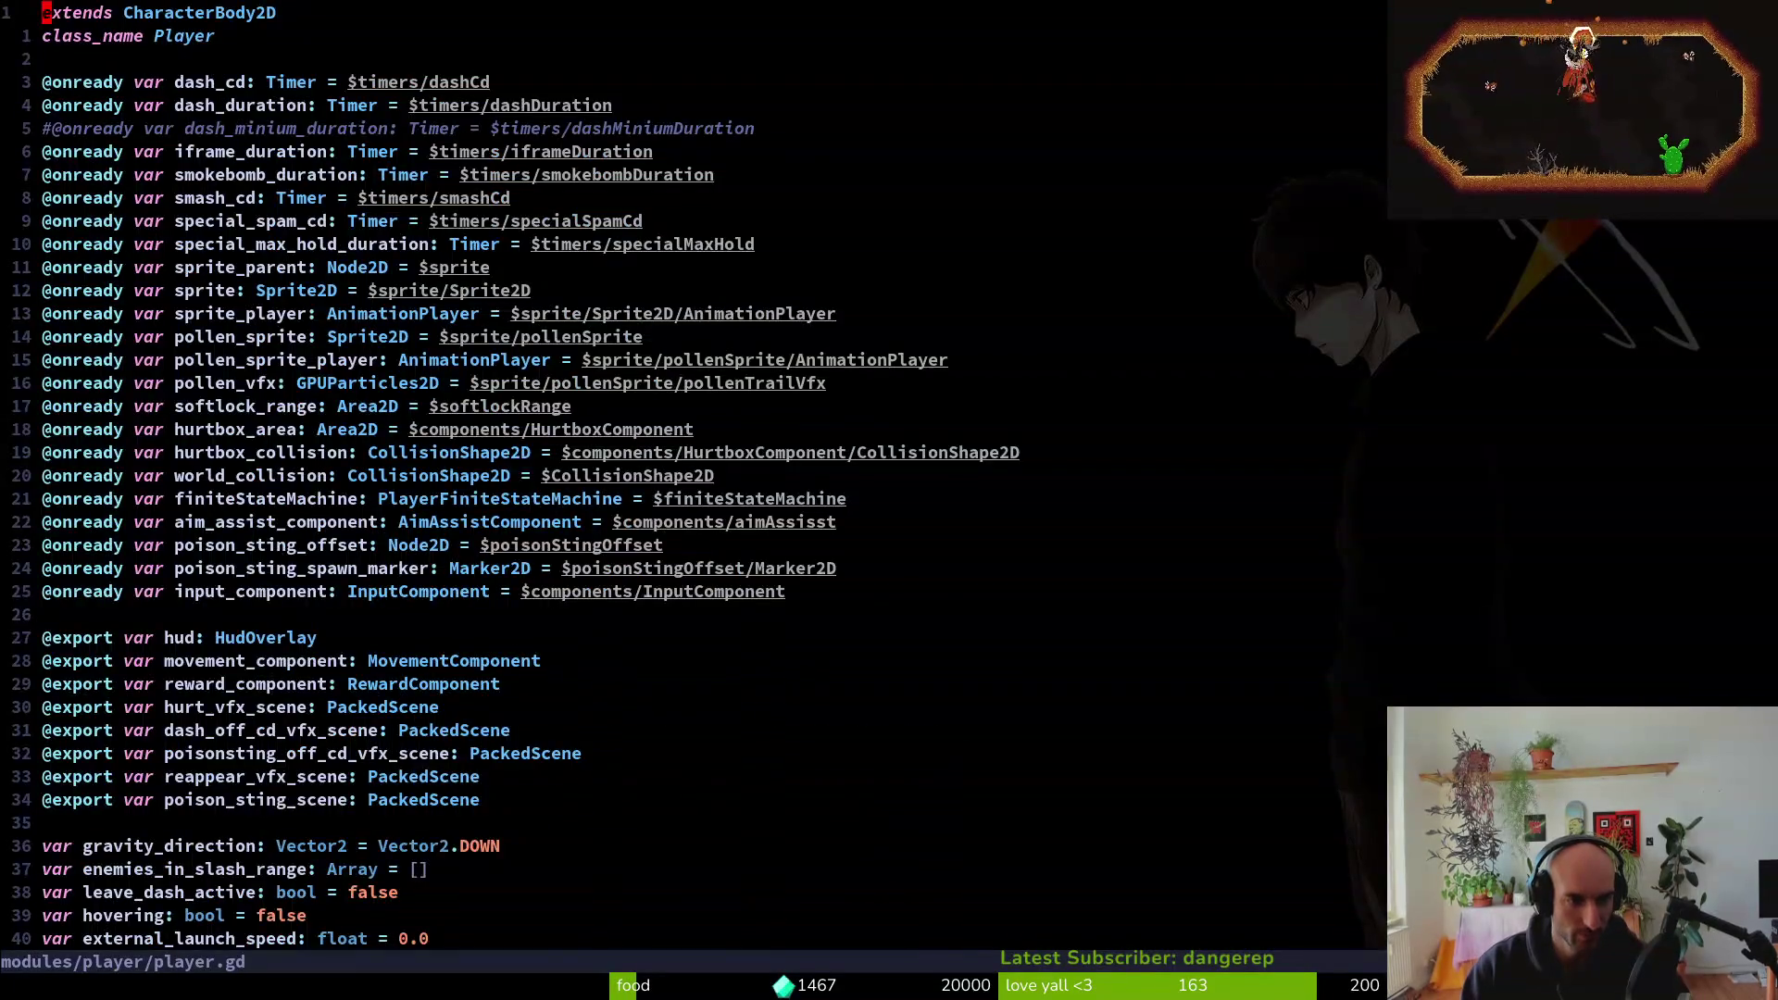
# Page down player.gd to the rotate_player_for_cling function
pyautogui.press('4')
pyautogui.press('9')
pyautogui.hotkey('shift', 'g')
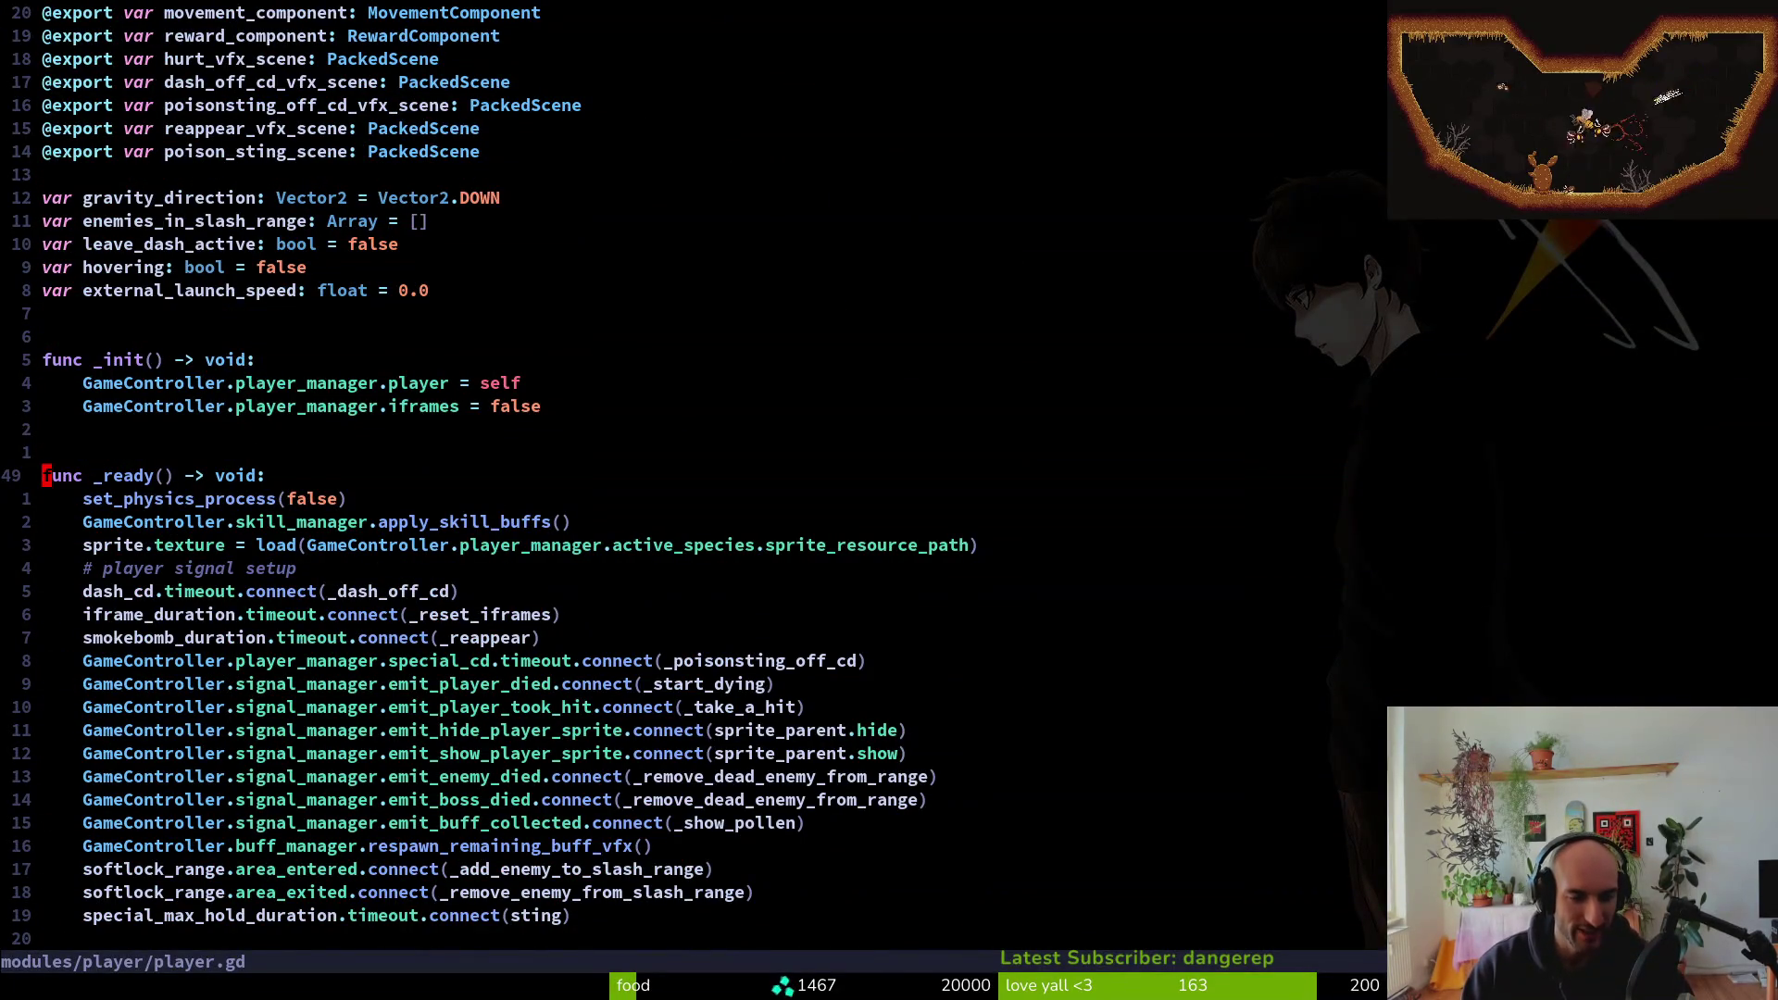
pyautogui.hotkey('ctrl', 'd')
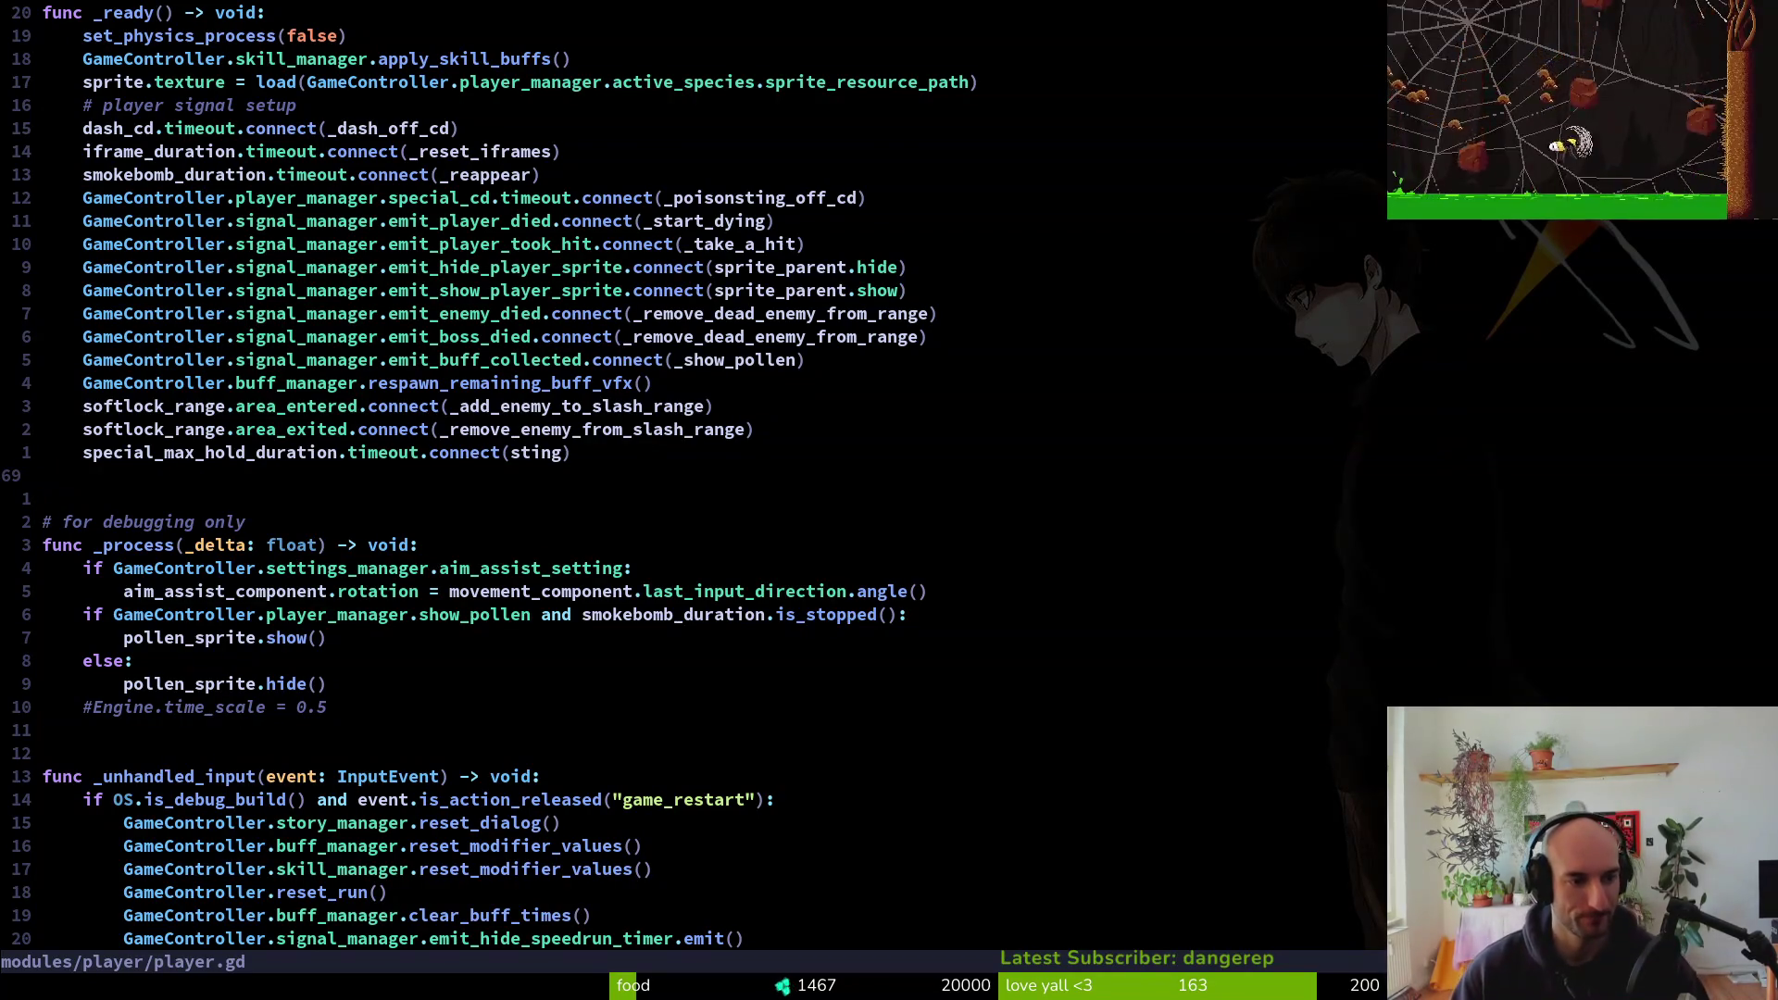
pyautogui.hotkey('ctrl', 'd')
pyautogui.hotkey('ctrl', 'd')
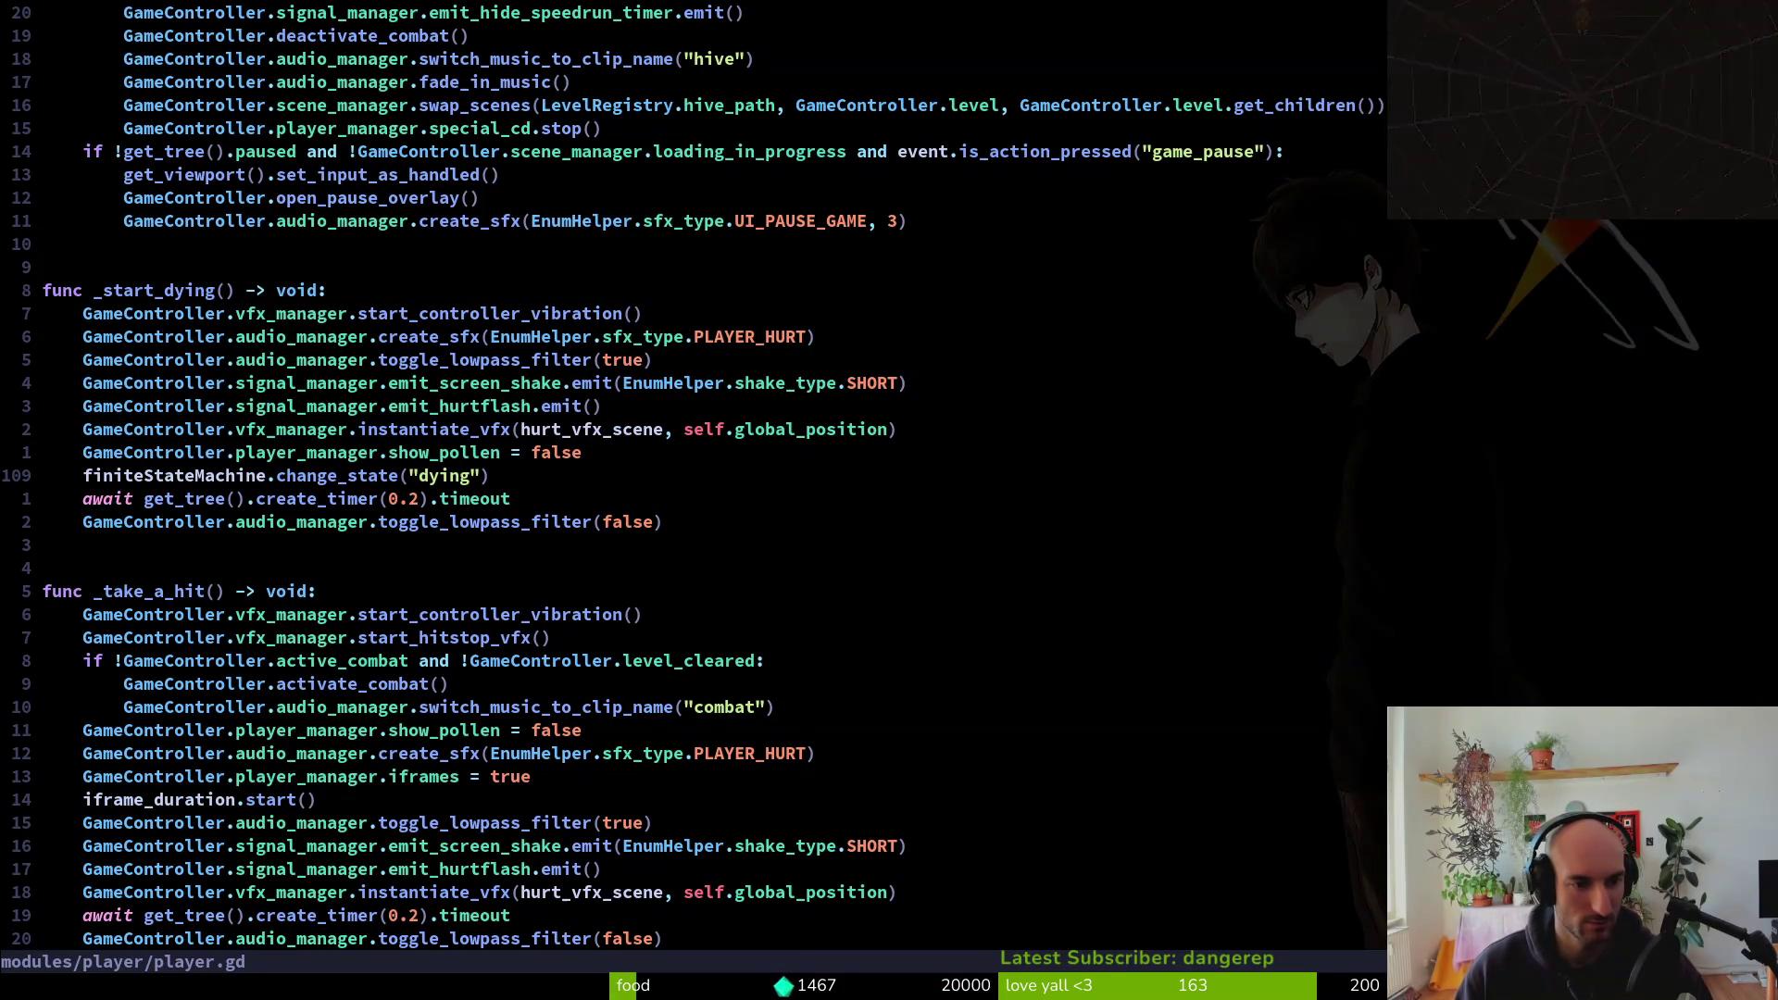
pyautogui.hotkey('ctrl', 'd')
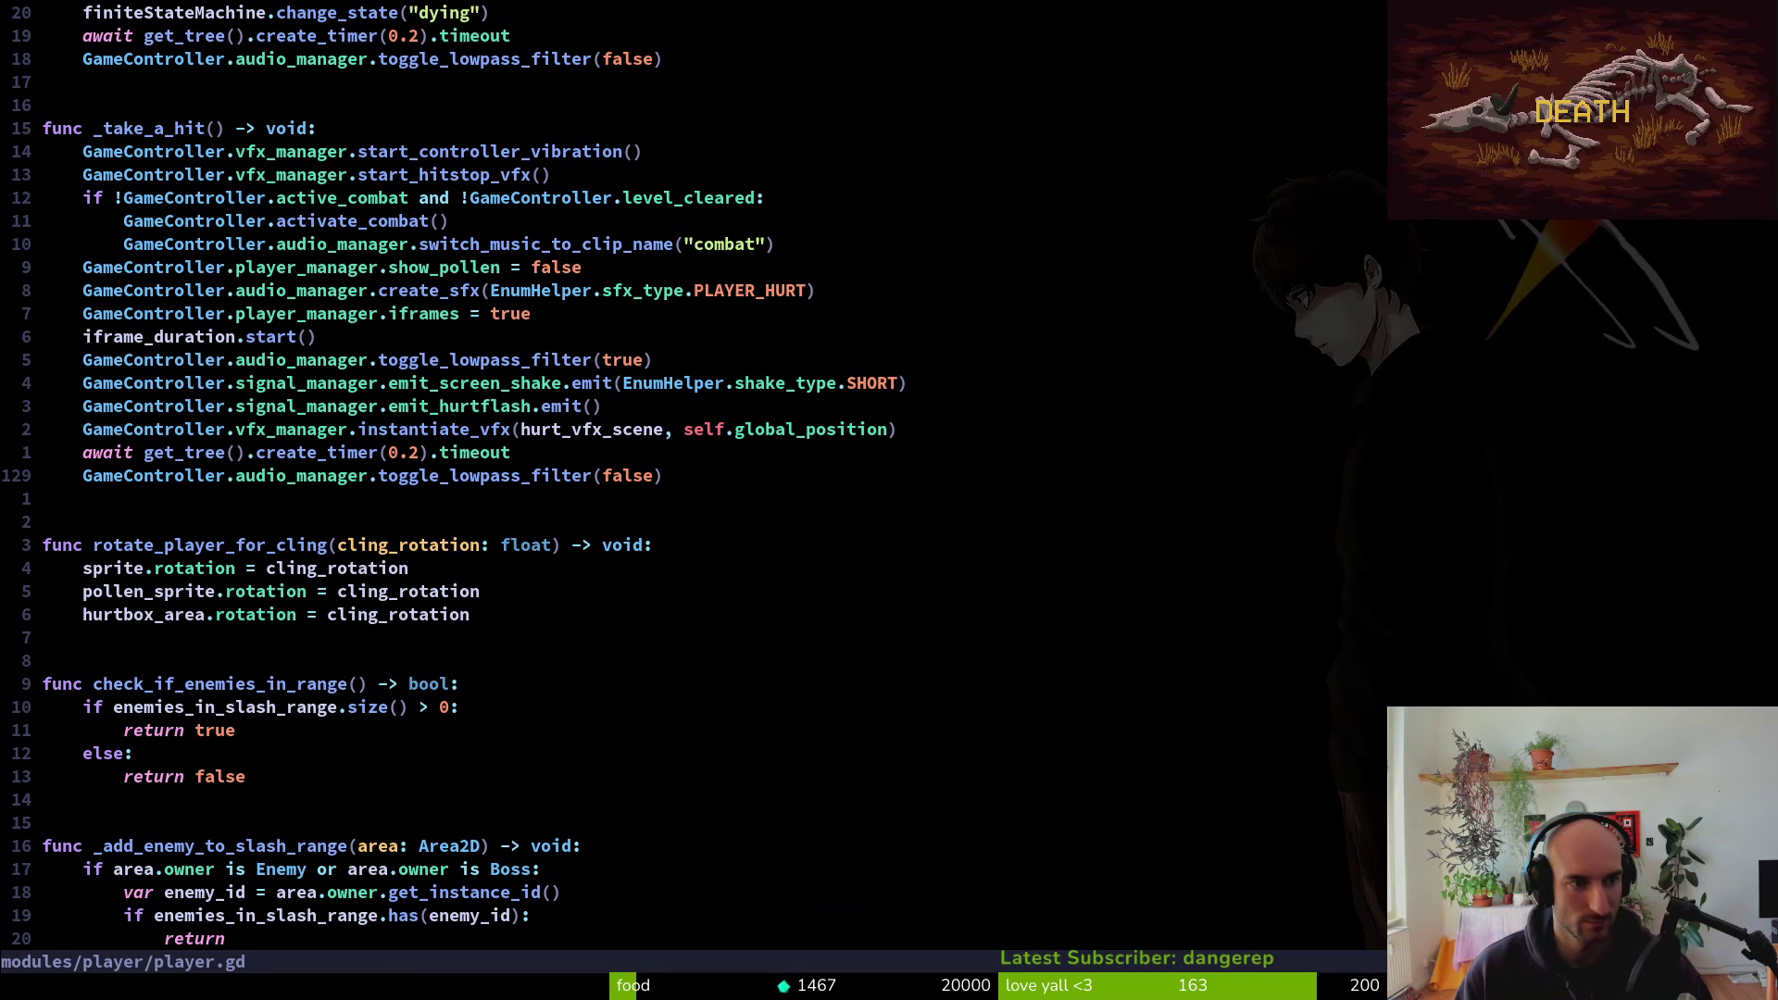
pyautogui.press('Return')
pyautogui.press('Return')
pyautogui.press('Return')
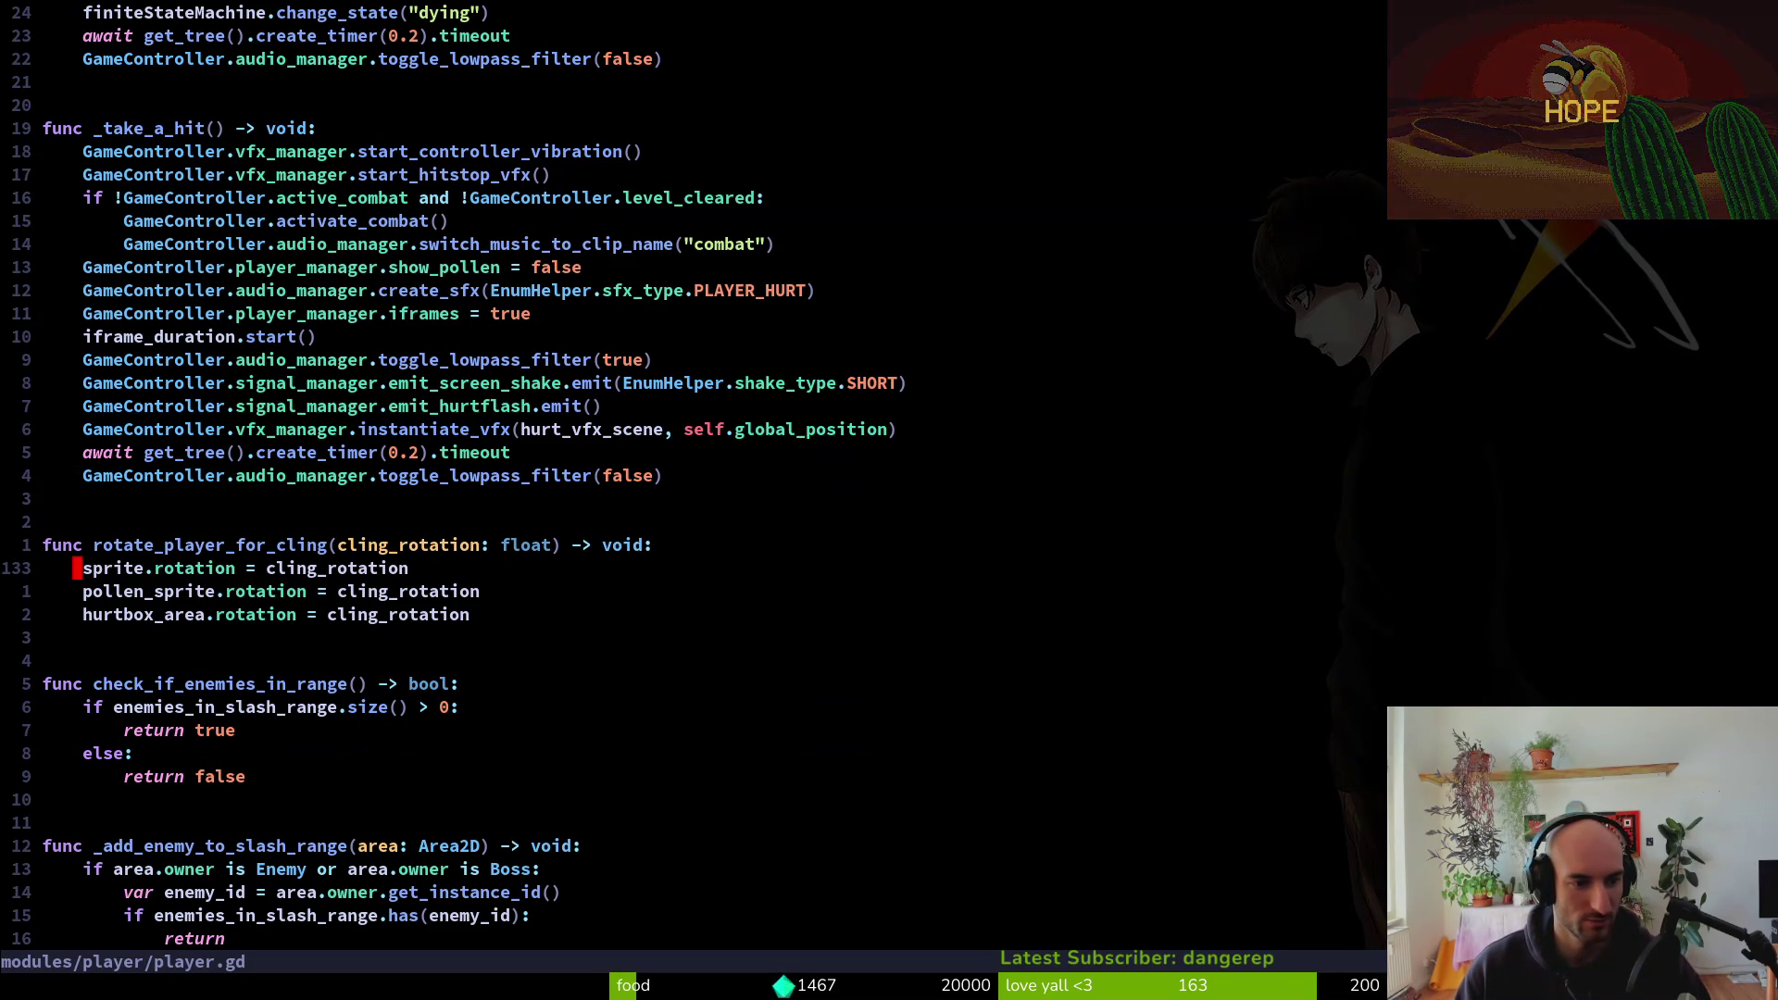
pyautogui.press('-')
# Grep the project for rotate_player_for_cling
pyautogui.press('space')
pyautogui.press('s')
pyautogui.press('w')
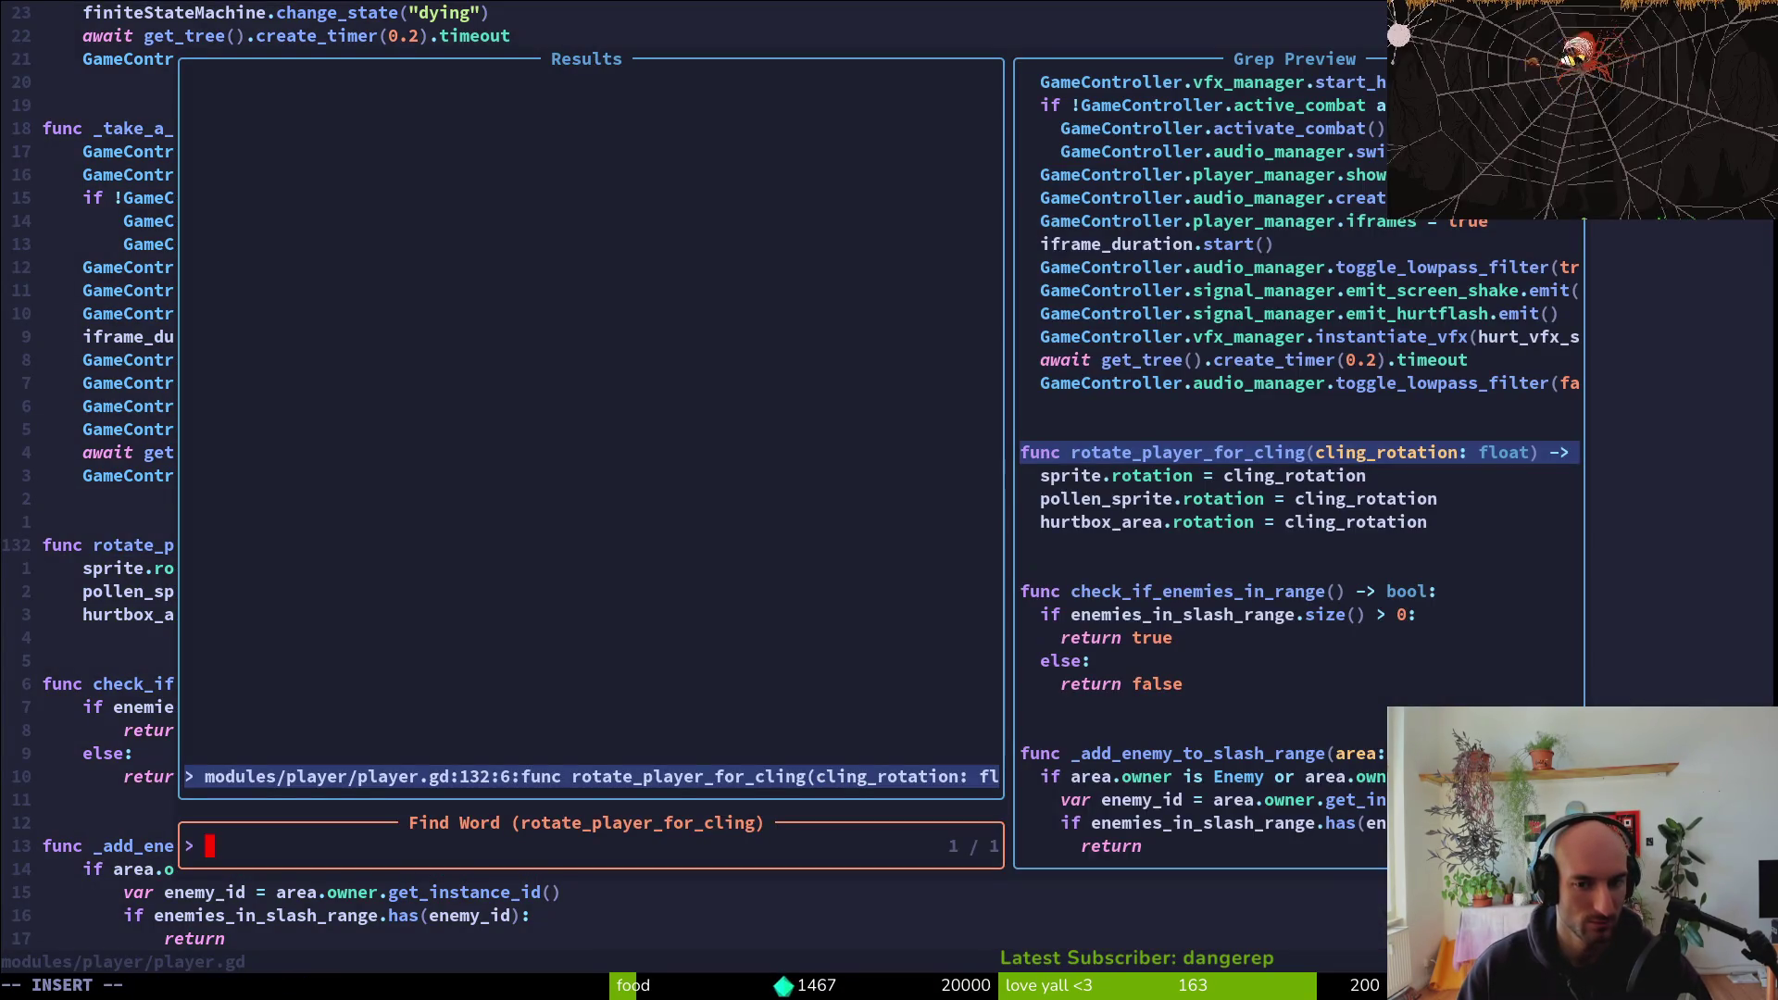
# Comment out the rotate_player_for_cling function lines with # and save player.gd
pyautogui.press('Return')
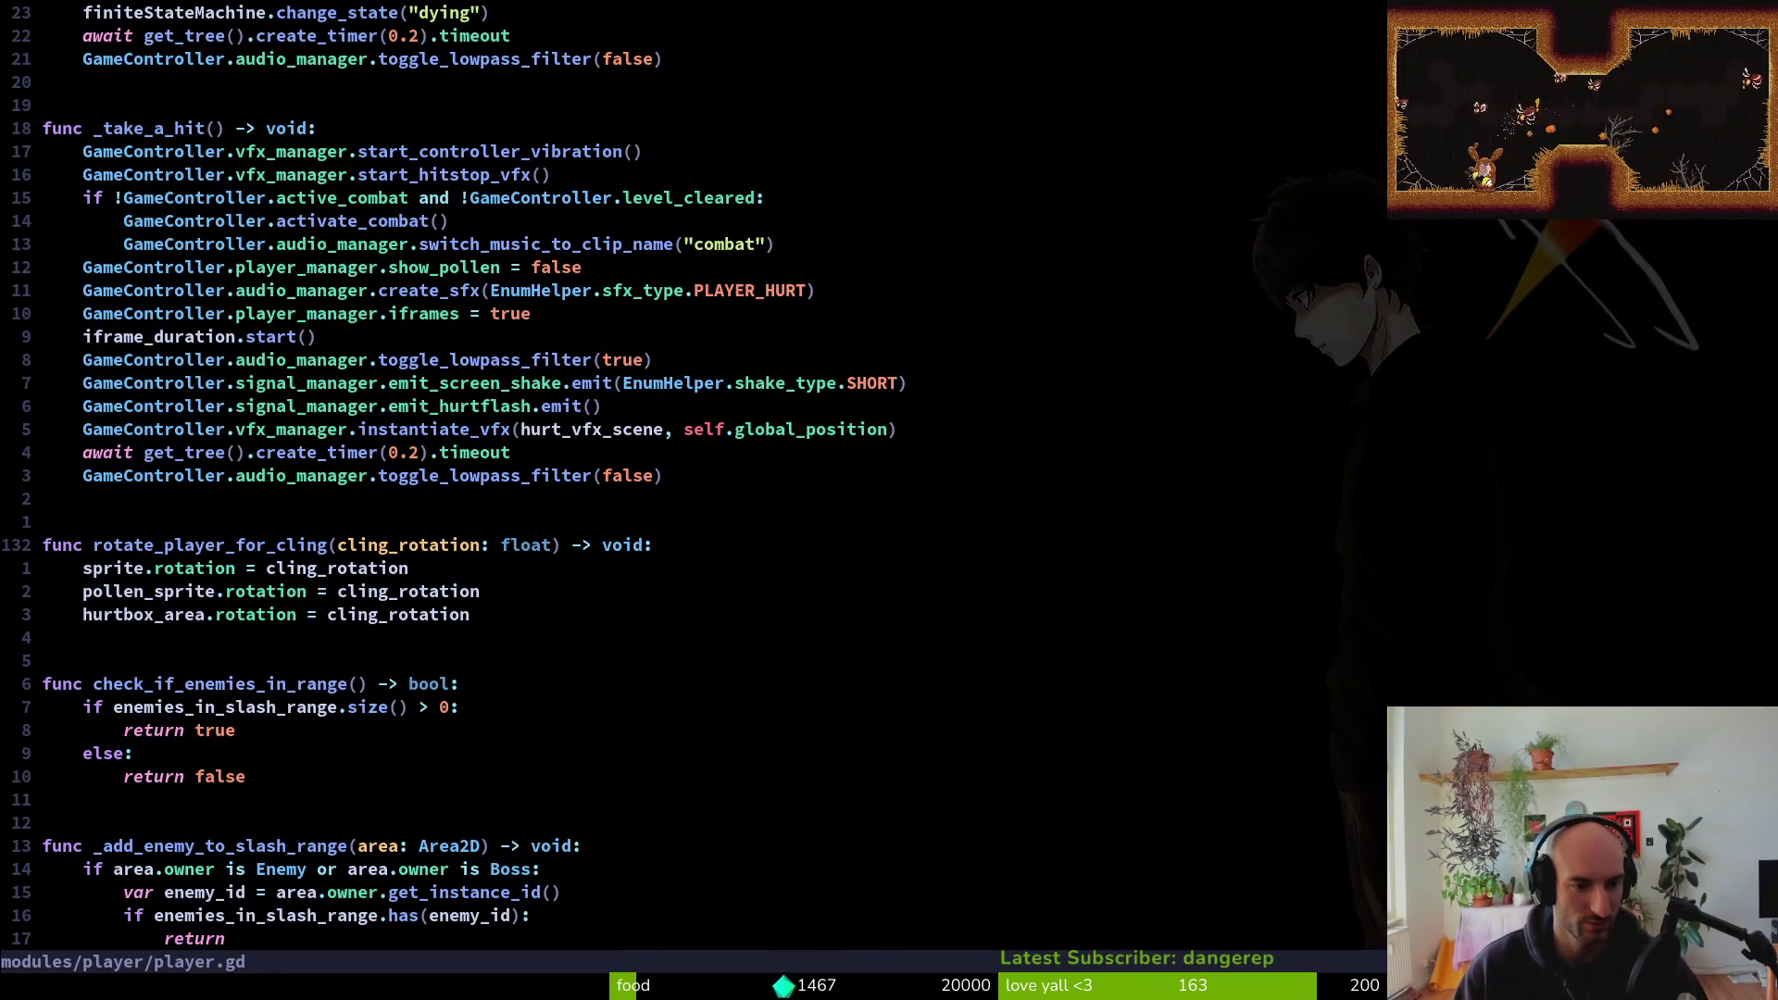
pyautogui.hotkey('ctrl', 's')
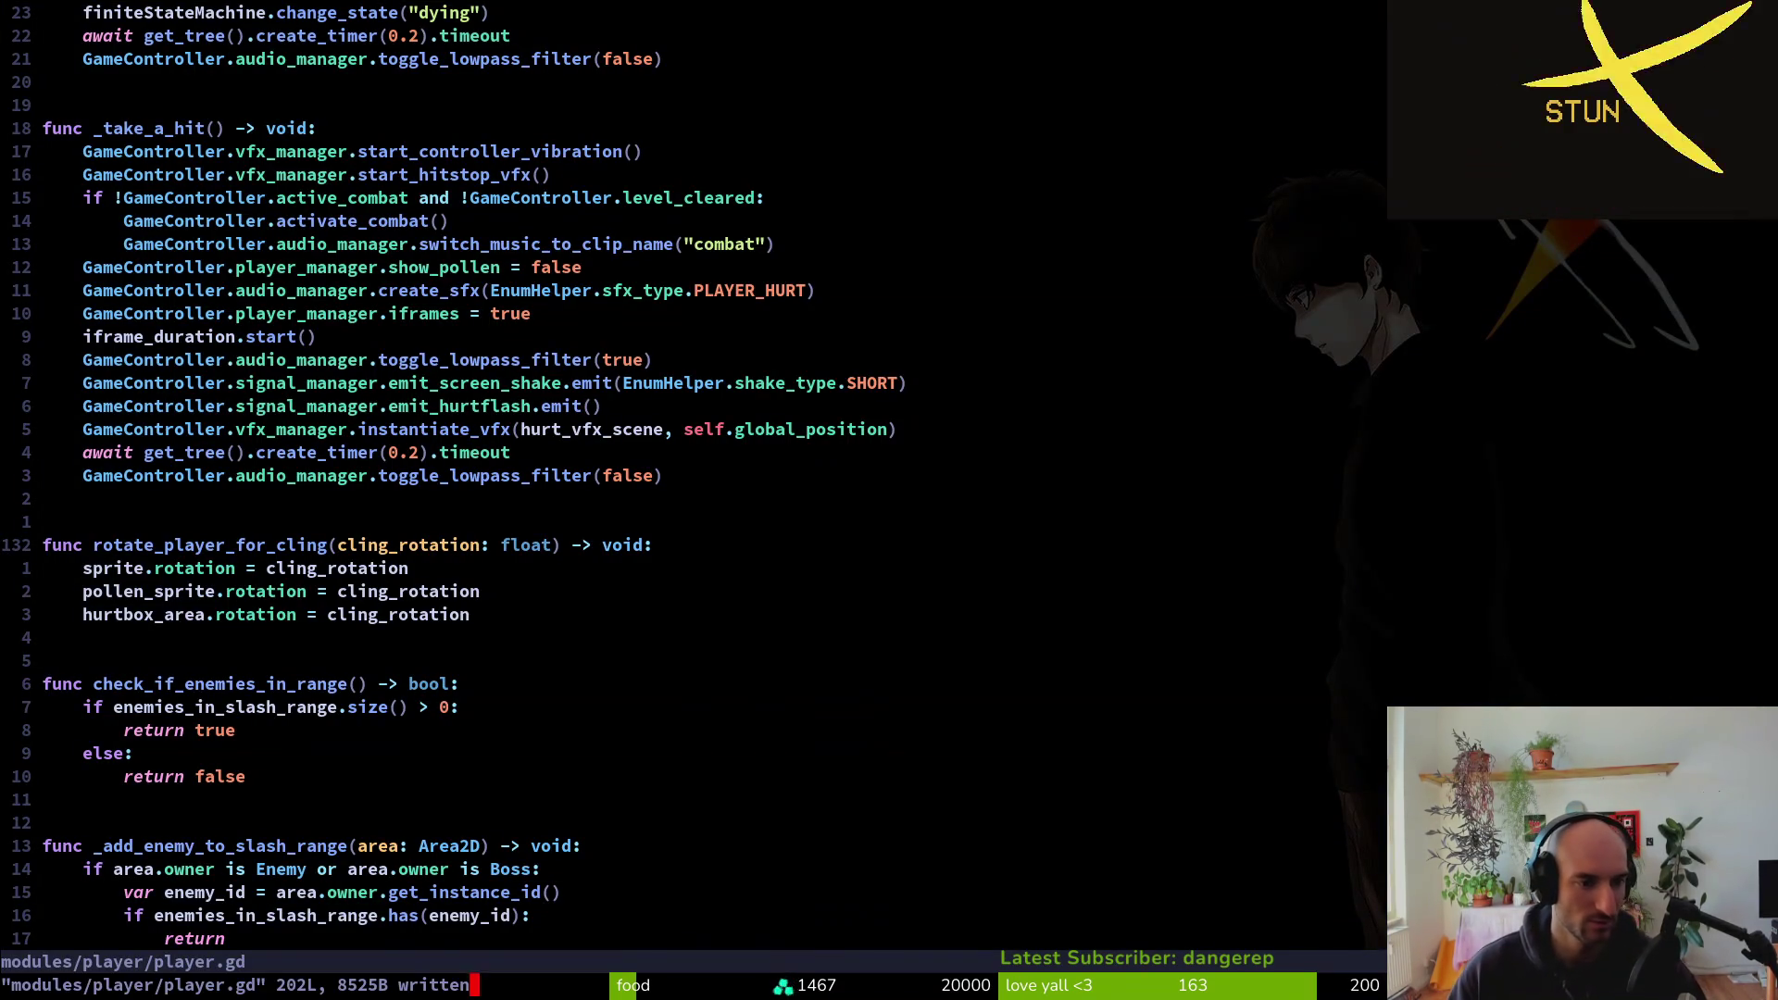
pyautogui.hotkey('ctrl', 'v')
pyautogui.press('j')
pyautogui.press('j')
pyautogui.press('j')
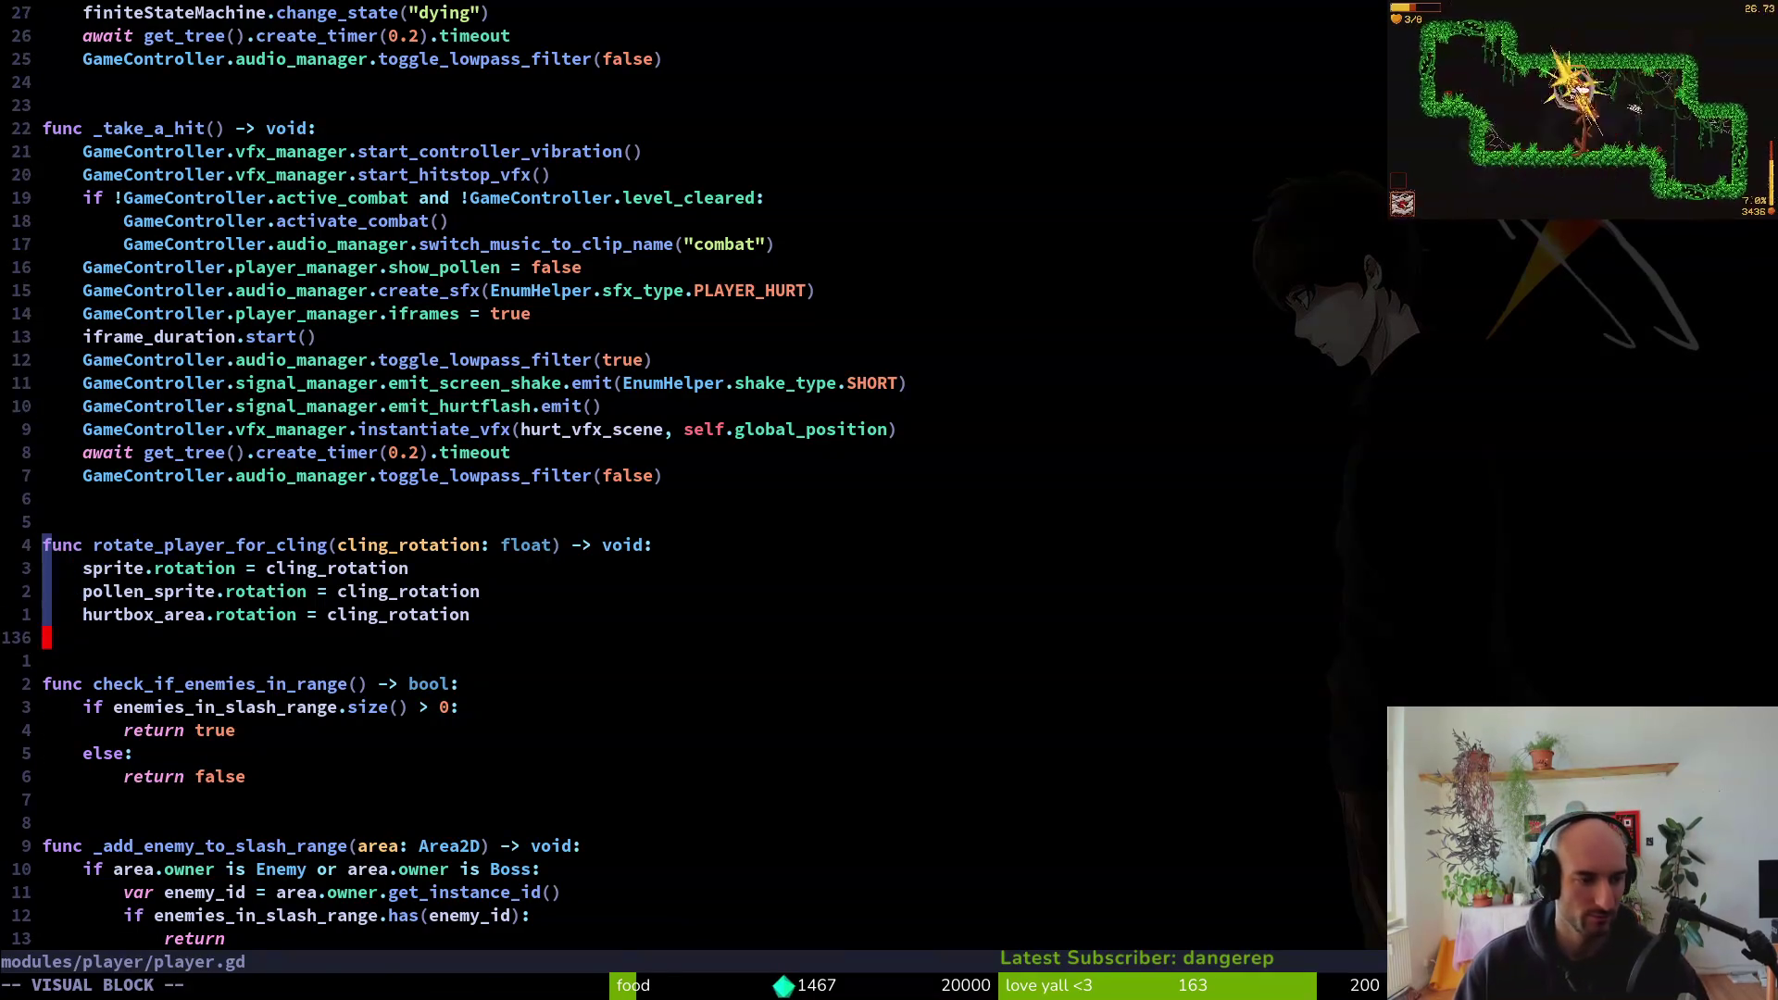
pyautogui.hotkey('shift', 'i')
pyautogui.write('#')
pyautogui.press('Escape')
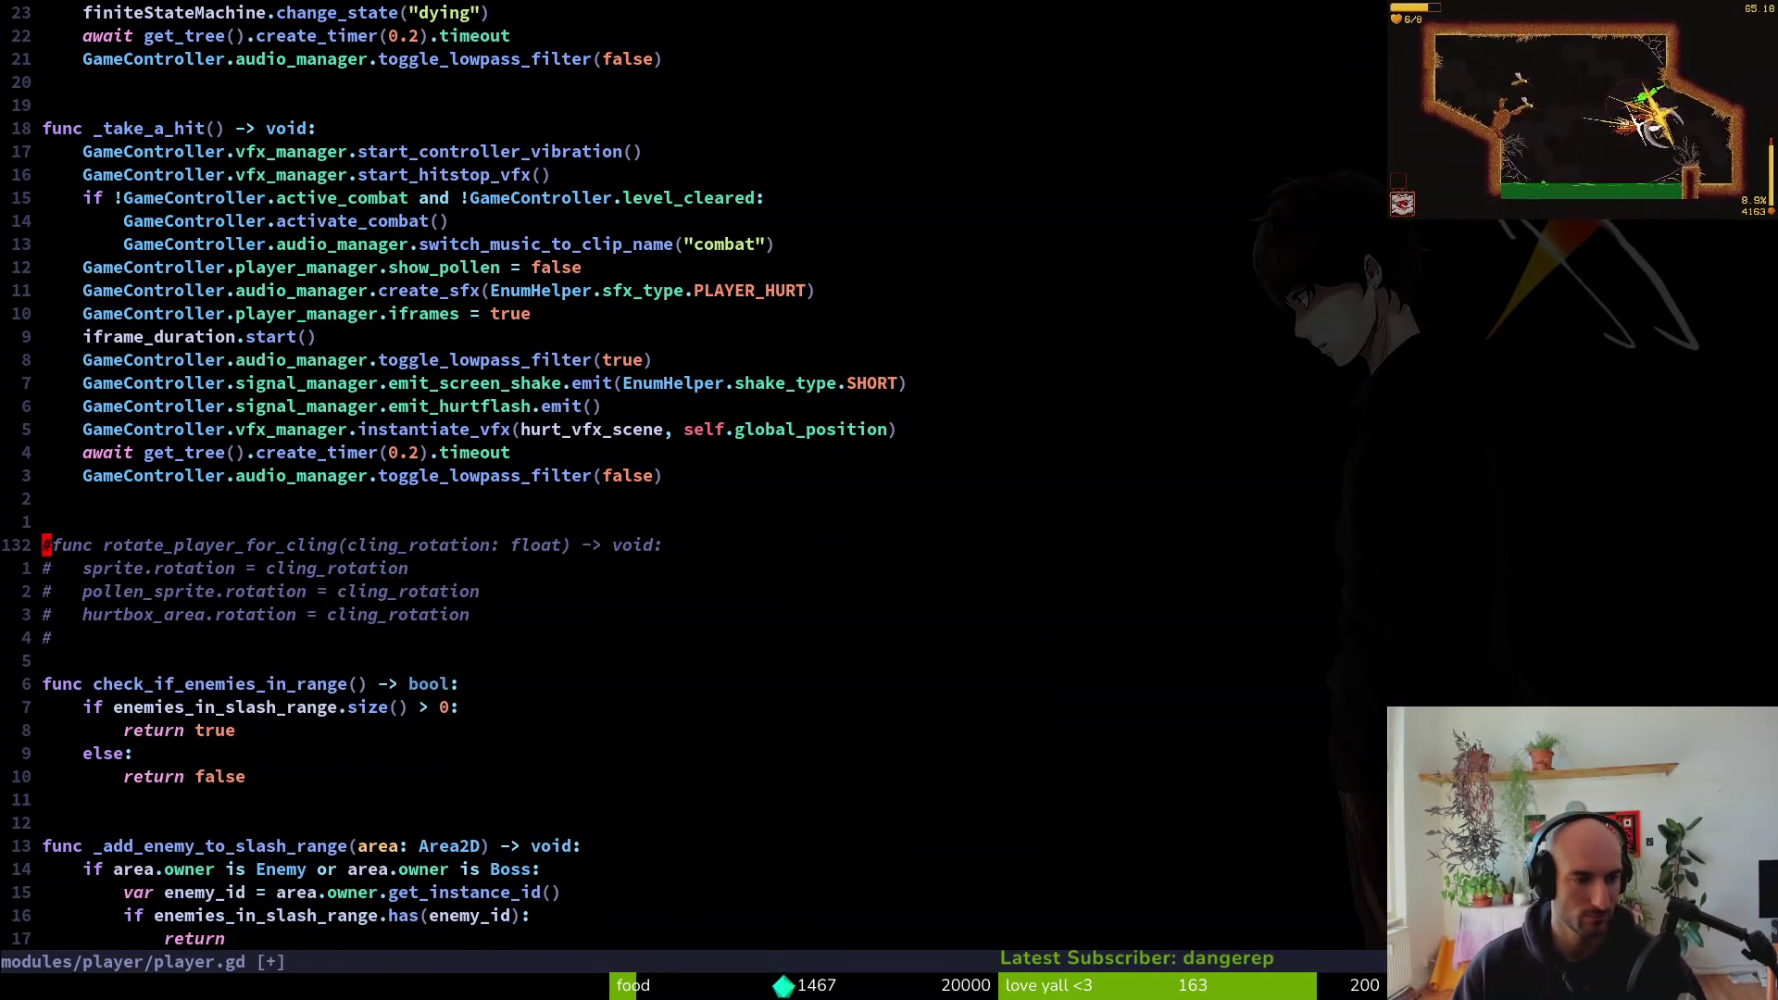
pyautogui.hotkey('ctrl', 's')
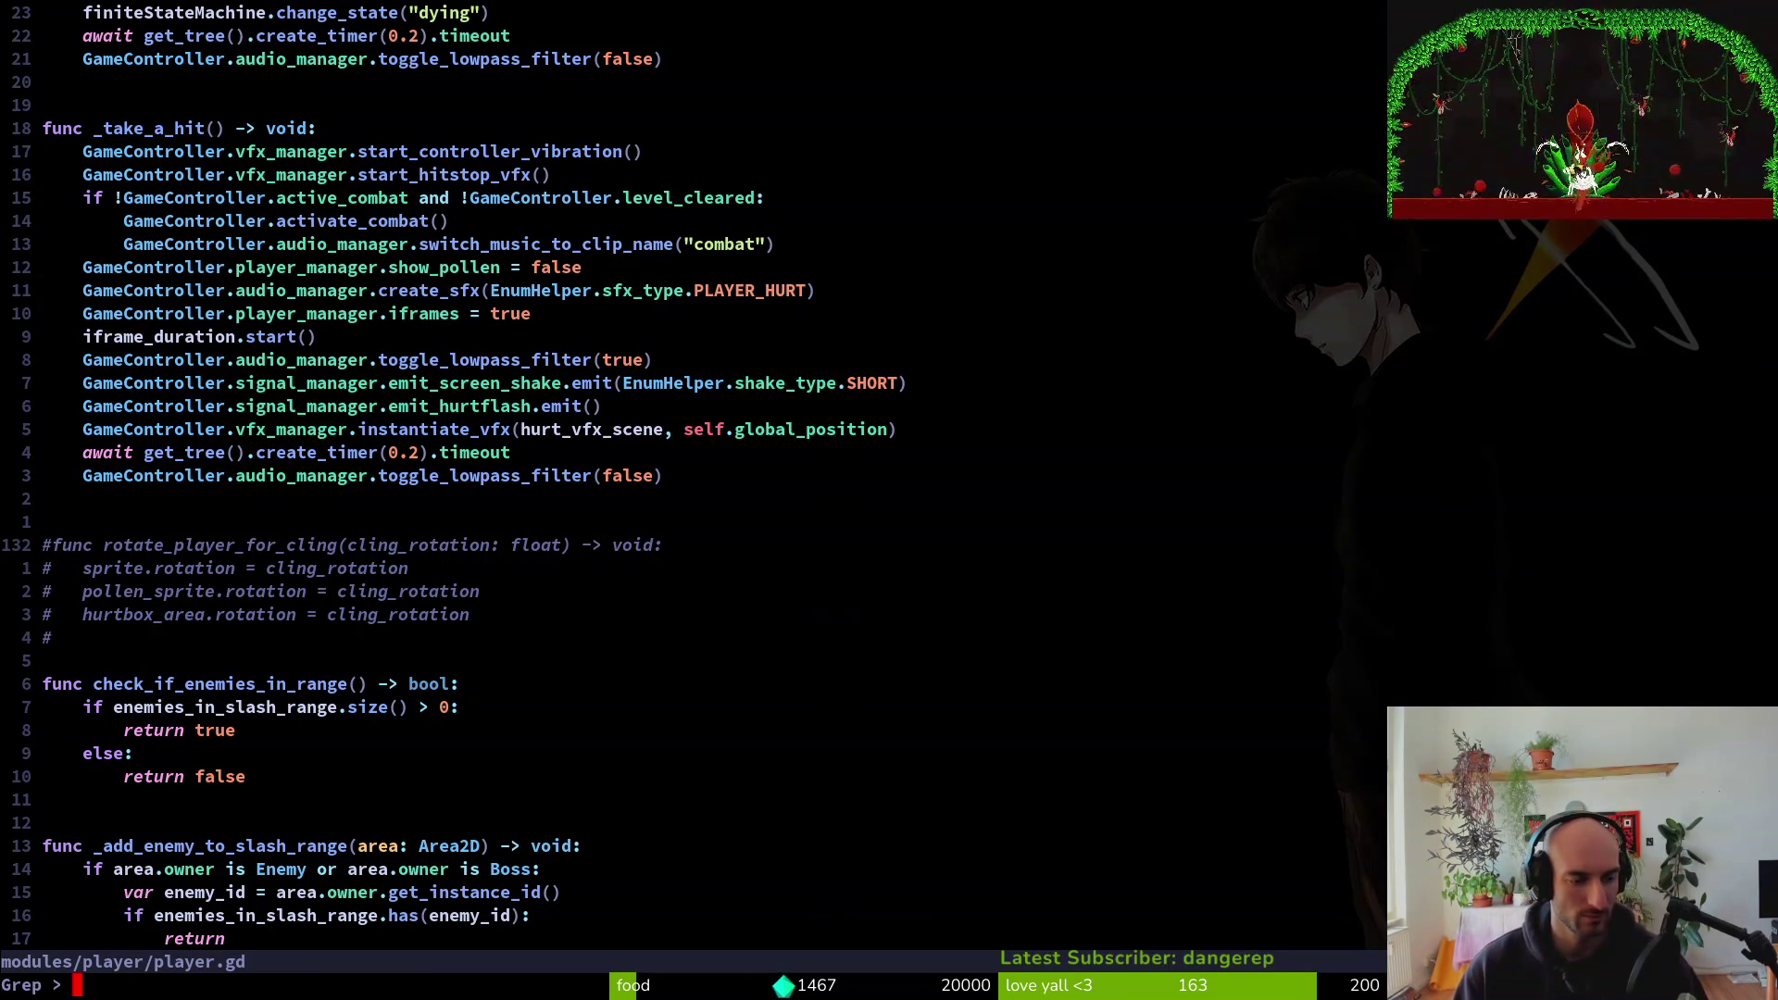
# Search again for rotate_player_for_cling uses, review the commented function, and save with :w
pyautogui.press('space')
pyautogui.press('f')
pyautogui.press('w')
pyautogui.press('Return')
pyautogui.hotkey('ctrl', 's')
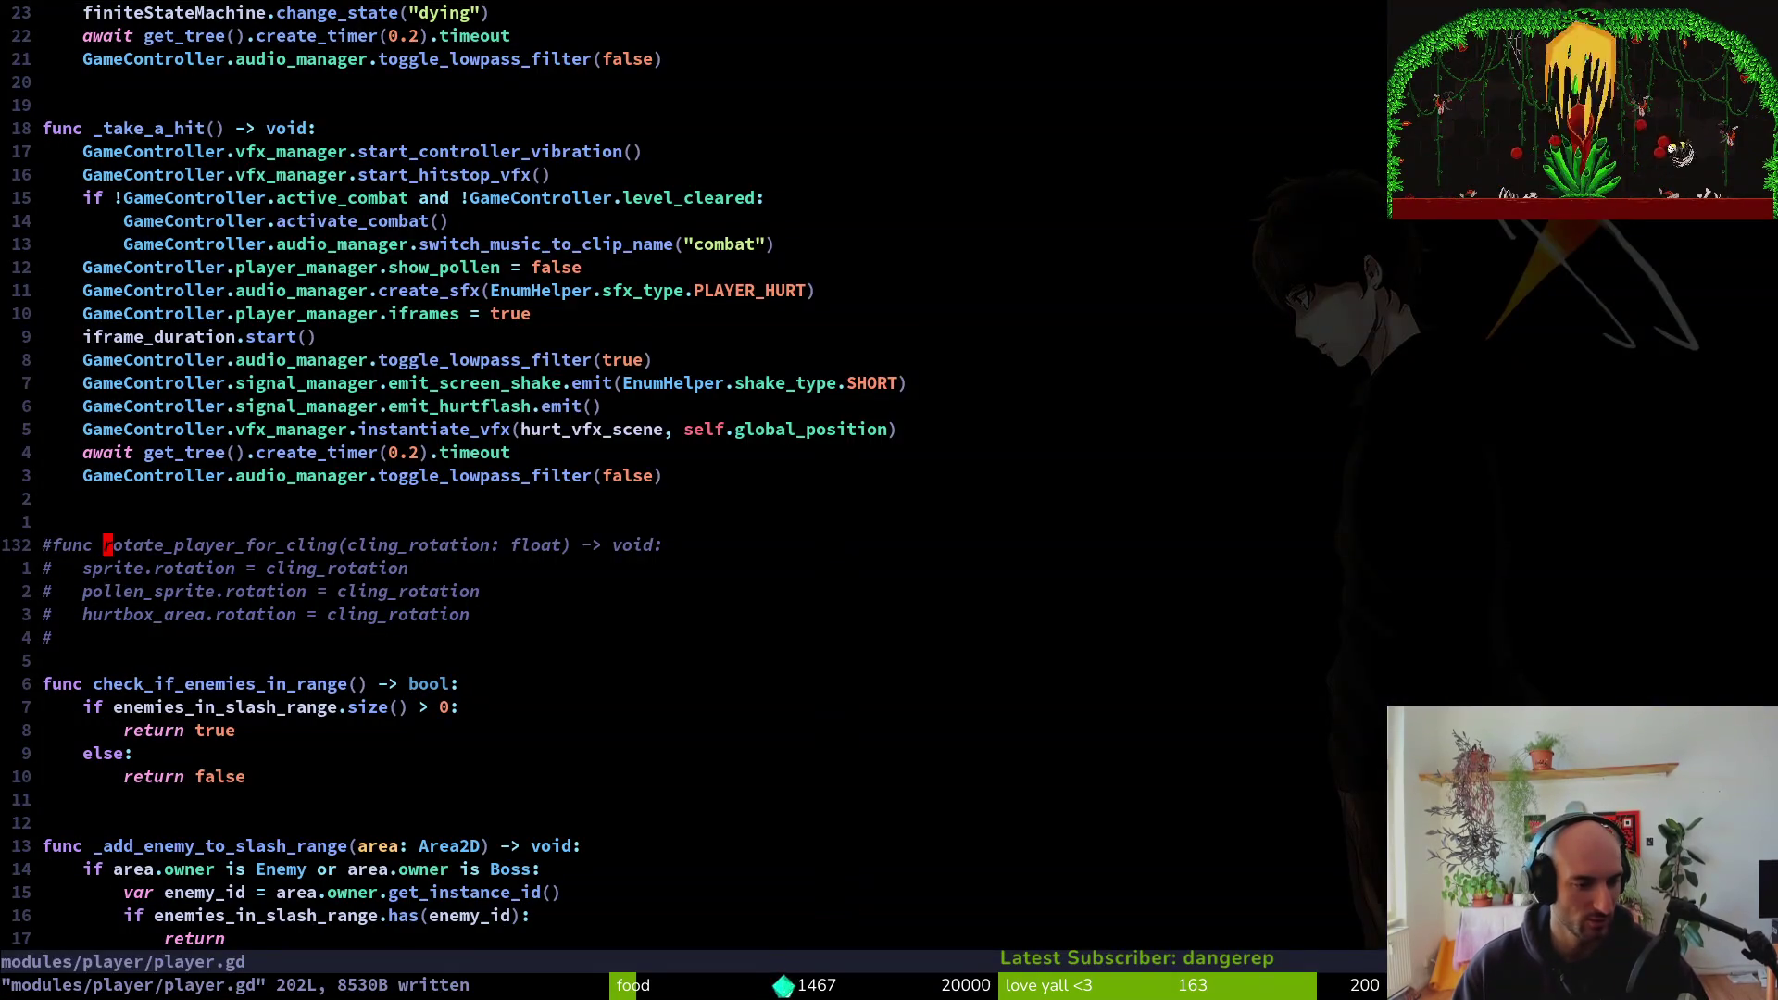
pyautogui.hotkey('ctrl', 'd')
pyautogui.hotkey('ctrl', 'u')
pyautogui.press('y')
pyautogui.press('y')
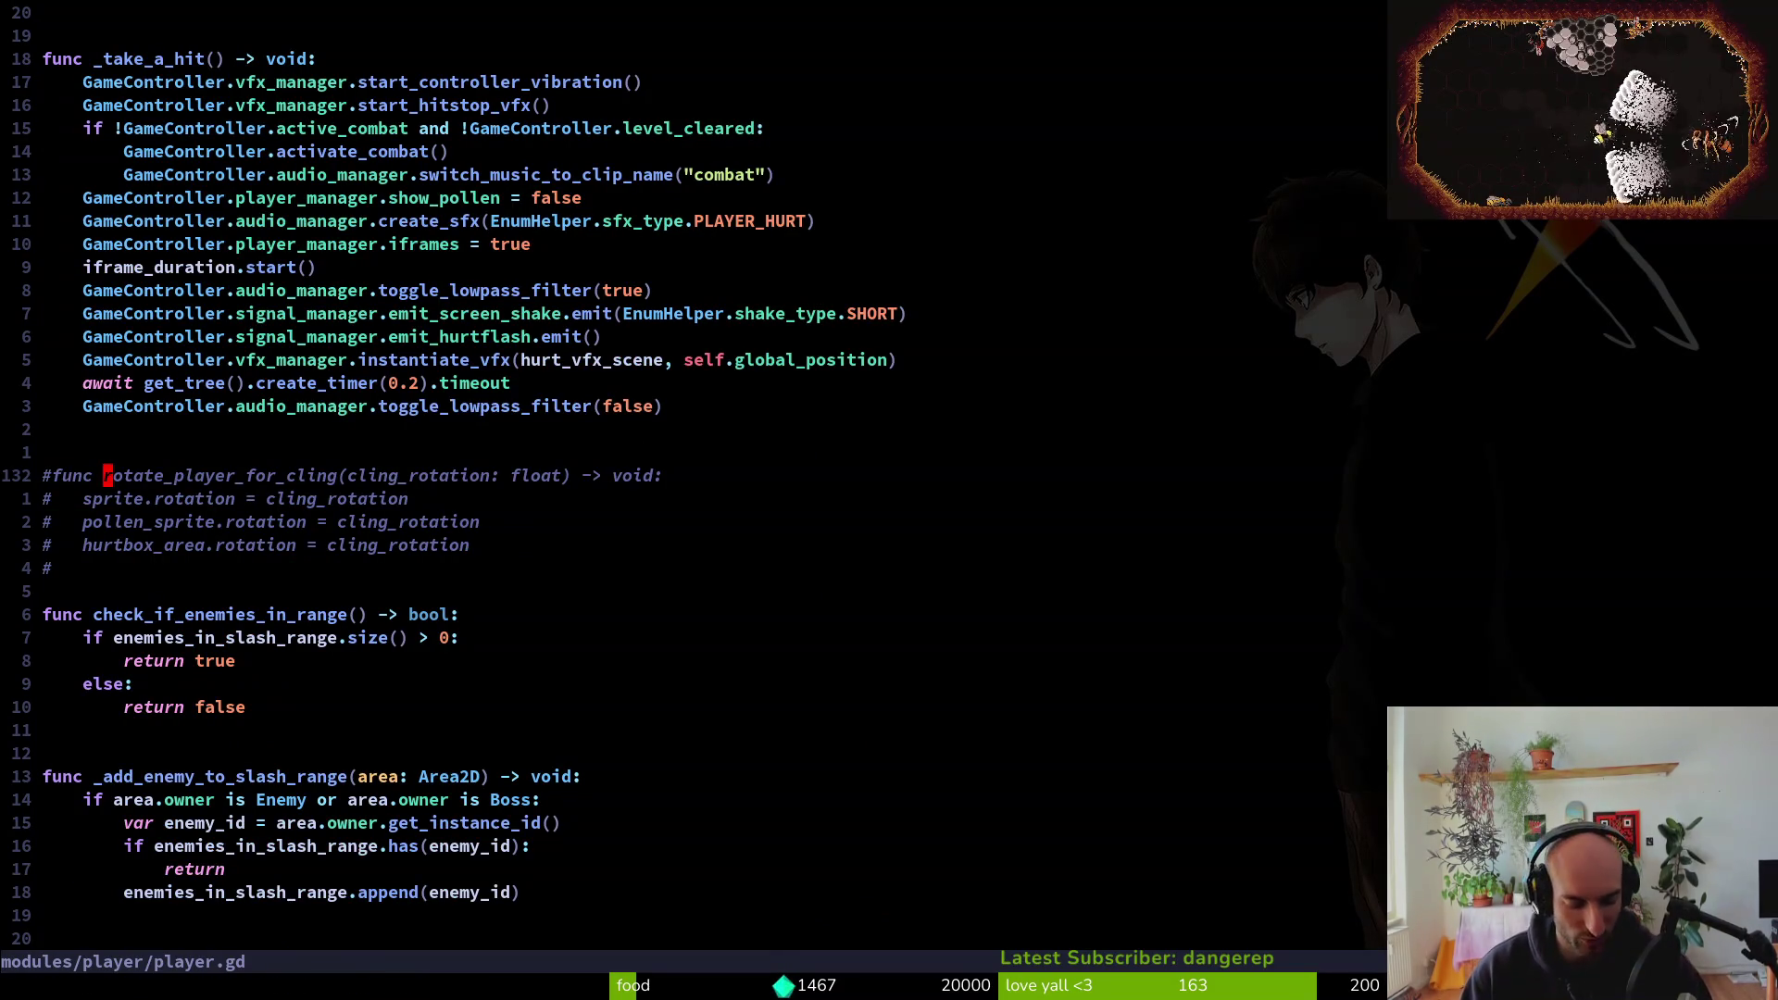
pyautogui.press('j')
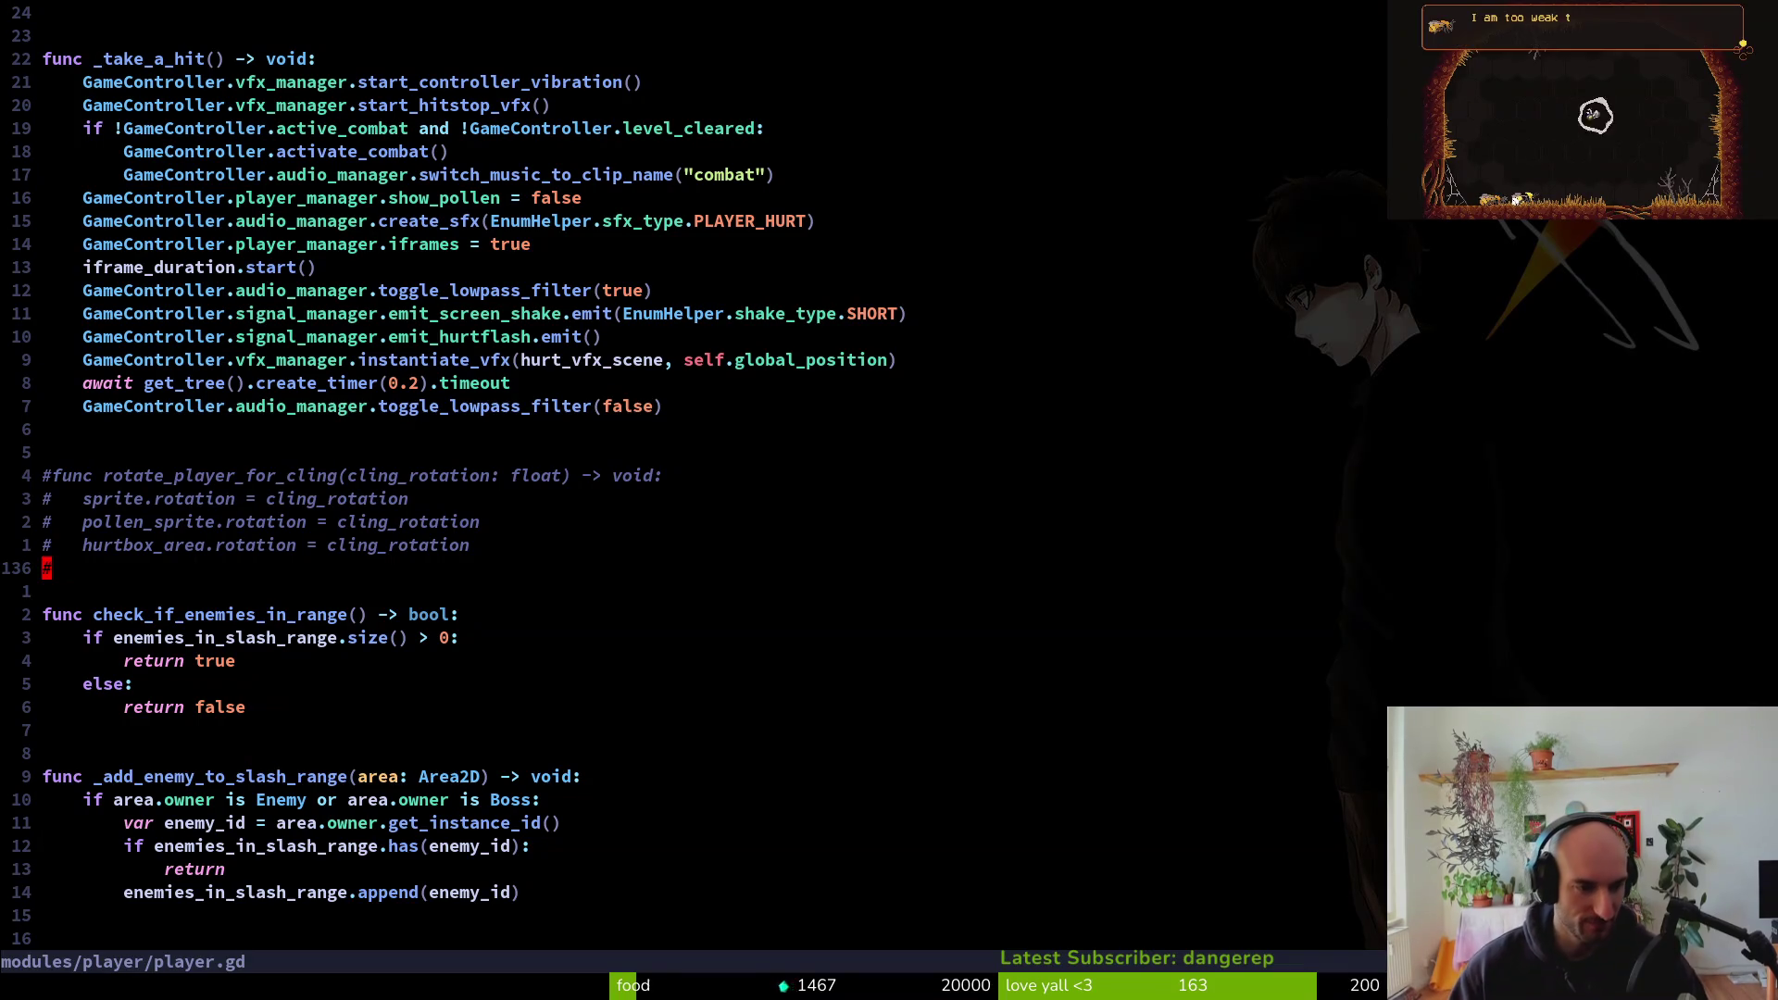
pyautogui.write(':w')
pyautogui.press('Return')
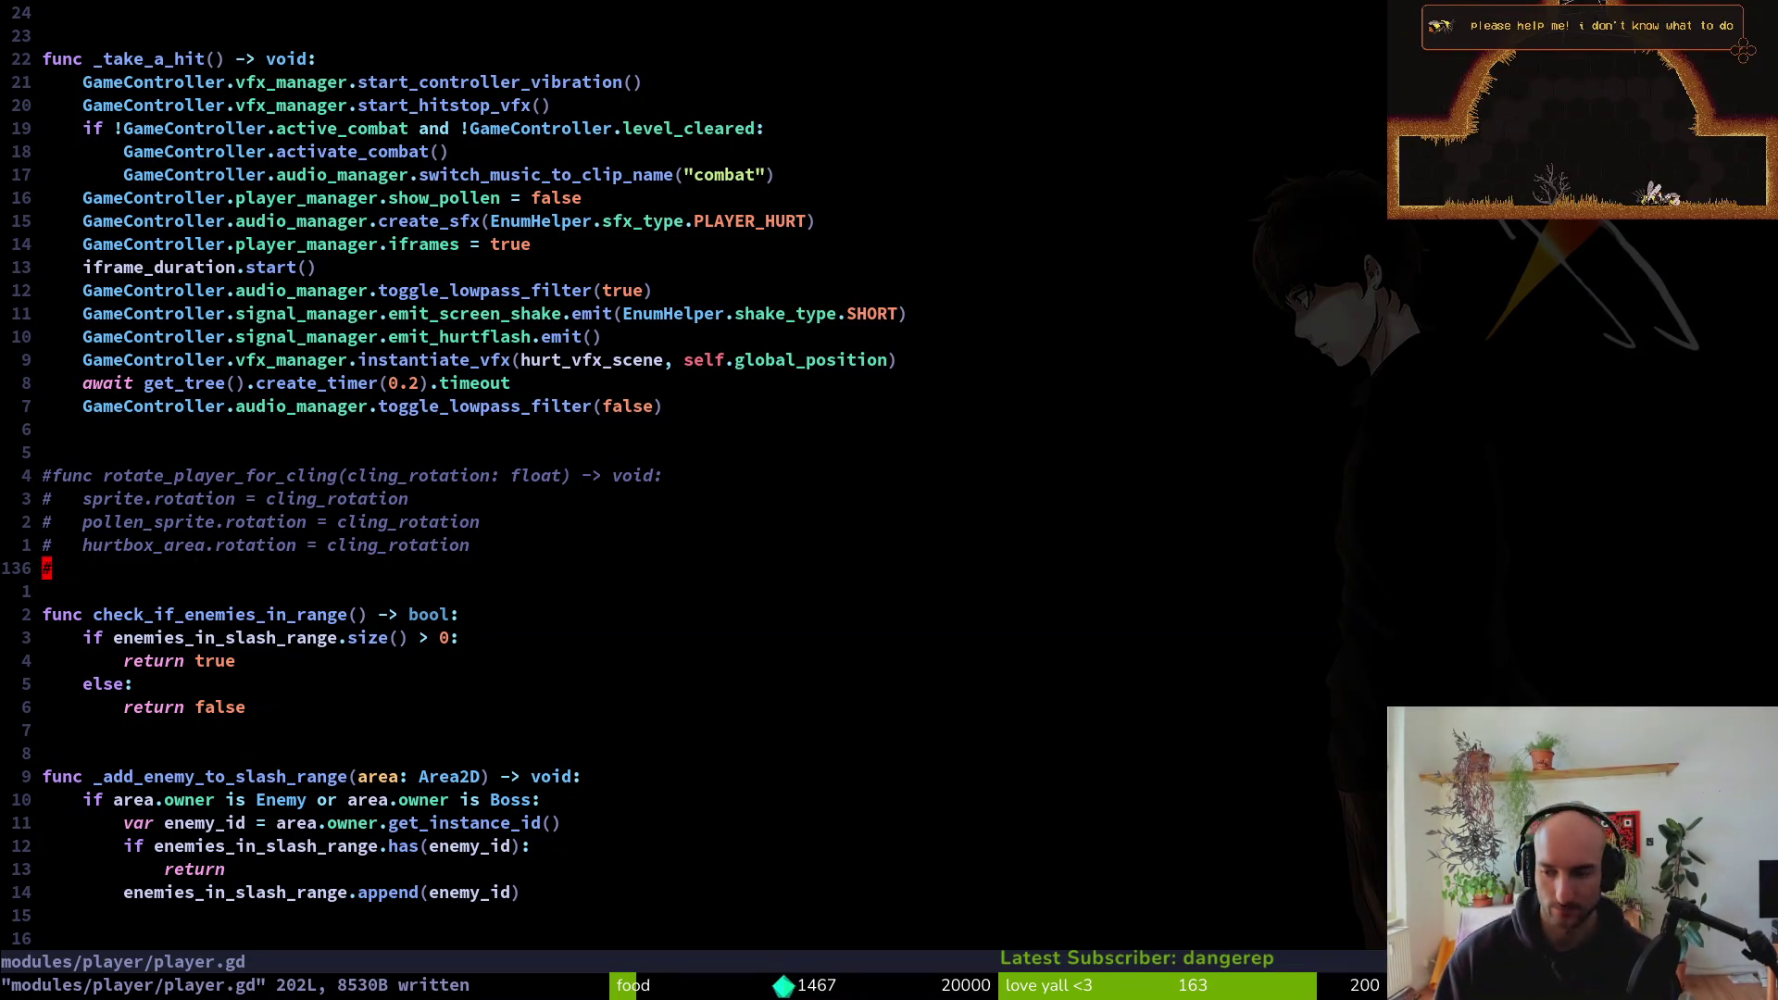
# Scroll down player.gd to the poison sting functions, then run the game from Godot
pyautogui.press('j')
pyautogui.press('j')
pyautogui.press('j')
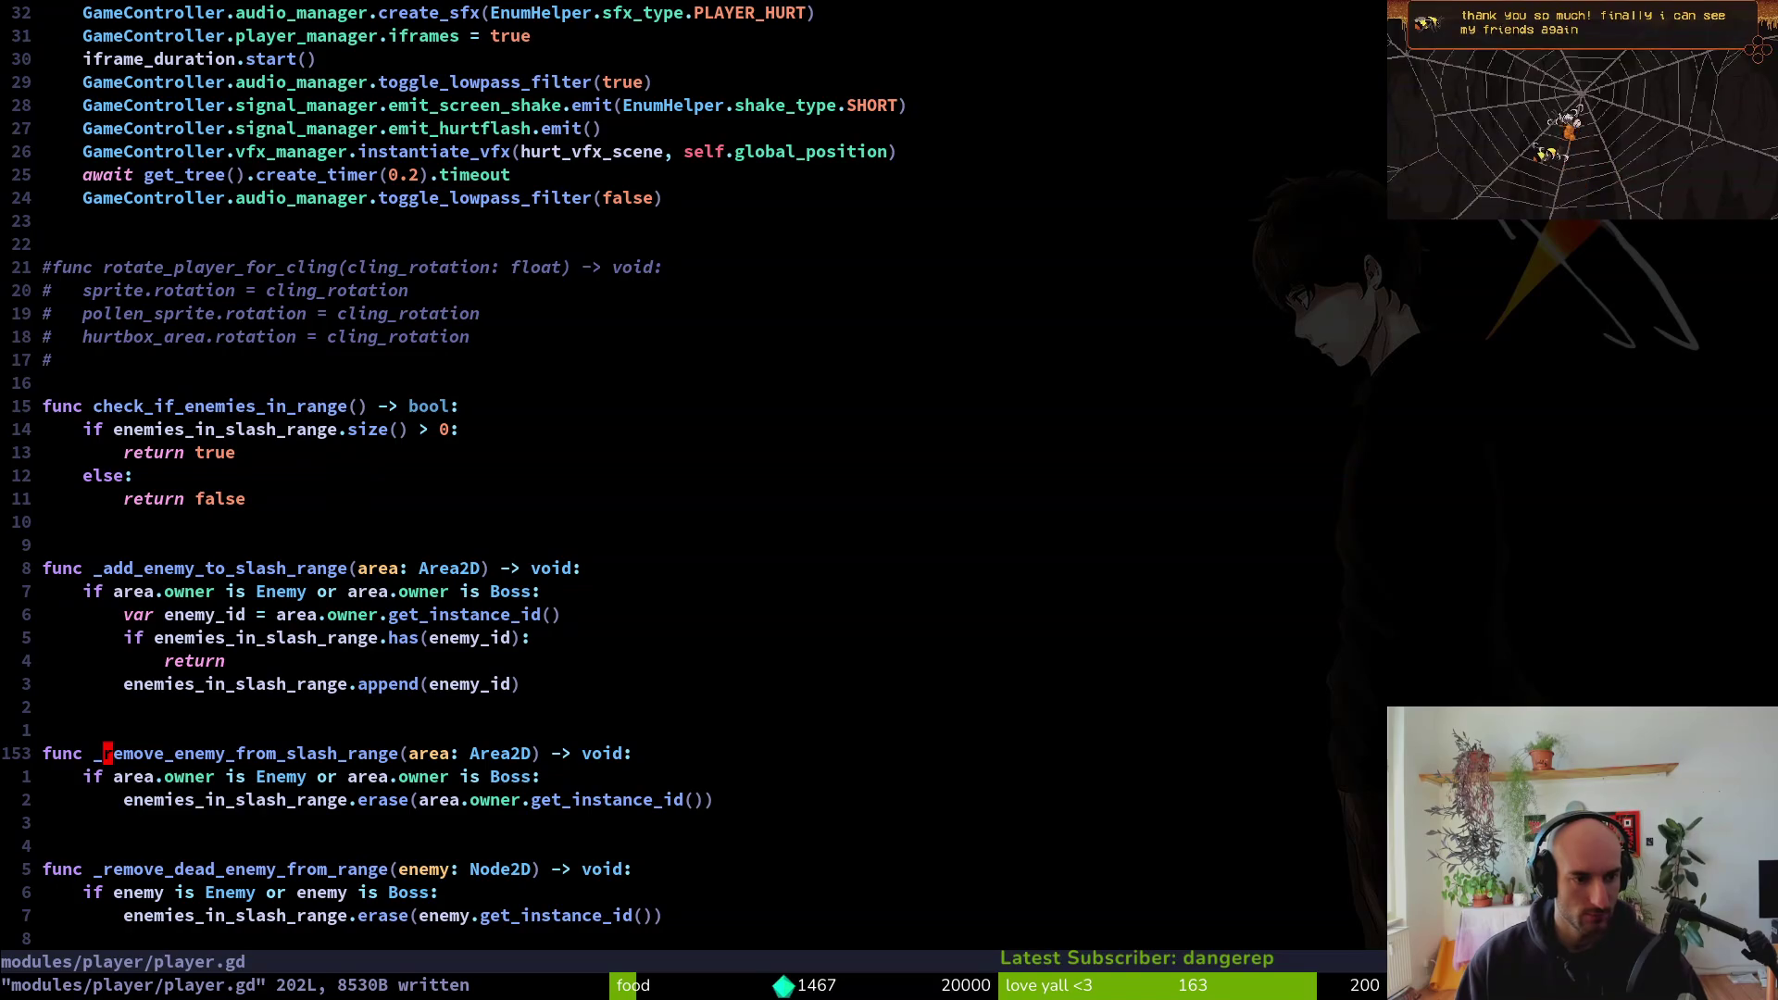
pyautogui.press('k')
pyautogui.press('7')
pyautogui.press('k')
pyautogui.hotkey('ctrl', 'd')
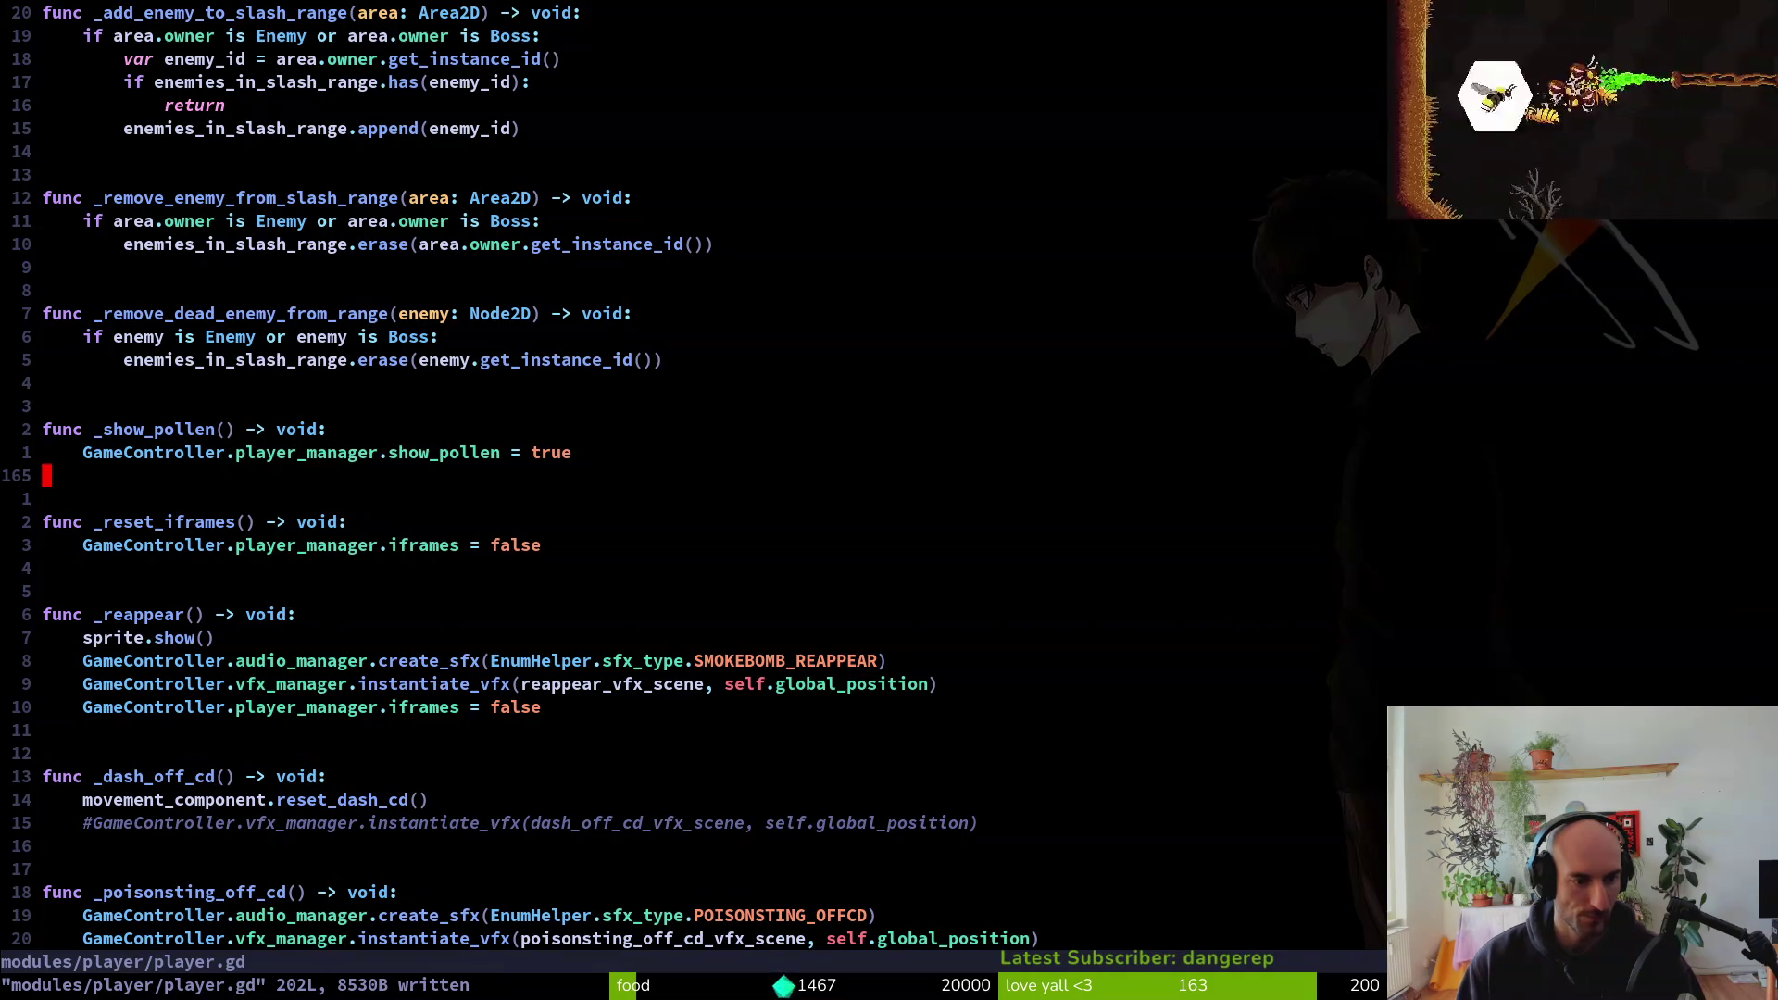
pyautogui.hotkey('ctrl', 'd')
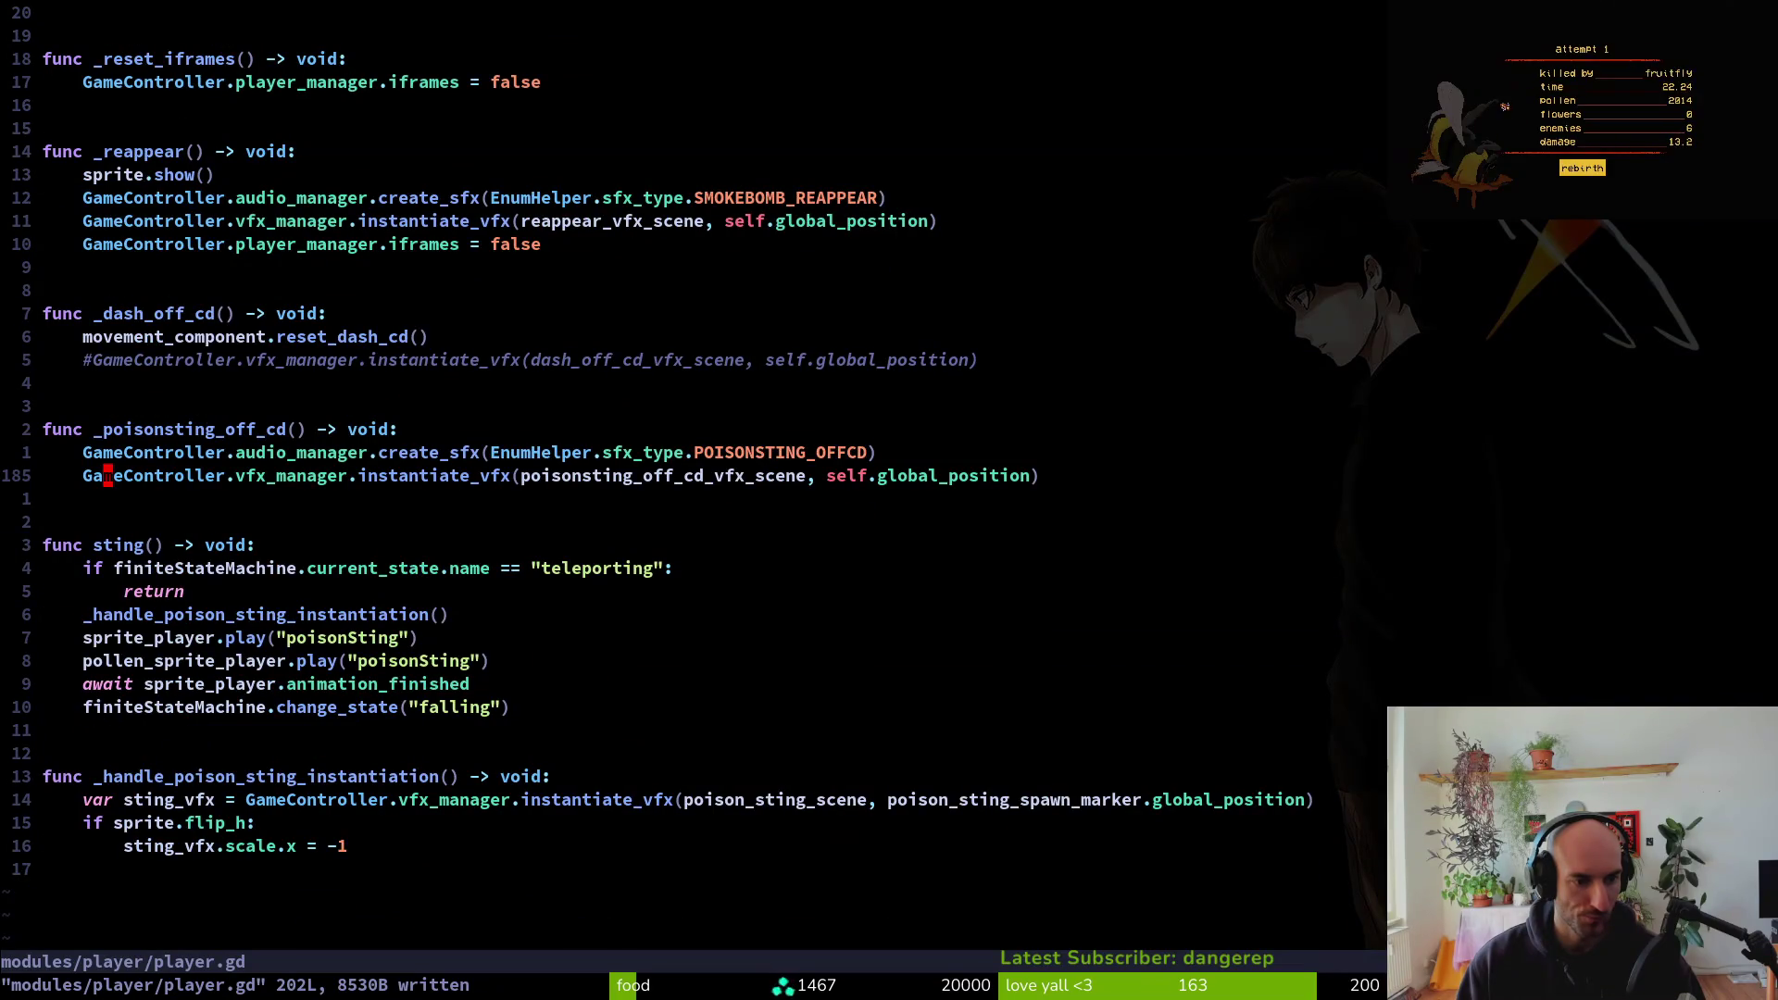
pyautogui.hotkey('alt', 'Tab')
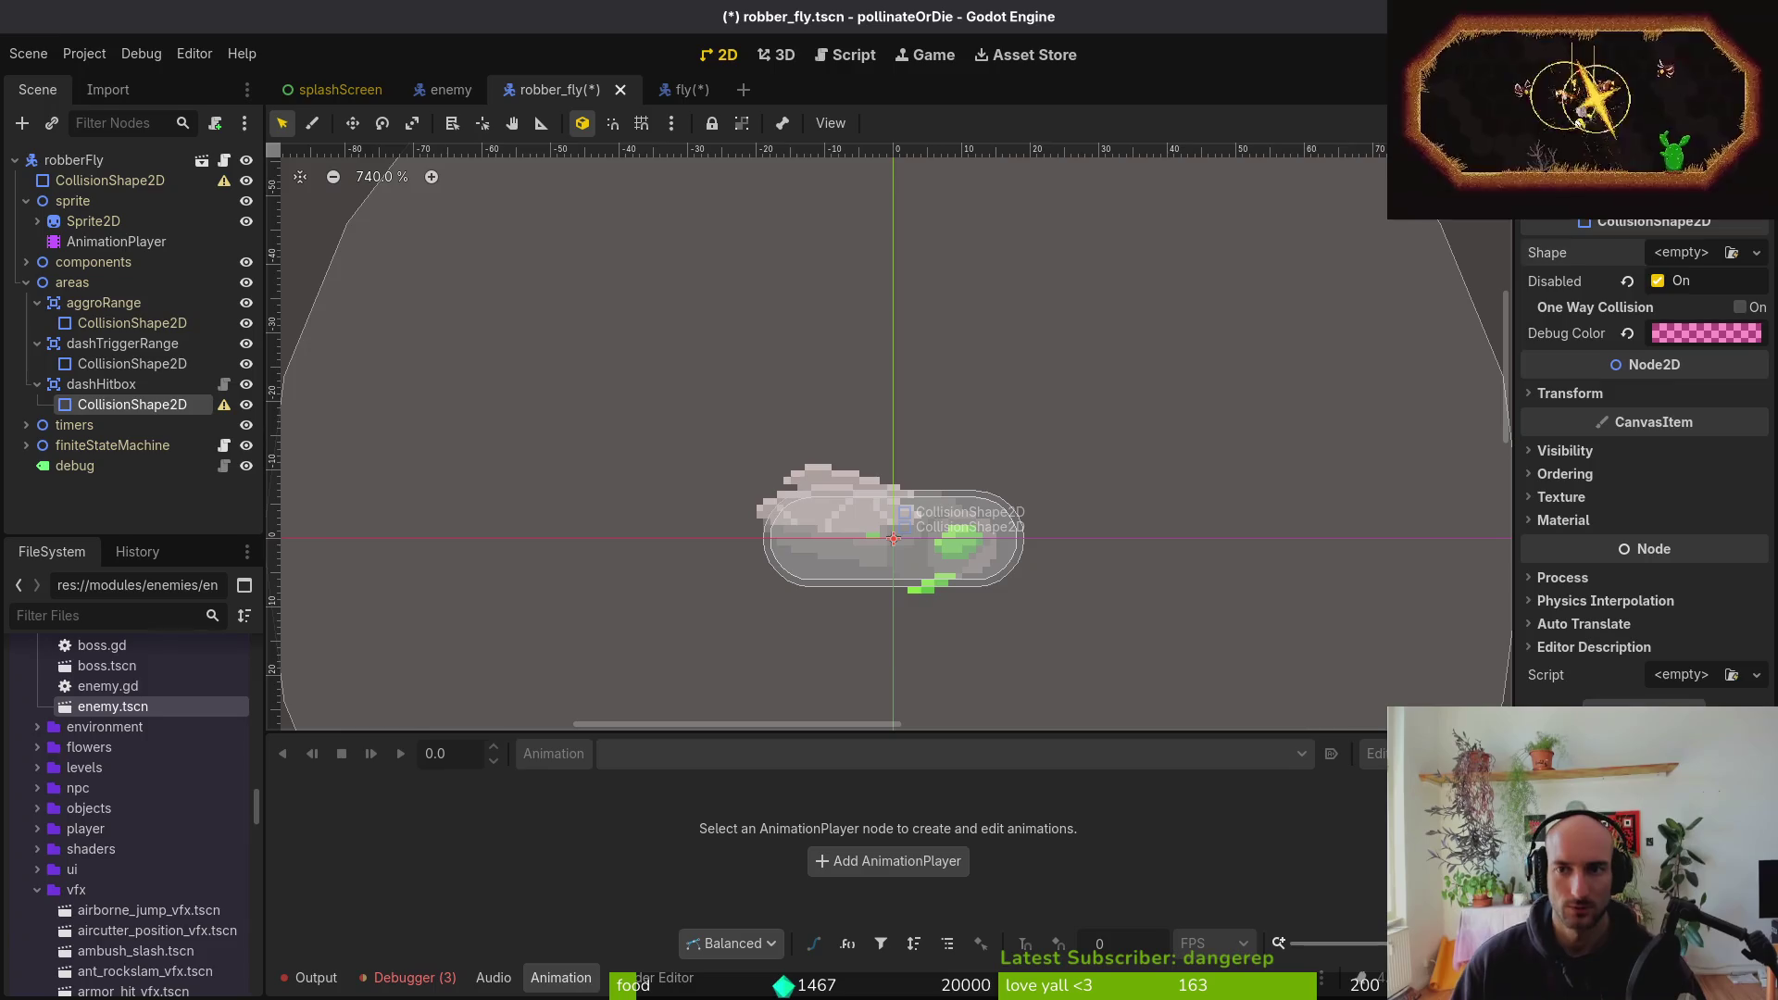
pyautogui.press('F5')
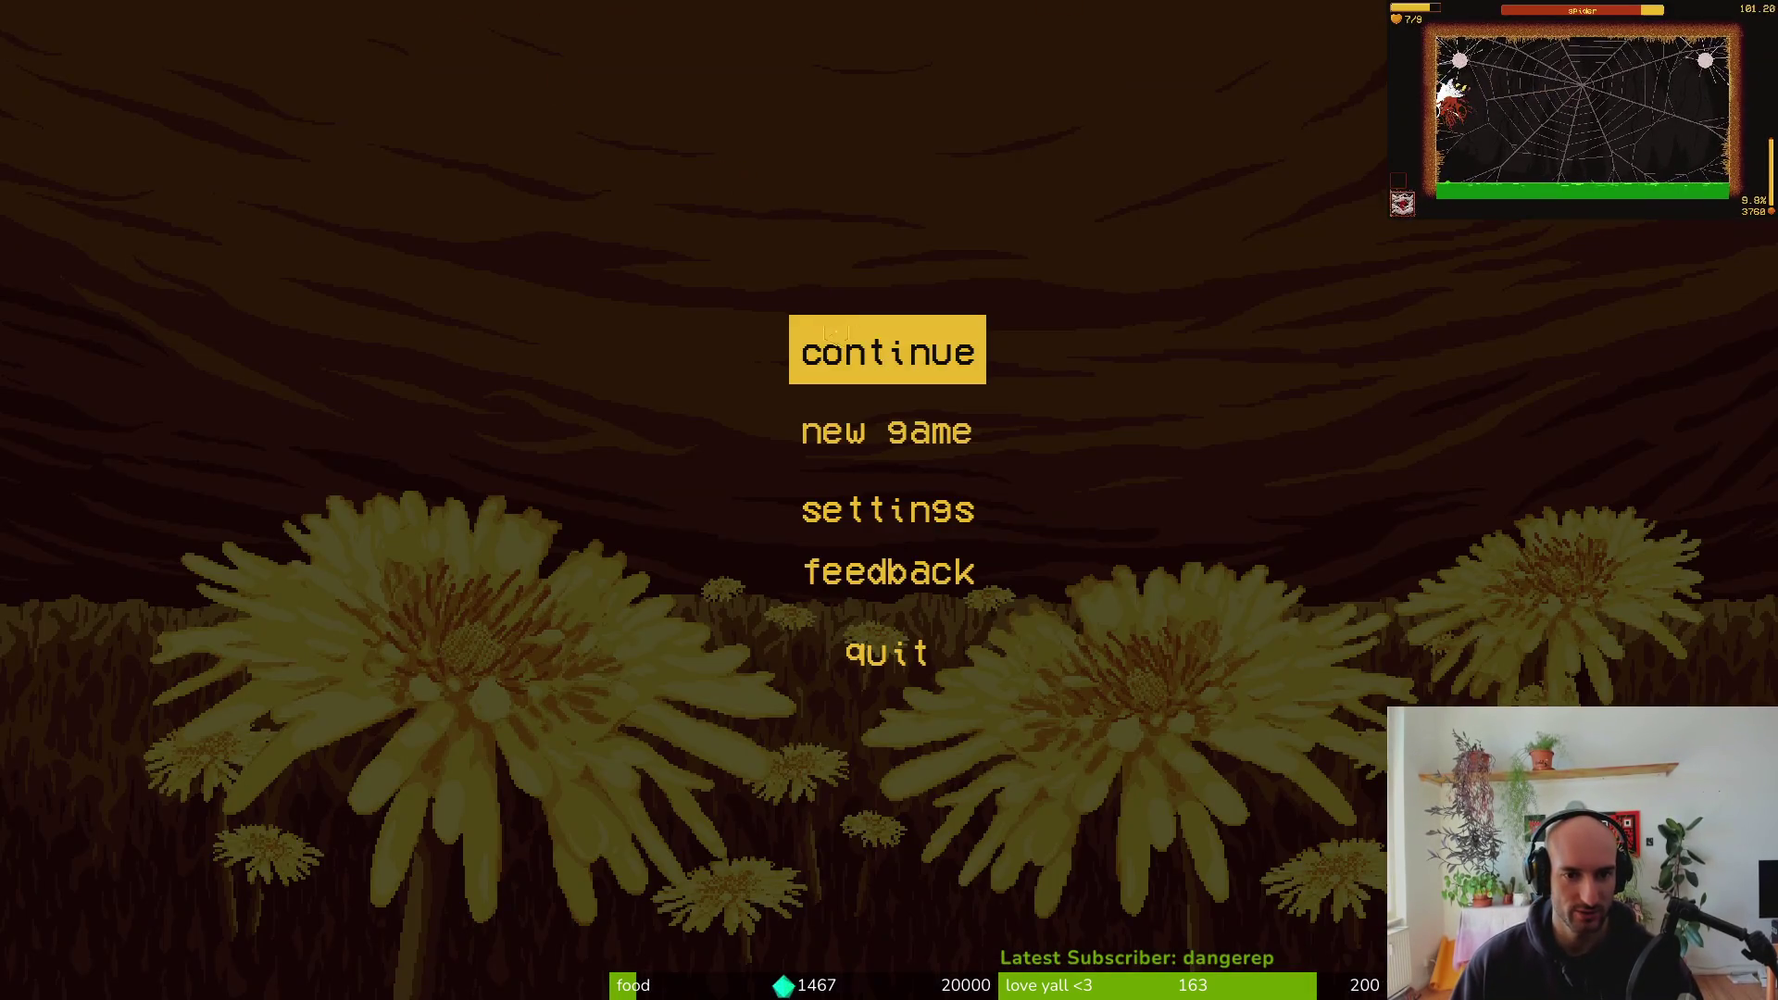
# Continue the saved game and fly the bee over to talk to the large bee
pyautogui.click(878, 352)
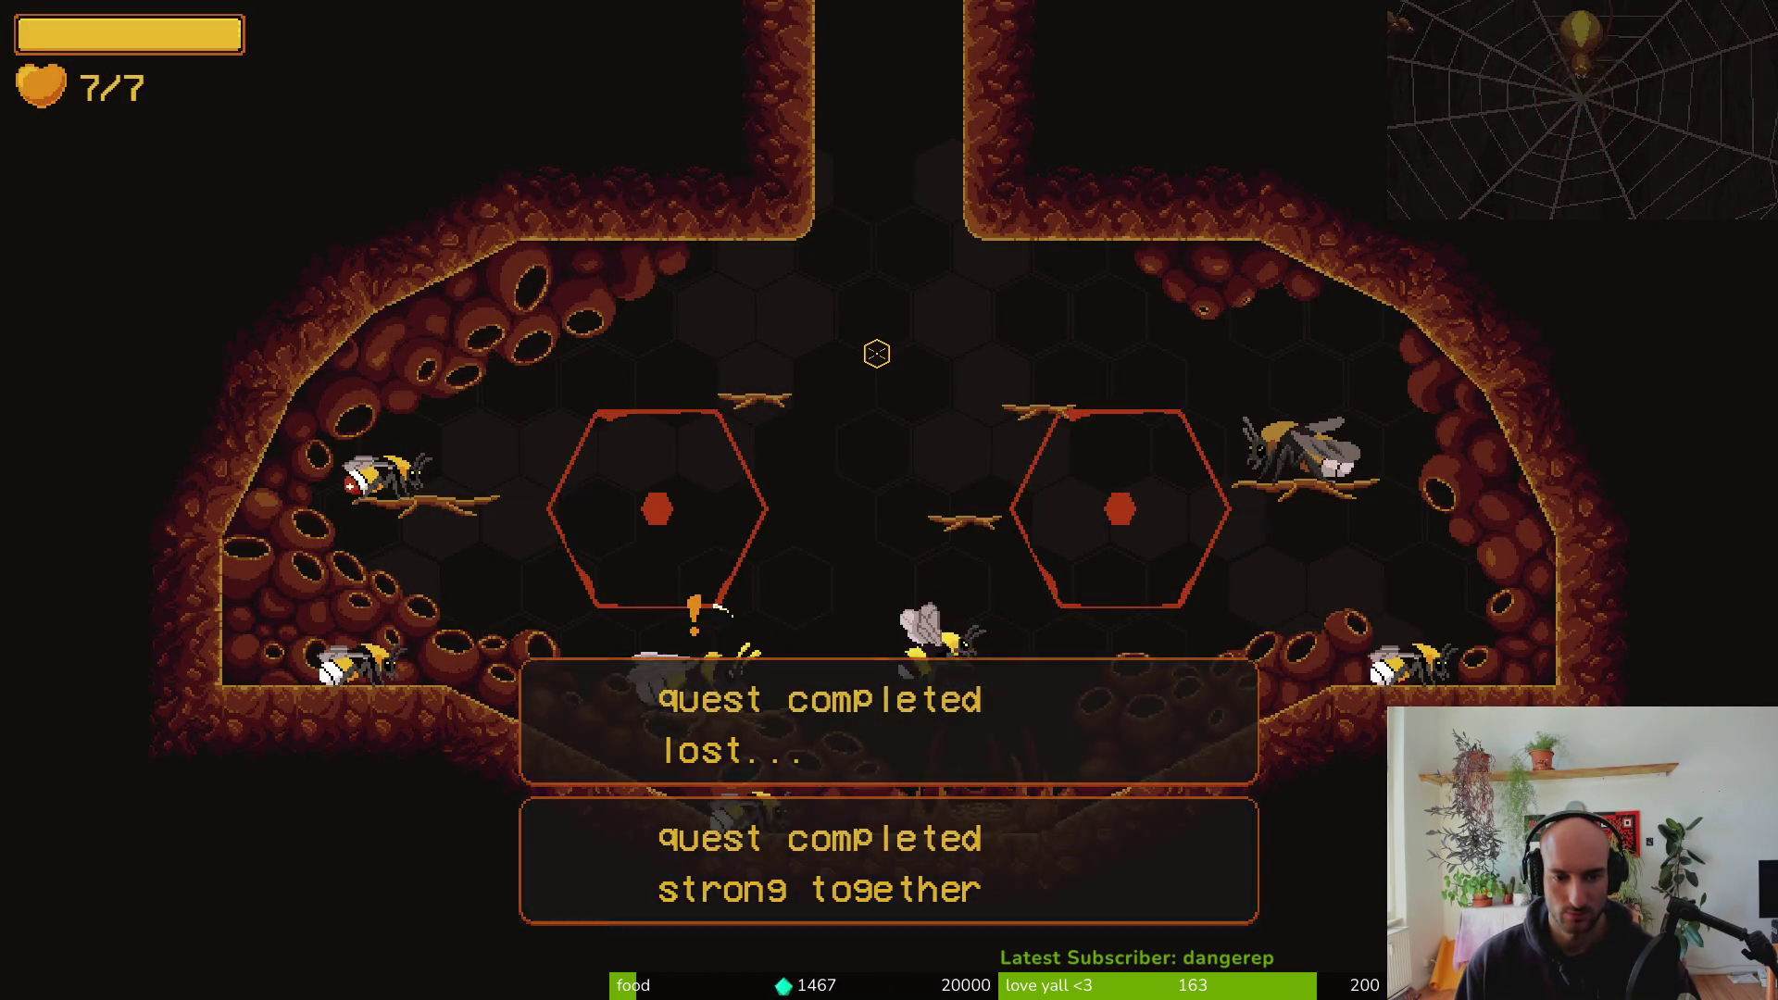
pyautogui.press('a')
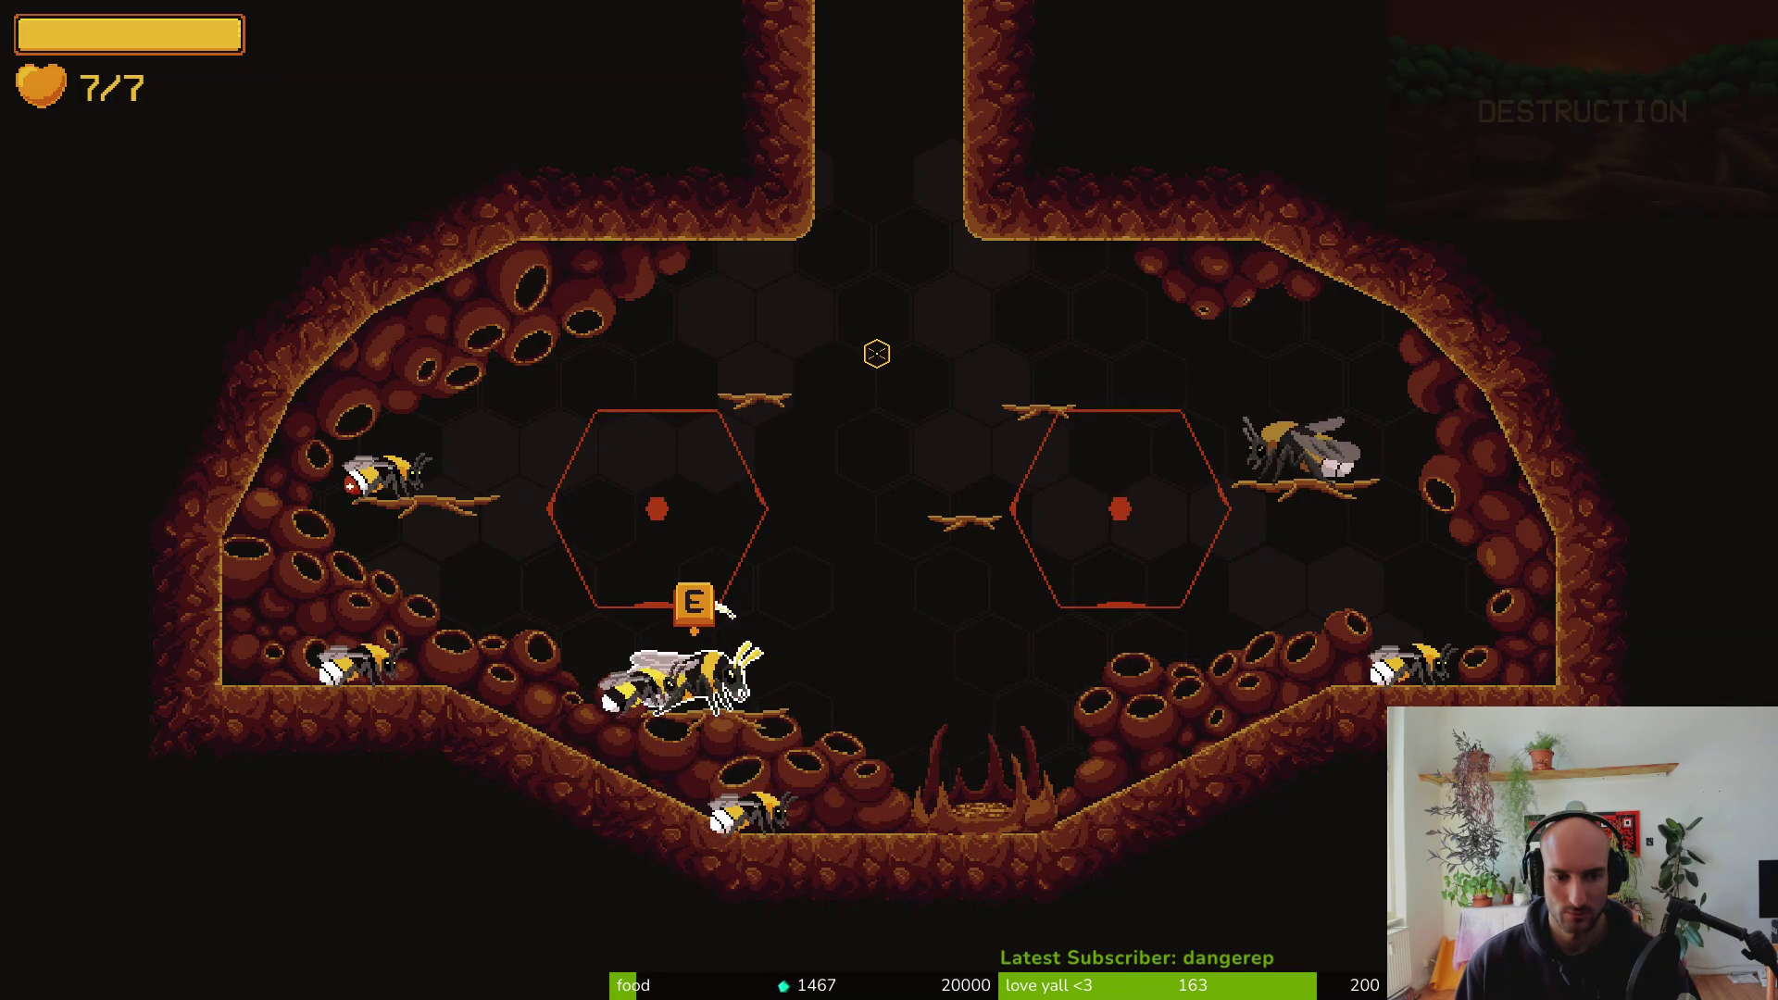
pyautogui.press('e')
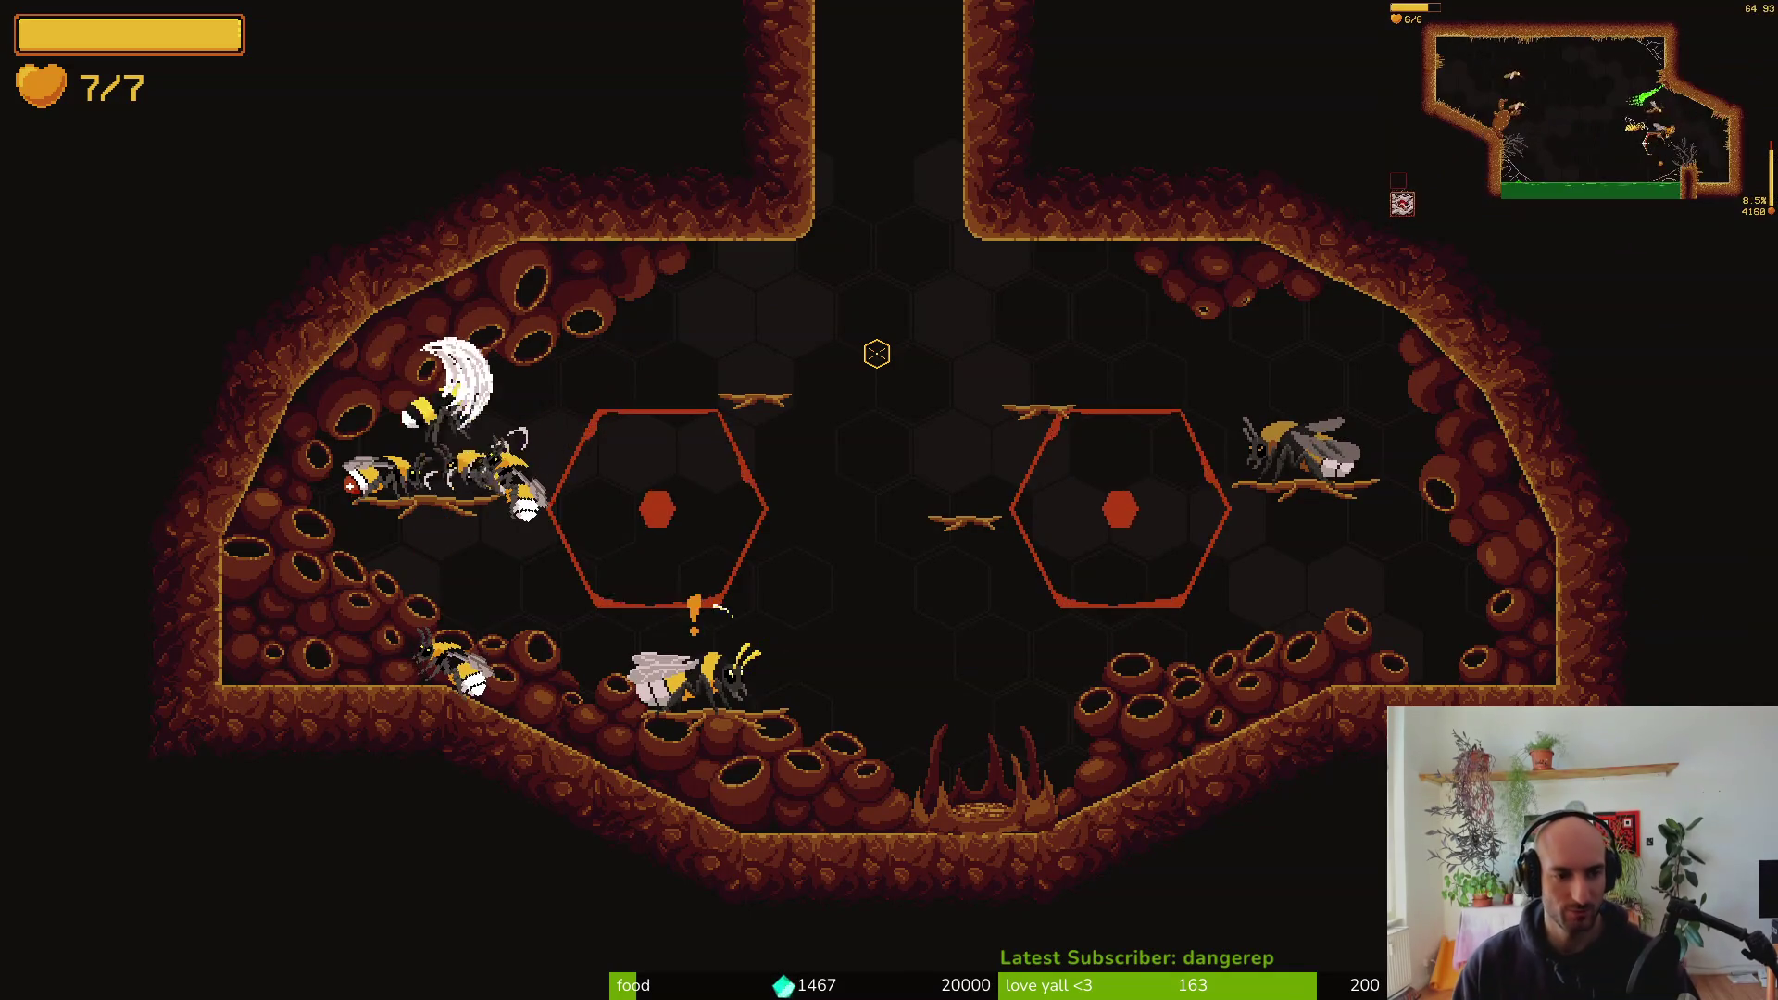
# Use the pause menu's debugging panel to UNLOCK ALL
pyautogui.press('Escape')
pyautogui.press('Up')
pyautogui.press('Up')
pyautogui.press('Return')
pyautogui.press('Up')
pyautogui.press('Left')
pyautogui.press('Return')
pyautogui.press('Escape')
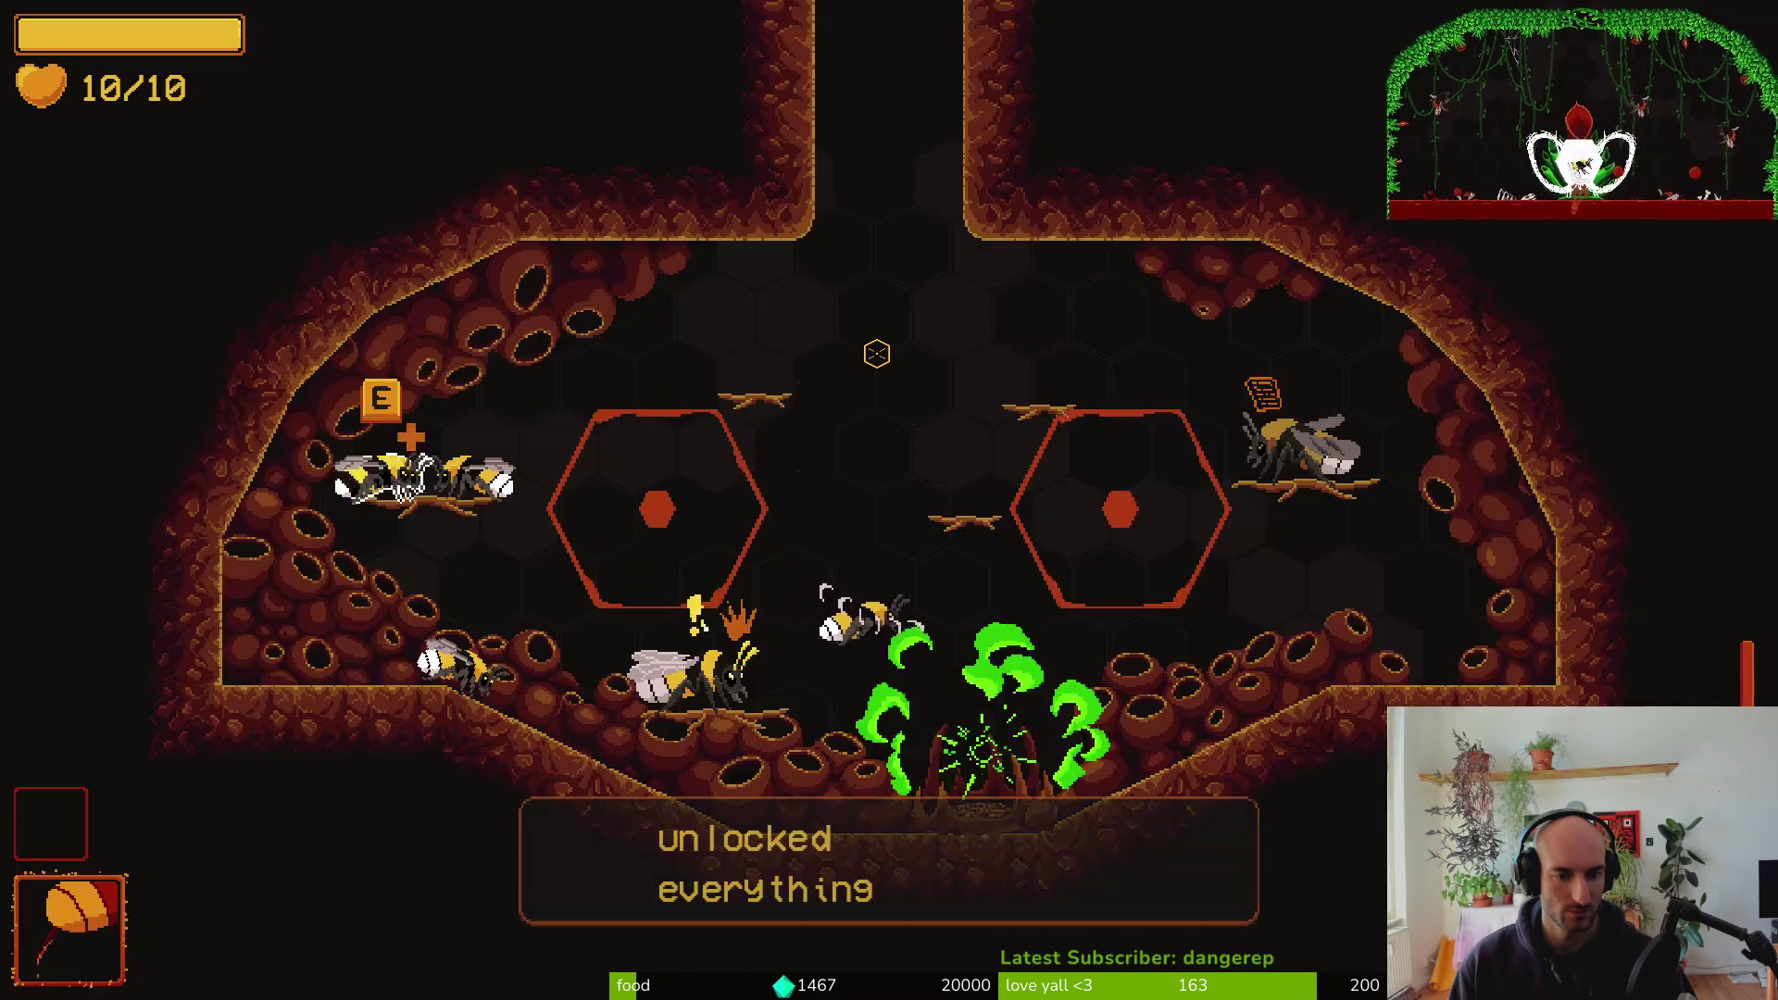
# Browse the inventory's sword item and unlocked abilities, including shield and poison sting
pyautogui.press('Tab')
pyautogui.press('Right')
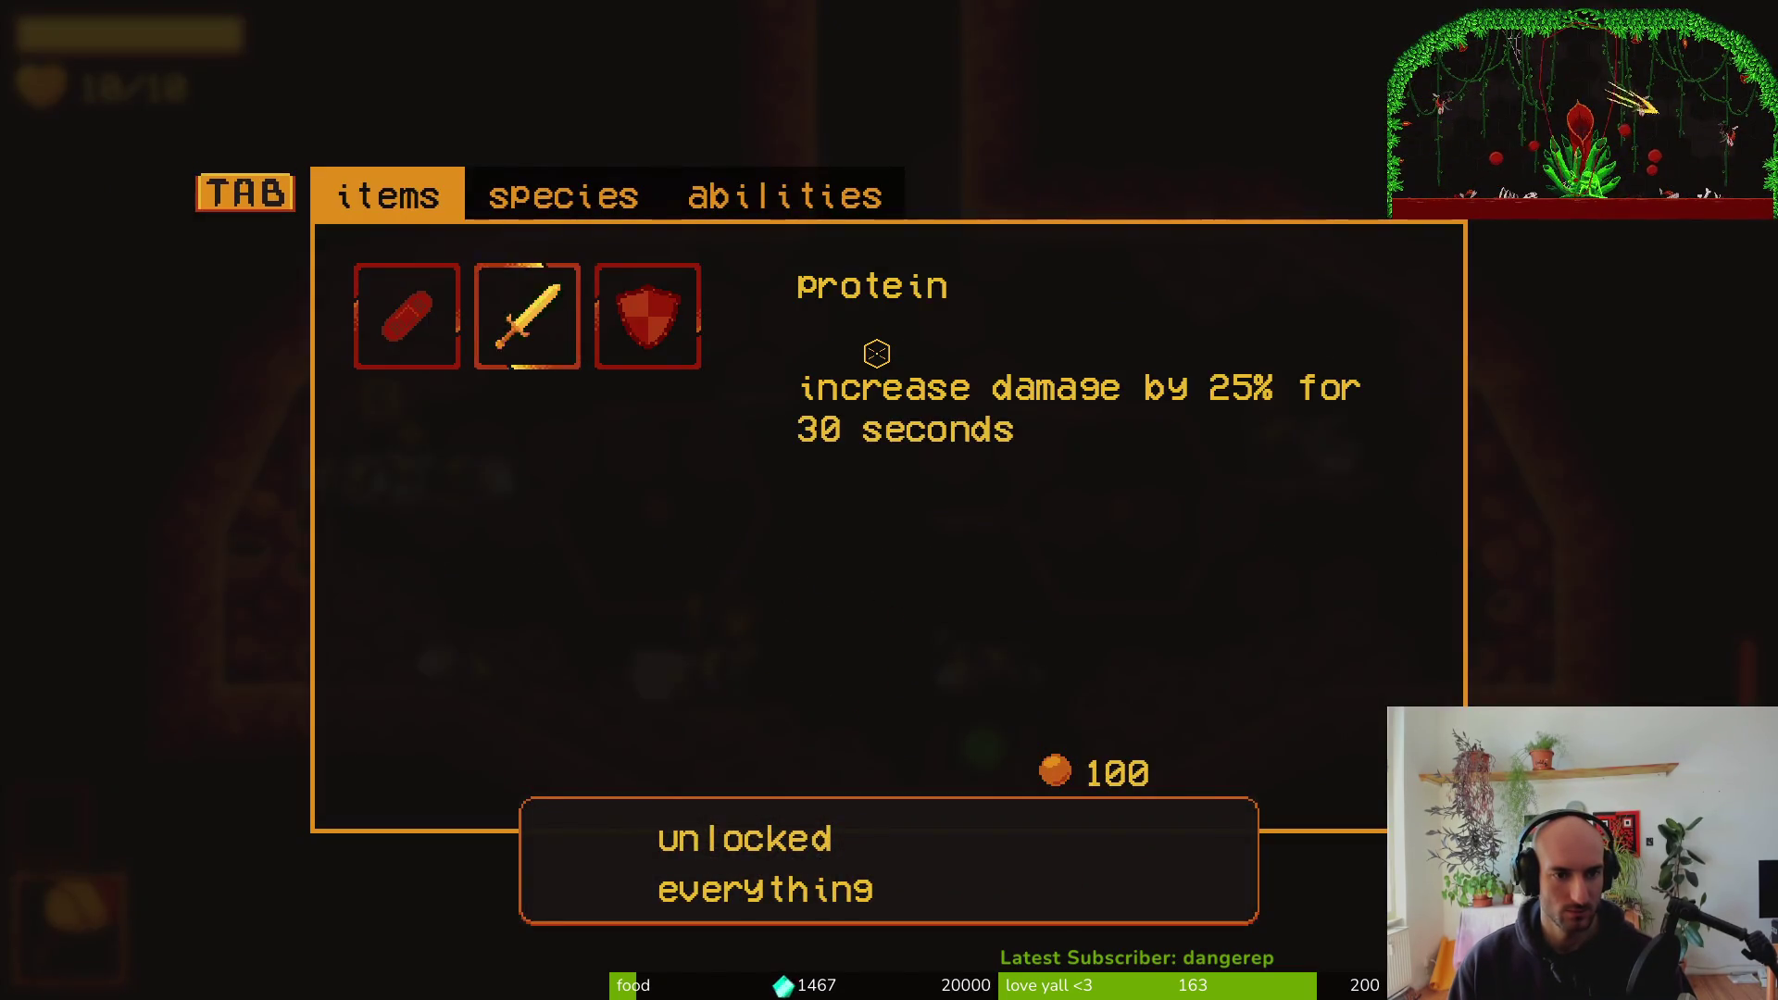
pyautogui.press('Tab')
pyautogui.press('Tab')
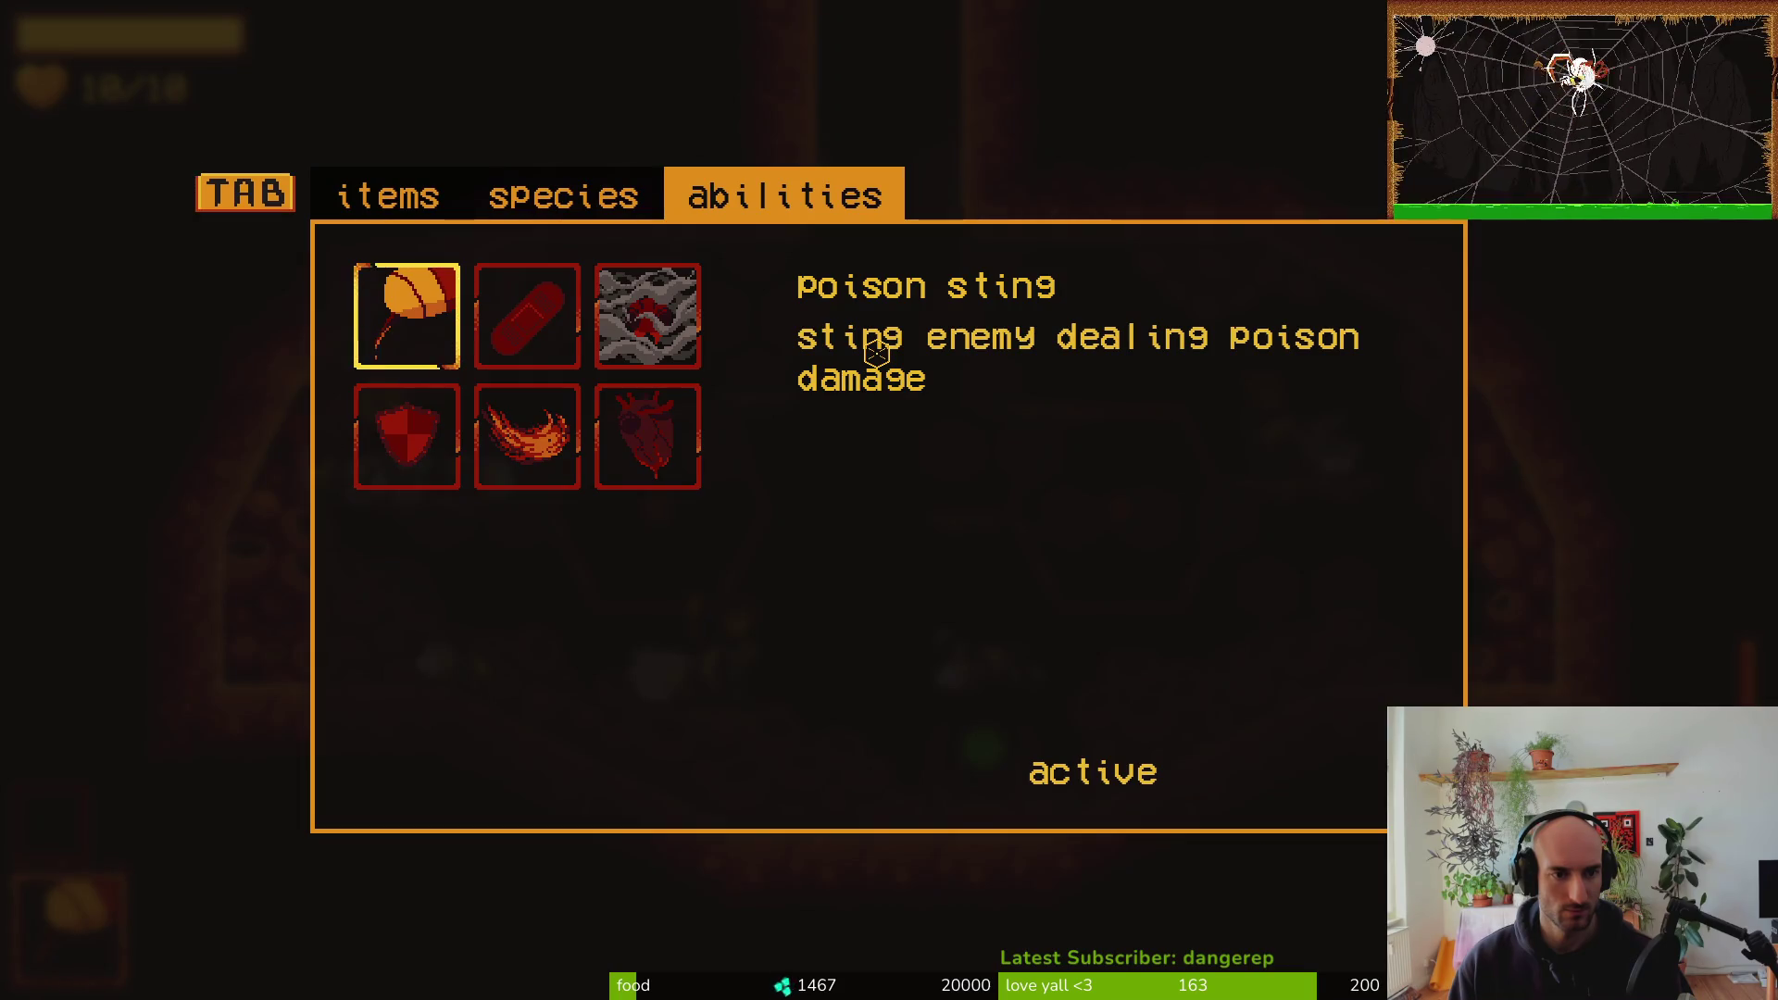
pyautogui.press('Down')
pyautogui.press('Right')
pyautogui.press('Right')
pyautogui.press('Up')
pyautogui.press('Left')
pyautogui.press('Left')
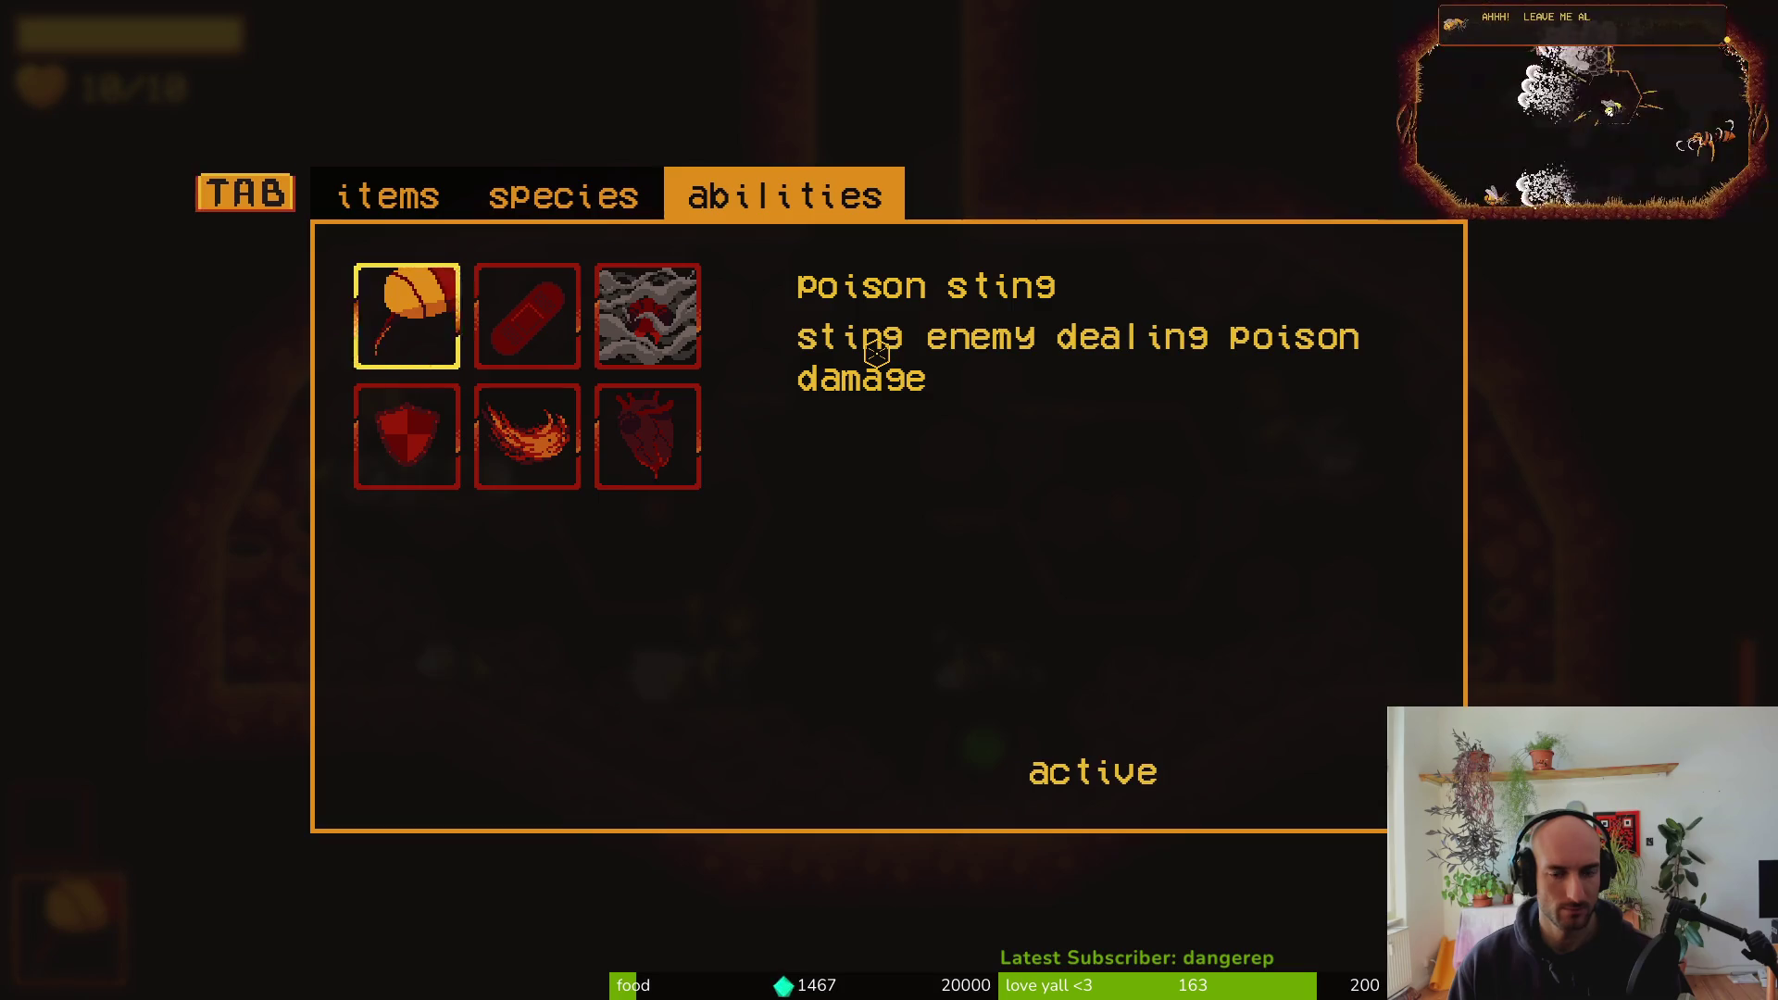
pyautogui.press('Escape')
pyautogui.press('Escape')
# Quit to the main menu and continue the saved game again
pyautogui.press('Up')
pyautogui.press('Return')
pyautogui.press('Return')
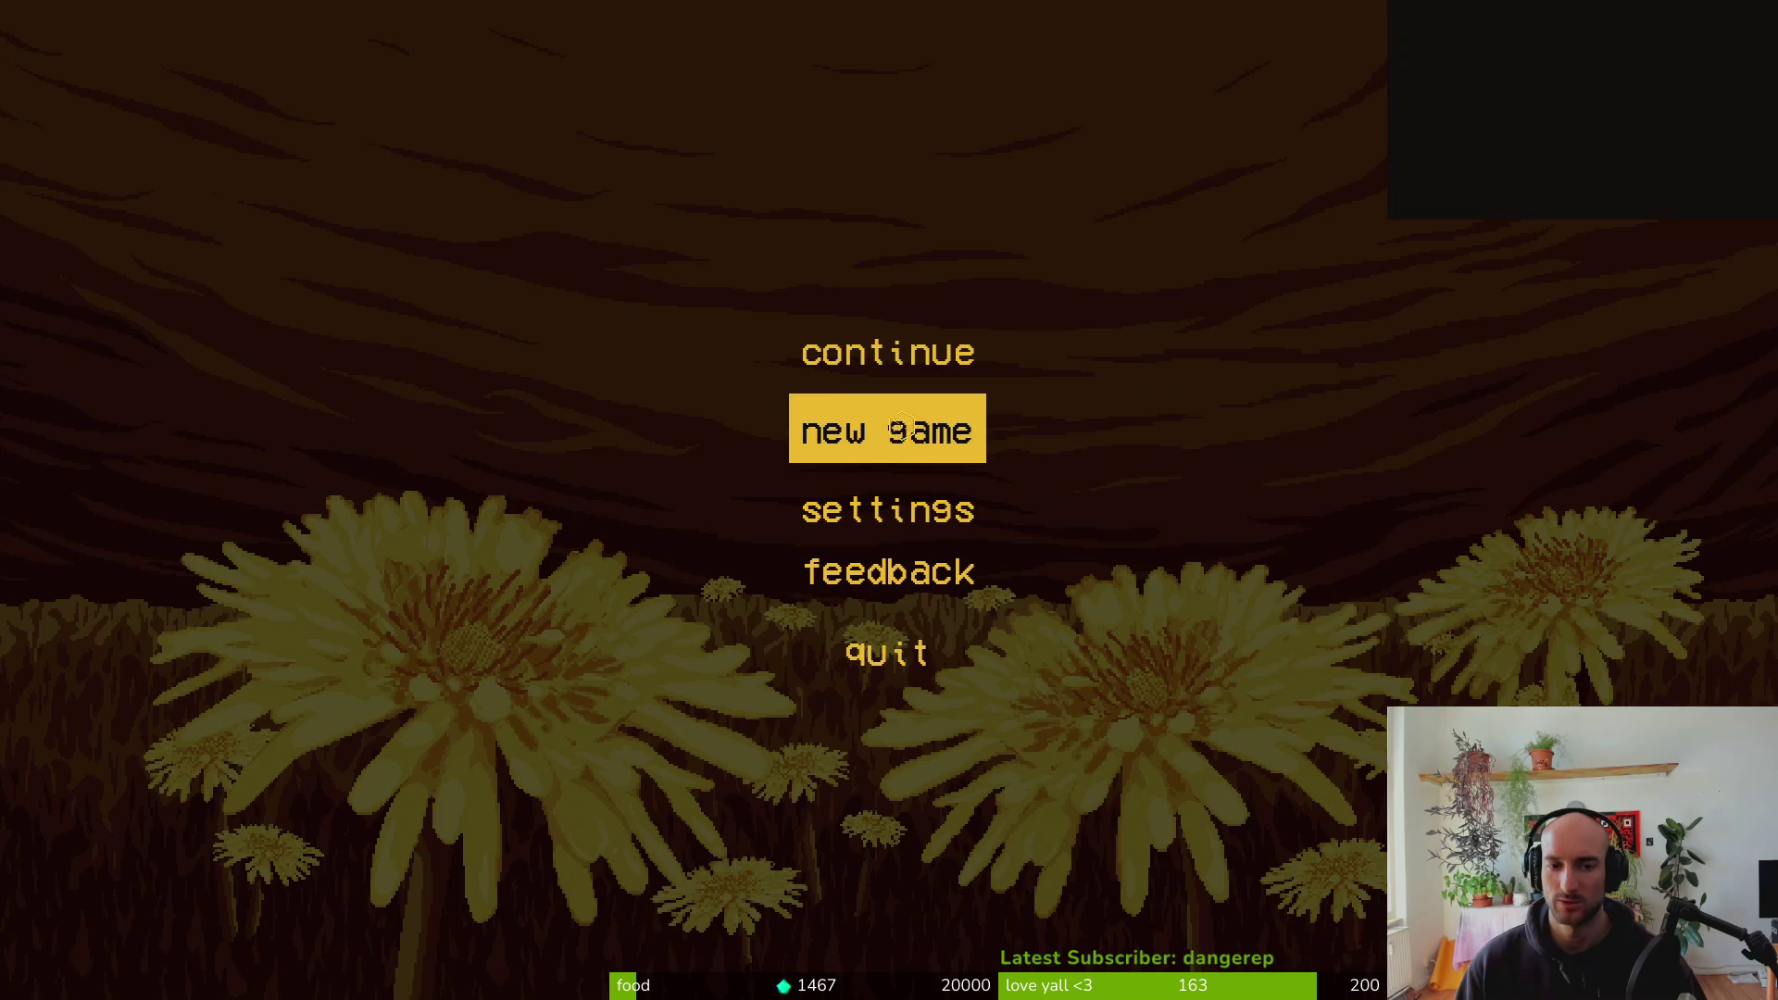
pyautogui.click(878, 357)
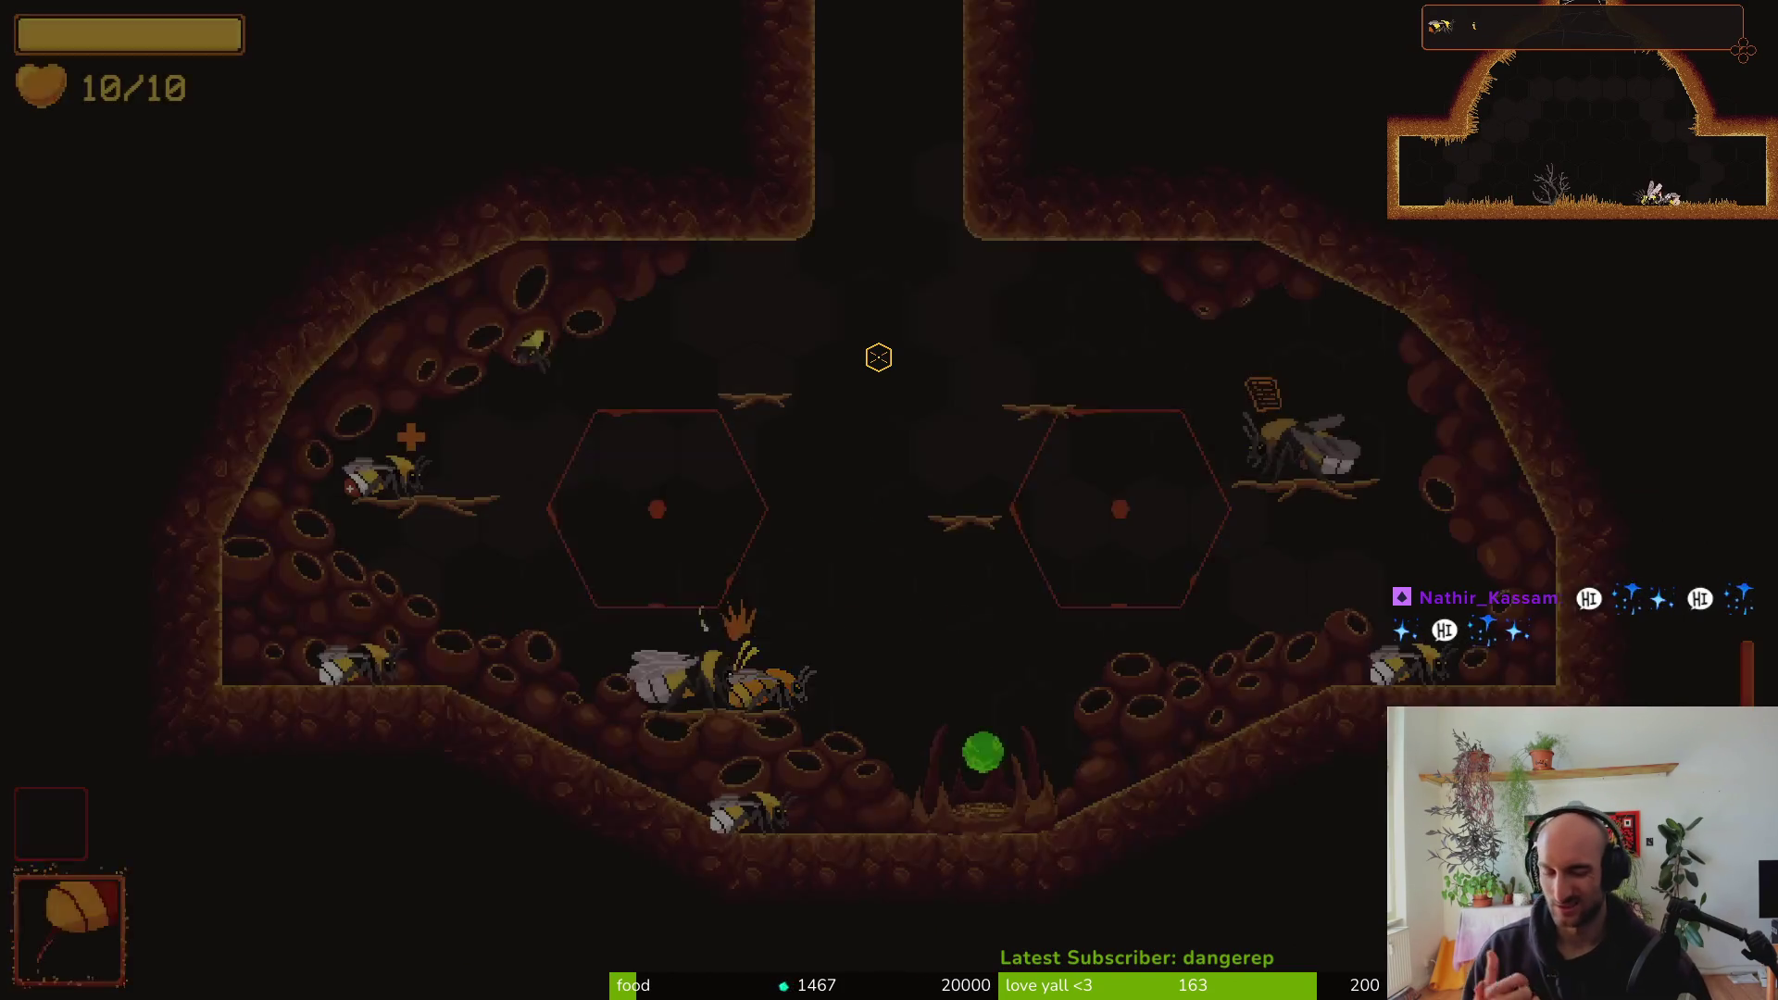
# Fly to the green altar and browse its upgrade perks
pyautogui.press('d')
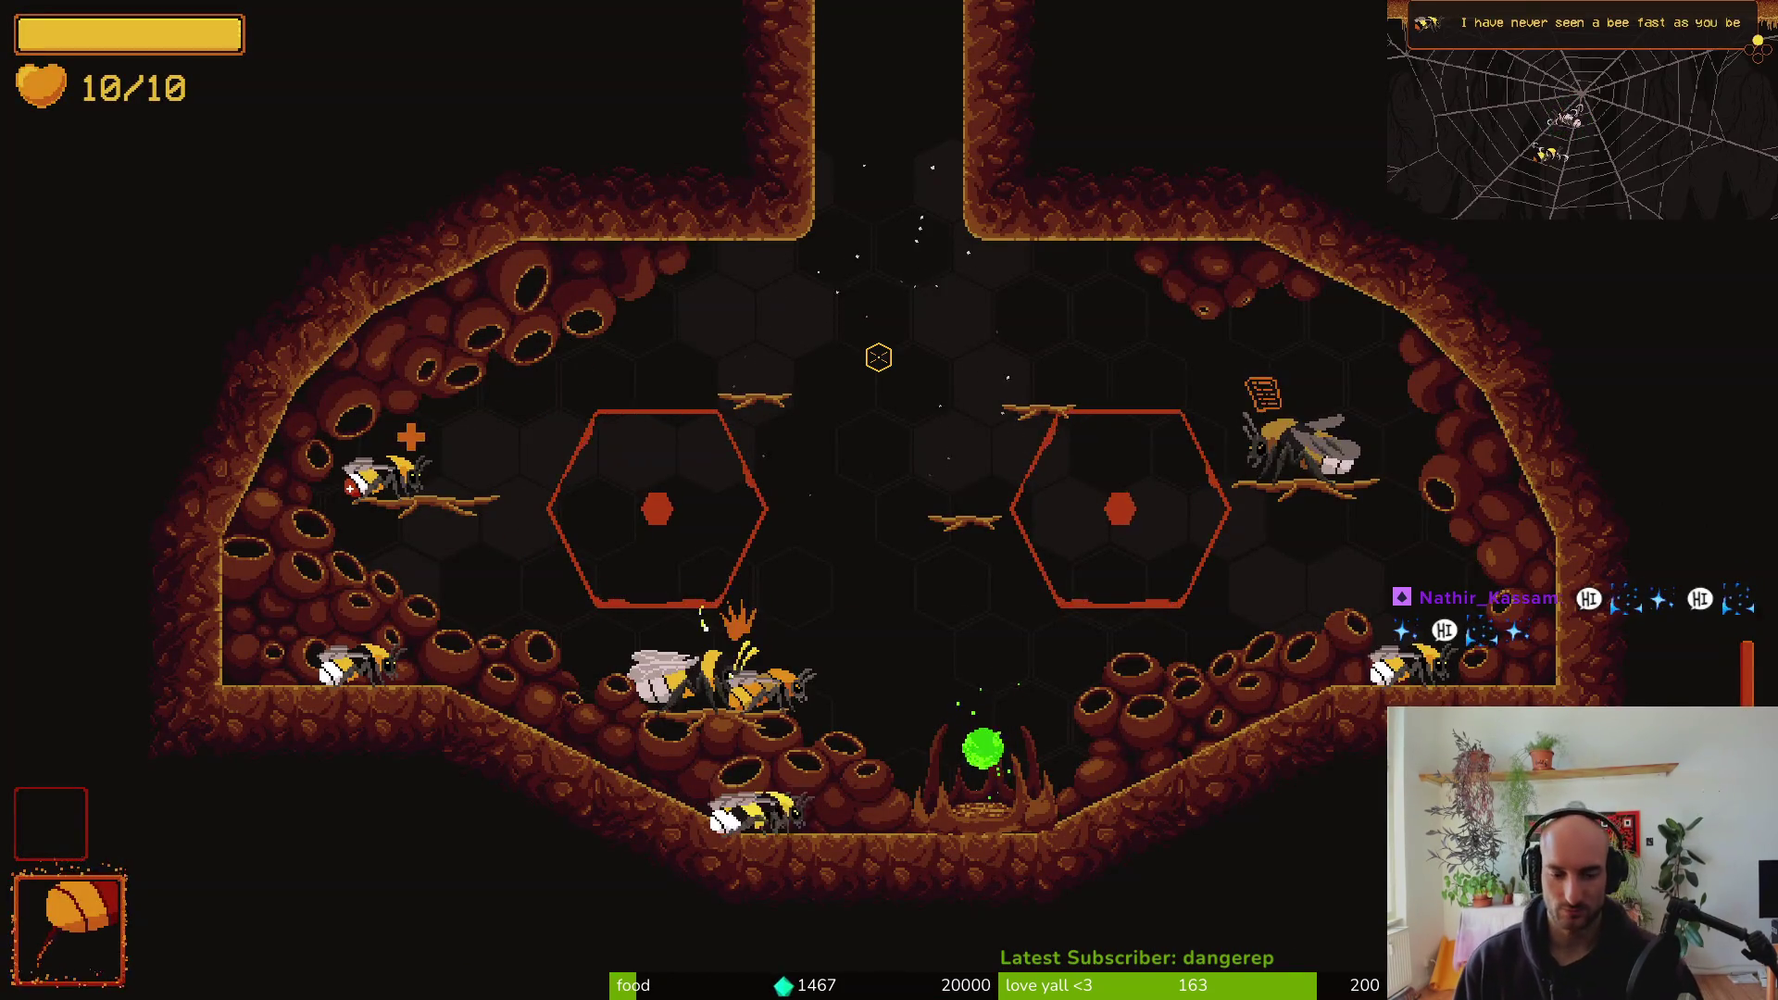
pyautogui.press('e')
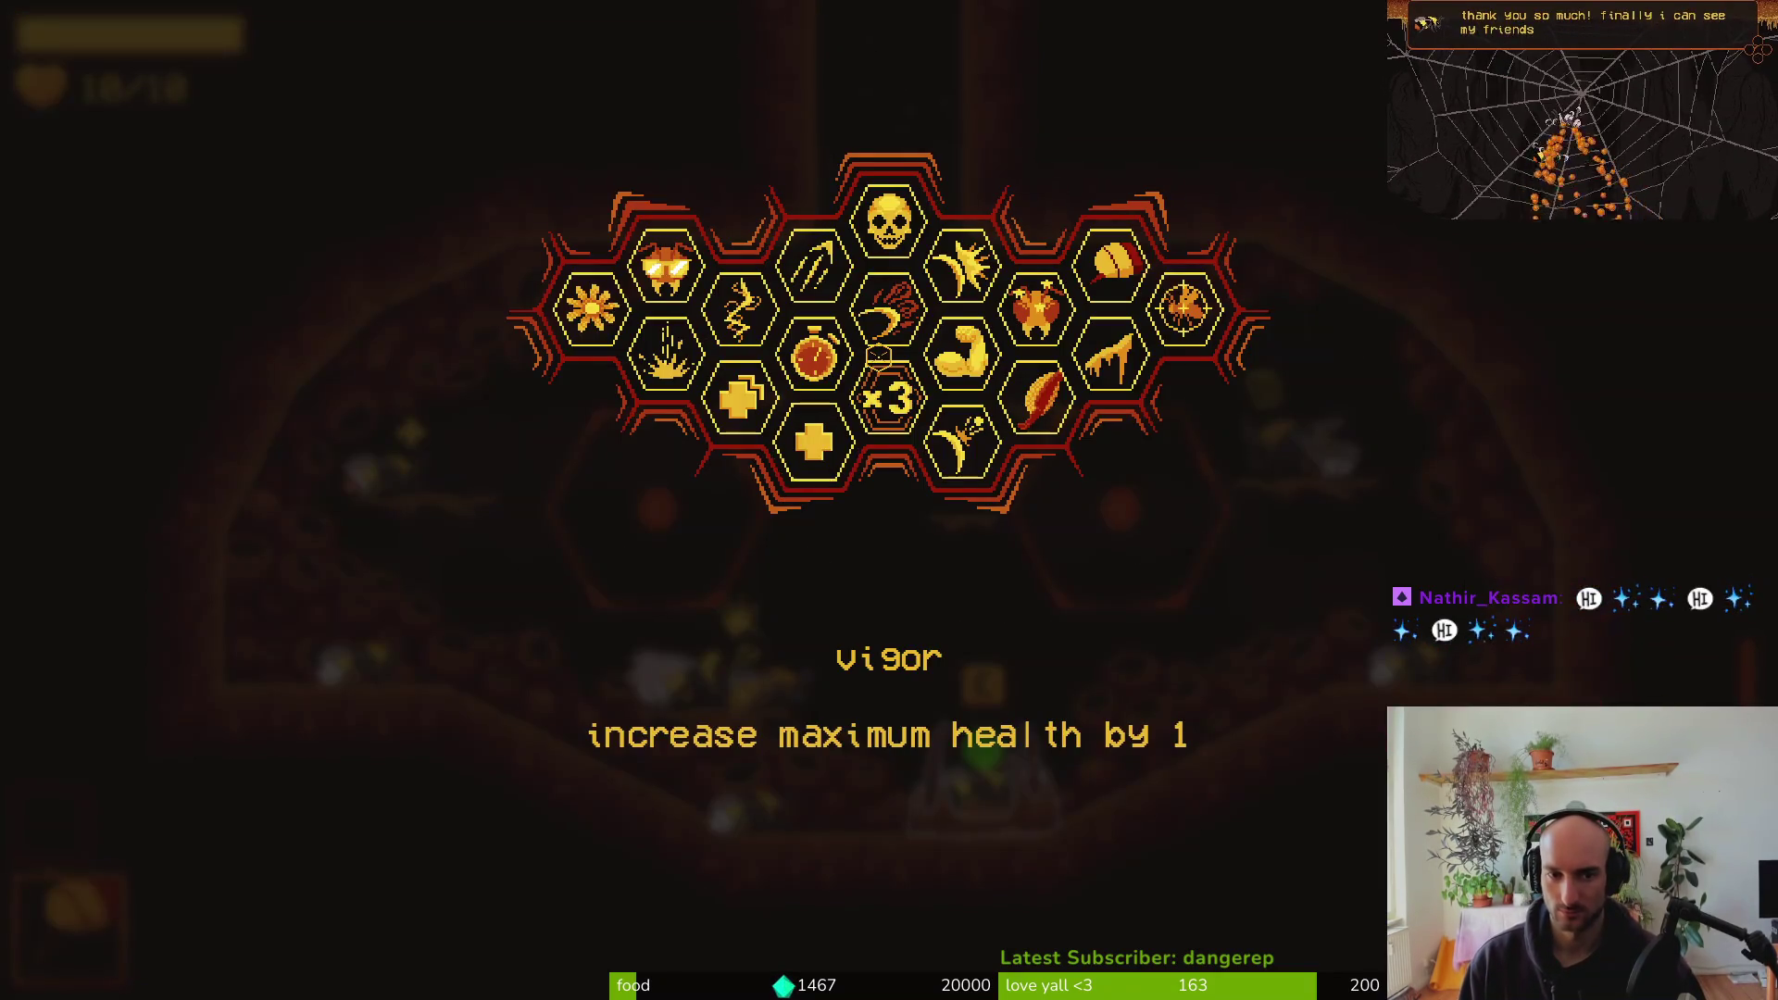
pyautogui.press('a')
pyautogui.press('w')
pyautogui.press('e')
# Fly the bee to the upper-right ledge, then return to Neovim
pyautogui.press('d')
pyautogui.press('w')
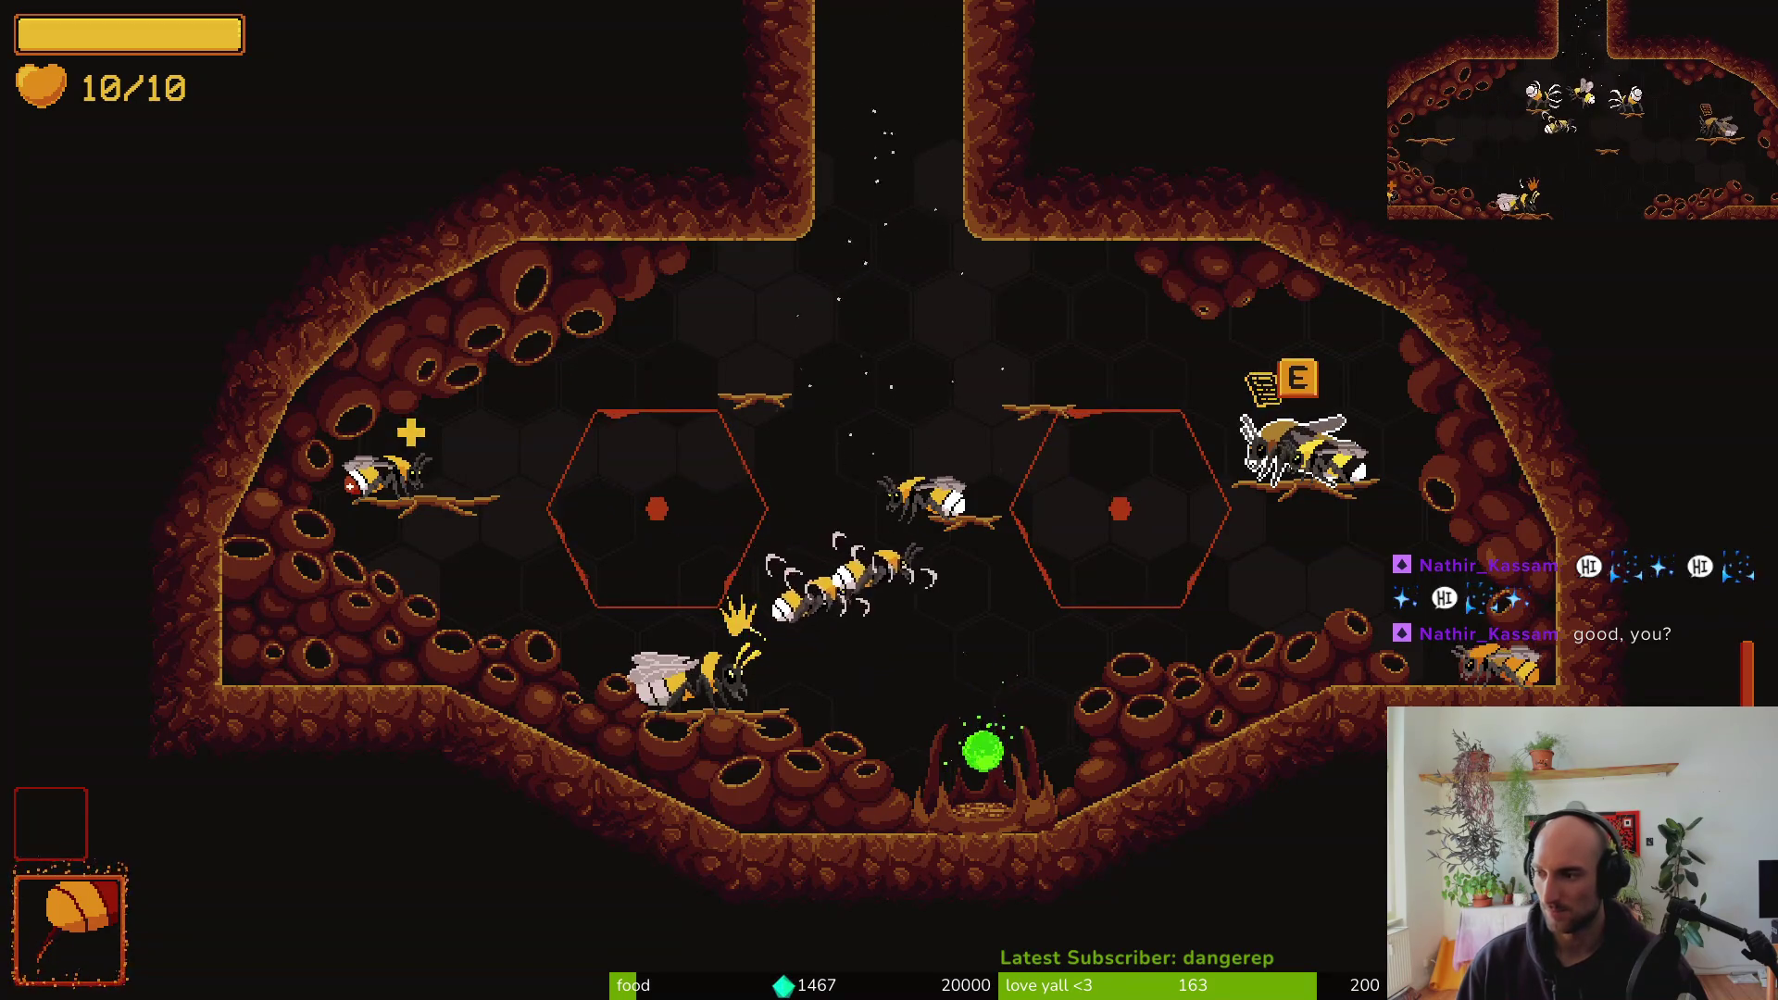
pyautogui.hotkey('alt', 'Tab')
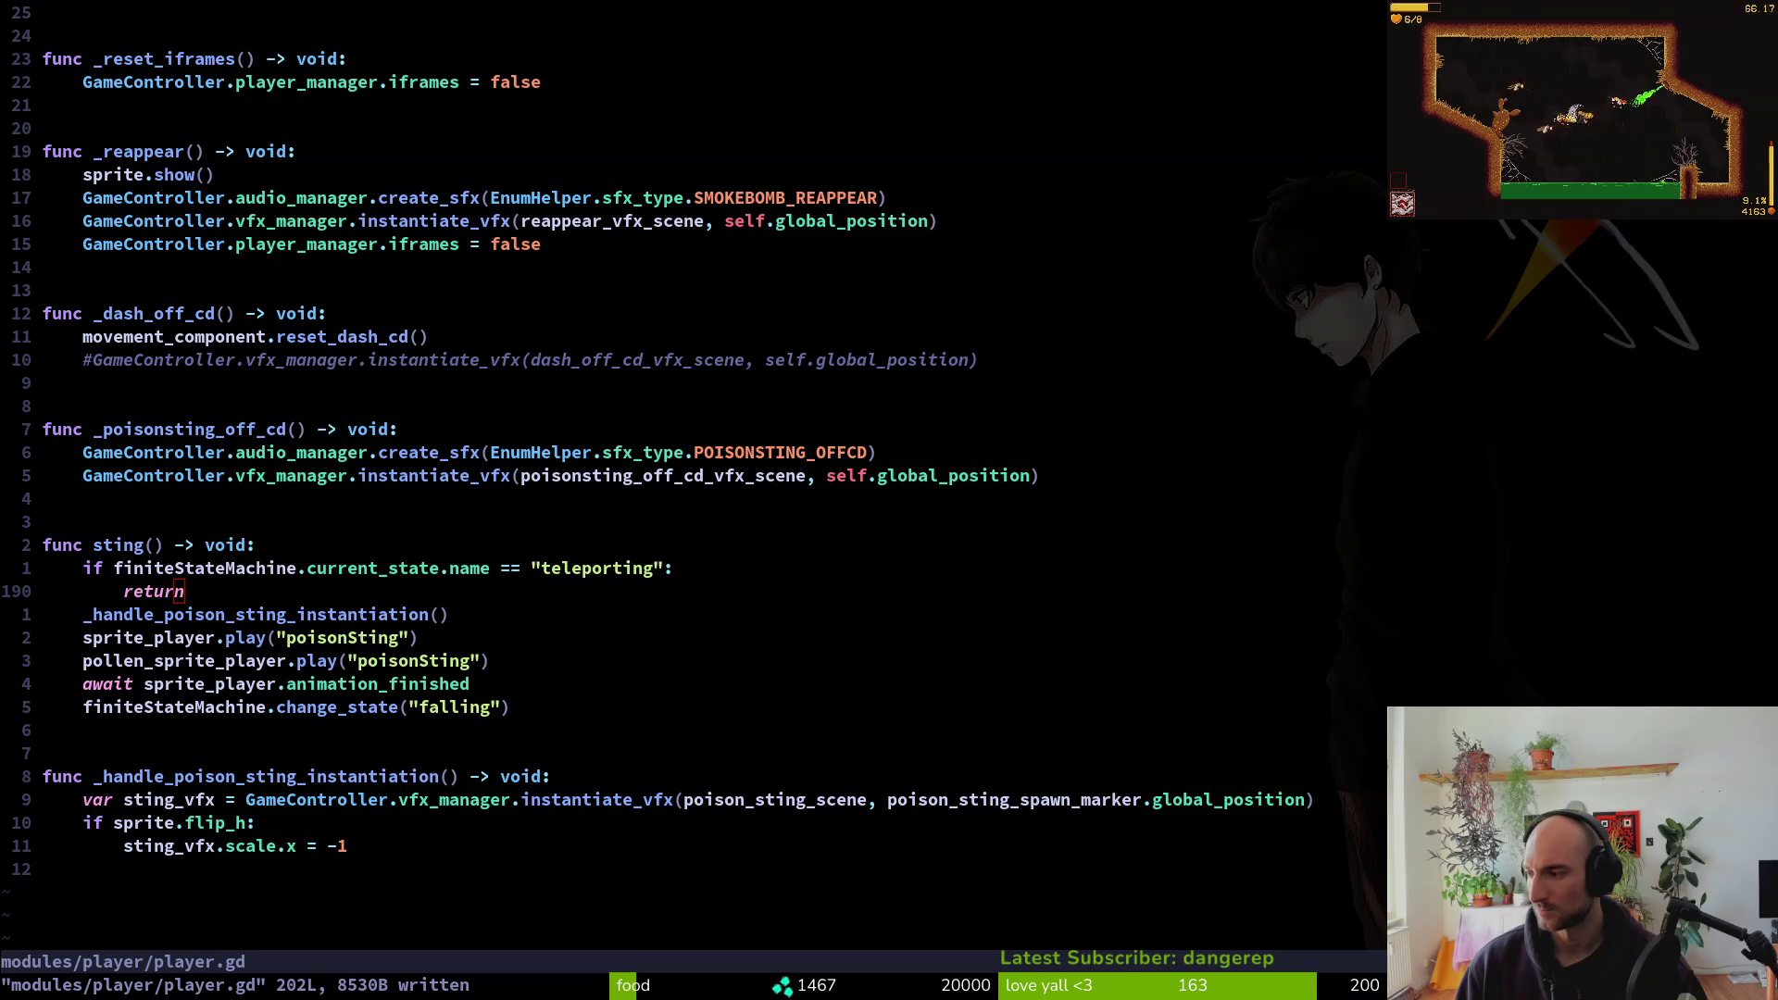
pyautogui.click(567, 570)
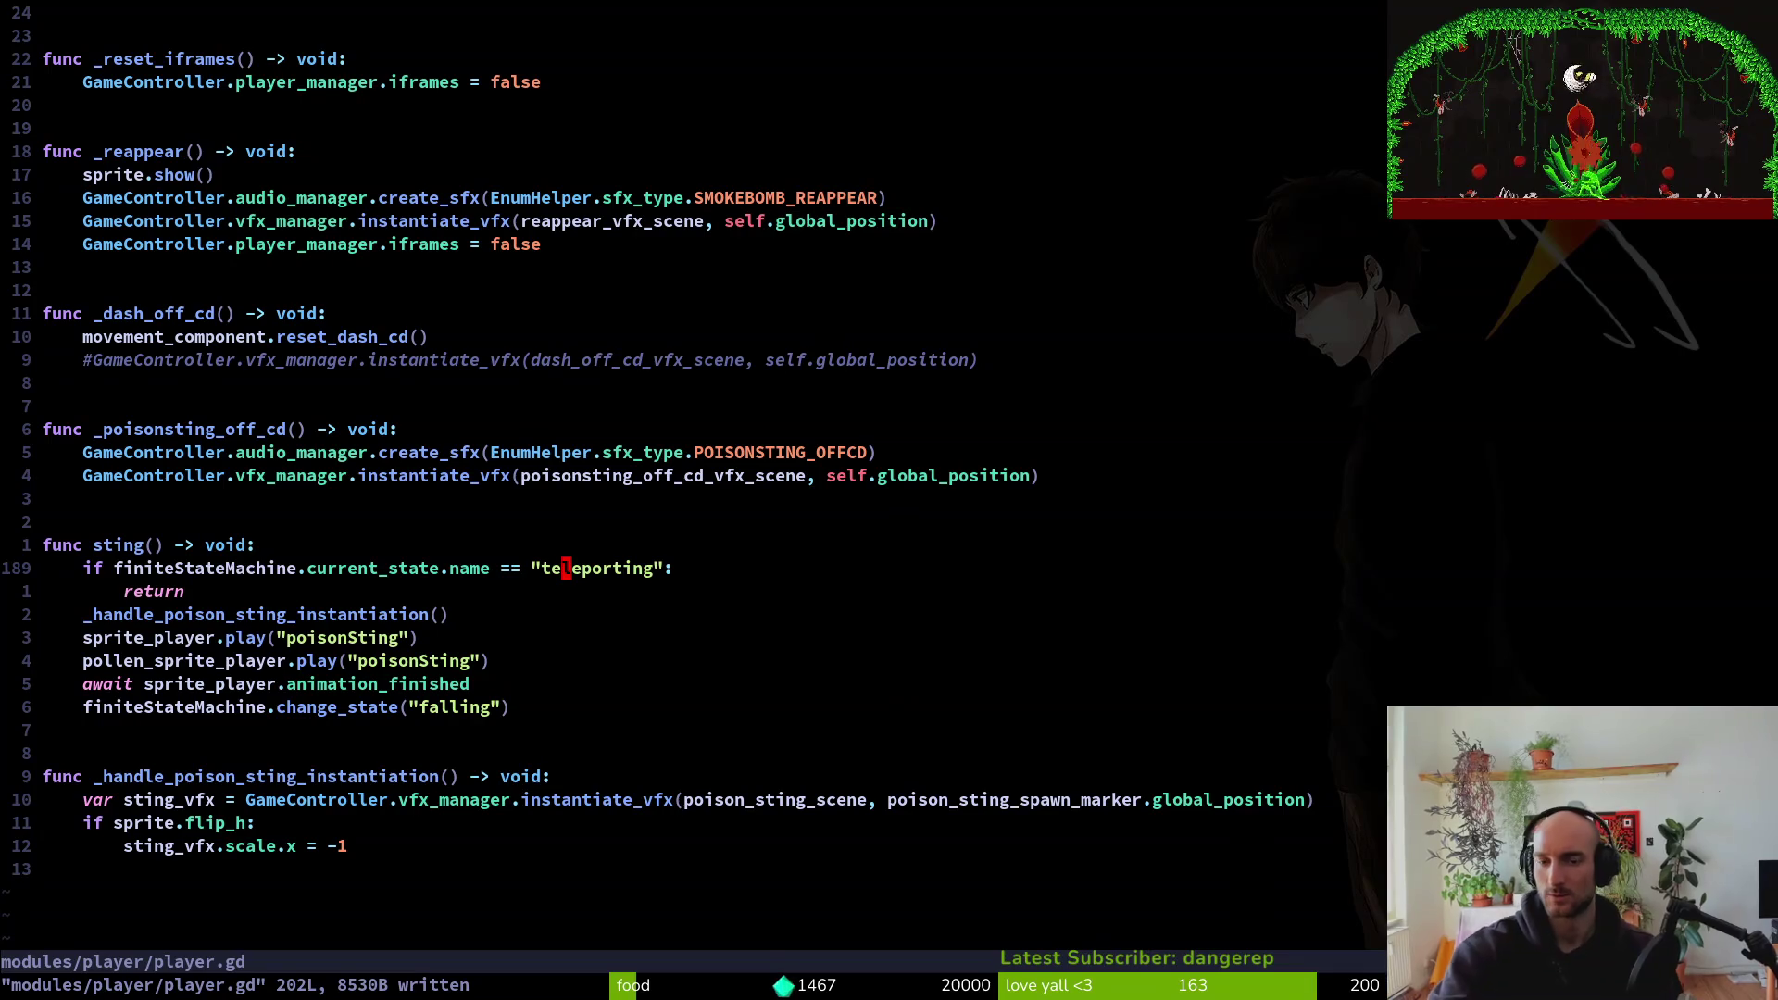
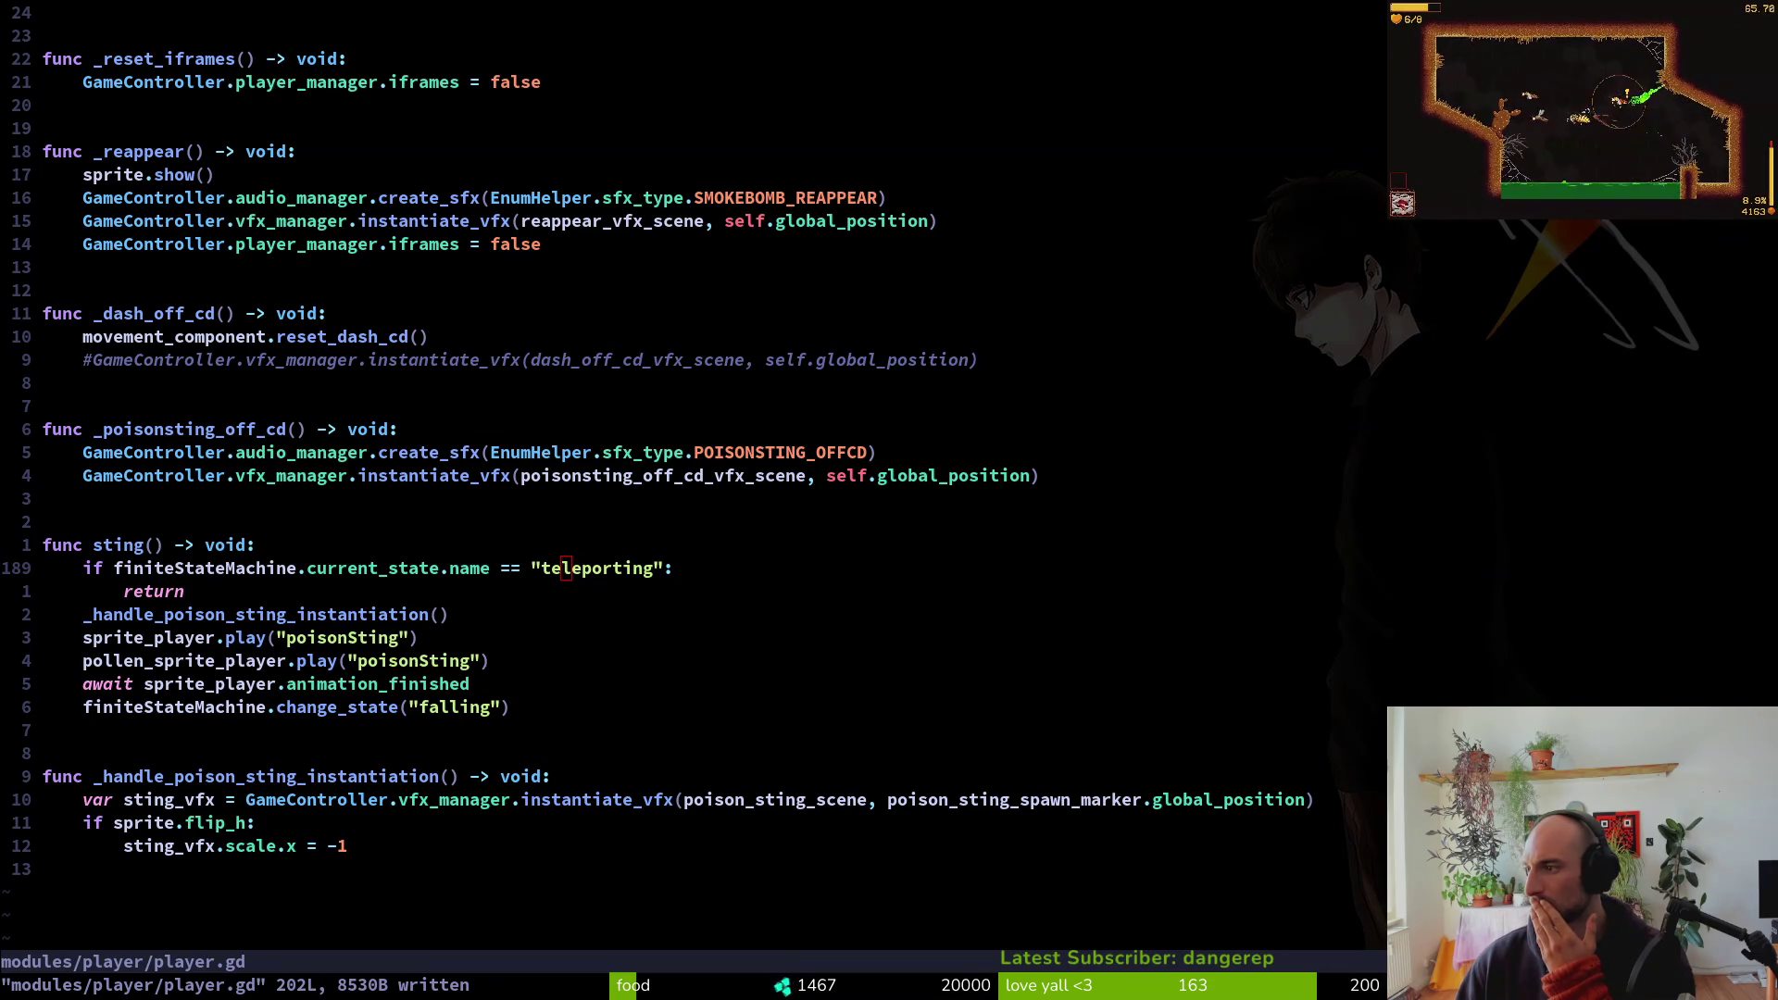
# Leave player.gd at line 192 in Neovim and bring the Godot editor forward
pyautogui.click(646, 637)
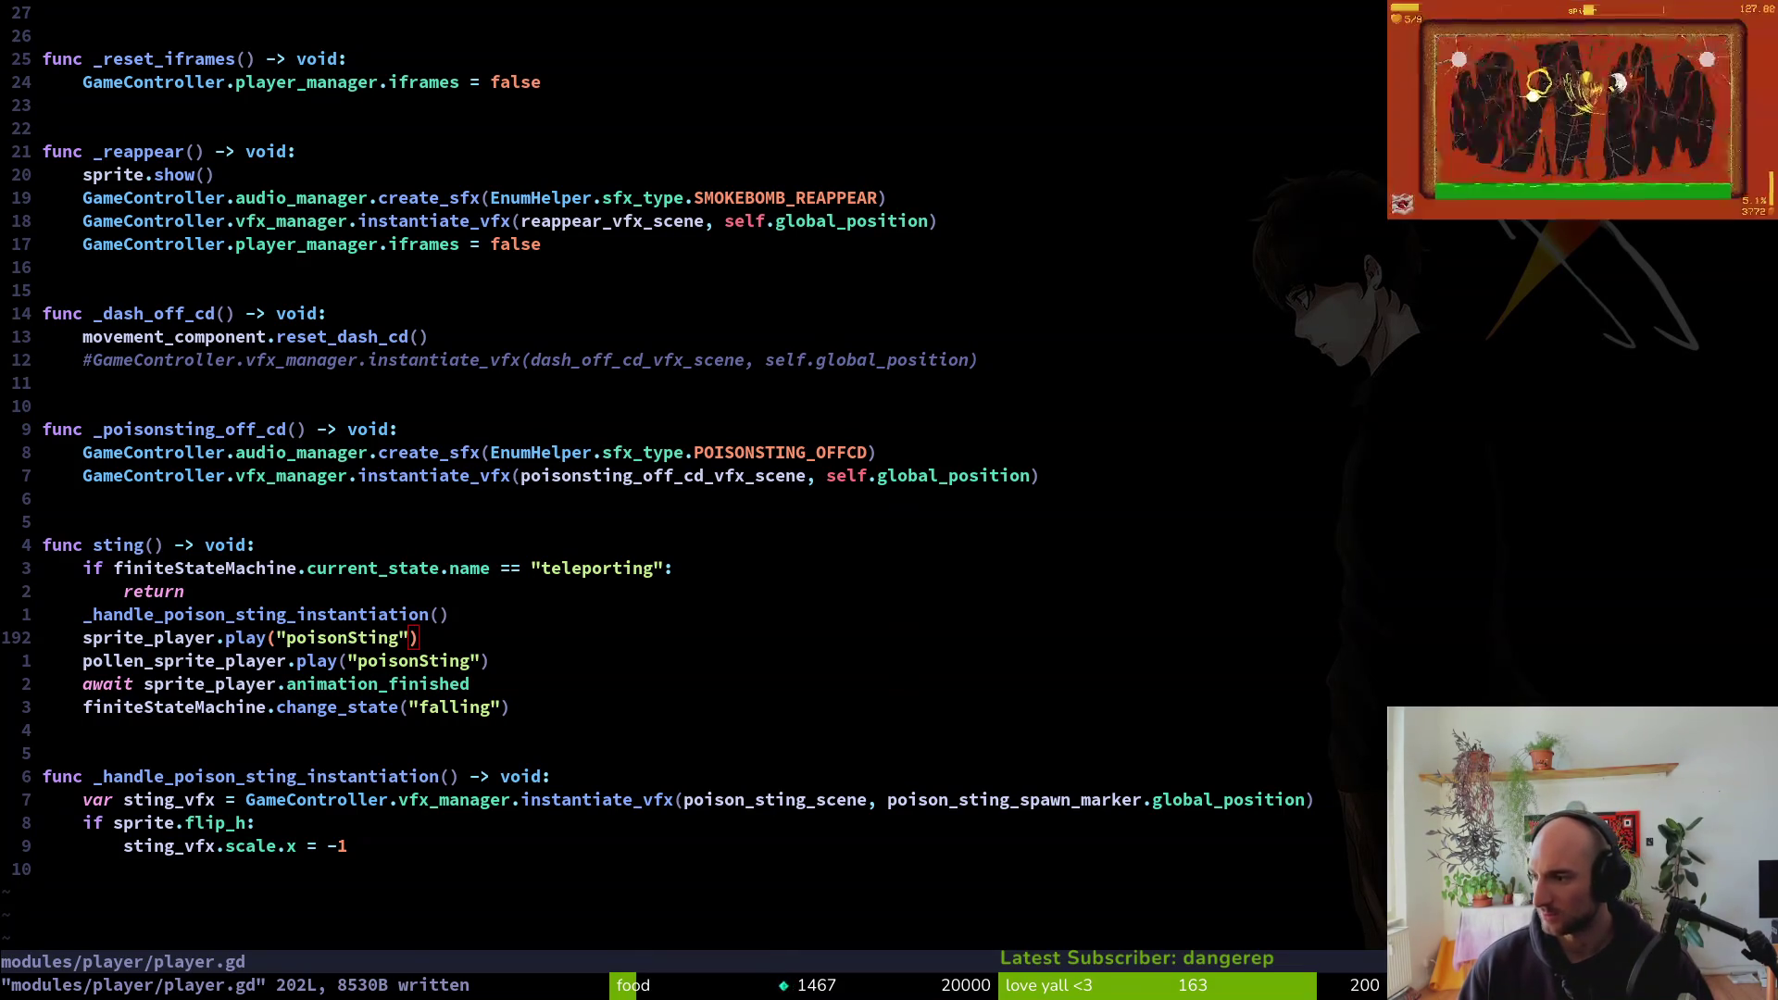
pyautogui.hotkey('alt', 'Tab')
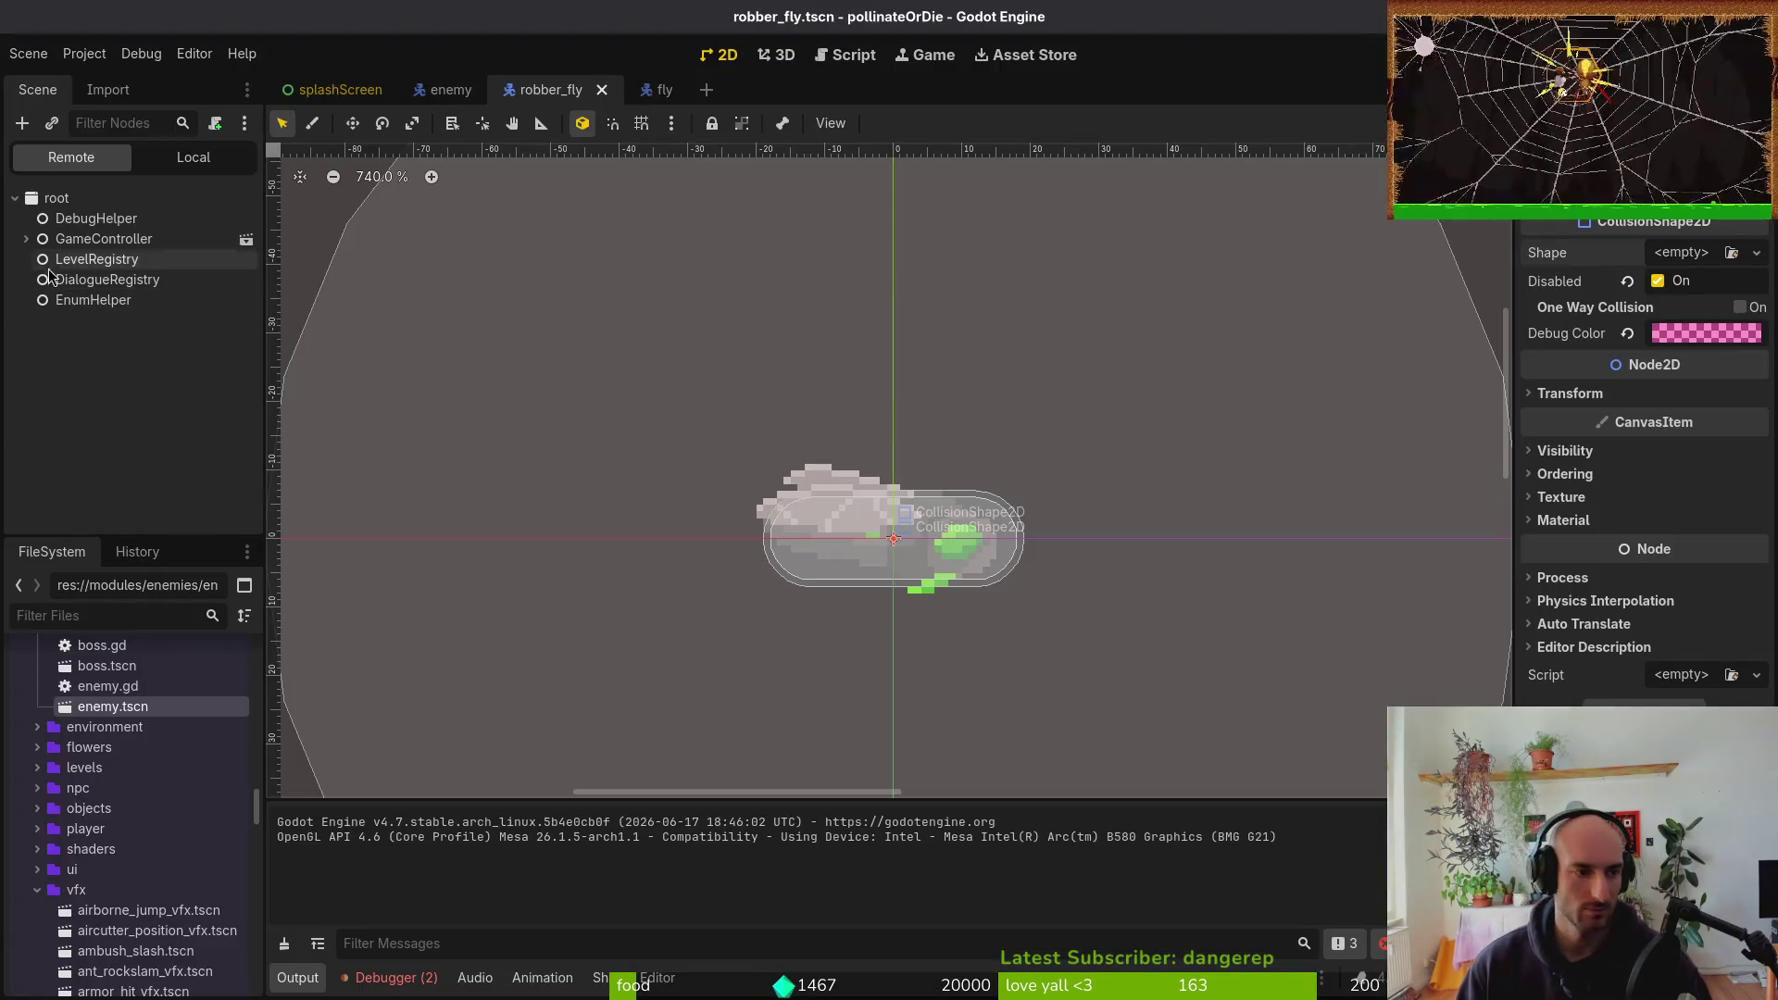
# Give the robber fly's dashHitbox a CapsuleShape2D, narrowed and rotated to lie horizontally
pyautogui.click(194, 157)
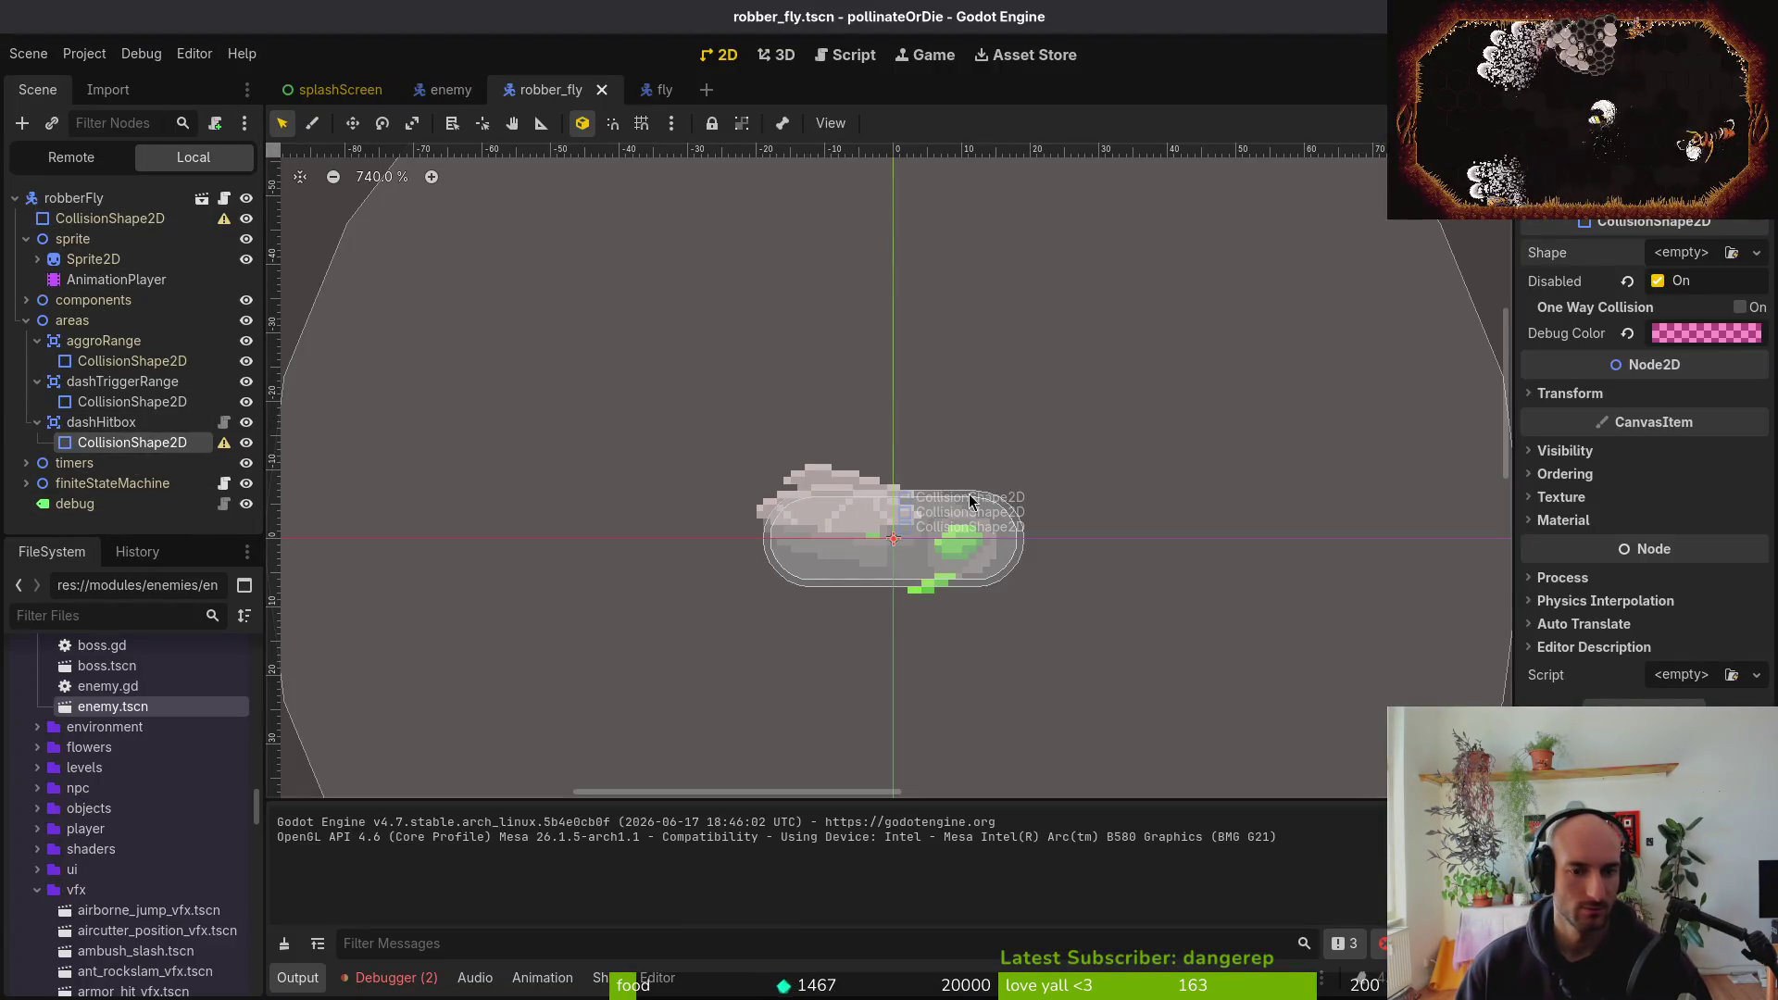
pyautogui.click(1757, 253)
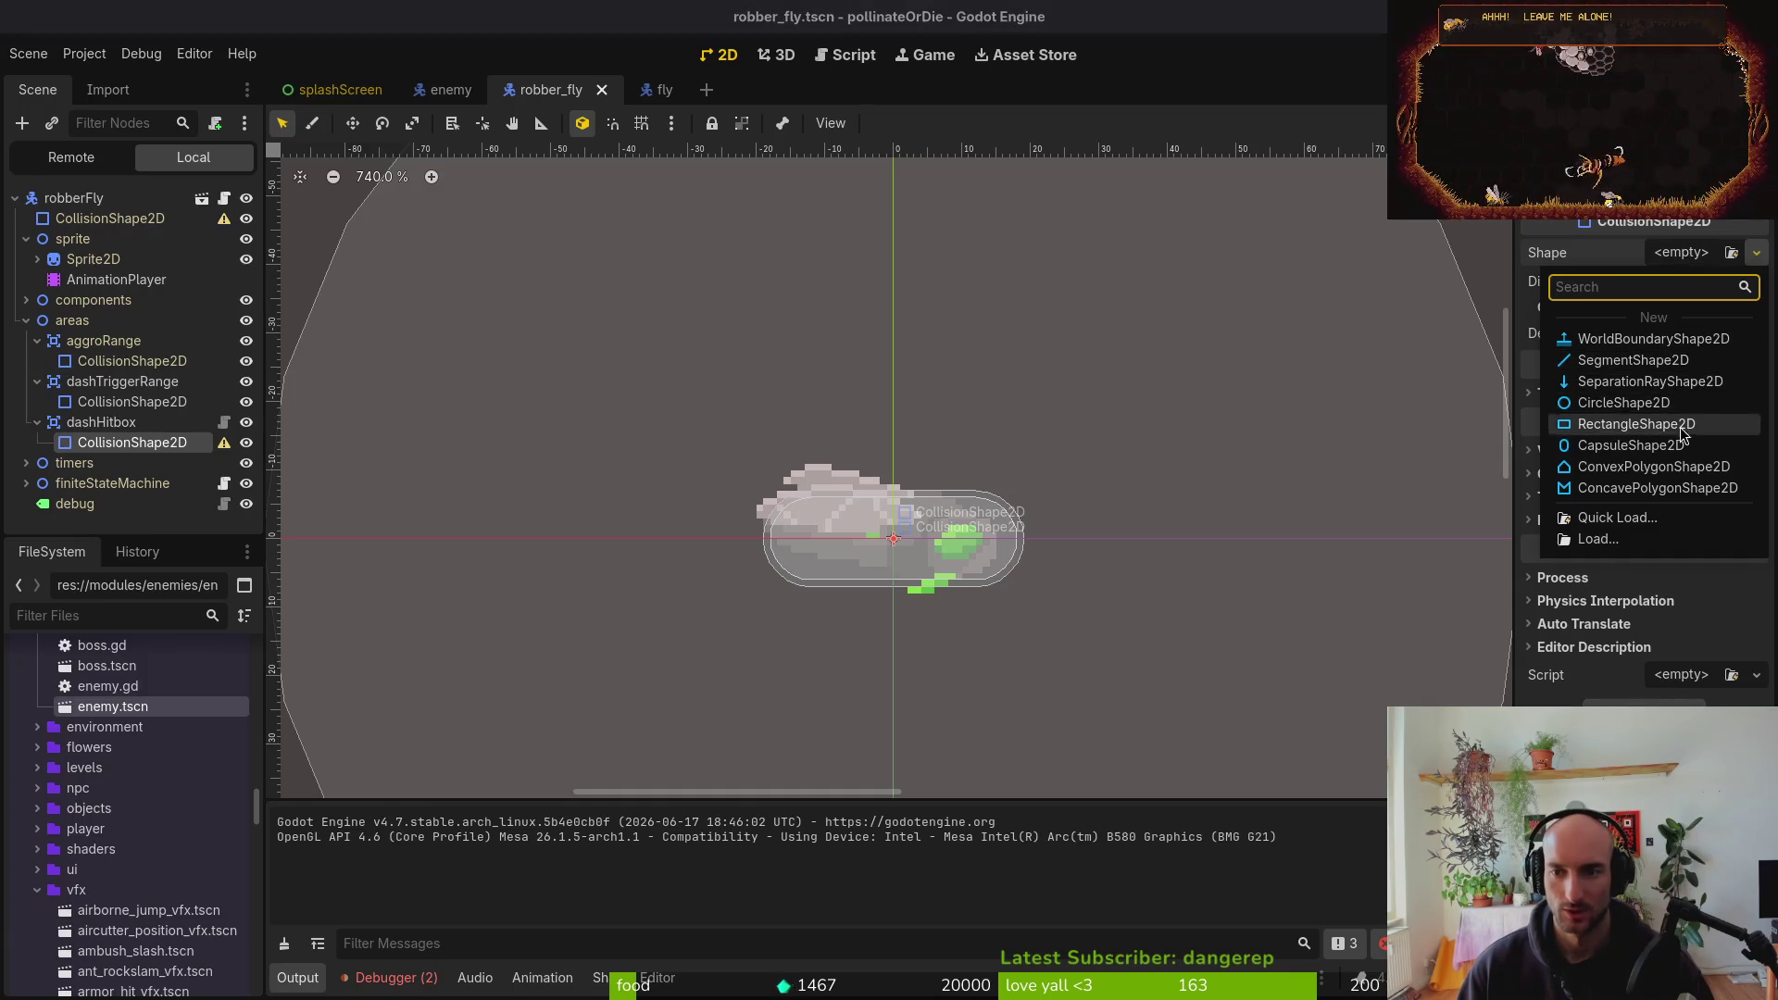
pyautogui.click(1623, 448)
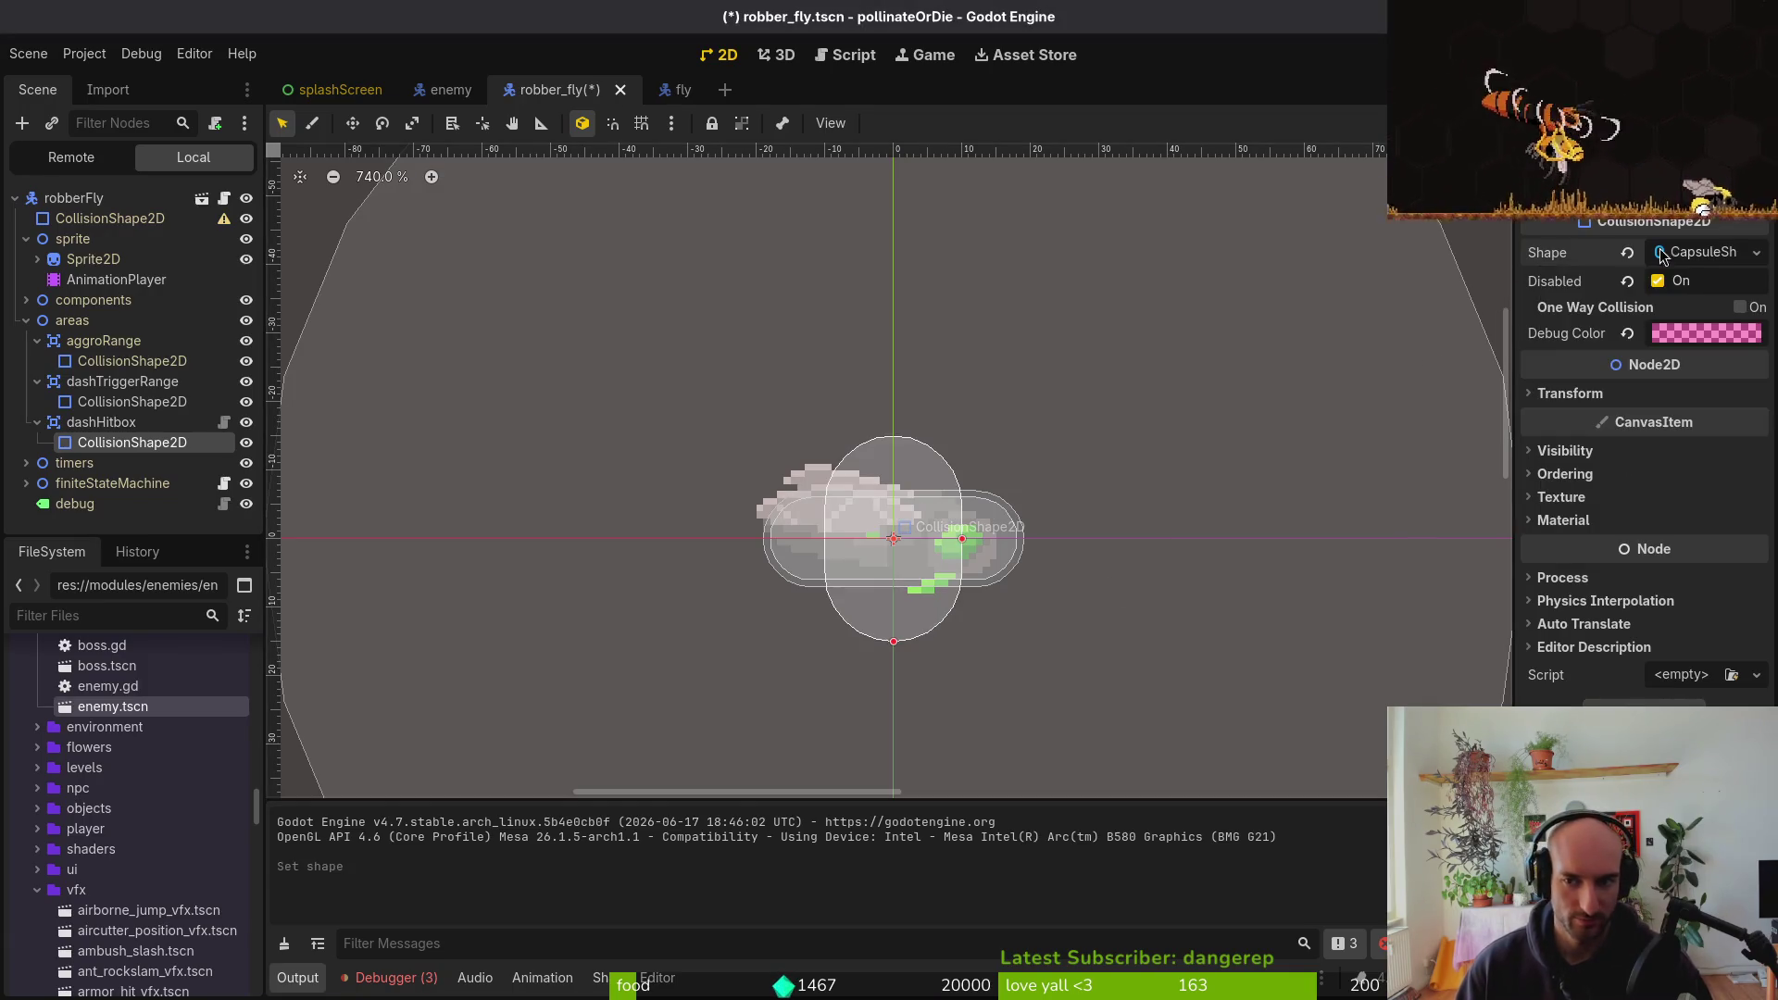
pyautogui.click(1627, 253)
pyautogui.click(1757, 253)
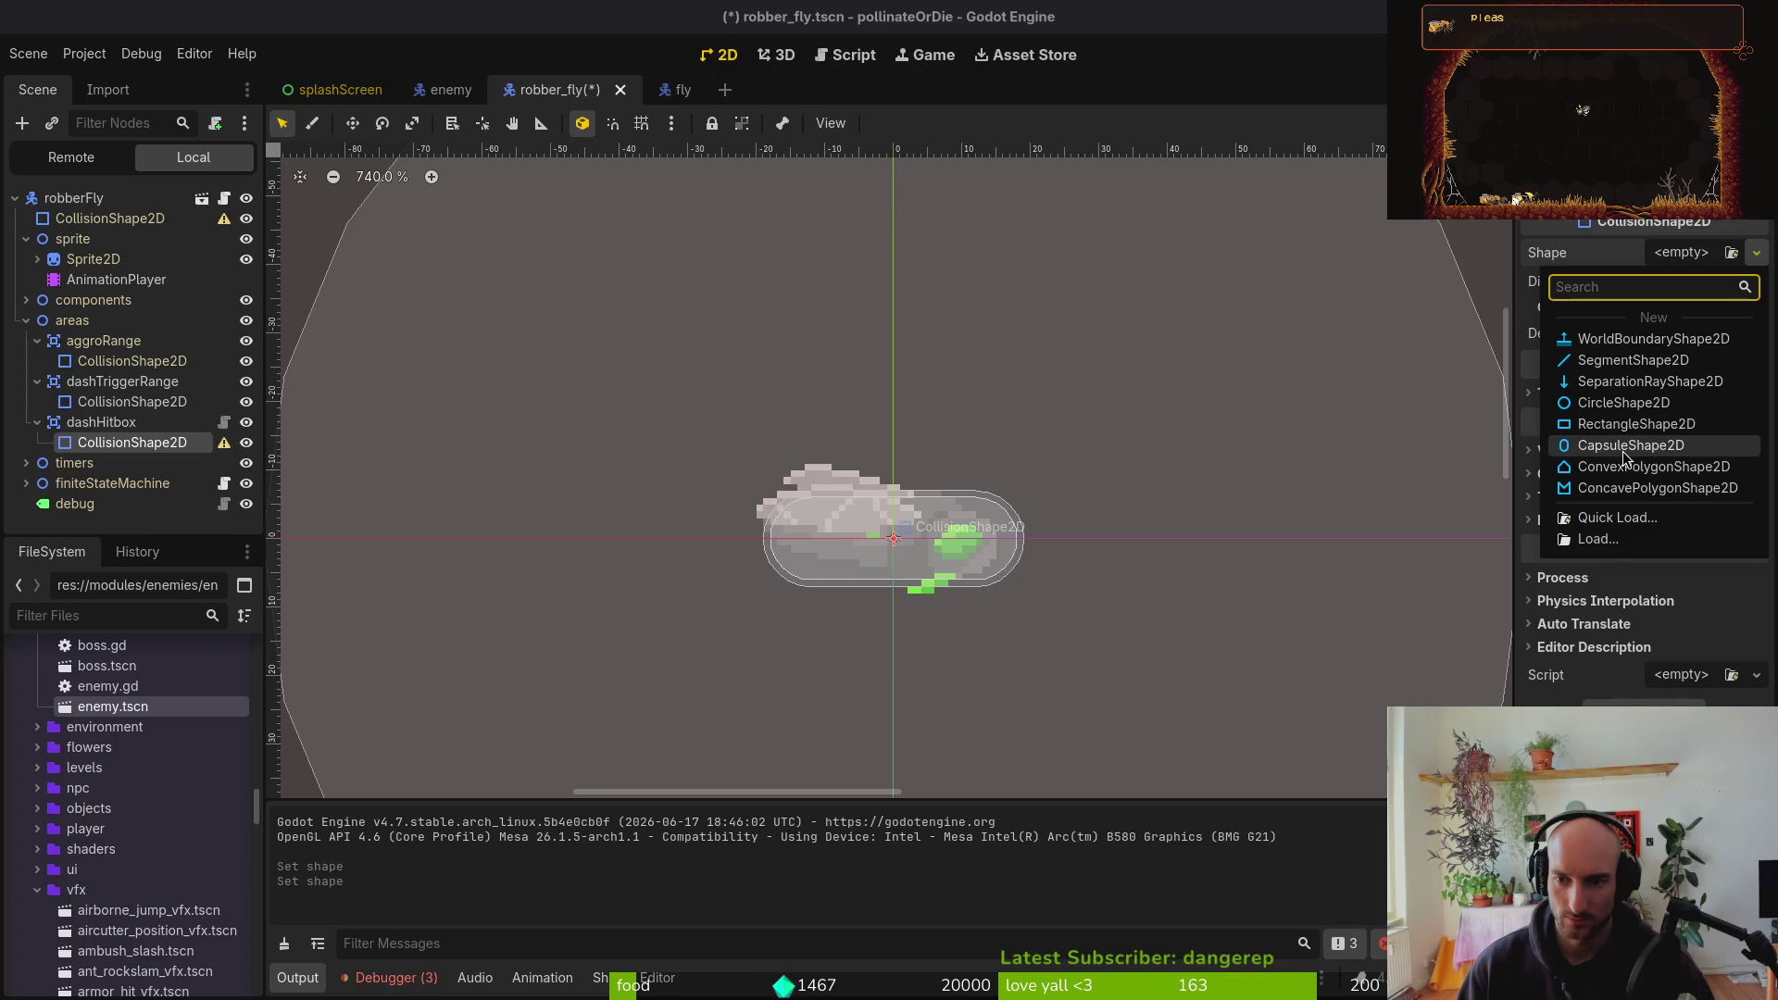
pyautogui.click(1582, 446)
pyautogui.moveTo(894, 641)
pyautogui.mouseDown()
pyautogui.moveTo(927, 616)
pyautogui.moveTo(1016, 604)
pyautogui.mouseUp()
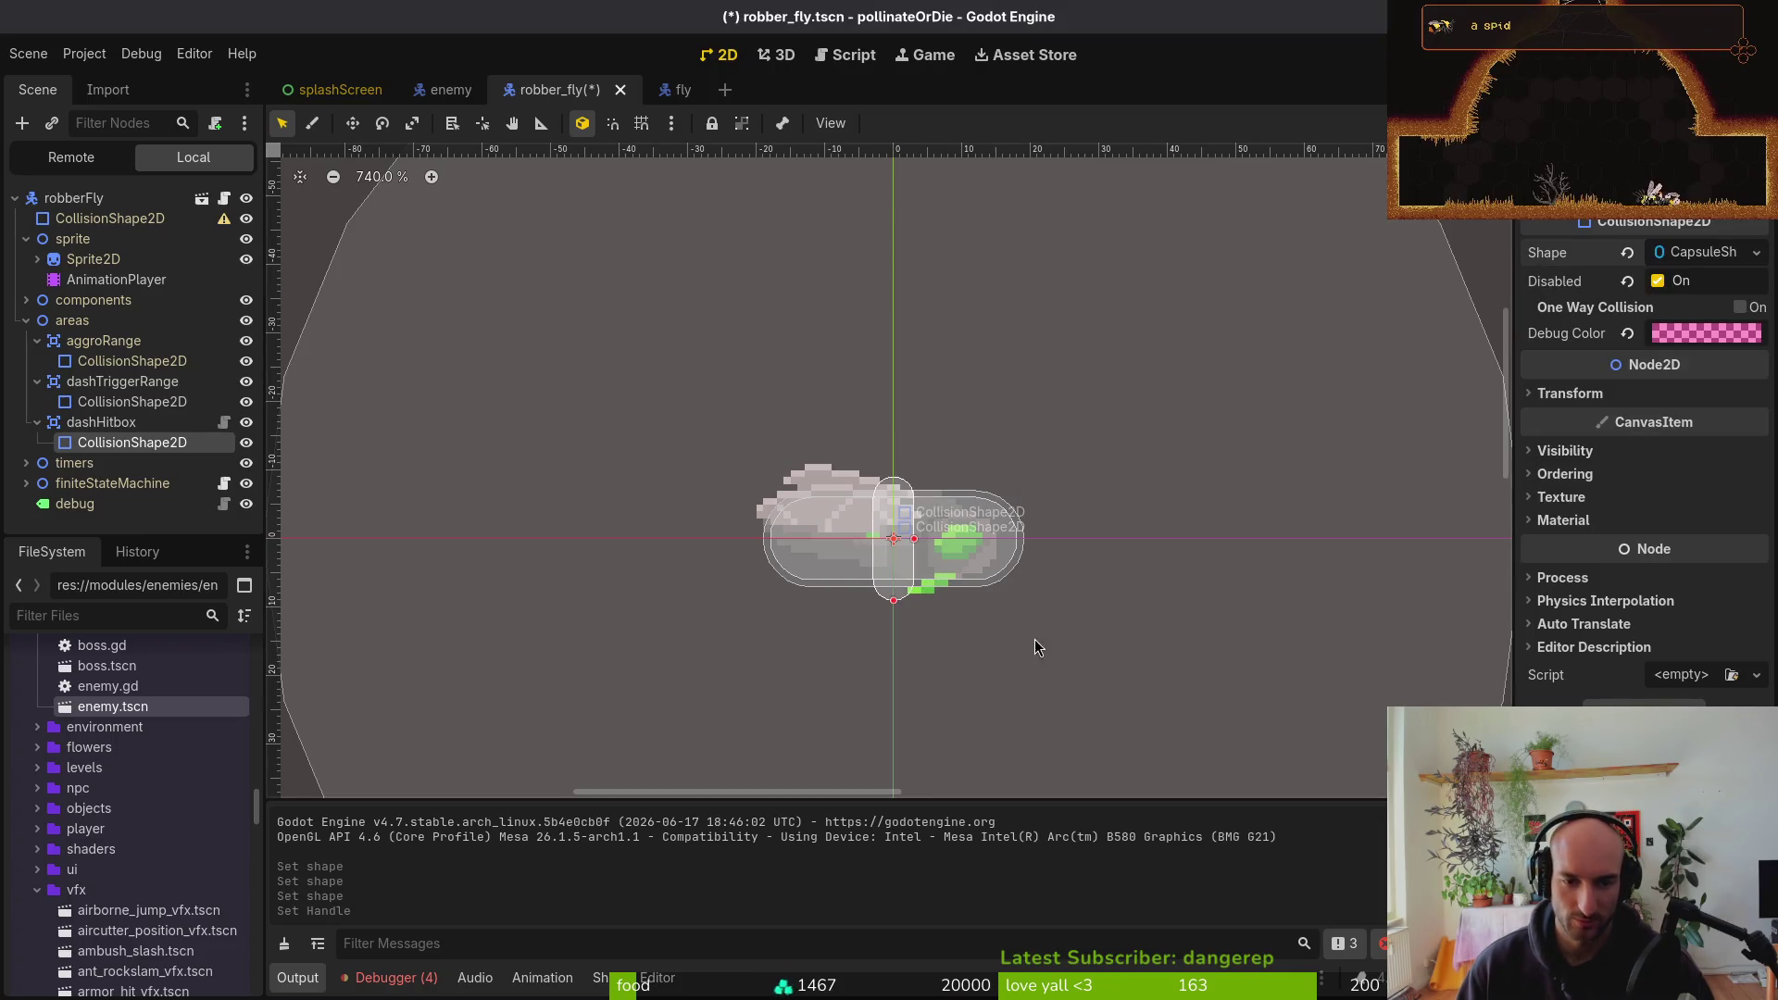
pyautogui.moveTo(1082, 669)
pyautogui.mouseDown()
pyautogui.moveTo(1169, 486)
pyautogui.moveTo(1096, 347)
pyautogui.moveTo(1058, 334)
pyautogui.mouseUp()
# Lengthen the horizontal capsule to the right and make it taller to cover the body
pyautogui.scroll(4, 850, 561)
pyautogui.scroll(4, 961, 542)
pyautogui.moveTo(1025, 522); pyautogui.dragTo(1084, 521)
pyautogui.moveTo(894, 477); pyautogui.dragTo(894, 462)
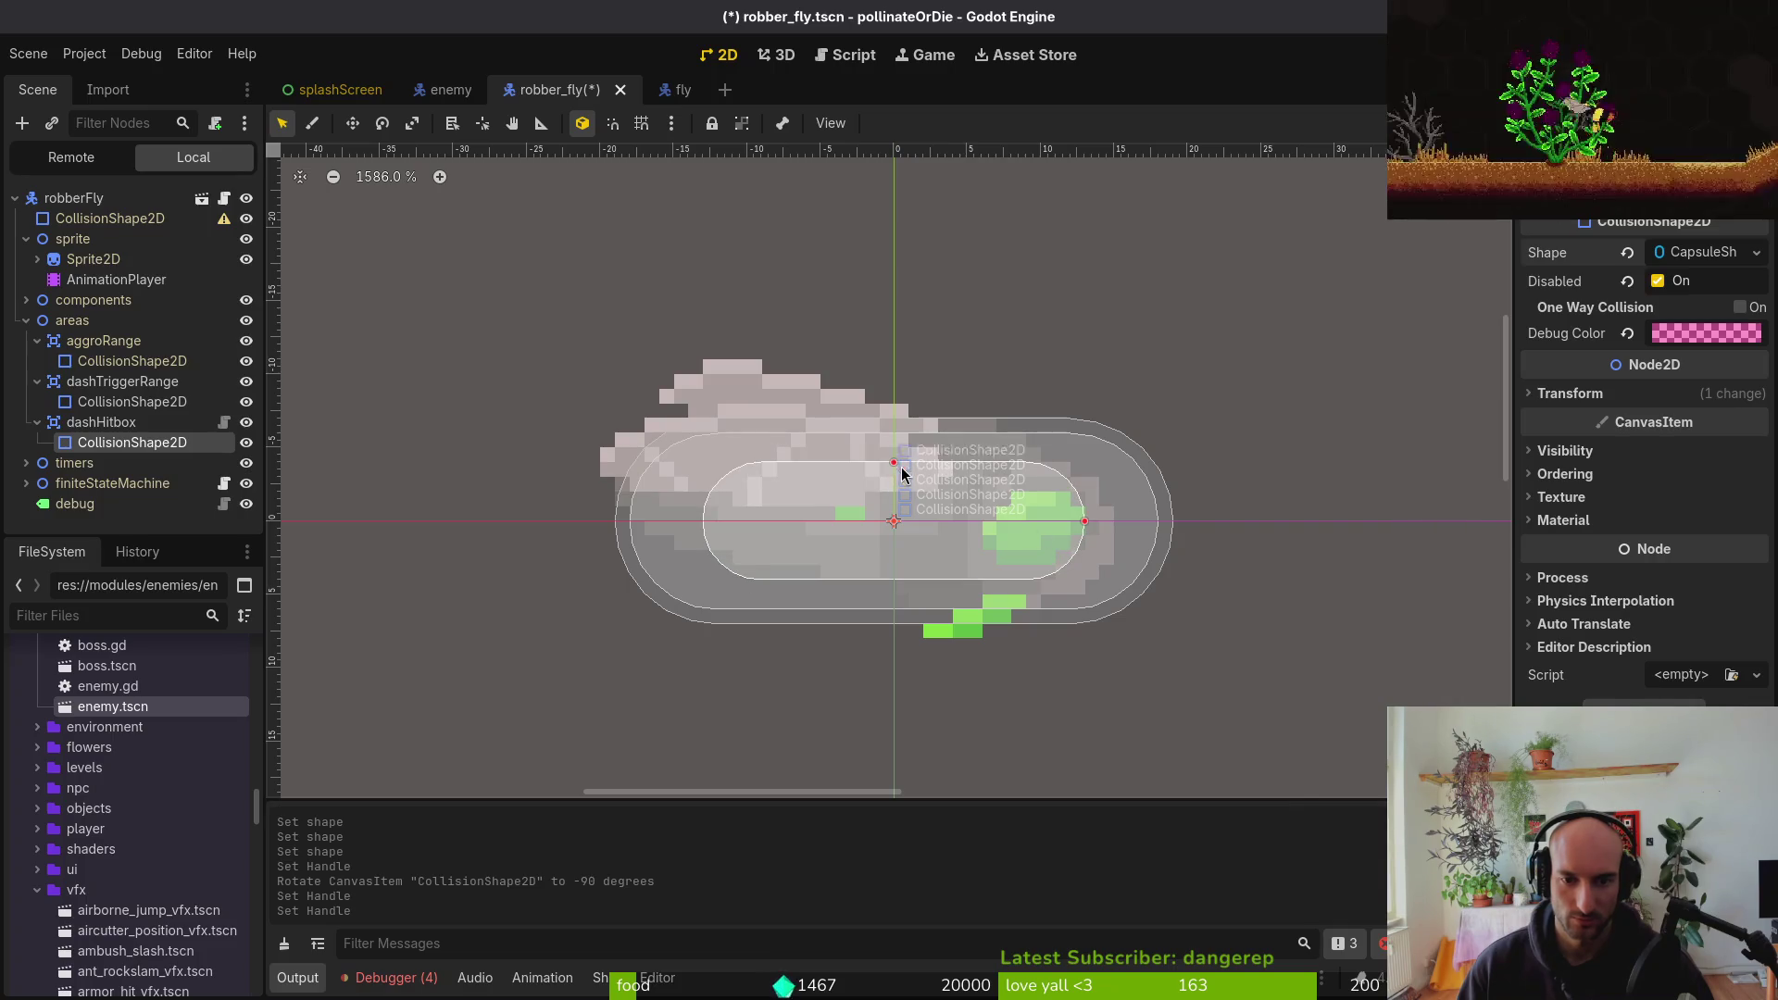
pyautogui.click(1086, 524)
pyautogui.scroll(-9, 1070, 549)
pyautogui.scroll(-3, 991, 586)
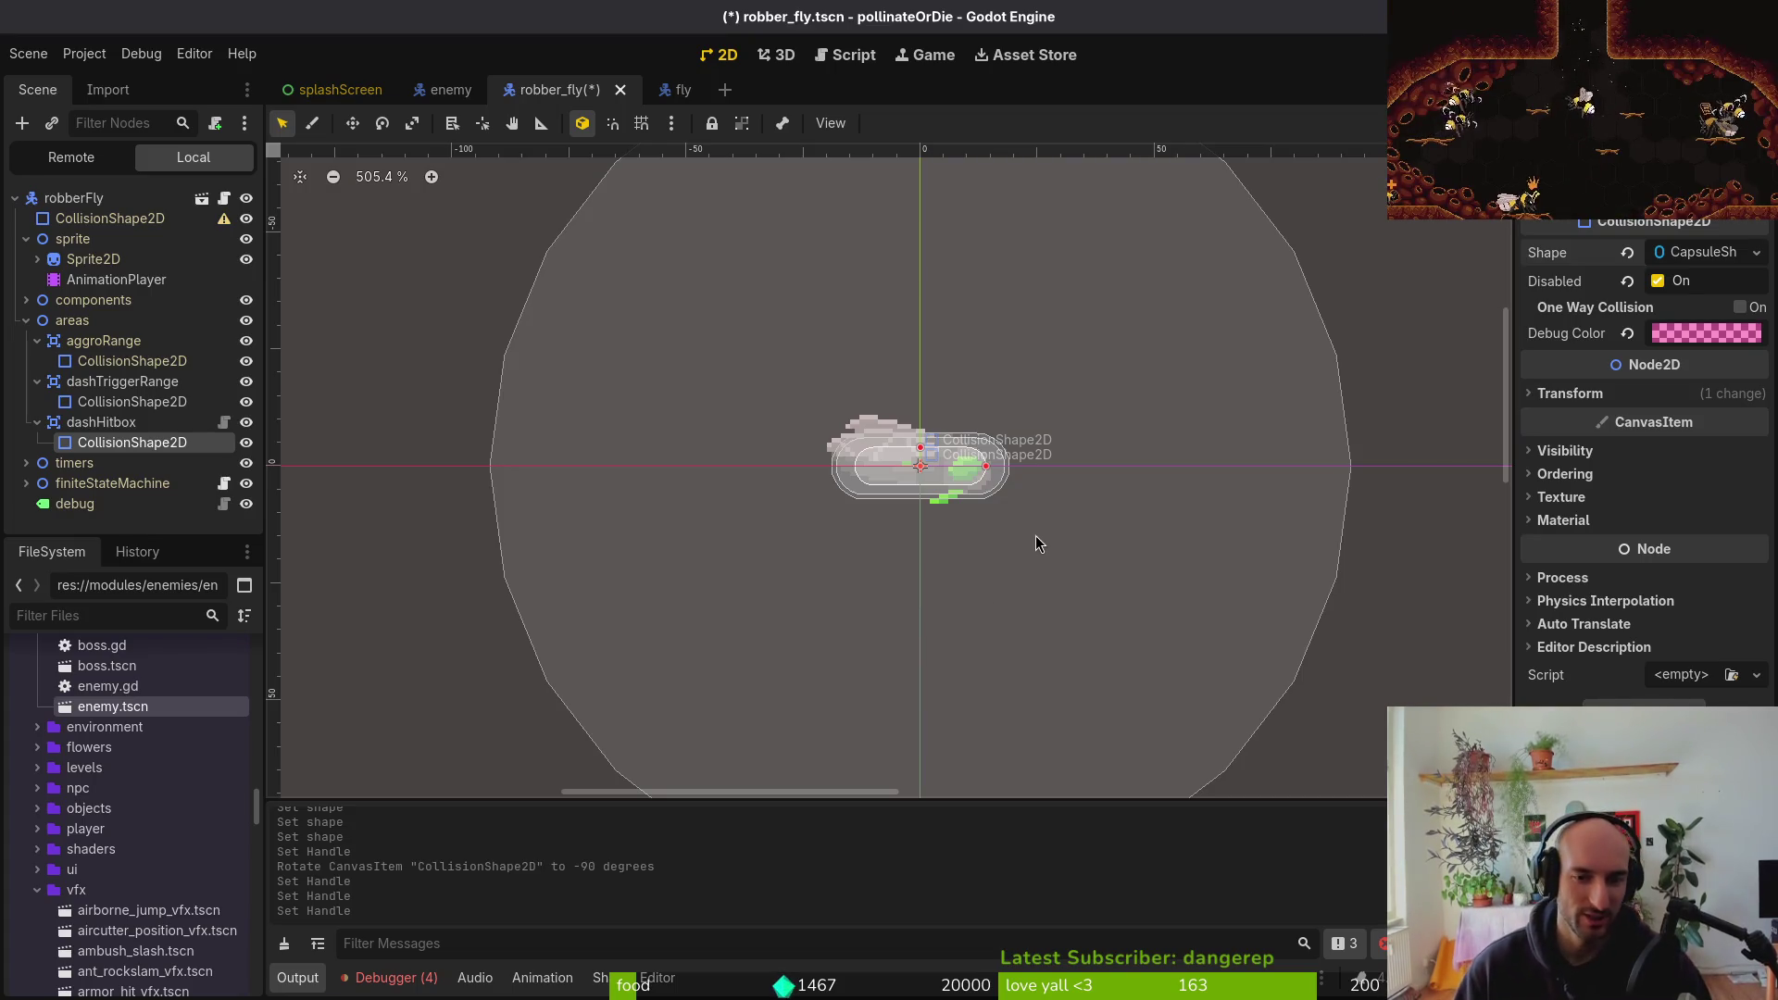
# Replace the capsule with a CircleShape2D and shrink its radius to fit the fly's body
pyautogui.click(1628, 253)
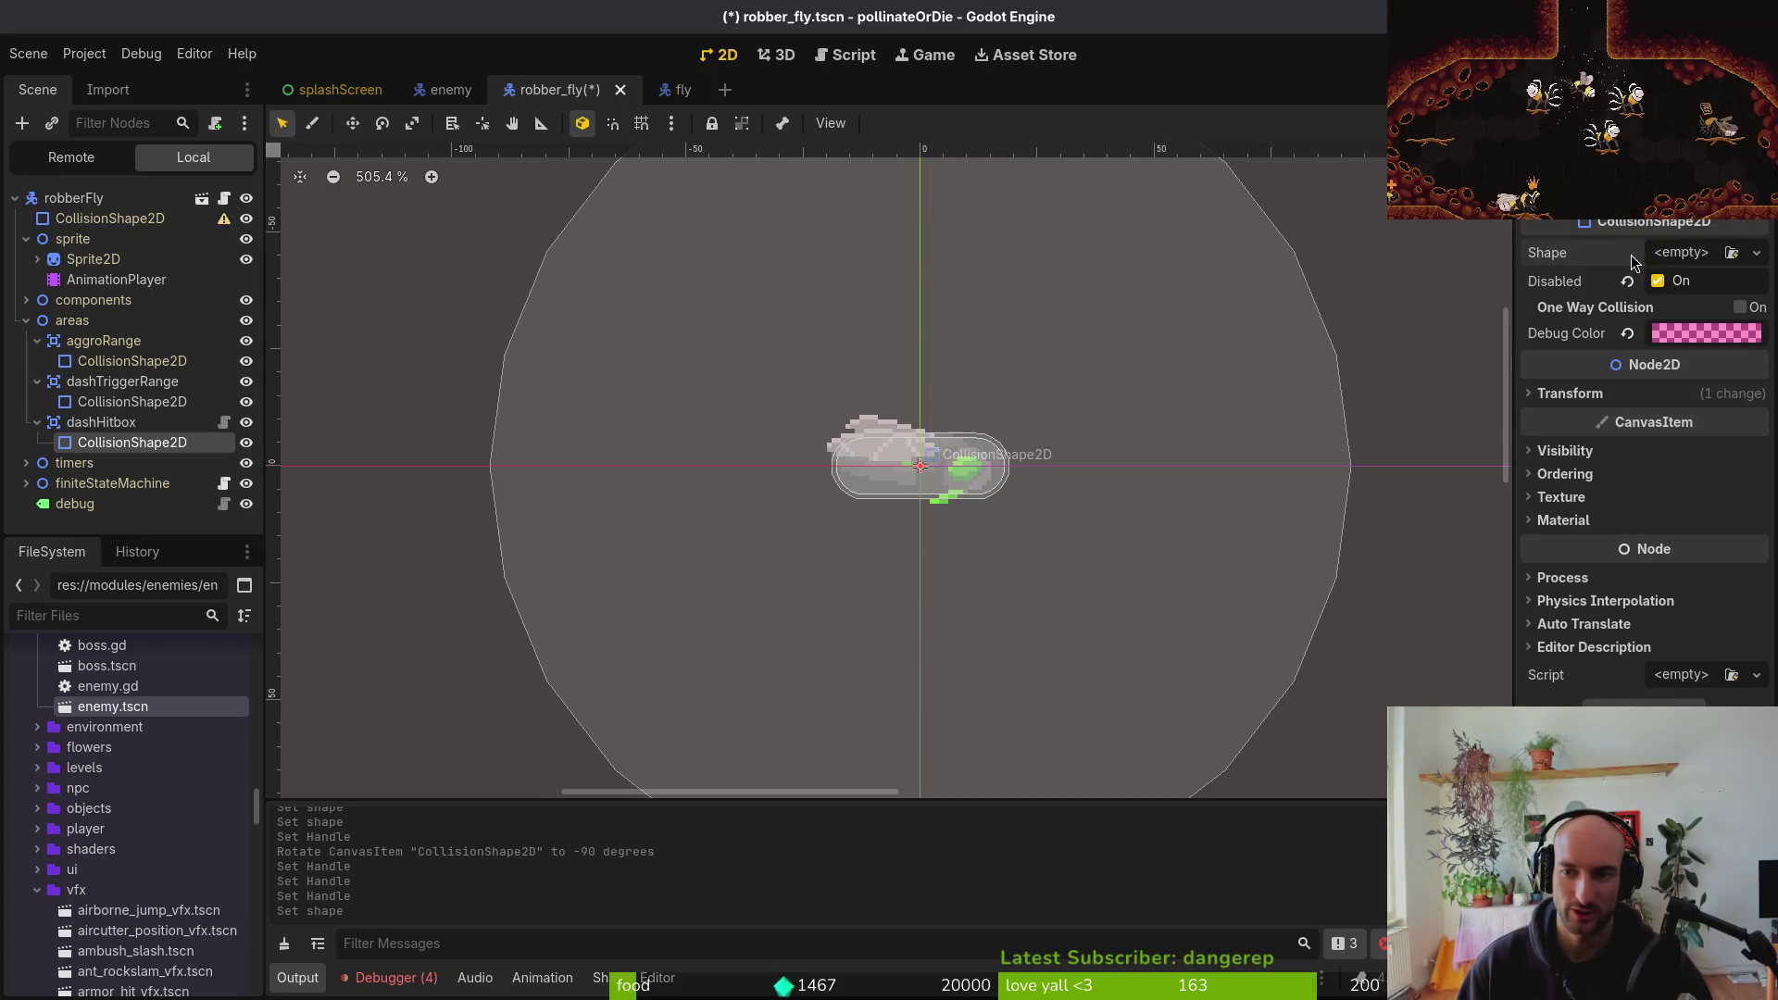
pyautogui.click(1673, 259)
pyautogui.click(1624, 402)
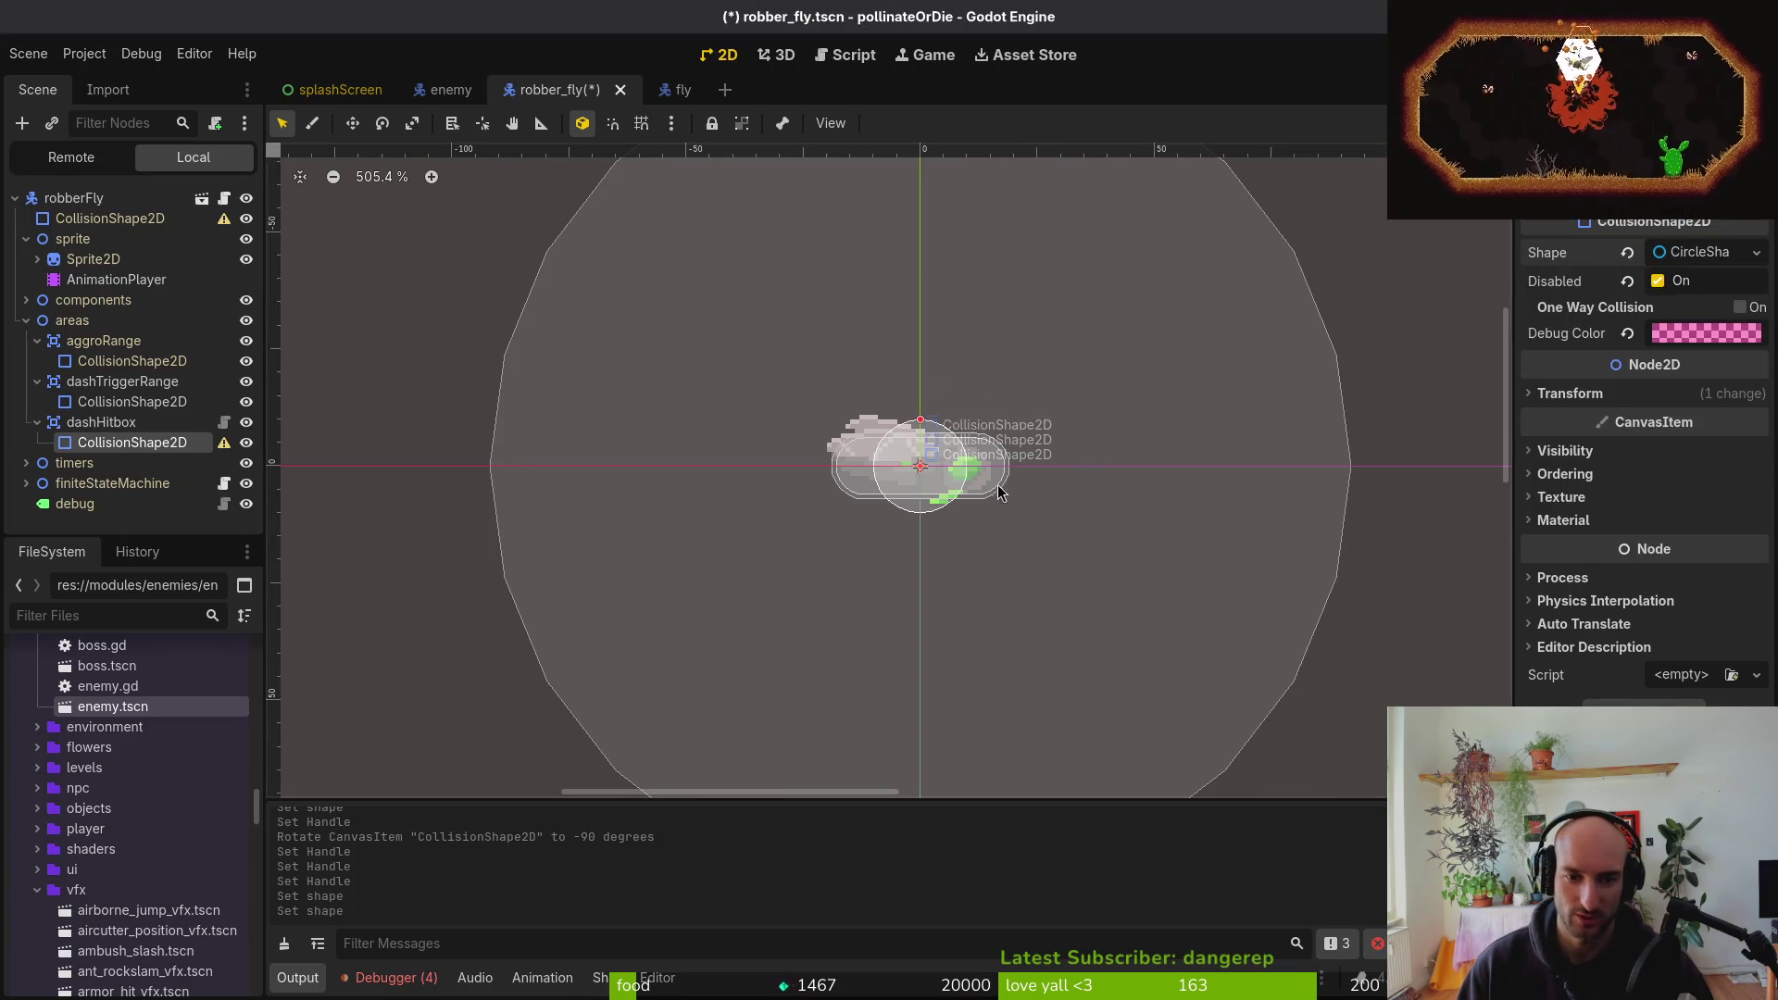
pyautogui.scroll(5, 936, 477)
pyautogui.scroll(2, 931, 397)
pyautogui.moveTo(905, 382); pyautogui.dragTo(909, 400)
pyautogui.scroll(-5, 991, 482)
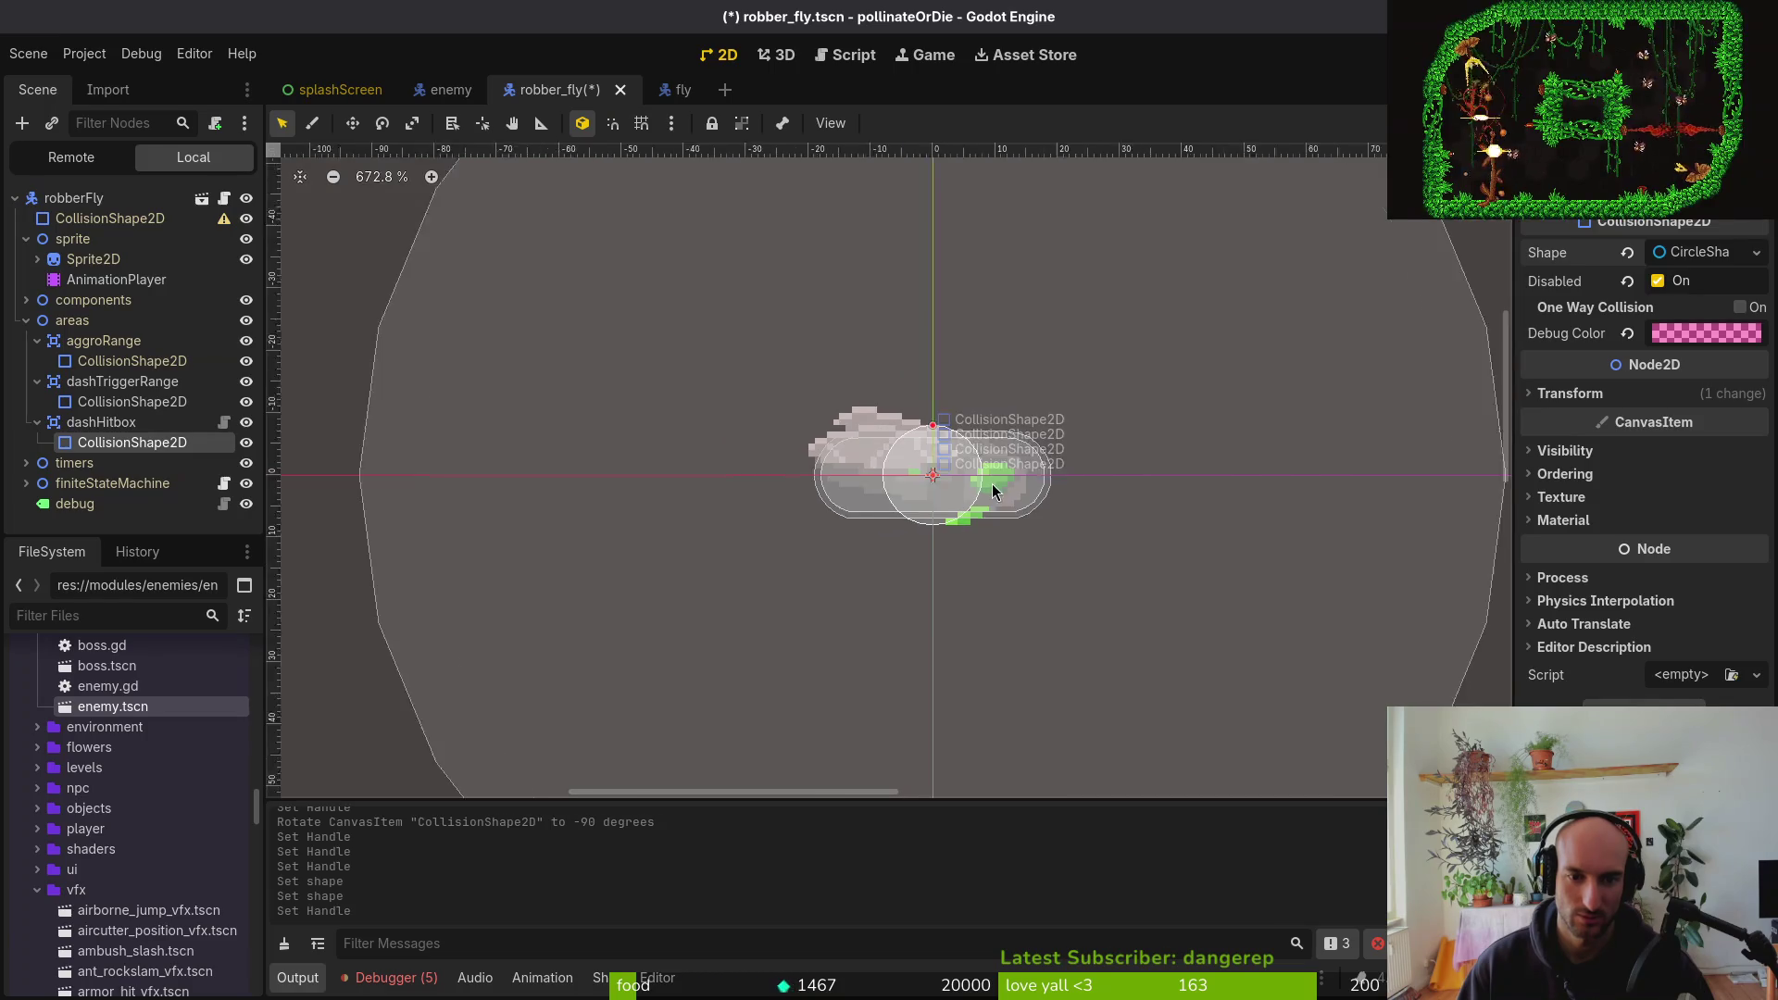
# Collapse the dashHitbox, dashTriggerRange and aggroRange nodes and save the robber_fly scene
pyautogui.click(37, 423)
pyautogui.click(37, 382)
pyautogui.click(37, 341)
pyautogui.hotkey('ctrl', 's')
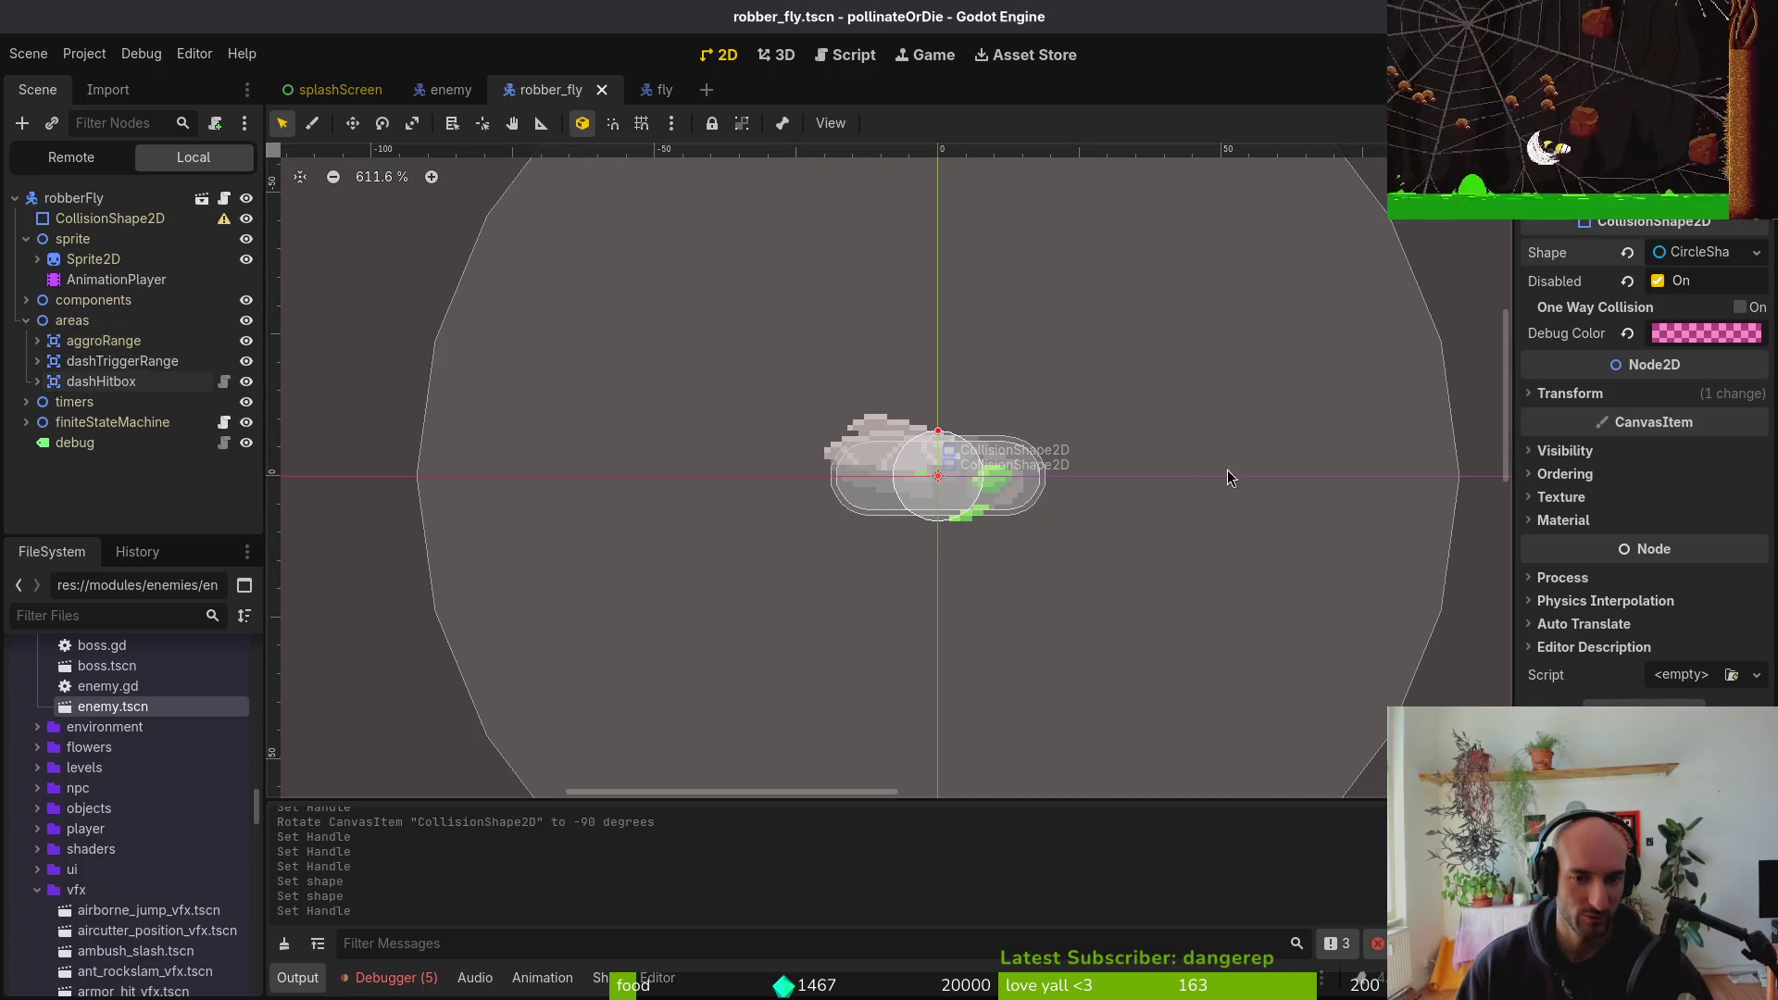
# Expand the timers group and change the dashCd timer's Wait Time, entering 5
pyautogui.click(26, 321)
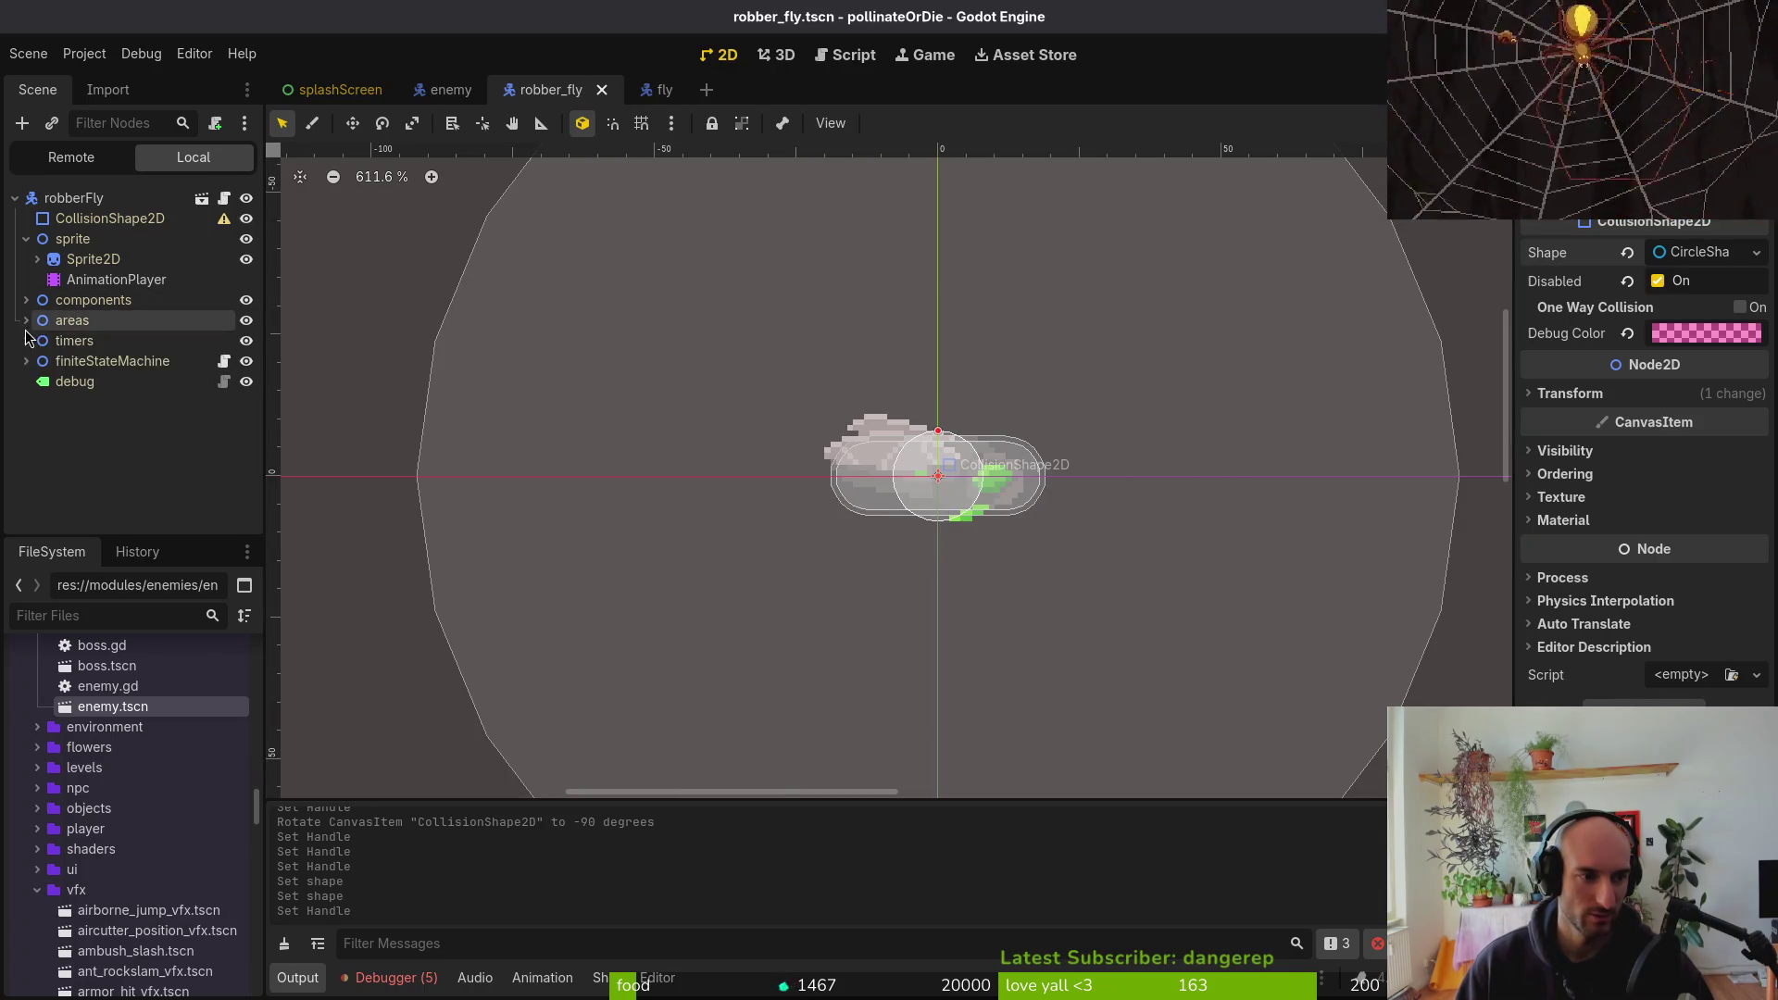
pyautogui.click(26, 341)
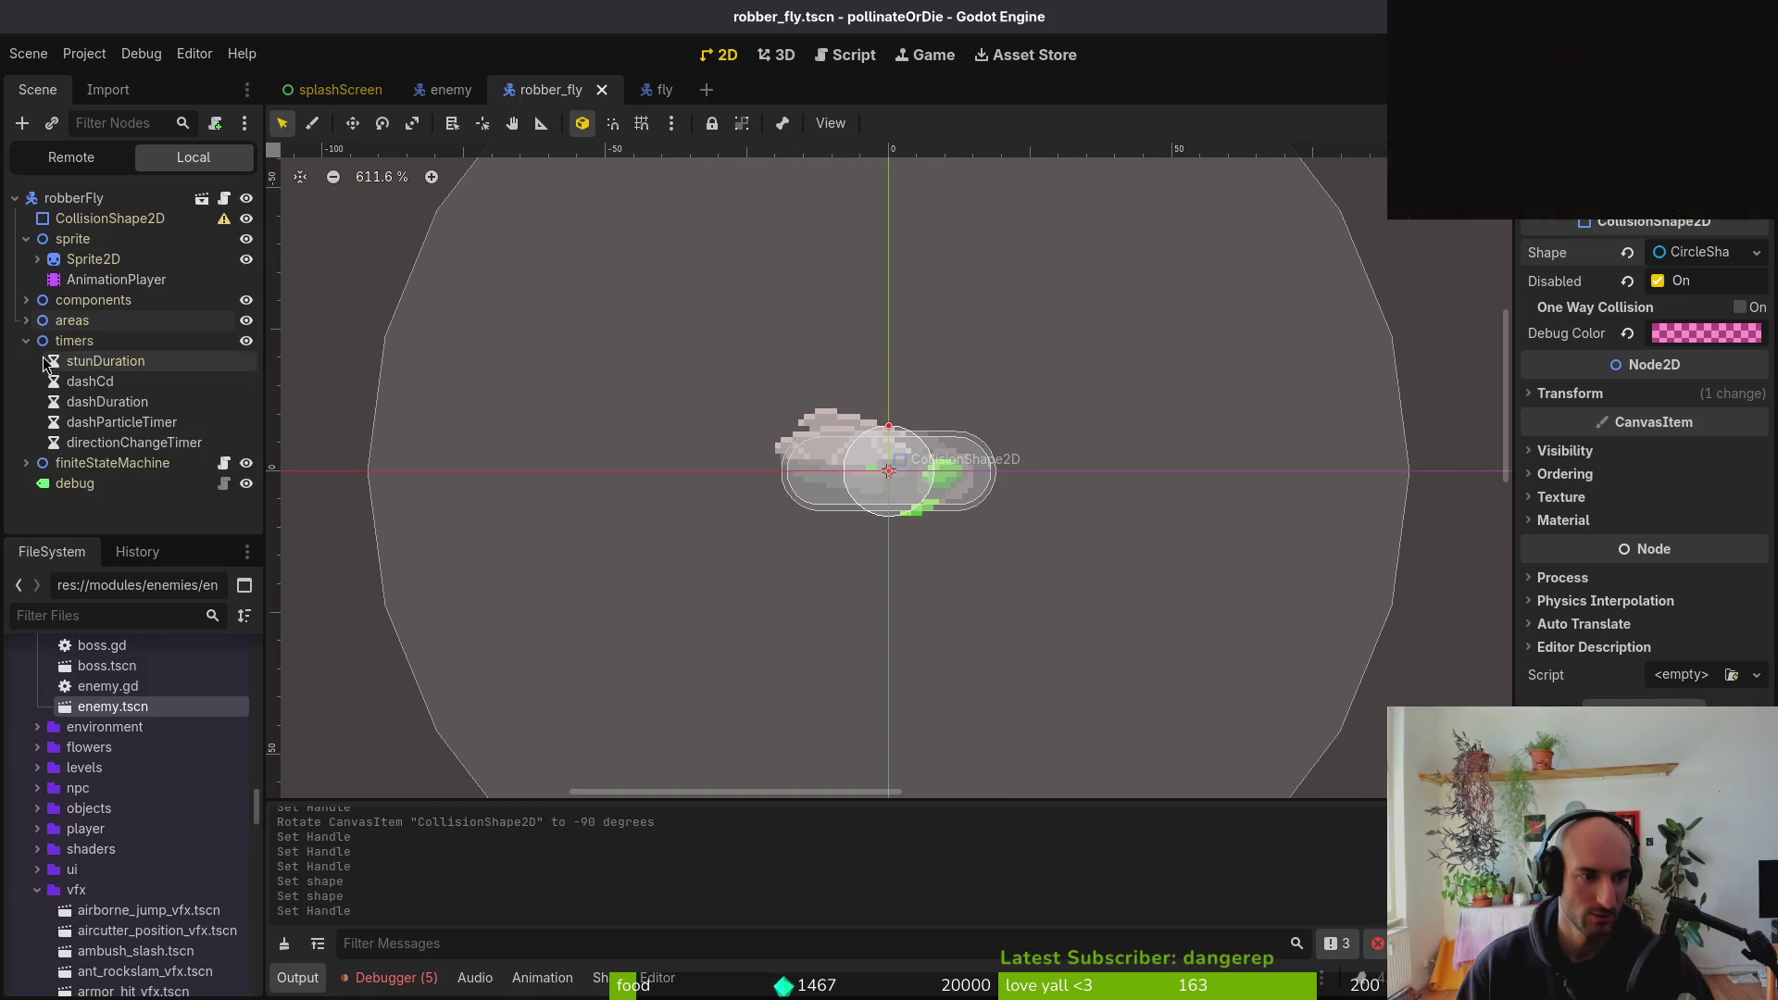
pyautogui.click(90, 382)
pyautogui.click(1700, 282)
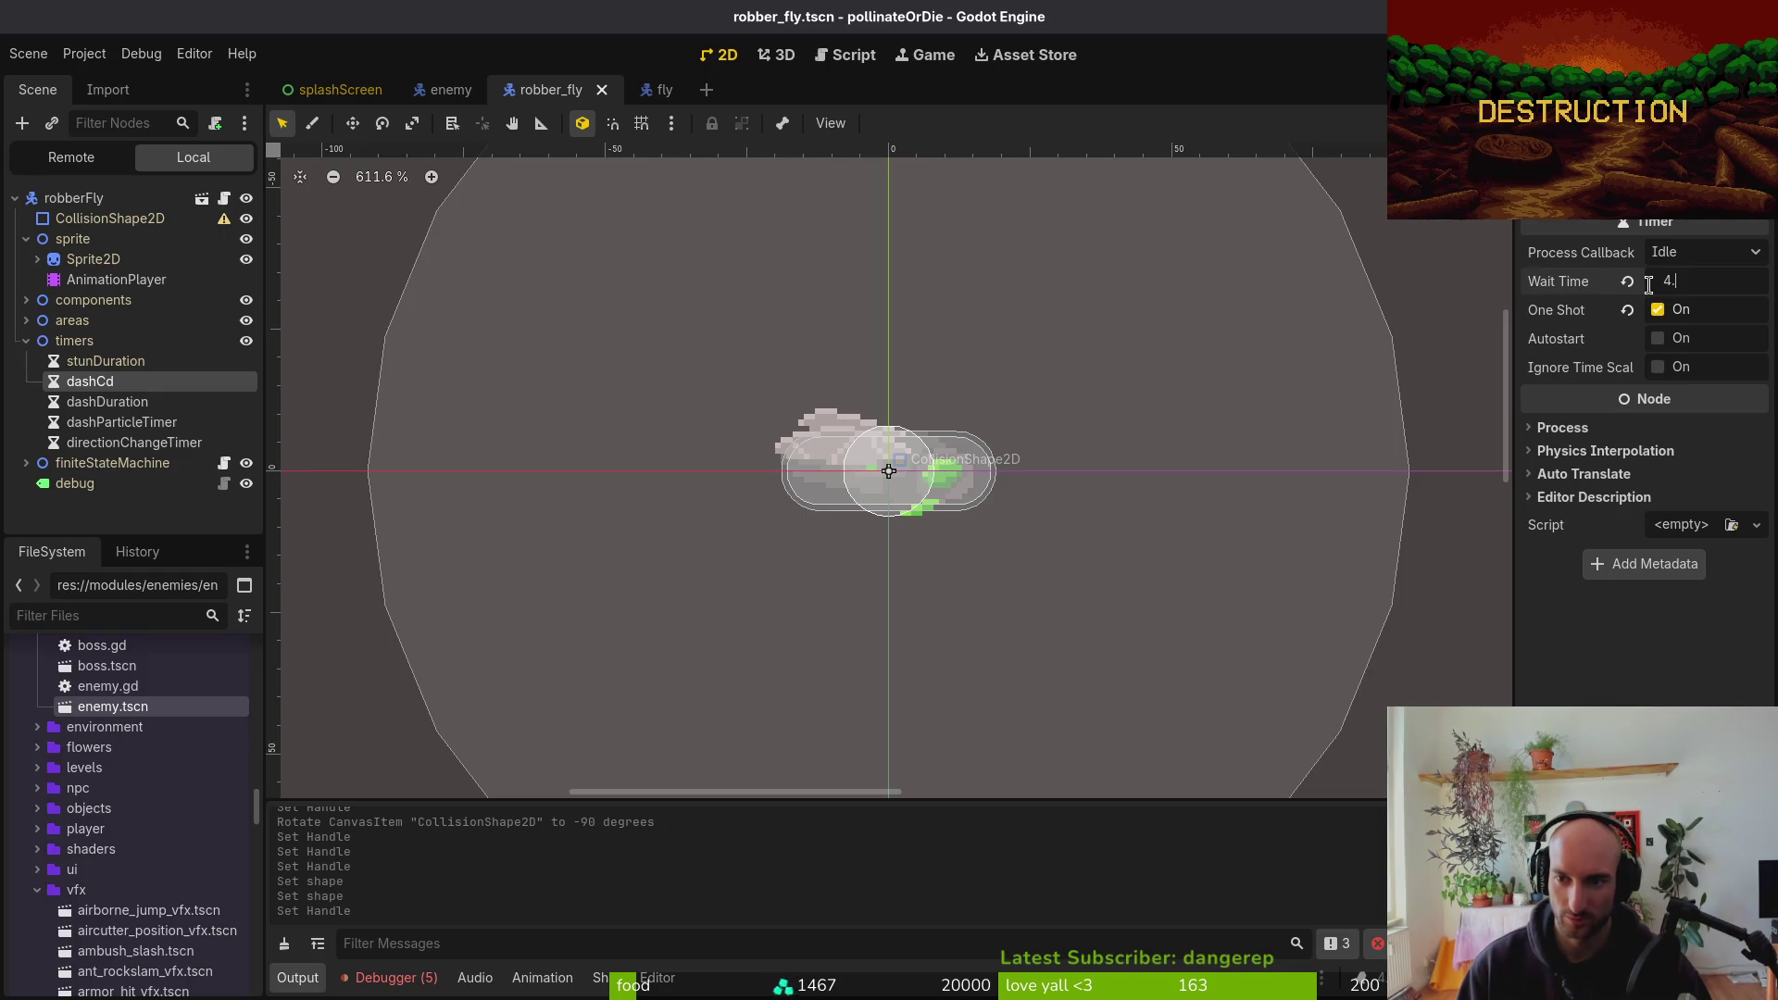
pyautogui.write('5')
# Set dashDuration's Wait Time to 0.2 s, save the scene, and return to Neovim
pyautogui.click(107, 402)
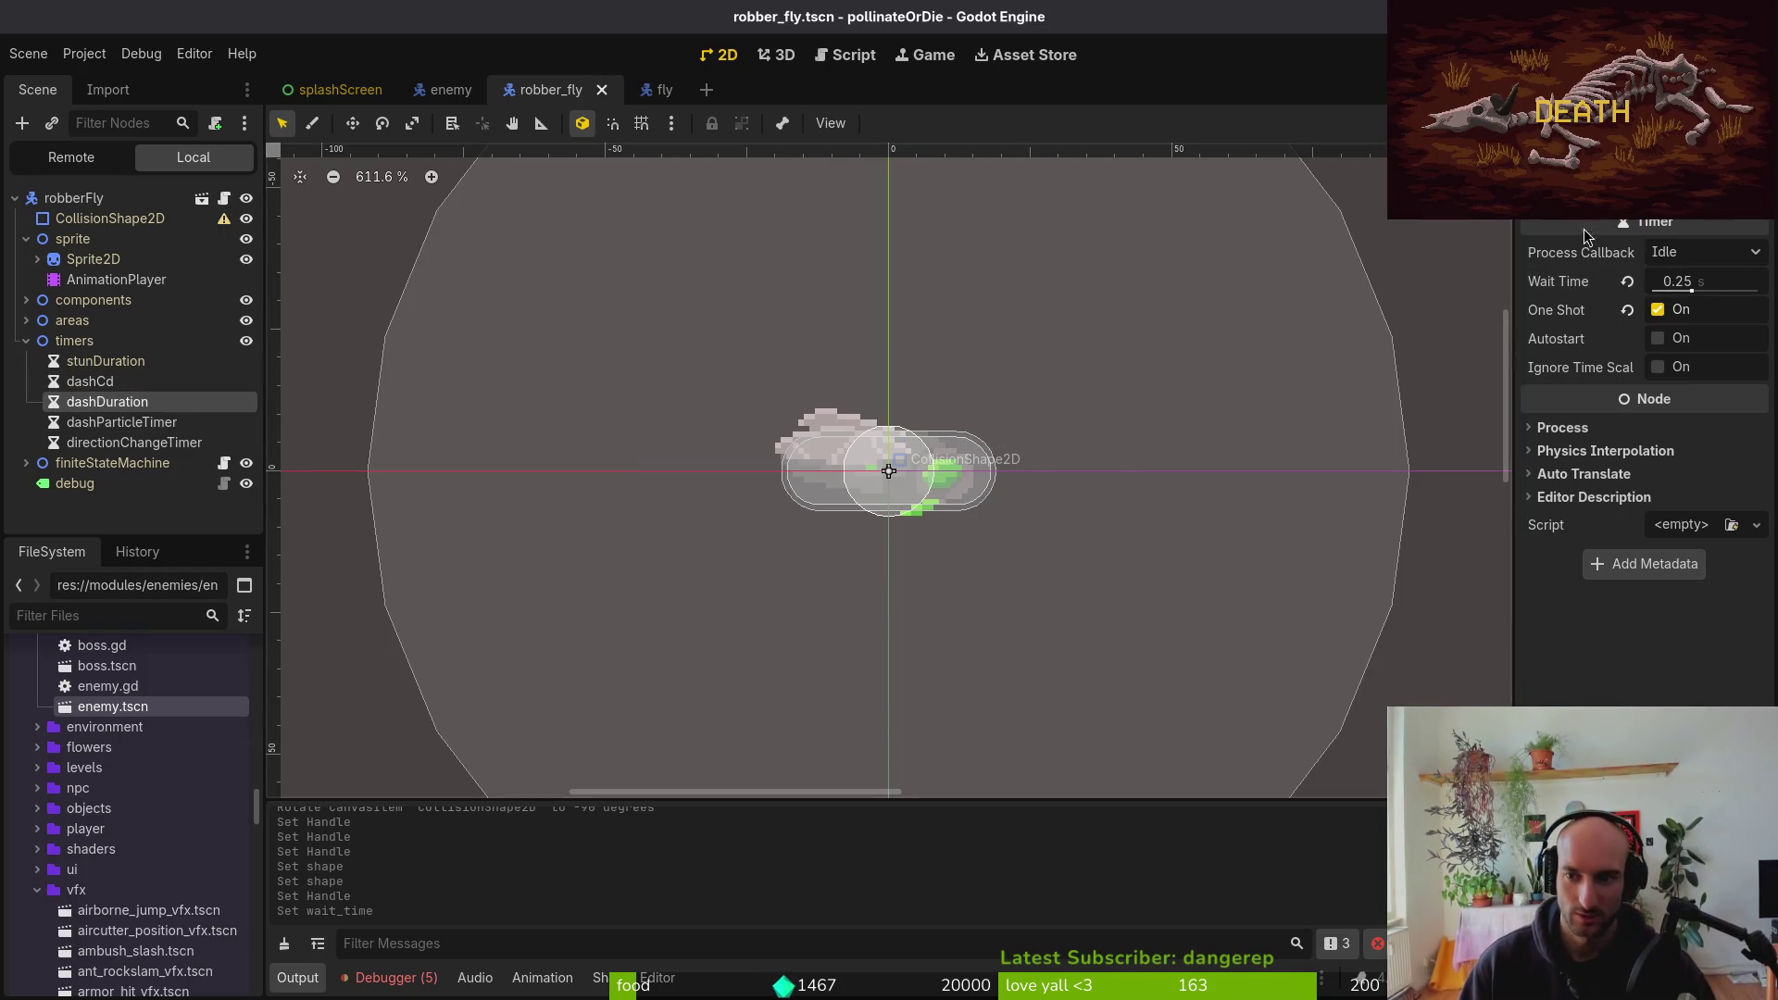
pyautogui.click(1729, 283)
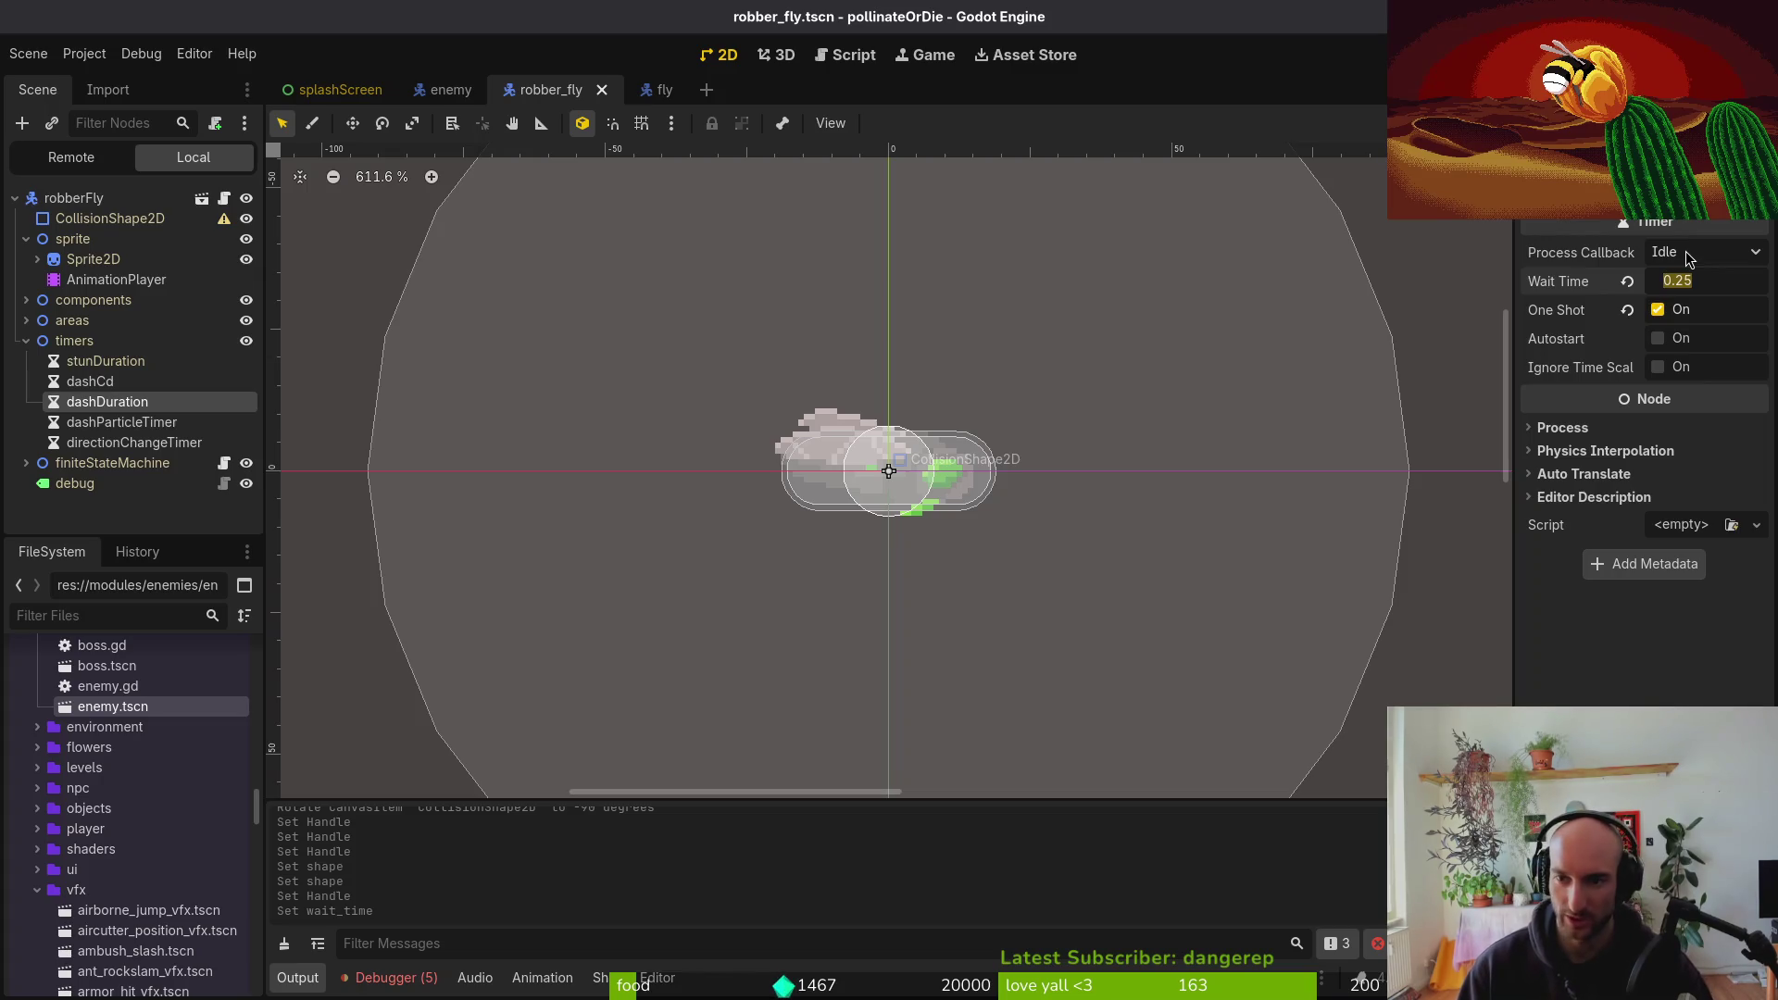
pyautogui.press('BackSpace')
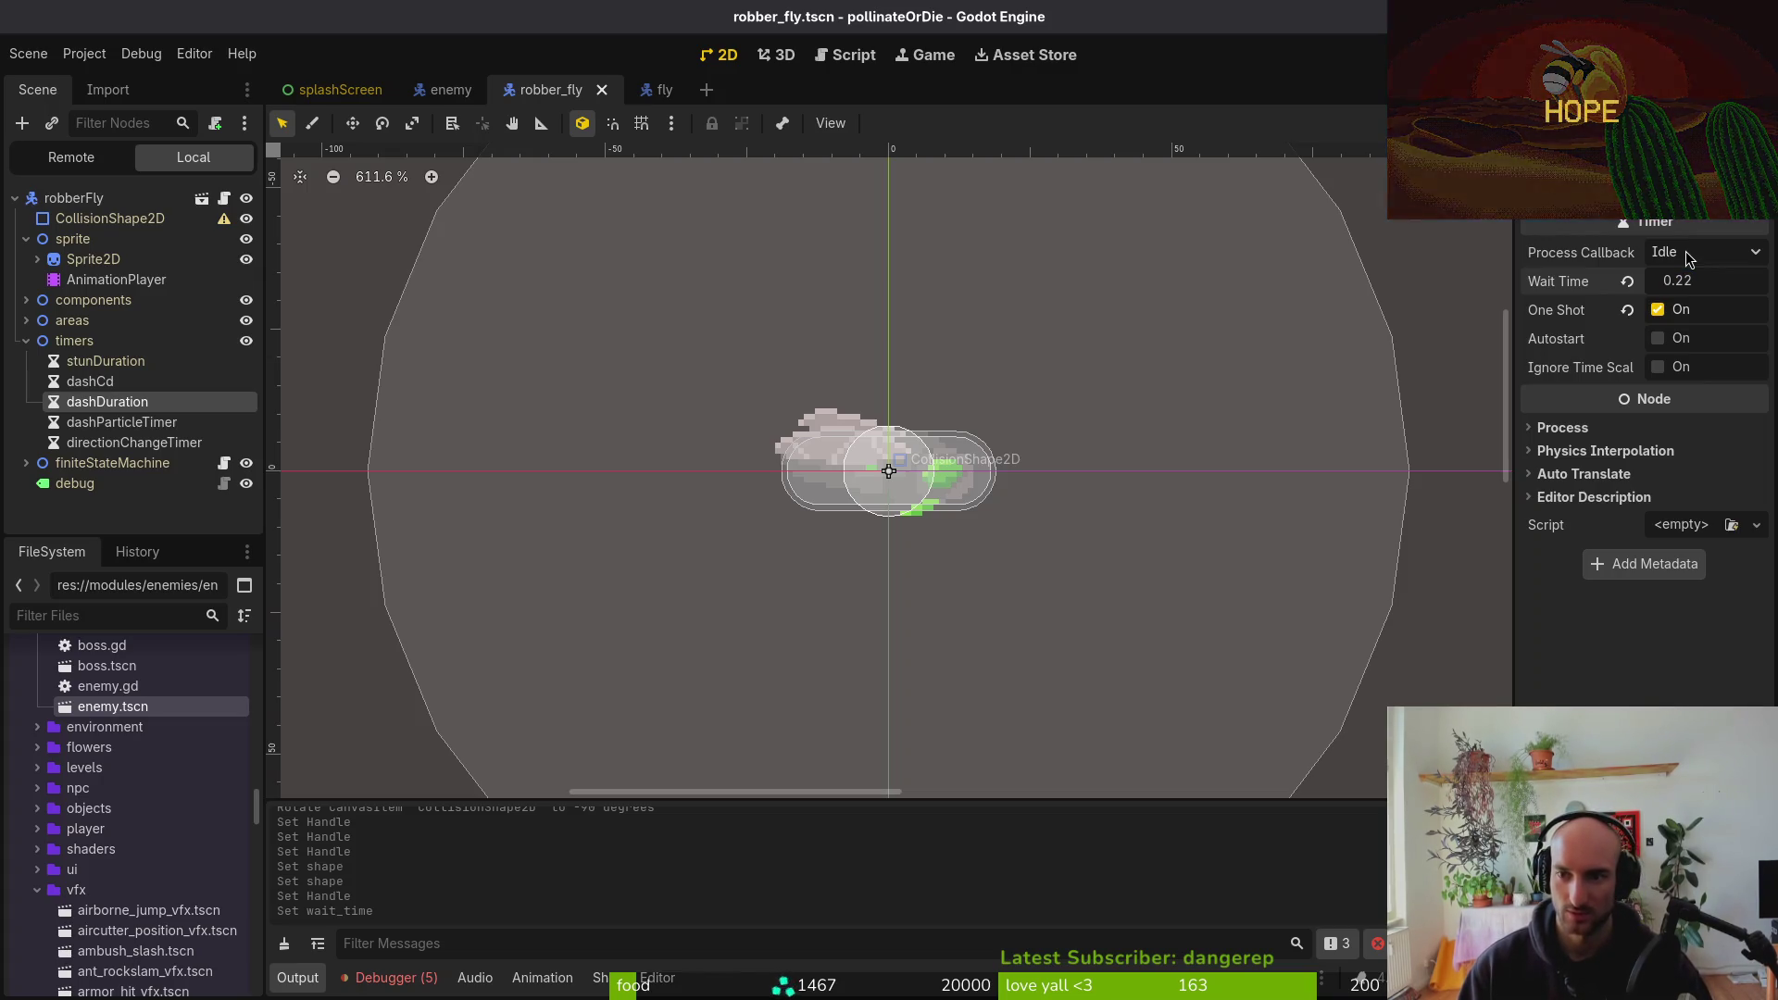
pyautogui.press('Return')
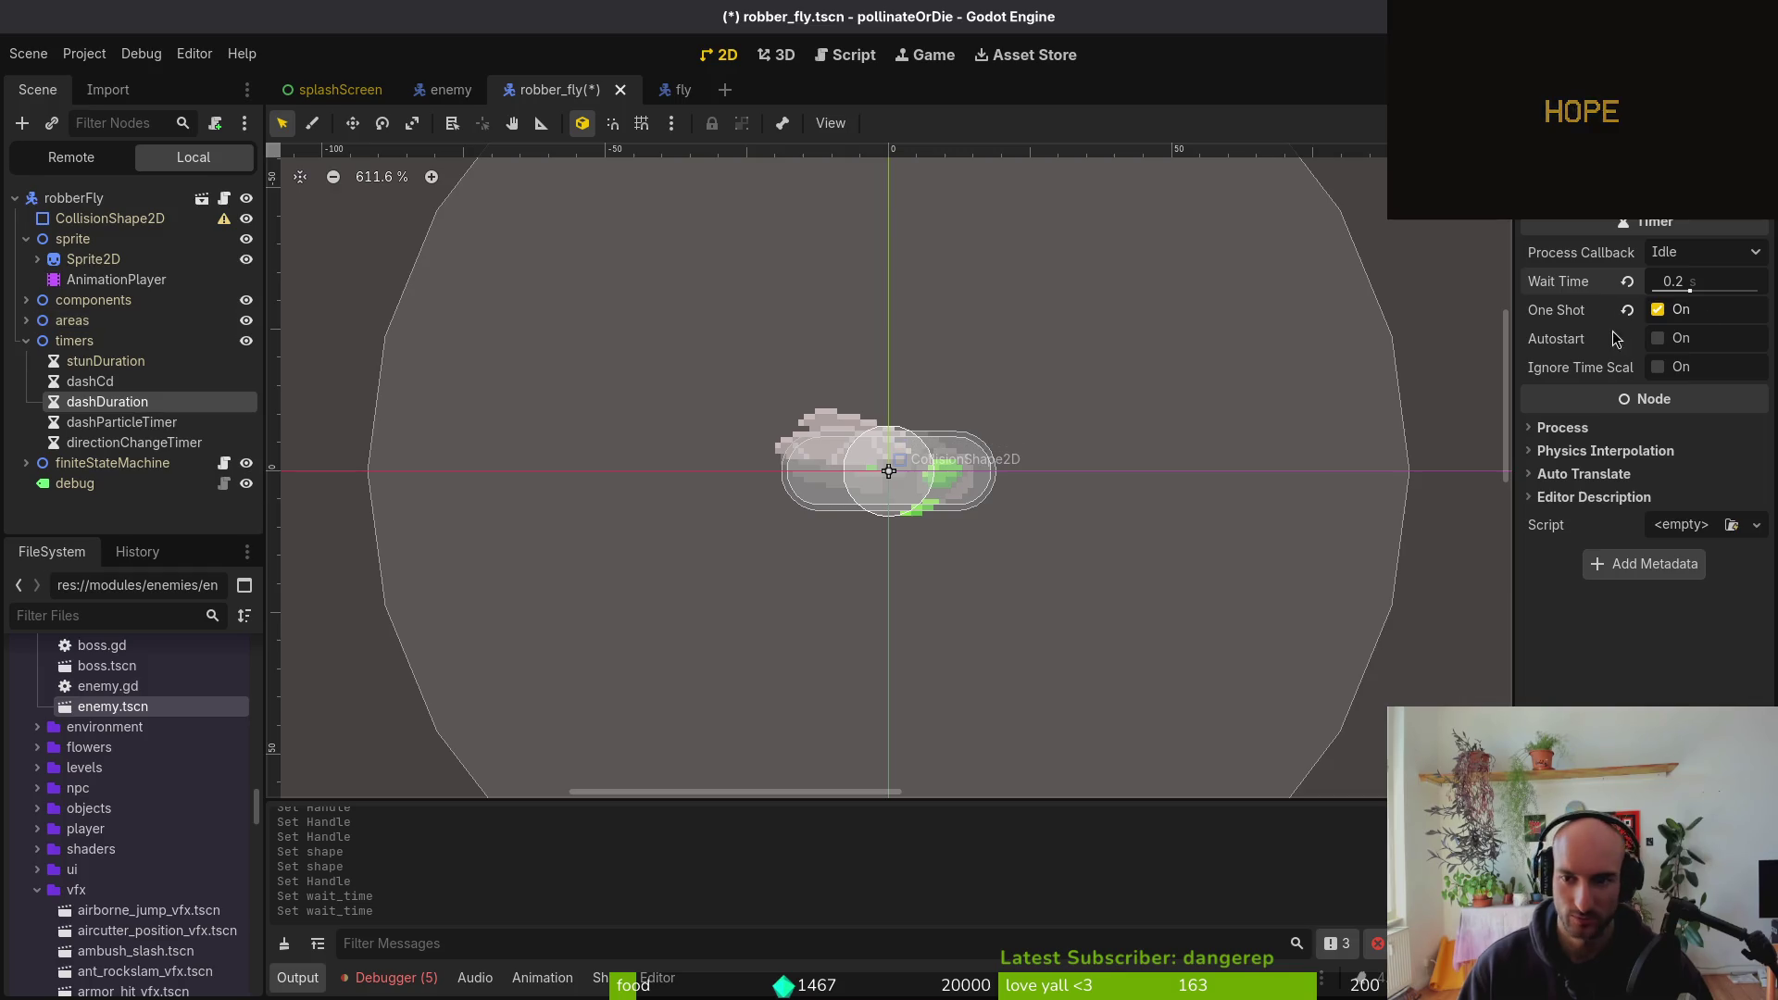
pyautogui.hotkey('ctrl', 's')
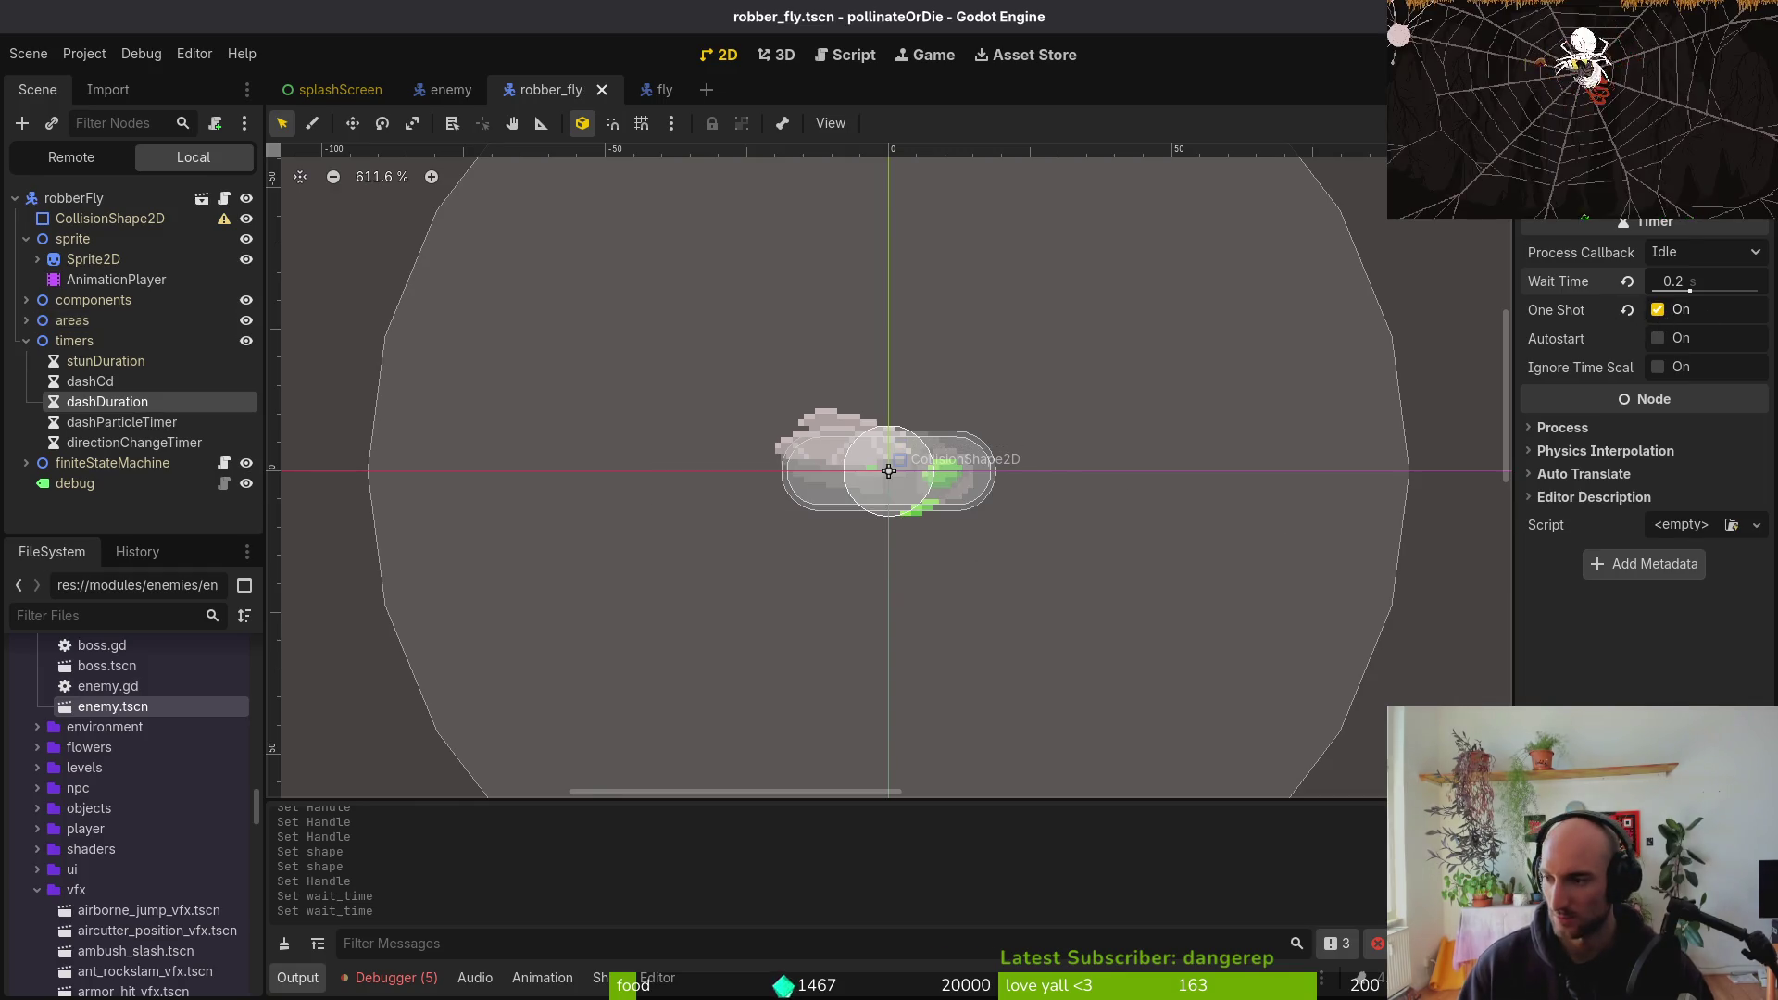
pyautogui.hotkey('alt', 'Tab')
pyautogui.press('k')
pyautogui.press('k')
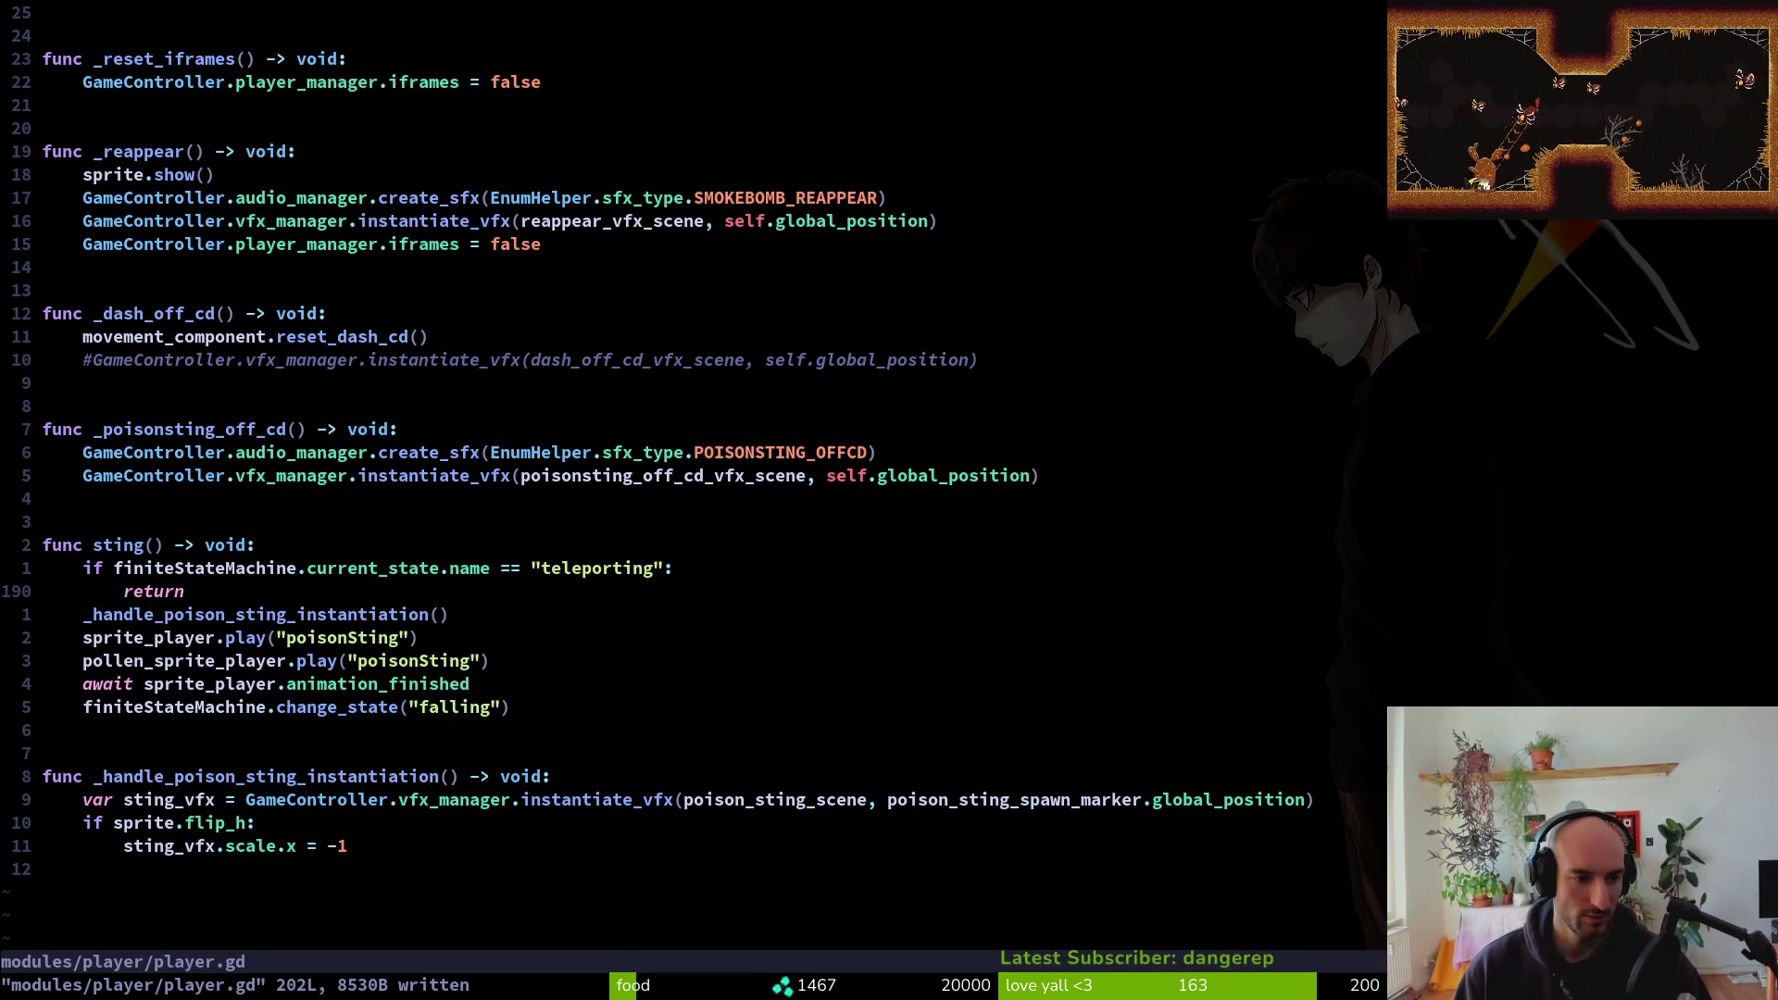
# Open robberFly/dashing.gd and page through it to the start_dash function
pyautogui.press('space')
pyautogui.press('f')
pyautogui.press('f')
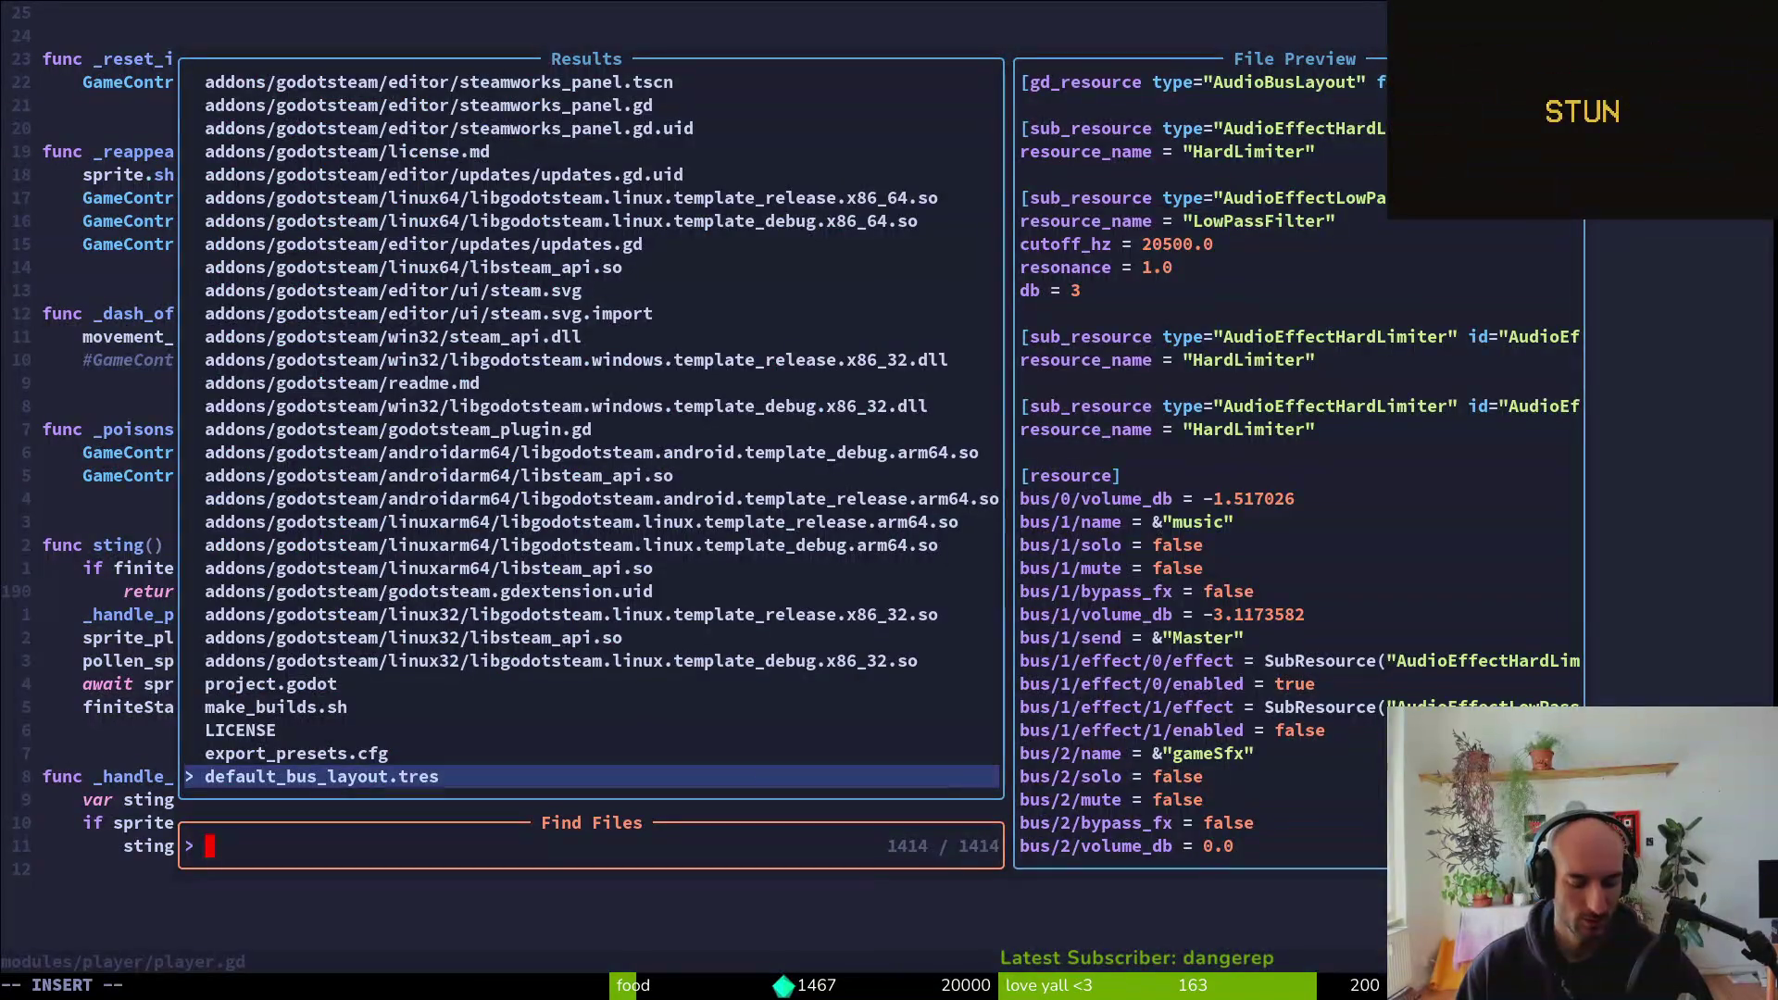
pyautogui.write('robd')
pyautogui.press('Return')
pyautogui.hotkey('ctrl', 'd')
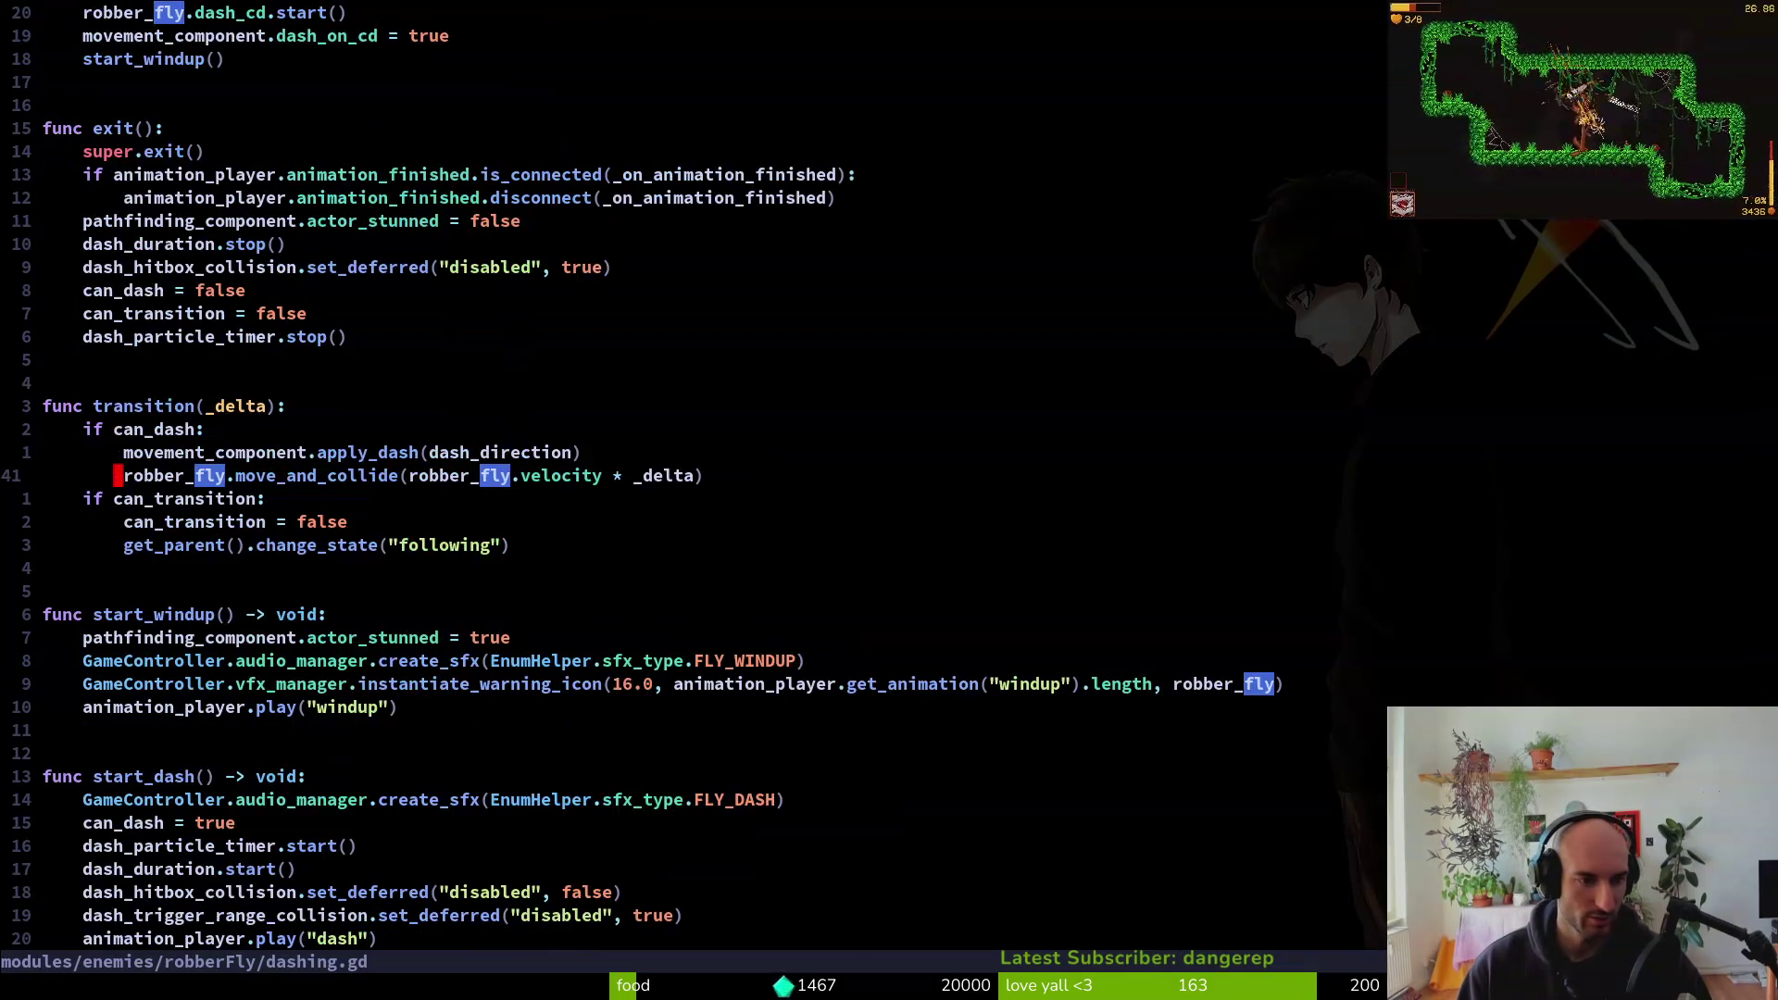
pyautogui.hotkey('ctrl', 'u')
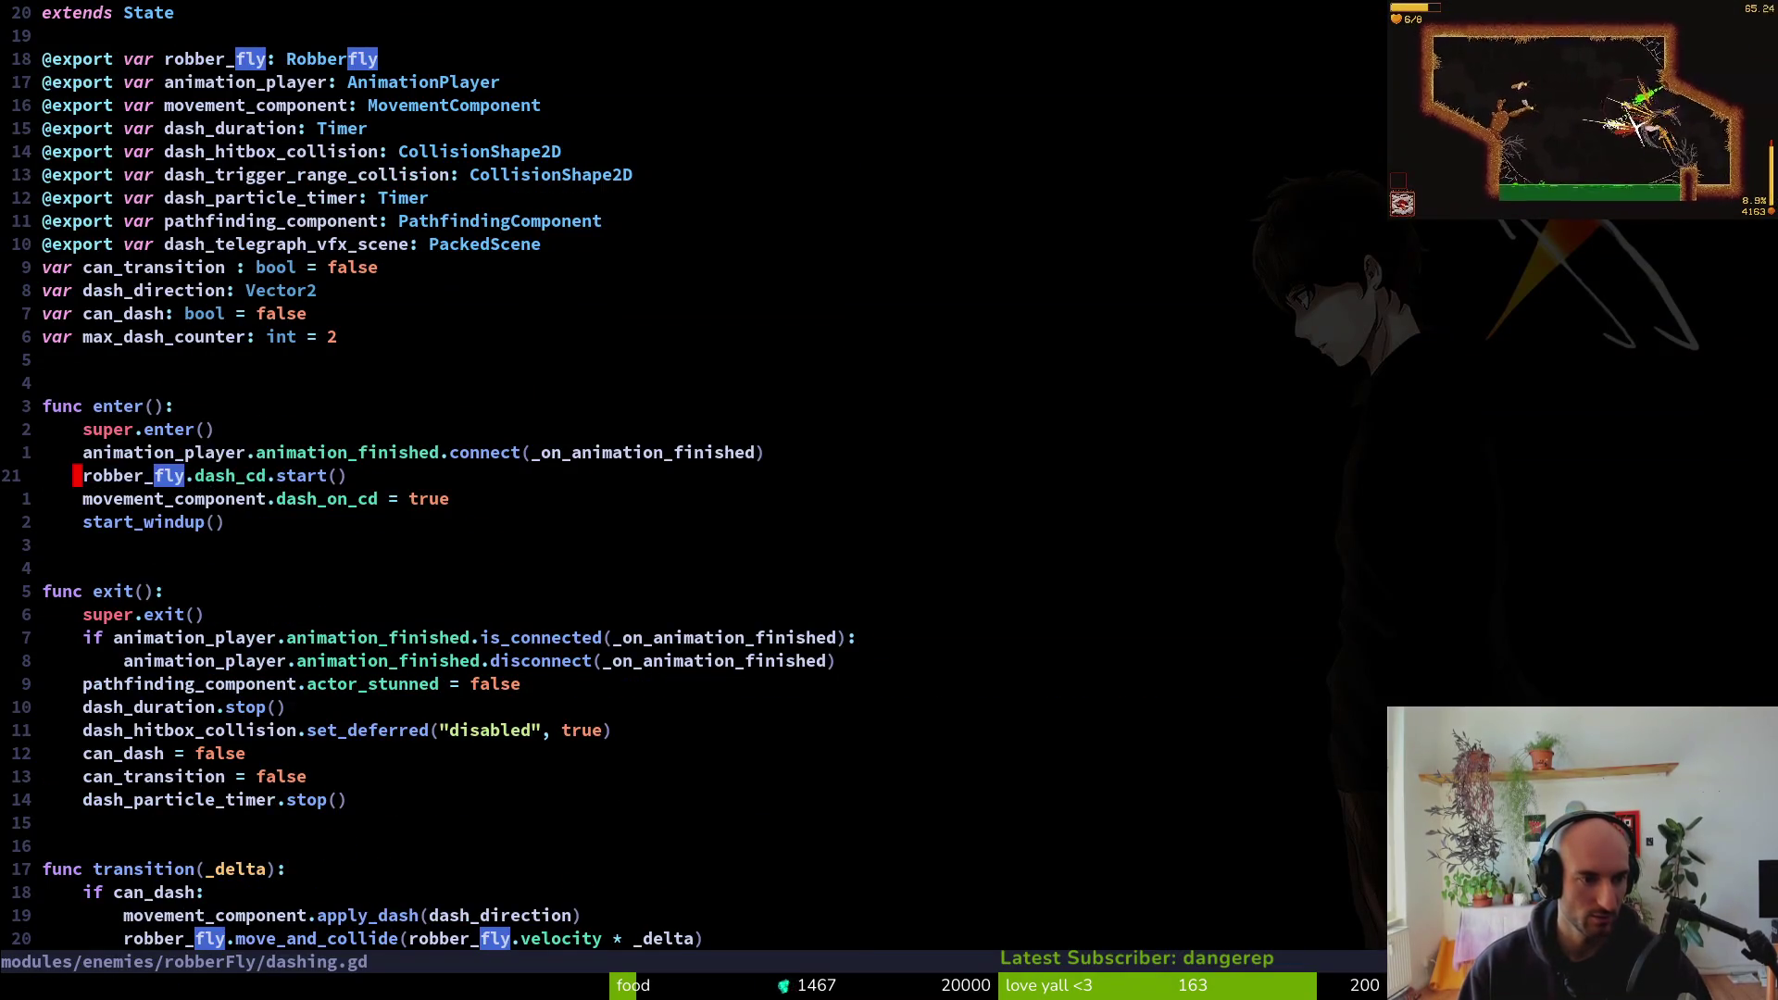
pyautogui.hotkey('ctrl', 'd')
pyautogui.hotkey('ctrl', 'd')
pyautogui.hotkey('ctrl', 'd')
pyautogui.hotkey('ctrl', 'u')
# Copy the dash_duration.start() line, briefly glancing at the Godot editor
pyautogui.press('k')
pyautogui.press('k')
pyautogui.press('k')
pyautogui.hotkey('shift', 'v')
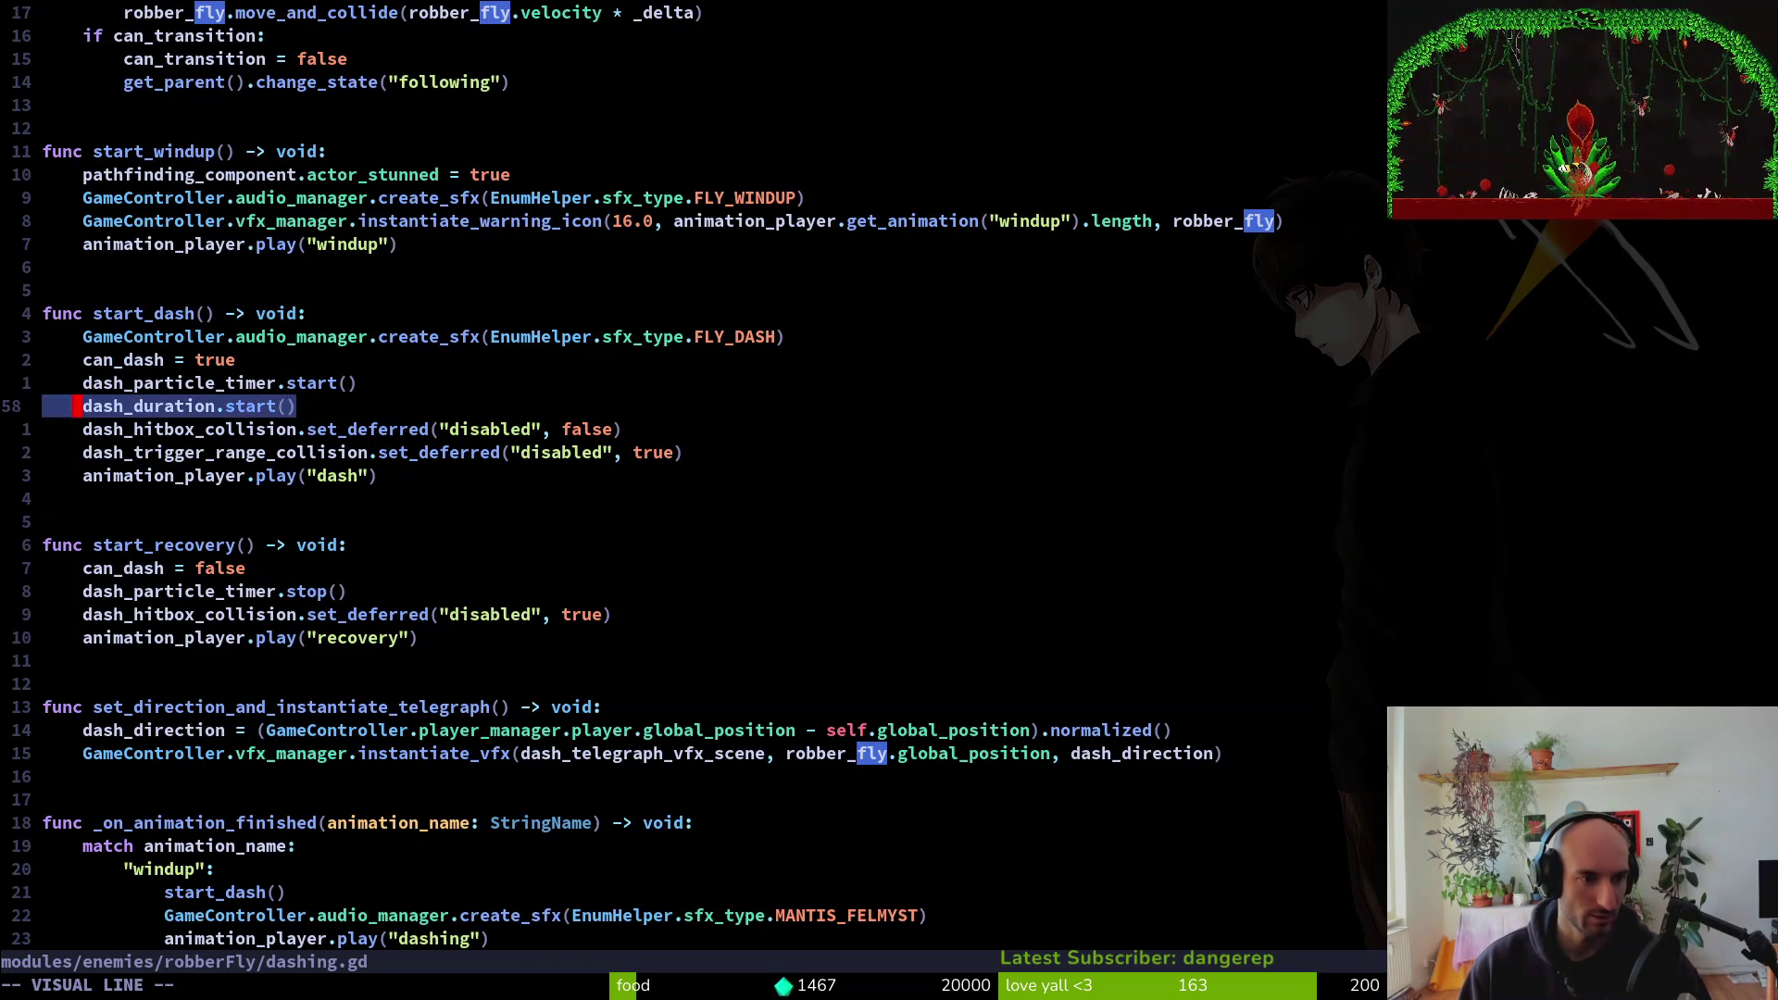
pyautogui.press('y')
pyautogui.hotkey('alt', 'Tab')
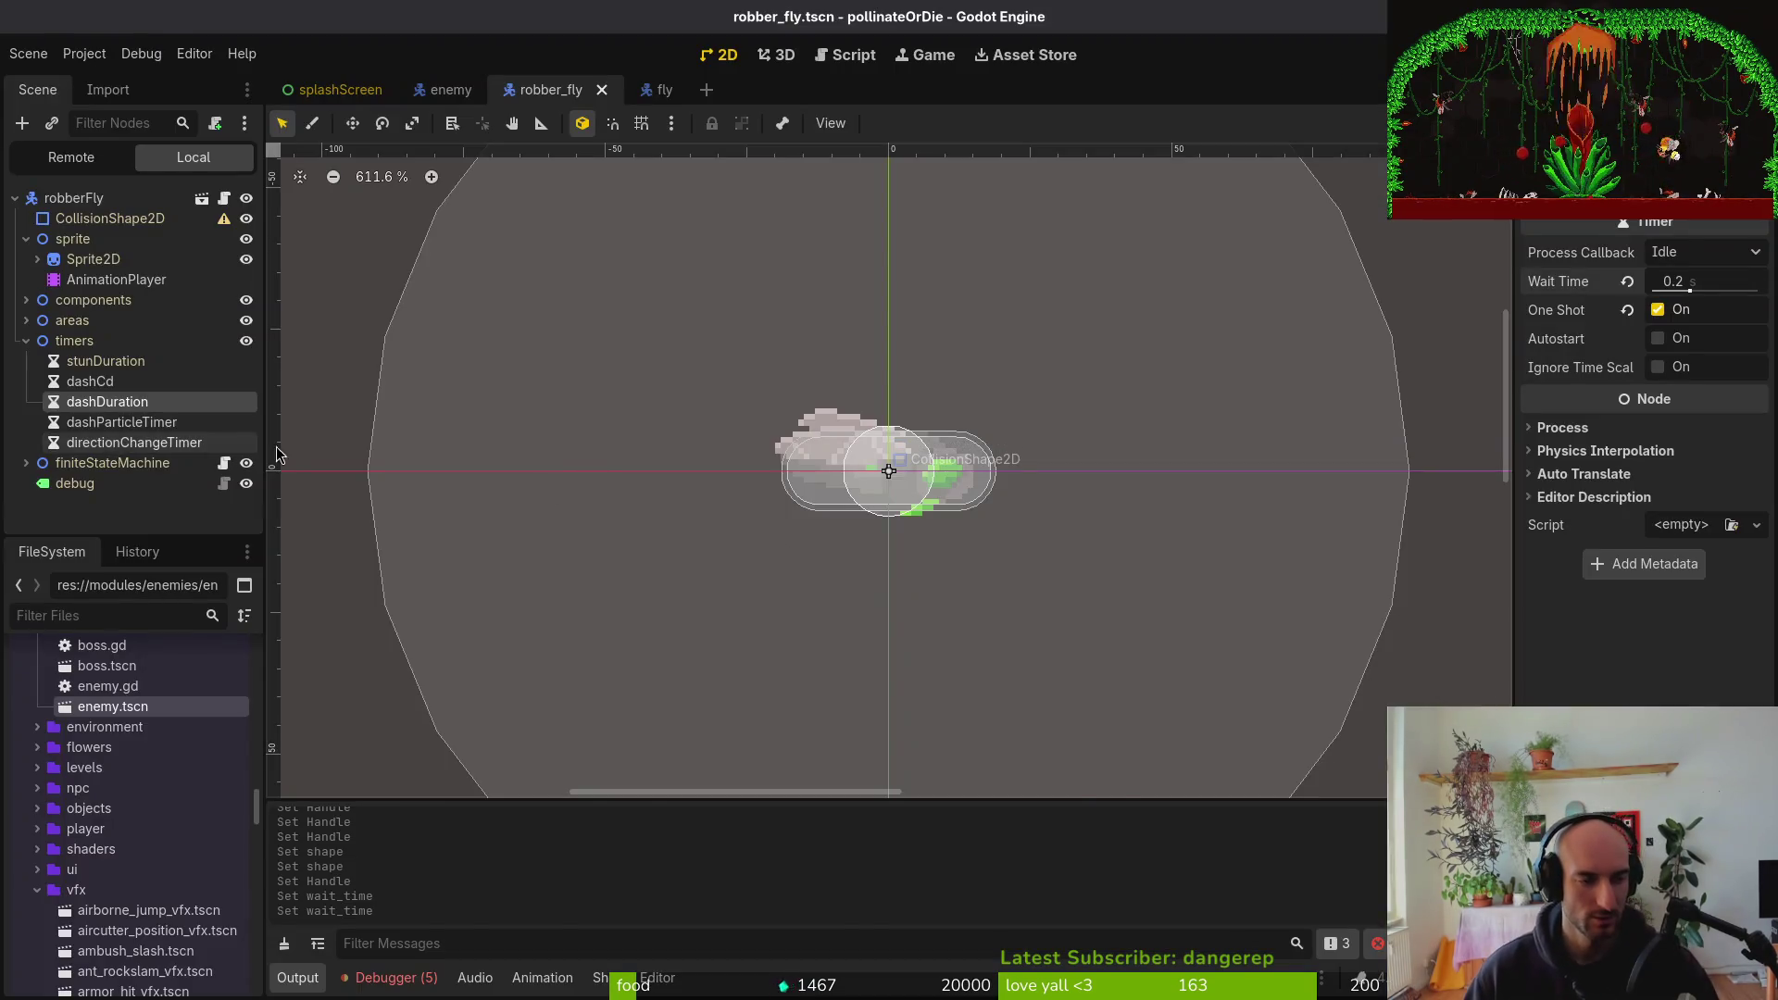
pyautogui.hotkey('alt', 'Tab')
# Open modules/enemies/fly/fly.gd and review its _ready() connections and pathfinding_component declaration
pyautogui.hotkey('ctrl', 'p')
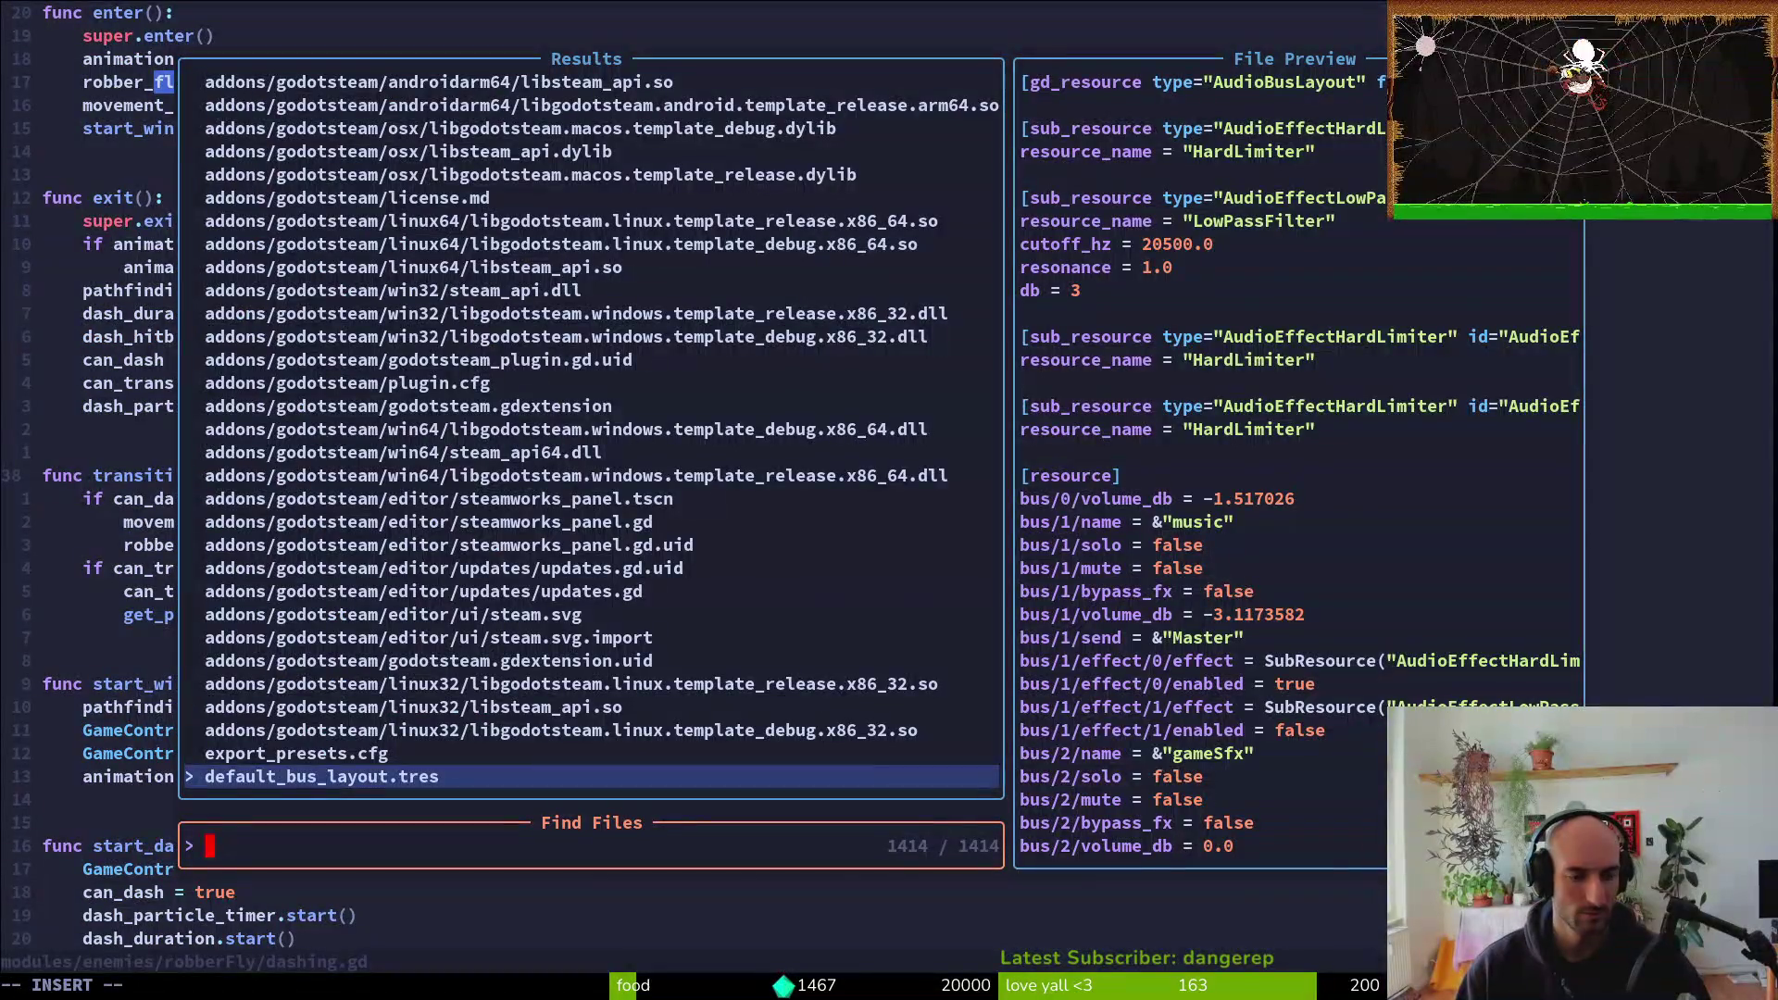
pyautogui.write('fly')
pyautogui.press('Up')
pyautogui.press('Up')
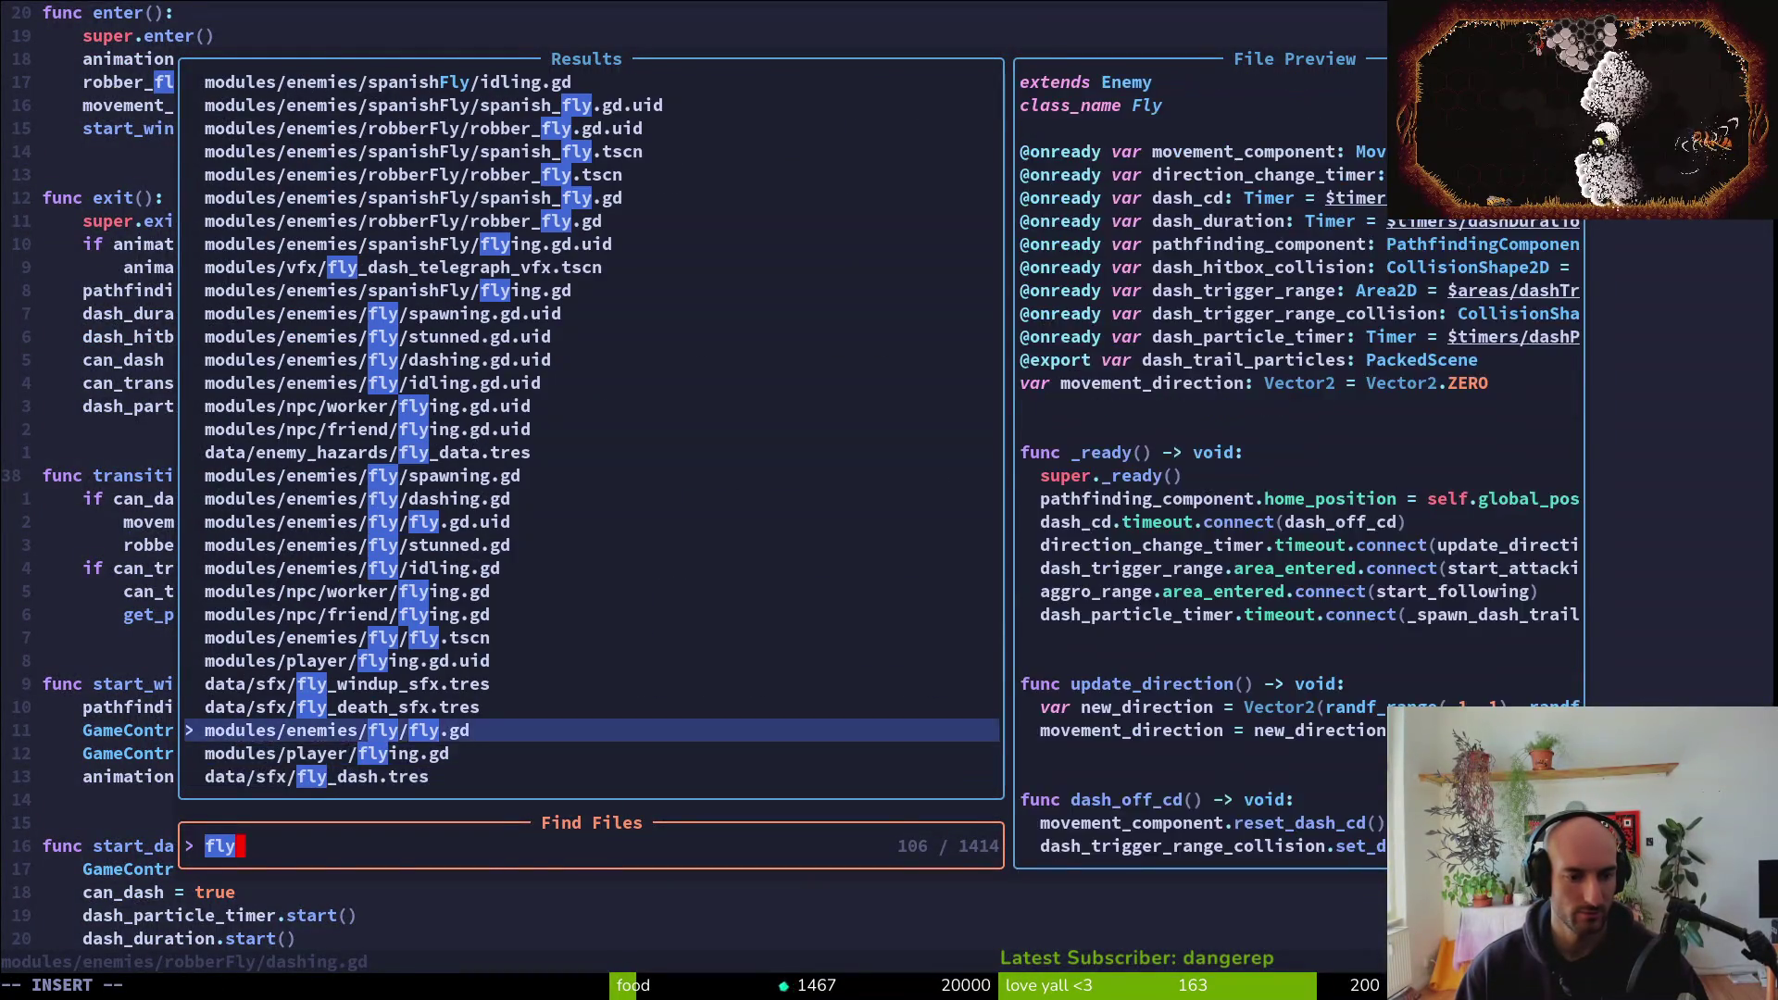
pyautogui.press('Return')
pyautogui.press('j')
pyautogui.press('j')
pyautogui.press('j')
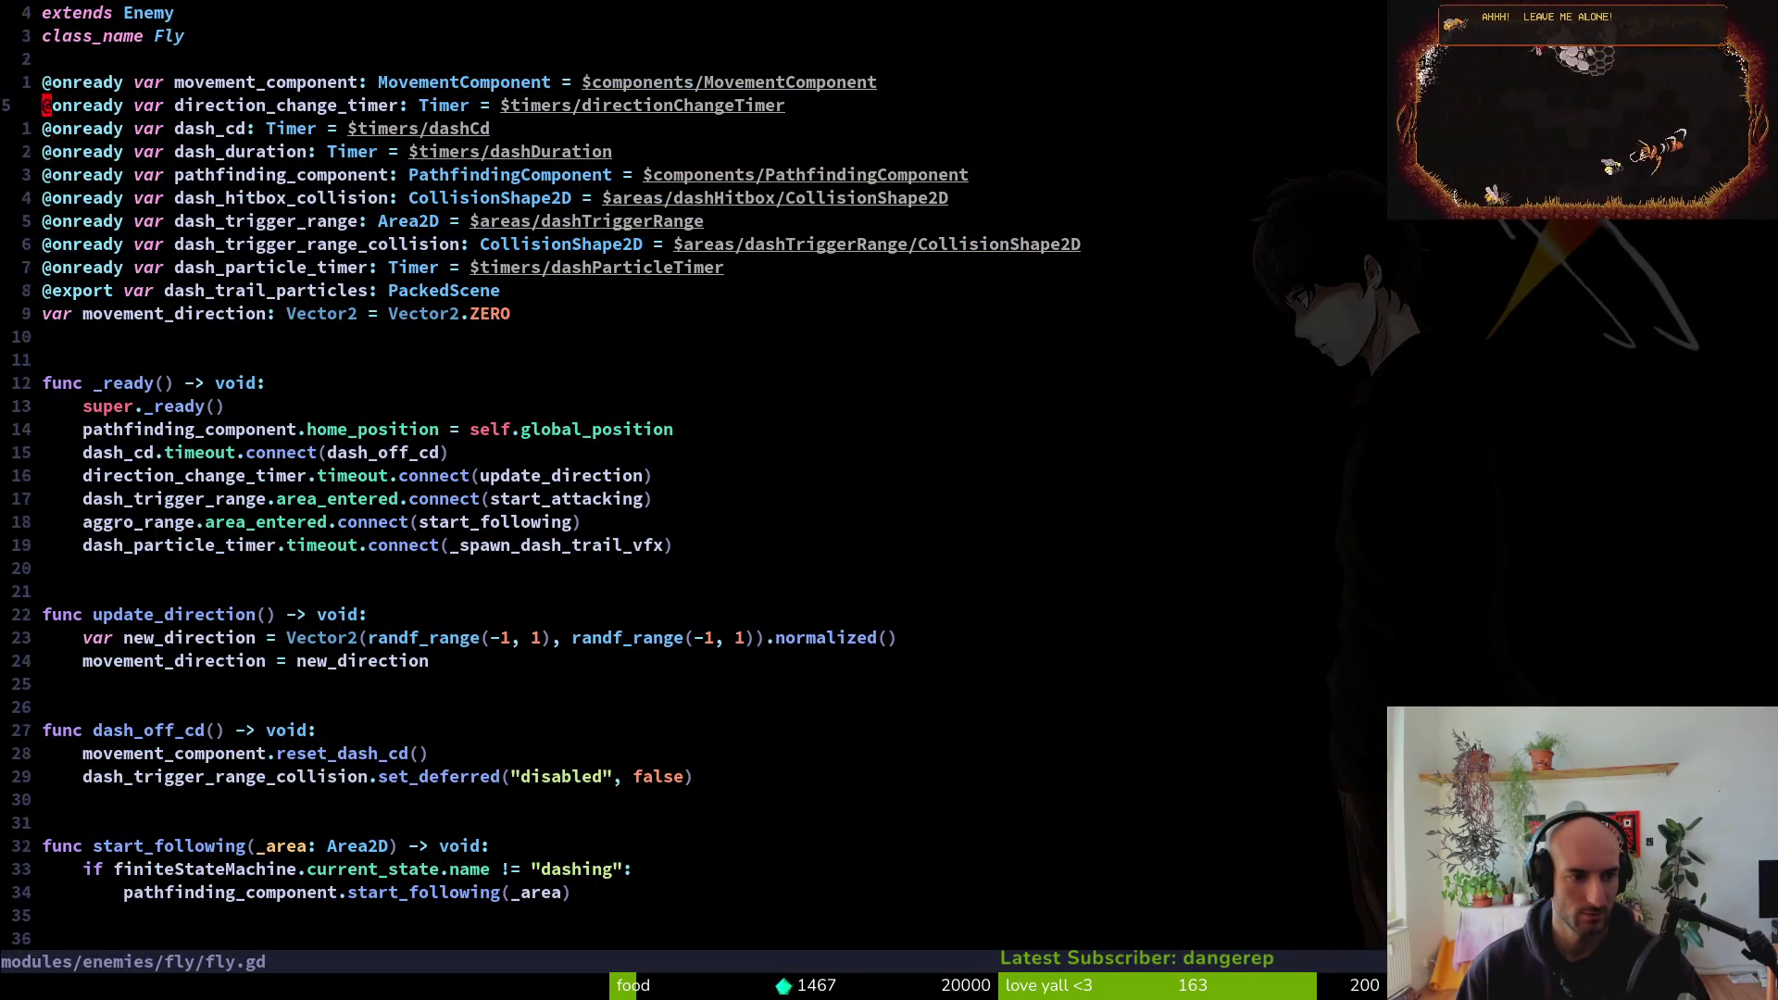
pyautogui.press('j')
pyautogui.press('j')
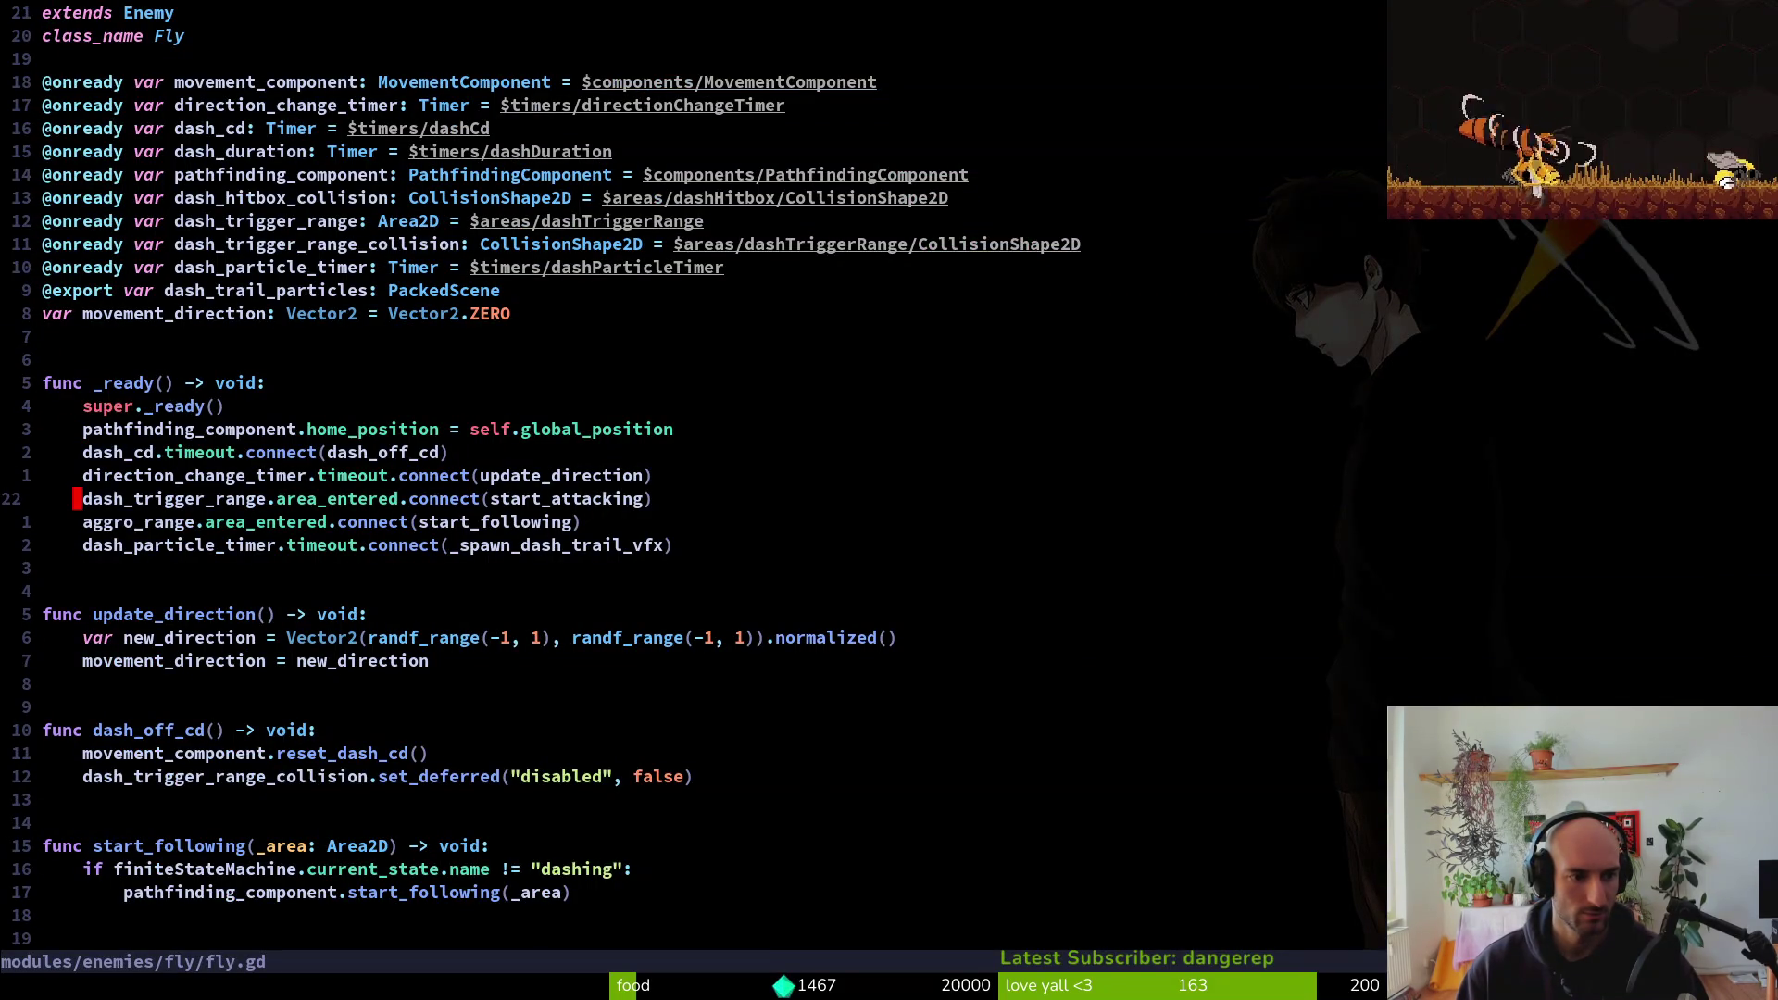
pyautogui.press('k')
pyautogui.press('{')
pyautogui.press('k')
pyautogui.press('k')
pyautogui.press('k')
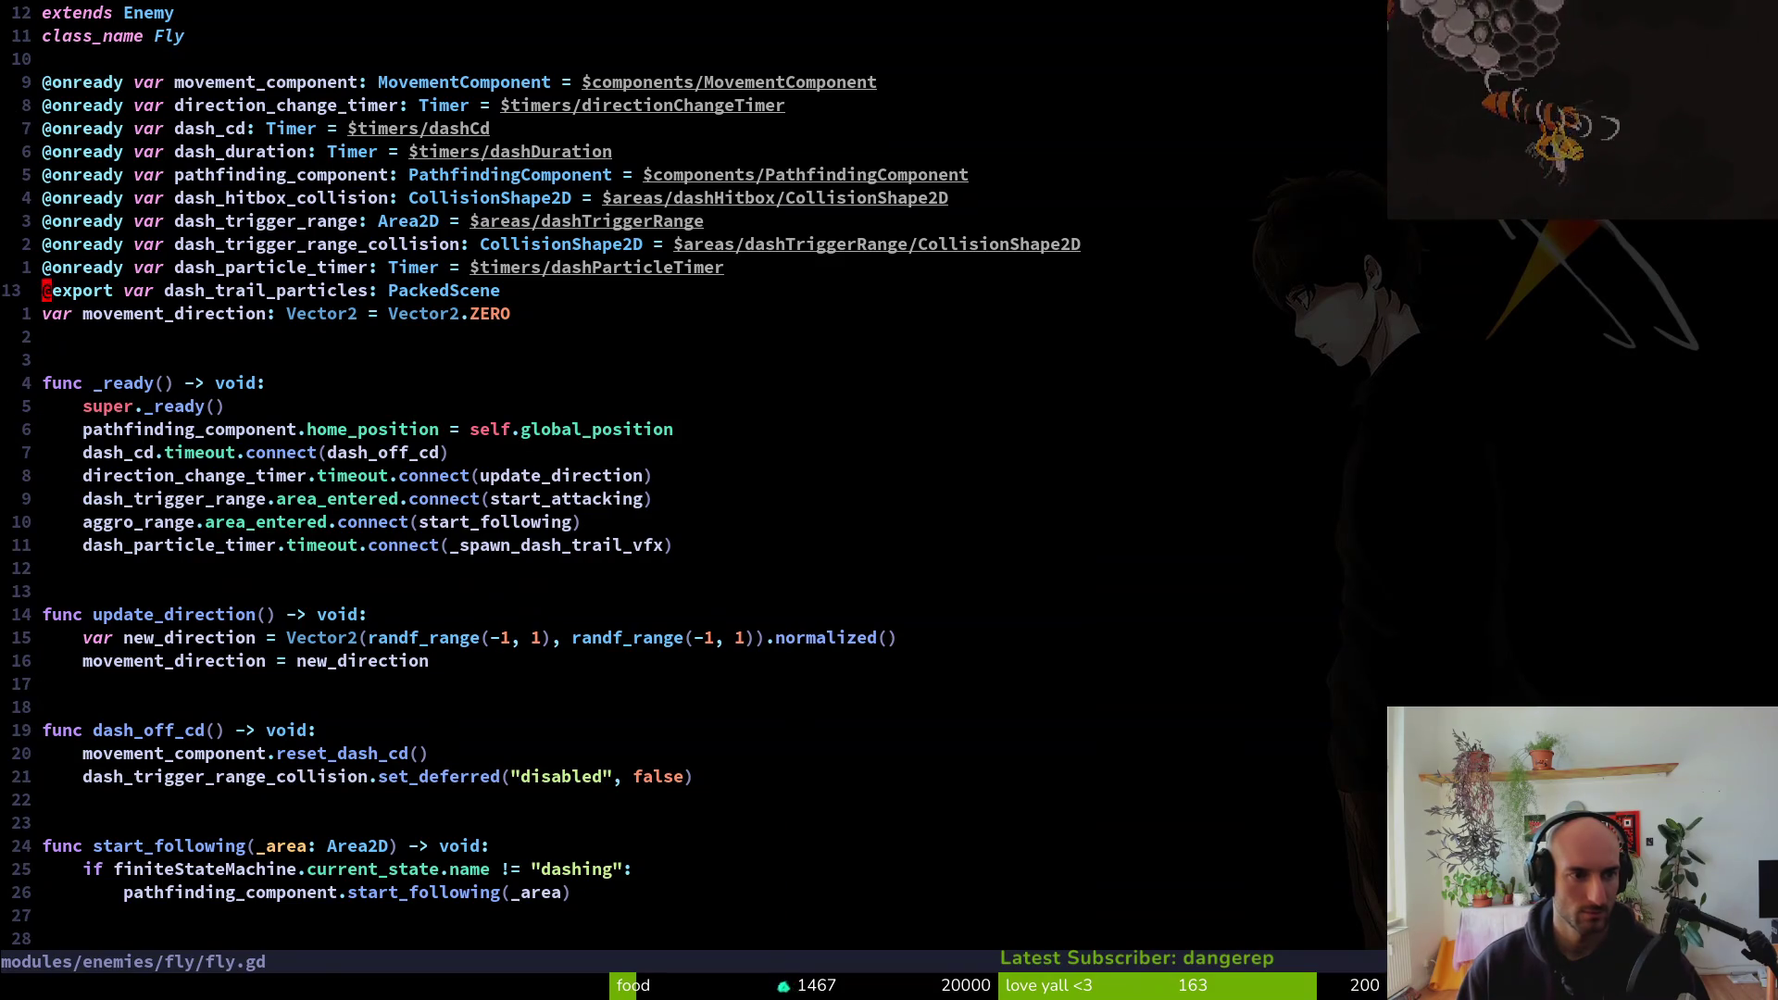
pyautogui.press('space')
pyautogui.press('f')
pyautogui.press('w')
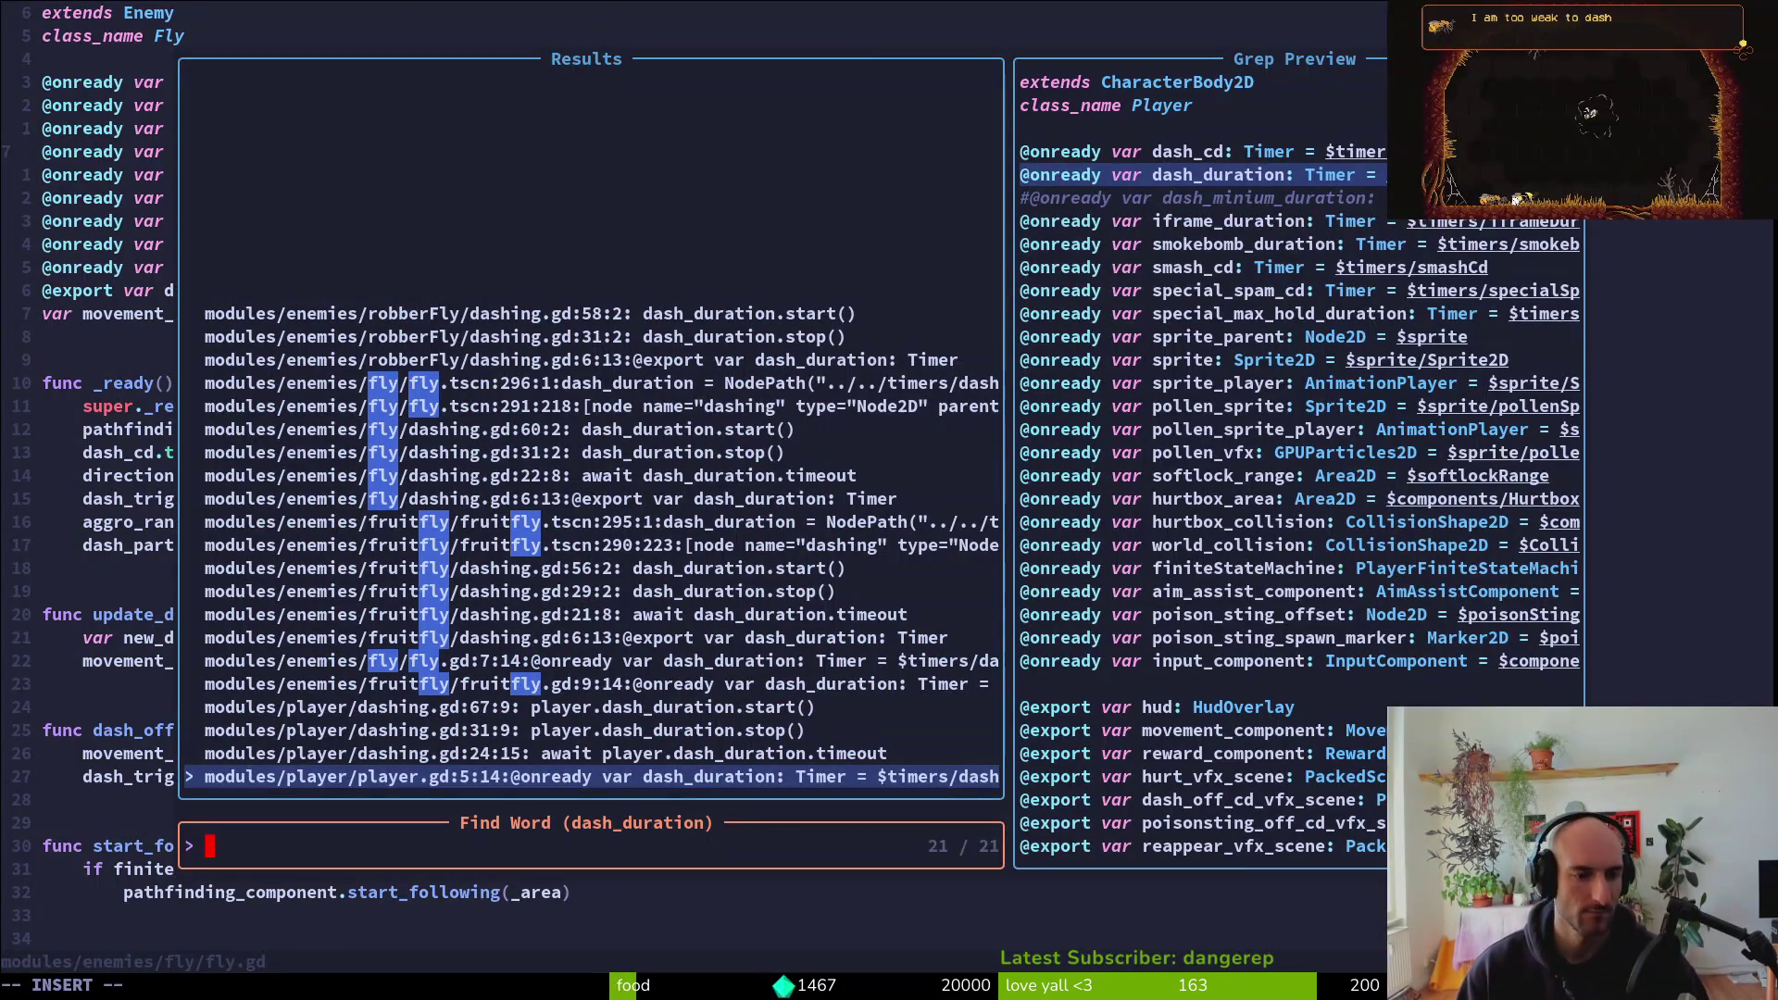
pyautogui.hotkey('ctrl', 'p')
pyautogui.hotkey('ctrl', 'p')
pyautogui.hotkey('ctrl', 'p')
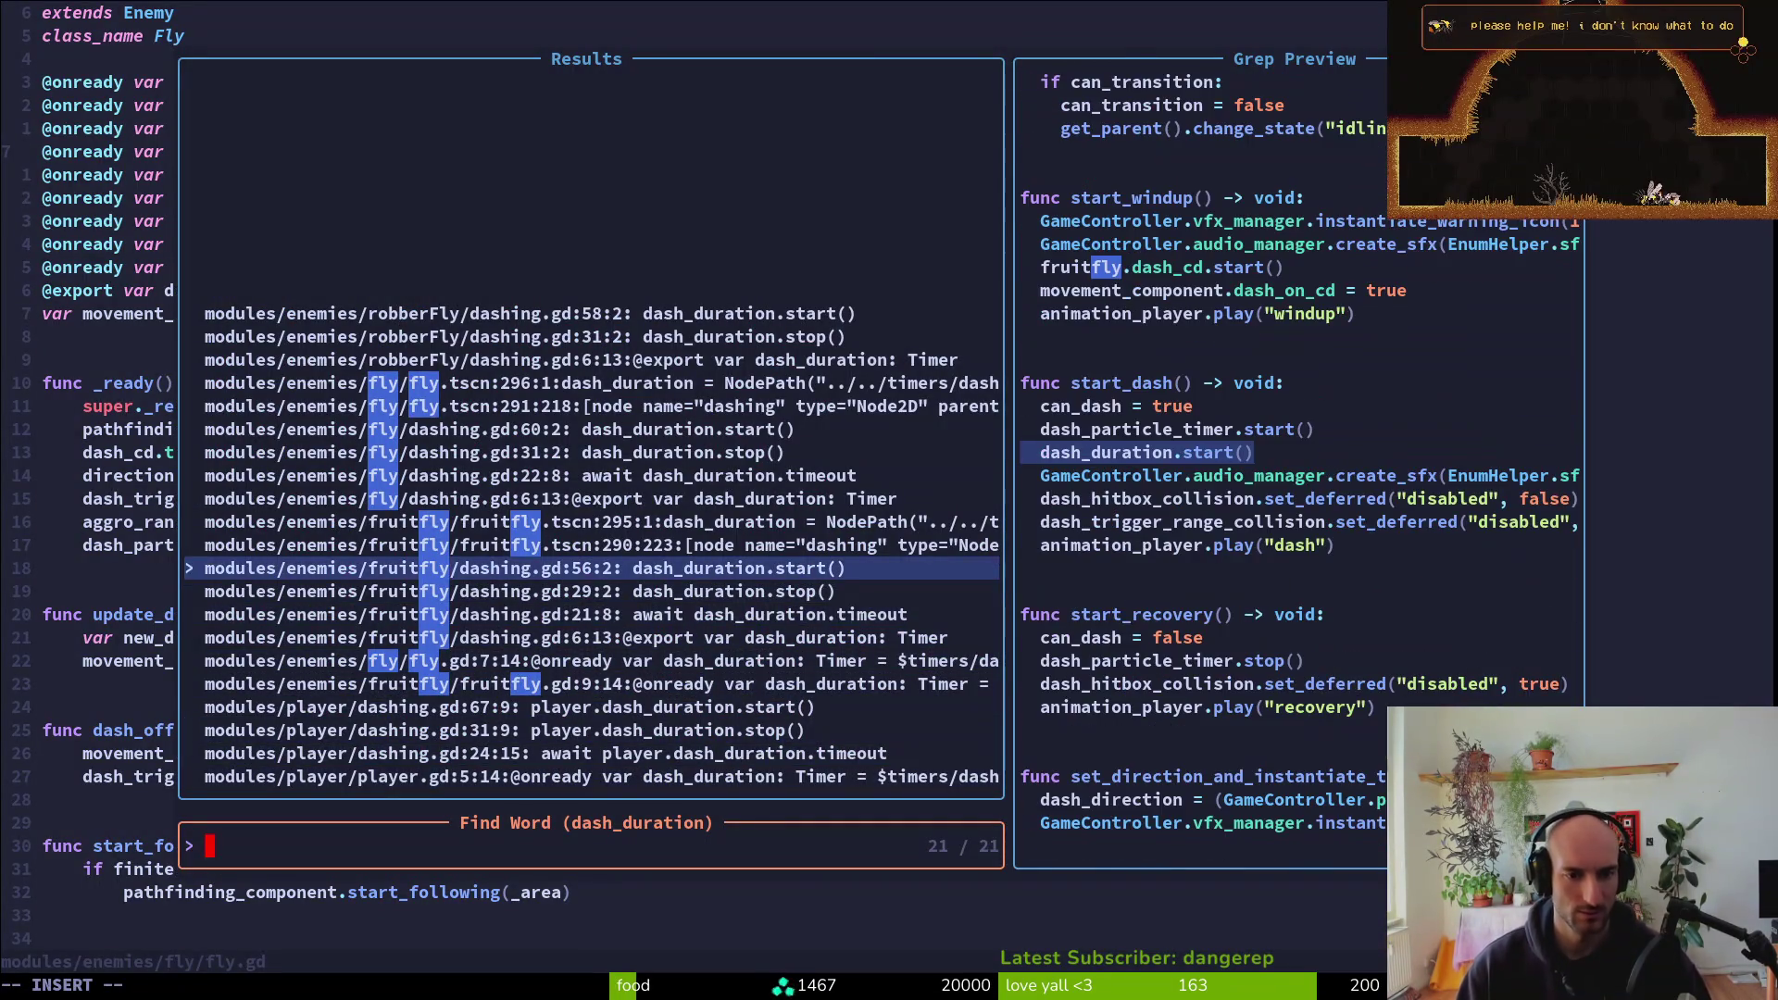
pyautogui.hotkey('ctrl', 'n')
pyautogui.hotkey('ctrl', 'n')
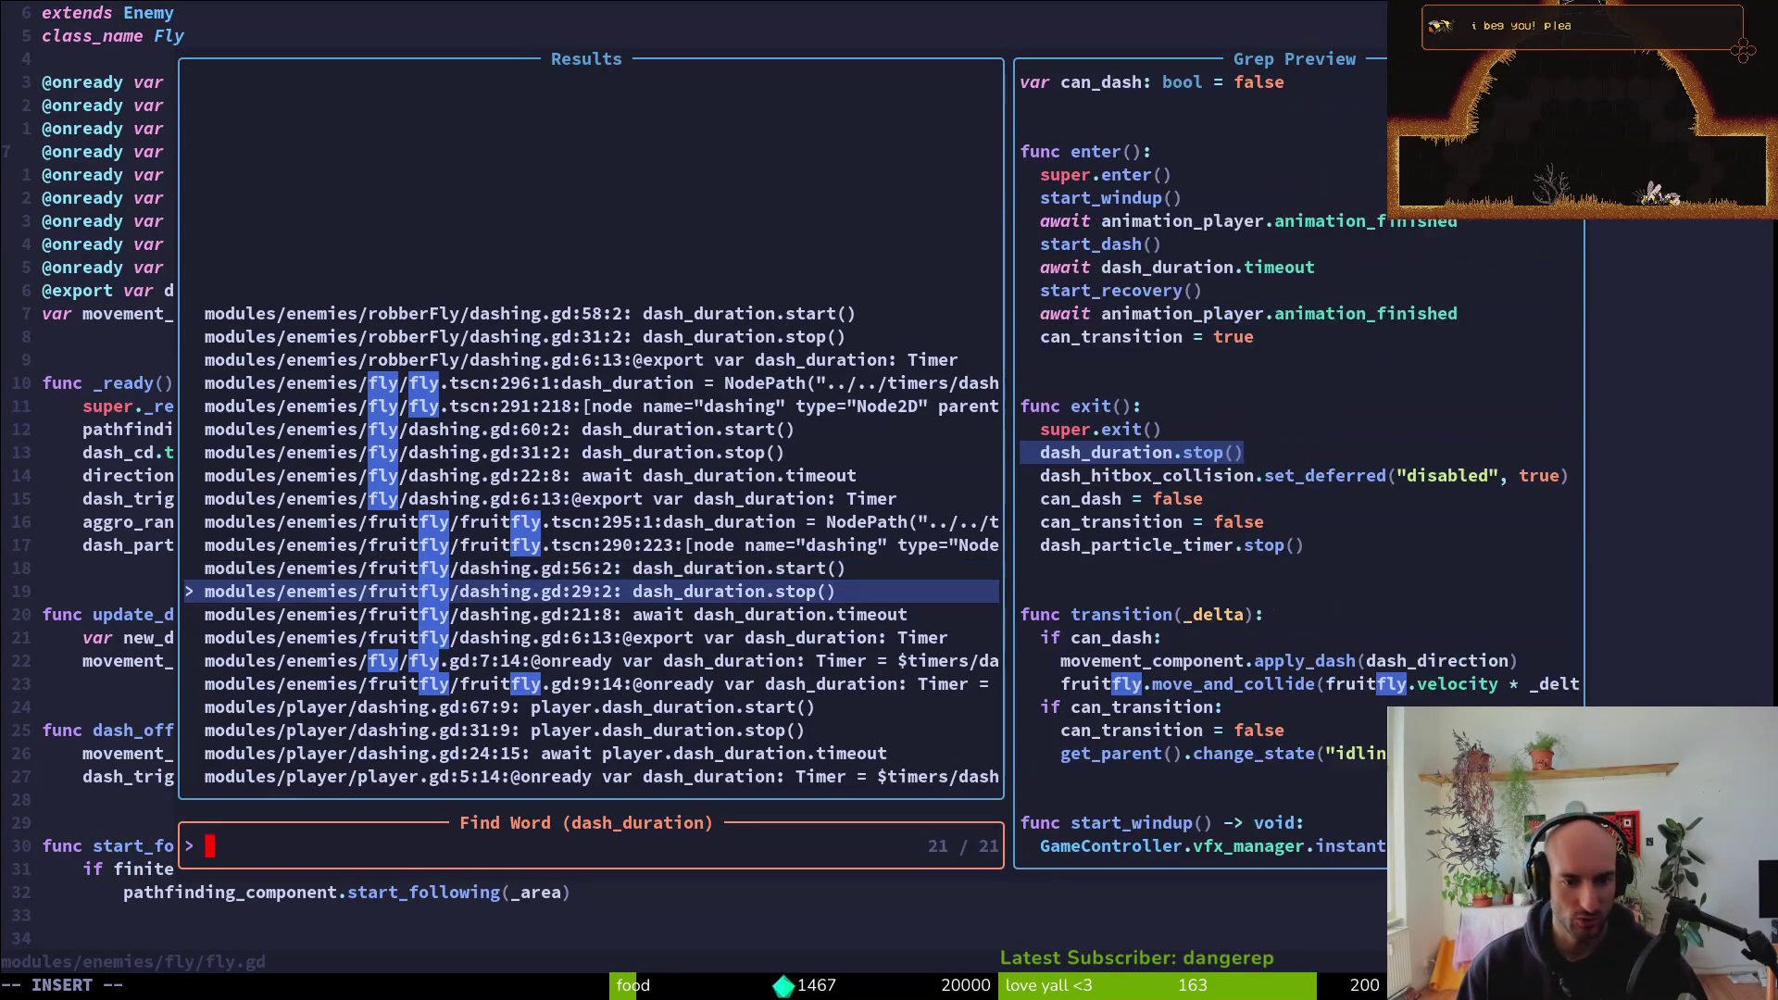
pyautogui.hotkey('ctrl', 'n')
pyautogui.hotkey('ctrl', 'n')
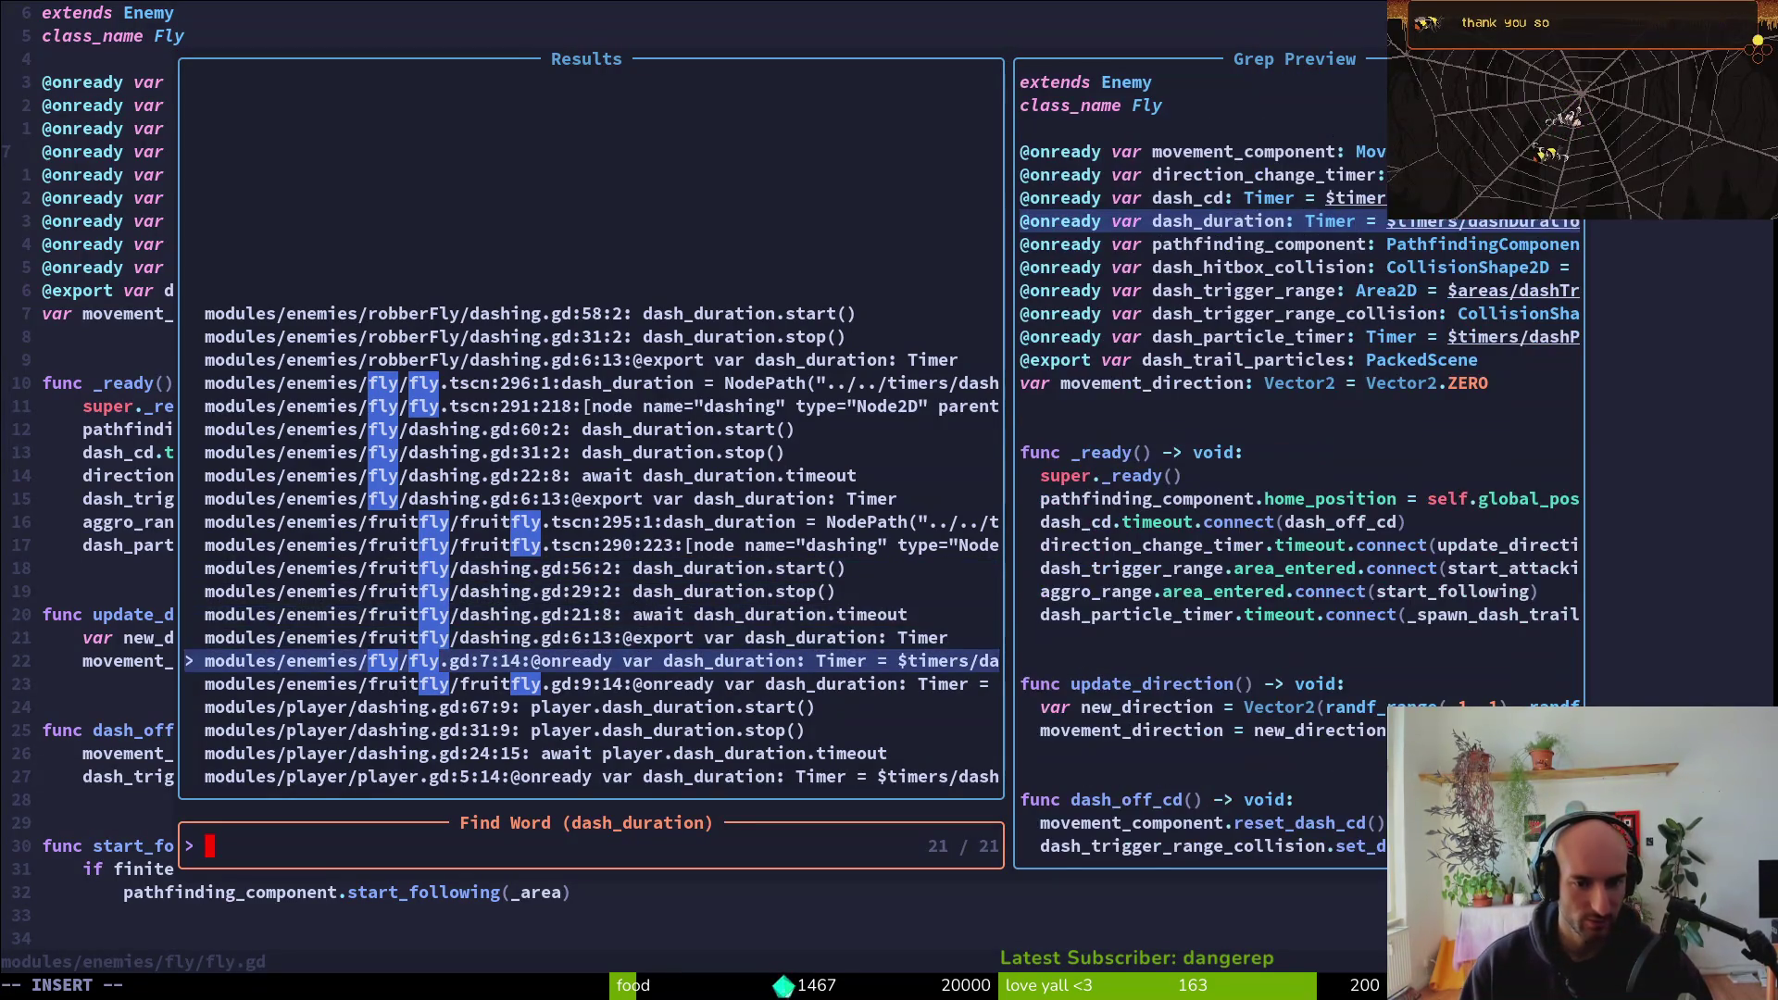
pyautogui.hotkey('ctrl', 'p')
pyautogui.hotkey('ctrl', 'p')
pyautogui.hotkey('ctrl', 'p')
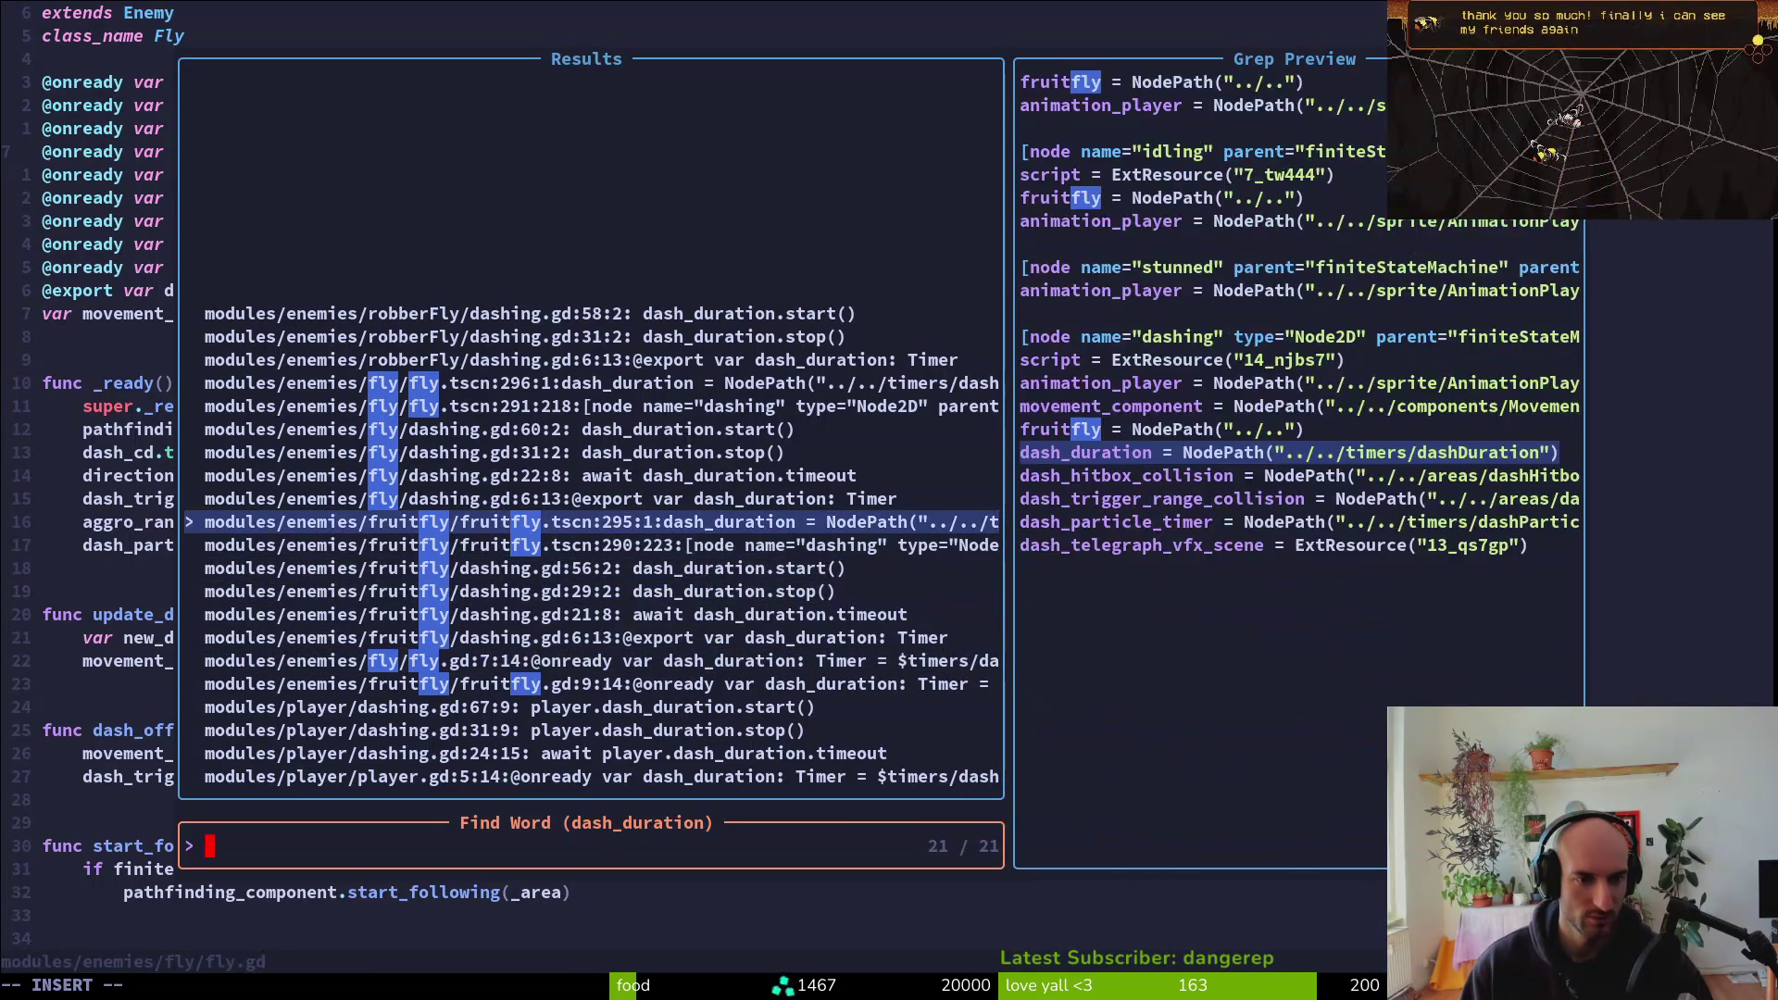
pyautogui.hotkey('ctrl', 'n')
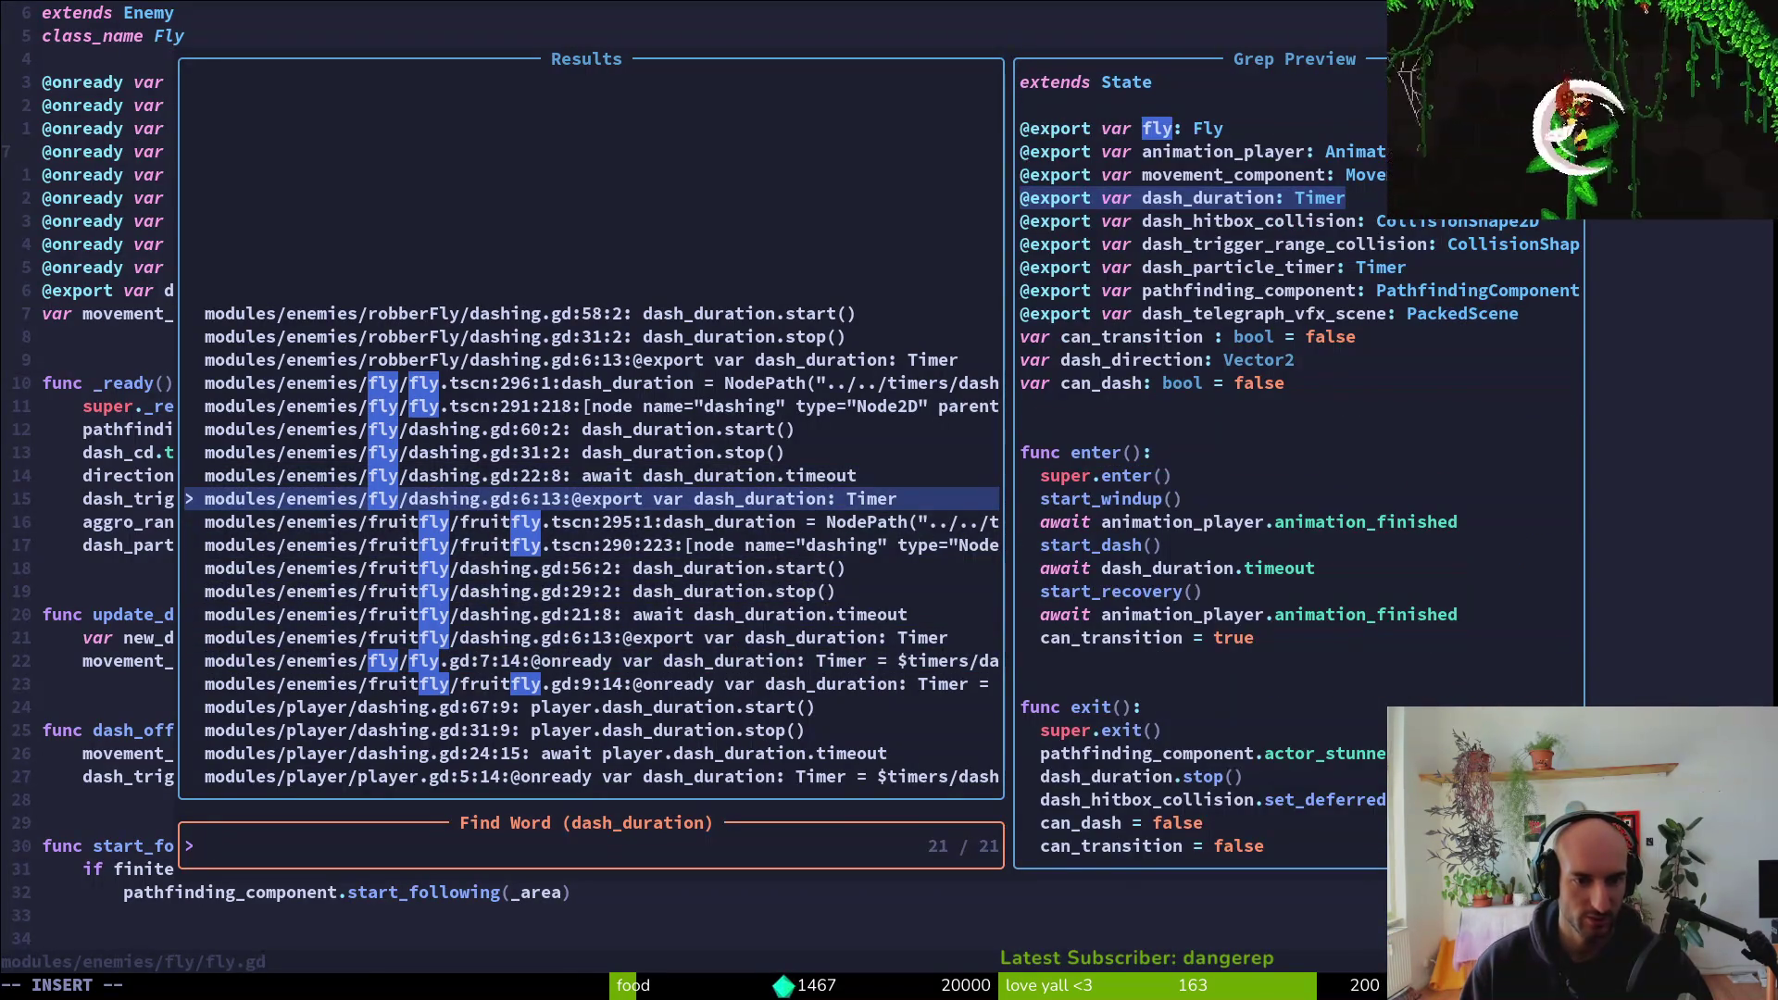
pyautogui.hotkey('ctrl', 'p')
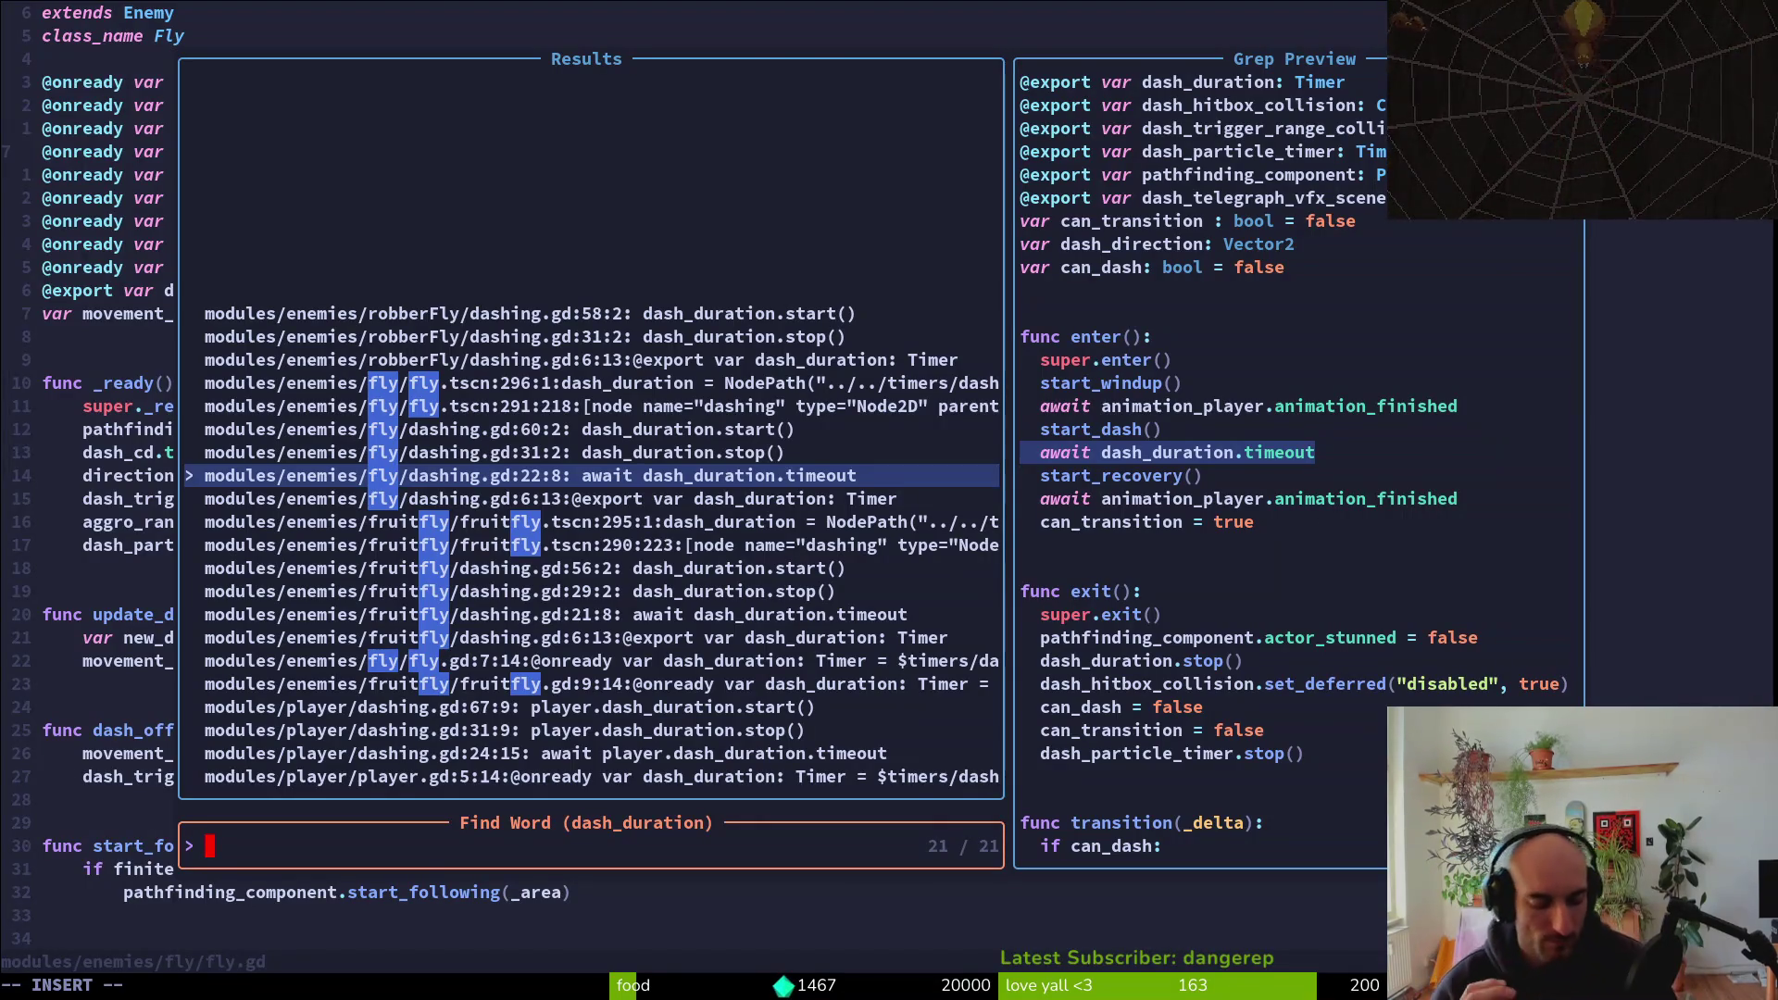
pyautogui.press('Escape')
pyautogui.press('Escape')
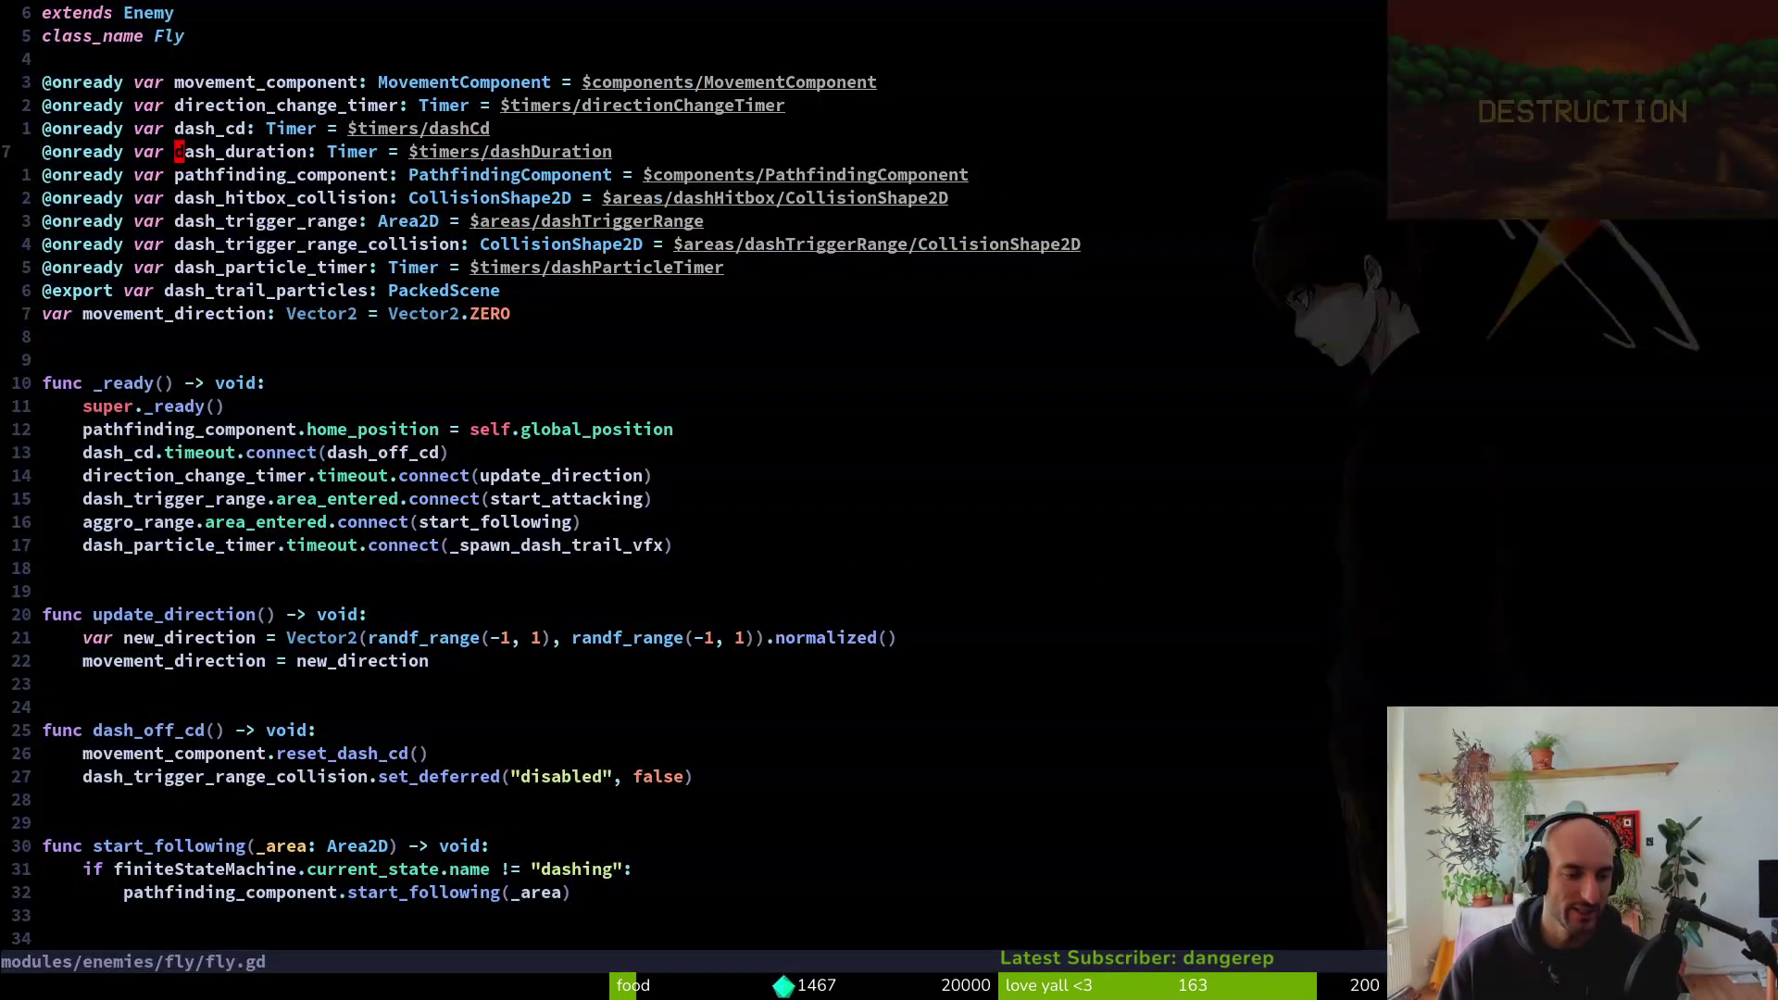
# Open robber_fly.gd, then the robber fly's dashing state script dashing.gd
pyautogui.press('j')
pyautogui.press('j')
pyautogui.press('j')
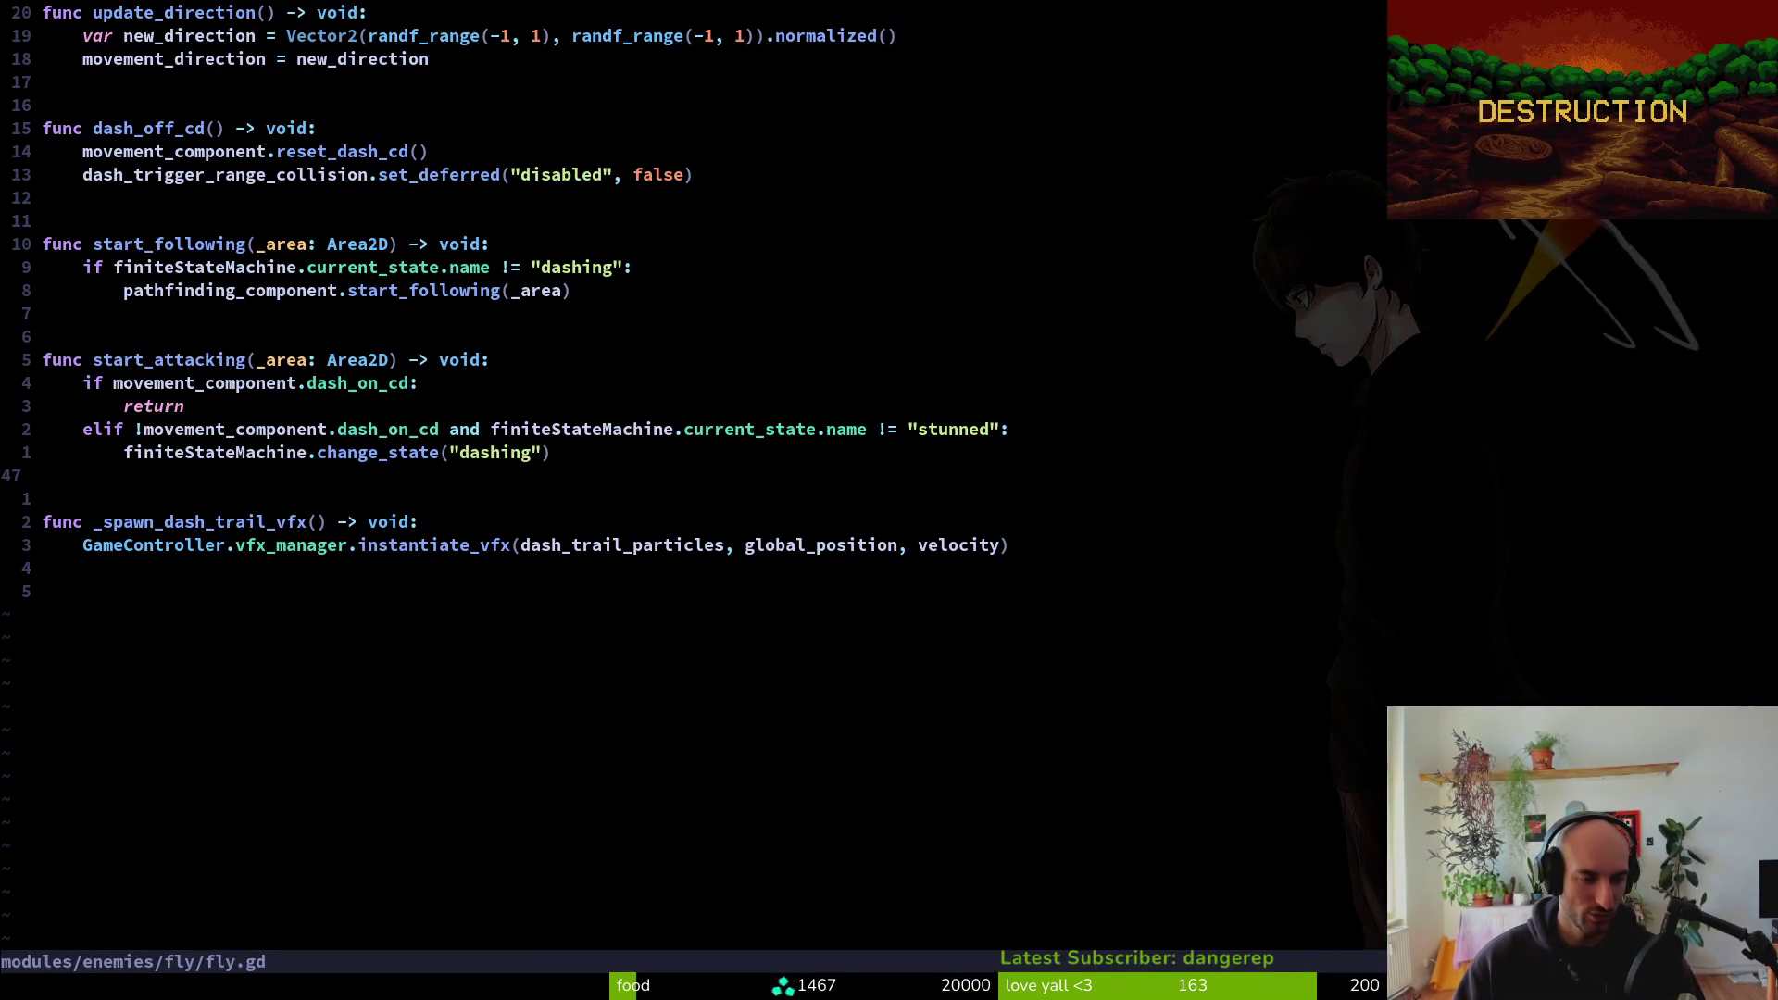
pyautogui.hotkey('ctrl', 'u')
pyautogui.press('space')
pyautogui.press('f')
pyautogui.press('f')
pyautogui.write('robf')
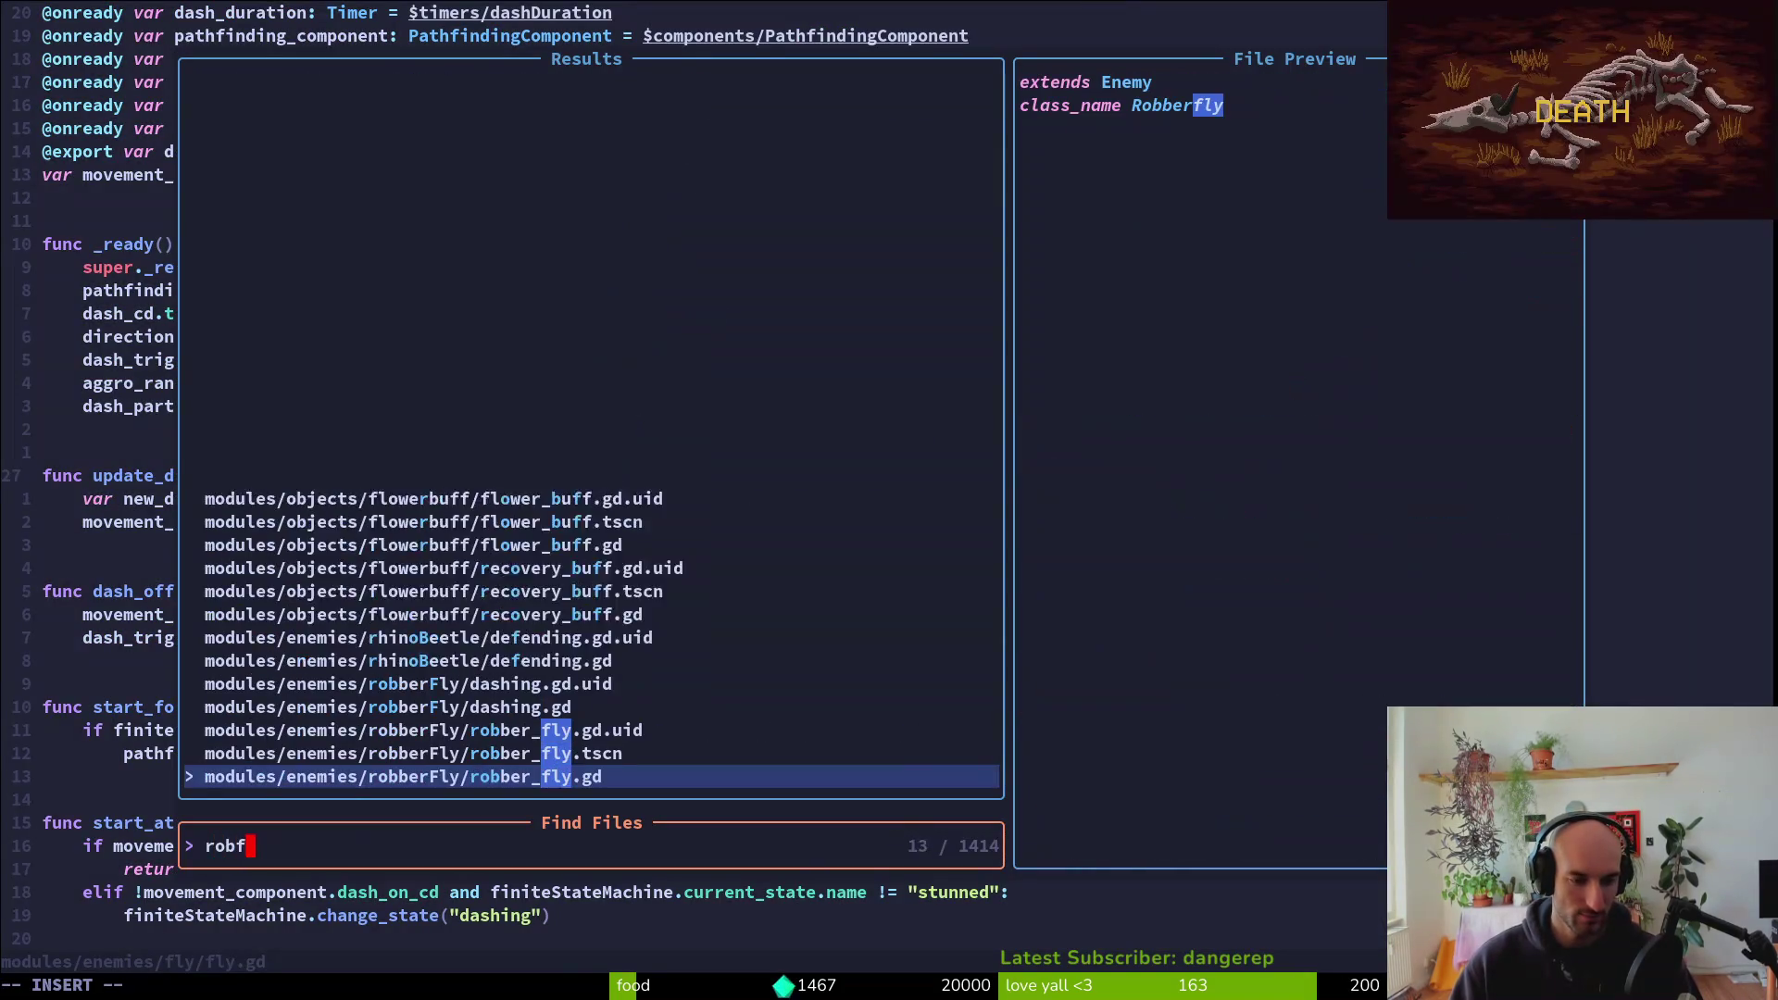
pyautogui.press('Return')
pyautogui.press('space')
pyautogui.press('f')
pyautogui.press('f')
pyautogui.write('robdash')
pyautogui.press('Return')
# Duplicate the animation_finished connection line in enter(), undoing a mistyped object name
pyautogui.hotkey('ctrl', 'u')
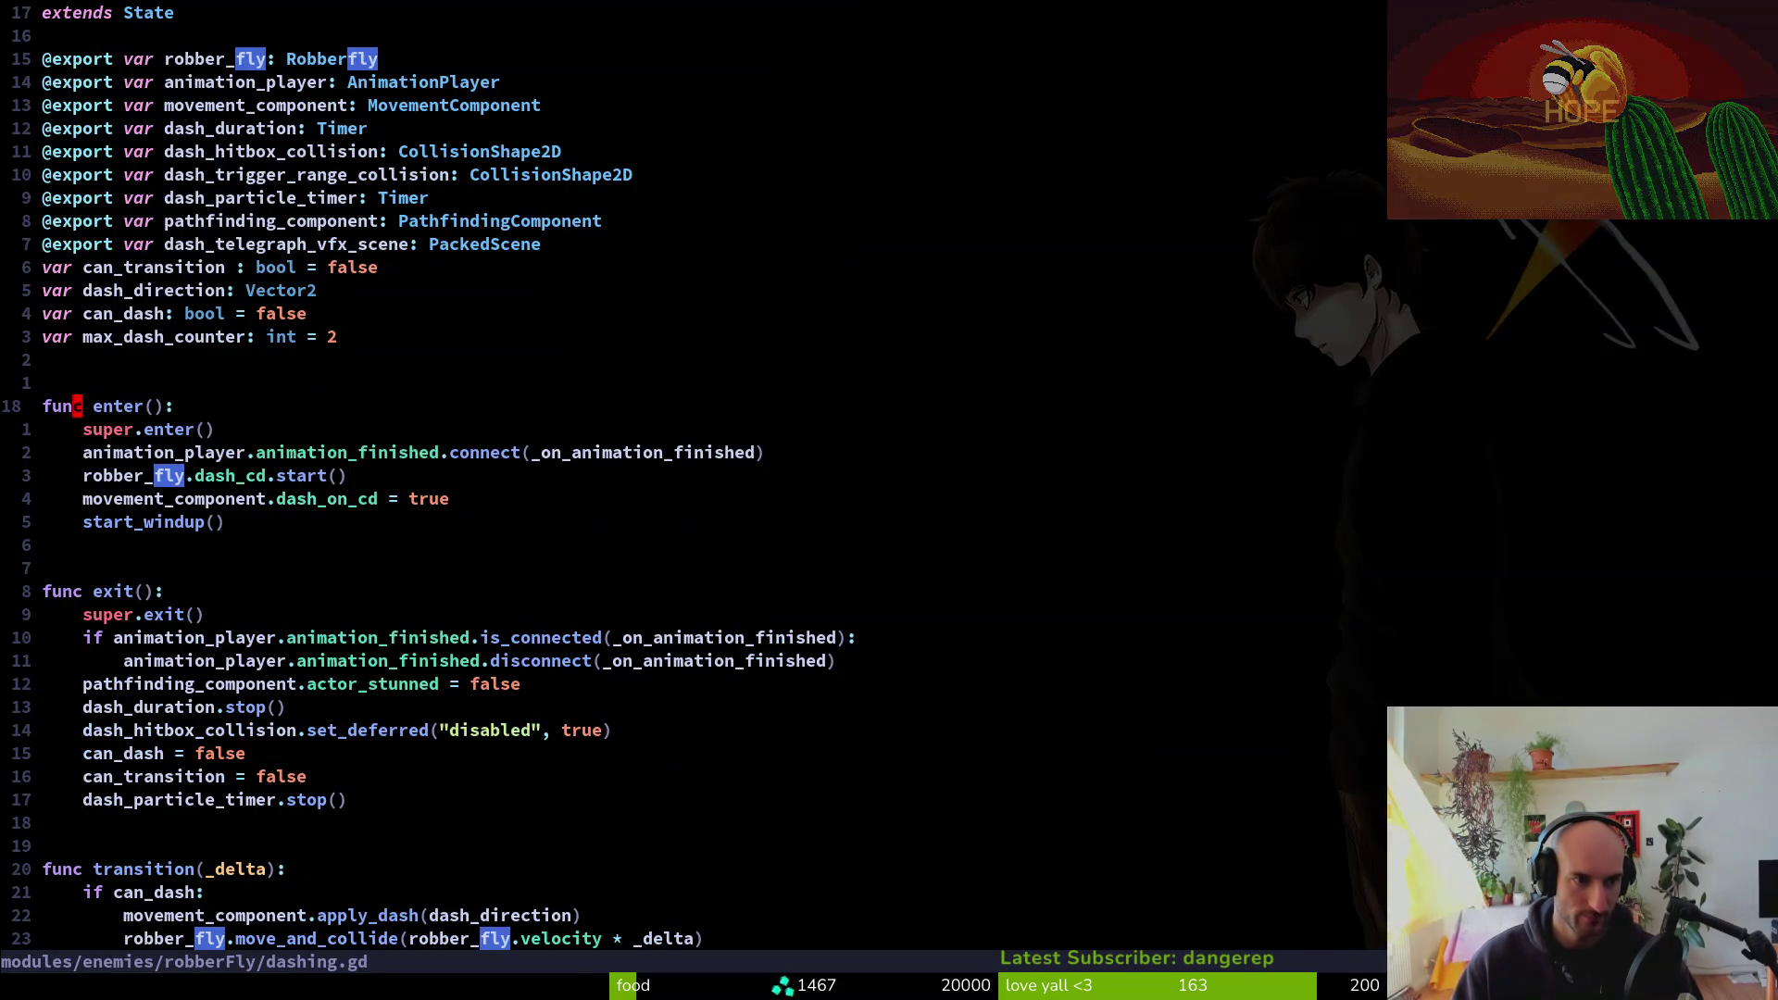
pyautogui.press('j')
pyautogui.press('j')
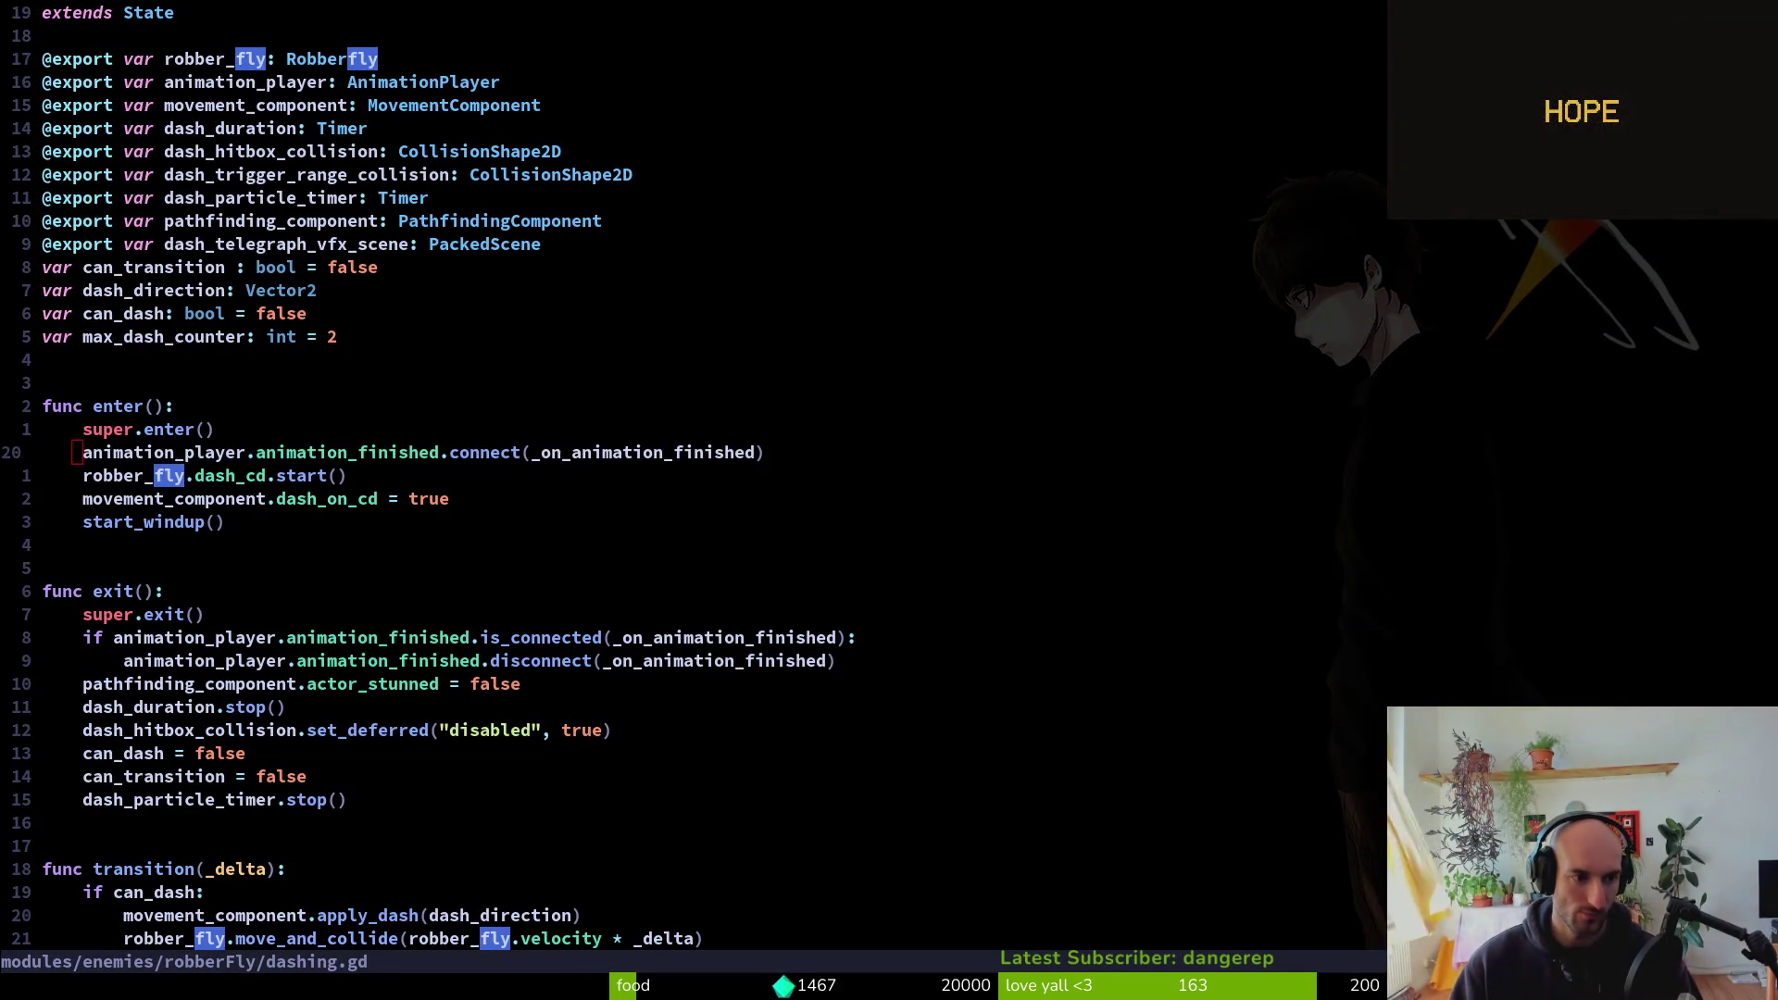
pyautogui.press('y')
pyautogui.press('y')
pyautogui.write('pdf.idash')
pyautogui.press('Return')
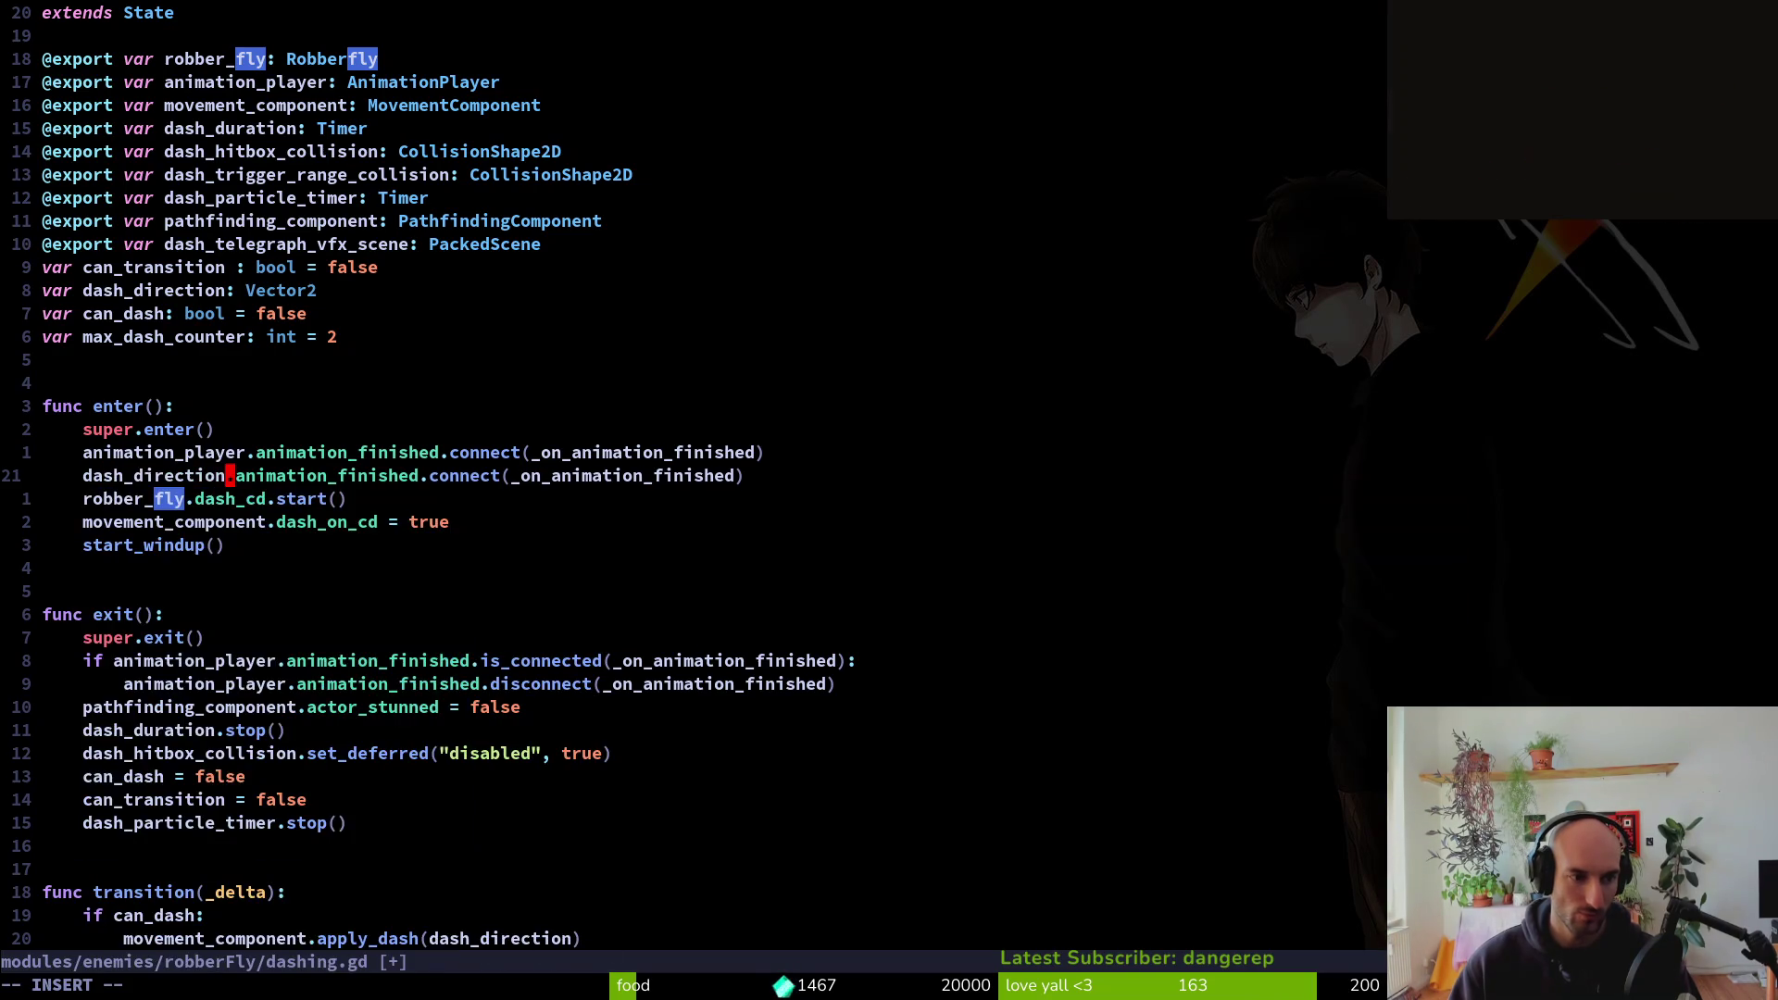
pyautogui.press('BackSpace')
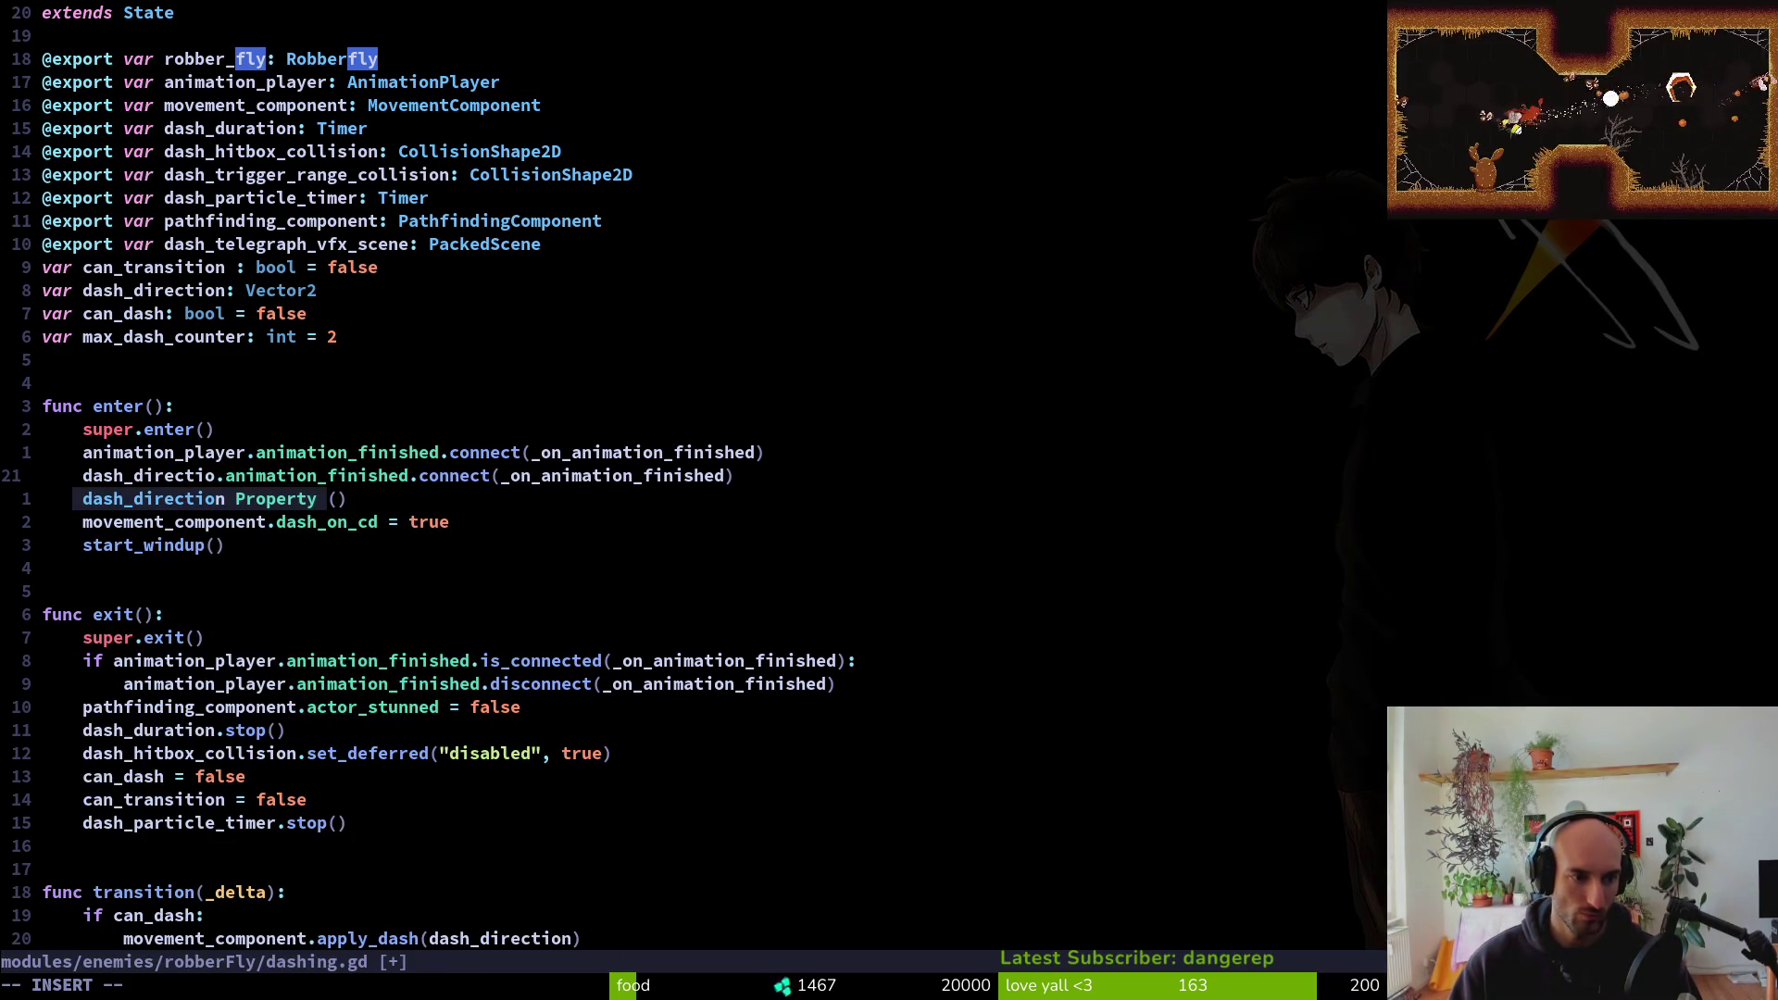
pyautogui.press('BackSpace')
pyautogui.press('BackSpace')
pyautogui.press('BackSpace')
pyautogui.write('ru')
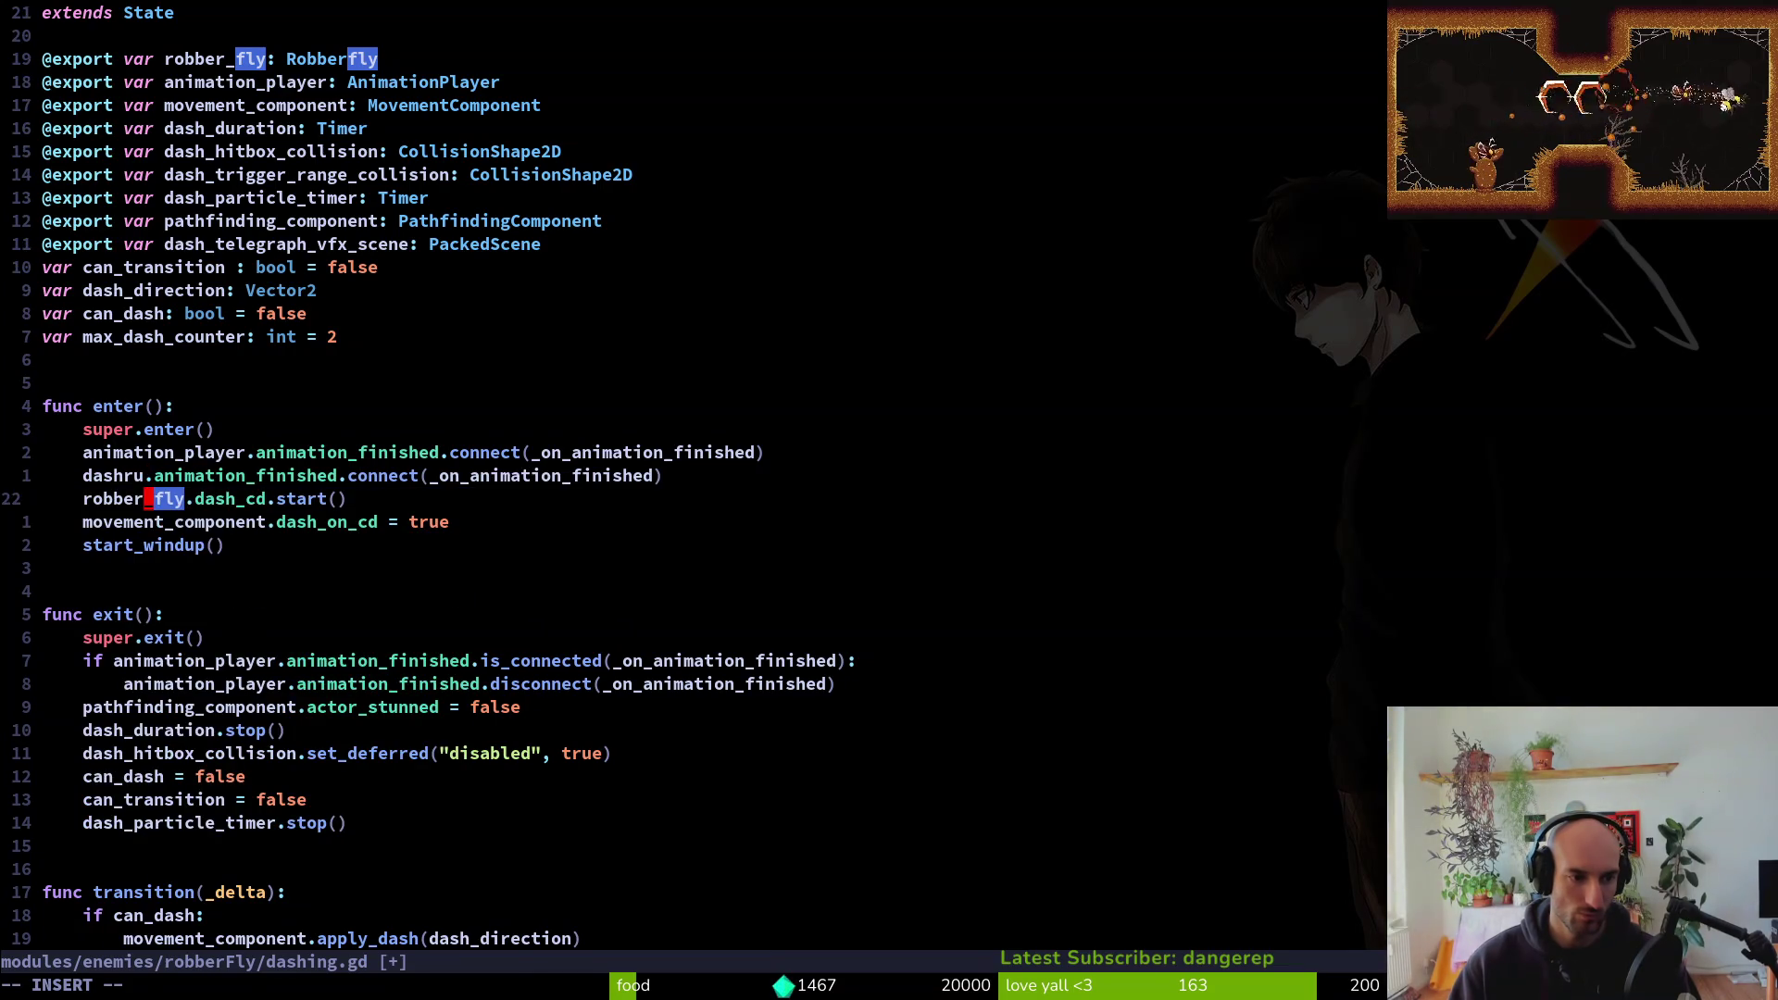
pyautogui.press('Down')
pyautogui.press('Escape')
pyautogui.hotkey('ctrl', 's')
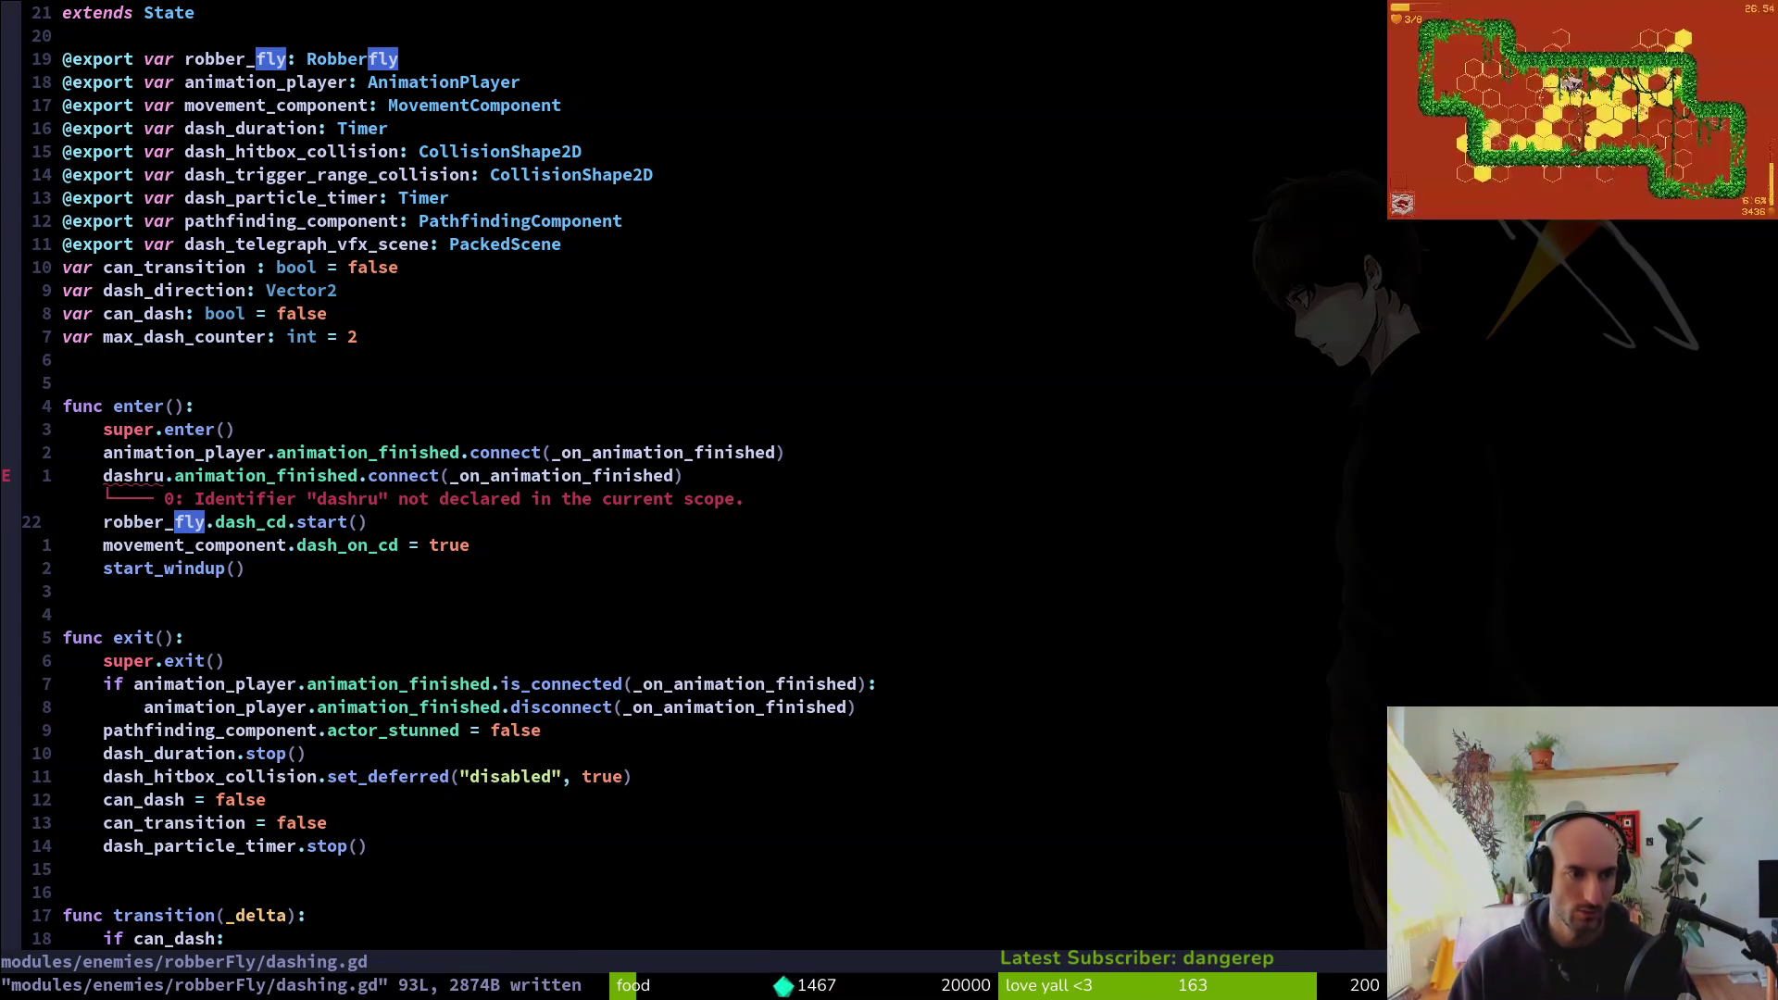
pyautogui.press('u')
# Change the copied line's object to dash_duration and its signal to timeout, saving the file
pyautogui.press('k')
pyautogui.hotkey('ctrl', 's')
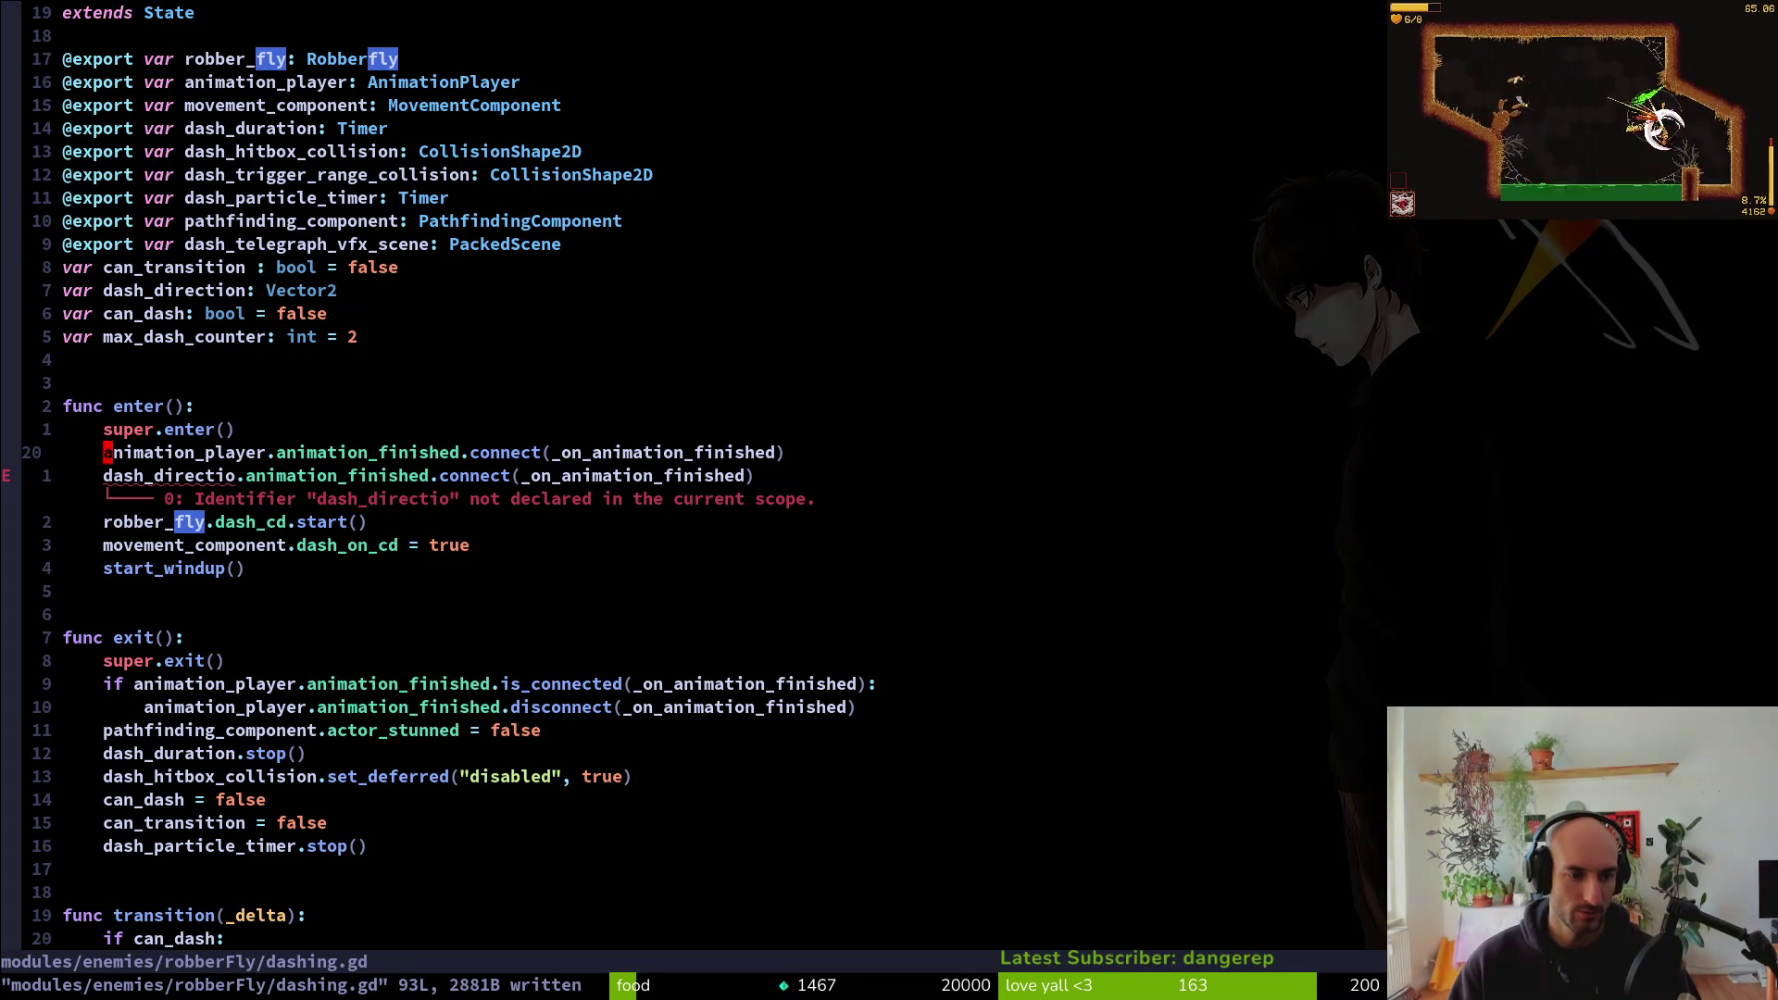
pyautogui.write('jcwda')
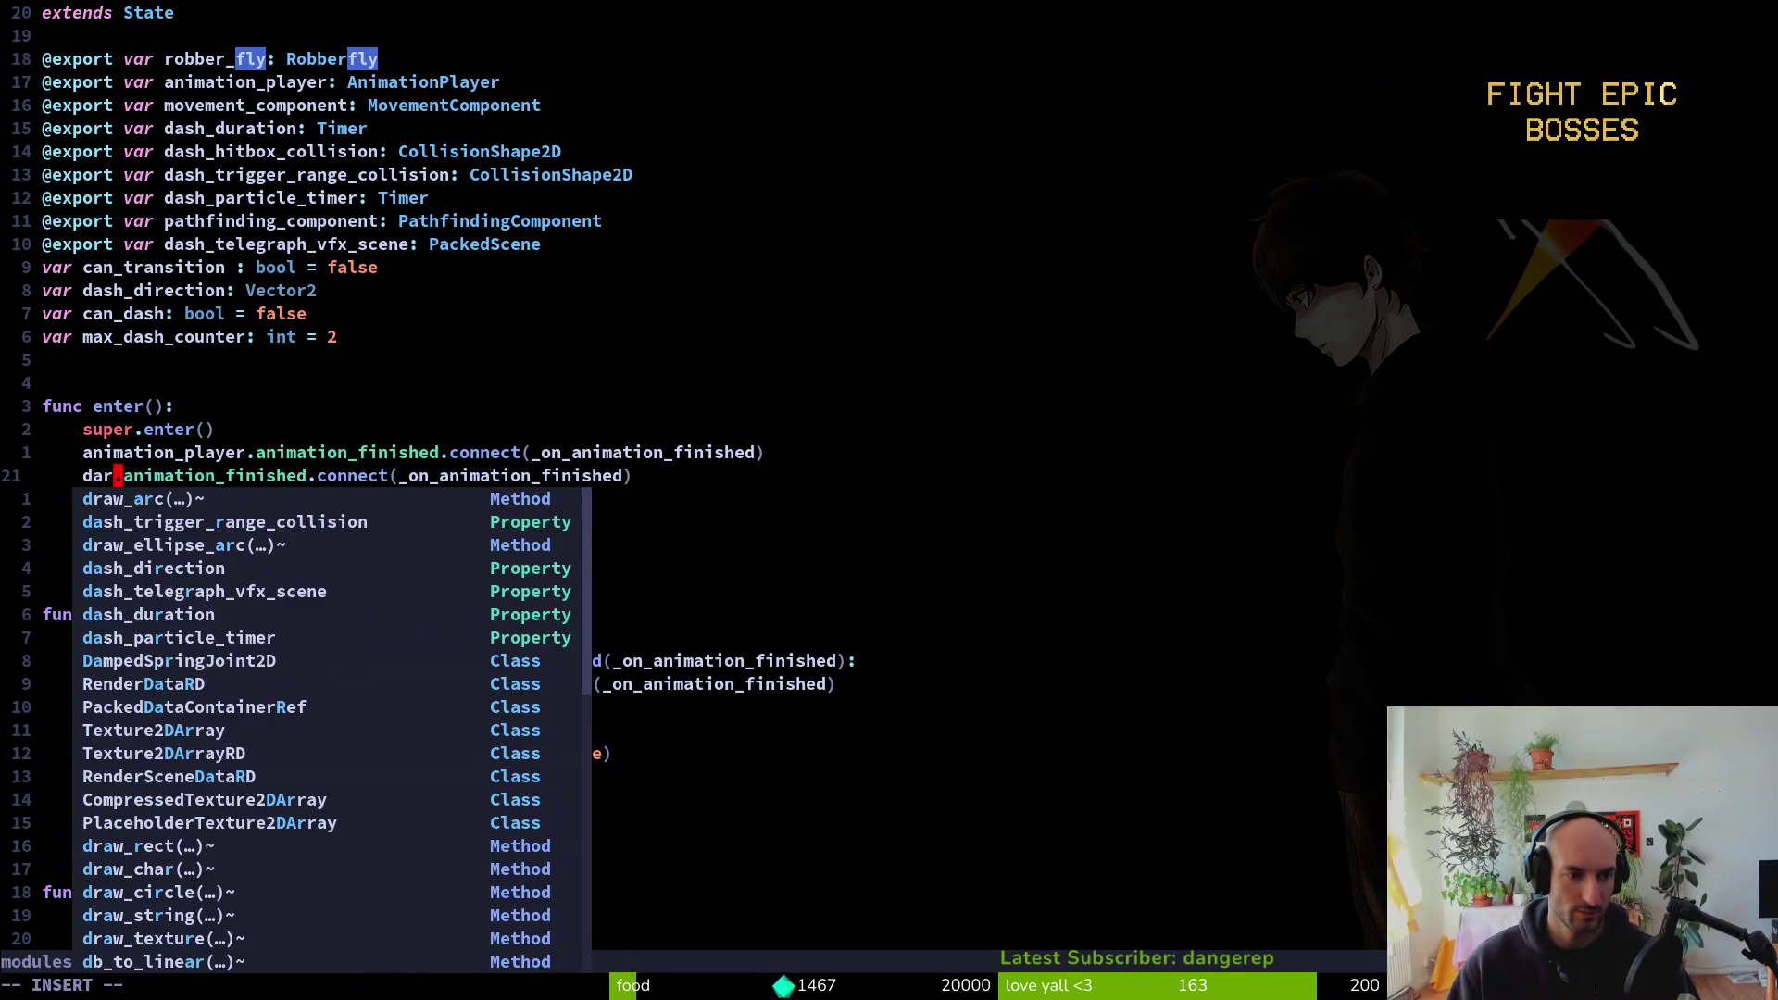
pyautogui.press('Tab')
pyautogui.press('Tab')
pyautogui.press('Tab')
pyautogui.press('Escape')
pyautogui.hotkey('ctrl', 's')
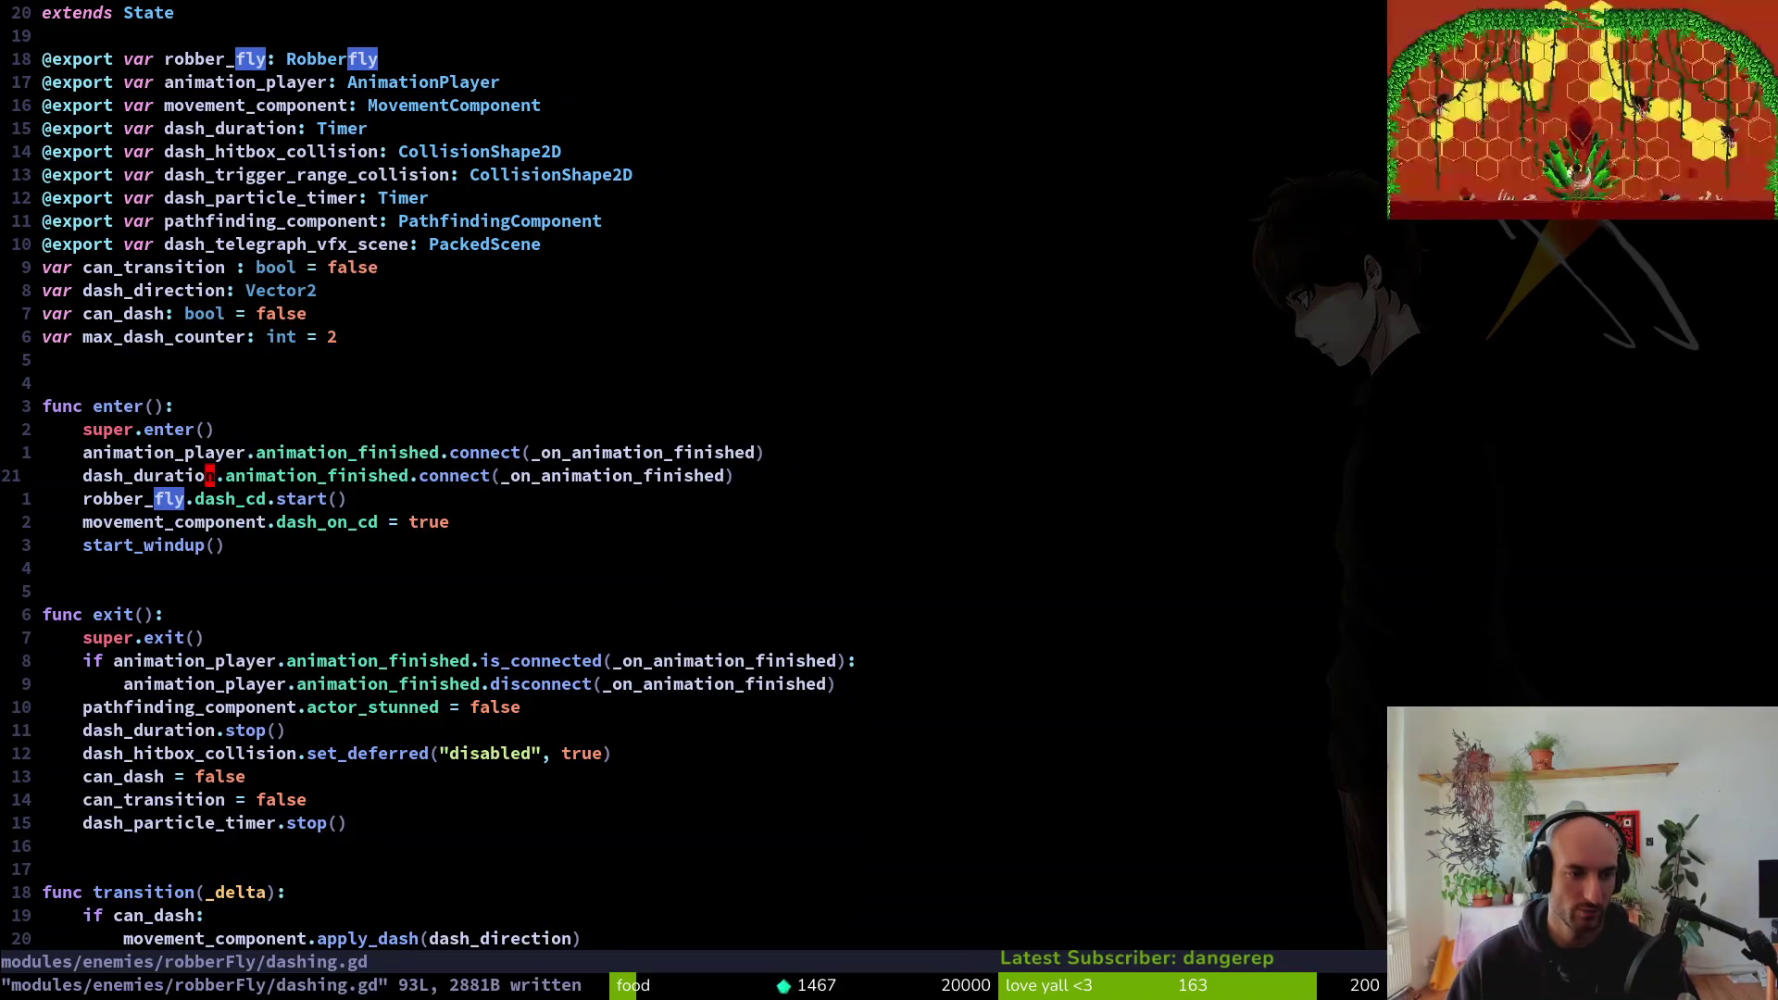
pyautogui.write('cwtmi')
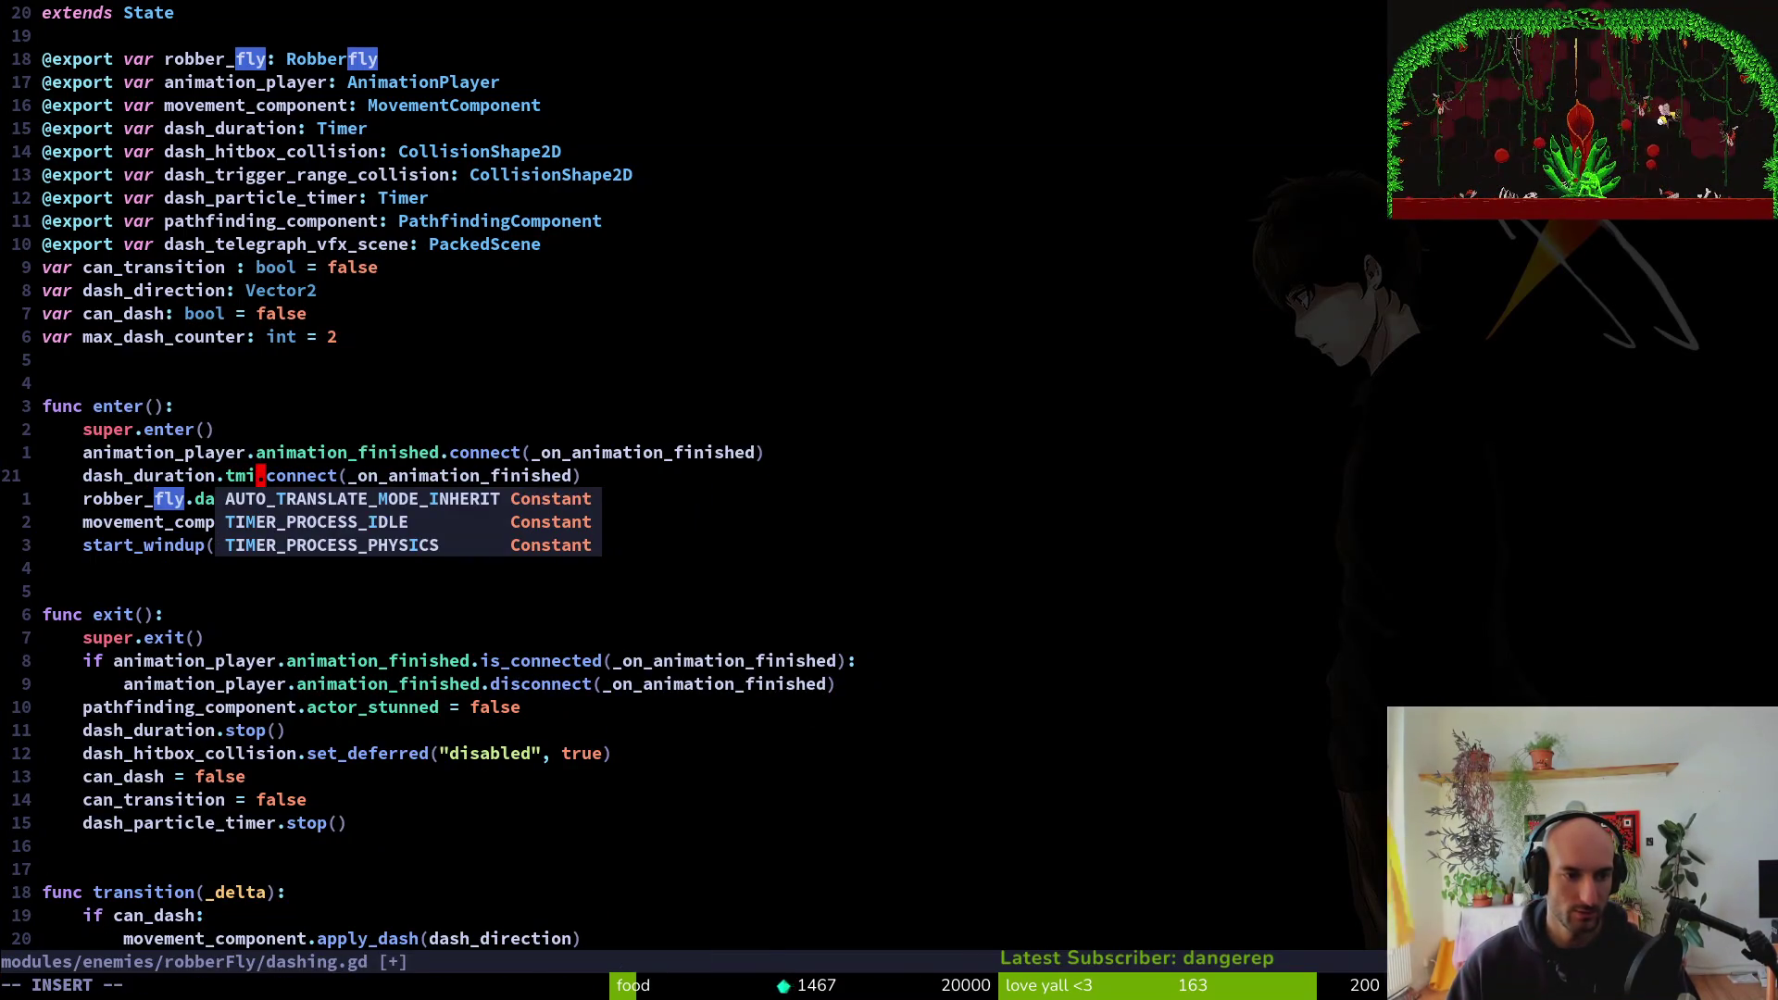
pyautogui.press('BackSpace')
pyautogui.press('BackSpace')
pyautogui.press('Tab')
pyautogui.press('Tab')
pyautogui.press('Escape')
pyautogui.hotkey('ctrl', 's')
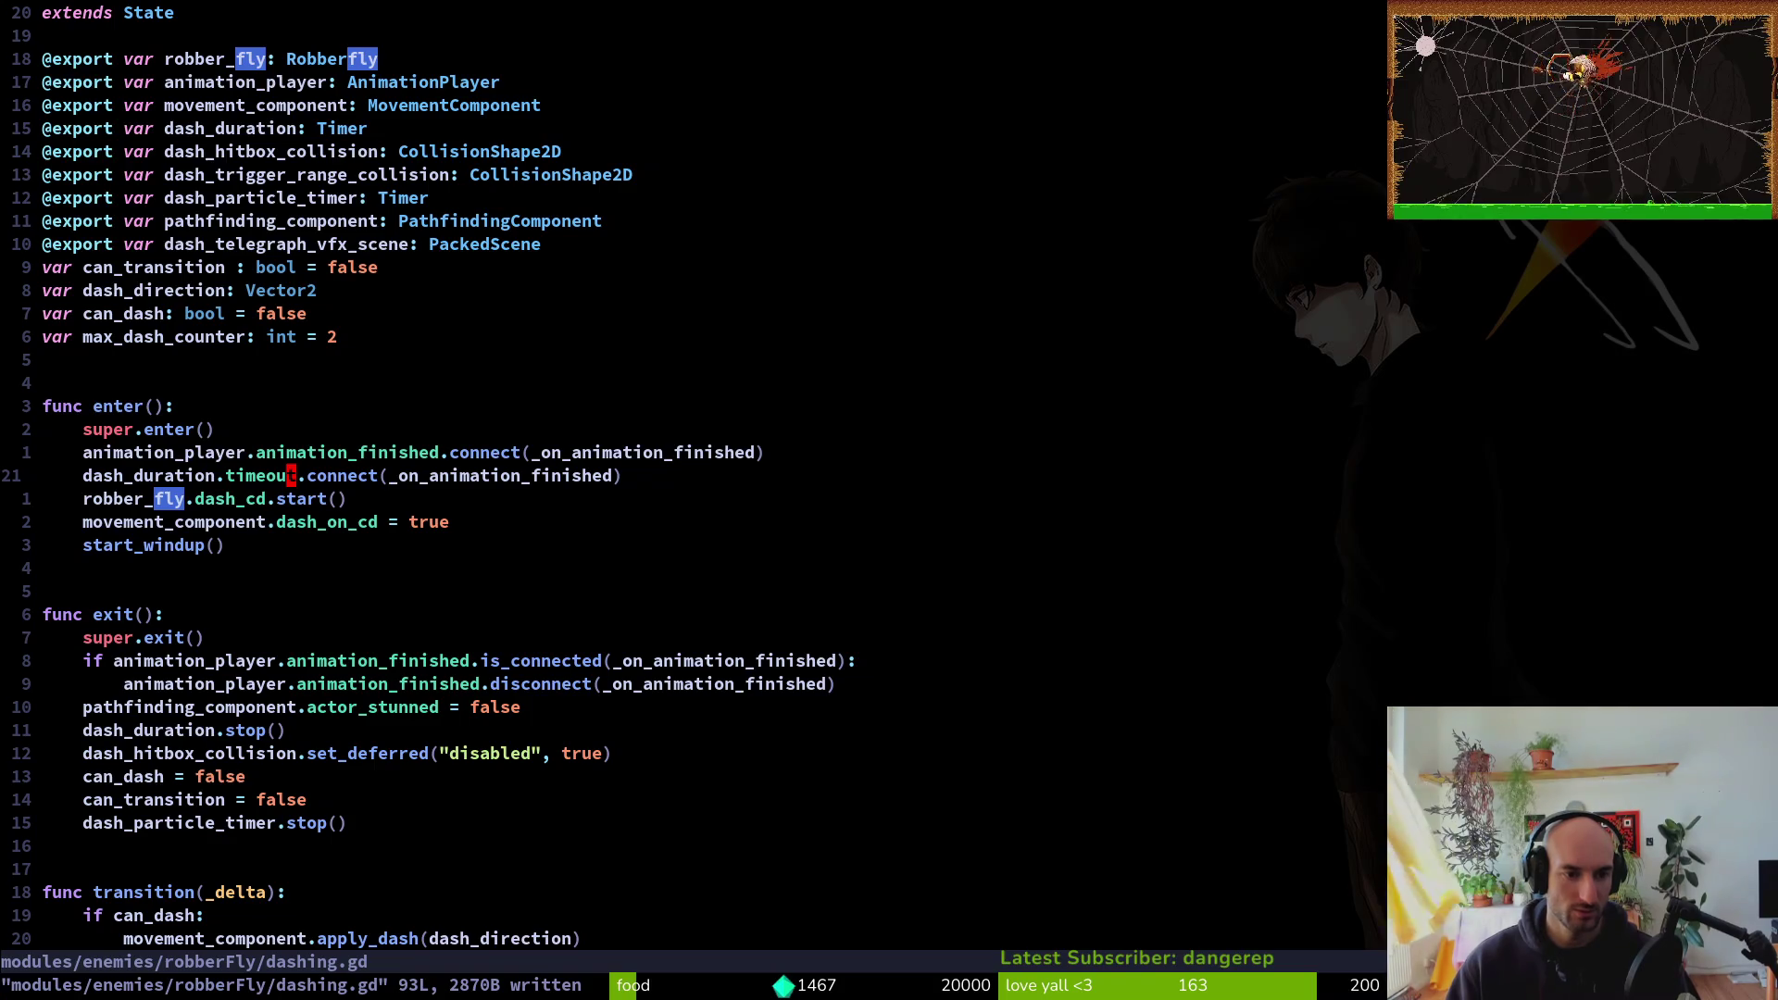
# Set the timeout connection's callback to start_dash and save dashing.gd
pyautogui.press('c')
pyautogui.press('i')
pyautogui.press('(')
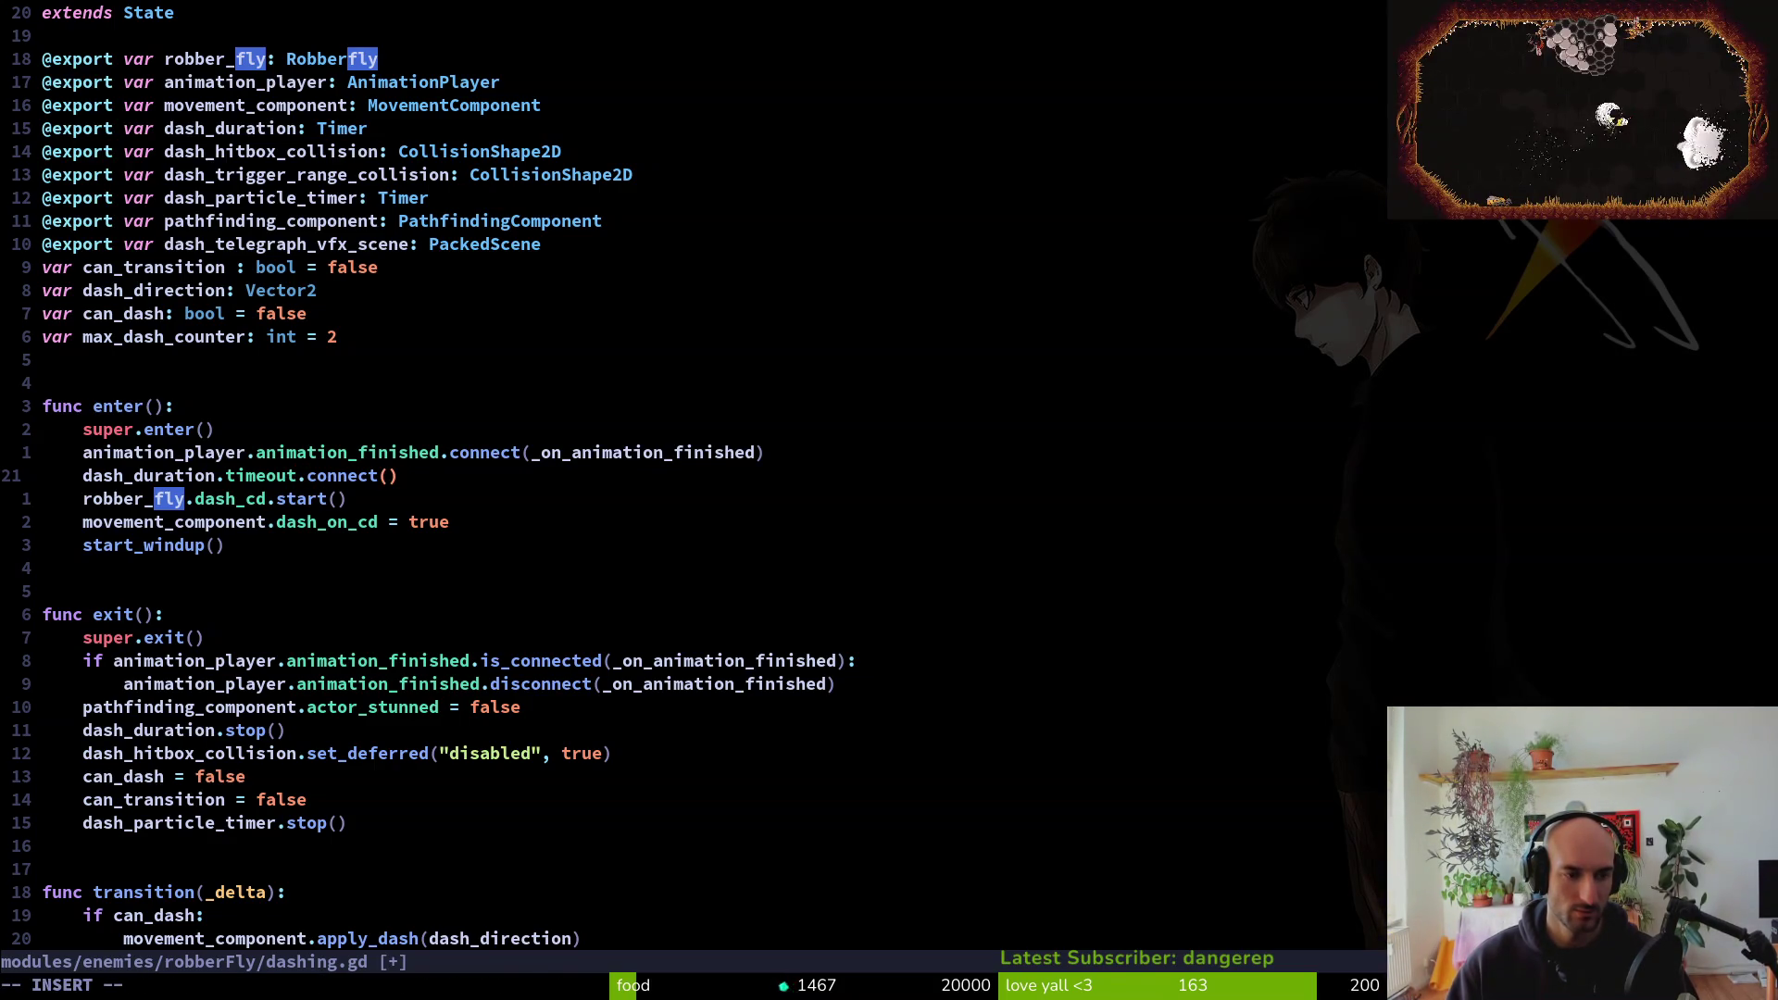
pyautogui.write('st')
pyautogui.press('Tab')
pyautogui.press('Tab')
pyautogui.press('Escape')
pyautogui.hotkey('ctrl', 's')
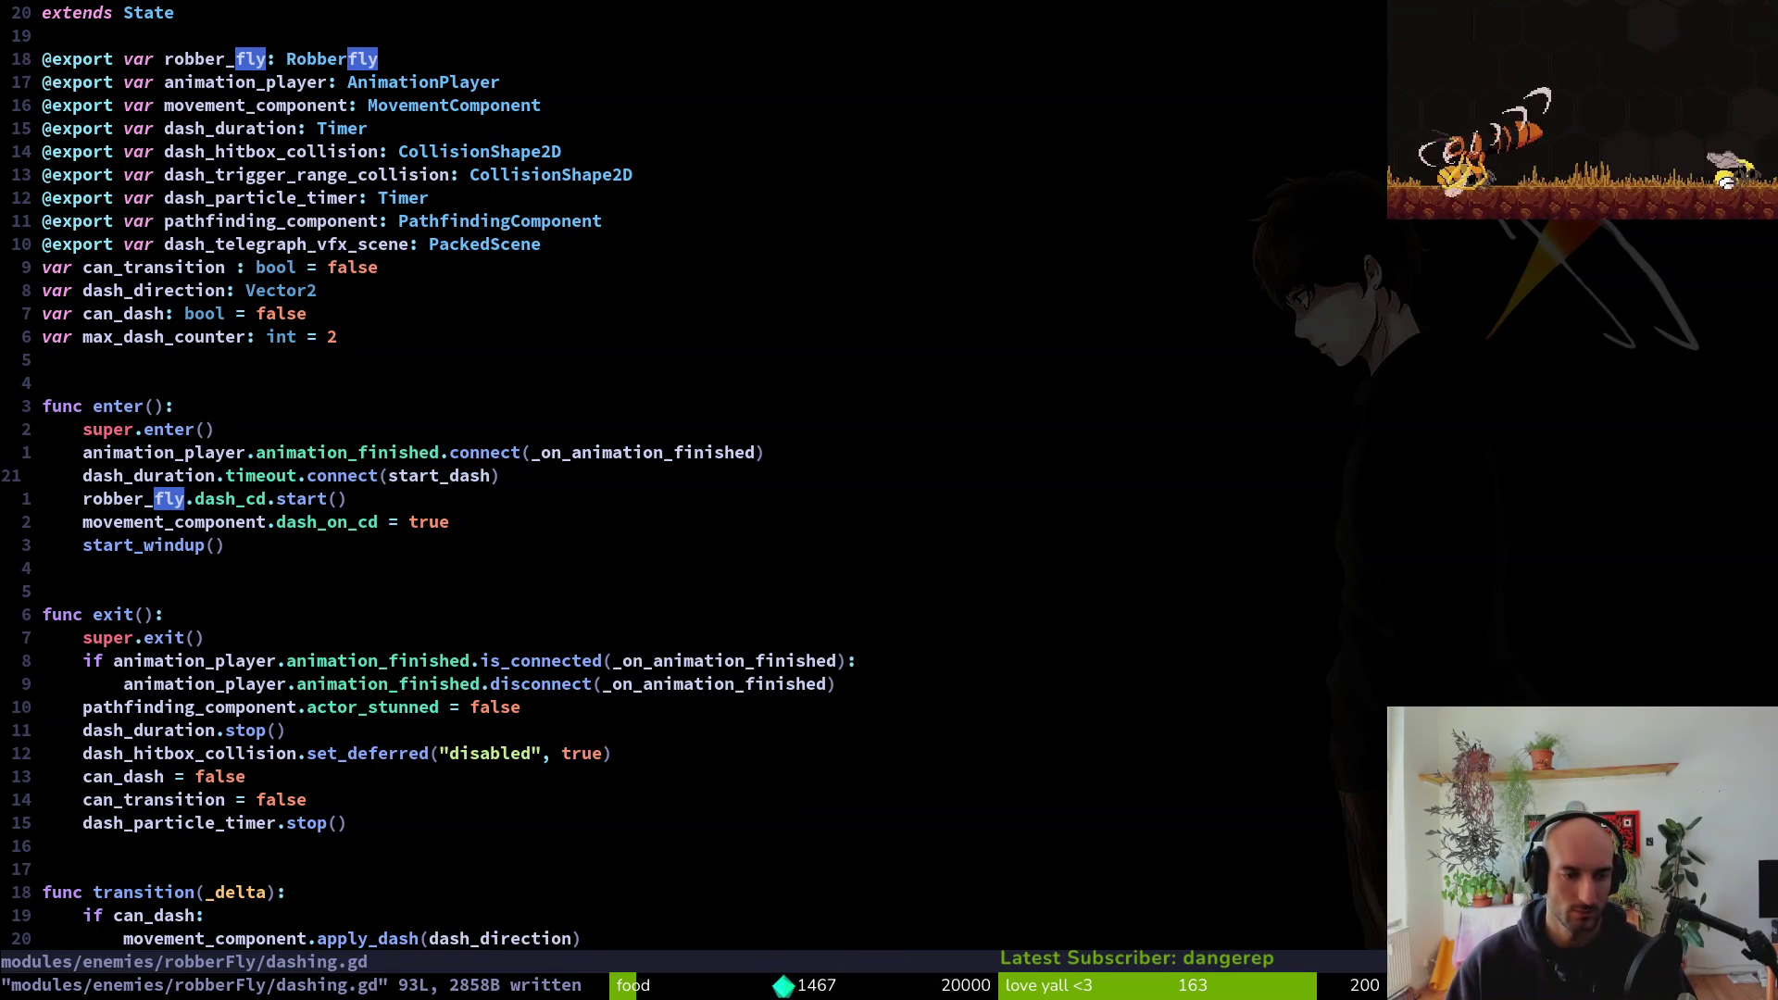
# Paste a copy of the timeout connection line into exit()
pyautogui.press('0')
pyautogui.press('7')
pyautogui.press('j')
pyautogui.press('p')
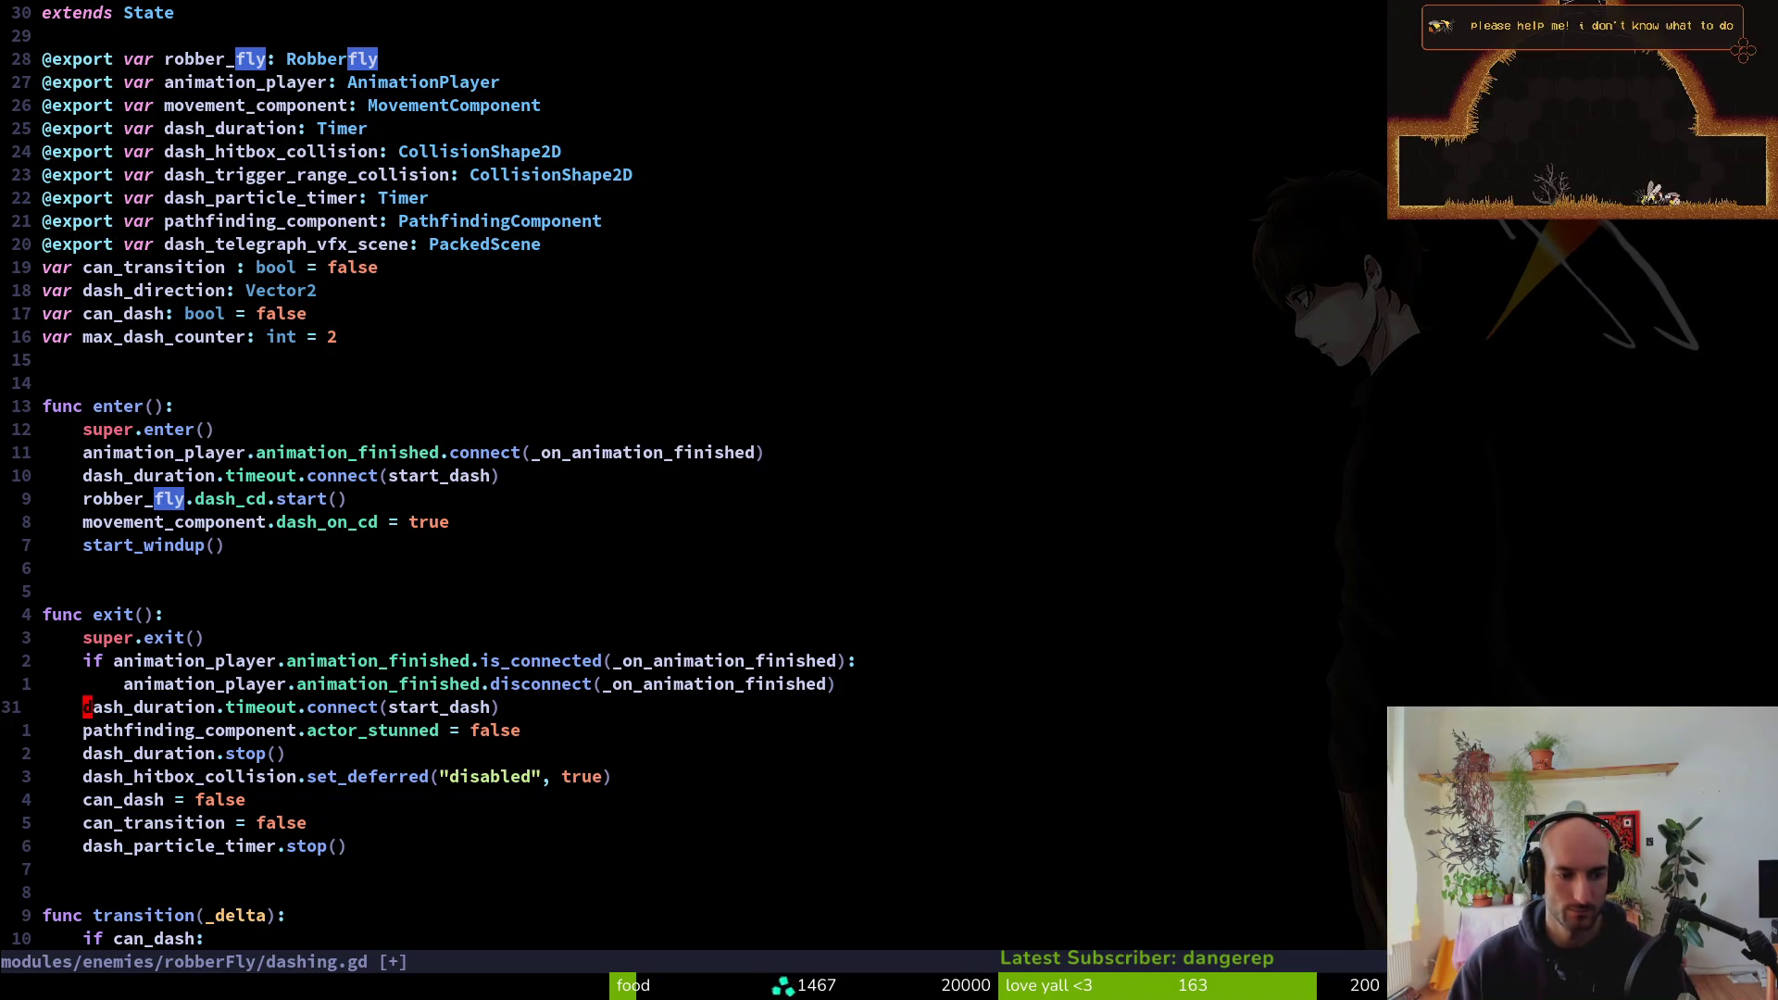
# Duplicate the is_connected check in exit() and point it at dash_duration's timeout signal
pyautogui.press('k')
pyautogui.press('k')
pyautogui.press('k')
pyautogui.press('j')
pyautogui.press('j')
pyautogui.press('p')
pyautogui.press('w')
pyautogui.press('w')
pyautogui.write('cbdash_duration.animation_finished.is_connected(_on_animation_finished):')
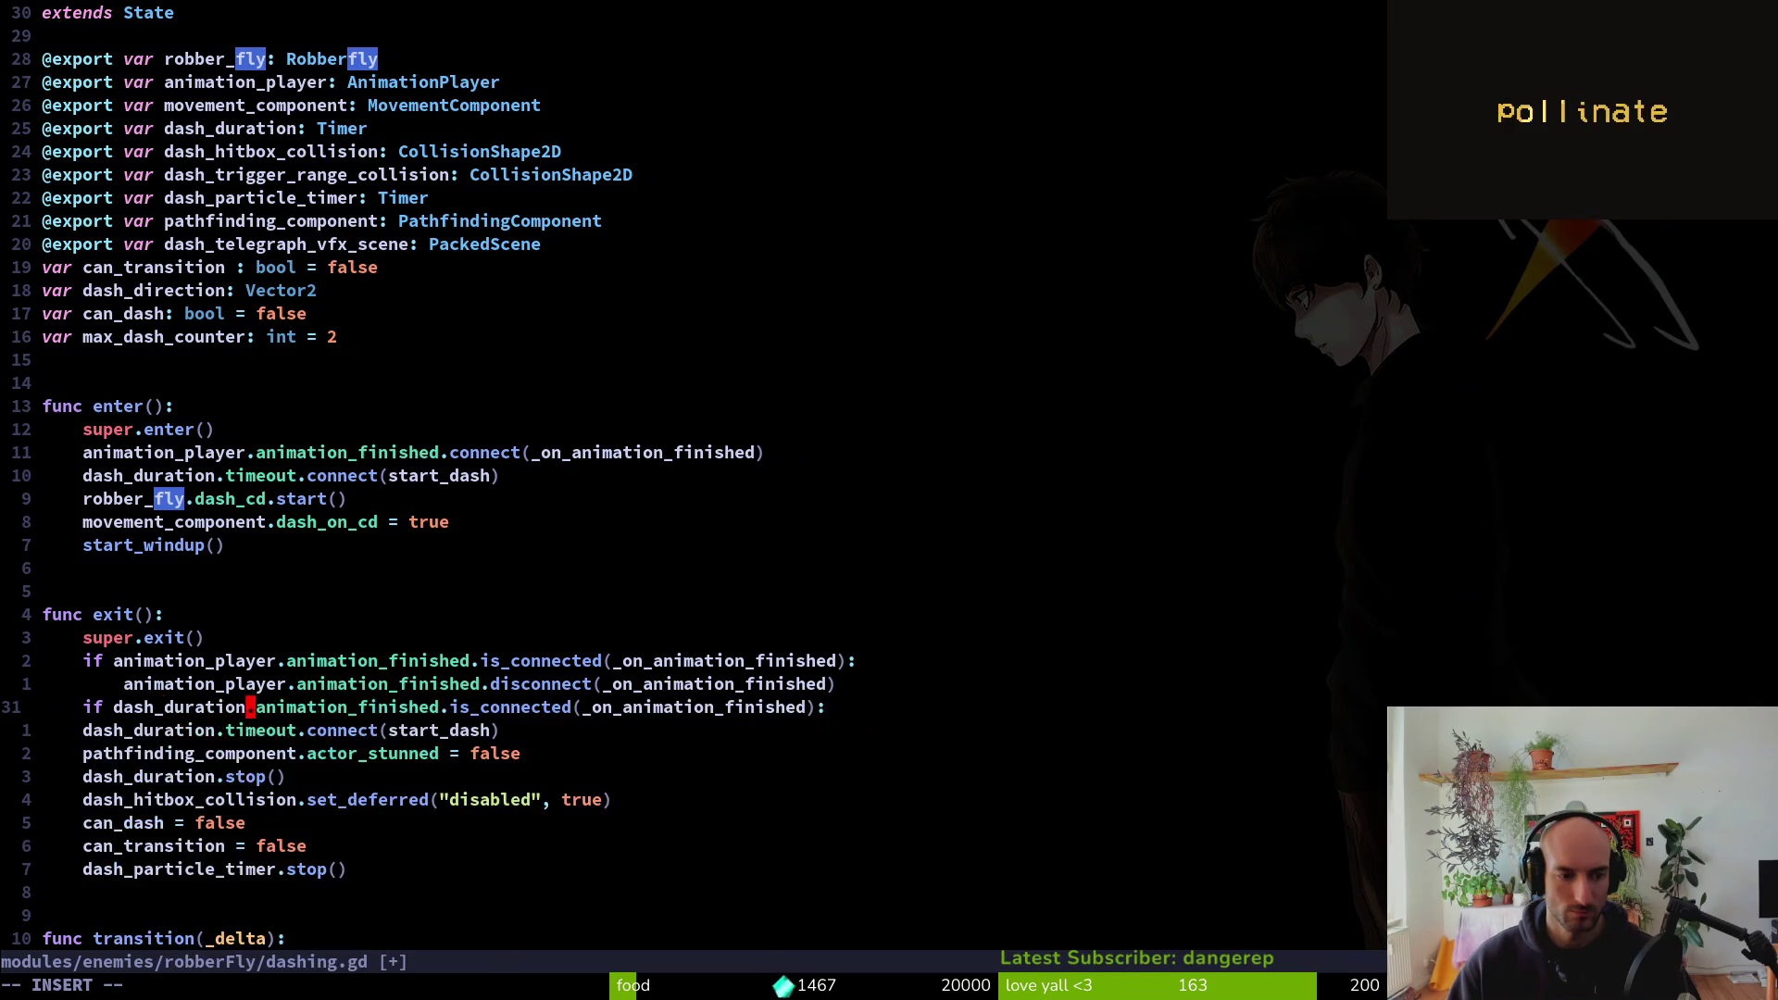
pyautogui.press('Escape')
pyautogui.press('w')
pyautogui.press('w')
pyautogui.write('cwti')
pyautogui.hotkey('ctrl', 'y')
pyautogui.press('Escape')
# Change the is_connected argument to start_dash
pyautogui.press('f')
pyautogui.press('(')
pyautogui.press('c')
pyautogui.press('i')
pyautogui.press('(')
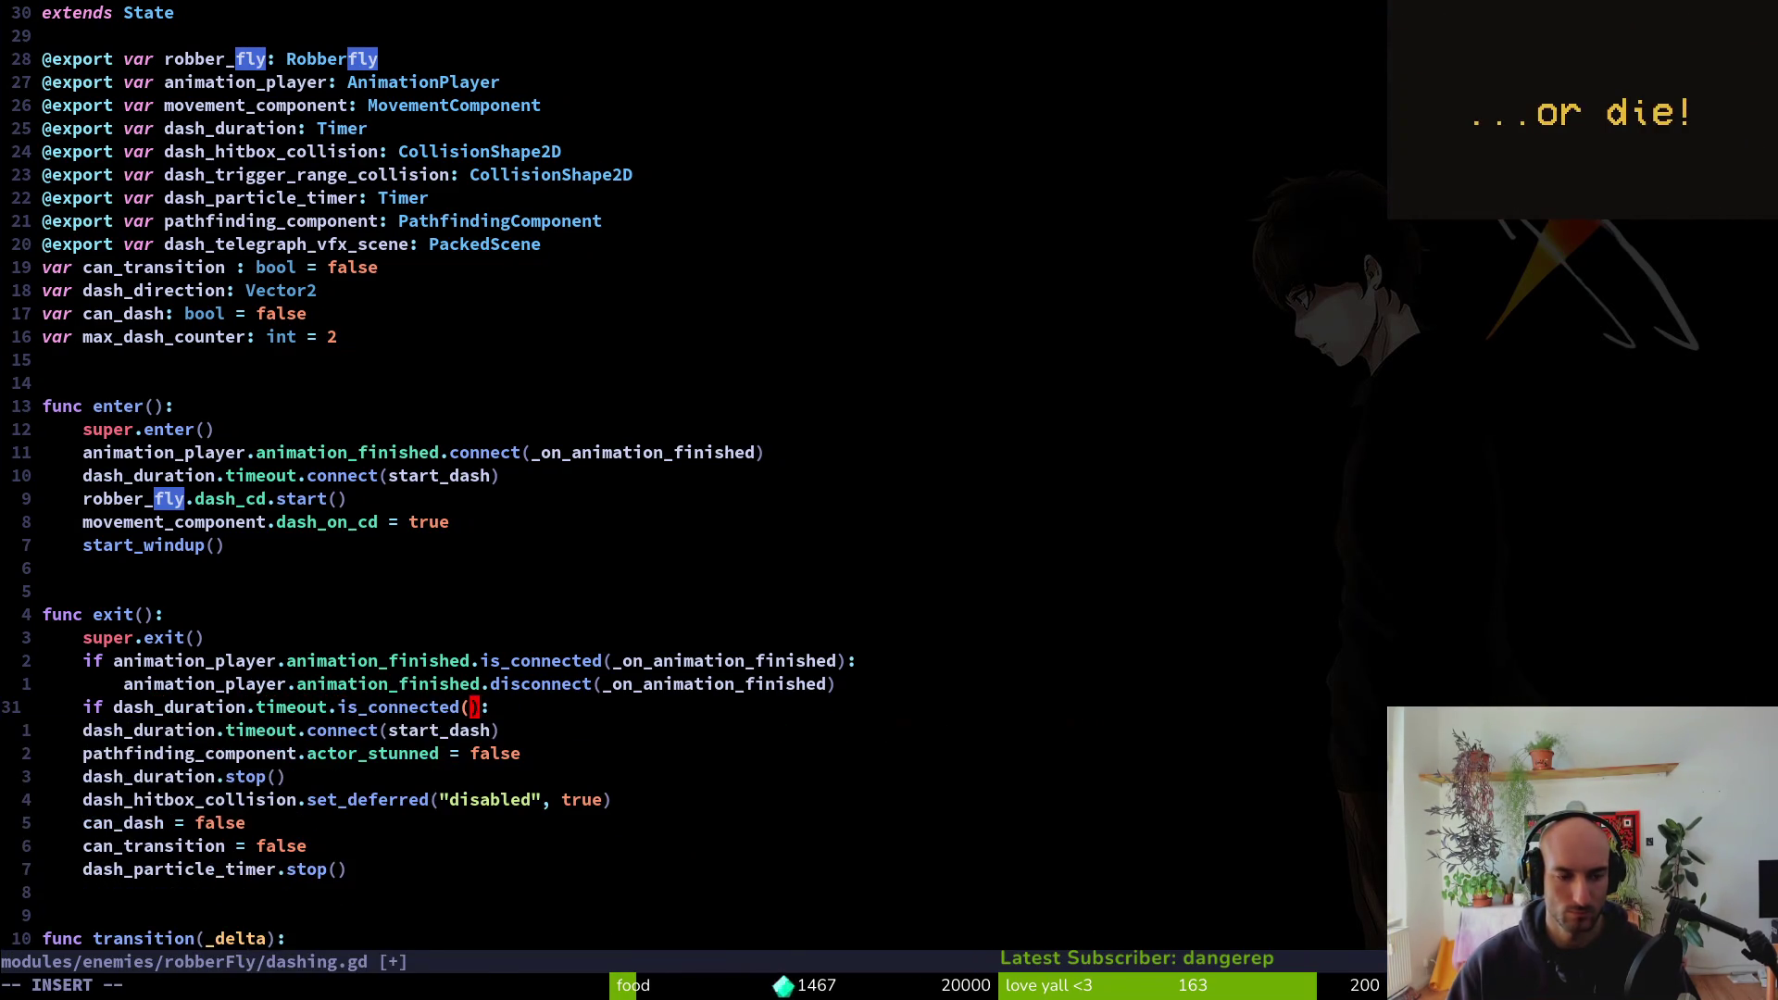
pyautogui.write('st')
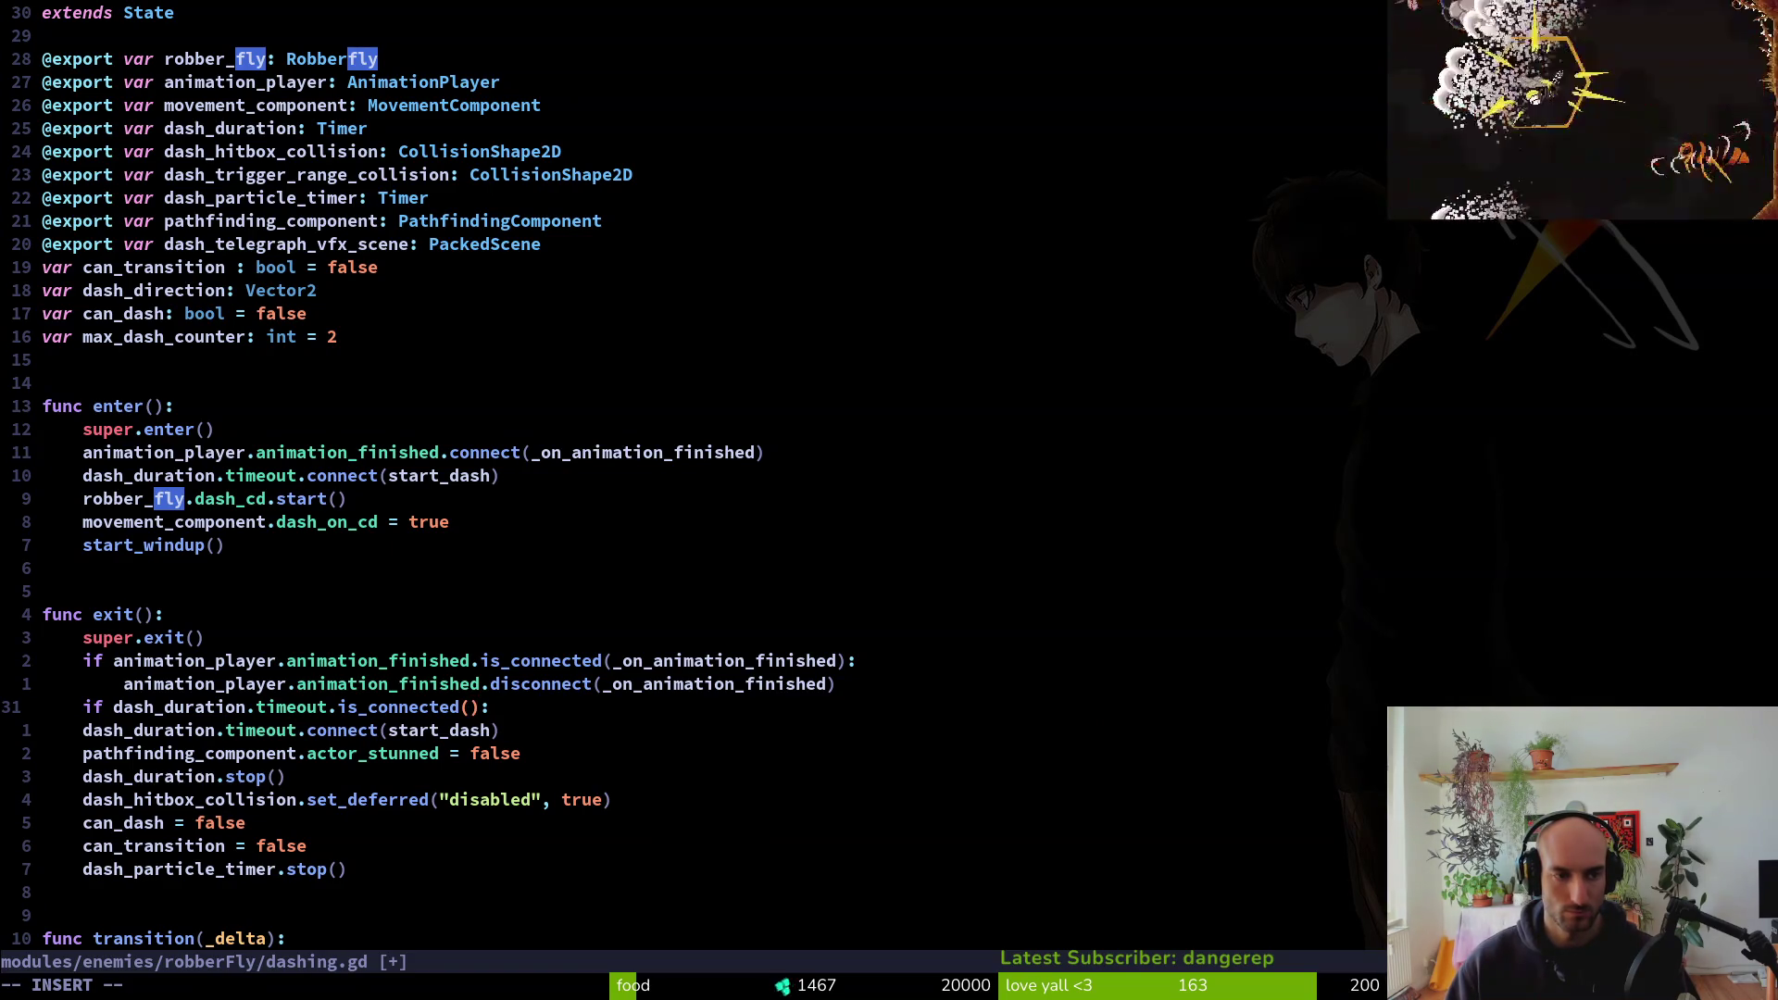
pyautogui.hotkey('ctrl', 'y')
pyautogui.press('Escape')
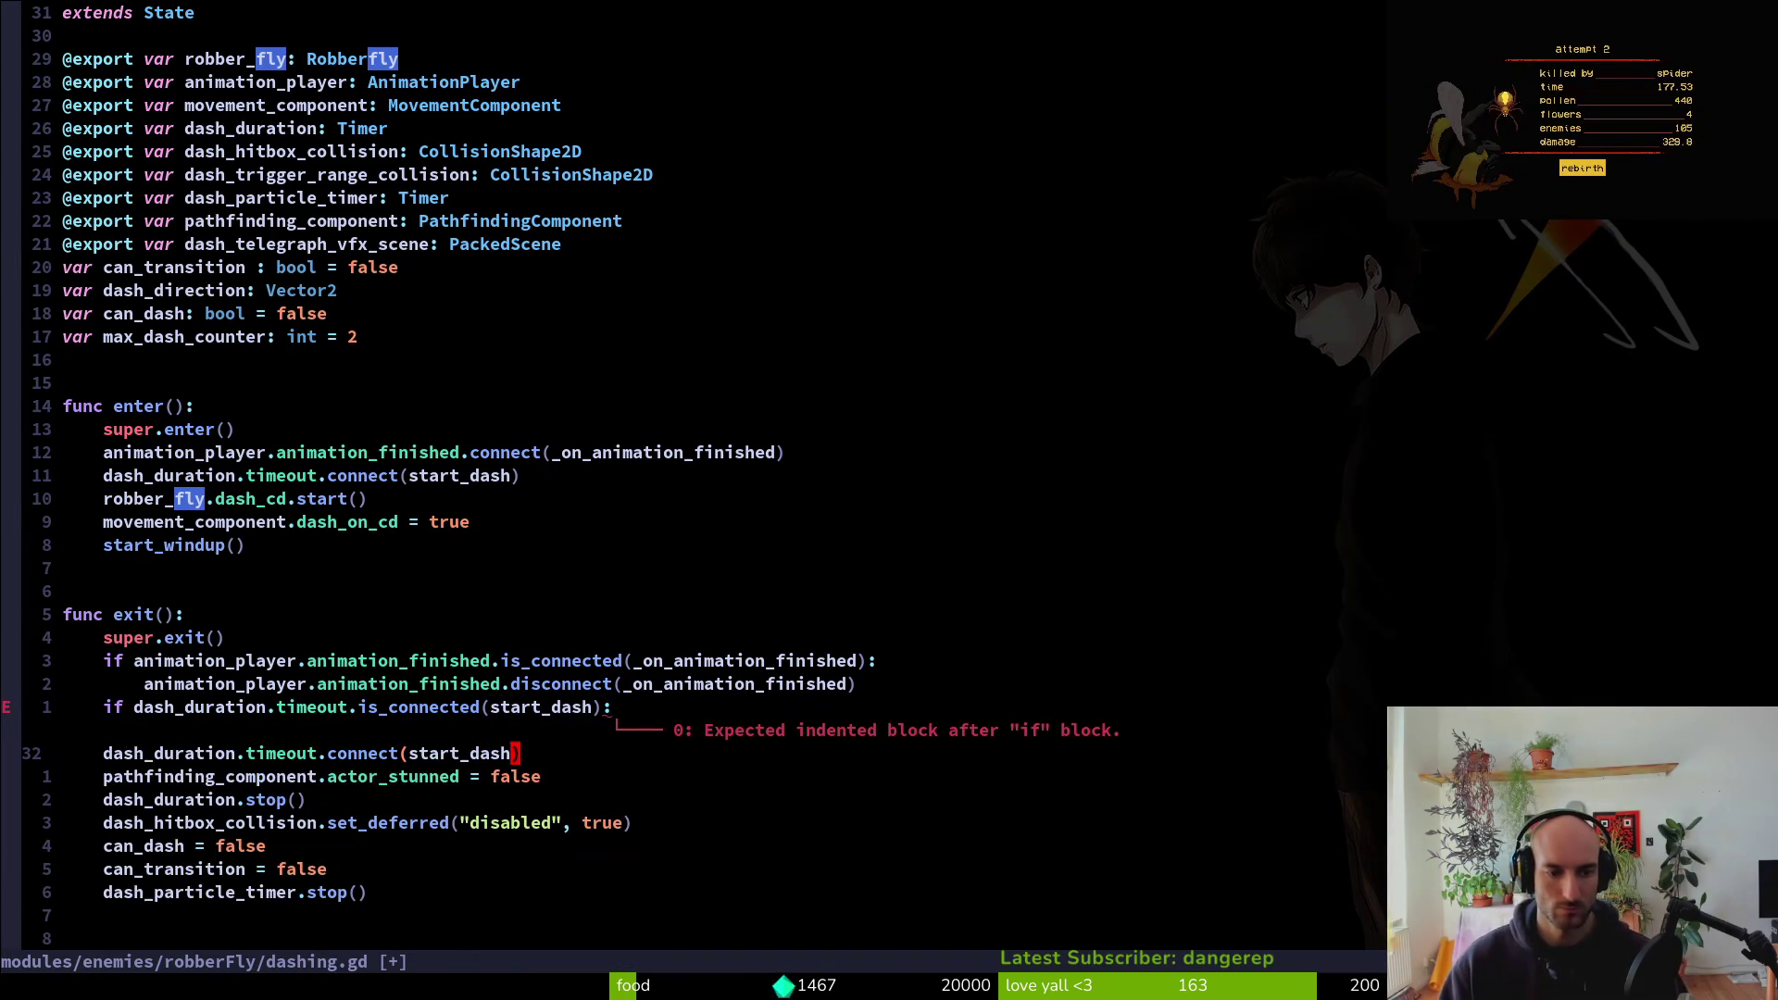
# Indent the connect line under the if check
pyautogui.press('j')
pyautogui.press('j')
pyautogui.press('V')
pyautogui.press('>')
pyautogui.press('k')
pyautogui.press('d')
pyautogui.press('d')
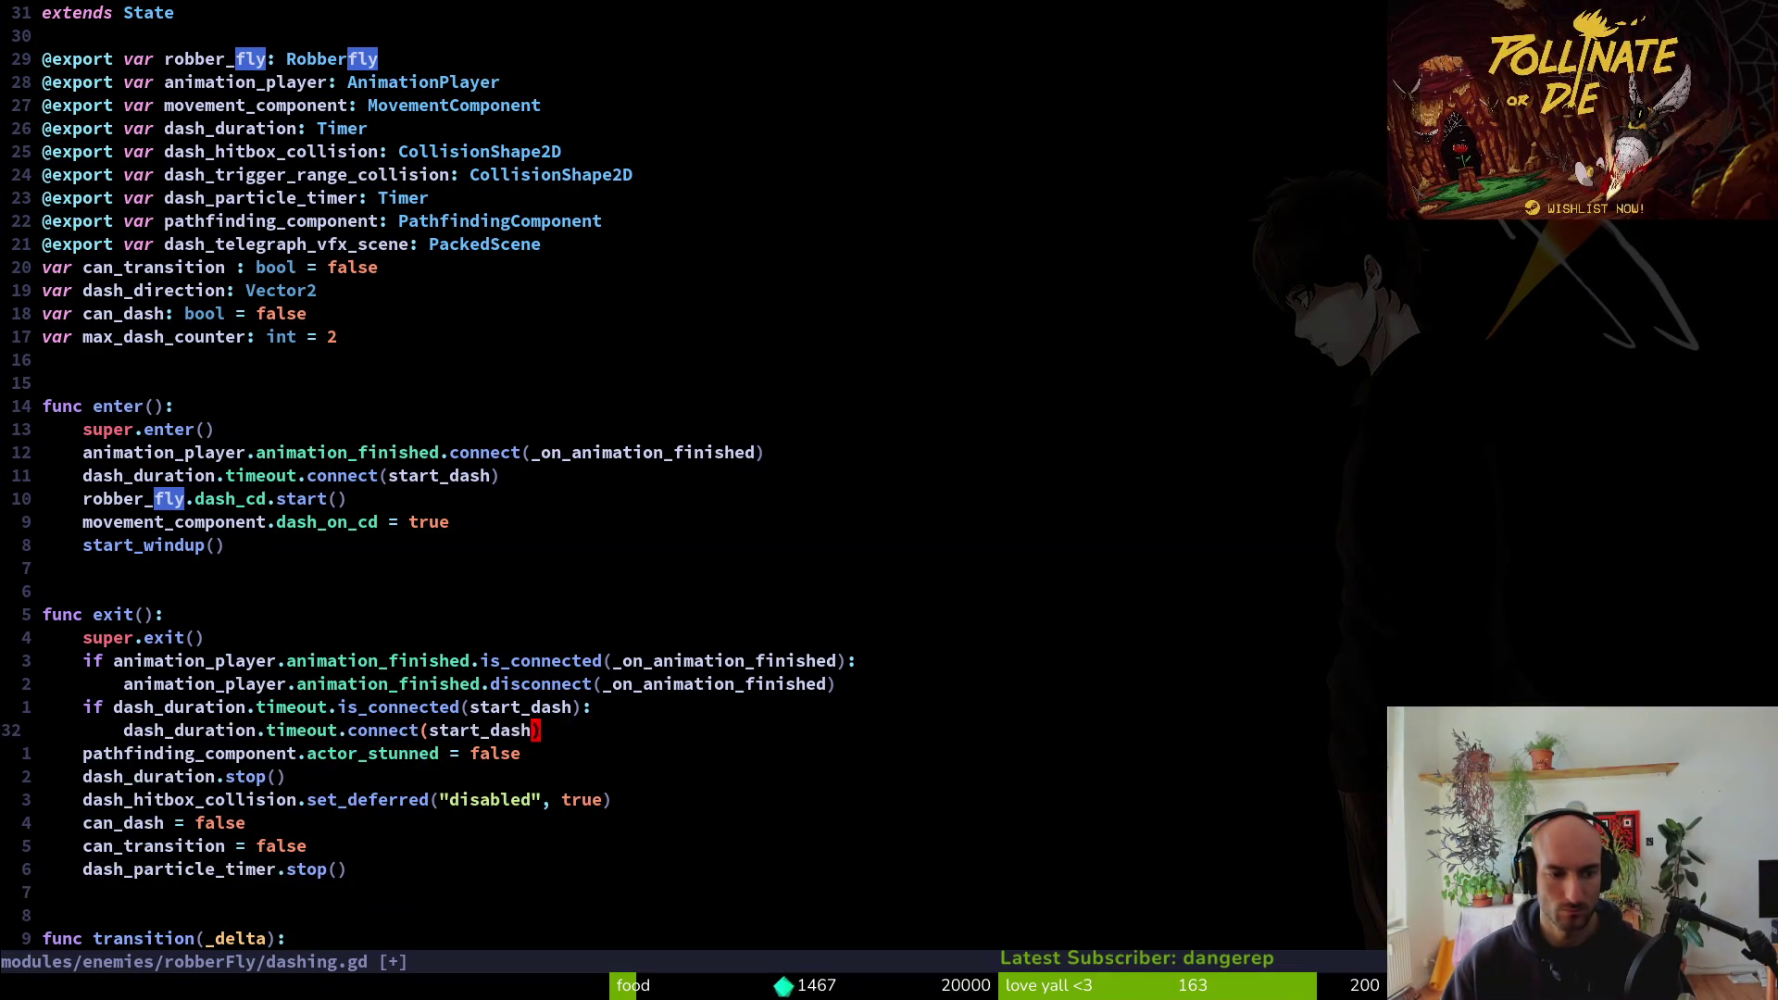
# Turn connect into disconnect on that line and save dashing.gd with :w
pyautogui.press('k')
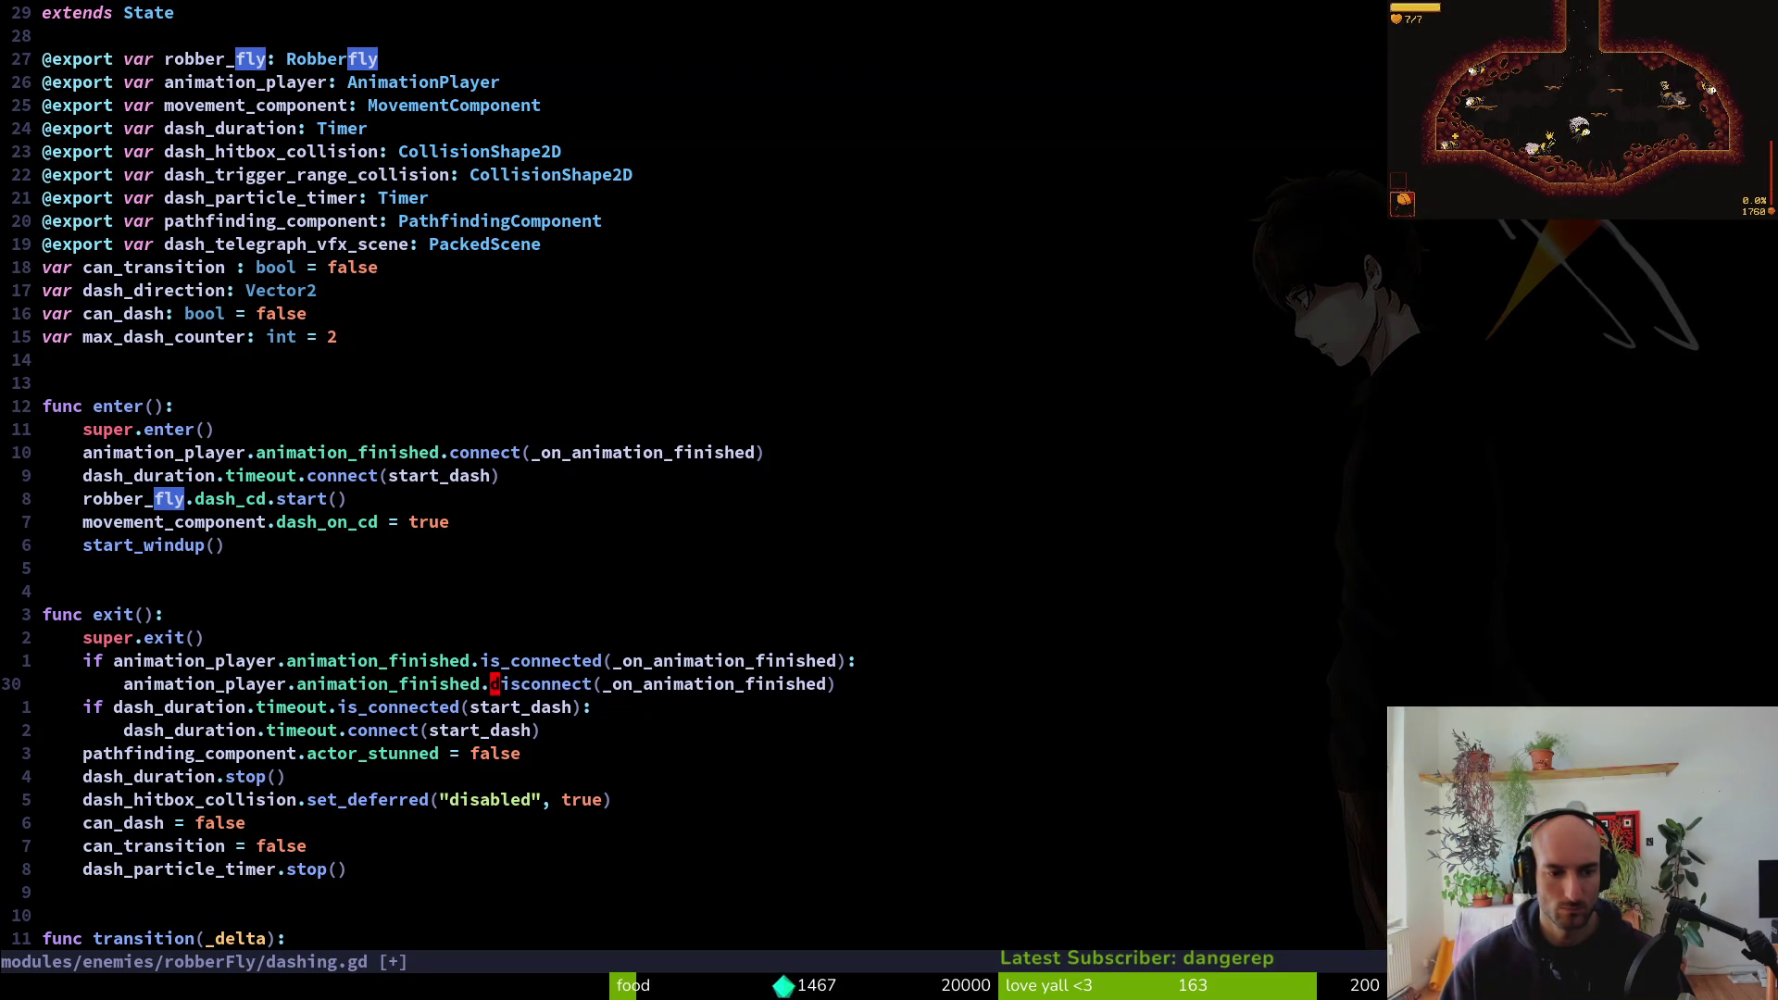
pyautogui.press('j')
pyautogui.press('j')
pyautogui.write('b')
pyautogui.write('cwdisconnect')
pyautogui.press('Escape')
pyautogui.press('b')
pyautogui.press('b')
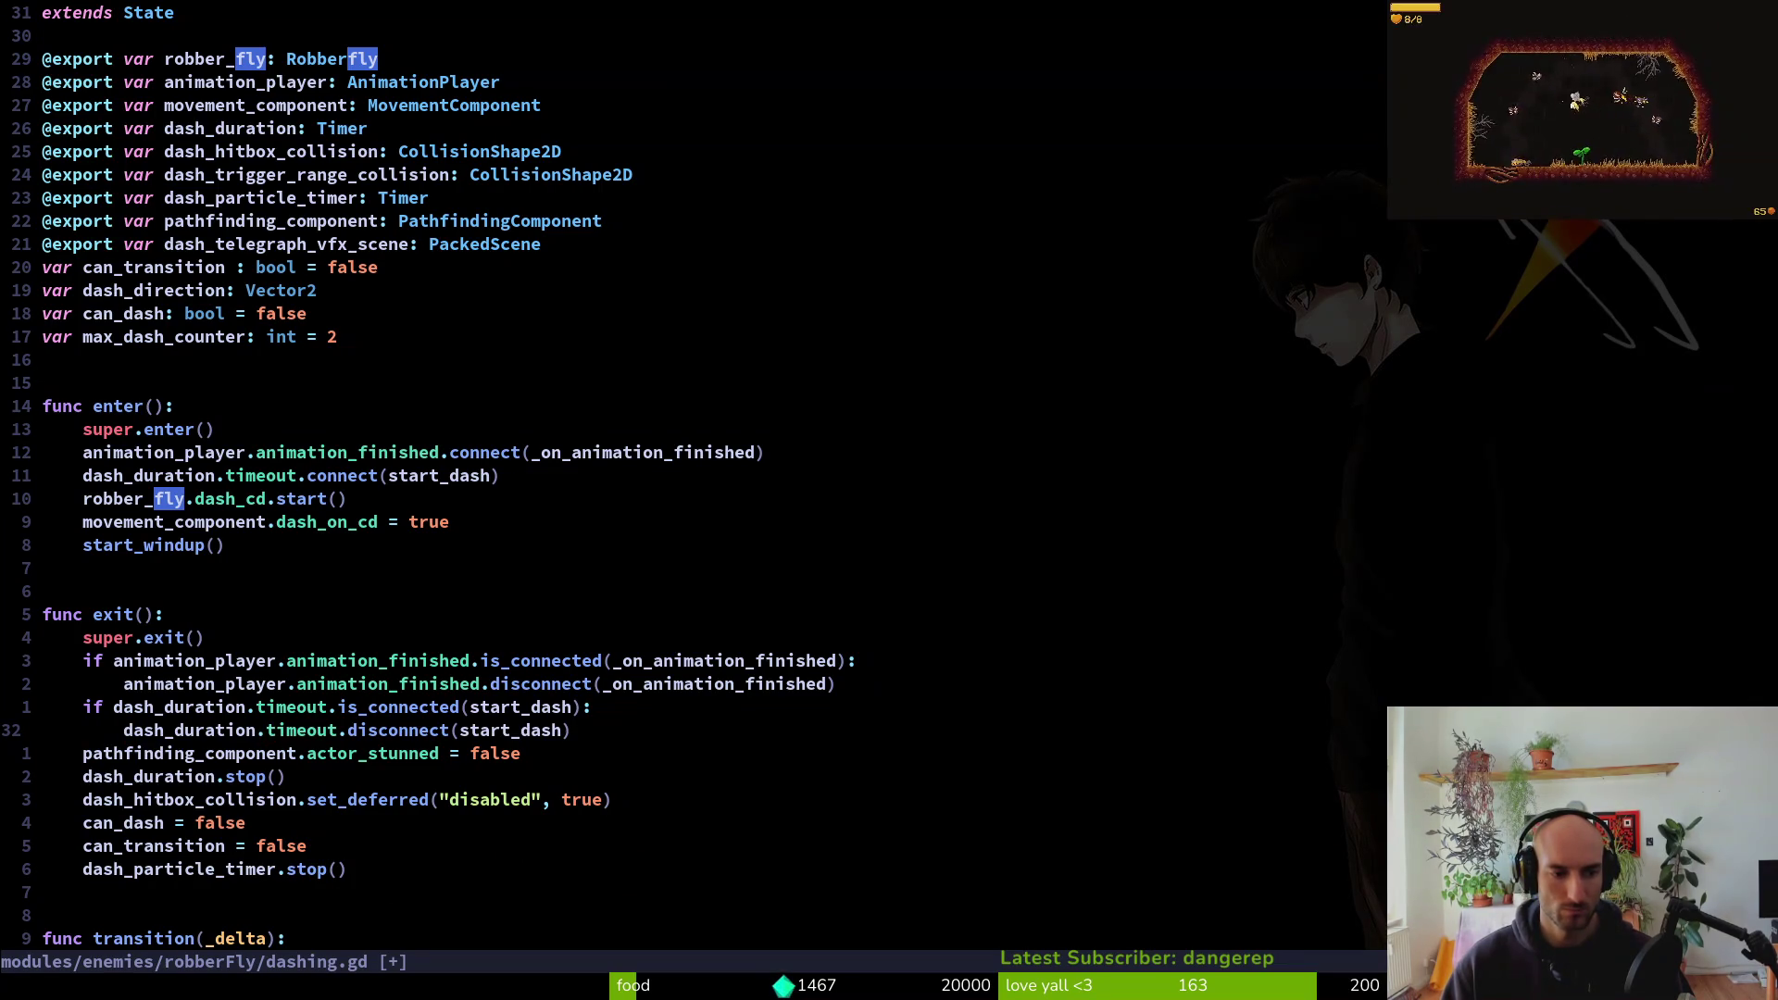
pyautogui.write(':w')
pyautogui.press('Return')
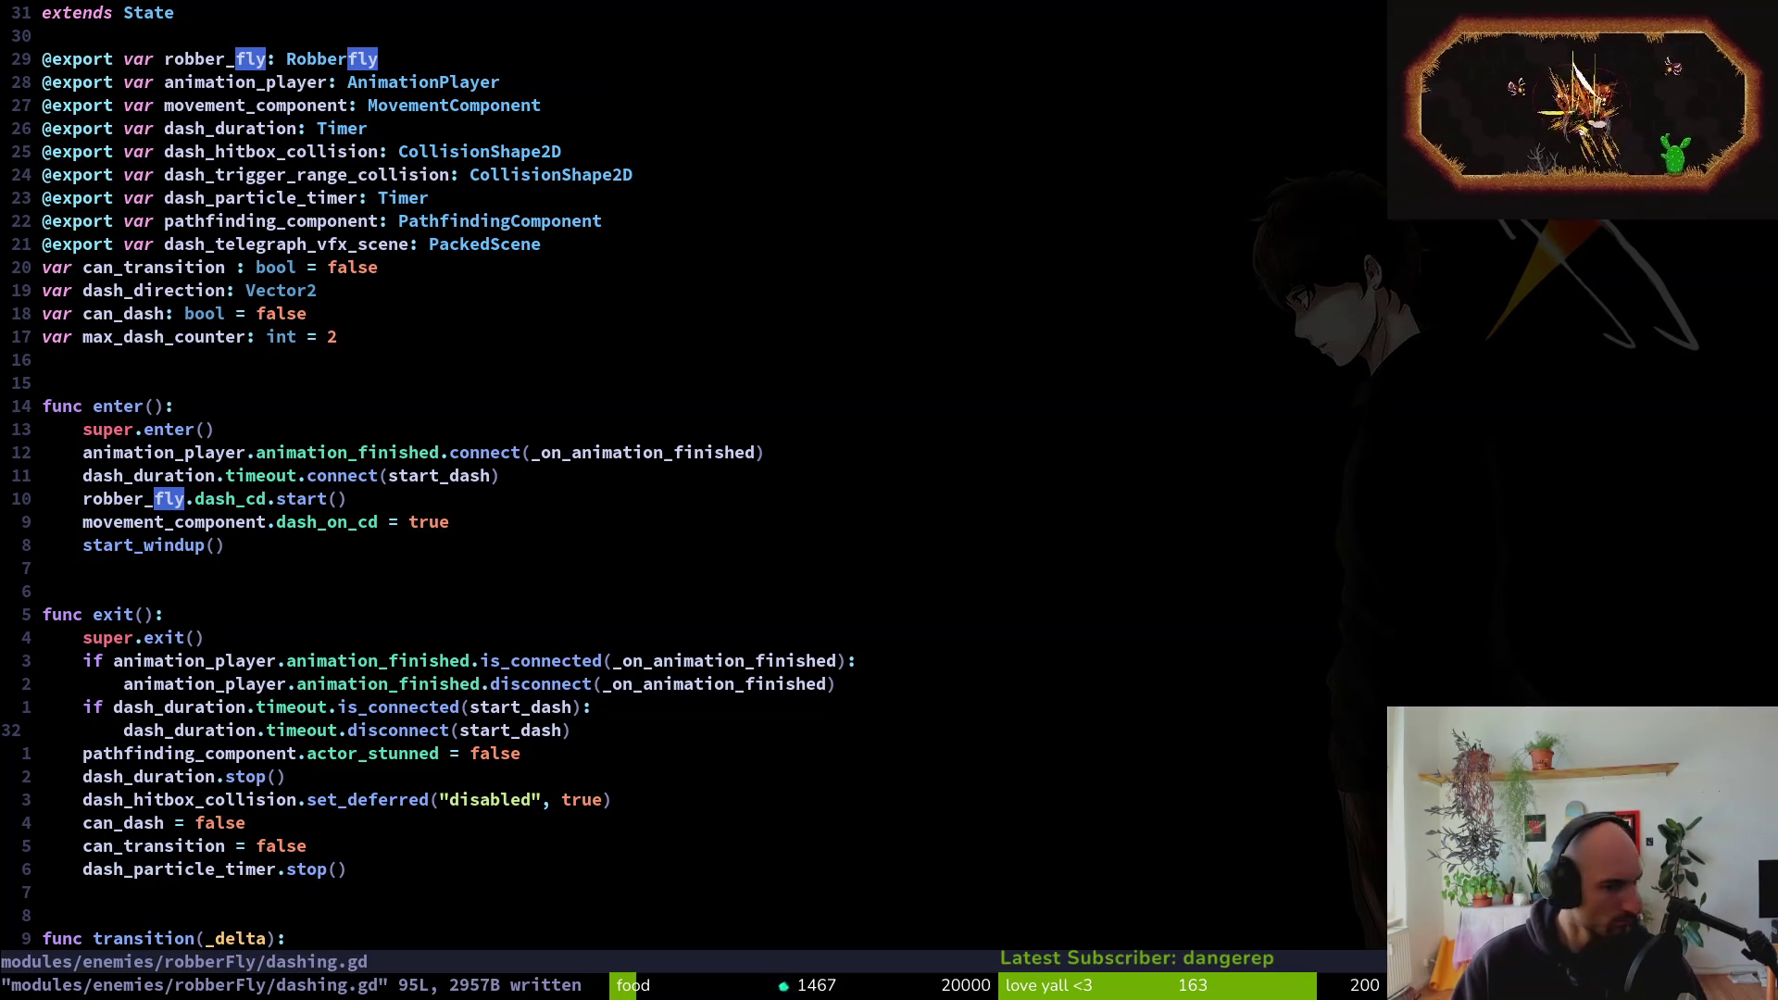
pyautogui.press('j')
pyautogui.hotkey('ctrl', 'e')
# Move through dashing.gd down to the match branches of the animation handler
pyautogui.press('k')
pyautogui.press('k')
pyautogui.press('k')
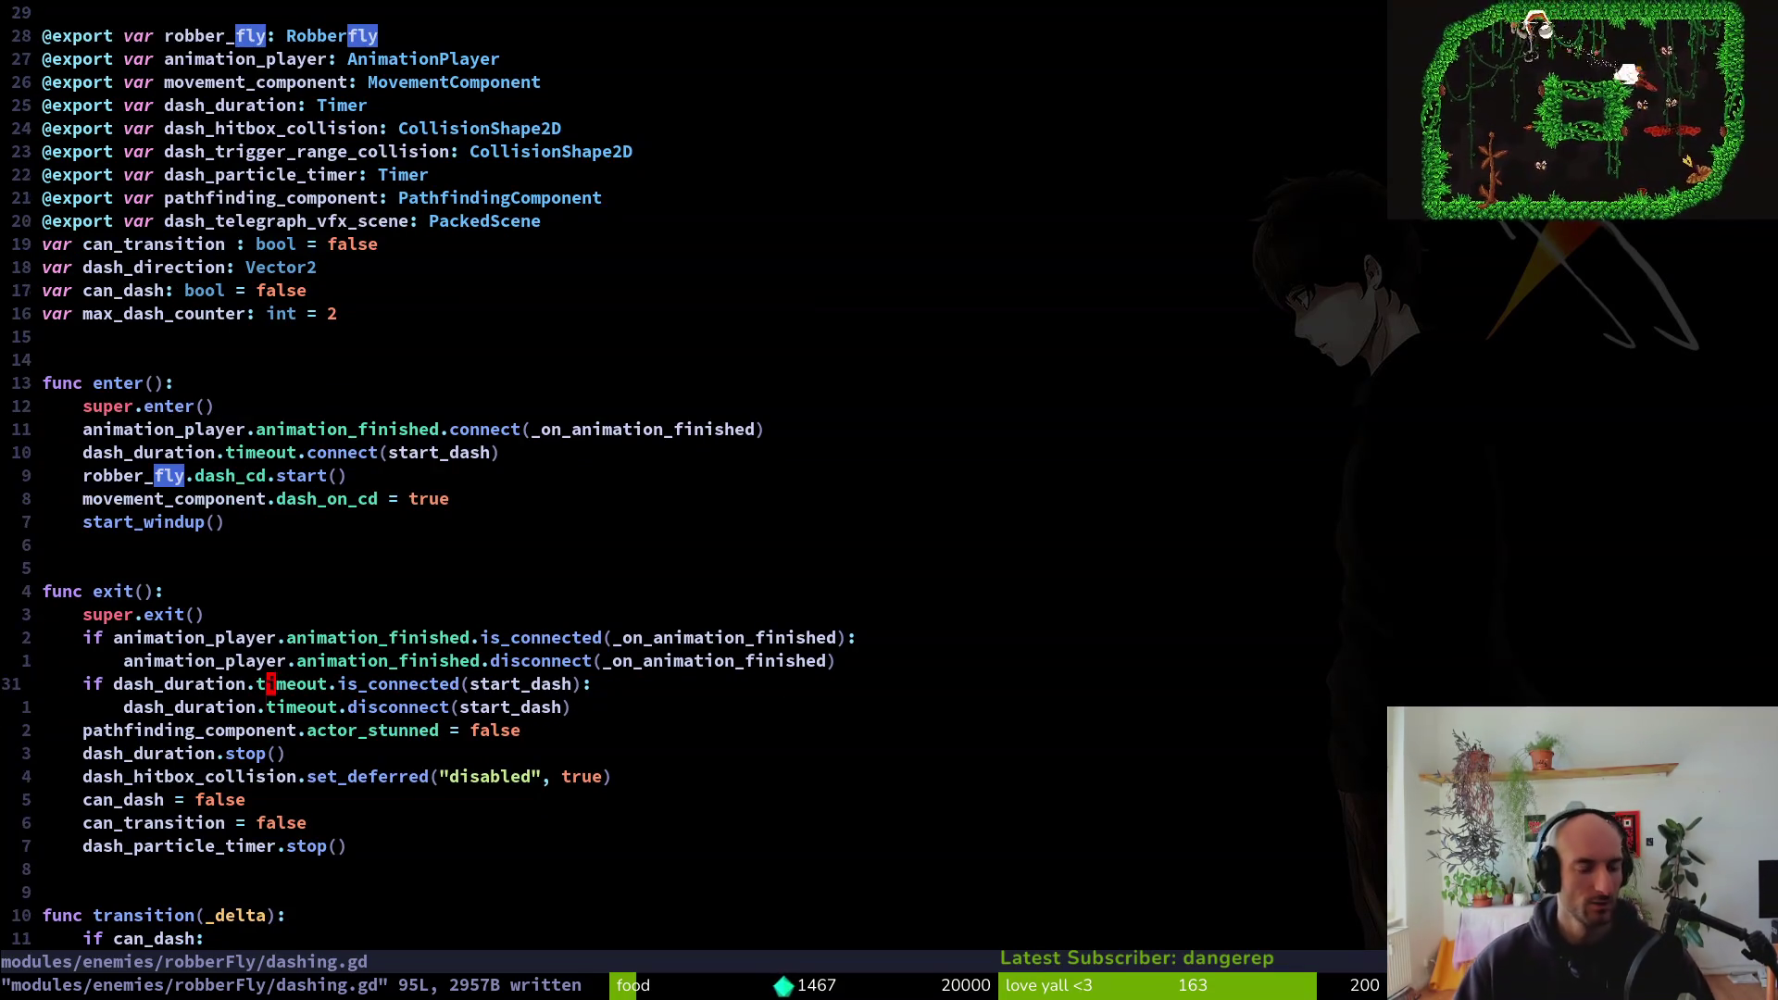
pyautogui.press('k')
pyautogui.press('j')
pyautogui.press('j')
pyautogui.press('j')
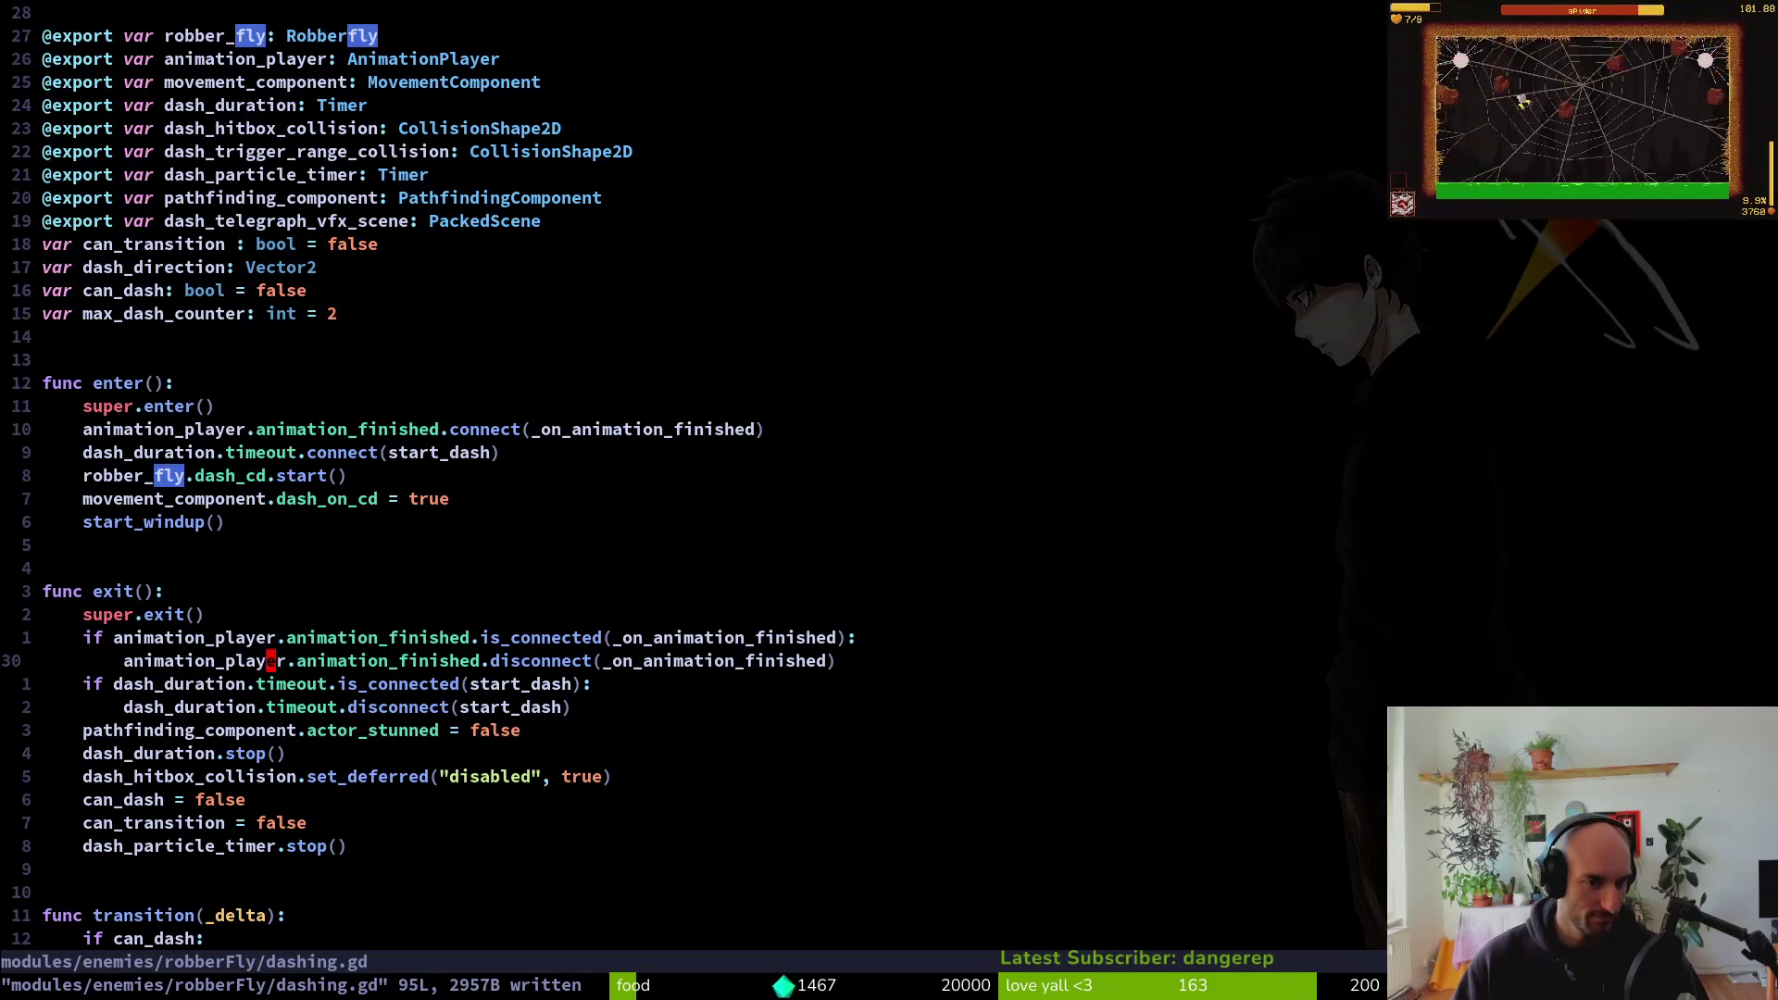
pyautogui.press('j')
pyautogui.hotkey('ctrl', 'd')
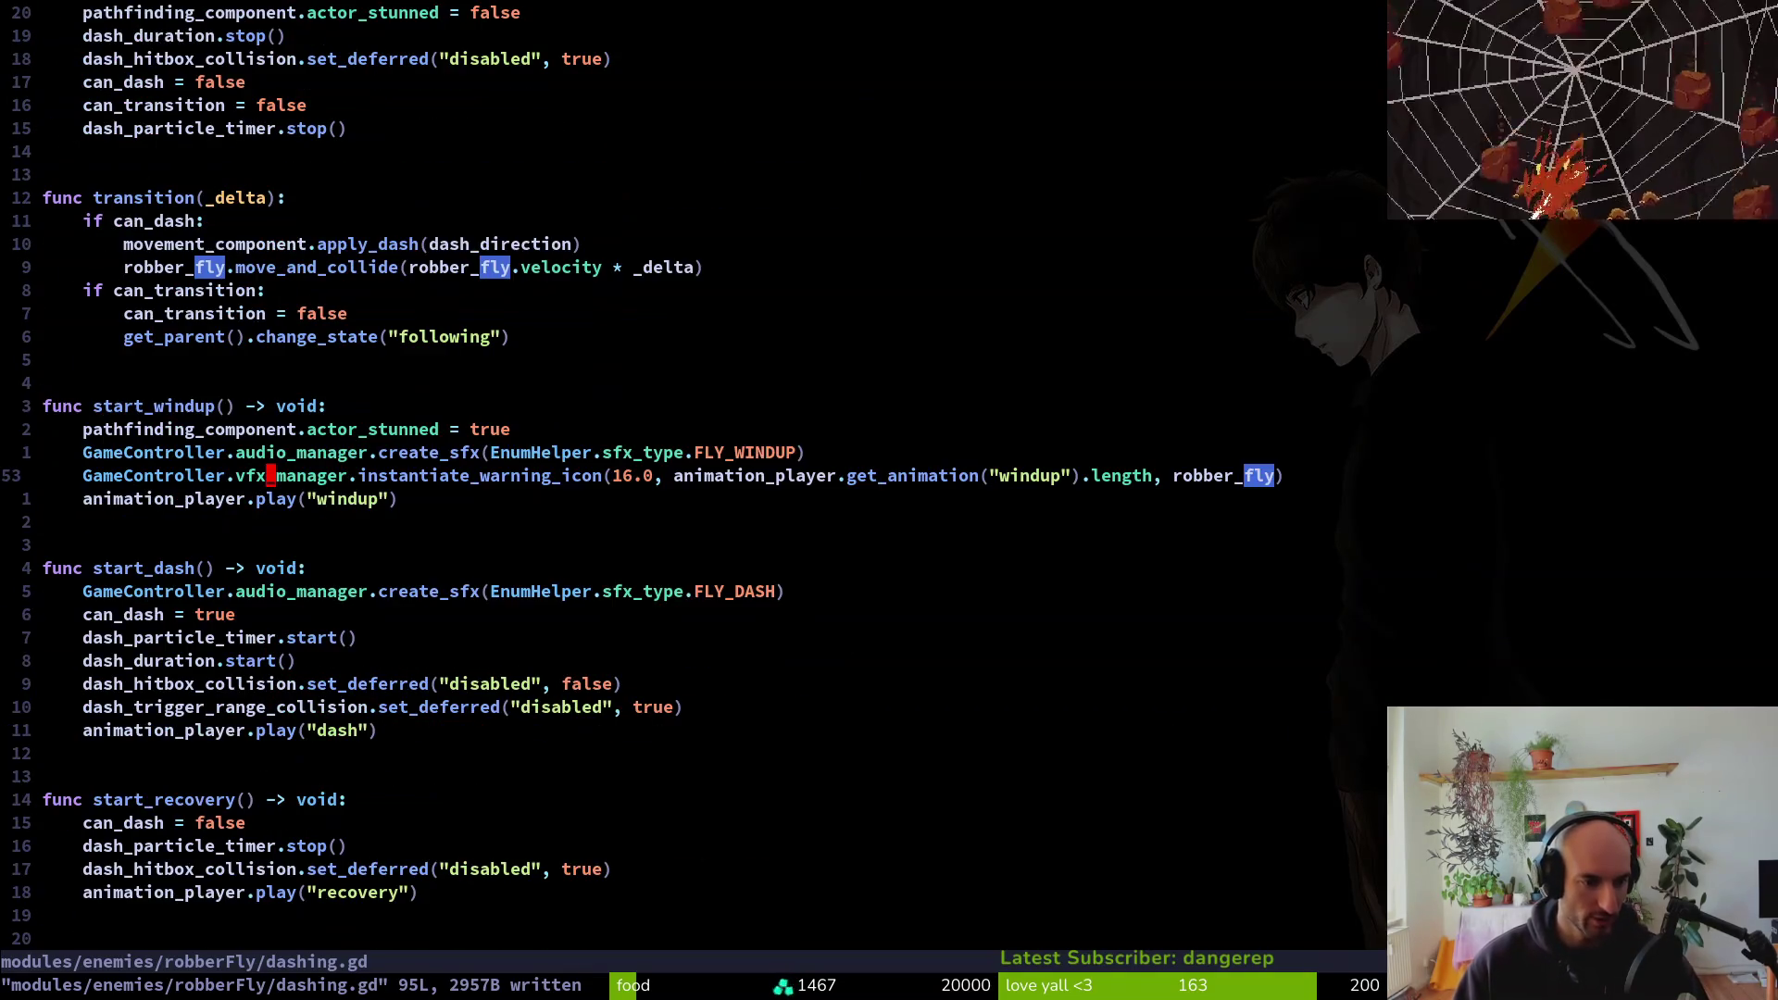
pyautogui.hotkey('ctrl', 'd')
pyautogui.press('j')
pyautogui.press('1')
pyautogui.press('5')
pyautogui.press('j')
pyautogui.press('k')
pyautogui.press('k')
pyautogui.press('k')
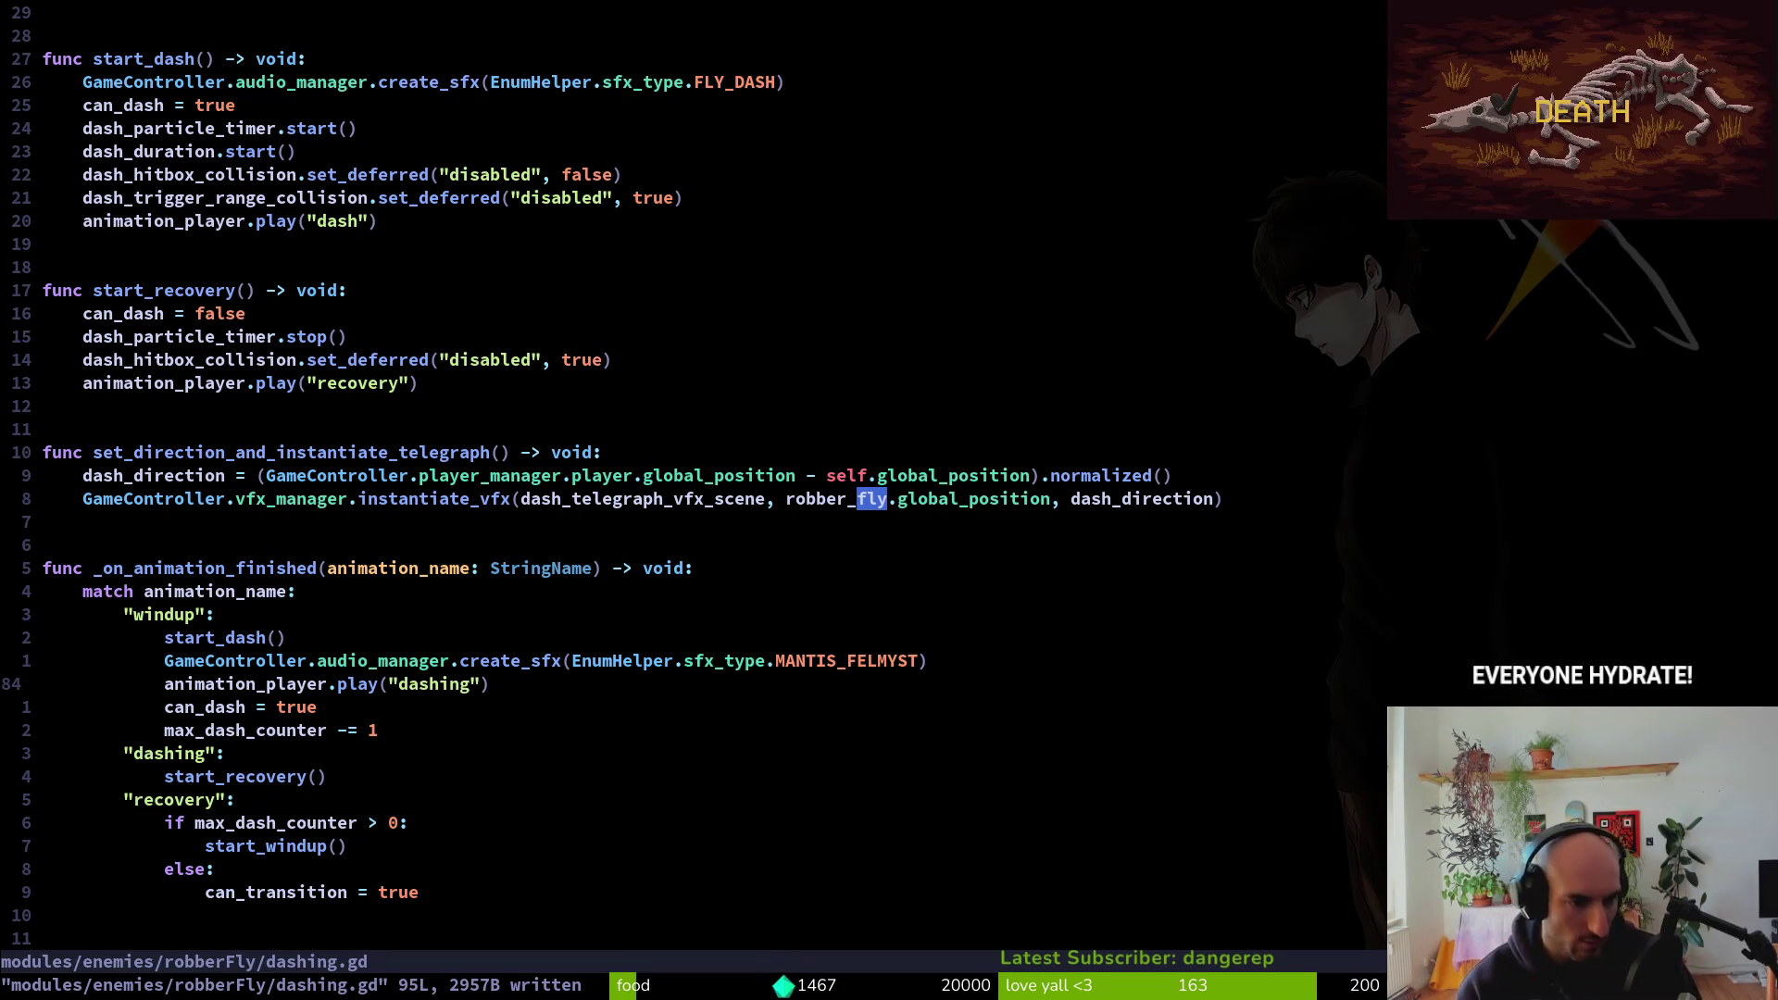
# Add a pass line above start_recovery() in the "dashing" branch, save, and bring up fly.aseprite
pyautogui.press('j')
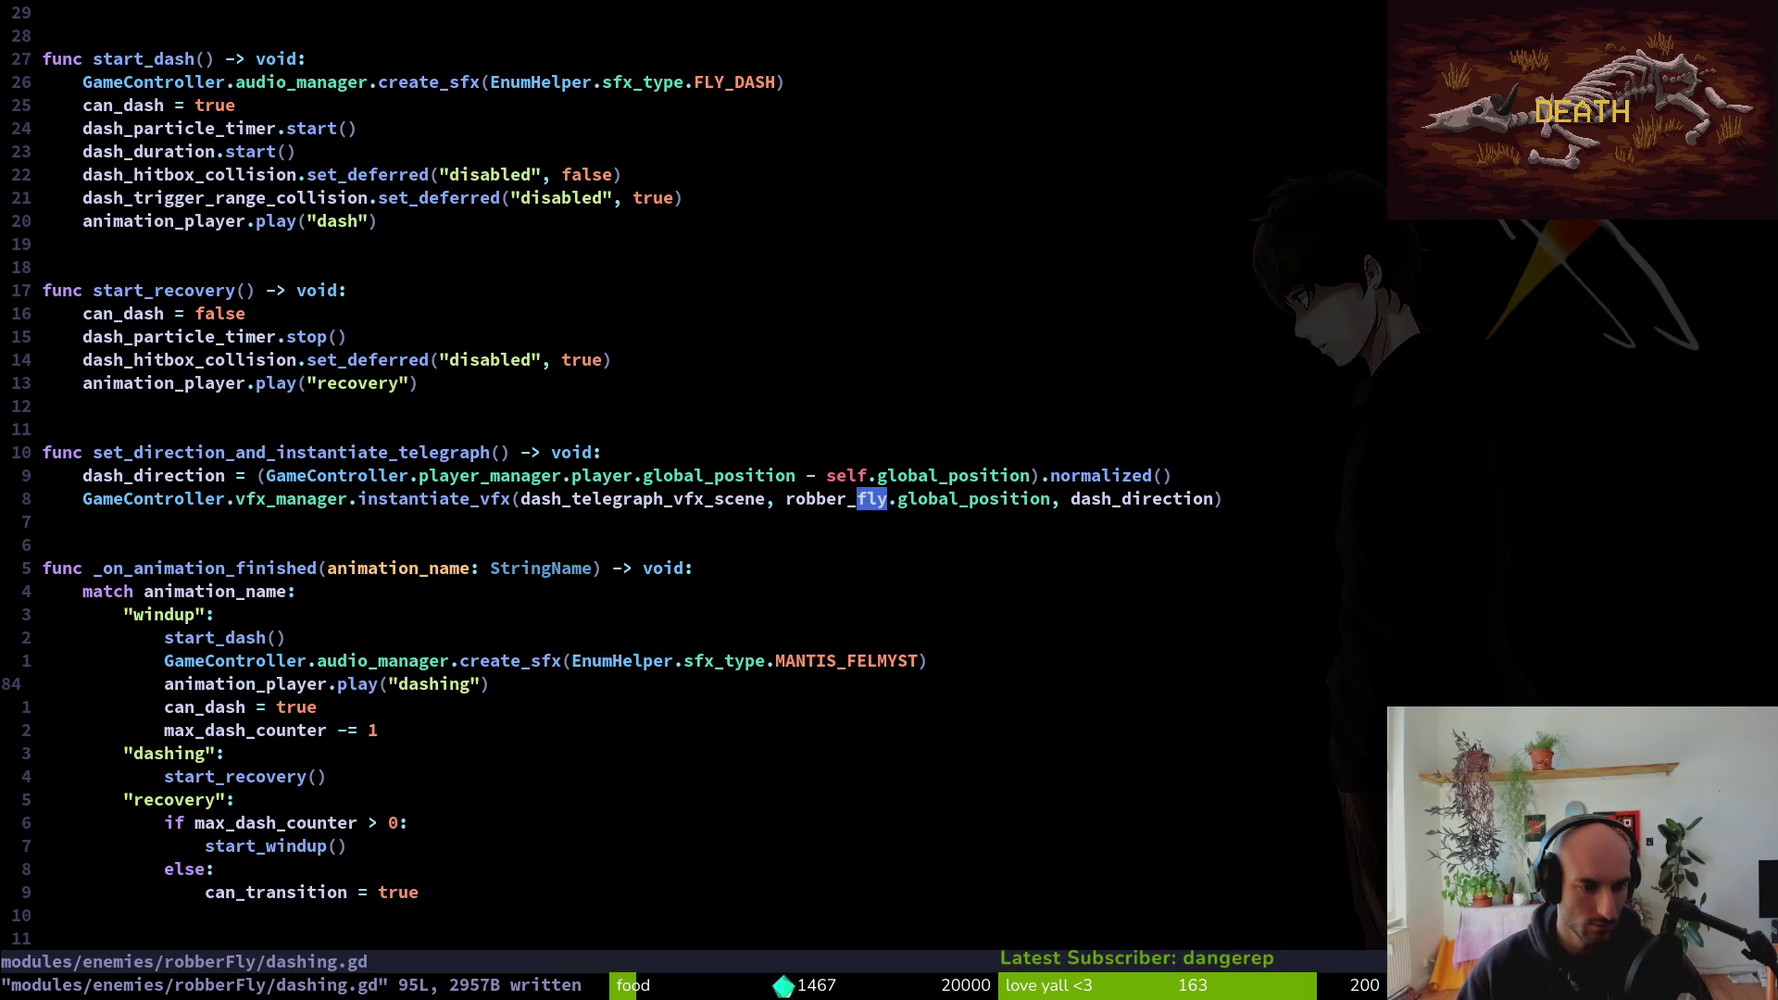
pyautogui.press('j')
pyautogui.press('j')
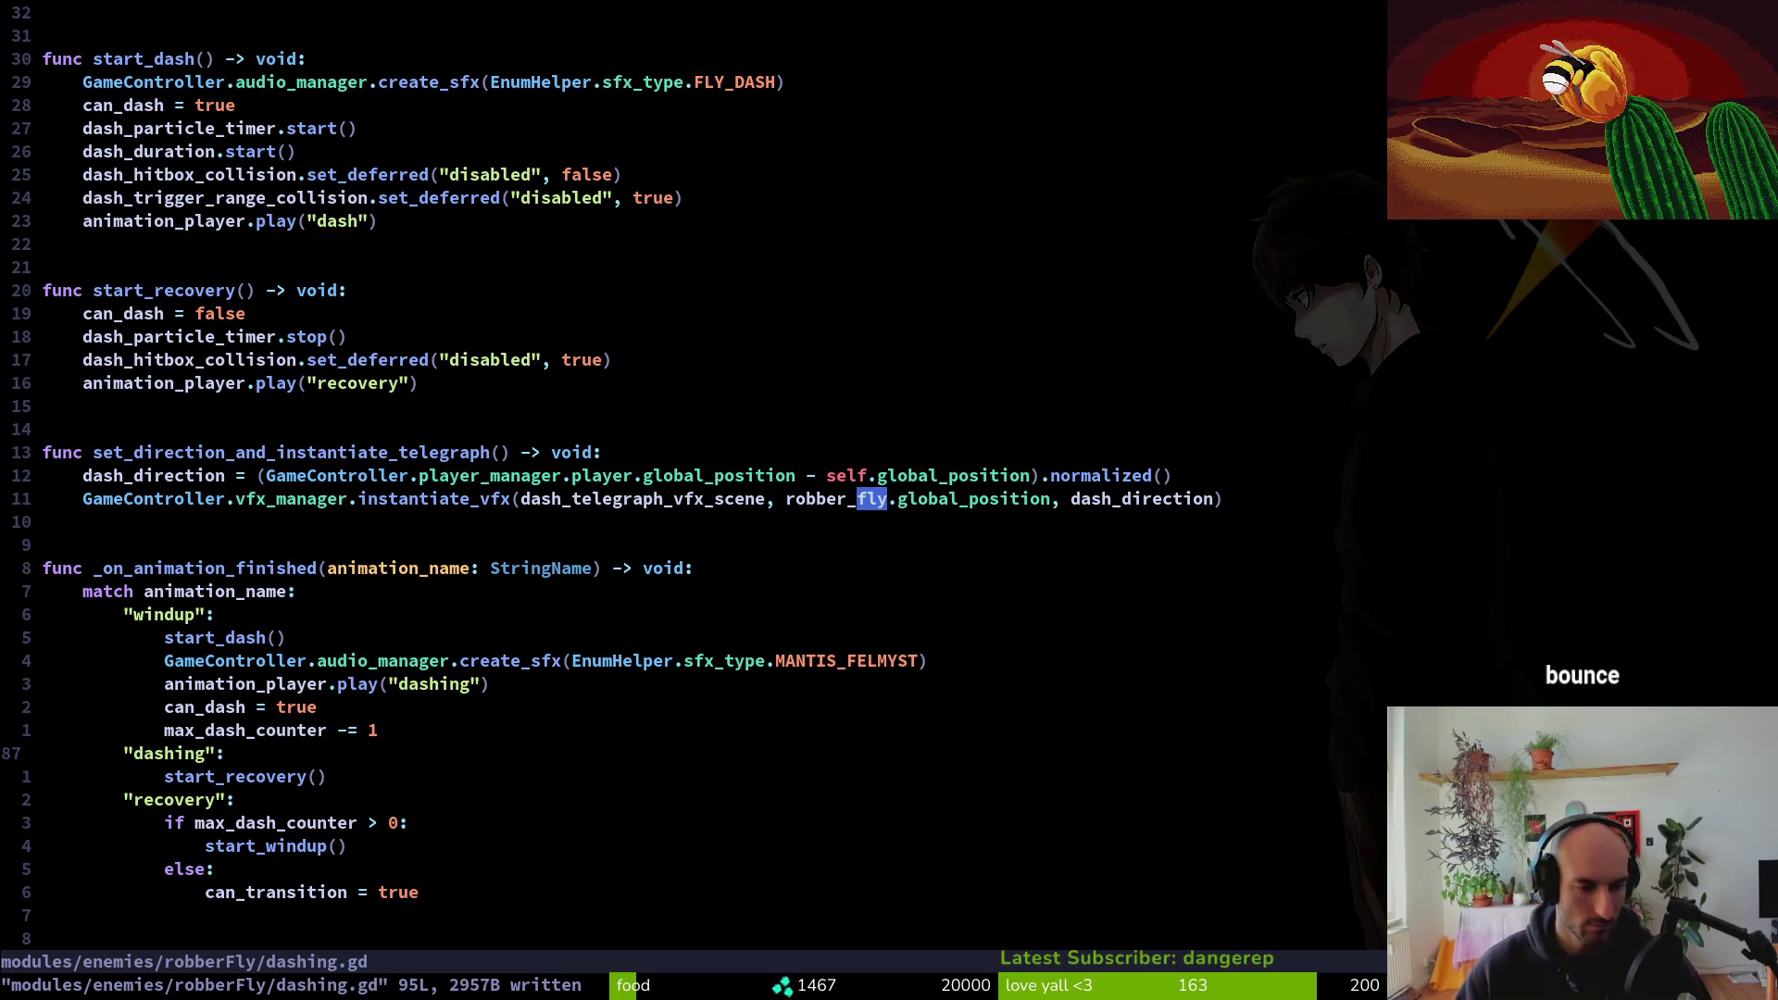
pyautogui.press('k')
pyautogui.press('k')
pyautogui.press('j')
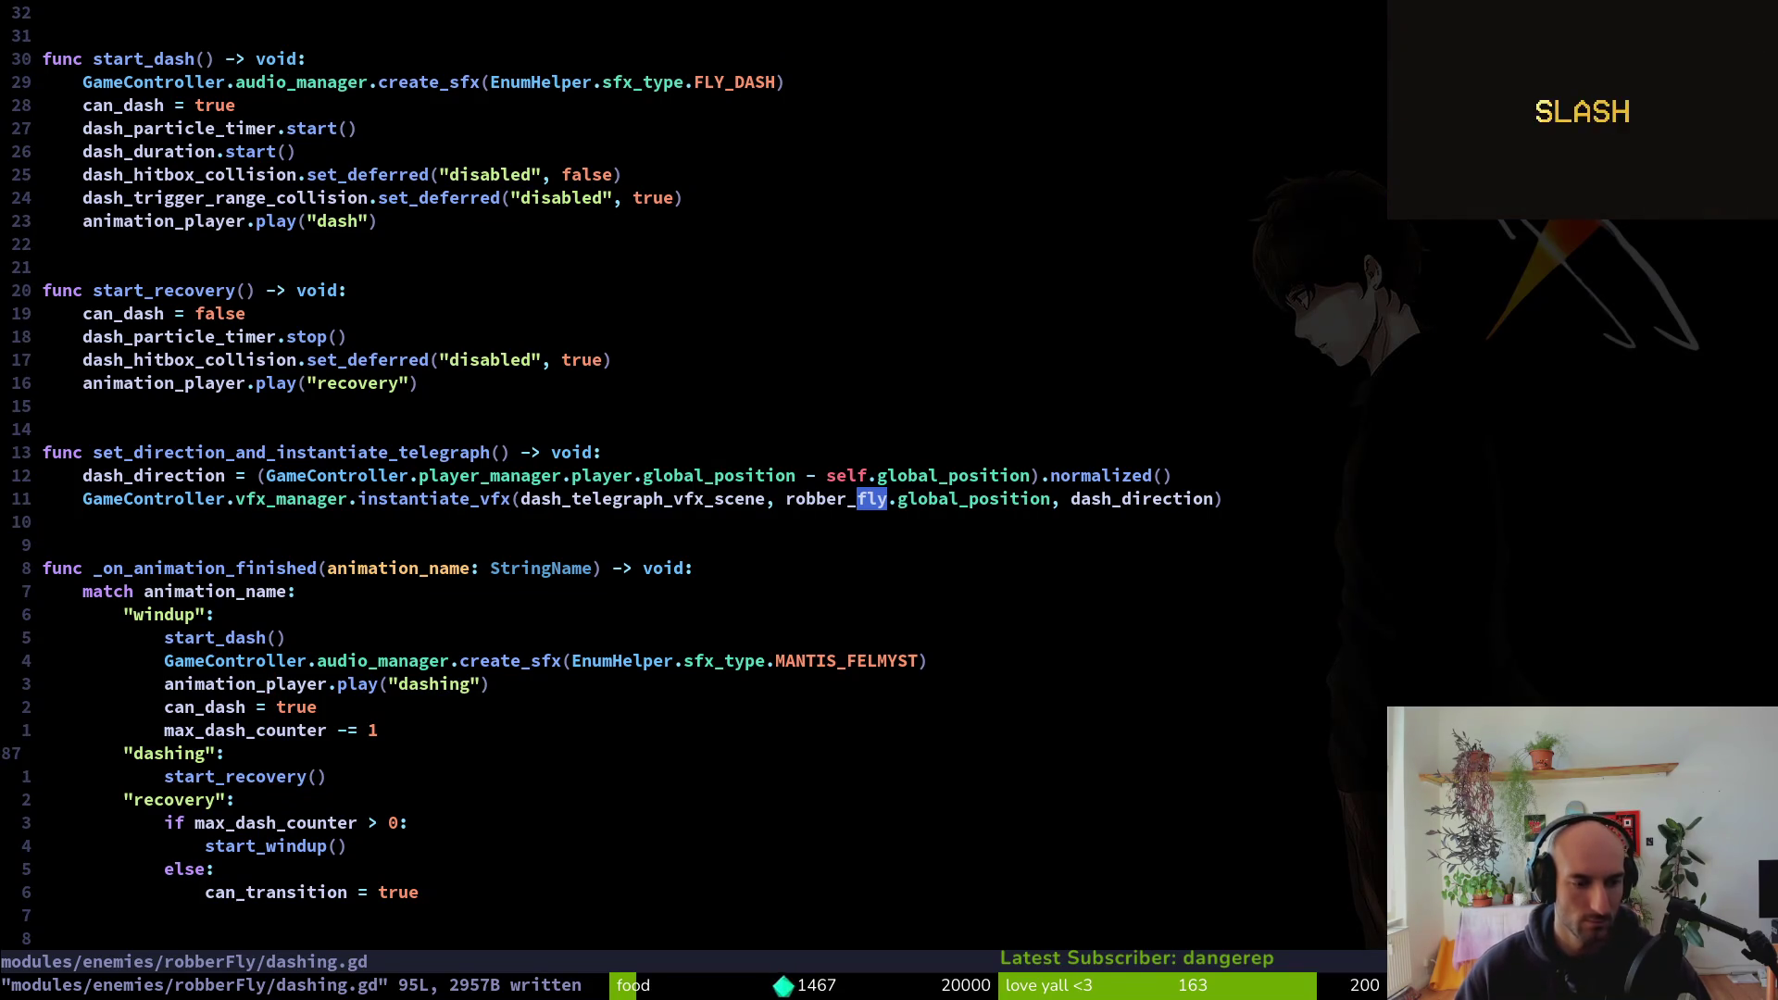
pyautogui.press('j')
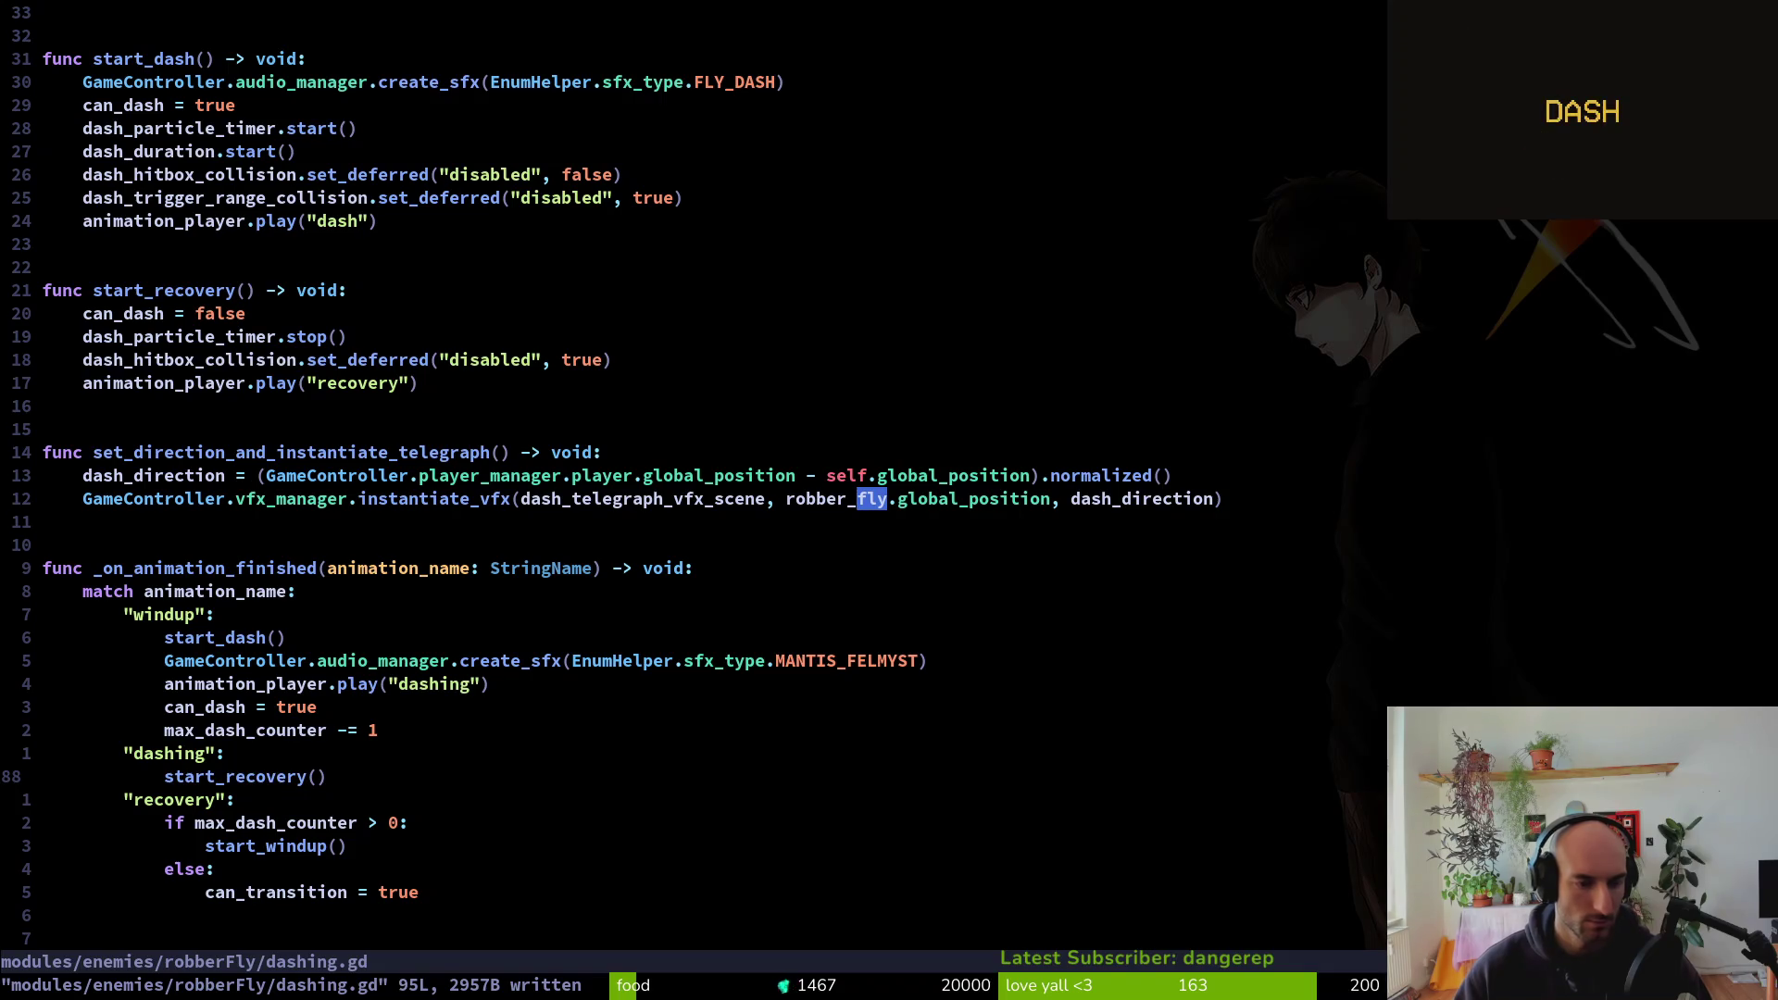
pyautogui.press('O')
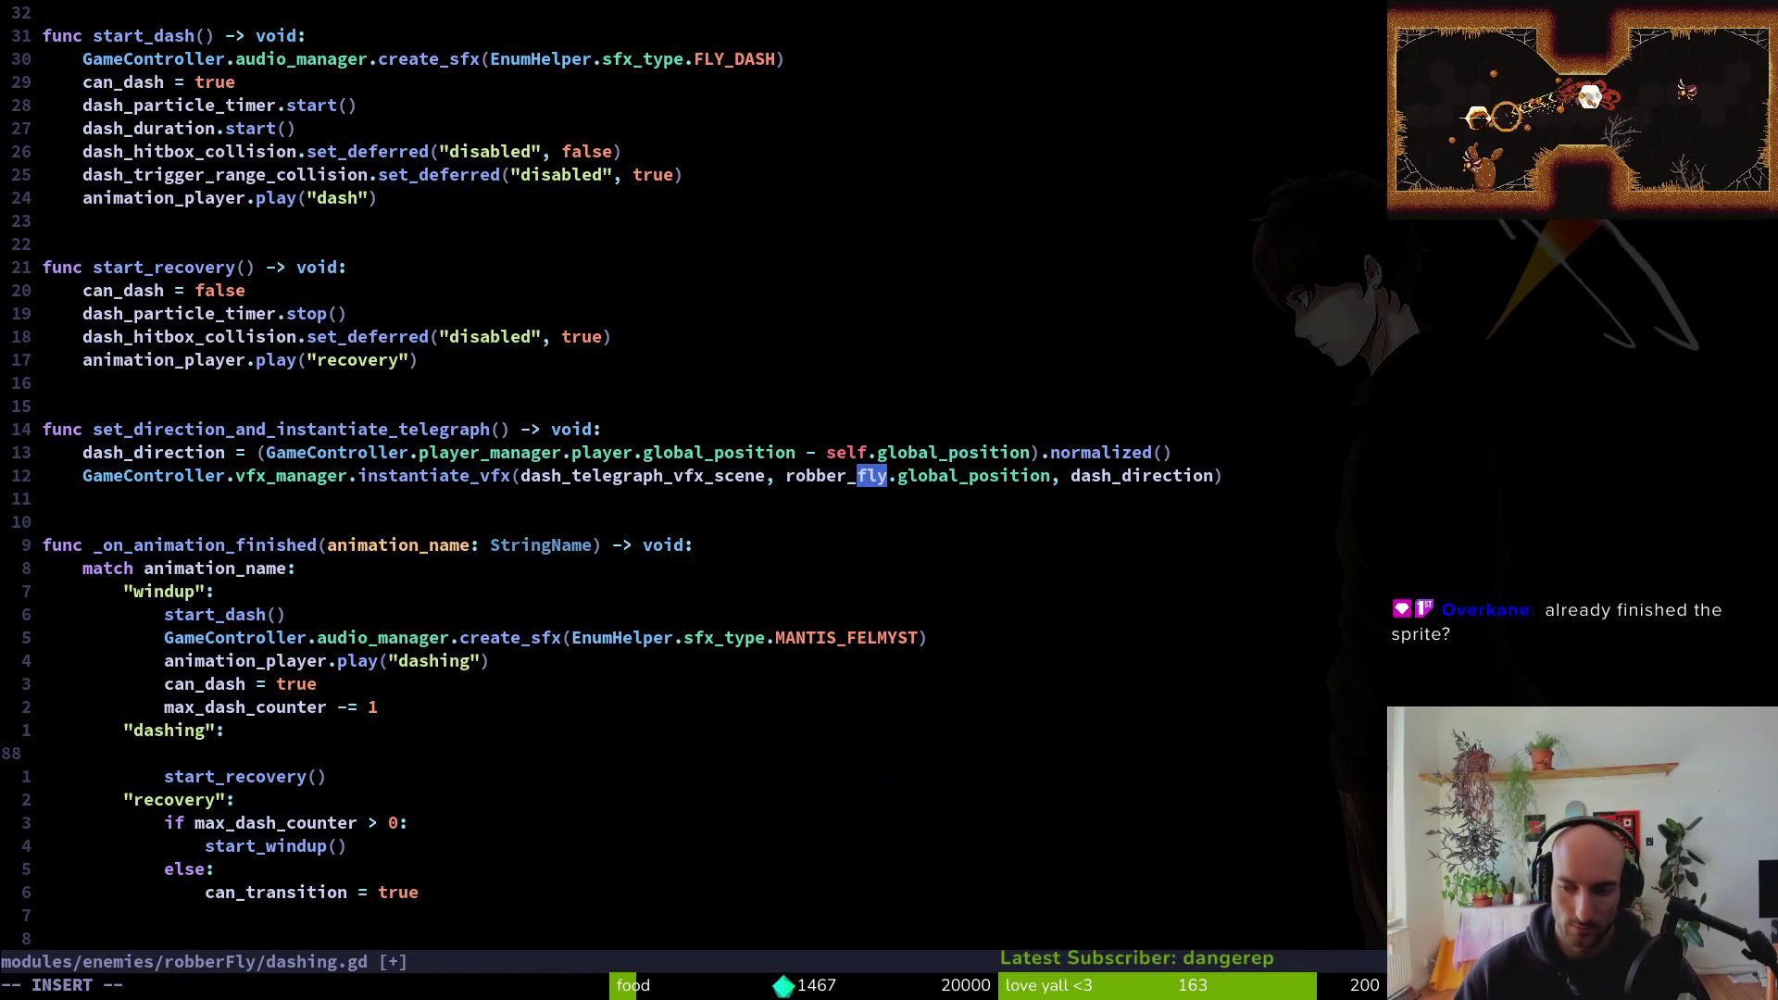
pyautogui.write('pass')
pyautogui.press('Escape')
pyautogui.write(':w')
pyautogui.press('Return')
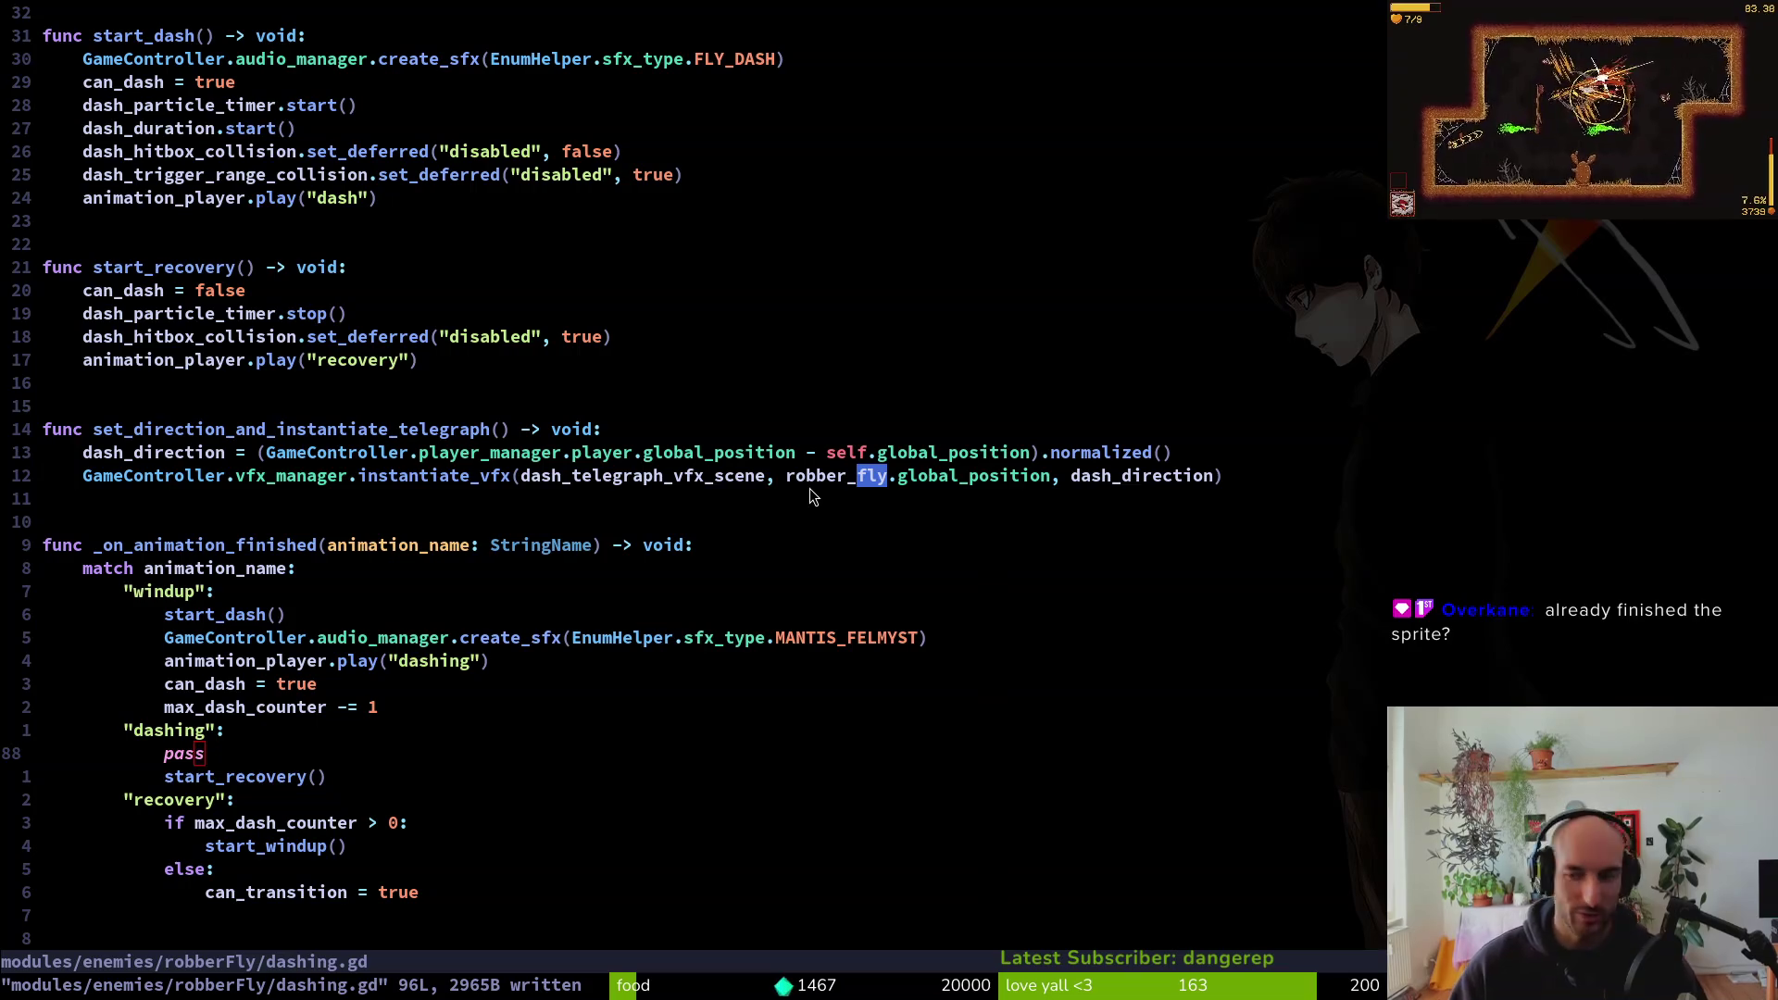
pyautogui.hotkey('alt', 'Tab')
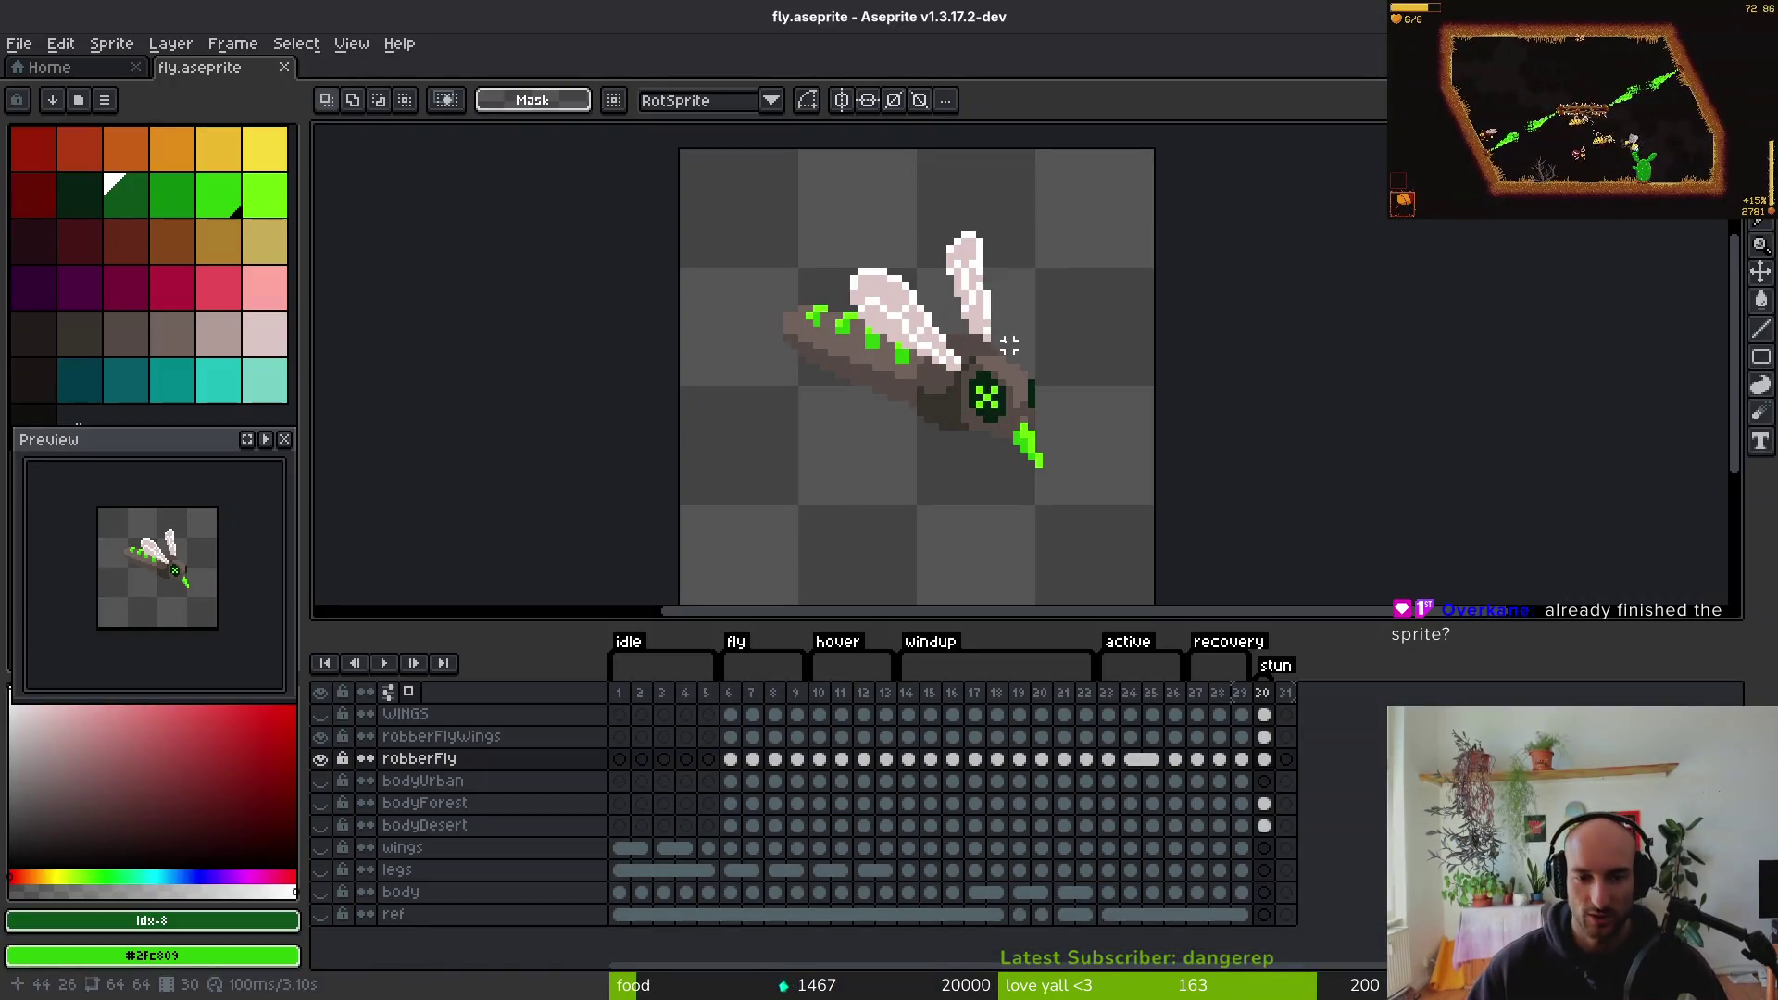
# Step back through the fly animation to frame 6 in Aseprite, then return to dashing.gd
pyautogui.press('Left')
pyautogui.press('Left')
pyautogui.press('Left')
pyautogui.press('i')
pyautogui.press('Left')
pyautogui.press('Left')
pyautogui.press('Left')
pyautogui.press('Left')
pyautogui.press('Left')
pyautogui.press('Left')
pyautogui.press('Right')
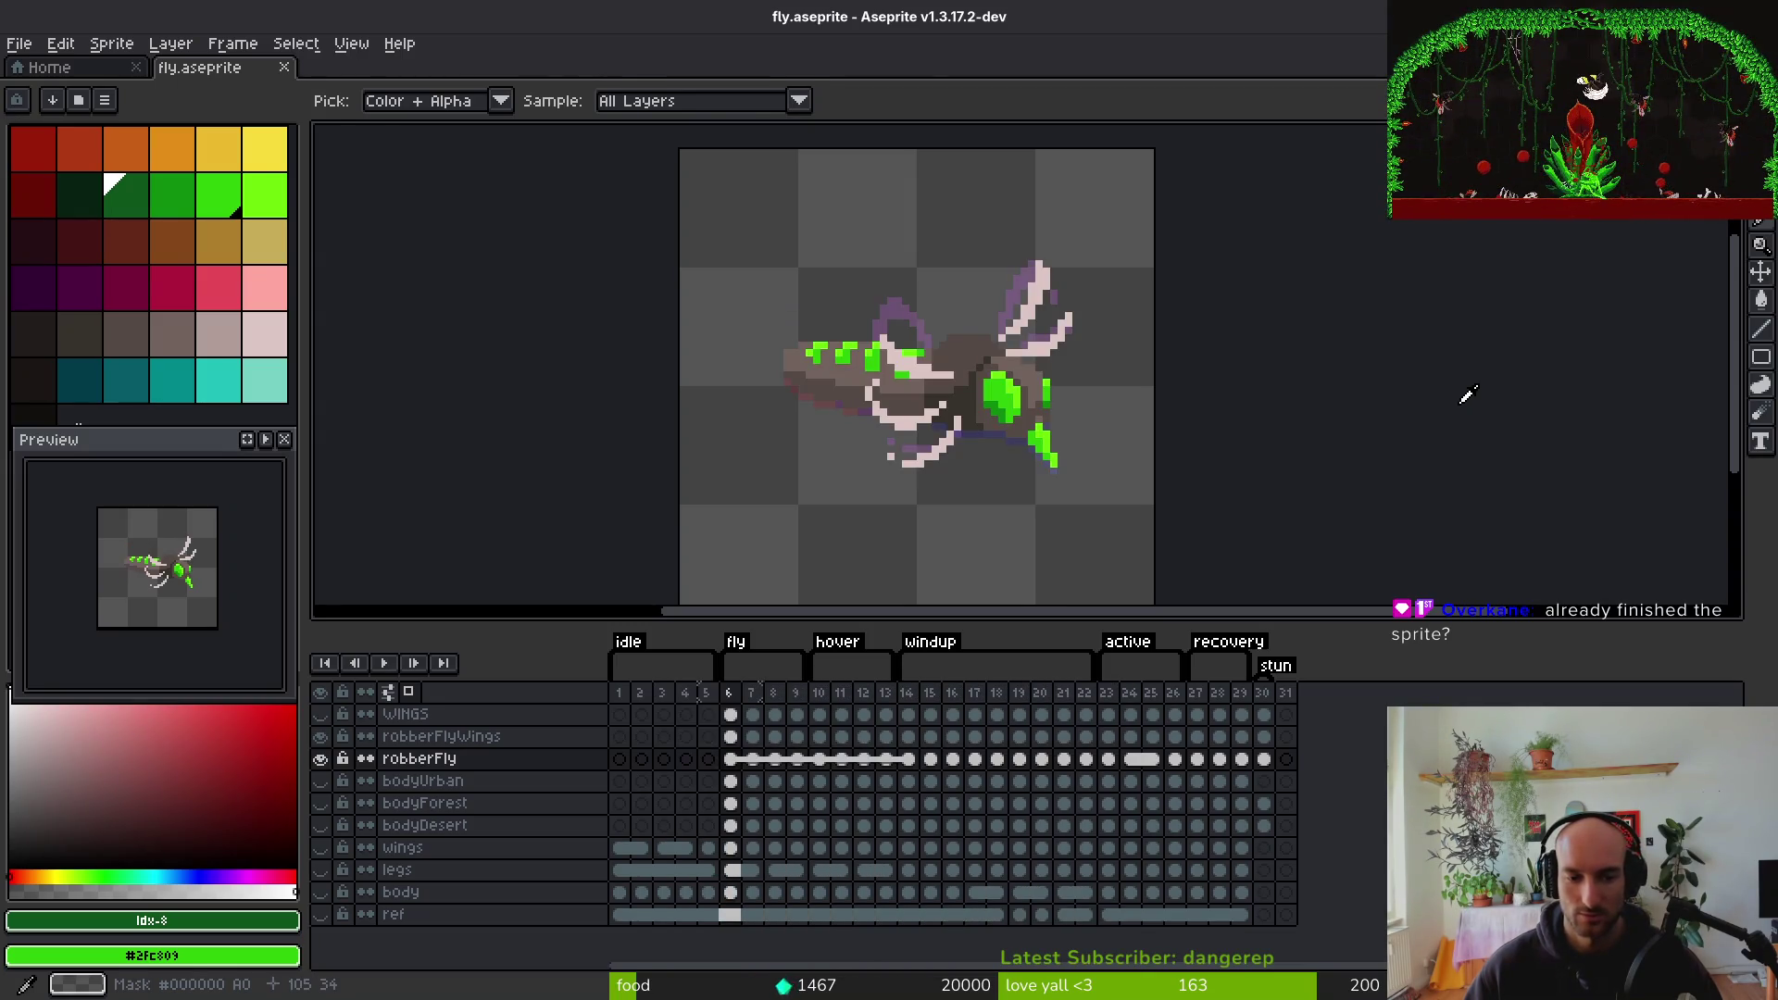
pyautogui.hotkey('alt', 'Tab')
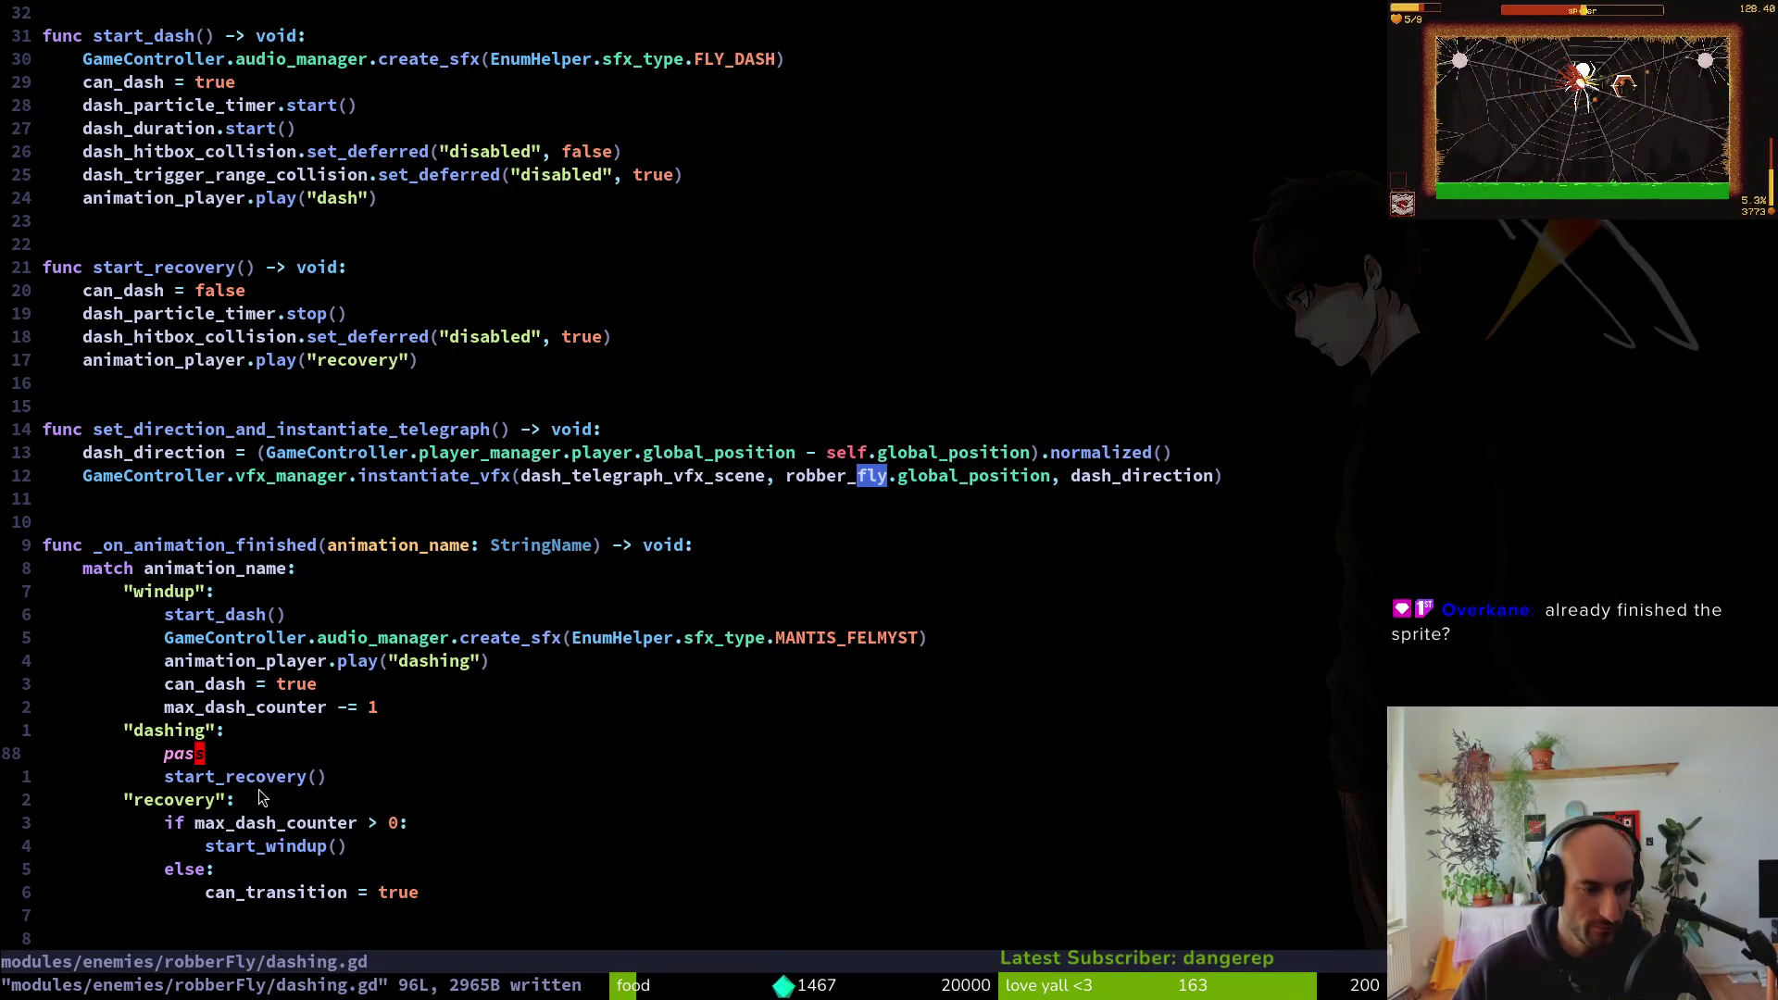
# Remove the start_recovery() call under the "dashing" branch and append a colon to the line
pyautogui.click(263, 778)
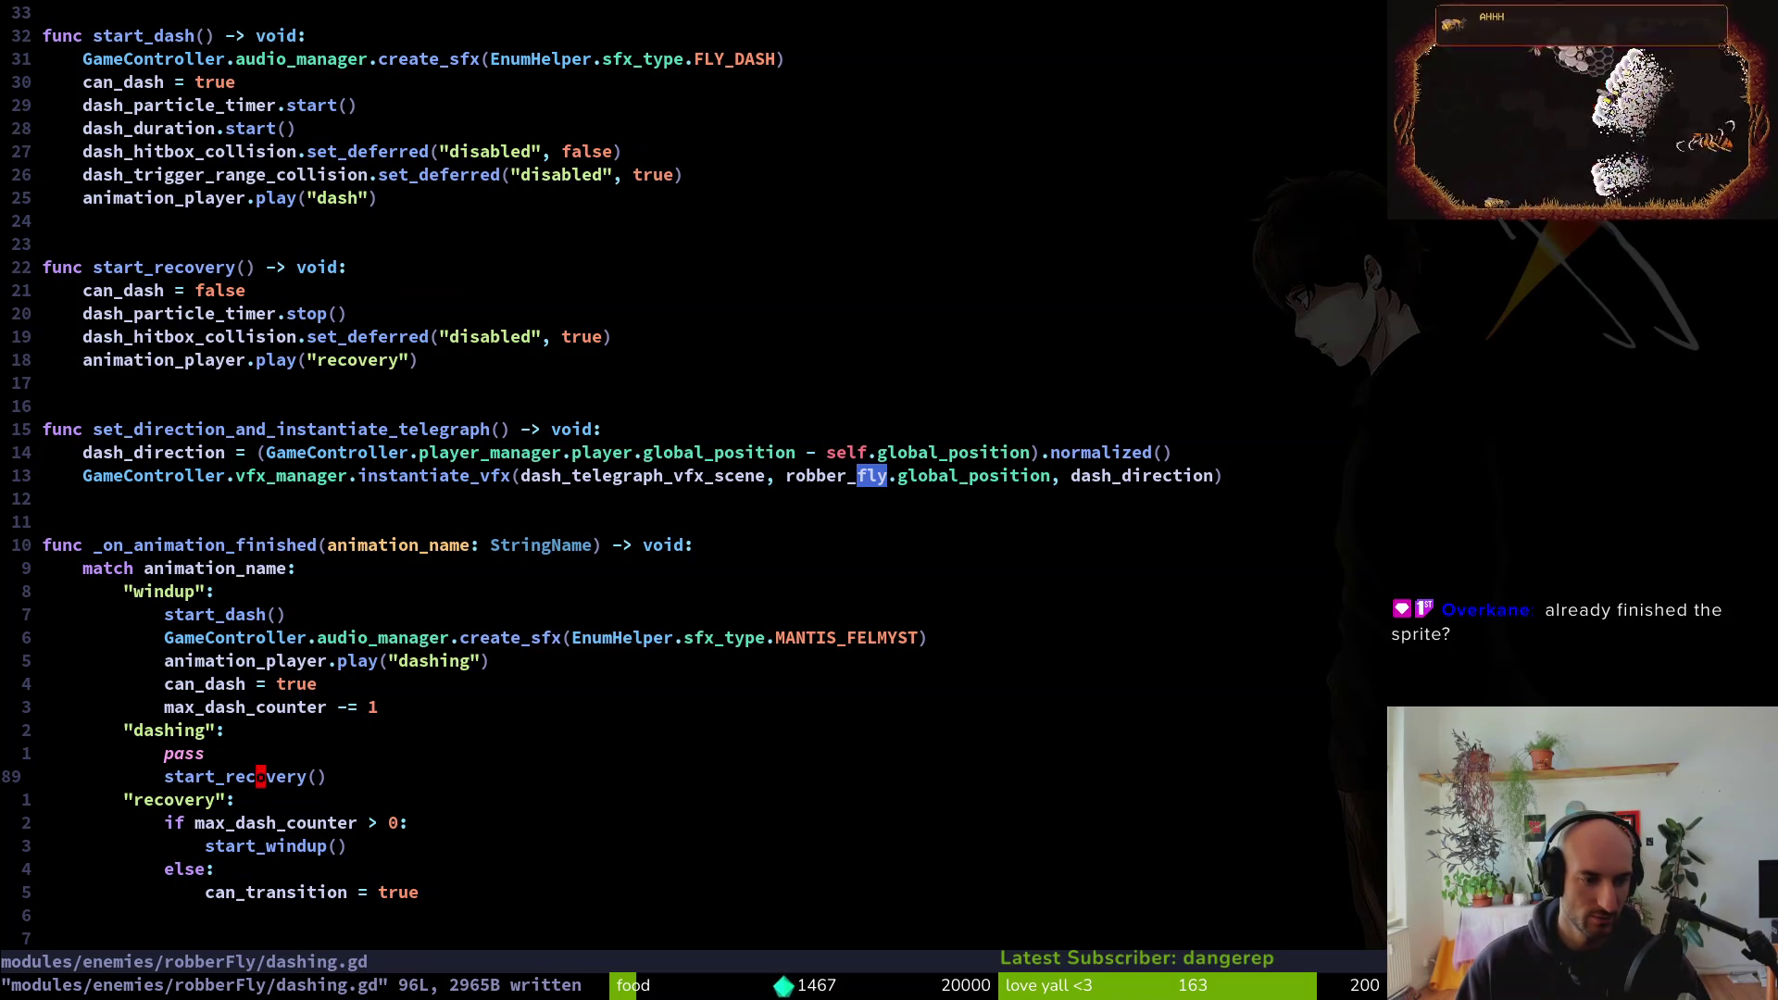
pyautogui.press('d')
pyautogui.press('d')
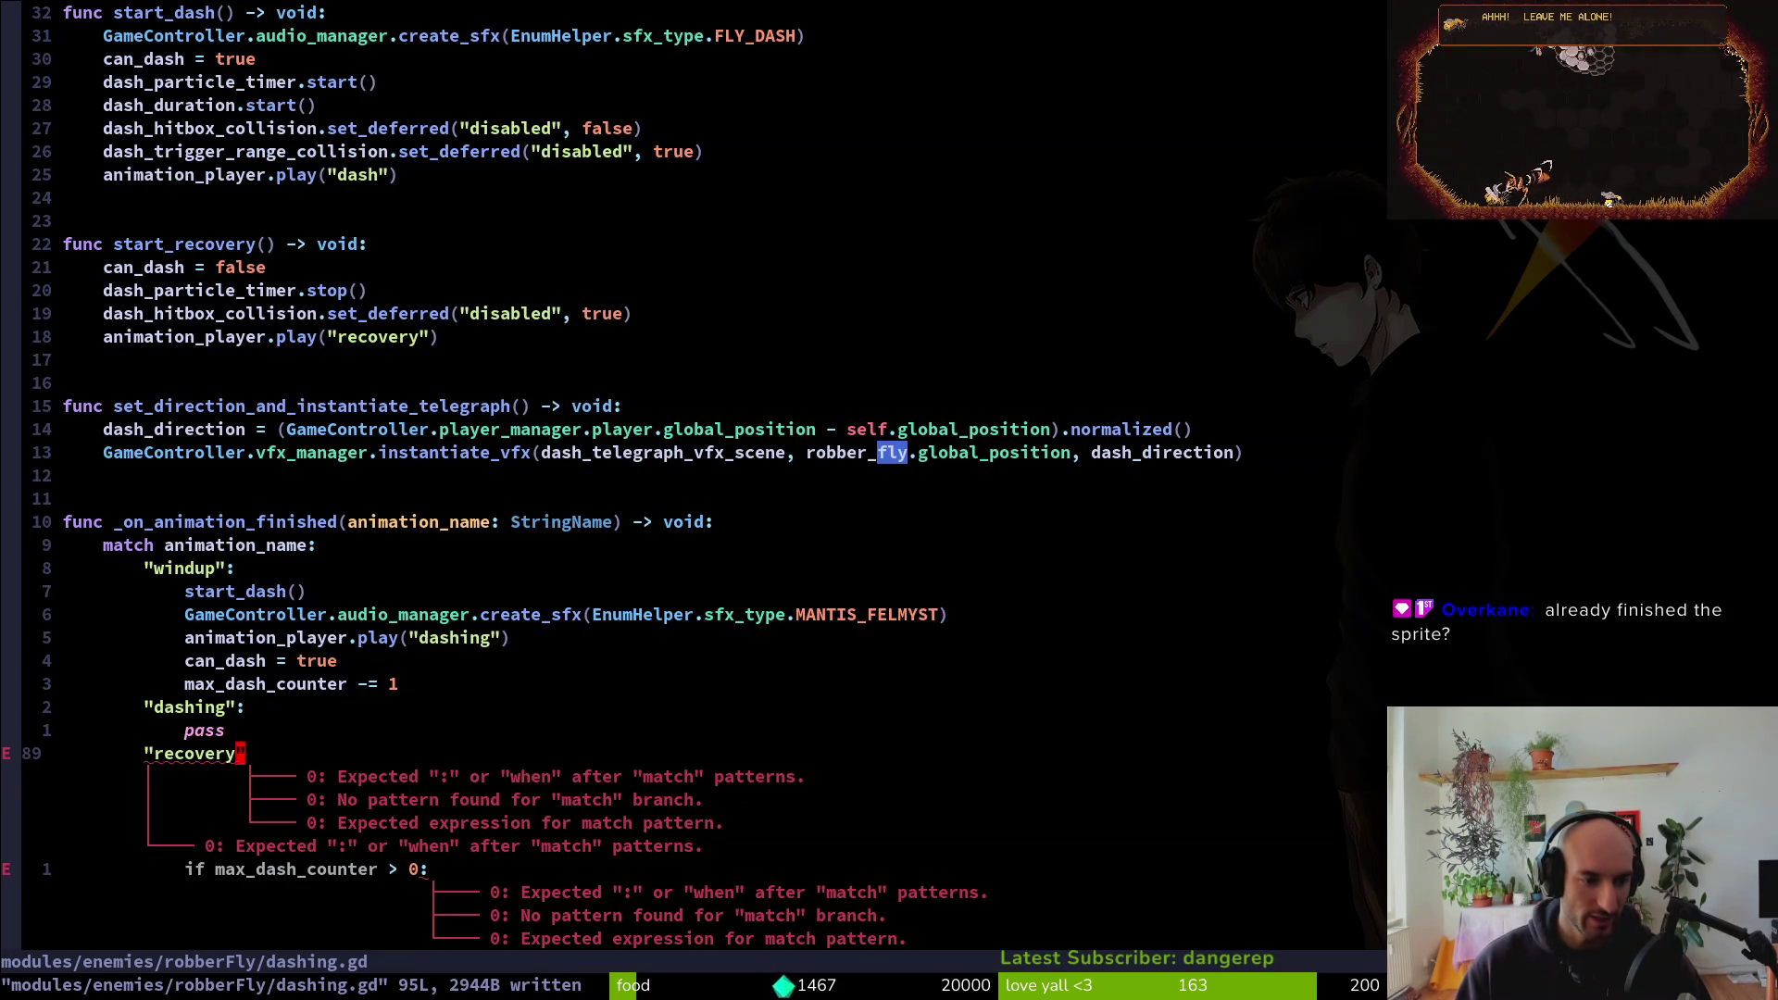
pyautogui.write('A:')
pyautogui.press('Escape')
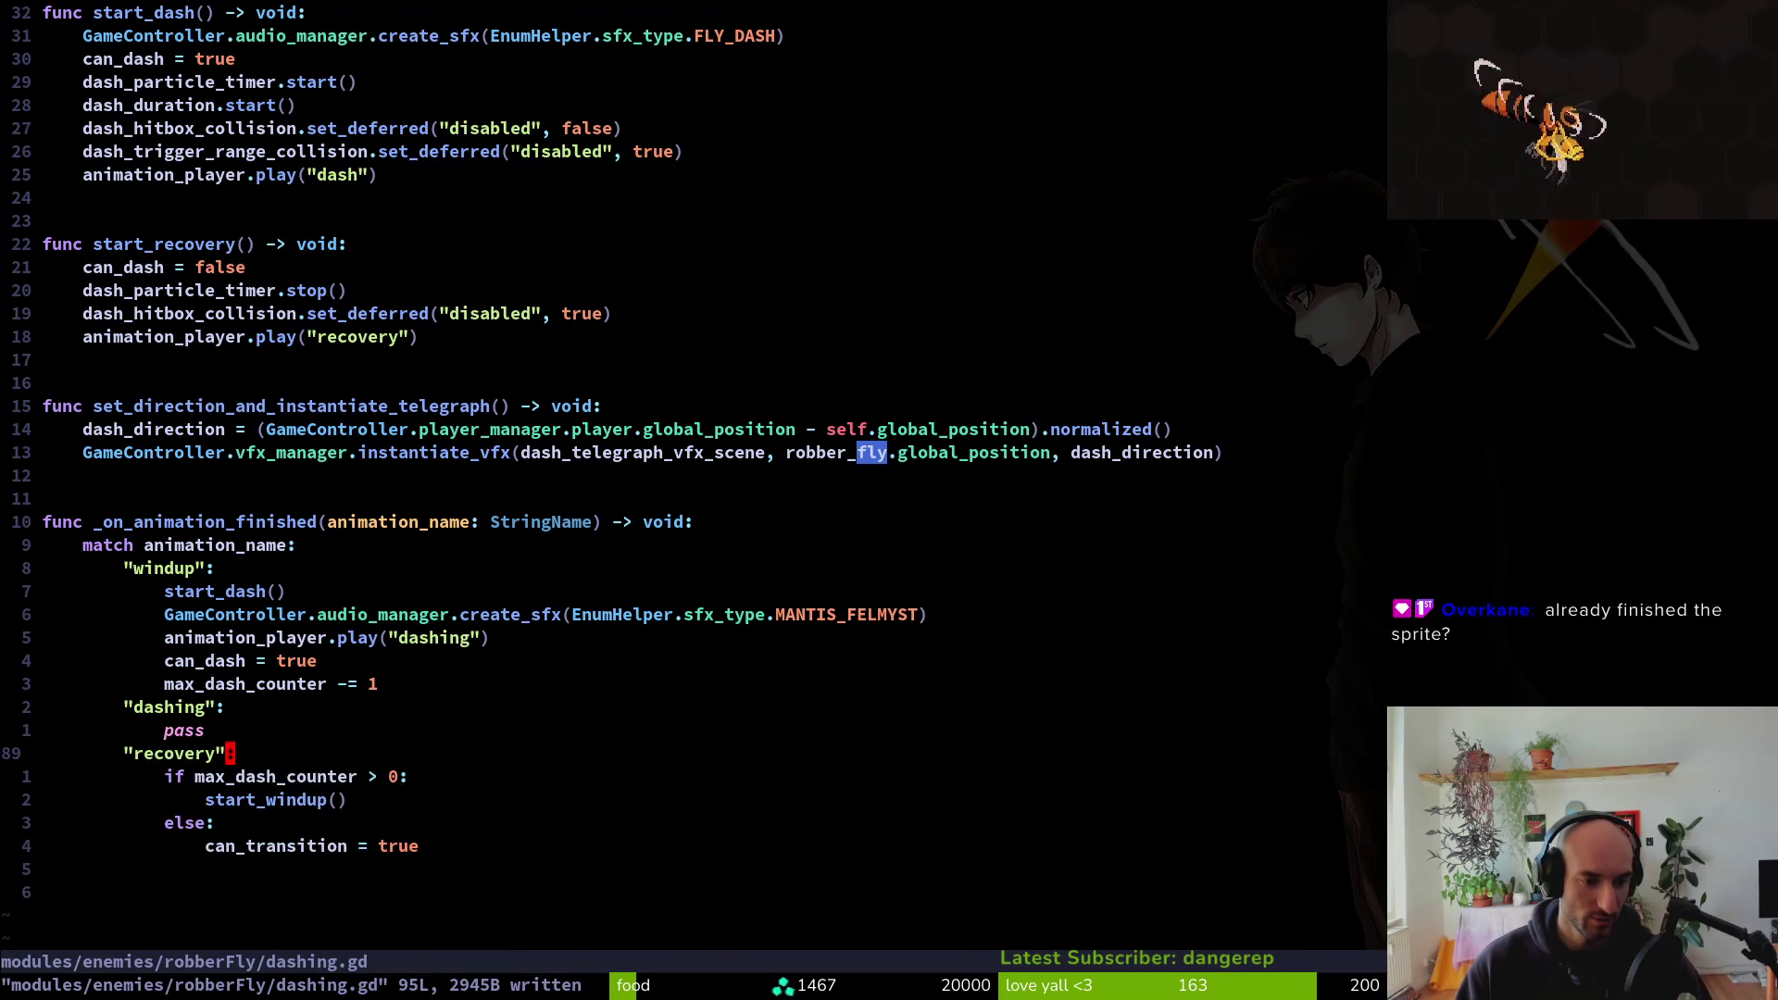
pyautogui.hotkey('ctrl', 'u')
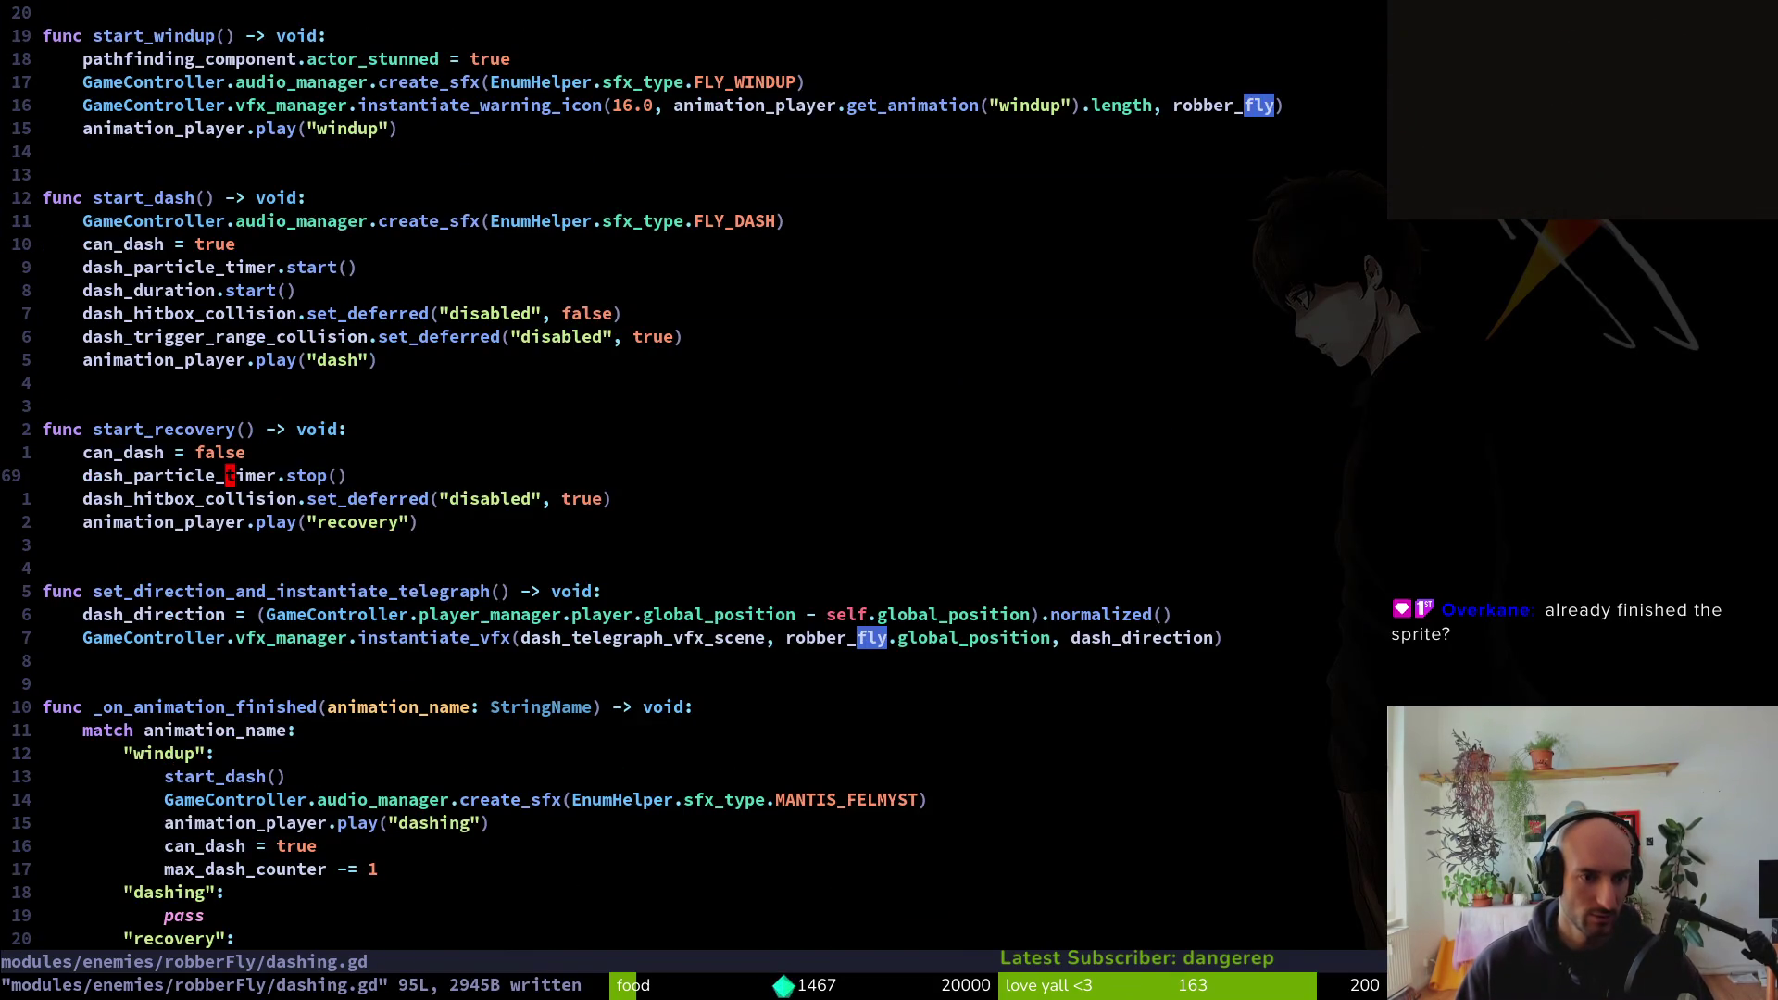
# Switch the is_connected check and the disconnect call from start_dash to start_recovery
pyautogui.press('k')
pyautogui.press('k')
pyautogui.press('k')
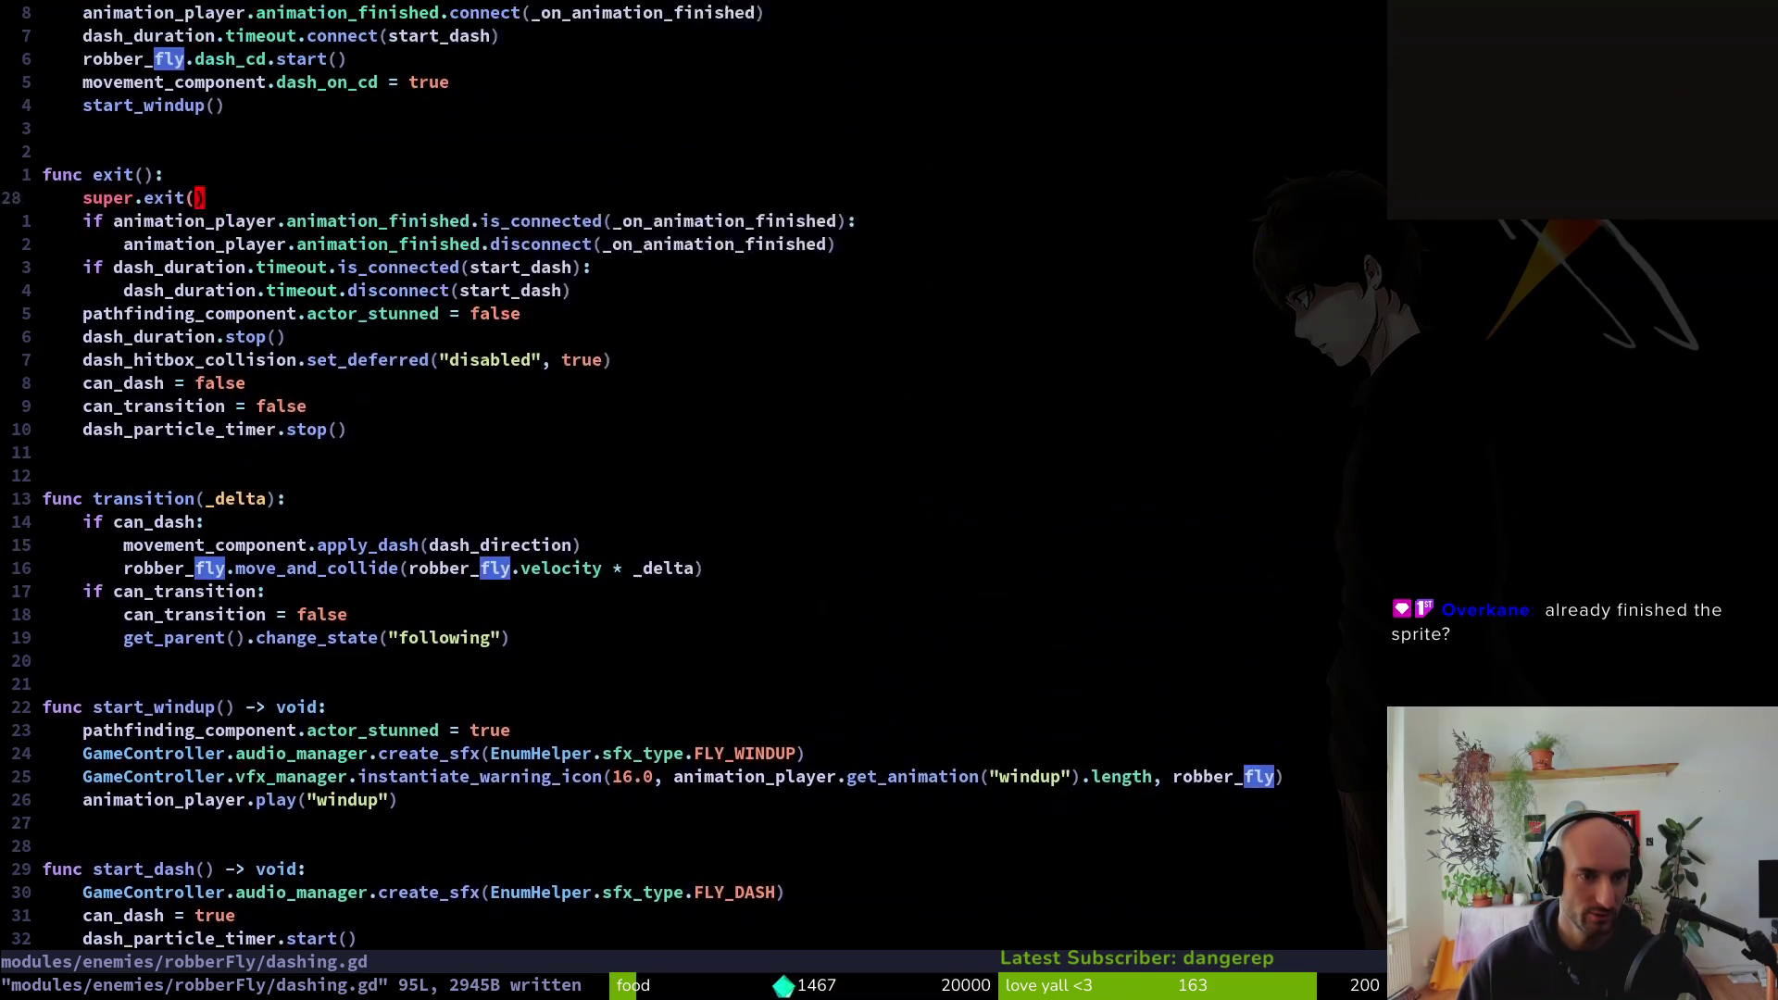
pyautogui.press('j')
pyautogui.press('j')
pyautogui.press('j')
pyautogui.press('l')
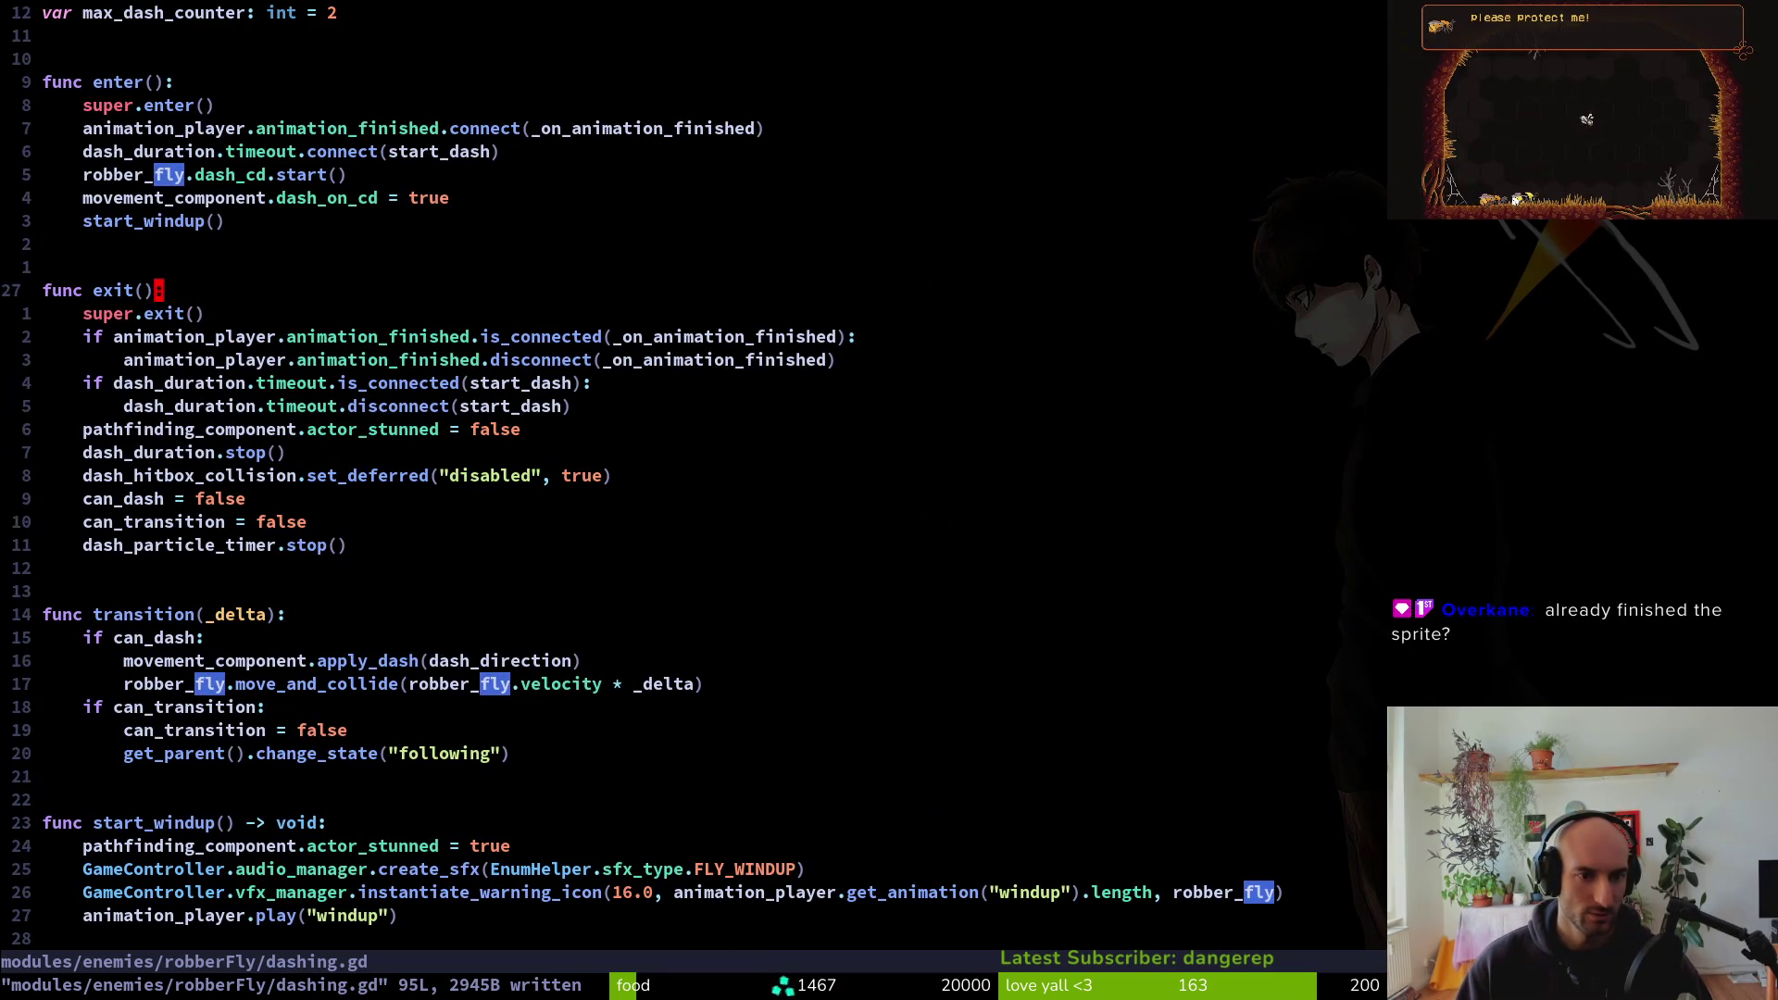
pyautogui.write('ciw')
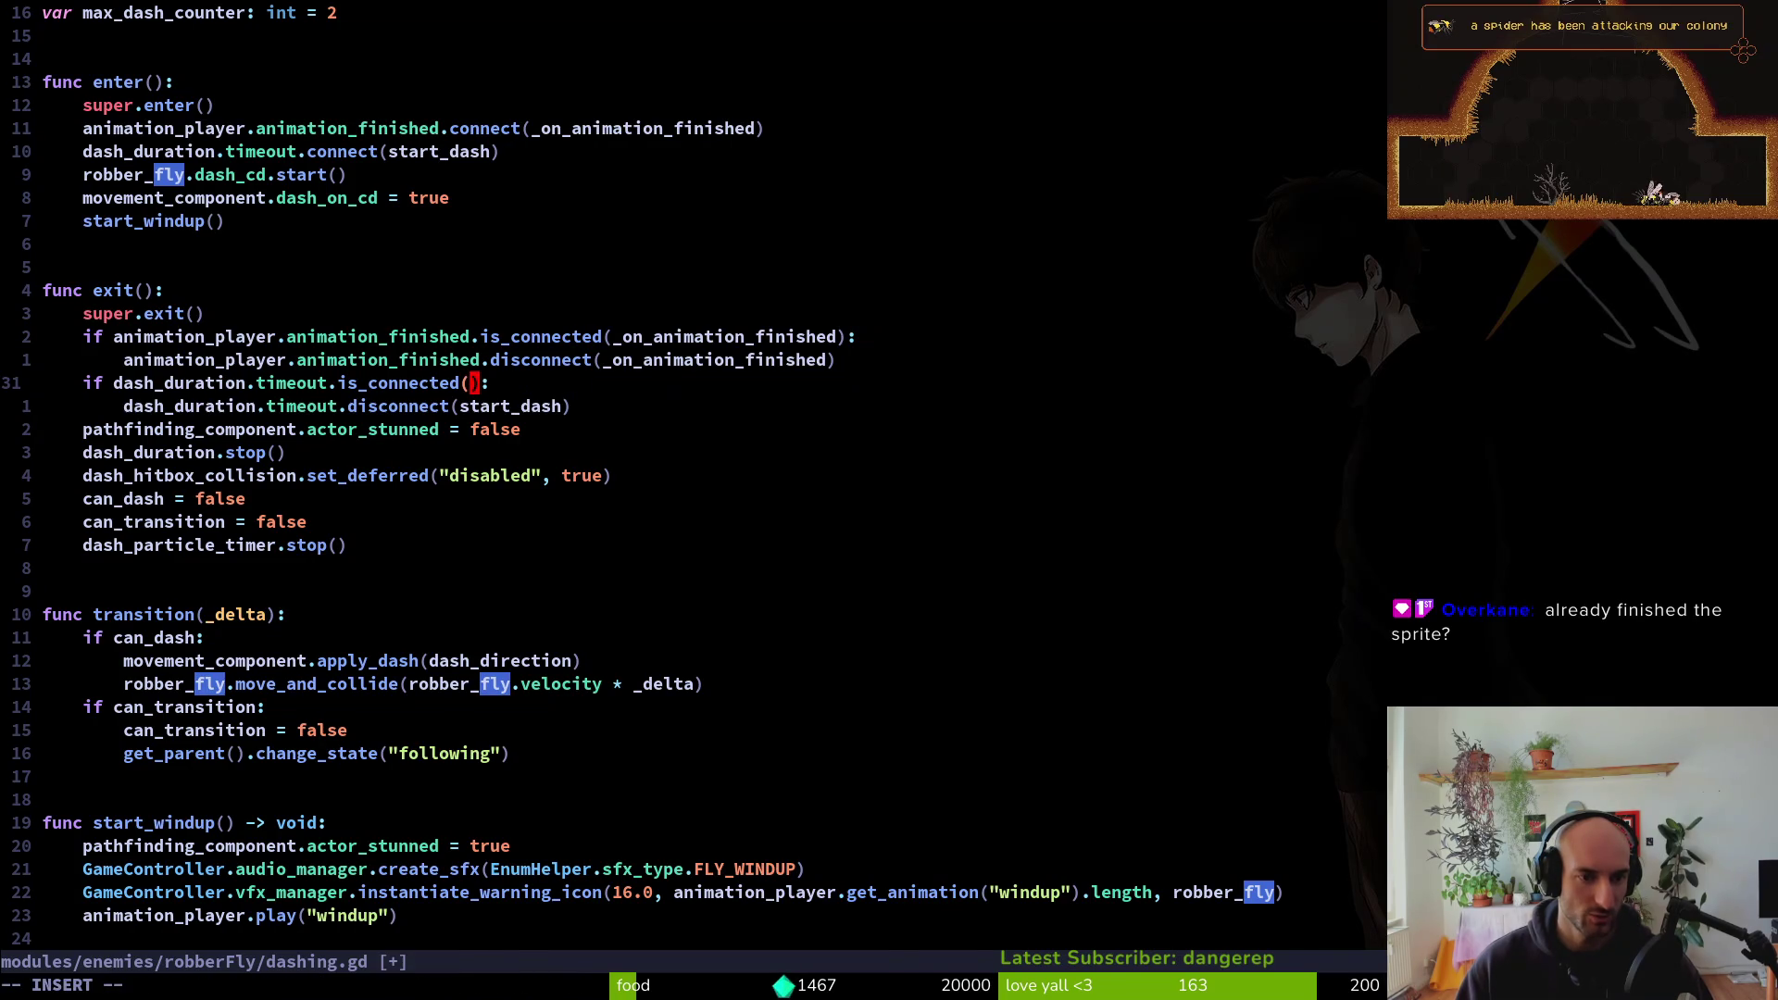
pyautogui.write('start_re')
pyautogui.press('Return')
pyautogui.press('Escape')
pyautogui.press('y')
pyautogui.hotkey('ctrl', 's')
pyautogui.press('j')
pyautogui.press('v')
pyautogui.press('i')
pyautogui.press('w')
pyautogui.press('p')
pyautogui.hotkey('ctrl', 's')
pyautogui.press('k')
pyautogui.press('k')
pyautogui.press('k')
pyautogui.press('k')
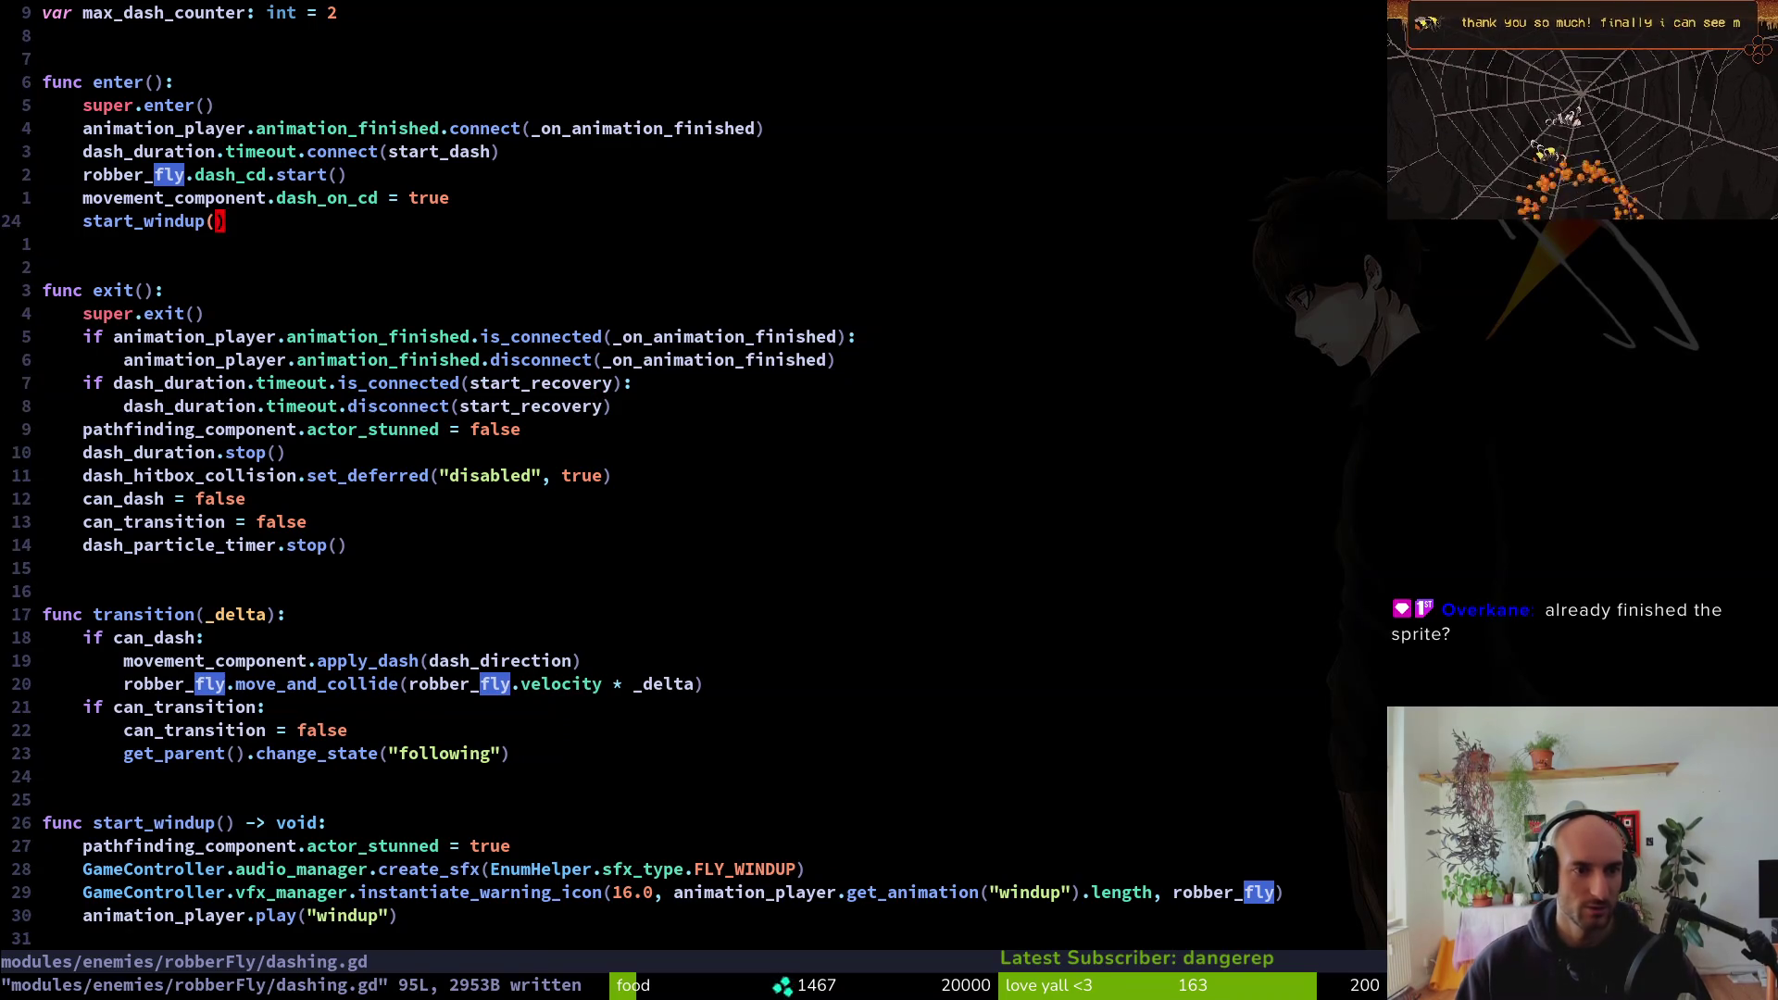
# Replace start_dash with start_recovery in the dash_duration.timeout connect call and save
pyautogui.press('h')
pyautogui.press('v')
pyautogui.press('i')
pyautogui.press('w')
pyautogui.press('p')
pyautogui.hotkey('ctrl', 's')
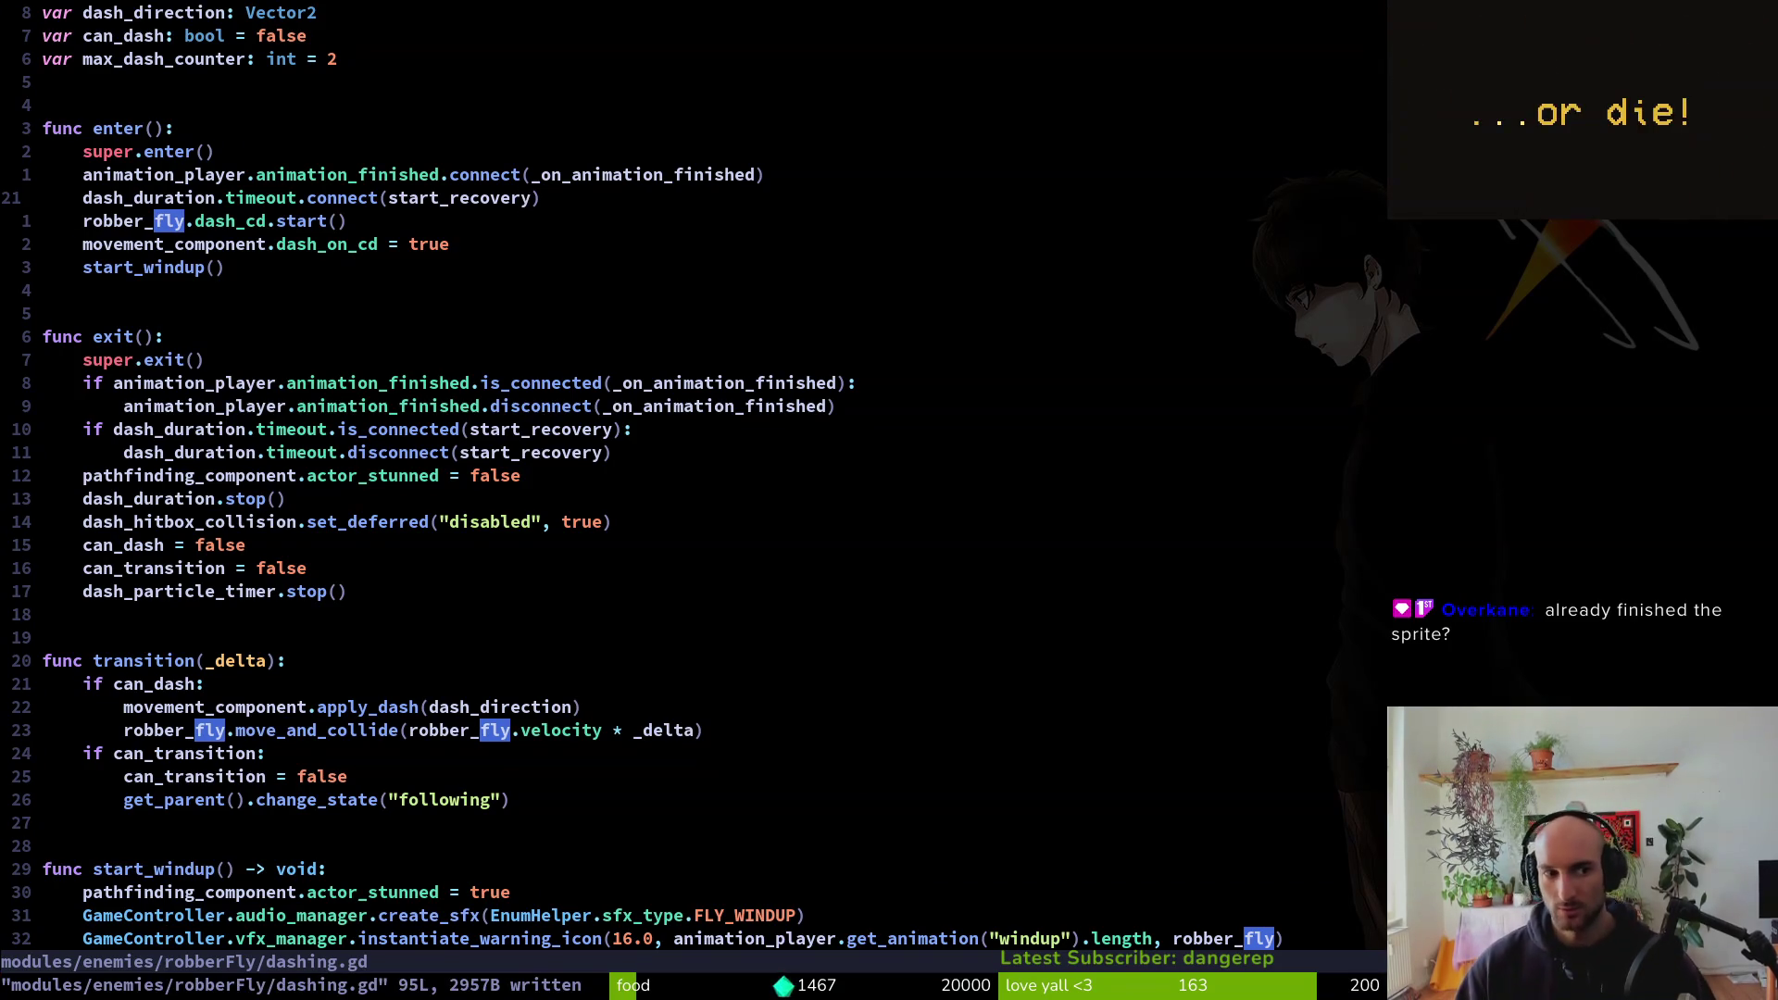
# Search the whole project for every dash_on_cd usage
pyautogui.press('j')
pyautogui.press('j')
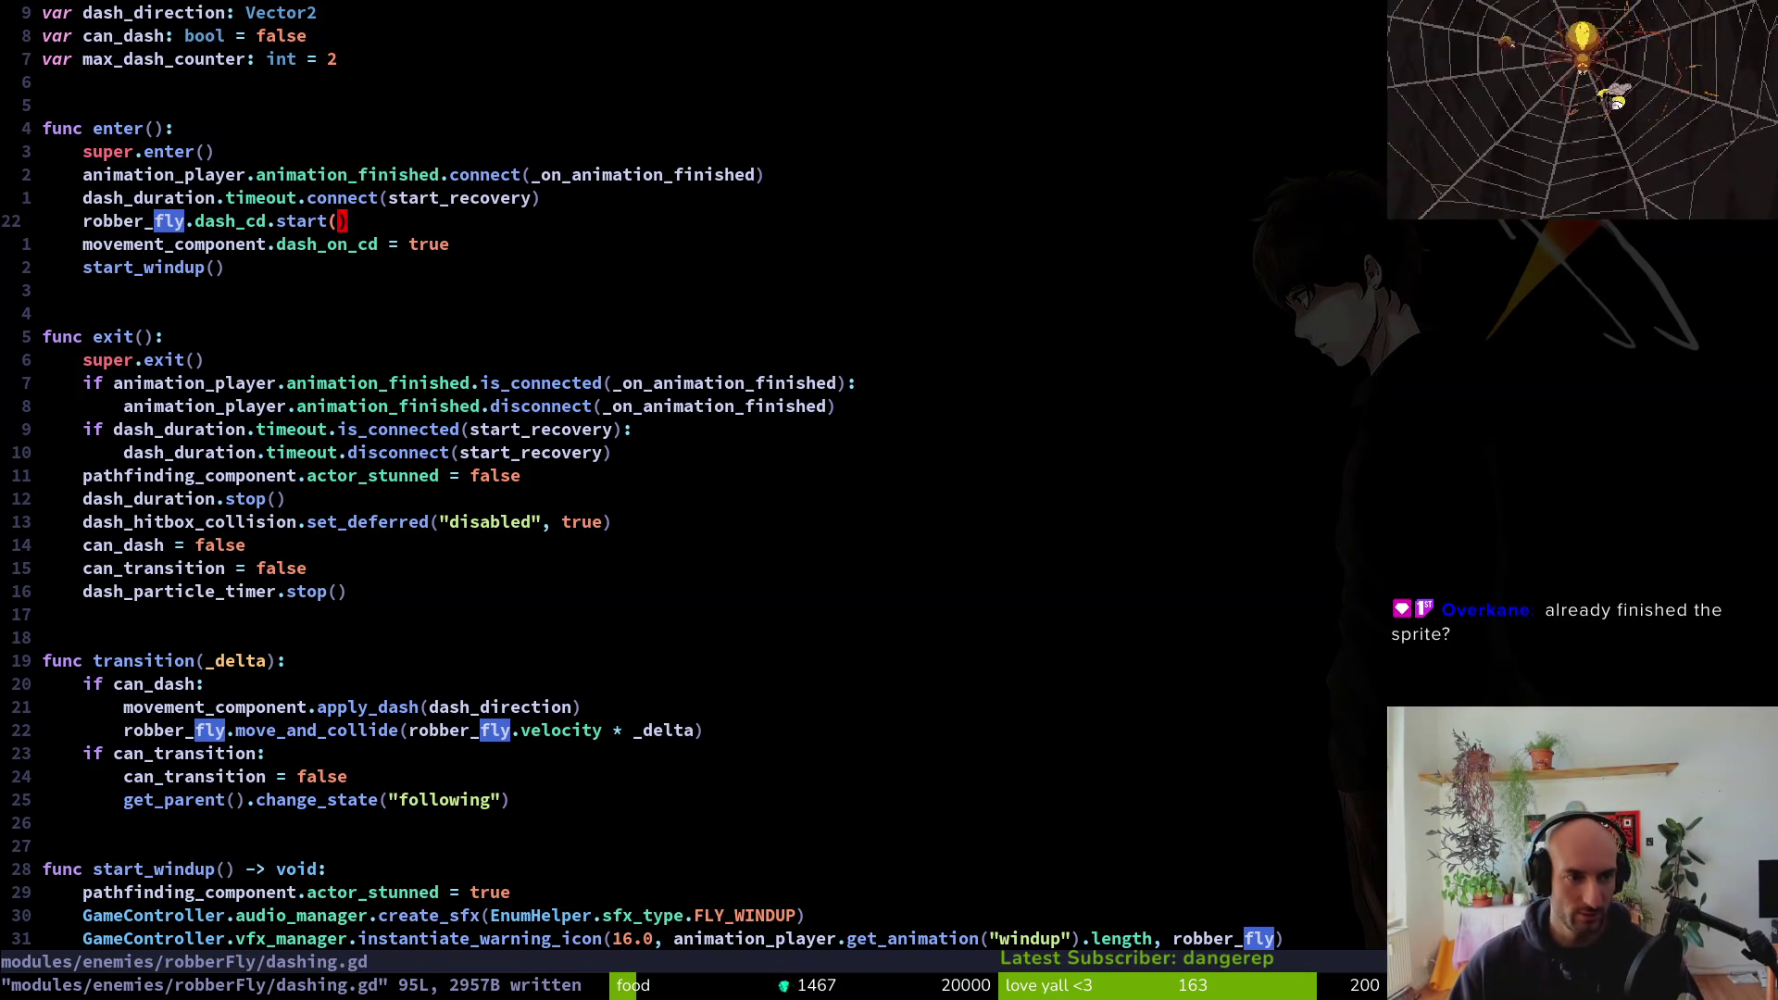
pyautogui.press('j')
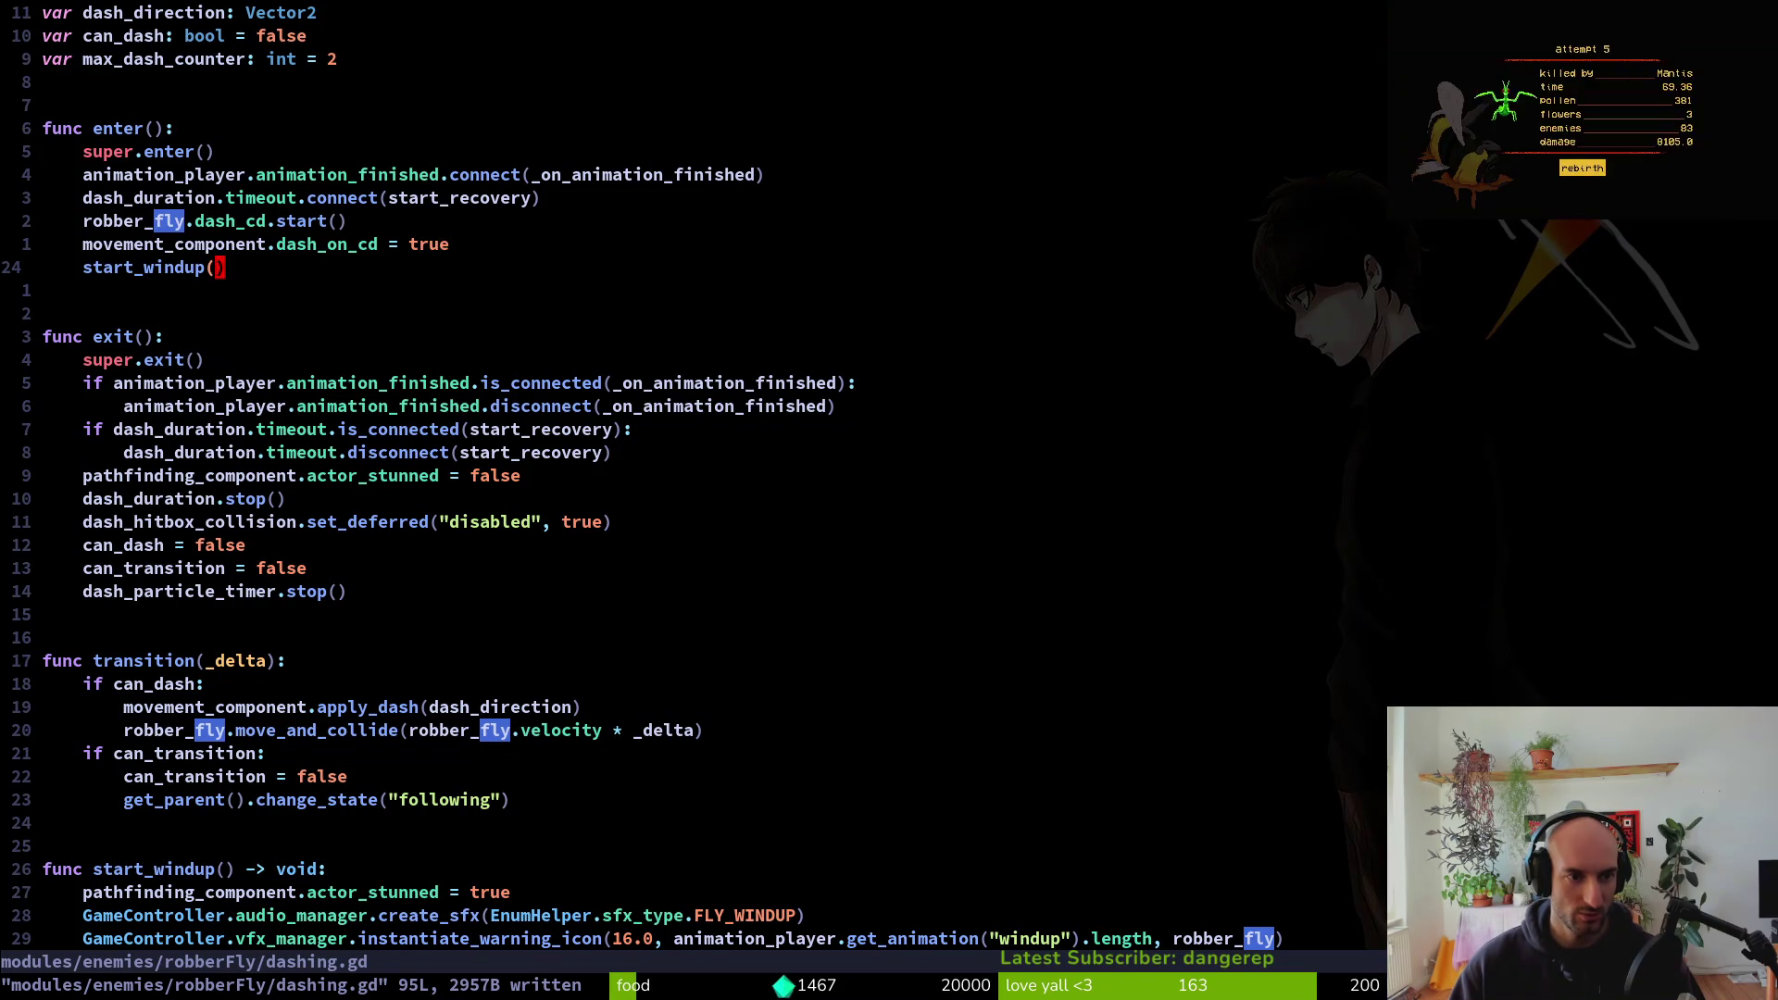
pyautogui.press('b')
pyautogui.press('b')
pyautogui.press('b')
pyautogui.press('space')
pyautogui.press('f')
pyautogui.press('w')
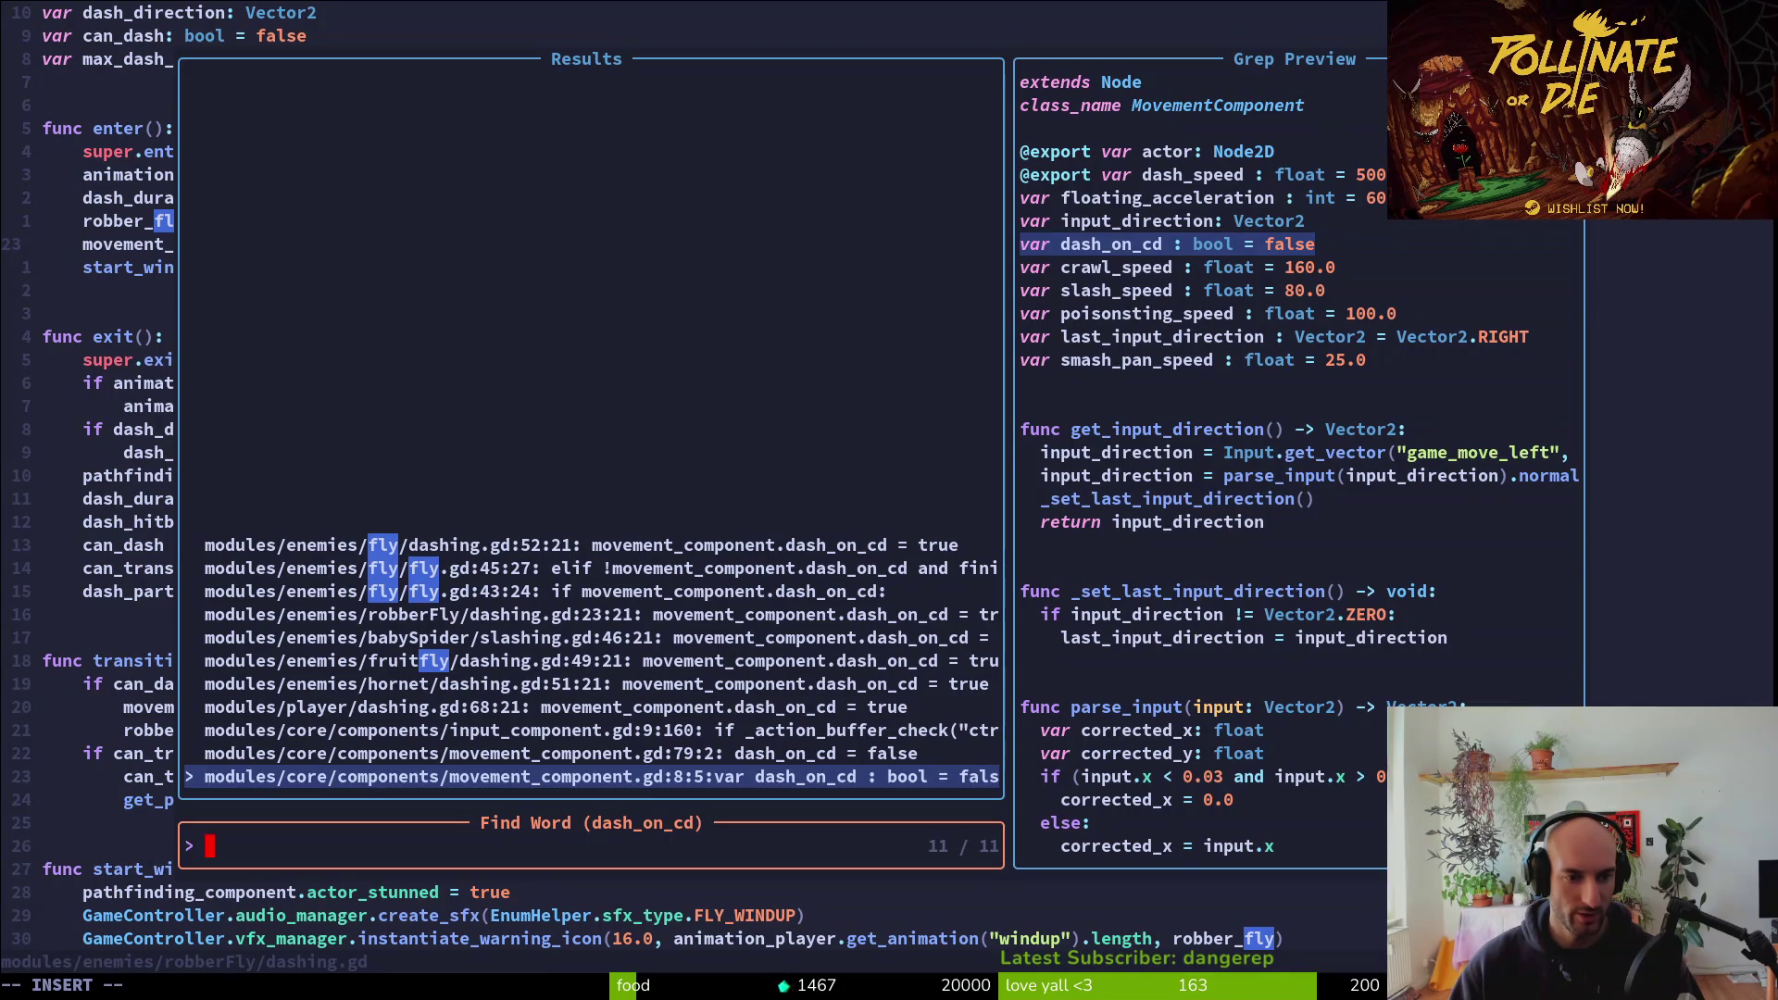
pyautogui.press('Down')
pyautogui.press('Down')
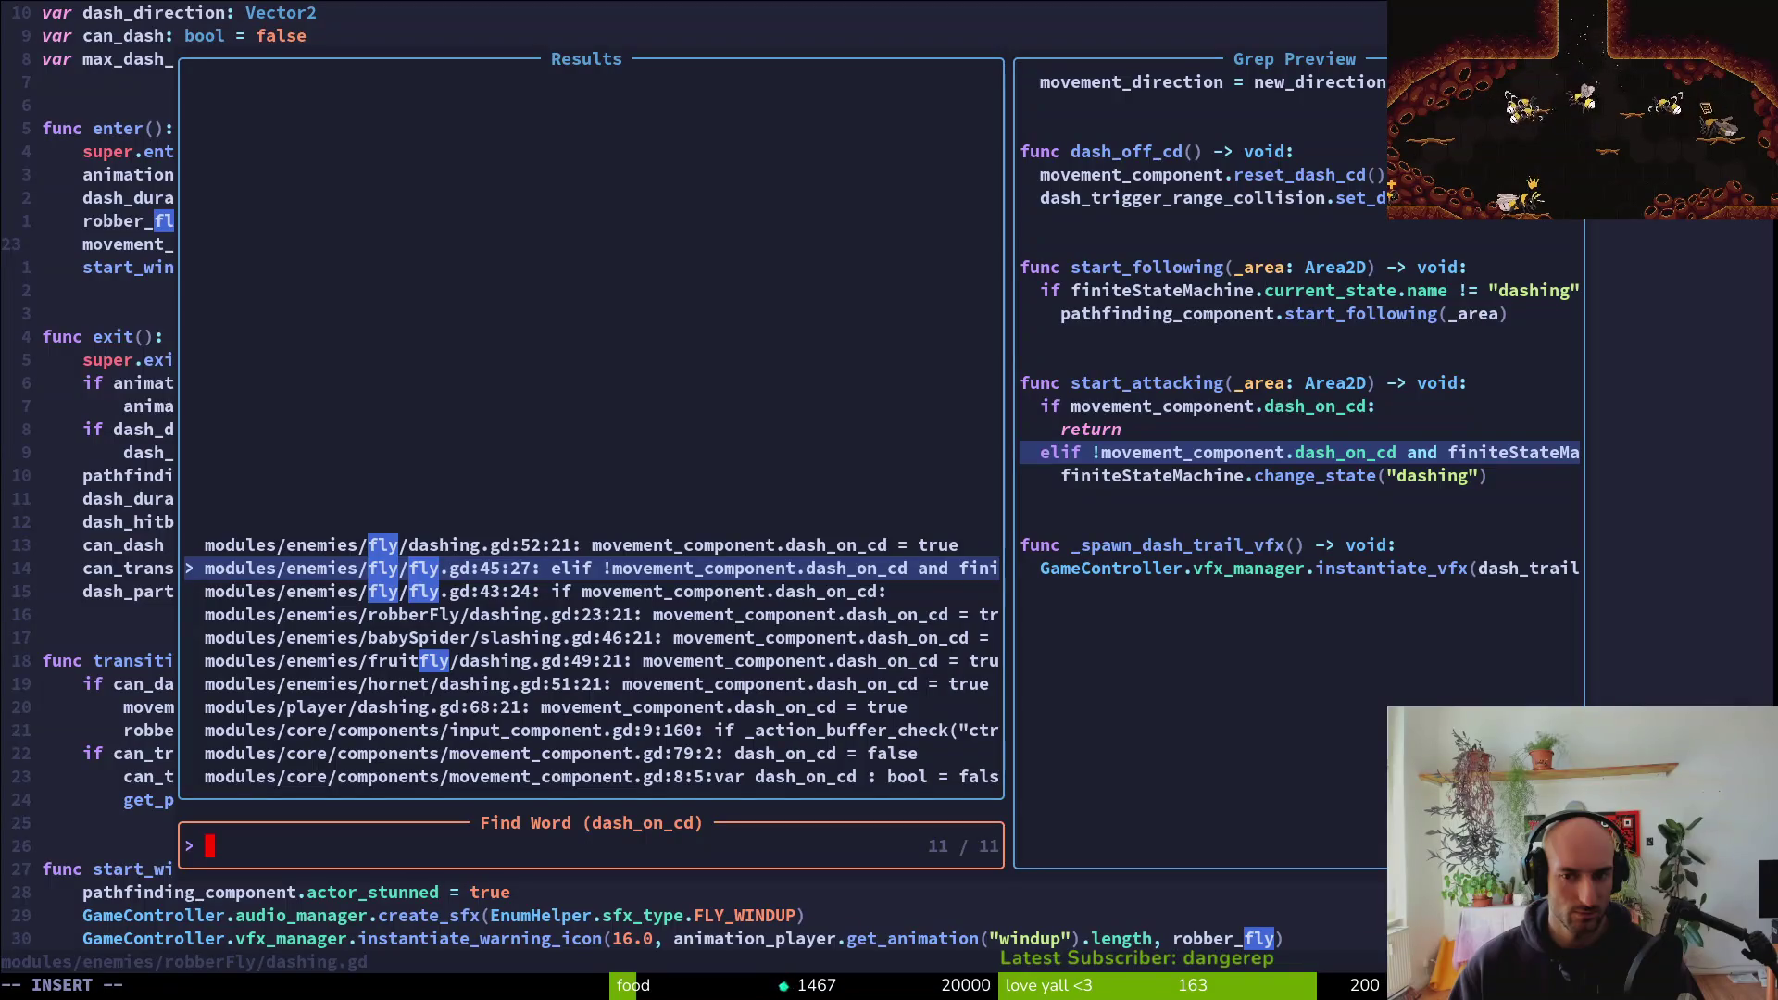
pyautogui.press('Escape')
pyautogui.hotkey('ctrl', 's')
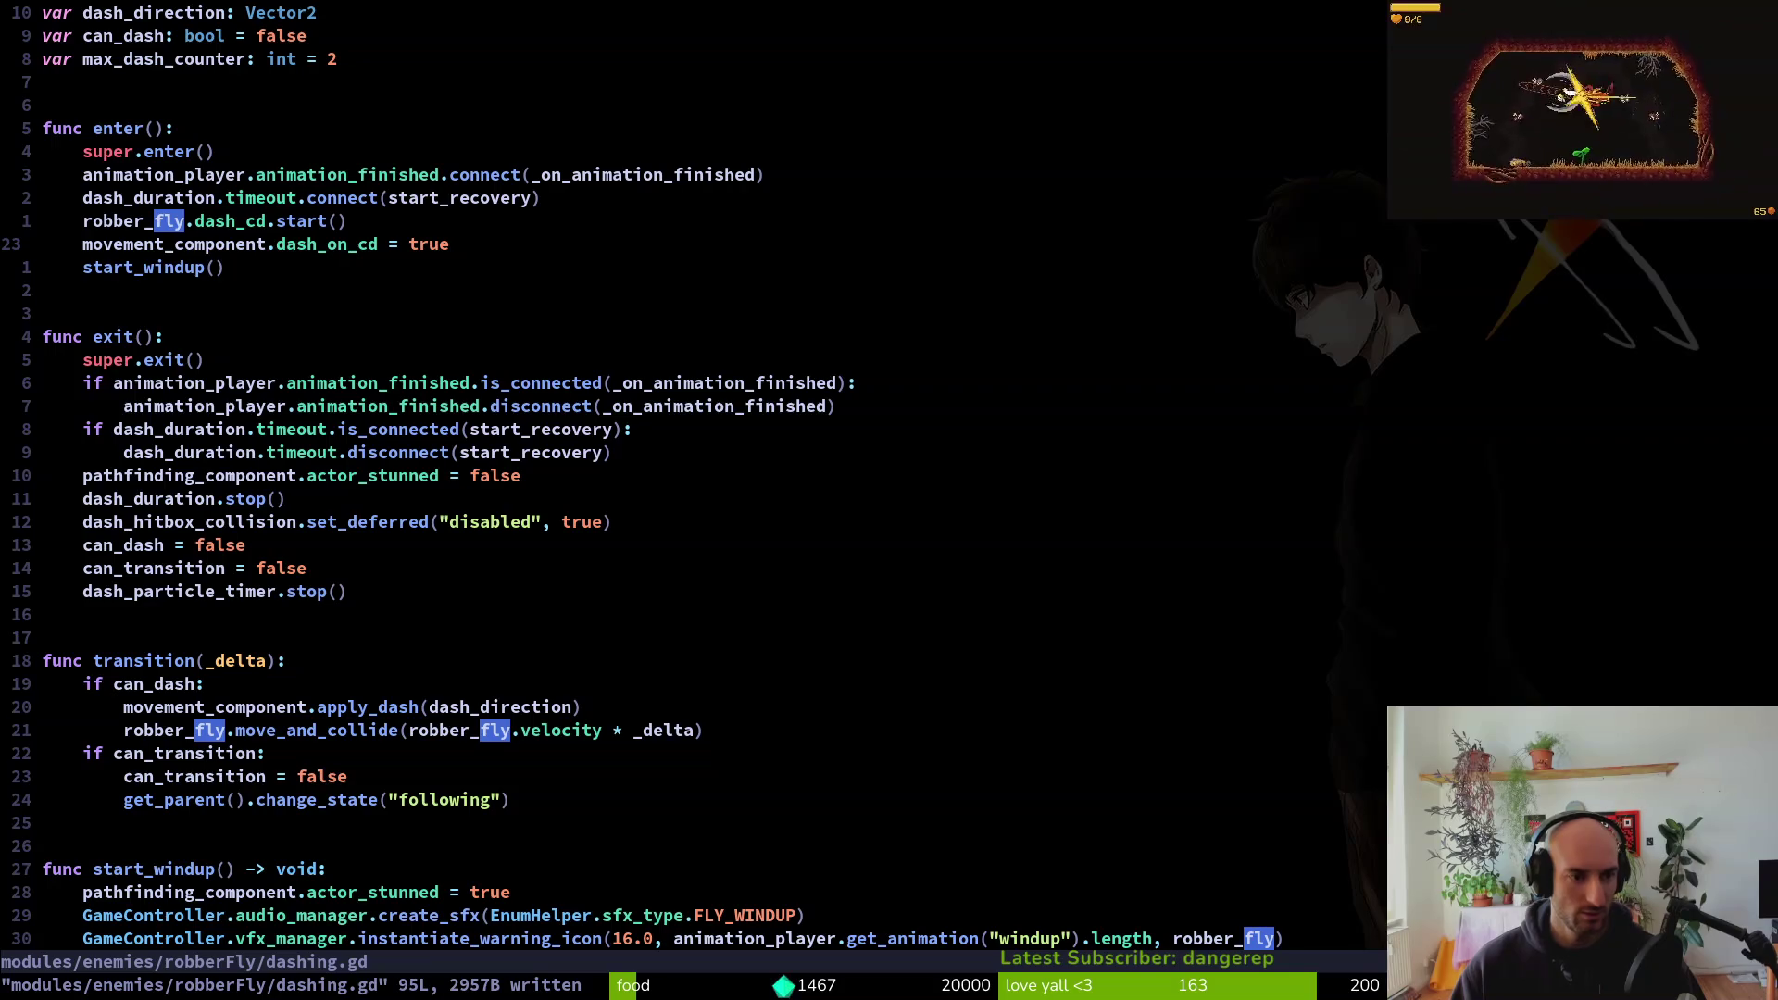
pyautogui.hotkey('ctrl', 'd')
pyautogui.hotkey('ctrl', 'd')
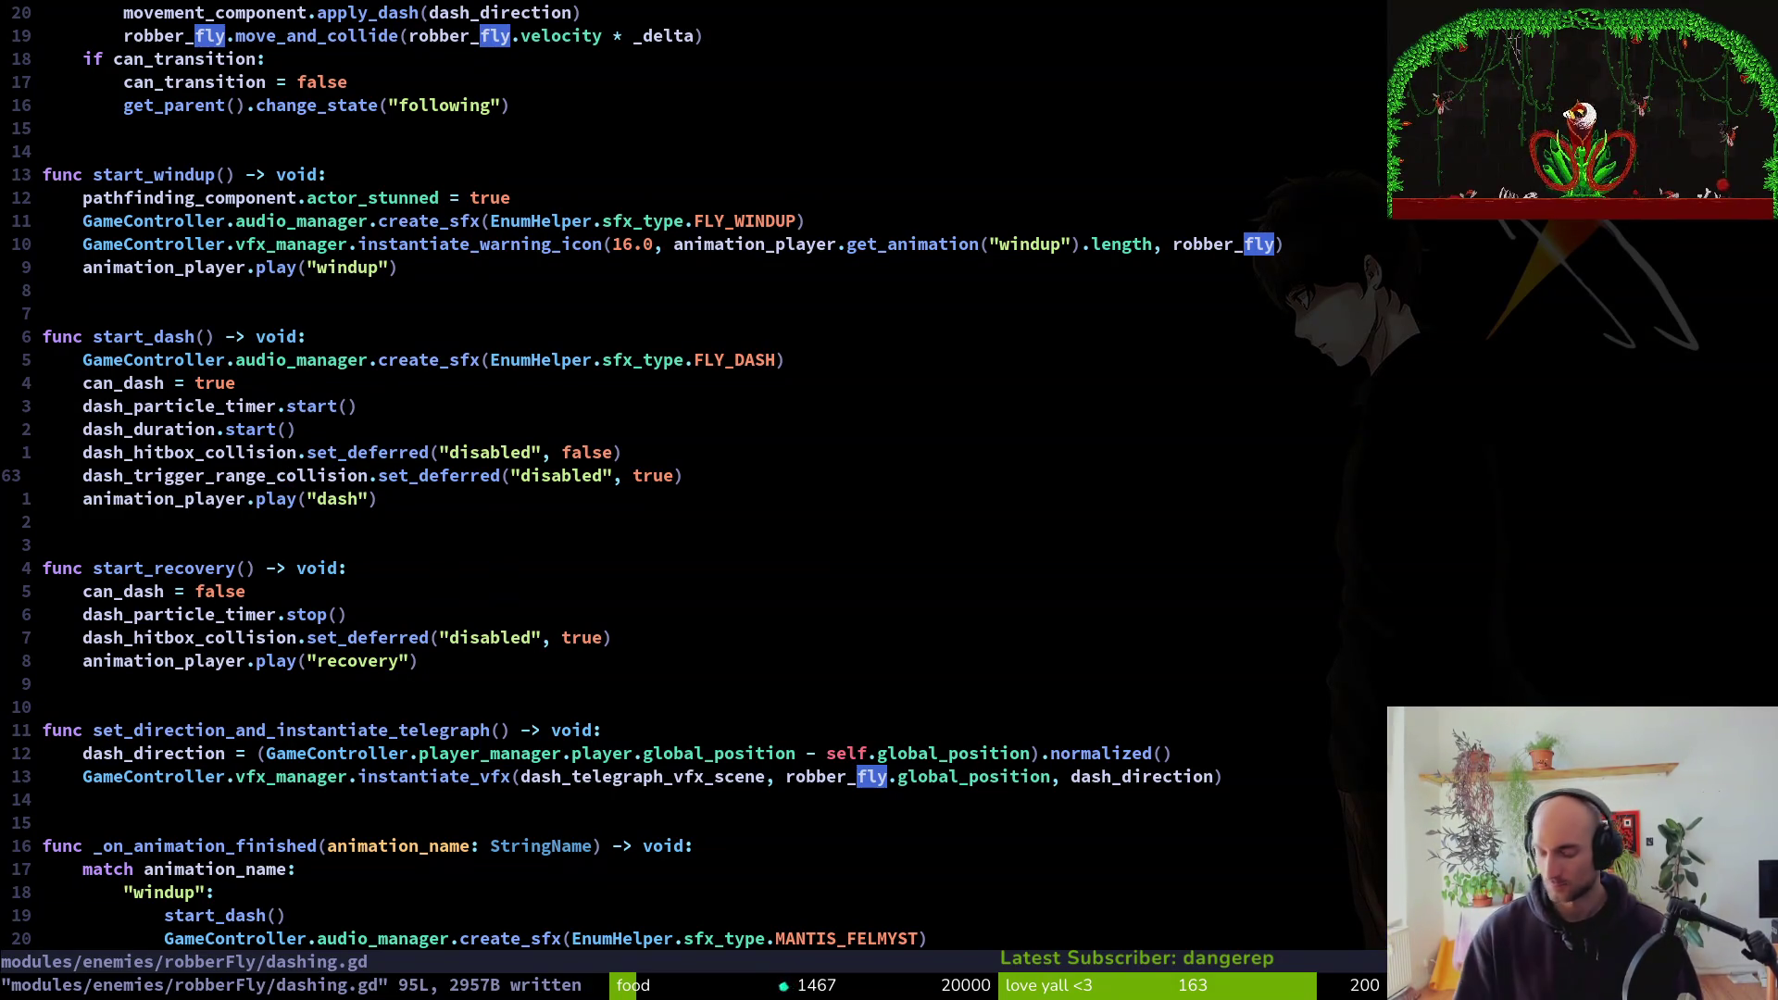
# Review the pass line, max_dash_counter check and earlier dash functions in dashing.gd
pyautogui.press('j')
pyautogui.press('j')
pyautogui.press('j')
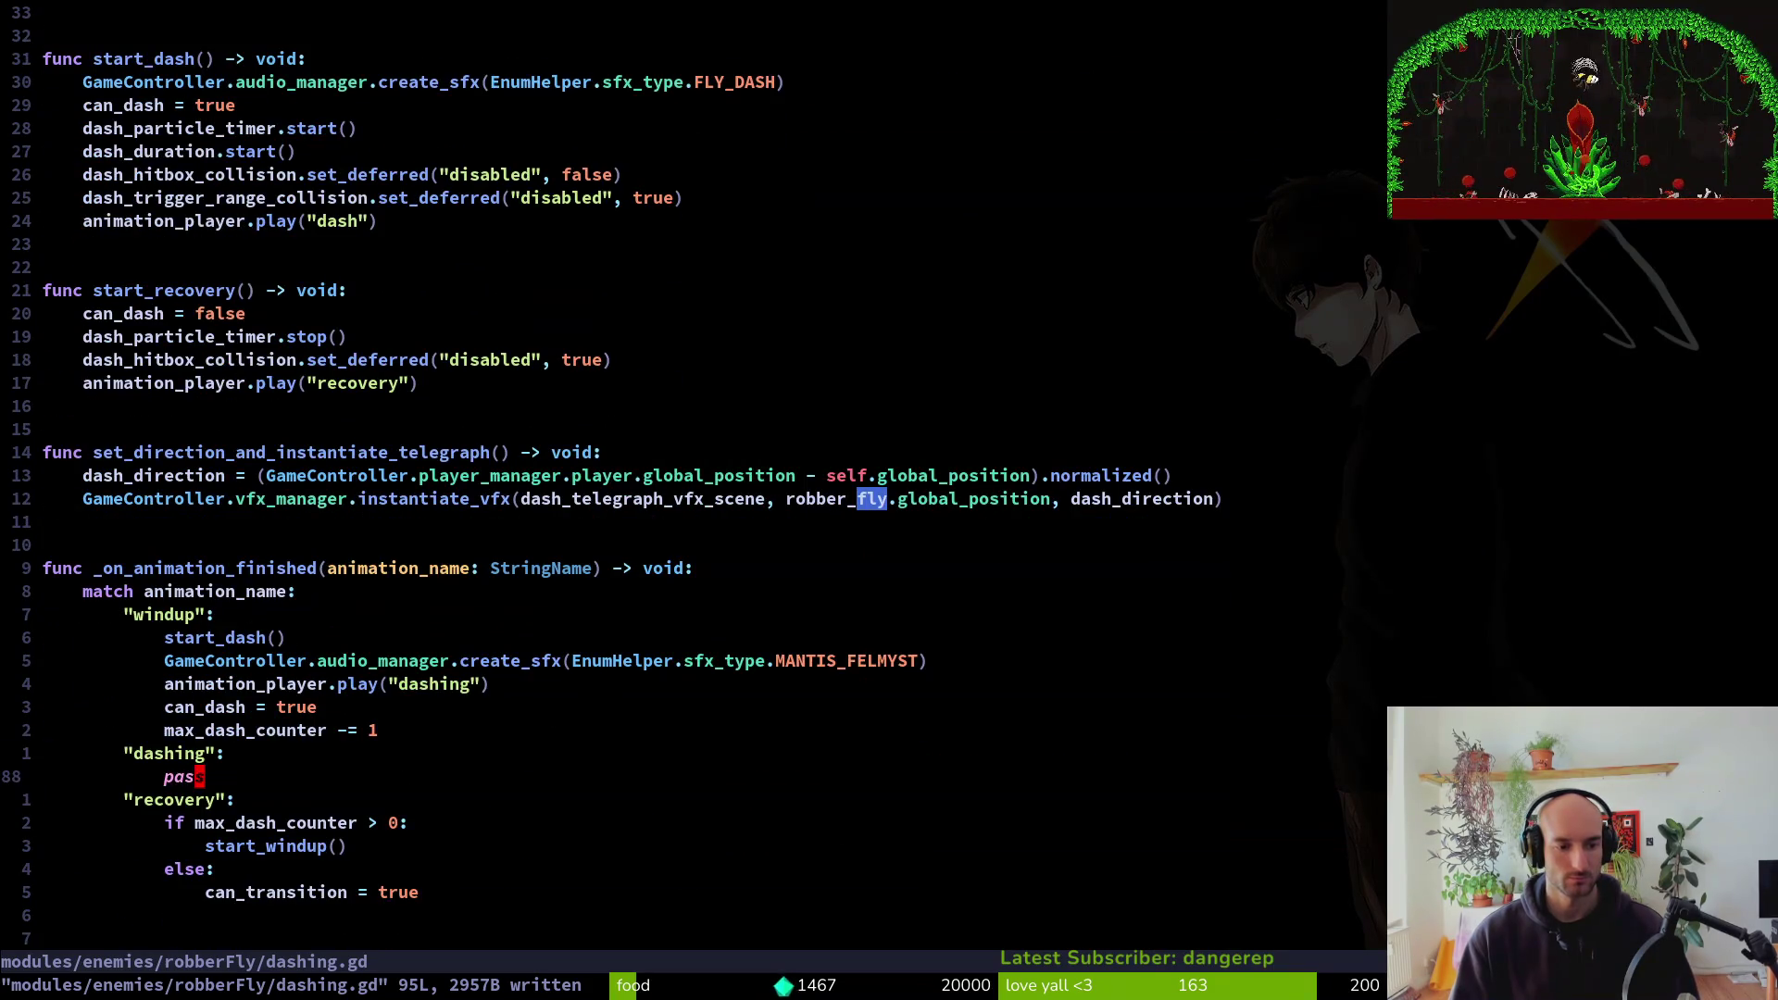
pyautogui.press('k')
pyautogui.press('k')
pyautogui.press('j')
pyautogui.press('k')
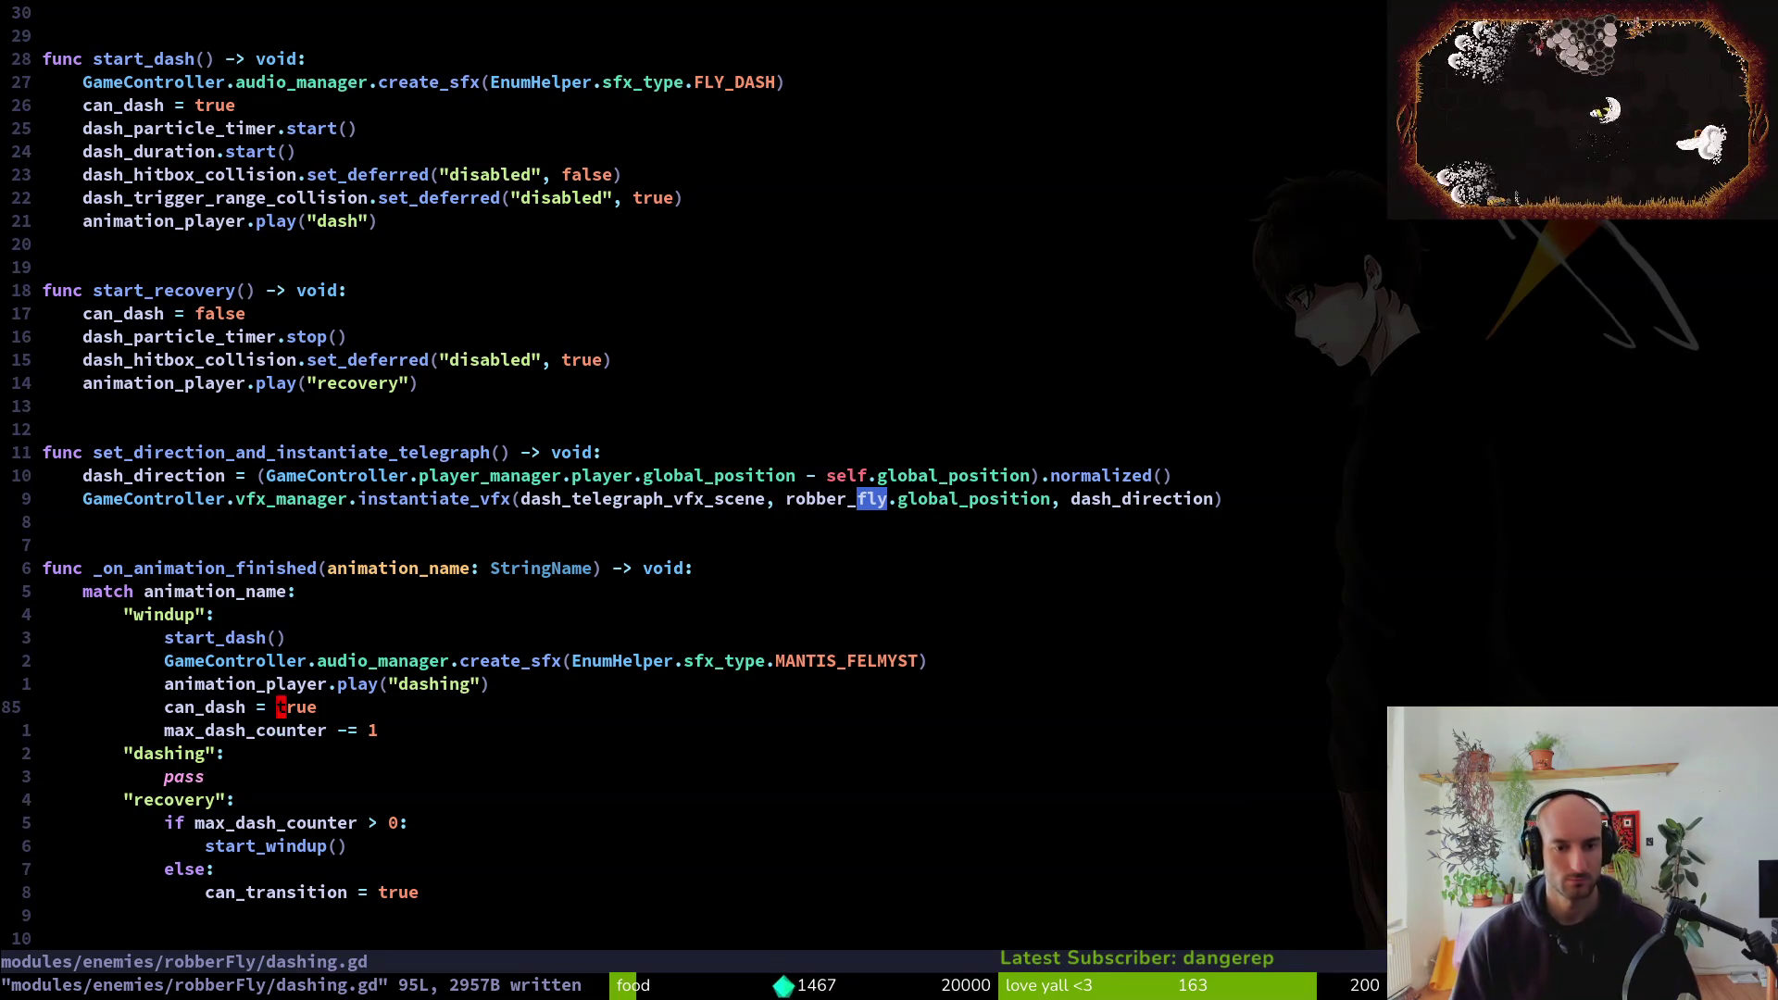
pyautogui.press('{')
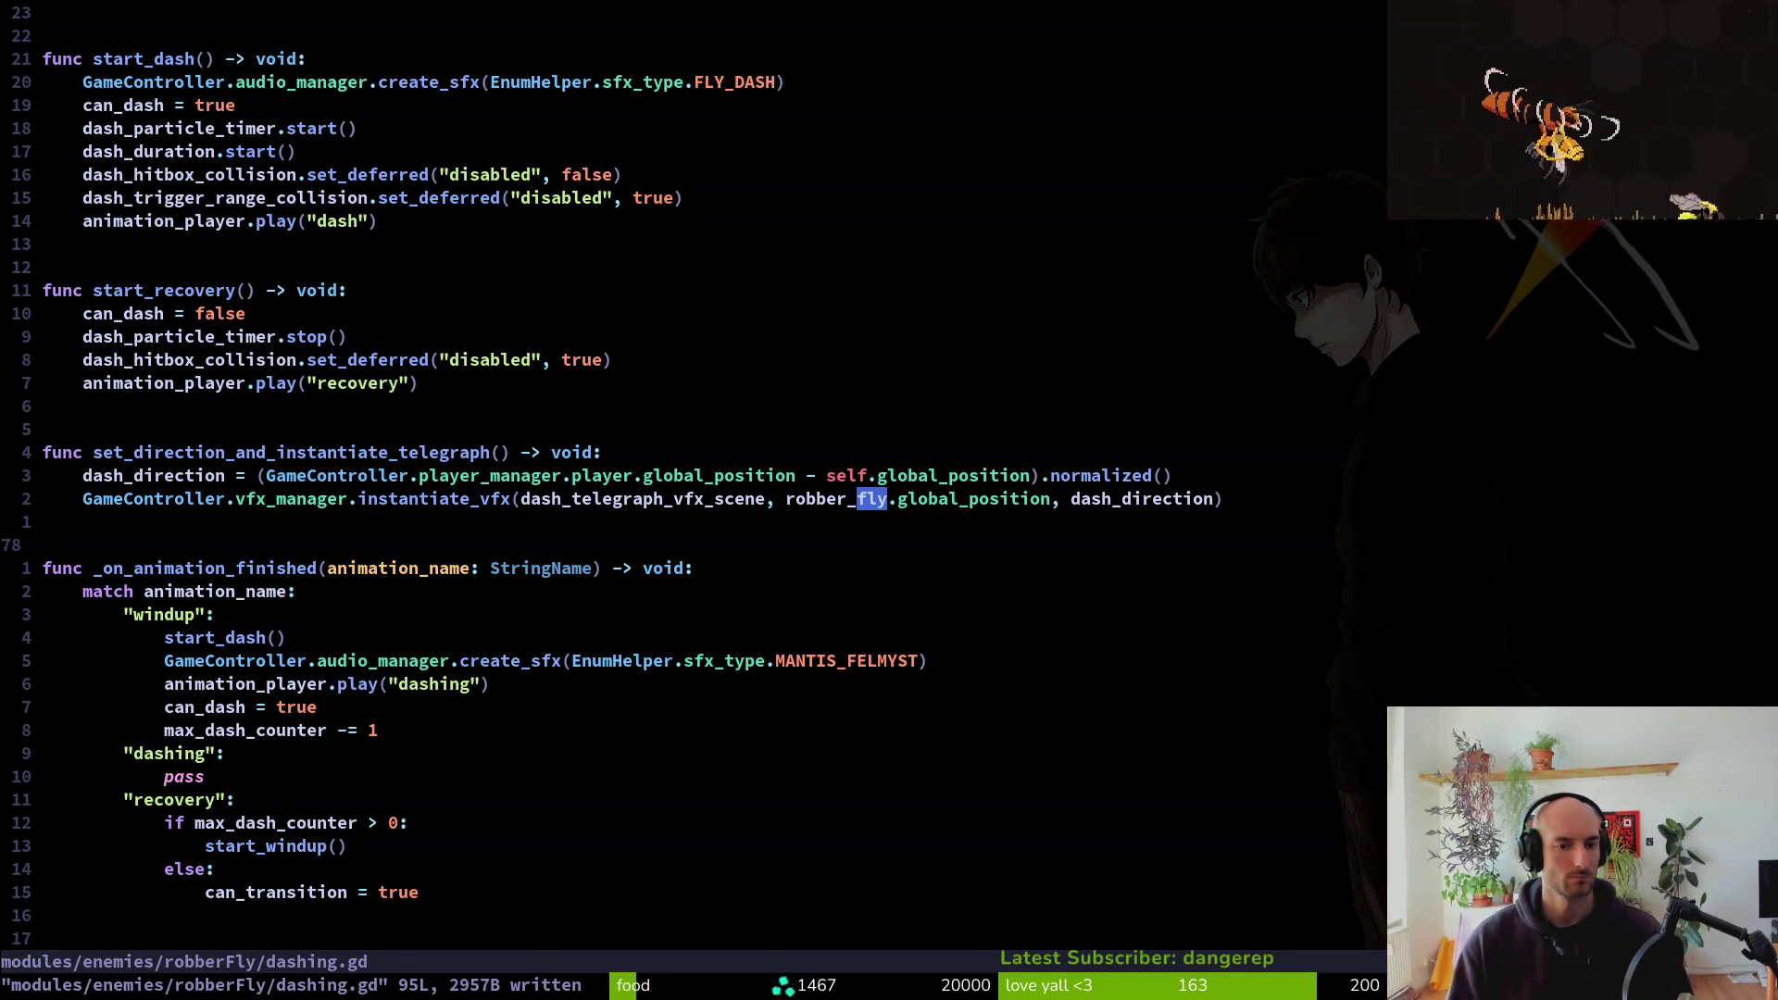
pyautogui.hotkey('ctrl', 'u')
pyautogui.hotkey('ctrl', 'u')
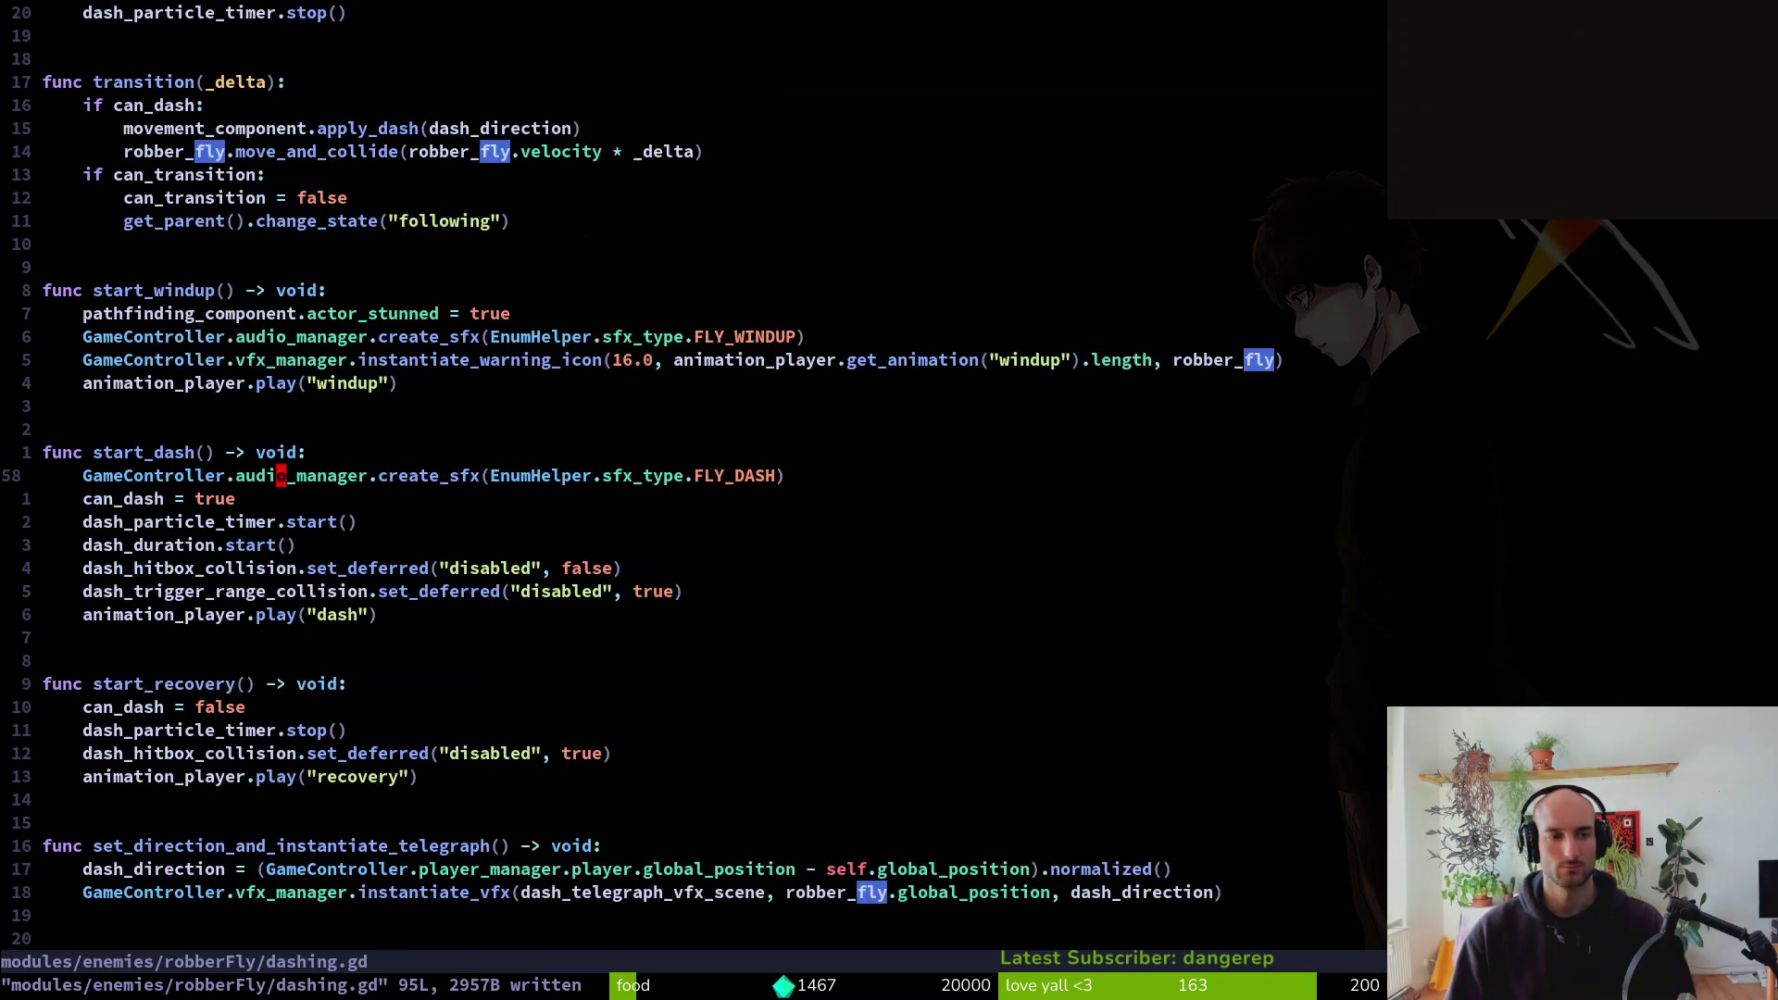
# Open and close the Telescope file finder, then switch to the Godot editor
pyautogui.press('space')
pyautogui.press('f')
pyautogui.press('f')
pyautogui.press('Escape')
pyautogui.press('Escape')
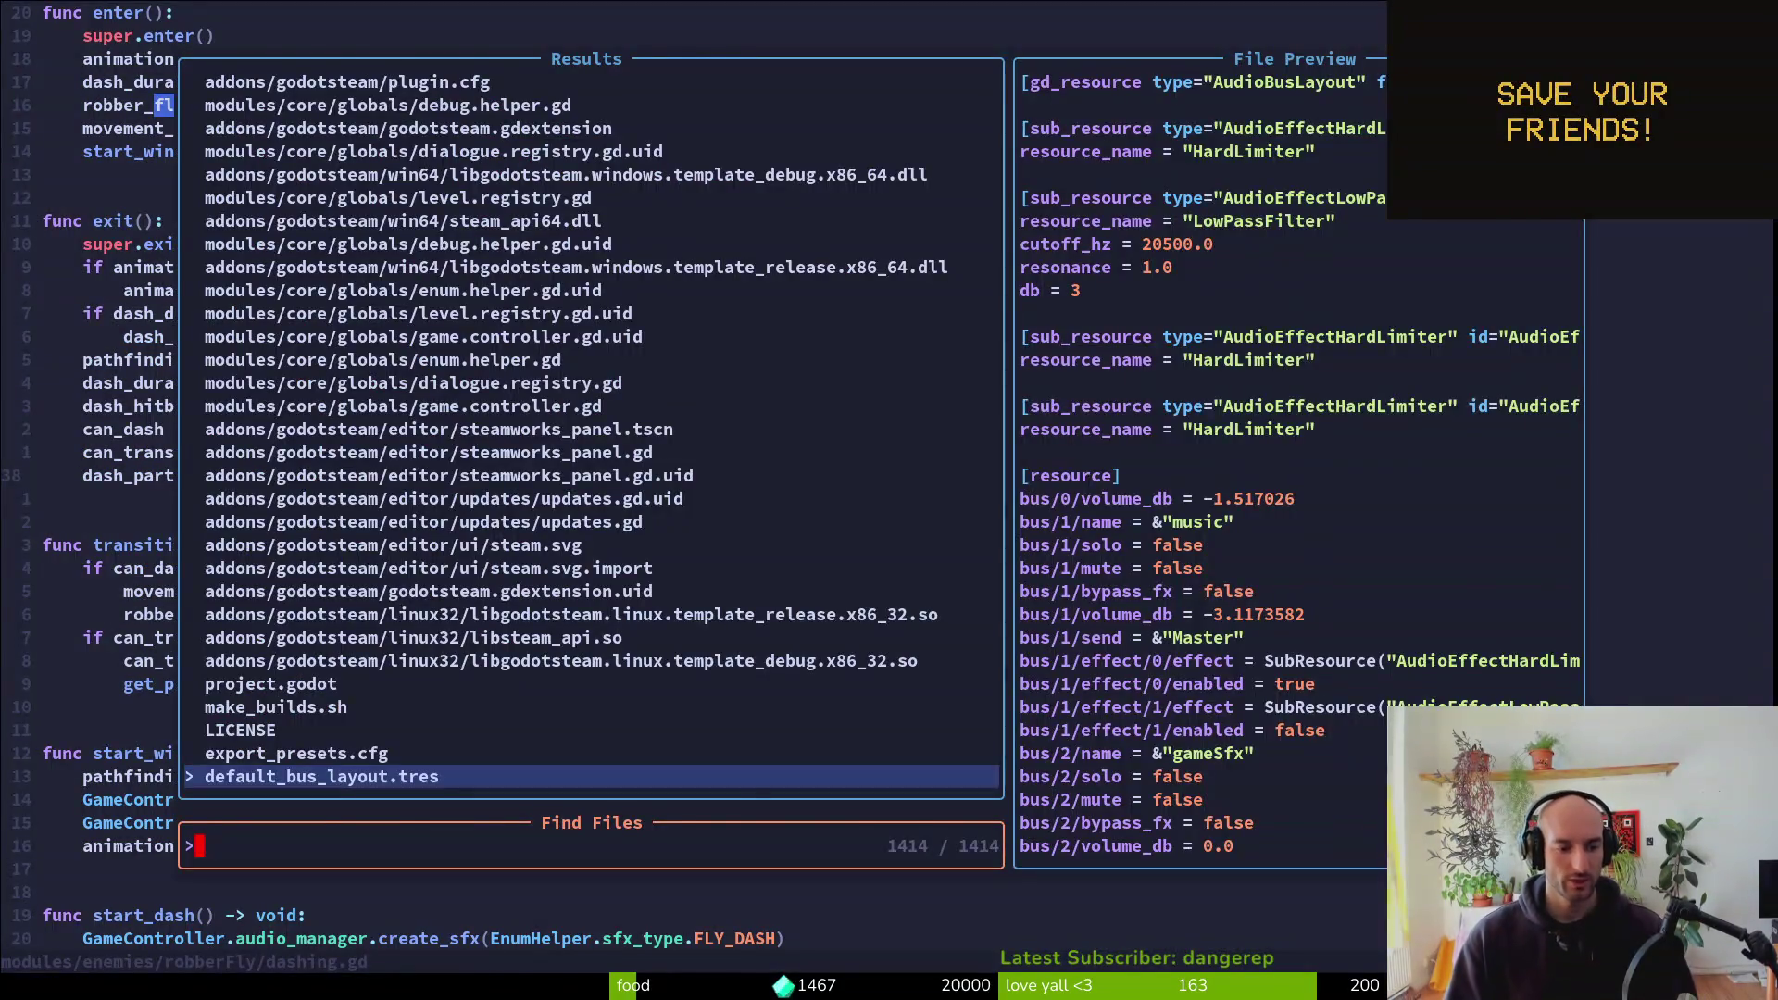
pyautogui.hotkey('alt', 'Tab')
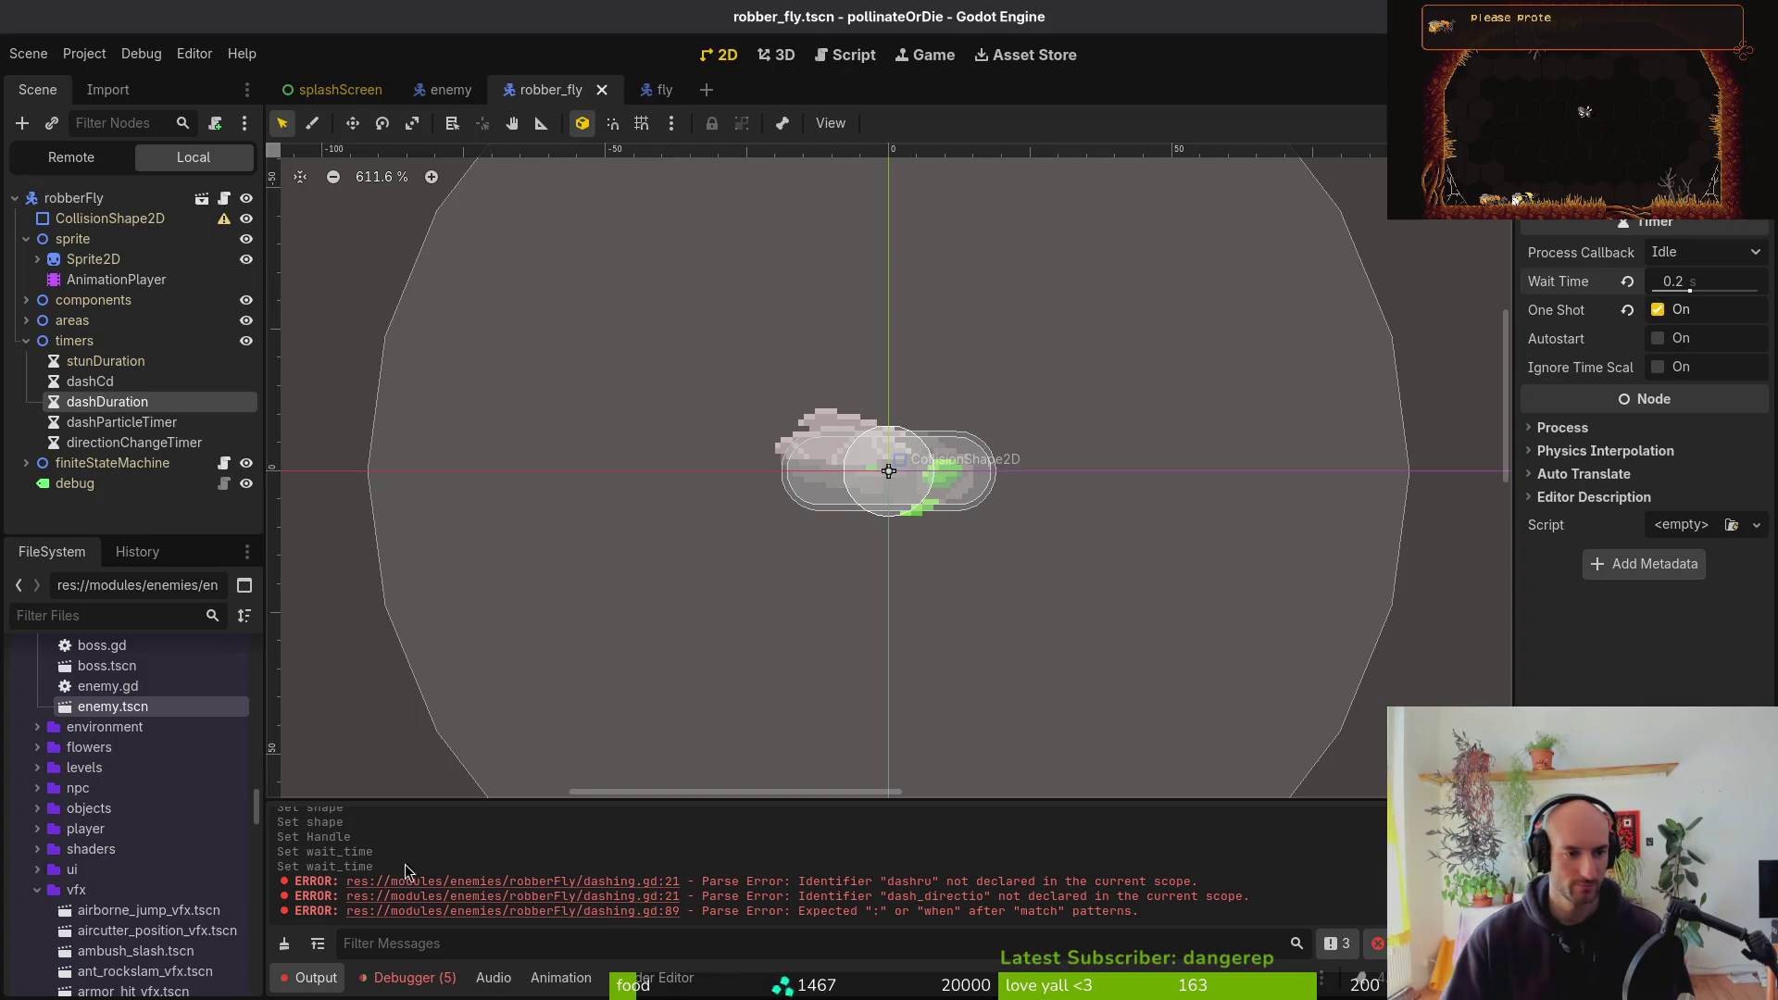
# Compare the robber_fly finiteStateMachine states with those in the original fly scene
pyautogui.click(26, 463)
pyautogui.scroll(-2, 124, 475)
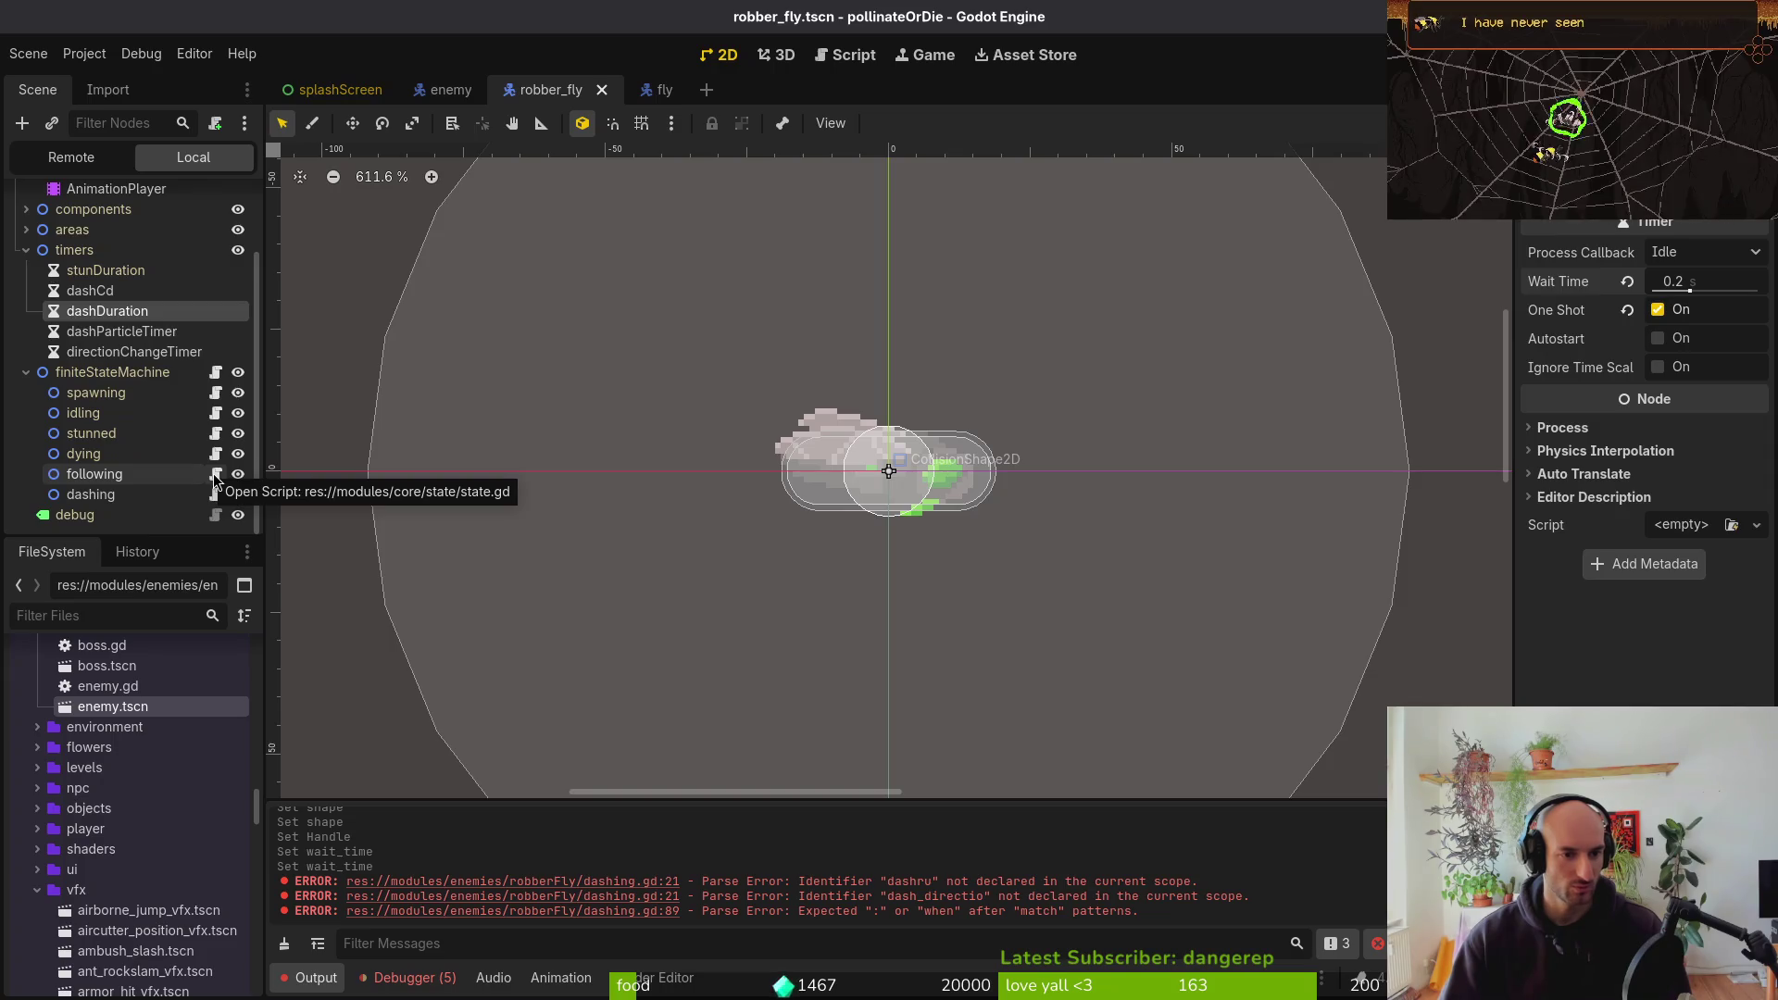
pyautogui.click(660, 89)
pyautogui.scroll(-3, 185, 342)
pyautogui.click(26, 481)
pyautogui.scroll(-3, 178, 503)
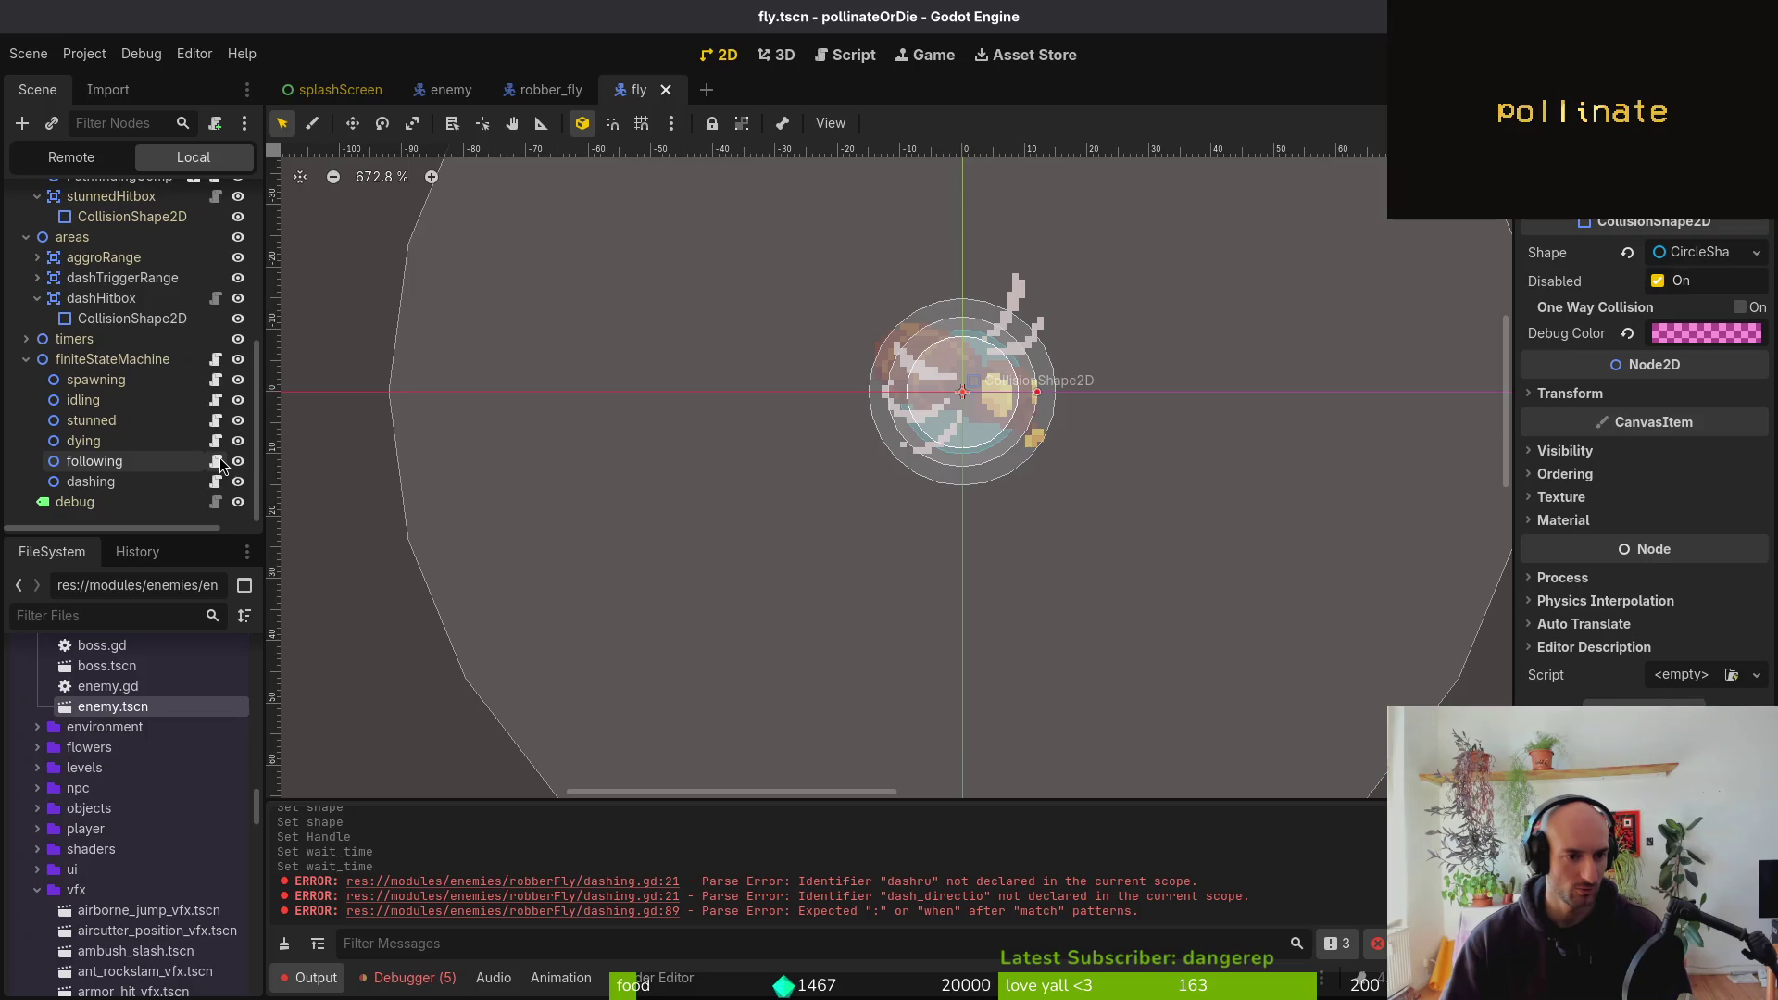
pyautogui.click(546, 89)
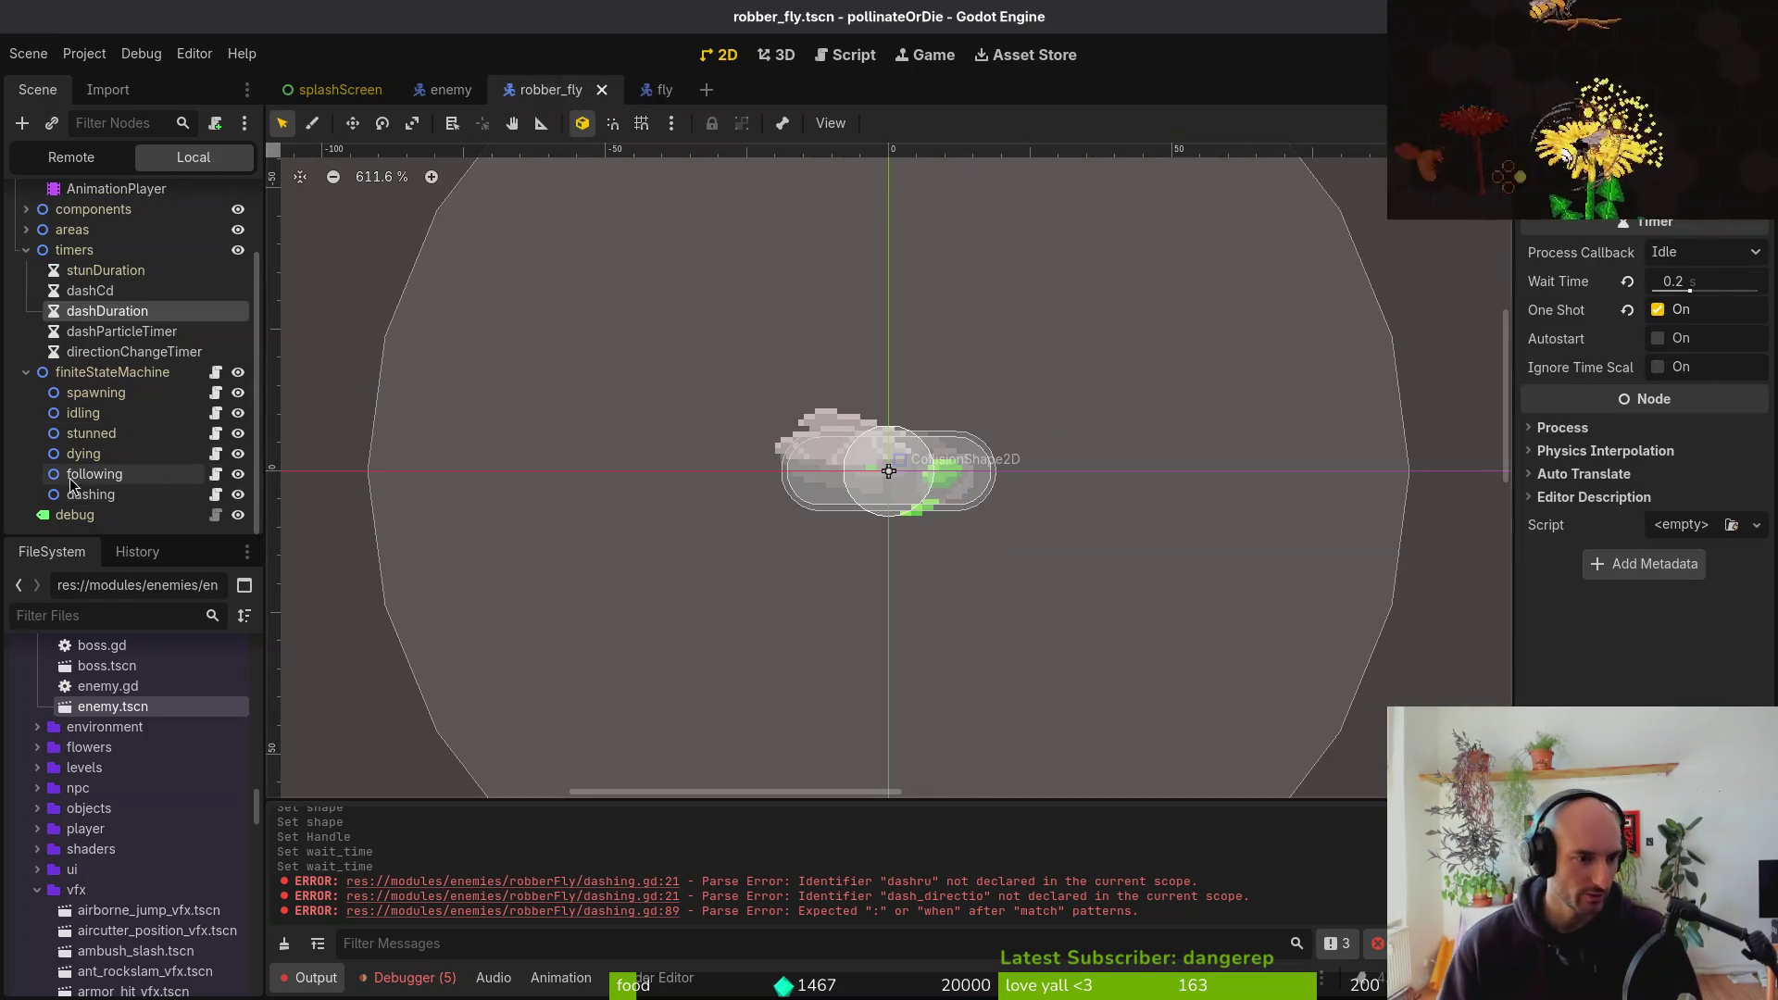
# Start attaching a new State script, robberFly/following.gd, to the following node
pyautogui.rightClick(94, 476)
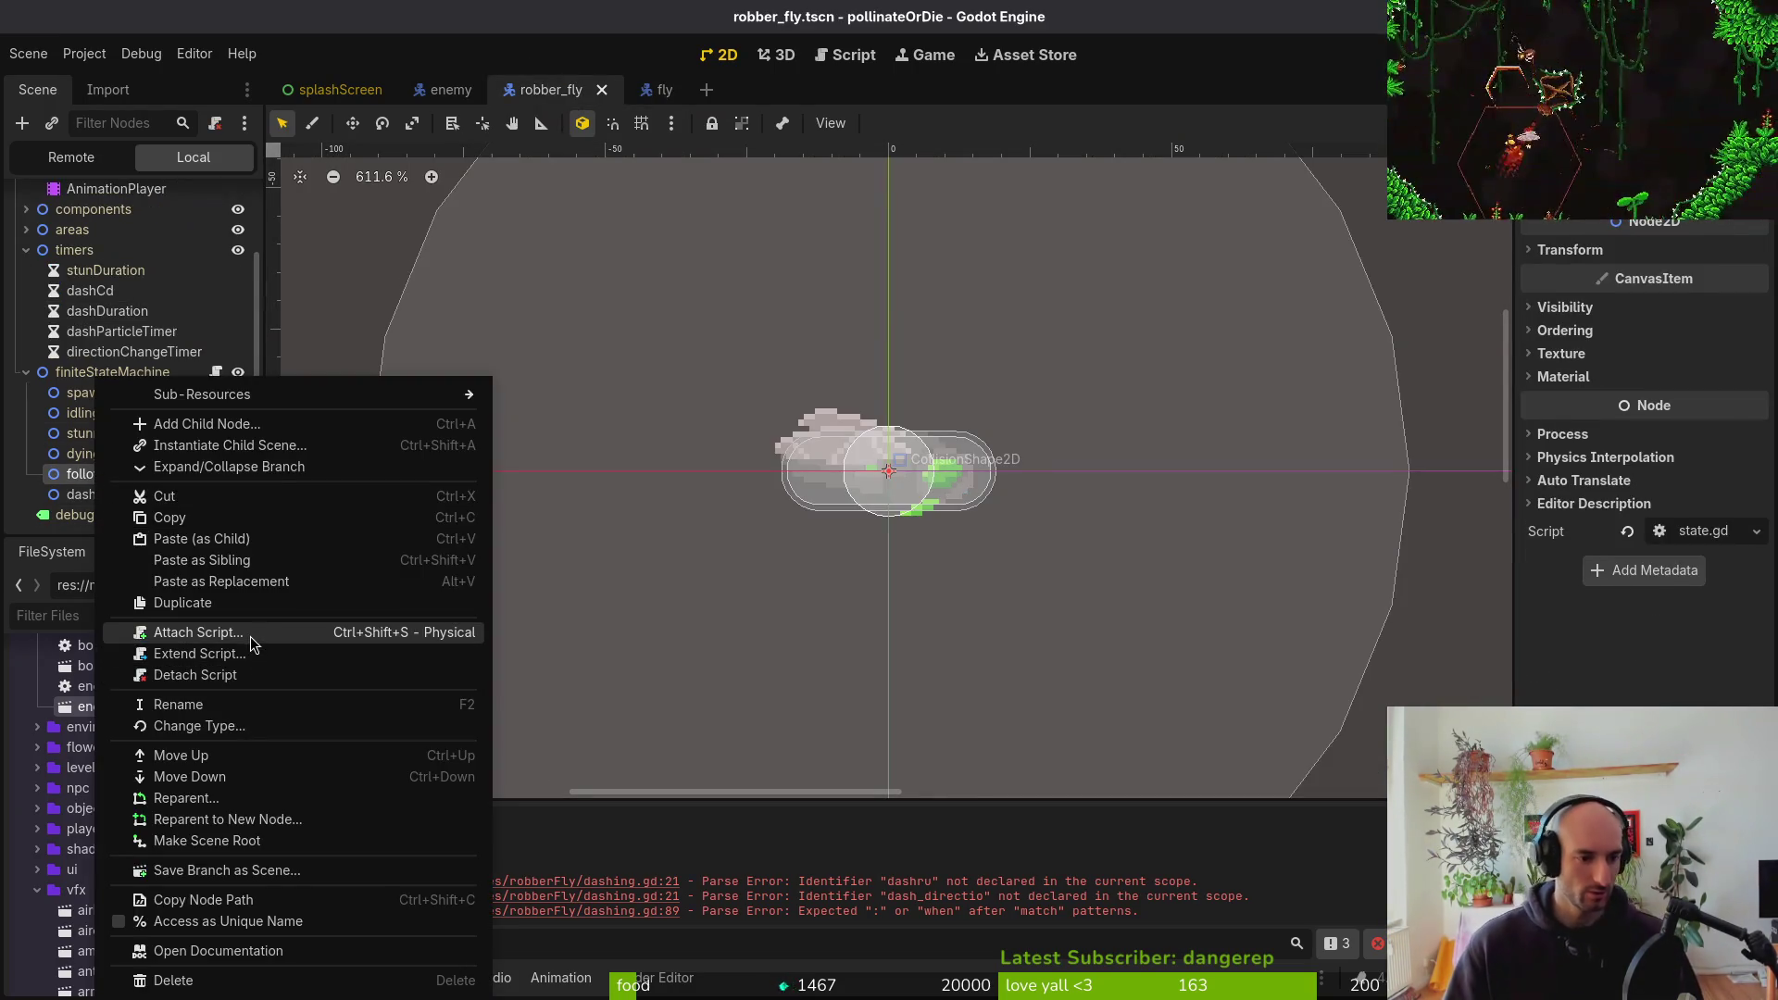
pyautogui.click(59, 471)
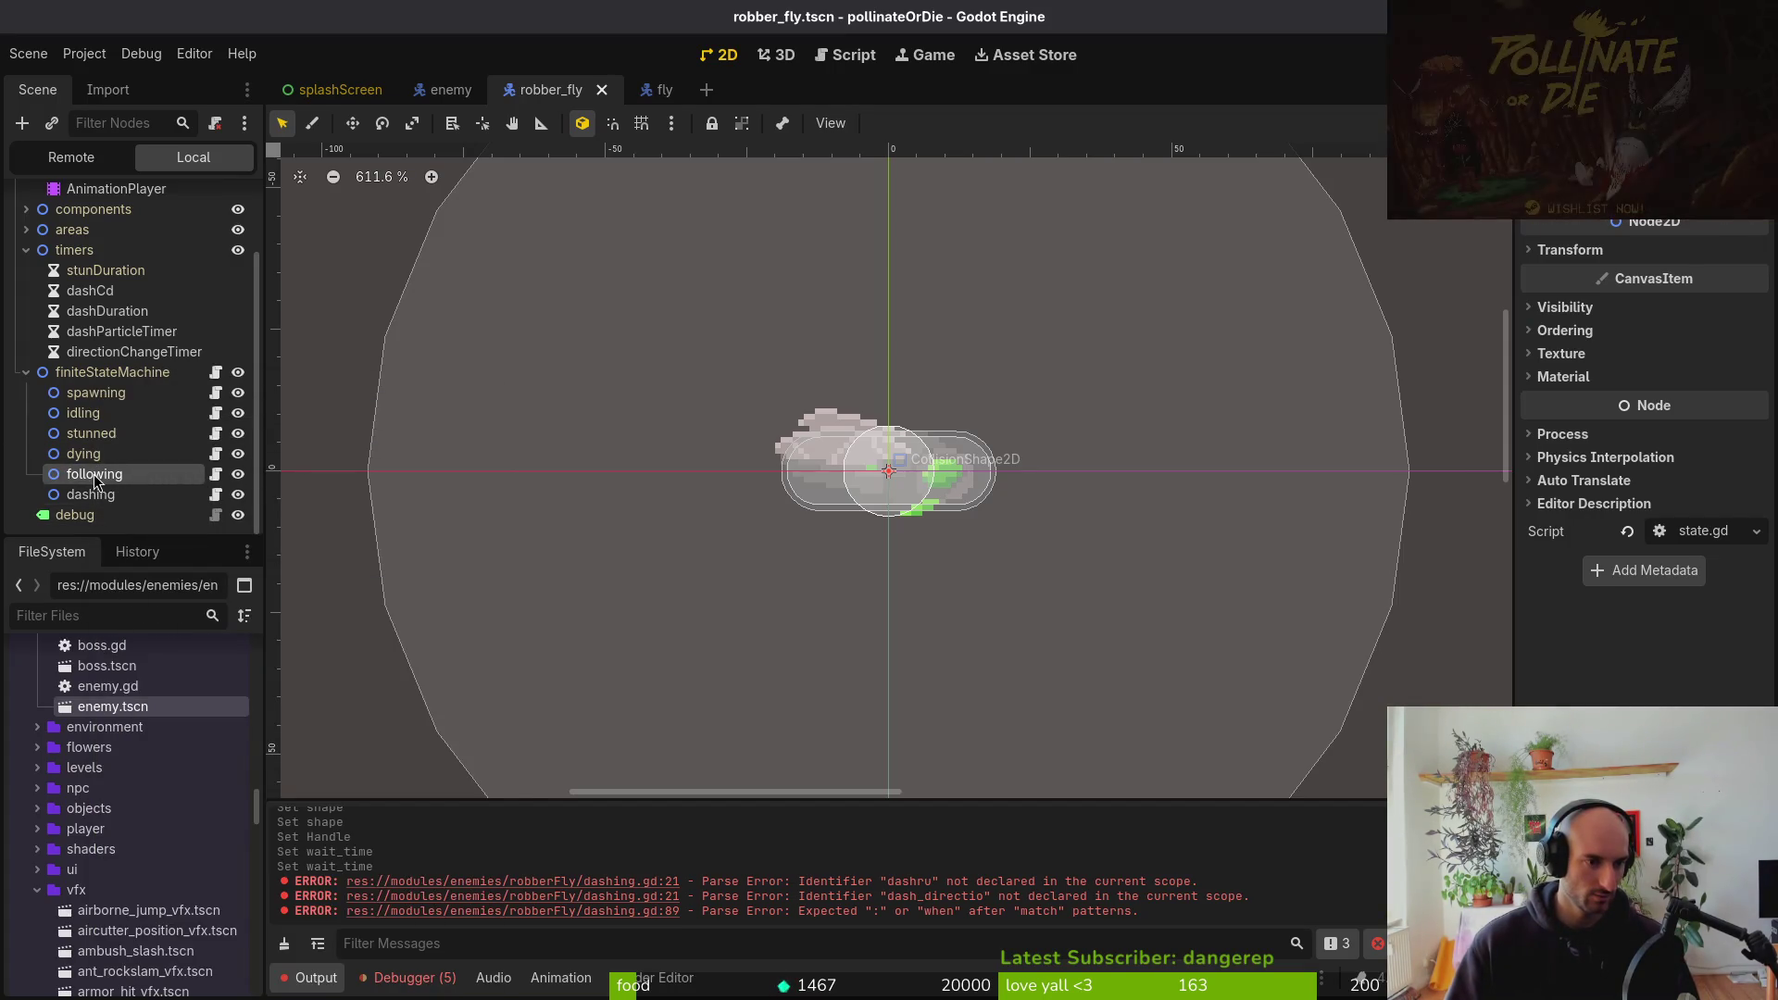
pyautogui.rightClick(176, 481)
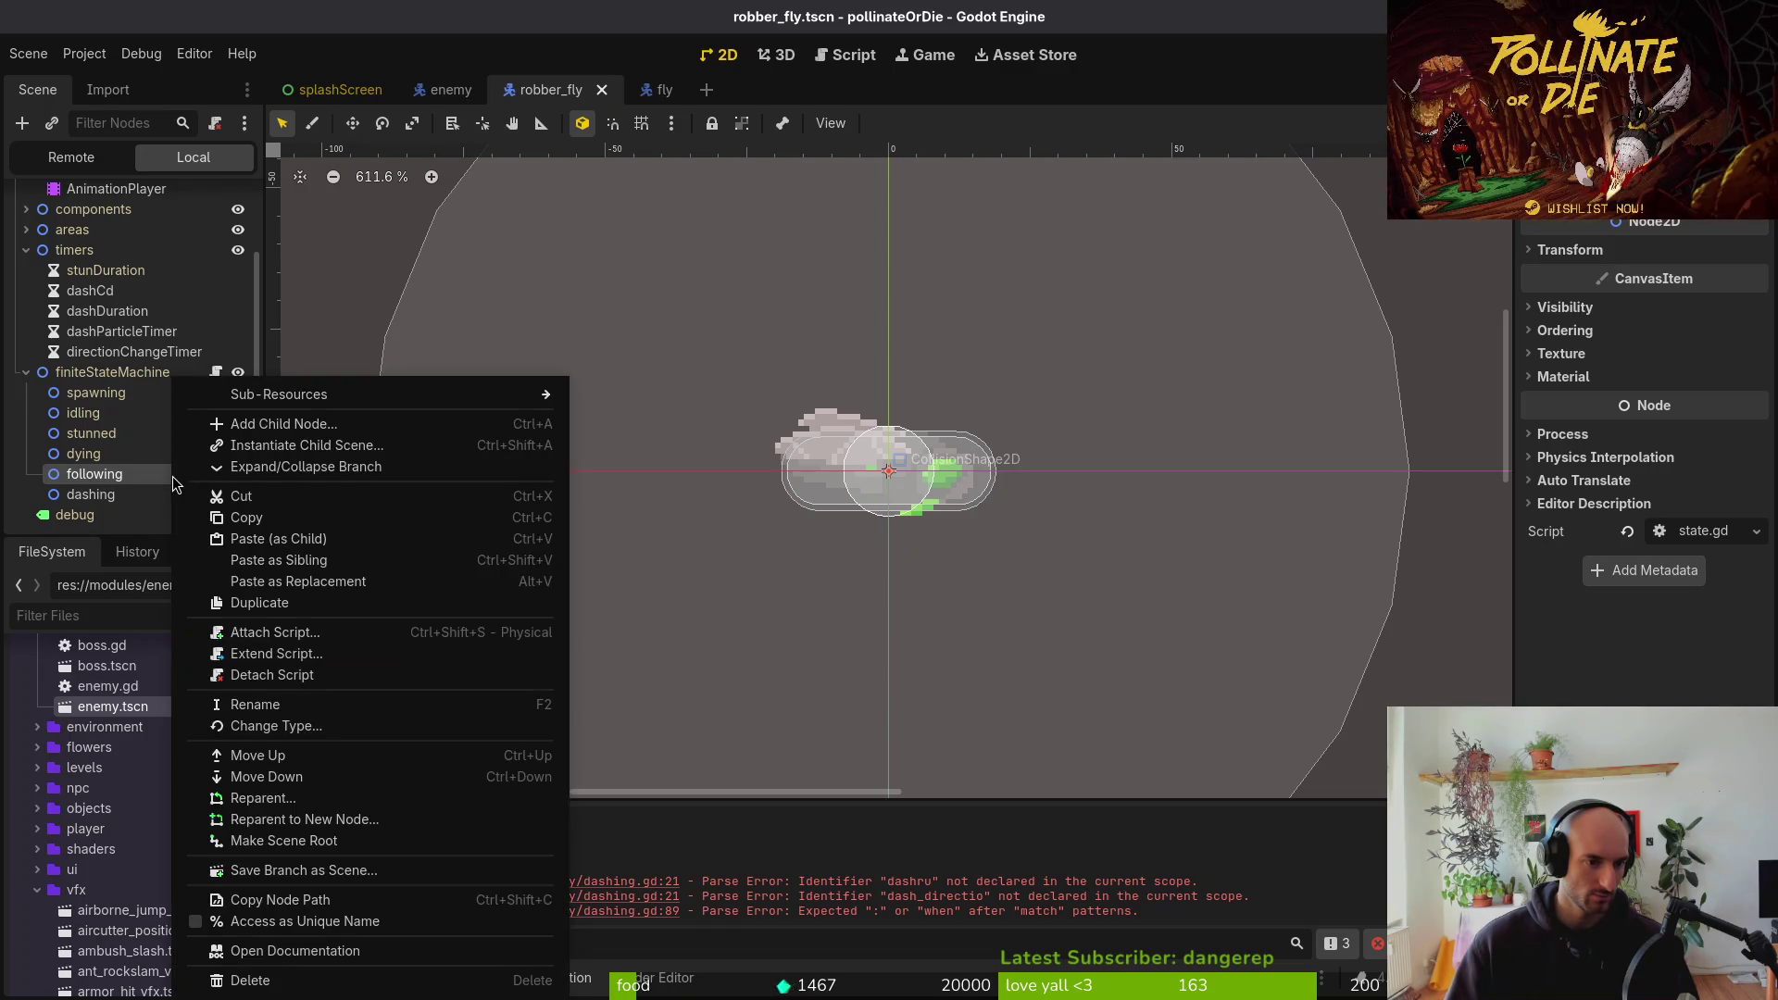
pyautogui.click(258, 664)
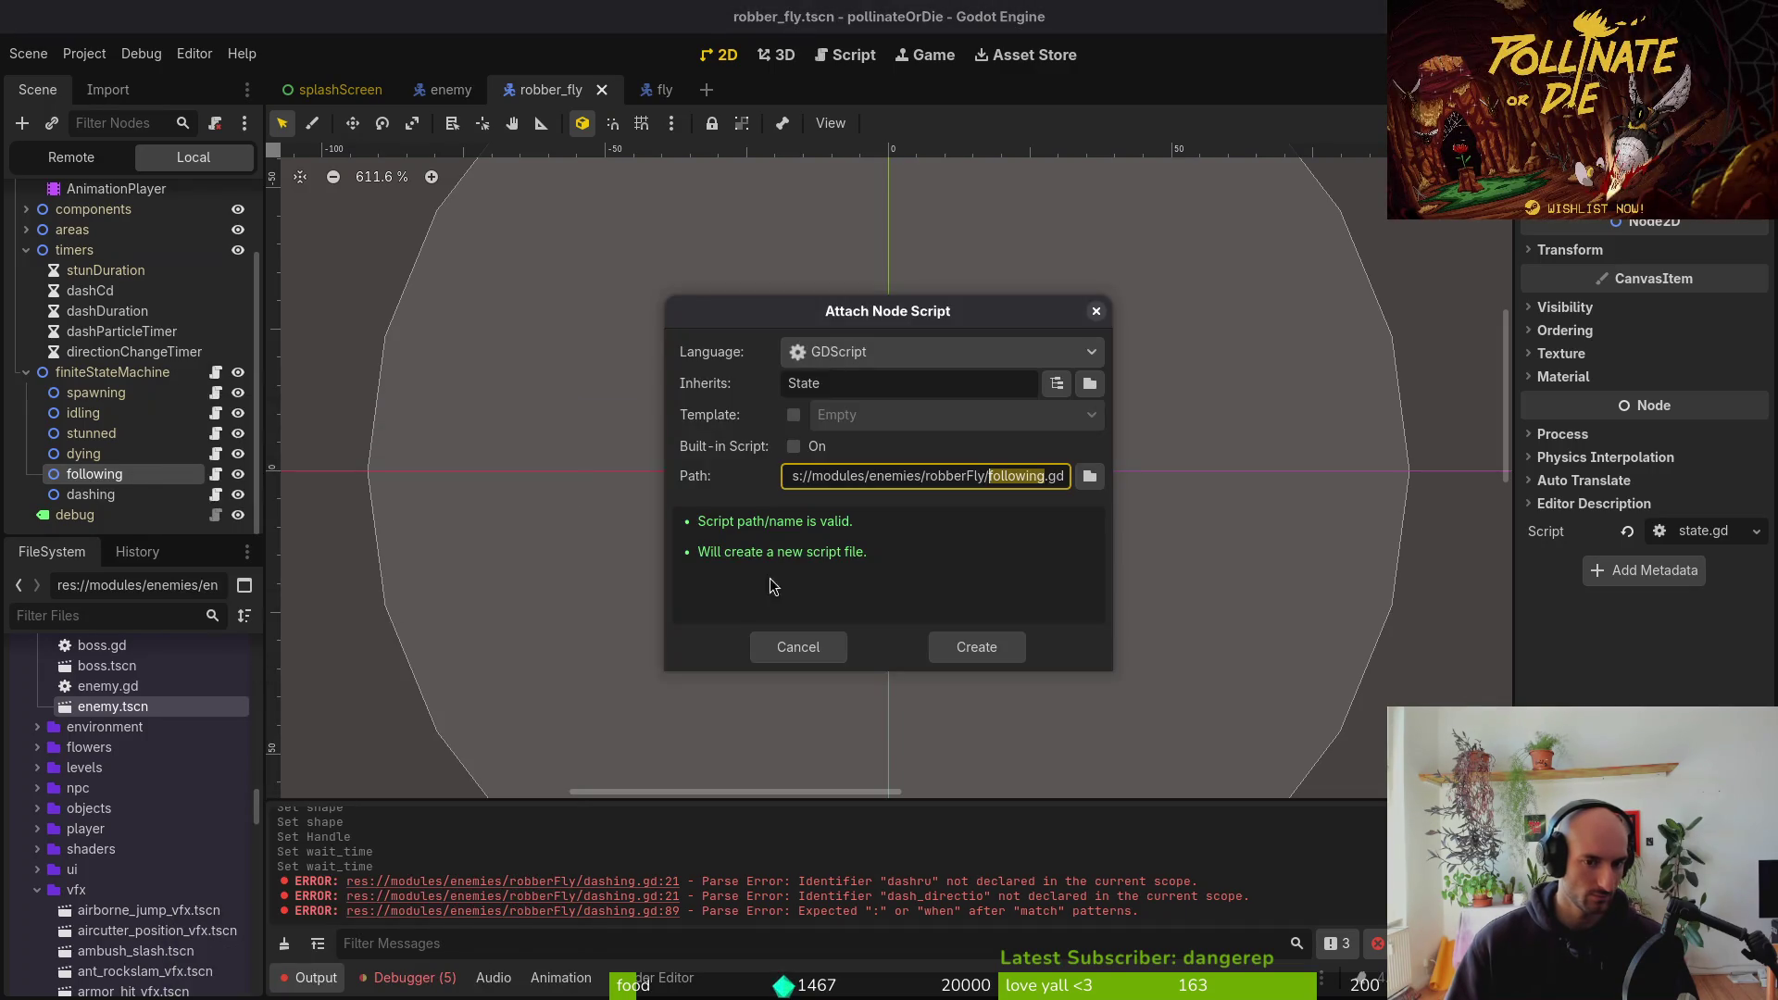
# Browse the modules folders for the script location, then cancel the attach
pyautogui.click(1090, 477)
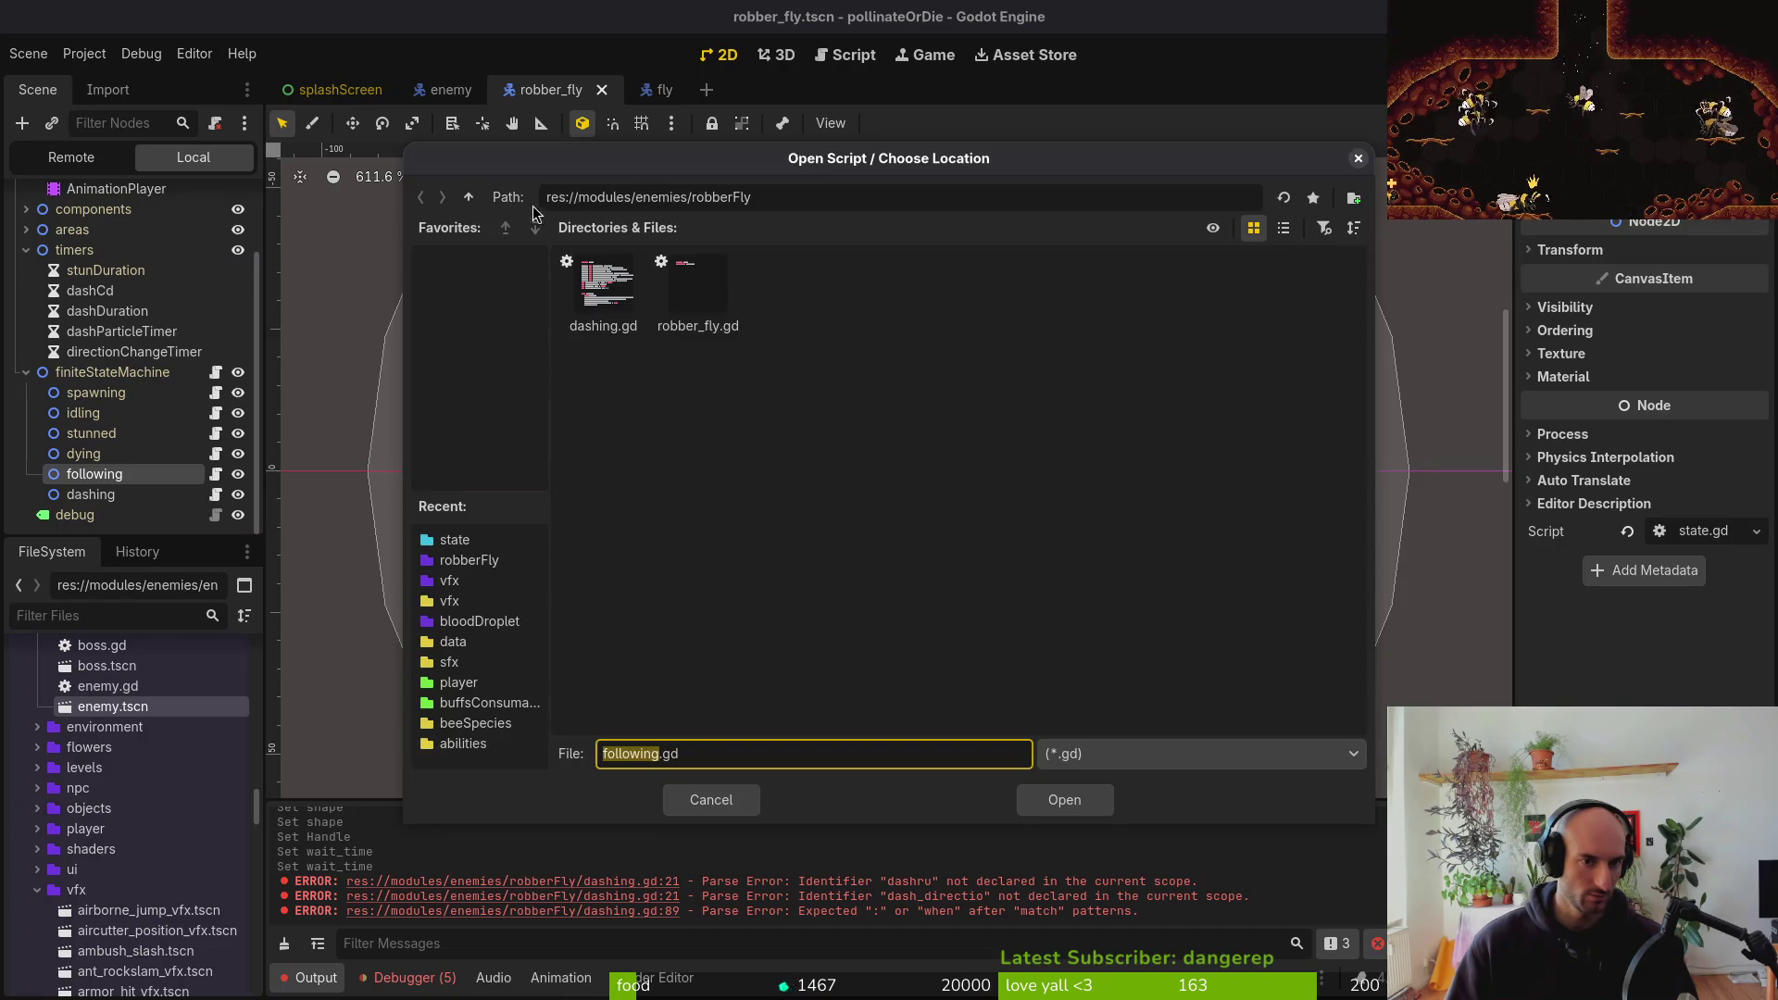
pyautogui.click(470, 198)
pyautogui.click(469, 198)
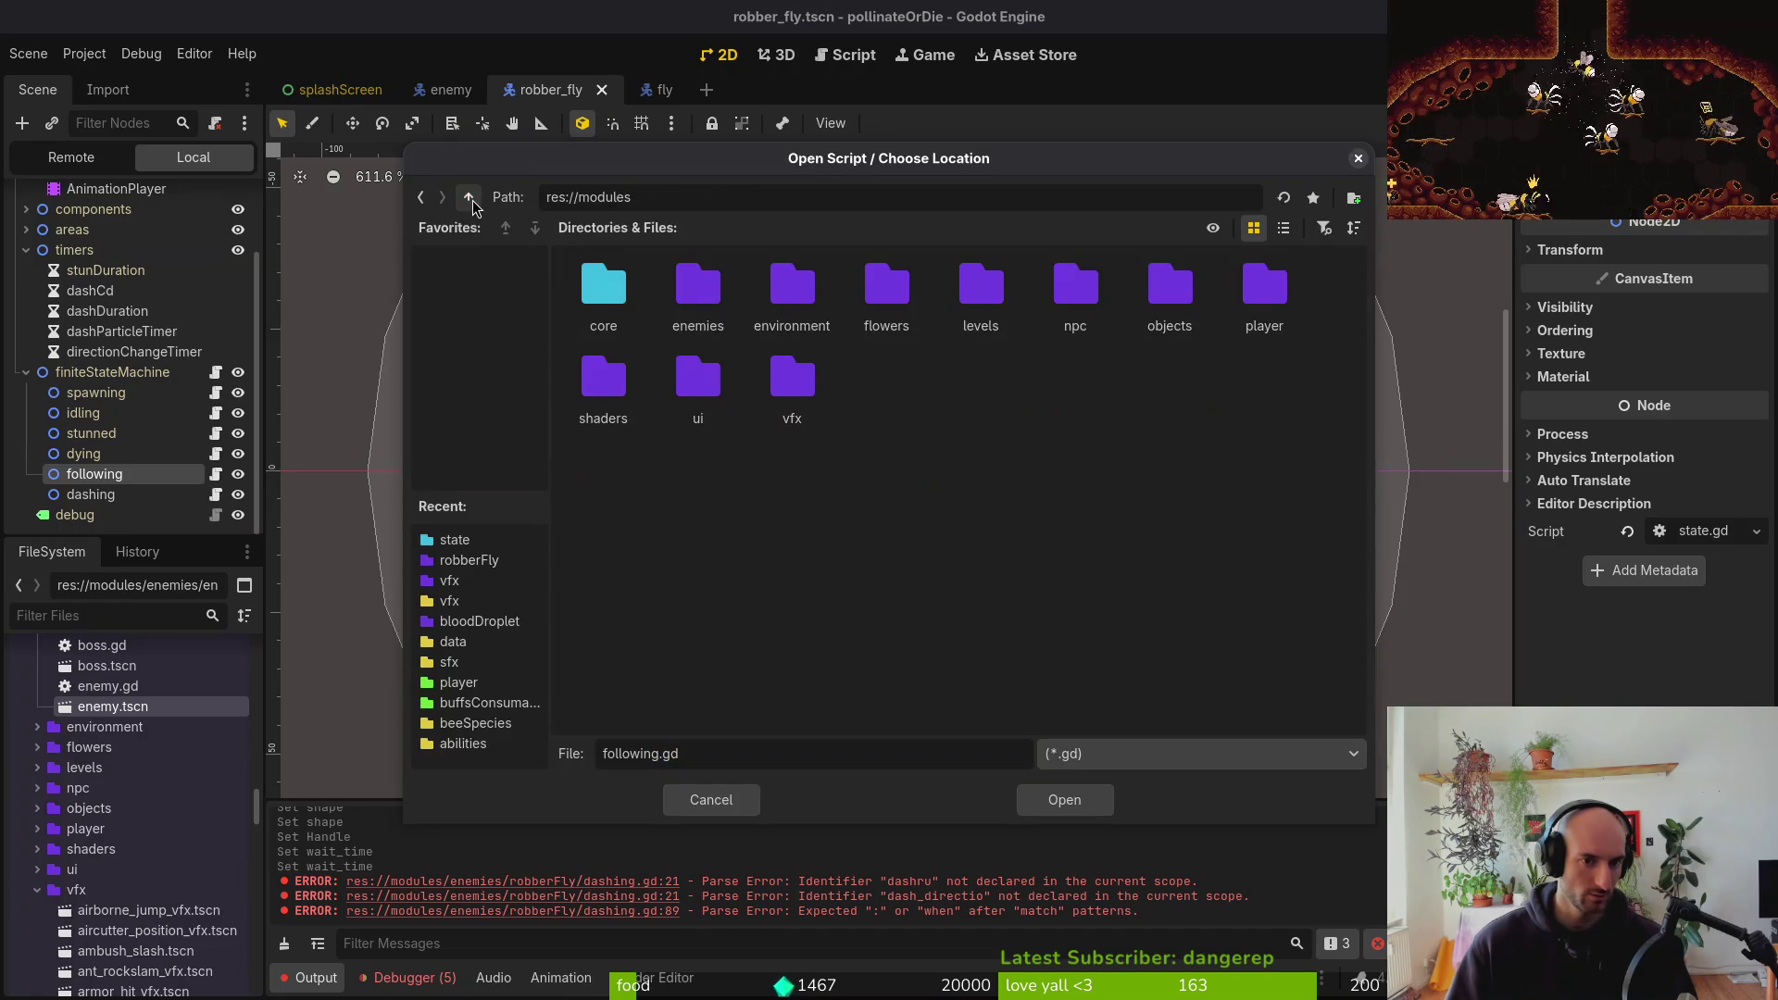
pyautogui.click(737, 798)
pyautogui.click(799, 650)
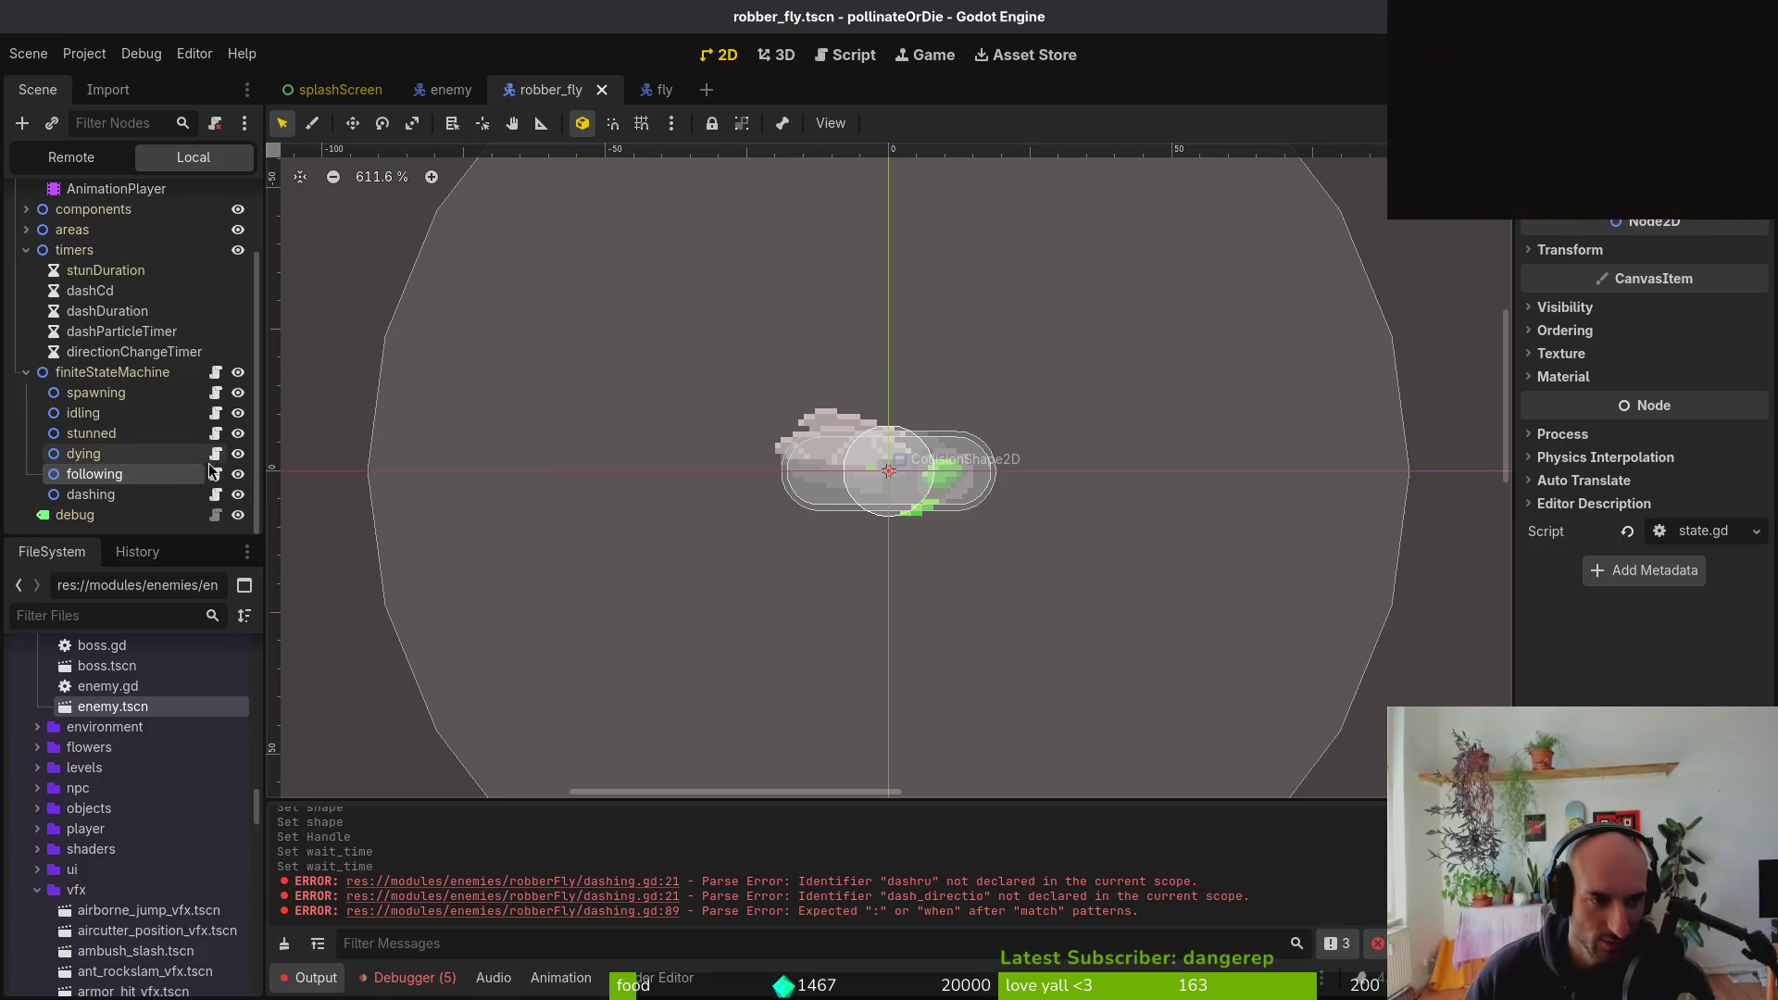
# Detach following's script and attach the shared res://modules/core/state/following.state.gd instead
pyautogui.rightClick(165, 474)
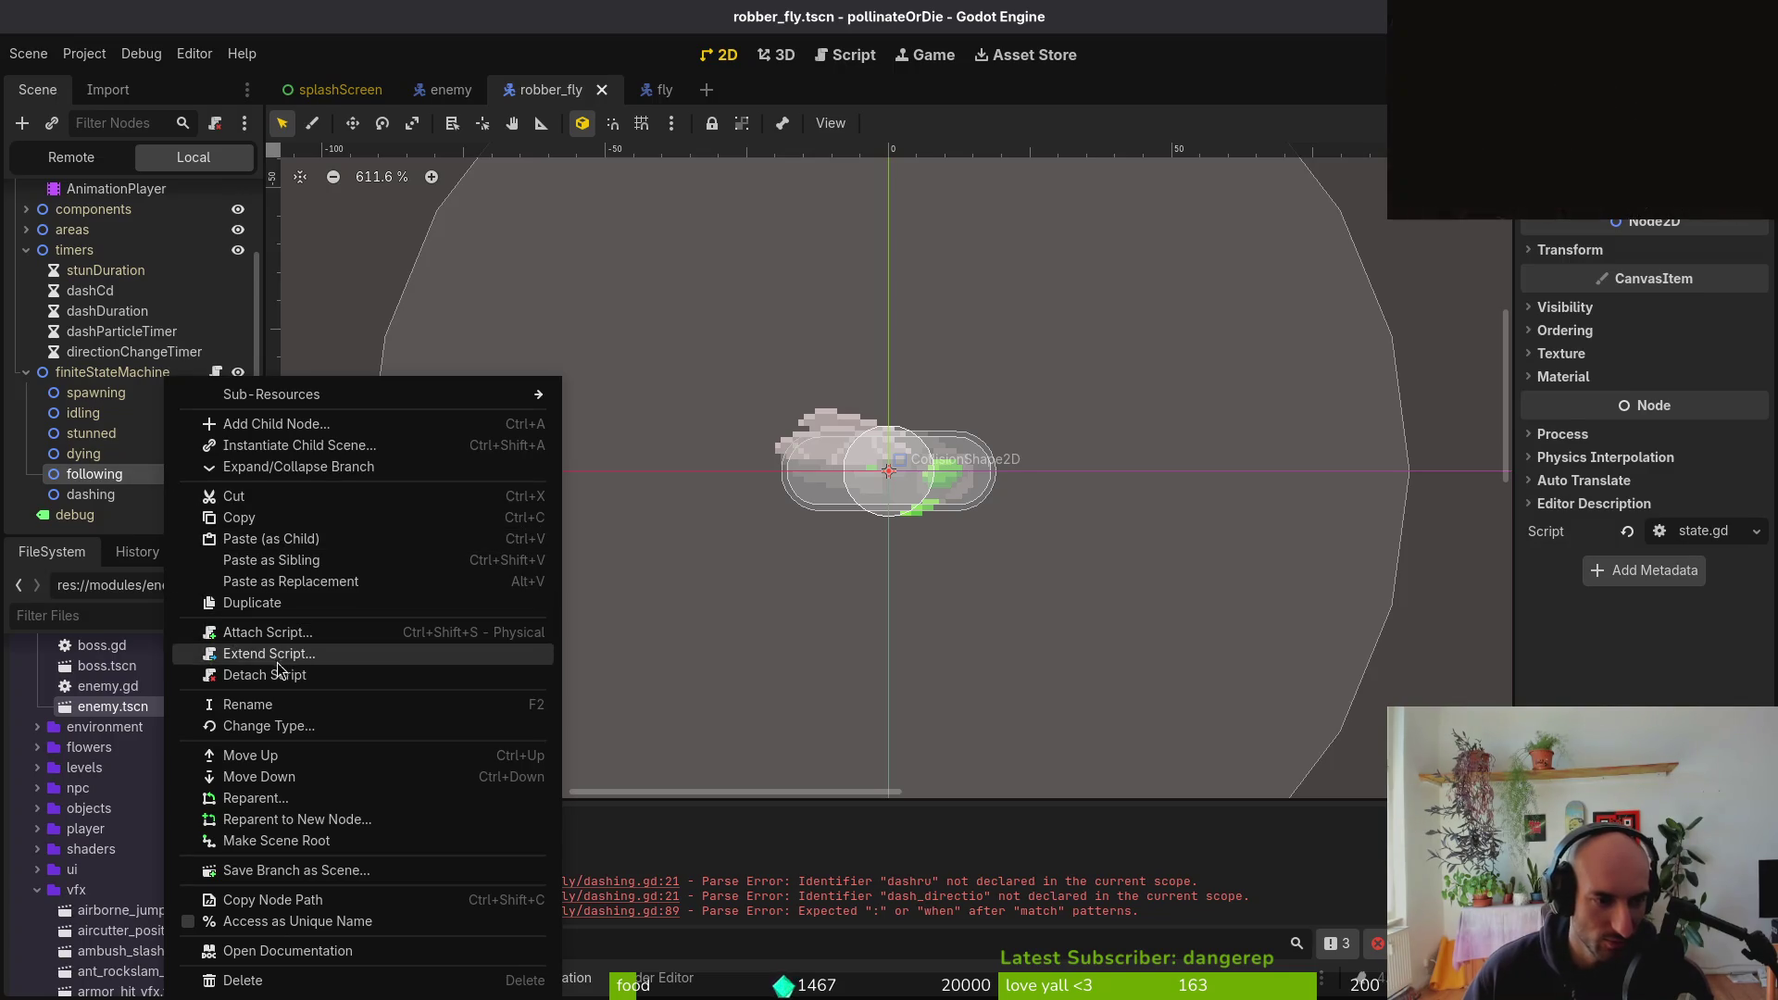
pyautogui.click(264, 674)
pyautogui.rightClick(183, 475)
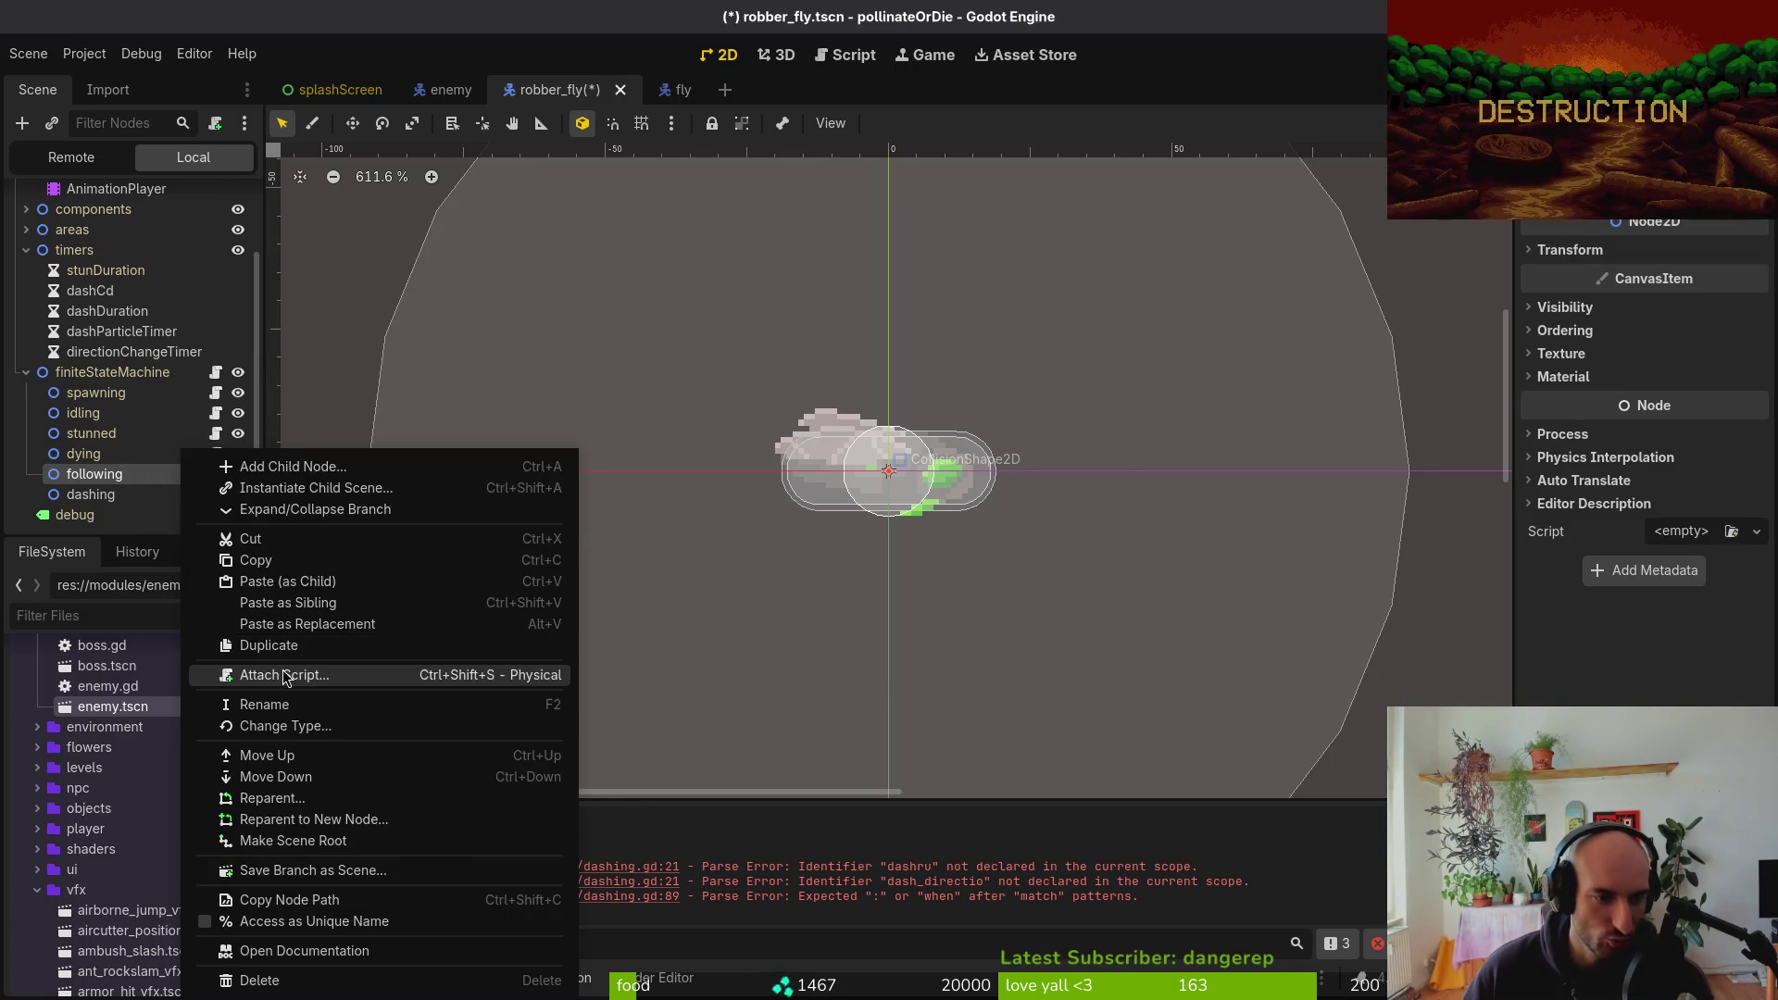
pyautogui.click(295, 674)
pyautogui.click(1078, 480)
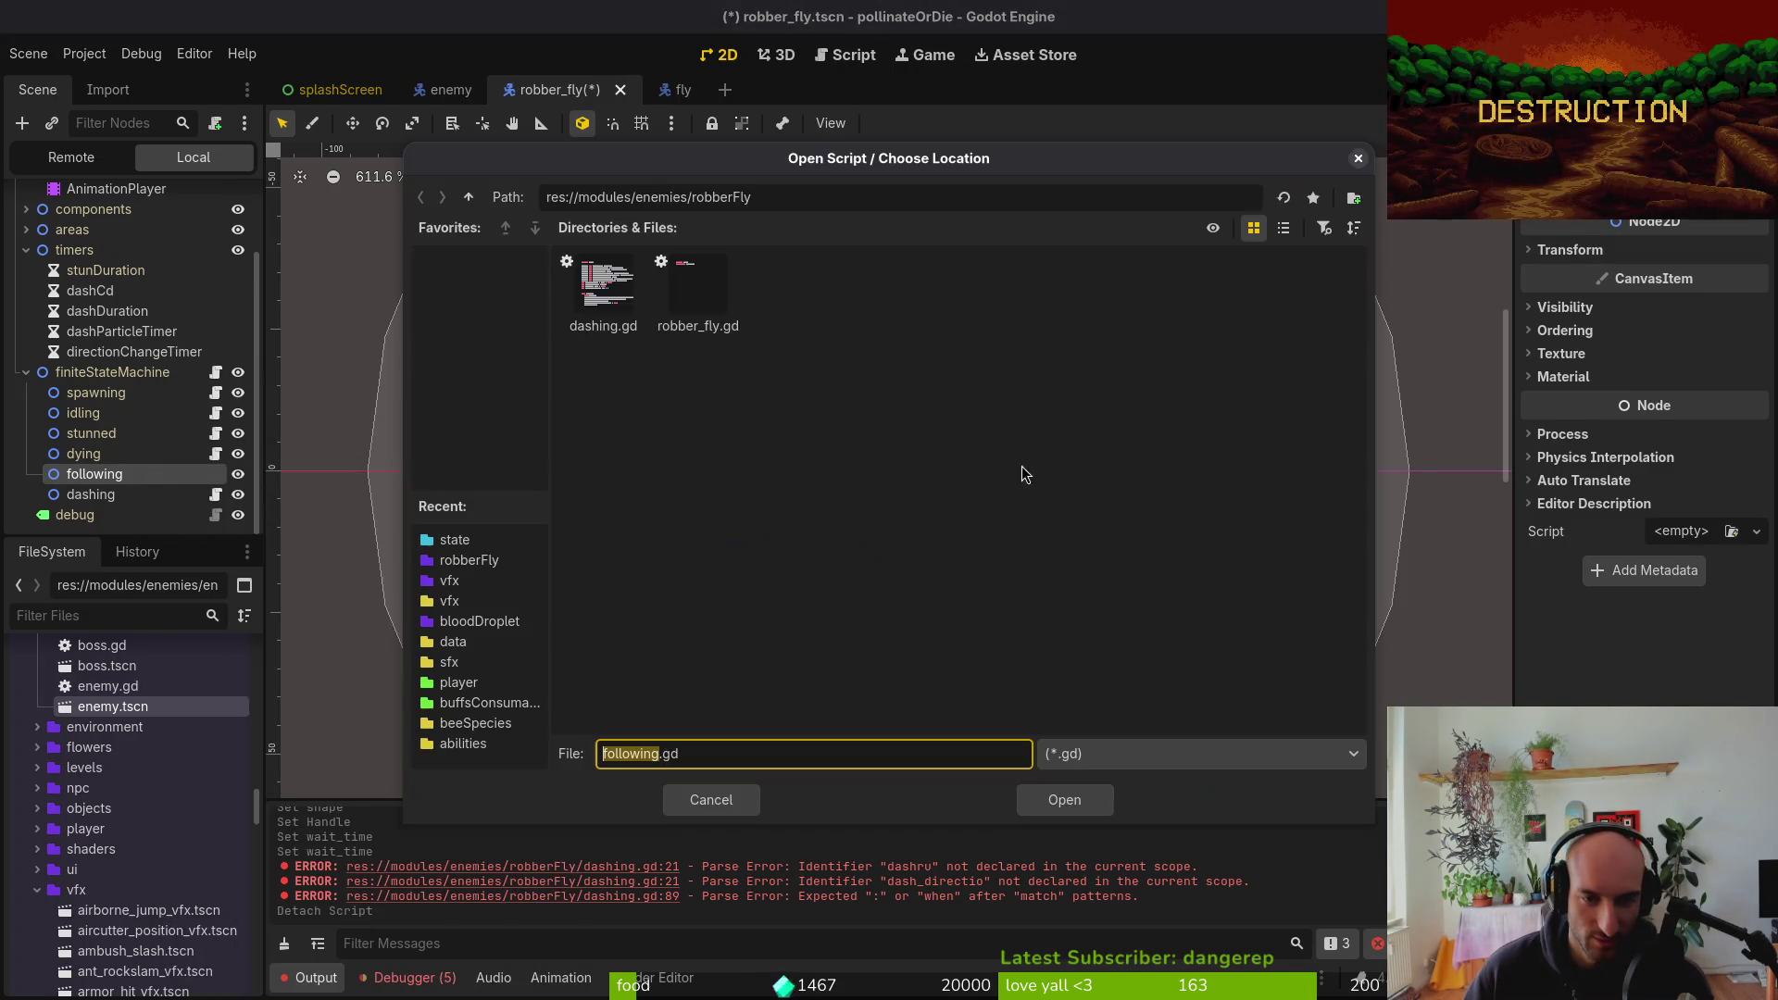
pyautogui.click(469, 198)
pyautogui.click(469, 198)
pyautogui.doubleClick(584, 282)
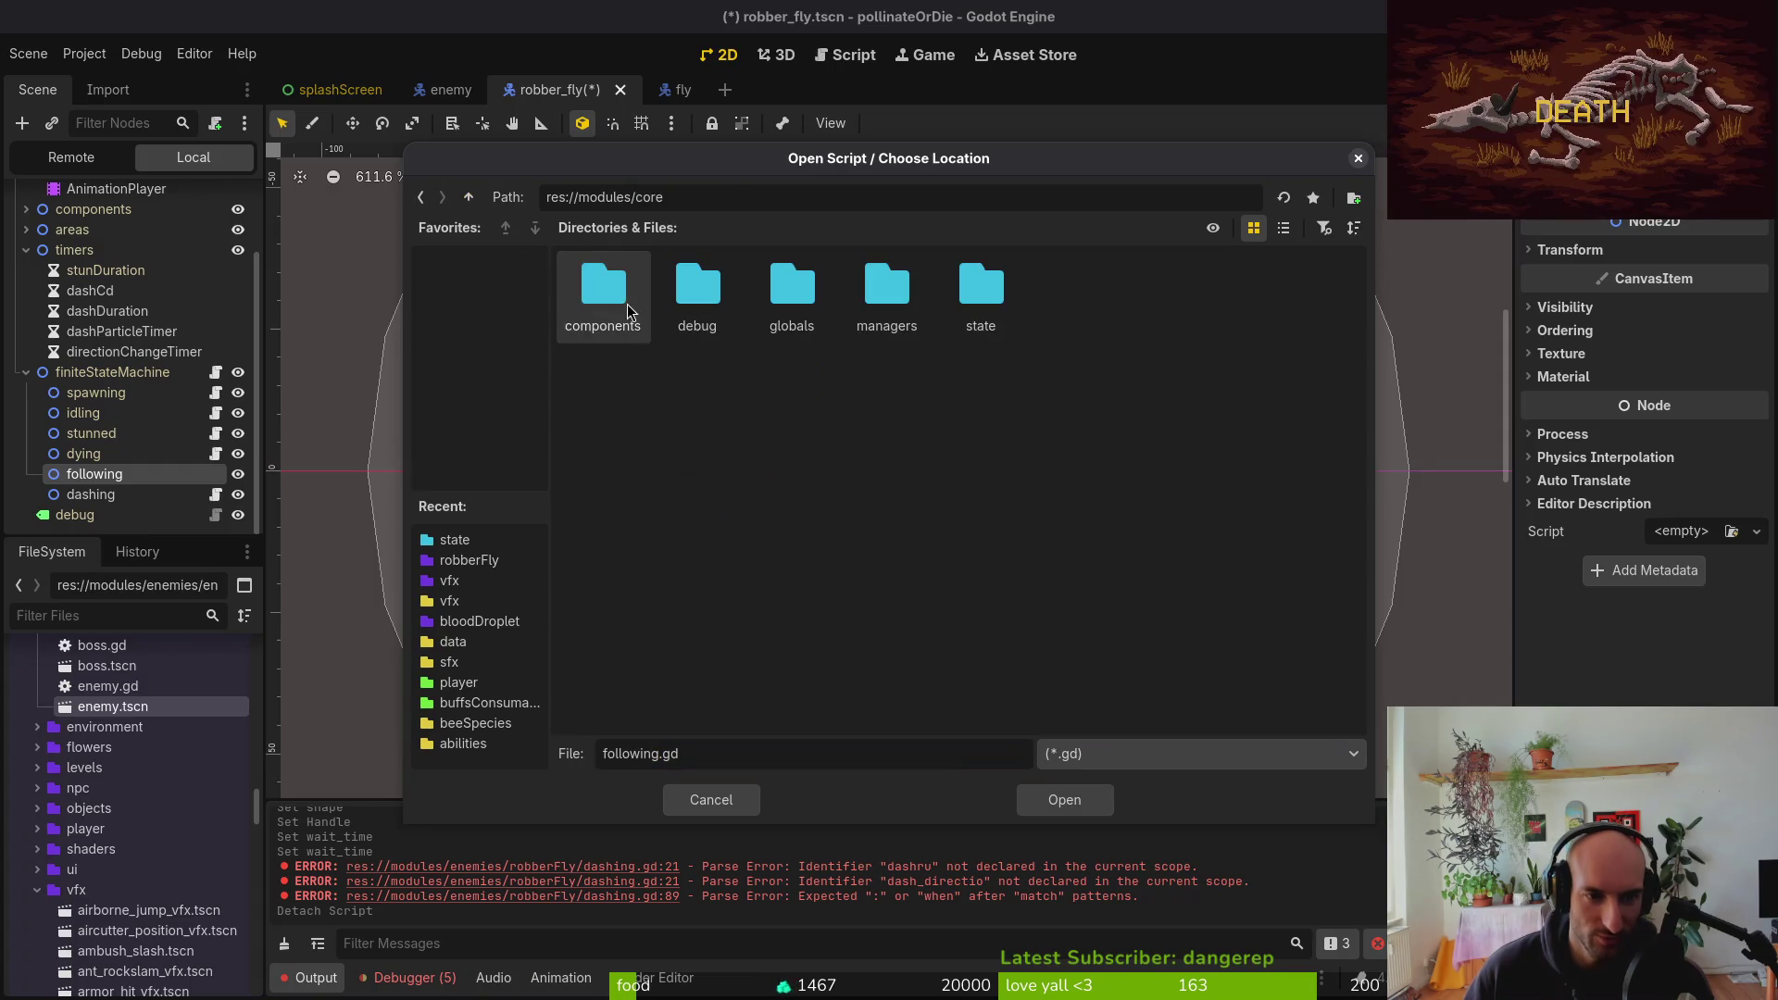
pyautogui.doubleClick(993, 317)
pyautogui.click(824, 344)
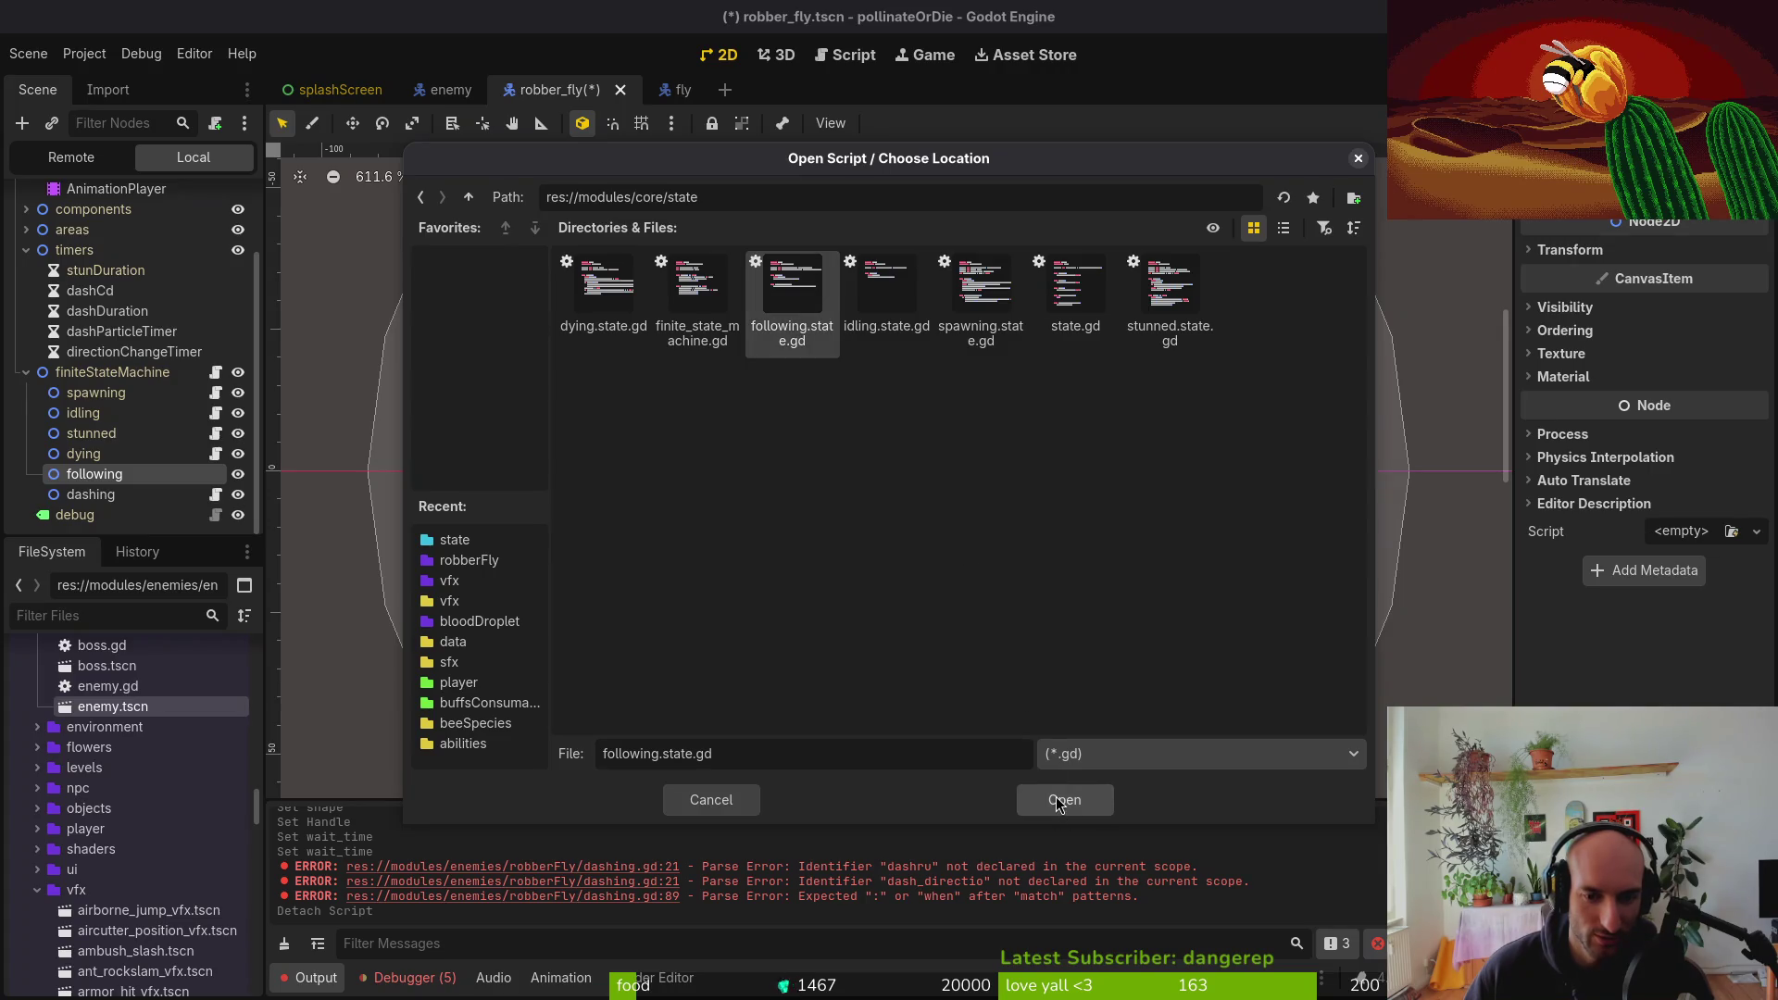
pyautogui.click(1058, 802)
pyautogui.click(989, 647)
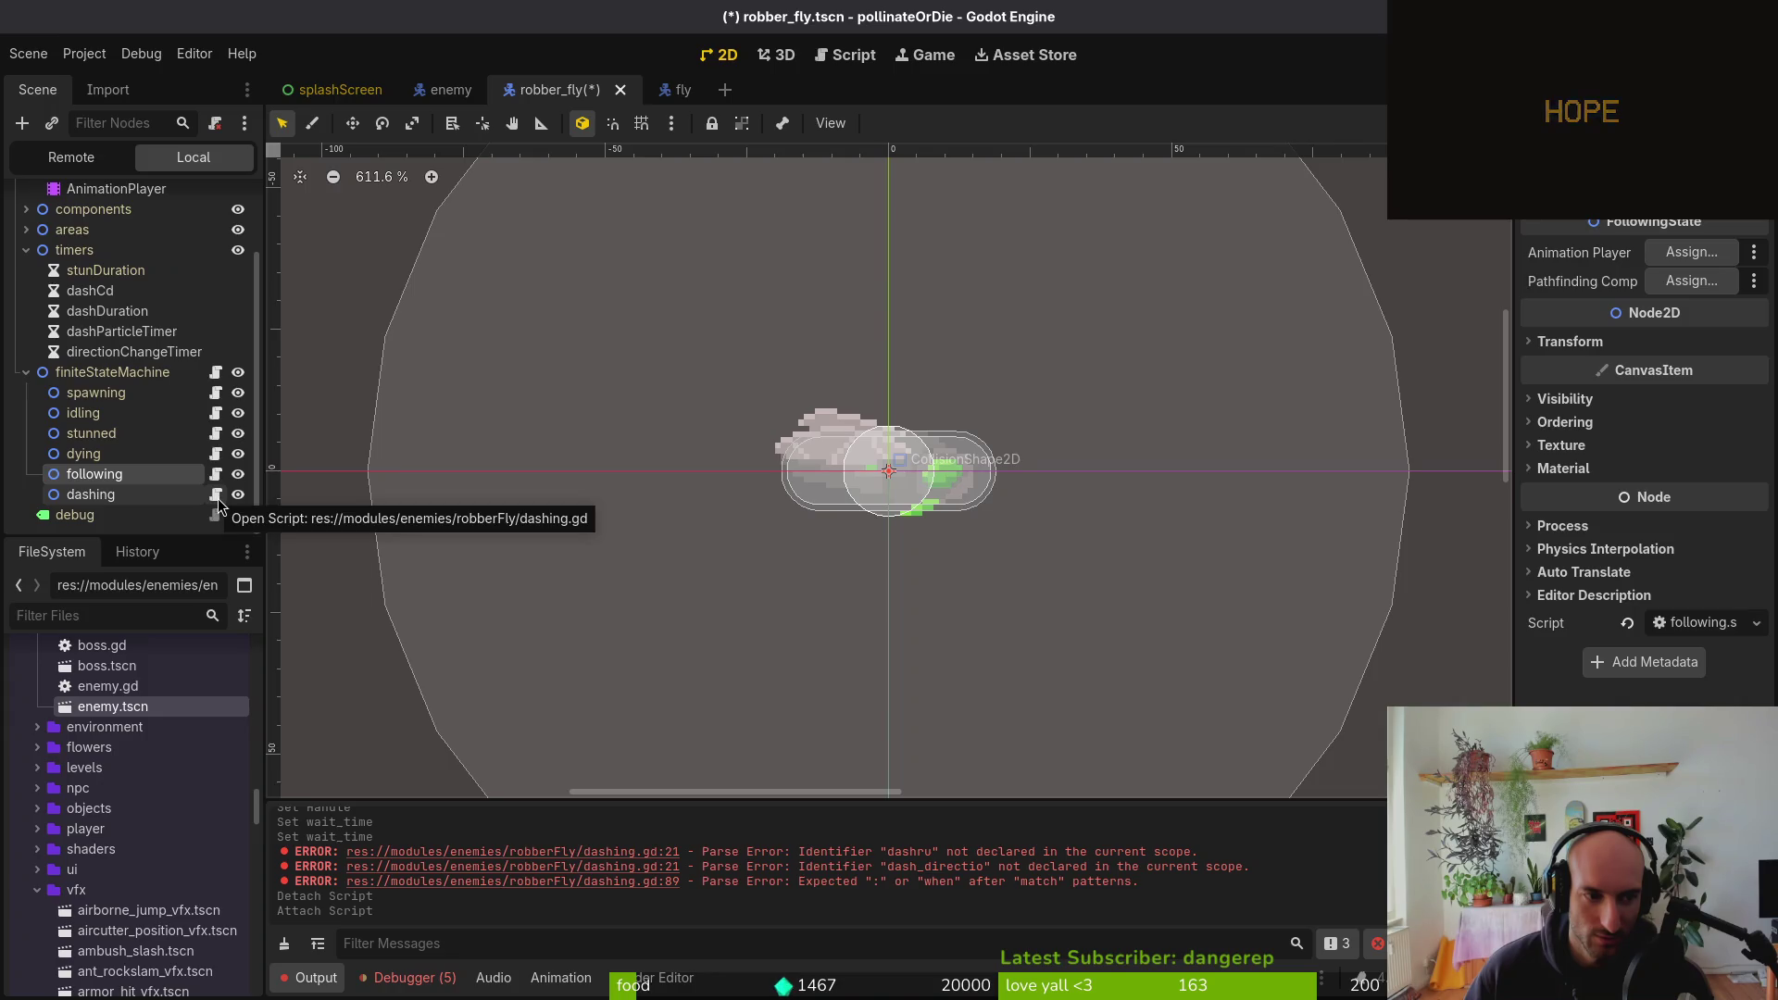
# Assign robberFly to the dashing state's Robber Fly slot and AnimationPlayer to its Animation Player slot
pyautogui.click(111, 496)
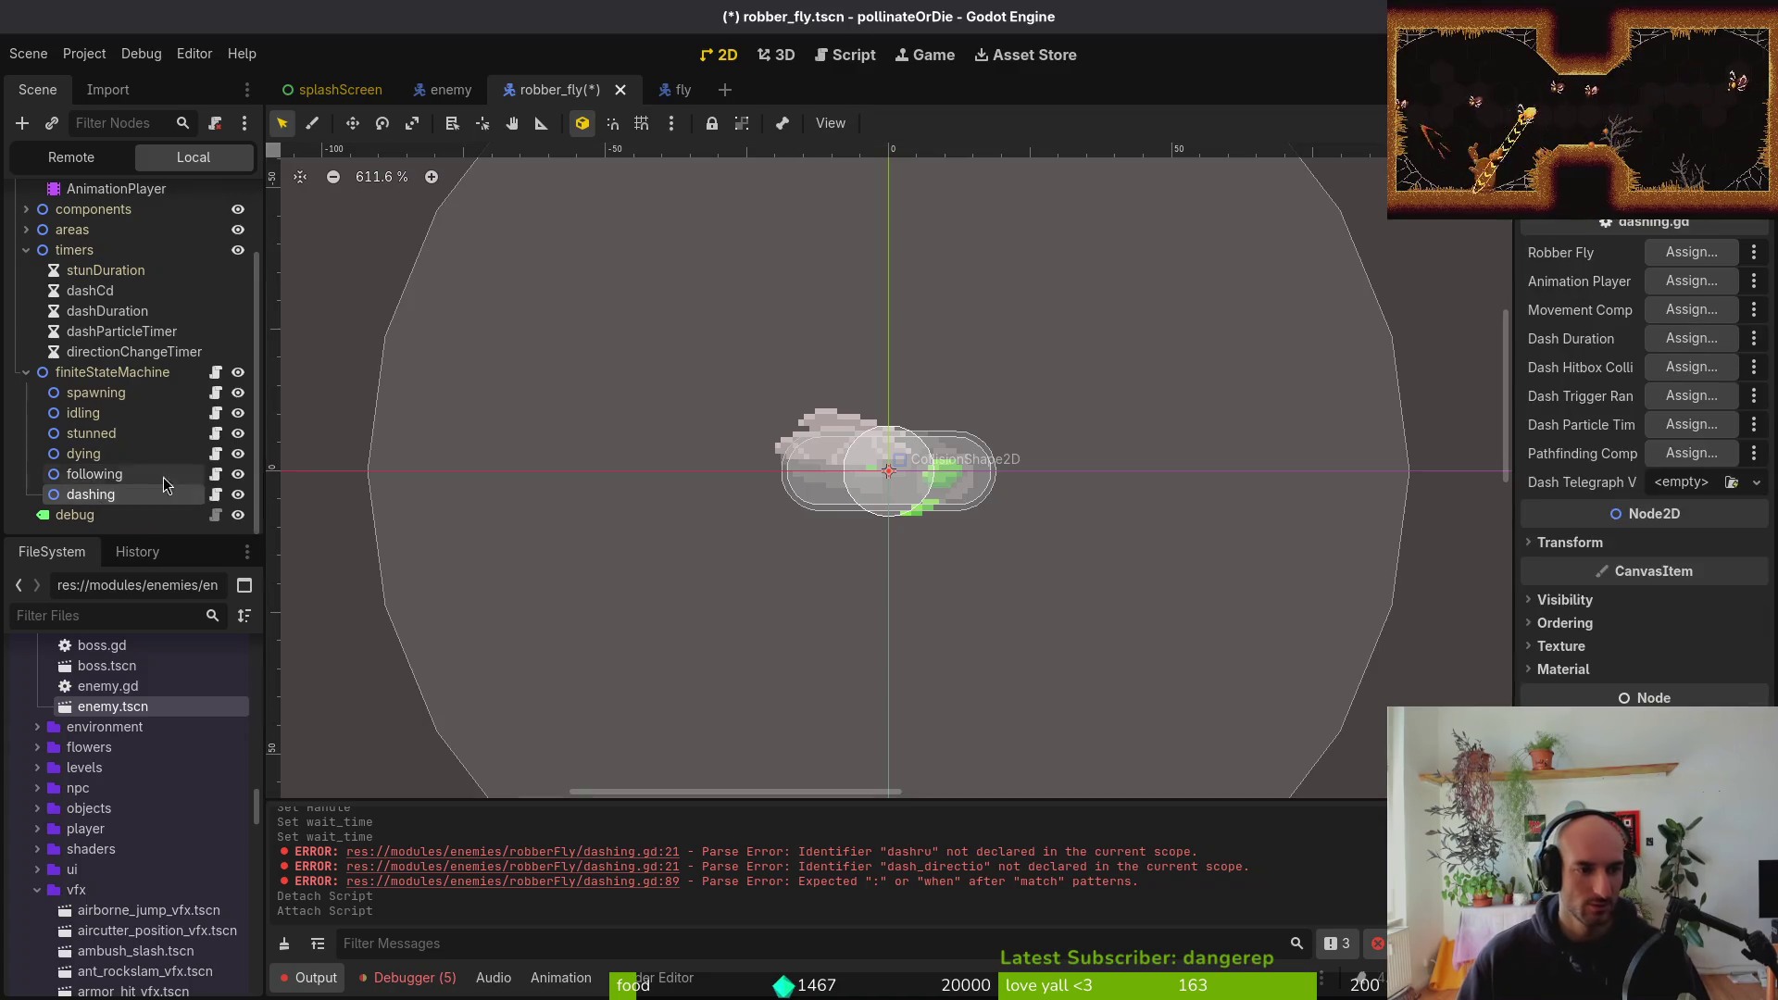
pyautogui.click(1677, 264)
pyautogui.click(796, 264)
pyautogui.click(936, 798)
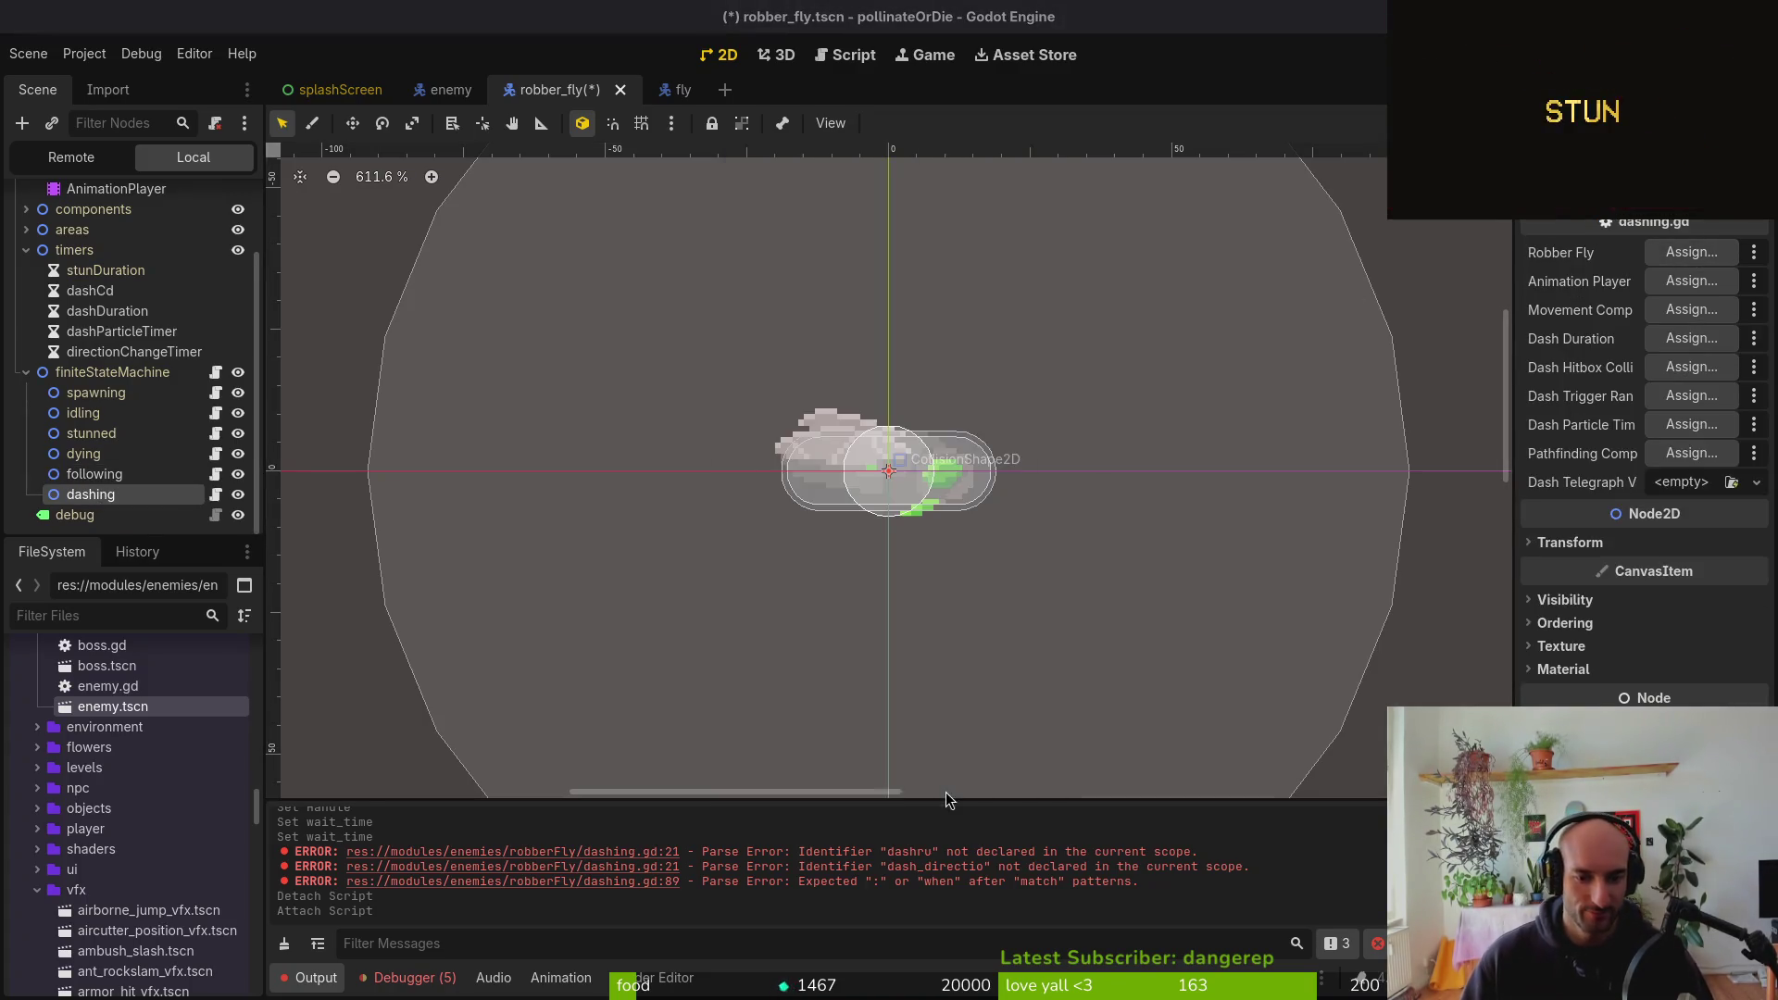
pyautogui.click(1691, 280)
pyautogui.click(889, 348)
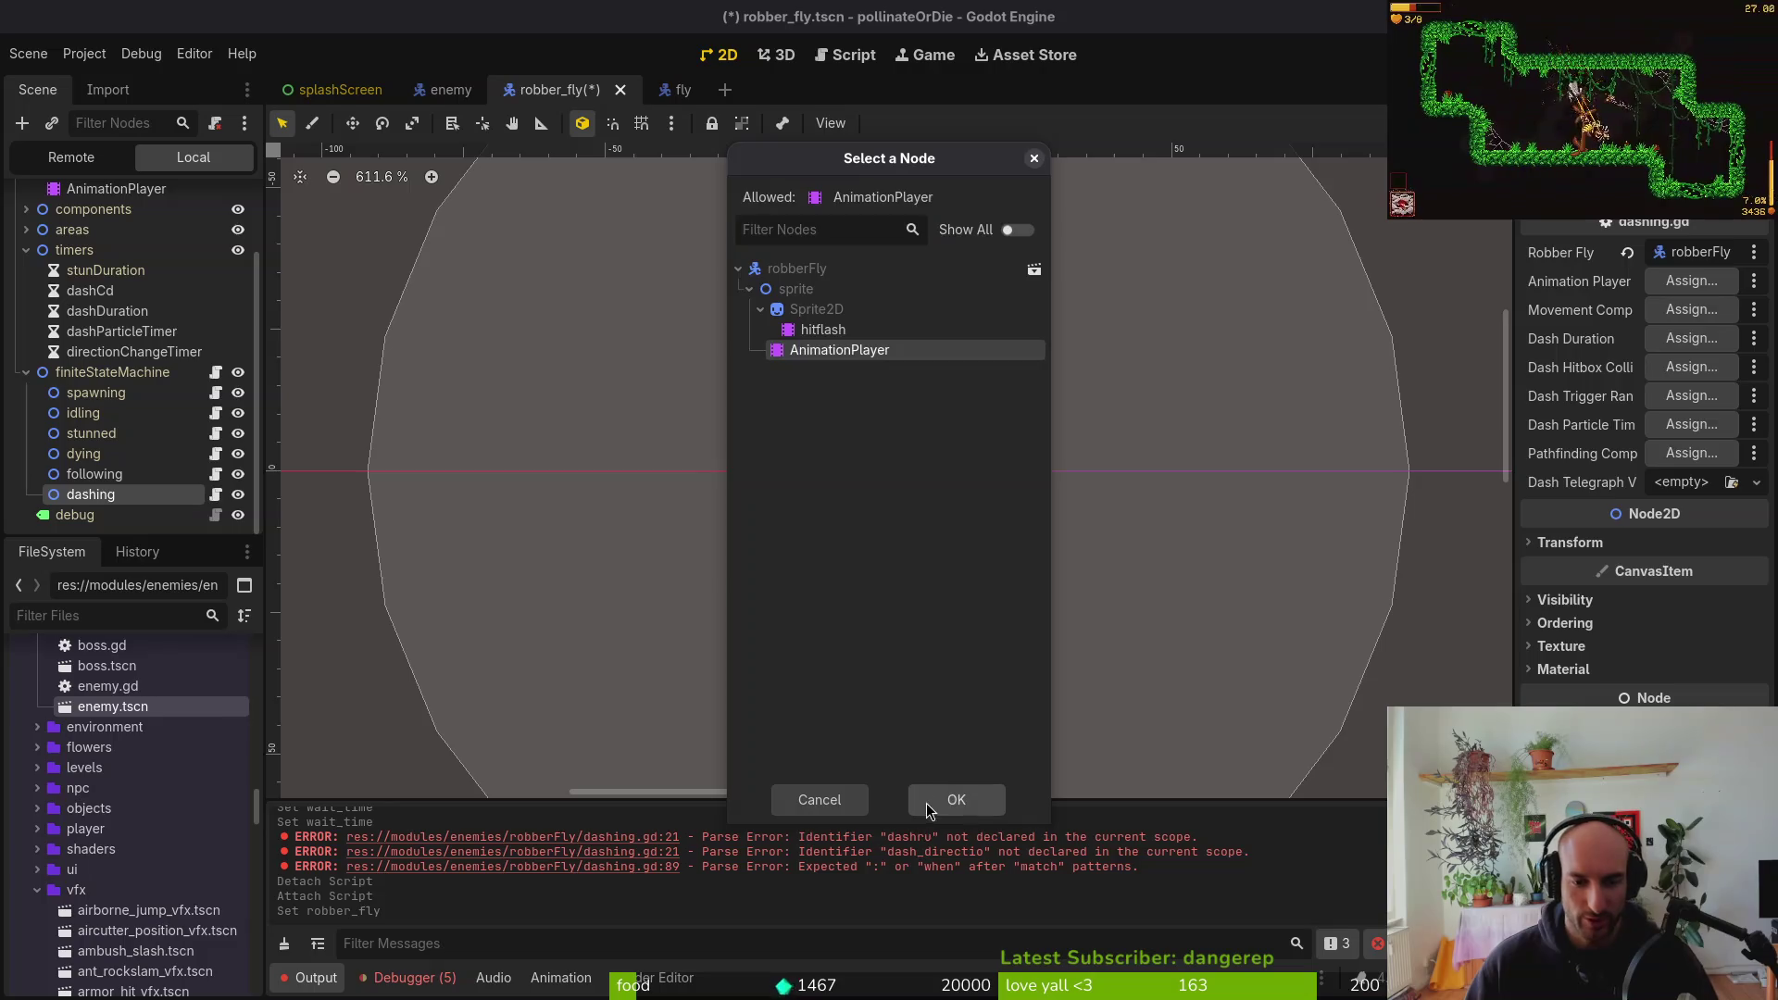
pyautogui.click(931, 800)
pyautogui.click(1658, 310)
pyautogui.press('Escape')
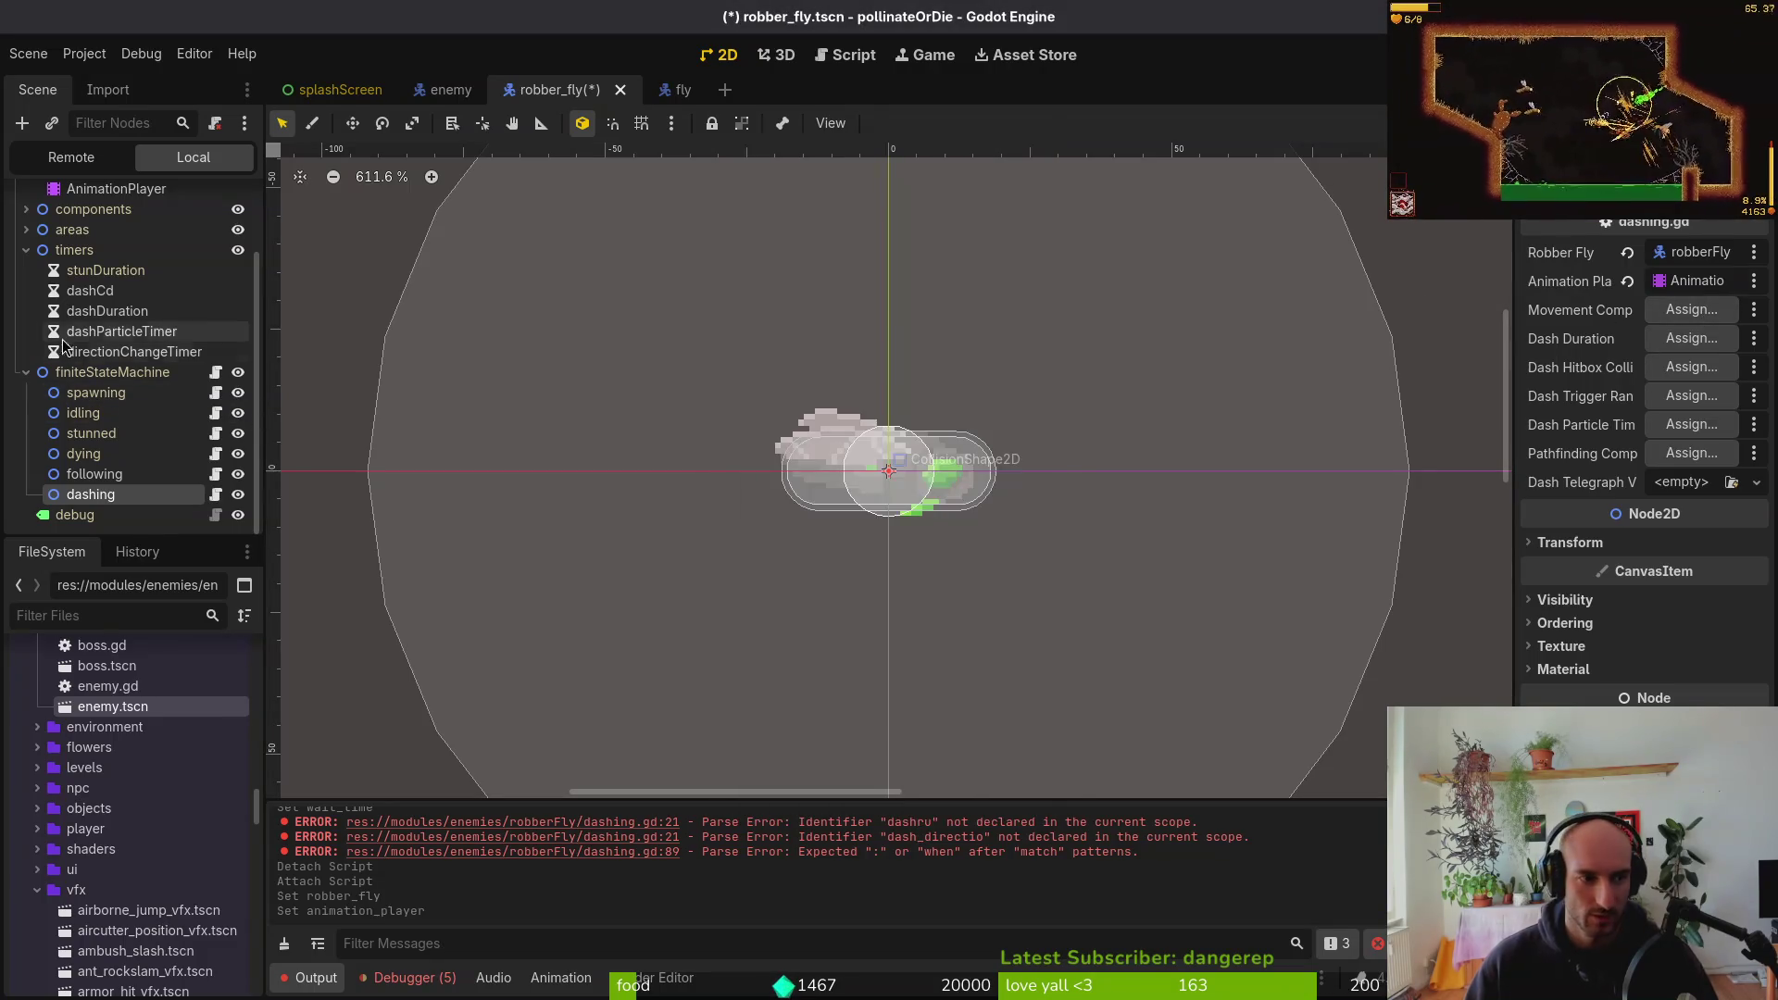
# Collapse timers, expand and select the components group, and open the add-child-node dialog
pyautogui.click(26, 250)
pyautogui.click(26, 300)
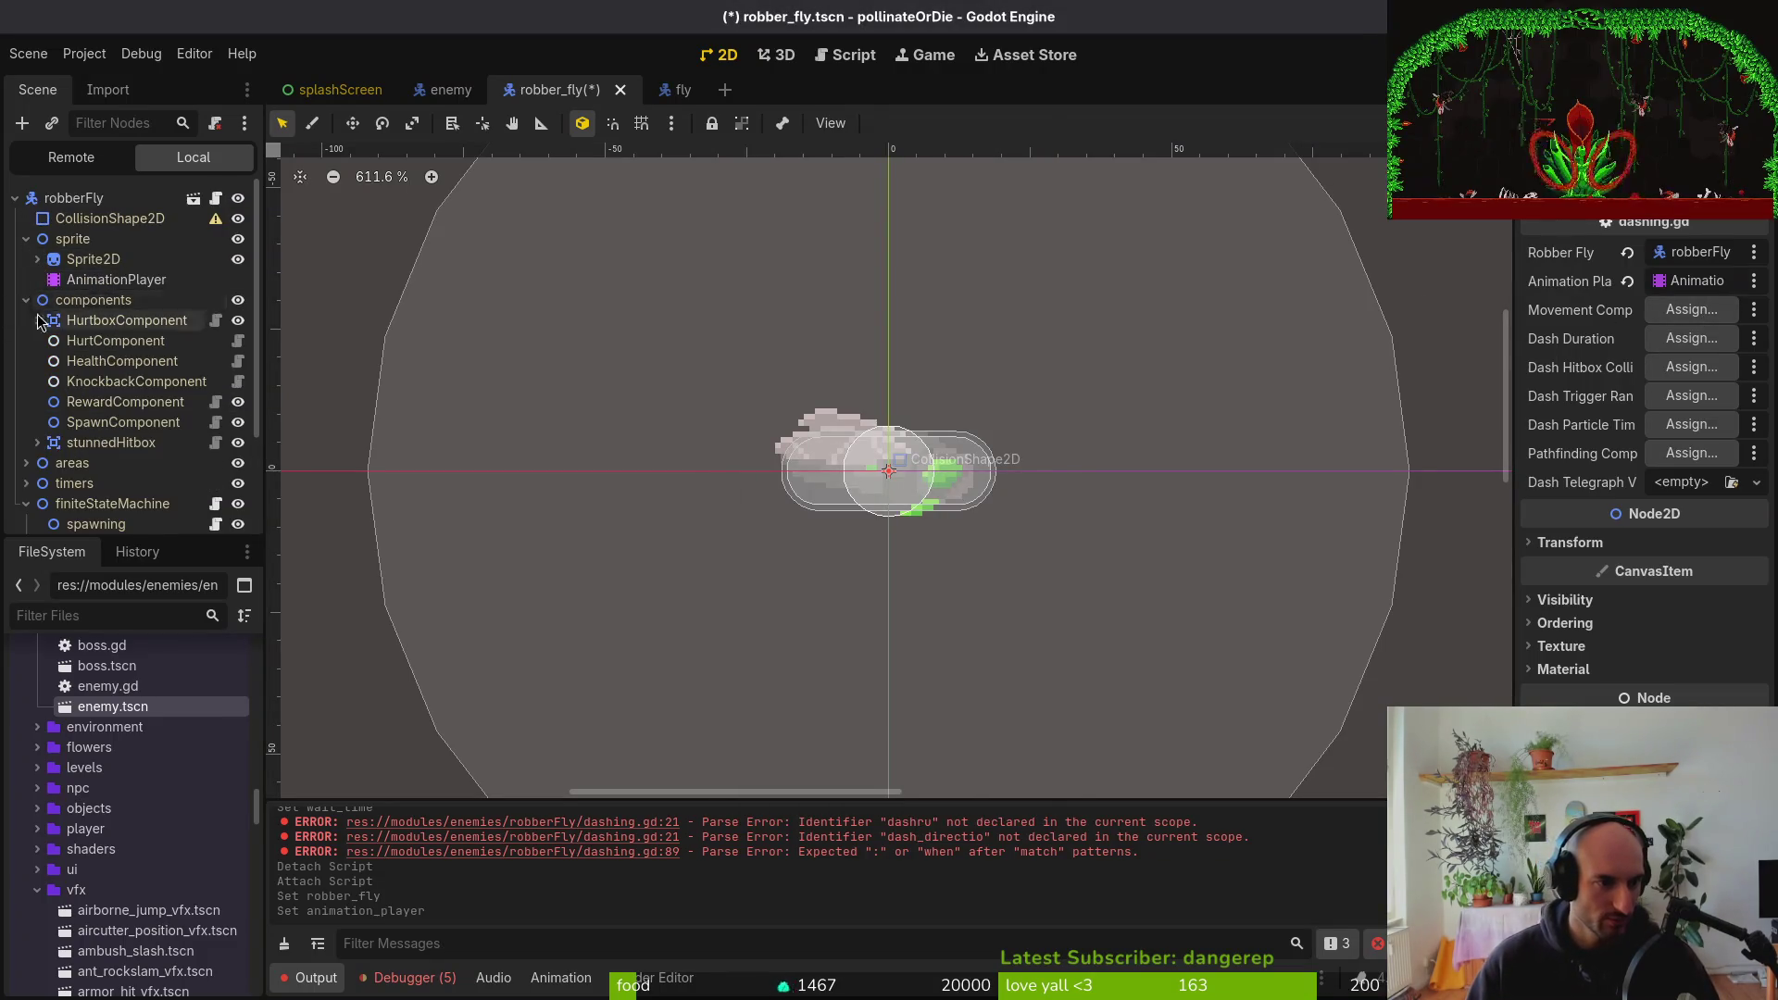
pyautogui.click(66, 300)
pyautogui.hotkey('ctrl', 'a')
# Add a MovementComponent under components with robberFly as its Actor
pyautogui.write('moveco')
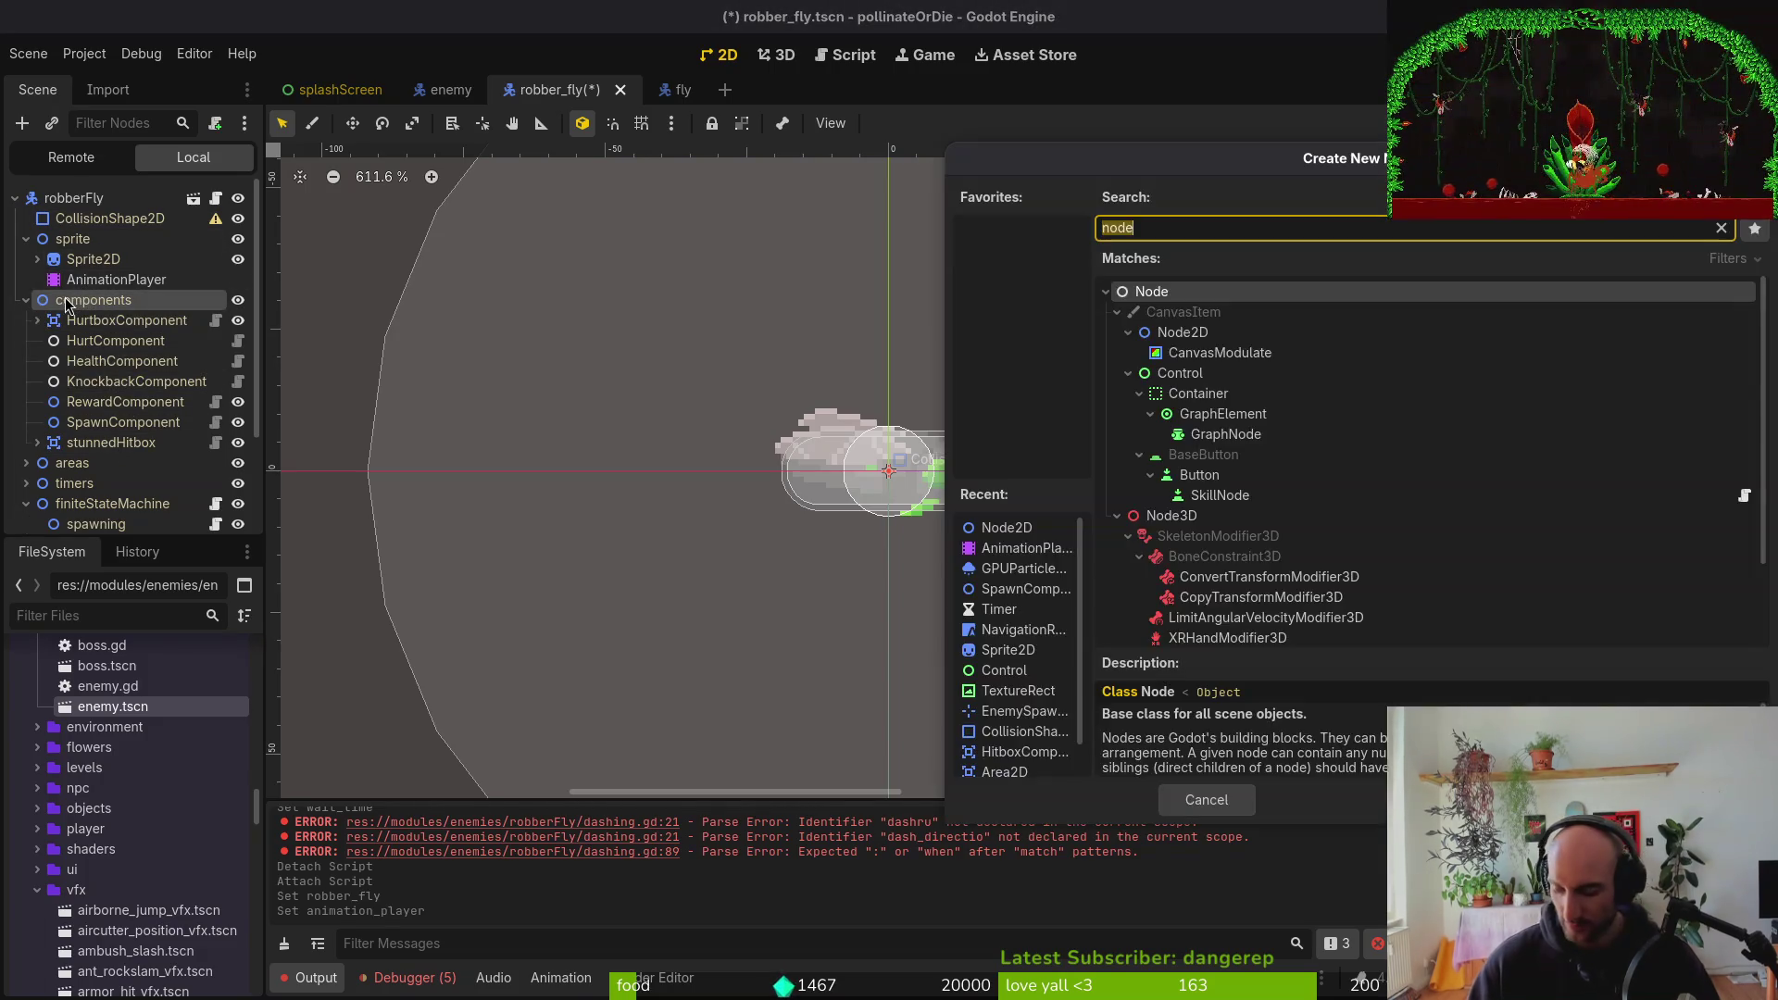
pyautogui.press('Return')
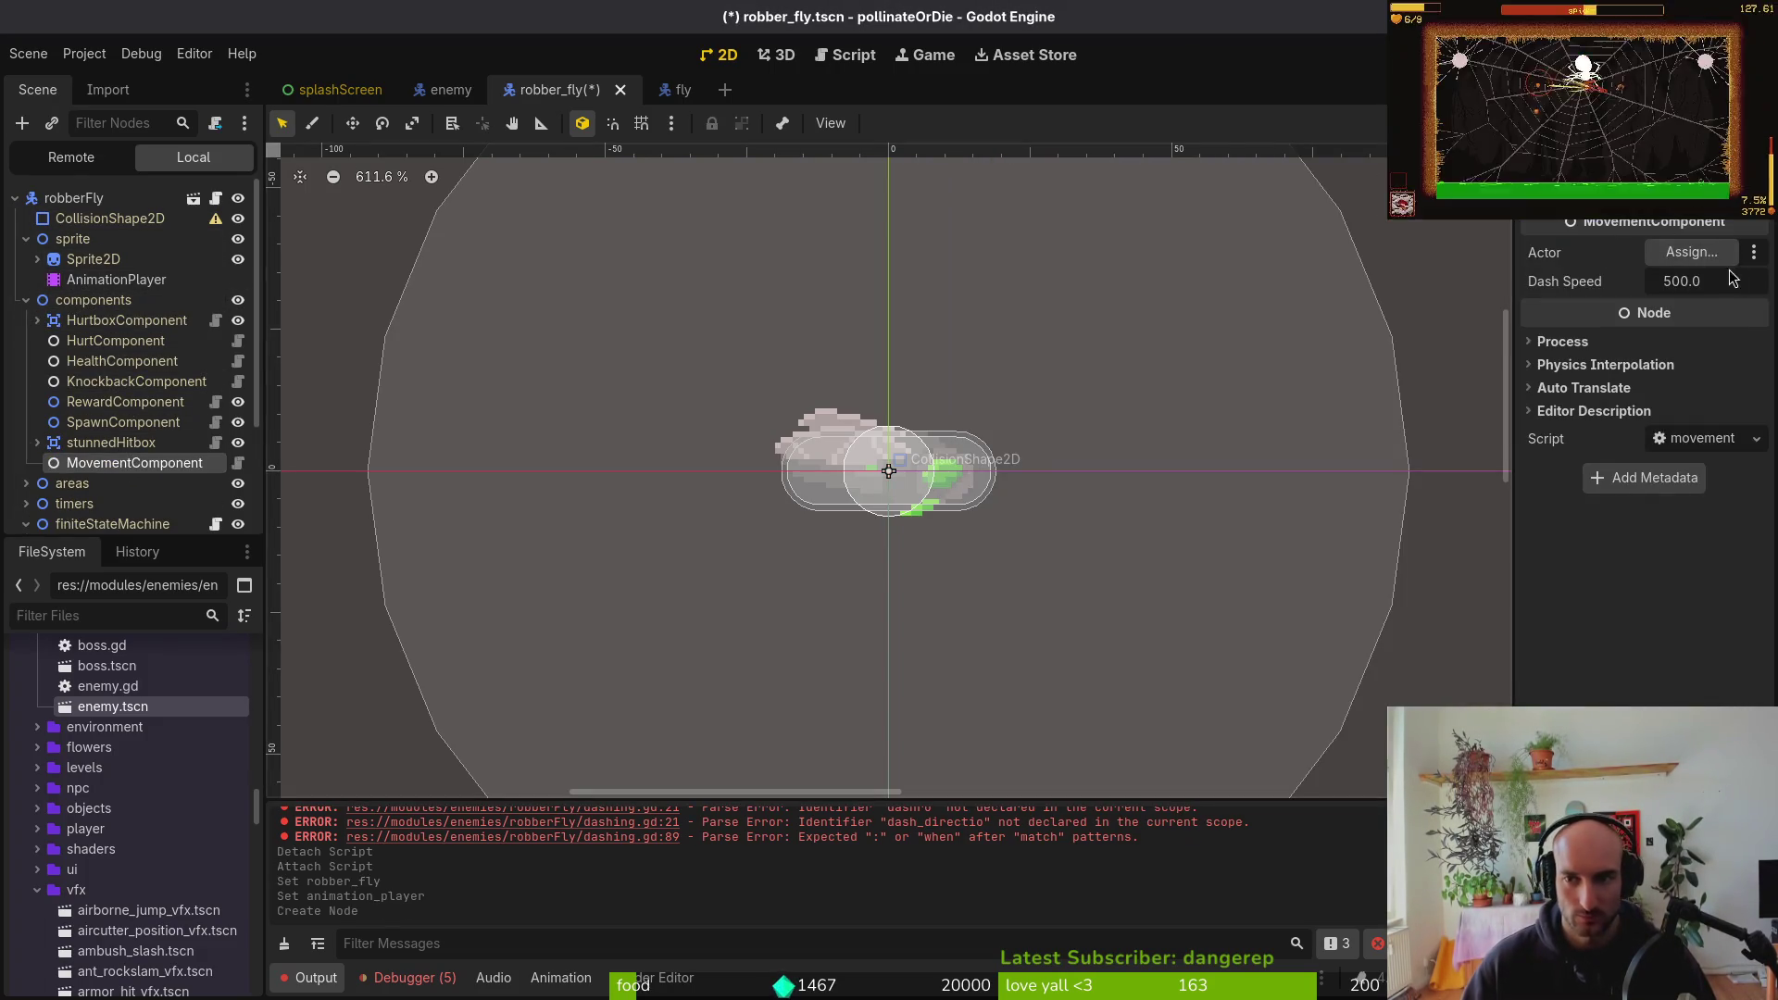
pyautogui.click(1693, 252)
pyautogui.click(797, 268)
pyautogui.click(956, 800)
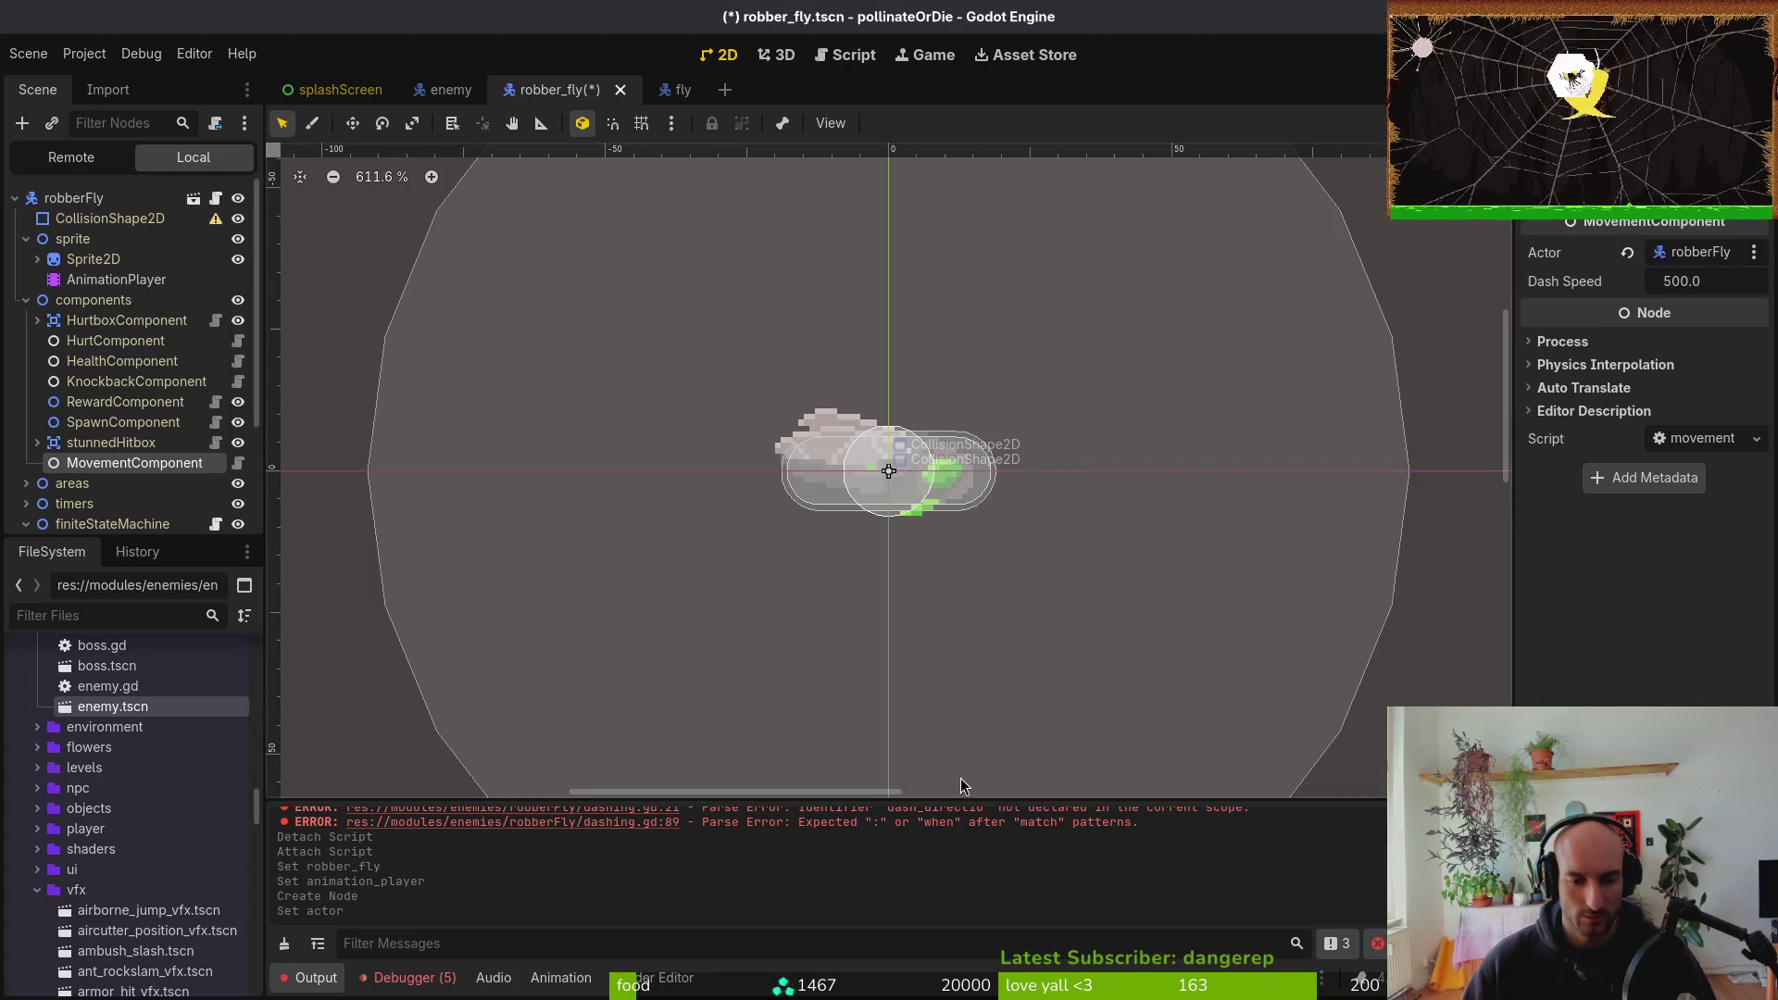
# Check the fly's MovementComponent settings, then set this component's Dash Speed to 600
pyautogui.click(1723, 282)
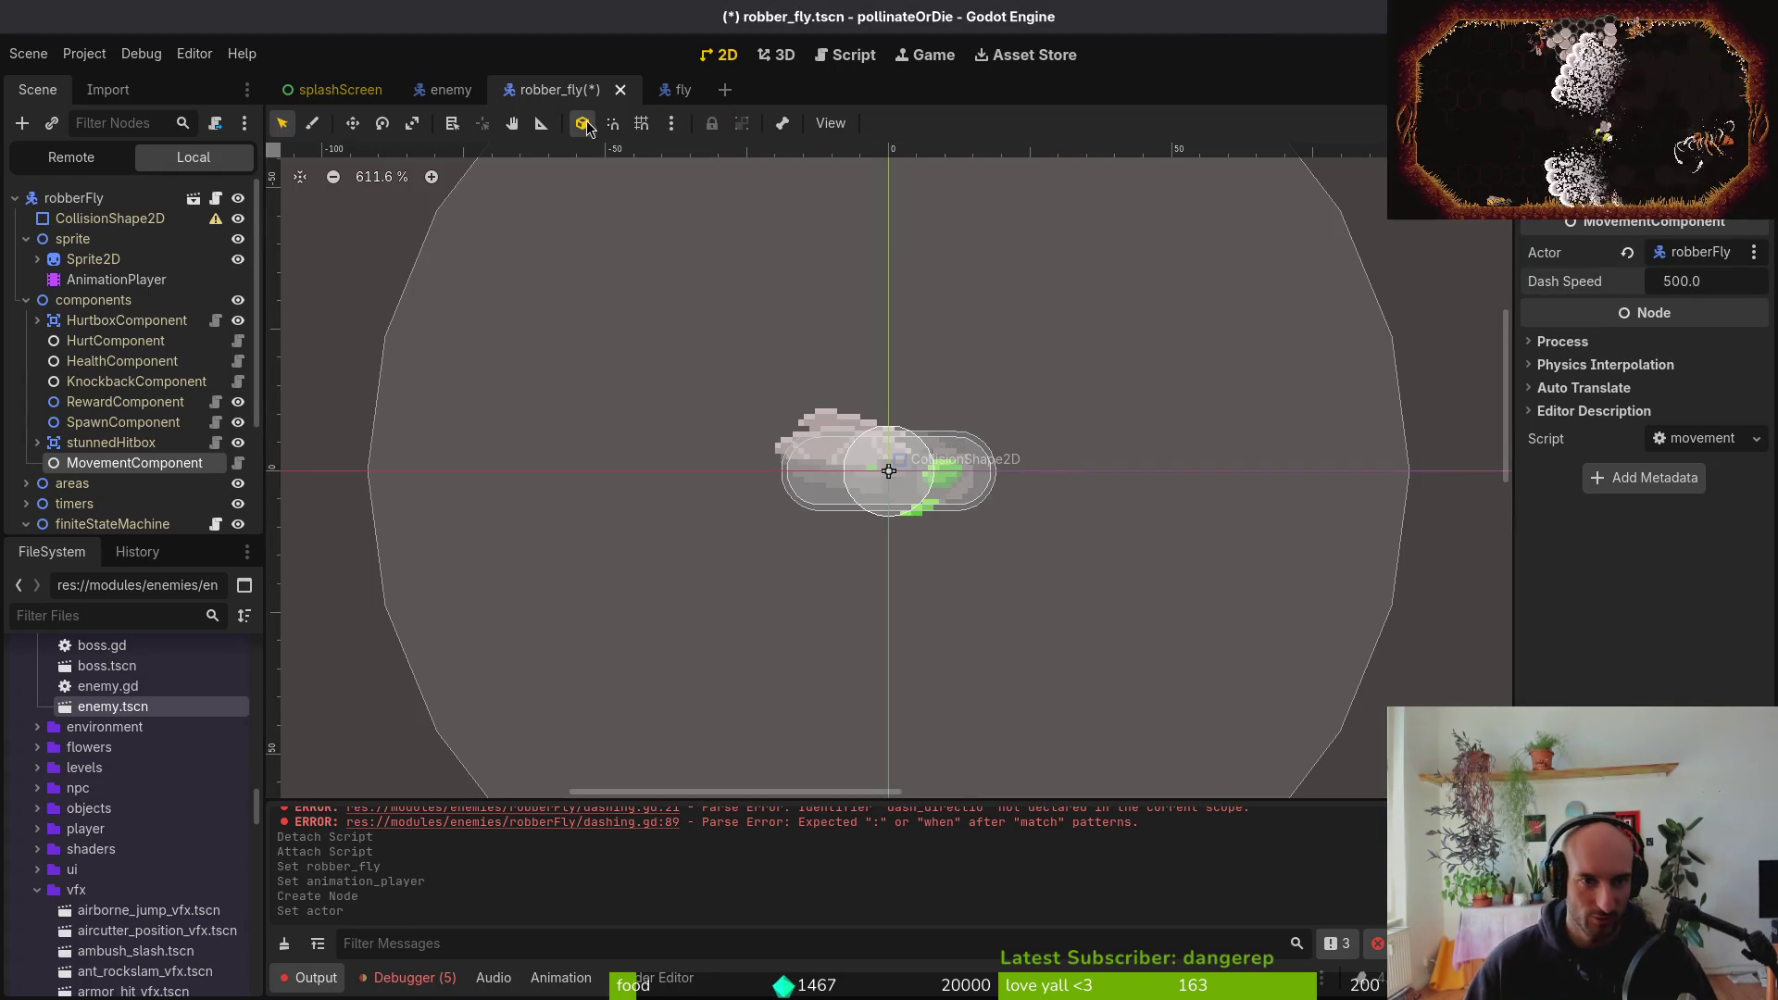
pyautogui.click(676, 90)
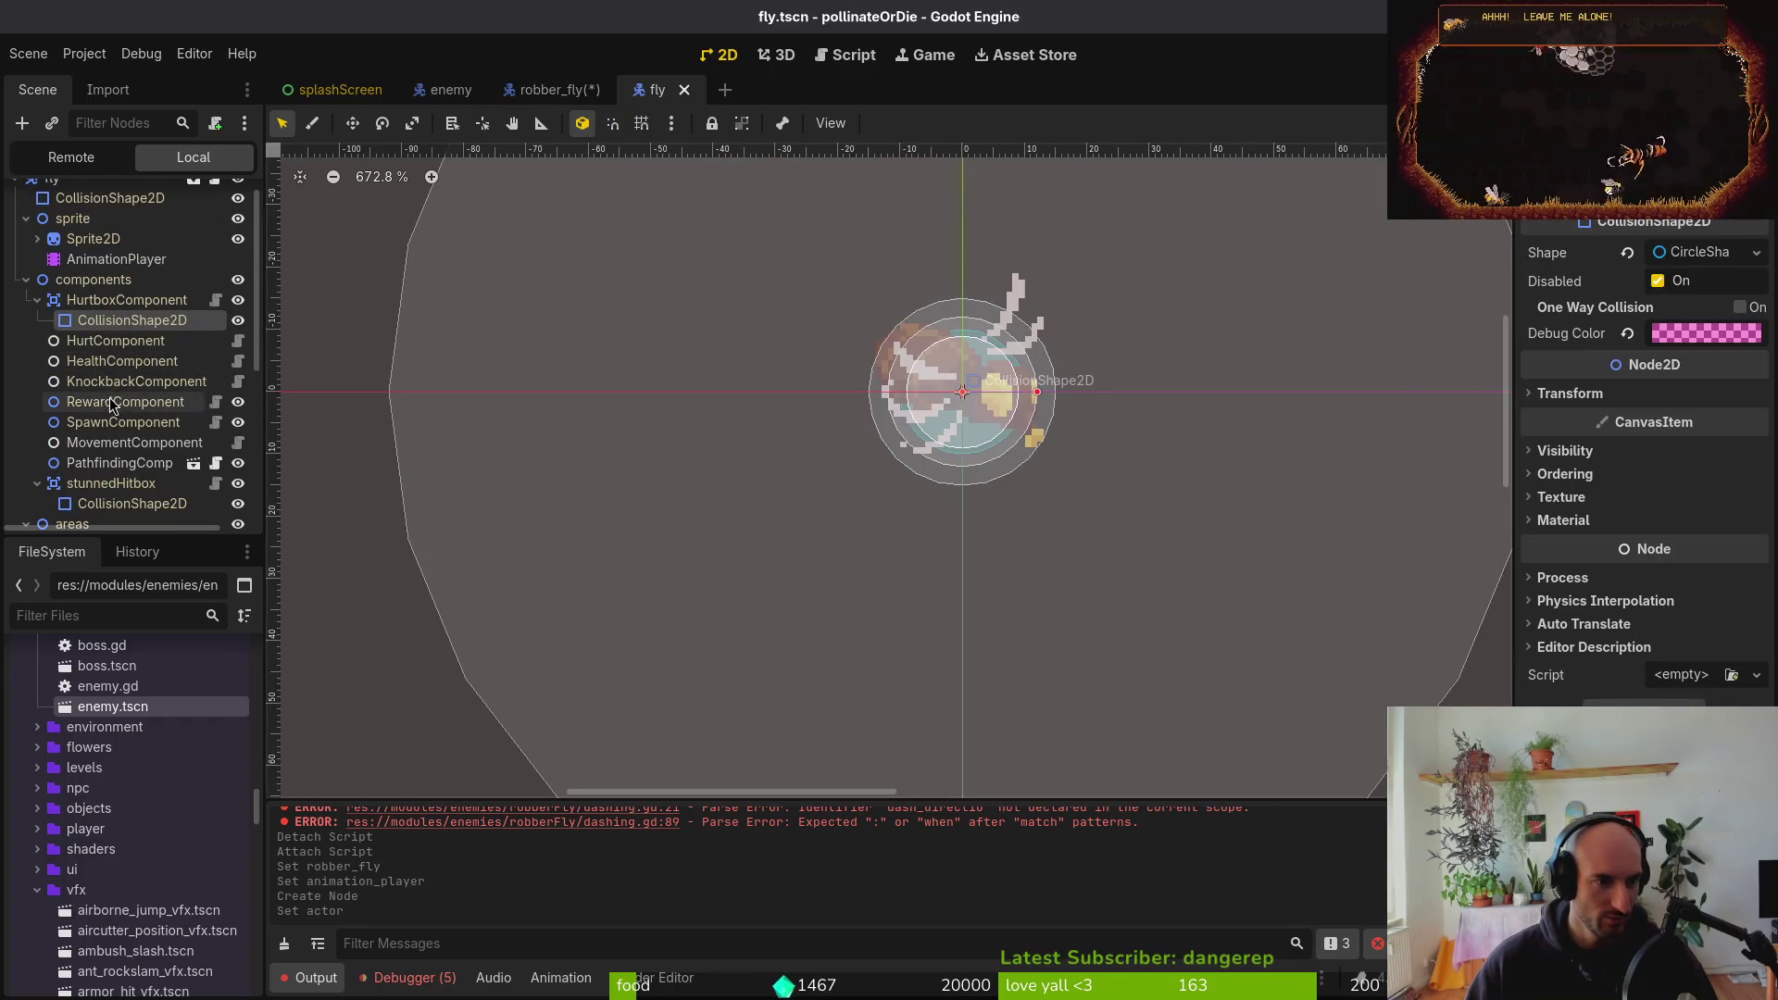
pyautogui.click(121, 443)
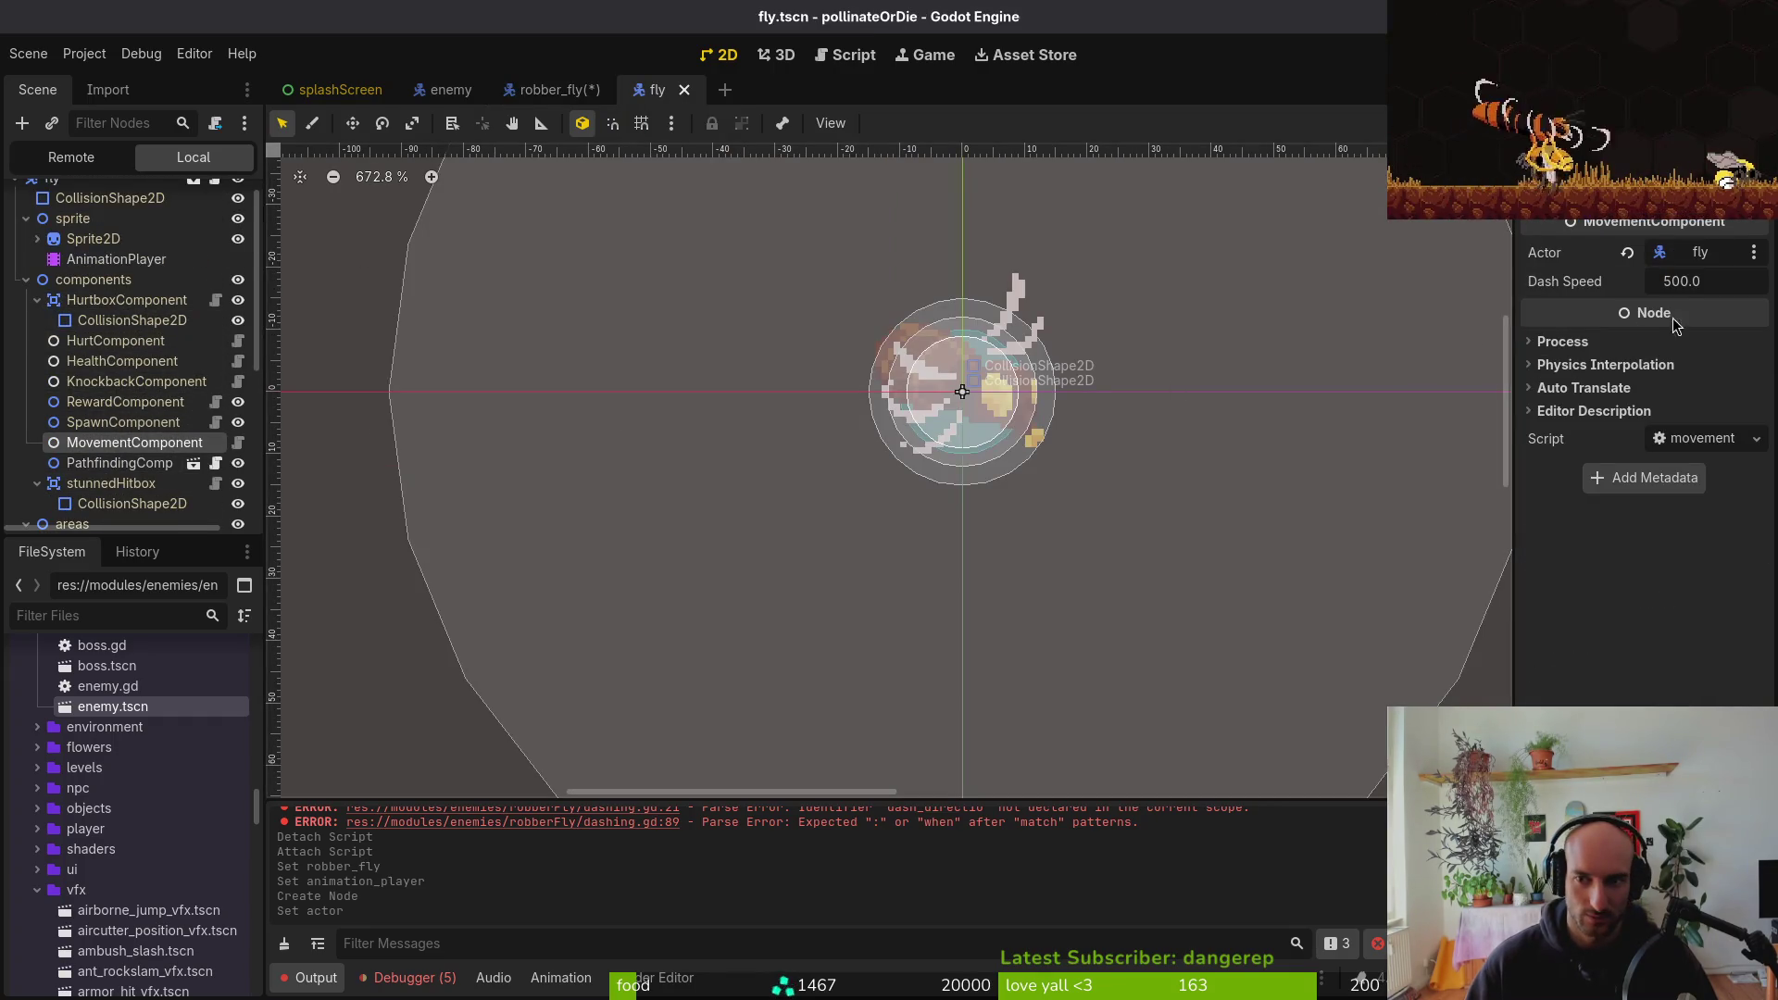
pyautogui.click(572, 93)
pyautogui.click(1739, 283)
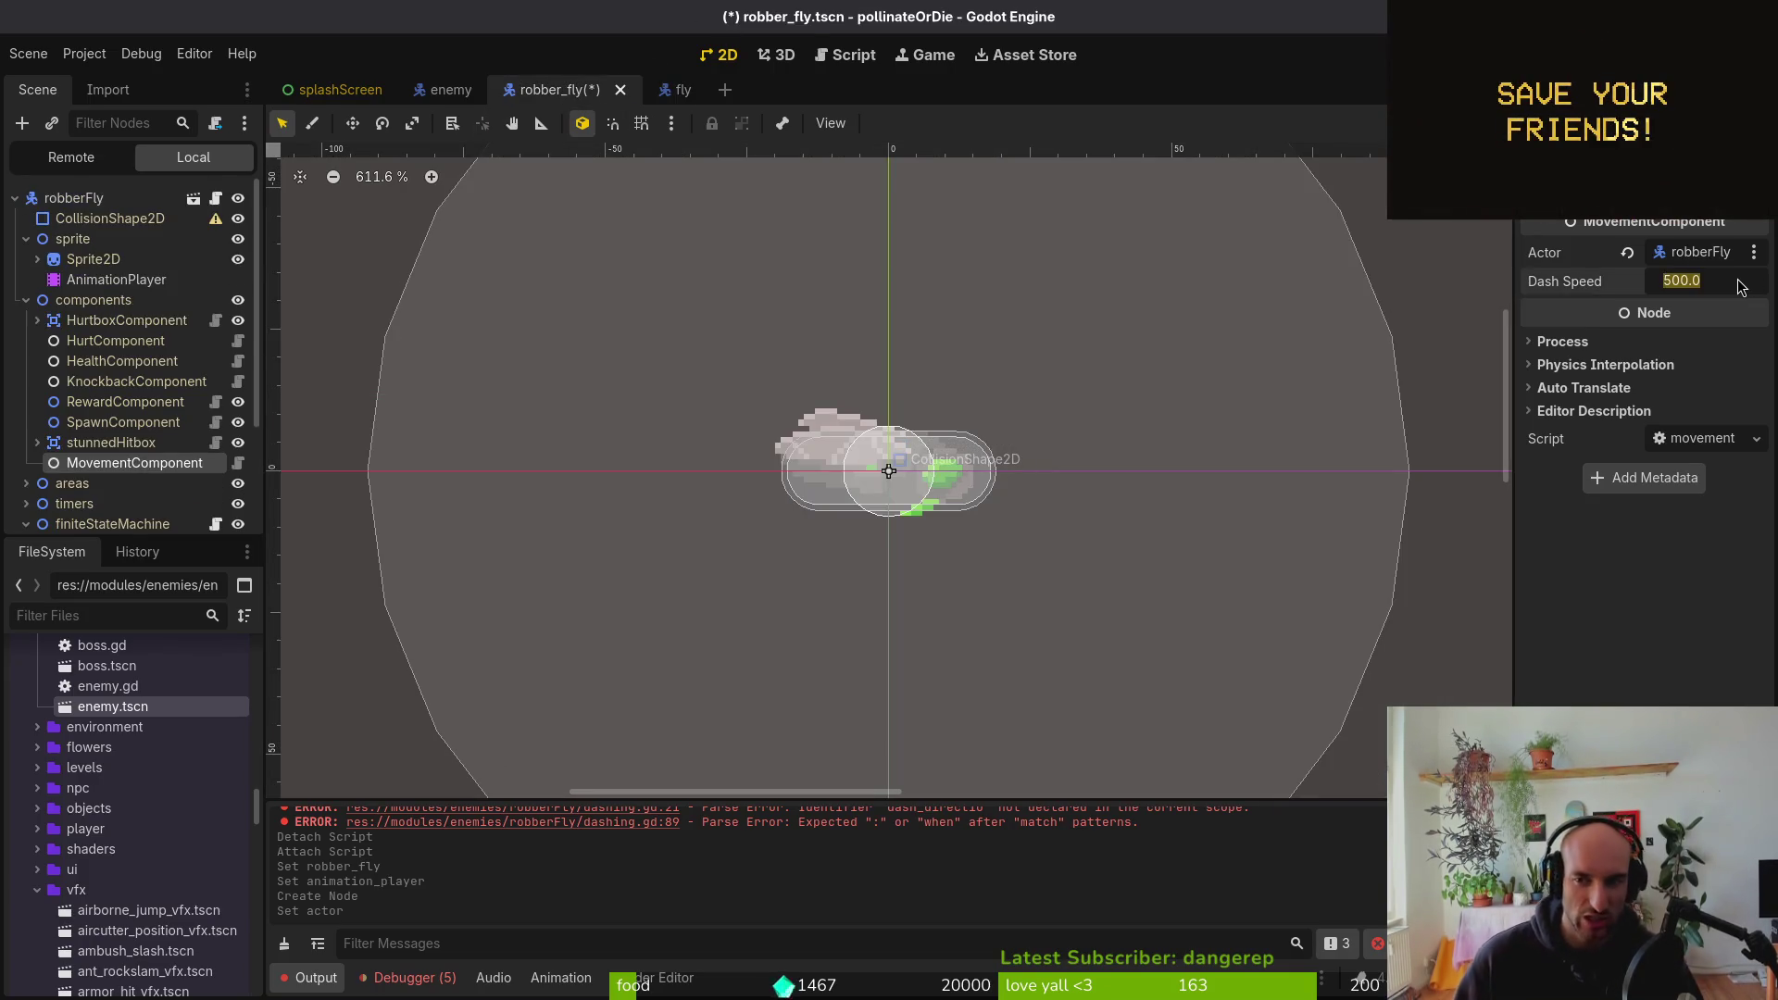
pyautogui.write('600')
pyautogui.press('Return')
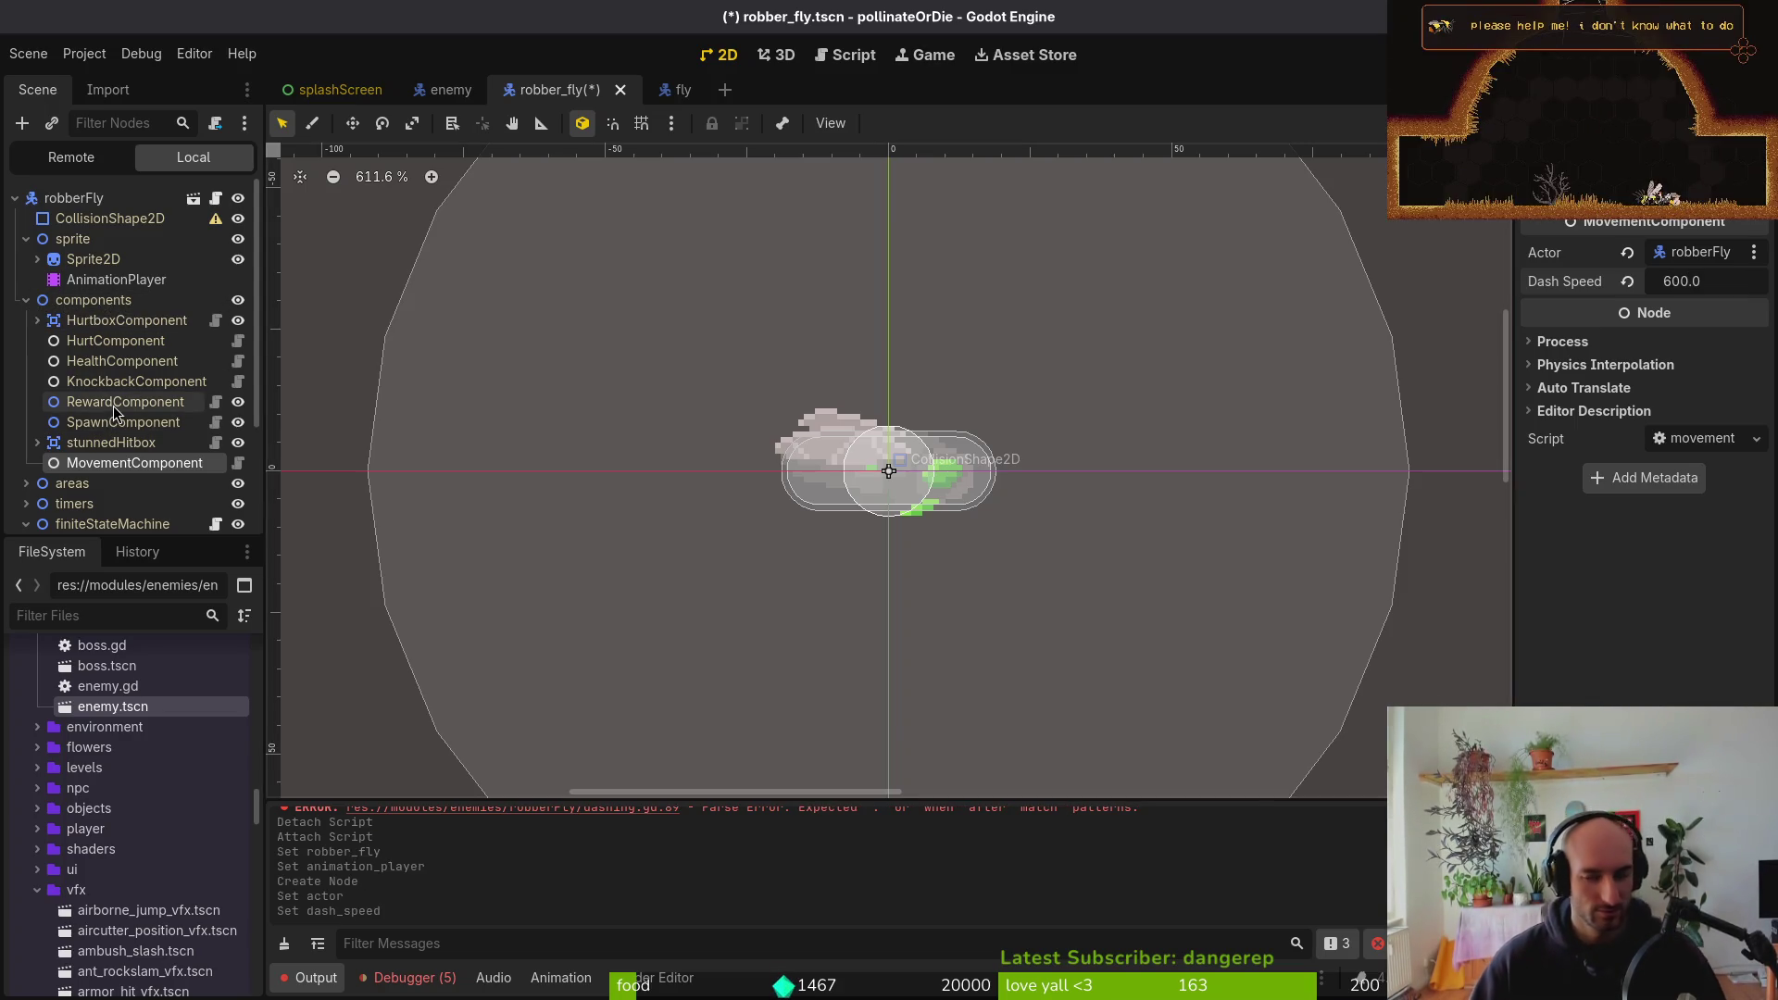
pyautogui.scroll(-1, 116, 436)
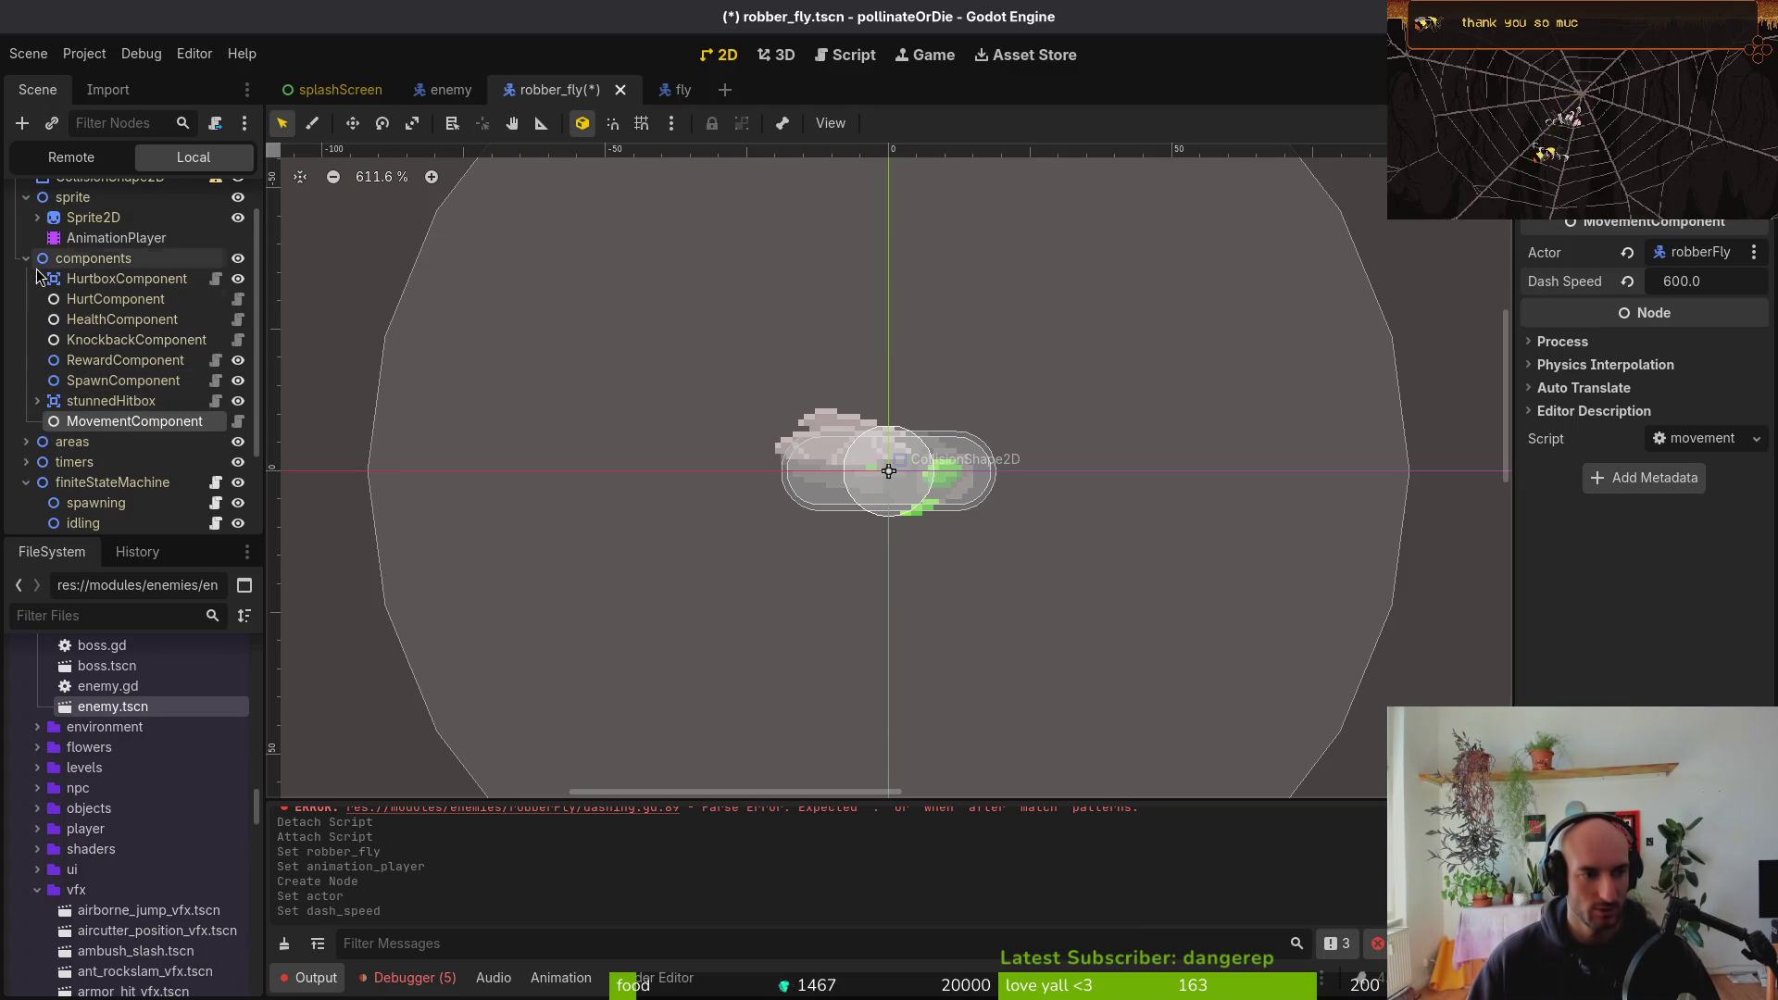
pyautogui.scroll(-1, 87, 422)
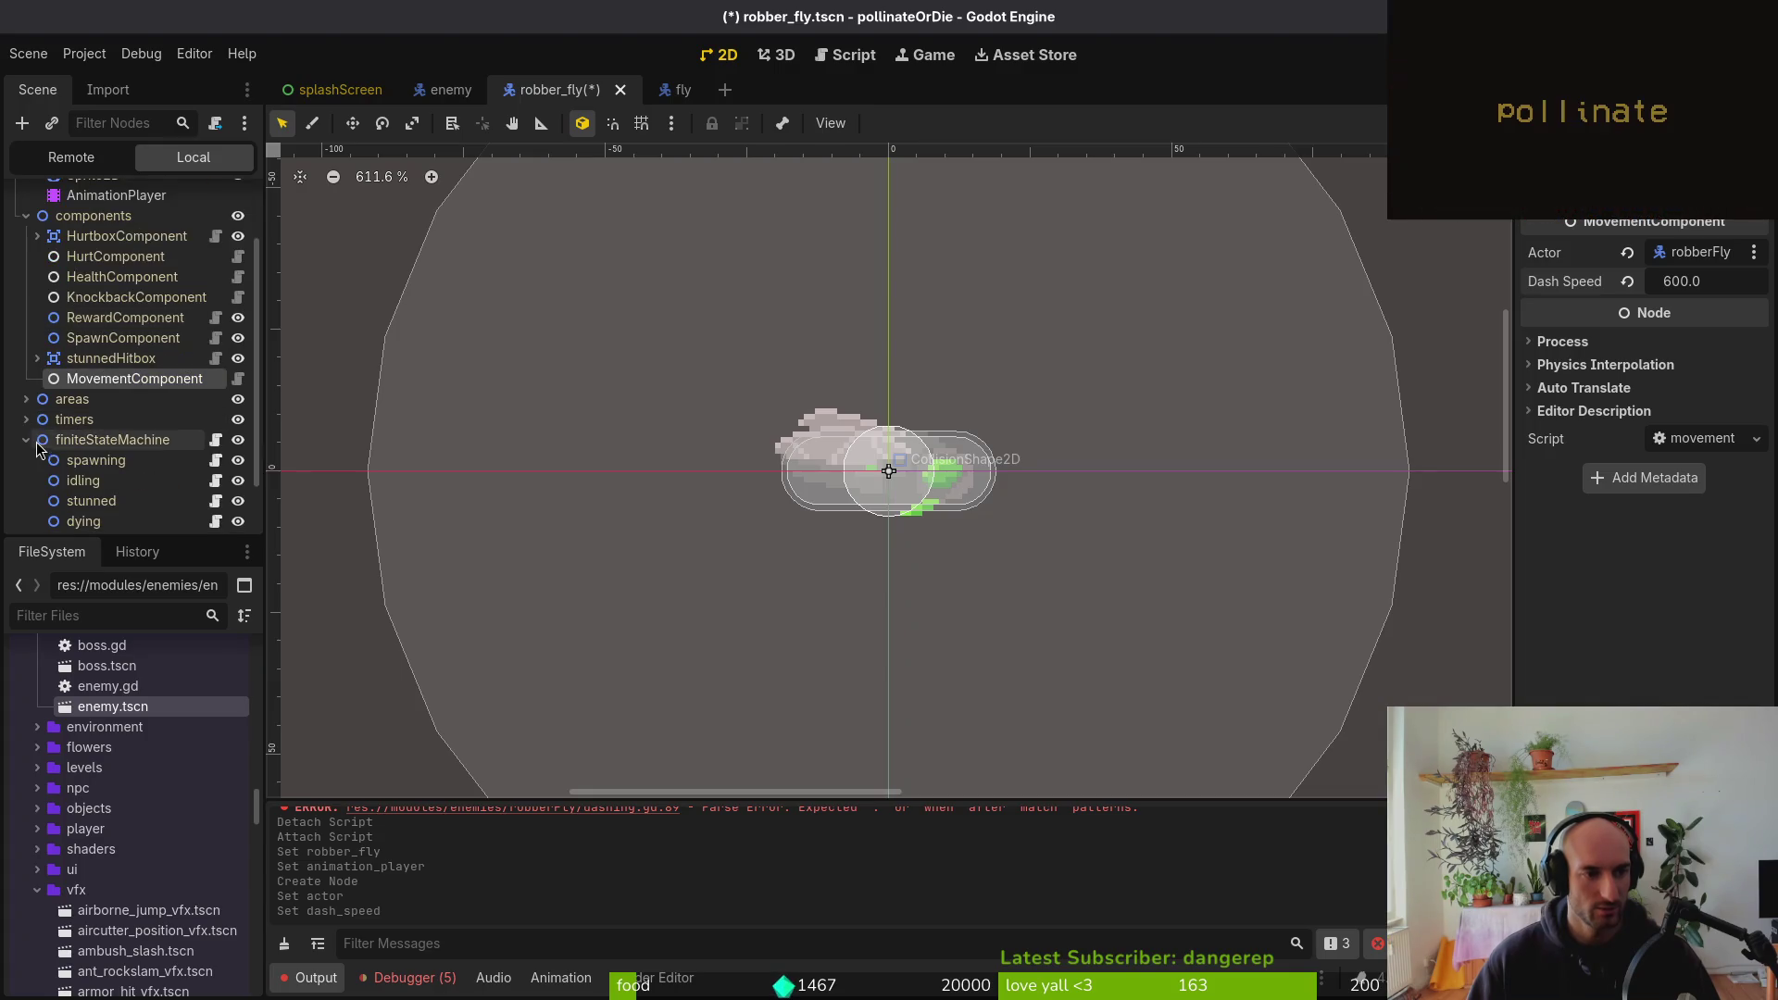
pyautogui.scroll(-2, 88, 451)
pyautogui.click(91, 494)
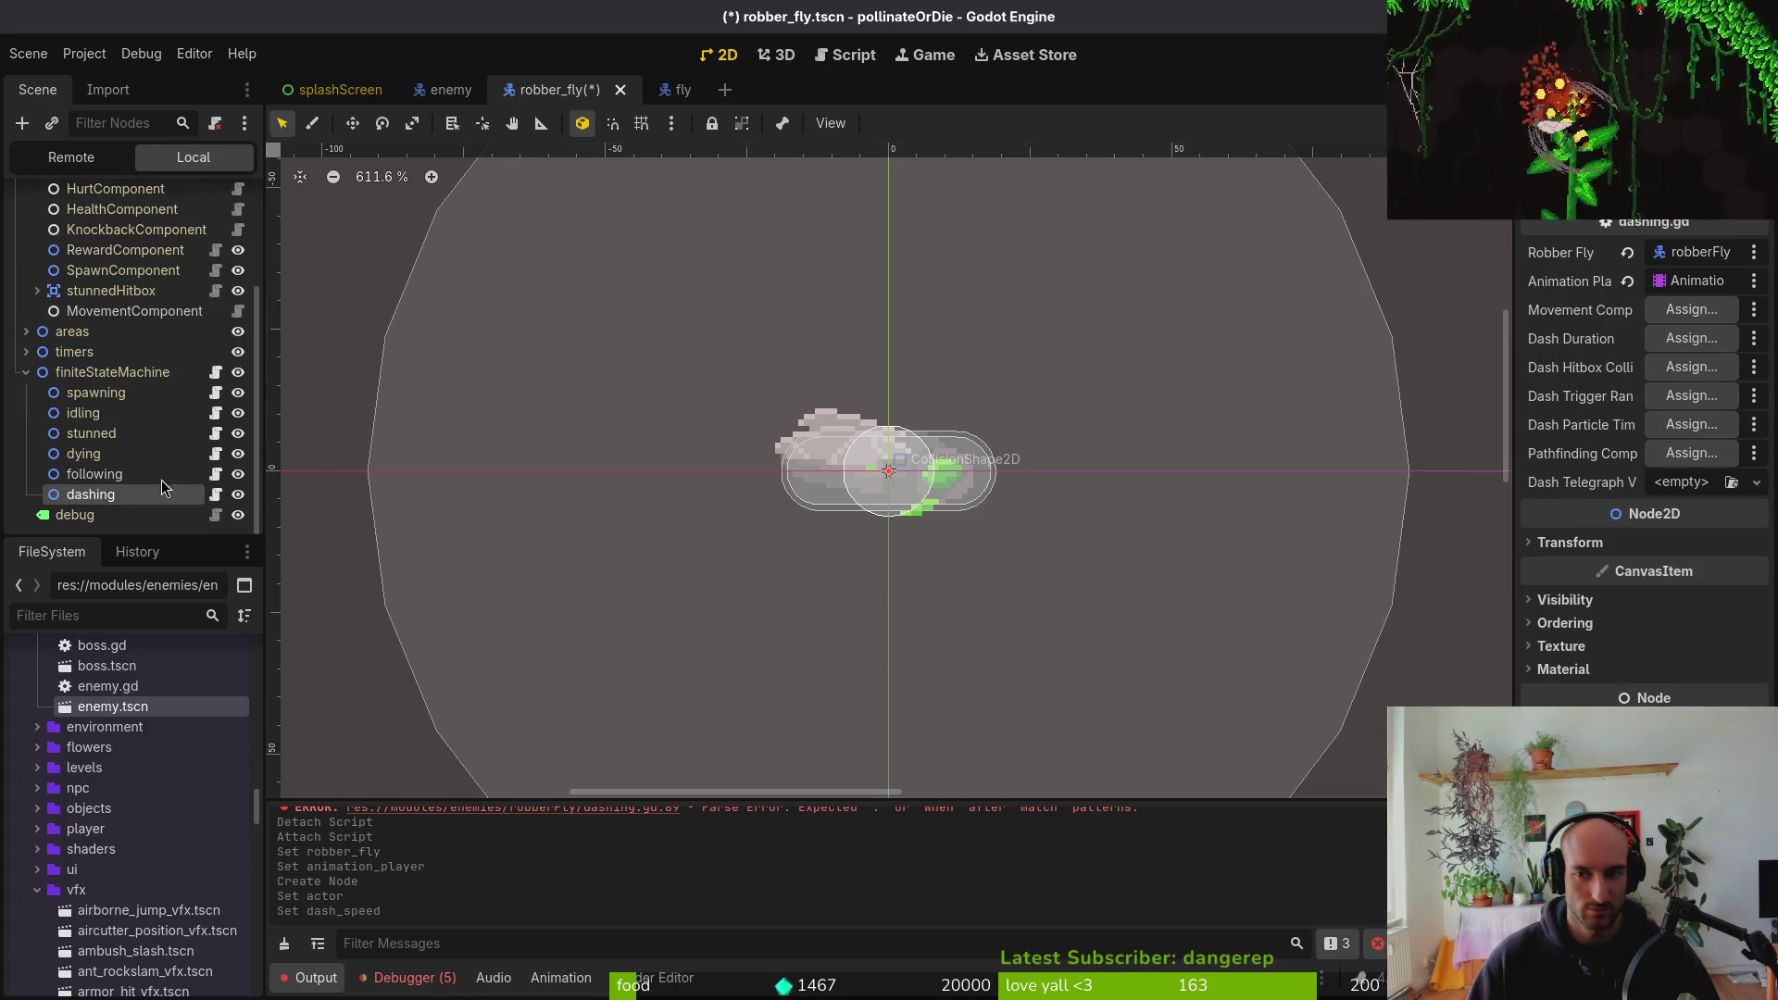
# Assign MovementComponent and the dashDuration timer to the dashing state
pyautogui.click(1660, 318)
pyautogui.click(888, 306)
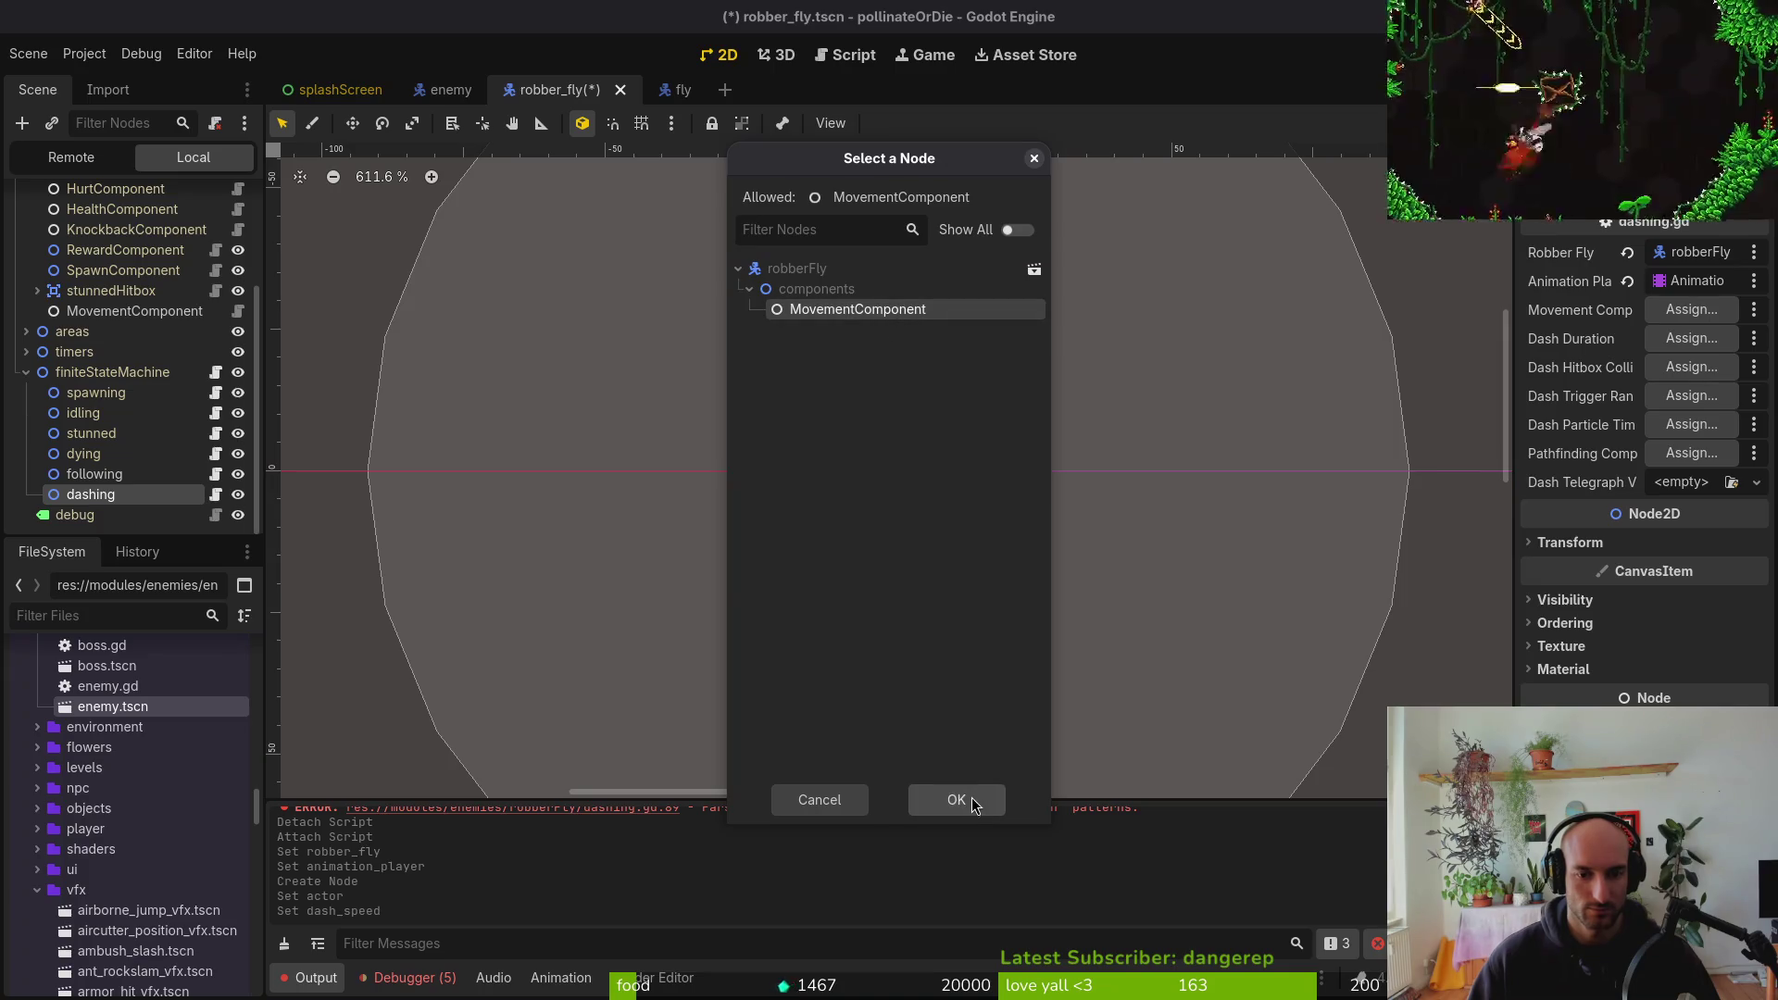
pyautogui.click(953, 798)
pyautogui.click(1692, 338)
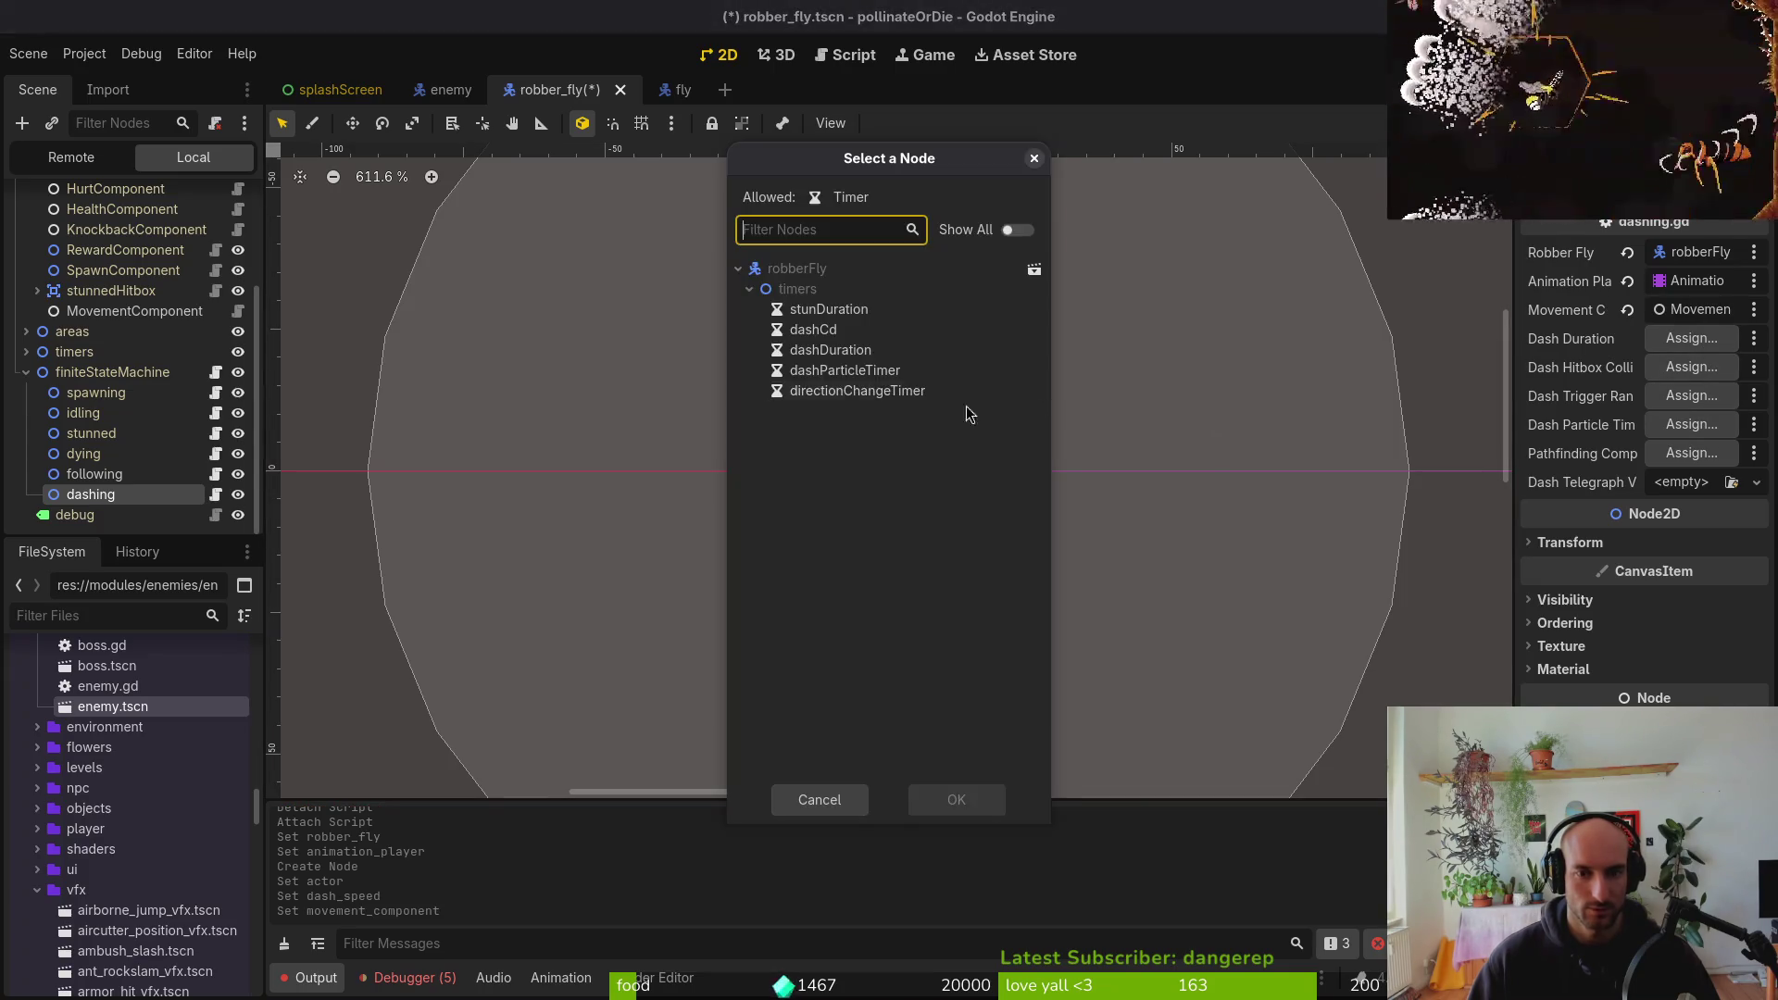
pyautogui.click(839, 350)
pyautogui.click(956, 800)
# Assign the dashHitbox and dashTriggerRange collision shapes and the dashParticleTimer to dashing
pyautogui.click(1691, 366)
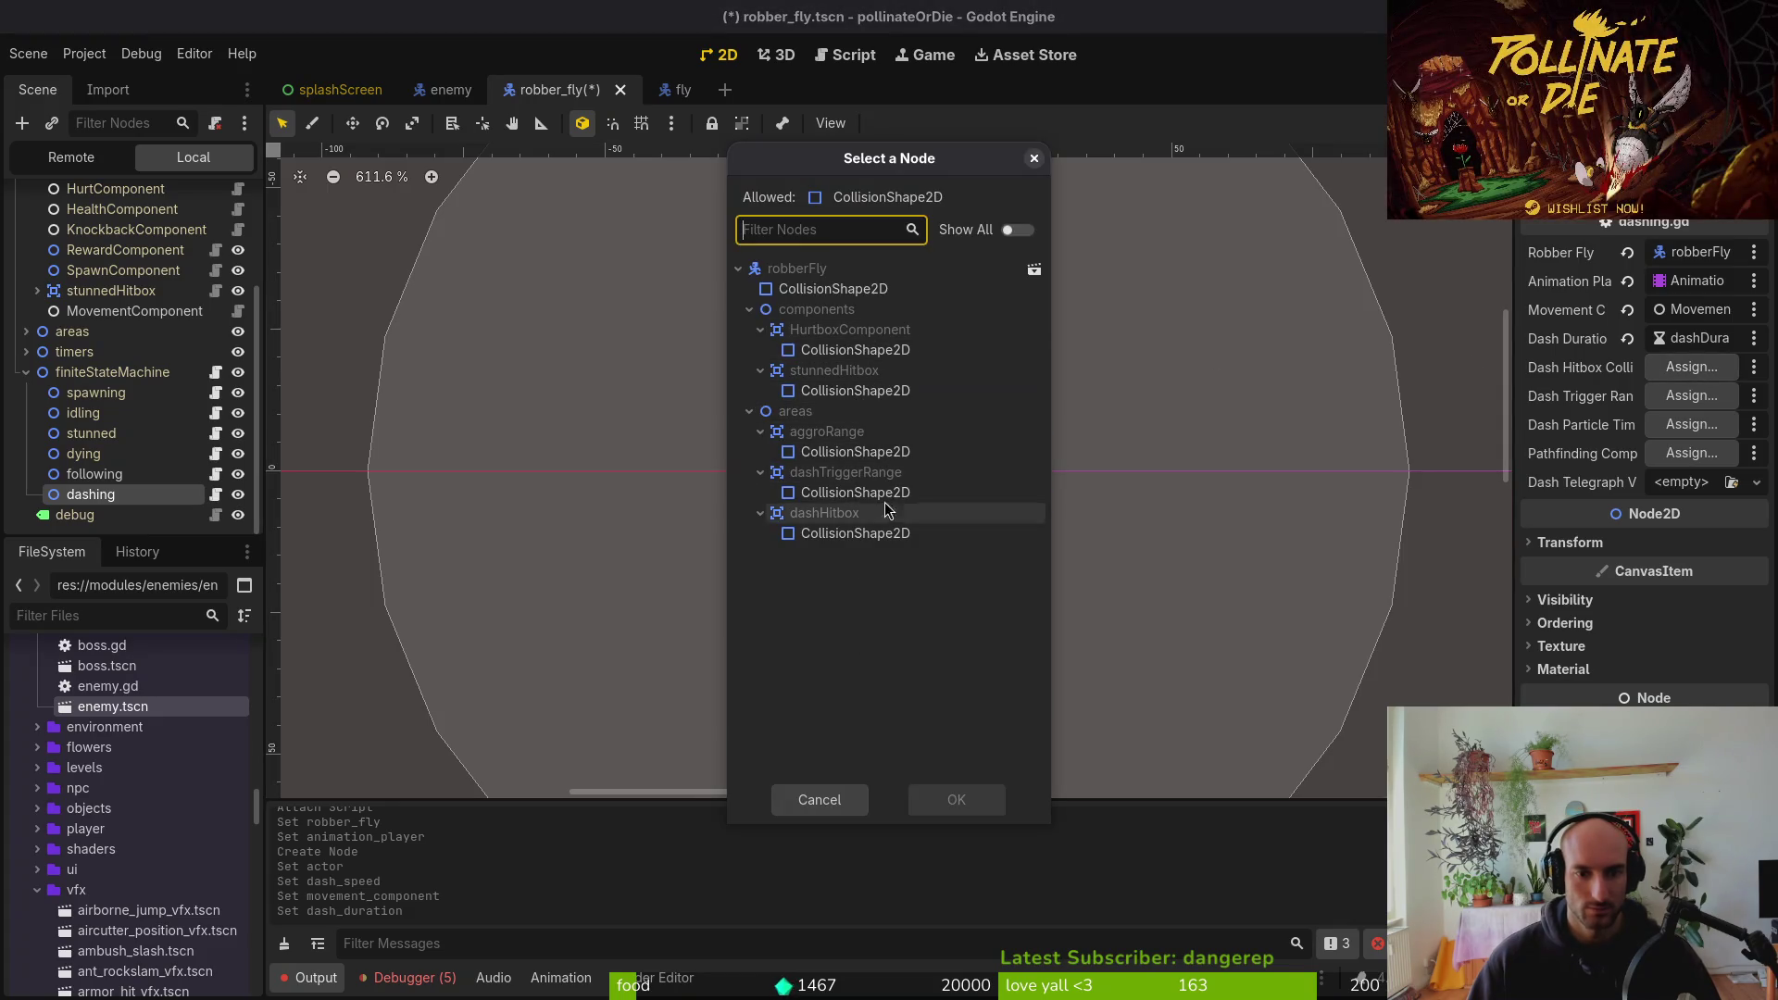
pyautogui.click(871, 542)
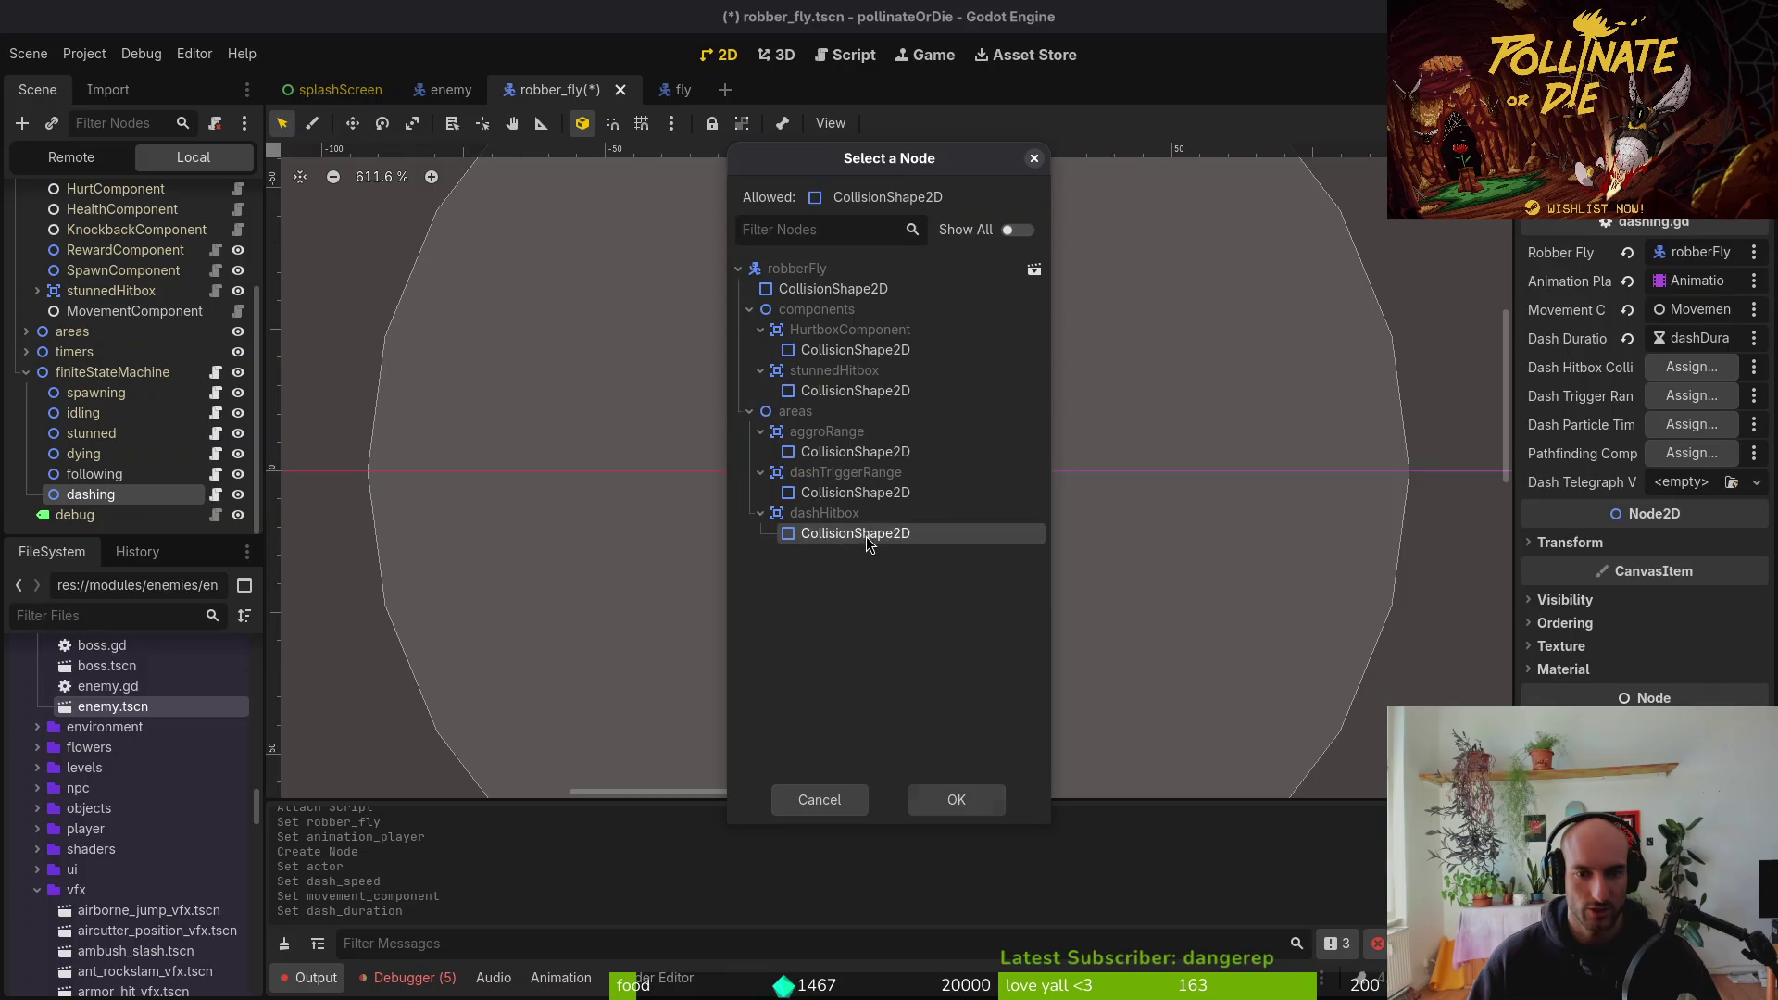
pyautogui.click(958, 799)
pyautogui.click(1691, 396)
pyautogui.click(871, 492)
pyautogui.click(957, 799)
pyautogui.click(1692, 424)
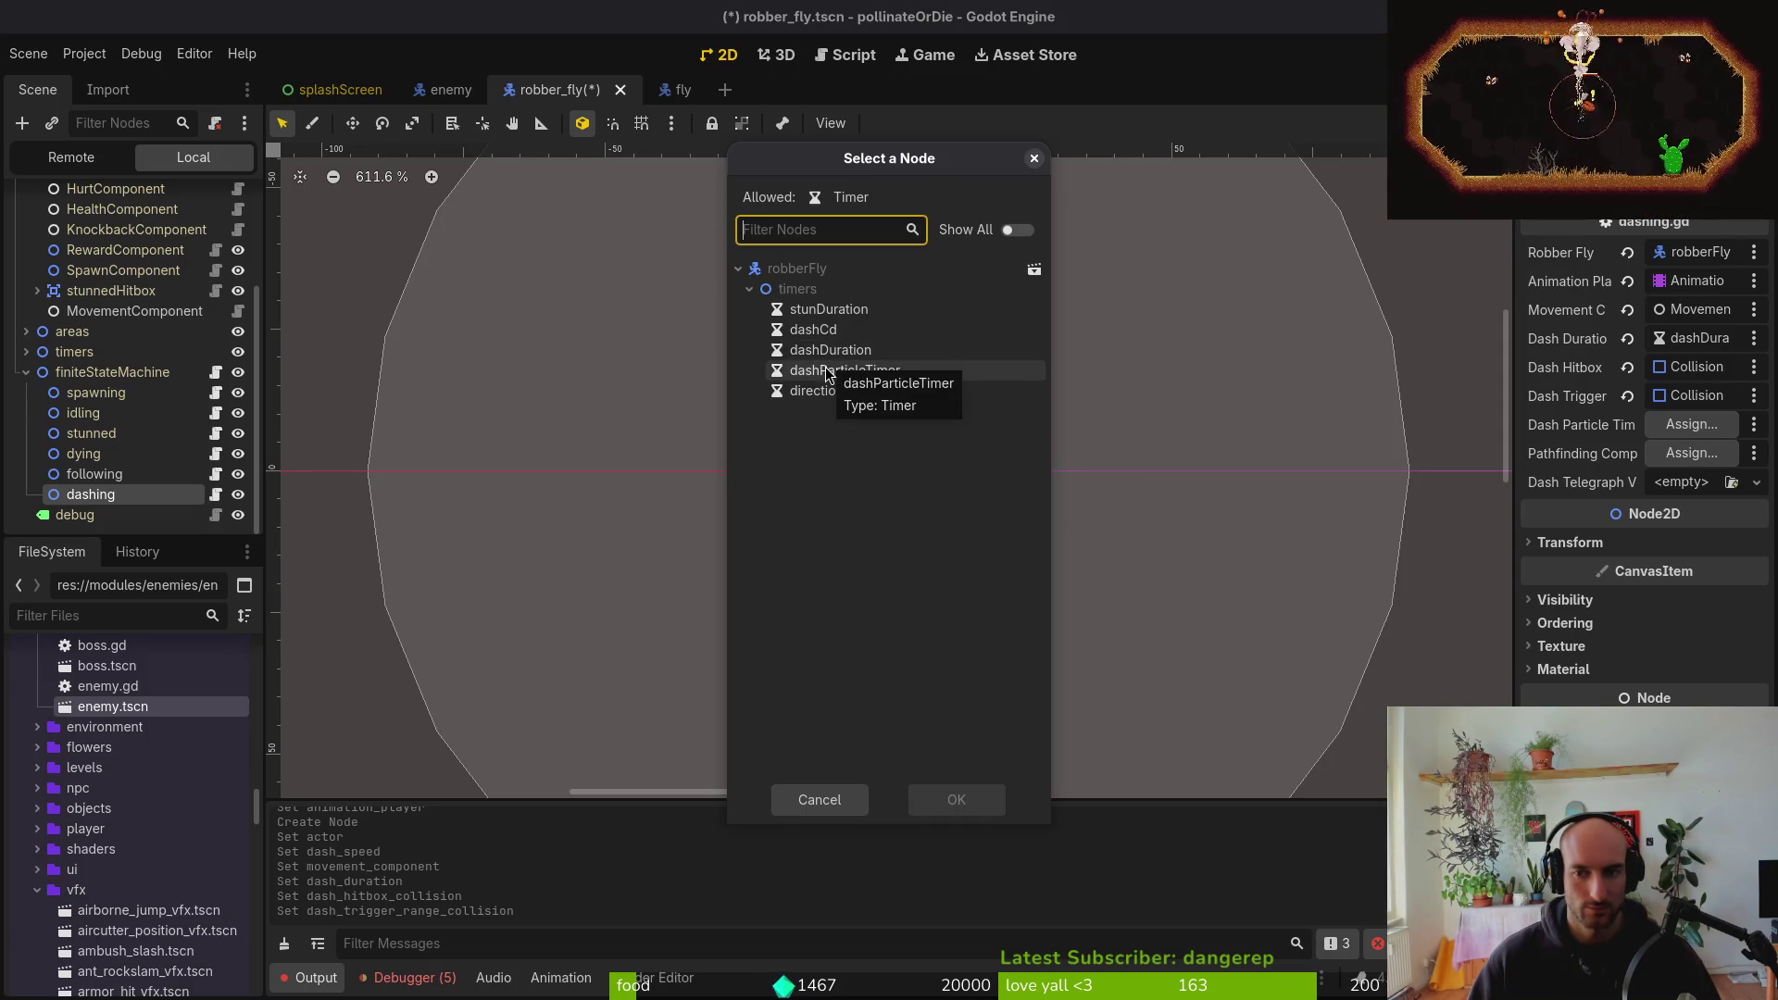
pyautogui.click(845, 370)
pyautogui.click(957, 799)
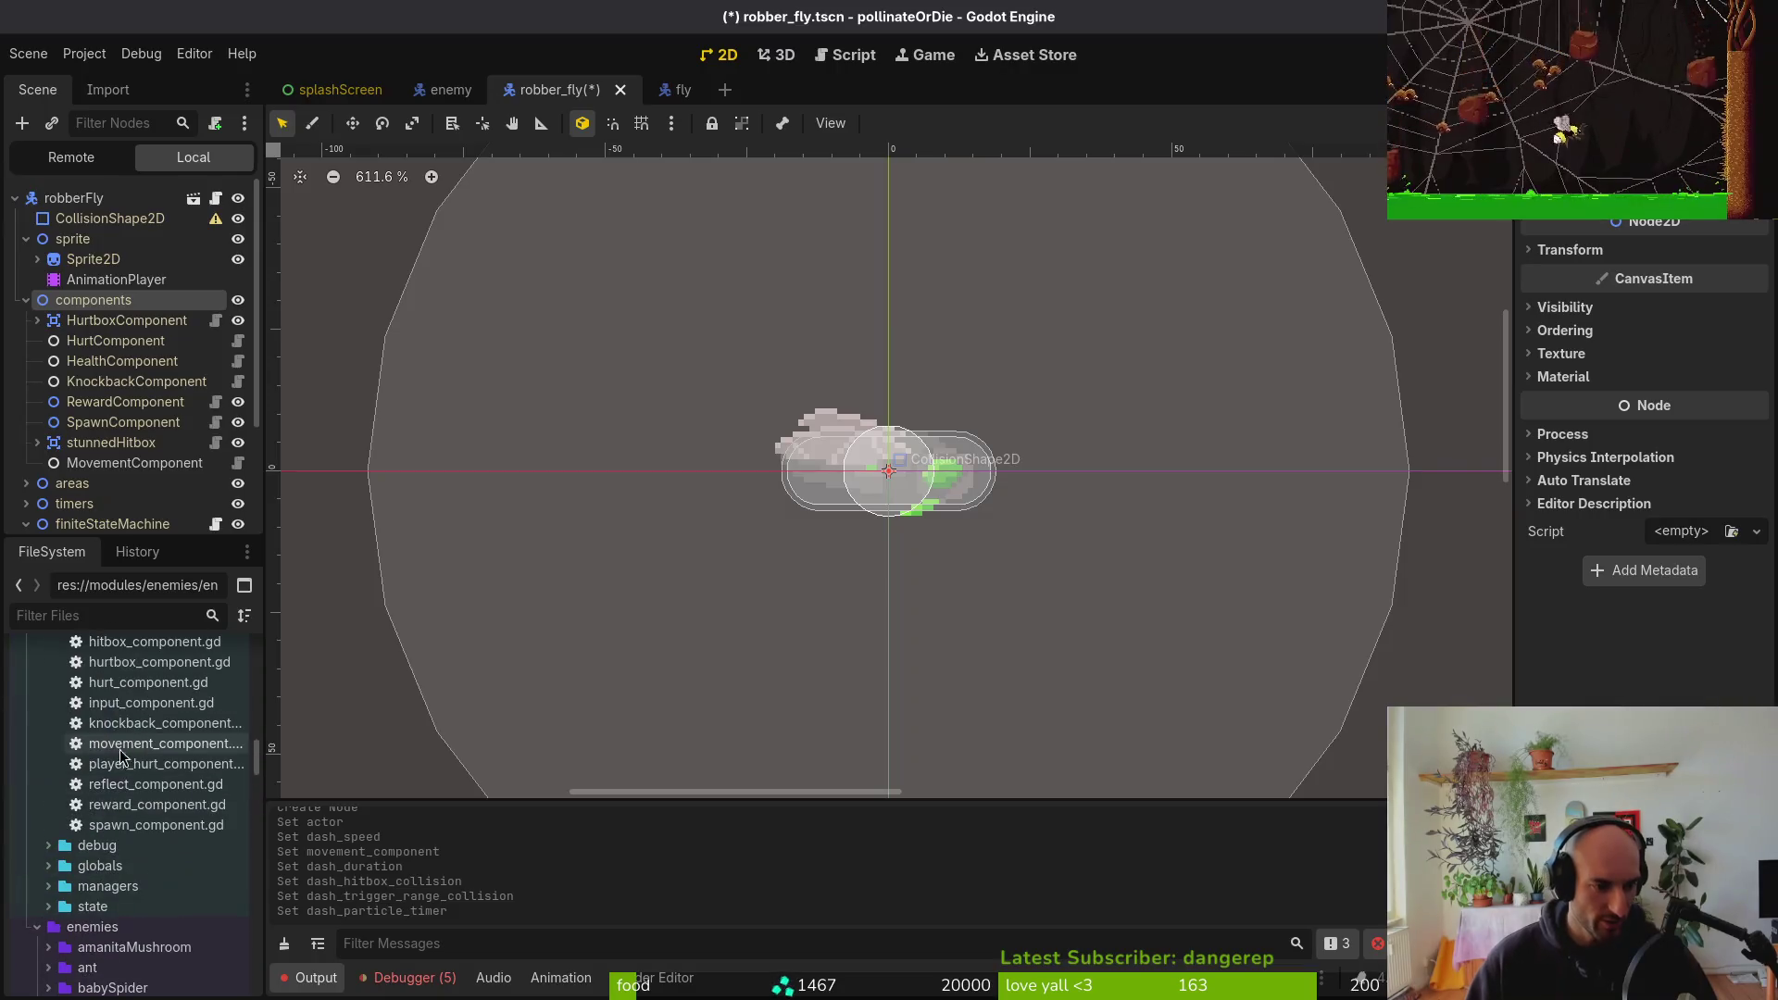
# Expand the pathfinding_component folder and select its scene file in FileSystem
pyautogui.scroll(5, 113, 874)
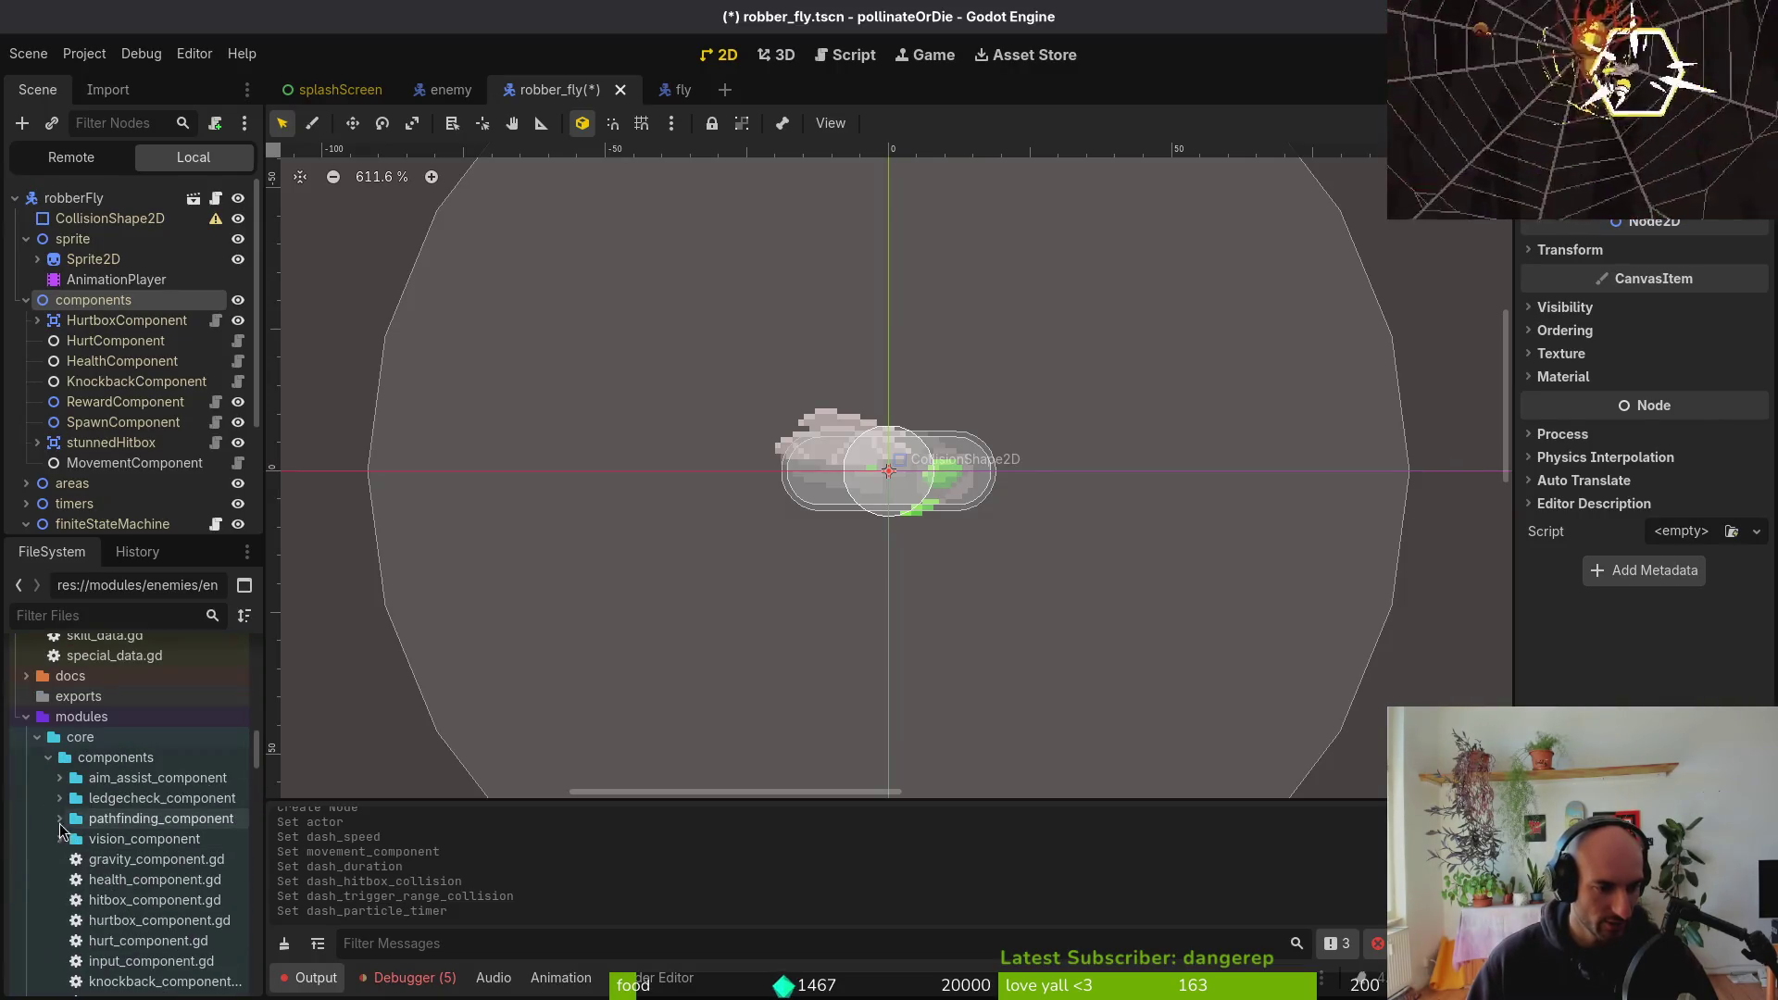
pyautogui.click(58, 818)
pyautogui.click(104, 862)
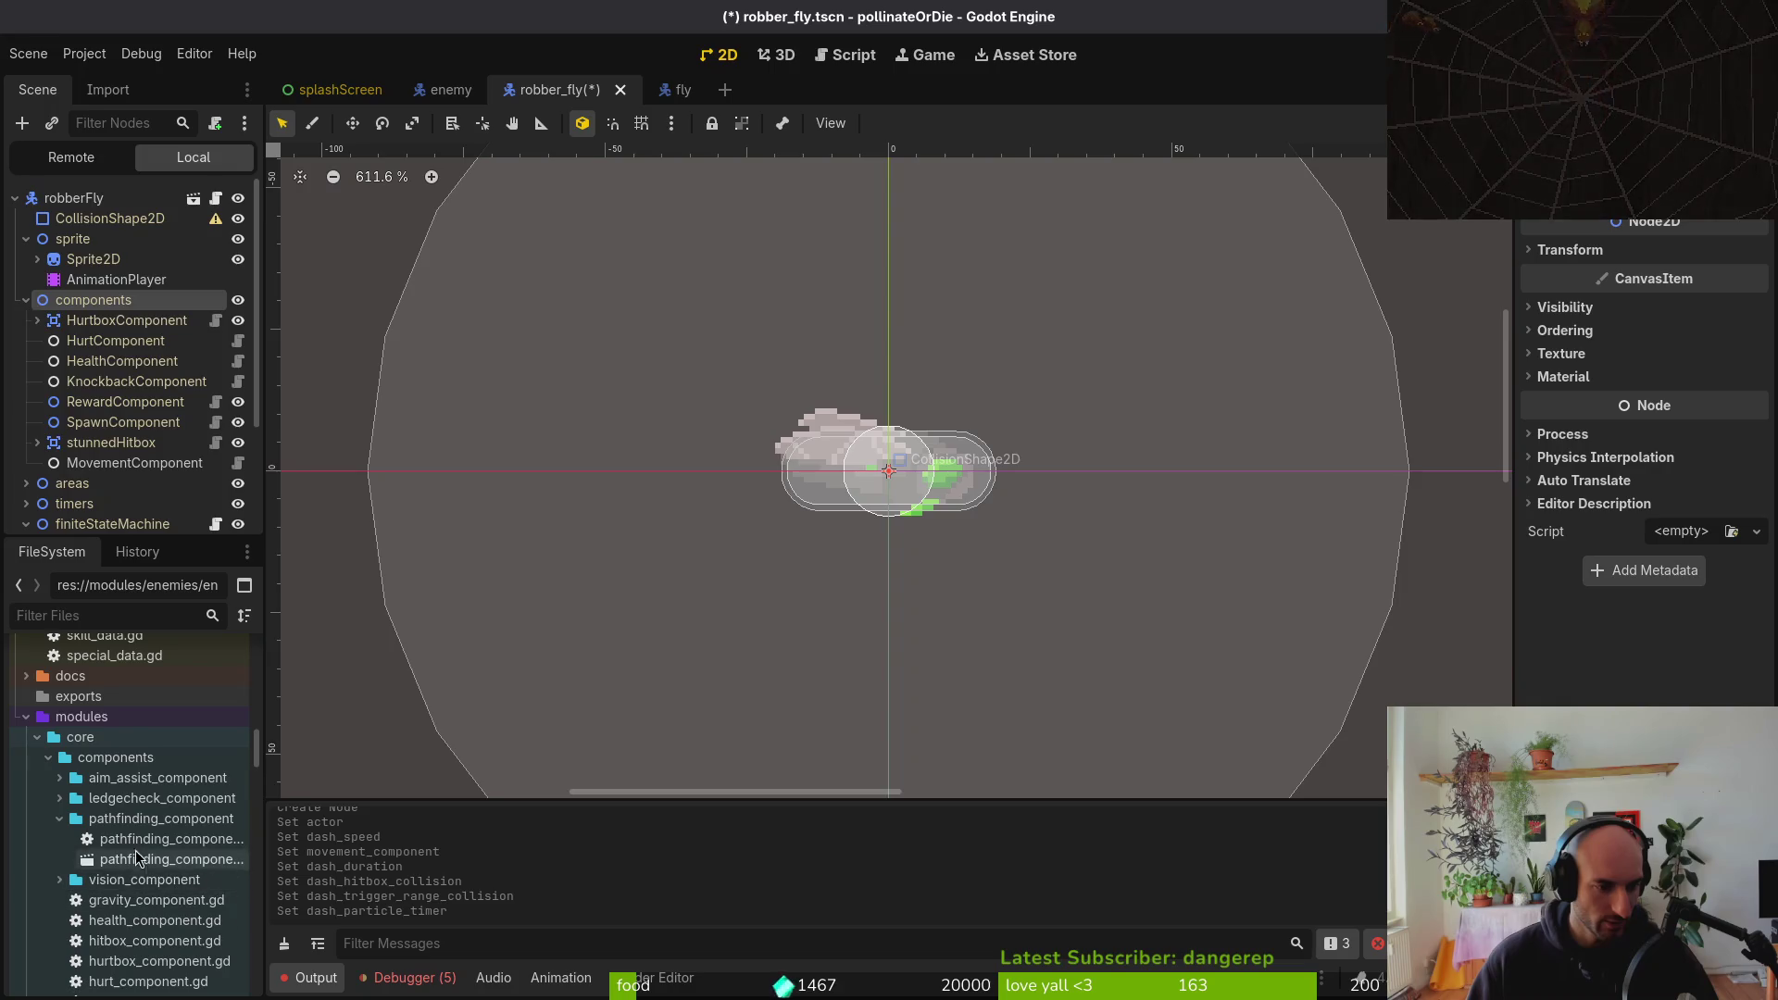
# Add pathfinding_component.tscn under components, placed just below MovementComponent
pyautogui.moveTo(141, 866)
pyautogui.mouseDown()
pyautogui.moveTo(94, 404)
pyautogui.moveTo(119, 483)
pyautogui.moveTo(118, 448)
pyautogui.mouseUp()
pyautogui.click(37, 454)
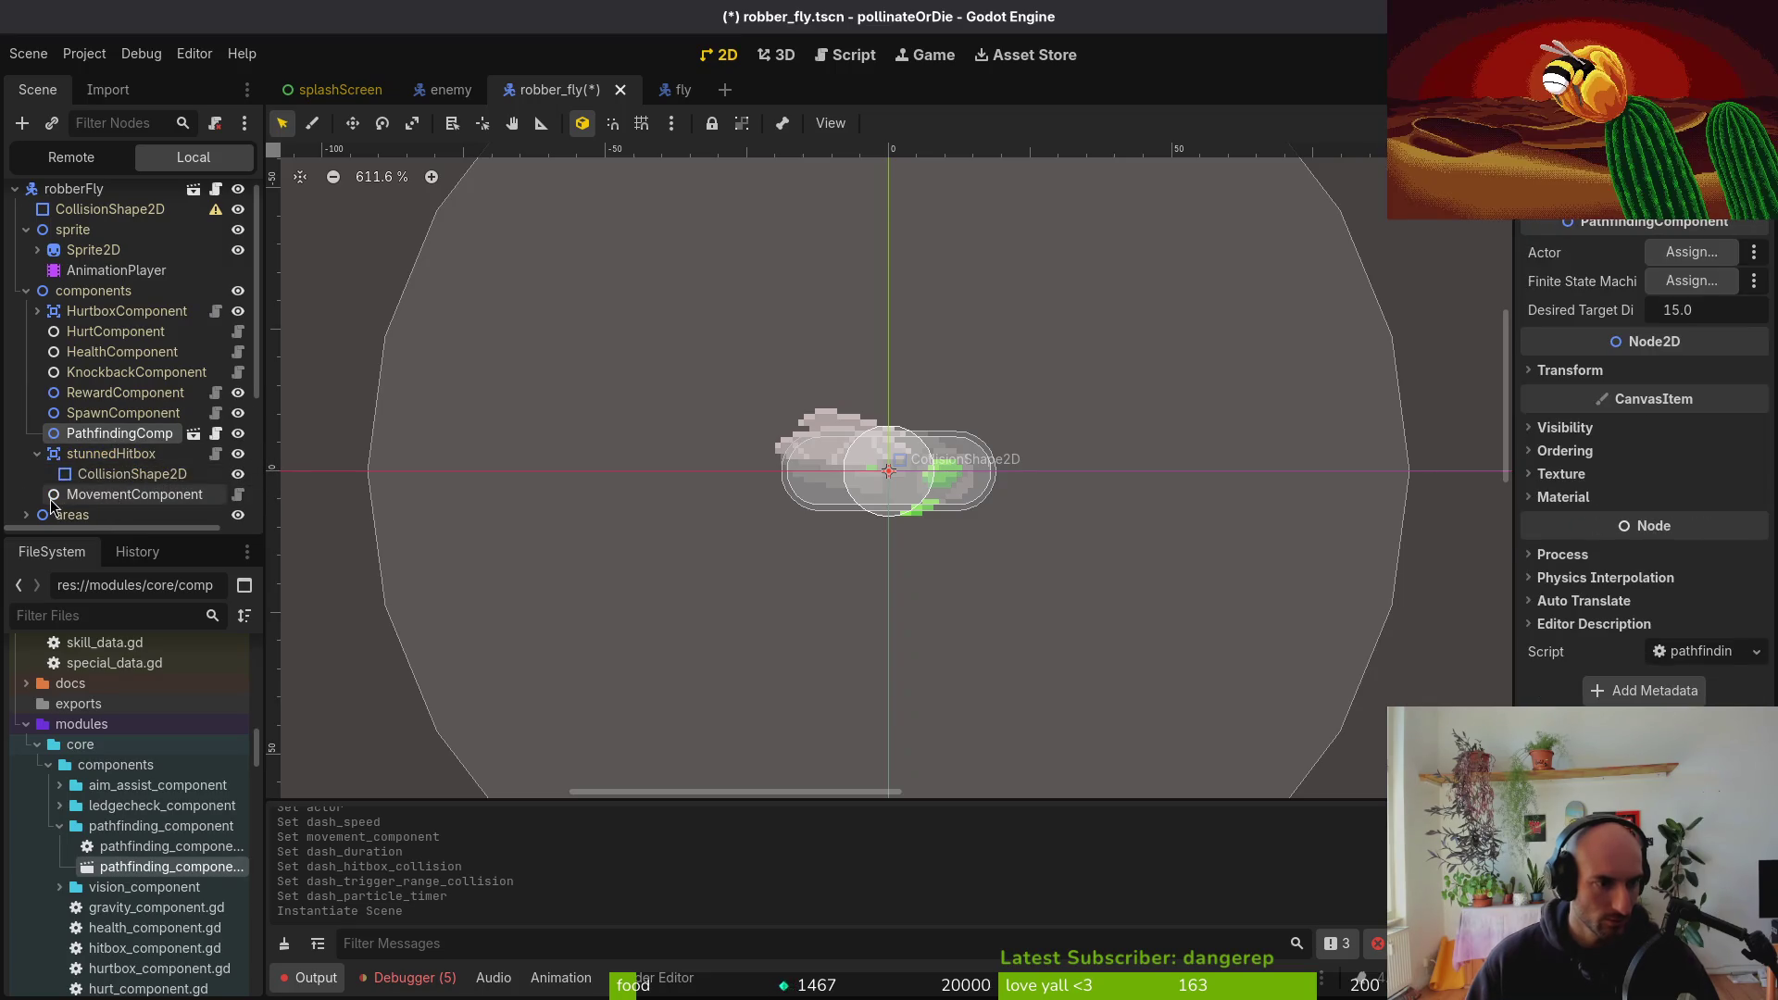
pyautogui.moveTo(102, 443); pyautogui.dragTo(113, 483)
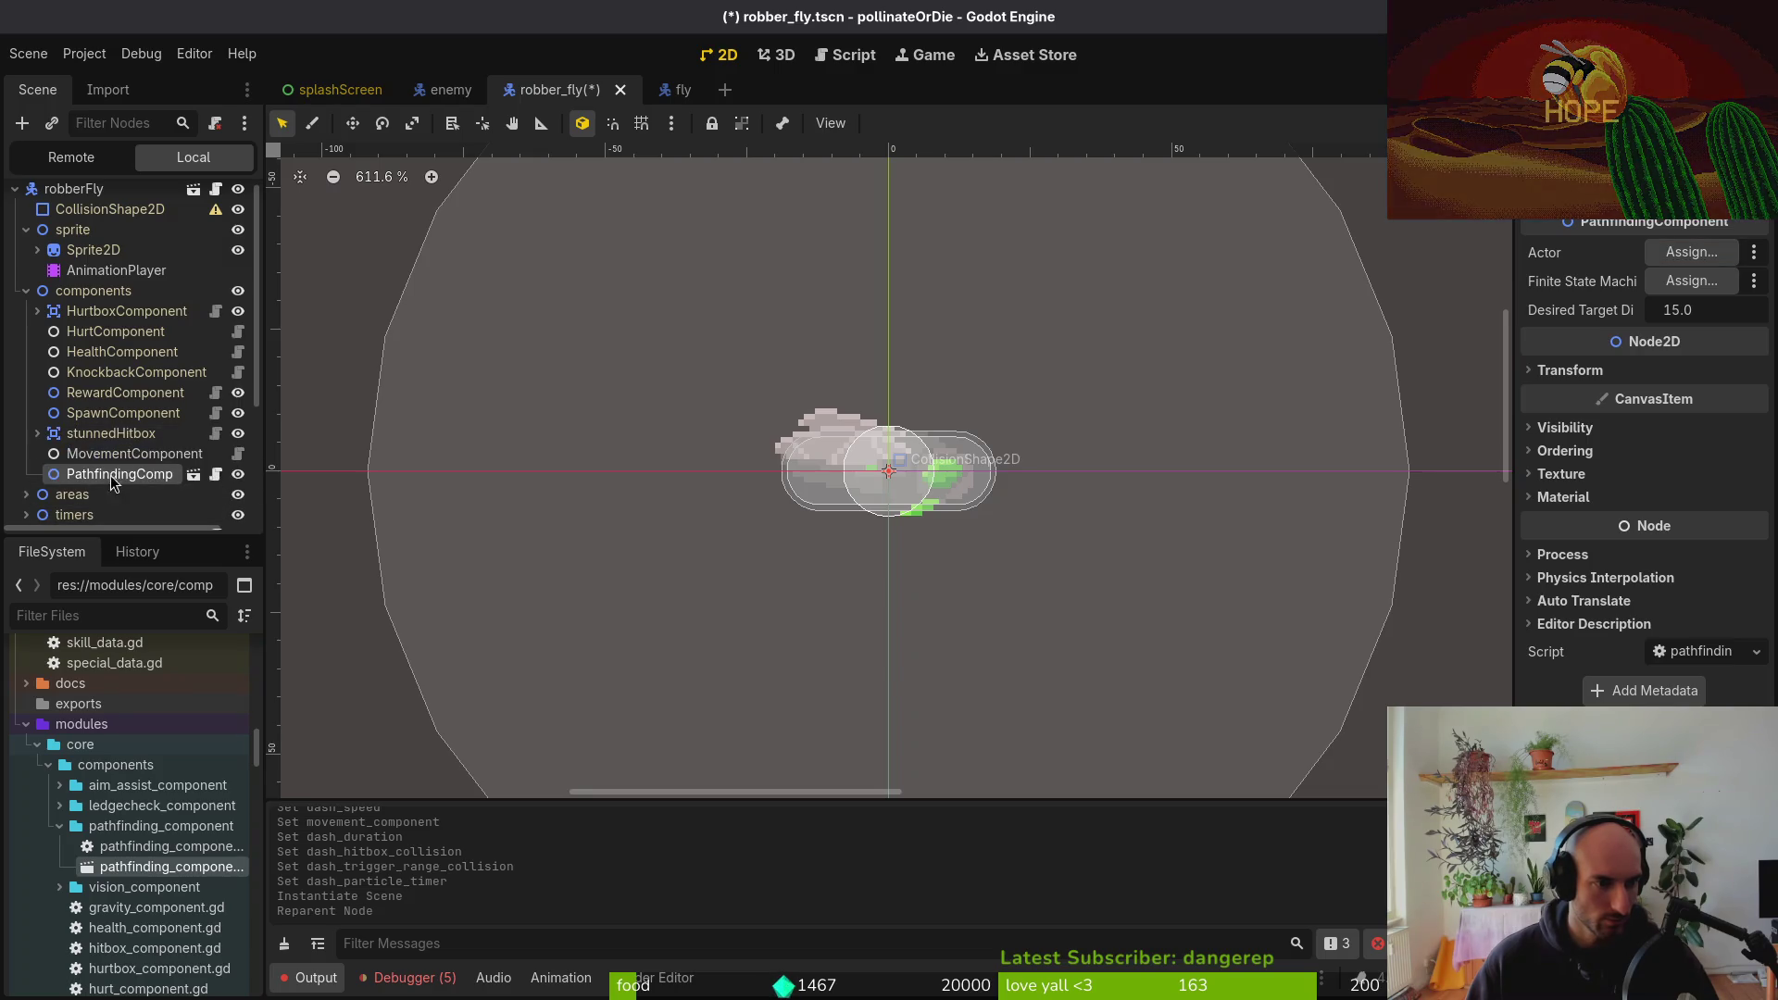
# Set the PathfindingComponent's Actor to robberFly and Finite State Machine to finiteStateMachine
pyautogui.click(1692, 252)
pyautogui.click(815, 269)
pyautogui.click(954, 799)
pyautogui.click(1692, 281)
pyautogui.click(829, 289)
pyautogui.click(955, 800)
# Check the stunnedHitbox owner settings, save robber_fly.tscn, and return to Neovim
pyautogui.click(97, 459)
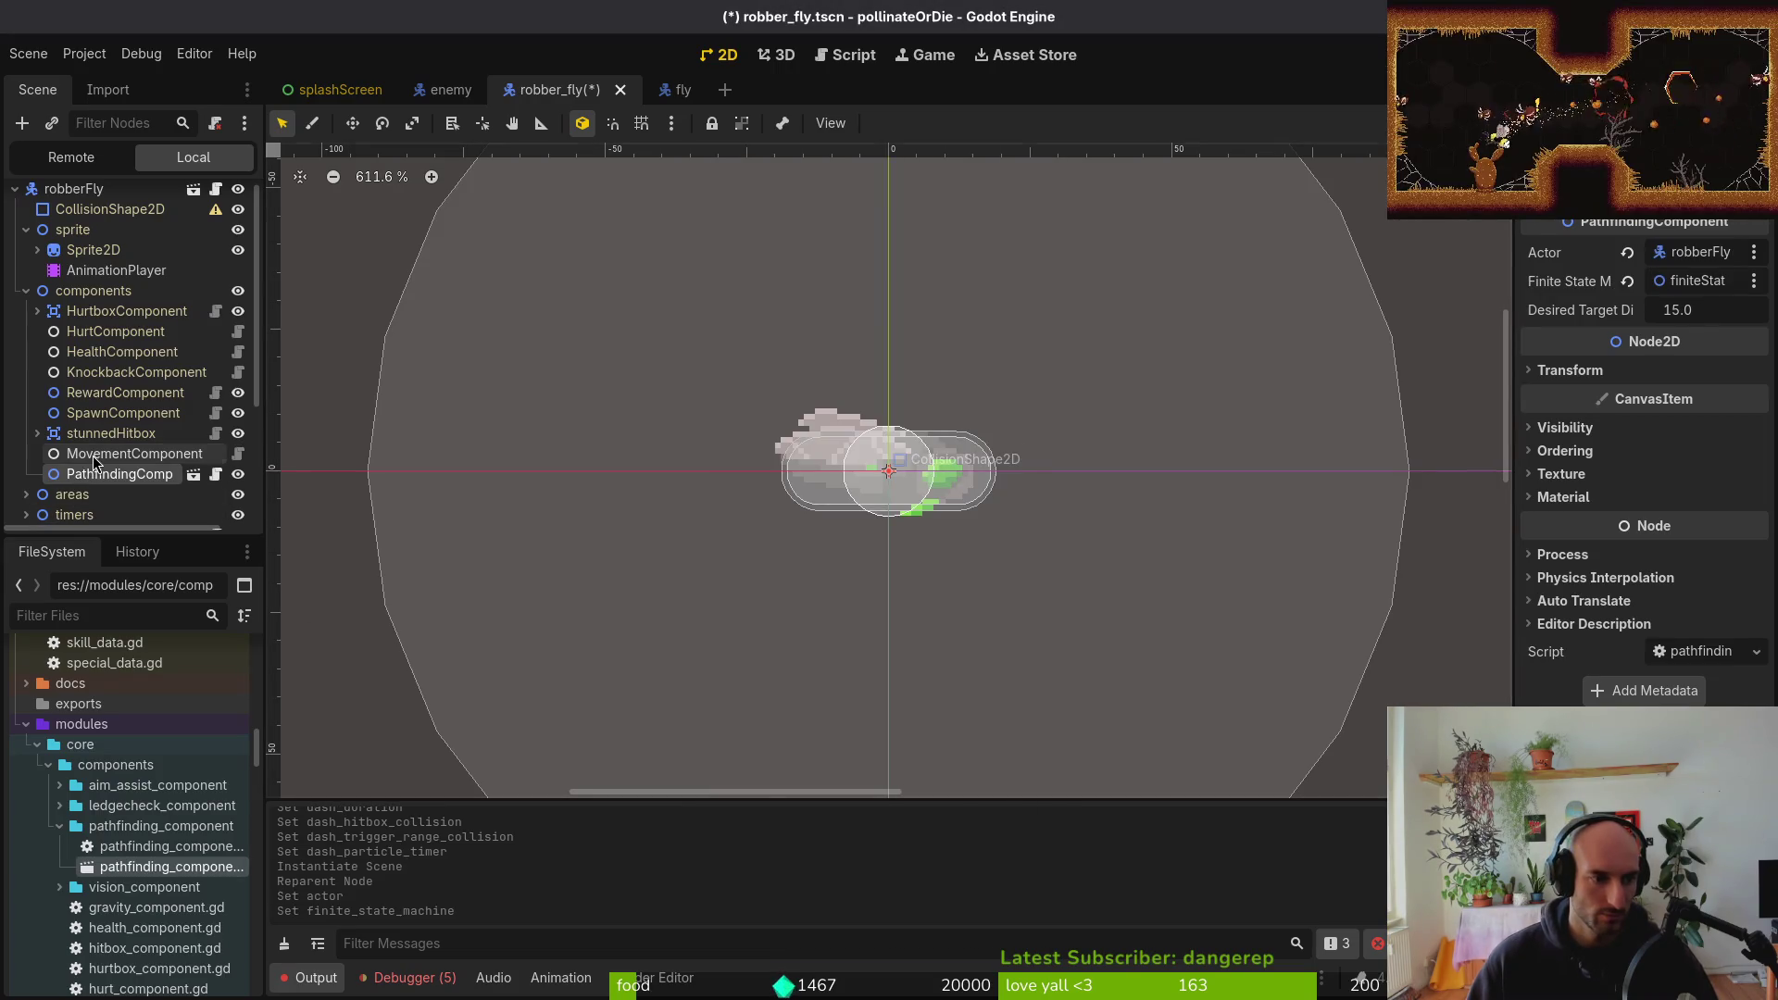
pyautogui.click(102, 435)
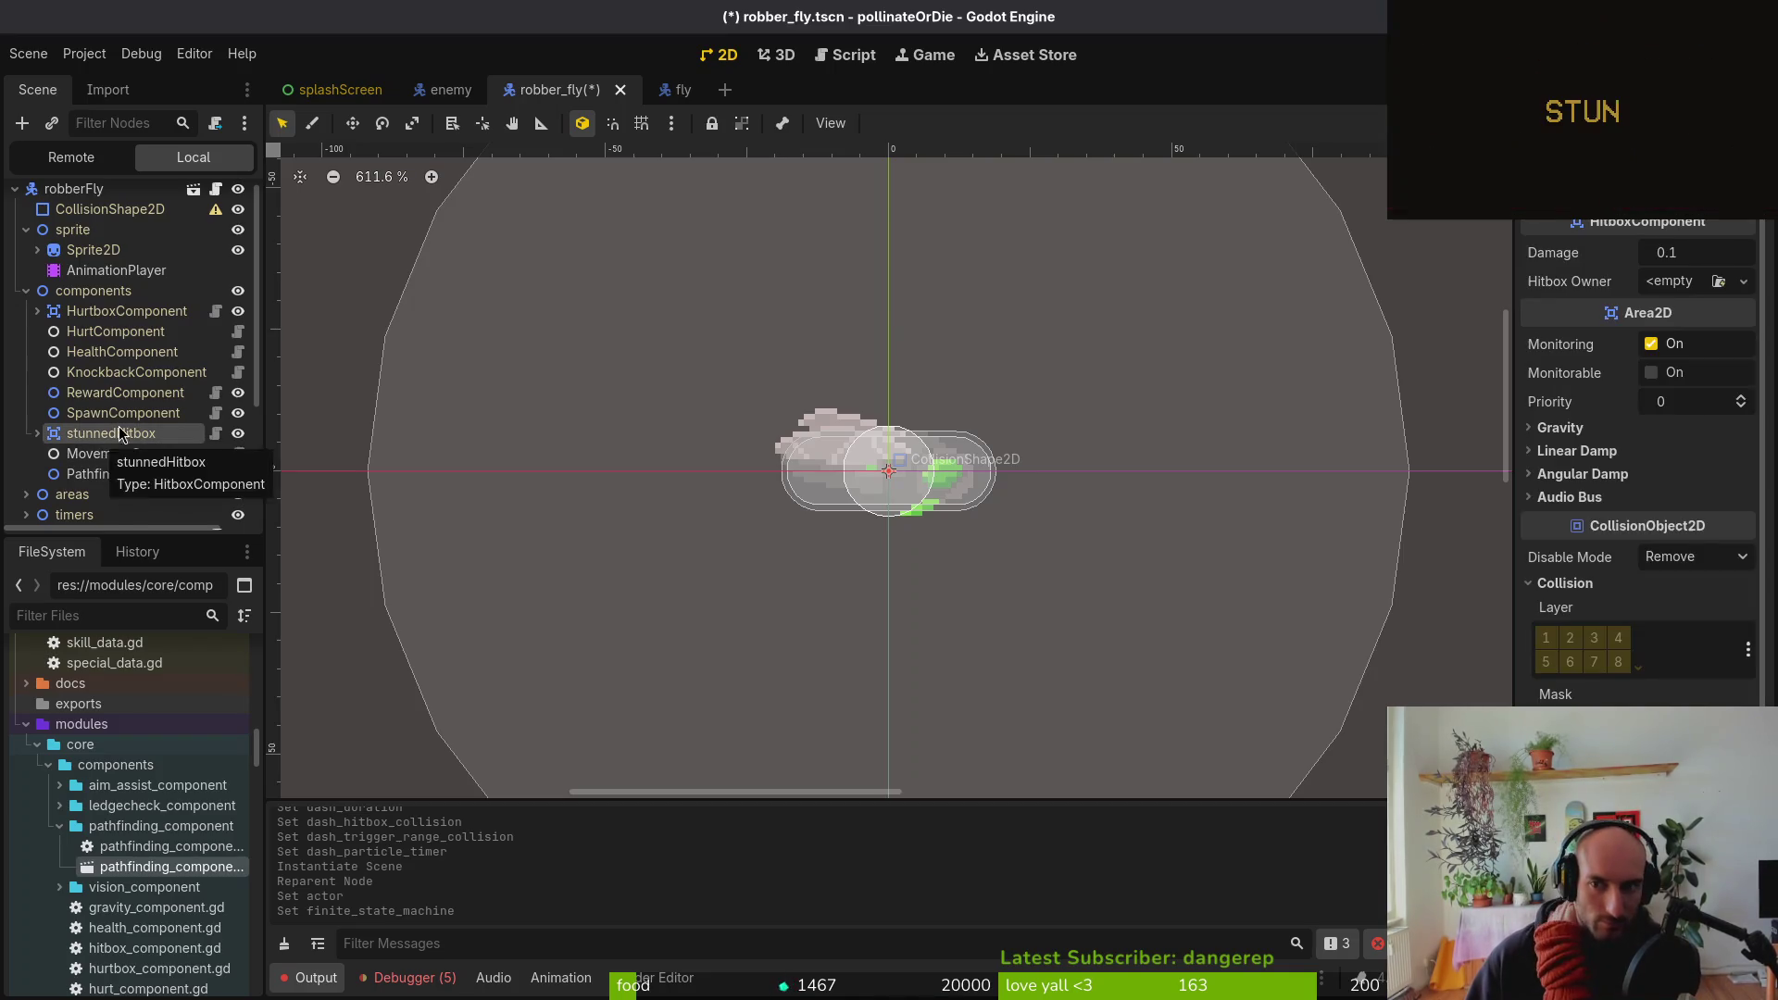
pyautogui.click(1697, 289)
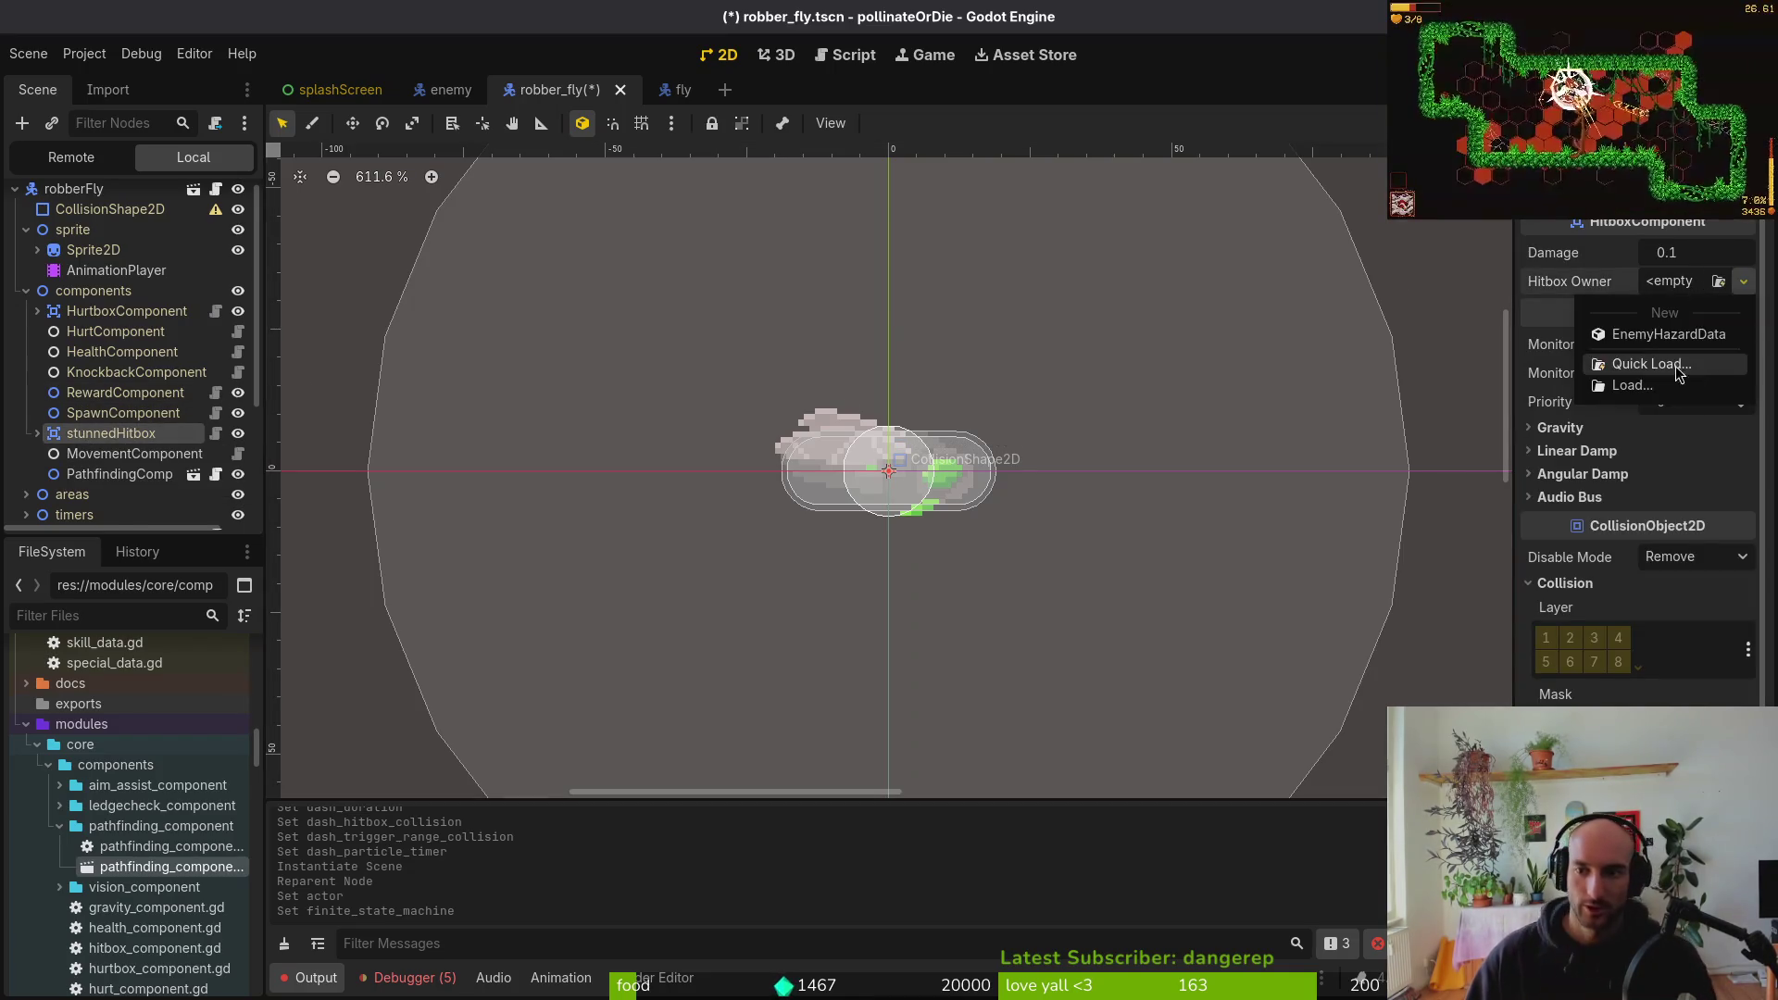
pyautogui.press('Escape')
pyautogui.hotkey('ctrl', 's')
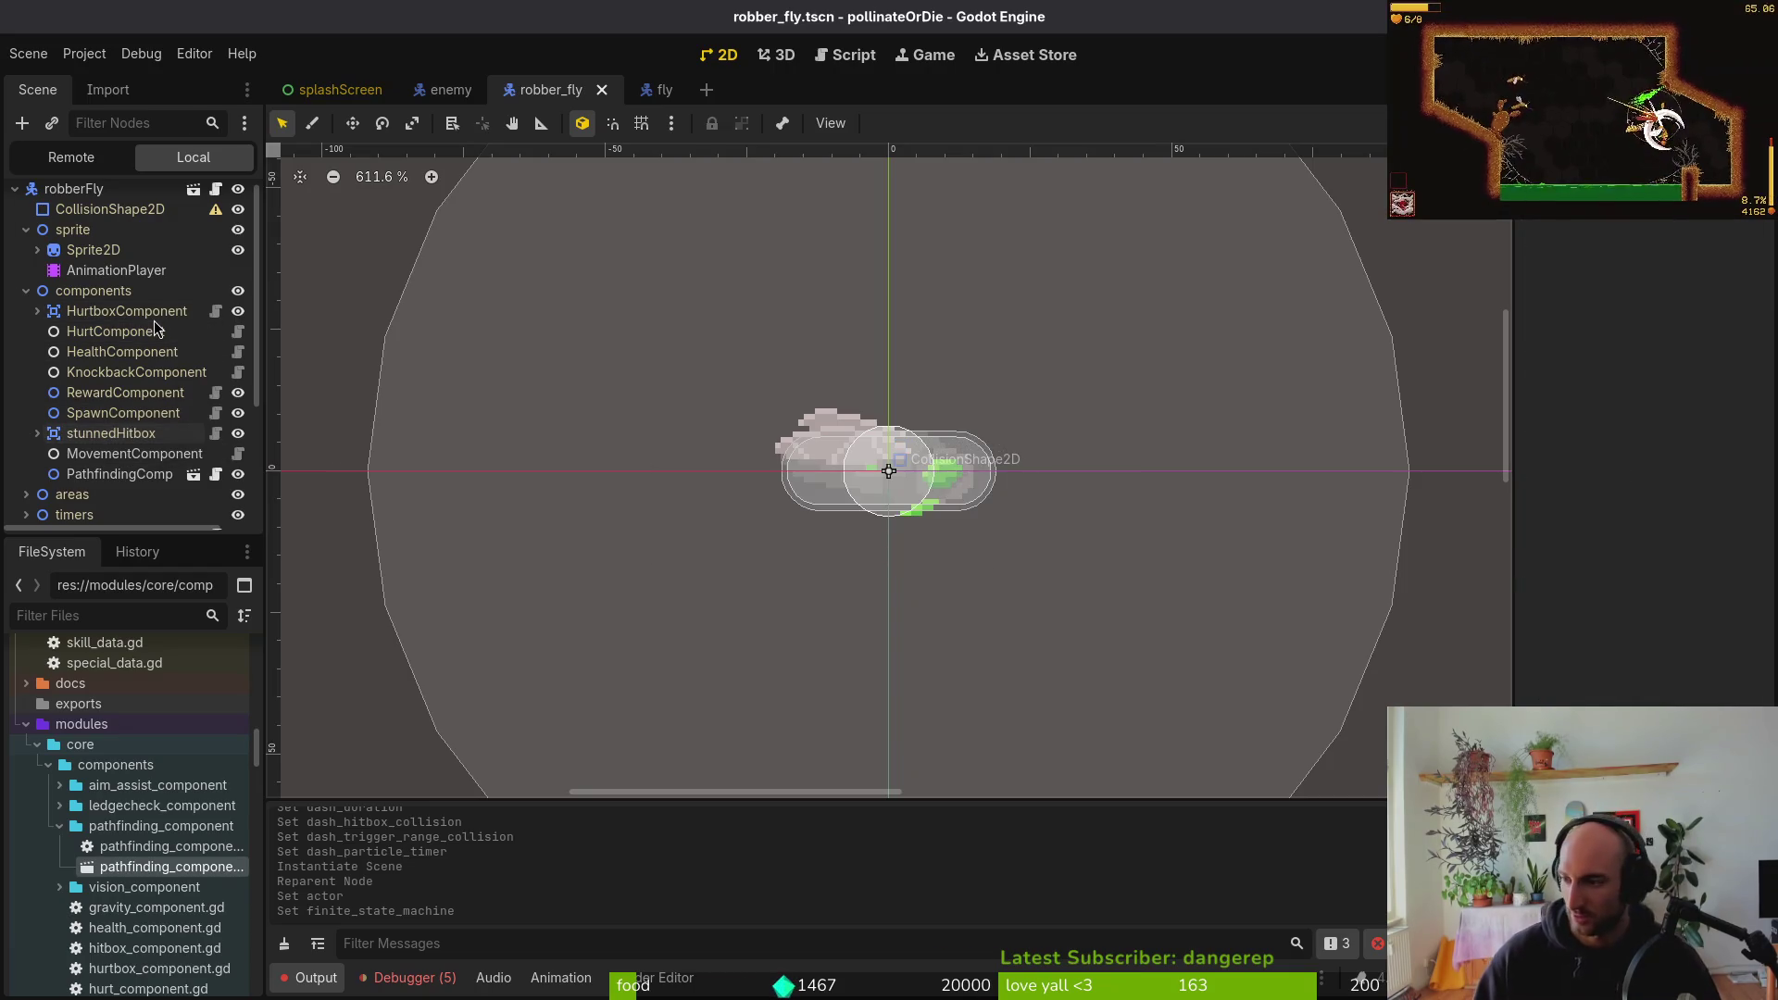
pyautogui.hotkey('alt', 'Tab')
pyautogui.press('space')
# Open the enum helper file by mistake and undo a stray new line
pyautogui.press('f')
pyautogui.press('f')
pyautogui.write('enum')
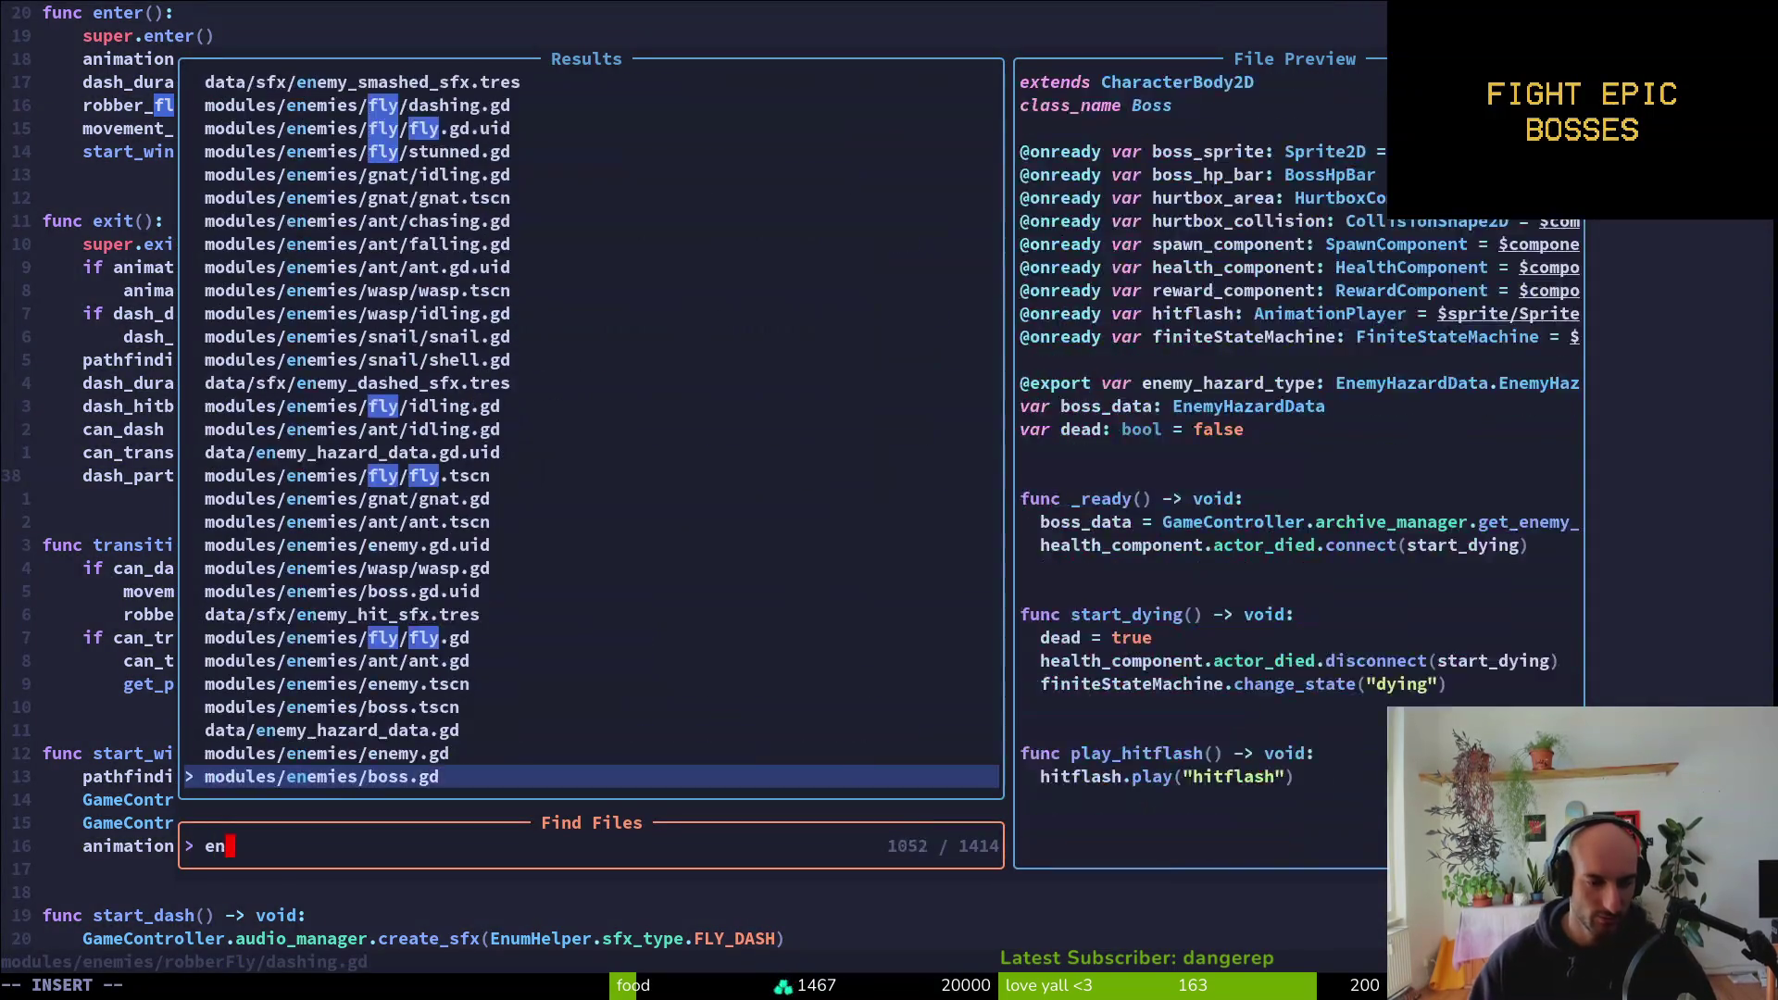
pyautogui.press('Return')
pyautogui.hotkey('ctrl', 'd')
pyautogui.hotkey('ctrl', 'd')
pyautogui.hotkey('ctrl', 'd')
pyautogui.write('oen')
pyautogui.press('Escape')
pyautogui.press('u')
# Open data/enemy_hazard_data.gd with the fuzzy finder and save it
pyautogui.press('space')
pyautogui.press('f')
pyautogui.press('f')
pyautogui.write('enemha')
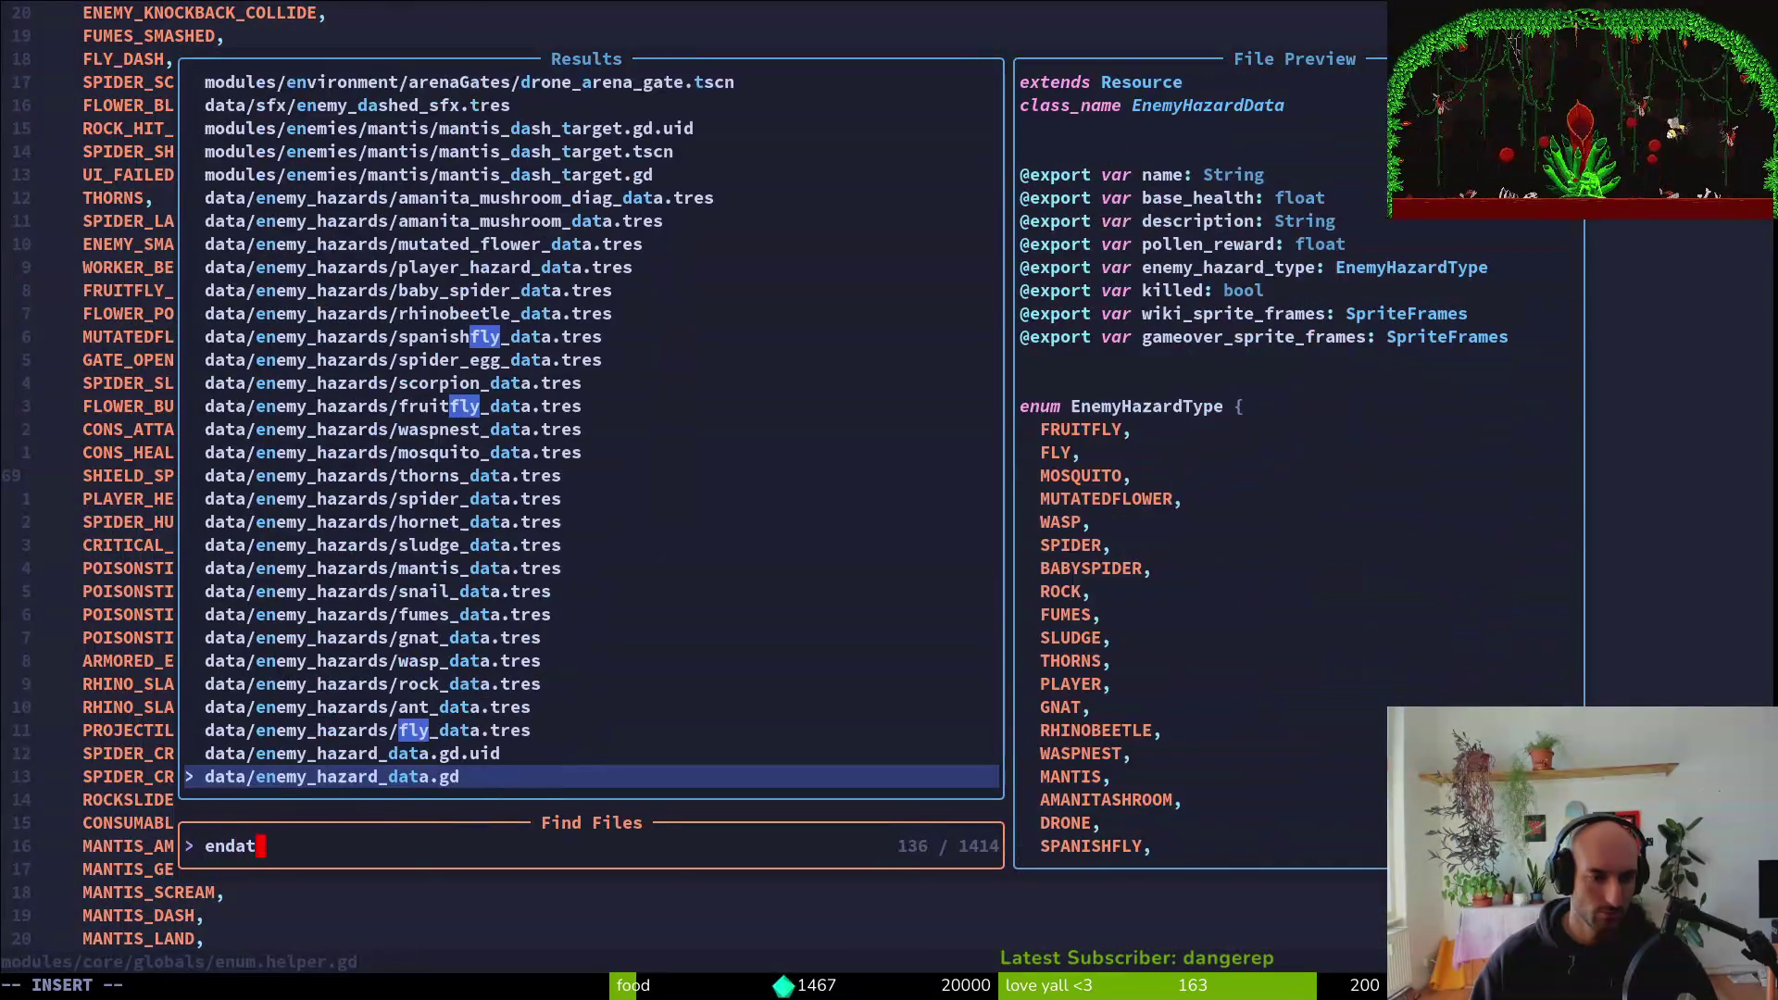
pyautogui.press('Return')
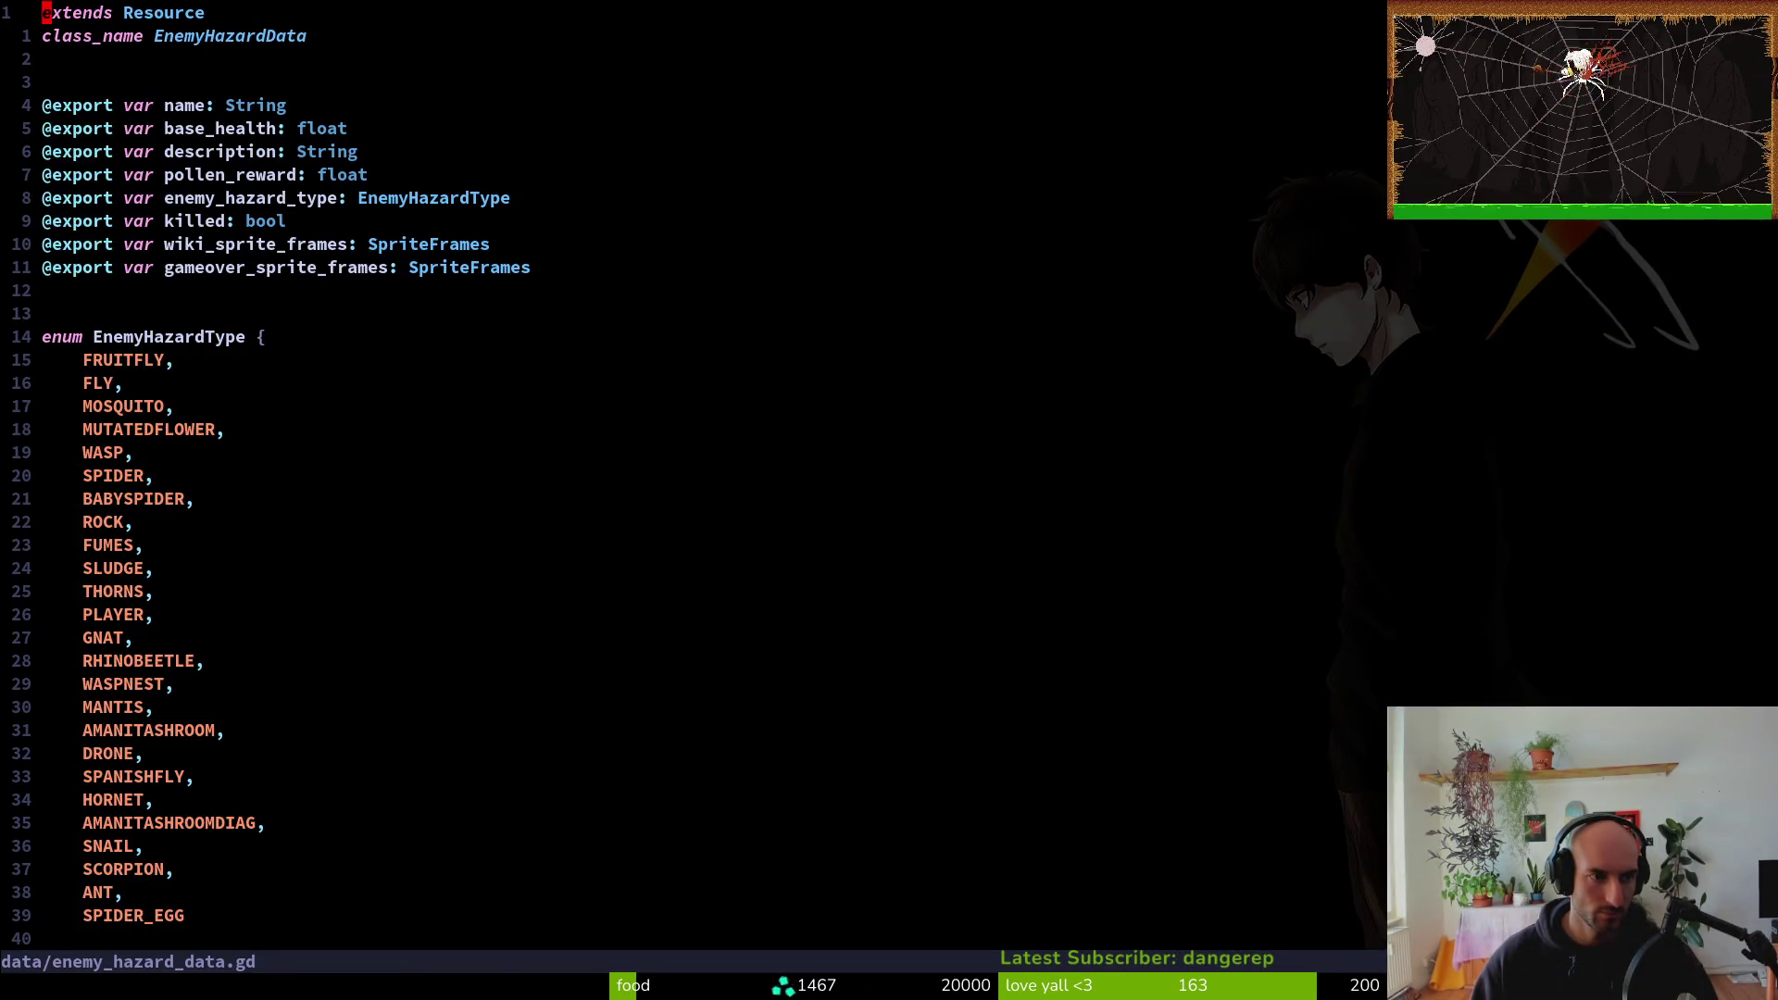
pyautogui.press('j')
pyautogui.press('j')
pyautogui.press('j')
# Add ROBBER_FLY after SPIDER_EGG in the EnemyHazardType enum and save with :w
pyautogui.press('j')
pyautogui.press('j')
pyautogui.press('j')
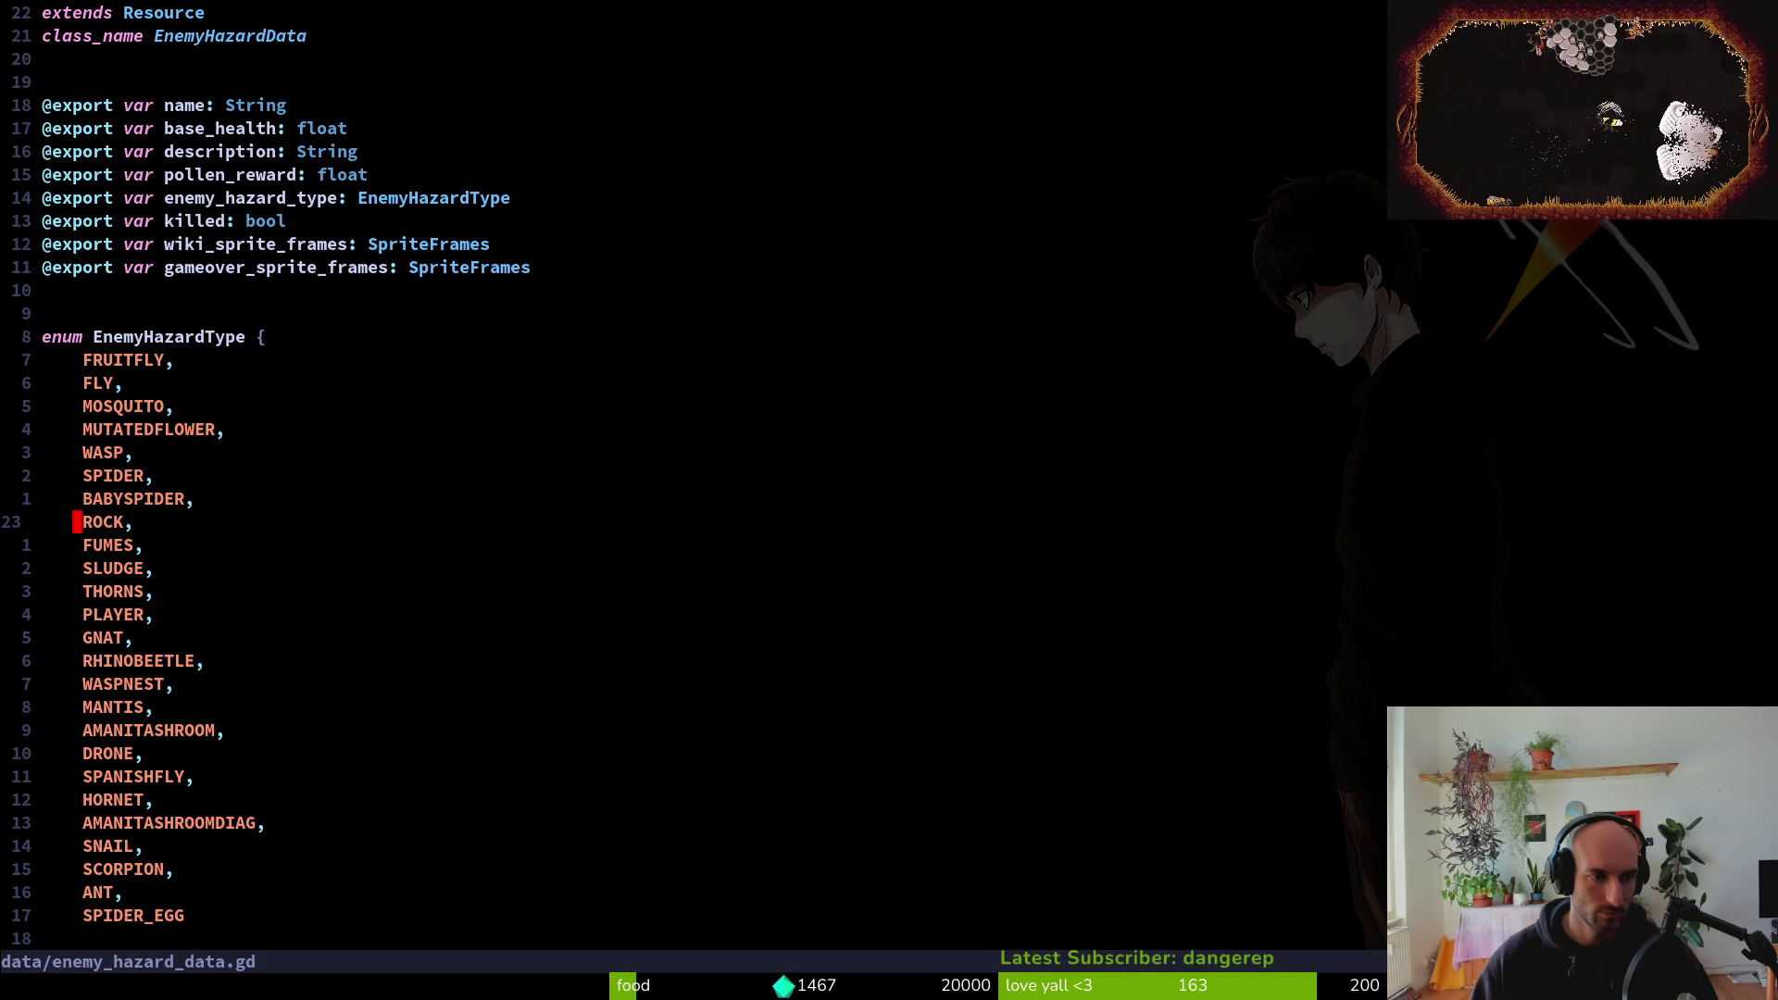
pyautogui.write(':w')
pyautogui.press('Return')
pyautogui.press('k')
pyautogui.press('j')
pyautogui.press('j')
pyautogui.press('j')
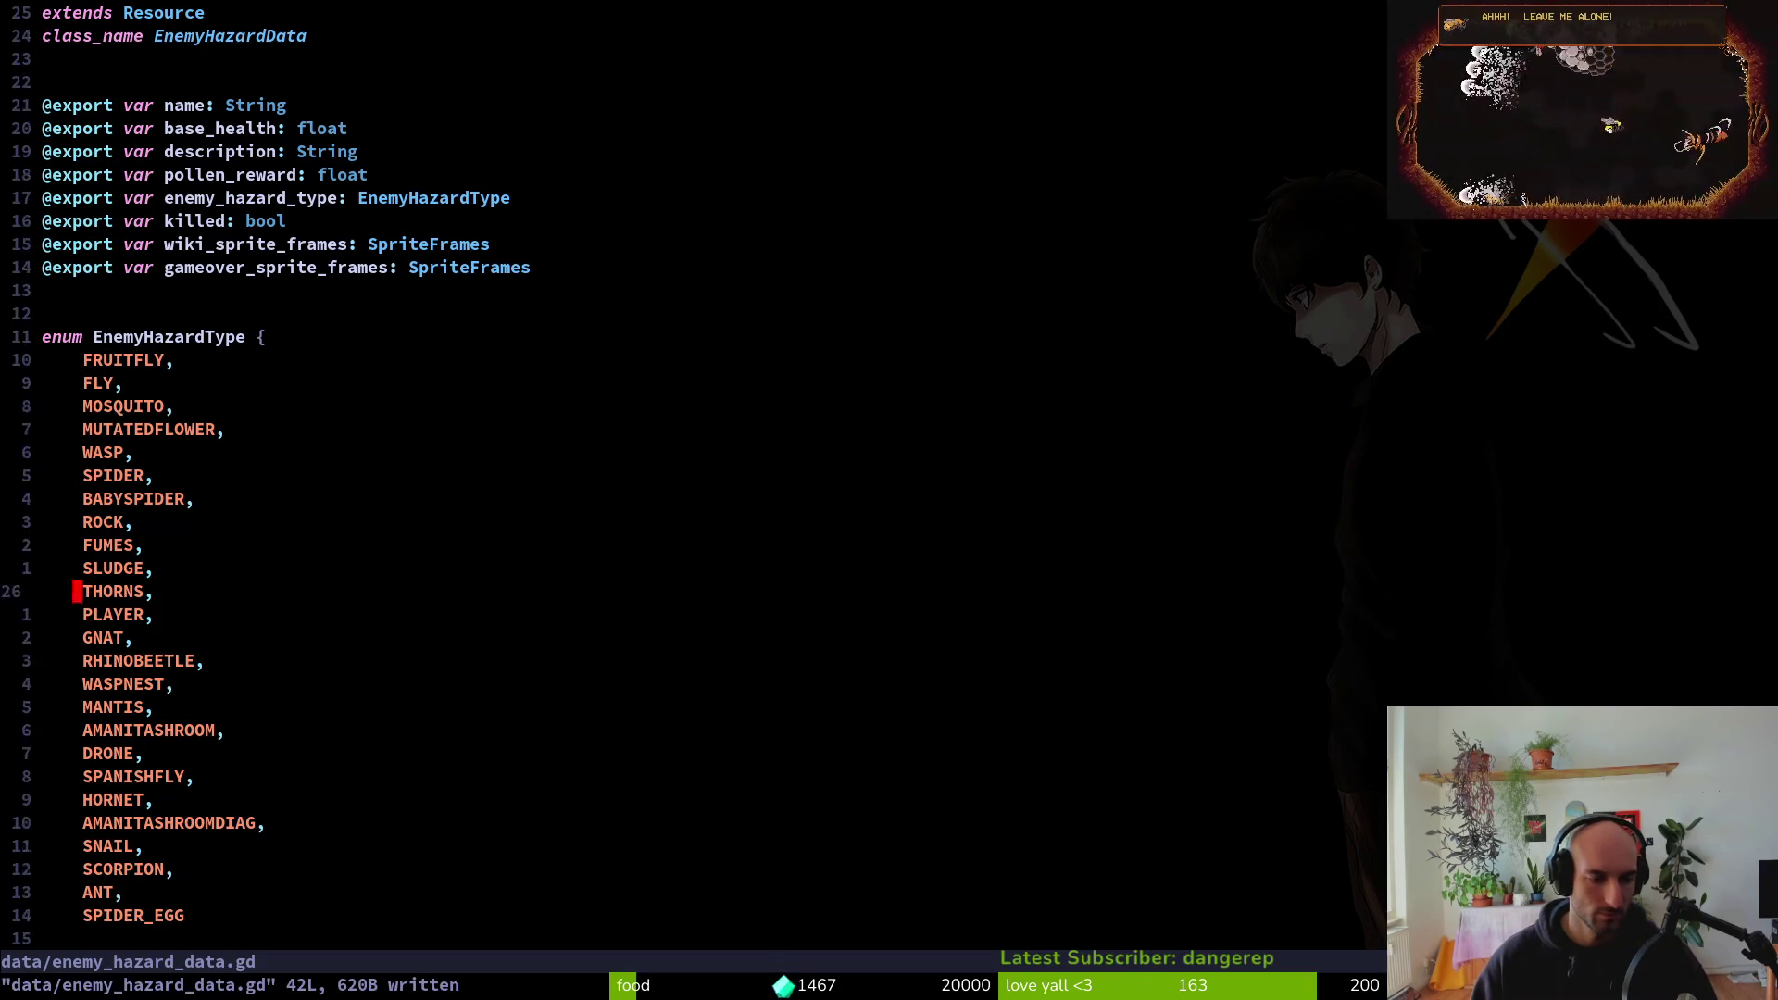
pyautogui.press('A')
pyautogui.press('Return')
pyautogui.write('ROBBER_FLY')
pyautogui.press('Escape')
pyautogui.write(':write')
pyautogui.press('Return')
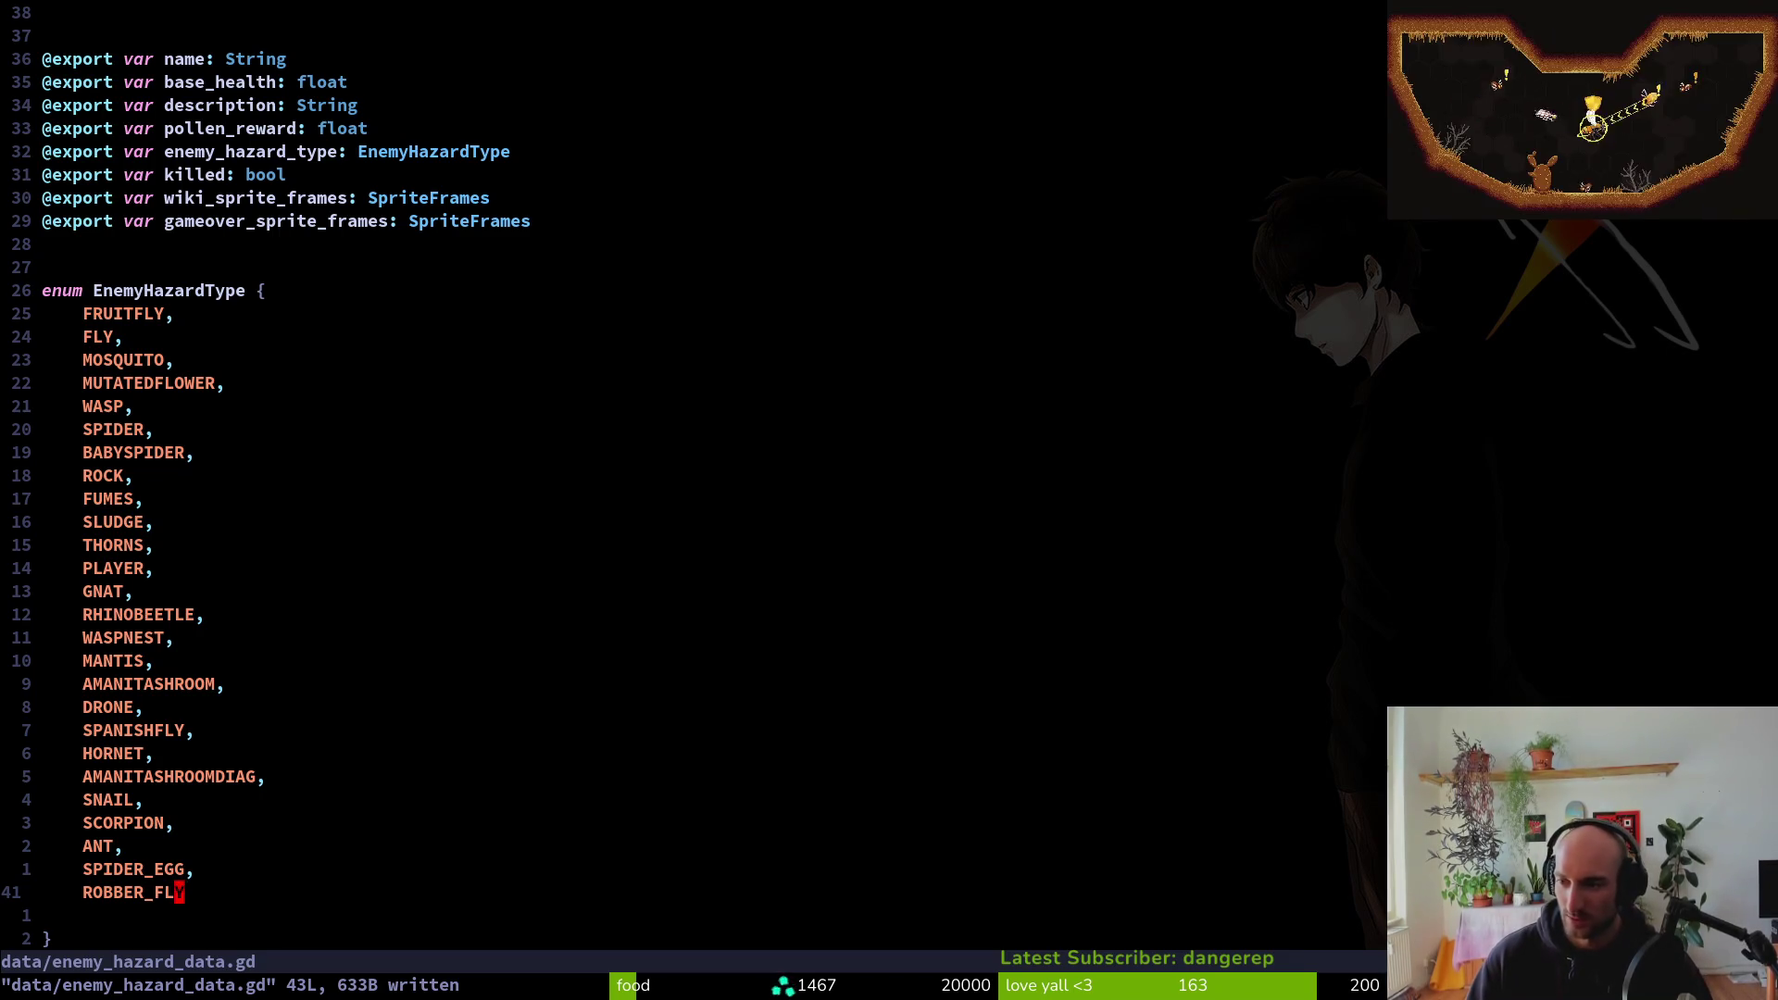
pyautogui.click(350, 705)
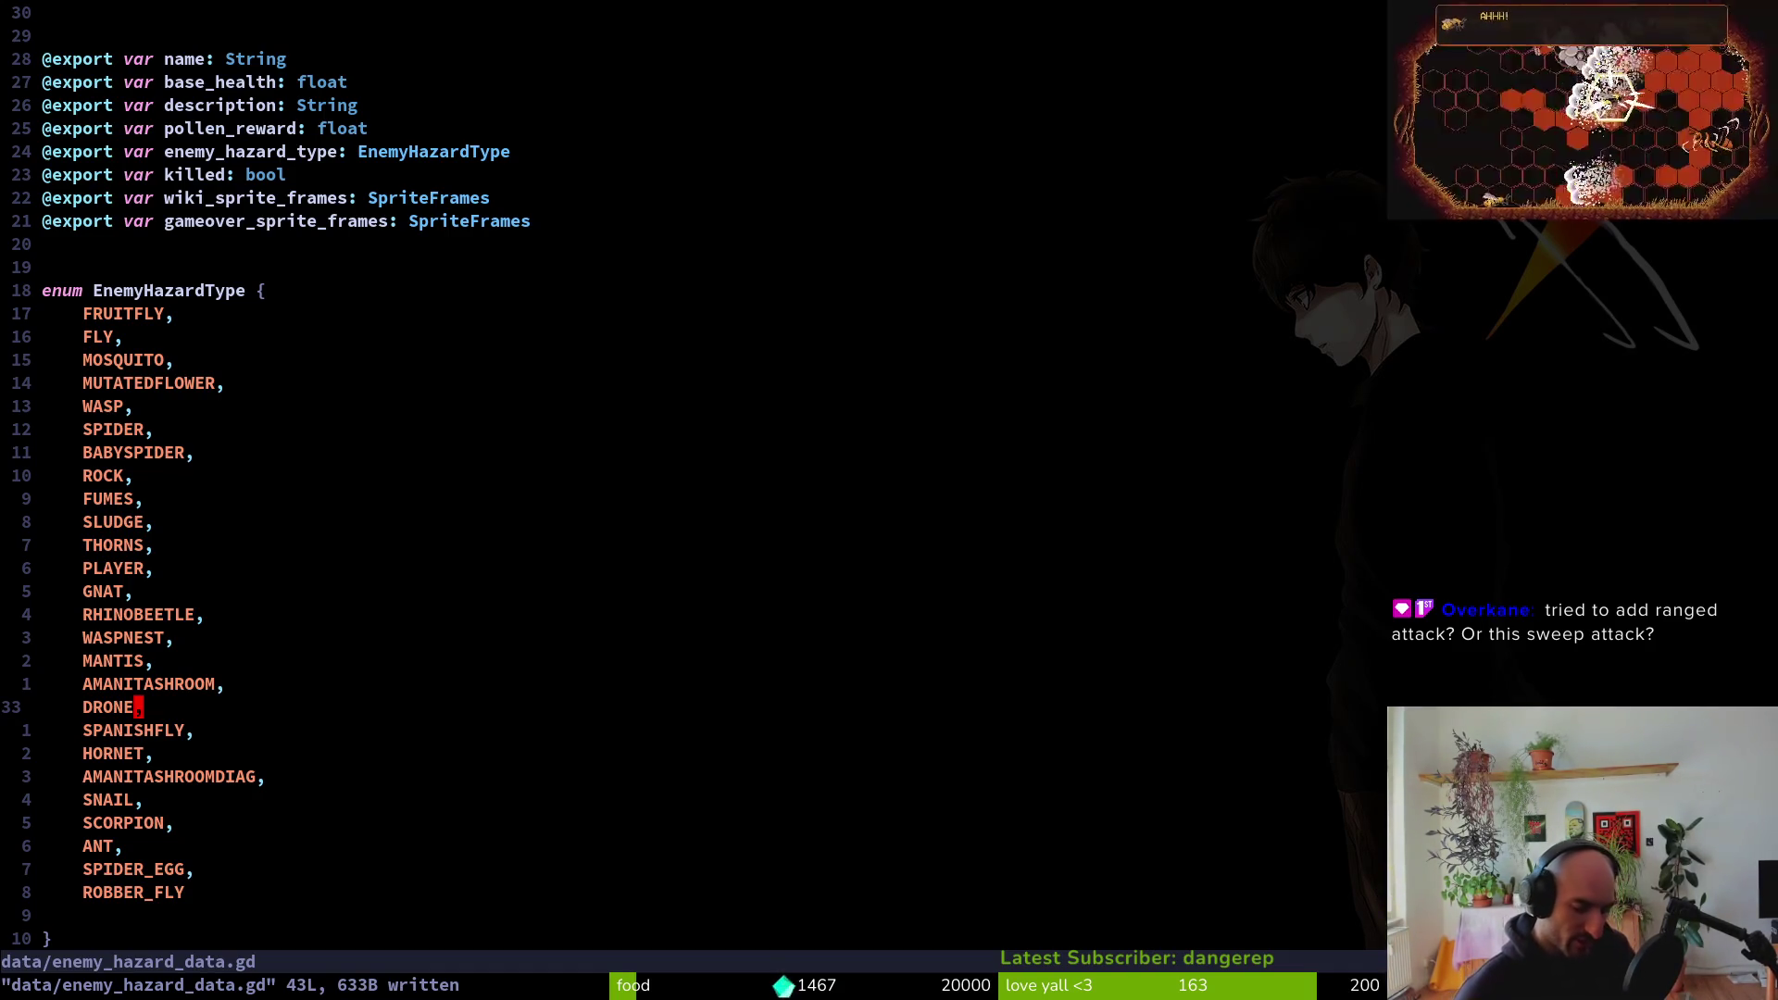
# Bring up the window overview showing Neovim, Aseprite and the Godot editor
pyautogui.press('super')
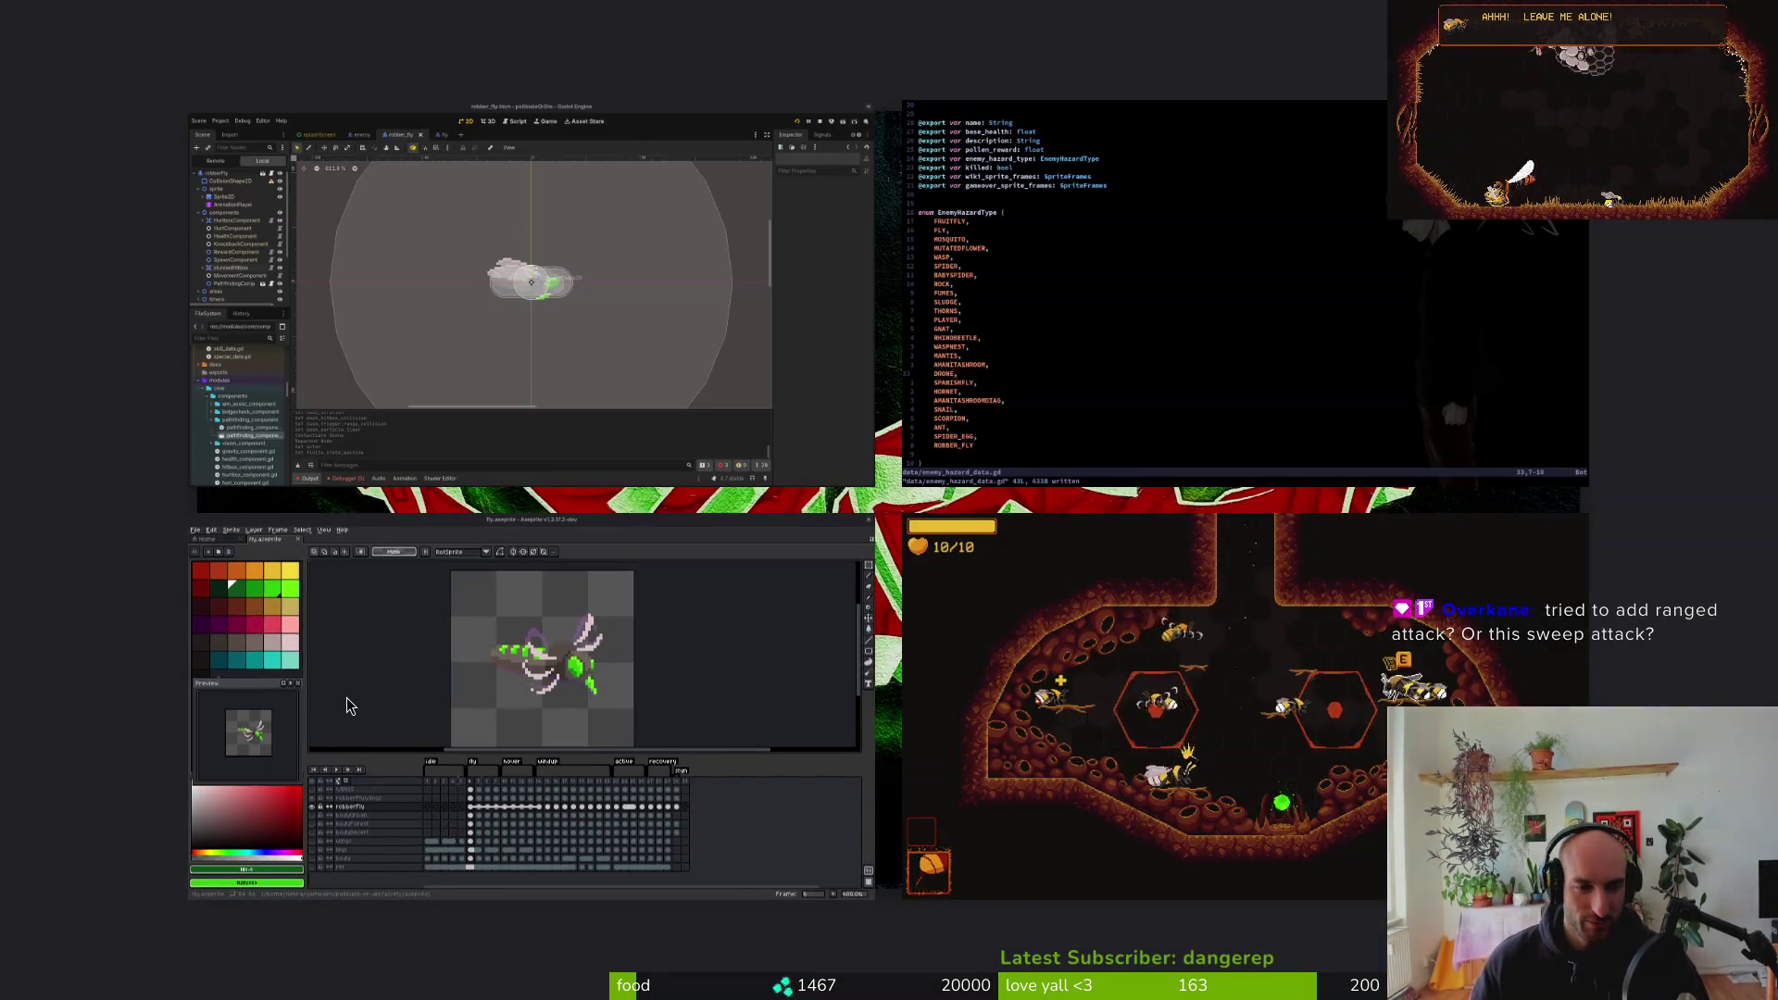
# Open scorpion.aseprite from Aseprite's recent files and play its animation
pyautogui.click(346, 698)
pyautogui.click(74, 72)
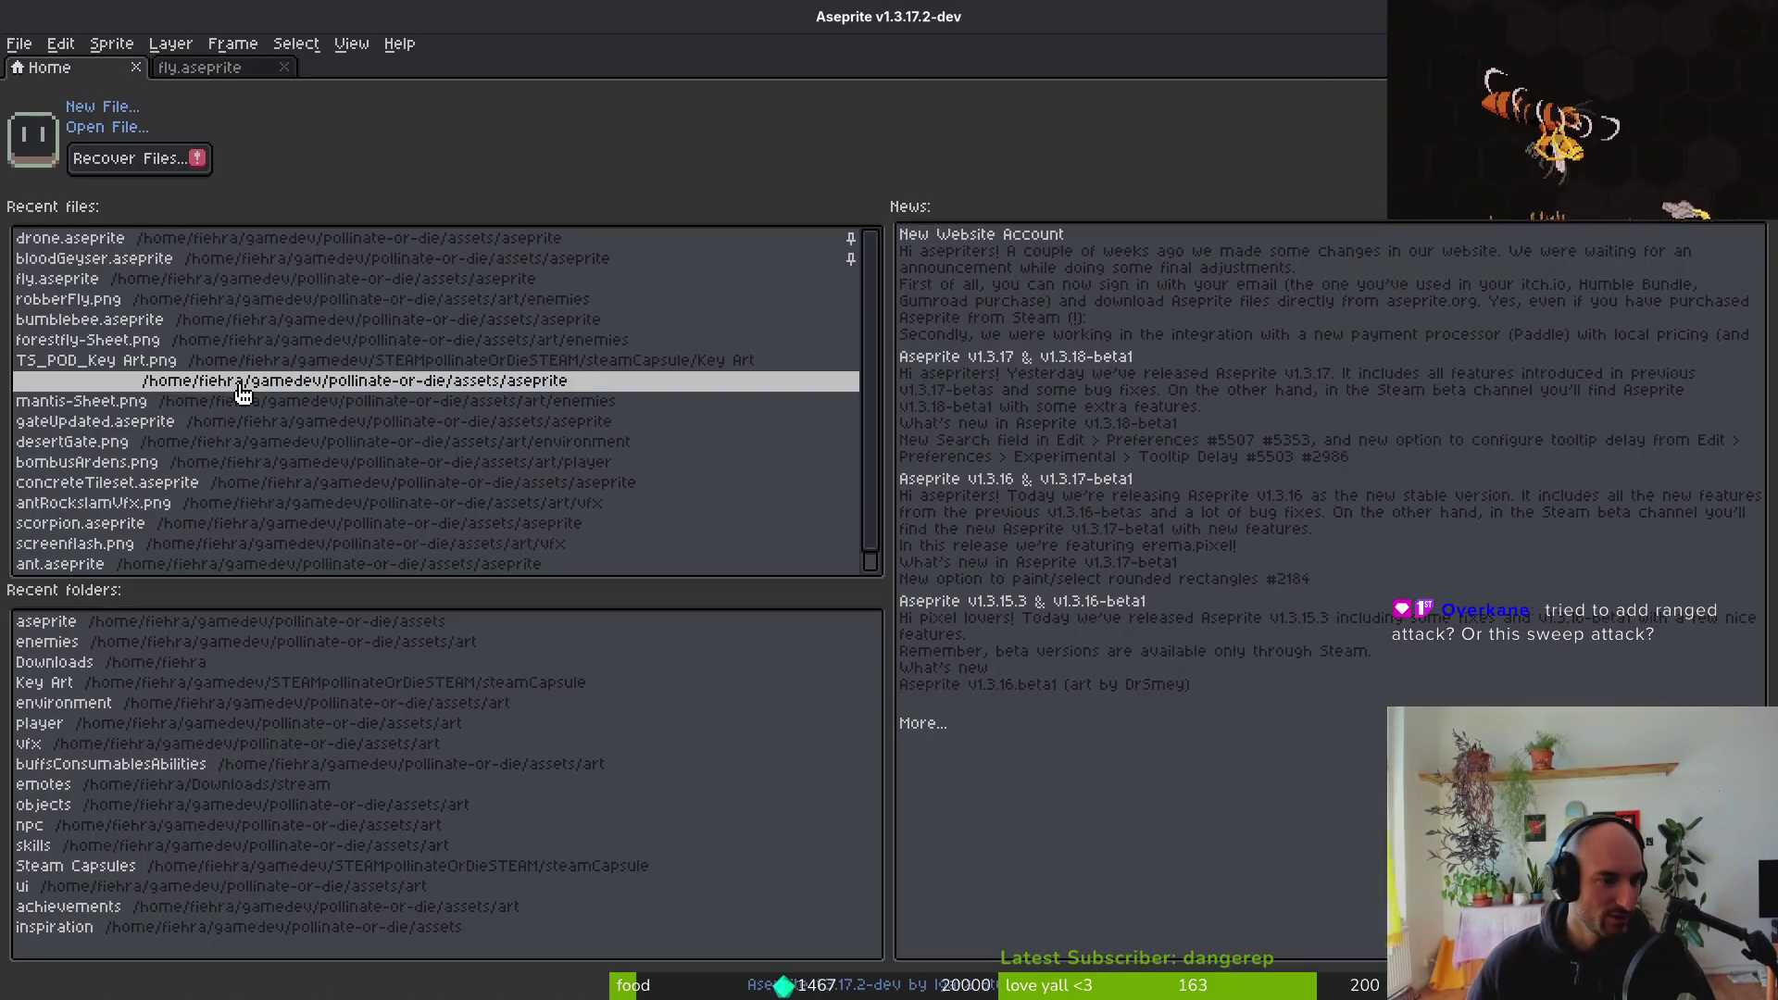
pyautogui.click(298, 519)
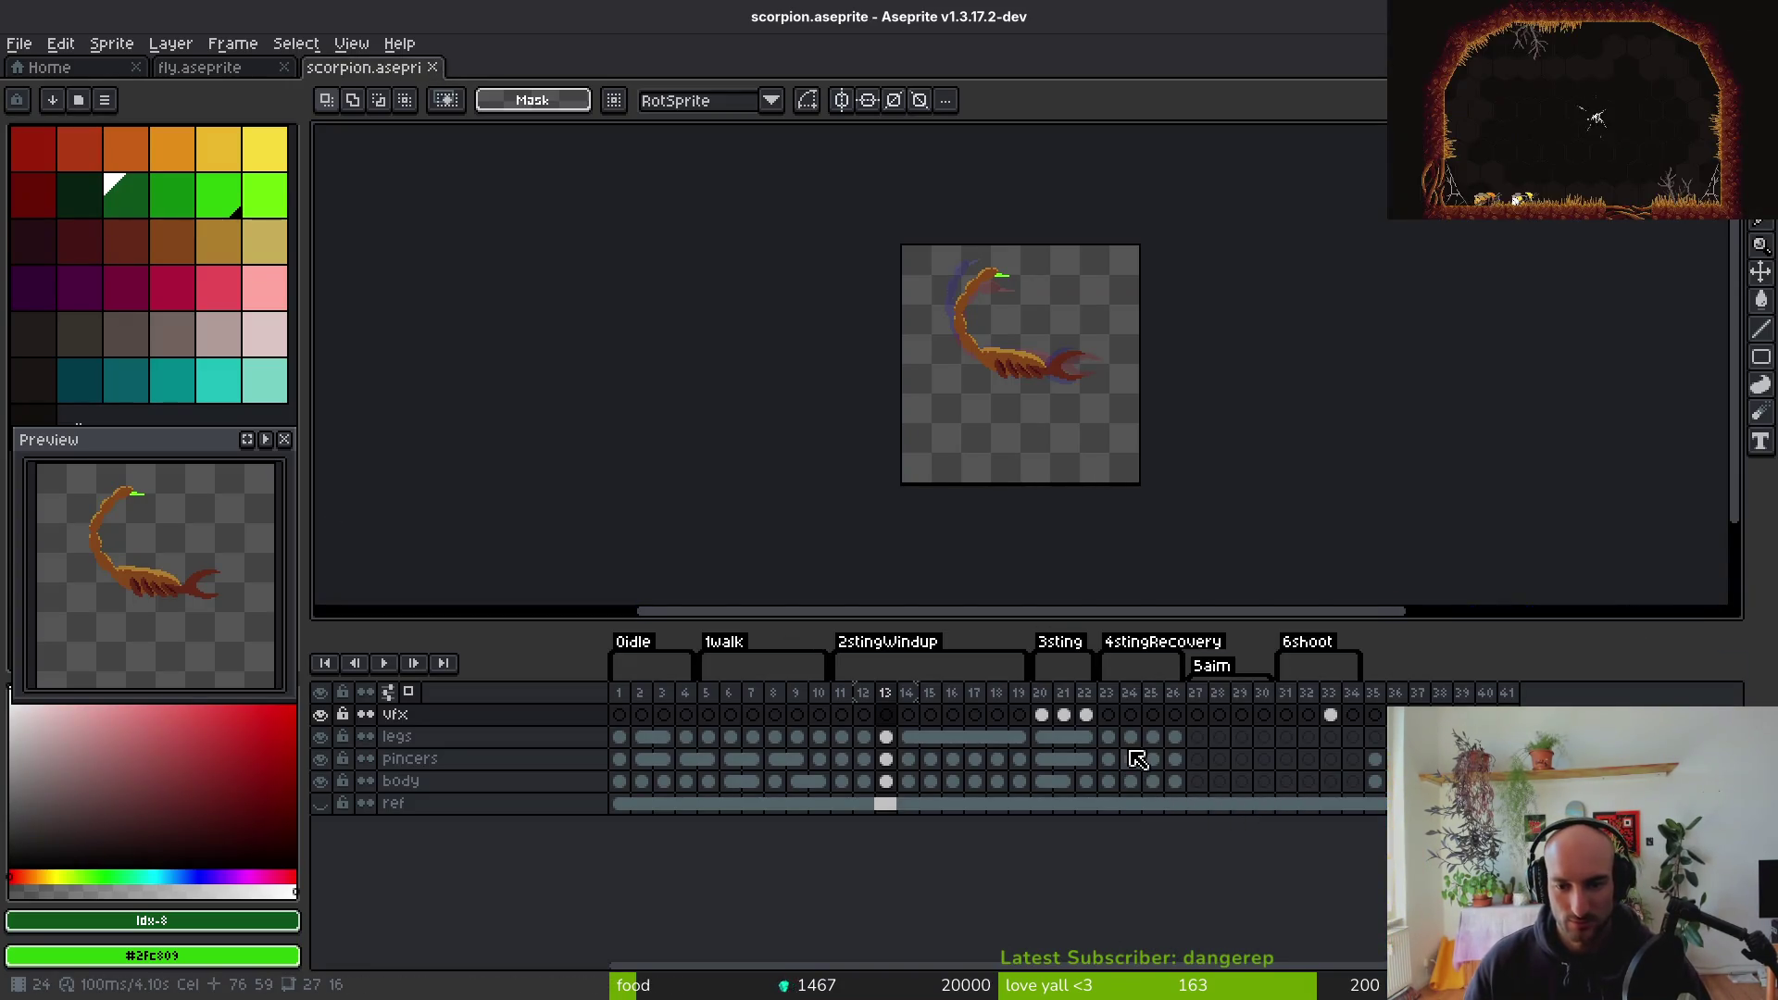
pyautogui.press('Return')
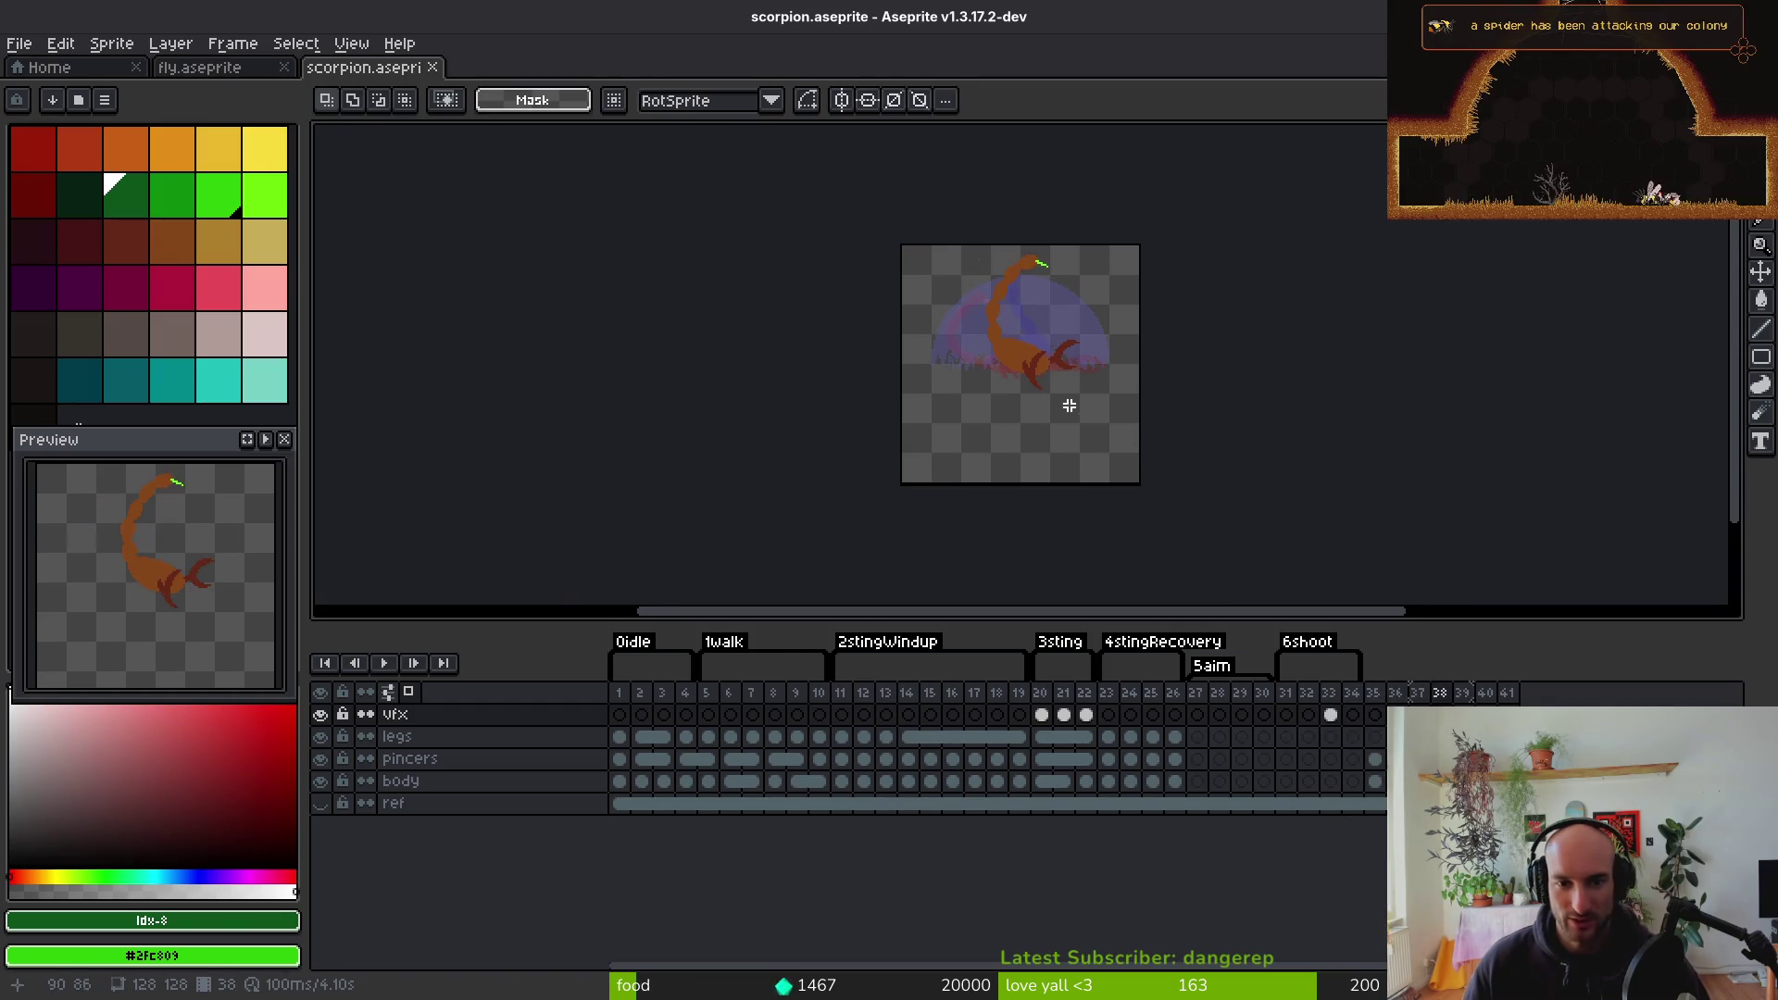
# Hide and re-show the scorpion's vfx layer during playback, then stop the animation
pyautogui.scroll(5, 1097, 423)
pyautogui.scroll(-1, 1111, 469)
pyautogui.press('i')
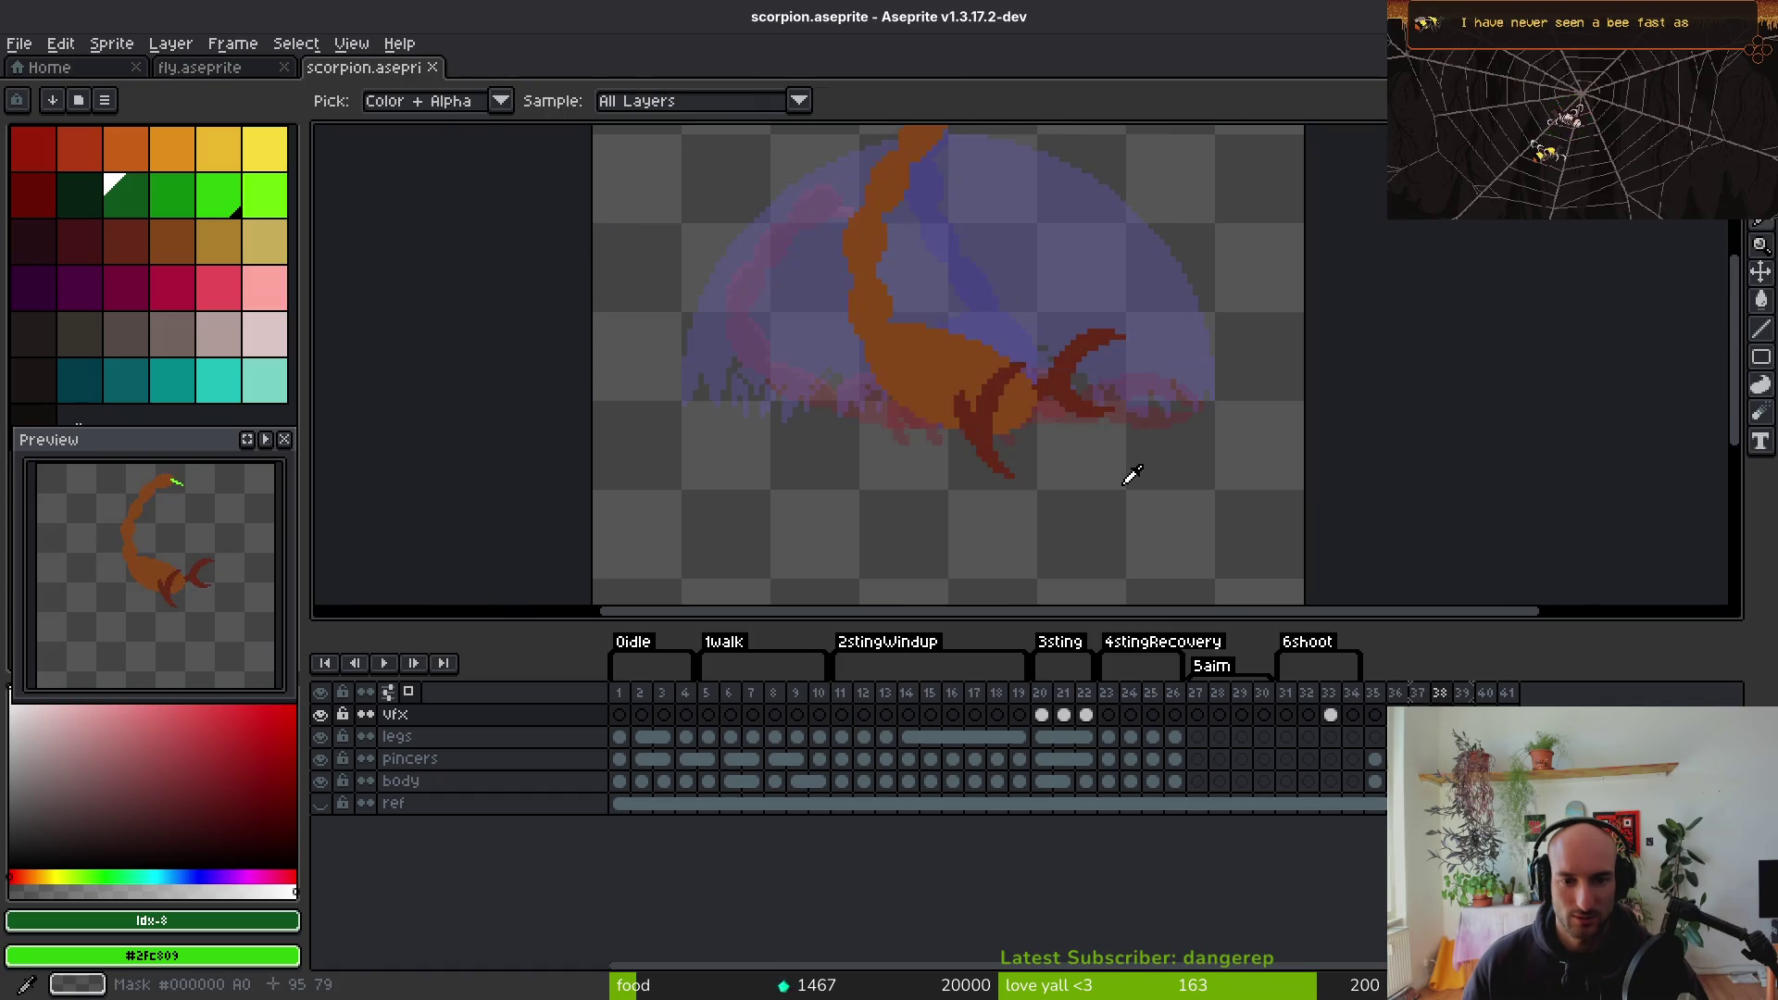
pyautogui.press('m')
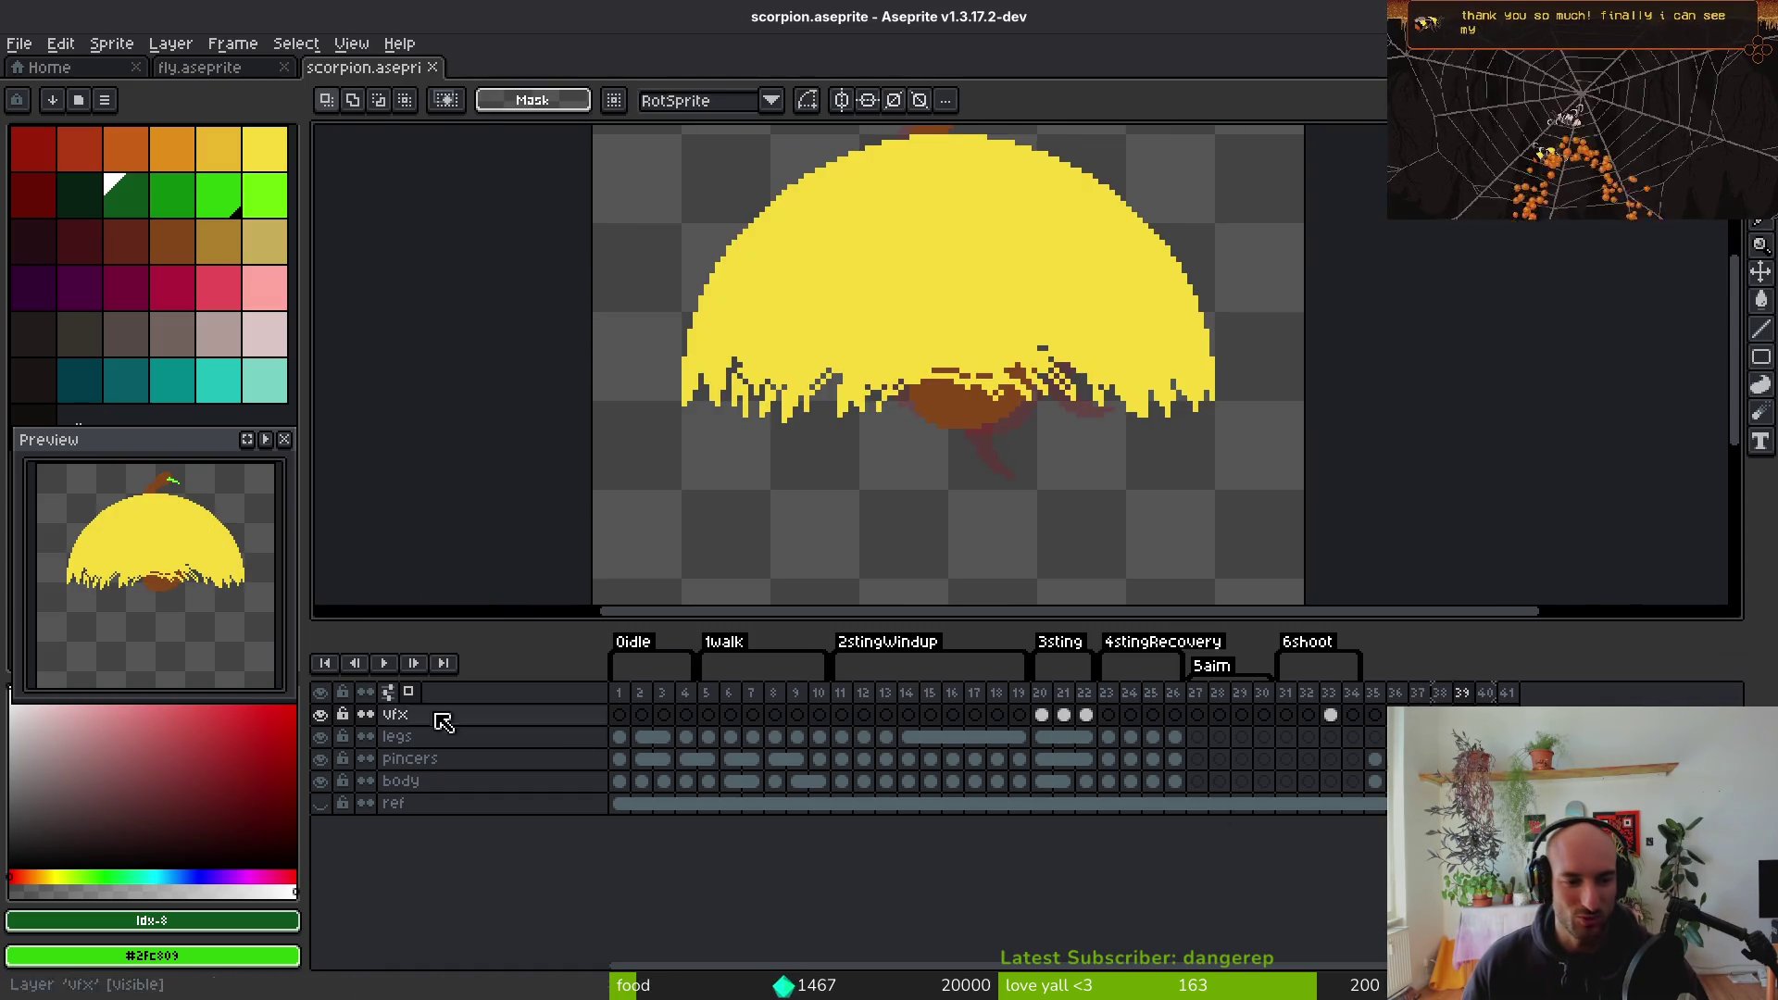
pyautogui.click(324, 714)
pyautogui.scroll(-4, 1139, 361)
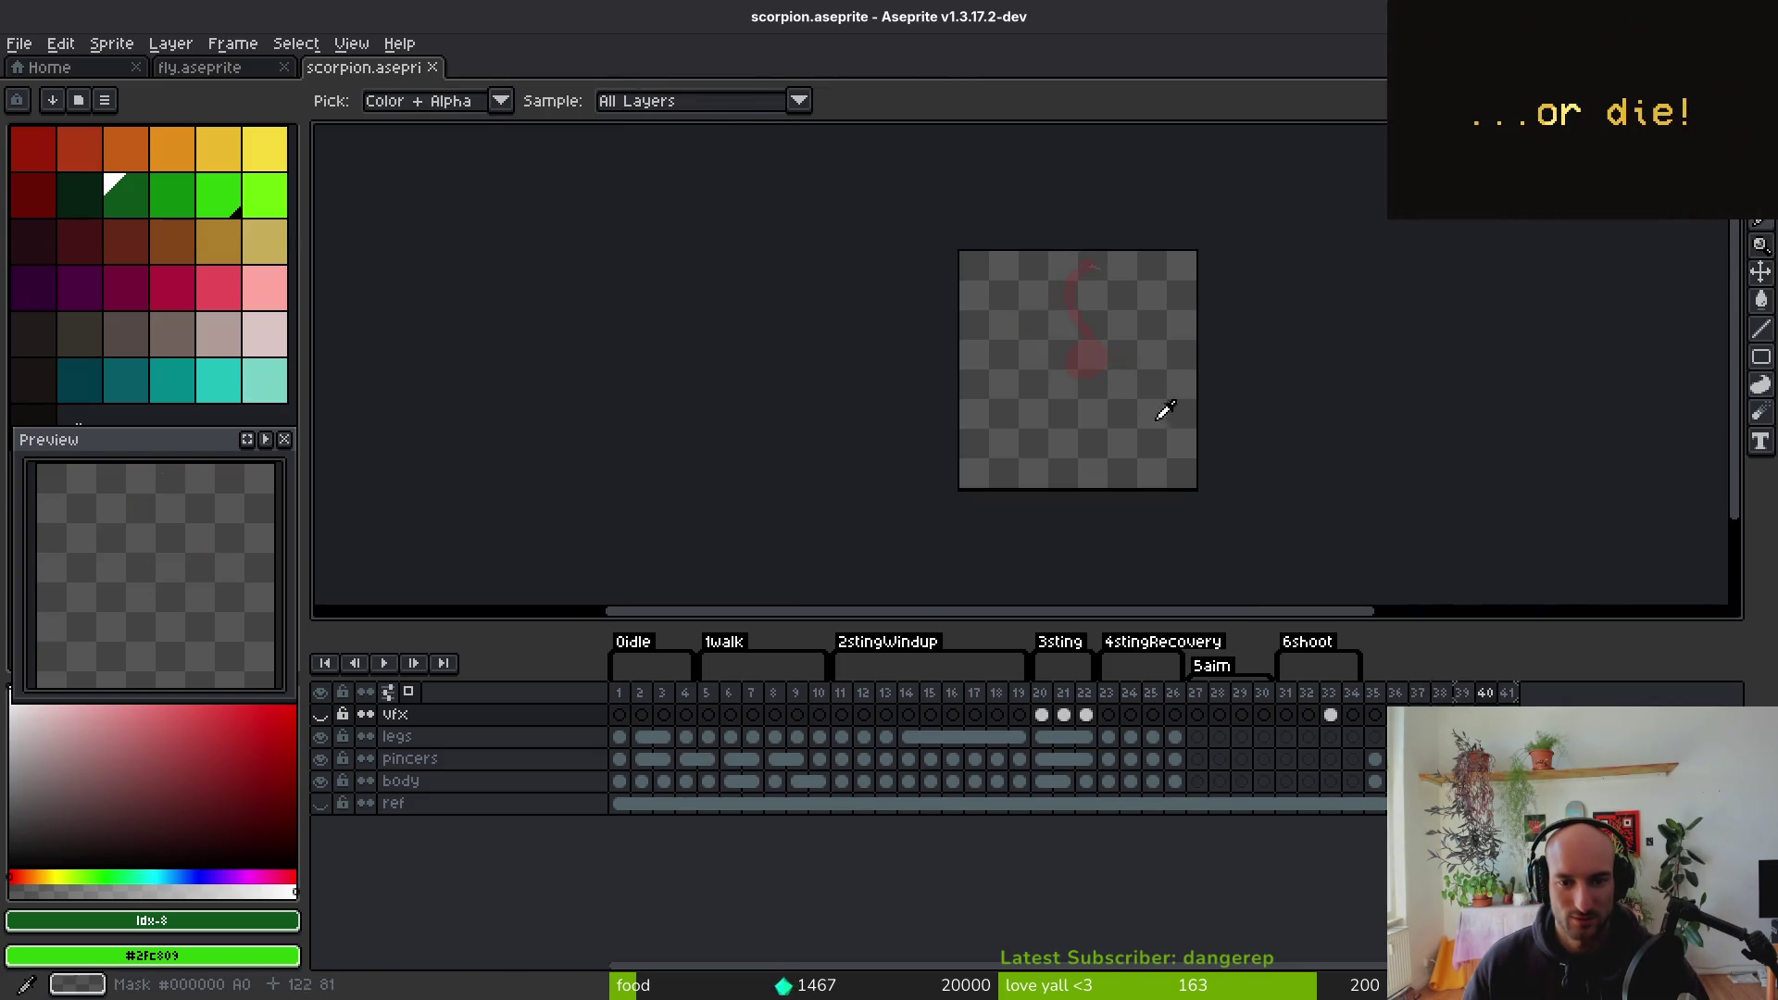
pyautogui.click(320, 714)
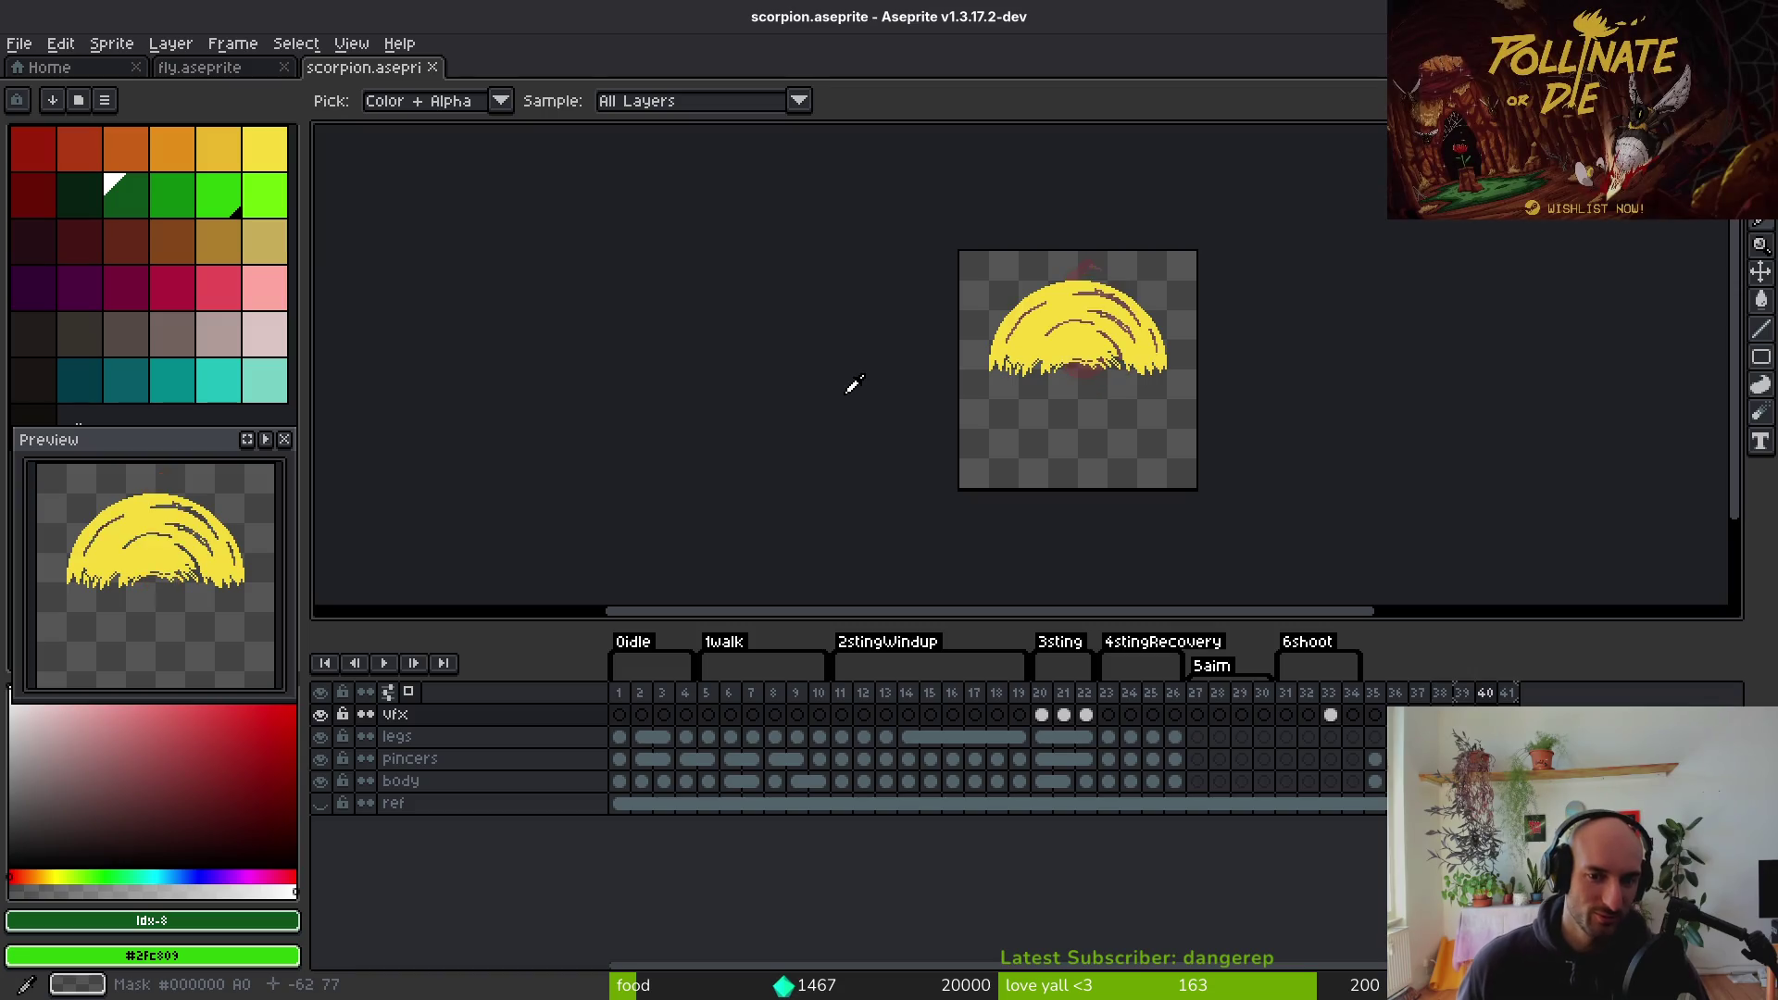
pyautogui.press('v')
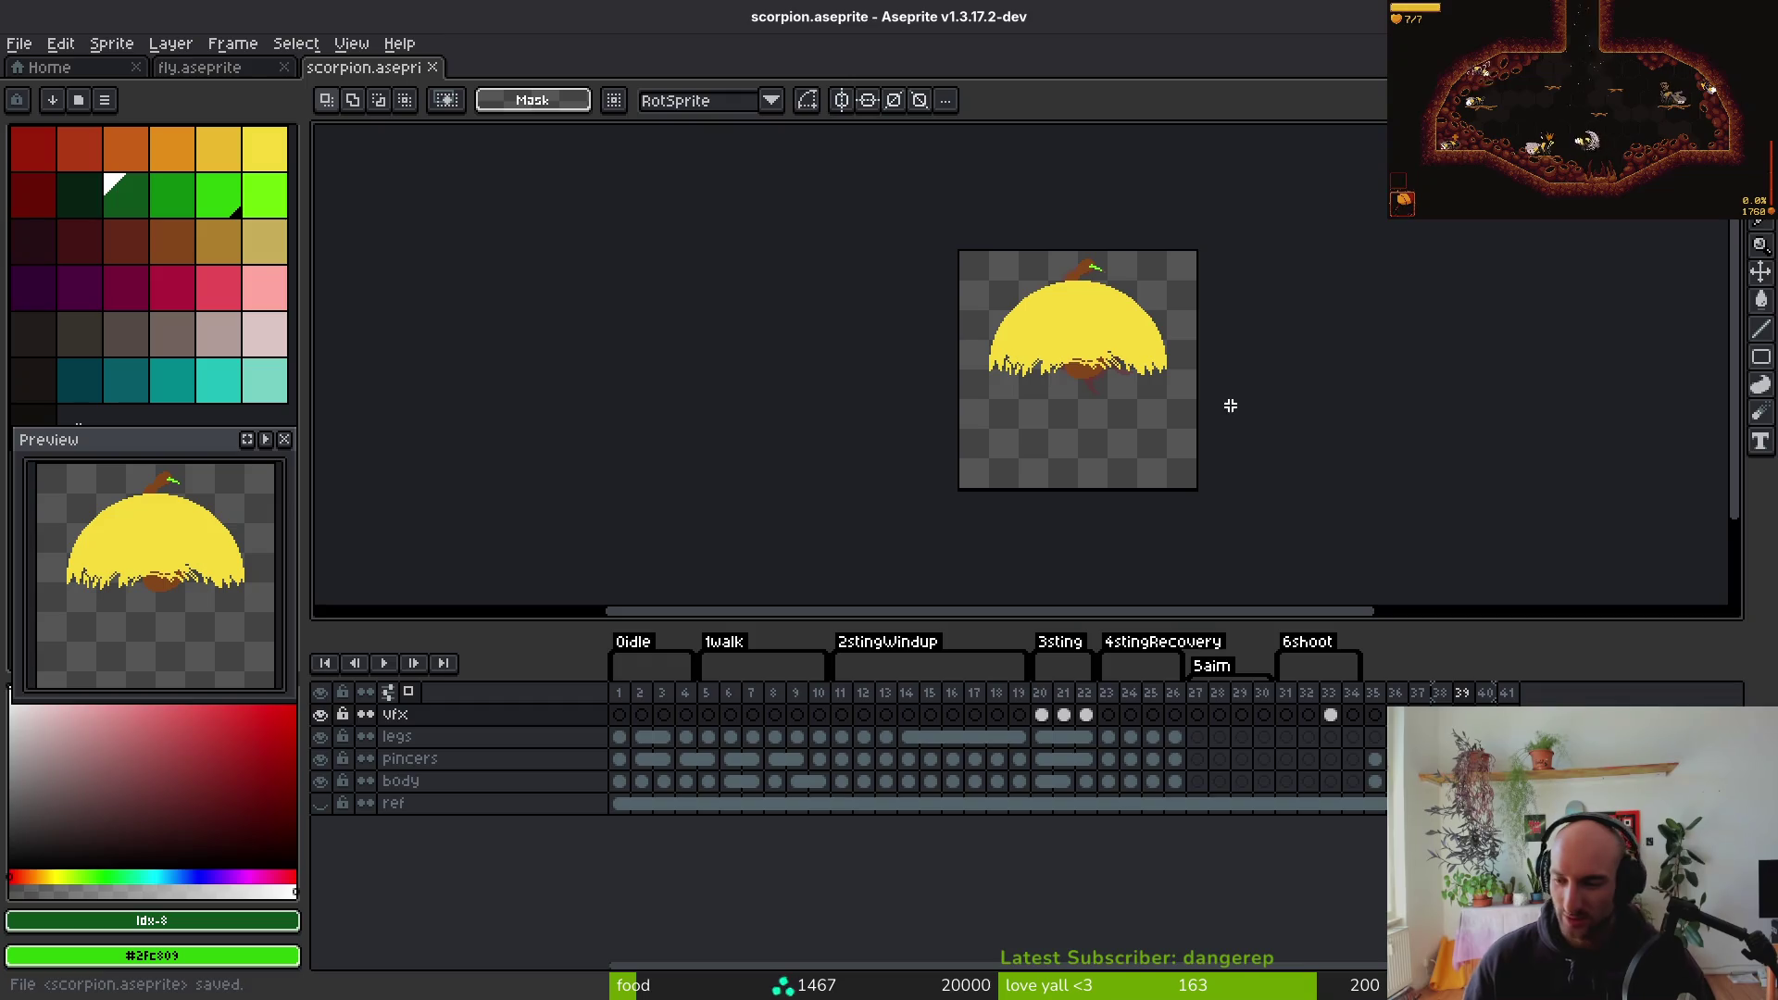
pyautogui.press('i')
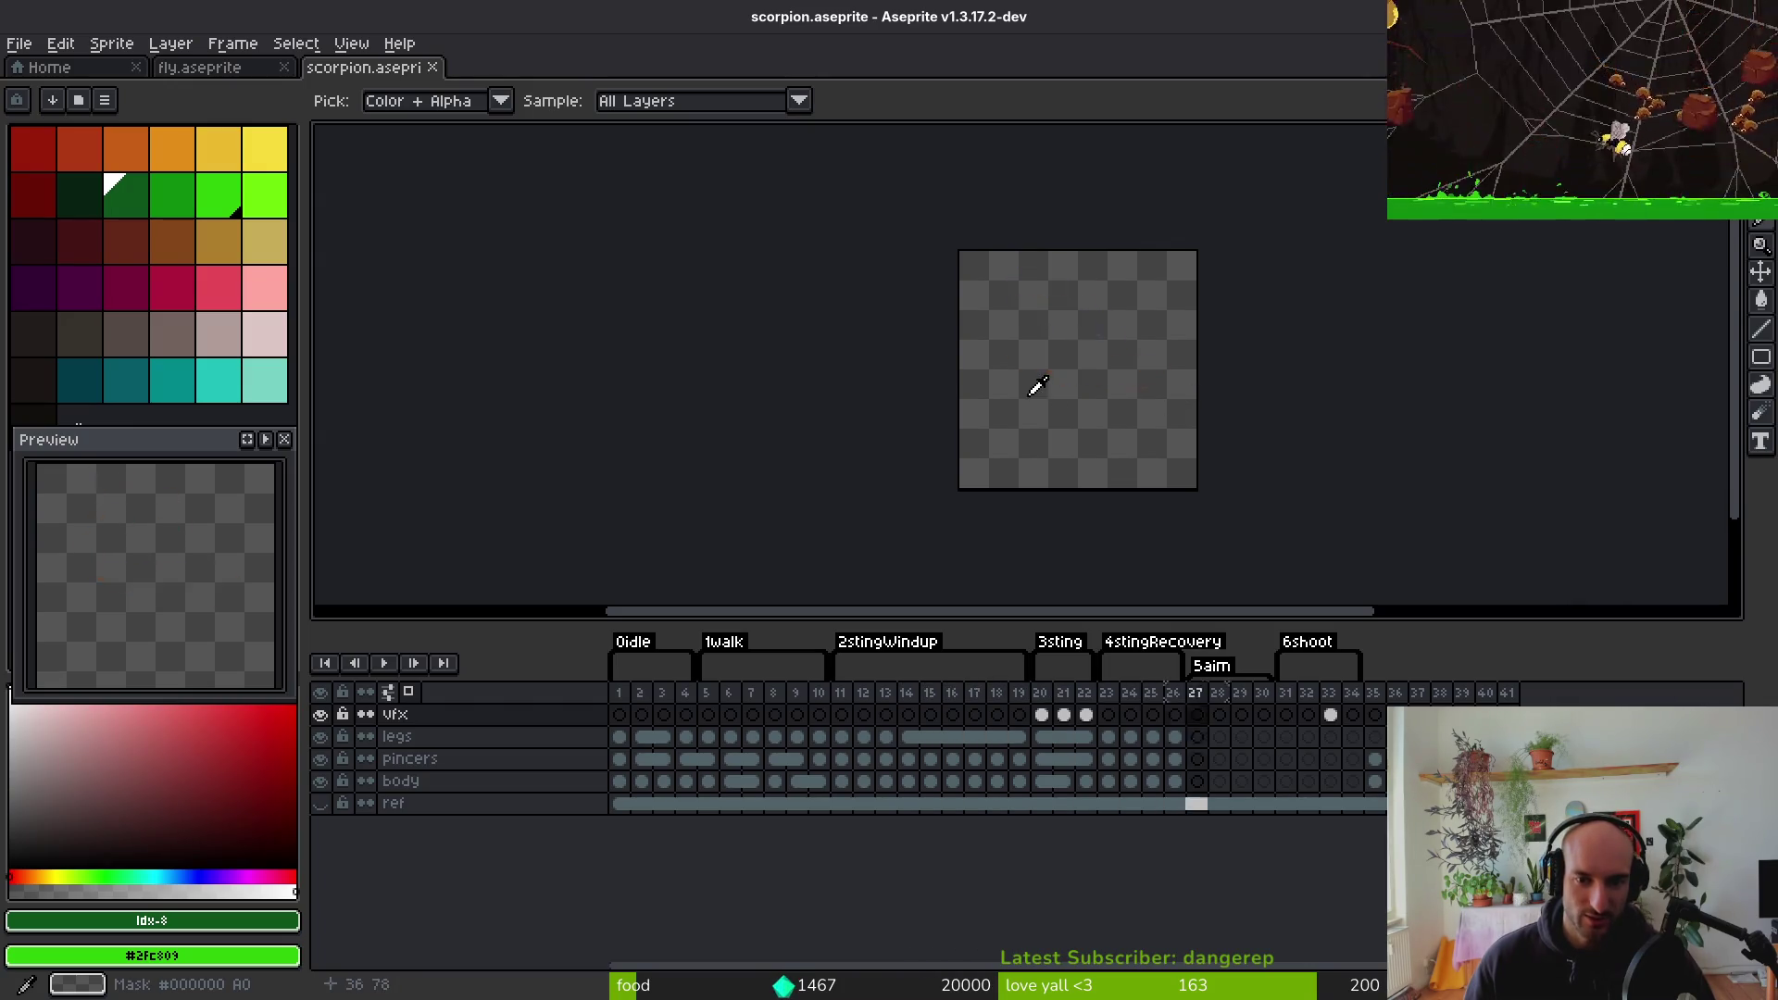
pyautogui.press('m')
# Step back through the early walk frames, then close scorpion.aseprite
pyautogui.scroll(8, 1075, 367)
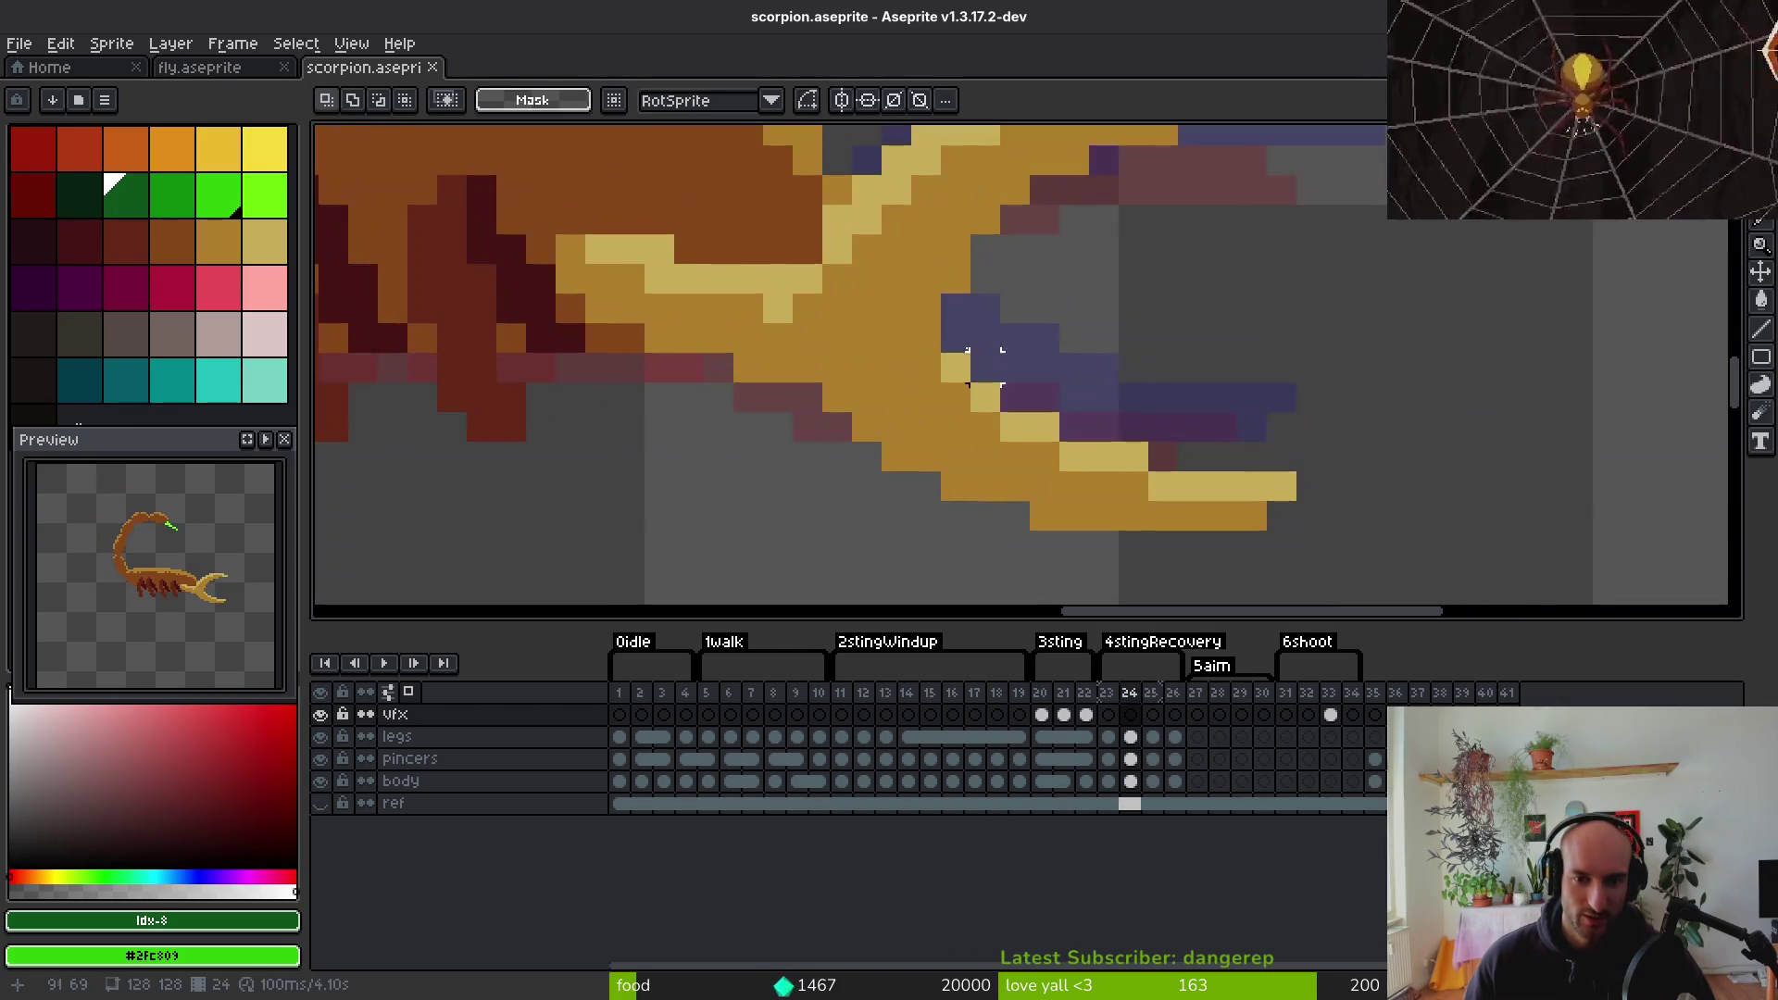
pyautogui.scroll(-4, 806, 367)
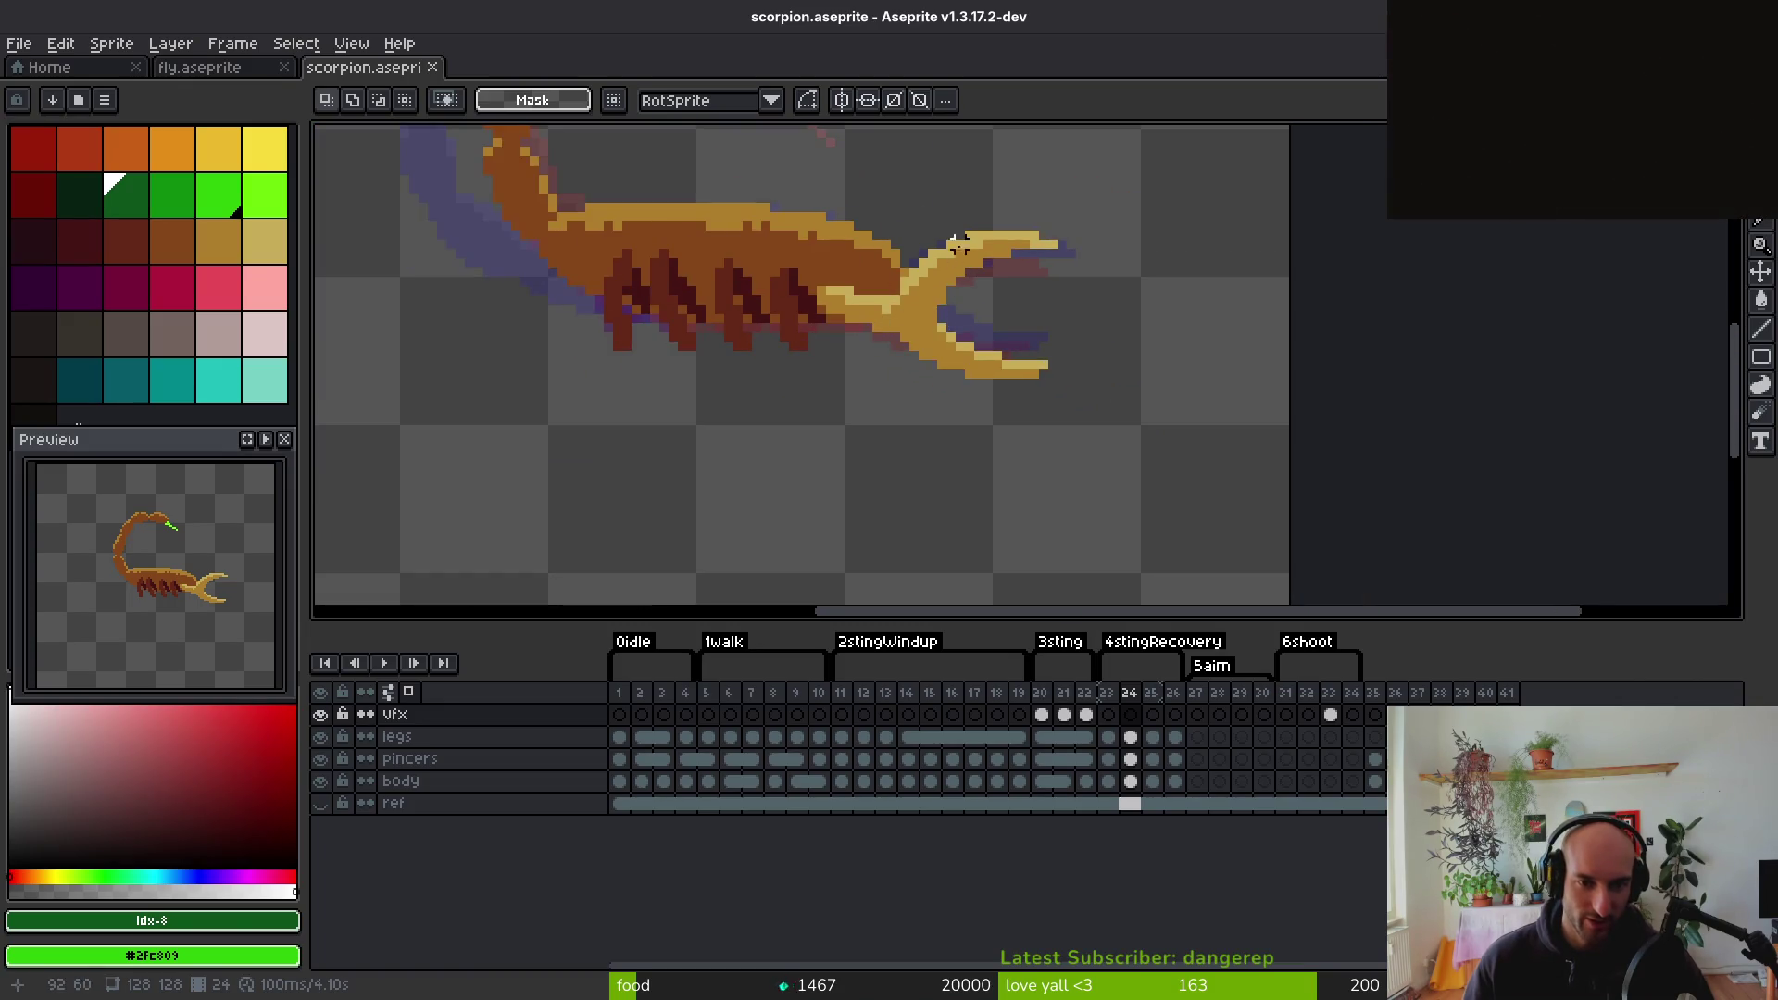
pyautogui.scroll(-3, 969, 319)
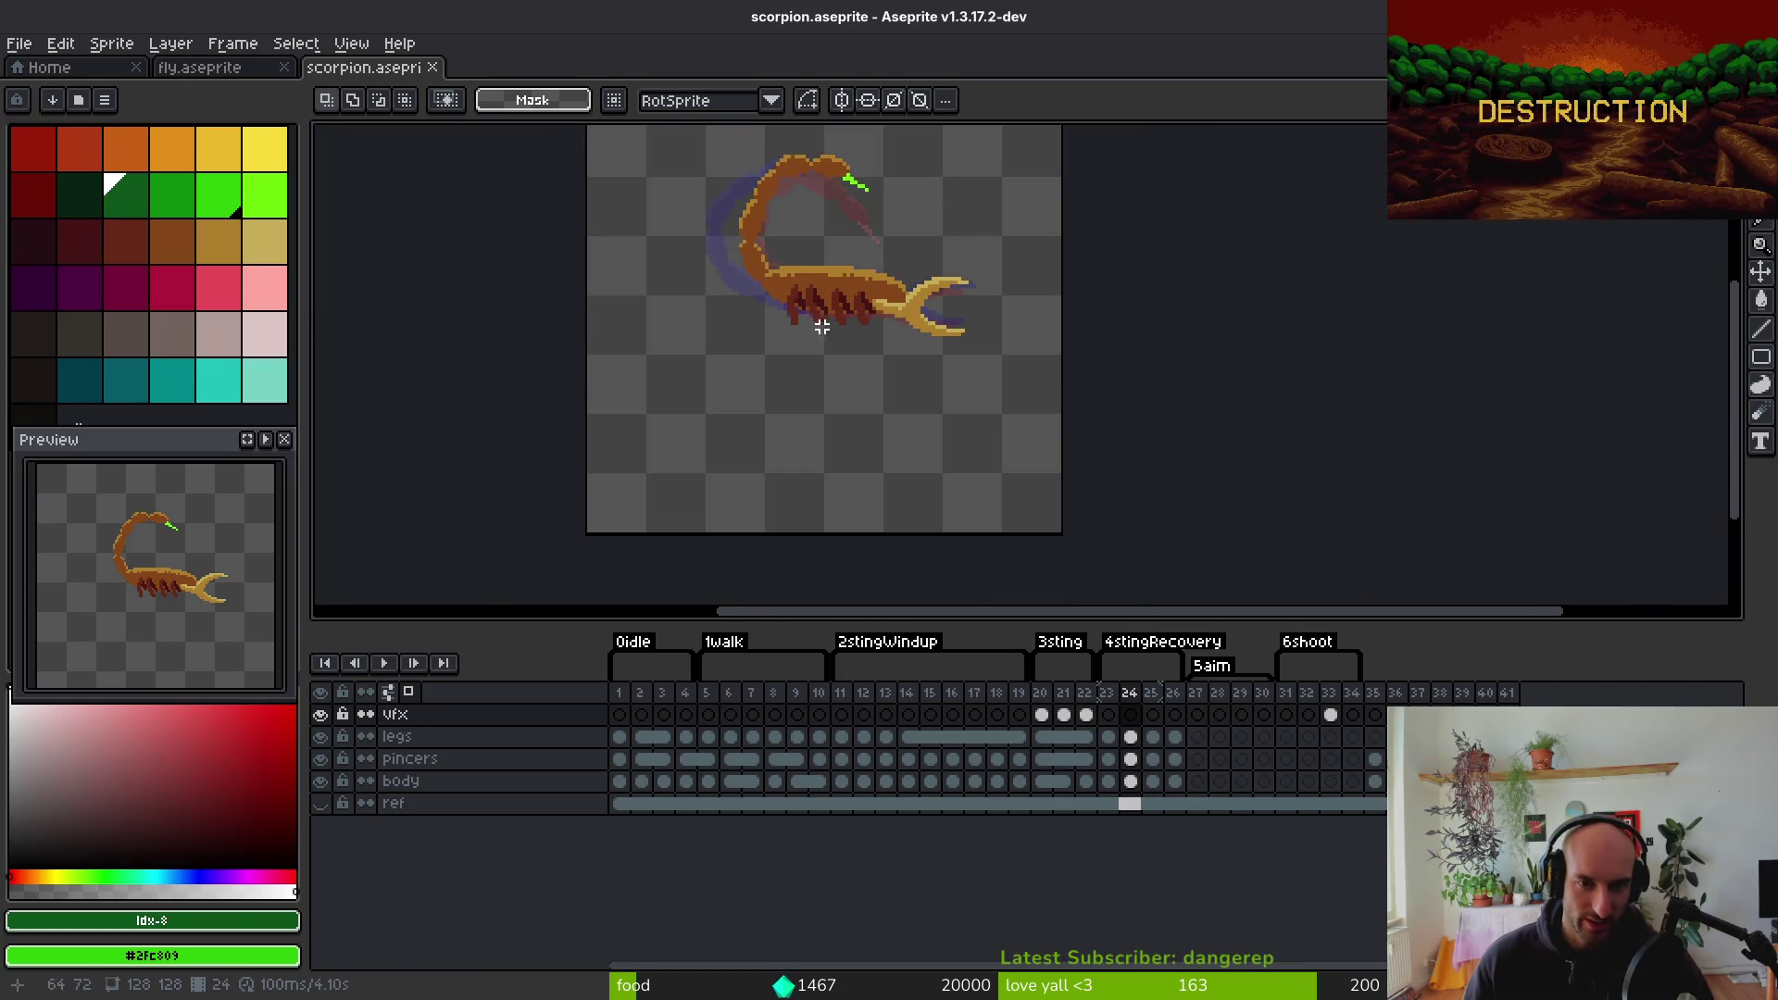
pyautogui.press('i')
pyautogui.press('Left')
pyautogui.press('Left')
pyautogui.press('Left')
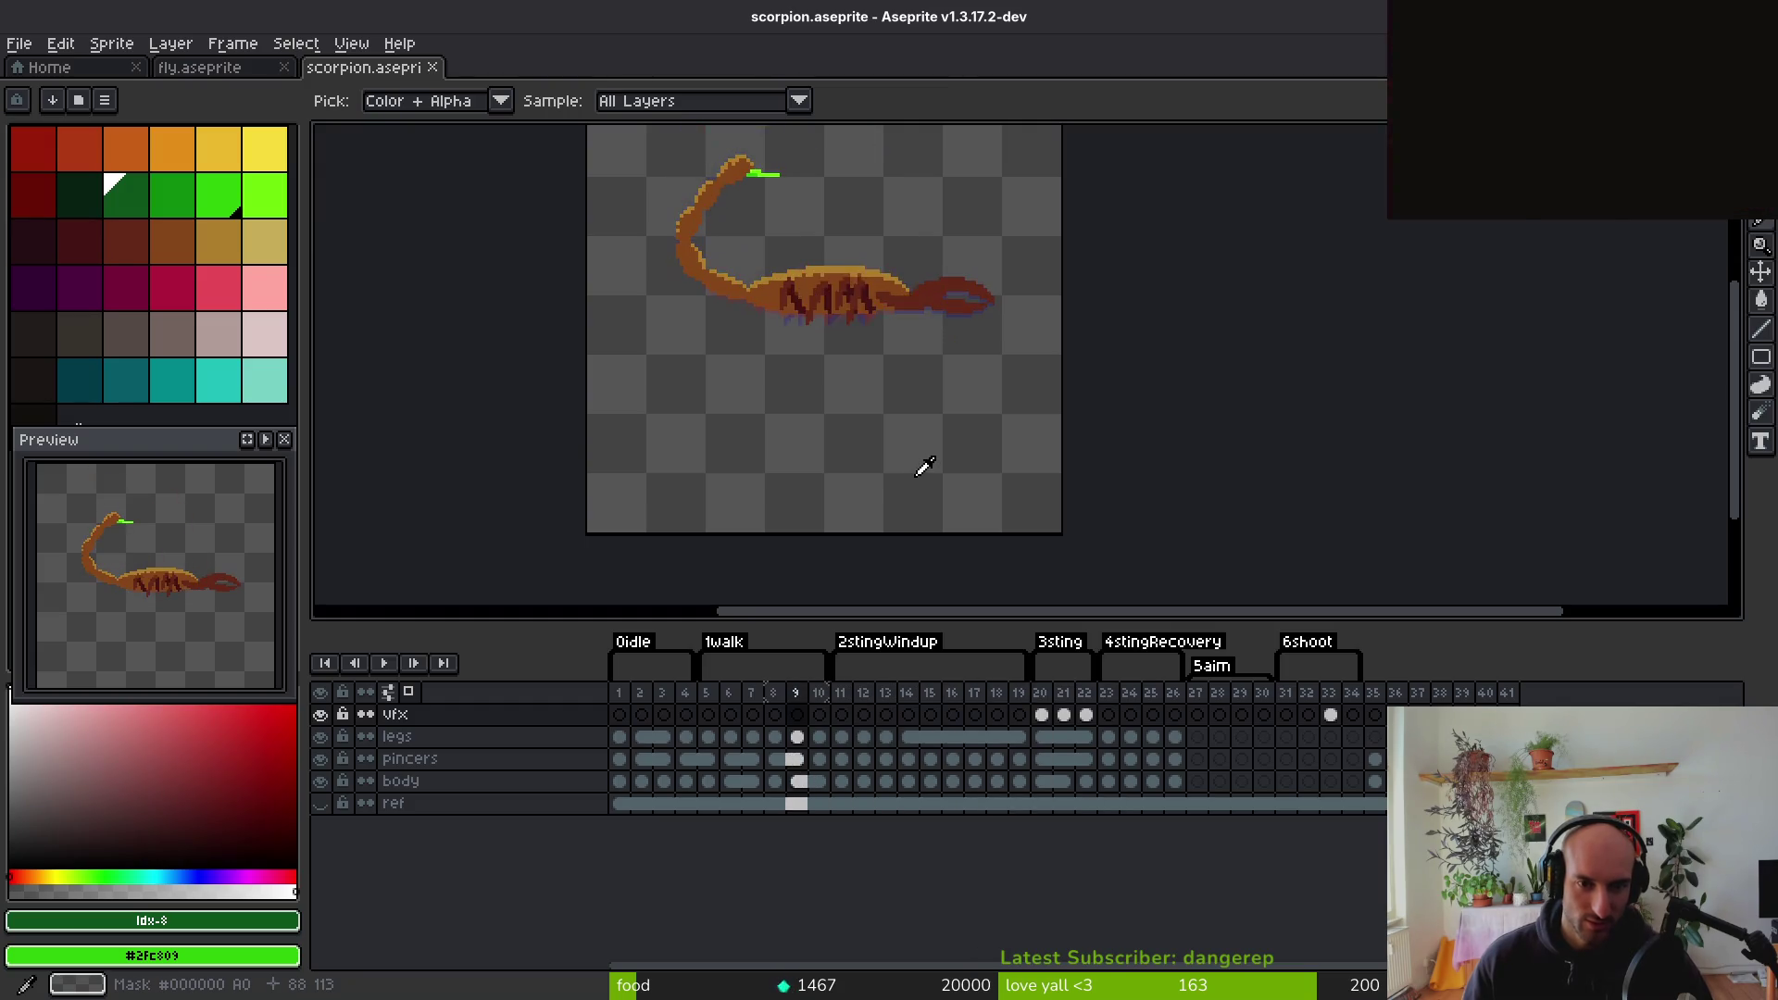
pyautogui.press('Left')
pyautogui.press('Left')
pyautogui.press('Left')
pyautogui.press('Left')
pyautogui.press('Left')
pyautogui.press('Left')
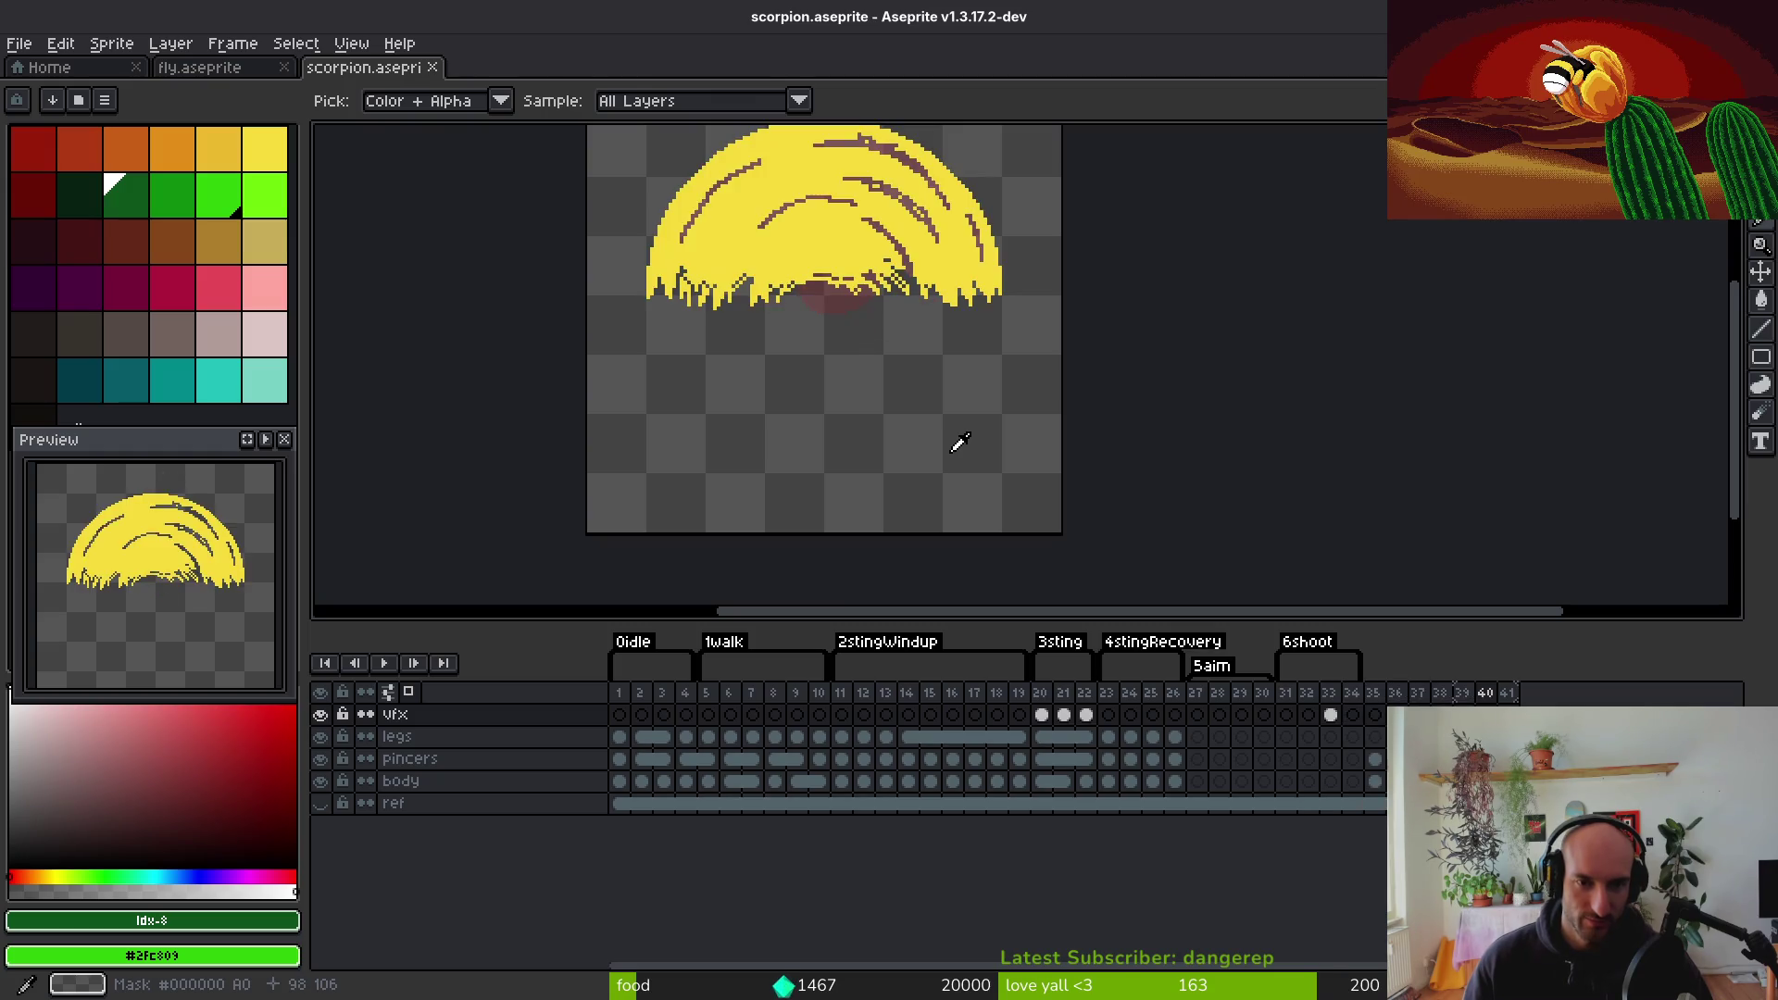
pyautogui.press('Left')
pyautogui.press('m')
pyautogui.hotkey('ctrl', 'w')
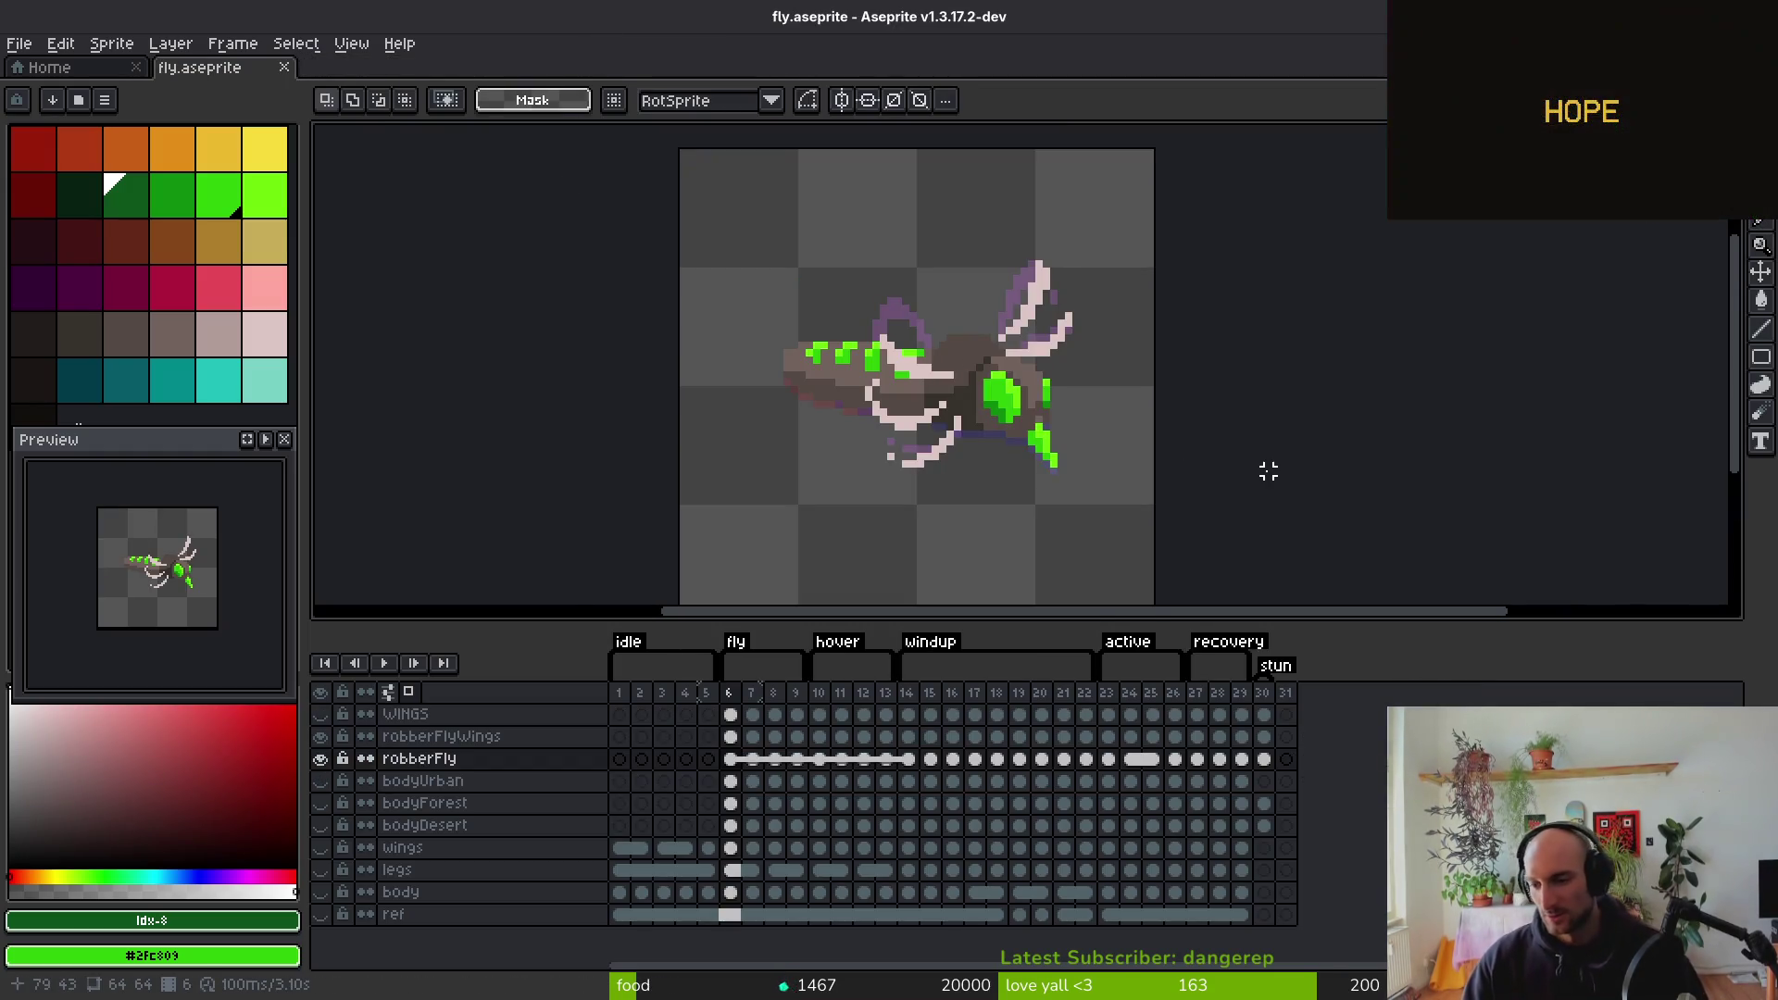
# Select the eyedropper in Aseprite and switch to the Godot editor with robber_fly.tscn
pyautogui.press('i')
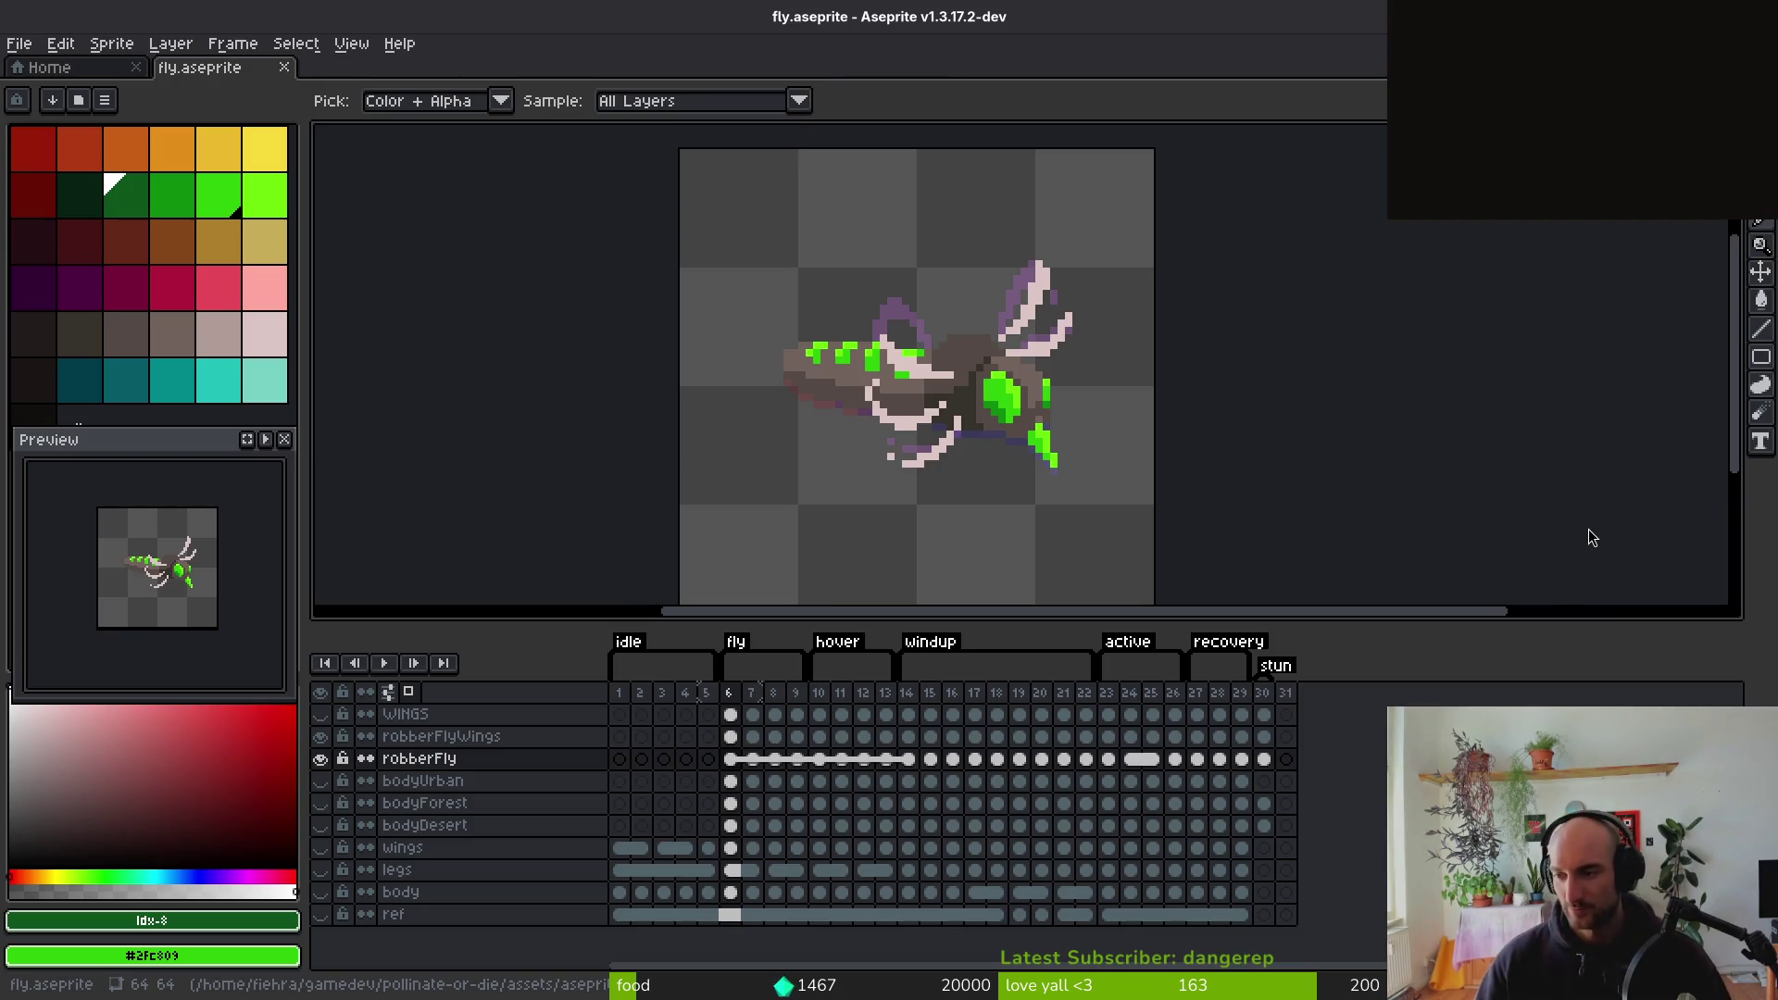
pyautogui.hotkey('alt', 'Tab')
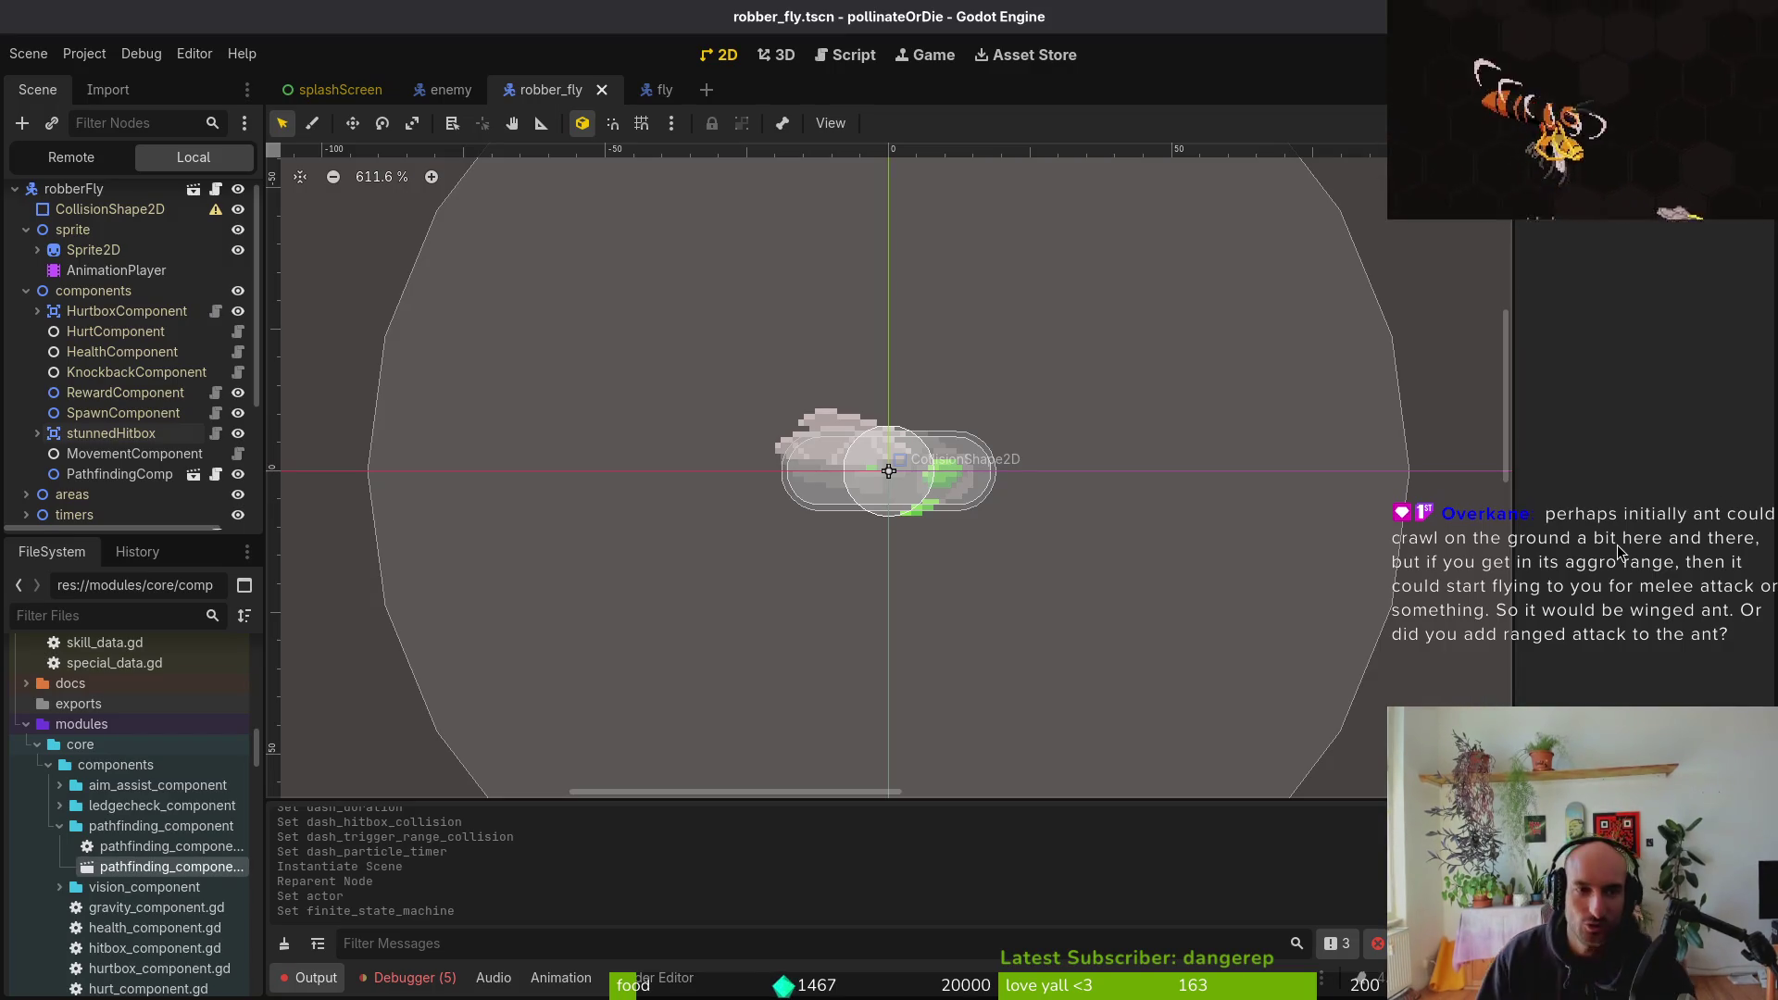
# Run the game with F5 and attack the ant in the leafy room
pyautogui.press('F5')
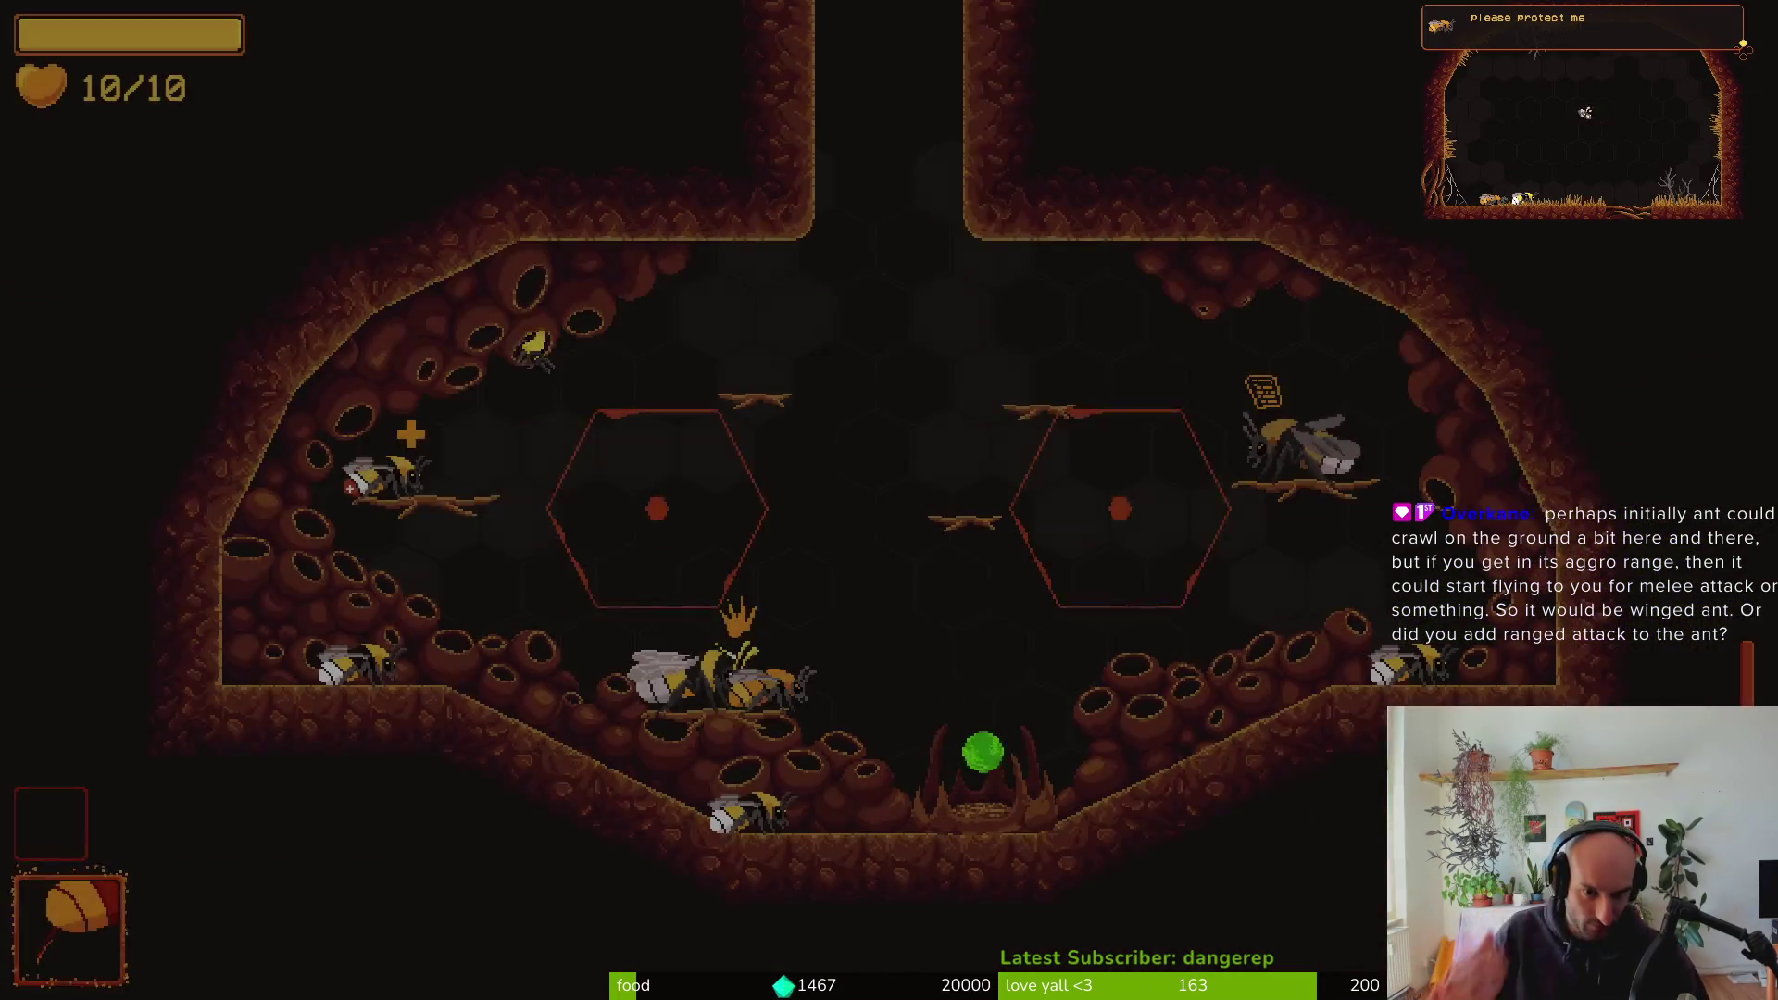
pyautogui.press('d')
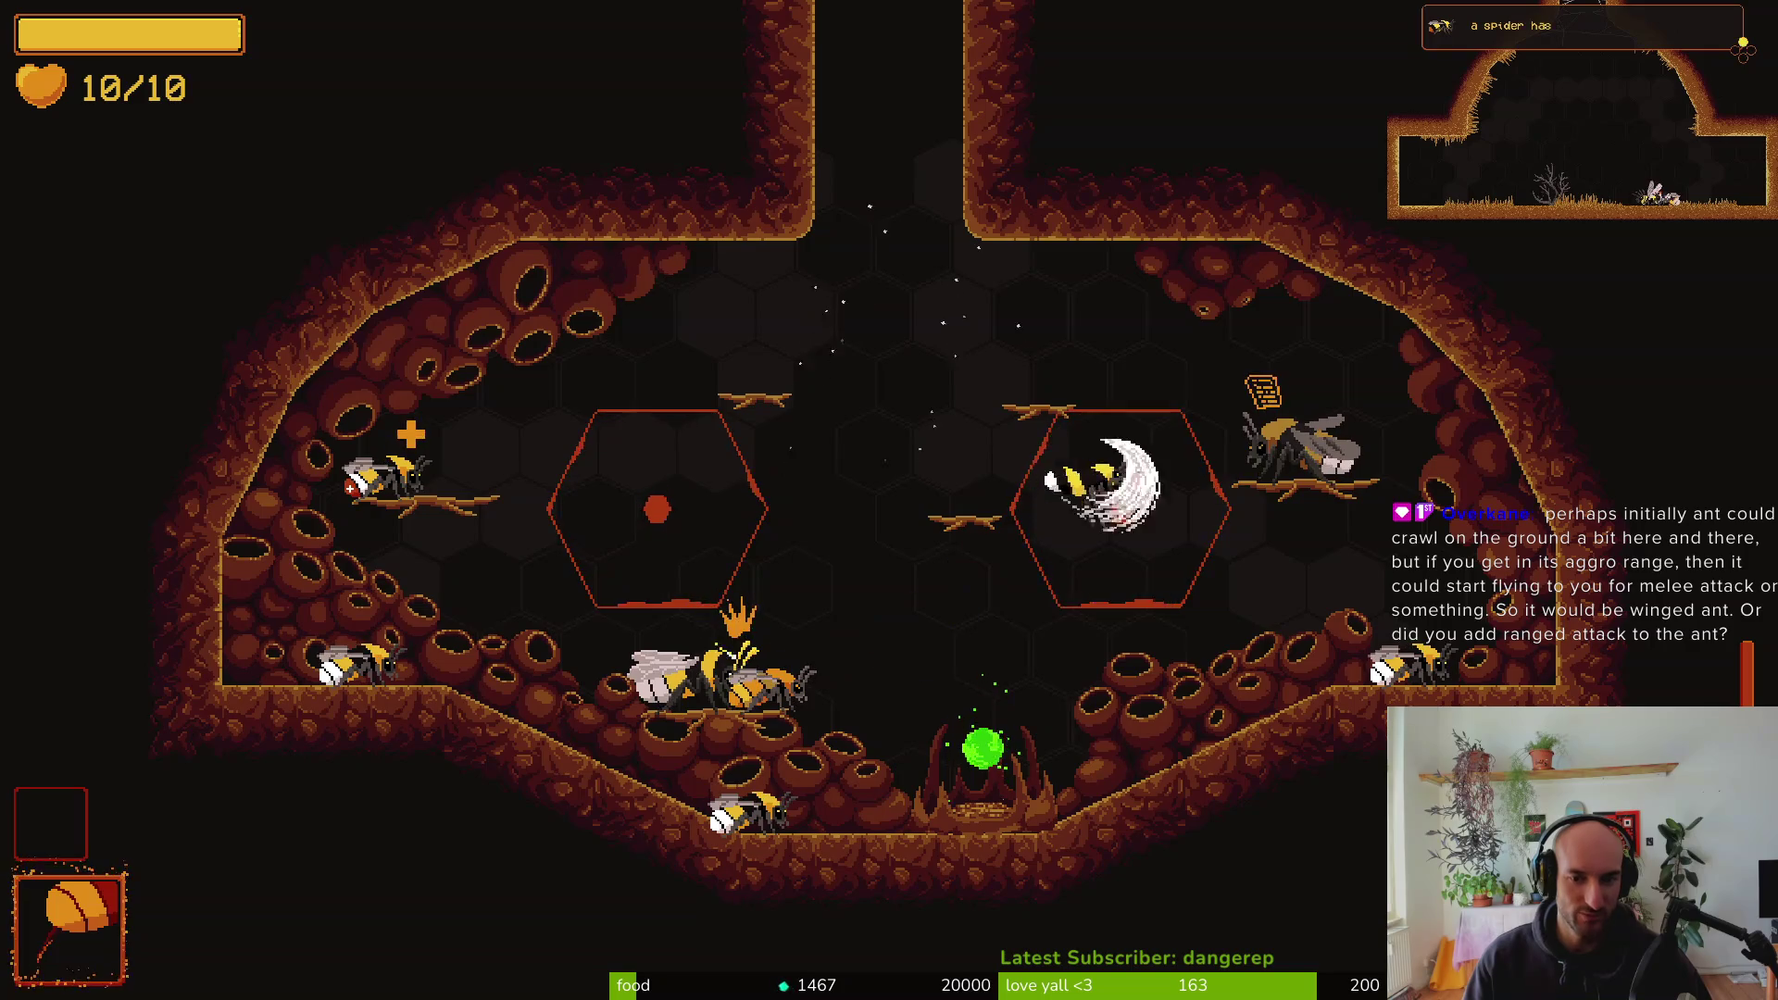
pyautogui.press('d')
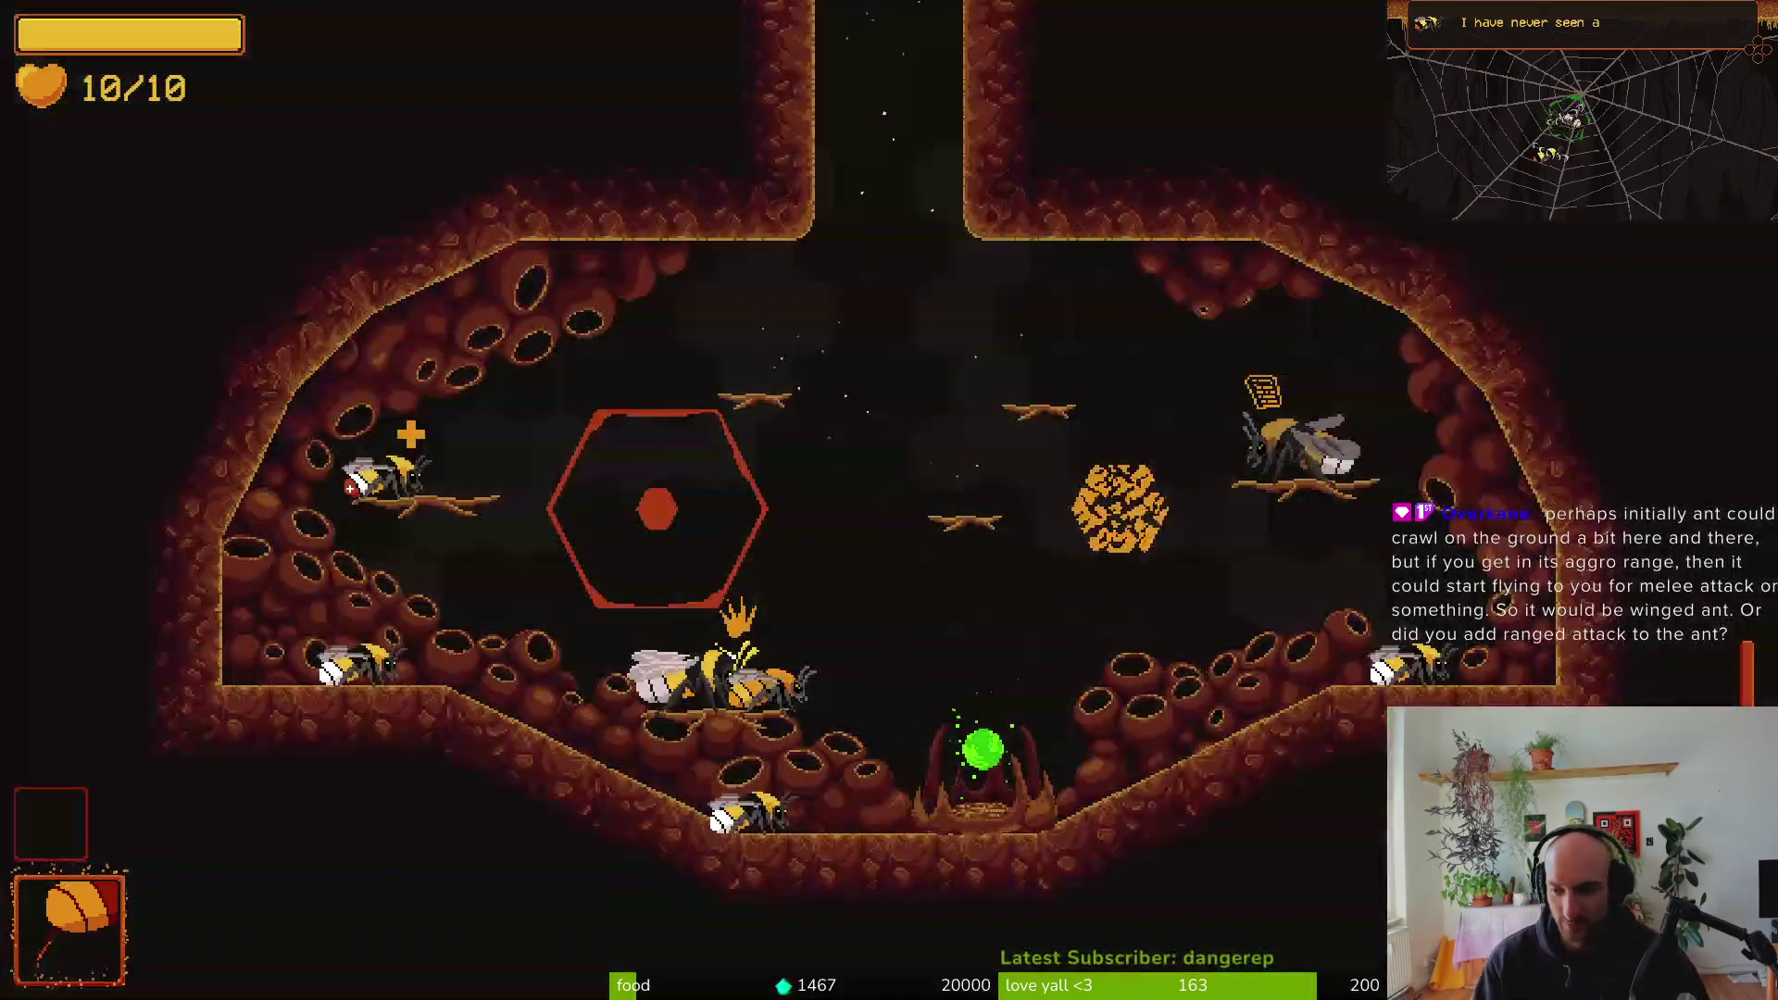
pyautogui.press('a')
pyautogui.press('a')
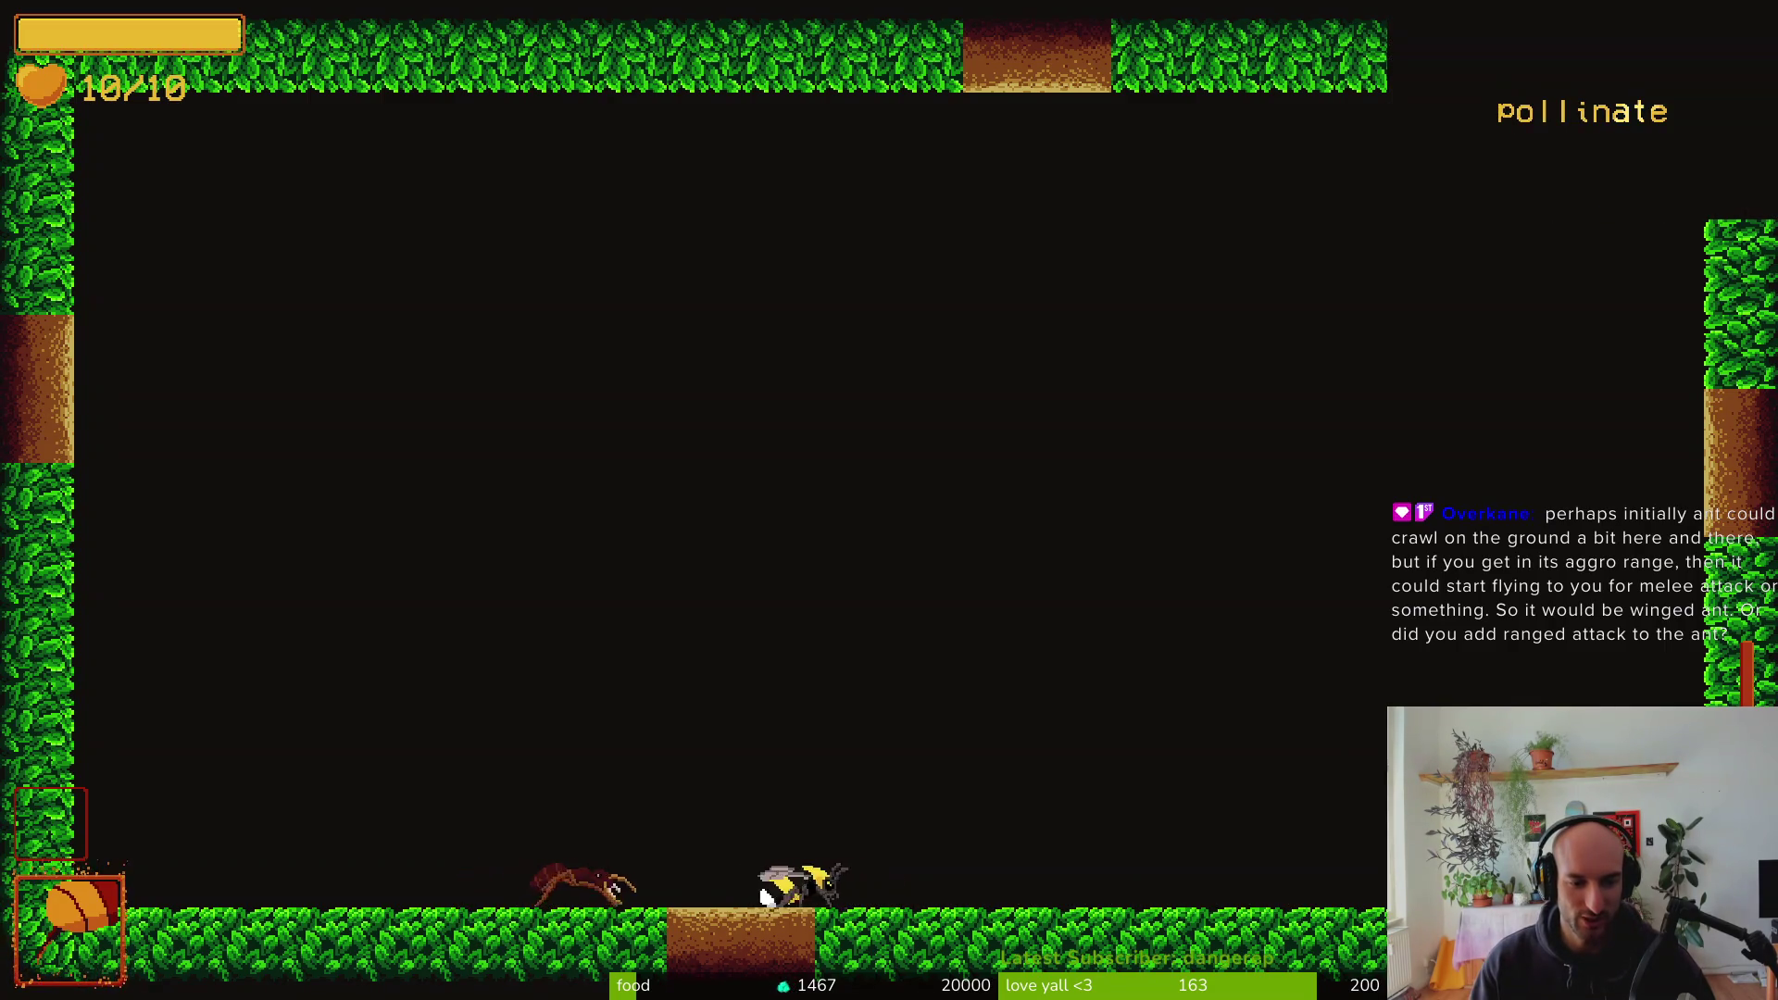
pyautogui.press('d')
pyautogui.press('a')
pyautogui.press('space')
pyautogui.press('d')
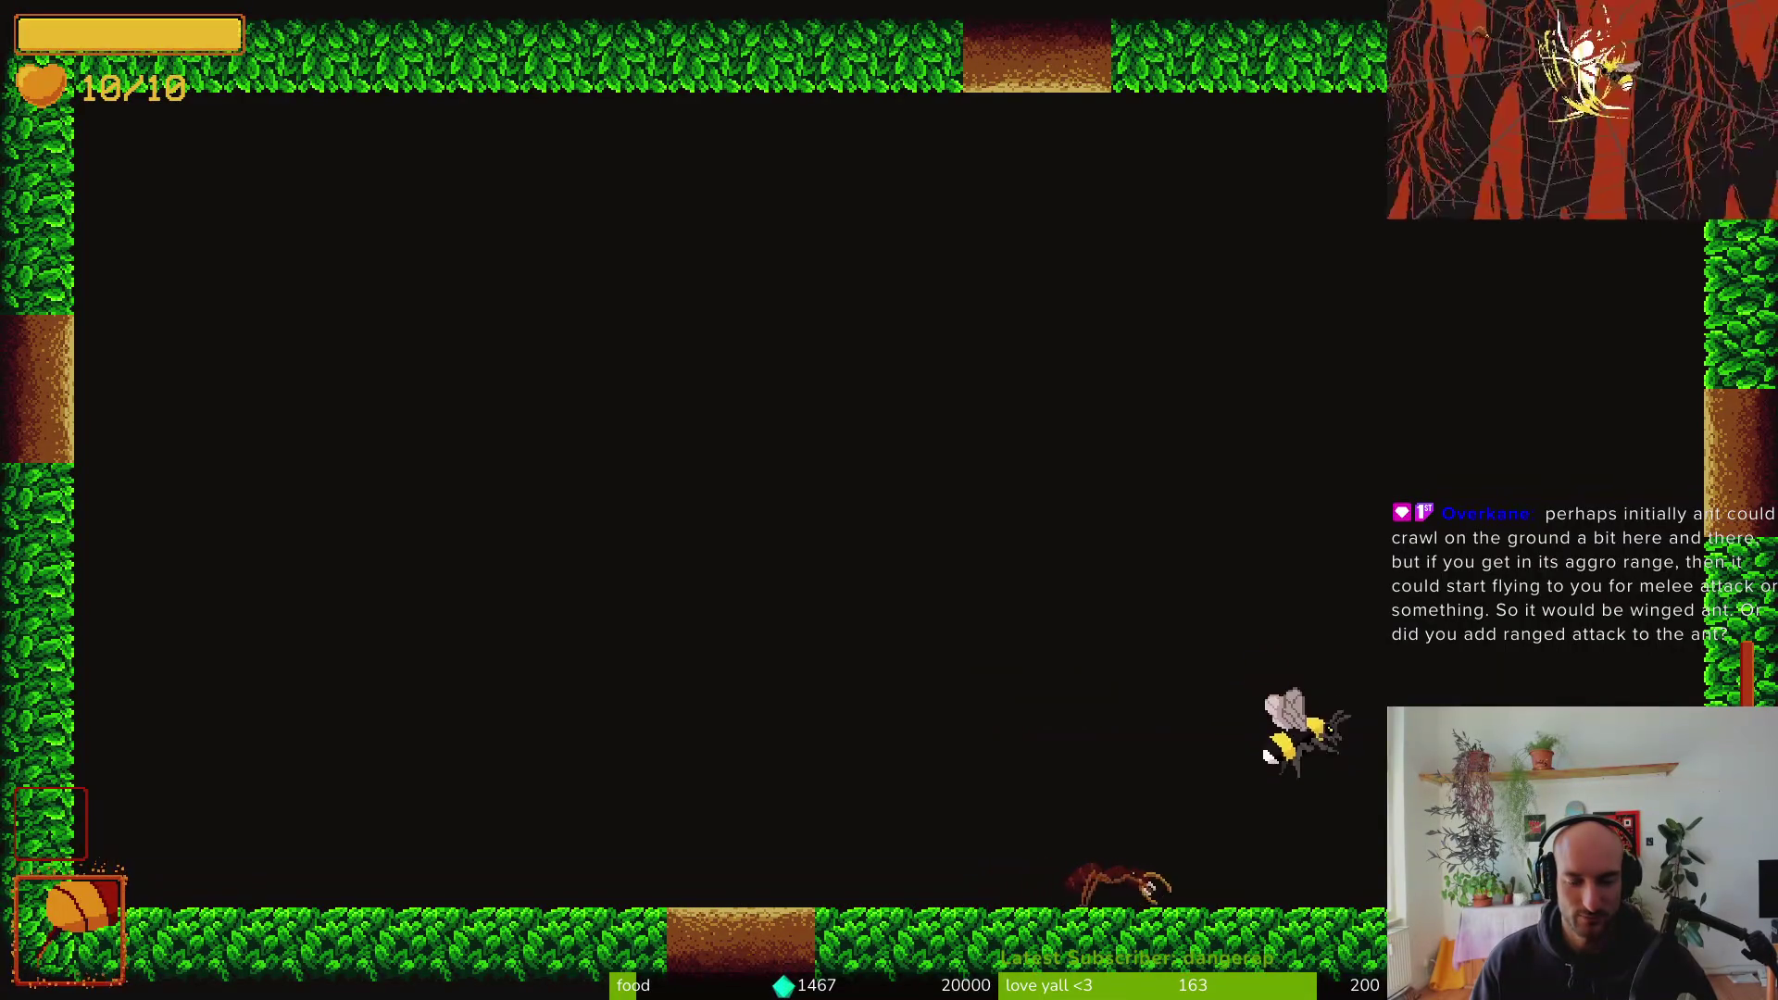
pyautogui.press('a')
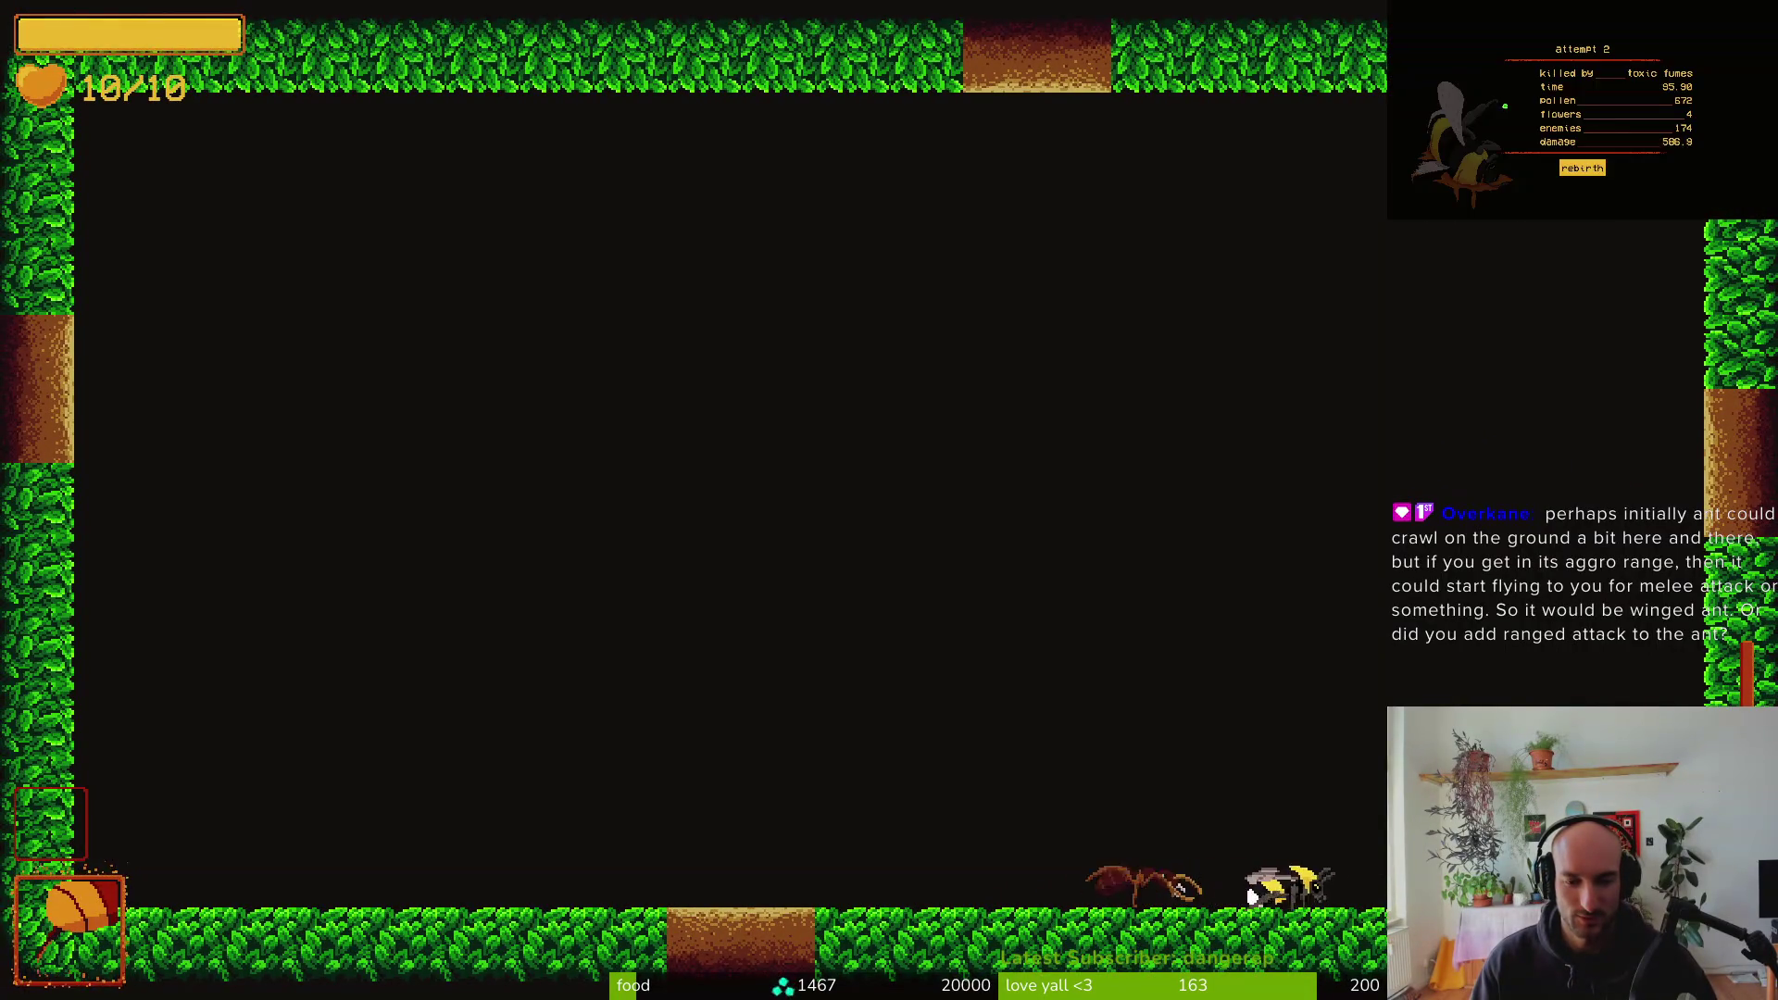
pyautogui.press('a')
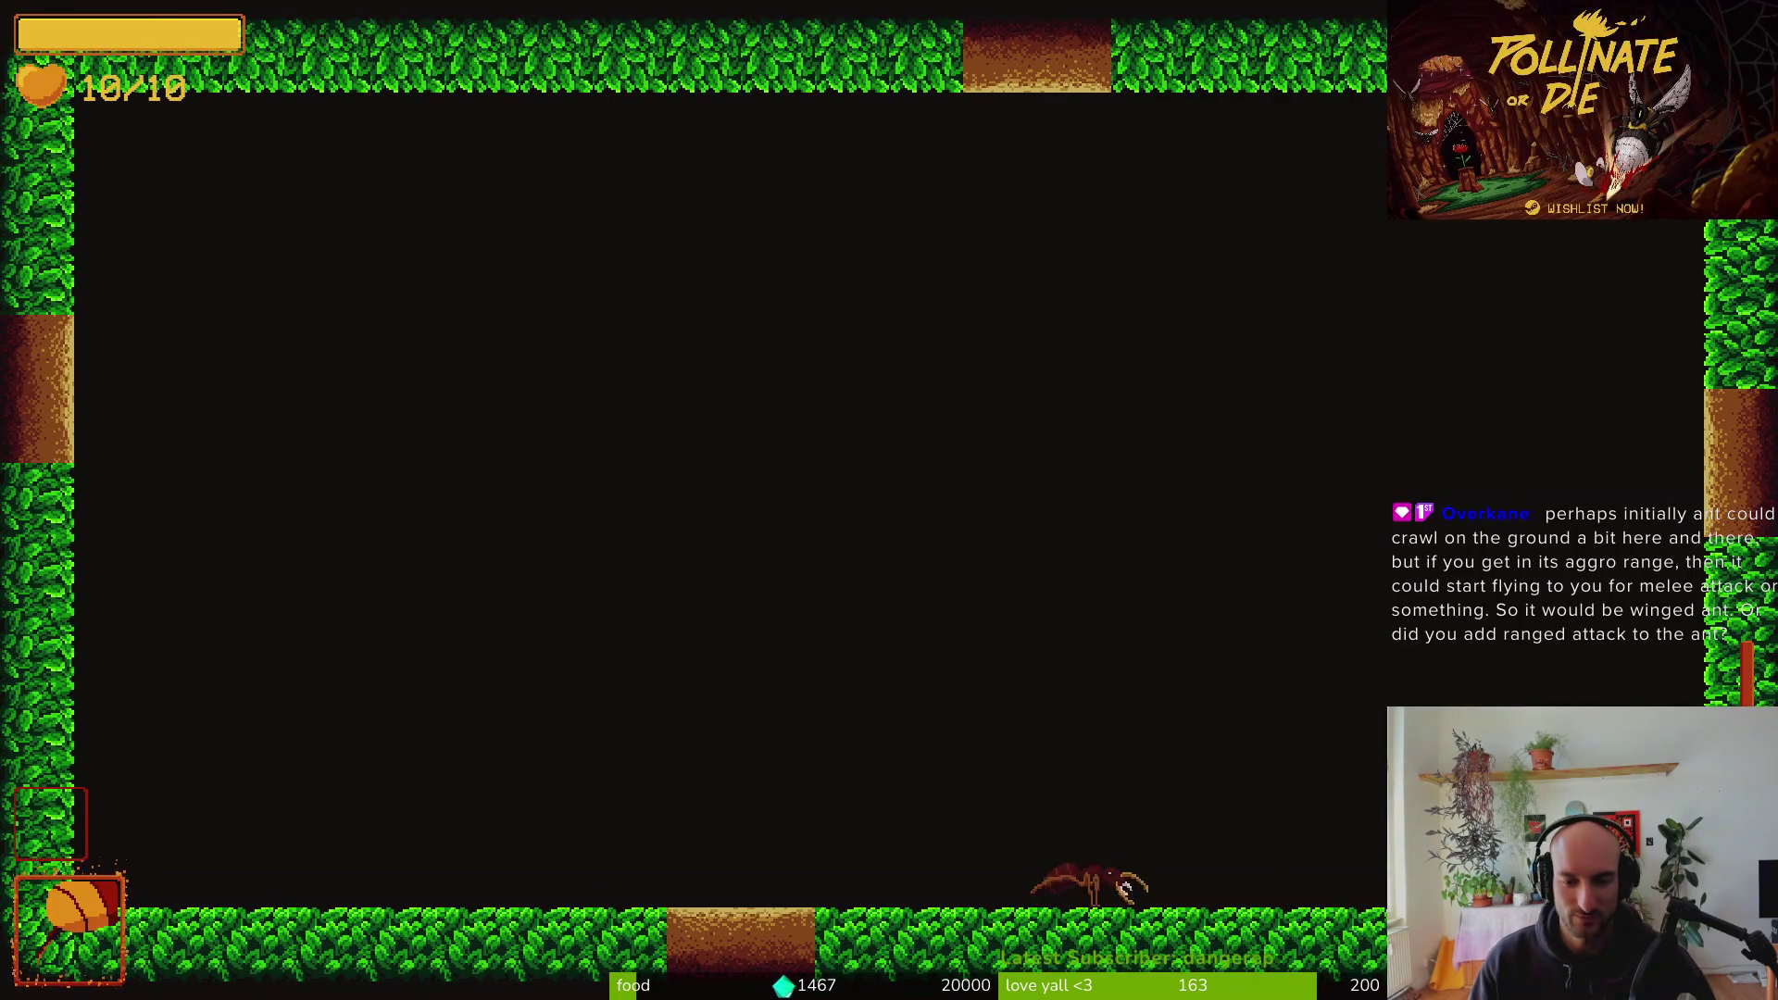
pyautogui.press('a')
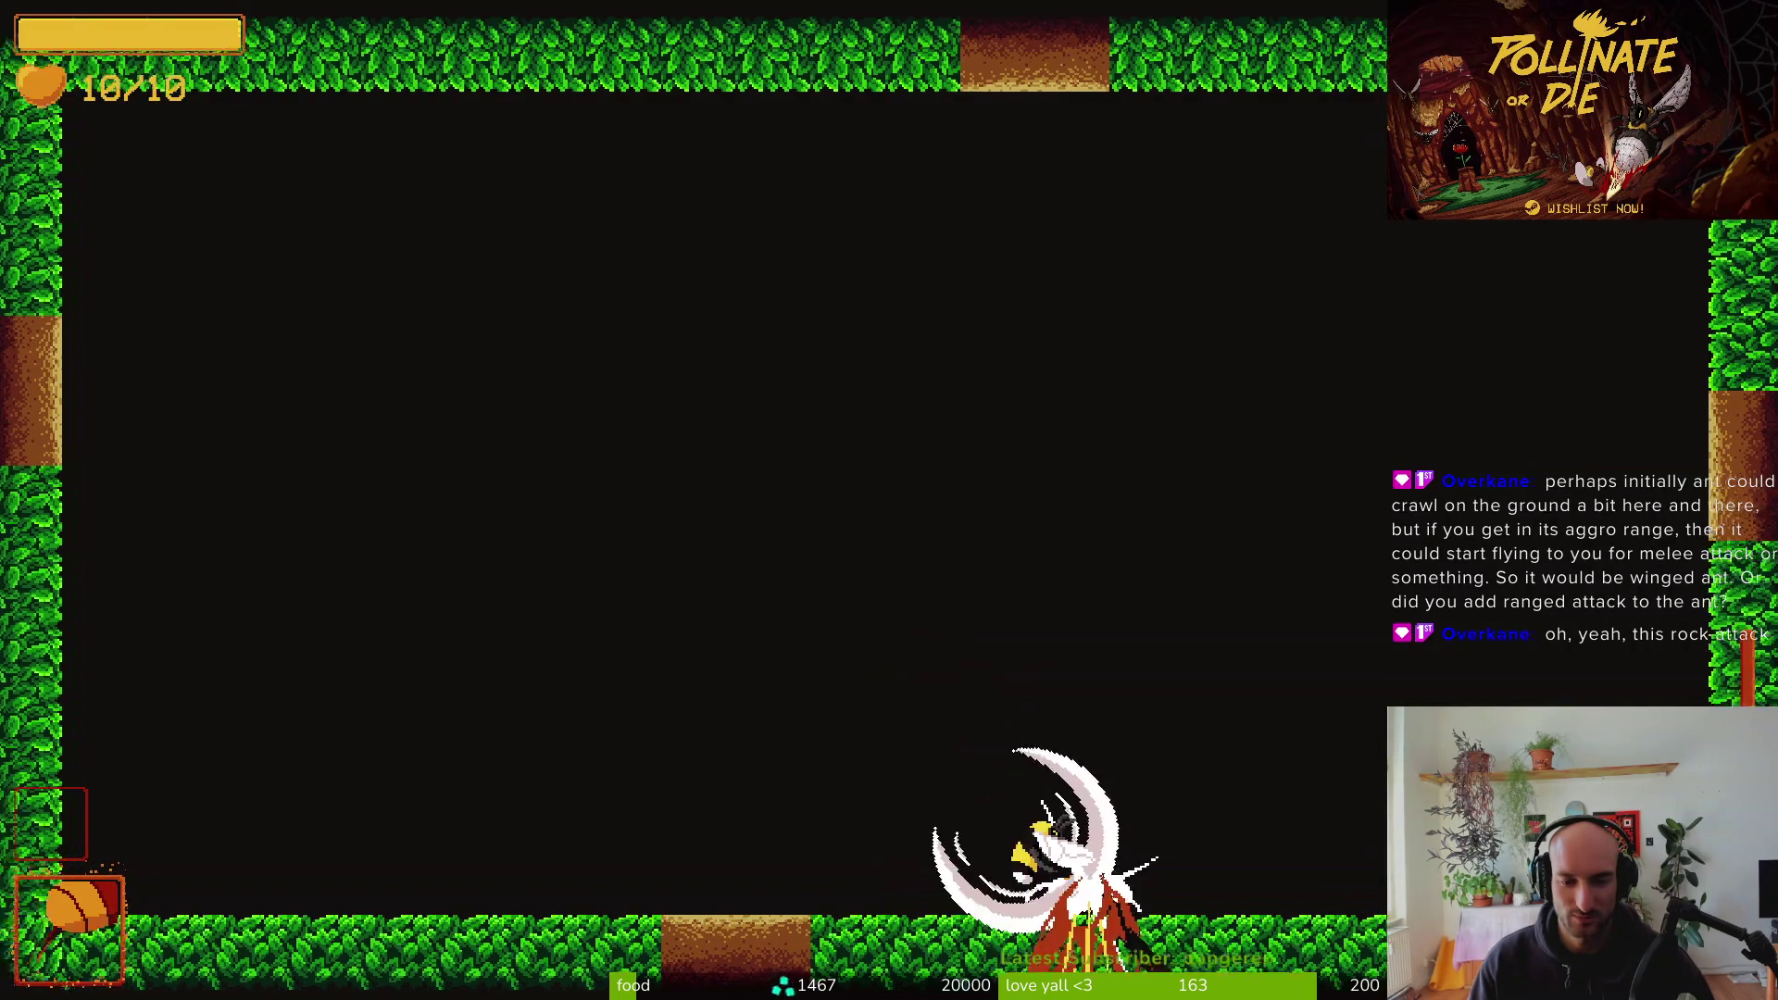
# Fly the bee around the room, up the right wall and back to the floor
pyautogui.press('a')
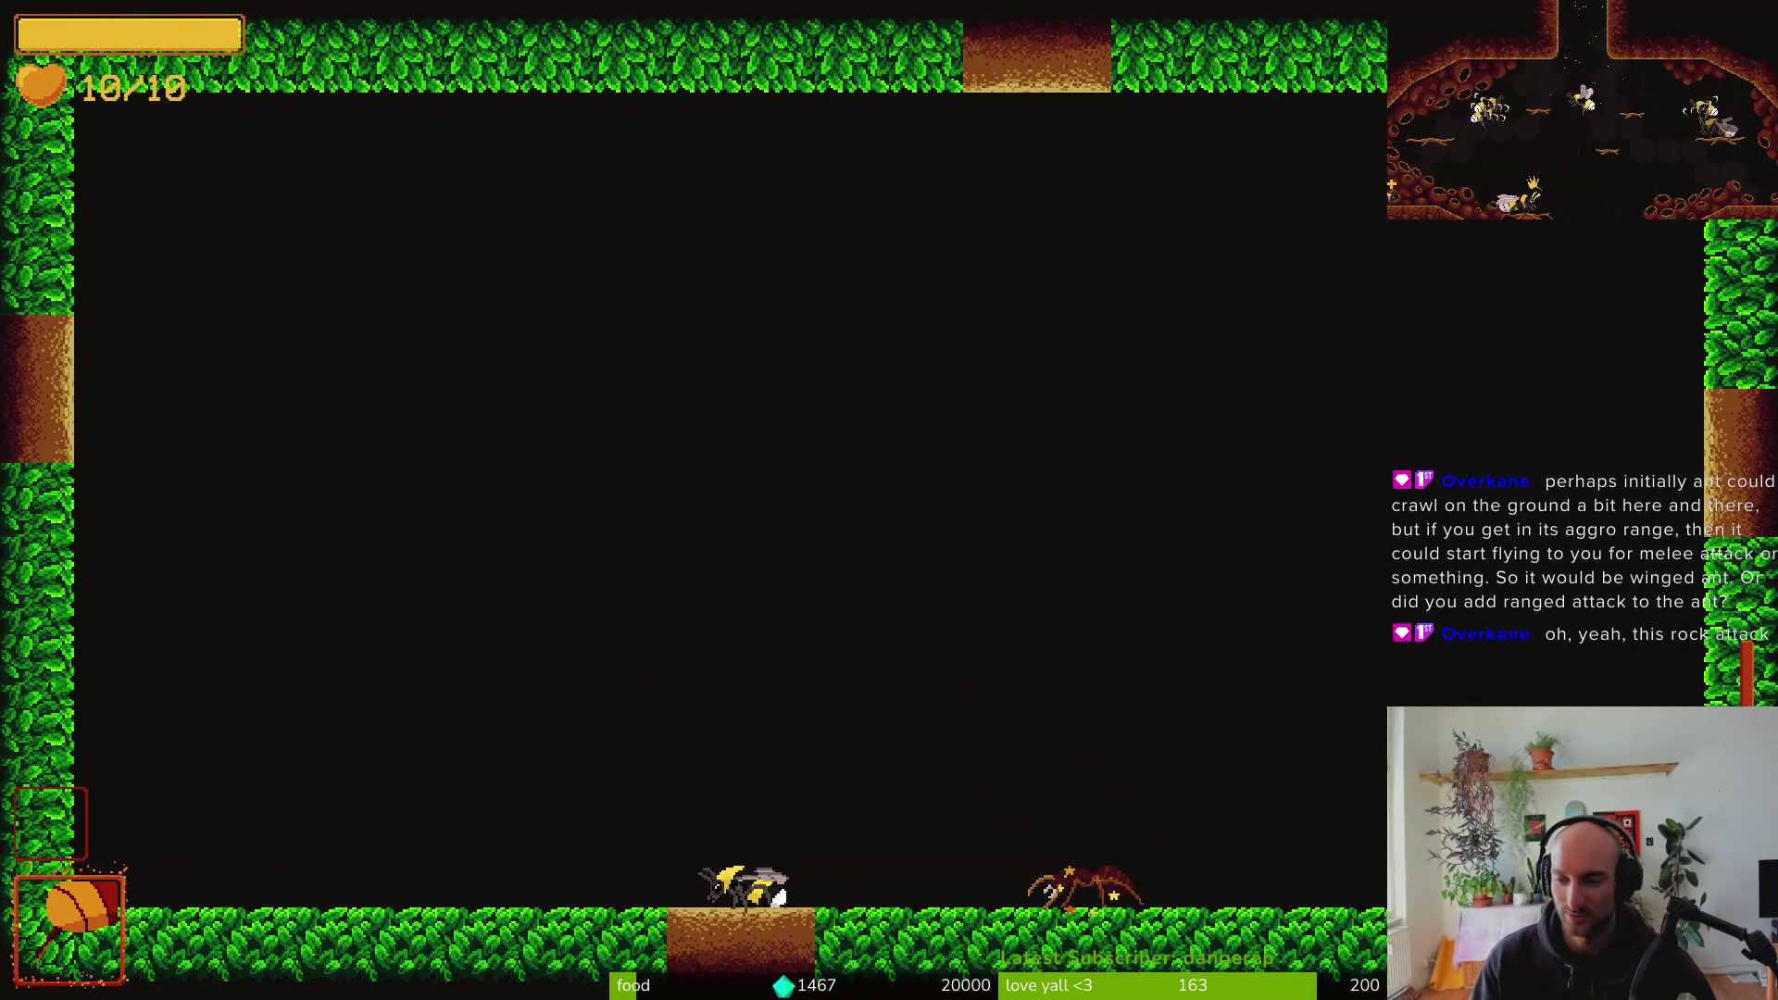
pyautogui.press('a')
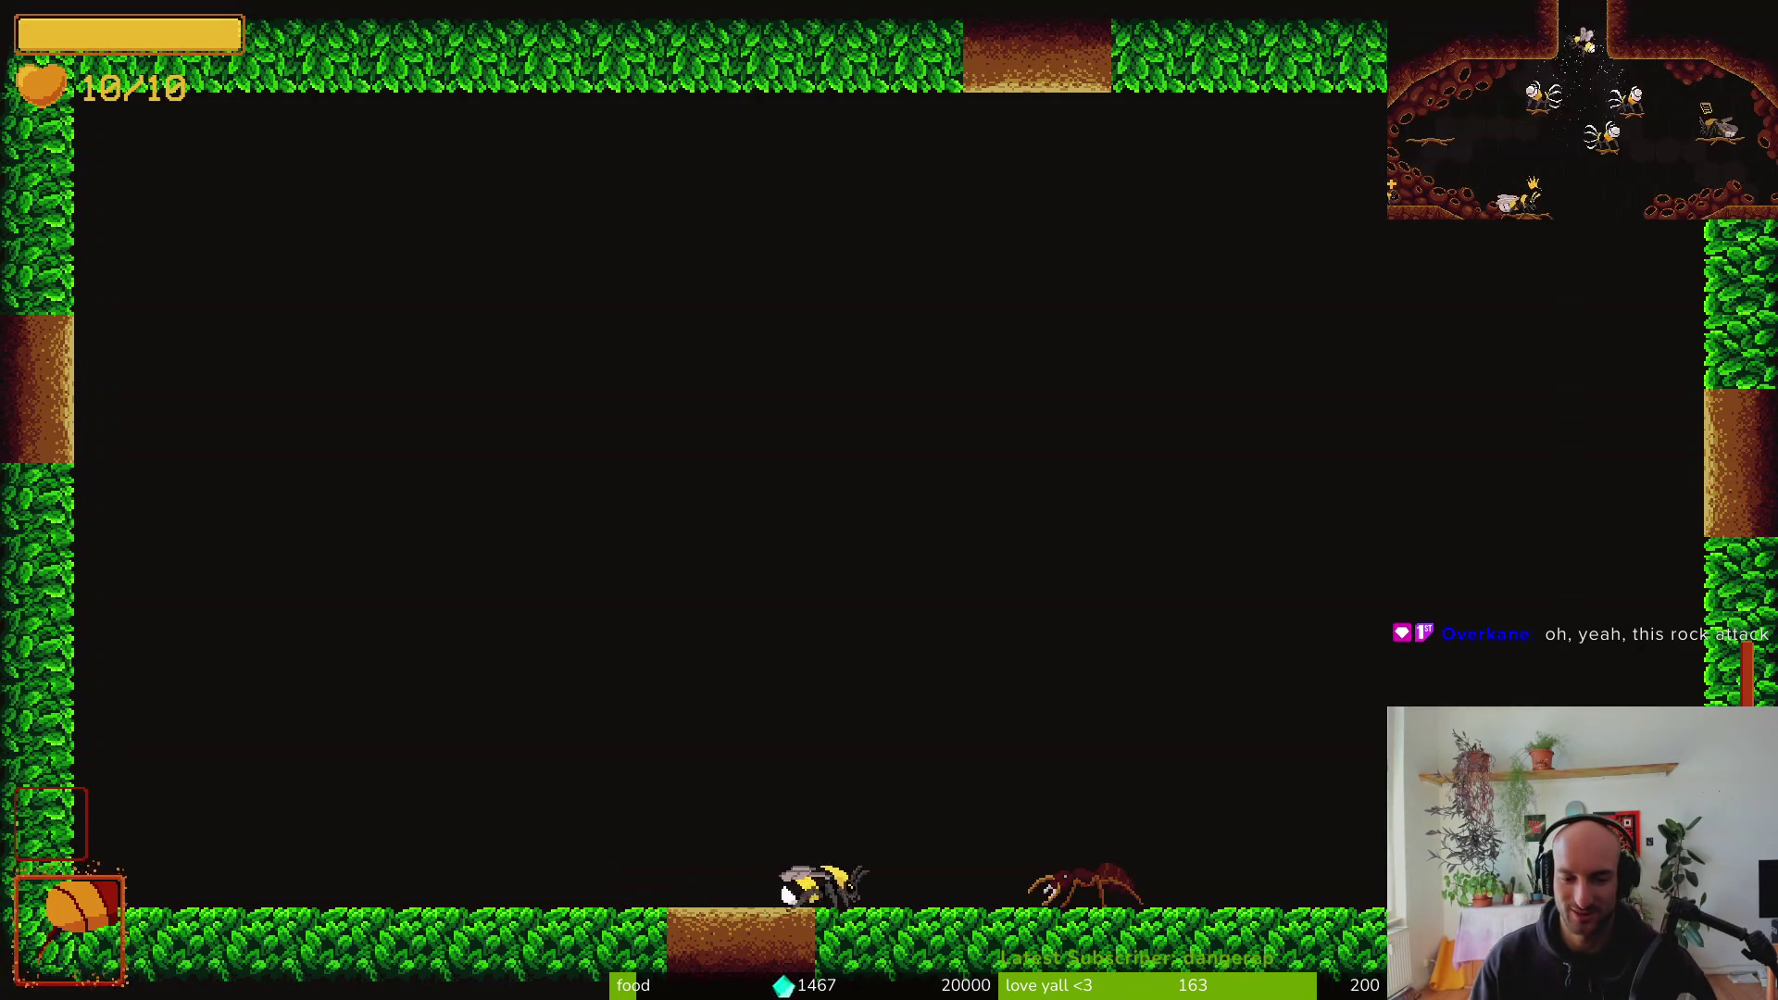
pyautogui.press('a')
pyautogui.press('d')
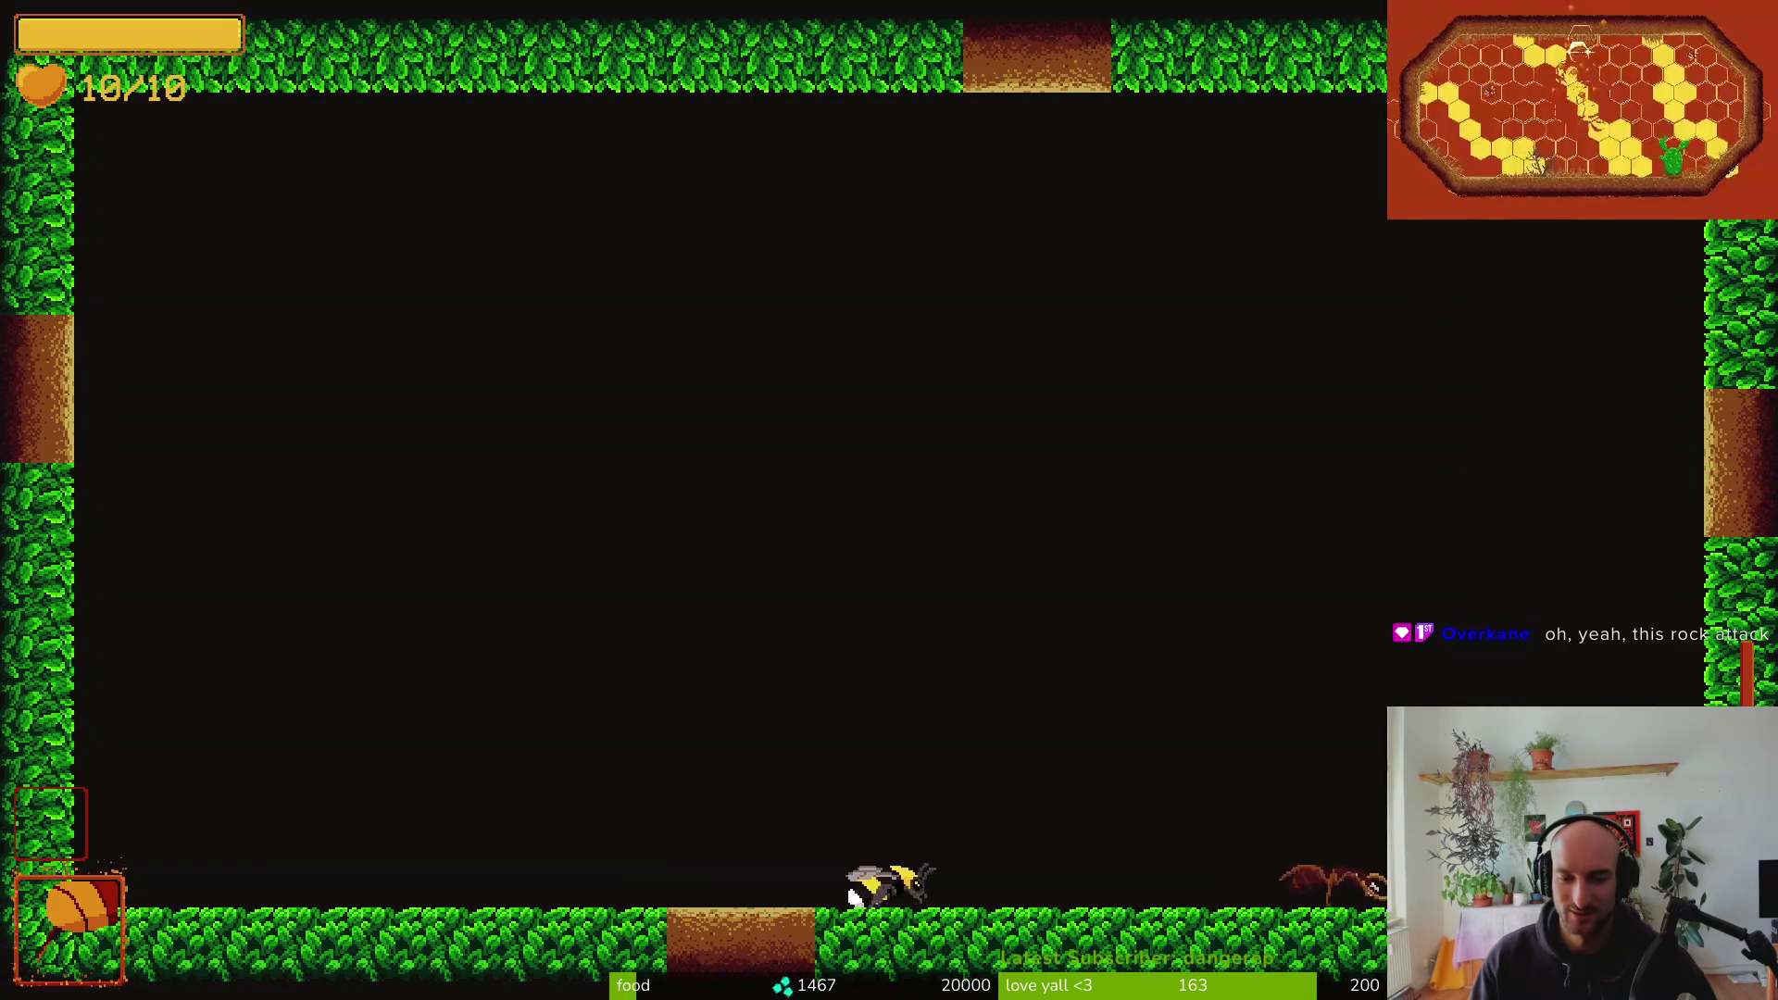
pyautogui.press('d')
pyautogui.press('w')
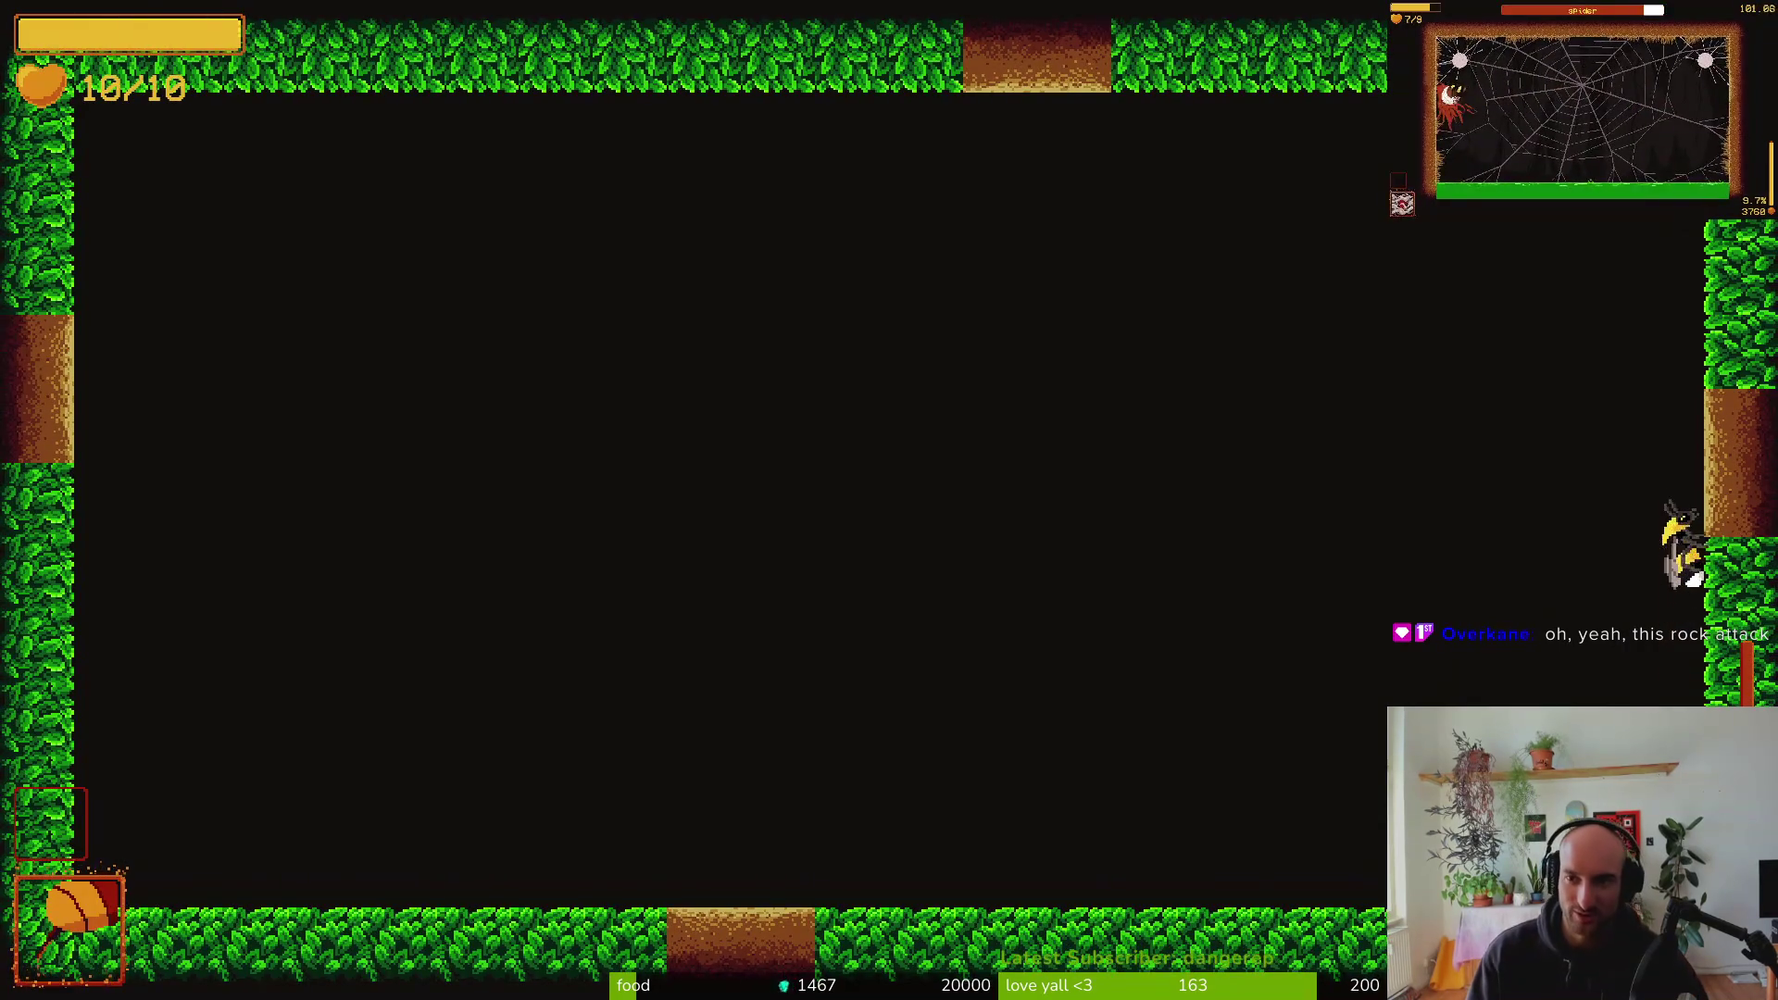
pyautogui.press('w')
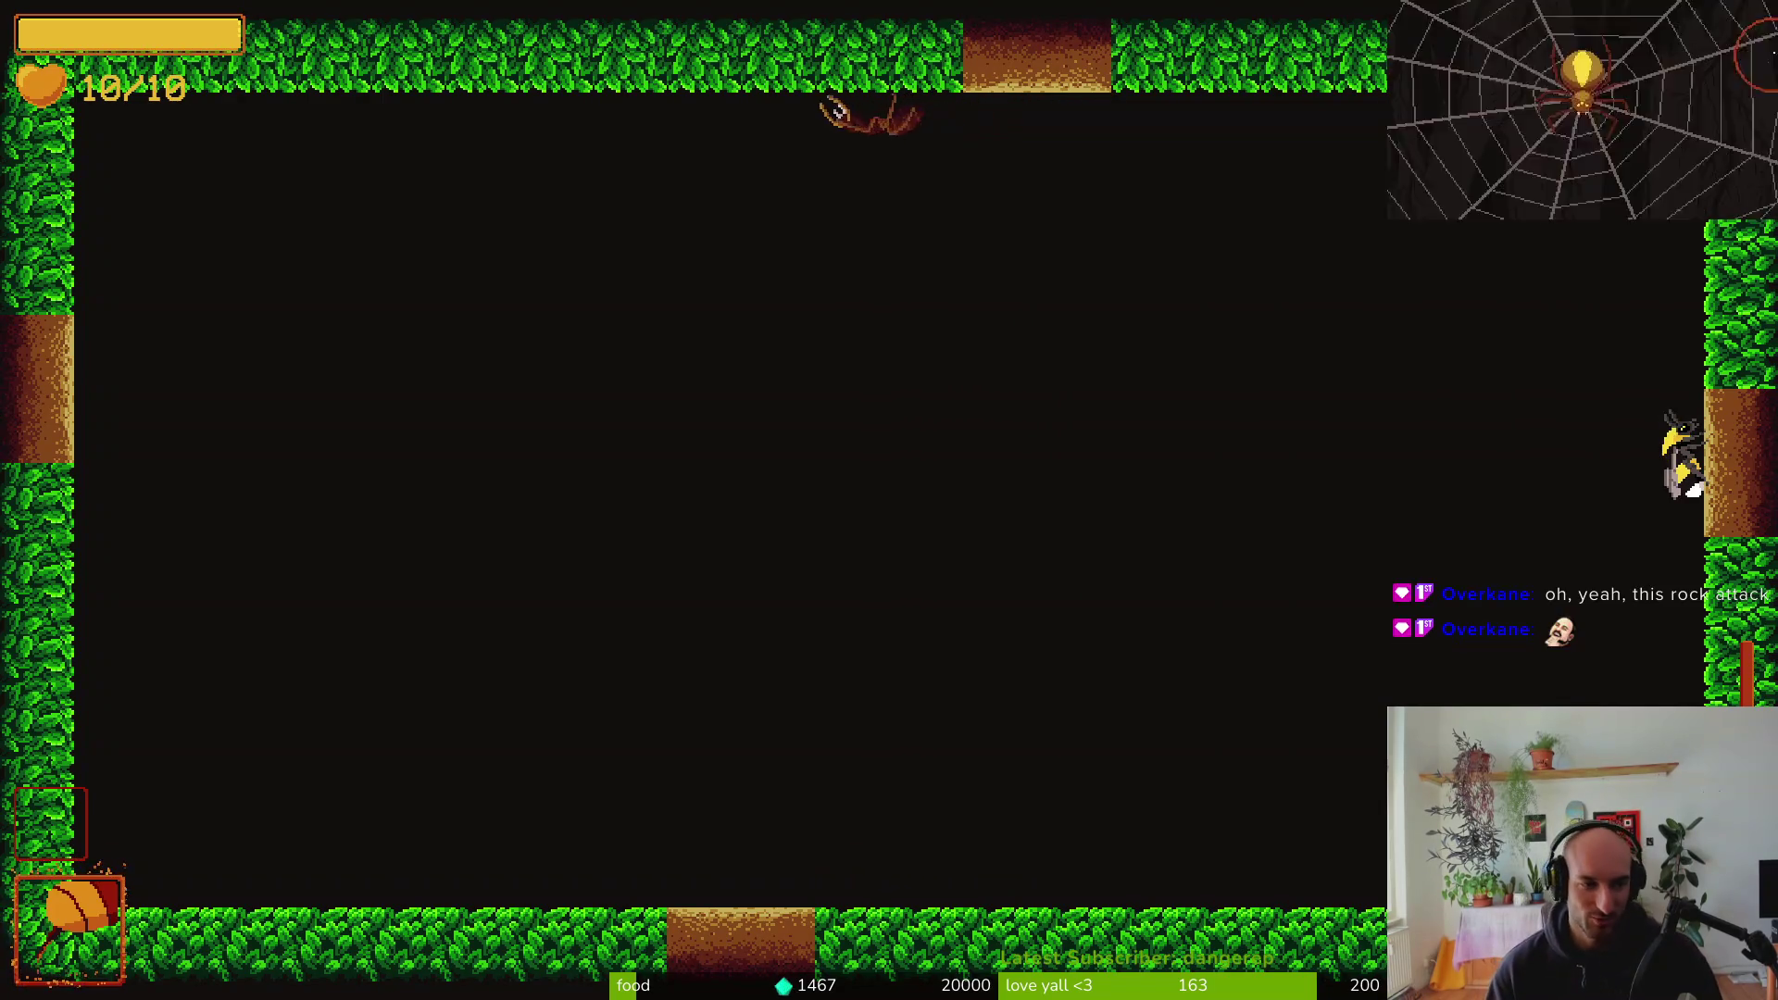
pyautogui.press('a')
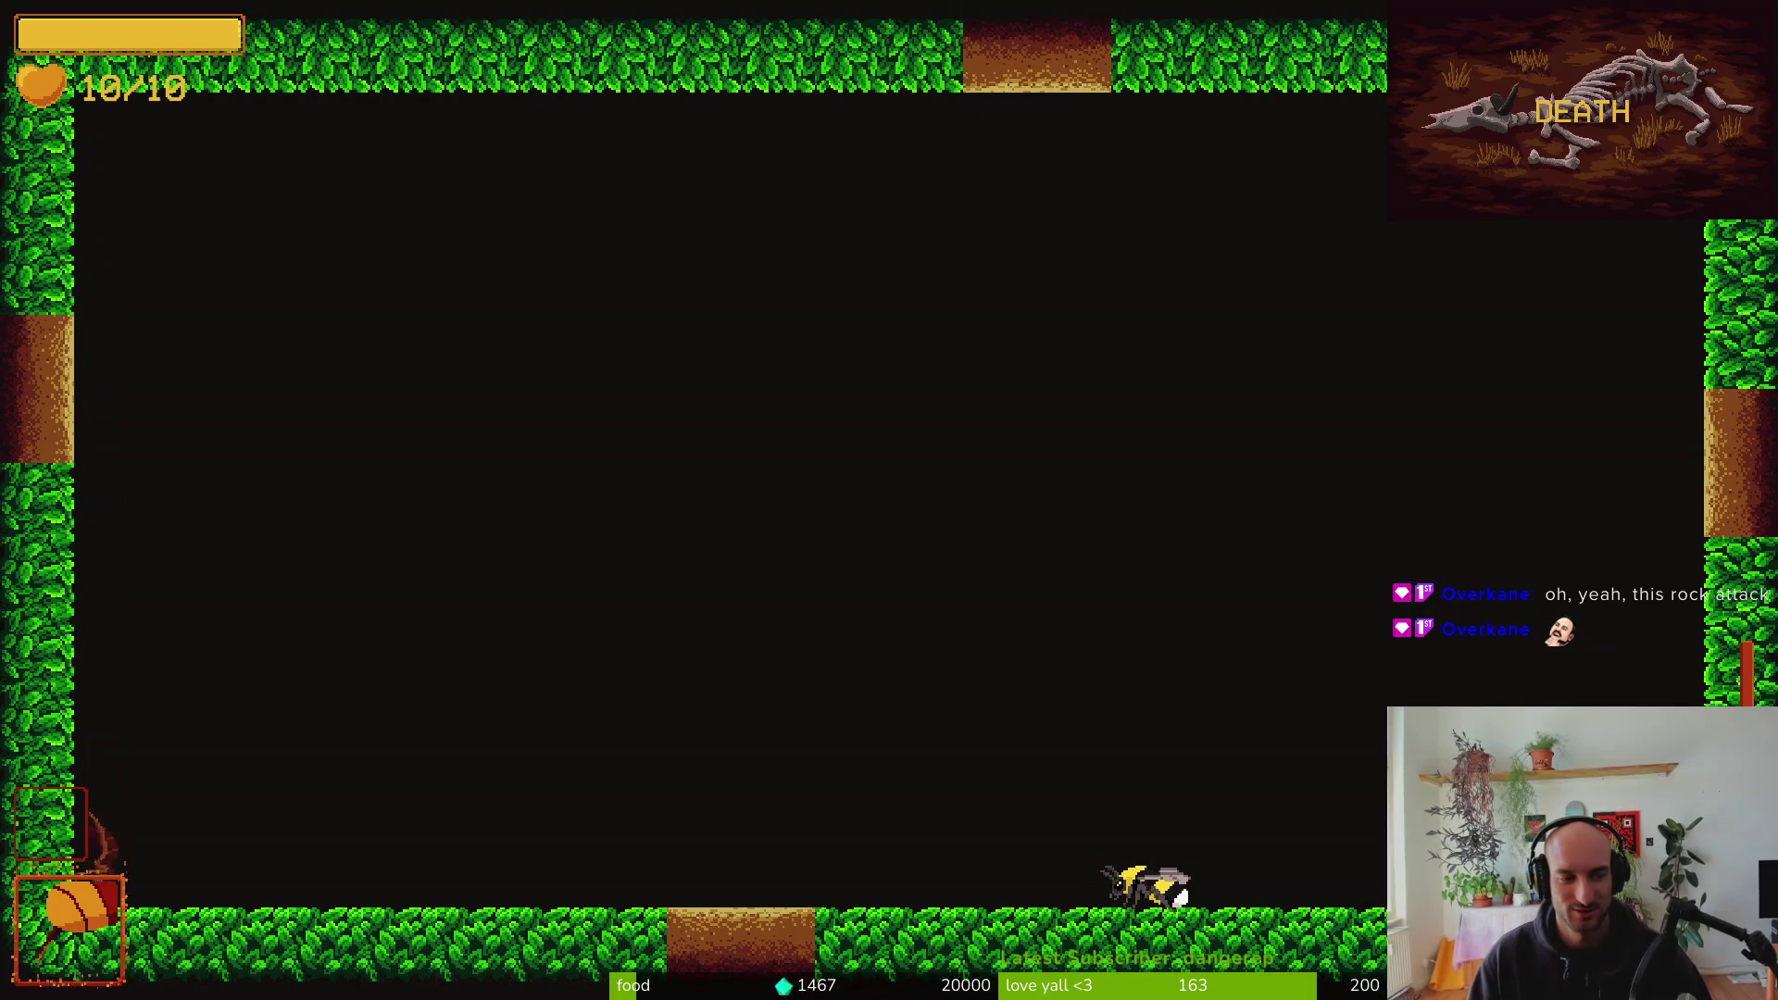
pyautogui.press('a')
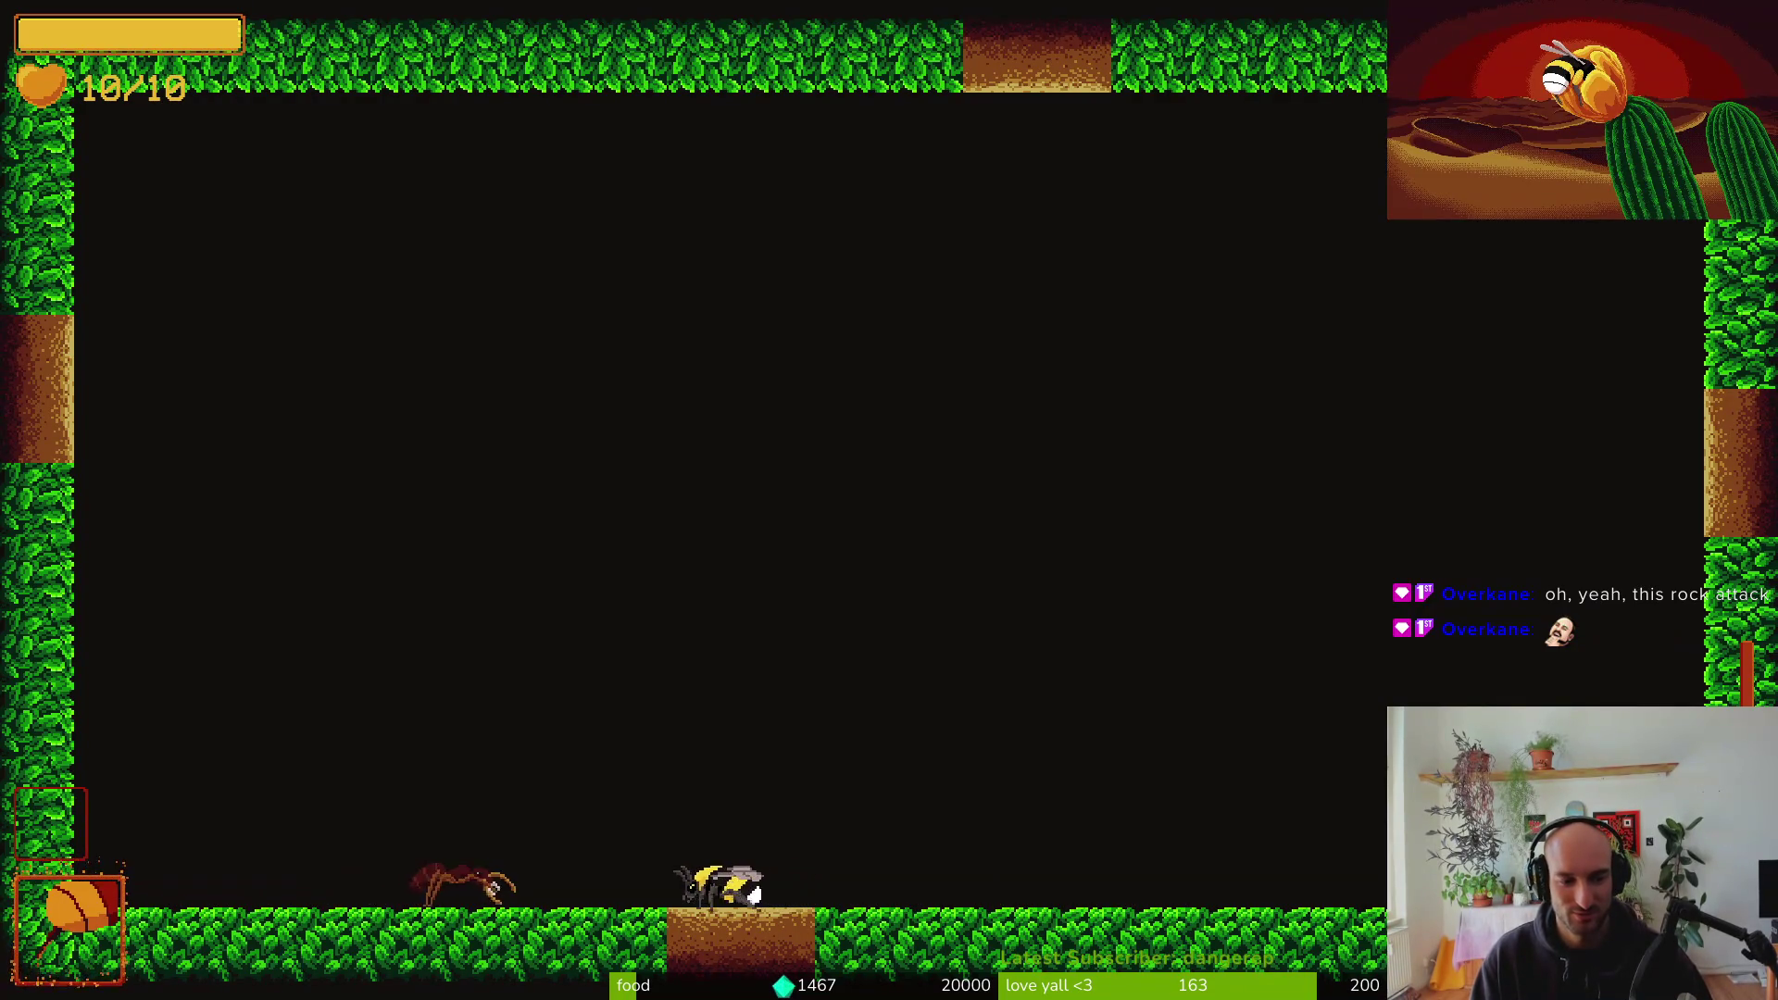
pyautogui.press('a')
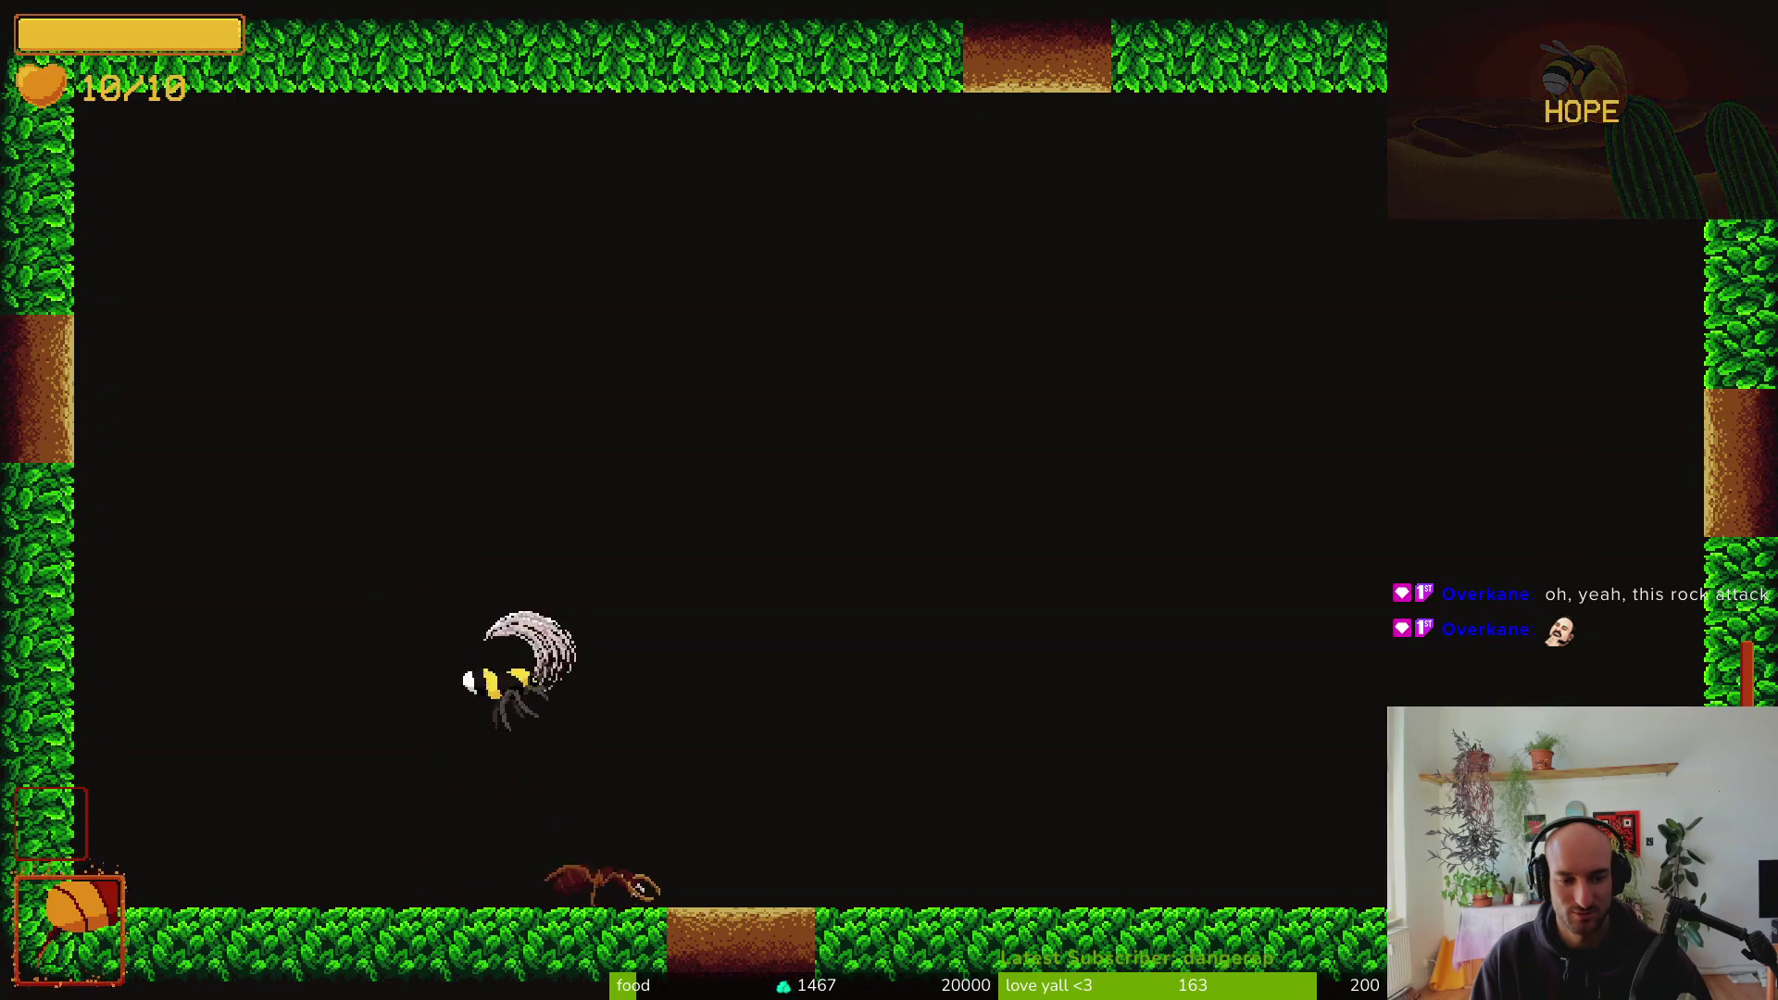
pyautogui.press('d')
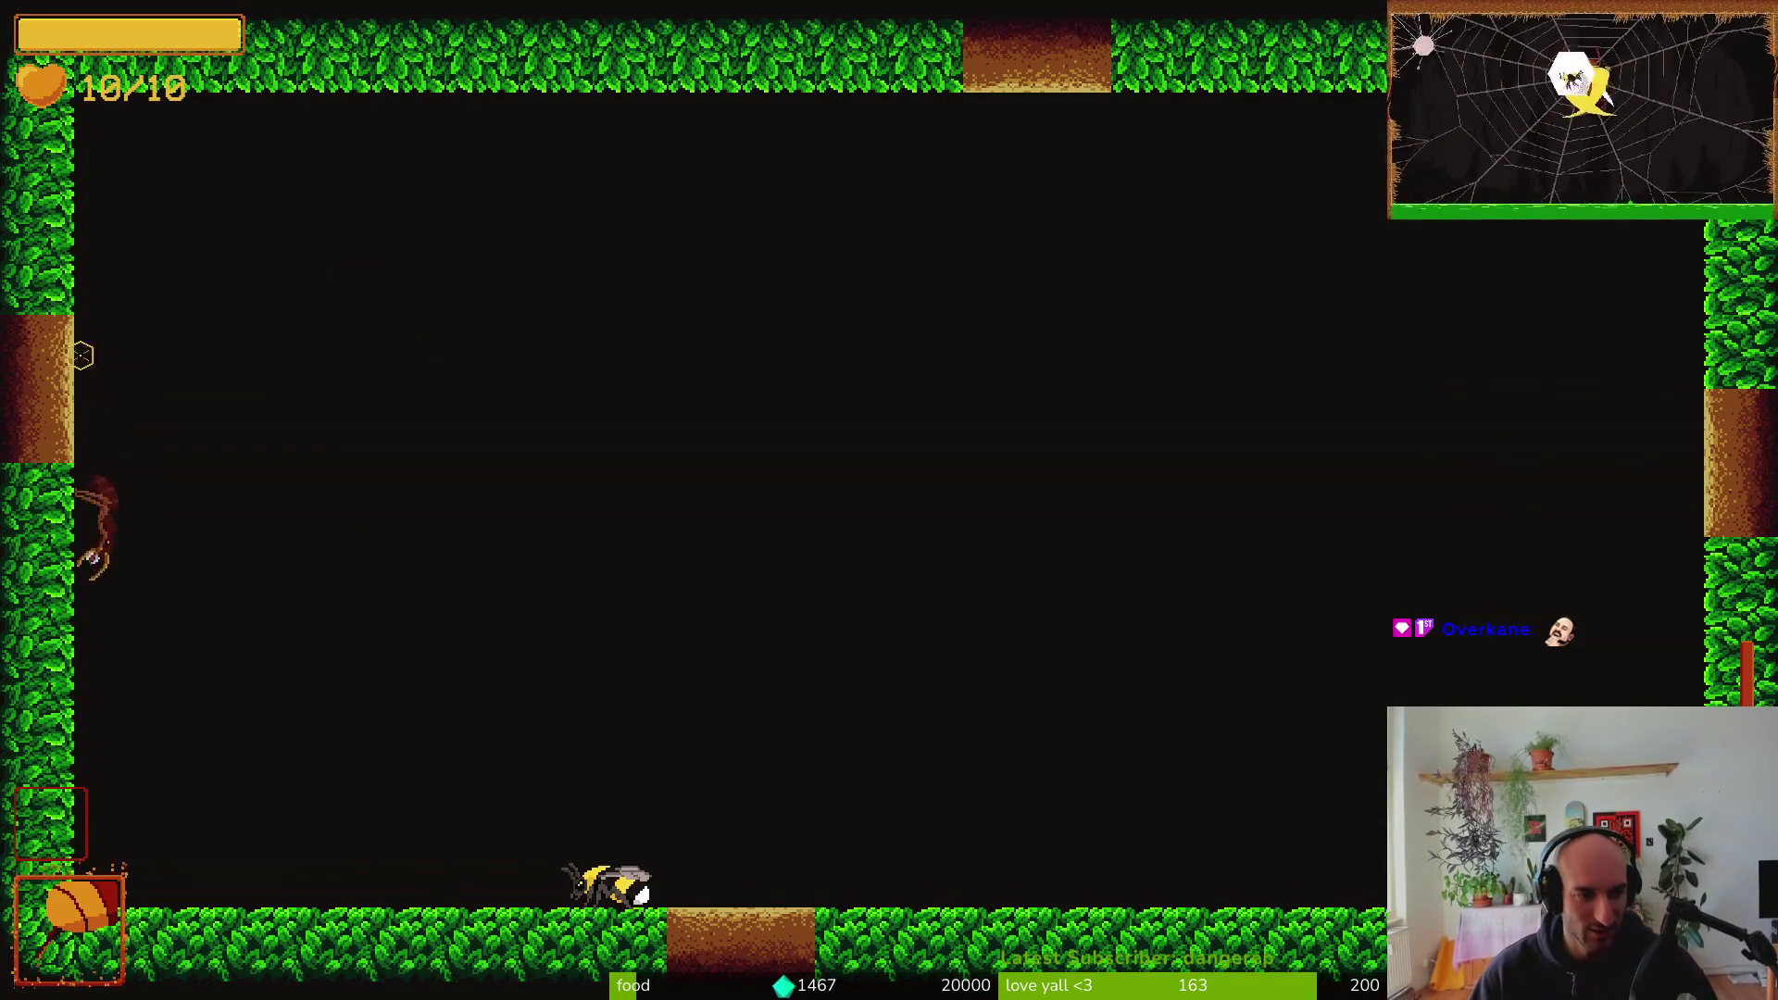
pyautogui.press('Right')
pyautogui.press('Up')
pyautogui.press('Left')
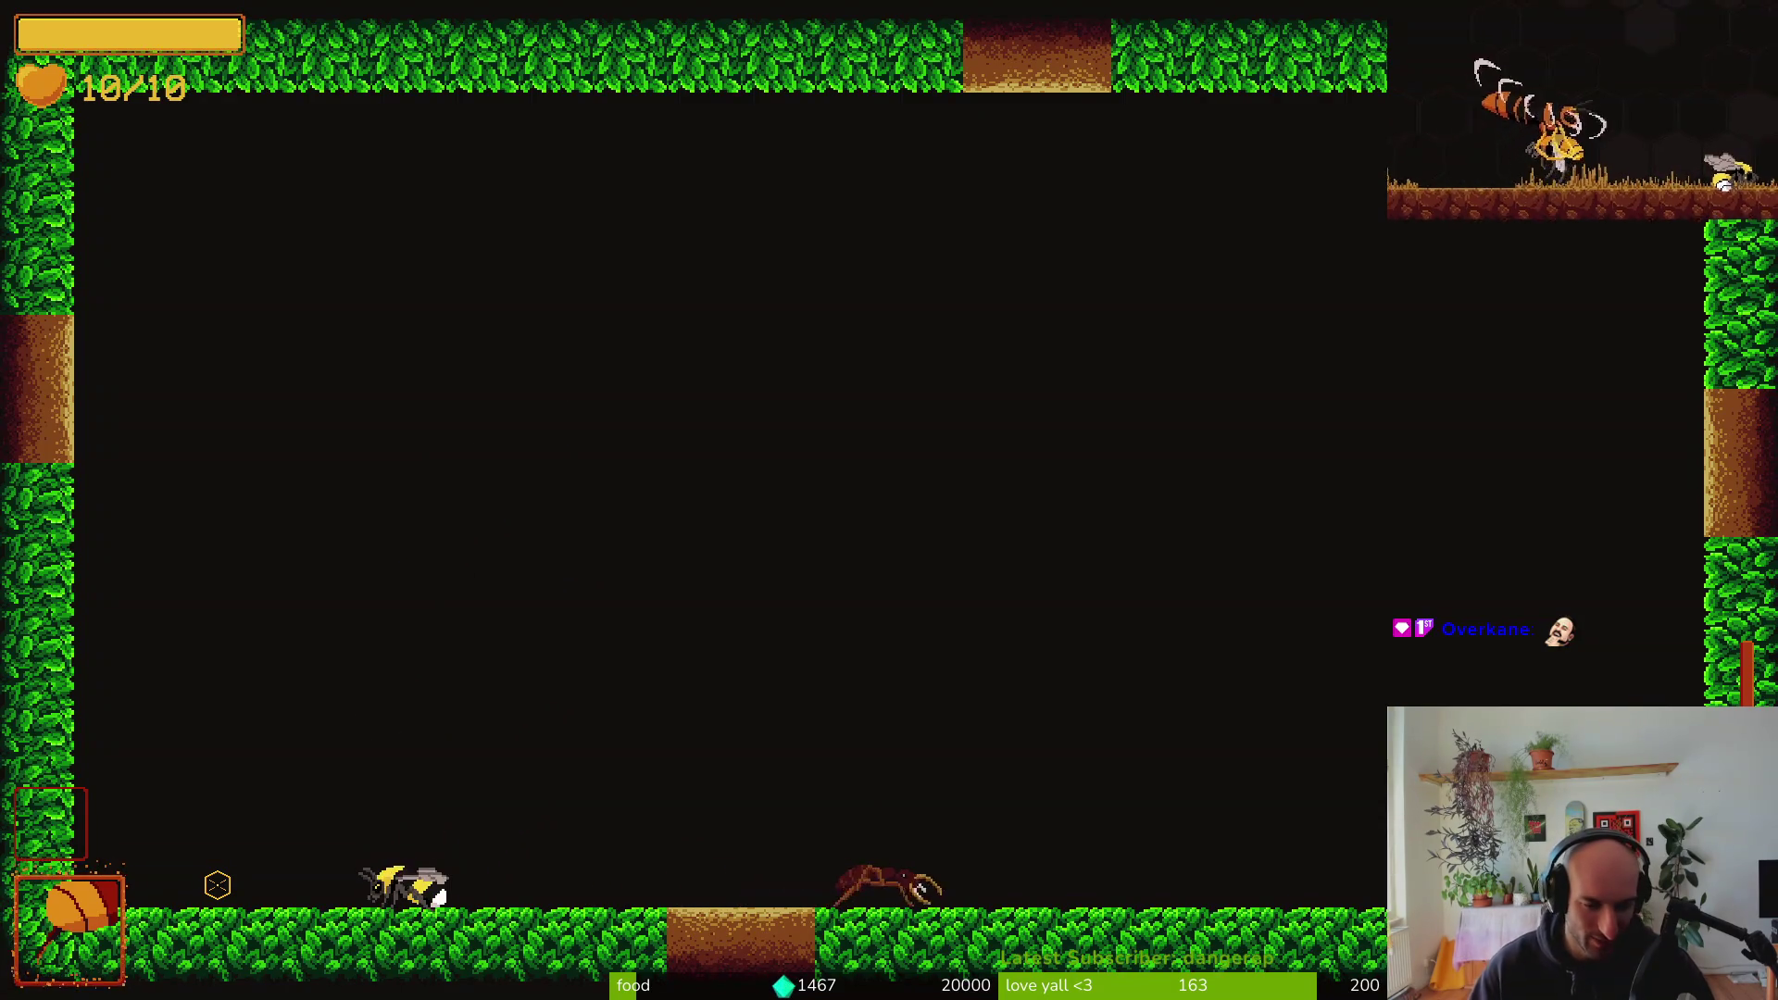
pyautogui.press('Right')
pyautogui.press('Right')
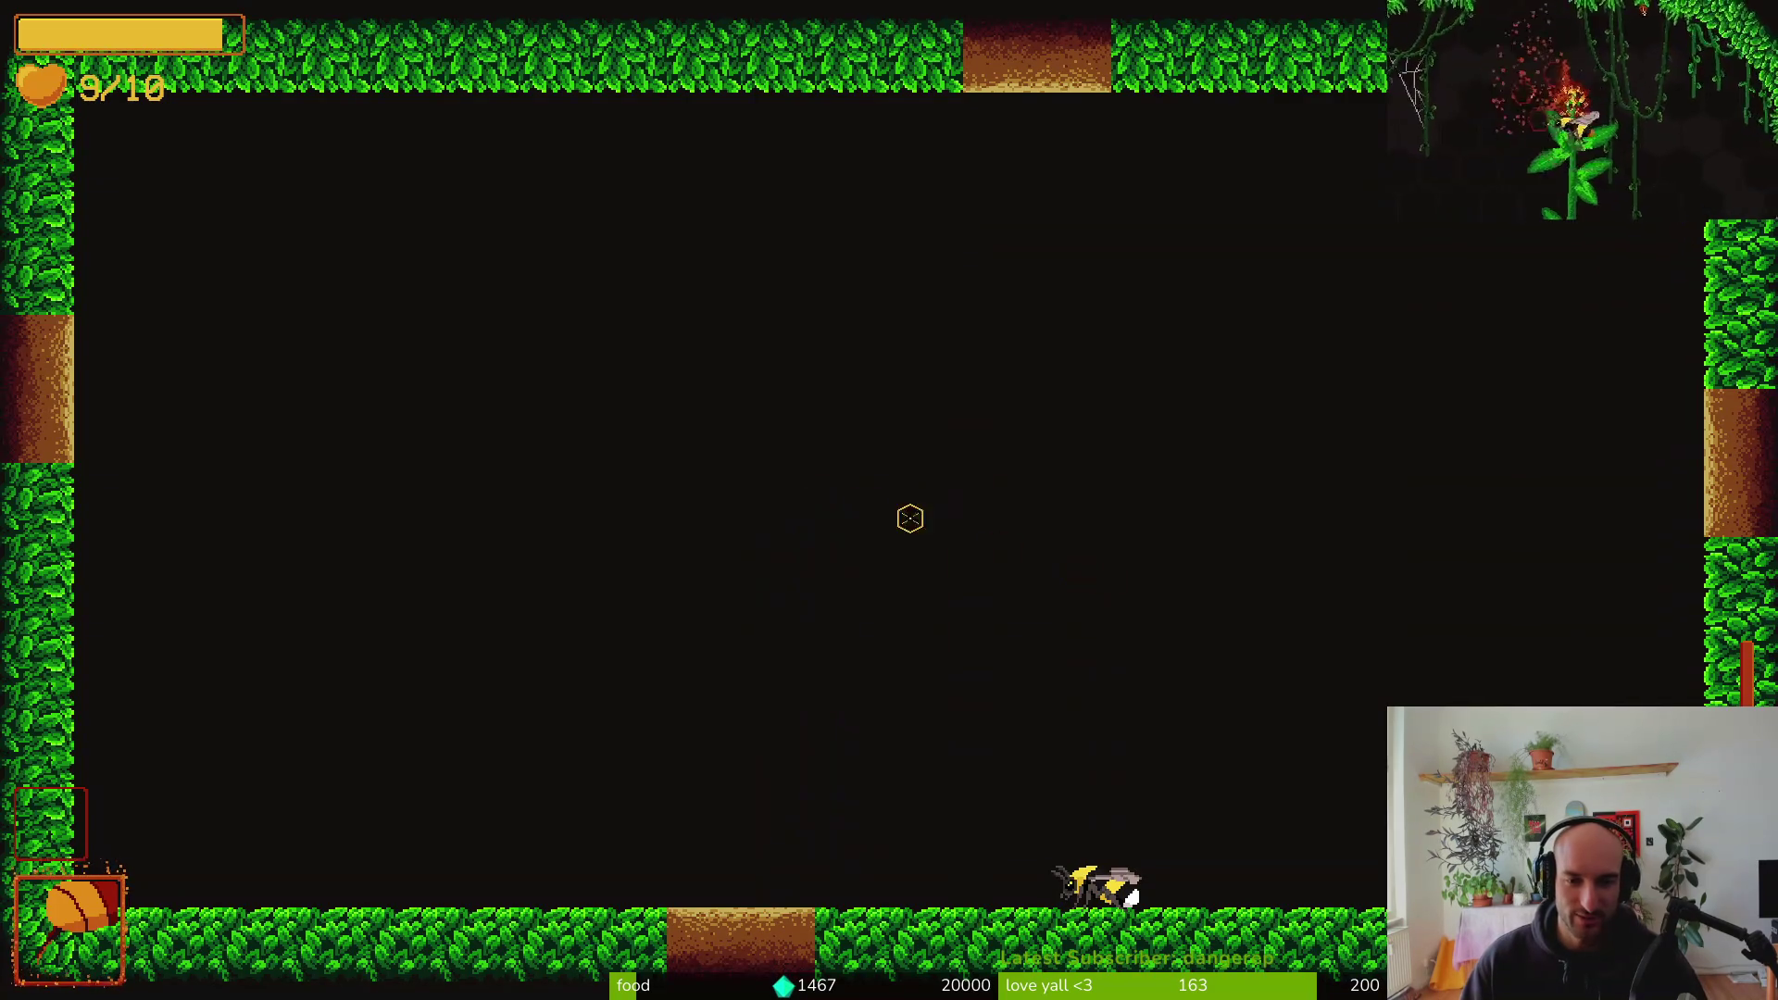
# Slash and kill the approaching ant, then exit through the bottom doorway
pyautogui.press('w')
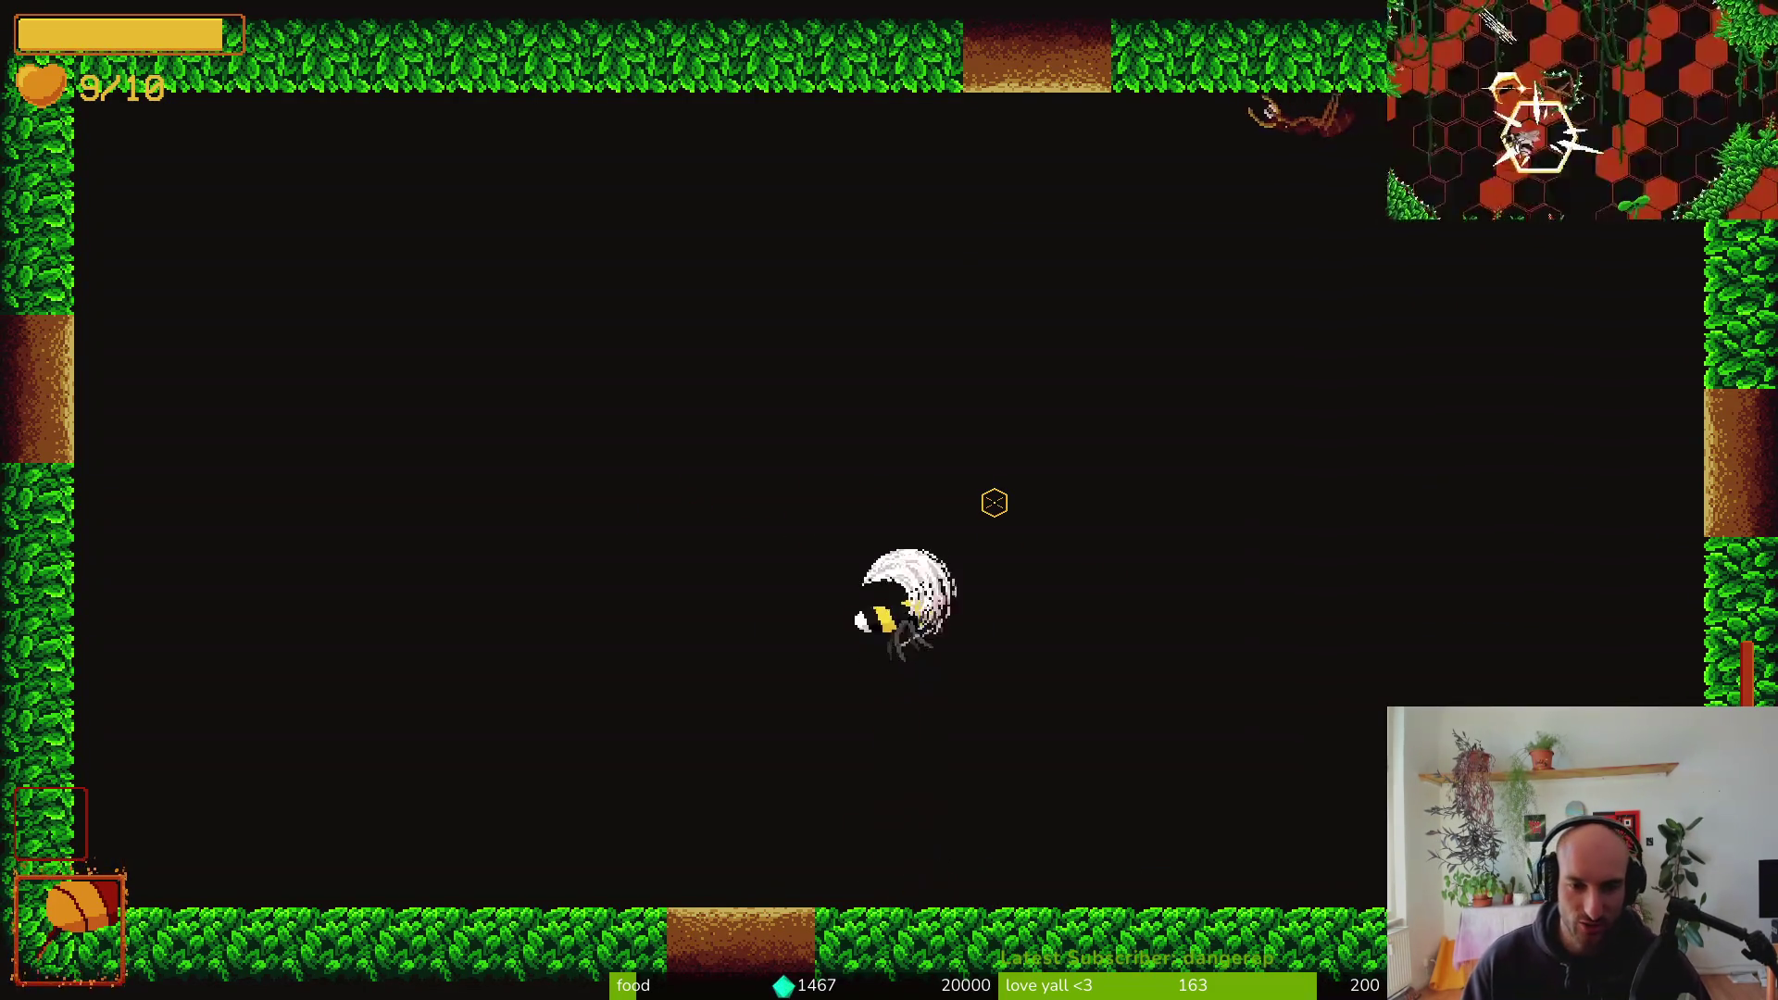
pyautogui.press('a')
pyautogui.press('s')
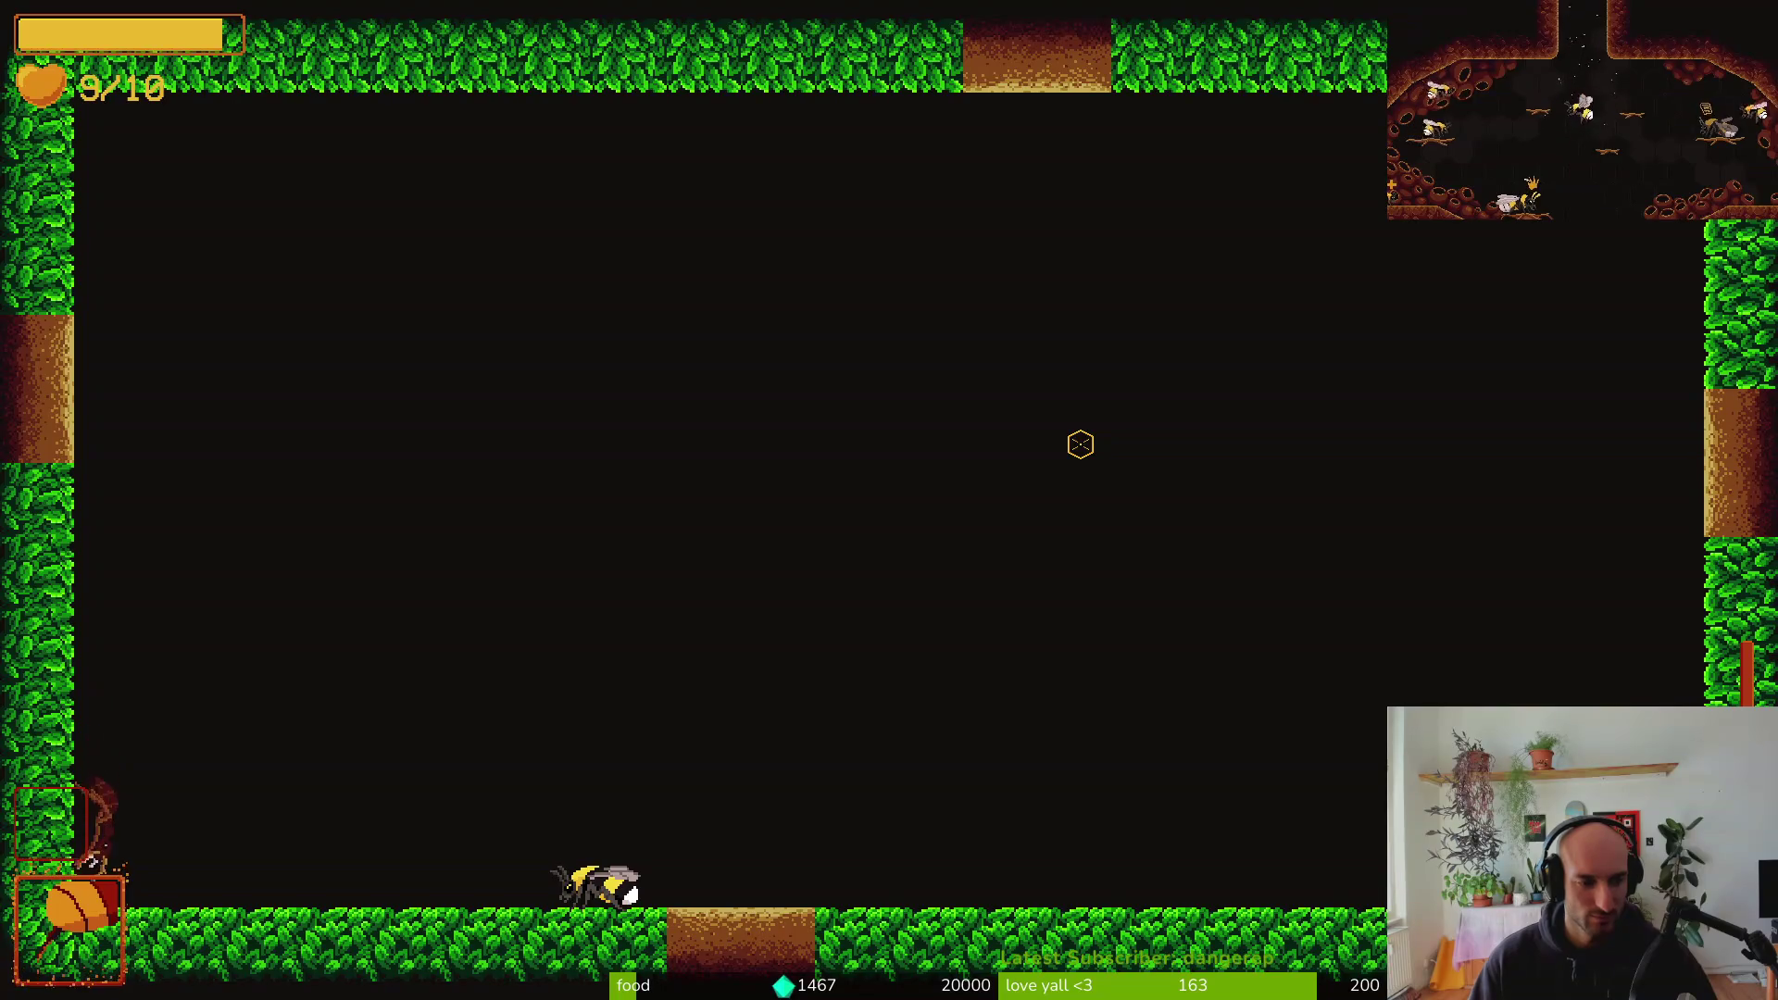
pyautogui.click(1080, 445)
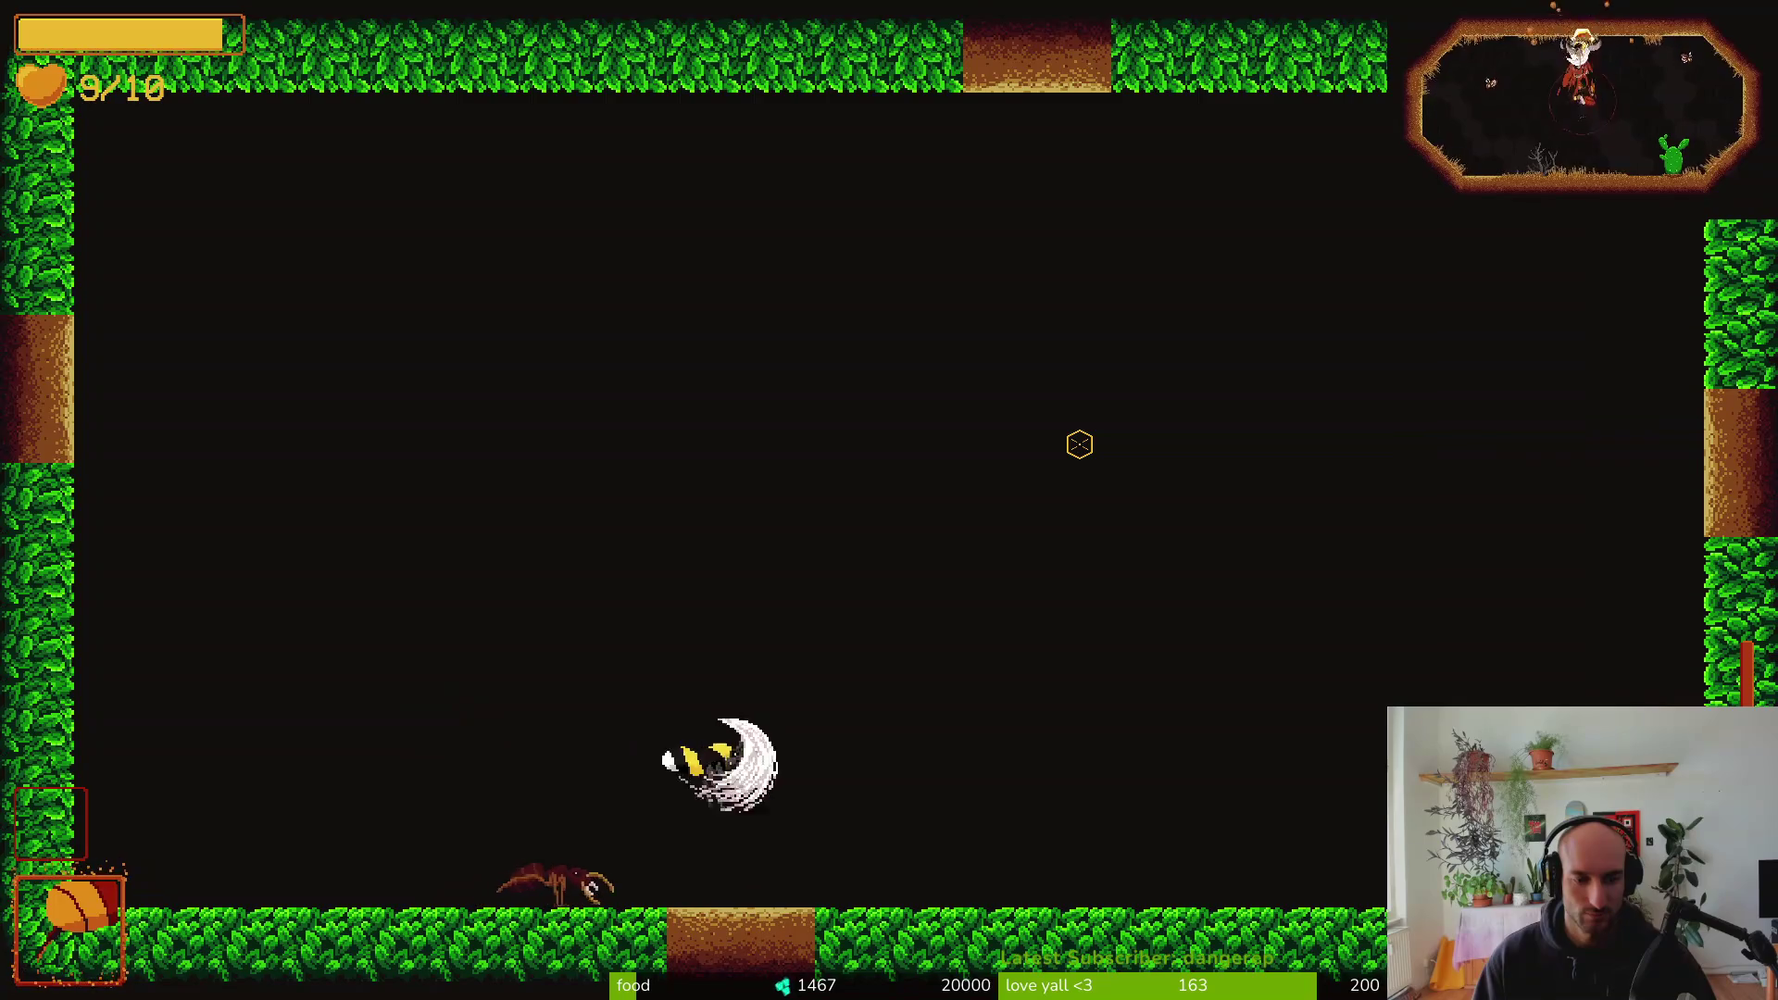
pyautogui.click(1080, 445)
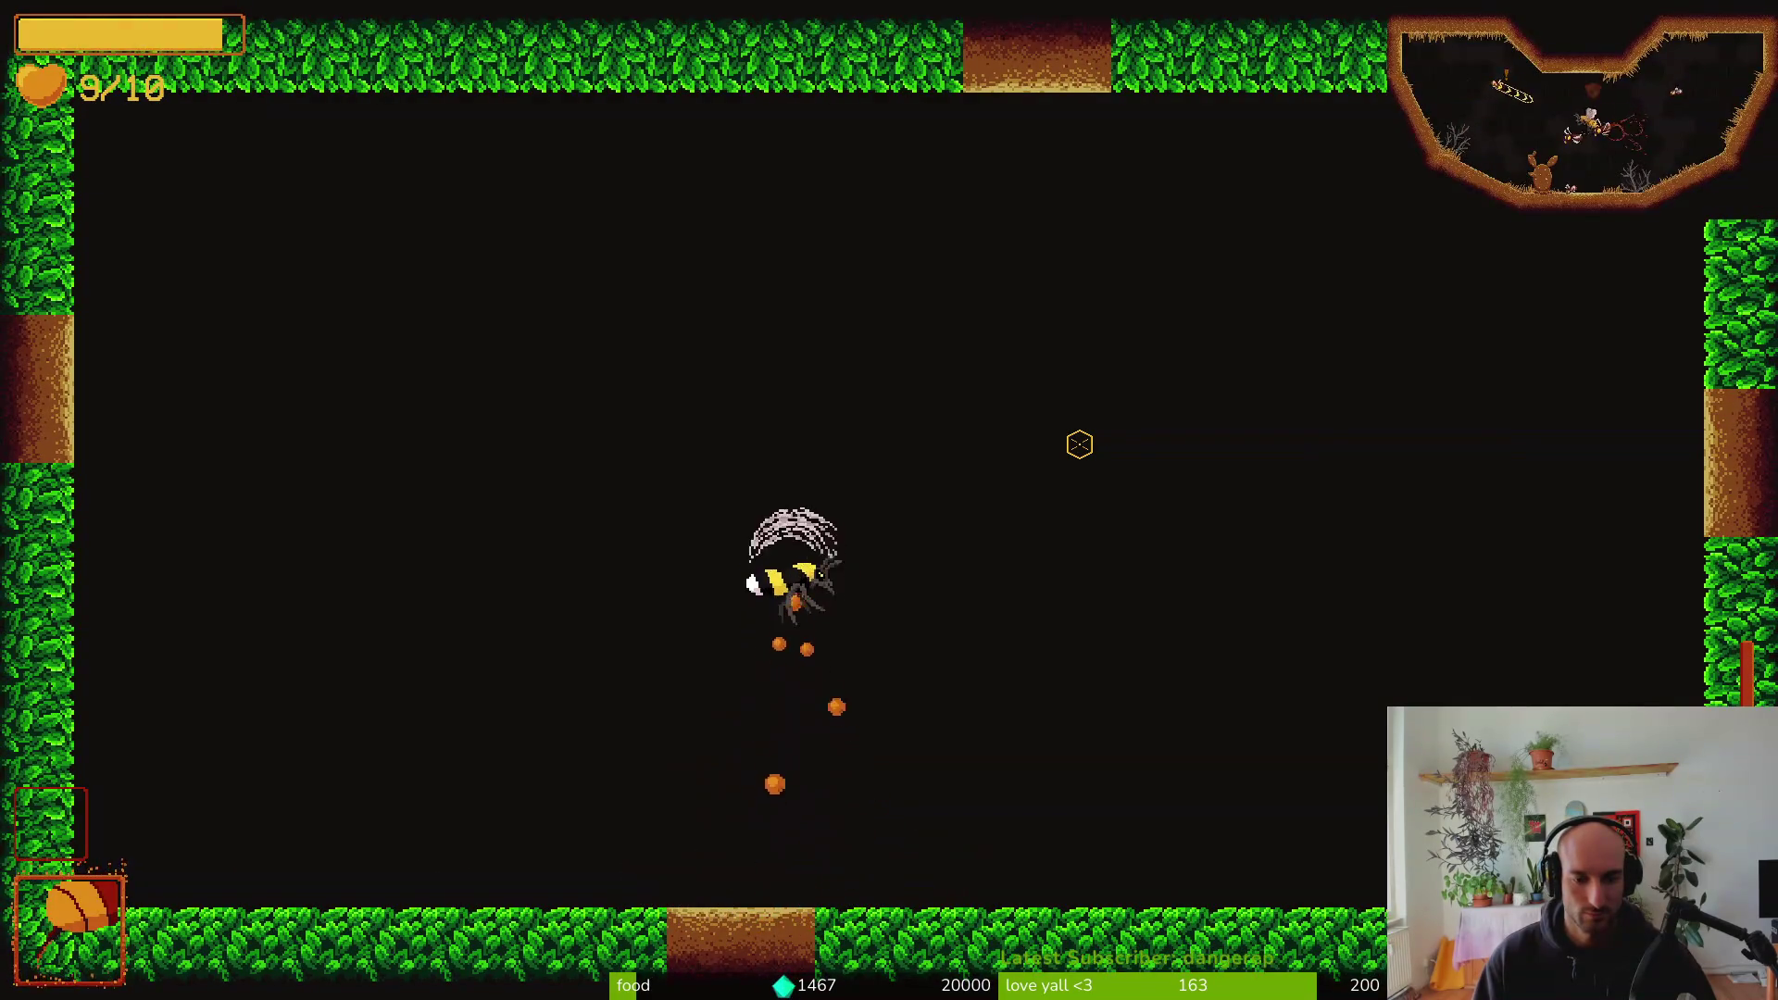
pyautogui.click(1080, 445)
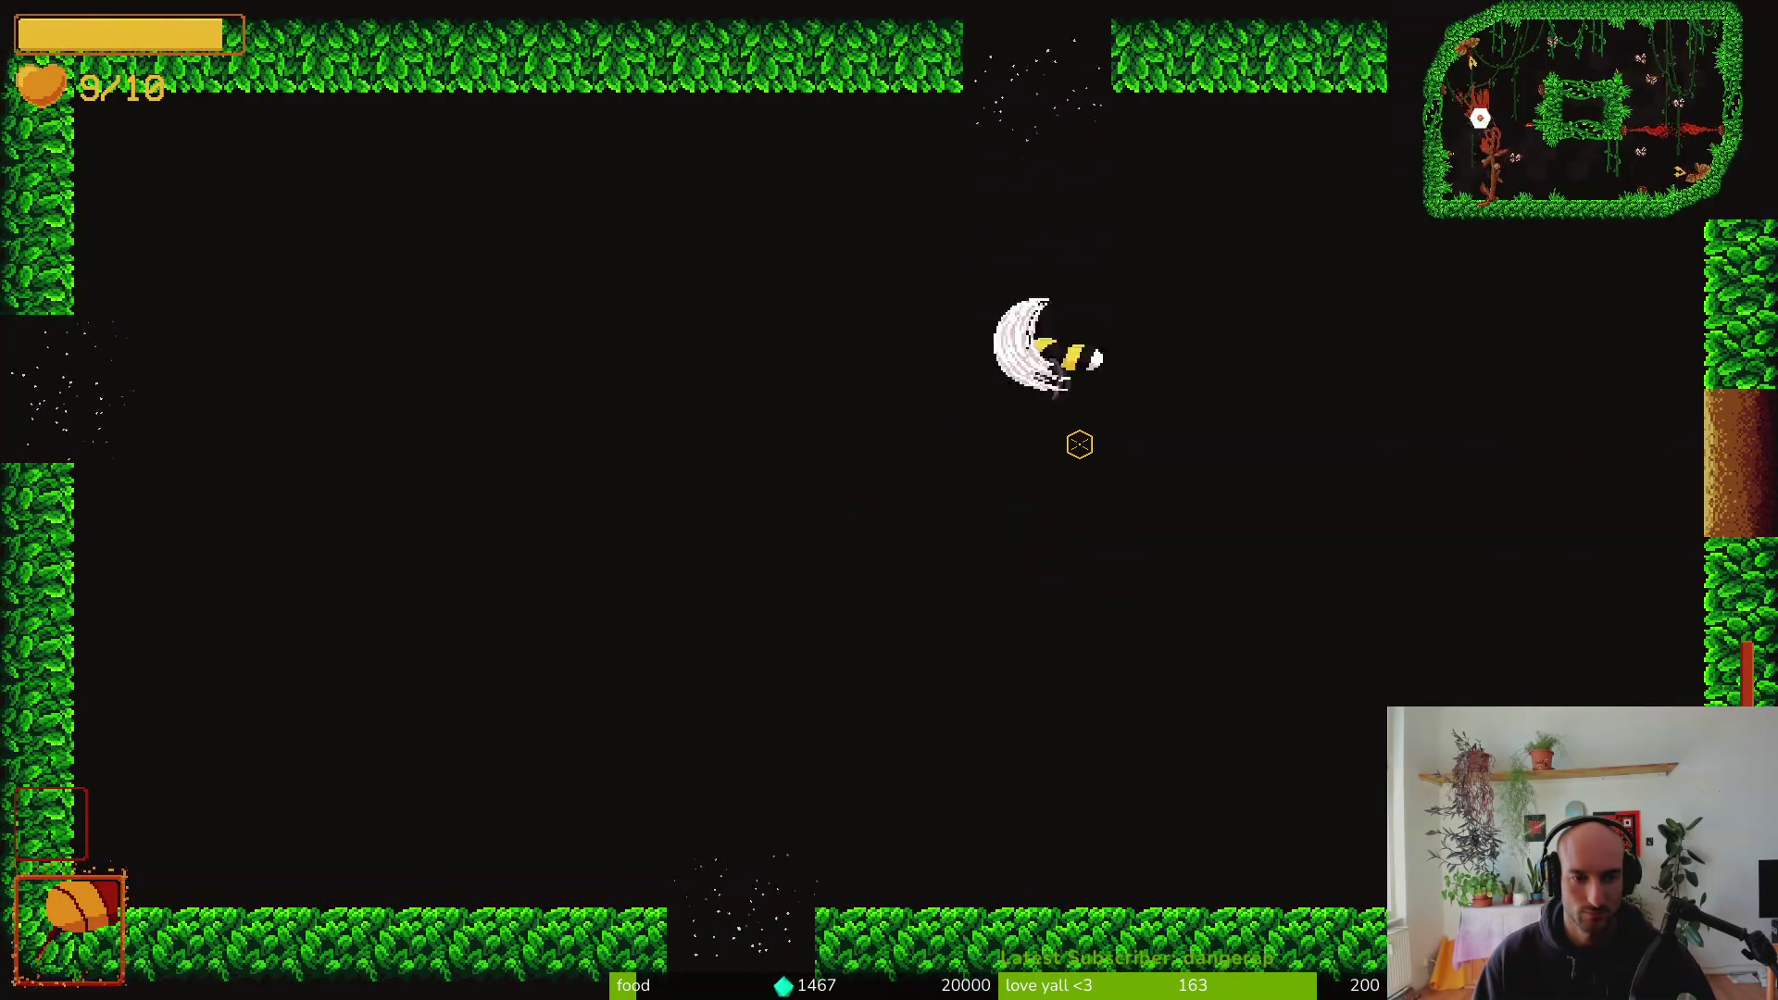
pyautogui.click(1080, 445)
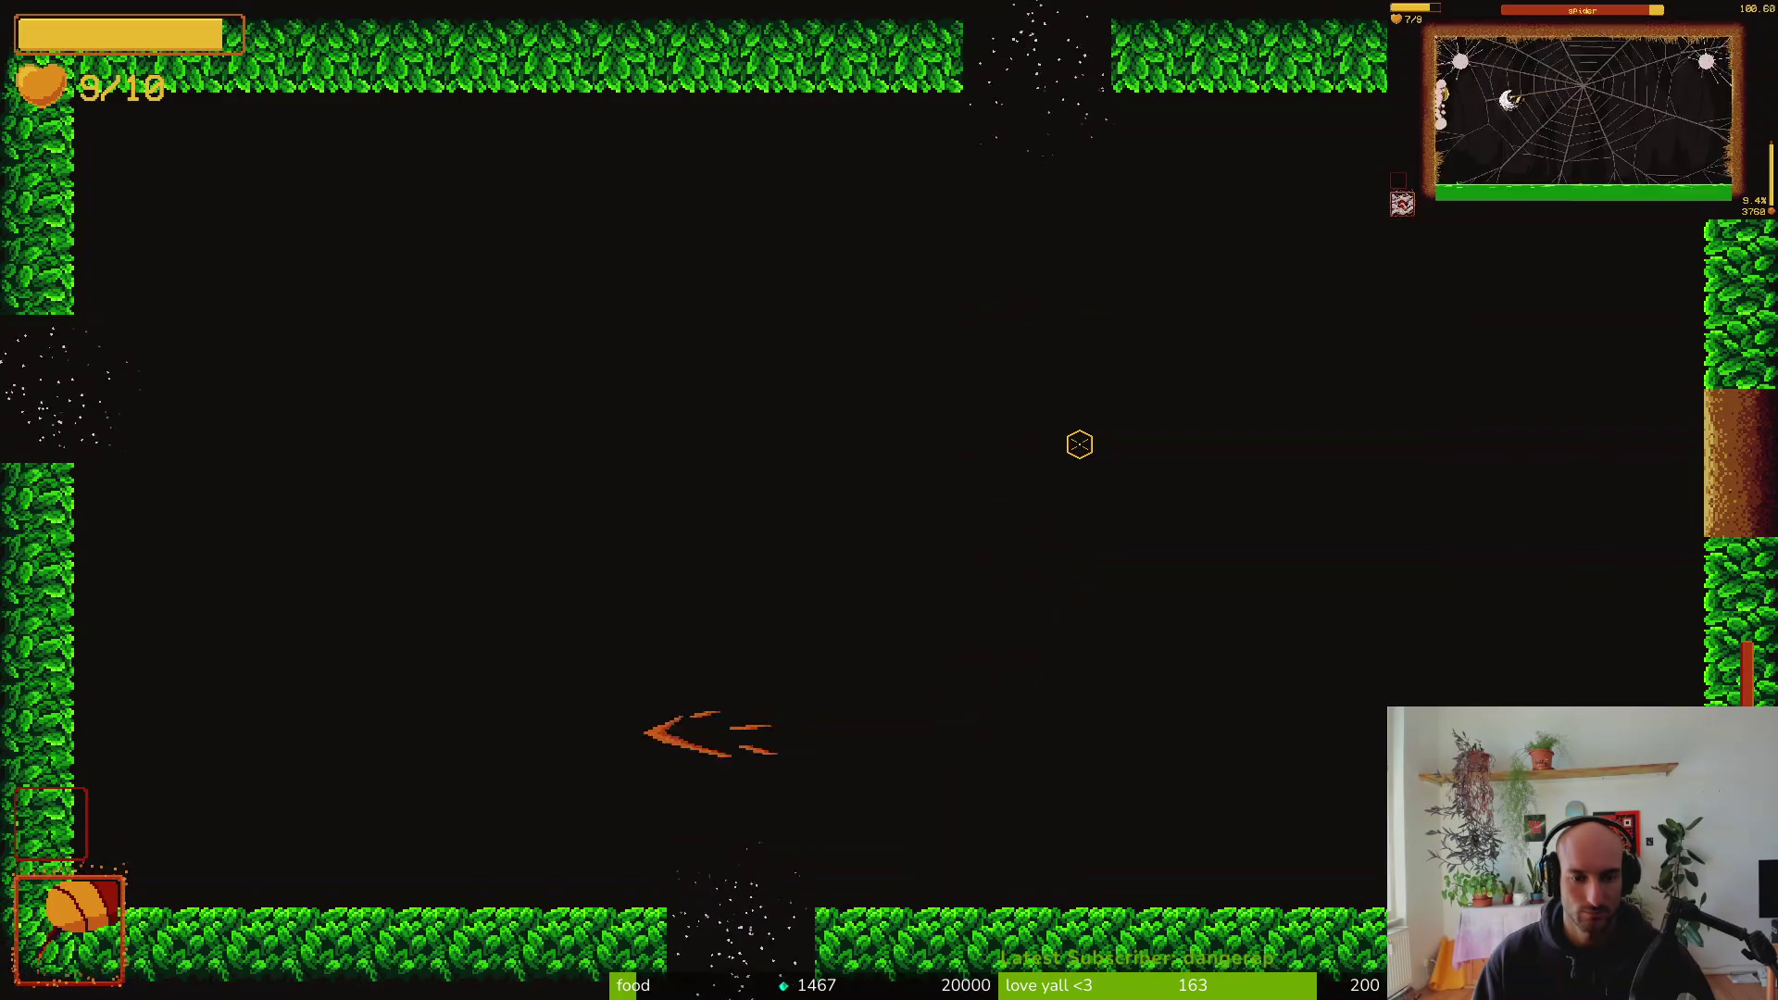
pyautogui.press('s')
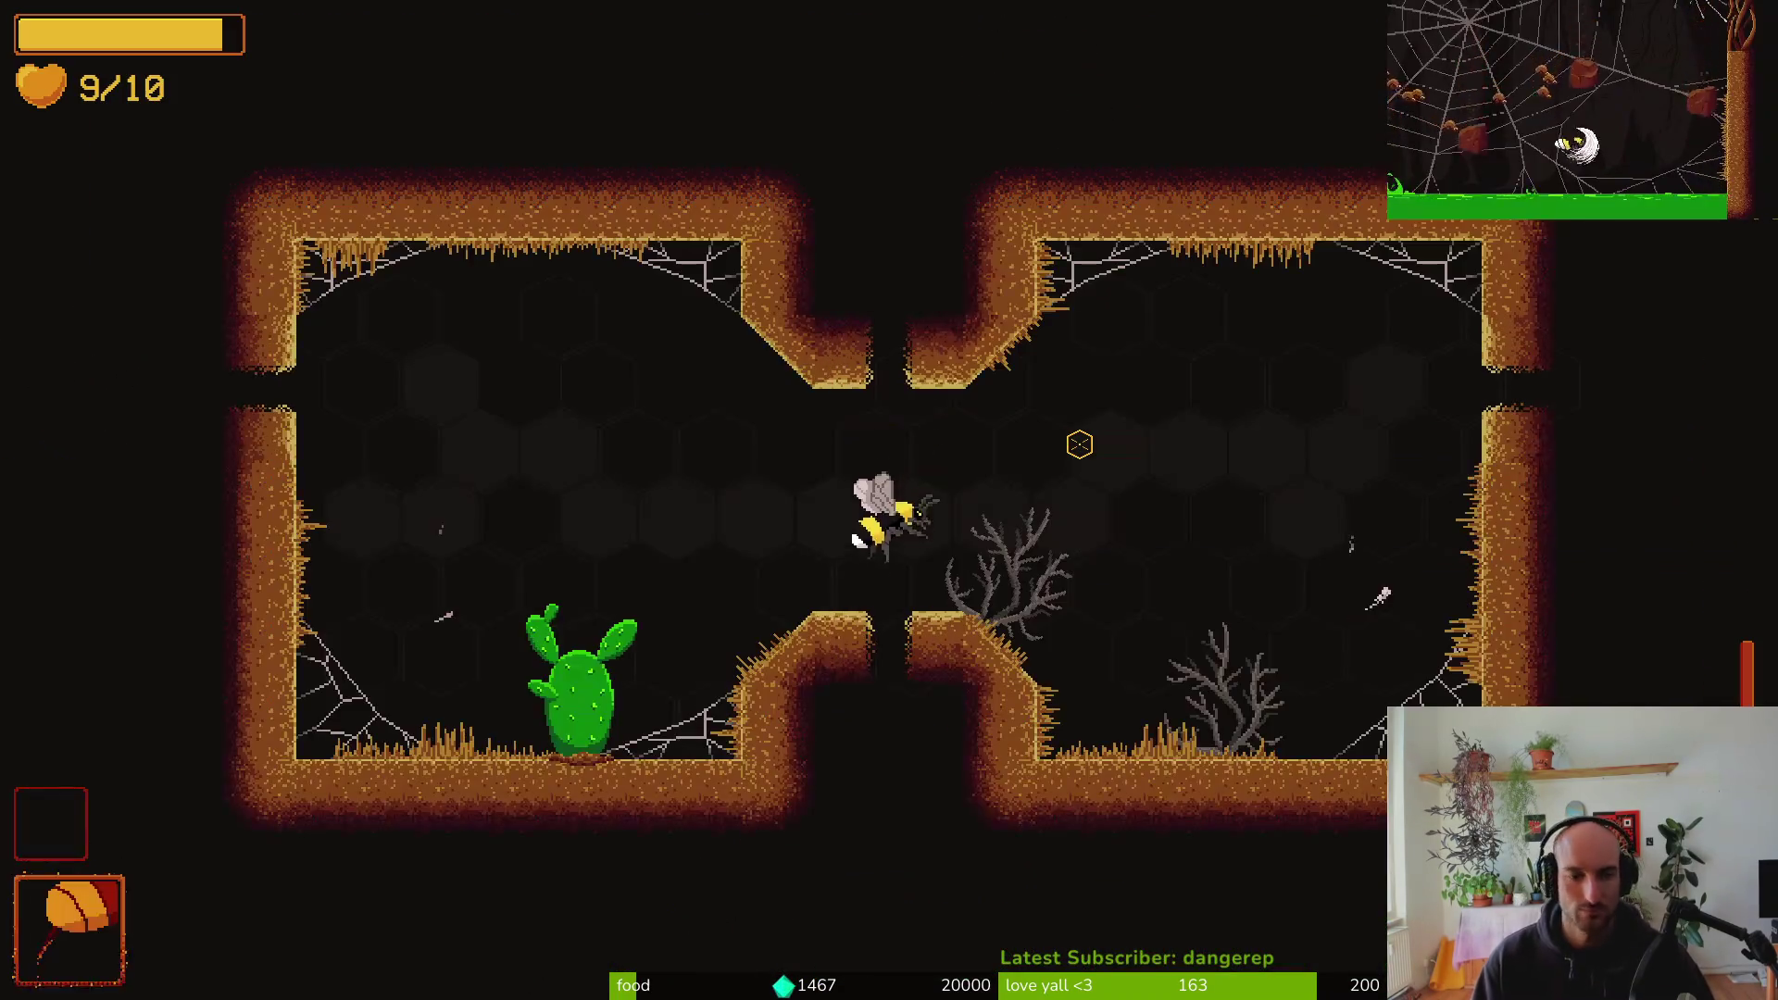
# Fight the enemies in the cactus cave and pollinate the cactus
pyautogui.press('space')
pyautogui.press('d')
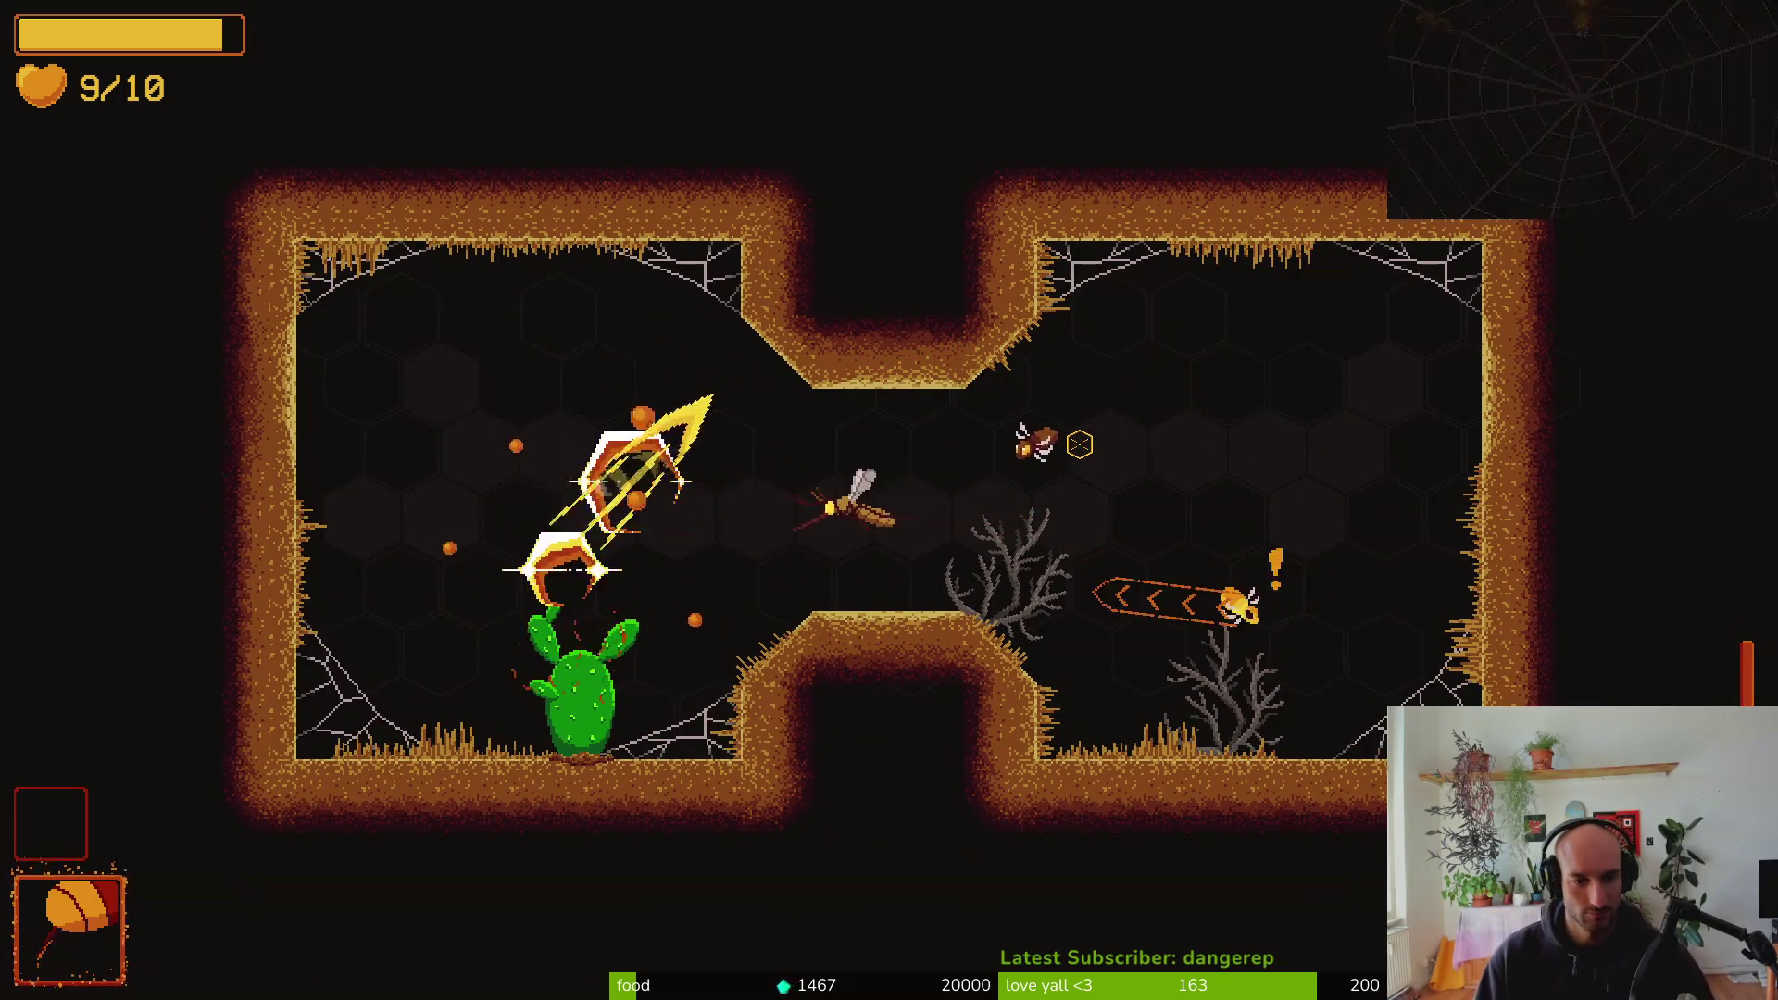
pyautogui.click(1077, 441)
pyautogui.press('a')
pyautogui.click(1079, 444)
pyautogui.press('w')
pyautogui.press('d')
pyautogui.click(1079, 444)
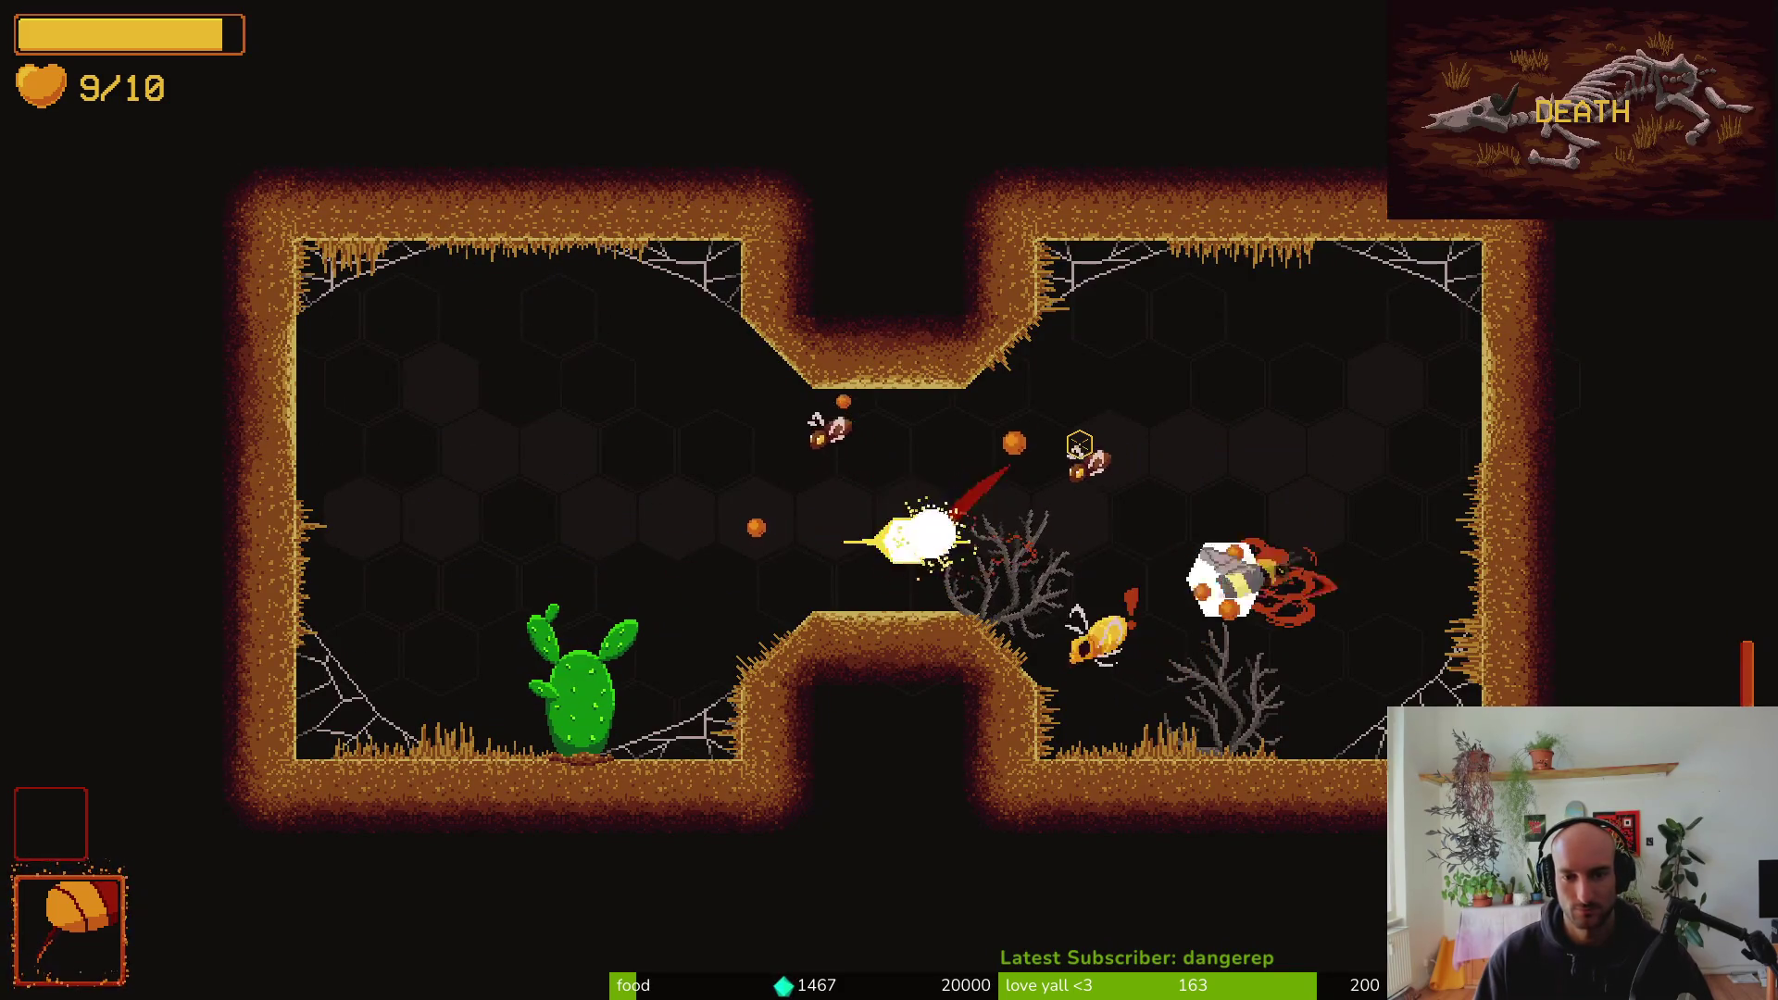
pyautogui.press('a')
pyautogui.press('d')
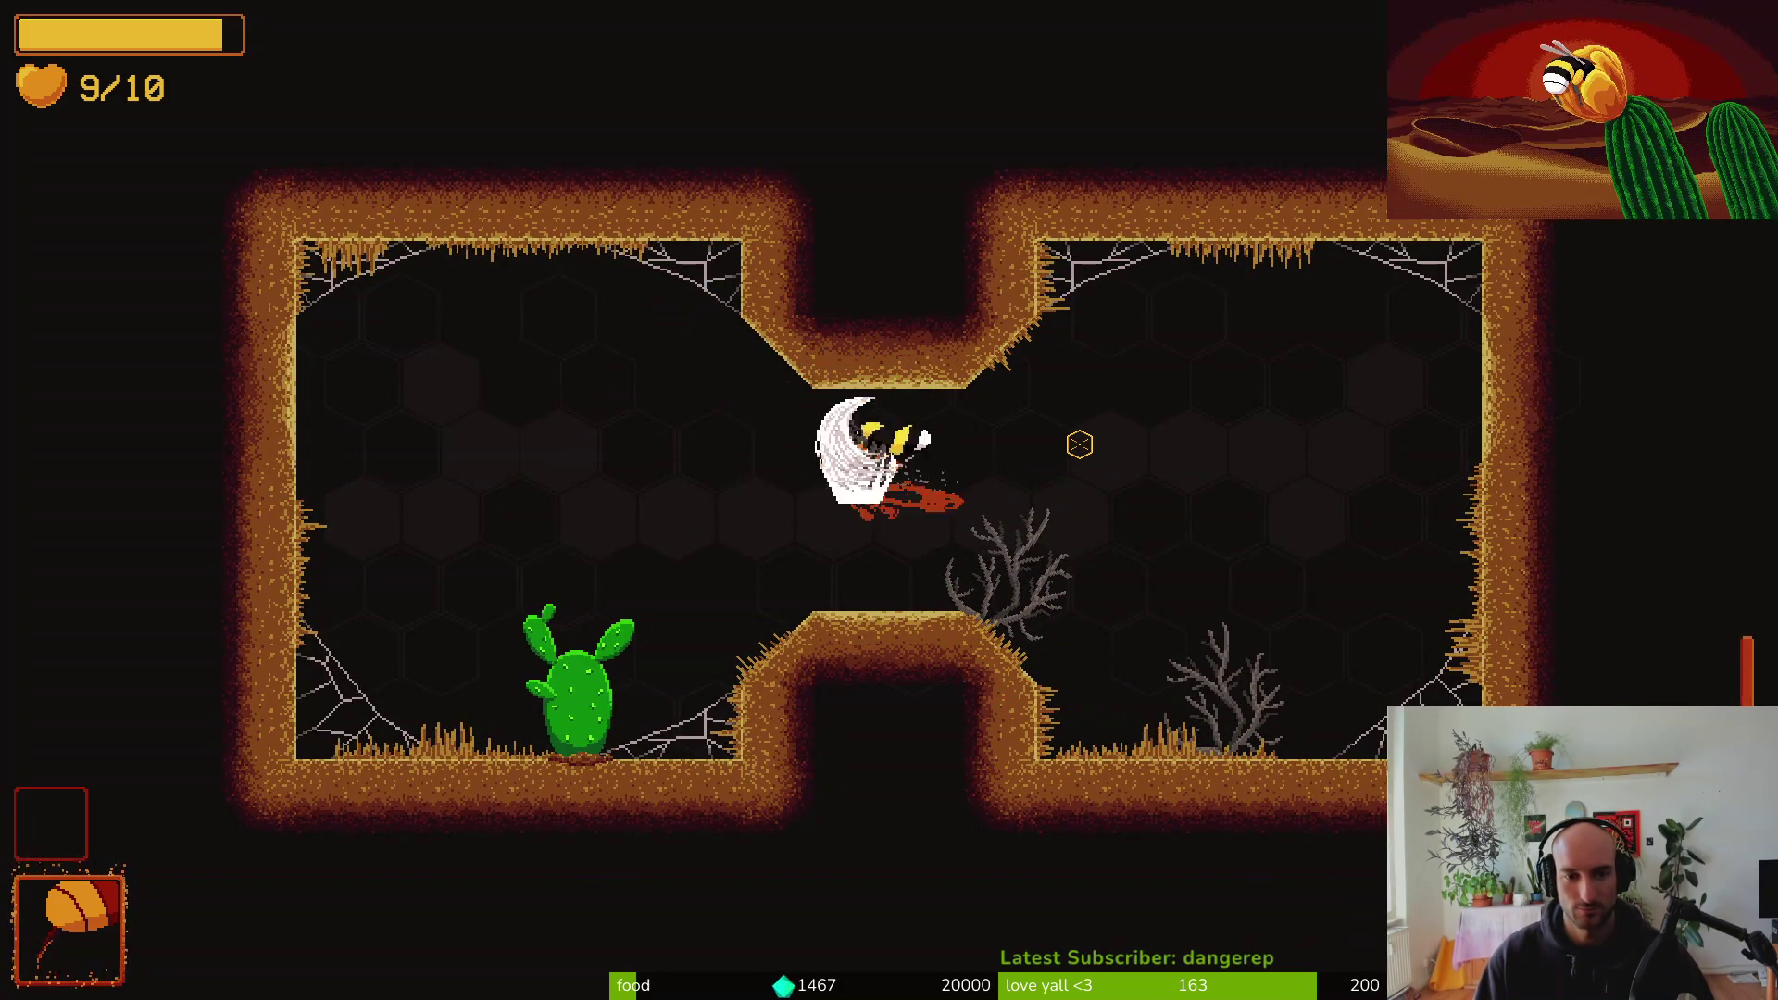
pyautogui.press('a')
pyautogui.click(1080, 444)
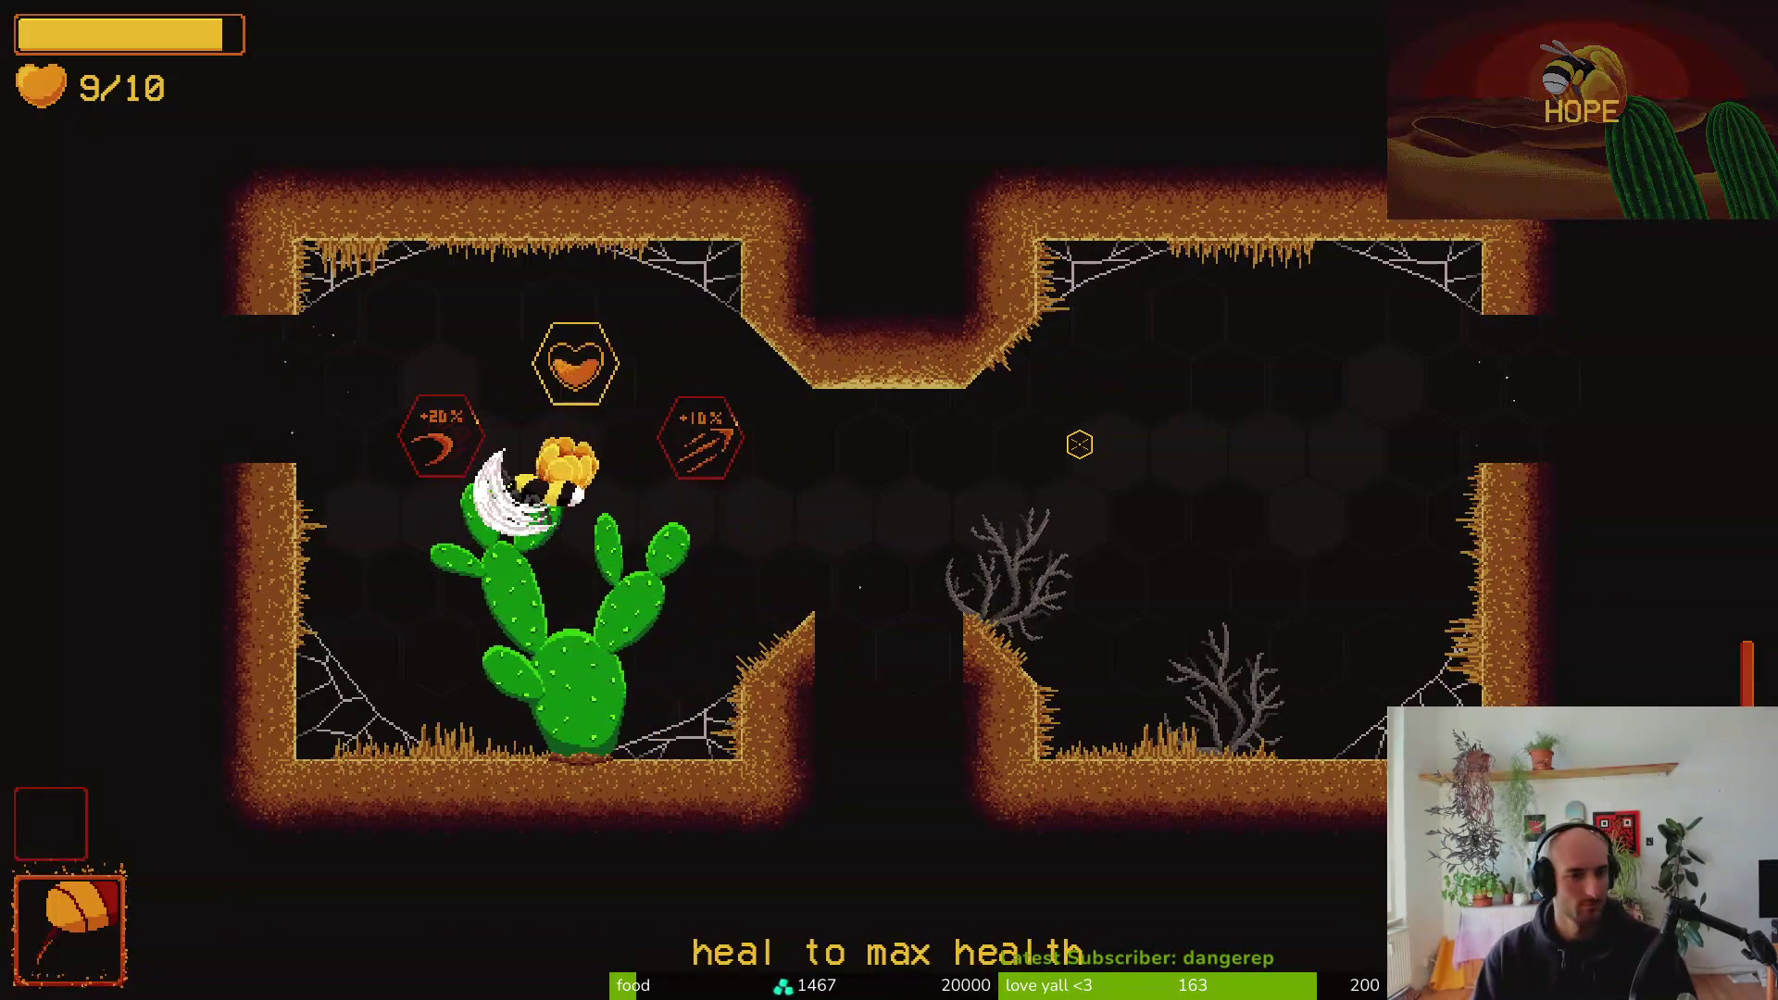
# Pick an upgrade, pollinate the next room's cactus, then quit from the pause menu
pyautogui.press('a')
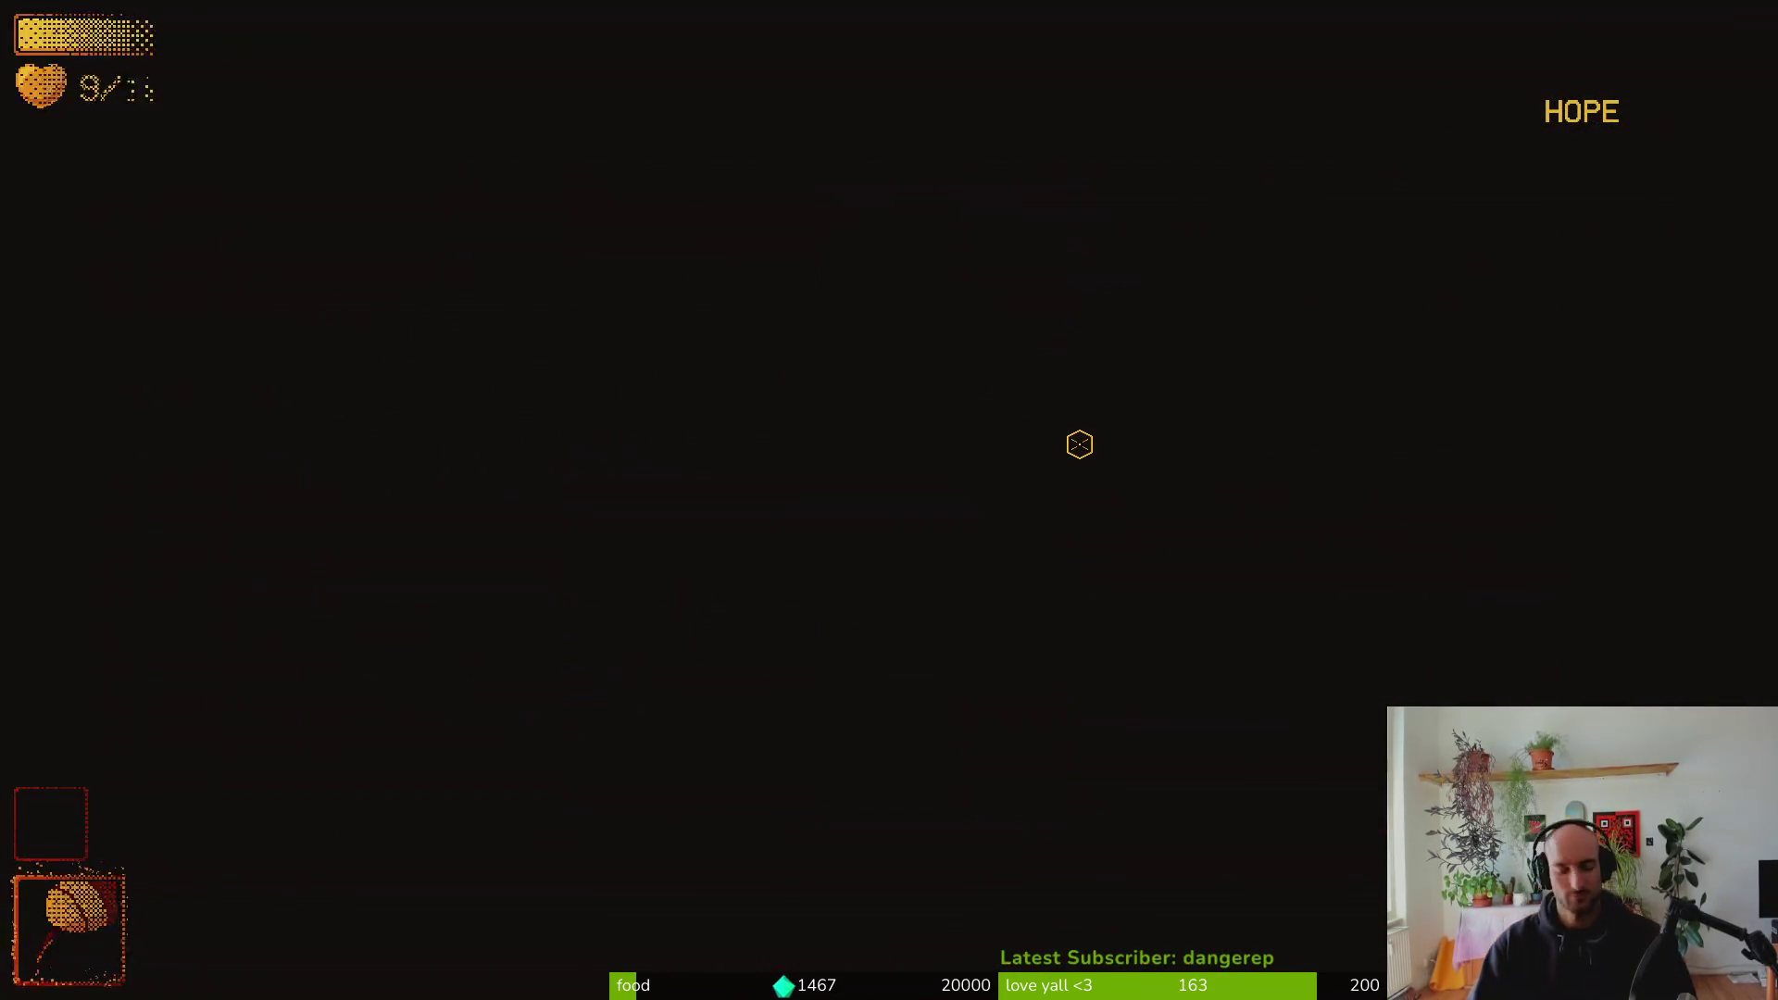
pyautogui.press('a')
pyautogui.press('d')
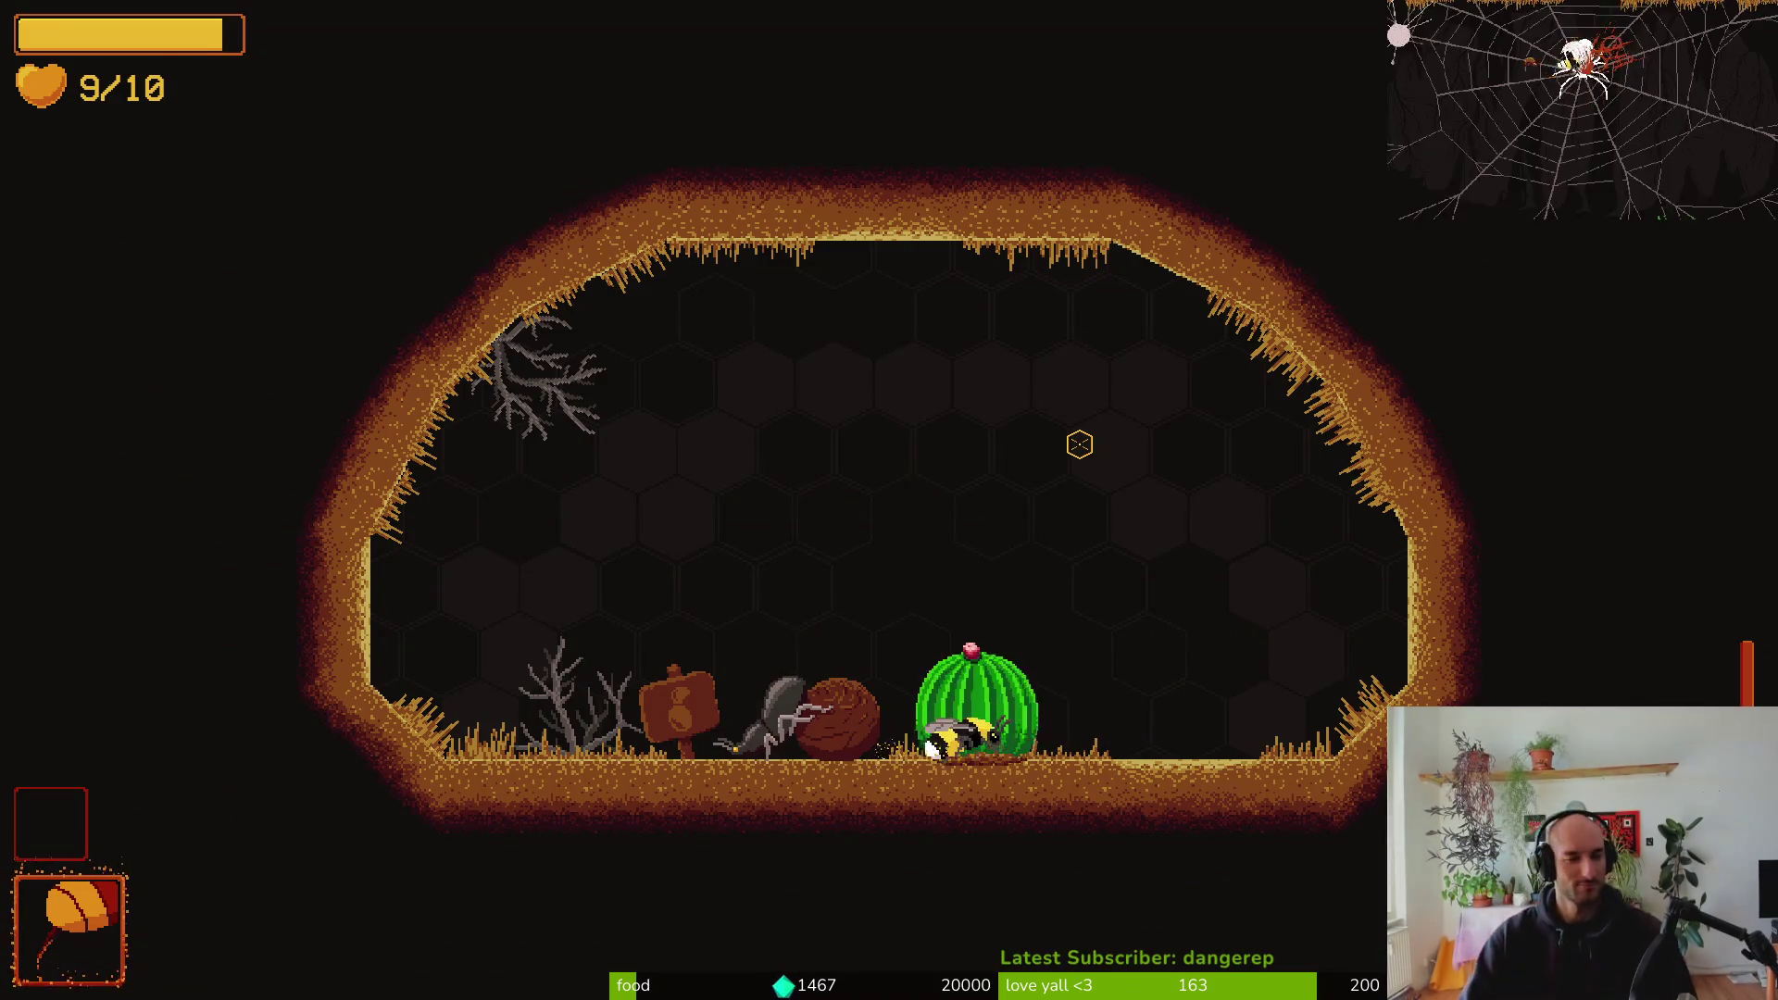
pyautogui.click(1079, 444)
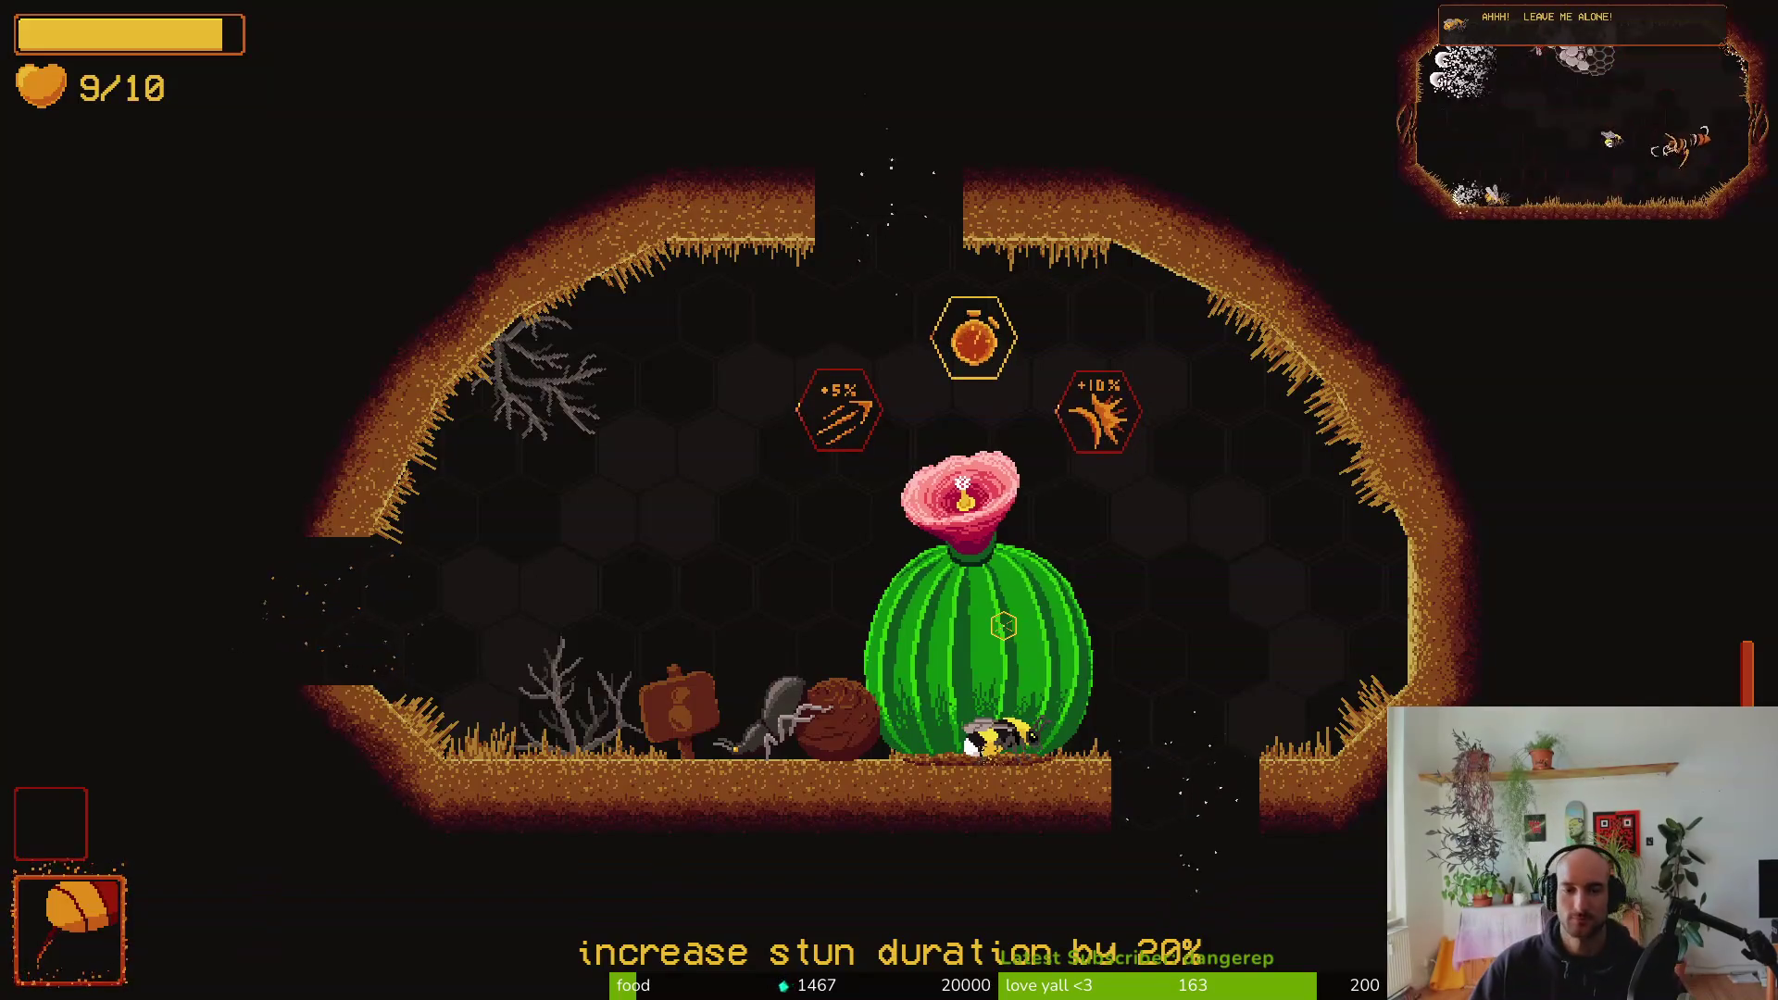
pyautogui.press('Escape')
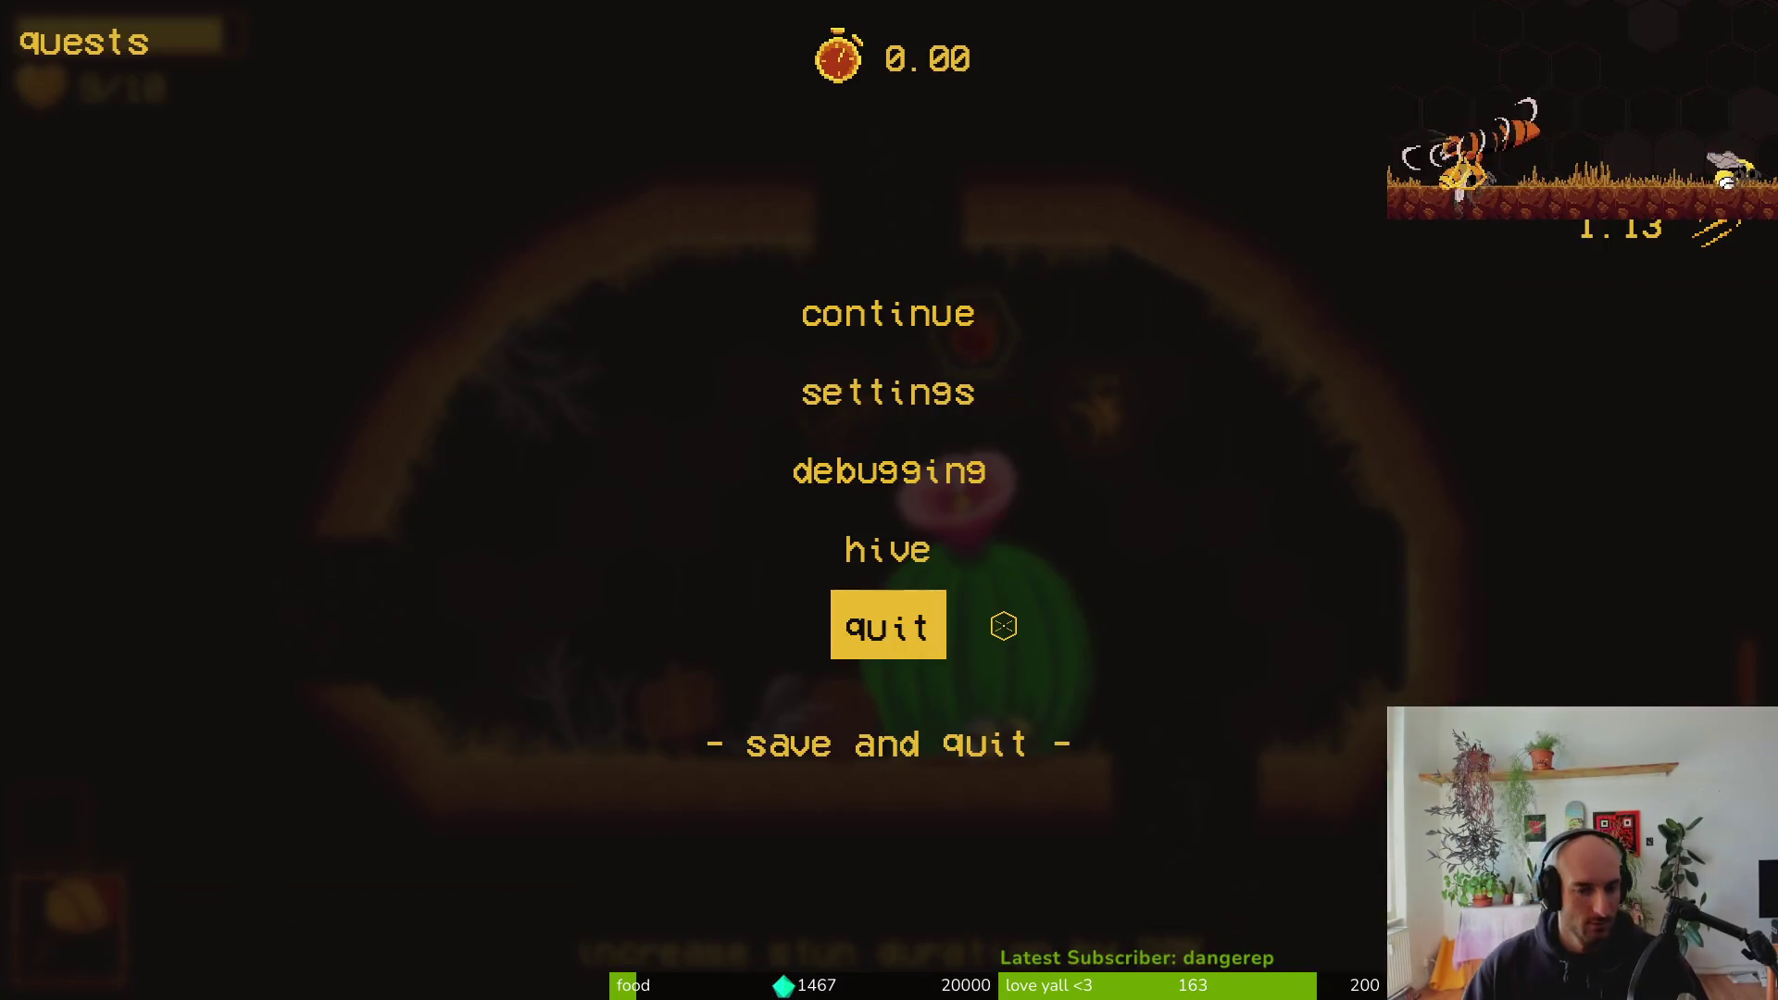
pyautogui.press('Return')
pyautogui.press('Return')
pyautogui.press('Return')
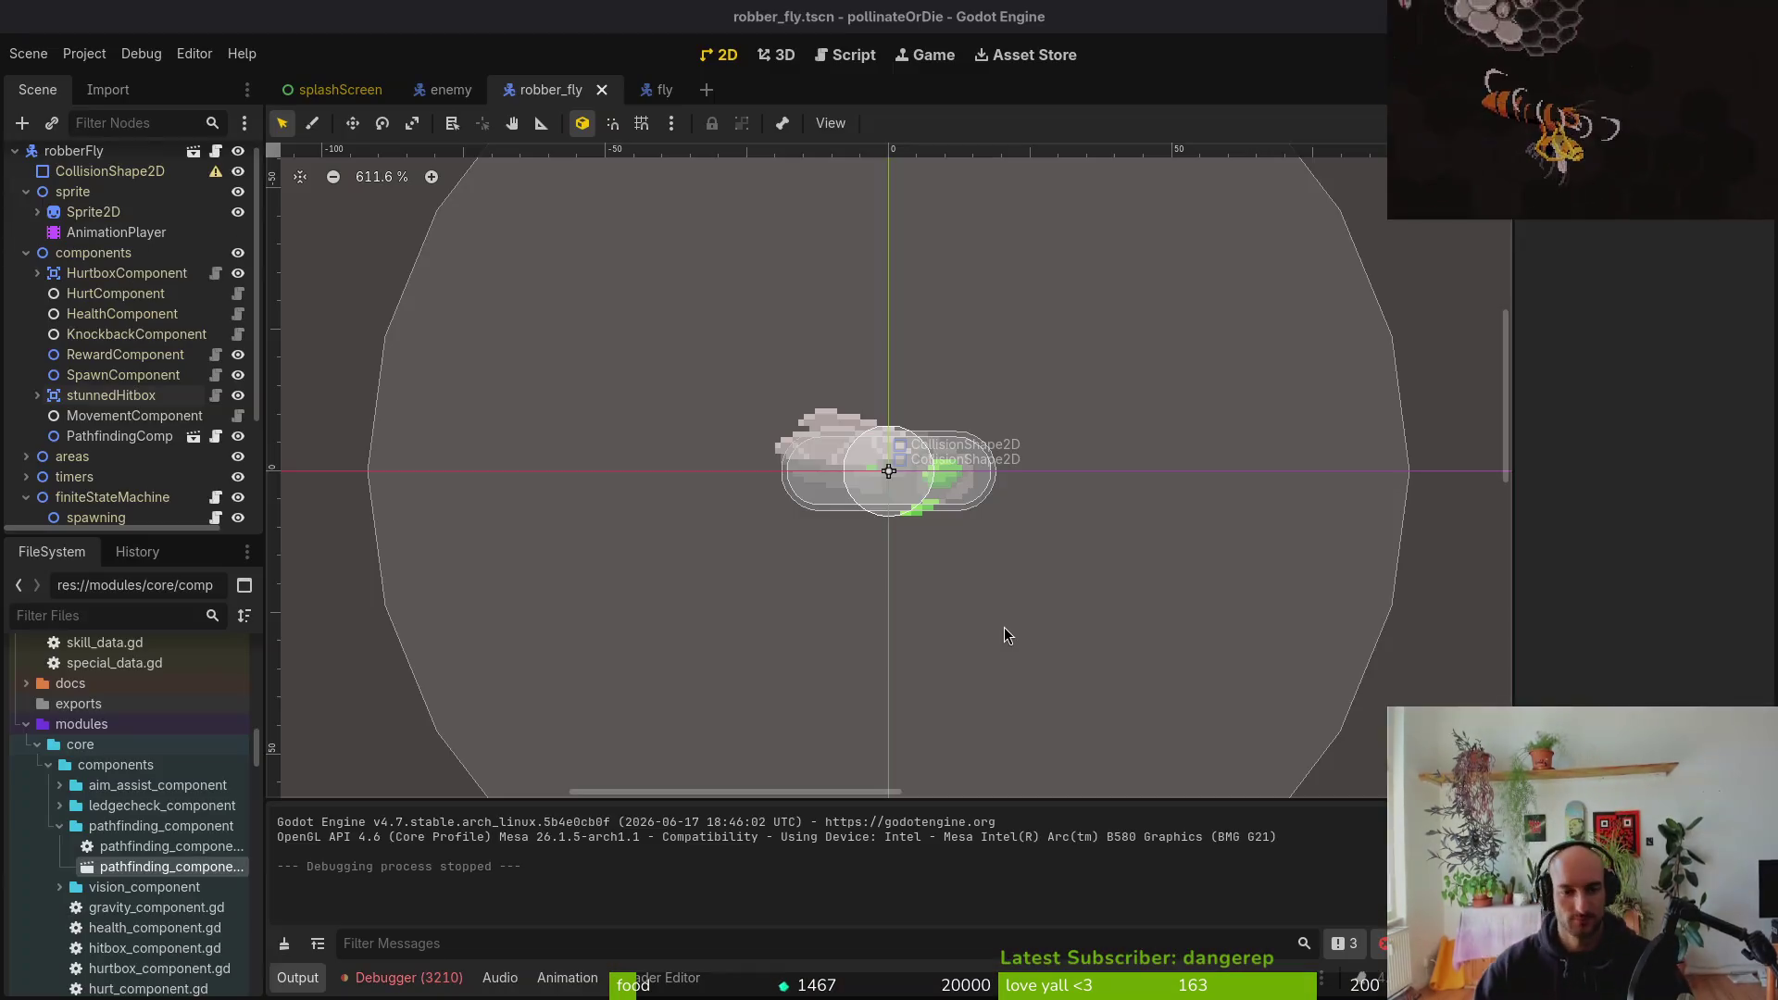
# Review the 3210 idling.gd errors in the Debugger's Errors list
pyautogui.click(402, 979)
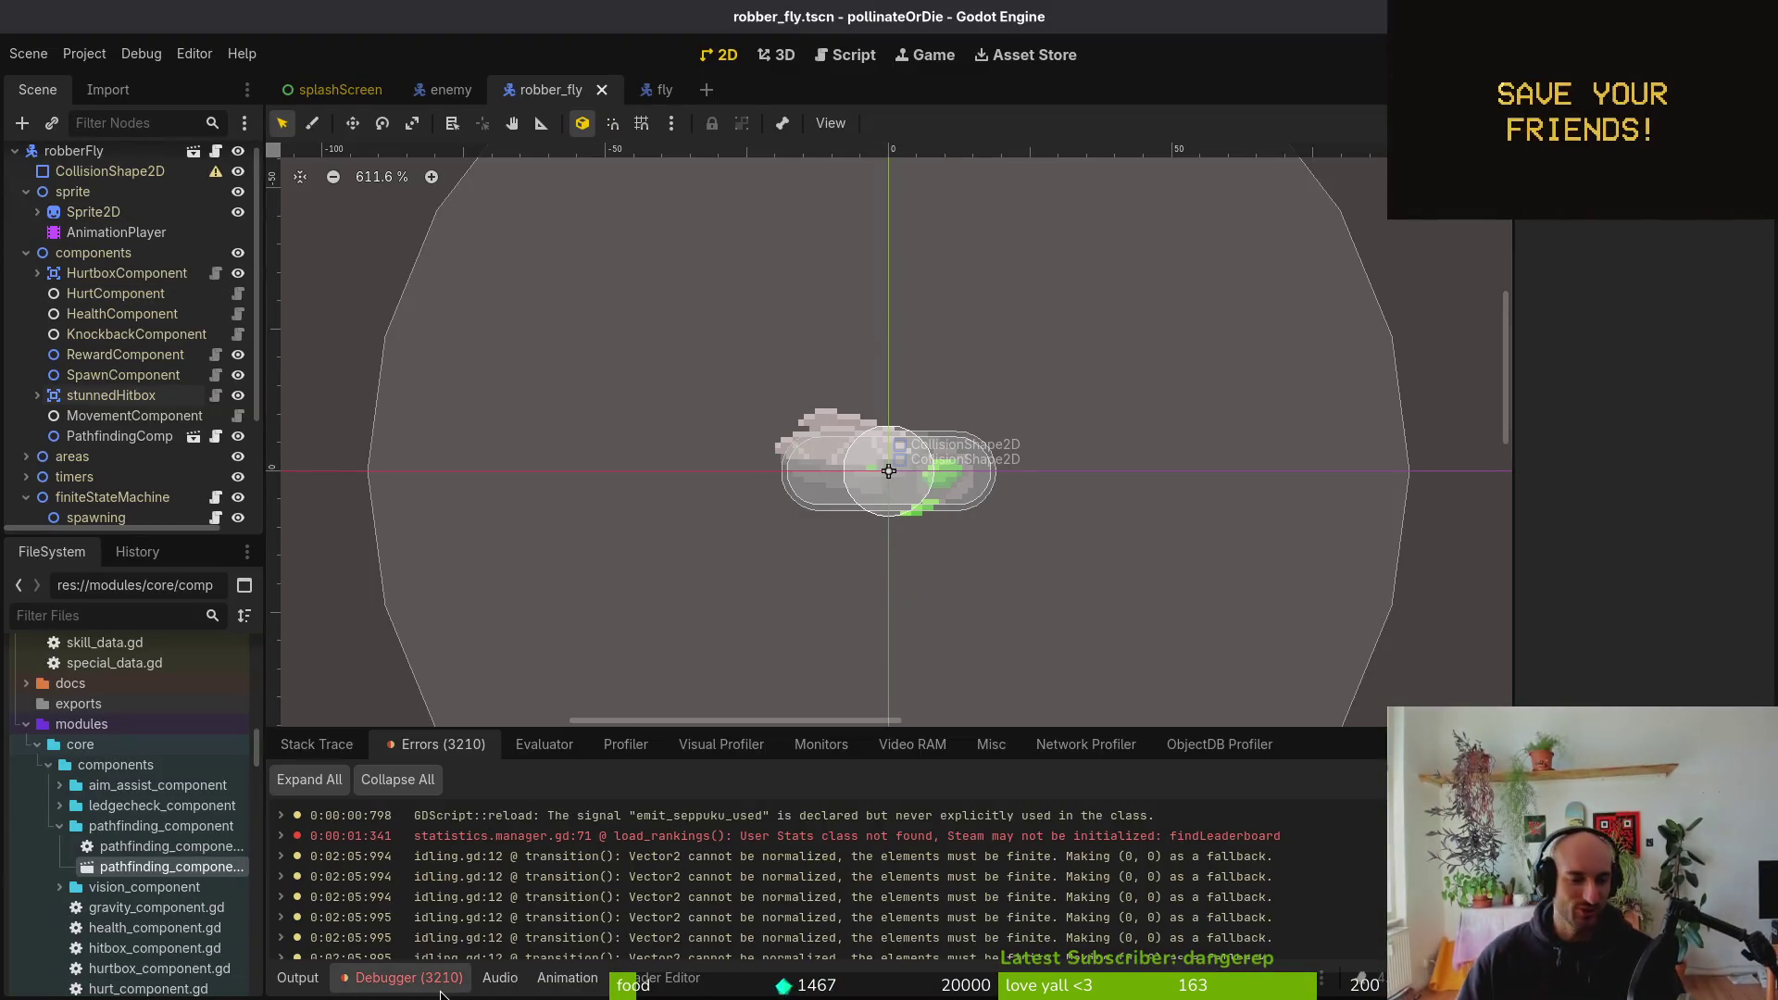
pyautogui.scroll(-5, 465, 917)
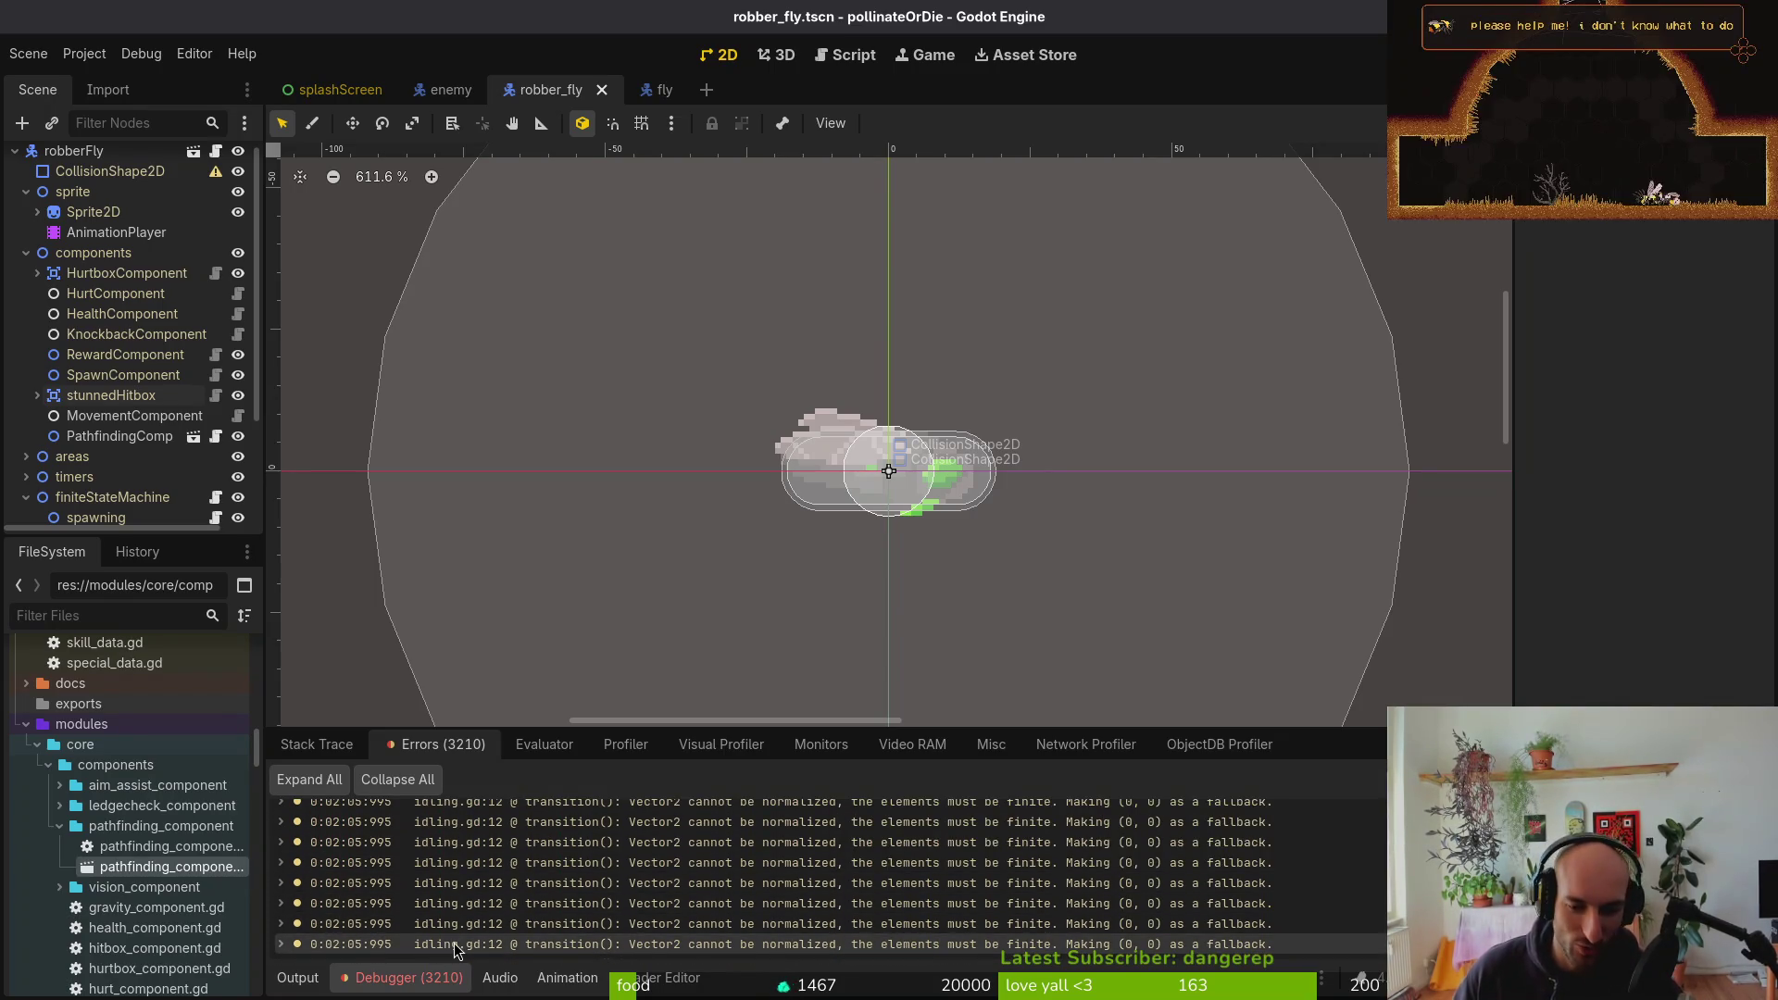
pyautogui.moveTo(461, 943)
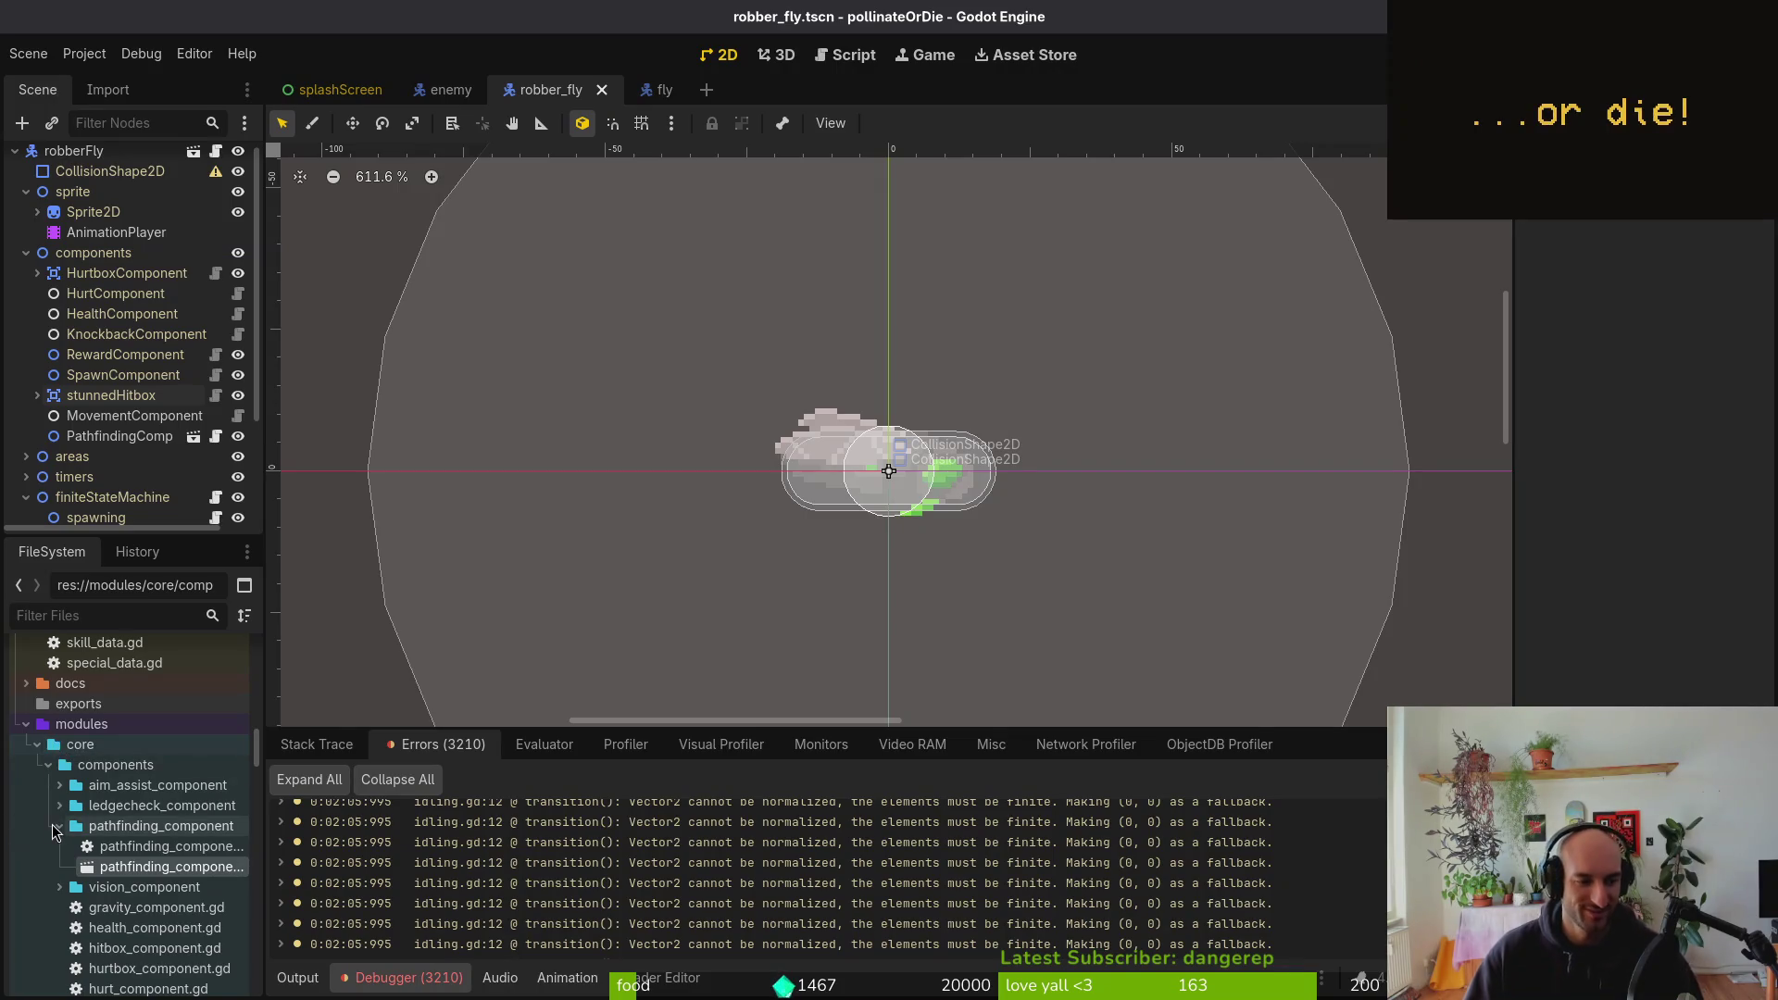
# Collapse the pathfinding_component and core components FileSystem folders, then return to enemy_hazard_data.gd in vim
pyautogui.click(59, 826)
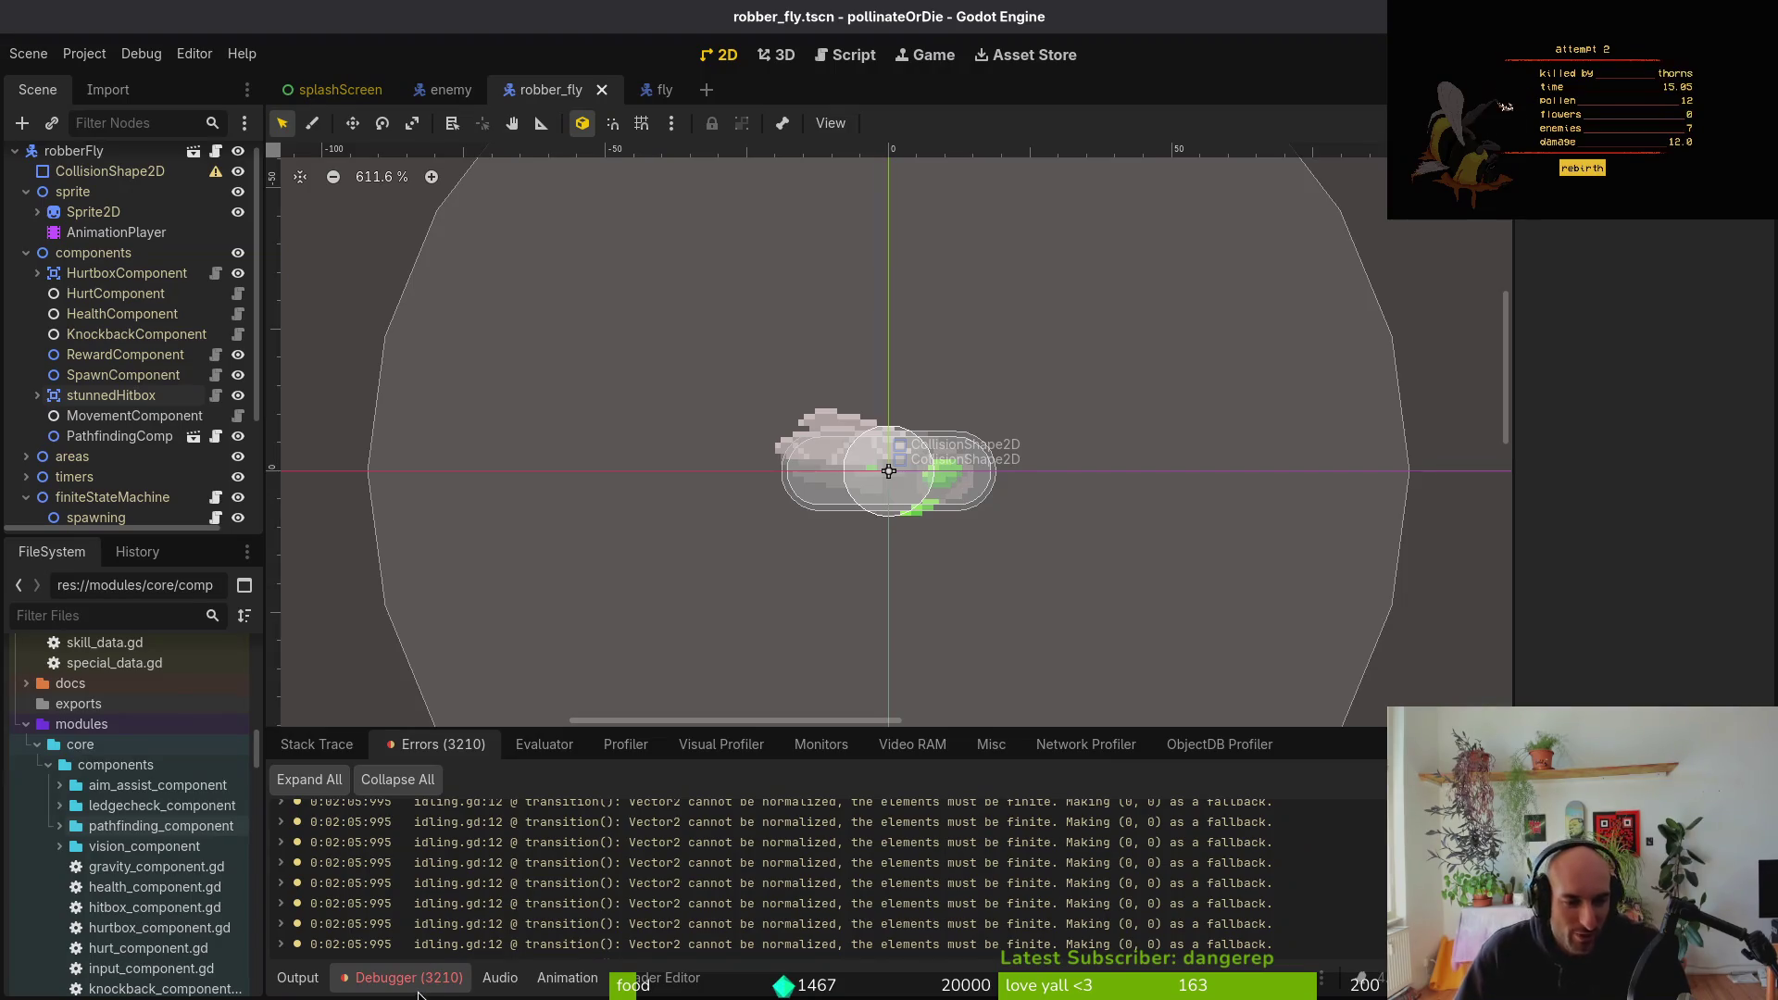
pyautogui.click(443, 987)
pyautogui.click(372, 975)
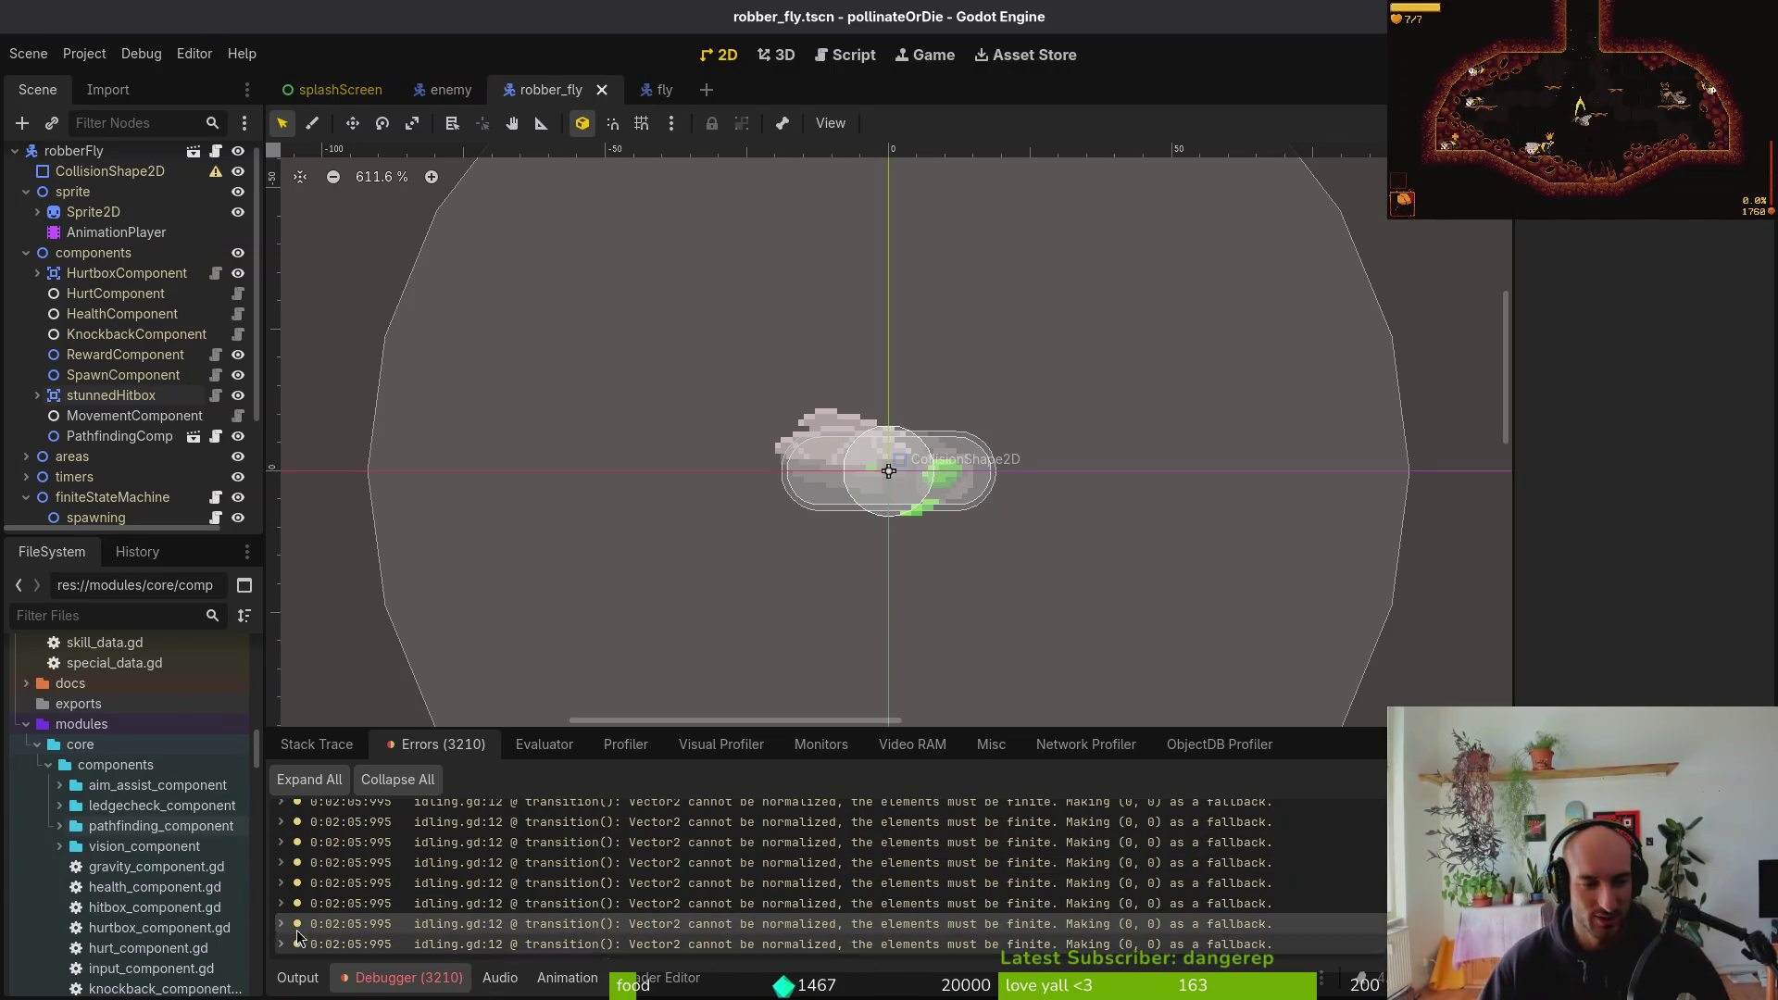
pyautogui.click(48, 765)
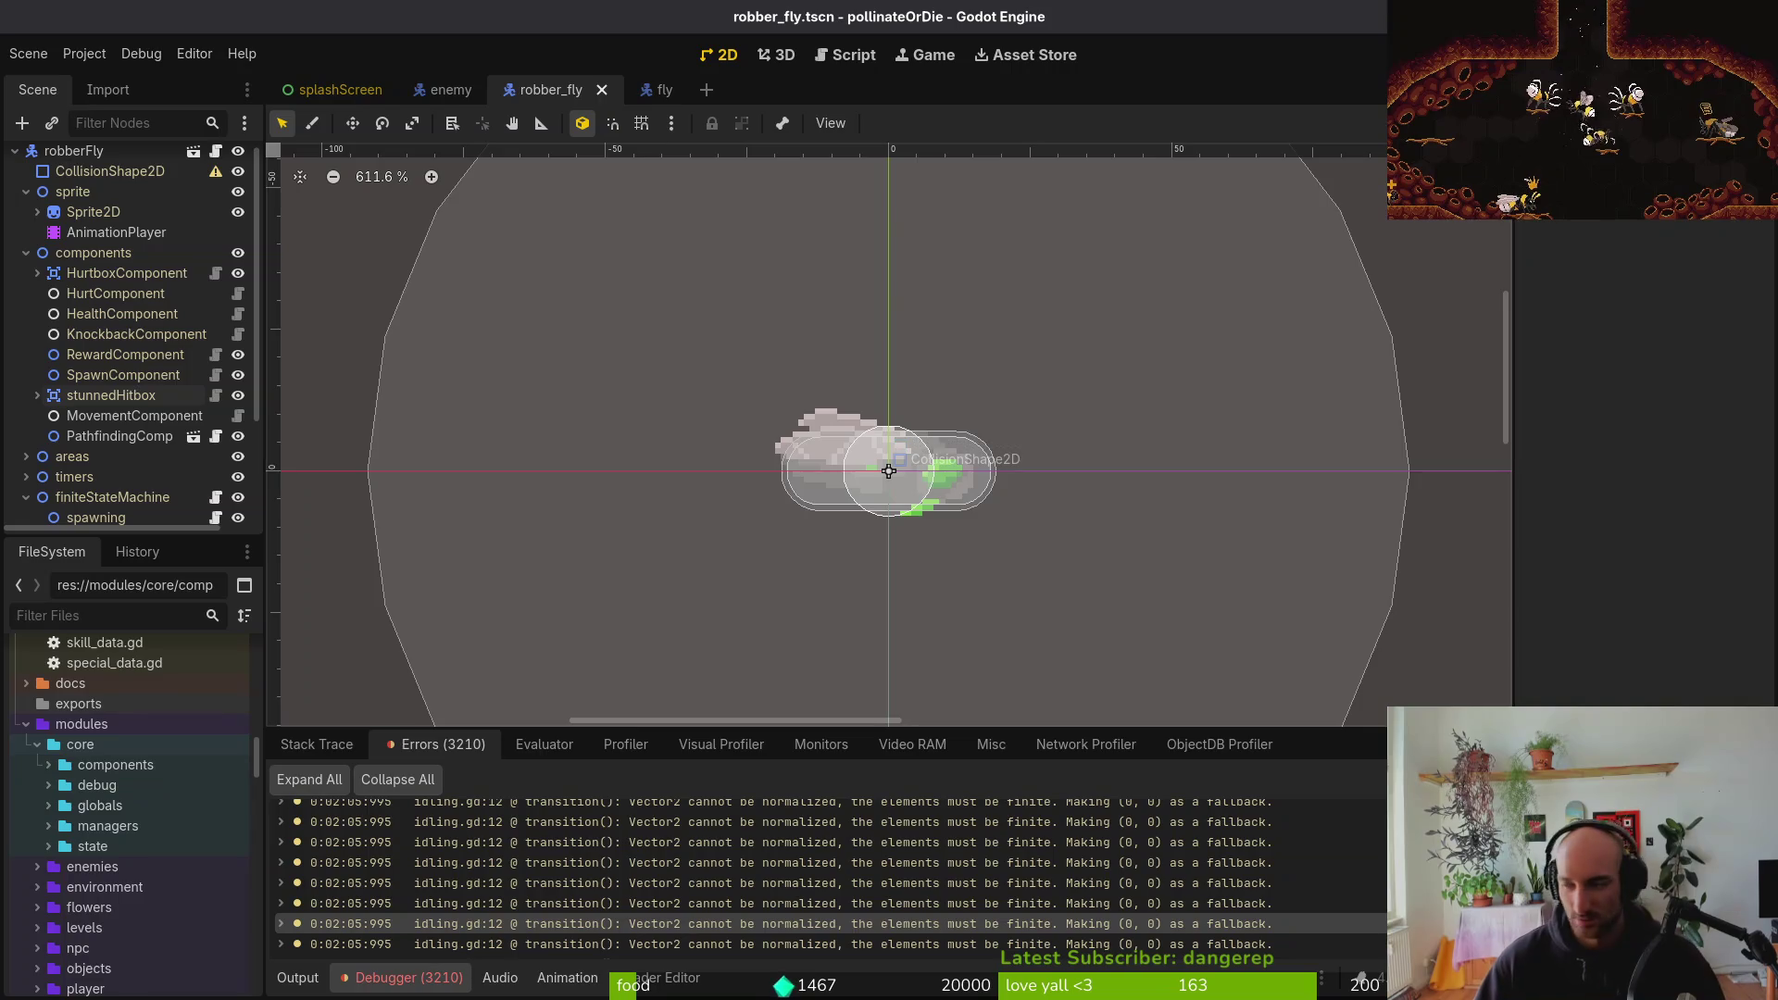
pyautogui.hotkey('alt', 'Tab')
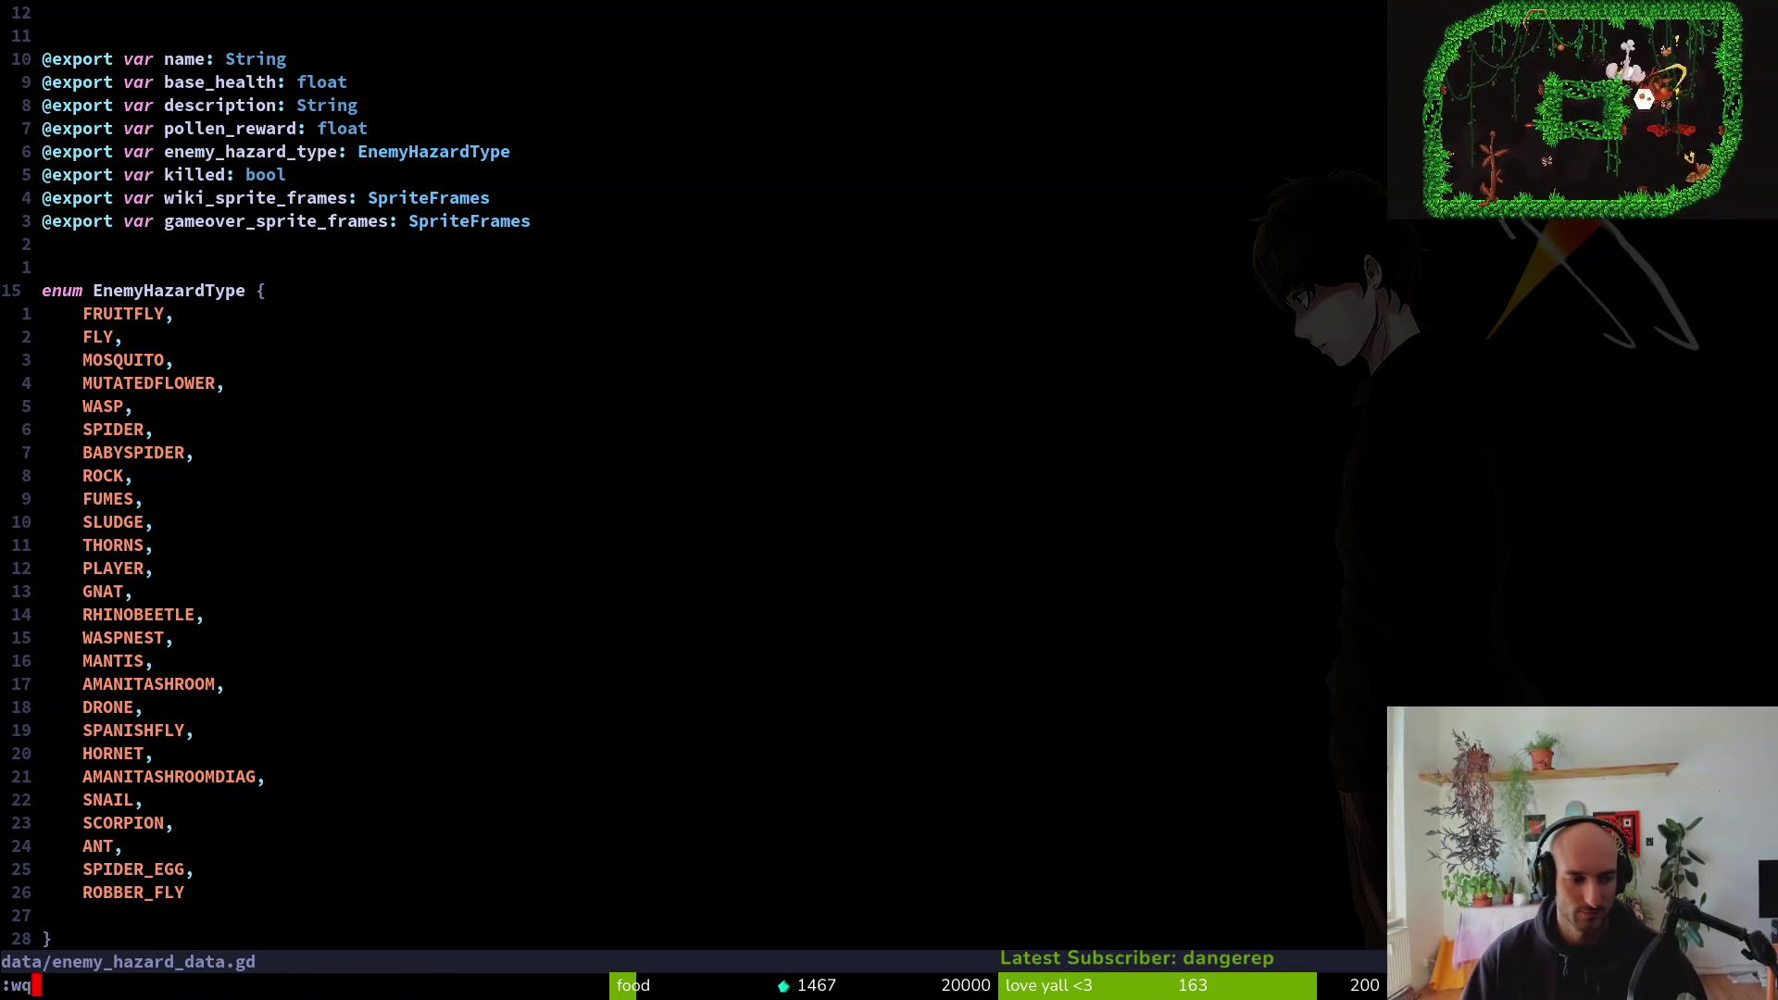
# Quit vim on the hazard data script and open tig's repository status view
pyautogui.write(':q')
pyautogui.press('Return')
pyautogui.write('tig')
pyautogui.press('Return')
pyautogui.press('s')
# Browse the changed and untracked files down to robber_fly.tscn, then quit tig for Godot
pyautogui.press('Down')
pyautogui.press('Down')
pyautogui.press('Down')
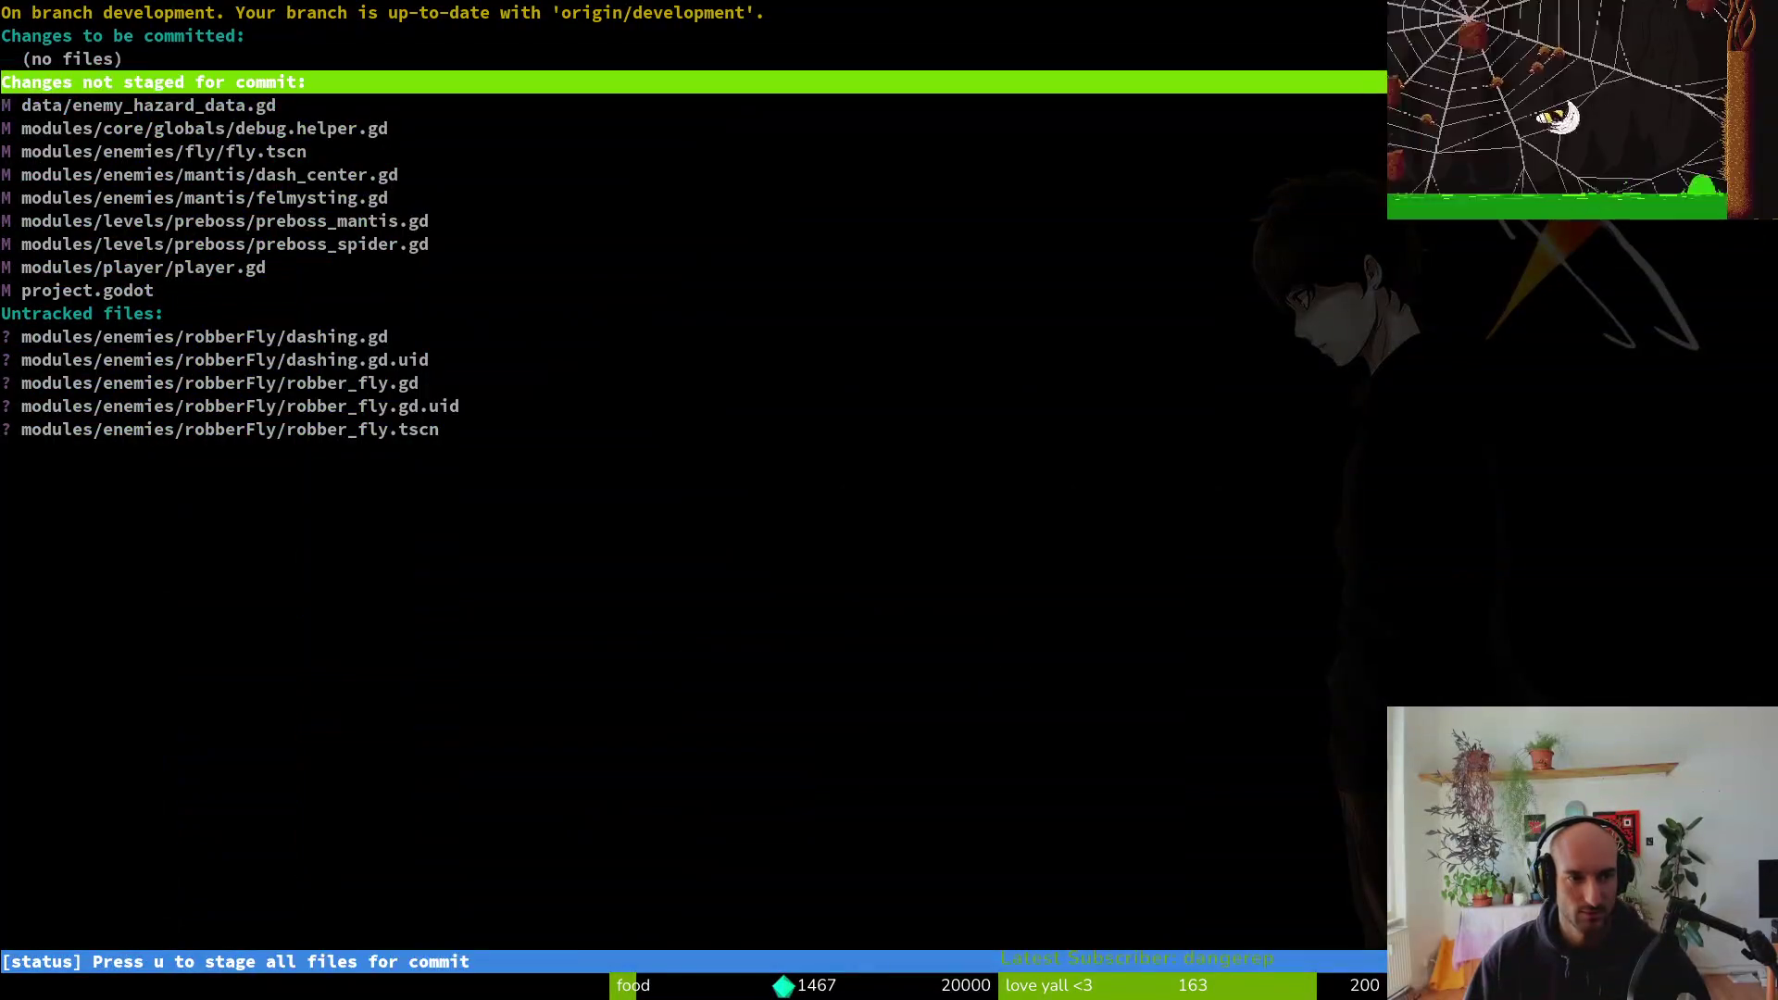
pyautogui.press('Down')
pyautogui.press('Down')
pyautogui.press('Down')
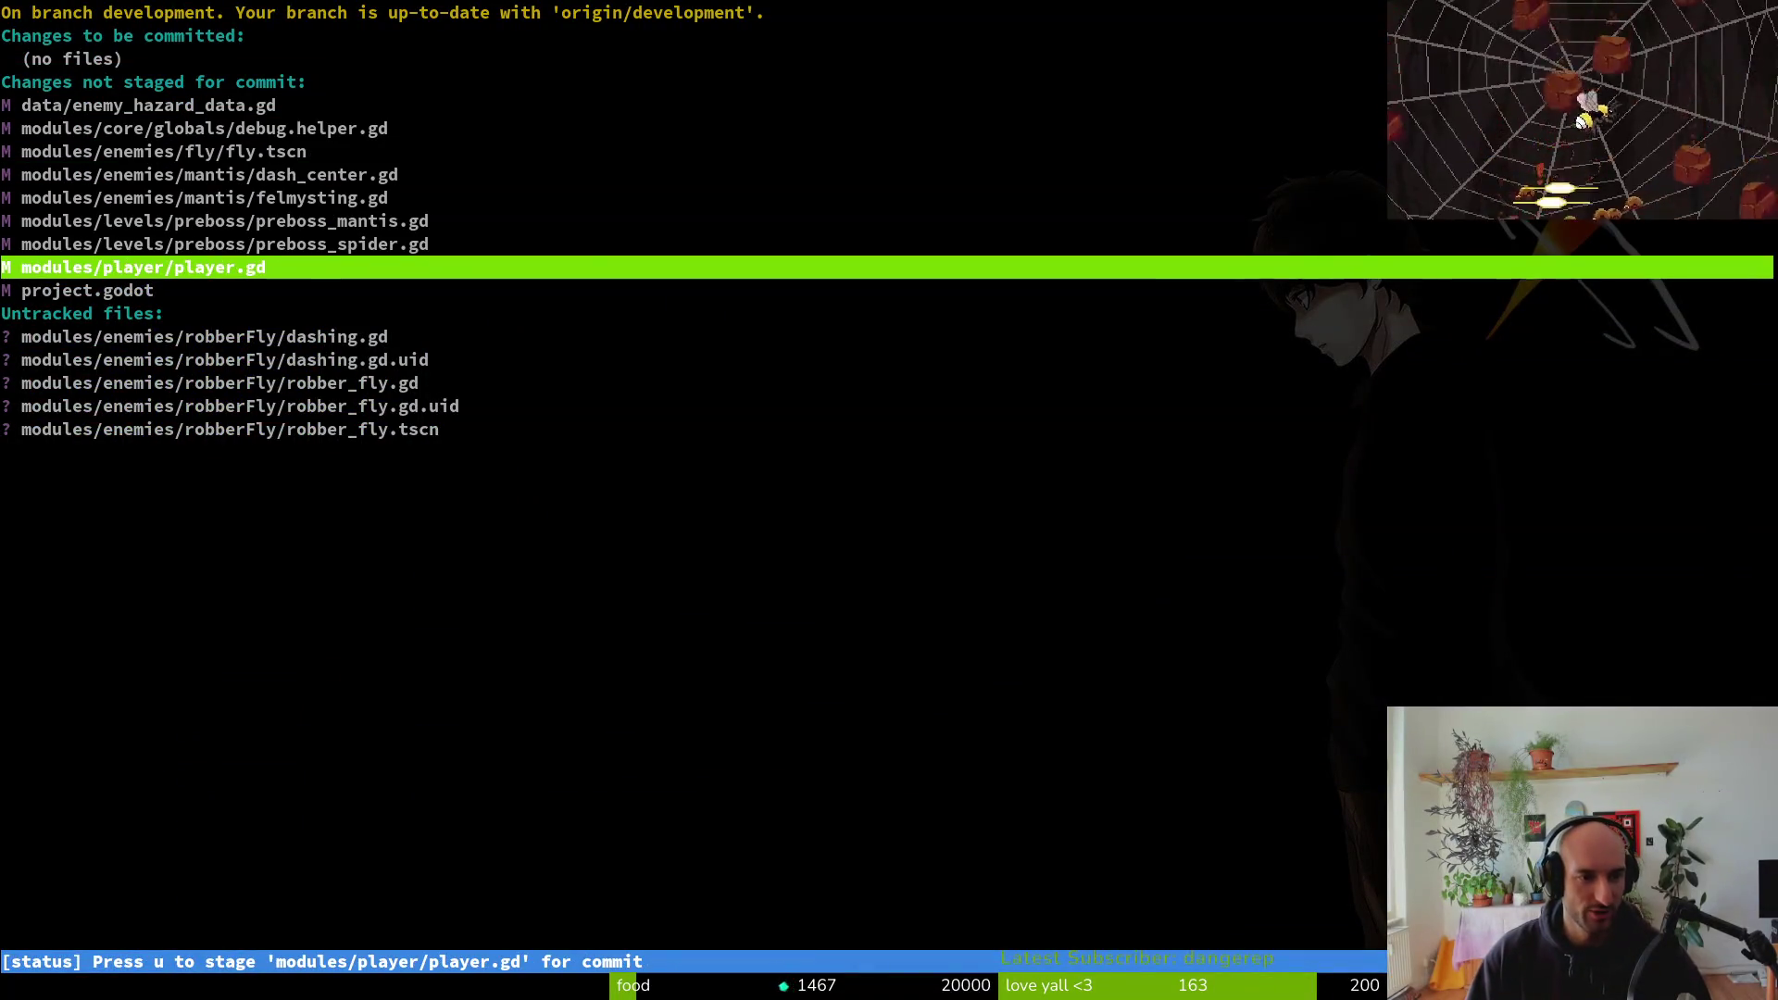
pyautogui.press('Down')
pyautogui.press('Down')
pyautogui.press('Up')
pyautogui.press('Up')
pyautogui.press('Up')
pyautogui.press('Down')
pyautogui.press('Down')
pyautogui.press('Up')
pyautogui.press('Up')
pyautogui.press('Up')
pyautogui.press('End')
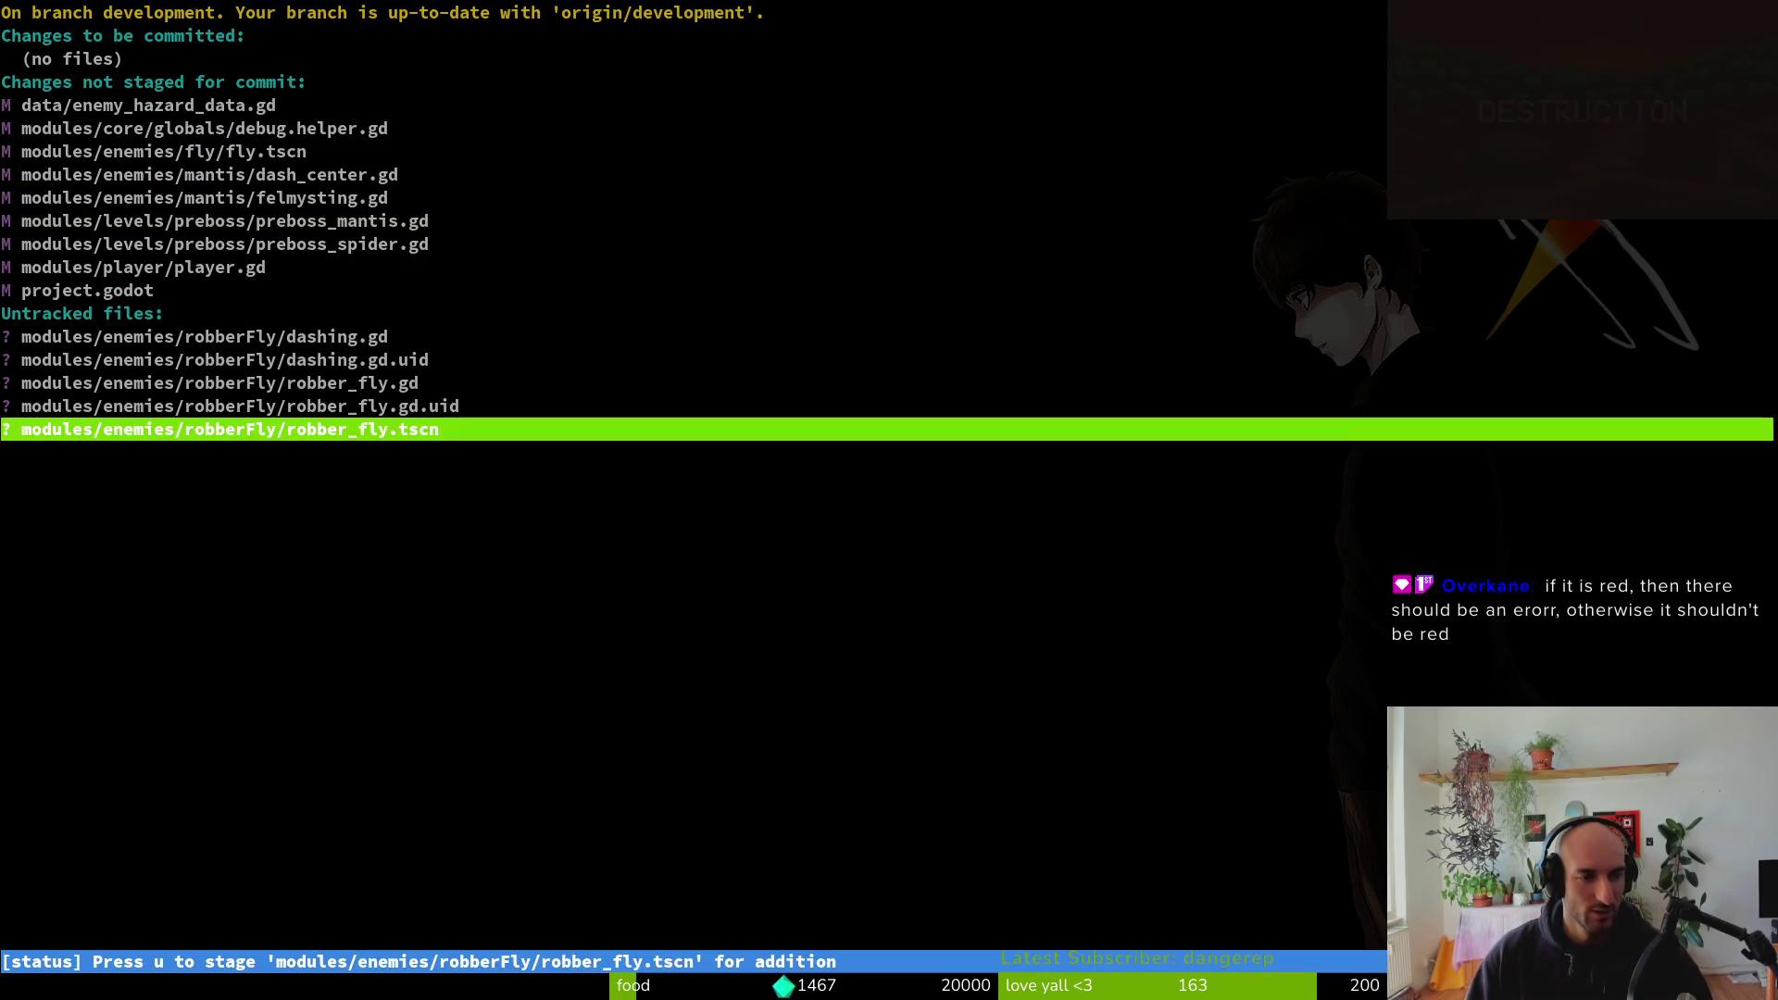
pyautogui.press('q')
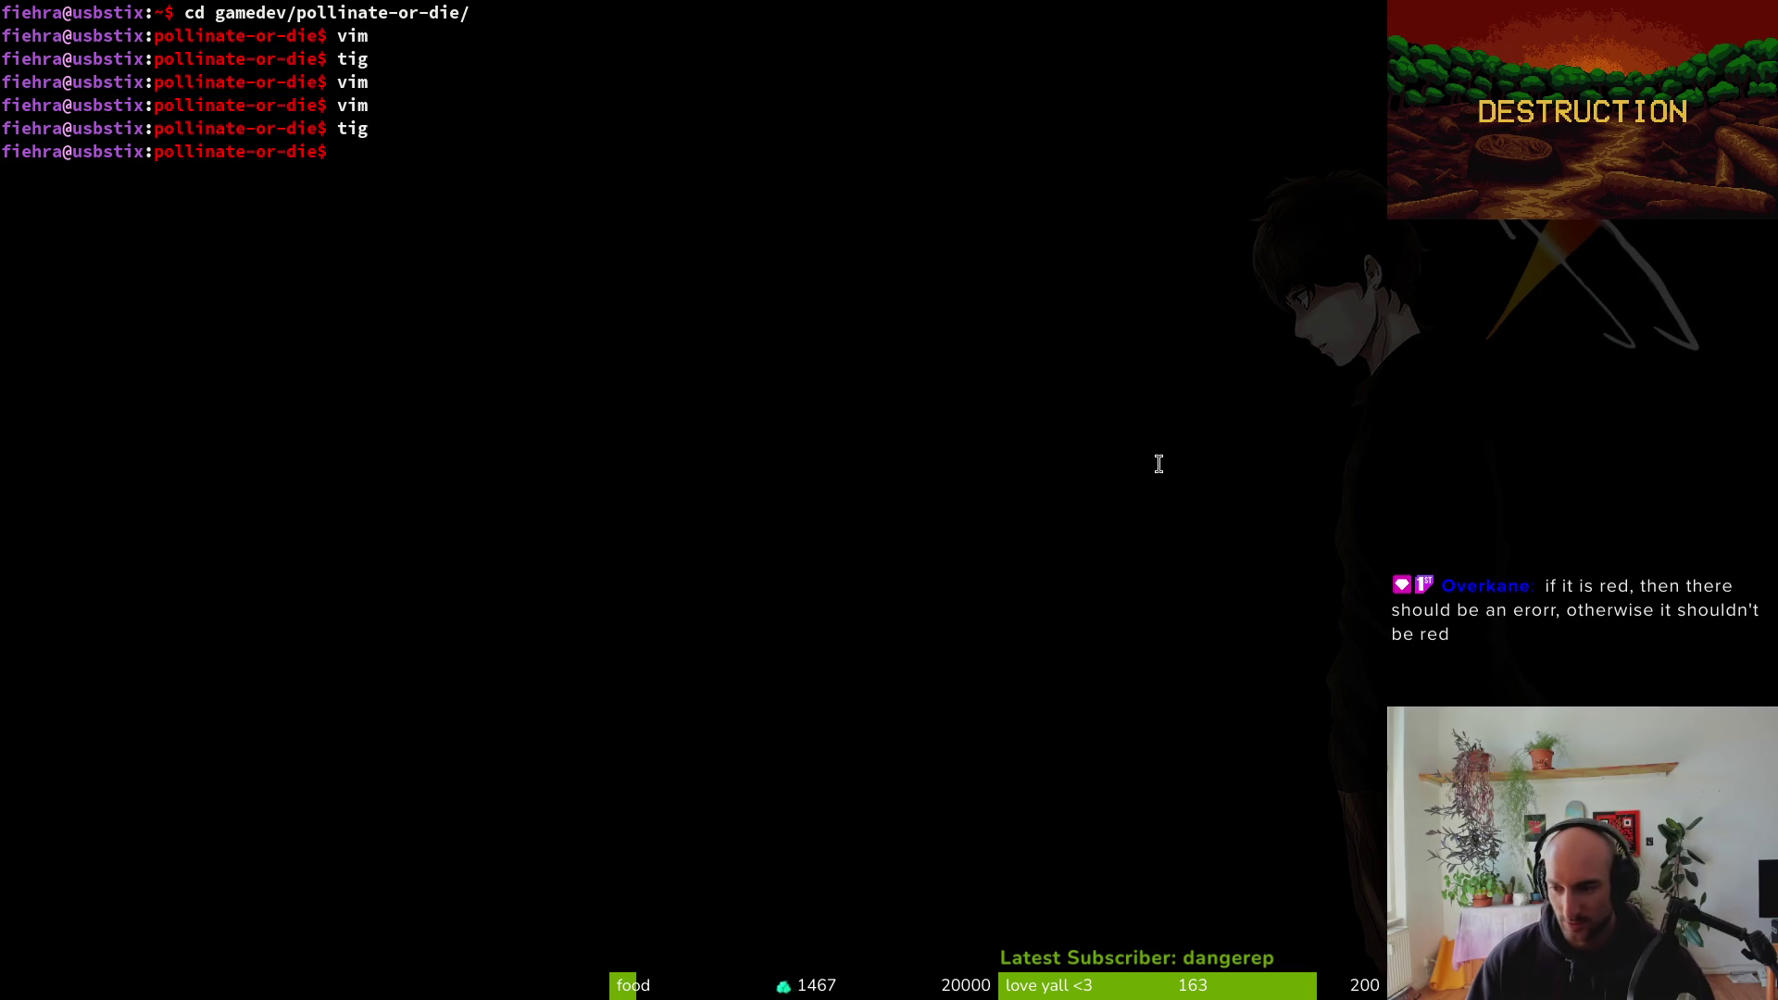
pyautogui.hotkey('alt', 'Tab')
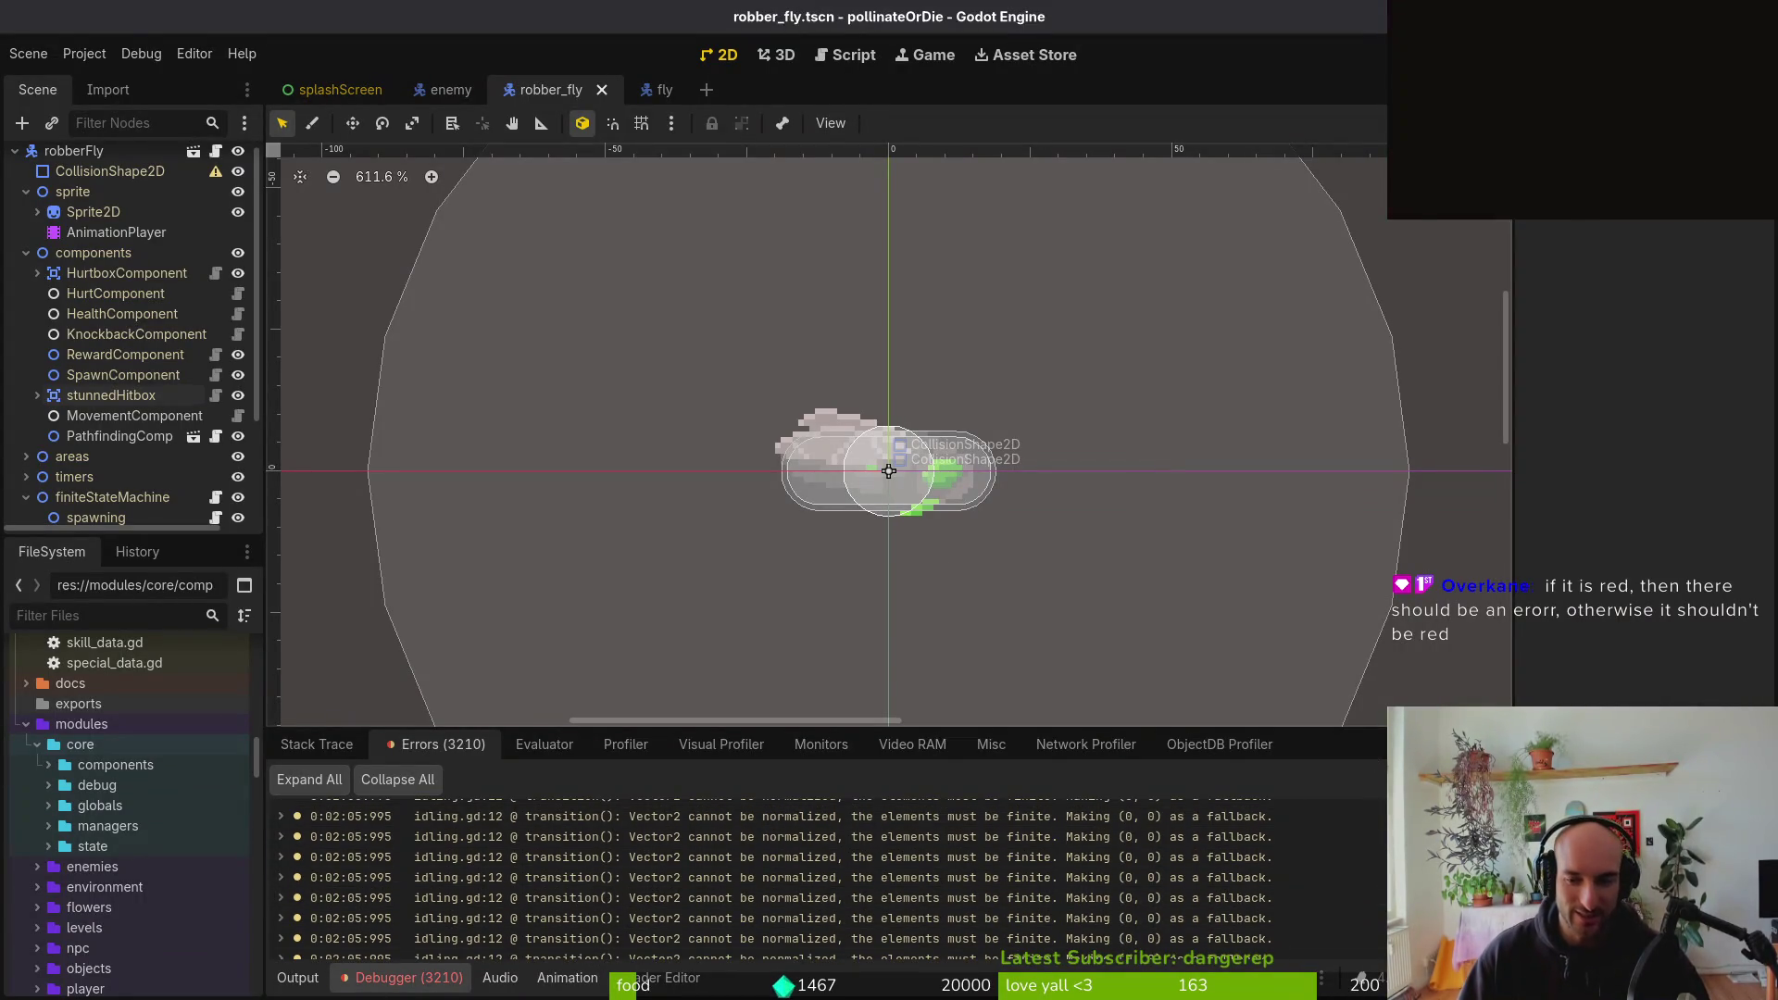
# Scroll to the top of the Errors list and clear all 3210 entries
pyautogui.scroll(15, 642, 838)
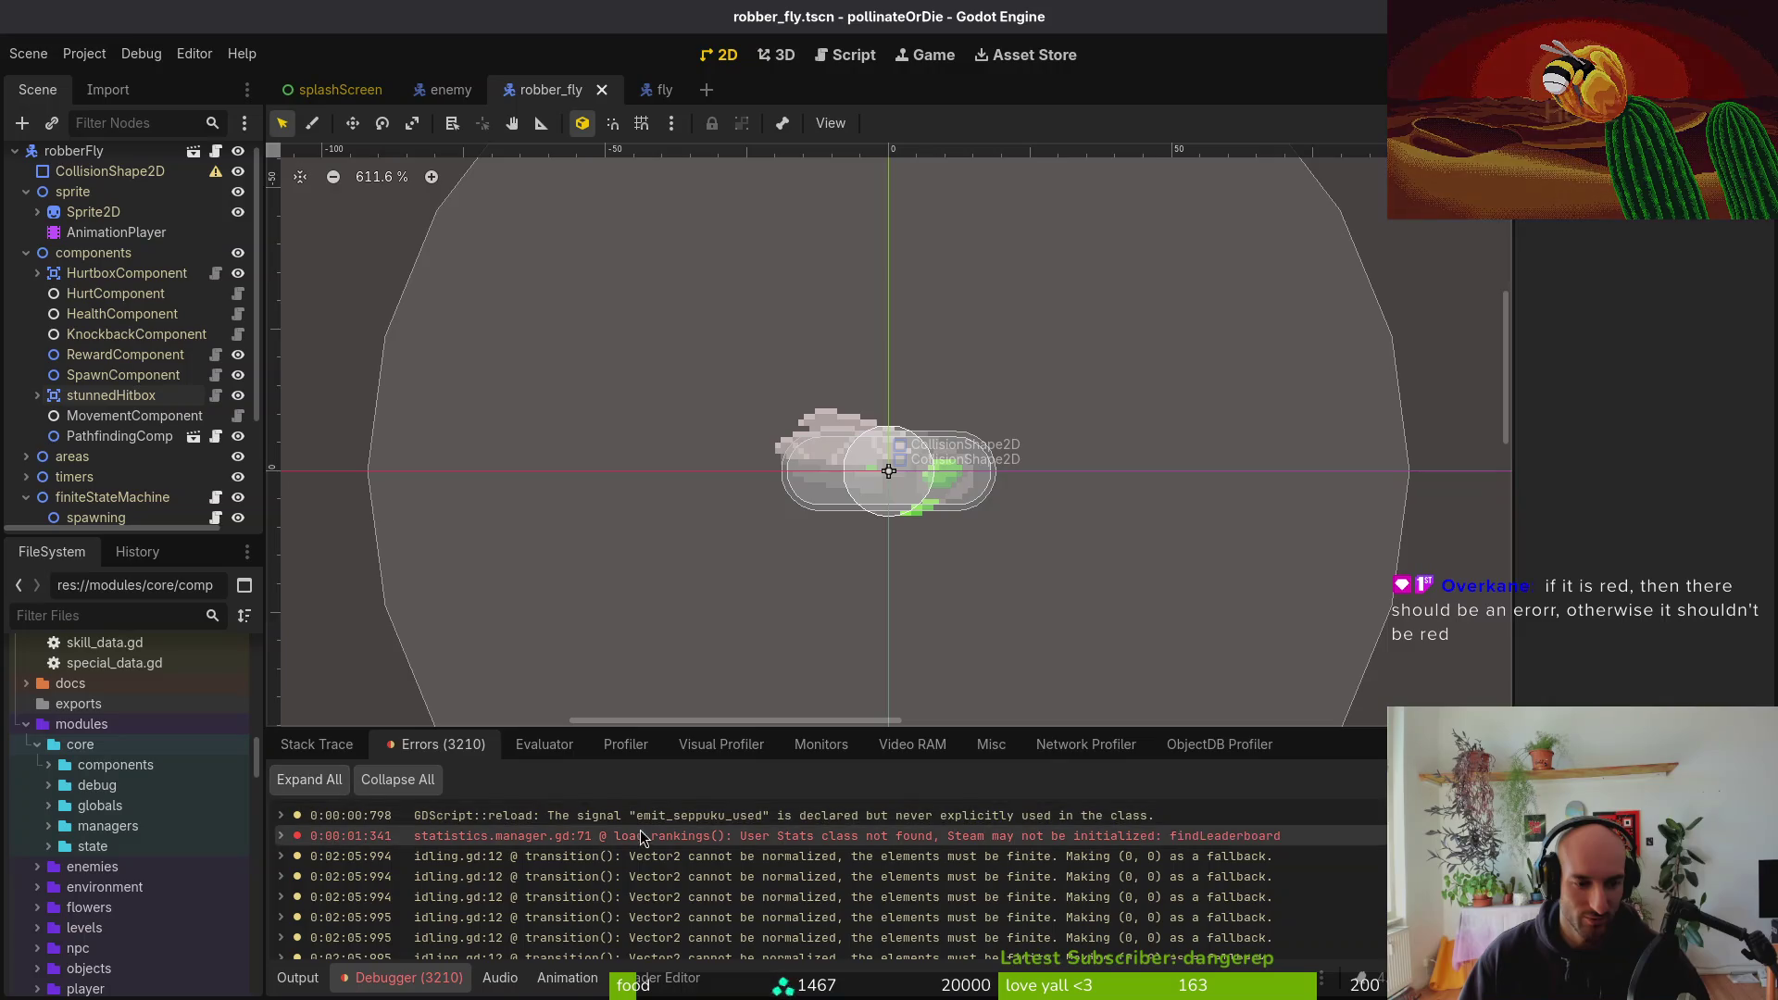
pyautogui.click(1746, 779)
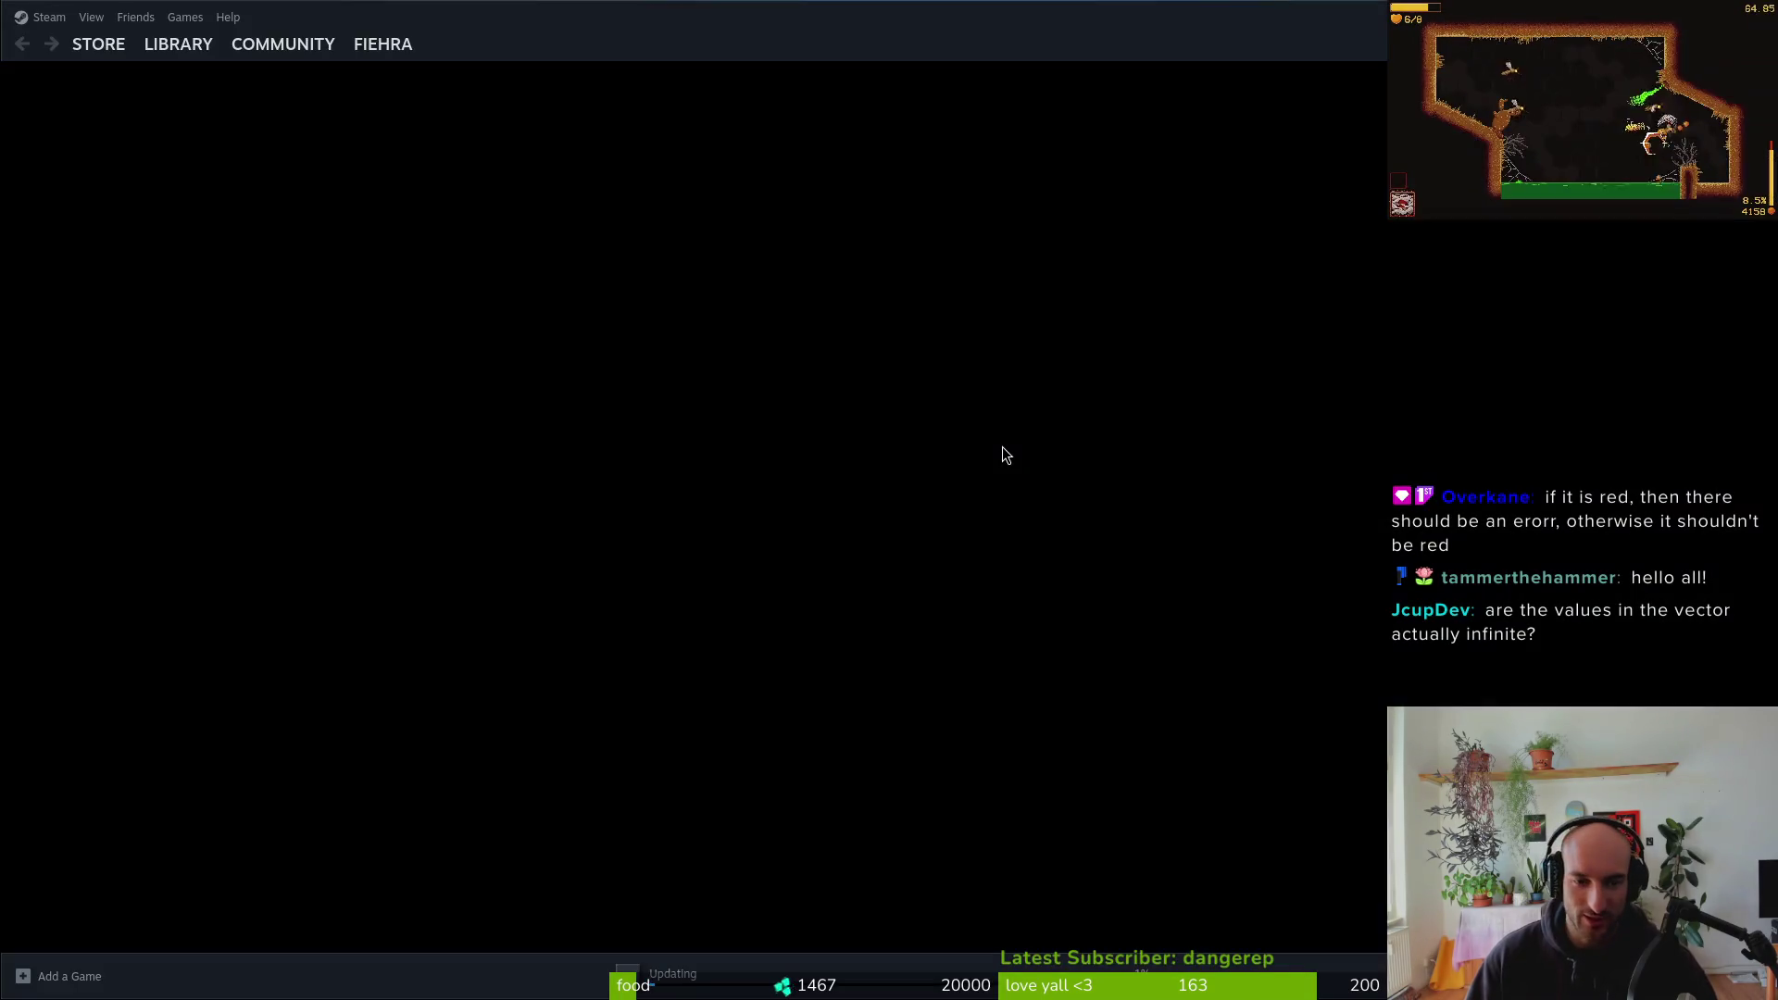
# Let Steam's store page finish loading, then return to the Godot editor
pyautogui.moveTo(190, 54)
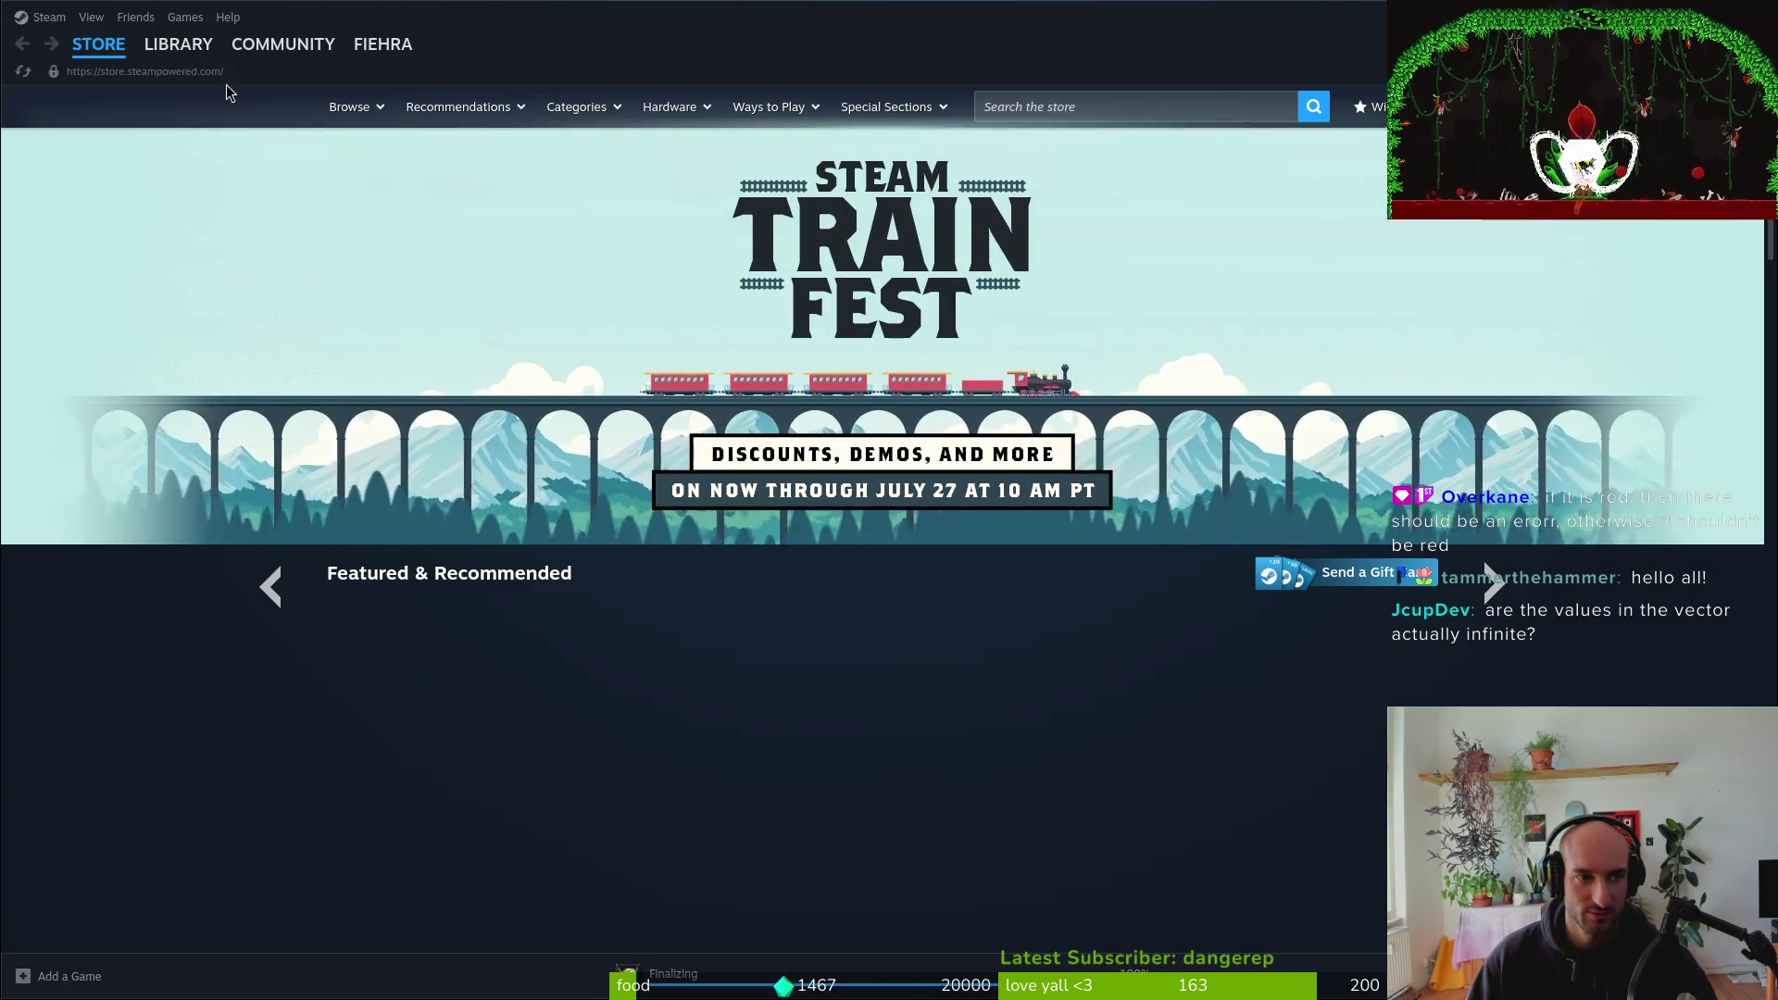
pyautogui.moveTo(382, 47)
pyautogui.hotkey('alt', 'Tab')
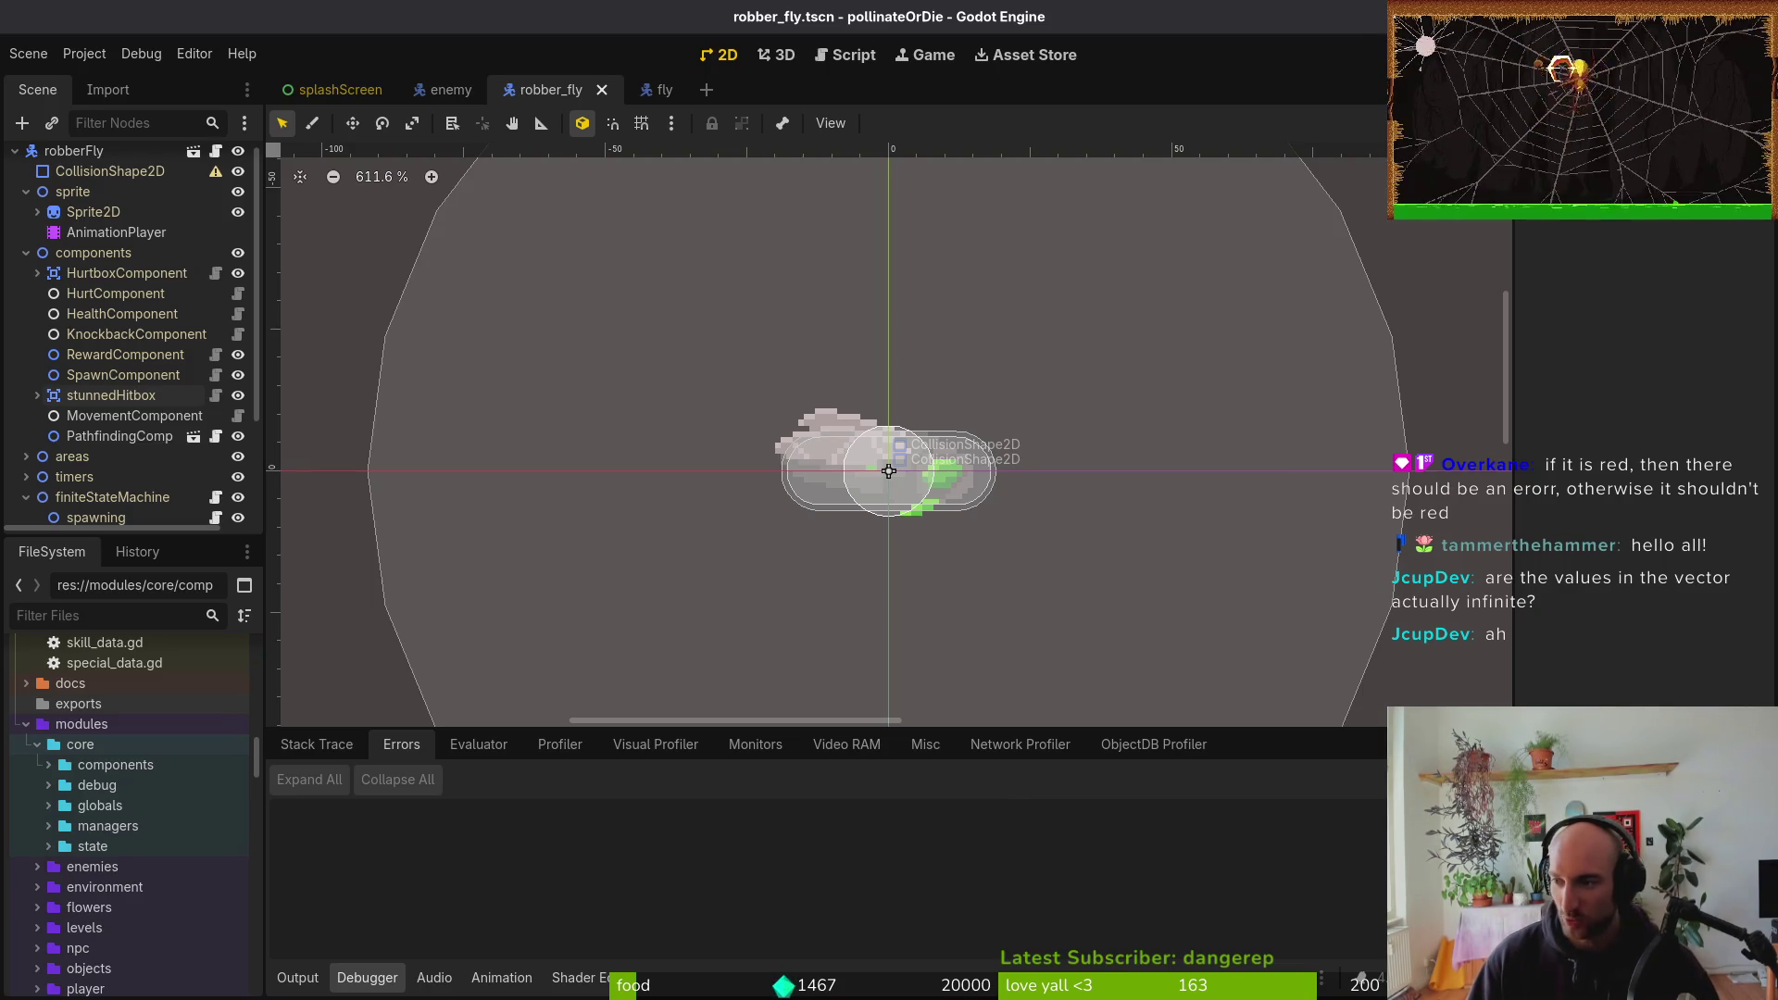
# Run the game with F5 and turn off fullscreen in its settings
pyautogui.press('F5')
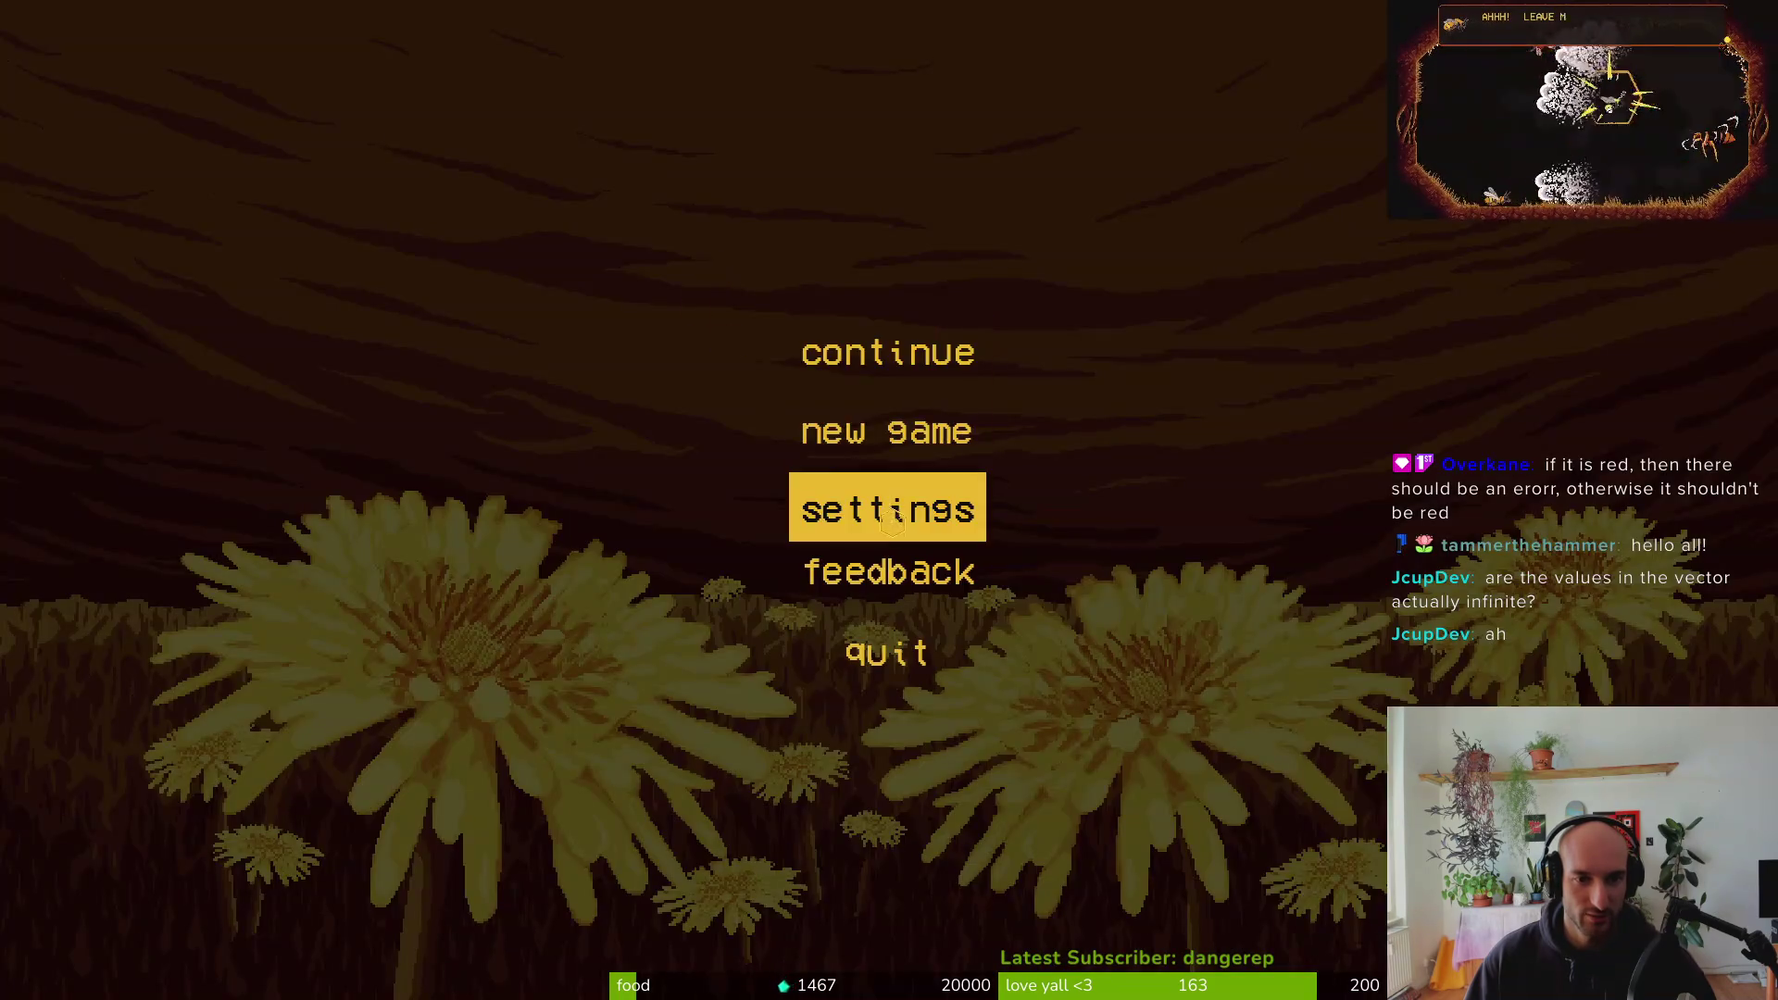
pyautogui.click(890, 508)
pyautogui.click(1352, 496)
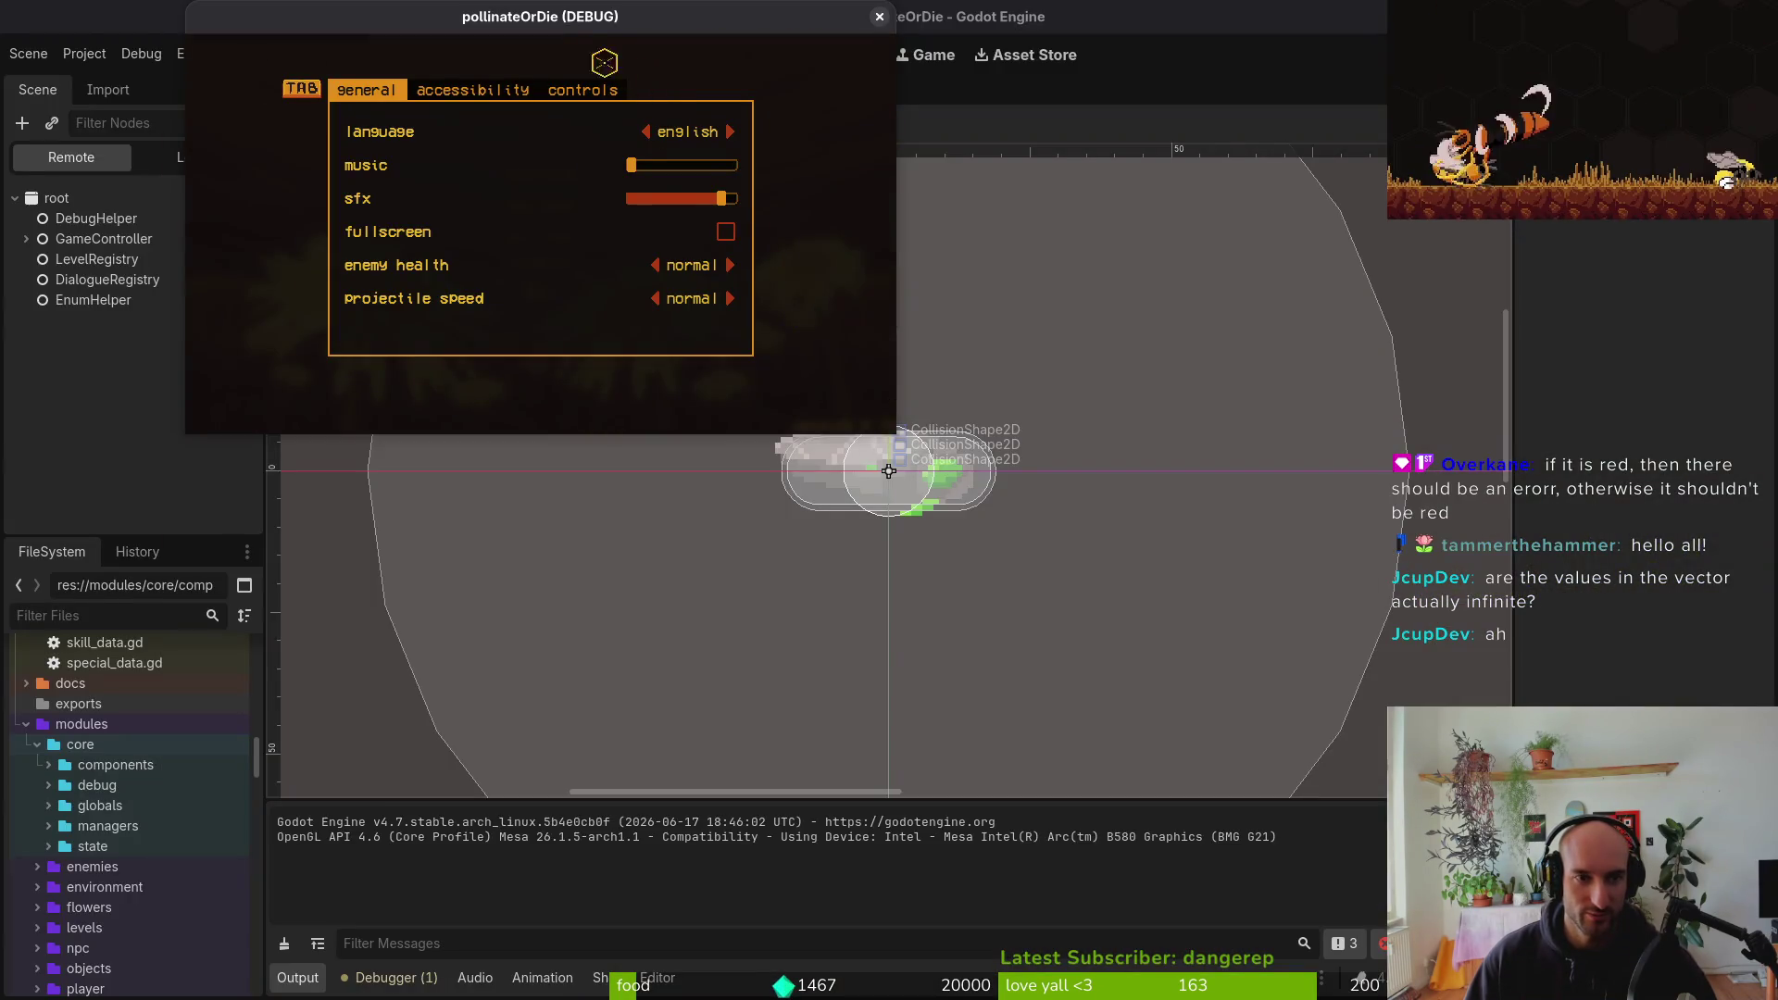
pyautogui.press('Escape')
# Continue the saved game, play the hexagon-walled level, then pause and resume
pyautogui.press('Up')
pyautogui.press('Up')
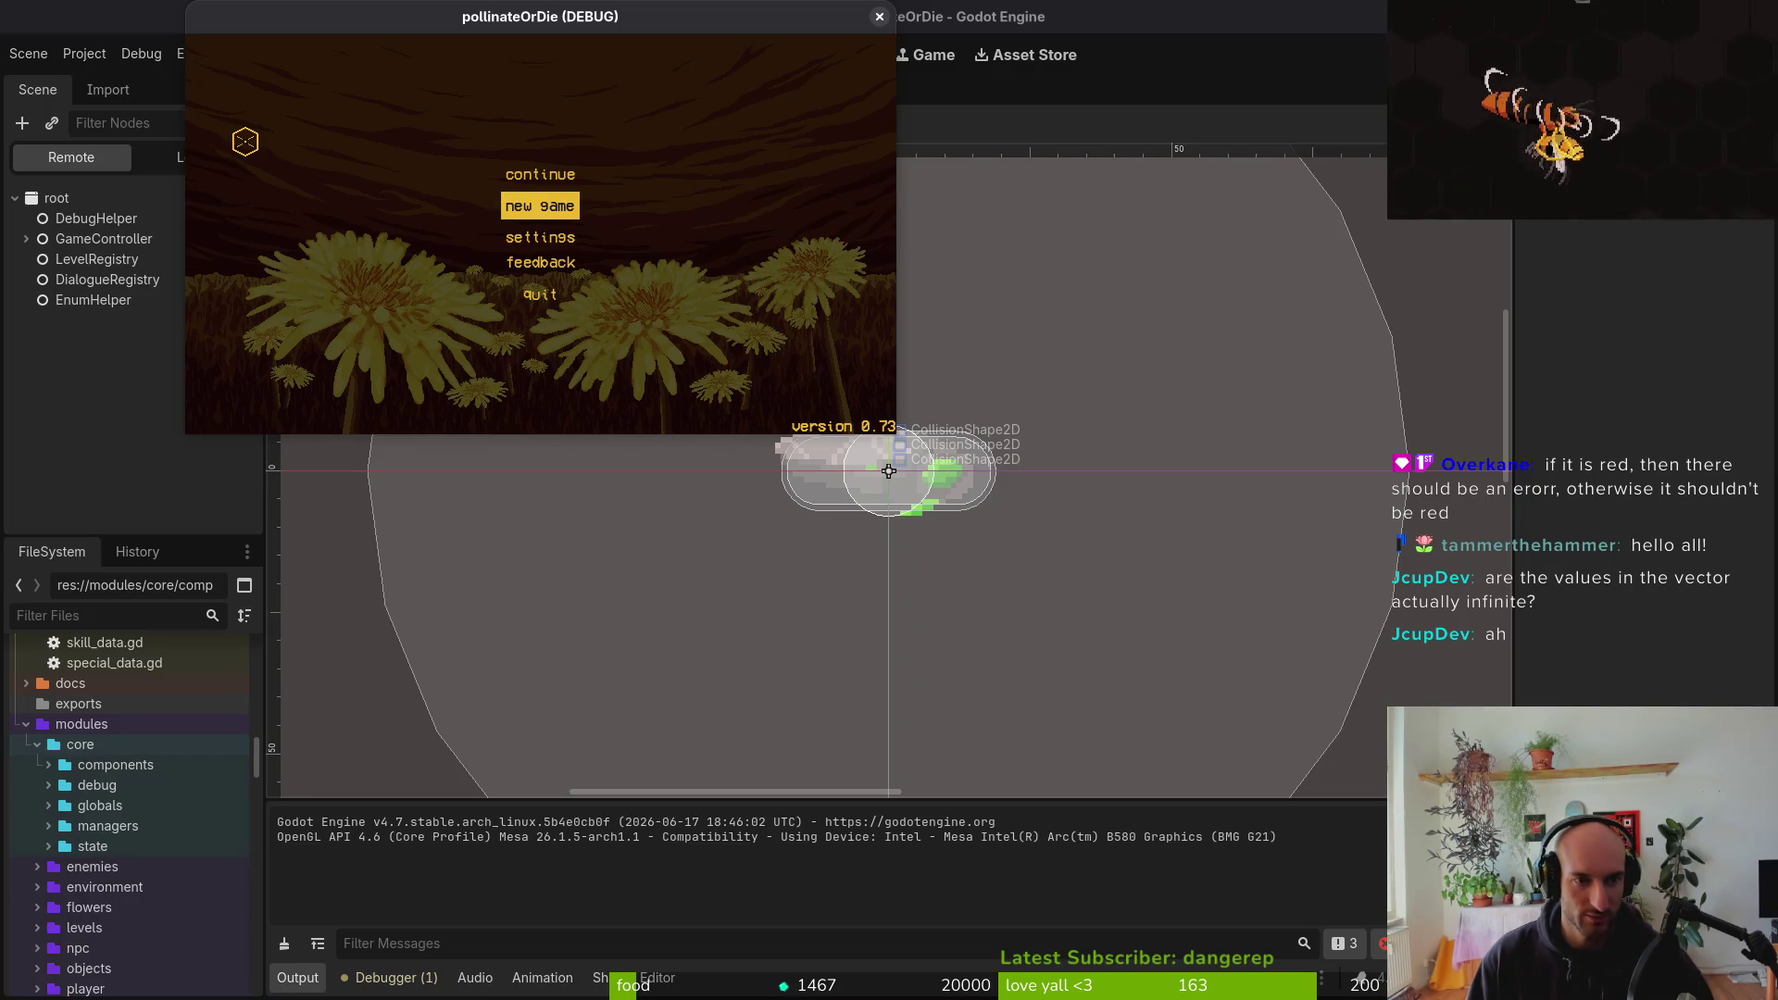
pyautogui.press('Return')
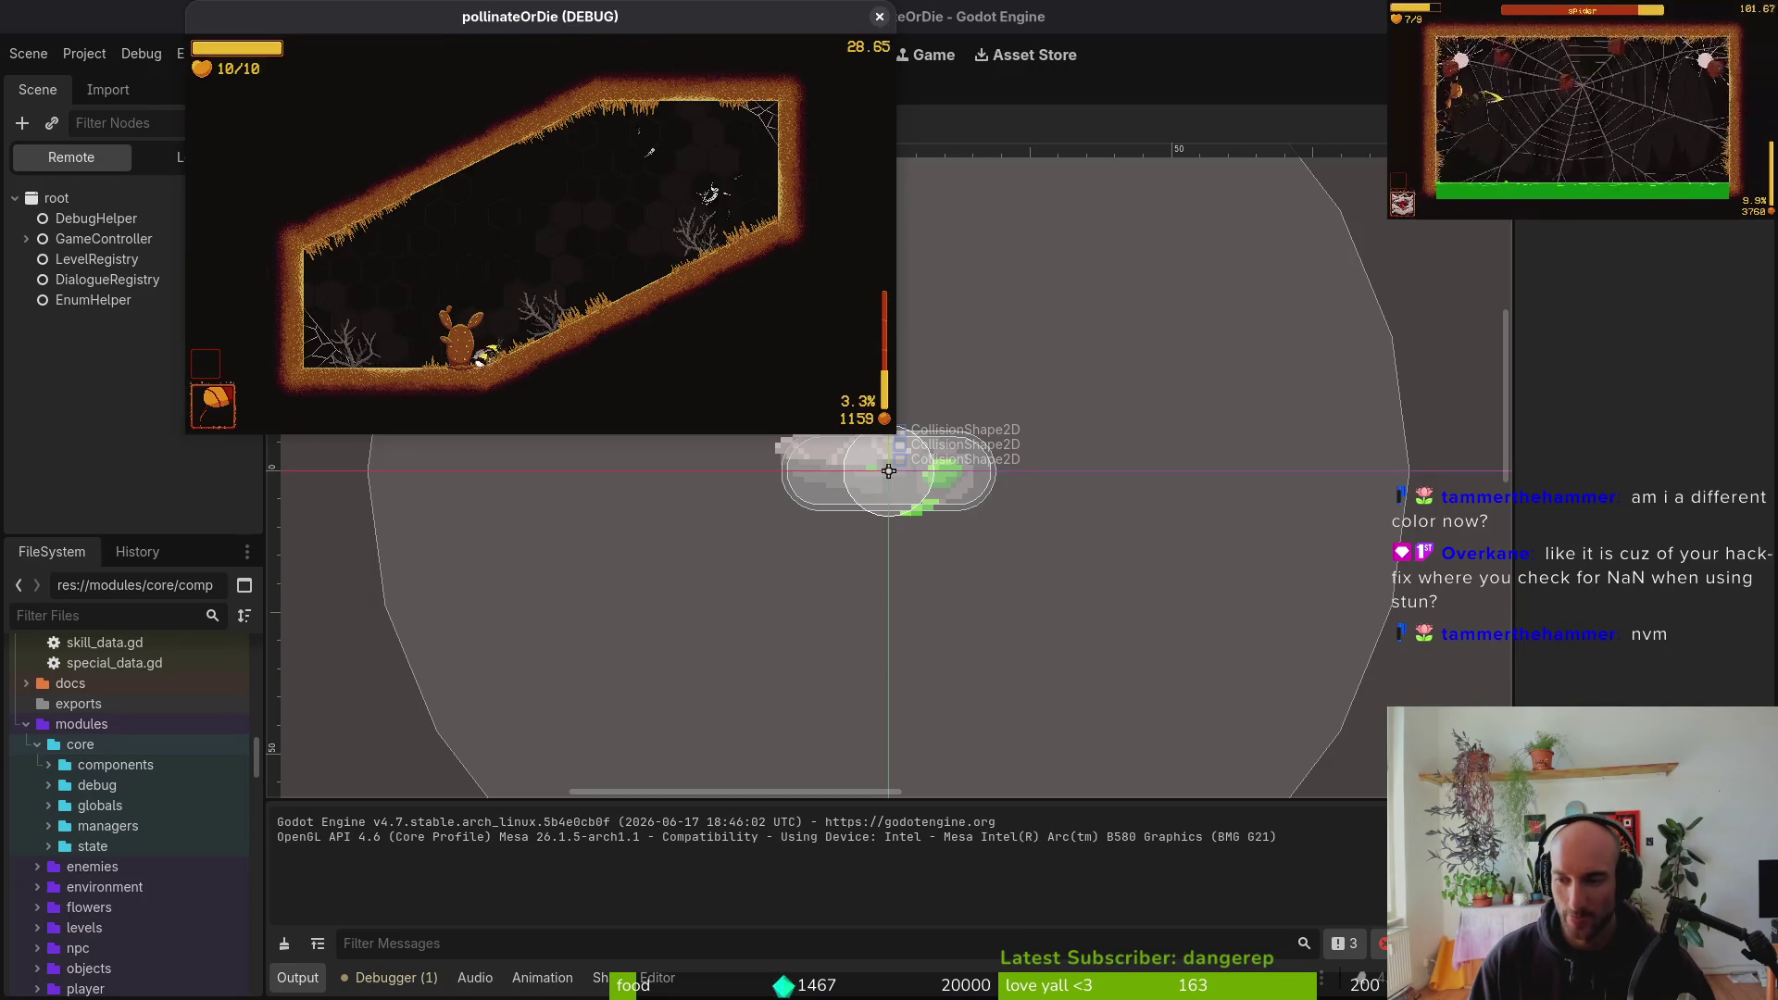
pyautogui.press('Escape')
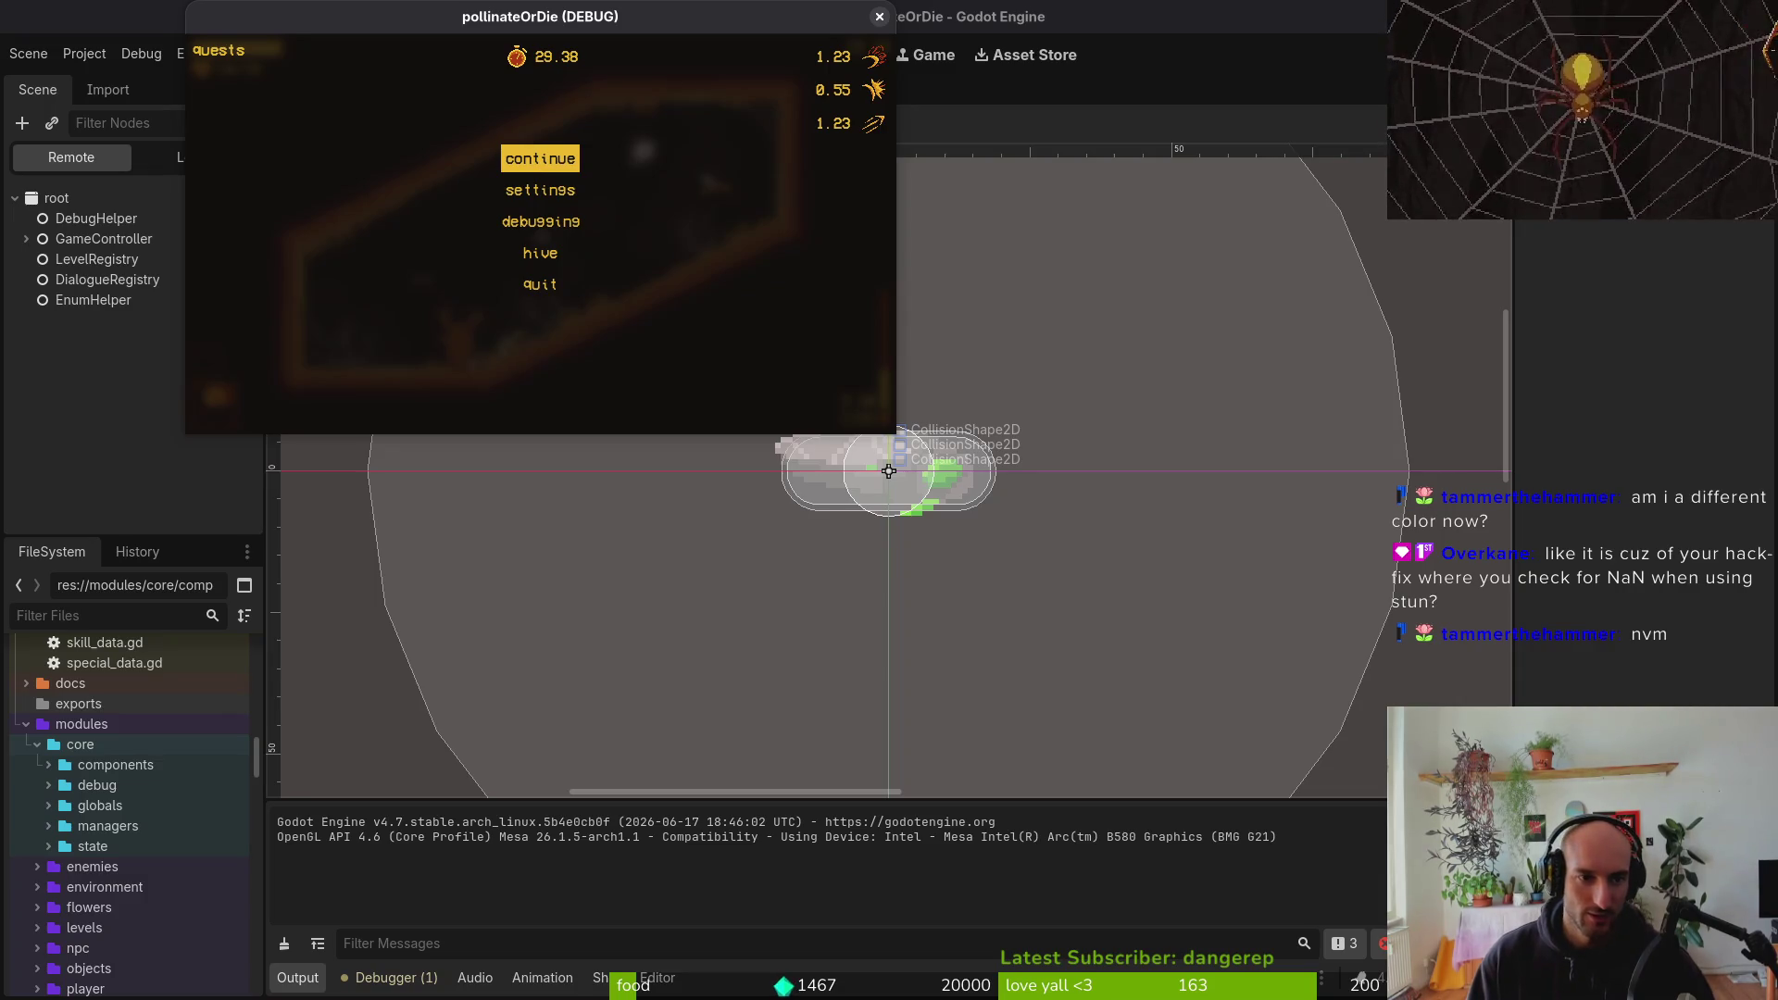
pyautogui.press('Escape')
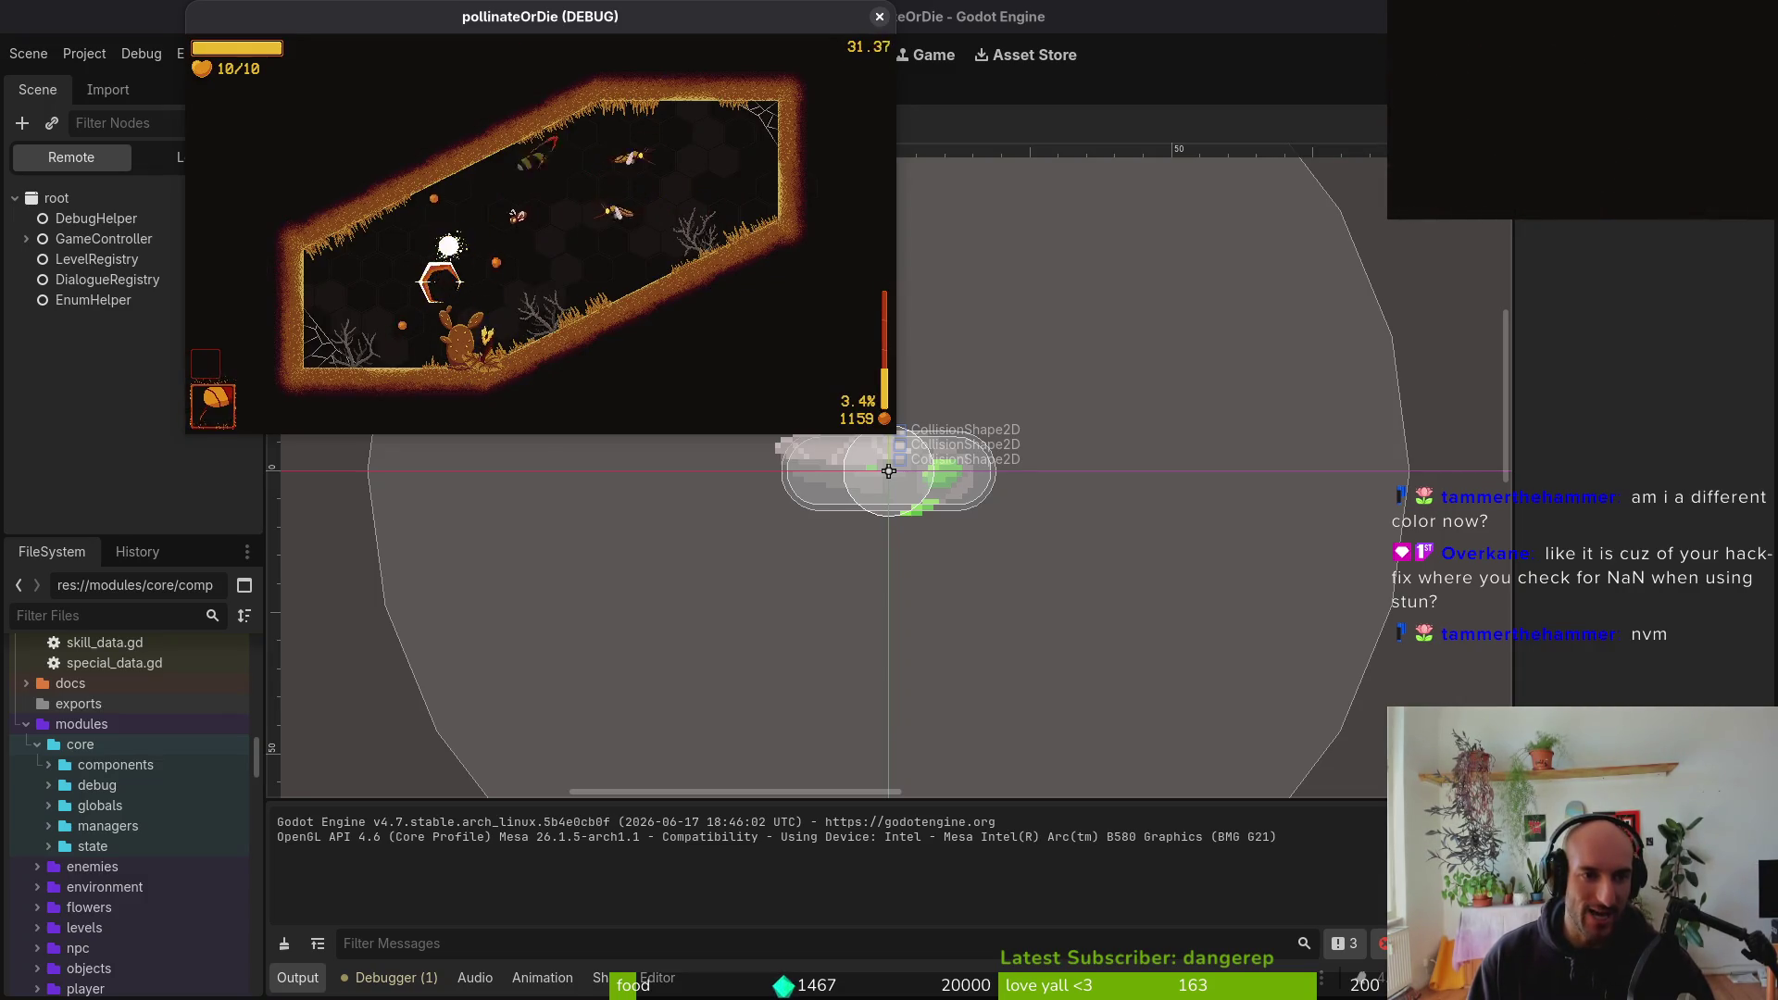
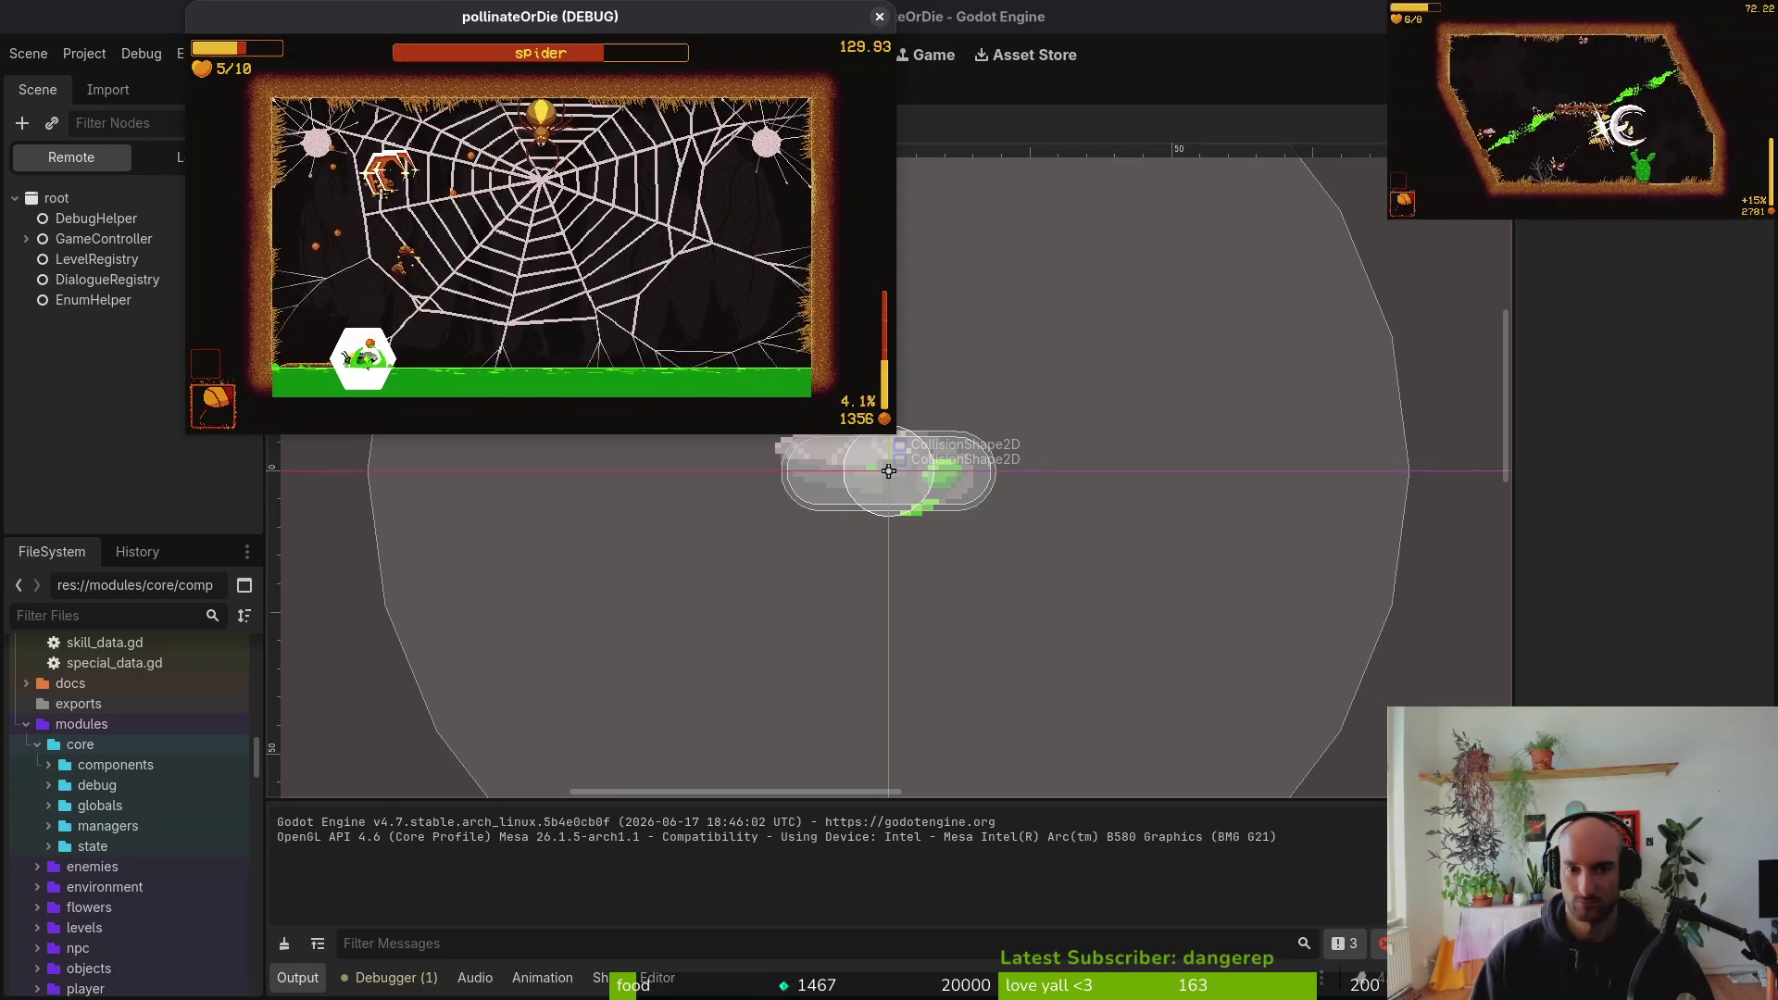
# Pause and resume the game, quit to its main menu, and close the debug game window
pyautogui.hotkey('alt', 'Tab')
pyautogui.hotkey('alt', 'Tab')
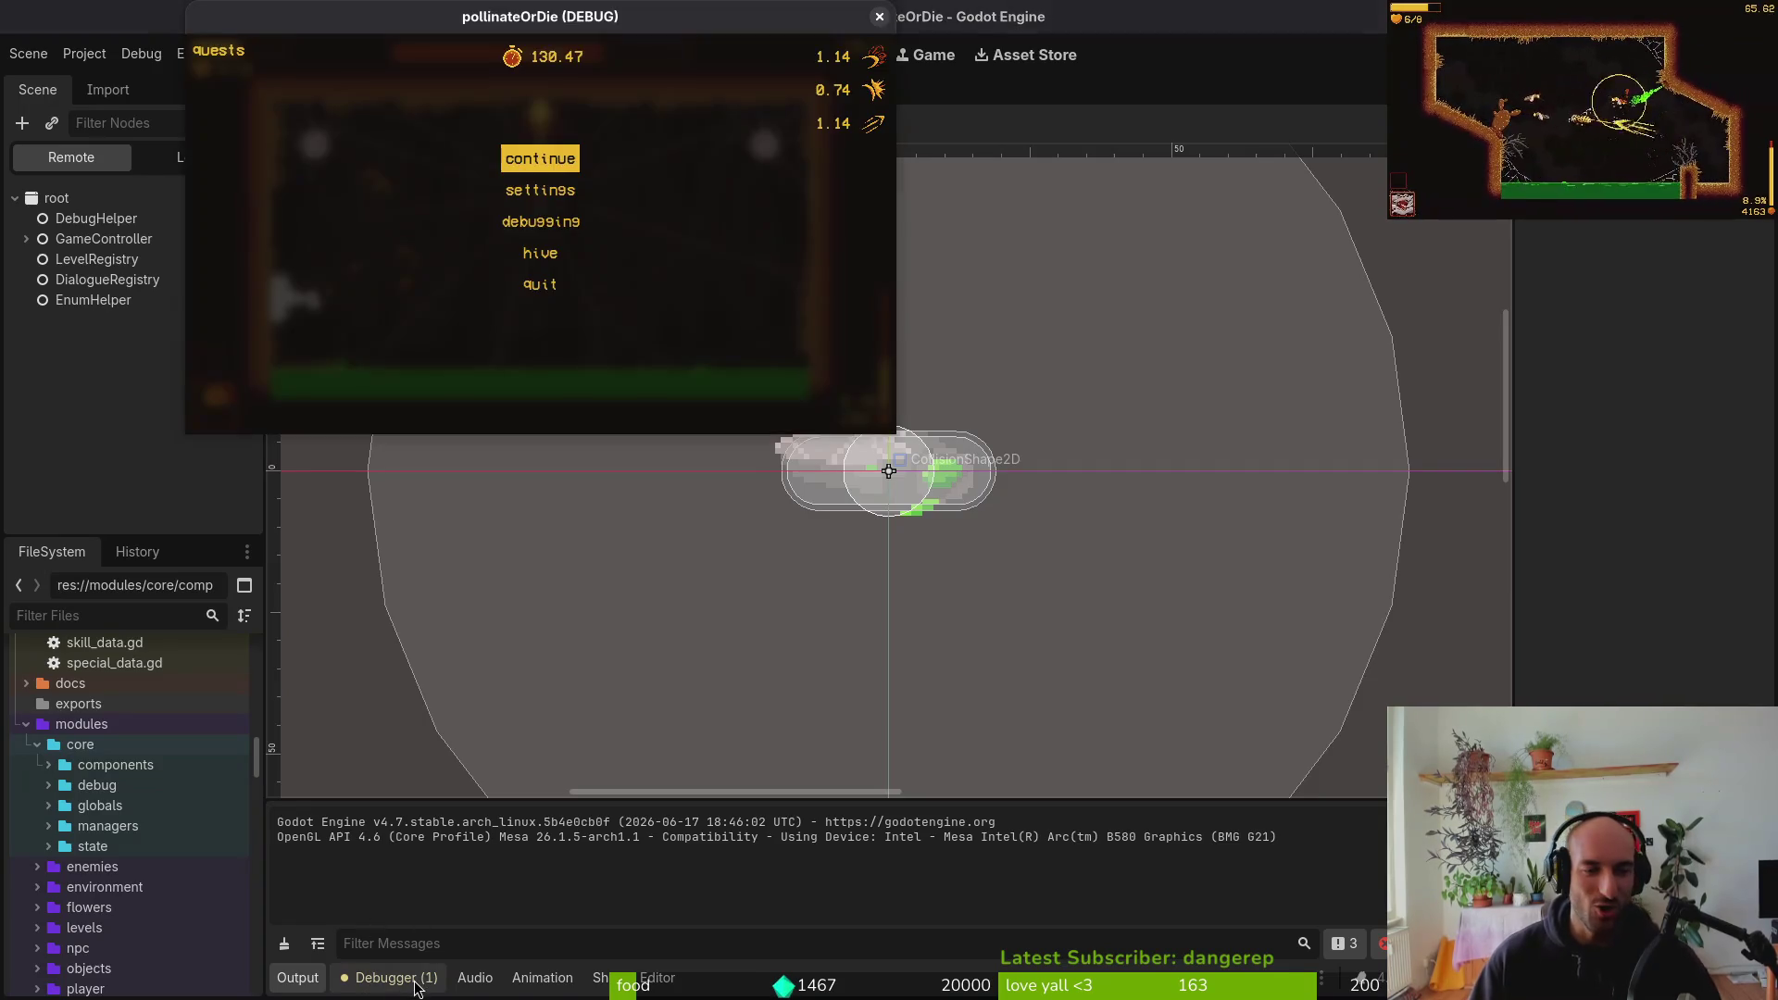
pyautogui.press('Escape')
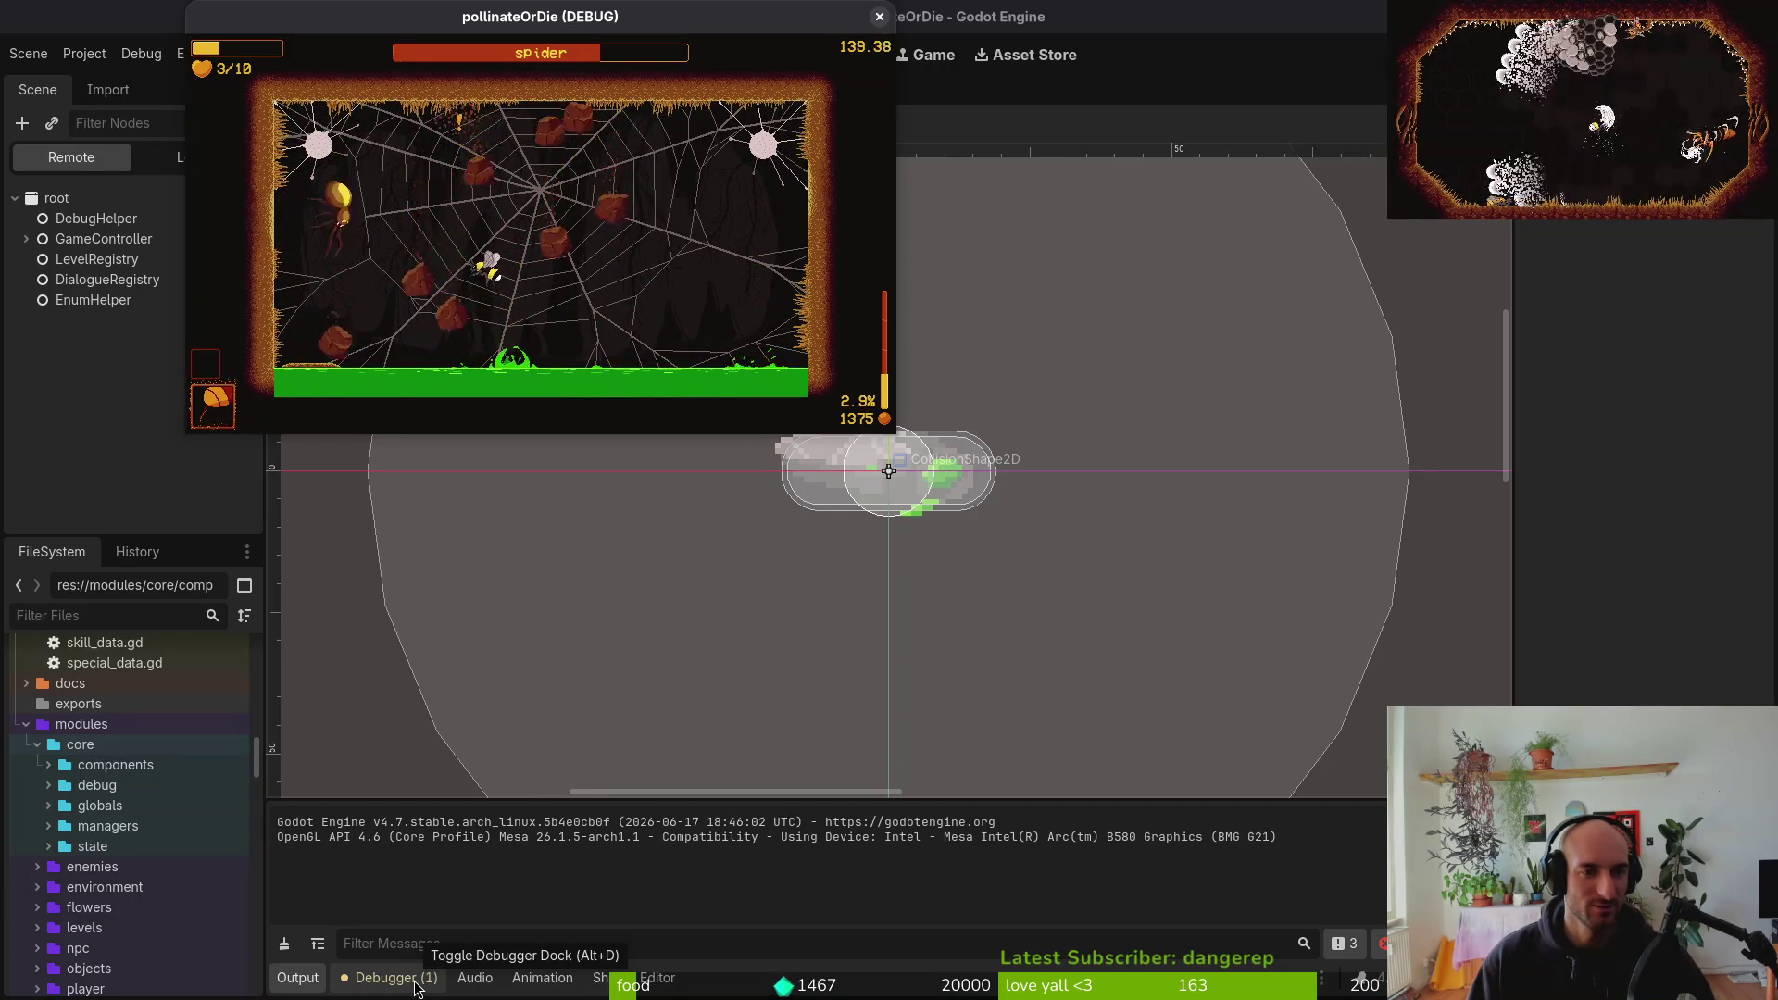
pyautogui.press('Escape')
pyautogui.press('Up')
pyautogui.press('Return')
pyautogui.press('Return')
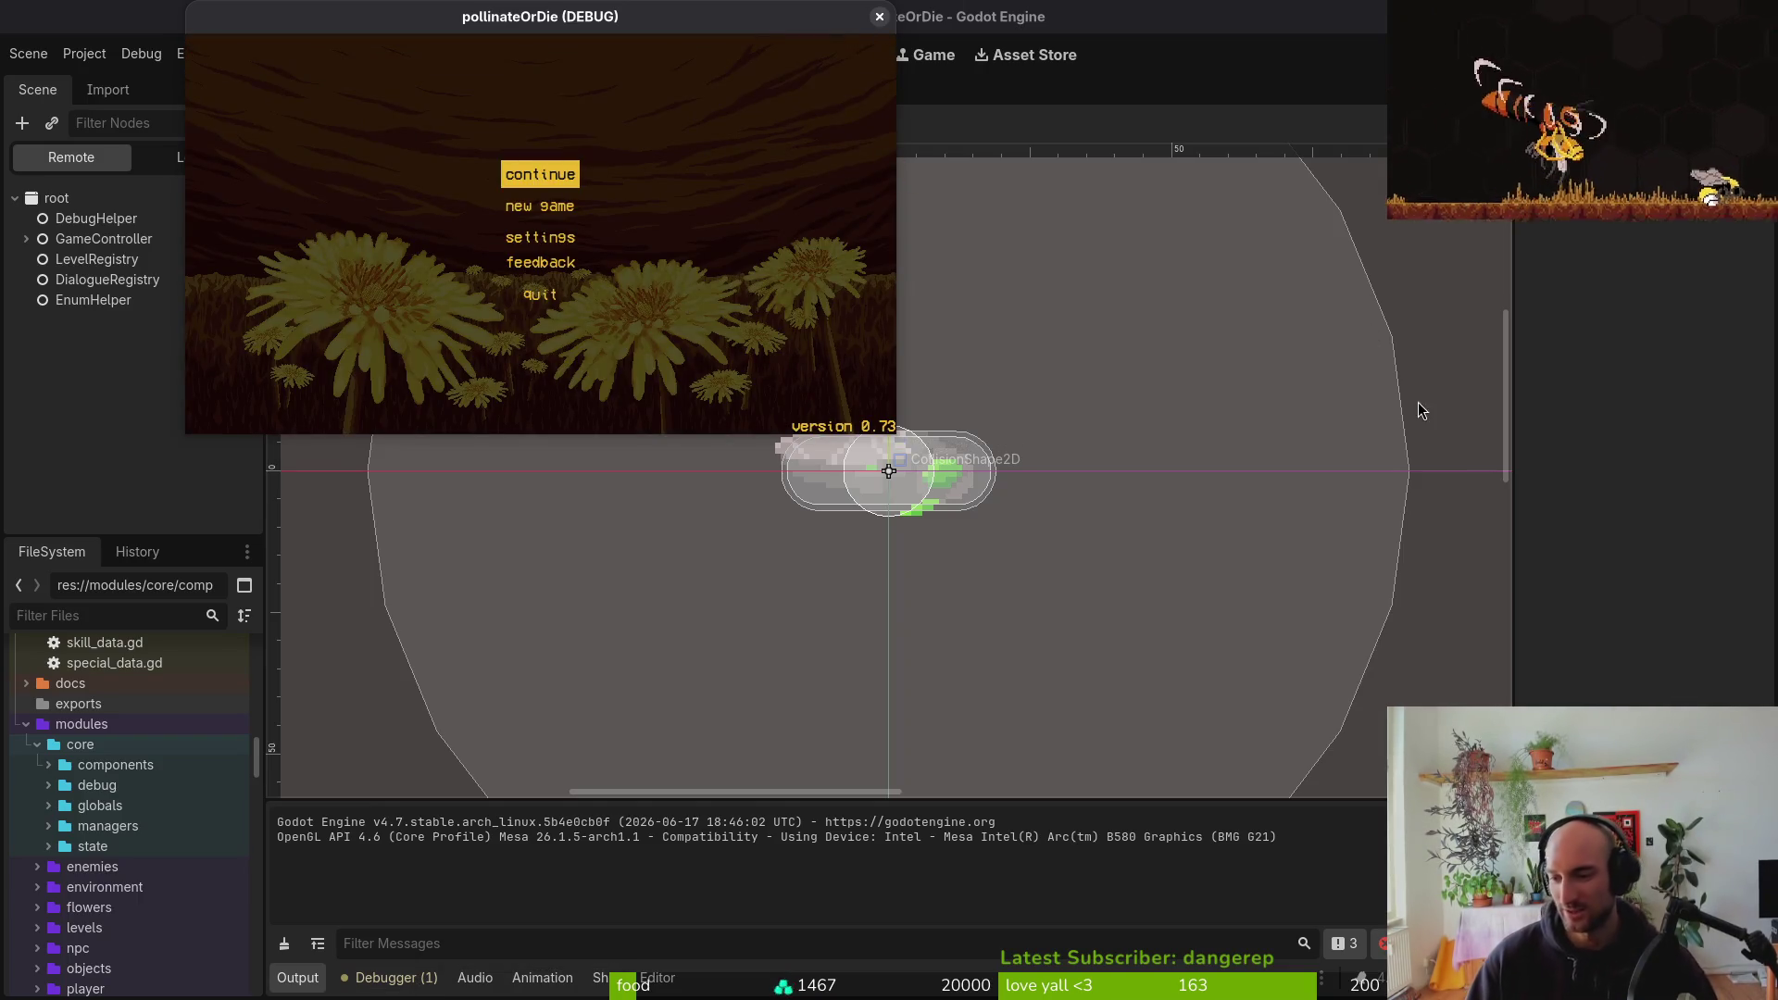
pyautogui.click(879, 17)
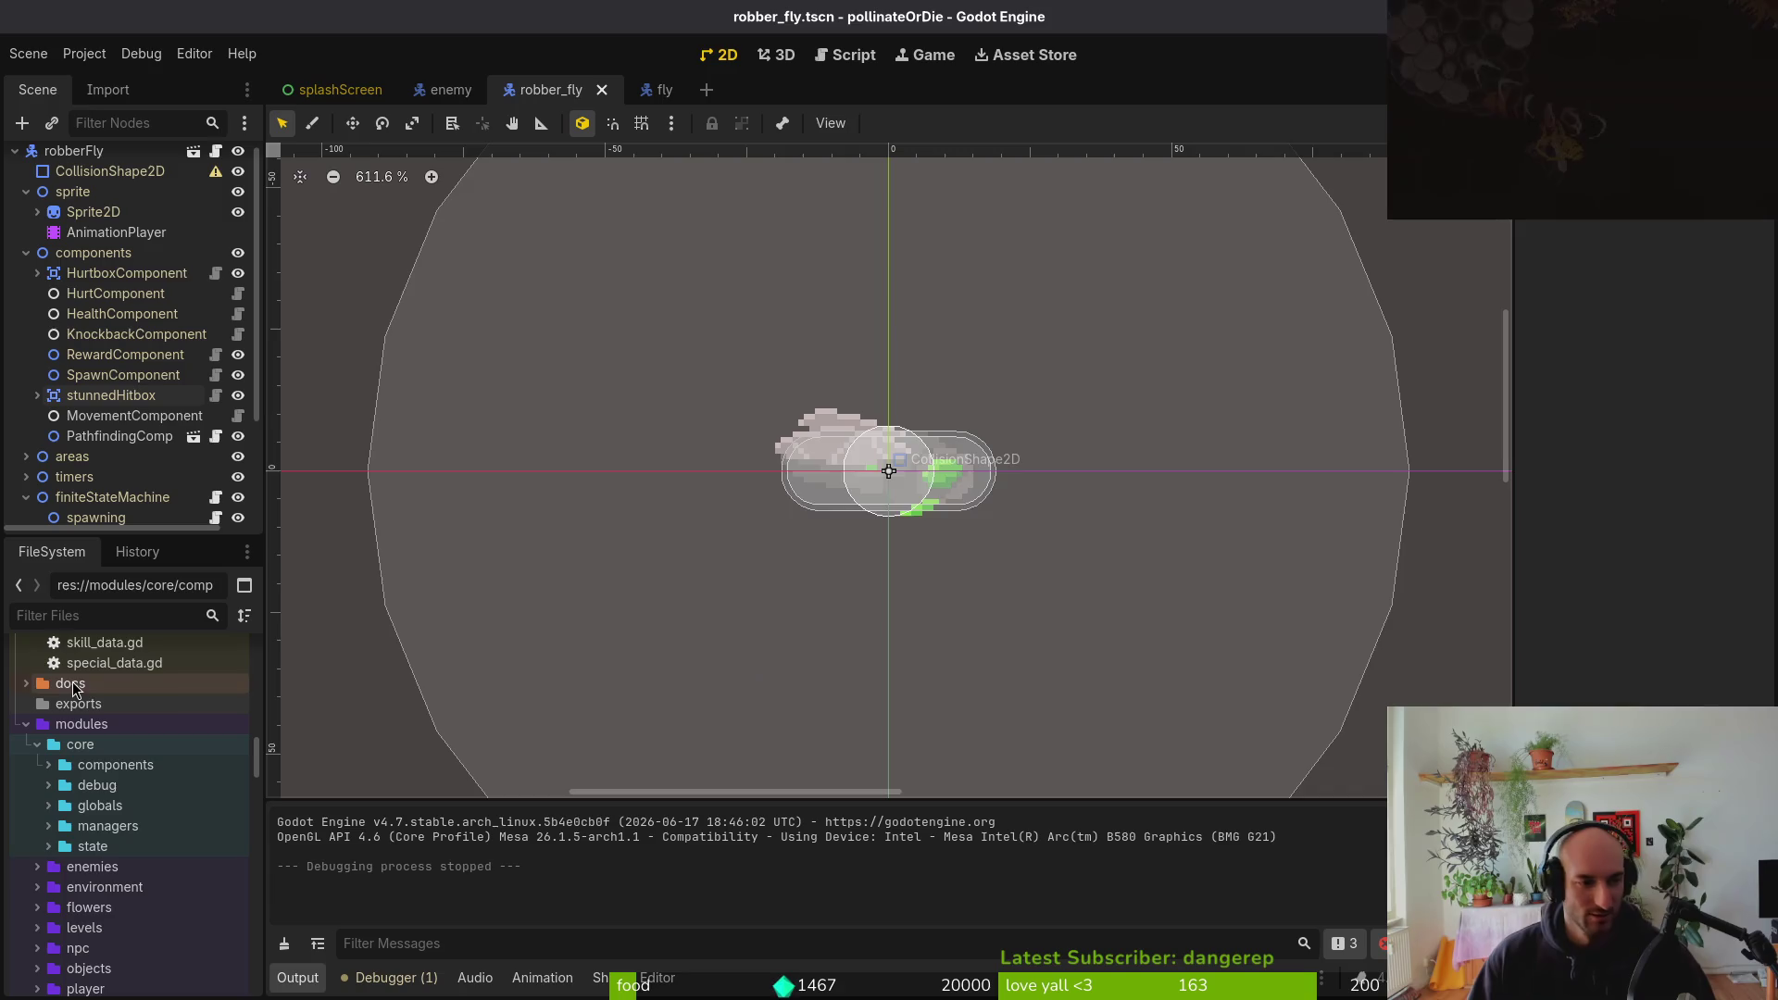
# Collapse the components and finiteStateMachine groups and save fly.aseprite in Aseprite
pyautogui.click(26, 497)
pyautogui.click(26, 253)
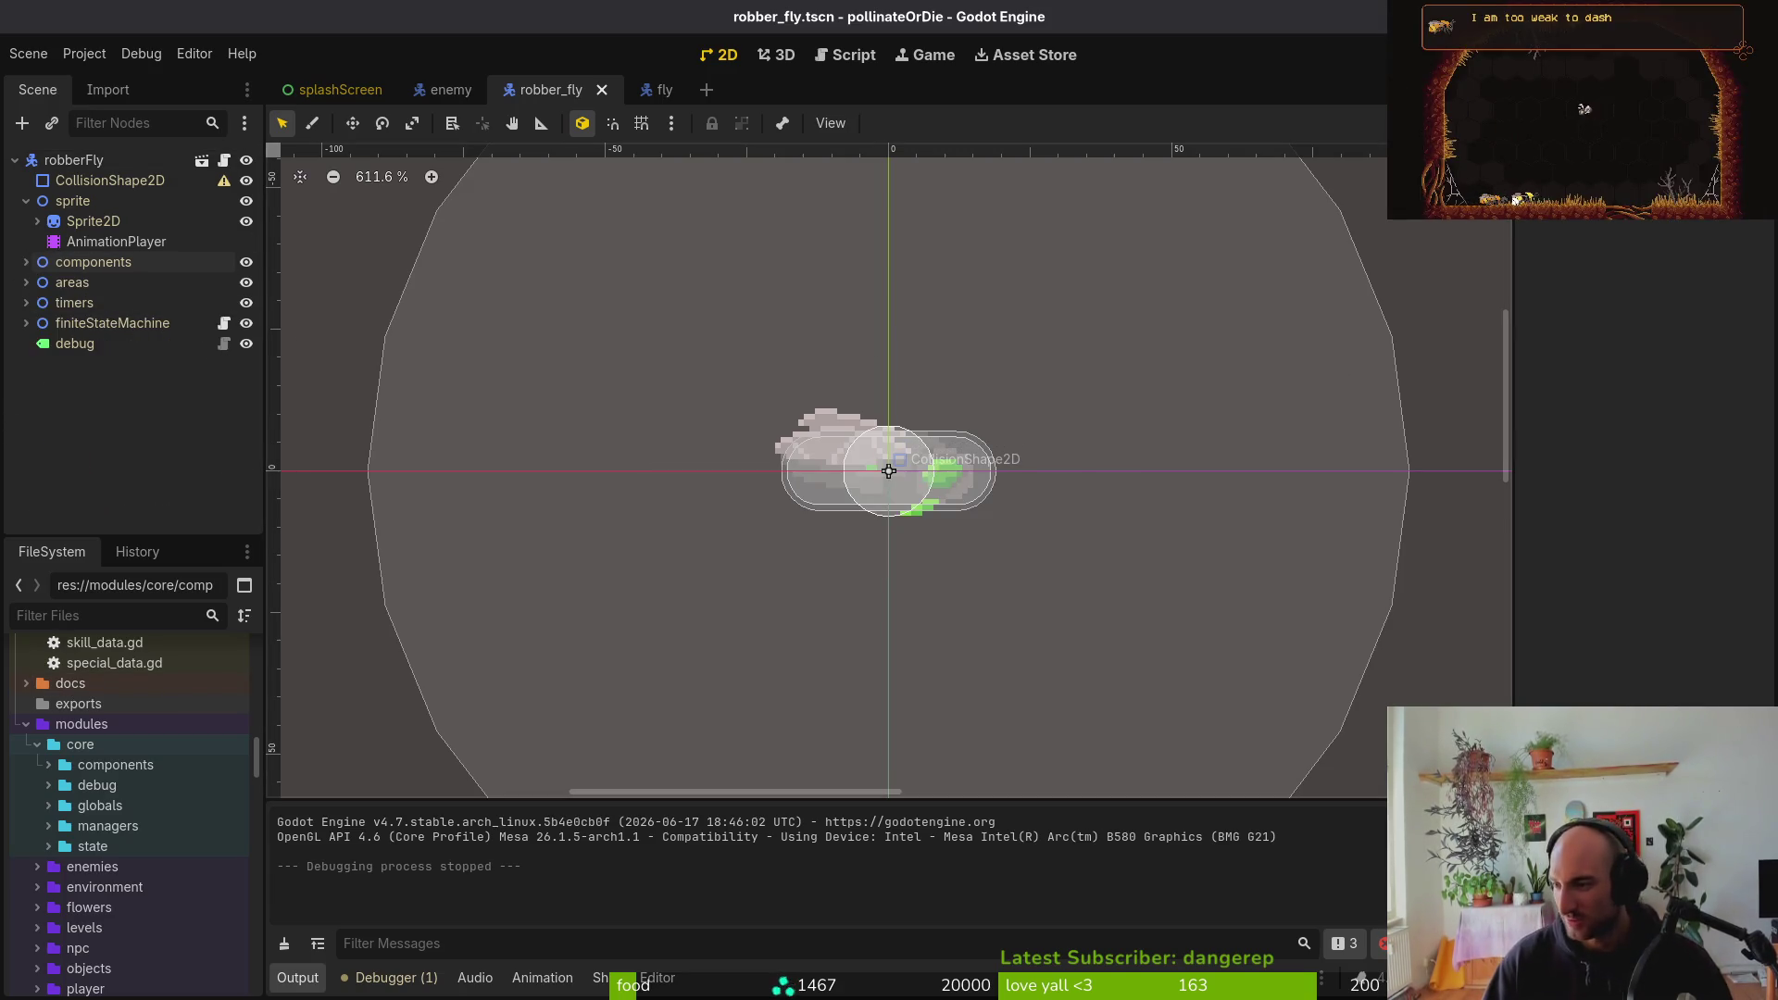
pyautogui.hotkey('alt', 'Tab')
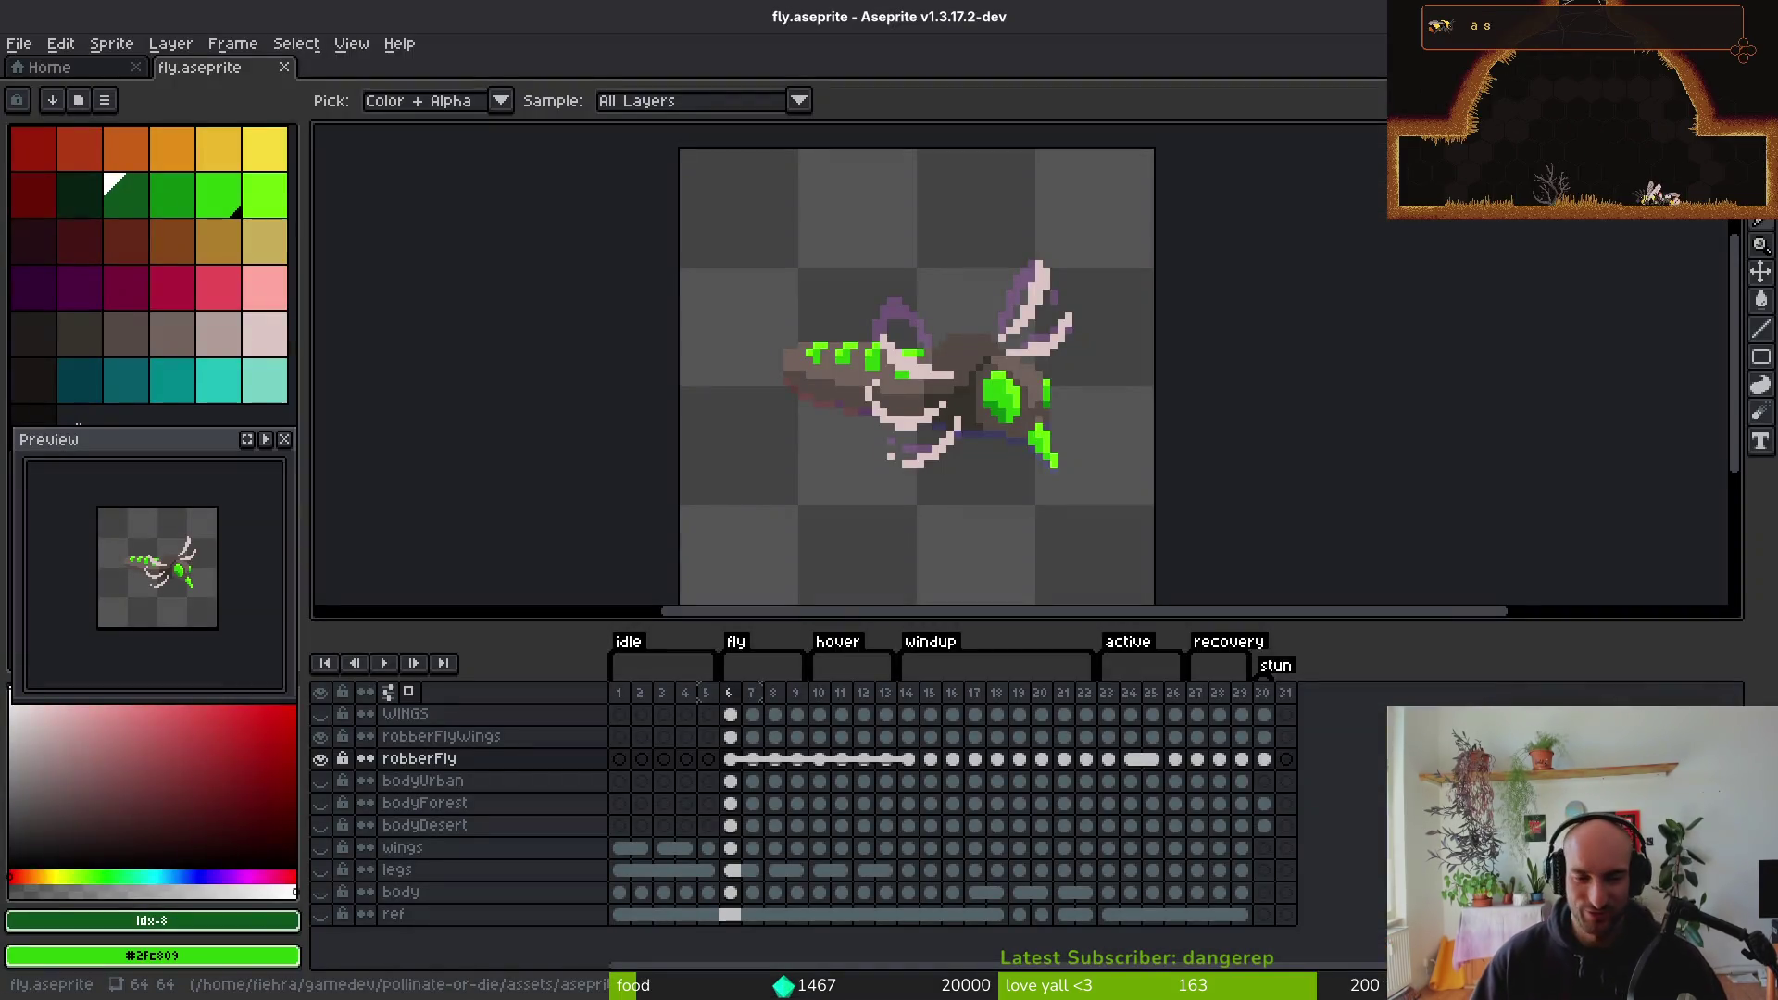
pyautogui.hotkey('ctrl', 's')
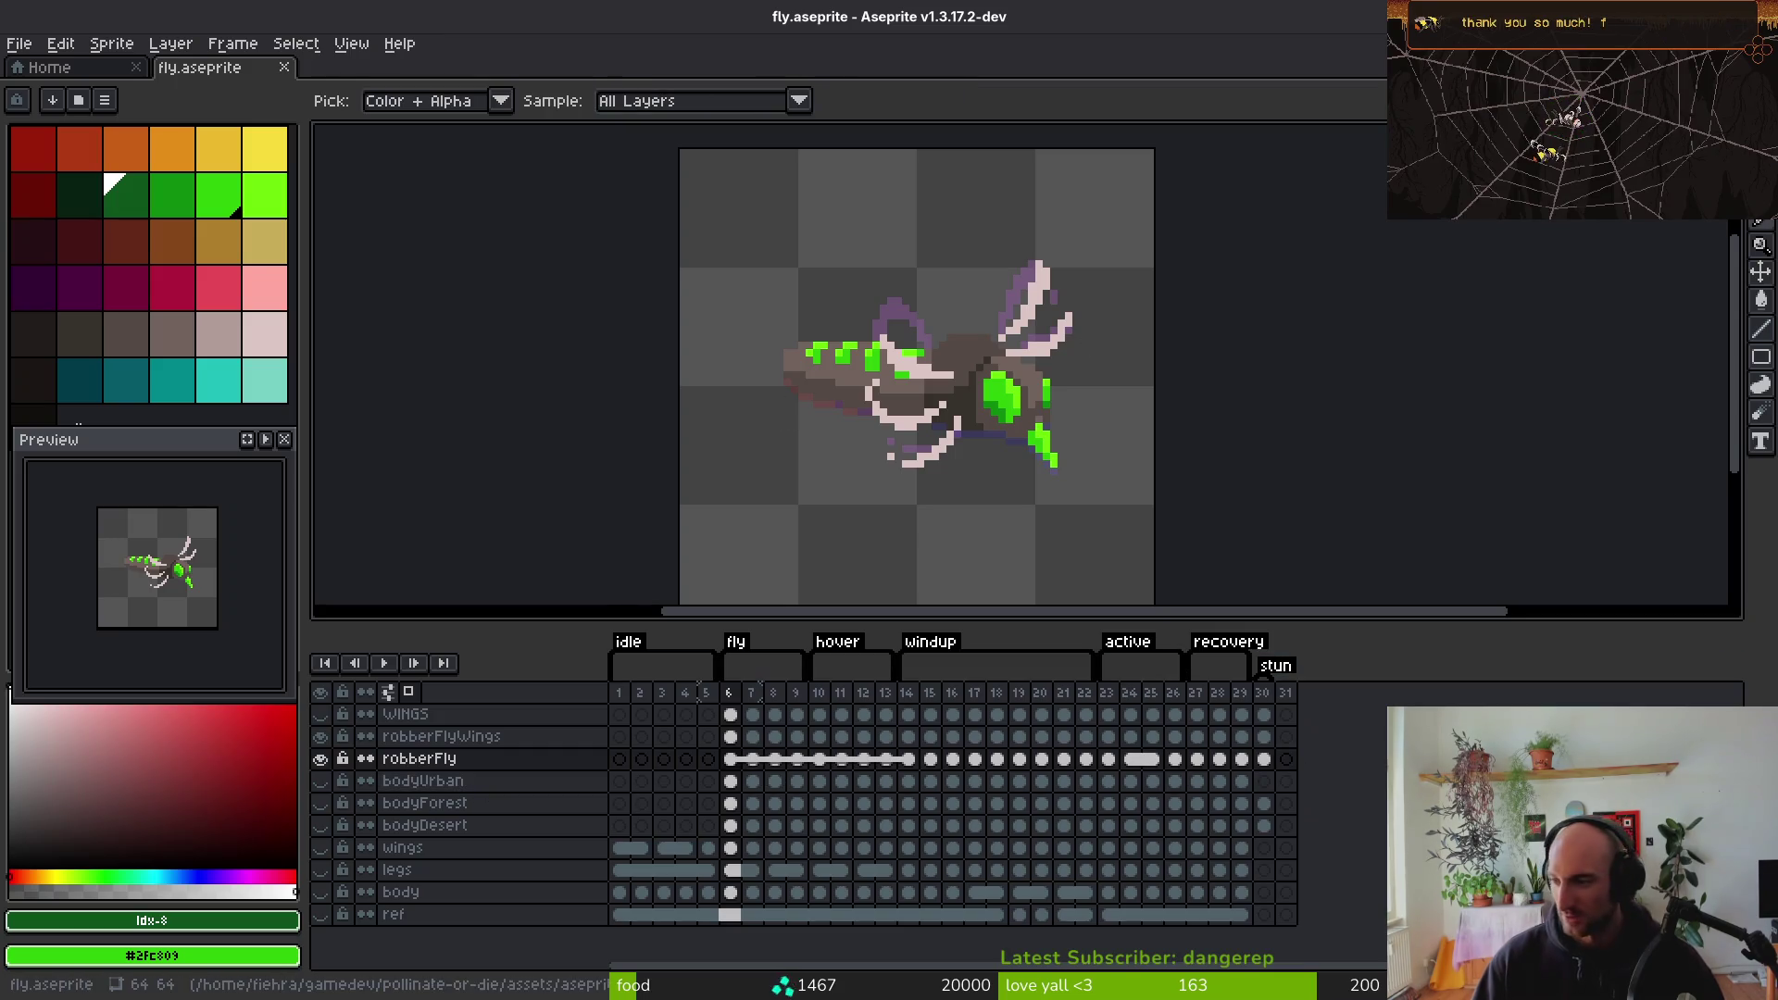
# Launch Vim in the terminal, close its file finder, and return to Godot
pyautogui.hotkey('alt', 'Tab')
pyautogui.write('m')
pyautogui.press('Return')
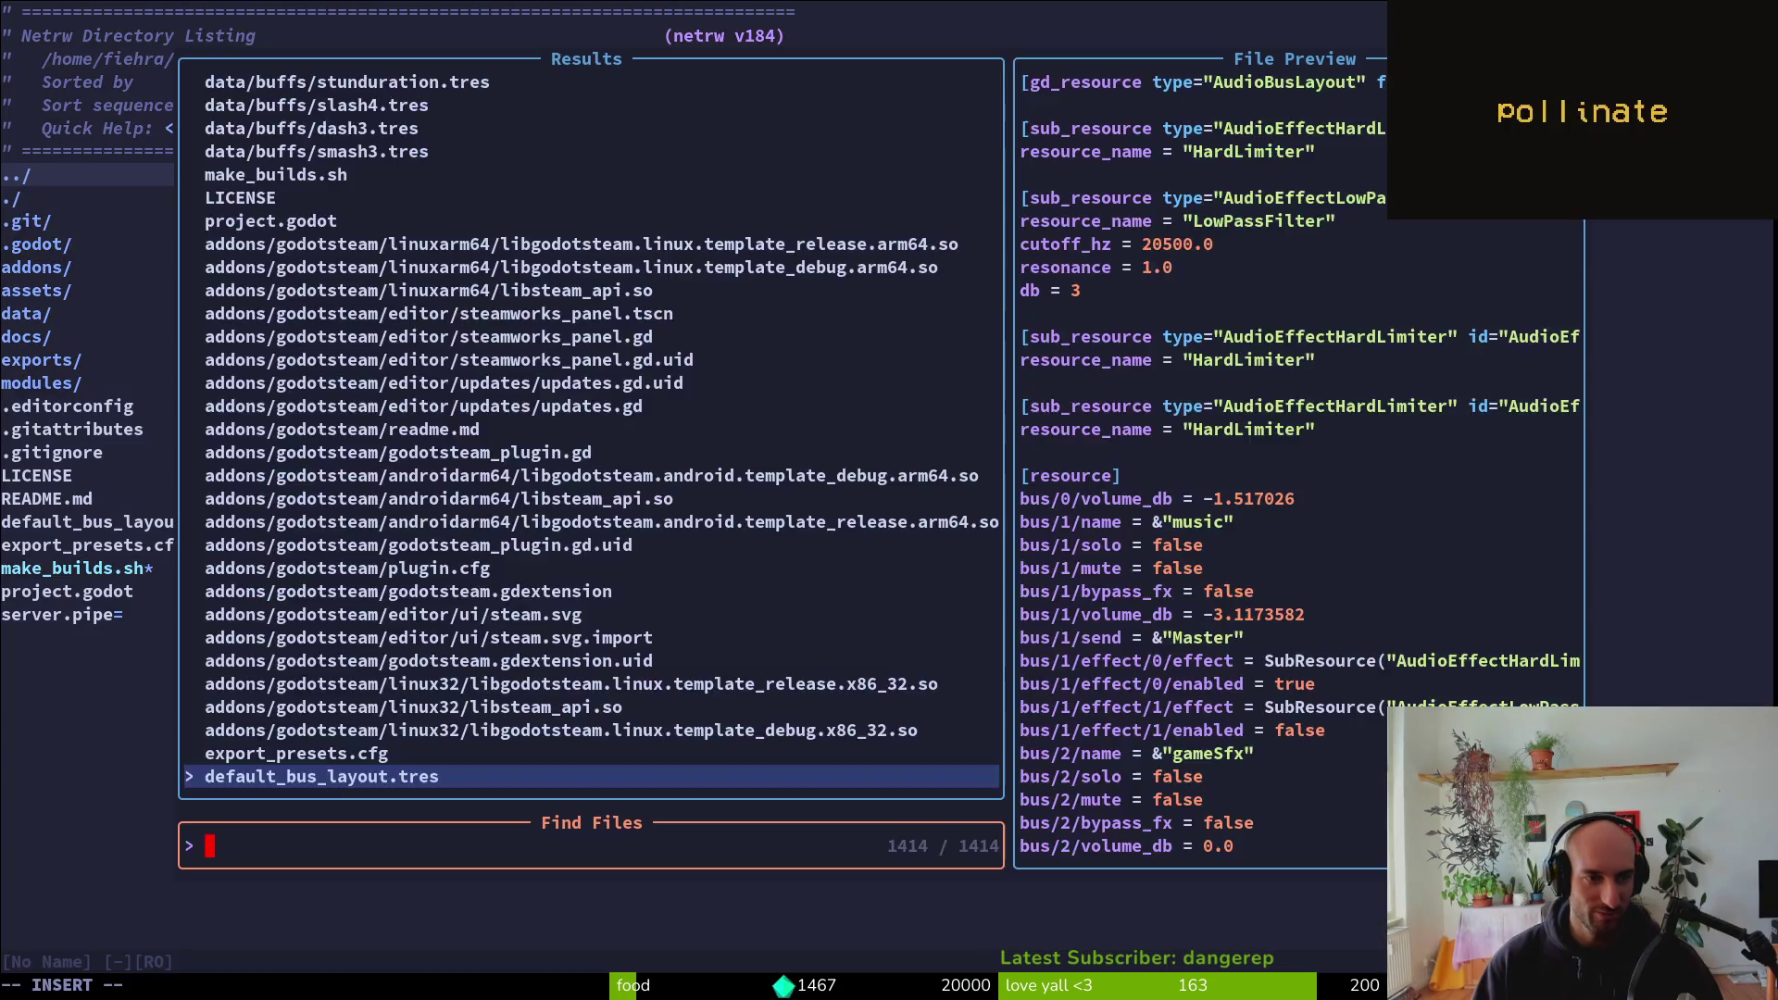
pyautogui.press('Escape')
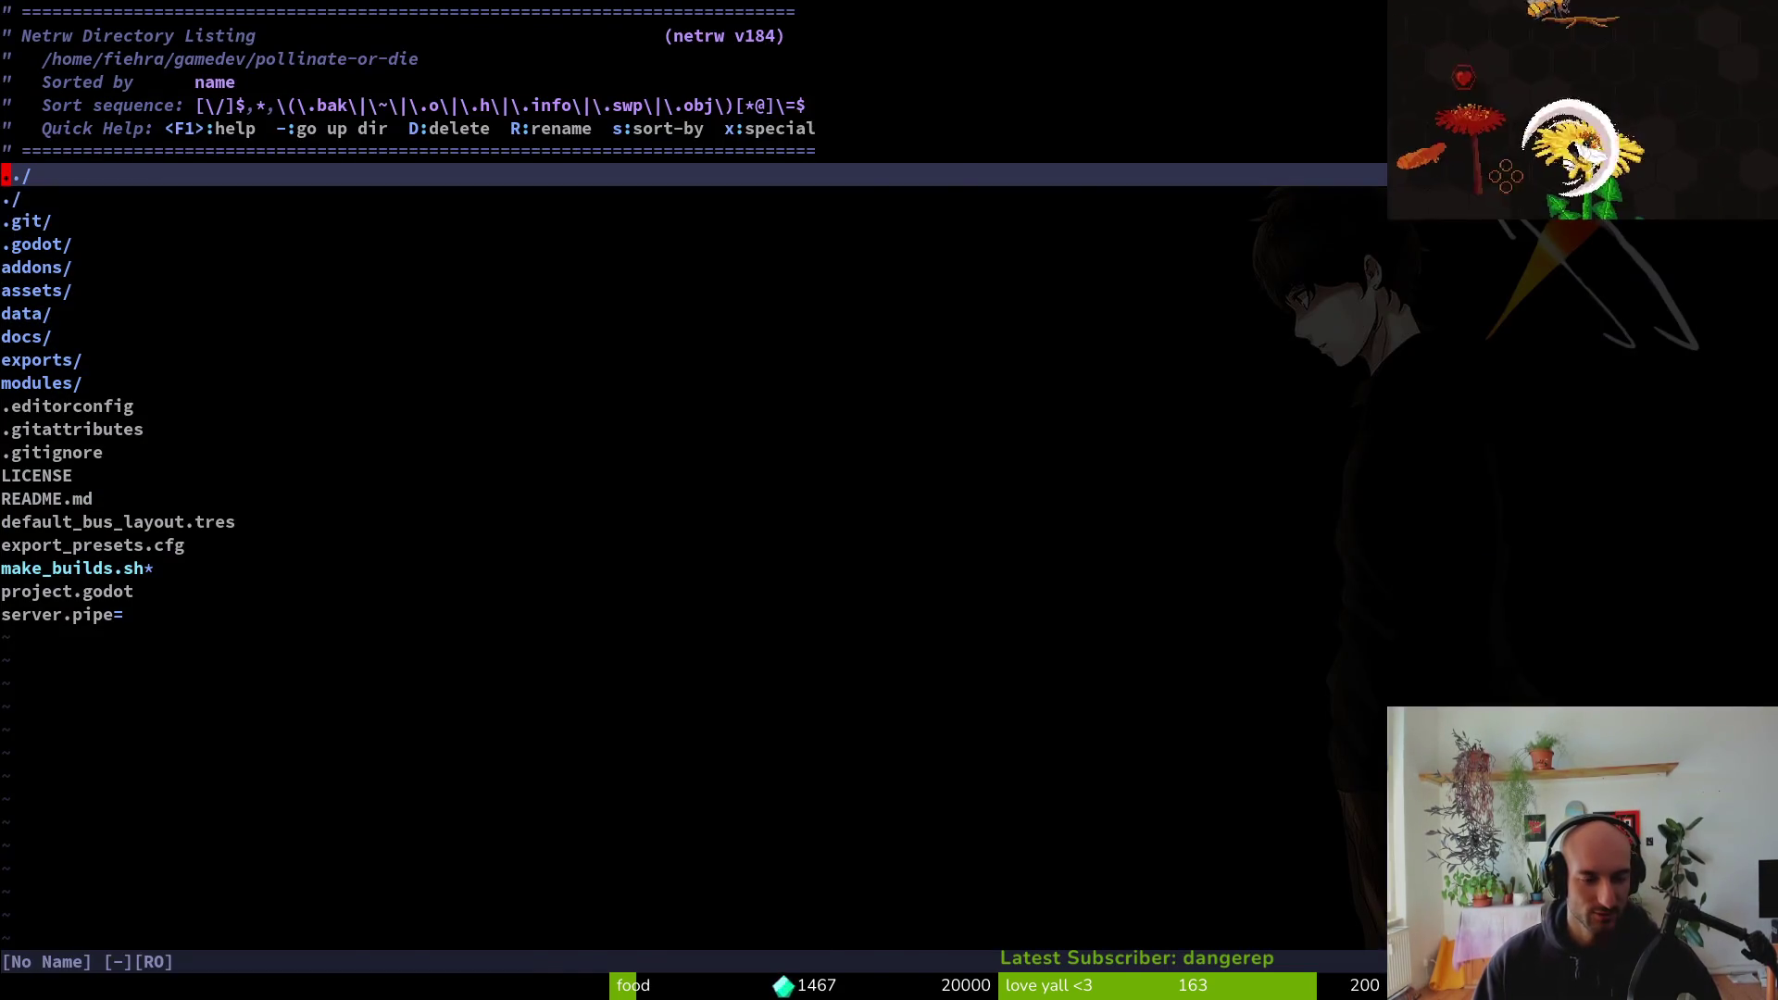
pyautogui.hotkey('alt', 'Tab')
pyautogui.hotkey('alt', 'Tab')
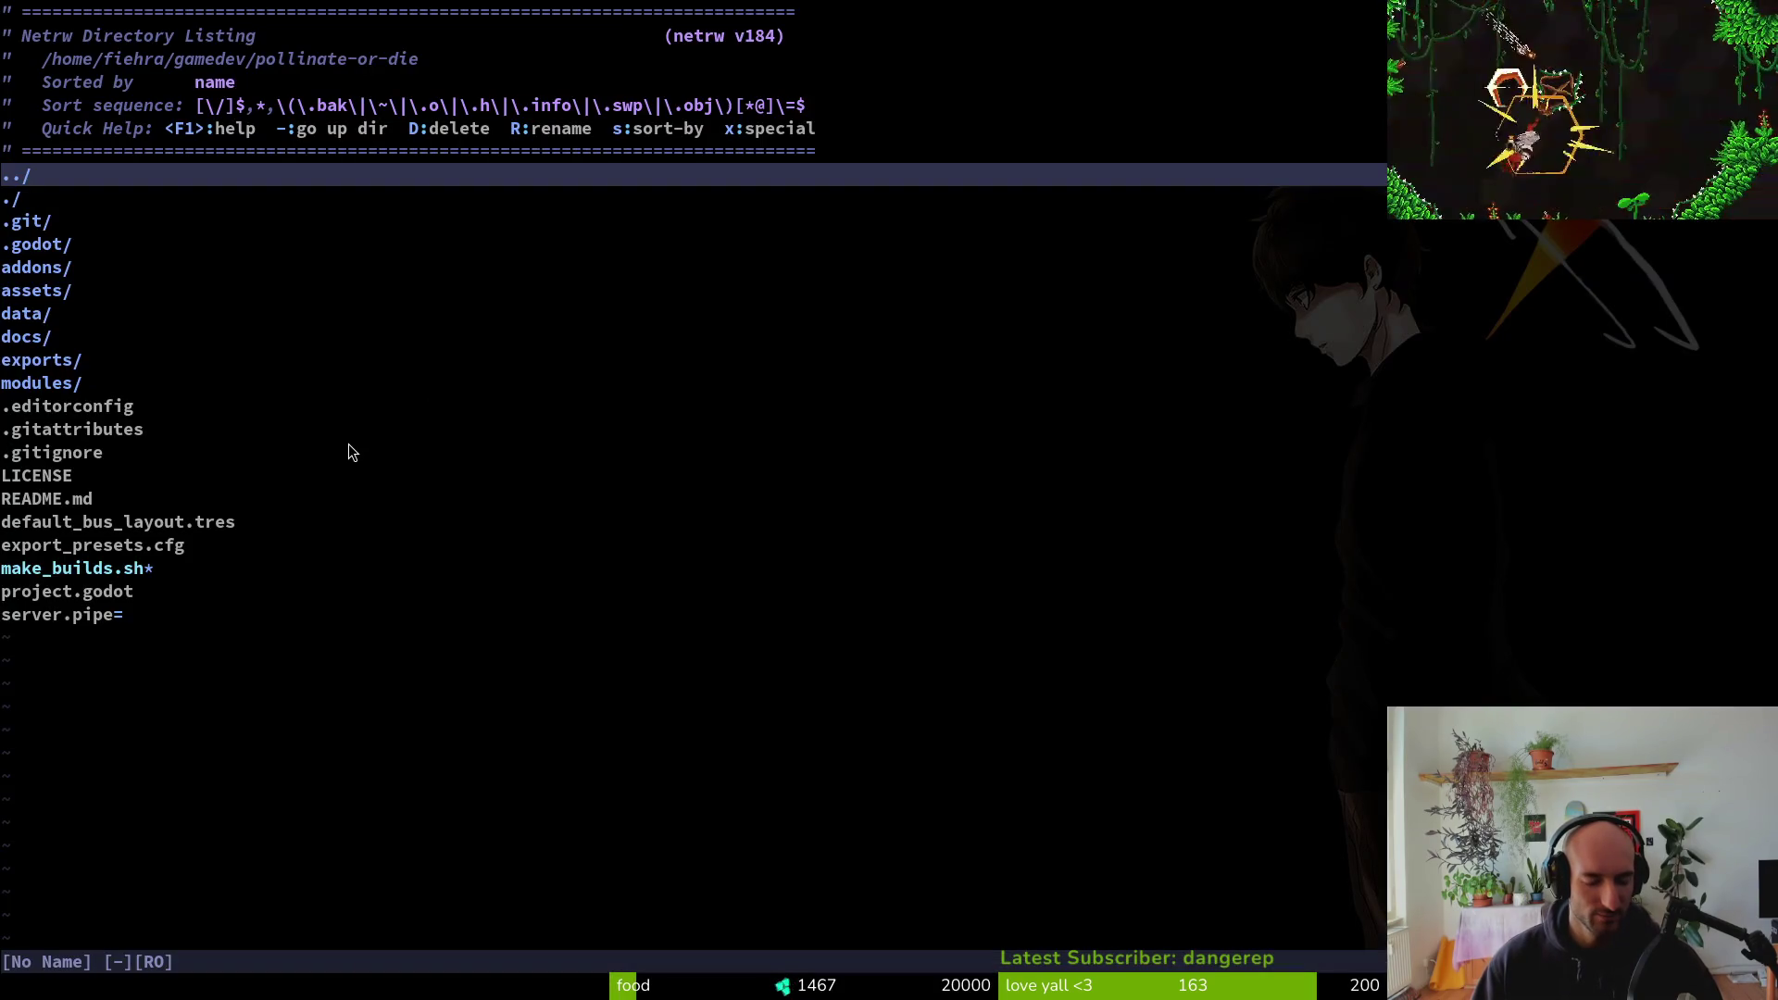
pyautogui.hotkey('alt', 'Tab')
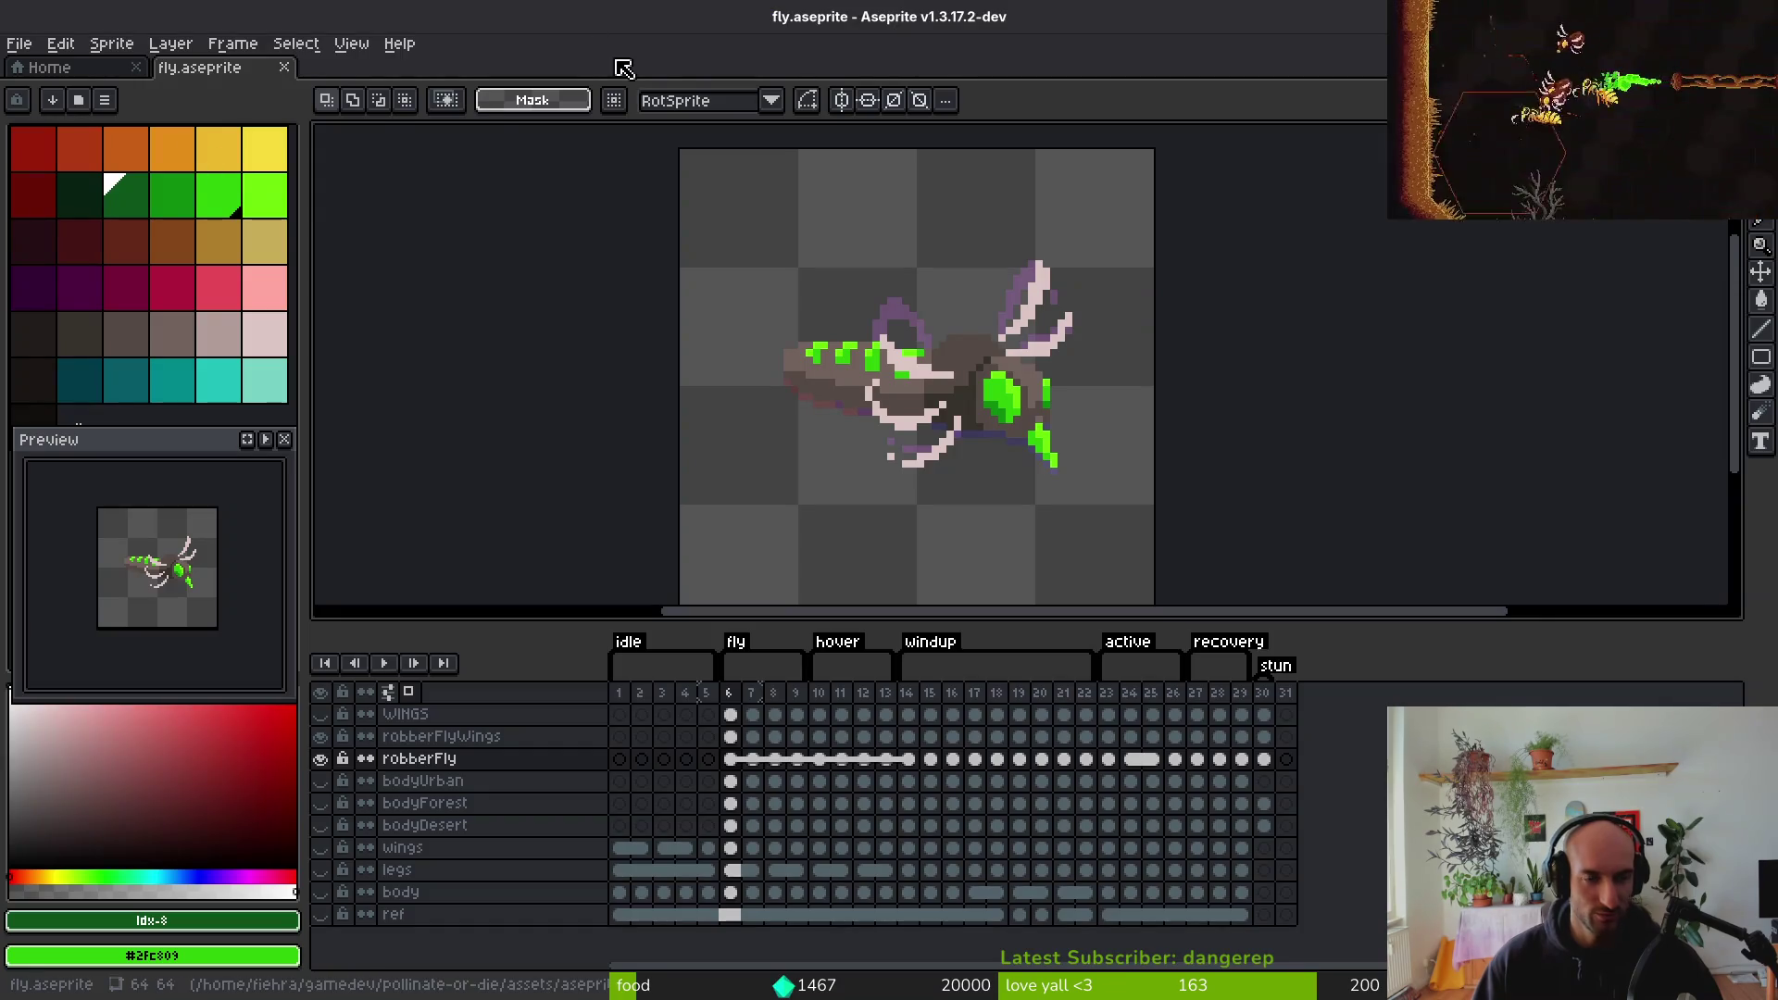
pyautogui.hotkey('alt', 'Tab')
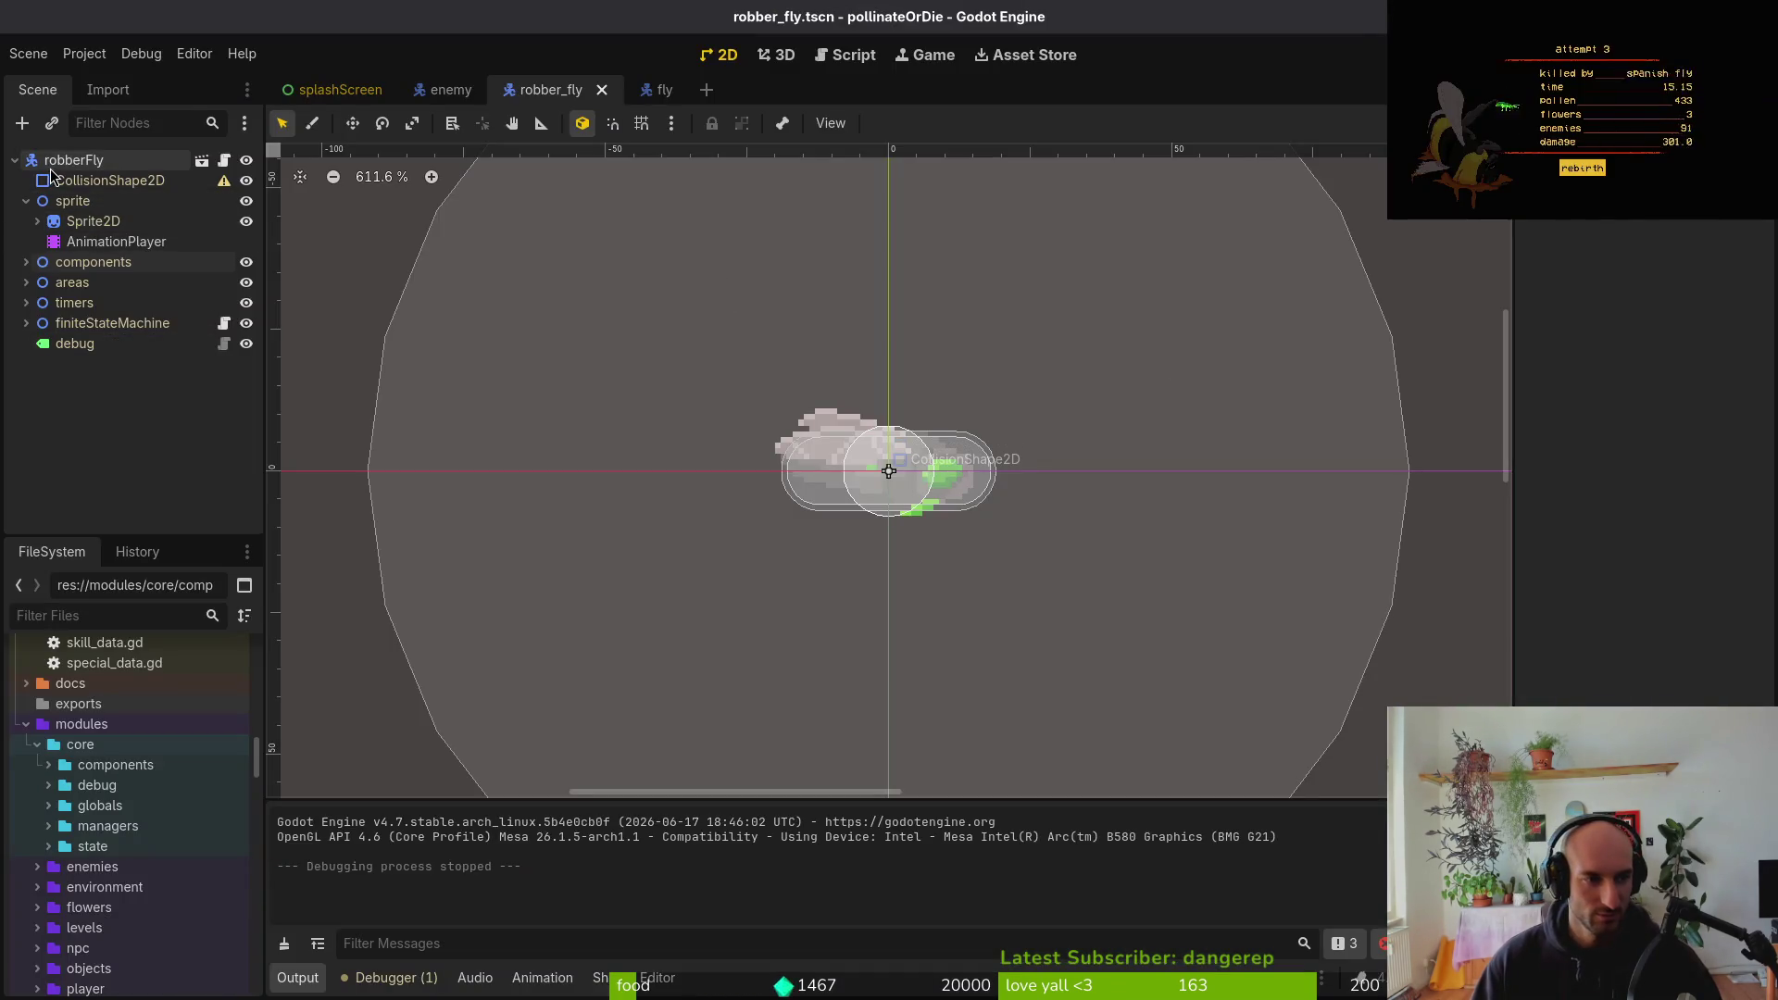
# Check robberFly's Enemy Hazard Type choices, leaving it set to Fruitfly
pyautogui.click(56, 162)
pyautogui.click(1693, 255)
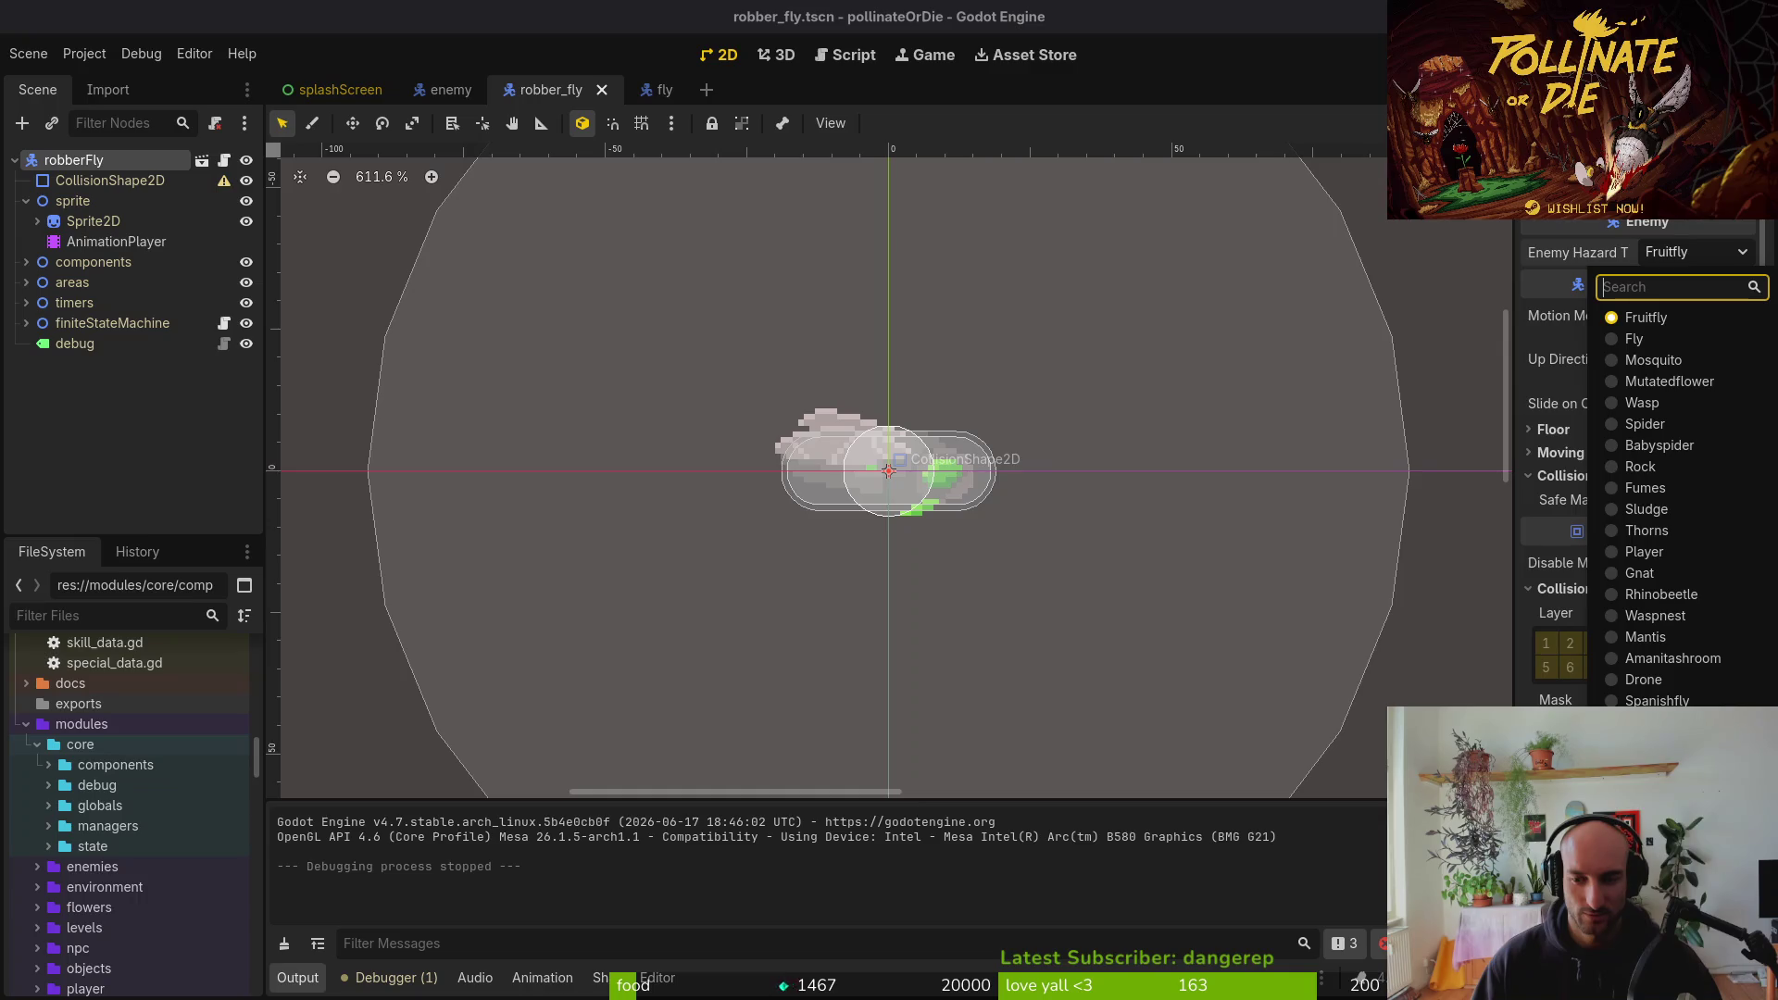
pyautogui.press('Escape')
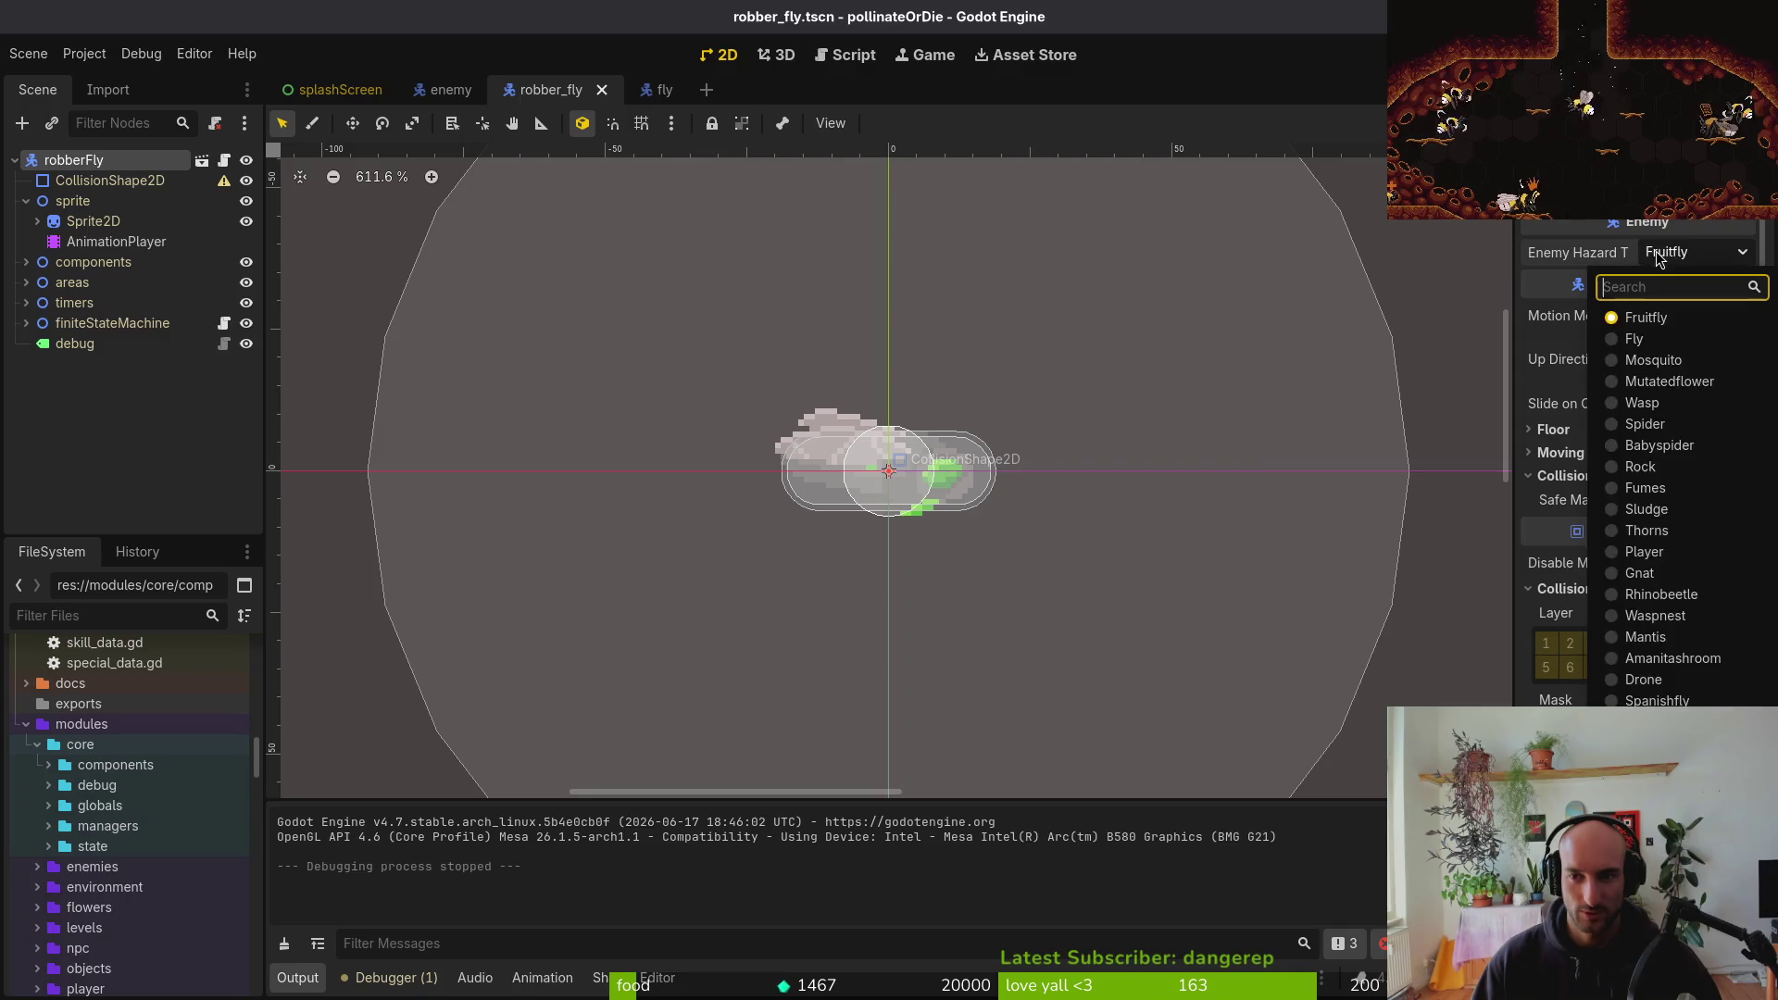
# Confirm the ROBBER_FLY entry in enemy_hazard_data.gd in Vim, then reopen the hazard type list
pyautogui.hotkey('alt', 'Tab')
pyautogui.hotkey('alt', 'Tab')
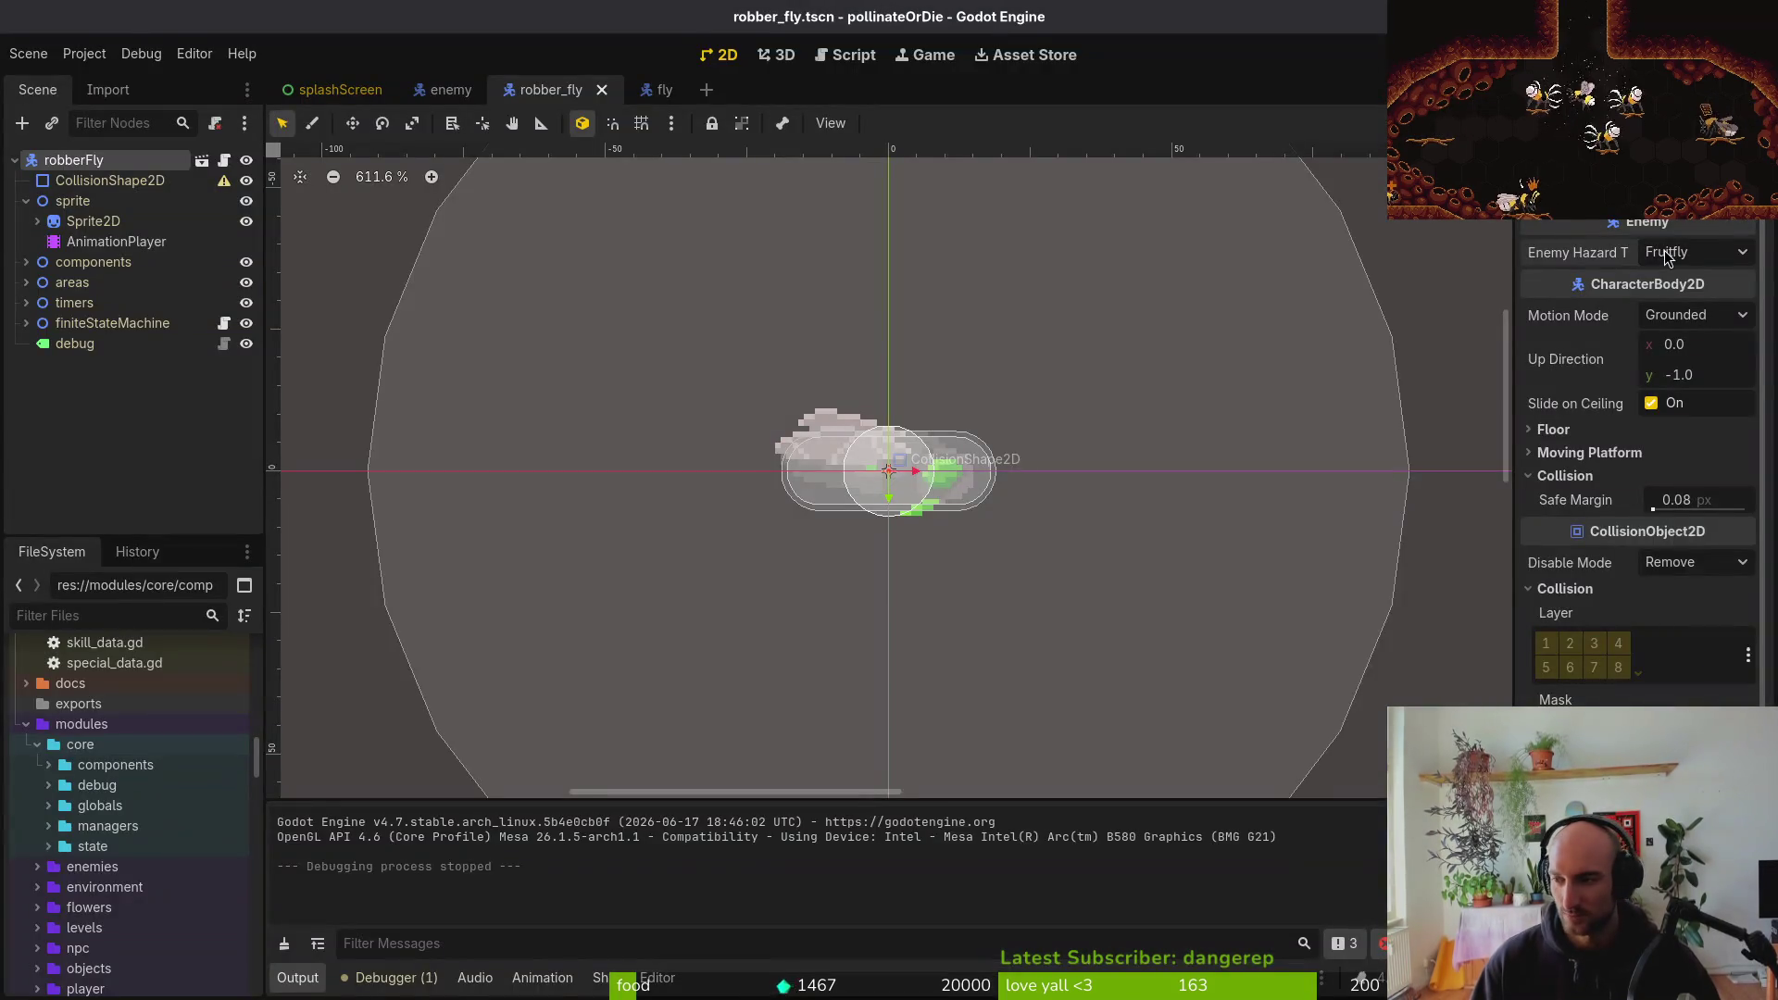
pyautogui.hotkey('alt', 'Tab')
pyautogui.press('space')
pyautogui.press('f')
pyautogui.press('f')
pyautogui.write('enha')
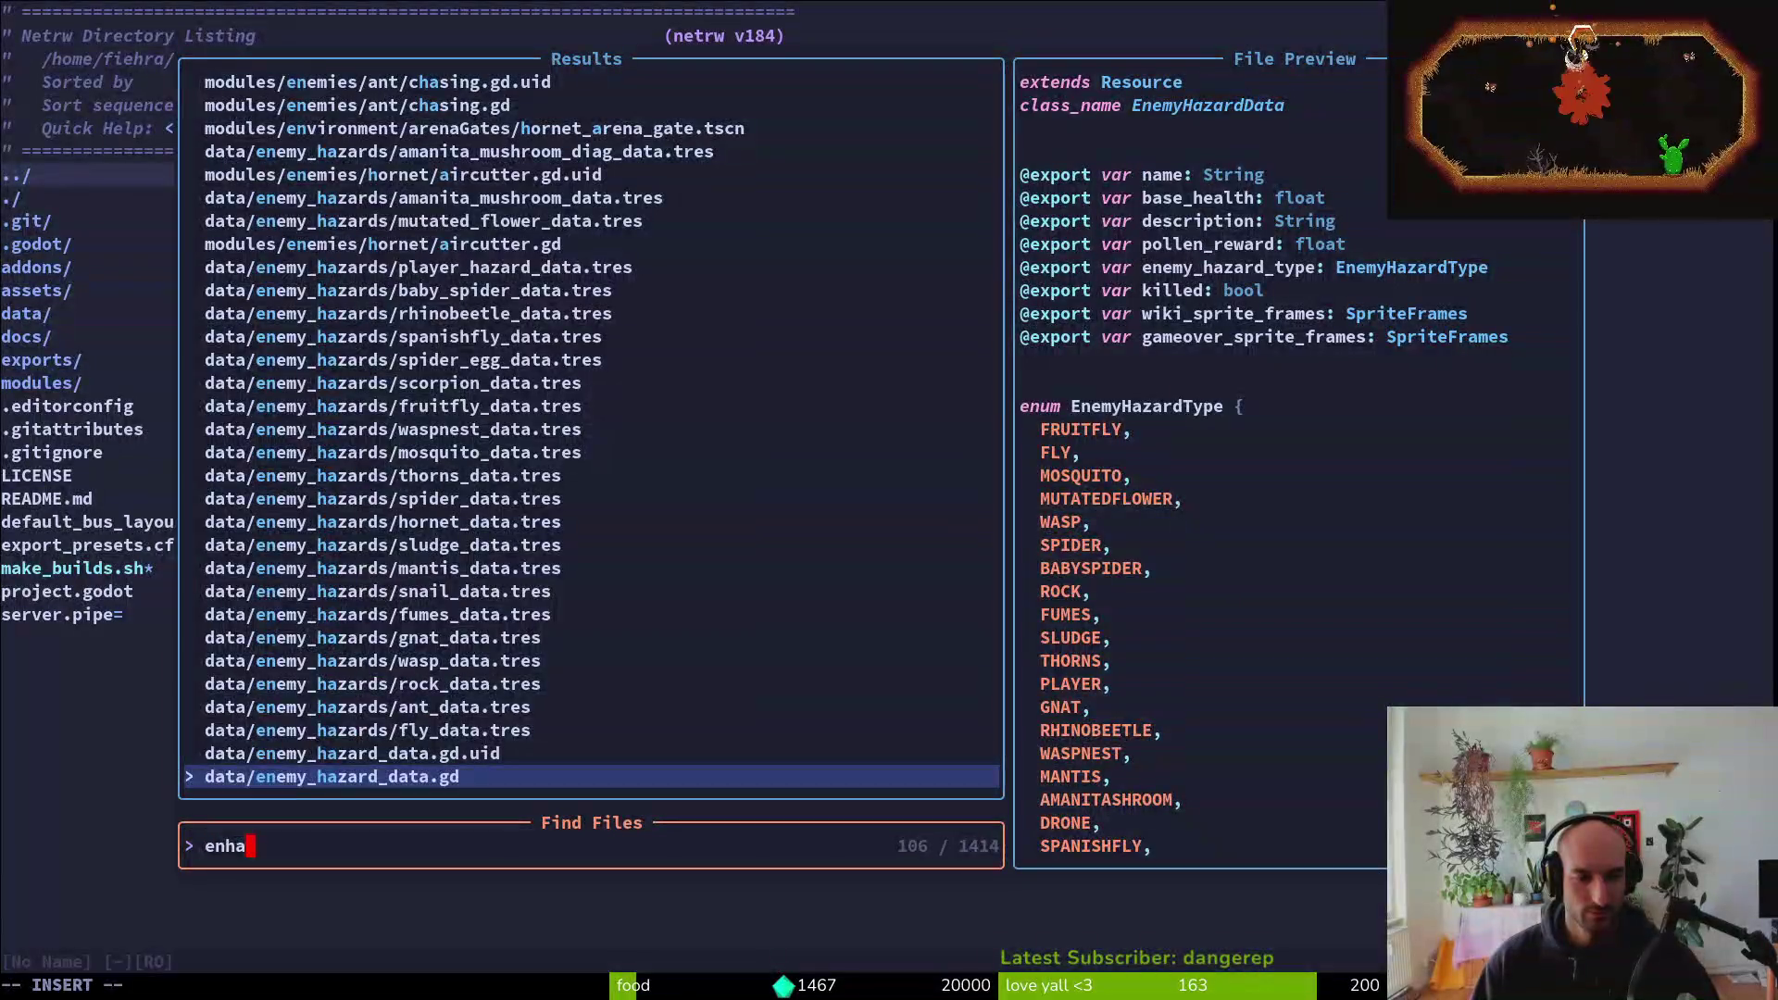
pyautogui.press('Return')
pyautogui.hotkey('ctrl', 'd')
pyautogui.hotkey('ctrl', 'd')
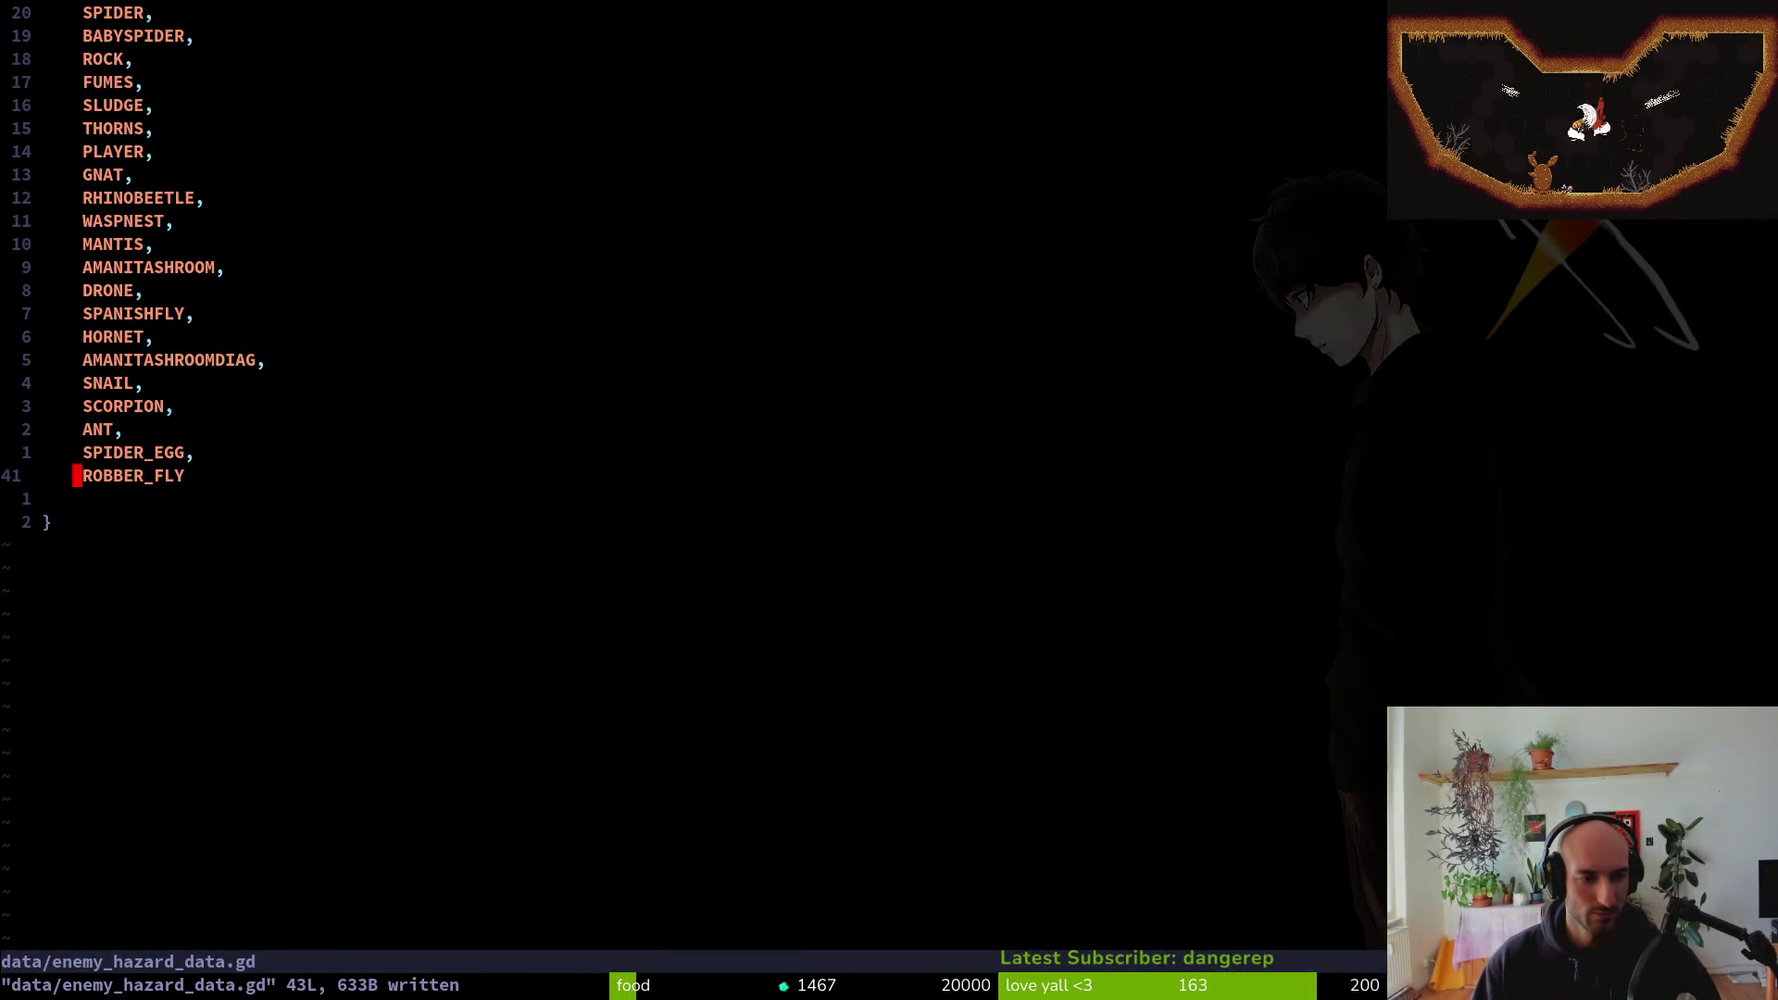
pyautogui.hotkey('alt', 'Tab')
pyautogui.click(1696, 252)
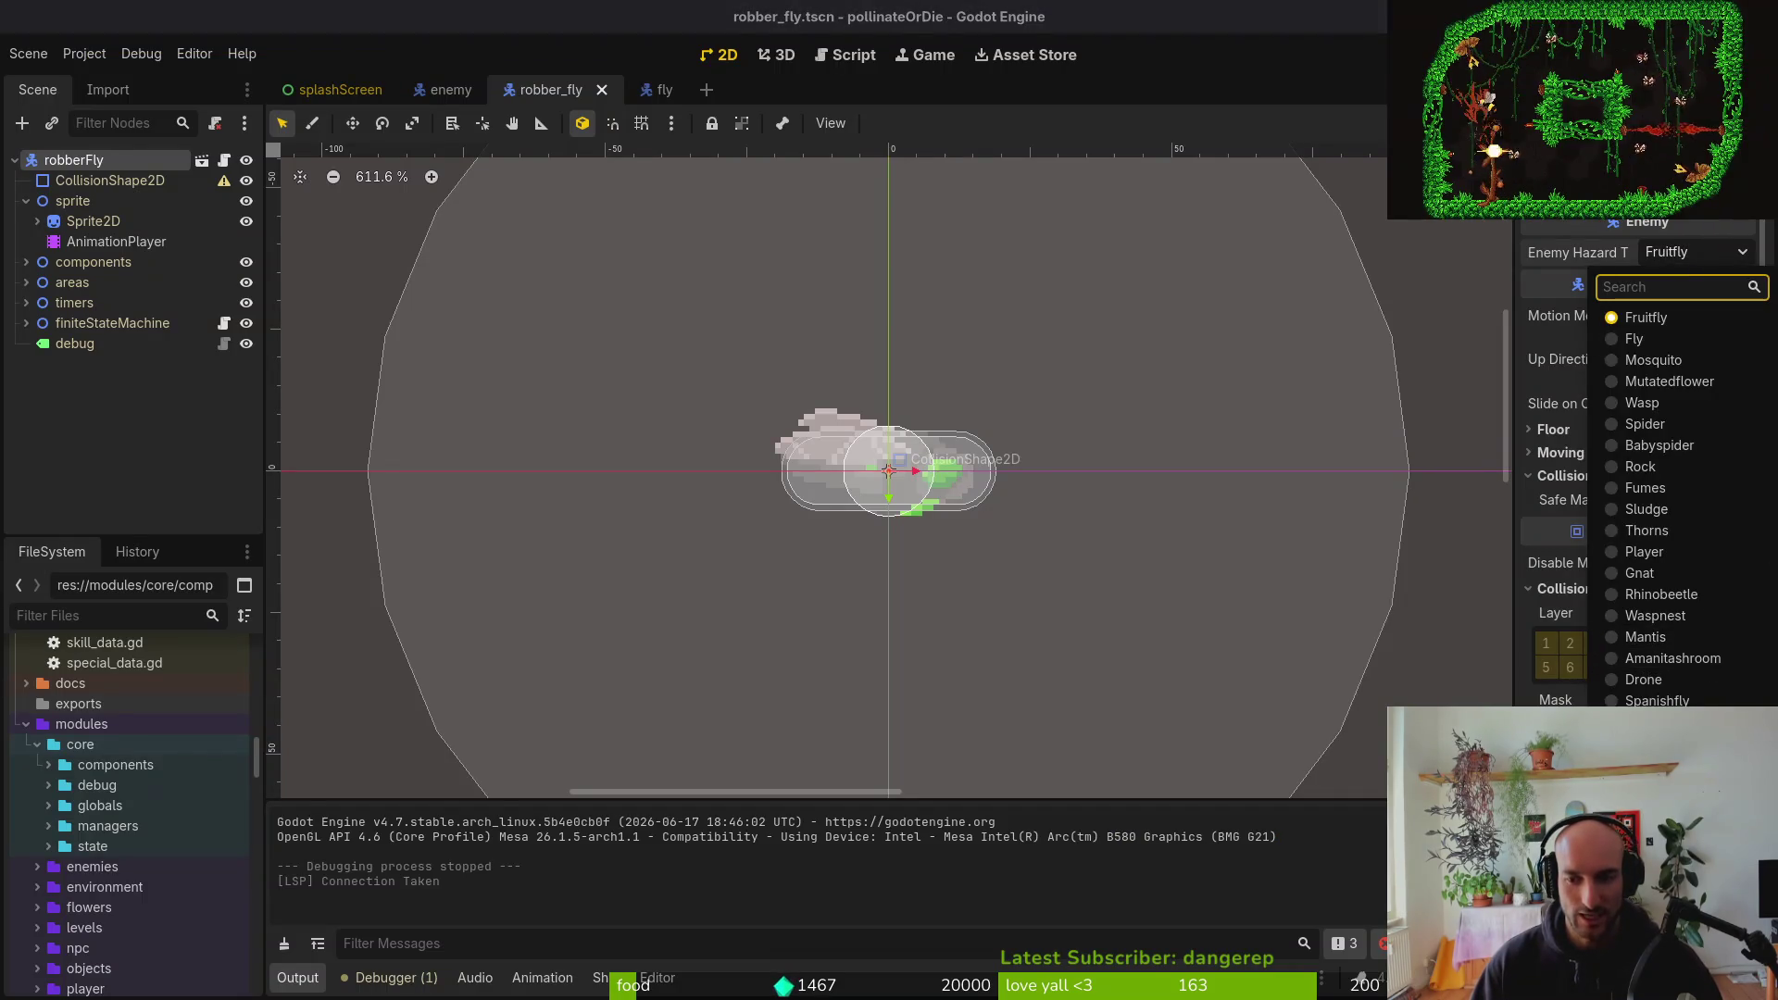
# Reload the current project and set robberFly's Enemy Hazard Type to Robber Fly
pyautogui.click(88, 429)
pyautogui.click(84, 53)
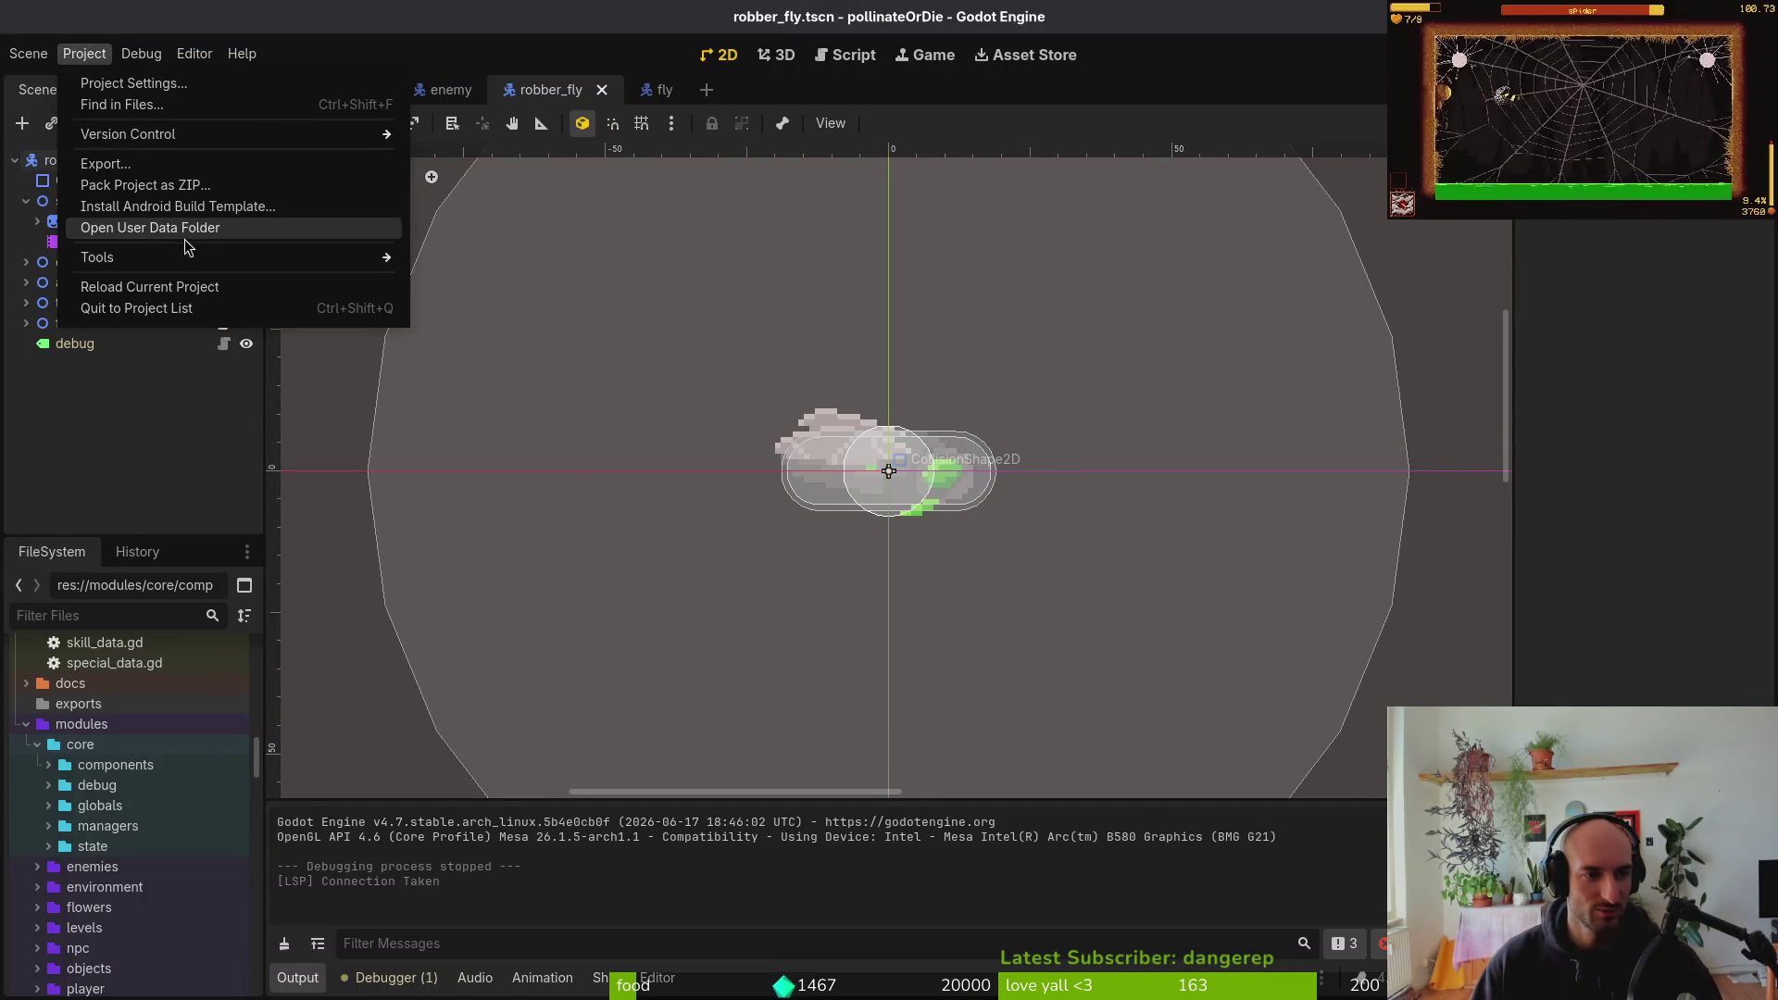
pyautogui.click(120, 287)
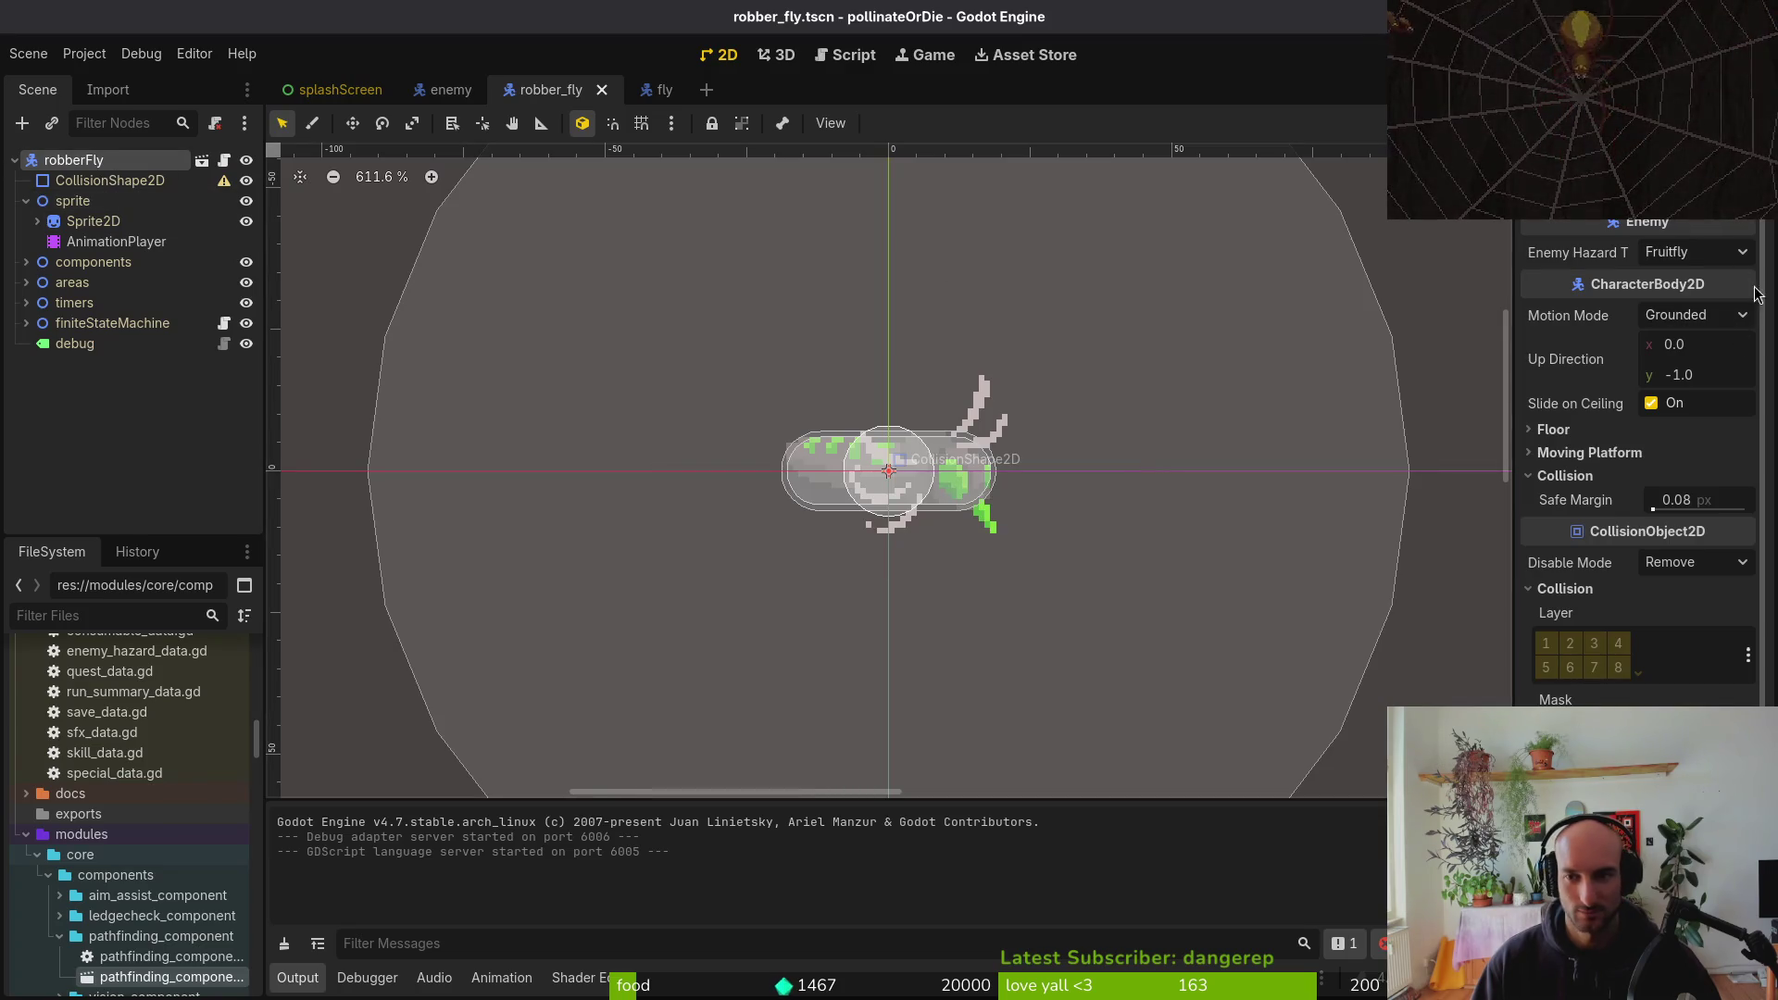
pyautogui.click(1695, 252)
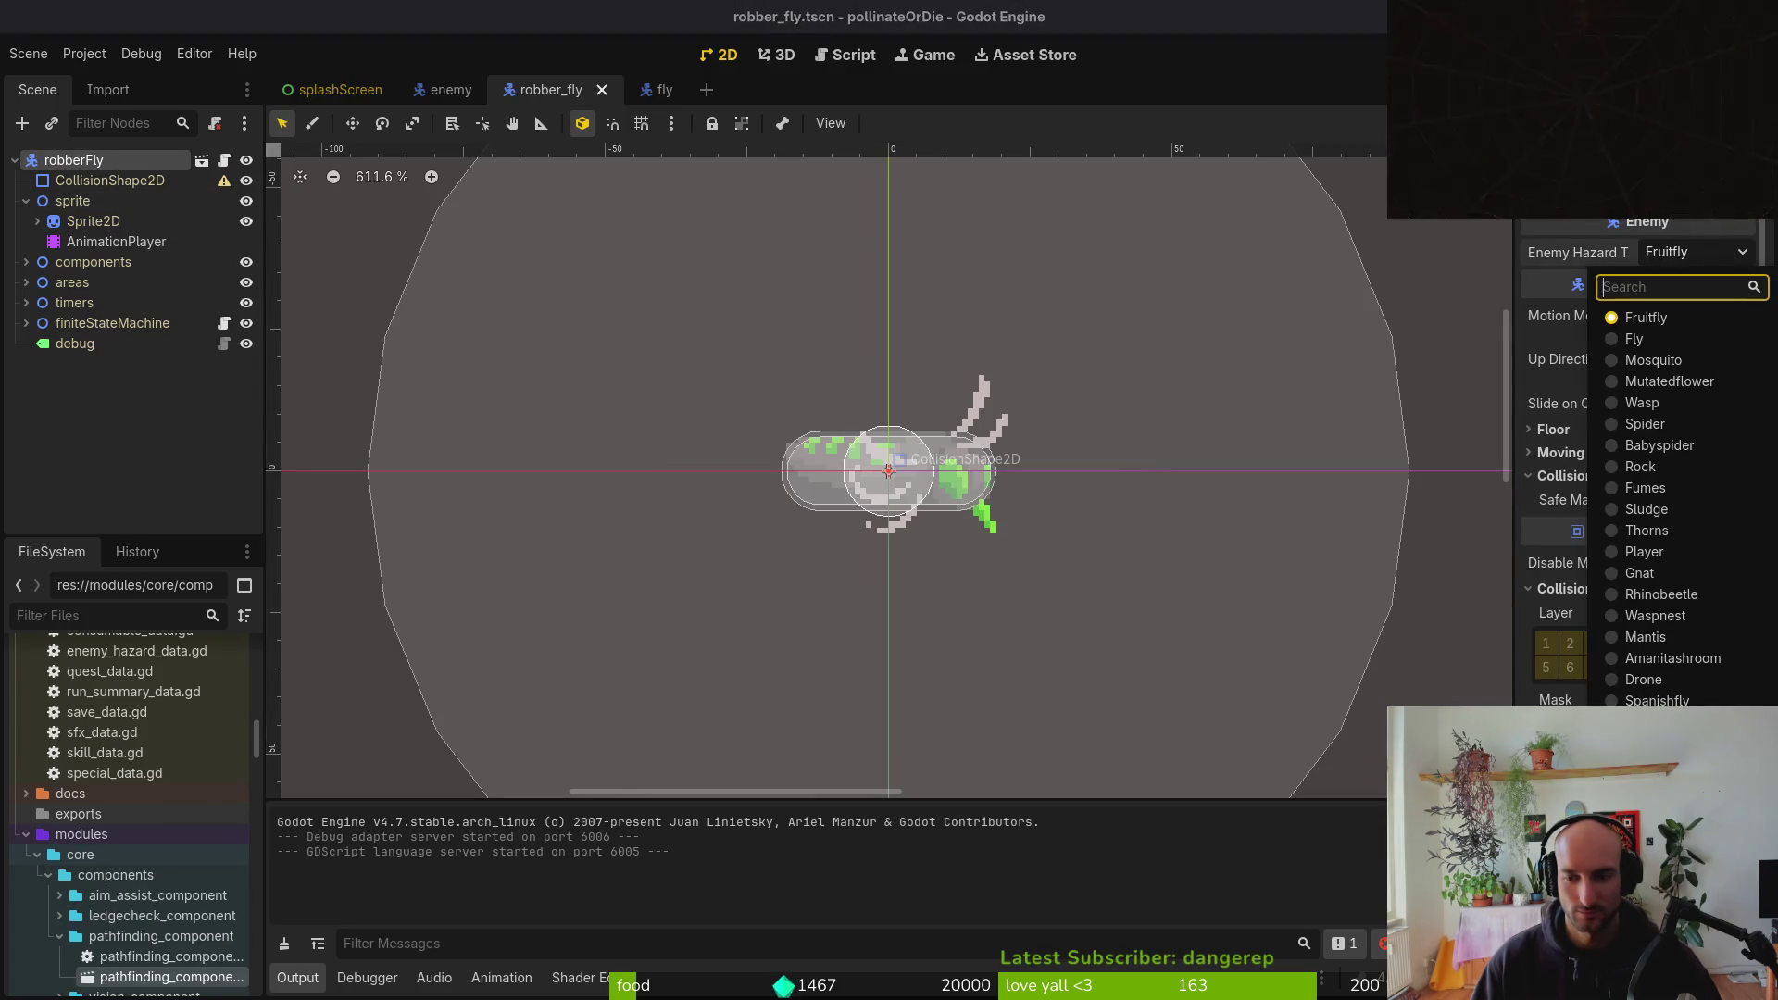
pyautogui.click(1658, 743)
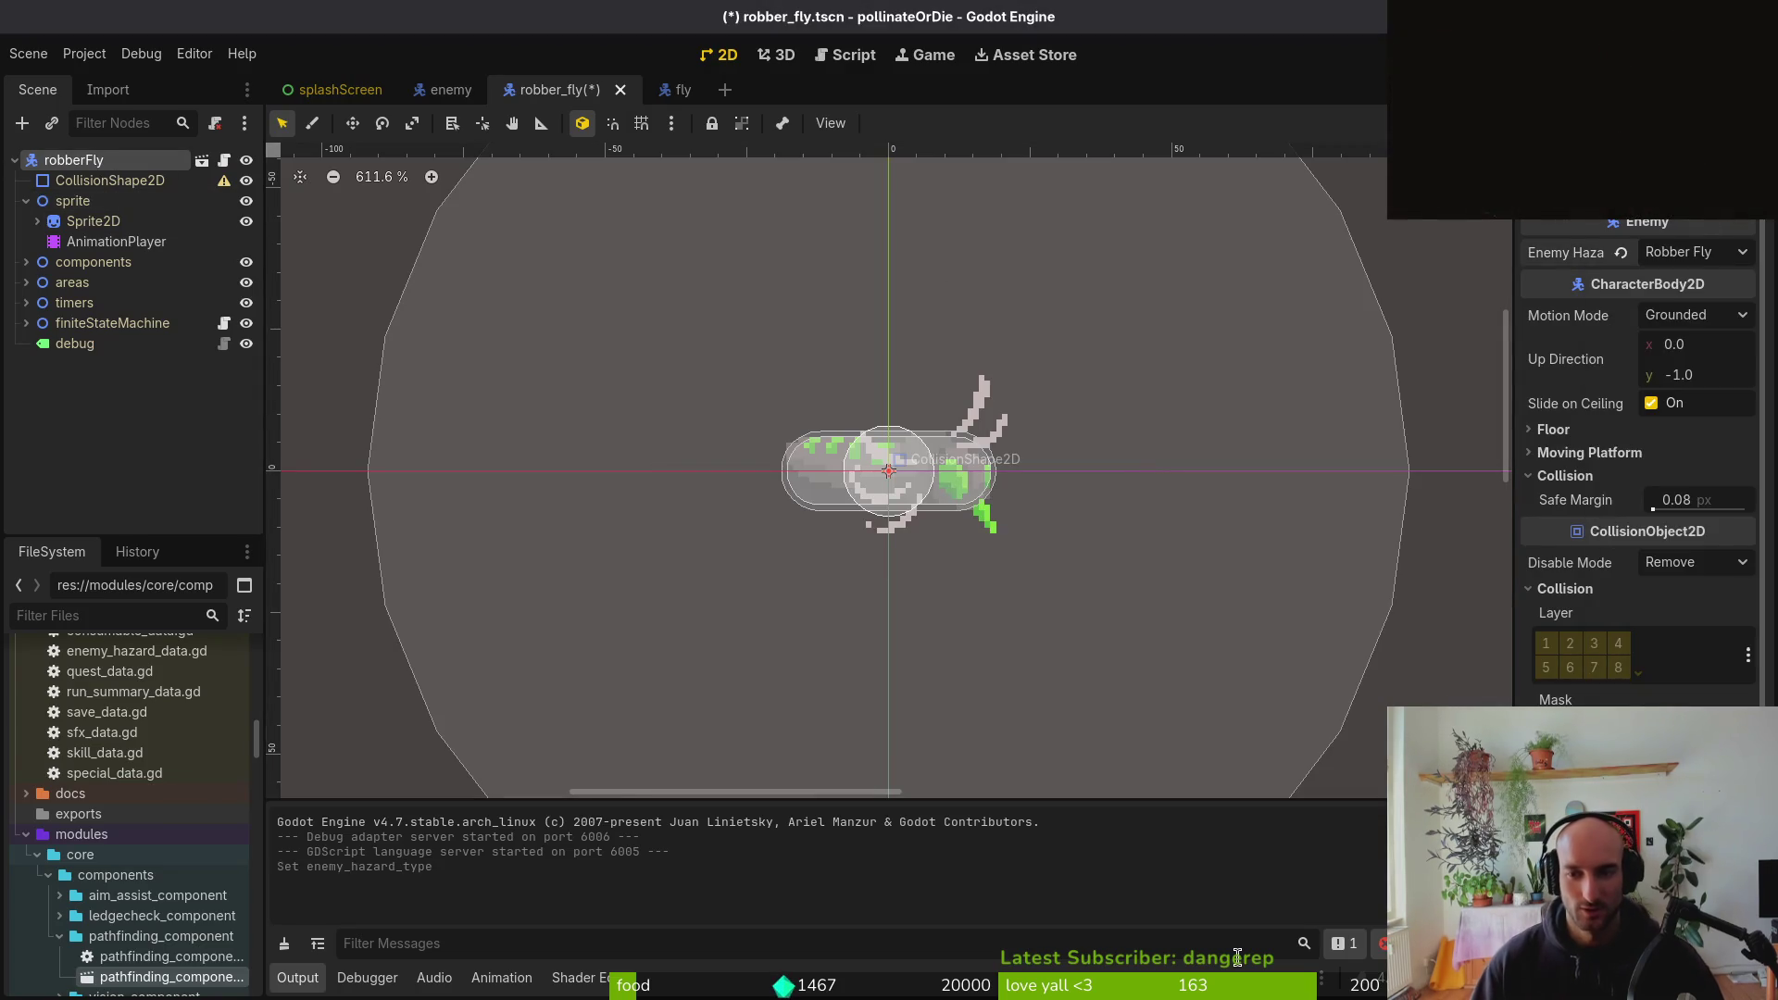
# Give the root CollisionShape2D a CircleShape2D shape and save the scene
pyautogui.click(62, 184)
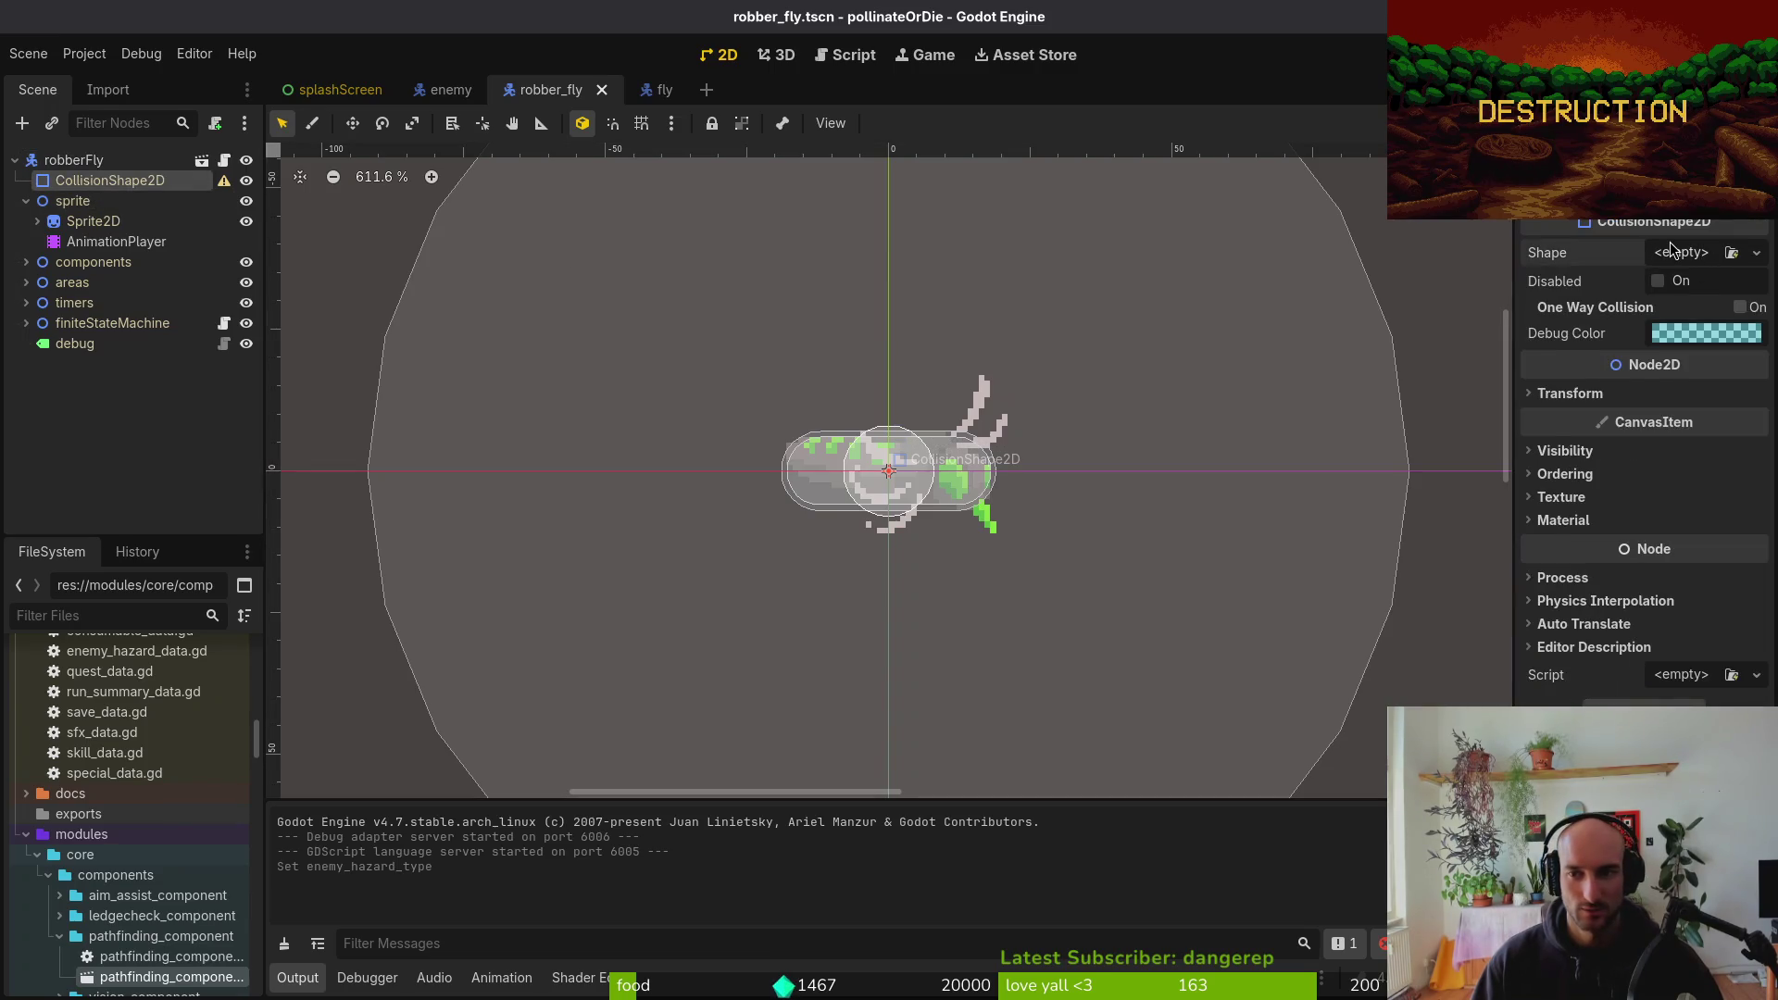
pyautogui.click(1672, 251)
pyautogui.click(1612, 401)
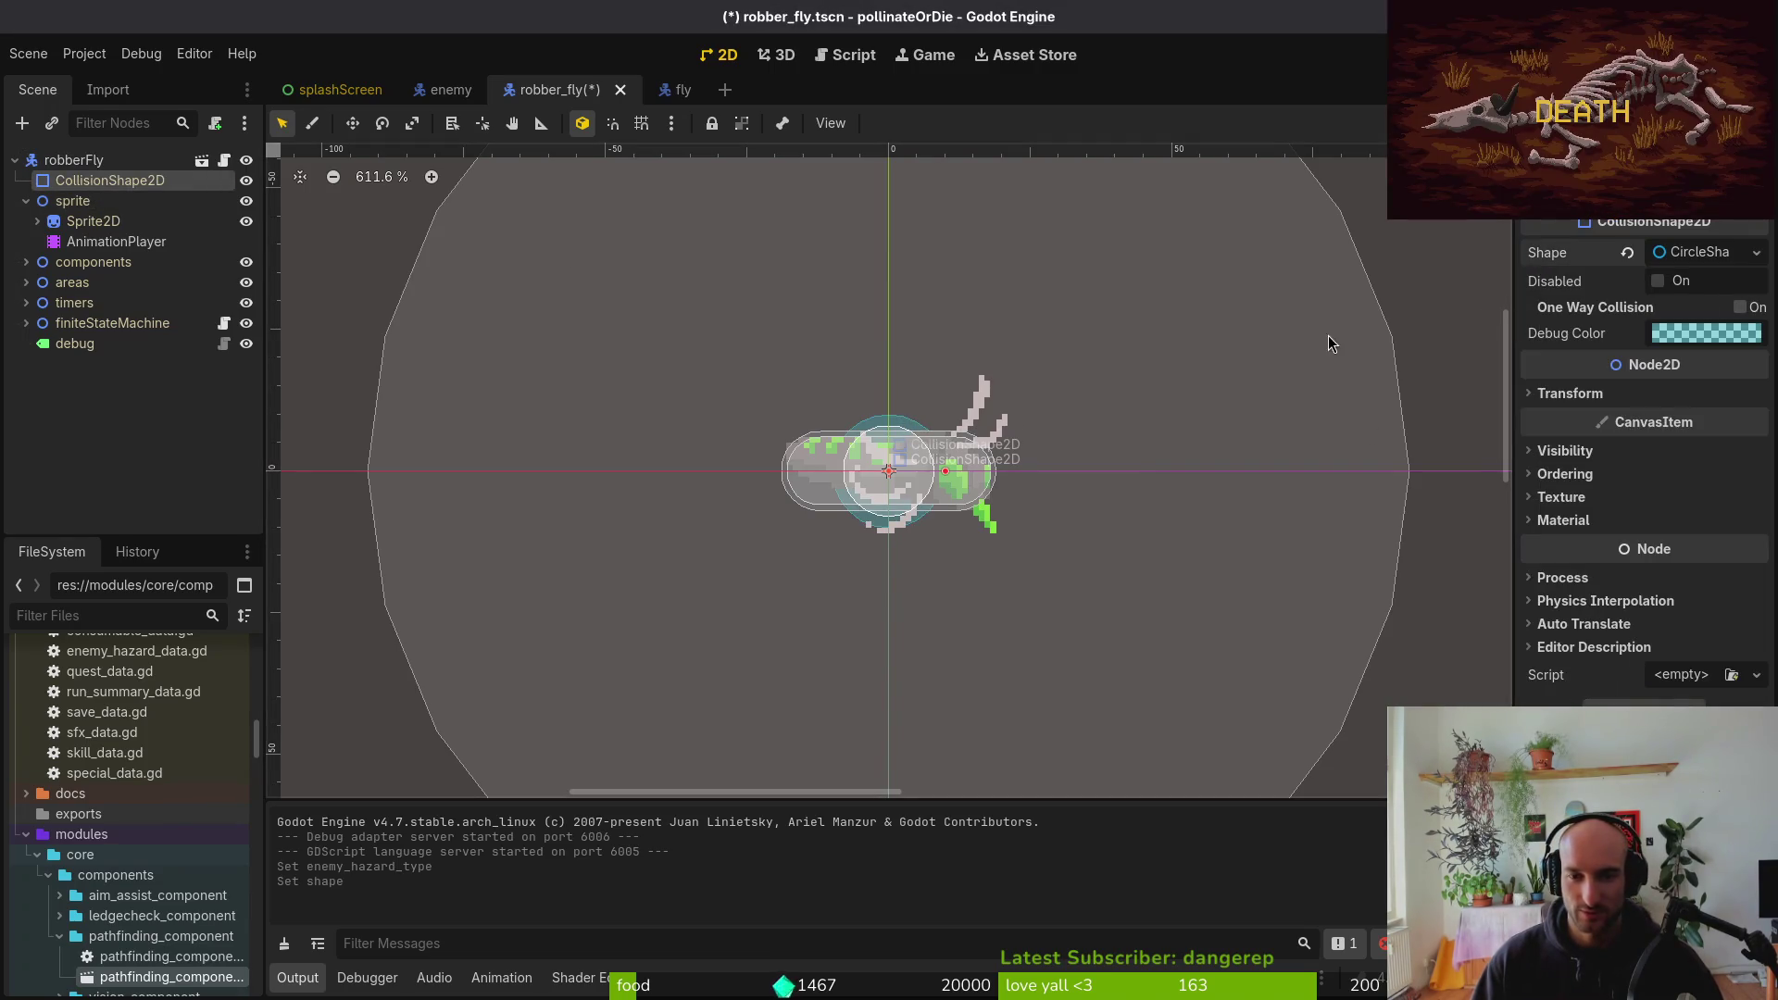
pyautogui.hotkey('ctrl', 's')
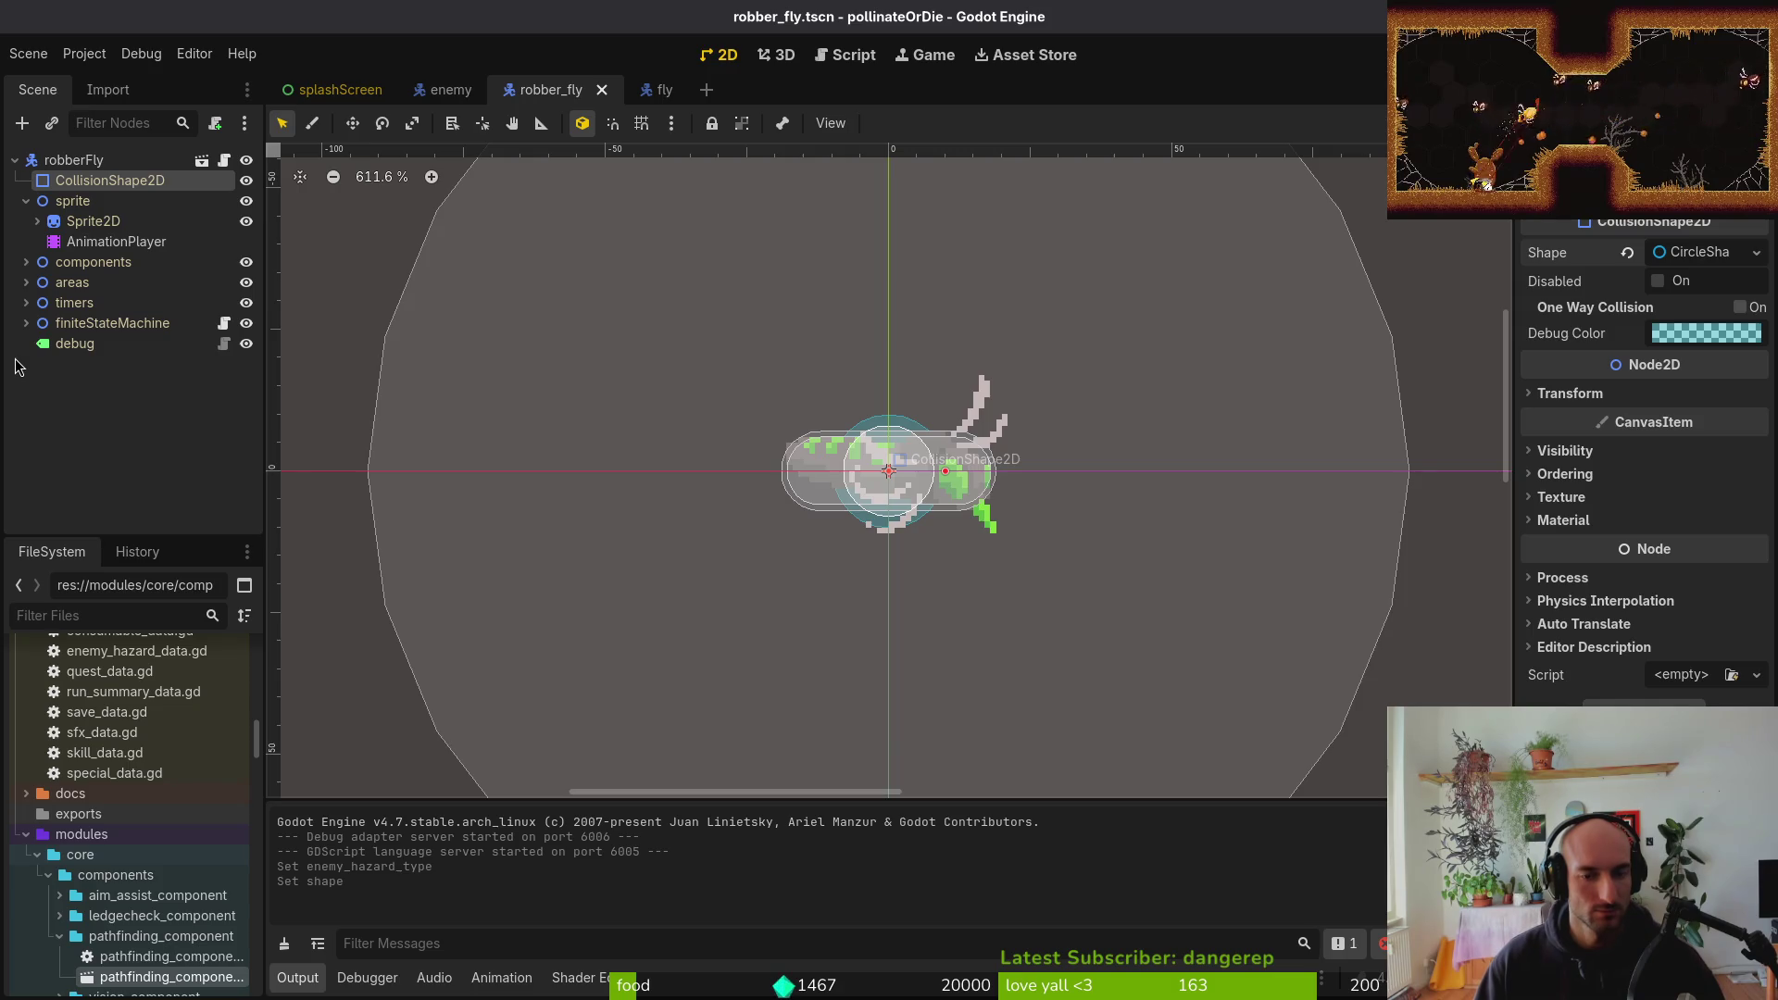
# Expand the areas group, toggle dashHitbox visibility off and back on, and collapse it
pyautogui.click(26, 282)
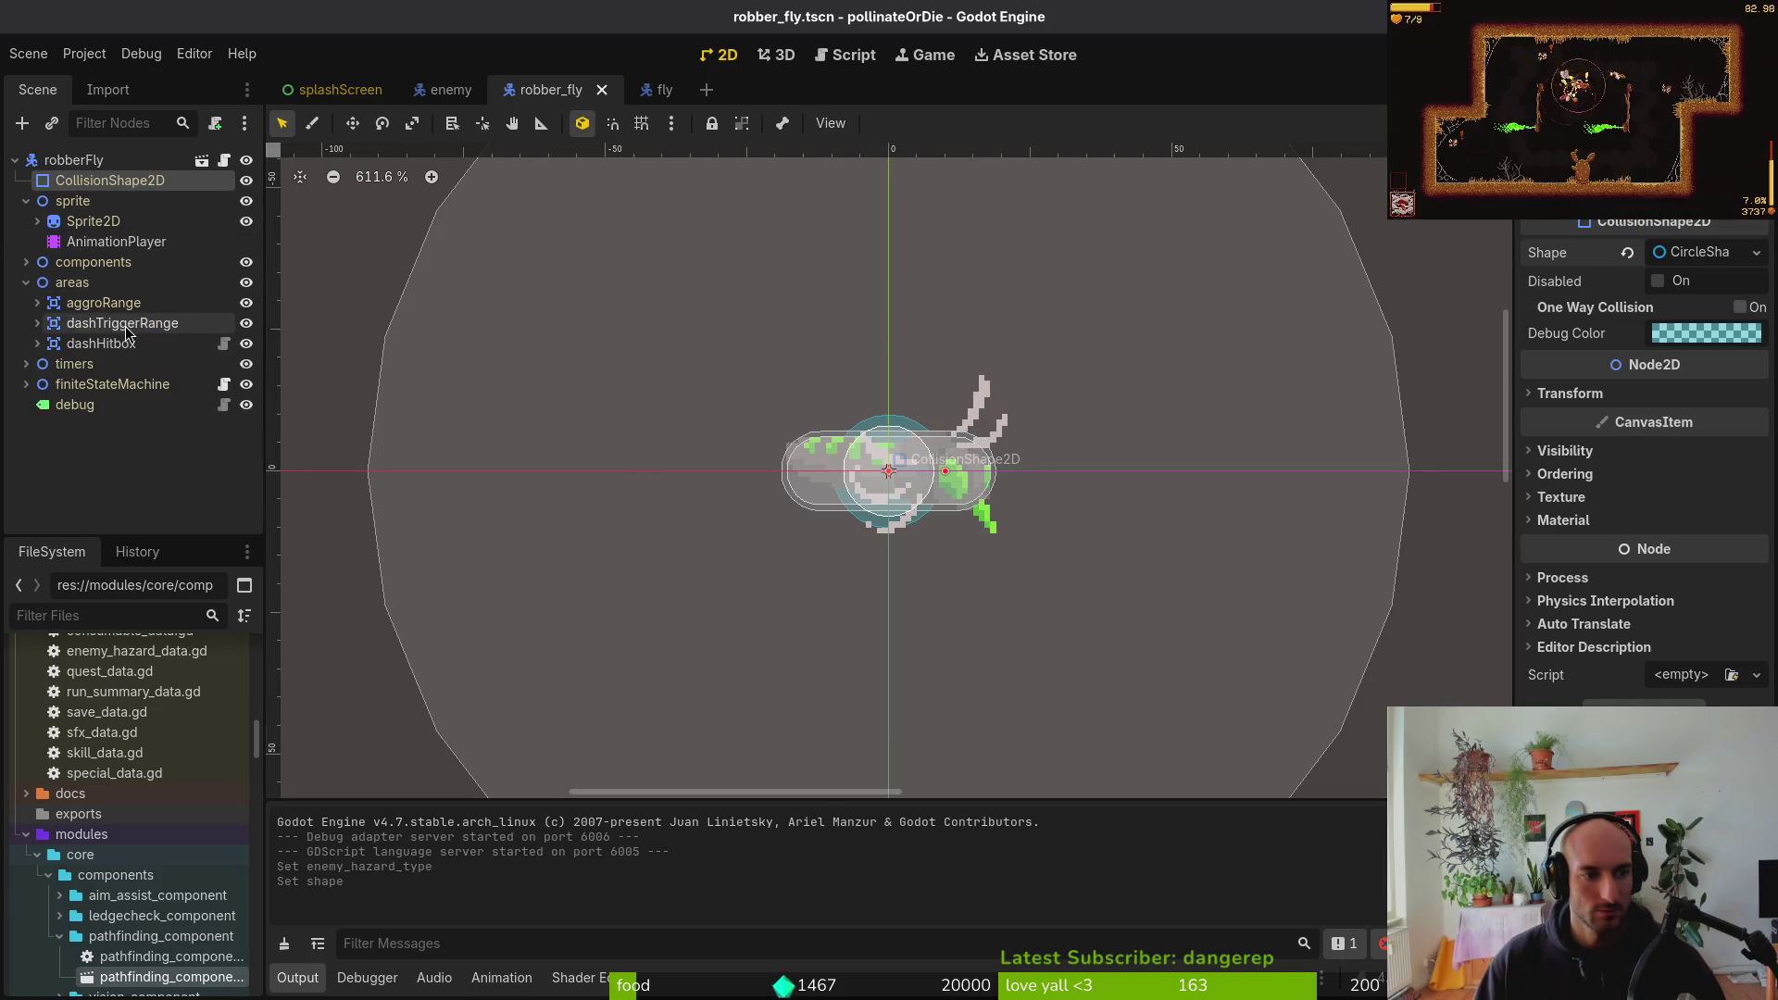
pyautogui.click(38, 344)
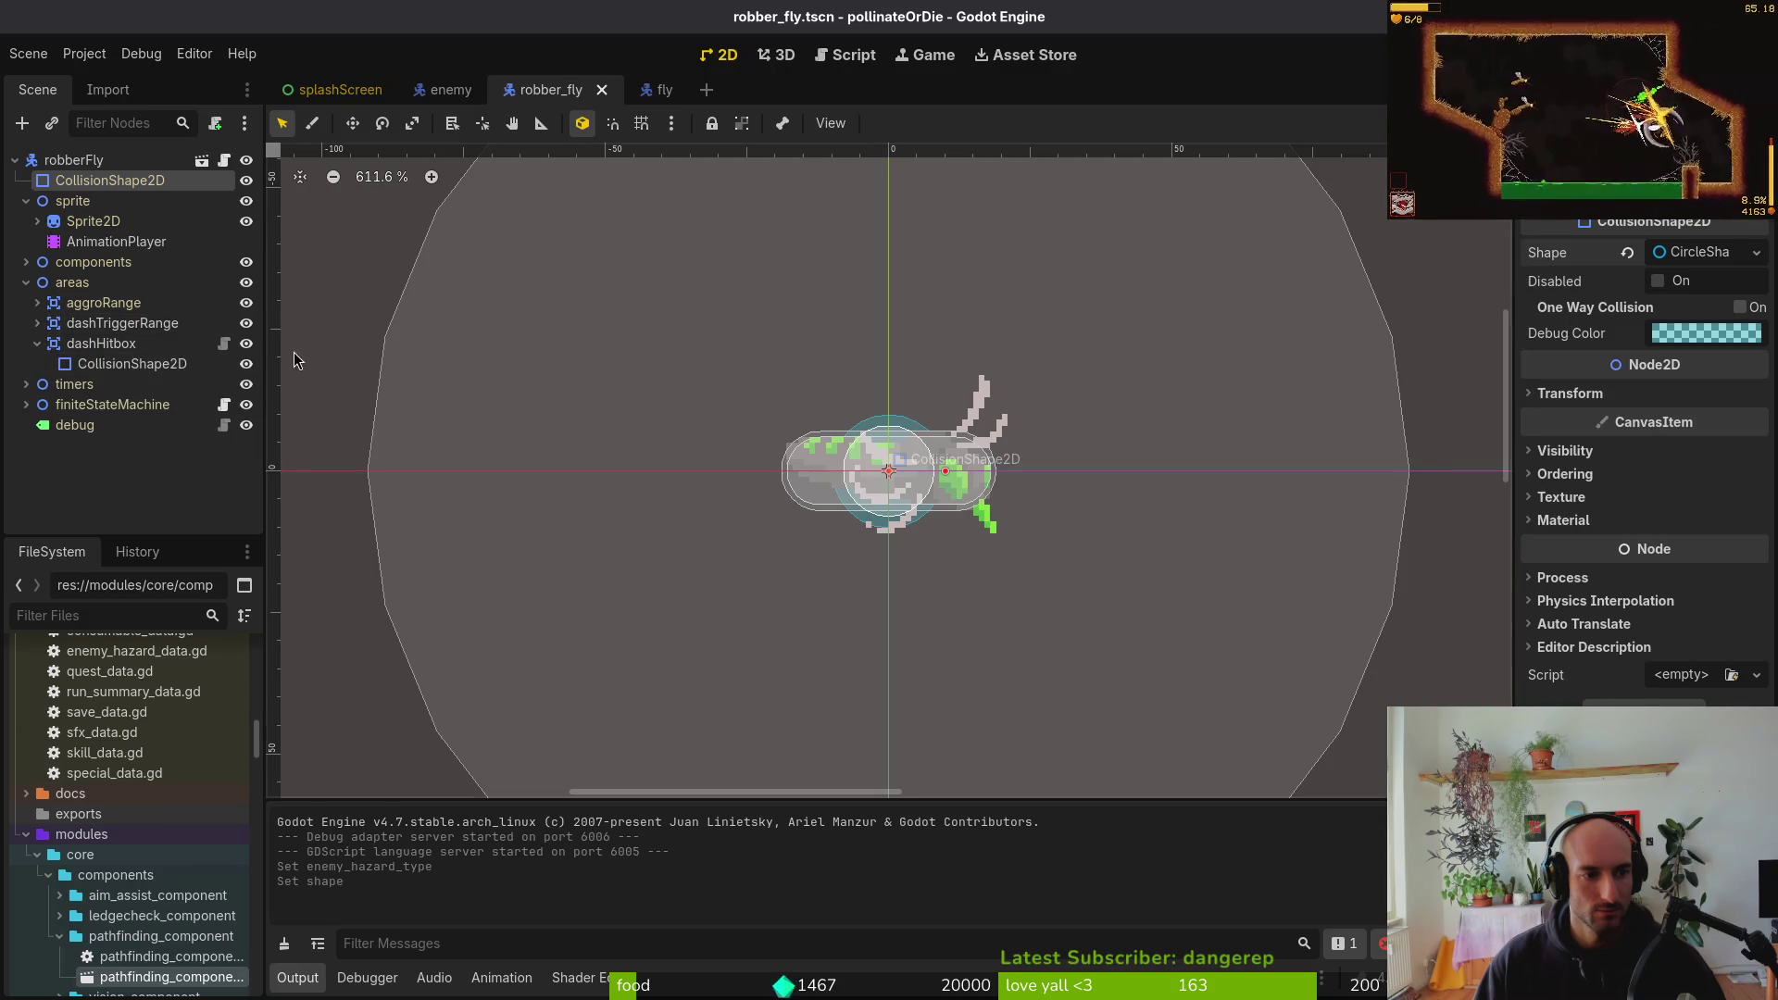
pyautogui.click(245, 346)
pyautogui.click(245, 346)
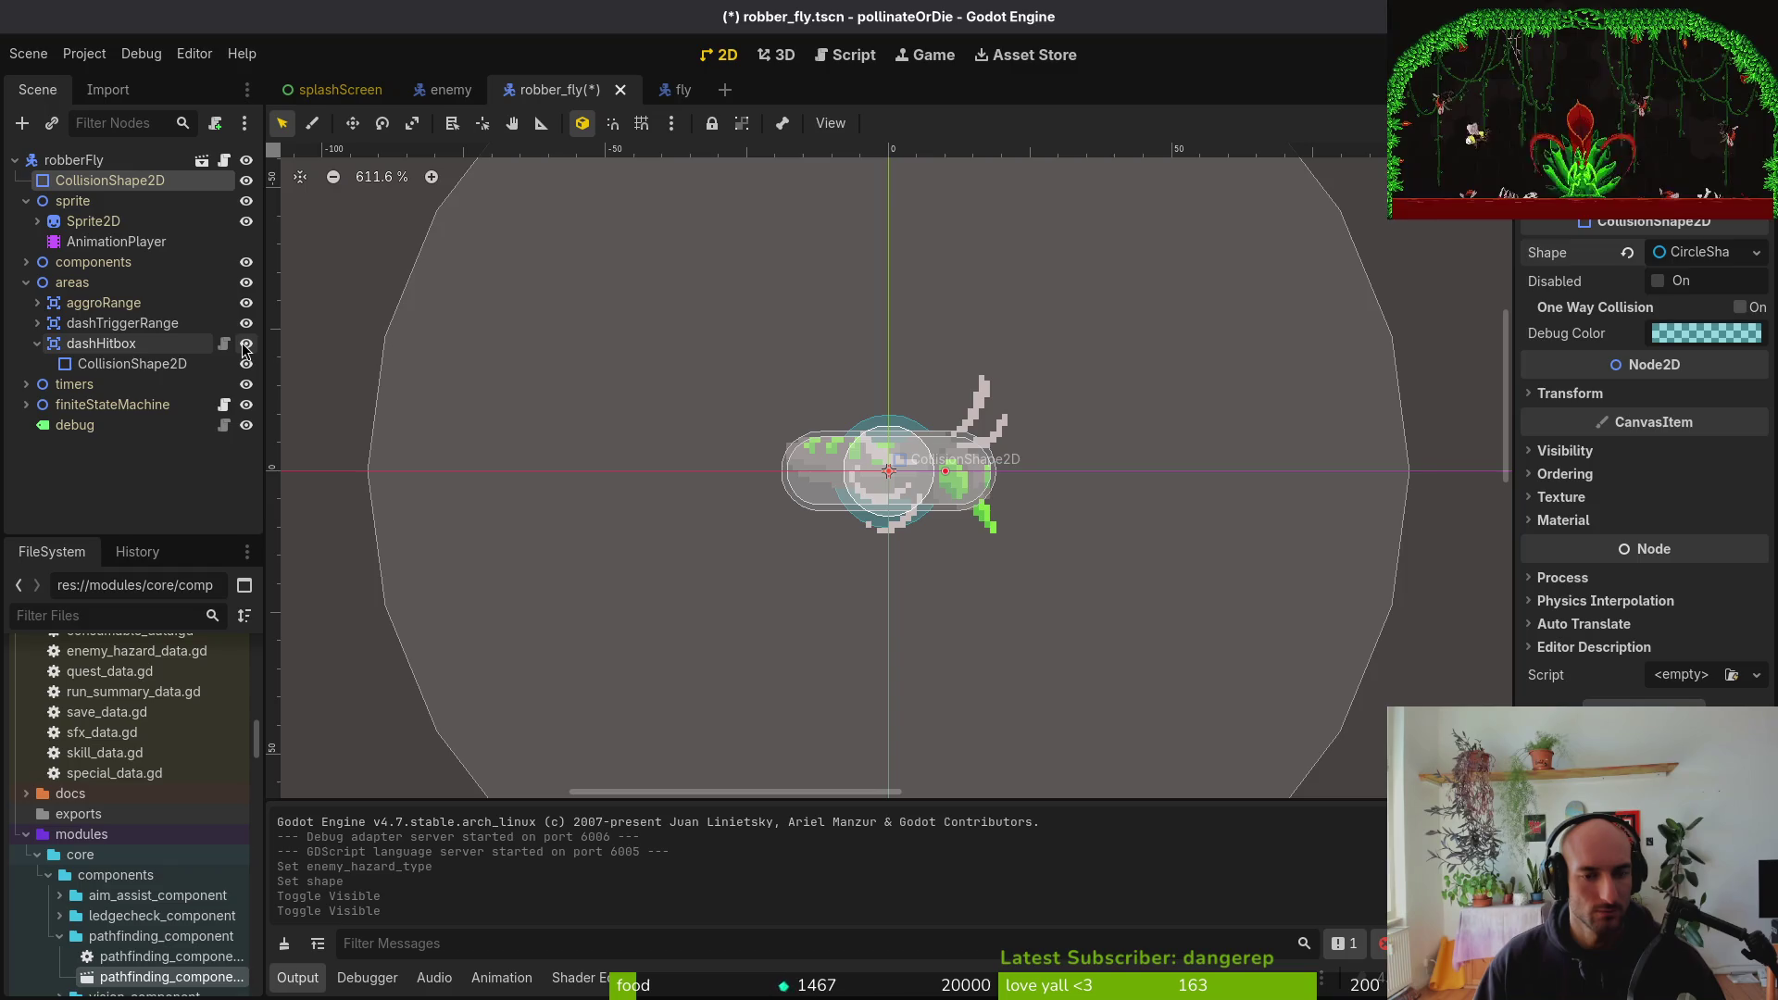
pyautogui.click(26, 283)
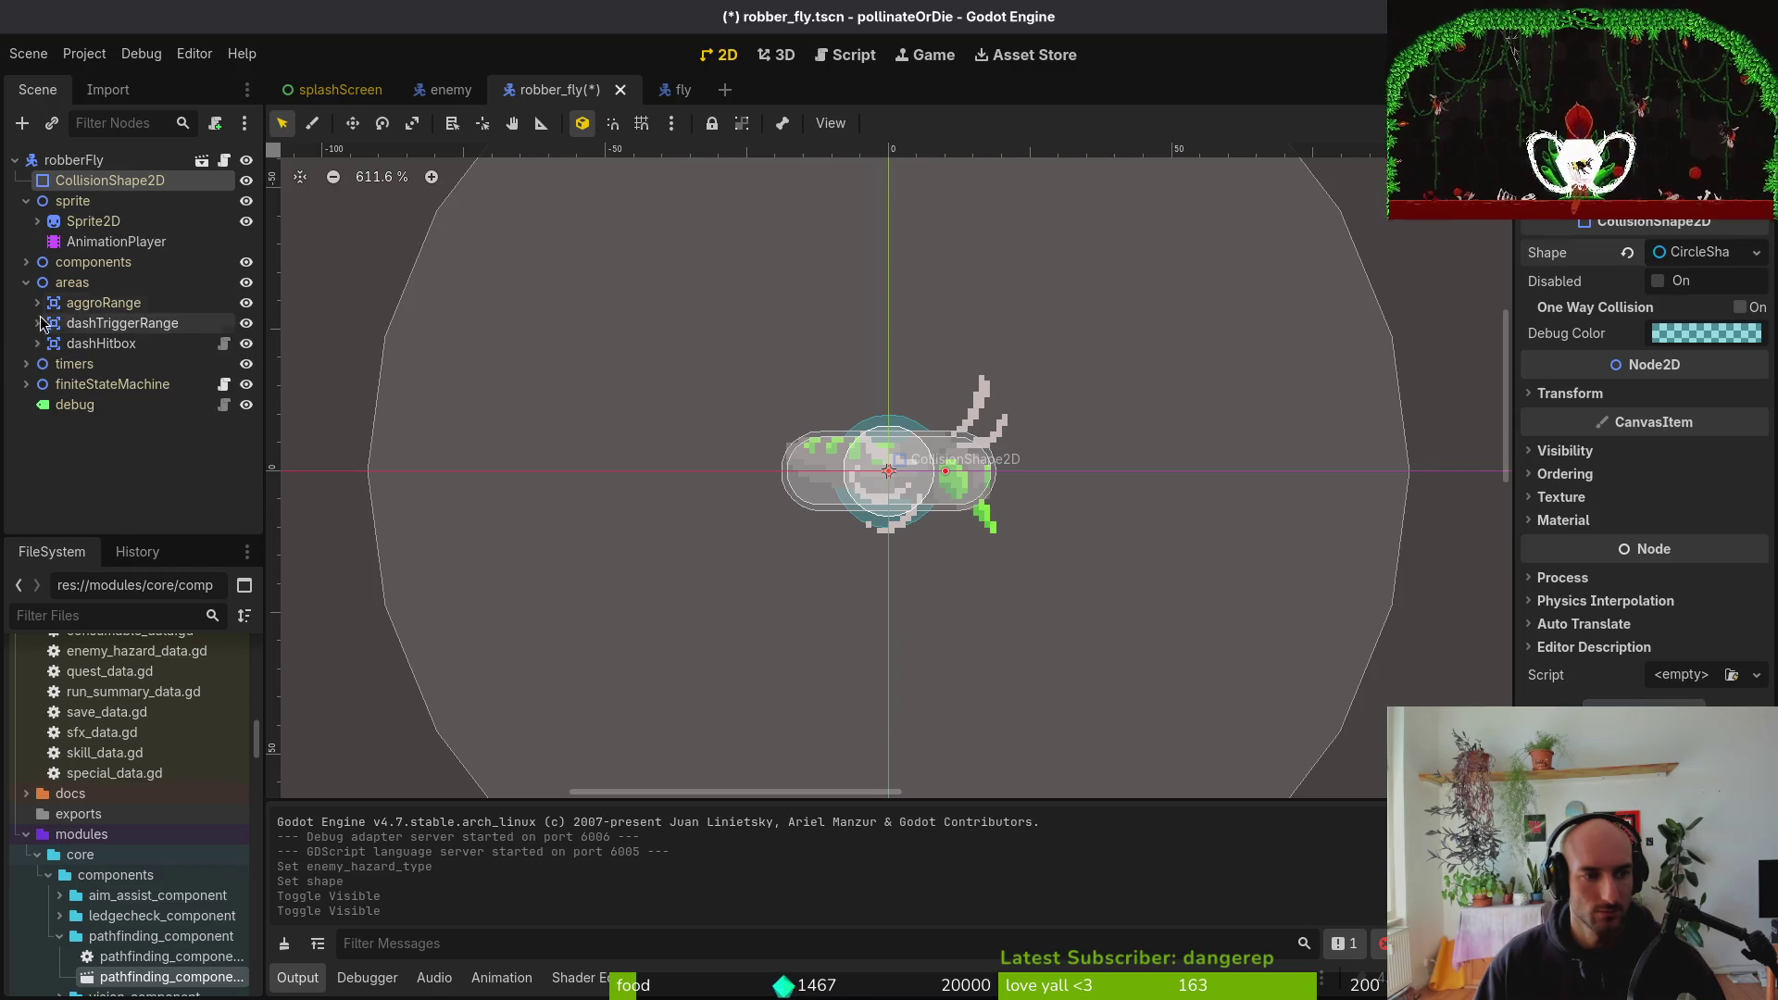
# Toggle the stunnedHitbox visibility, save, and collapse the components and sprite groups
pyautogui.click(26, 262)
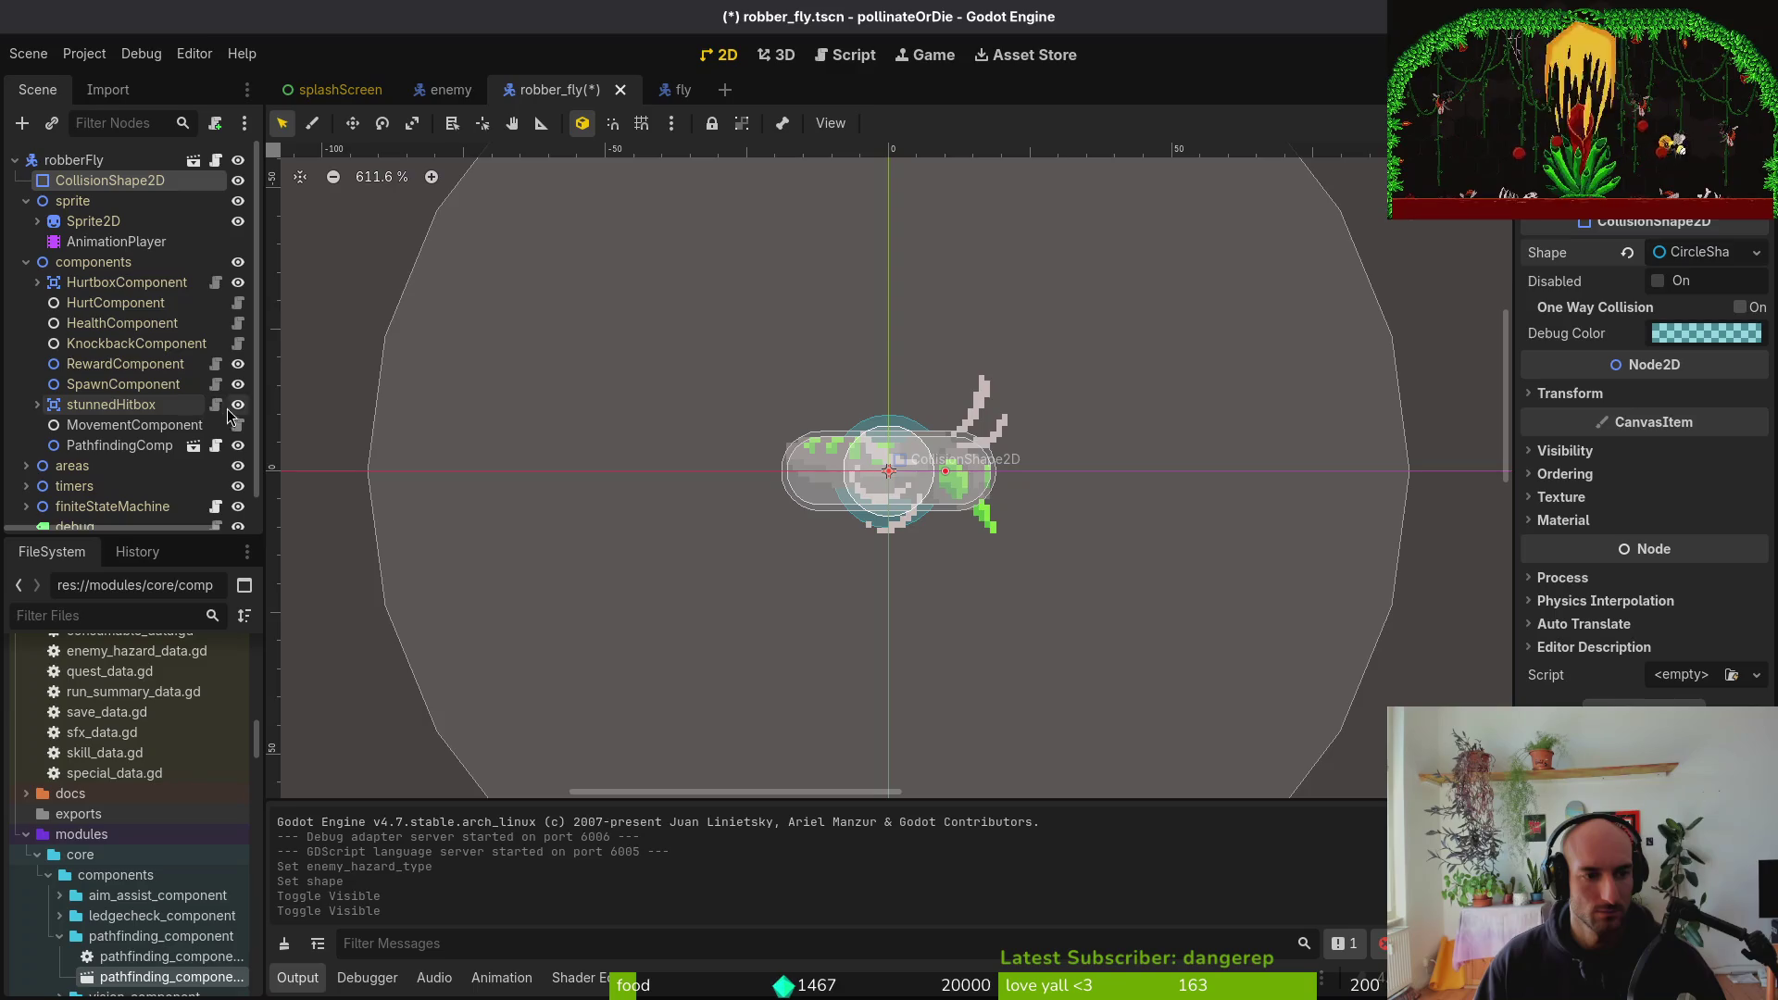
pyautogui.click(238, 406)
pyautogui.click(238, 407)
pyautogui.click(238, 407)
pyautogui.click(238, 406)
pyautogui.hotkey('ctrl', 's')
pyautogui.click(26, 262)
pyautogui.click(26, 201)
pyautogui.hotkey('ctrl', 's')
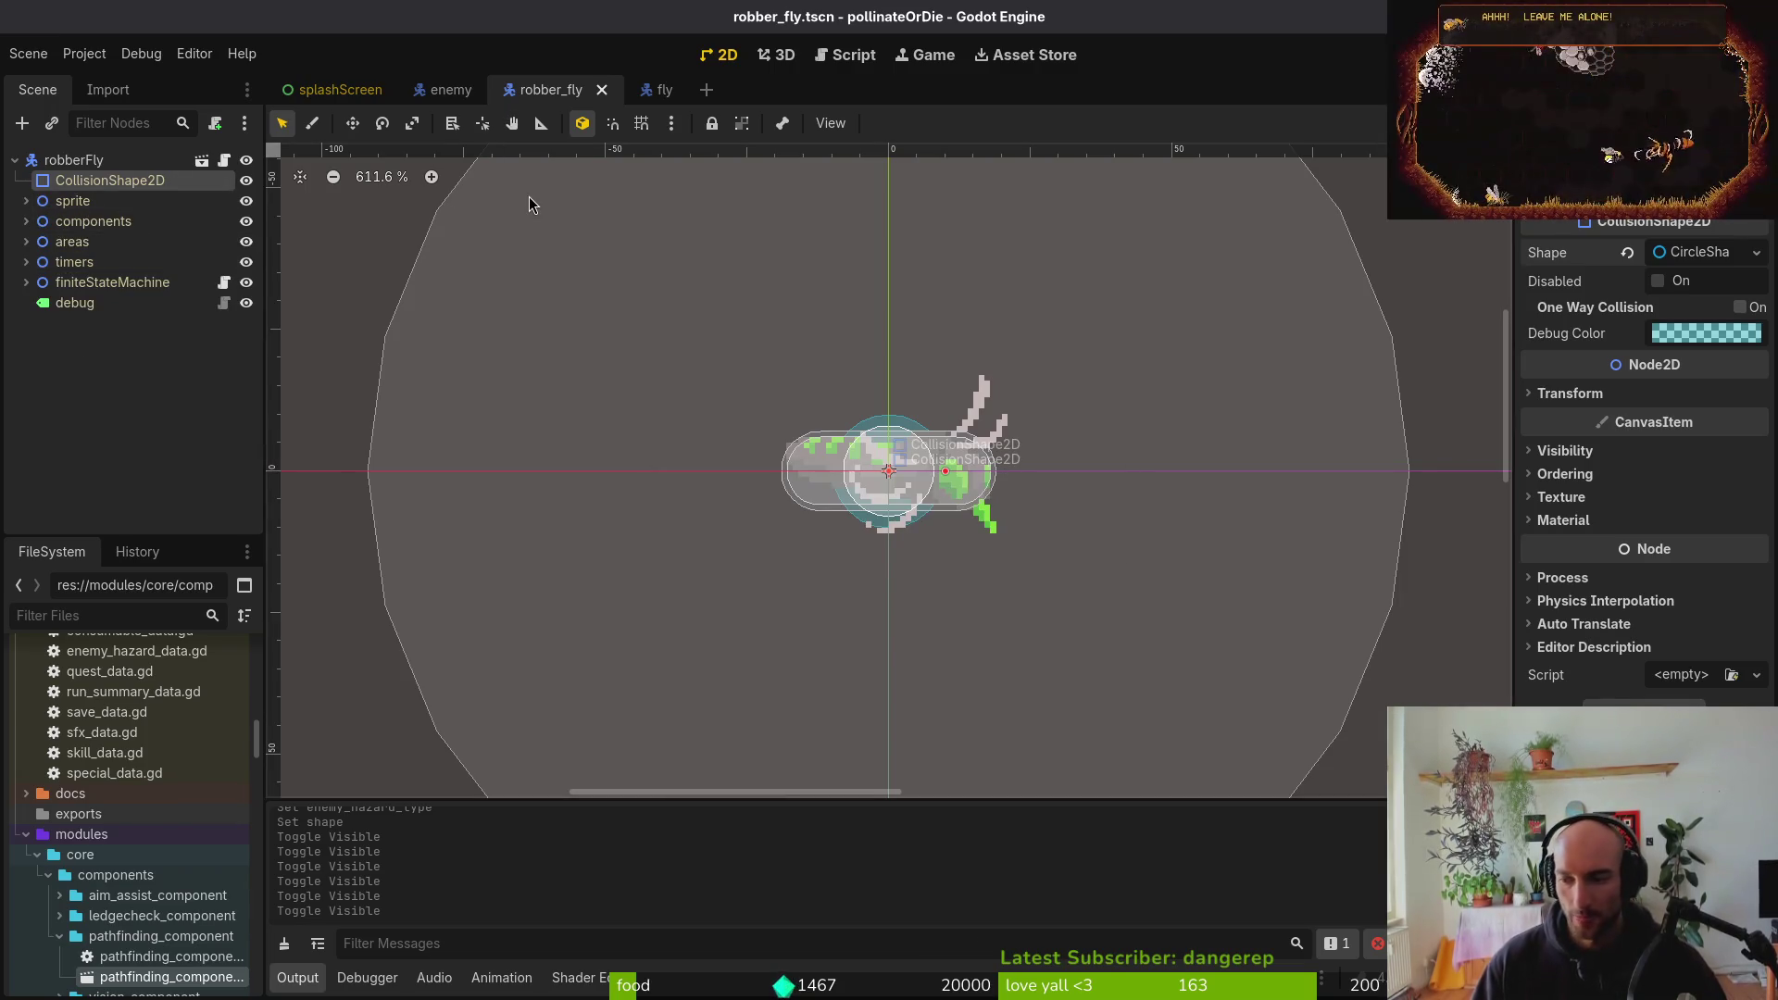
# Collapse the folders, save, and assign PathfindingComponent to the dashing state
pyautogui.click(59, 937)
pyautogui.click(37, 855)
pyautogui.hotkey('ctrl', 's')
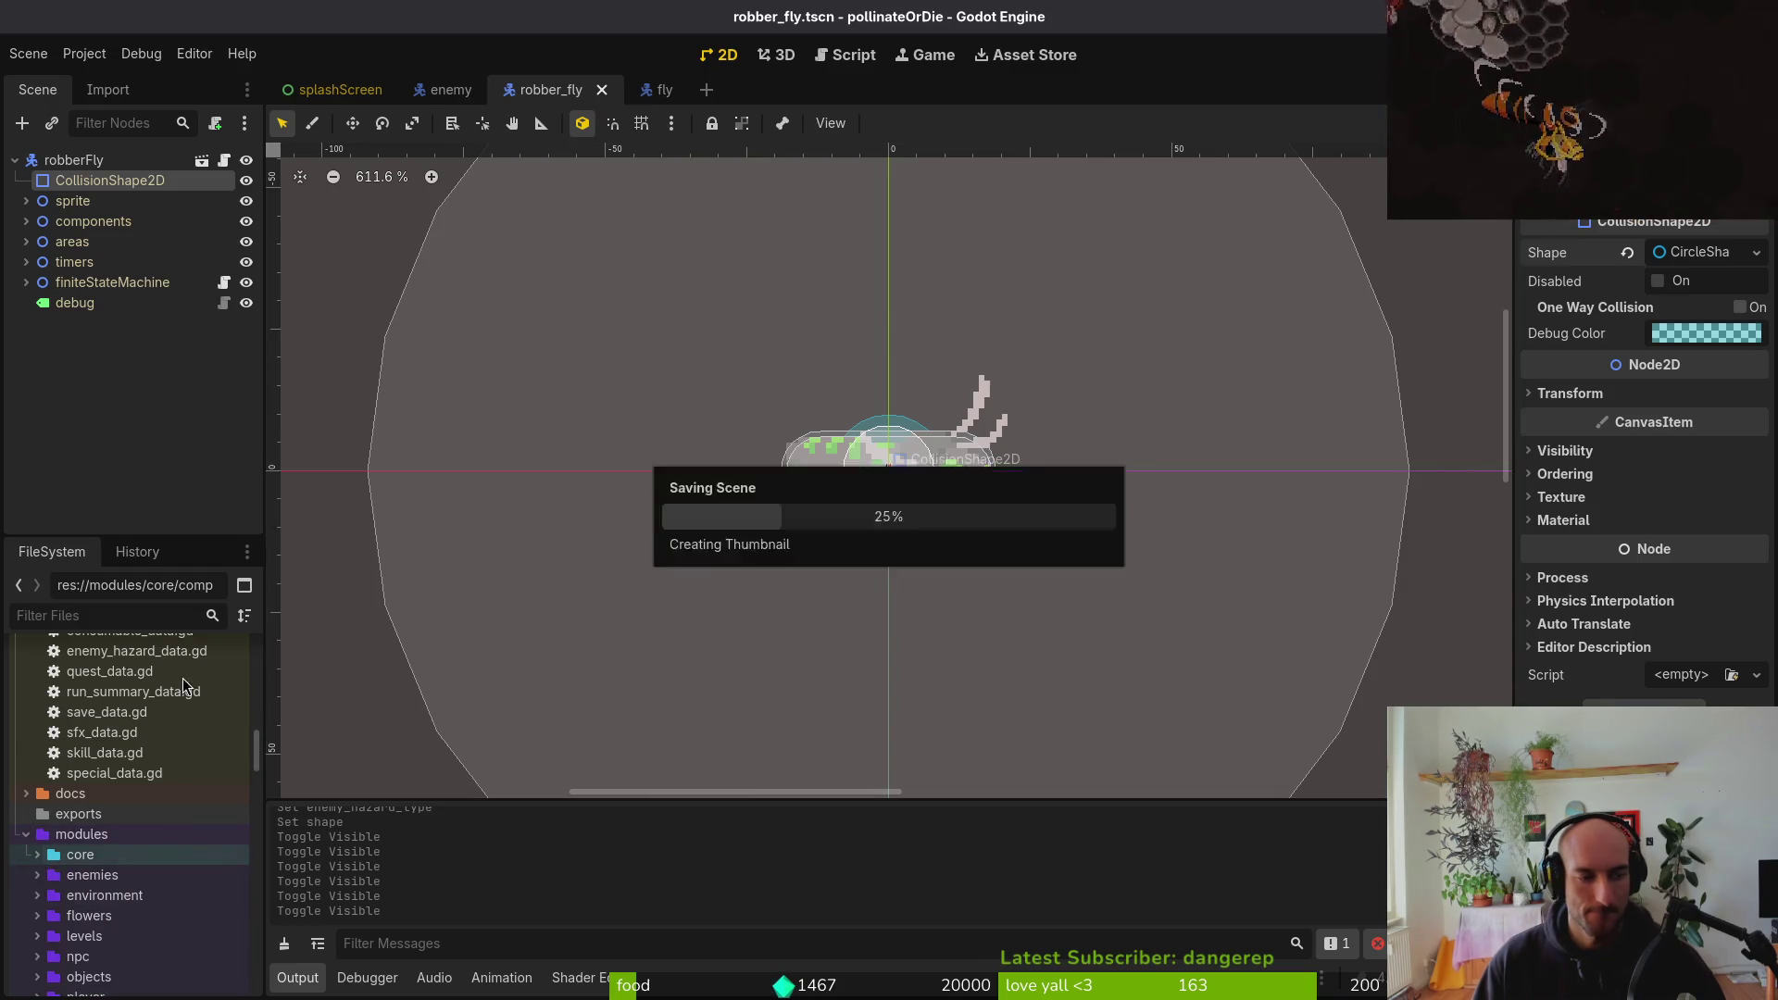
pyautogui.click(104, 339)
pyautogui.click(26, 282)
pyautogui.click(107, 404)
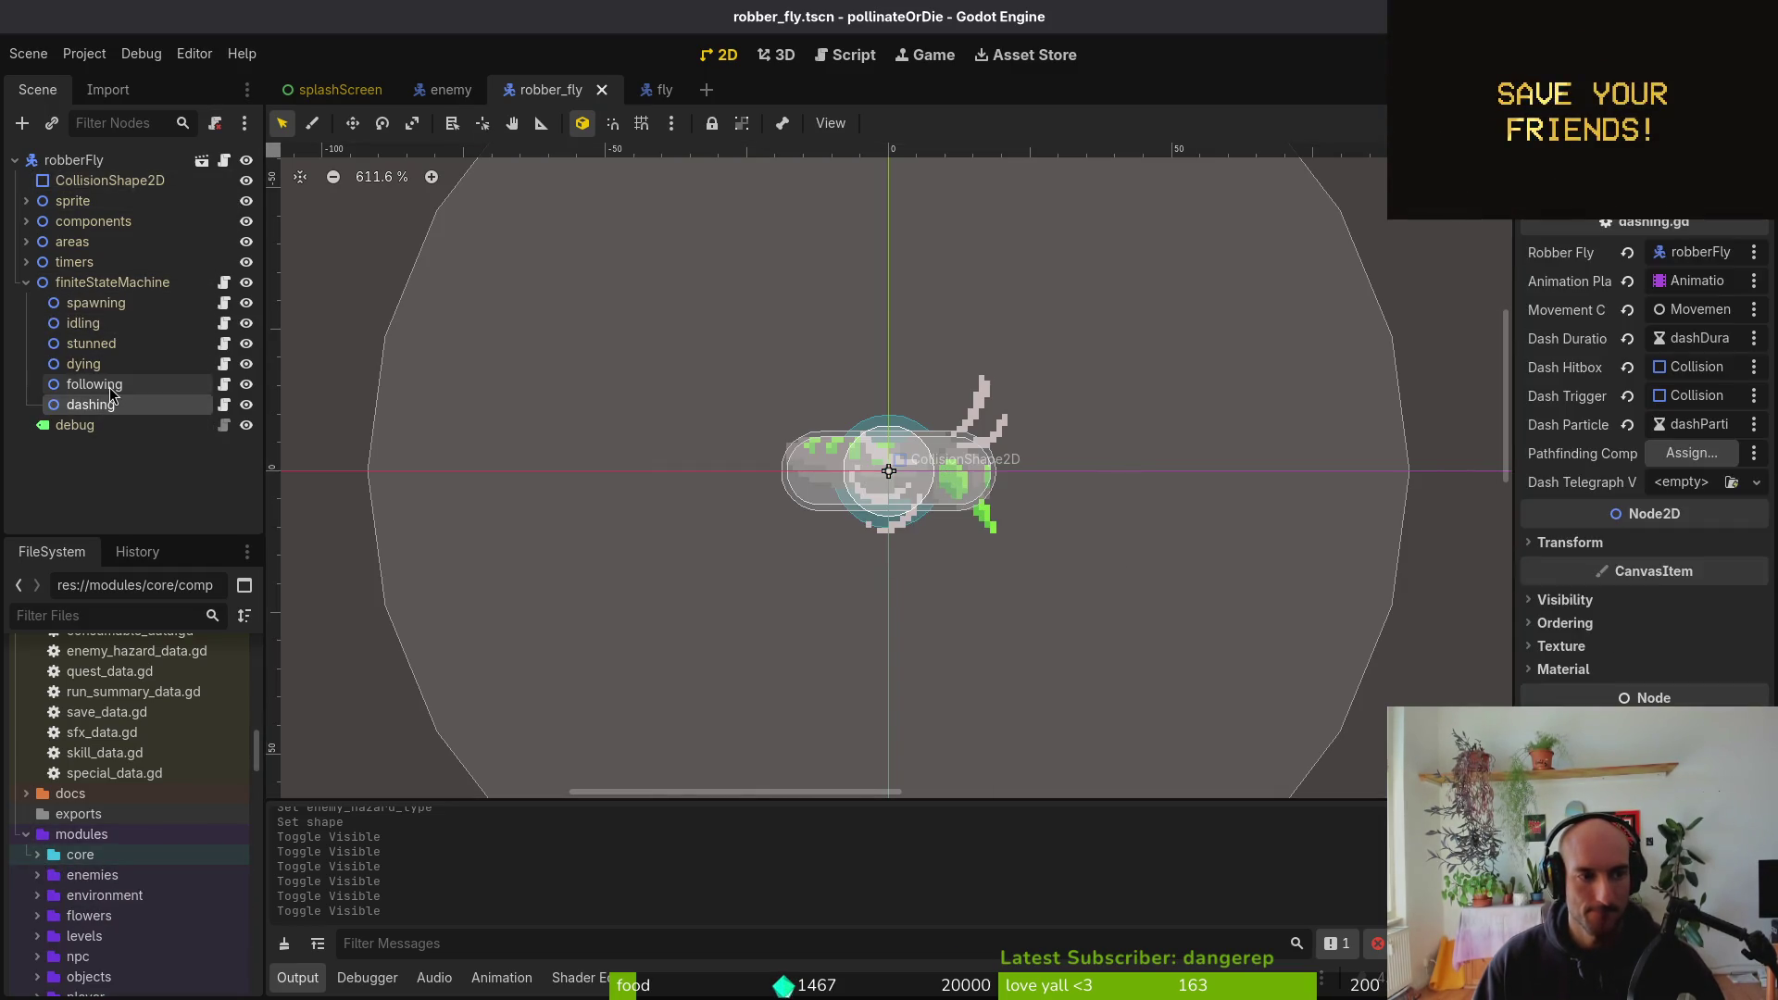
pyautogui.click(1692, 453)
pyautogui.click(831, 316)
pyautogui.click(938, 813)
# Quick Load fly_dash_telegraph_vfx.tscn as dashing's telegraph scene and save
pyautogui.click(1683, 484)
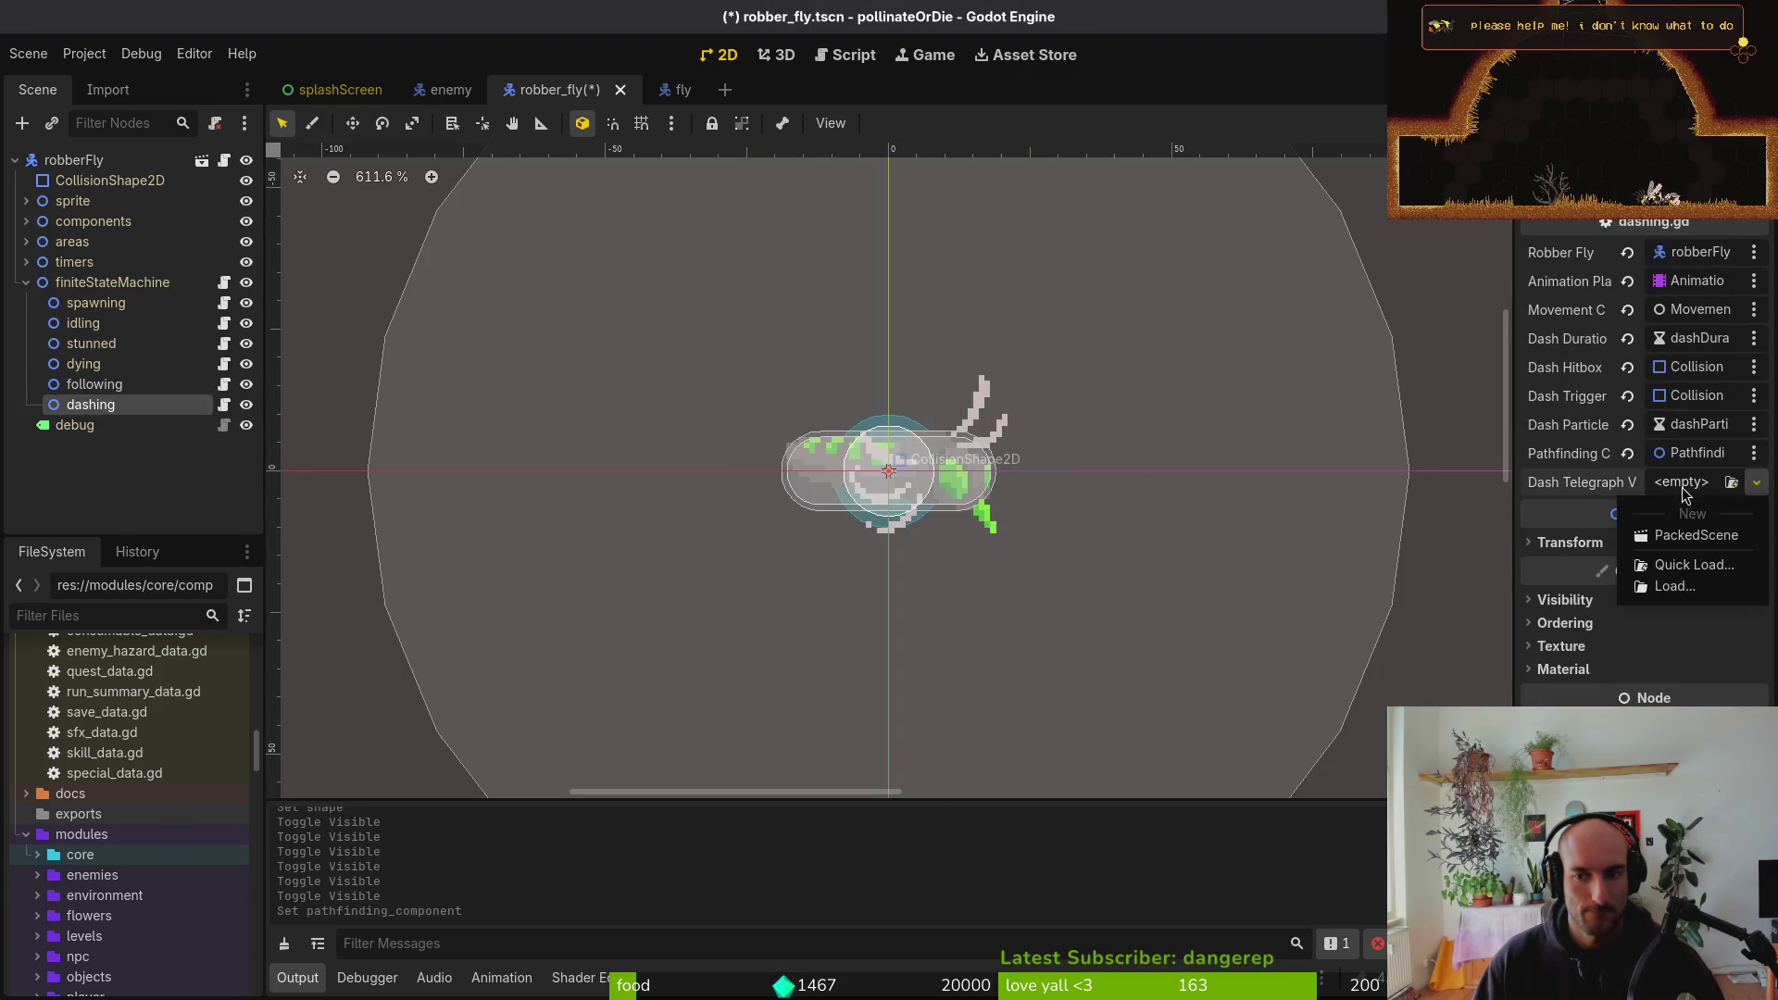
pyautogui.click(1698, 566)
pyautogui.write('ashte')
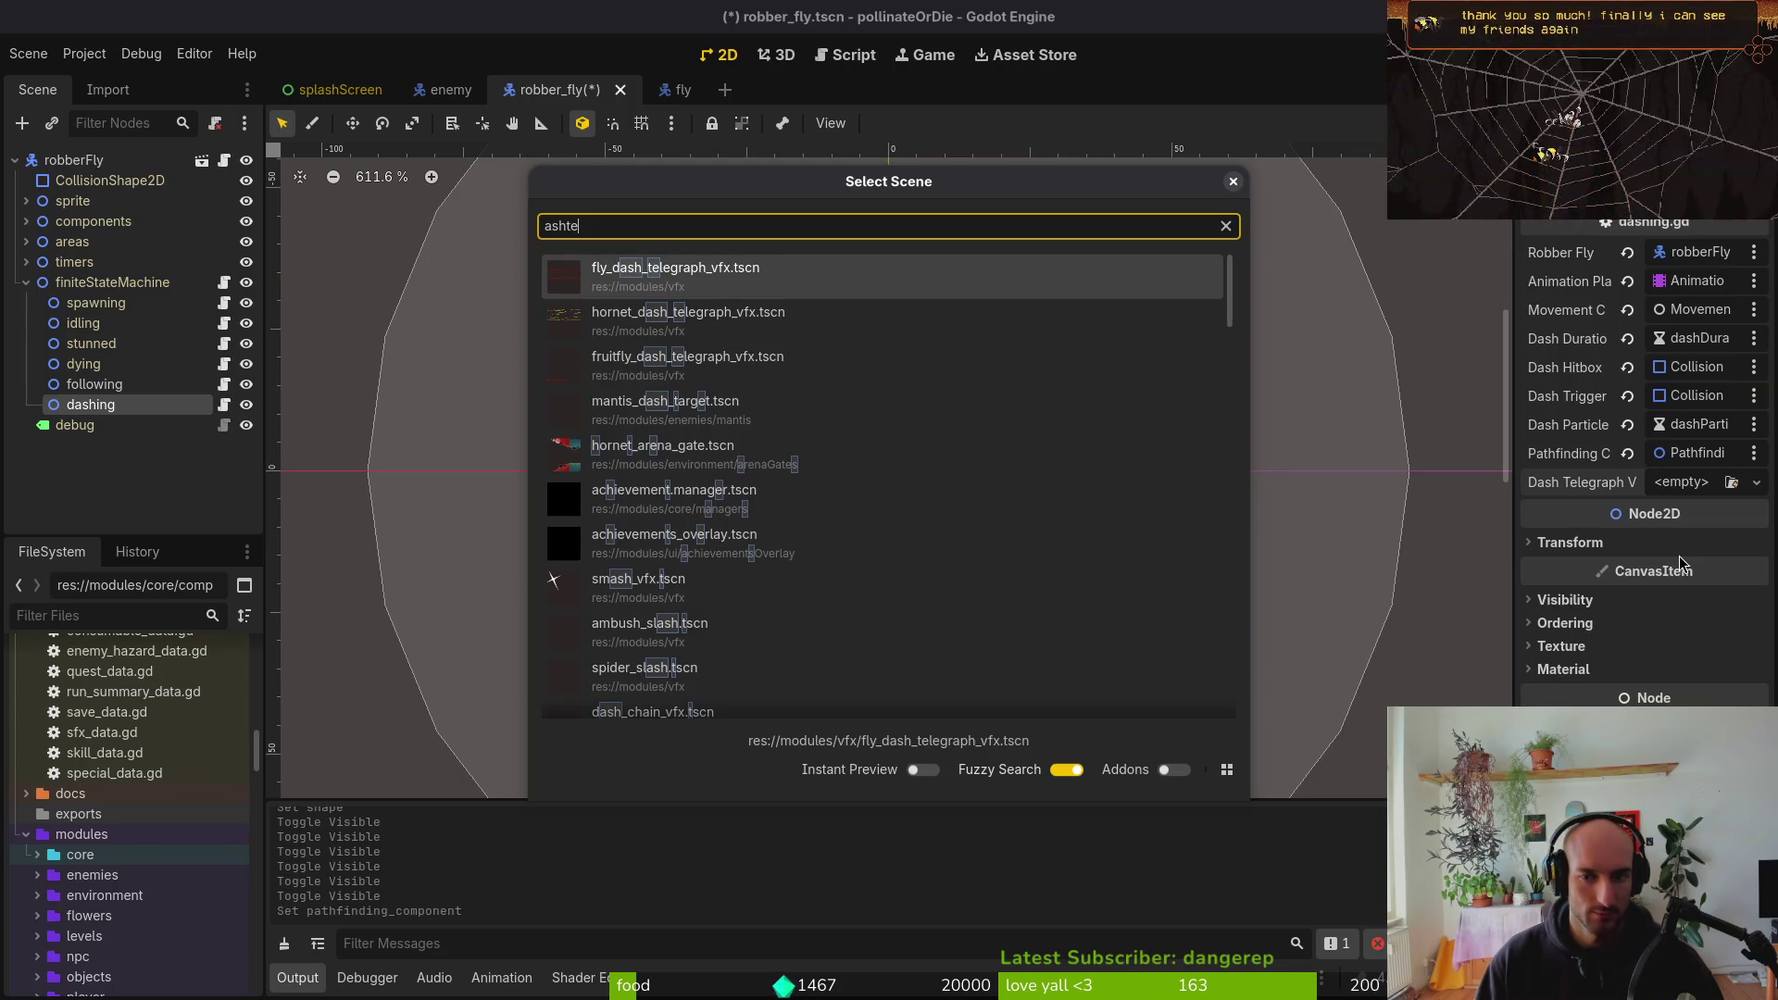
pyautogui.press('Return')
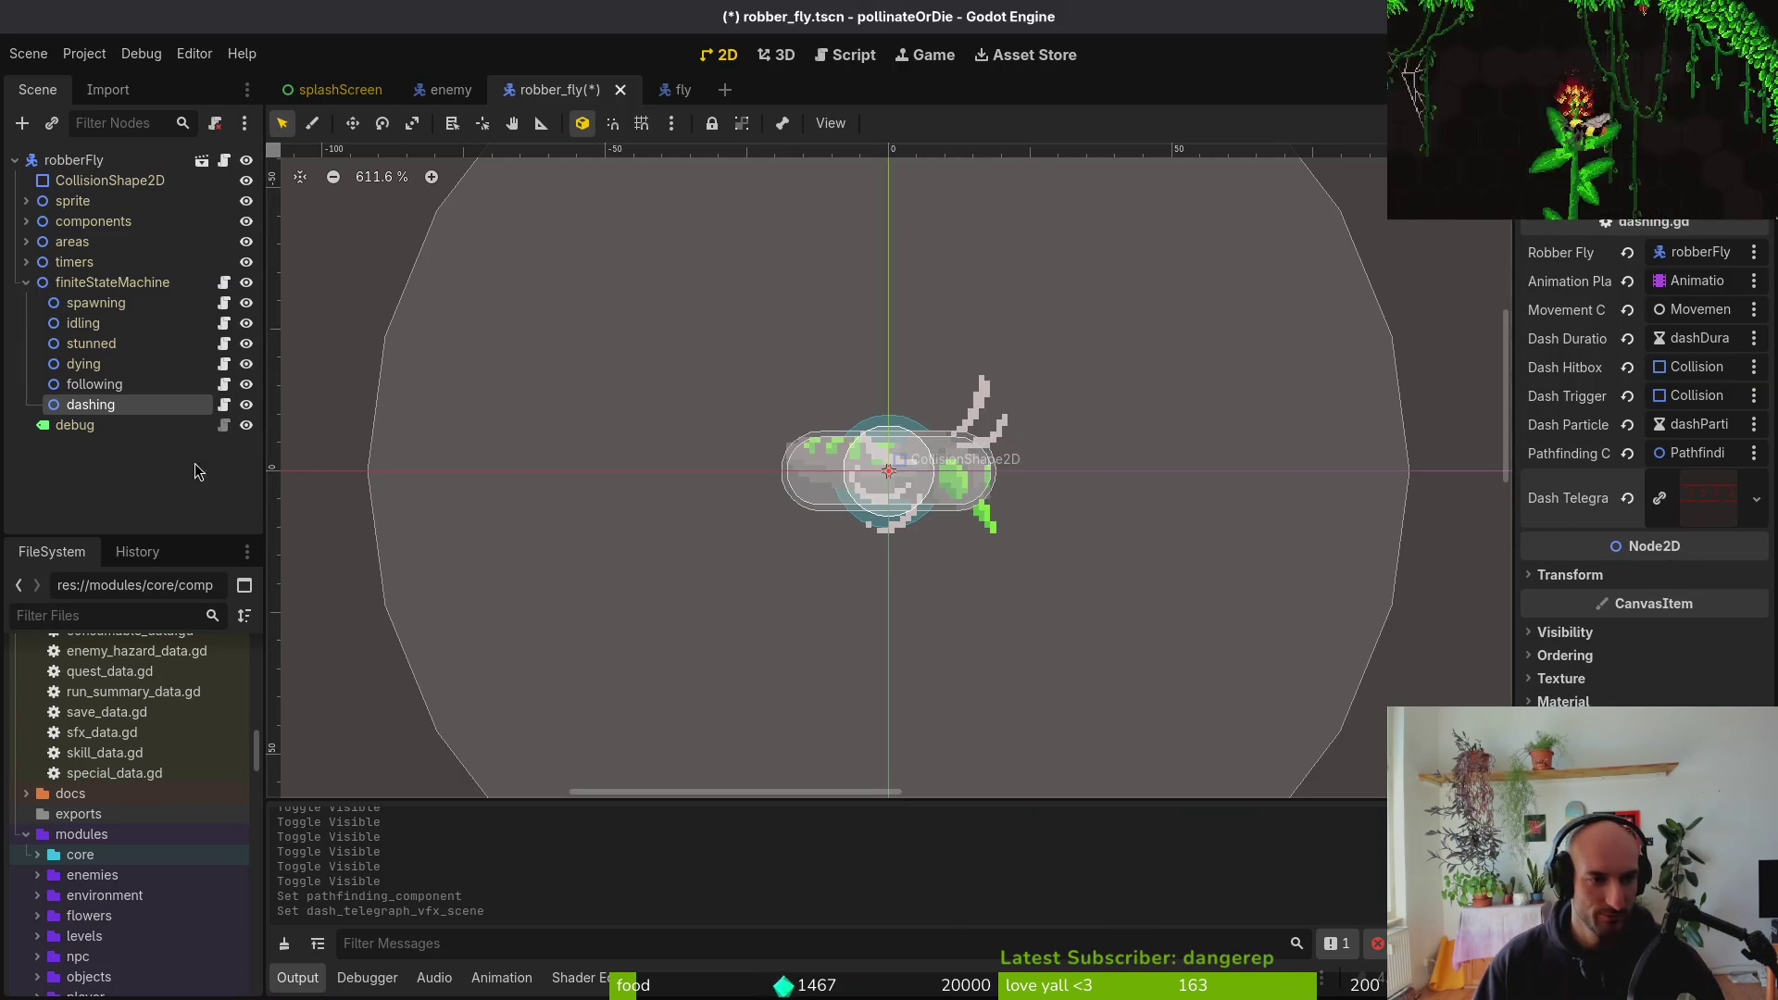
pyautogui.hotkey('ctrl', 's')
# Assign AnimationPlayer and PathfindingComponent to the following state and save
pyautogui.click(107, 391)
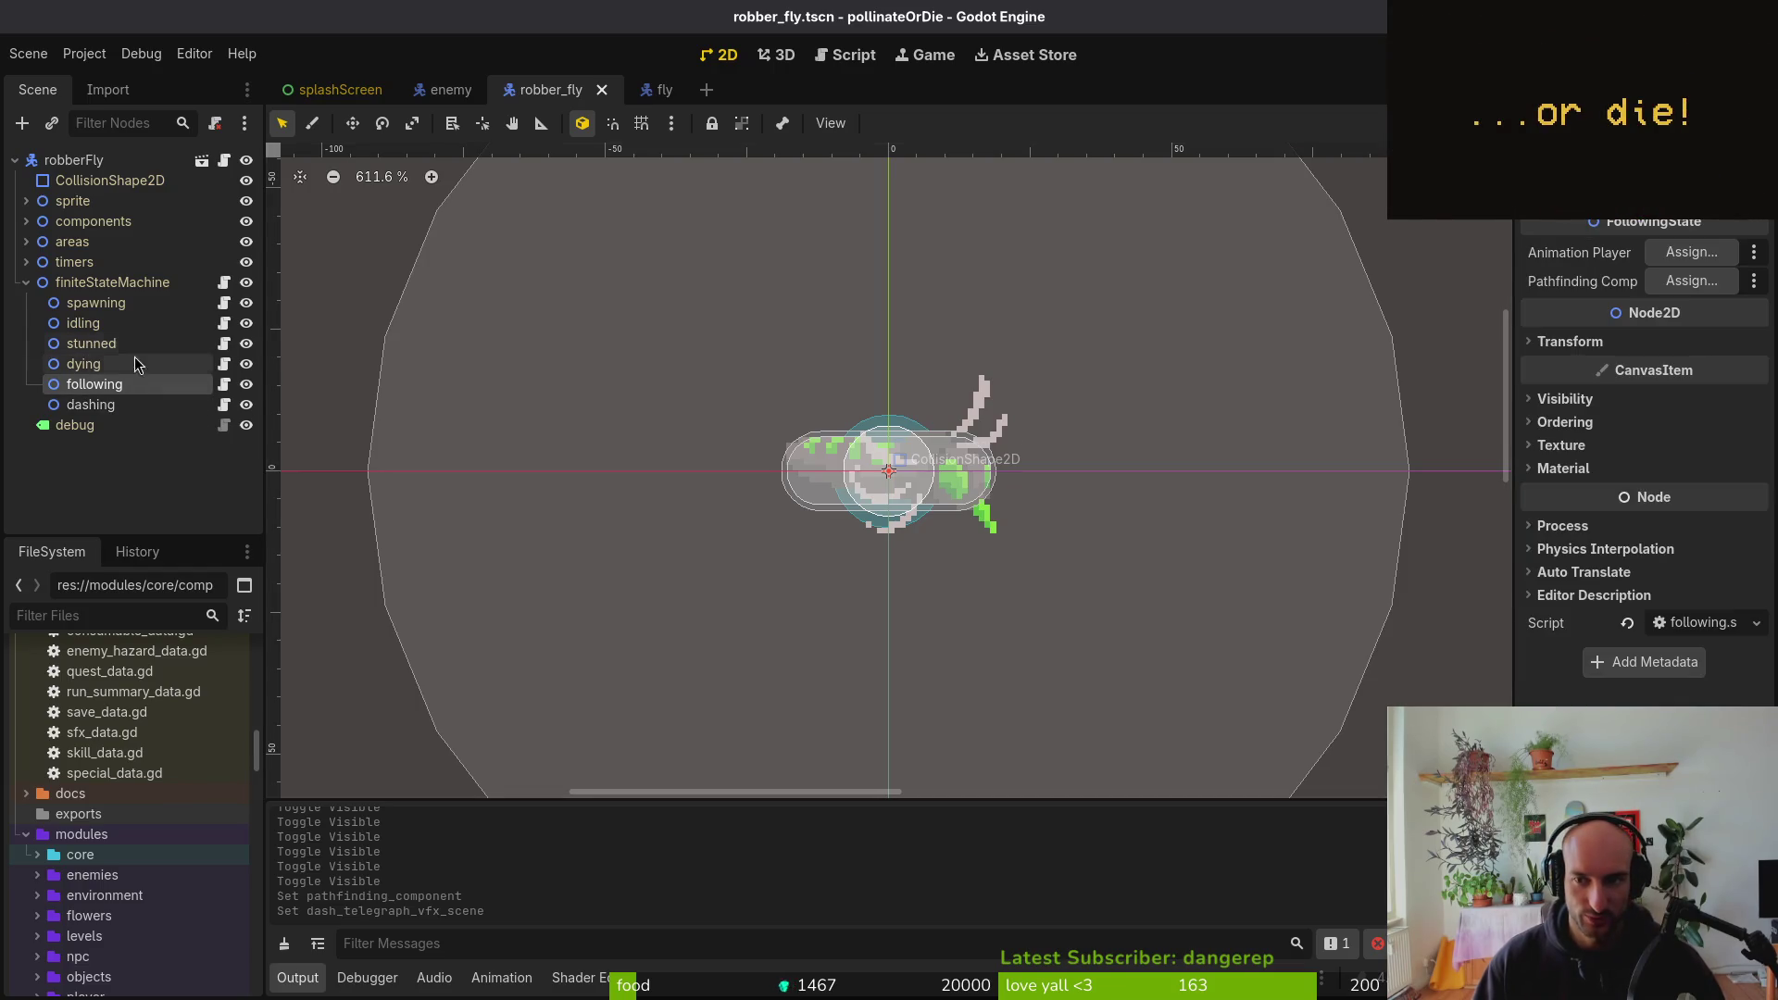
pyautogui.click(1692, 252)
pyautogui.click(870, 351)
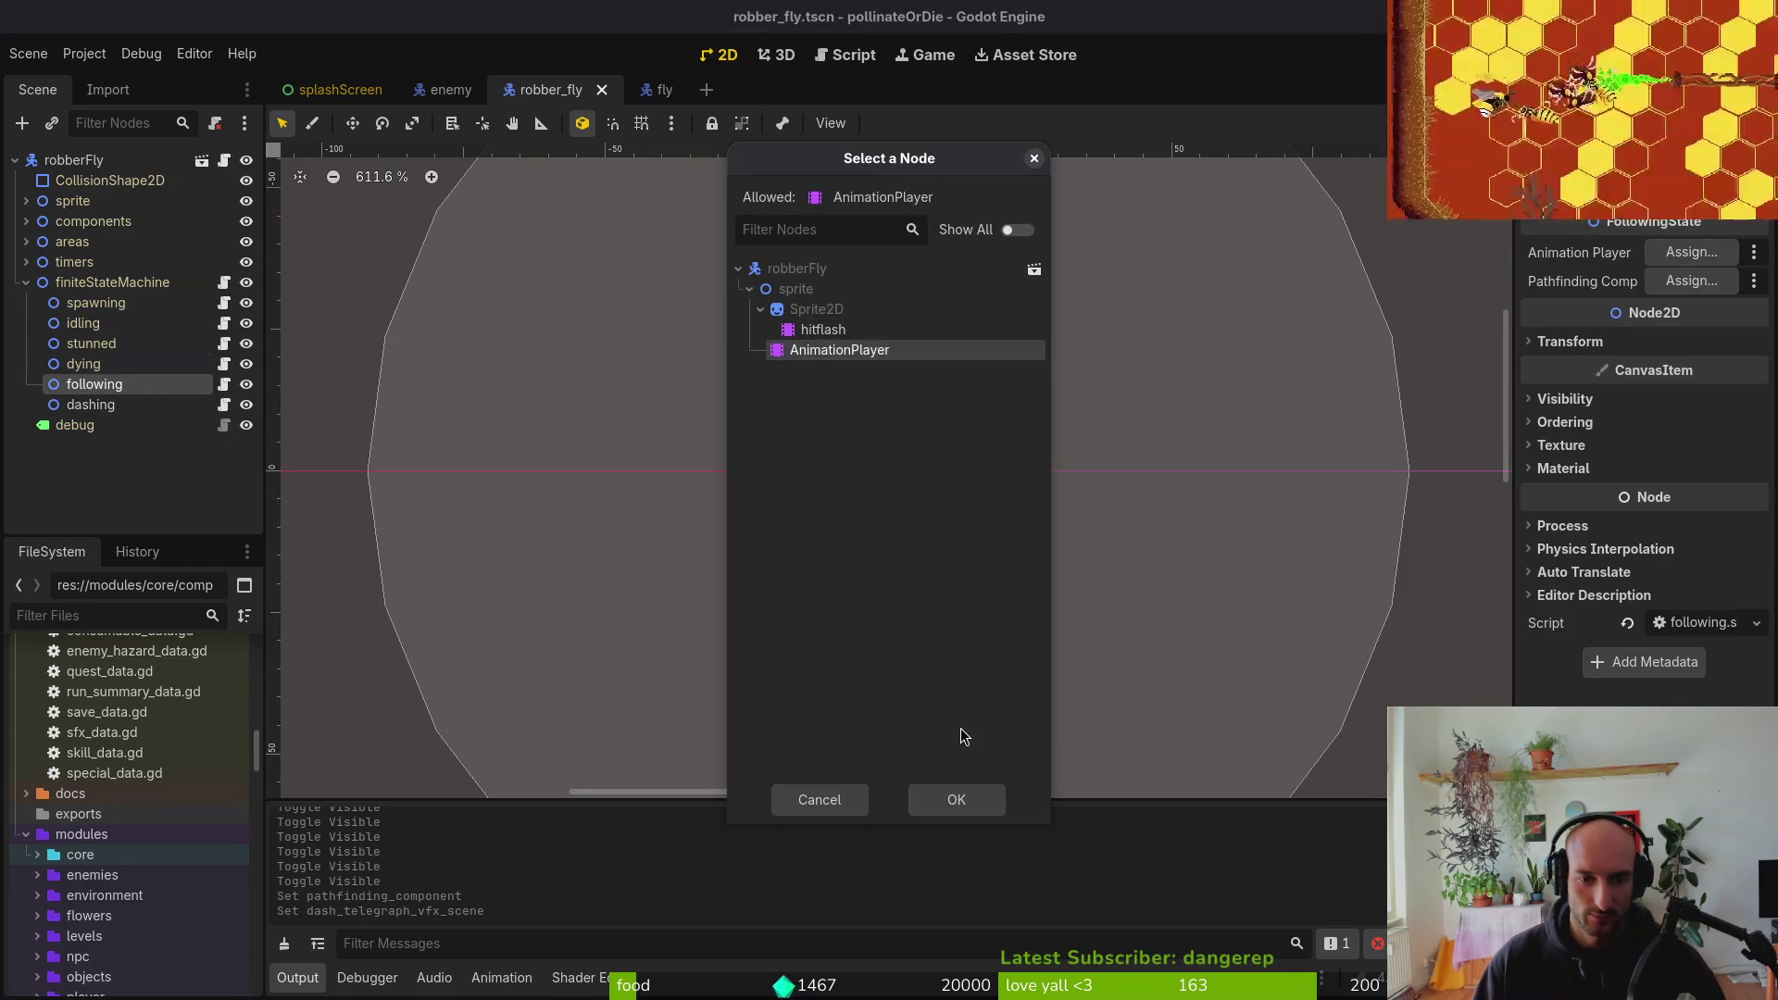
pyautogui.click(956, 799)
pyautogui.click(1683, 289)
pyautogui.click(847, 310)
pyautogui.click(940, 800)
pyautogui.hotkey('ctrl', 's')
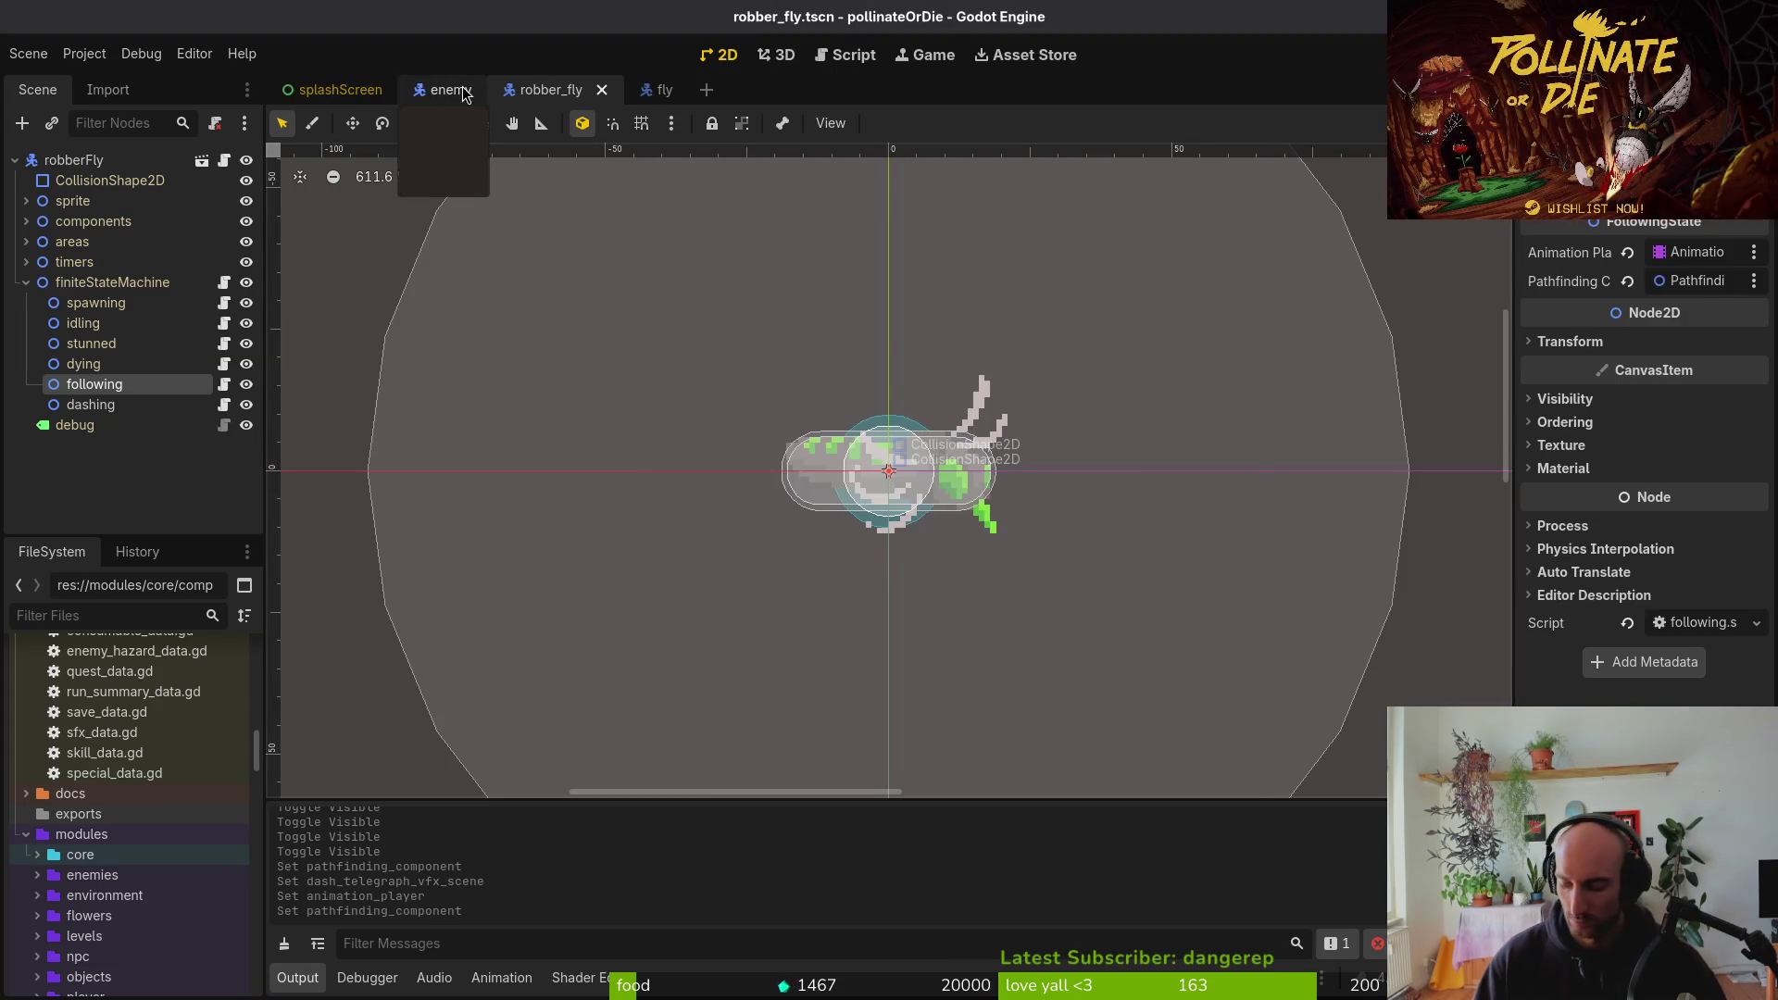
# Open the Quick Open file search and clear its text
pyautogui.hotkey('alt', 'shift', 'o')
pyautogui.write('c')
pyautogui.press('BackSpace')
# Open devlevel.tscn and set wave1's EnemySpawnMarker Enemy Type to Robber Fly
pyautogui.write('devlevel')
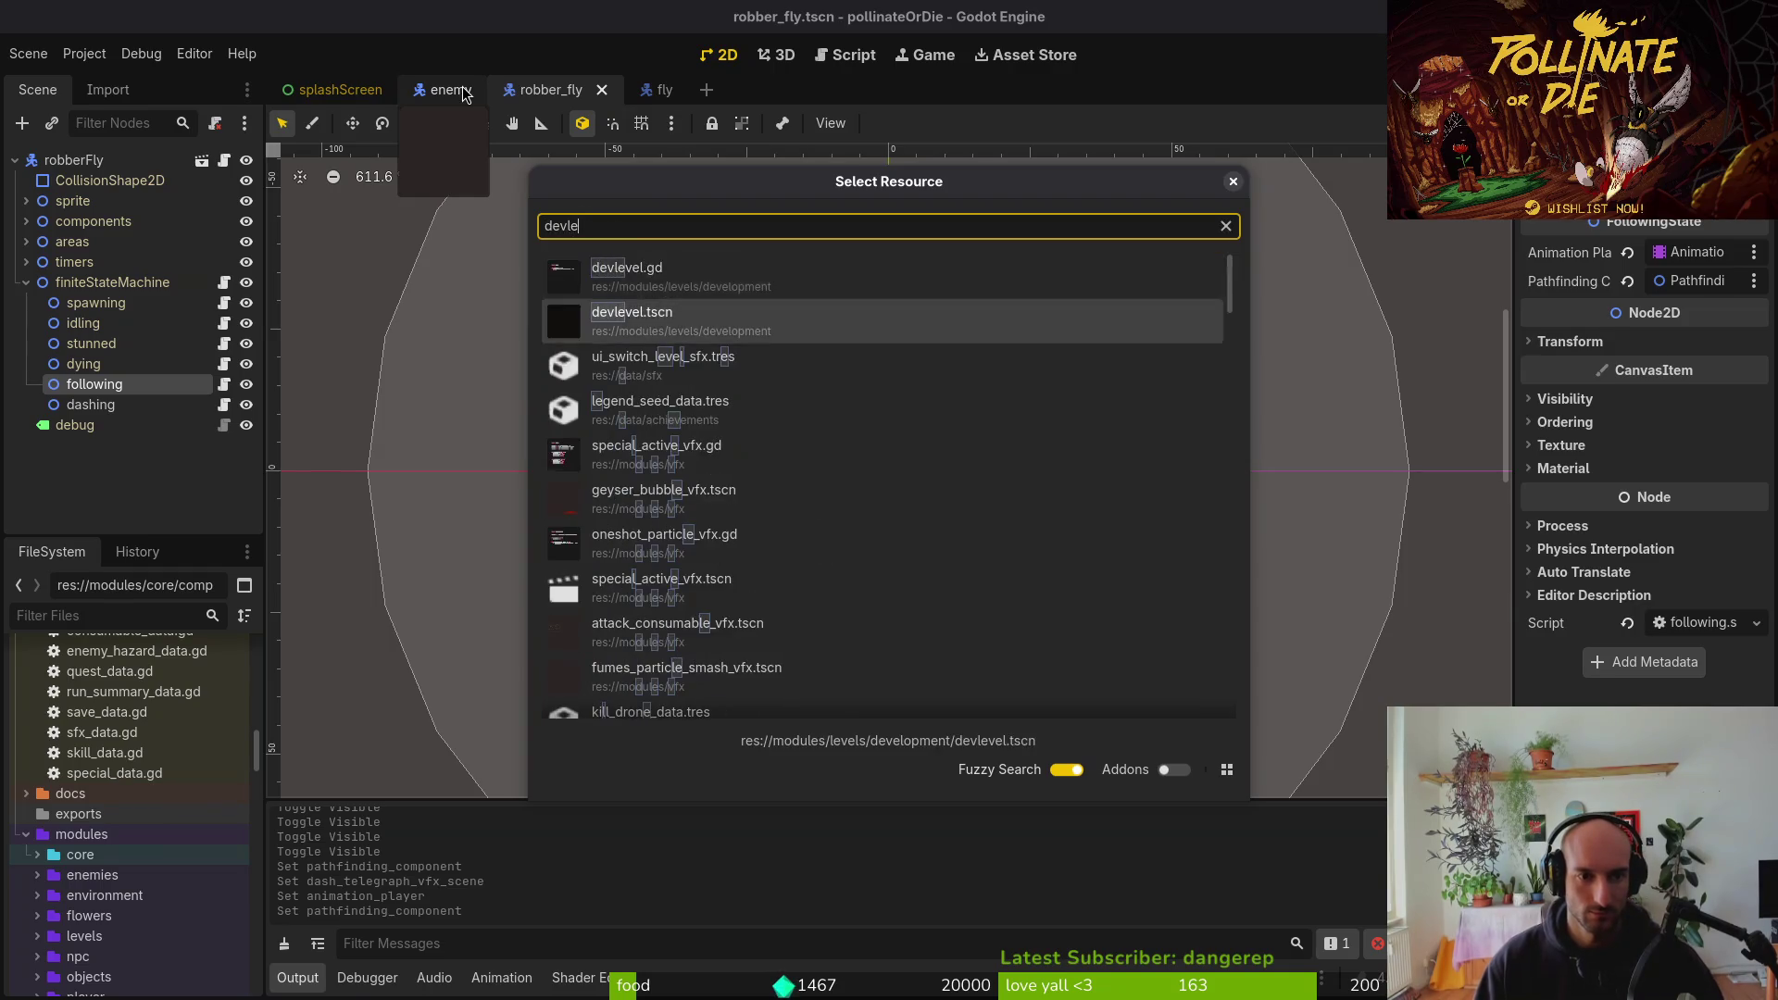
pyautogui.press('Return')
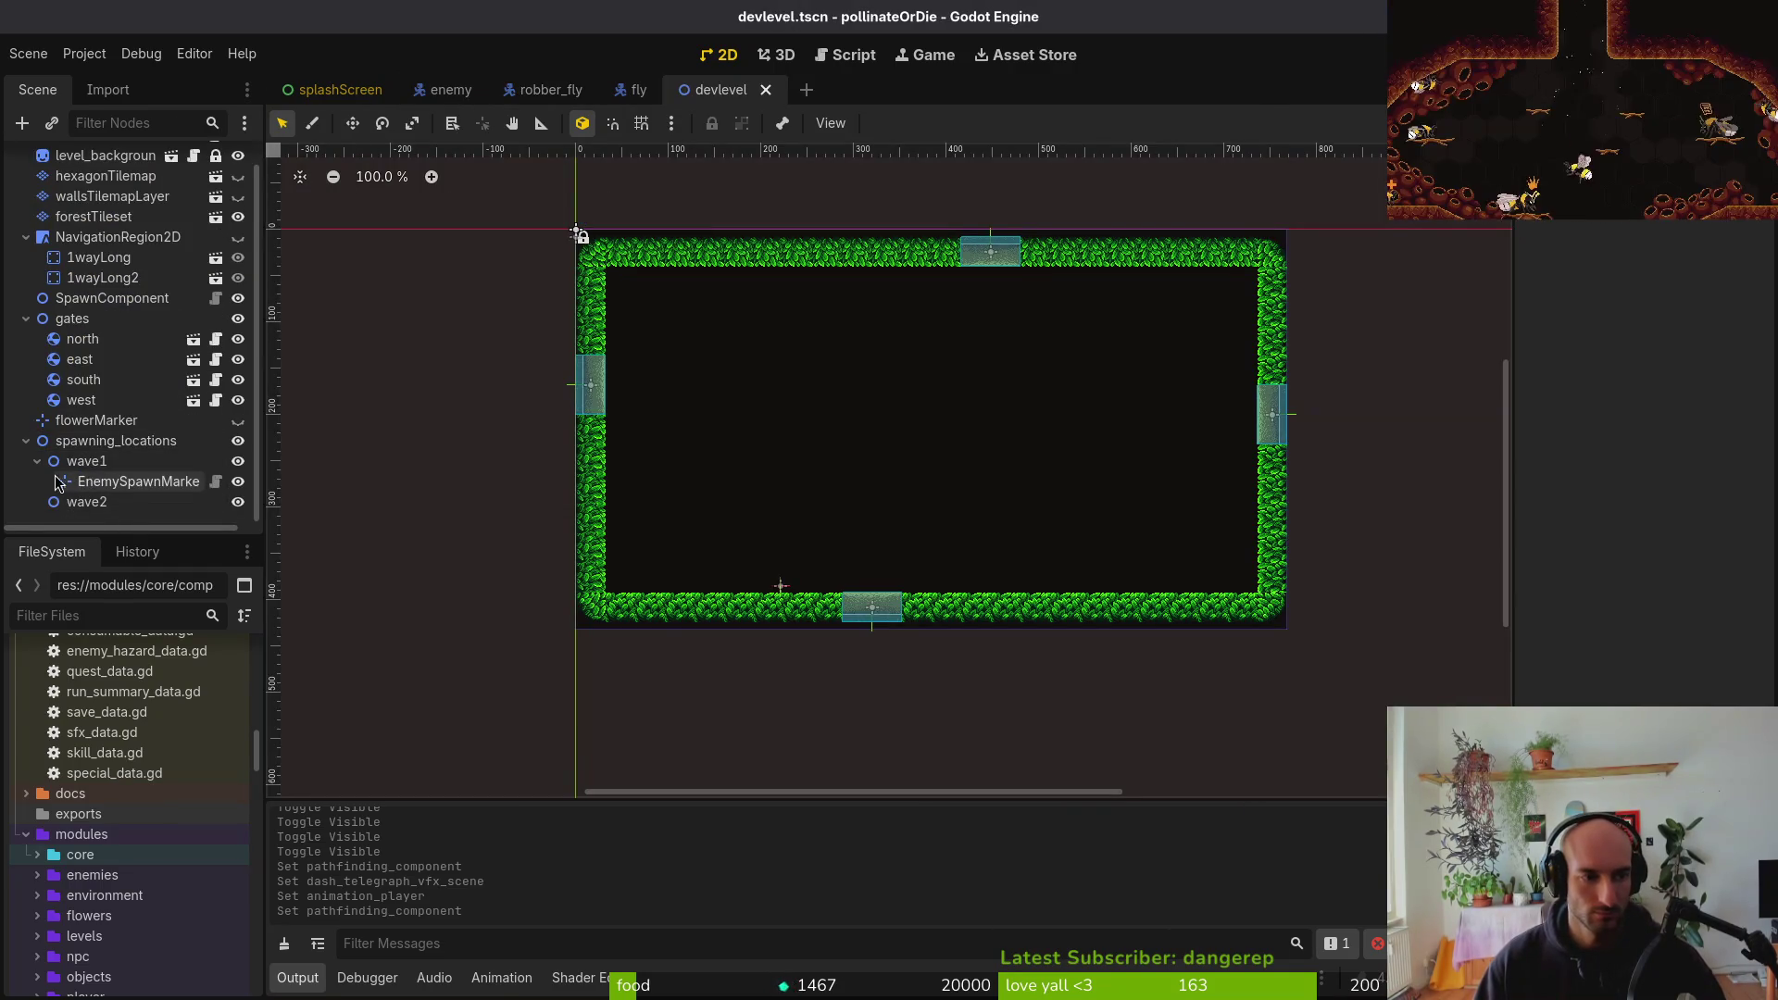
pyautogui.click(37, 486)
pyautogui.click(37, 486)
pyautogui.click(139, 507)
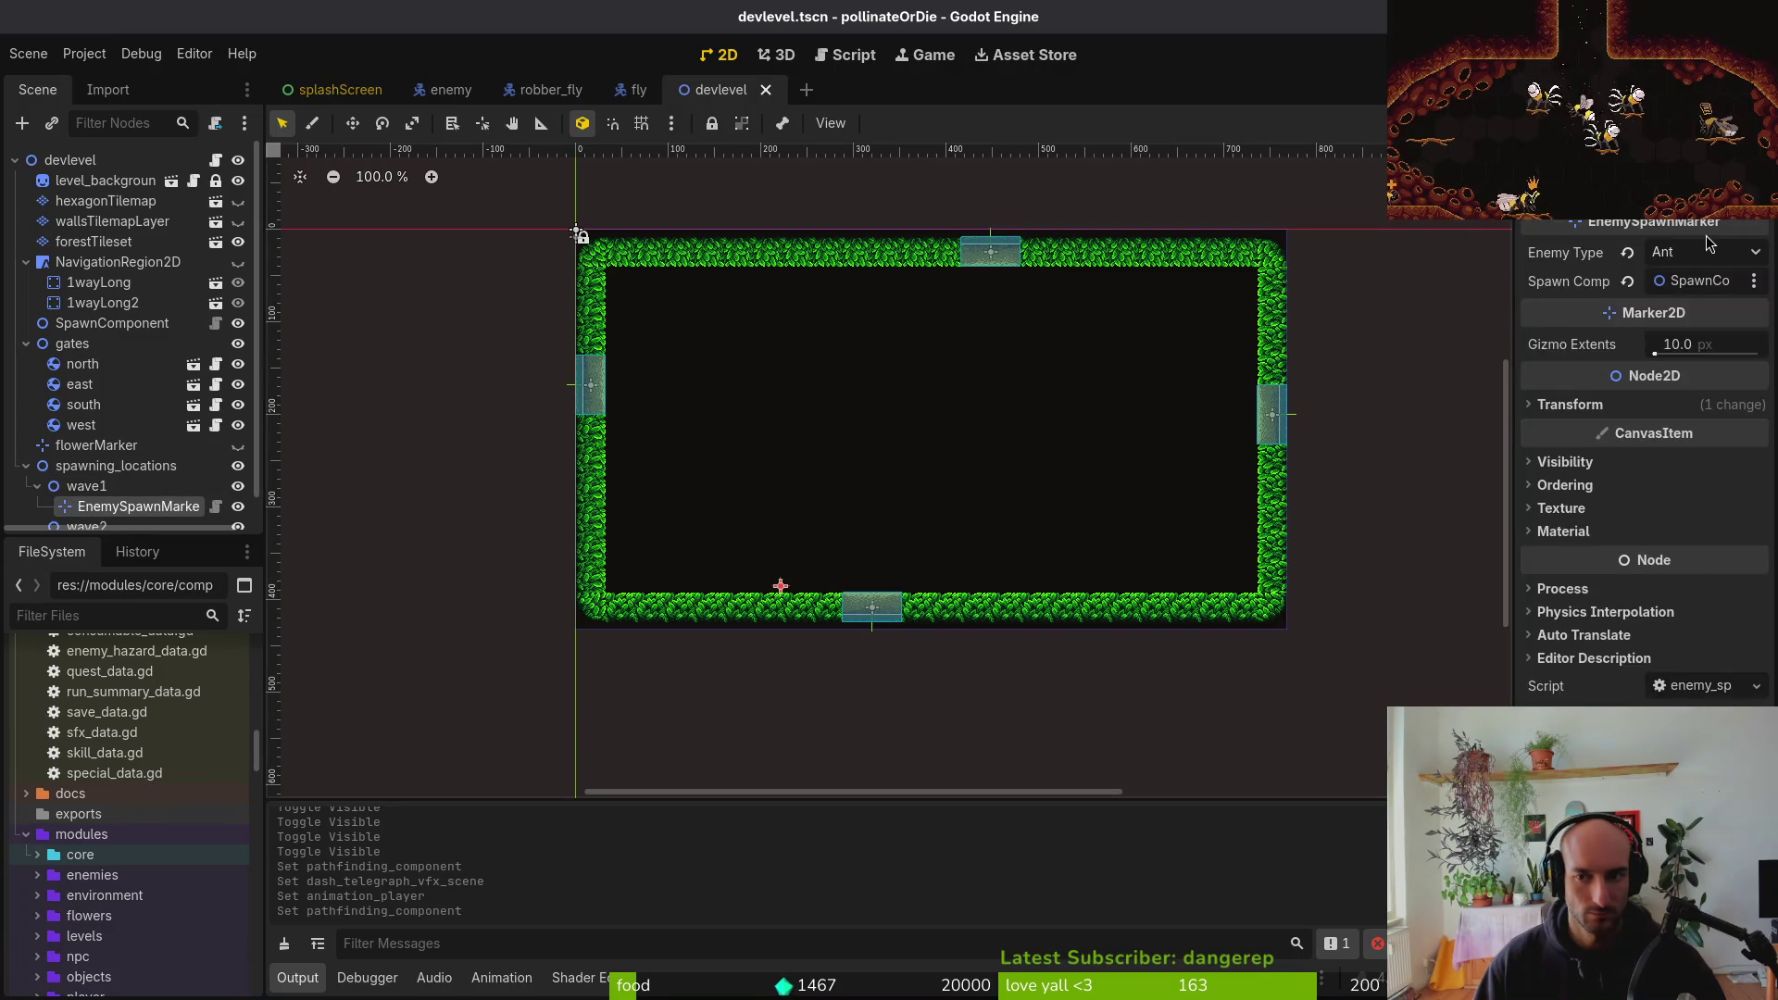
pyautogui.click(1705, 252)
pyautogui.write('robber')
pyautogui.press('Return')
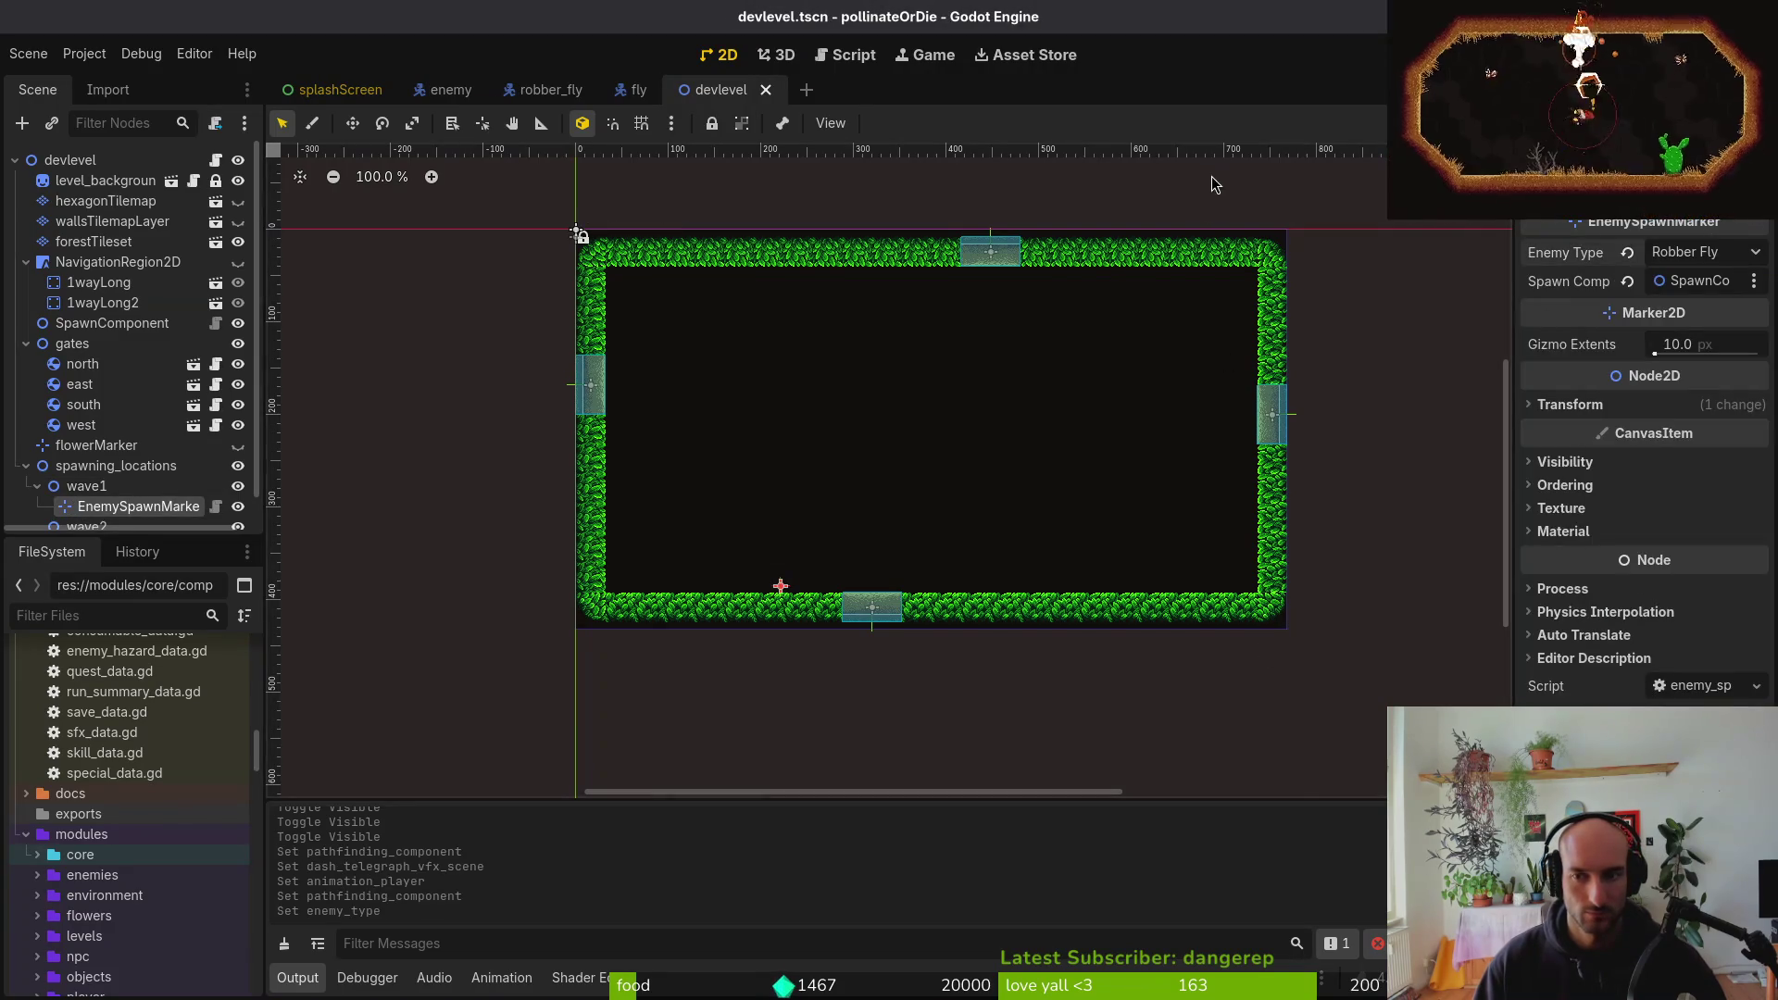
# Return to robber_fly and pick AnimationPlayer for the stunned state's animation player
pyautogui.click(638, 89)
pyautogui.click(547, 88)
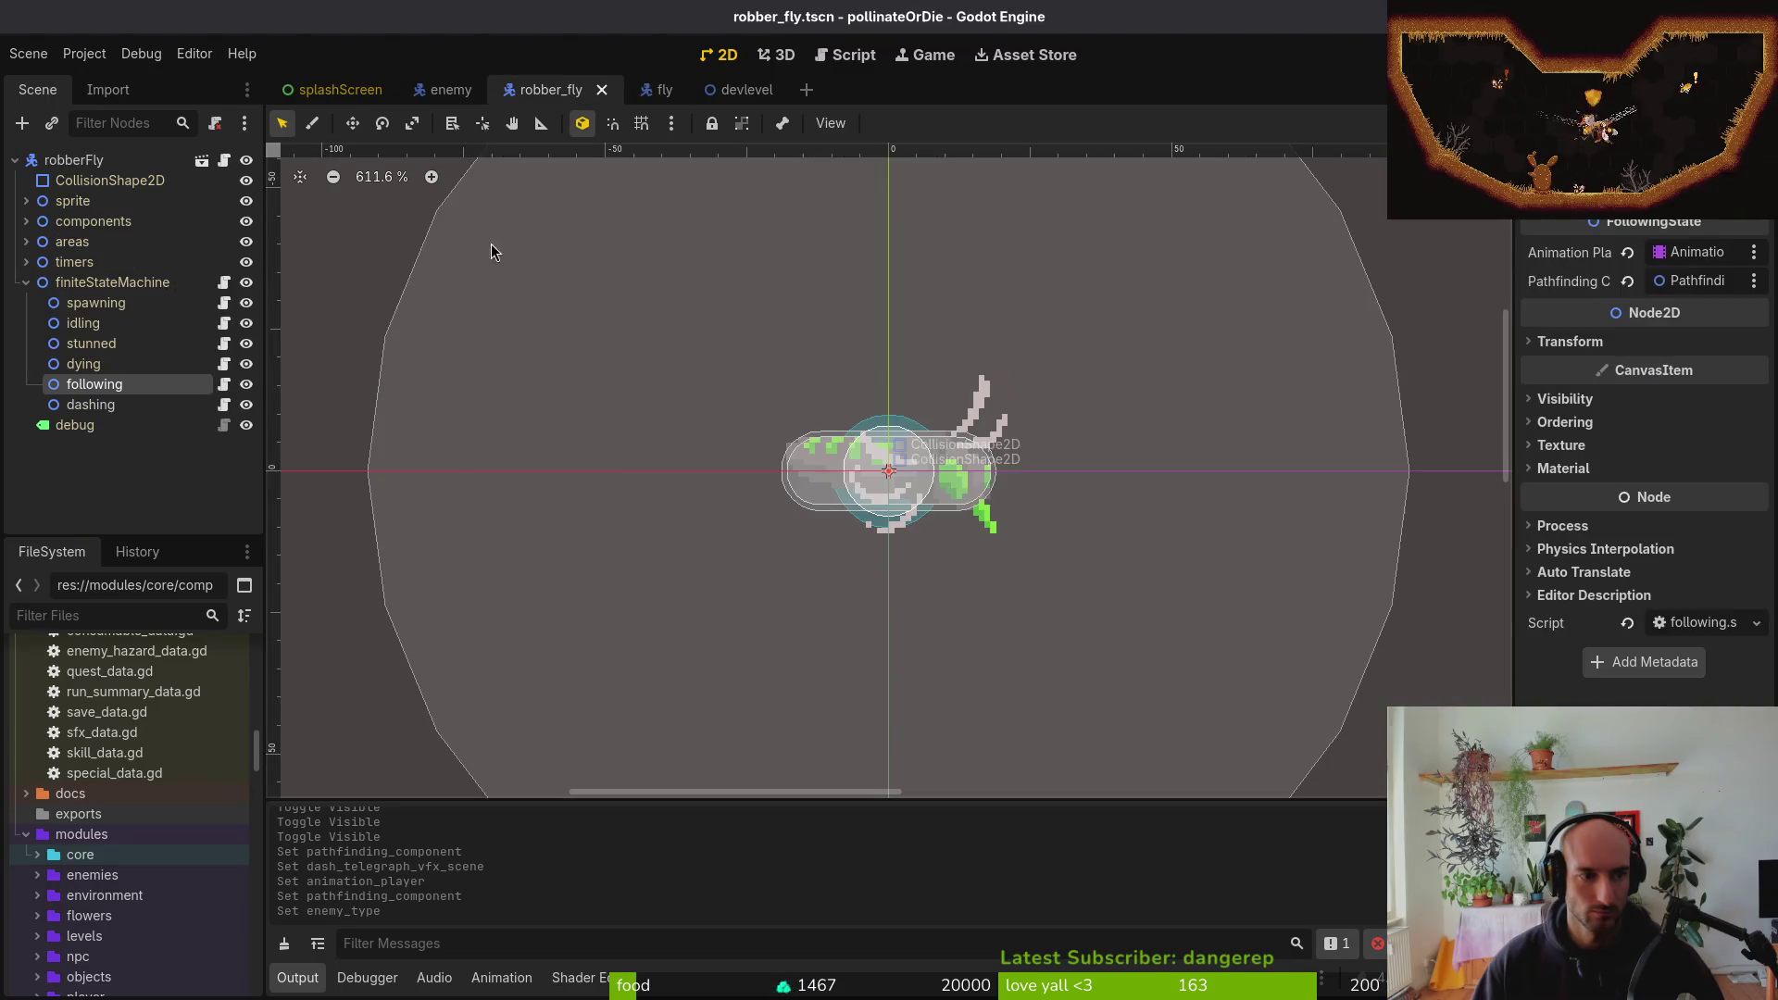
pyautogui.click(59, 369)
pyautogui.click(91, 344)
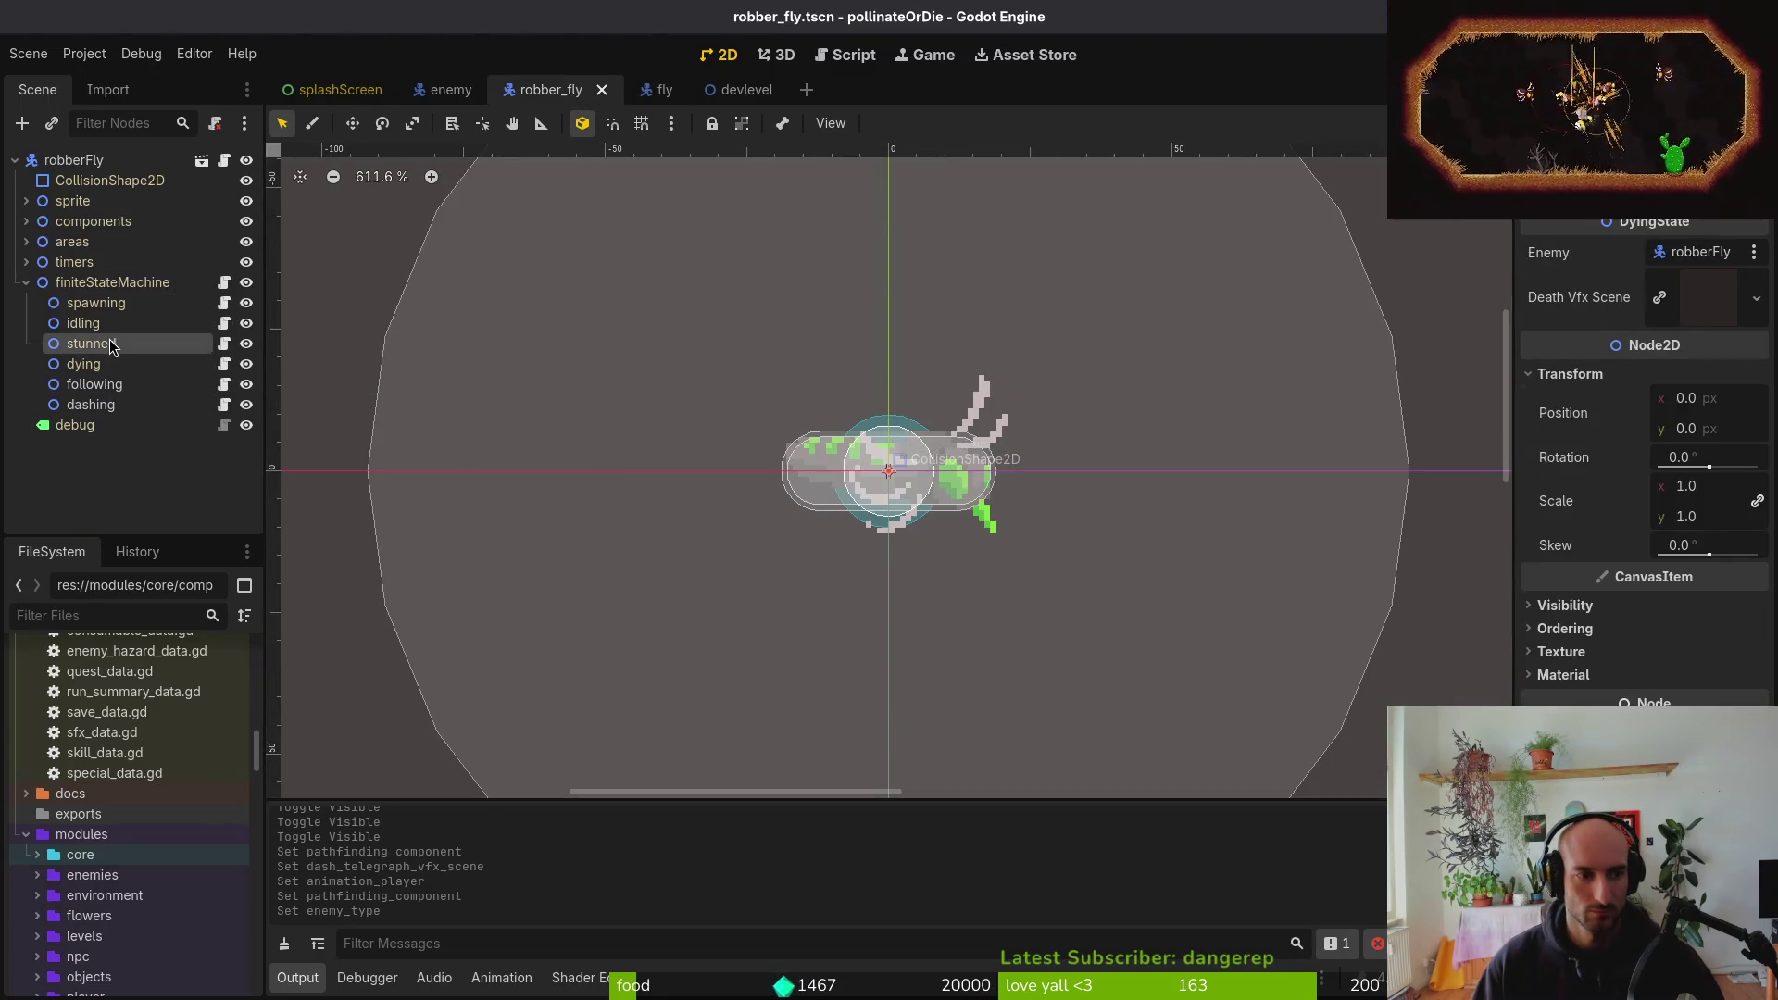
pyautogui.click(1692, 342)
pyautogui.click(839, 350)
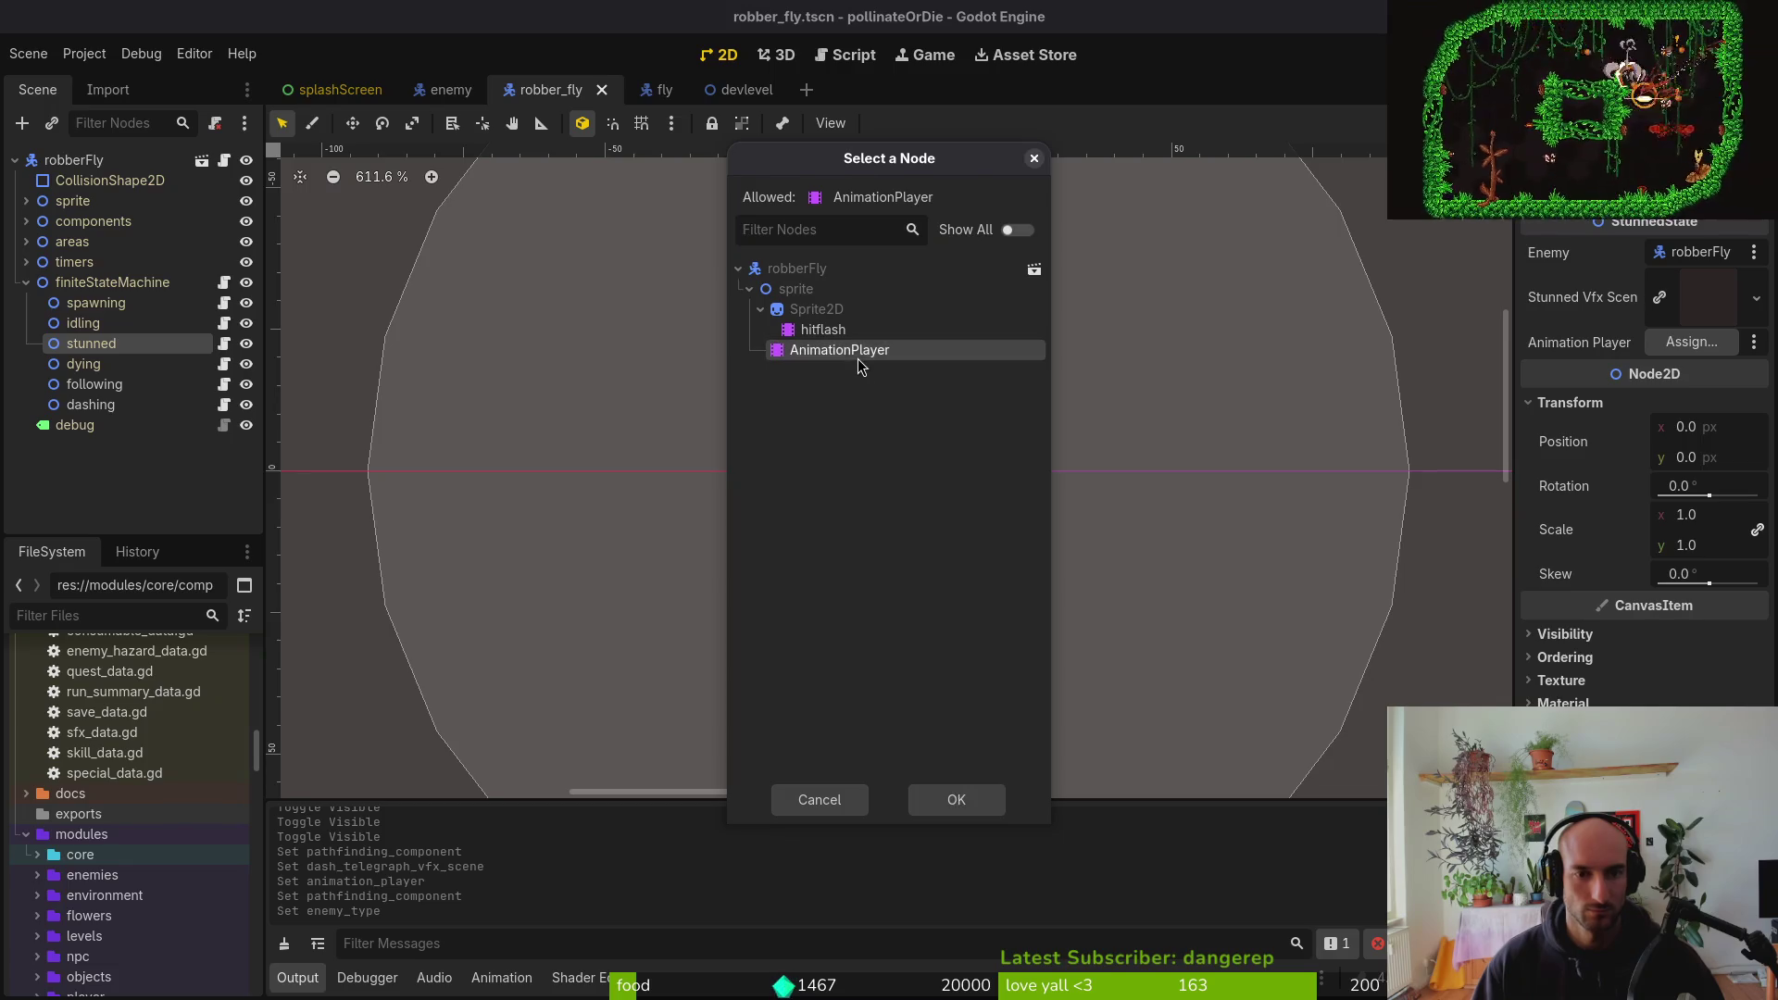
# Assign AnimationPlayer to stunned, idling and spawning, save, and collapse finiteStateMachine
pyautogui.doubleClick(839, 350)
pyautogui.press('Up')
pyautogui.click(1691, 252)
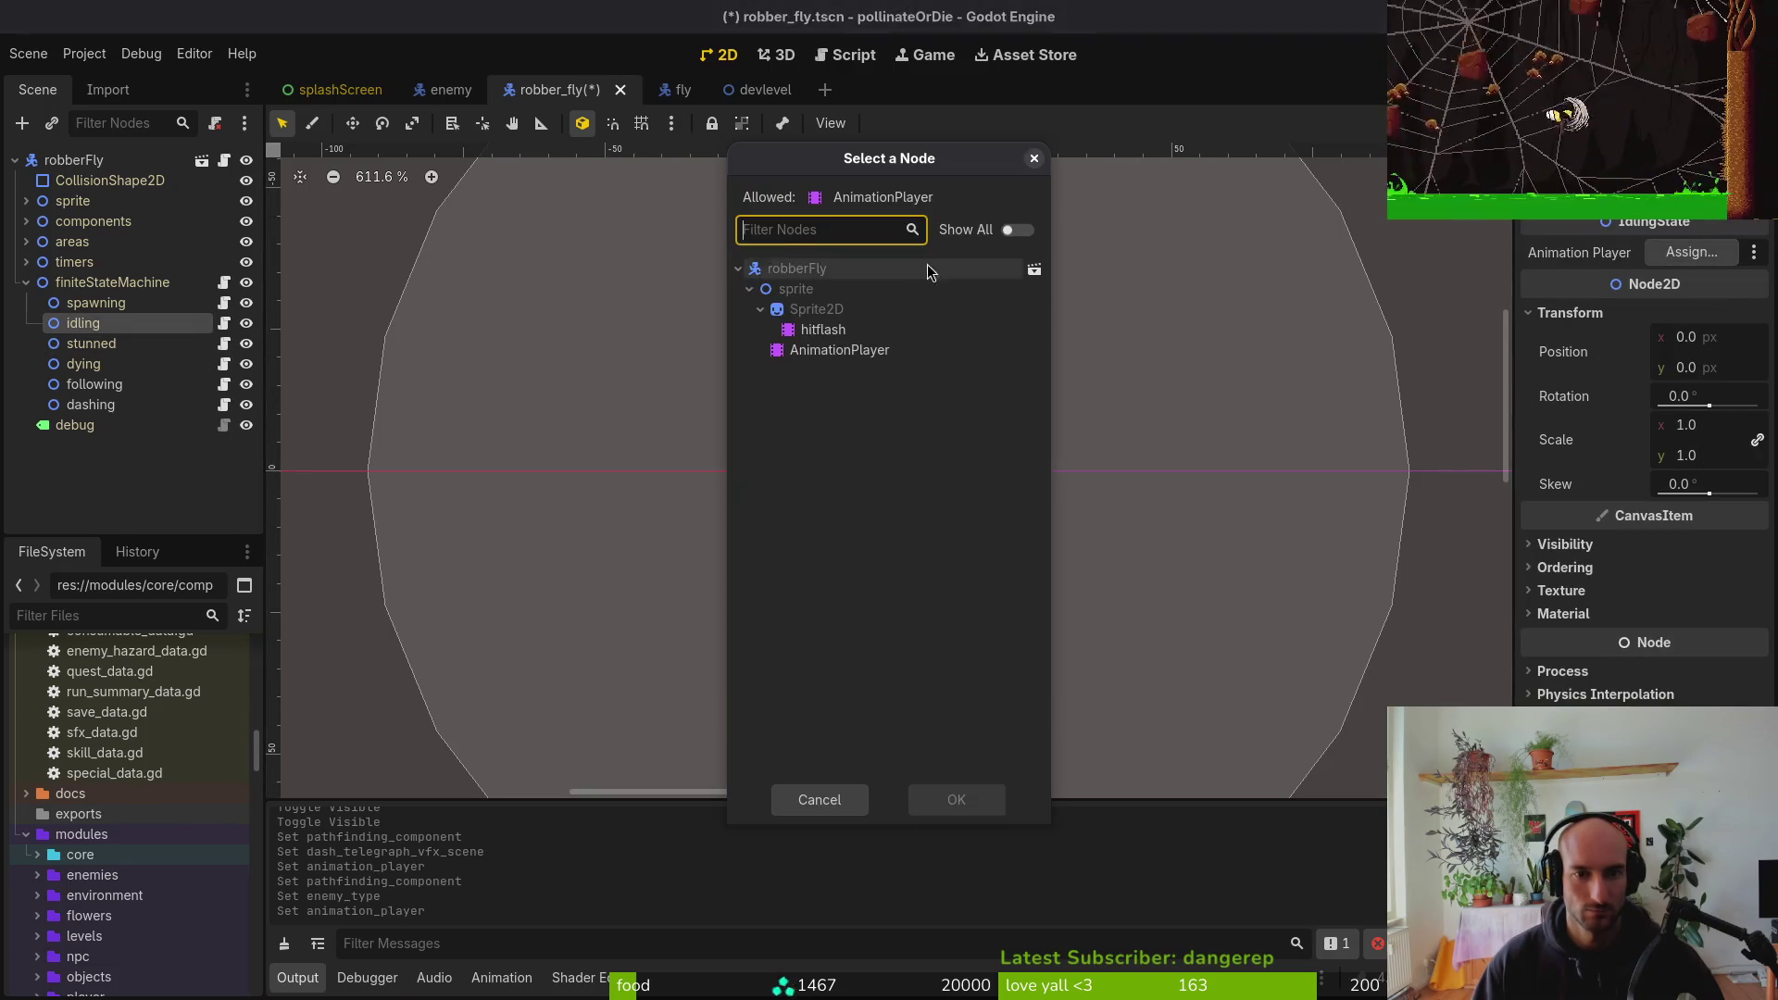
pyautogui.click(96, 303)
pyautogui.click(1693, 252)
pyautogui.click(838, 350)
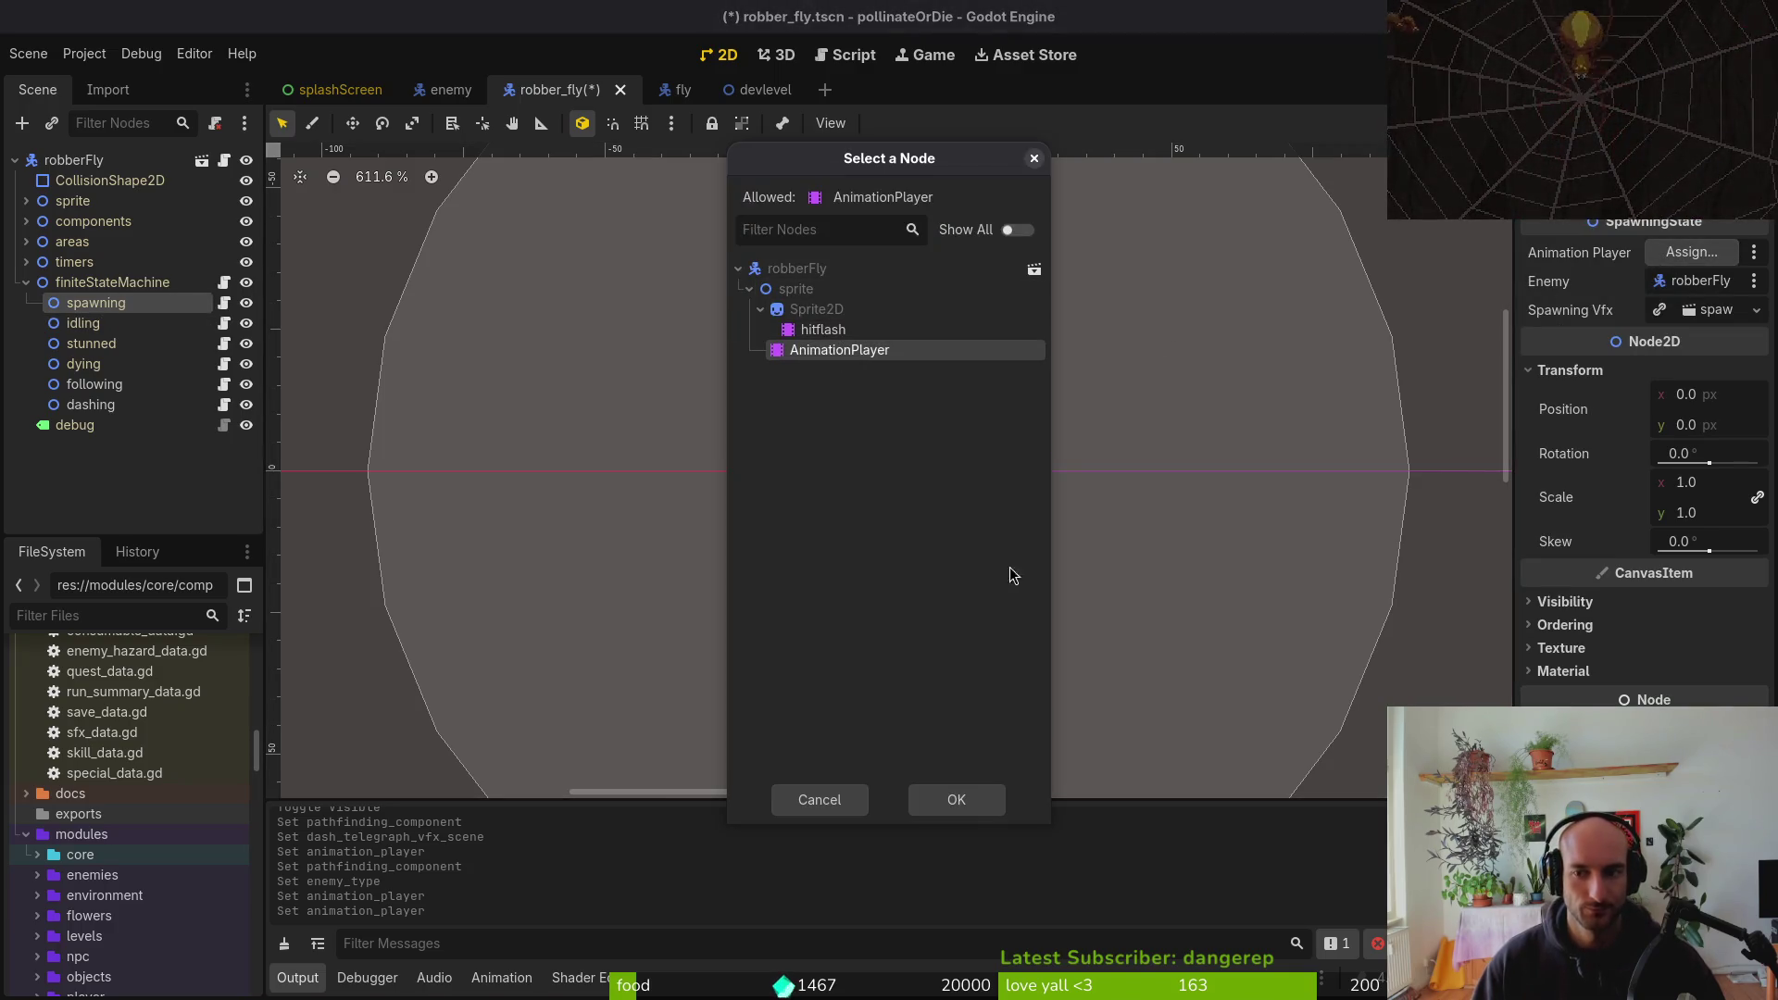
pyautogui.click(973, 805)
pyautogui.hotkey('ctrl', 's')
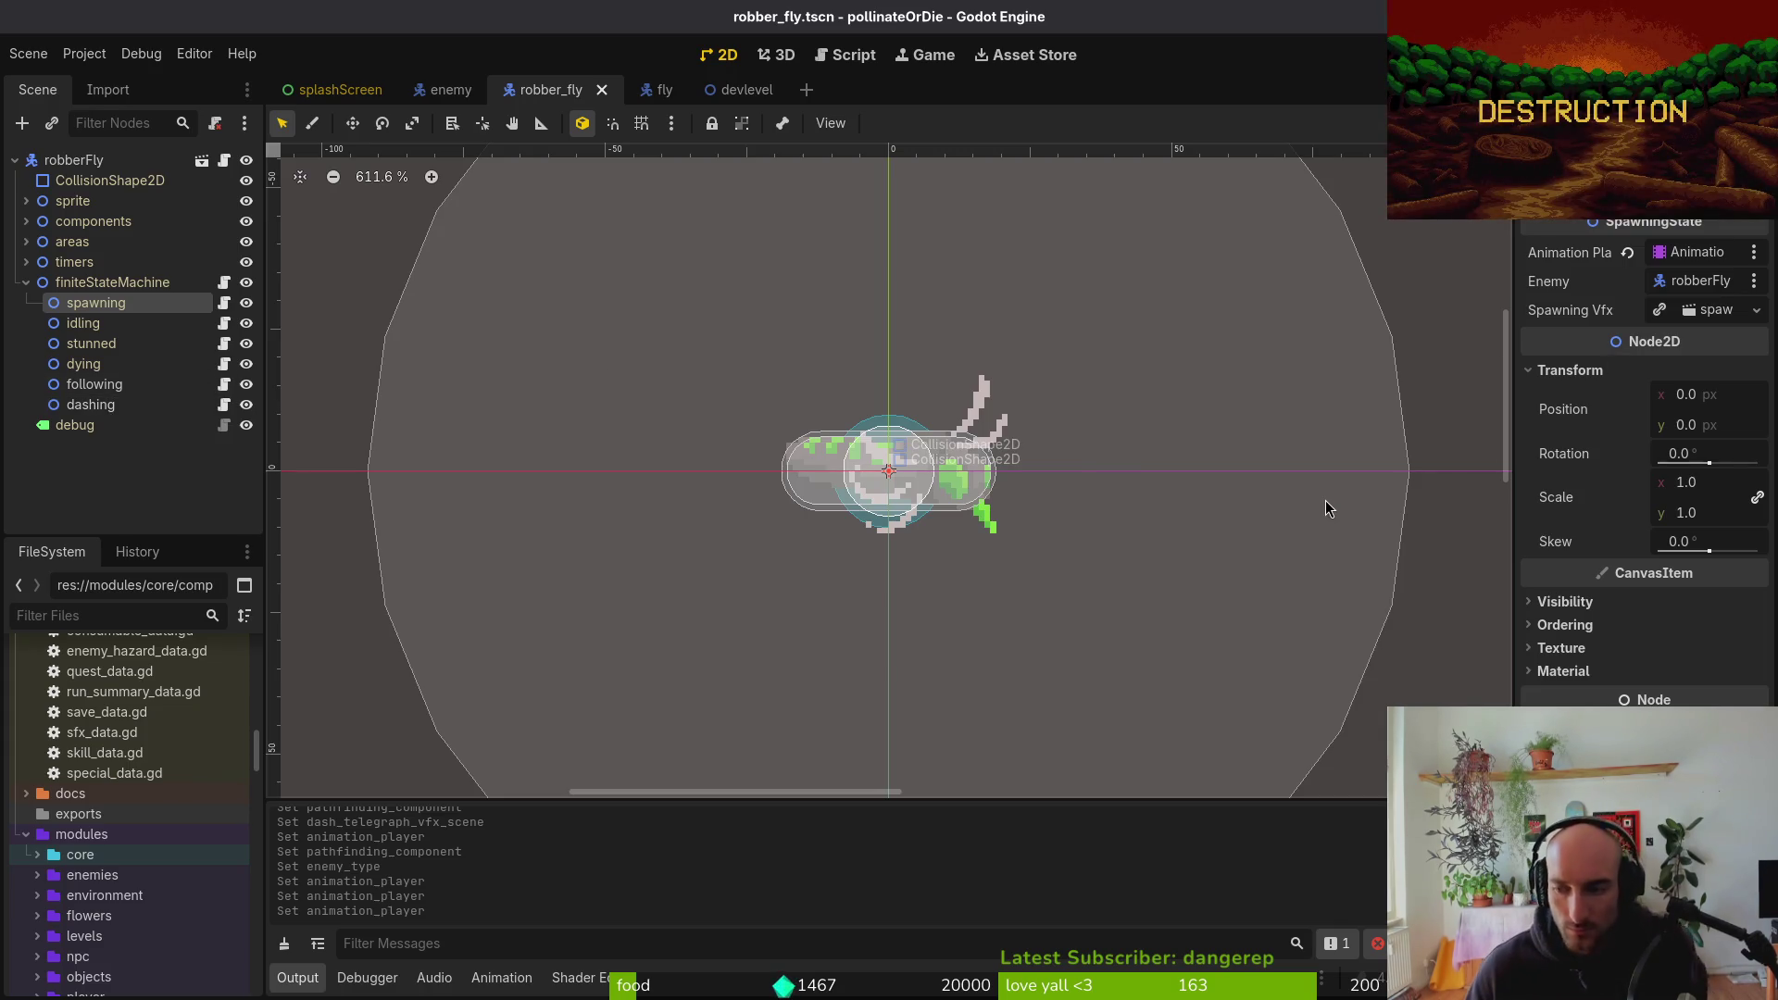
pyautogui.click(26, 284)
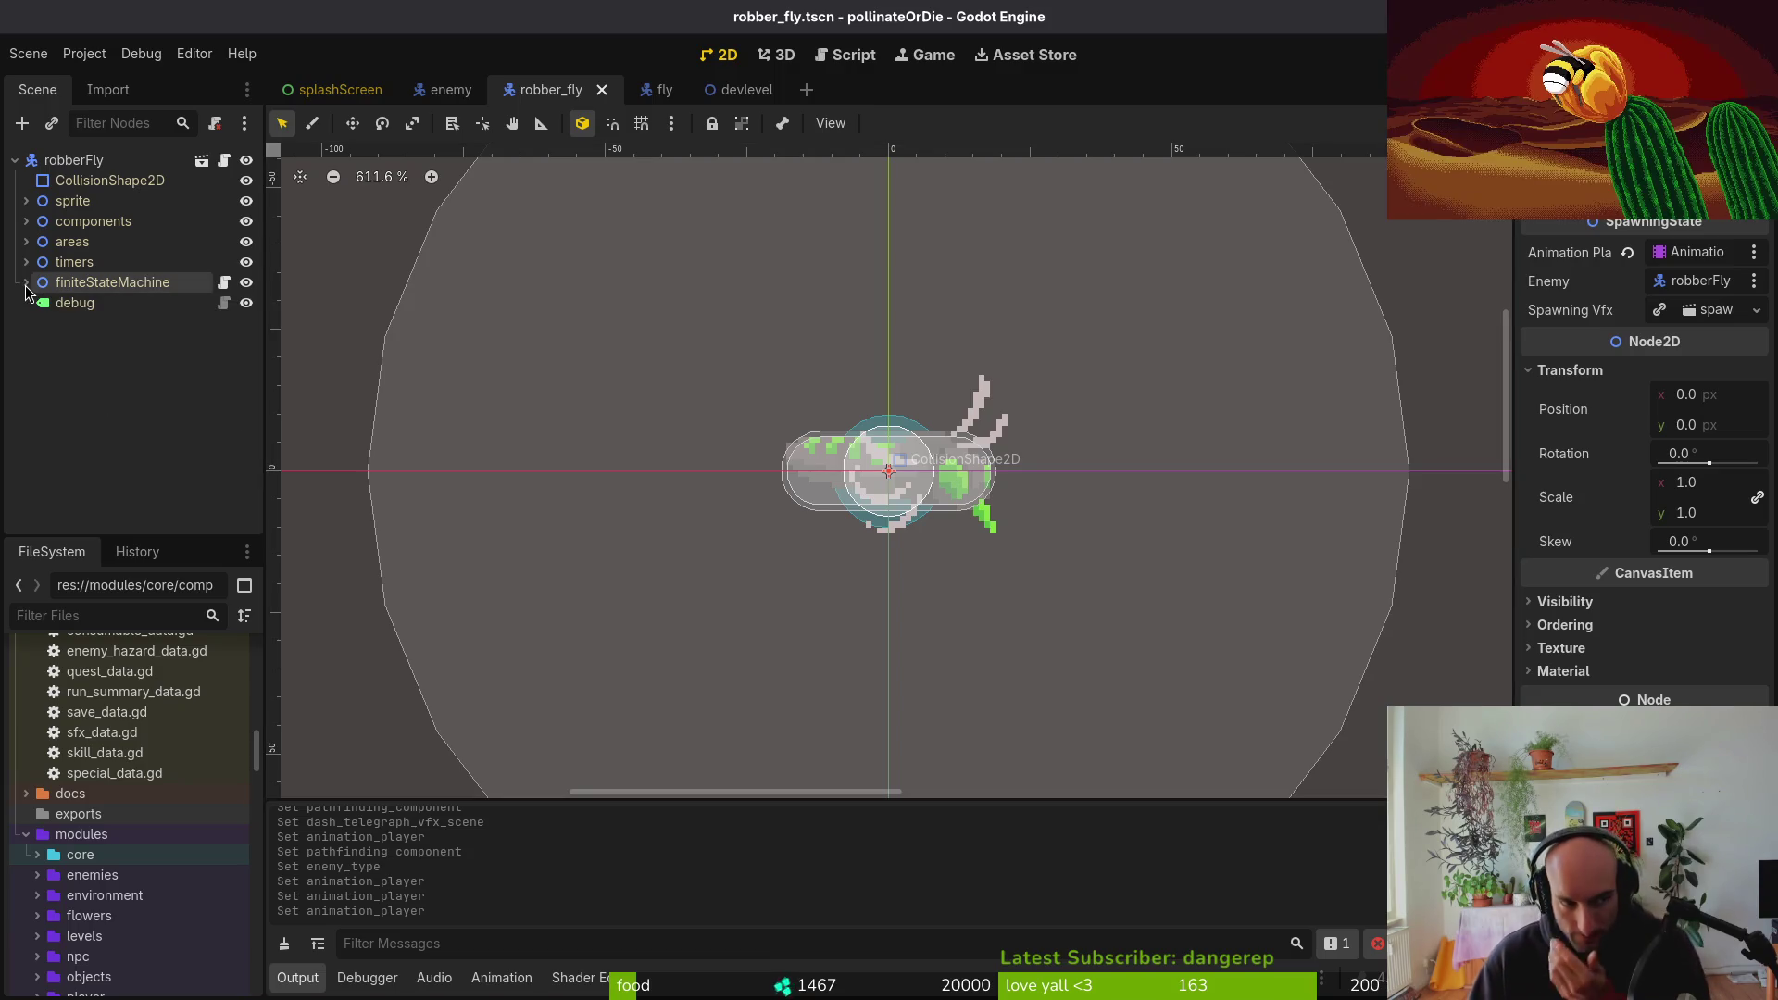
# Run the game with F5, continue the save, and inspect the index 25 out-of-bounds error
pyautogui.press('F5')
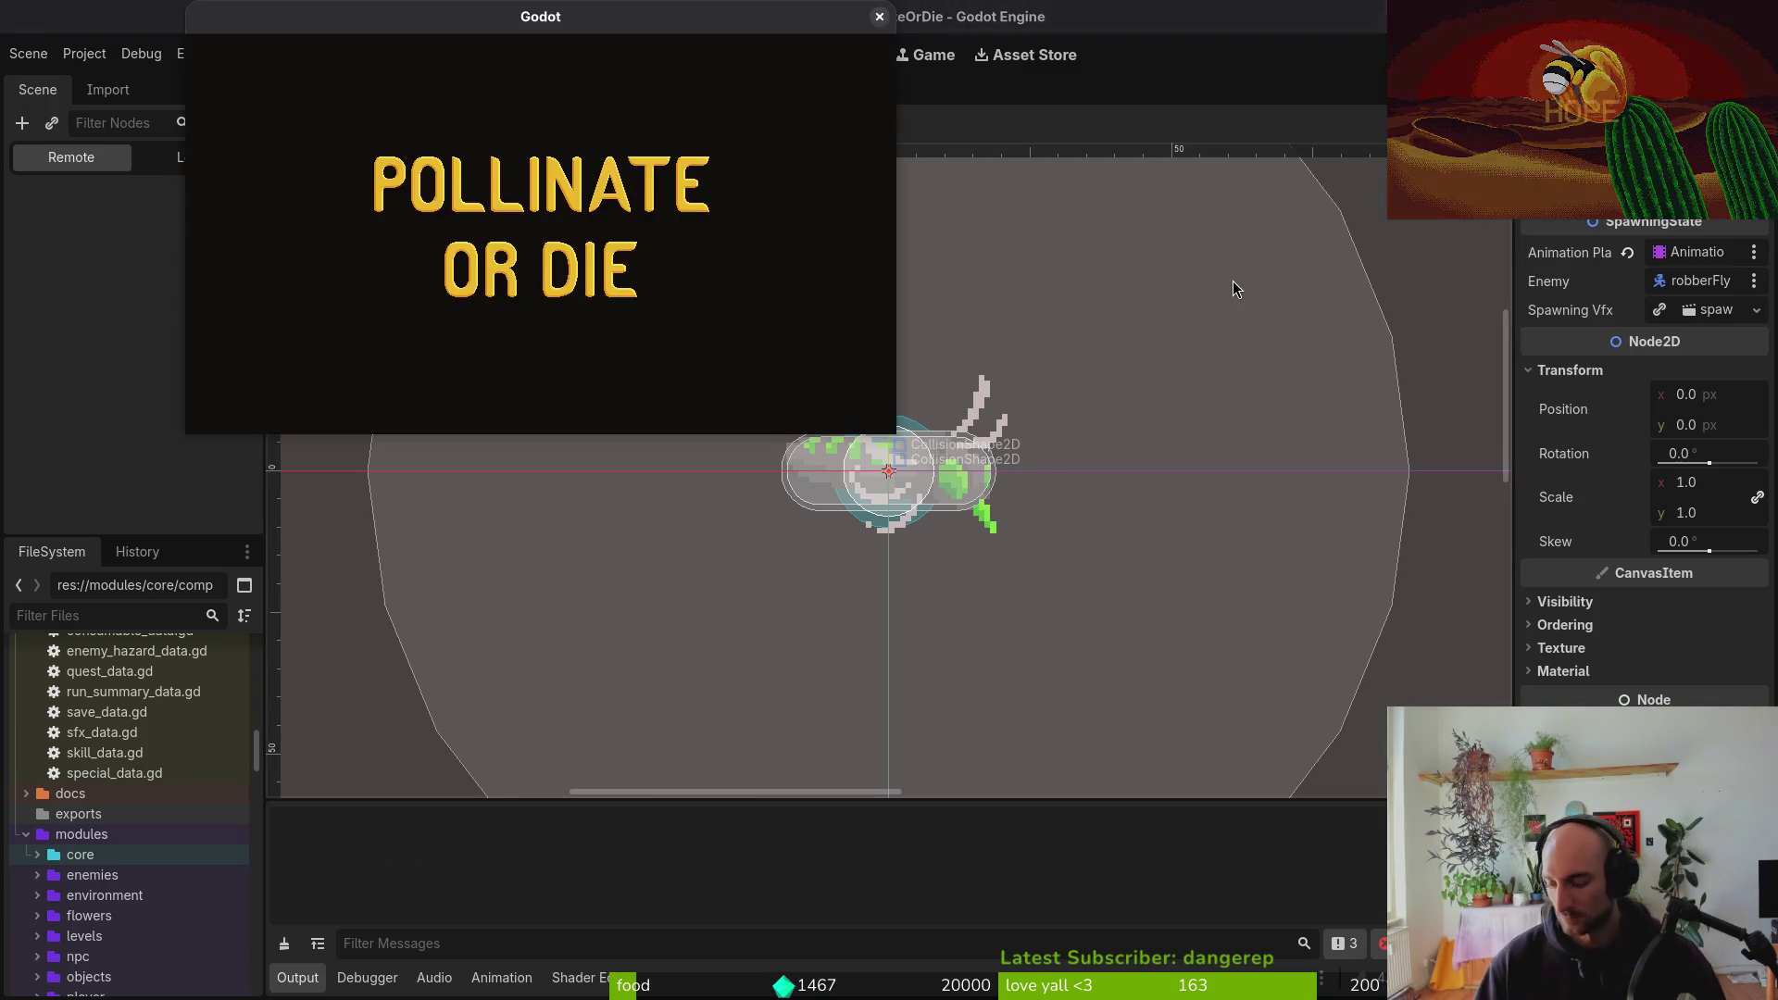
pyautogui.press('Return')
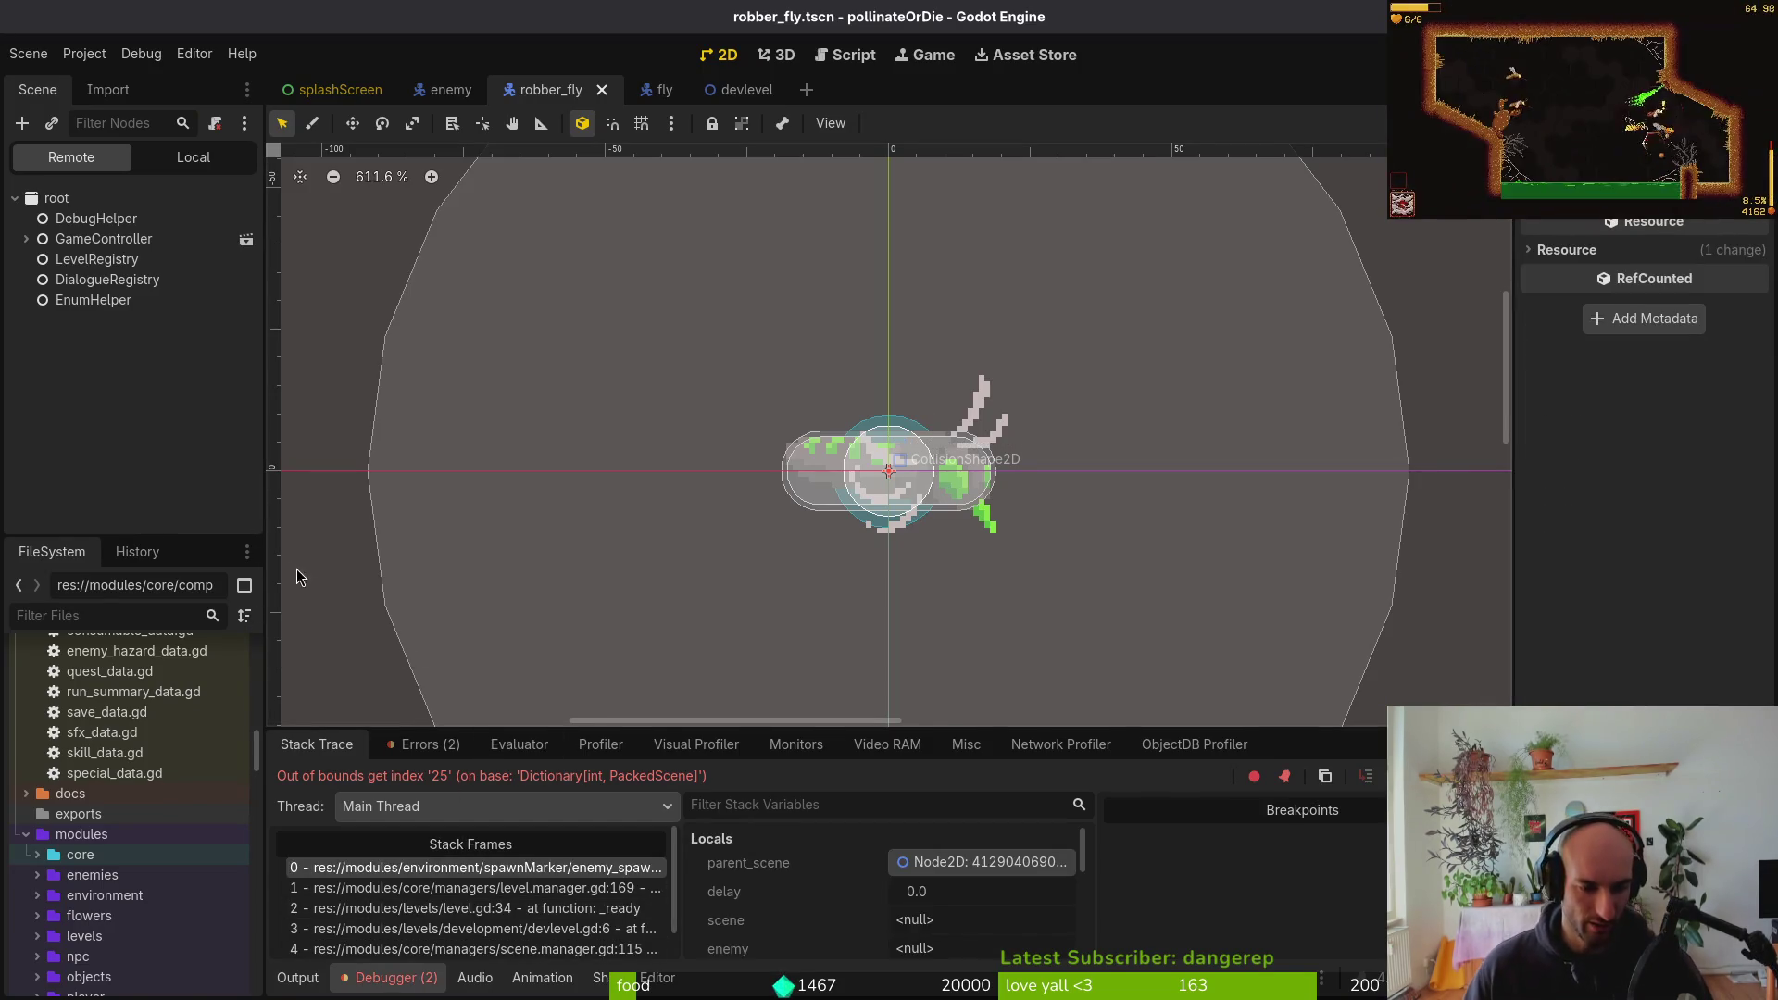
pyautogui.click(27, 838)
pyautogui.scroll(5, 42, 825)
# Create a new EnemyHazardData resource saved as robber_fly_data.tres
pyautogui.click(38, 820)
pyautogui.scroll(-2, 111, 862)
pyautogui.rightClick(116, 839)
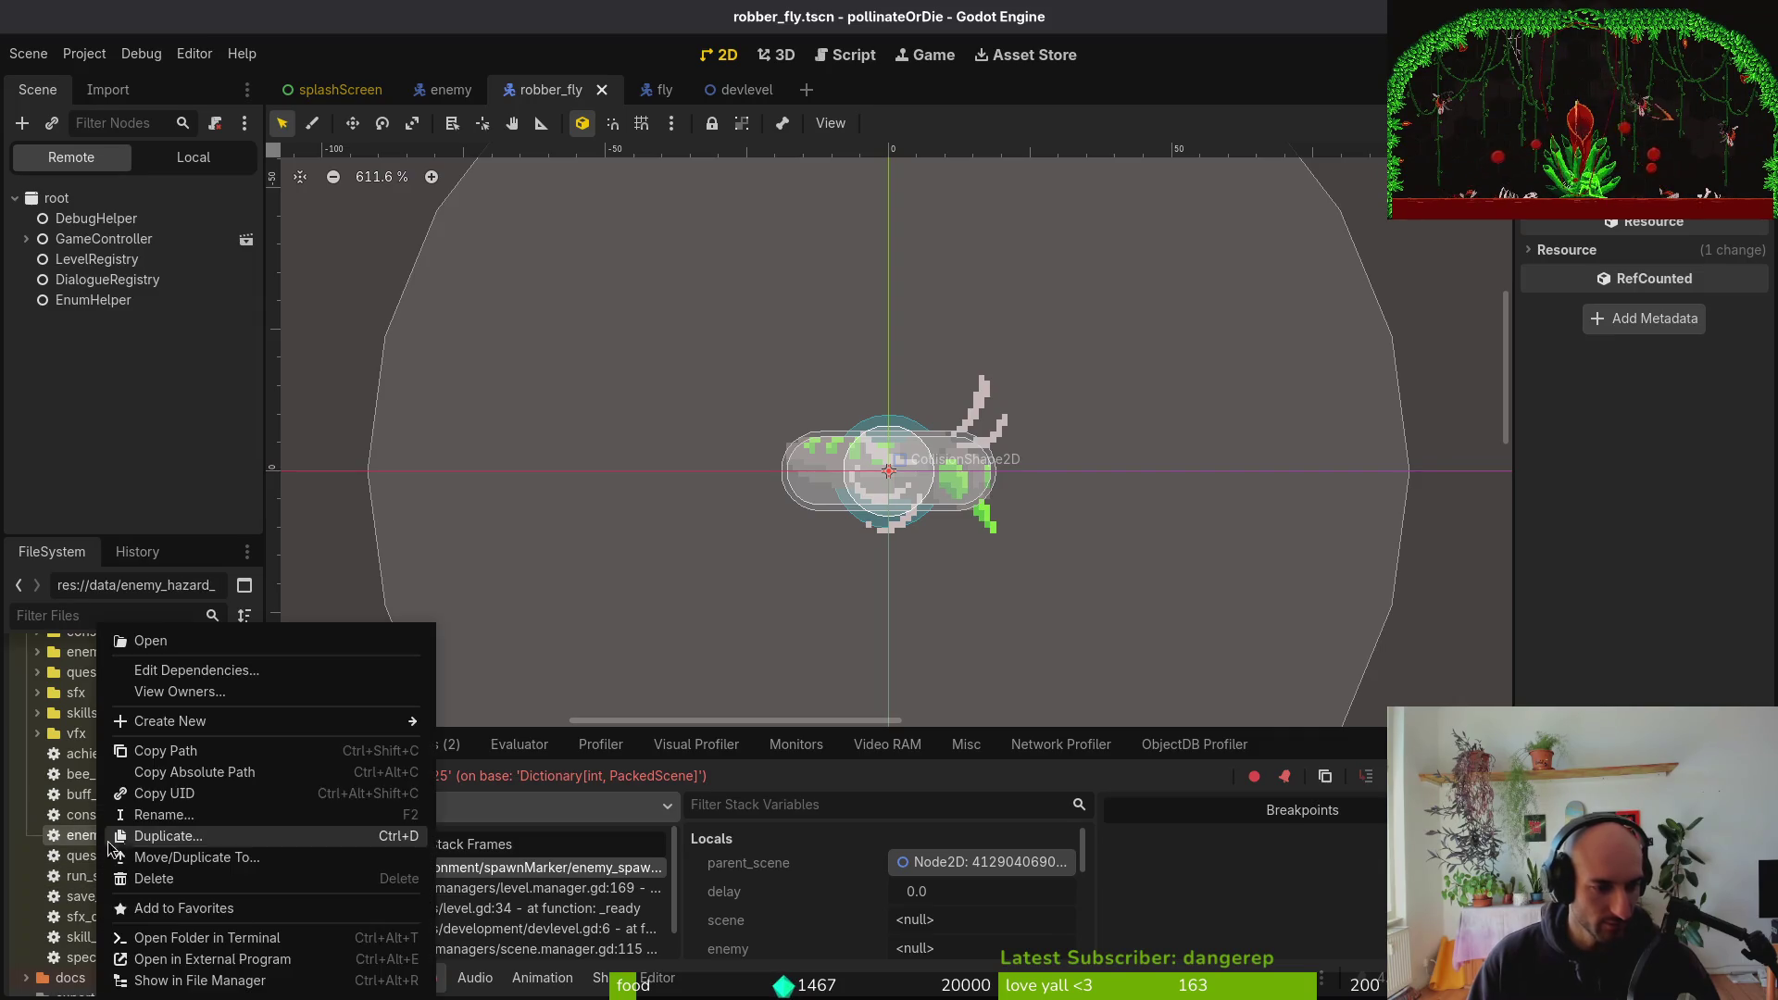
pyautogui.moveTo(186, 721)
pyautogui.click(507, 785)
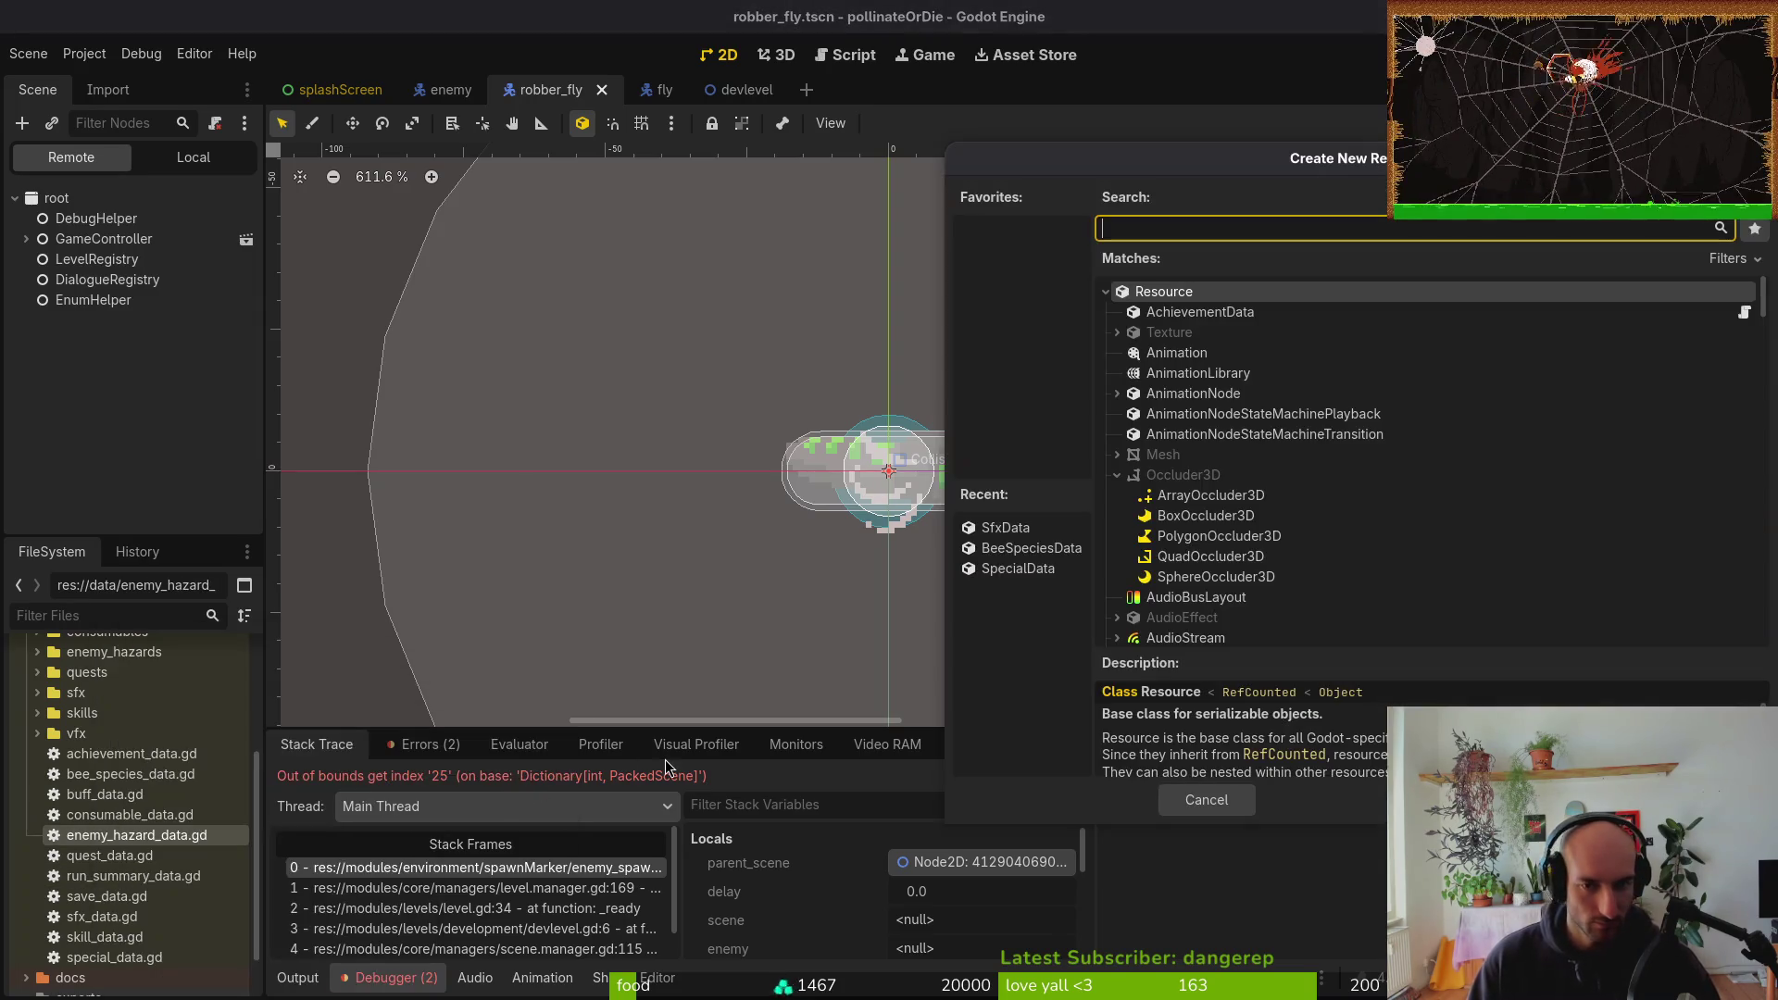
pyautogui.write('enemy')
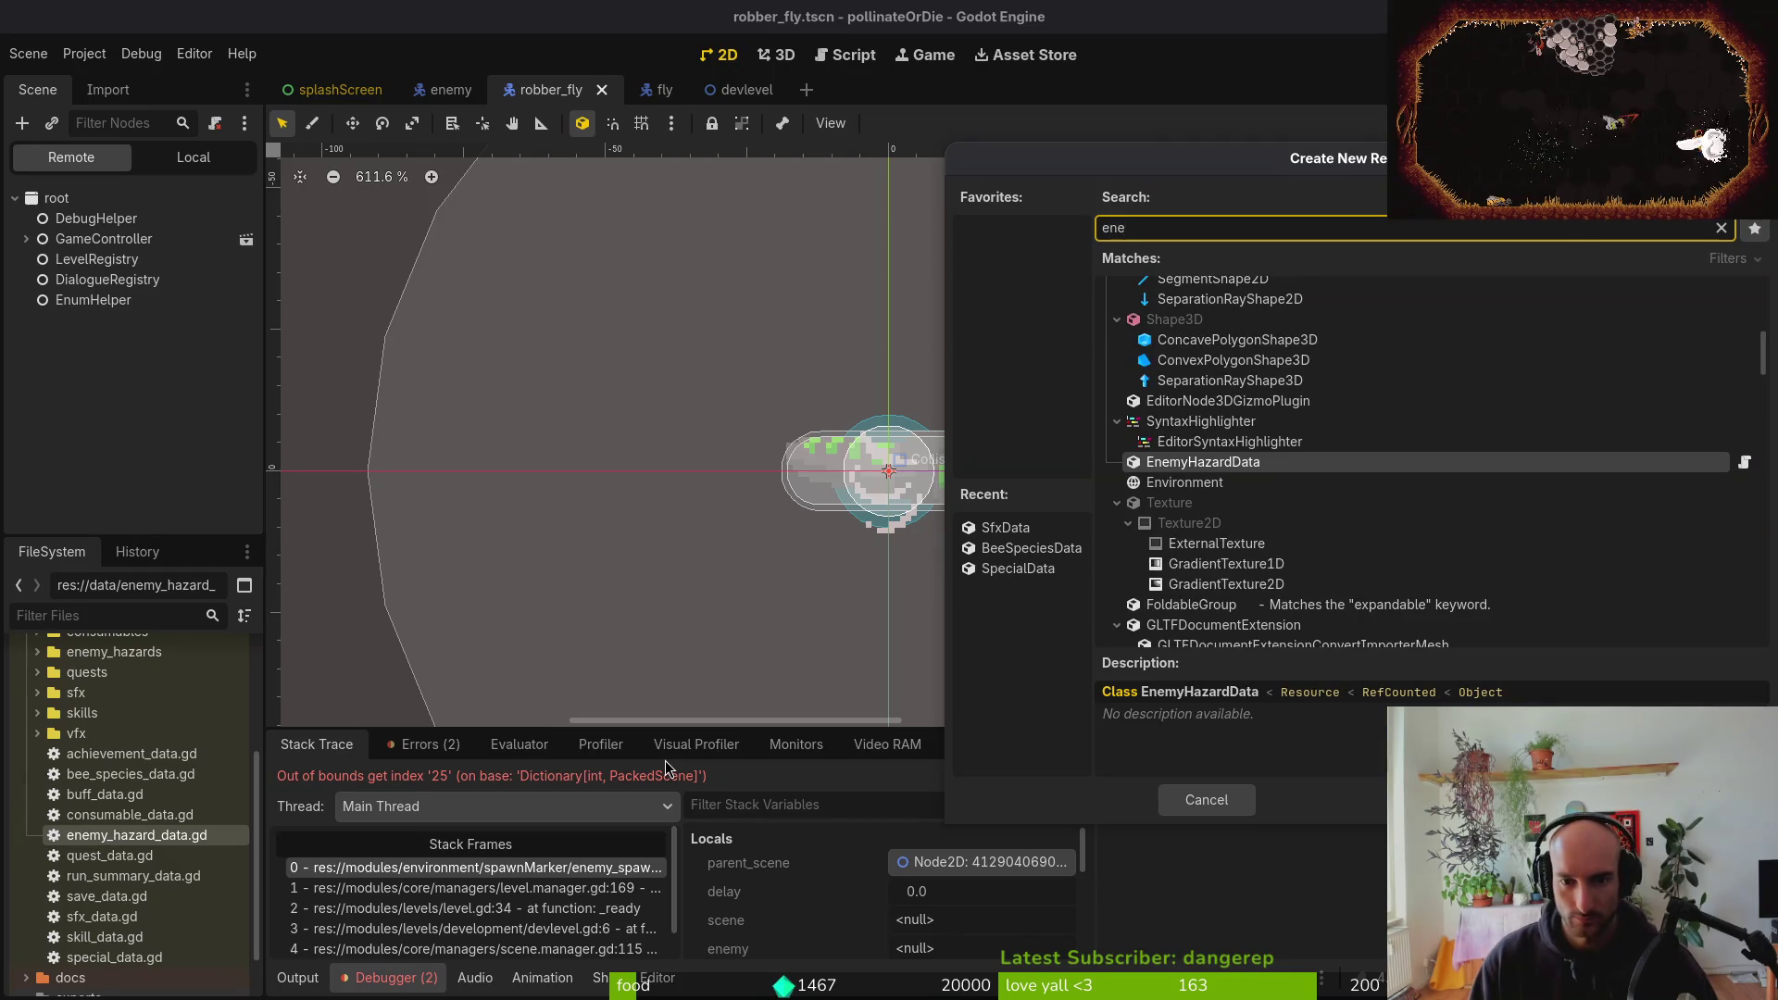
pyautogui.press('Return')
pyautogui.write('robber_fl')
pyautogui.write('y_data.tres')
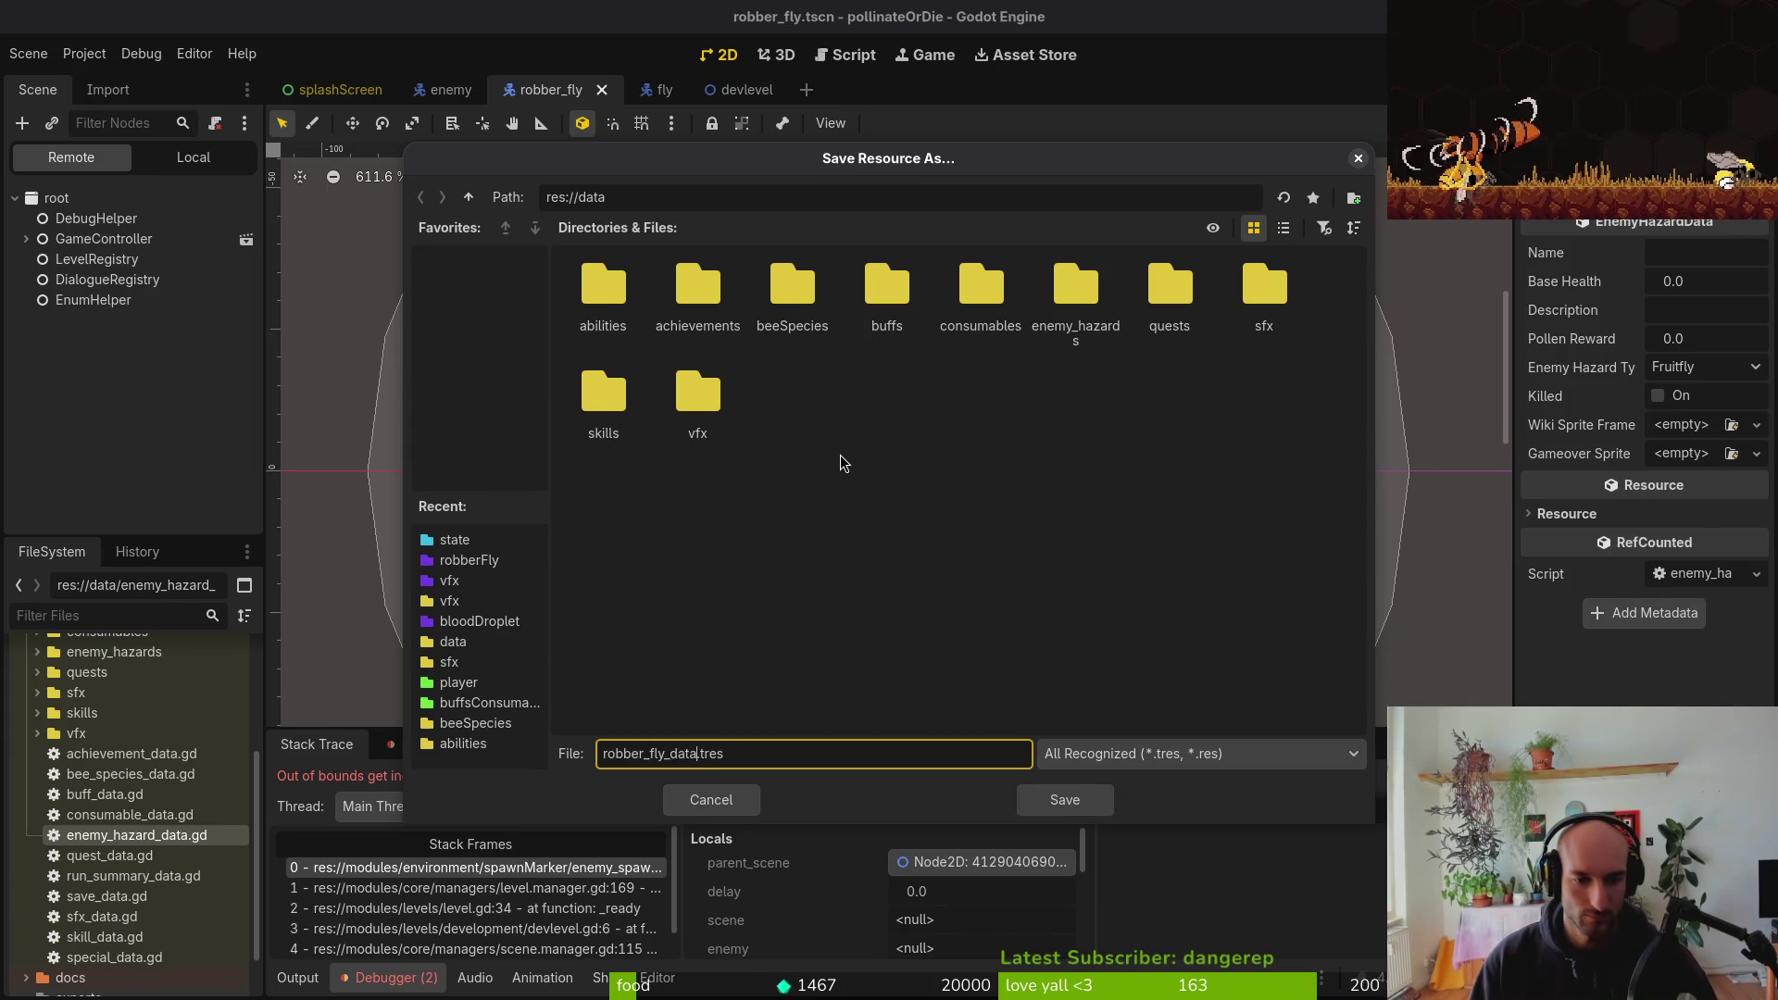
pyautogui.press('Return')
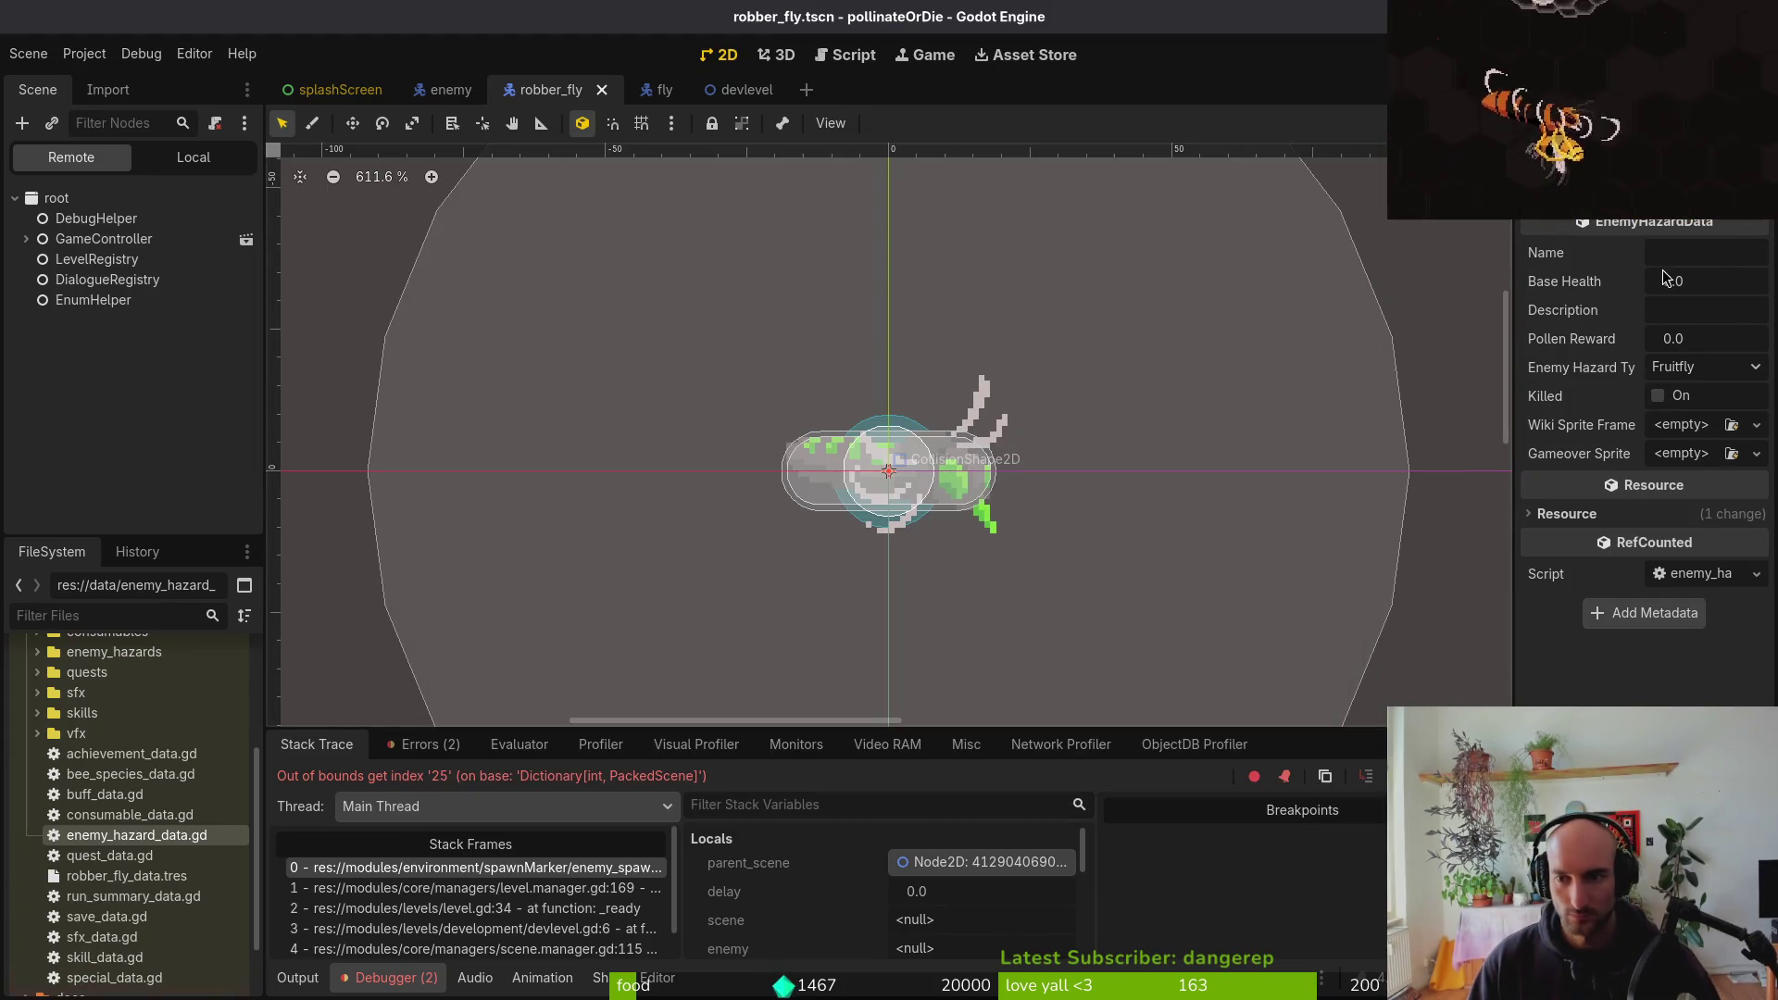
# Set the enemy name to ROBBER_FLY, Base Health 13 and Pollen Reward 15
pyautogui.click(1688, 251)
pyautogui.write('ROBBER_FLY')
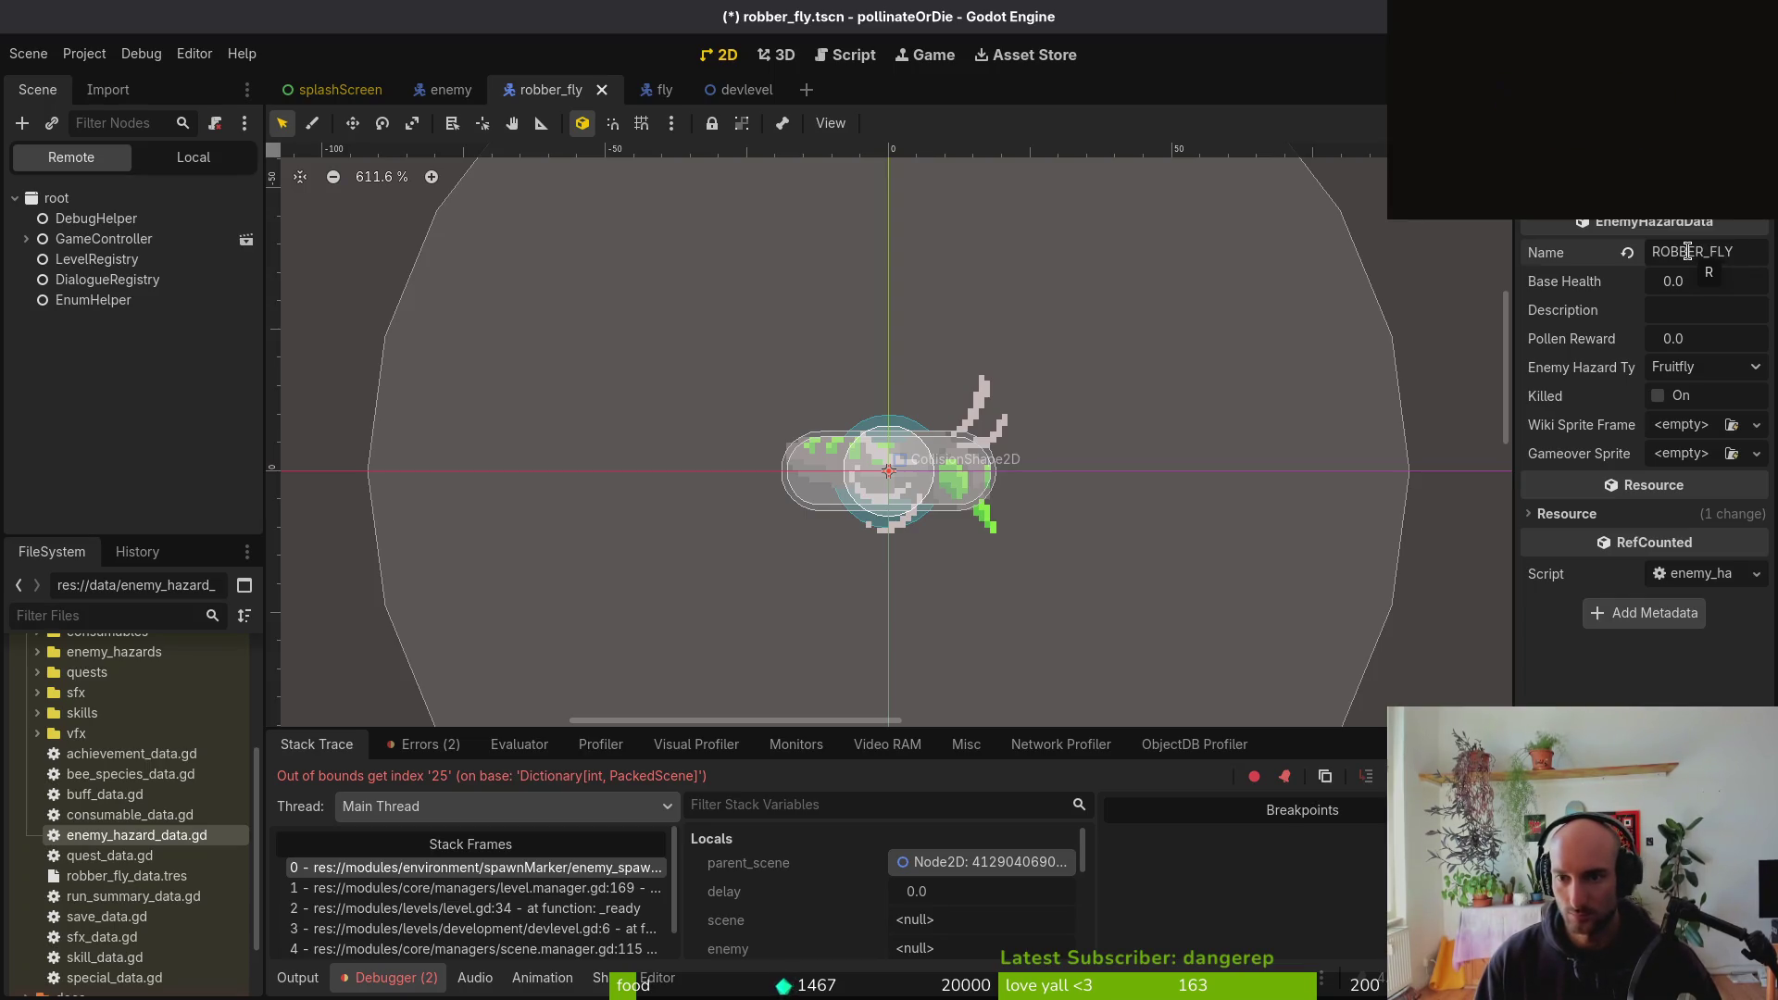
pyautogui.press('Tab')
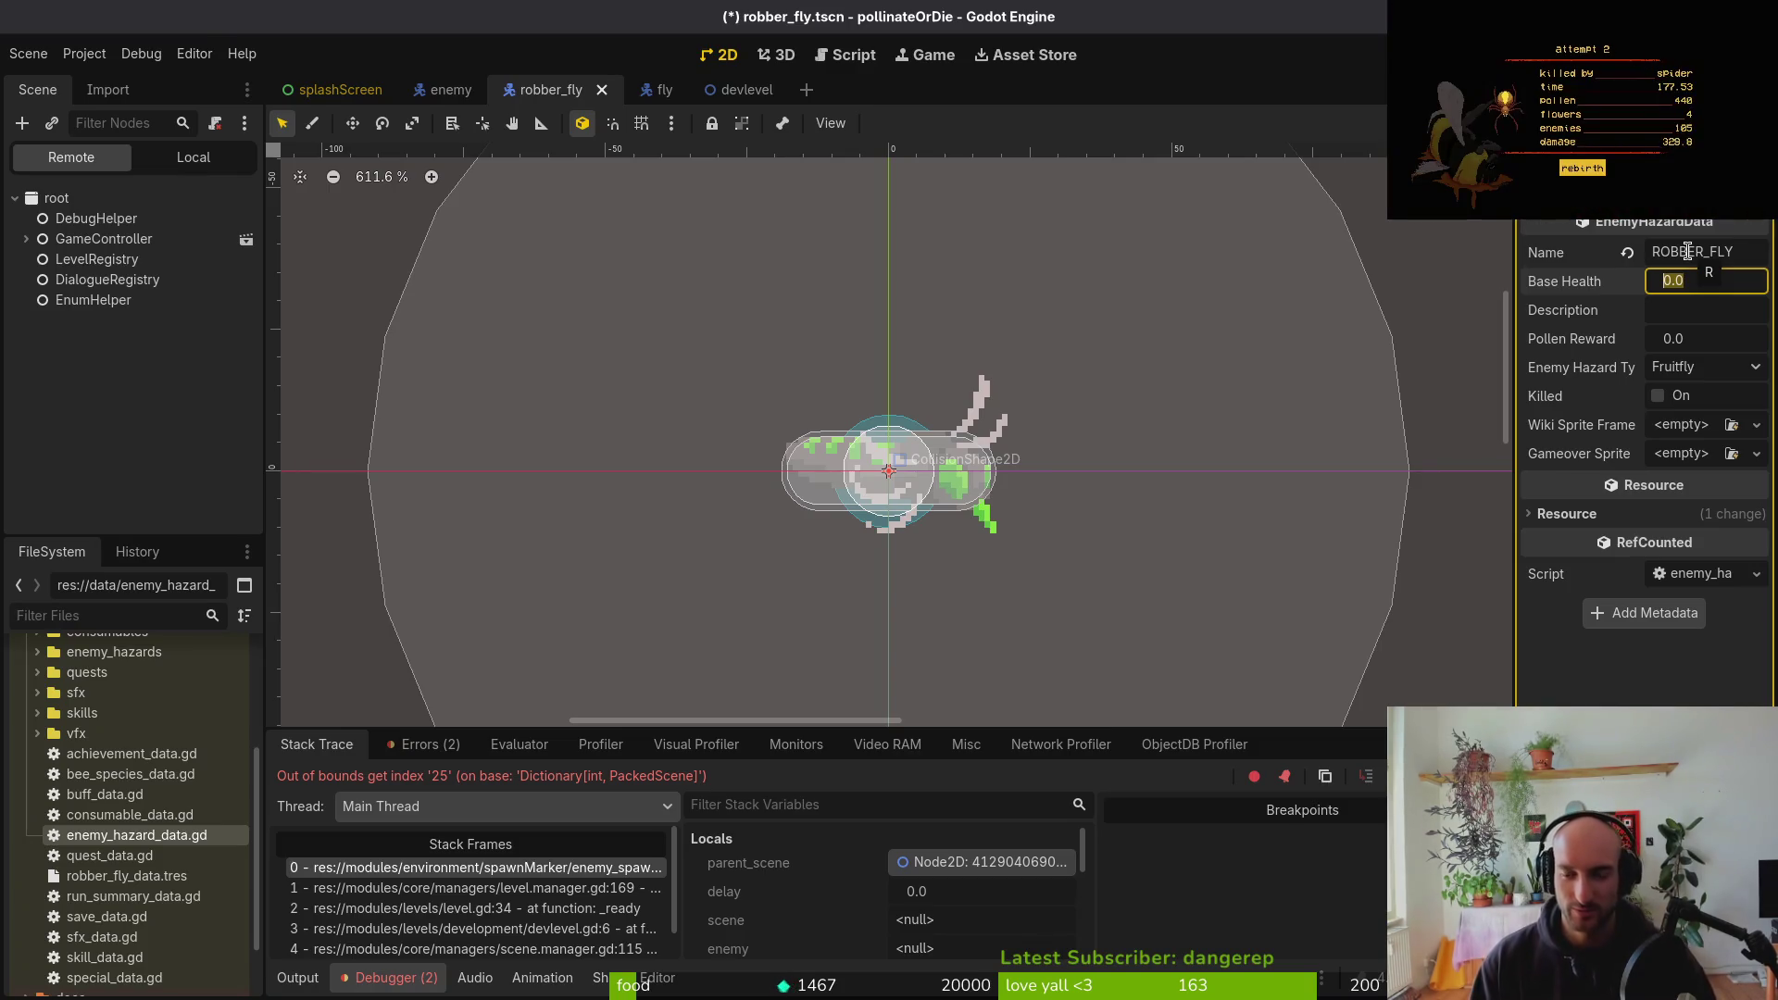
pyautogui.write('13')
pyautogui.press('Tab')
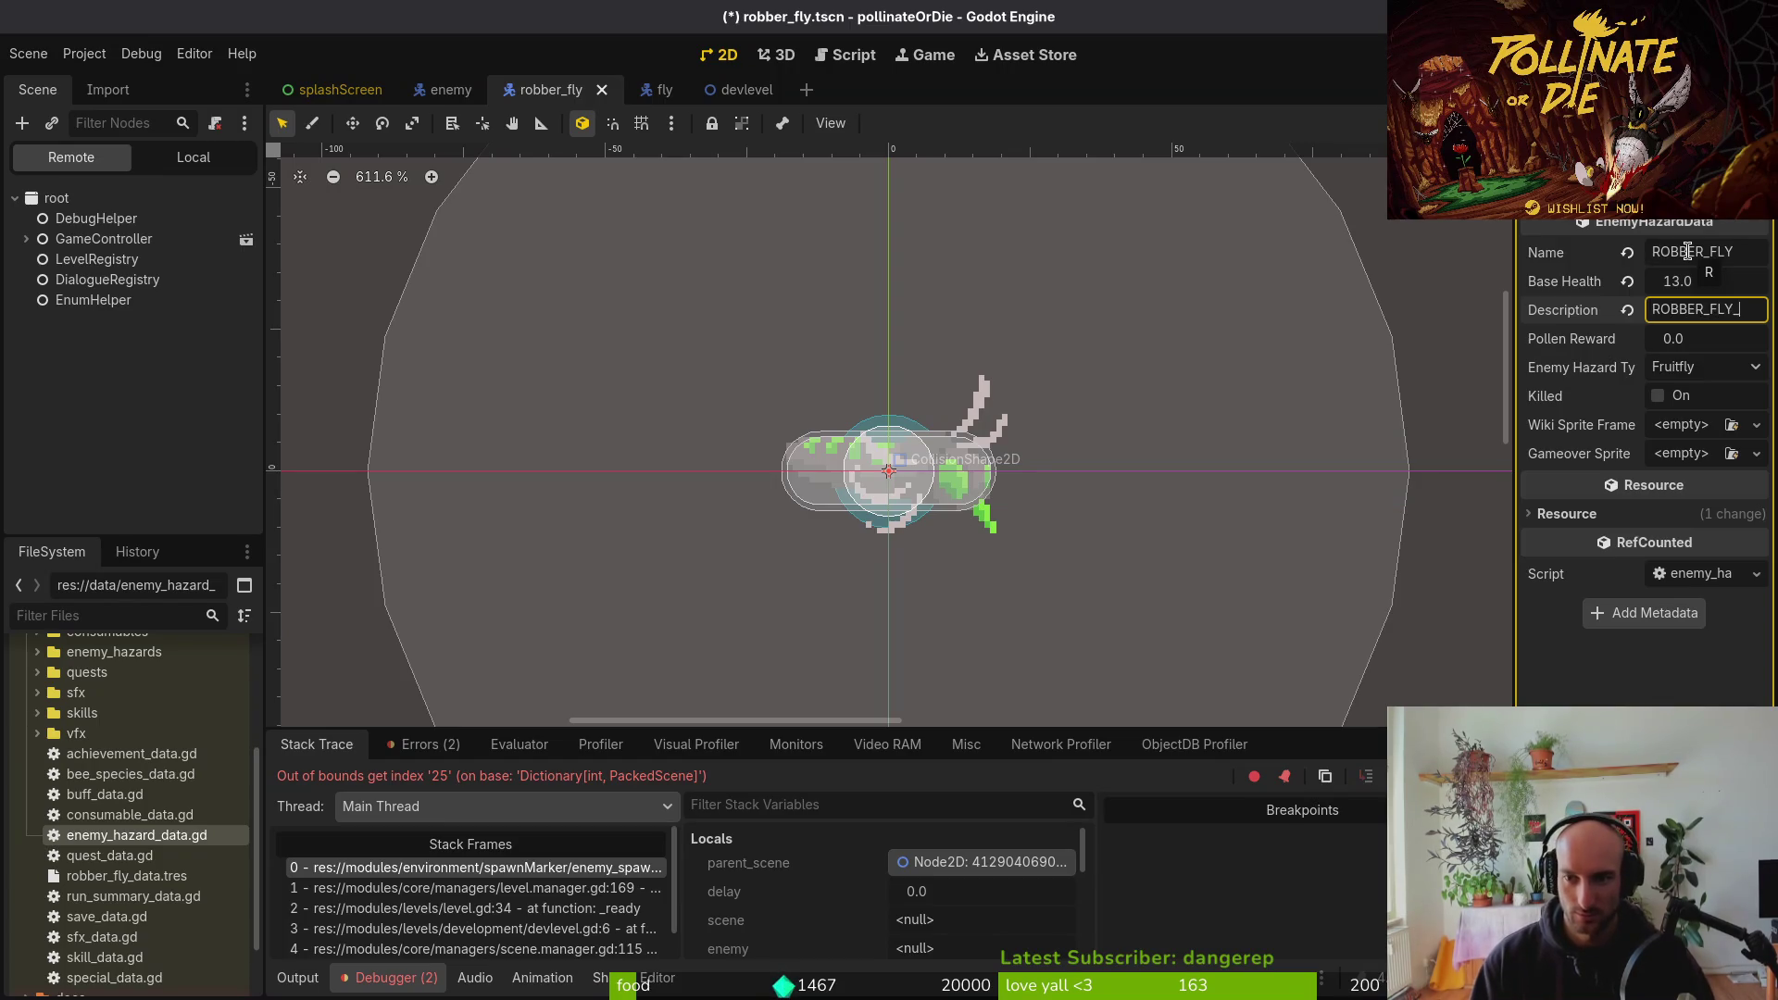
pyautogui.press('Tab')
pyautogui.write('15')
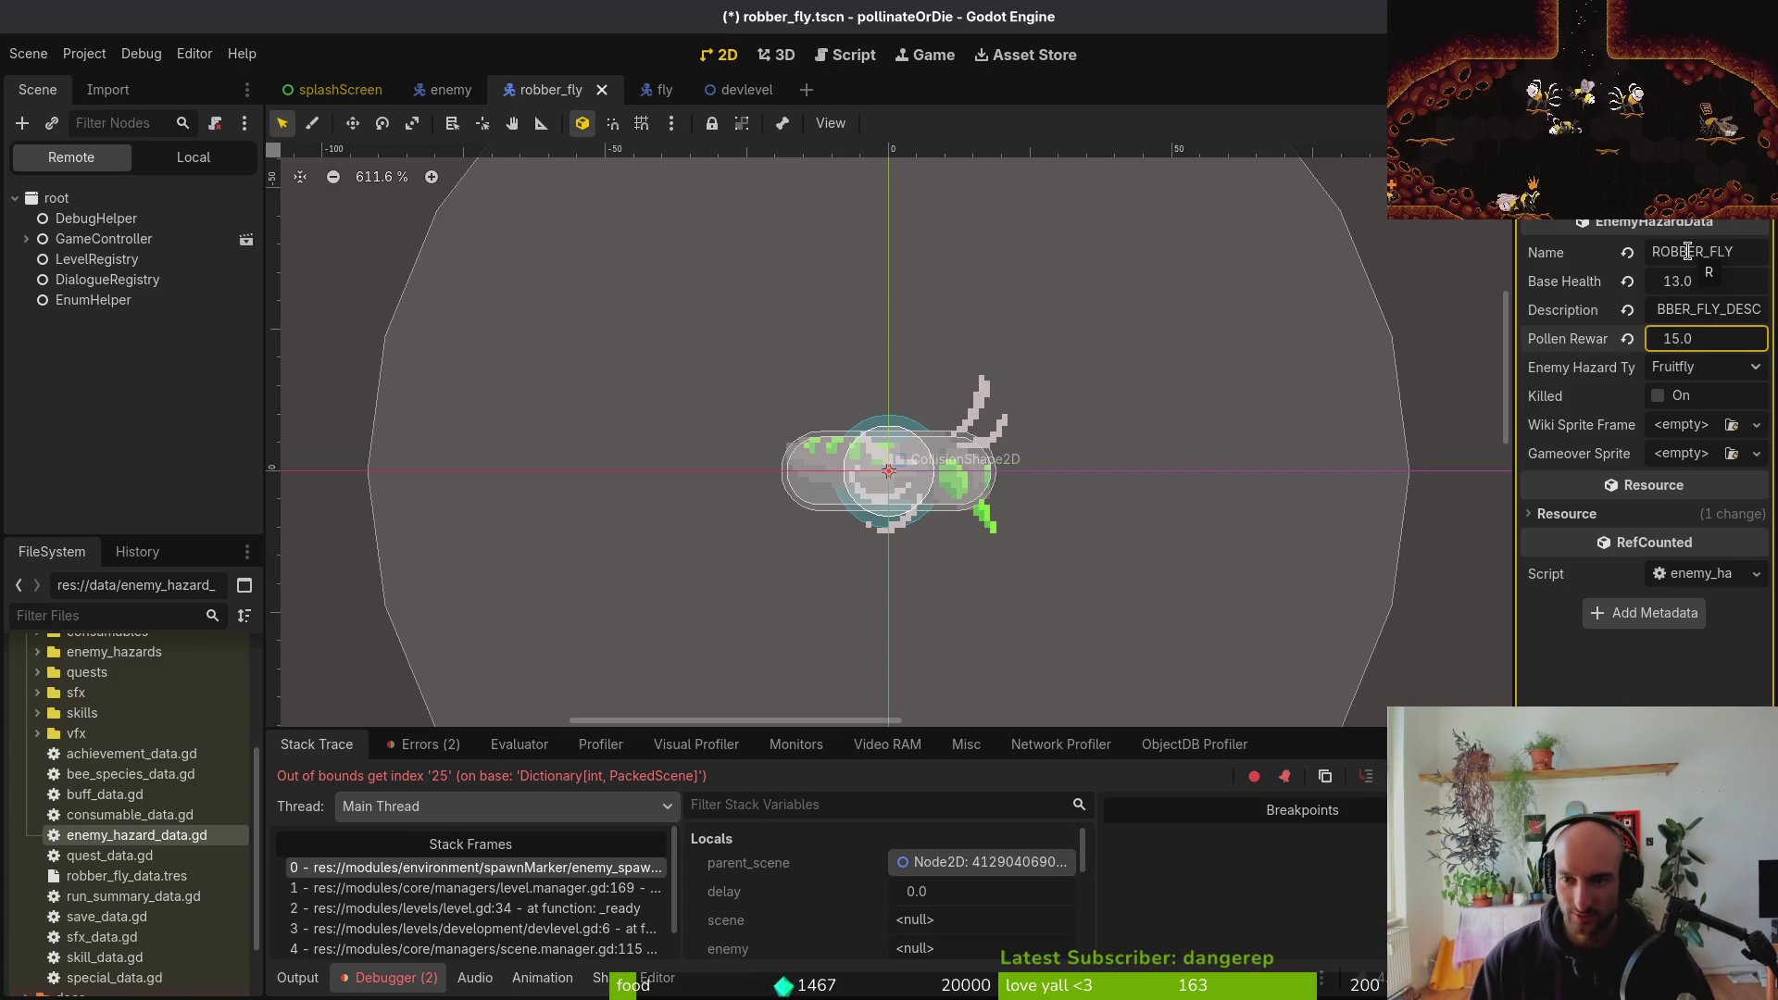
# Set the hazard type to Robber Fly and give Wiki Sprite Frame a new SpriteFrames
pyautogui.click(1701, 366)
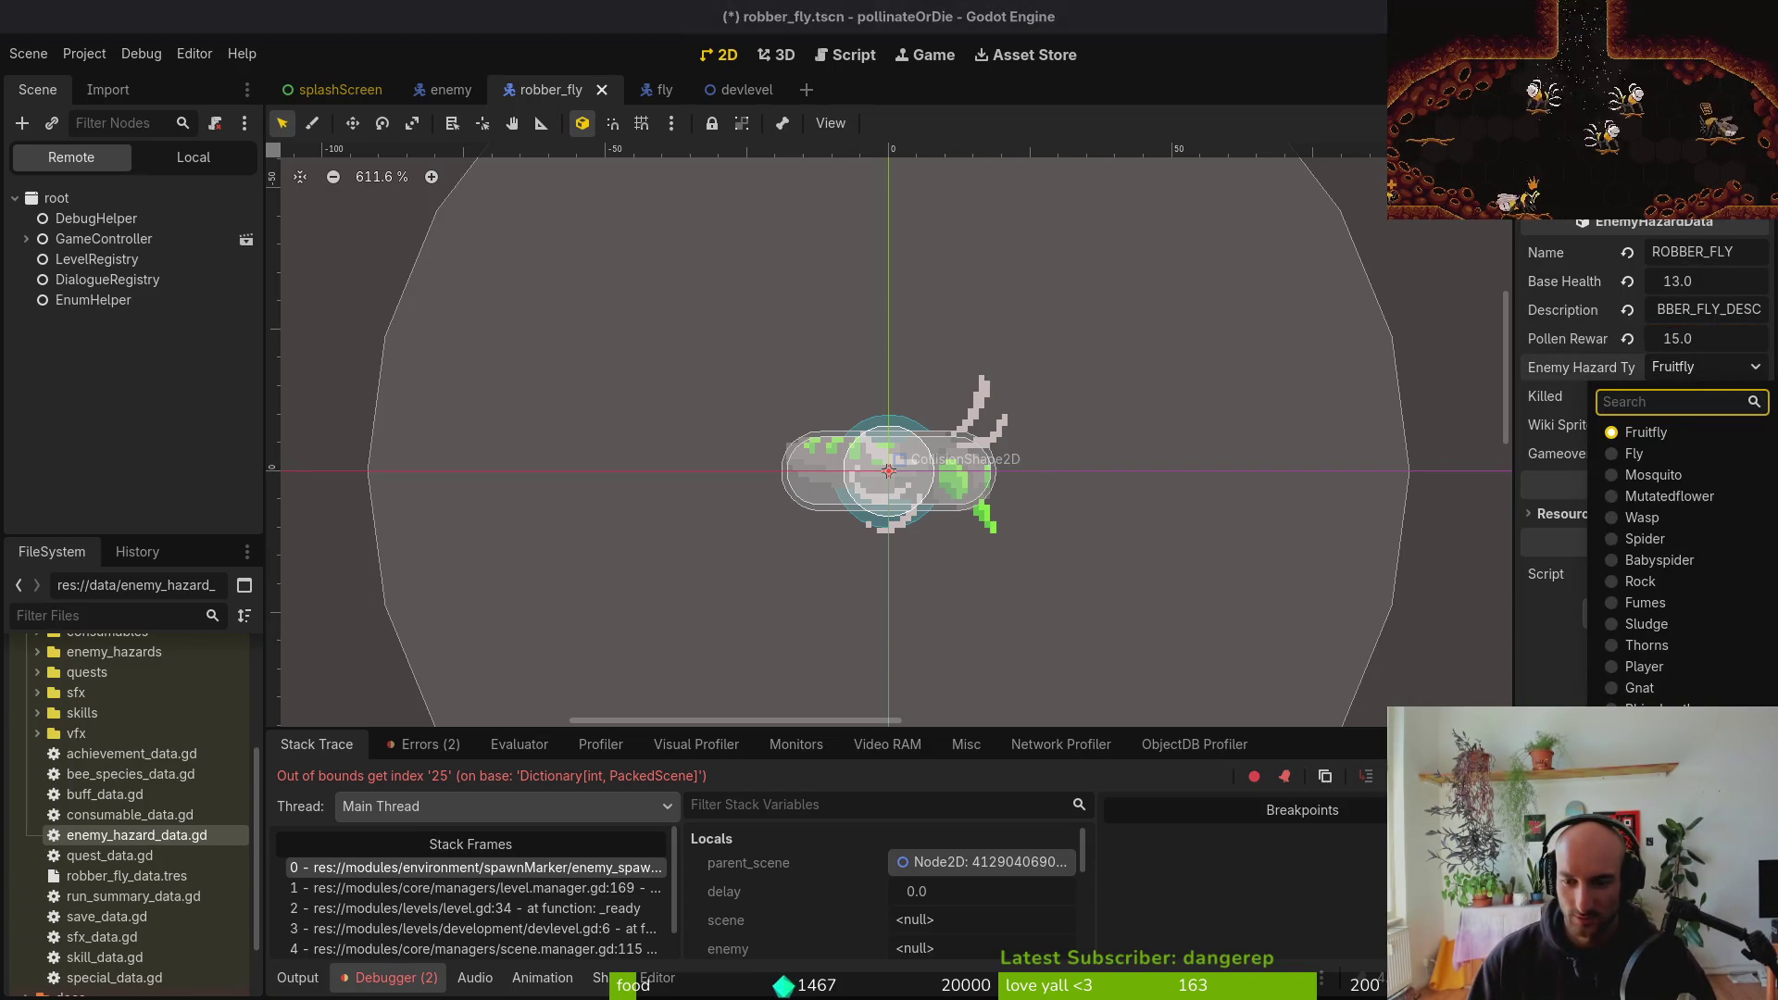
pyautogui.click(1695, 639)
pyautogui.click(1683, 428)
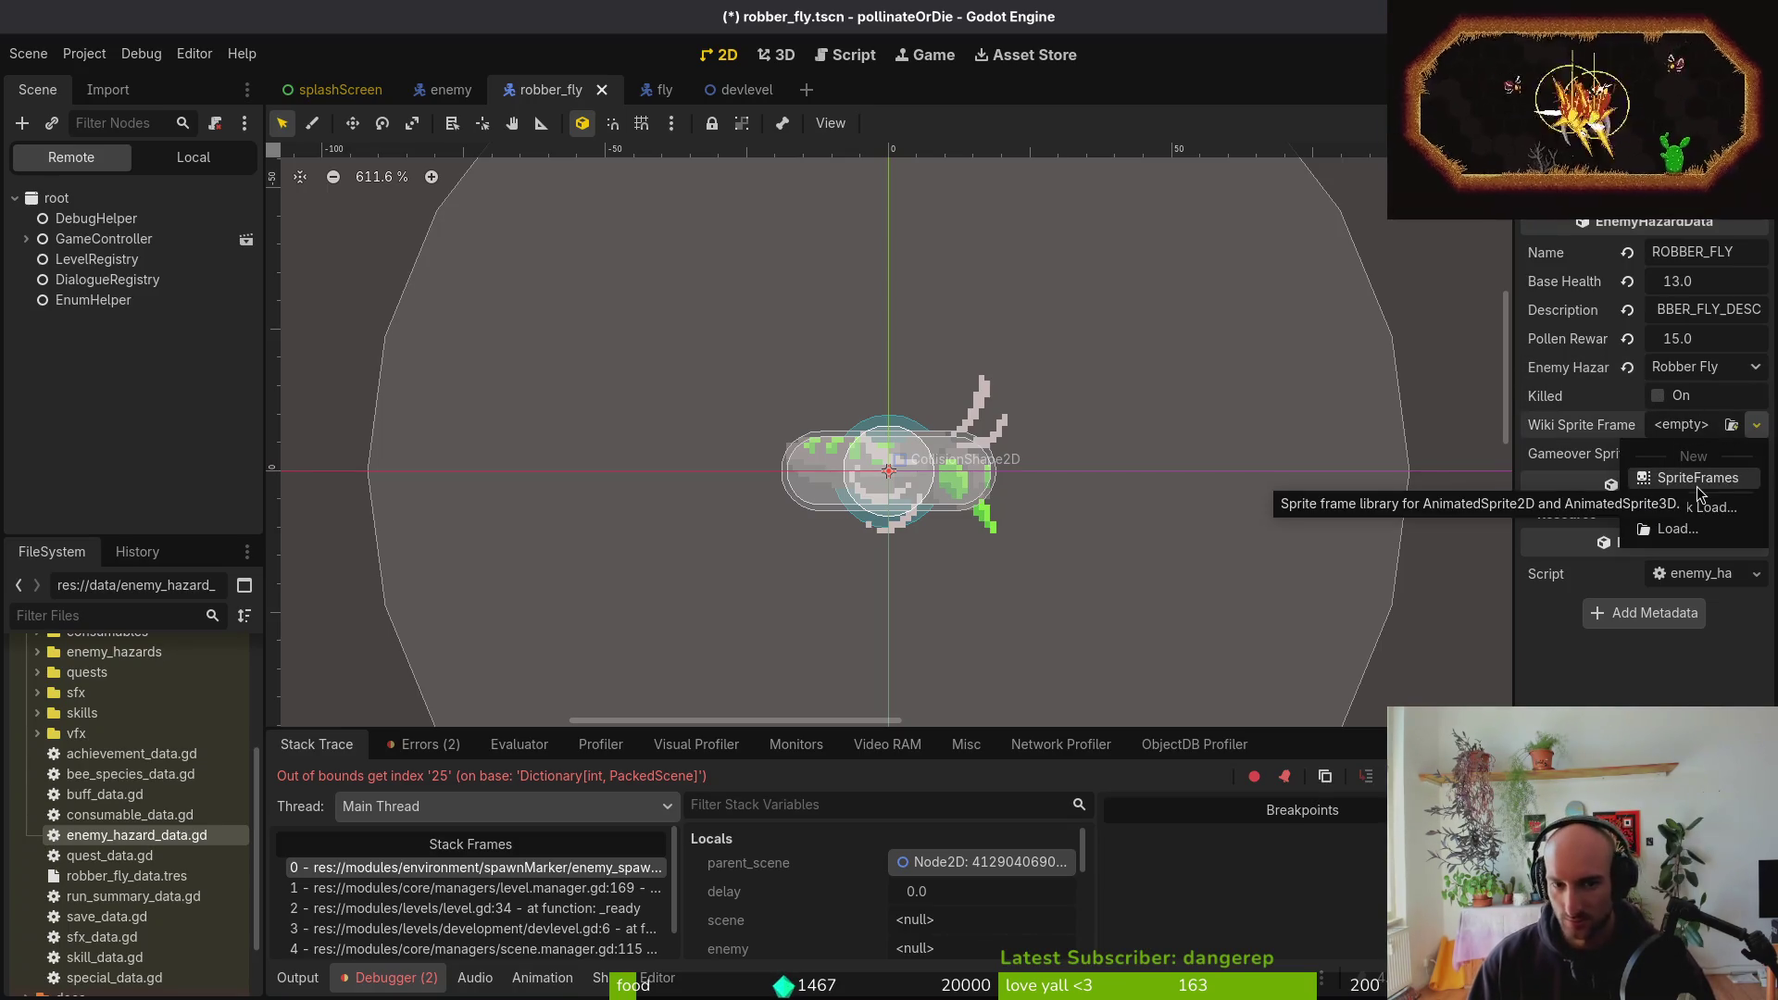
pyautogui.click(1698, 478)
# Add the first 64×64 frame of robberFly.png to the Wiki Sprite Frame's animation
pyautogui.click(1711, 428)
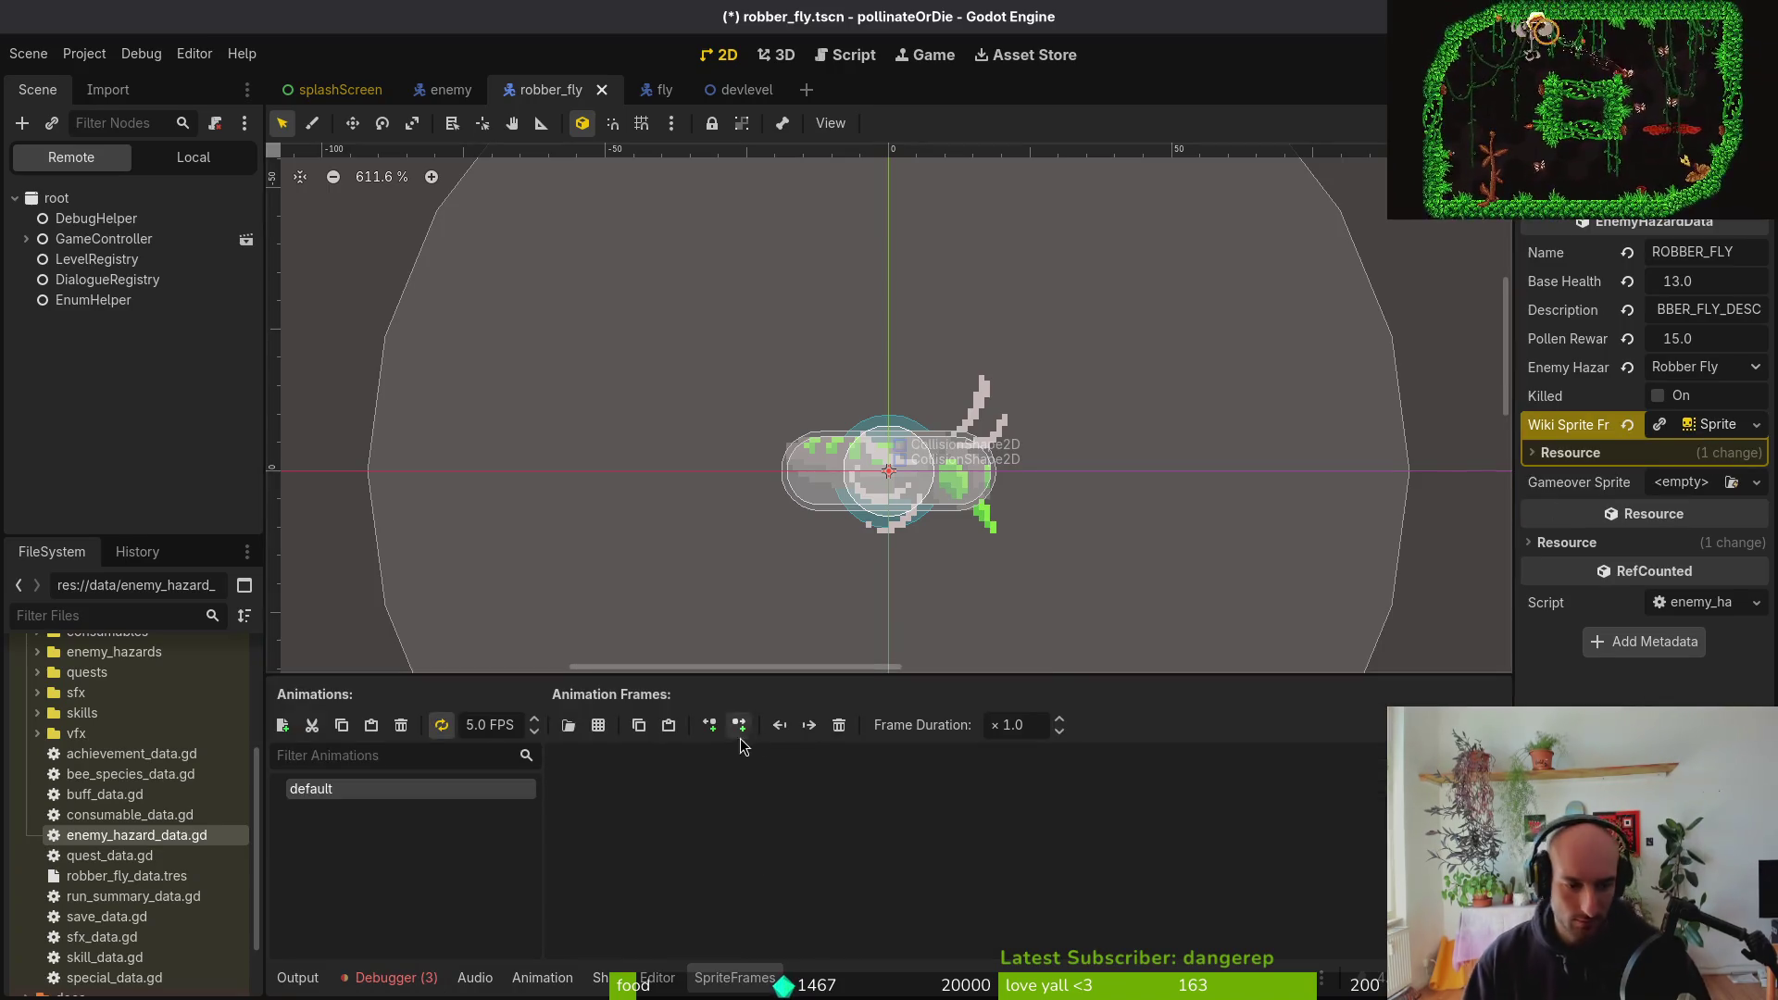
pyautogui.click(569, 726)
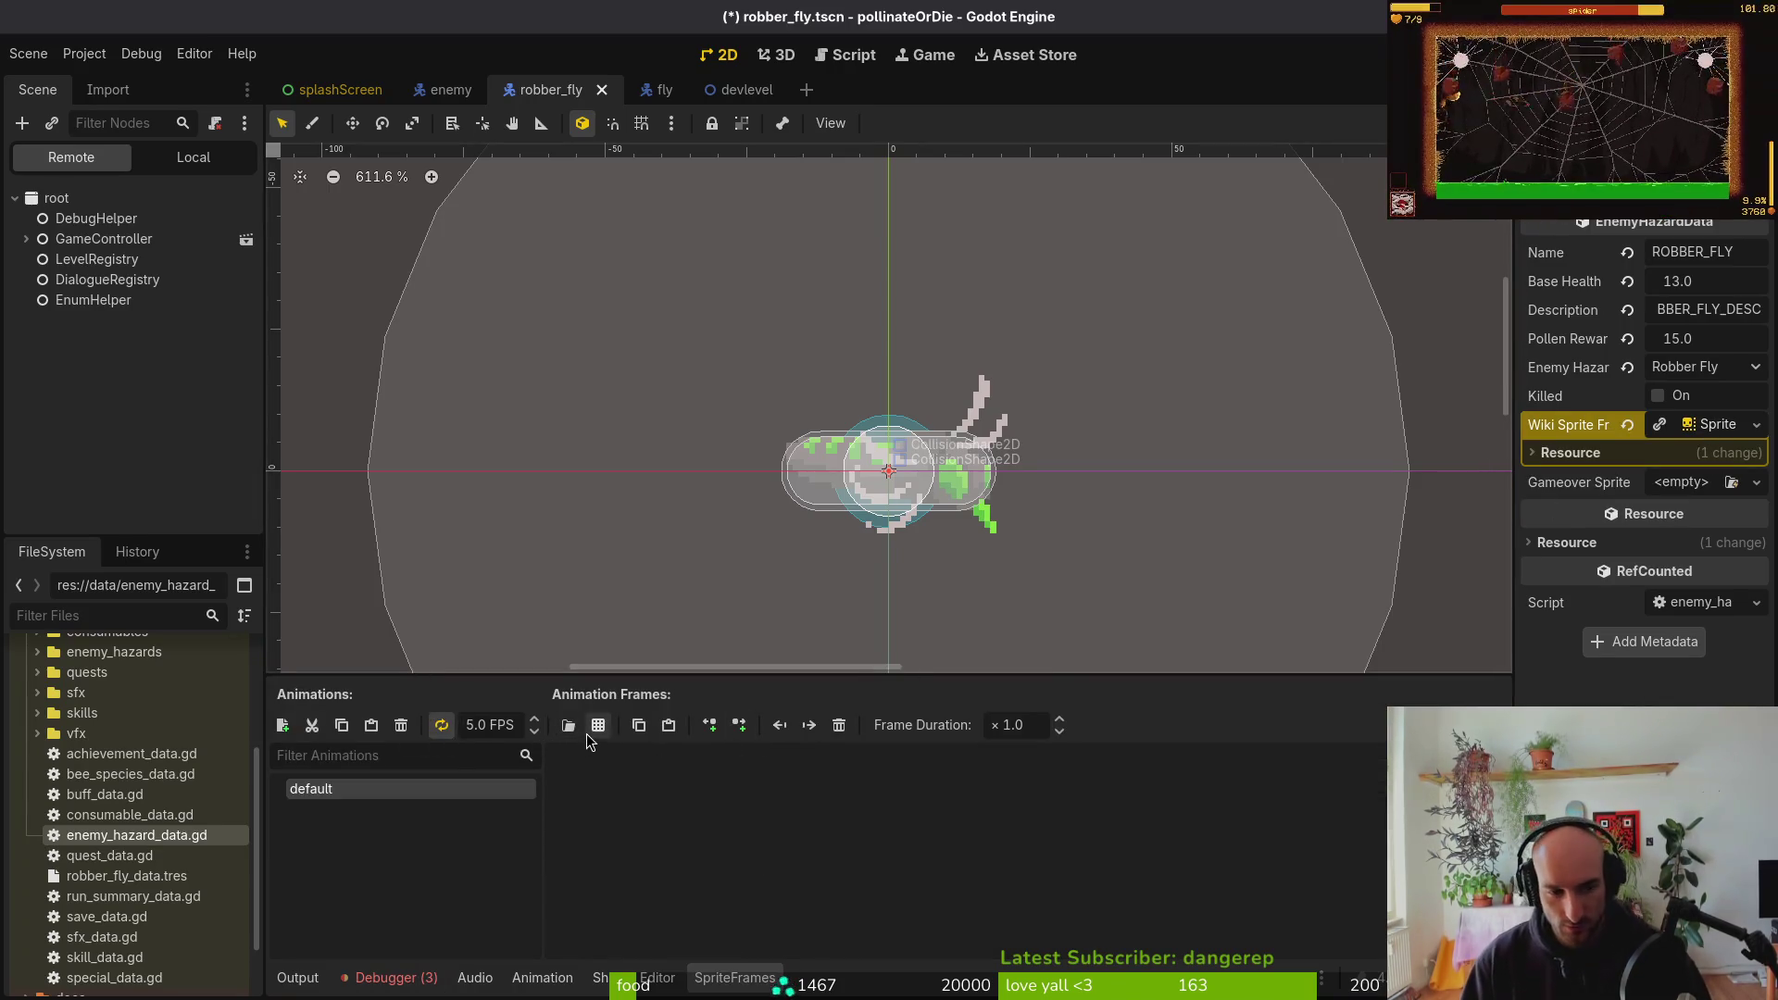
pyautogui.doubleClick(696, 301)
pyautogui.doubleClick(621, 293)
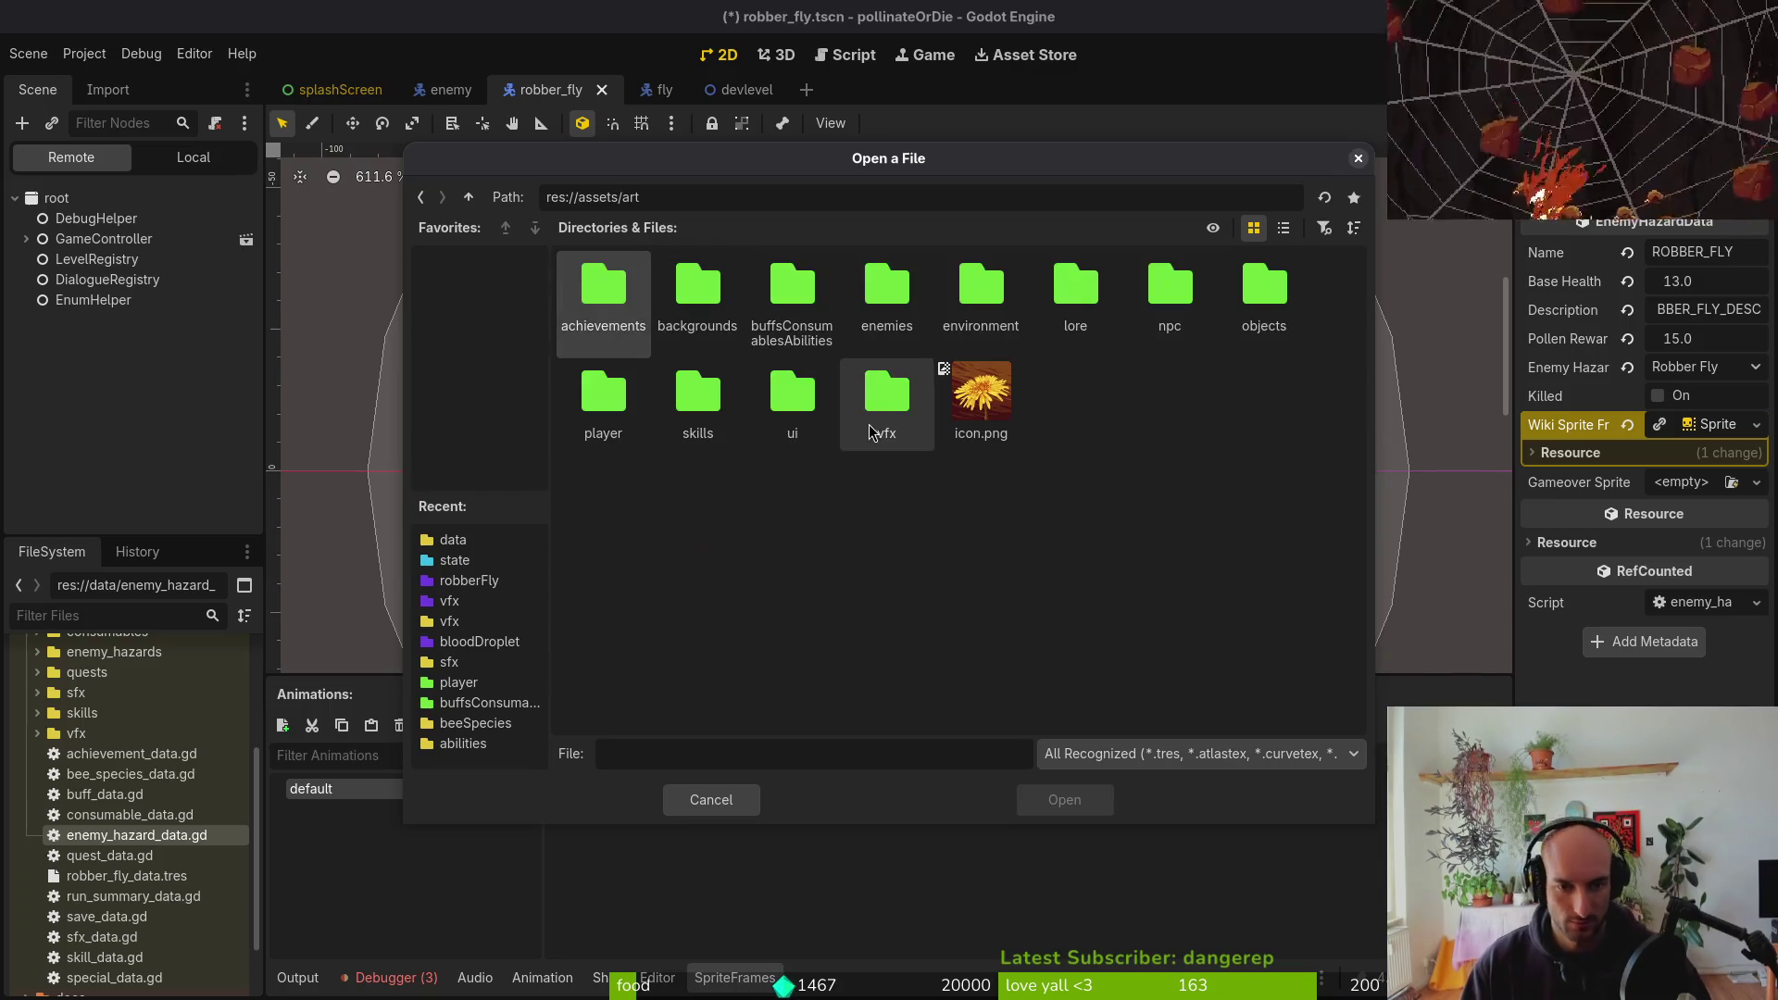
pyautogui.doubleClick(886, 291)
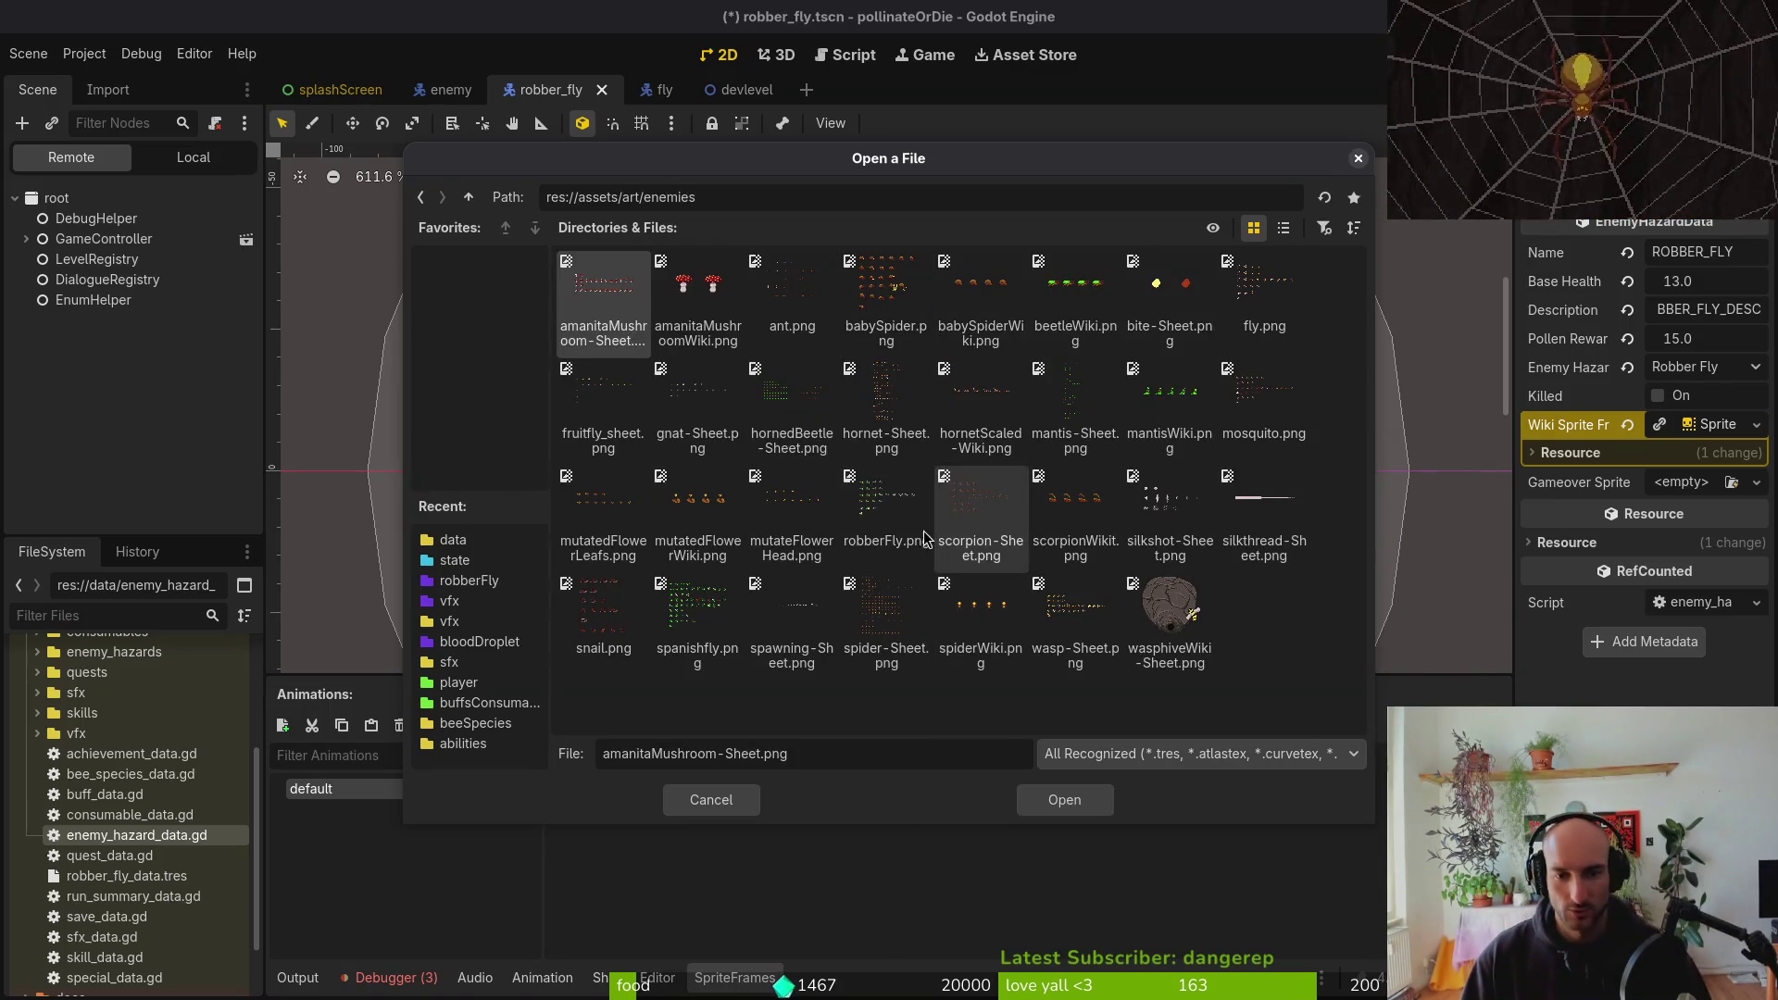
pyautogui.click(887, 519)
pyautogui.click(1064, 801)
pyautogui.click(1343, 442)
pyautogui.click(566, 348)
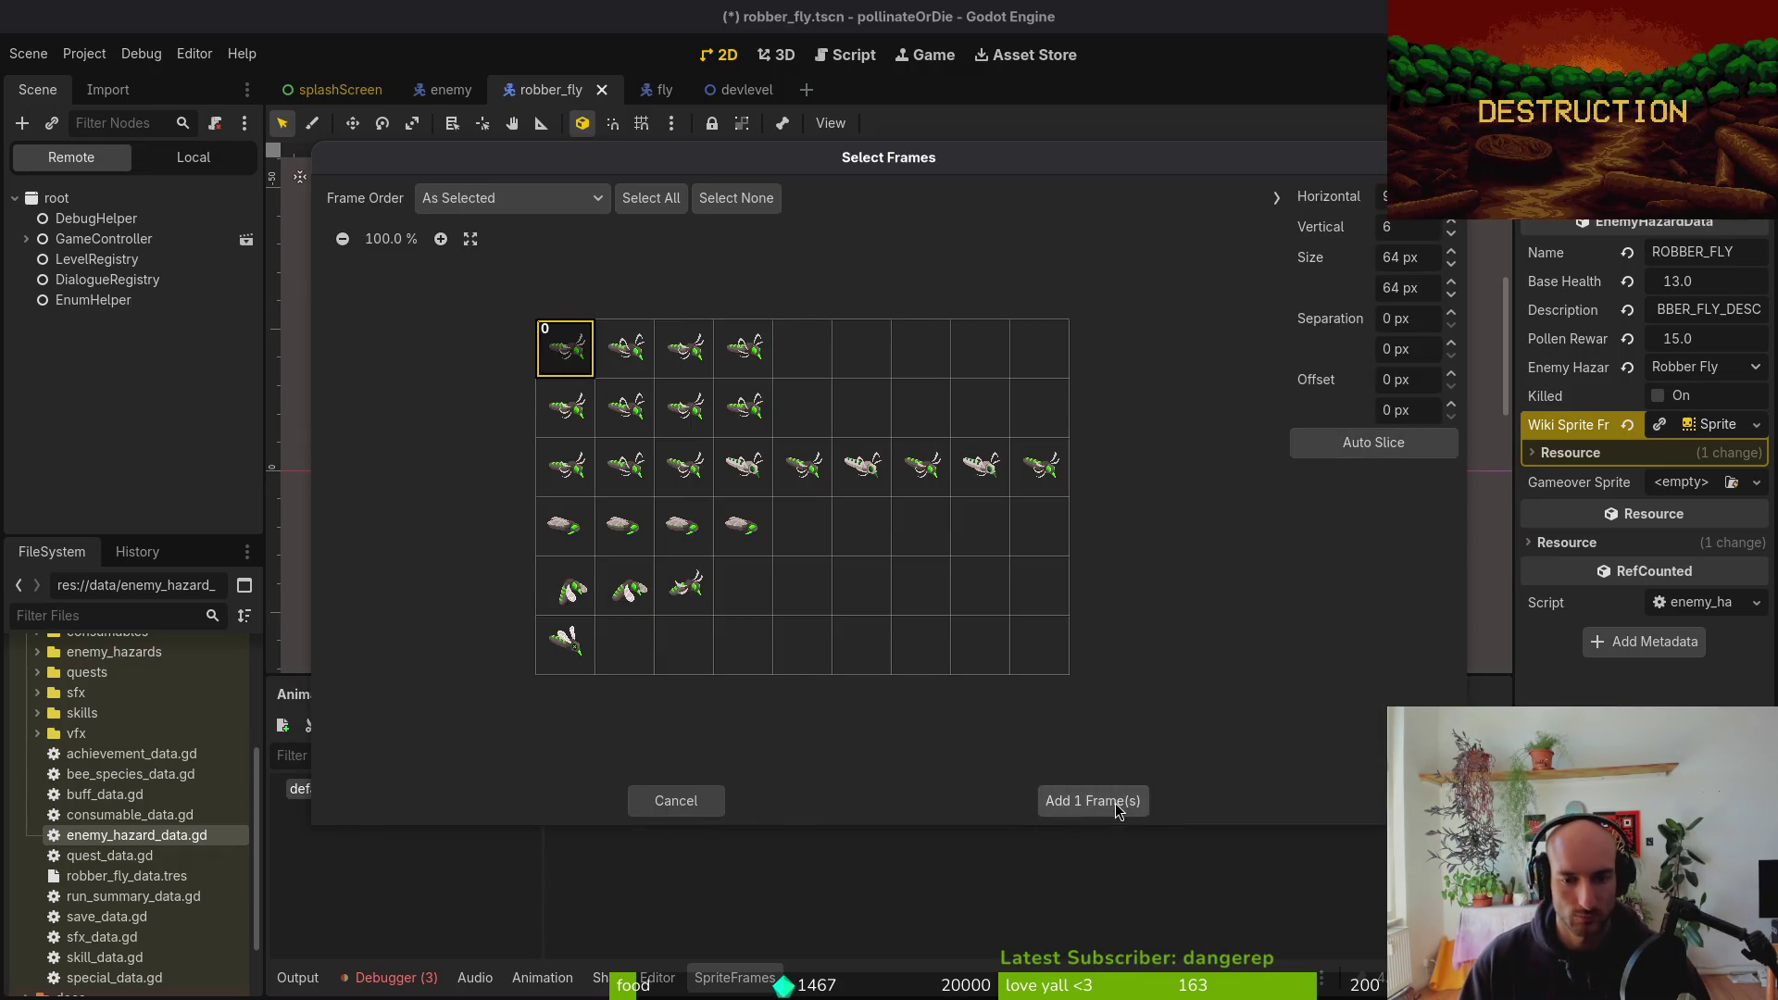
pyautogui.click(1088, 801)
# Create an 'idle' animation at 12 FPS with the first four robberFly.png frames
pyautogui.click(282, 726)
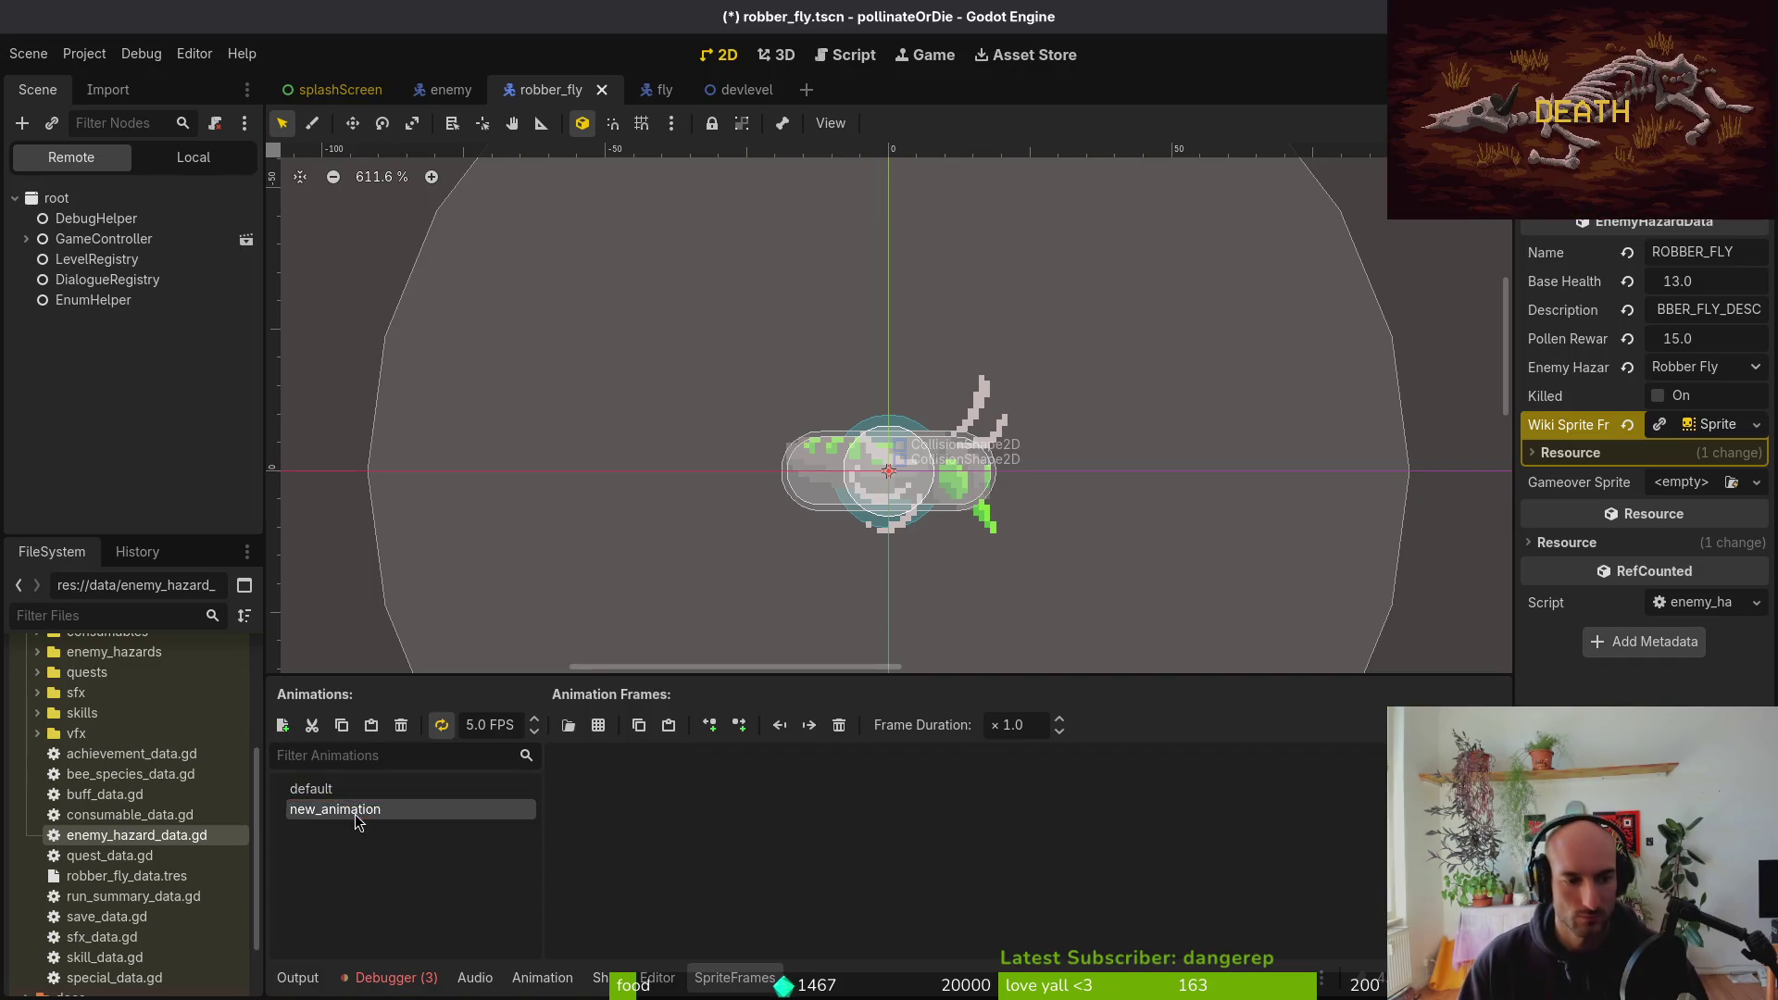
pyautogui.click(346, 813)
pyautogui.write('dle')
pyautogui.press('Return')
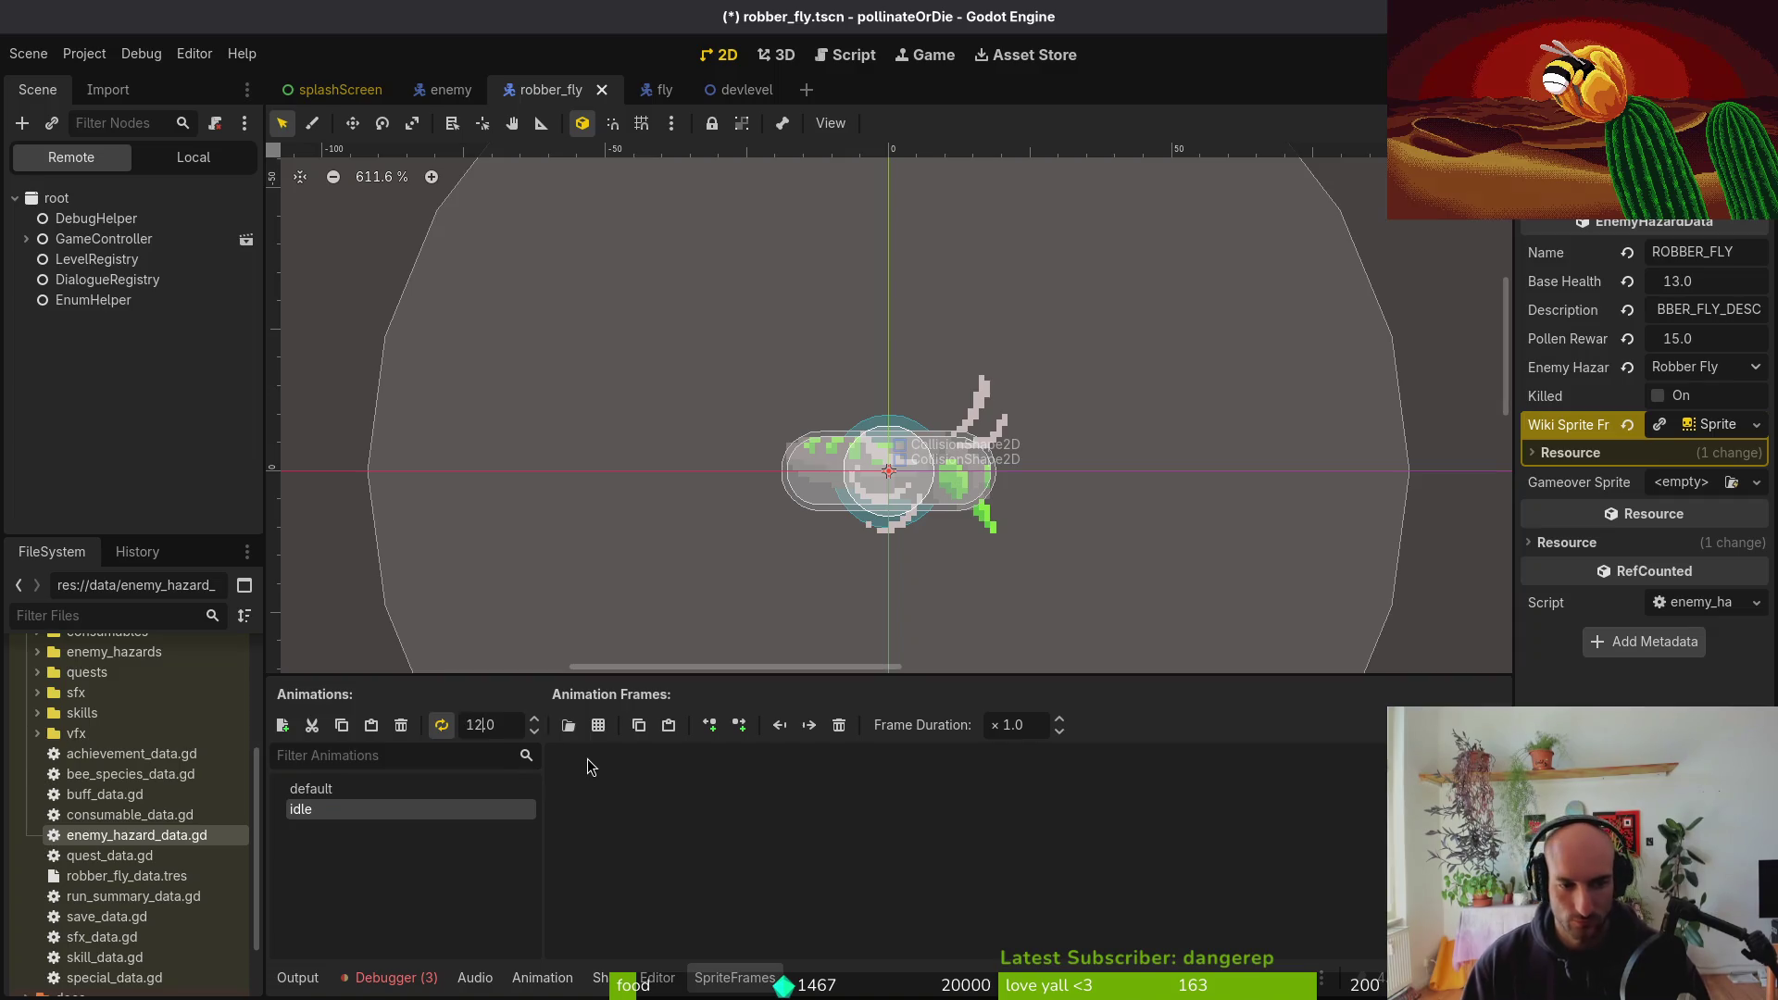
pyautogui.press('Return')
pyautogui.click(604, 726)
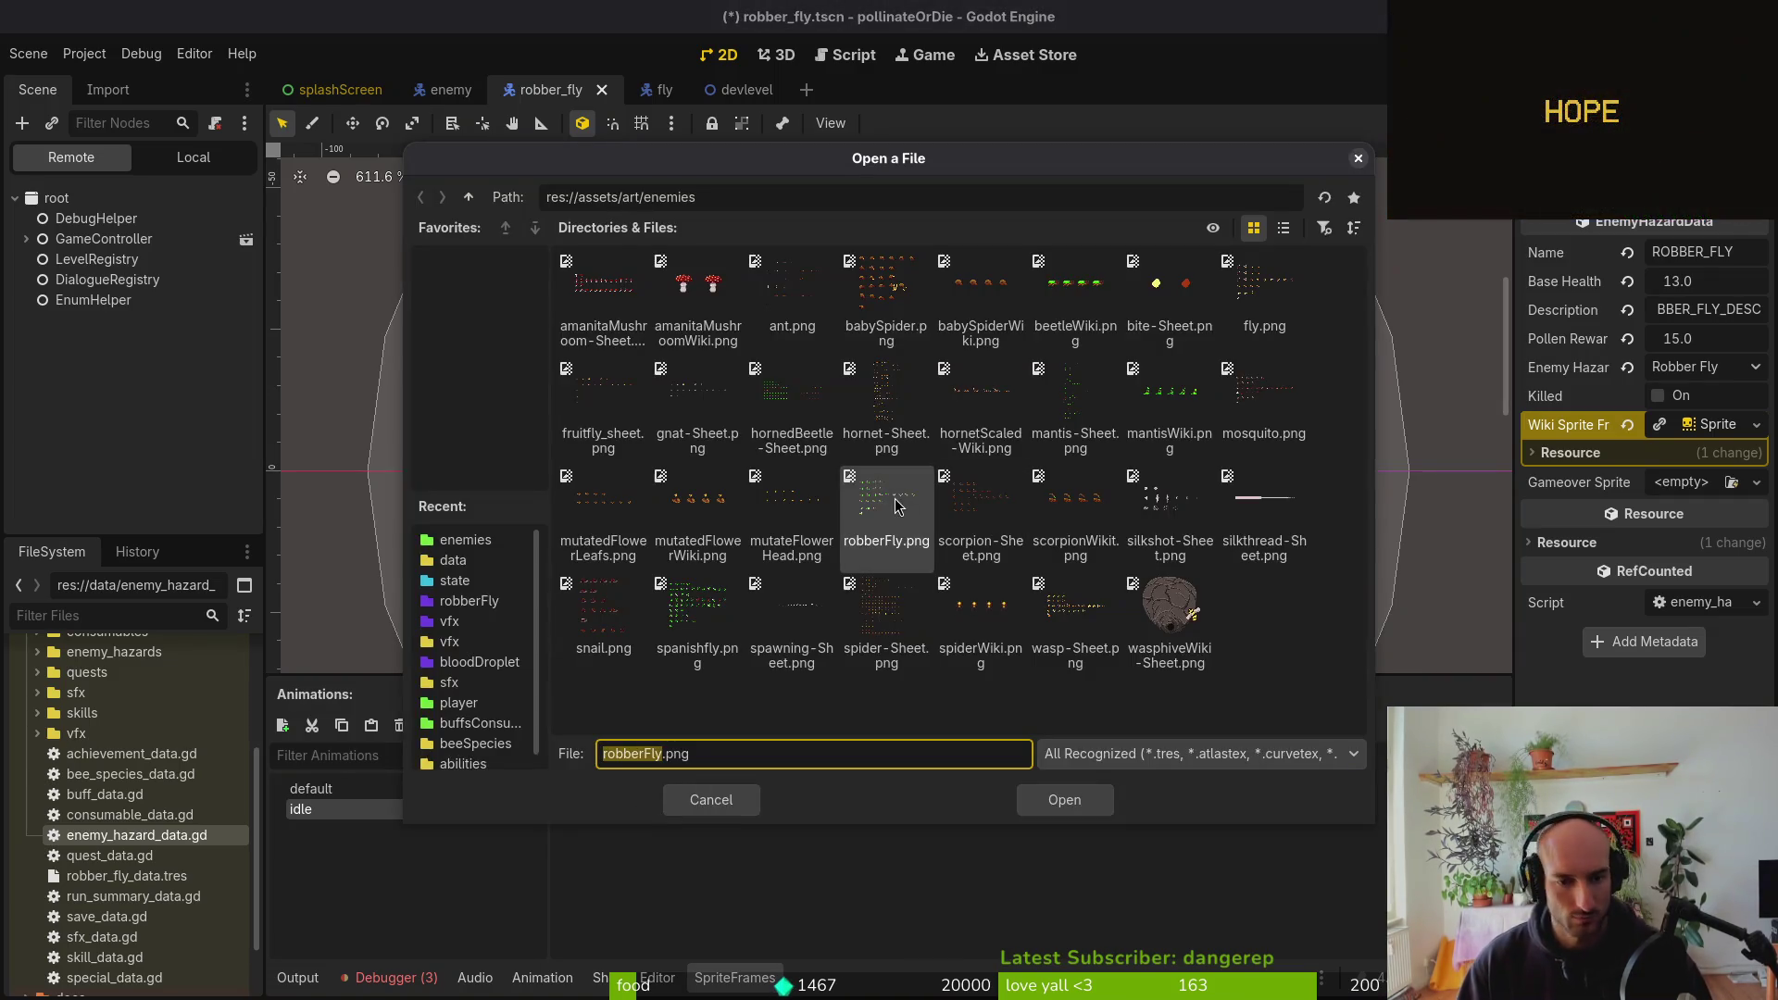
pyautogui.click(1065, 802)
pyautogui.moveTo(574, 374); pyautogui.dragTo(741, 366)
pyautogui.click(1088, 801)
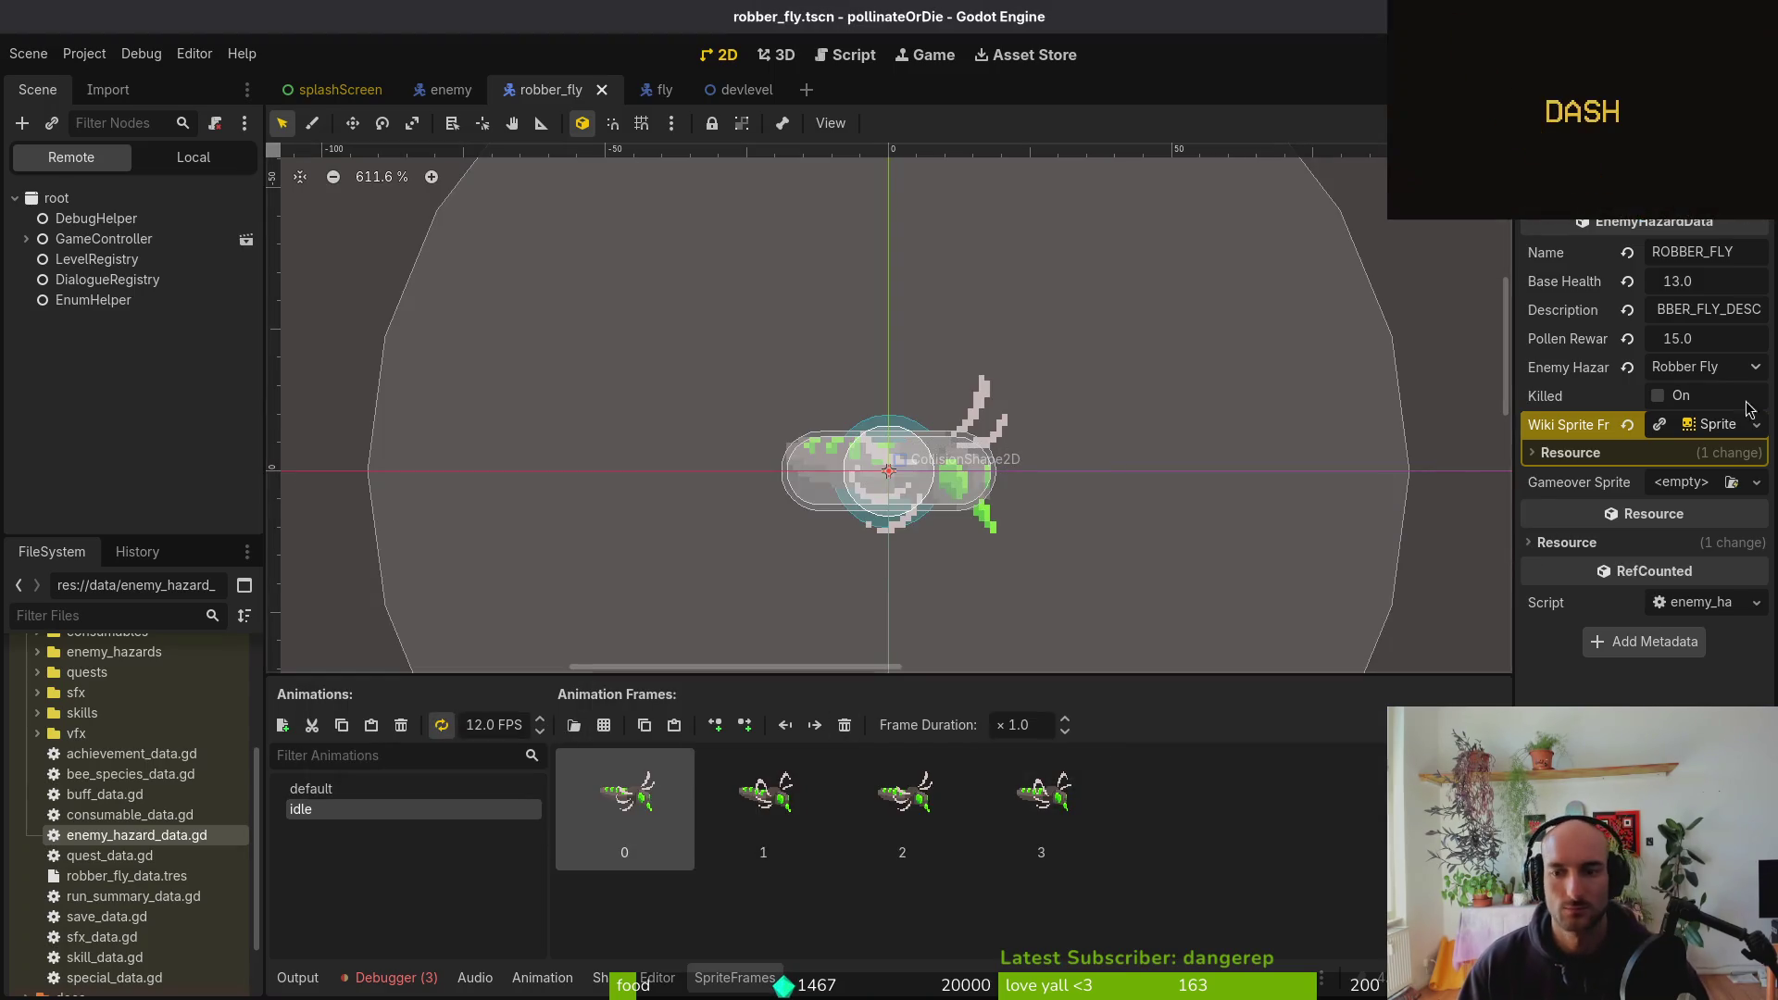
# Paste the wiki sprite frames resource into the empty Gameover Sprite slot
pyautogui.click(1713, 424)
pyautogui.click(1686, 456)
pyautogui.rightClick(1587, 431)
pyautogui.rightClick(1587, 428)
pyautogui.rightClick(1584, 456)
pyautogui.rightClick(1589, 463)
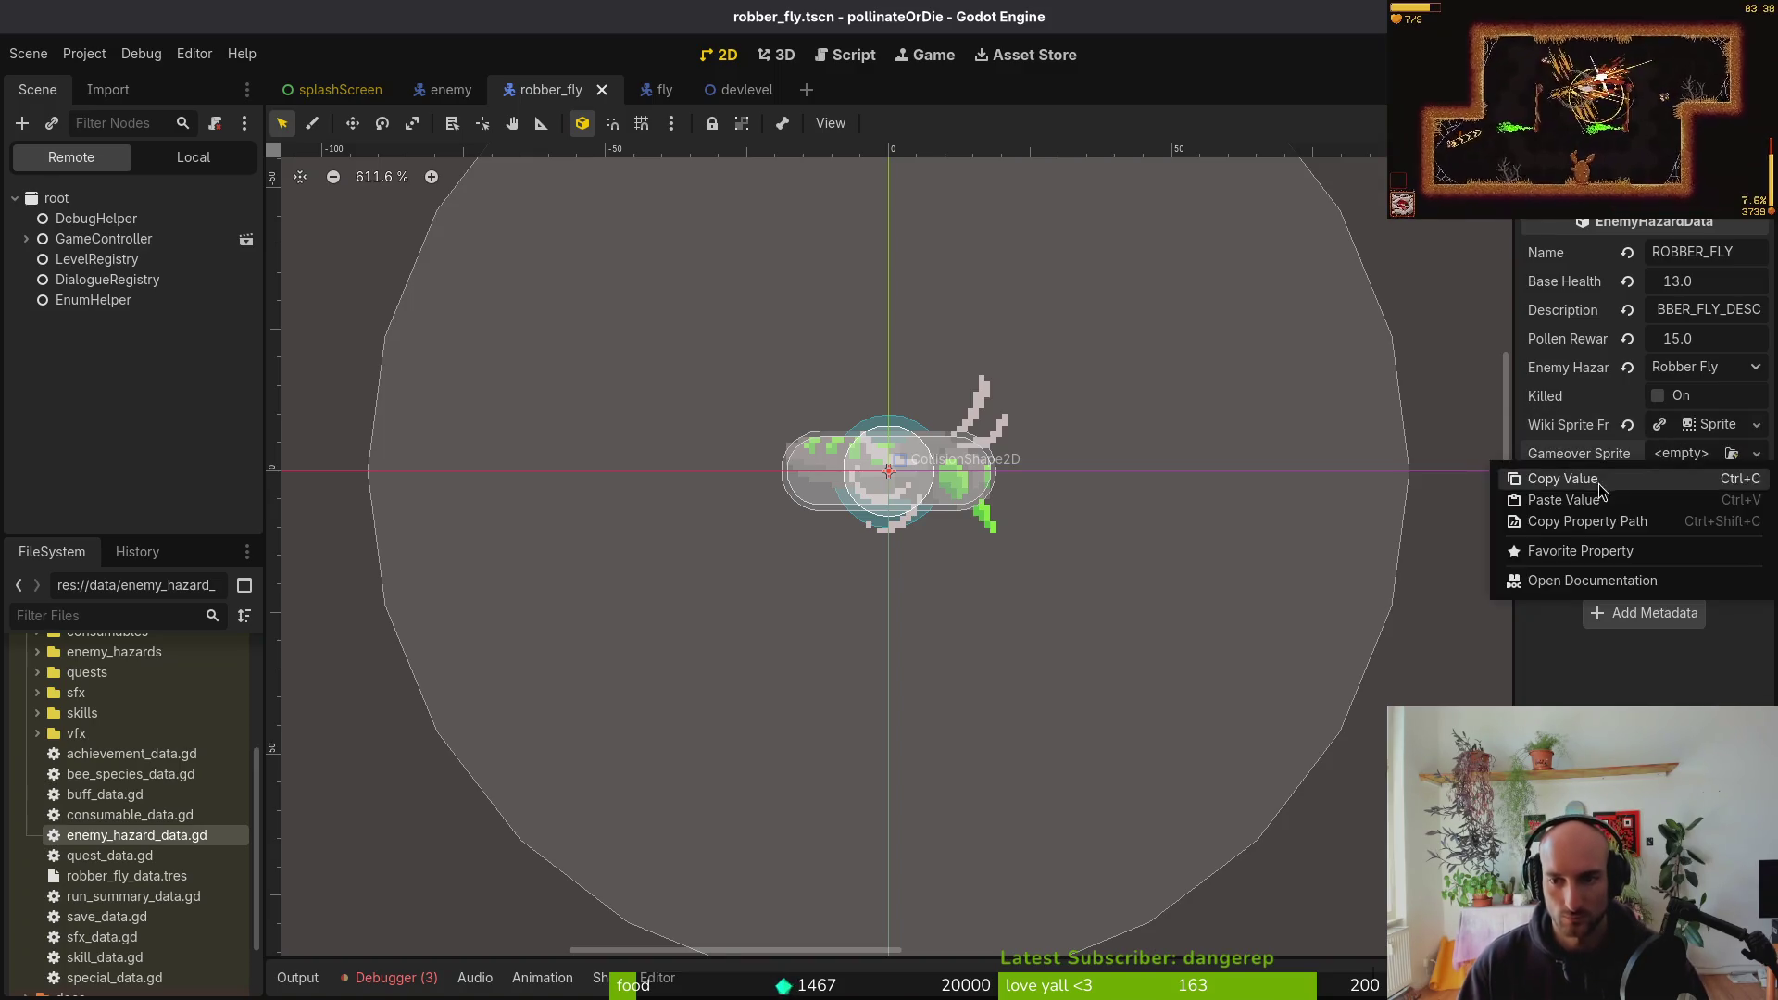
pyautogui.click(1606, 500)
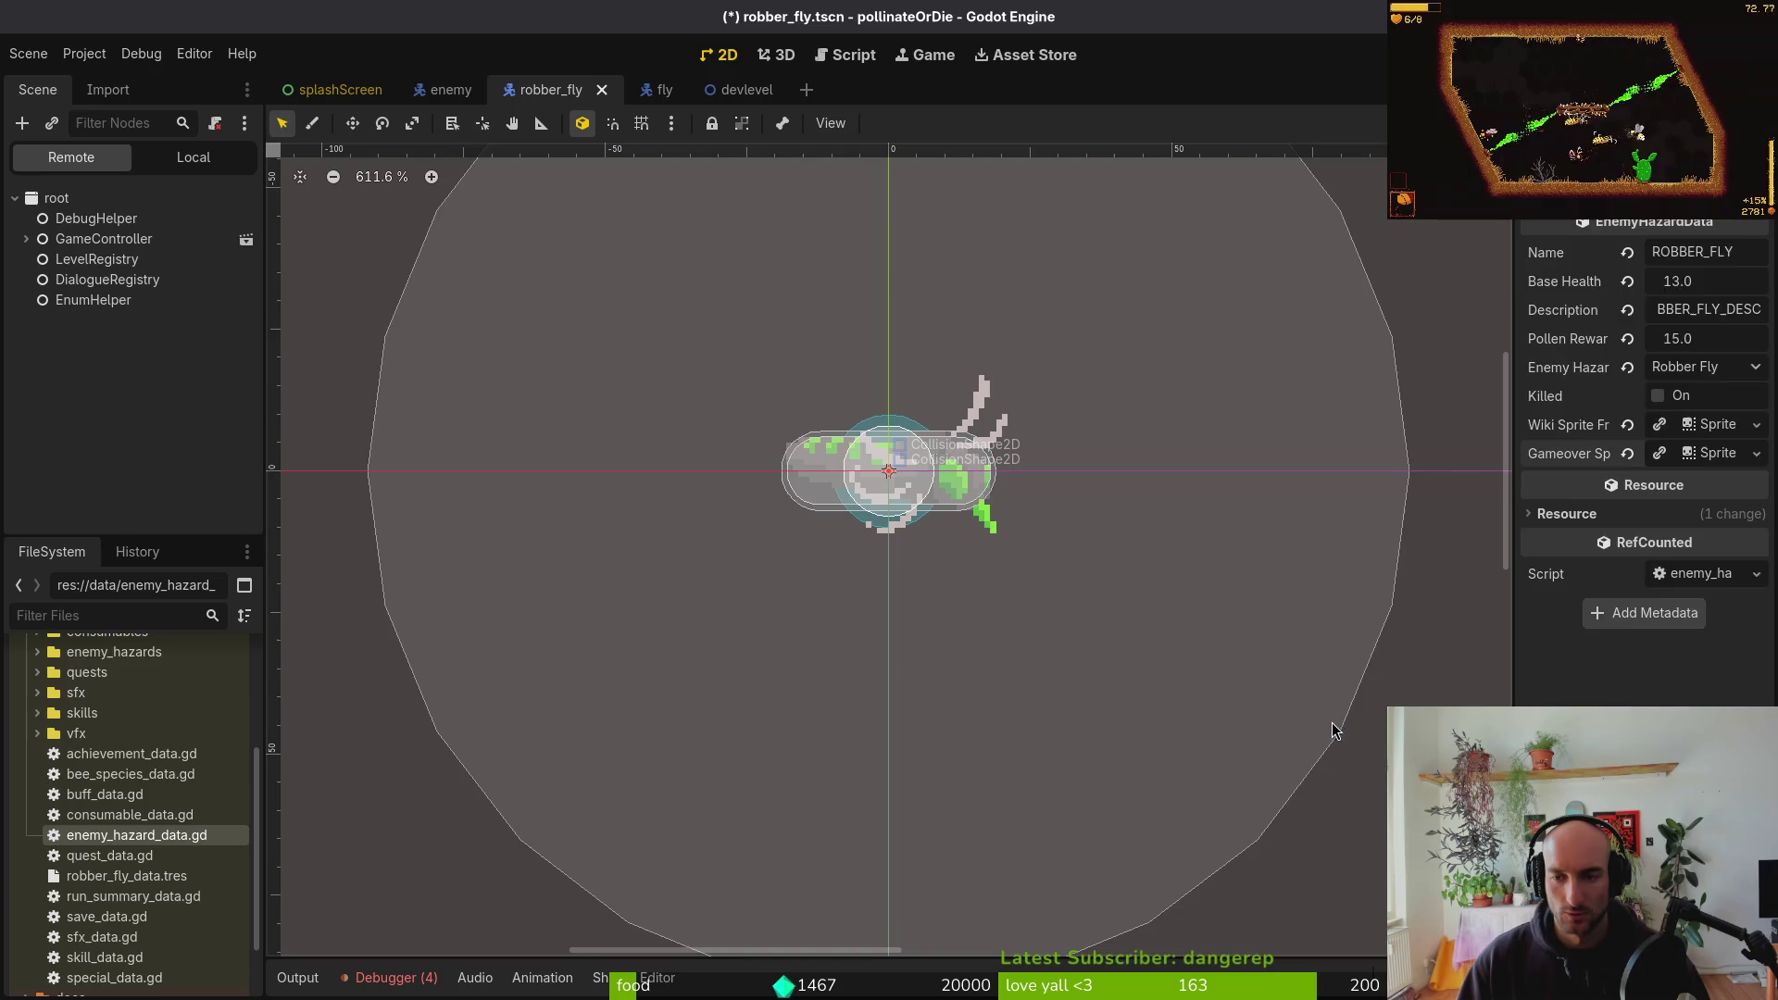
# Reopen robber_fly_data.tres in the inspector and make the gameover sprite unique
pyautogui.click(1390, 528)
pyautogui.click(193, 156)
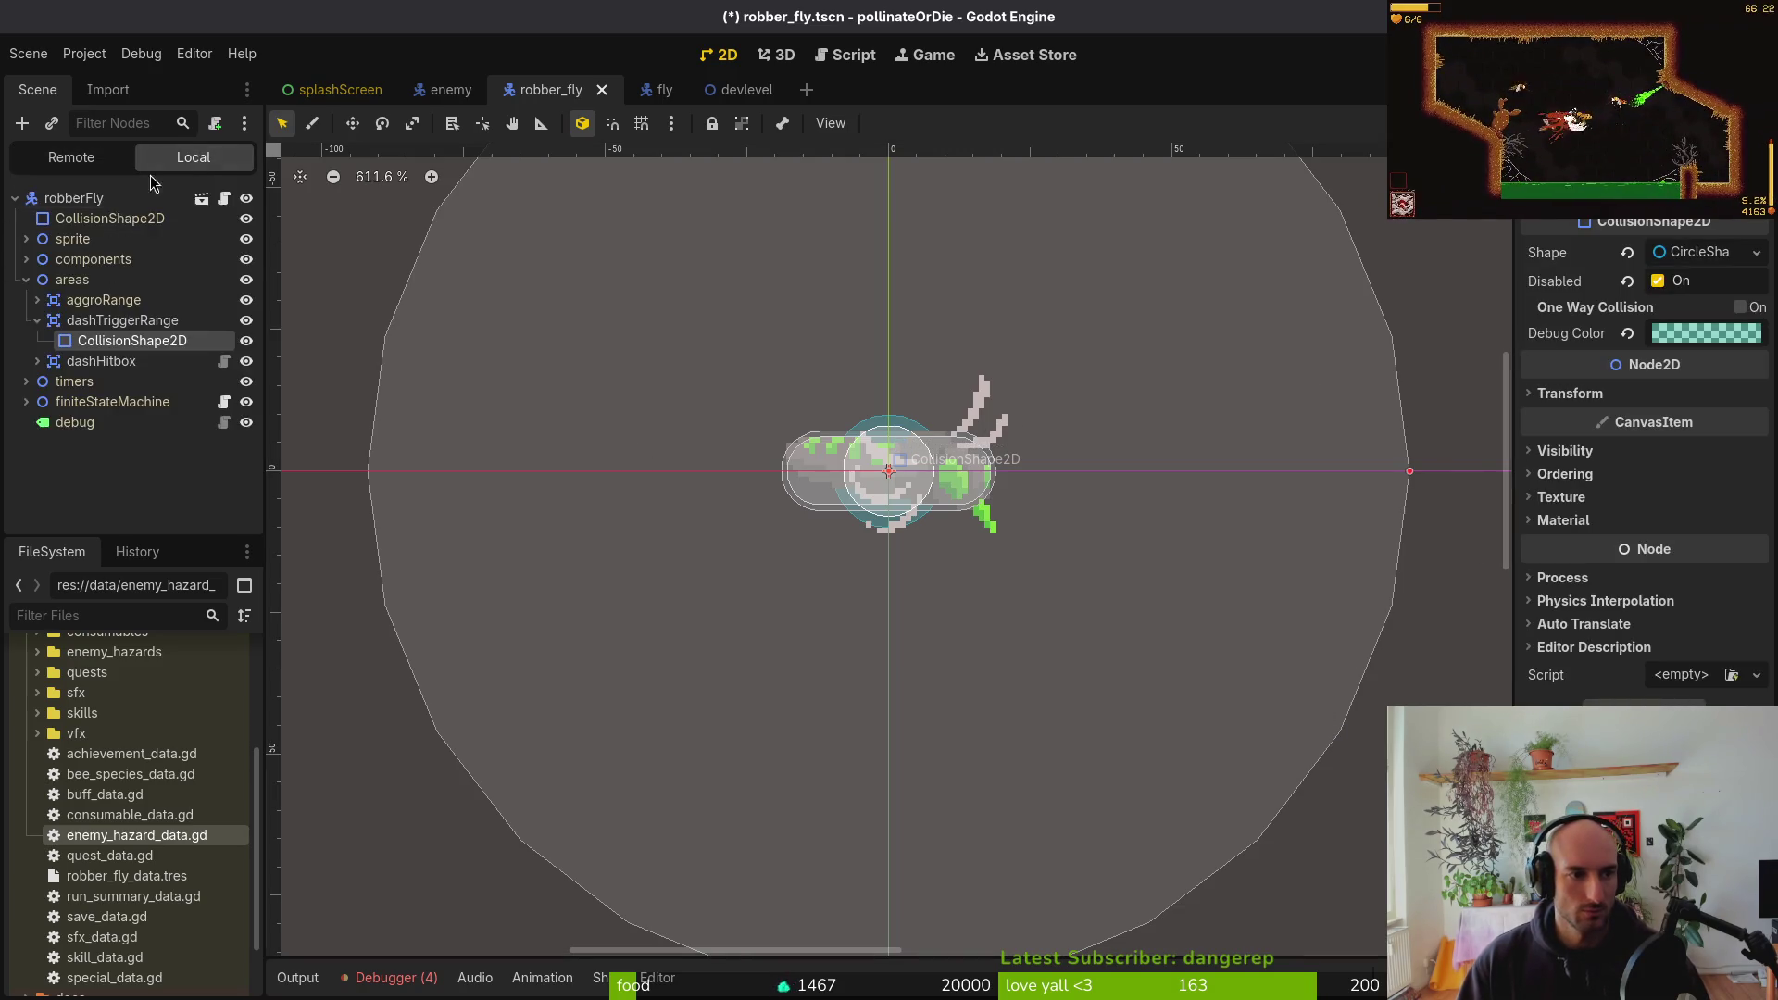
pyautogui.click(80, 400)
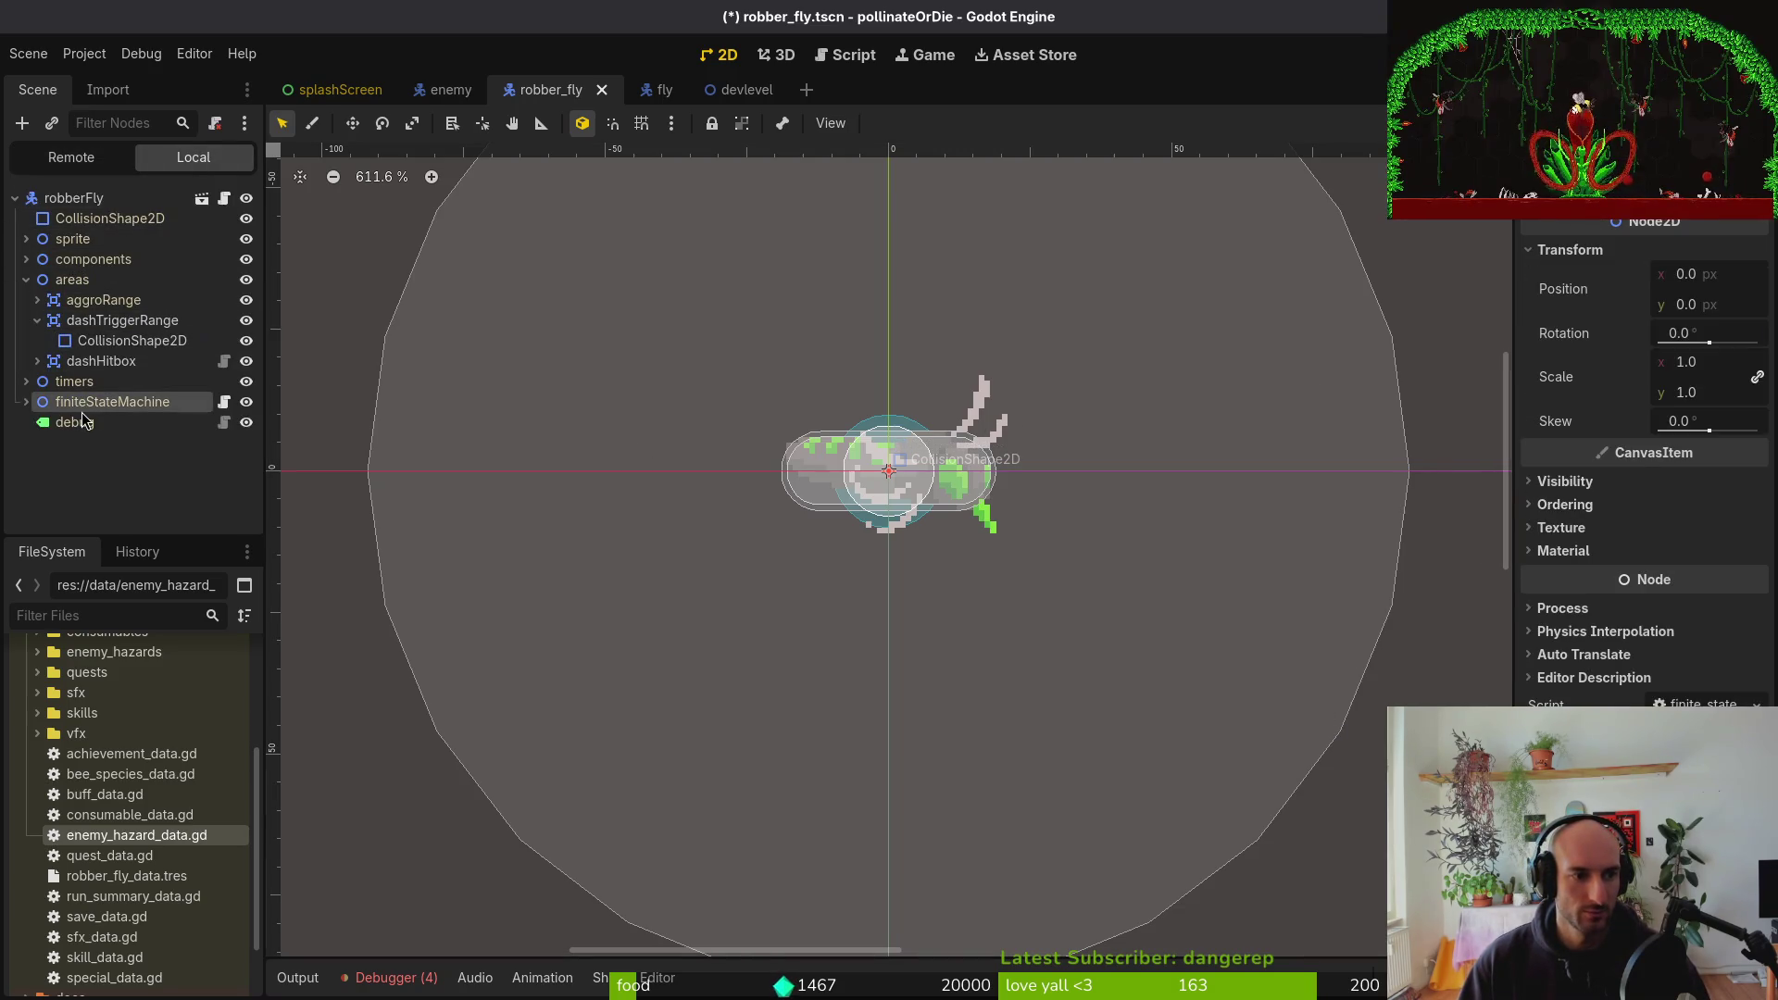
pyautogui.click(140, 841)
pyautogui.click(127, 876)
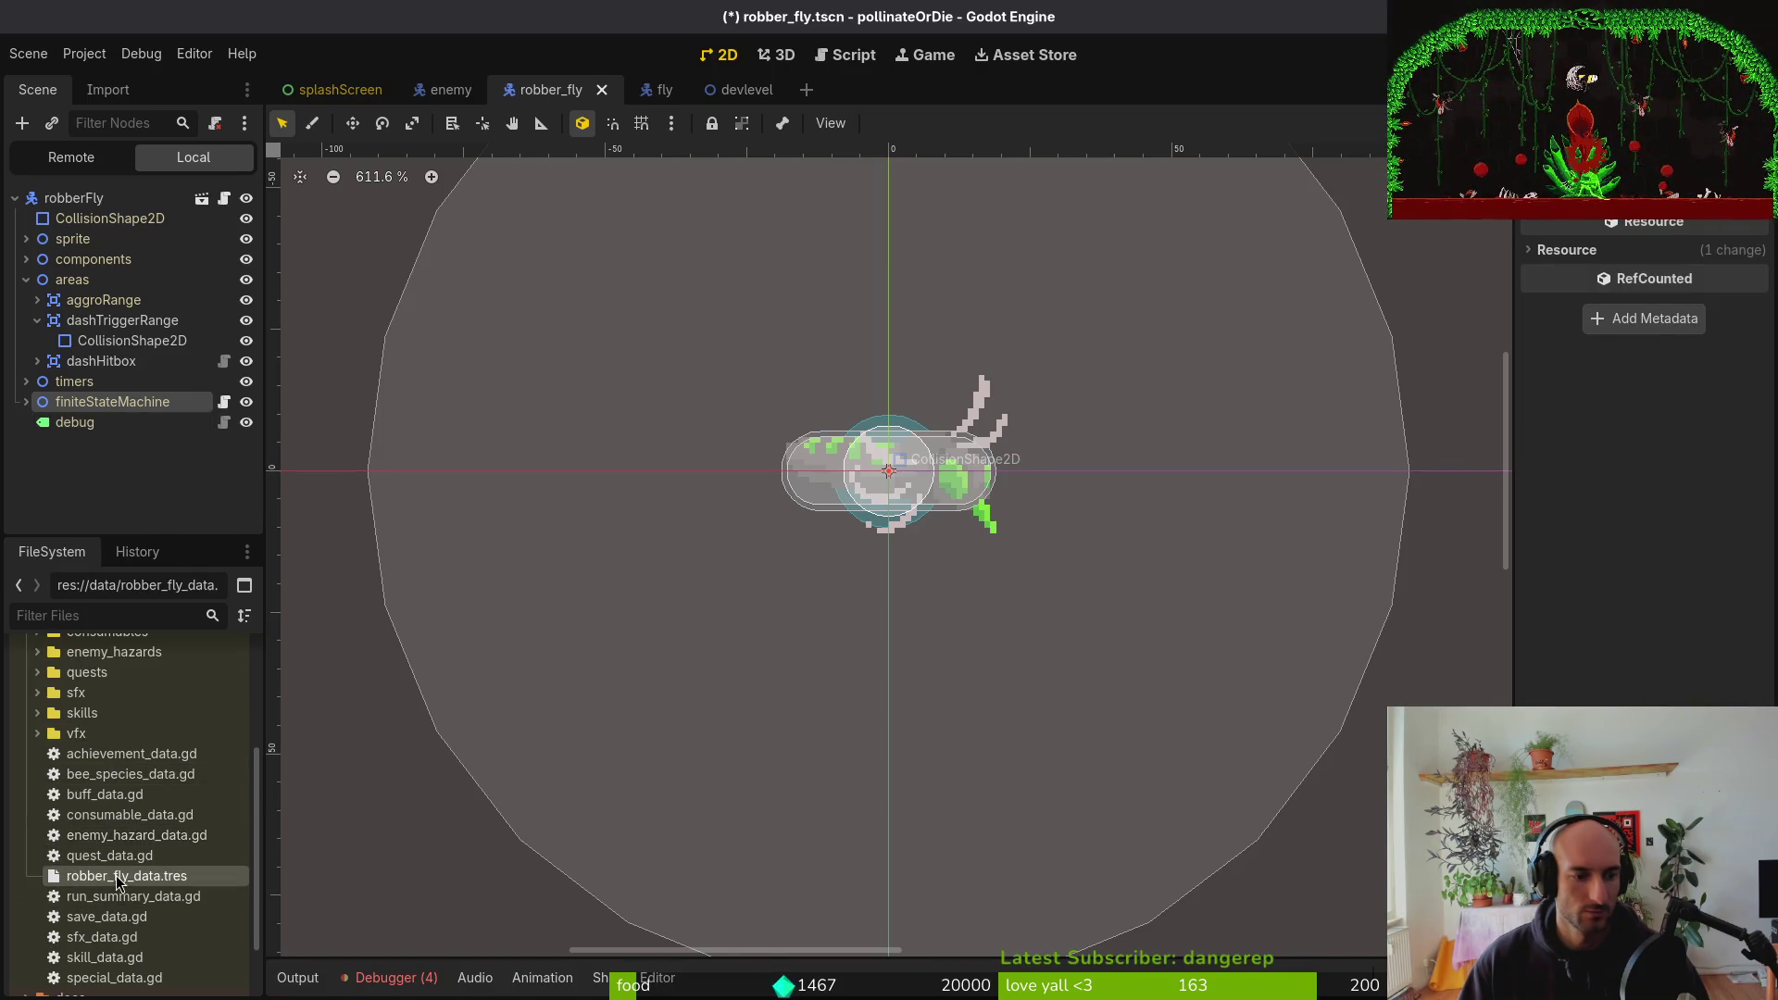
pyautogui.click(1661, 455)
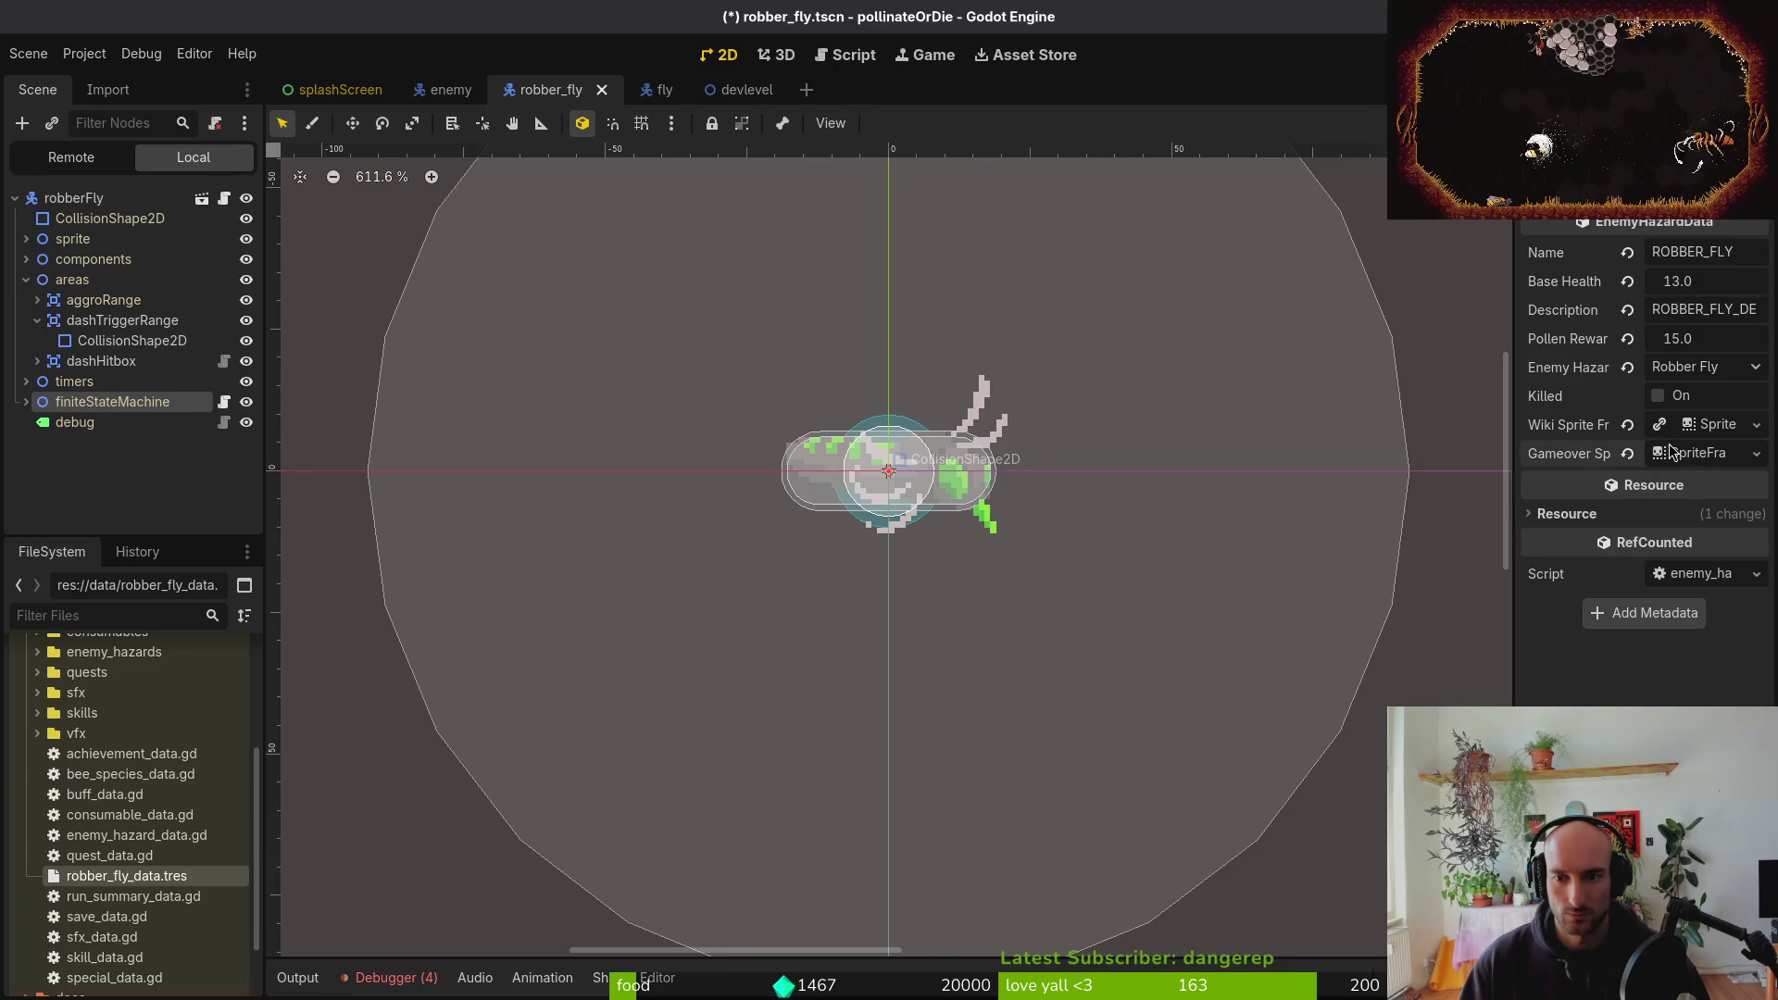
# Clear Gameover Sprite, paste the shared sprite frames into it, and save robber_fly.tscn
pyautogui.rightClick(1692, 445)
pyautogui.click(1688, 530)
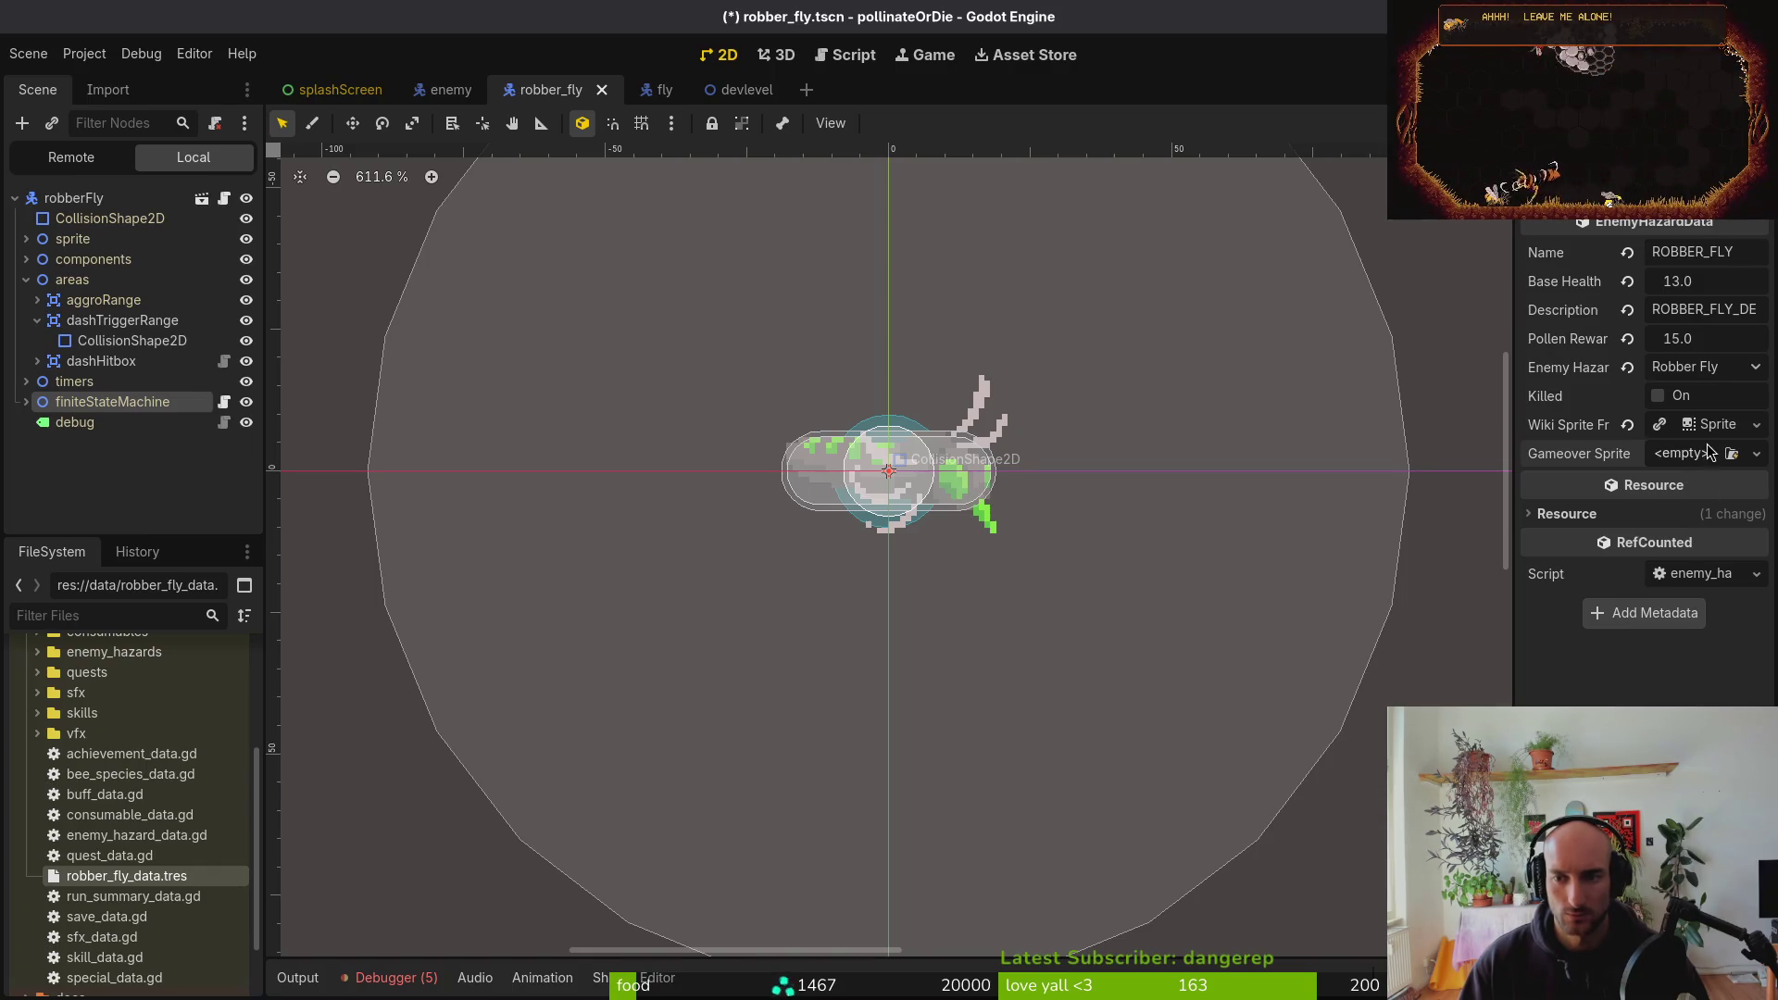
pyautogui.hotkey('ctrl', 'v')
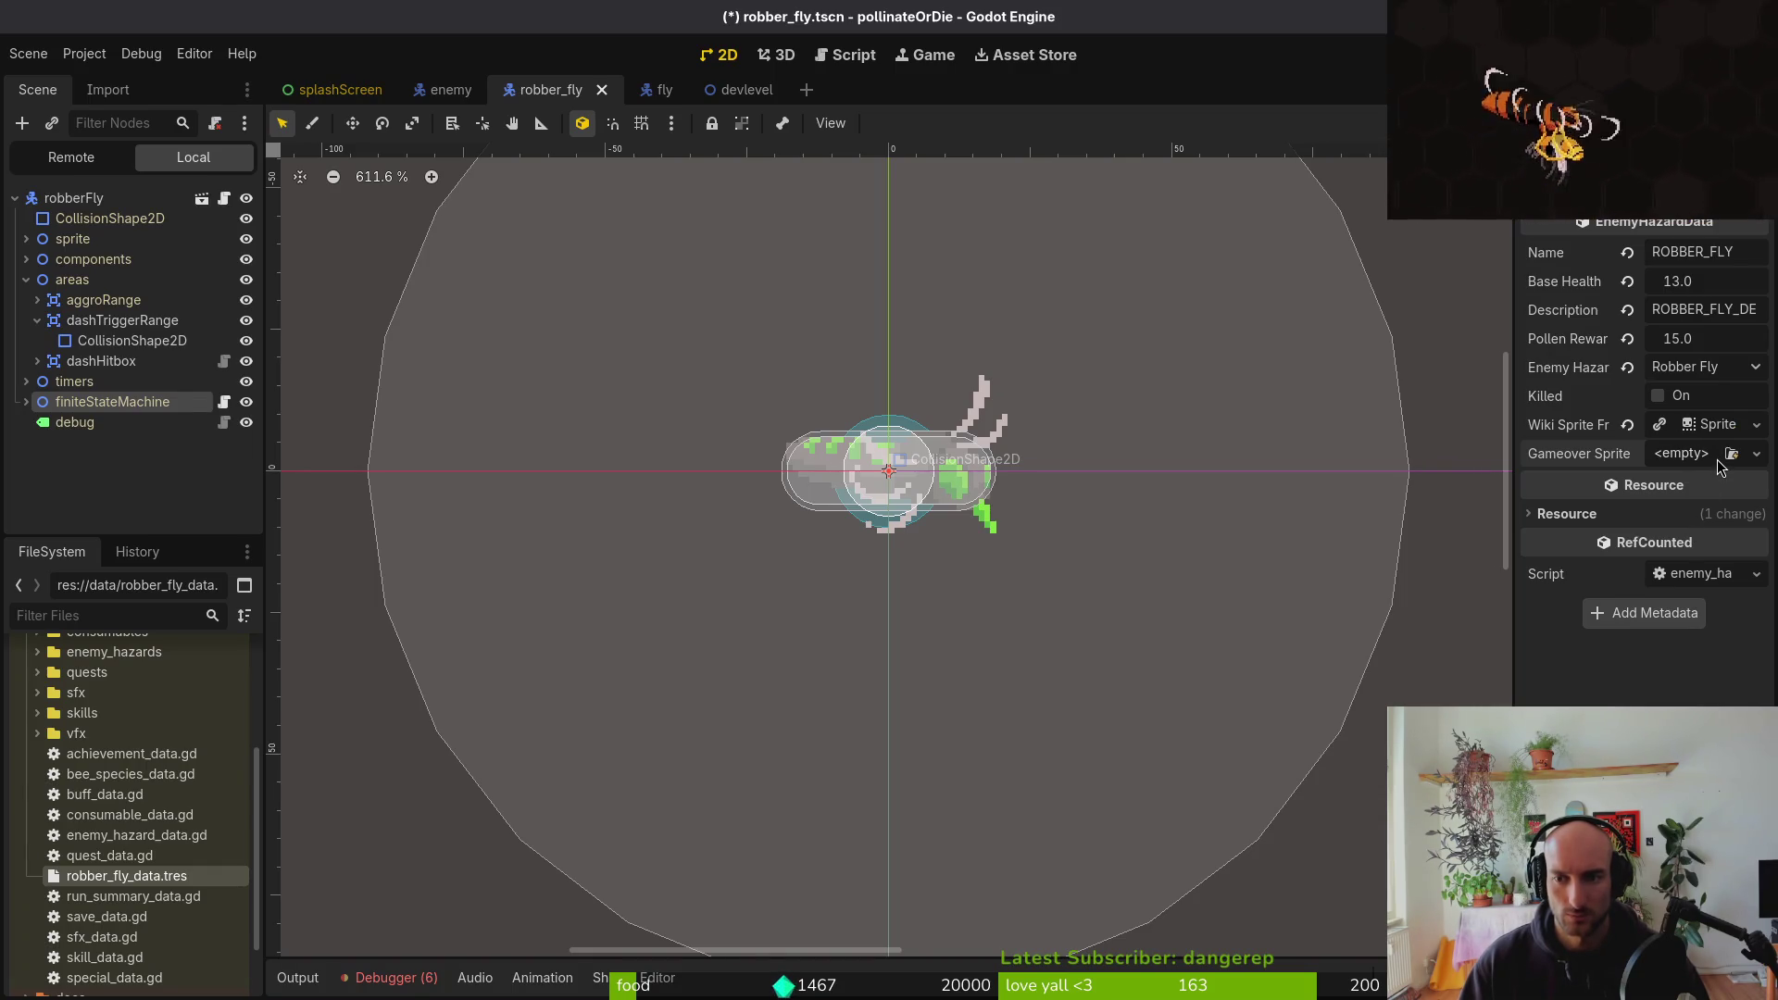
pyautogui.hotkey('ctrl', 'v')
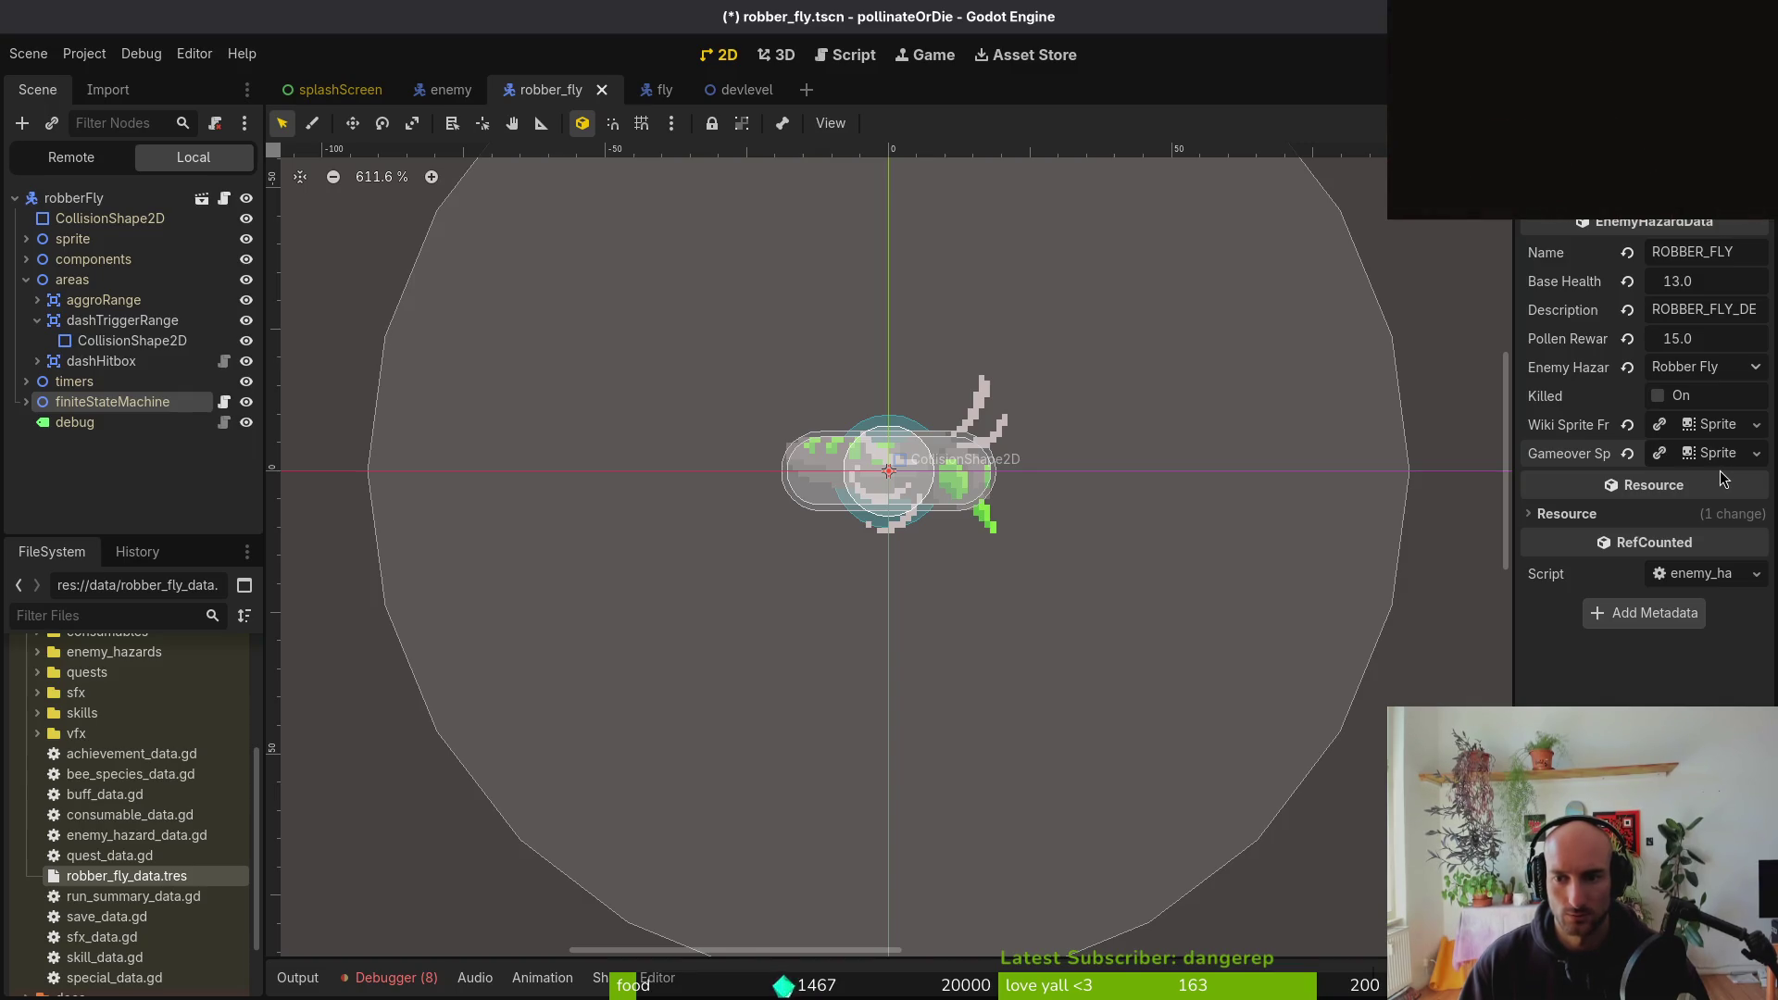
pyautogui.hotkey('ctrl', 's')
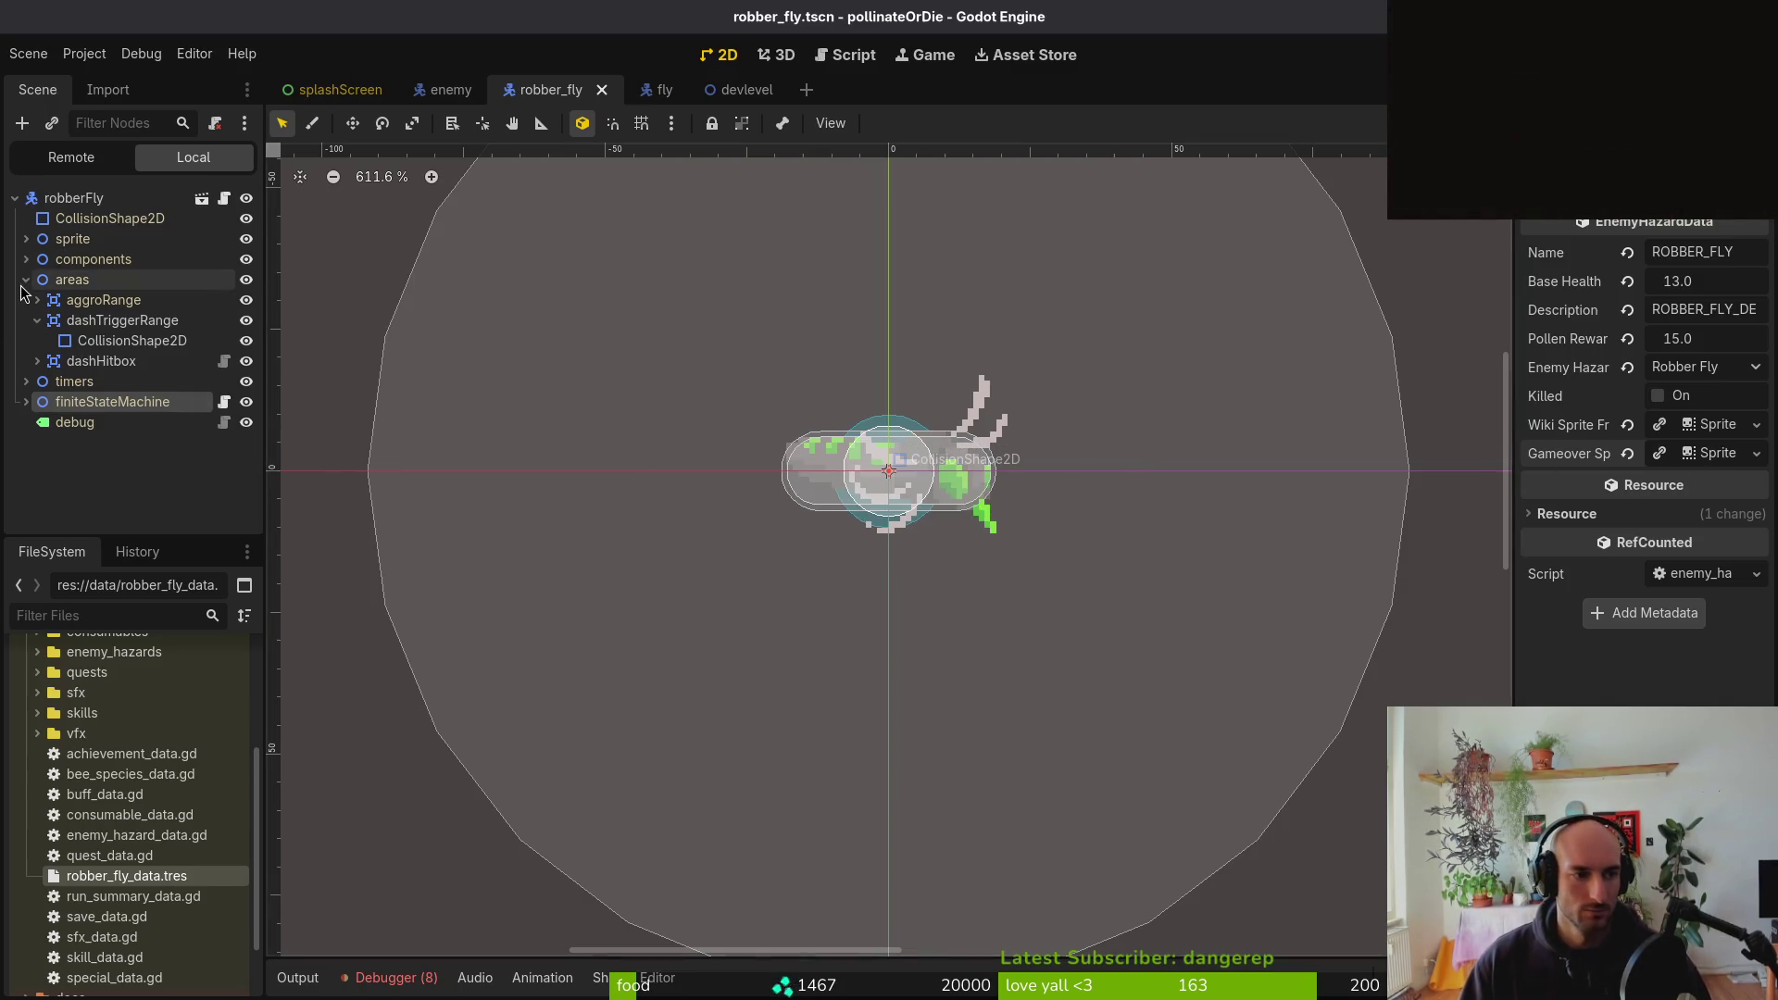
pyautogui.click(26, 280)
pyautogui.scroll(-10, 981, 461)
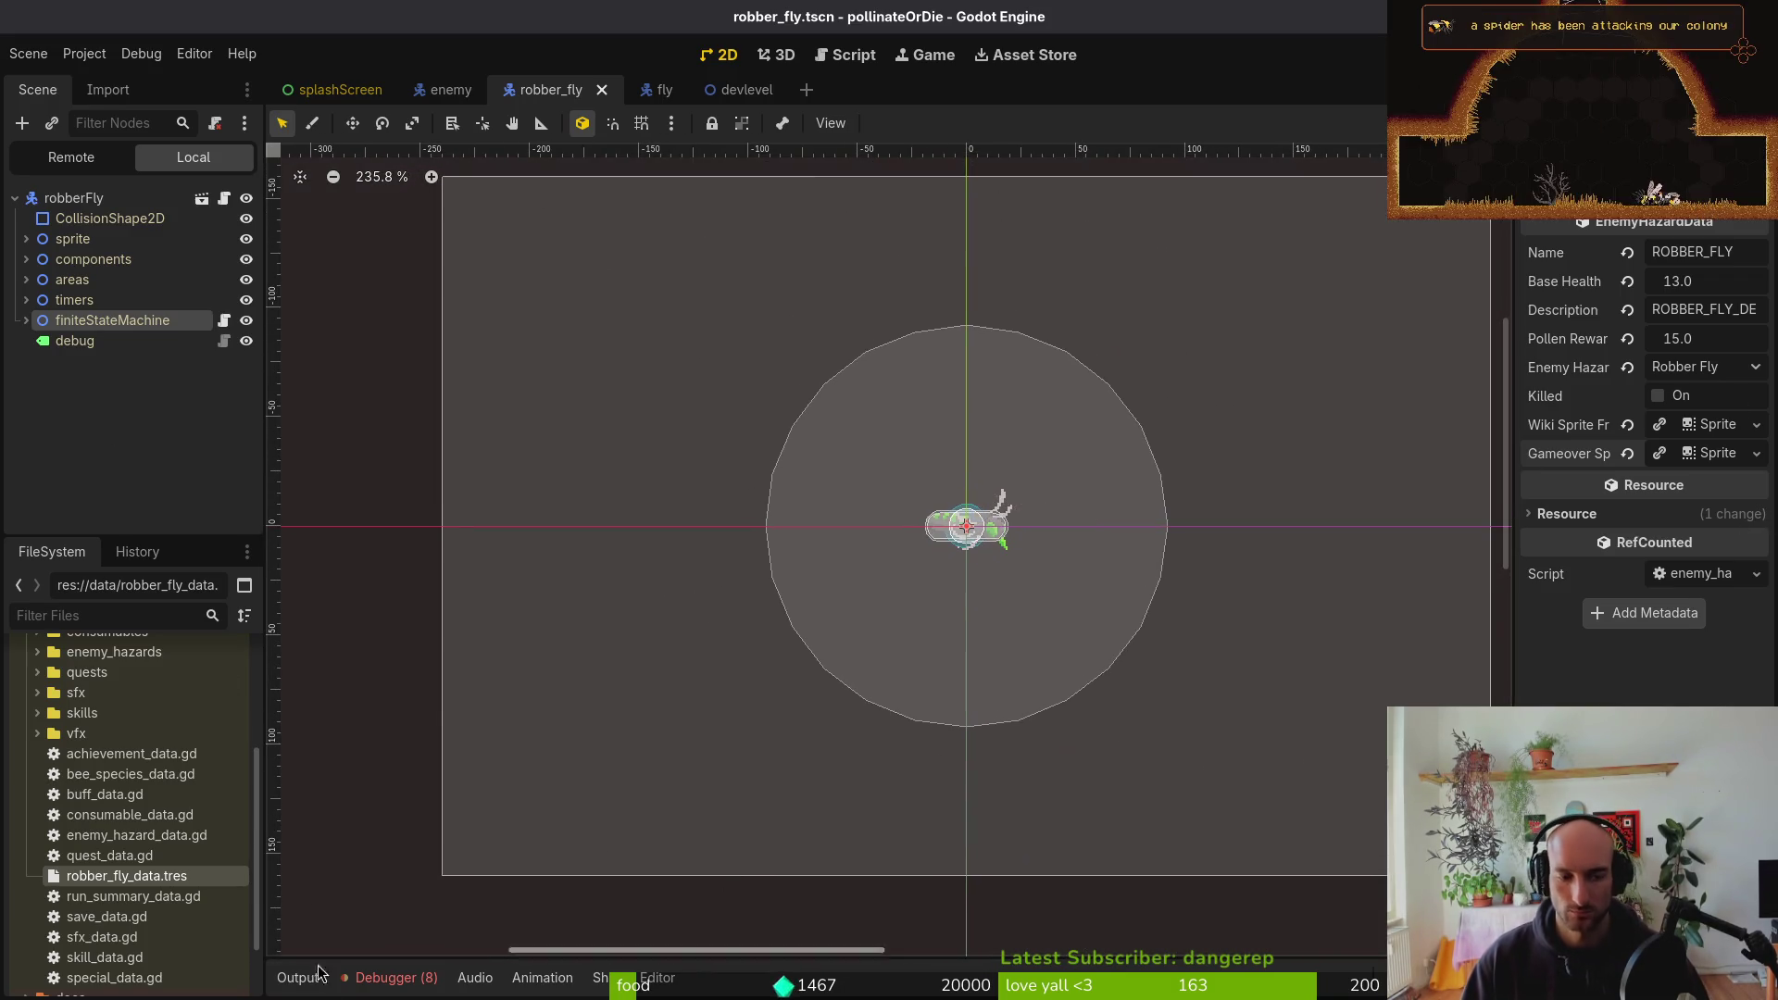
# Check the Debugger's error list and move robber_fly_data.tres into data/enemy_hazards
pyautogui.click(389, 978)
pyautogui.click(423, 745)
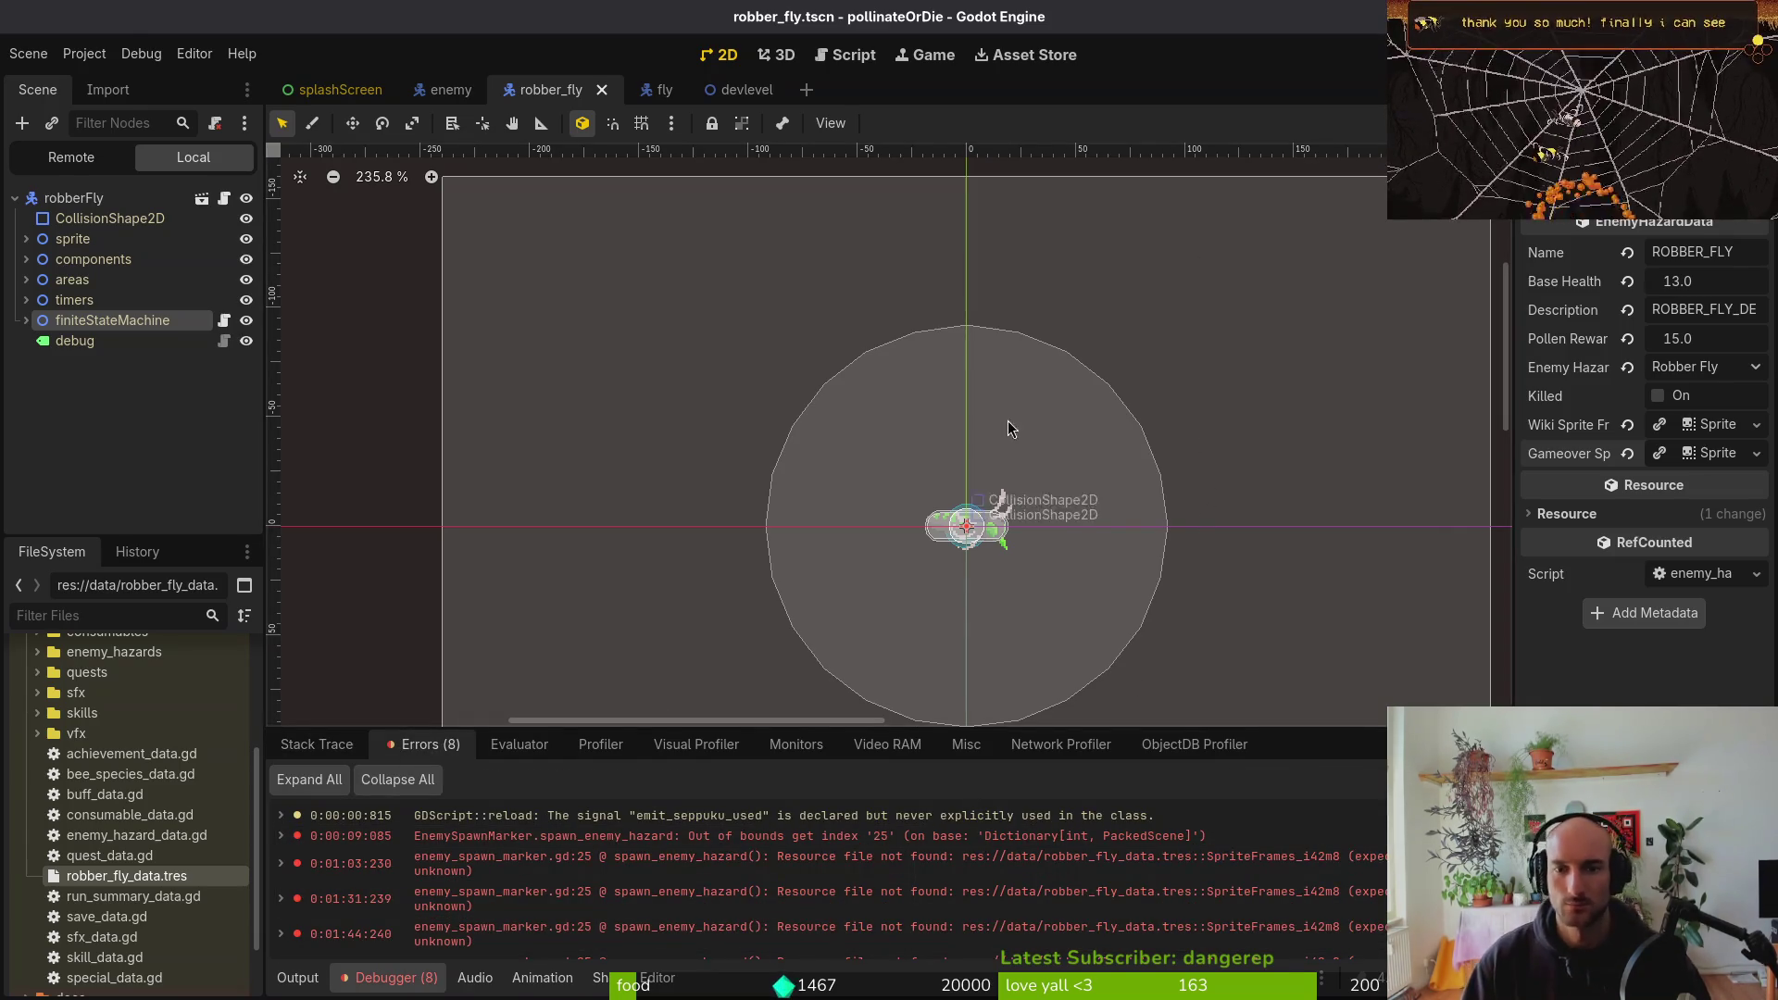
pyautogui.moveTo(127, 876)
pyautogui.mouseDown()
pyautogui.moveTo(141, 729)
pyautogui.moveTo(166, 867)
pyautogui.moveTo(127, 827)
pyautogui.mouseUp()
pyautogui.click(987, 542)
# Search resources for 'archive' and open archive.manager.tscn
pyautogui.hotkey('ctrl', 'shift', 'o')
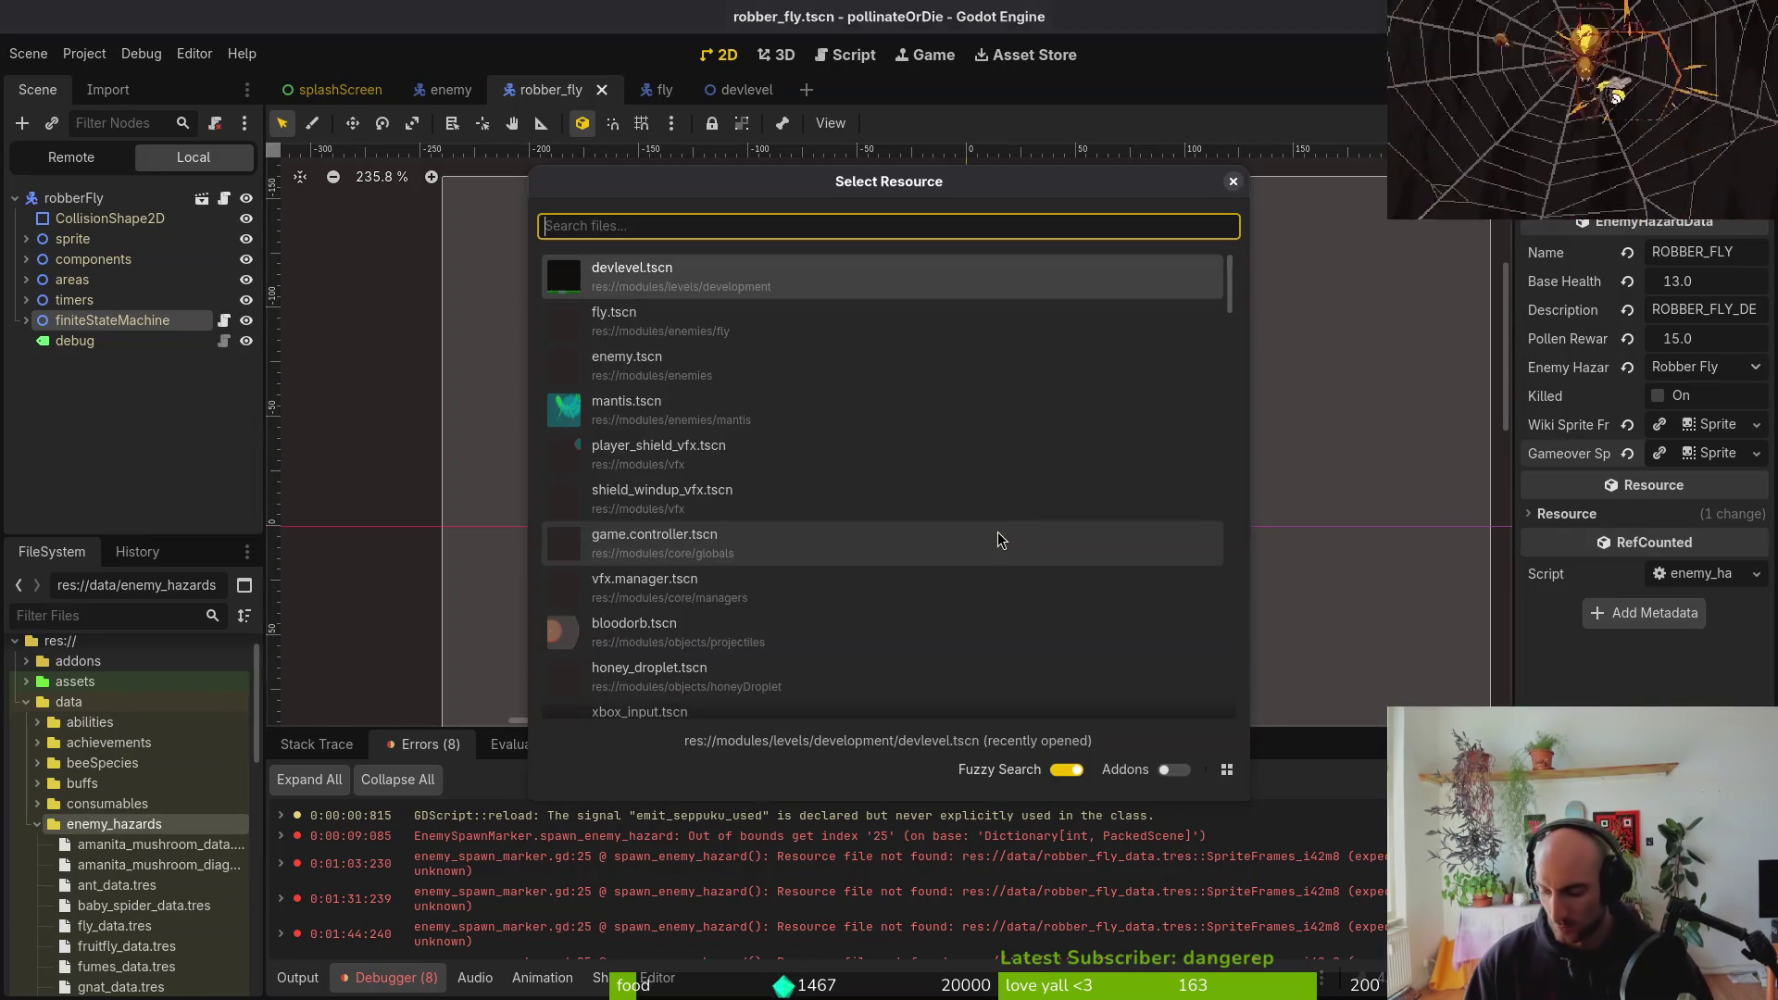
pyautogui.write('archive')
pyautogui.press('Down')
pyautogui.press('Down')
pyautogui.press('Return')
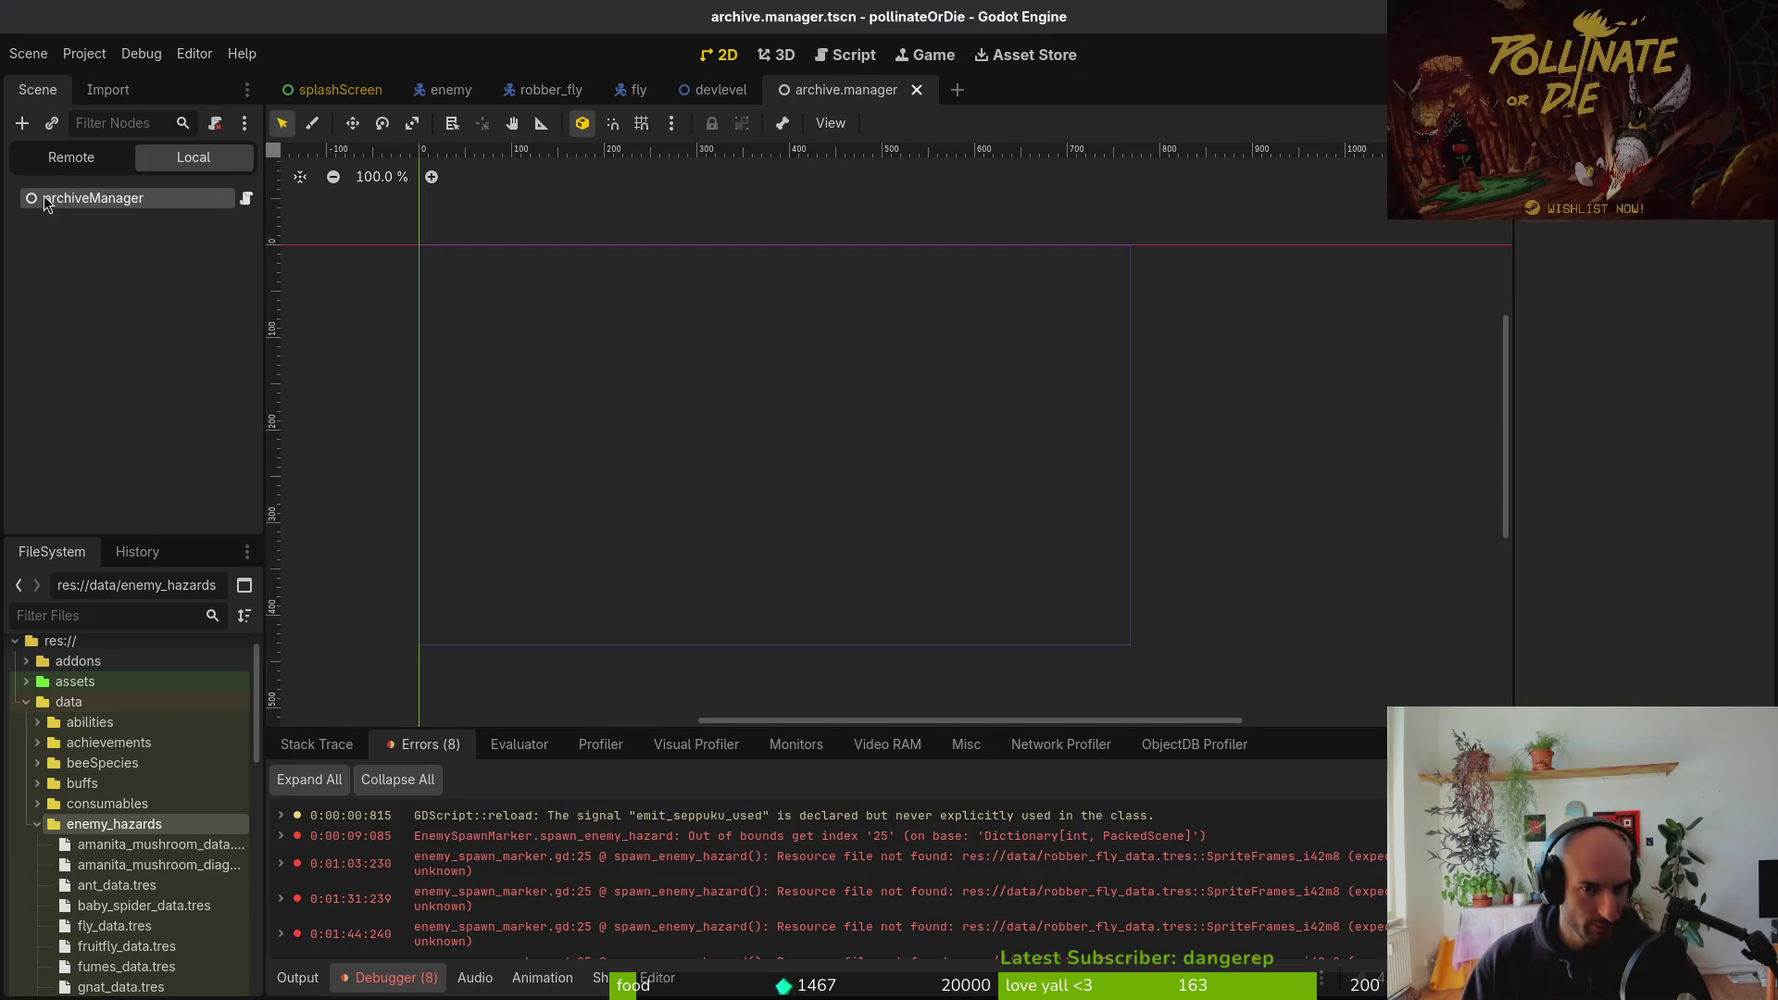
# Append robber_fly_data.tres to archiveManager's Enemy Hazards list on page 2 and save the scene
pyautogui.click(46, 200)
pyautogui.click(1693, 252)
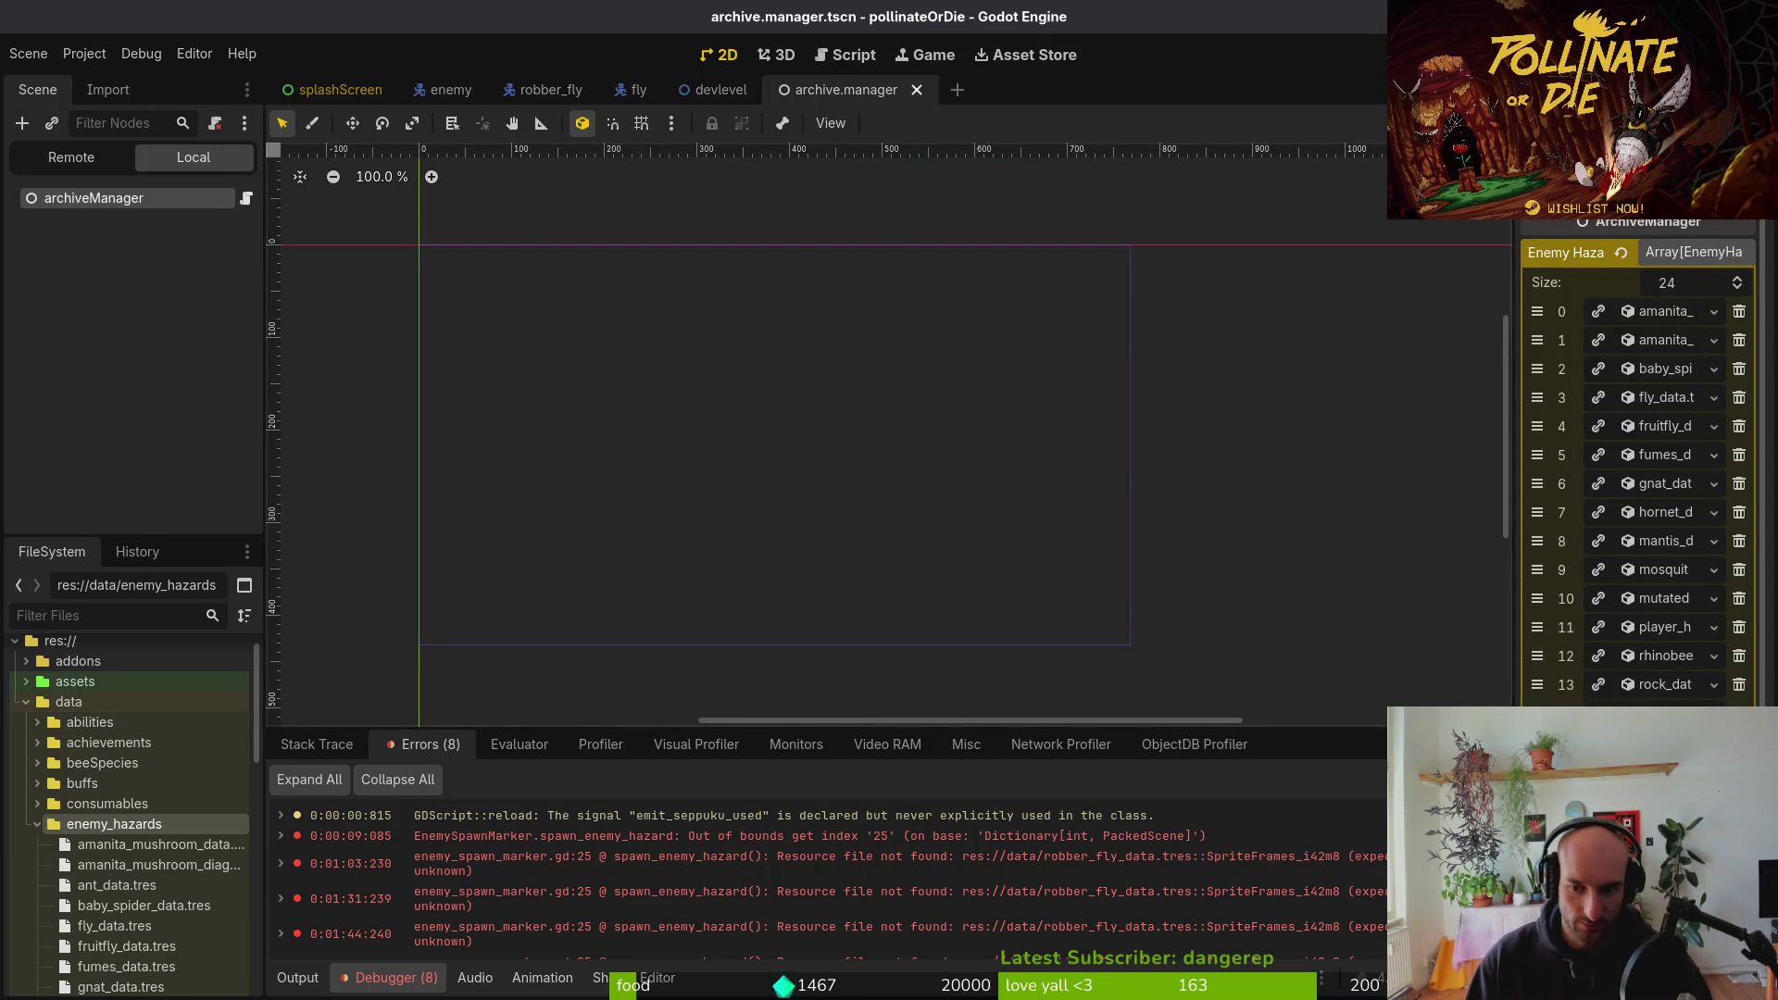
pyautogui.click(1698, 917)
pyautogui.scroll(-5, 116, 778)
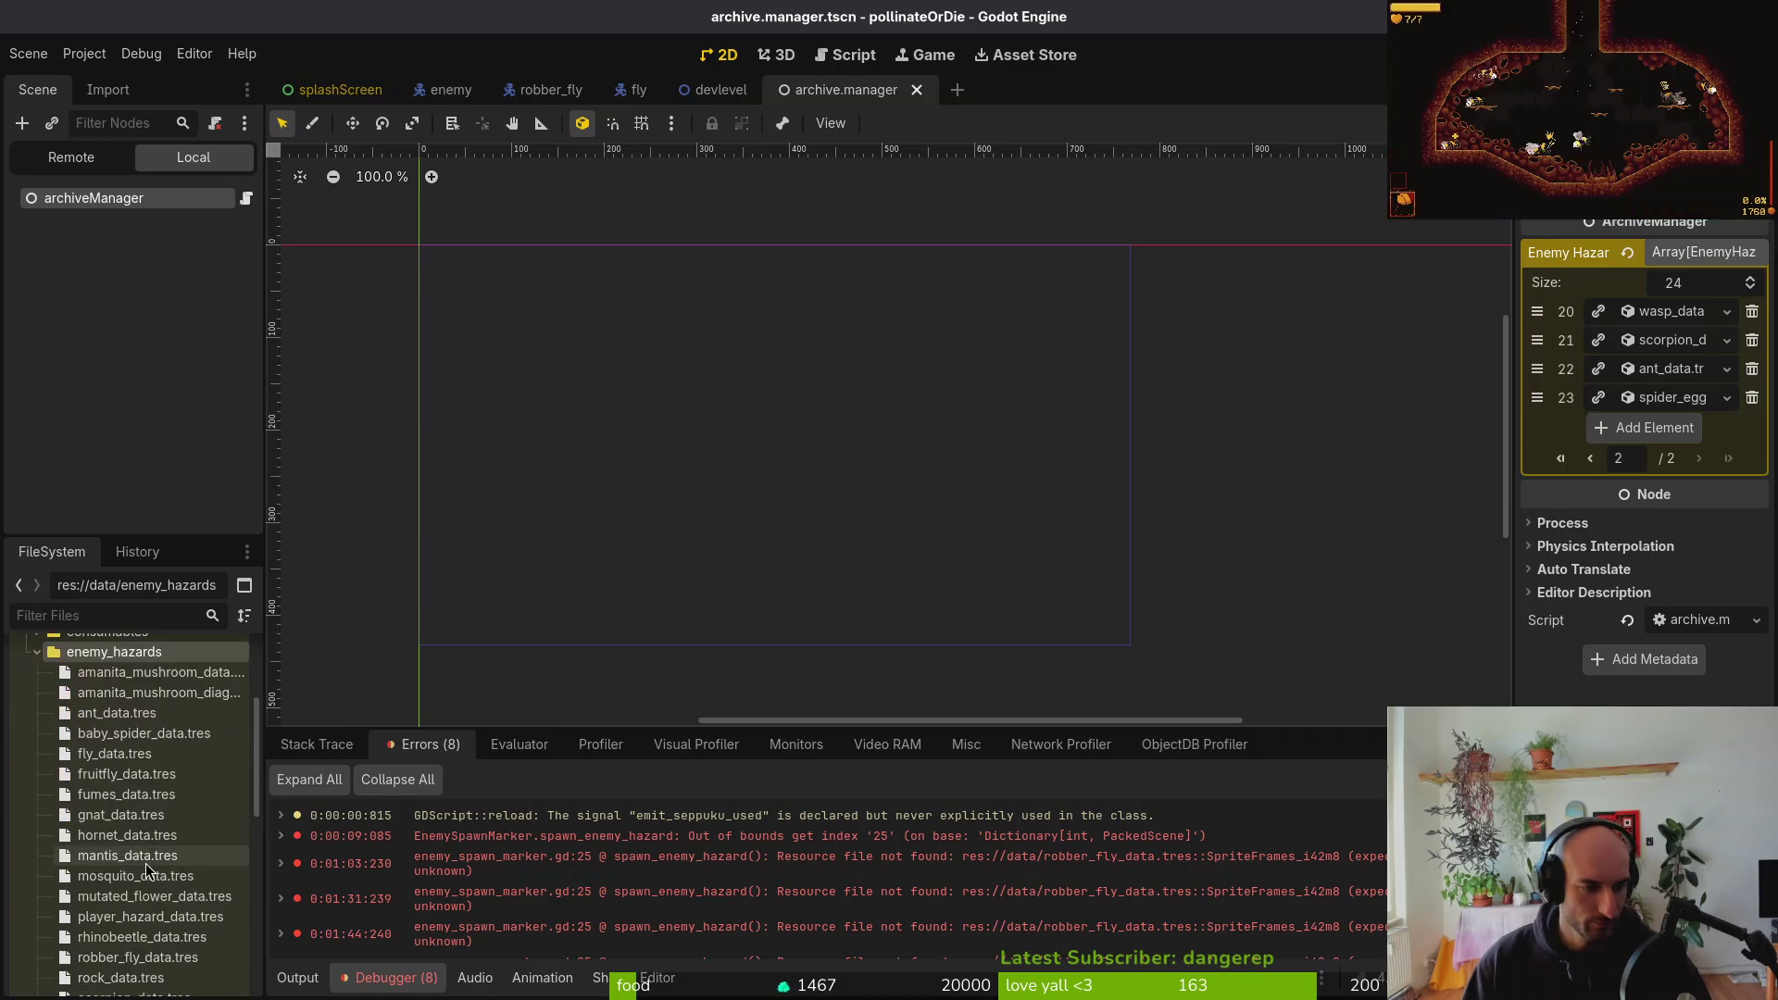
pyautogui.moveTo(137, 829)
pyautogui.mouseDown()
pyautogui.moveTo(1477, 568)
pyautogui.moveTo(1644, 442)
pyautogui.mouseUp()
pyautogui.hotkey('ctrl', 's')
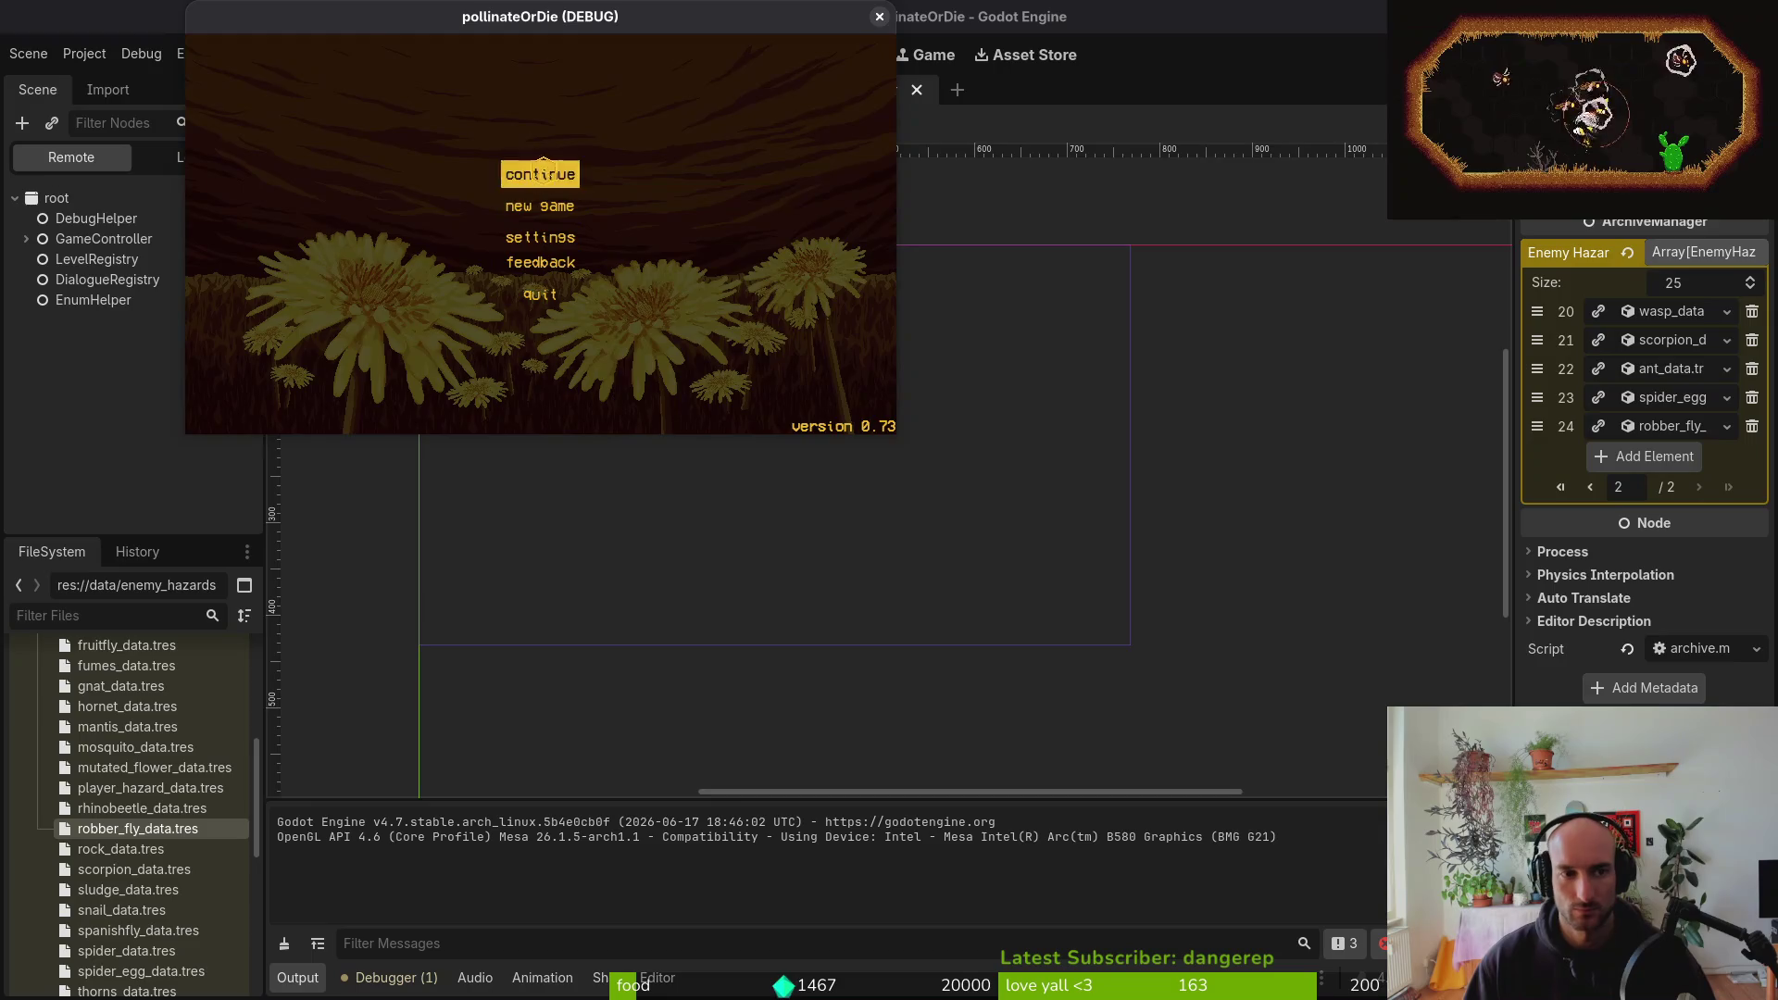
# Playtest the saved game, close it, and briefly open Project Settings
pyautogui.click(544, 172)
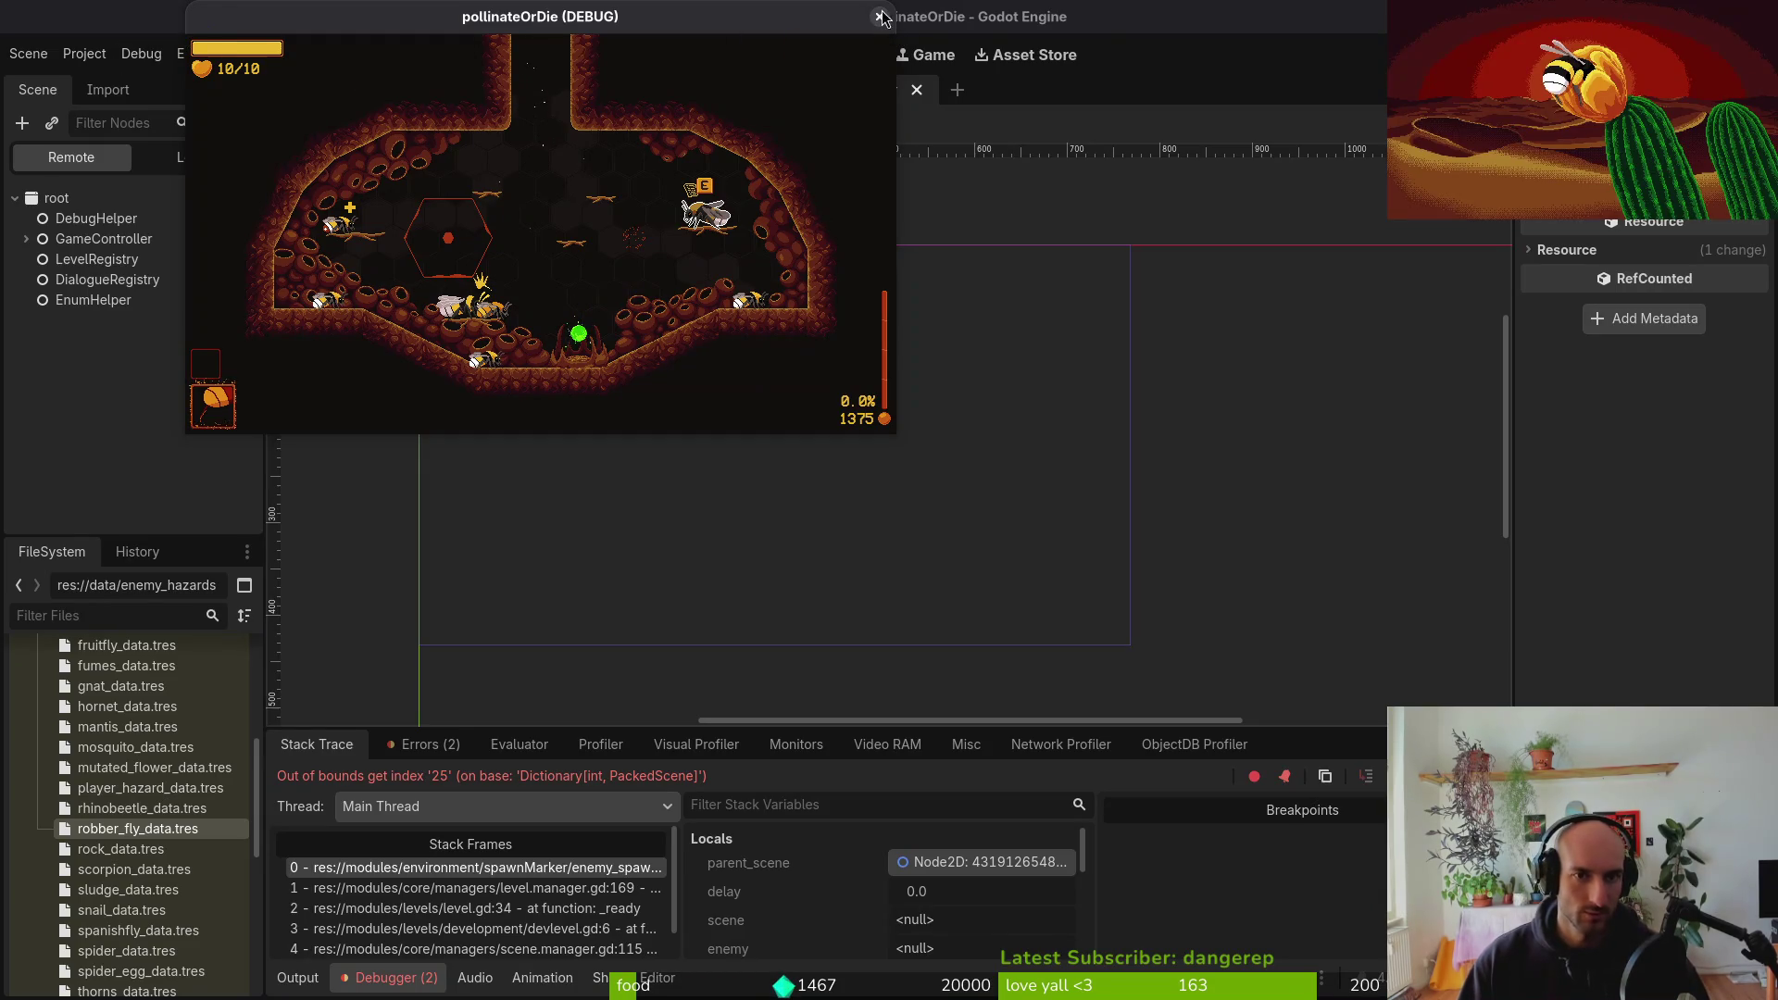
pyautogui.press('F8')
pyautogui.click(84, 53)
pyautogui.click(102, 80)
pyautogui.press('Escape')
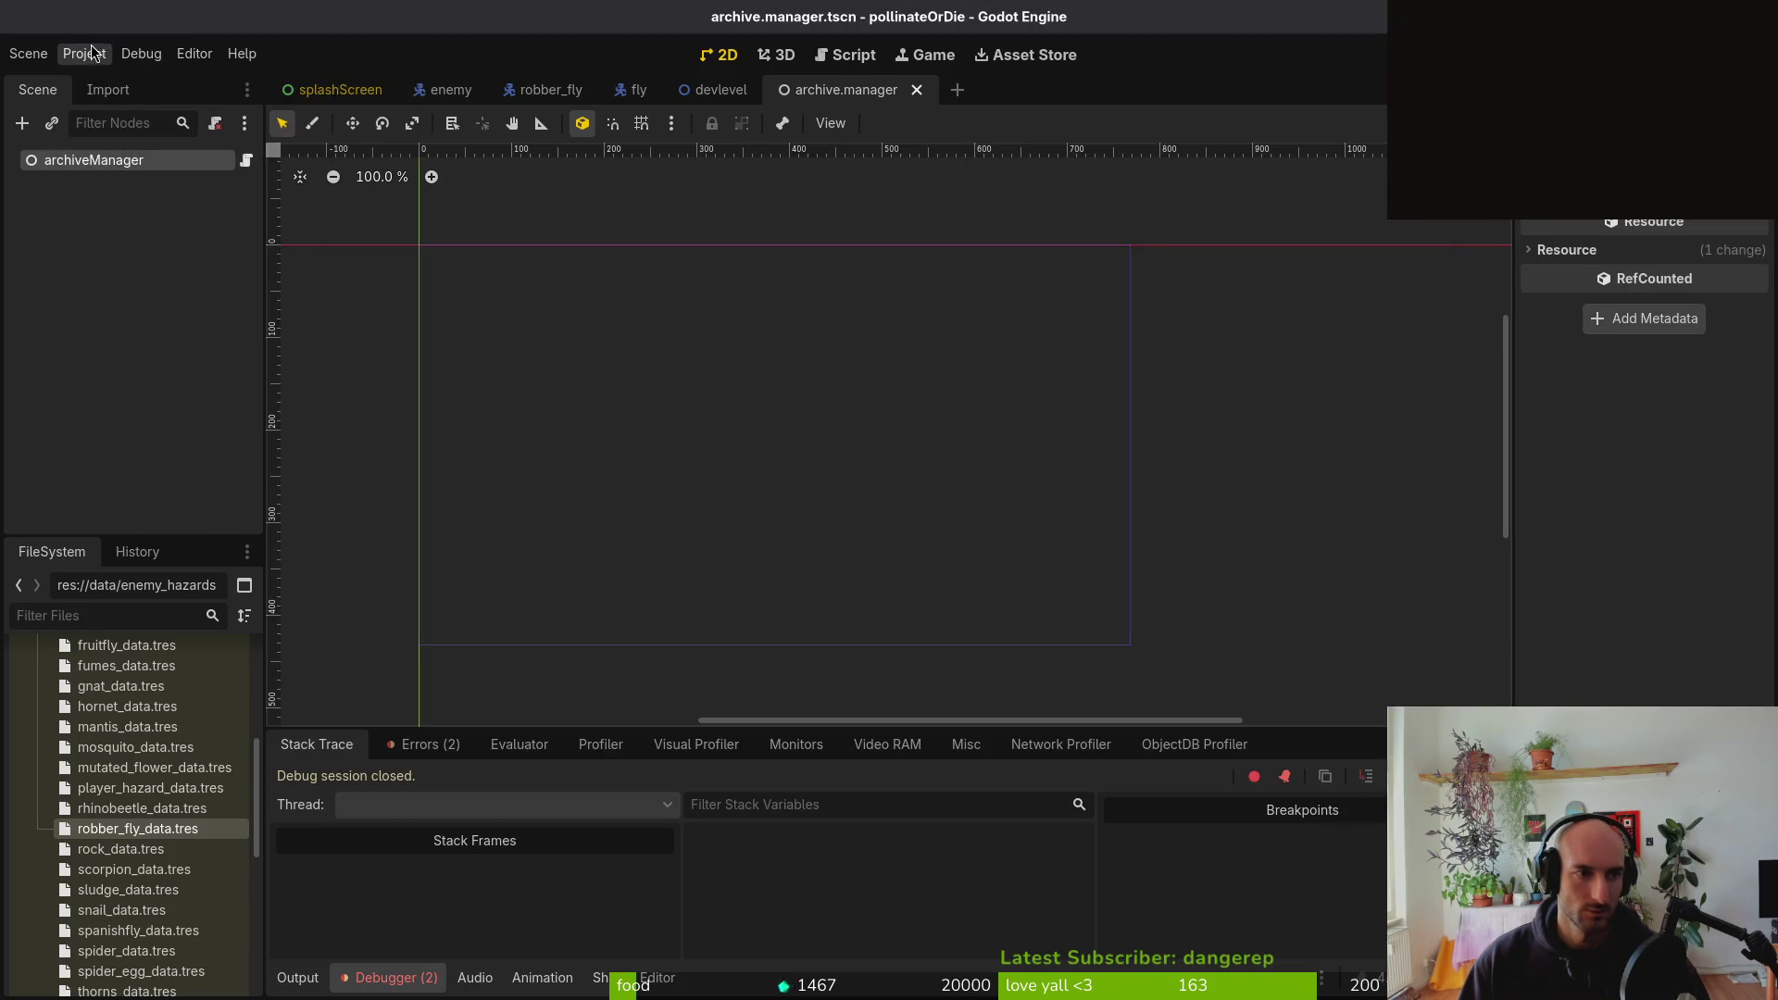
# Open the project's user data folder and delete its files
pyautogui.click(84, 53)
pyautogui.click(213, 226)
pyautogui.press('Delete')
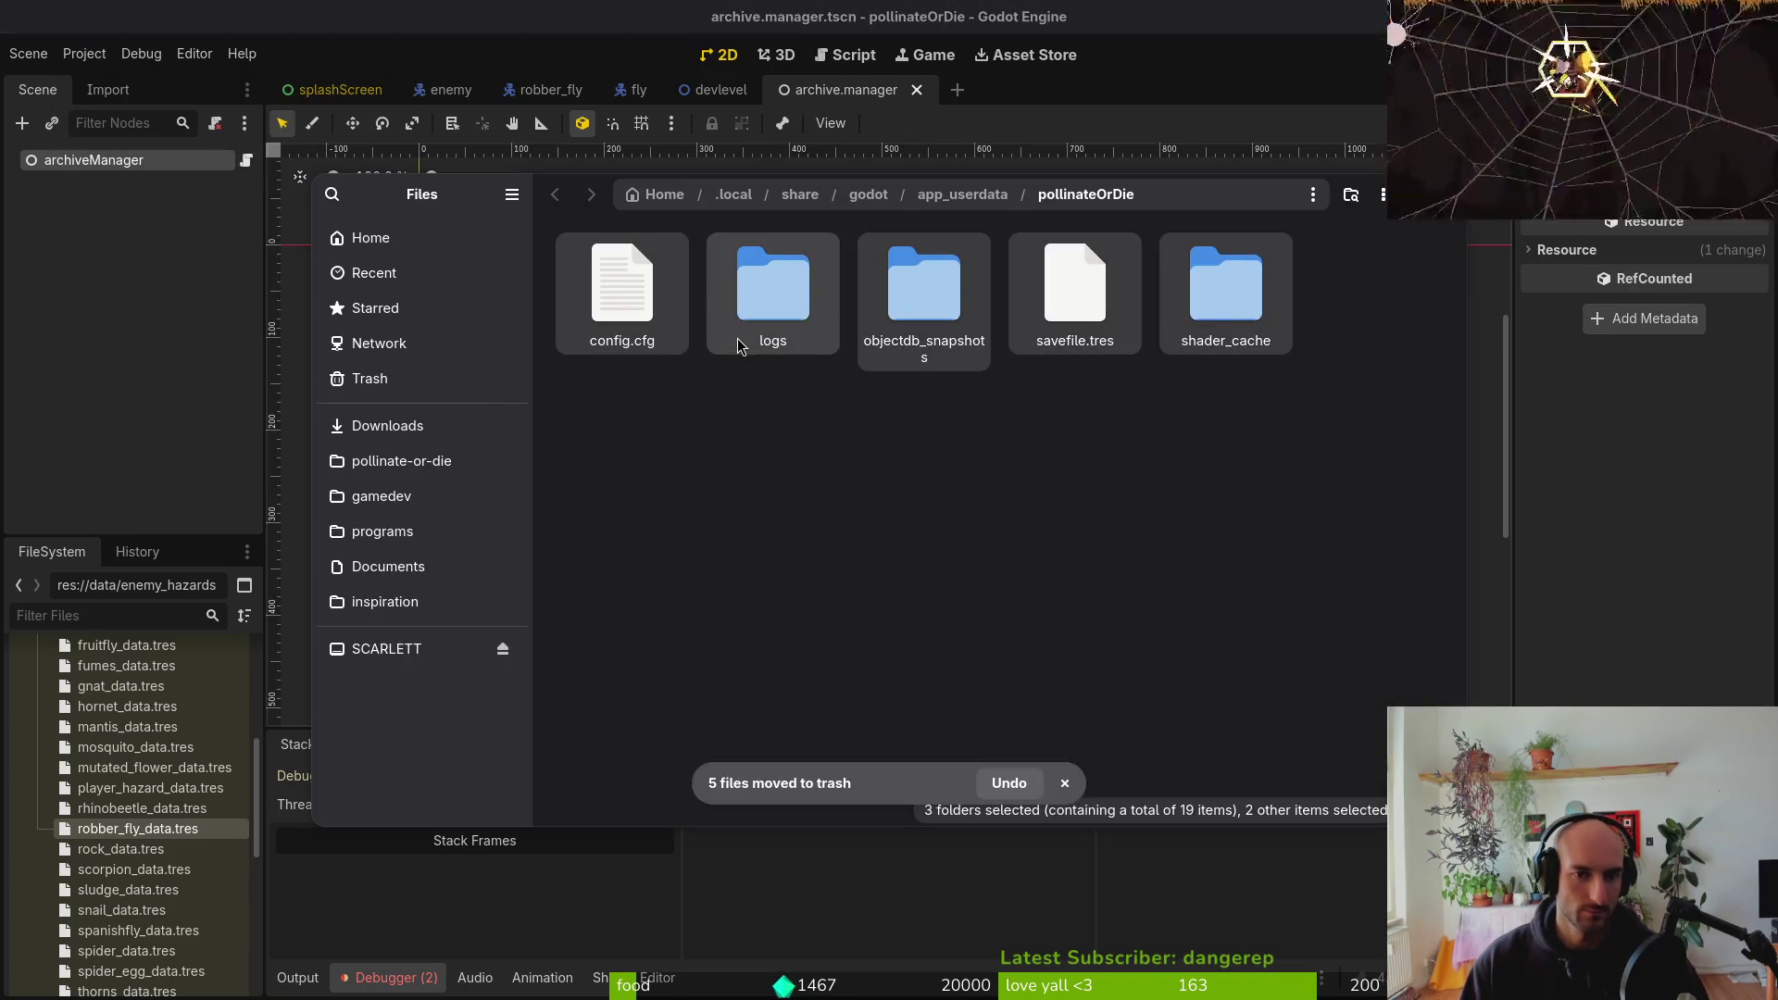
# Close the file manager and rerun the game with F5
pyautogui.hotkey('ctrl', 'w')
pyautogui.press('F5')
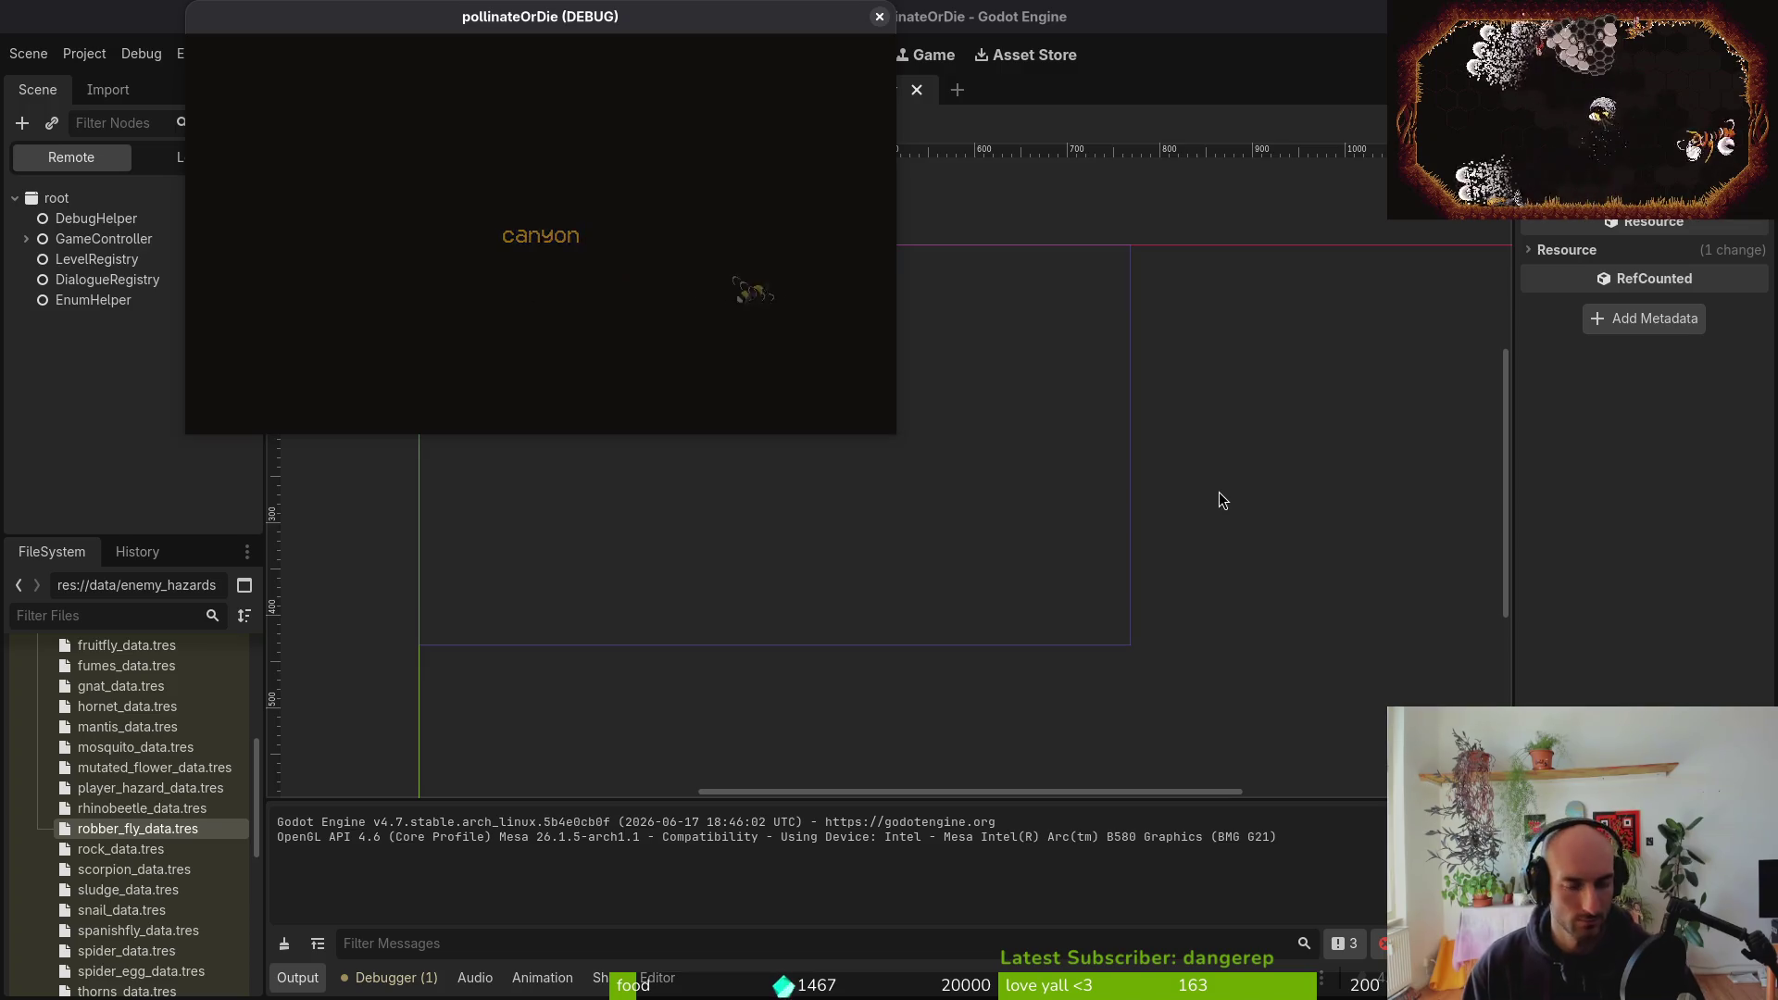
# Pause the game, choose UNLOCK ALL in its debugging options, then switch windows
pyautogui.press('Escape')
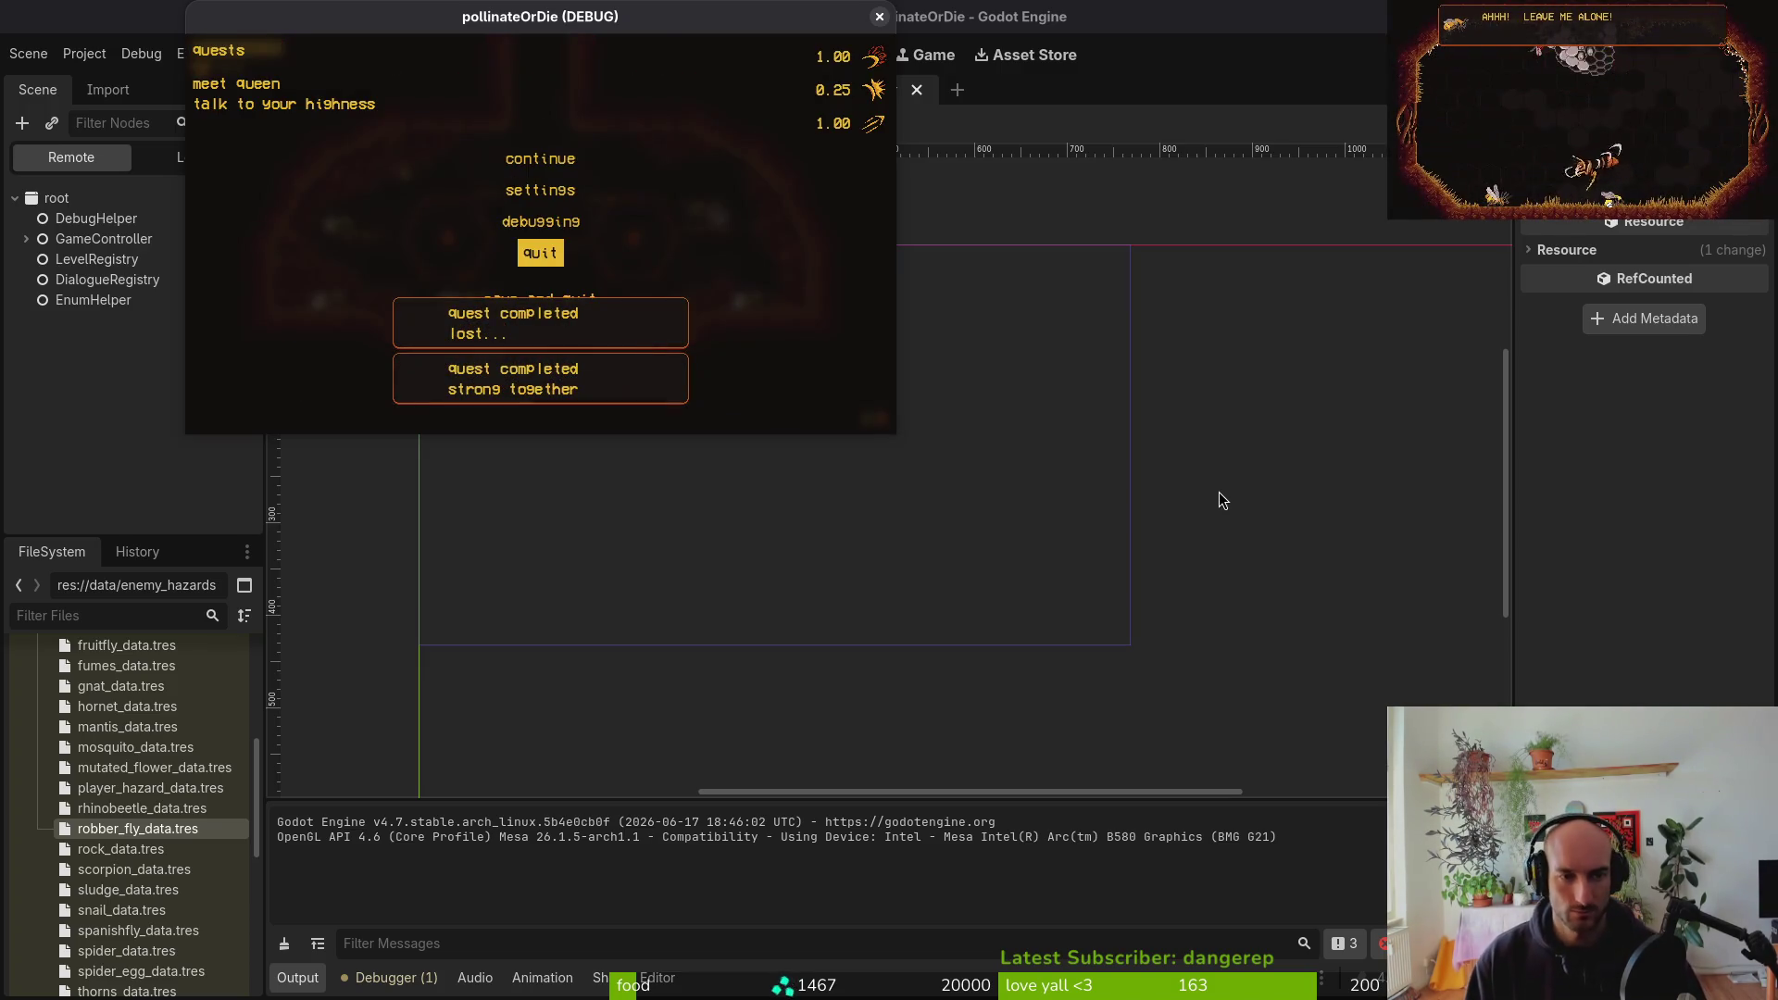
pyautogui.press('Return')
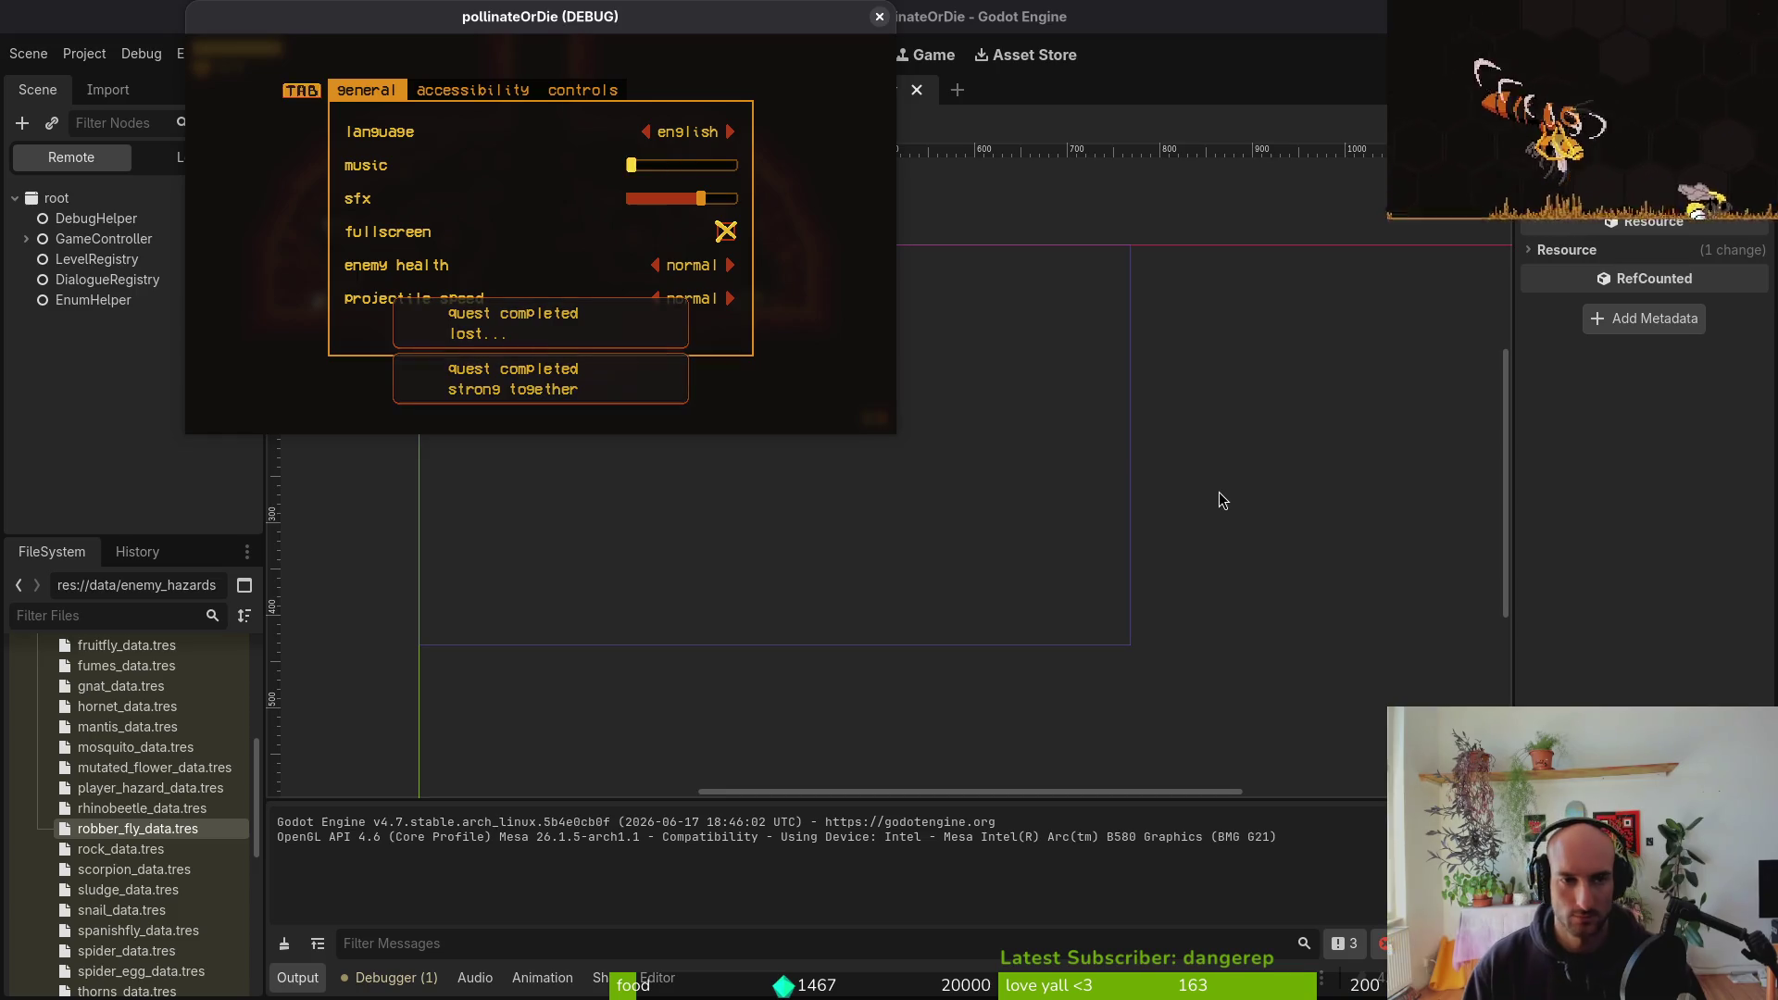
pyautogui.press('Escape')
pyautogui.press('Up')
pyautogui.press('Return')
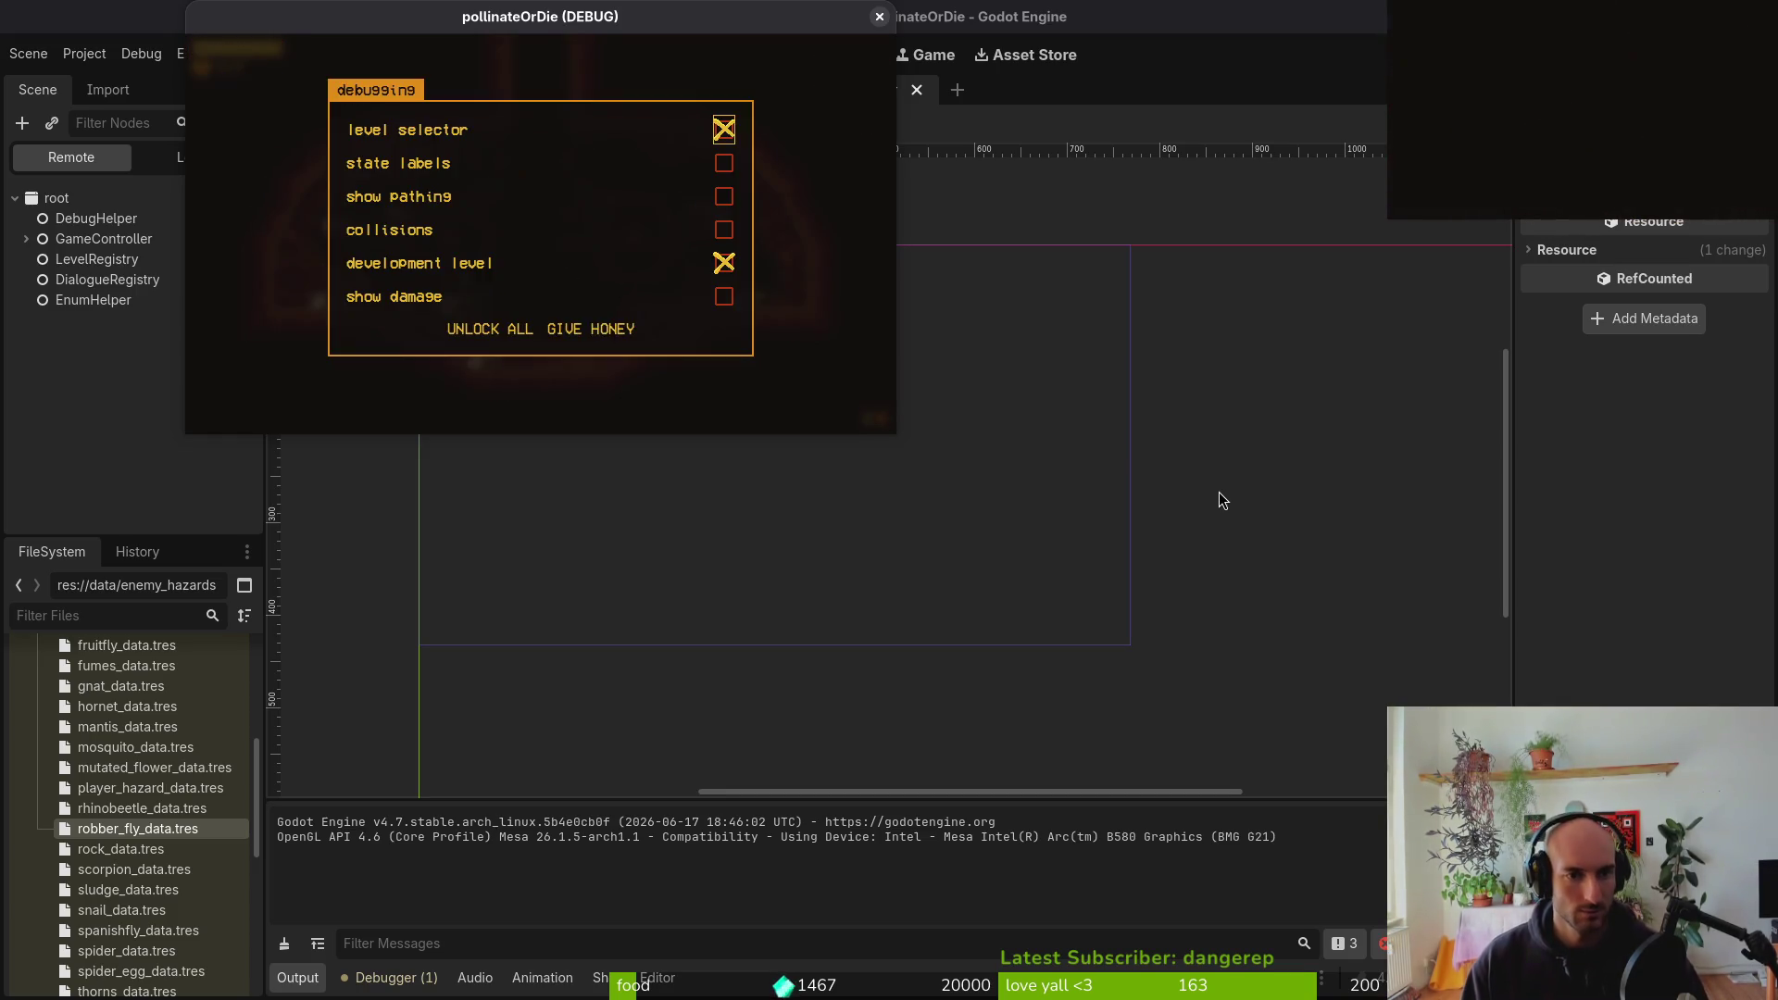
pyautogui.press('Left')
pyautogui.press('Return')
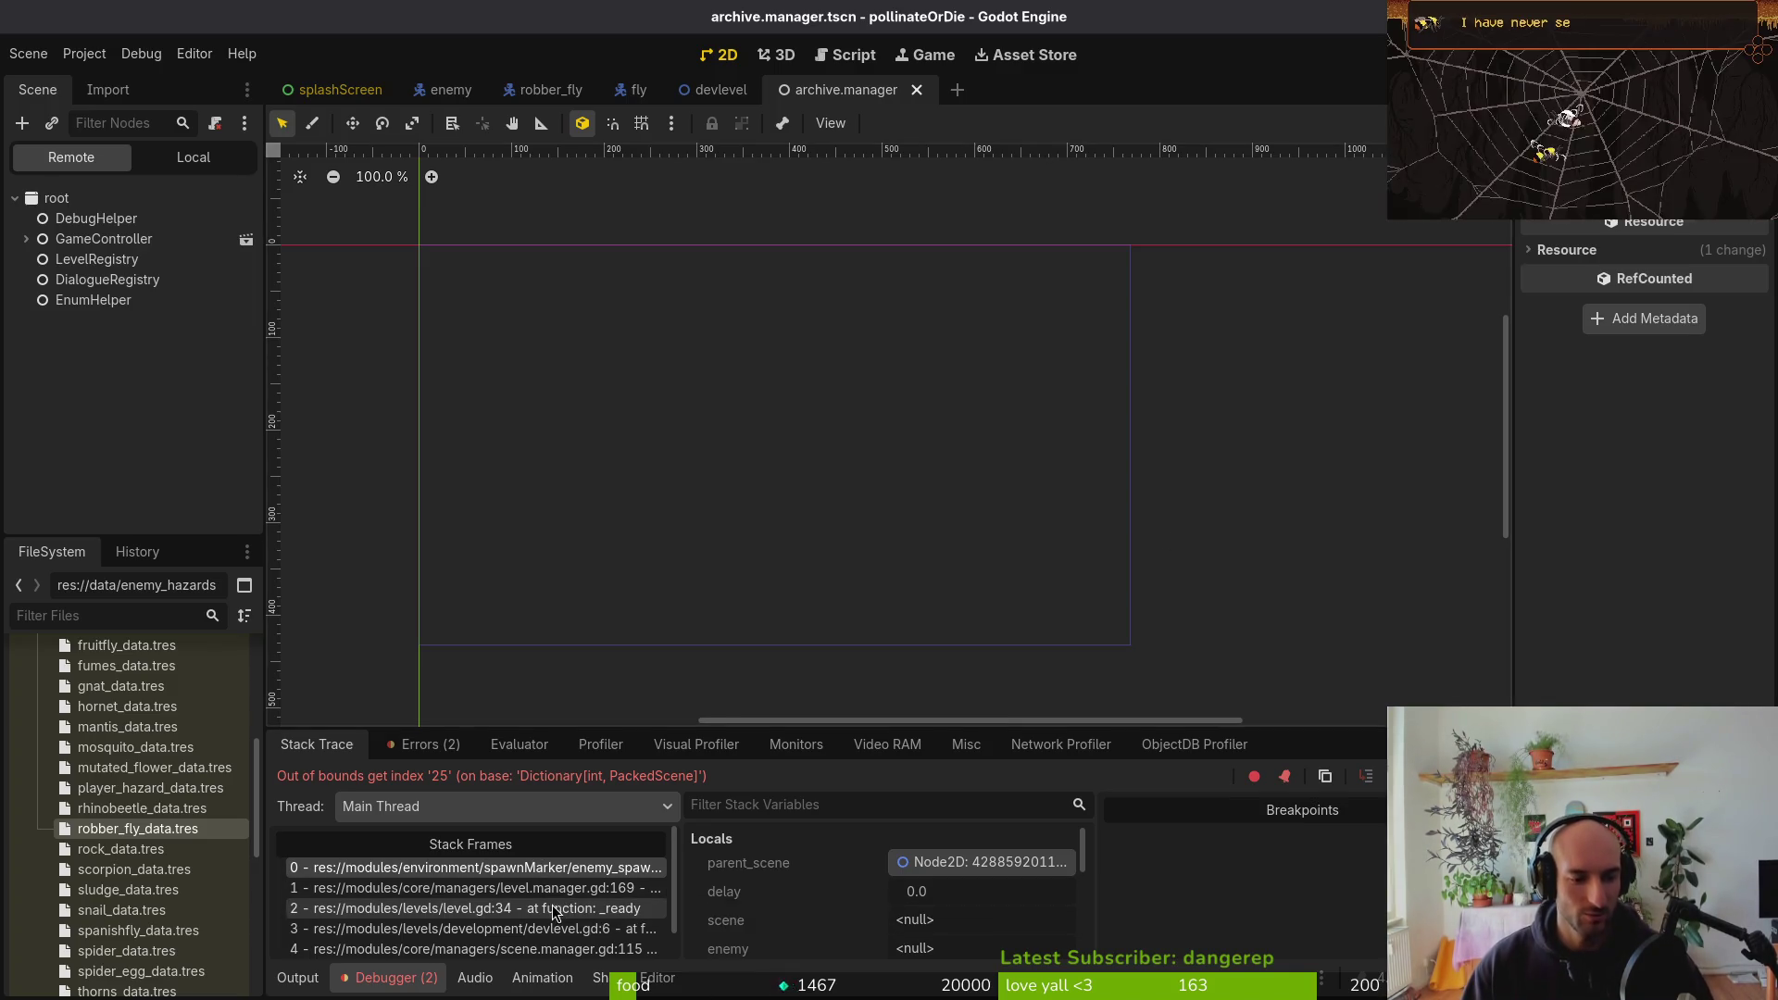
pyautogui.hotkey('alt', 'Tab')
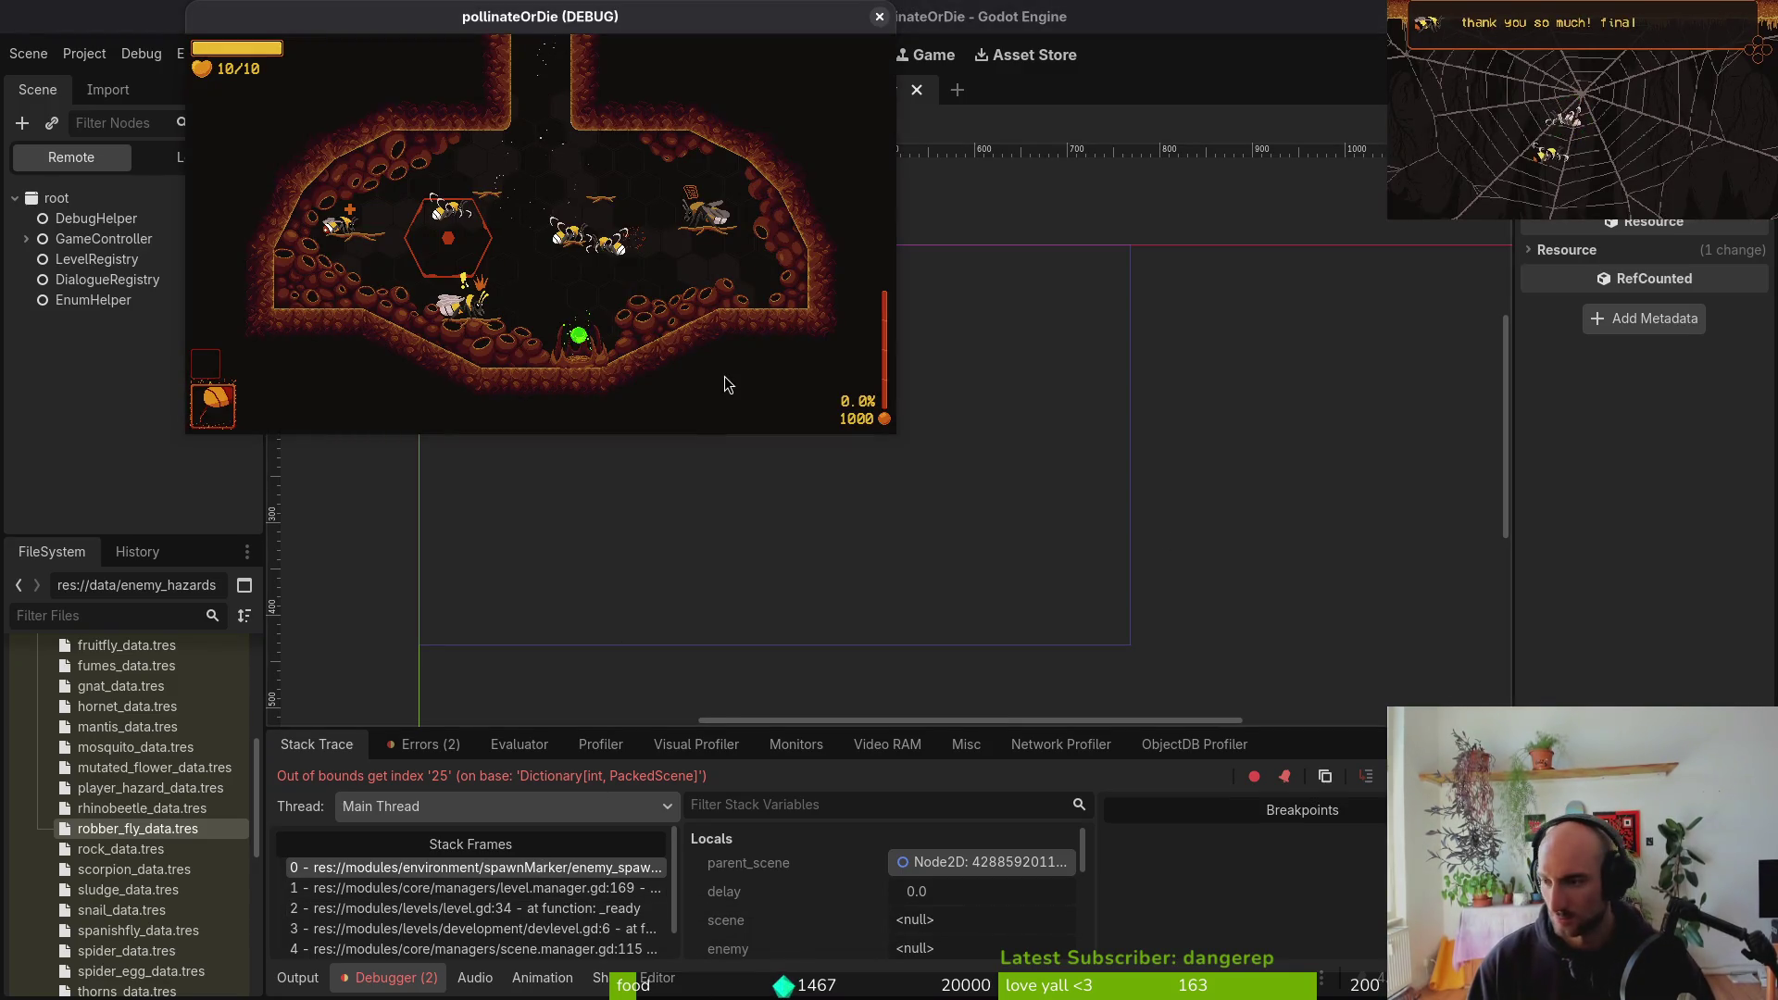
pyautogui.hotkey('alt', 'Tab')
# Open enemy_spawn_marker.gd and duplicate the ANT entry as ROBBER_FLY, then save
pyautogui.write('enspawmar')
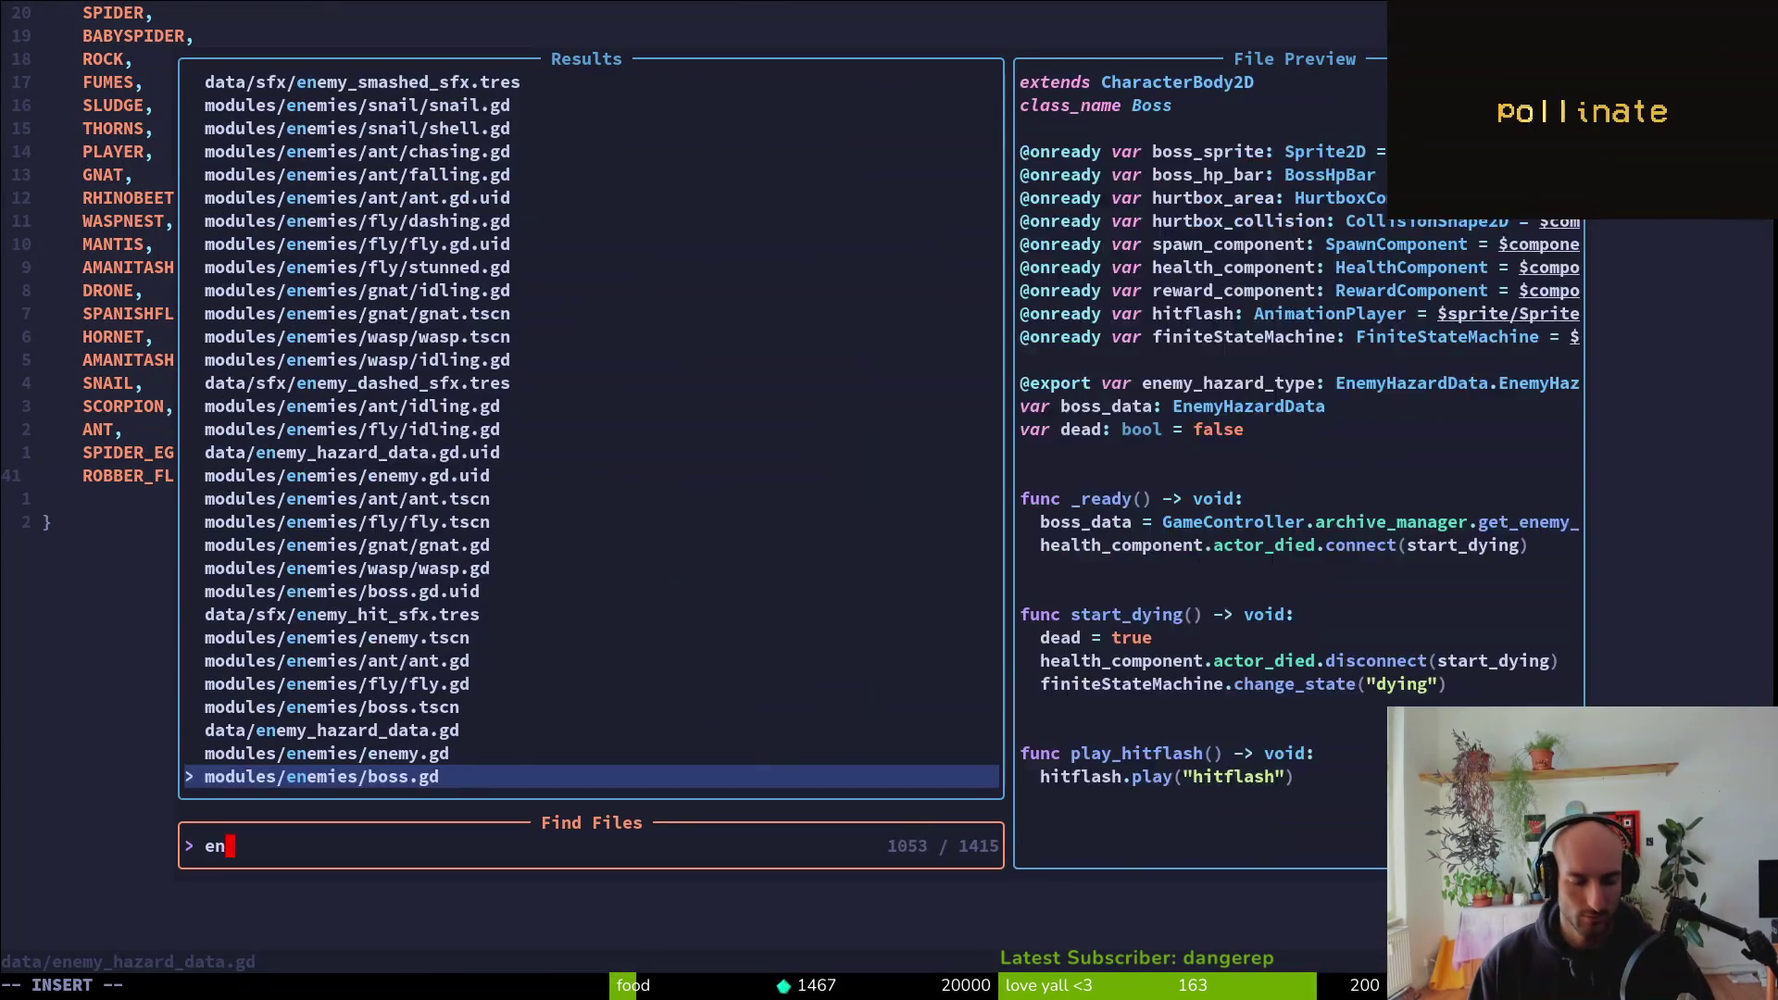
pyautogui.press('Return')
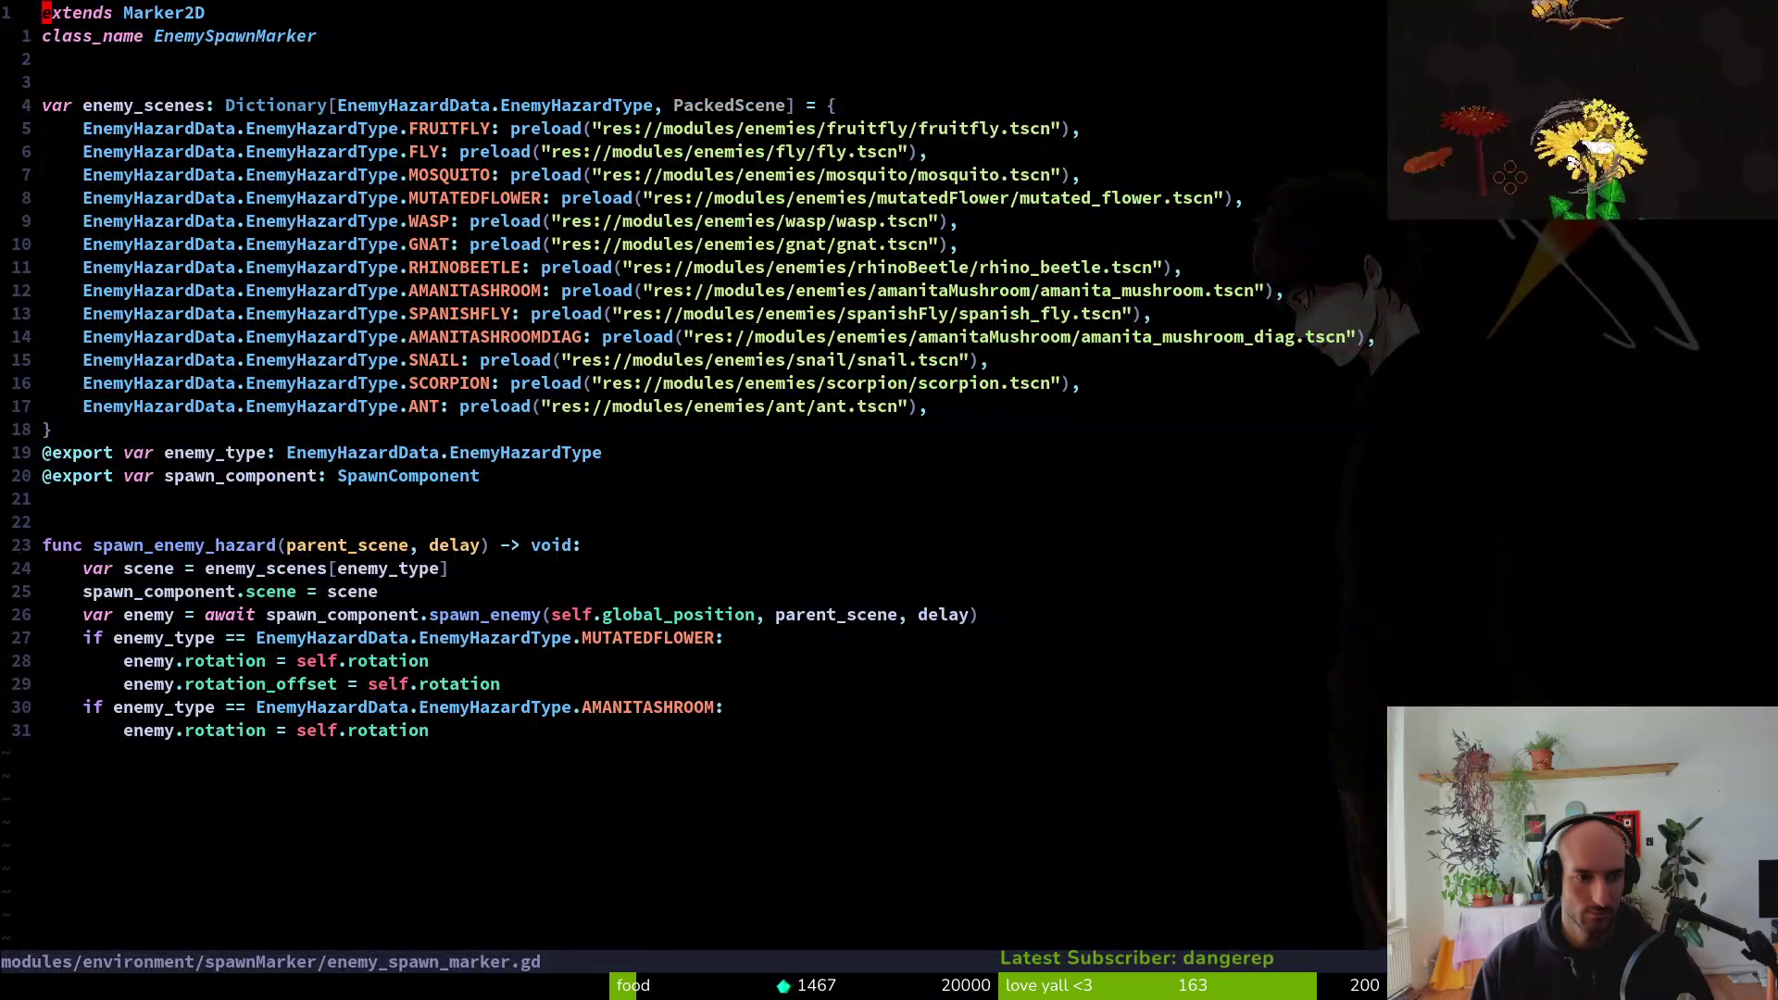
pyautogui.press('y')
pyautogui.press('y')
pyautogui.write('p')
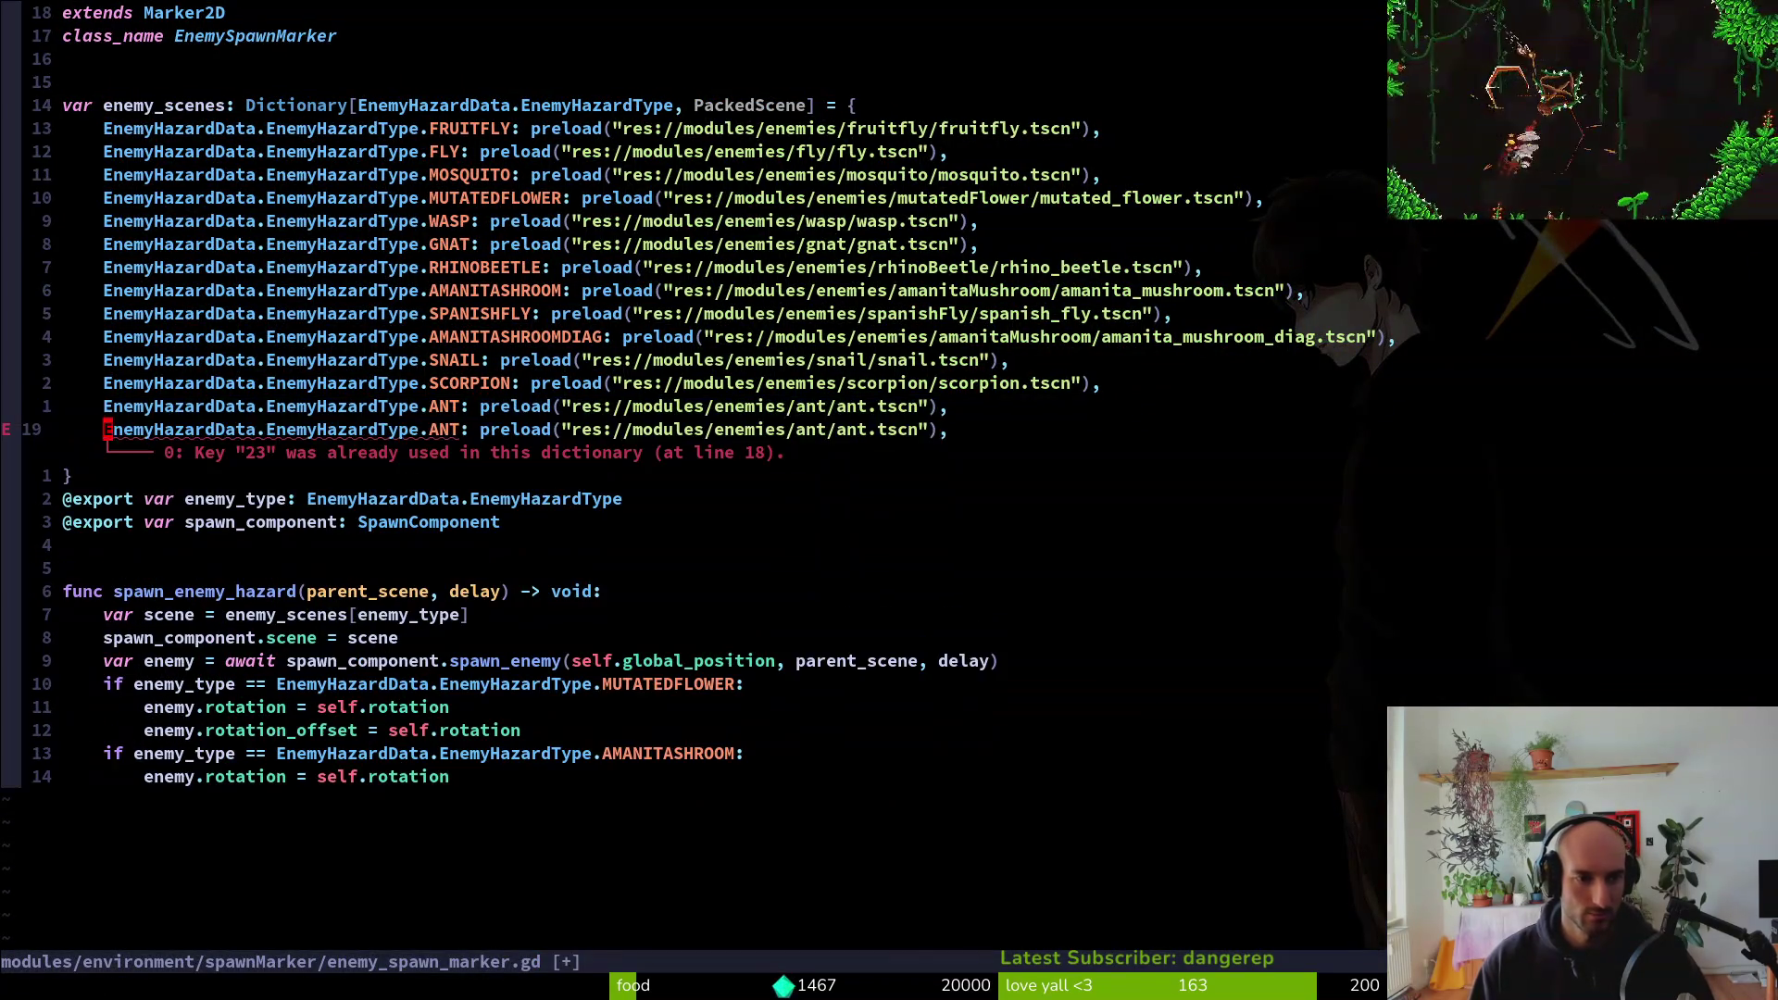
pyautogui.write('ciwROB')
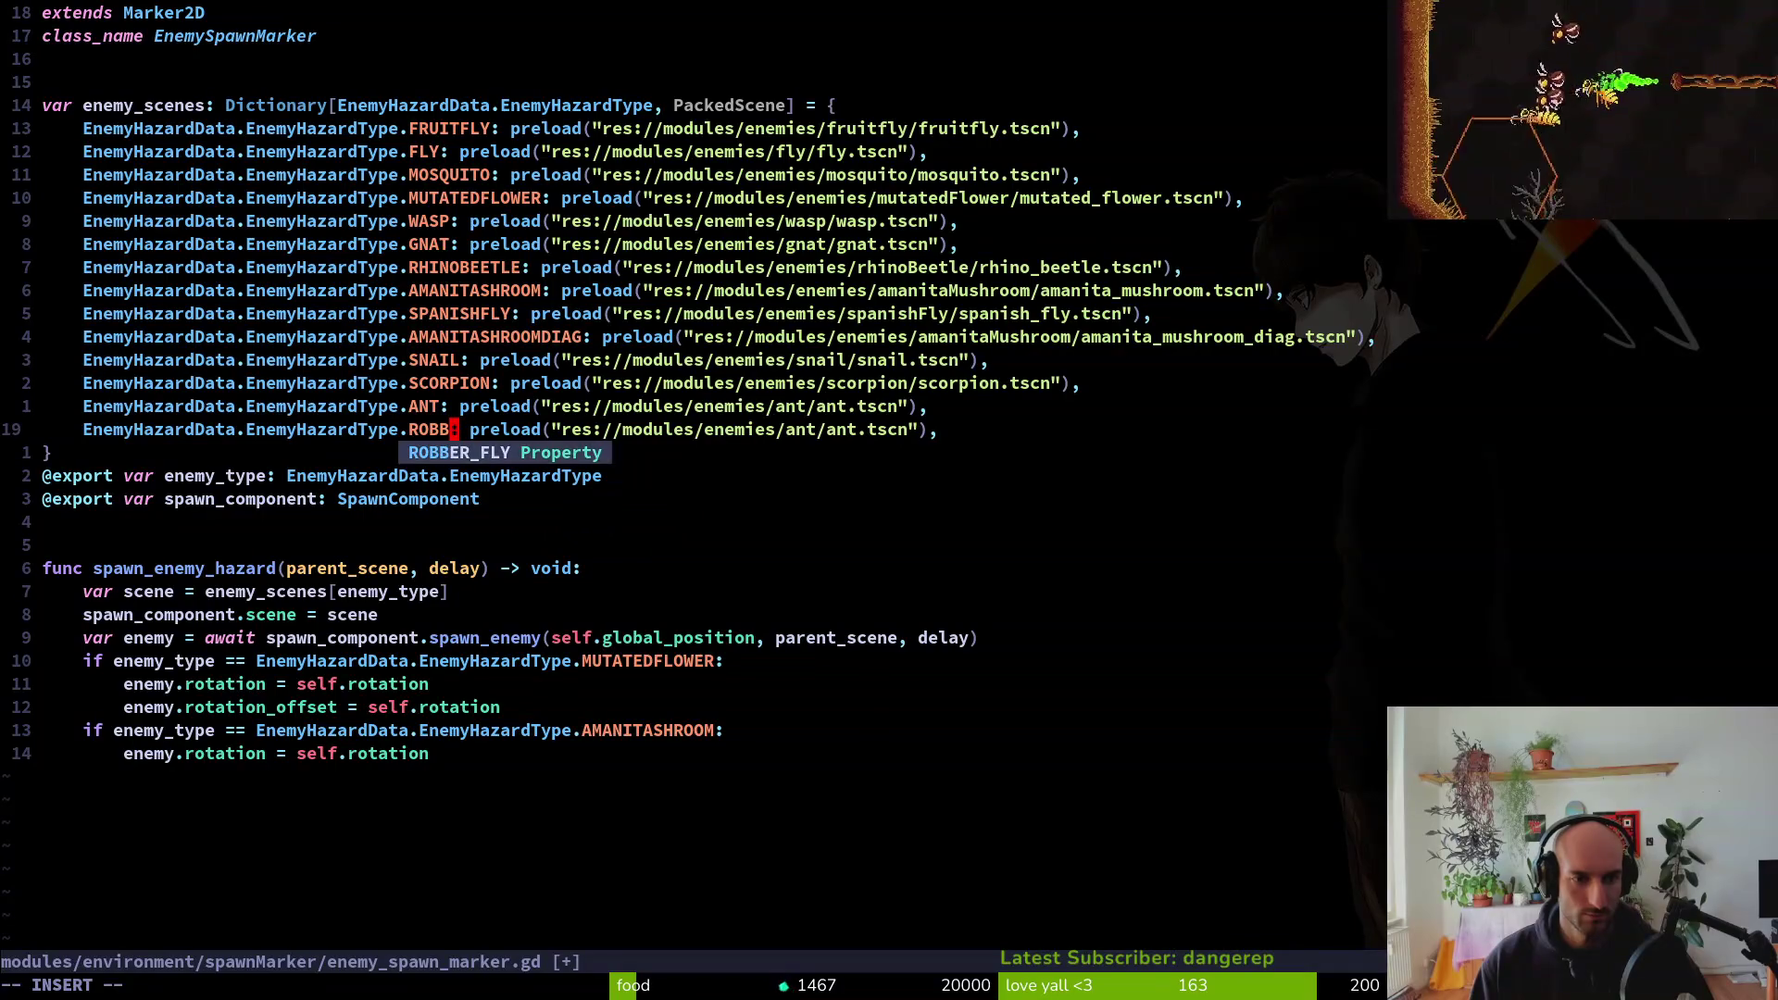
pyautogui.press('Return')
pyautogui.press('Escape')
pyautogui.write(':w')
pyautogui.press('Return')
# Point the ROBBER_FLY preload to robberFly/robber_fly.tscn, save and quit Vim, and launch the game
pyautogui.press('F')
pyautogui.press('/')
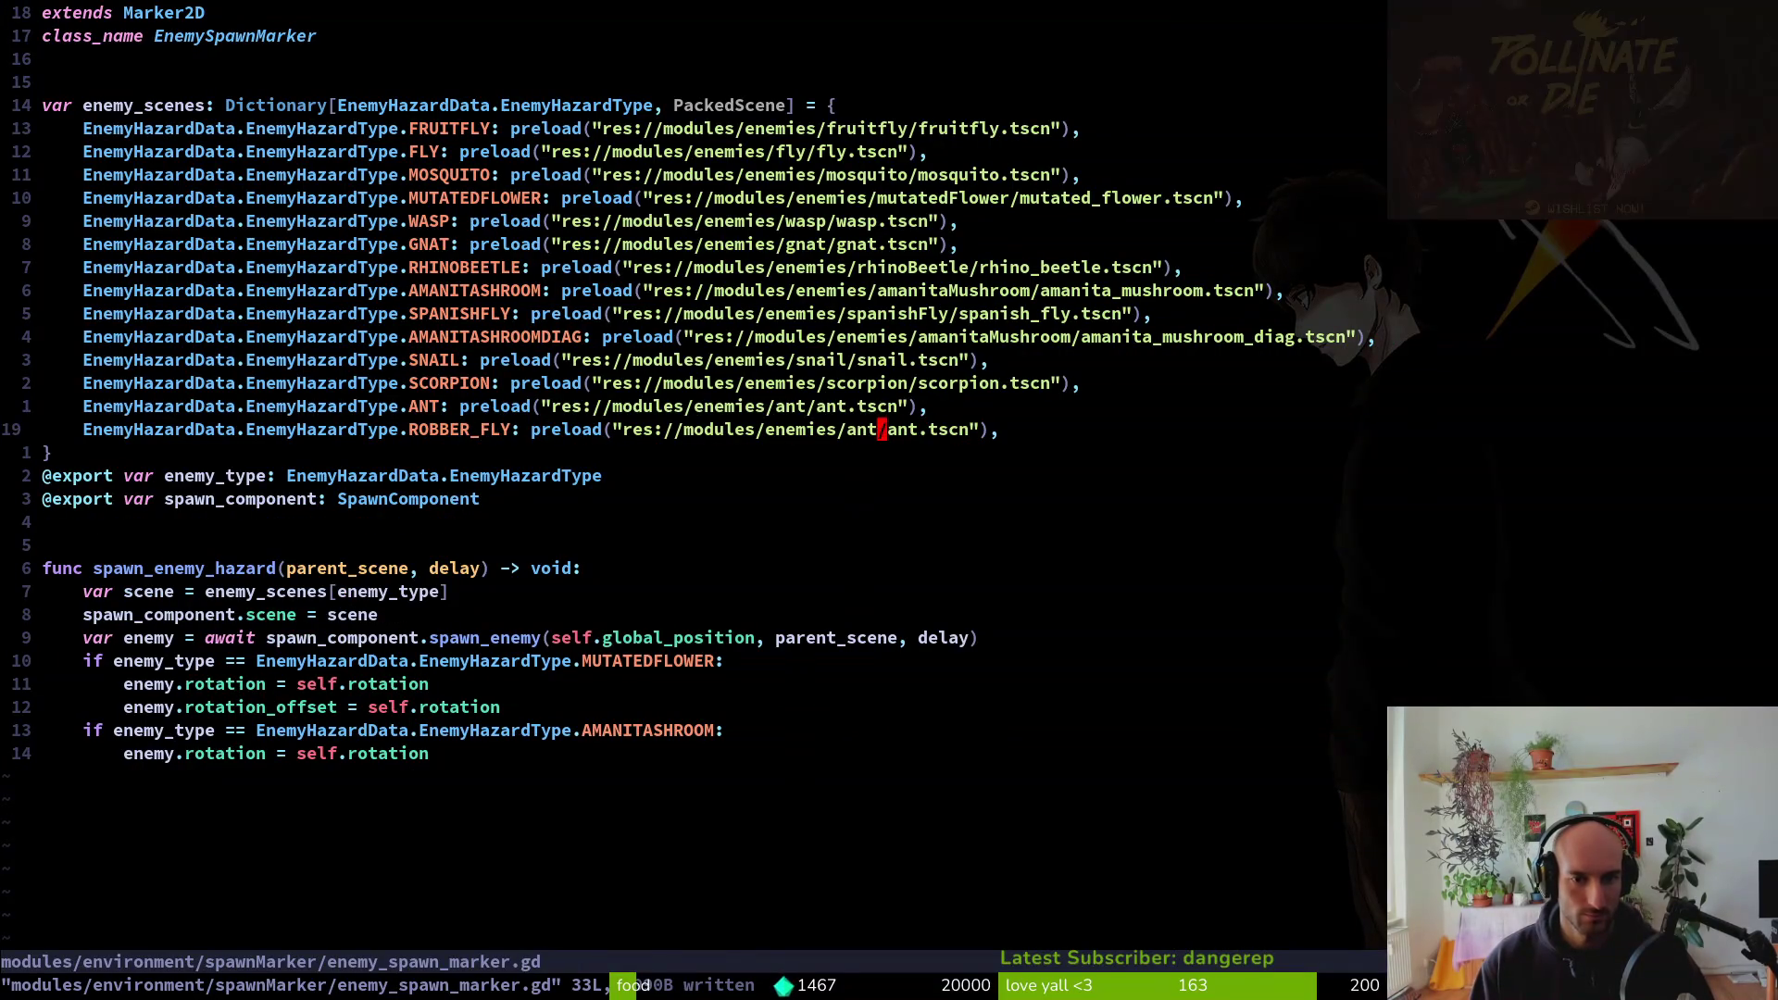
pyautogui.write('ciwrobb')
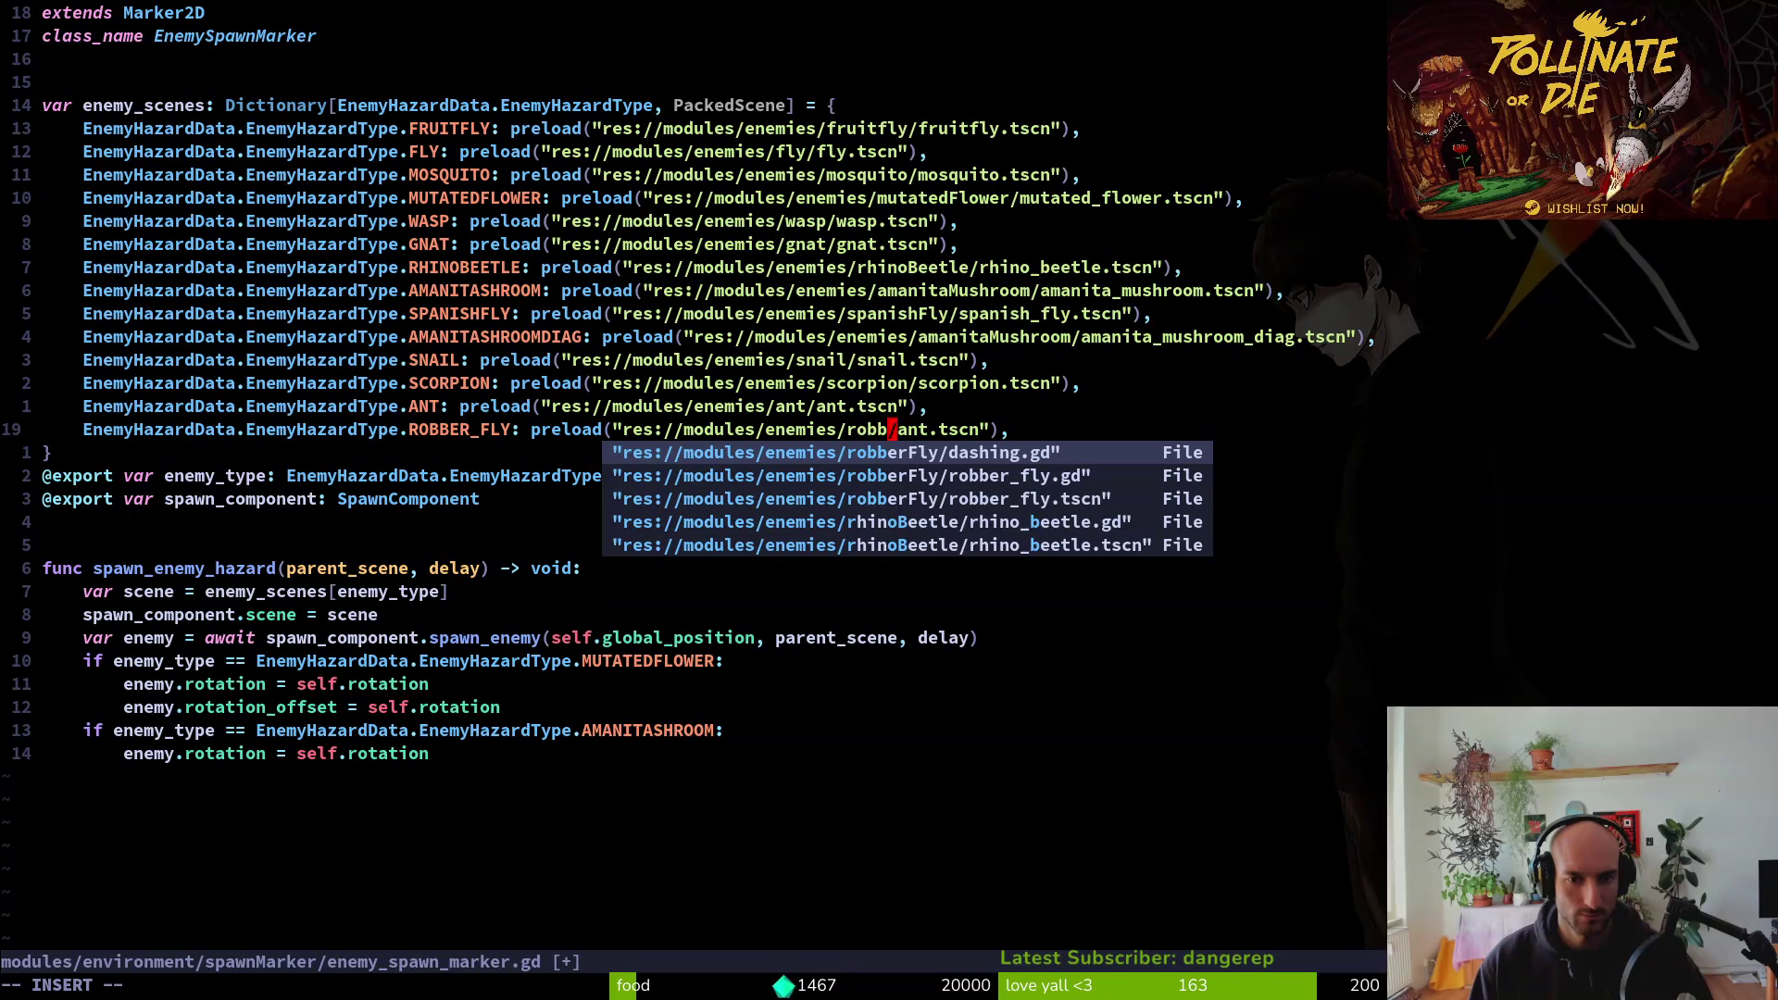
pyautogui.write('erFly')
pyautogui.press('Escape')
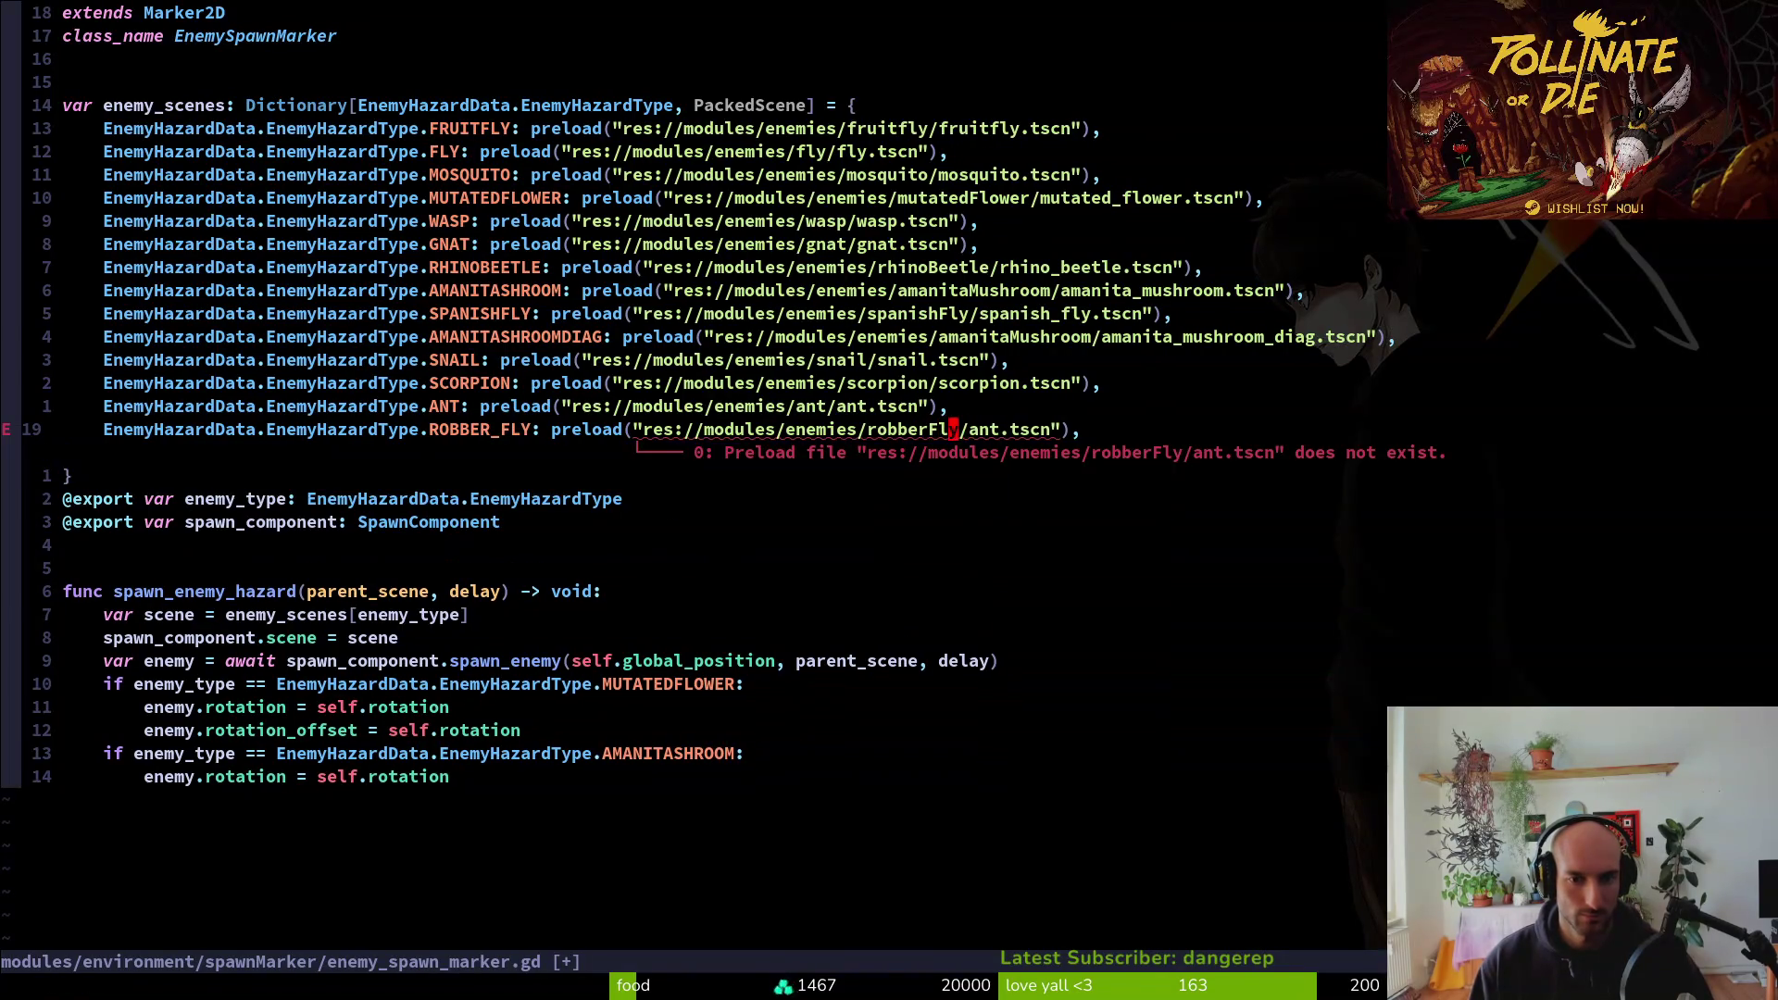
pyautogui.write('cwro')
pyautogui.hotkey('ctrl', 'n')
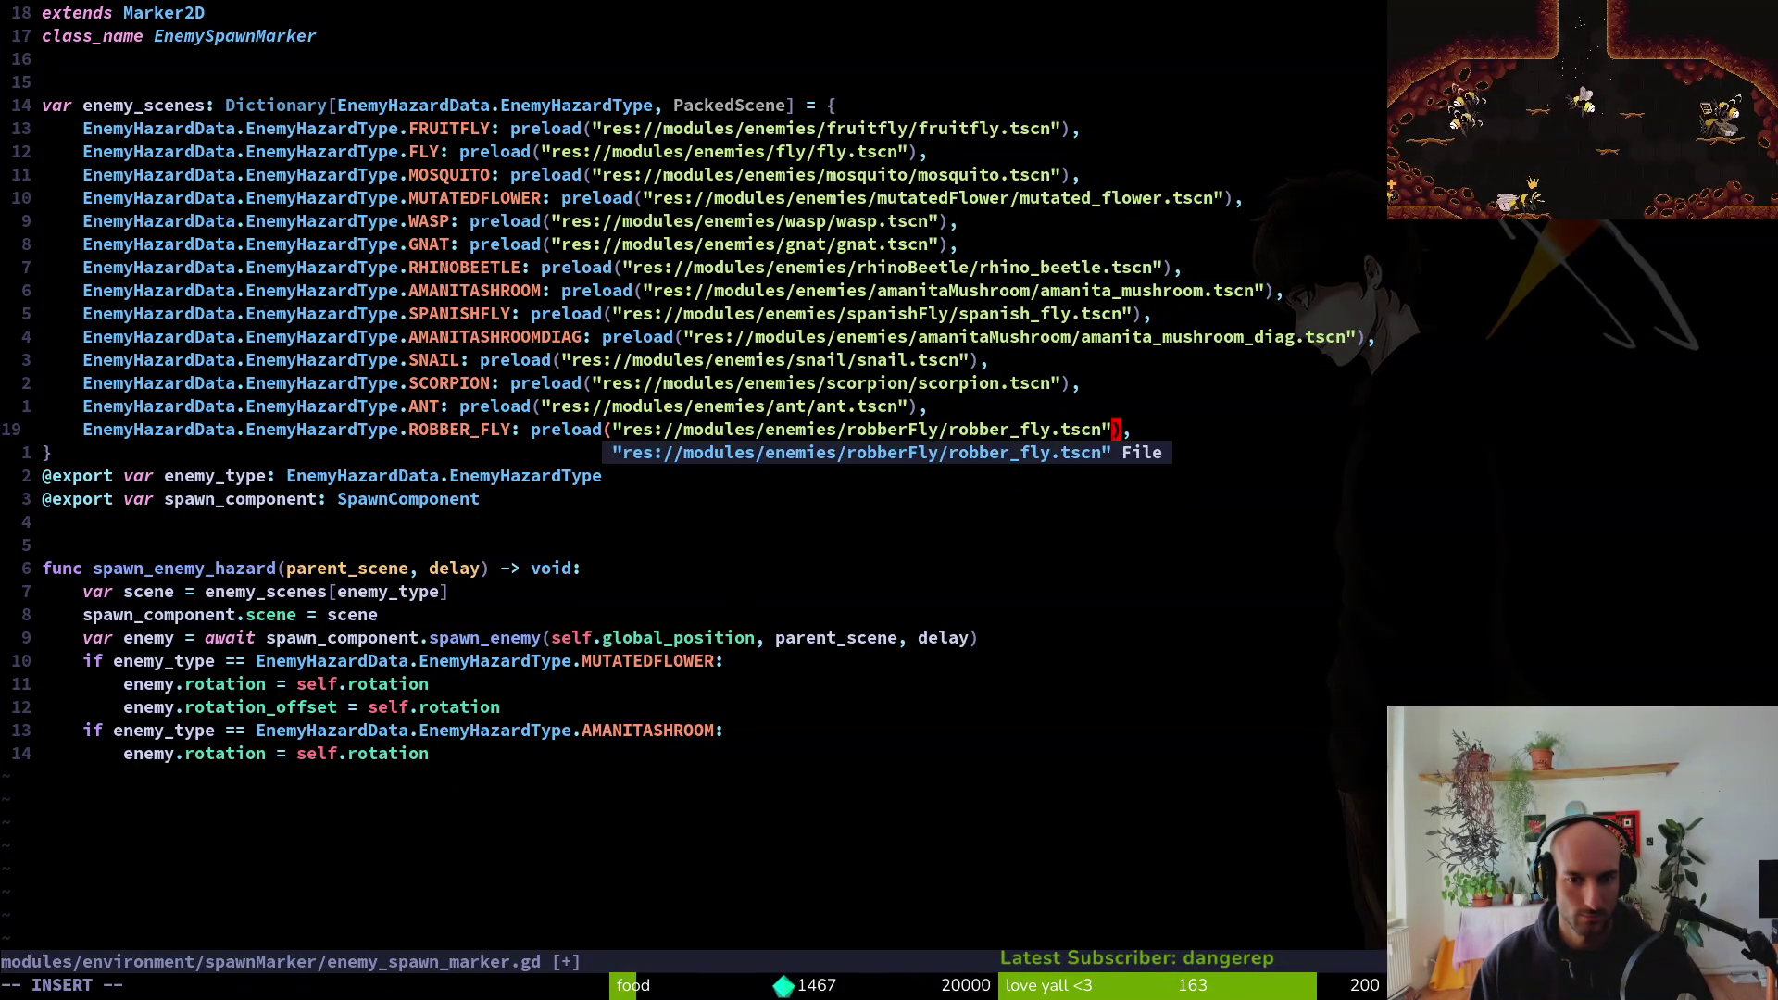
pyautogui.press('Escape')
pyautogui.write(':wq')
pyautogui.press('Return')
pyautogui.write(':wq')
pyautogui.press('Return')
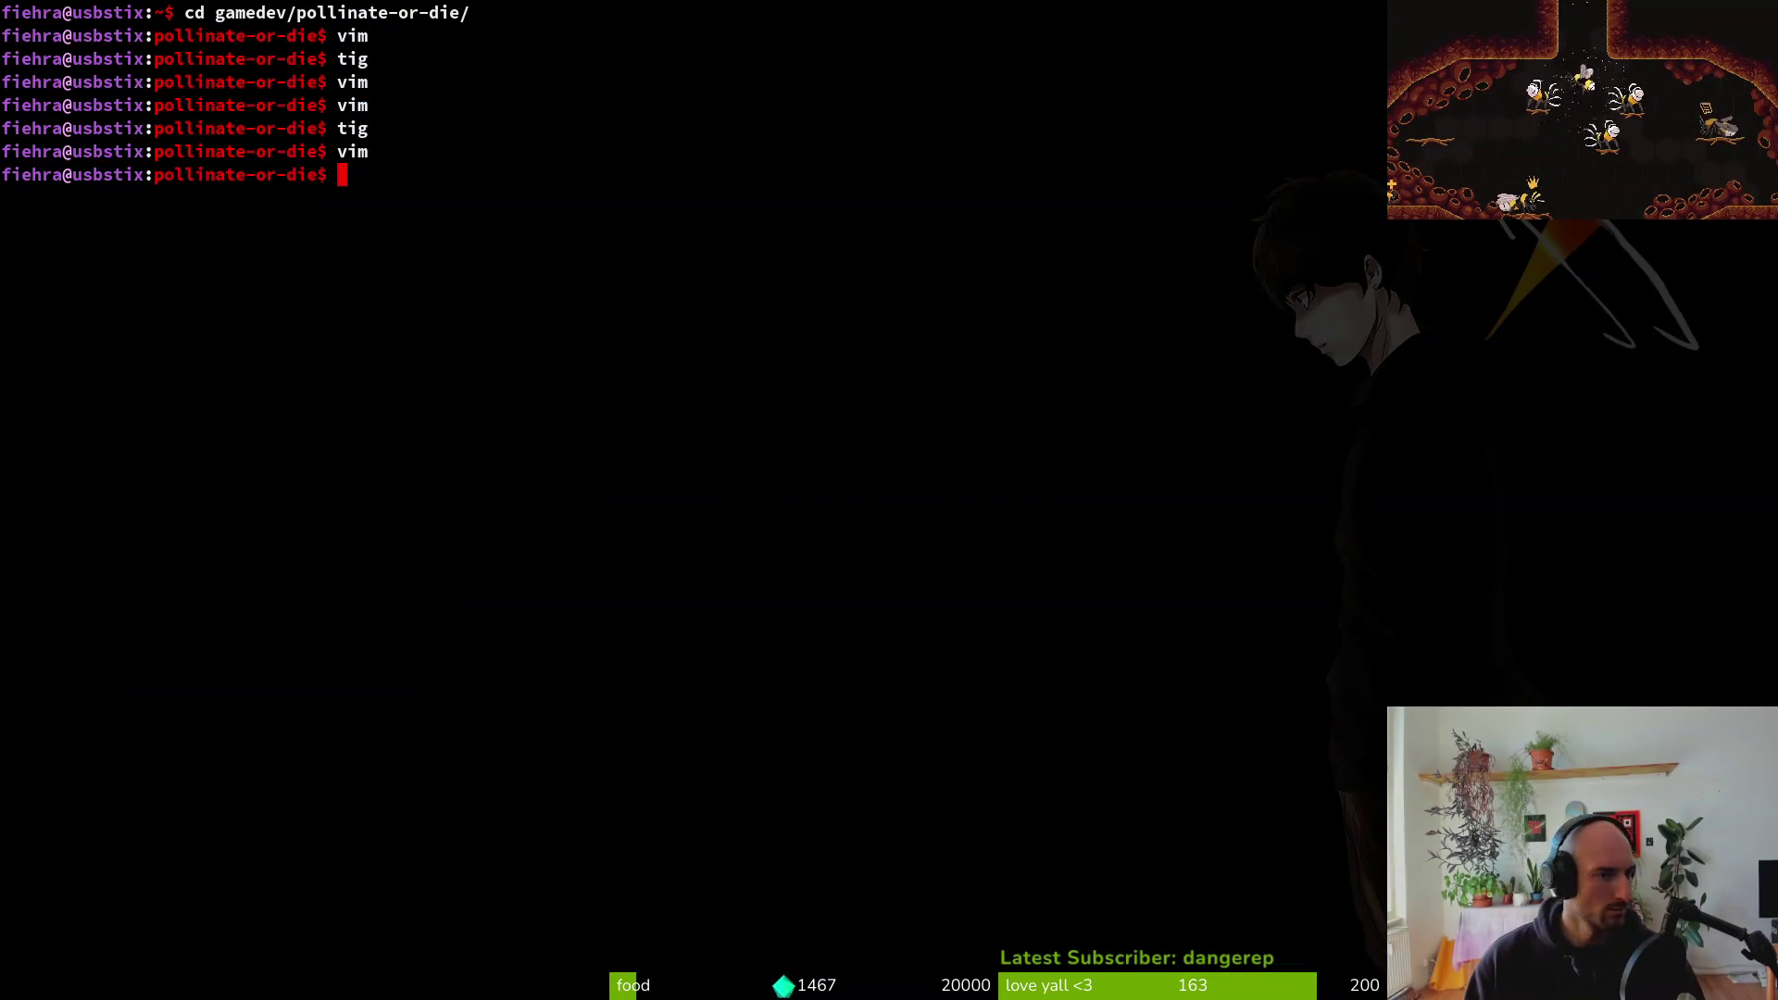
pyautogui.write('tng')
pyautogui.press('Return')
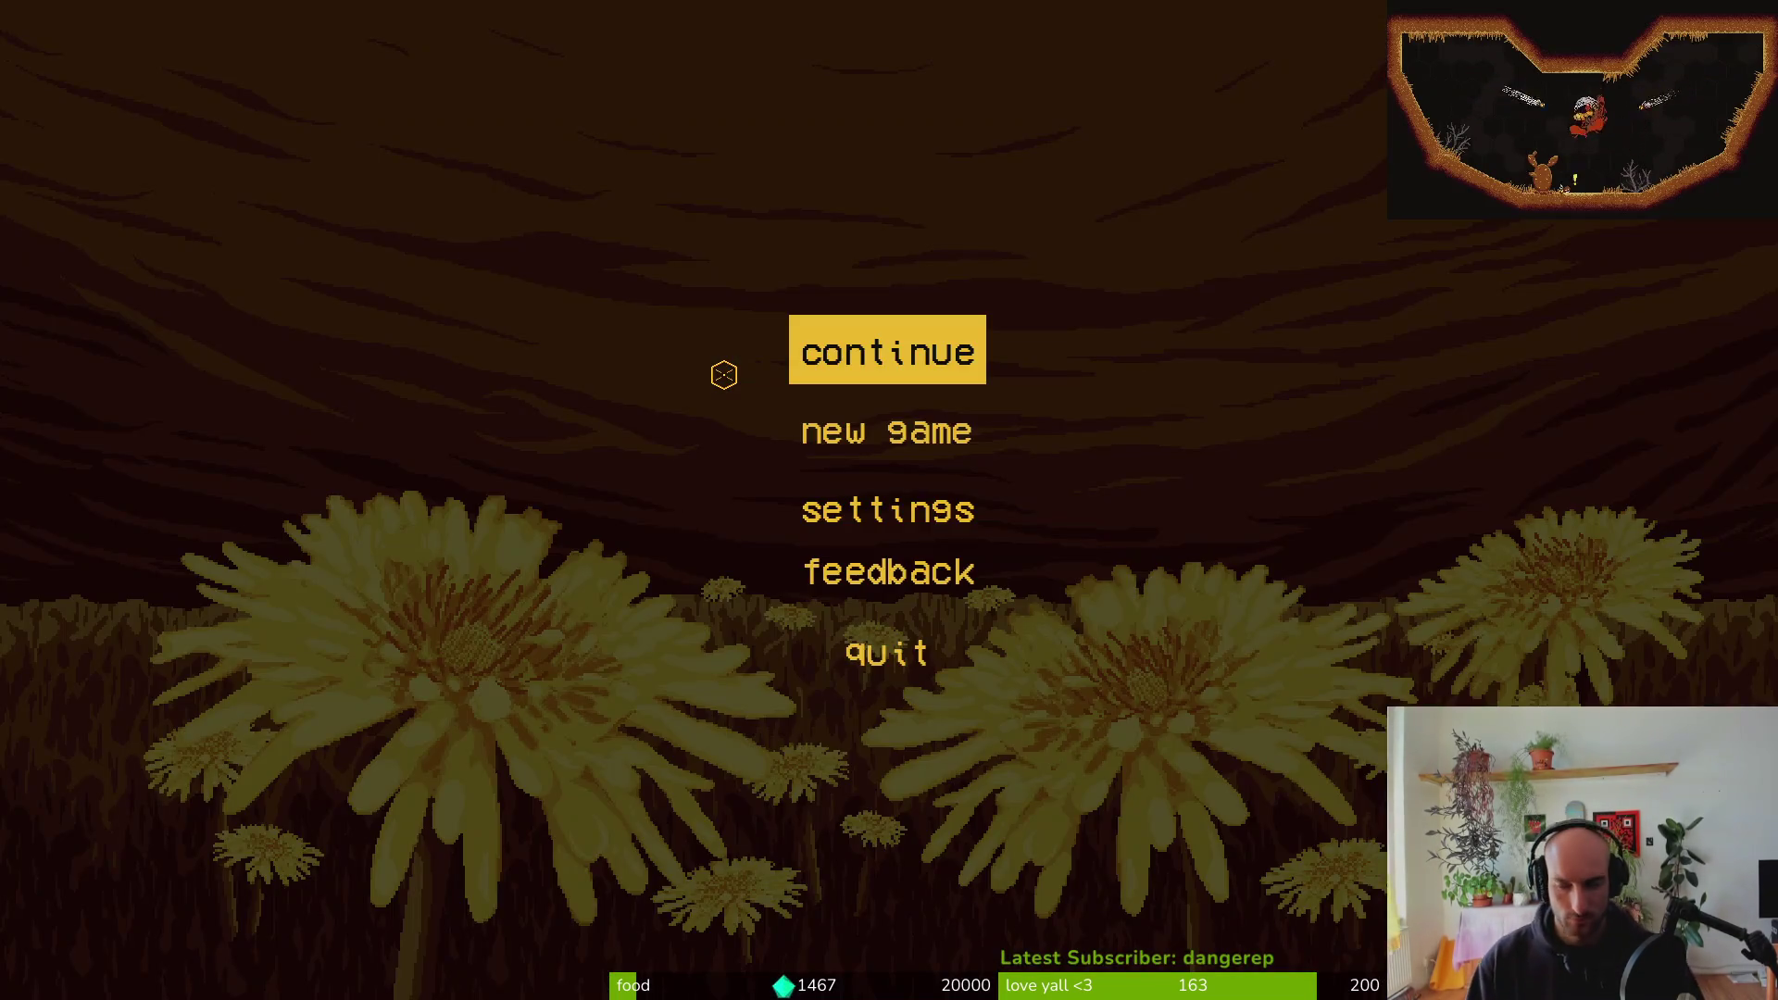
# Continue the saved game and dash the bee right into the hive level
pyautogui.press('Return')
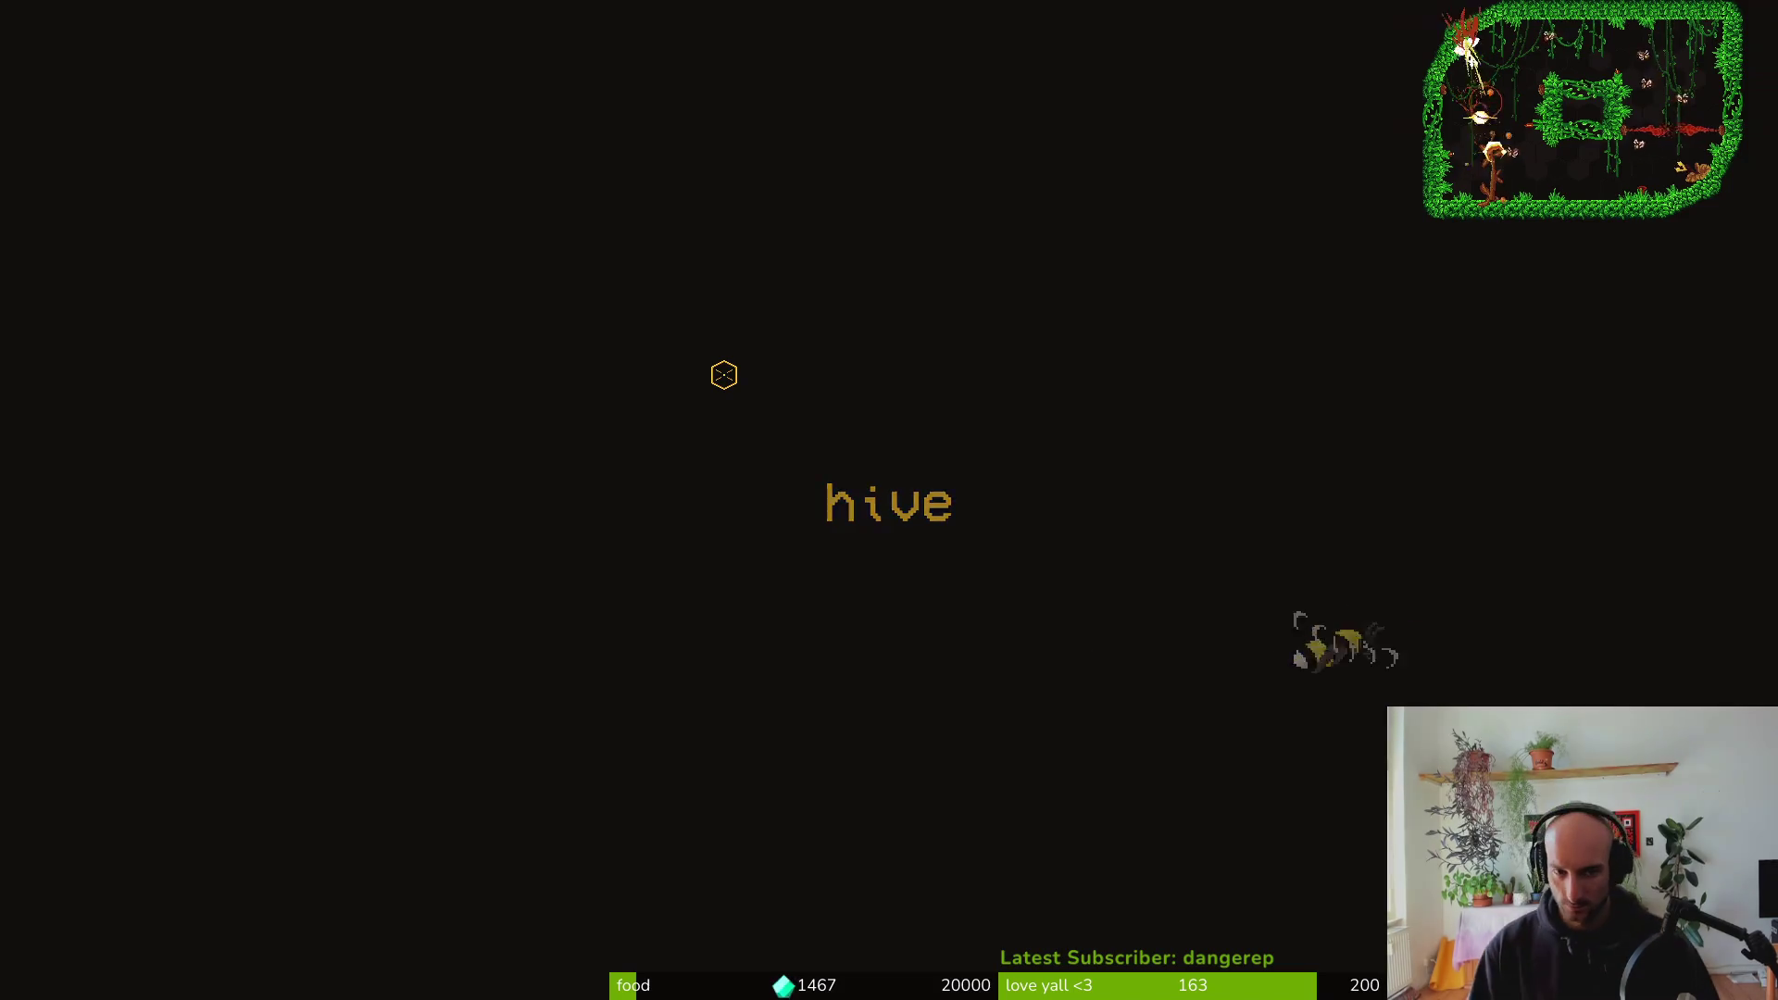
pyautogui.press('d')
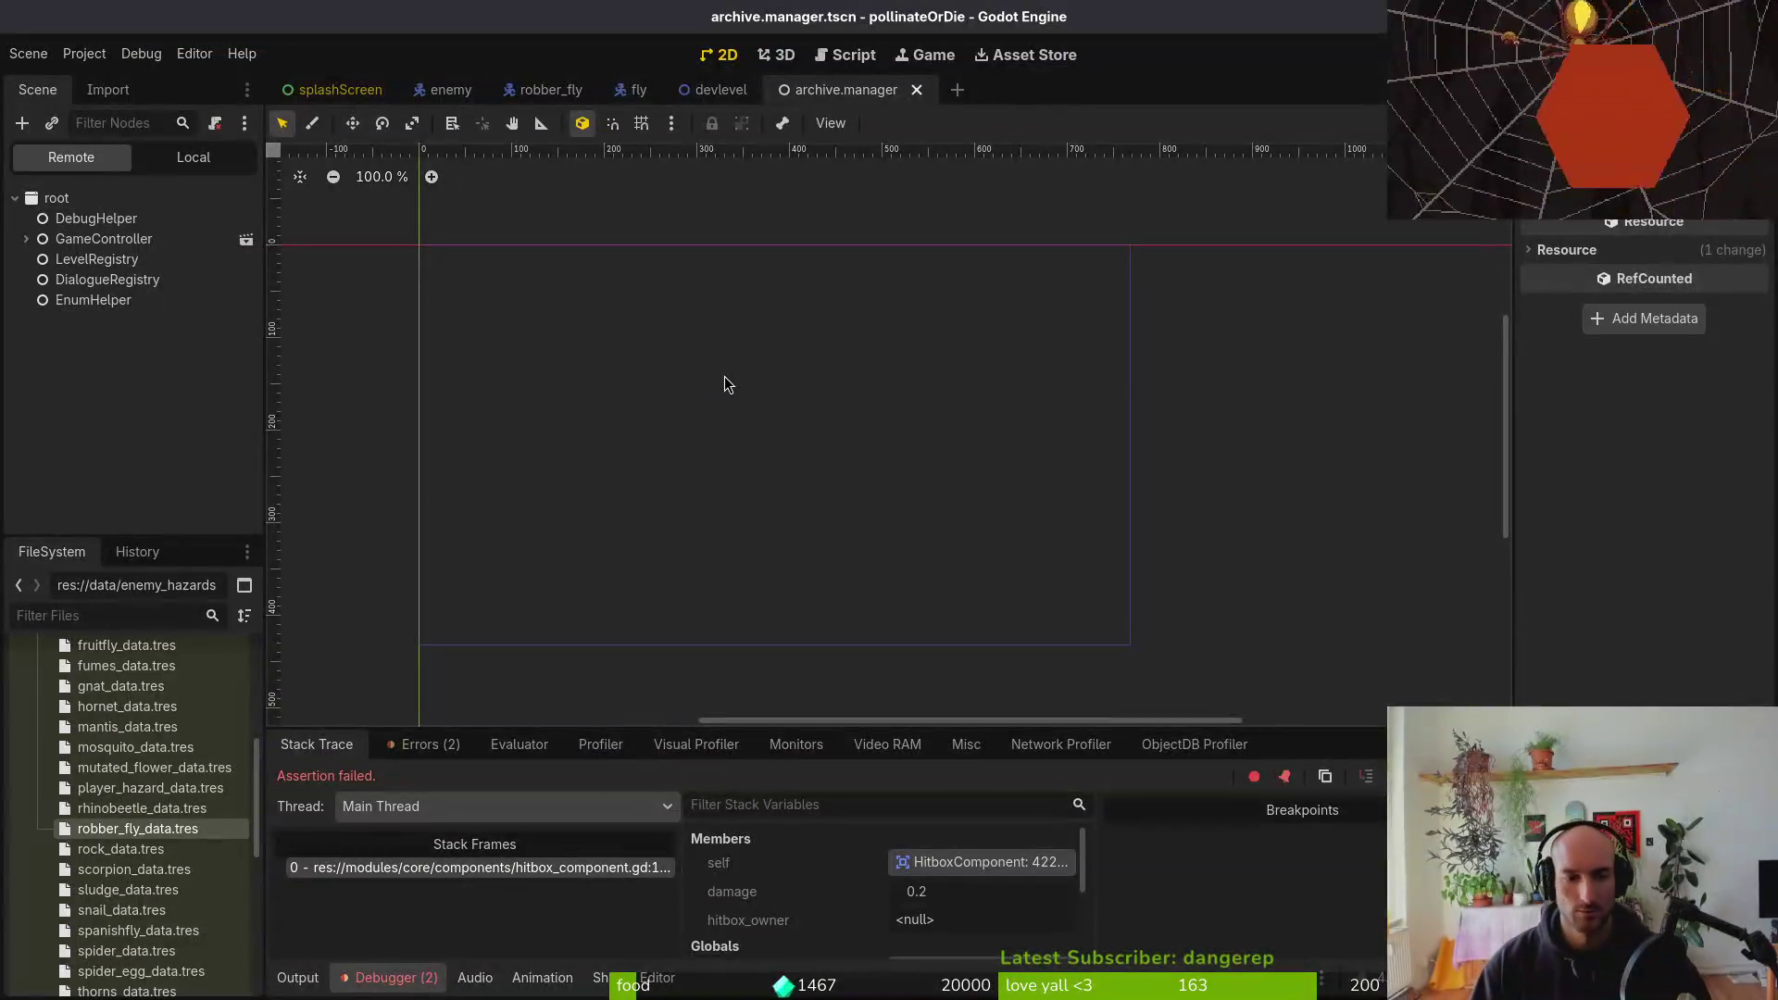
# Set dashHitbox's Hitbox Owner to robber_fly_data.tres via Quick Load and save robber_fly.tscn
pyautogui.click(194, 158)
pyautogui.click(546, 90)
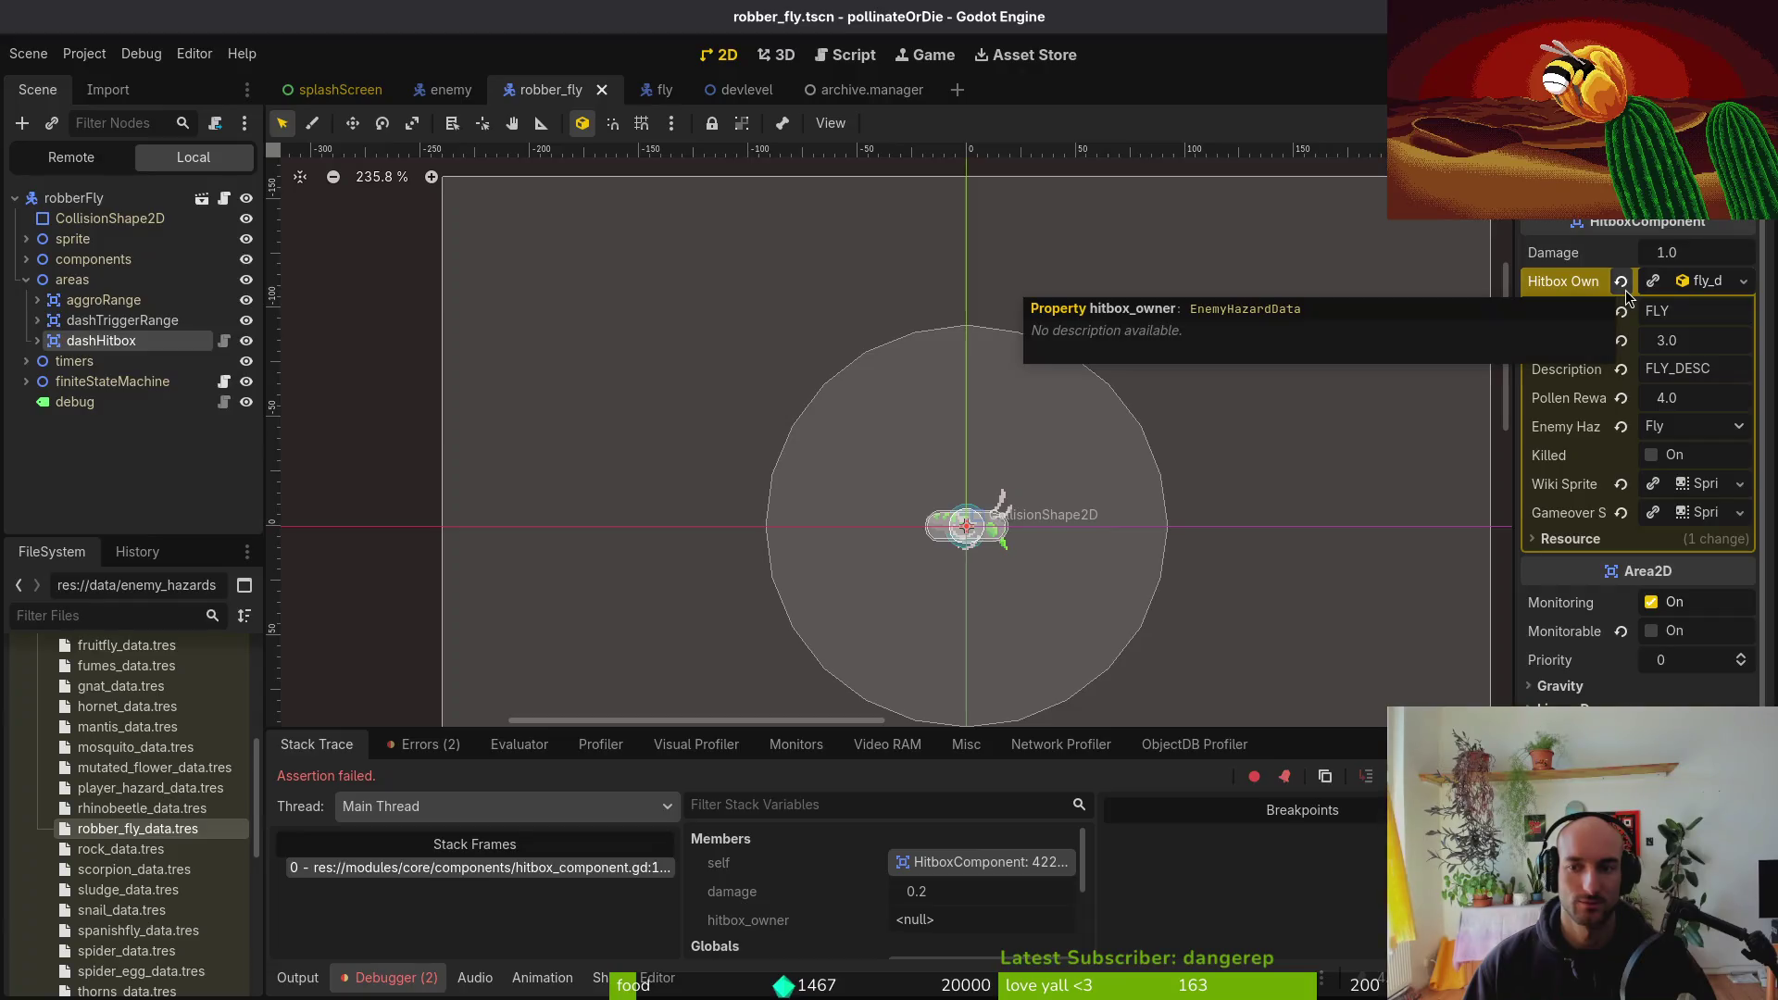
pyautogui.click(1626, 289)
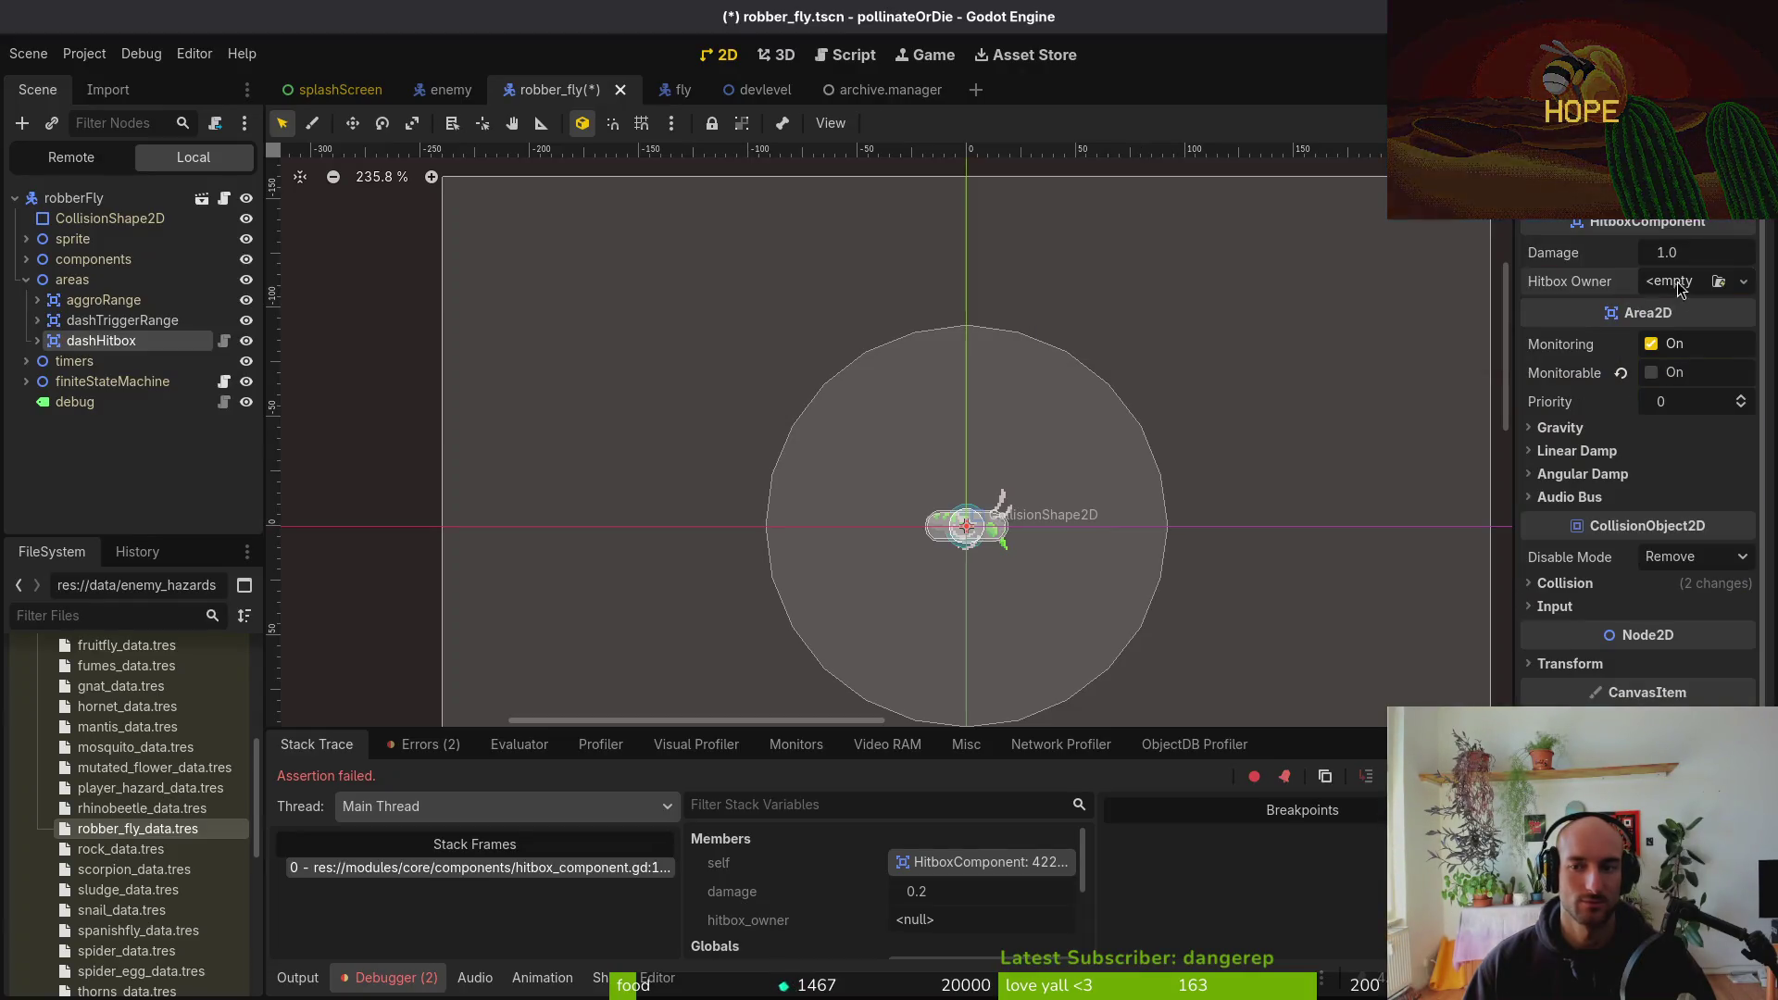
pyautogui.click(1743, 281)
pyautogui.click(1647, 369)
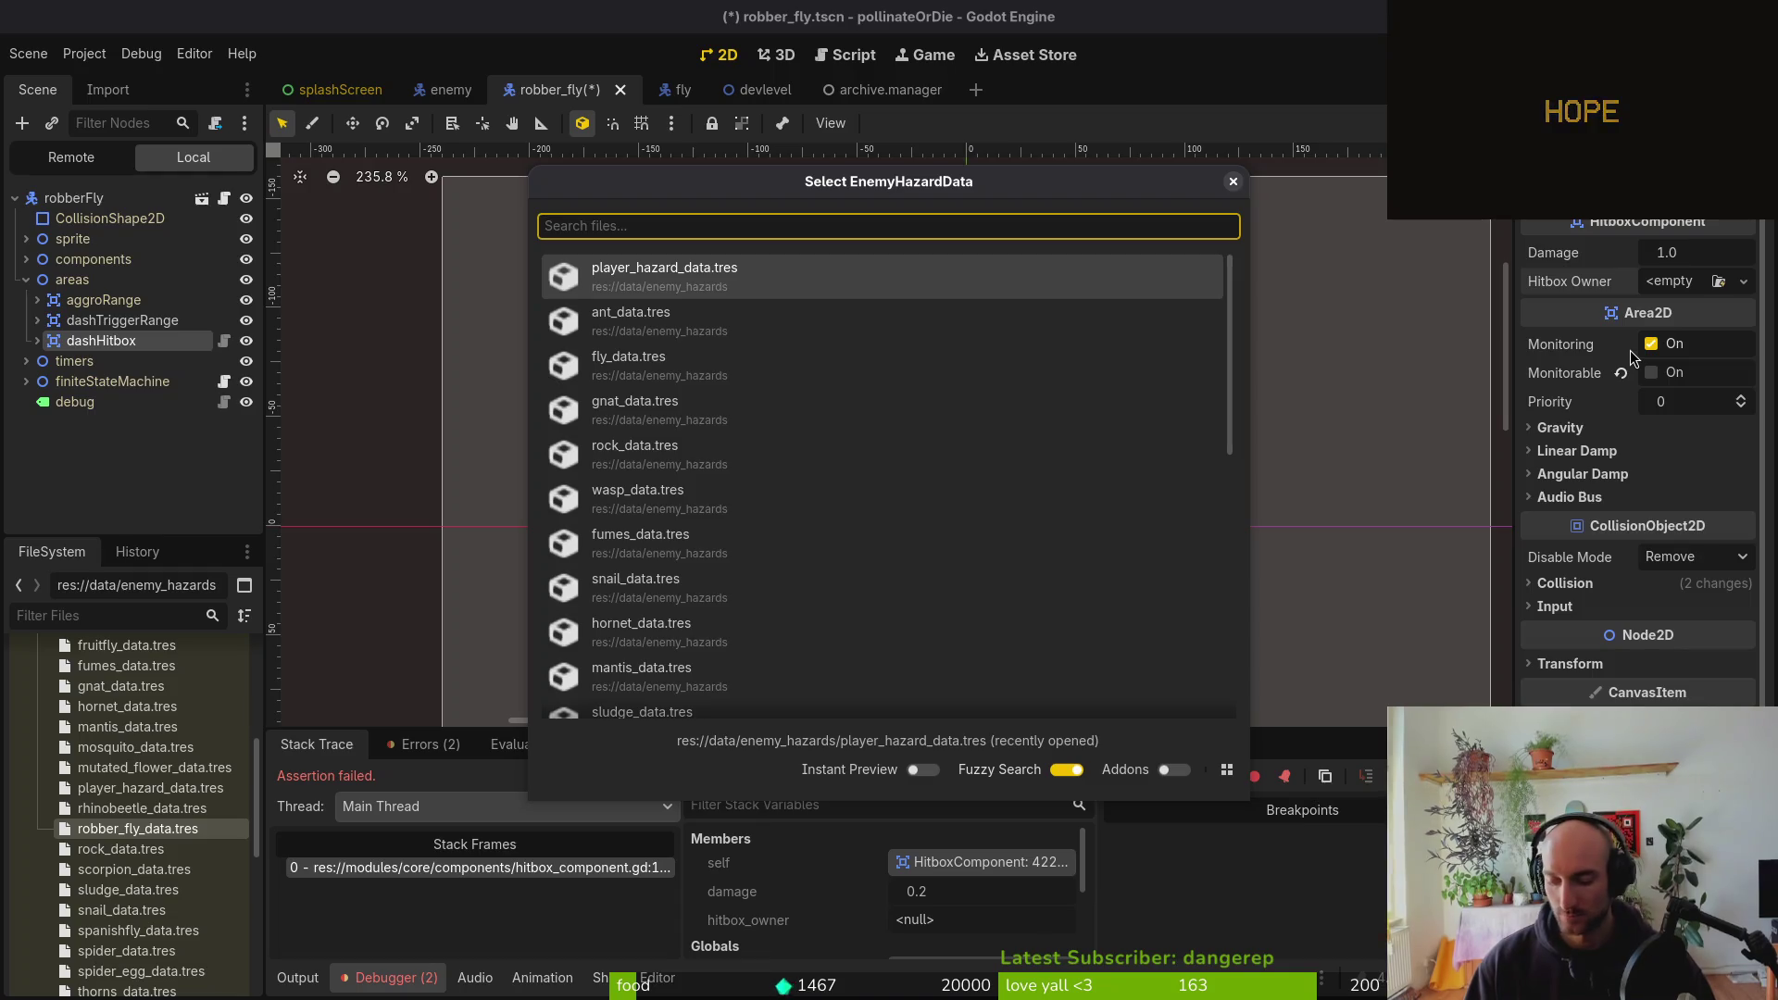
pyautogui.write('robb')
pyautogui.press('Return')
pyautogui.hotkey('ctrl', 's')
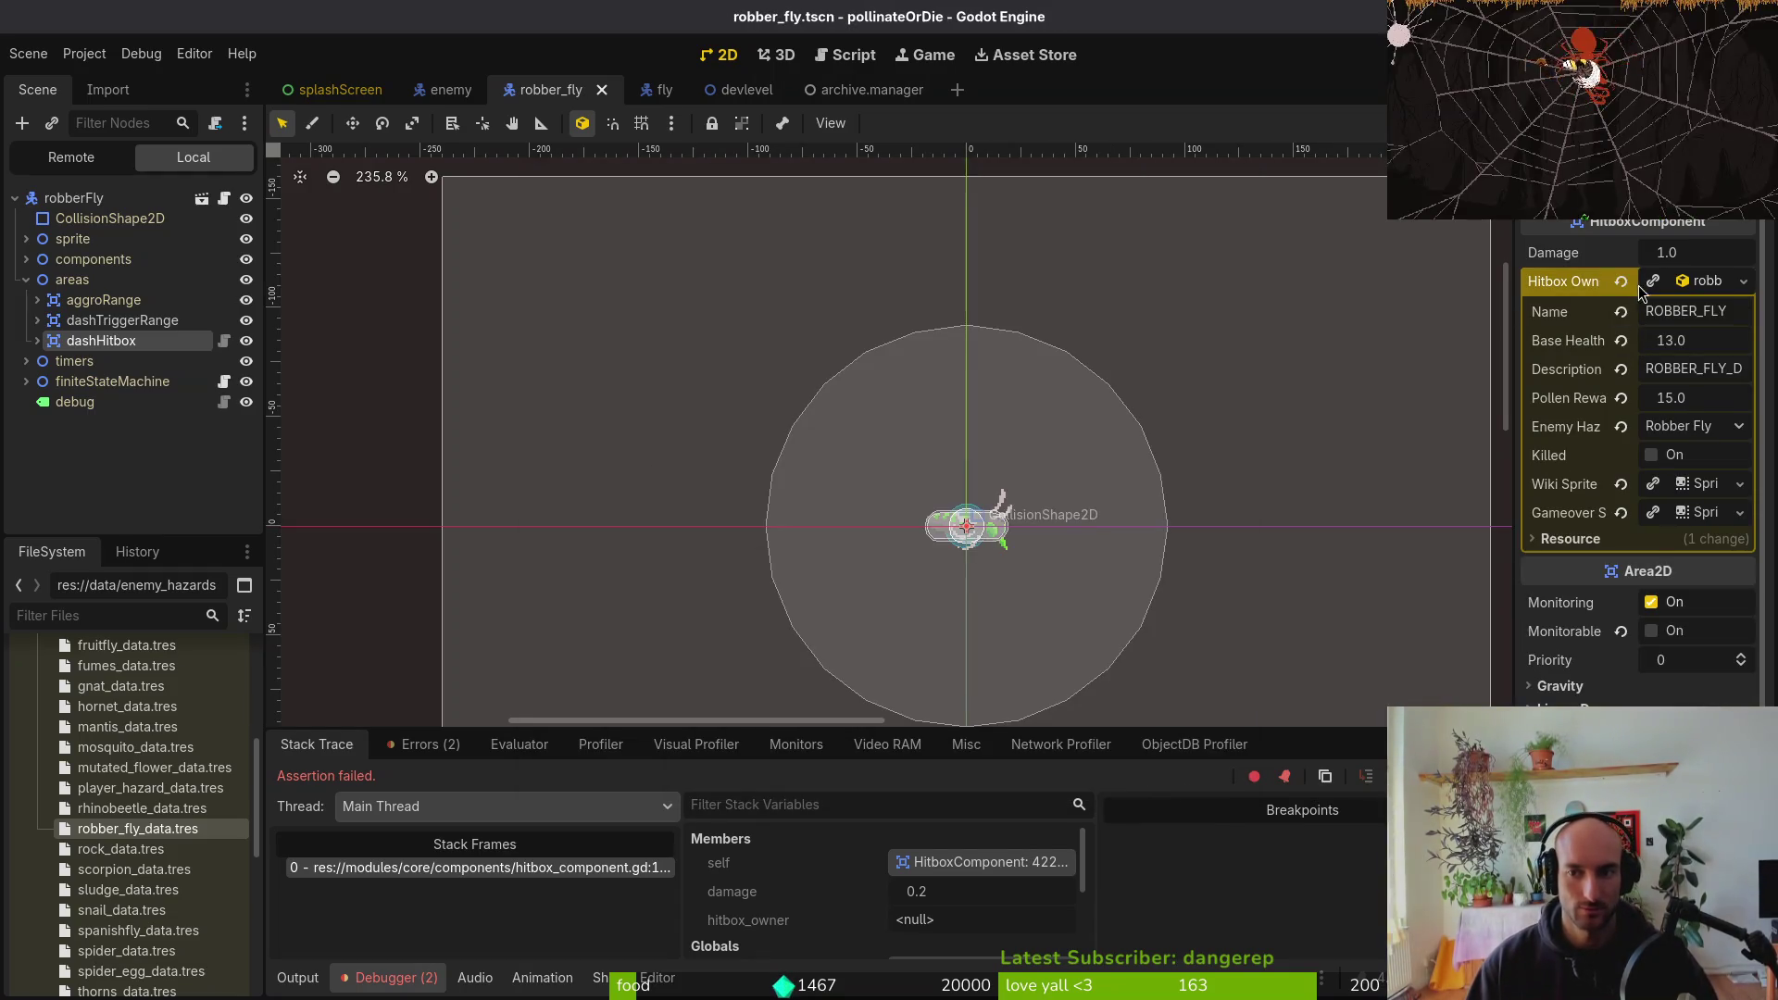
# Inspect the robber fly's dashTriggerRange and aggroRange areas
pyautogui.click(26, 382)
pyautogui.click(26, 382)
pyautogui.click(109, 323)
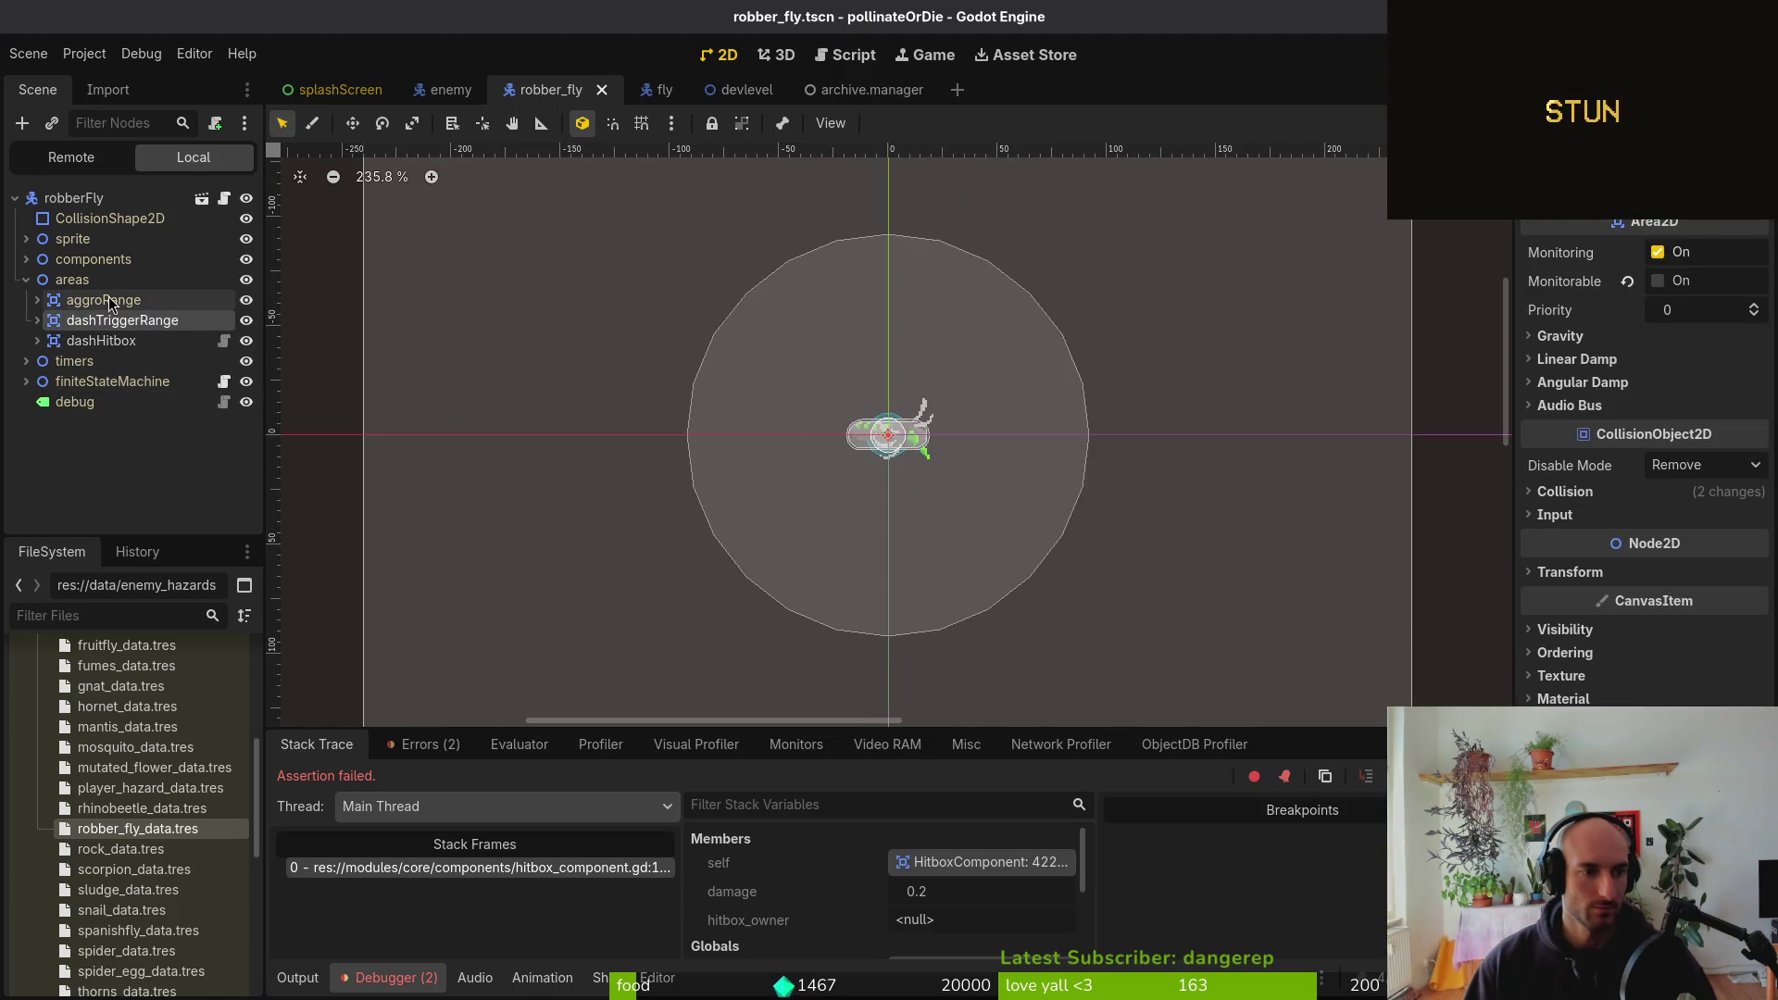
pyautogui.click(108, 296)
pyautogui.click(26, 280)
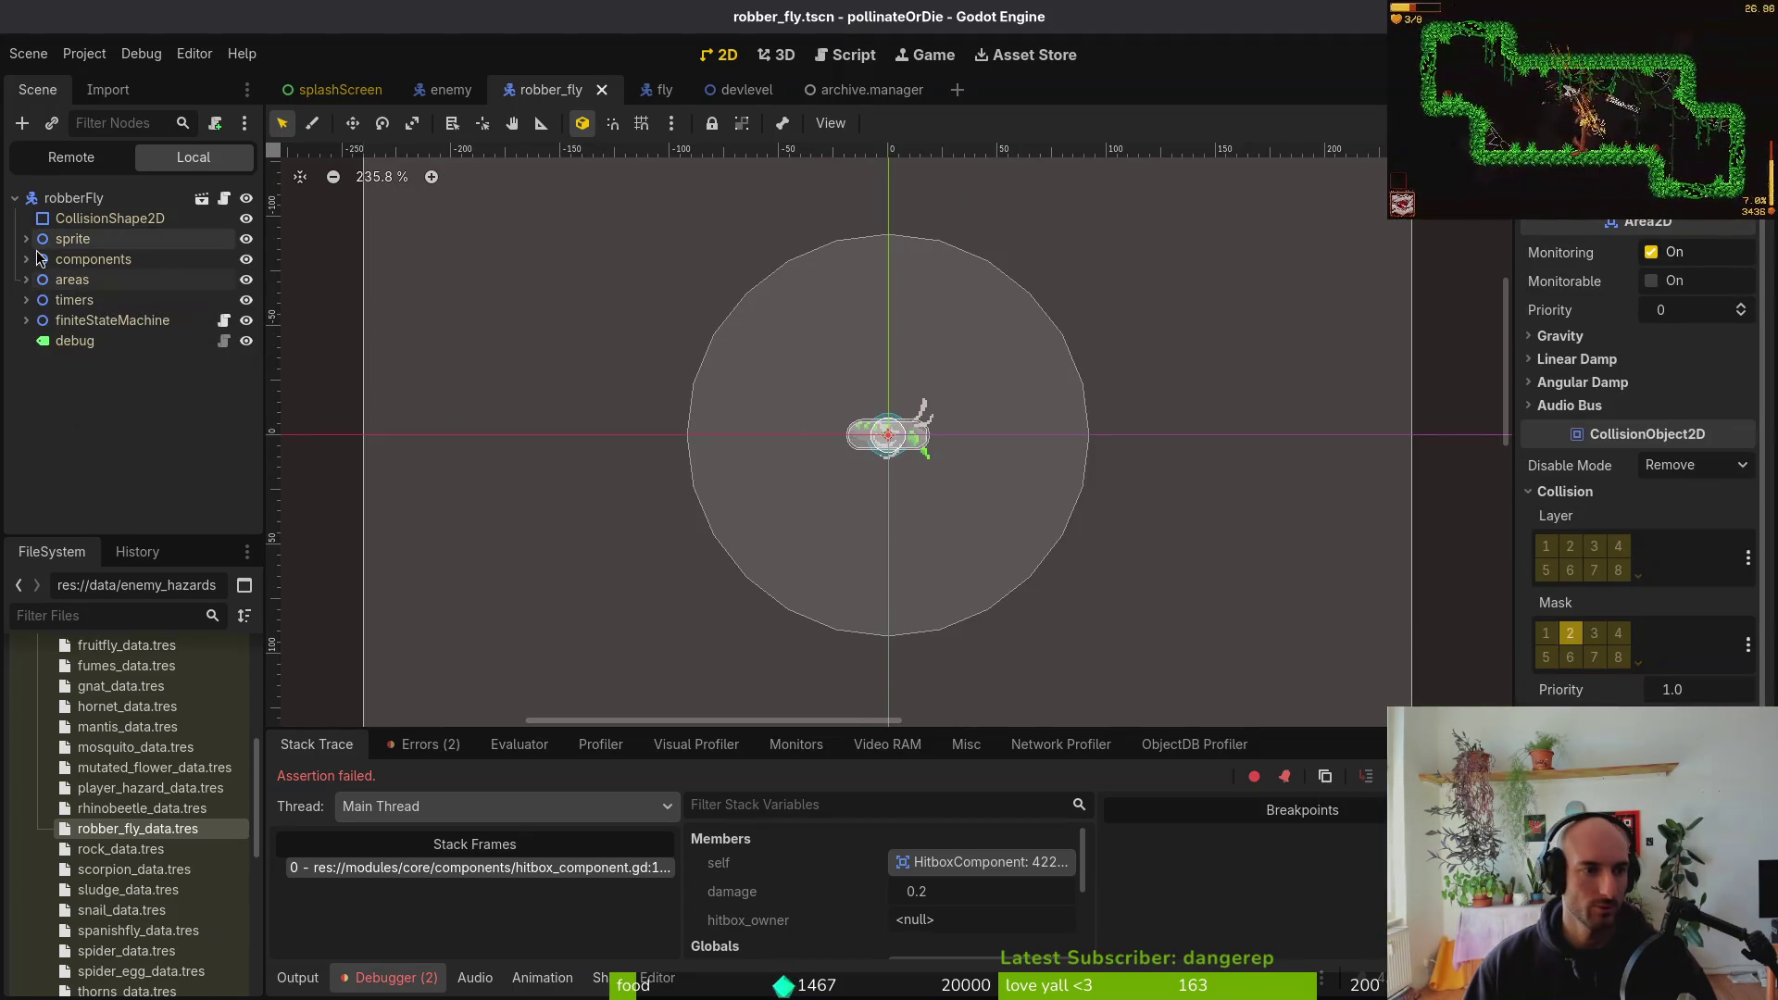
pyautogui.click(26, 260)
# Assign robber_fly_data.tres as stunnedHitbox's Hitbox Owner and rerun the game
pyautogui.click(117, 402)
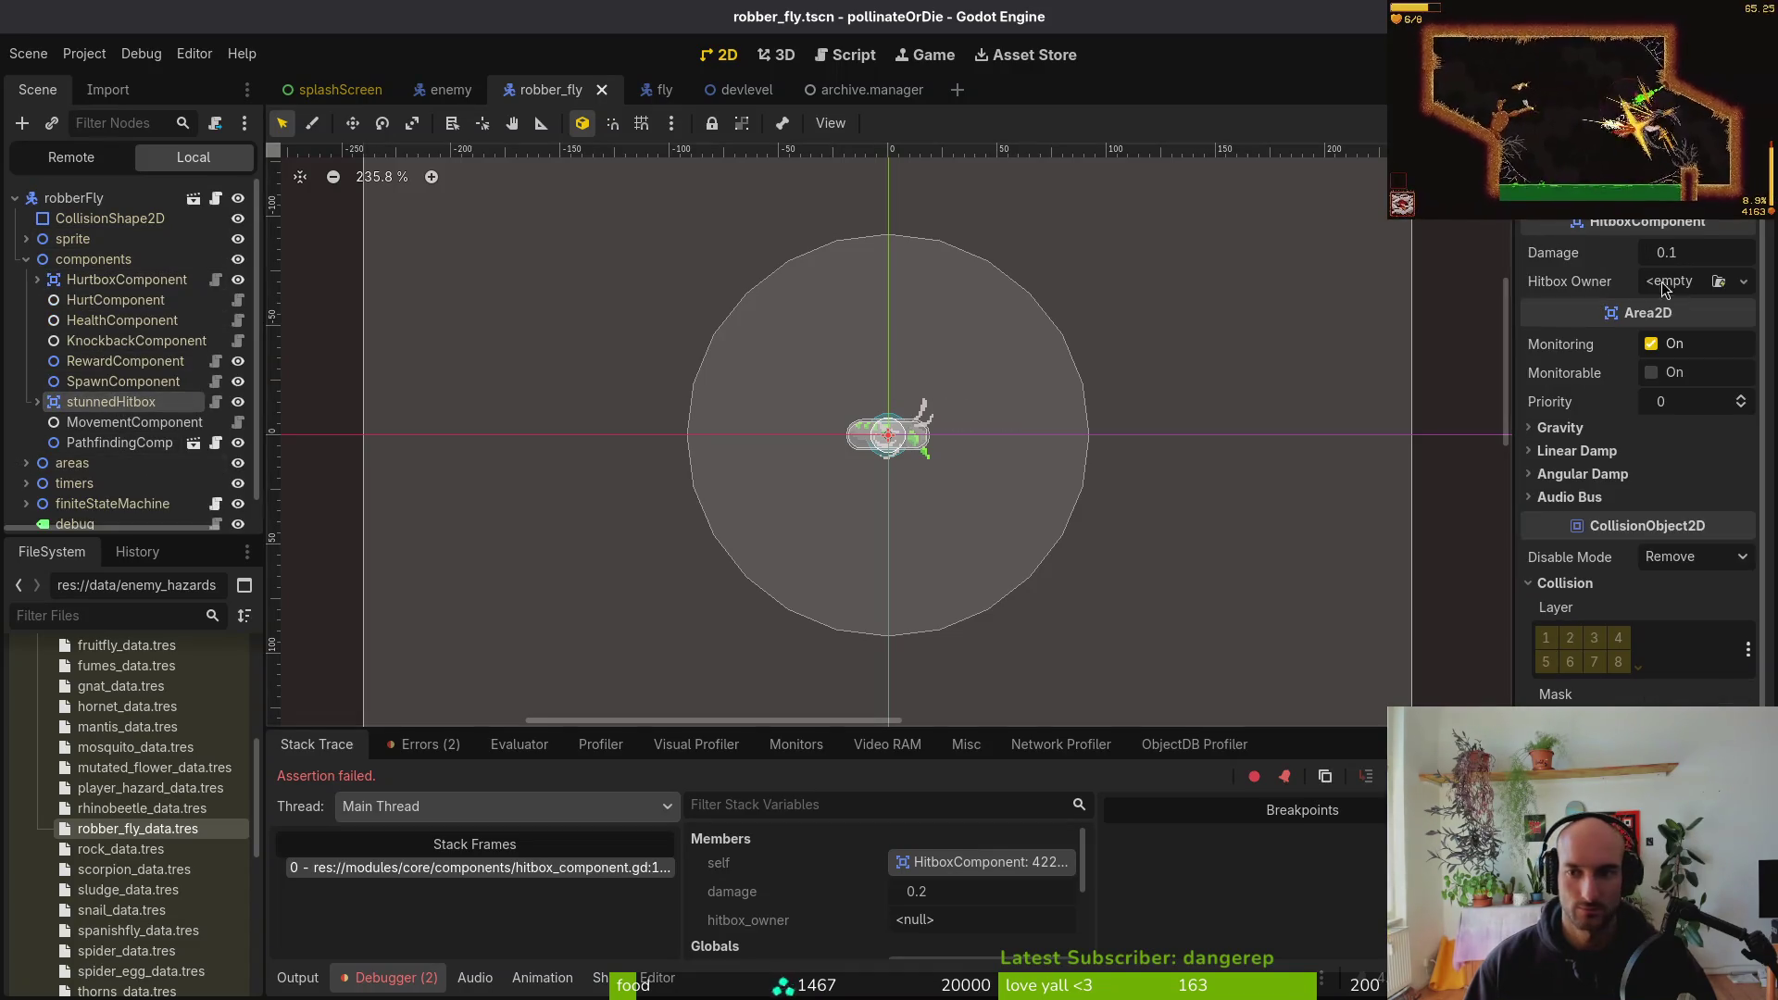
pyautogui.click(1744, 282)
pyautogui.click(1688, 363)
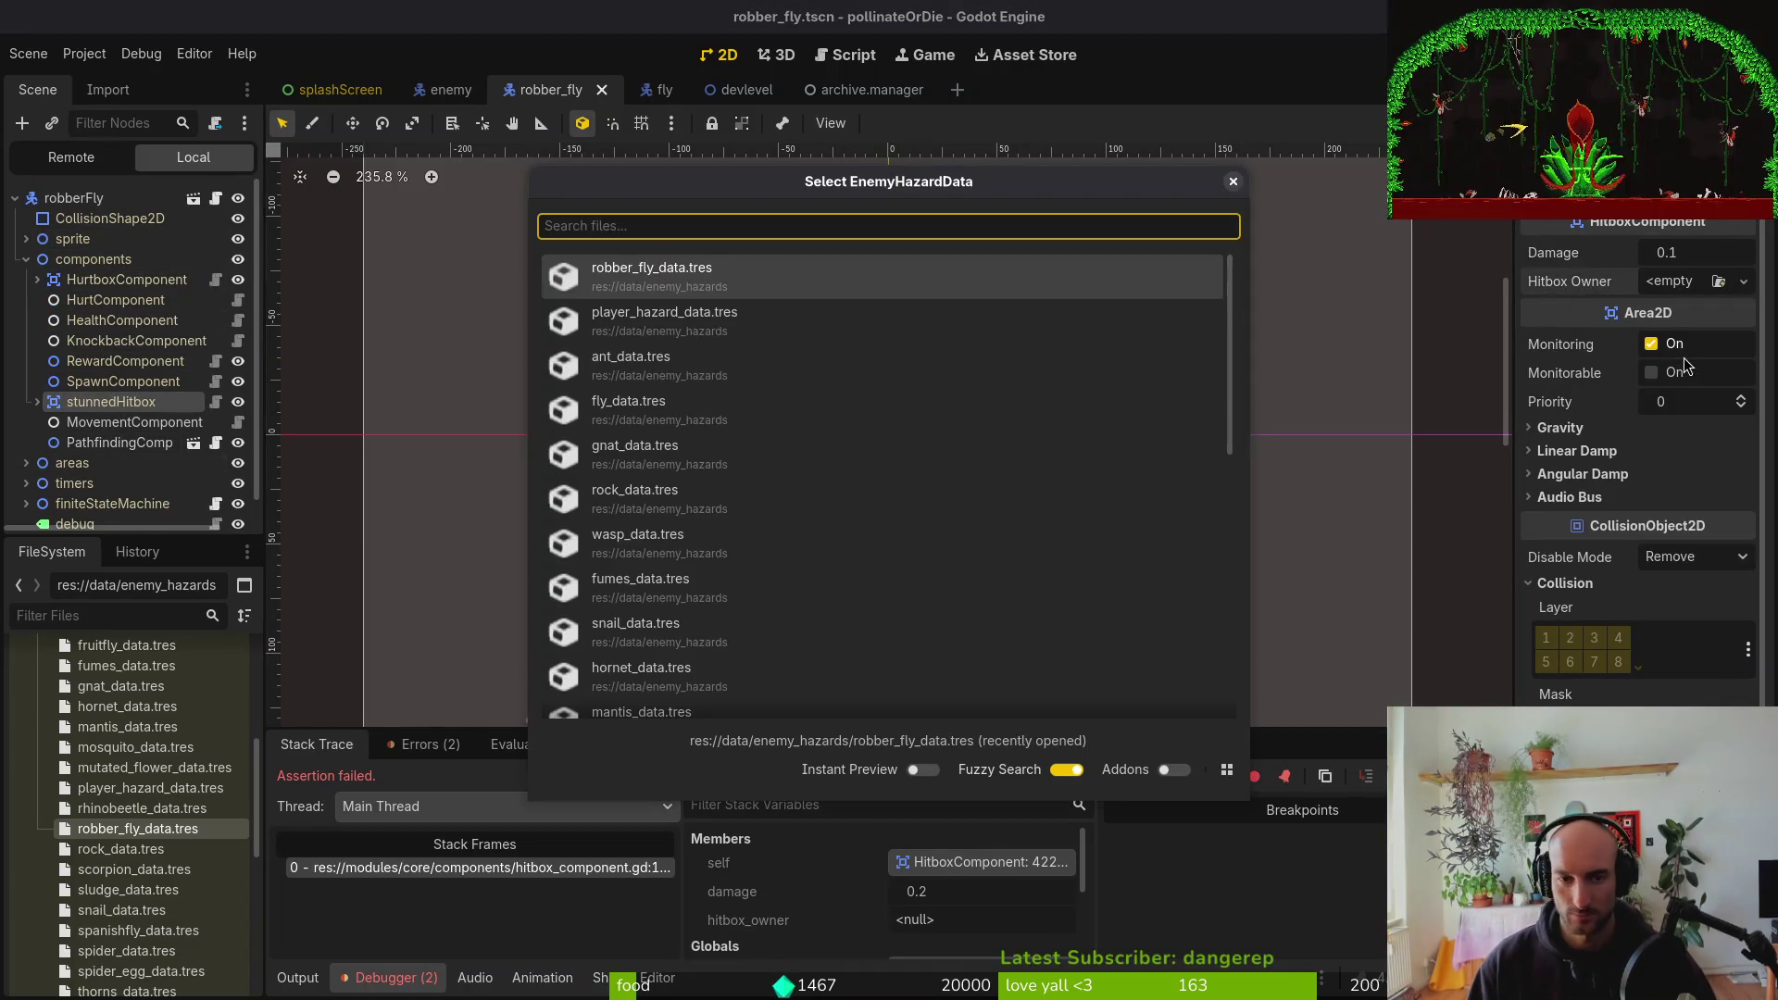
pyautogui.write('robber')
pyautogui.press('Return')
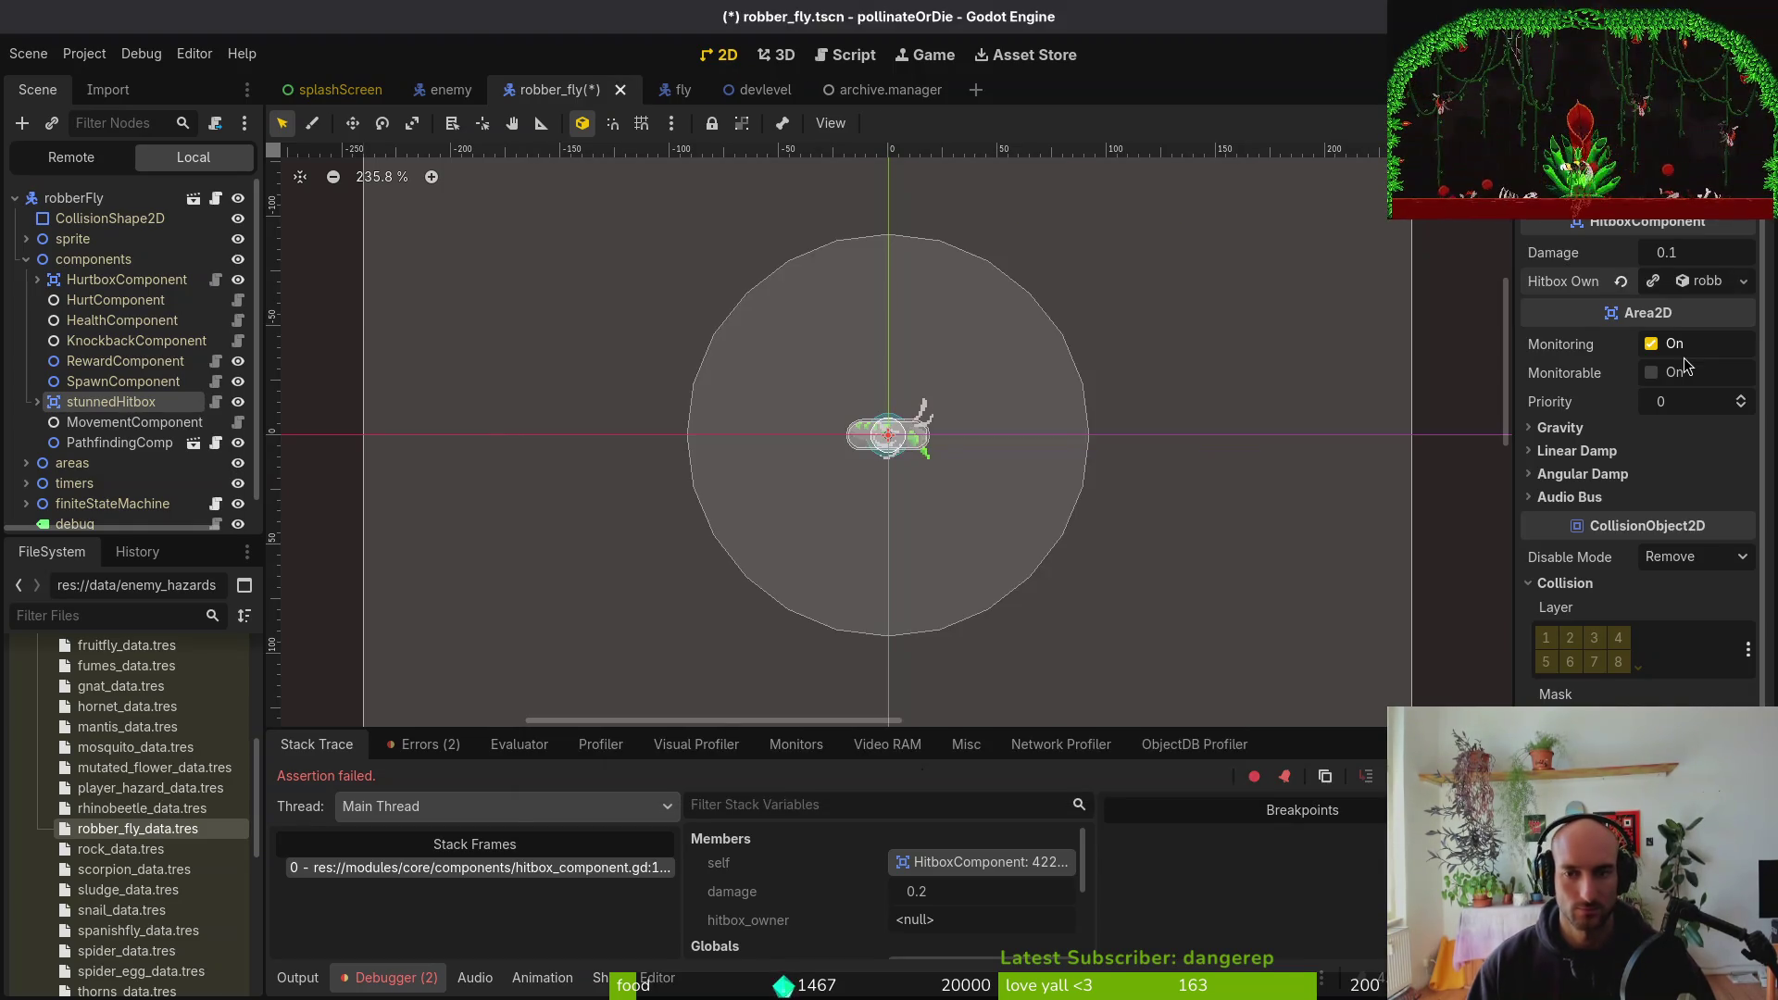
pyautogui.click(1696, 292)
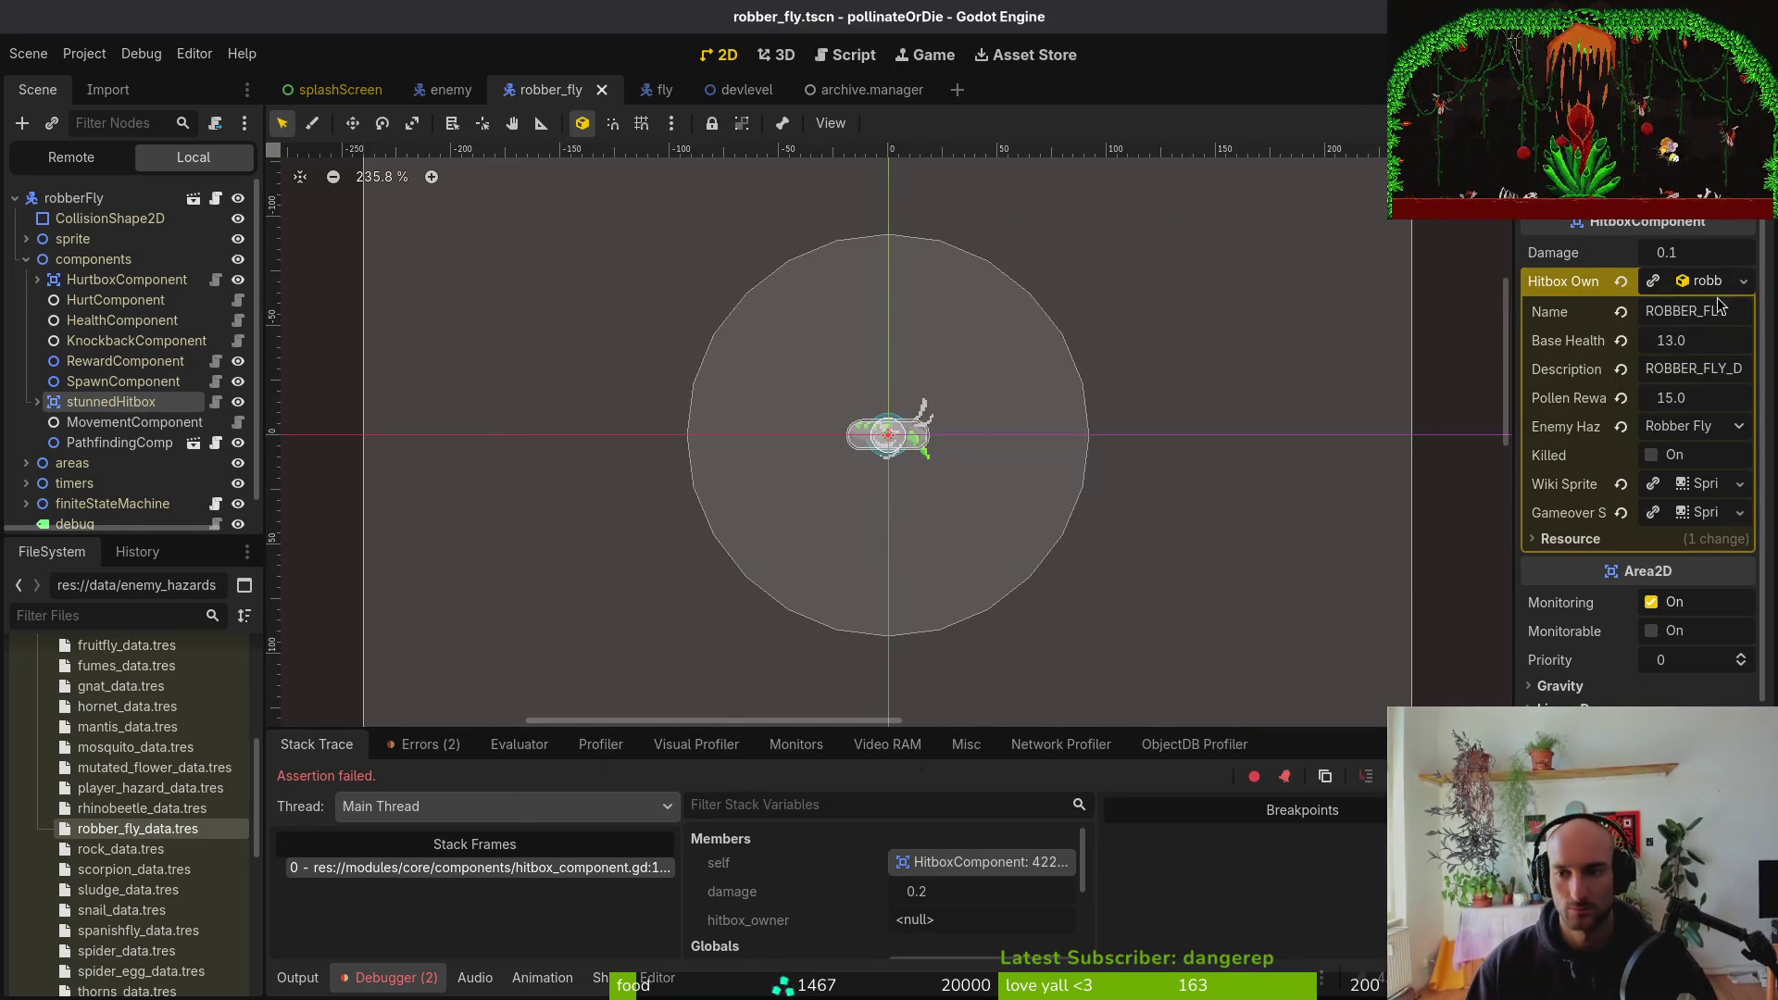
pyautogui.click(1675, 293)
pyautogui.click(26, 259)
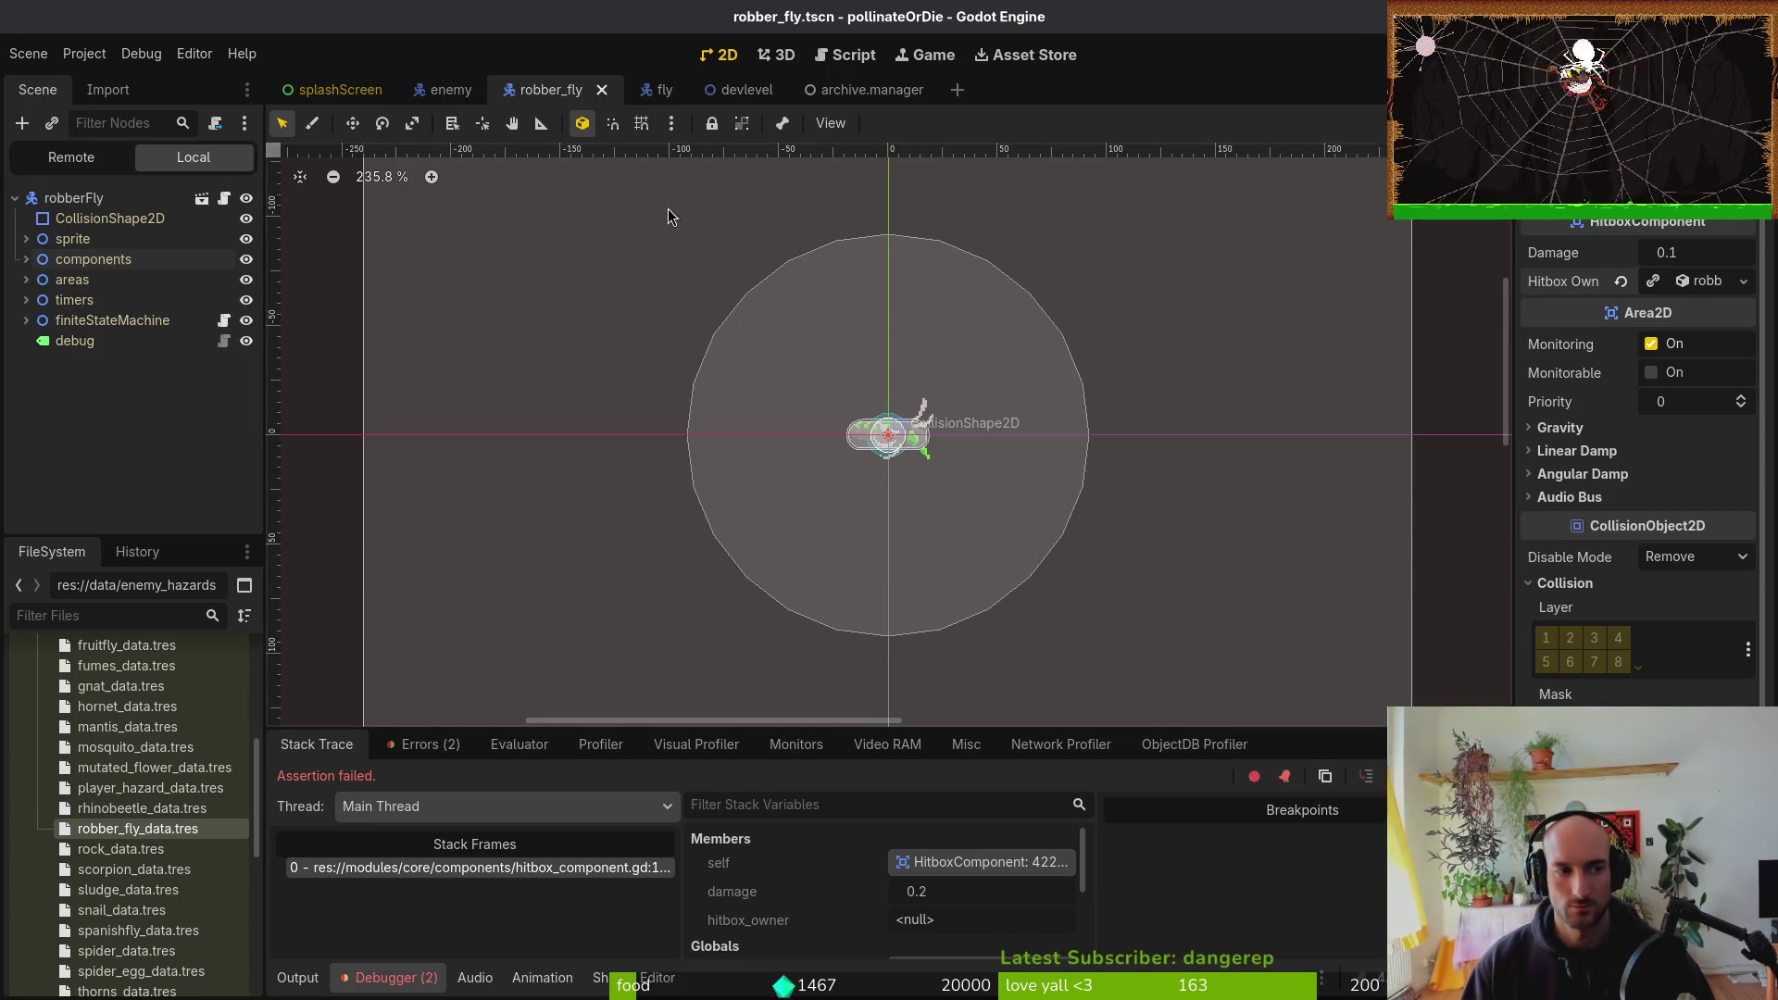
pyautogui.press('F5')
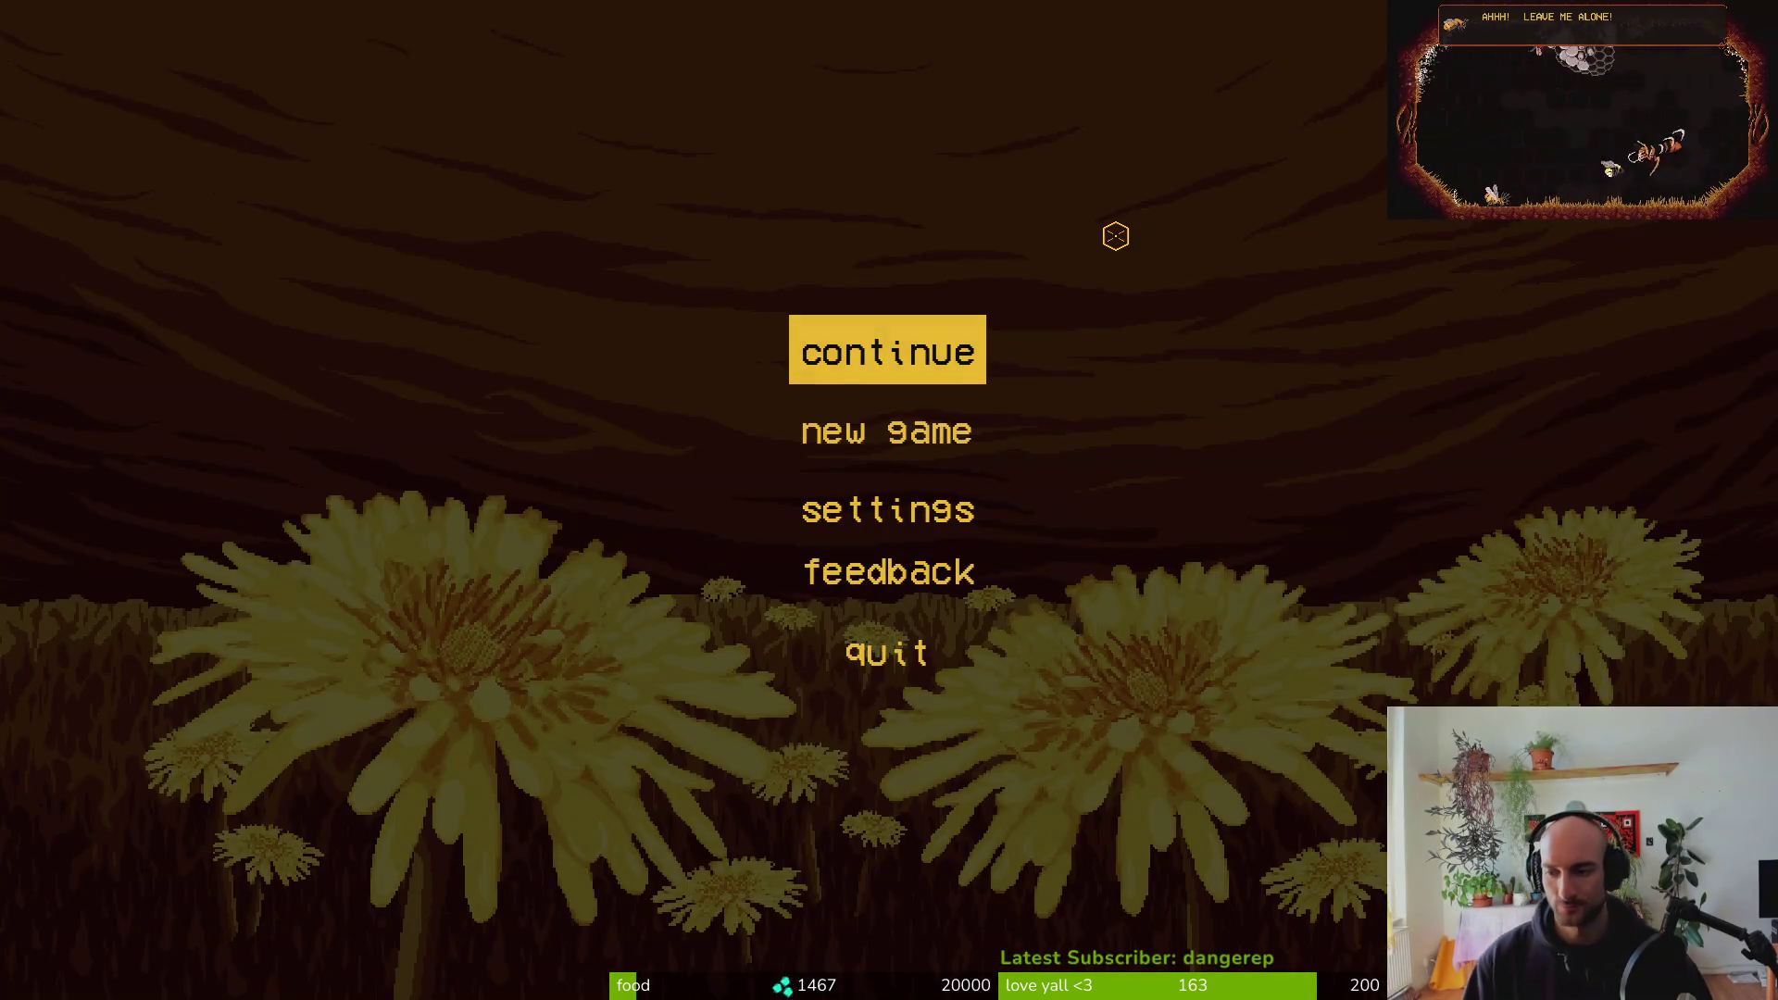
# Continue into the hive, enter the green level, dash at the robber fly, and pause
pyautogui.press('Return')
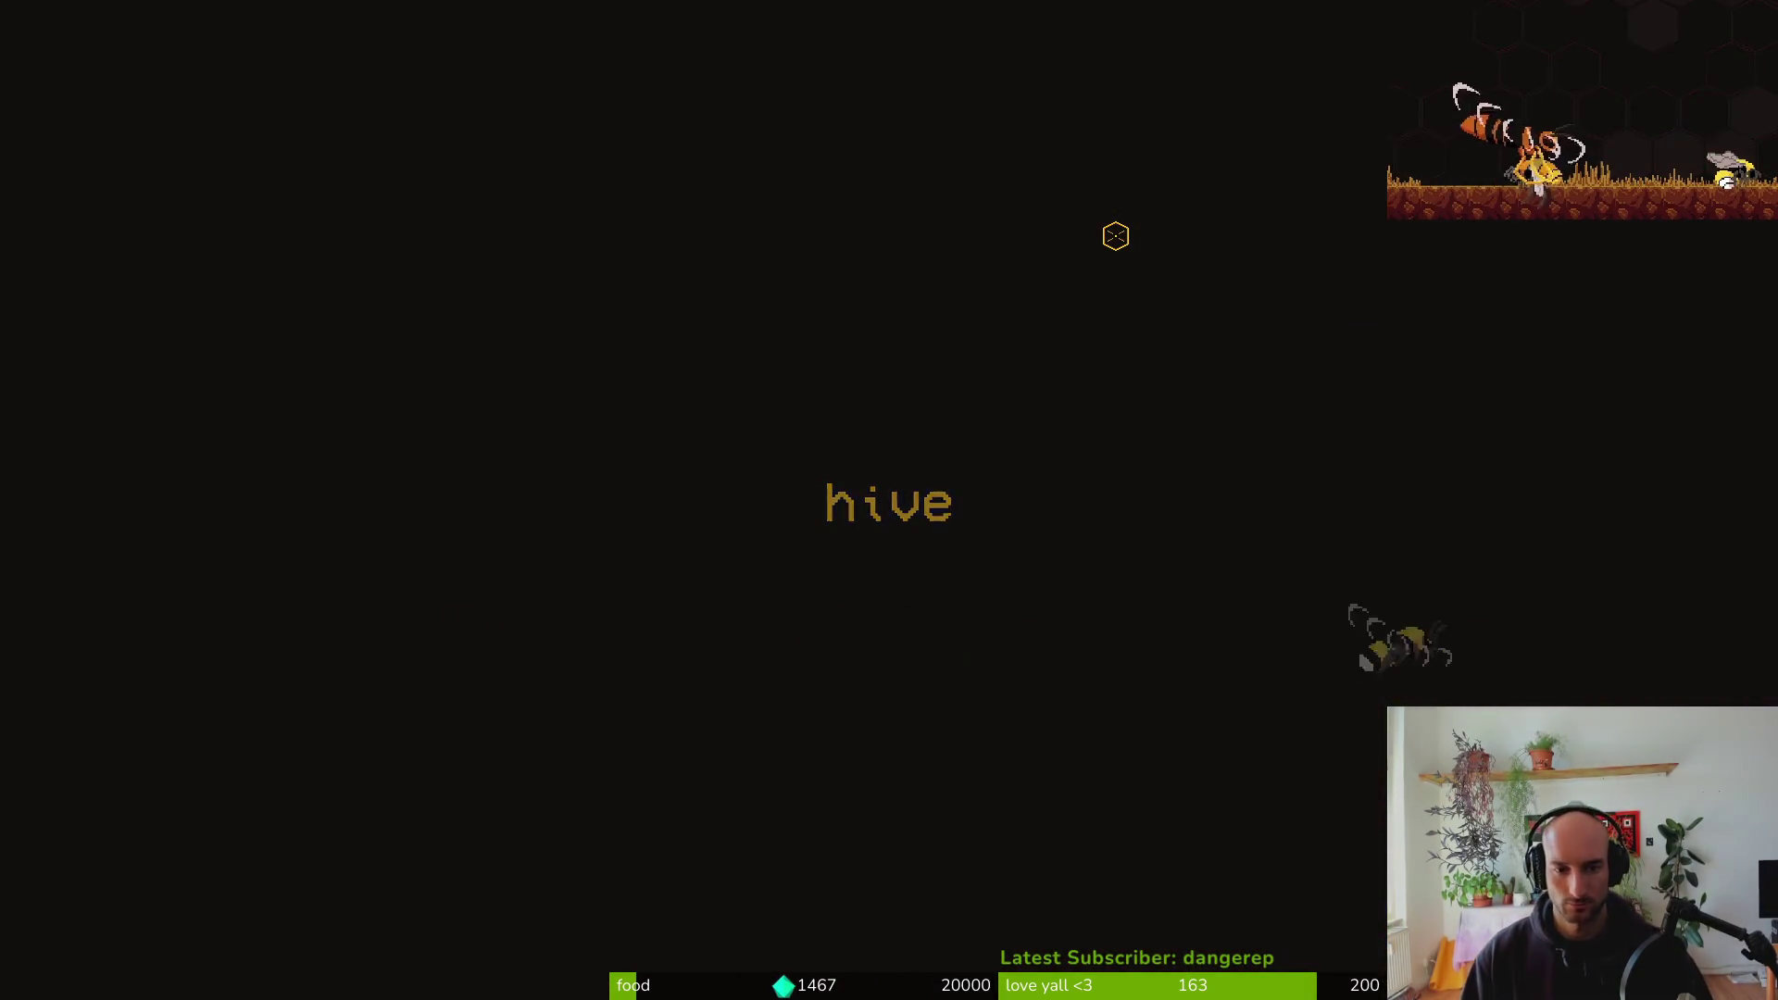
pyautogui.press('w')
pyautogui.press('d')
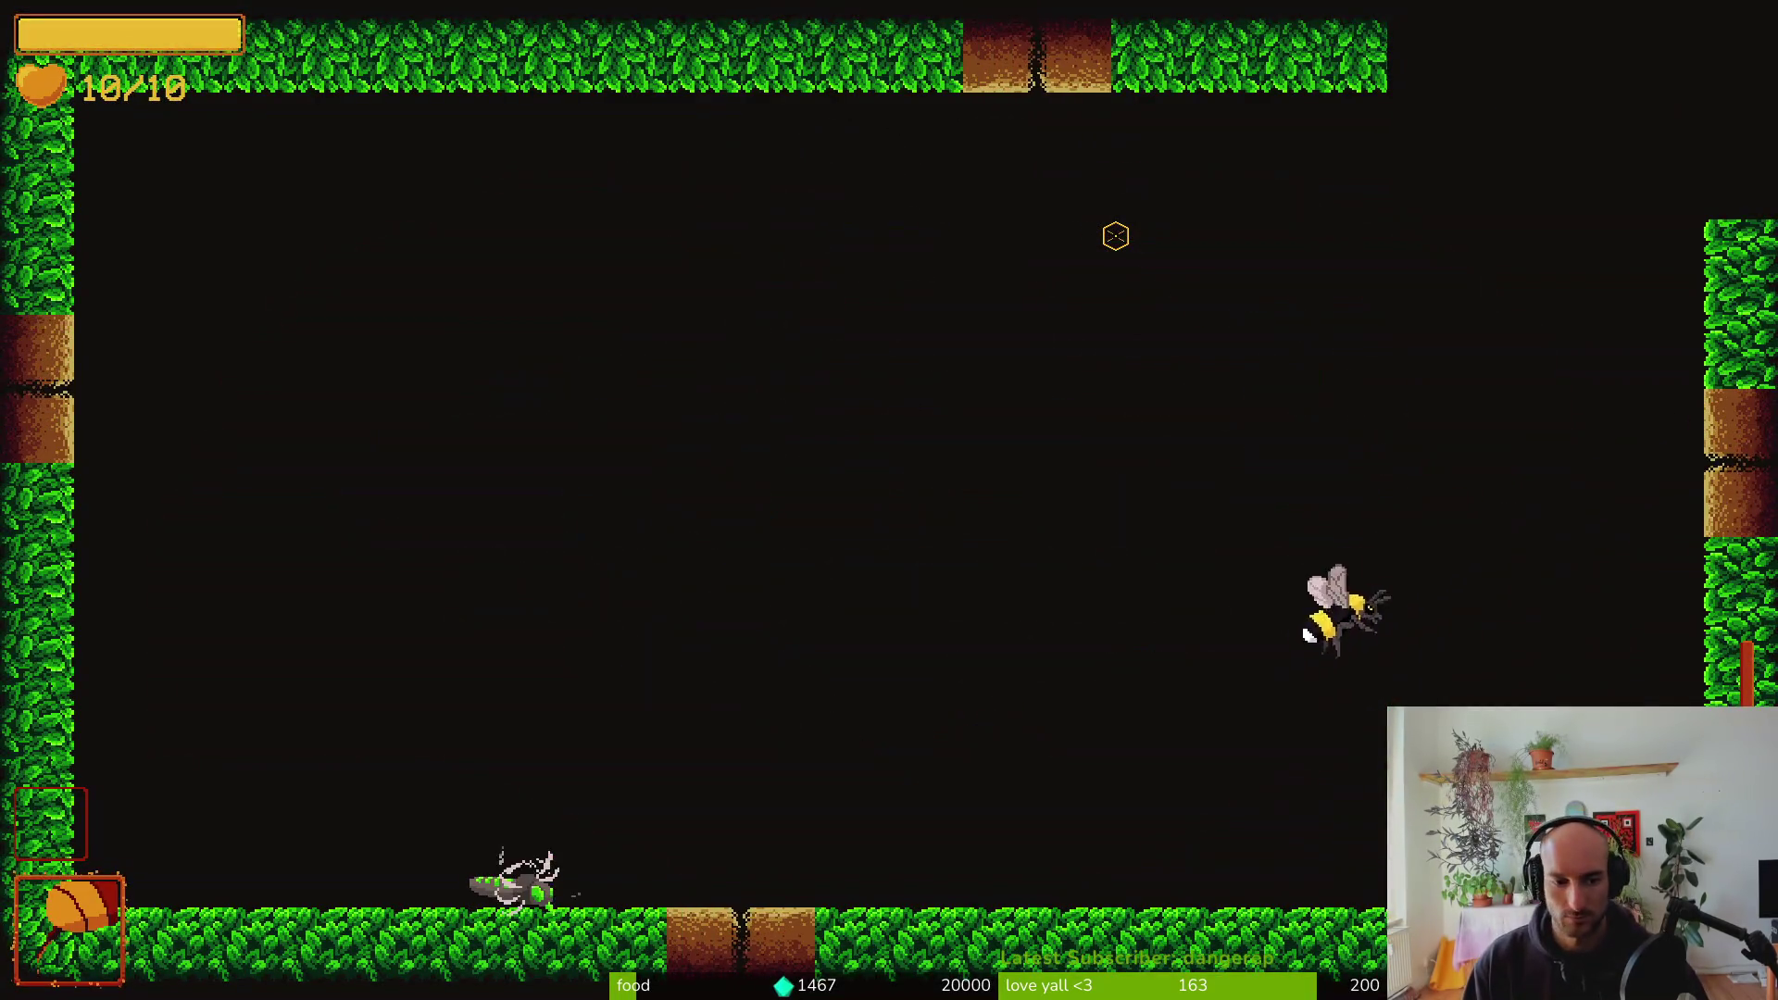
pyautogui.press('shift')
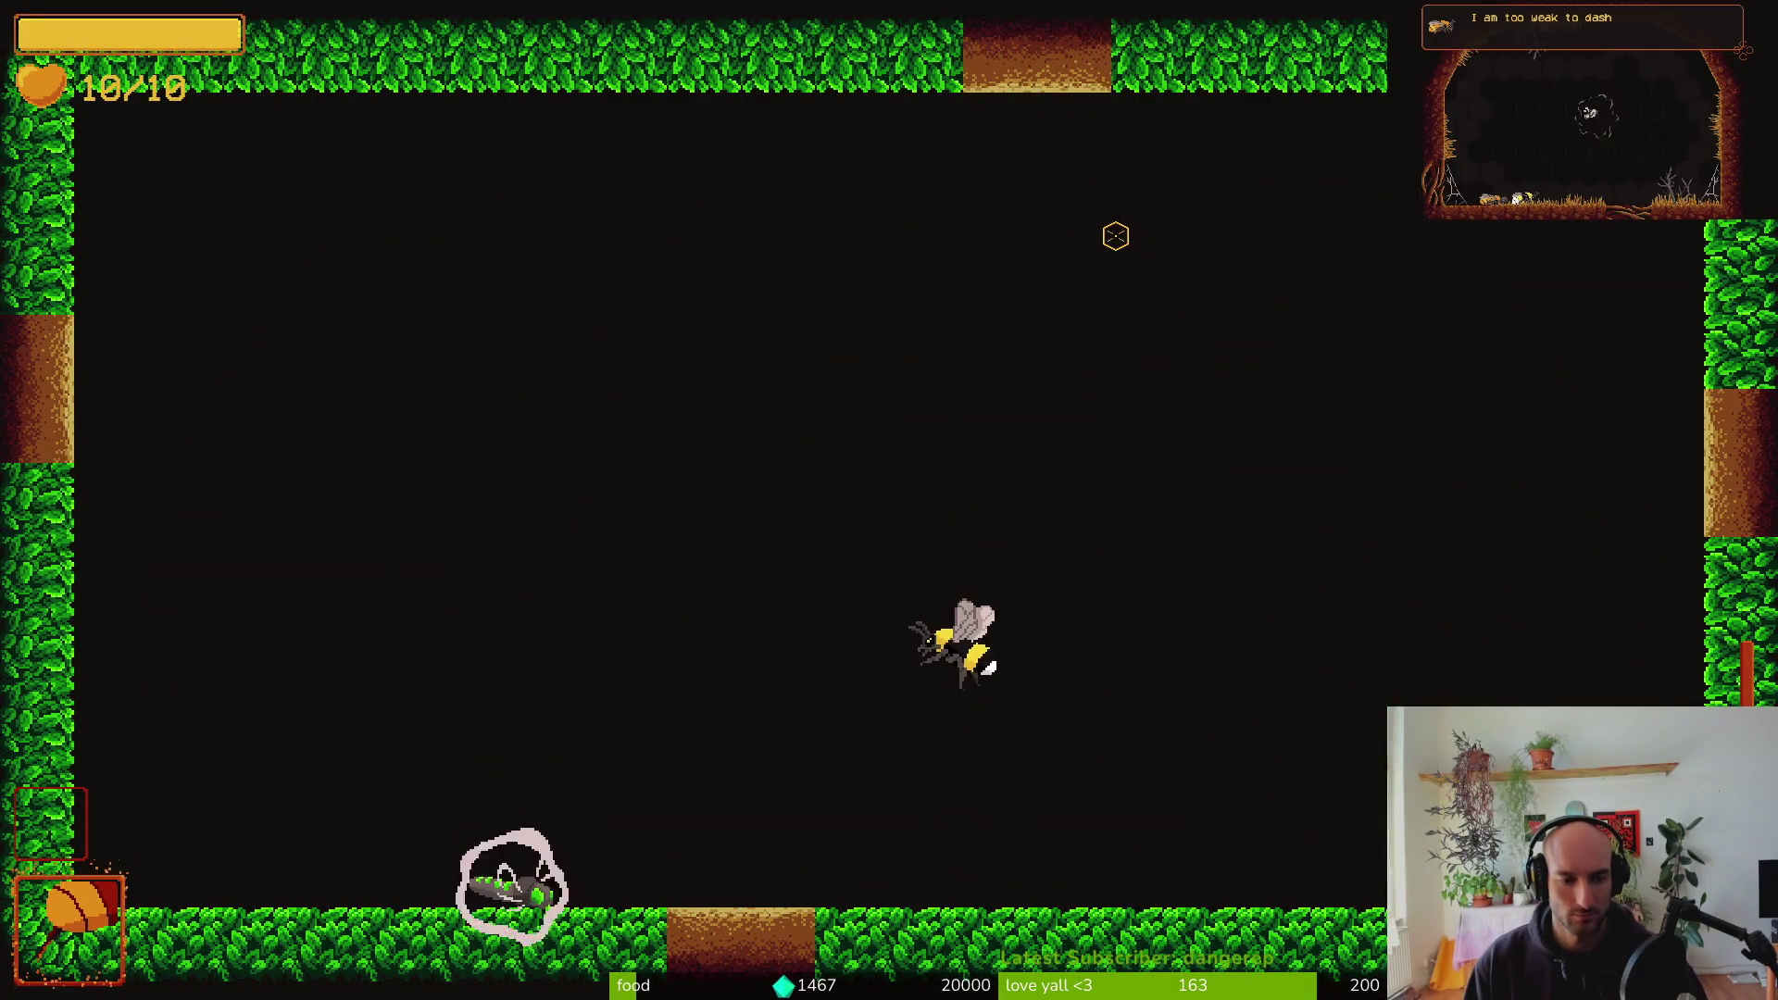
pyautogui.press('a')
pyautogui.press('s')
pyautogui.press('shift')
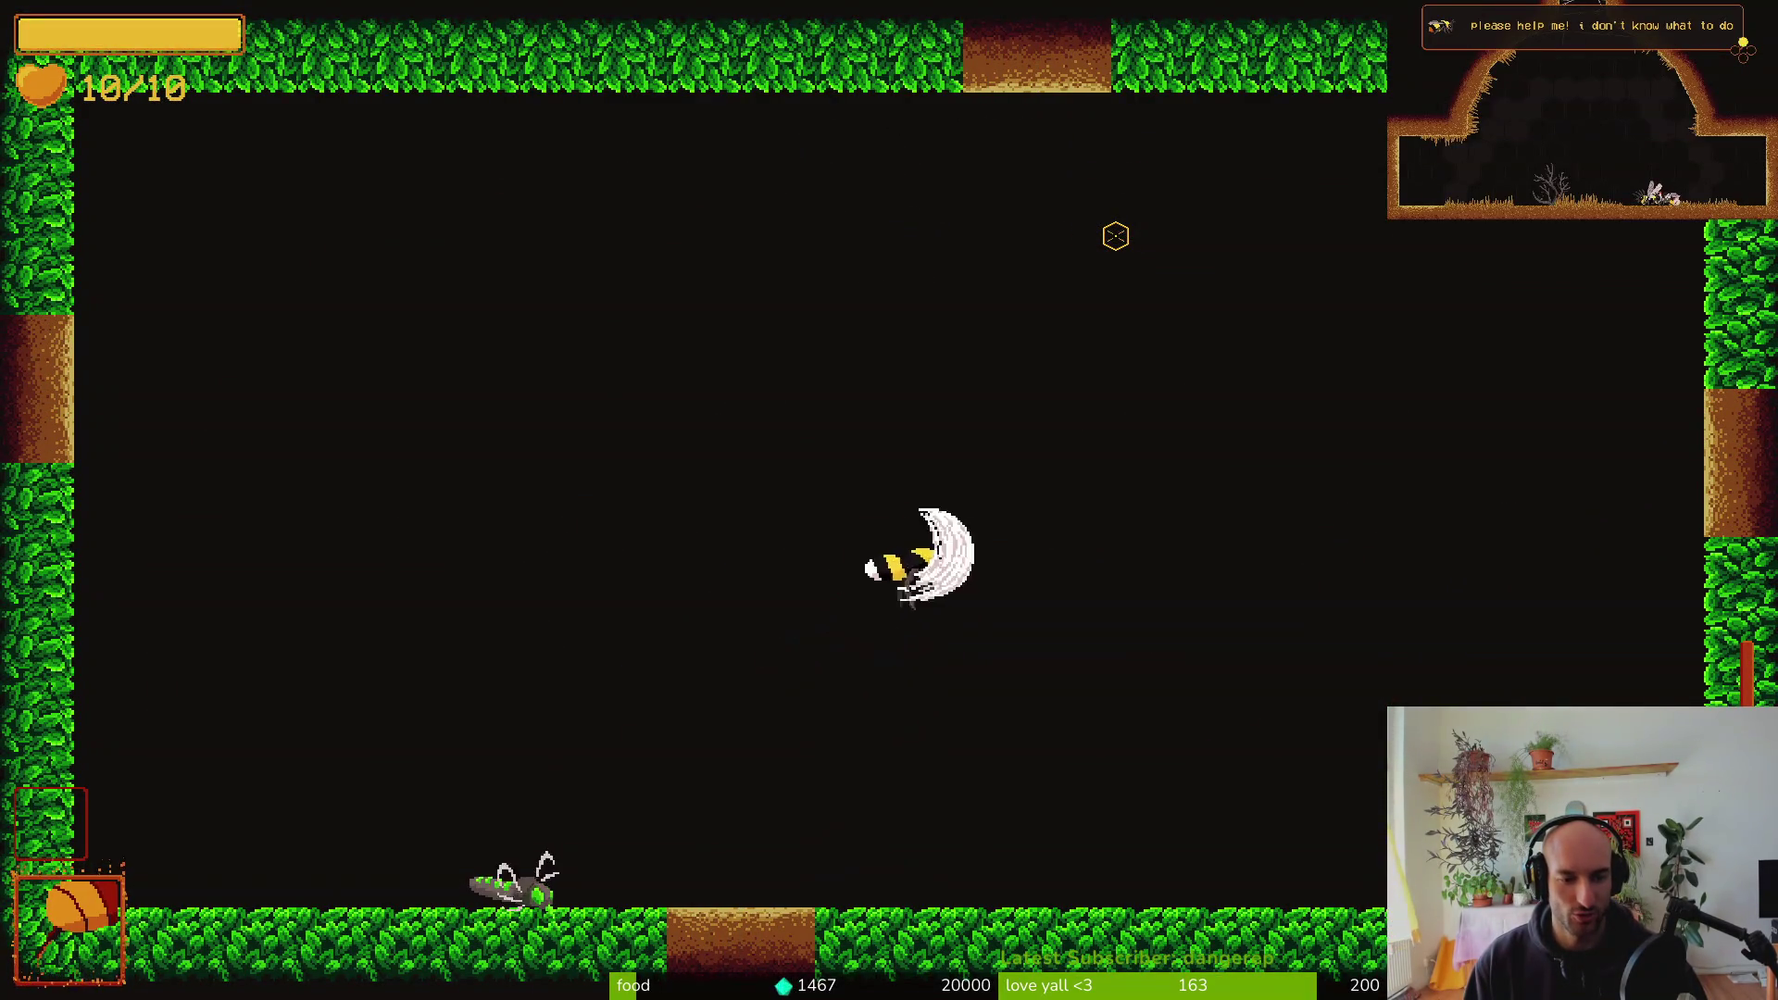
pyautogui.press('Escape')
# Inspect the robber fly's aggroRange collision settings, then switch to the terminal
pyautogui.hotkey('alt', 'Tab')
pyautogui.click(185, 157)
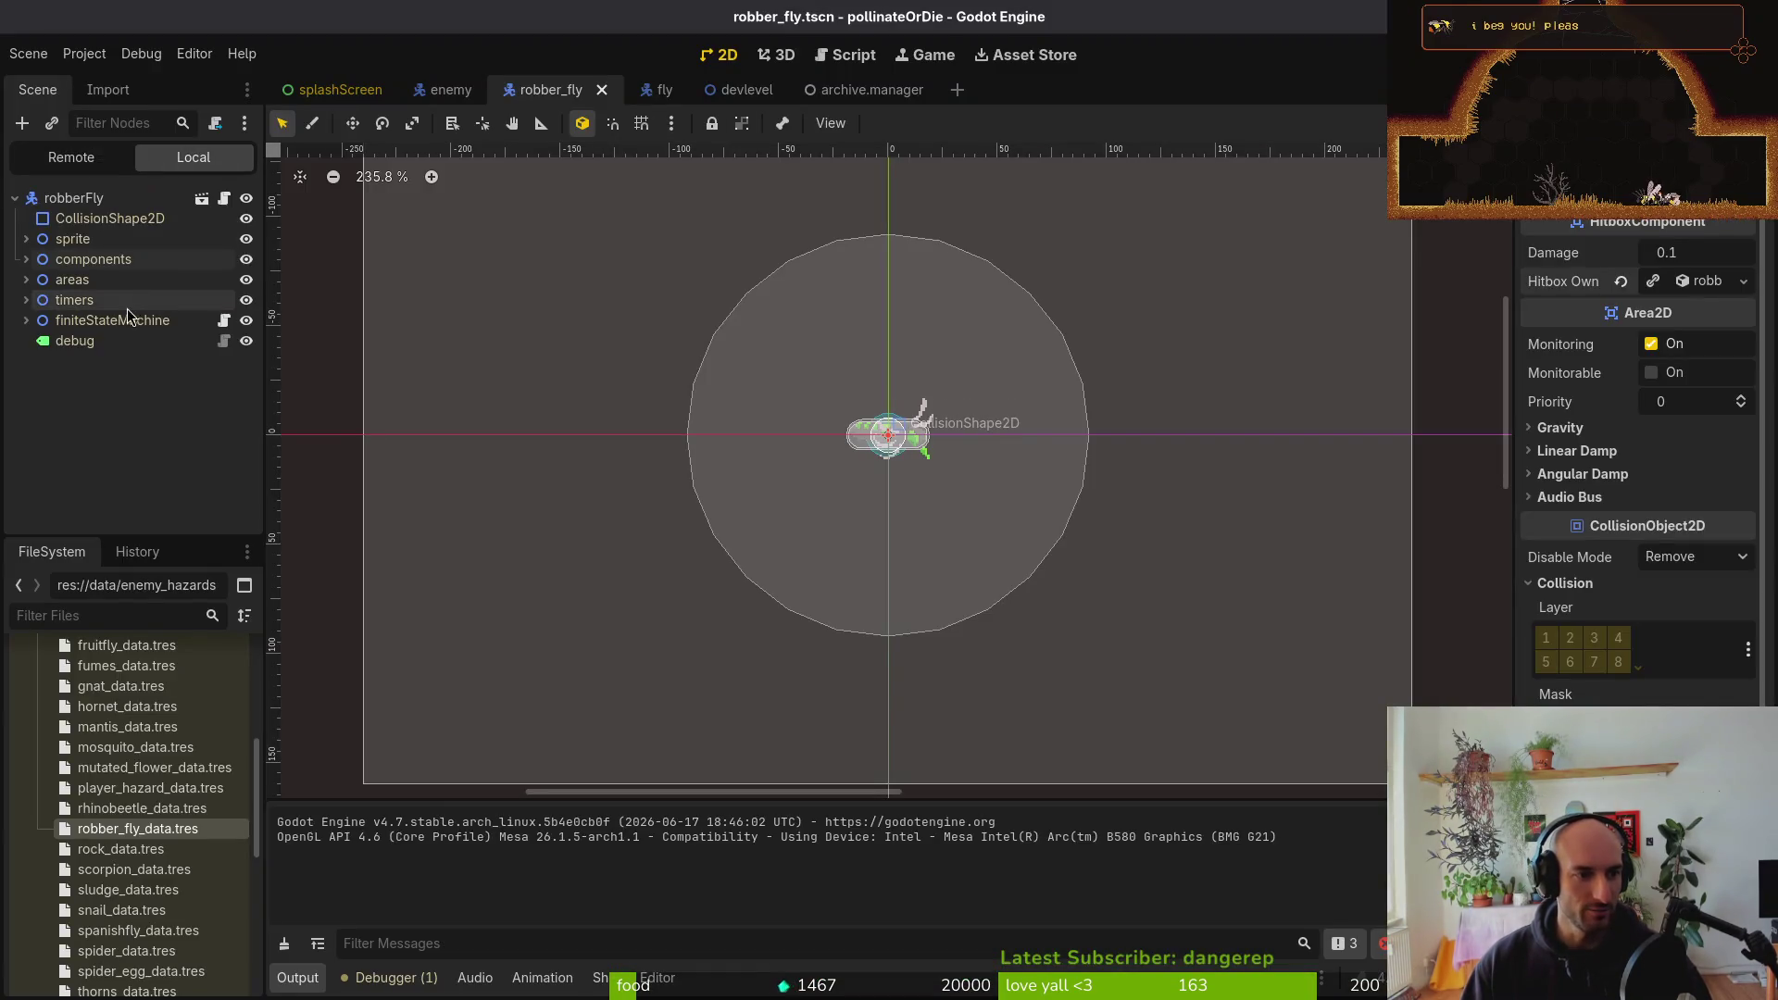
pyautogui.click(26, 280)
pyautogui.click(105, 306)
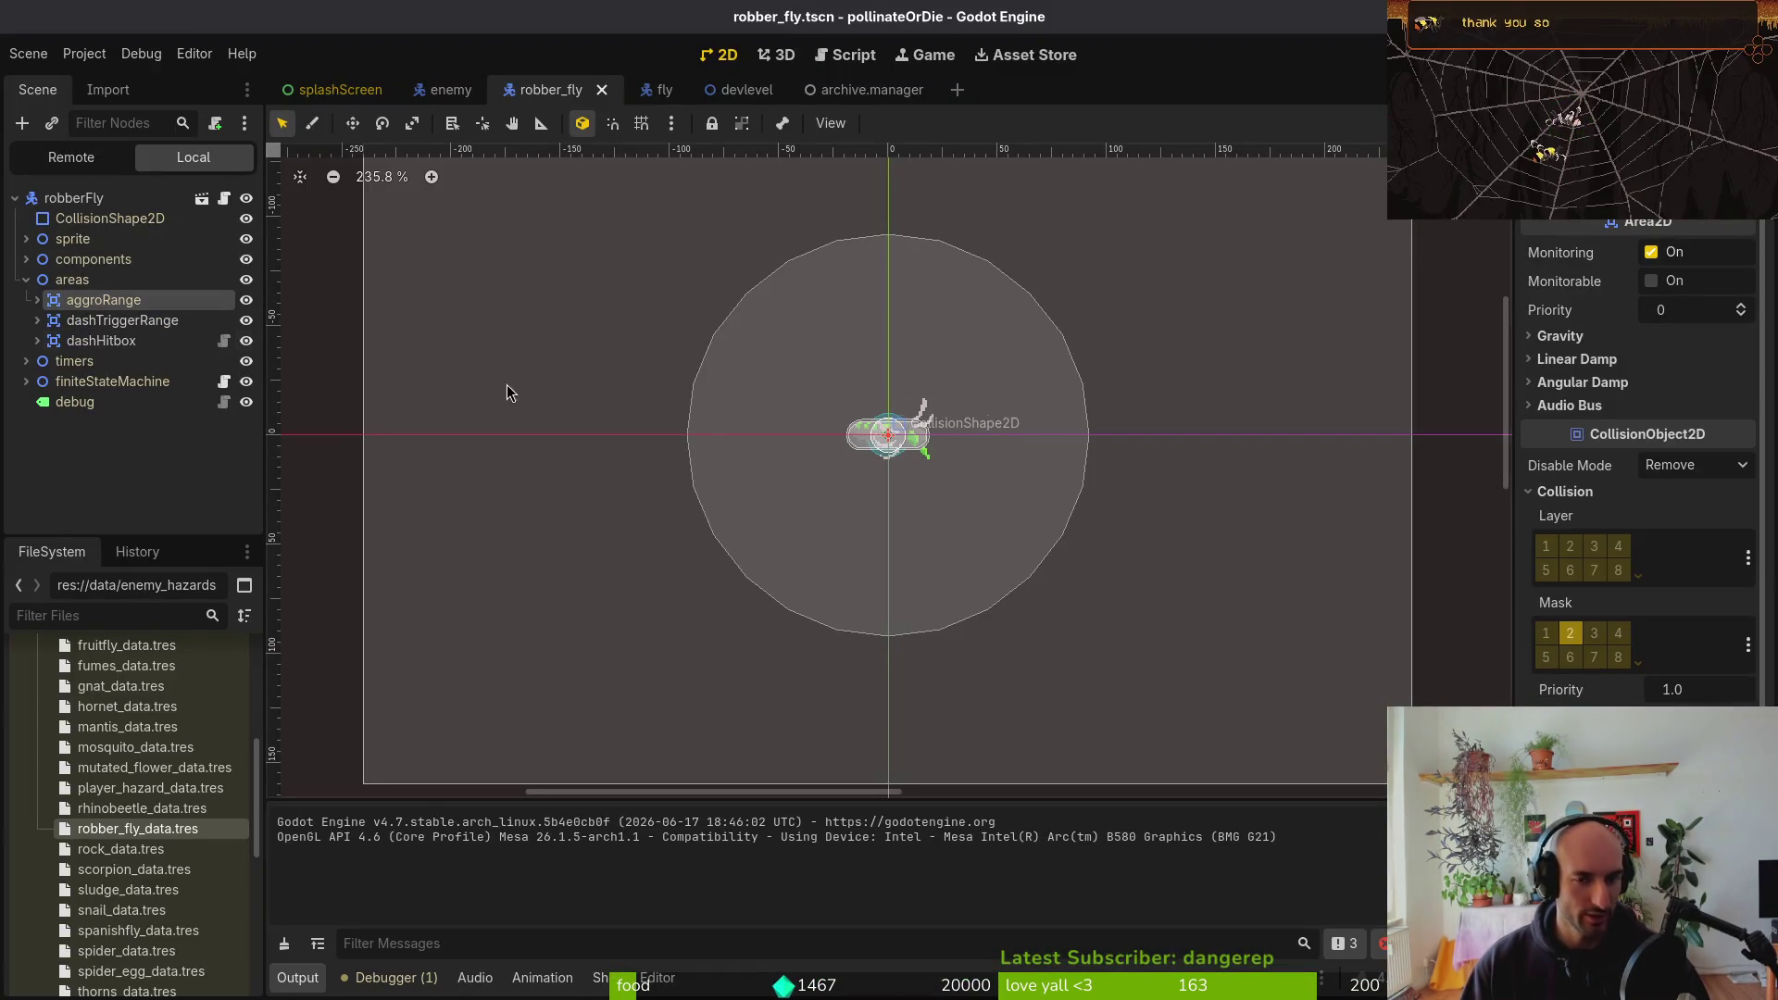
pyautogui.click(1204, 555)
pyautogui.click(26, 279)
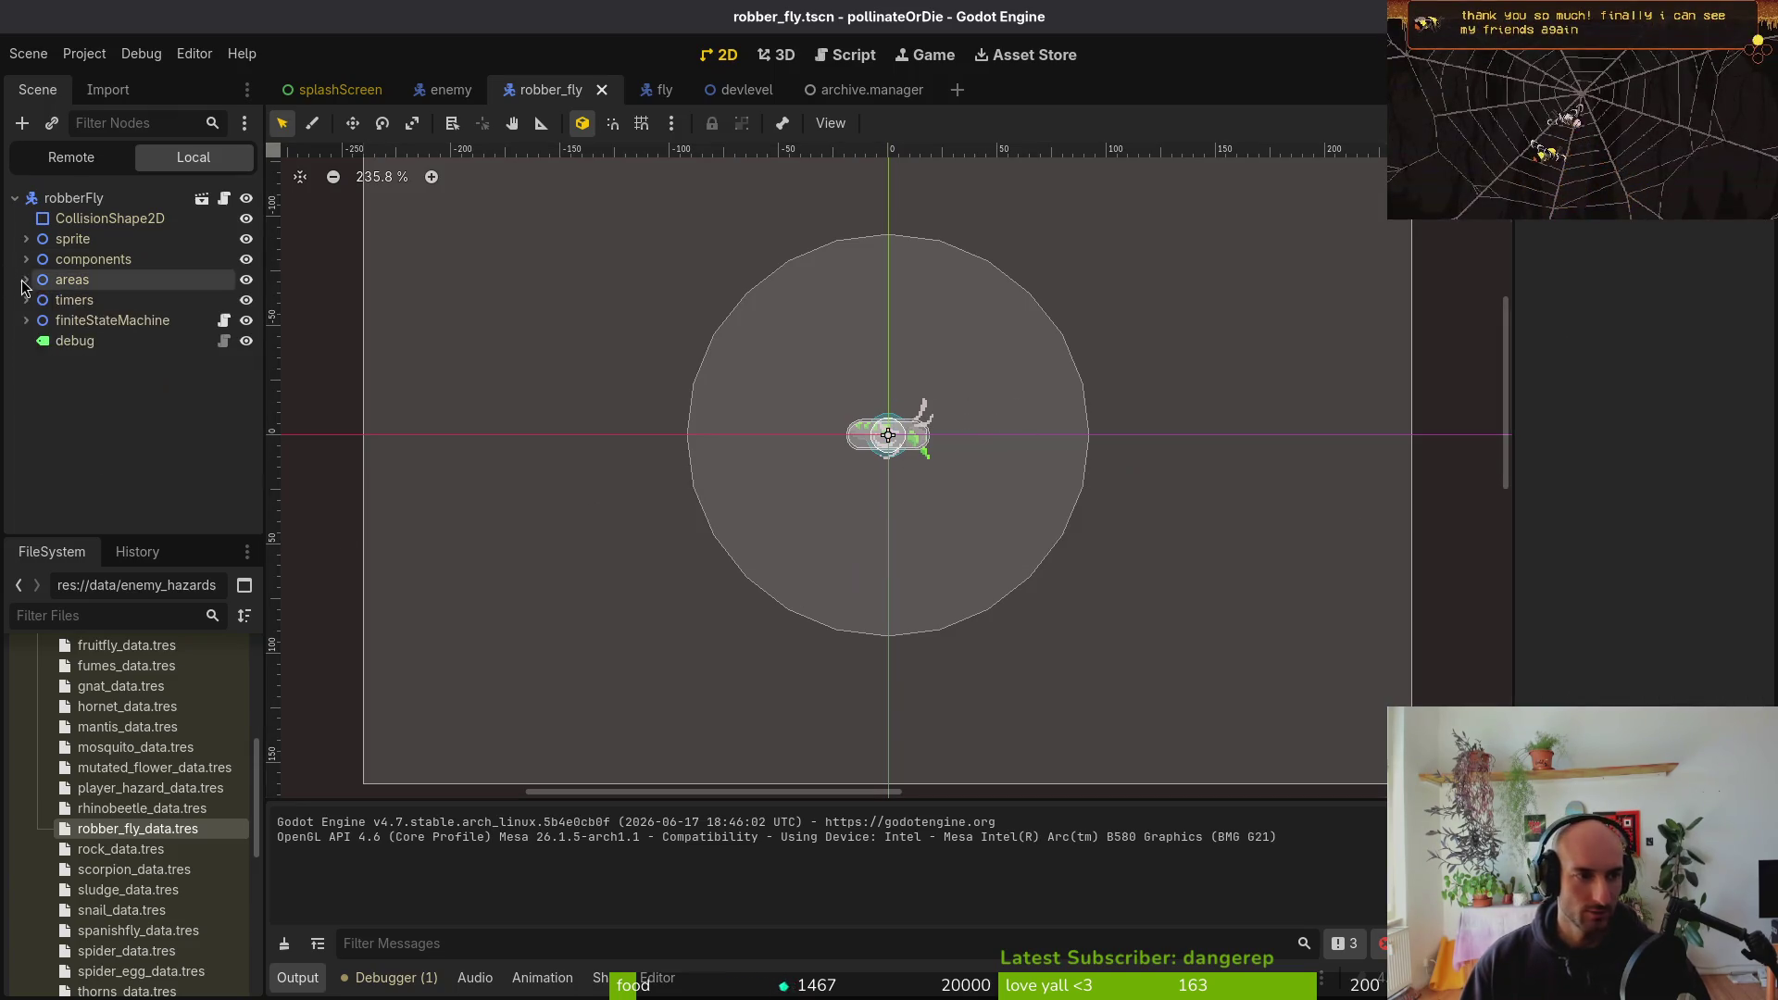
pyautogui.press('super+2')
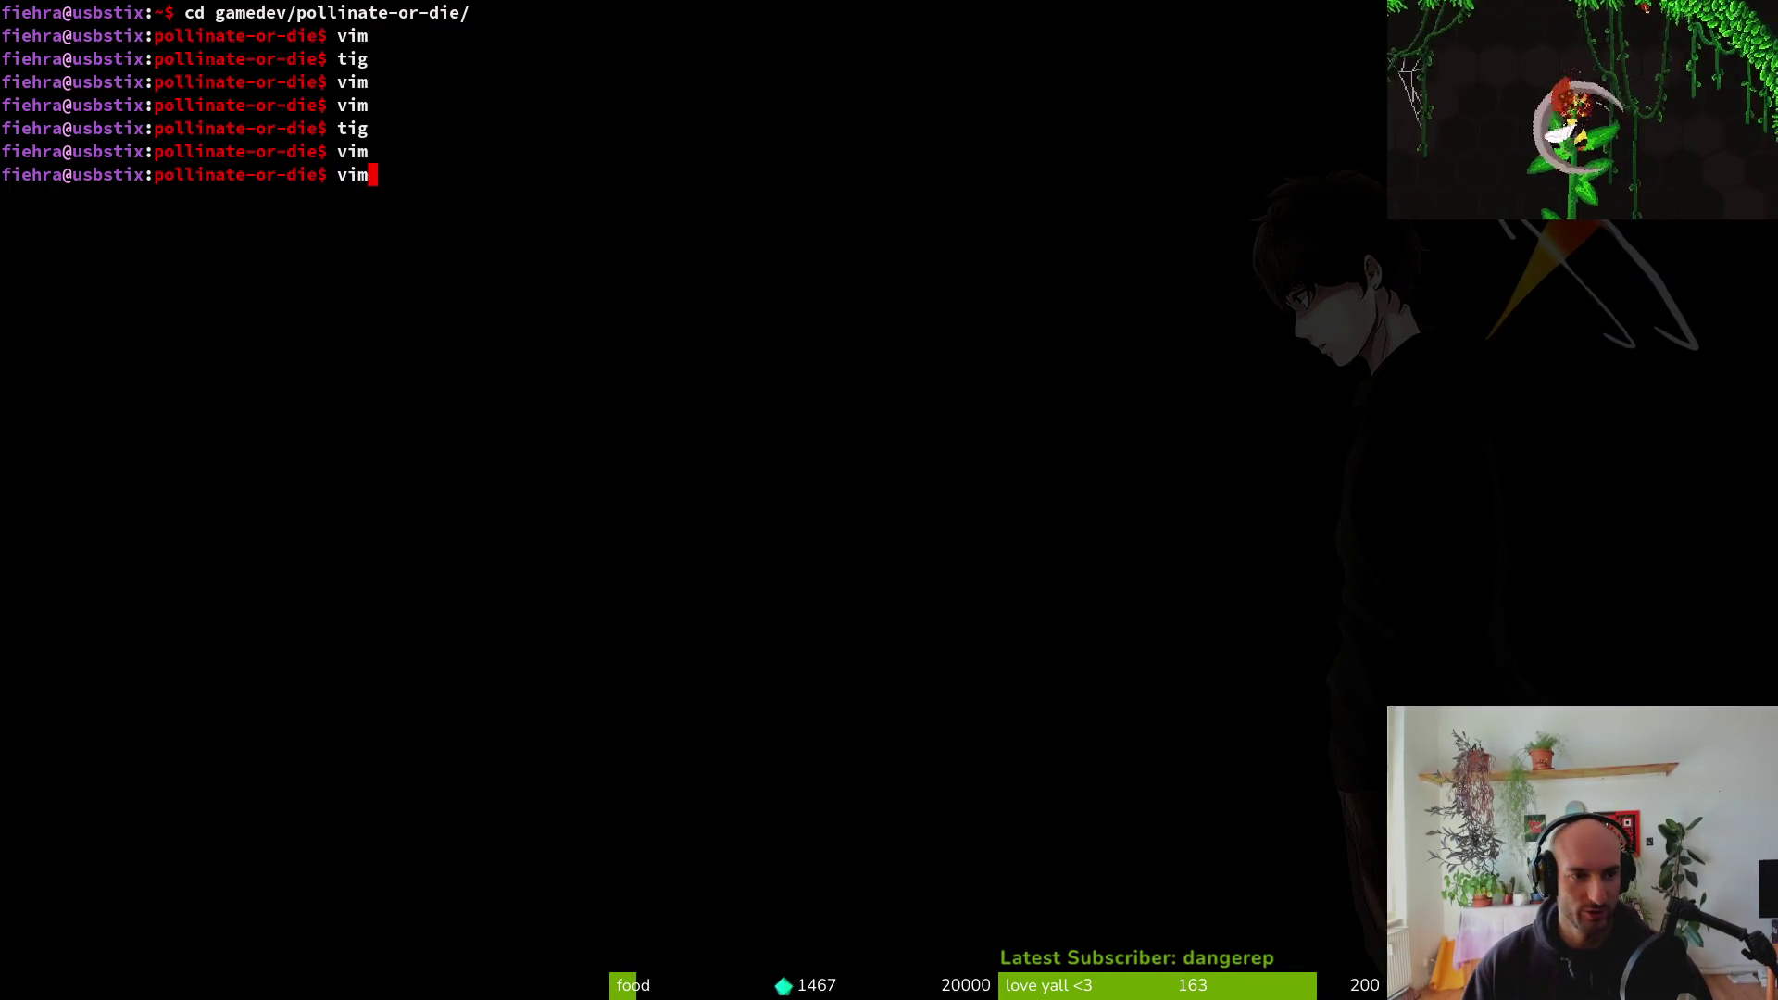
# Launch Vim in the project folder and close the stray server.pipe split
pyautogui.write('vim .')
pyautogui.press('Return')
pyautogui.press('r')
pyautogui.press('o')
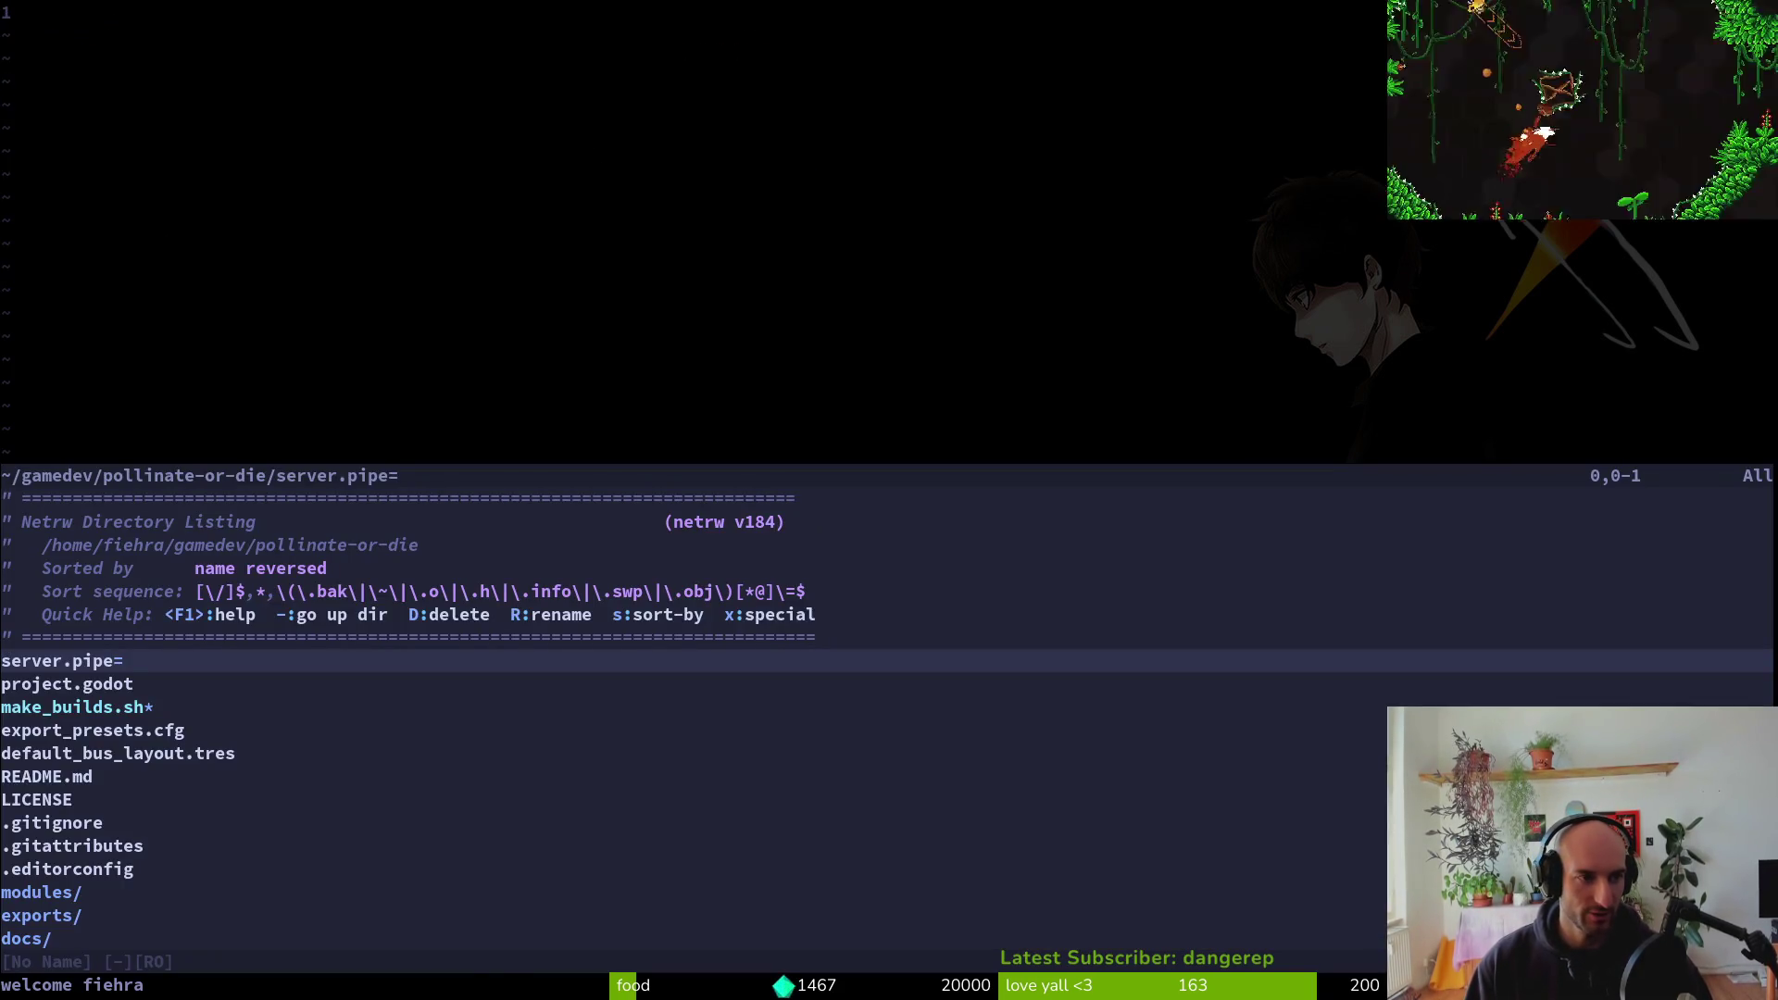
pyautogui.write(':q')
pyautogui.press('Return')
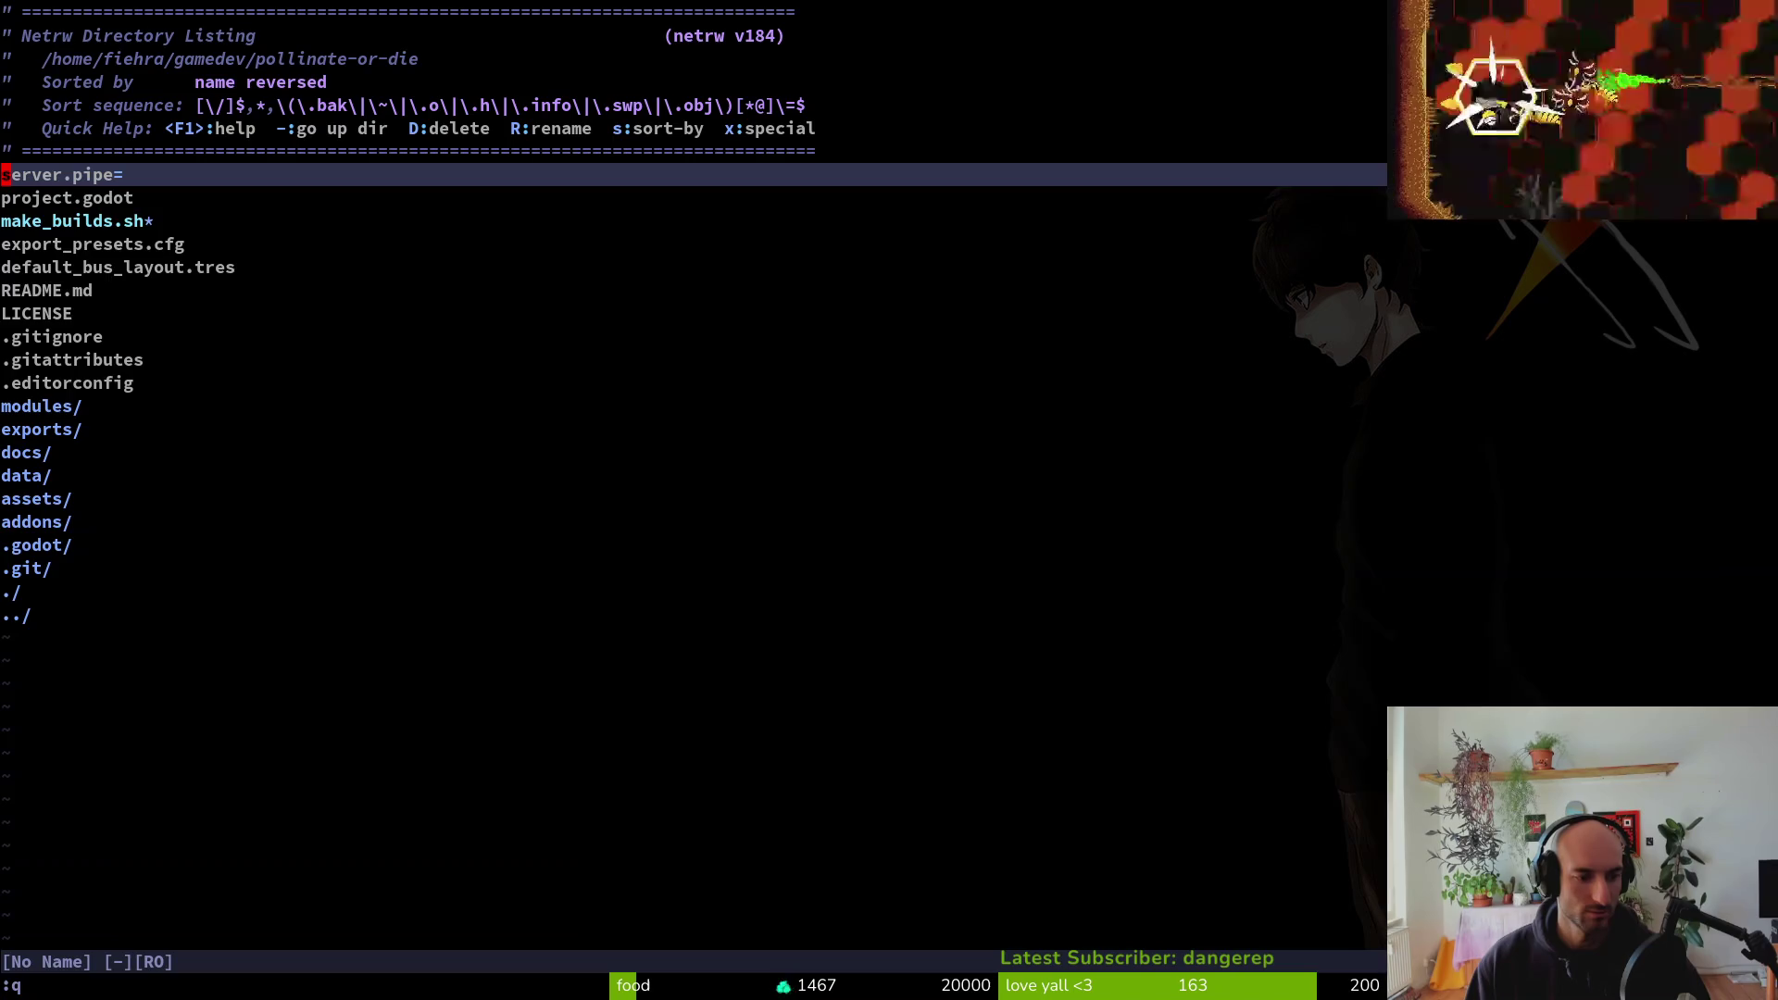
# Open robber_fly.gd through the Telescope file search
pyautogui.press('space')
pyautogui.press('f')
pyautogui.press('f')
pyautogui.write('robber')
pyautogui.press('Up')
# Open fly.gd and yank its entire contents
pyautogui.press('Up')
pyautogui.press('Return')
pyautogui.press('space')
pyautogui.press('f')
pyautogui.press('f')
pyautogui.write('fly')
pyautogui.press('Up')
pyautogui.press('Up')
pyautogui.press('Return')
pyautogui.hotkey('shift', 'g')
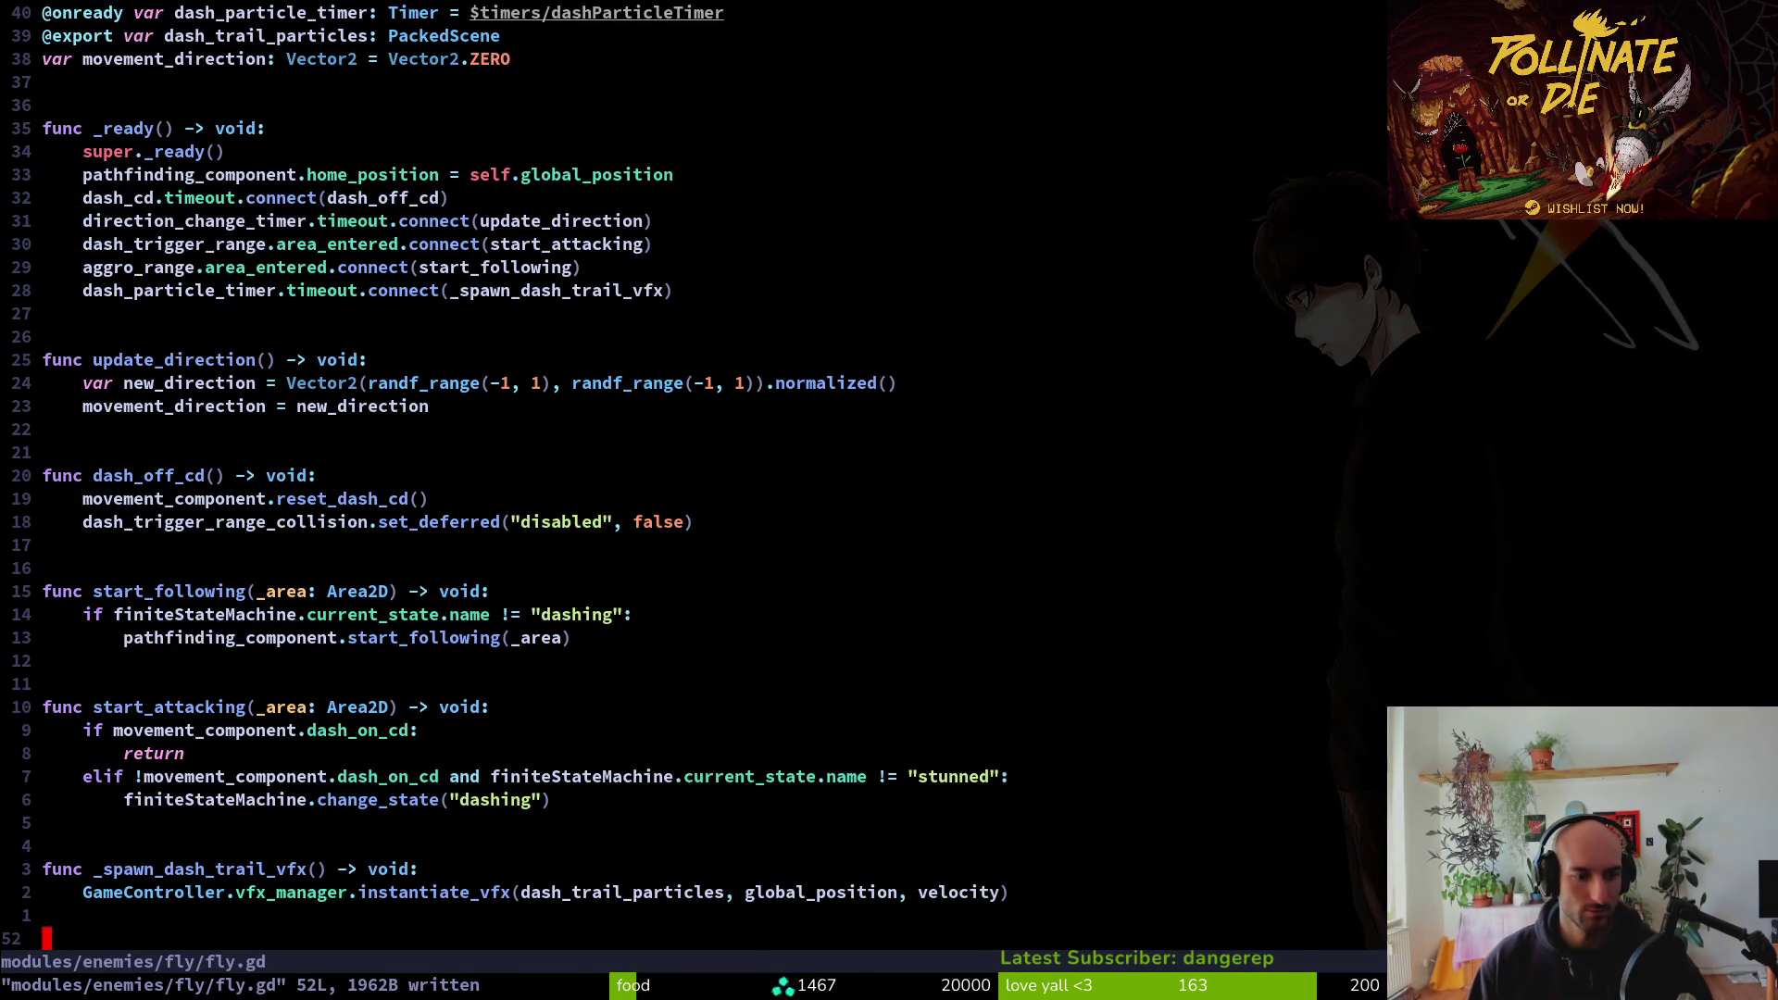
pyautogui.press('g')
pyautogui.press('g')
pyautogui.hotkey('shift', 'v')
pyautogui.press('Return')
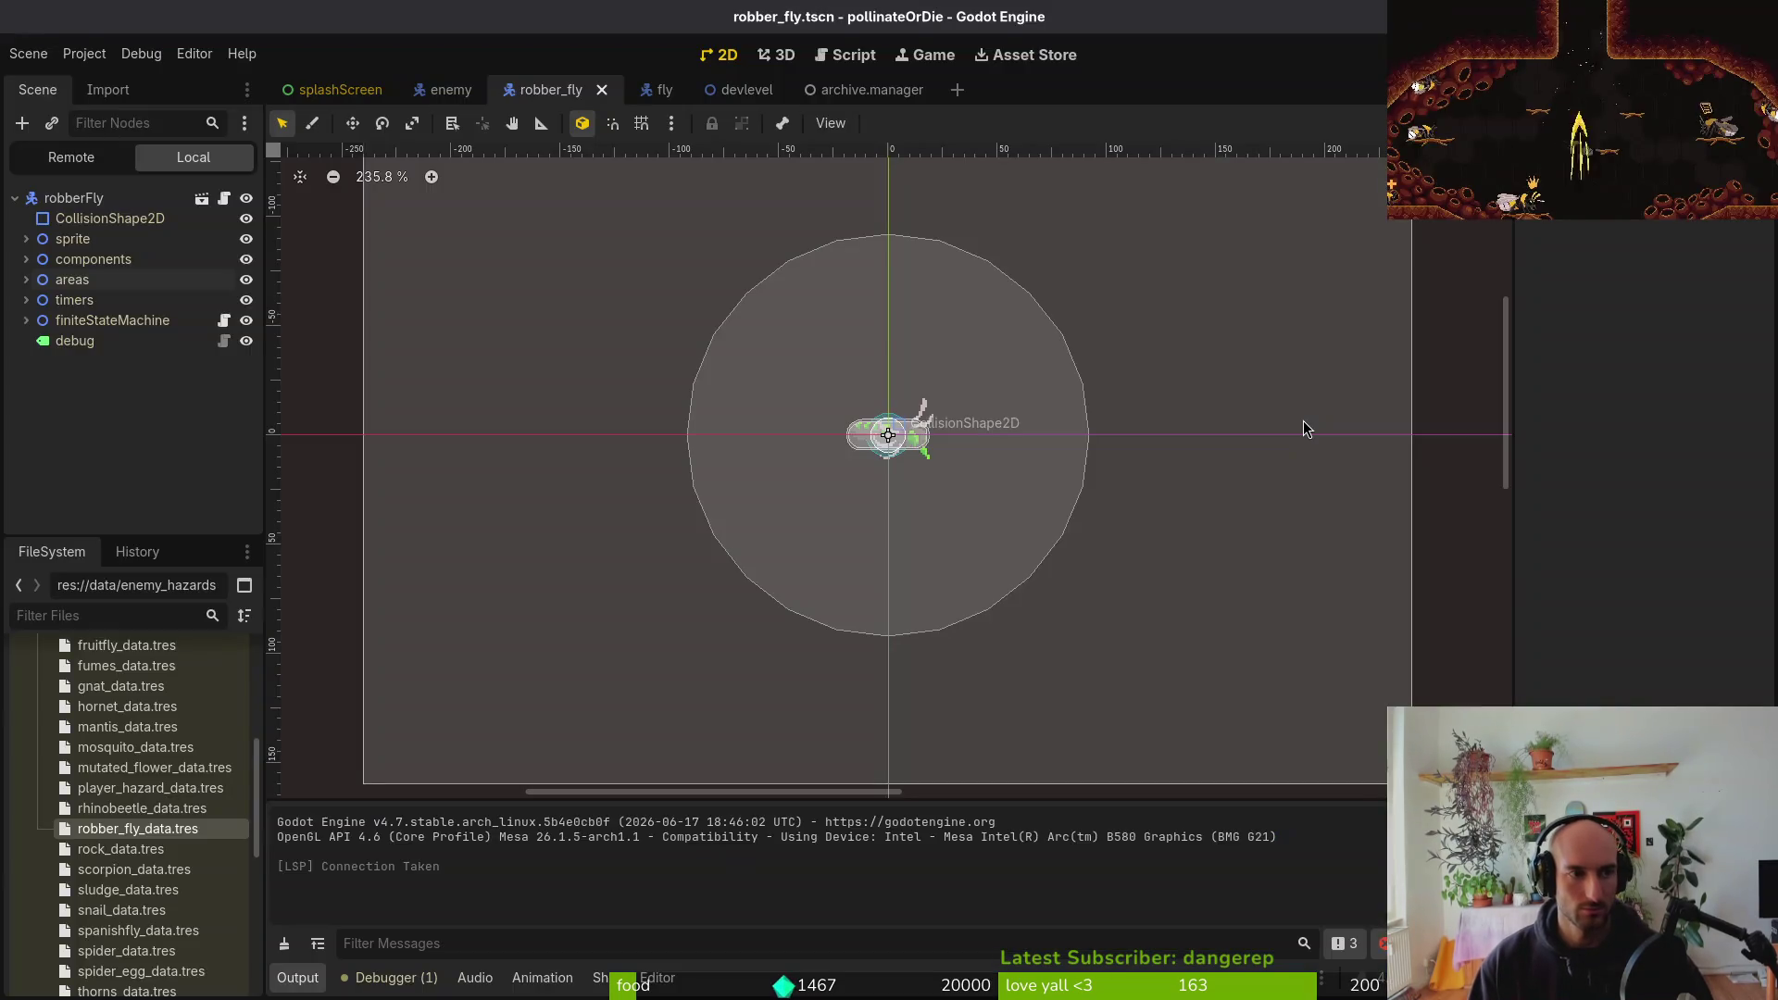
# Paste the fly code into robber_fly.gd and remove the duplicate extends Enemy and class_name Fly lines
pyautogui.hotkey('ctrl', '6')
pyautogui.press('p')
pyautogui.press('d')
pyautogui.press('d')
pyautogui.press('d')
pyautogui.press('d')
pyautogui.write(':w')
pyautogui.press('Return')
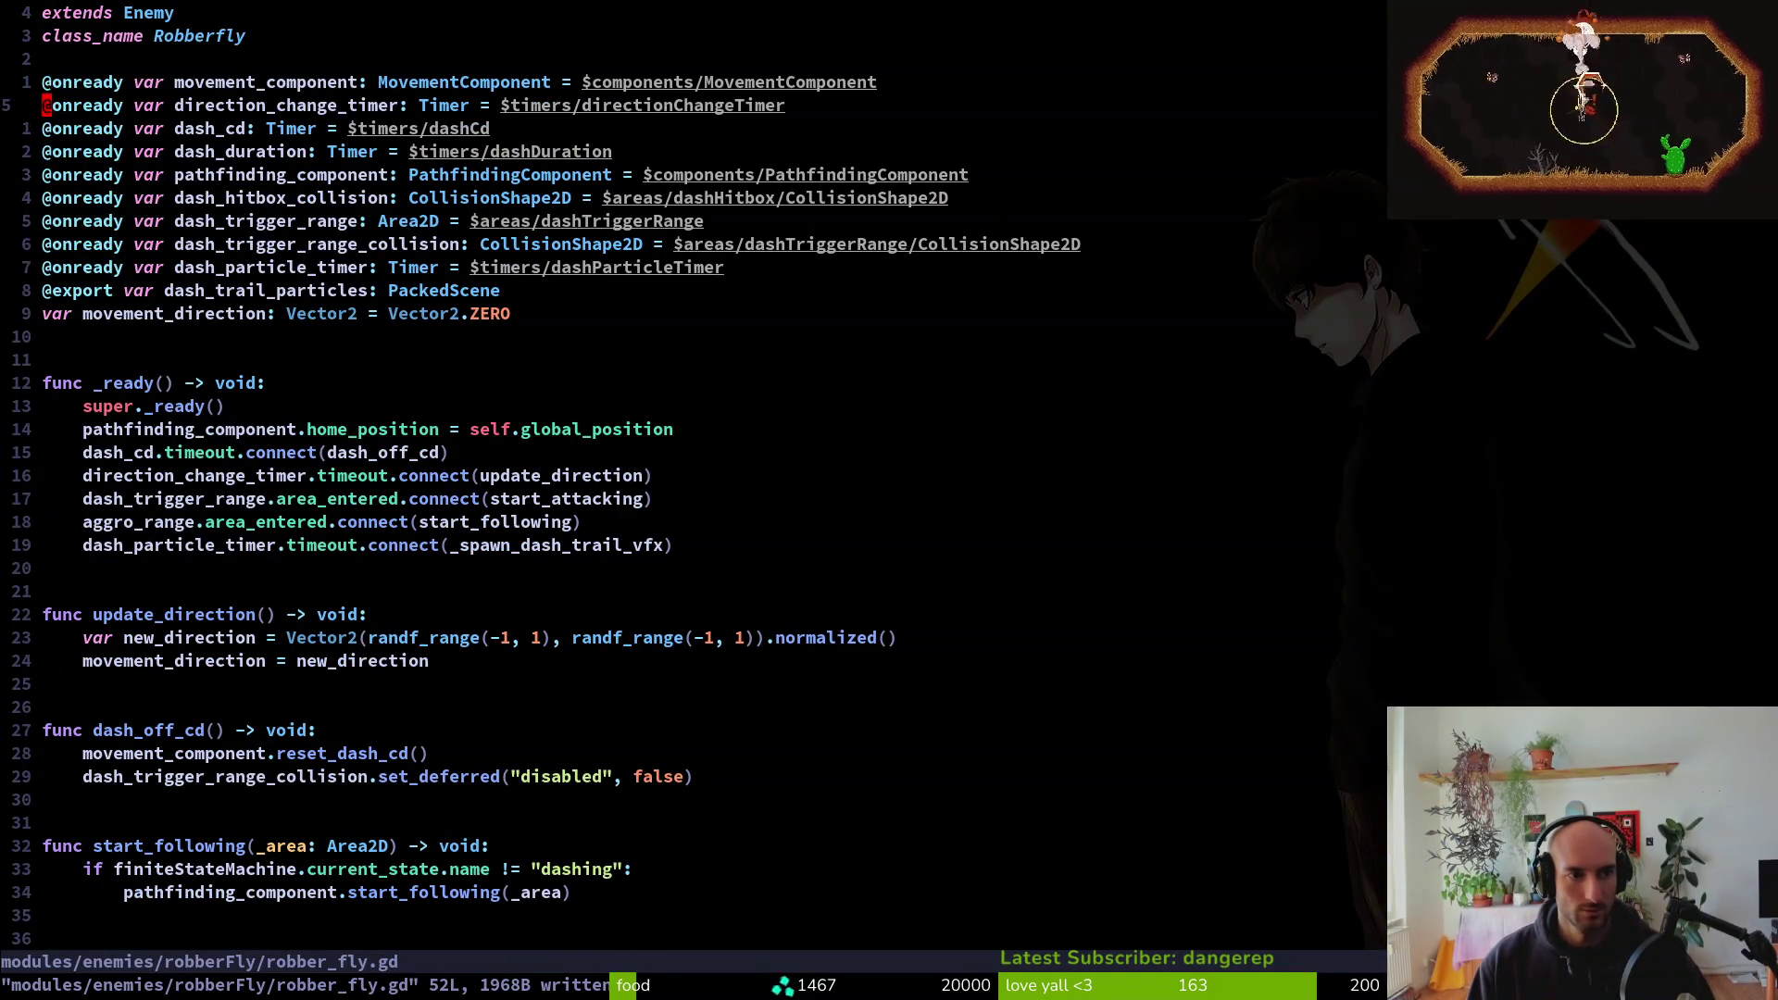
# Review the pasted code around dash_trail_particles, start_attacking and update_direction
pyautogui.press('j')
pyautogui.press('j')
pyautogui.press('j')
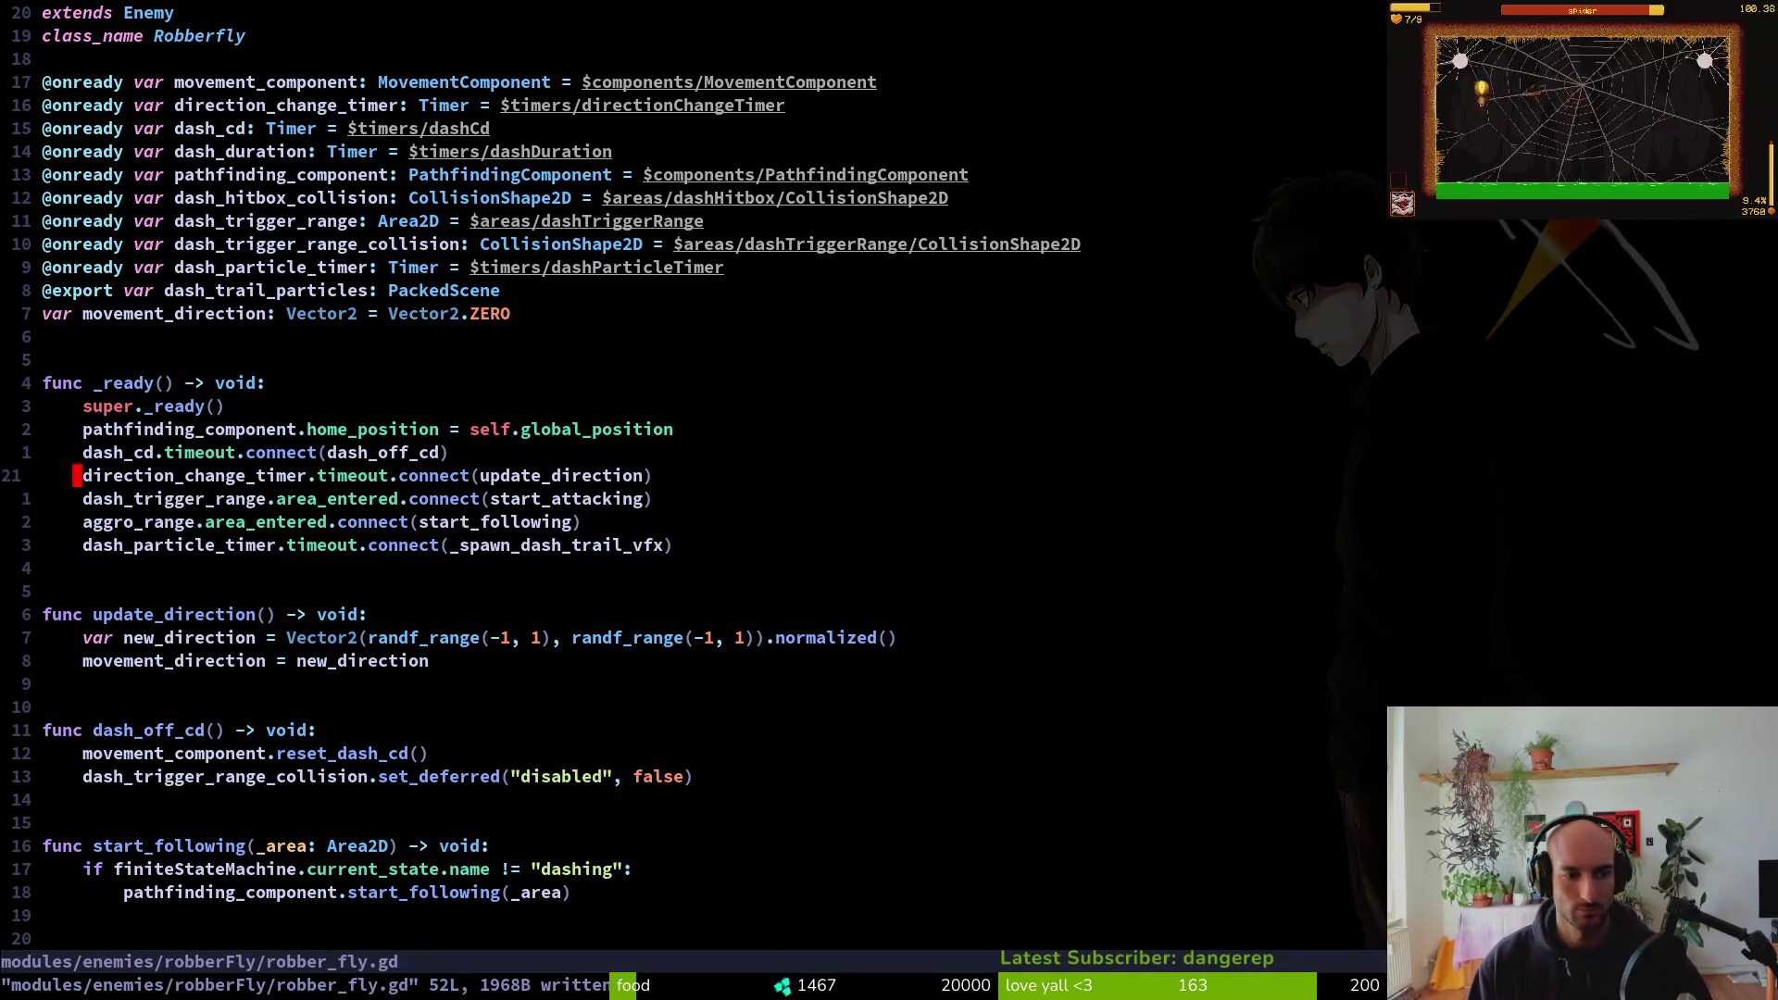
pyautogui.press('j')
pyautogui.press('j')
pyautogui.press('j')
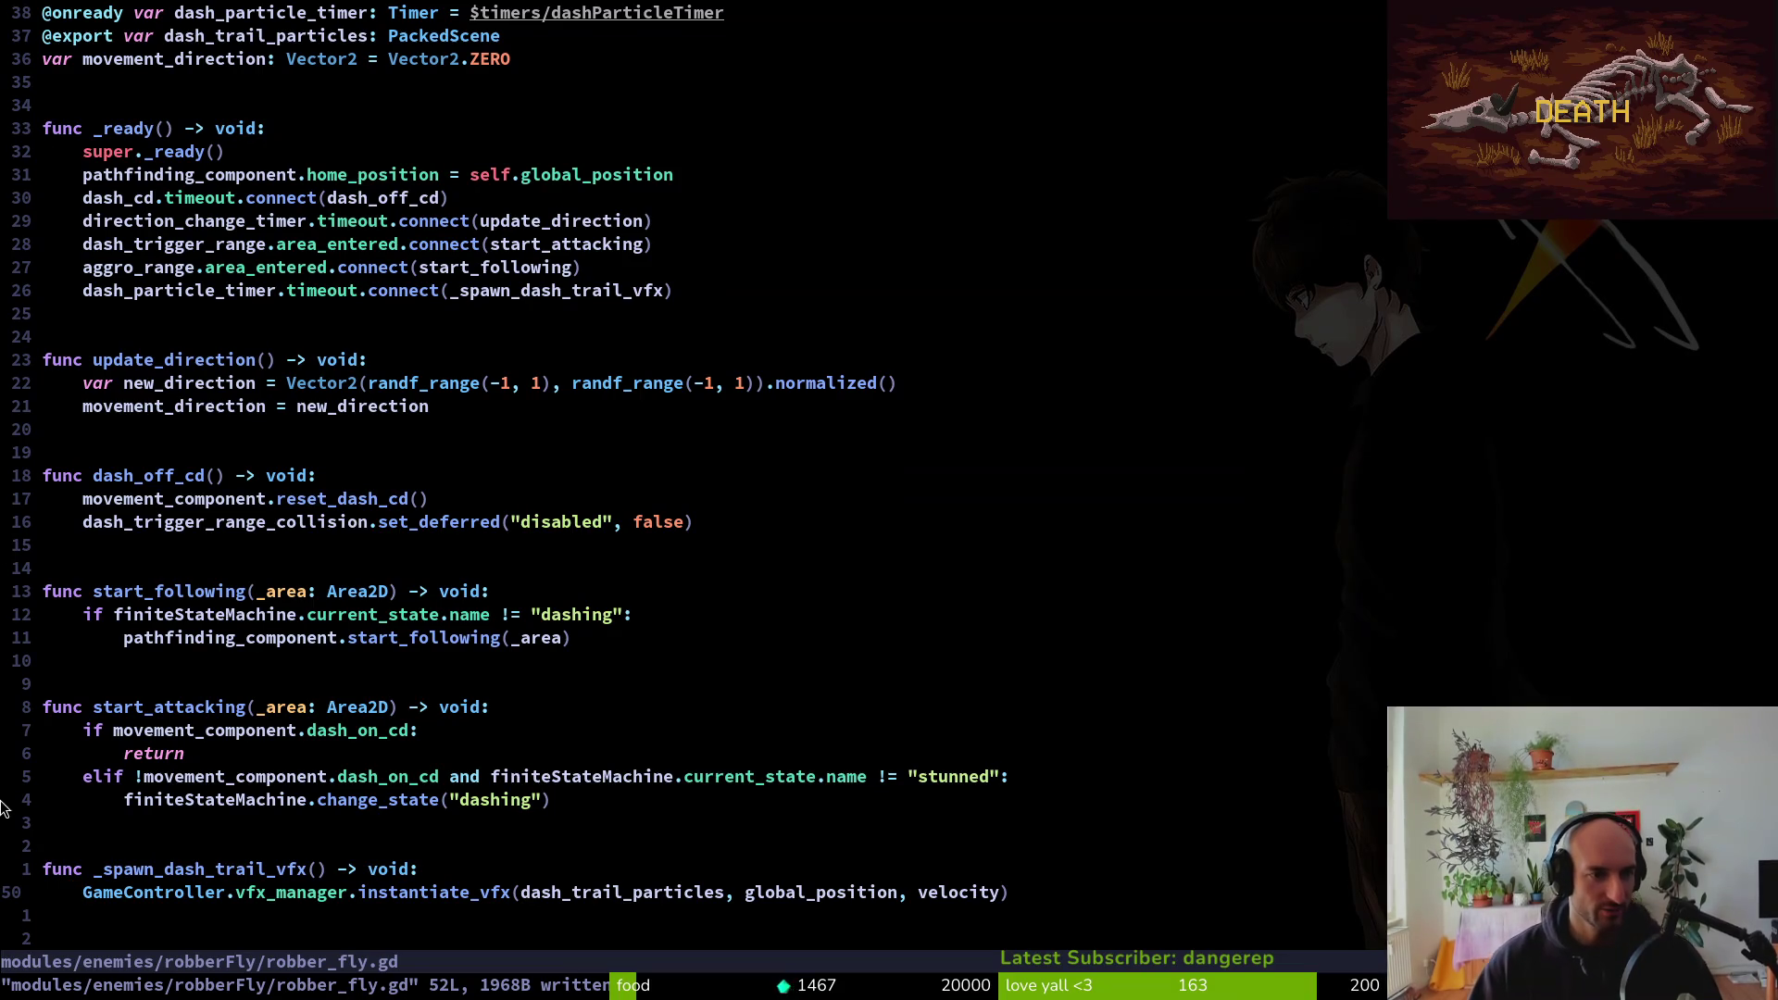
pyautogui.scroll(3, 476, 300)
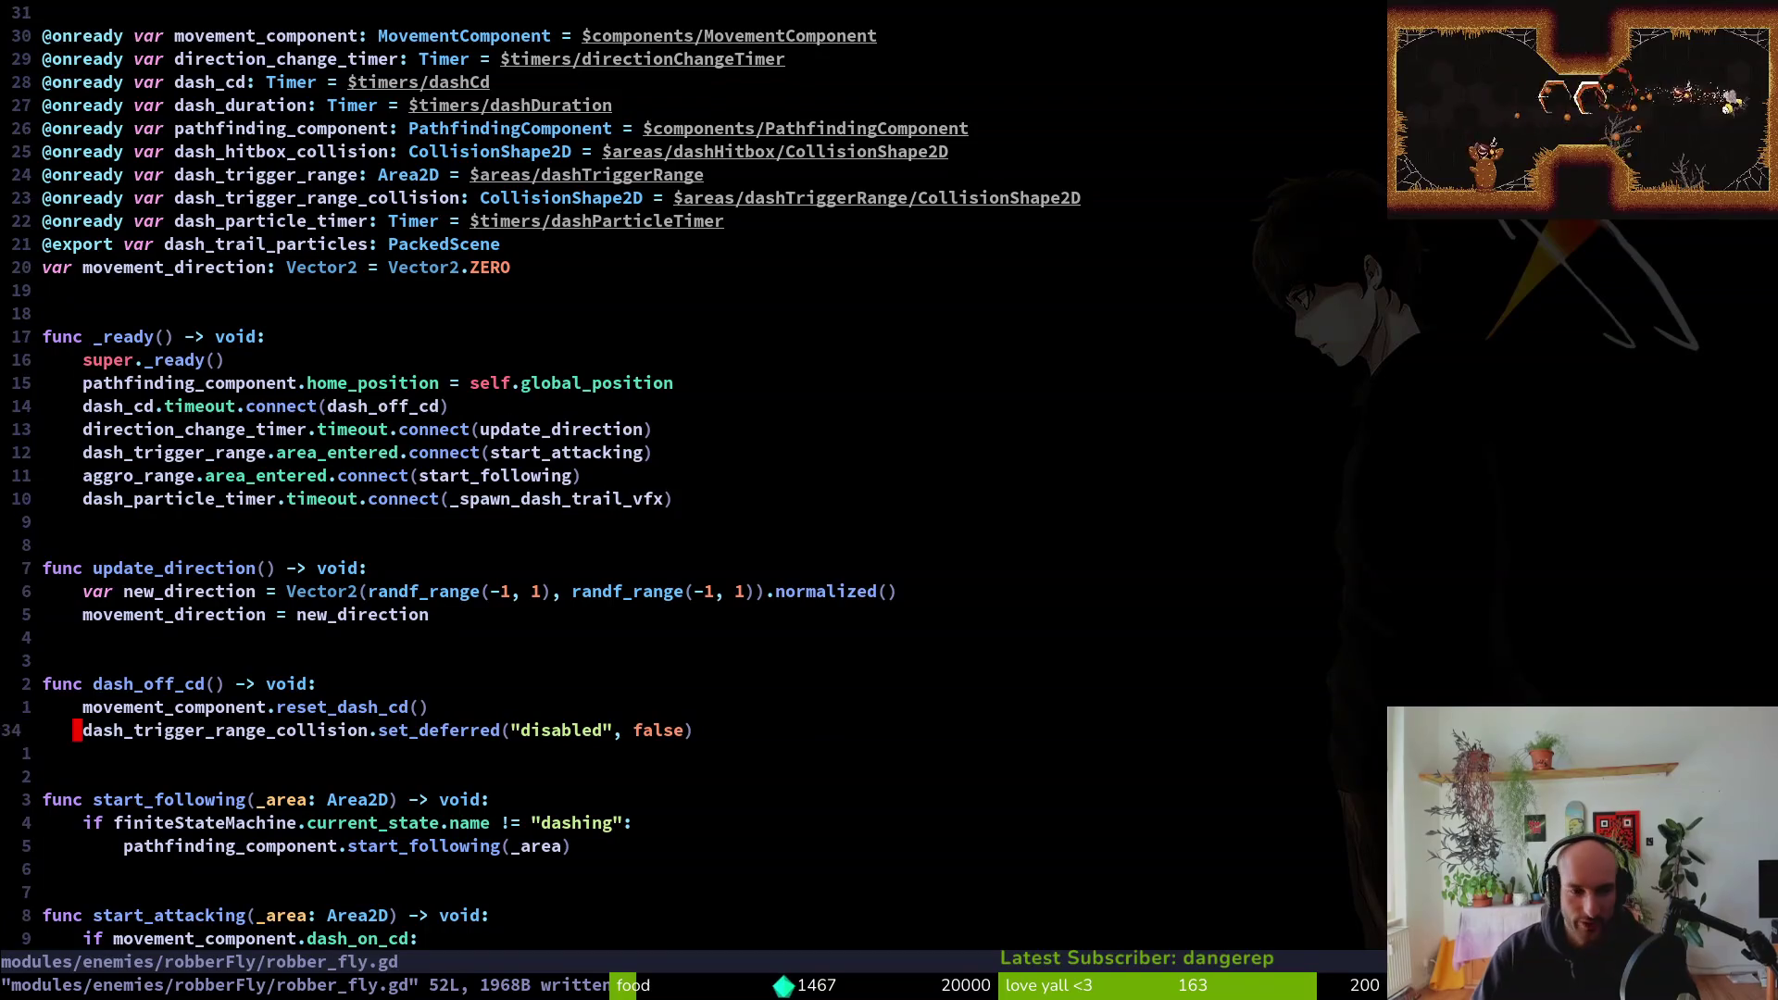
pyautogui.press('k')
pyautogui.press('k')
pyautogui.press('k')
pyautogui.press('k')
pyautogui.press('k')
pyautogui.press('k')
pyautogui.press('k')
pyautogui.press('V')
pyautogui.press('j')
pyautogui.press('j')
pyautogui.press('j')
pyautogui.press('j')
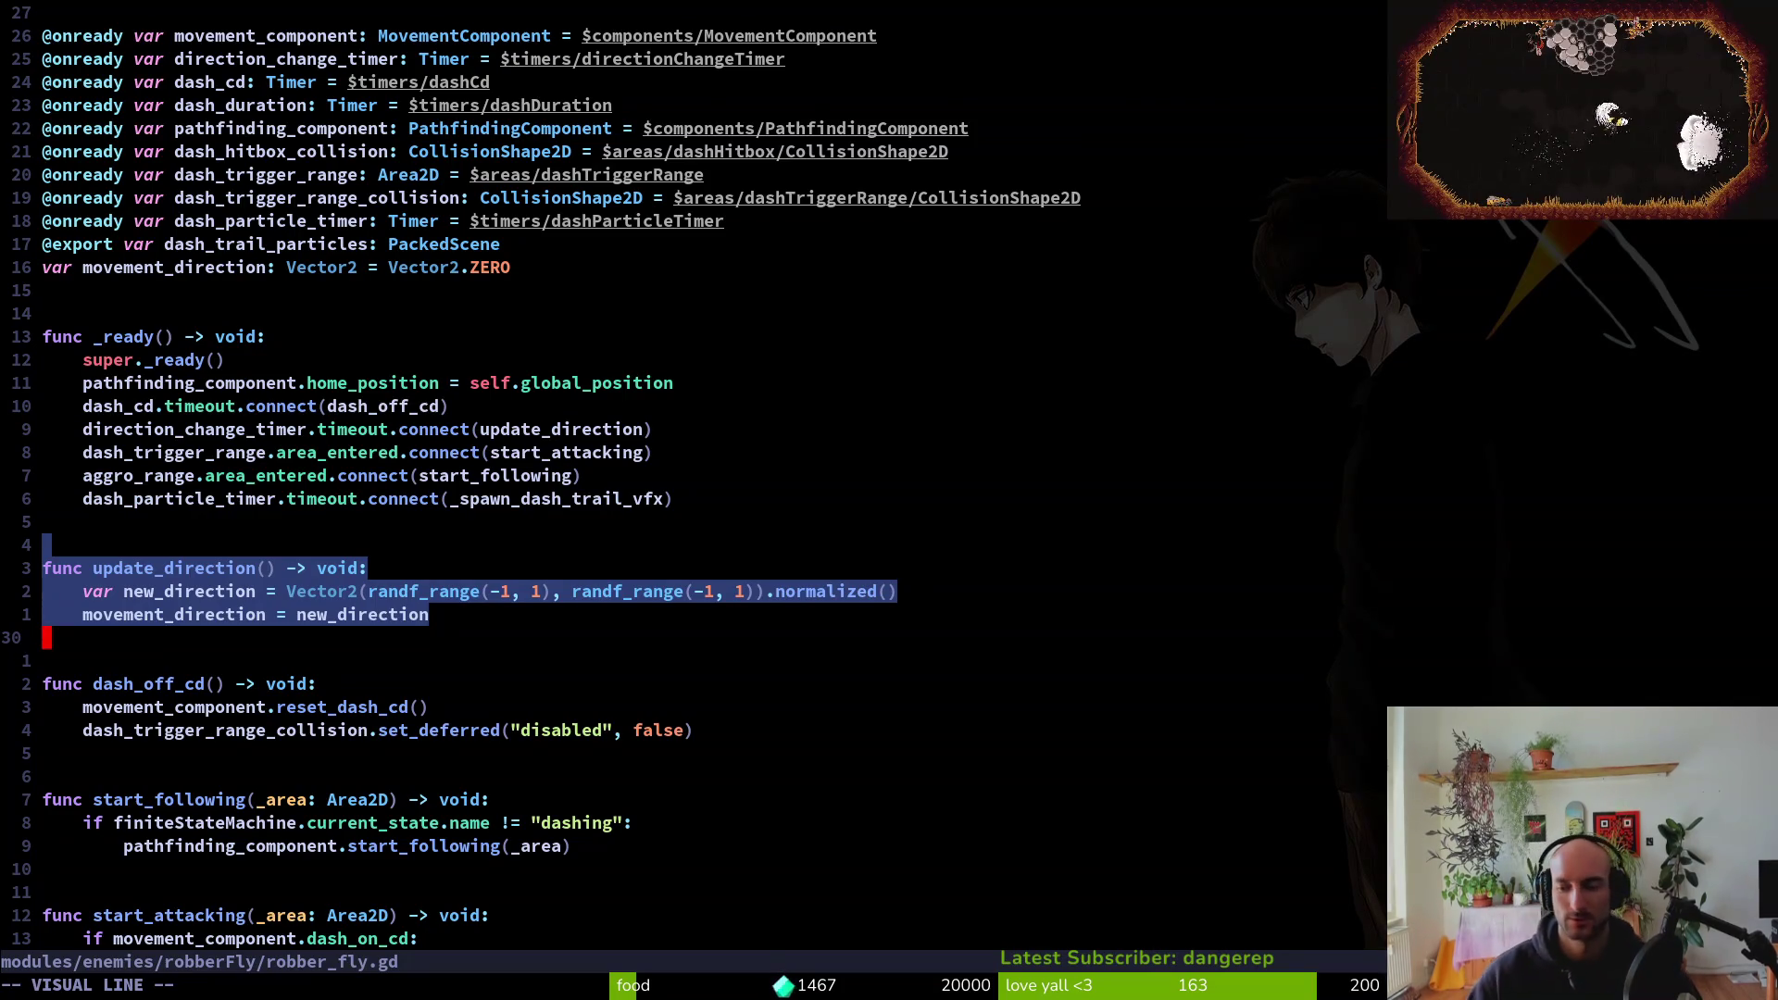
pyautogui.press('Escape')
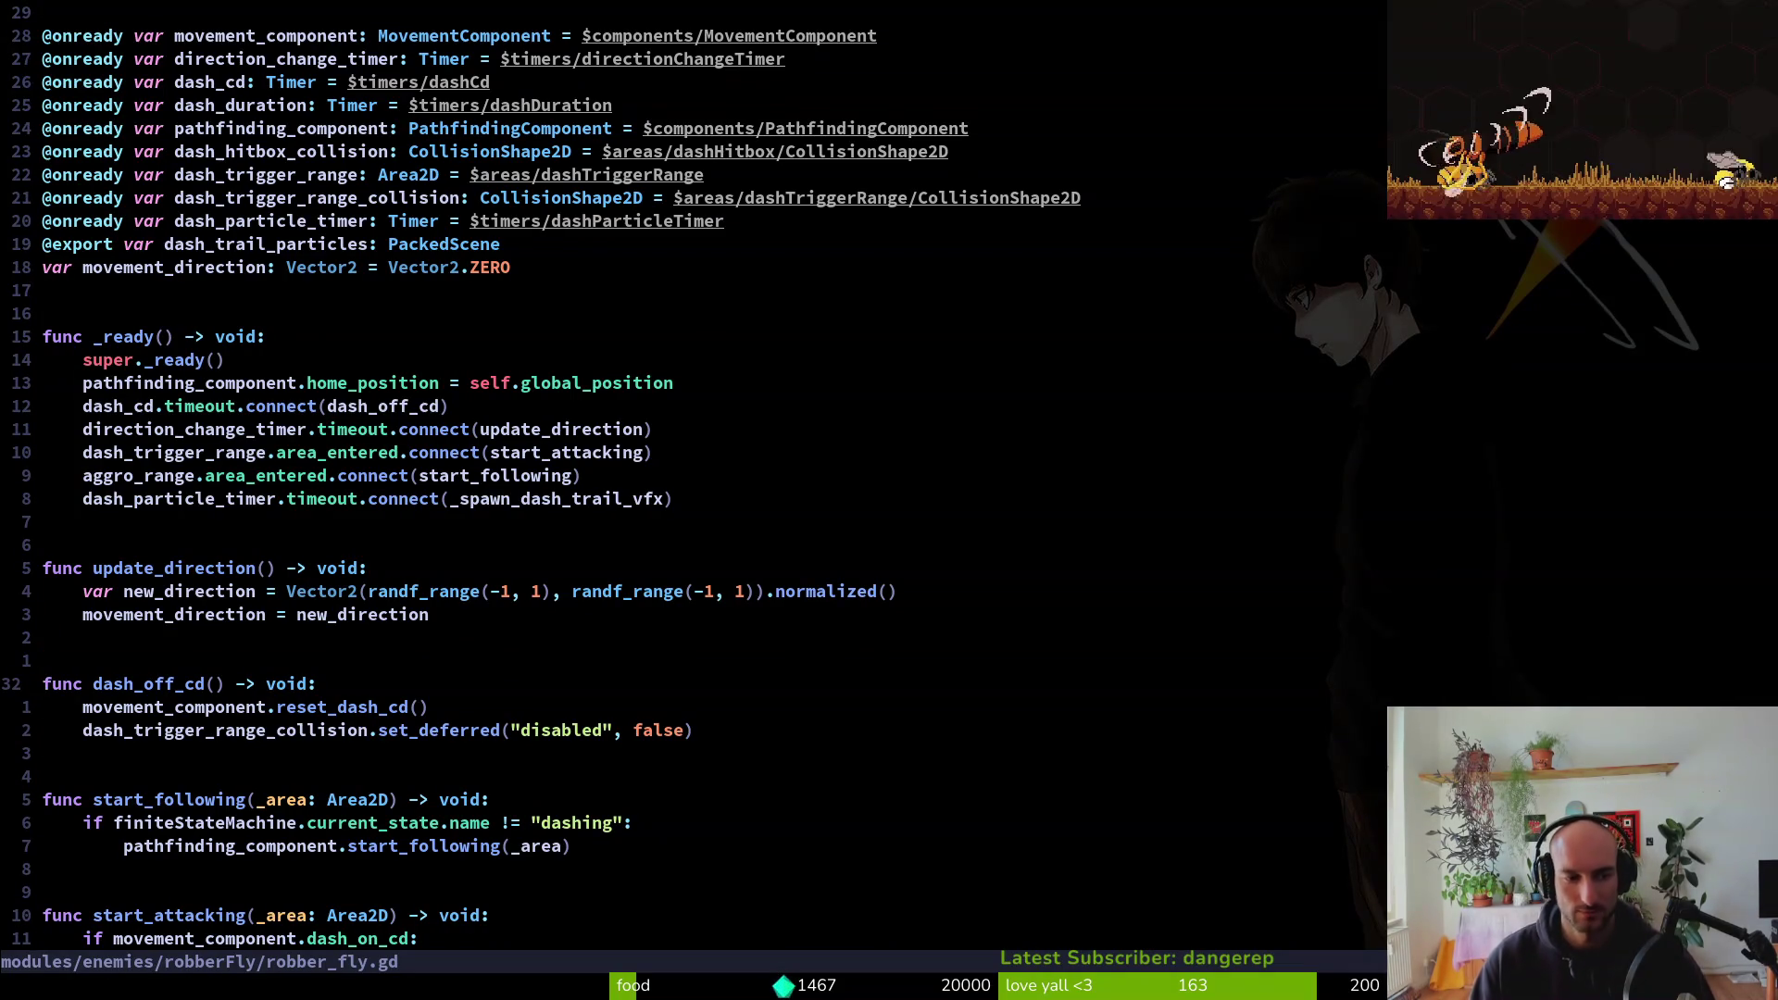
# Make dash_off_cd re-enable the dash trigger collision, and save robber_fly.gd at 52 lines
pyautogui.press('j')
pyautogui.press('j')
pyautogui.press('j')
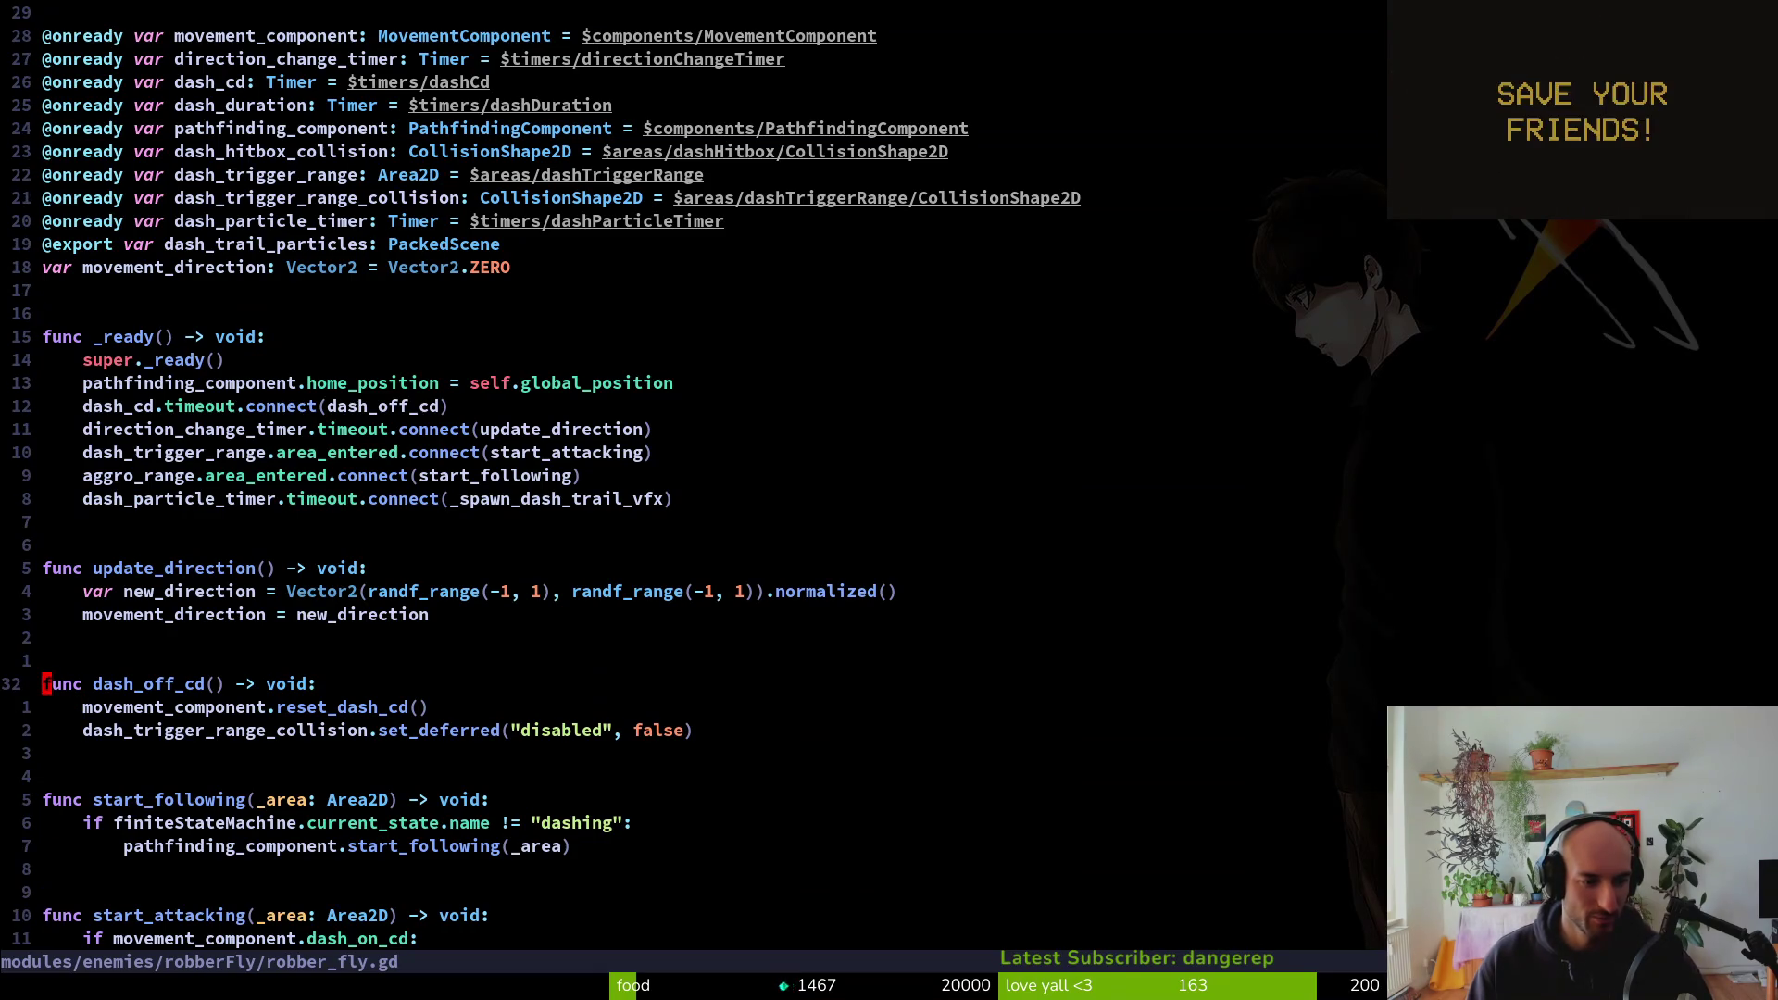
pyautogui.press('j')
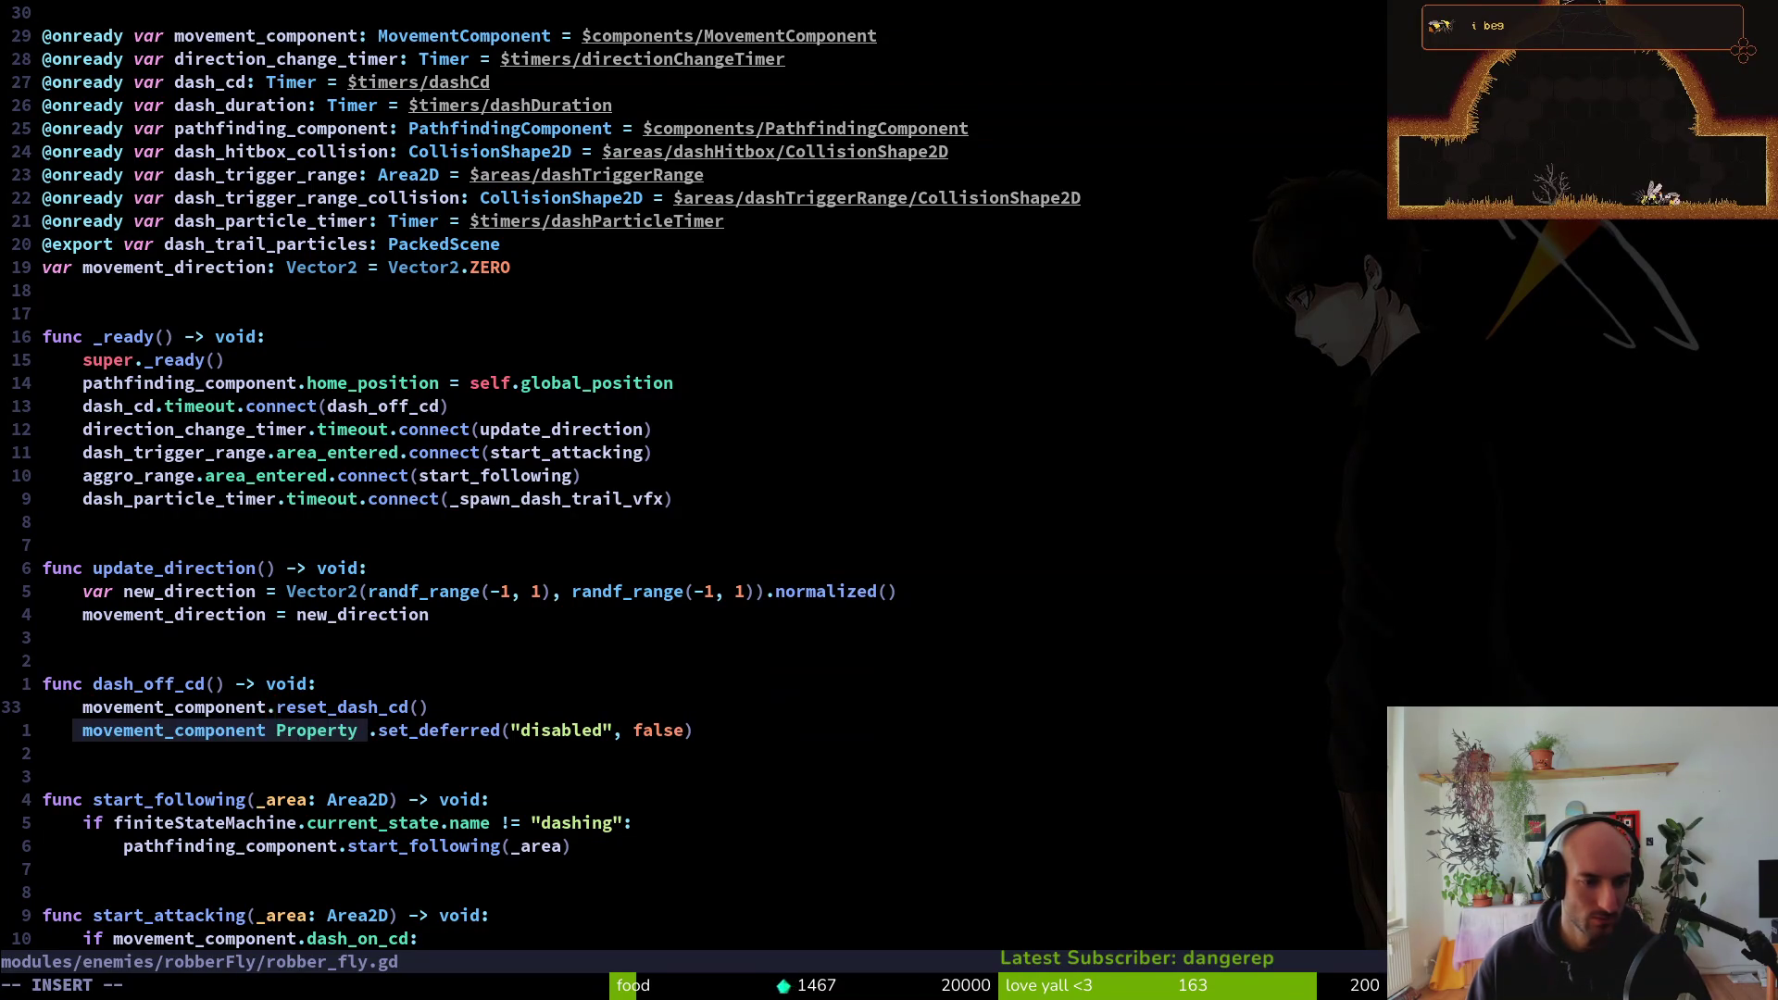
pyautogui.press('Escape')
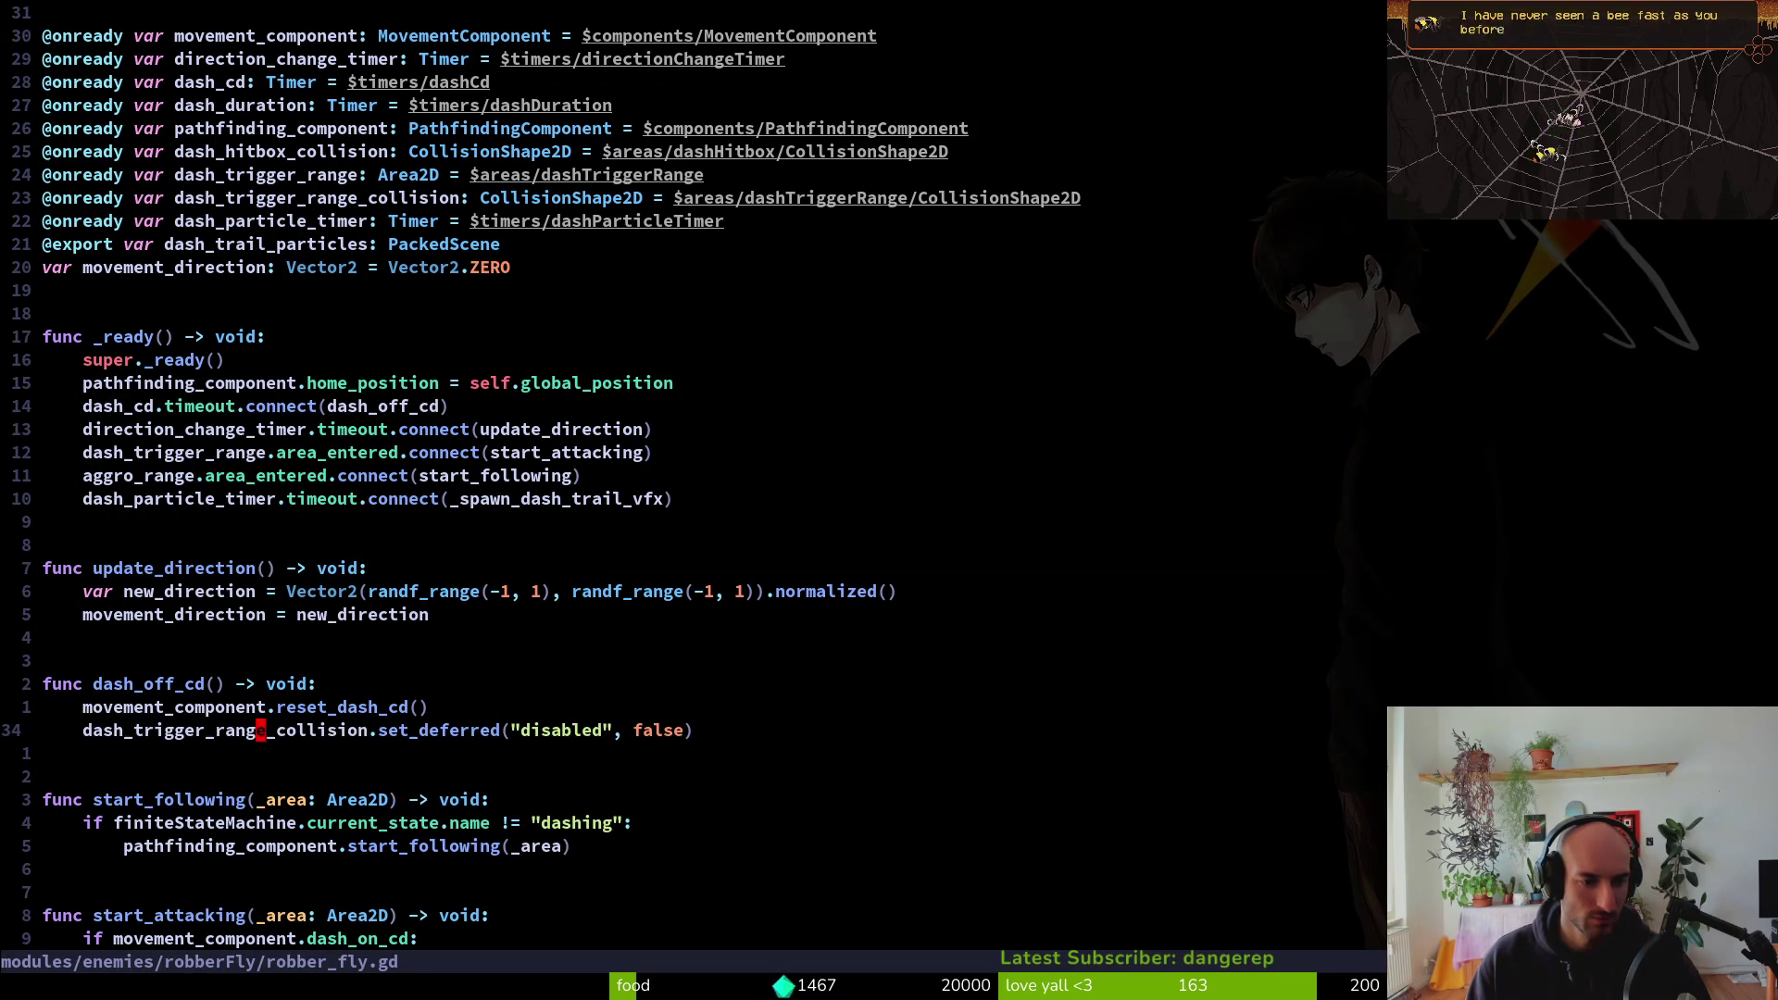
pyautogui.hotkey('ctrl', 's')
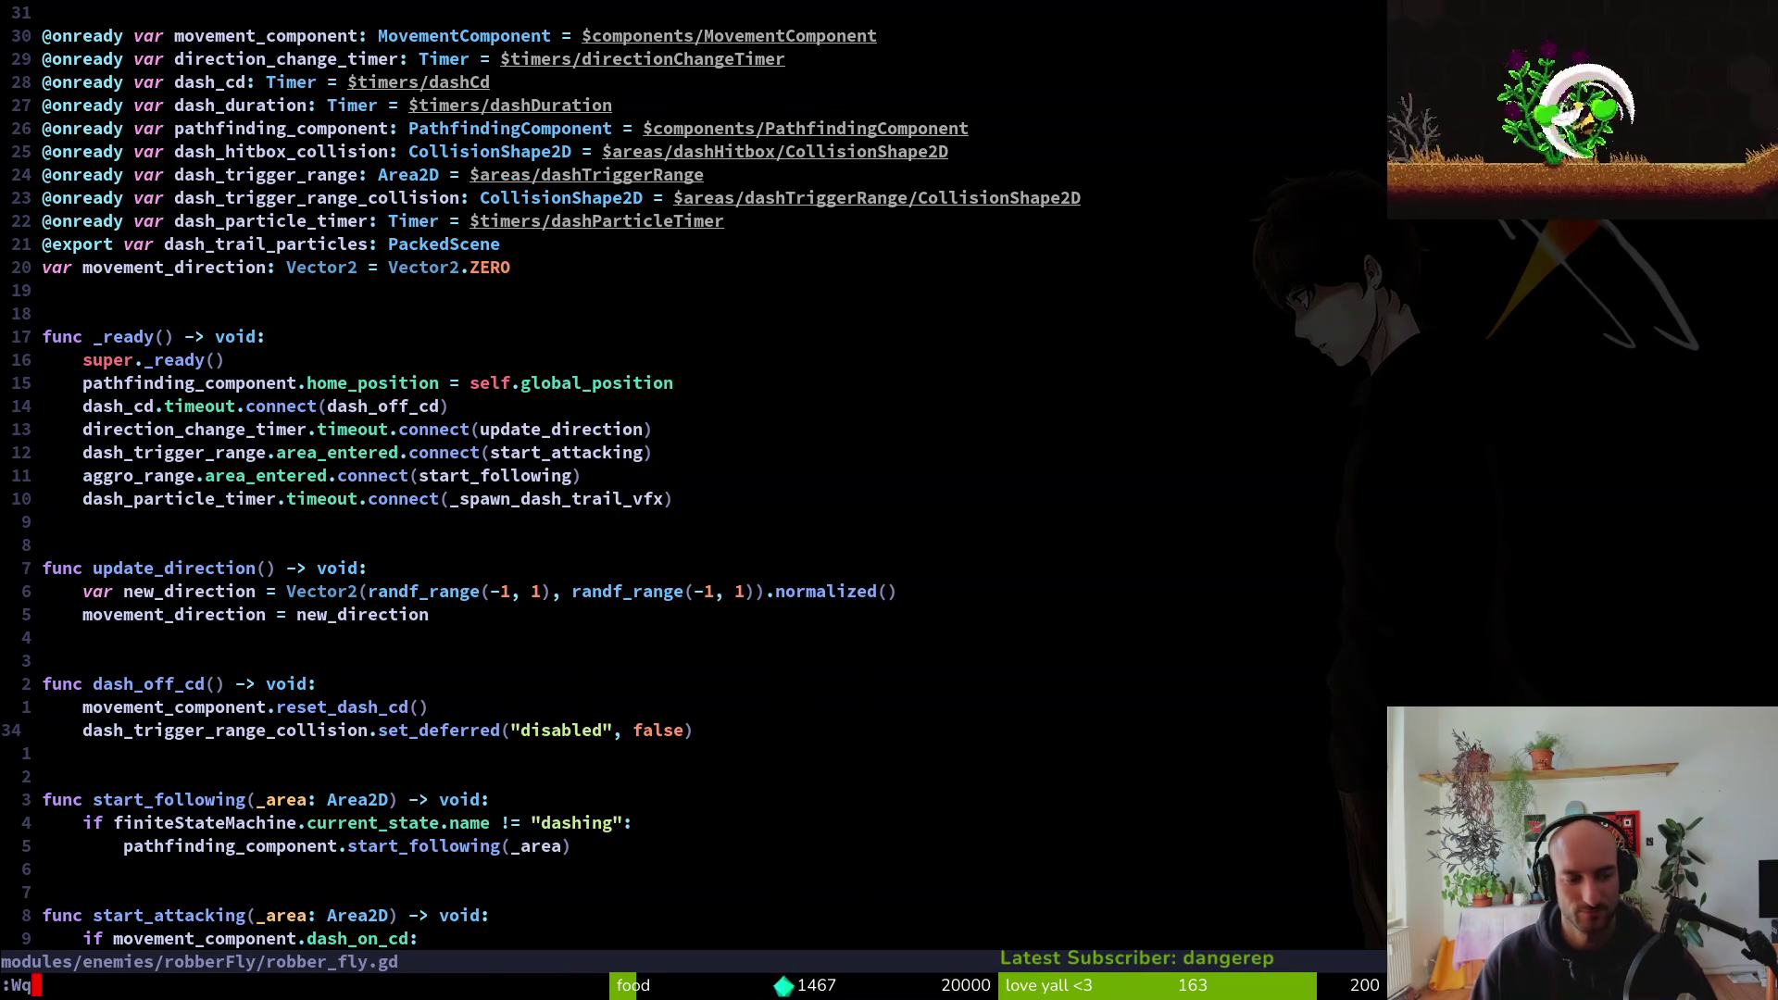
pyautogui.hotkey('alt', 'Tab')
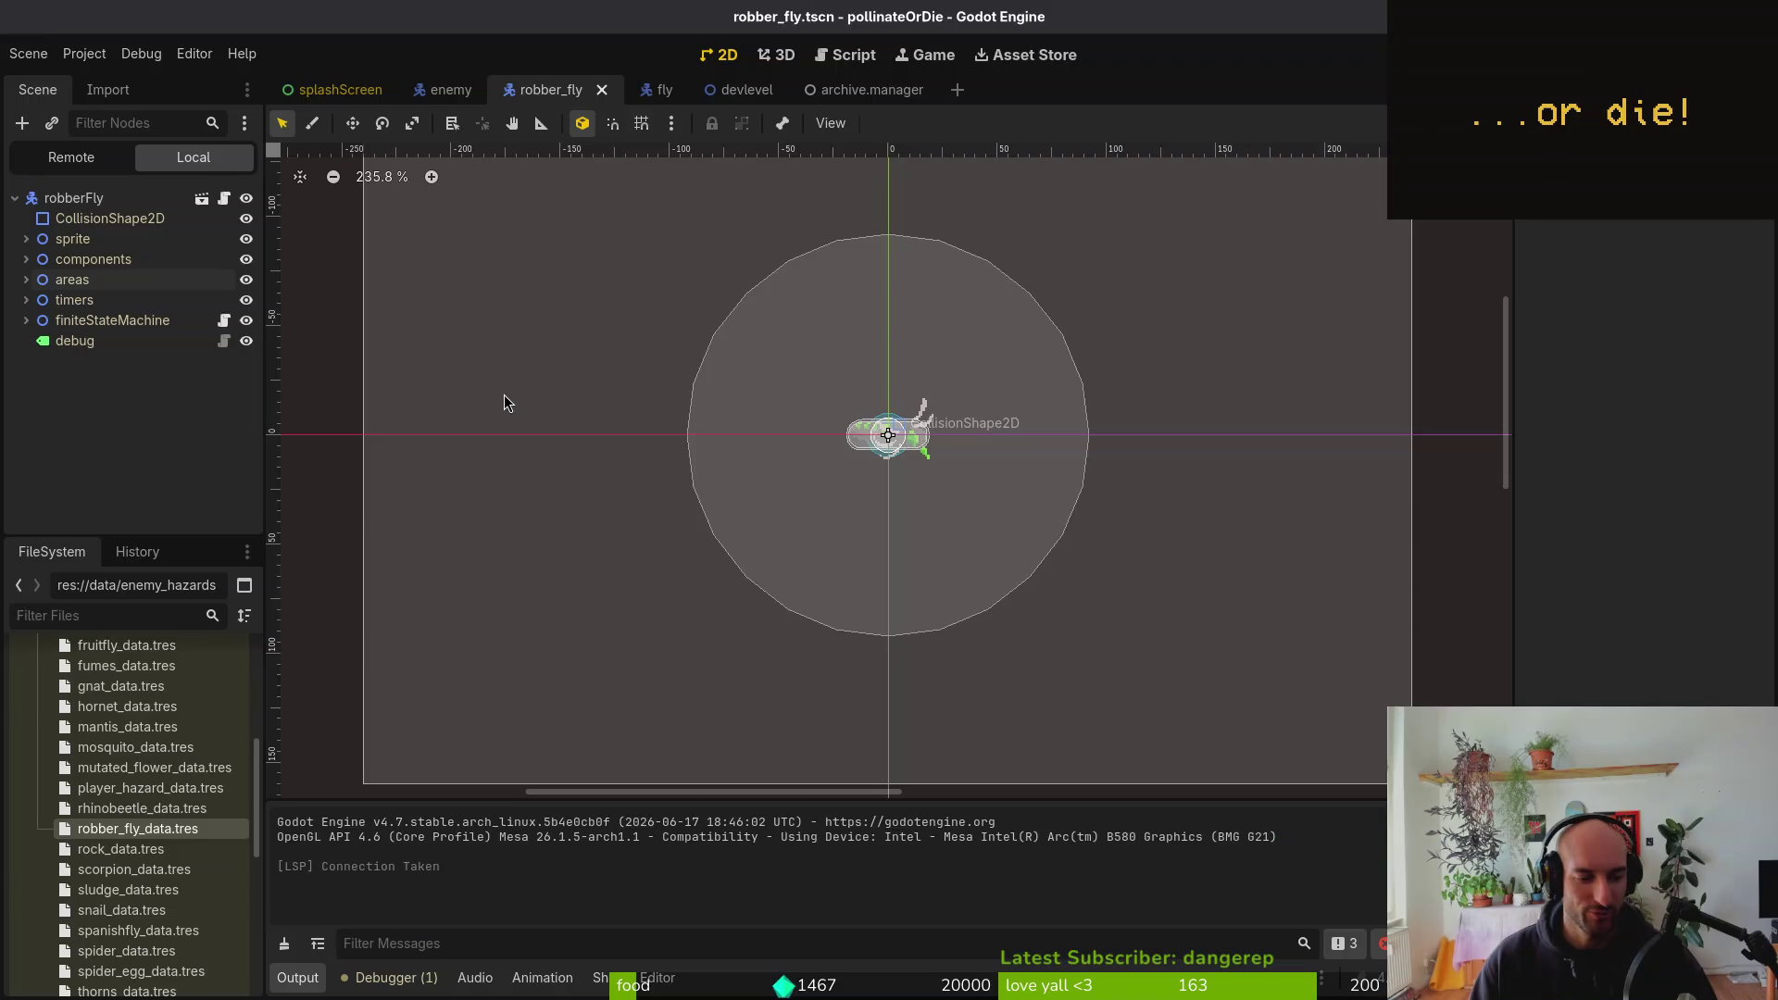
# Run the game, continue the saved game and dash the bee into the leafy green level
pyautogui.press('F5')
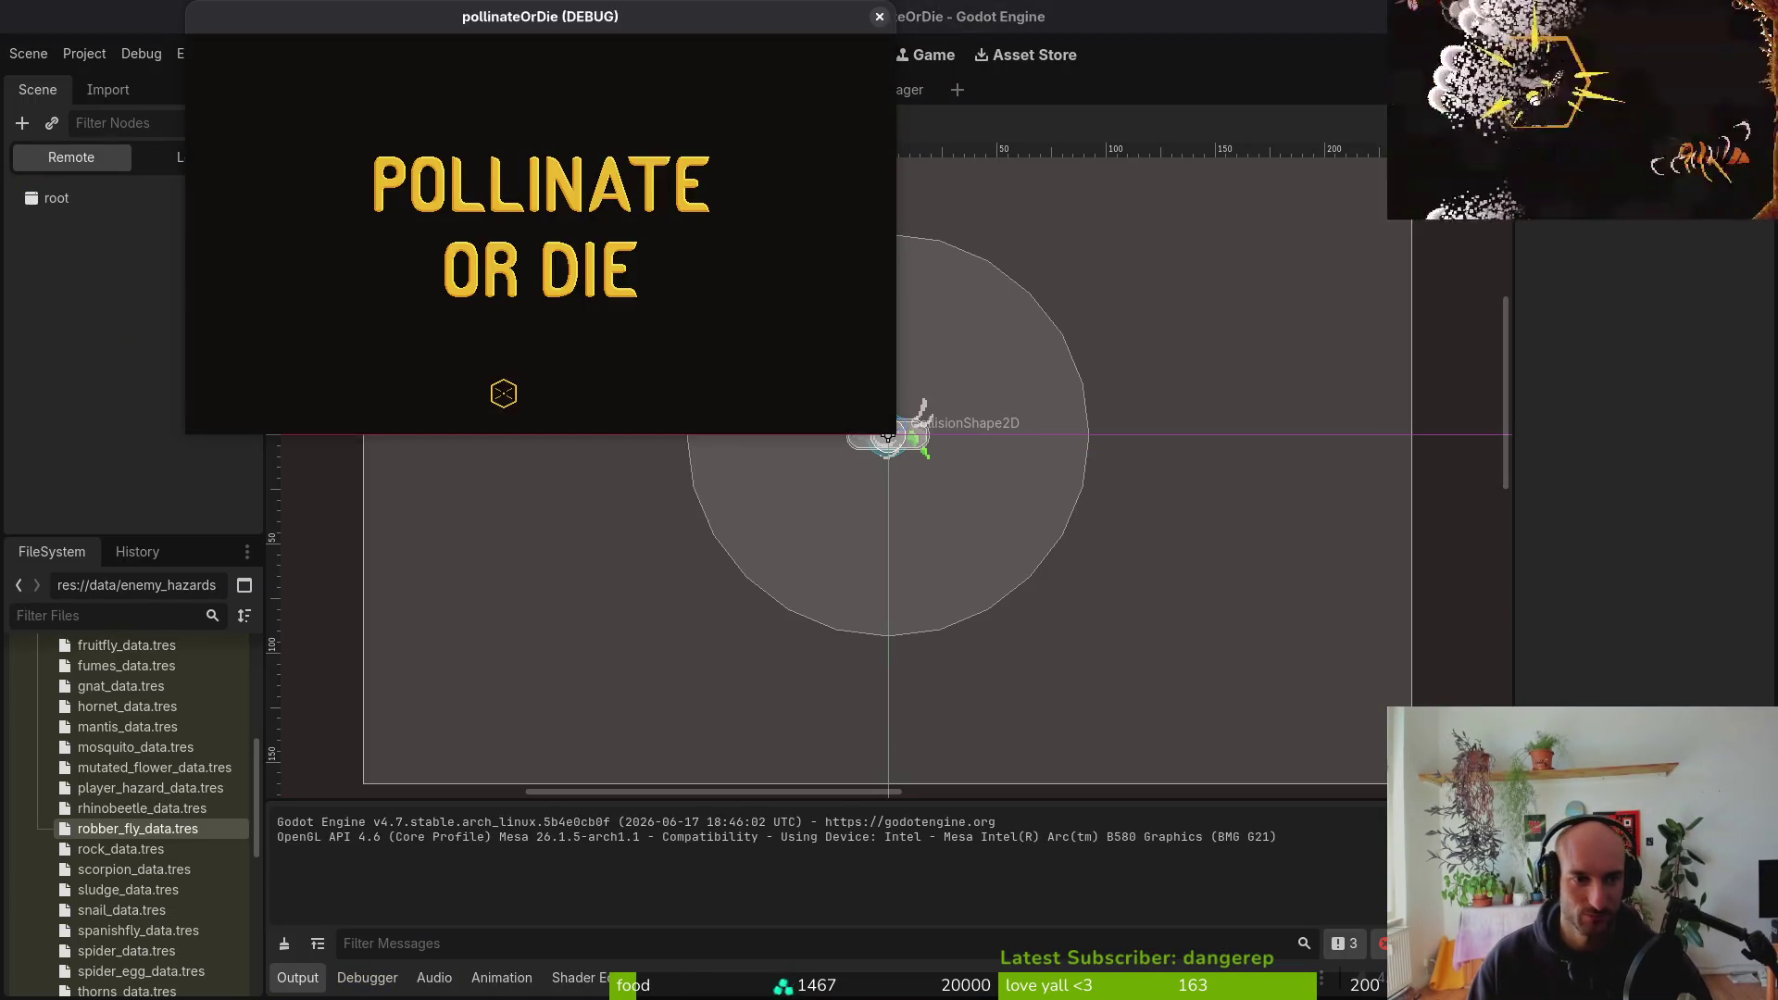
pyautogui.press('Return')
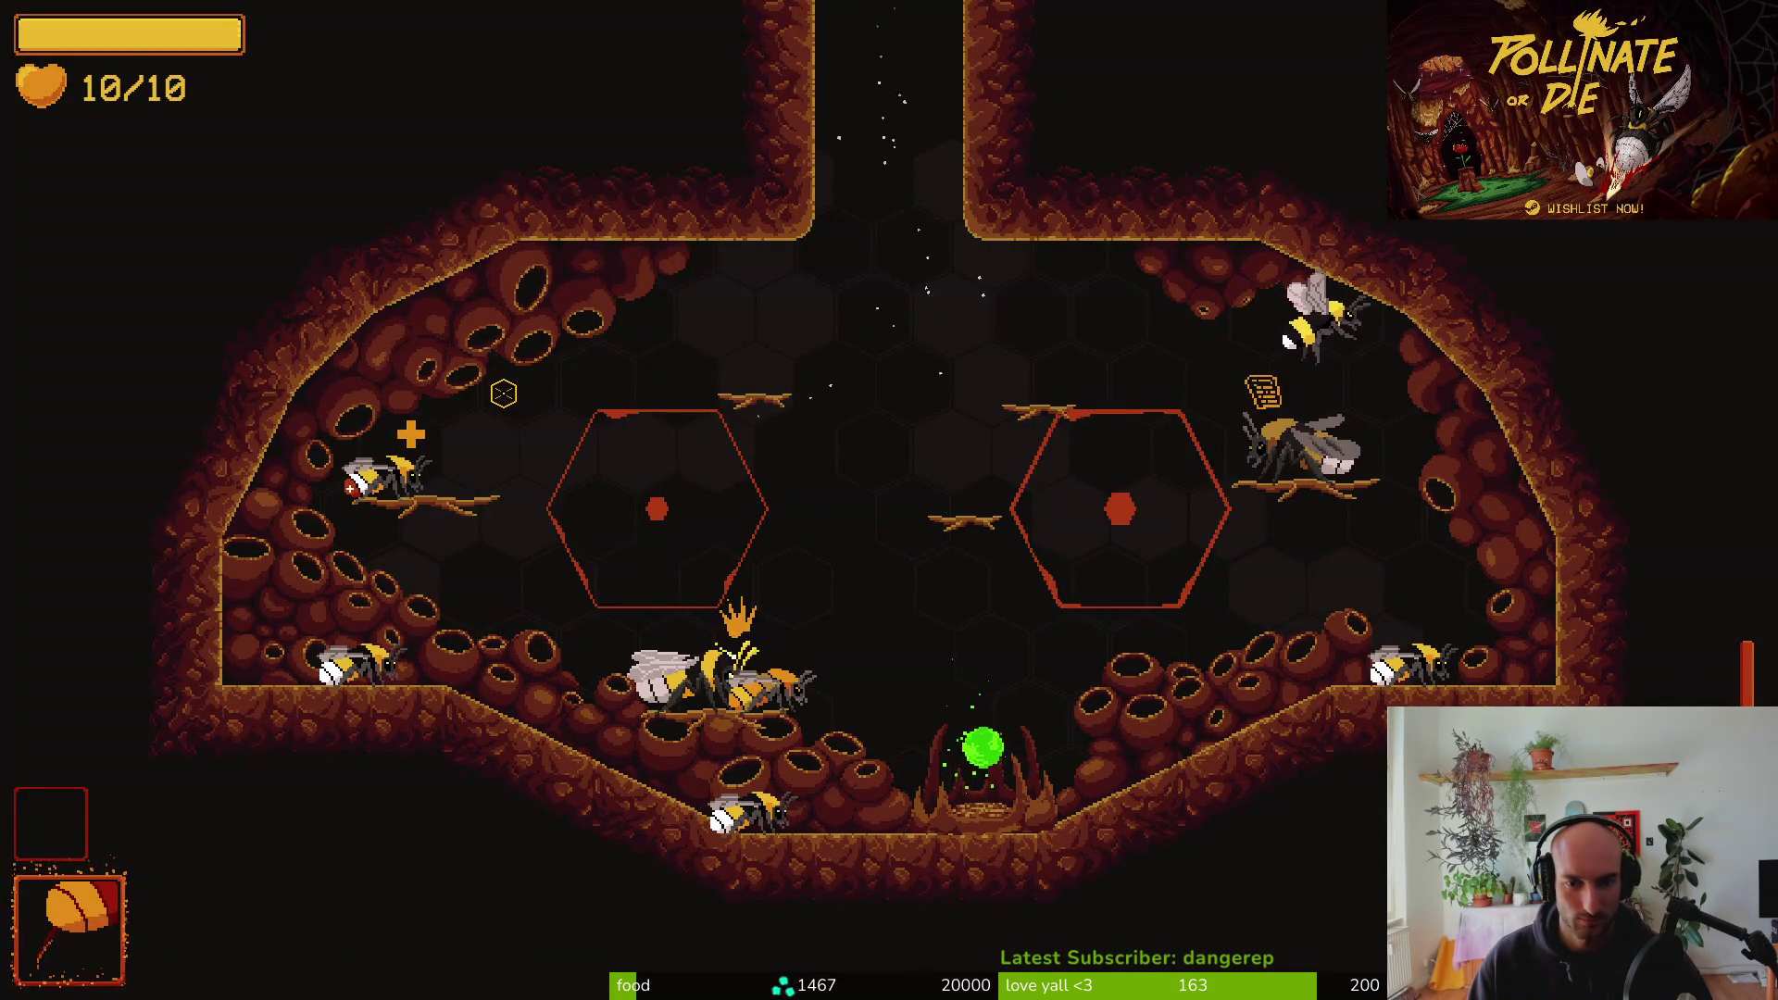
pyautogui.press('e')
pyautogui.press('space')
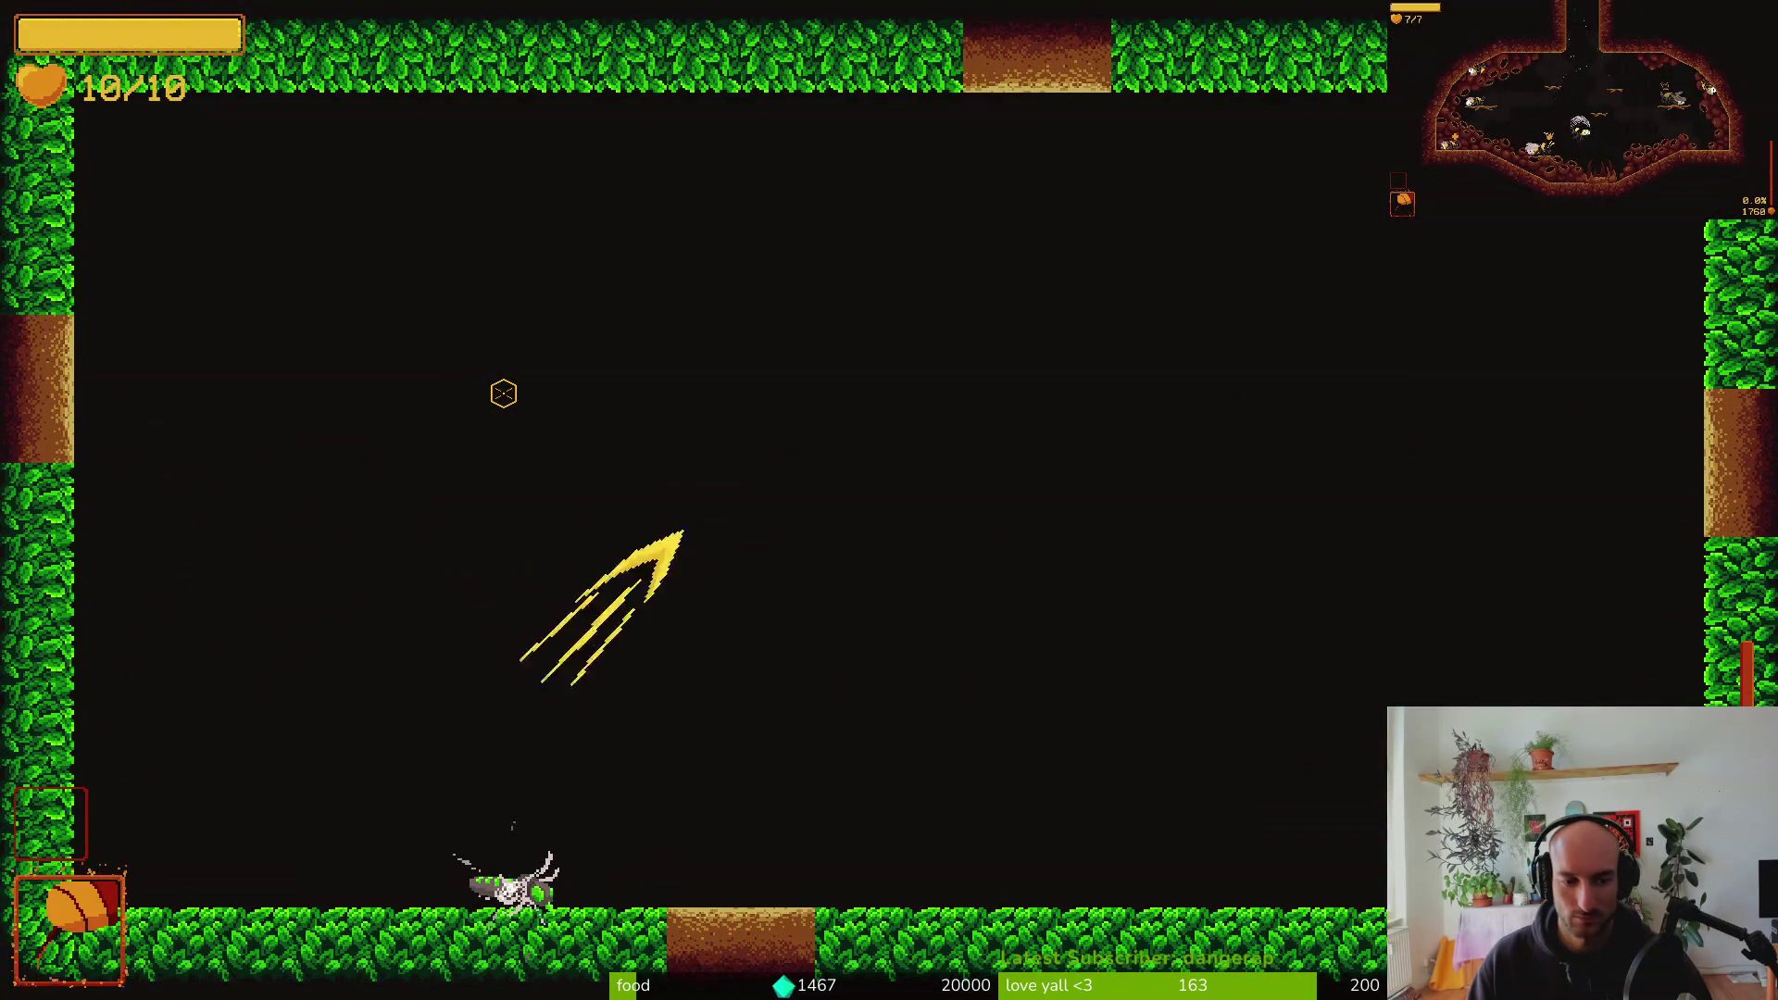
pyautogui.press('space')
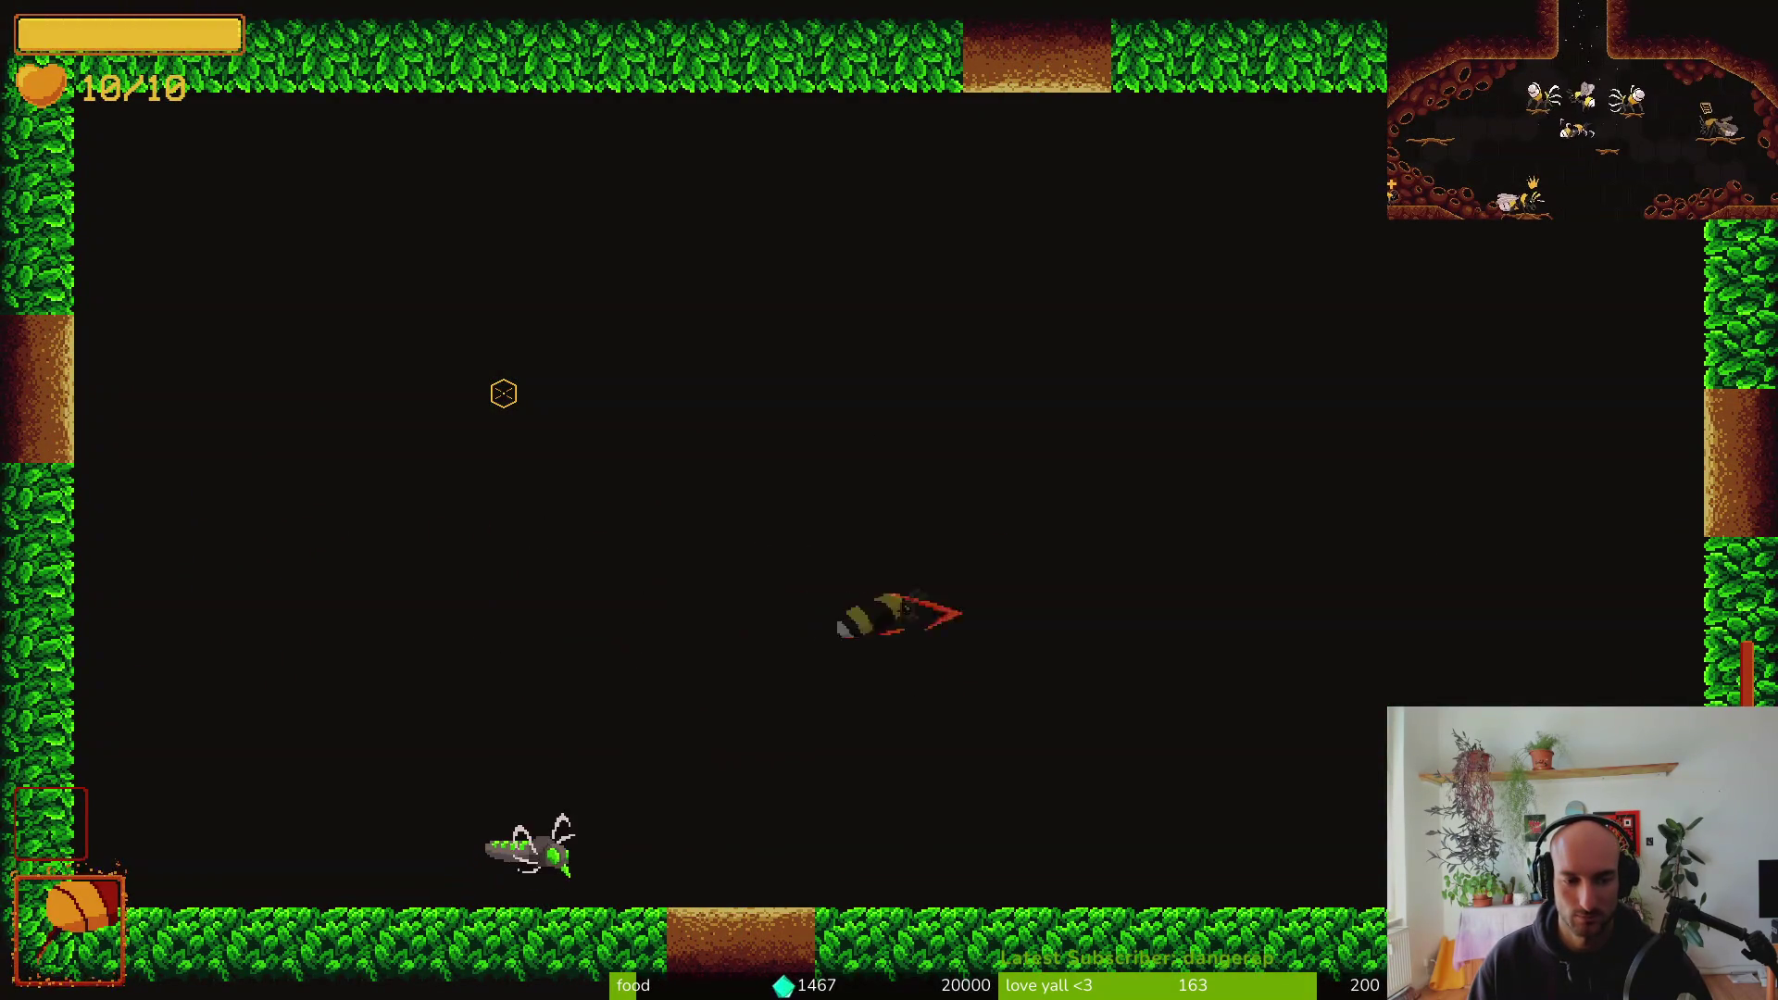
pyautogui.press('space')
# Fight the robber fly with slashes and dashes, then pause and return to robber_fly.gd
pyautogui.press('j')
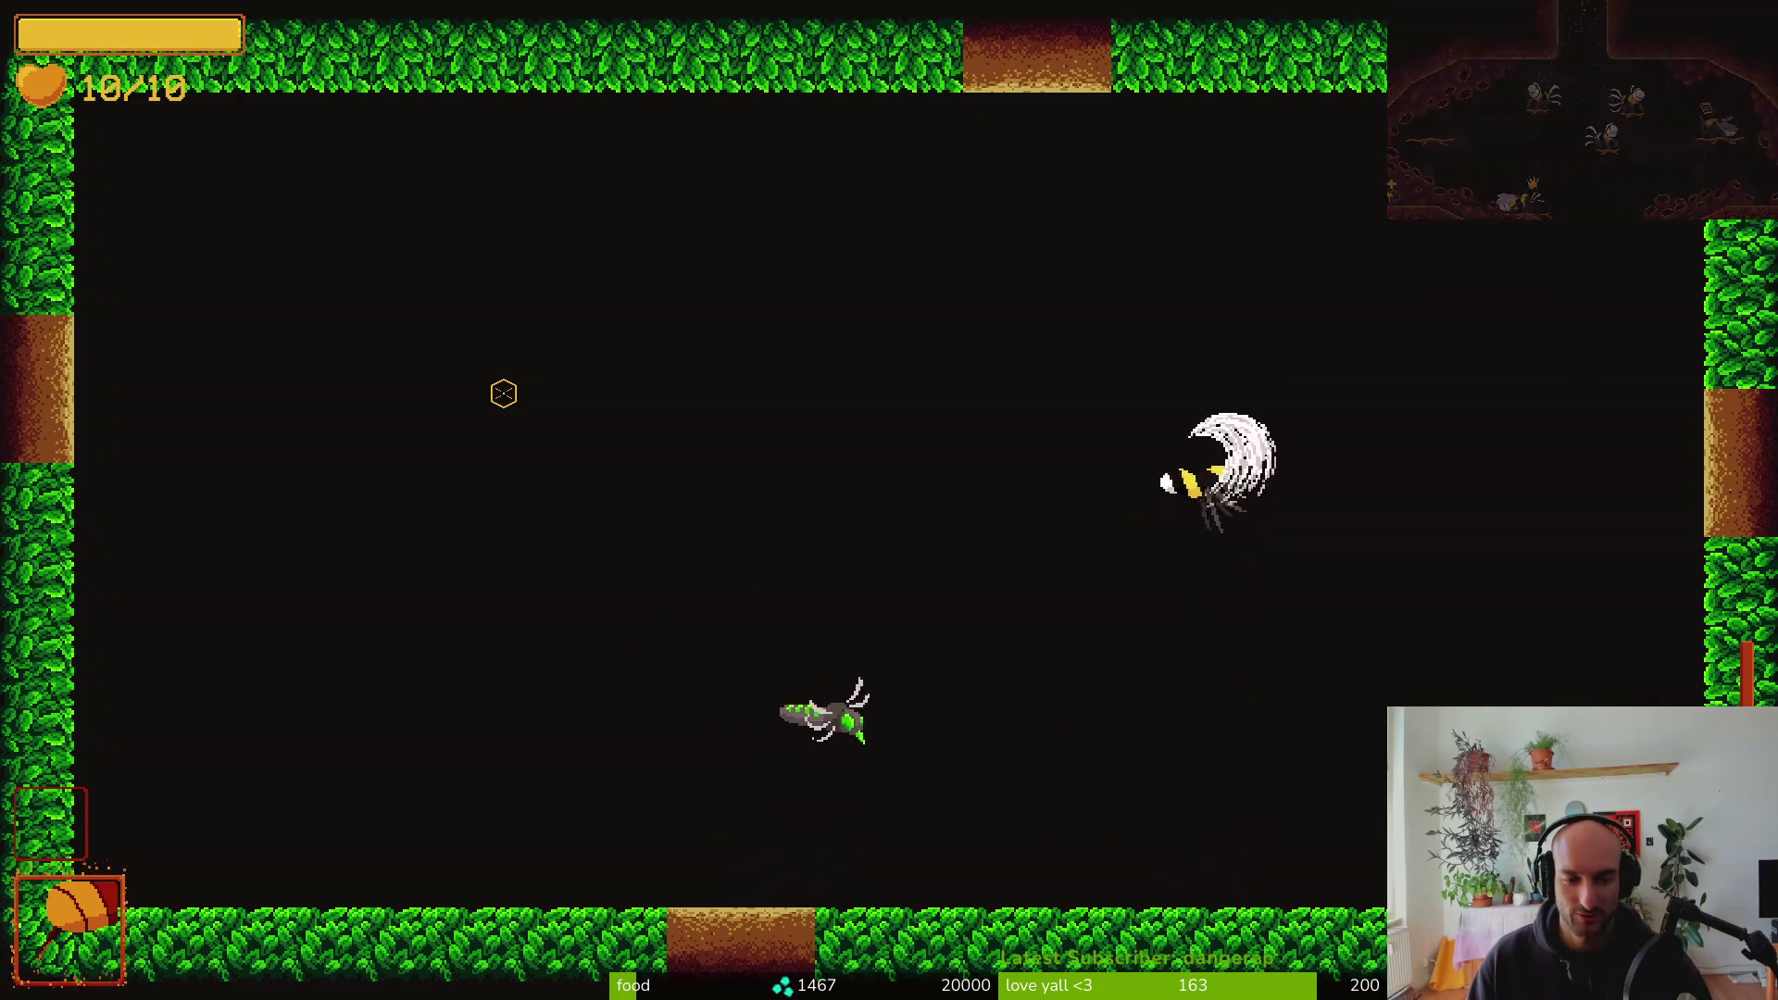
pyautogui.press('j')
pyautogui.press('j')
pyautogui.press('space')
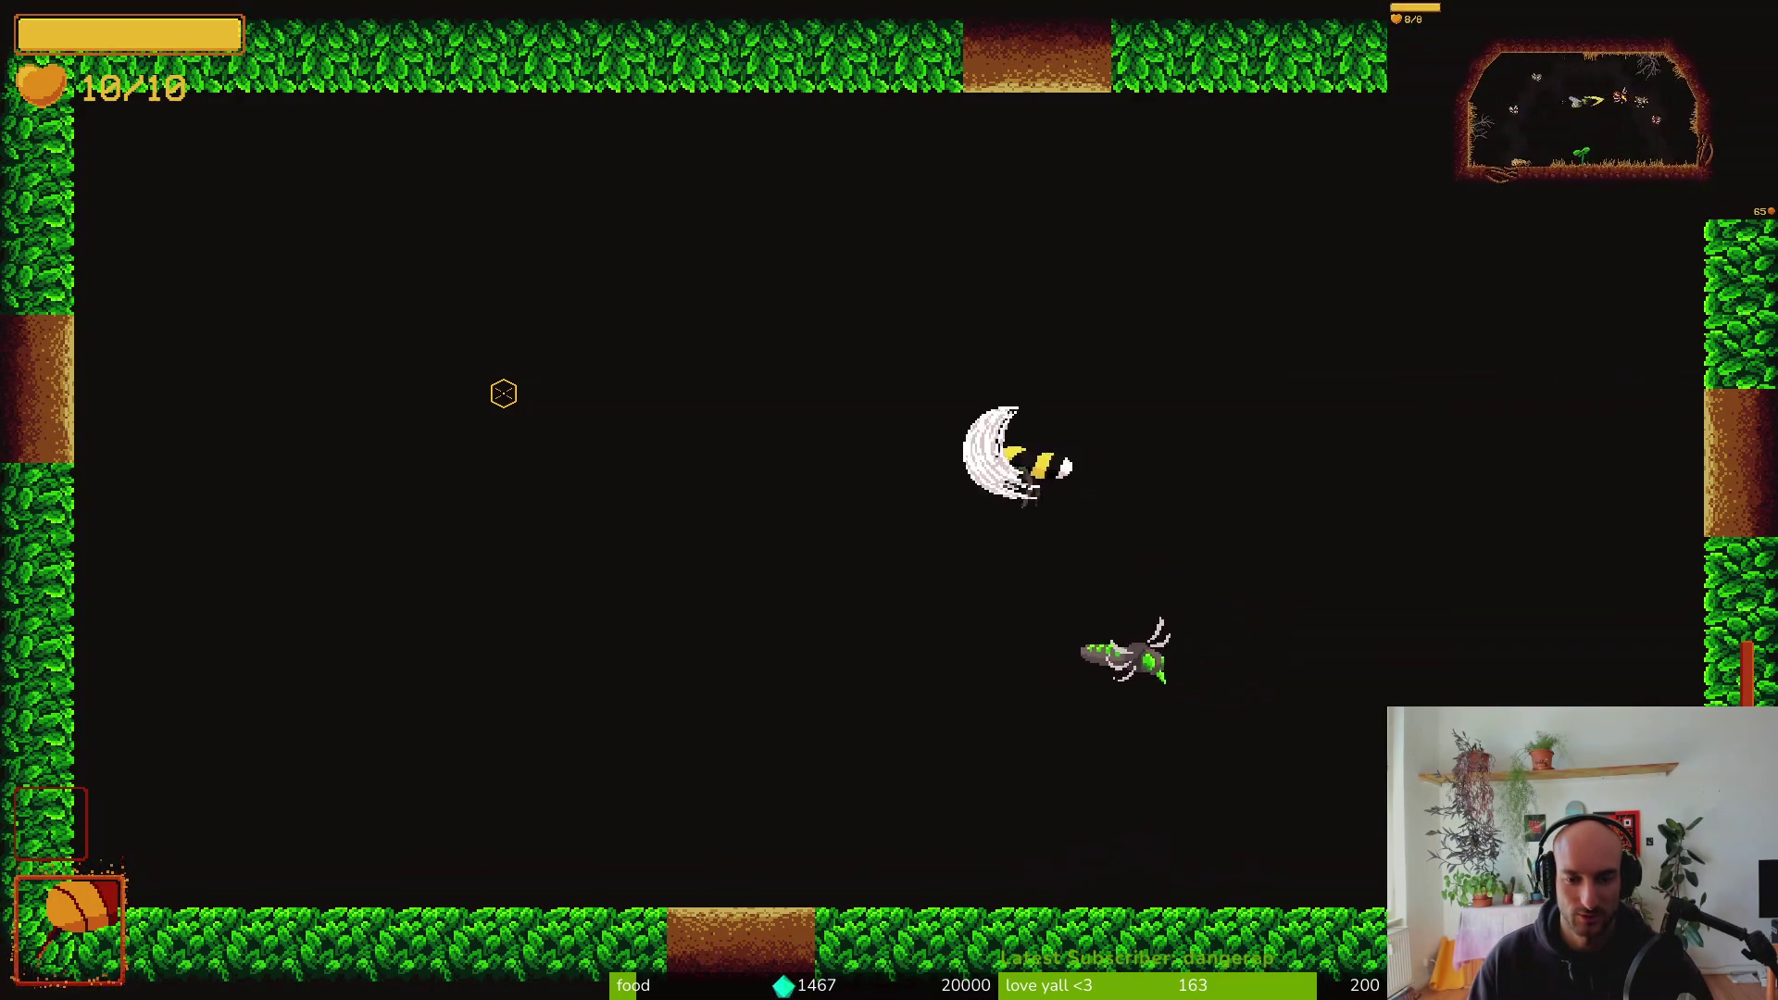
pyautogui.press('space')
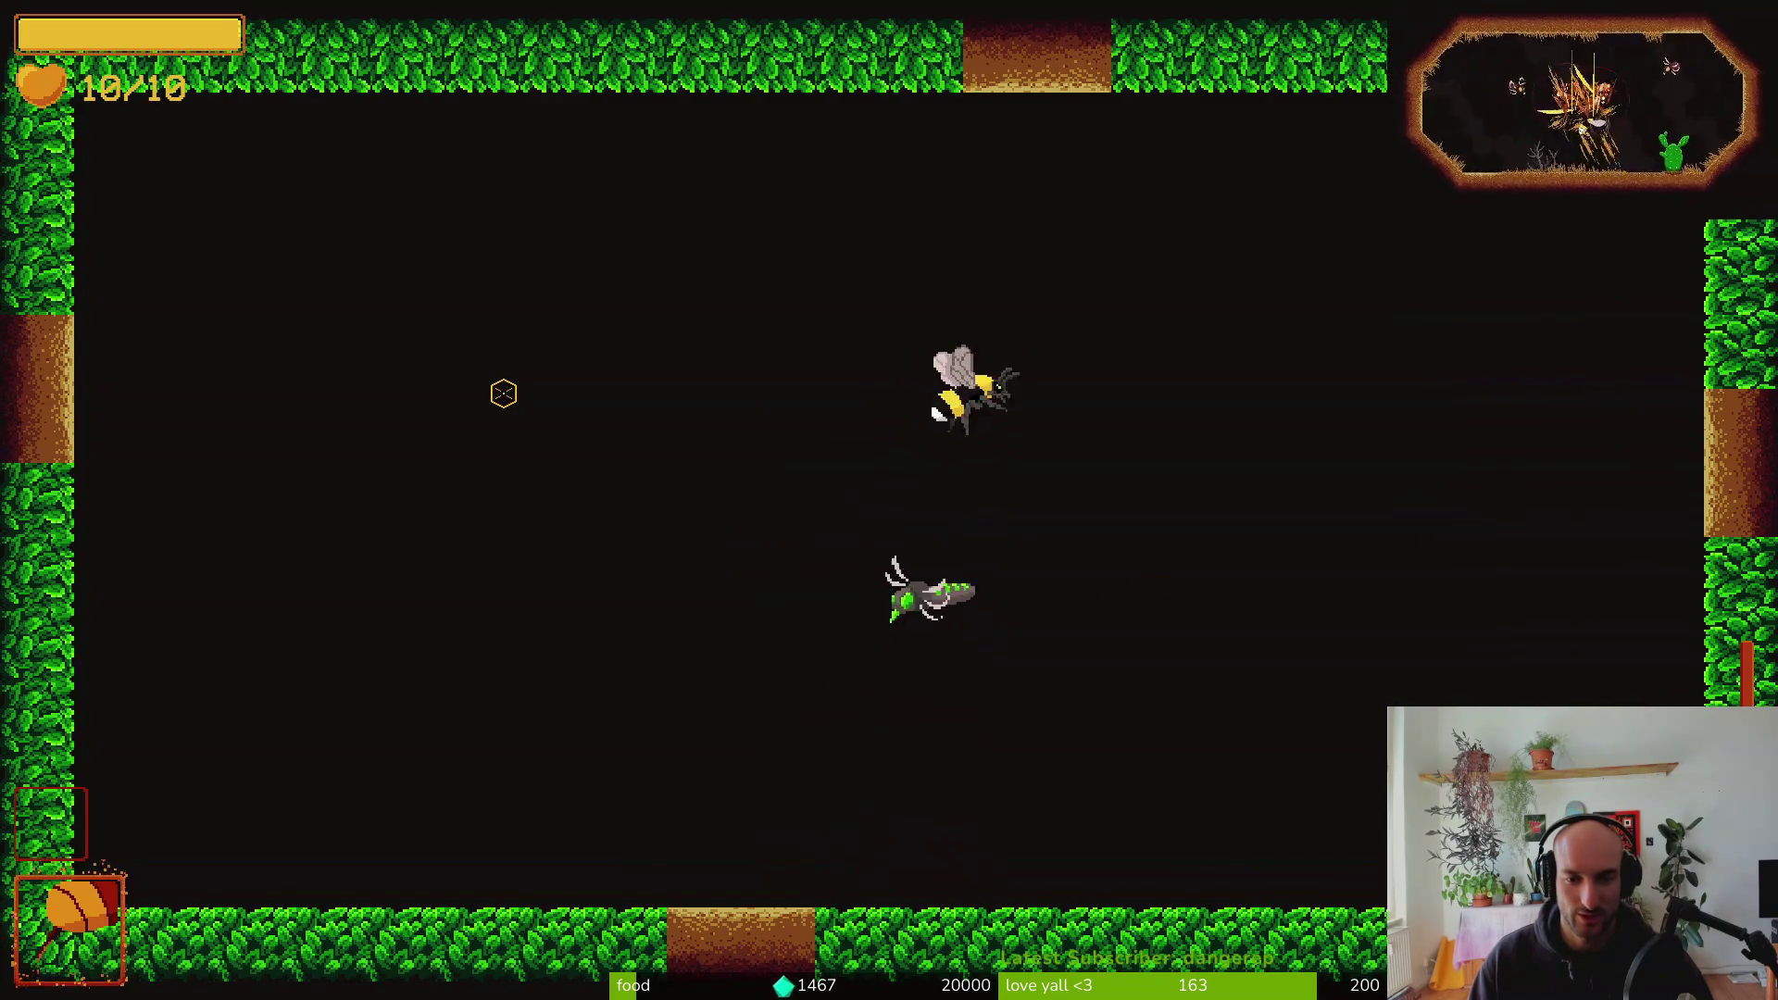
pyautogui.press('space')
pyautogui.press('space')
pyautogui.press('j')
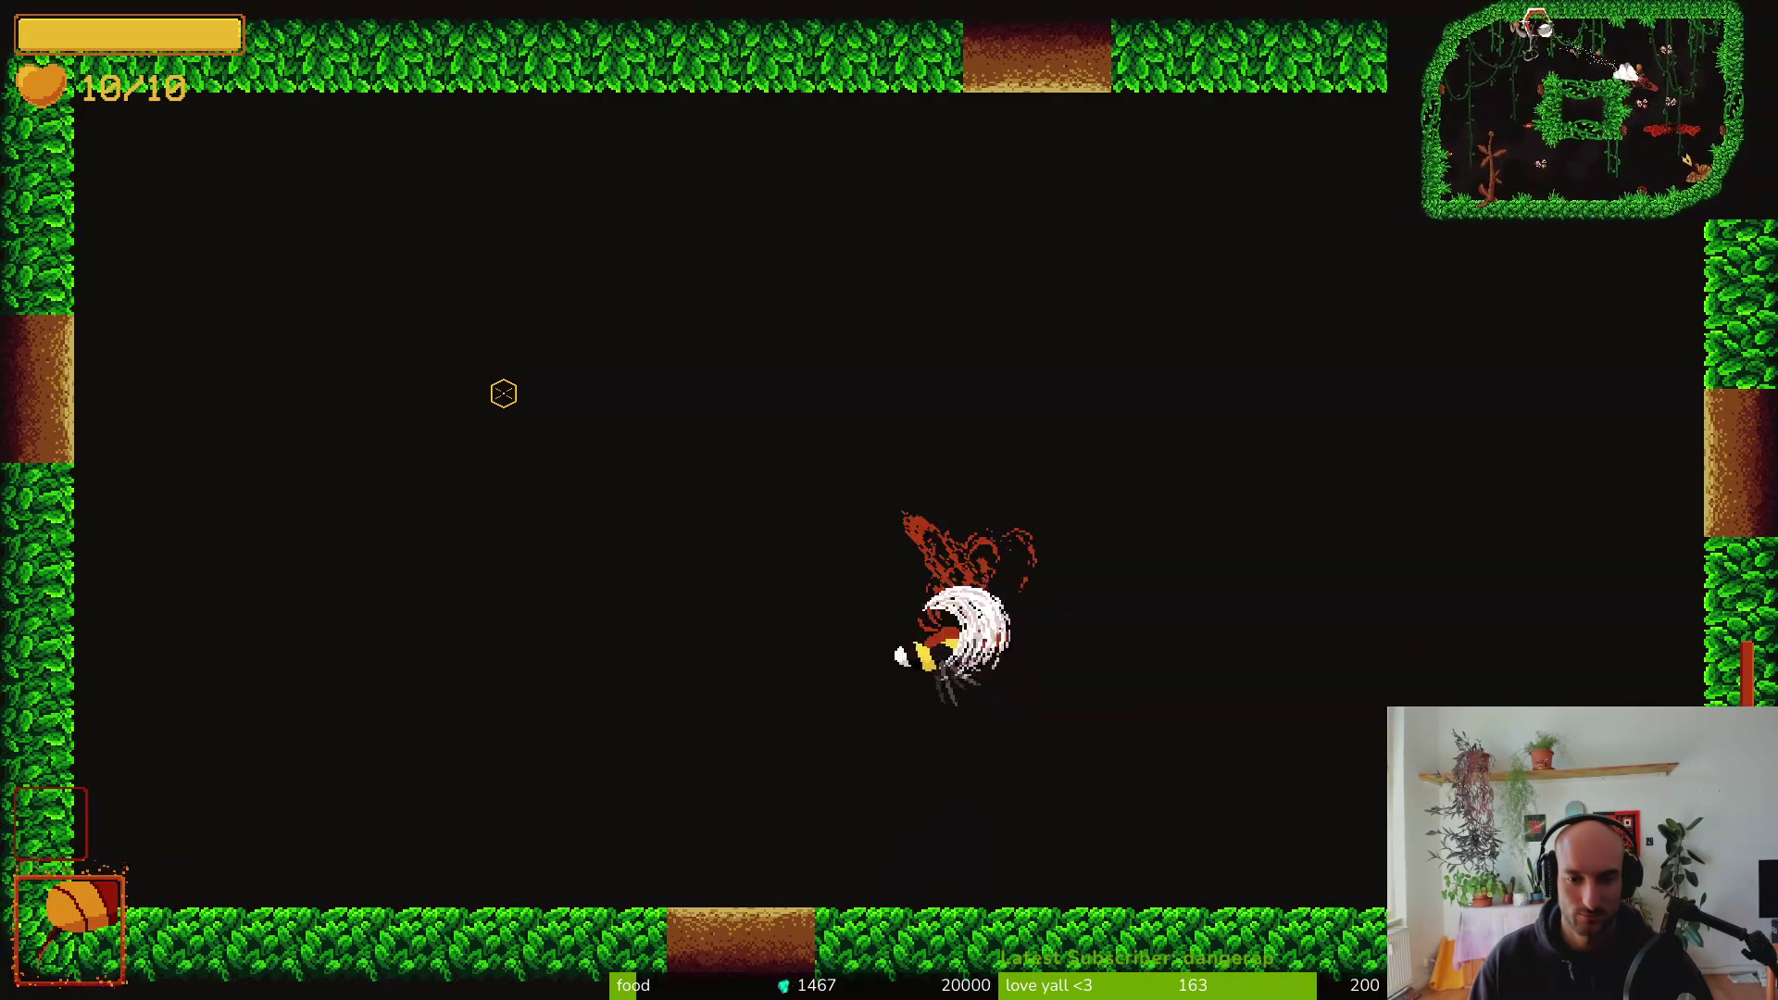
pyautogui.press('j')
pyautogui.press('j')
pyautogui.press('j')
pyautogui.press('j')
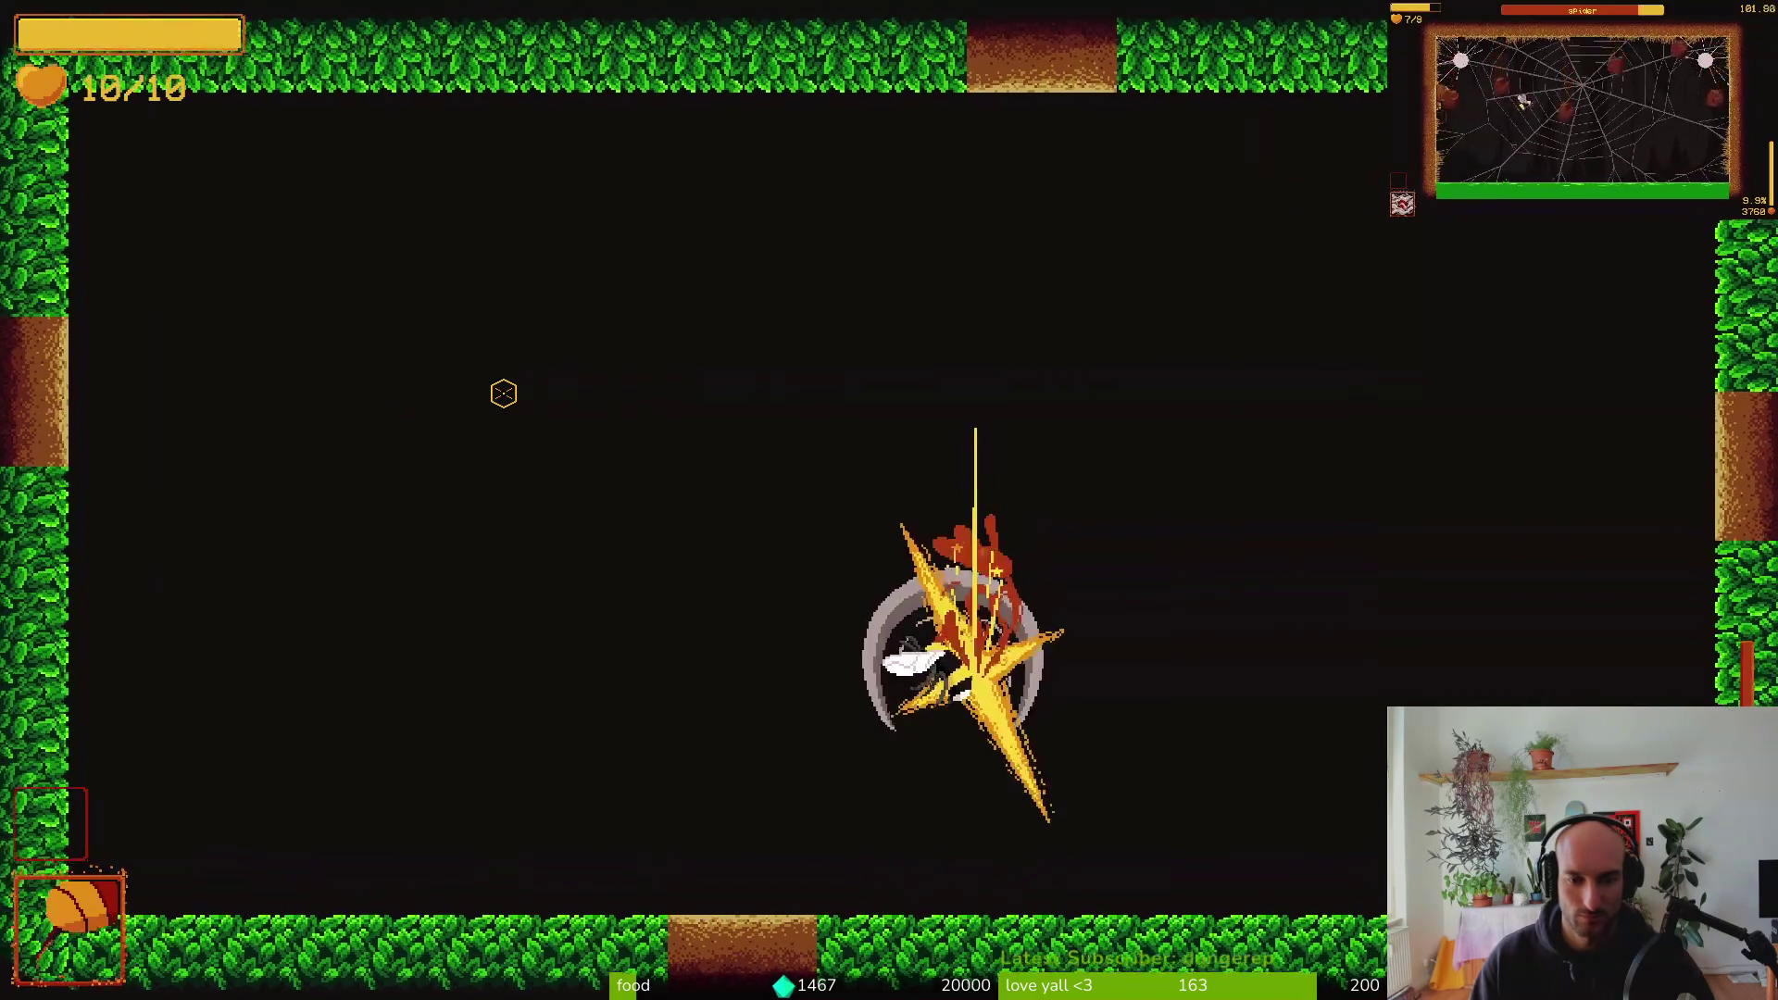
pyautogui.press('space')
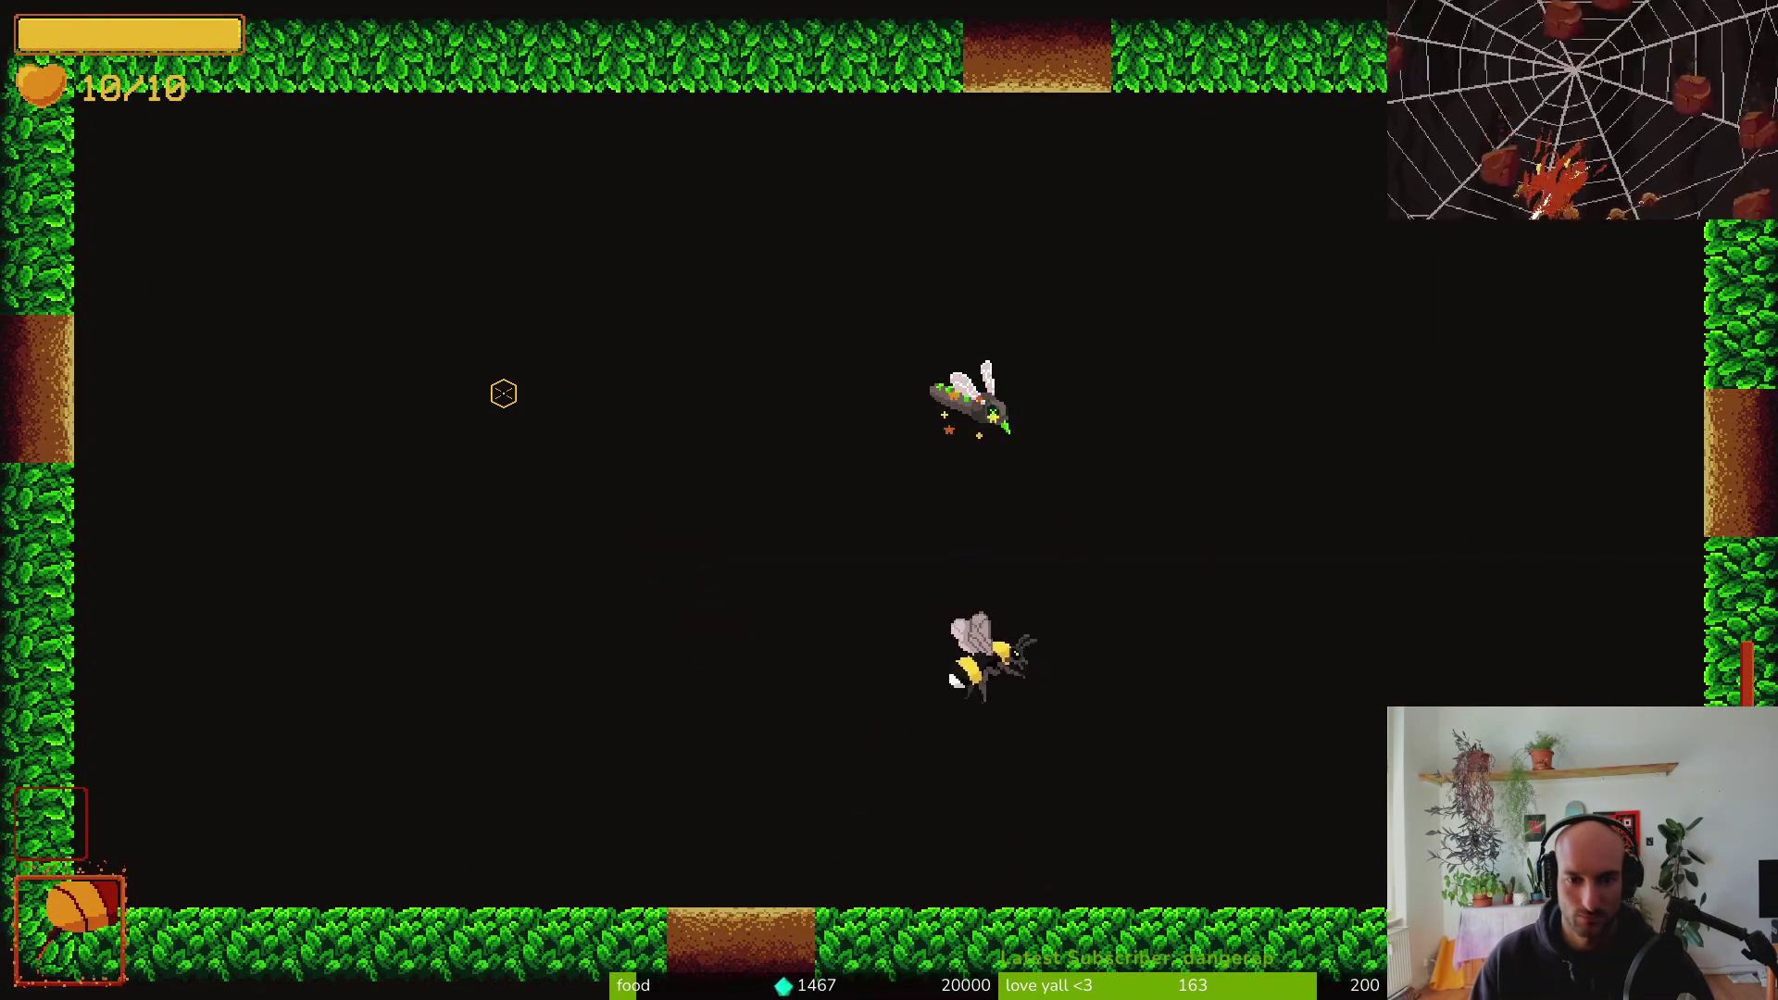
pyautogui.press('Escape')
pyautogui.hotkey('alt', 'Tab')
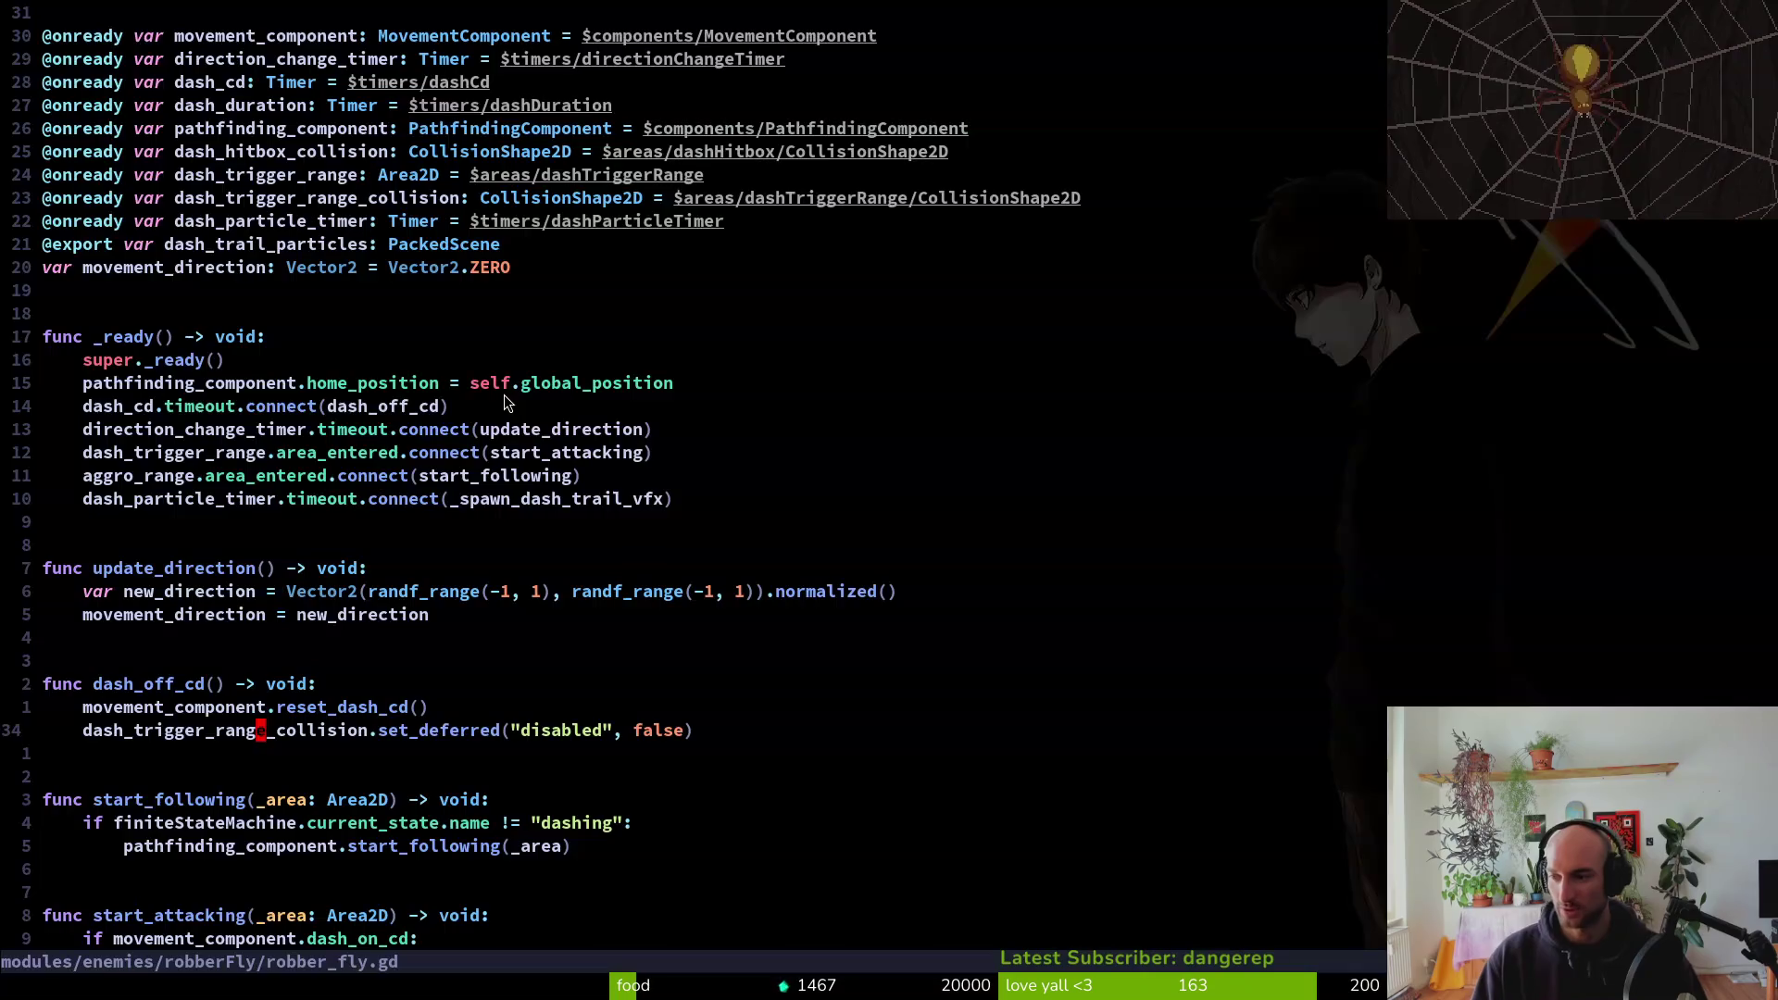
# Read through robber_fly.gd down to start_attacking, then go back to the Godot editor
pyautogui.press('k')
pyautogui.press('k')
pyautogui.press('k')
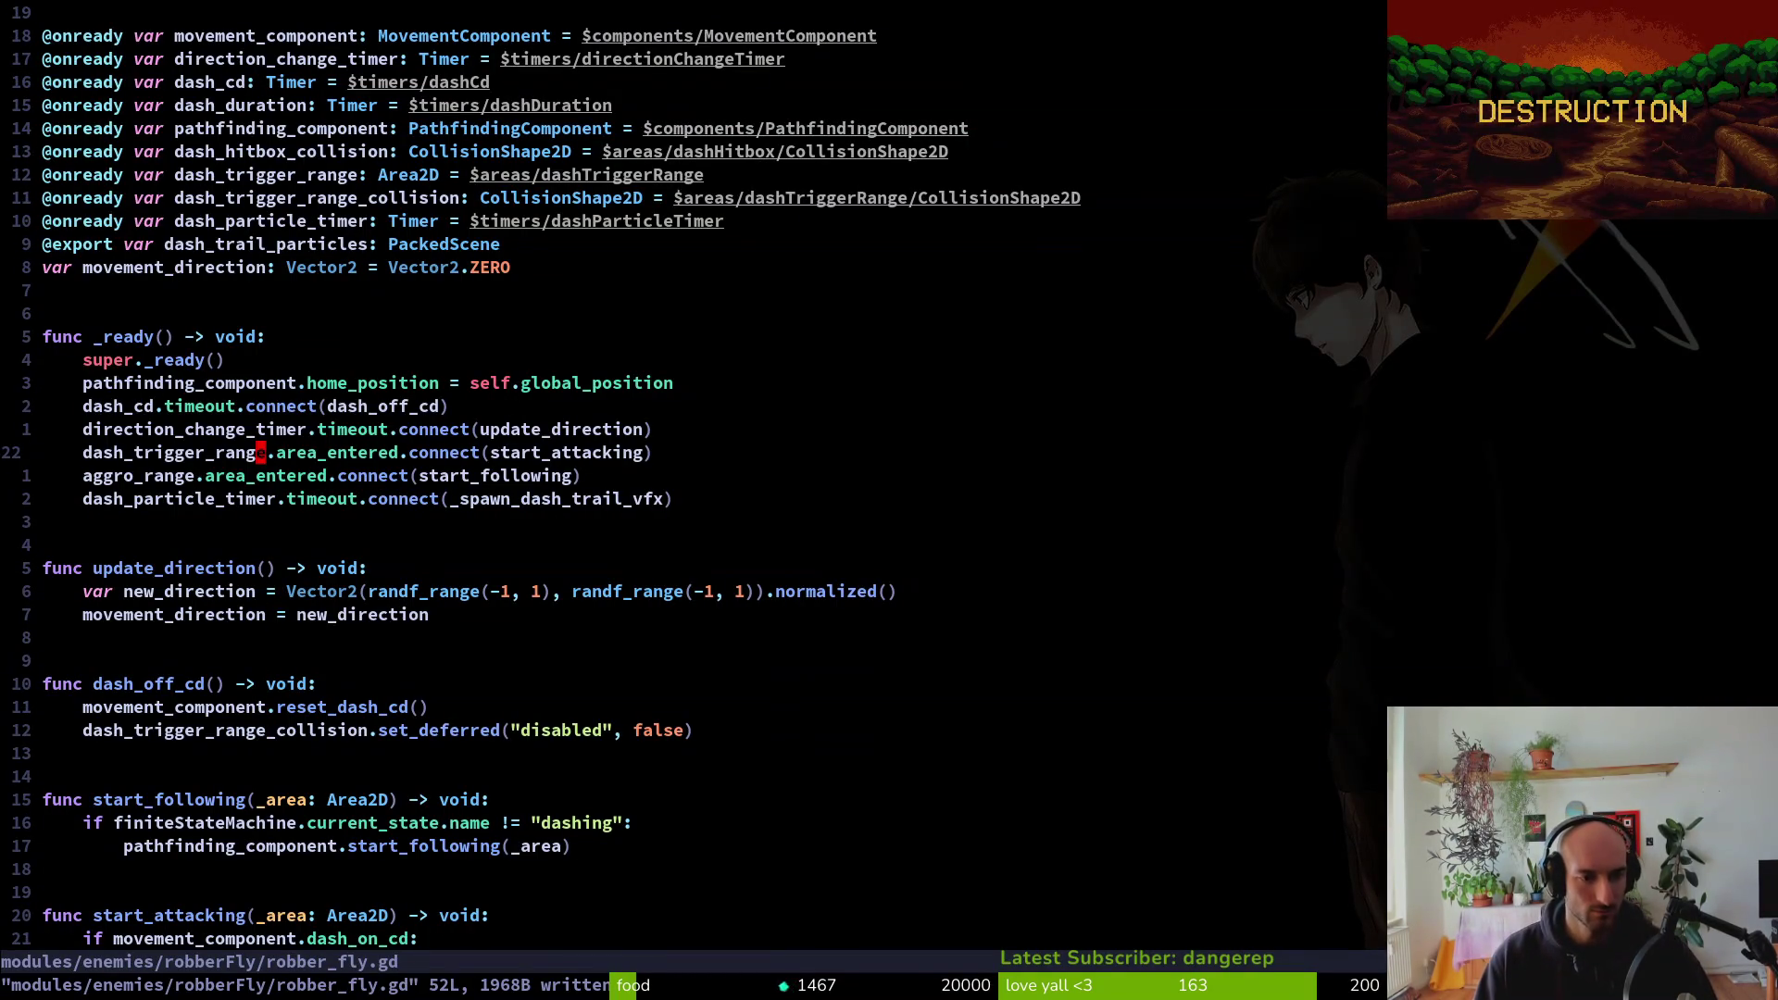
pyautogui.press('j')
pyautogui.press('j')
pyautogui.press('j')
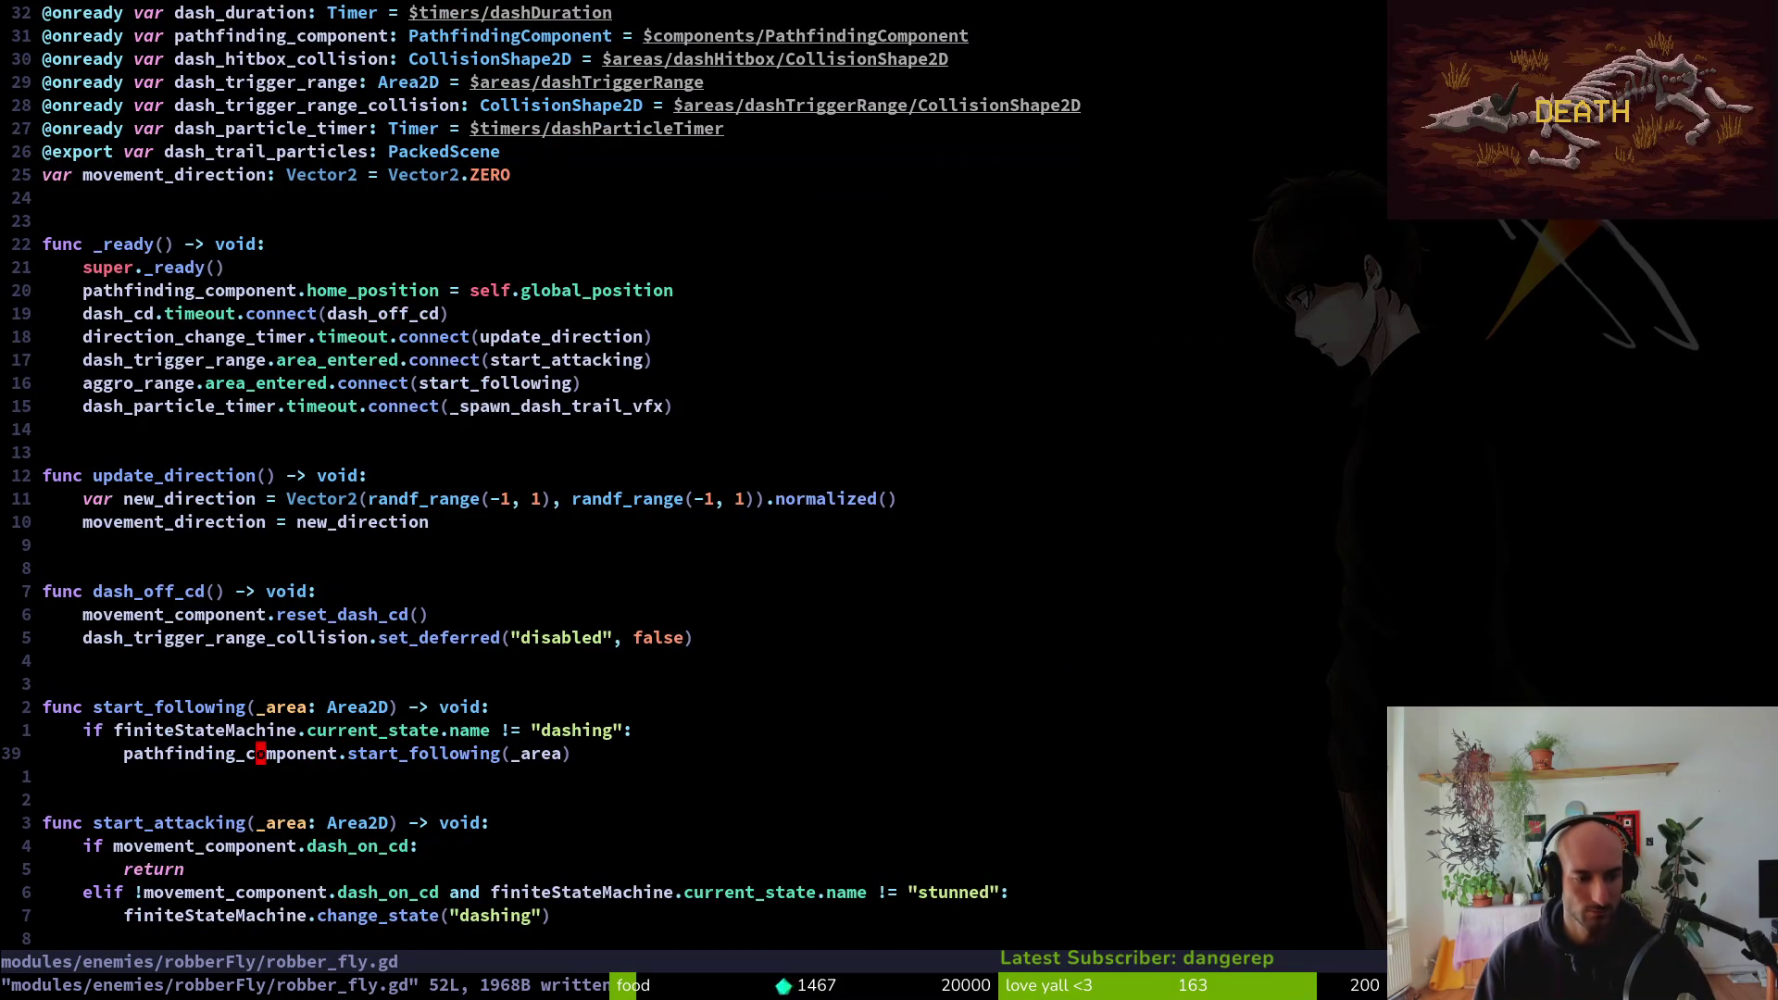
pyautogui.press('j')
pyautogui.press('j')
pyautogui.press('j')
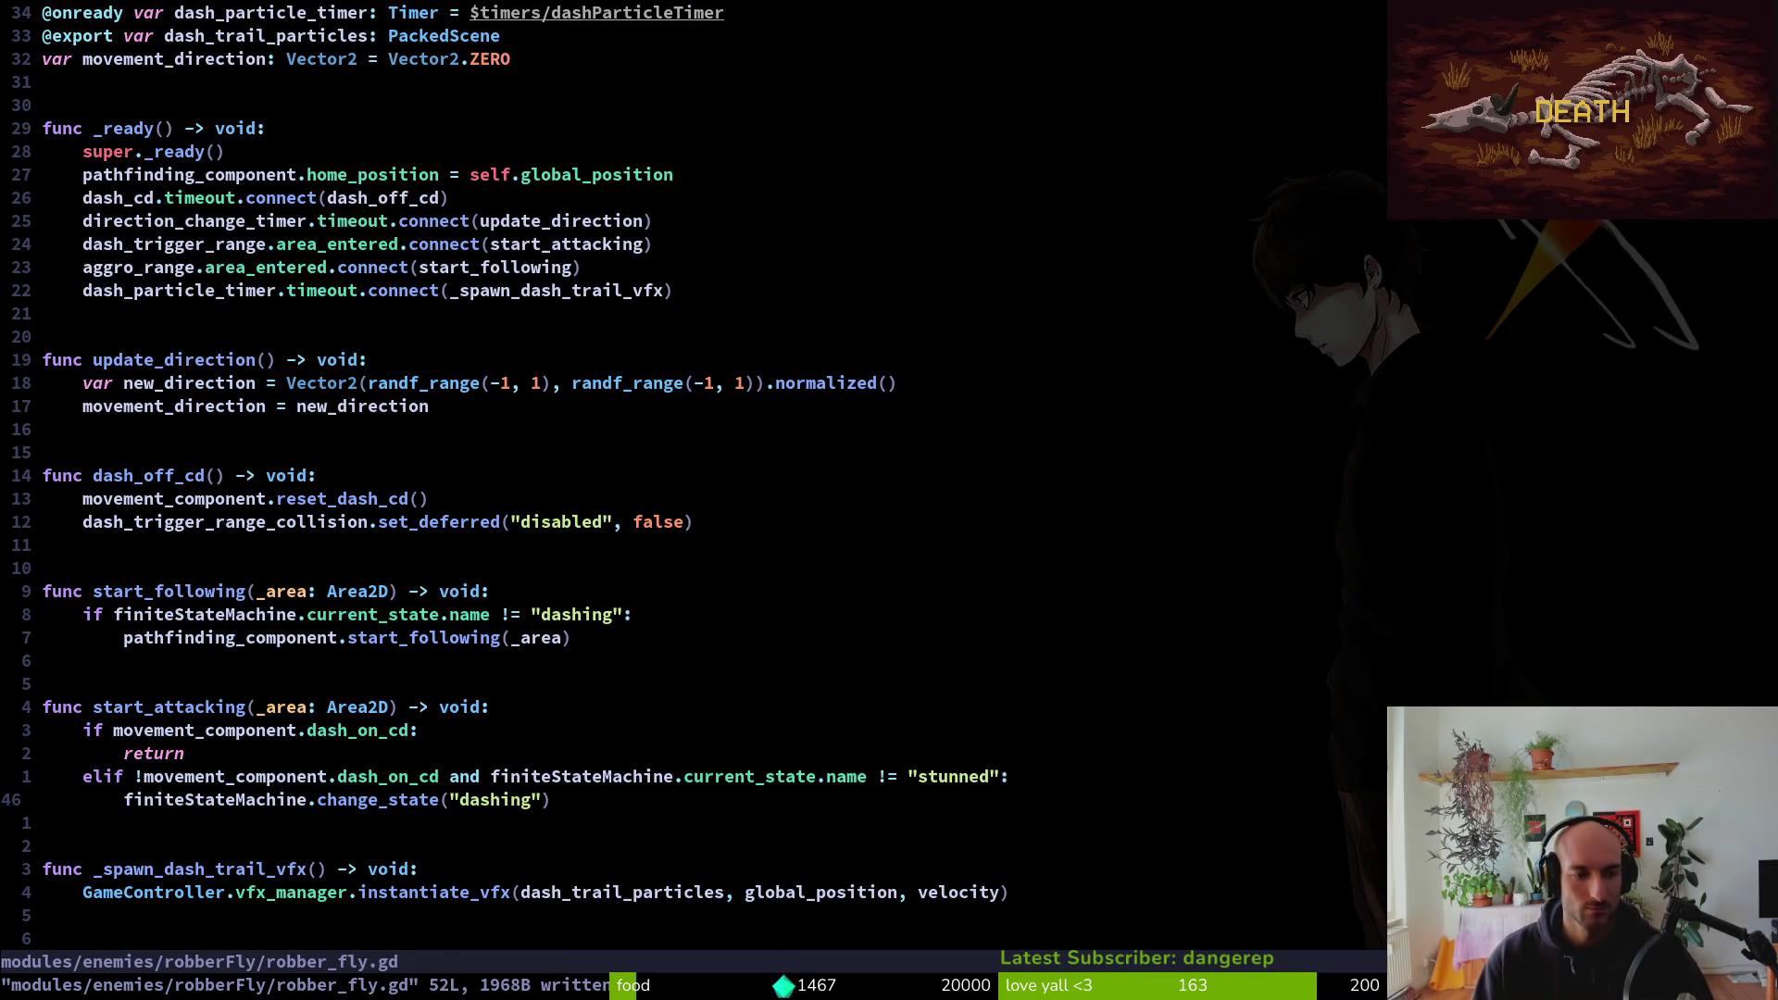
pyautogui.hotkey('alt', 'Tab')
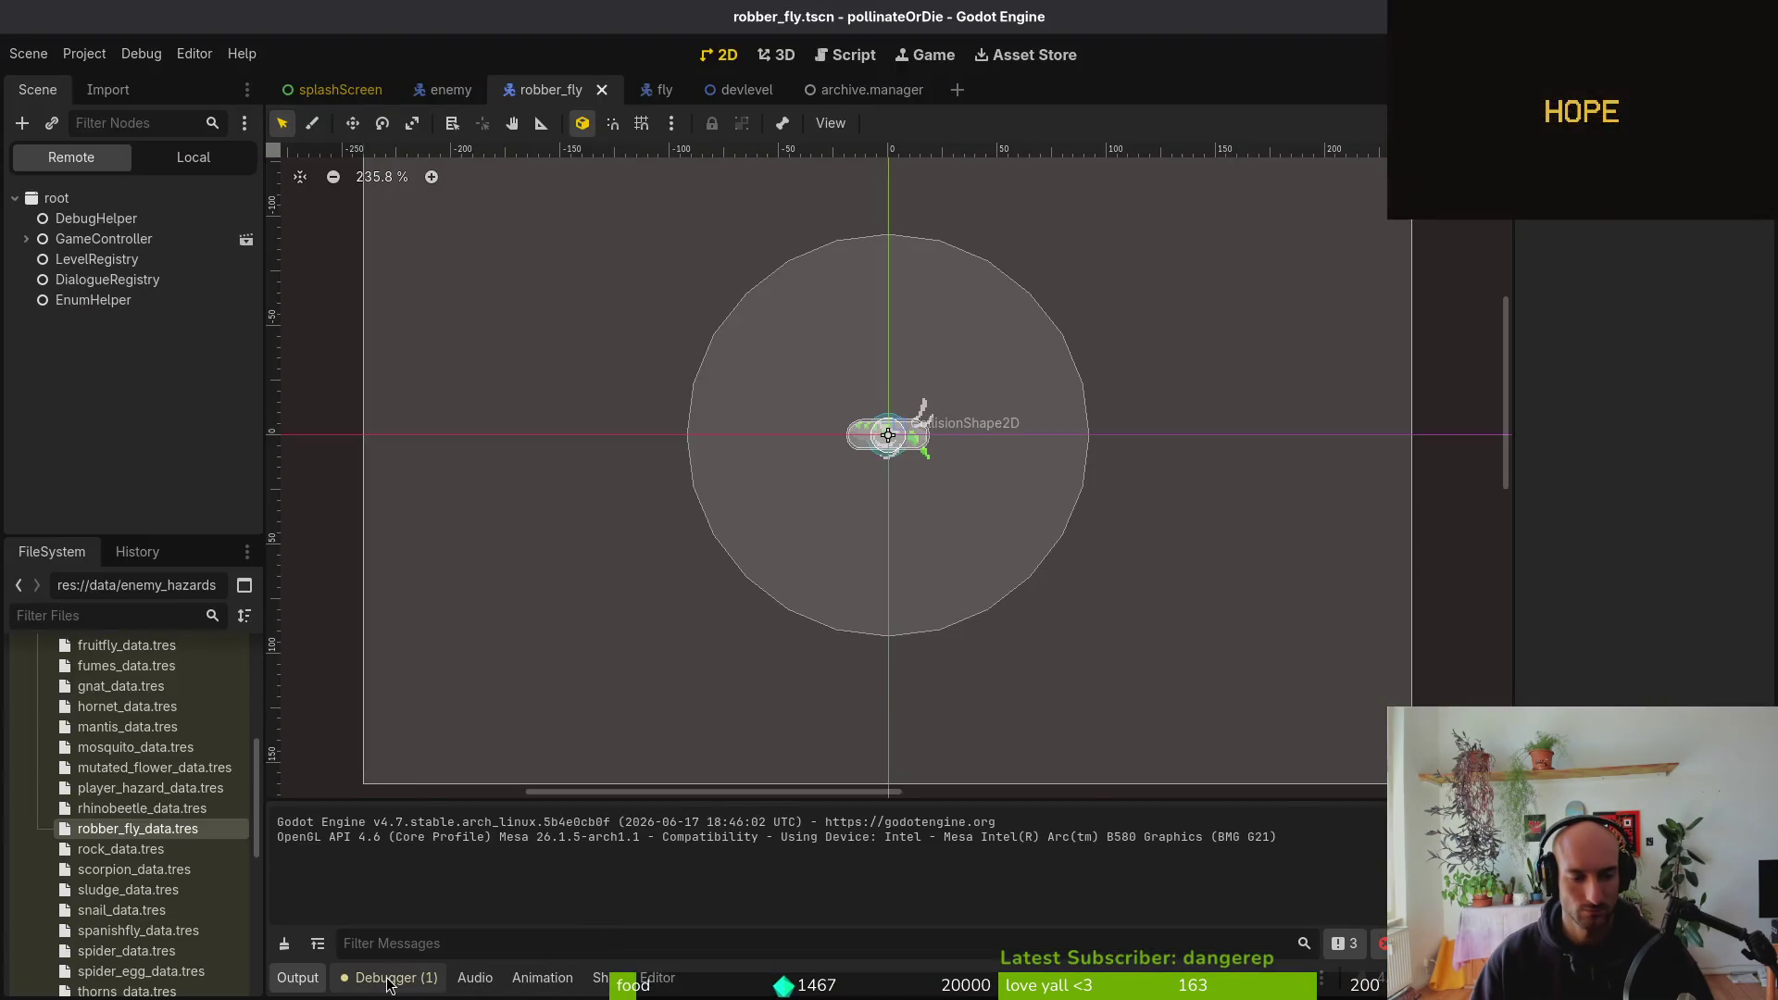
# Show the Debugger output, then the robber fly's Local node tree in the Scene dock
pyautogui.click(393, 979)
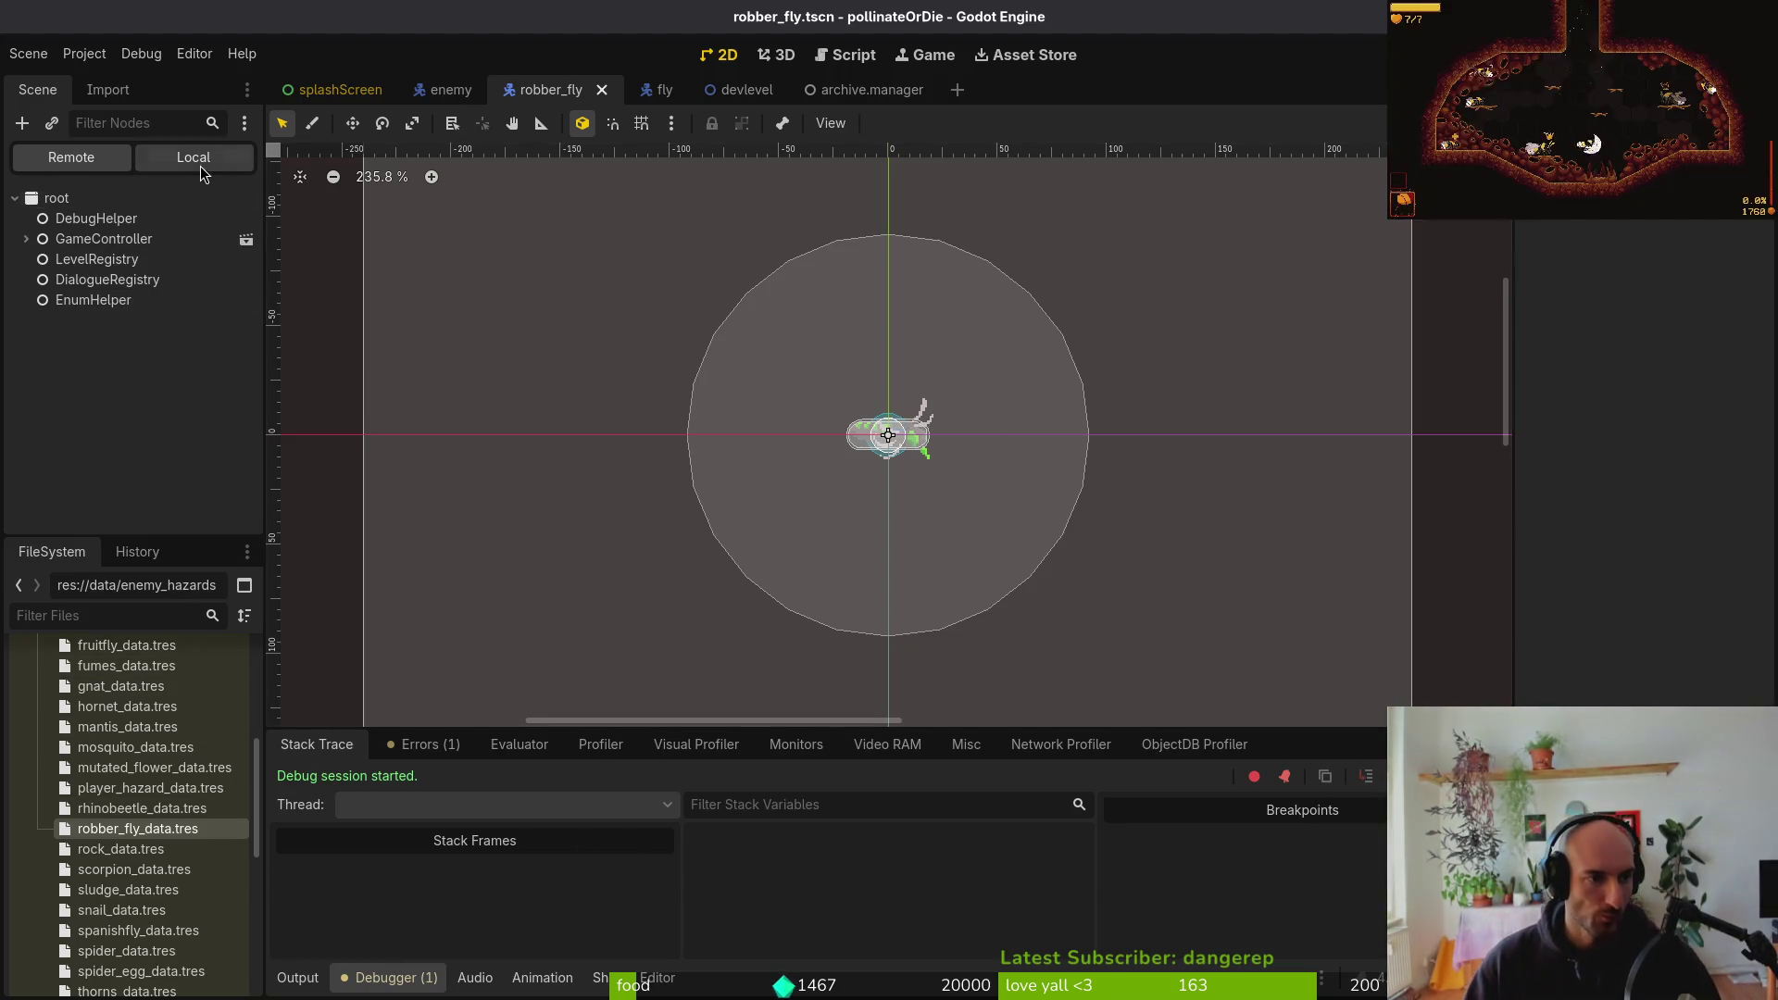
pyautogui.click(201, 165)
# Insert print_debug("aaa") at the start of start_attacking and relaunch the game
pyautogui.hotkey('alt', 'Tab')
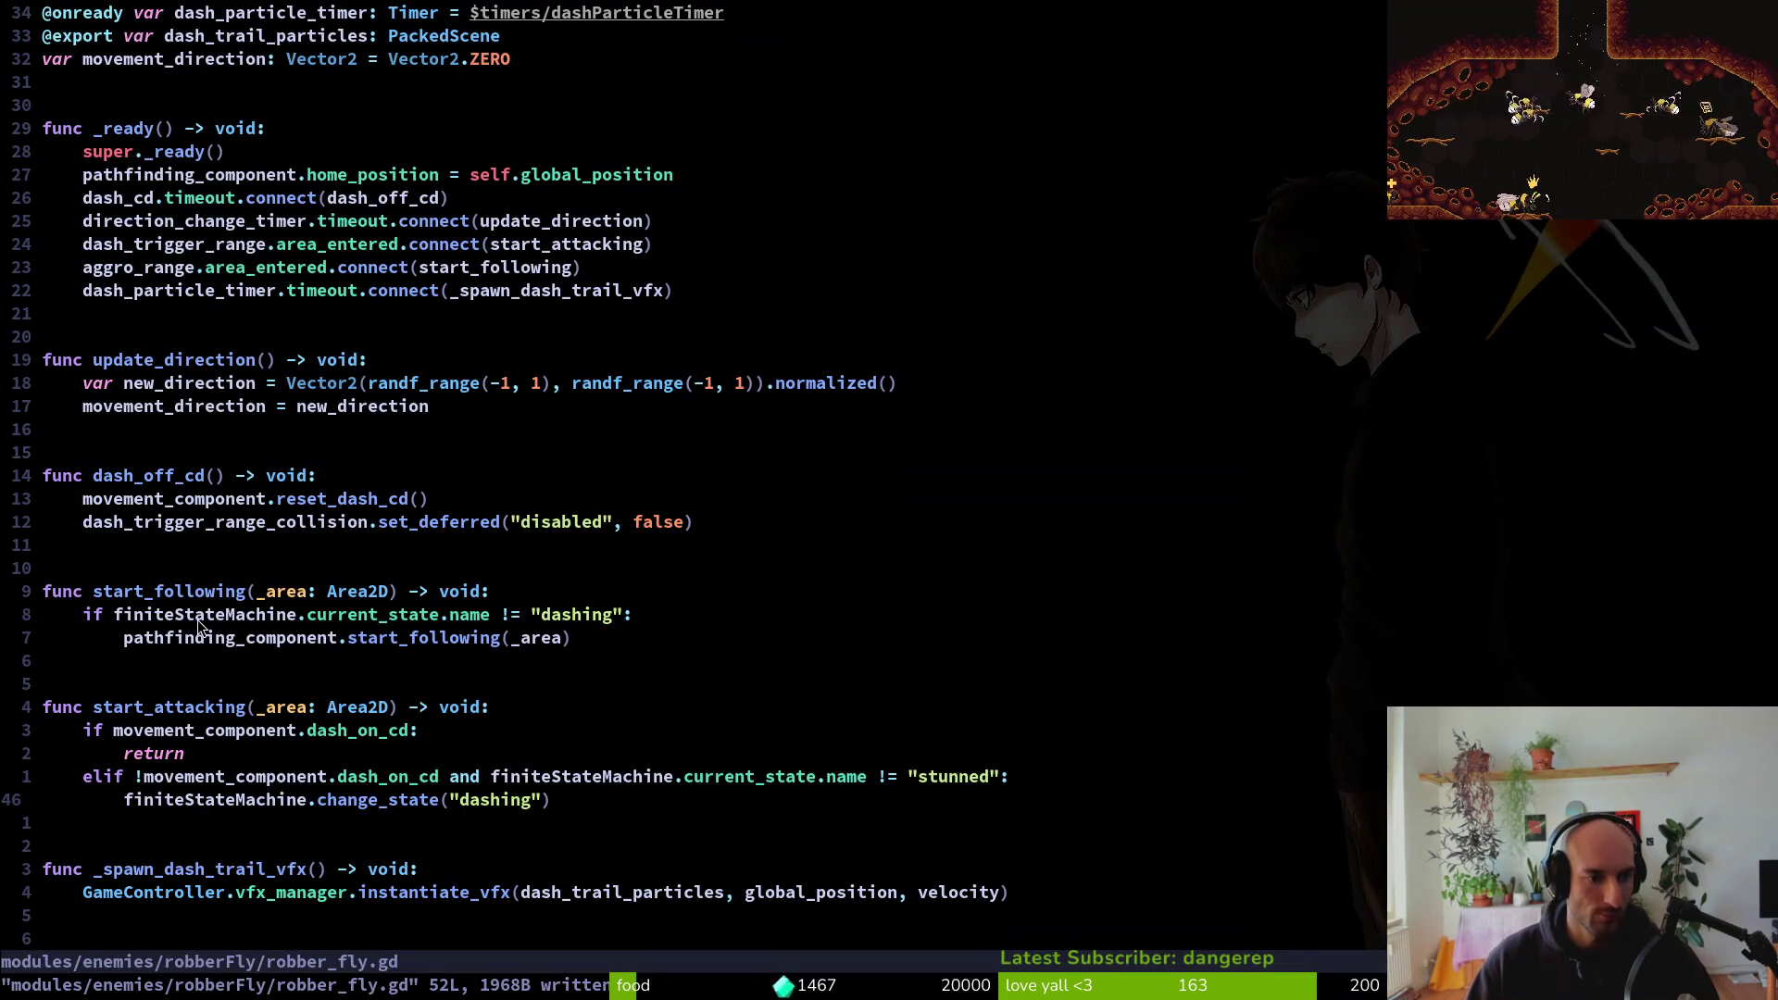
pyautogui.write('O')
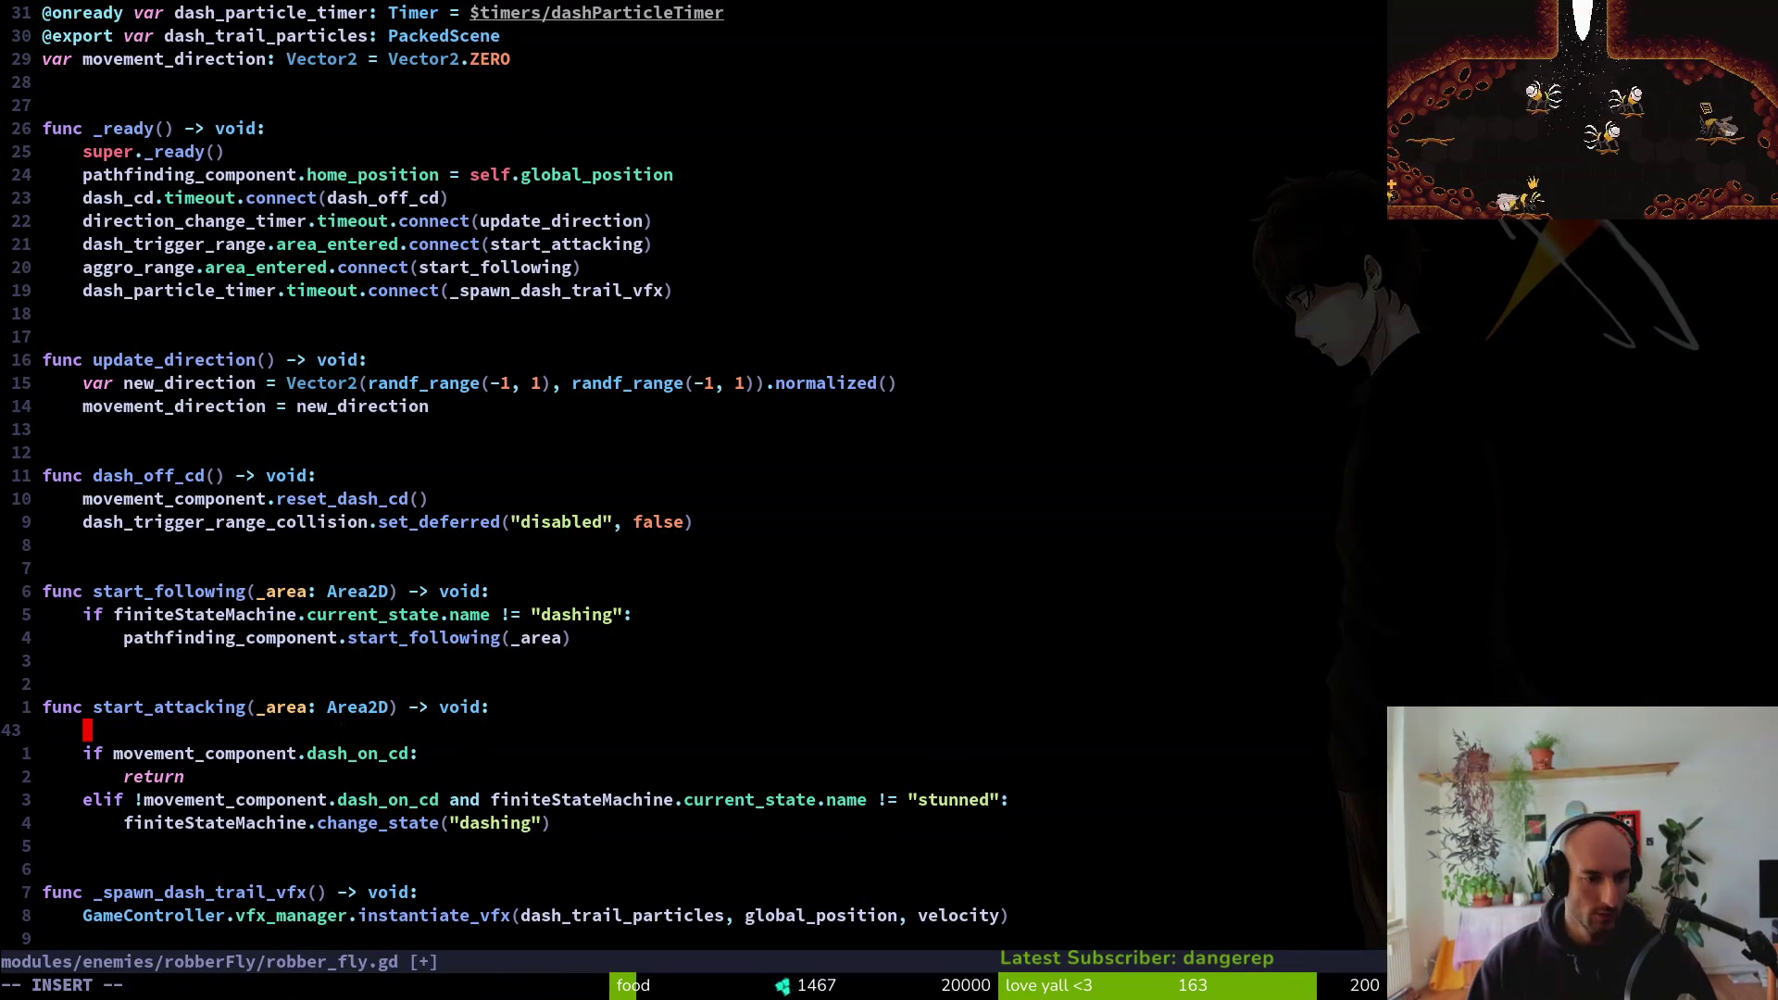
pyautogui.write('print_debug("')
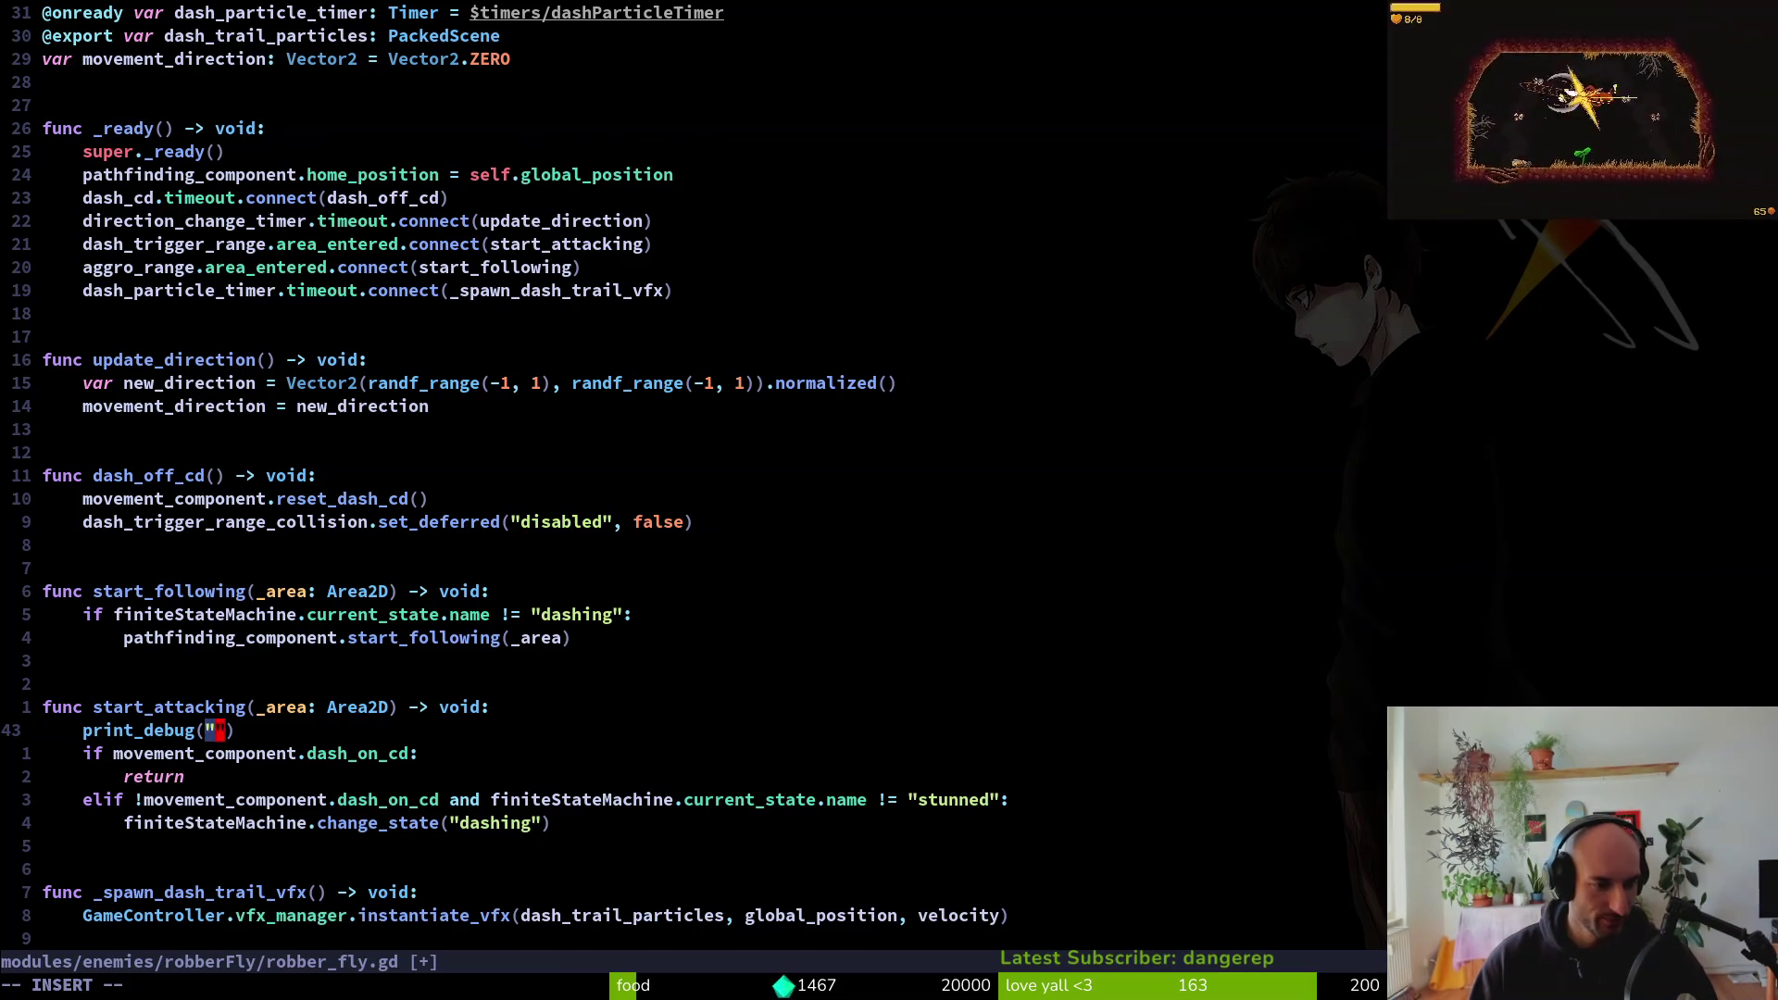
pyautogui.write('aaa')
pyautogui.press('Escape')
pyautogui.hotkey('alt', 'Tab')
pyautogui.press('F5')
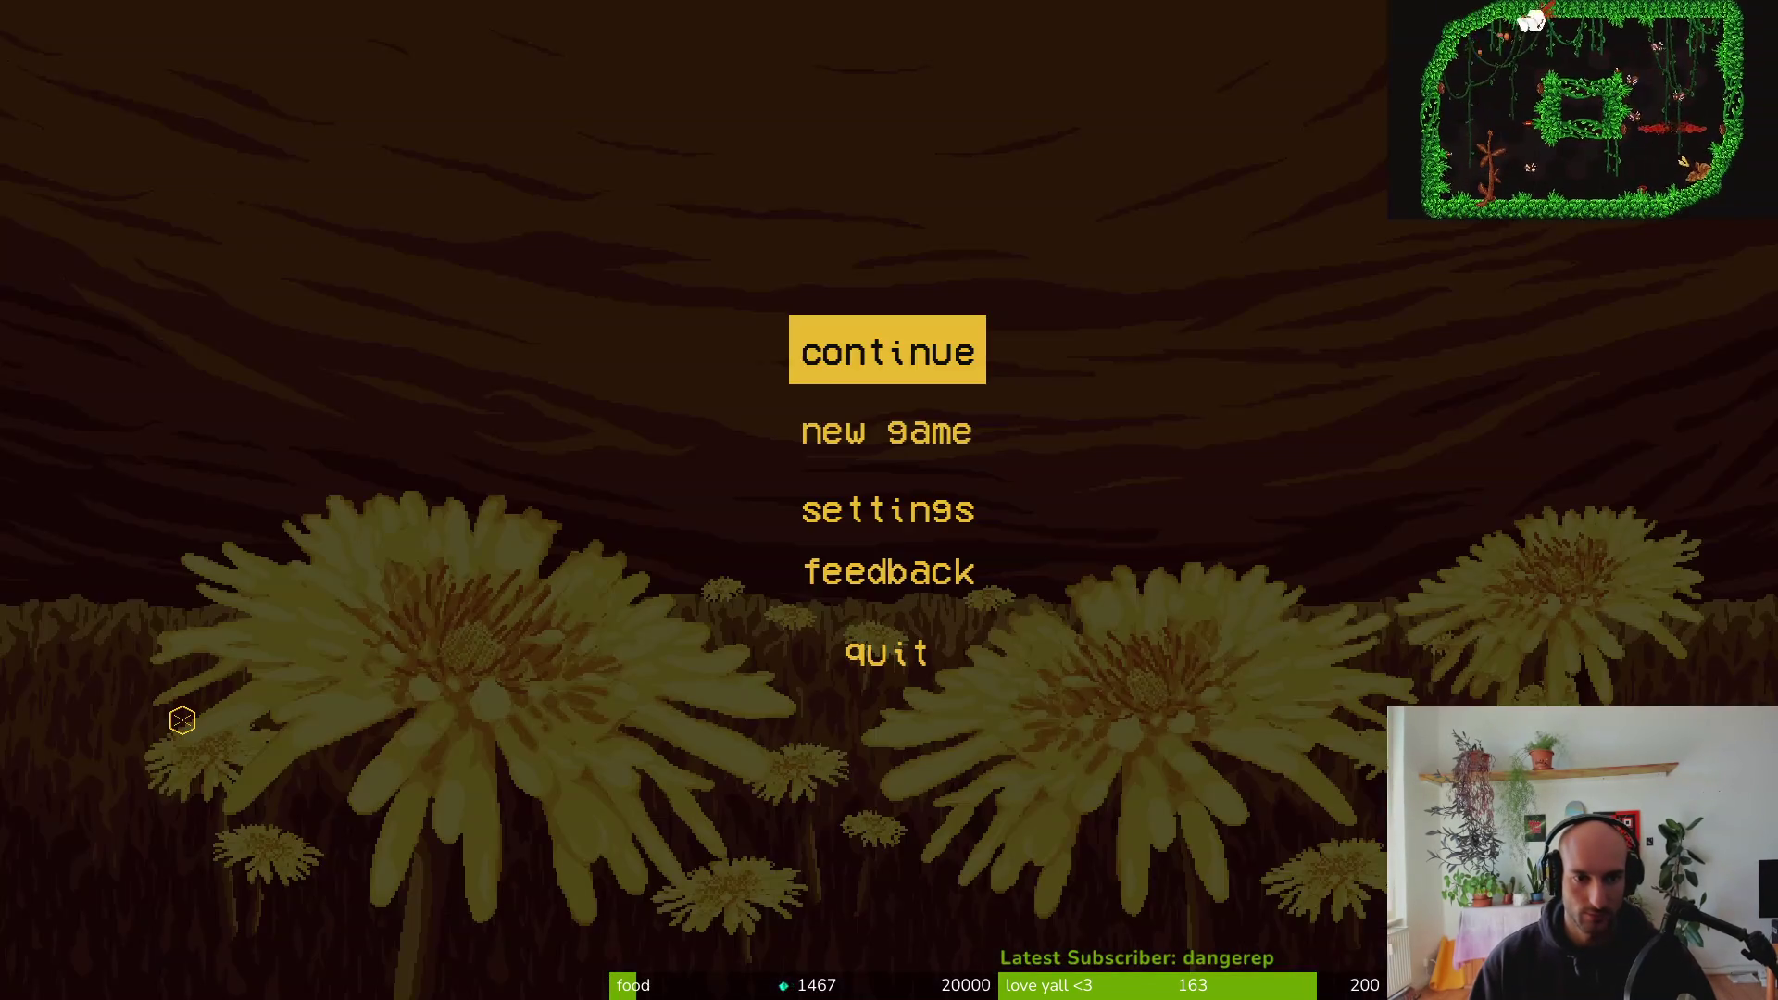
# Continue the saved game and turn on collision shape display from the pause menu's debugging options
pyautogui.press('Return')
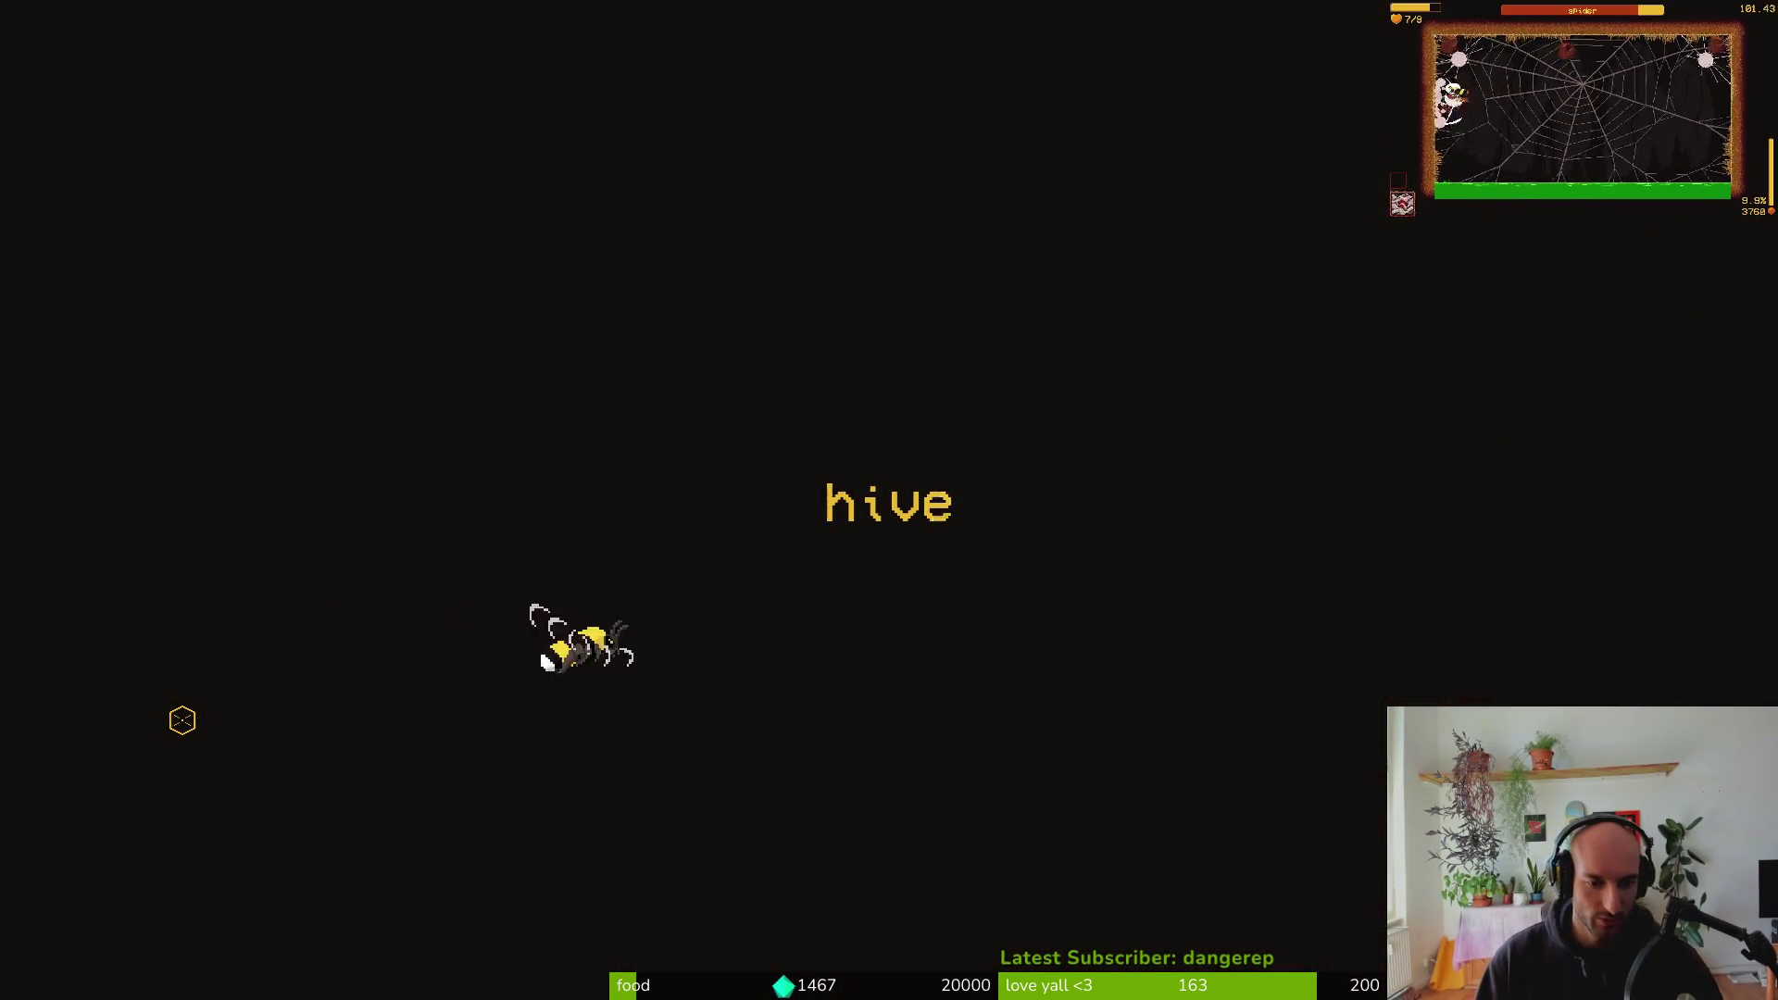
pyautogui.press('Escape')
pyautogui.press('Down')
pyautogui.press('Down')
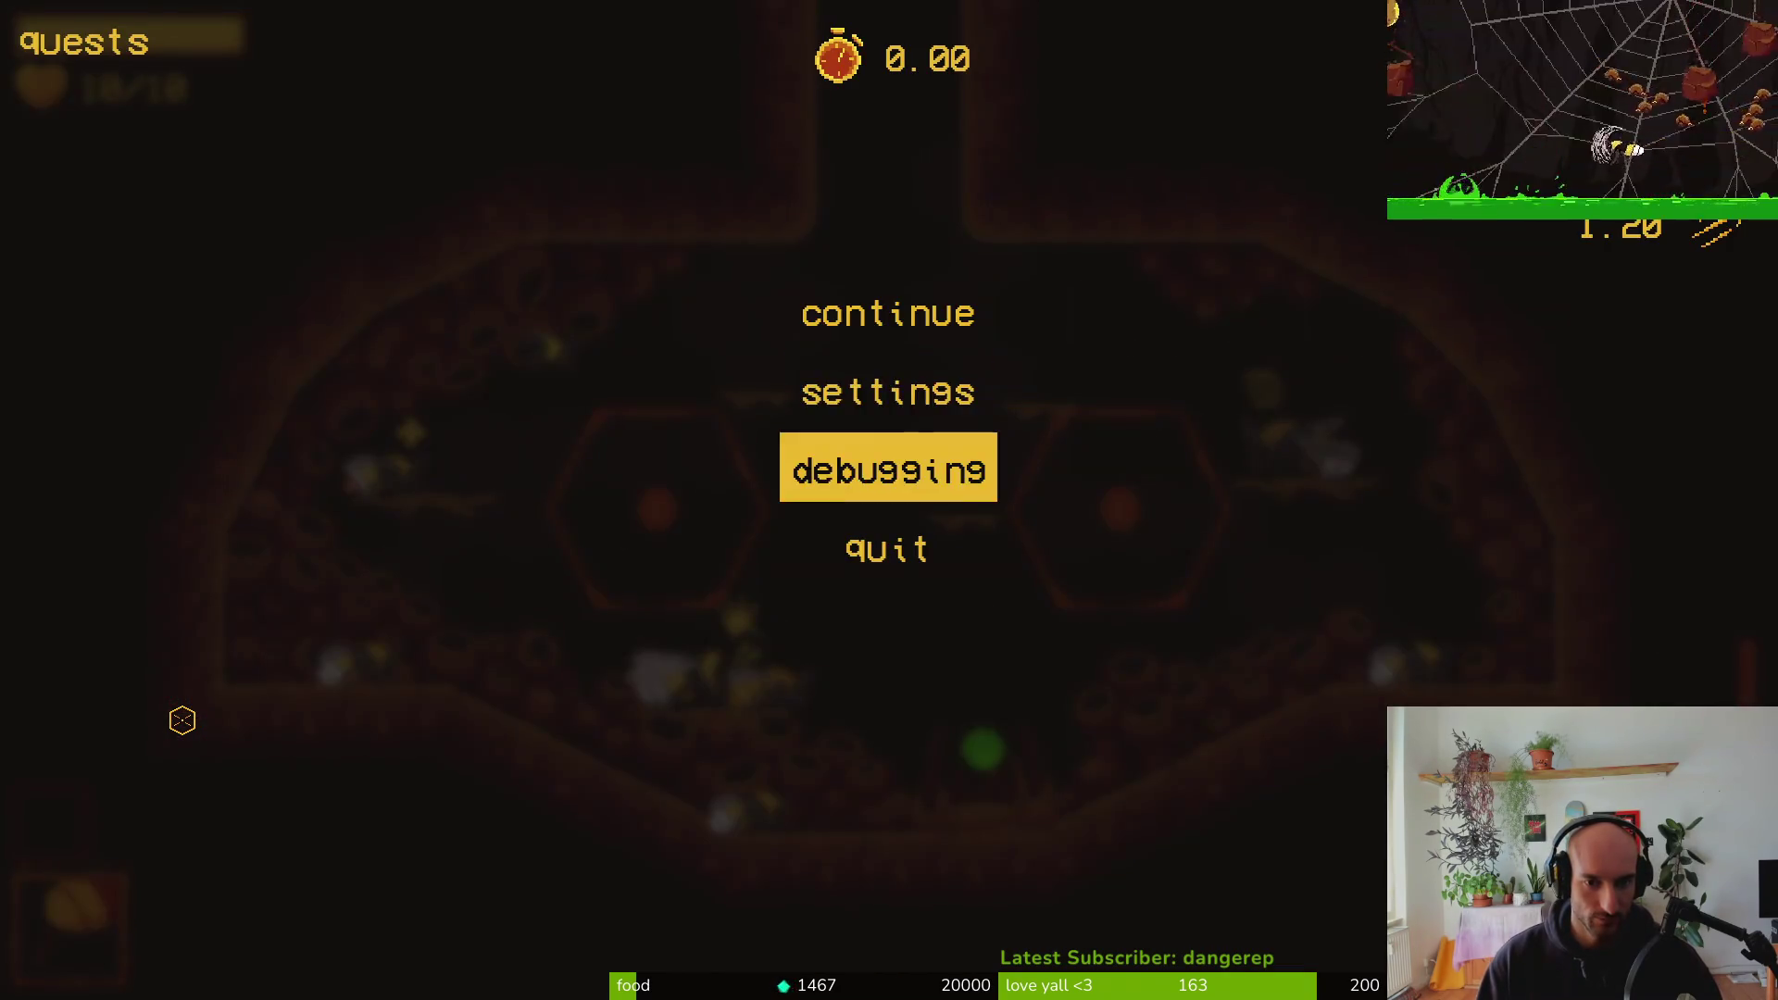
pyautogui.press('Return')
pyautogui.press('Down')
pyautogui.press('Down')
pyautogui.press('Return')
pyautogui.press('Escape')
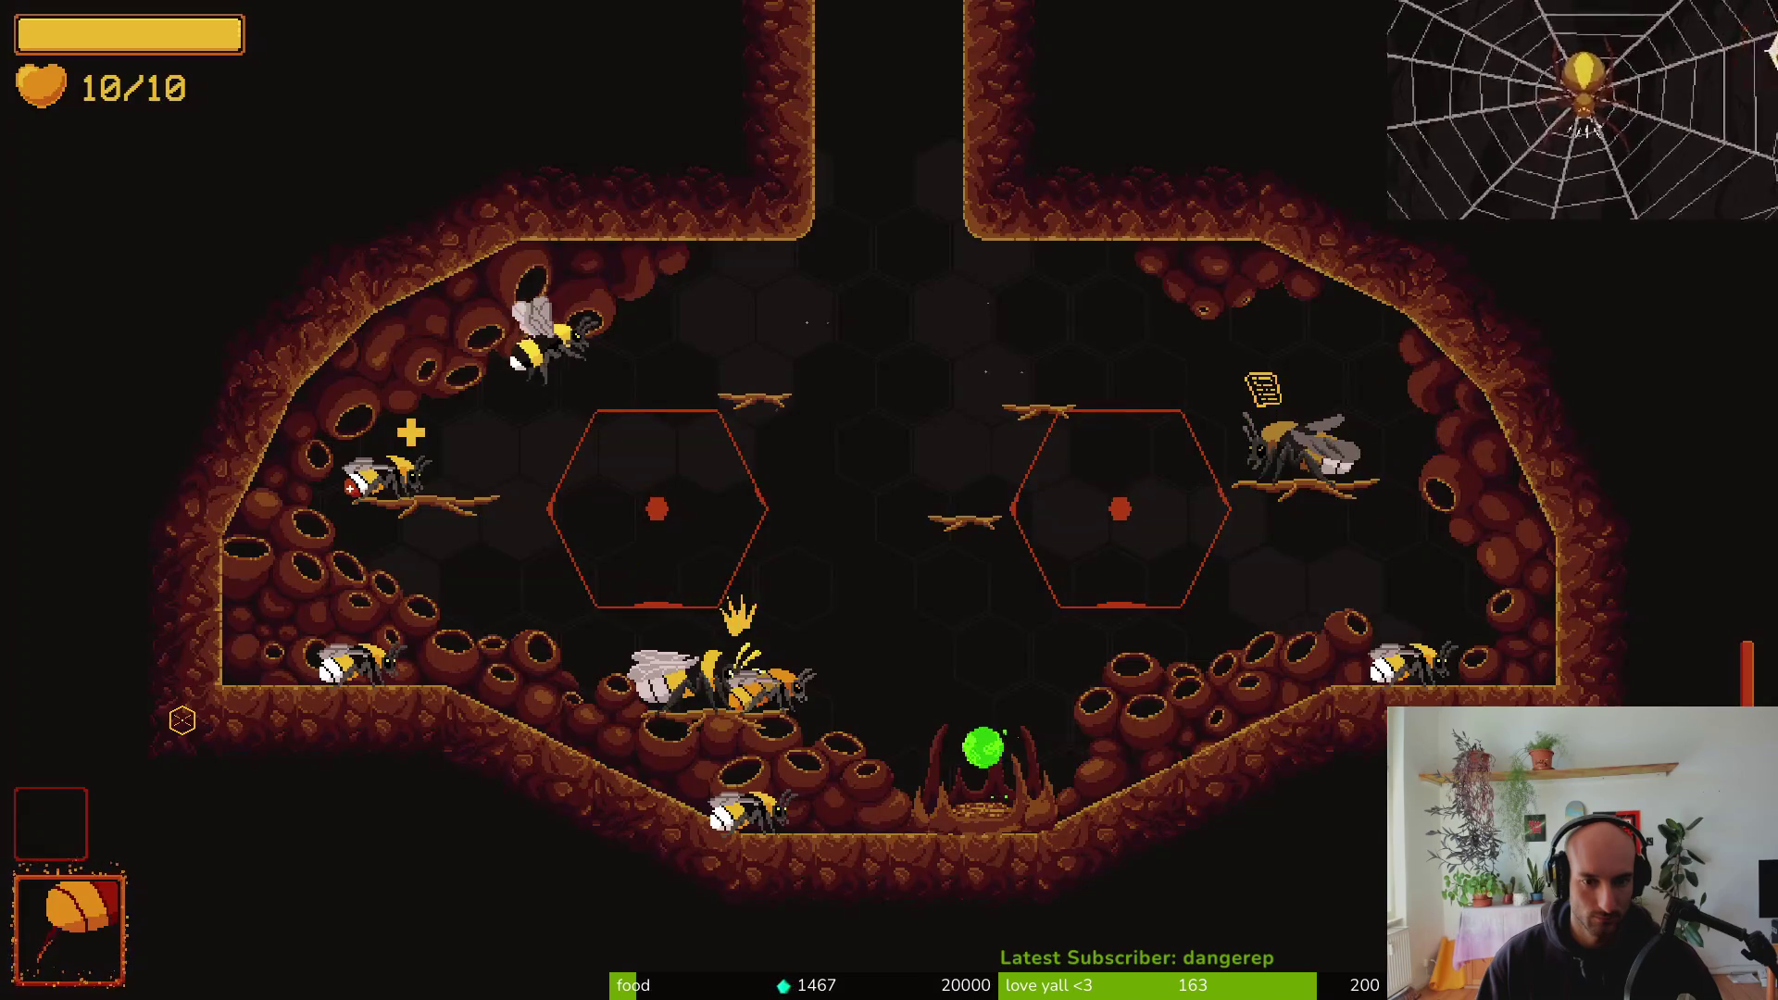
# Enter the forest level, fight the robber fly through its dash telegraph, then return to the editor
pyautogui.press('Right')
pyautogui.press('Up')
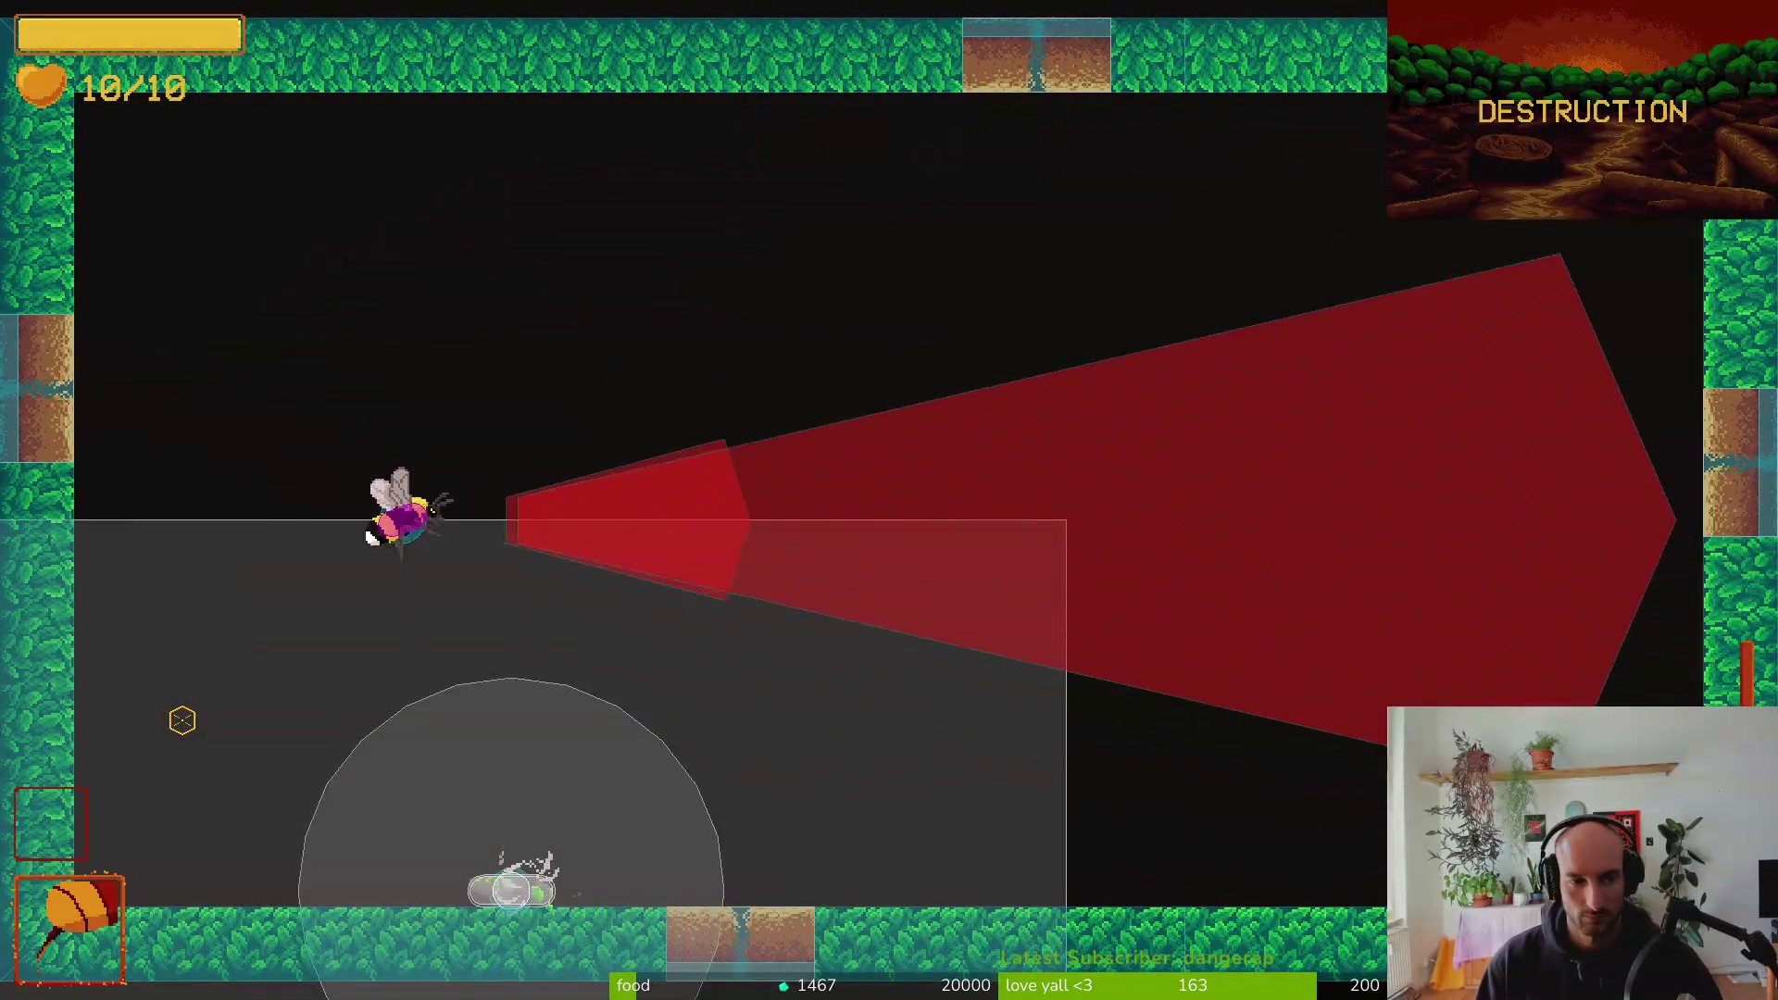
pyautogui.press('Right')
pyautogui.press('Down')
pyautogui.press('Right')
pyautogui.press('Up')
pyautogui.press('Down')
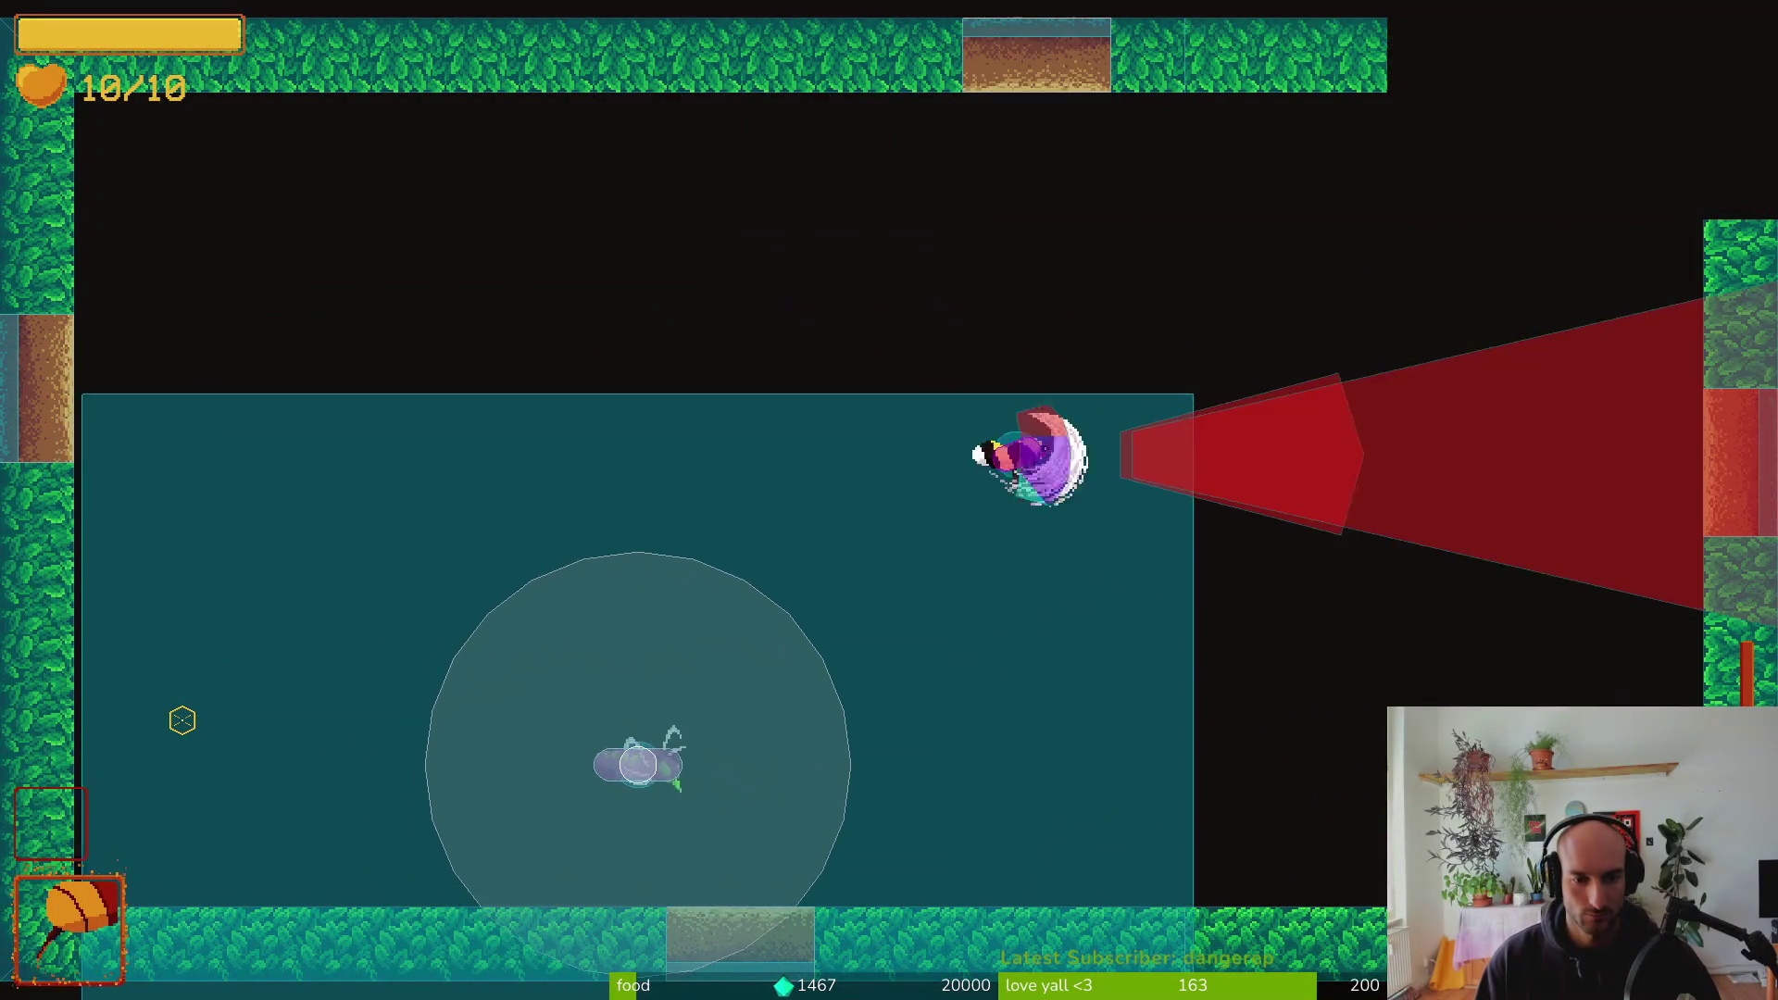
pyautogui.press('Right')
pyautogui.press('Left')
pyautogui.press('Right')
pyautogui.press('Down')
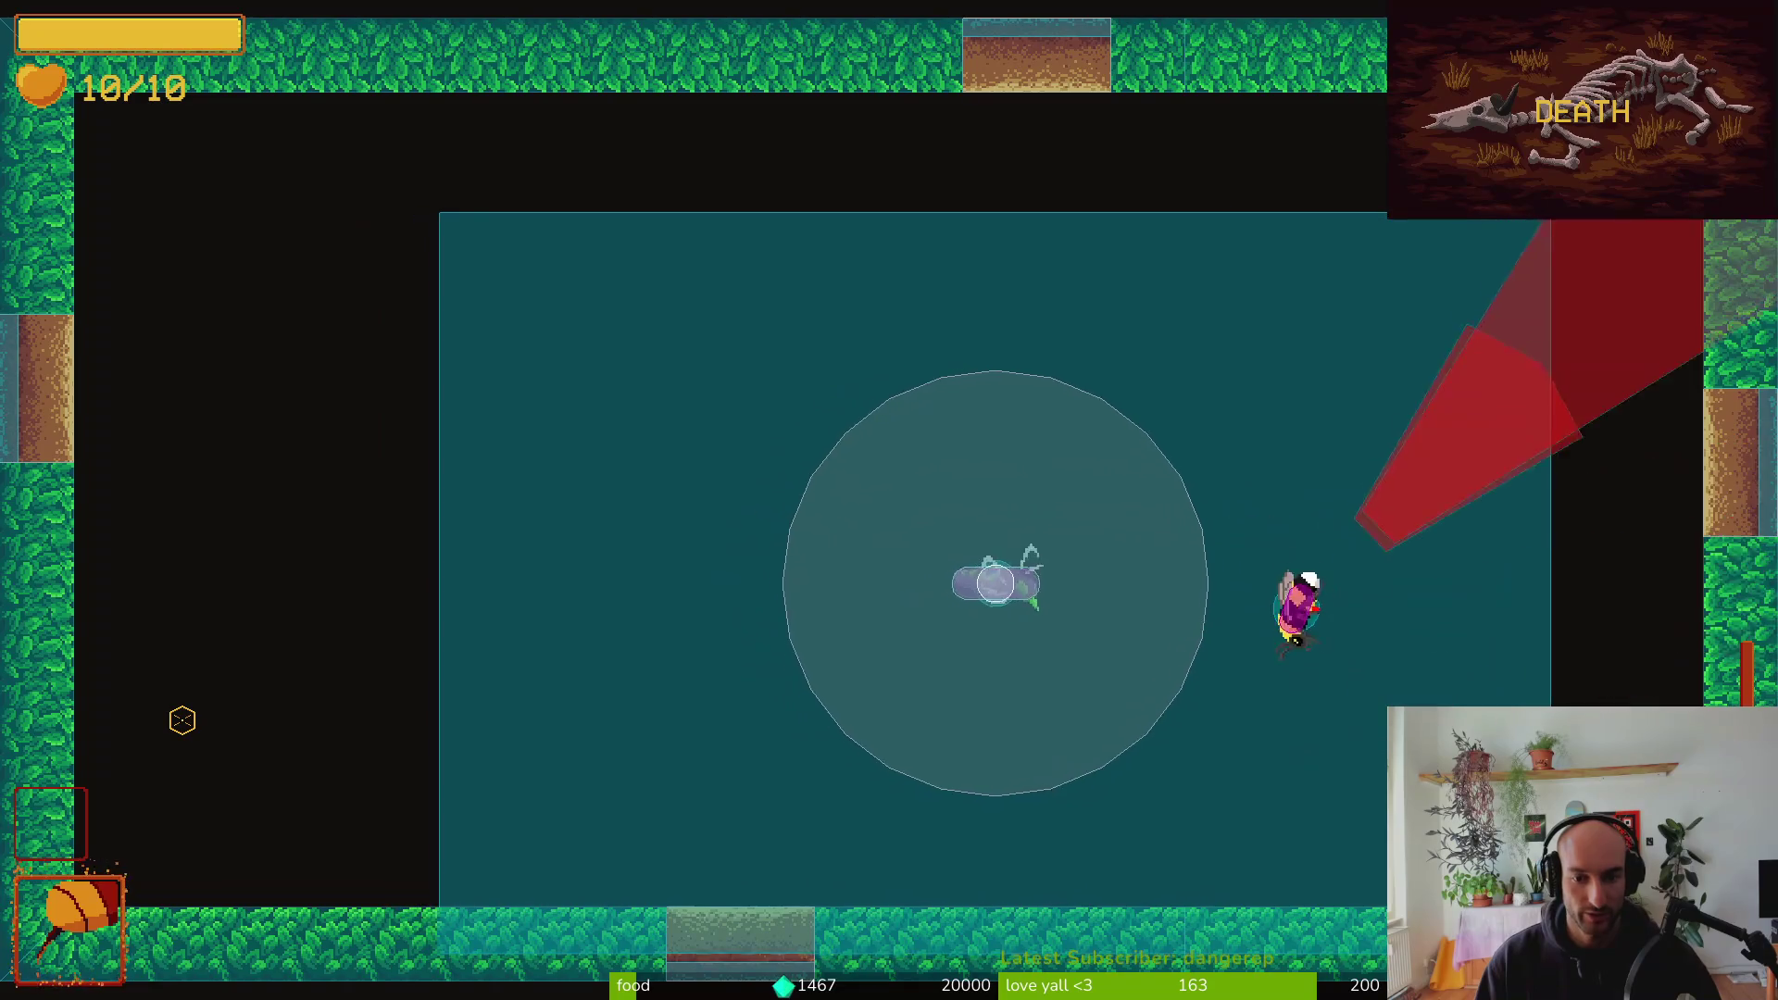
pyautogui.press('Left')
pyautogui.hotkey('alt', 'Tab')
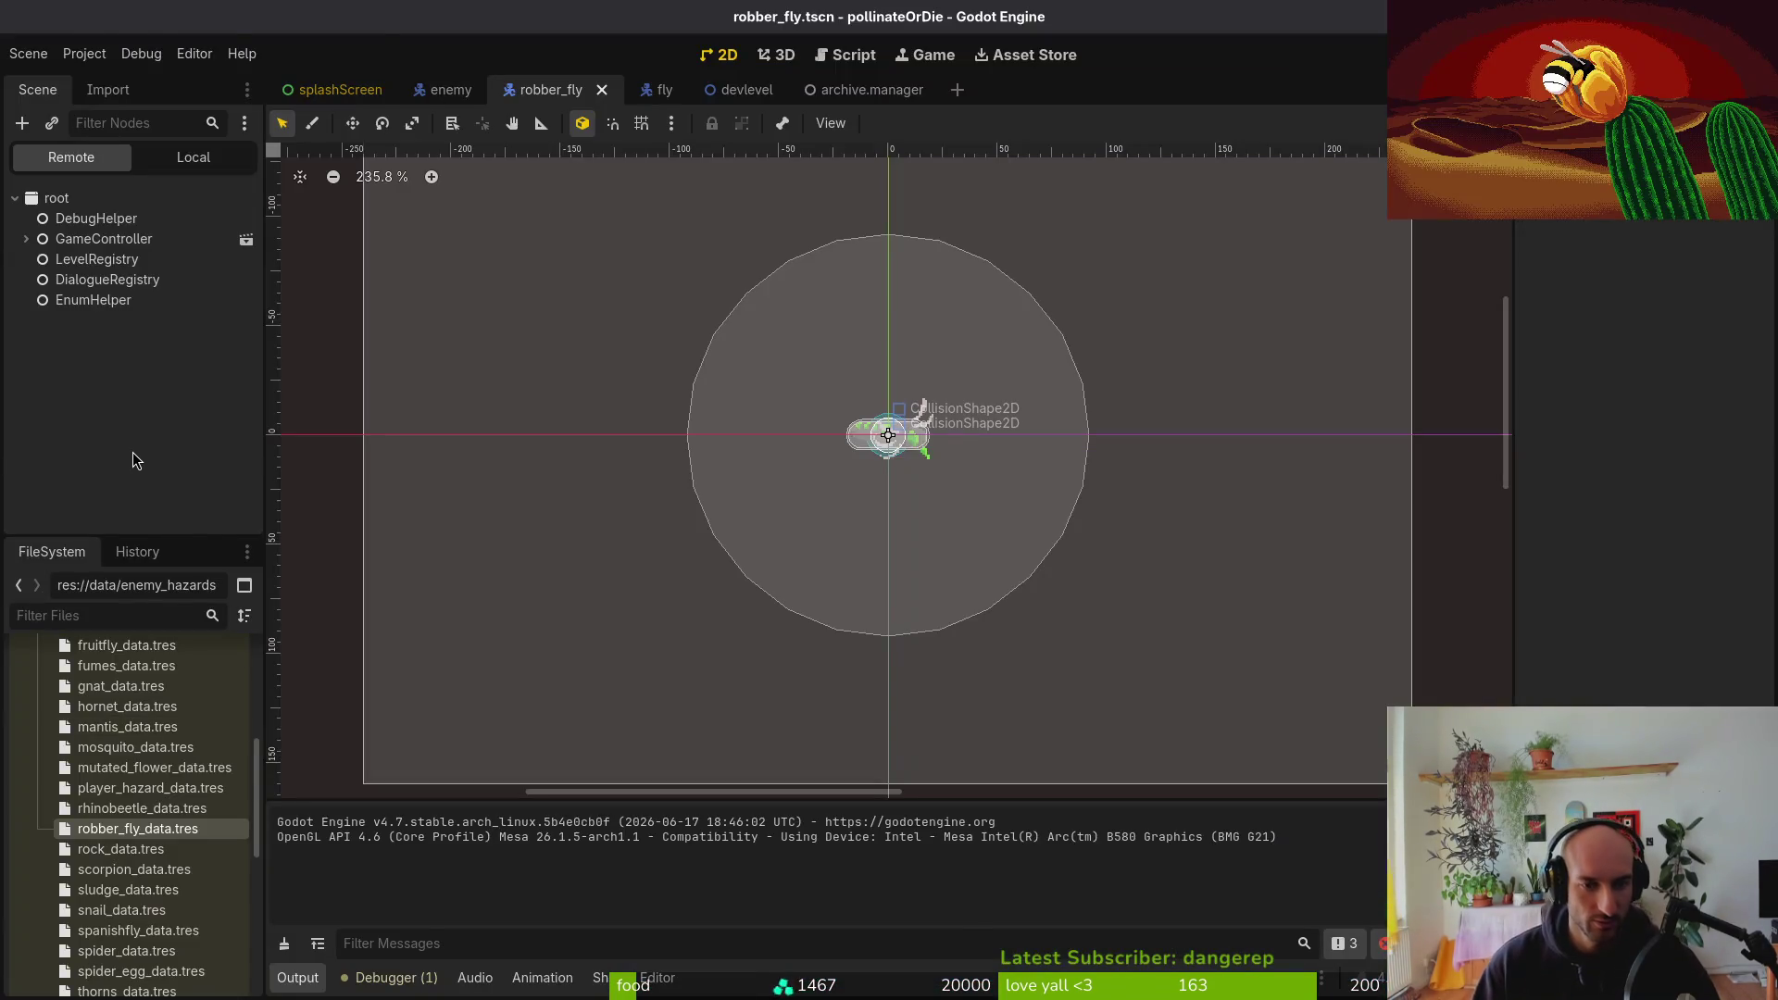
# Open fly/spawning.gd in Vim, yank all of it, then show robberFly's Local tree in Godot
pyautogui.hotkey('alt', 'Tab')
pyautogui.press('space')
pyautogui.press('f')
pyautogui.press('f')
pyautogui.write('flspaw')
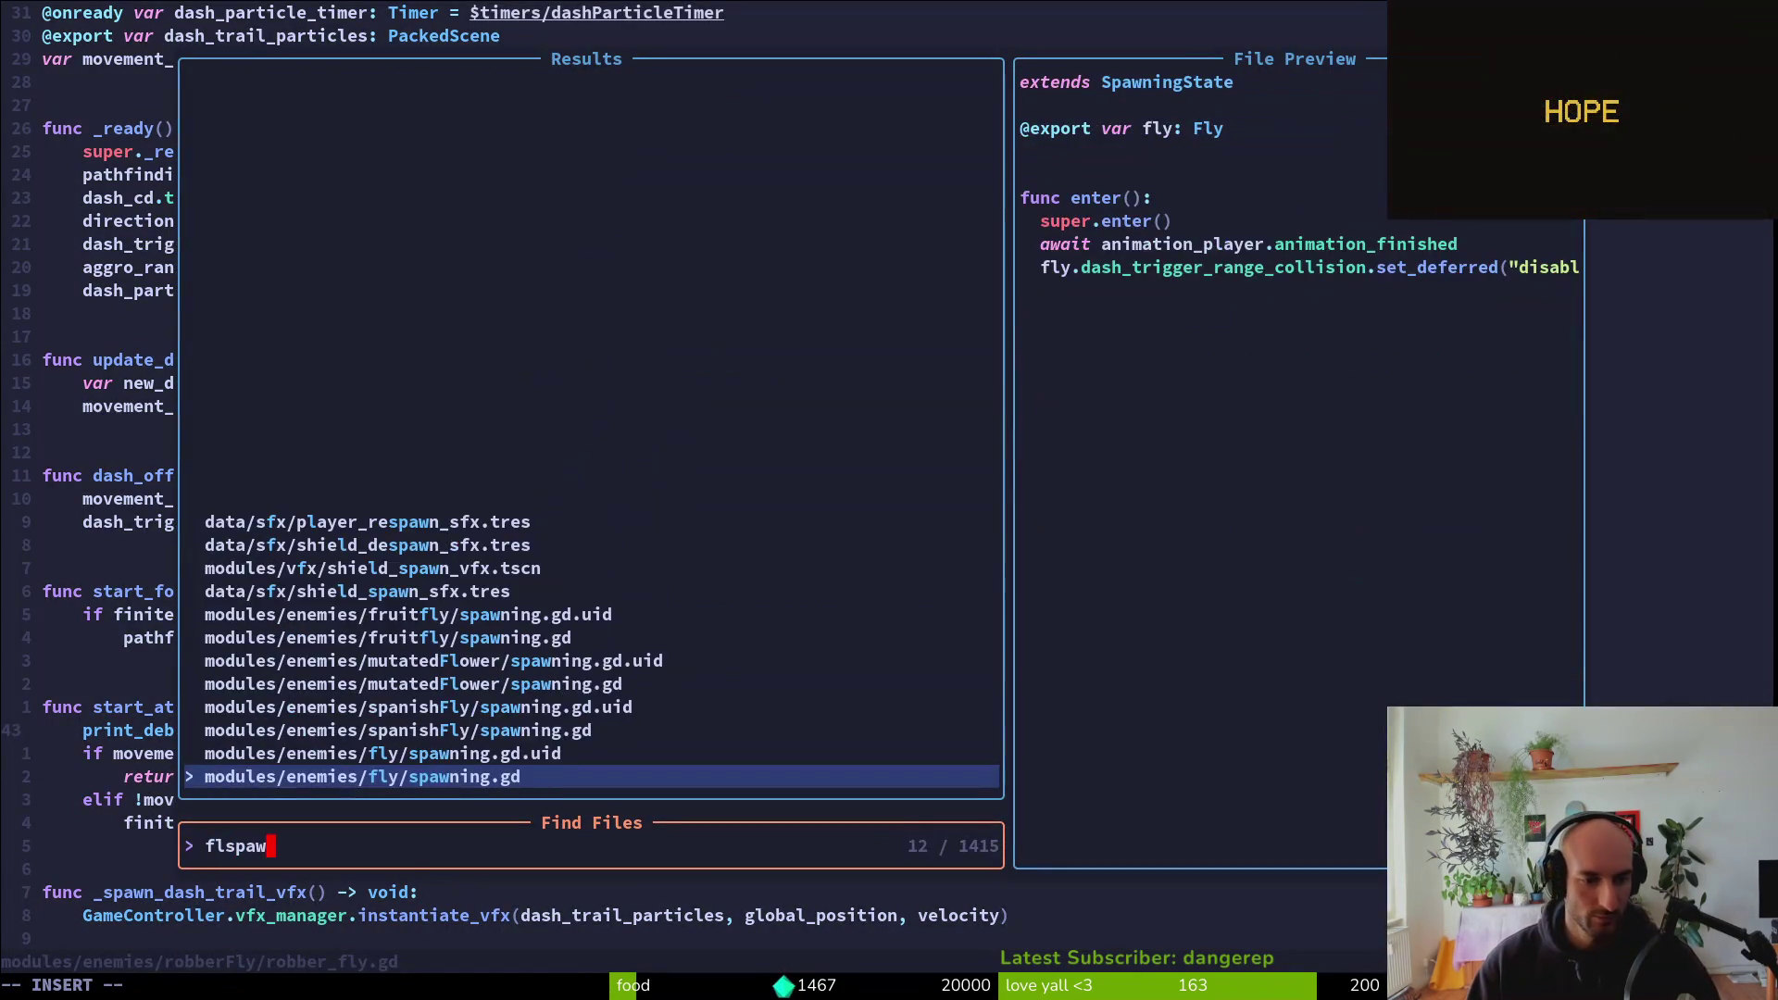
pyautogui.press('Return')
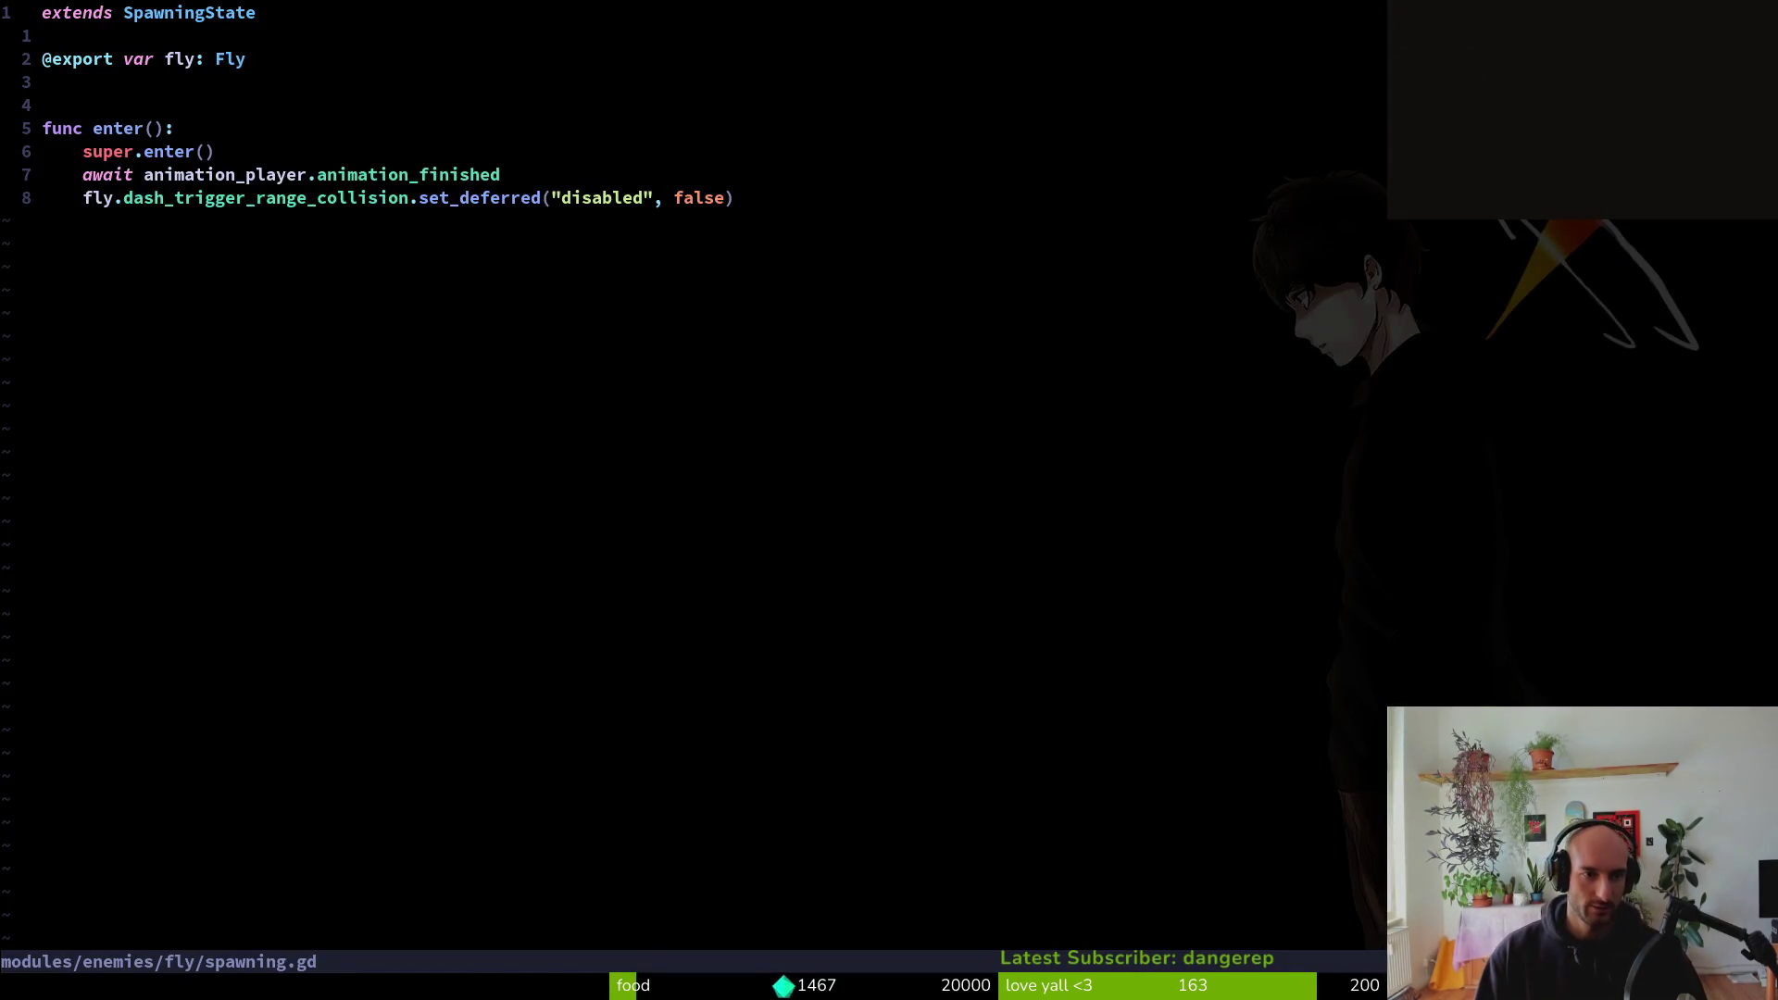
pyautogui.write('yG:w')
pyautogui.press('Return')
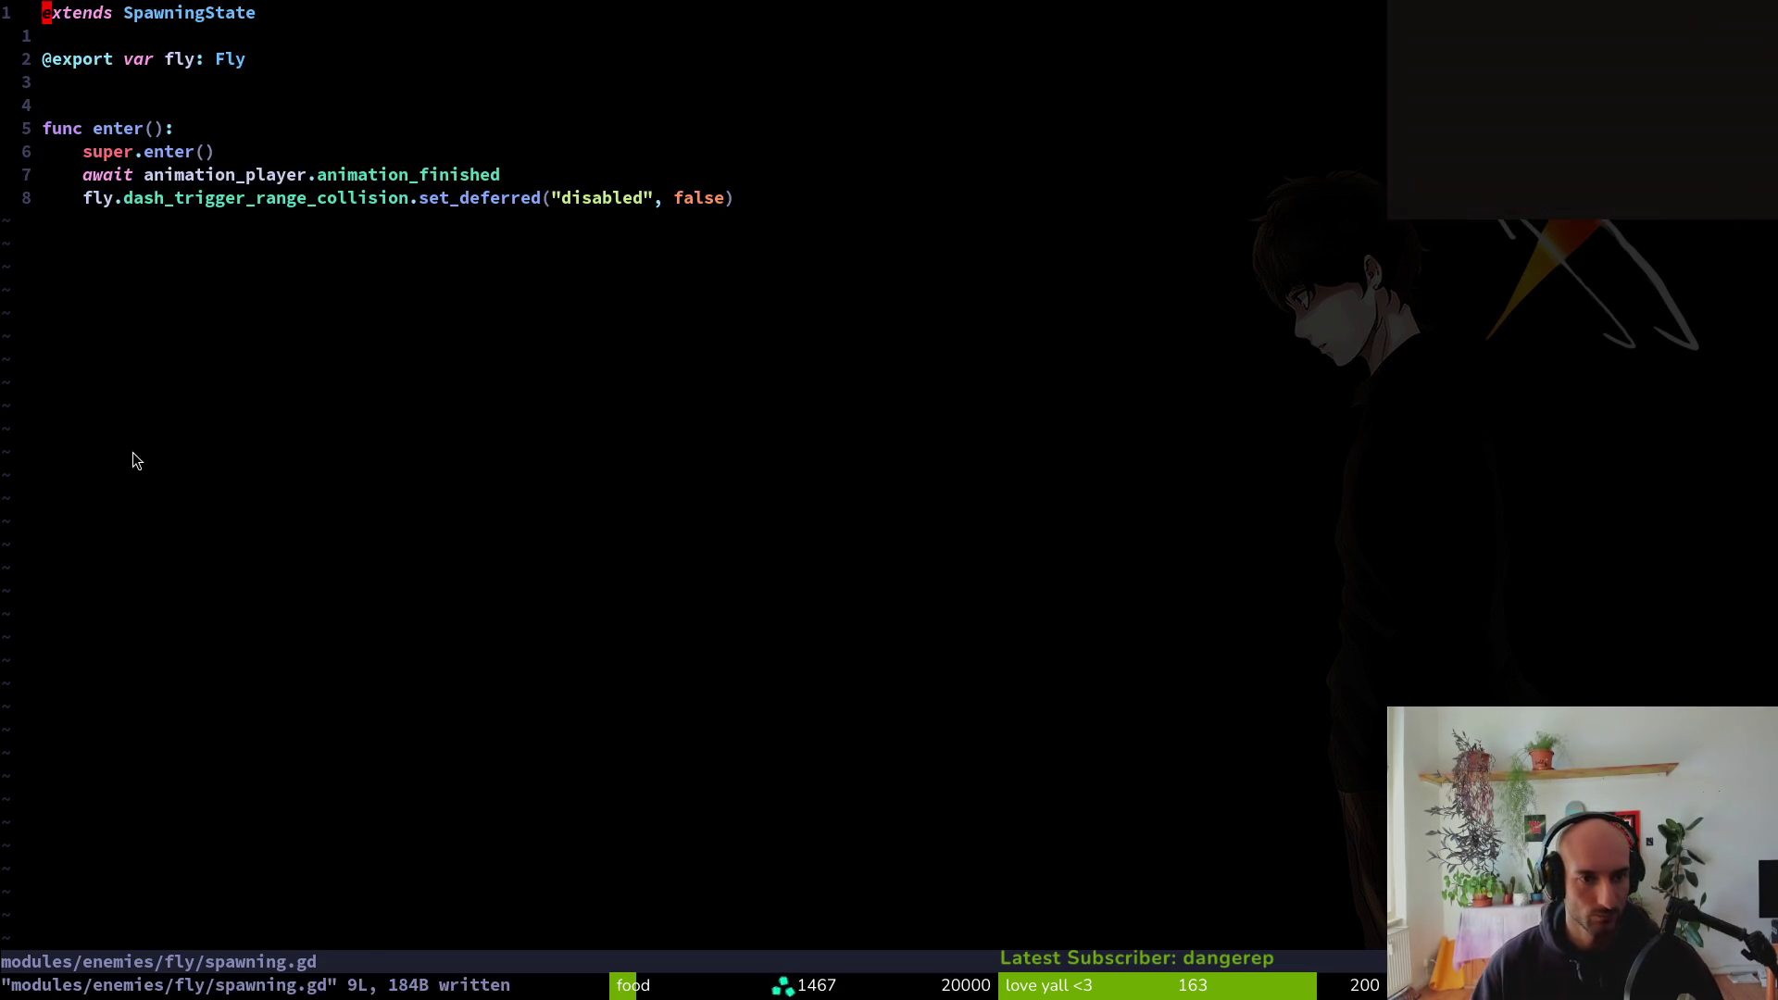
pyautogui.hotkey('alt', 'Tab')
pyautogui.click(222, 157)
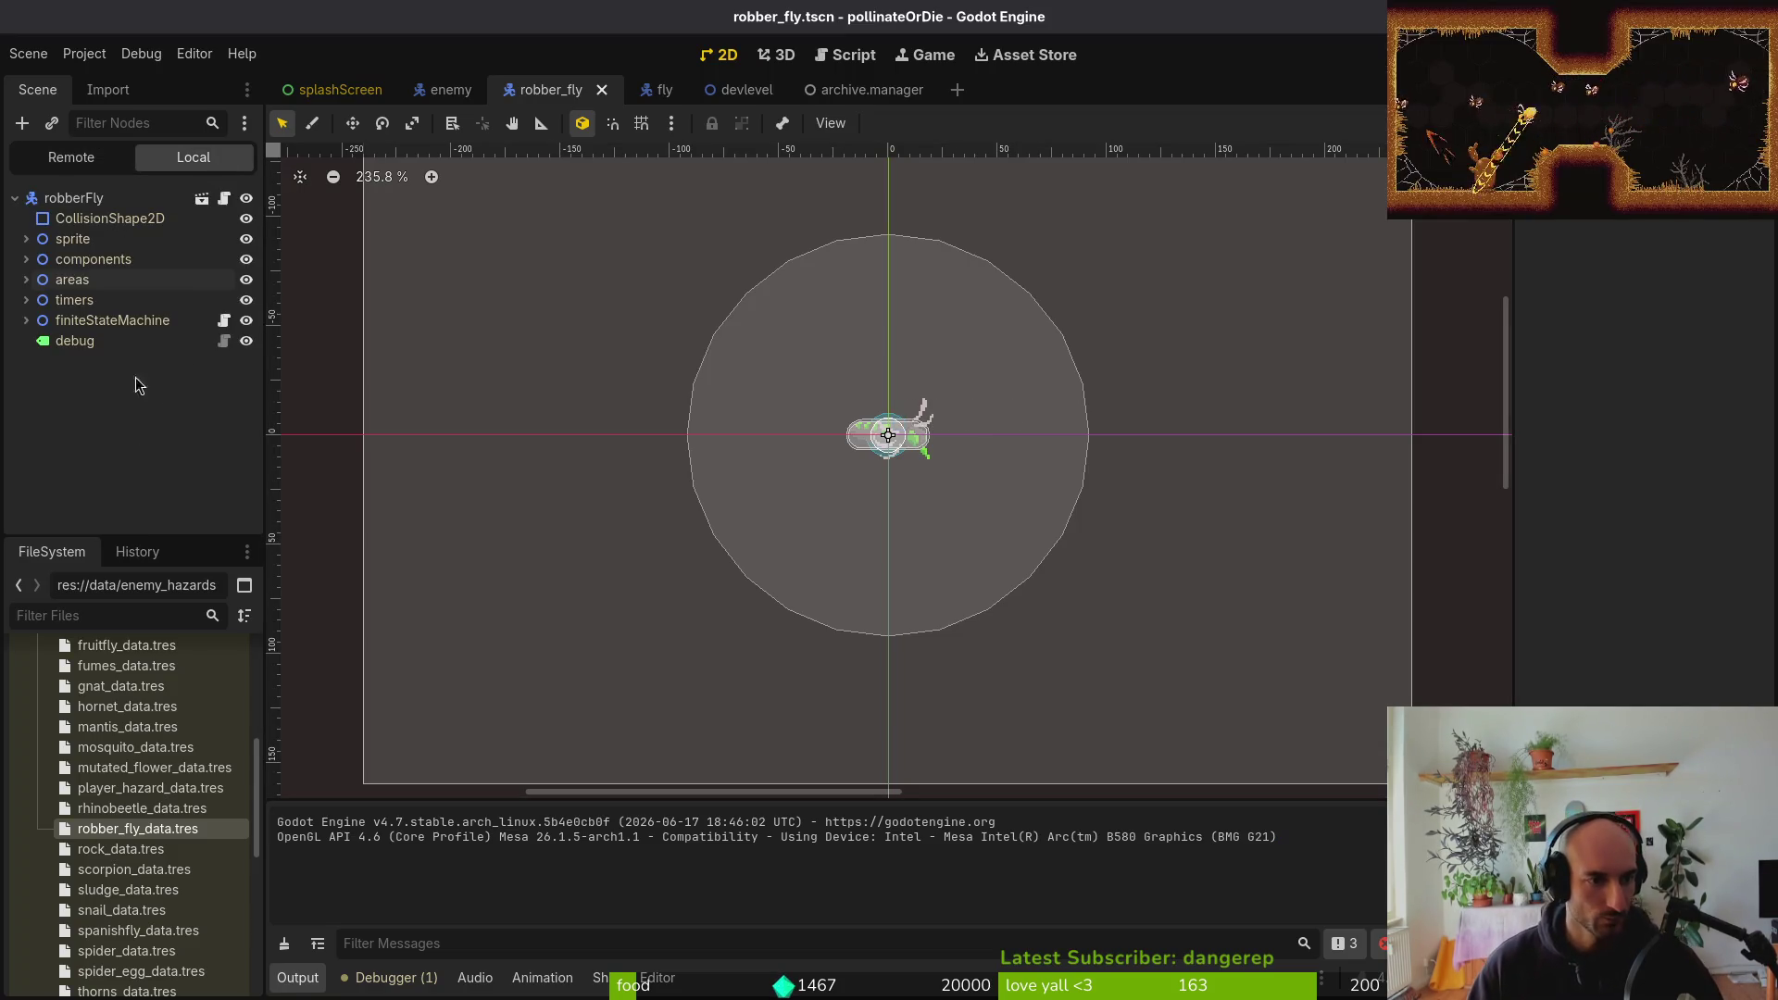
# Extend the robberFly spawning state's script, creating robberFly/spawning.gd
pyautogui.click(25, 320)
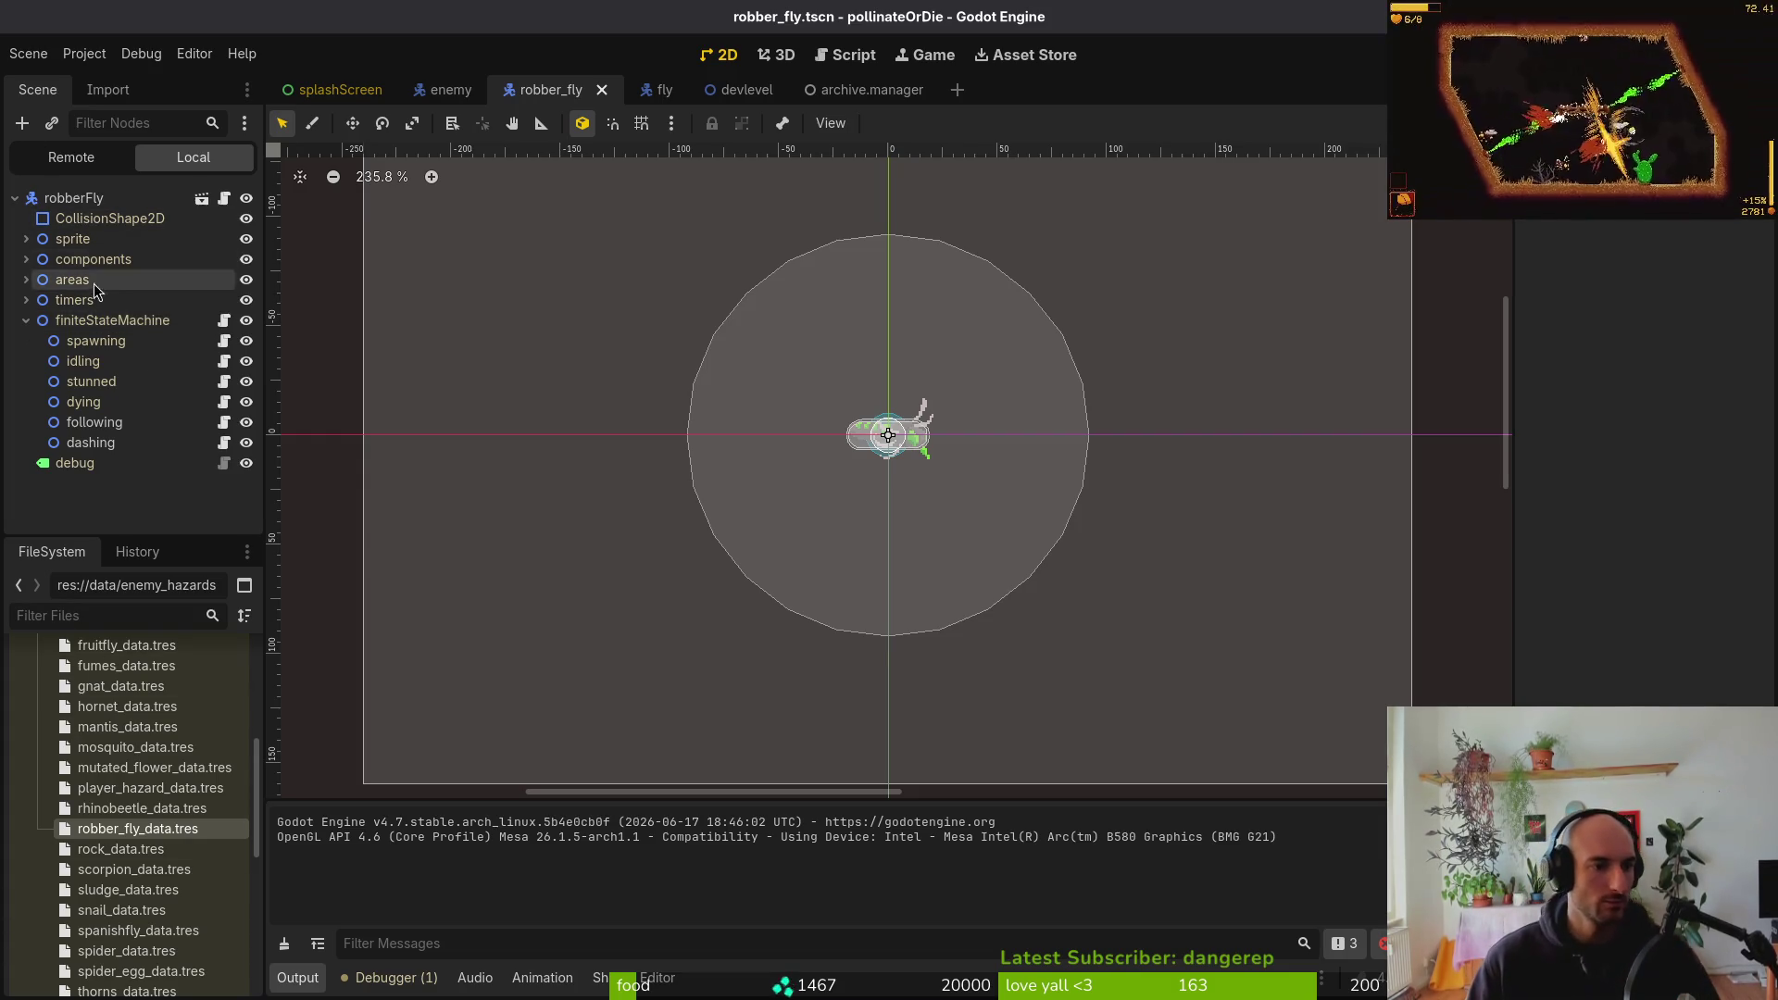
pyautogui.rightClick(93, 341)
pyautogui.click(139, 561)
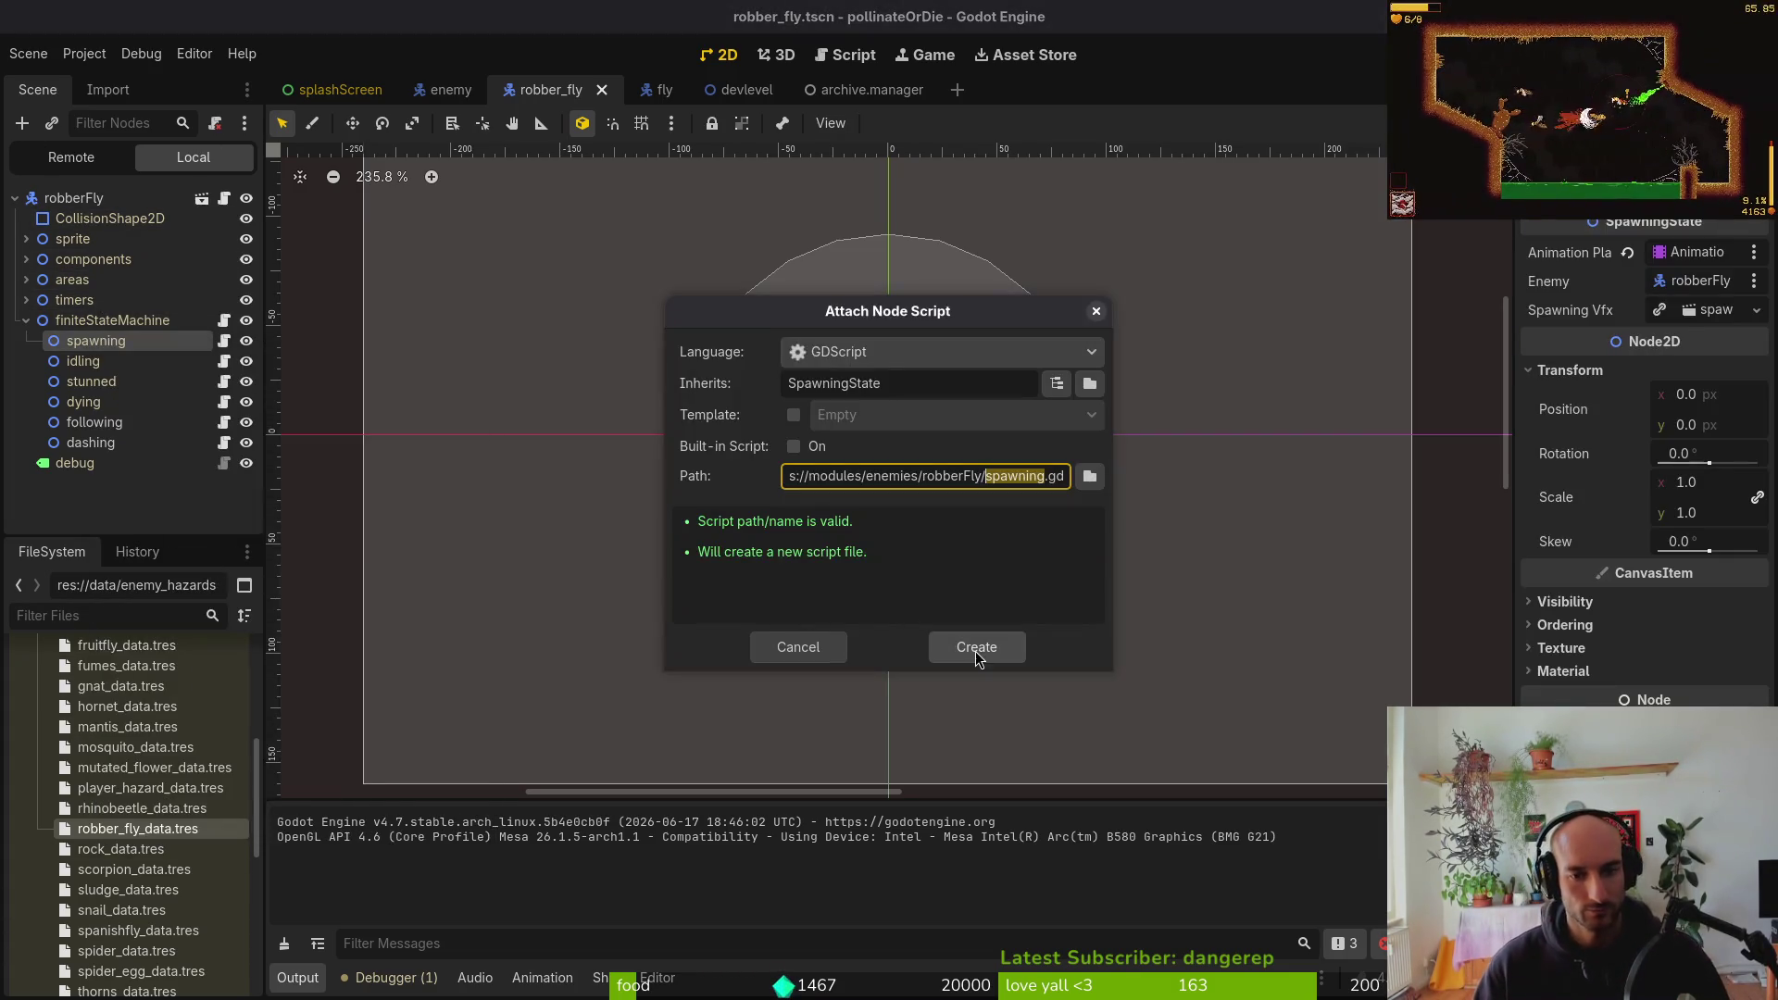
pyautogui.click(980, 650)
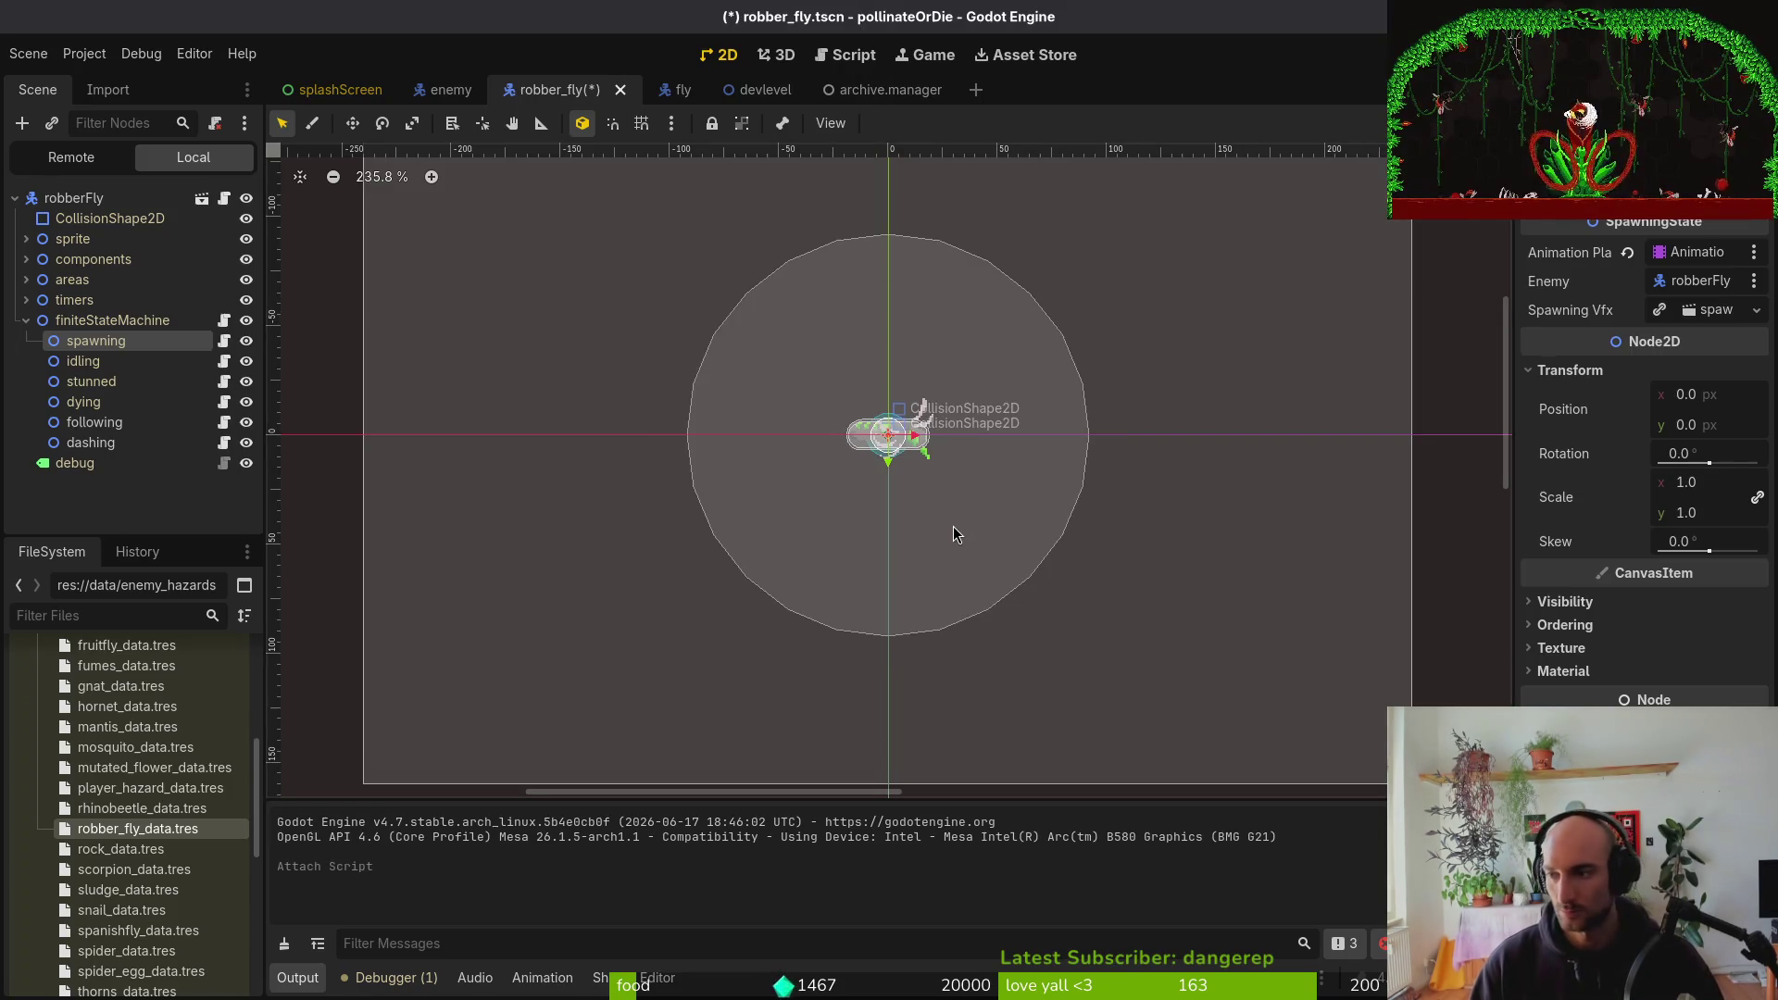
pyautogui.press('space')
# Open robberFly/spawning.gd, paste in the fly's spawning code and drop the duplicate extends line
pyautogui.press('f')
pyautogui.press('f')
pyautogui.write('rospaw')
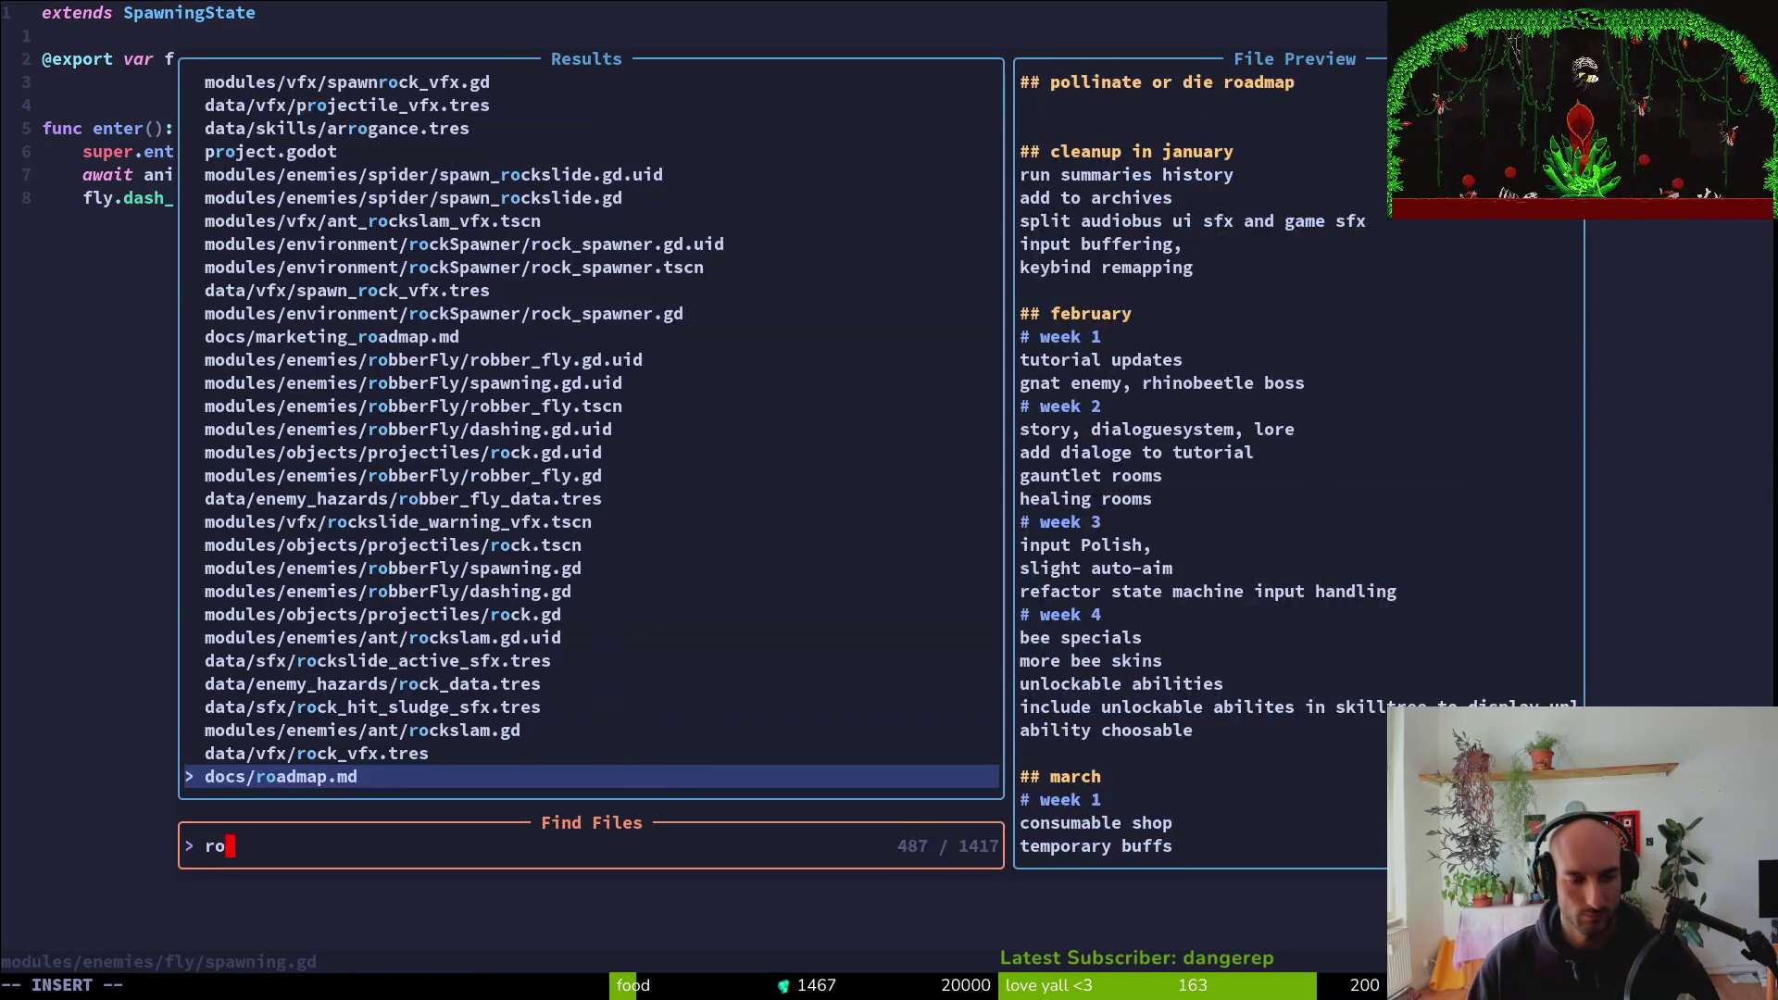
pyautogui.press('Return')
pyautogui.press('p')
pyautogui.press('d')
pyautogui.press('d')
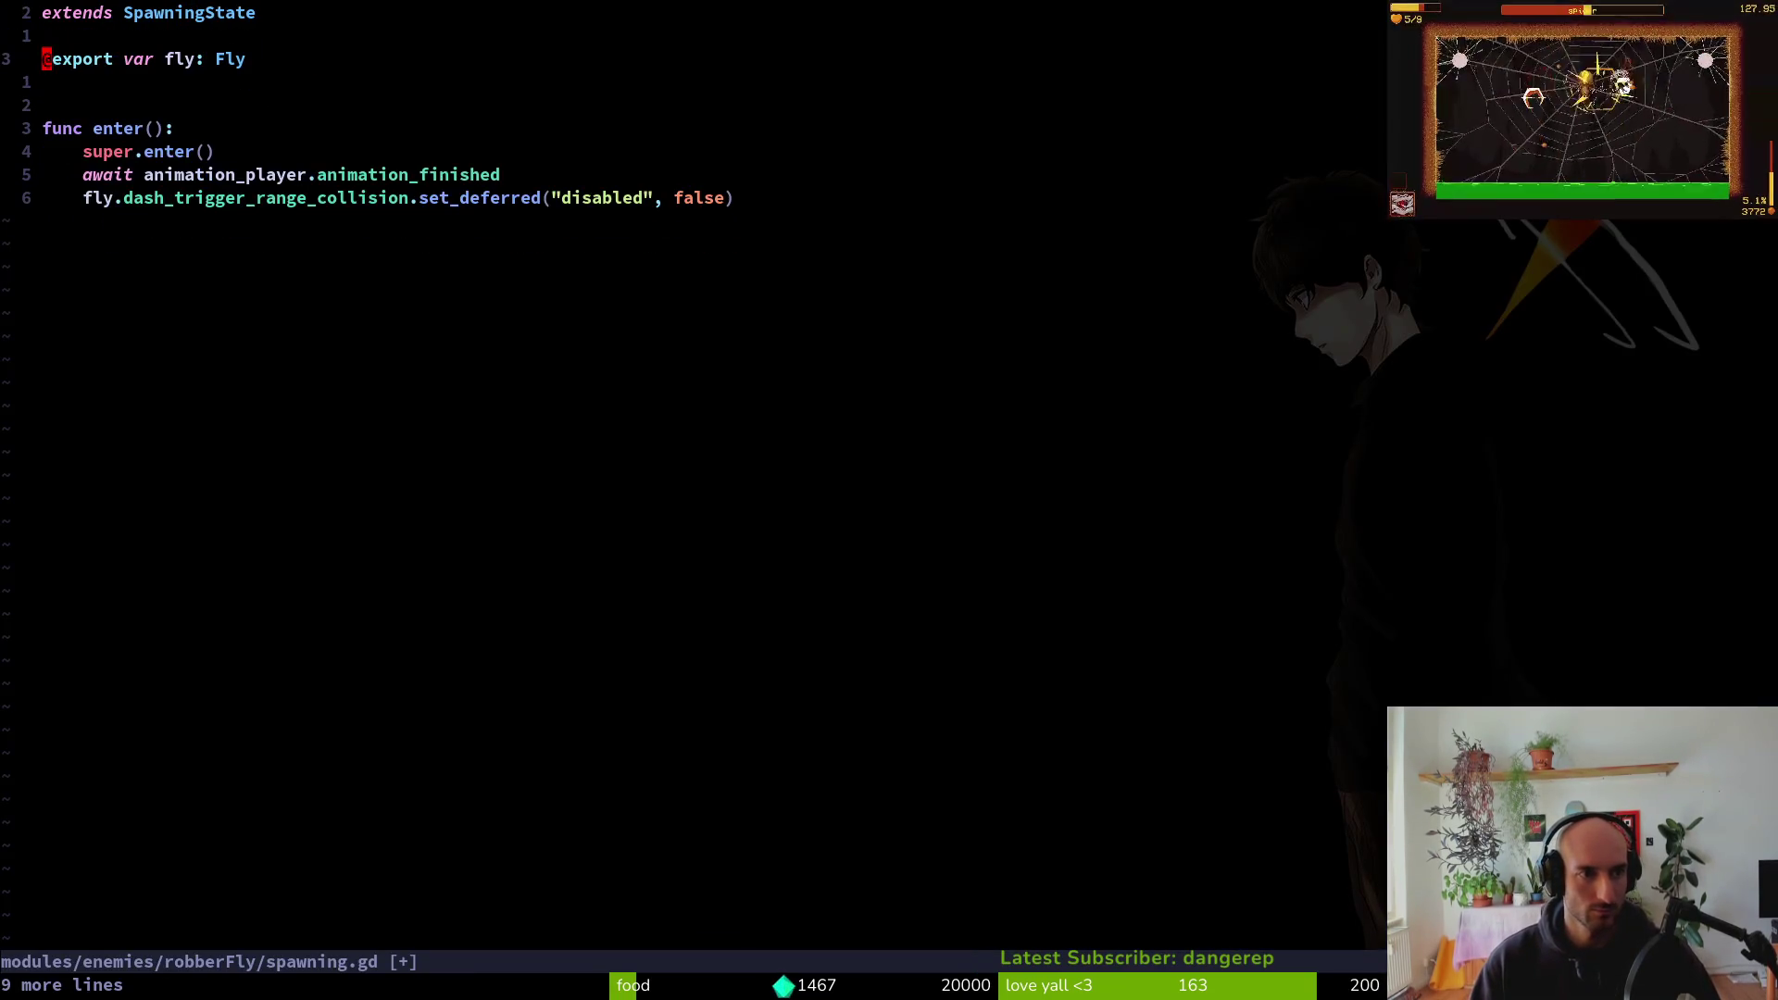
# Rename the copied variable for the robber fly, change its type from Fly to Robberfly, and save
pyautogui.write('wcwrobber')
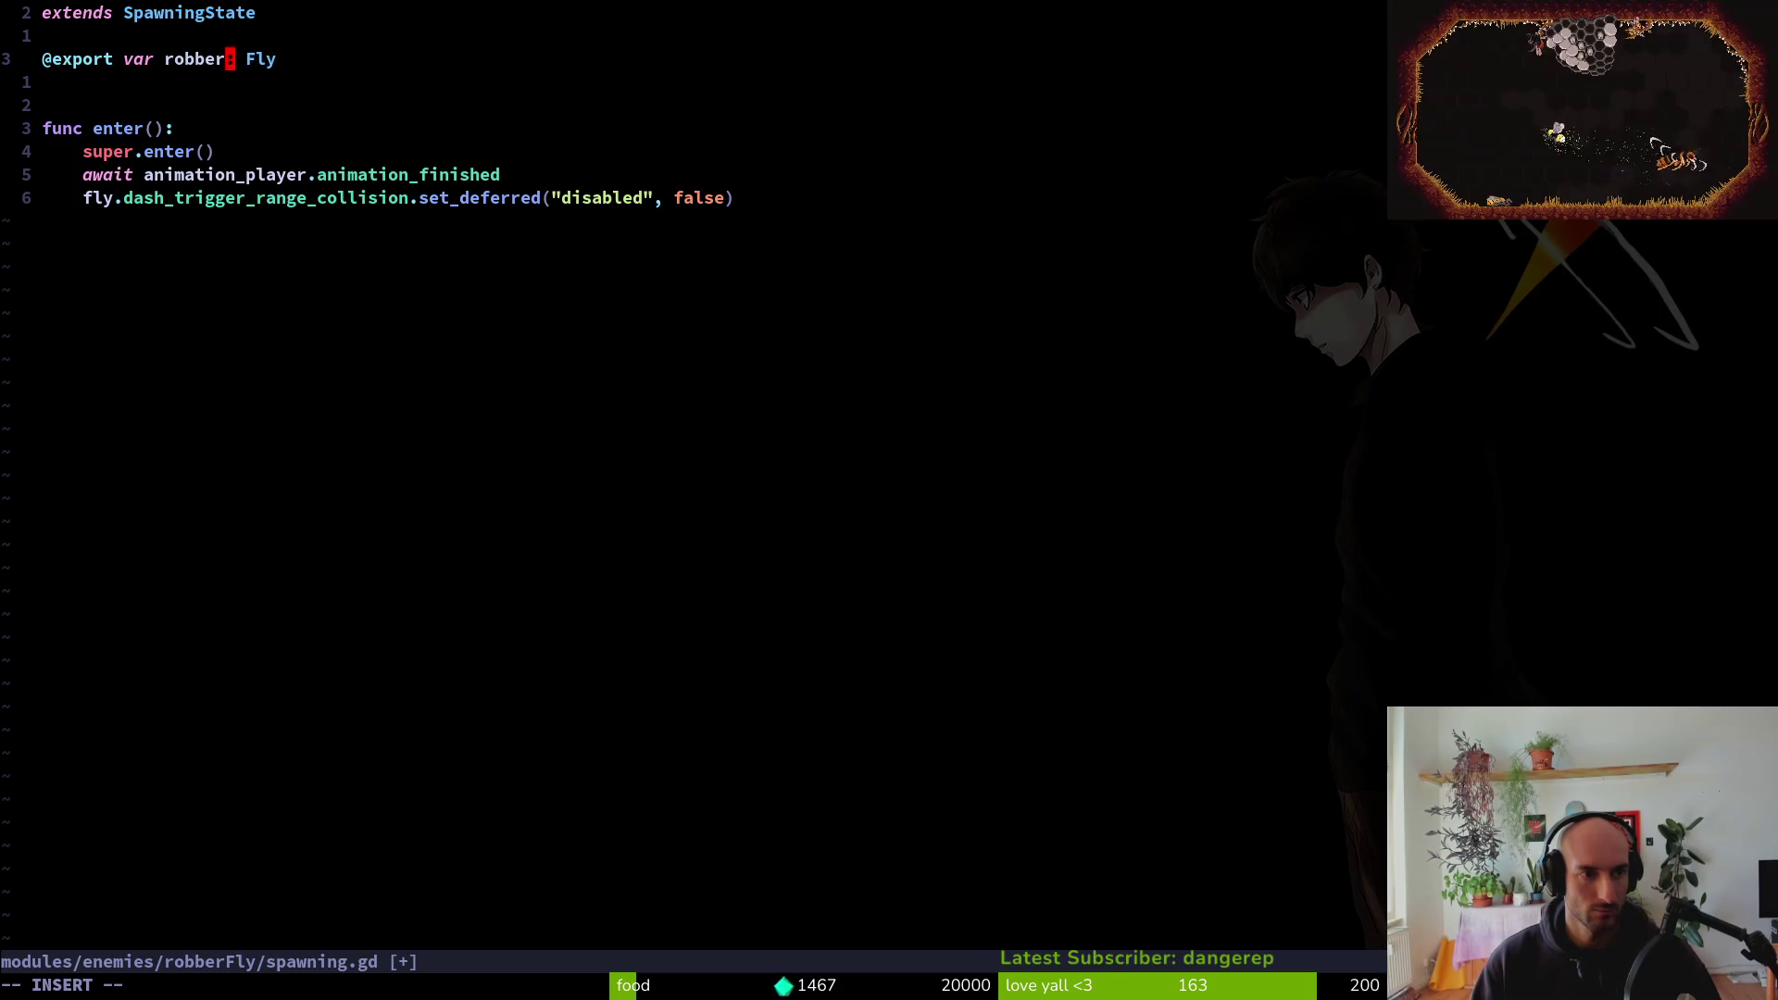
pyautogui.press('Escape')
pyautogui.press('w')
pyautogui.press('w')
pyautogui.write('cwRobb')
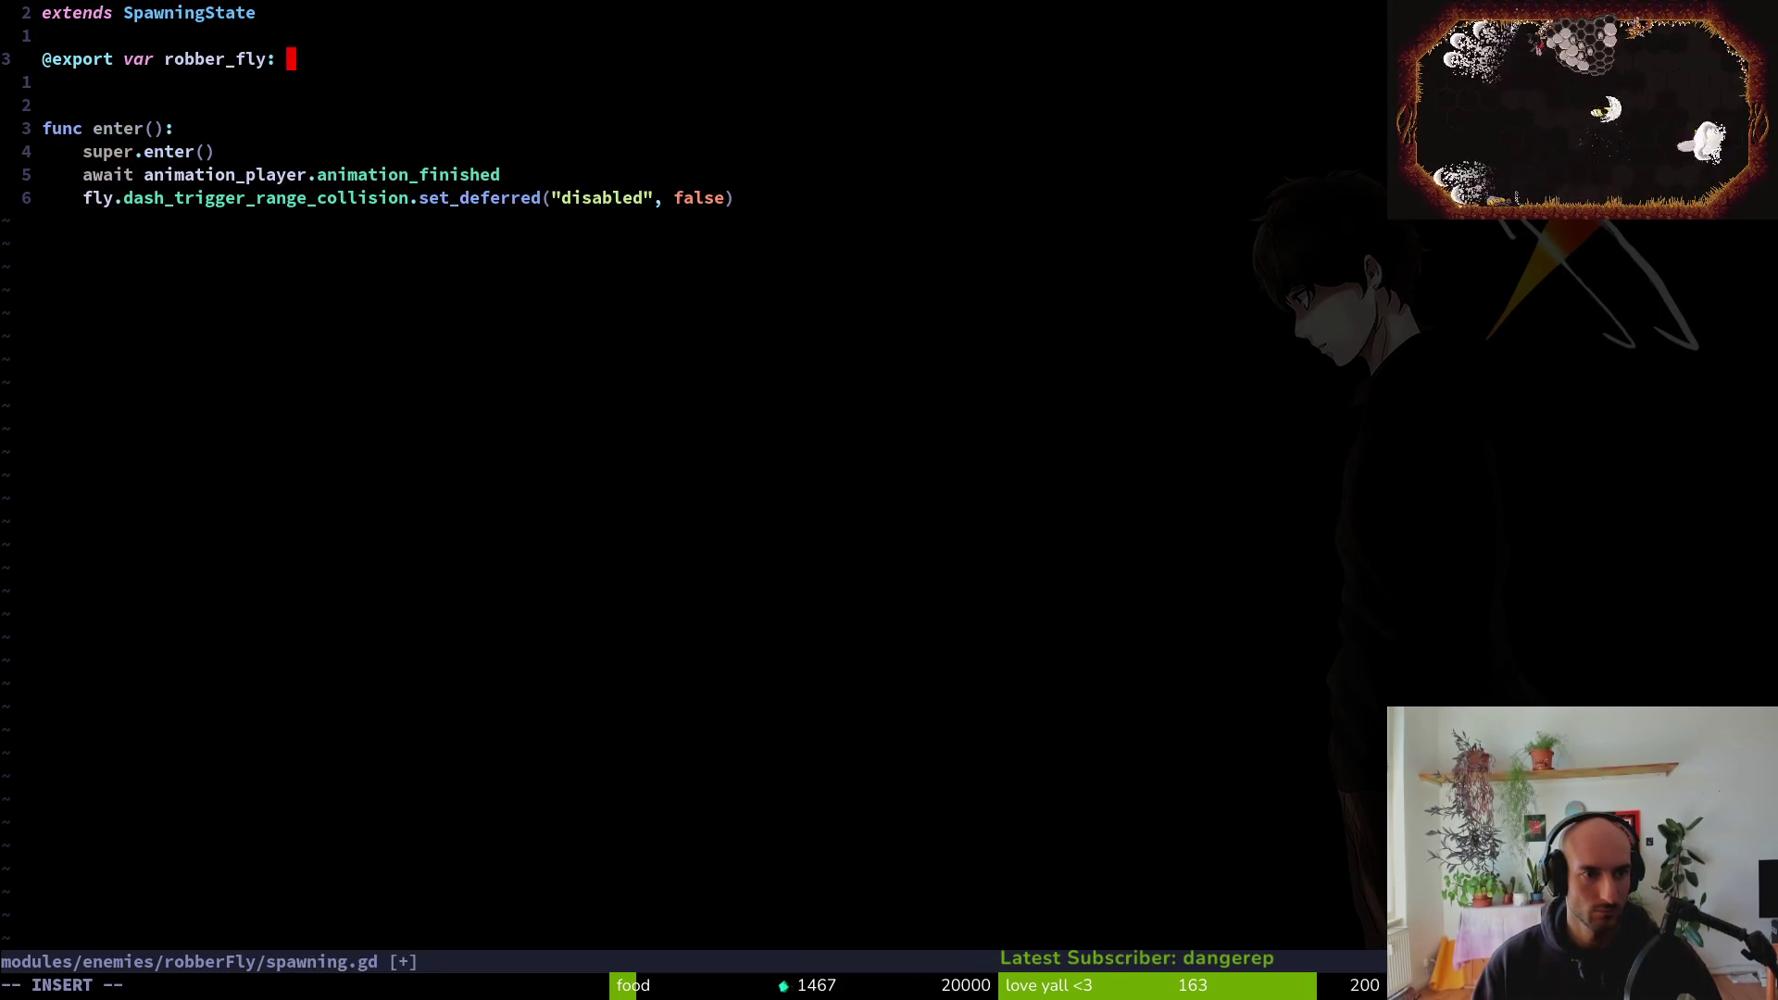
pyautogui.press('Return')
pyautogui.press('Escape')
pyautogui.write('j:w')
pyautogui.press('Return')
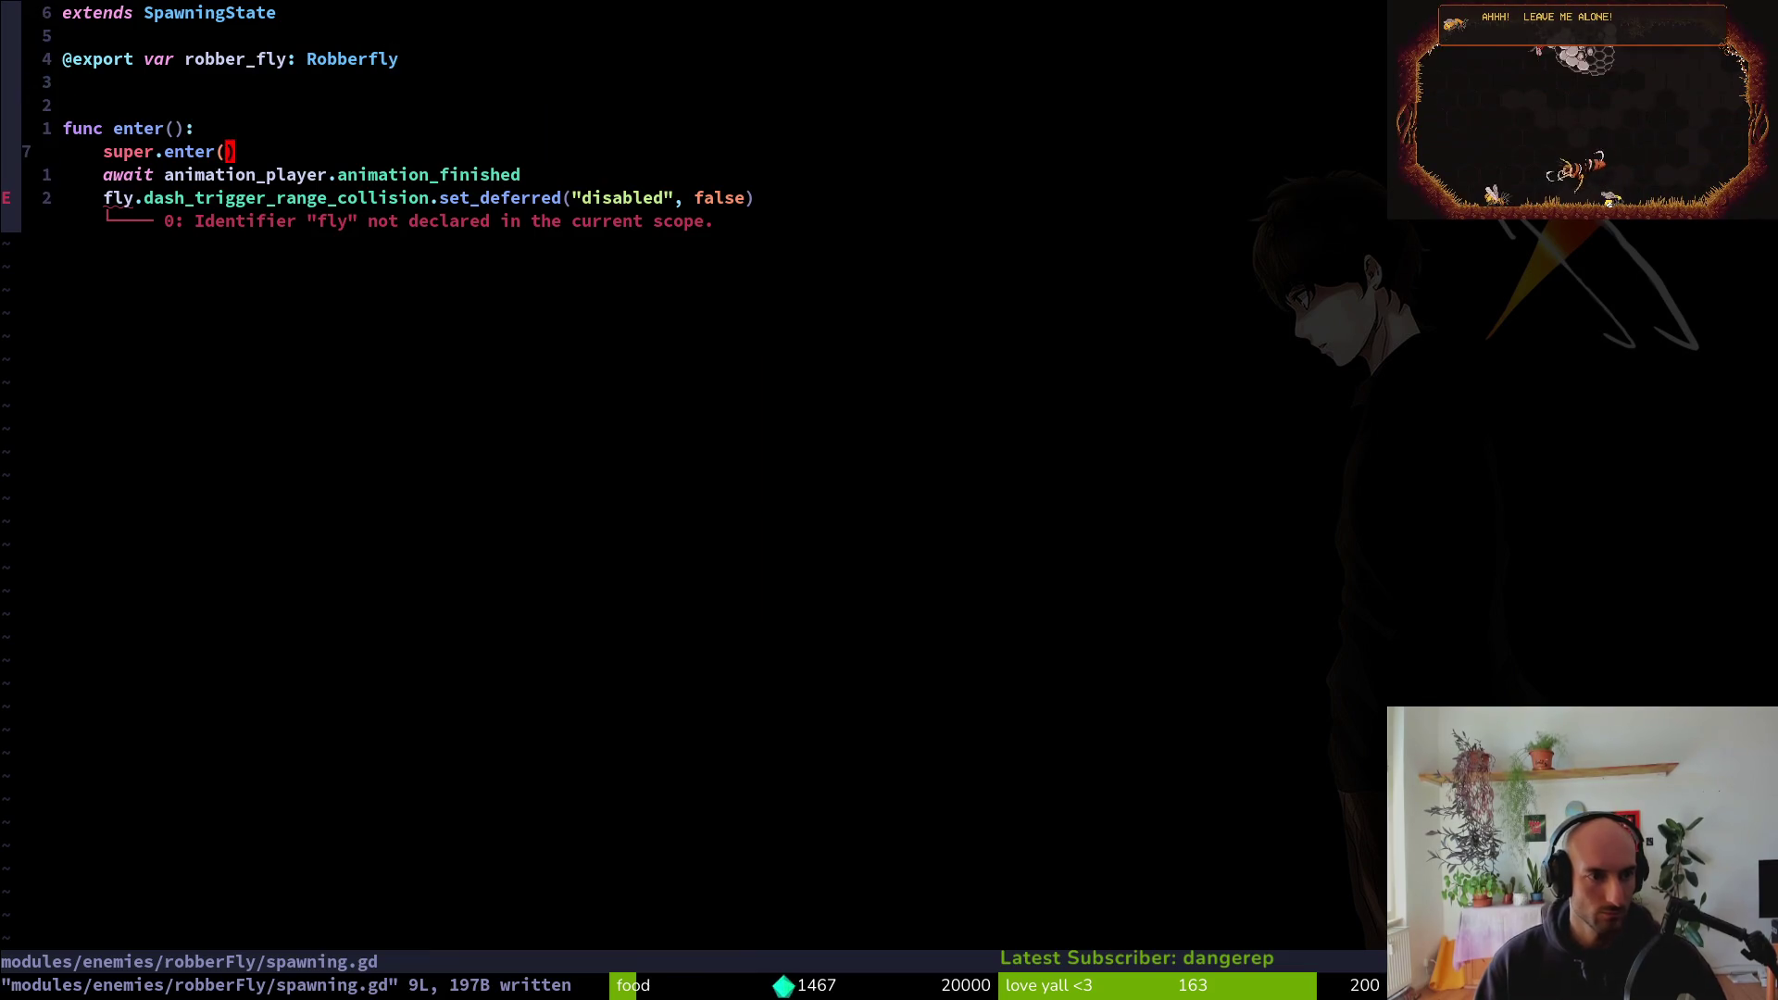
# Point the script's last line at robber_fly, save, and quit Vim
pyautogui.press('^')
pyautogui.write('cwr')
pyautogui.press('Return')
pyautogui.press('Escape')
pyautogui.write(':w')
pyautogui.press('Return')
pyautogui.write(':q')
pyautogui.press('Return')
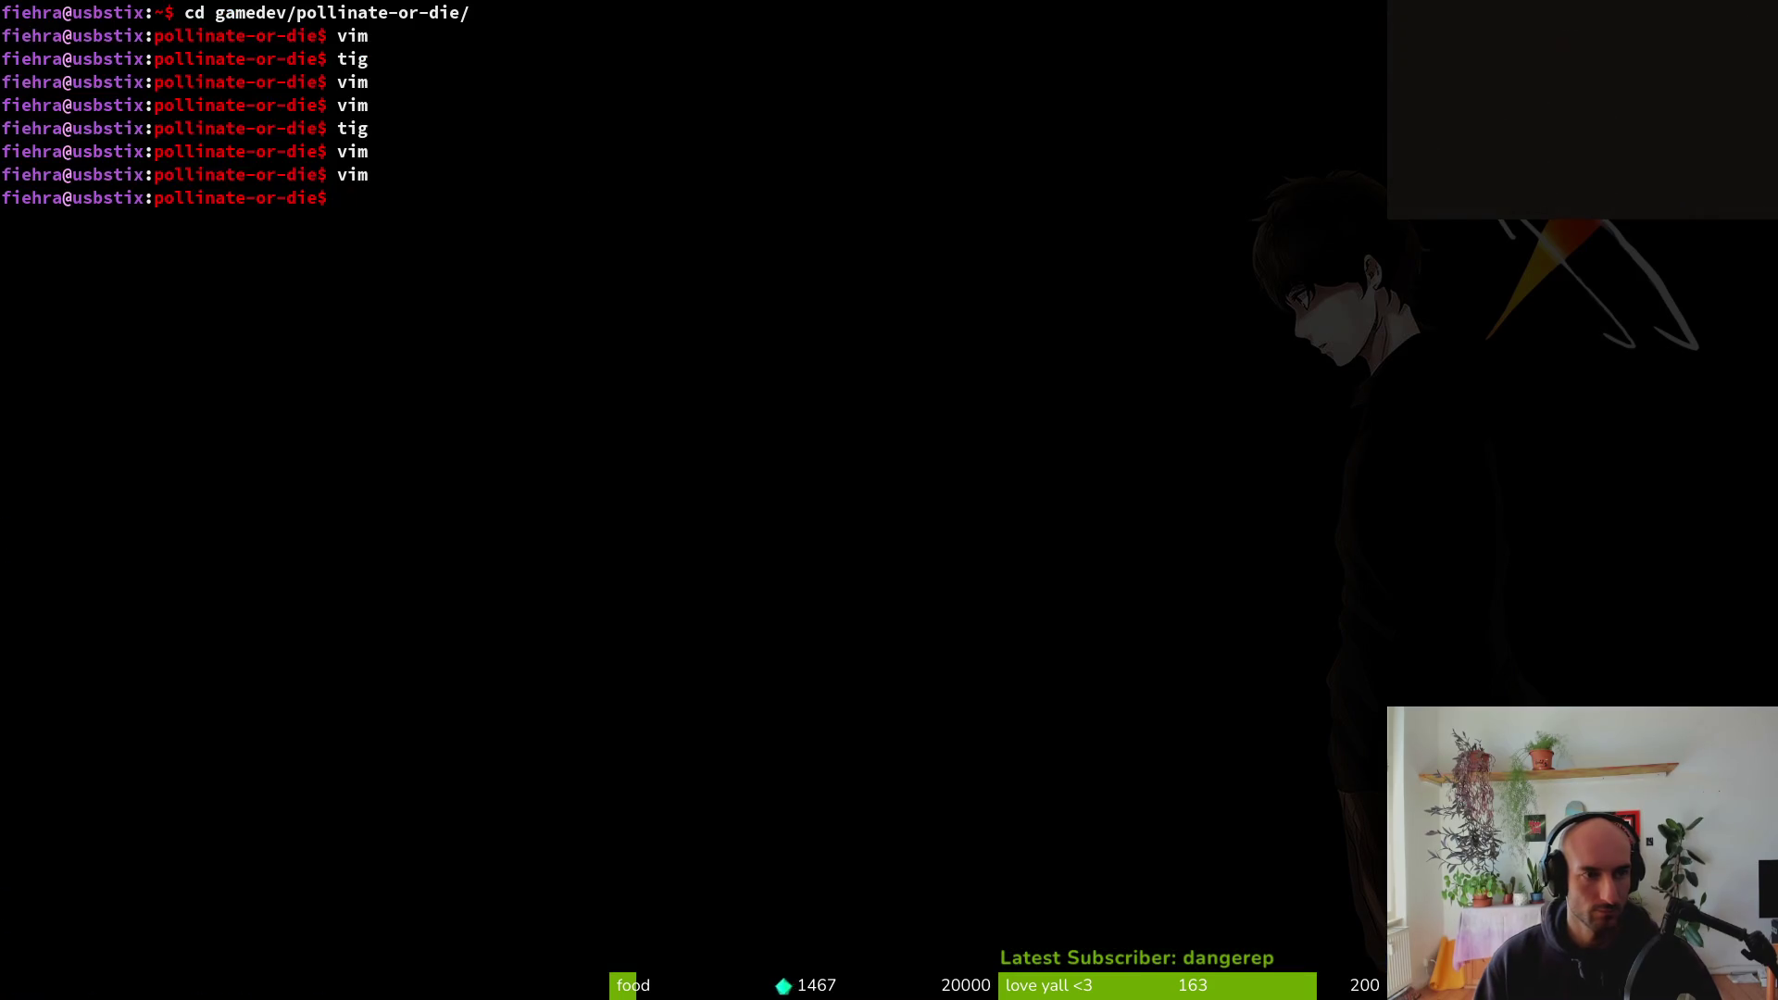
# Run the game from Godot and continue the saved game from the main menu
pyautogui.hotkey('alt', 'Tab')
pyautogui.press('F5')
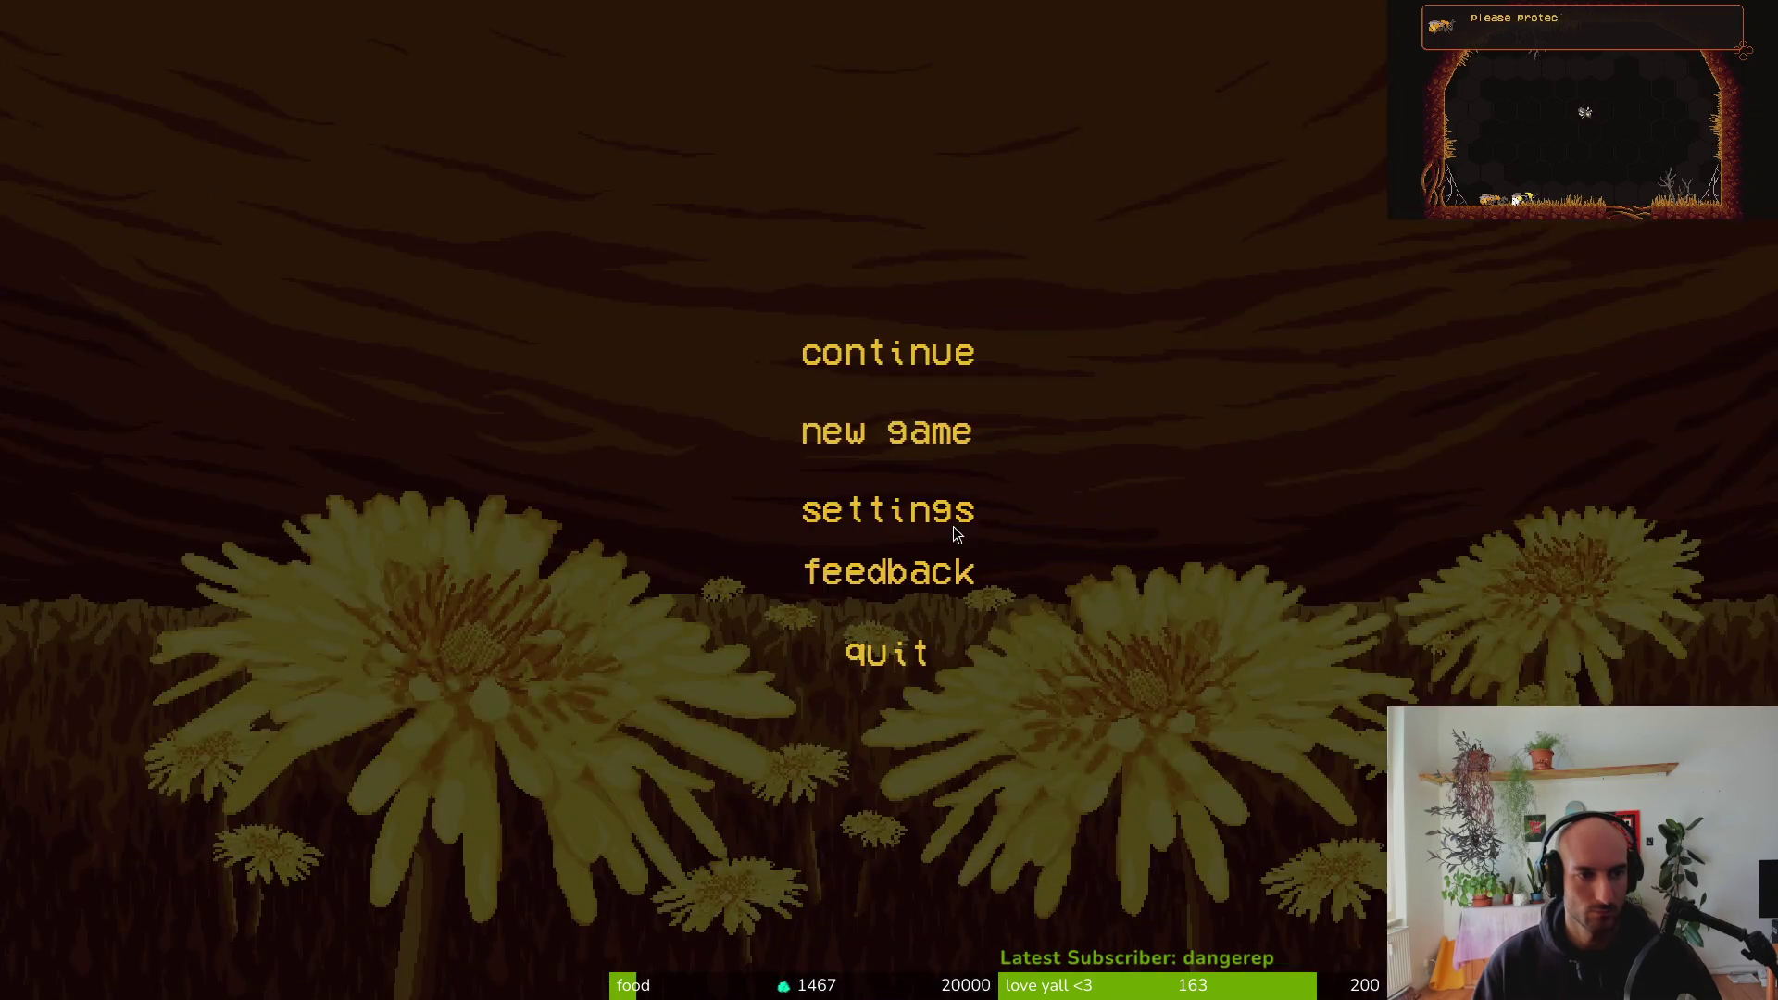
pyautogui.press('Up')
pyautogui.press('Up')
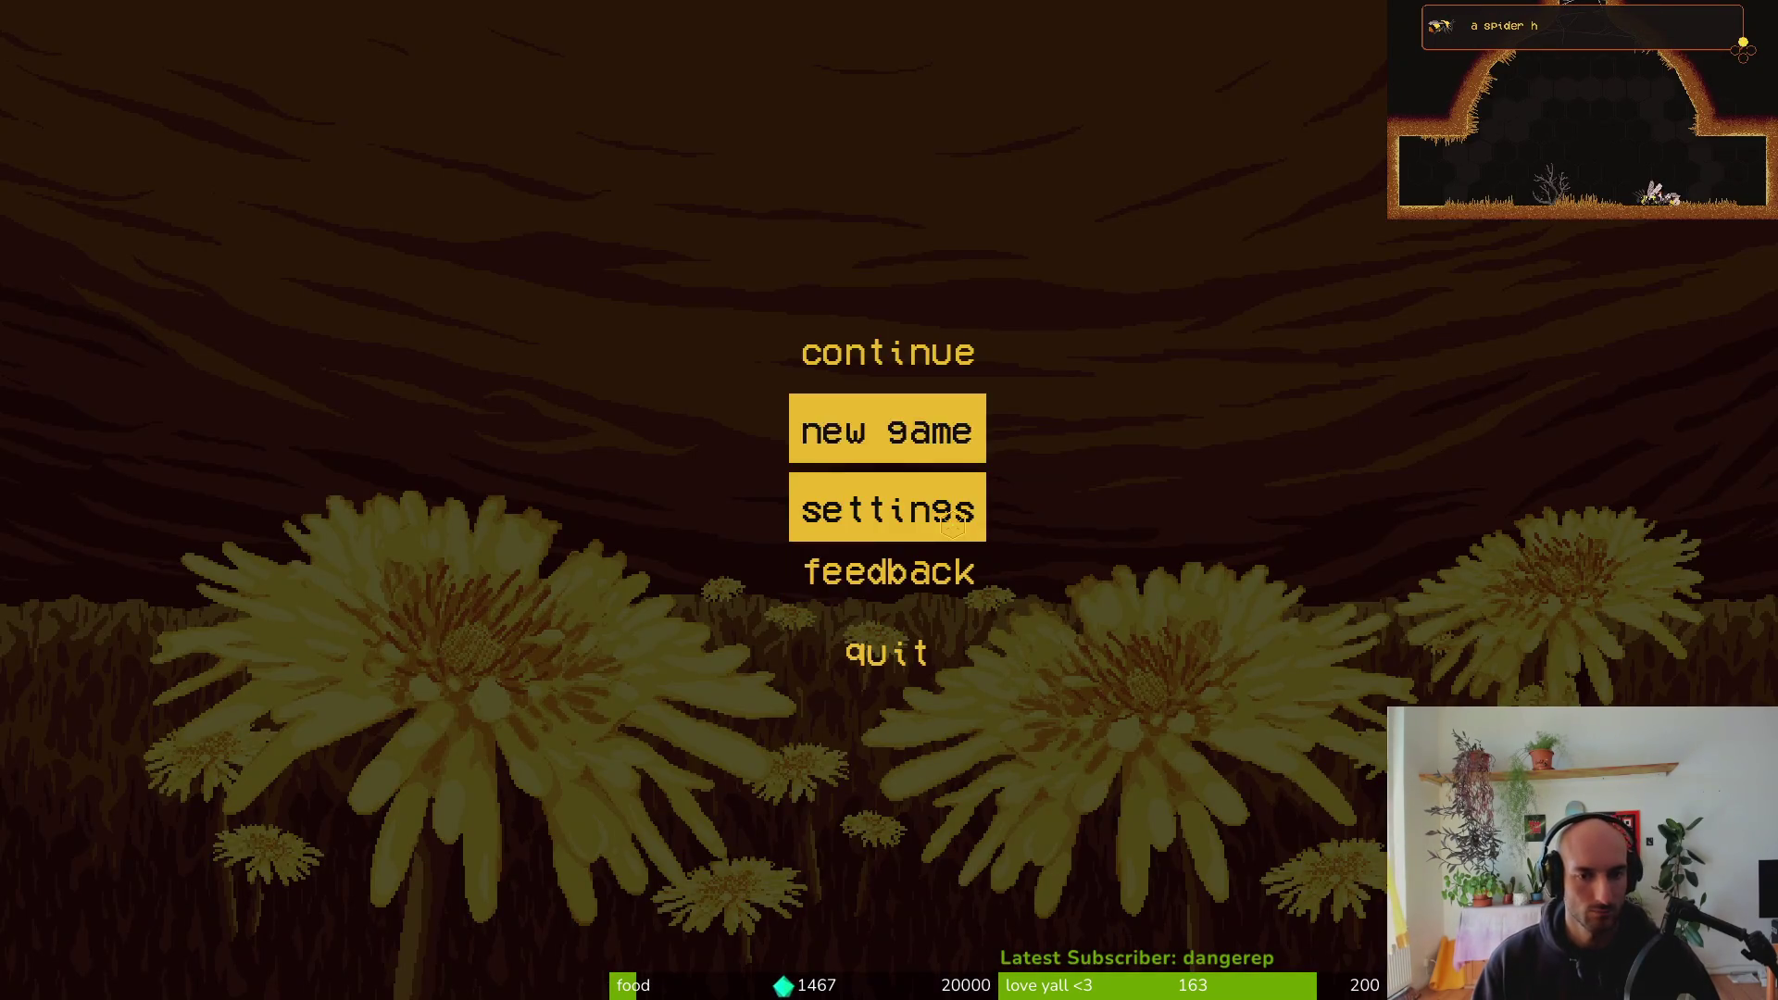
pyautogui.press('Return')
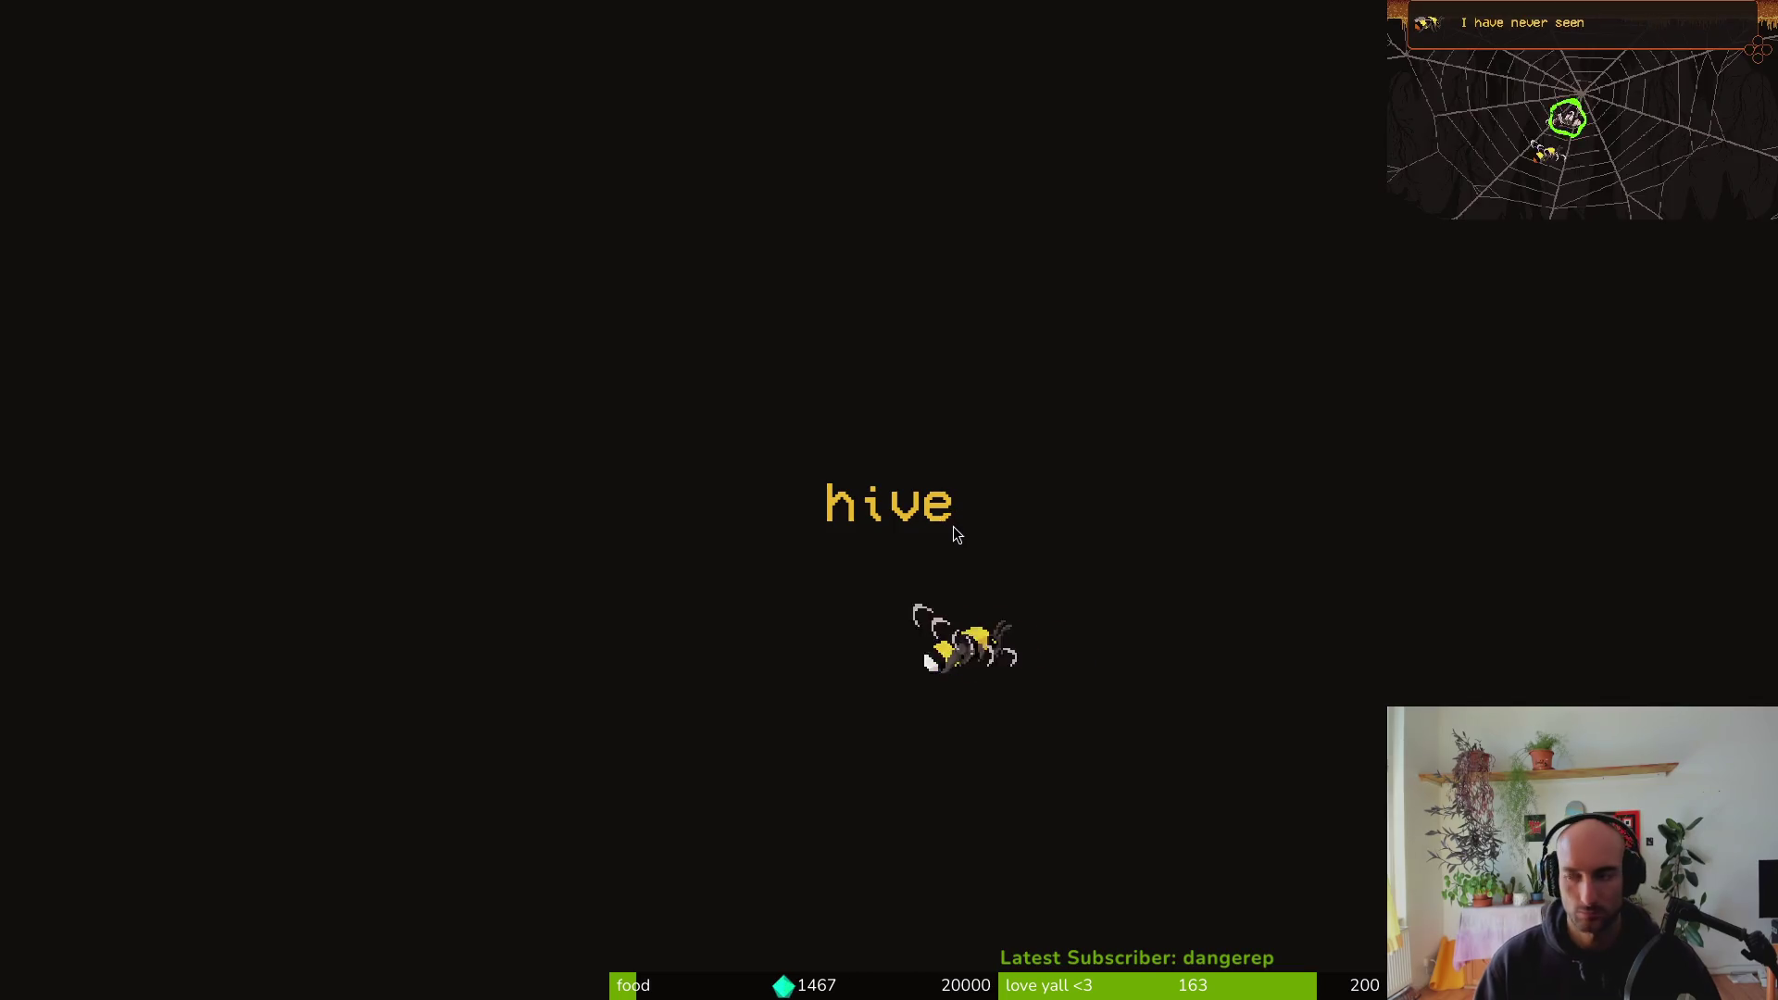
# Start Vim again from a terminal and bring up the project file finder
pyautogui.press('super+1')
pyautogui.press('Return')
pyautogui.write('im')
pyautogui.press('Return')
pyautogui.hotkey('ctrl', 'p')
# Set show_loading_screen to false in debug.helper.gd, save, and fly the bee into the right hexagon portal
pyautogui.write('debh')
pyautogui.press('Return')
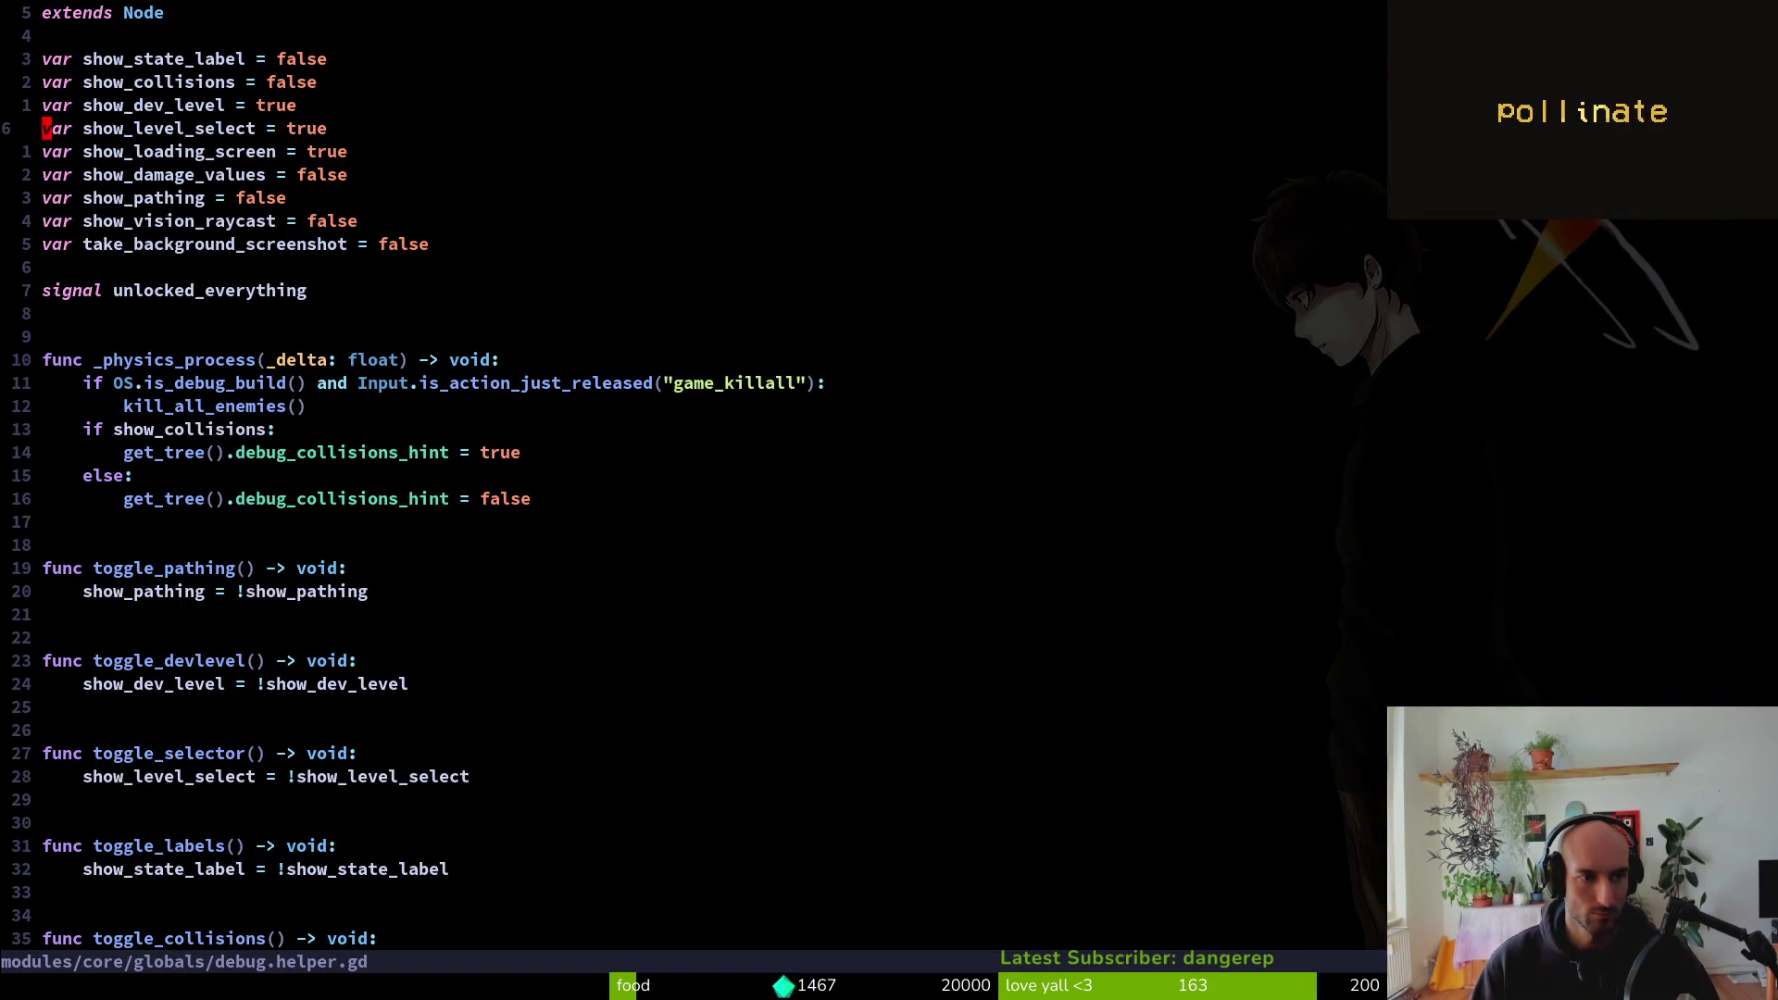
pyautogui.write('ciwfalse')
pyautogui.press('Escape')
pyautogui.write(':w')
pyautogui.press('Return')
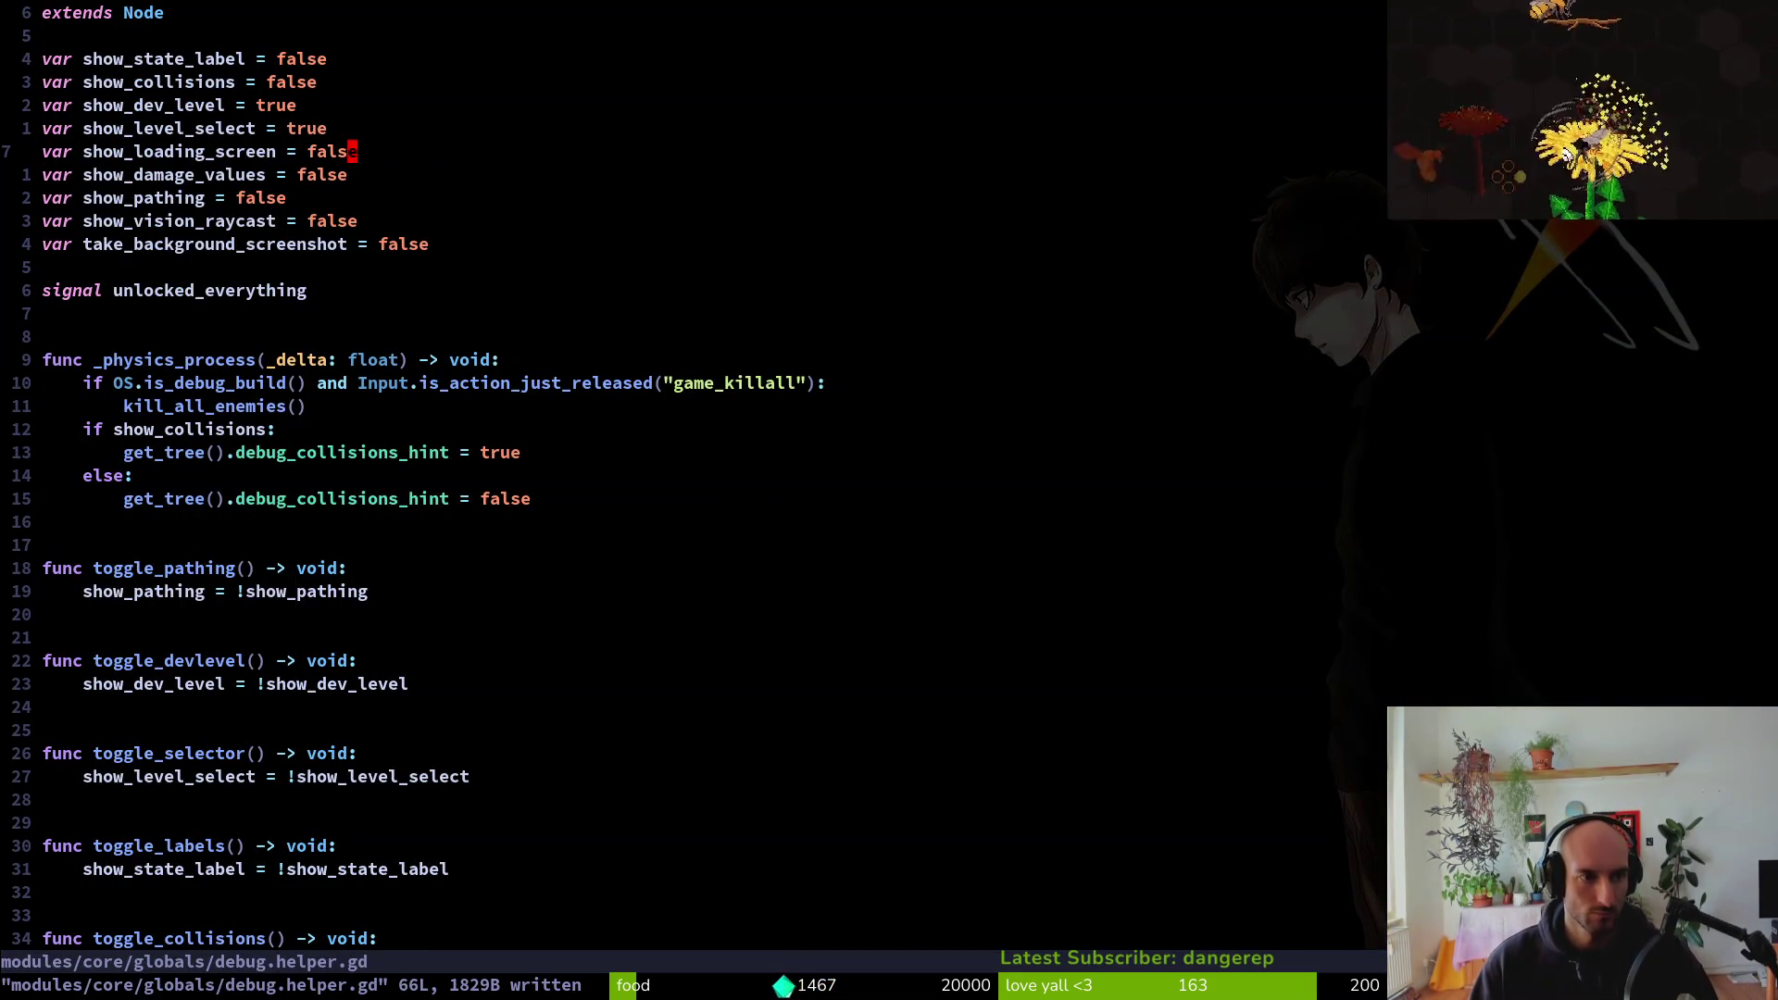
pyautogui.press('super+2')
pyautogui.press('d')
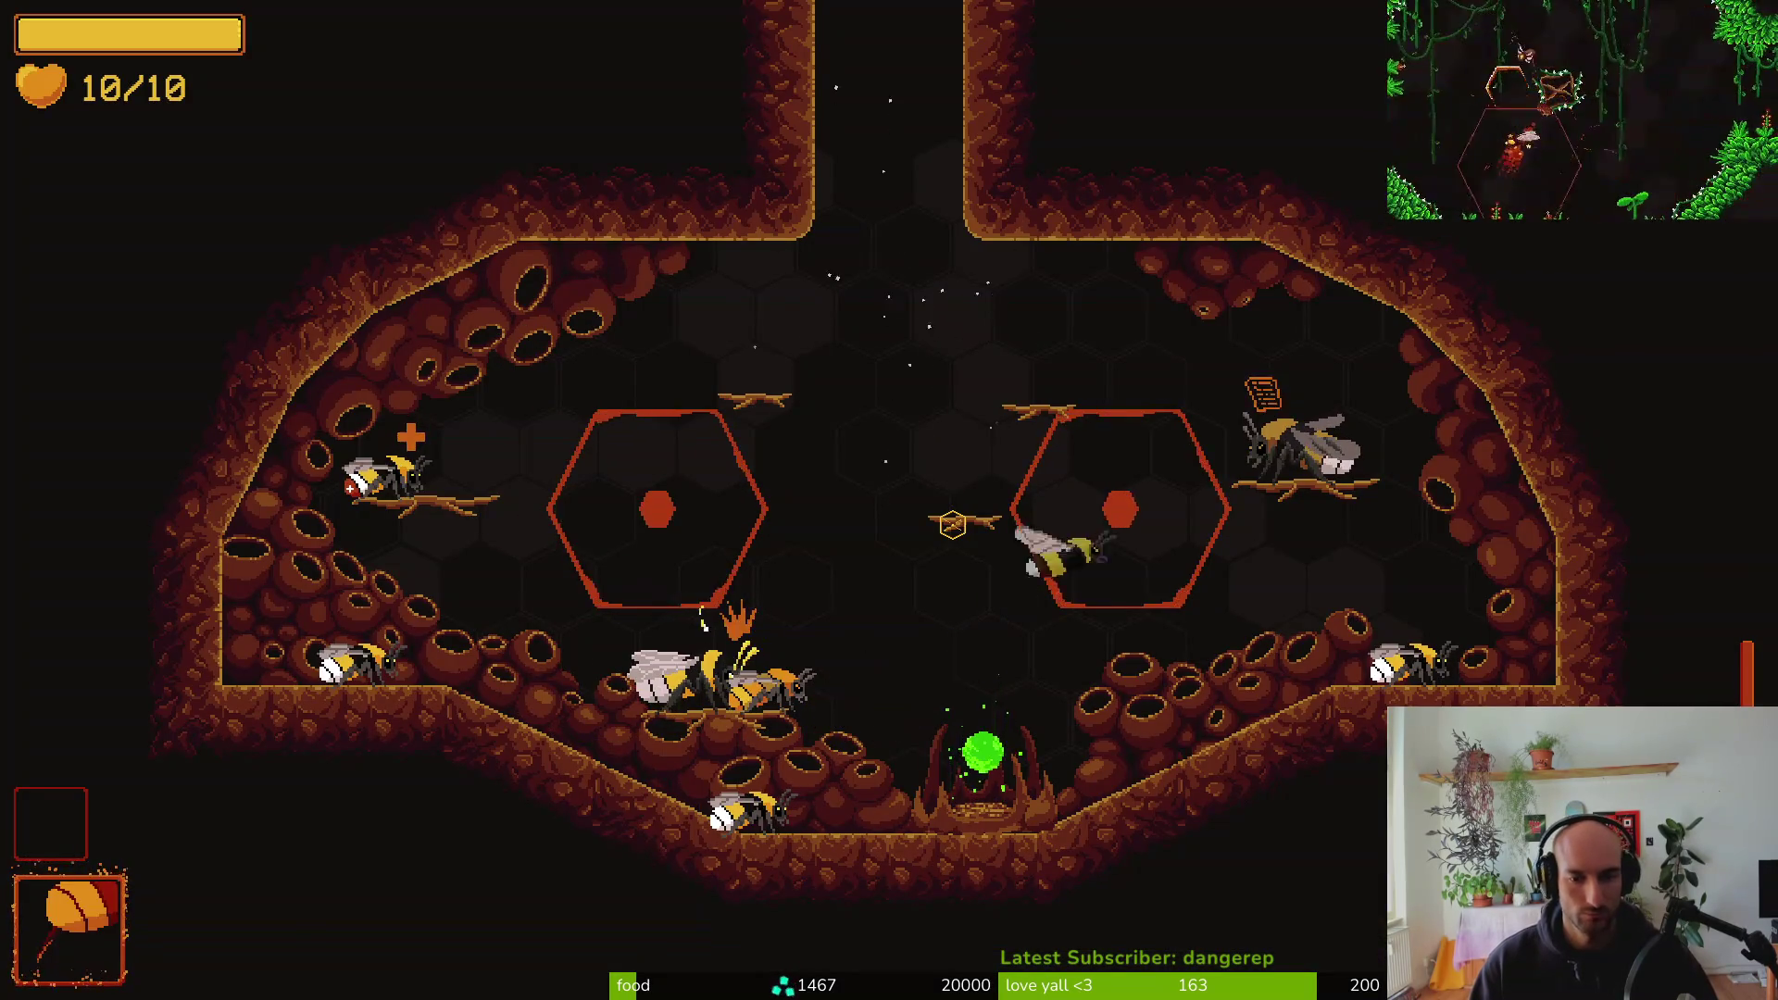
pyautogui.press('e')
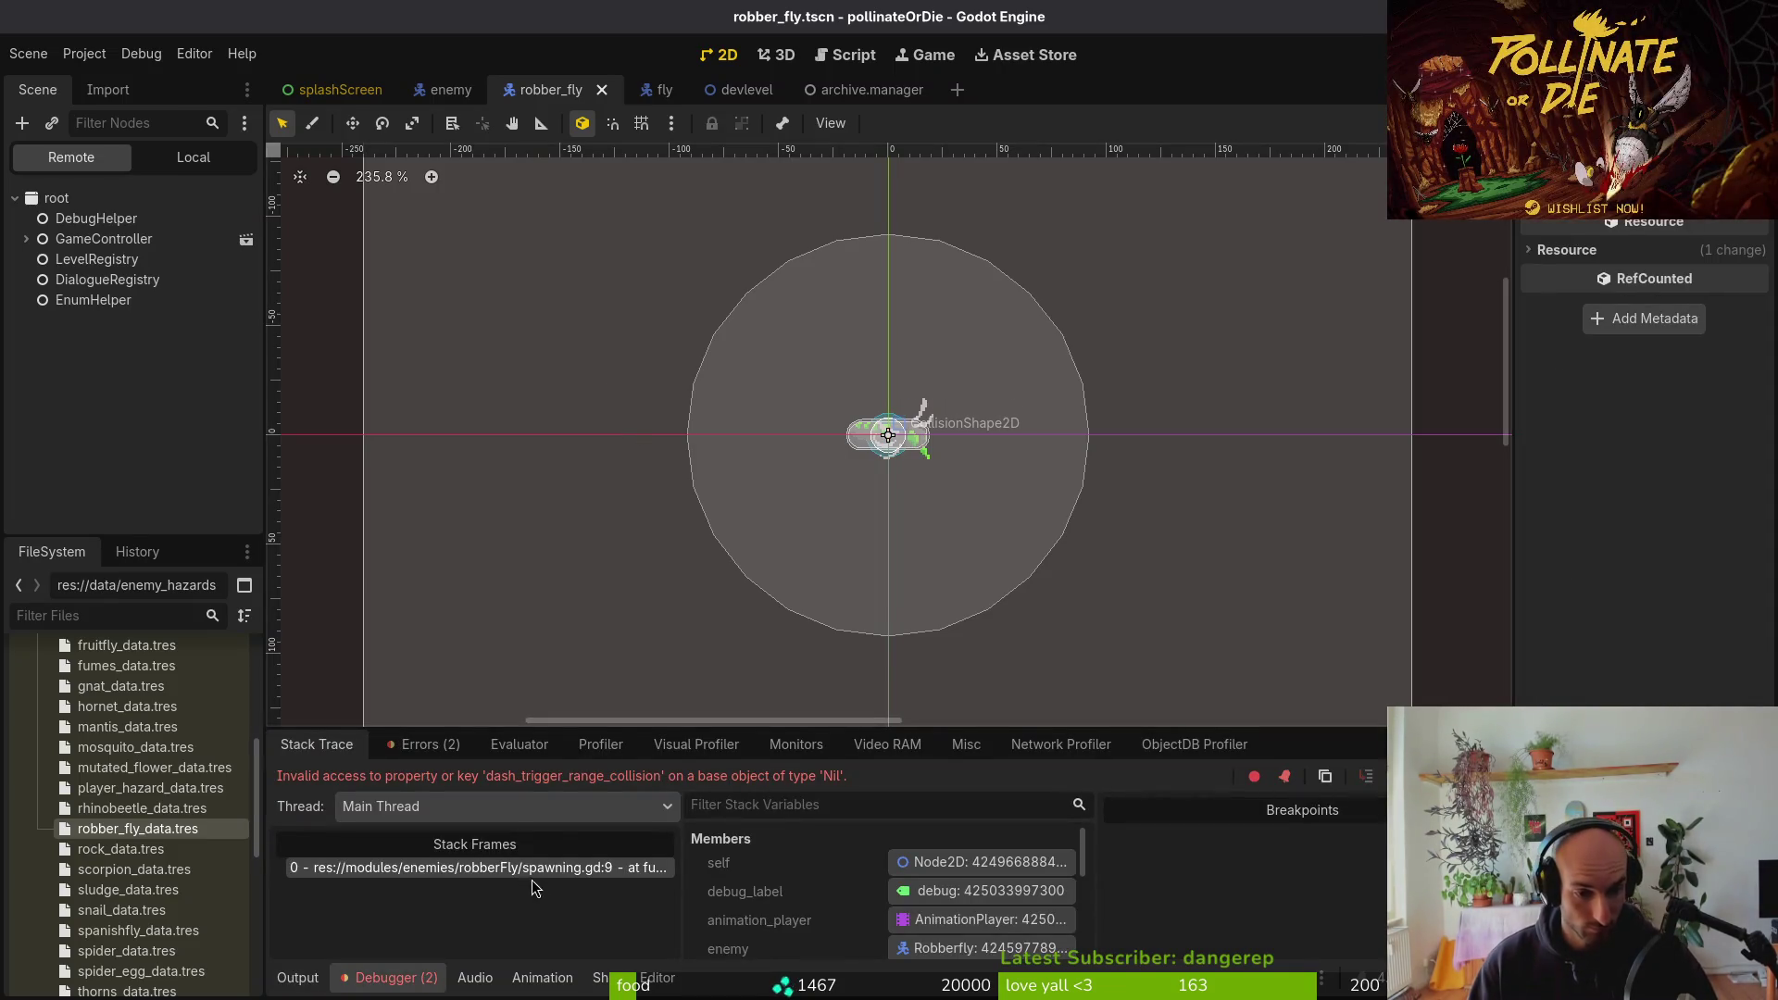
# Assign robberFly to the spawning state's Robber Fly property and save the robber_fly scene
pyautogui.click(194, 158)
pyautogui.click(96, 340)
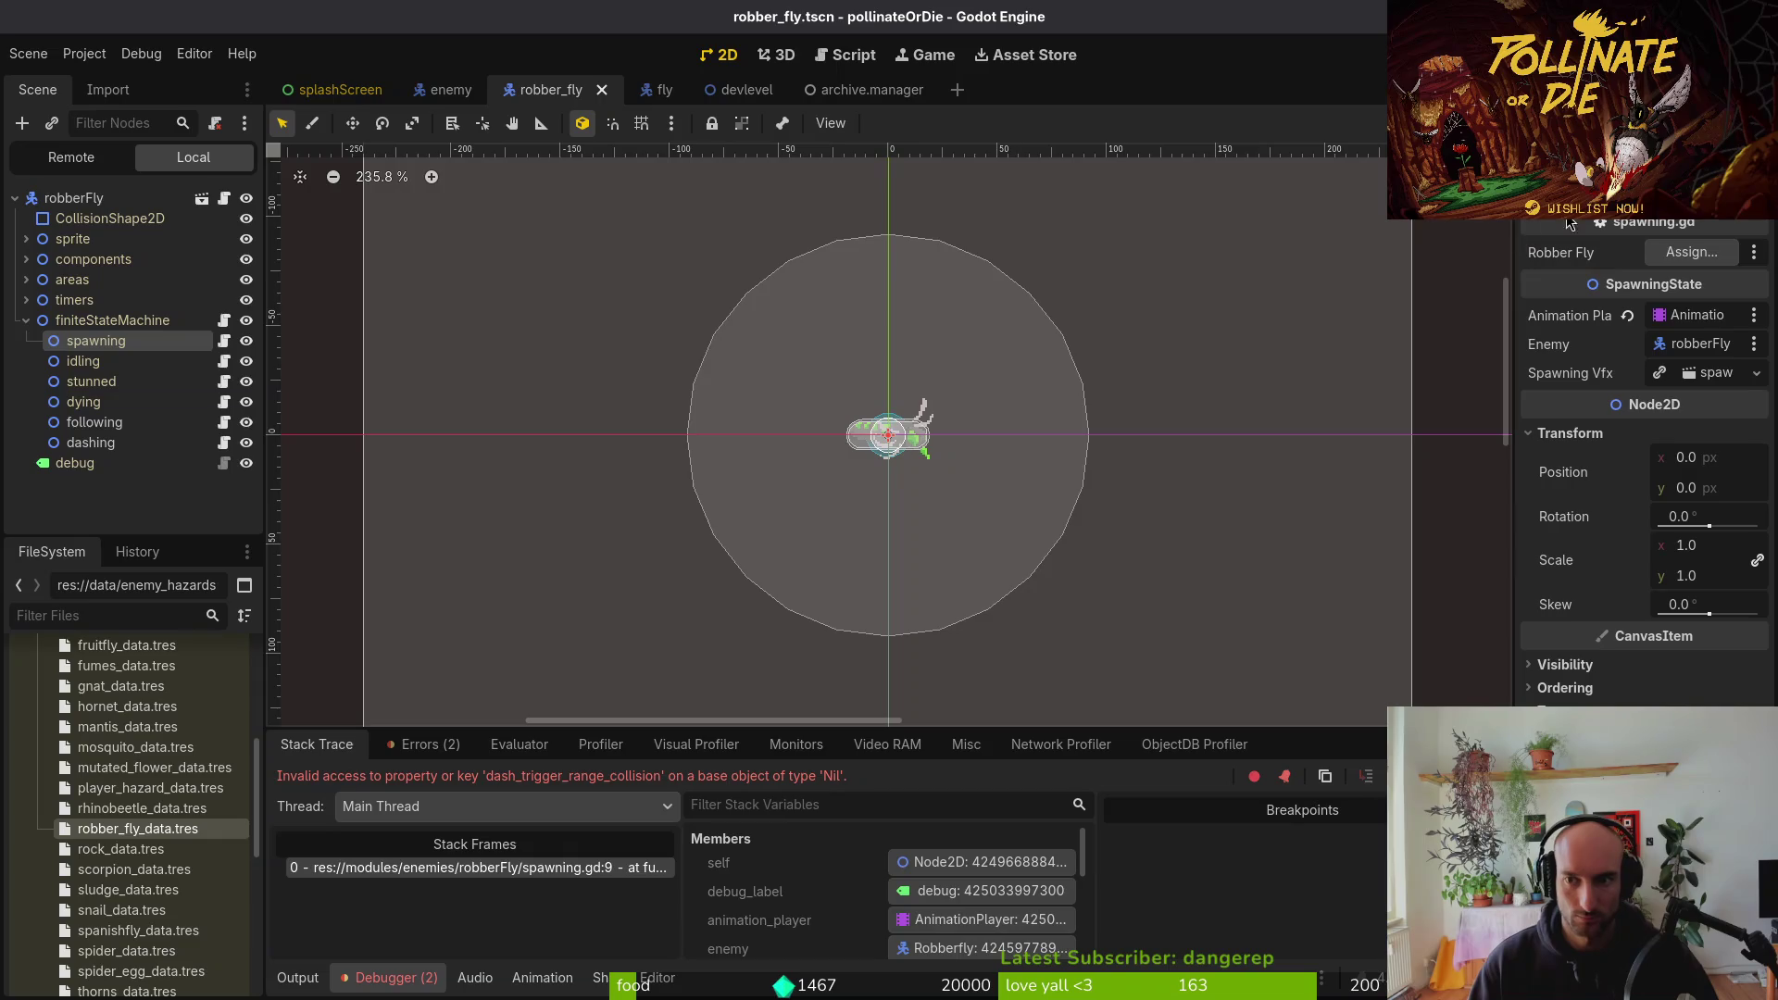
pyautogui.click(1691, 252)
pyautogui.click(798, 278)
pyautogui.click(955, 799)
pyautogui.hotkey('ctrl', 's')
# Run the game, continue into gameplay, and turn on Collisions in the pause Debugging menu
pyautogui.press('F5')
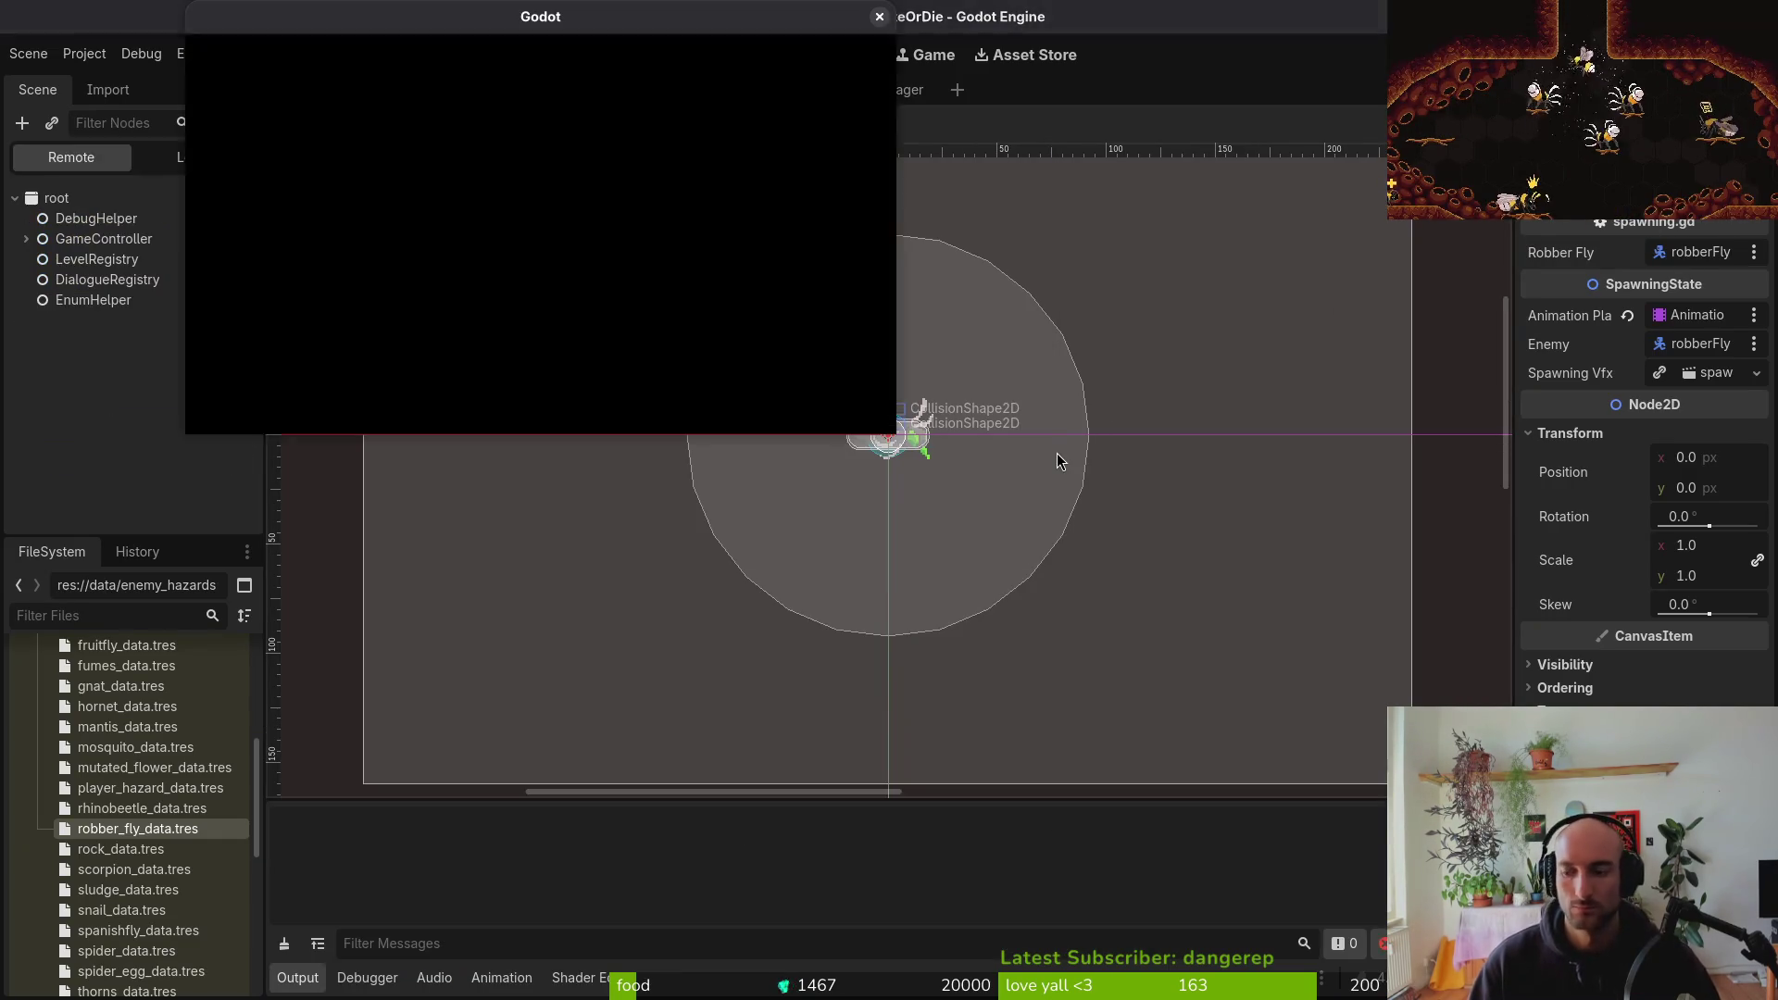
pyautogui.press('Return')
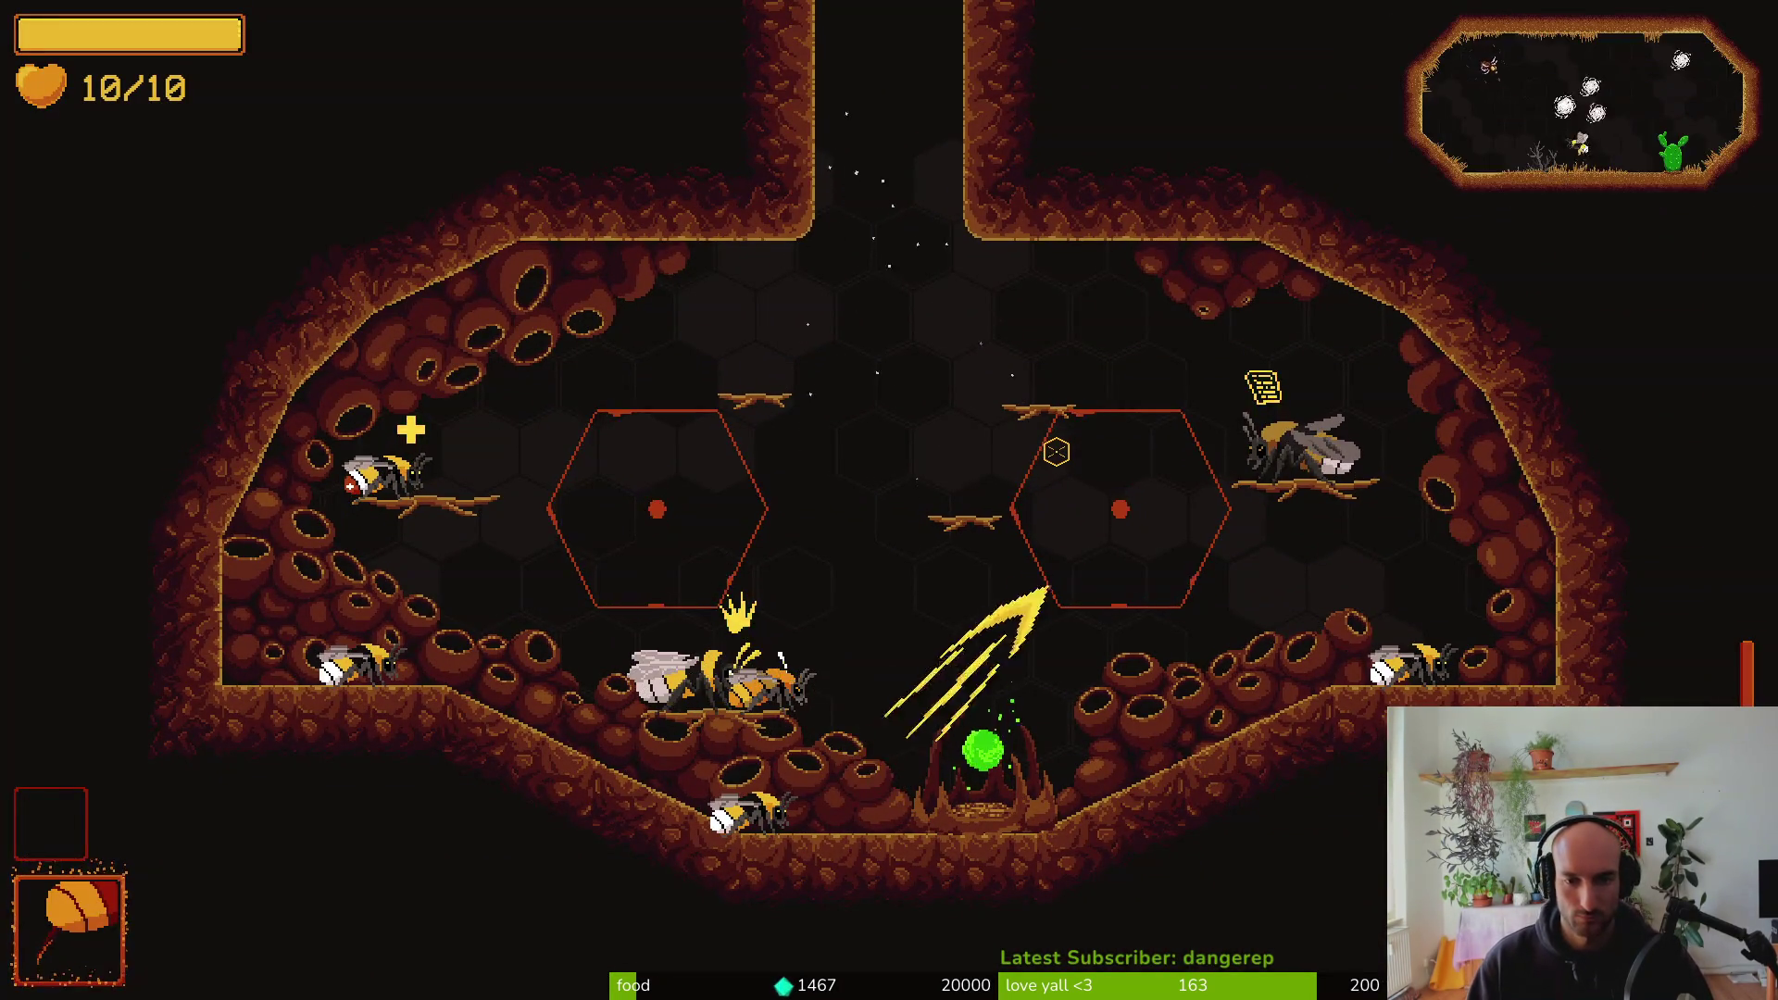
pyautogui.press('Escape')
pyautogui.press('Down')
pyautogui.press('Down')
pyautogui.press('Return')
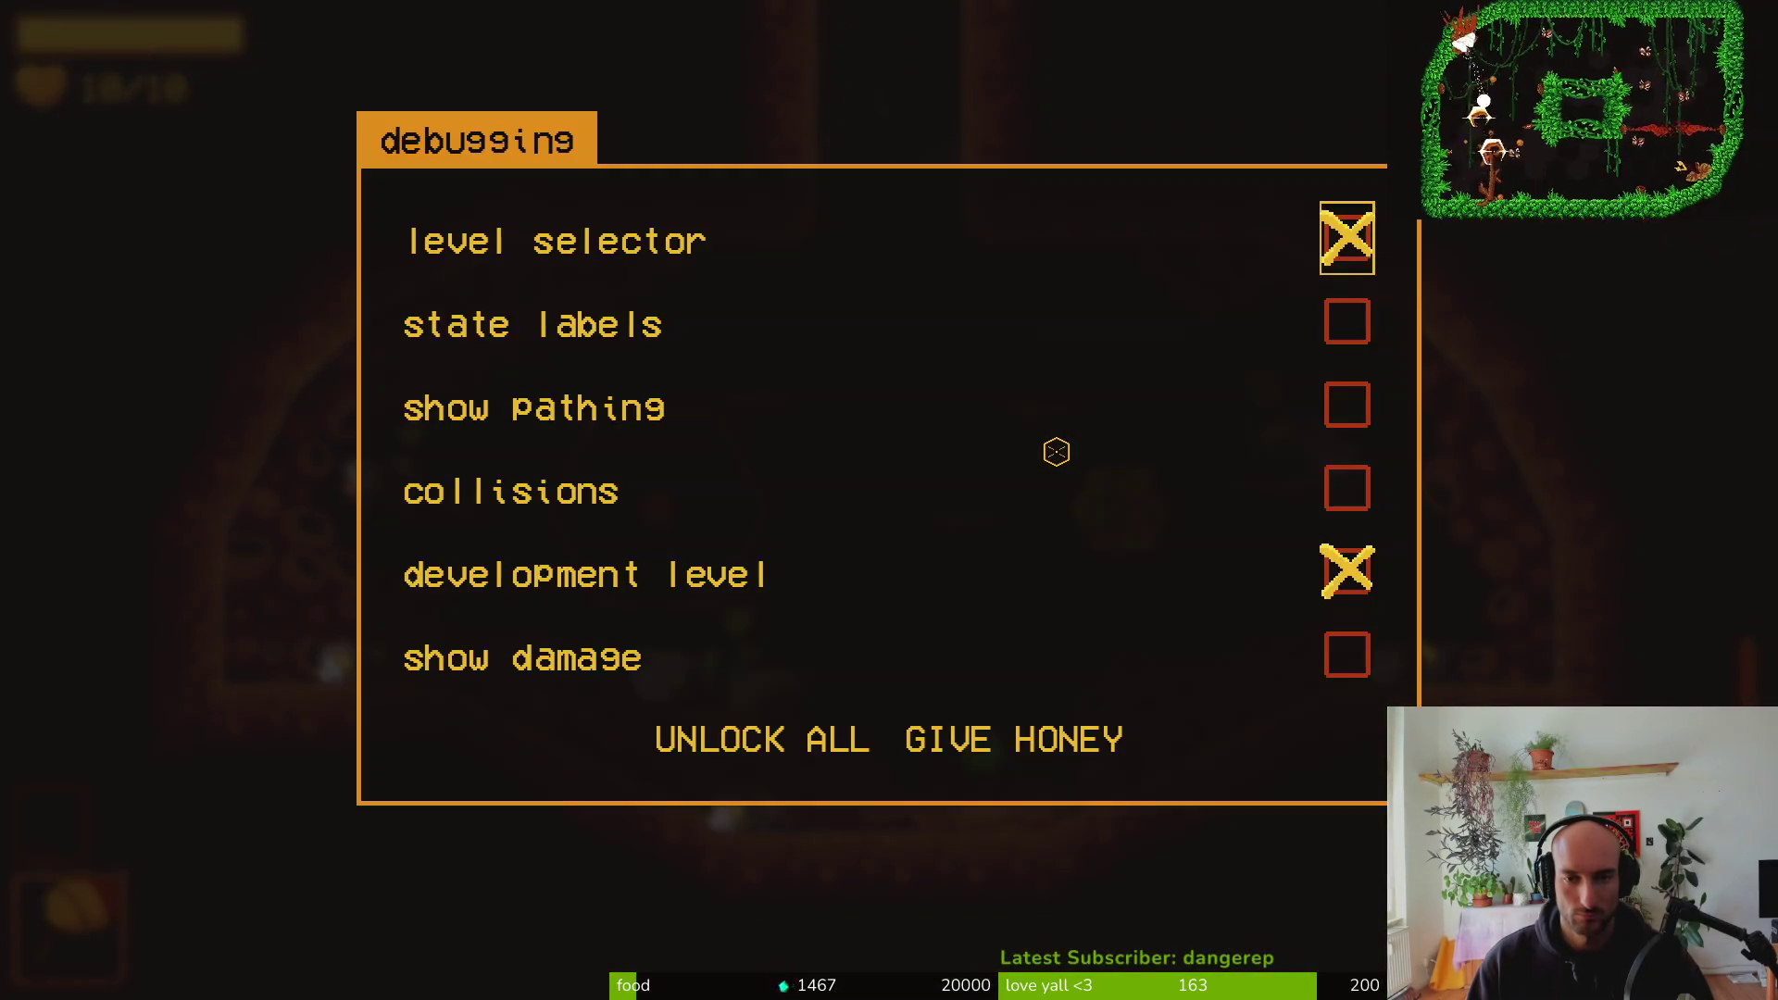
pyautogui.press('Down')
pyautogui.press('Return')
pyautogui.press('Escape')
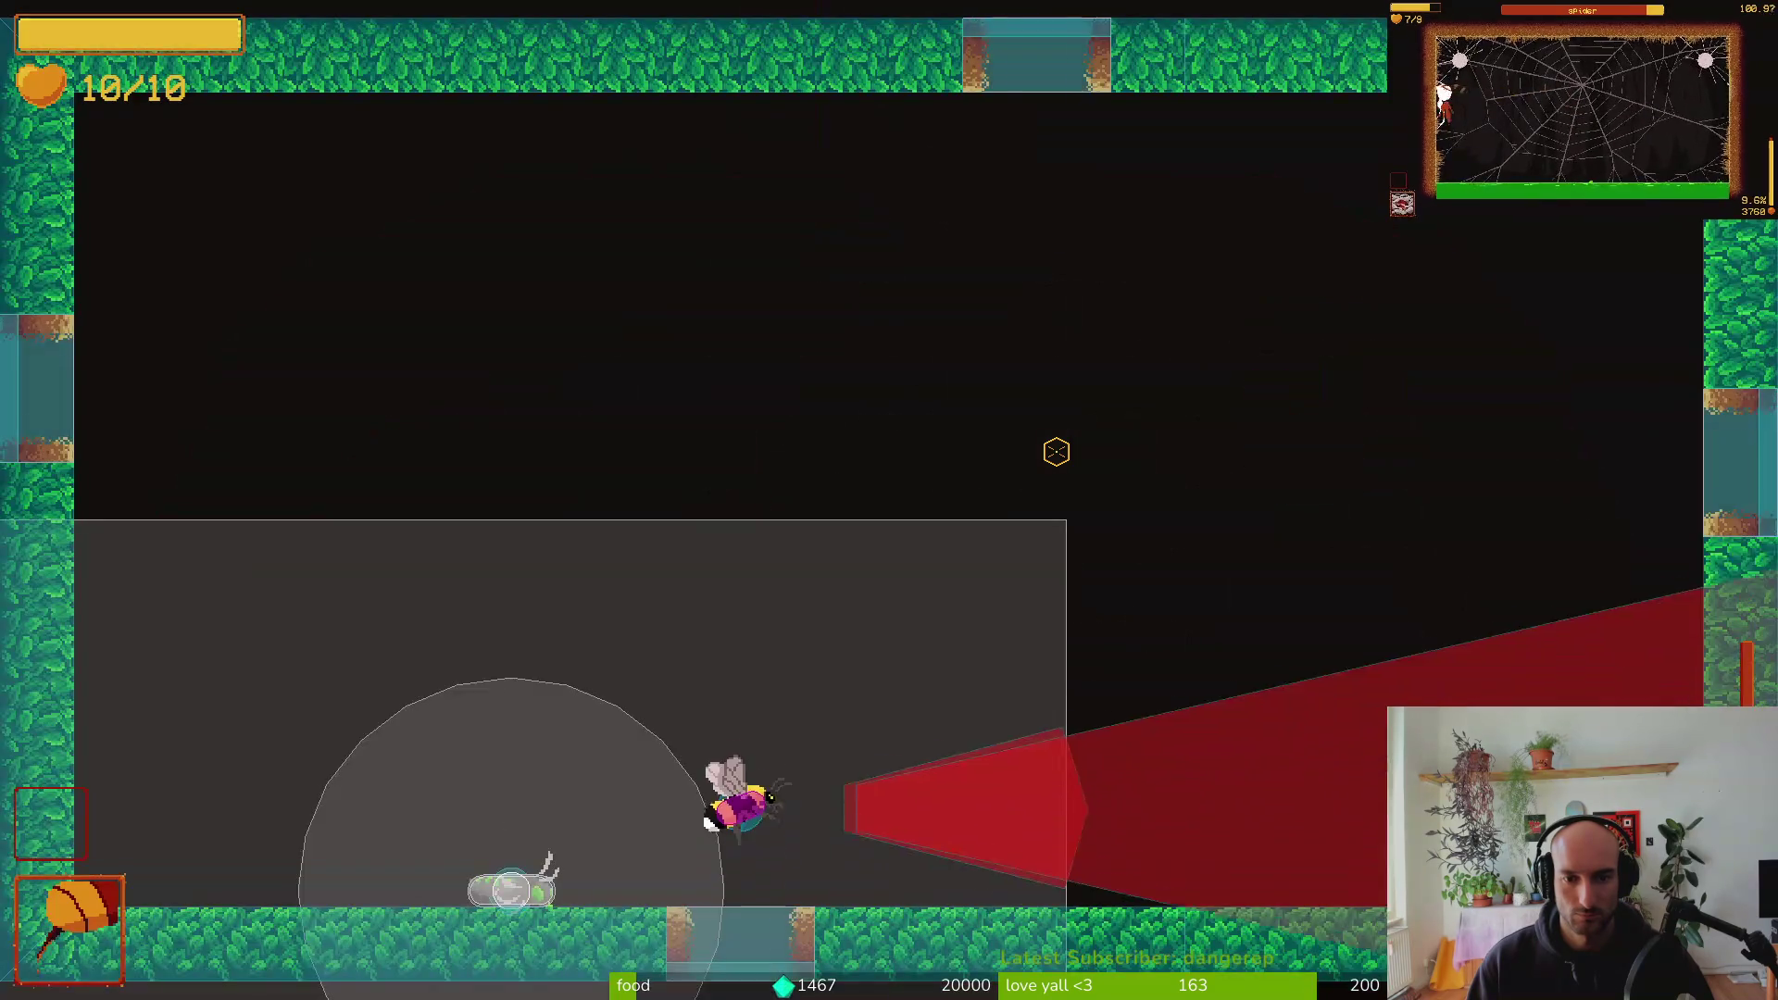
# Fly the player around the robber fly, then pause and return to the Godot editor
pyautogui.press('d')
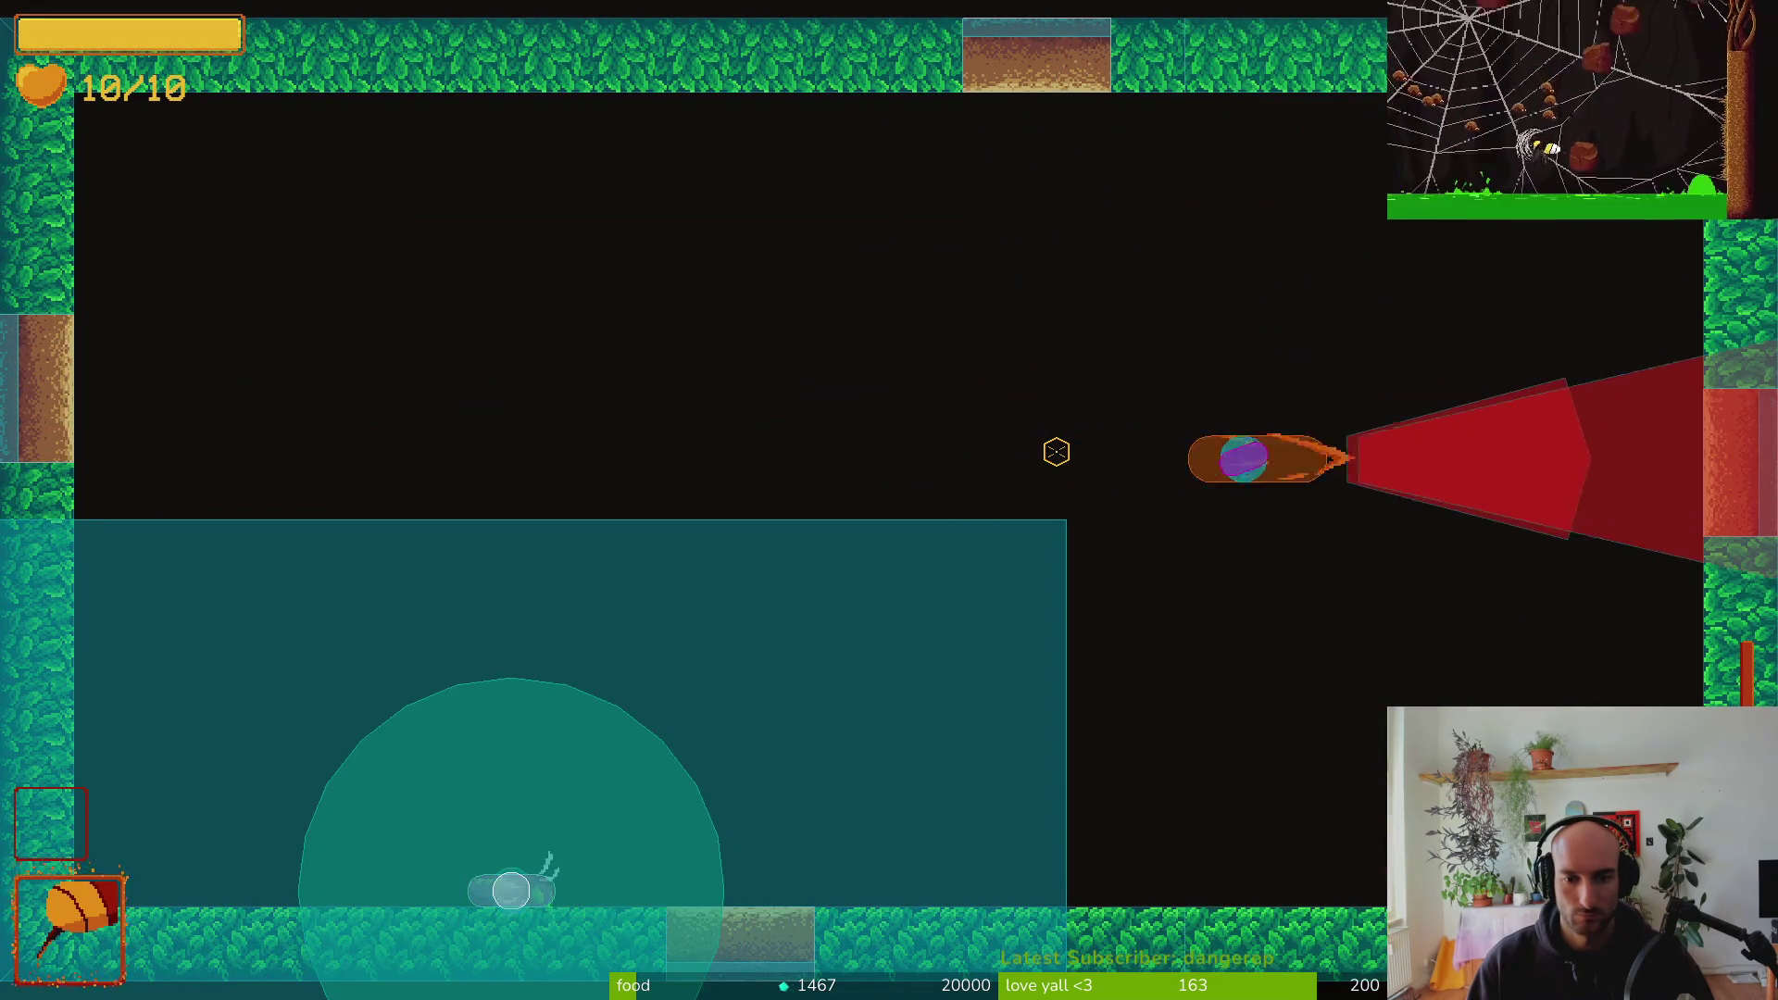
pyautogui.press('w')
pyautogui.press('a')
pyautogui.press('d')
pyautogui.press('a')
pyautogui.press('d')
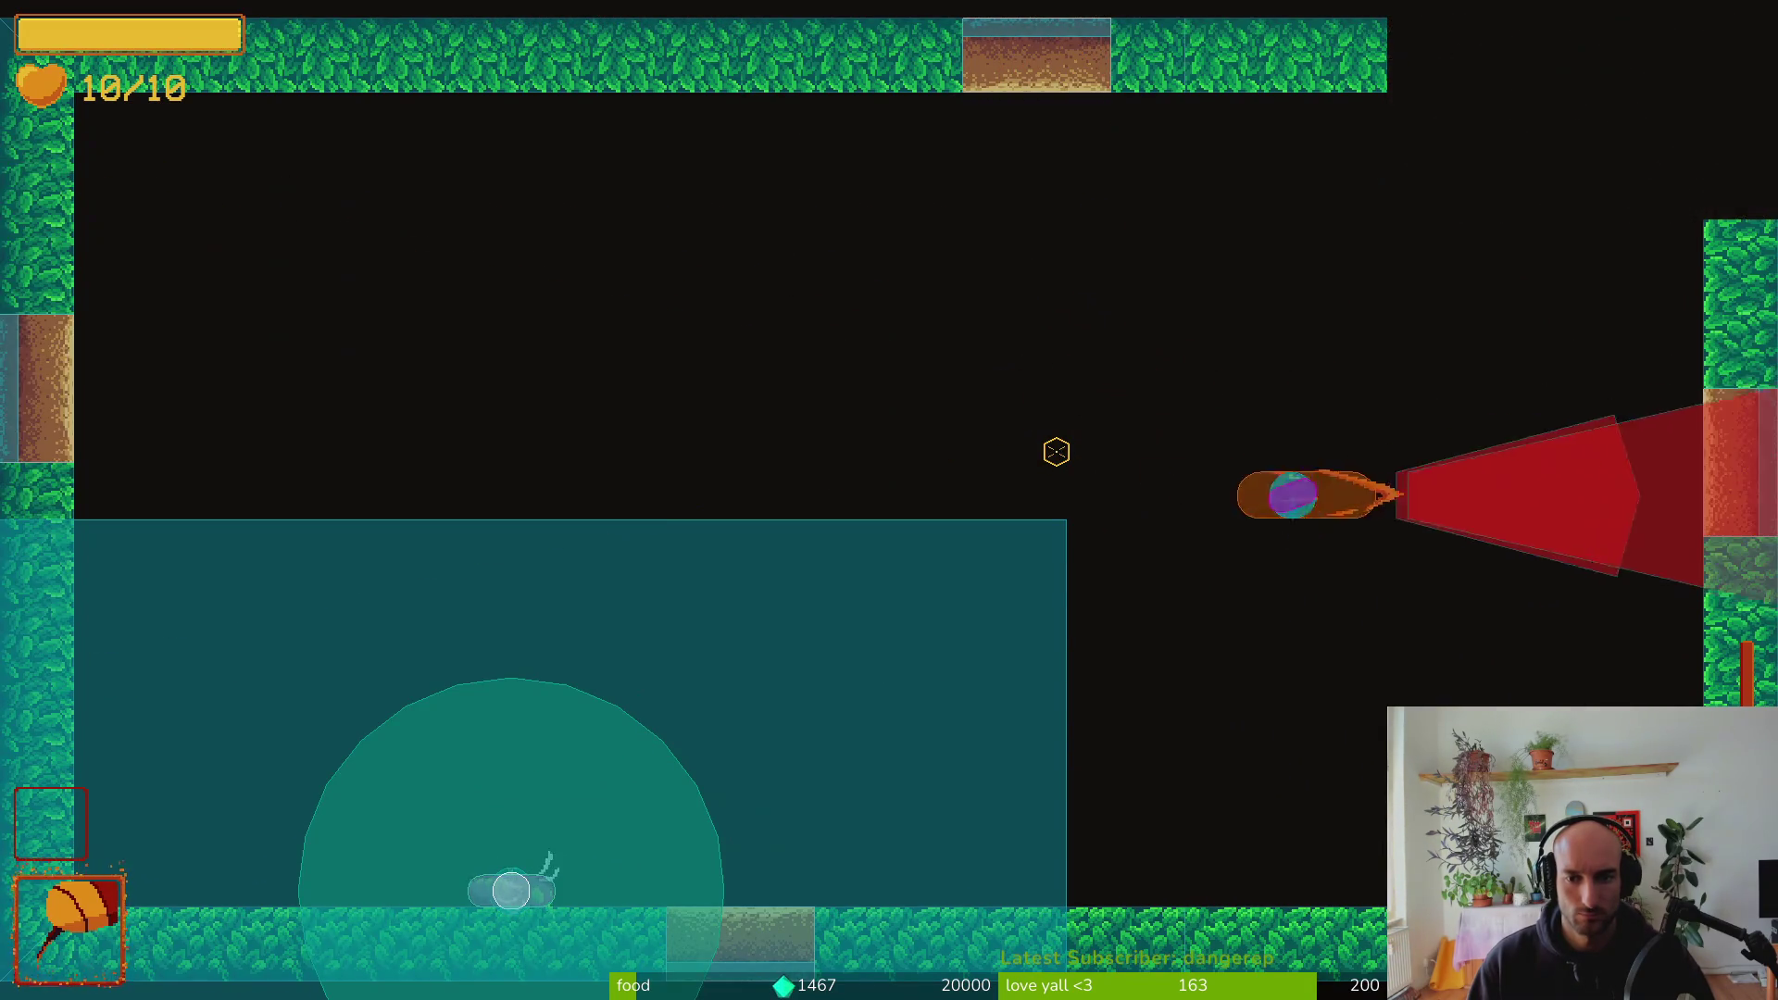
pyautogui.press('Escape')
pyautogui.hotkey('alt', 'Tab')
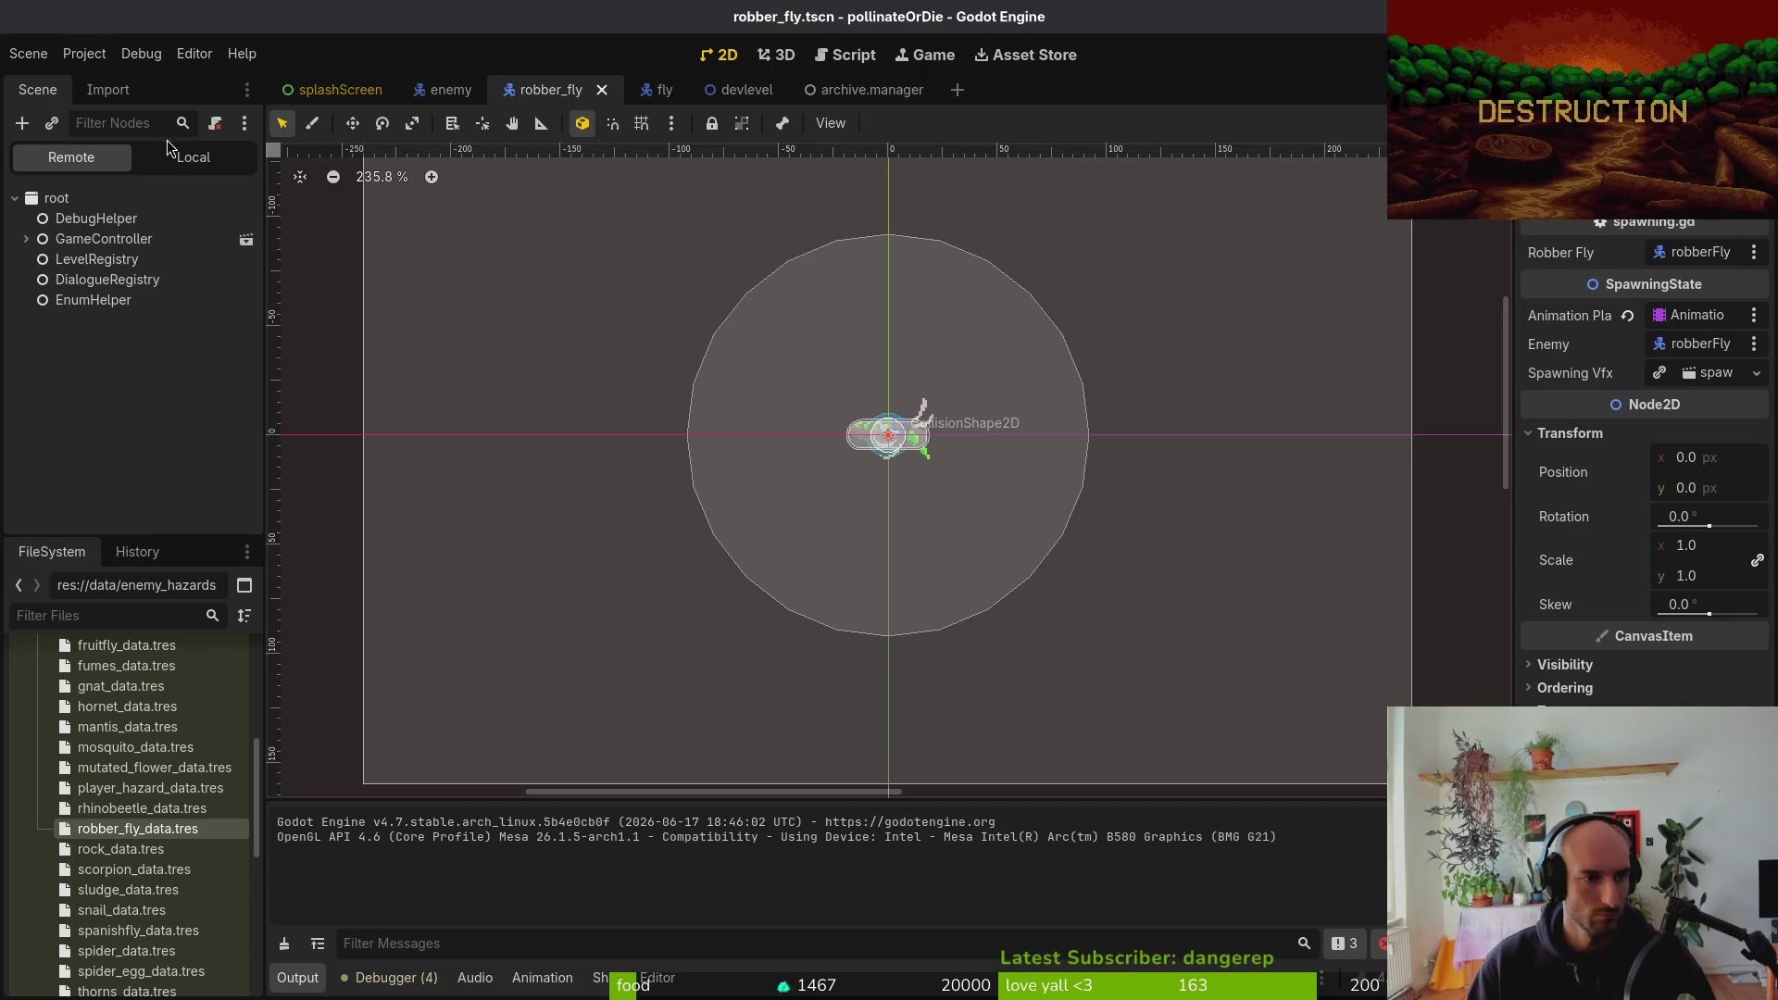
# In devlevel, show then hide the NavigationRegion2D mesh, run the game and resume from pause
pyautogui.click(178, 158)
pyautogui.click(741, 89)
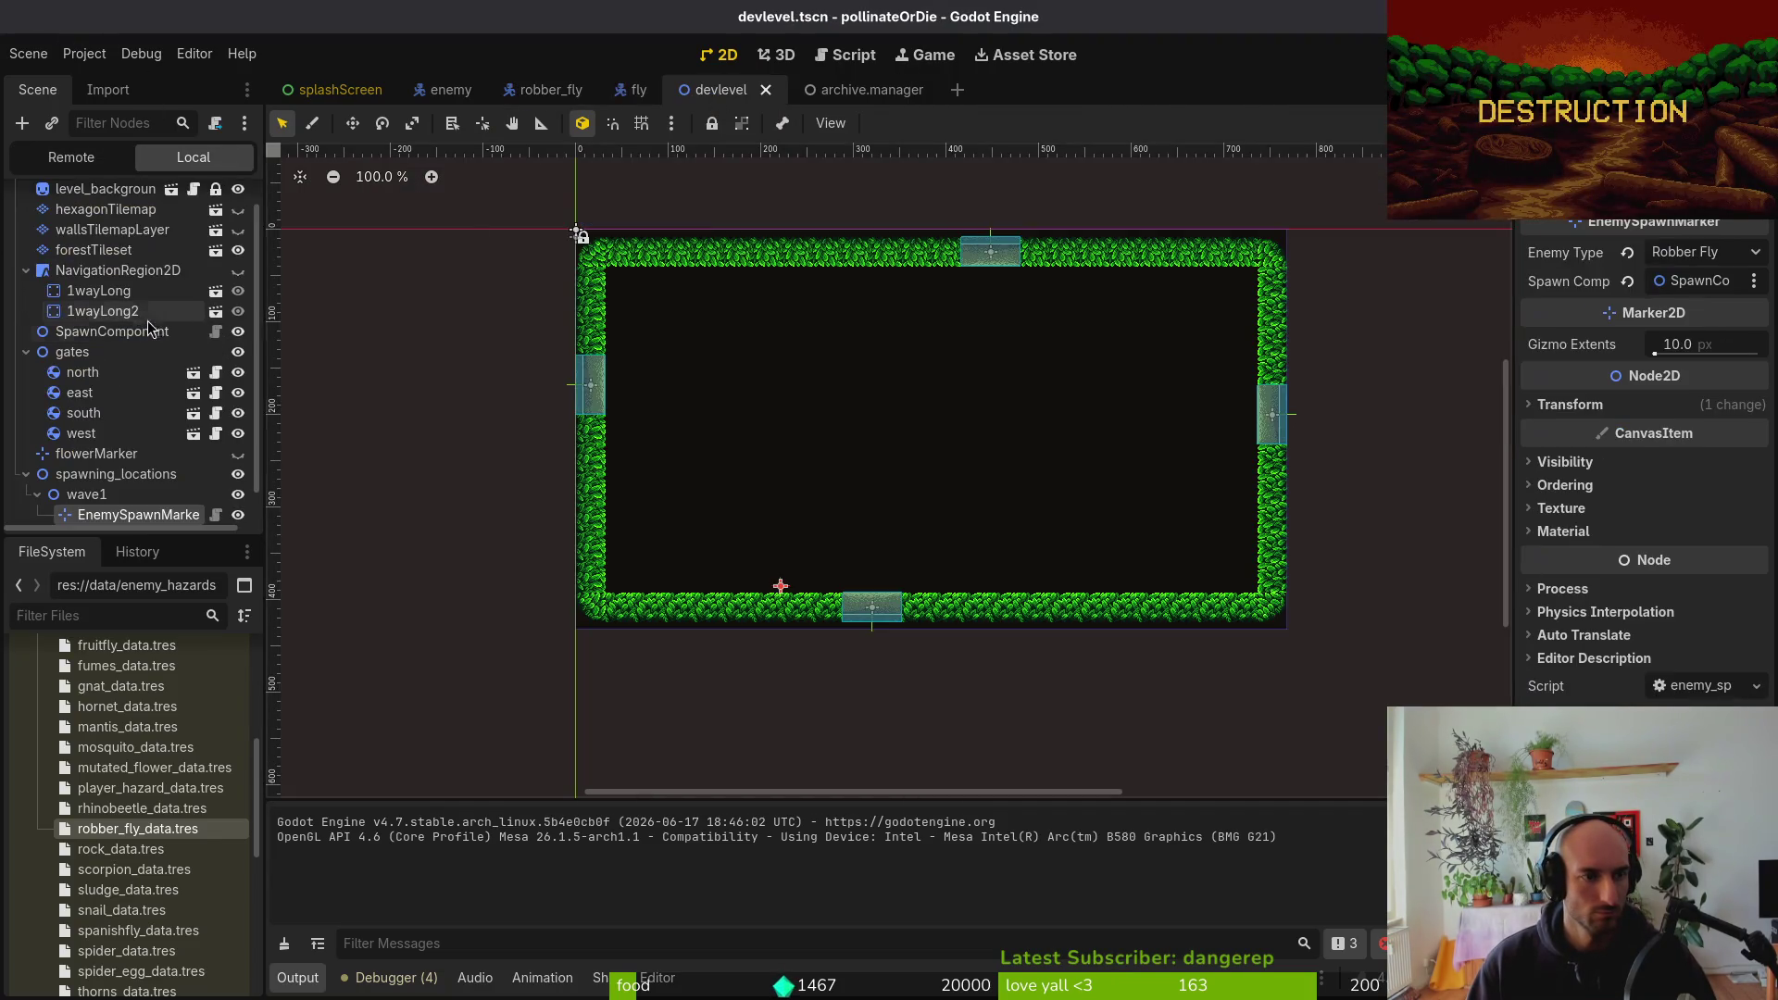
pyautogui.click(238, 270)
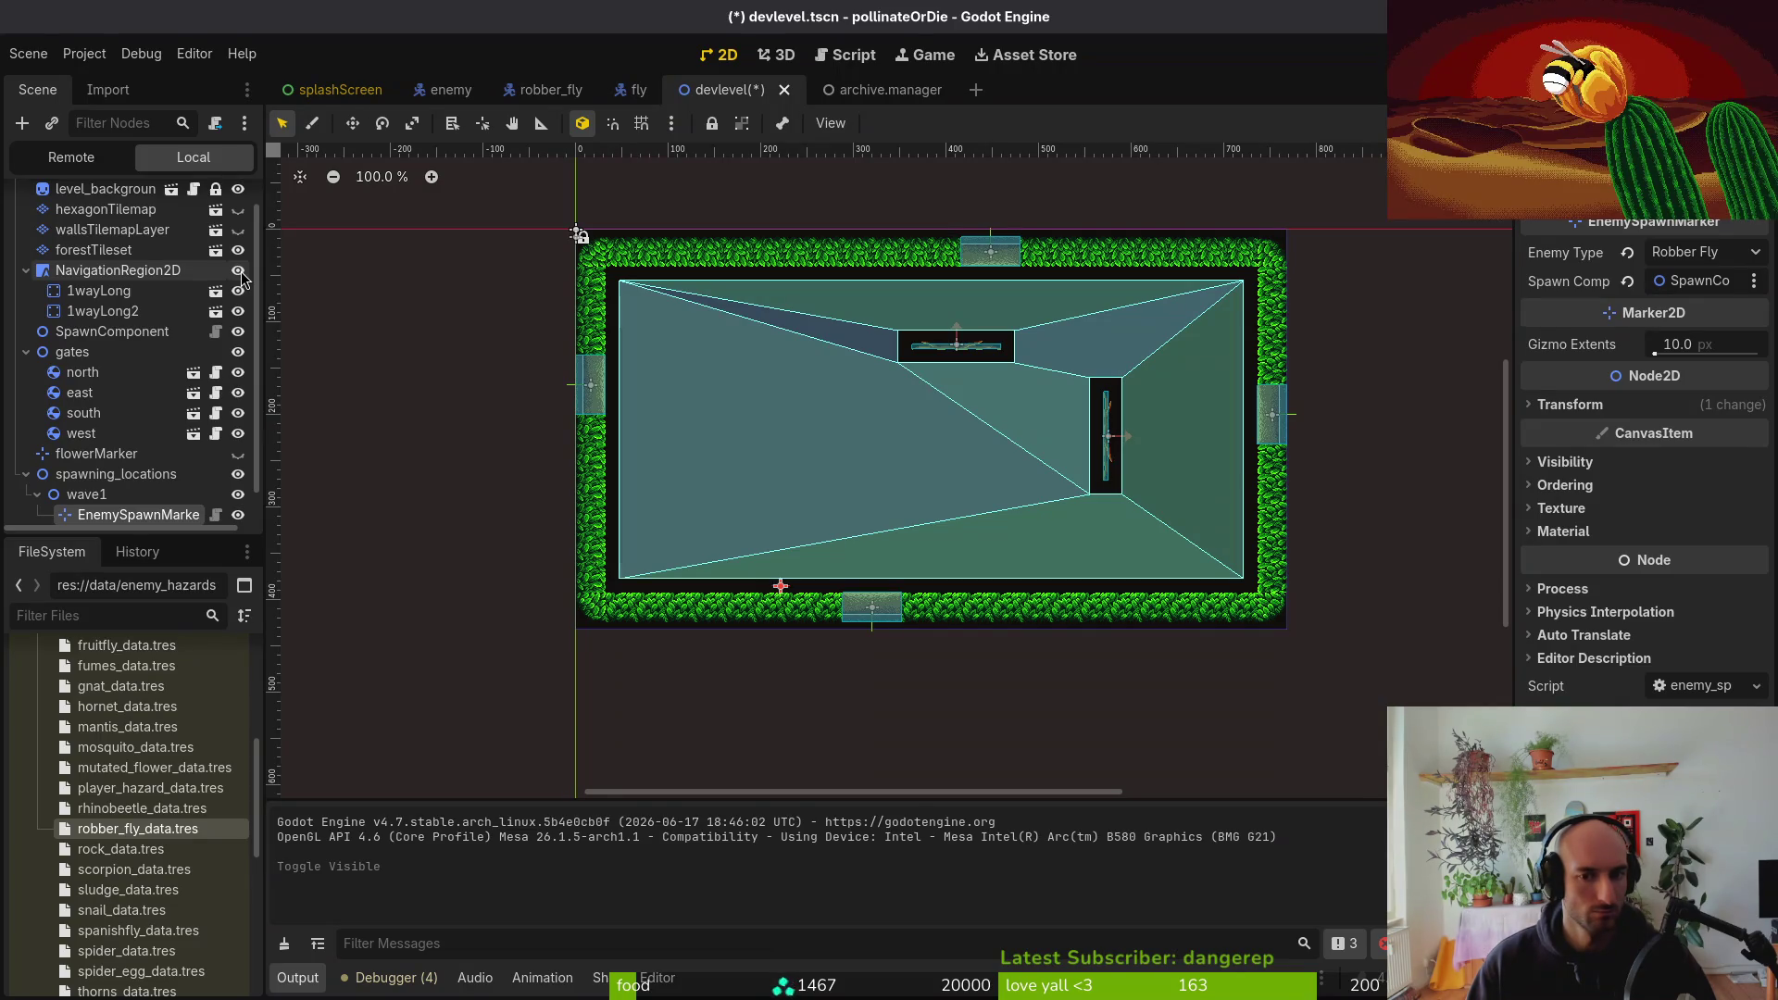
pyautogui.click(238, 271)
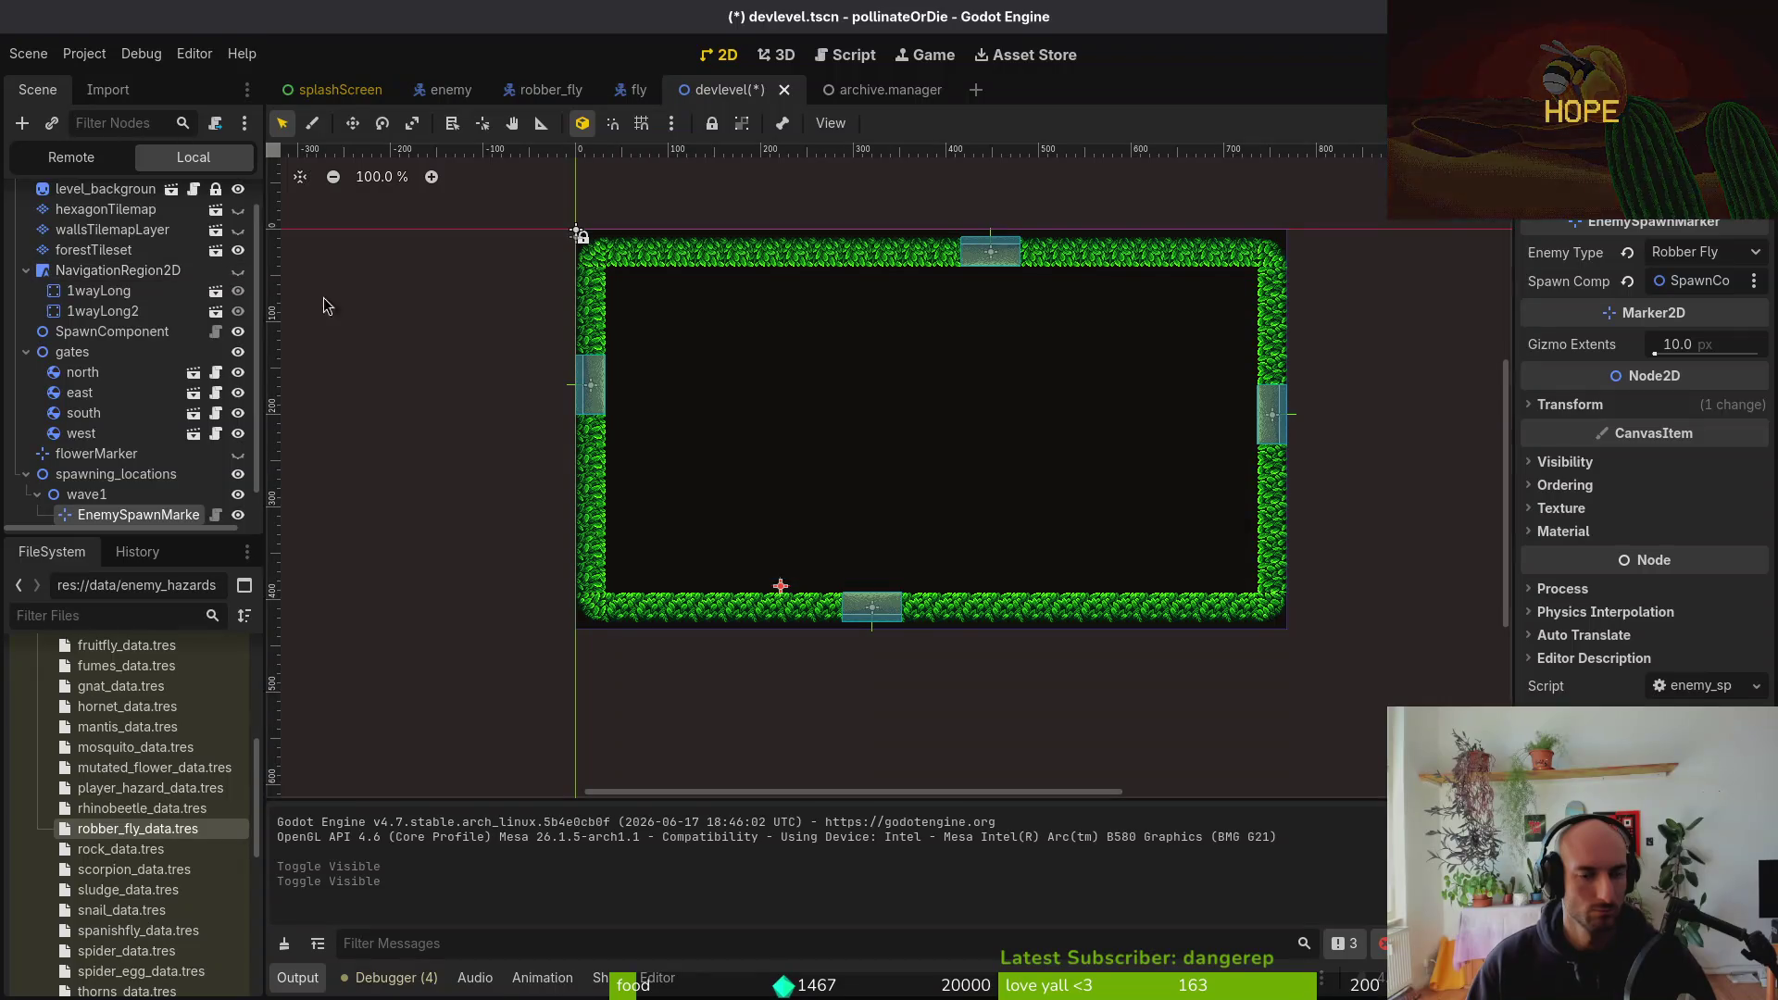
pyautogui.press('F6')
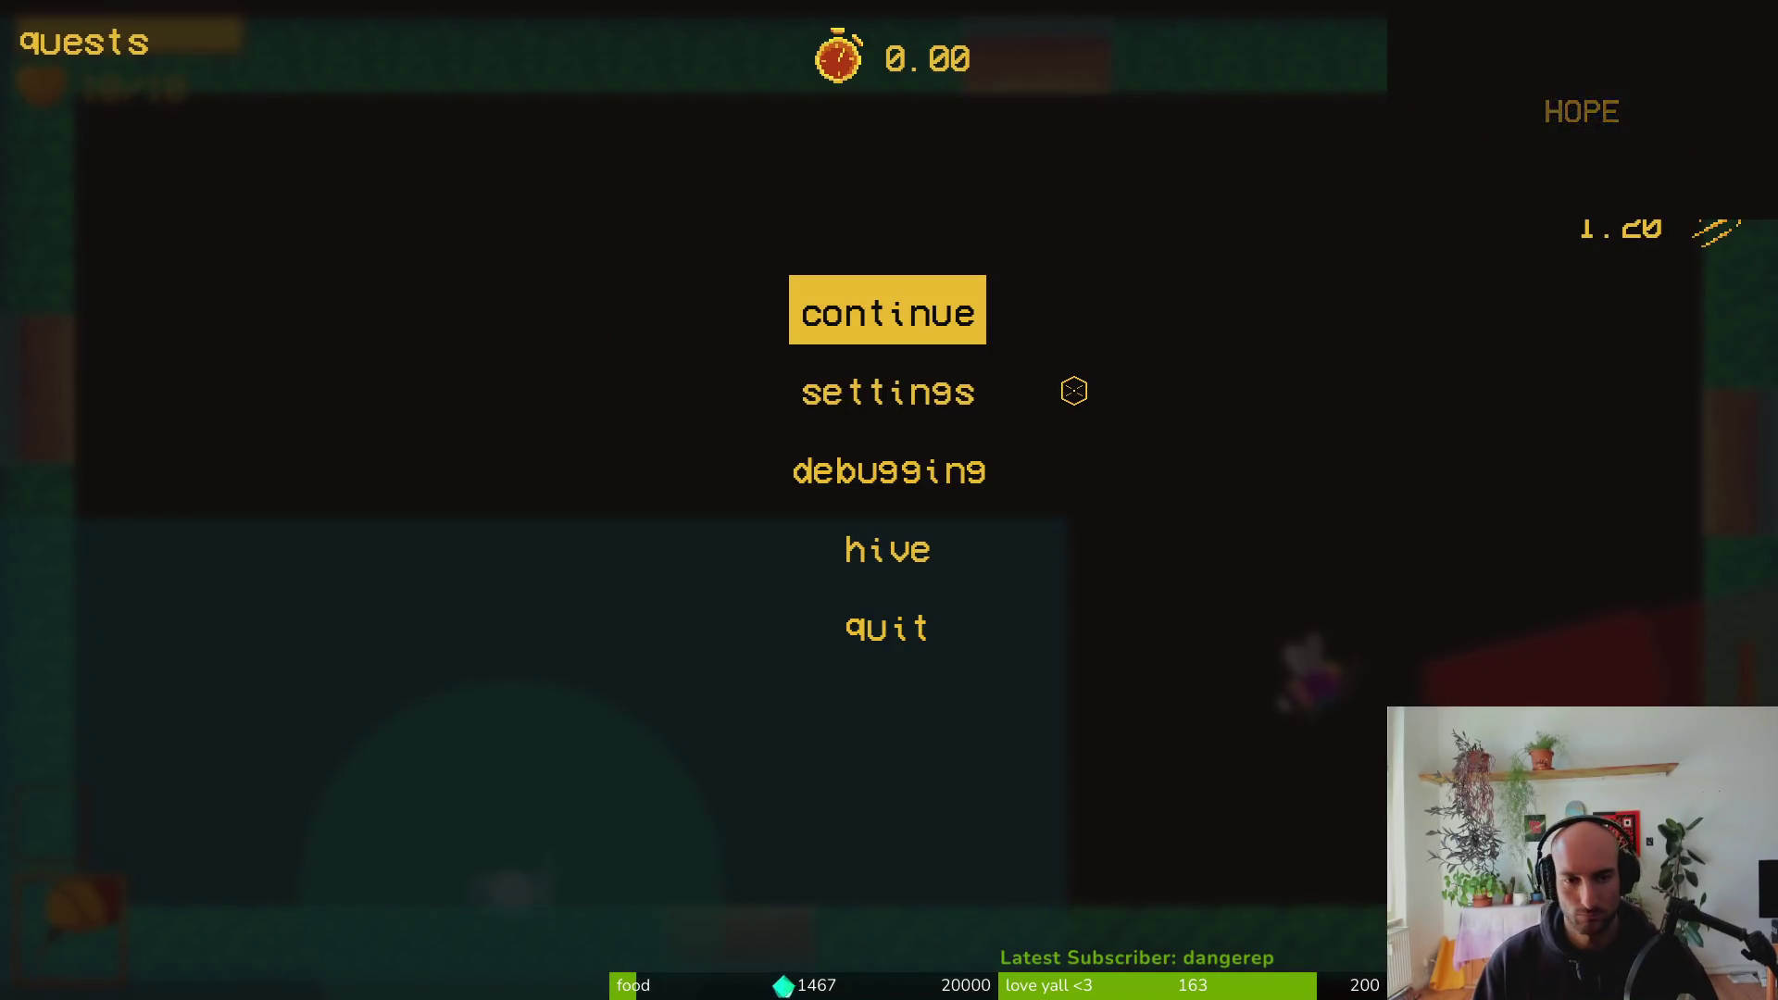
pyautogui.press('Escape')
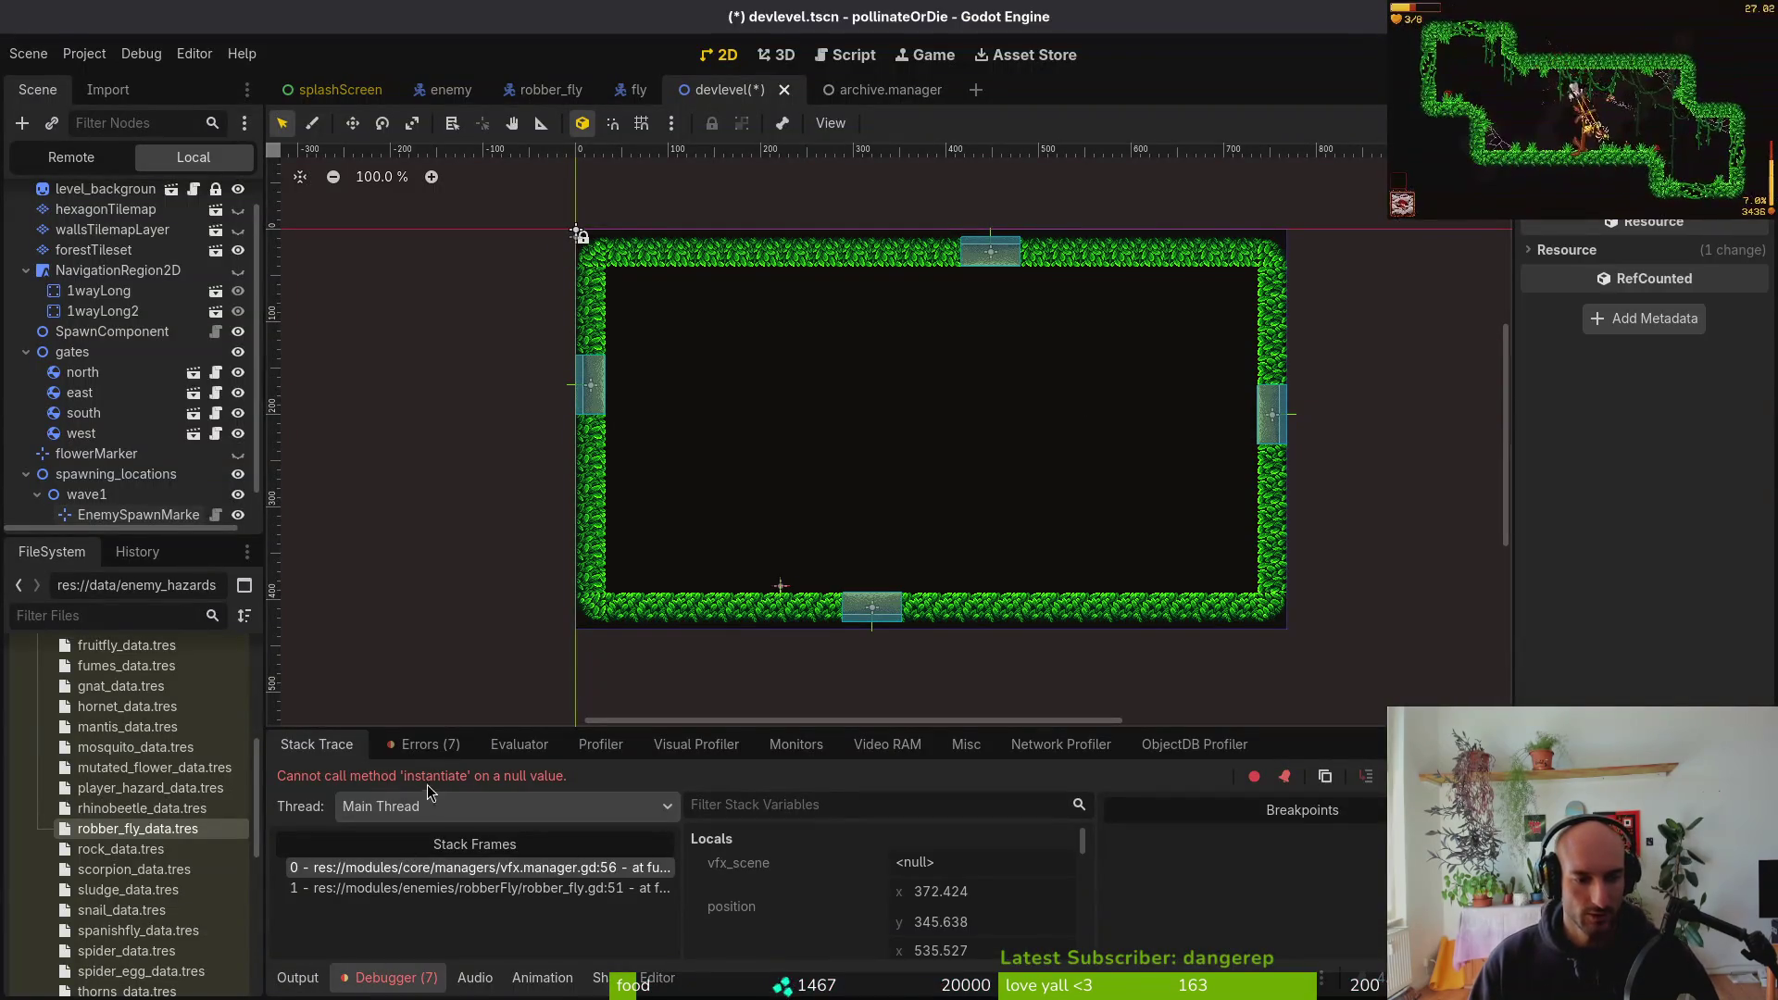
# Inspect the error's stack trace and the robber_fly dashing state's properties
pyautogui.click(424, 745)
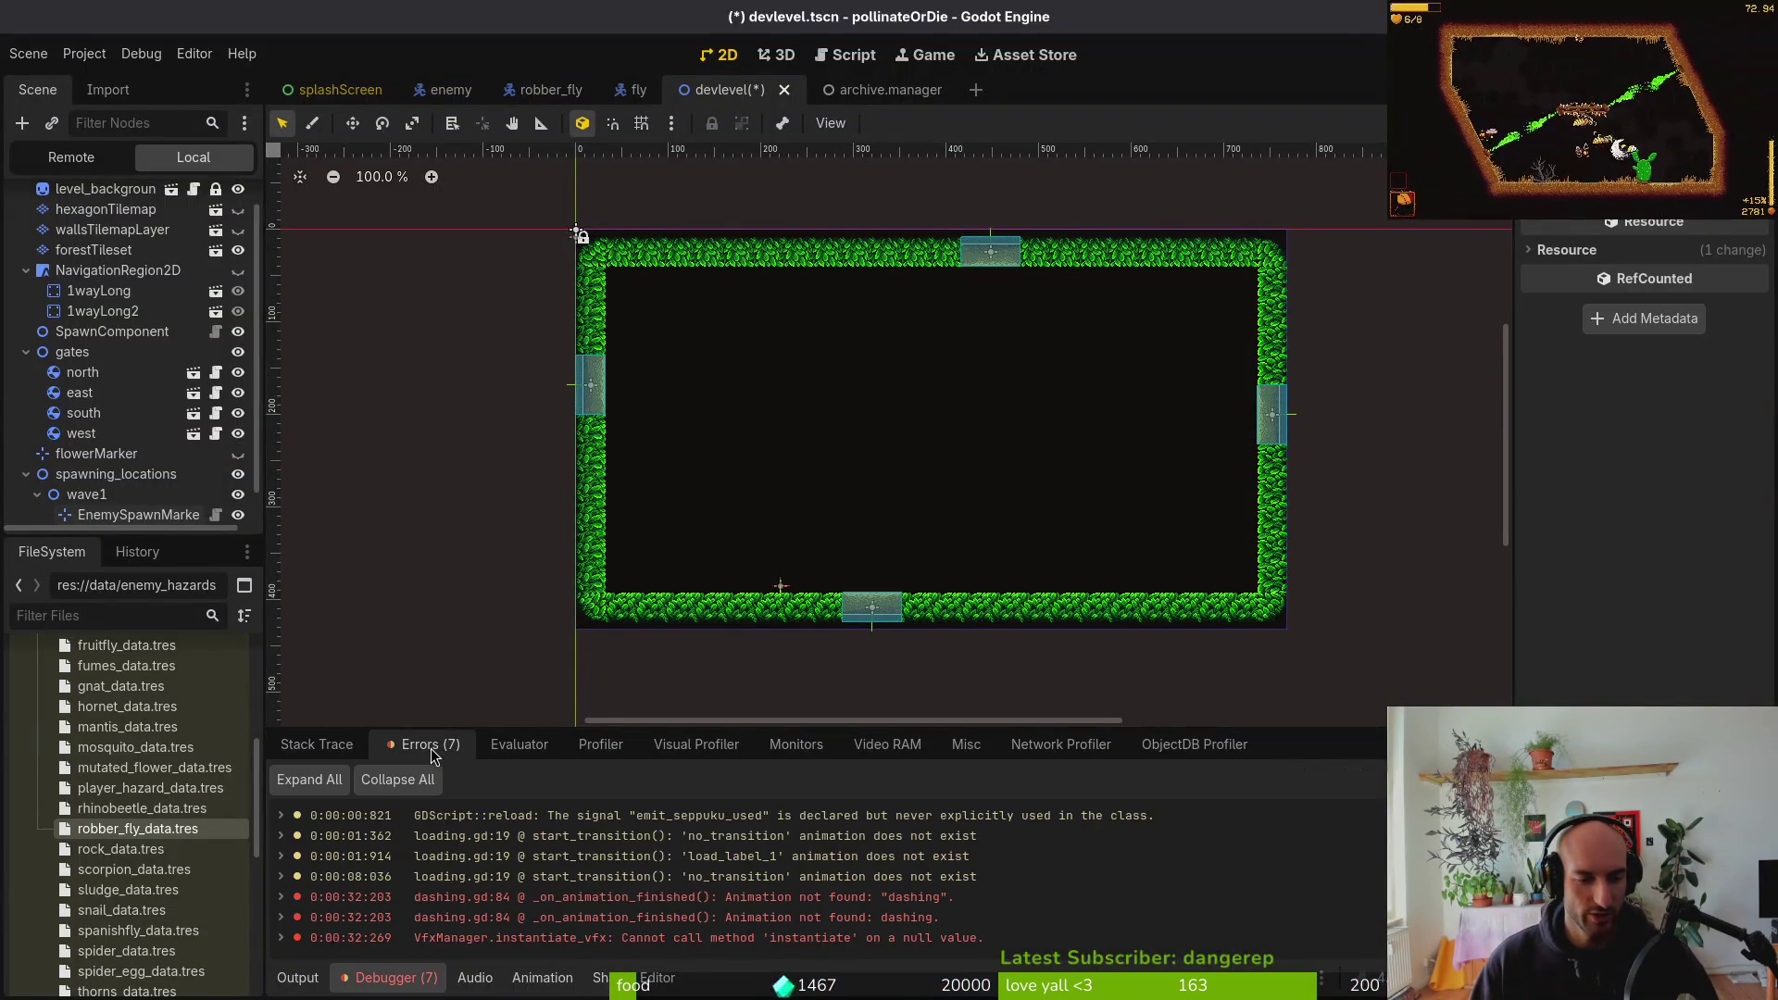
pyautogui.click(316, 745)
pyautogui.scroll(-1, 111, 398)
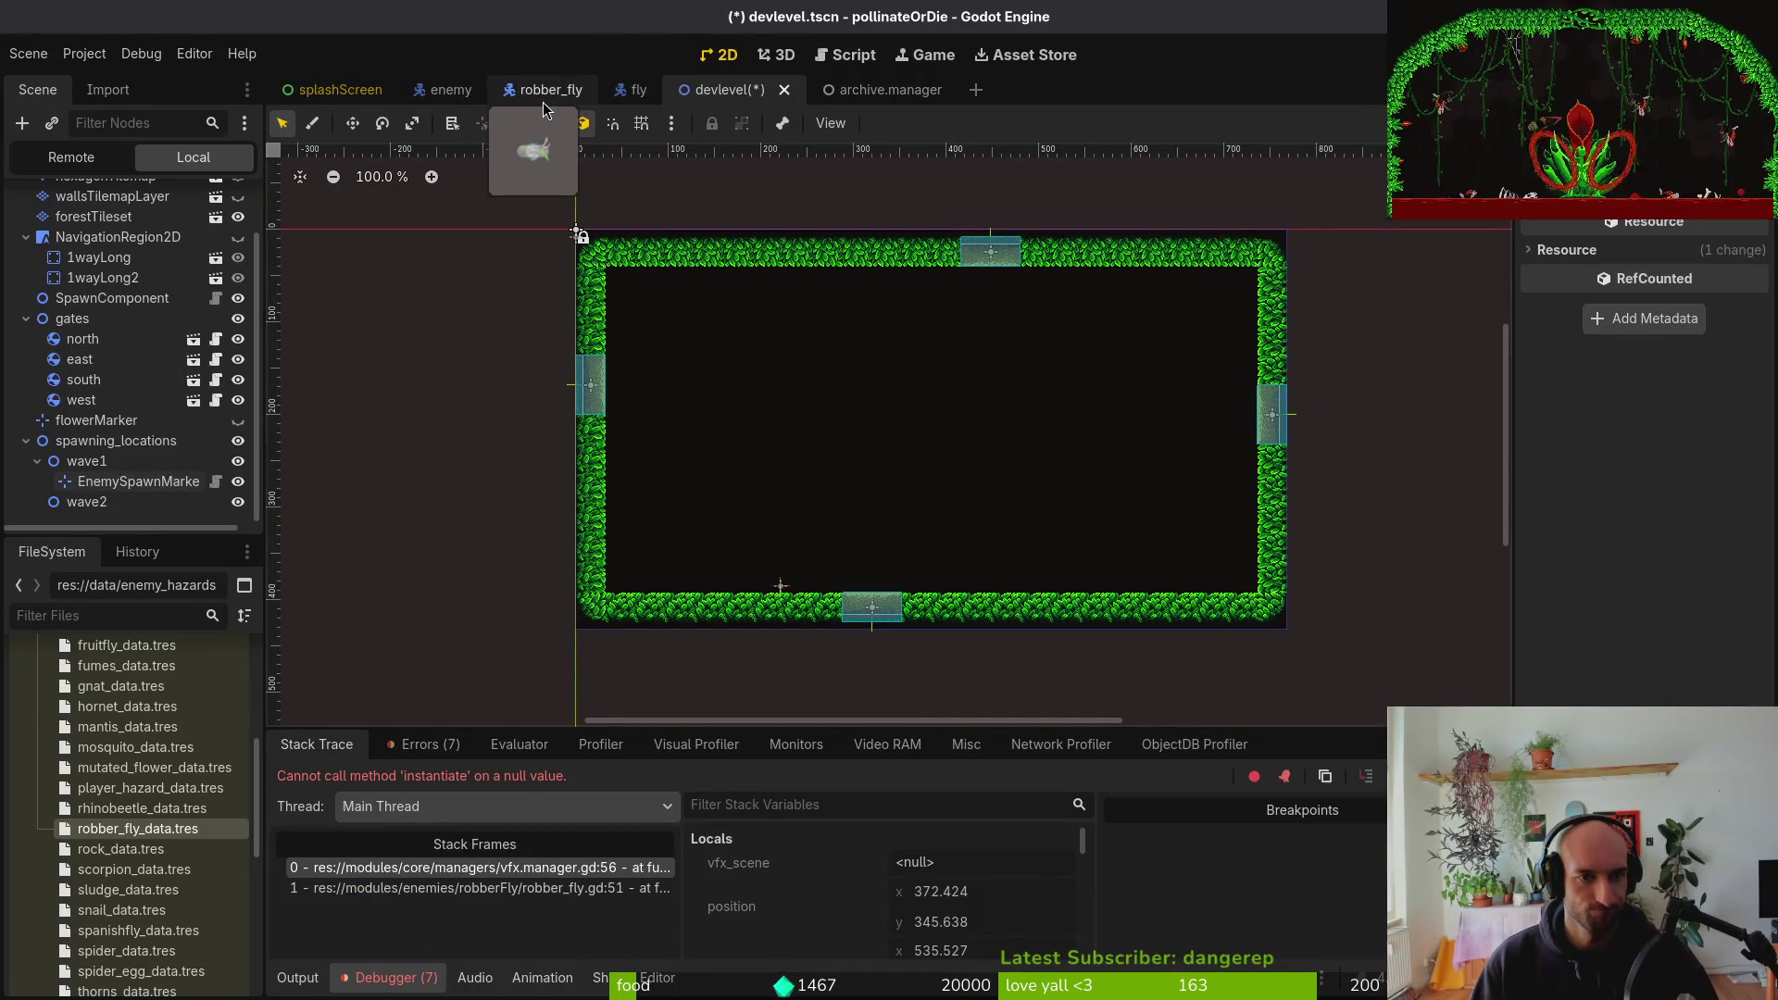
pyautogui.click(544, 92)
pyautogui.click(91, 443)
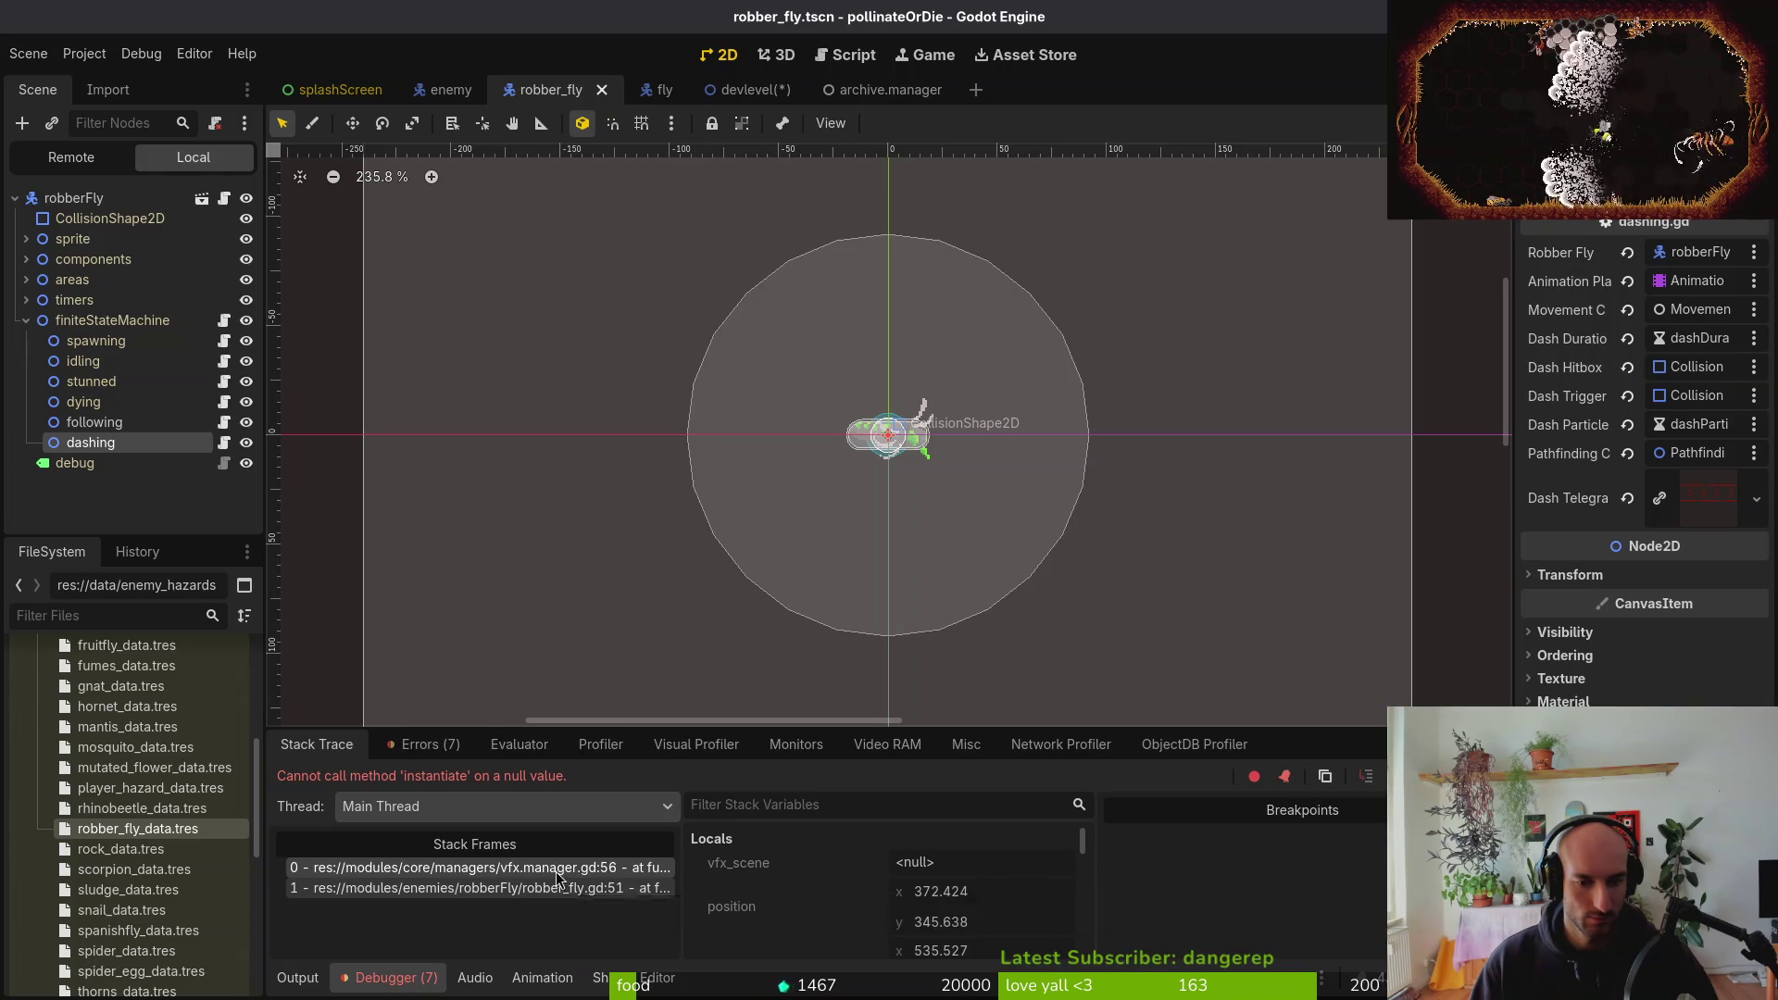
pyautogui.click(424, 745)
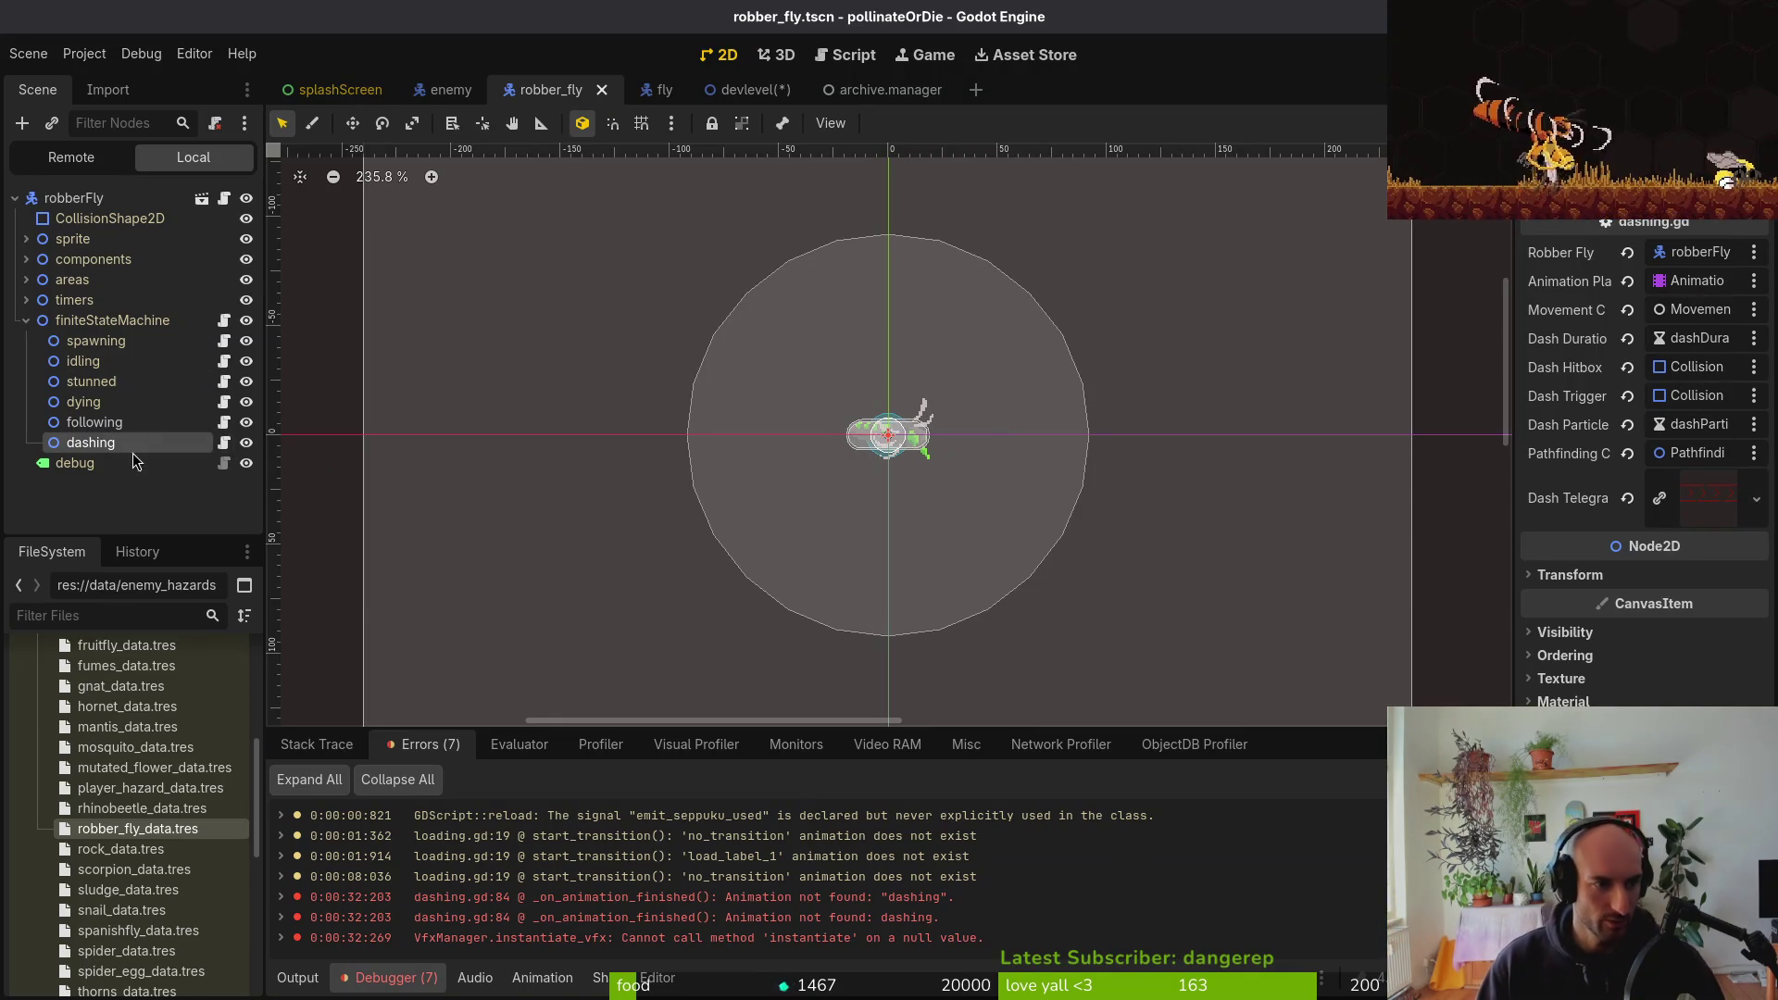
pyautogui.click(26, 320)
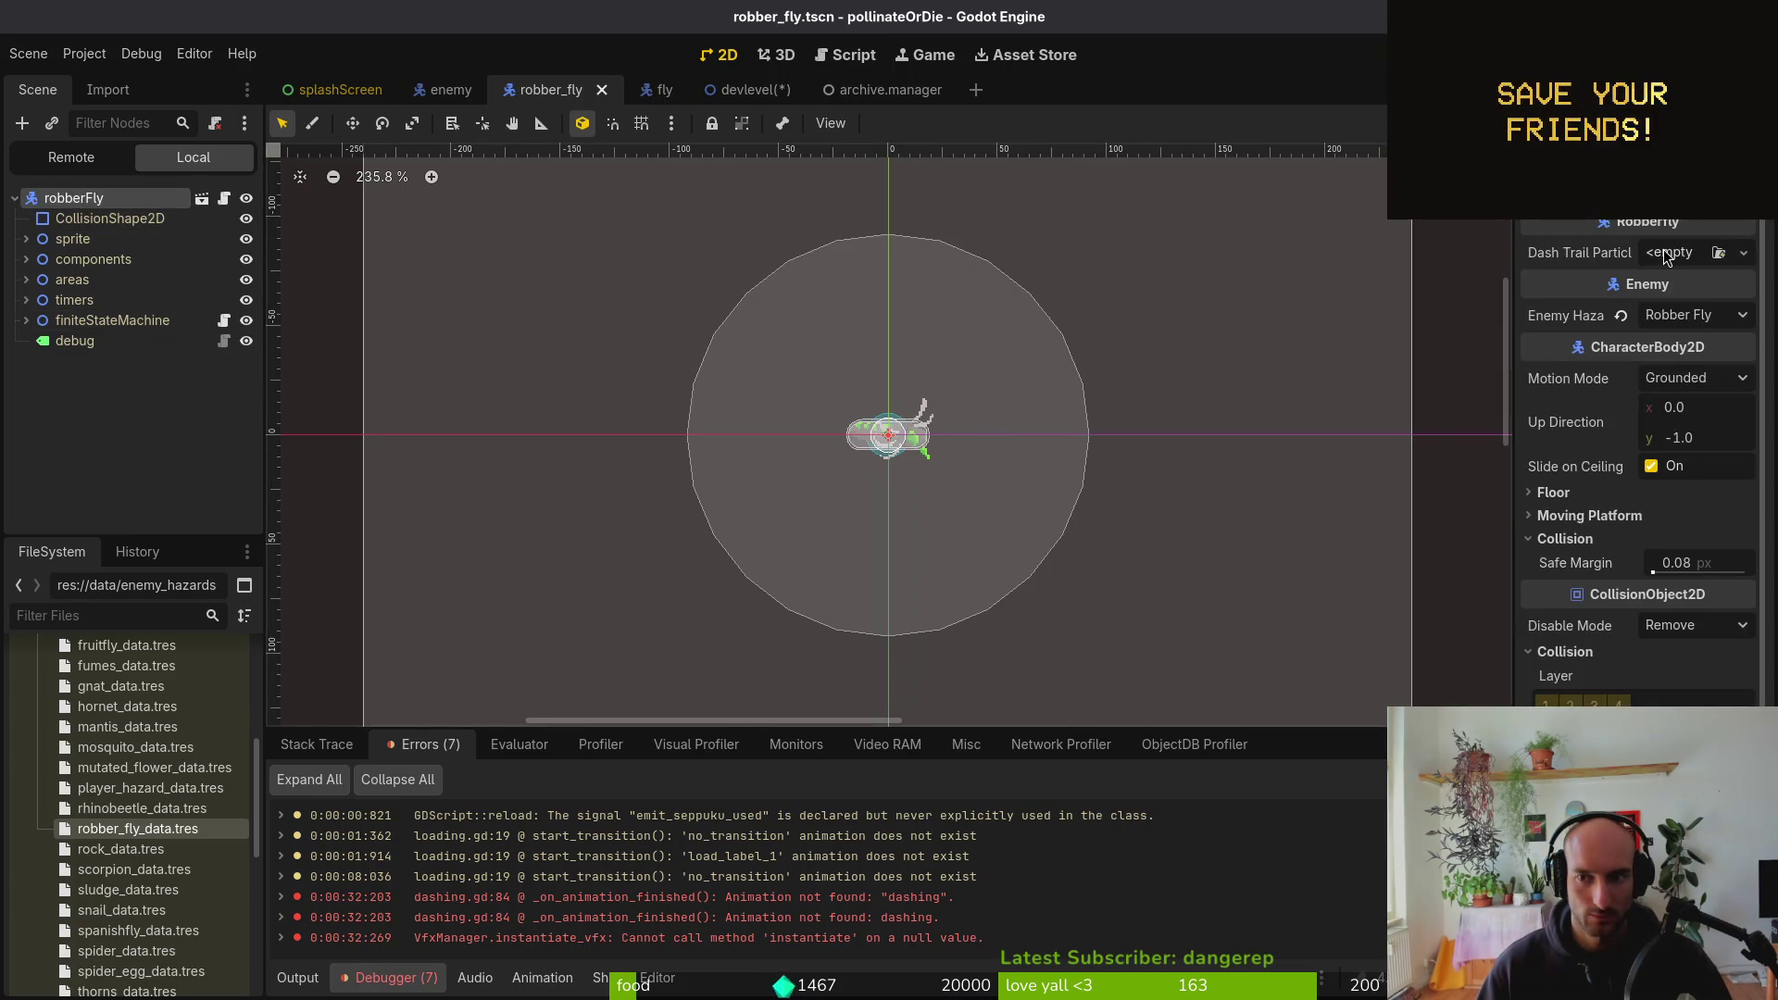
# Load the dash_trail scene into the robber fly's Dash Trail Particle and run the game
pyautogui.click(1668, 257)
pyautogui.click(1663, 345)
pyautogui.write('dash_trail')
pyautogui.press('Return')
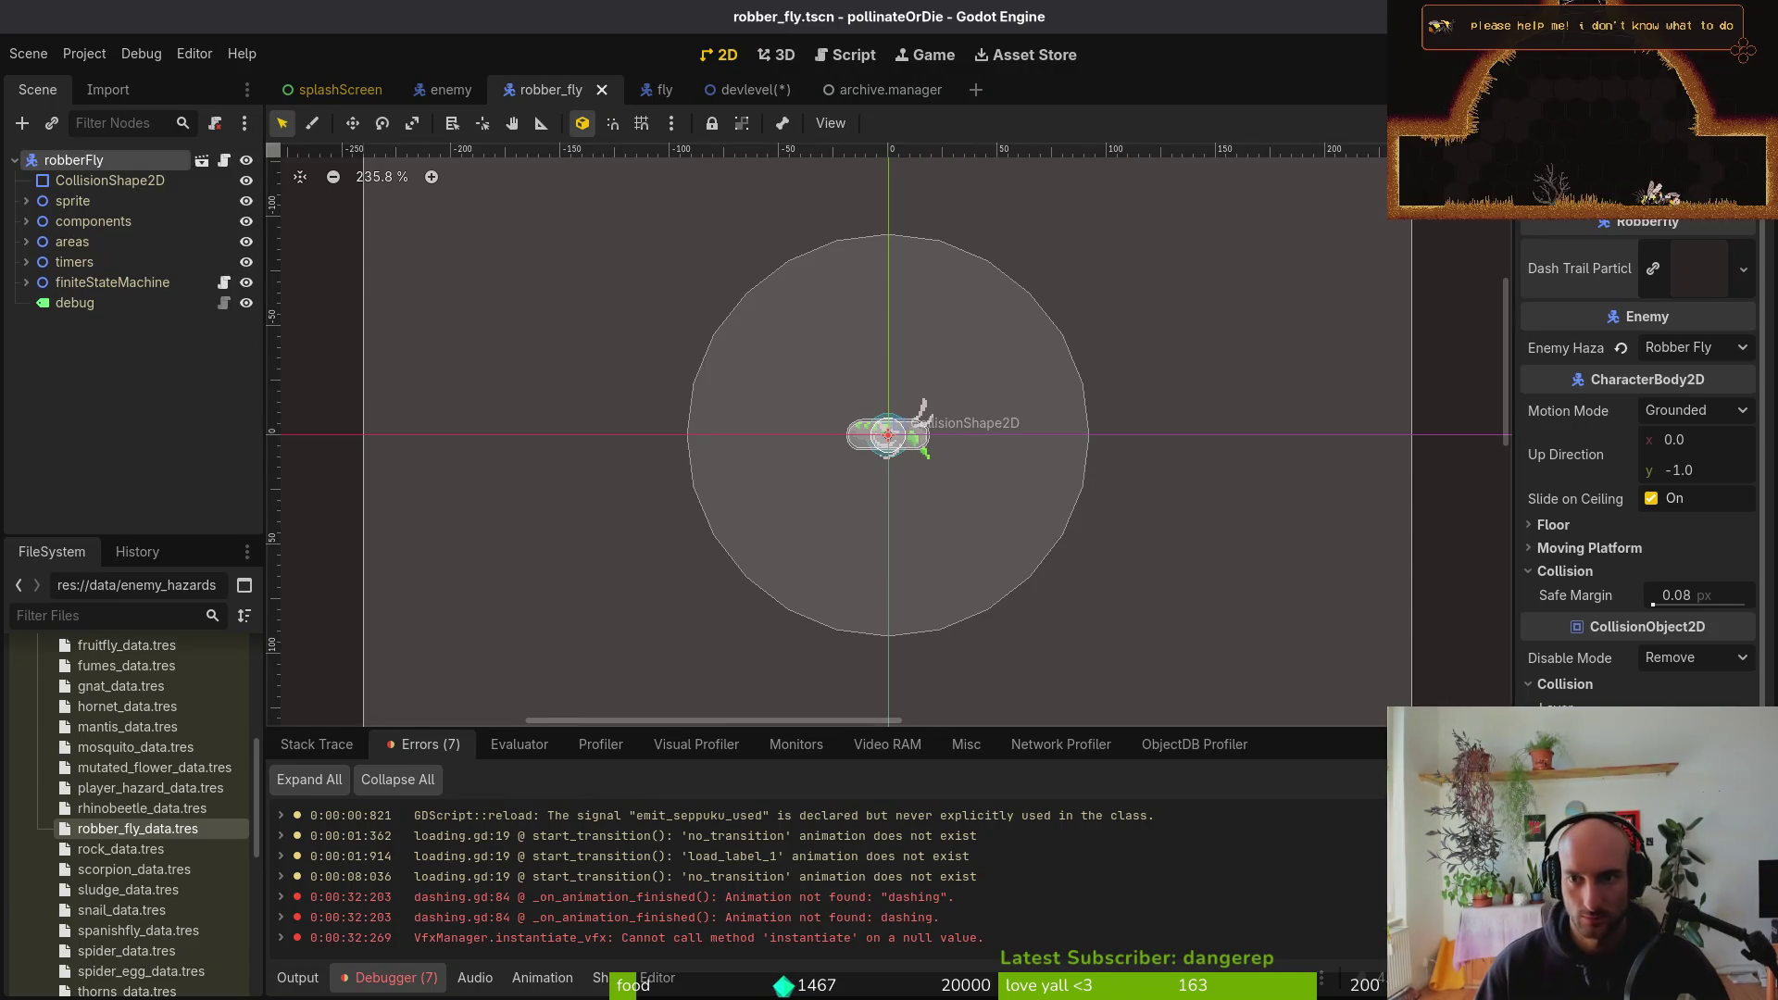
pyautogui.press('F5')
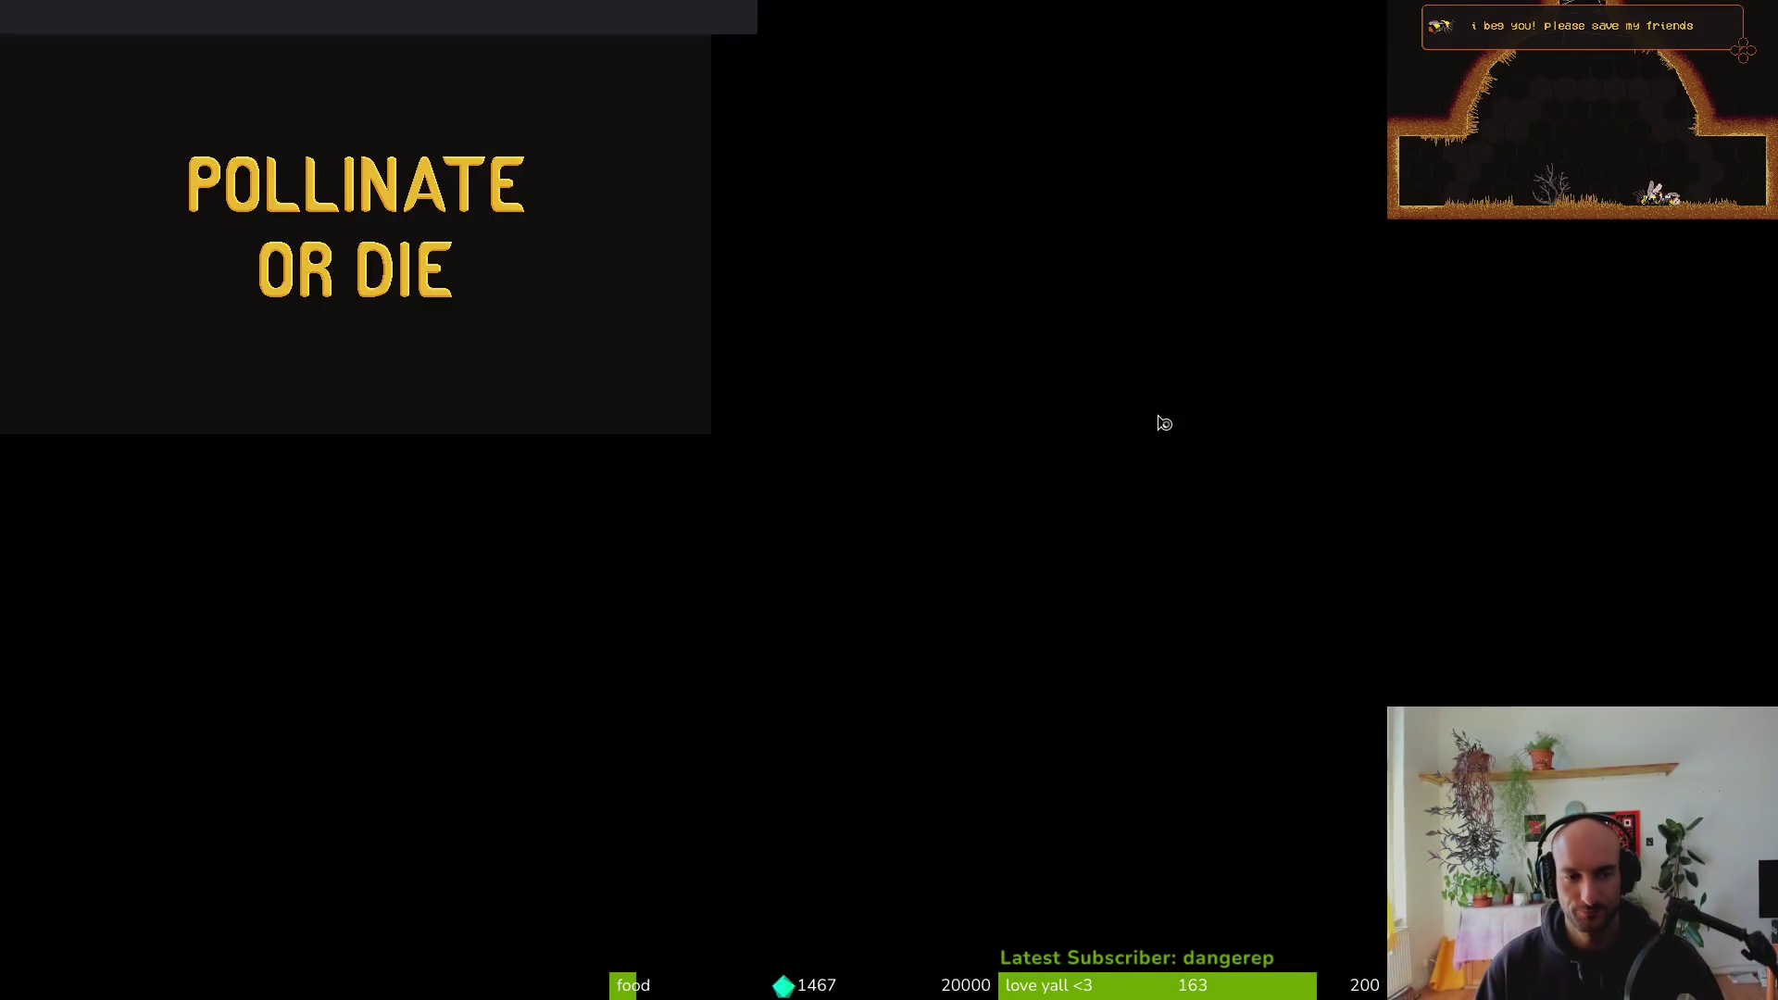
# Continue into gameplay and fly the bee through the hive toward the robber fly
pyautogui.press('Return')
pyautogui.press('d')
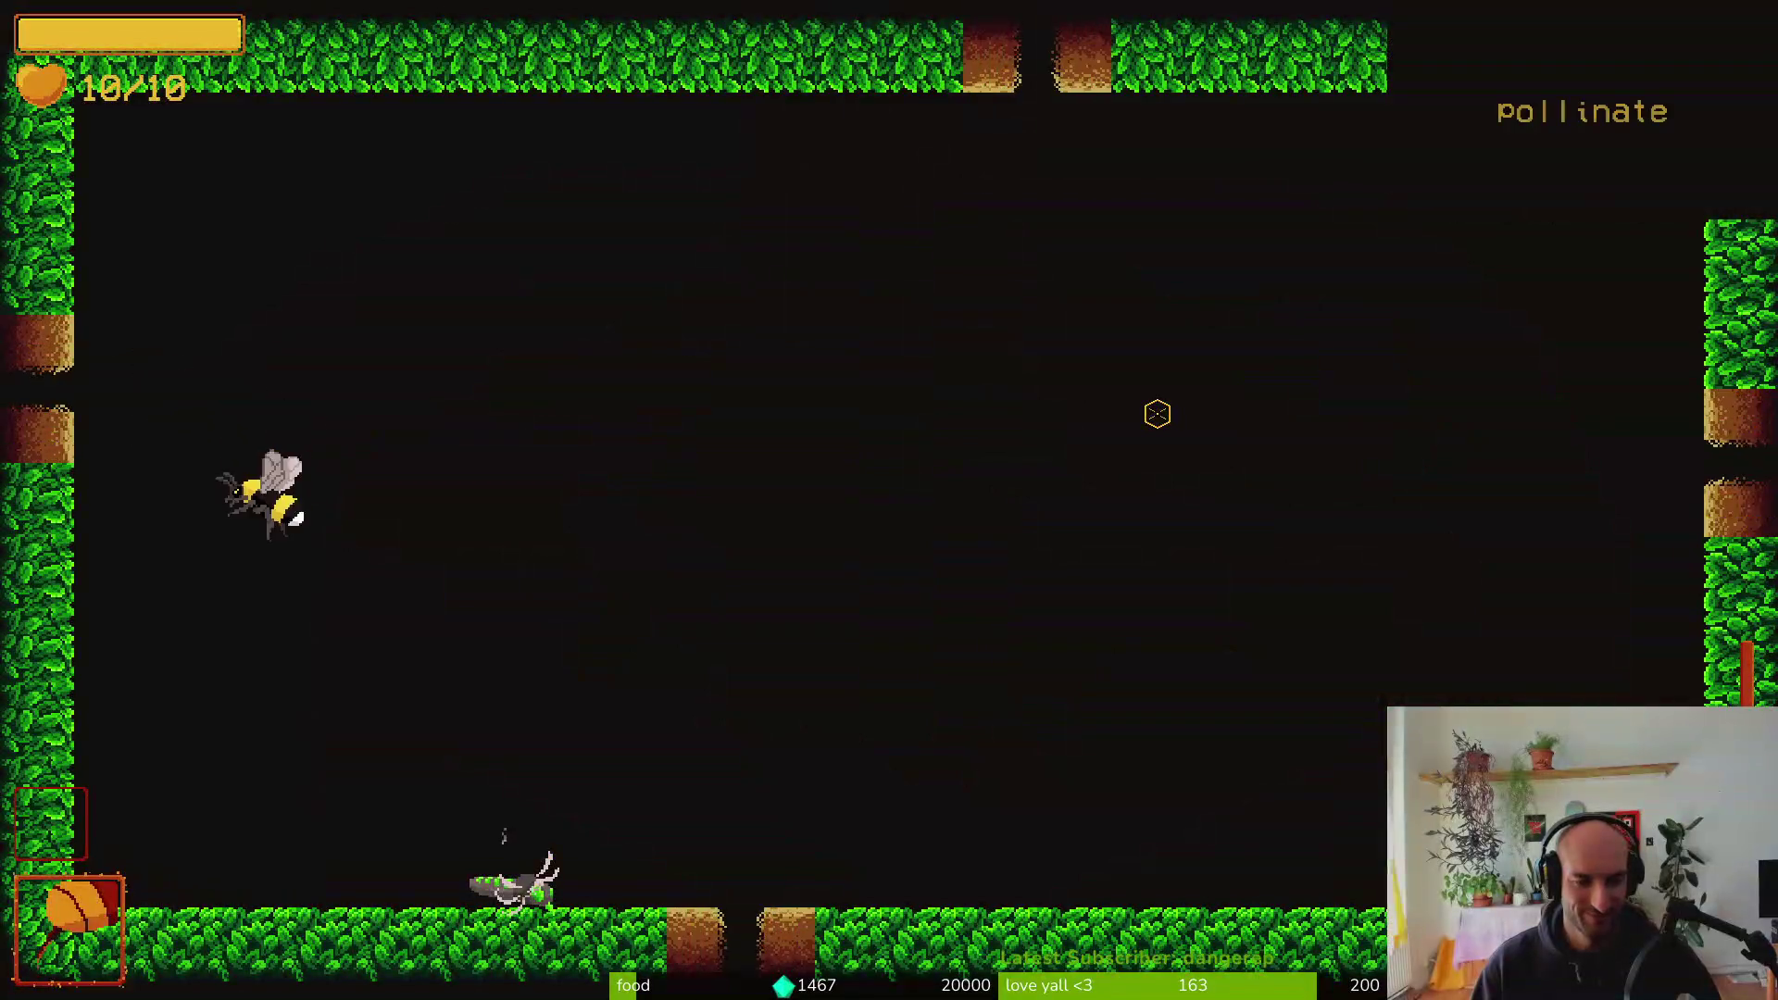
pyautogui.press('d')
pyautogui.press('s')
# Fight the robber fly, dodging, dashing and slashing at it near the floor
pyautogui.click(1158, 414)
pyautogui.press('w')
pyautogui.press('d')
pyautogui.press('a')
pyautogui.press('s')
pyautogui.click(1157, 414)
pyautogui.press('w')
pyautogui.click(1157, 414)
pyautogui.press('d')
pyautogui.press('s')
pyautogui.press('s')
pyautogui.press('a')
pyautogui.click(1158, 414)
pyautogui.press('w')
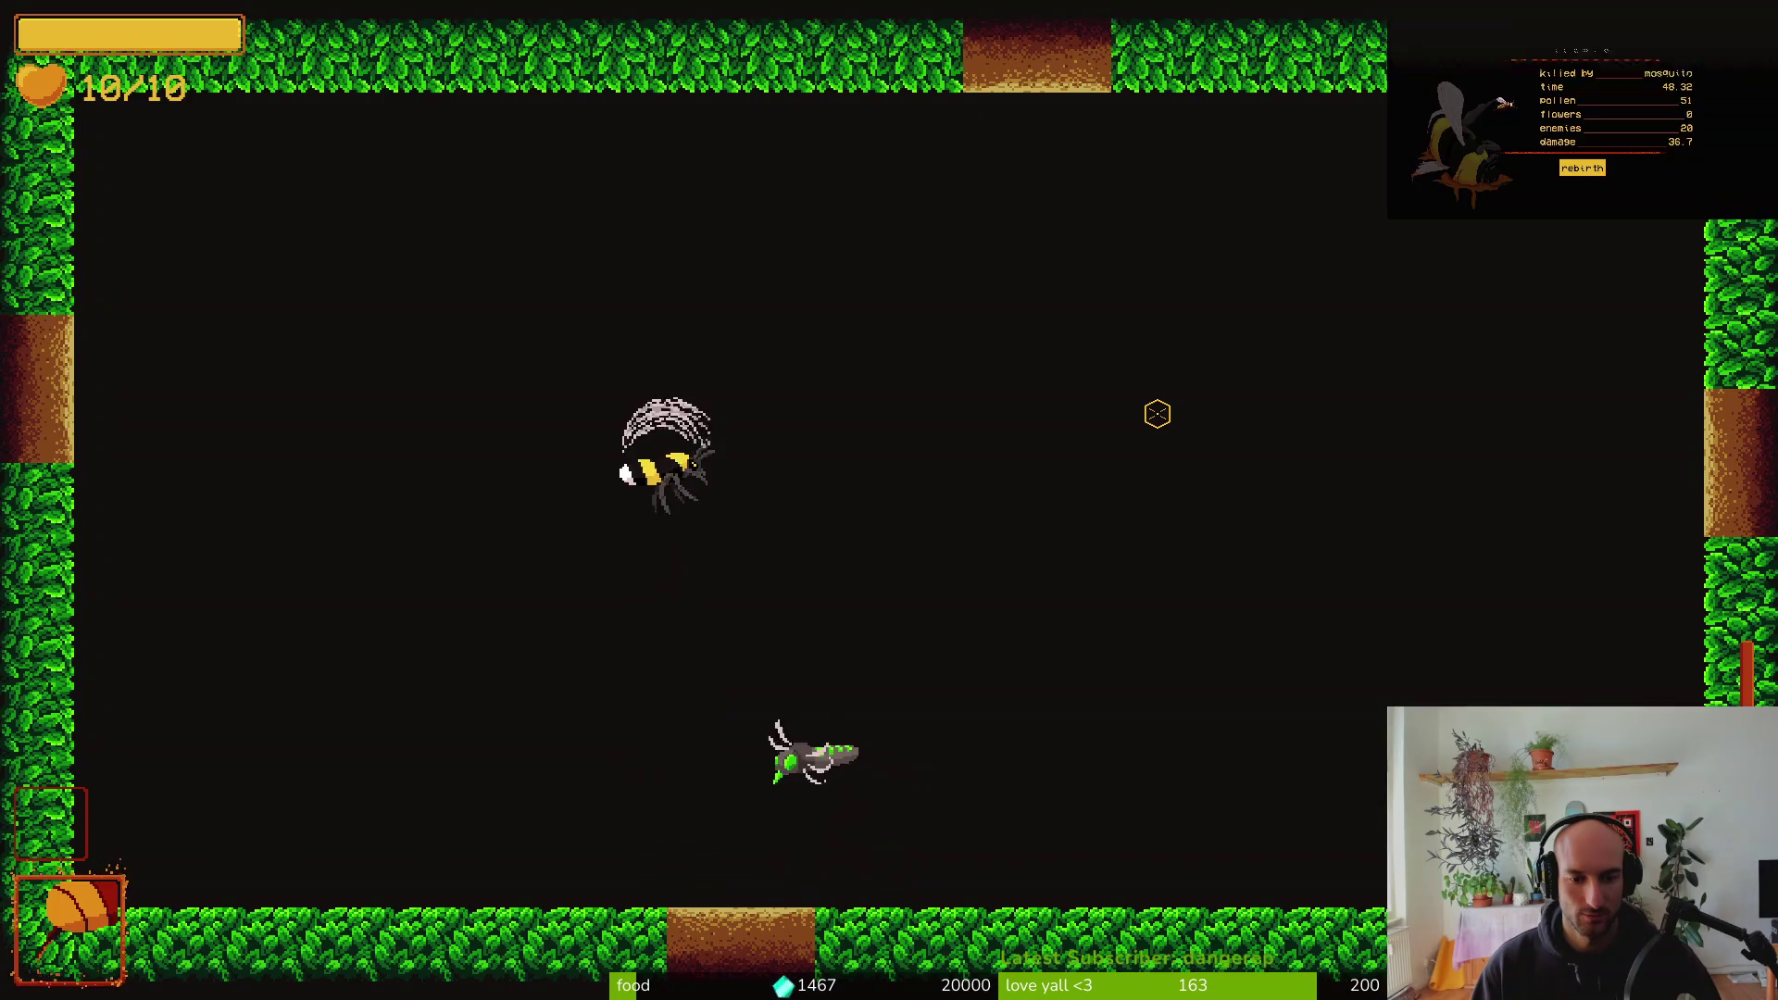
pyautogui.press('s')
pyautogui.press('a')
pyautogui.press('d')
# Pause the game and bring up Vim's project file finder
pyautogui.press('Escape')
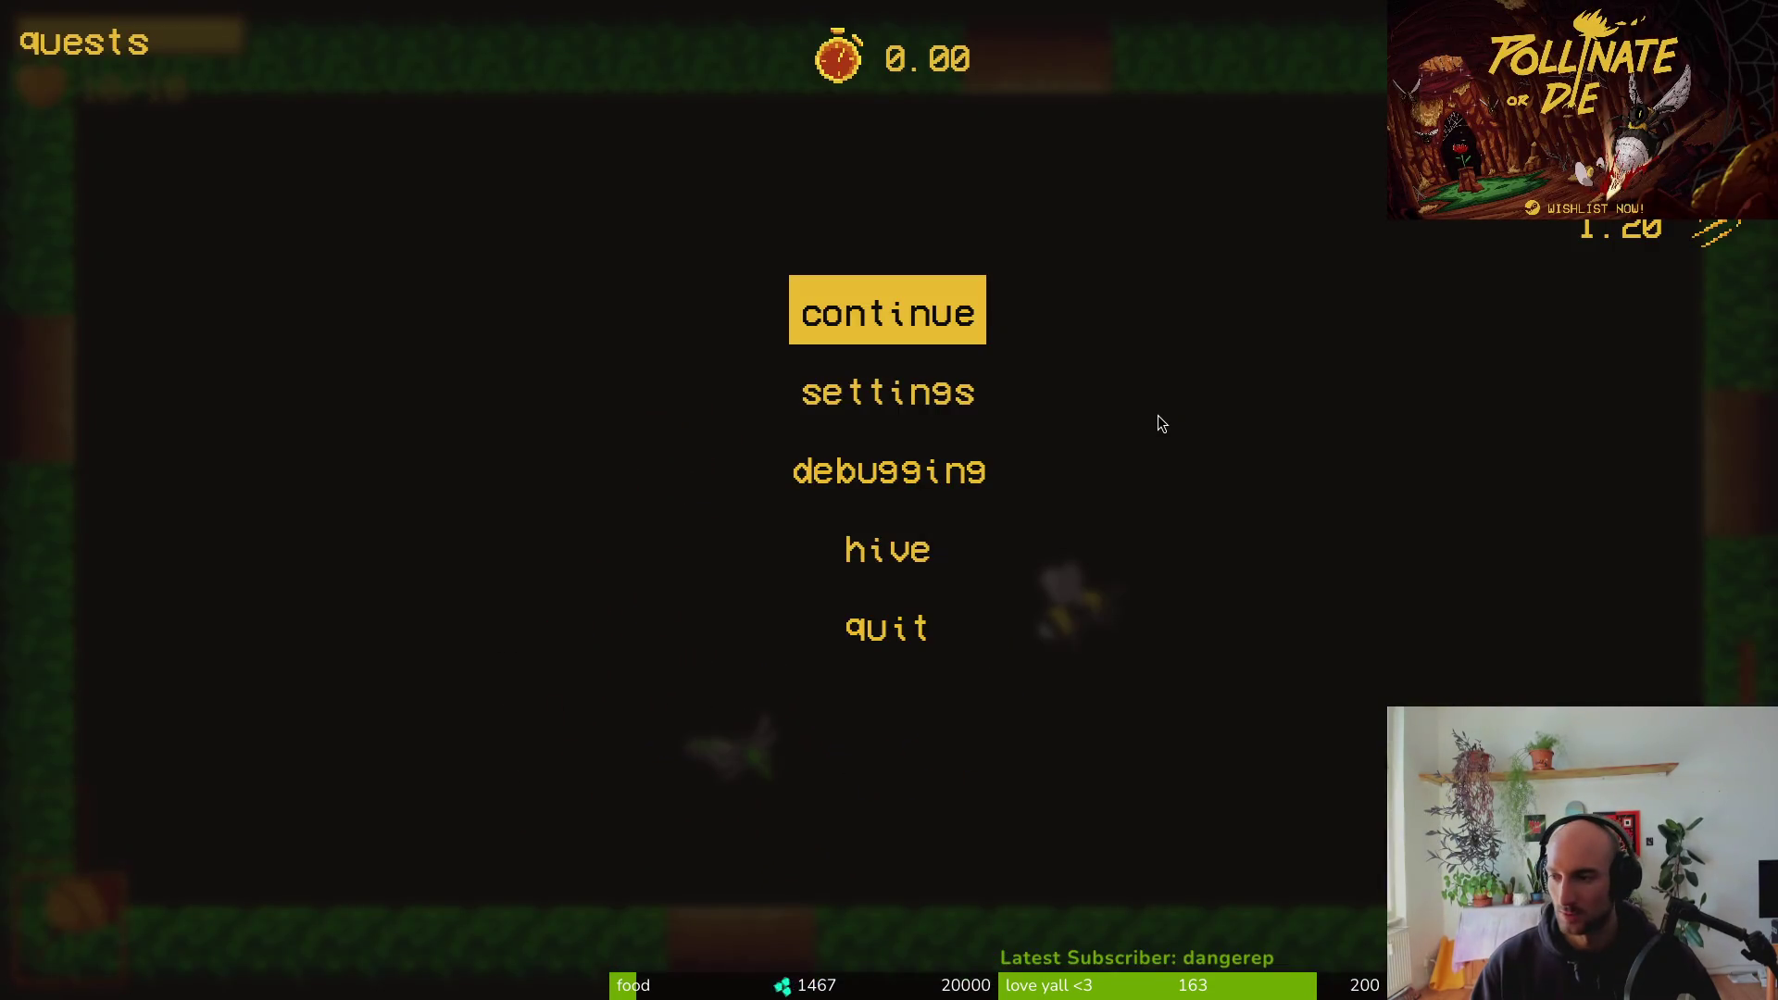
pyautogui.hotkey('alt', 'Tab')
pyautogui.press('space')
pyautogui.press('f')
pyautogui.press('f')
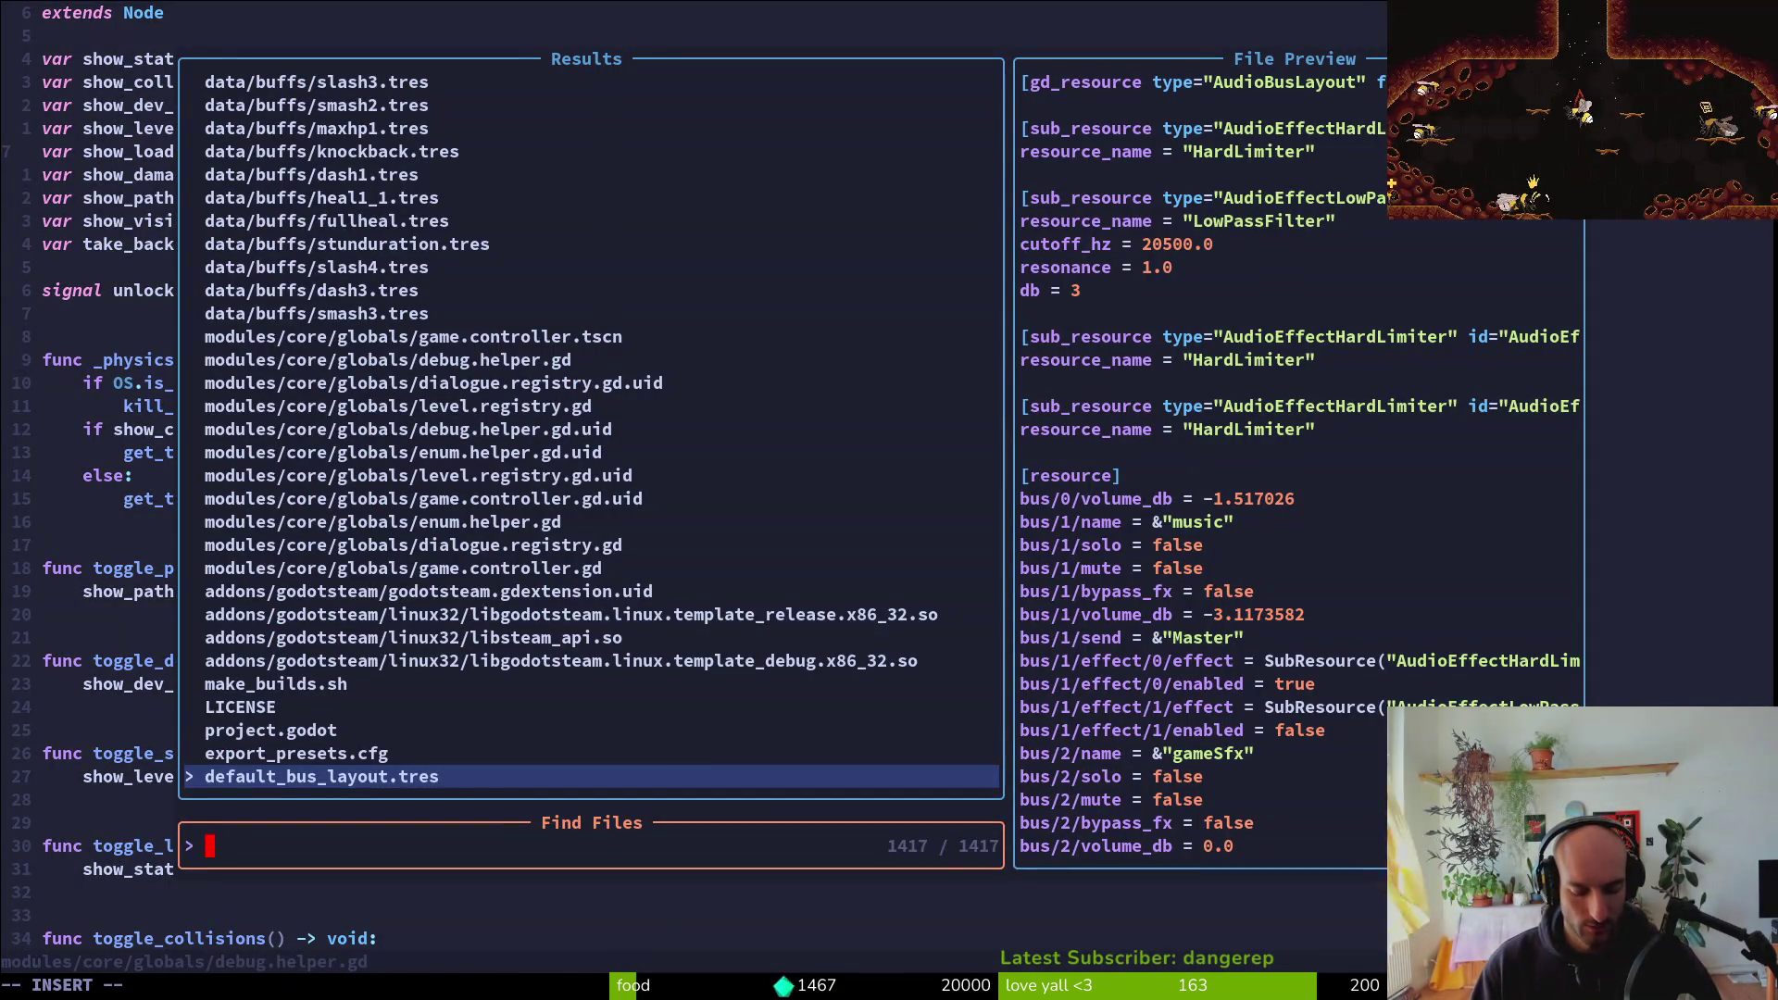
# Open robberFly's dashing.gd and paste an indented max_dash_counter assignment, without var, into enter()
pyautogui.write('robflda')
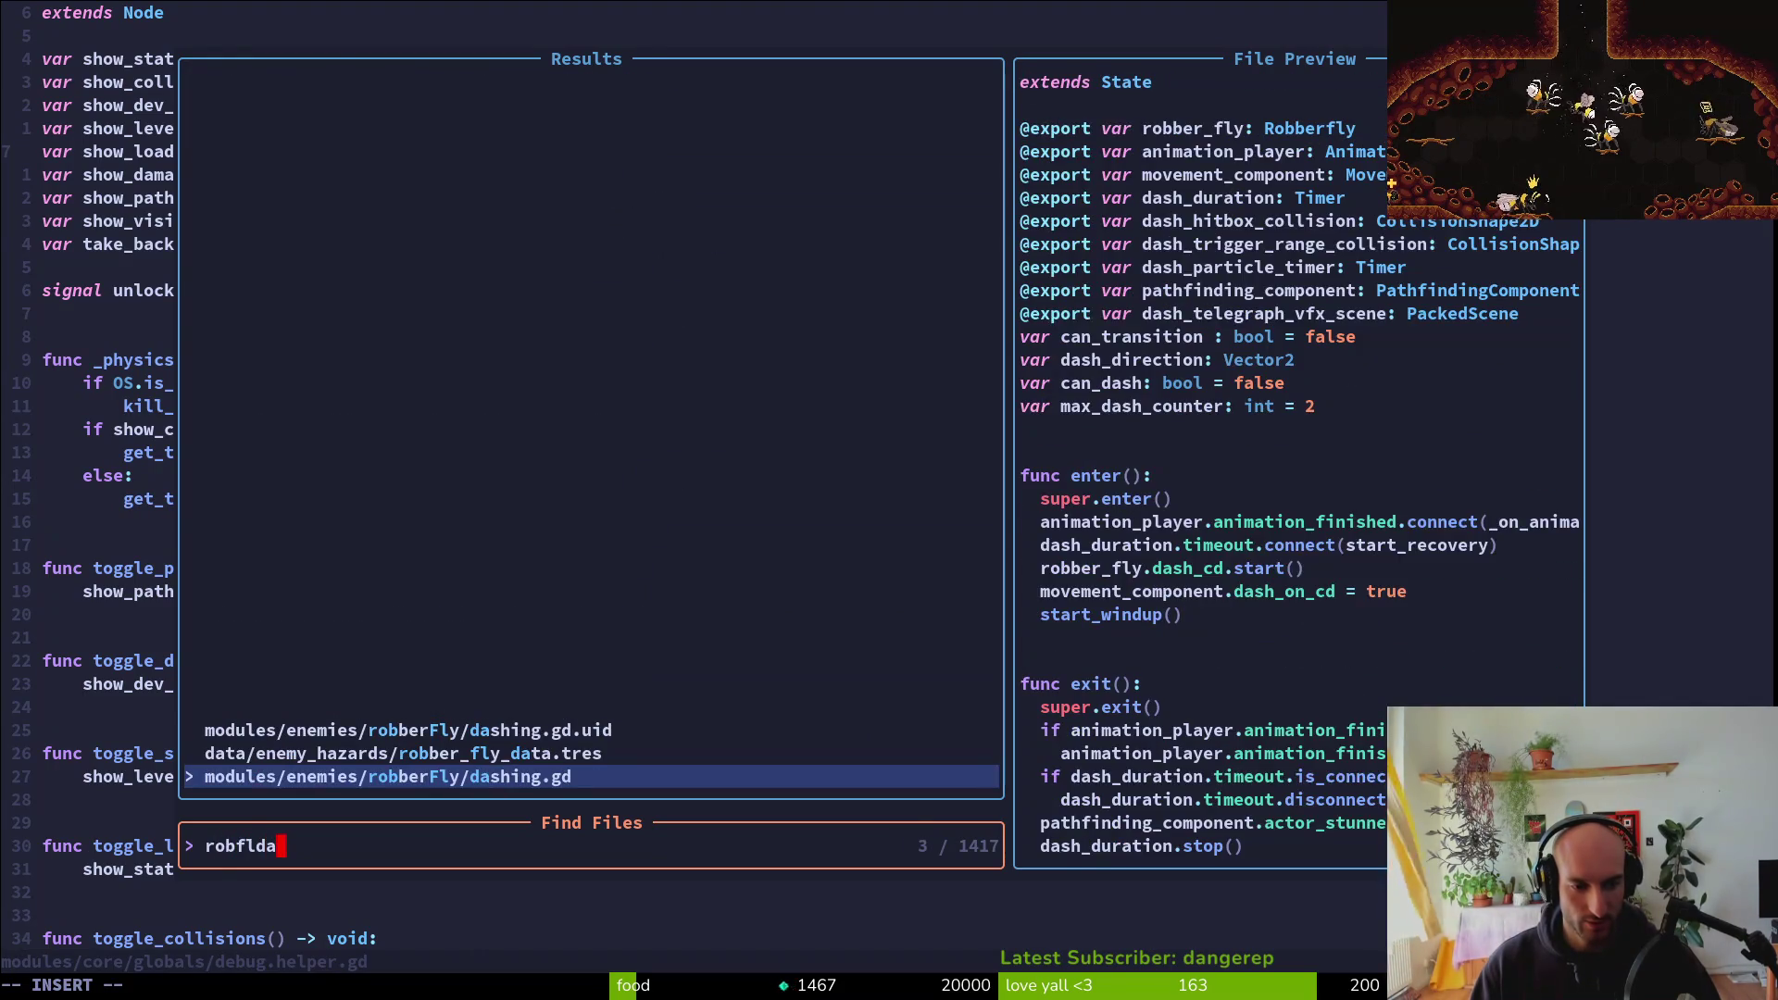
pyautogui.press('Return')
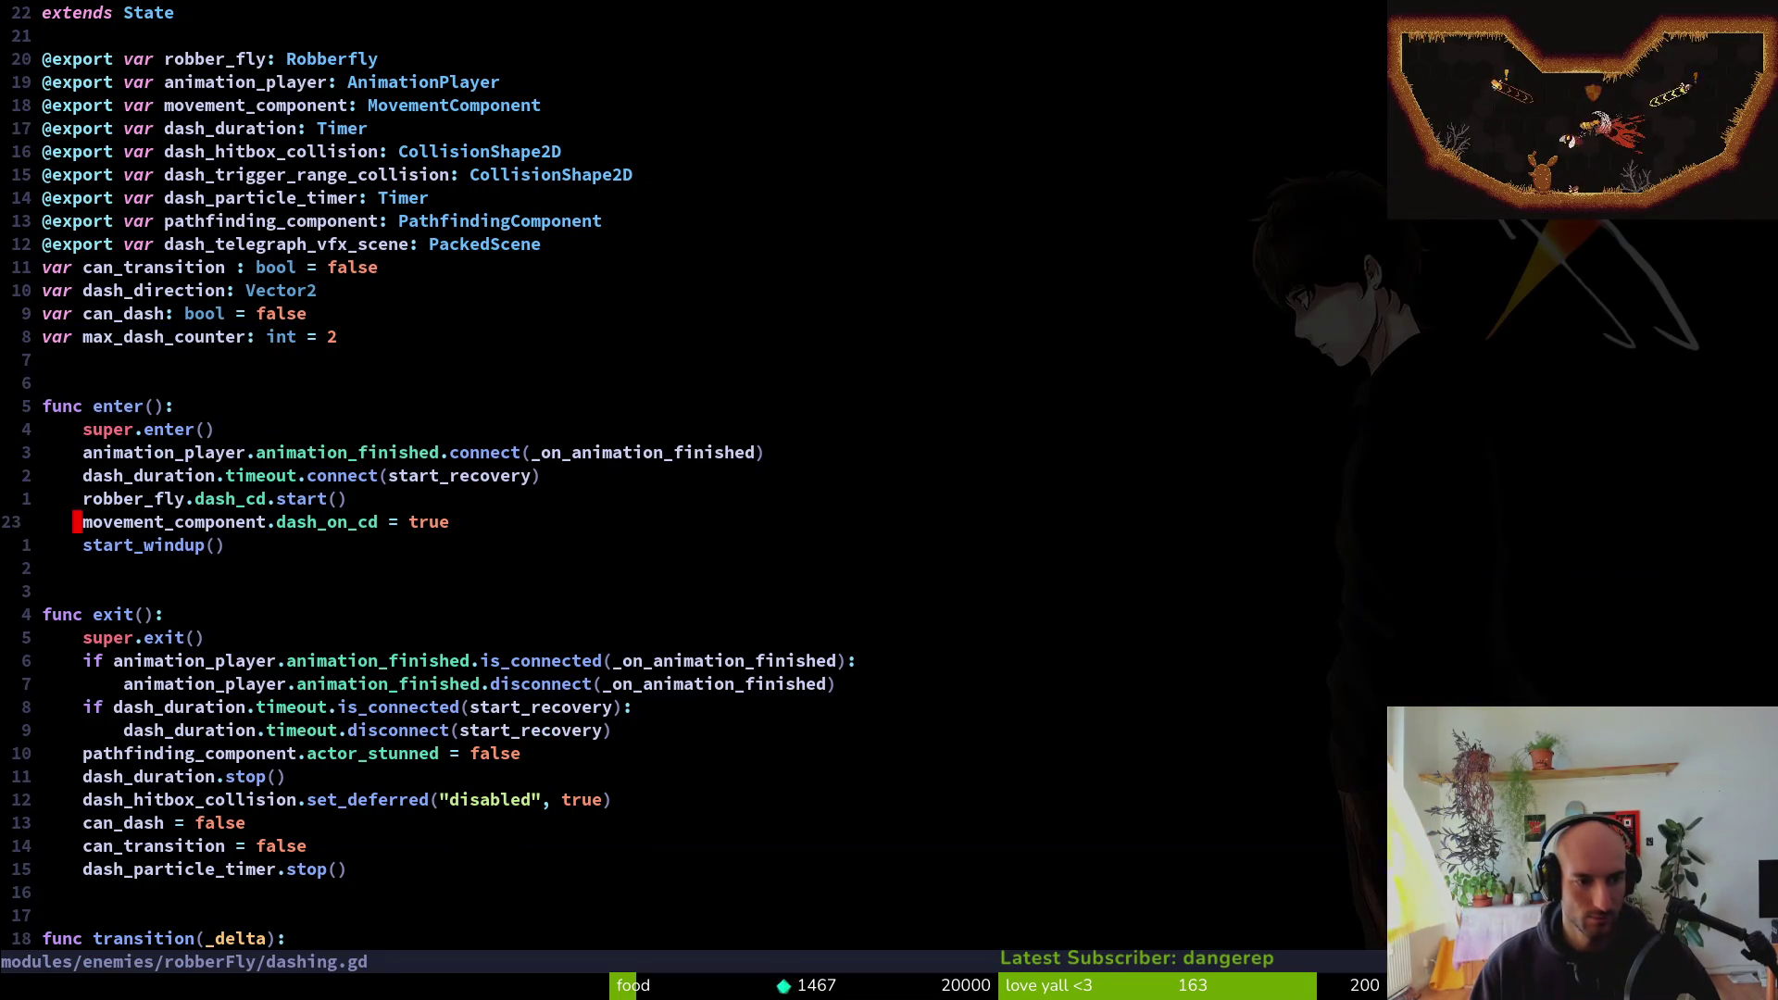
pyautogui.press('p')
pyautogui.press('>')
pyautogui.press('>')
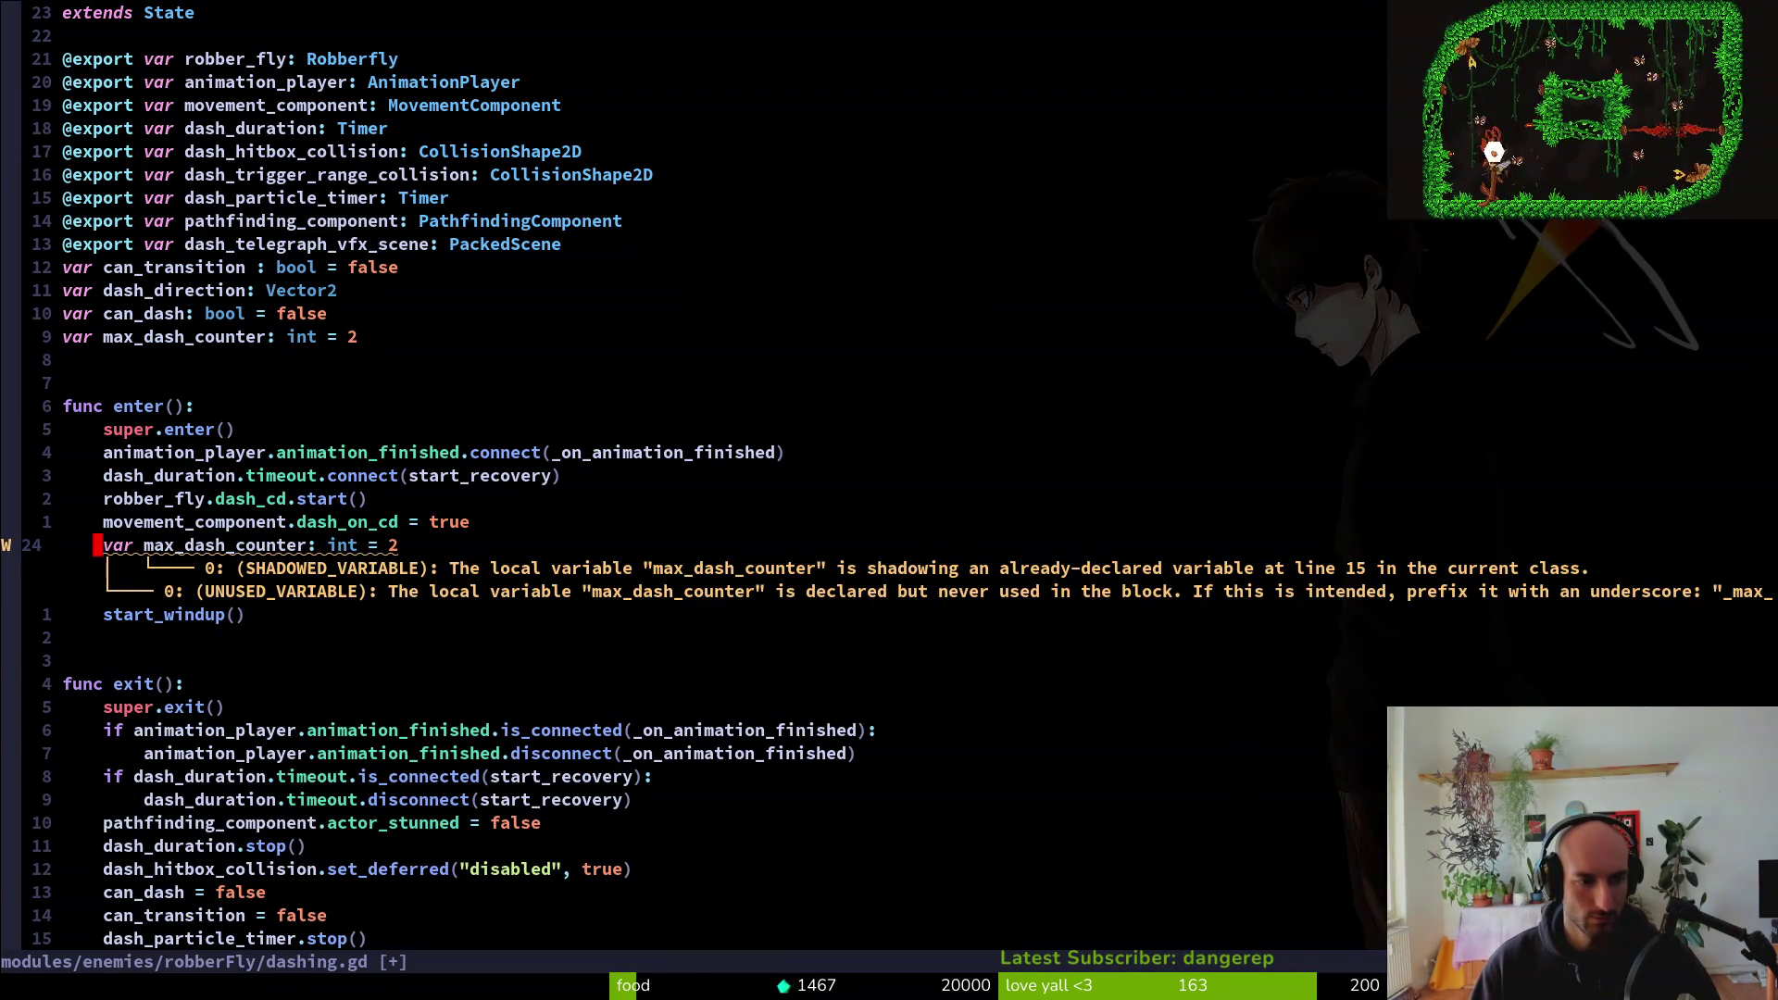
pyautogui.press('u')
pyautogui.press('d')
pyautogui.press('a')
pyautogui.press('w')
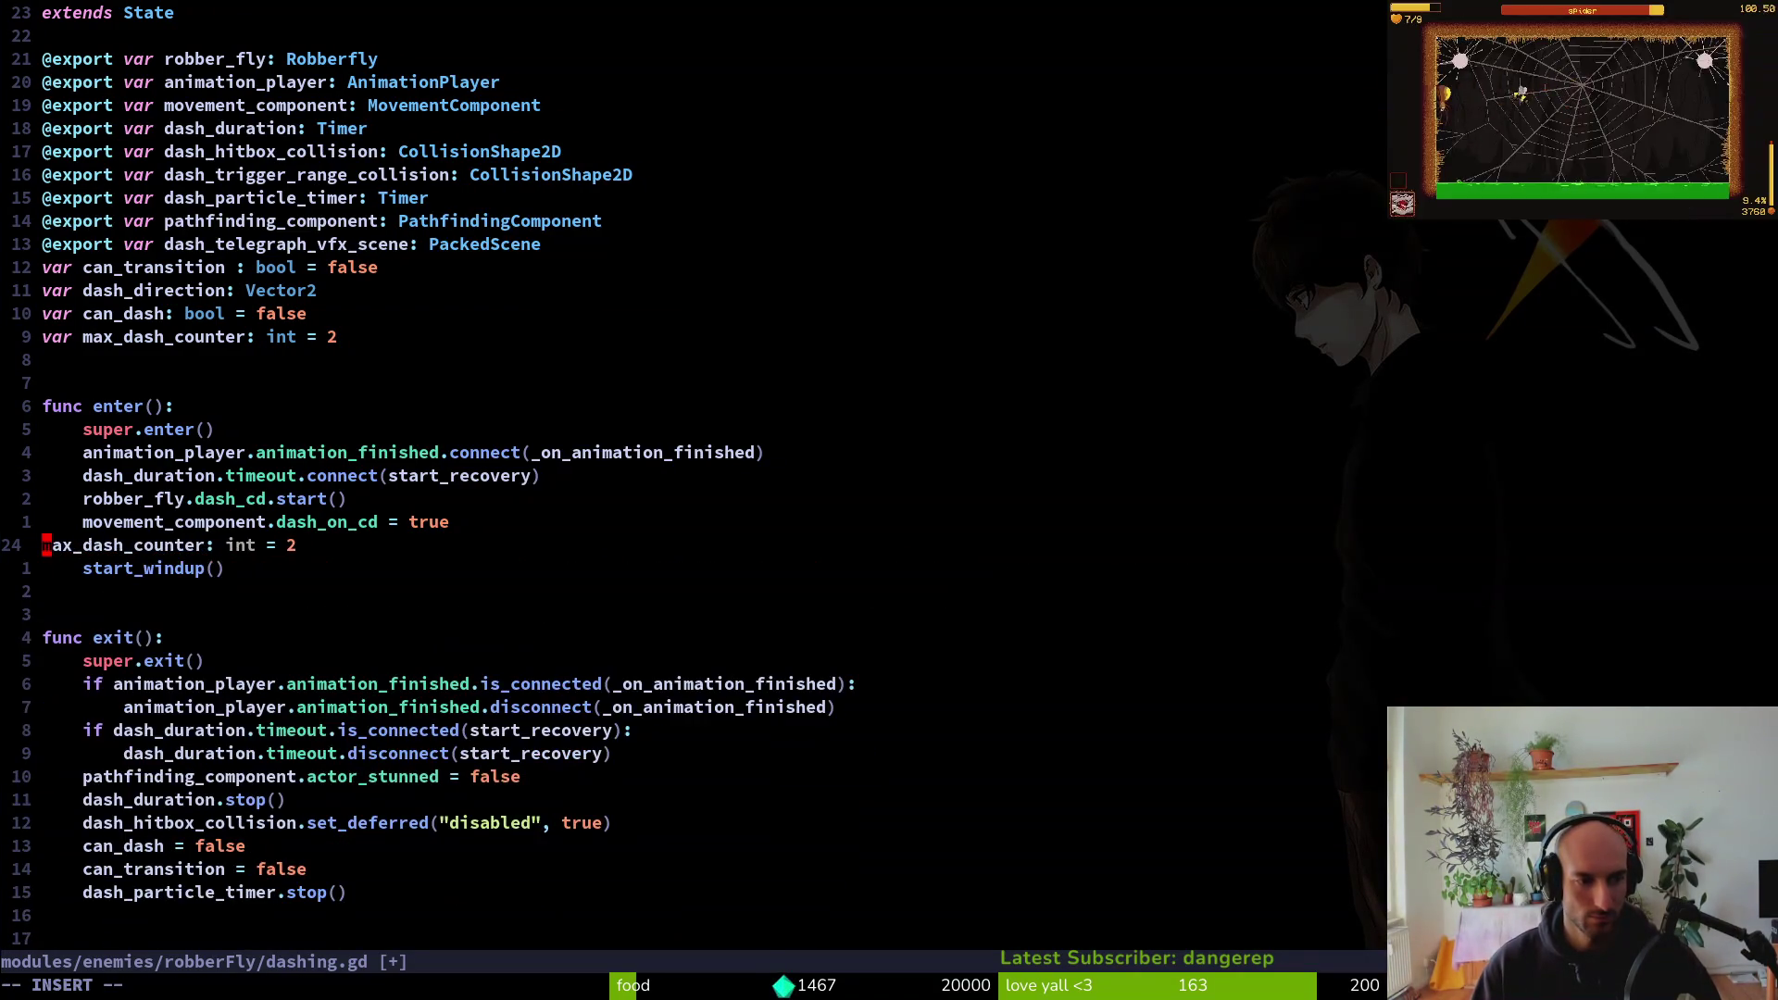
pyautogui.press('Tab')
pyautogui.press('Escape')
pyautogui.write(':w')
pyautogui.press('Return')
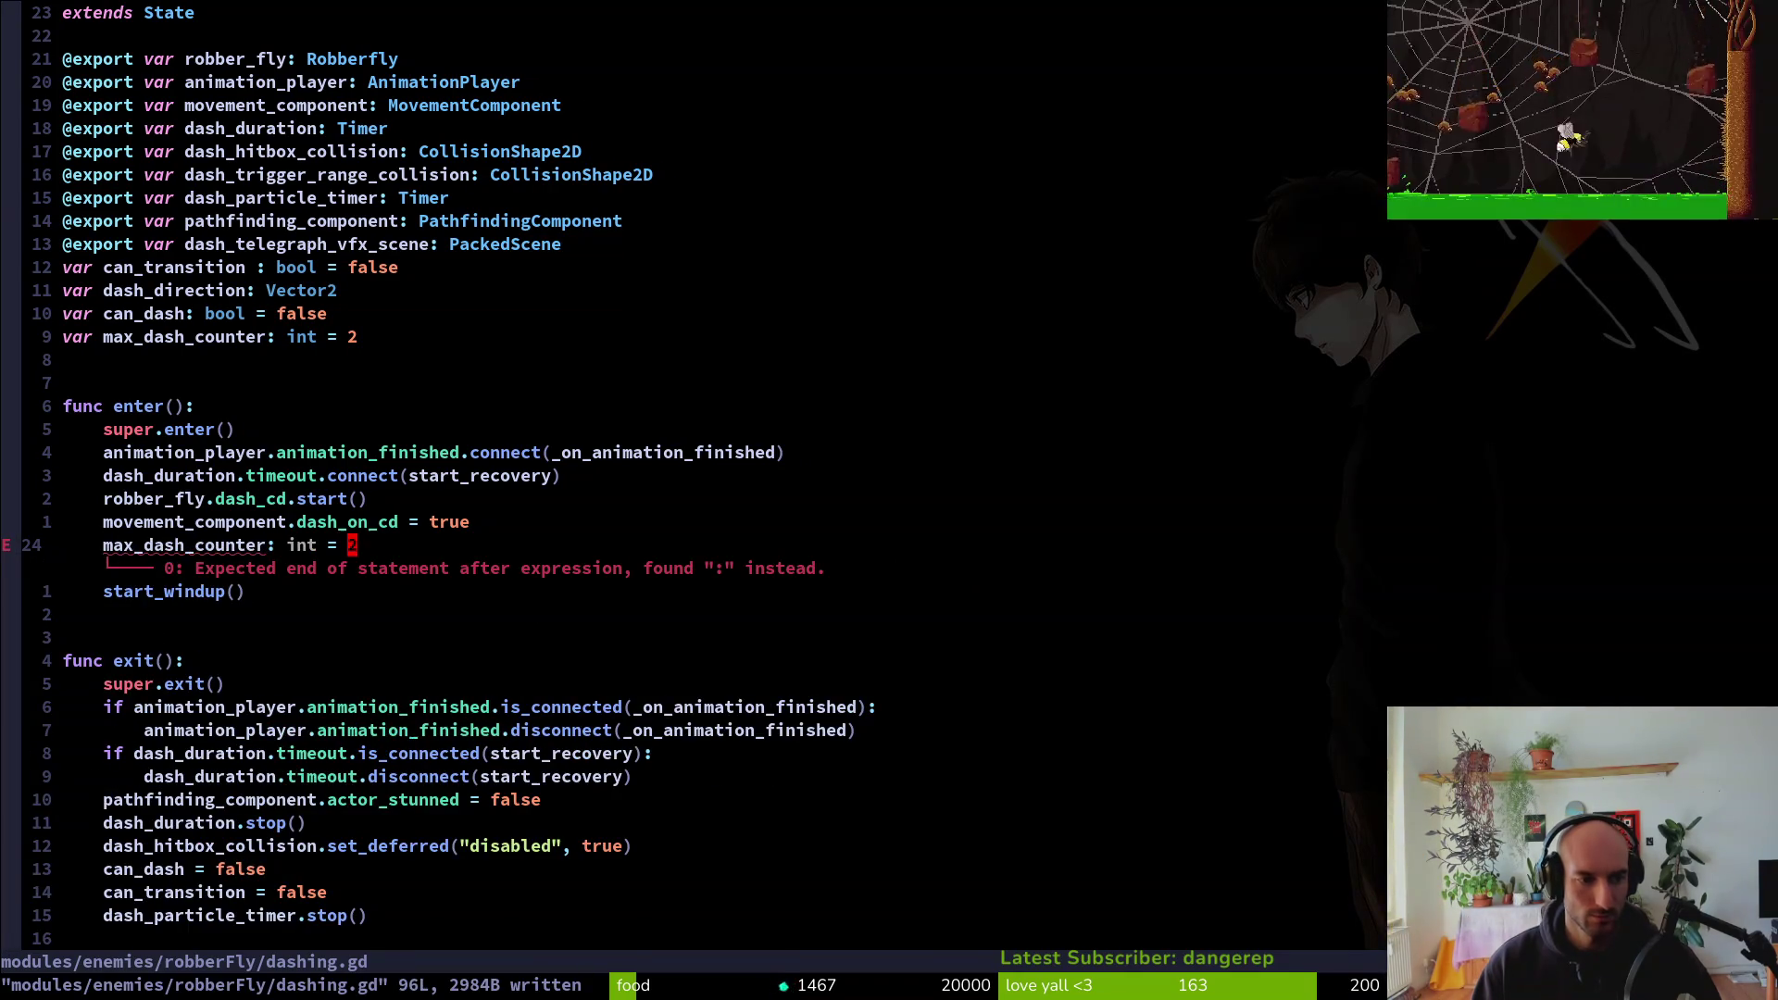
# Remove the int type annotation from the max_dash_counter assignment and save
pyautogui.press('c')
pyautogui.press('b')
pyautogui.press('BackSpace')
pyautogui.press('BackSpace')
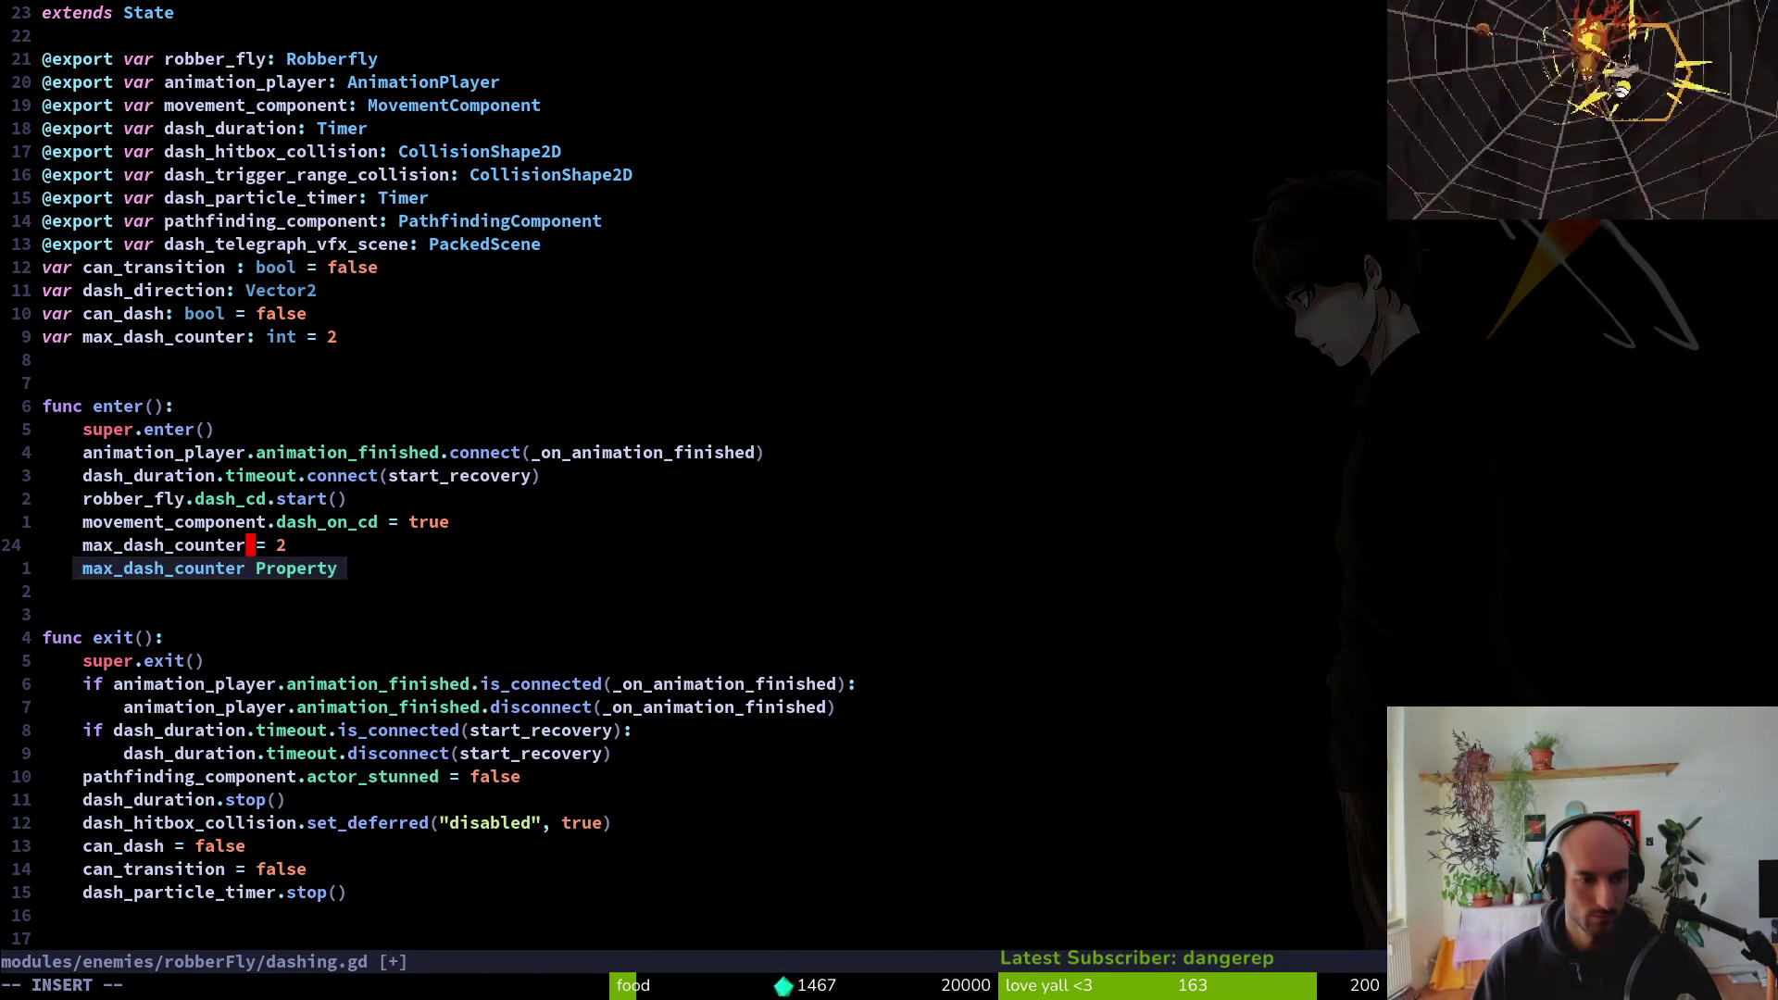
pyautogui.press('Escape')
pyautogui.write(':w')
pyautogui.press('Return')
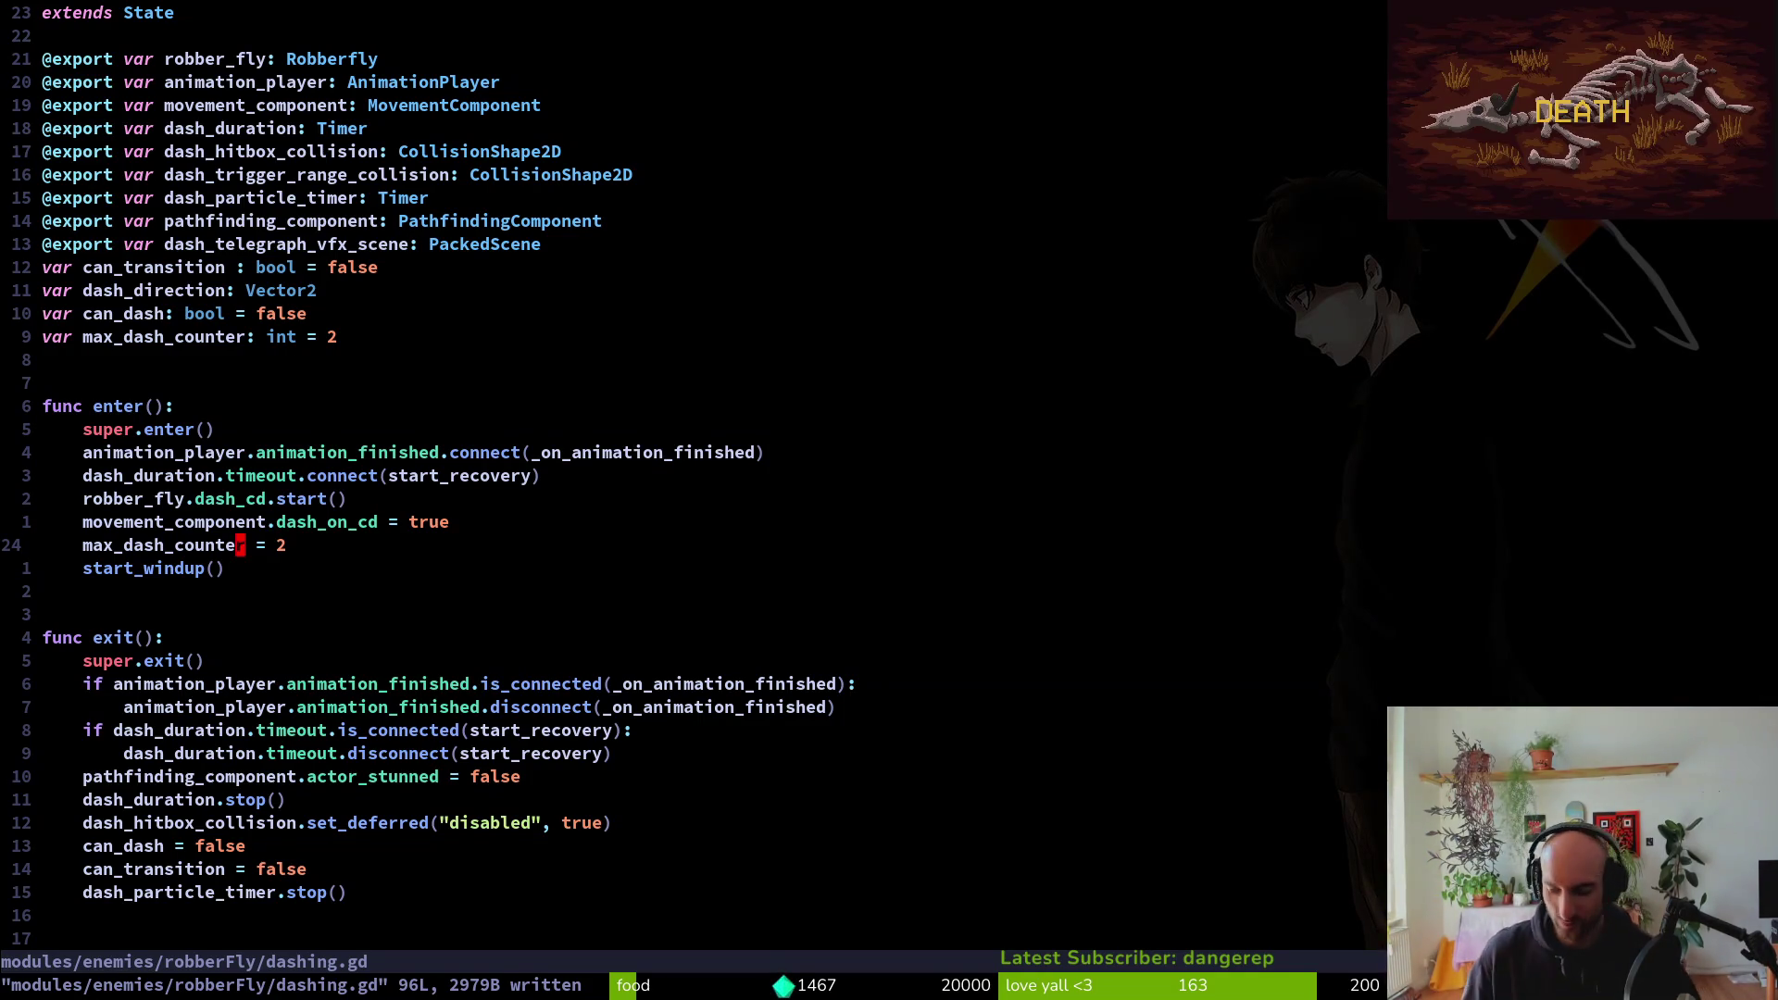
# Set max_dash_counter to randi_range(2, 3) and save dashing.gd
pyautogui.write('rand')
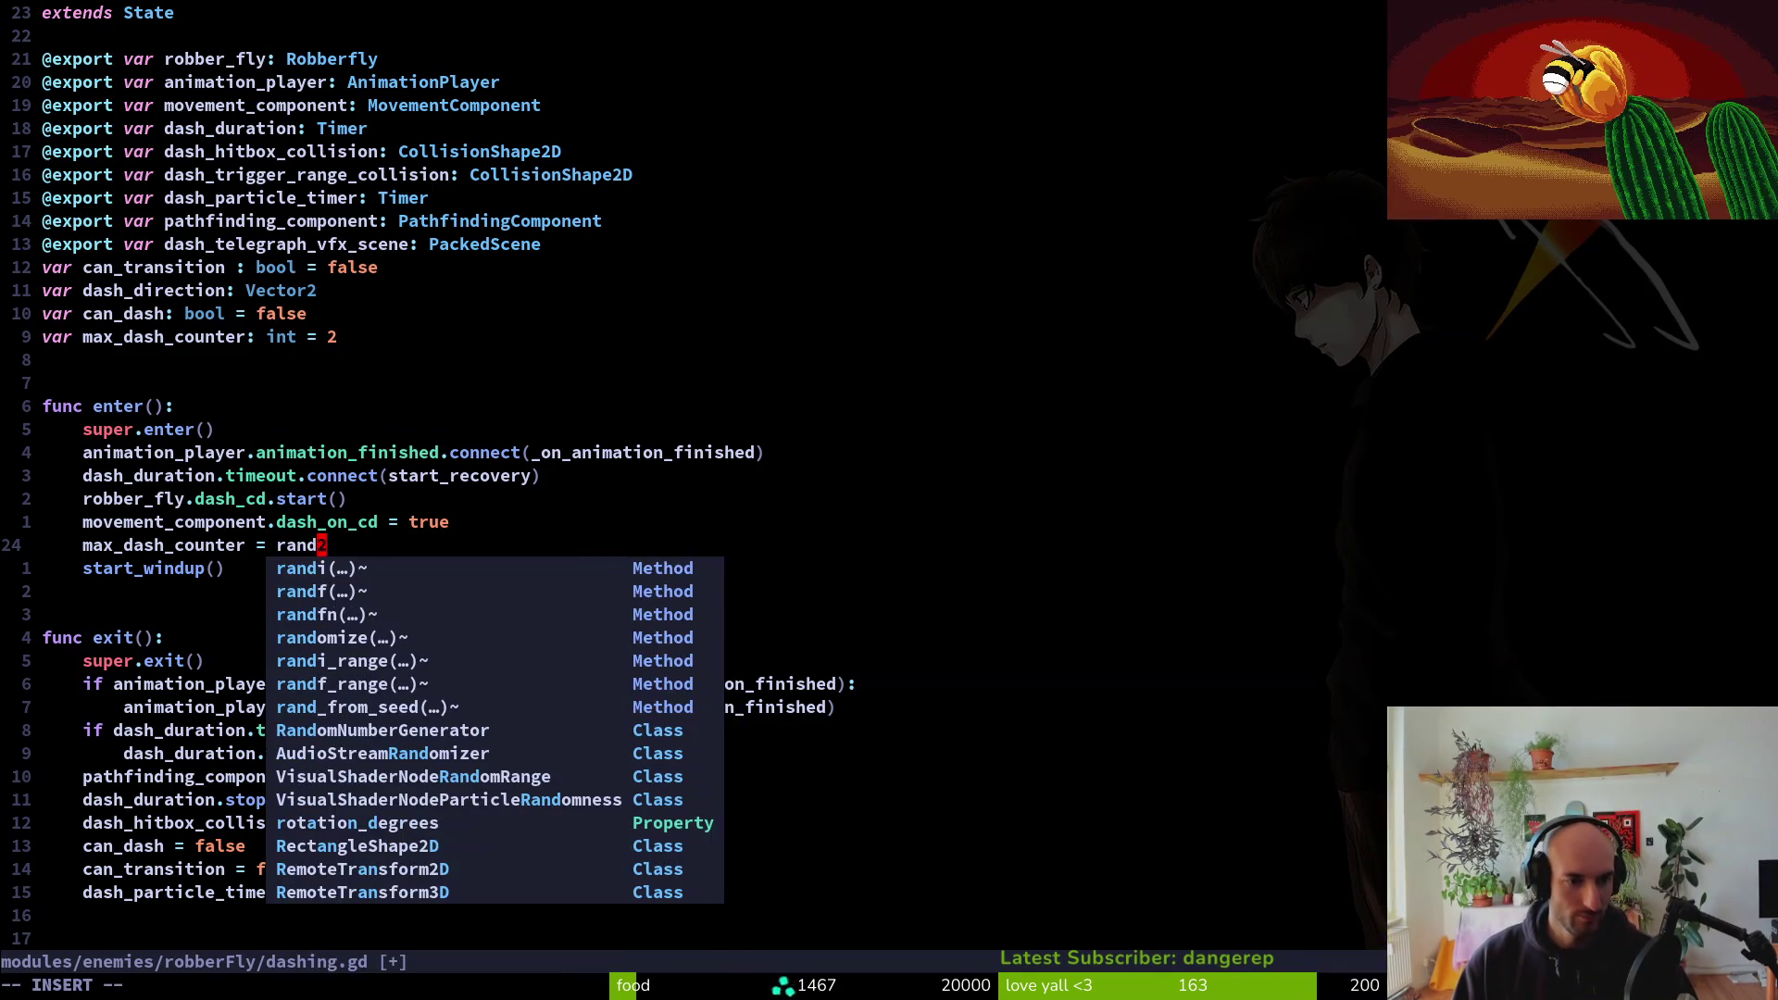
pyautogui.hotkey('ctrl', 'n')
pyautogui.press('Return')
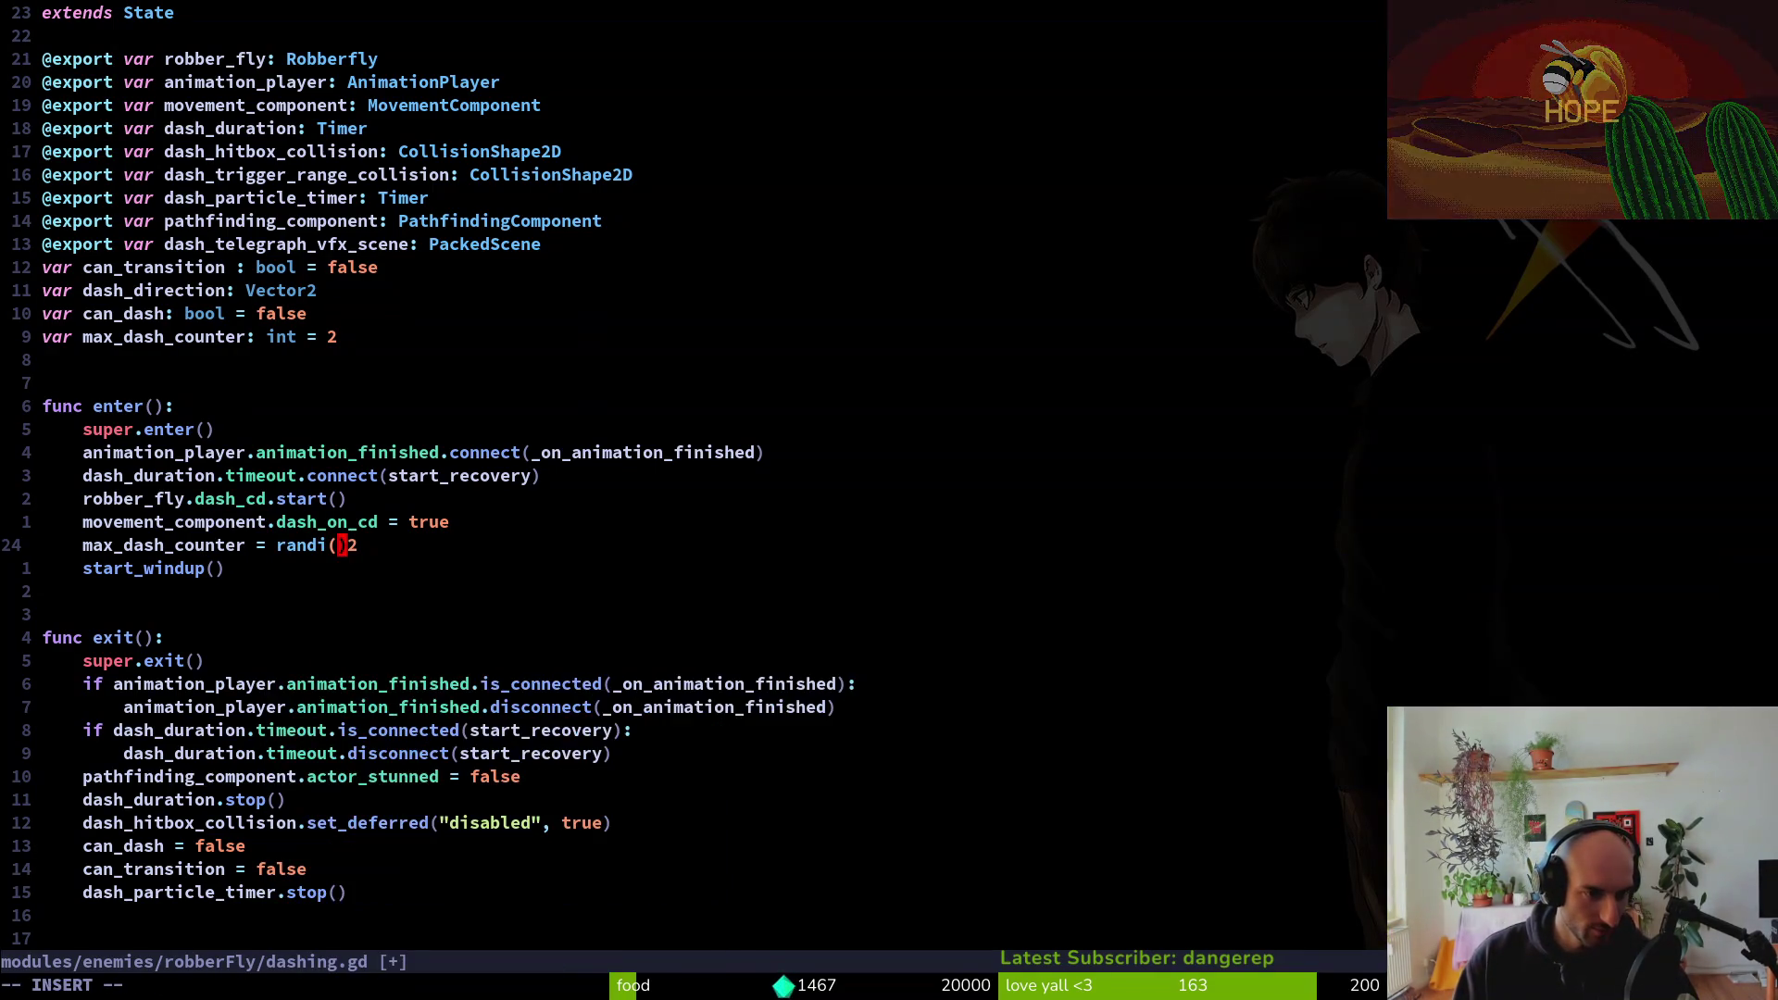
pyautogui.write('_')
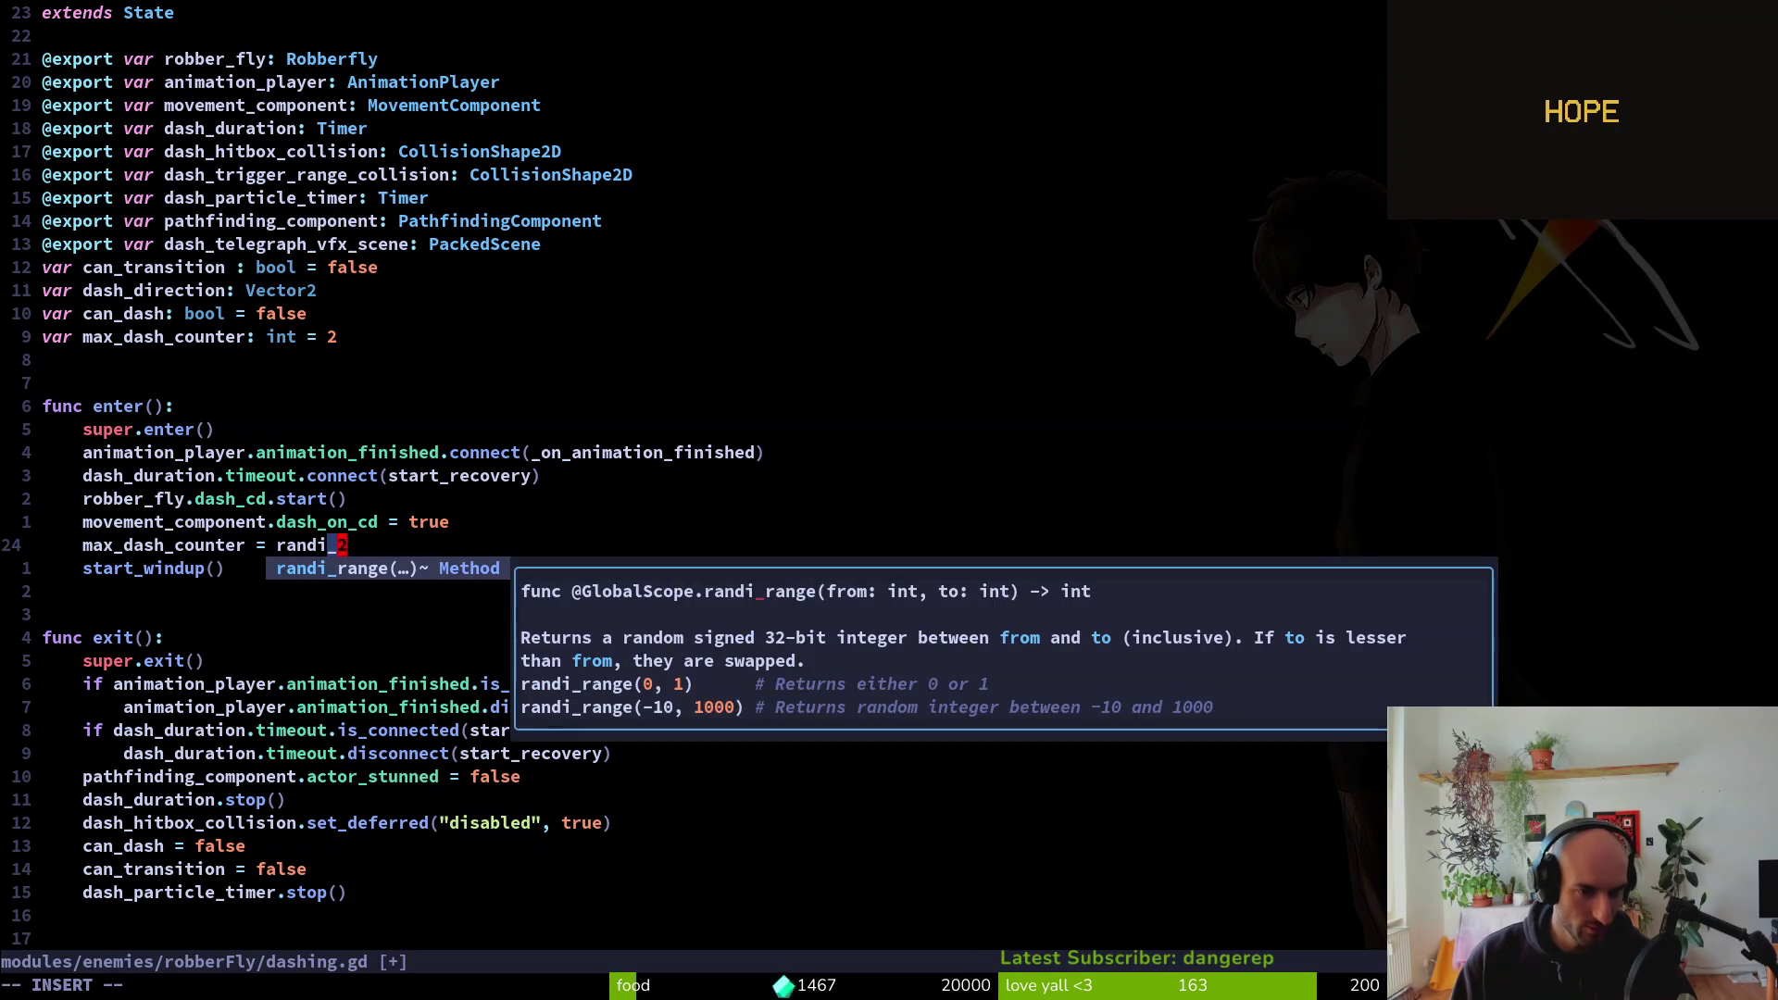
pyautogui.press('Return')
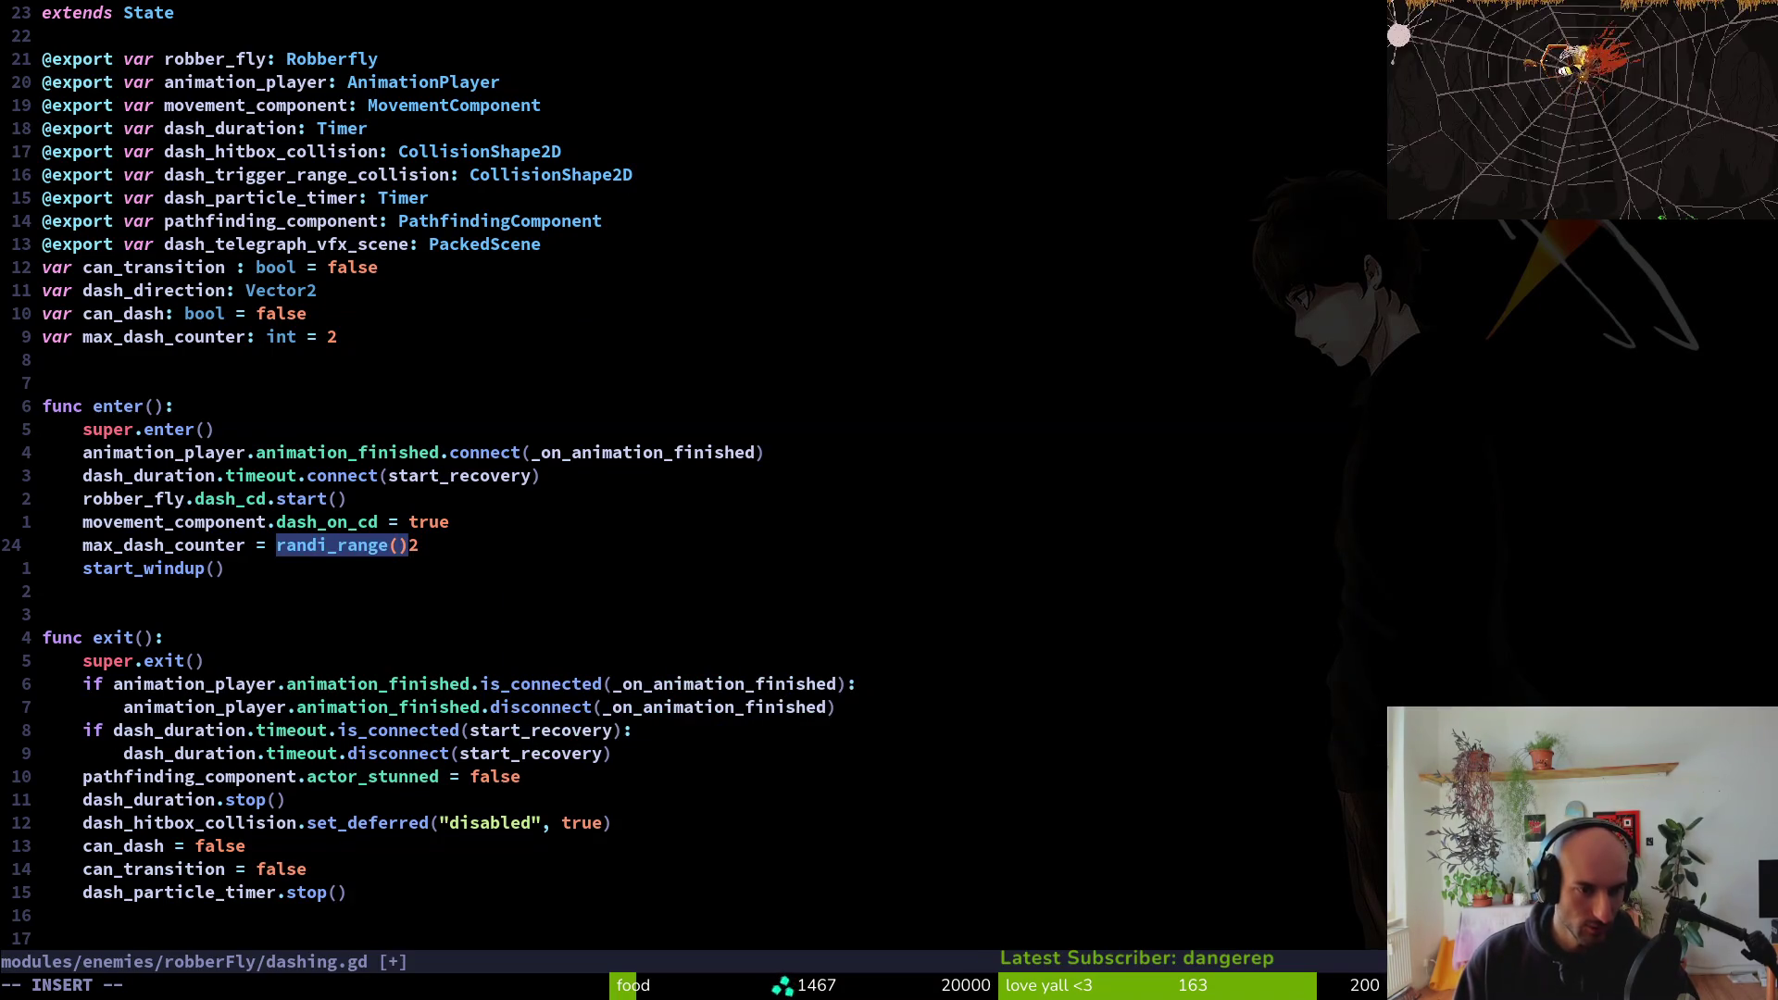
pyautogui.write('2, 3')
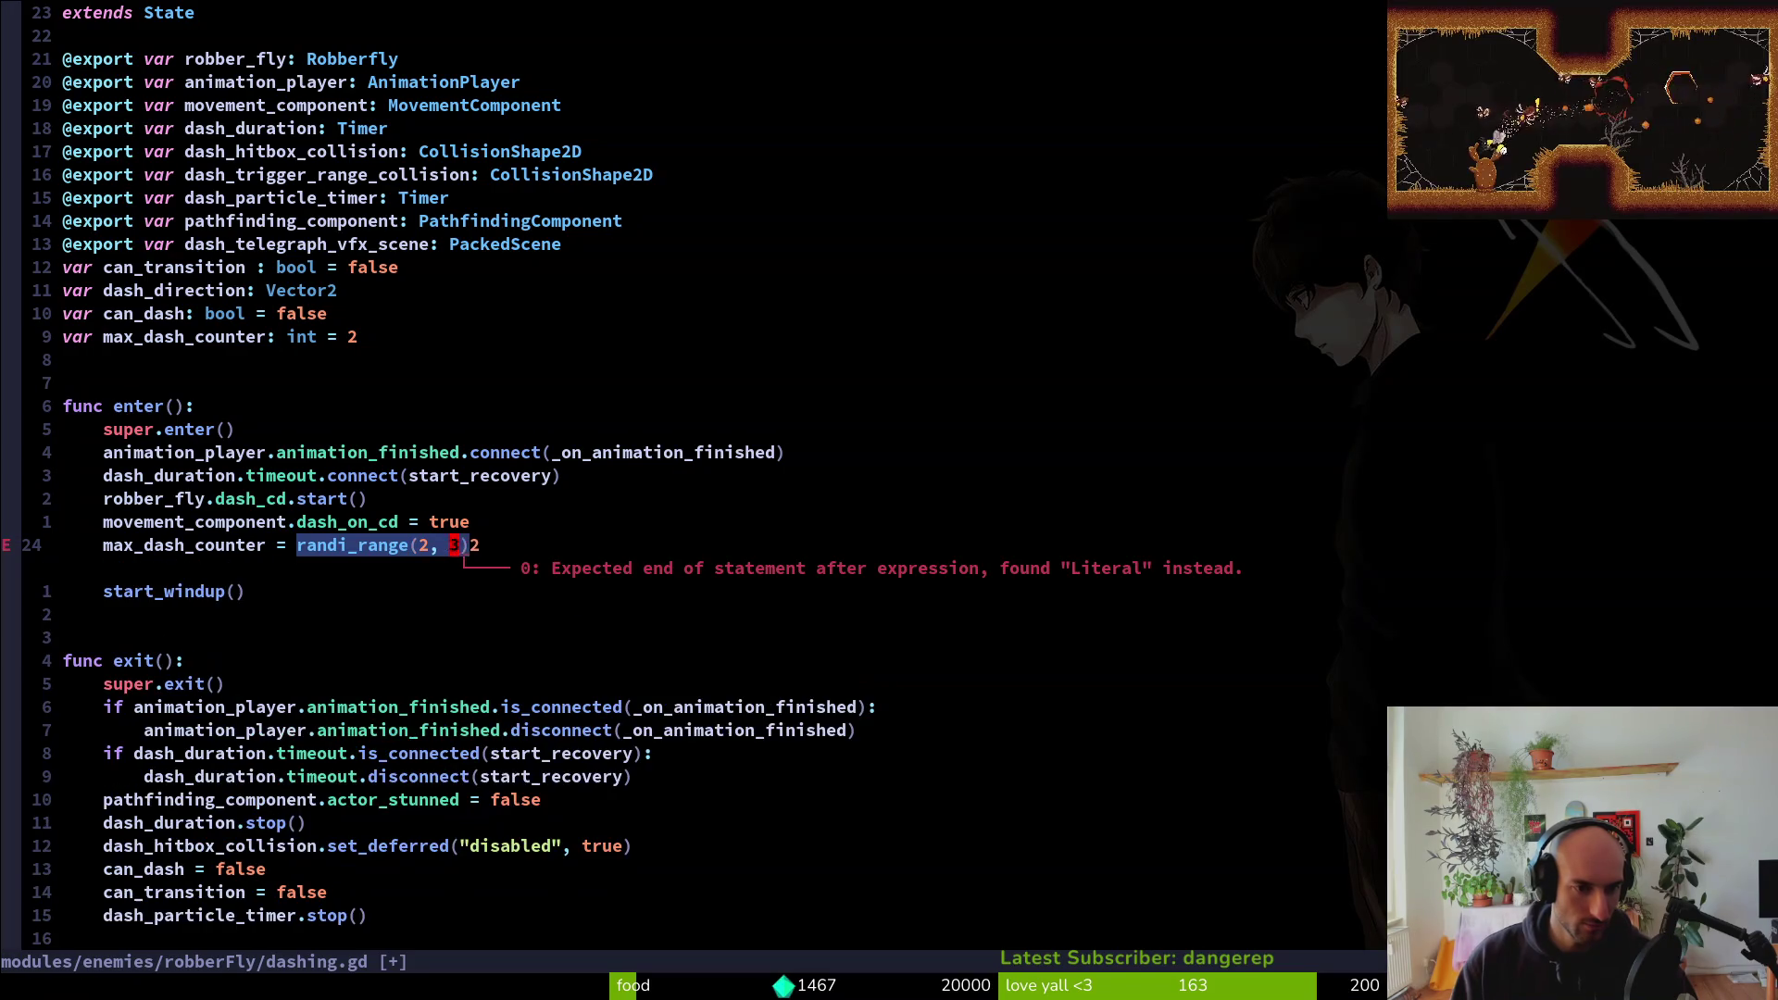
pyautogui.press('Escape')
pyautogui.write(':w')
pyautogui.press('Return')
pyautogui.hotkey('alt', 'Tab')
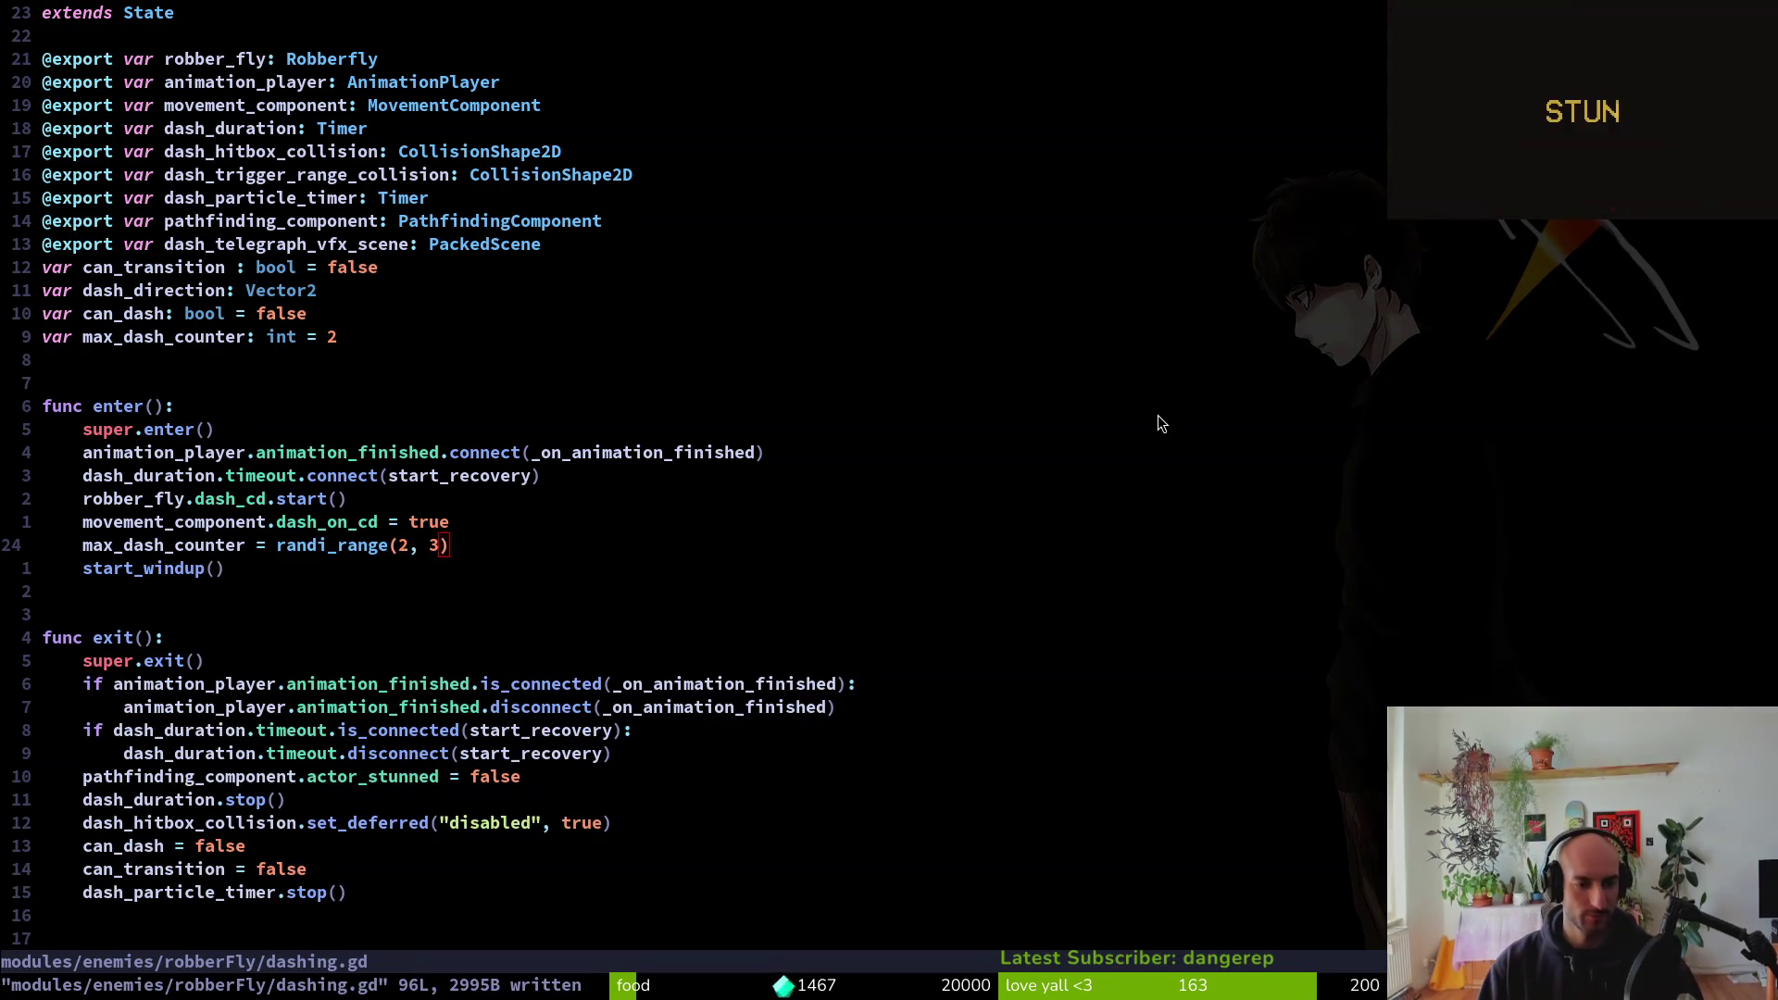
pyautogui.hotkey('alt', 'Tab')
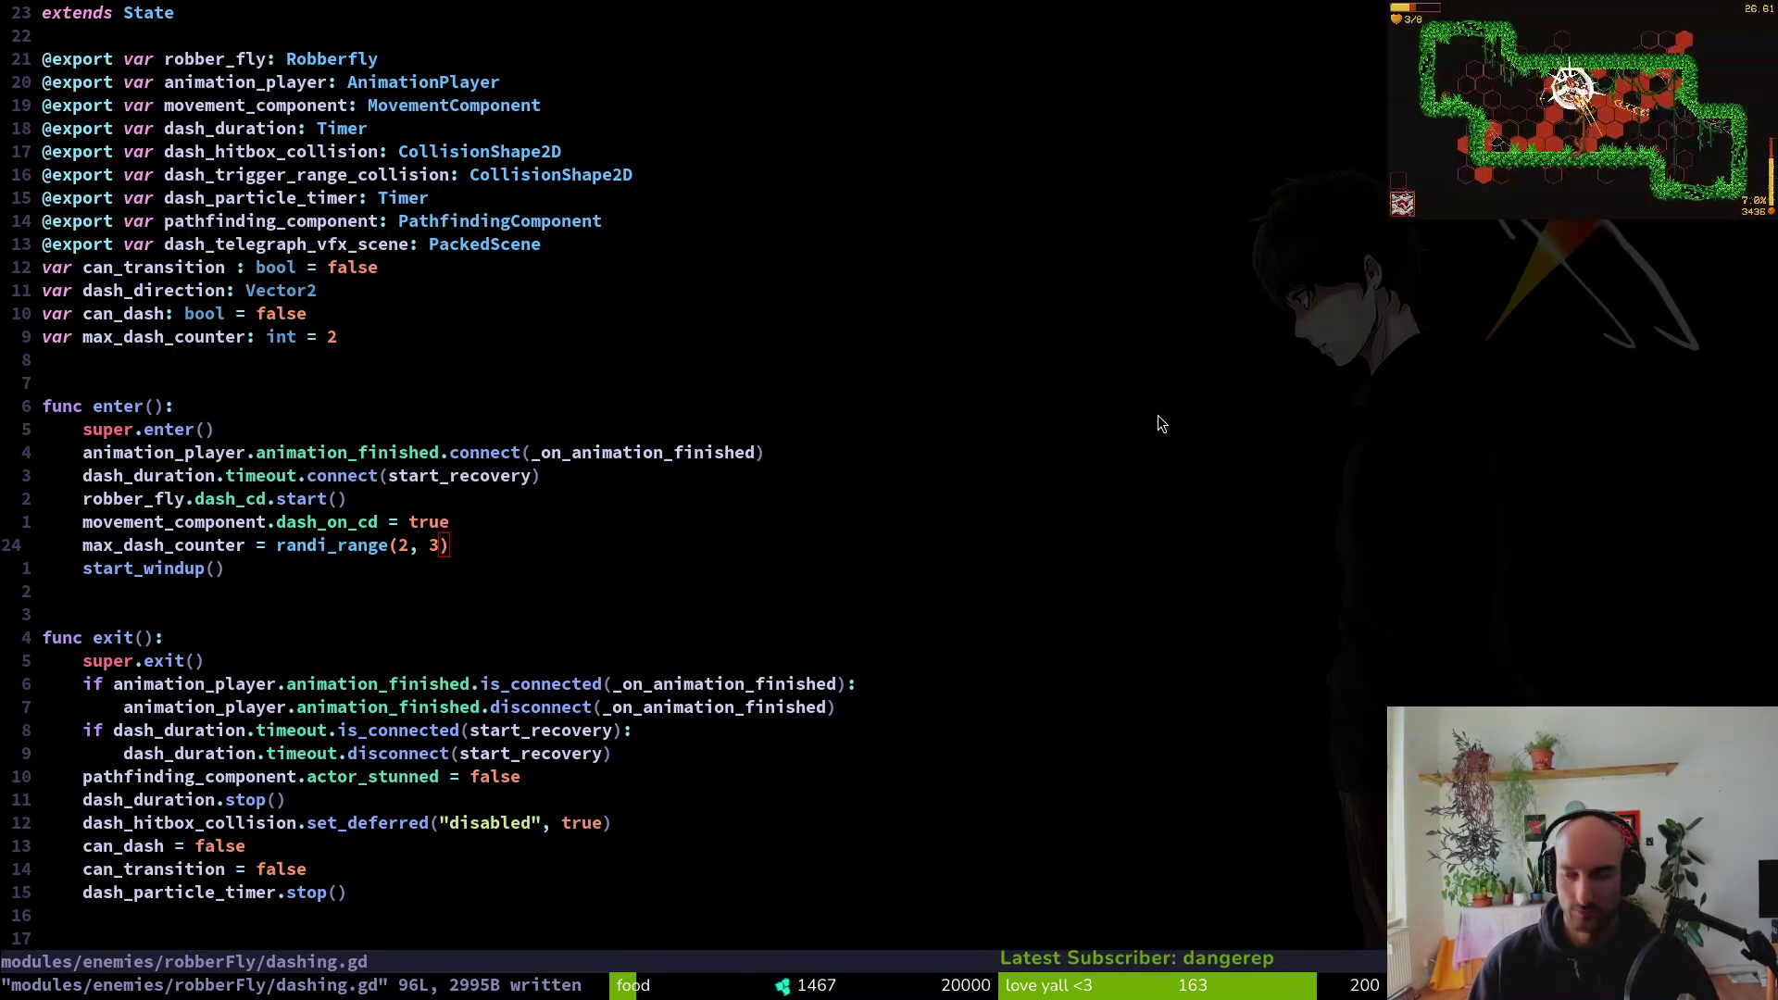
# Launch the game from Godot, continue into the hive level, fly the bee briefly, then return to the editor
pyautogui.hotkey('alt', 'Tab')
pyautogui.press('F5')
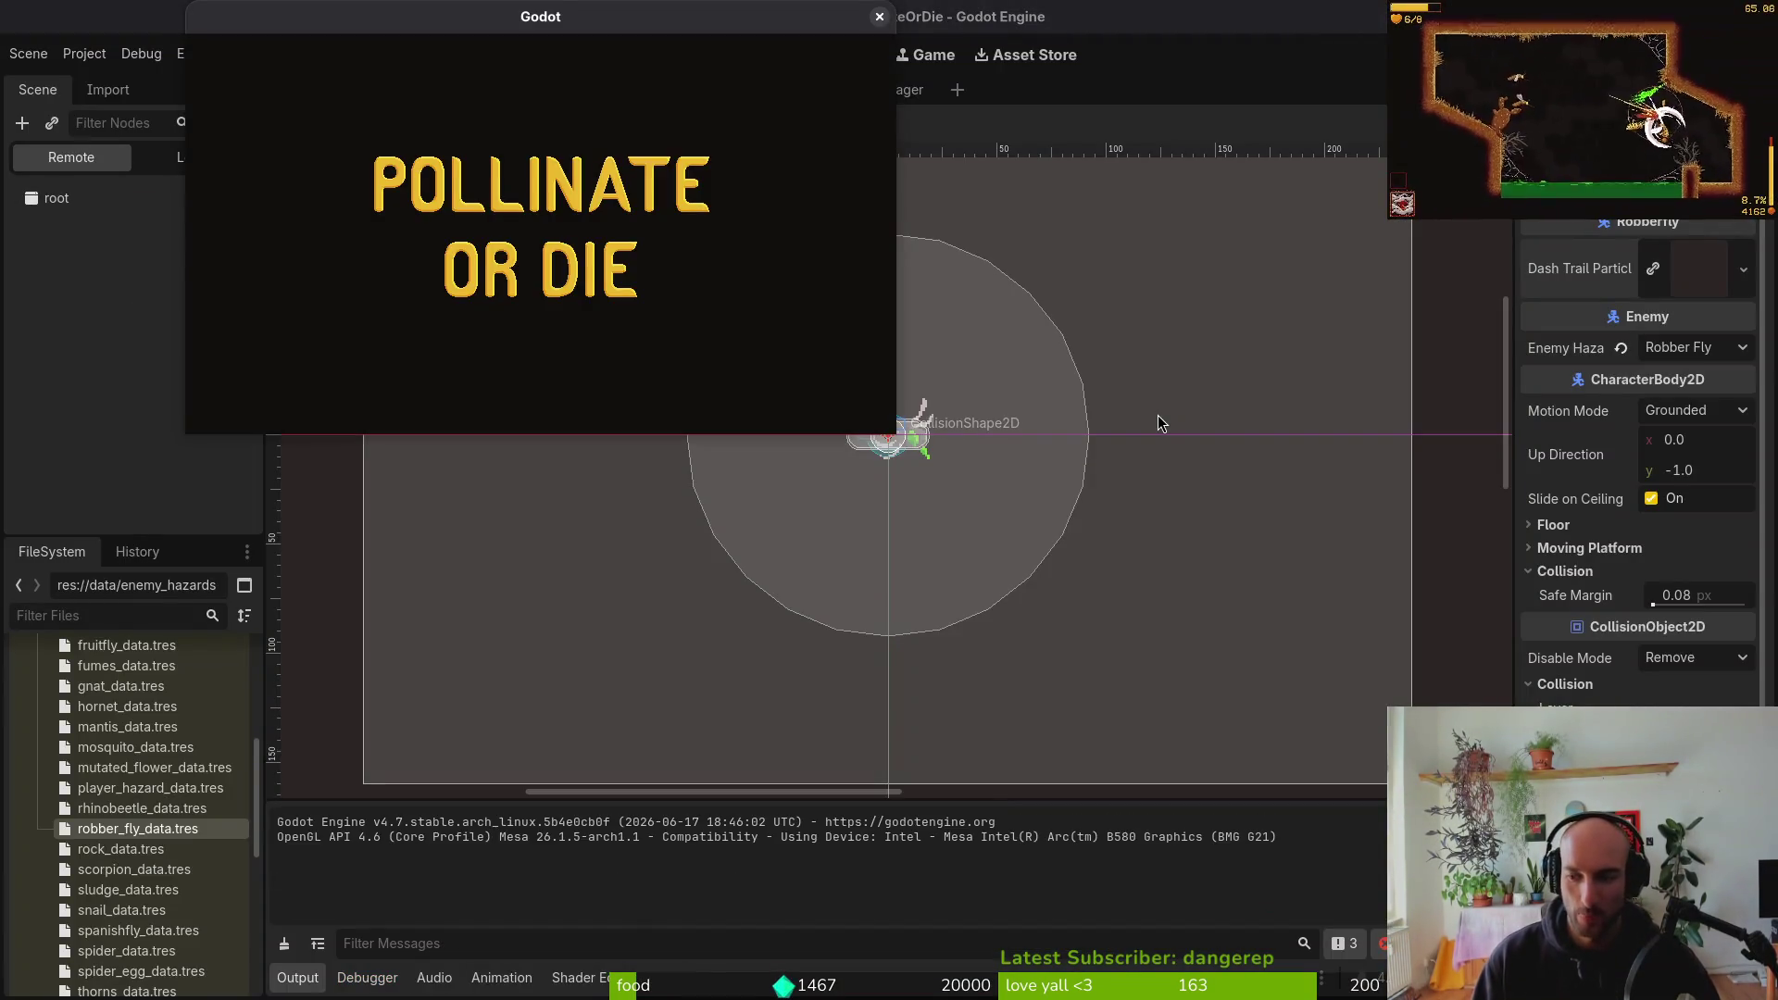
pyautogui.press('Return')
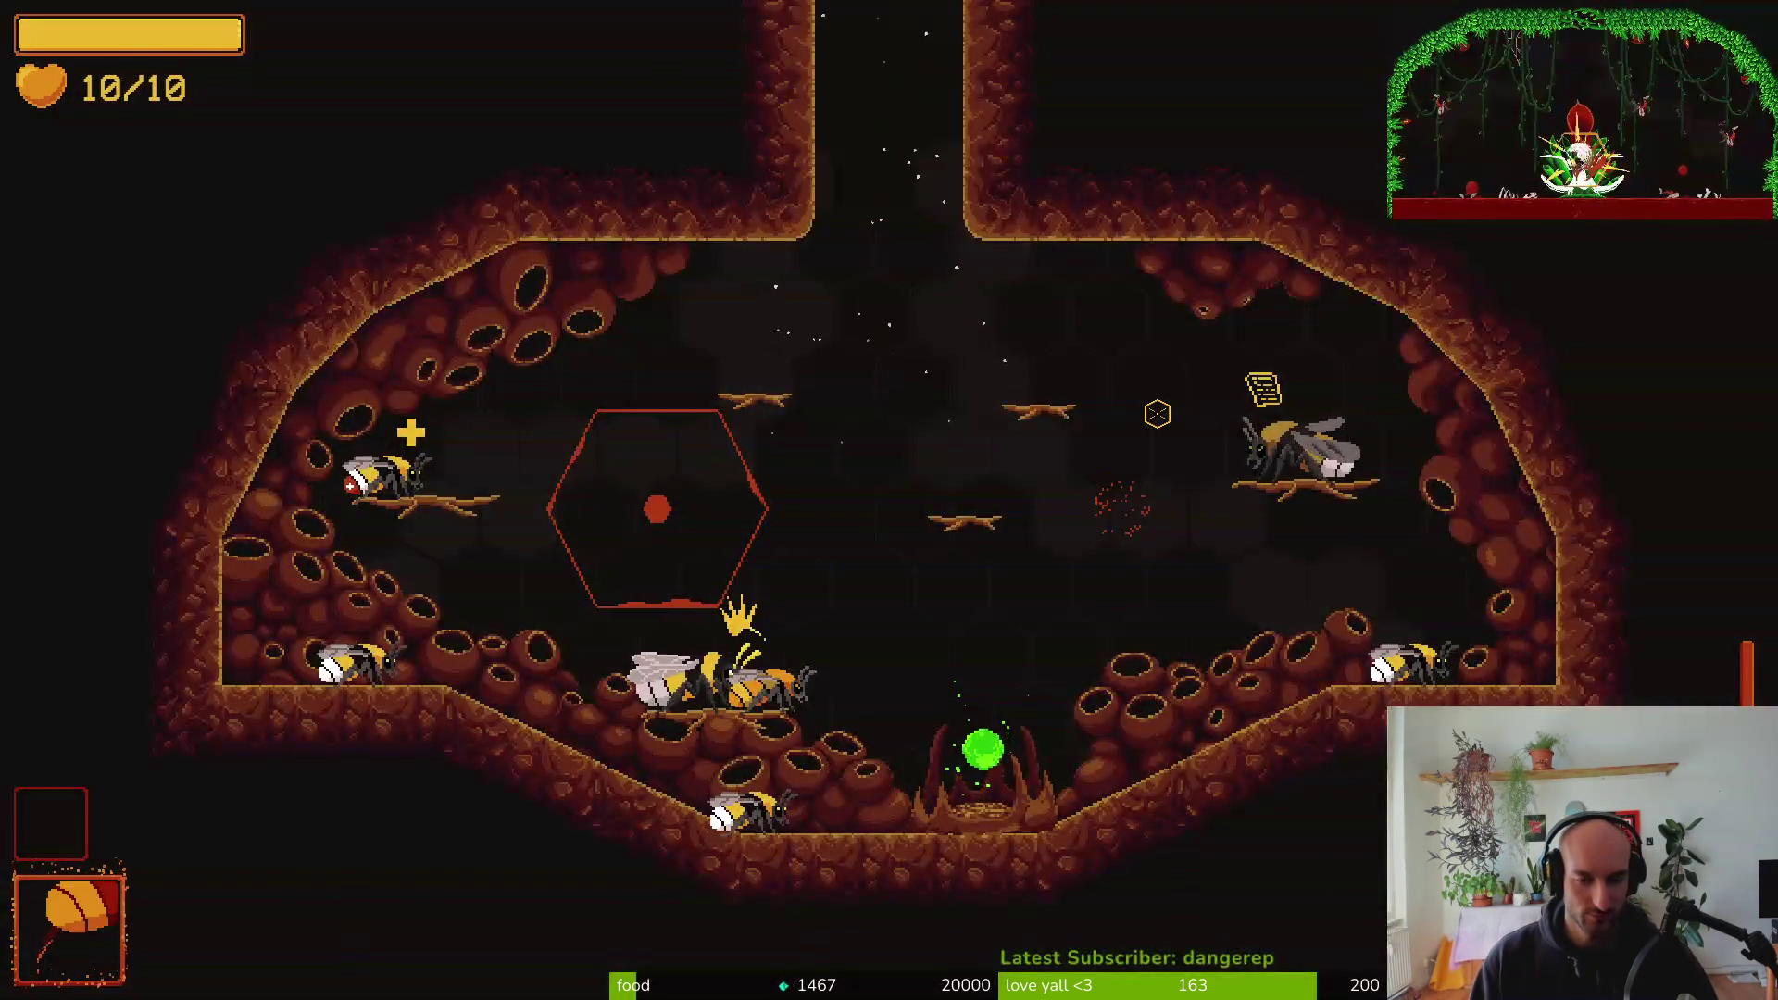
pyautogui.press('space')
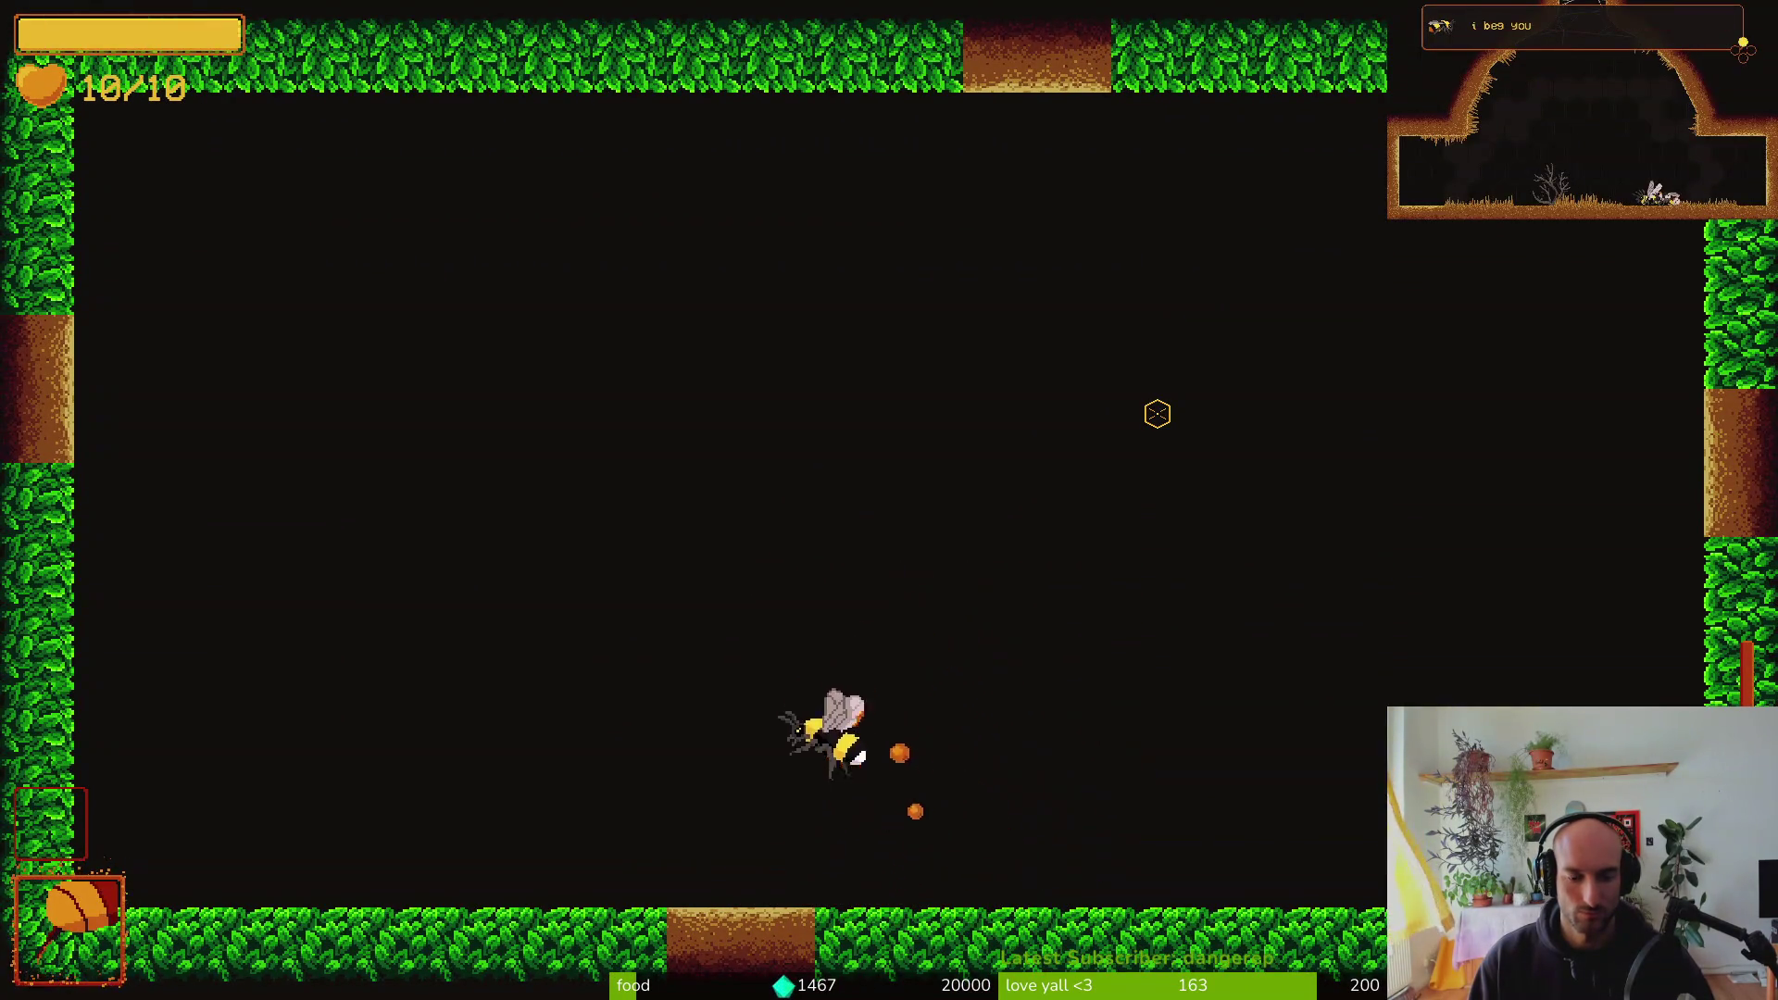
pyautogui.hotkey('alt', 'Tab')
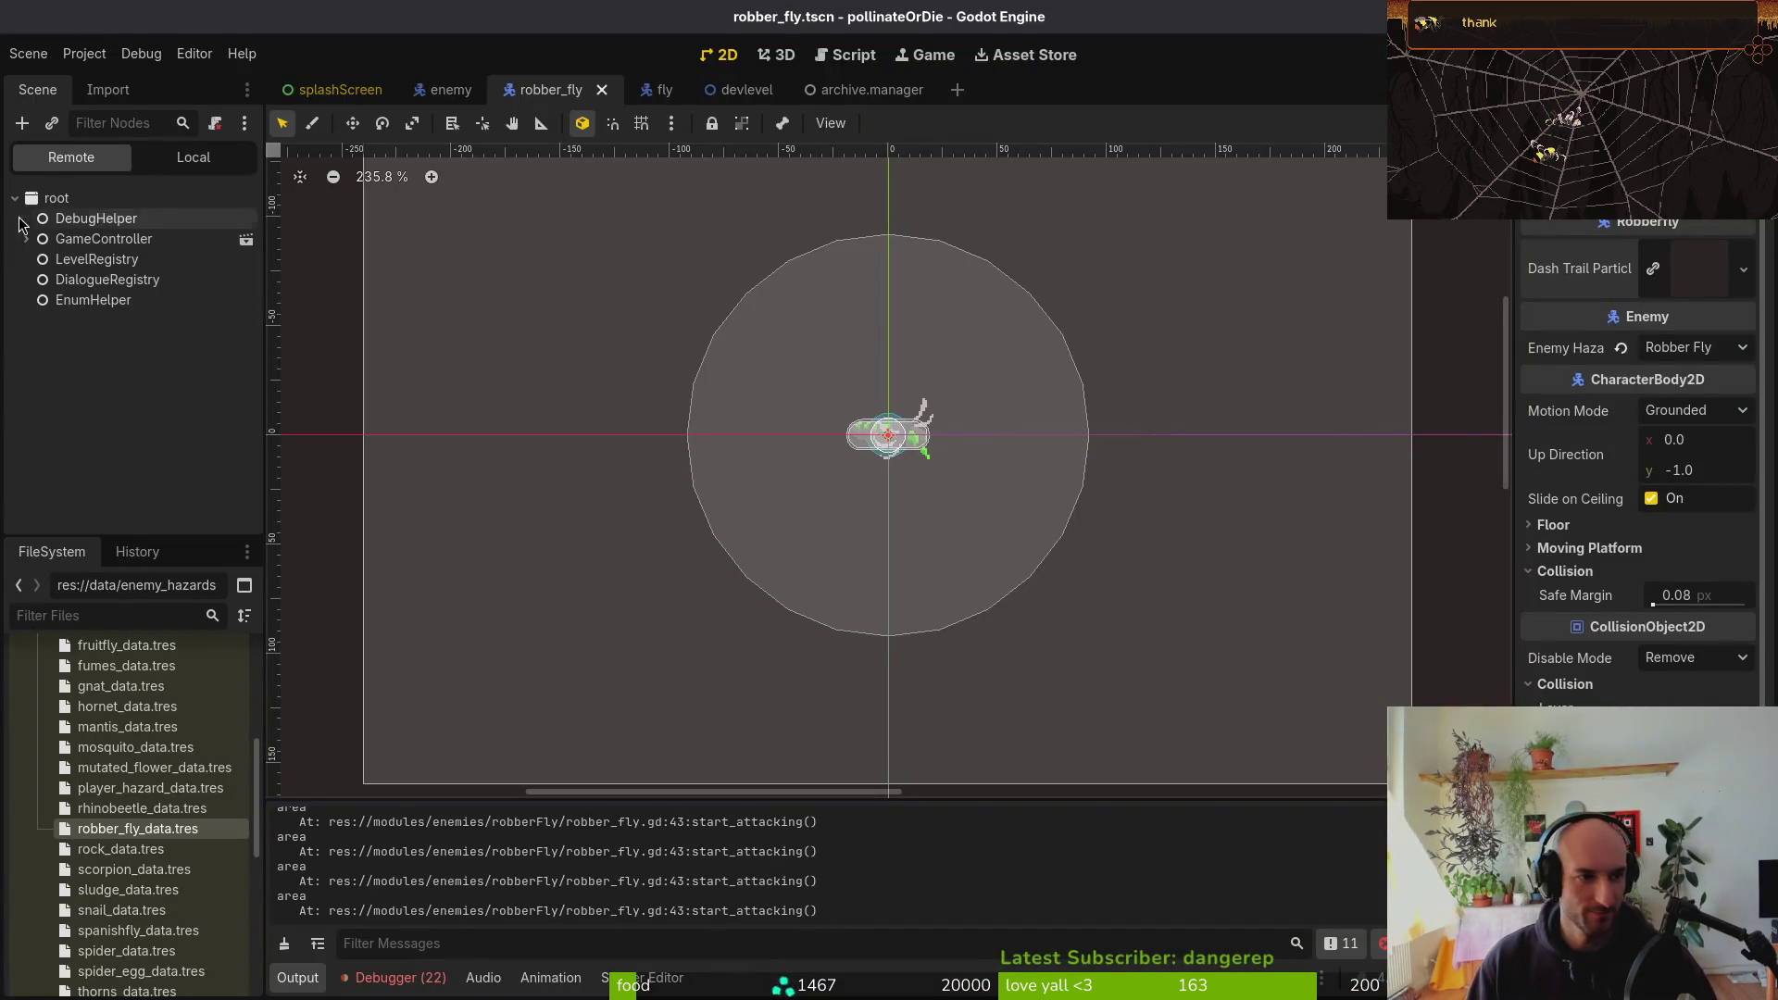
# Expand and collapse robberFly's components, areas and finiteStateMachine nodes, then select the root
pyautogui.click(194, 157)
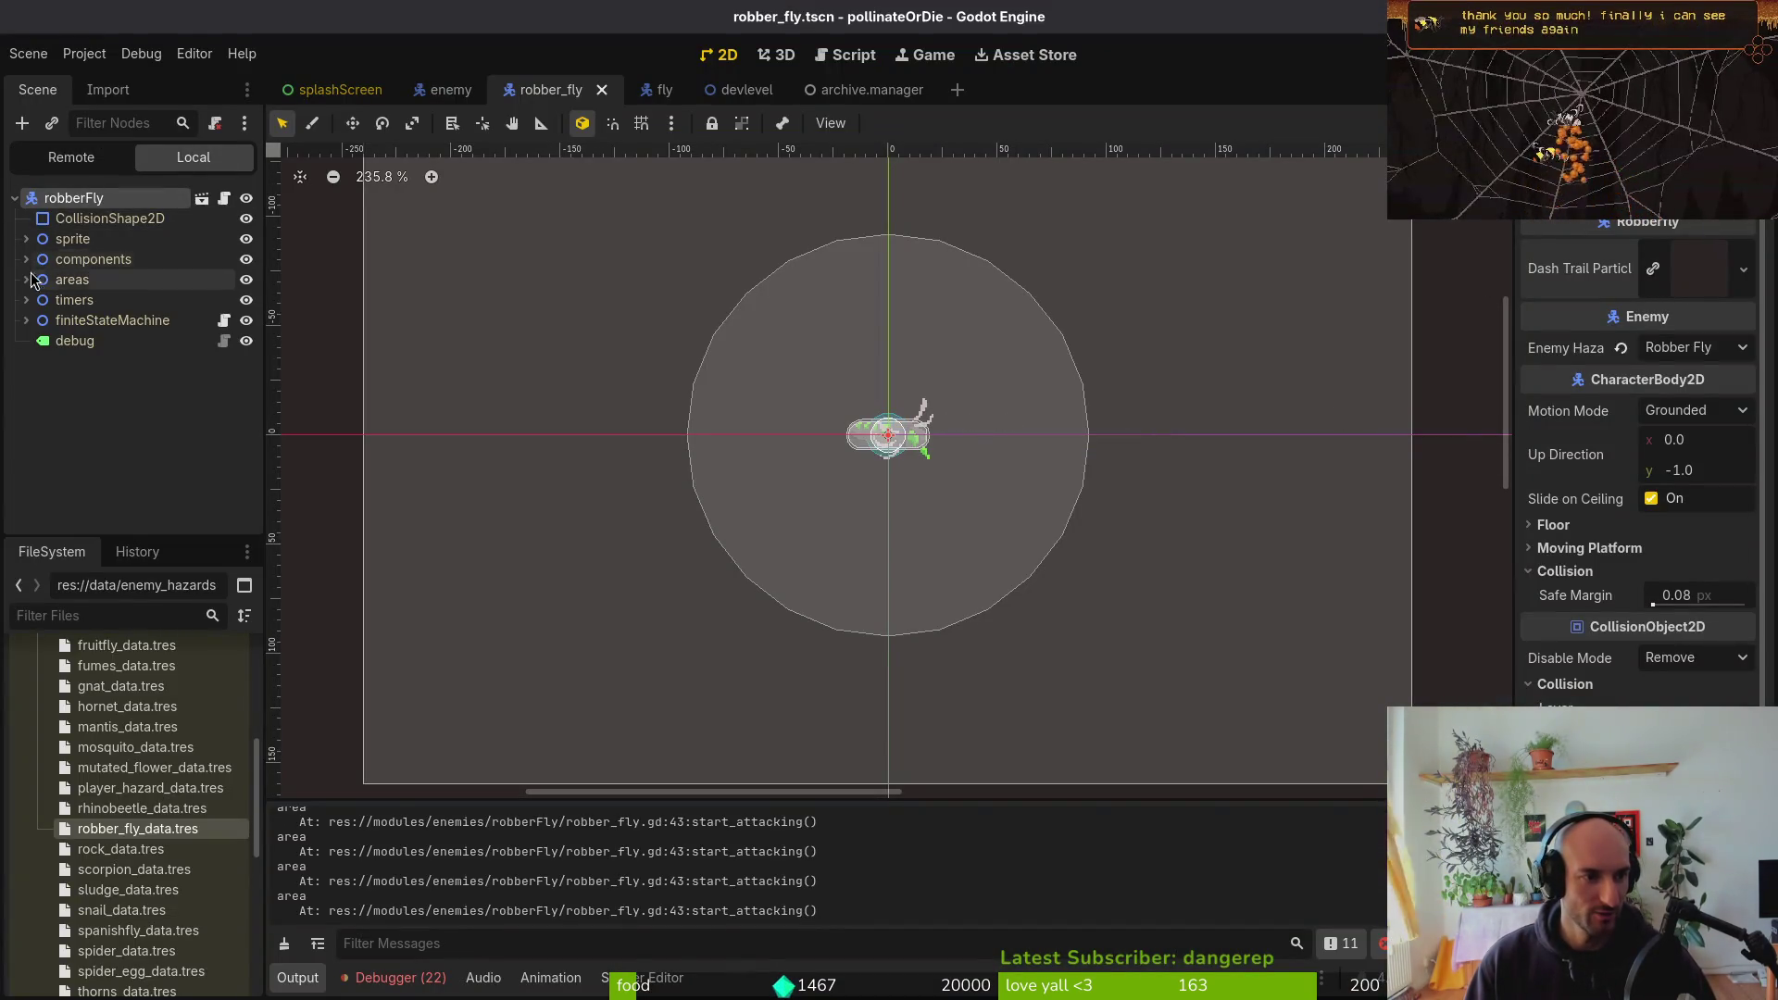
pyautogui.click(26, 261)
pyautogui.click(25, 259)
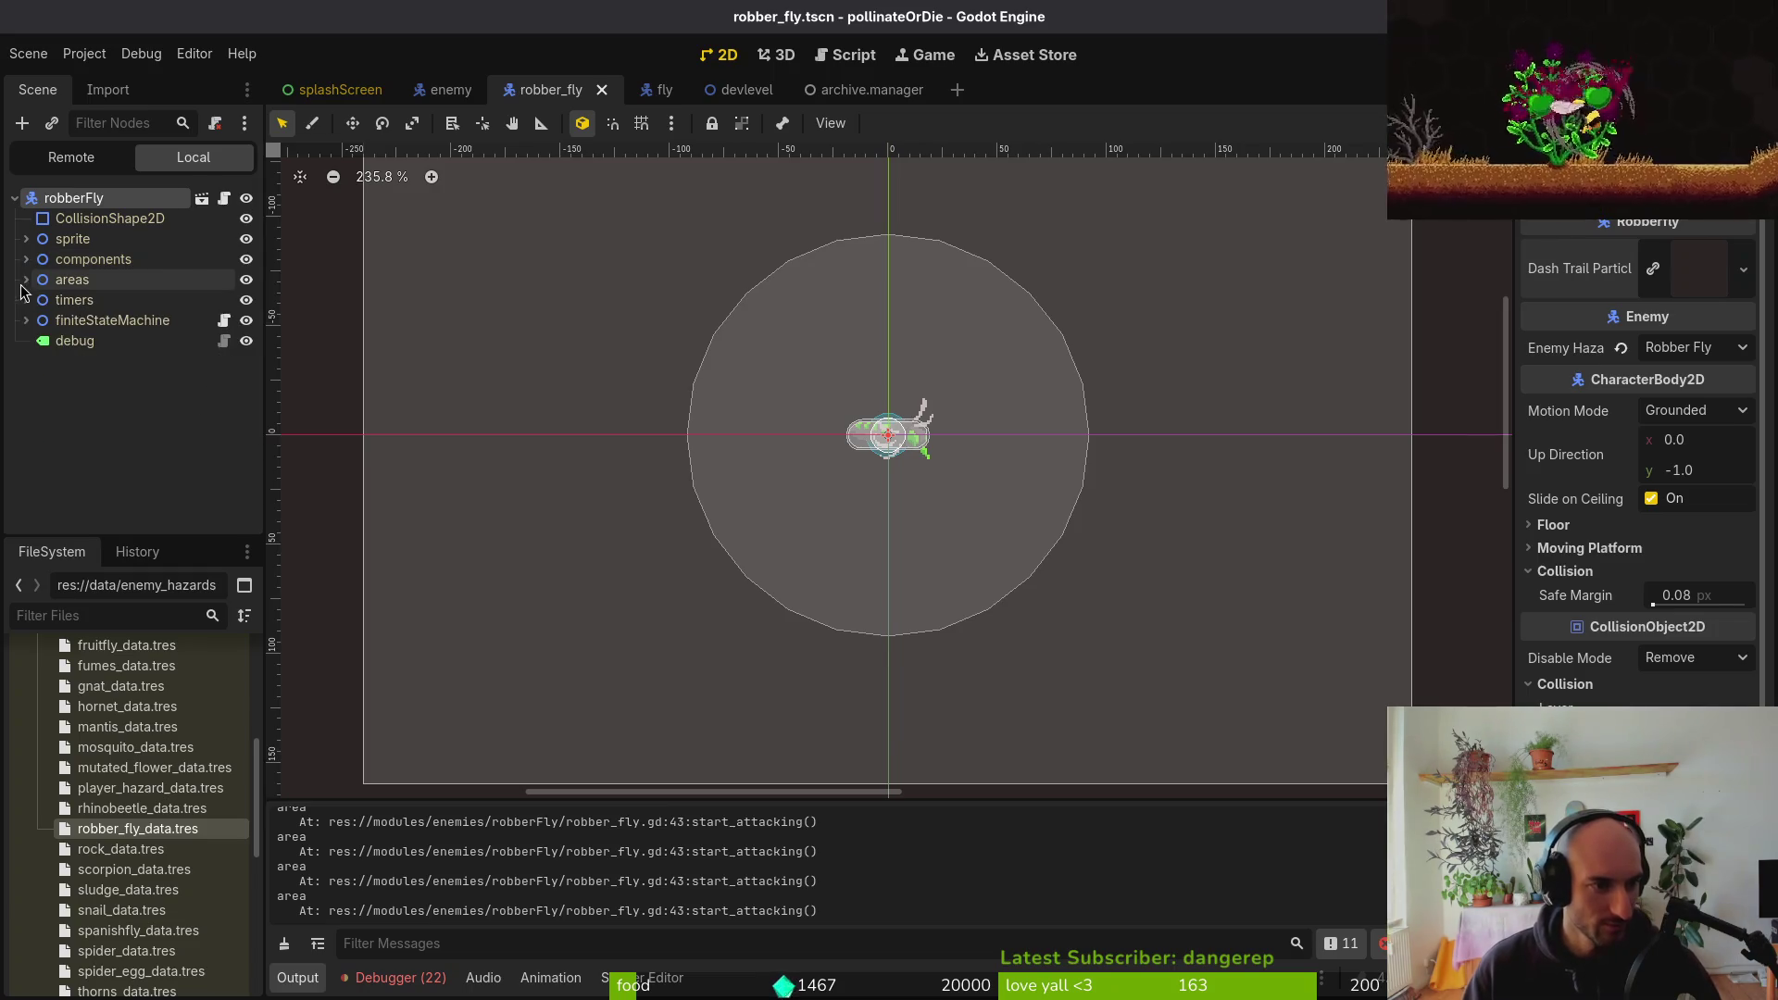
pyautogui.click(26, 280)
pyautogui.click(26, 280)
pyautogui.click(26, 320)
pyautogui.click(26, 321)
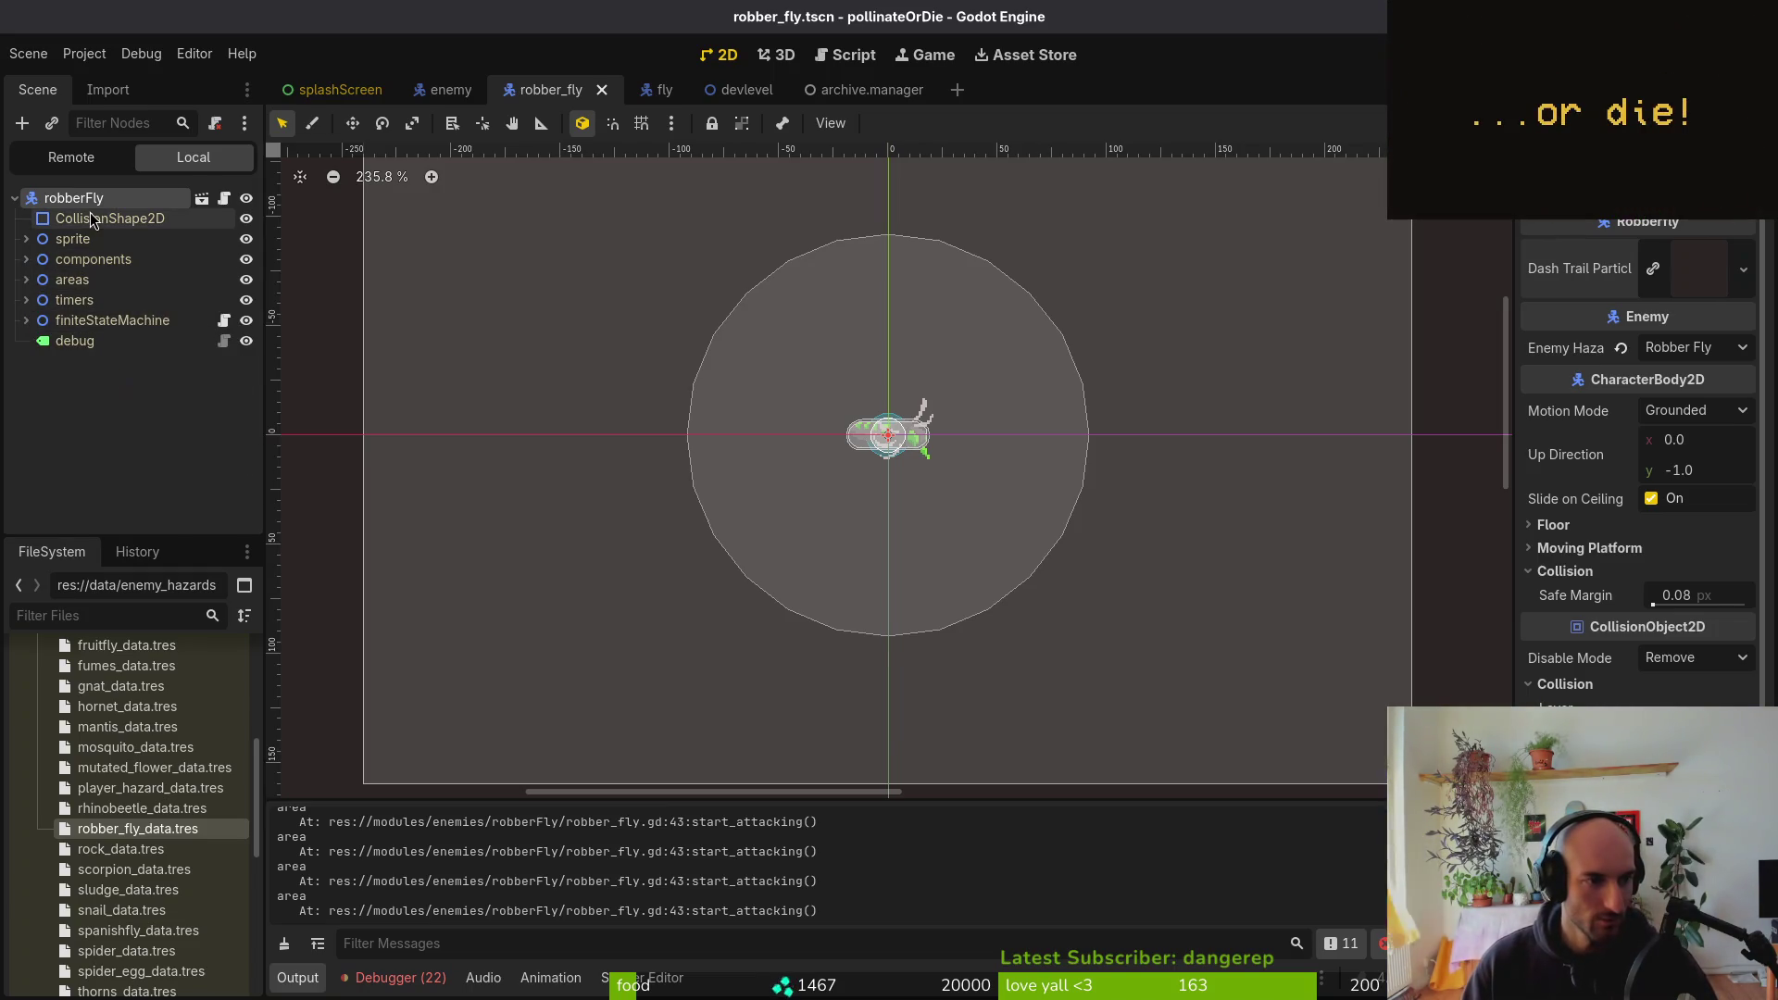
pyautogui.doubleClick(77, 198)
pyautogui.press('Escape')
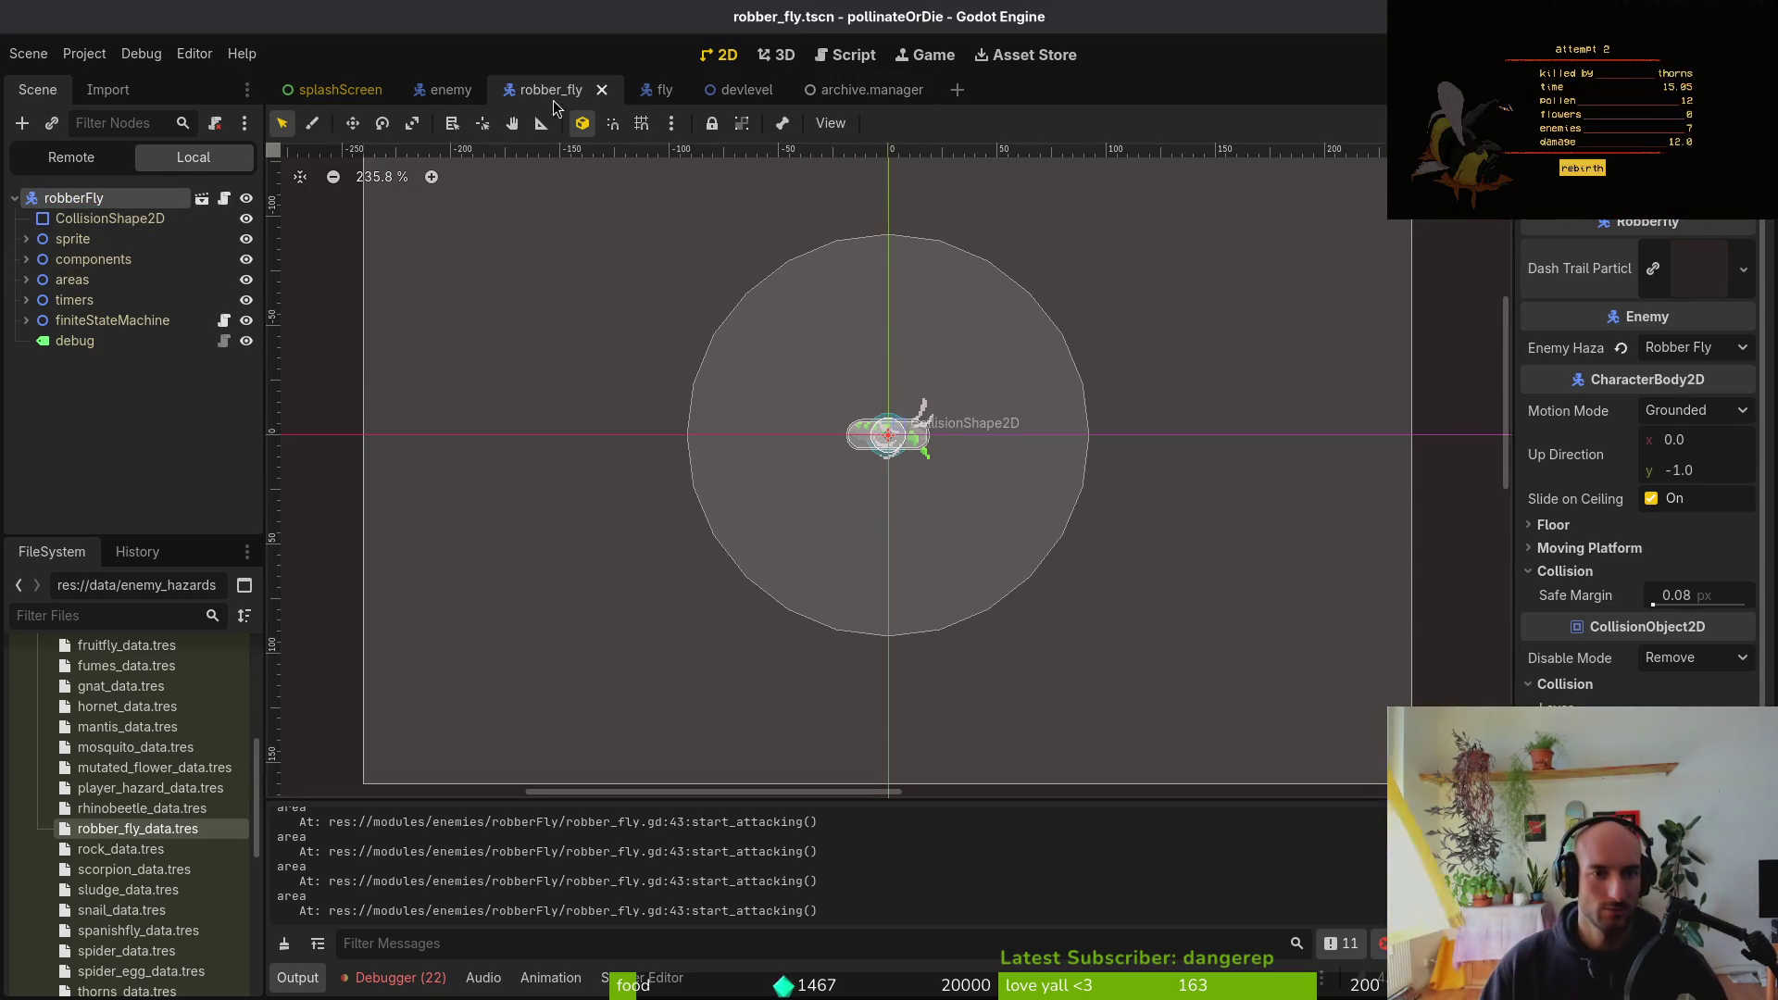
# In robber_fly_data.tres, raise Base Health to 16 and set Pollen Reward to 20
pyautogui.click(130, 831)
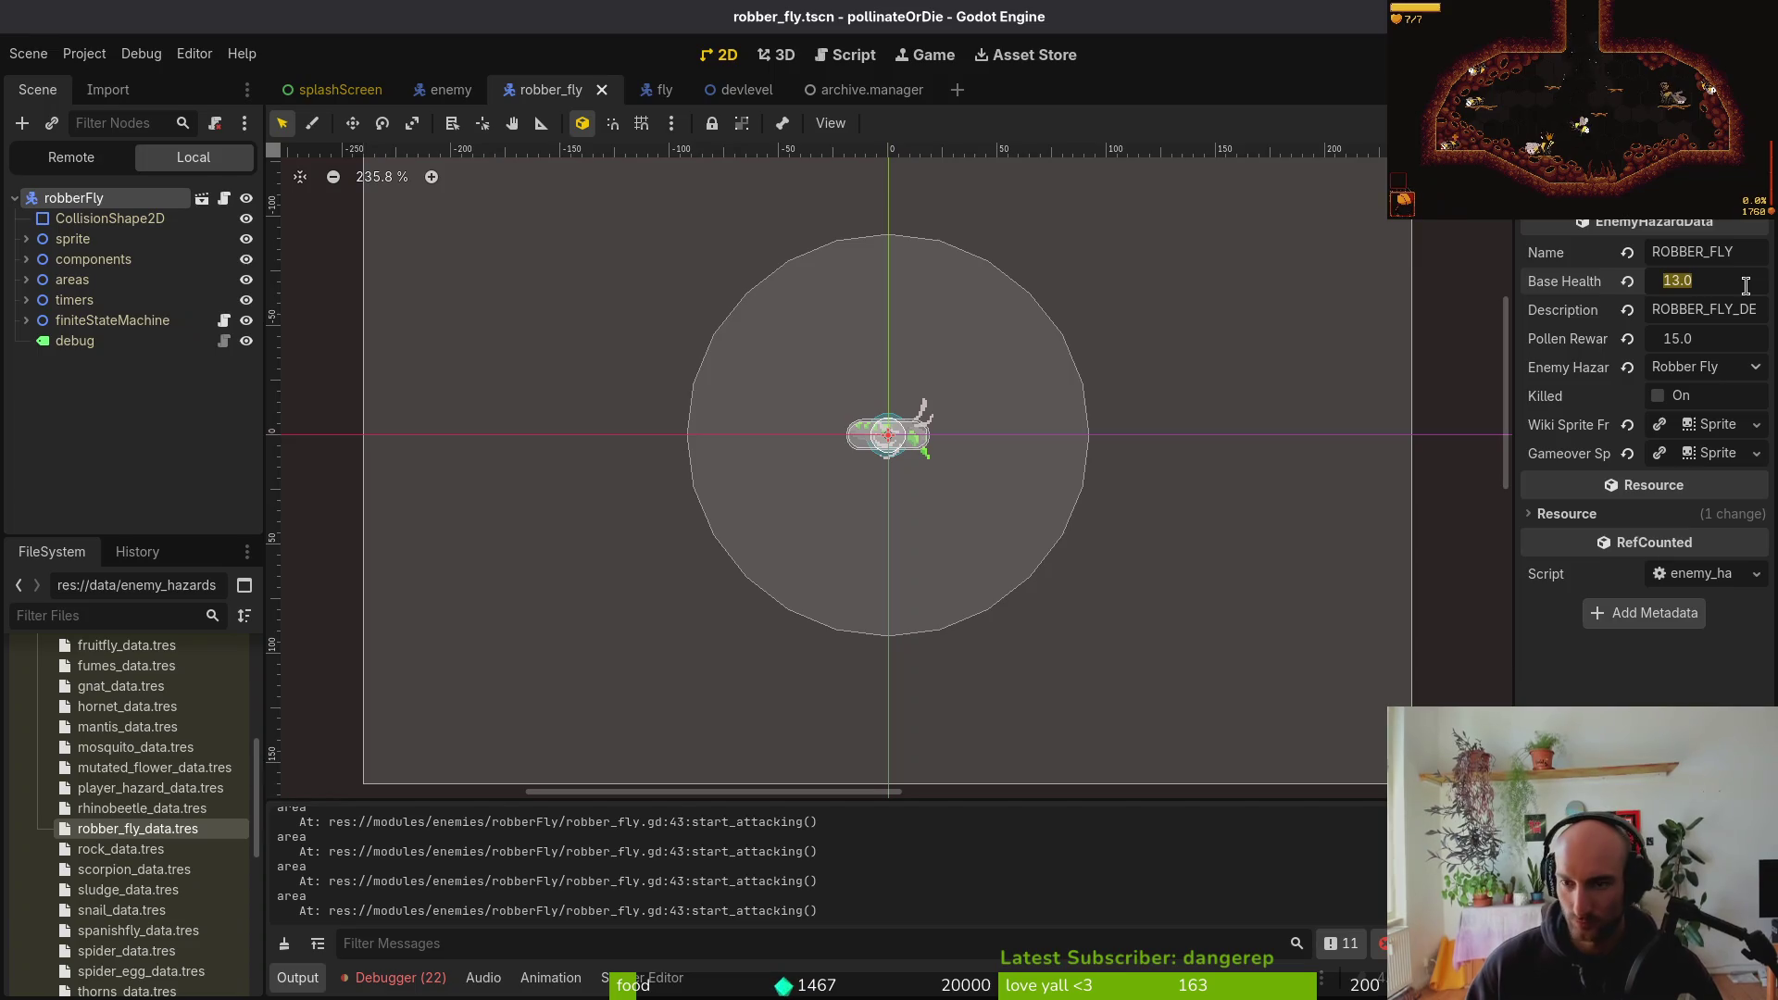
pyautogui.write('15')
pyautogui.press('Return')
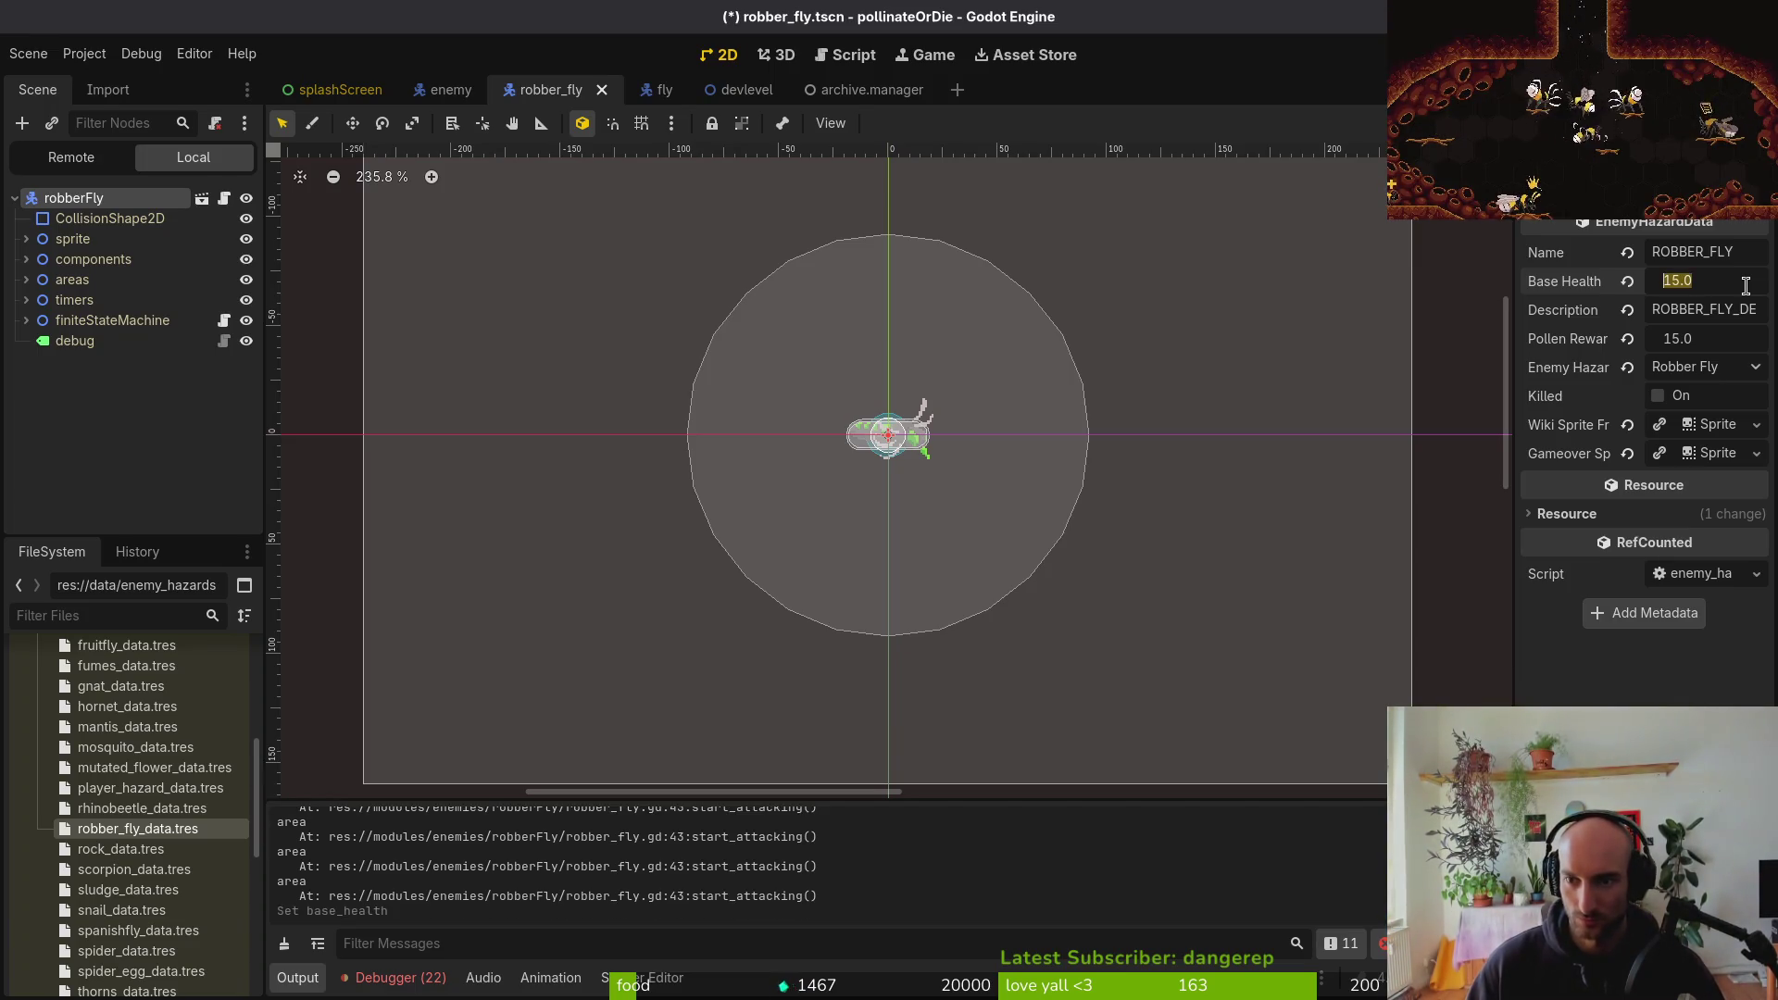
pyautogui.scroll(-5, 203, 896)
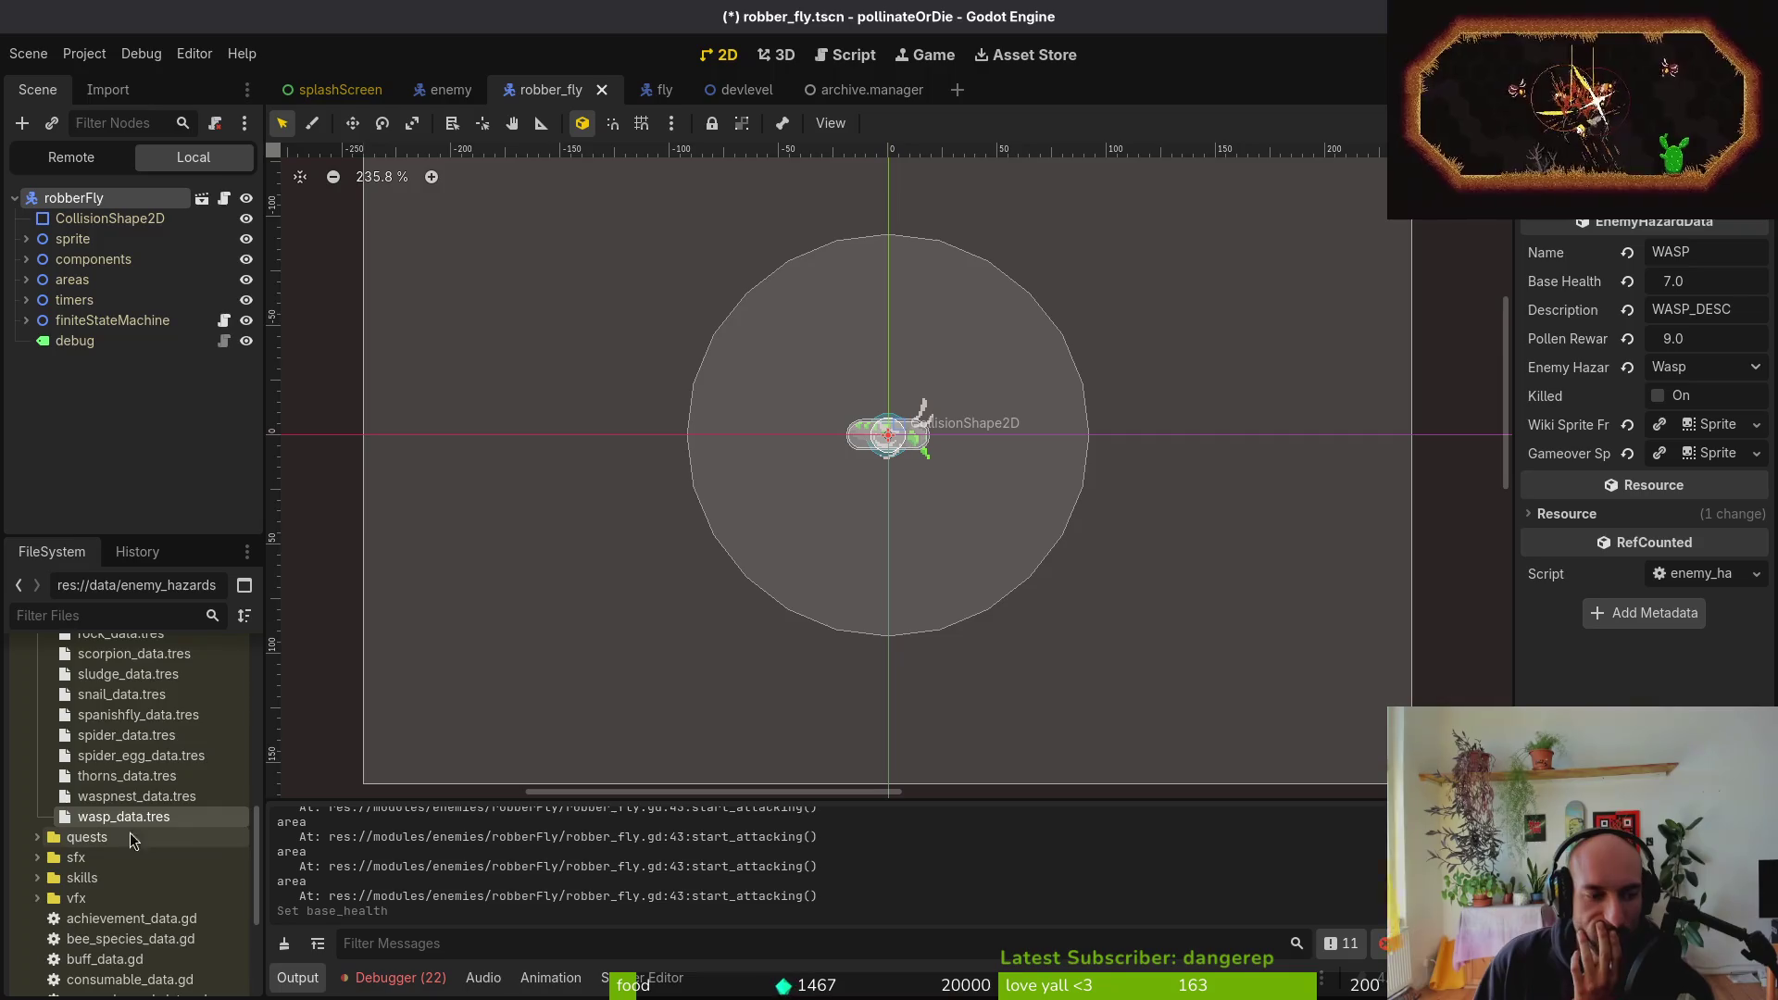
pyautogui.scroll(4, 139, 871)
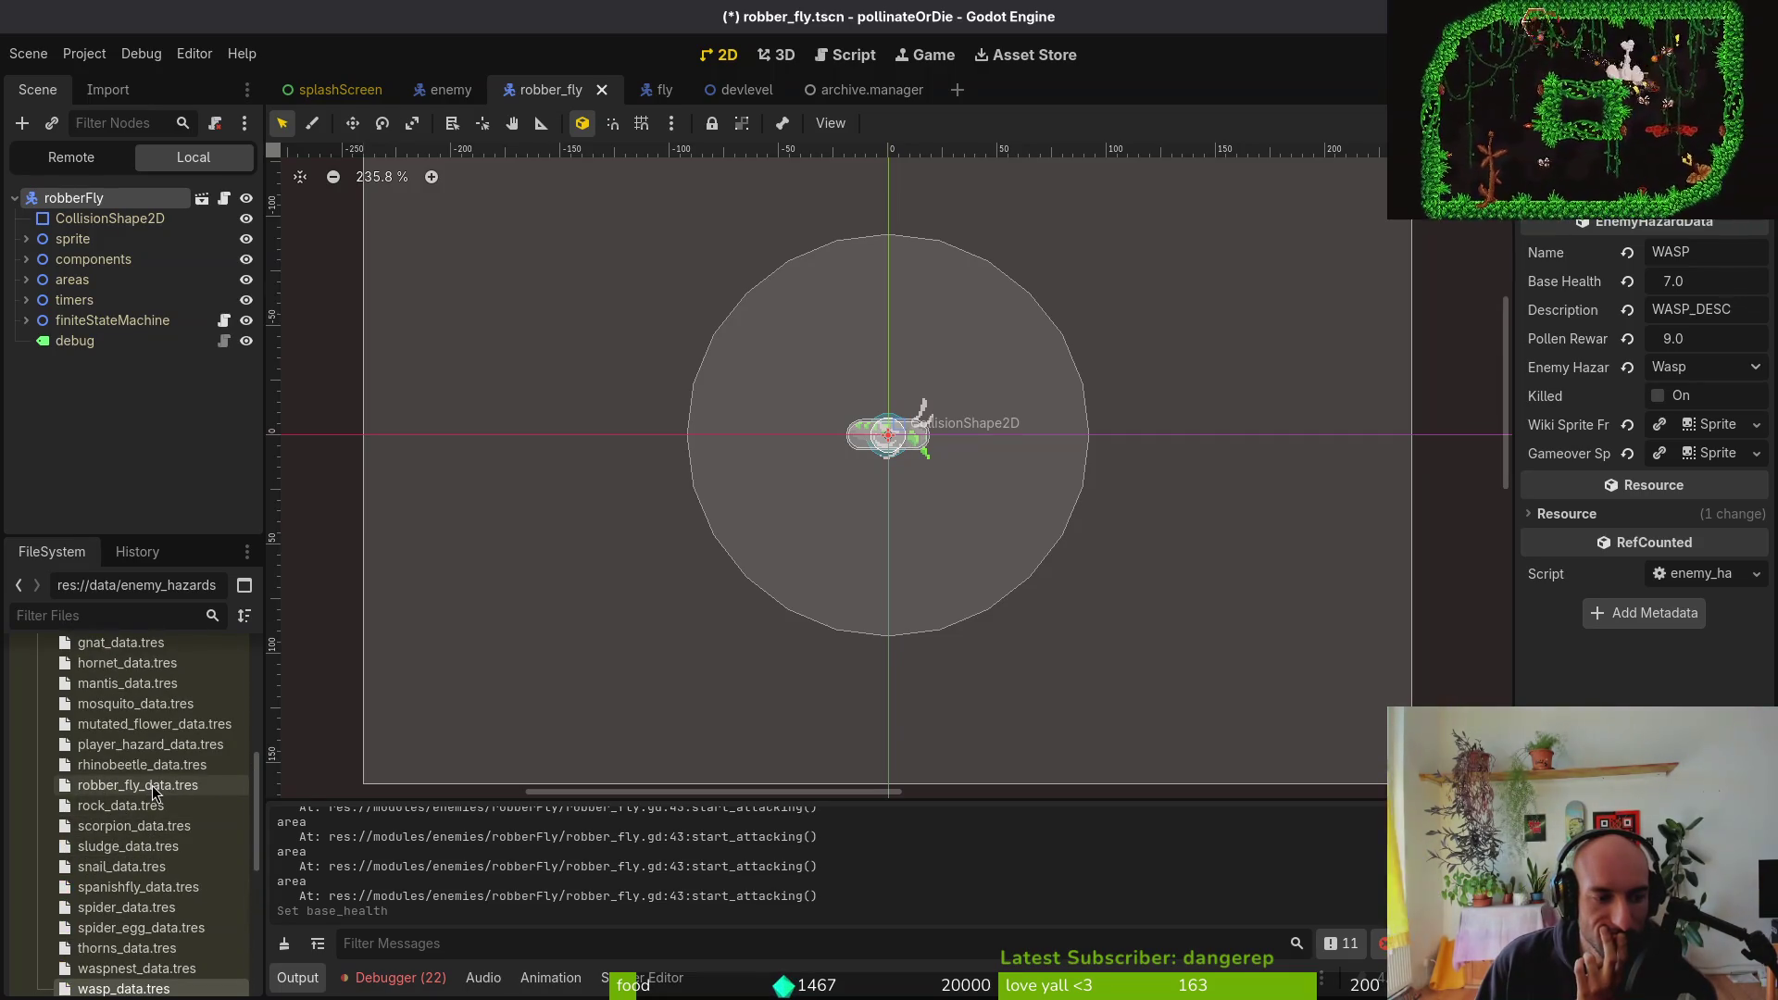
pyautogui.click(155, 789)
pyautogui.click(1729, 279)
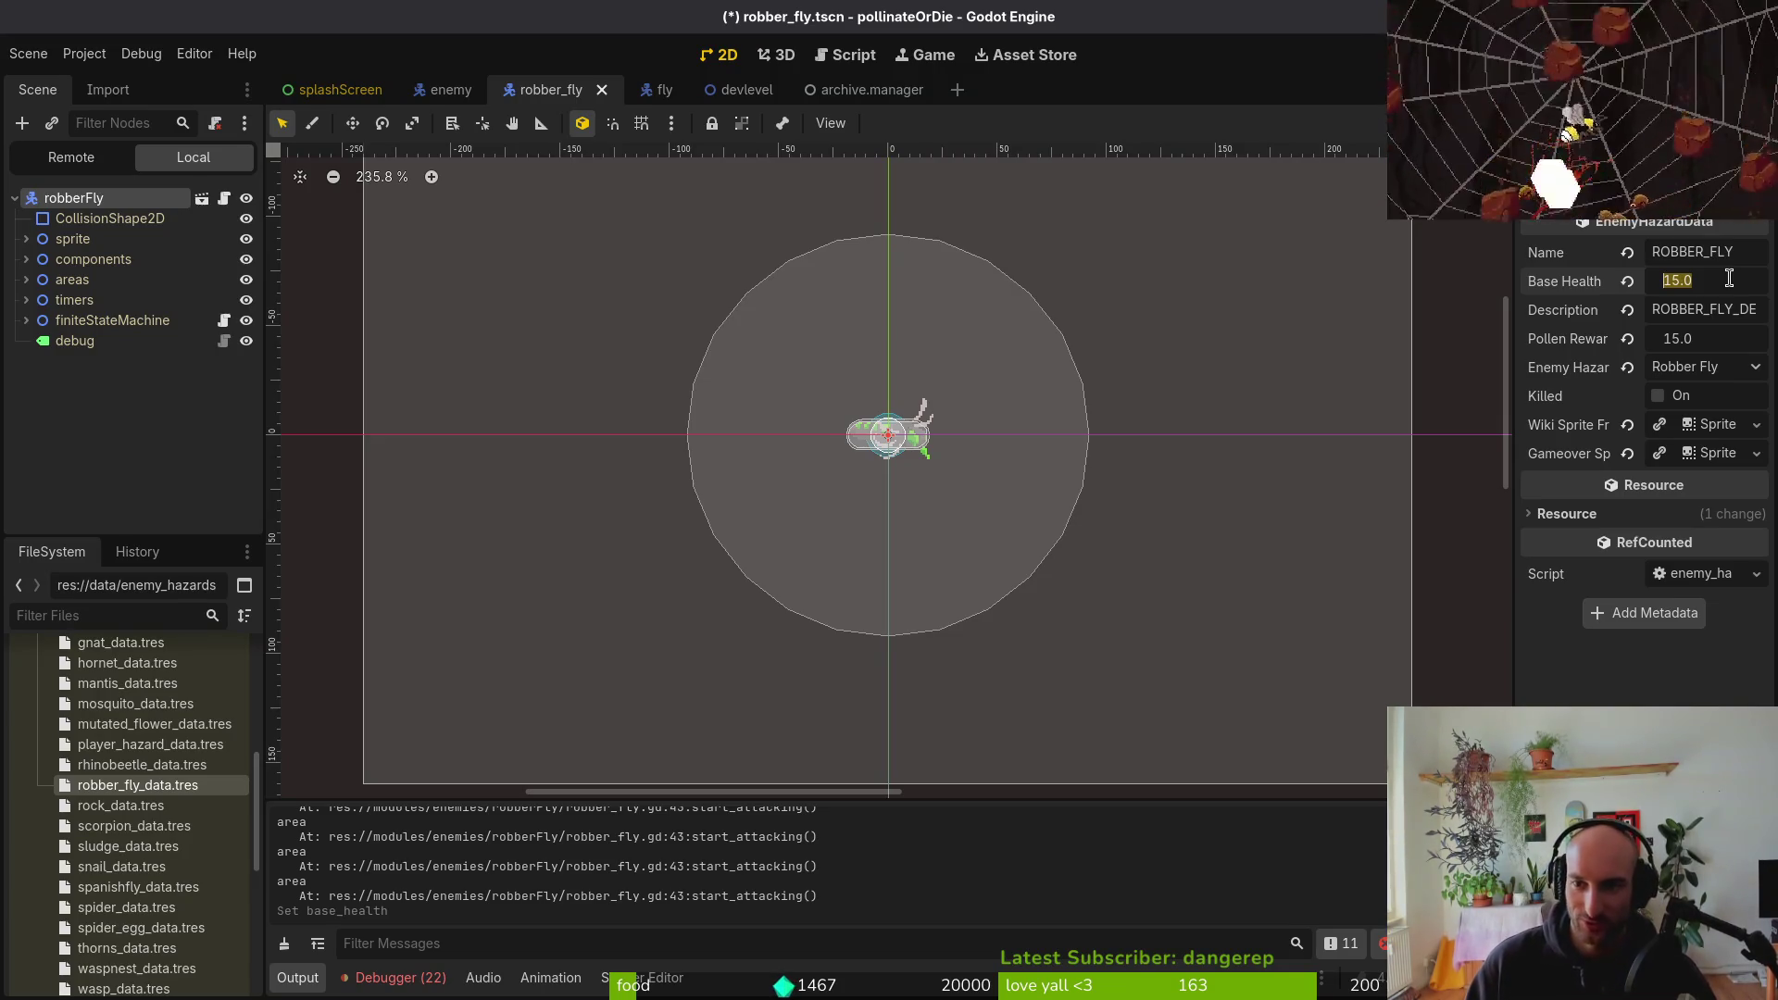
pyautogui.write('13')
pyautogui.press('Return')
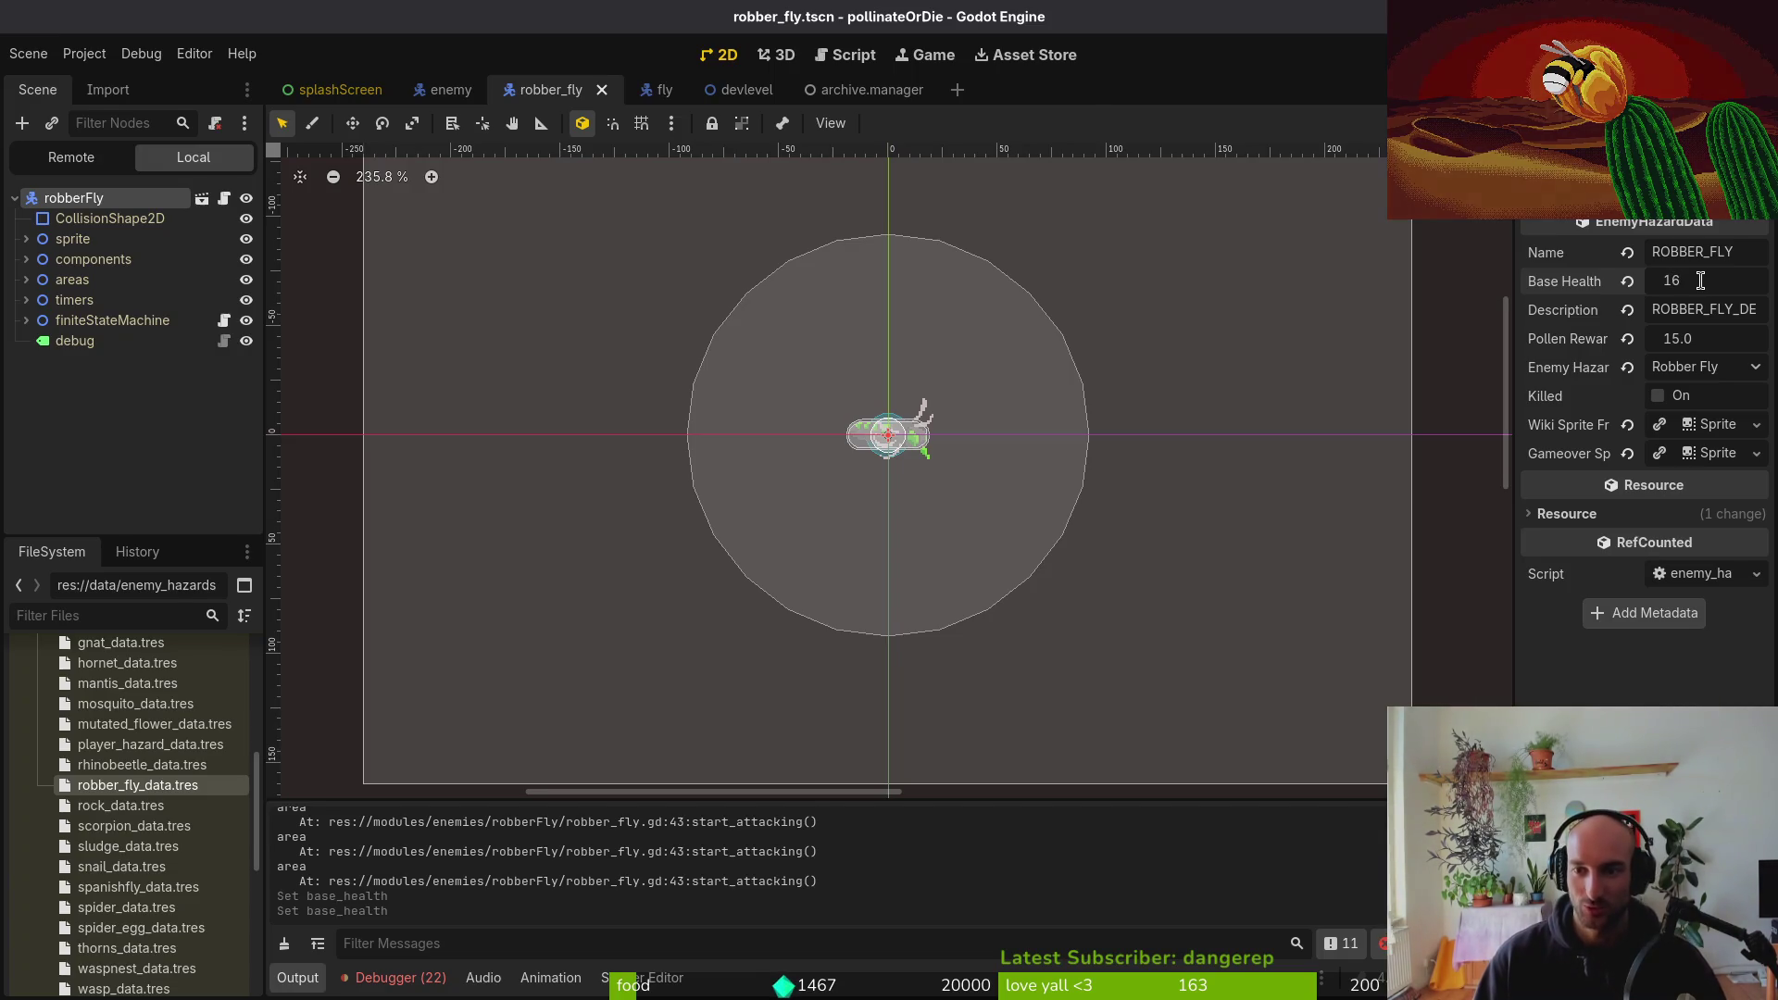
pyautogui.press('Return')
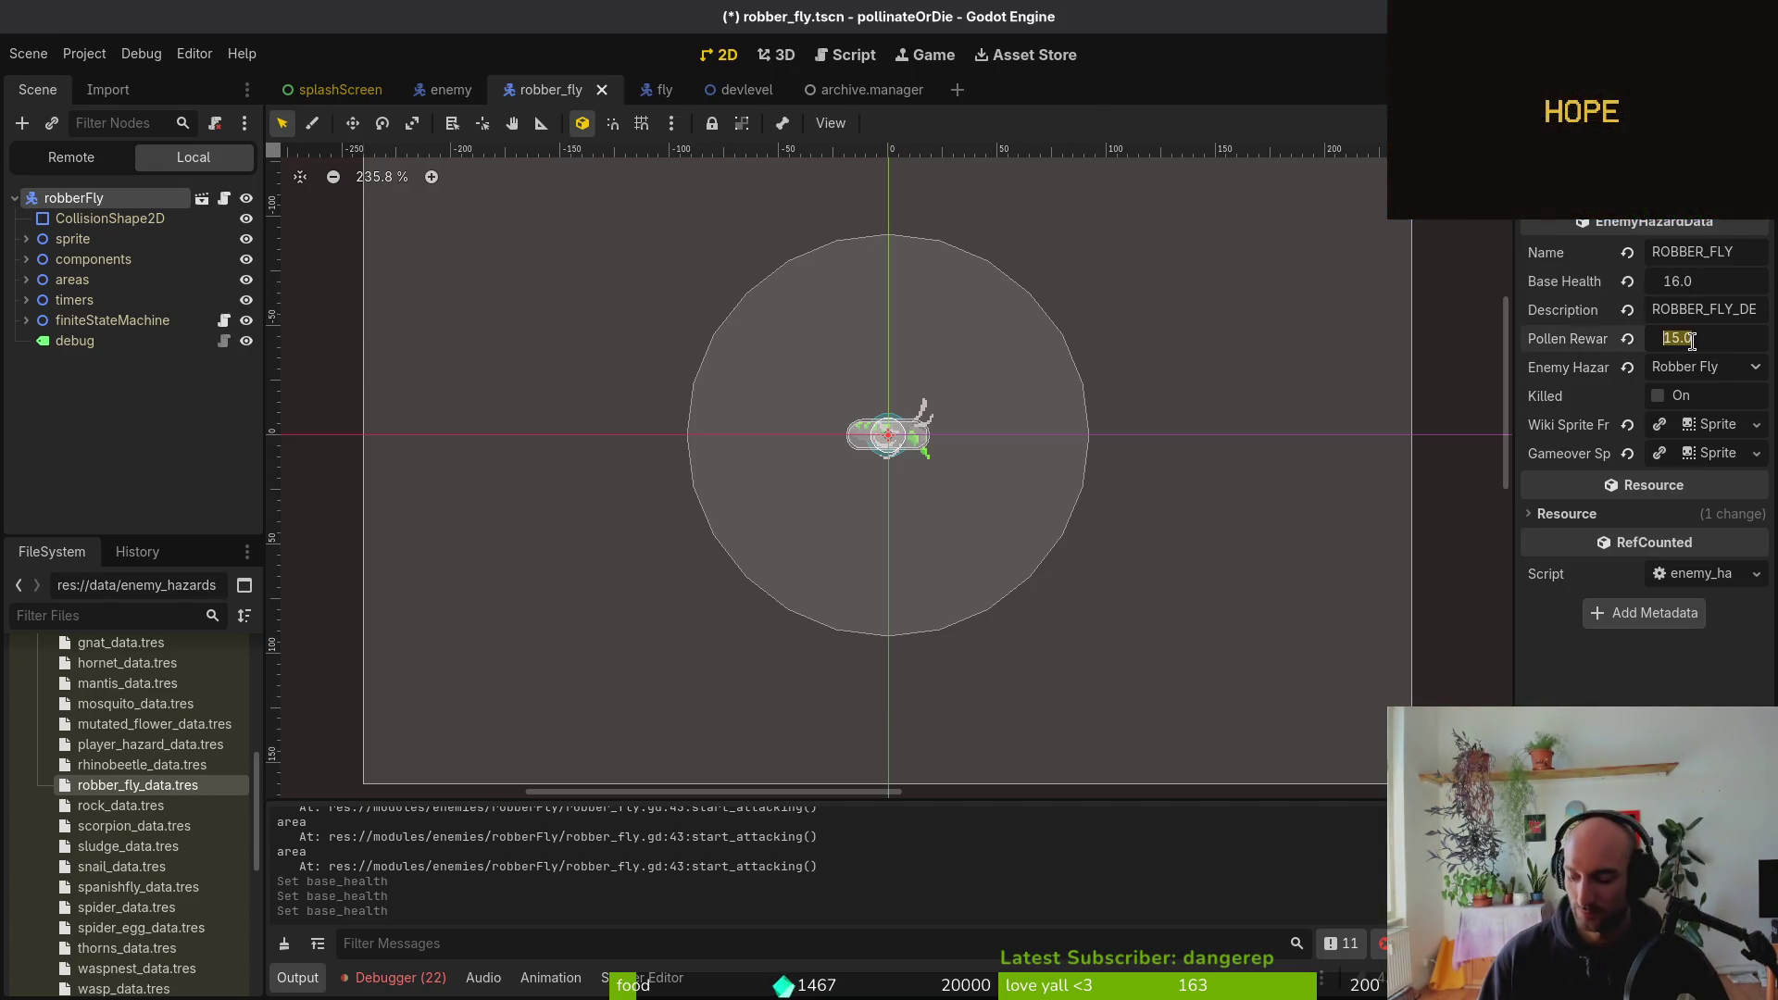
pyautogui.write('20')
pyautogui.press('Return')
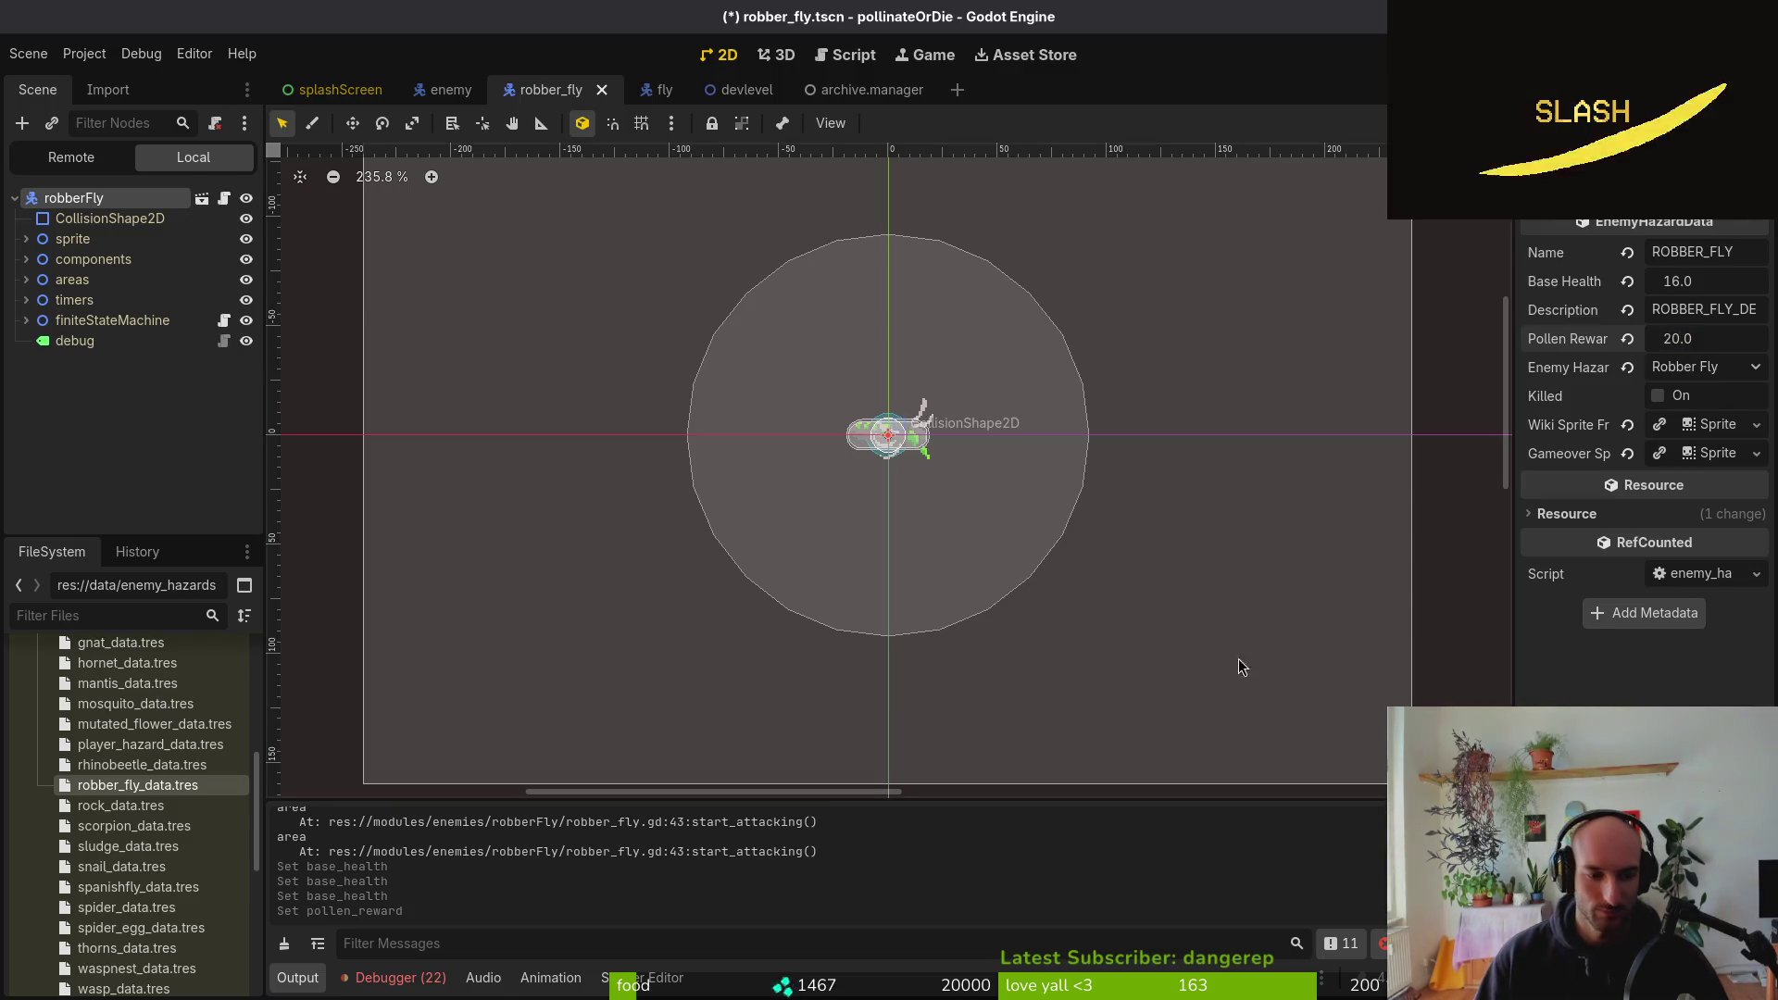
# Check the debugger errors, then list the sprite AnimationPlayer's animation names
pyautogui.click(394, 978)
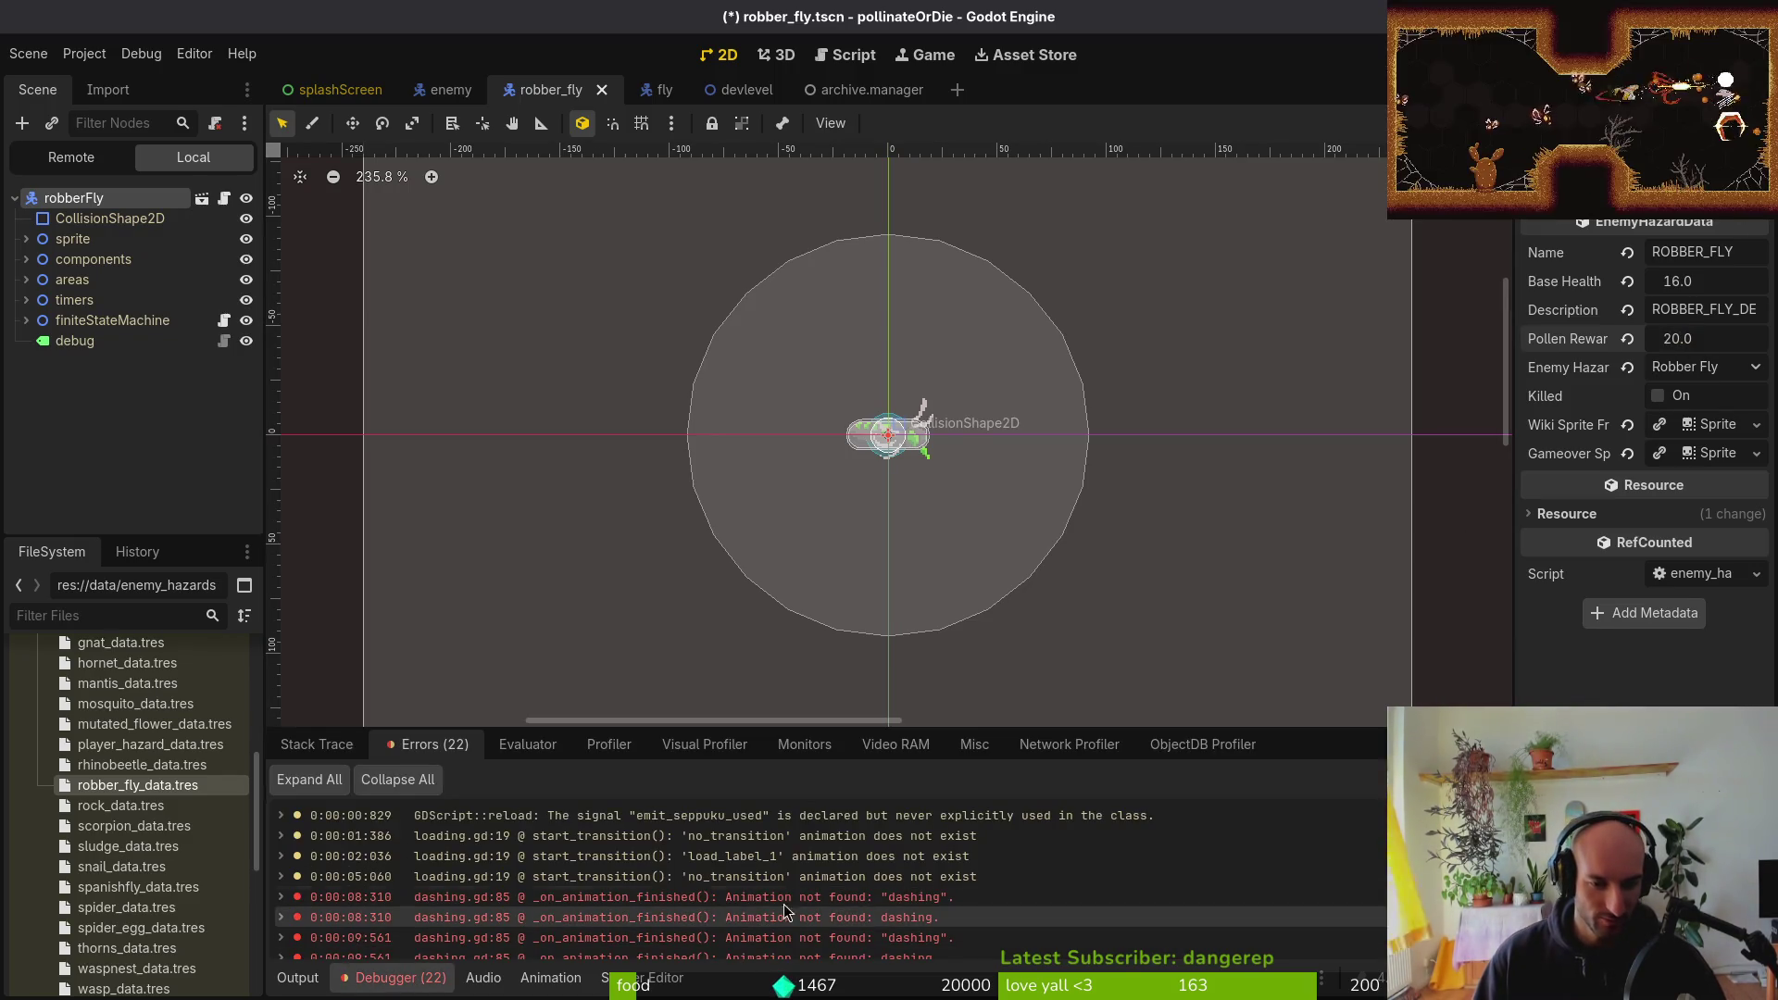
pyautogui.scroll(-3, 786, 910)
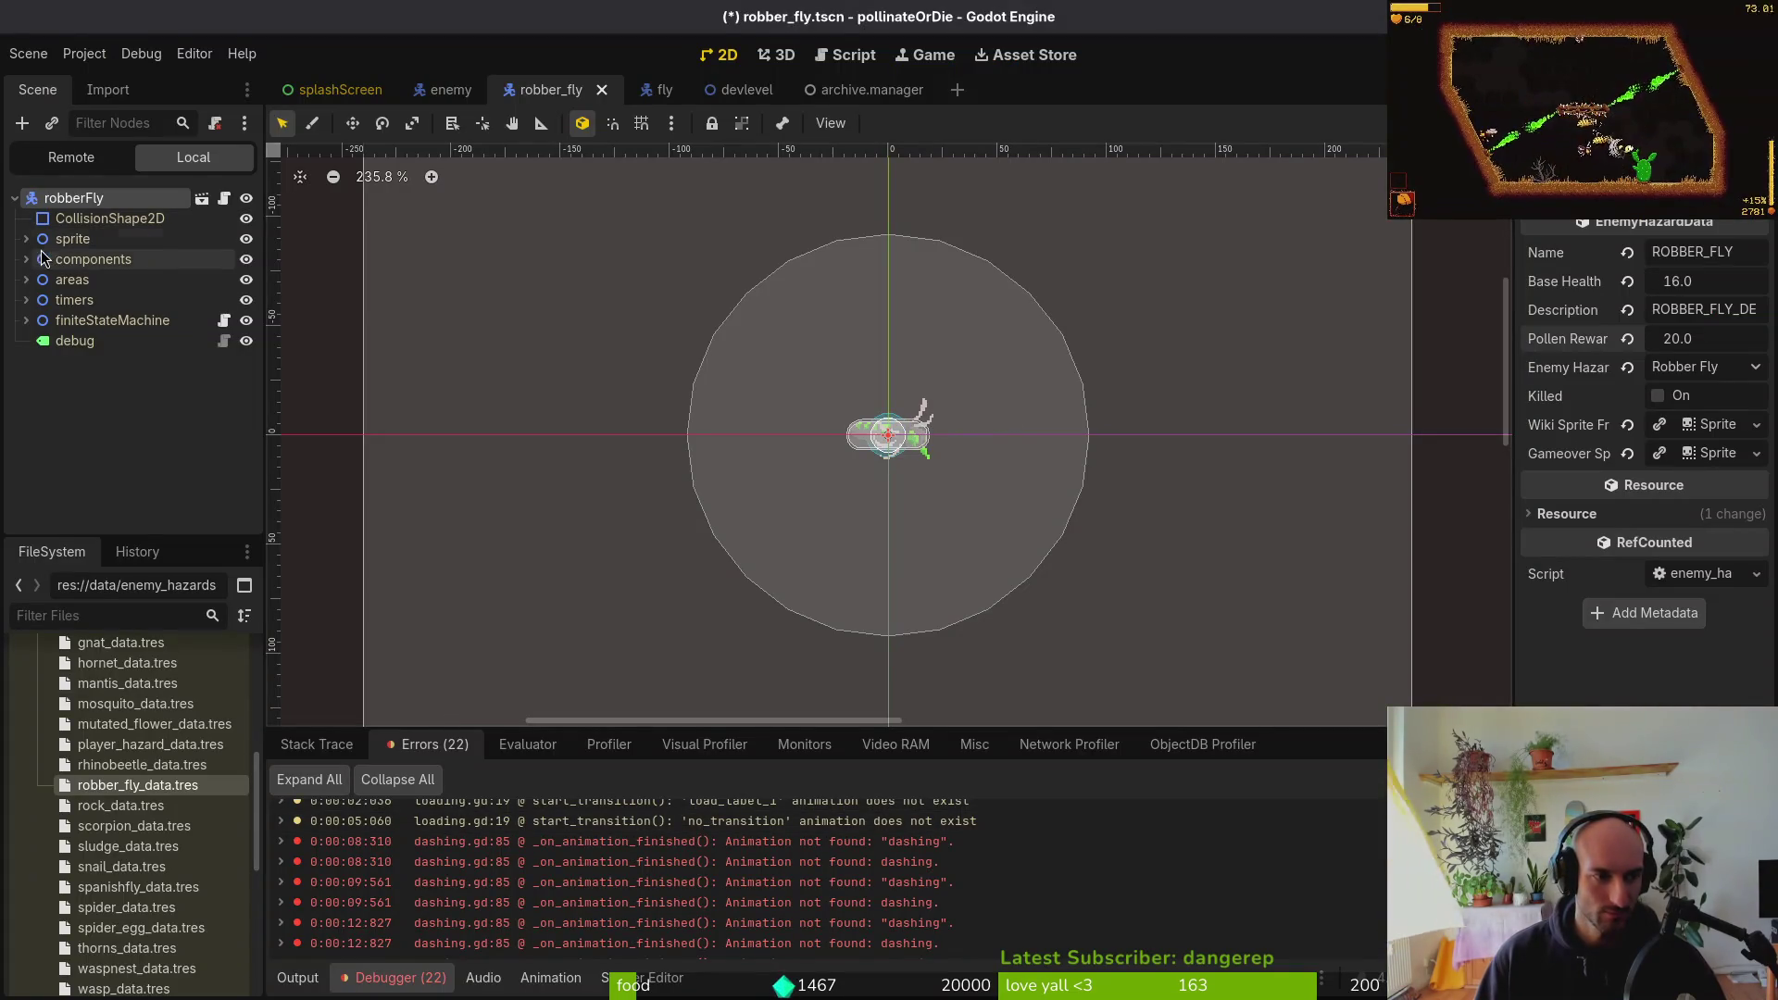
pyautogui.click(26, 239)
pyautogui.click(116, 279)
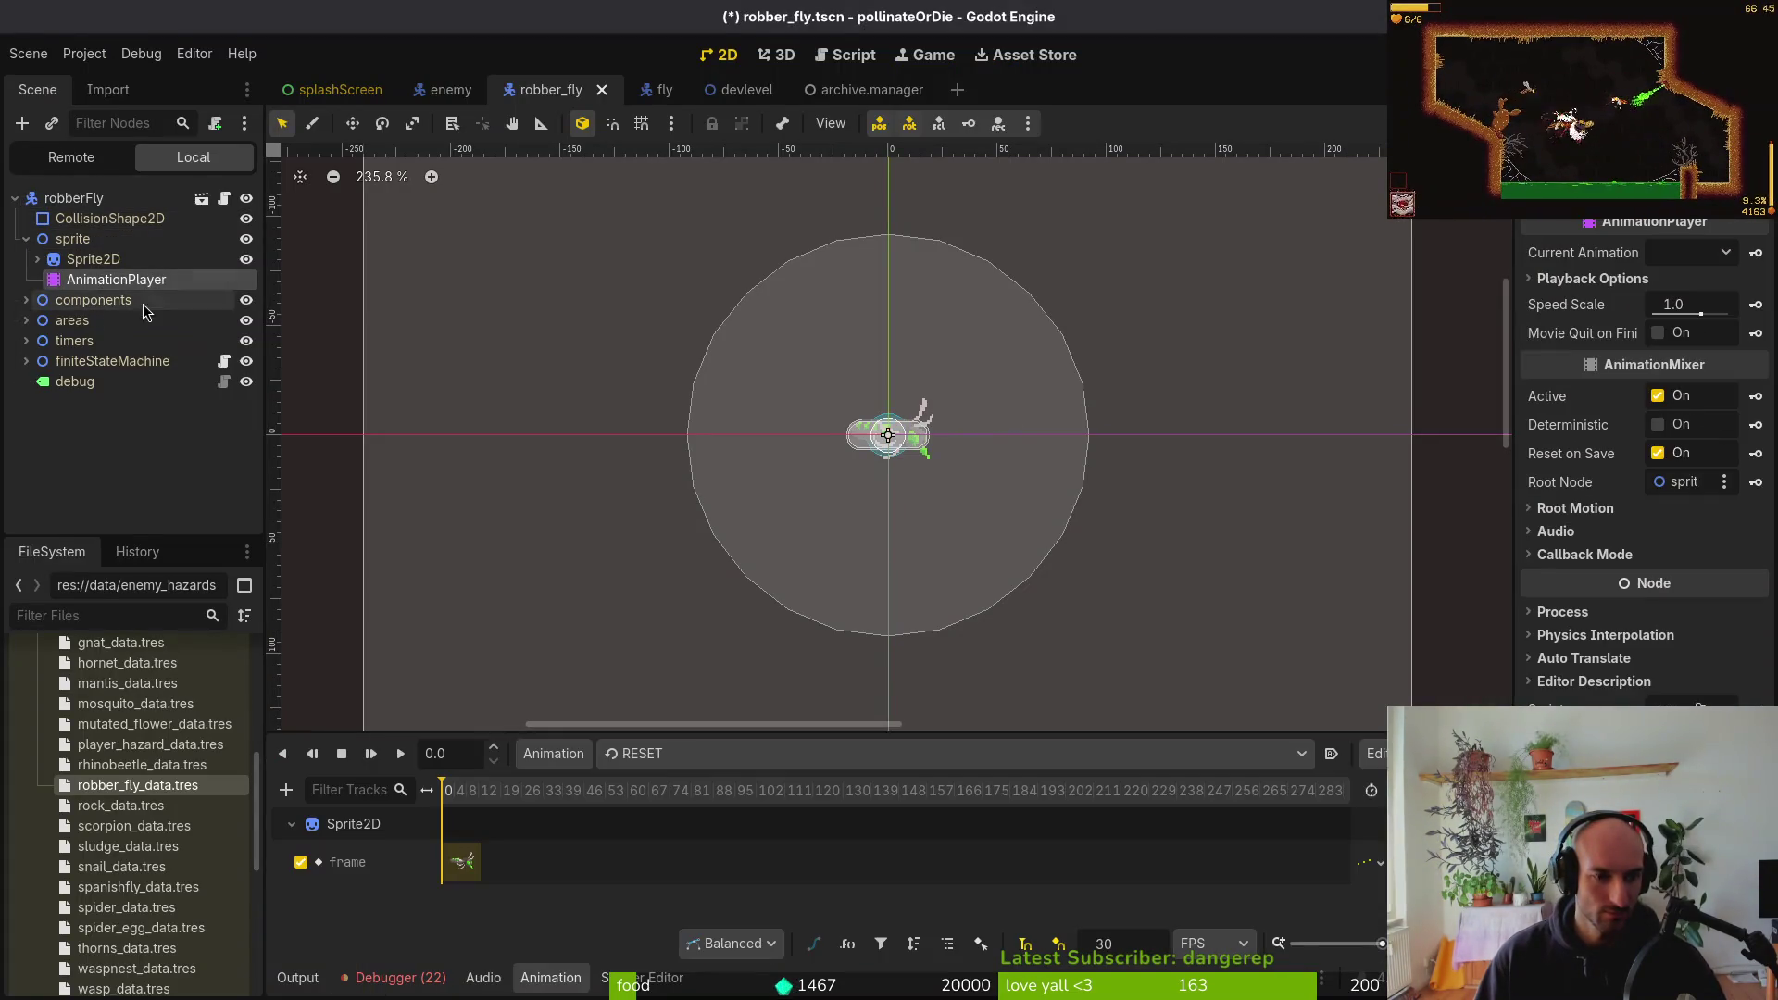
pyautogui.click(666, 753)
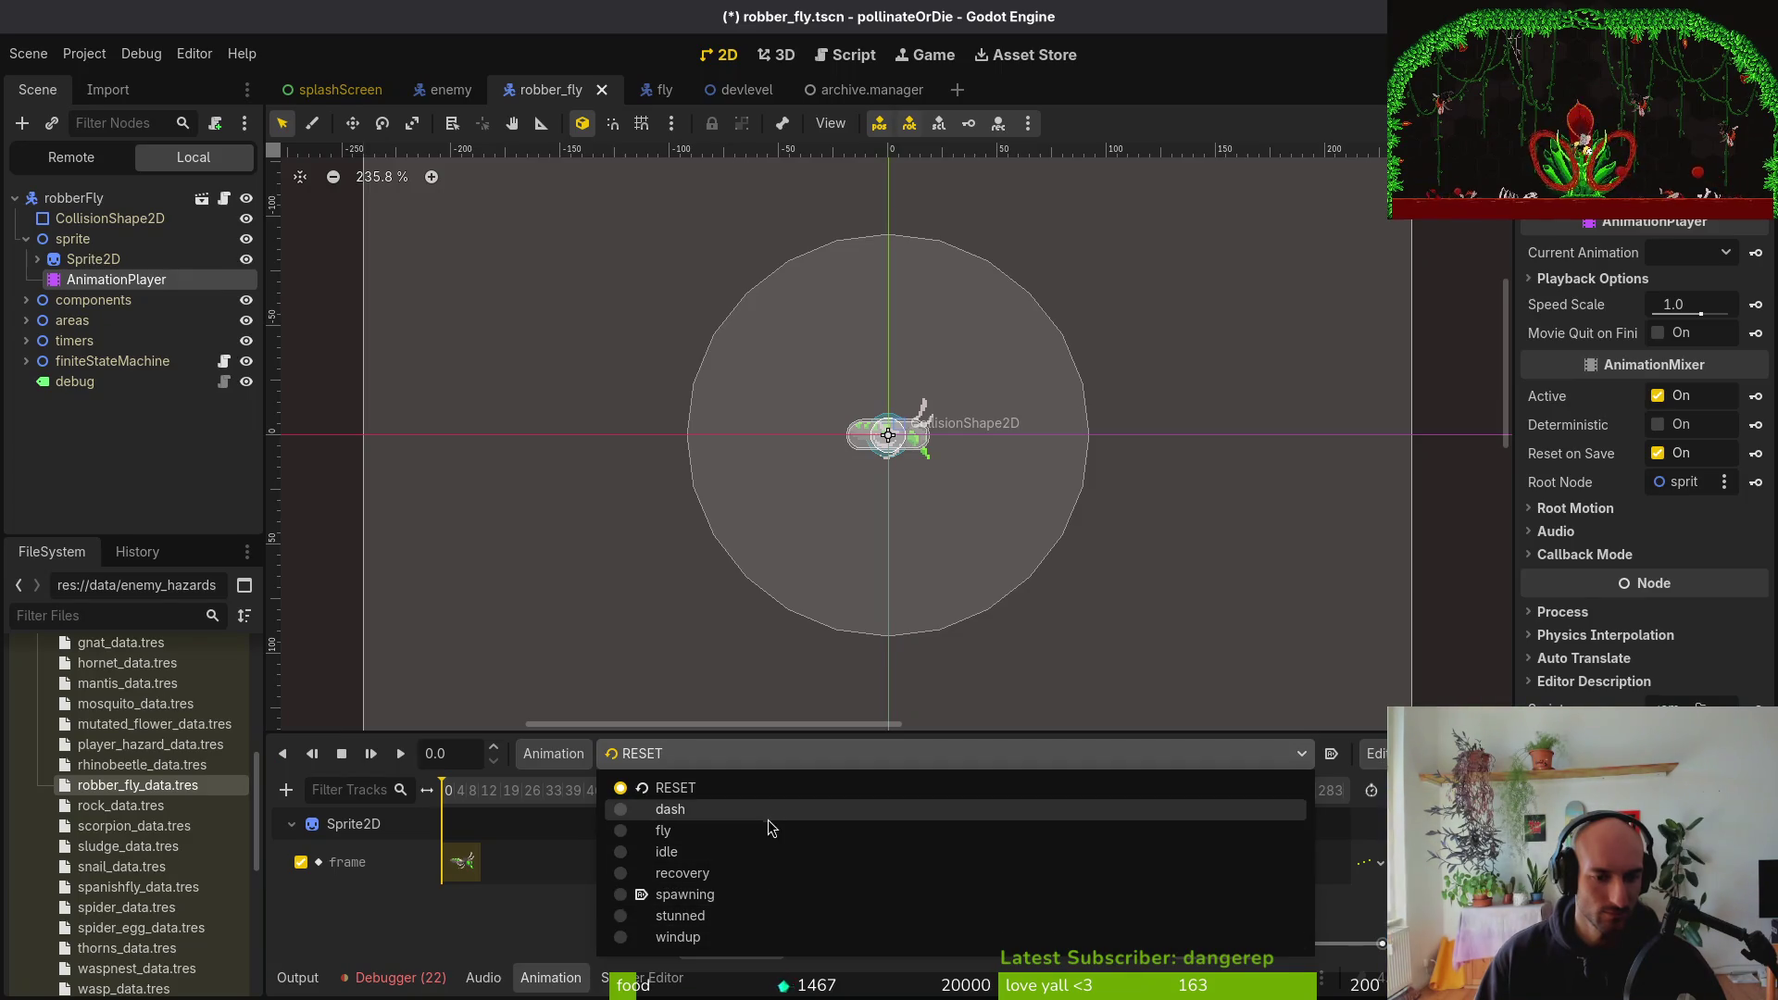
pyautogui.hotkey('alt', 'Tab')
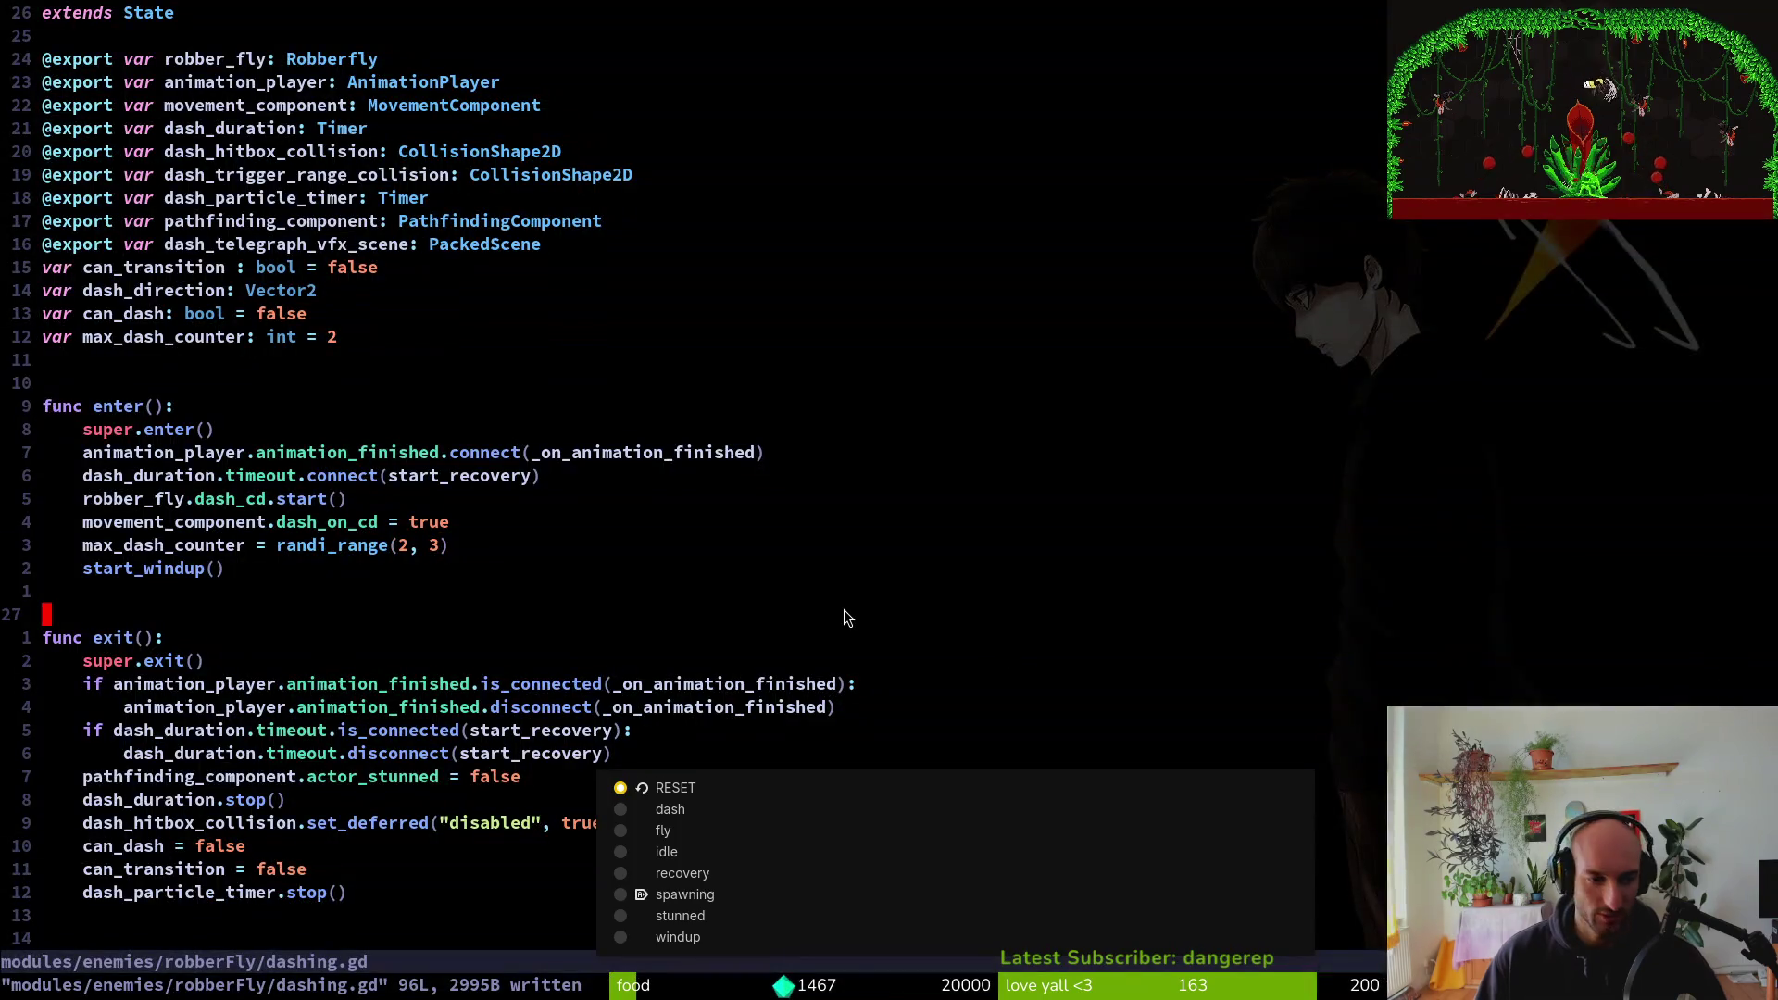
# In dashing.gd, change the "dashing" animation name to "dash" in _on_animation_finished
pyautogui.hotkey('alt', 'Tab')
pyautogui.hotkey('alt', 'Tab')
pyautogui.press('2')
pyautogui.press('0')
pyautogui.press('j')
pyautogui.press('2')
pyautogui.press('0')
pyautogui.press('j')
pyautogui.press('2')
pyautogui.press('0')
pyautogui.press('j')
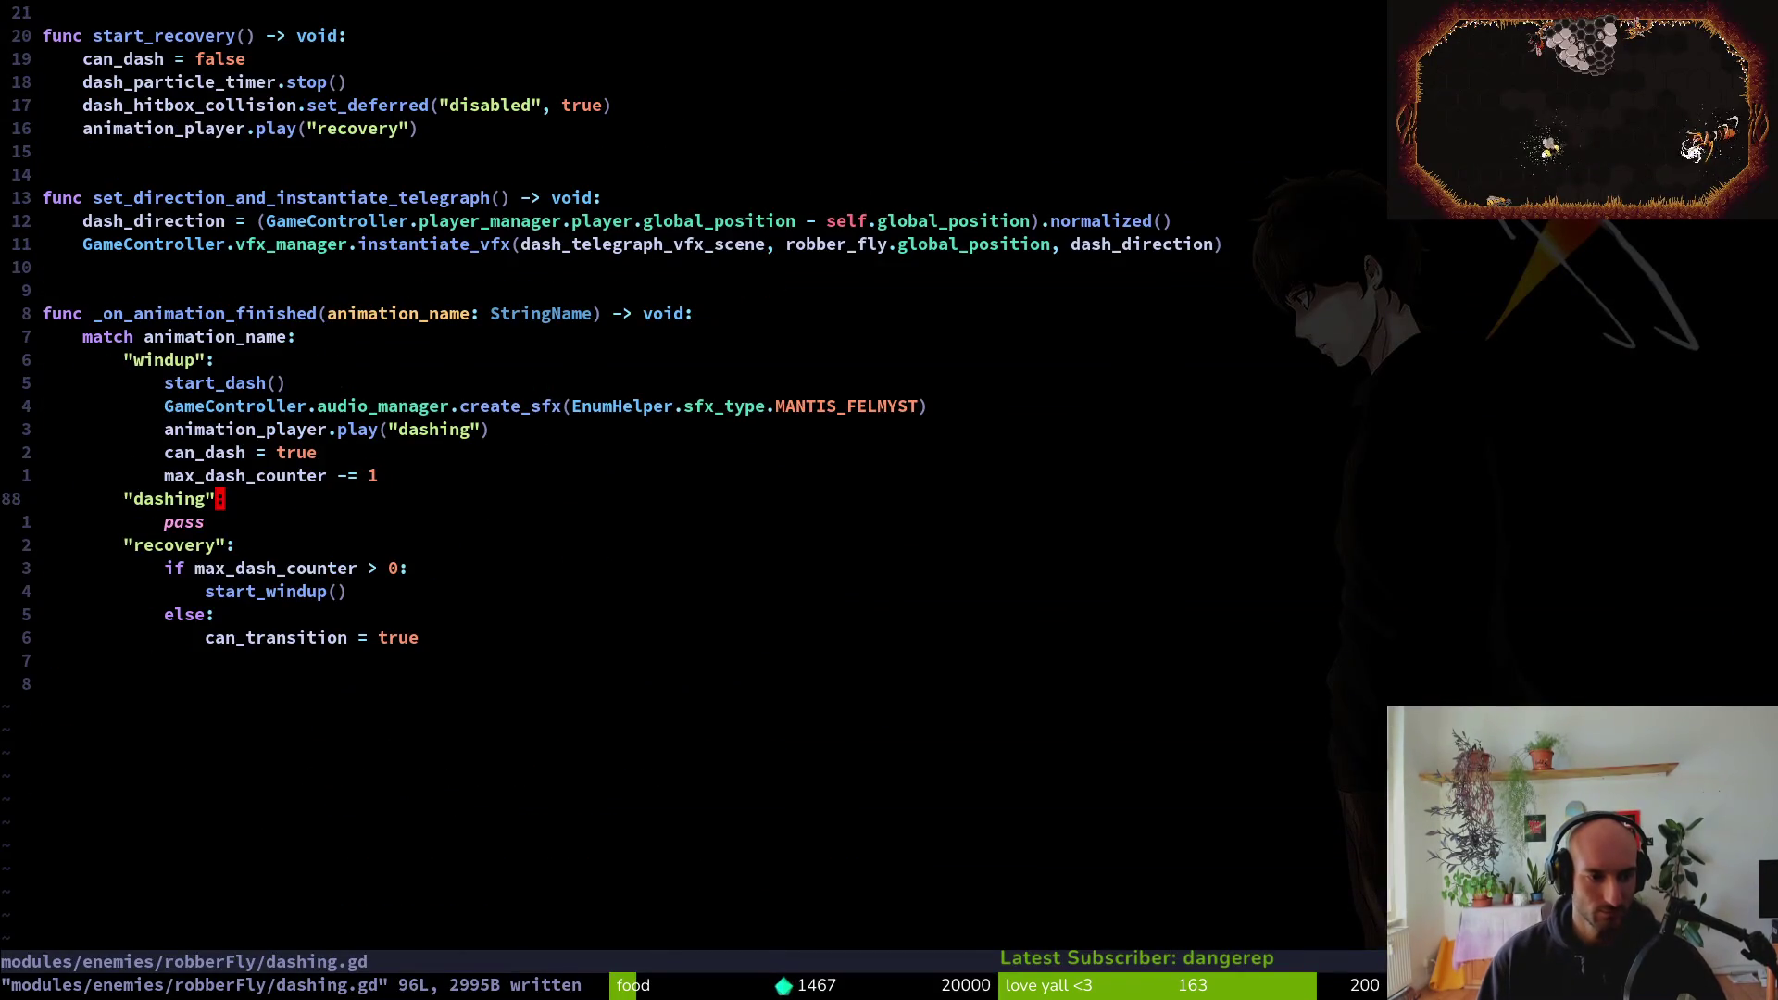
pyautogui.write('ciwdash')
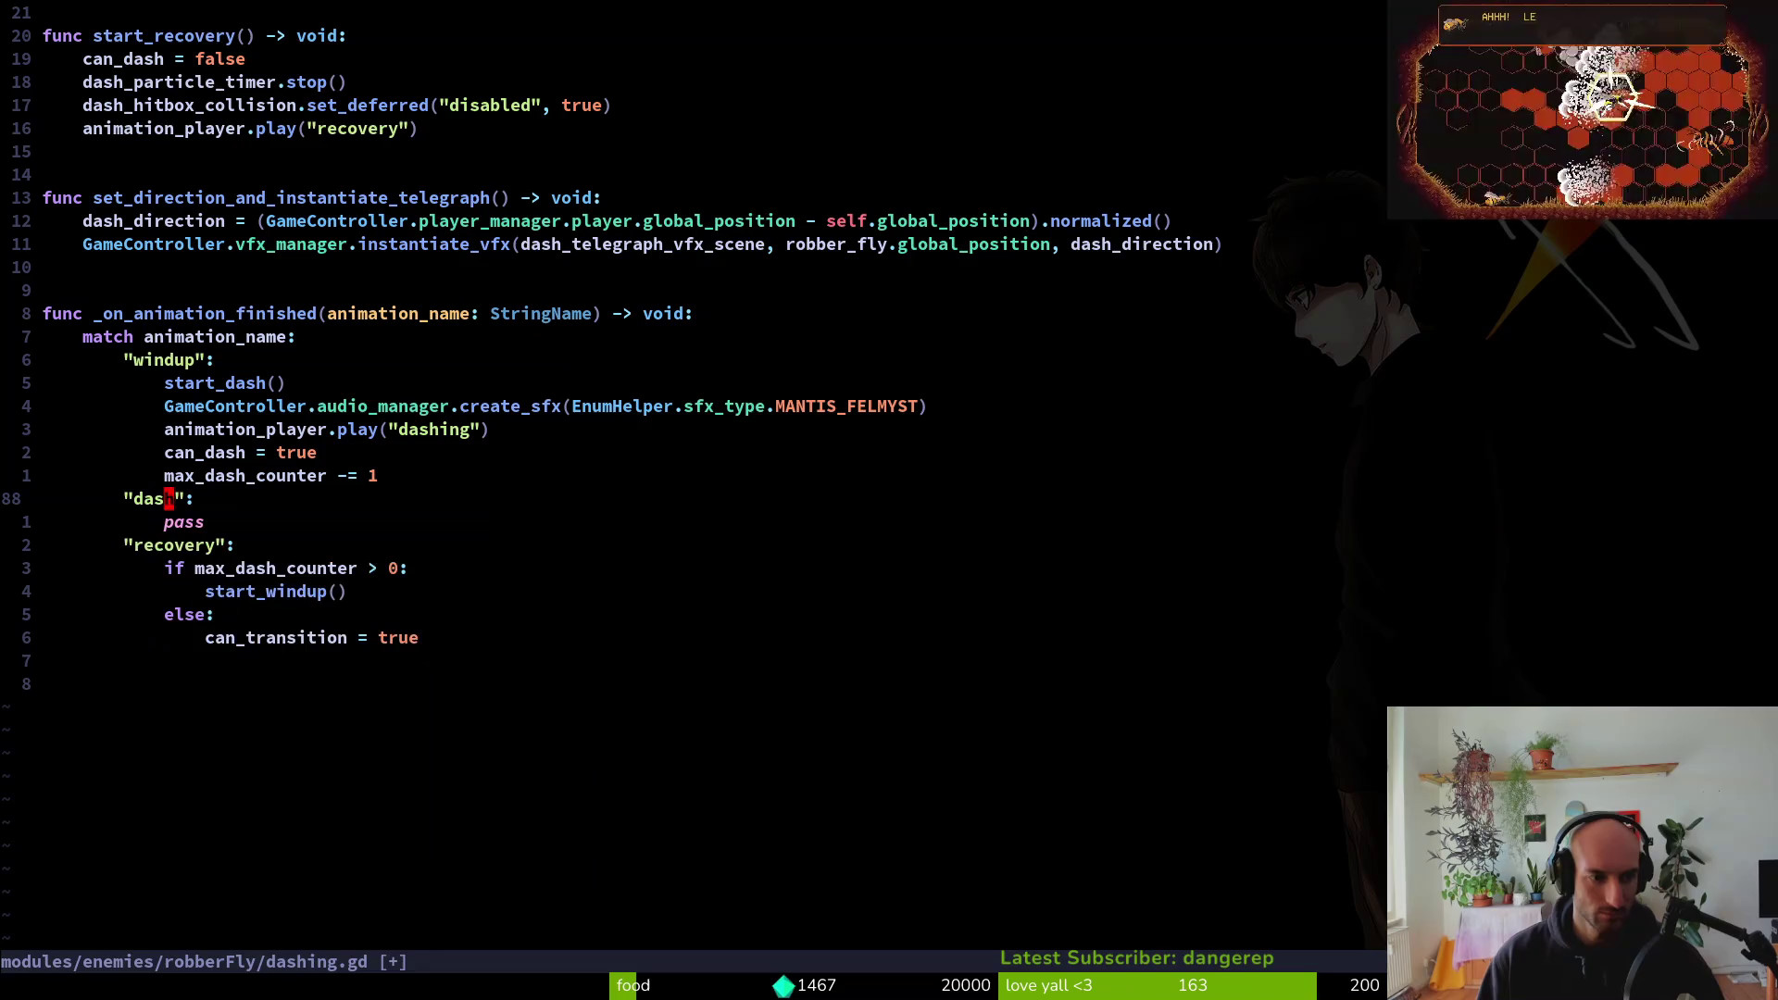
pyautogui.press('Escape')
# Search the project for print calls and delete the print_debug line in robber_fly.gd
pyautogui.press('2')
pyautogui.press('0')
pyautogui.press('k')
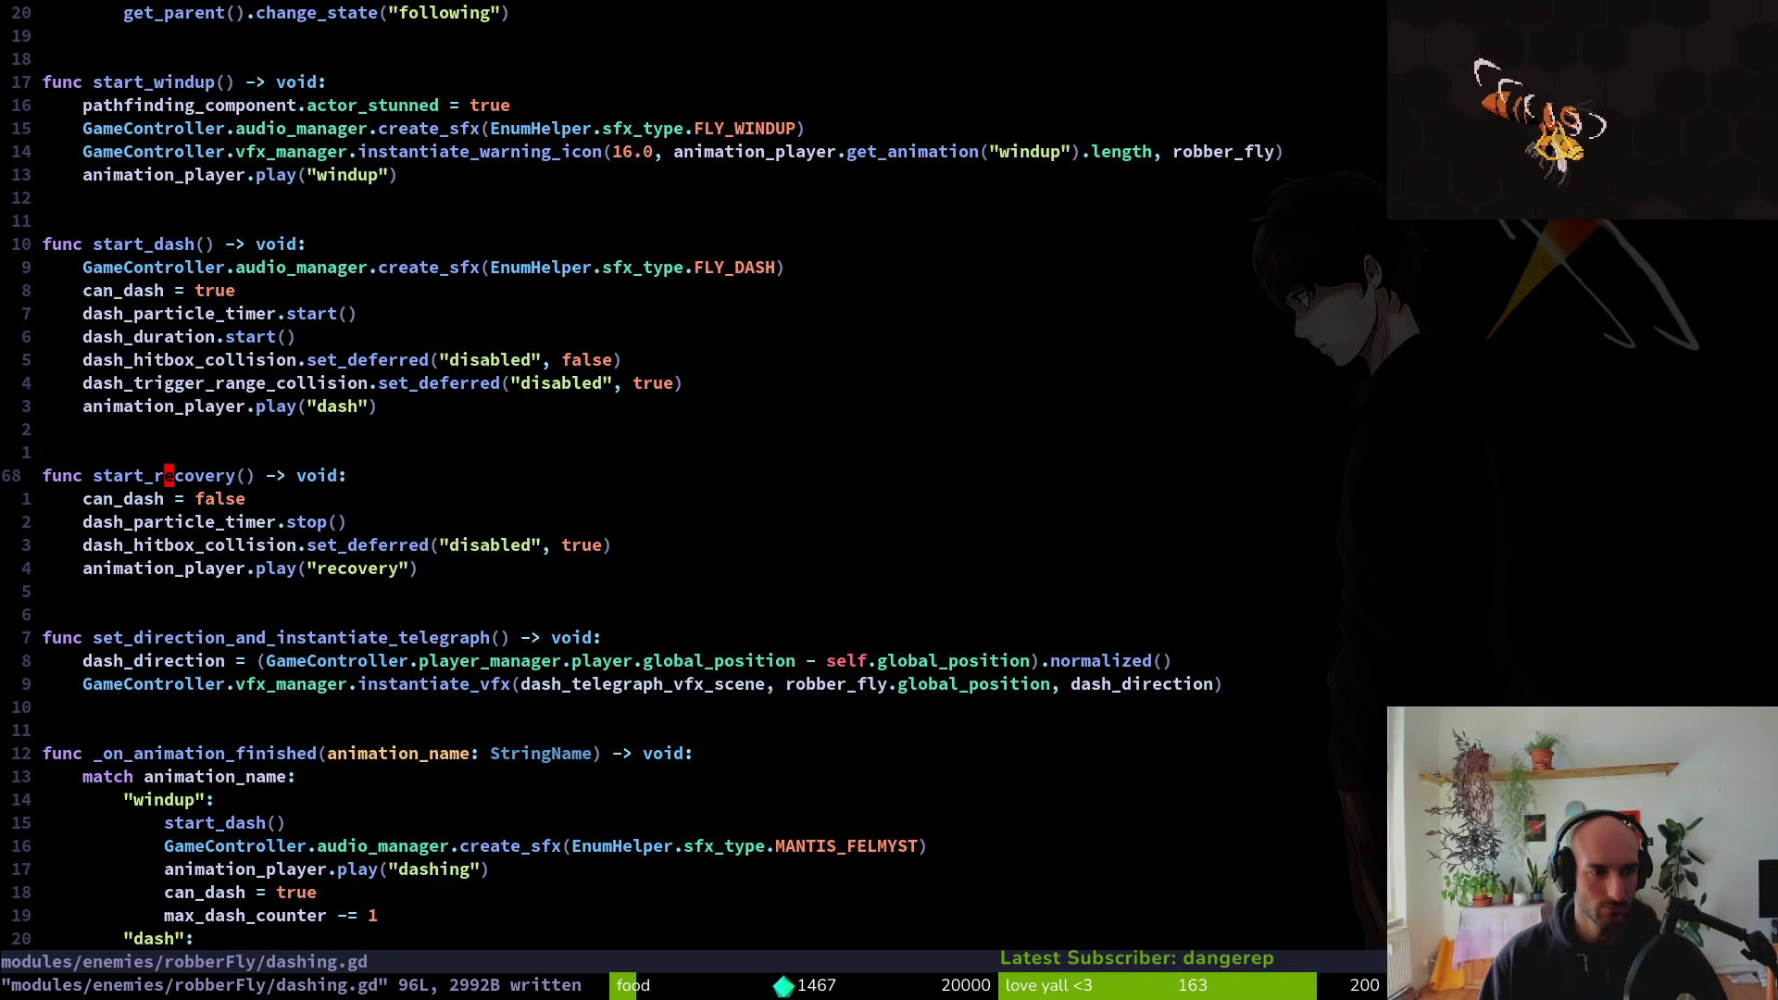
pyautogui.press('2')
pyautogui.press('0')
pyautogui.press('k')
pyautogui.write('20k')
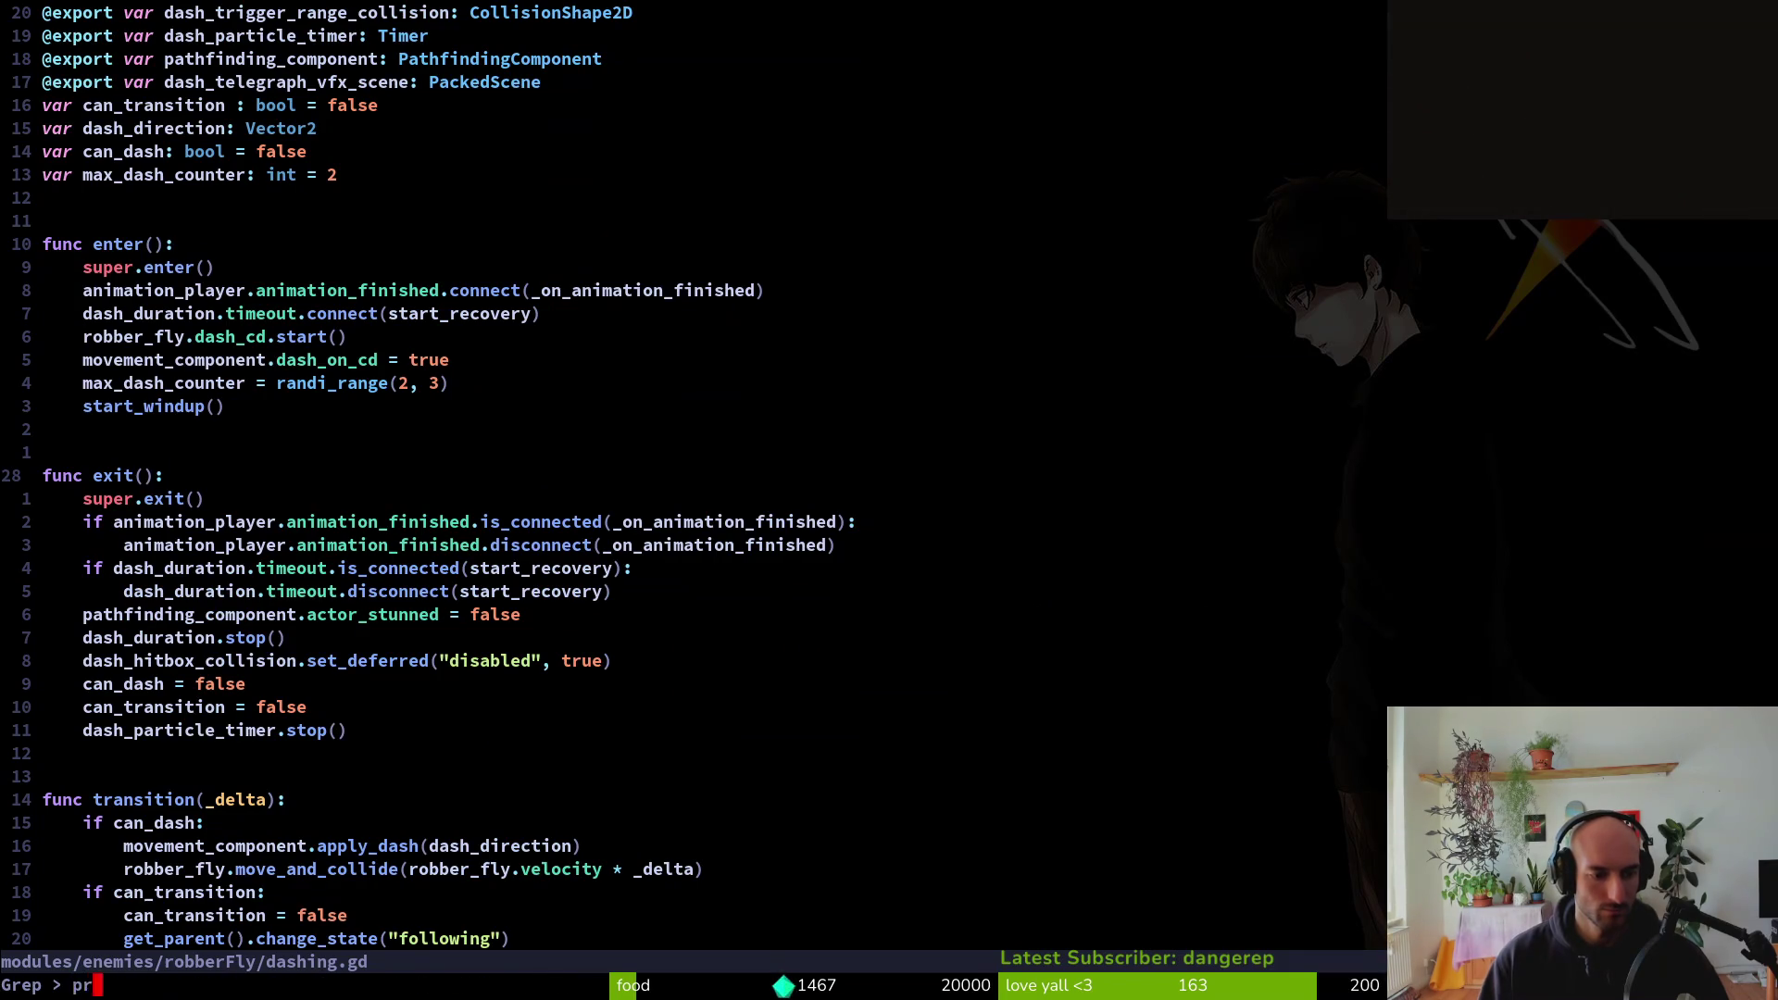
pyautogui.write('int')
pyautogui.press('Return')
pyautogui.press('Down')
pyautogui.press('Down')
pyautogui.press('Return')
pyautogui.press('d')
pyautogui.press('d')
# Delete the print_debug line in vfx.manager.gd, then save with :w and quit Vim with :q
pyautogui.press('space')
pyautogui.press('f')
pyautogui.press('r')
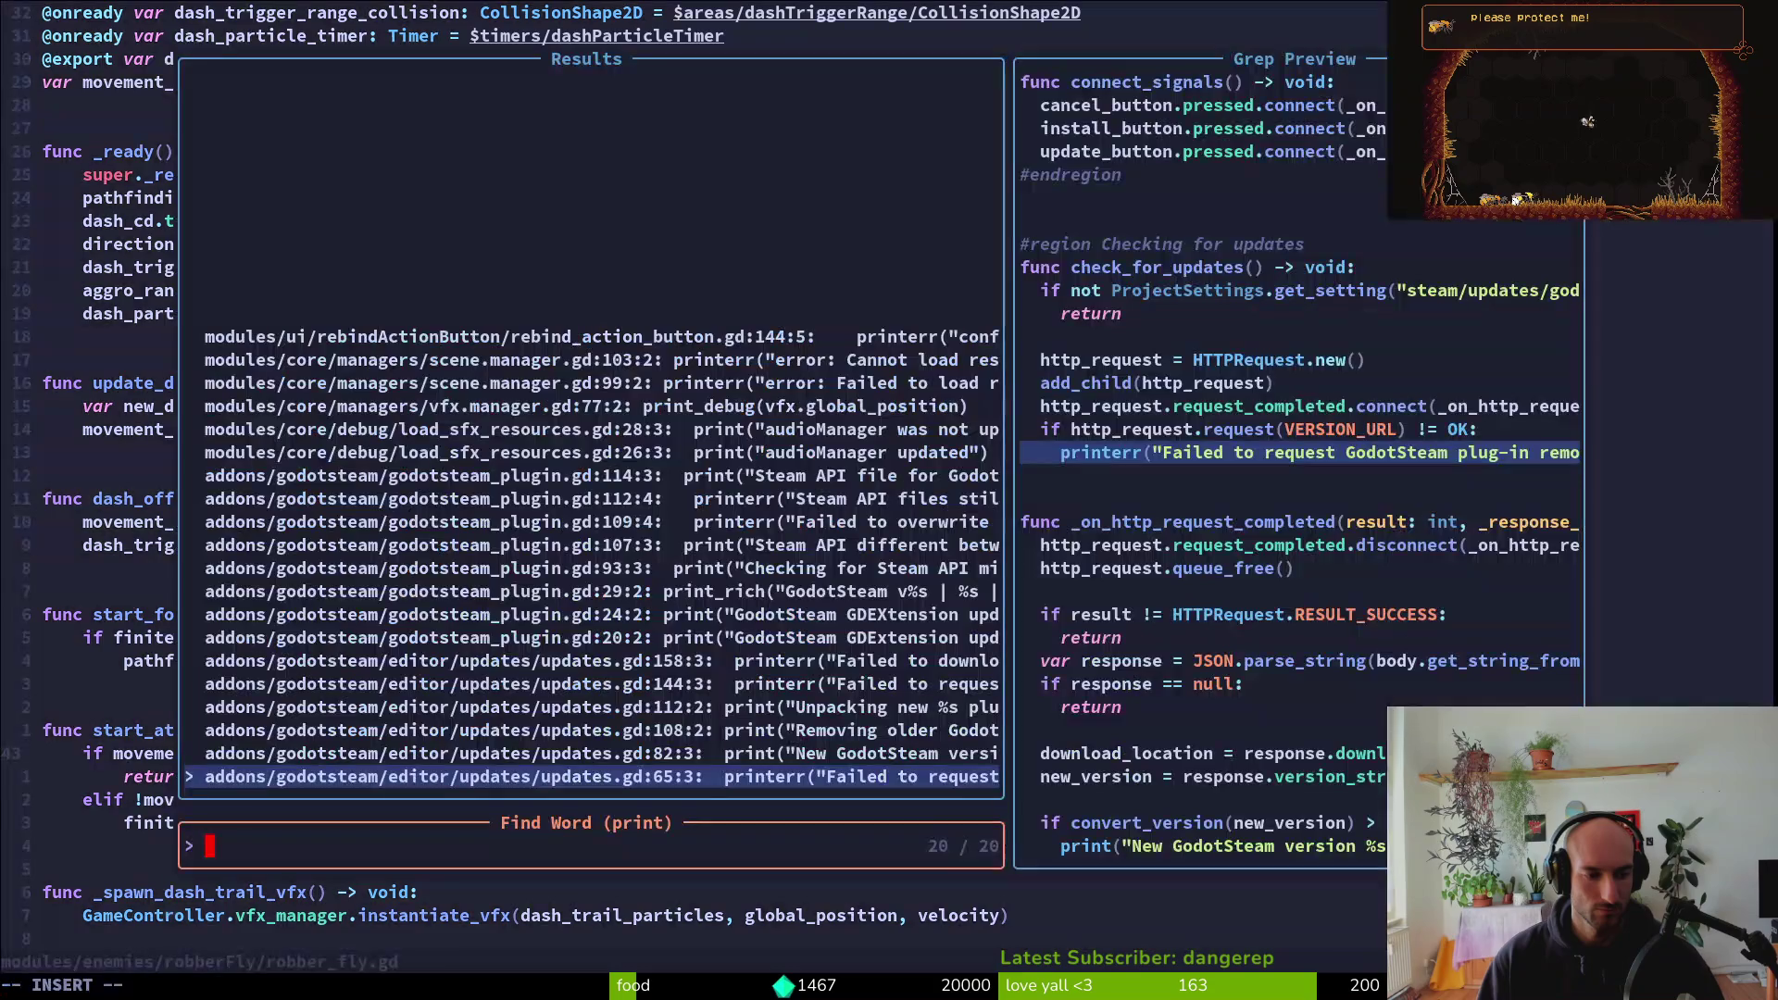
pyautogui.press('Down')
pyautogui.press('Down')
pyautogui.press('Down')
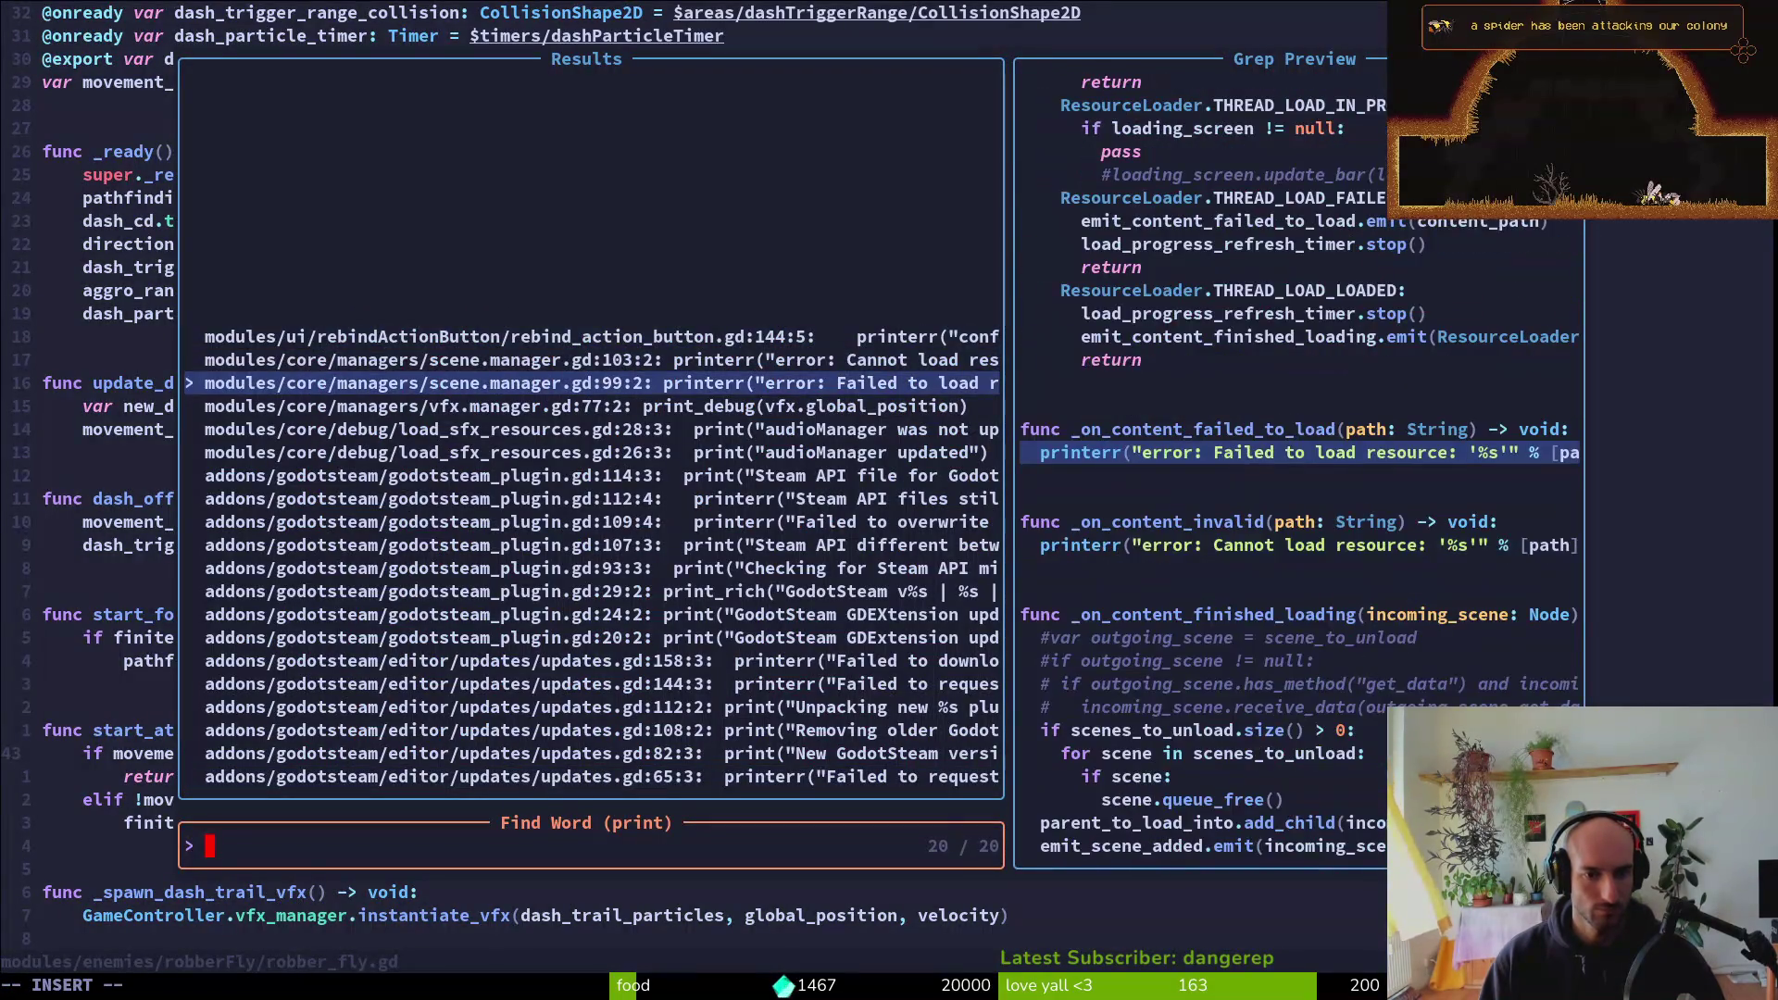
pyautogui.press('Return')
pyautogui.press('d')
pyautogui.press('d')
pyautogui.write(':w')
pyautogui.press('Return')
pyautogui.write(':q')
pyautogui.press('Return')
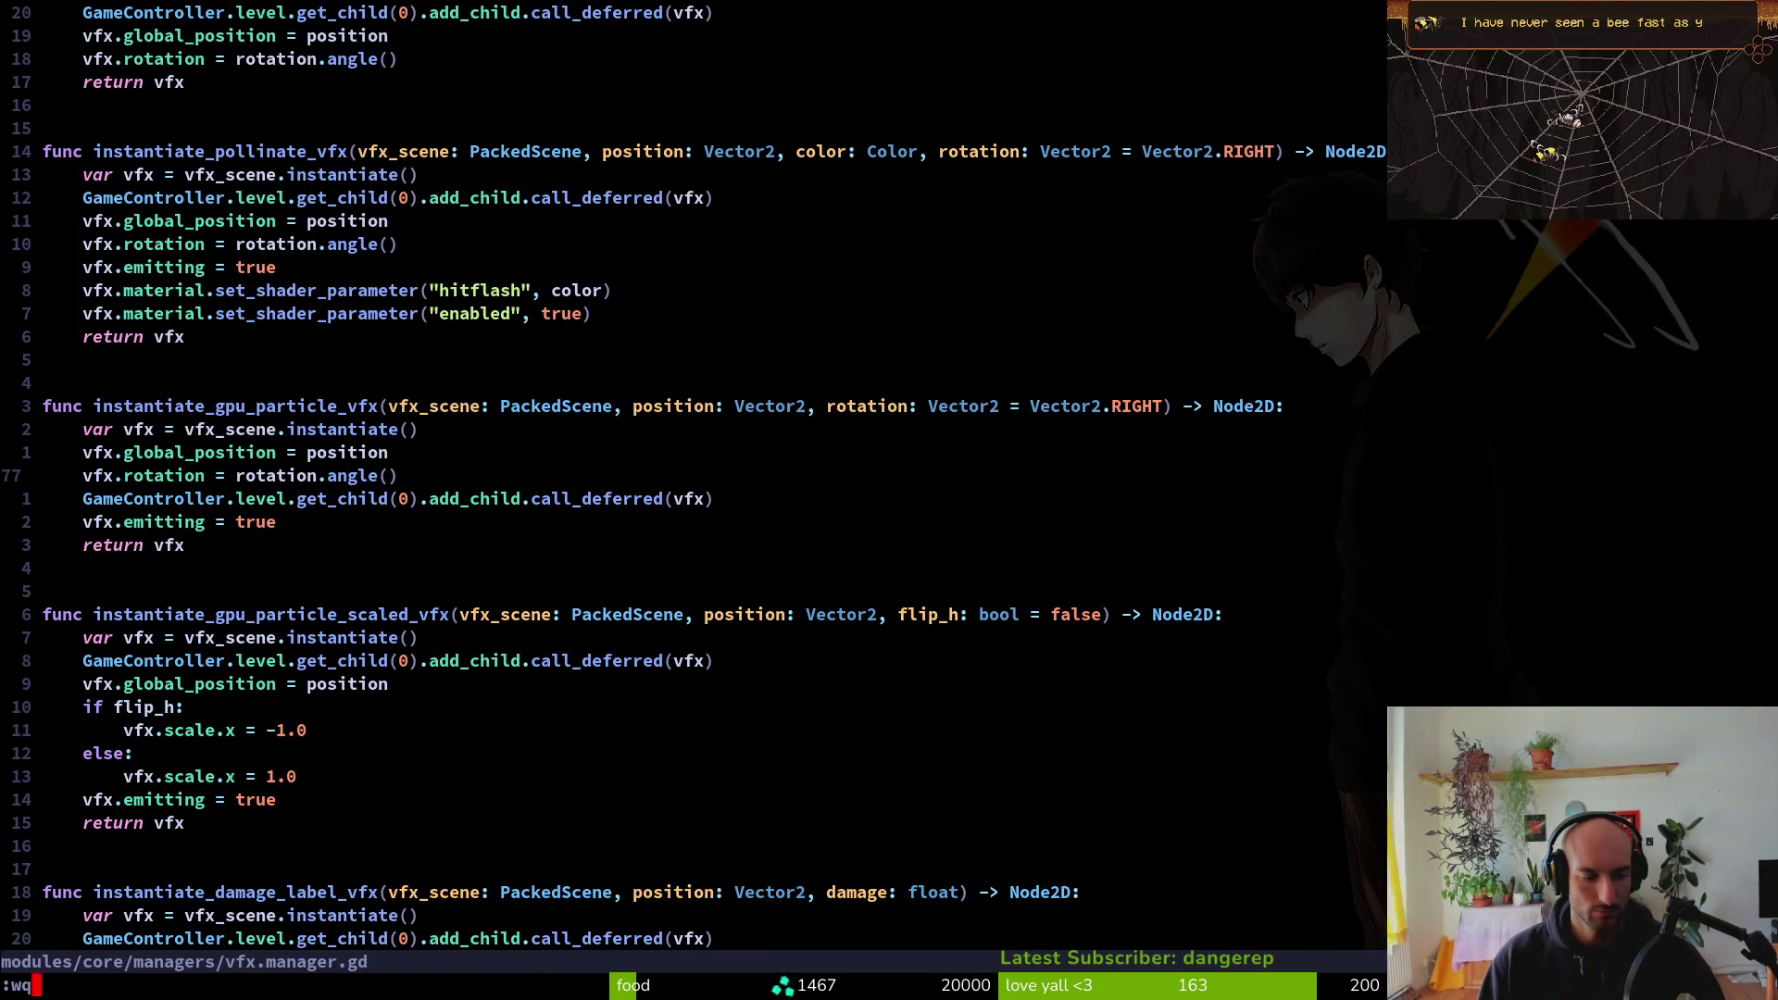
pyautogui.hotkey('alt', 'Tab')
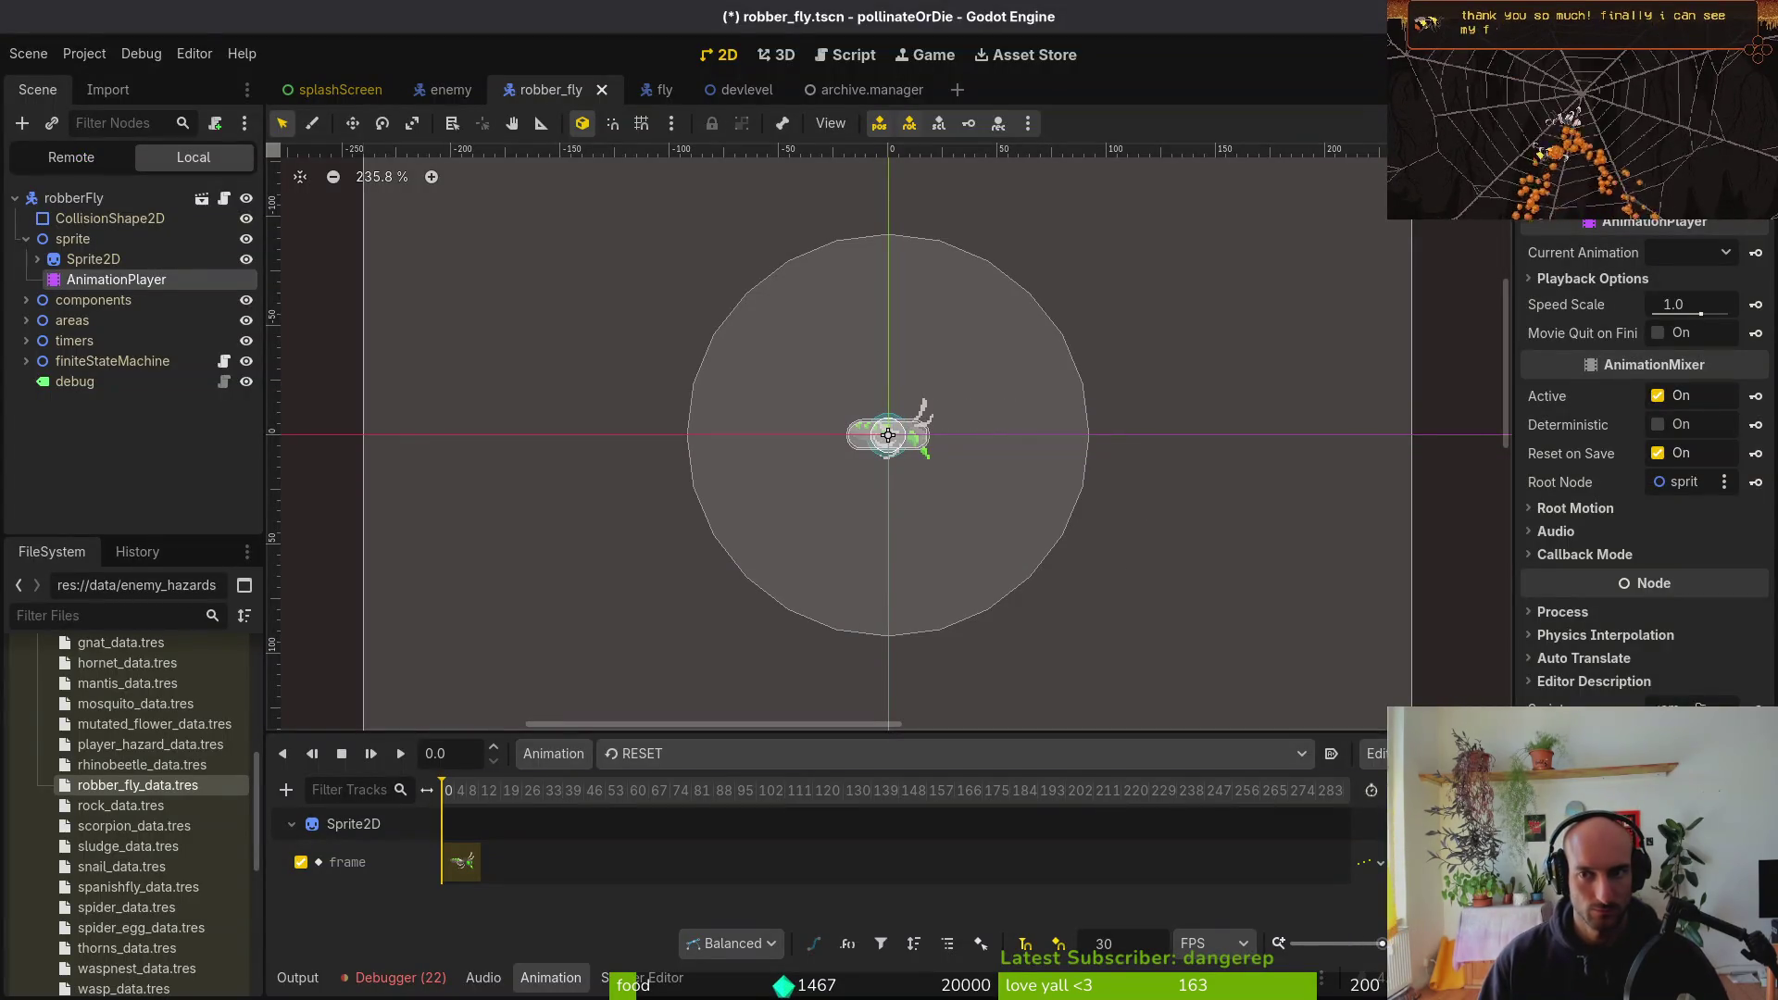
# After a quick test run, select the robber fly's AnimationPlayer and its windup animation
pyautogui.press('F5')
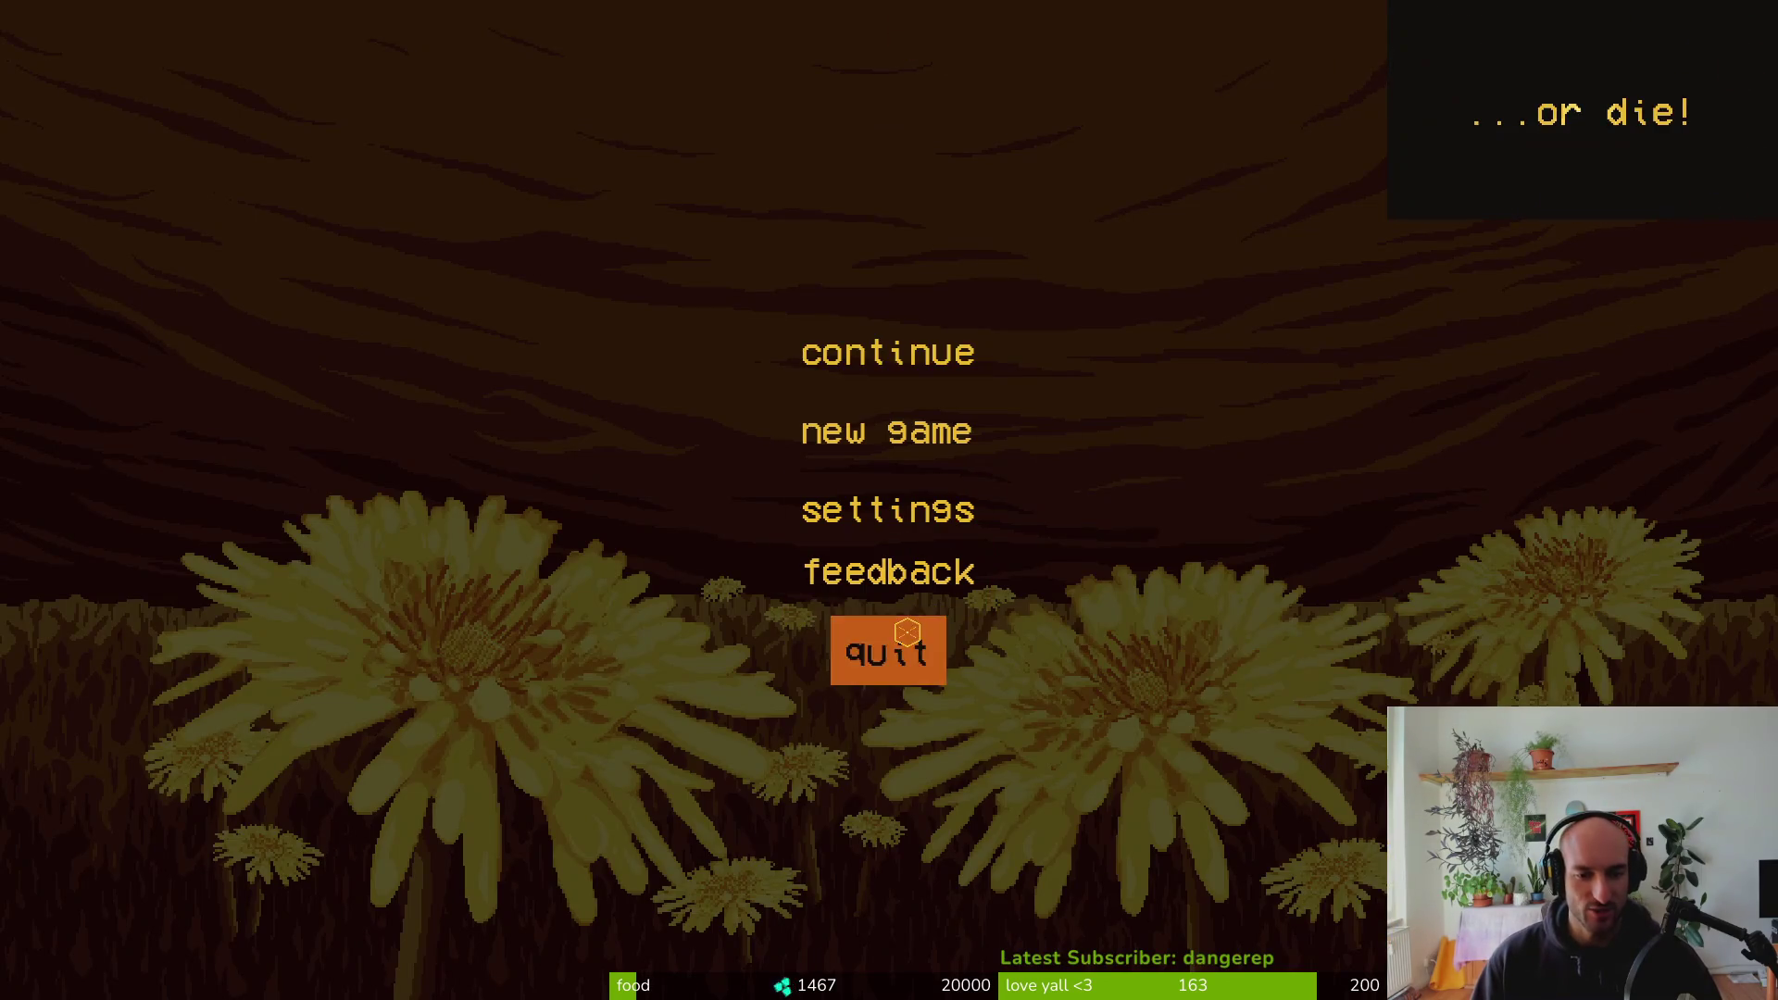
pyautogui.click(888, 653)
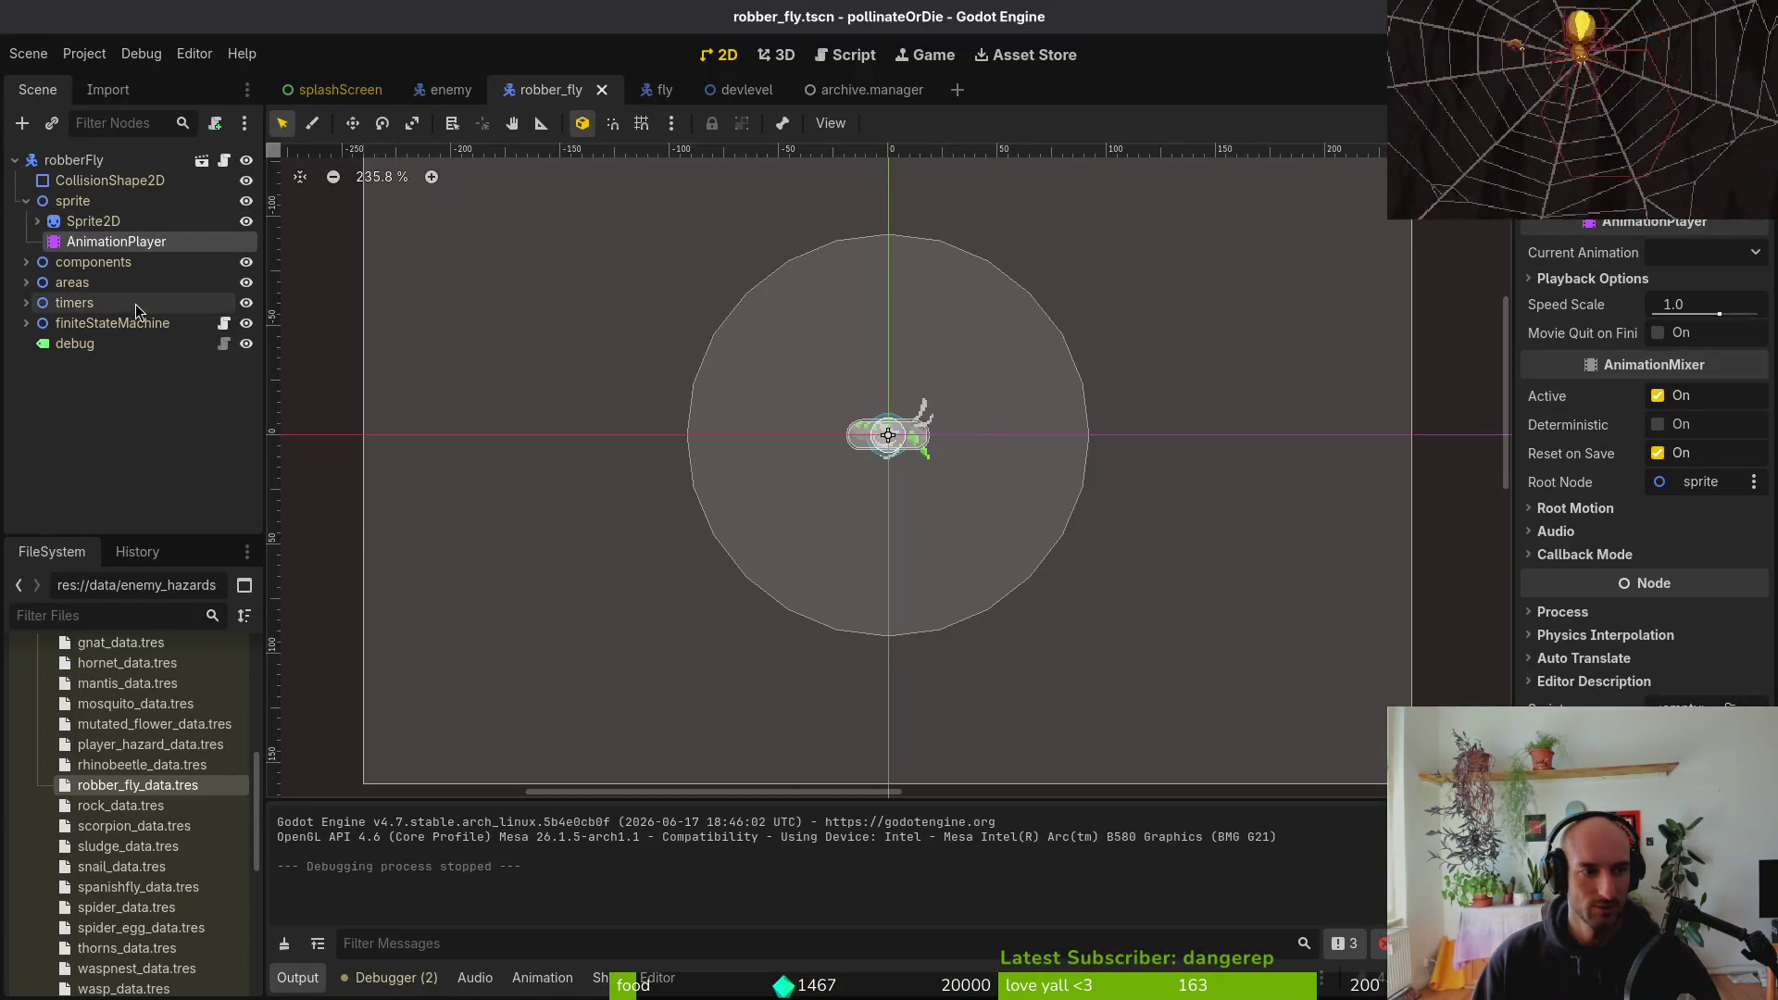
pyautogui.click(83, 222)
pyautogui.click(76, 244)
pyautogui.click(750, 753)
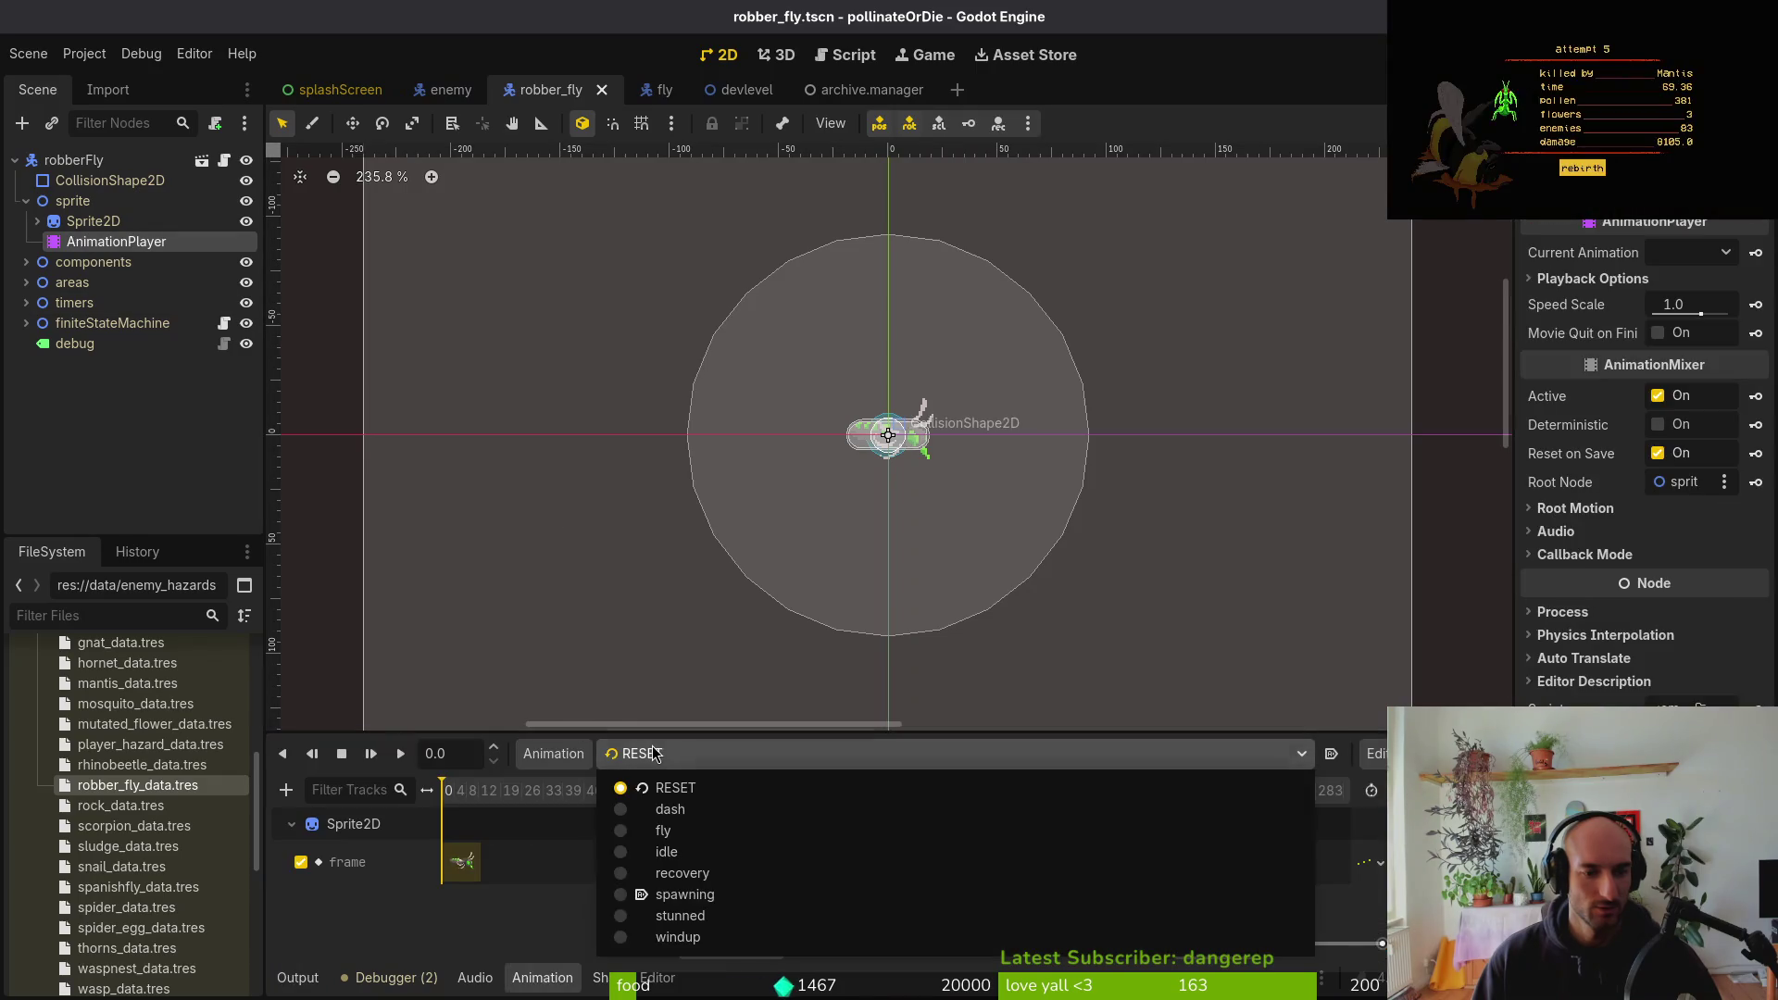
pyautogui.click(727, 935)
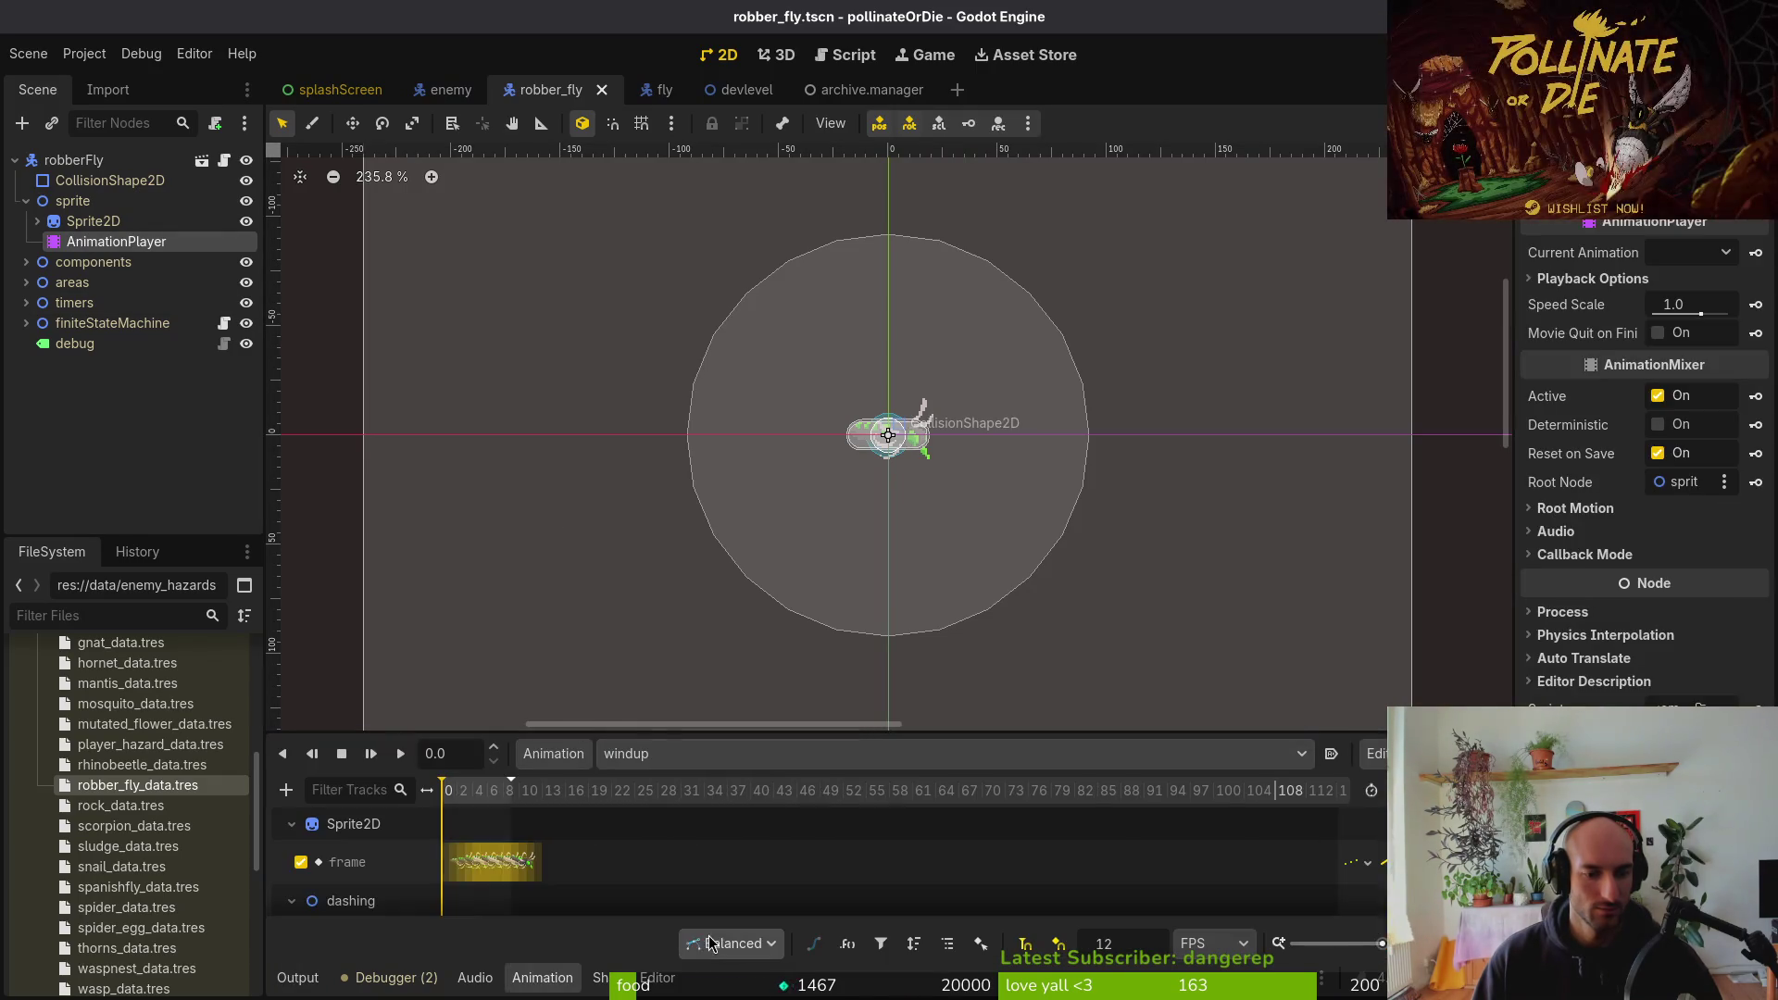
pyautogui.keyDown('ctrl'); pyautogui.scroll(3, 556, 866); pyautogui.keyUp('ctrl')
pyautogui.scroll(-1, 555, 866)
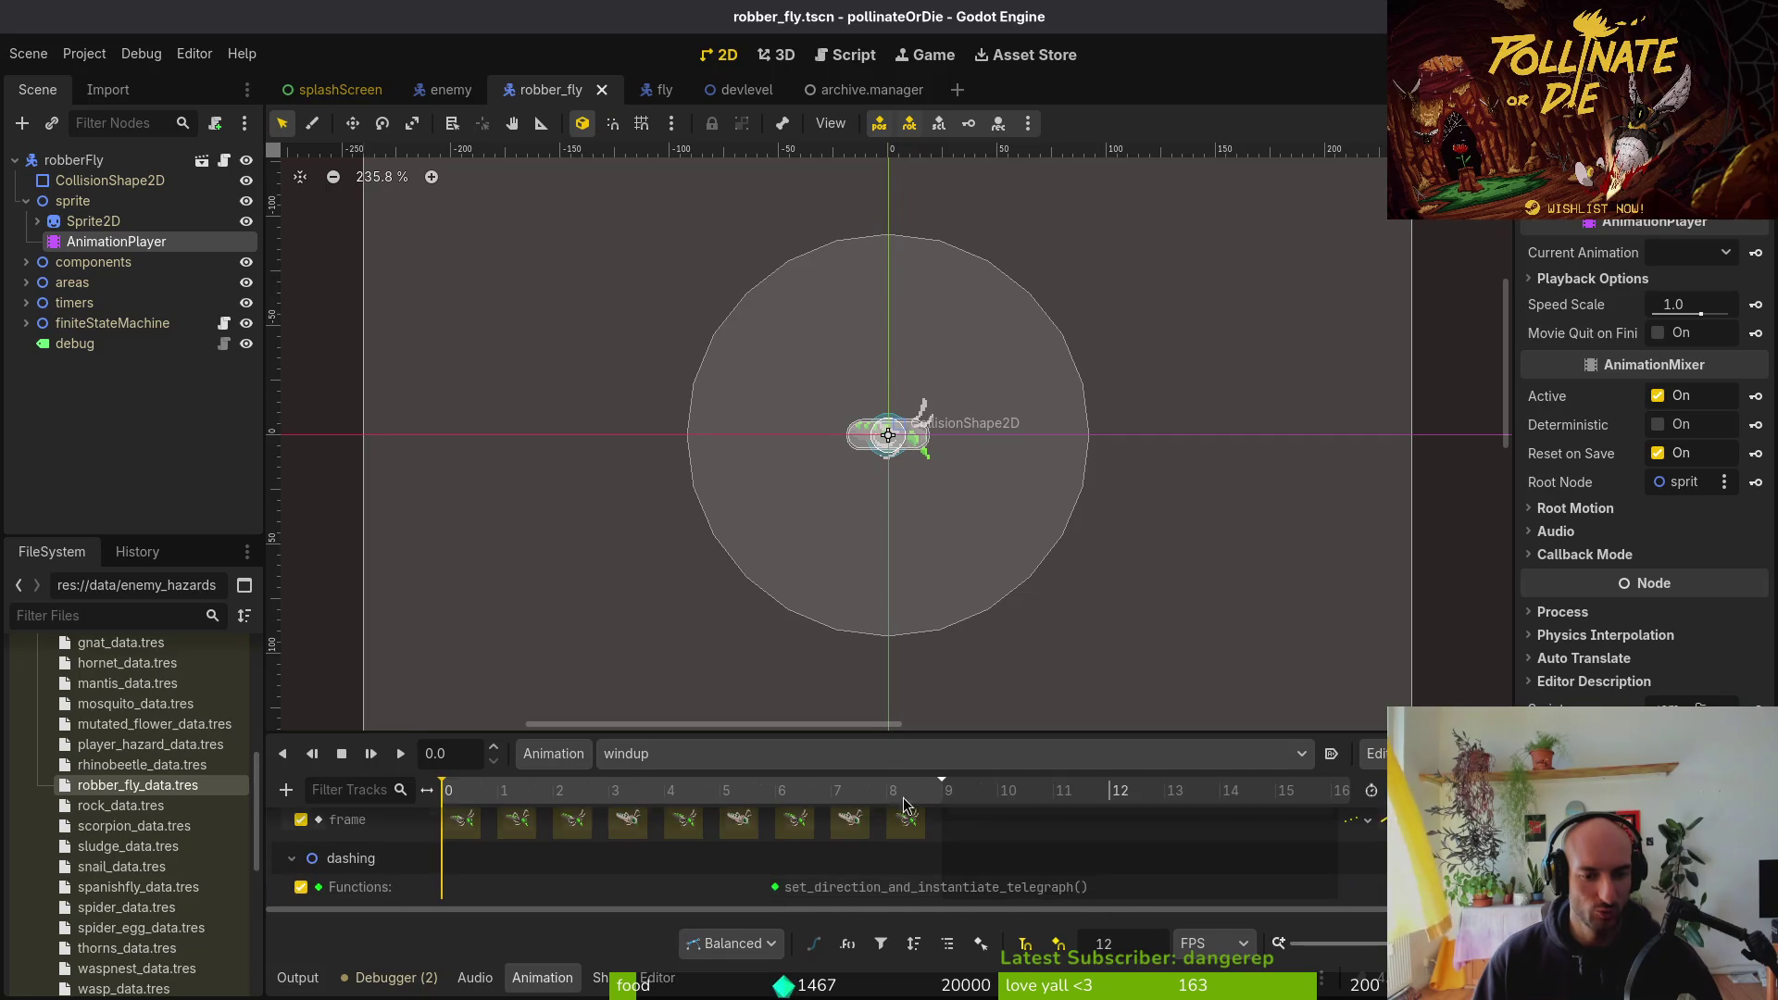
# Delete the windup's frame-2 key and shift the later keys and telegraph call one frame earlier
pyautogui.moveTo(895, 734); pyautogui.dragTo(895, 506)
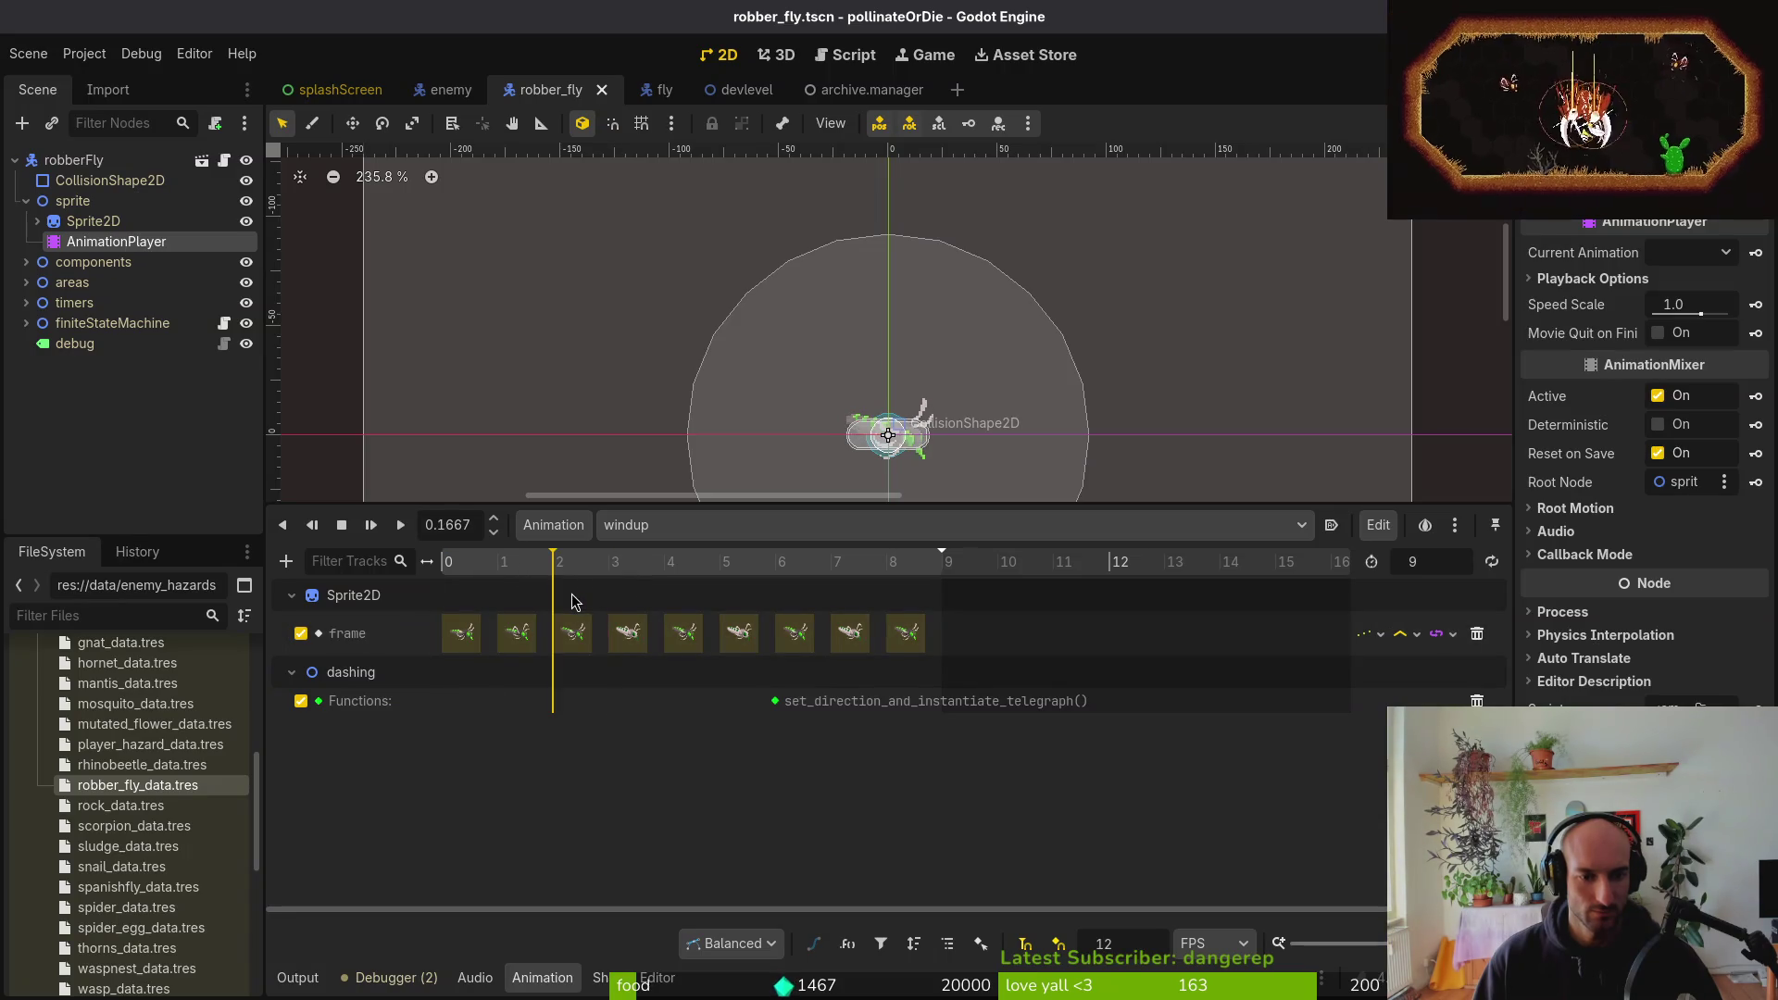
pyautogui.moveTo(573, 609); pyautogui.dragTo(493, 609)
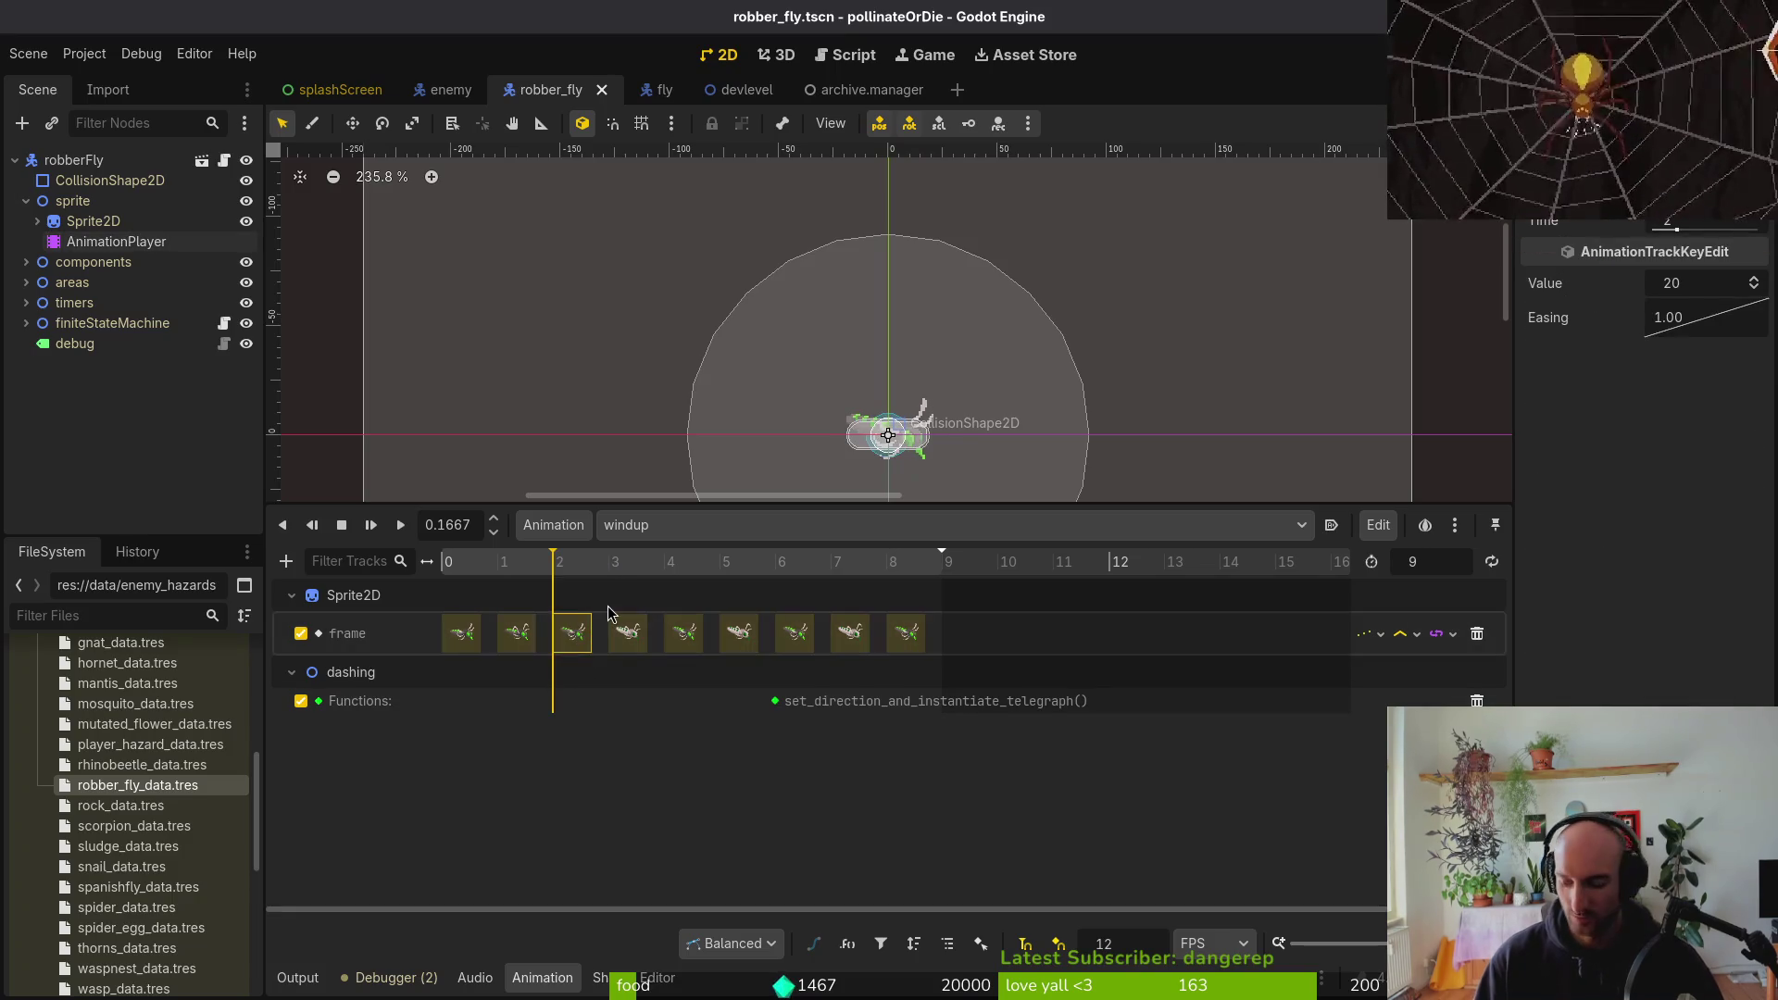
pyautogui.press('Delete')
pyautogui.click(637, 640)
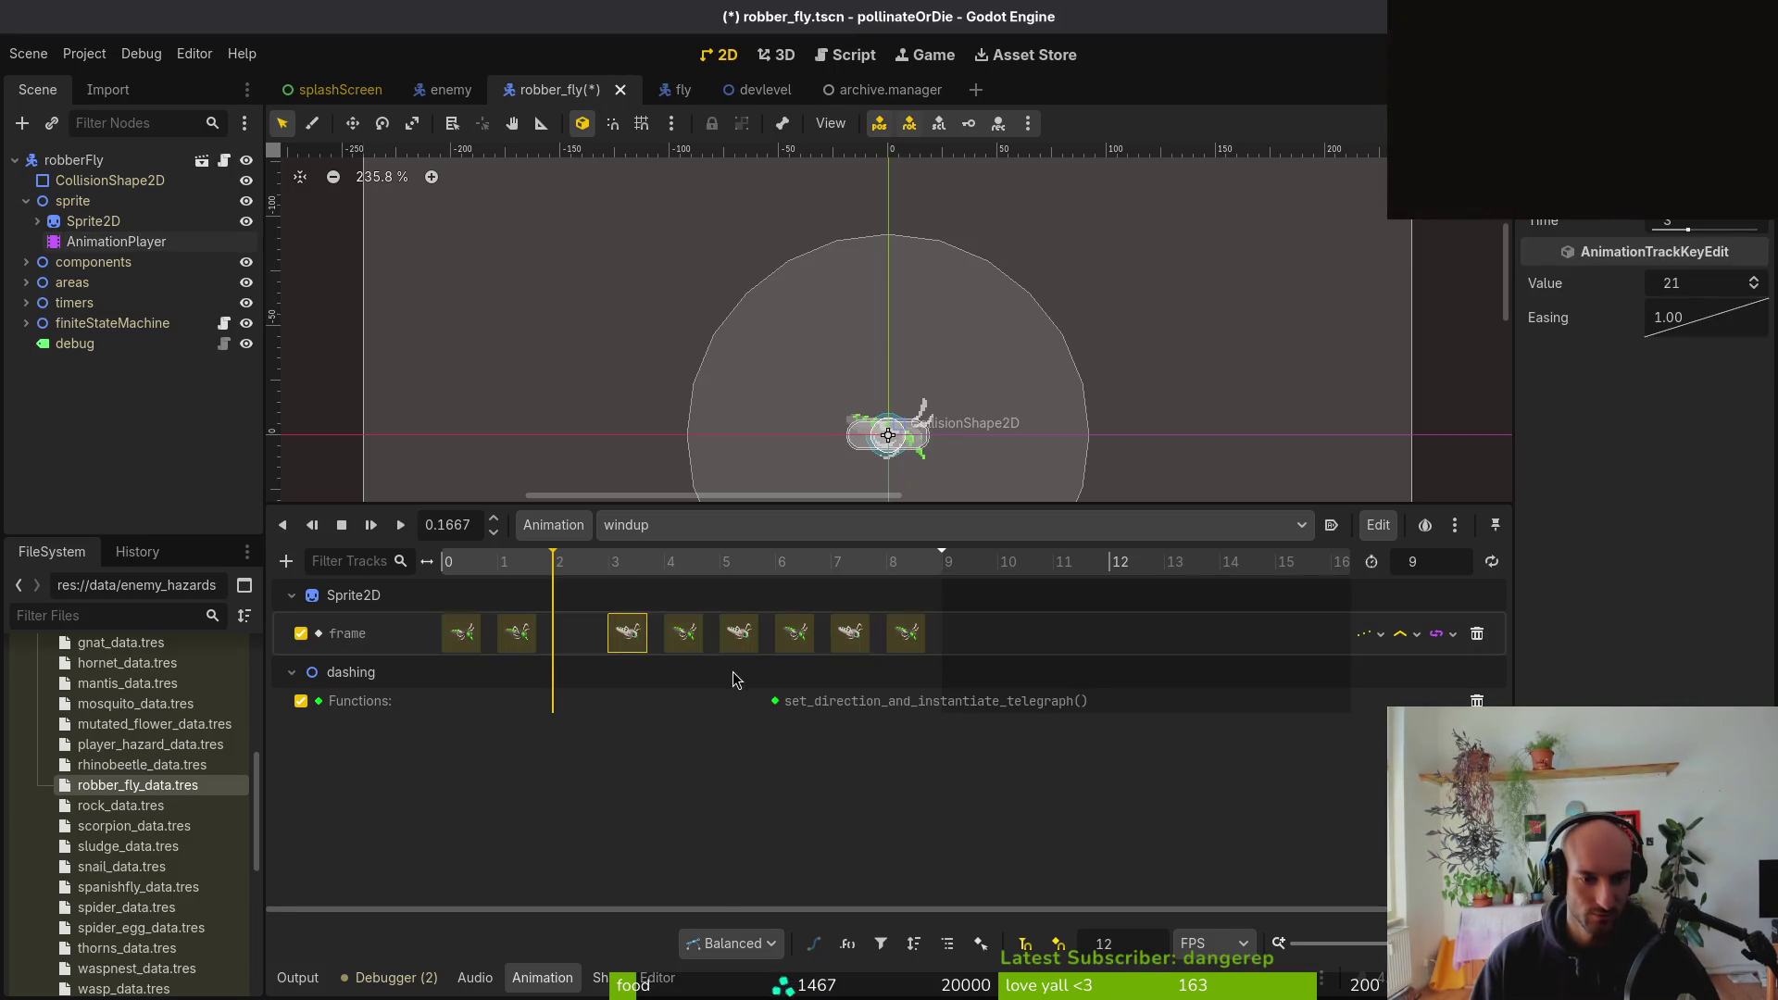
pyautogui.keyDown('shift'); pyautogui.click(922, 637); pyautogui.keyUp('shift')
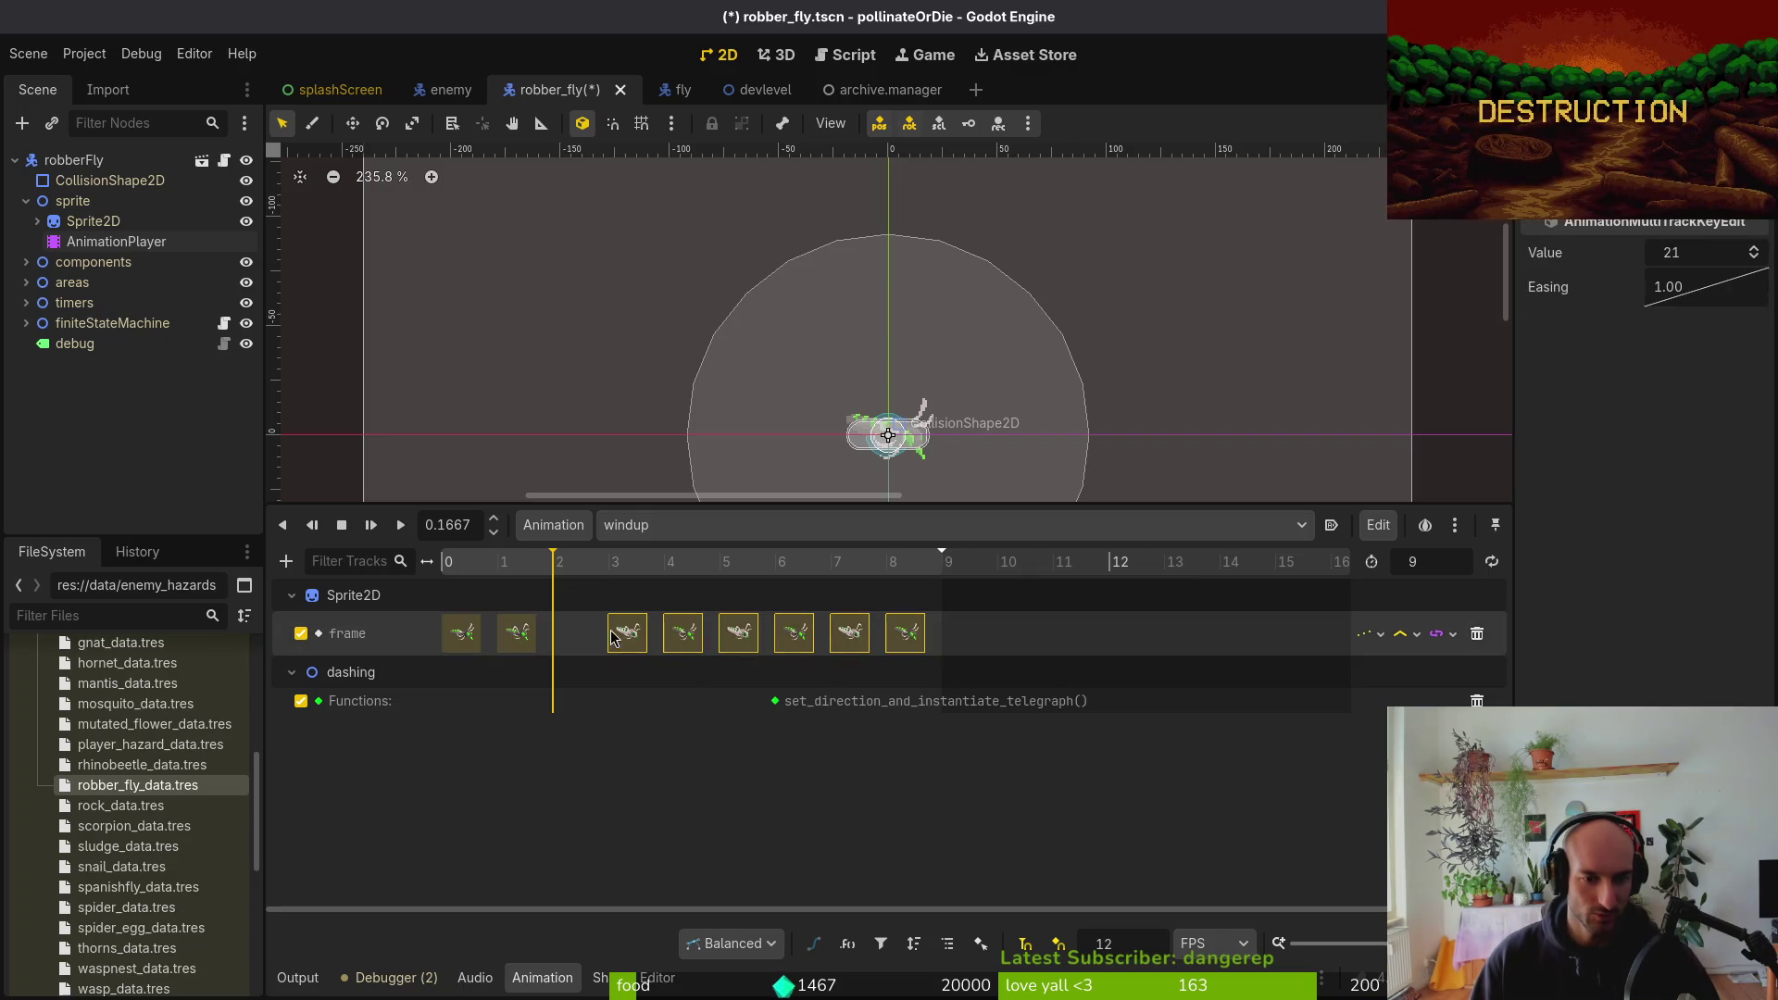
pyautogui.moveTo(774, 702); pyautogui.dragTo(719, 701)
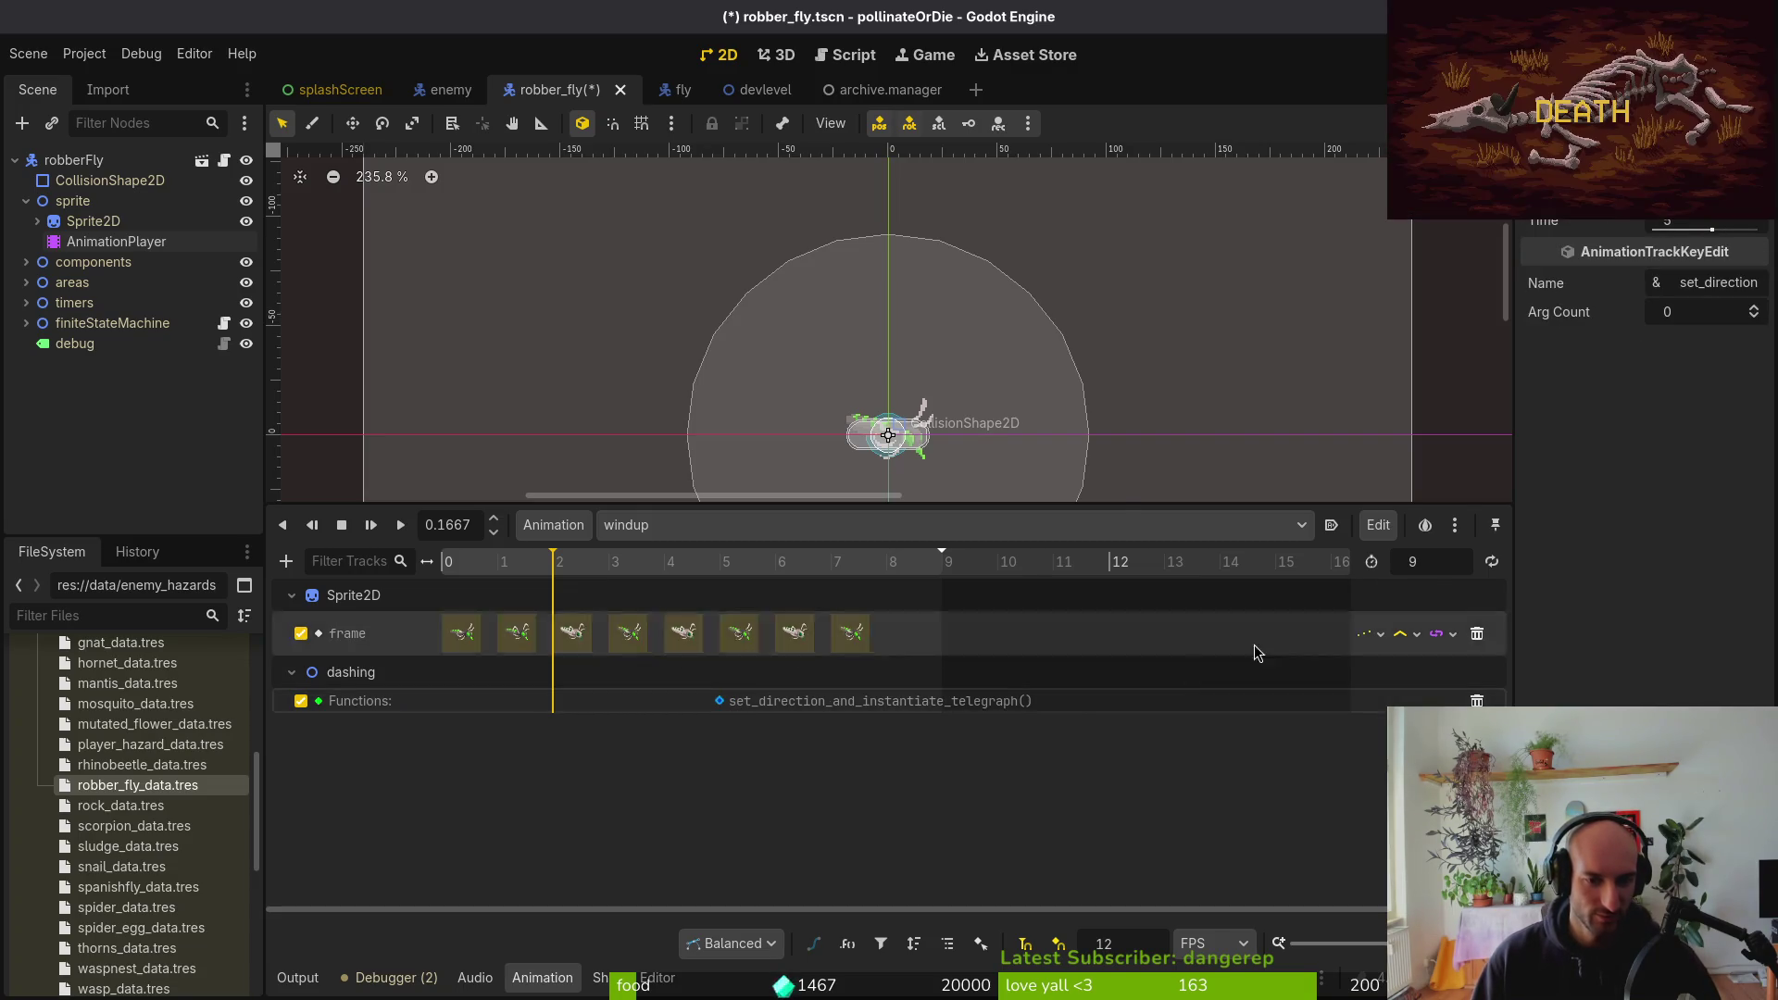
# Save robber_fly.tscn, set the windup animation length to 8, and launch a playtest
pyautogui.hotkey('ctrl', 's')
pyautogui.write('8')
pyautogui.press('Return')
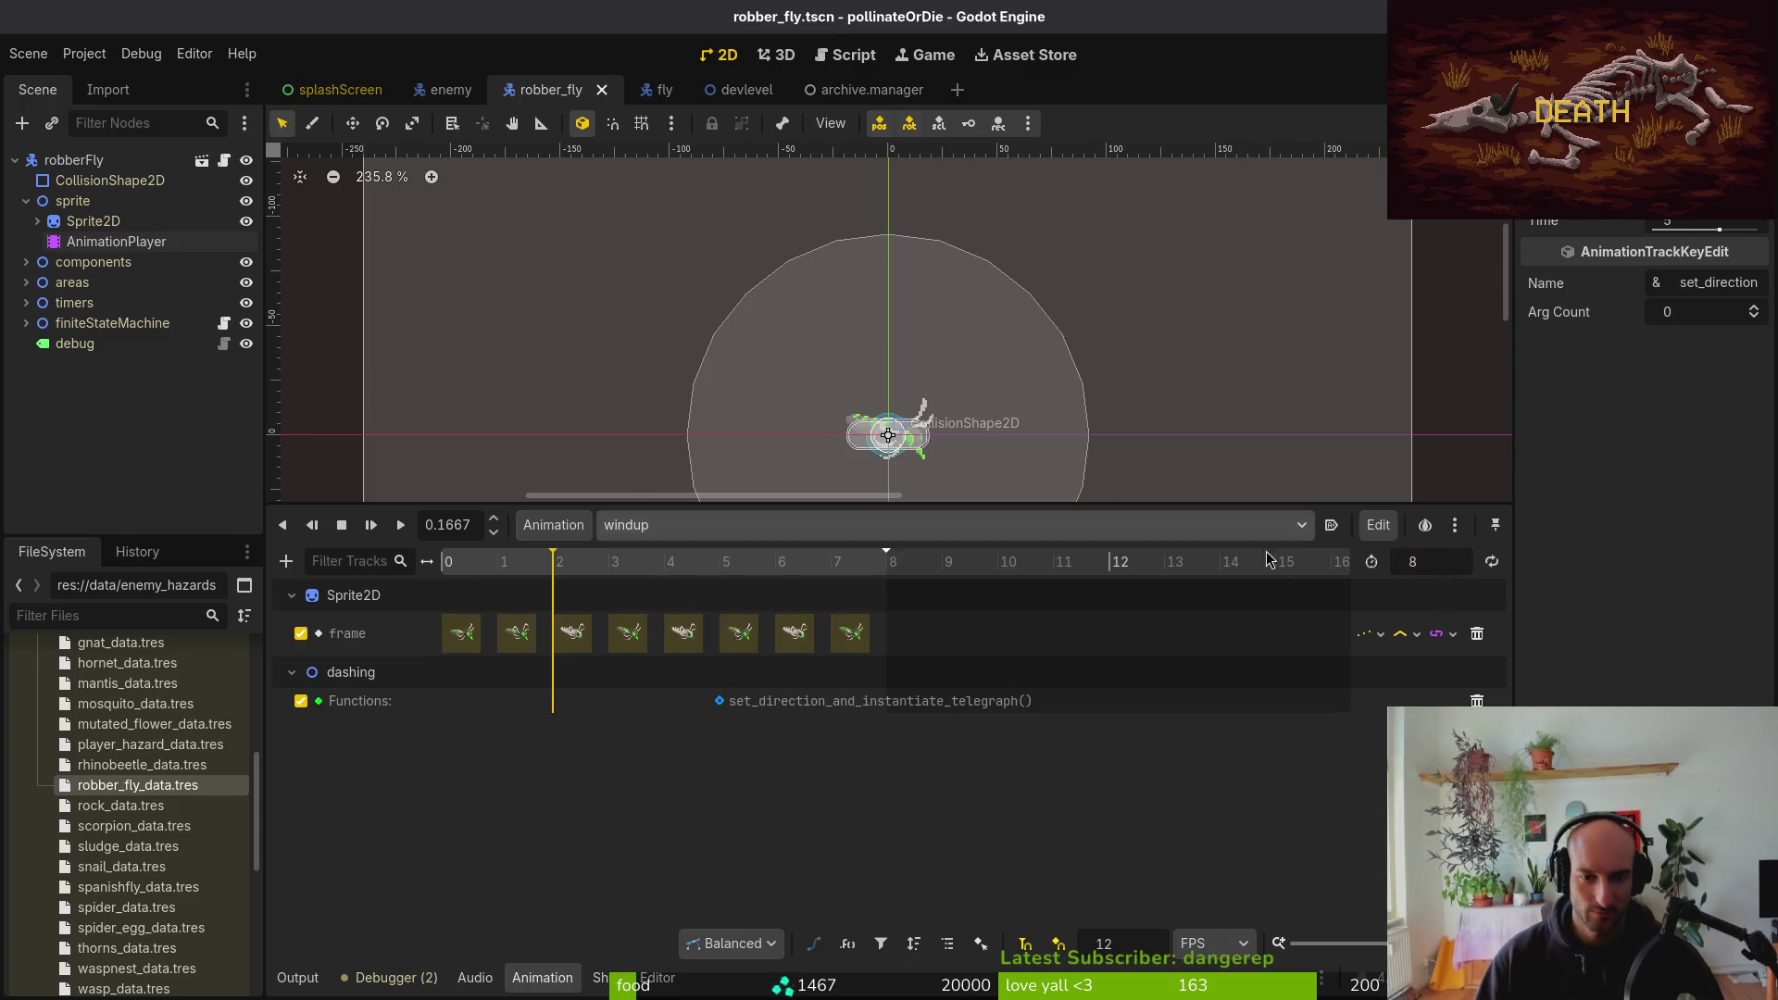
pyautogui.click(649, 756)
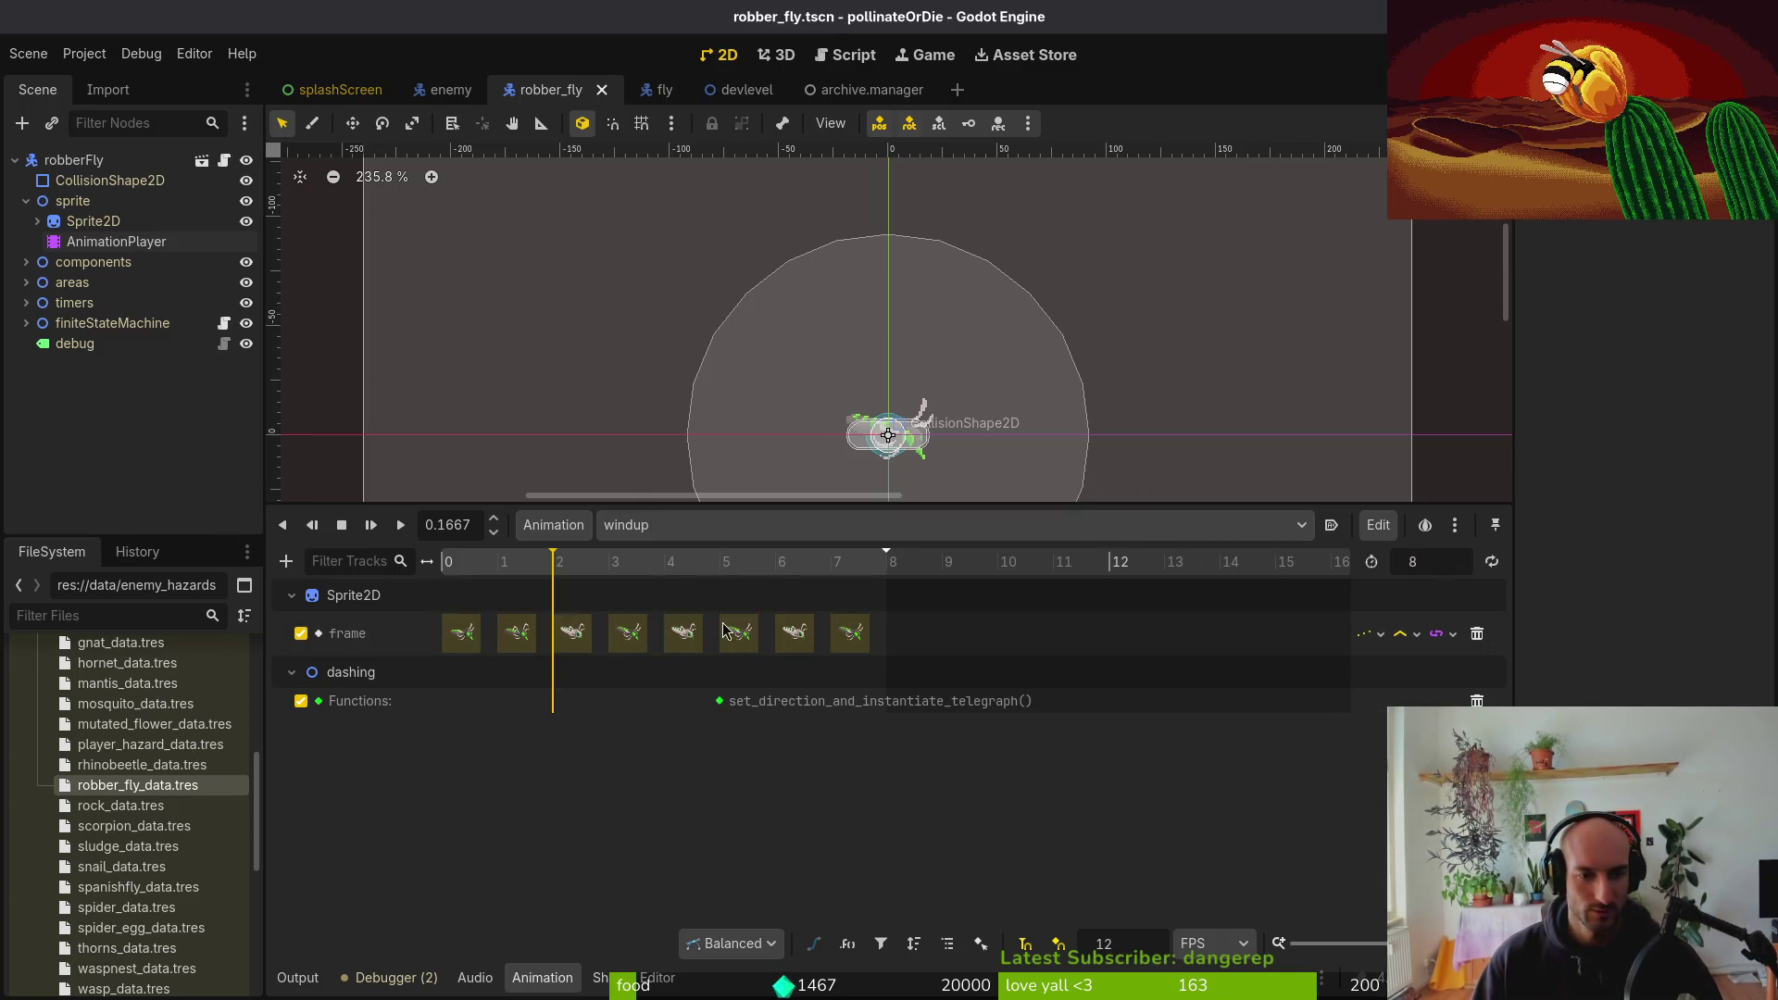
pyautogui.click(711, 531)
pyautogui.press('Escape')
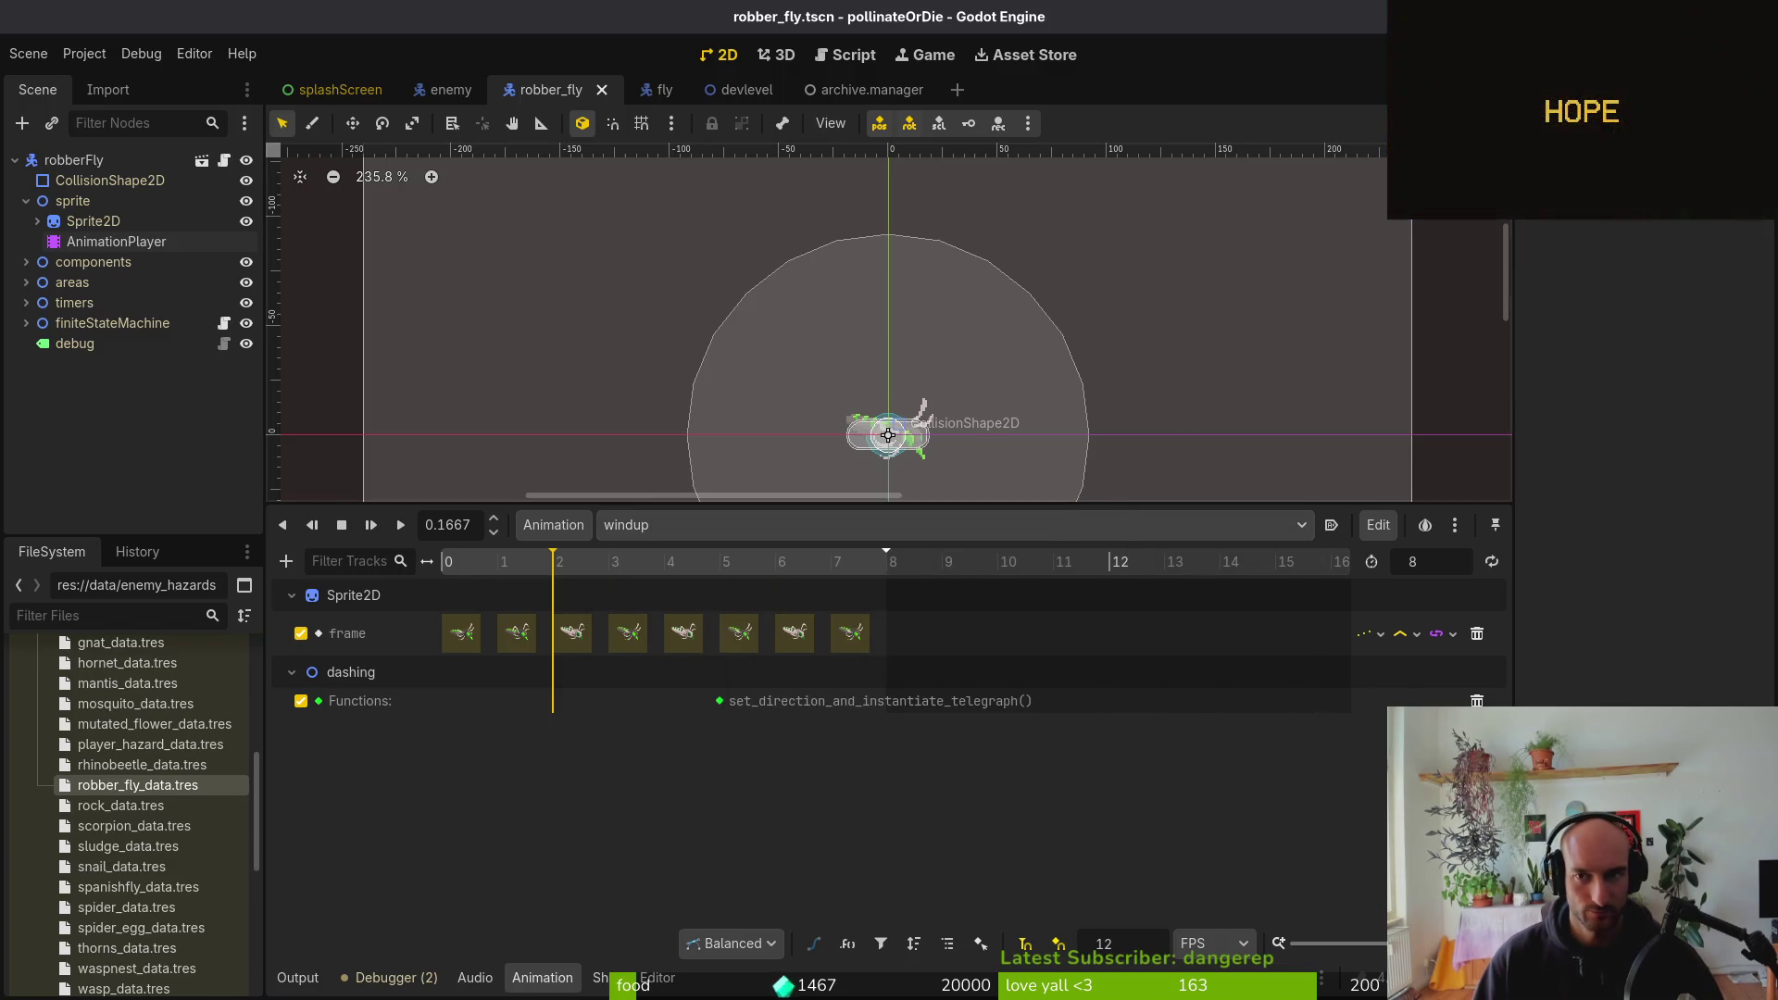
pyautogui.press('F5')
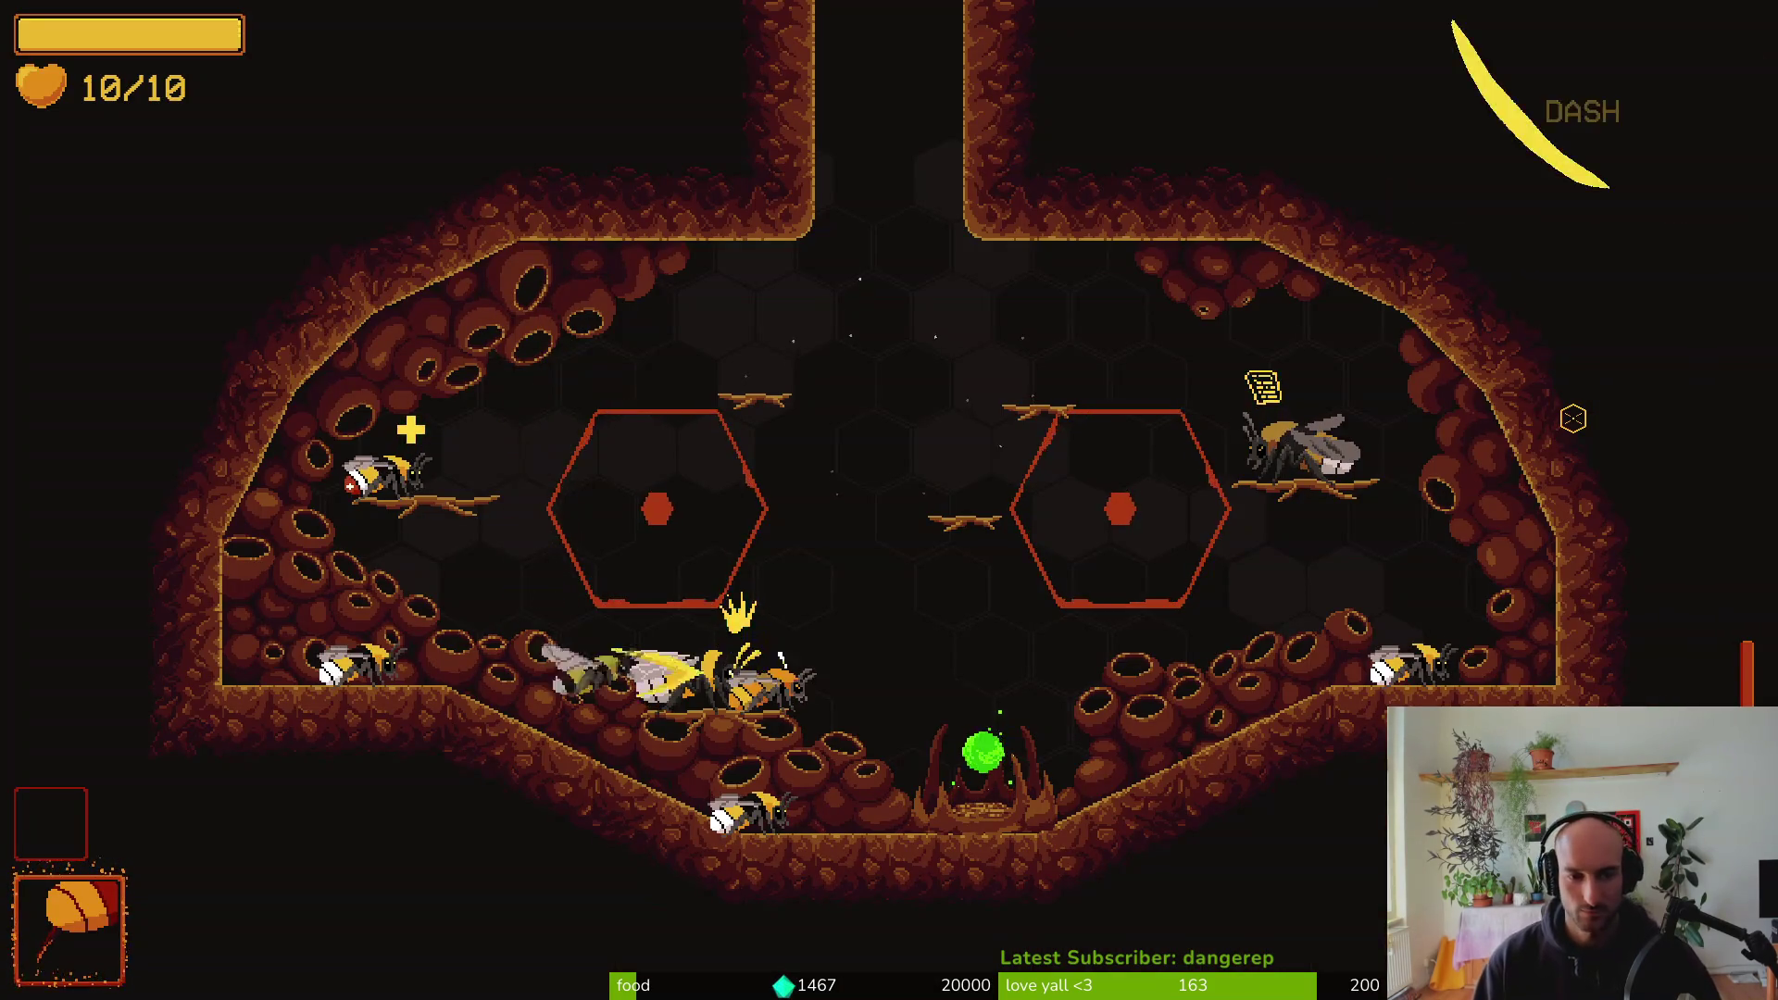
# Fly the bee toward the robber fly and attack it while it dashes
pyautogui.press('d')
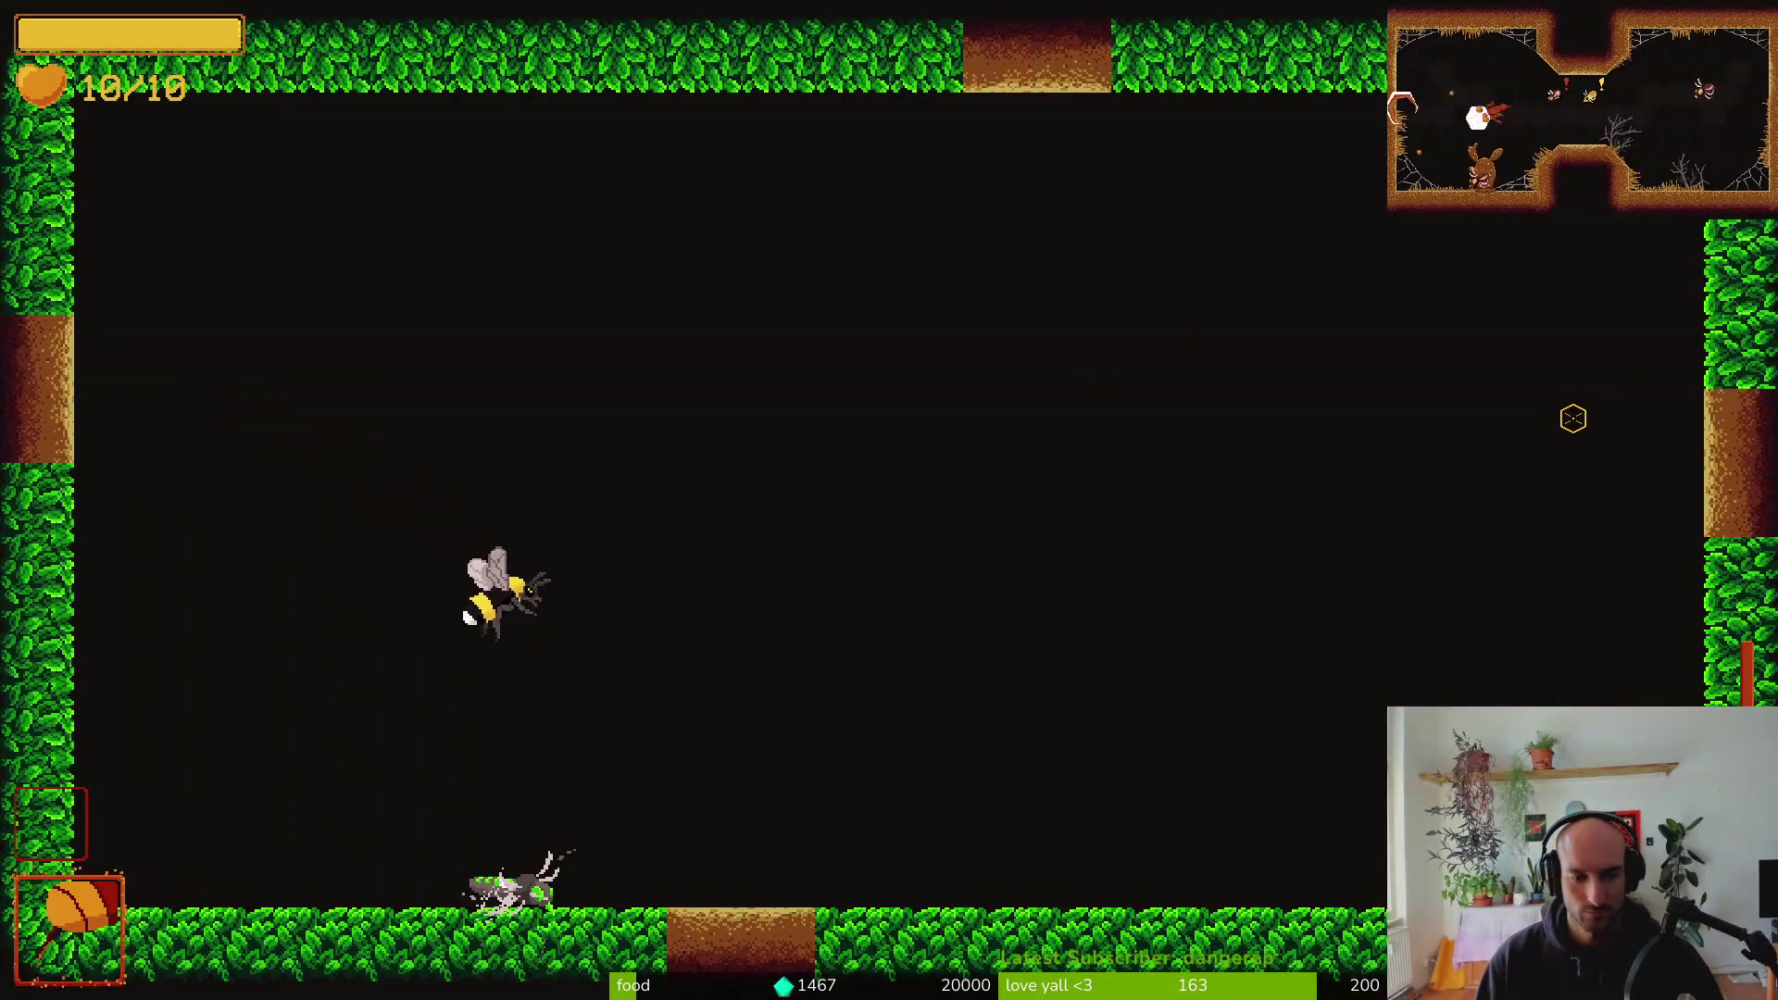
pyautogui.press('d')
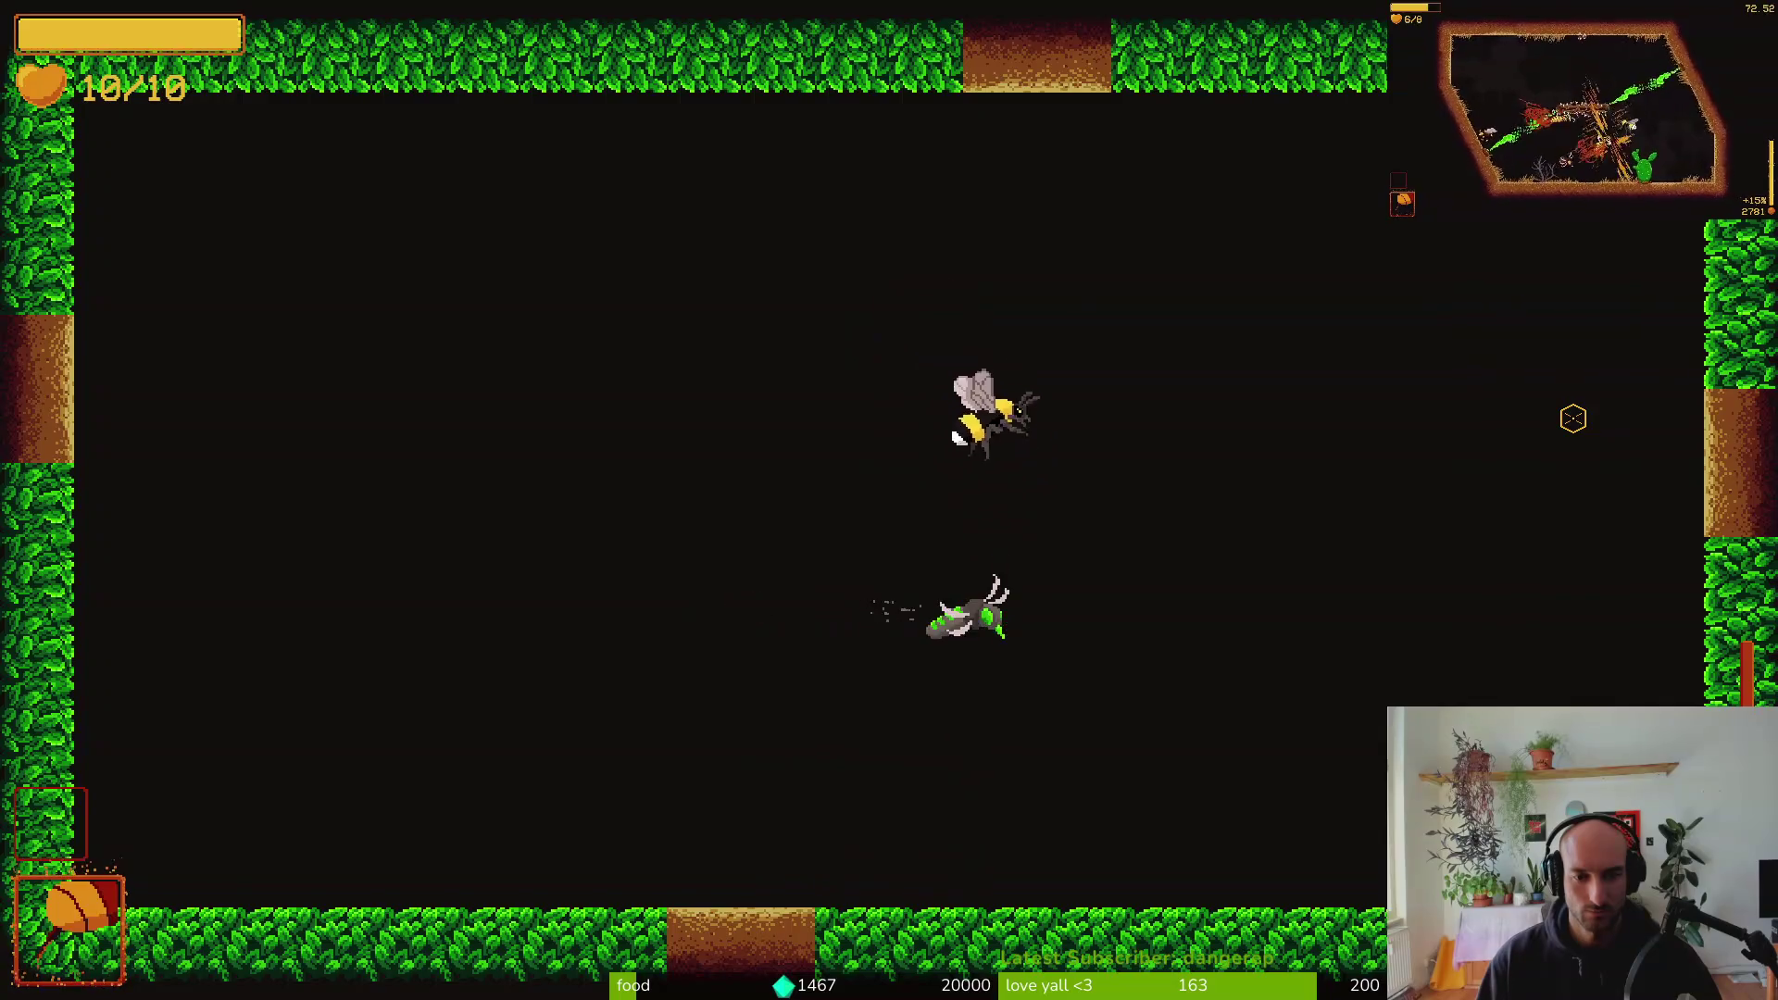
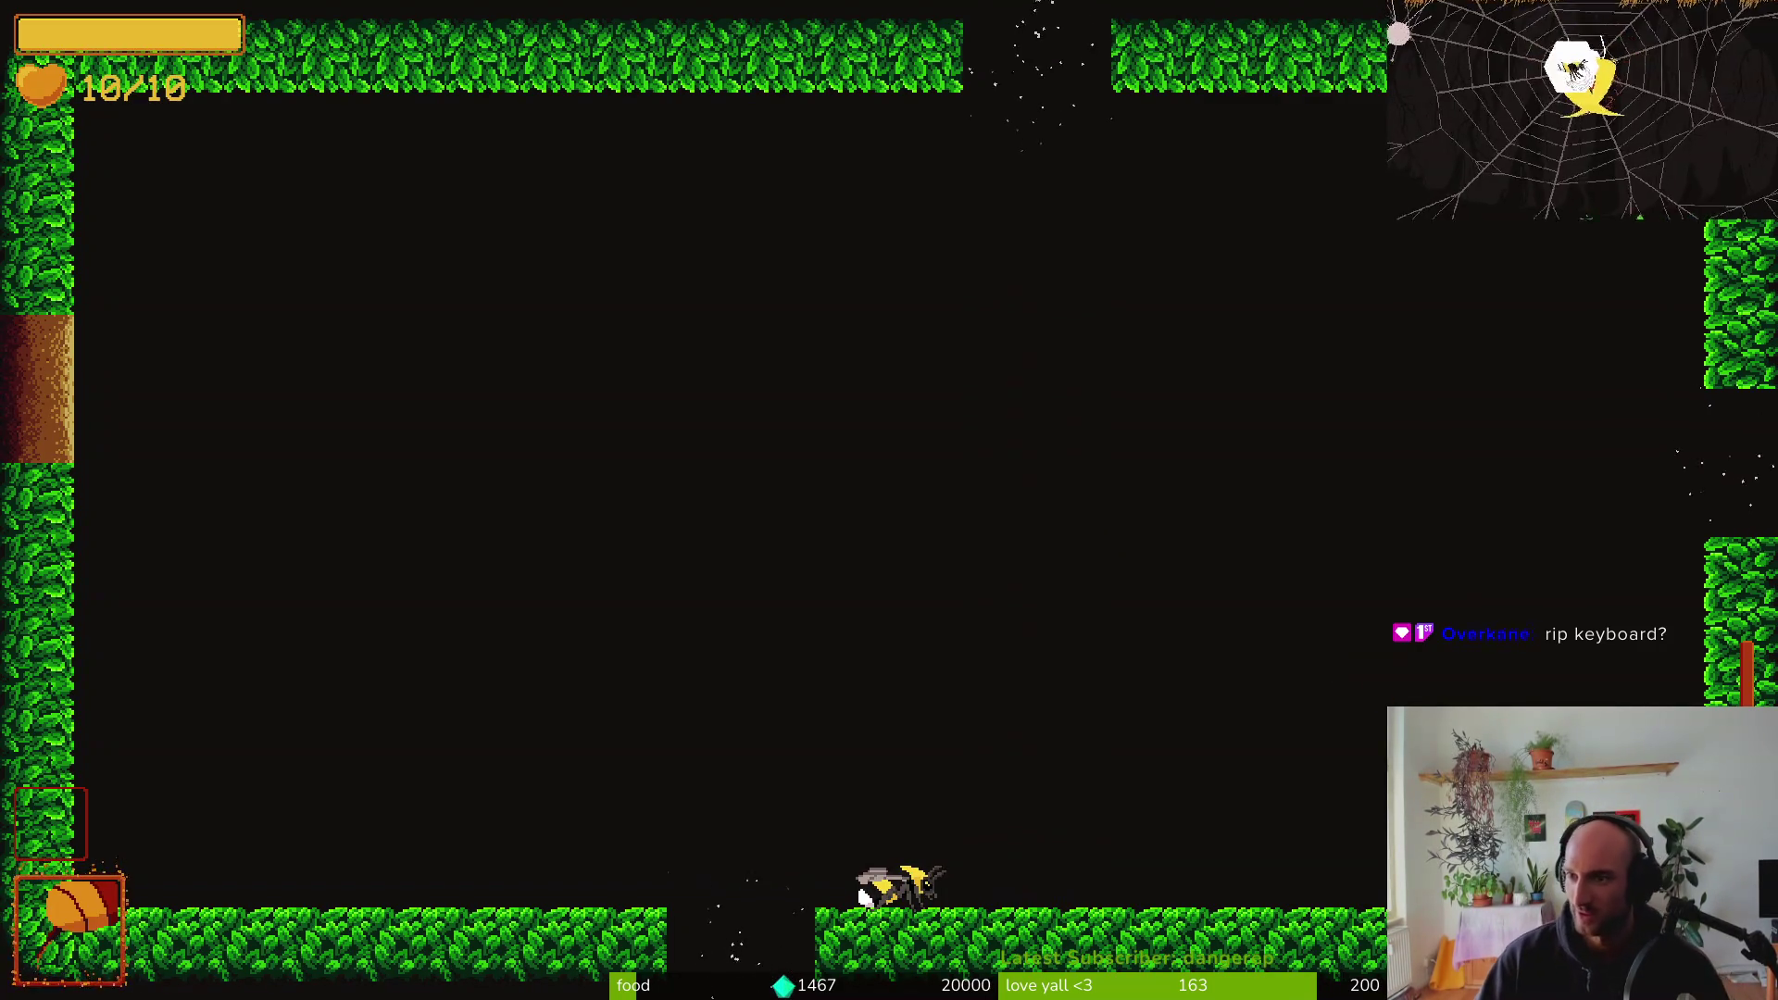
# Playtest the desert arena with a dash and a slash, pausing twice, then bring up the level-select menu
pyautogui.press('Escape')
pyautogui.press('Escape')
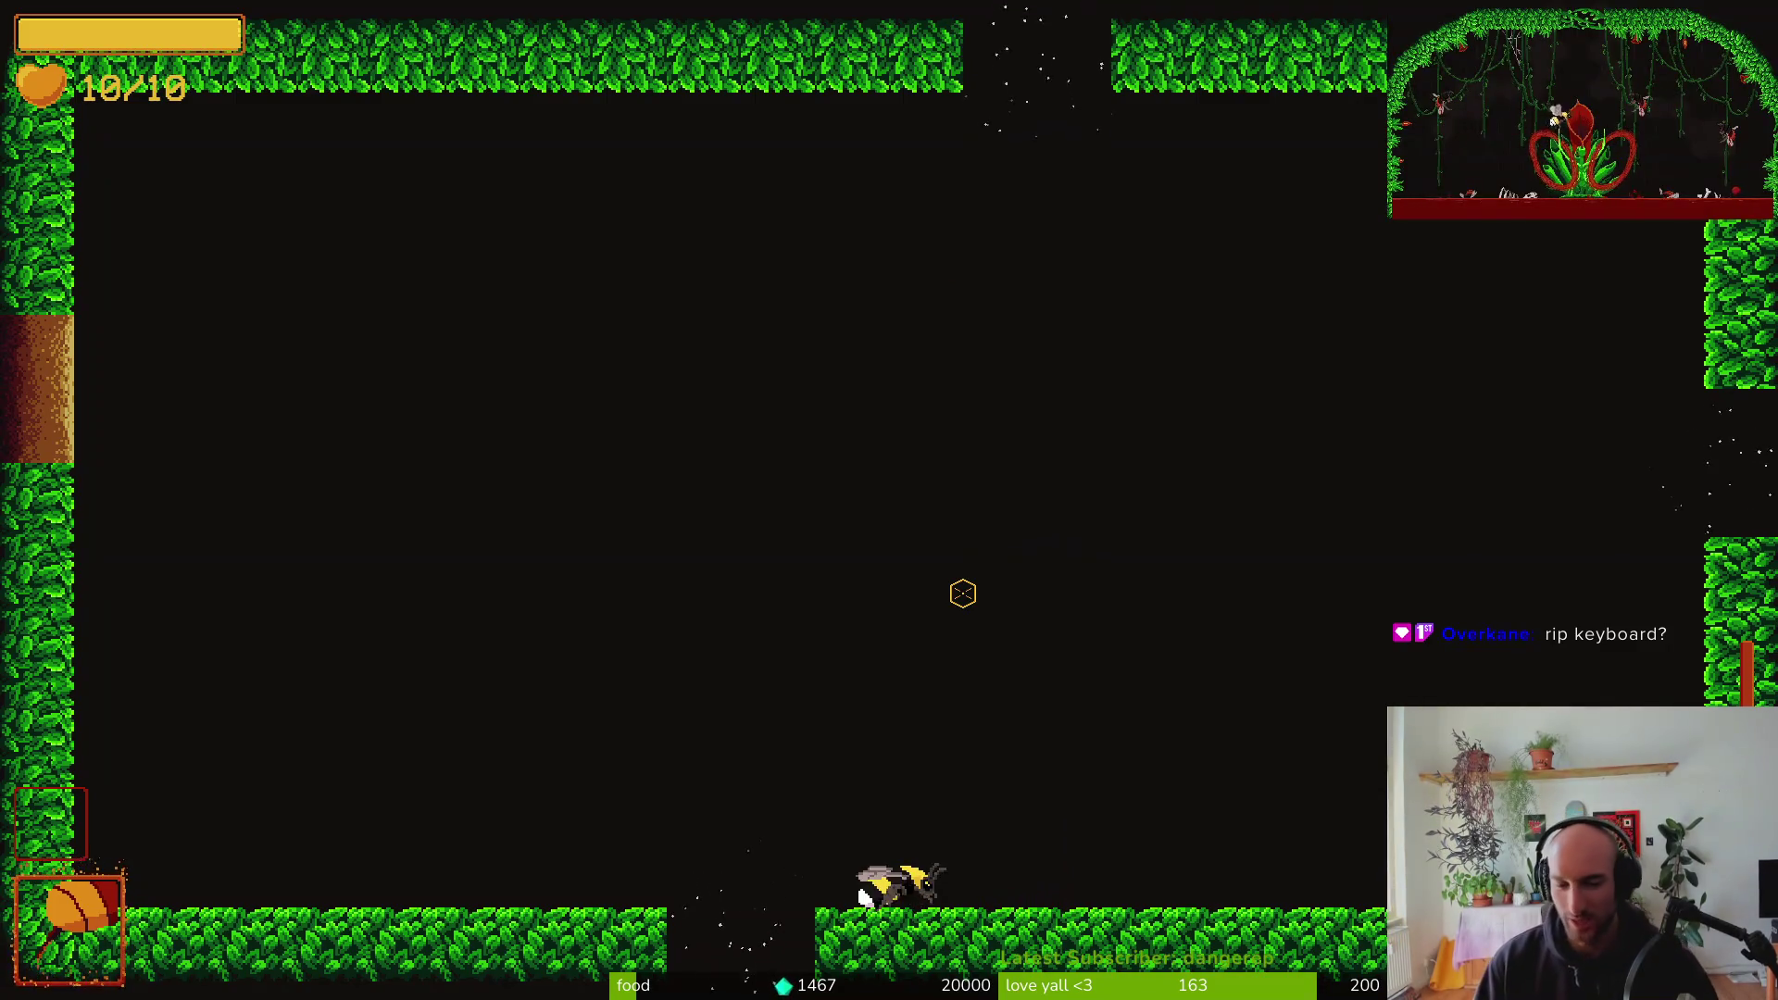
pyautogui.rightClick(963, 592)
pyautogui.click(963, 593)
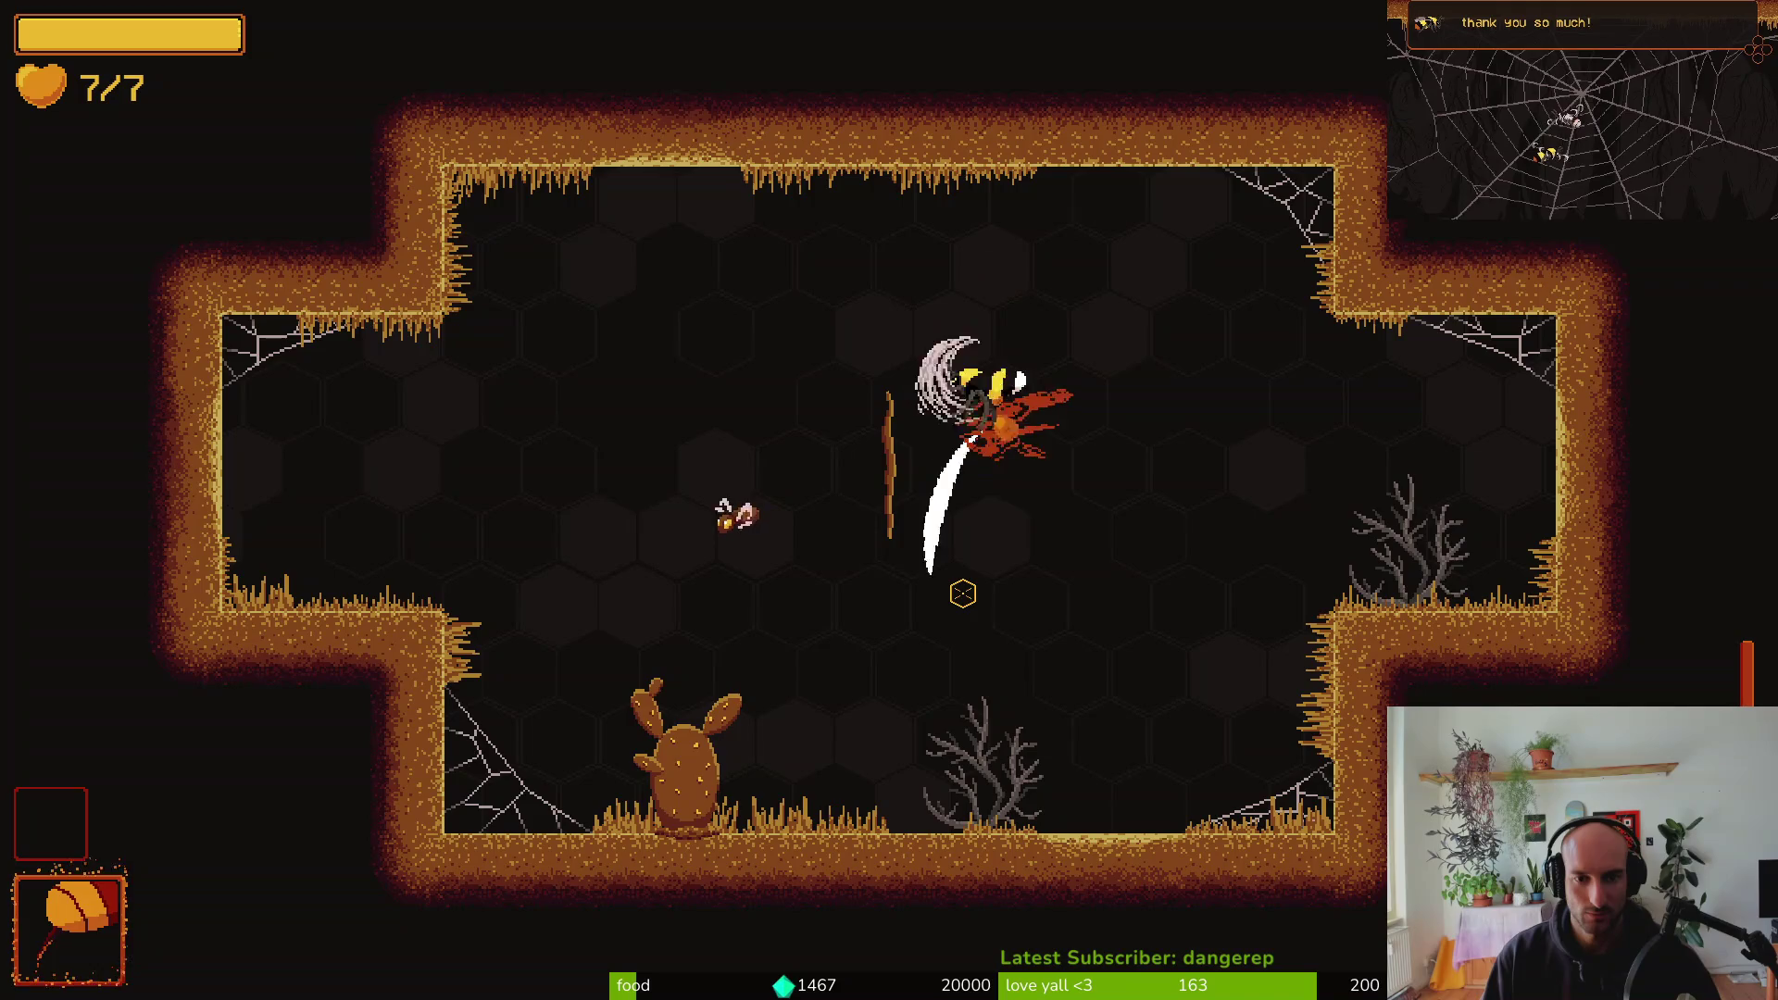
pyautogui.press('Escape')
pyautogui.press('Escape')
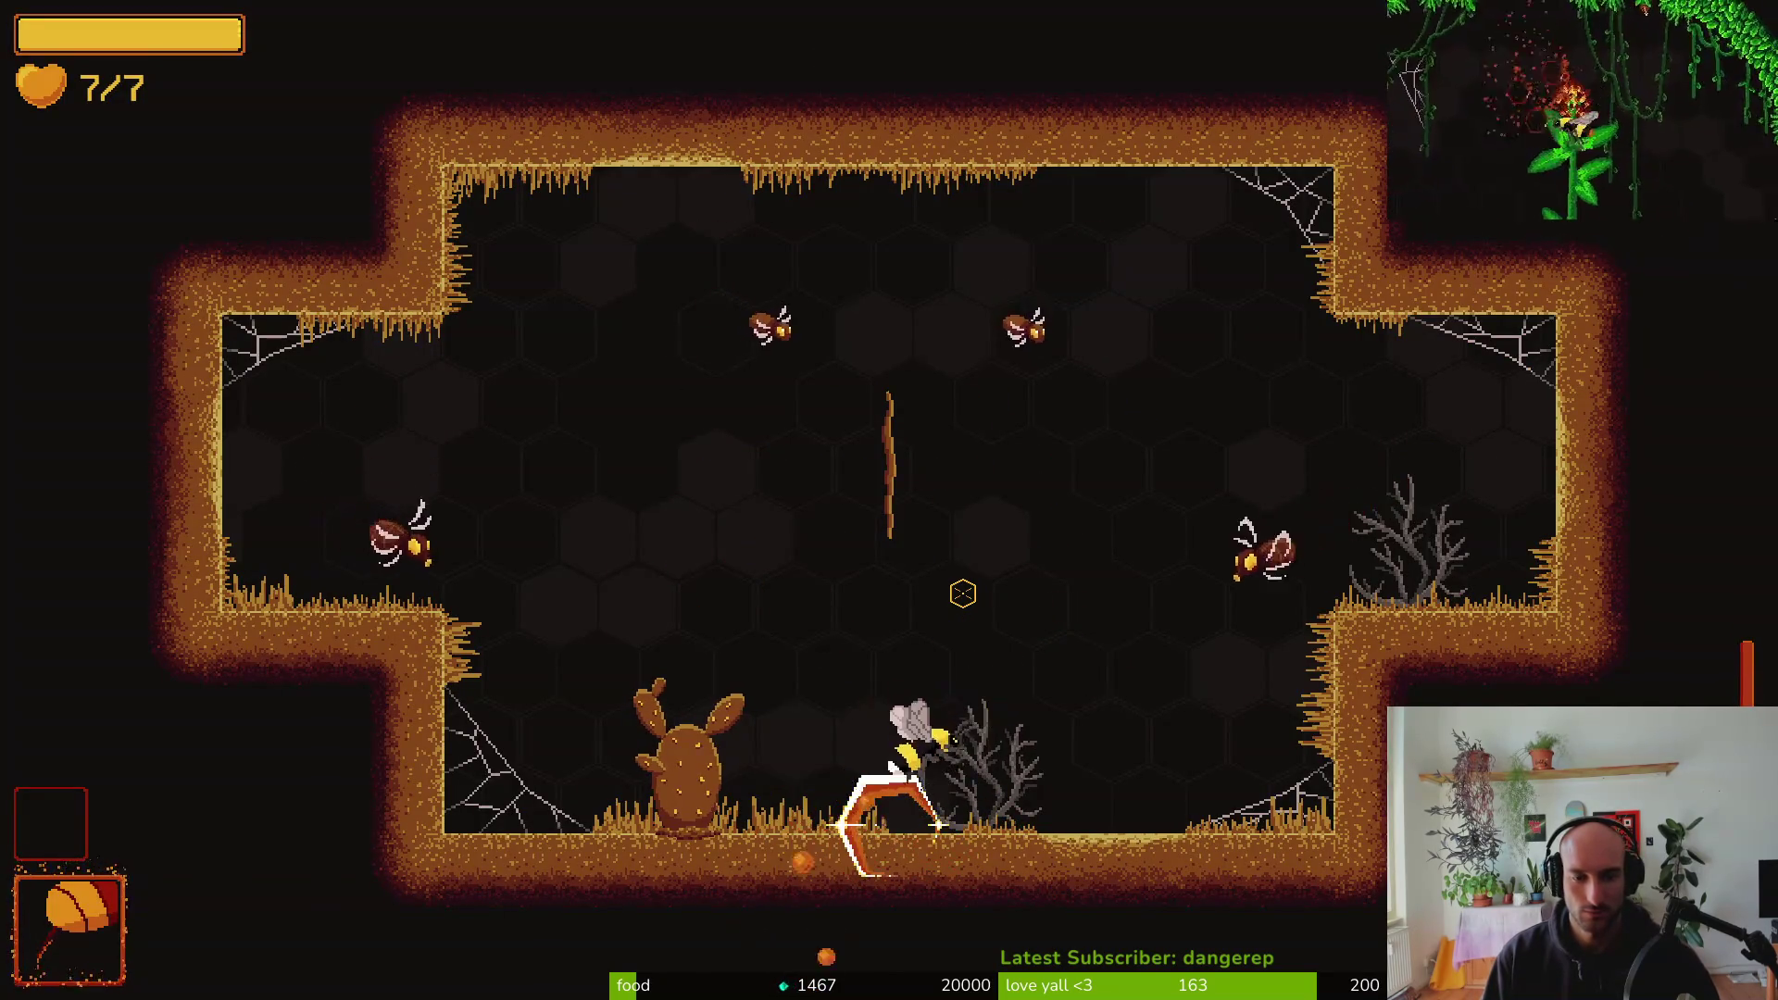
pyautogui.press('Tab')
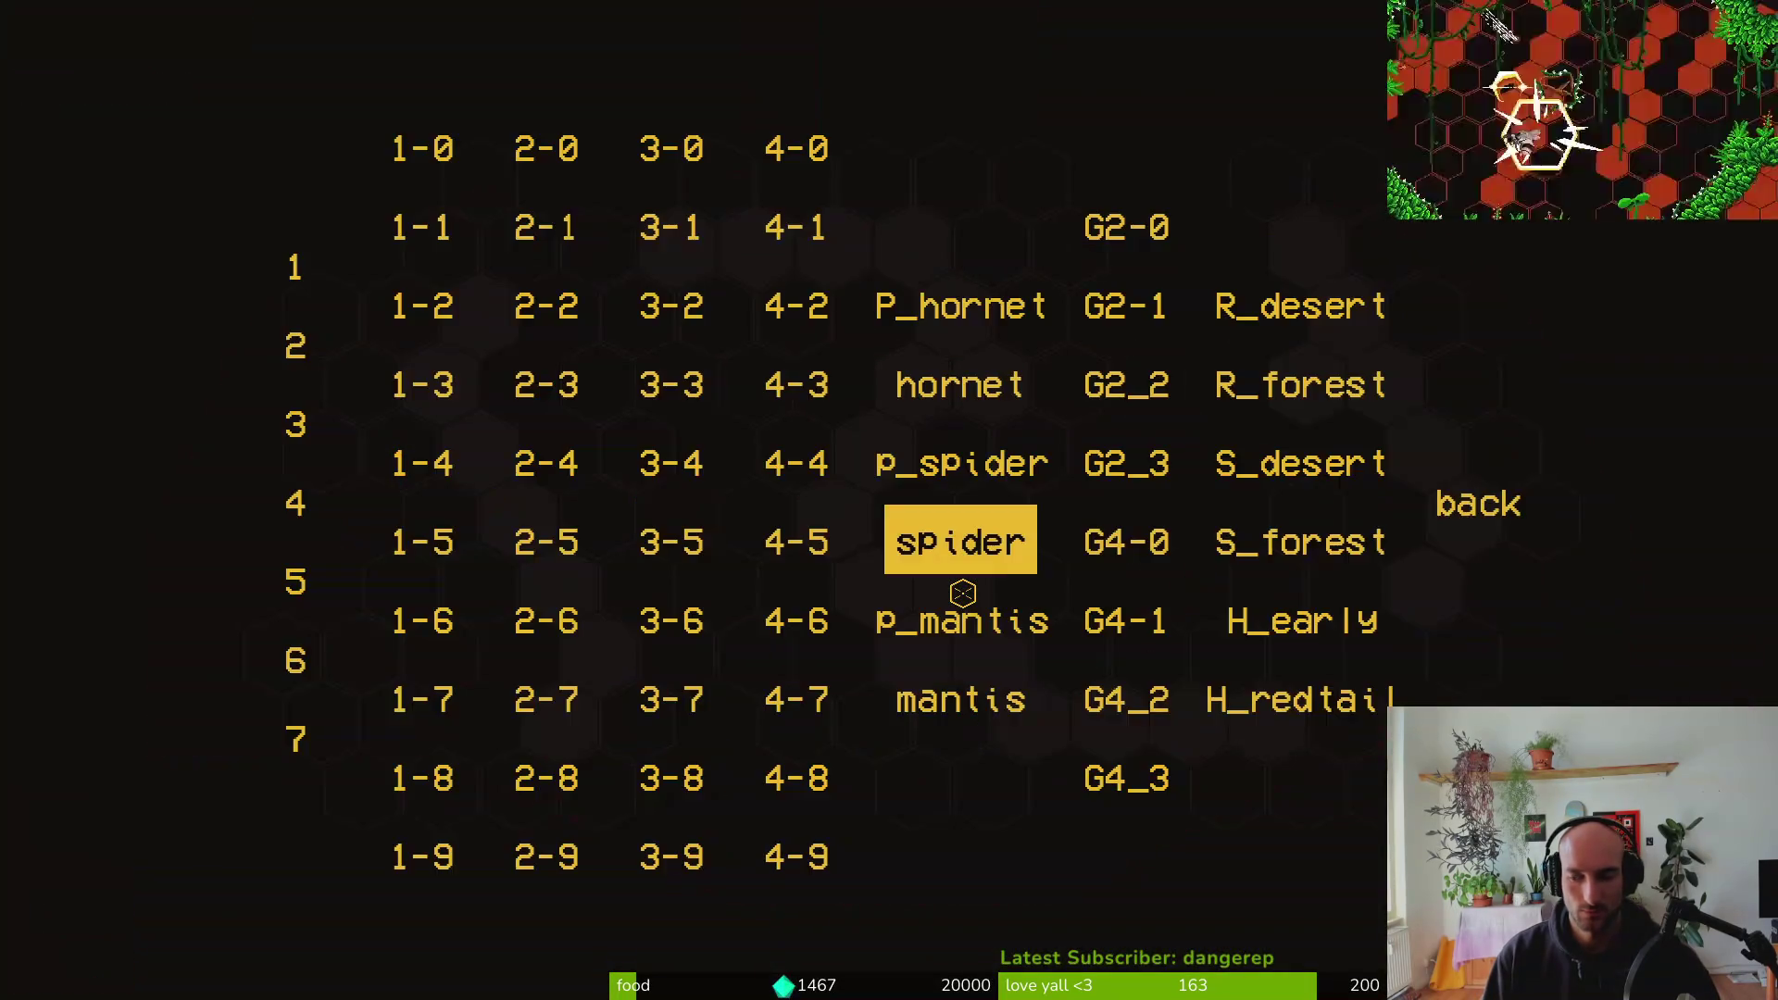
# Choose jungle level 3-5 from the level-select menu
pyautogui.press('Up')
pyautogui.press('Left')
pyautogui.press('Left')
pyautogui.press('Down')
pyautogui.press('Down')
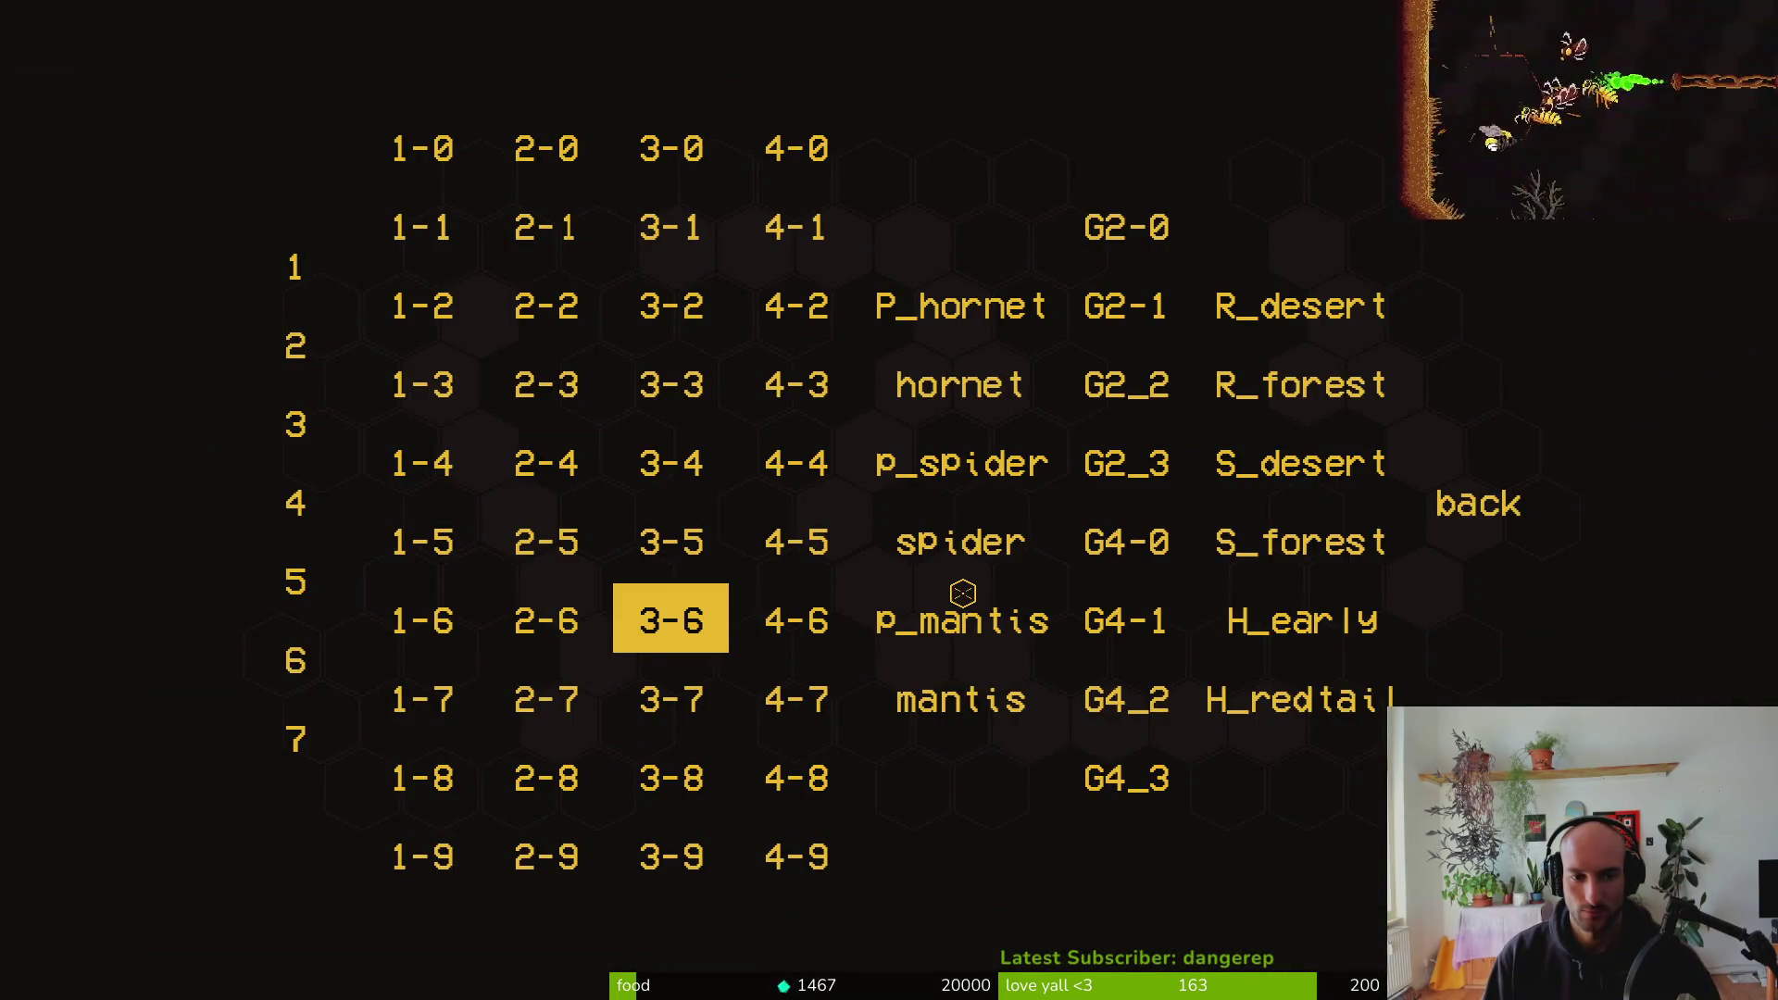
pyautogui.press('Up')
pyautogui.press('Return')
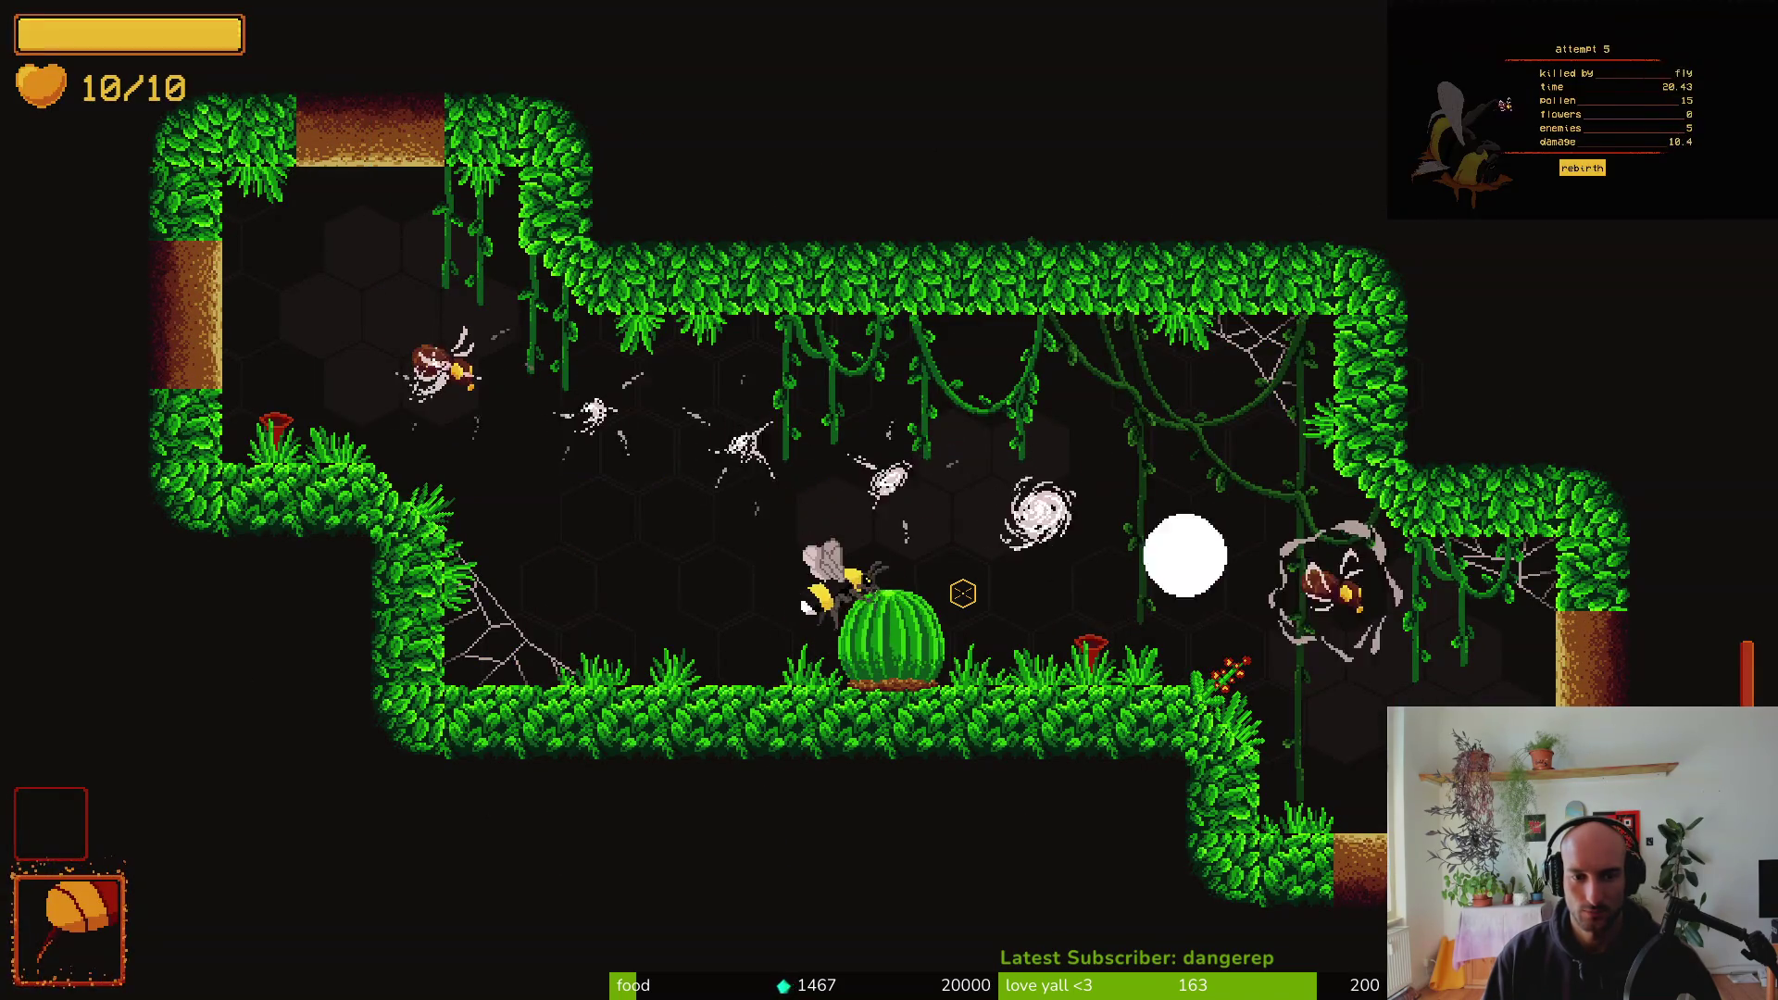
# Fly the bee around the room, attacking near the cactus and diving at the mantis
pyautogui.press('w')
pyautogui.press('a')
pyautogui.click(963, 593)
pyautogui.press('d')
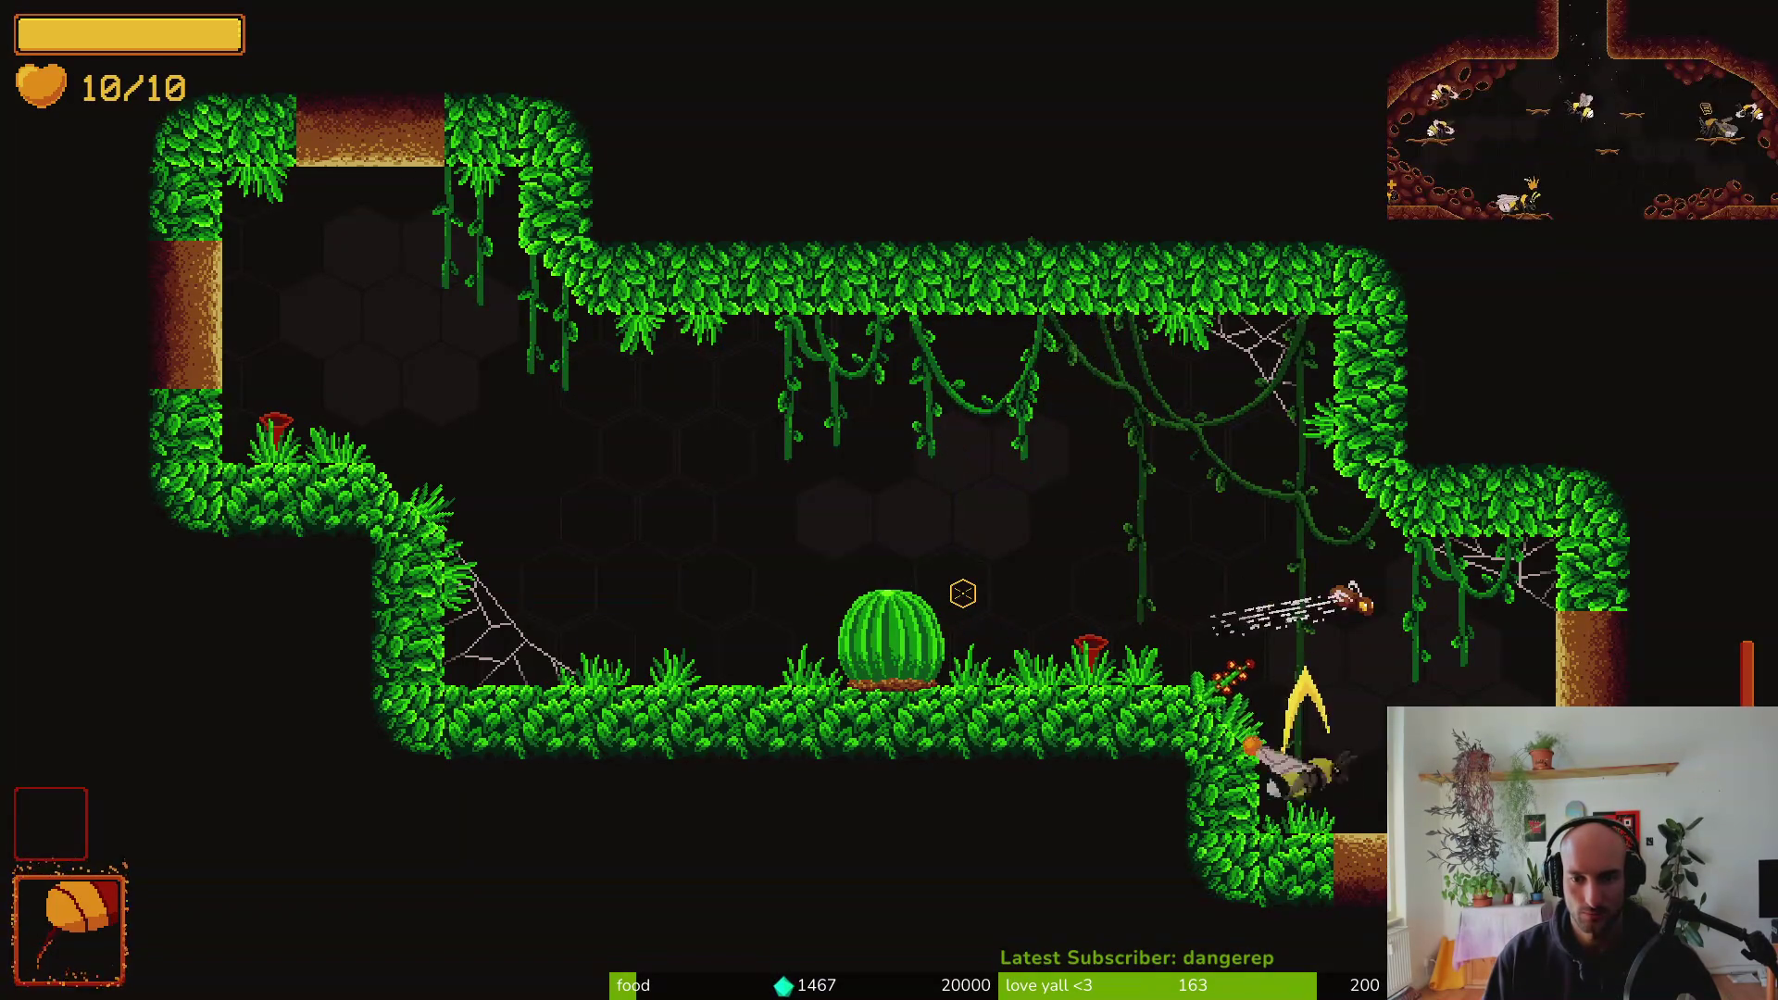
pyautogui.press('a')
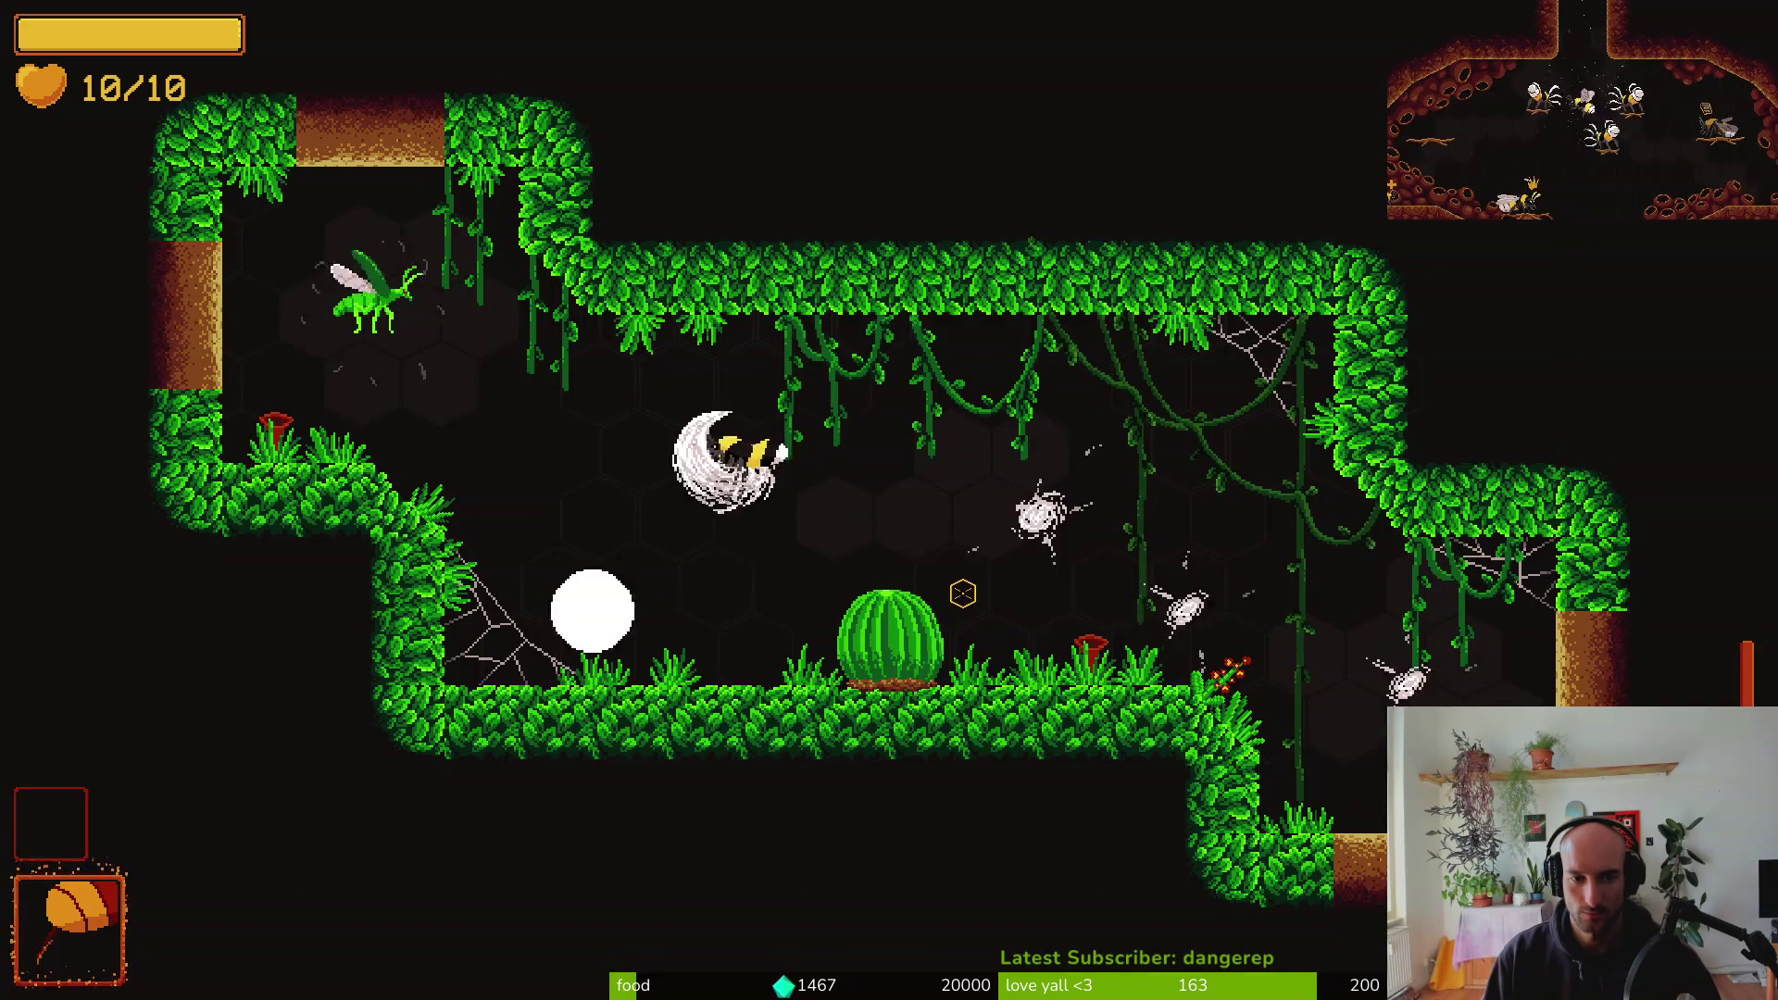
pyautogui.press('d')
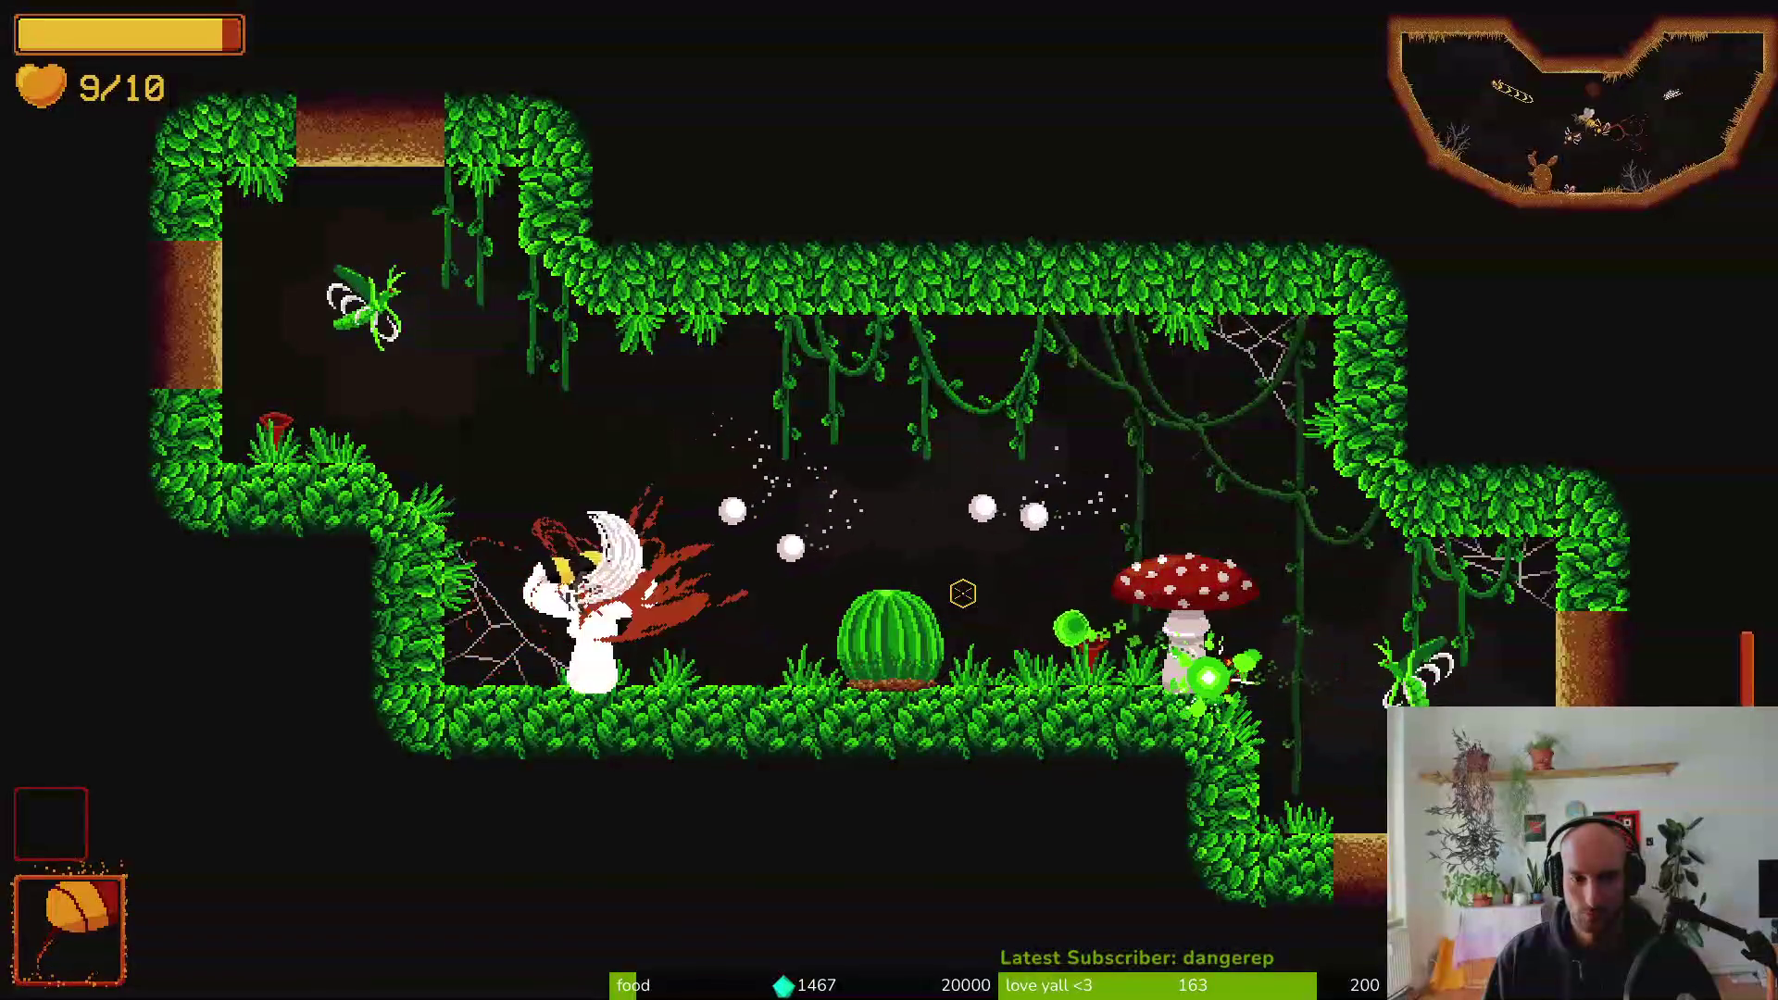
pyautogui.press('w')
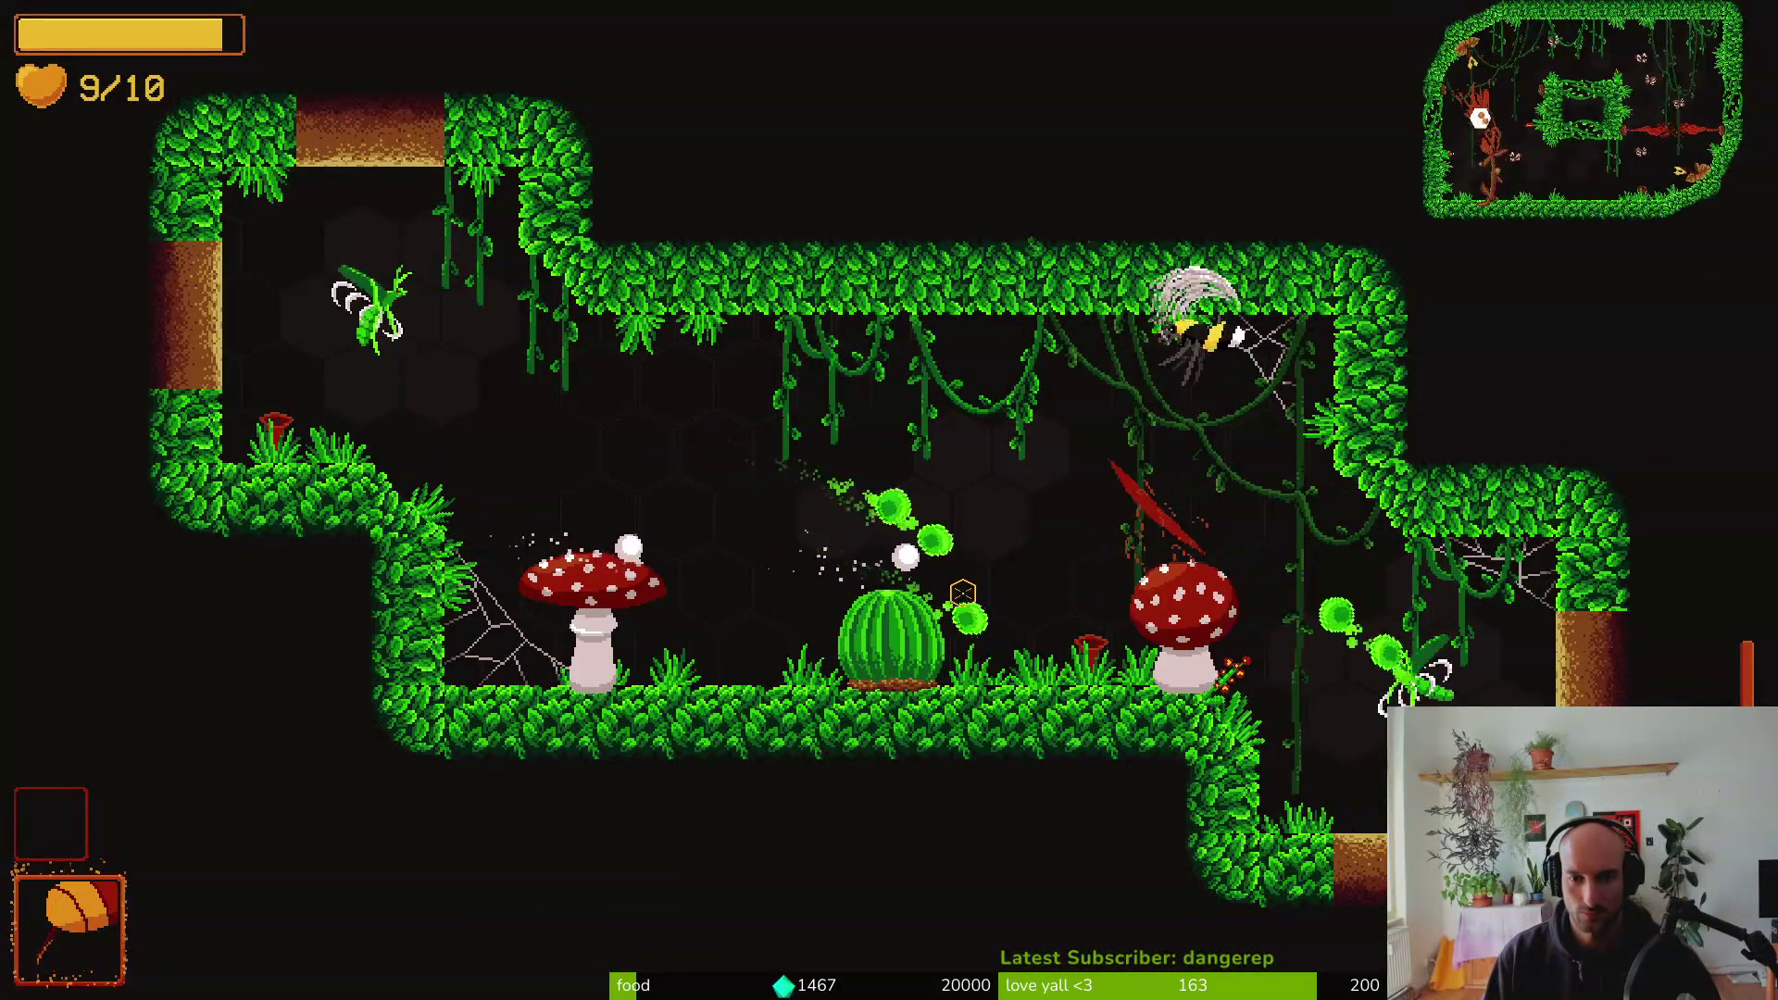
pyautogui.press('d')
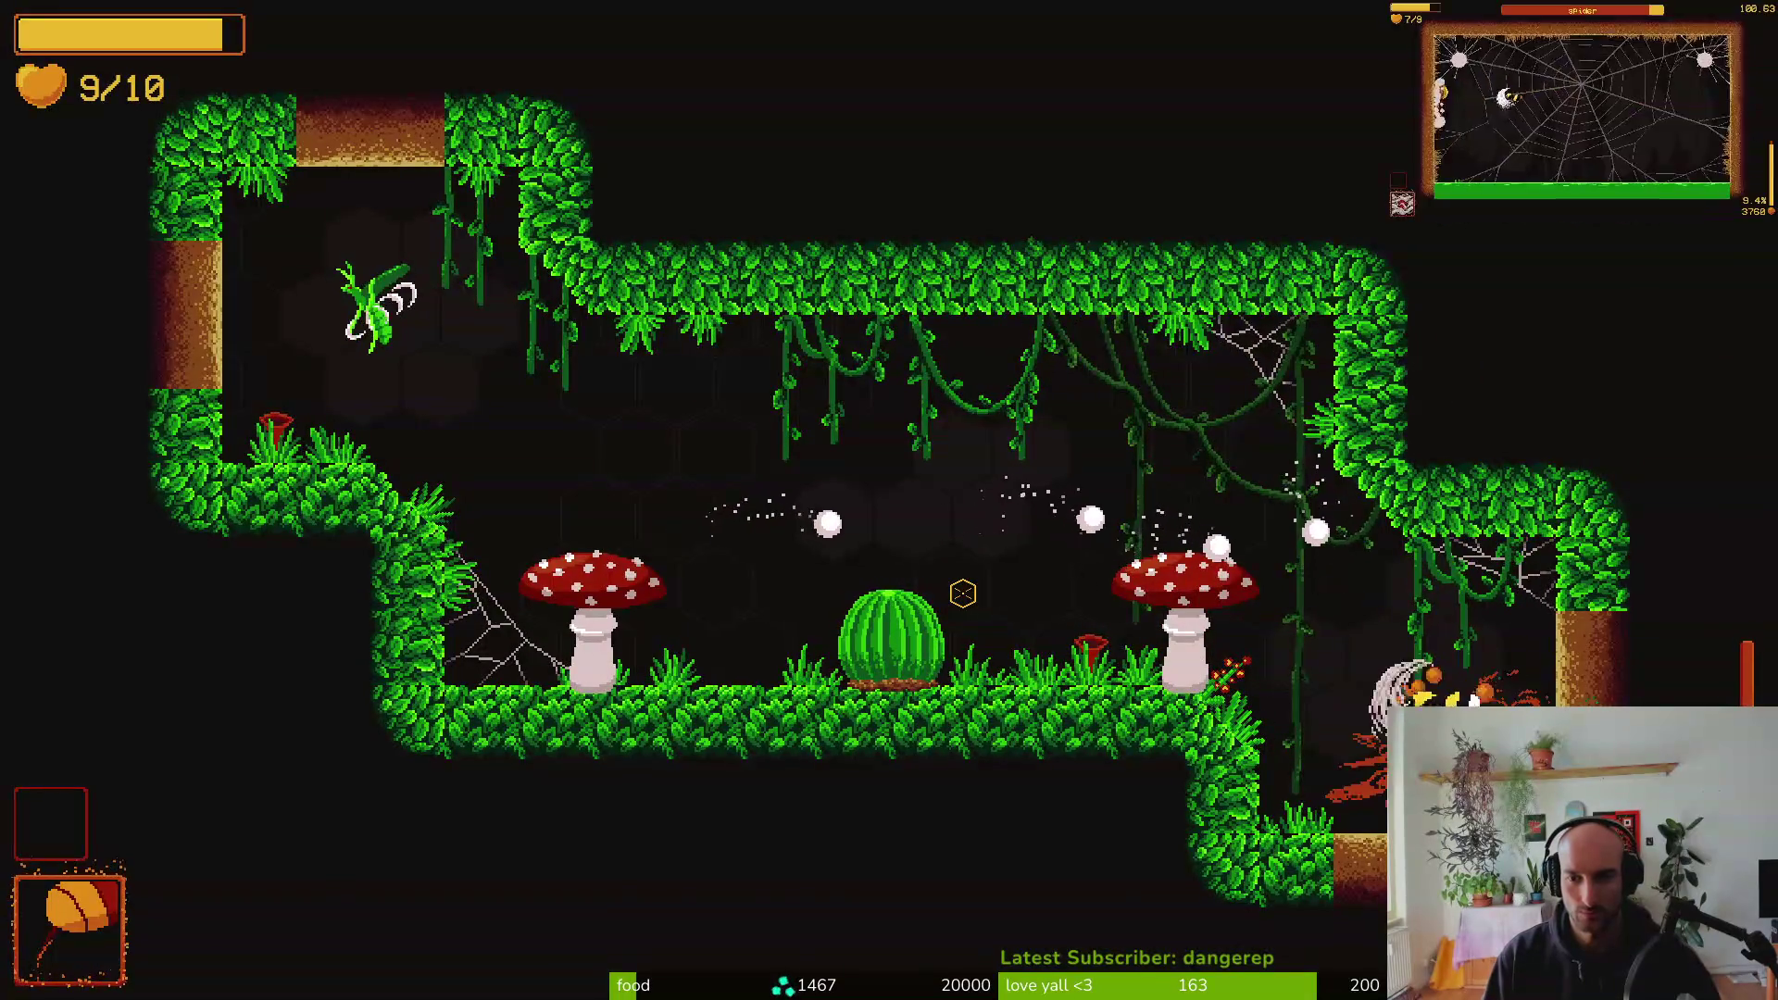
pyautogui.press('a')
pyautogui.press('w')
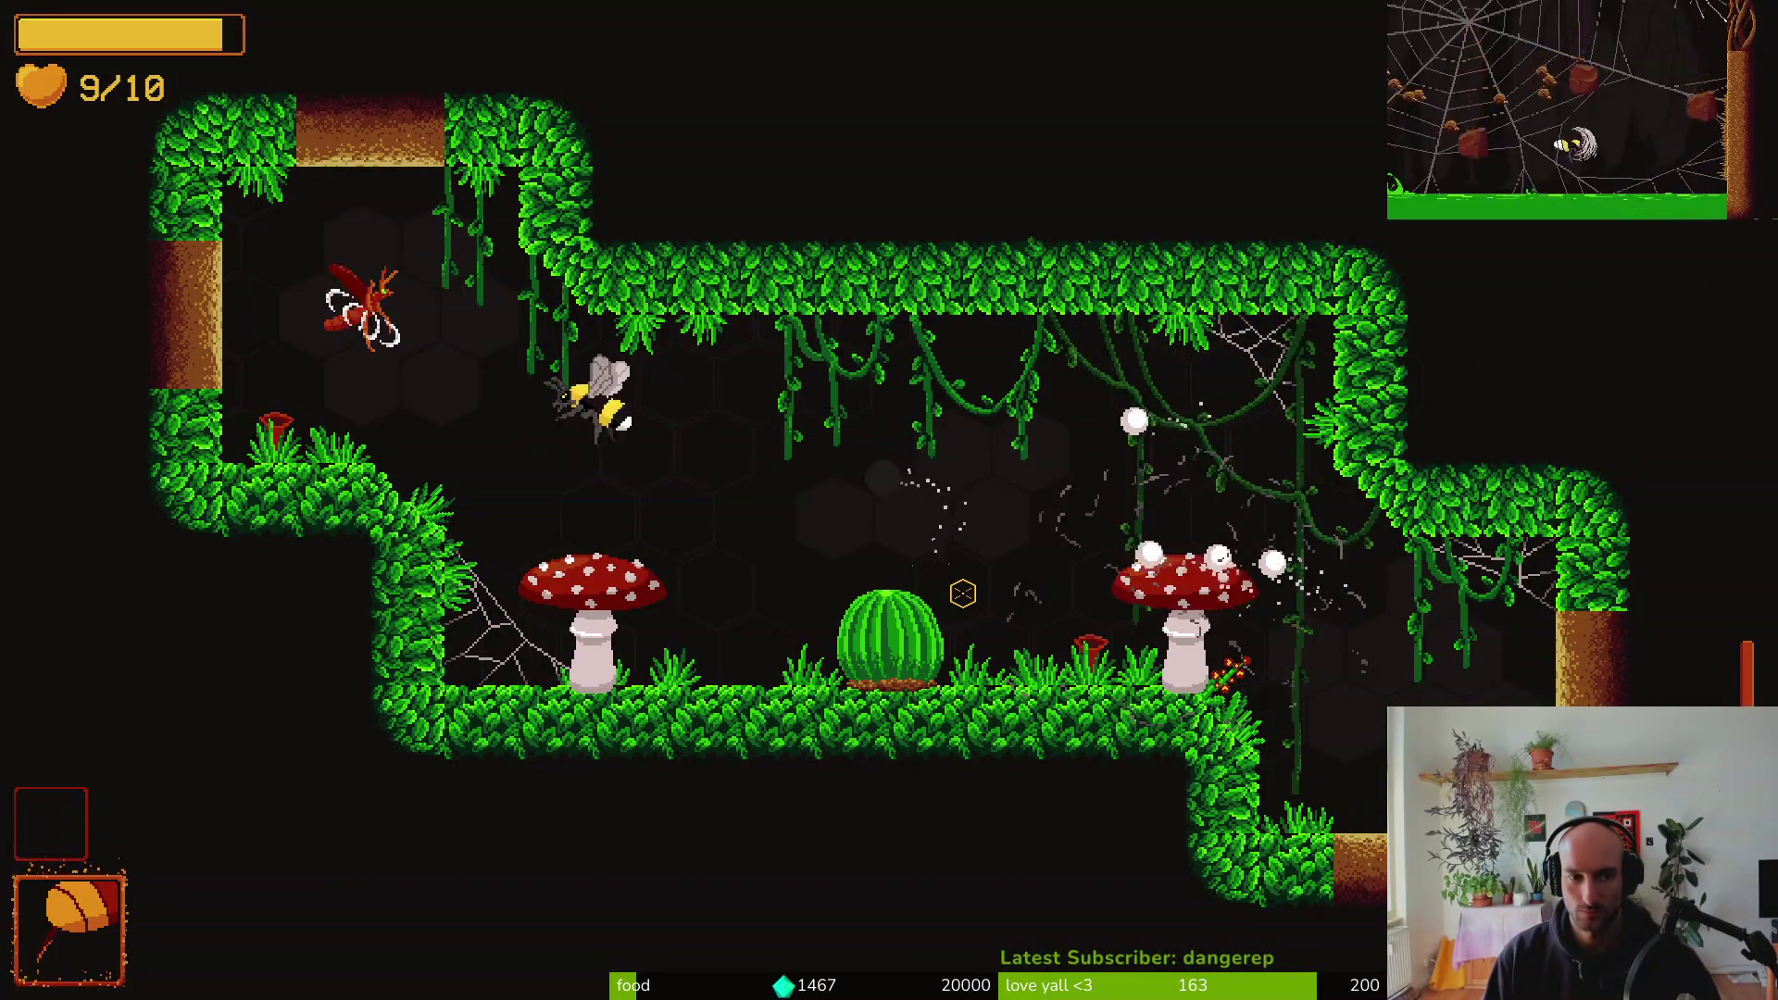
# Dash into and destroy the left and right mushrooms, then return to the cactus
pyautogui.press('s')
pyautogui.press('d')
pyautogui.press('a')
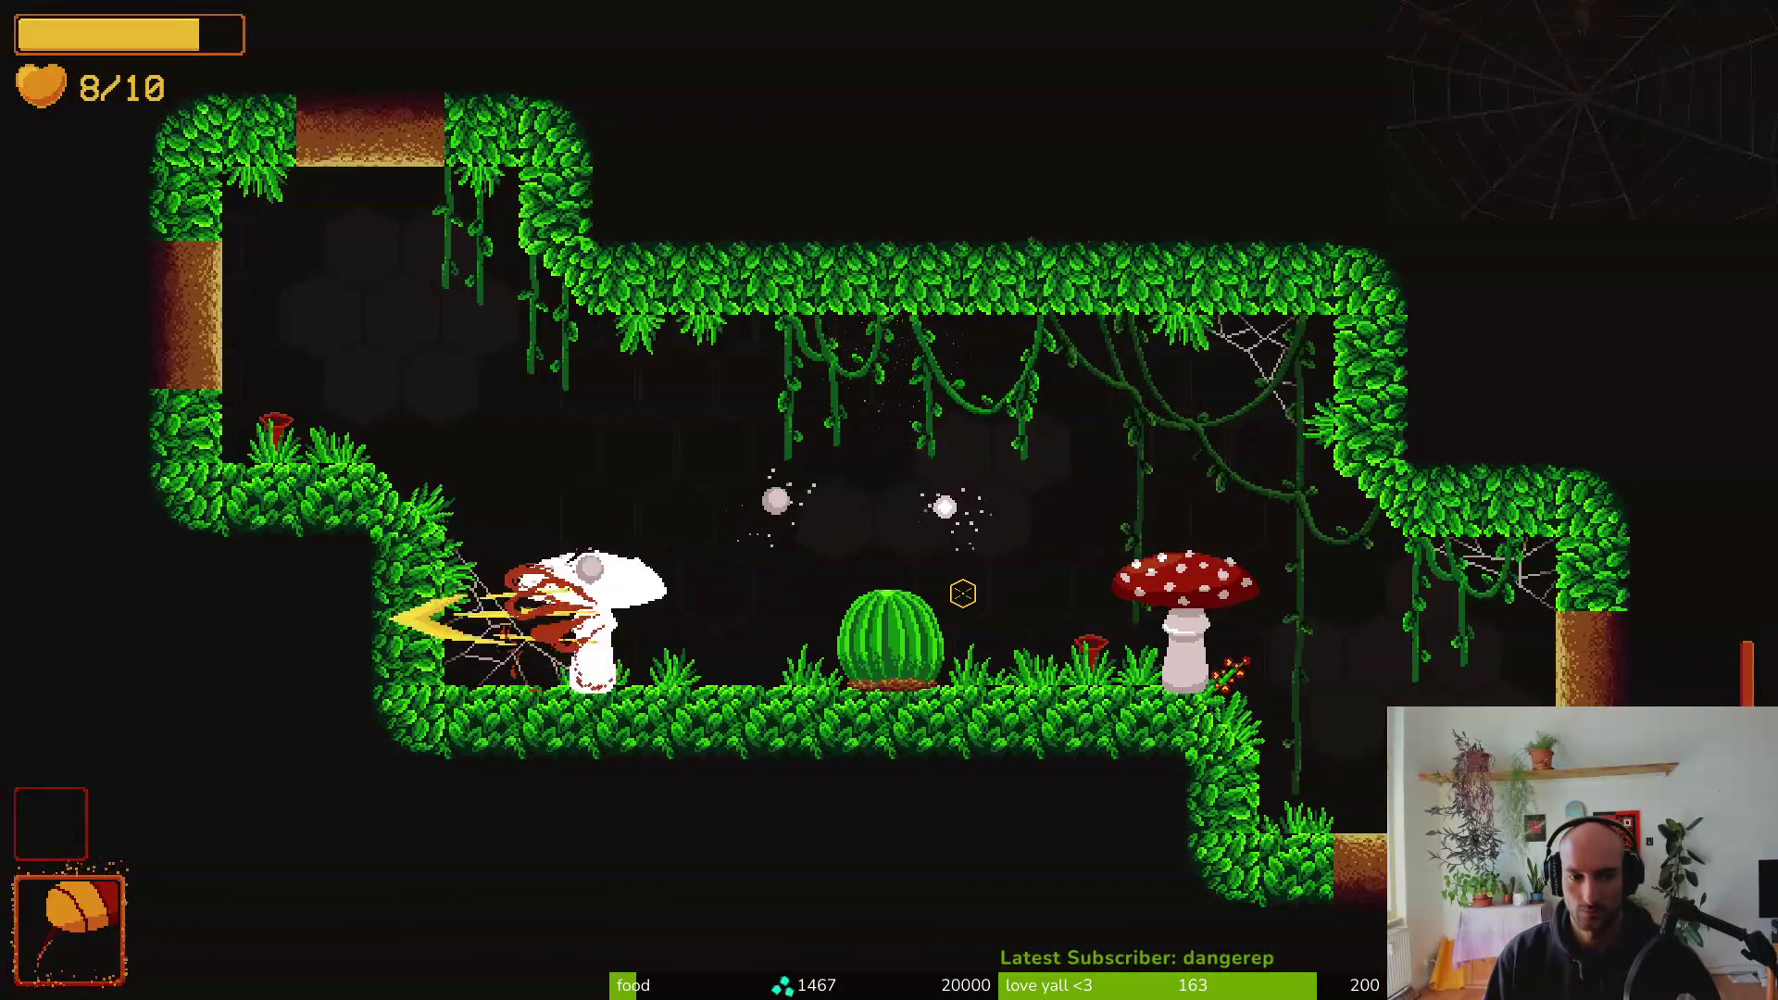
pyautogui.press('w')
pyautogui.press('d')
pyautogui.press('a')
pyautogui.press('a')
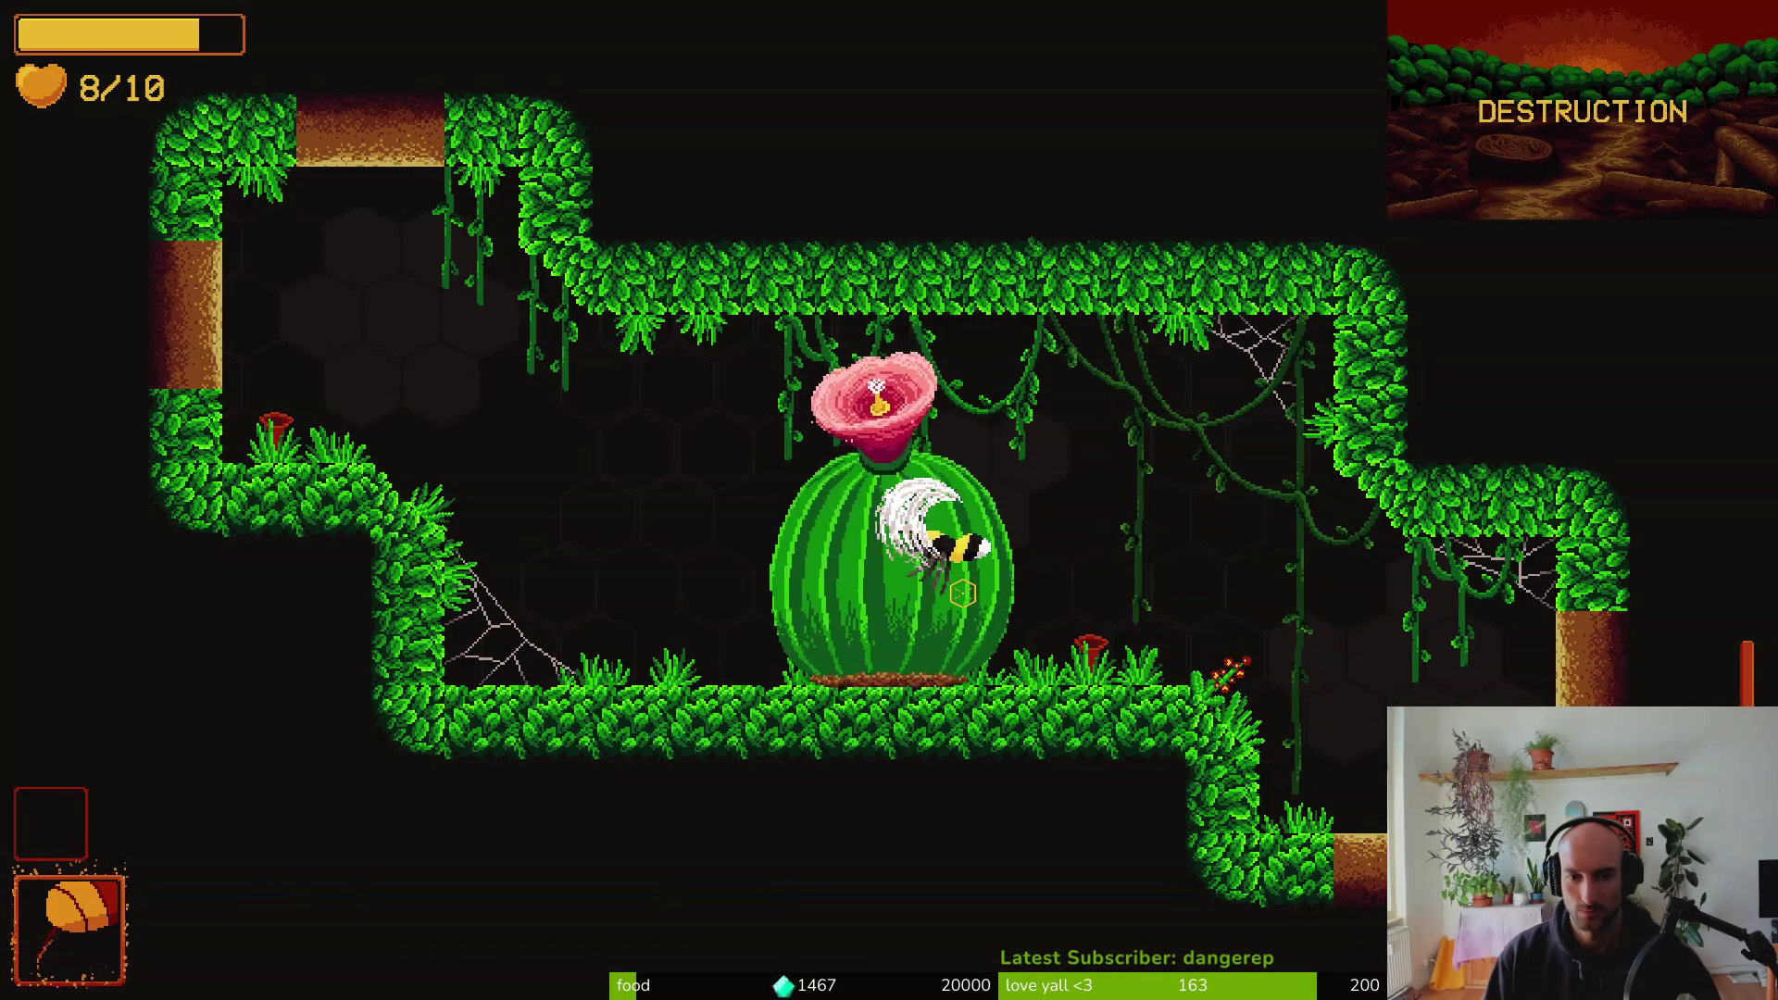
pyautogui.press('w')
pyautogui.press('d')
# Take the 10% stun damage upgrade, then pause and choose quit
pyautogui.press('w')
pyautogui.press('d')
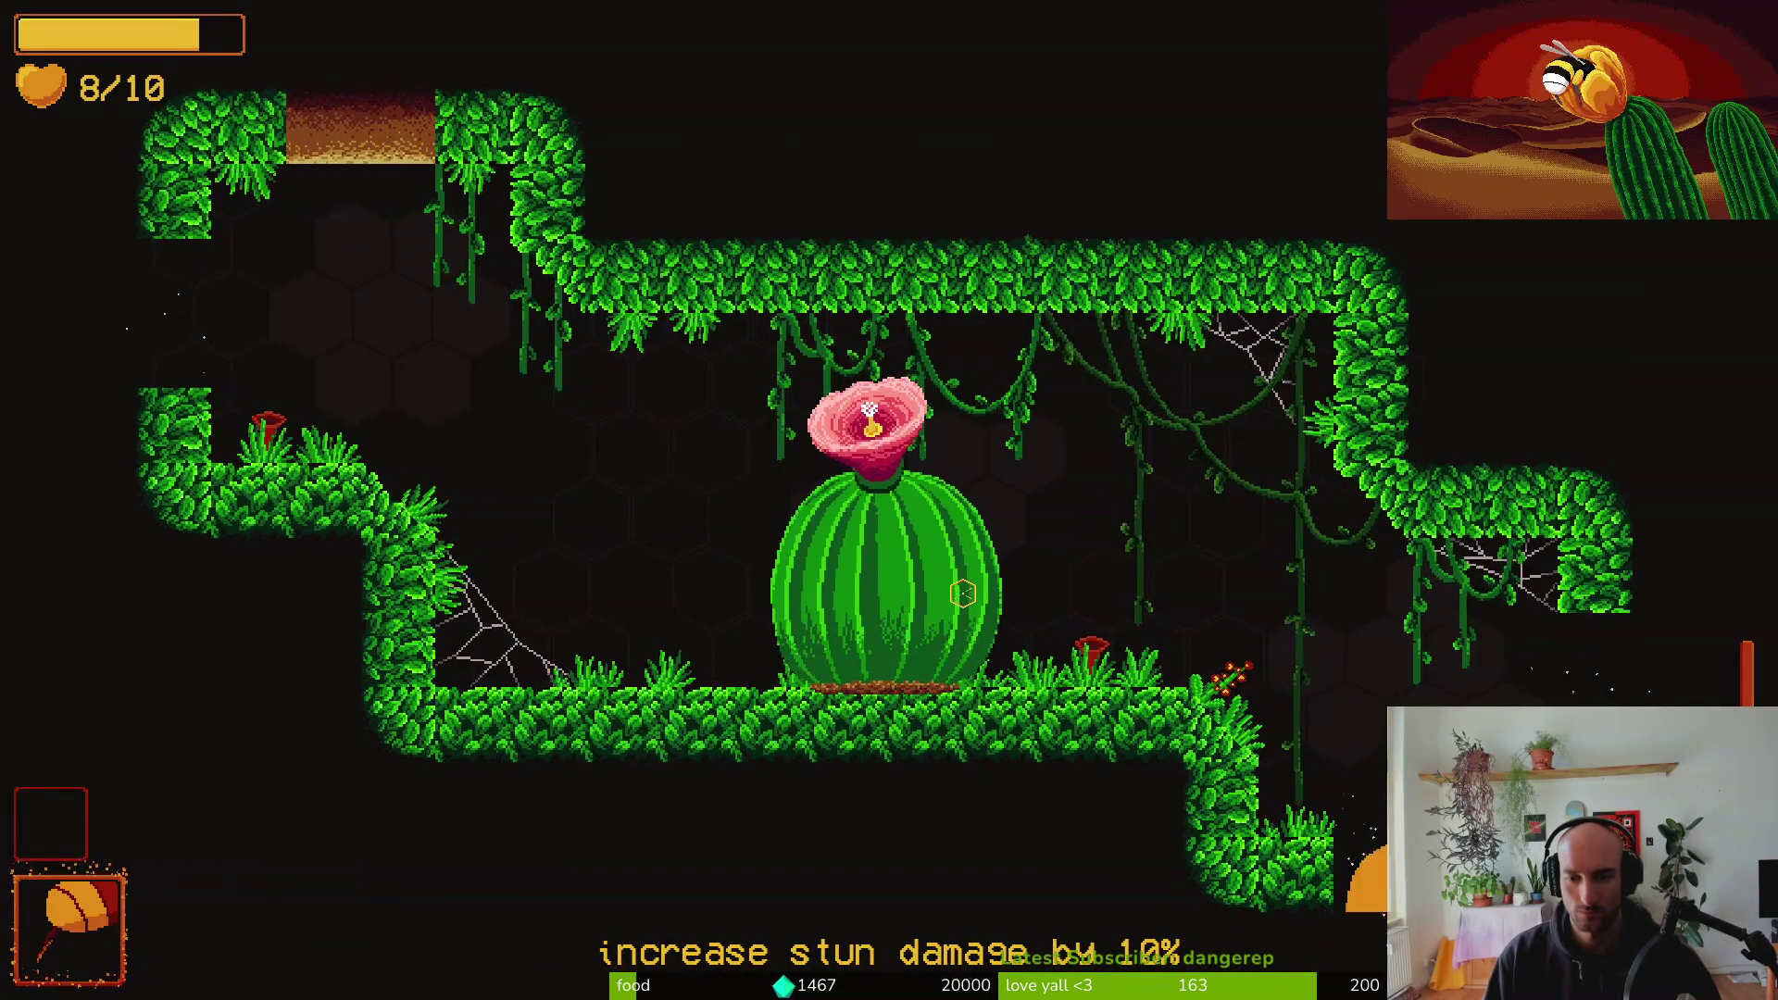
pyautogui.press('Escape')
pyautogui.click(889, 629)
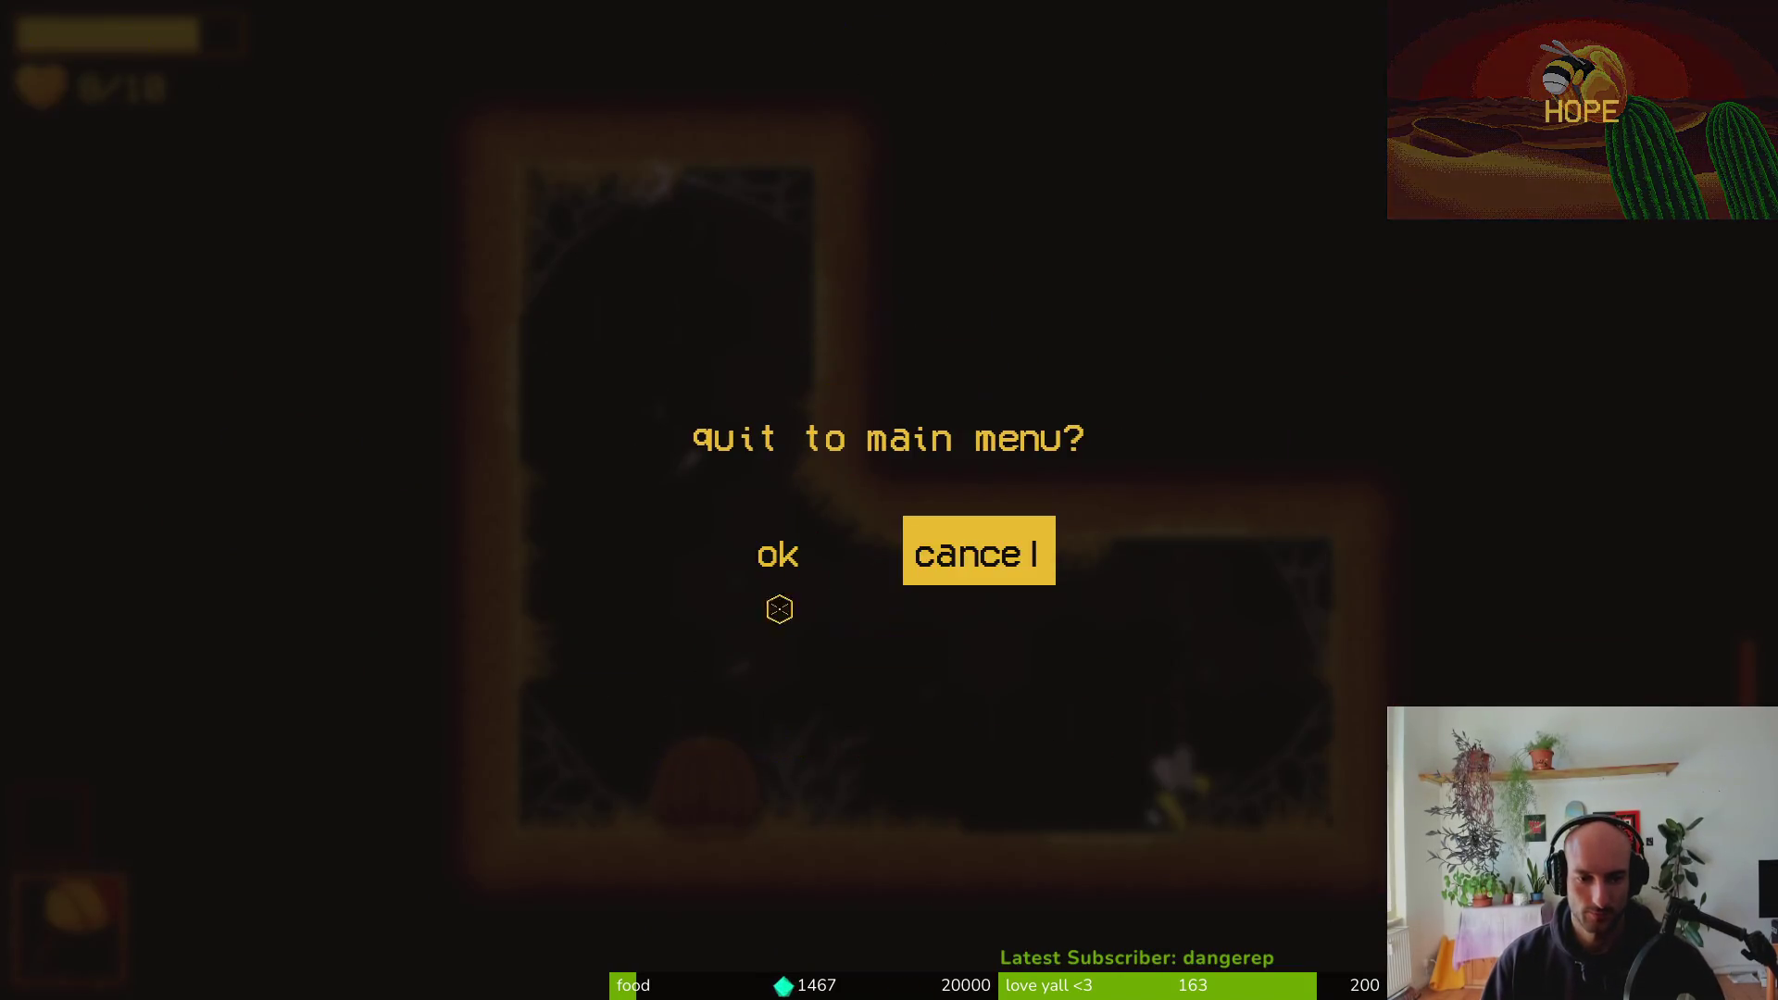
# Confirm quitting to the main menu and close the game back to the editor
pyautogui.click(779, 552)
pyautogui.click(889, 647)
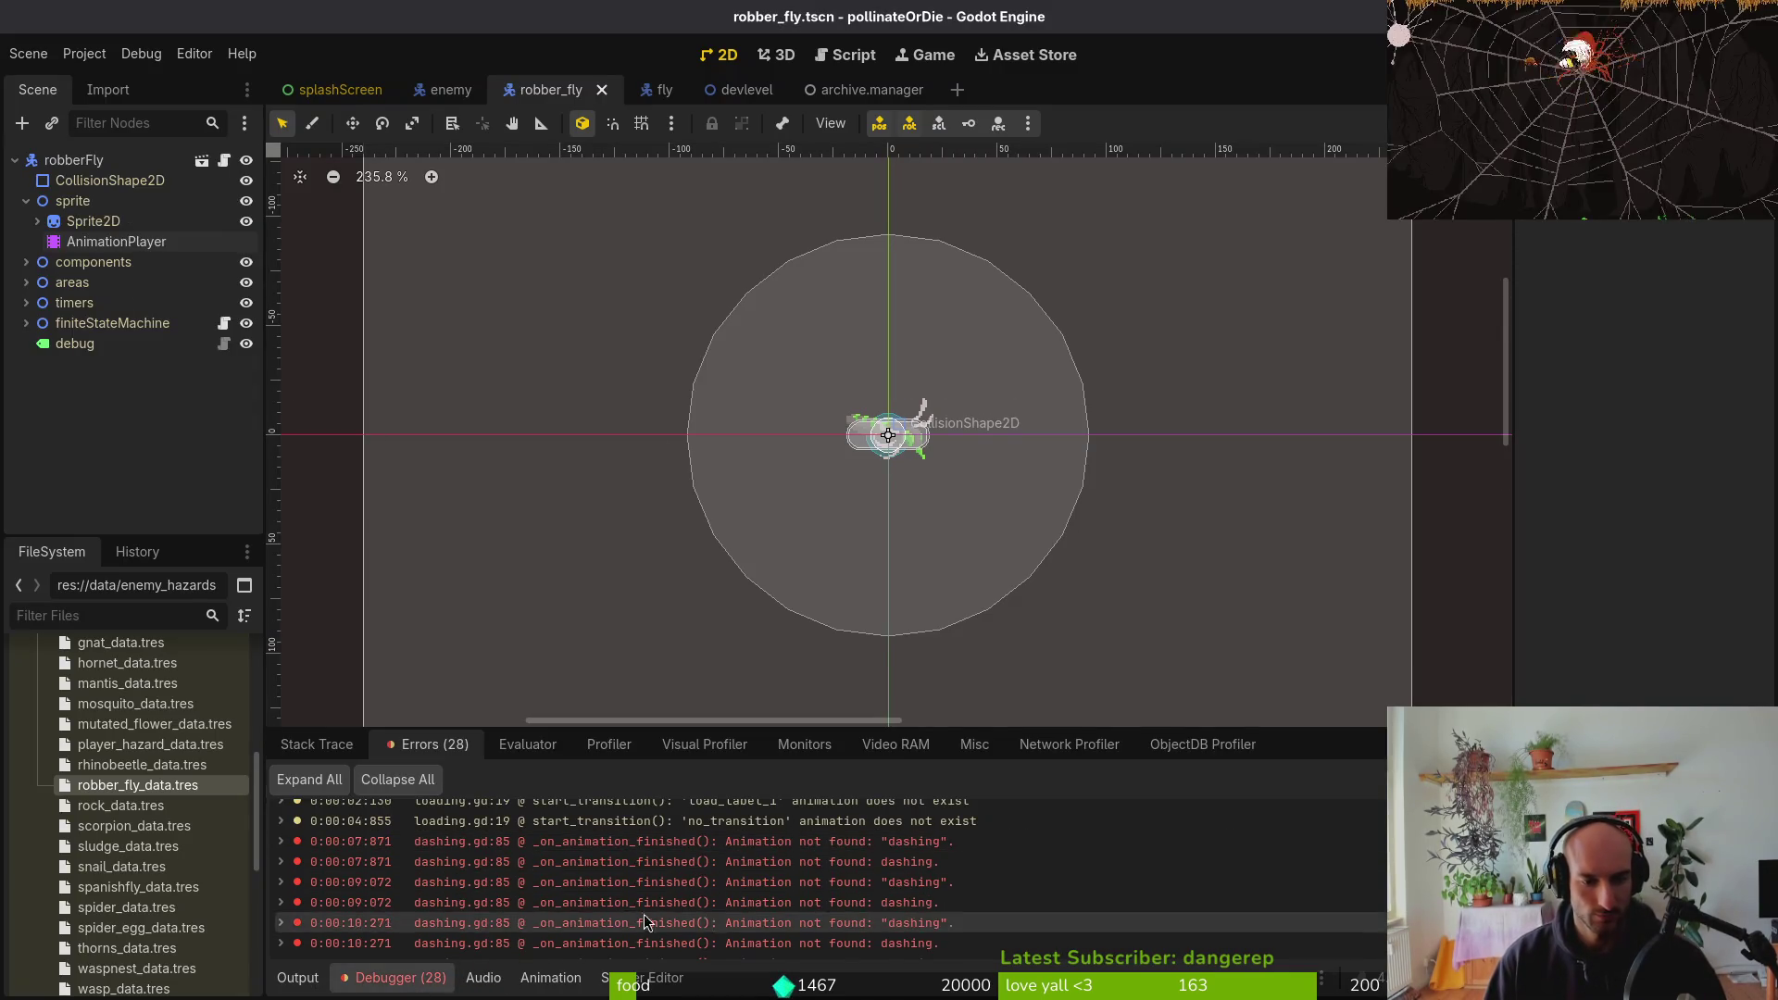
pyautogui.click(1591, 474)
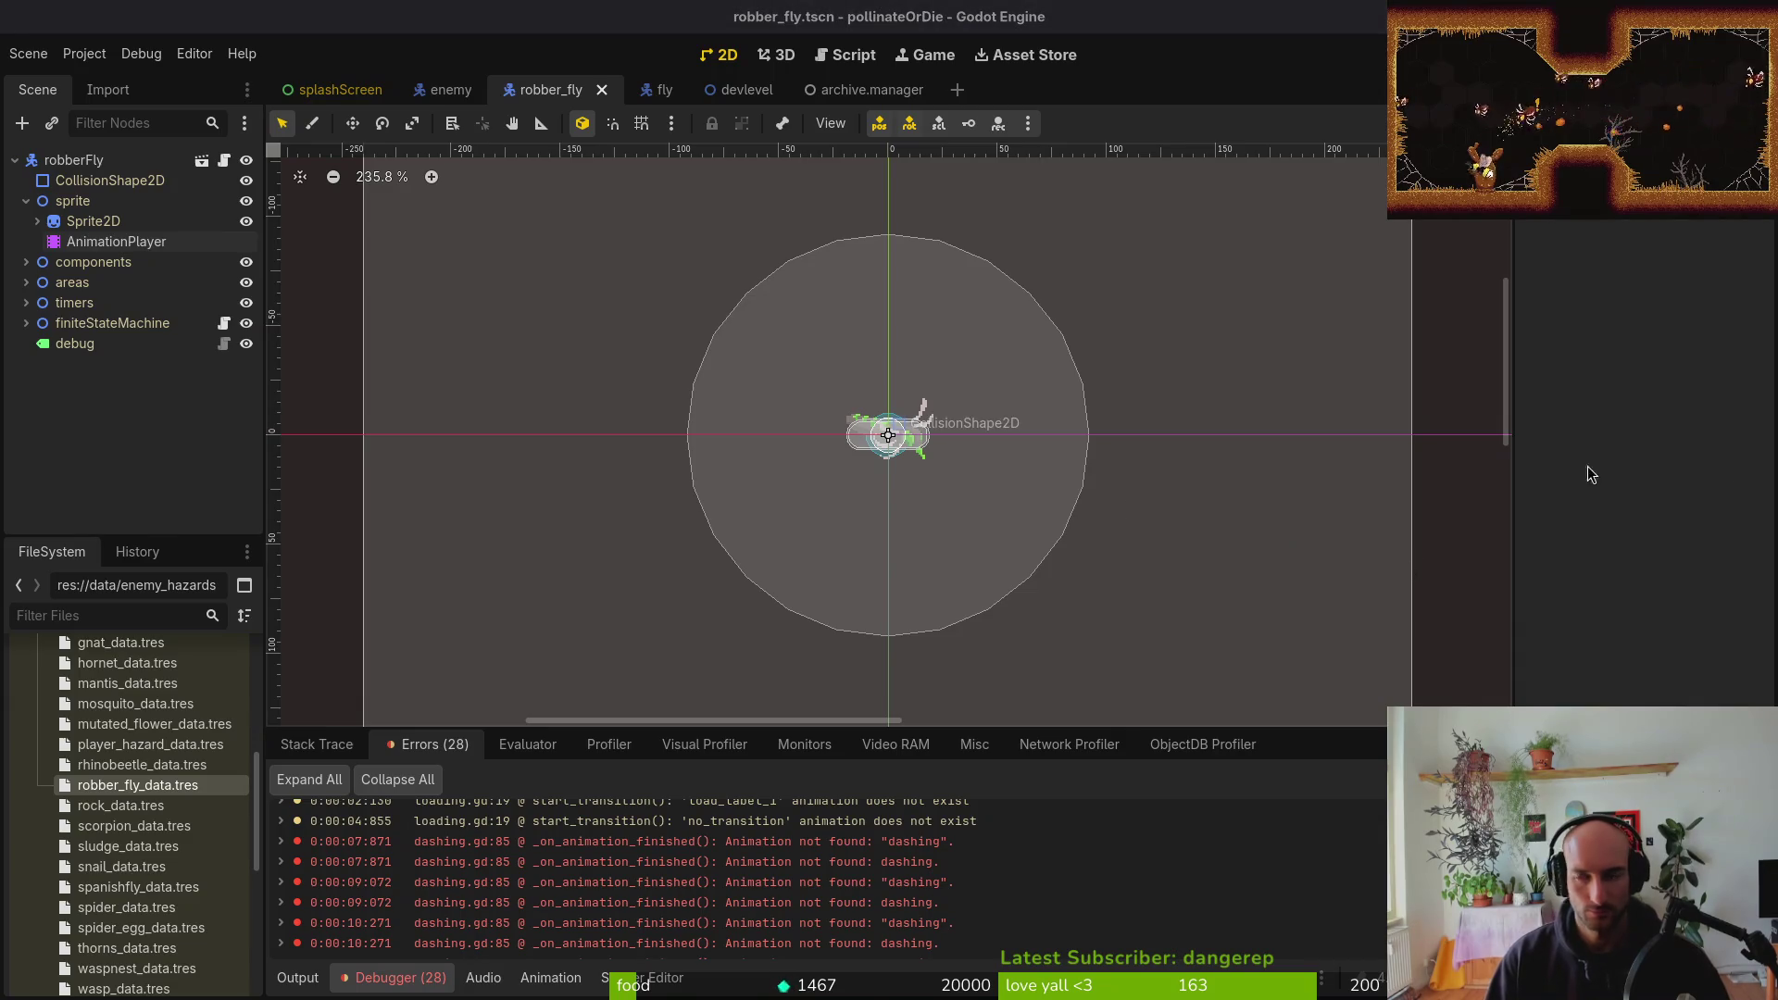
# Switch to the terminal and launch vim with its project file finder
pyautogui.hotkey('alt', 'Tab')
pyautogui.write('vim')
pyautogui.press('Return')
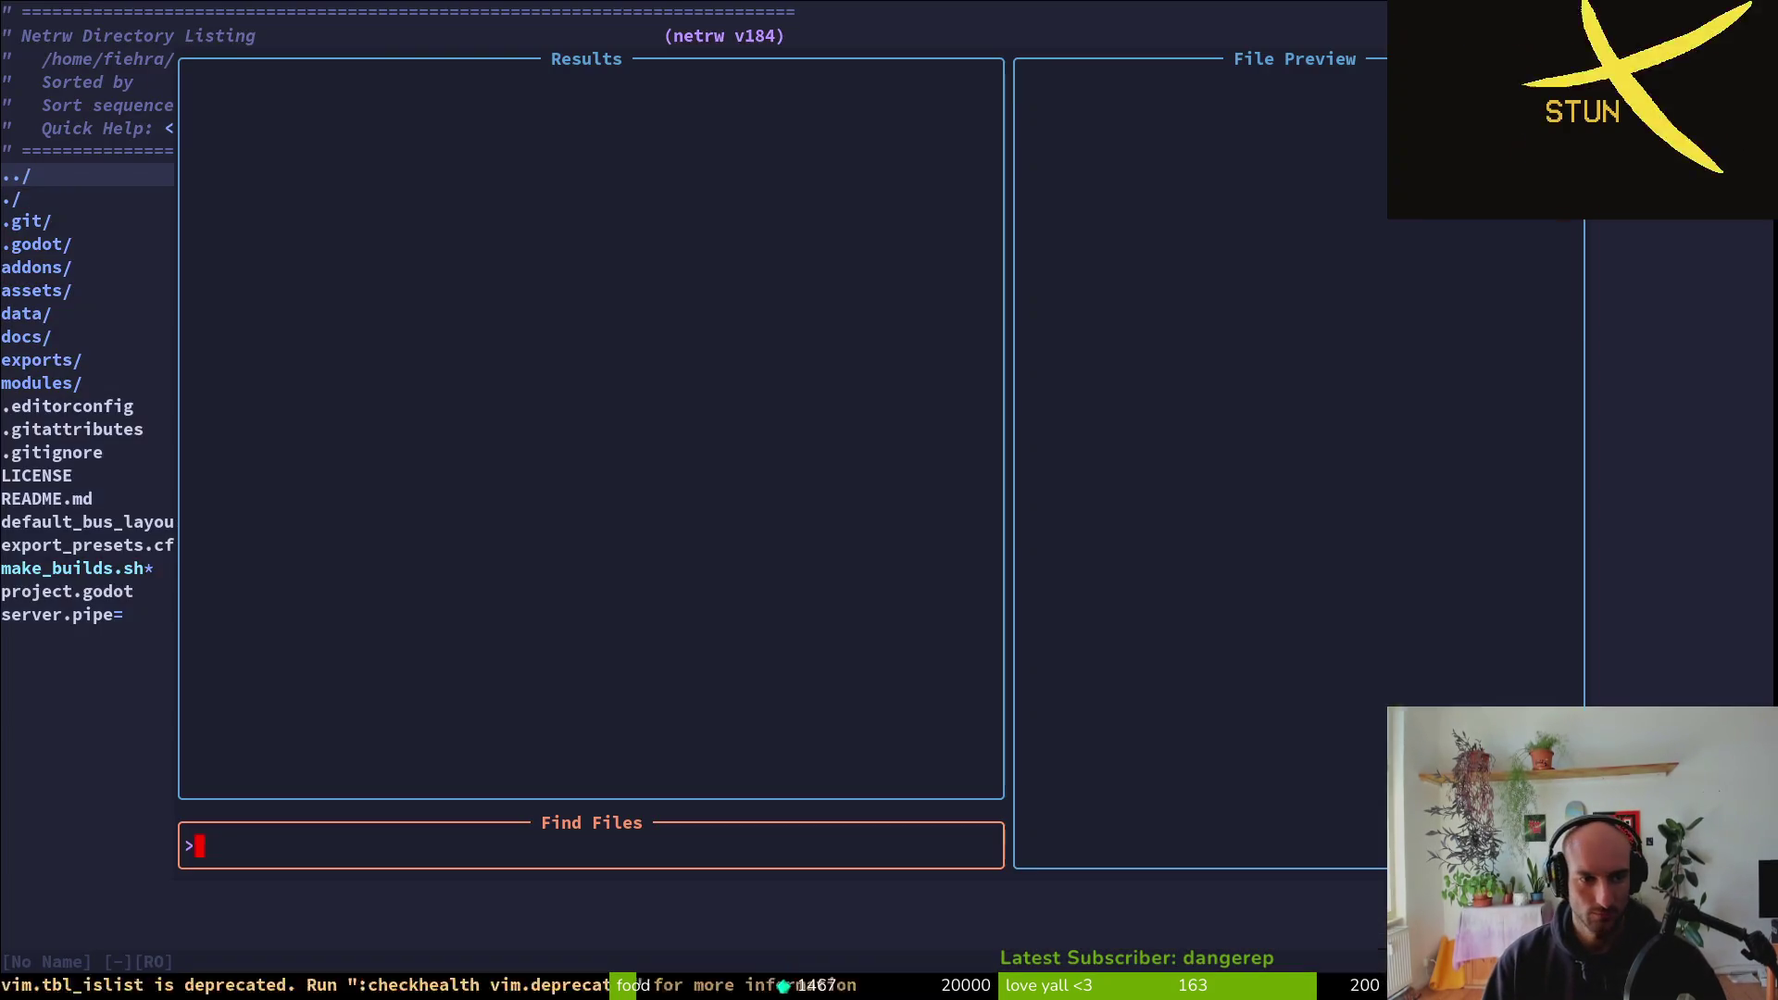
# Search 'dashing' and open modules/enemies/robberFly/dashing.gd
pyautogui.write('dashing')
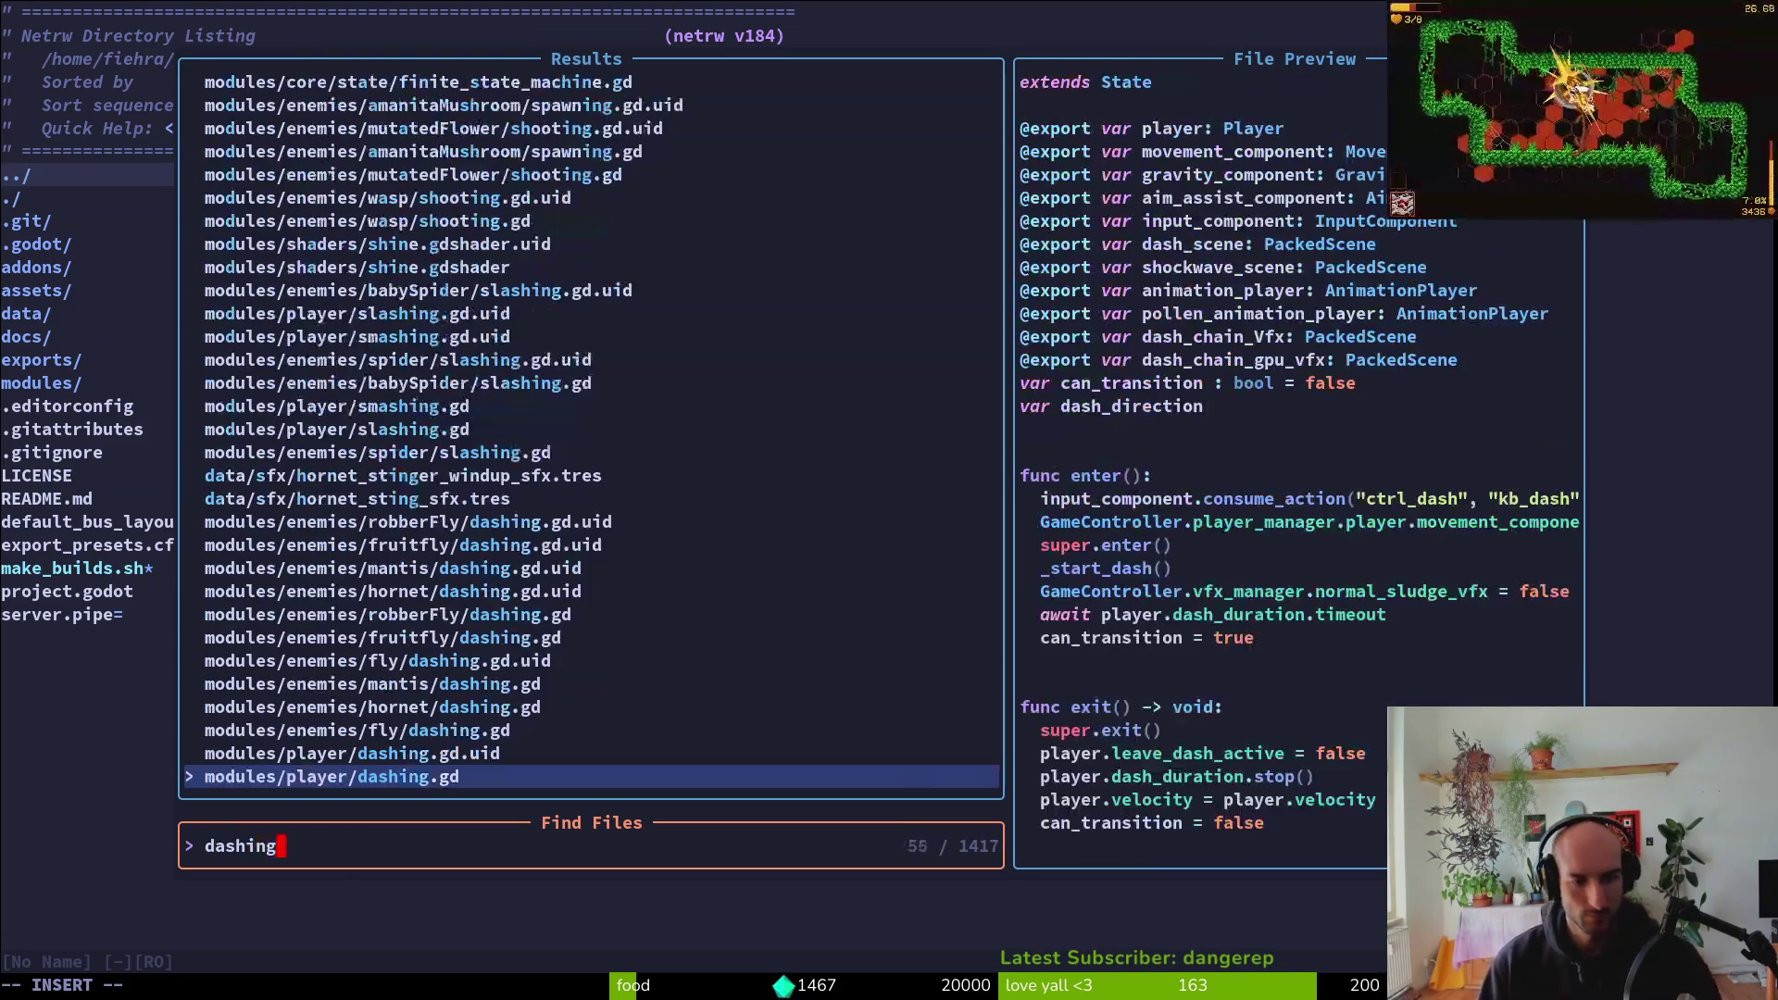
pyautogui.press('Up')
pyautogui.press('Up')
pyautogui.press('Up')
pyautogui.press('Down')
pyautogui.press('Down')
pyautogui.press('Up')
pyautogui.press('Up')
pyautogui.press('Up')
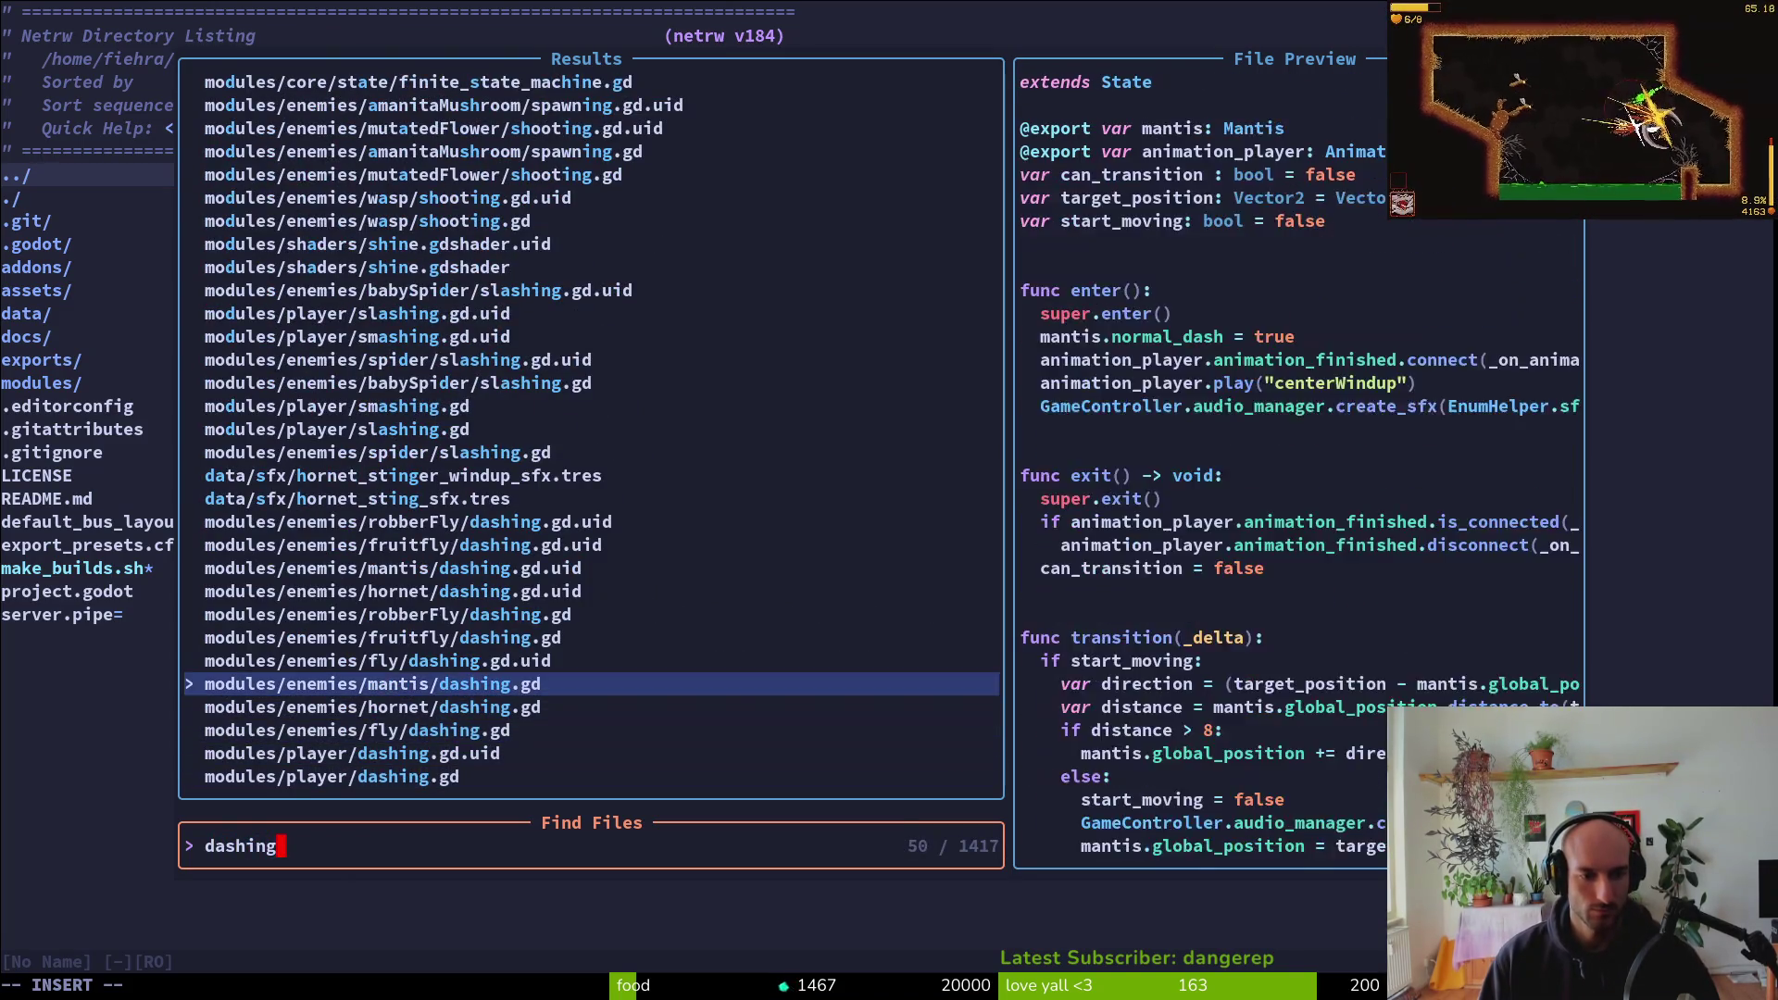
pyautogui.press('Return')
# Scroll down to the _on_animation_finished handler, then switch to fly.aseprite in Aseprite
pyautogui.scroll(-16, 430, 545)
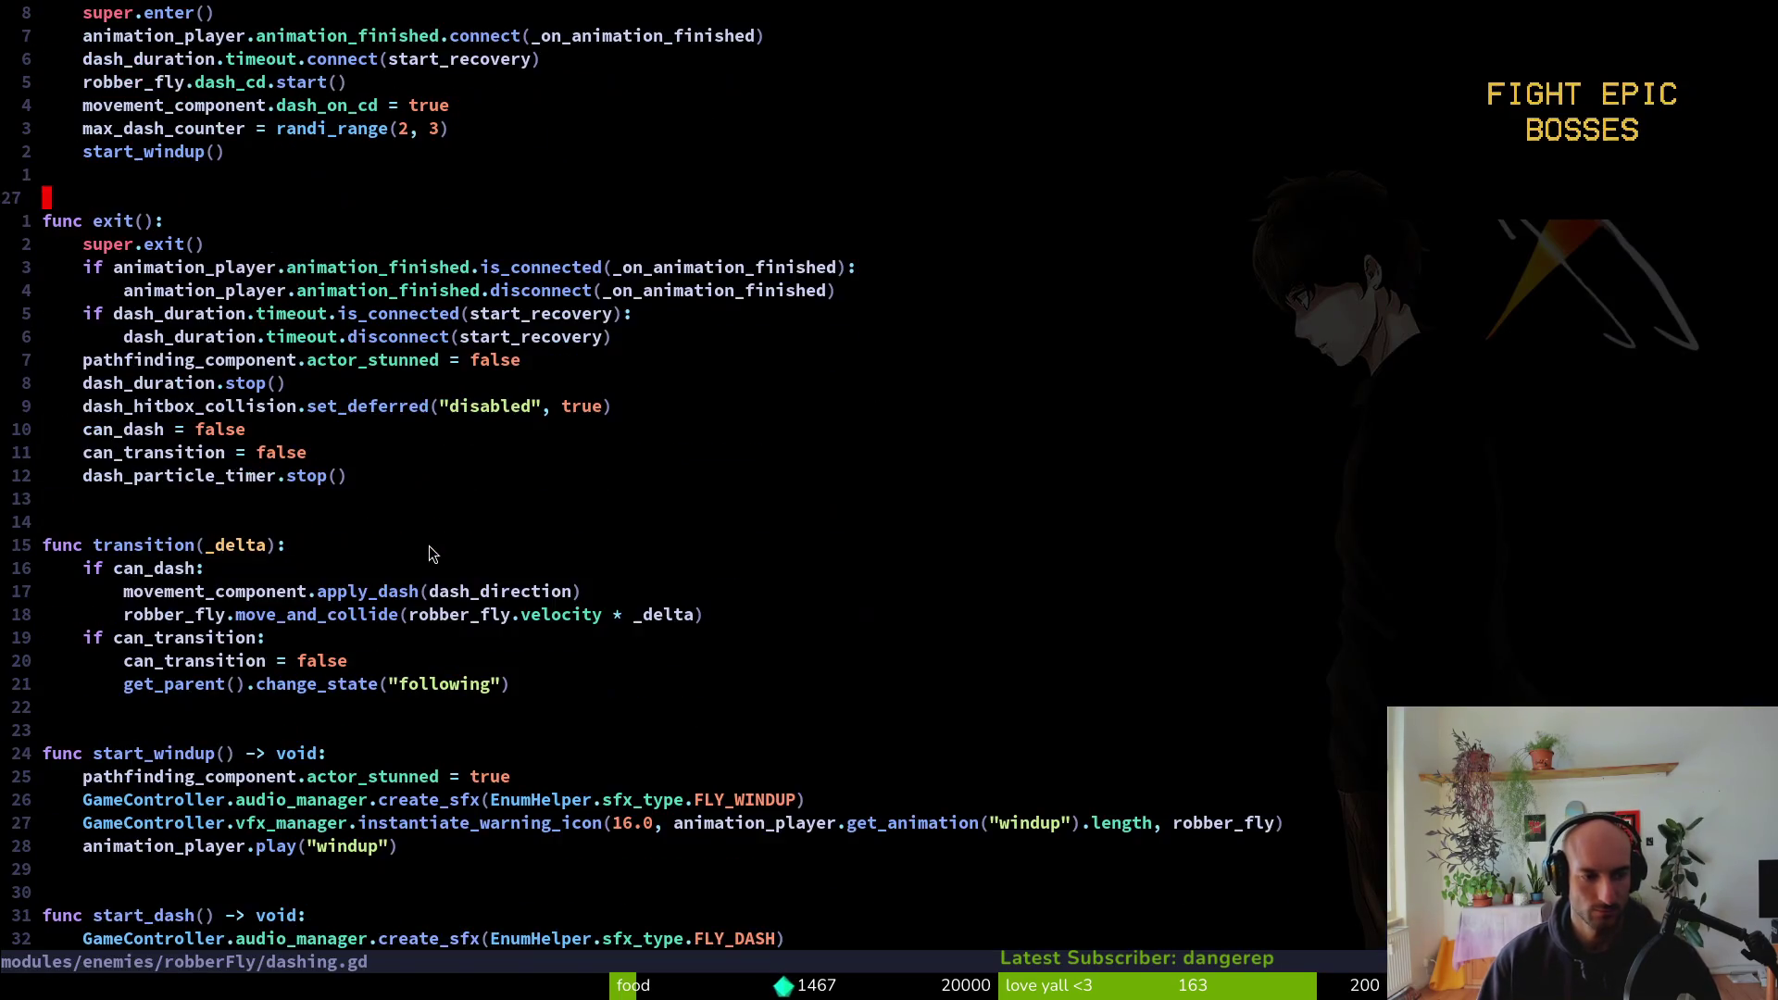
pyautogui.scroll(-5, 429, 556)
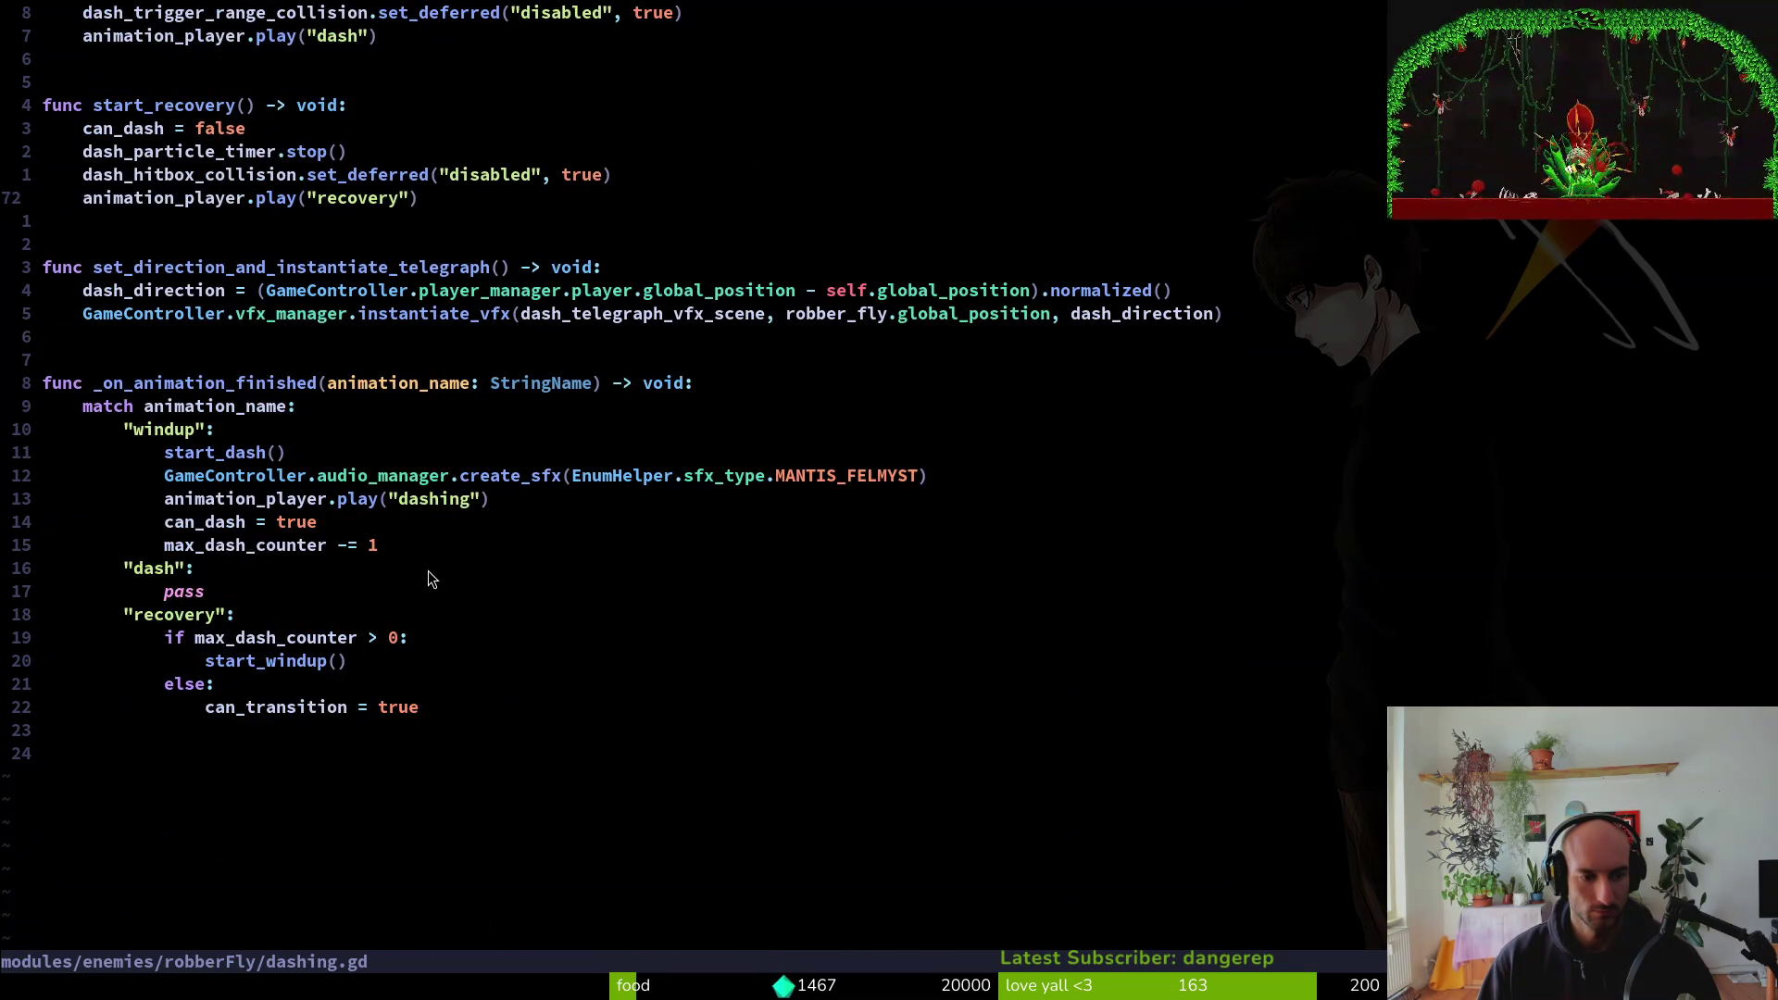
pyautogui.hotkey('alt', 'Tab')
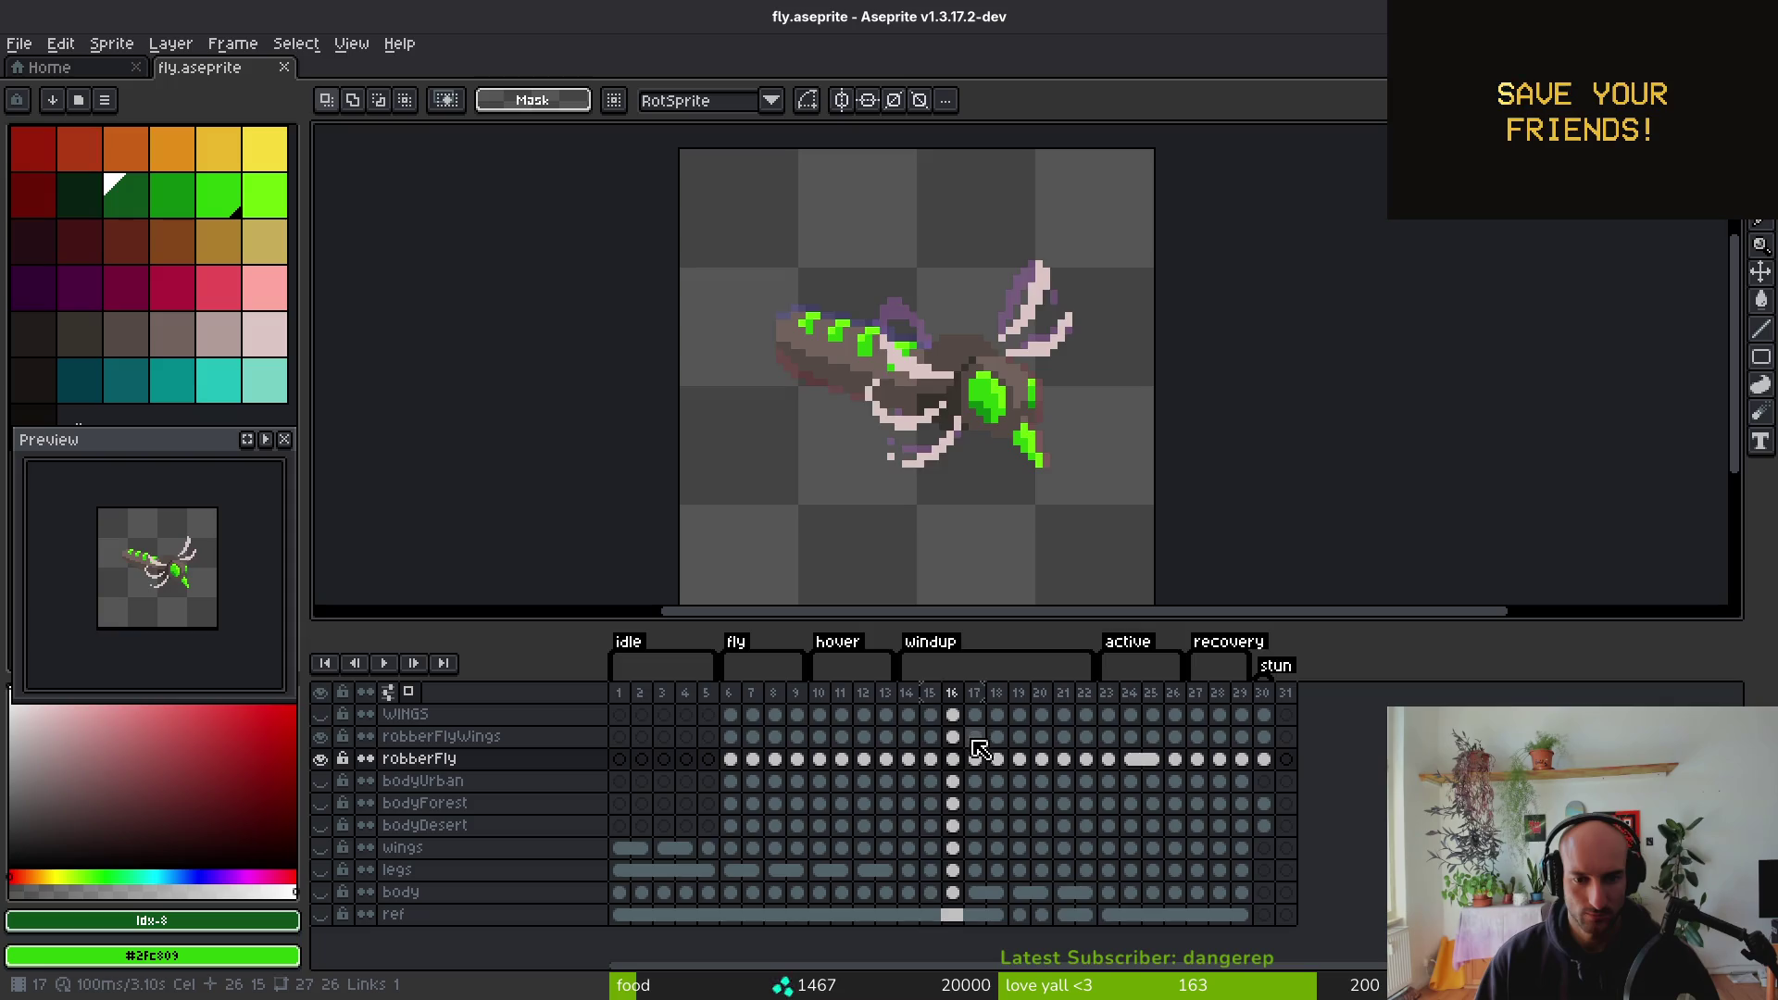
# Step back and forth through the windup frames around frames 15 to 17
pyautogui.press('Left')
pyautogui.press('Right')
pyautogui.press('Right')
pyautogui.press('Left')
pyautogui.press('Left')
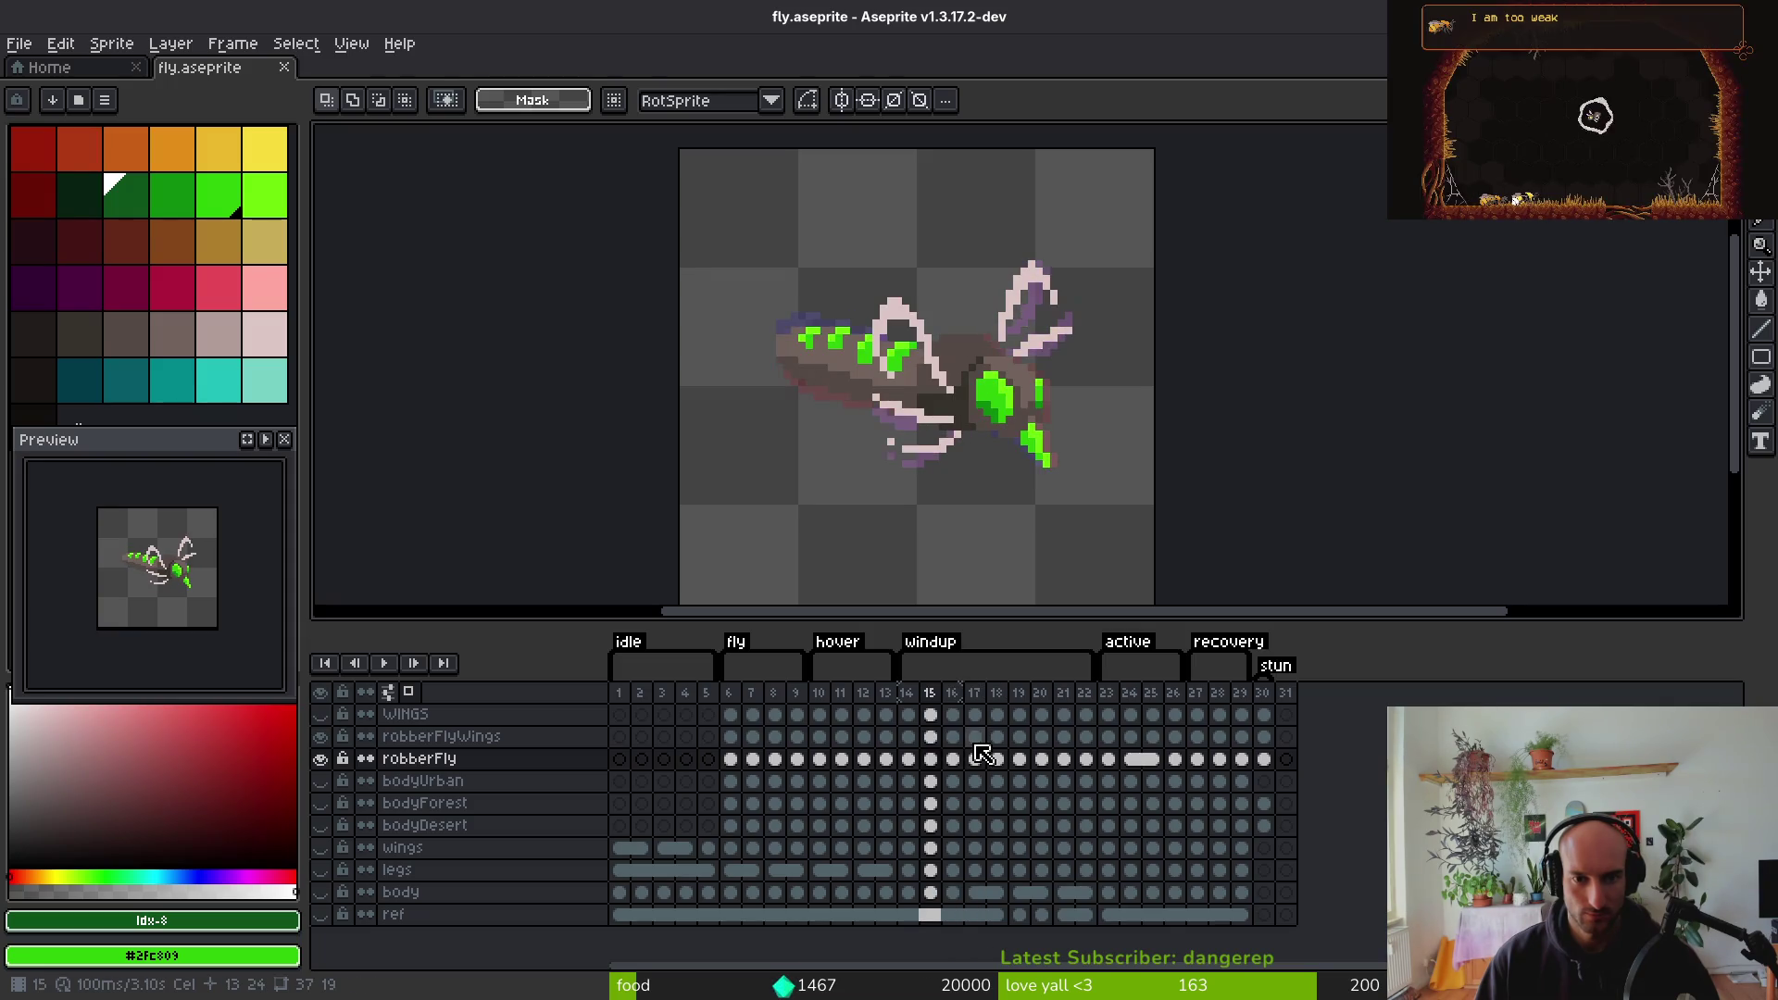
pyautogui.press('Right')
pyautogui.press('Right')
pyautogui.press('Left')
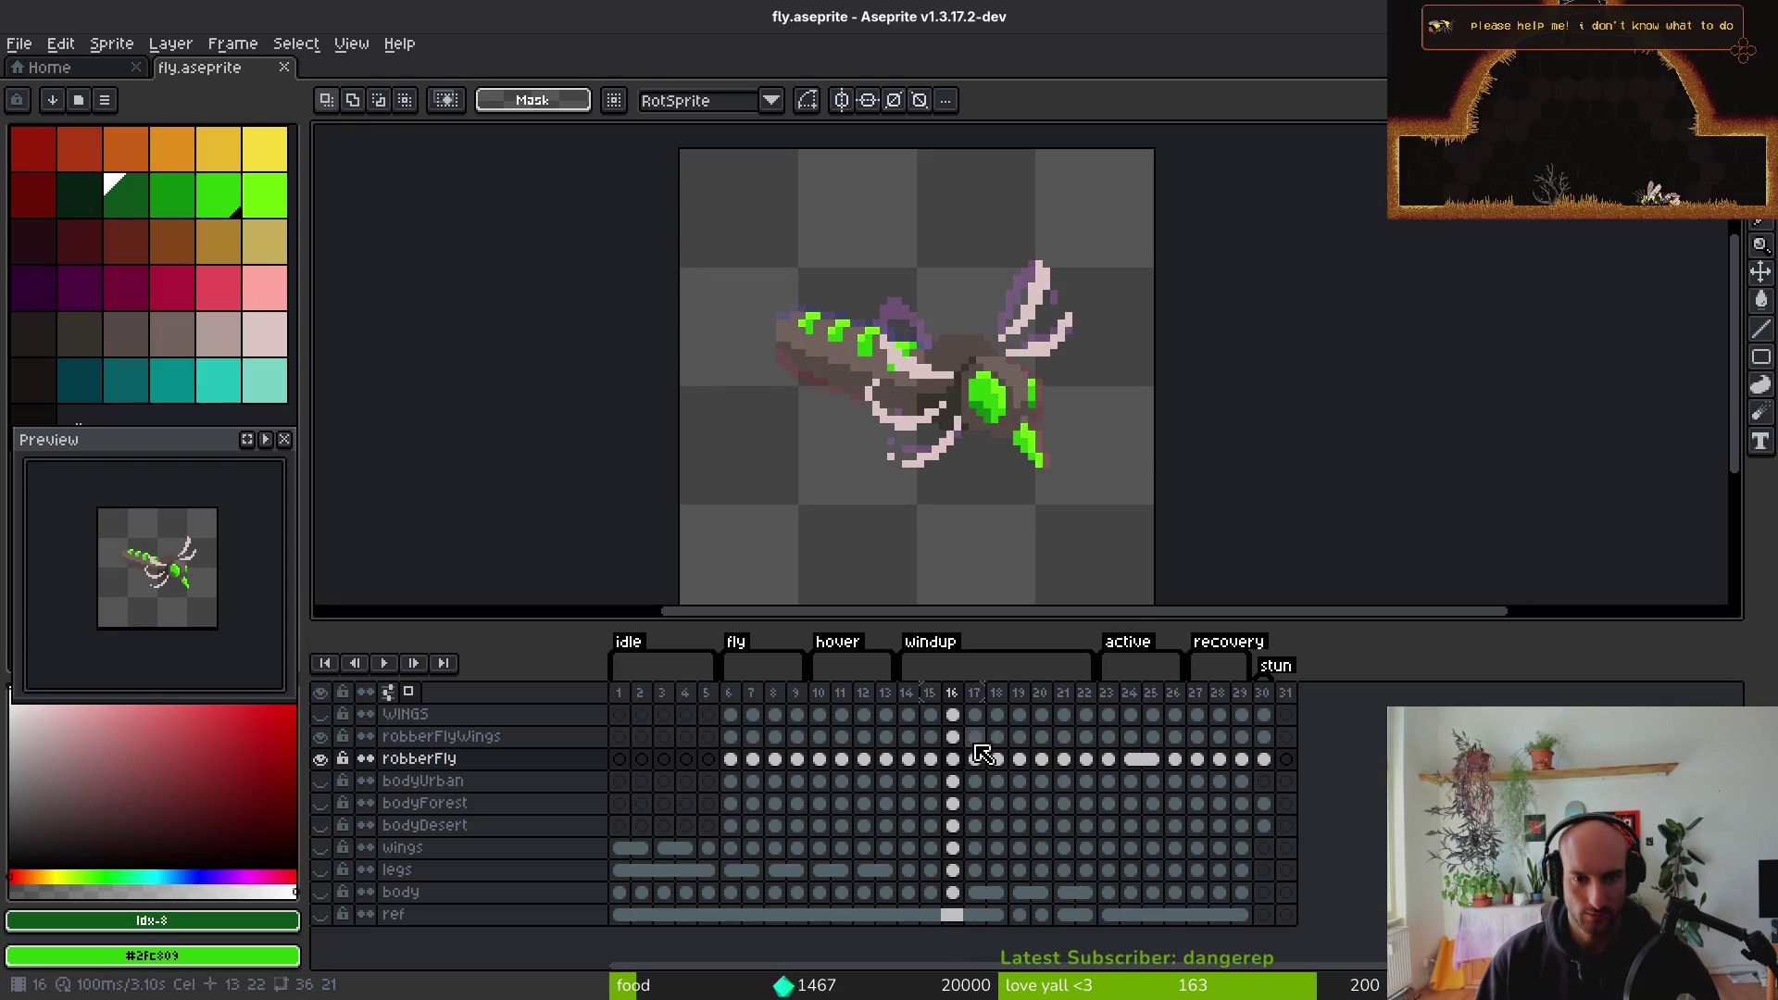
pyautogui.press('Left')
pyautogui.press('Right')
pyautogui.press('Right')
# Jump to frame 22 and review the windup frames from 18 through 22
pyautogui.click(1091, 801)
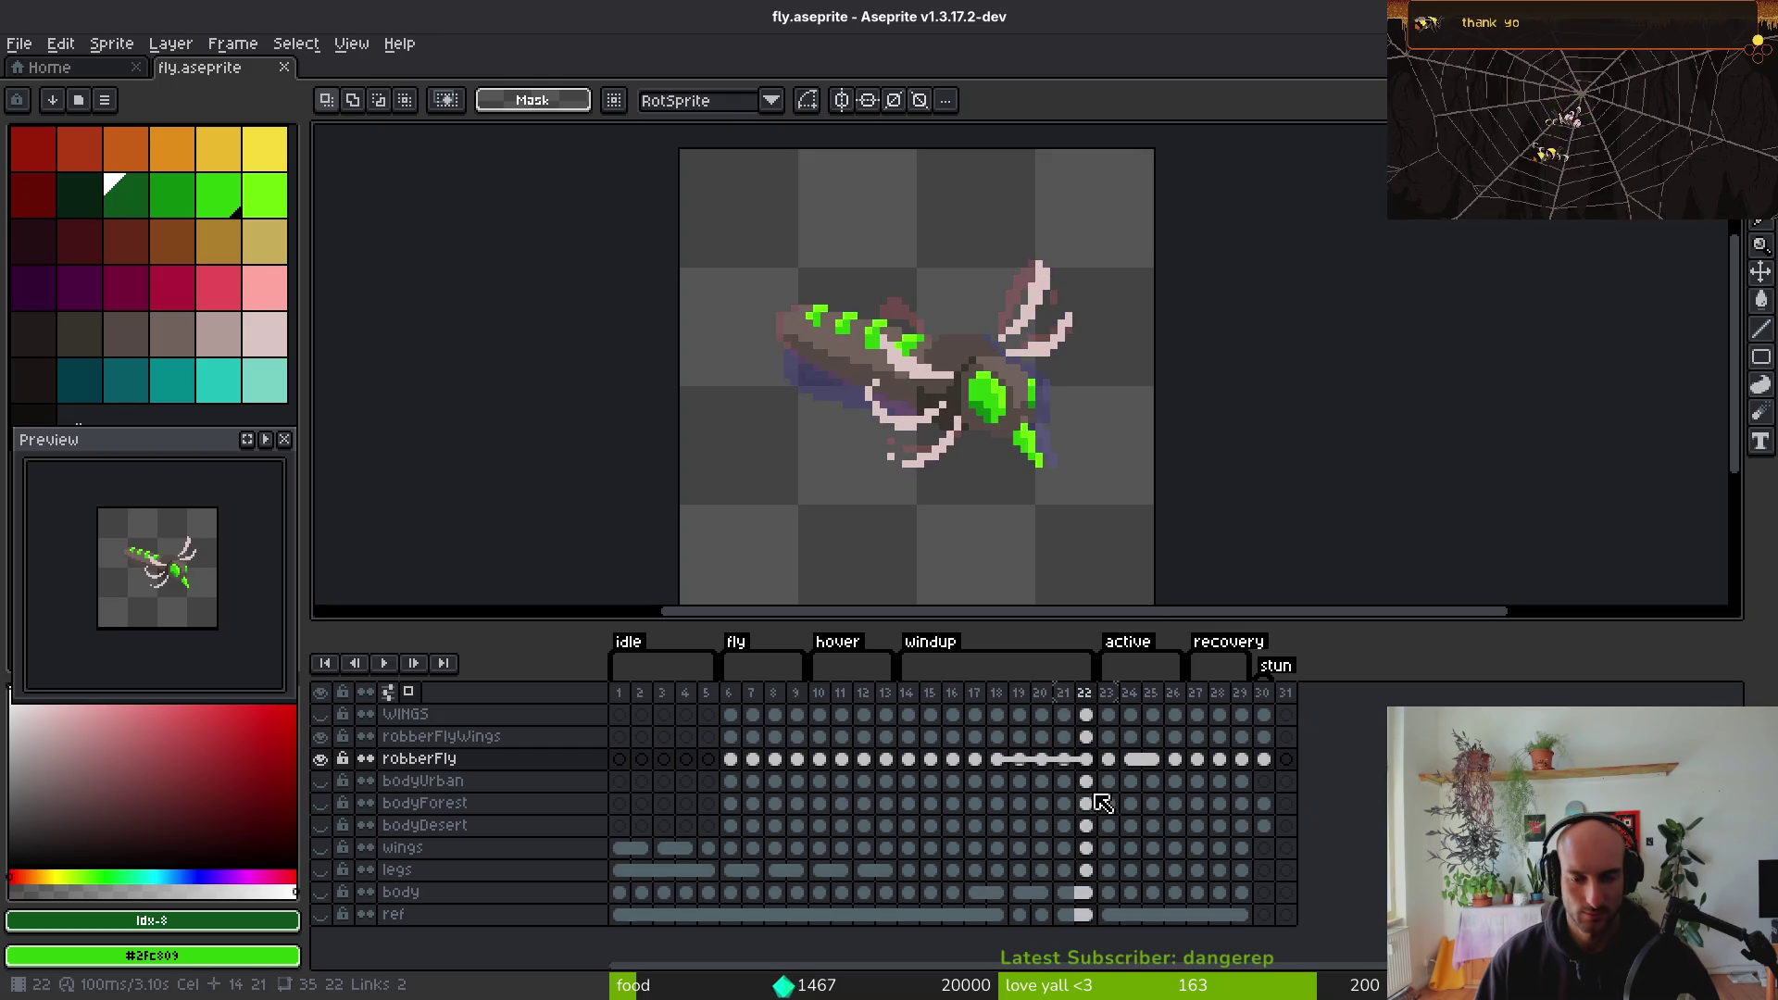
pyautogui.press('Right')
pyautogui.press('Left')
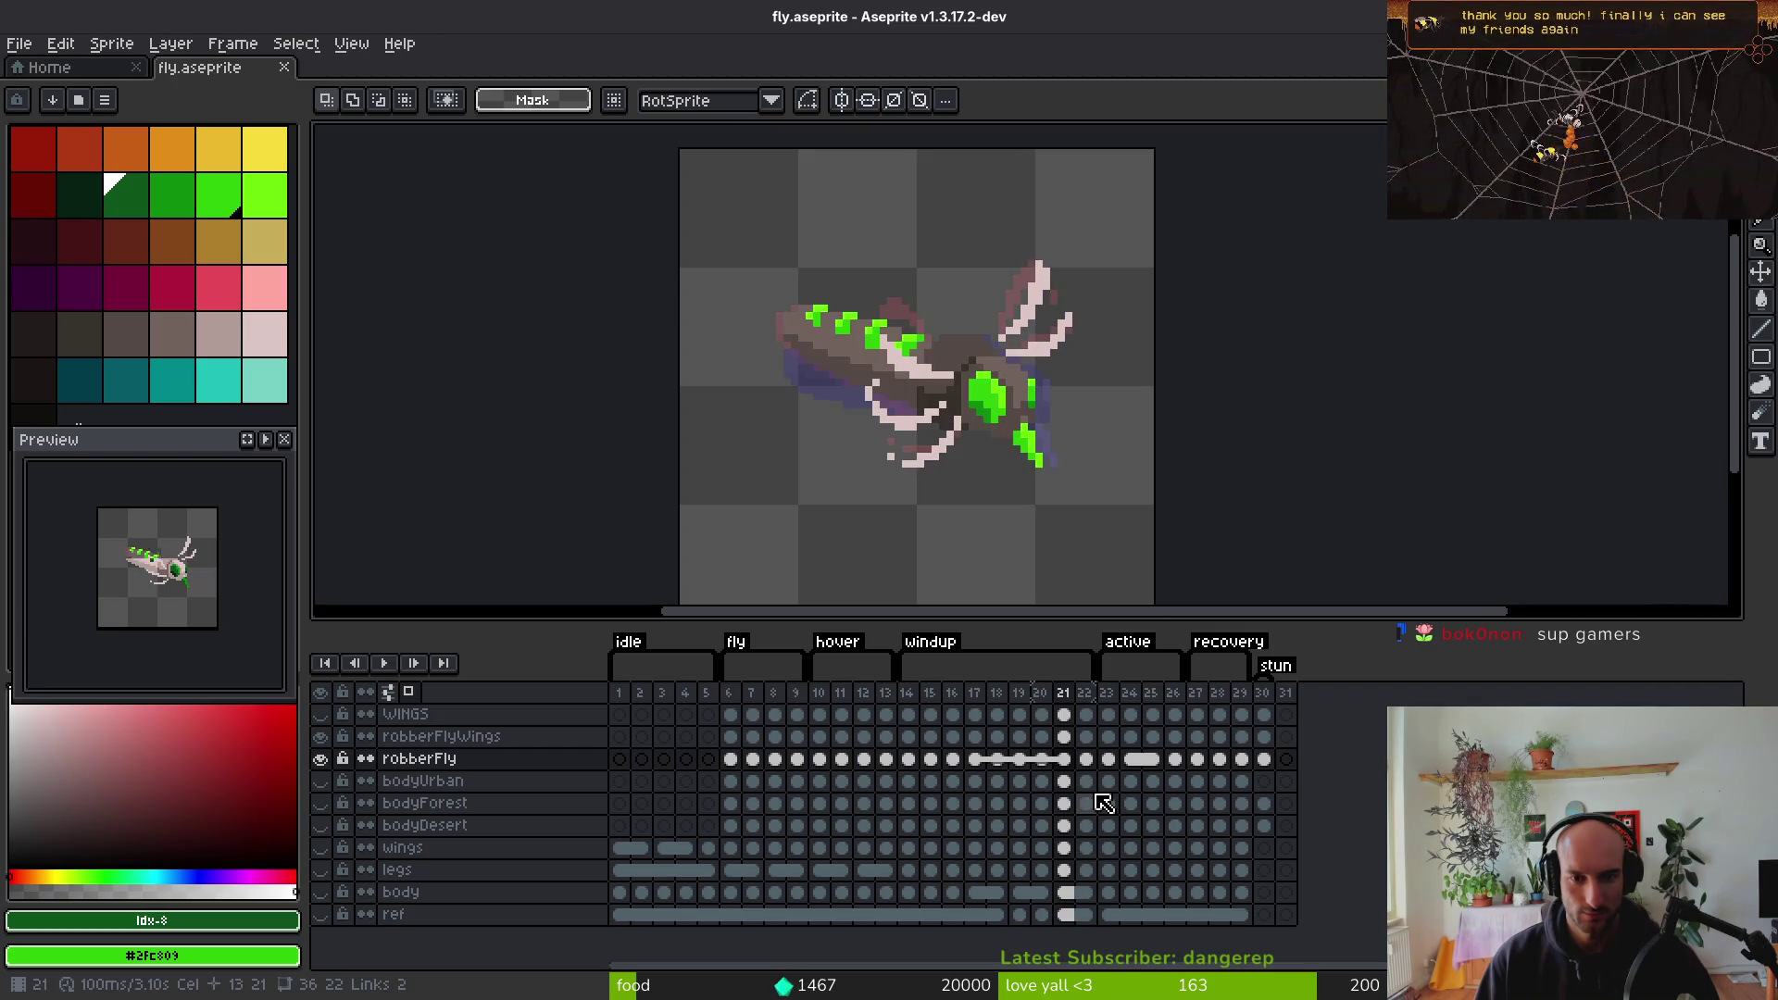
pyautogui.press('Left')
pyautogui.press('Left')
pyautogui.press('Left')
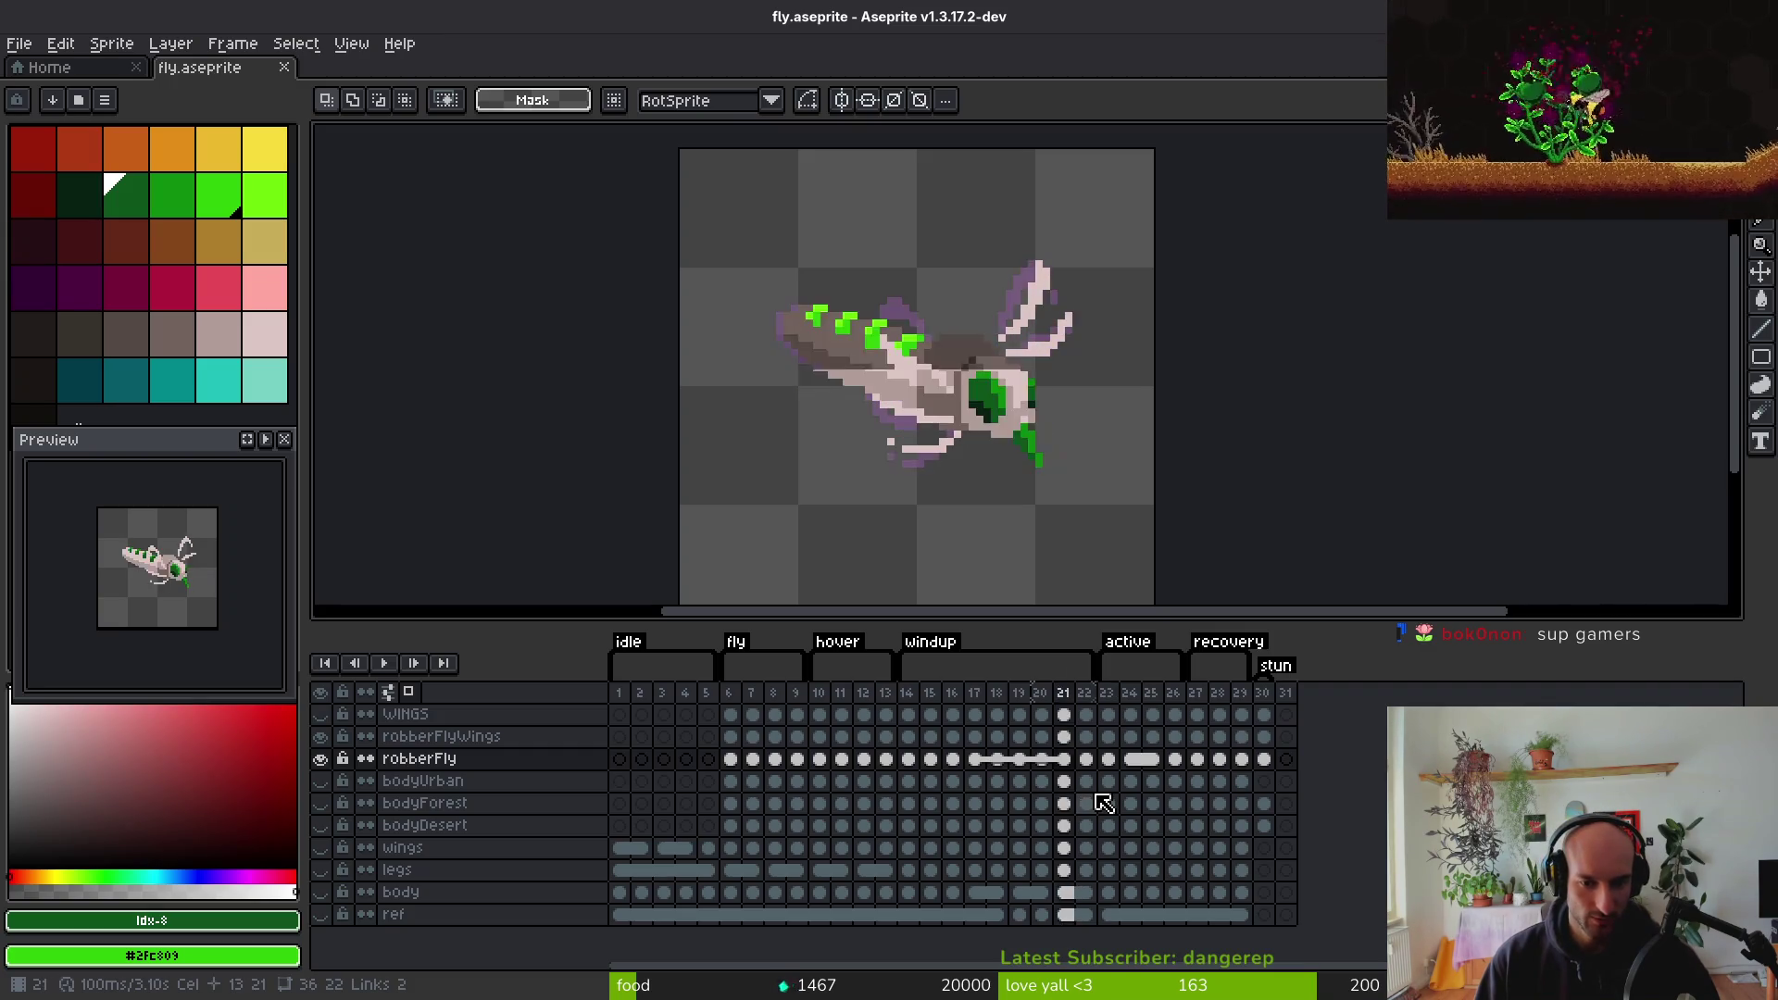
pyautogui.press('Right')
pyautogui.press('Right')
pyautogui.press('Right')
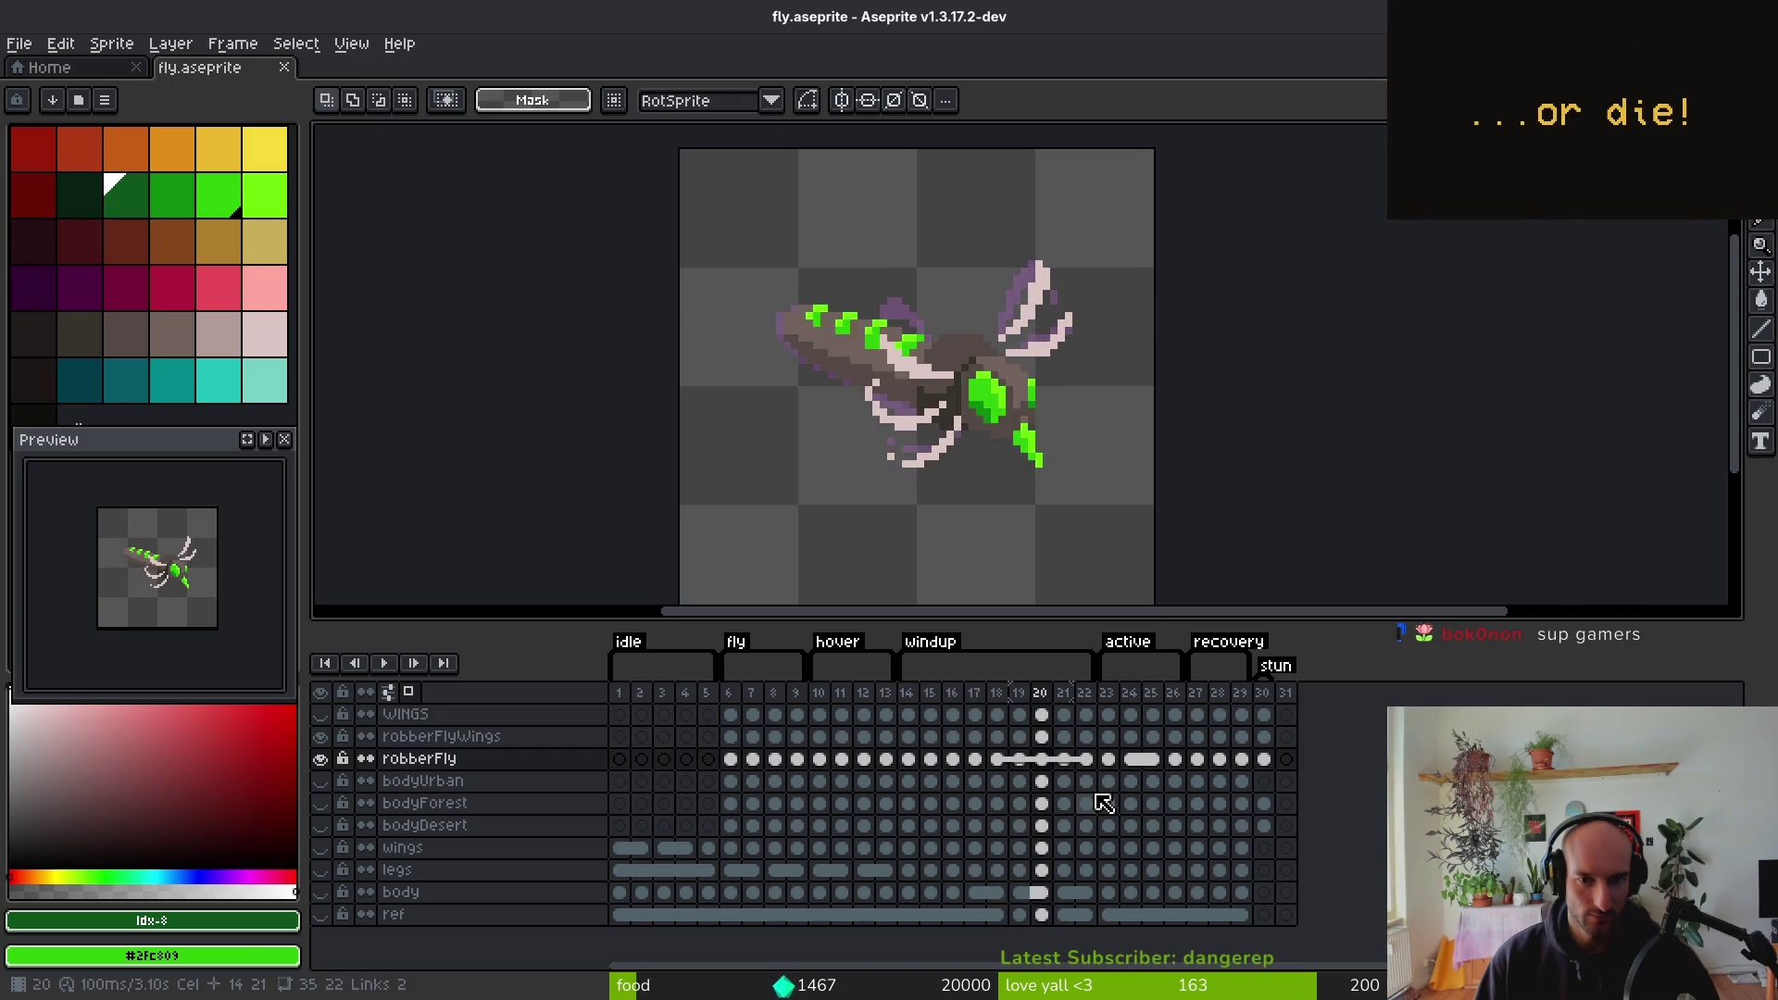
pyautogui.press('Right')
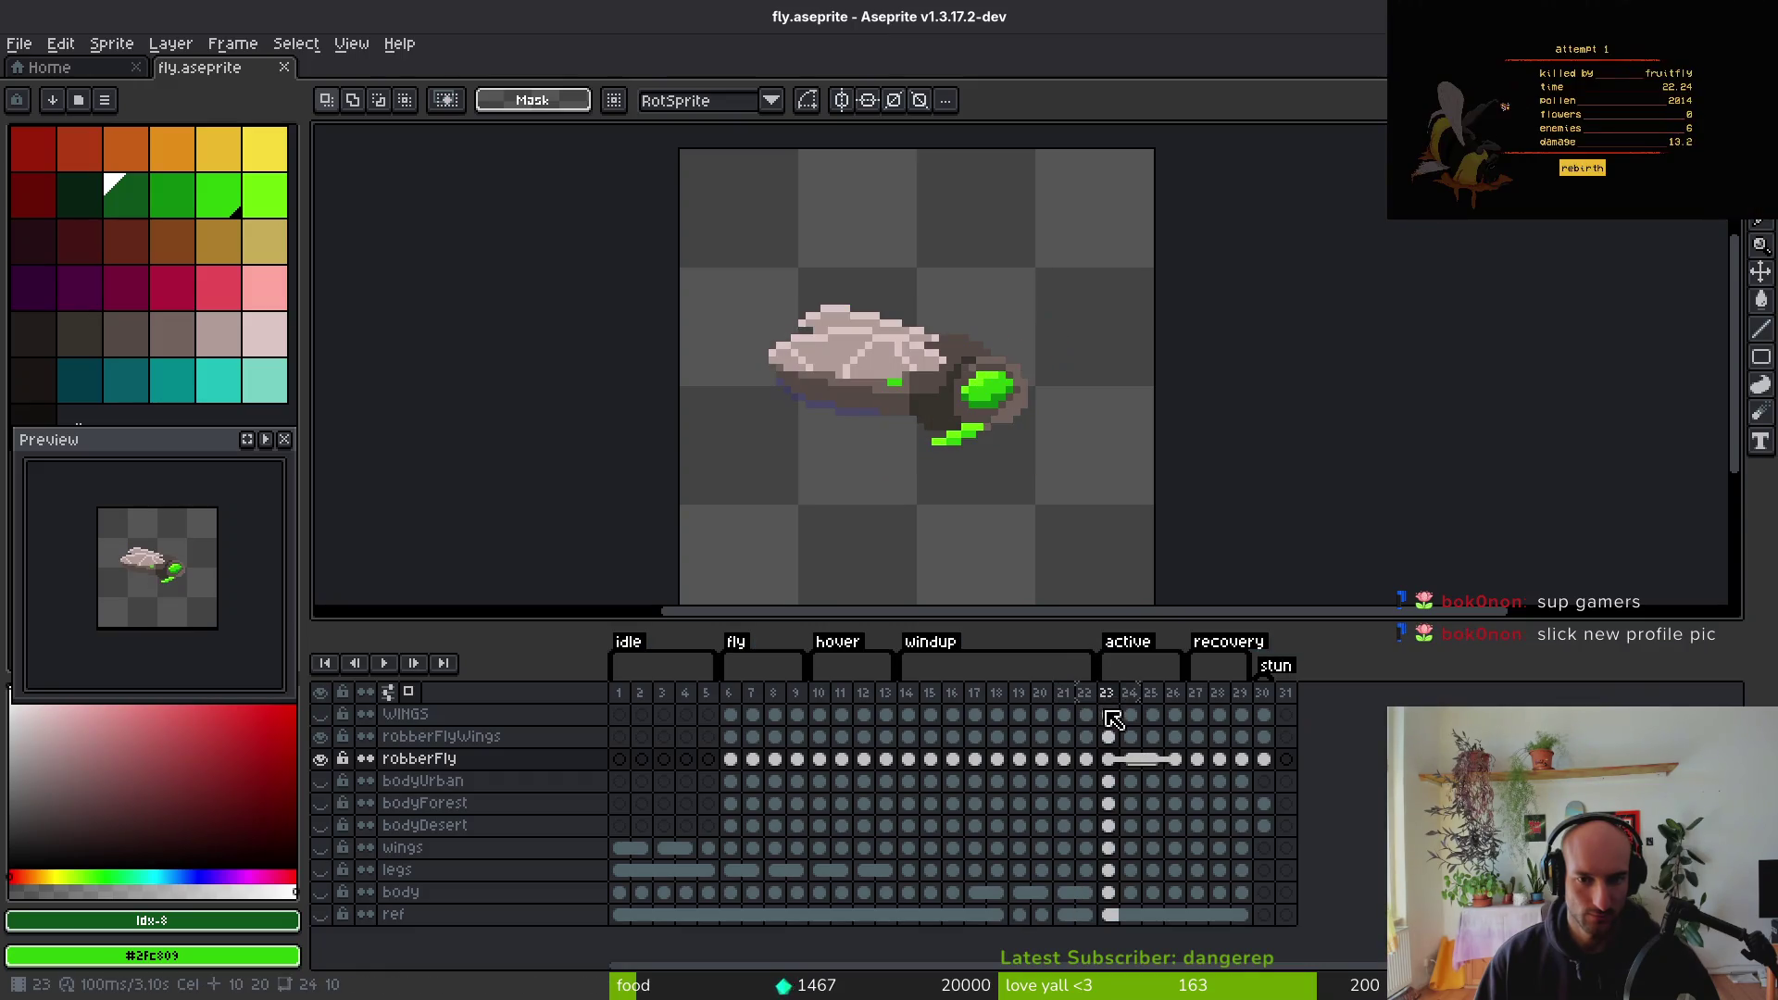
# Delete frame 22 from the windup and save fly.aseprite
pyautogui.click(1086, 695)
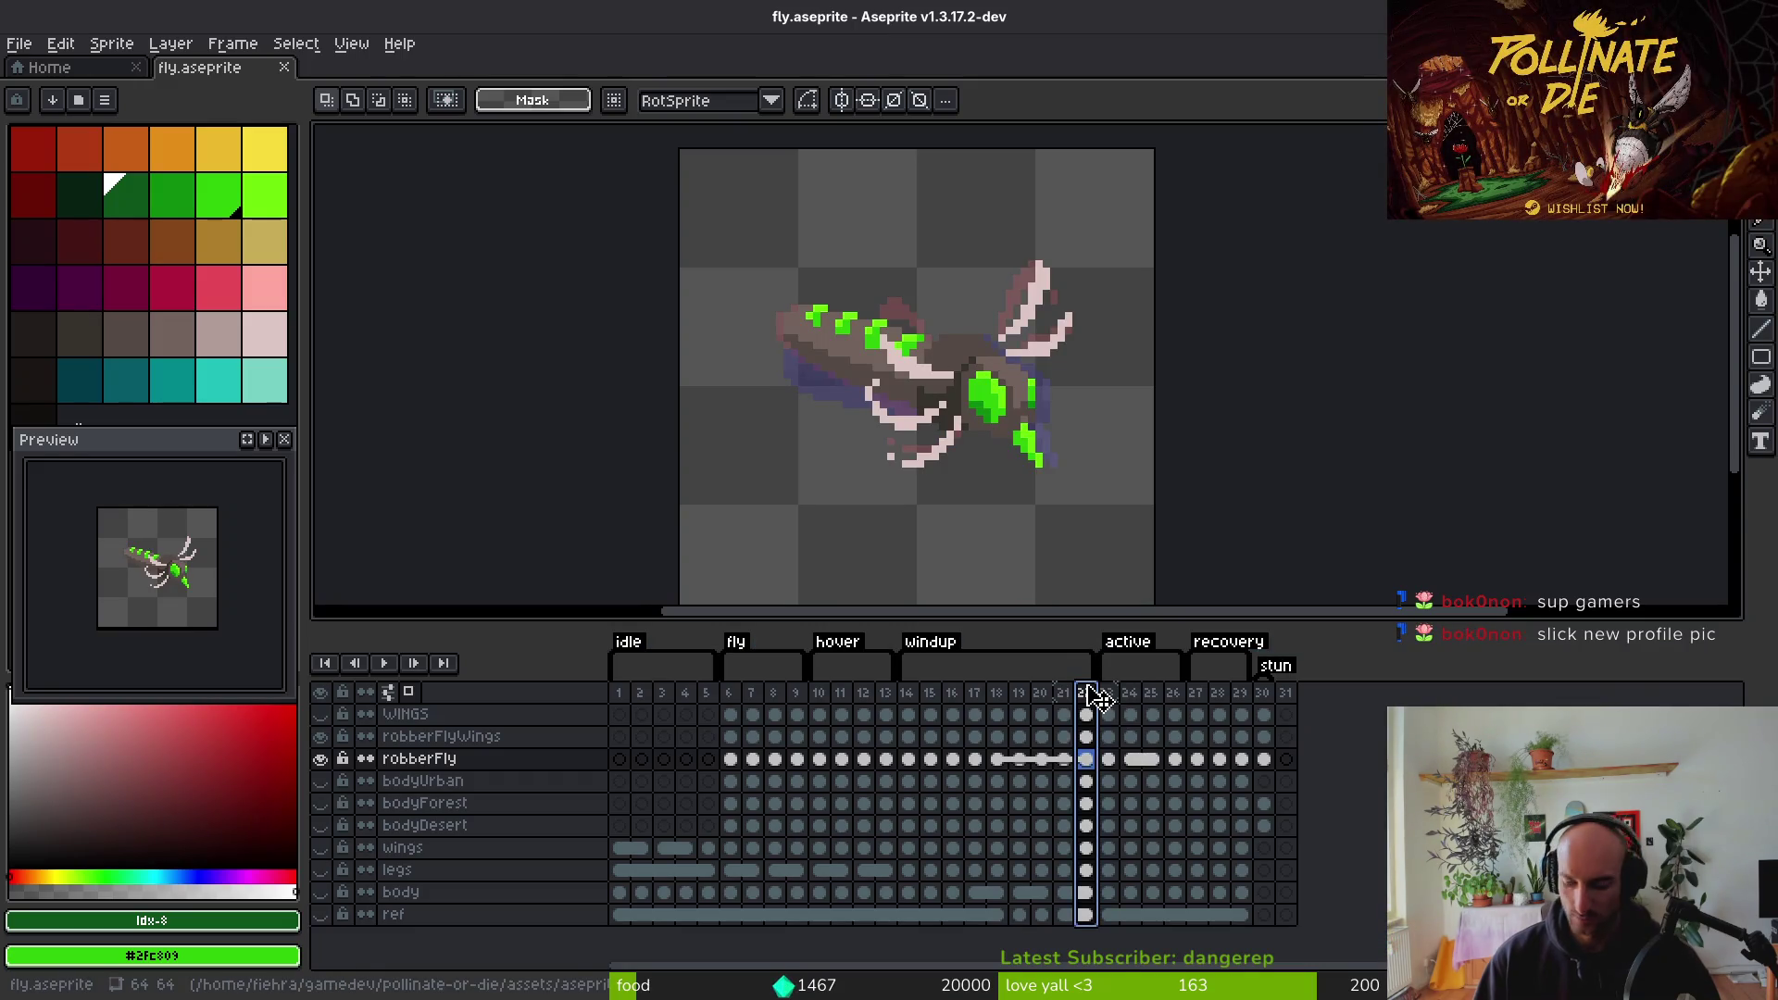
pyautogui.press('Delete')
pyautogui.press('Left')
pyautogui.press('Left')
pyautogui.press('Left')
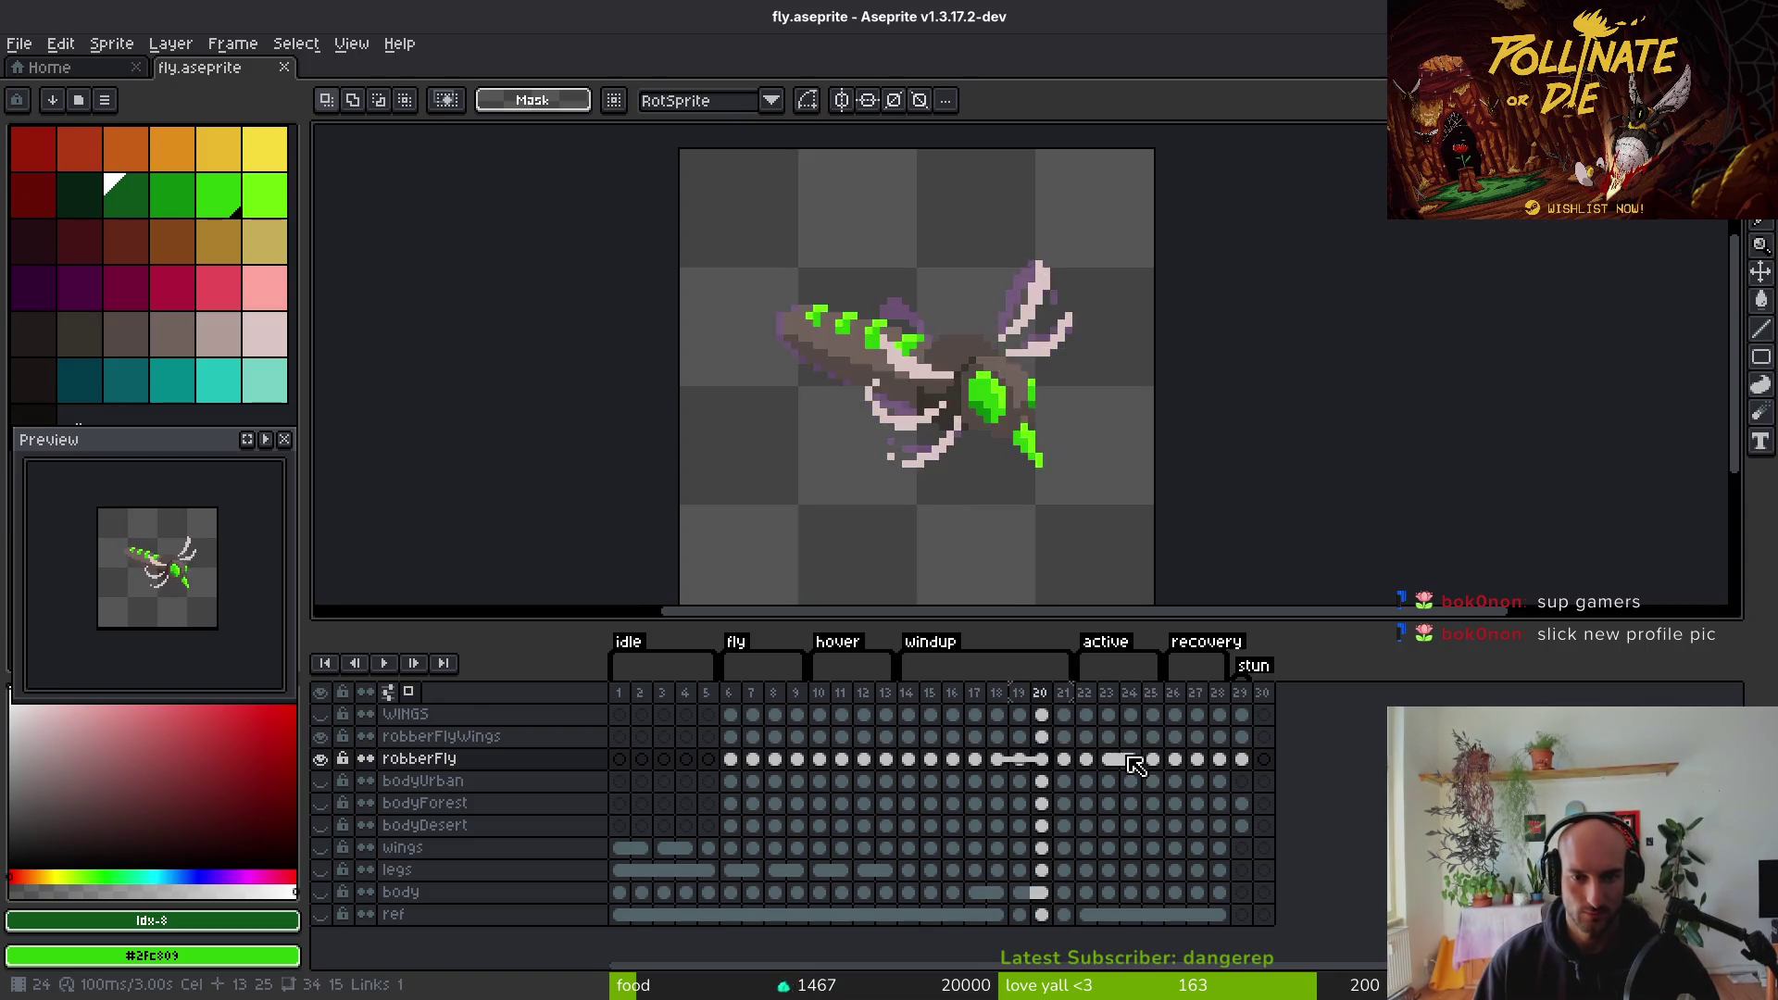
pyautogui.hotkey('ctrl', 's')
pyautogui.hotkey('alt', 'Tab')
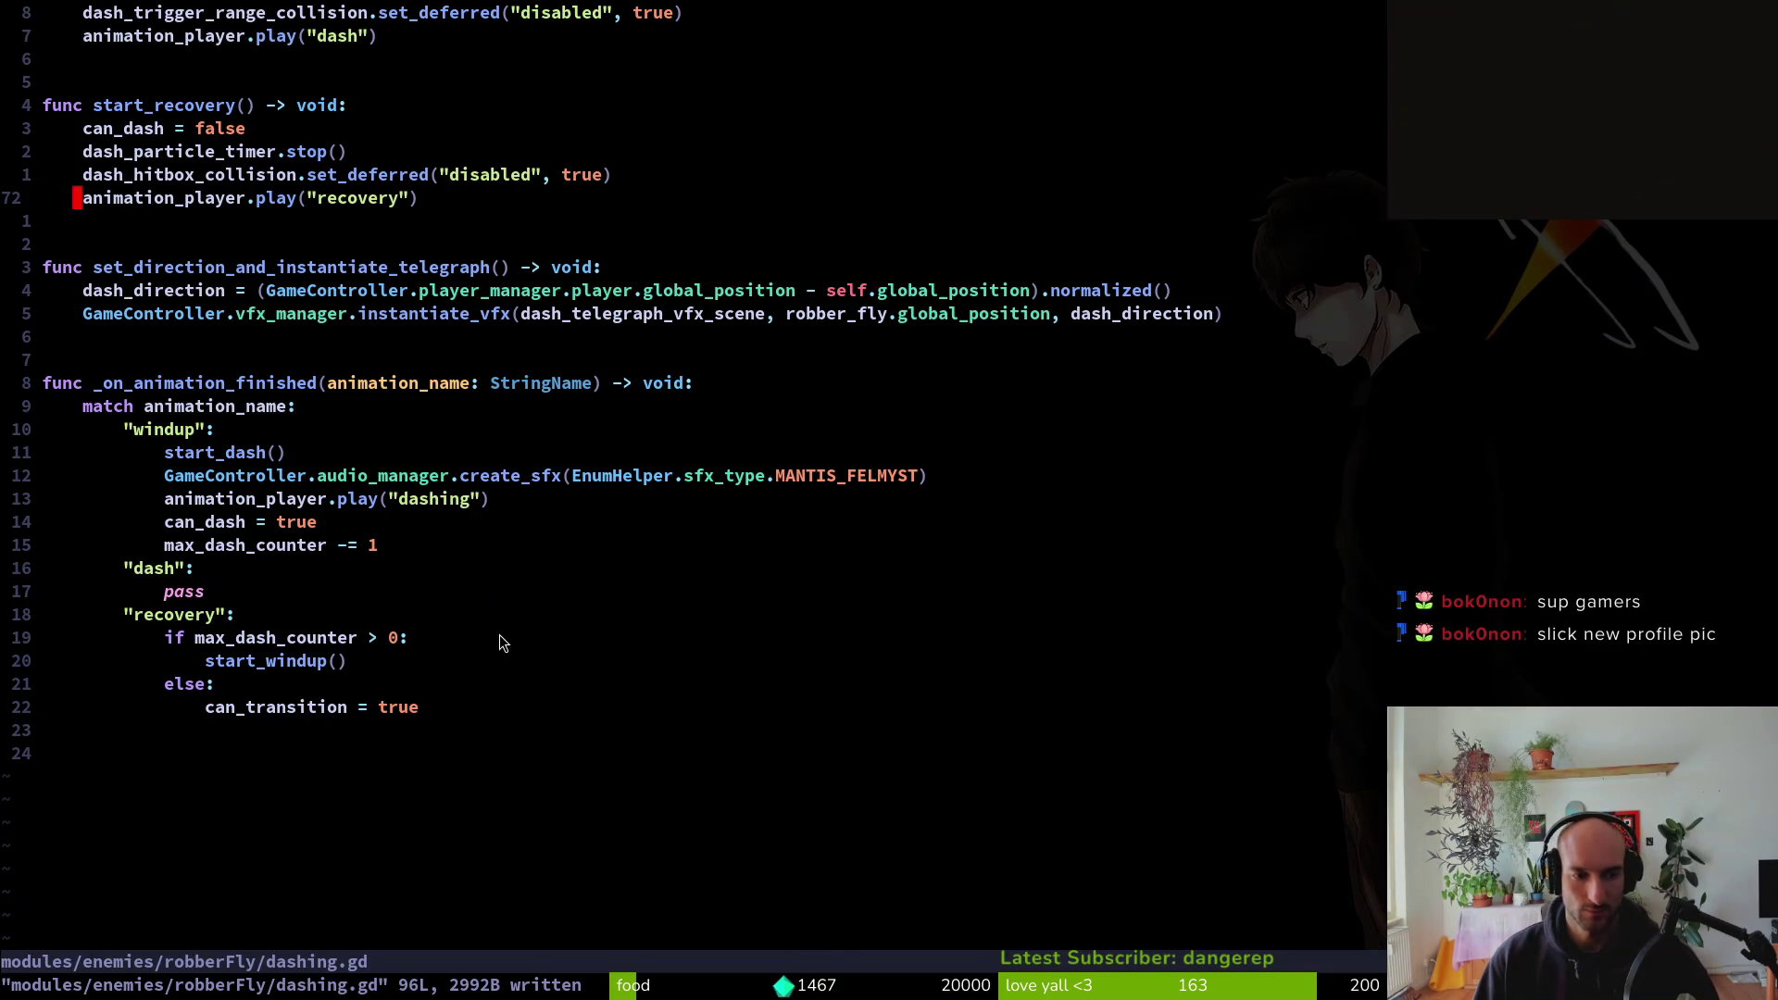
pyautogui.hotkey('alt', 'Tab')
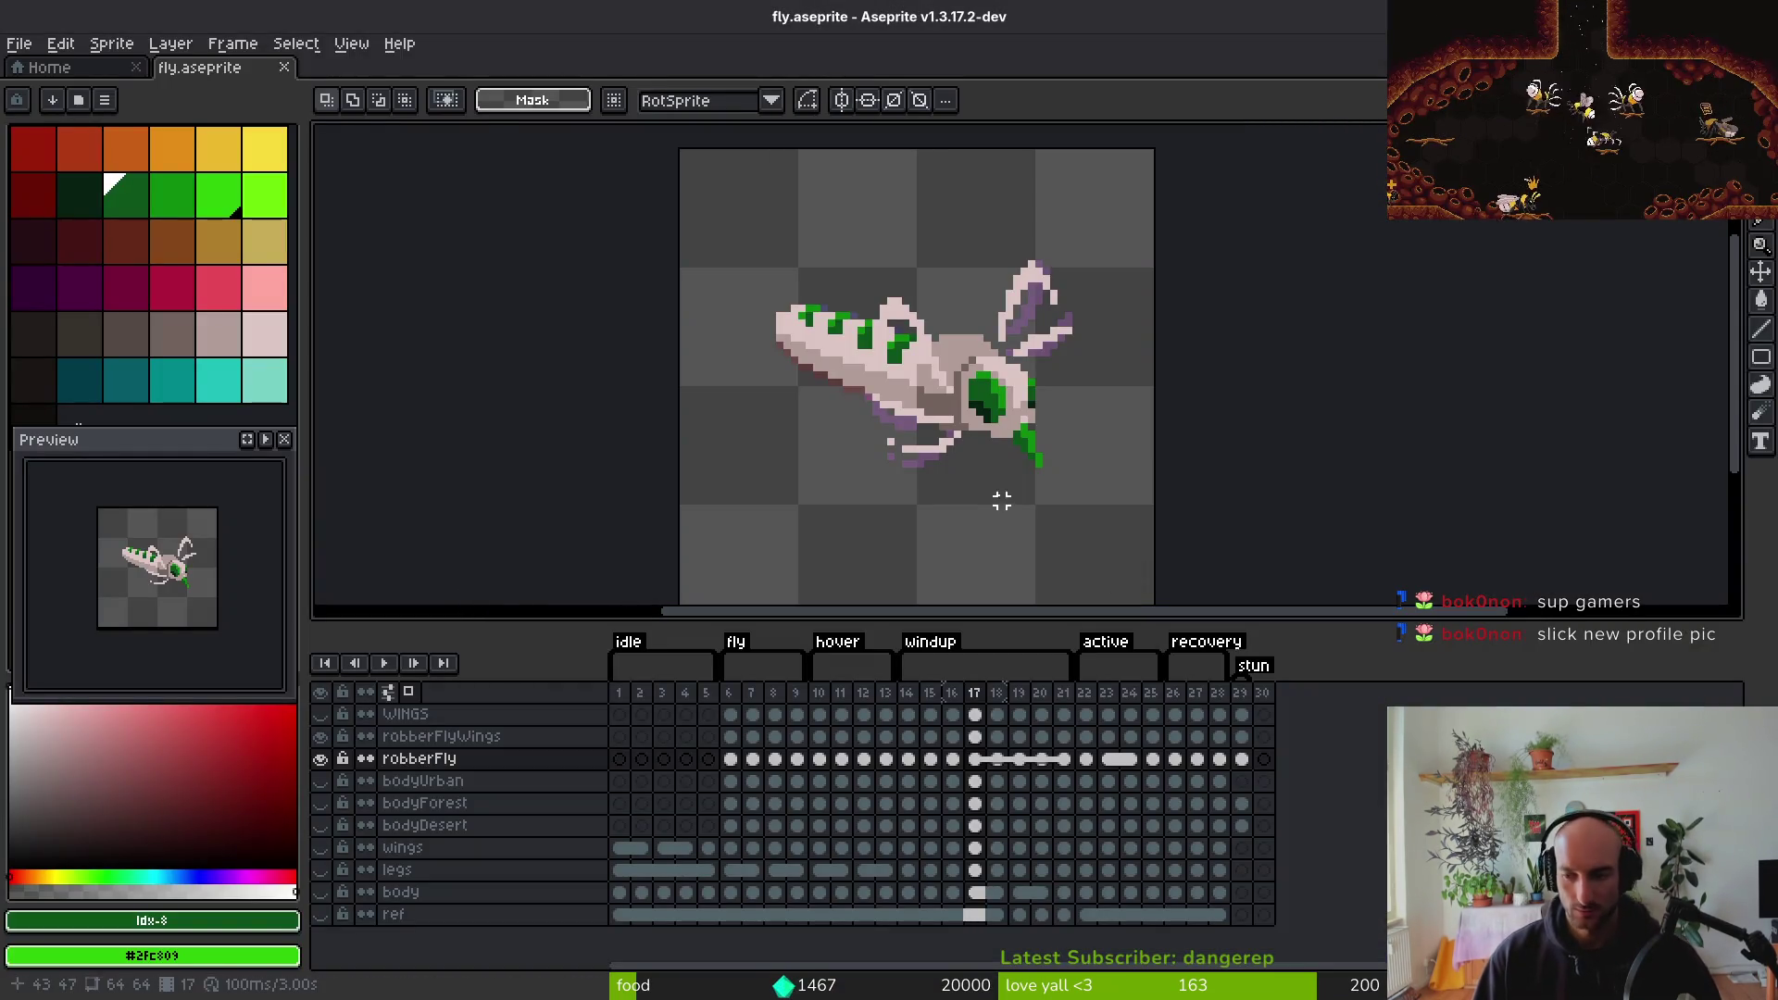